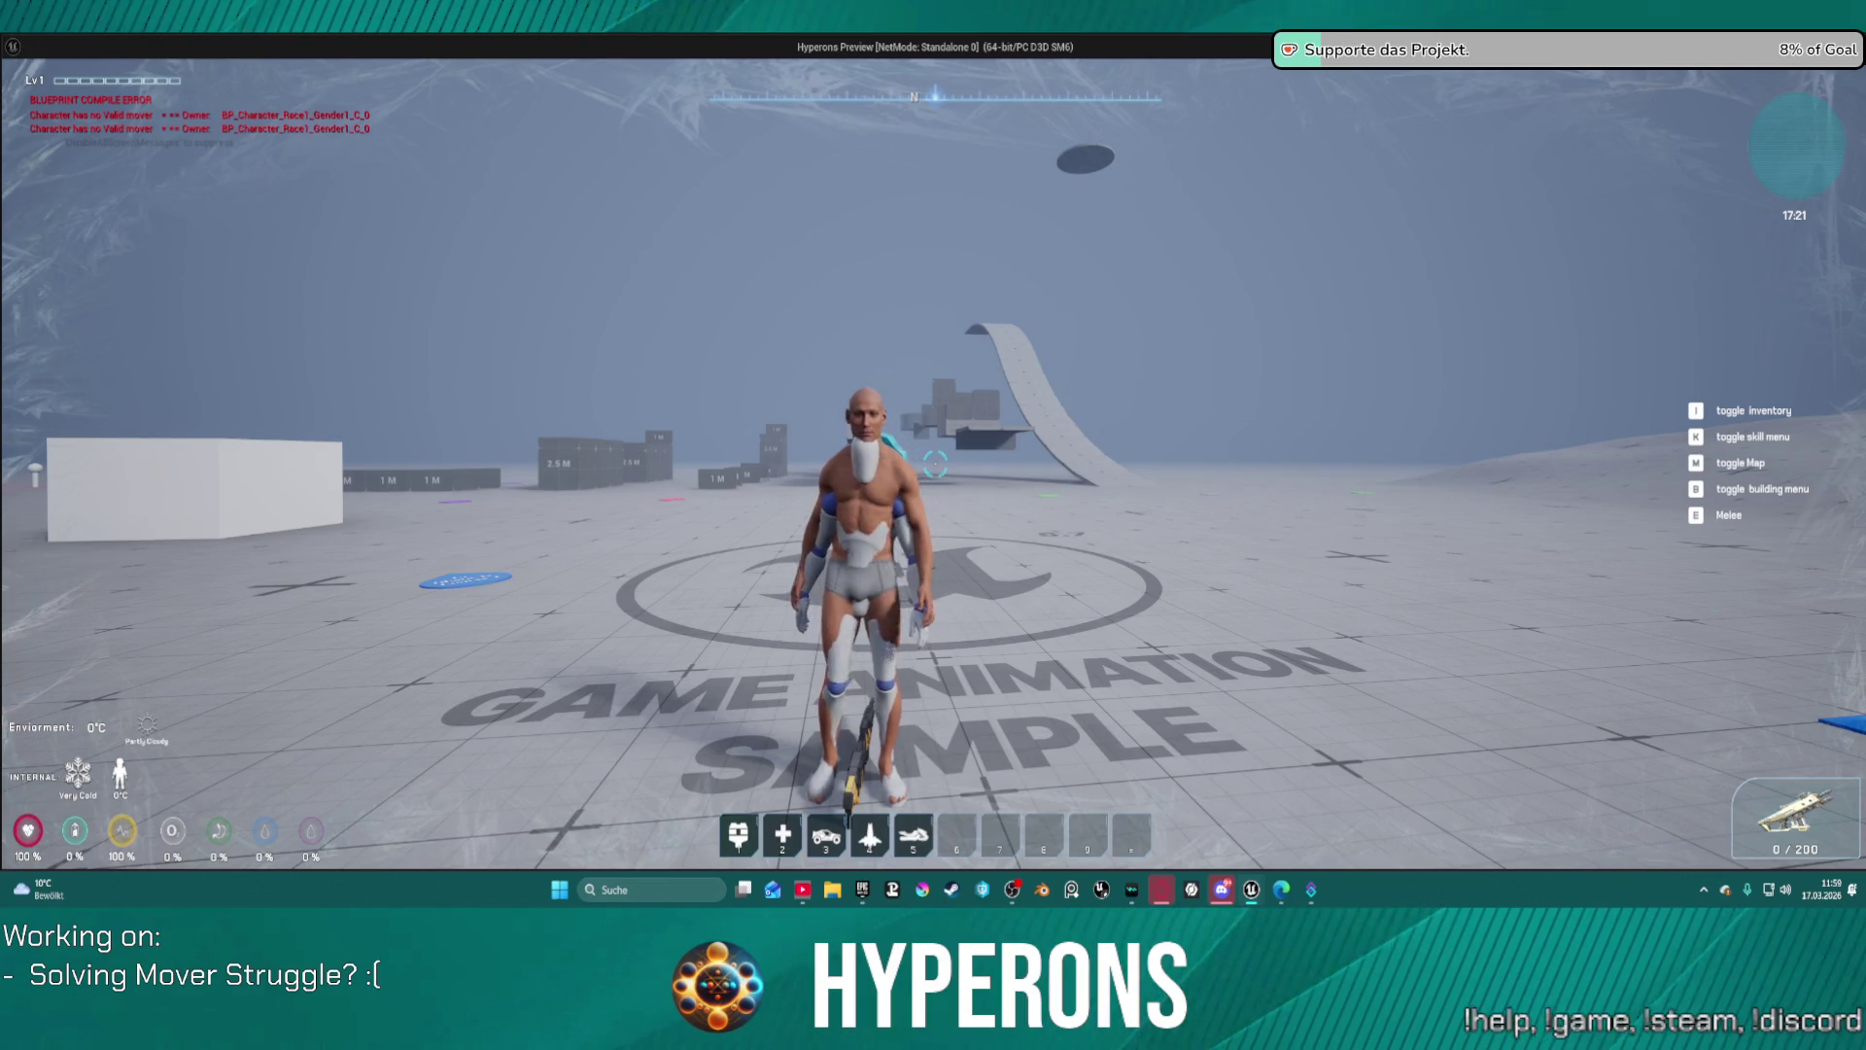
# Step: Stop the play-test and review the character's Camera component settings
pyautogui.hotkey('alt', 'Tab')
pyautogui.press('Escape')
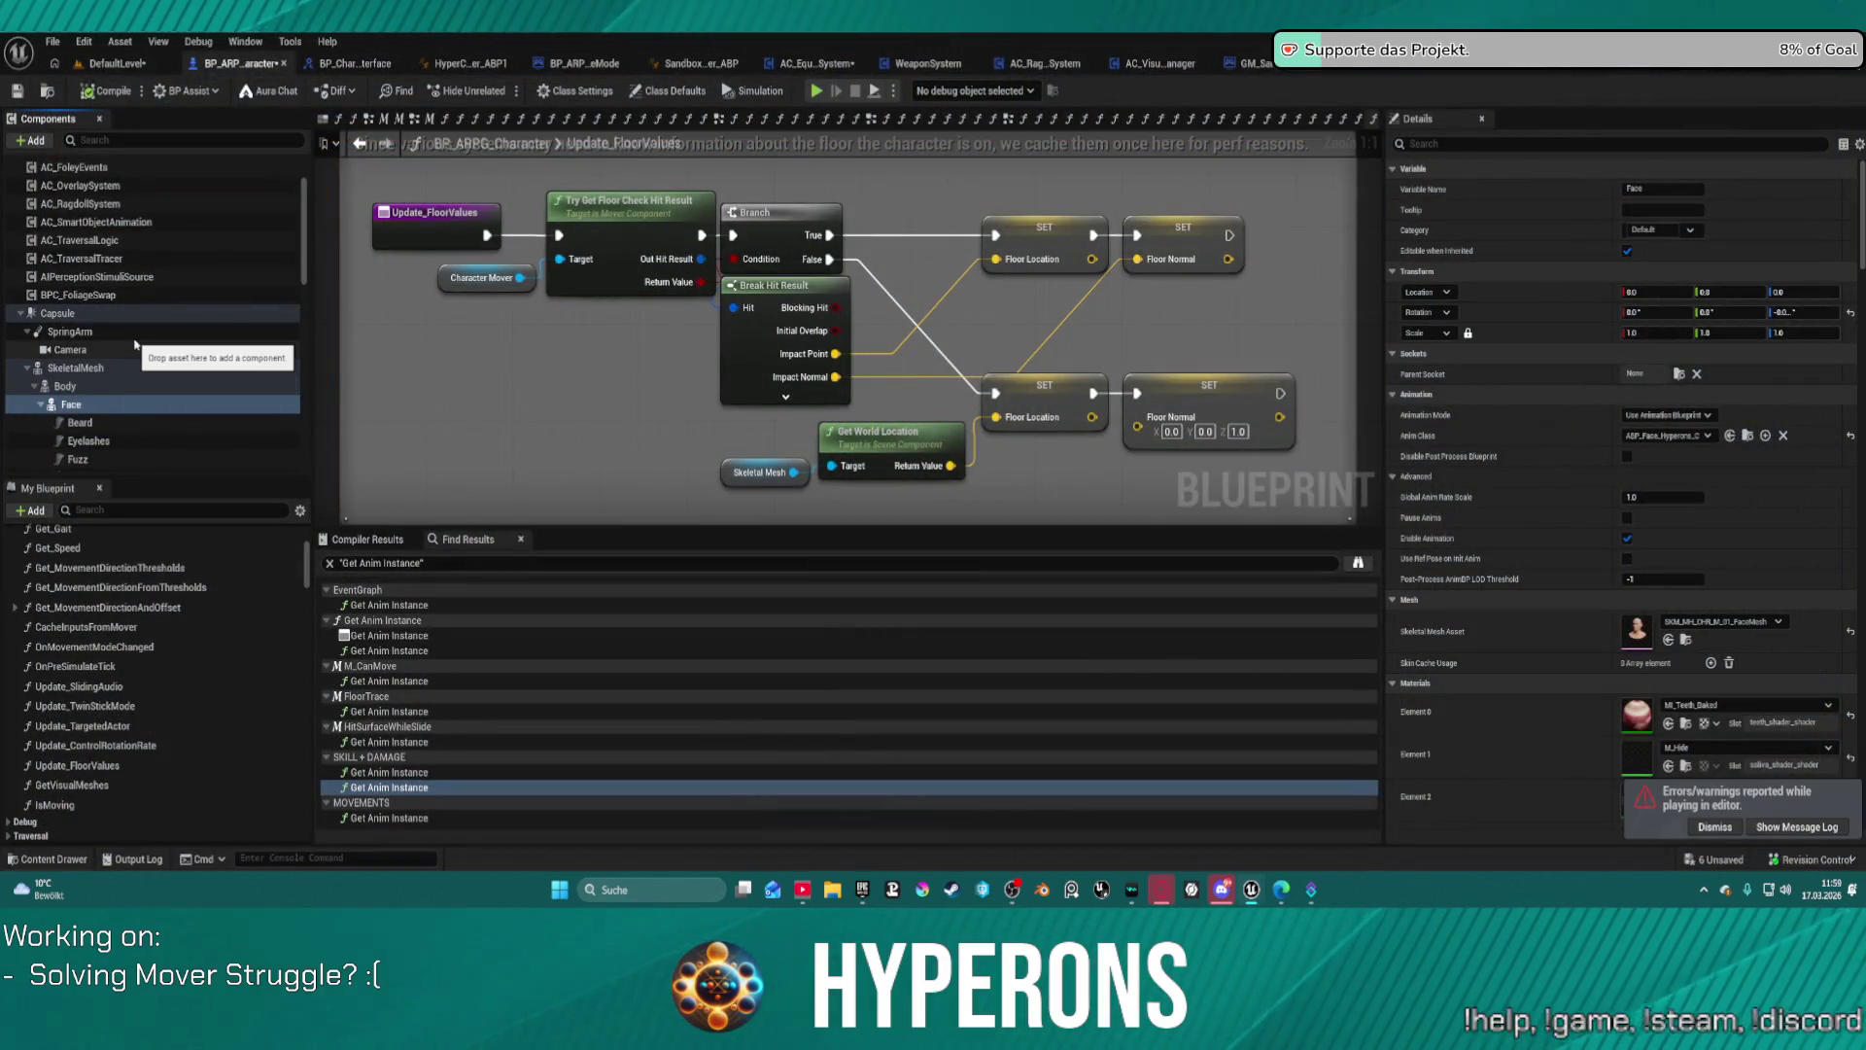
pyautogui.click(175, 347)
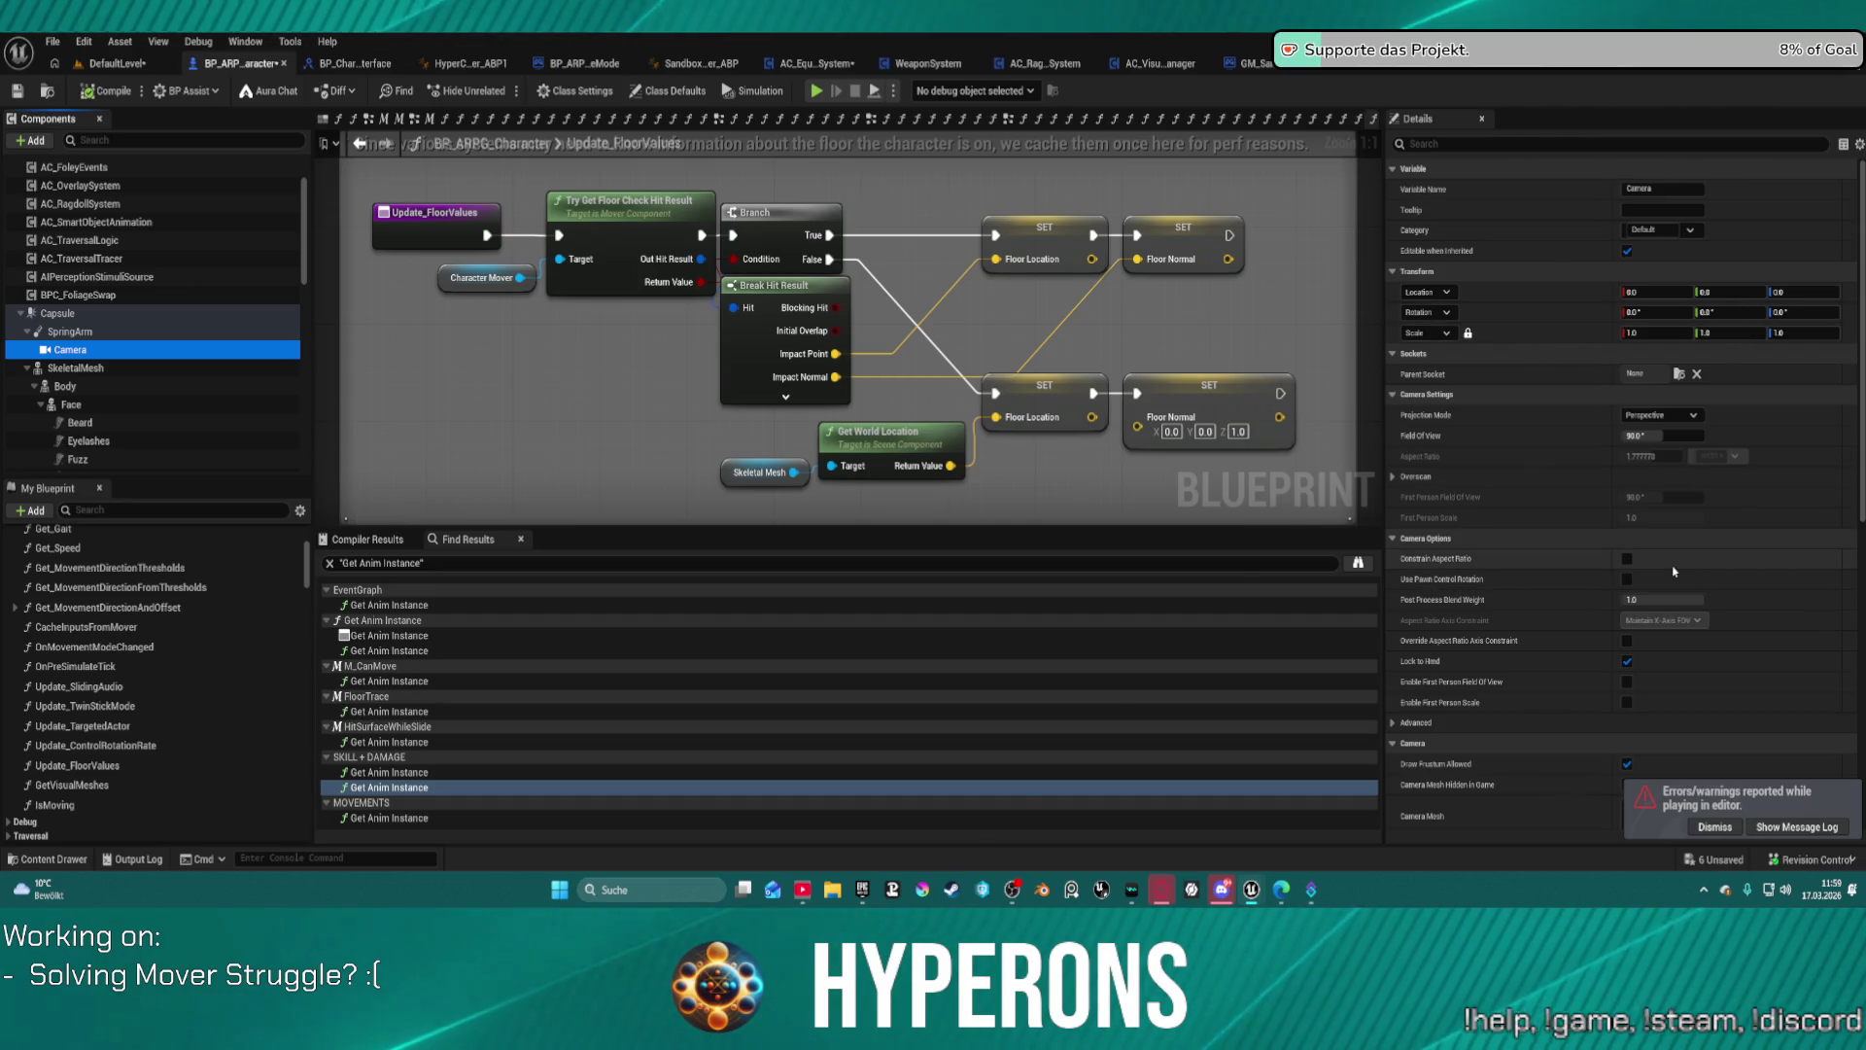
pyautogui.scroll(-5, 1674, 577)
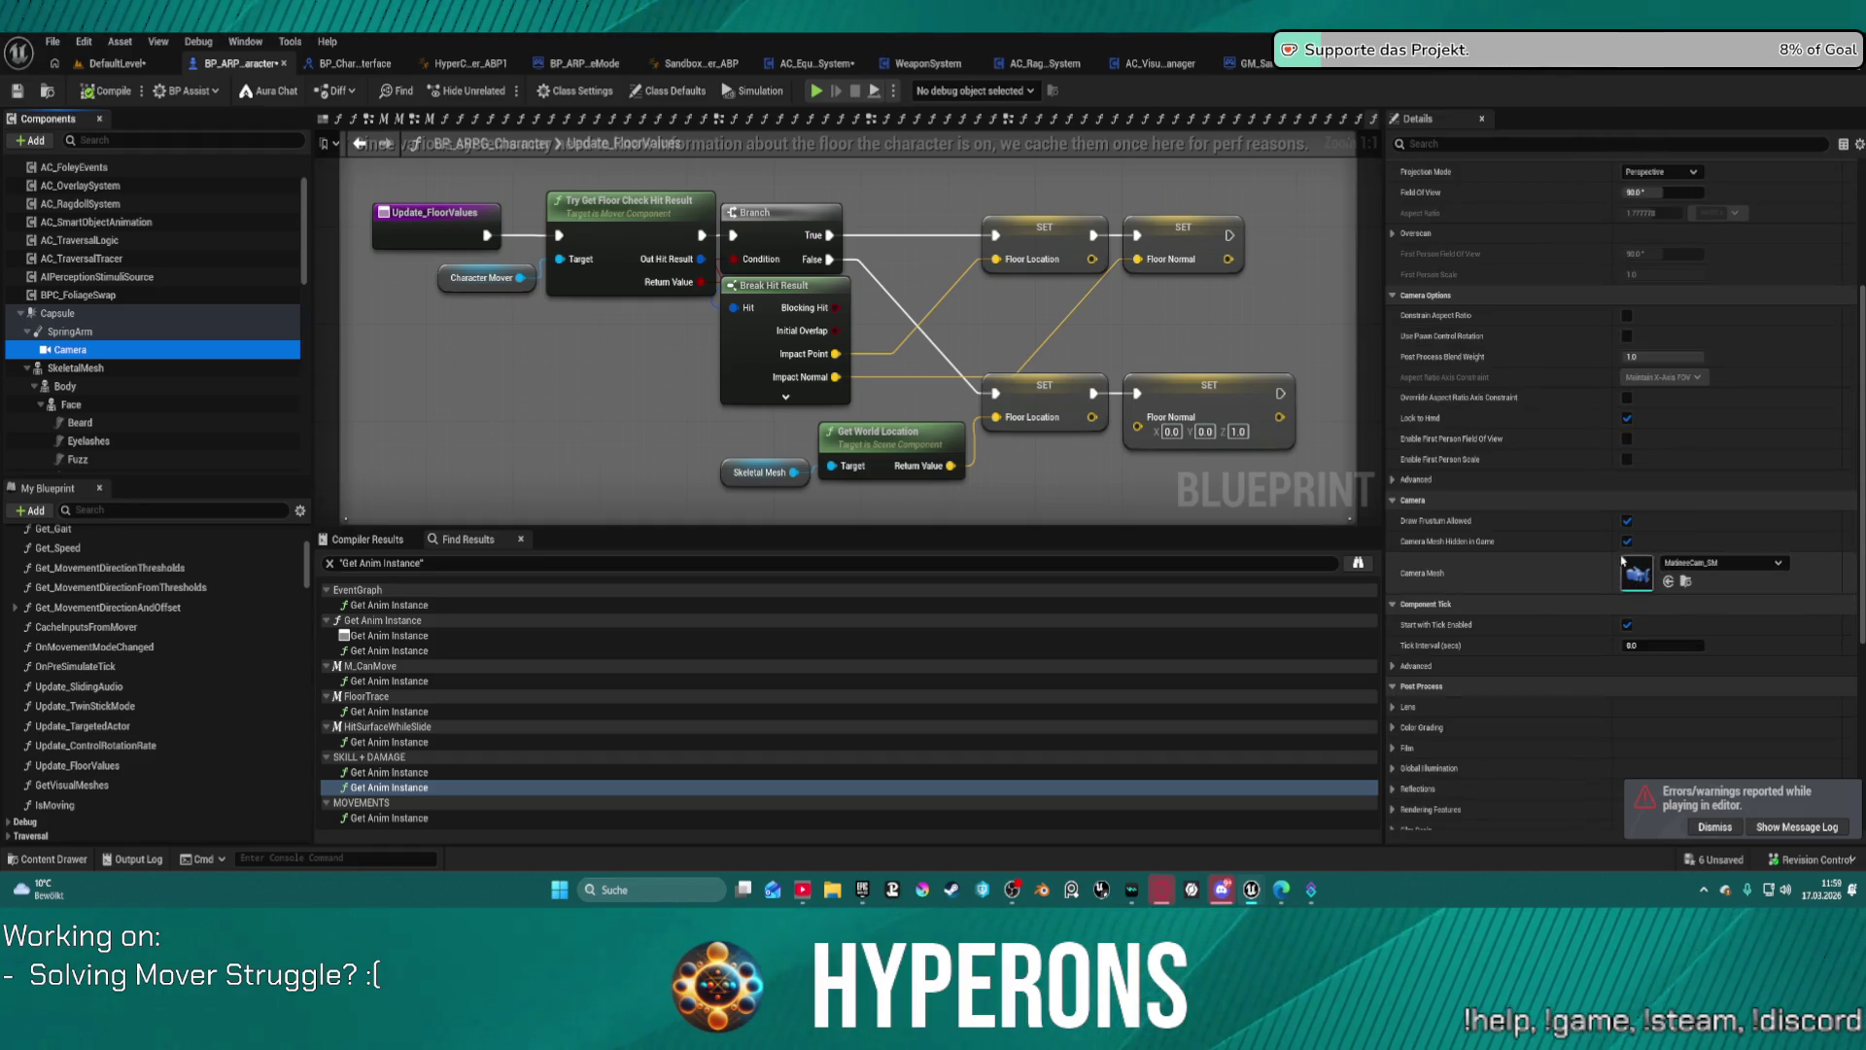
# Step: Review the SpringArm settings, then view AC_EquipmentSystem's UpdateEquipment graph
pyautogui.click(1443, 143)
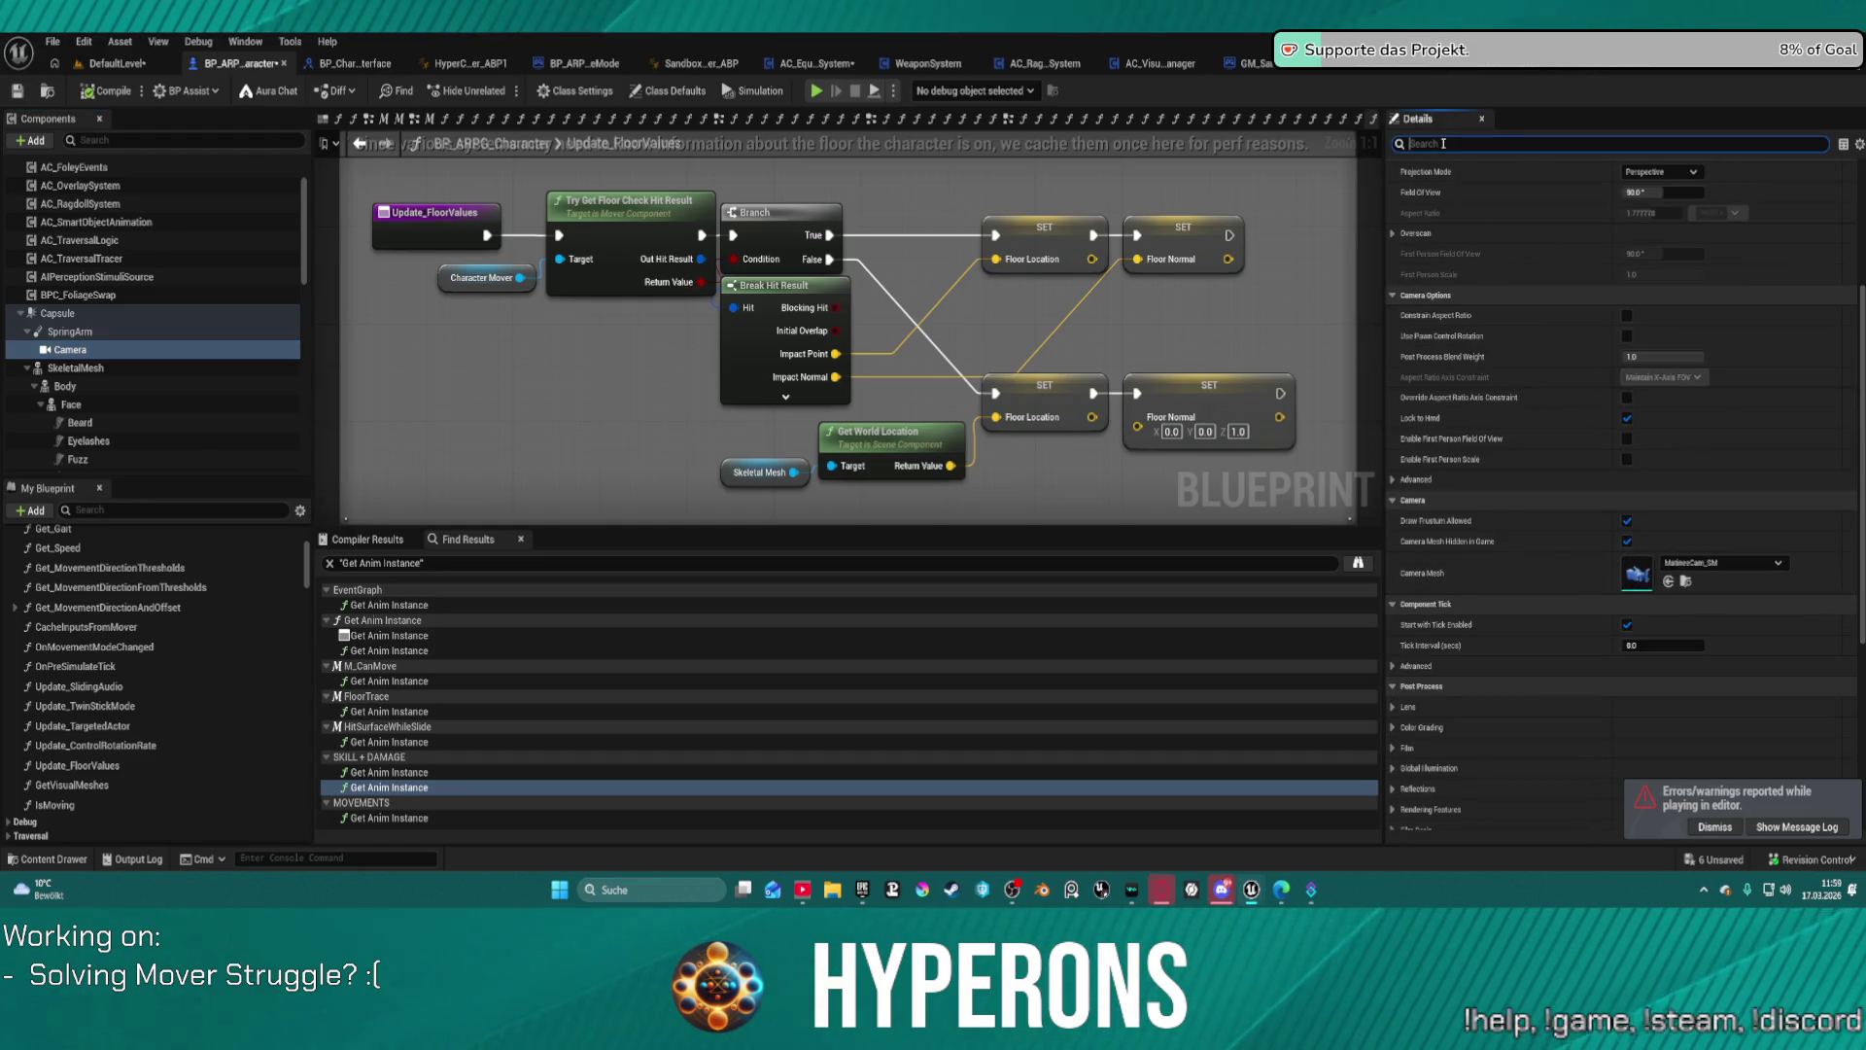
pyautogui.click(70, 332)
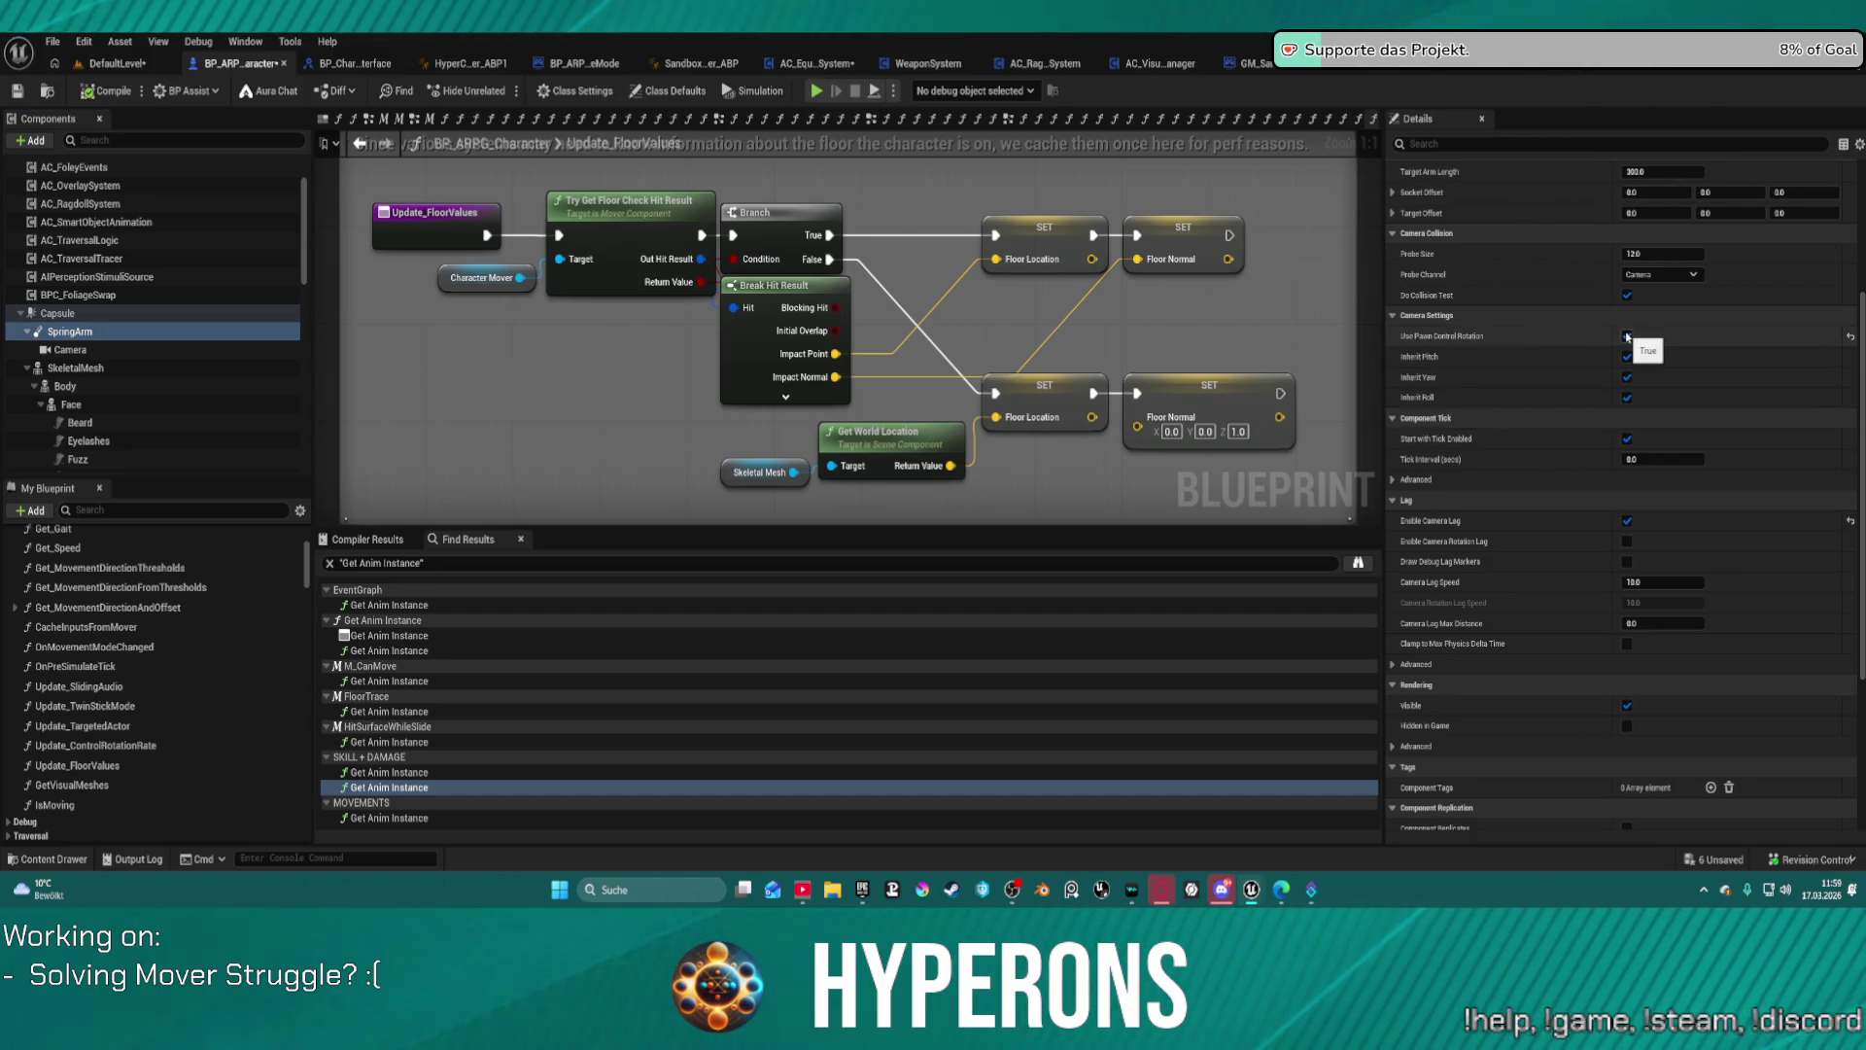
pyautogui.click(810, 63)
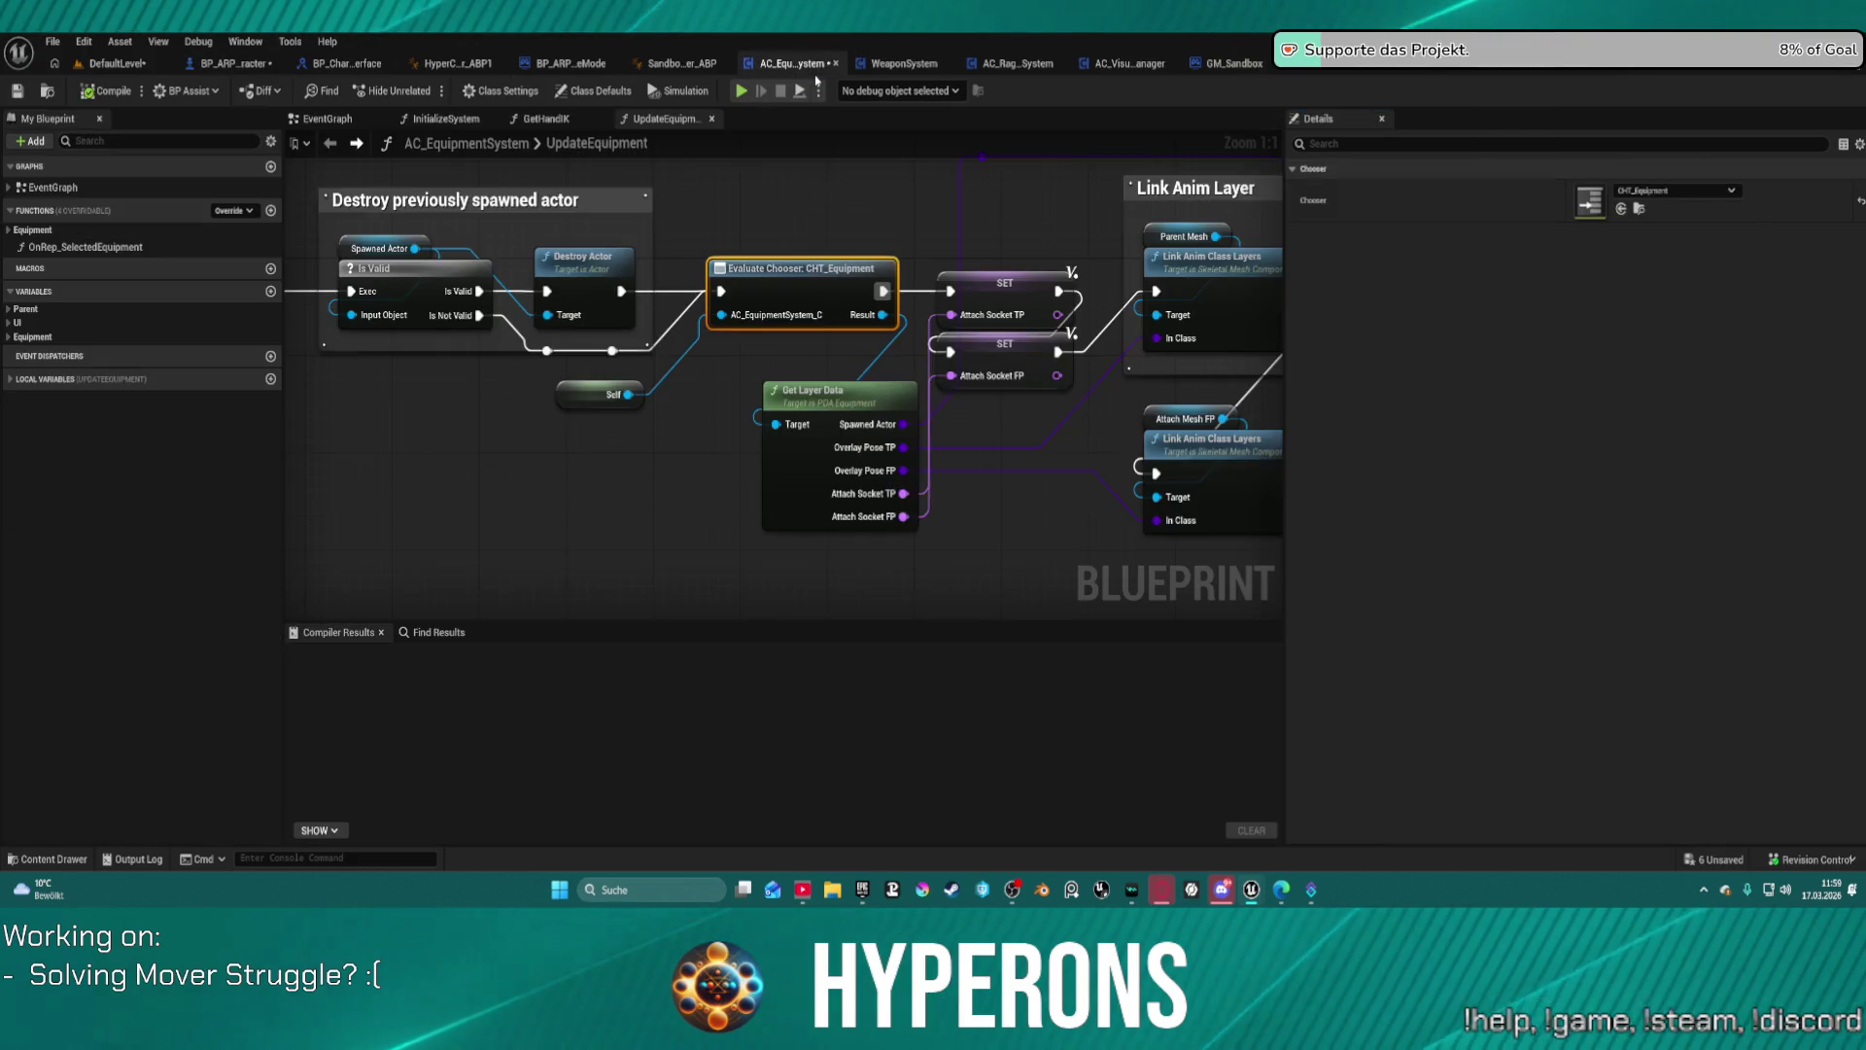
# Step: Play-test BP_ARPG_Character in the editor despite its compile errors, then end the session
pyautogui.click(100, 64)
pyautogui.click(236, 63)
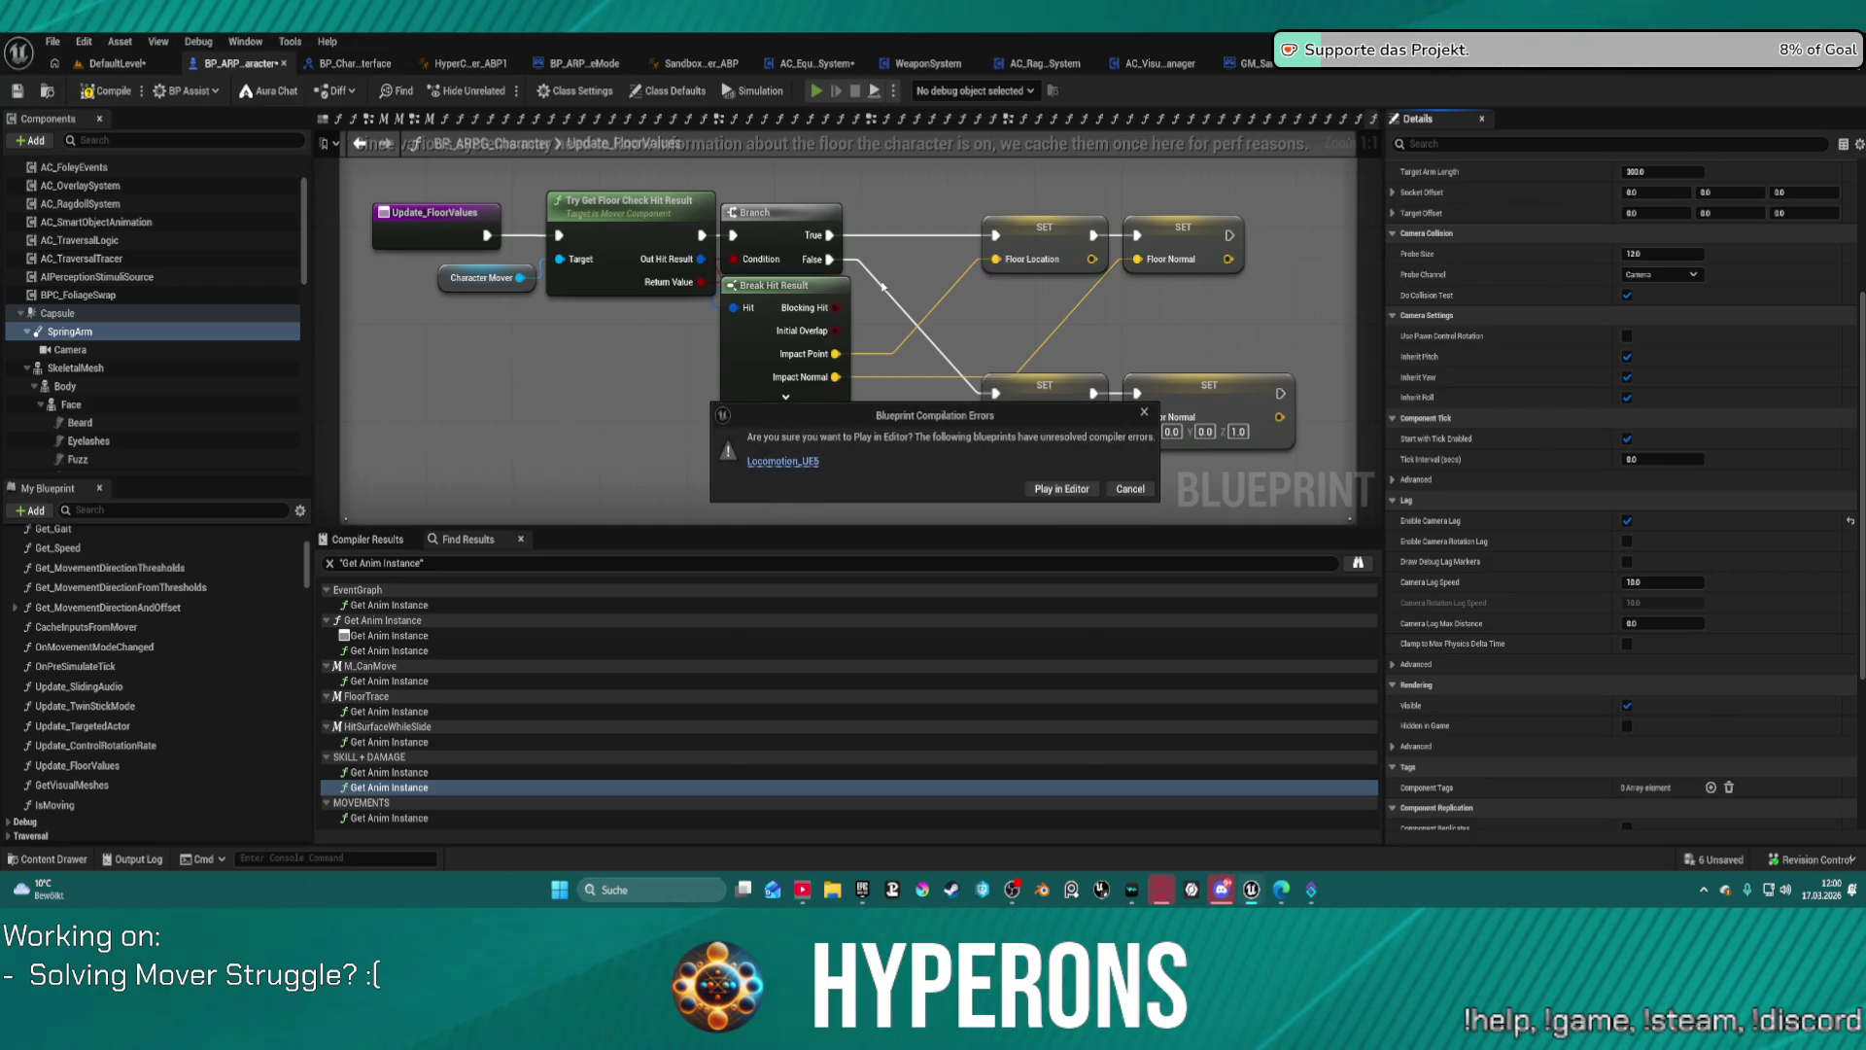
pyautogui.click(1042, 490)
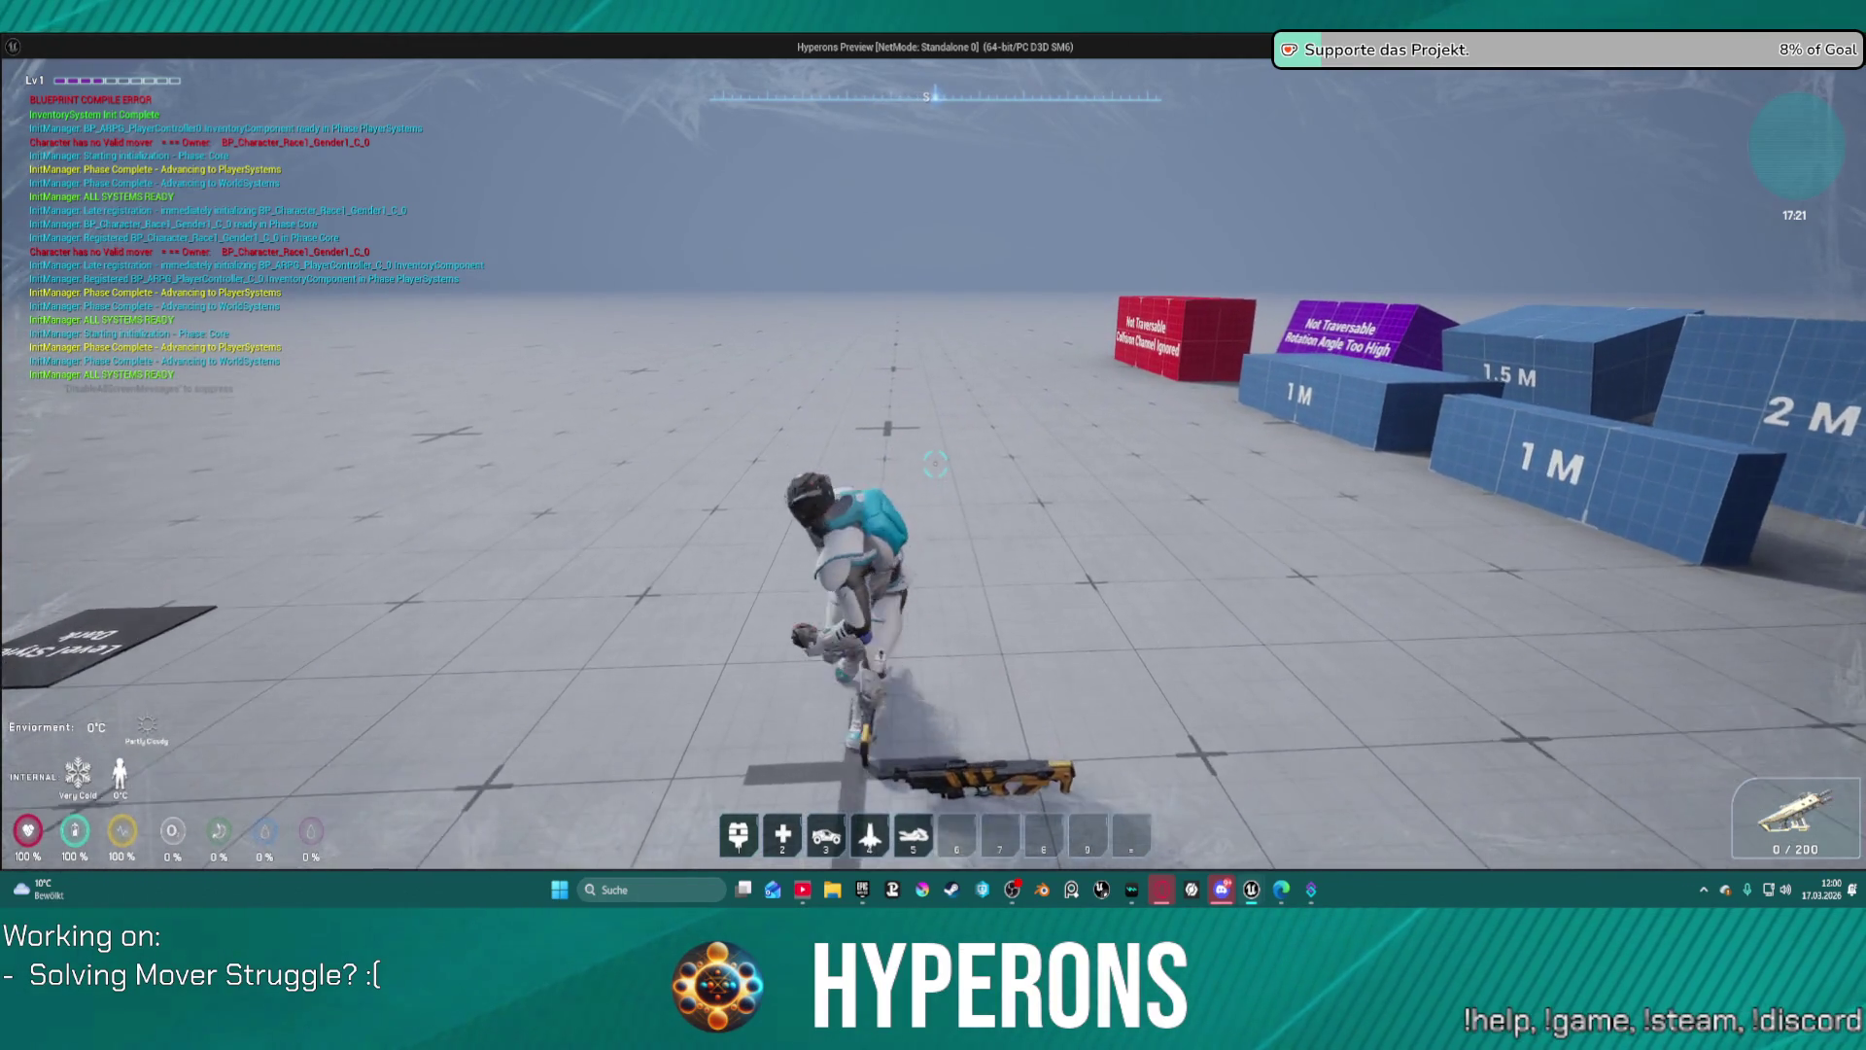
pyautogui.press('Escape')
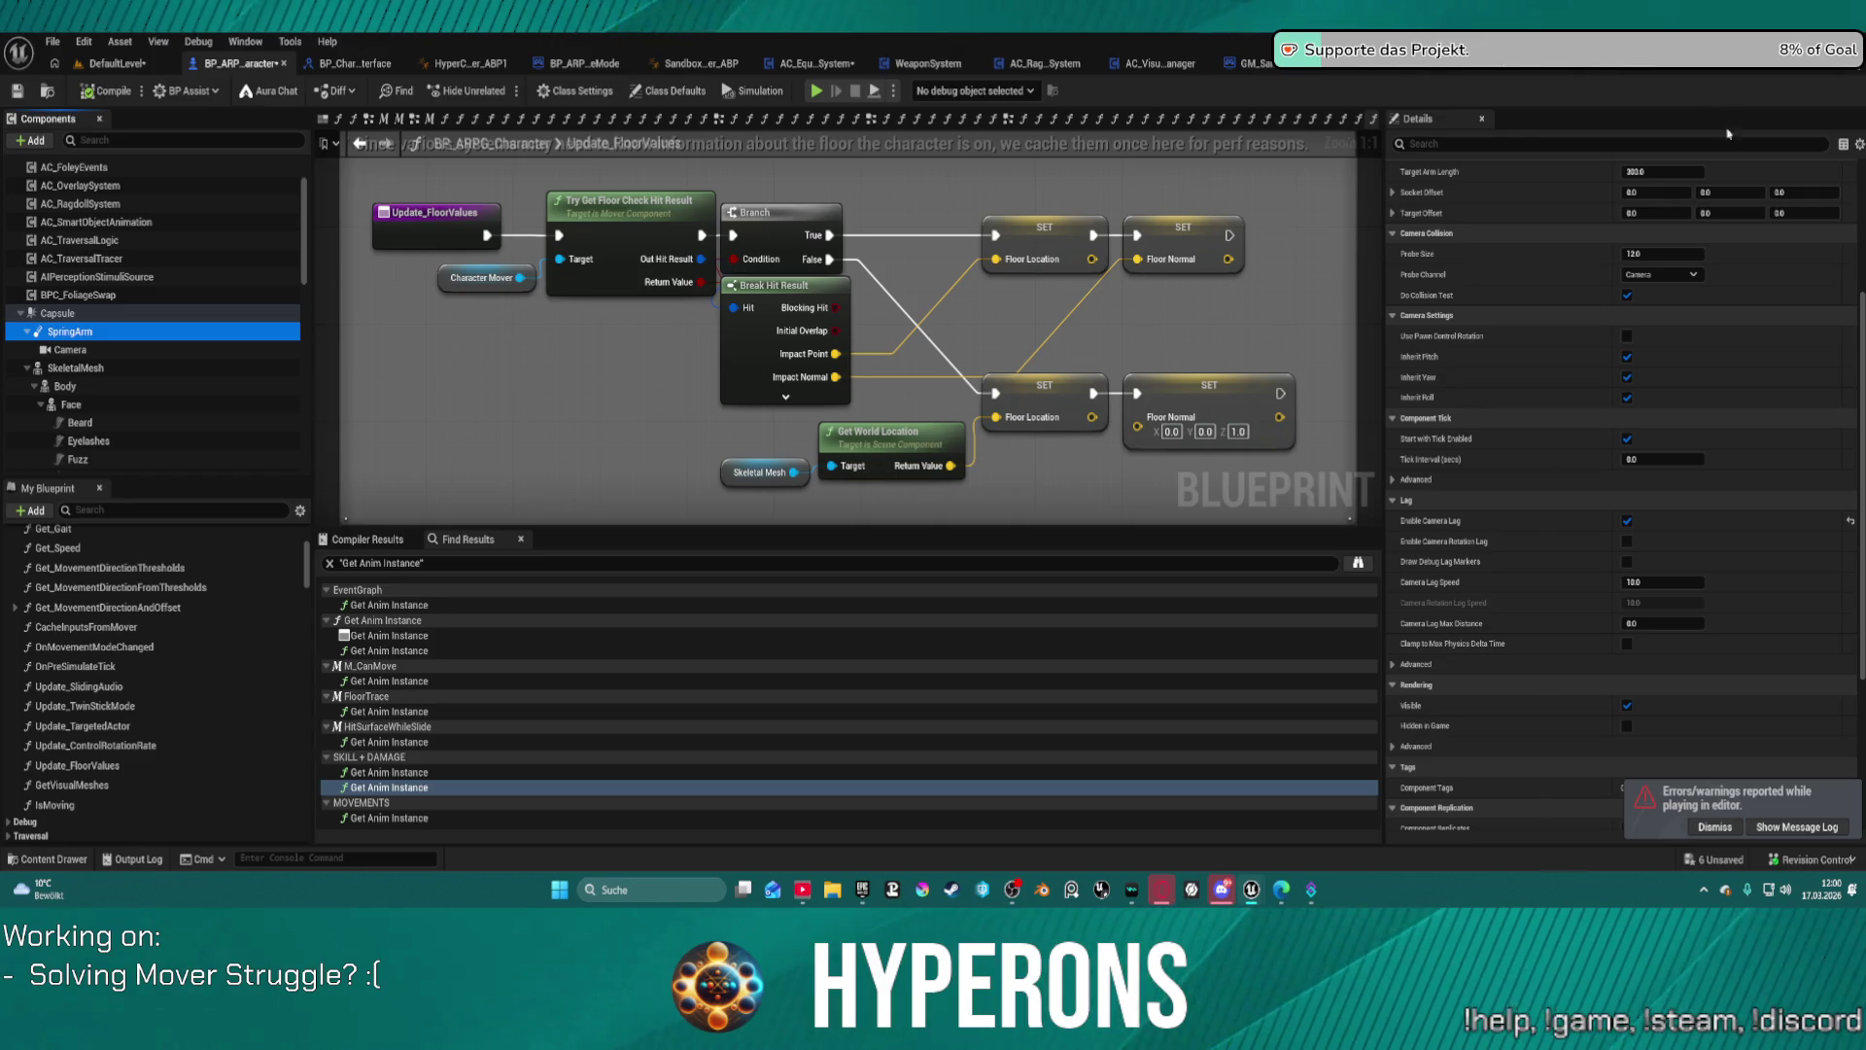
# Step: Enable Use Pawn Control Rotation on the SpringArm
pyautogui.scroll(2, 1742, 230)
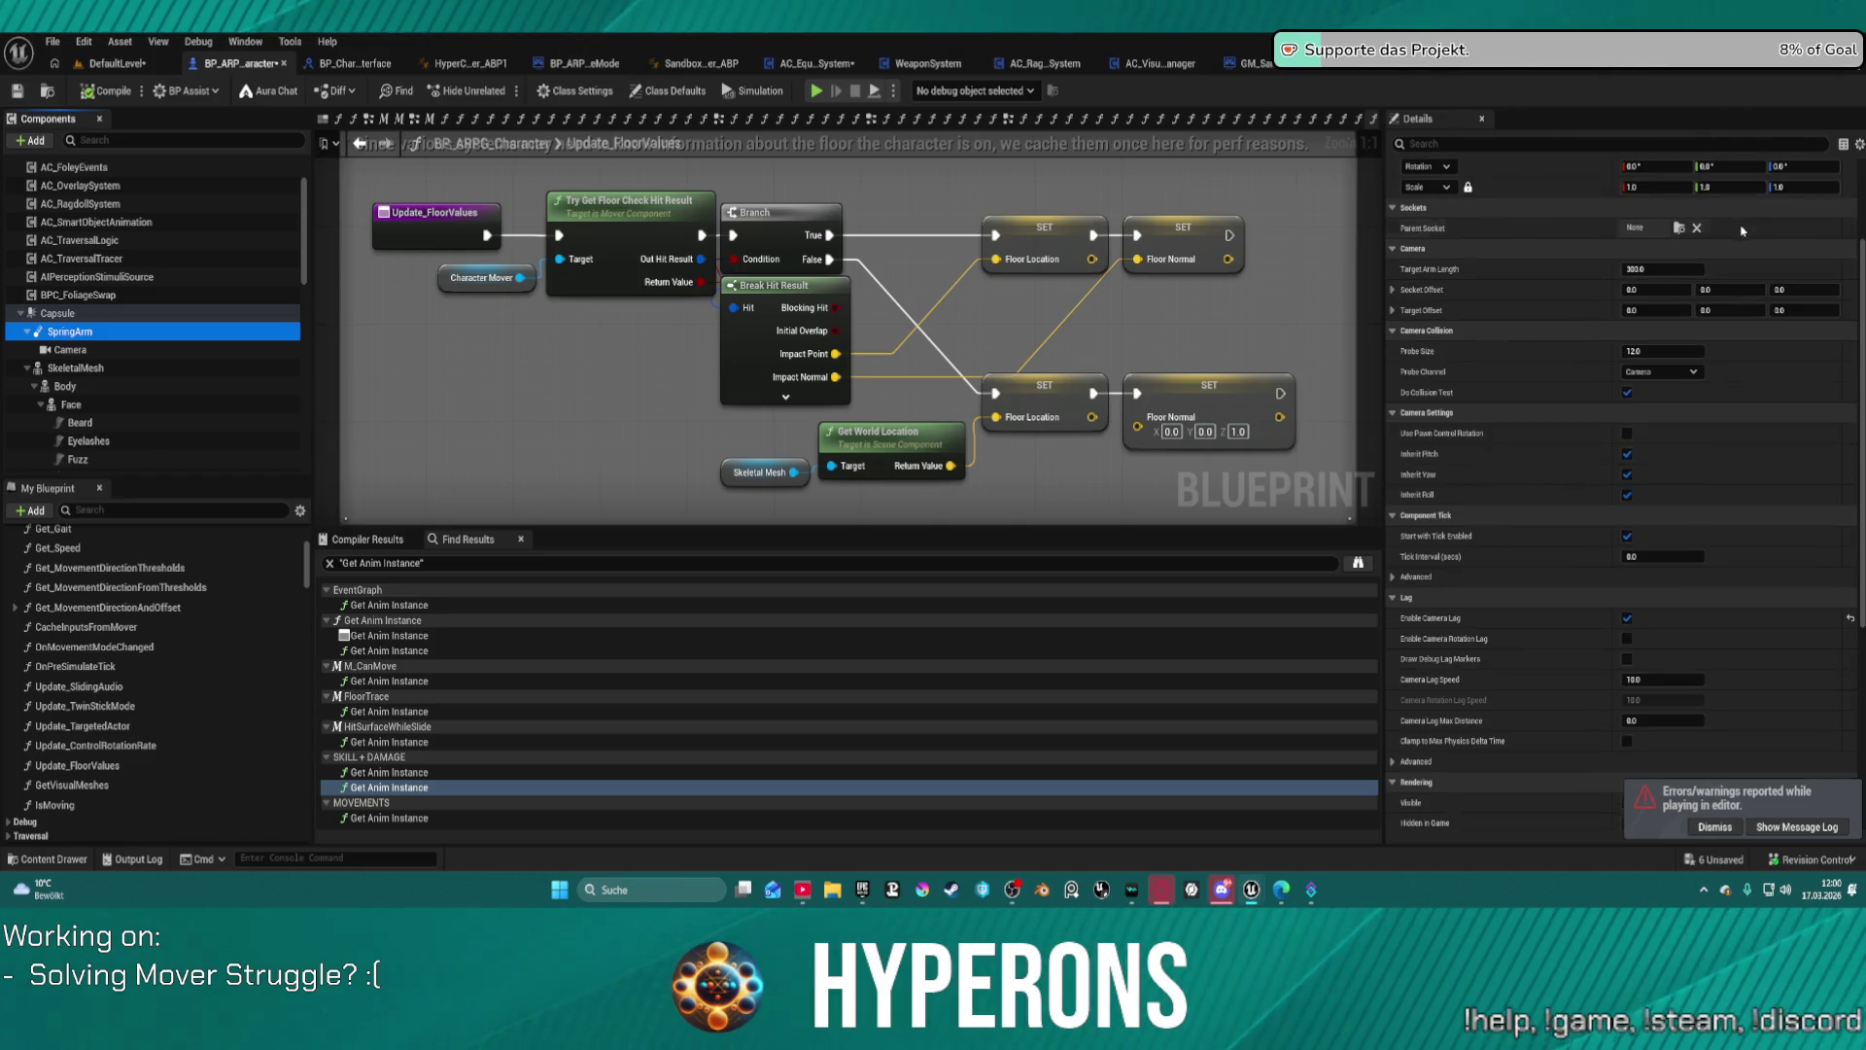
pyautogui.scroll(3, 1742, 231)
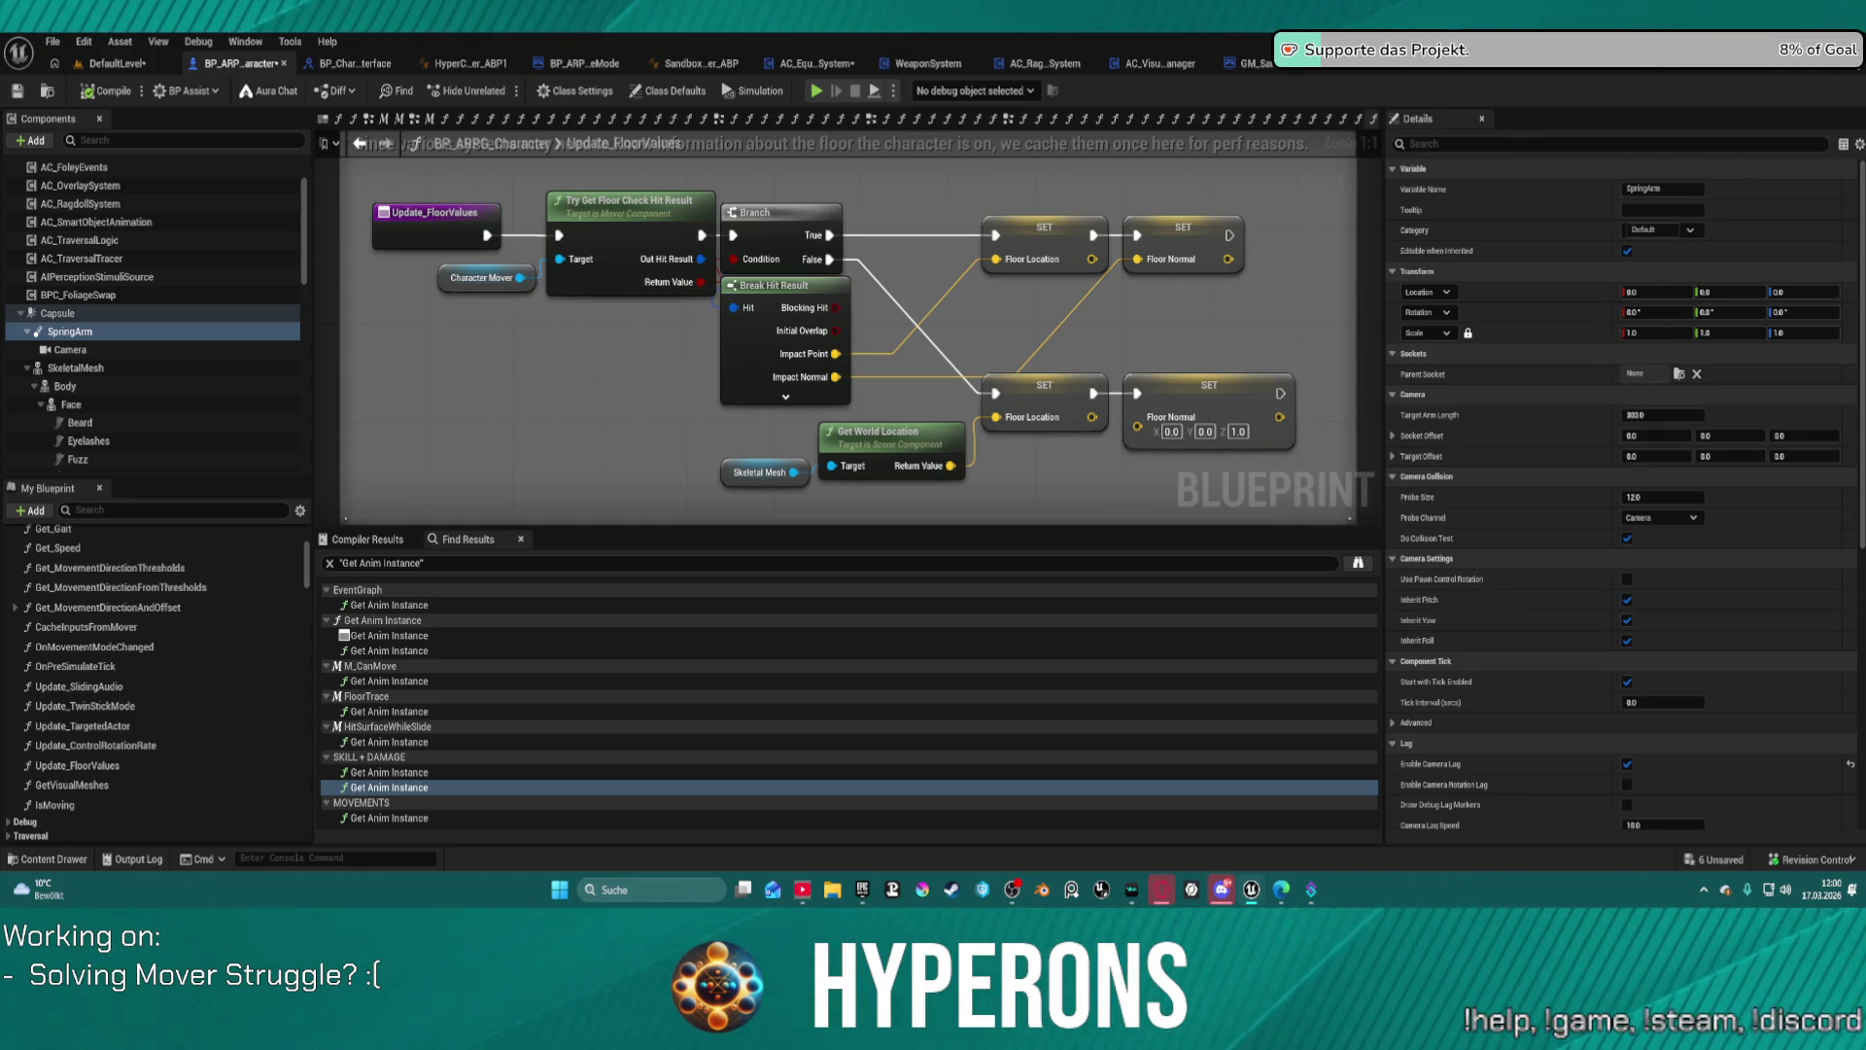
pyautogui.click(1628, 579)
# Step: Check the Camera's rotation properties by filtering its Details, then clear the filter
pyautogui.click(70, 349)
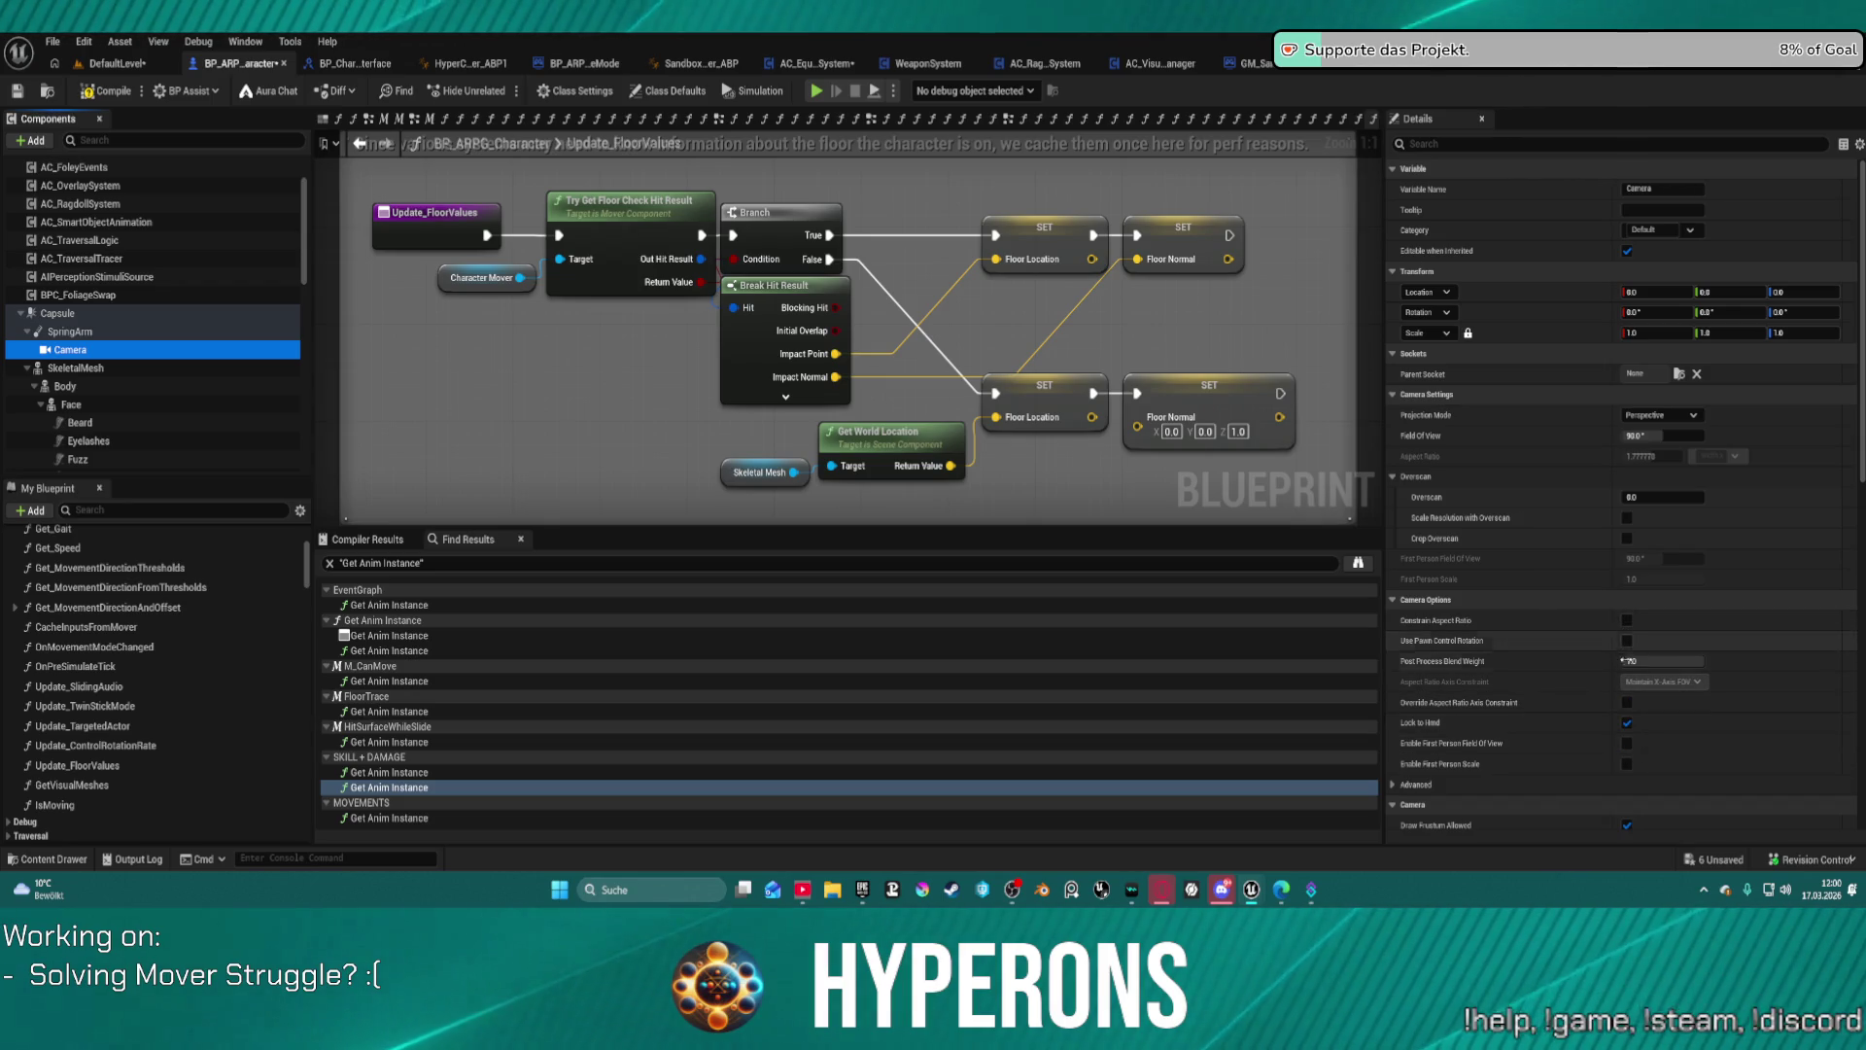
pyautogui.scroll(-4, 1630, 741)
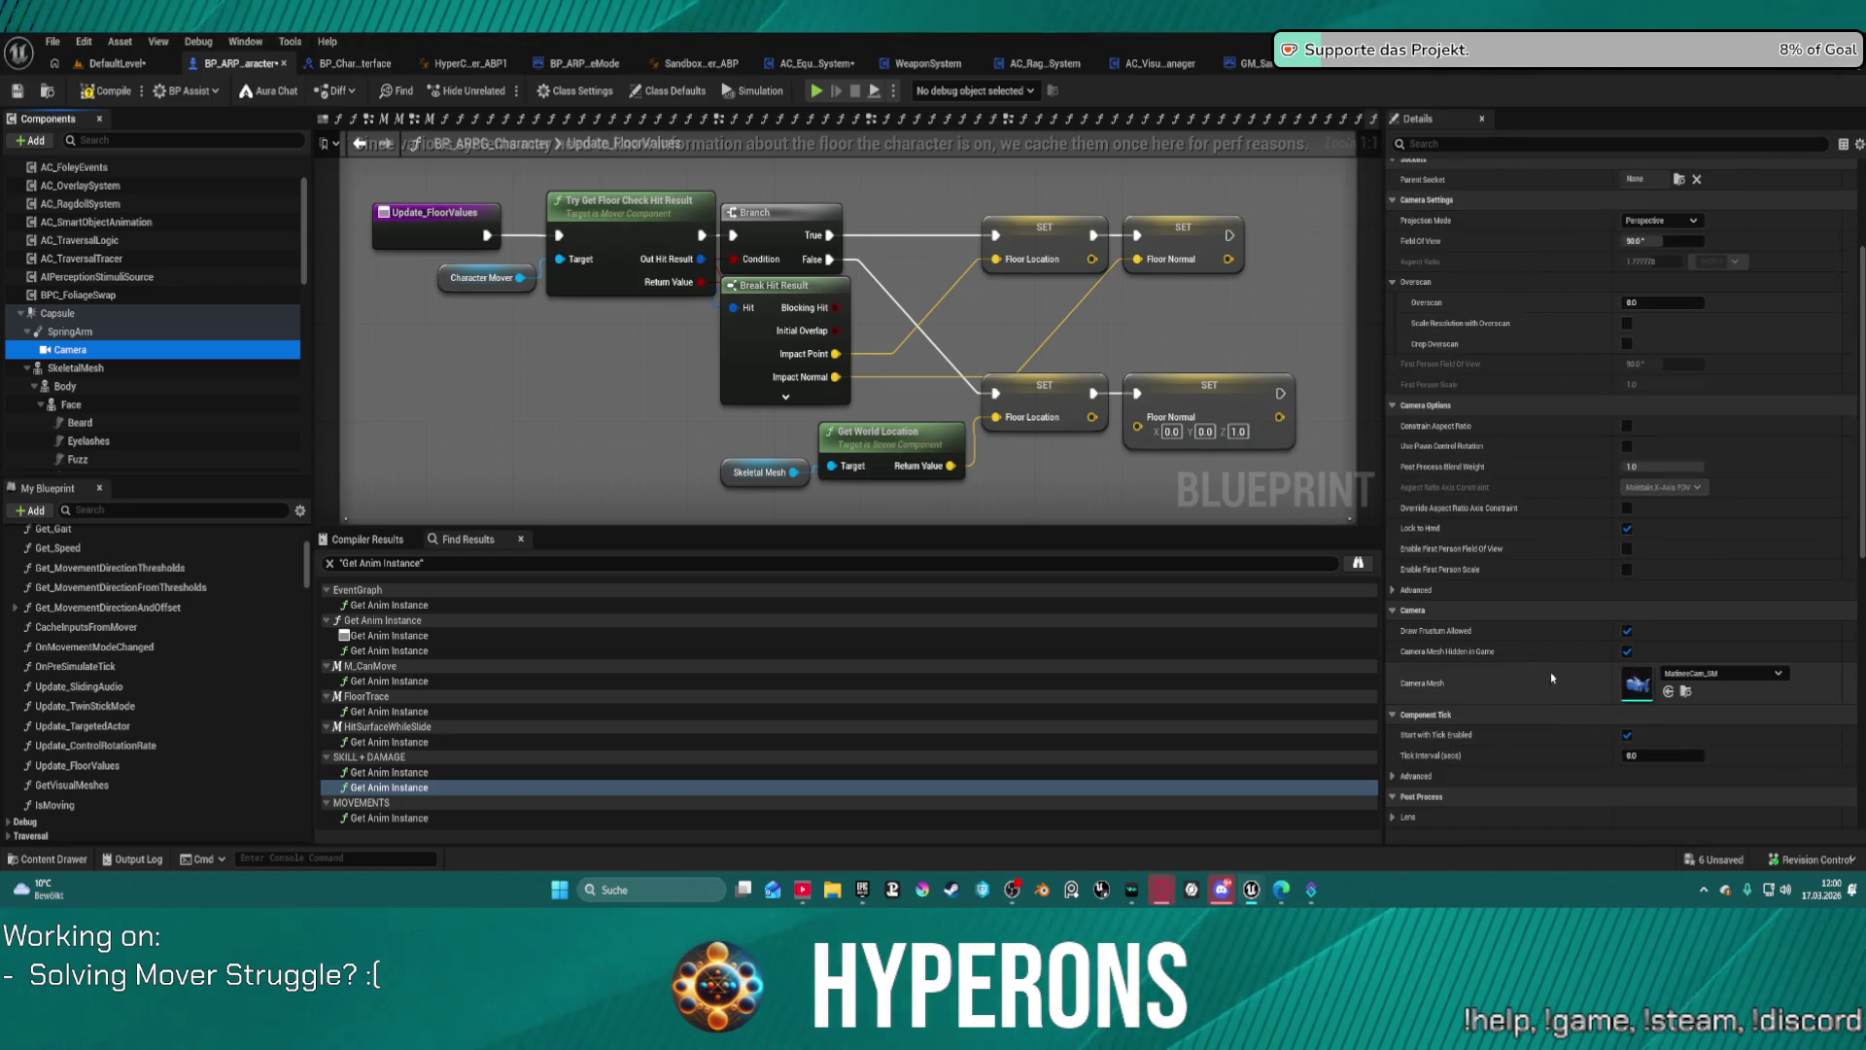
pyautogui.scroll(-3, 1594, 622)
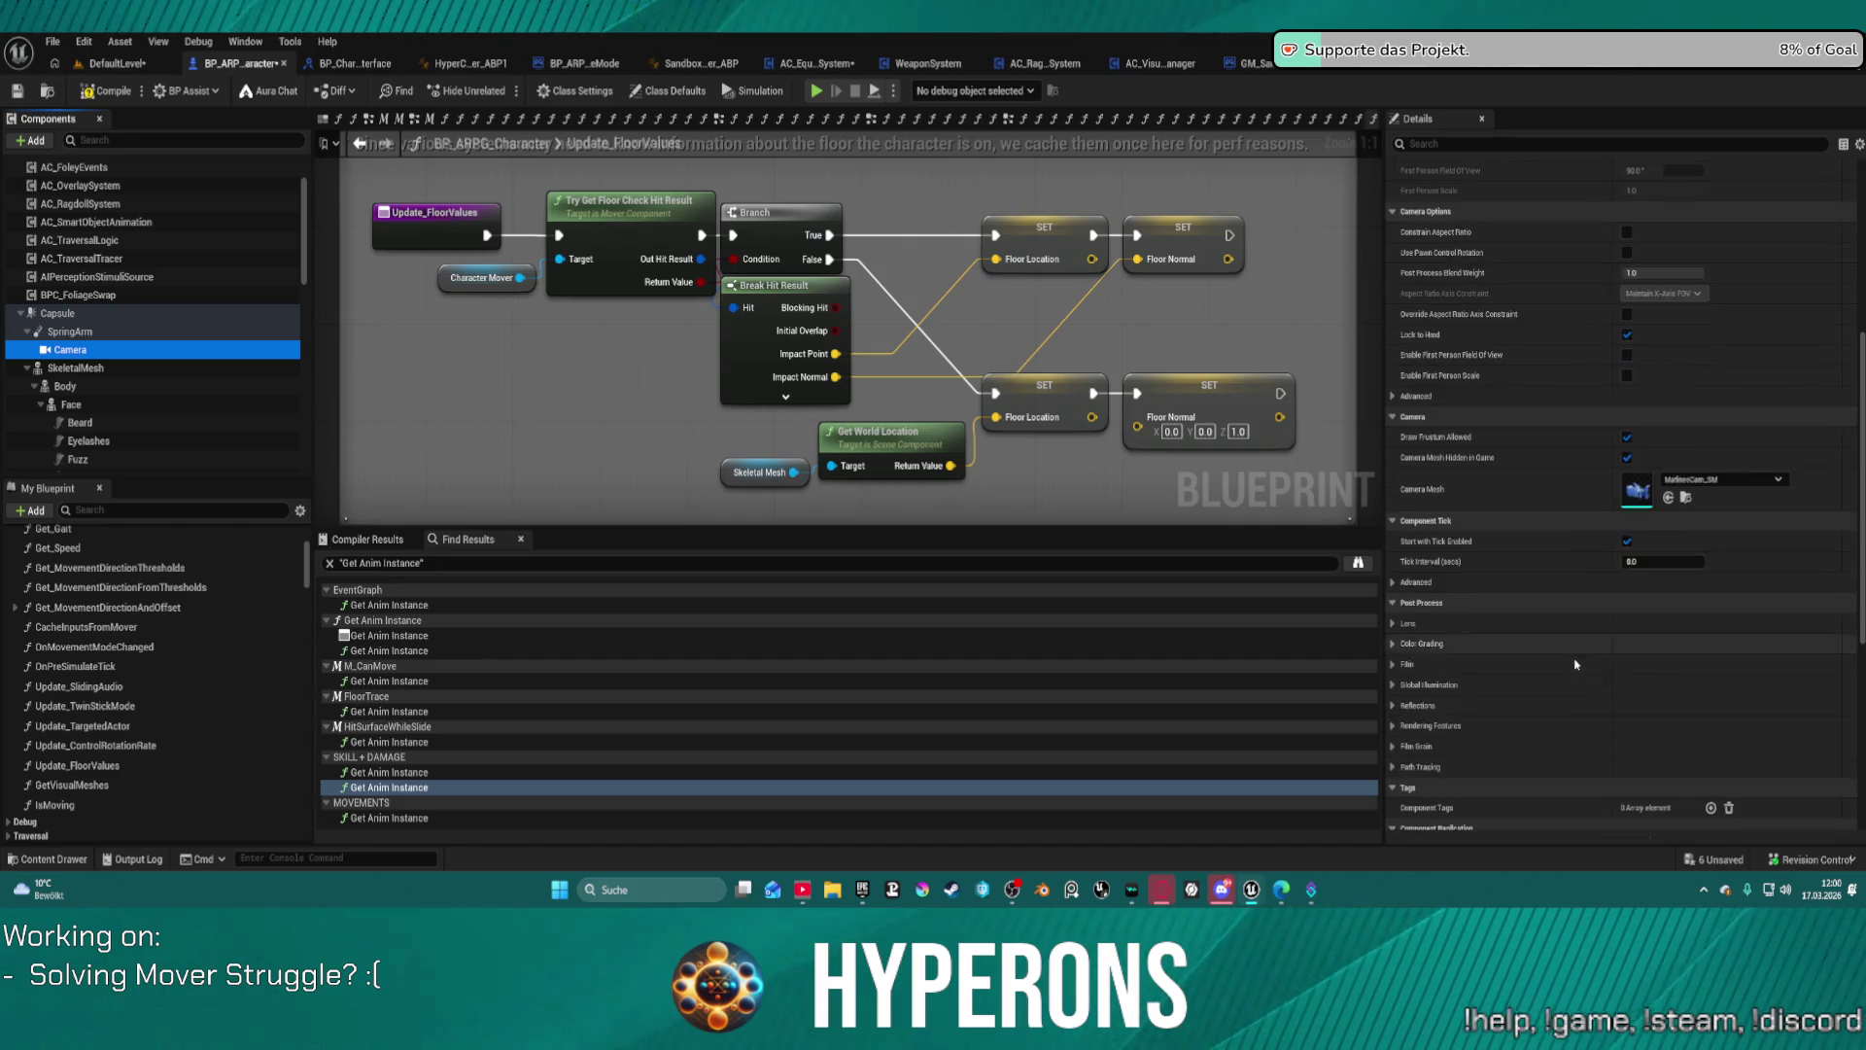
pyautogui.scroll(3, 1555, 437)
pyautogui.scroll(3, 1521, 353)
pyautogui.click(1471, 144)
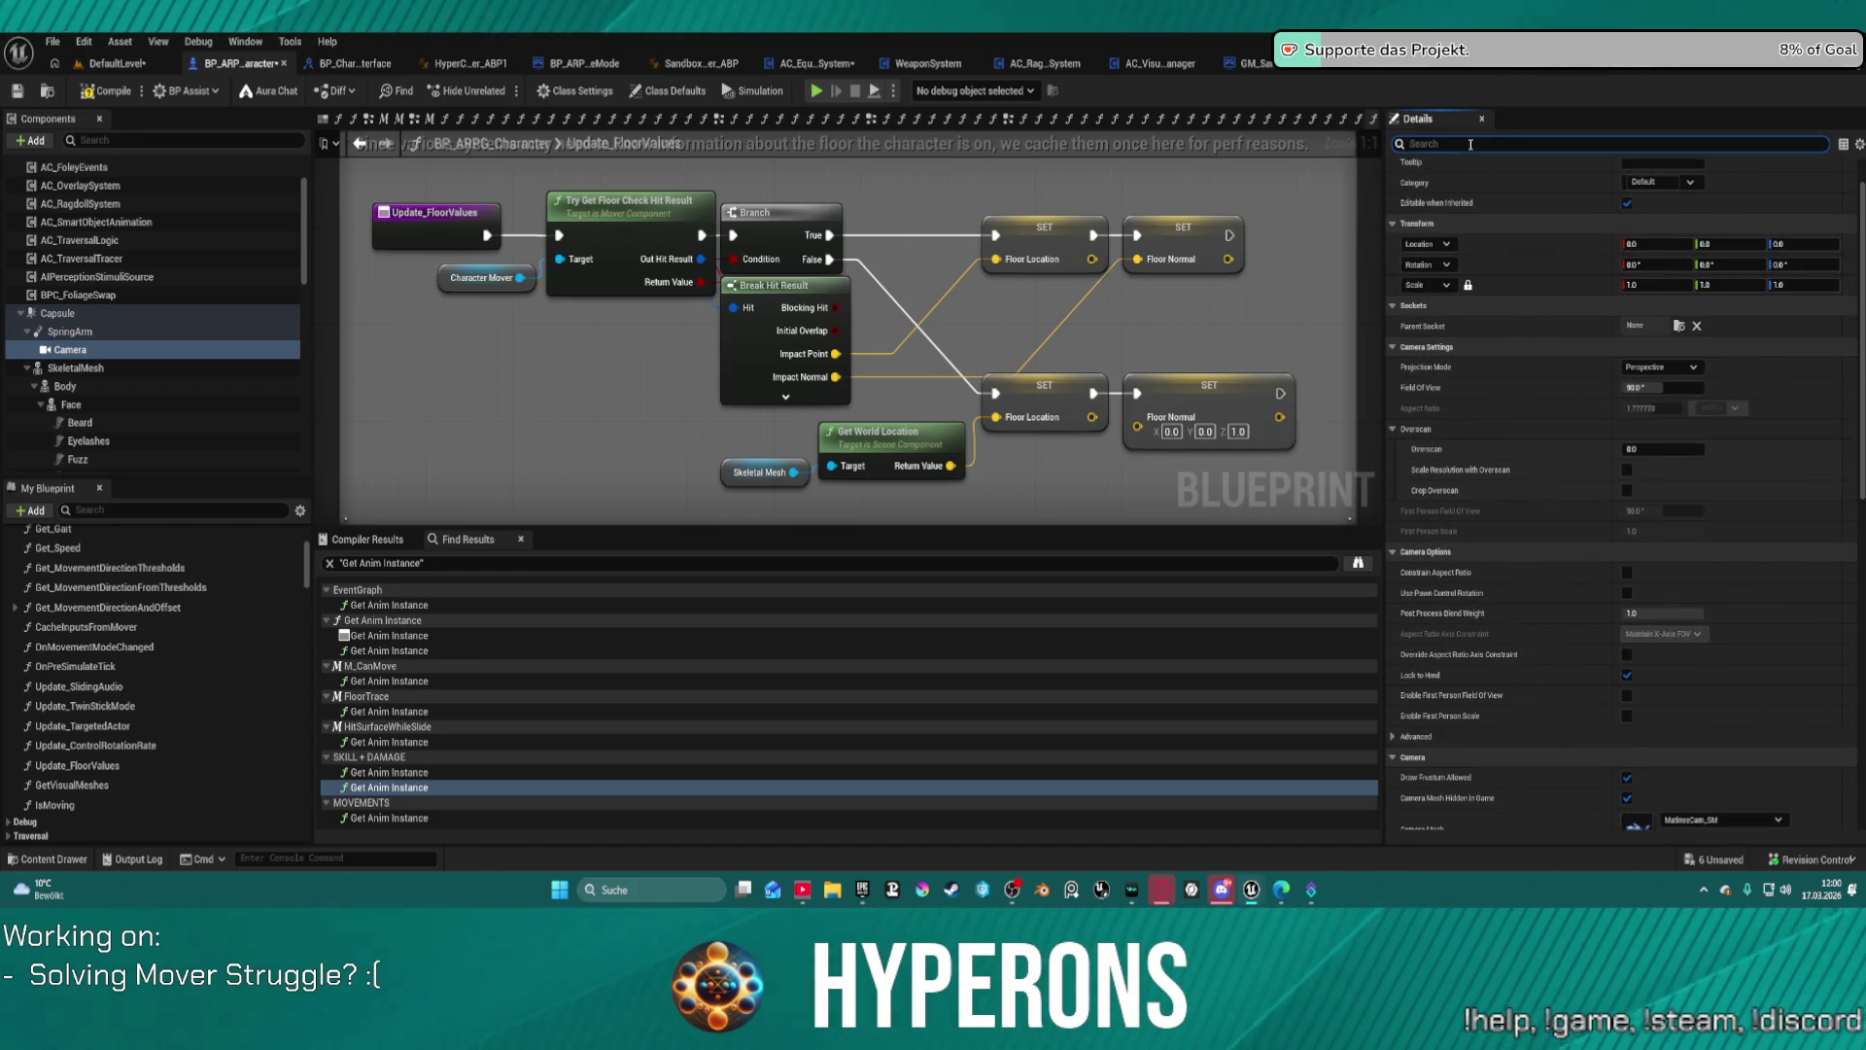
pyautogui.write('rot')
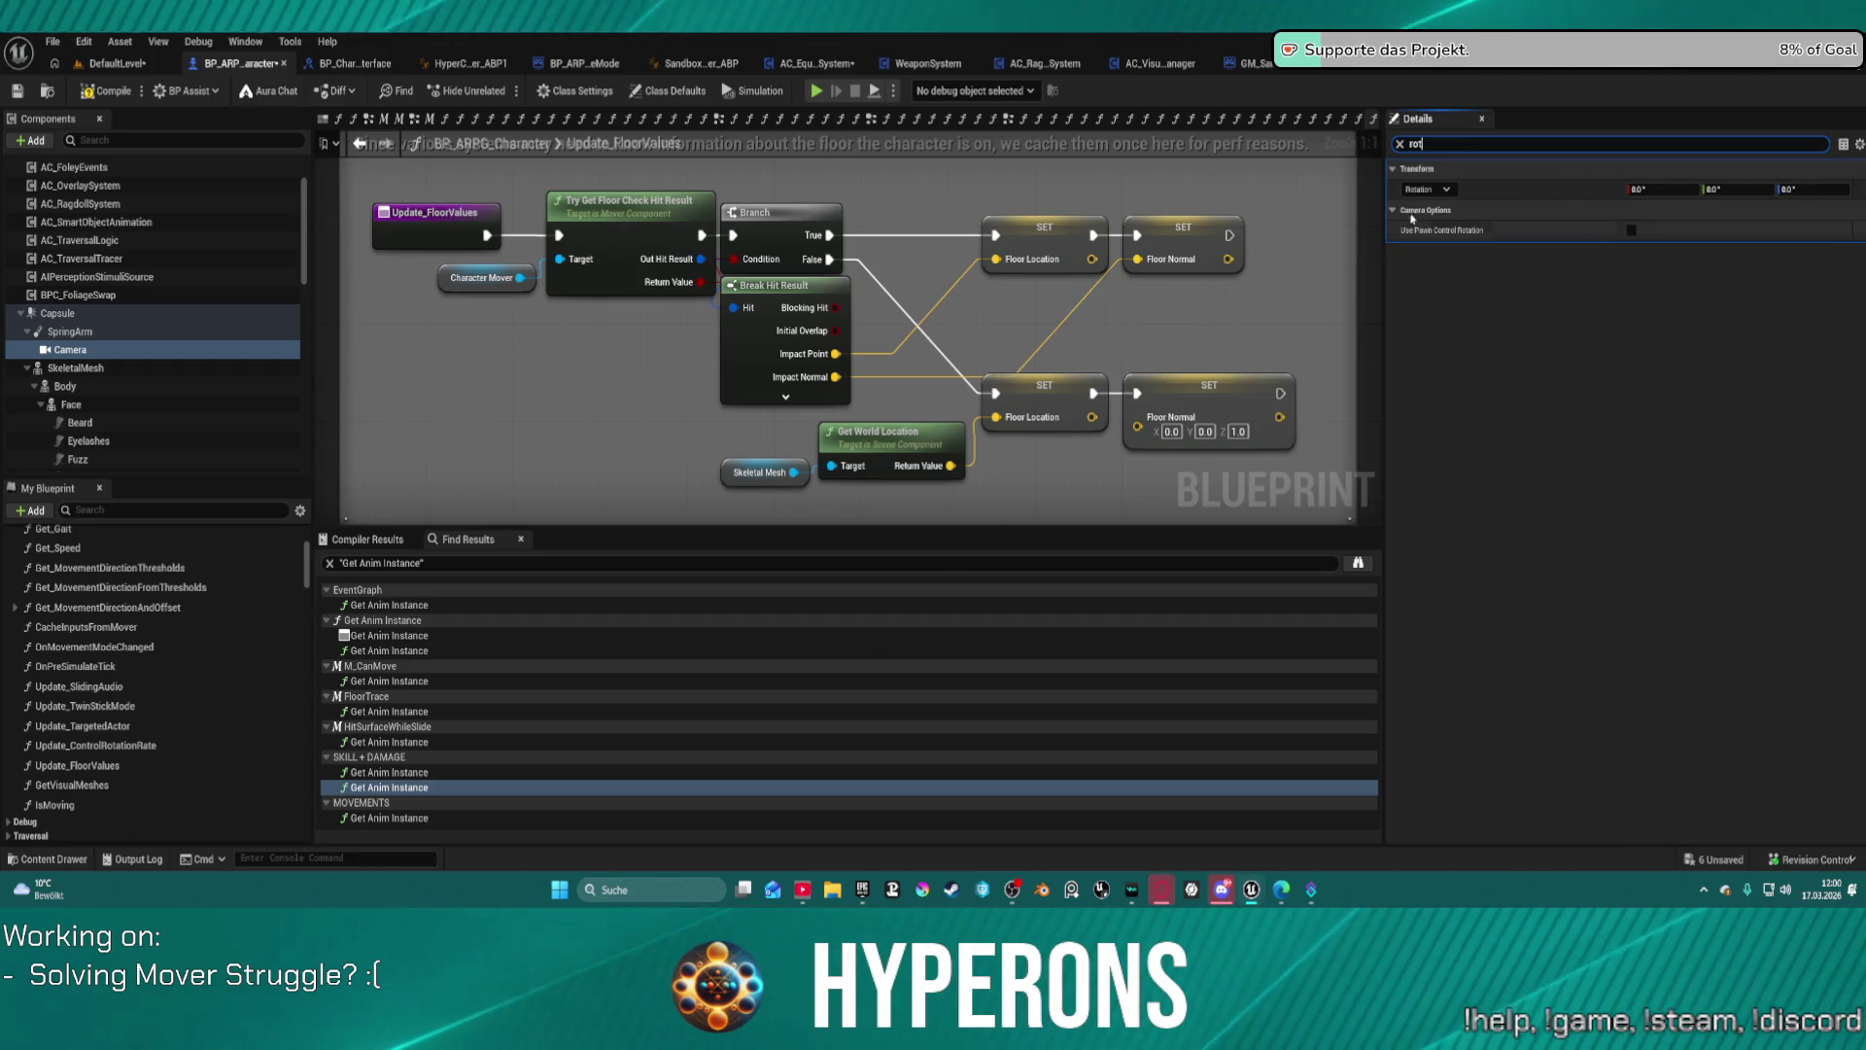
pyautogui.click(1400, 145)
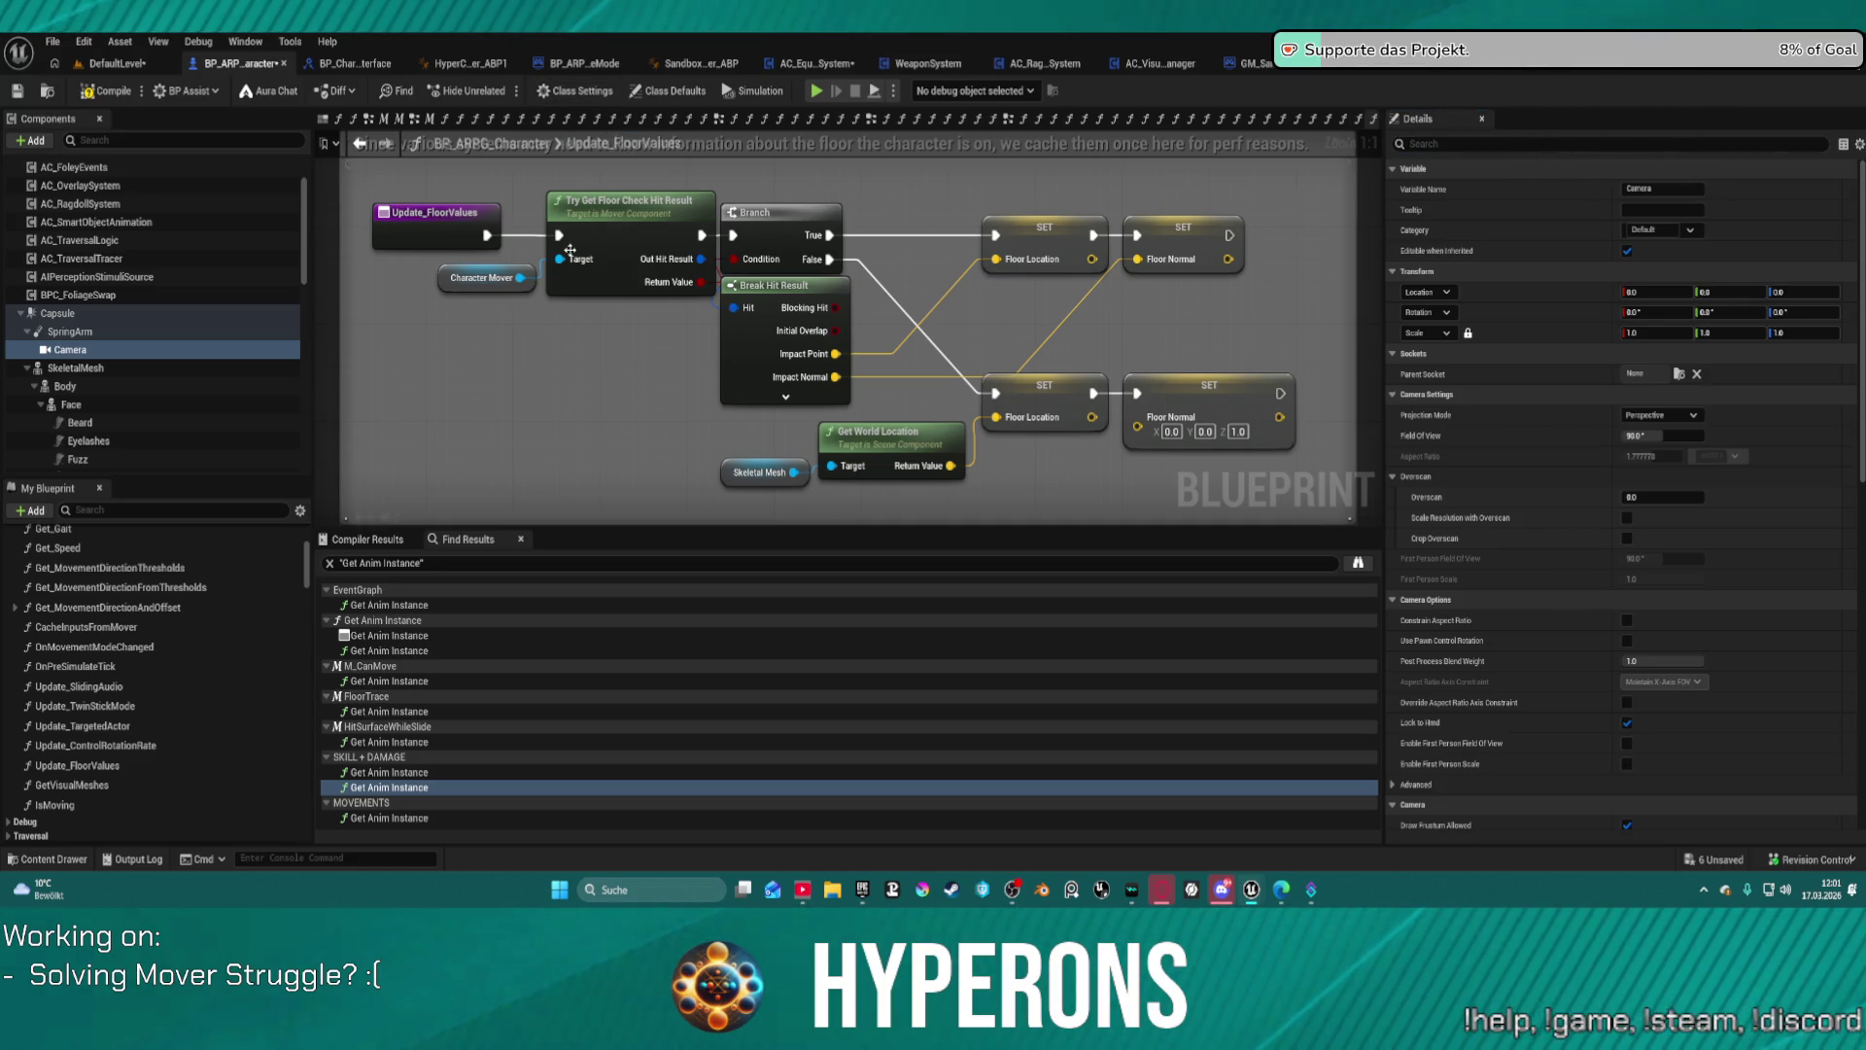
pyautogui.click(20, 333)
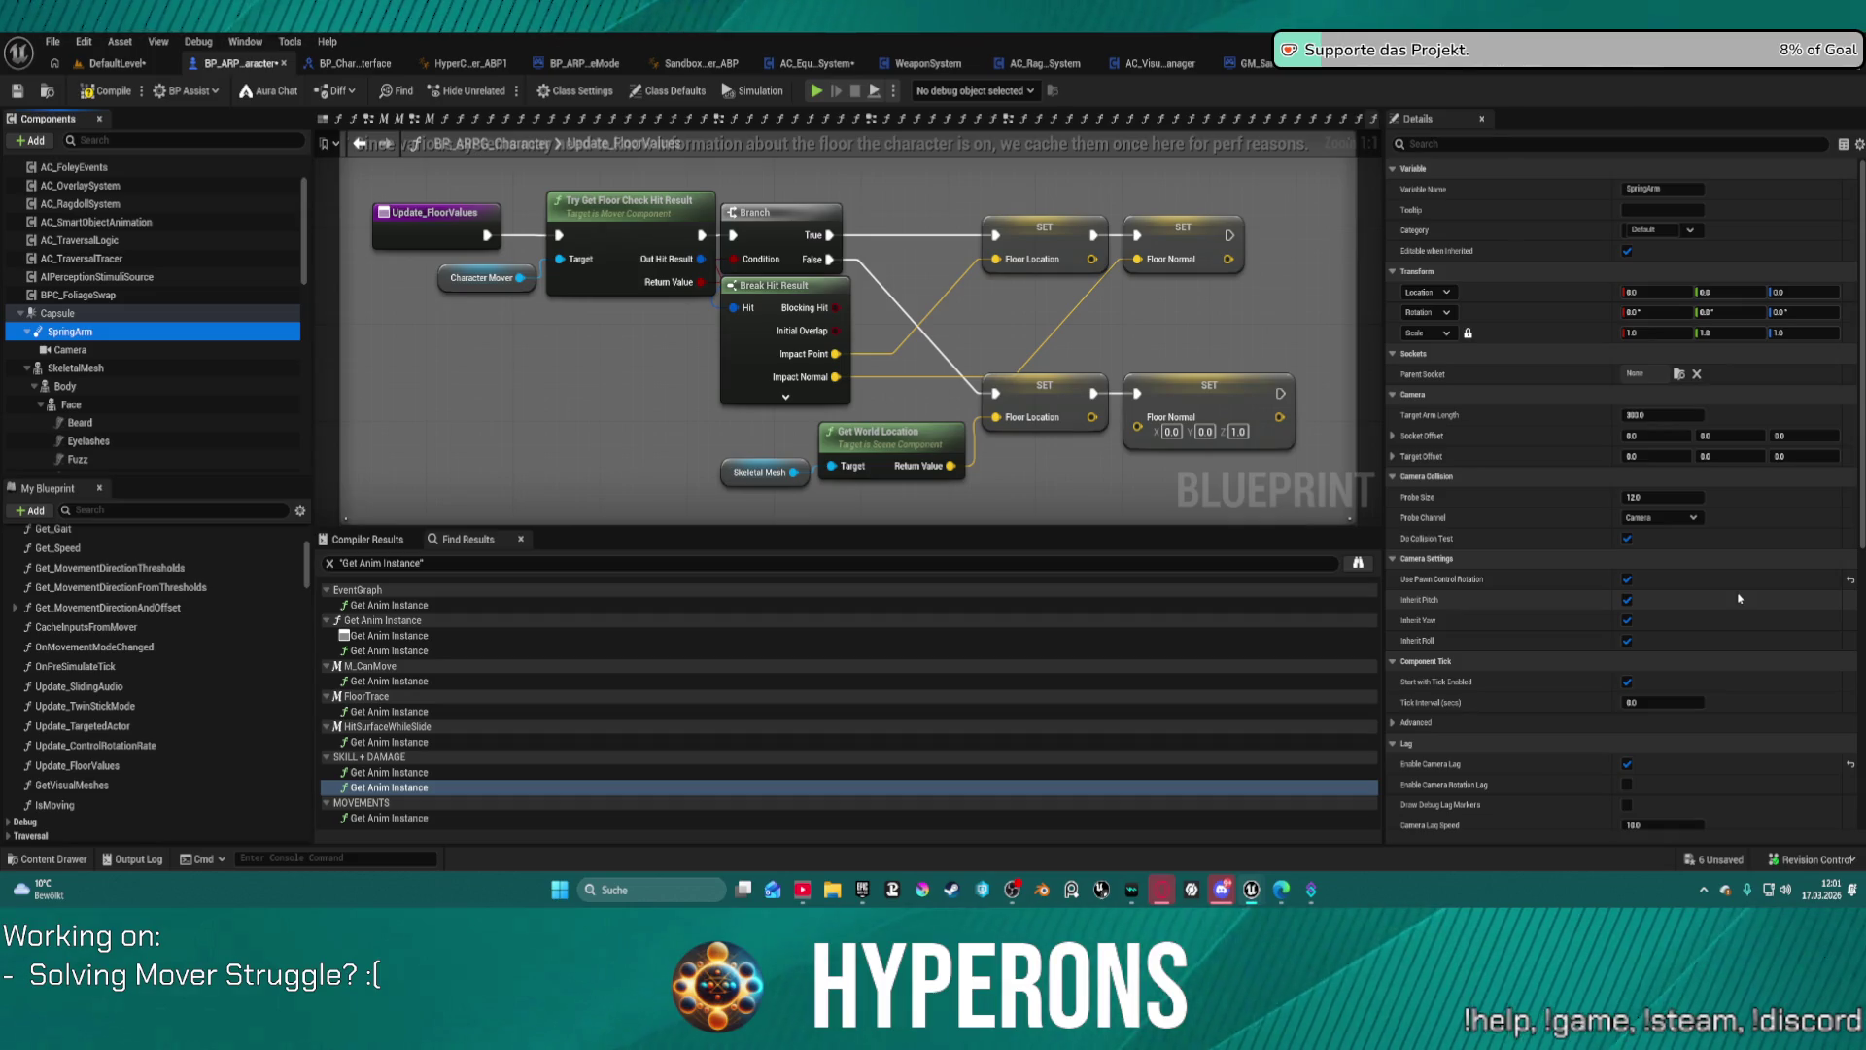
pyautogui.scroll(-2, 1739, 598)
pyautogui.scroll(-2, 1739, 597)
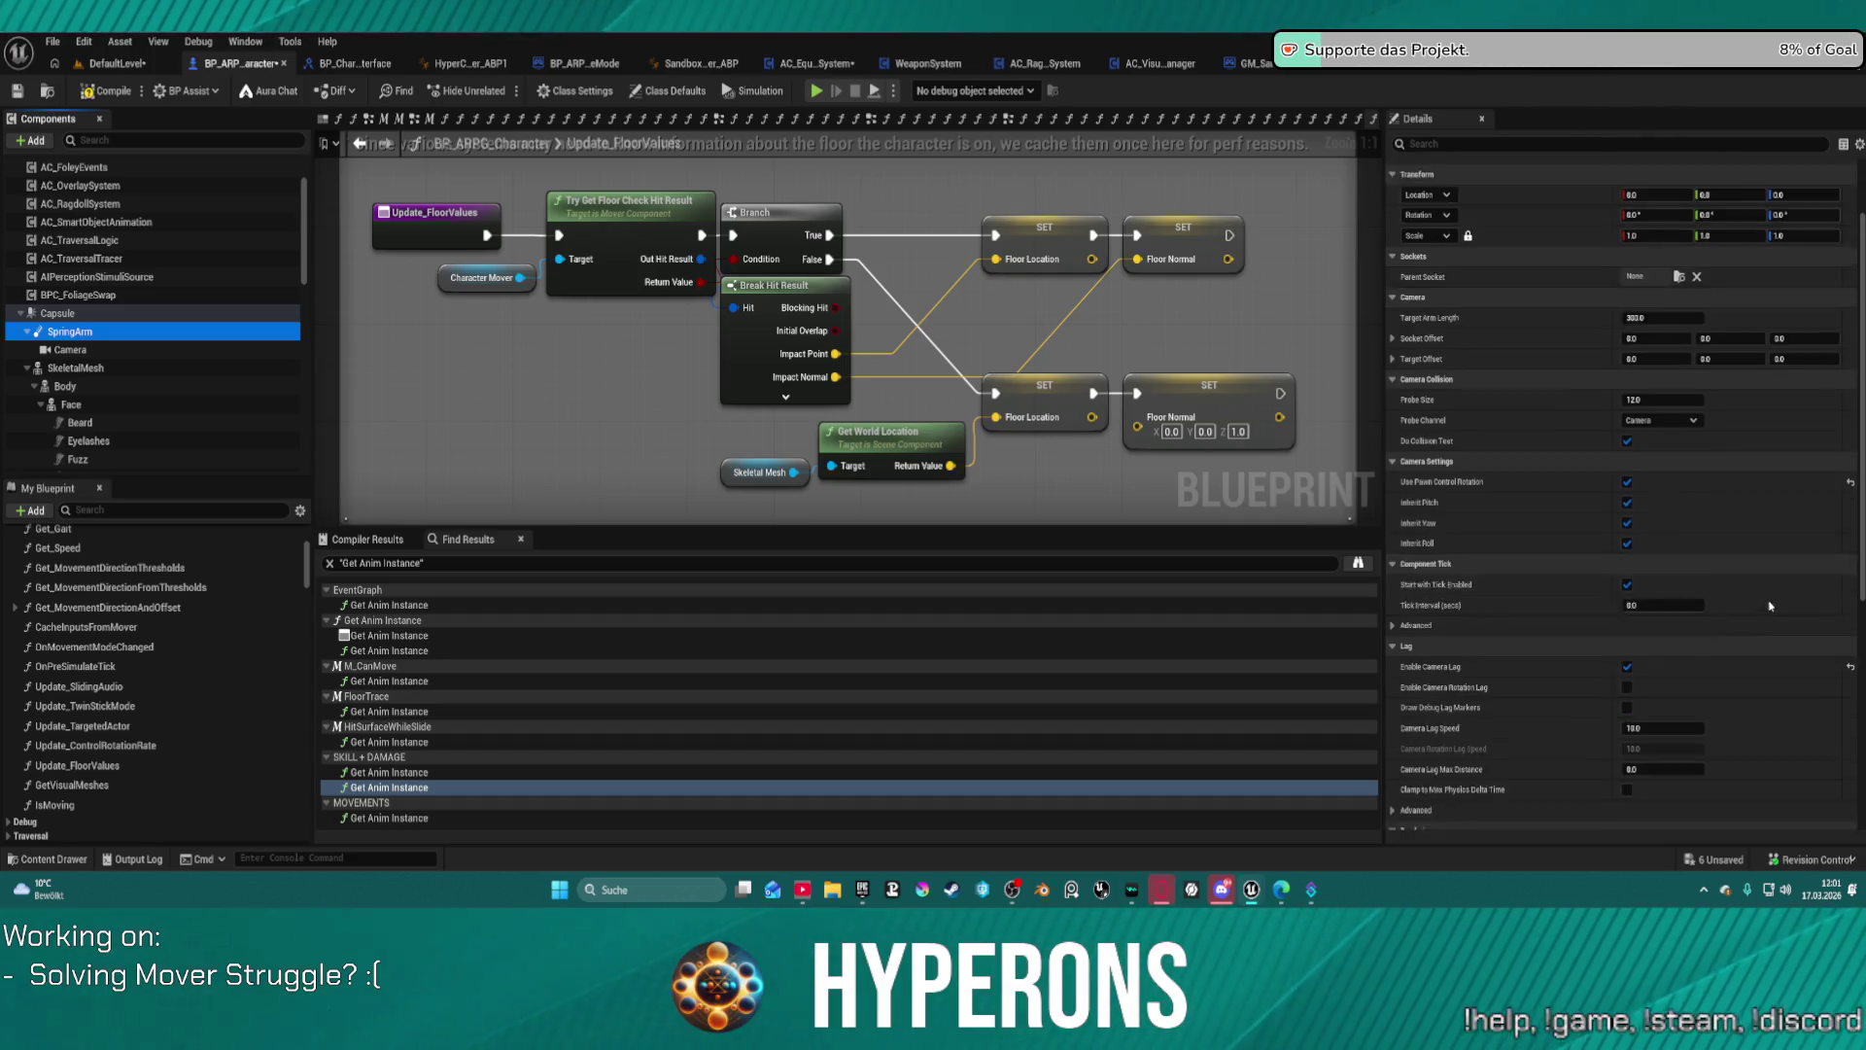
pyautogui.click(87, 349)
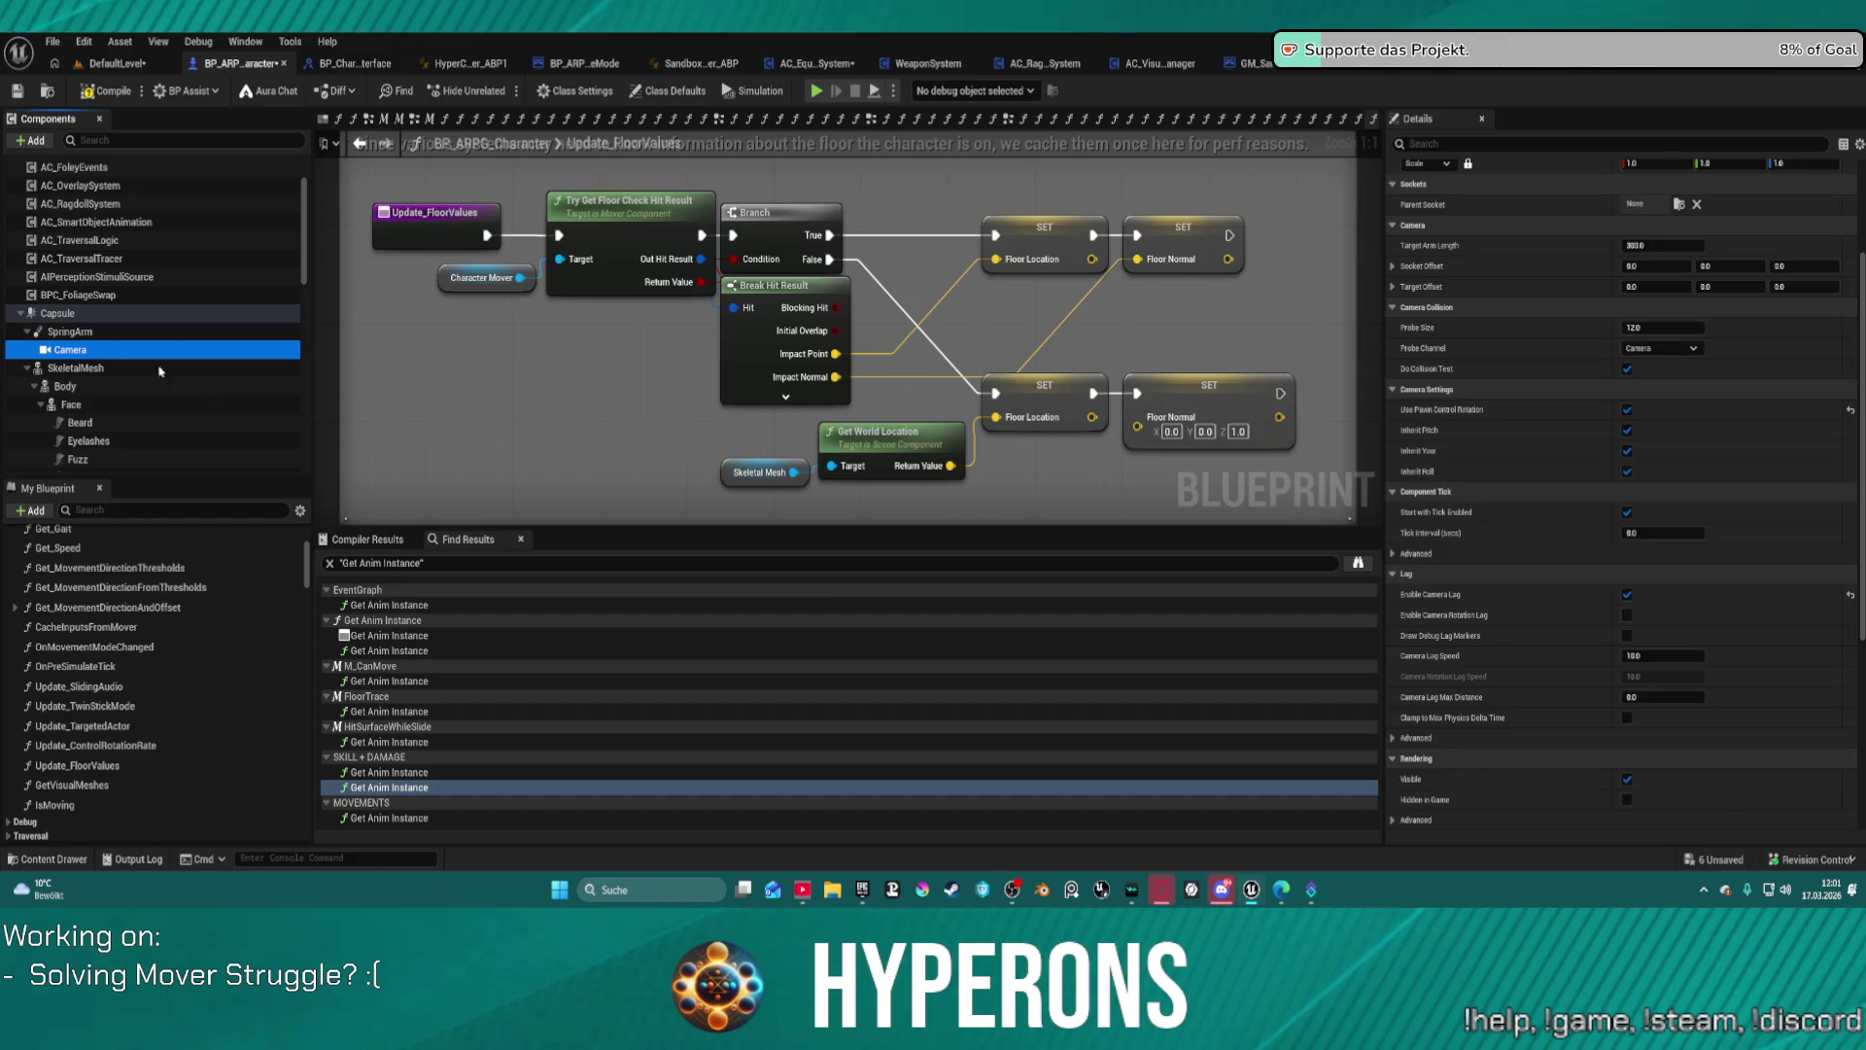
pyautogui.click(88, 313)
pyautogui.click(70, 331)
pyautogui.scroll(-4, 1697, 611)
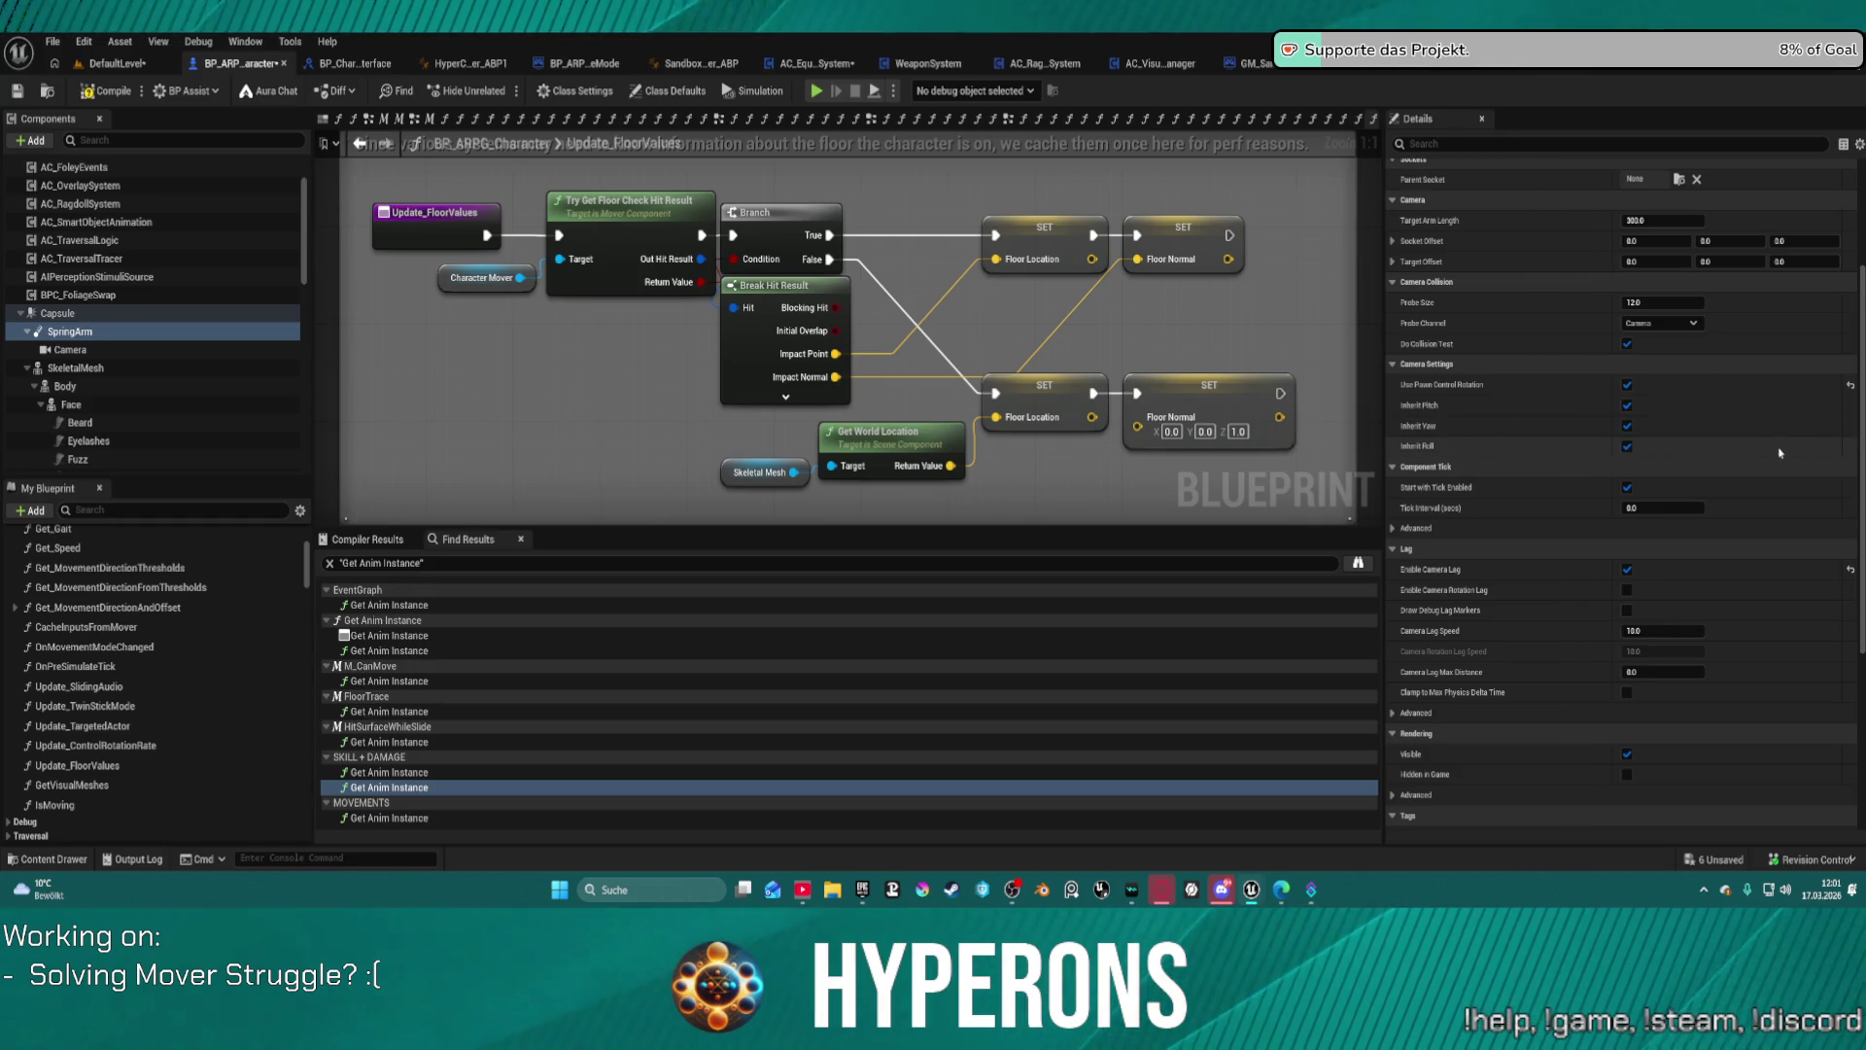
pyautogui.scroll(-3, 1754, 457)
pyautogui.scroll(-3, 1725, 467)
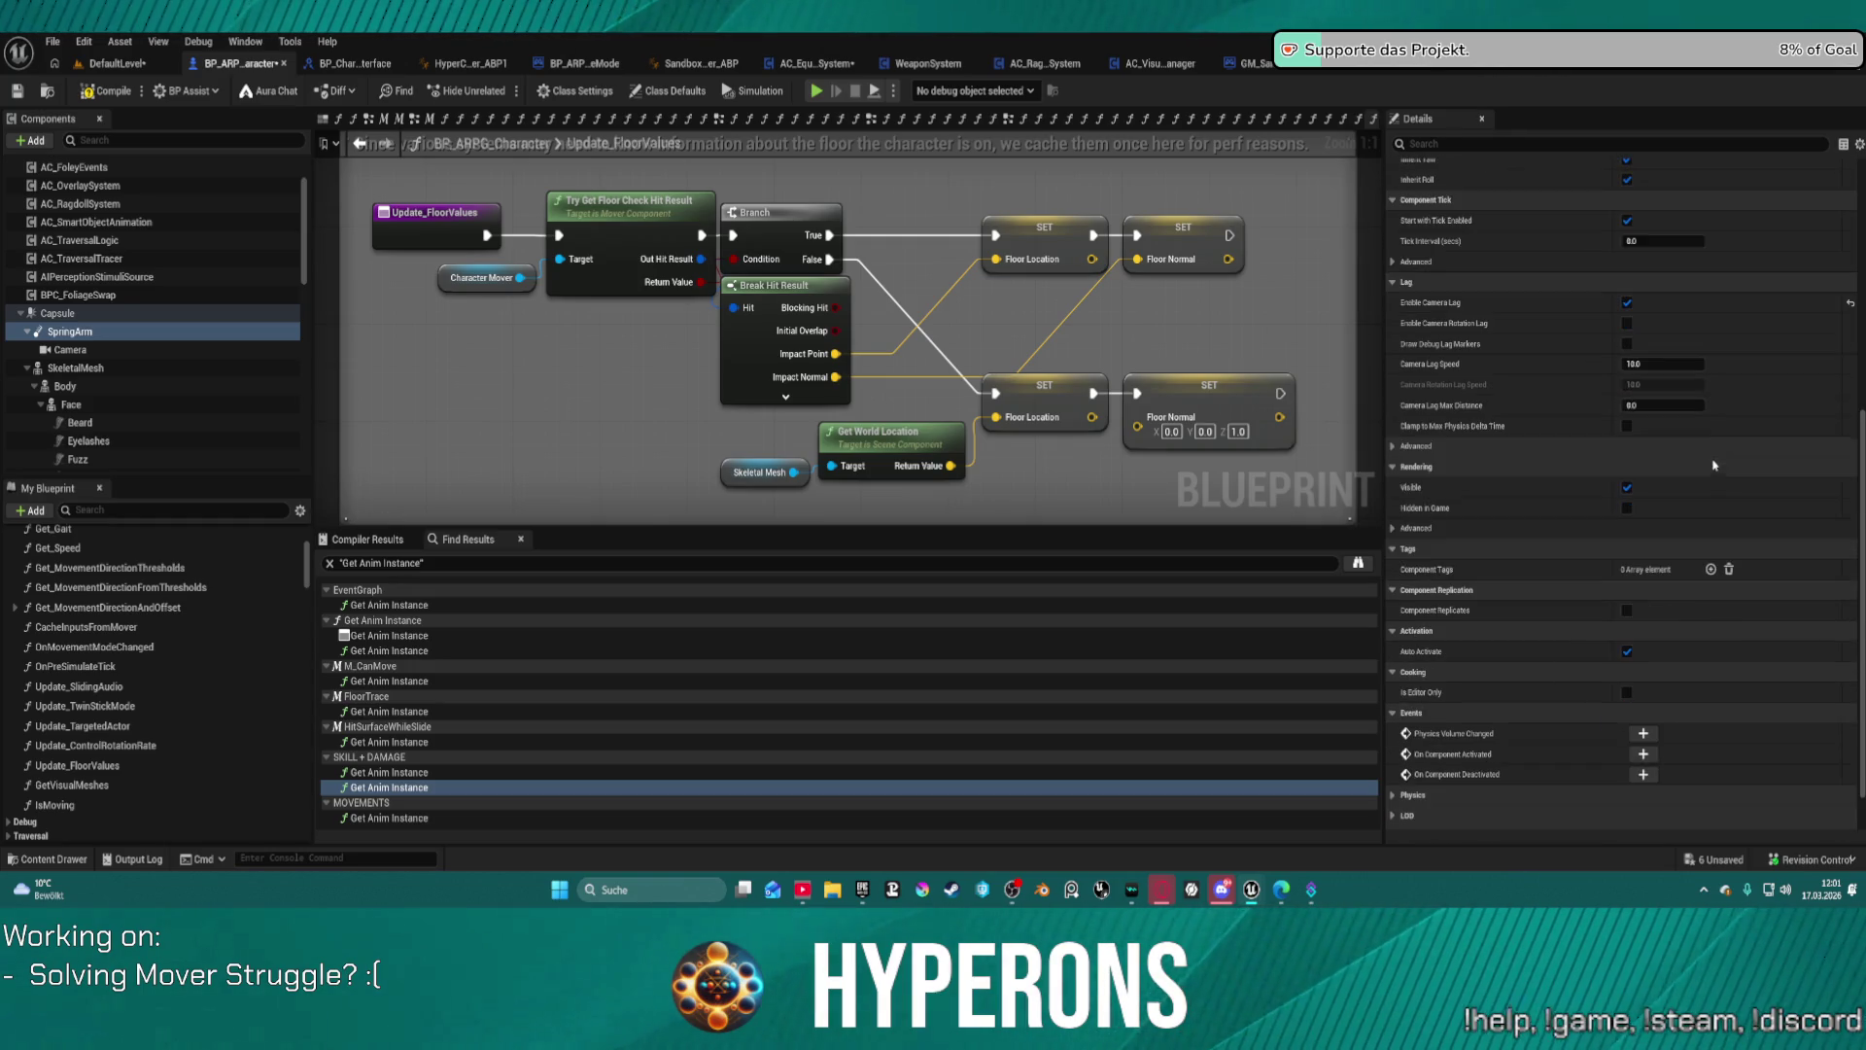
pyautogui.scroll(6, 1642, 583)
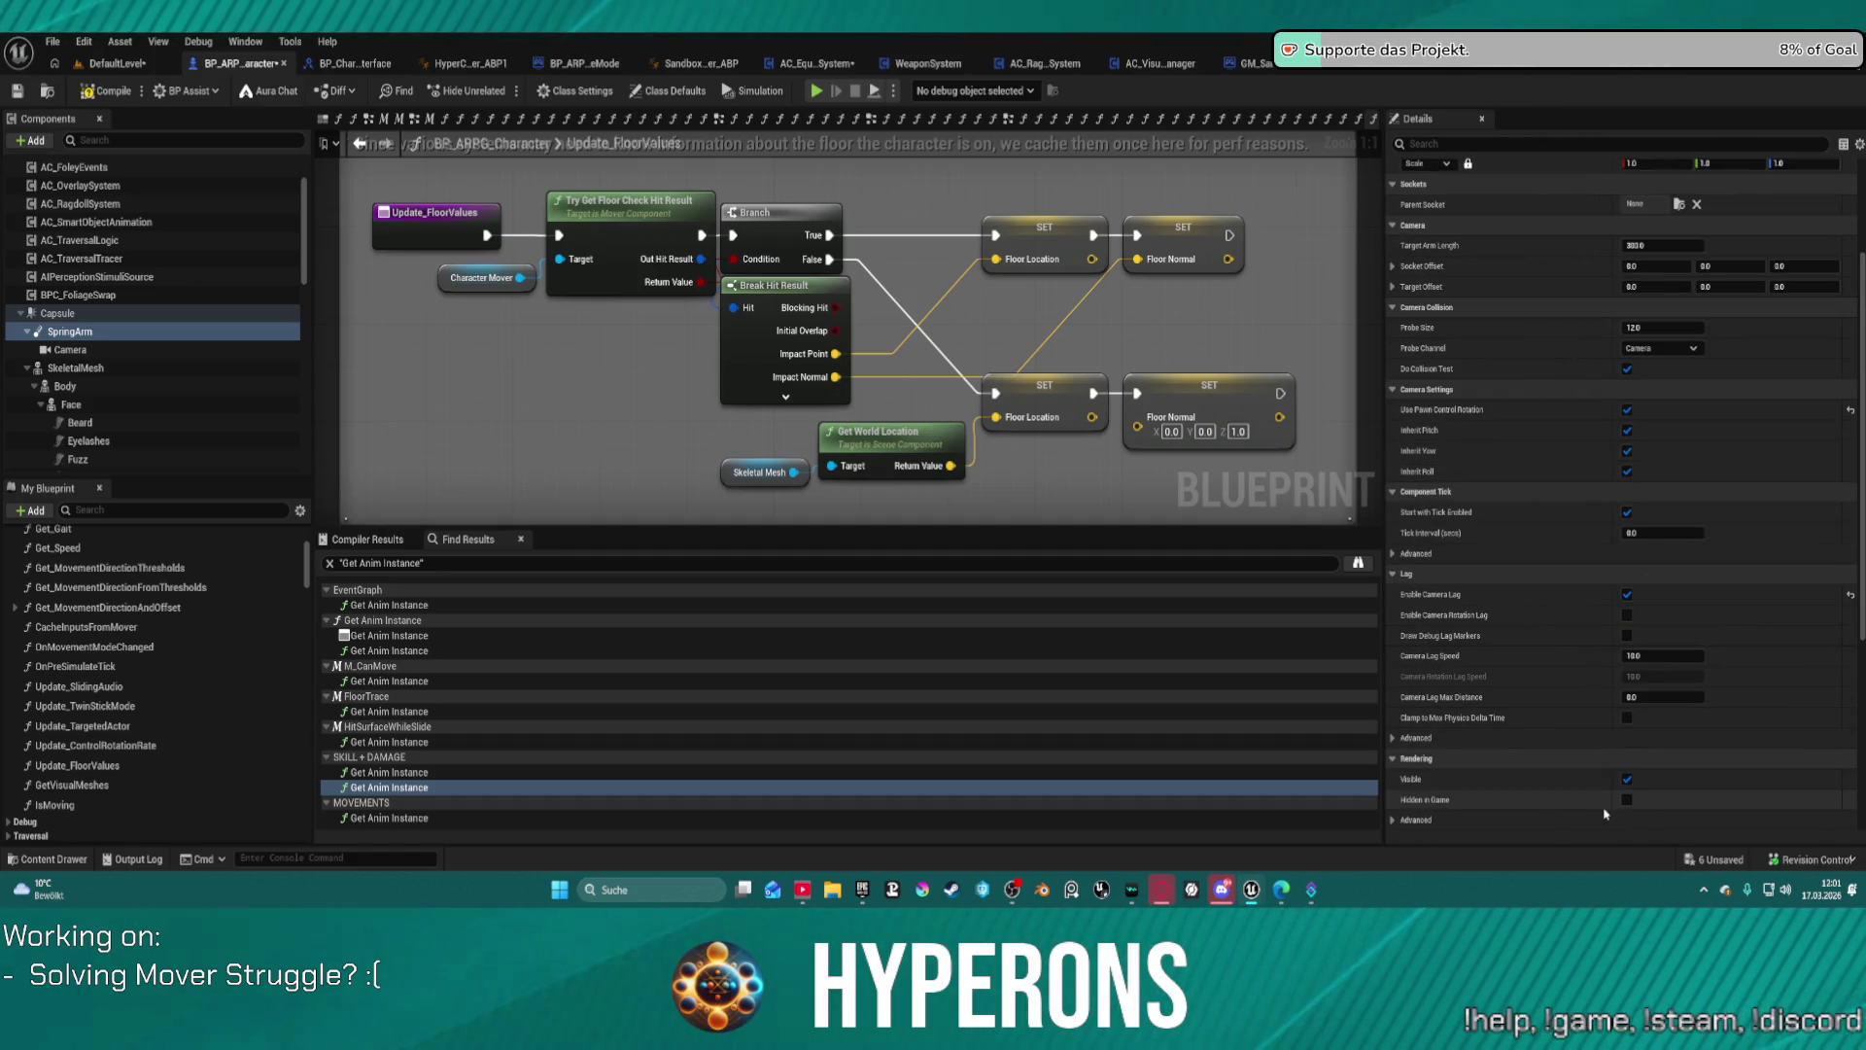
pyautogui.scroll(3, 1643, 456)
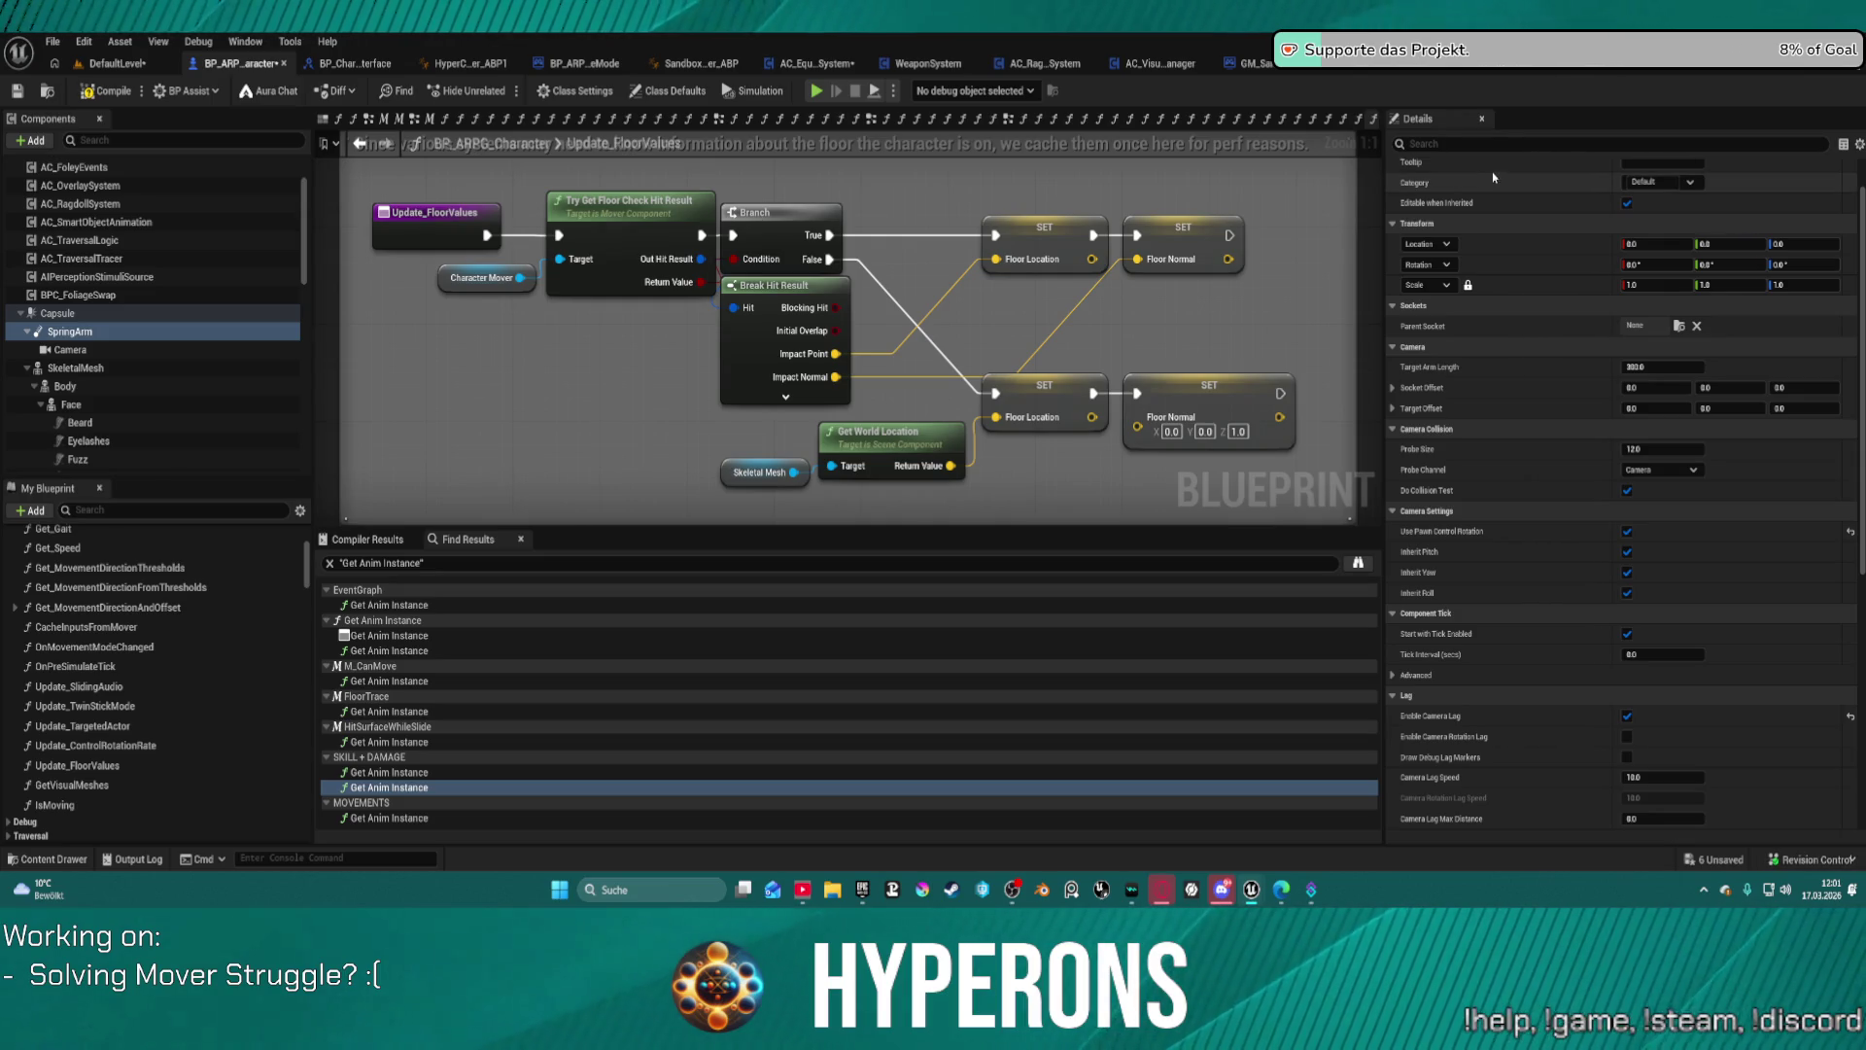
pyautogui.click(162, 312)
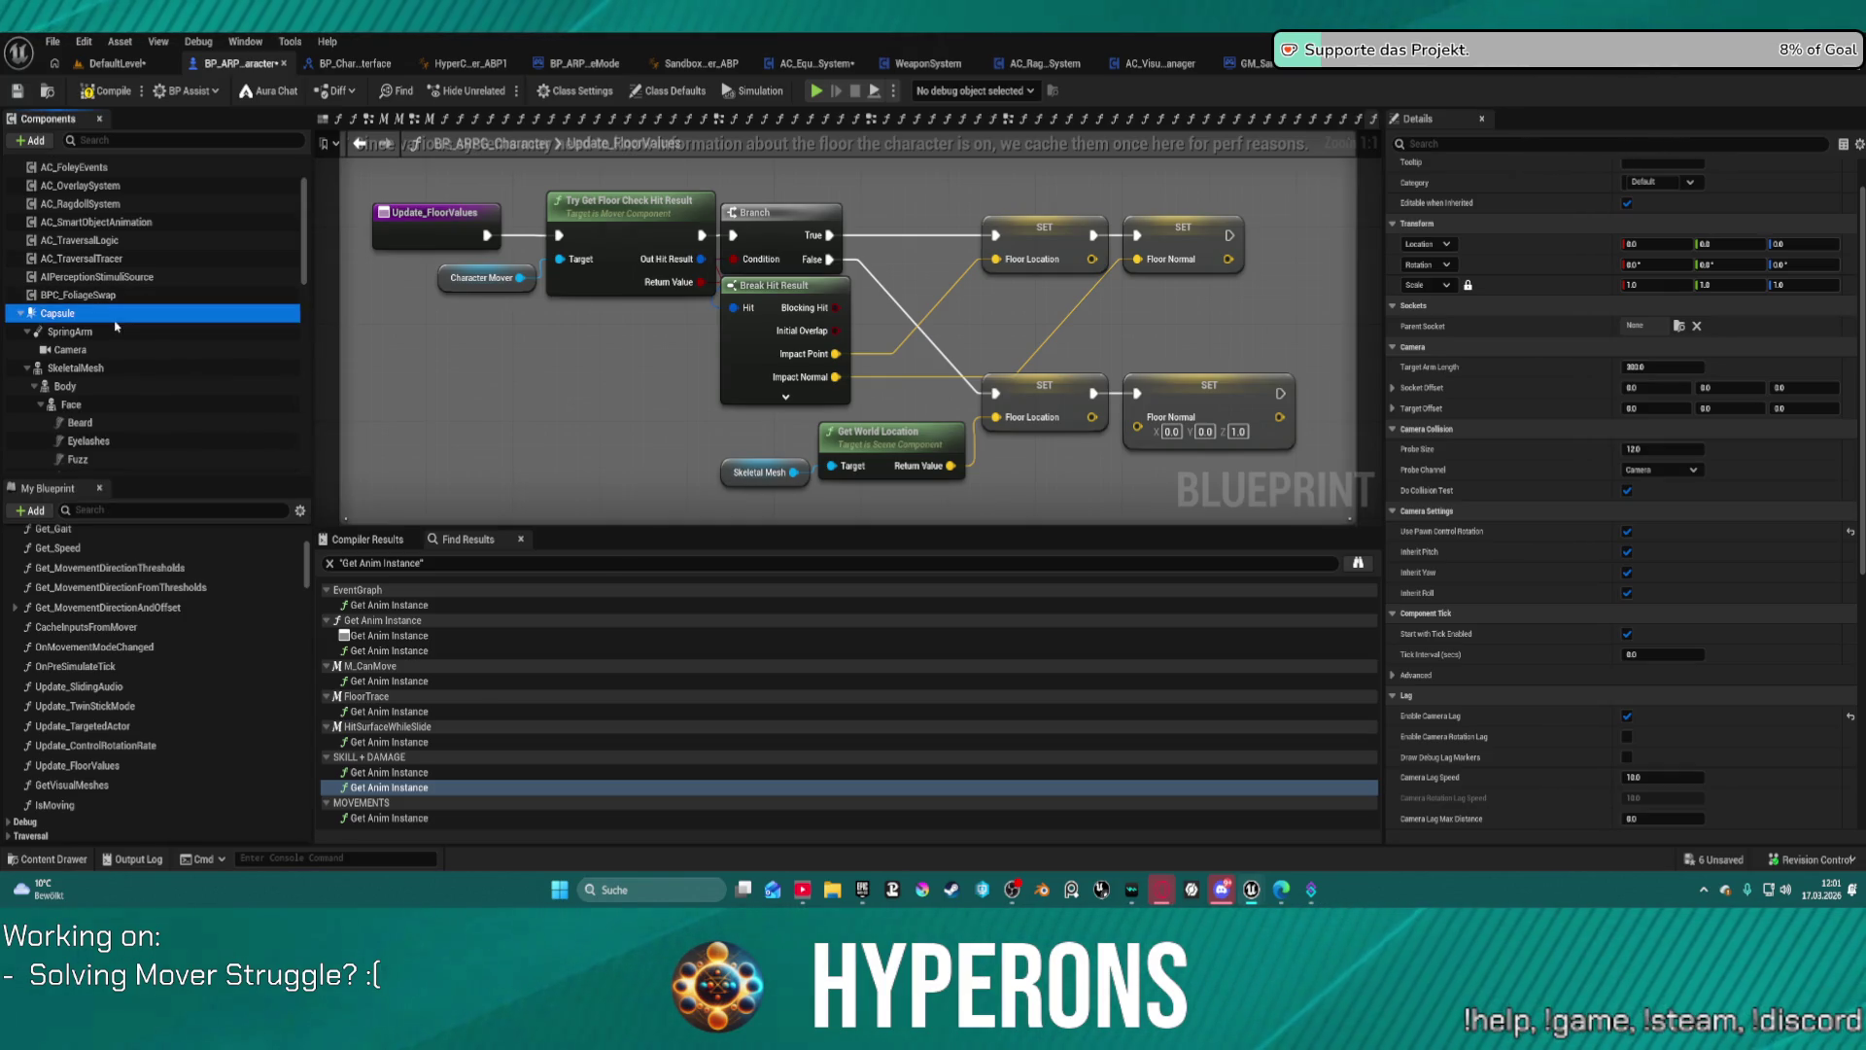
# Step: Turn off Auto Activate and Run in Editor on the GameplayCamera component
pyautogui.scroll(2, 258, 281)
pyautogui.scroll(-2, 258, 330)
pyautogui.scroll(2, 247, 313)
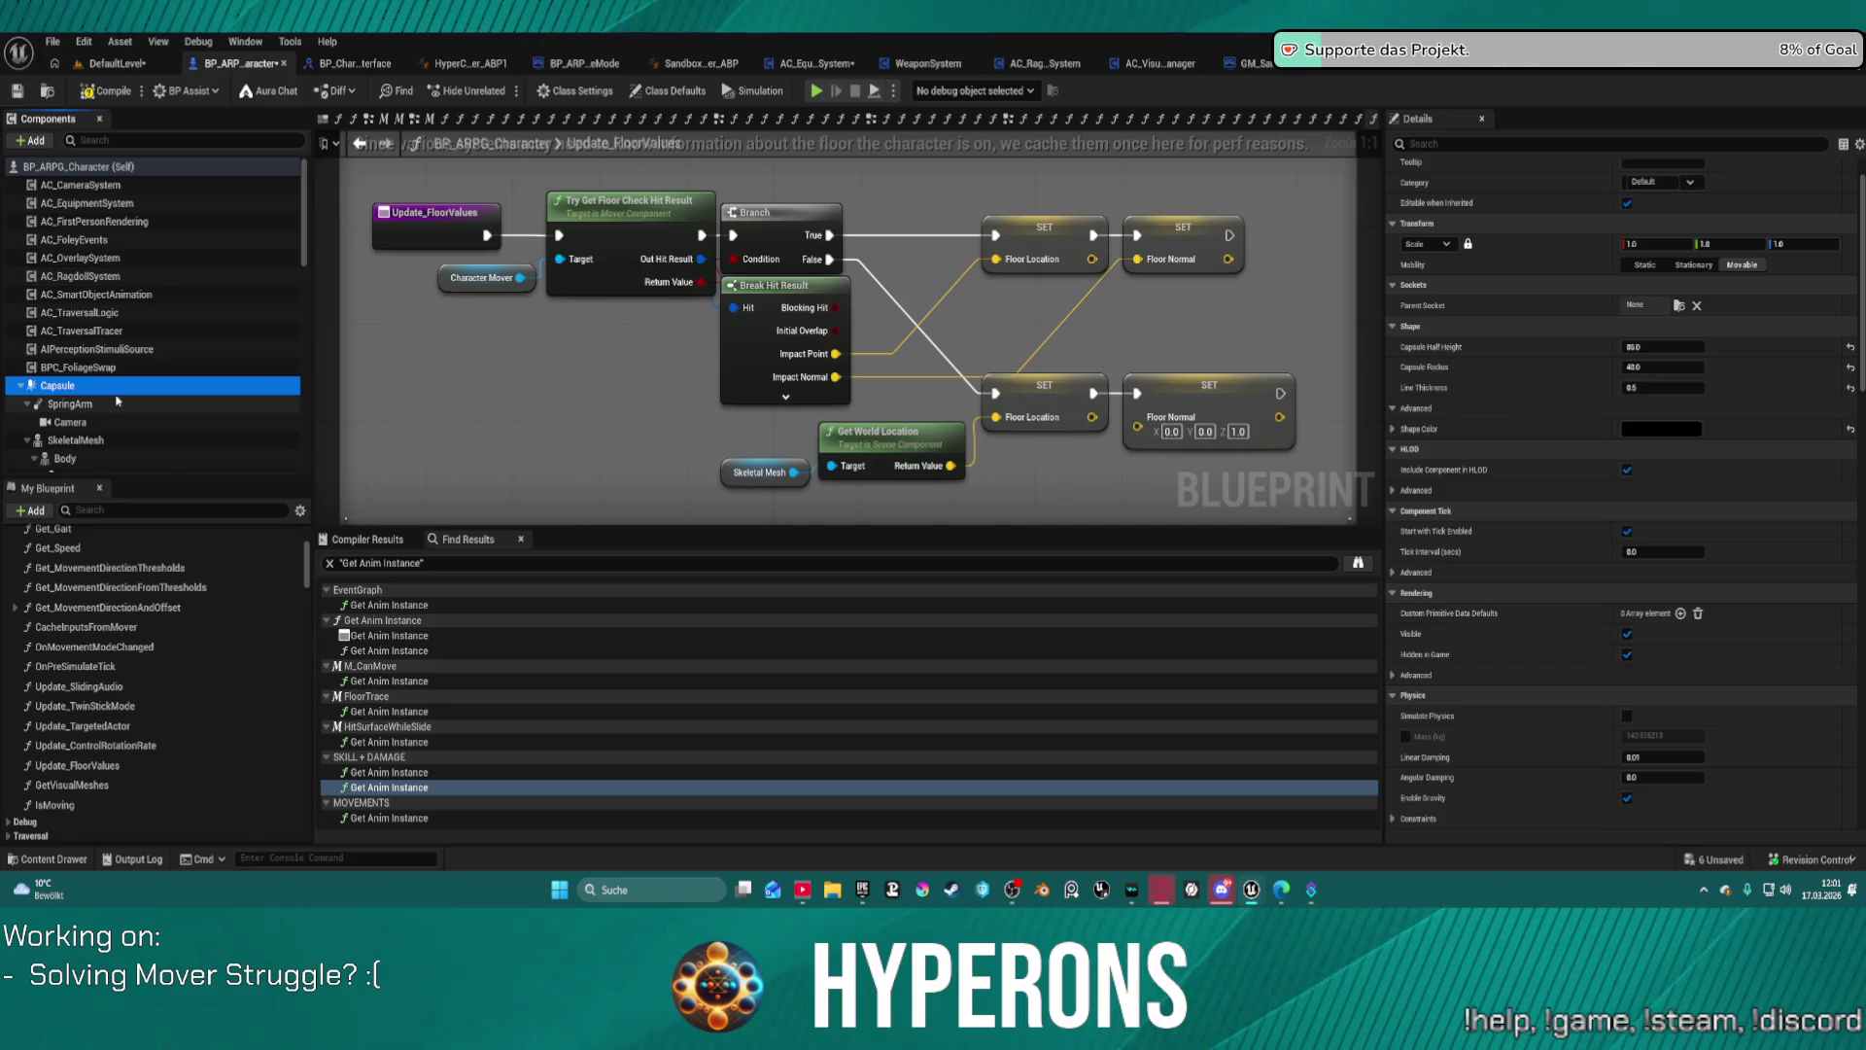
pyautogui.scroll(-2, 106, 305)
pyautogui.scroll(-4, 107, 305)
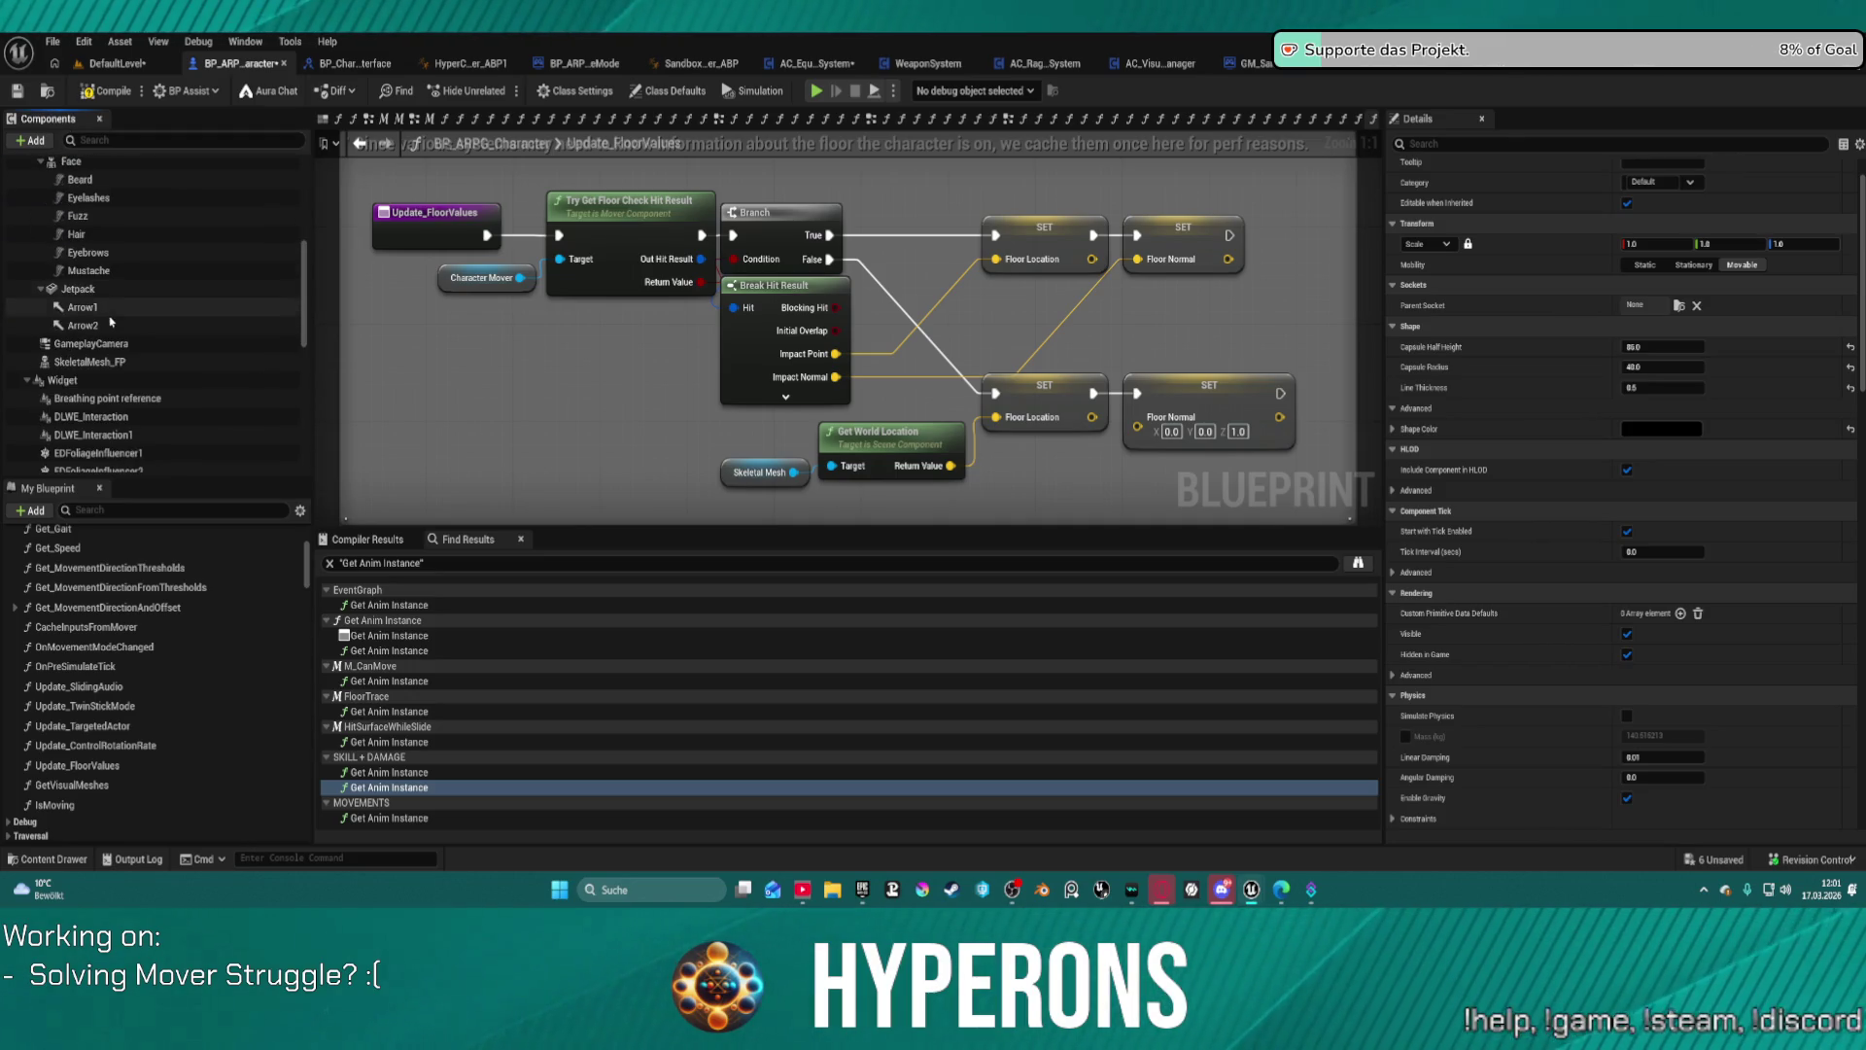
pyautogui.click(92, 343)
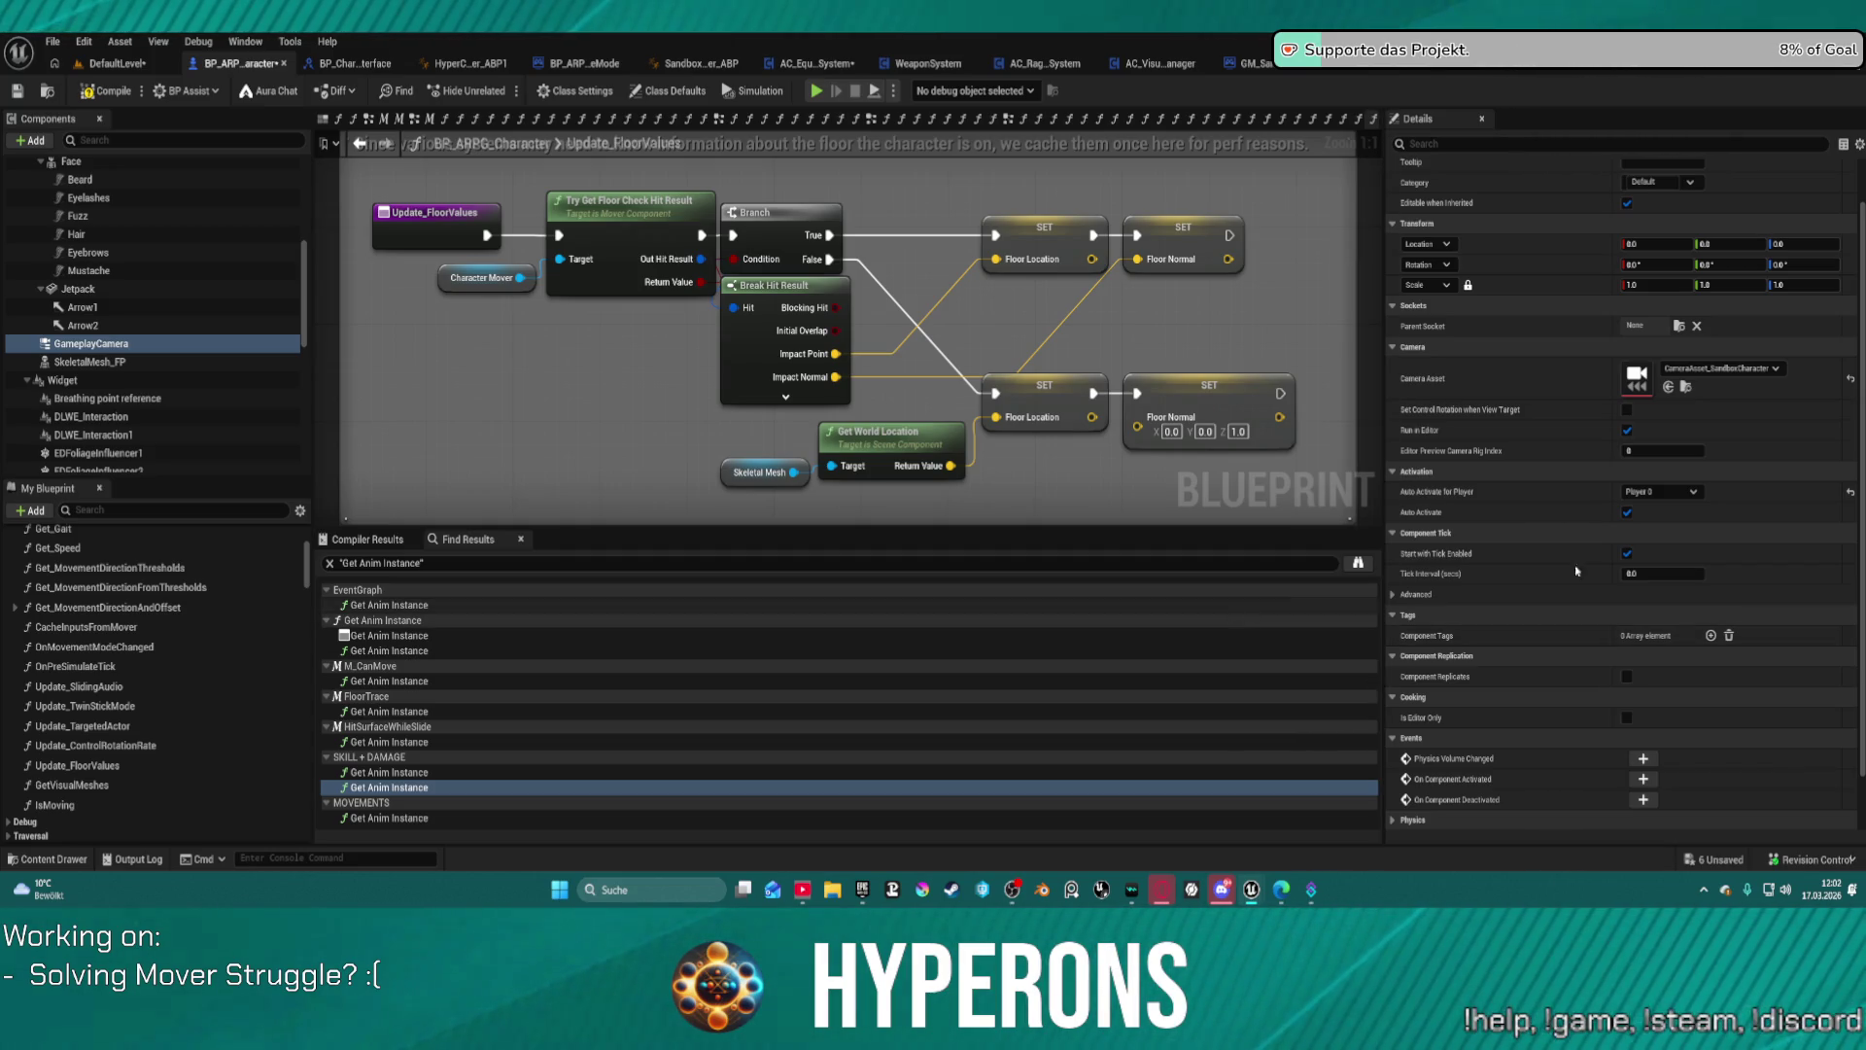
pyautogui.click(1627, 513)
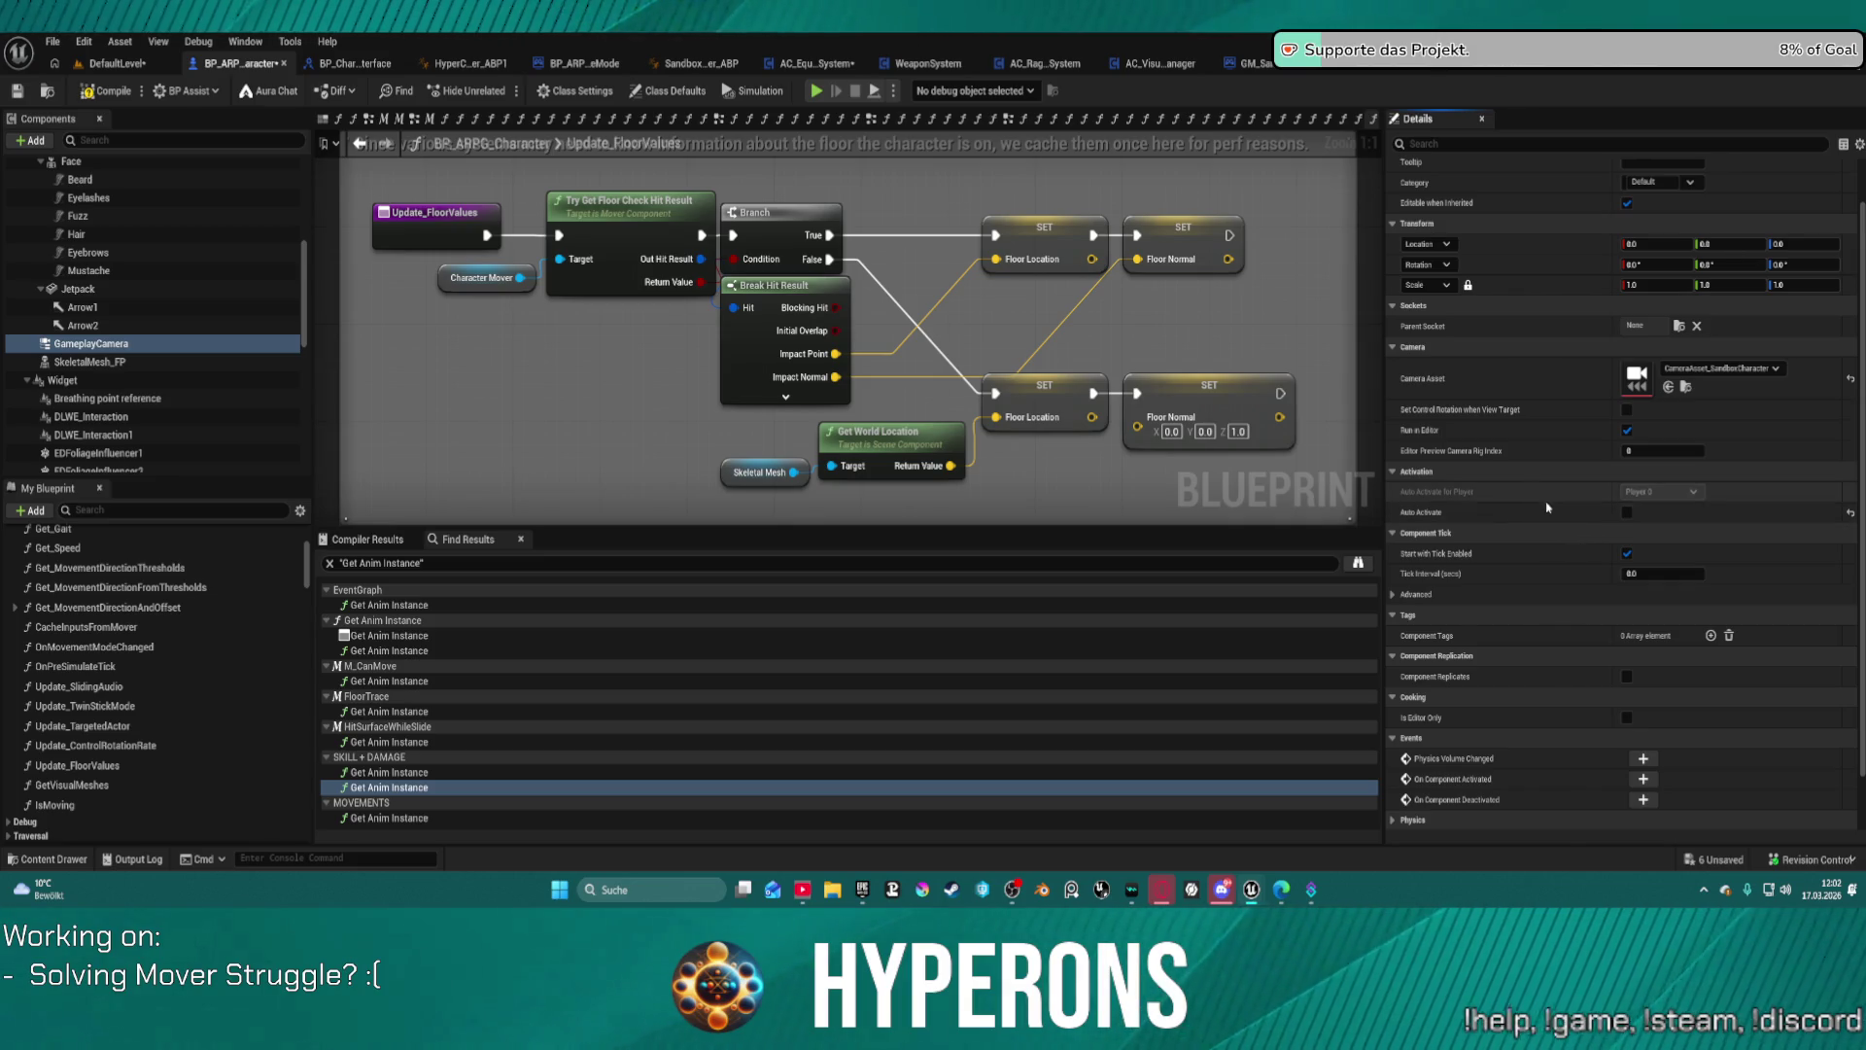
pyautogui.click(1627, 430)
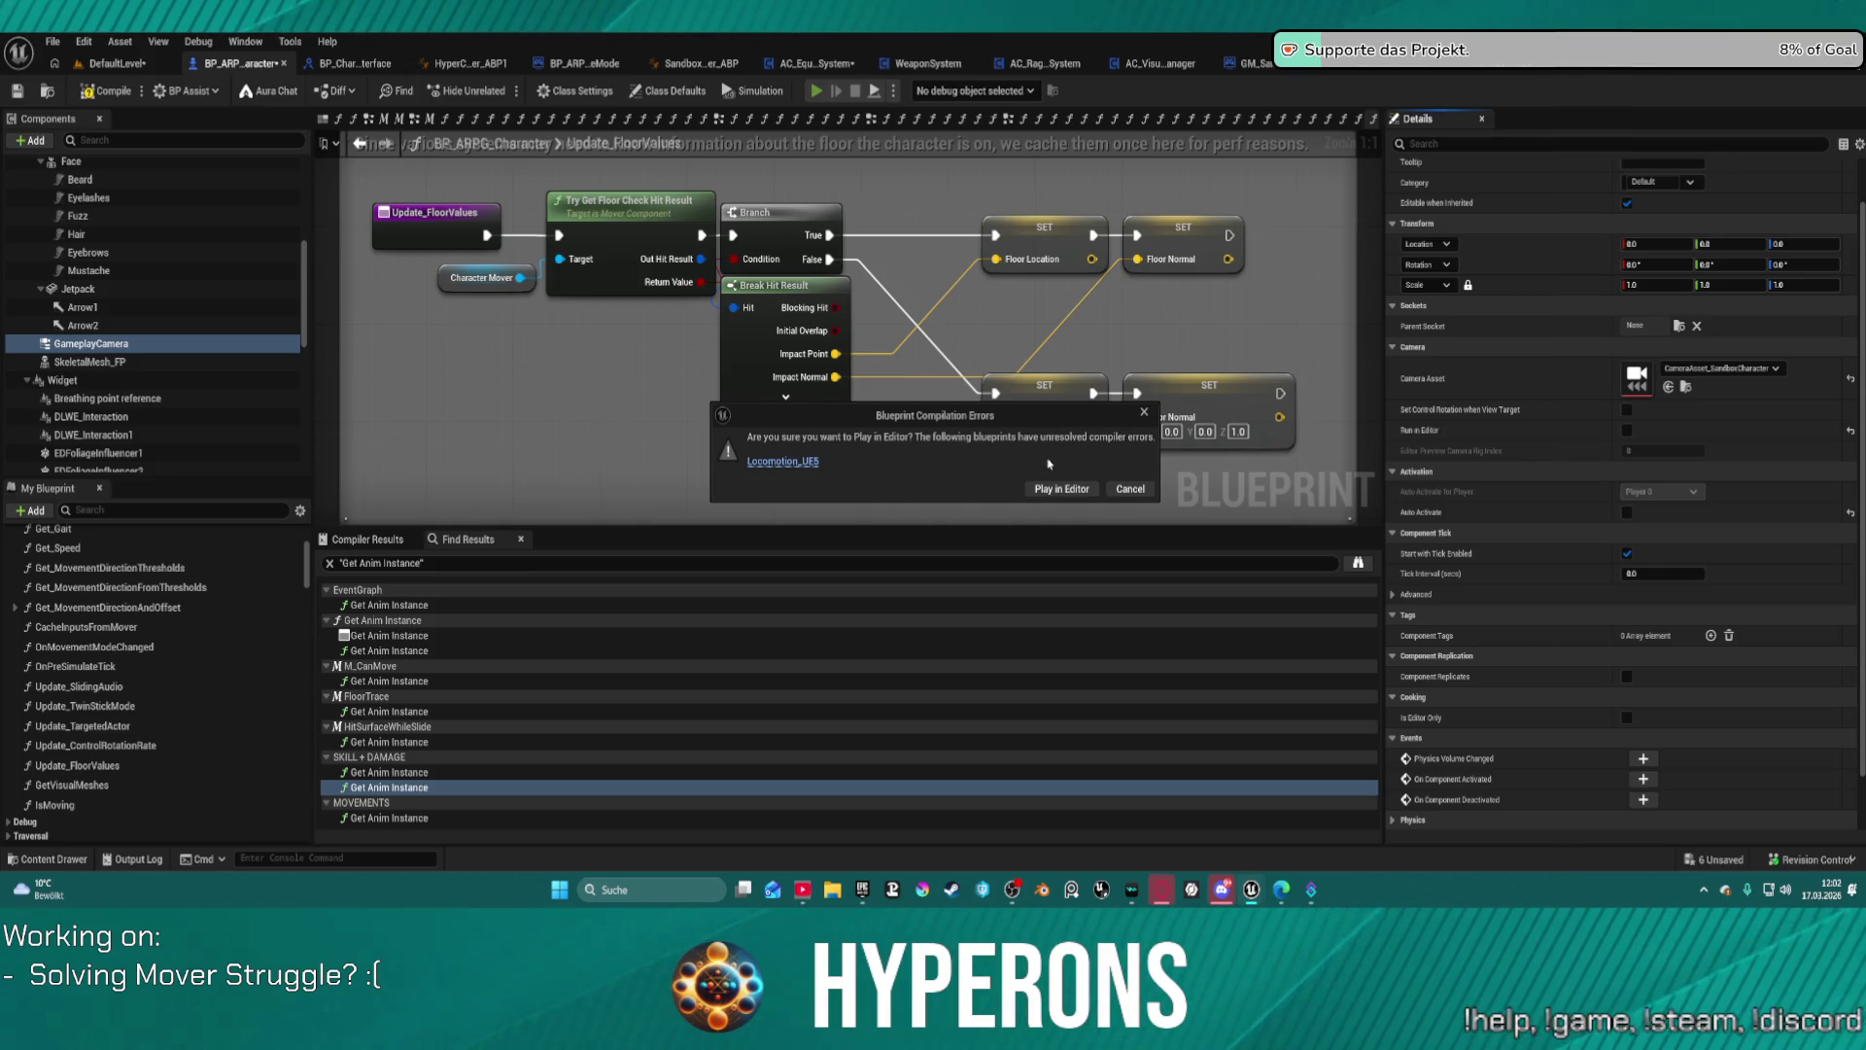
pyautogui.click(1062, 489)
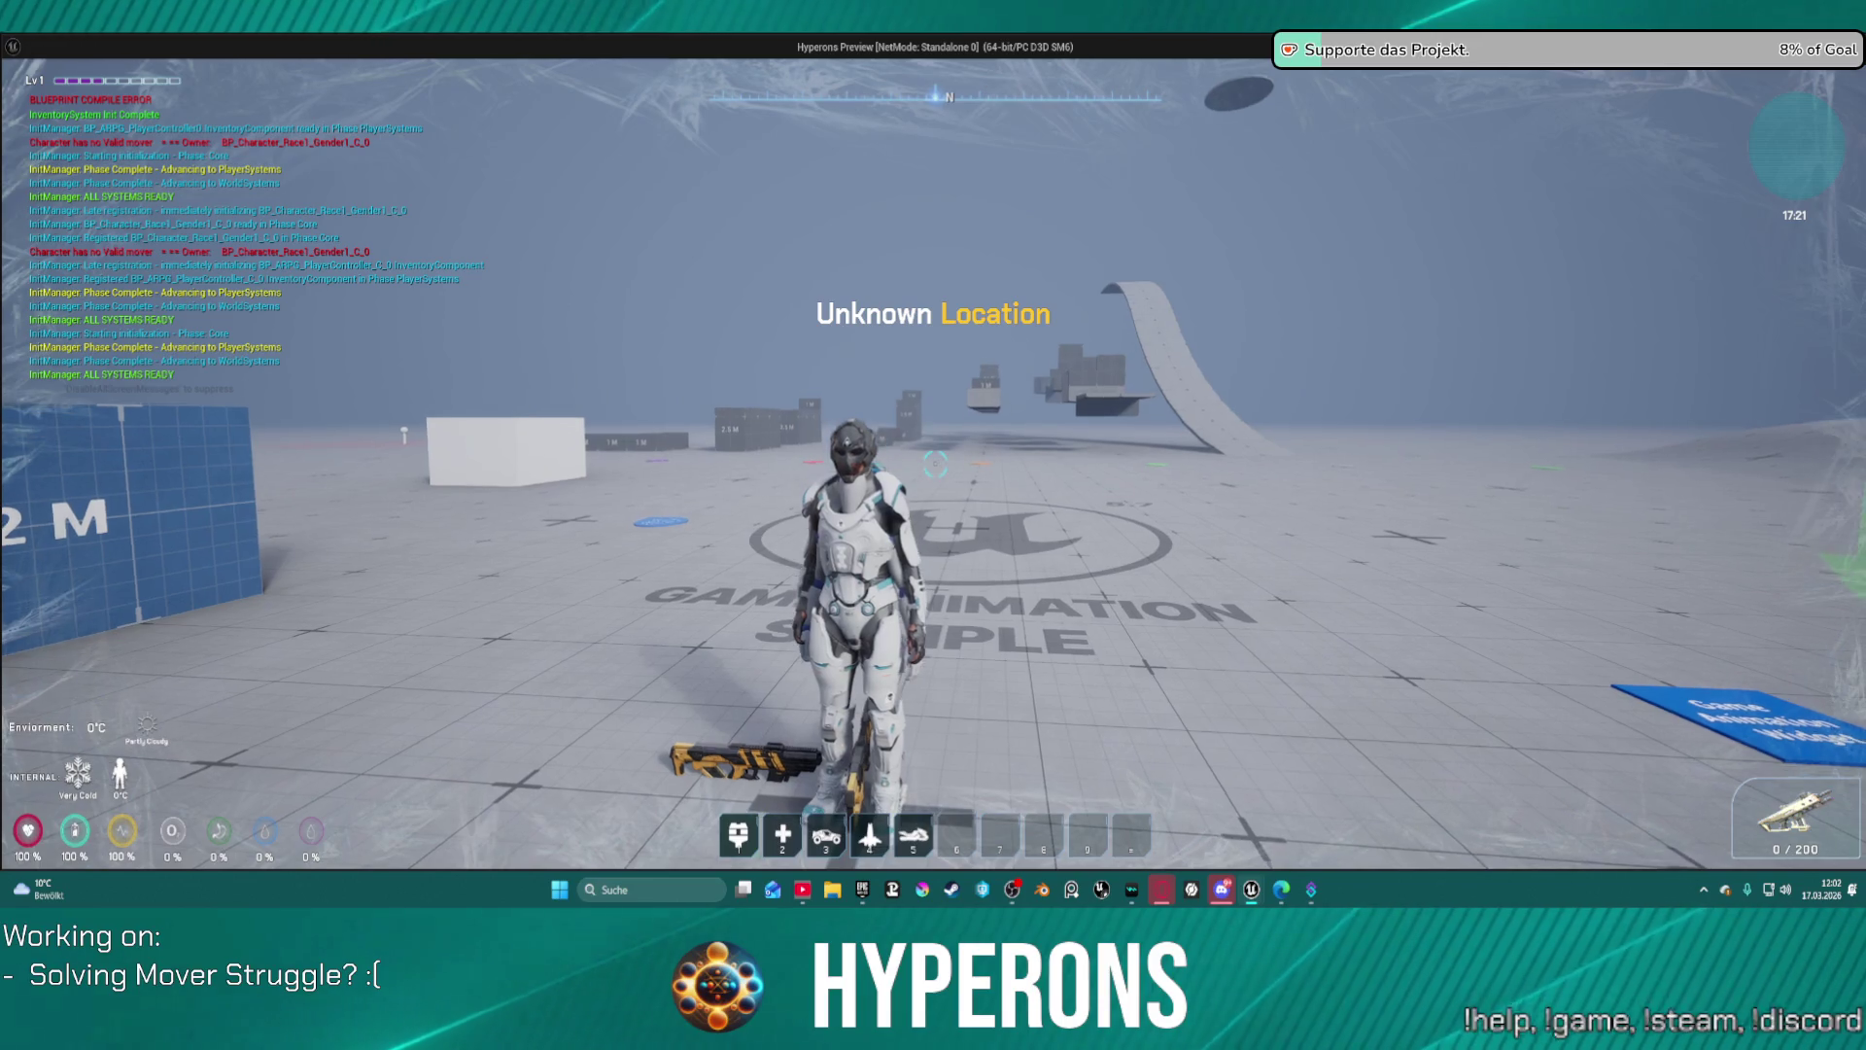
pyautogui.press('Escape')
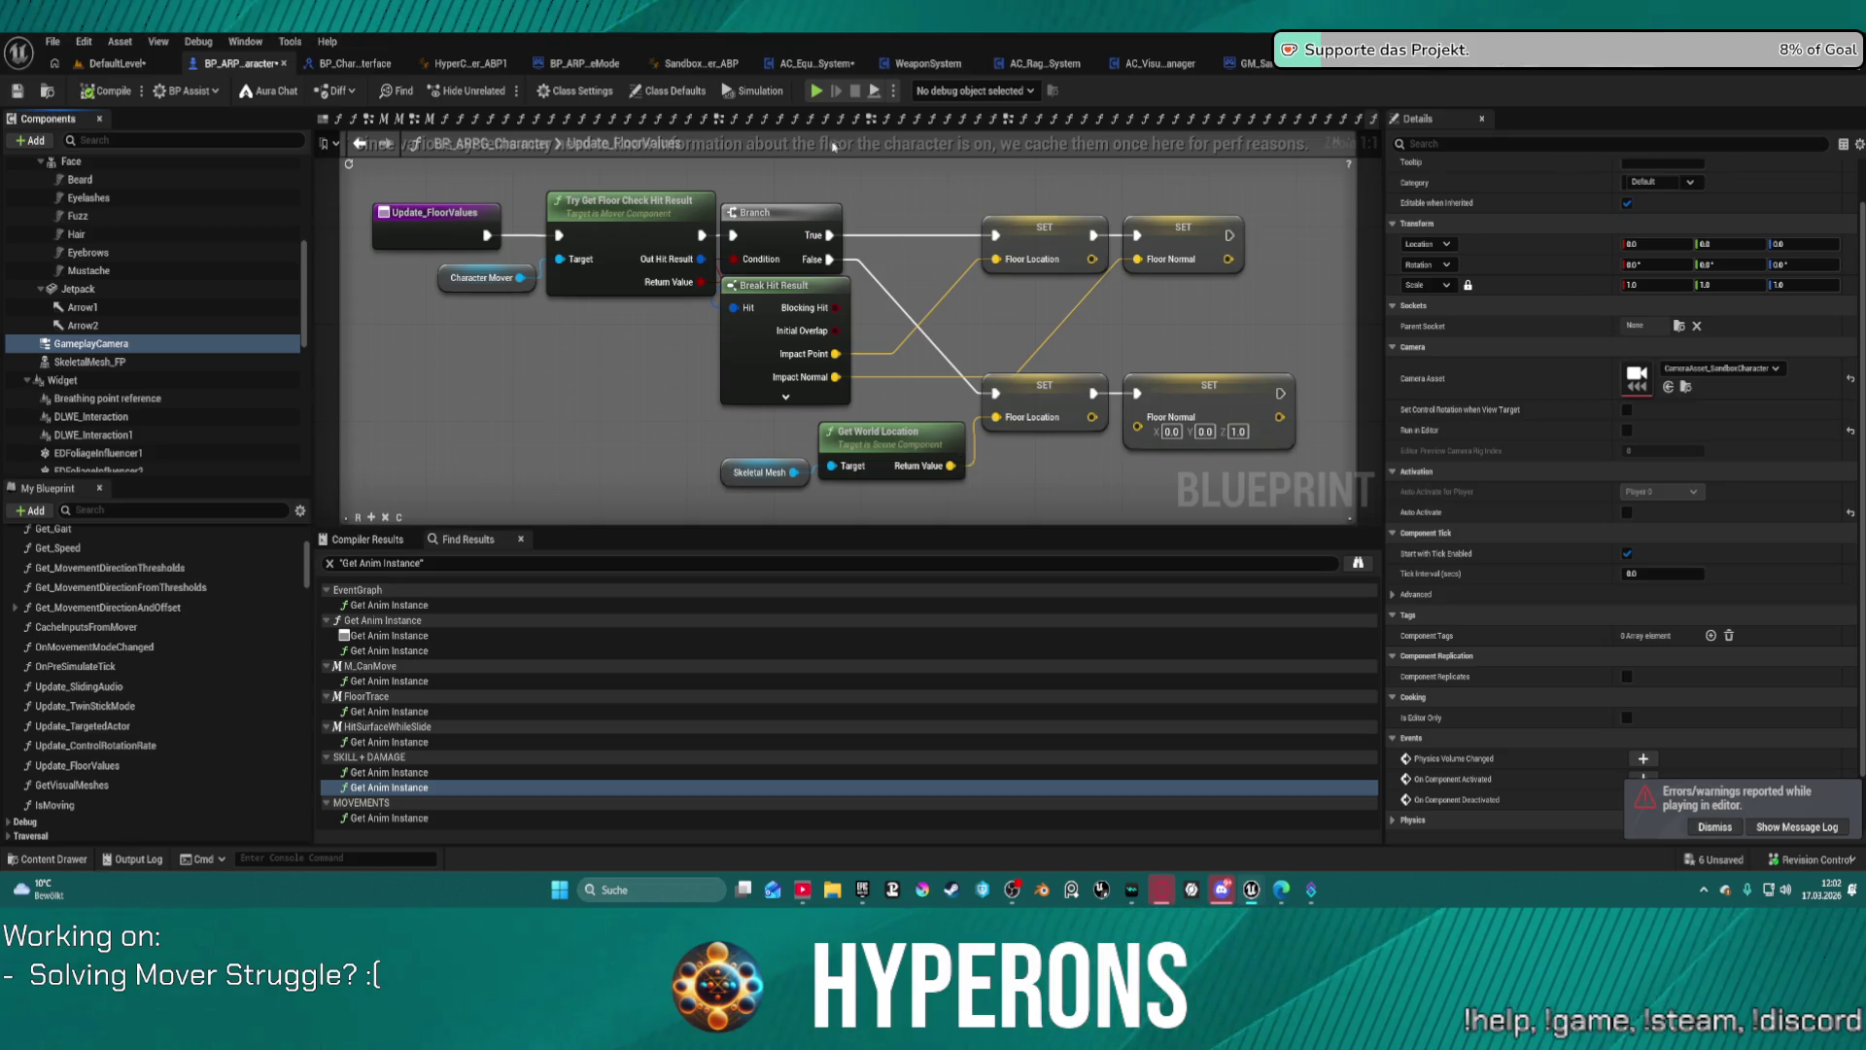
pyautogui.click(816, 91)
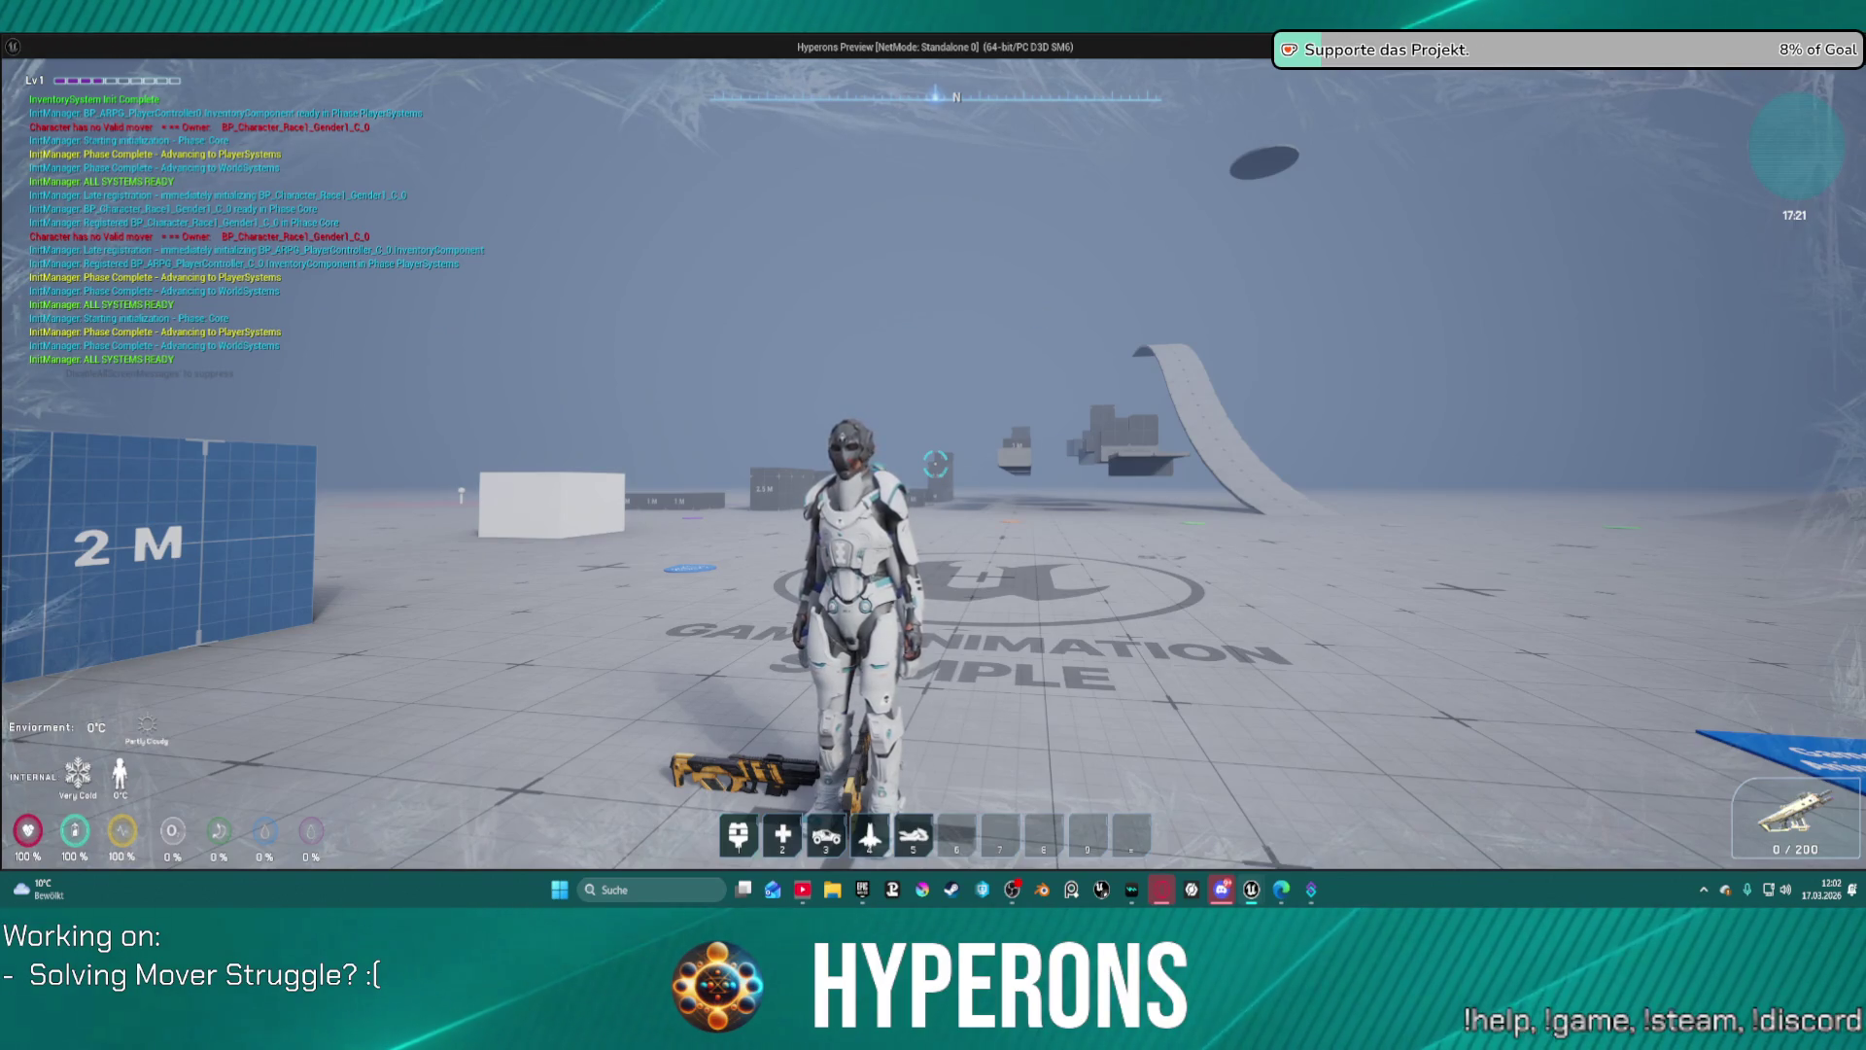
pyautogui.moveTo(933, 525)
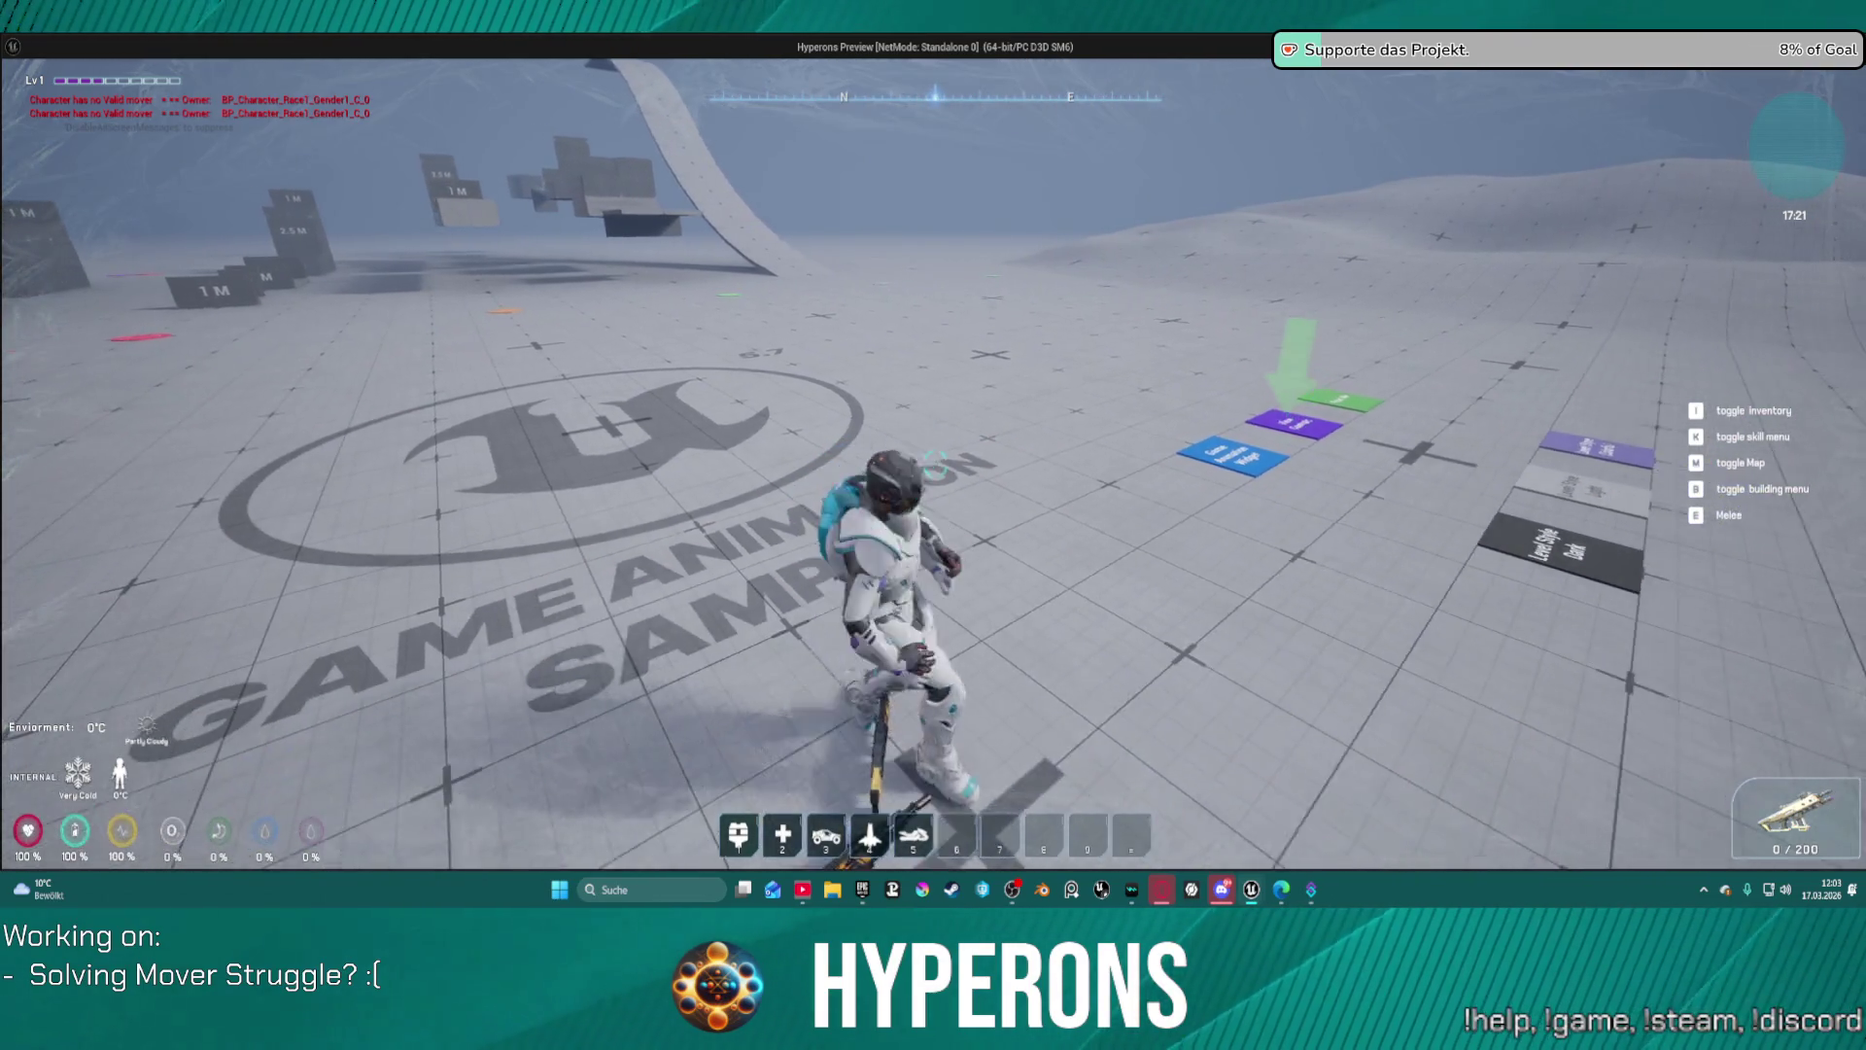
pyautogui.hotkey('alt', 'Tab')
pyautogui.press('Escape')
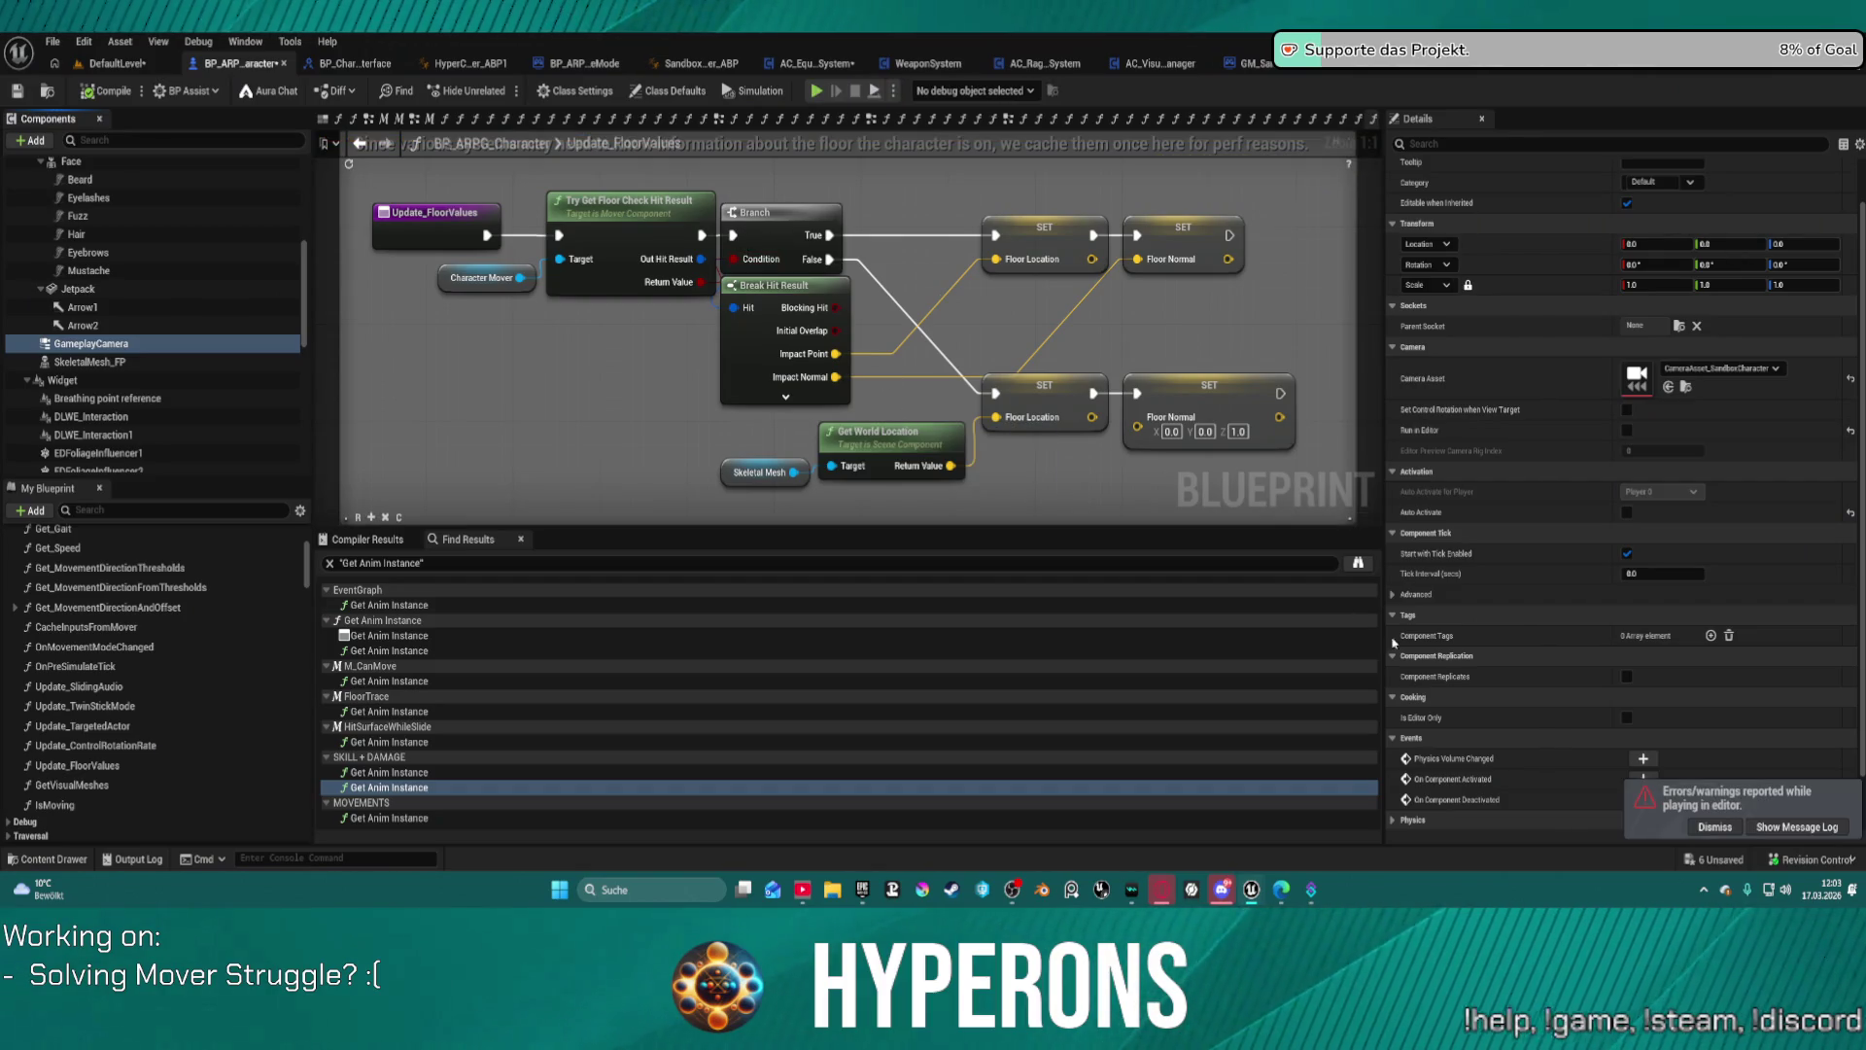
# Step: Dismiss the play errors notice and review SkeletalMesh_FP's physics and collision settings
pyautogui.click(1720, 828)
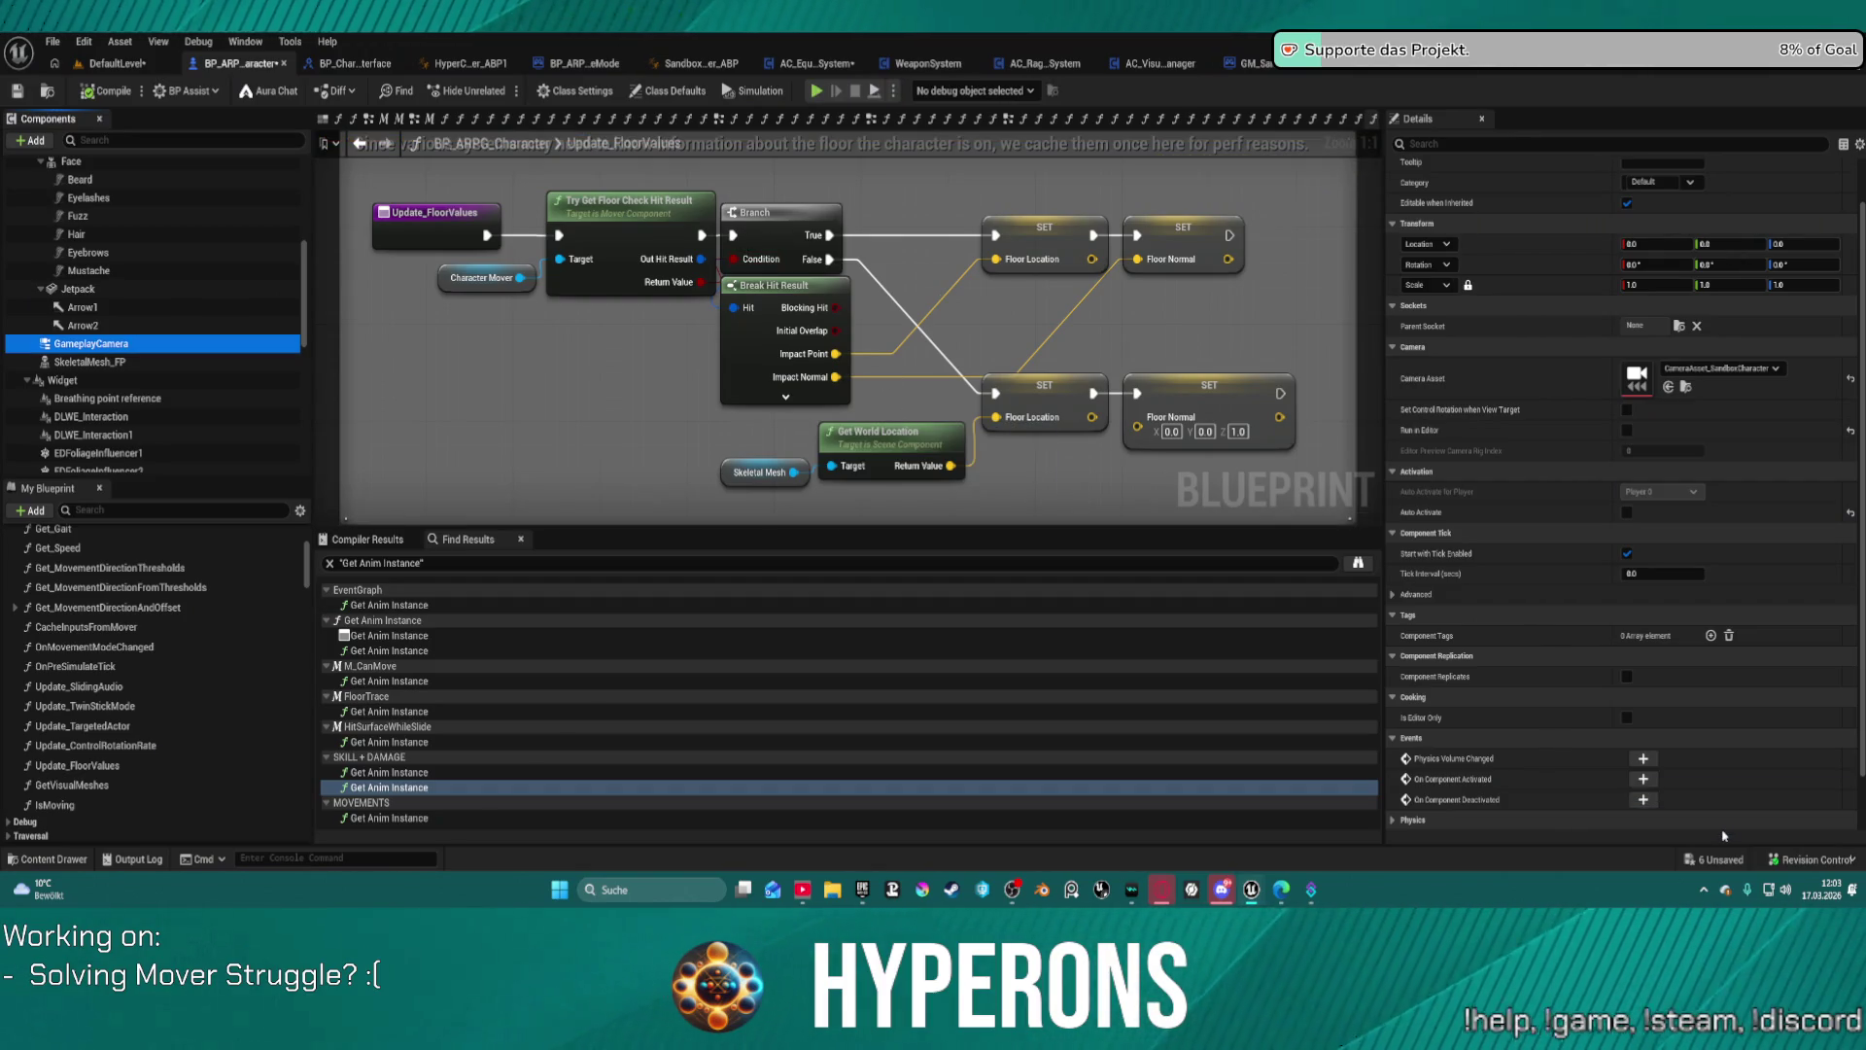
pyautogui.click(113, 360)
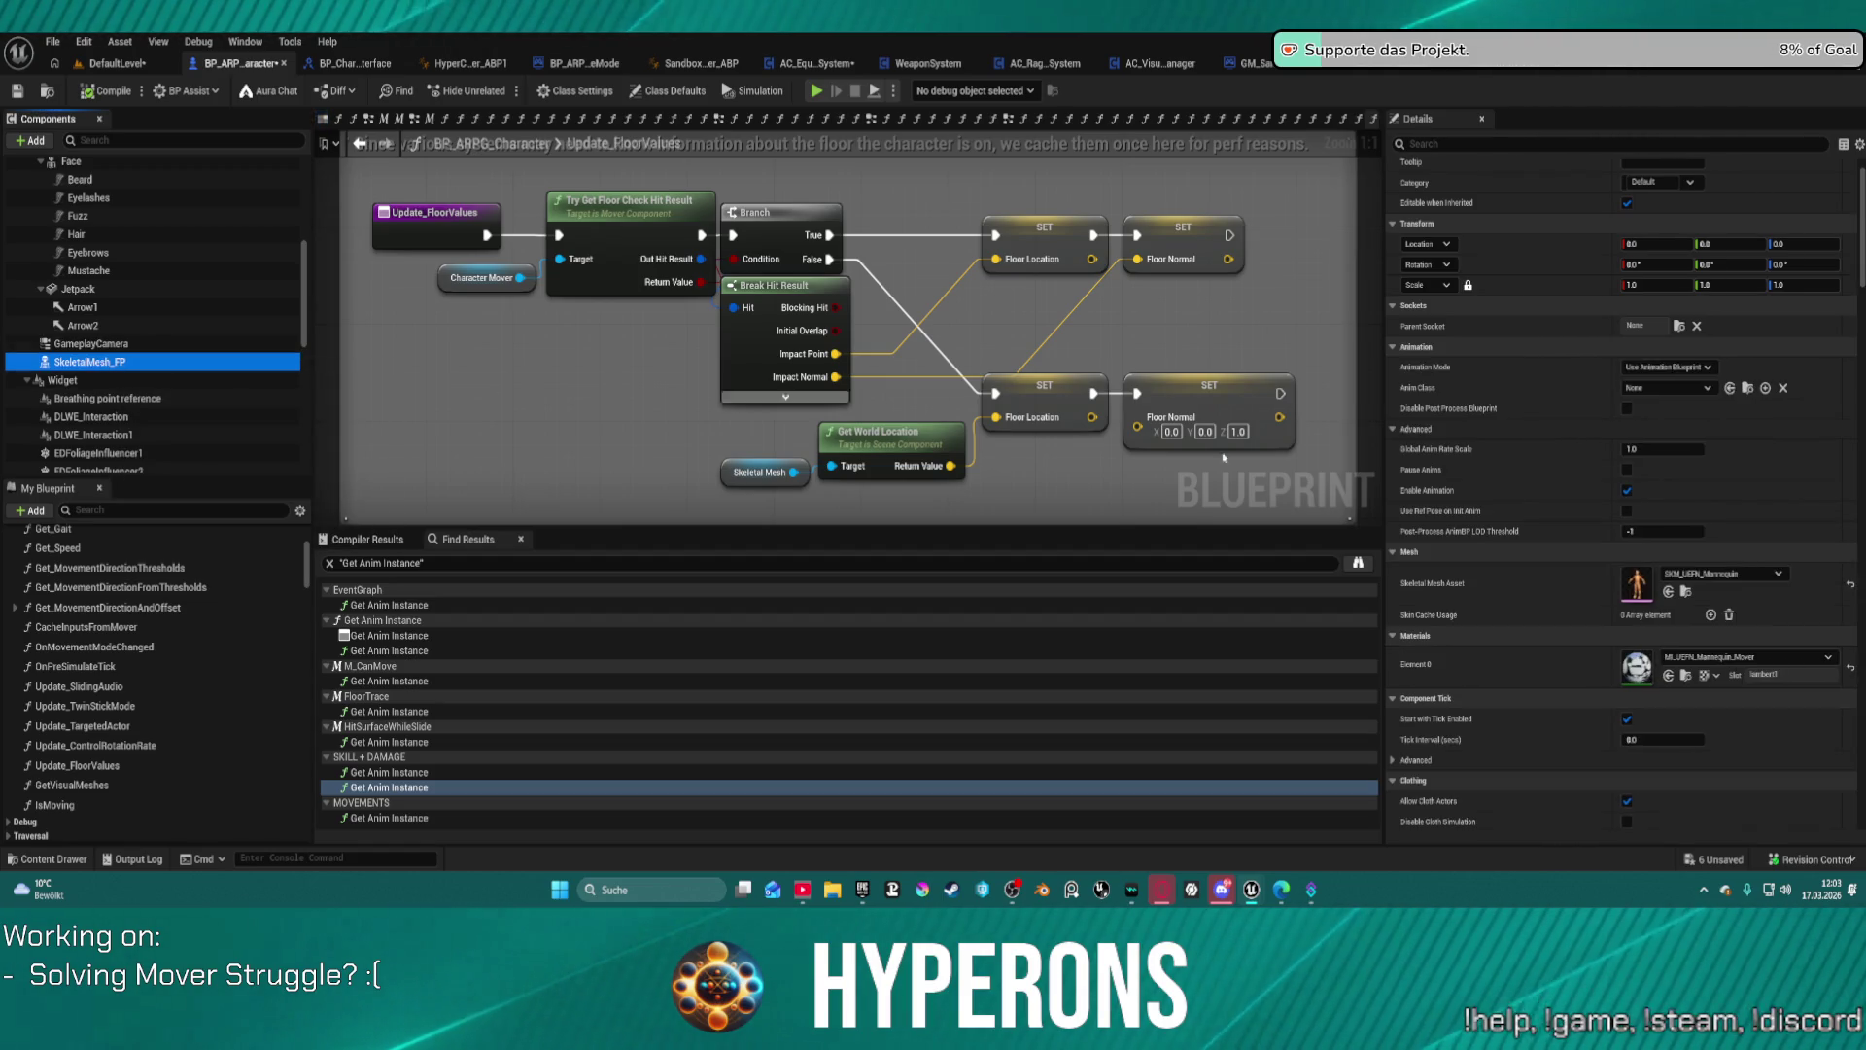
pyautogui.scroll(-5, 1627, 522)
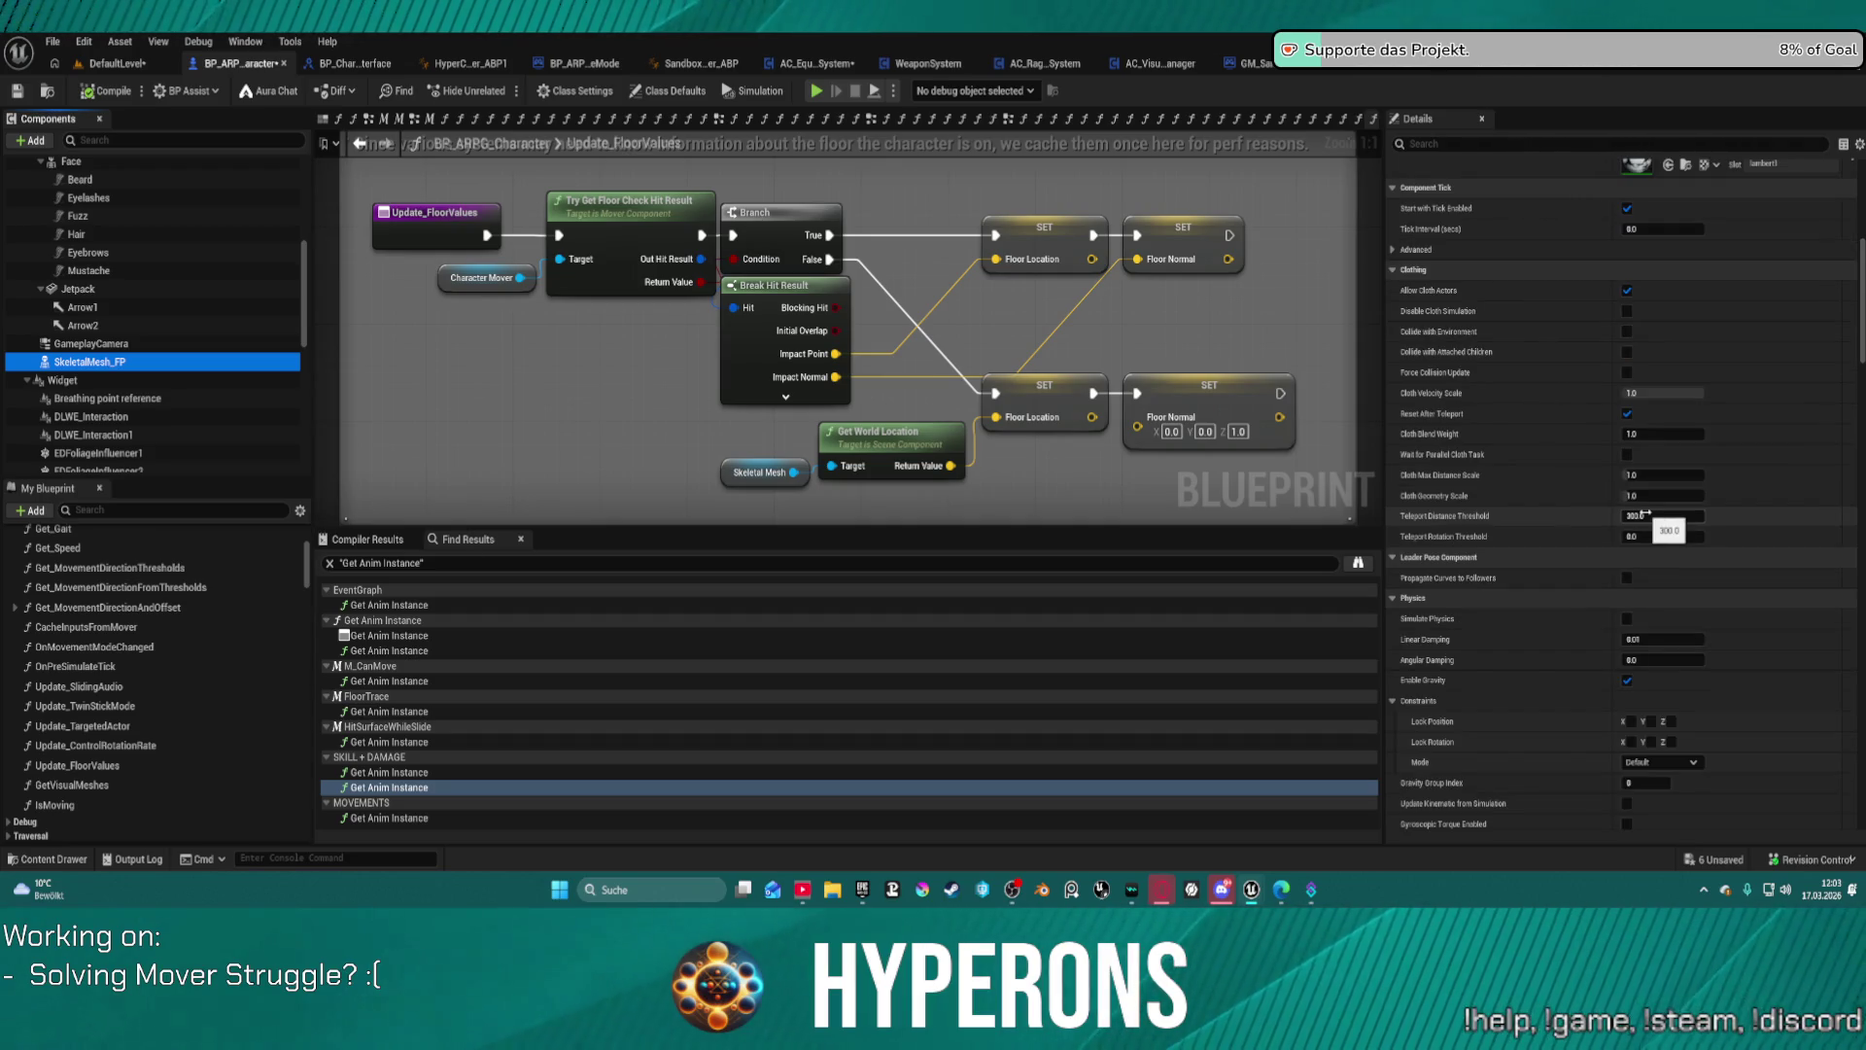
pyautogui.scroll(-5, 1710, 539)
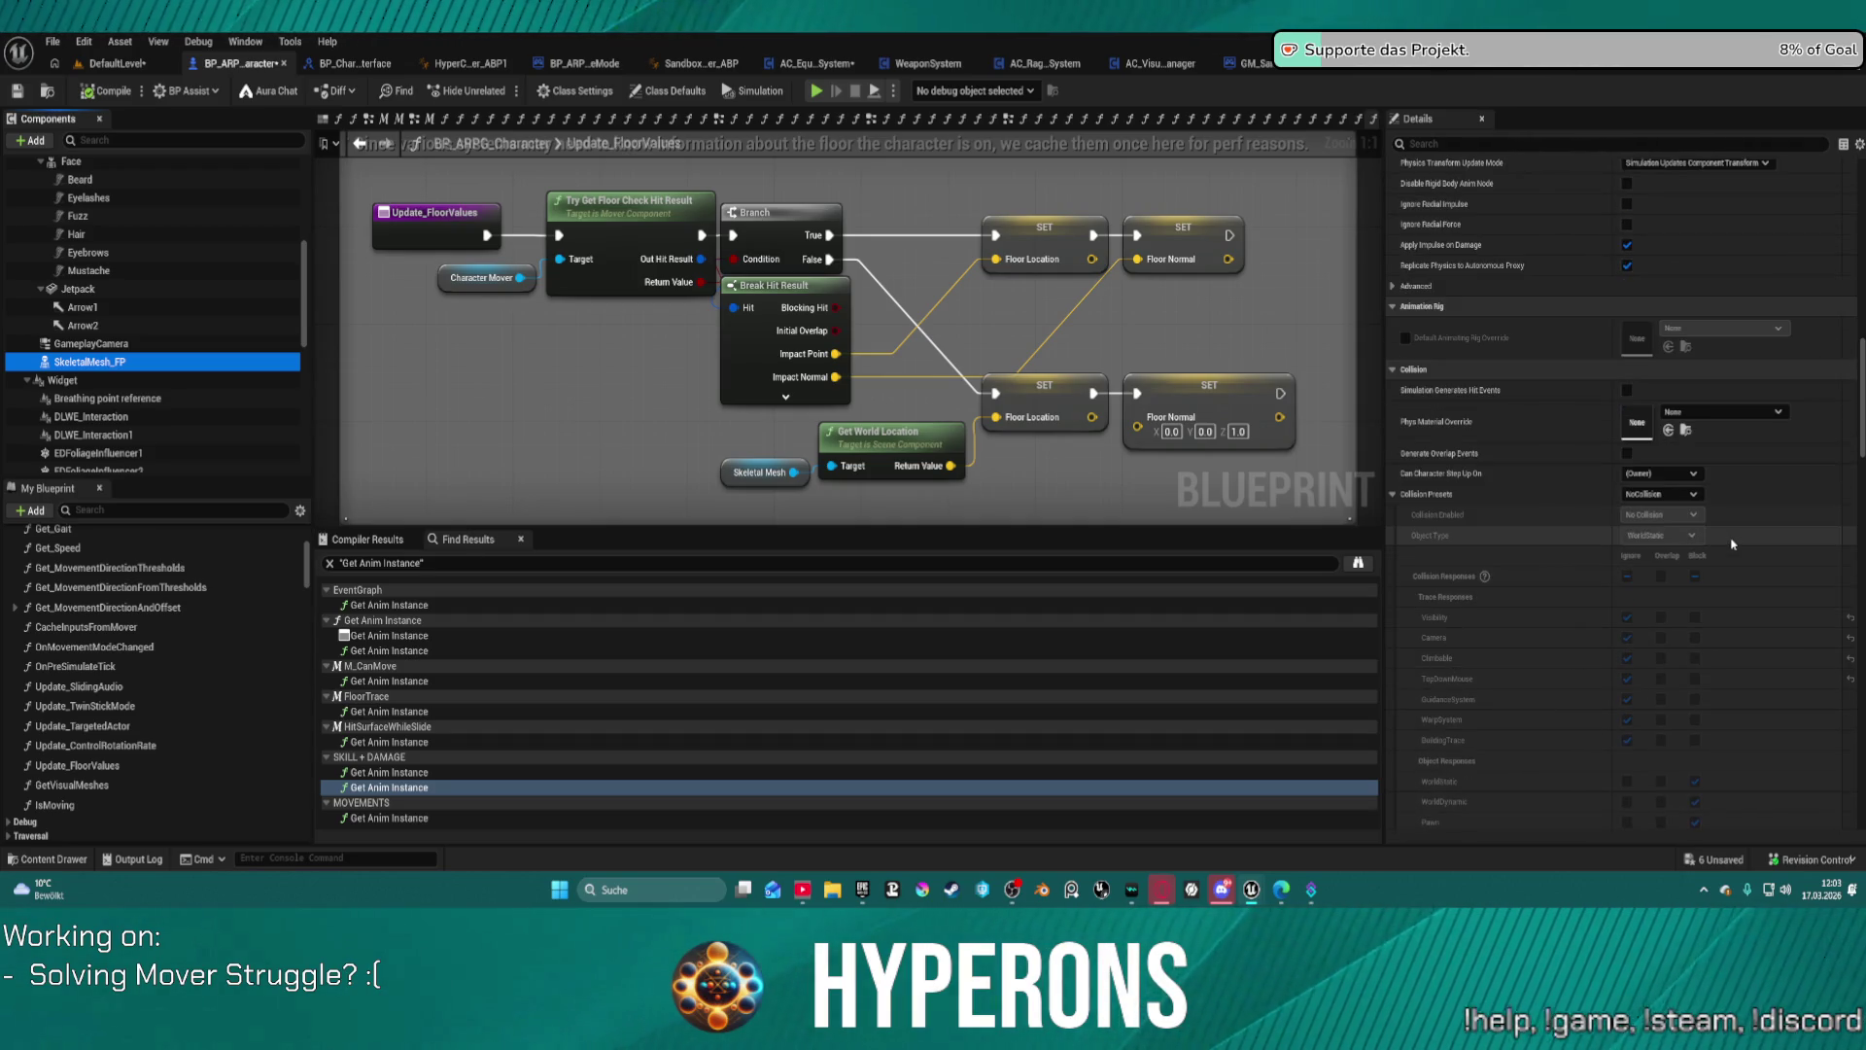
pyautogui.scroll(1, 1732, 544)
pyautogui.scroll(5, 116, 370)
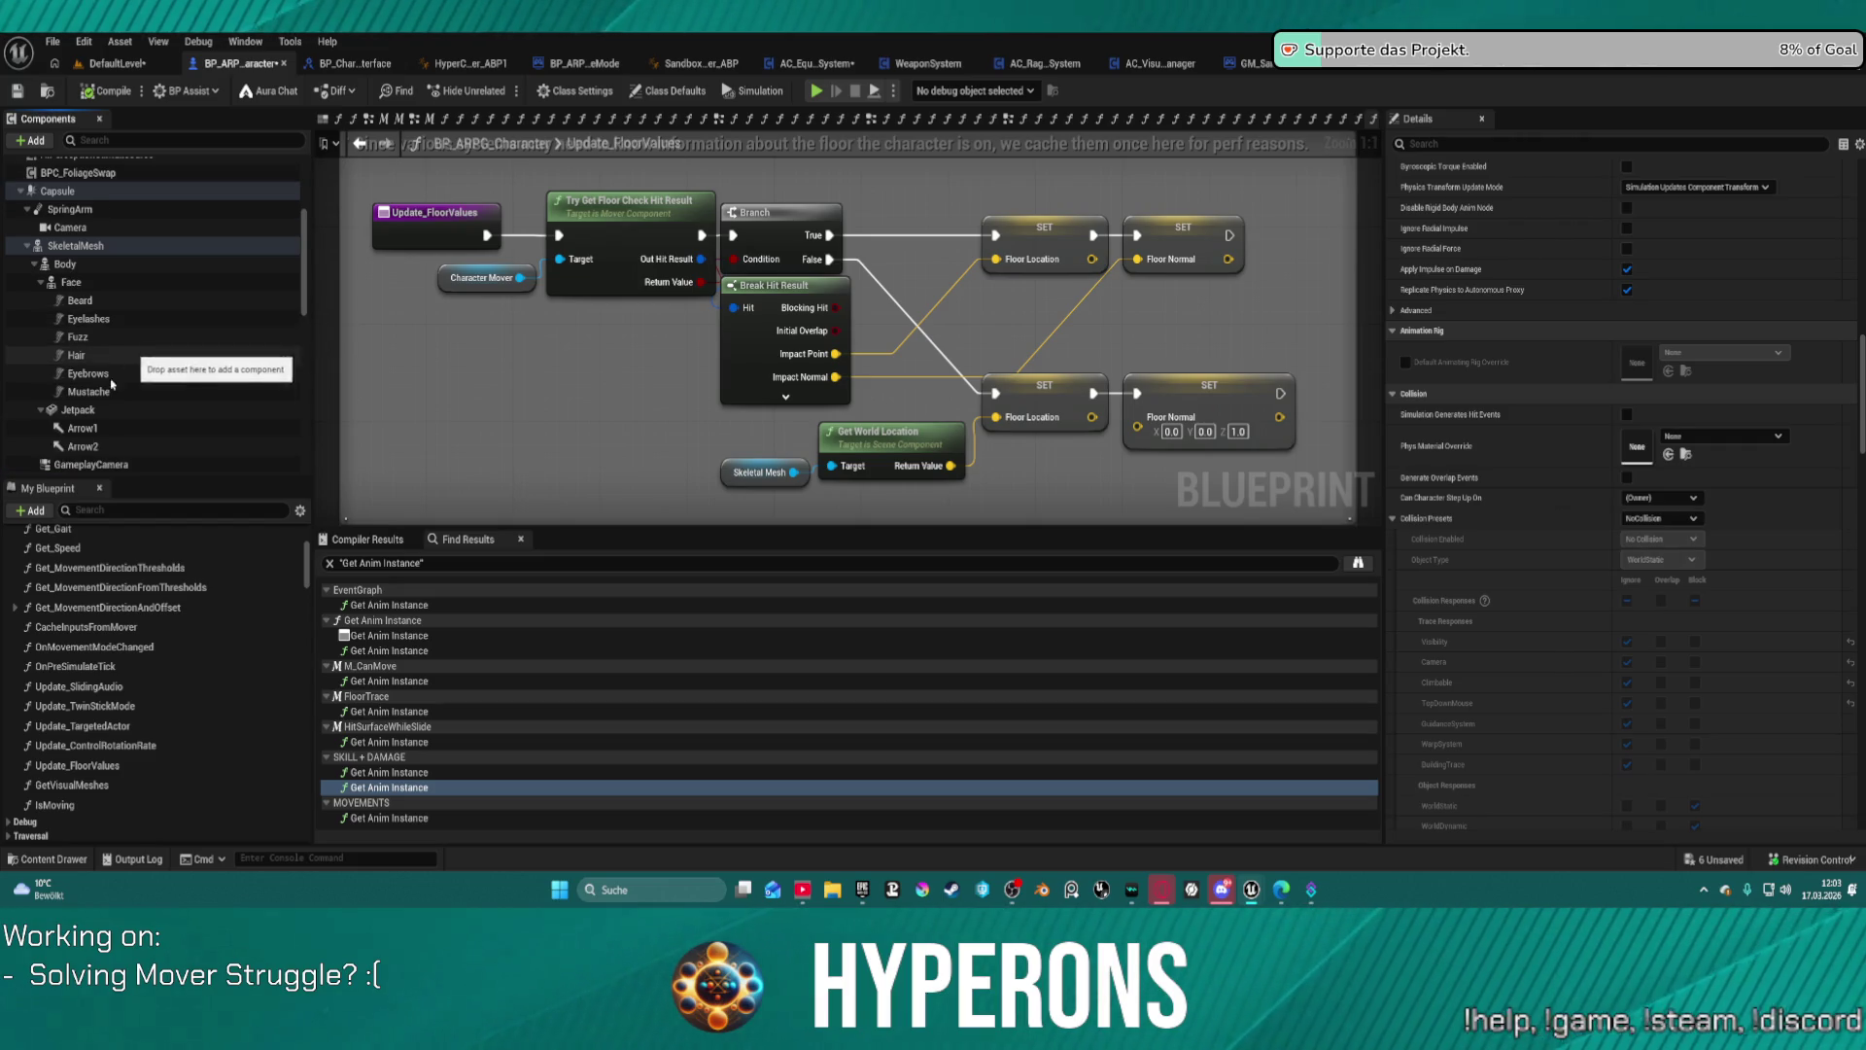
# Step: Review the Jetpack, Mustache, Eyebrows, Beard, Face and Body component settings
pyautogui.click(112, 410)
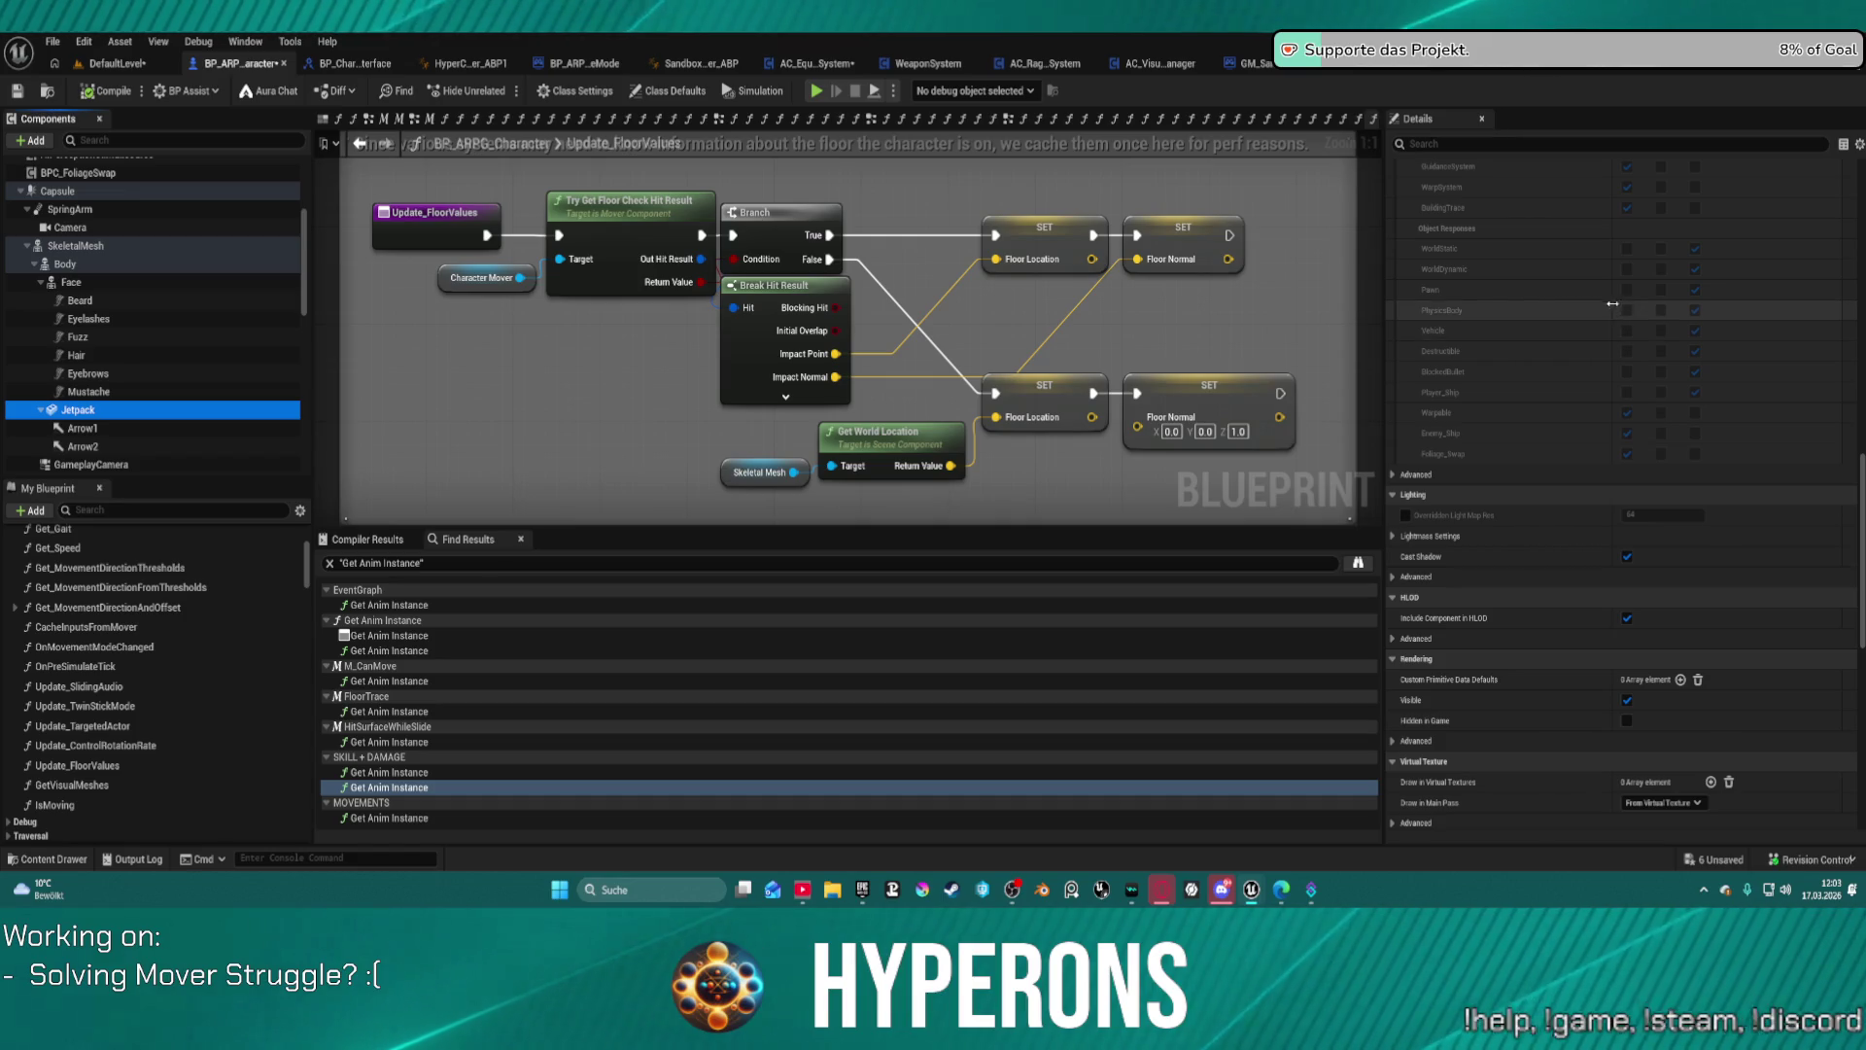
pyautogui.scroll(5, 1623, 485)
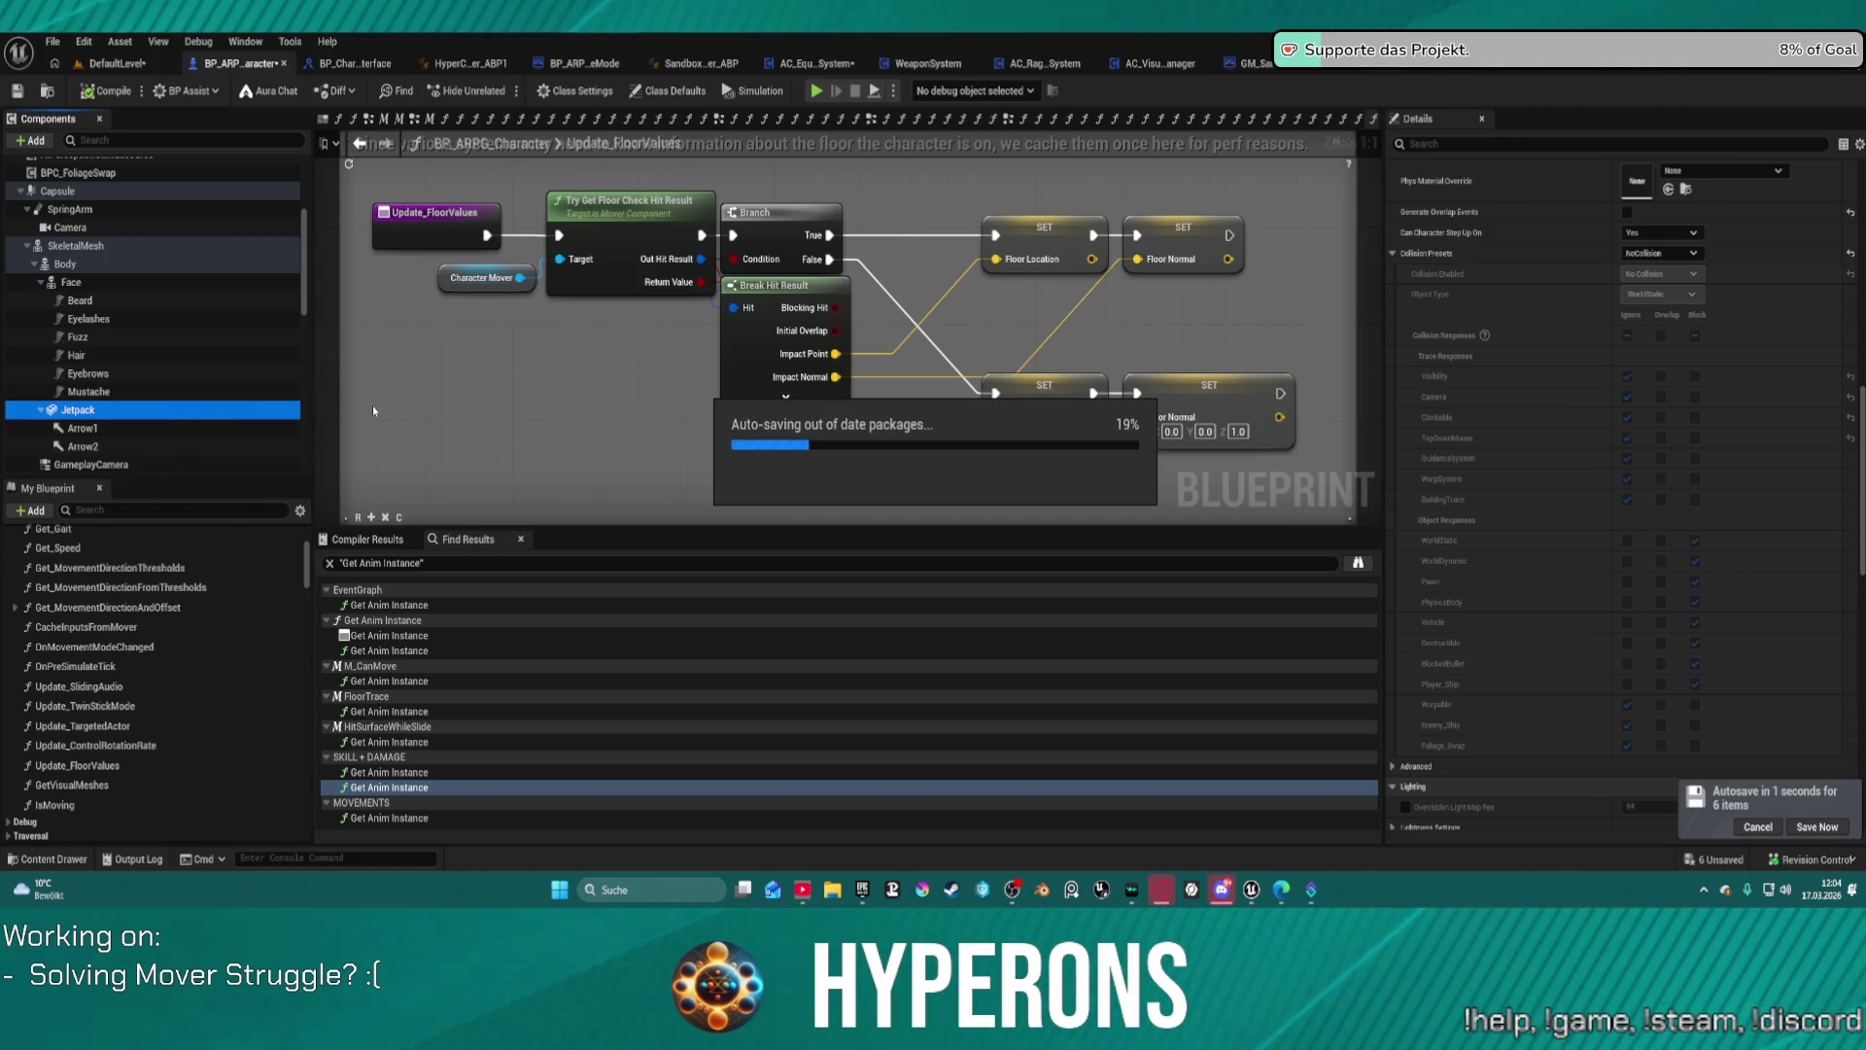
pyautogui.click(173, 390)
pyautogui.click(174, 374)
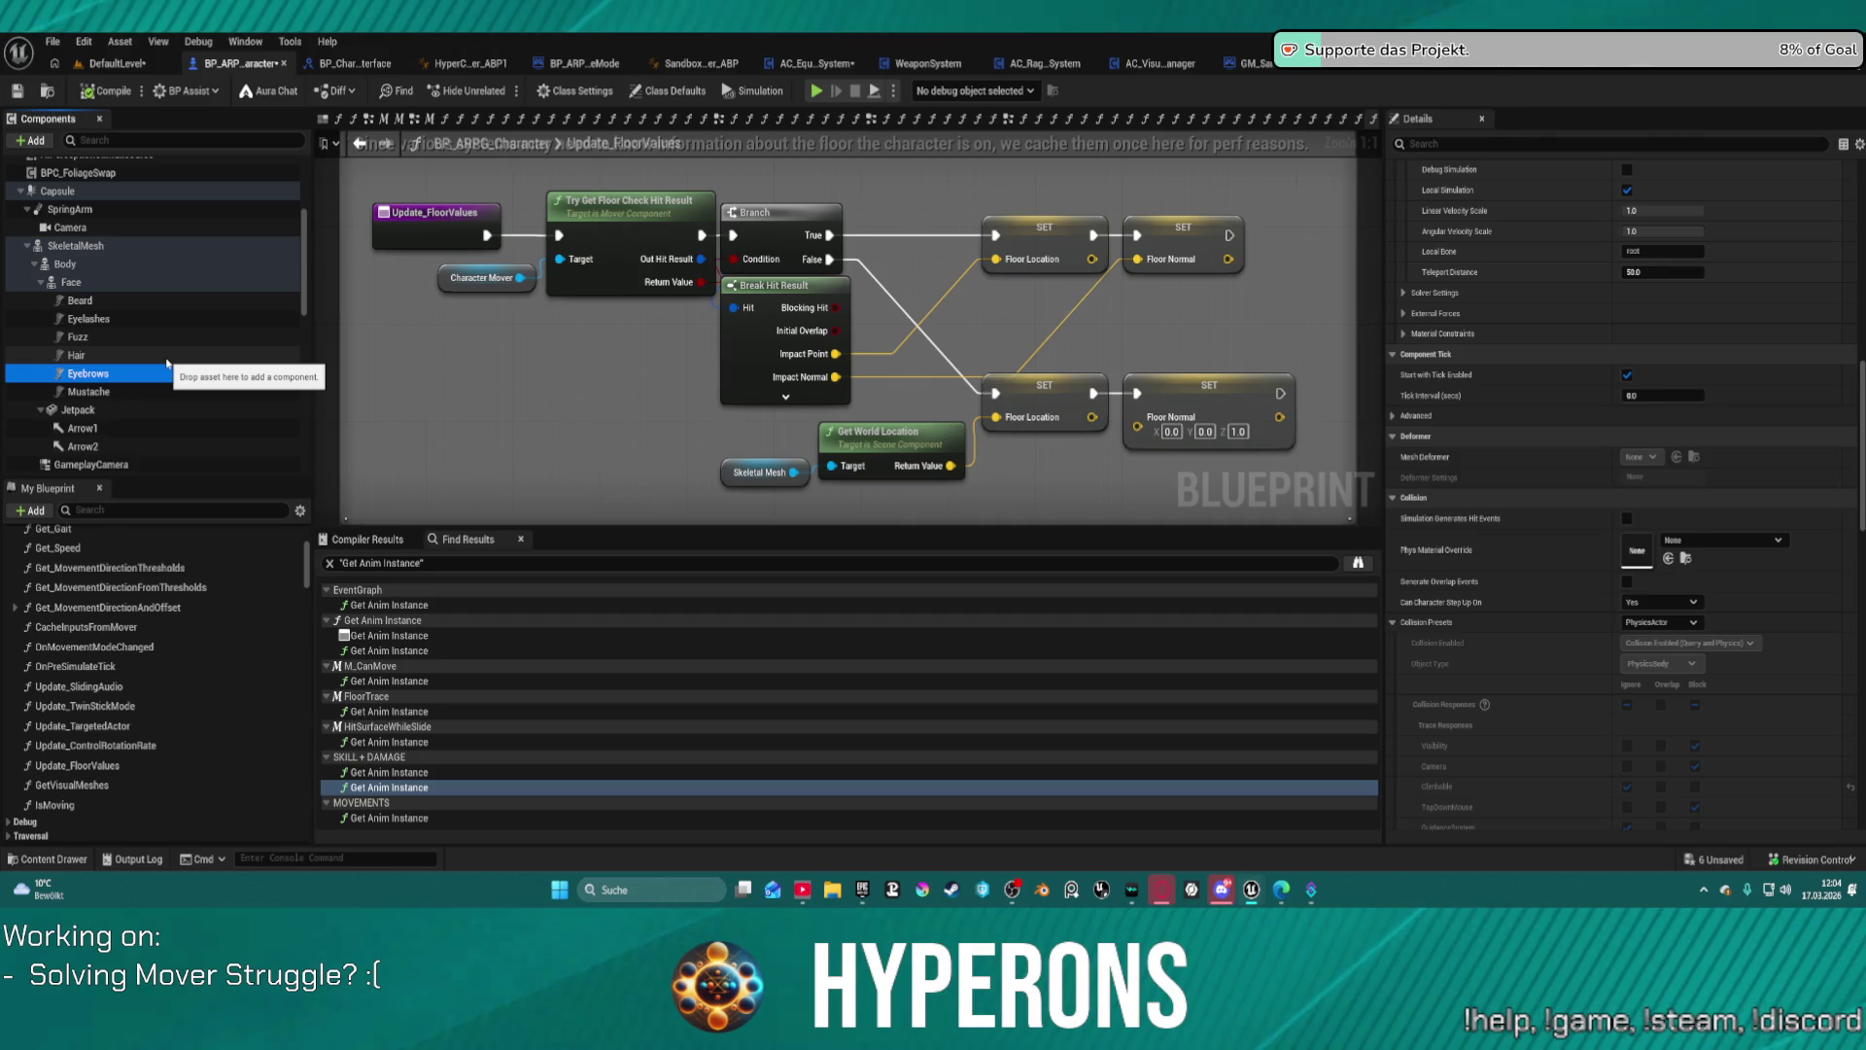
pyautogui.click(171, 300)
pyautogui.click(174, 282)
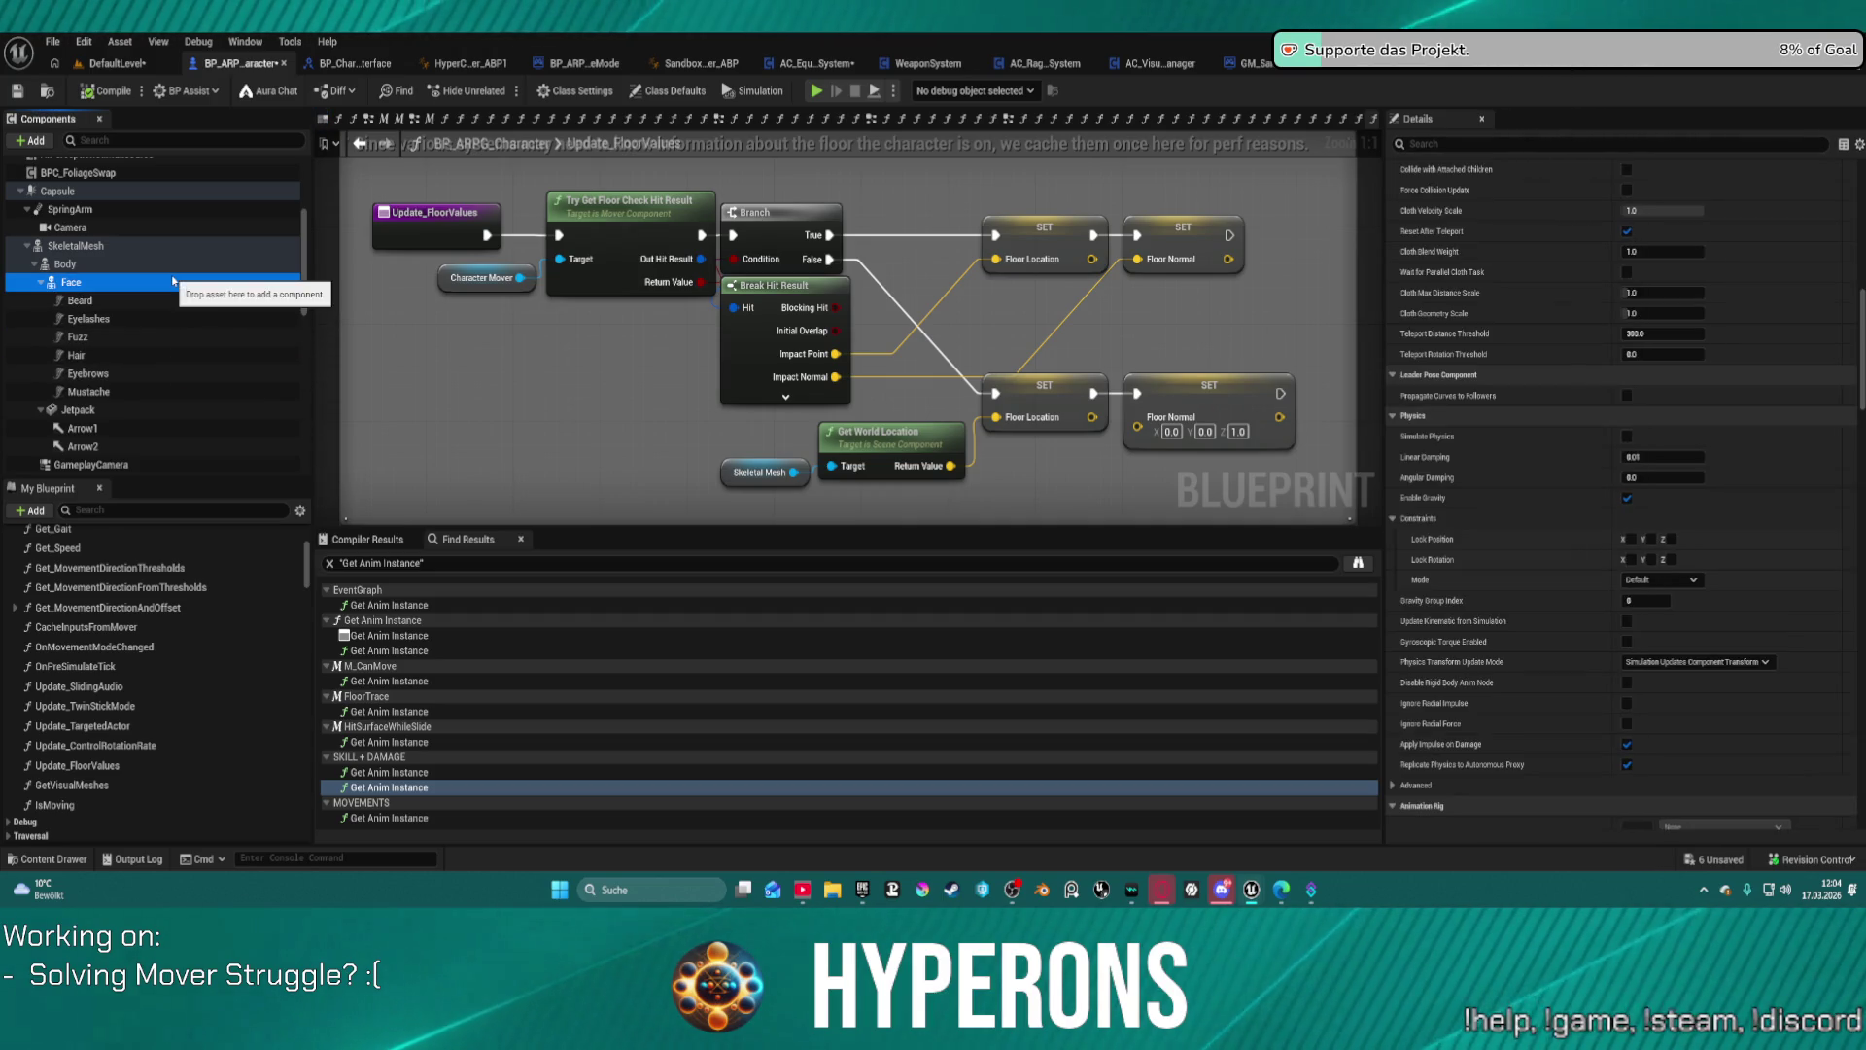
pyautogui.click(150, 266)
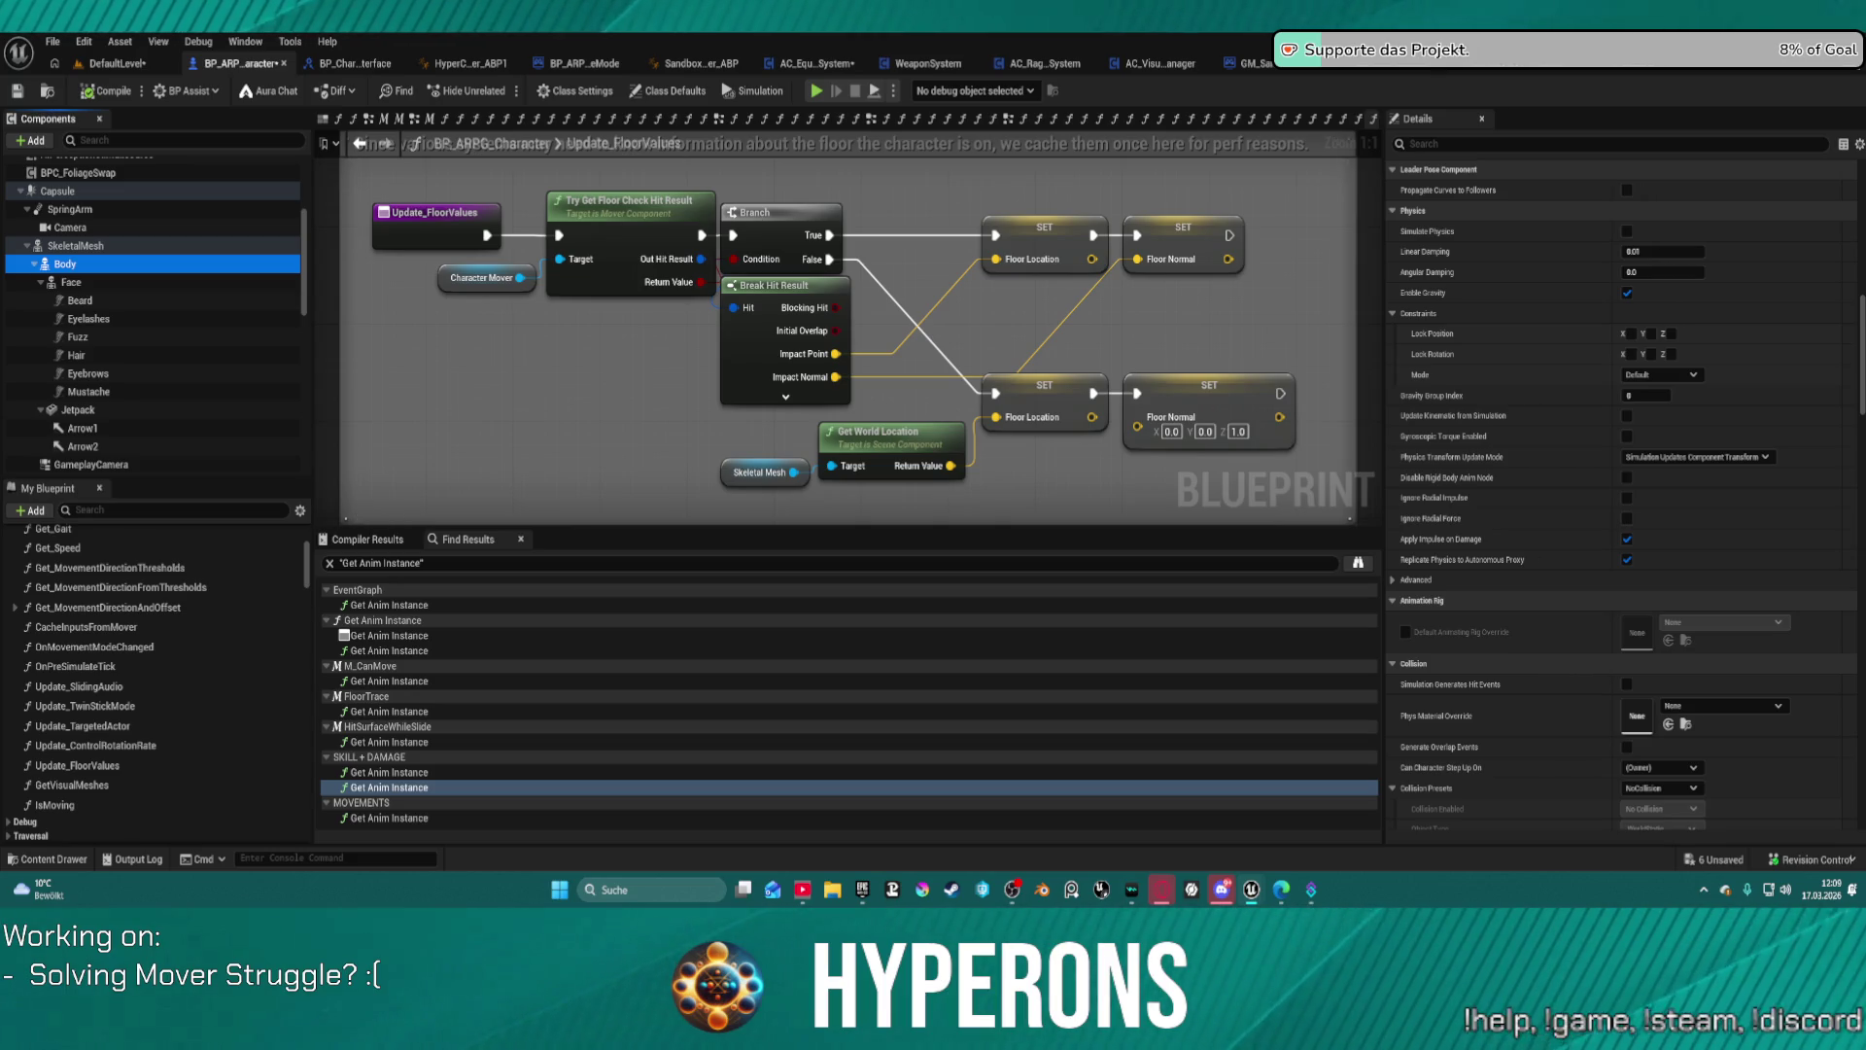
# Step: Check the SkeletalMesh's Anim Class, then dock the BP_RetargeterCharacter_Kellan blueprint into the editor
pyautogui.click(77, 246)
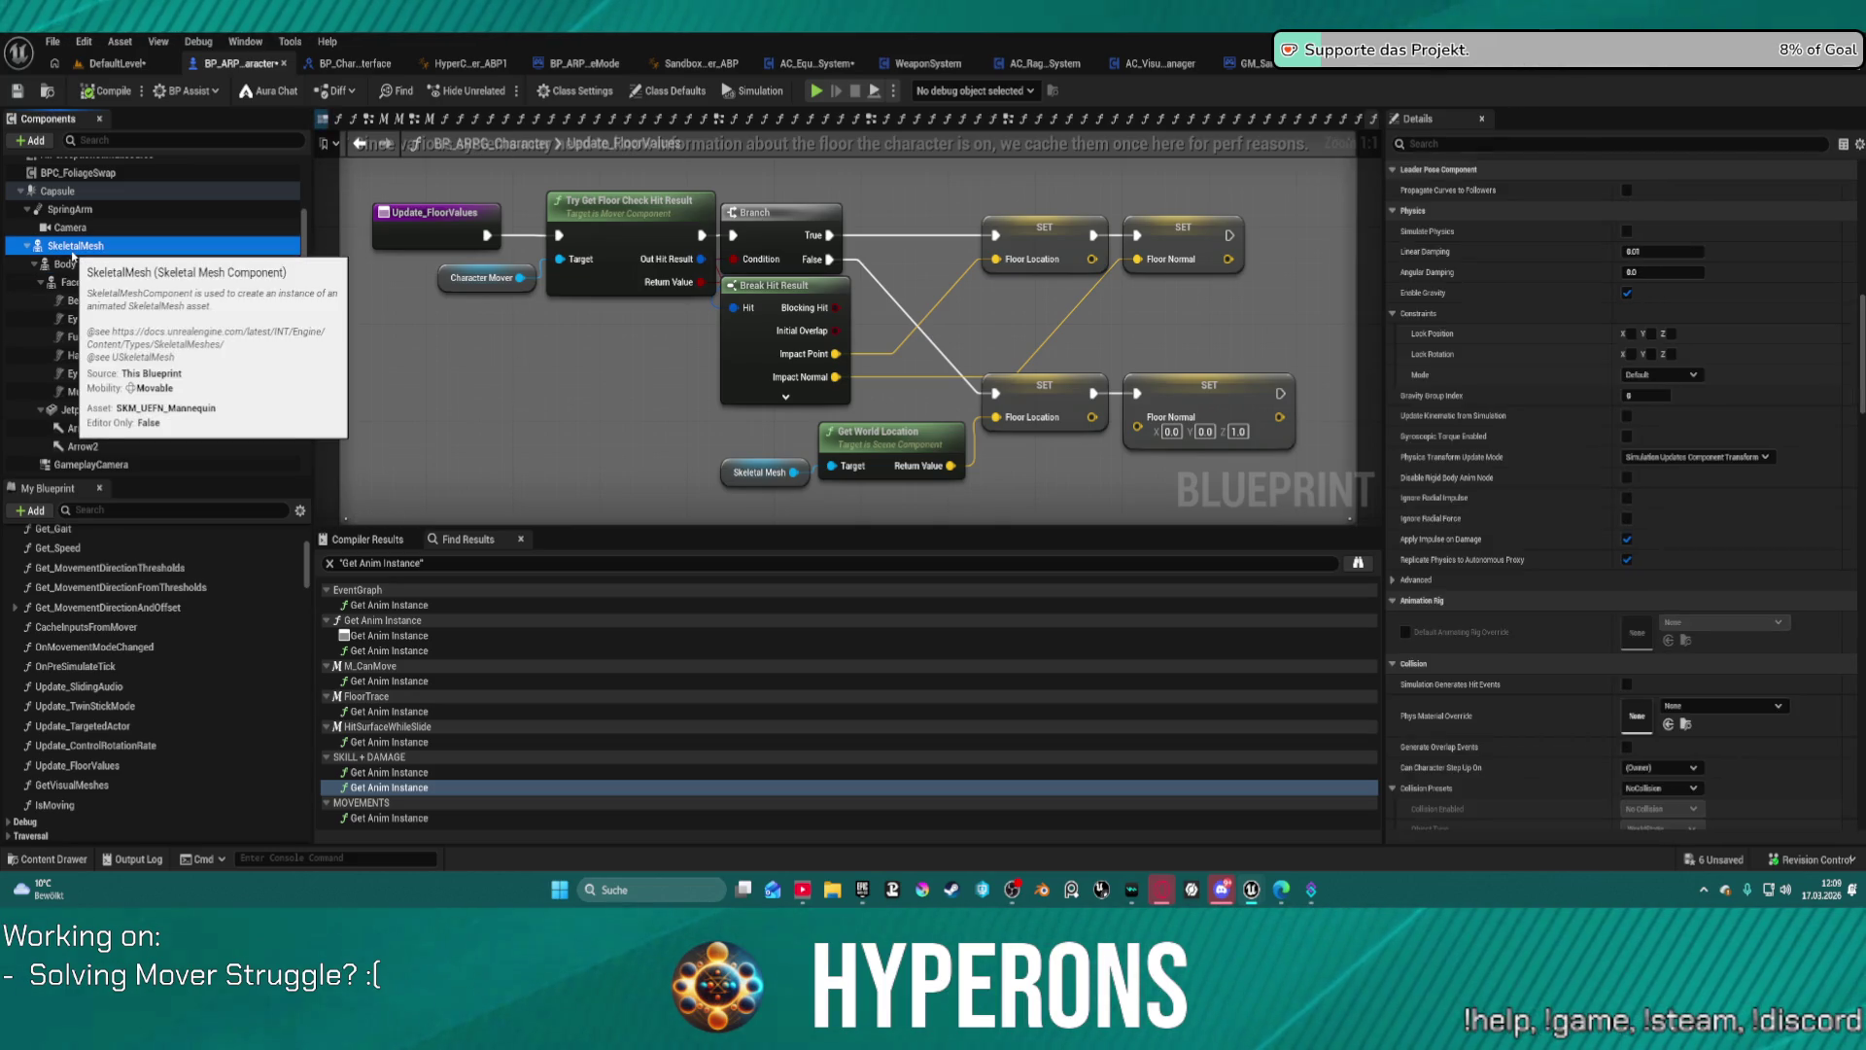
pyautogui.scroll(3, 1702, 399)
pyautogui.scroll(10, 1702, 398)
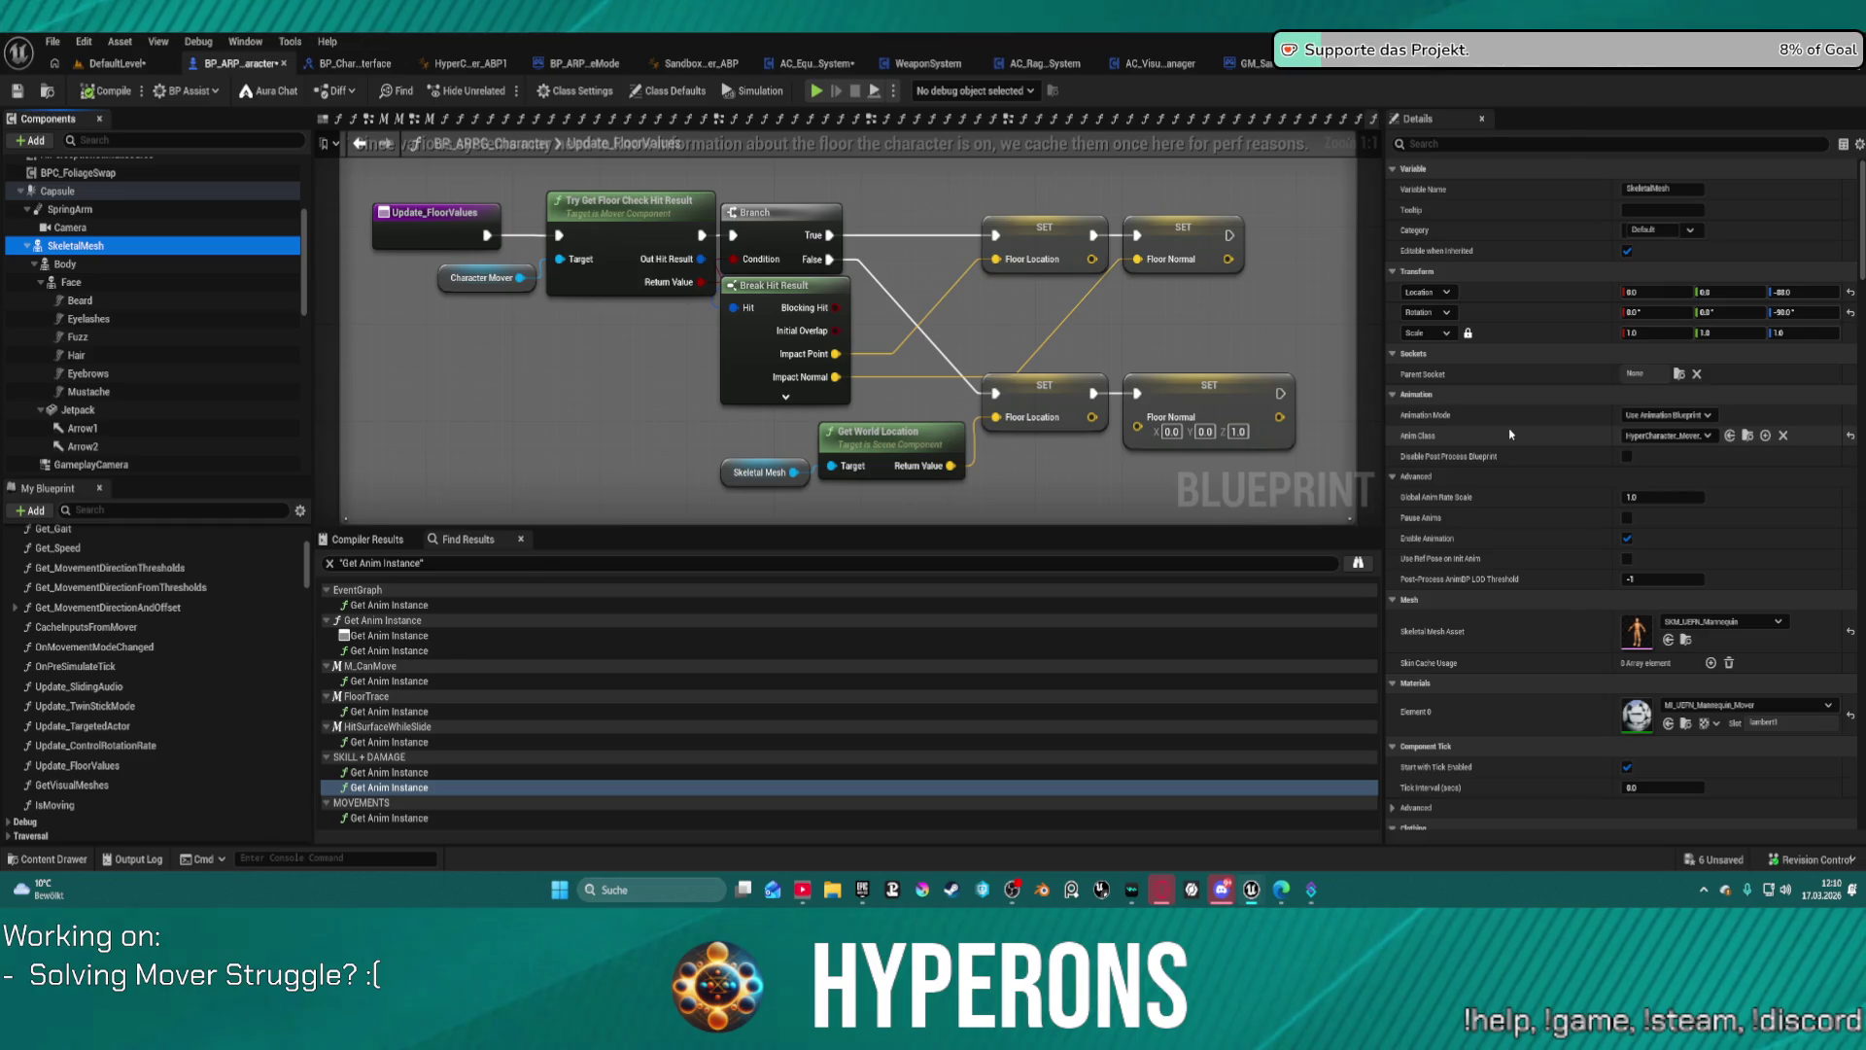
pyautogui.scroll(-3, 1532, 538)
pyautogui.scroll(-10, 1532, 538)
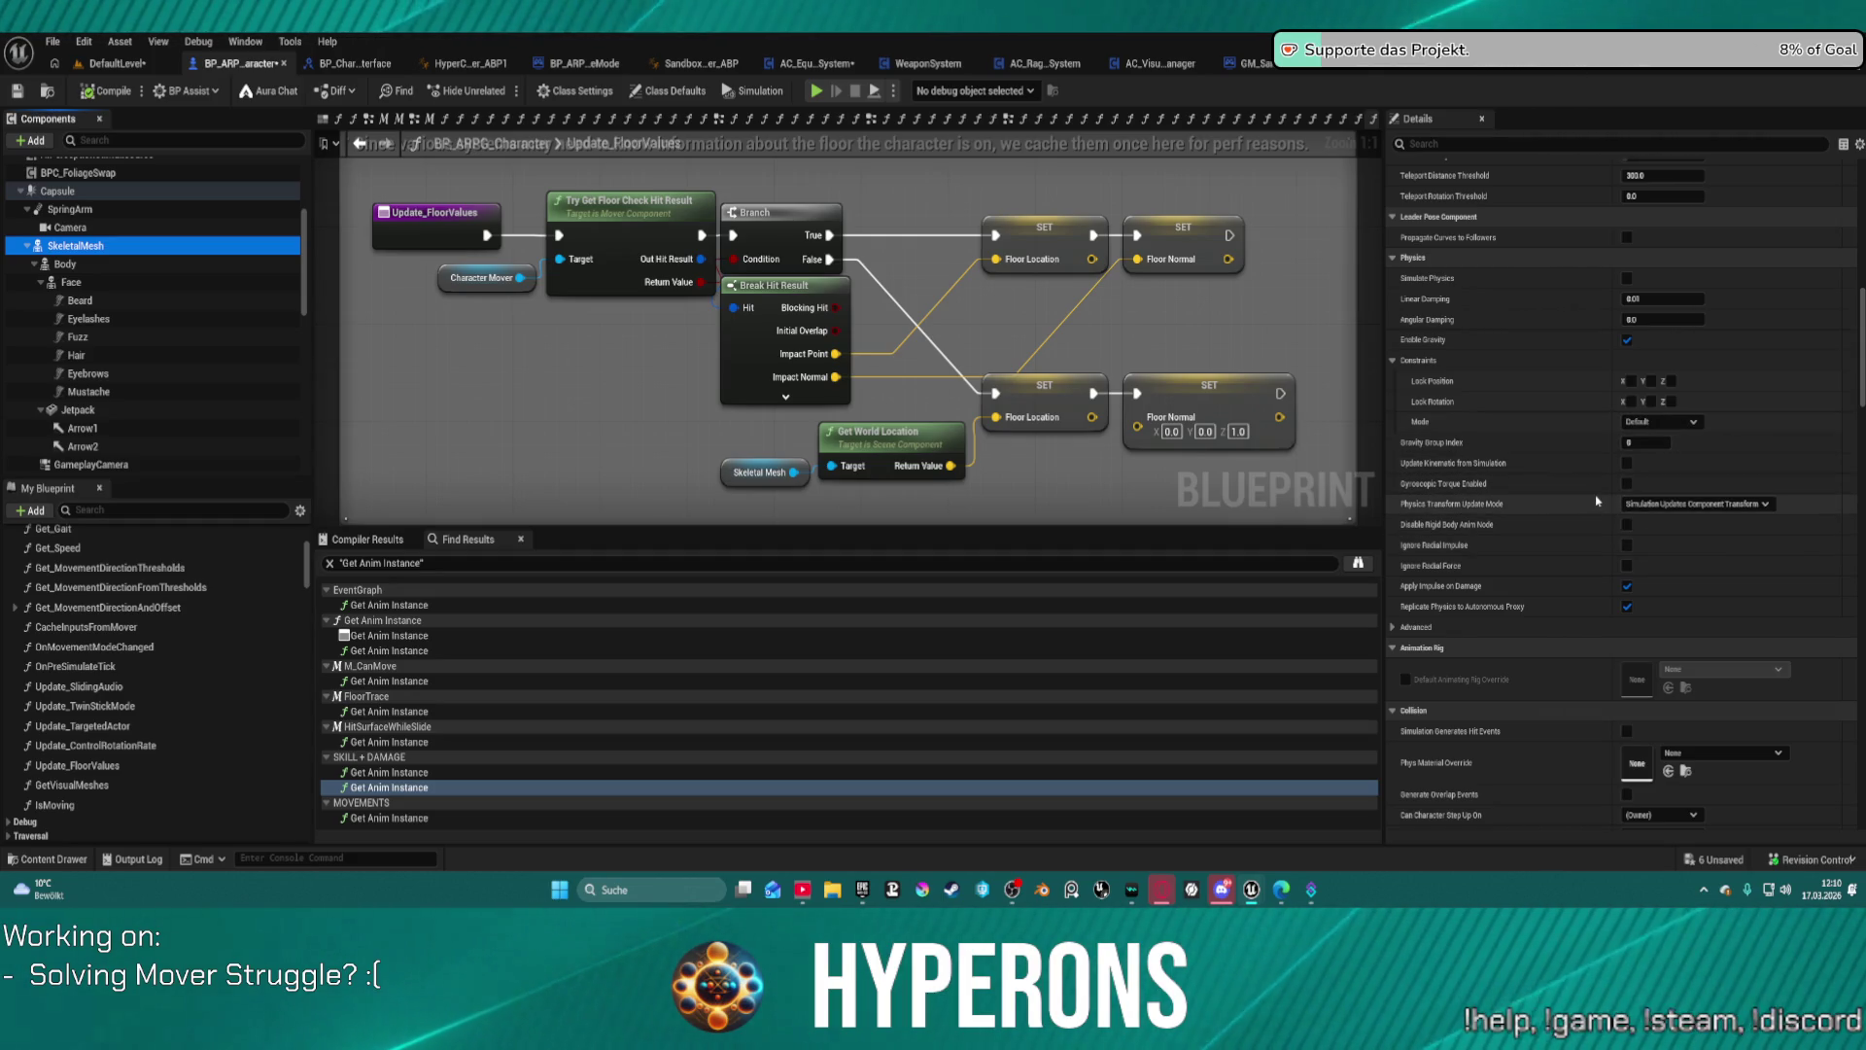
pyautogui.click(65, 263)
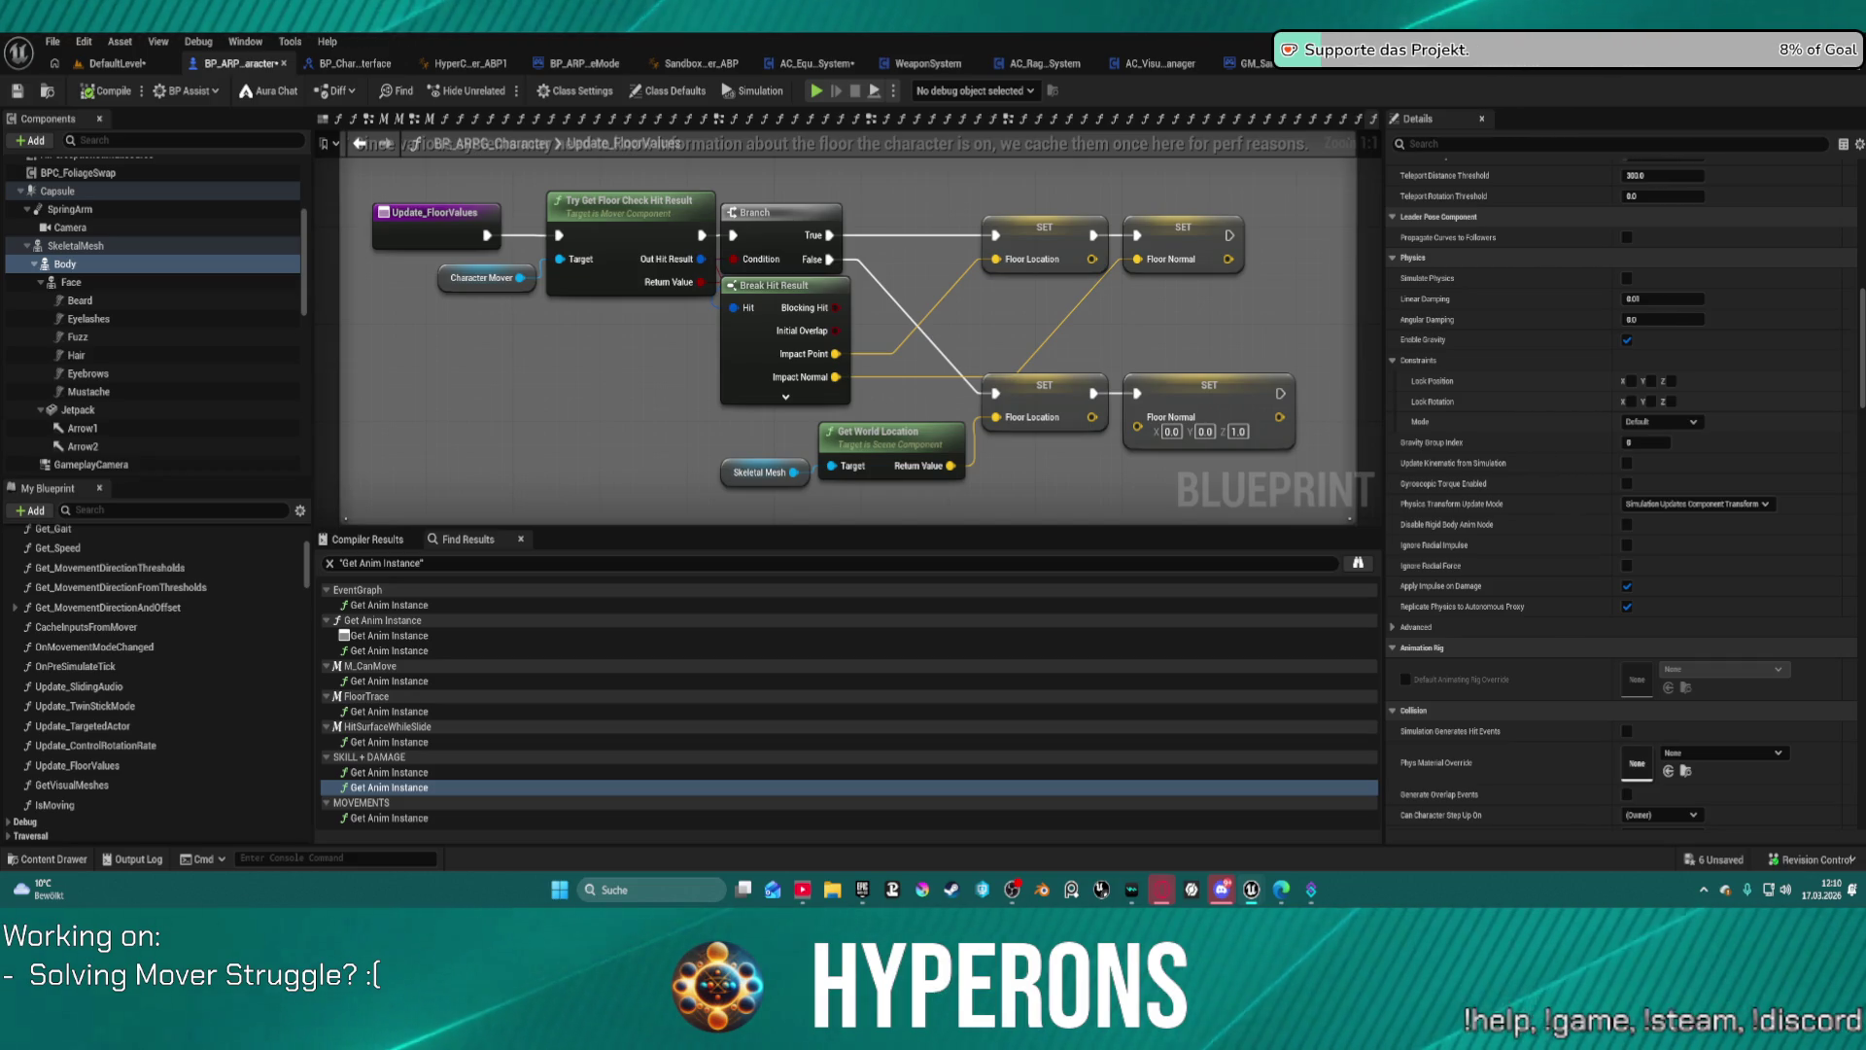
pyautogui.moveTo(962, 144); pyautogui.dragTo(852, 78)
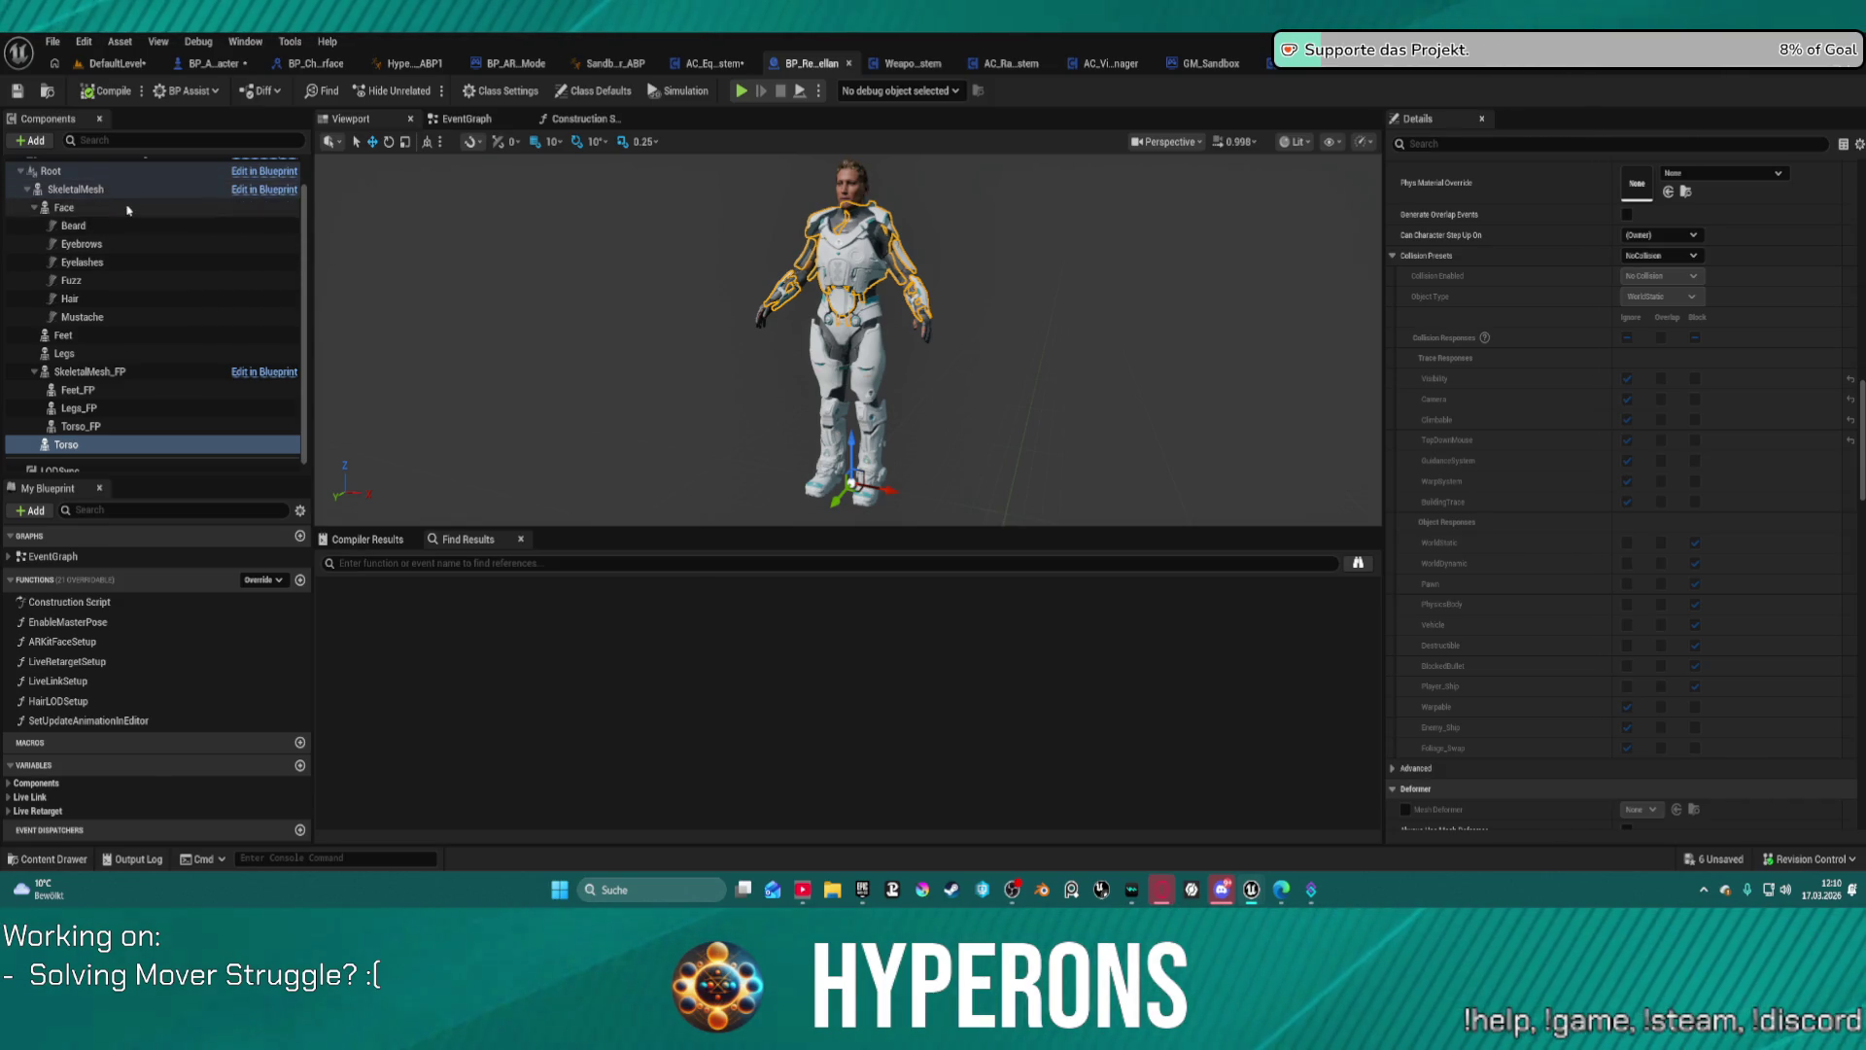
# Step: Inspect the Root component, the event graph, and the Construction Script's Enable Master Pose nodes
pyautogui.scroll(1, 74, 208)
pyautogui.click(74, 206)
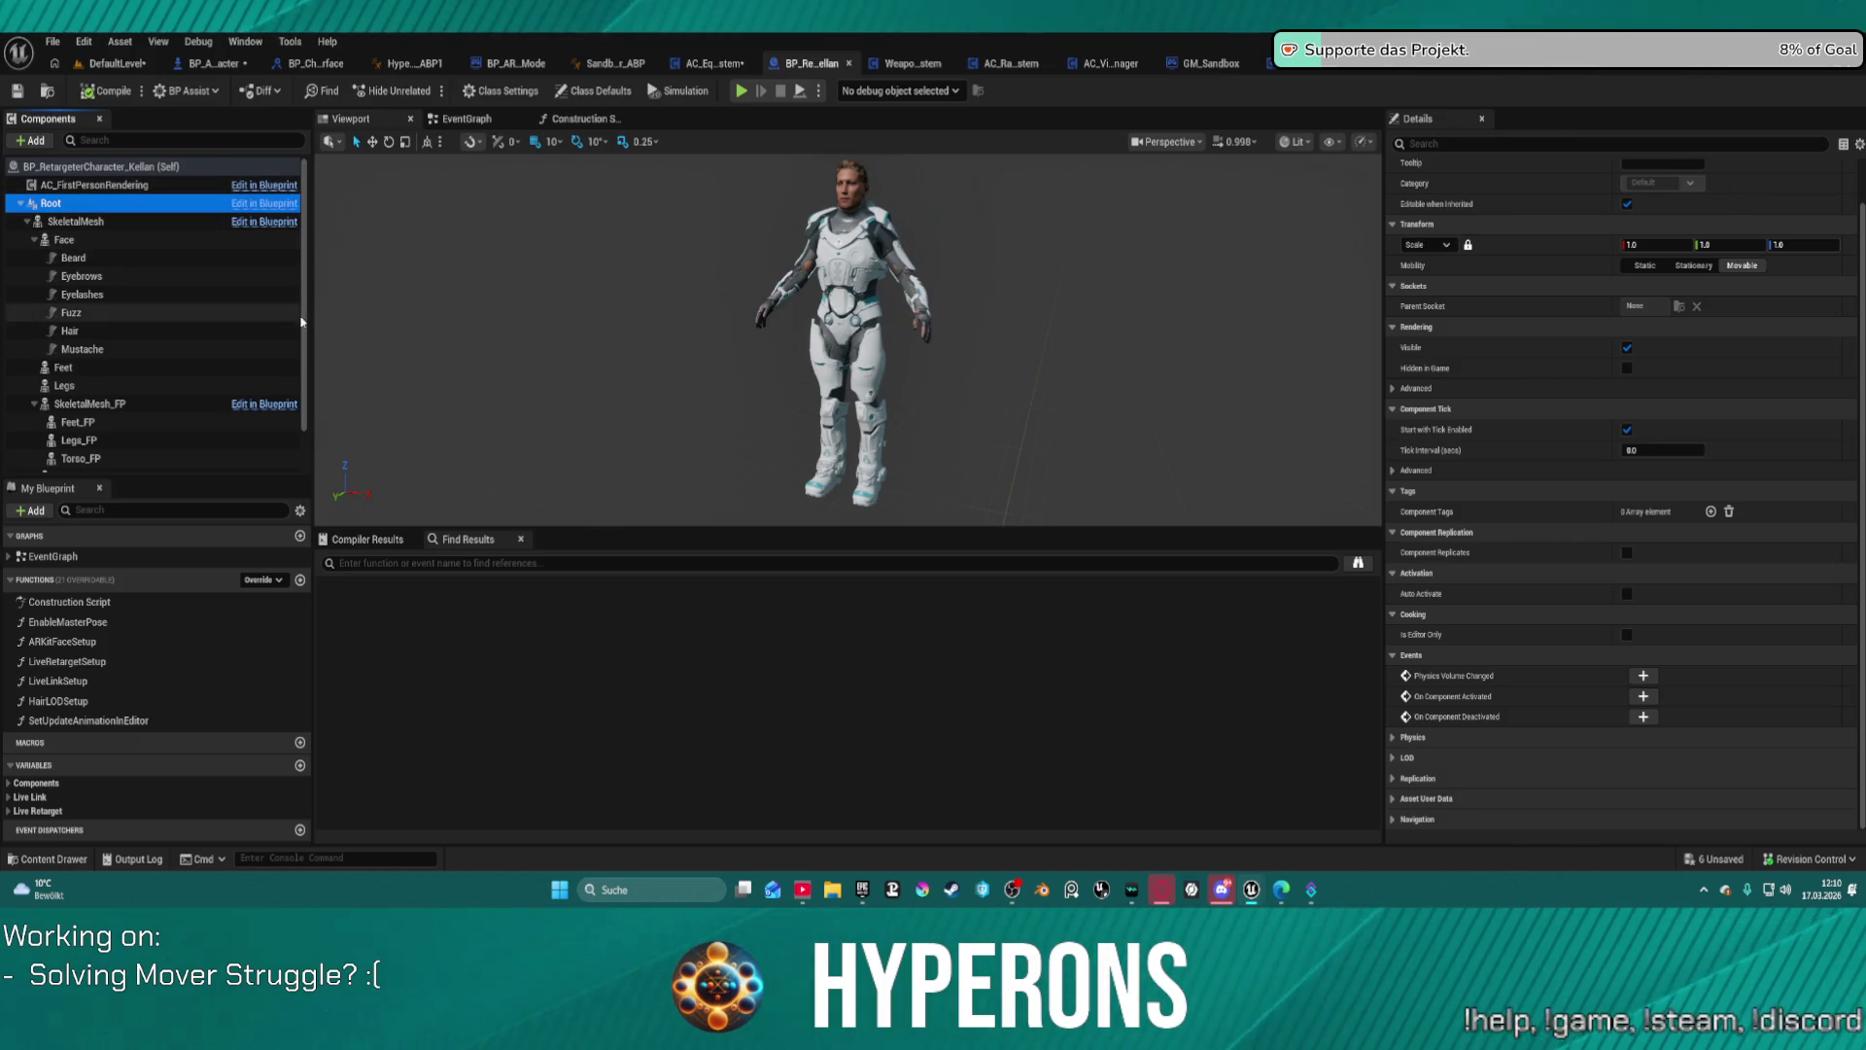
pyautogui.click(466, 119)
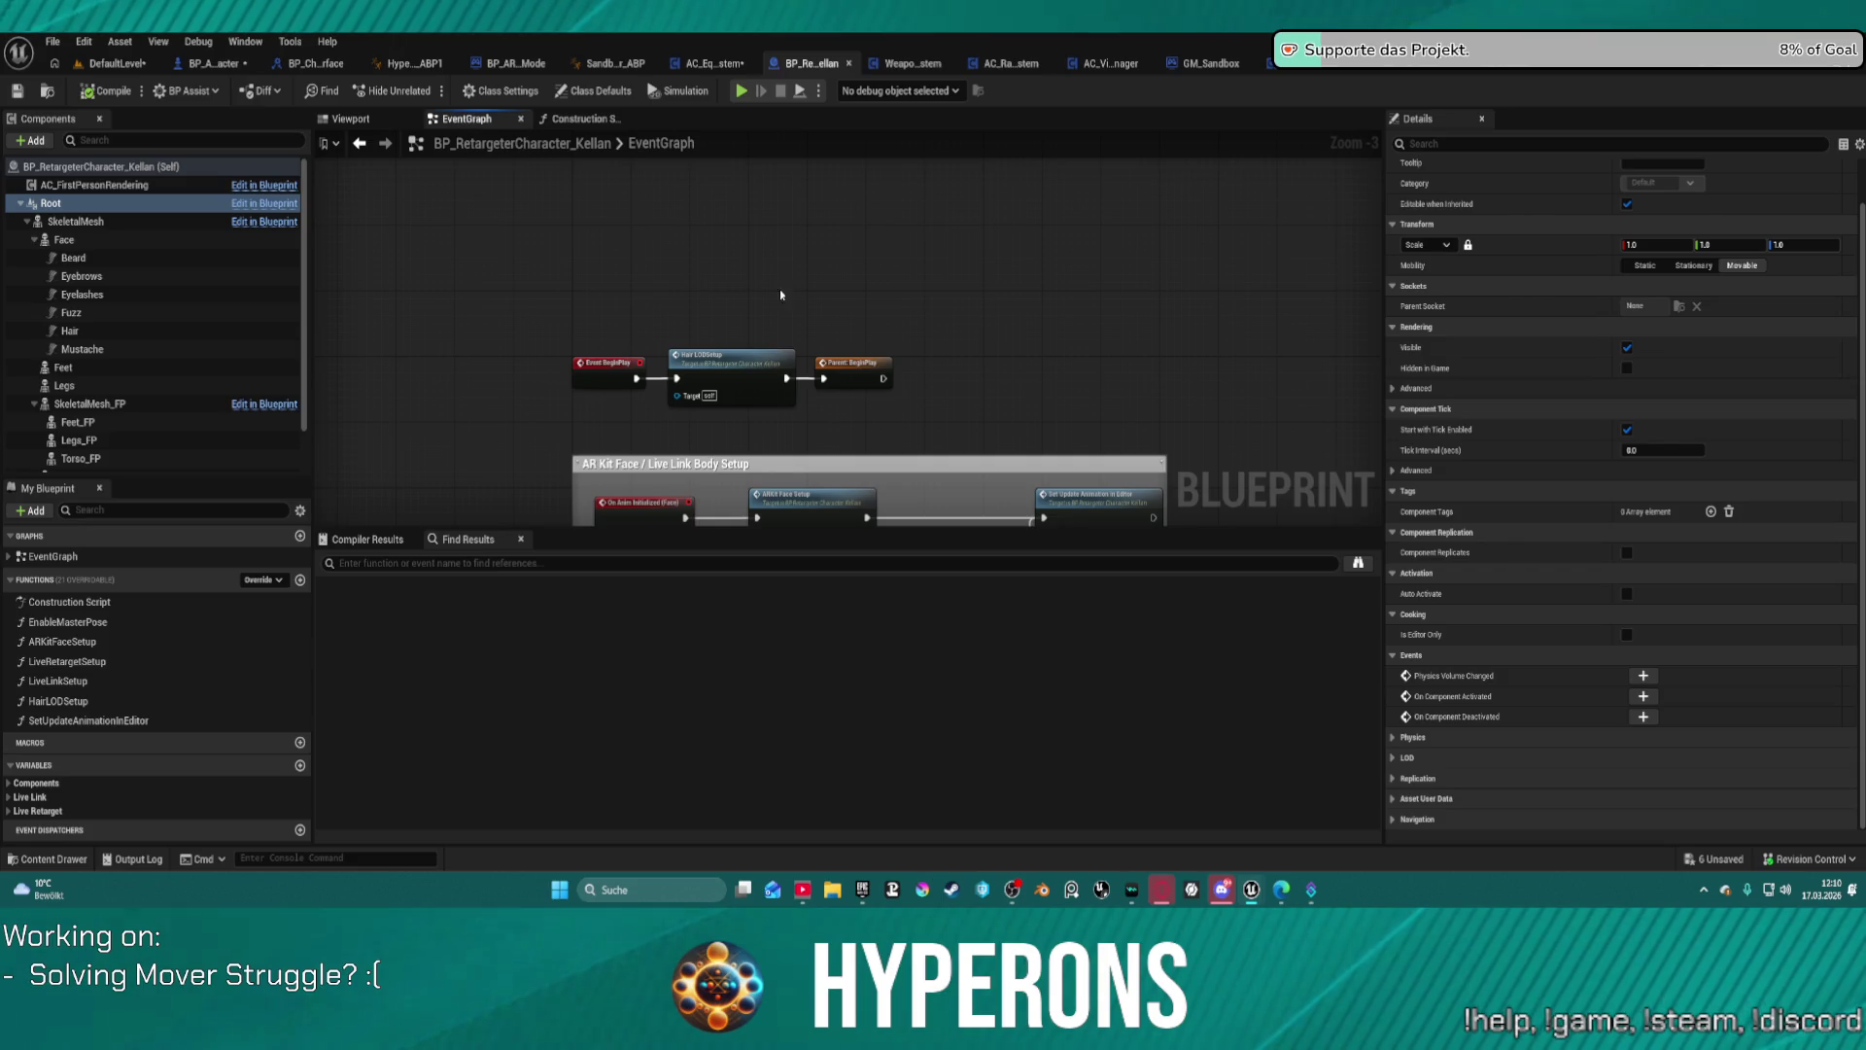
pyautogui.scroll(1, 975, 320)
pyautogui.moveTo(974, 321); pyautogui.dragTo(857, 192)
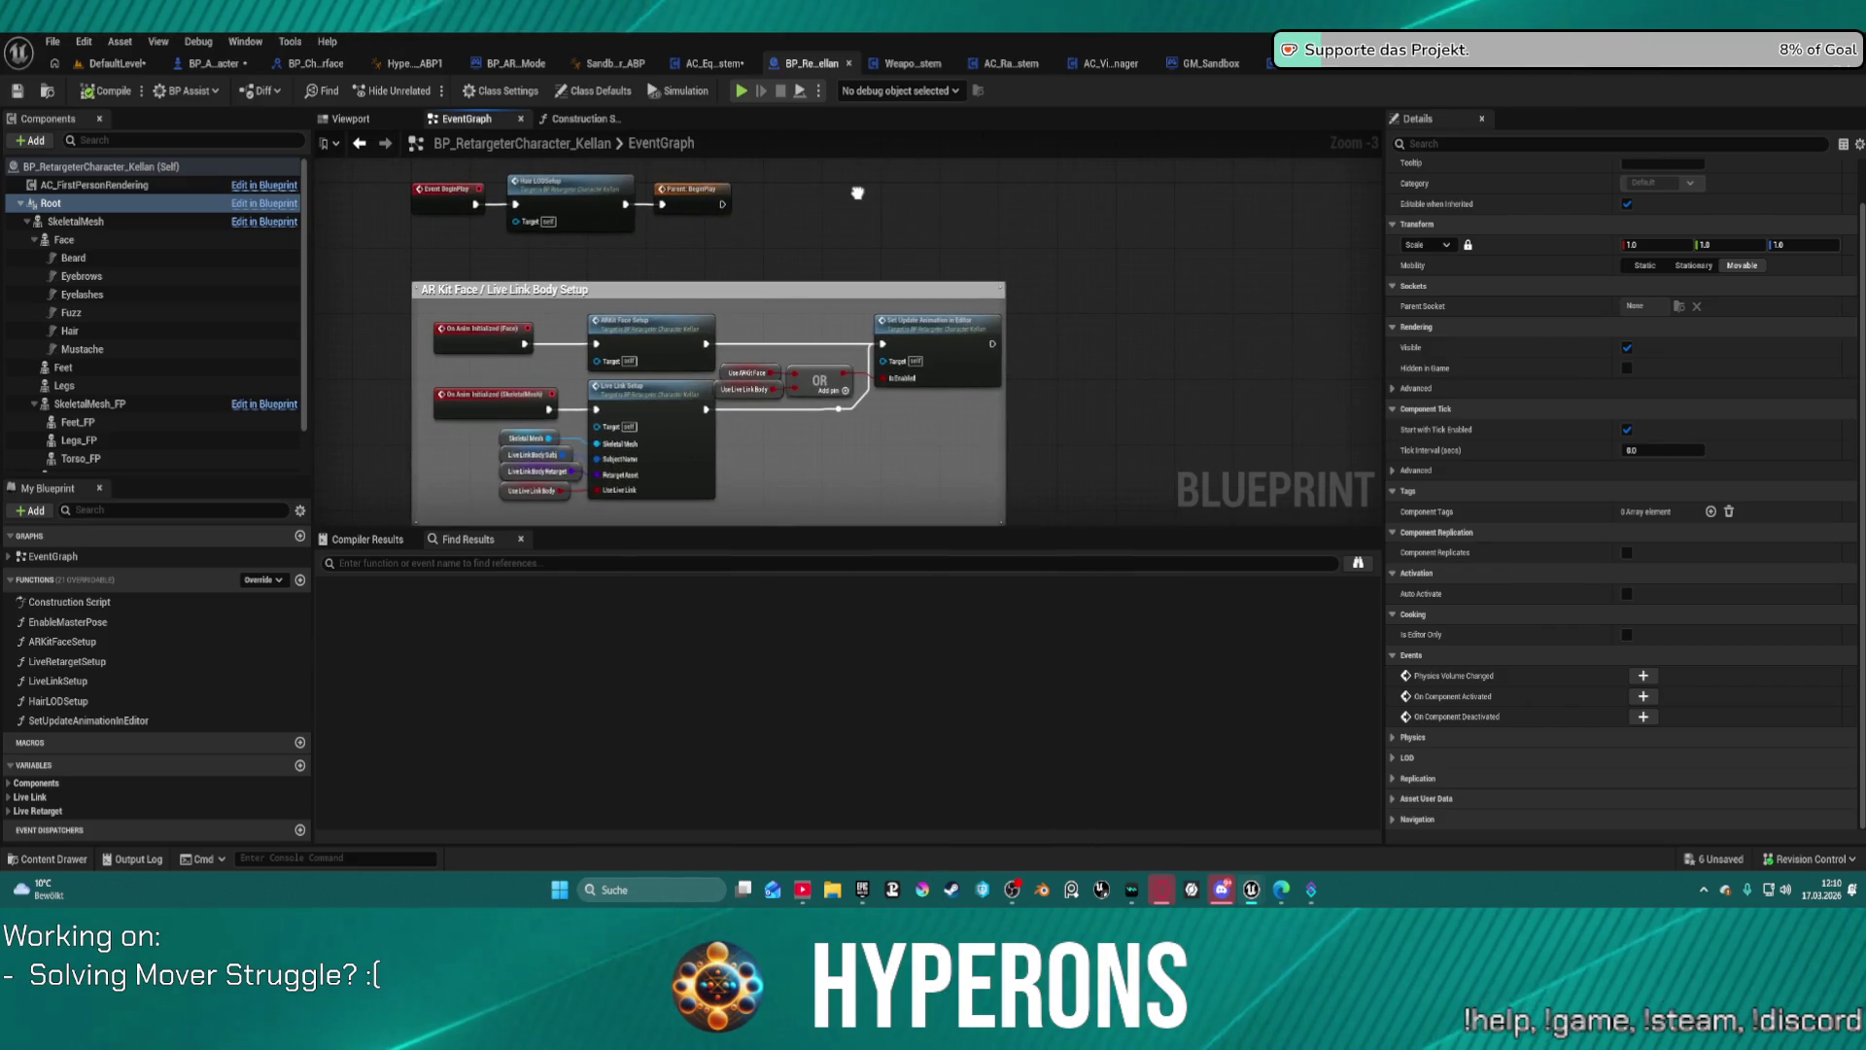
pyautogui.click(584, 119)
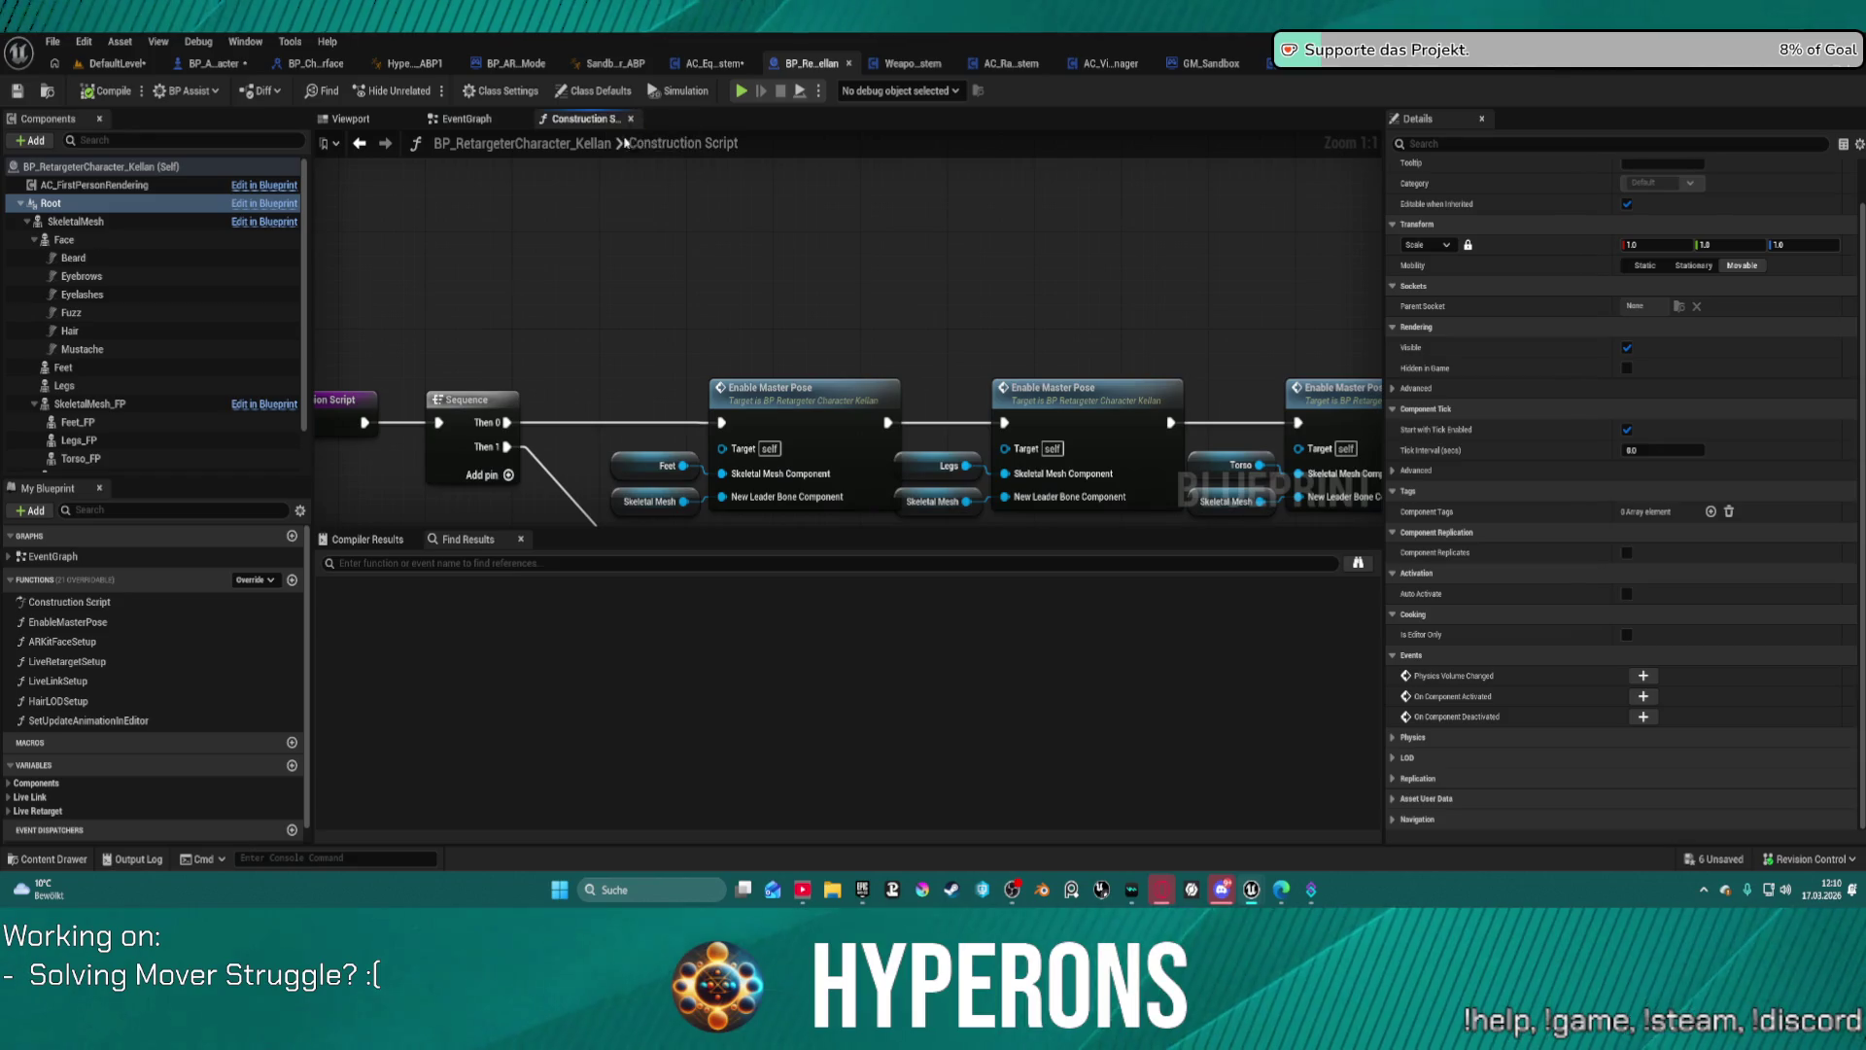
pyautogui.moveTo(833, 259)
pyautogui.mouseDown()
pyautogui.moveTo(676, 168)
pyautogui.moveTo(578, 146)
pyautogui.moveTo(30, 150)
pyautogui.mouseUp()
pyautogui.moveTo(738, 292)
pyautogui.mouseDown()
pyautogui.moveTo(622, 324)
pyautogui.moveTo(1400, 350)
pyautogui.mouseUp()
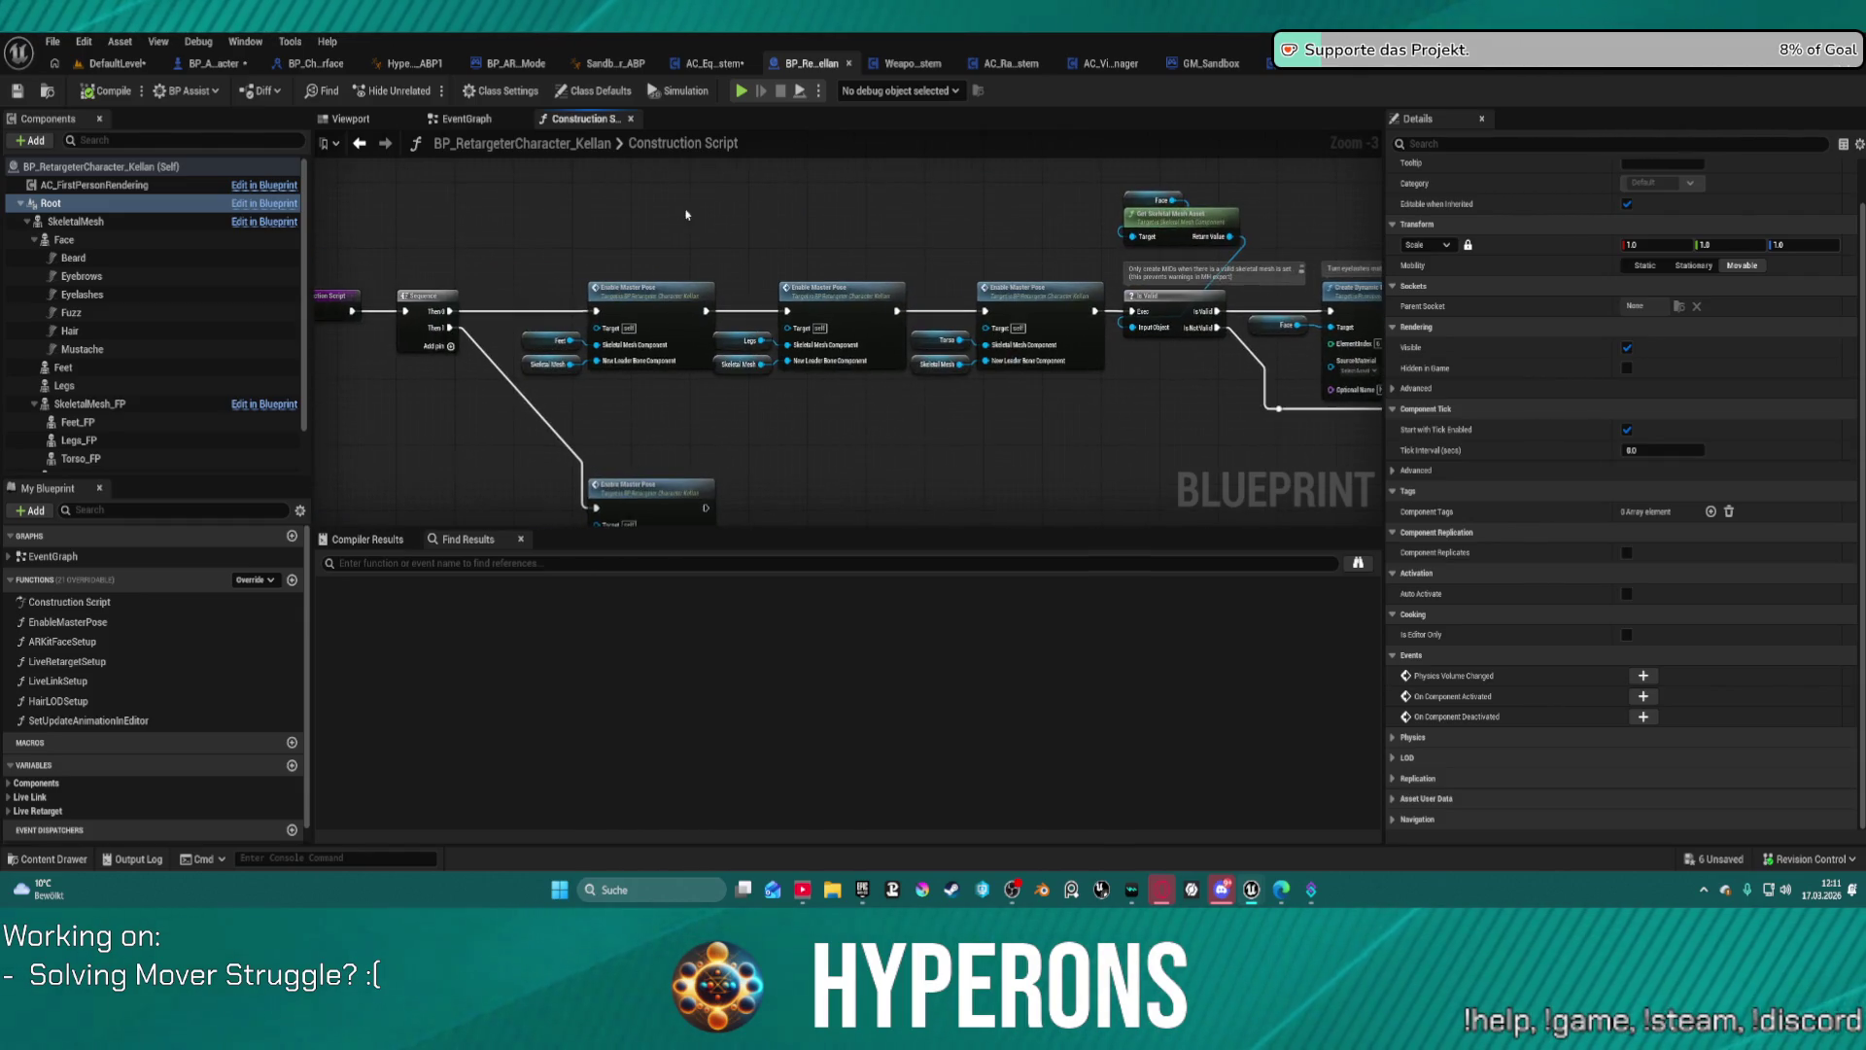
# Step: Show only modified properties in Details for the SkeletalMesh and Face components
pyautogui.click(78, 221)
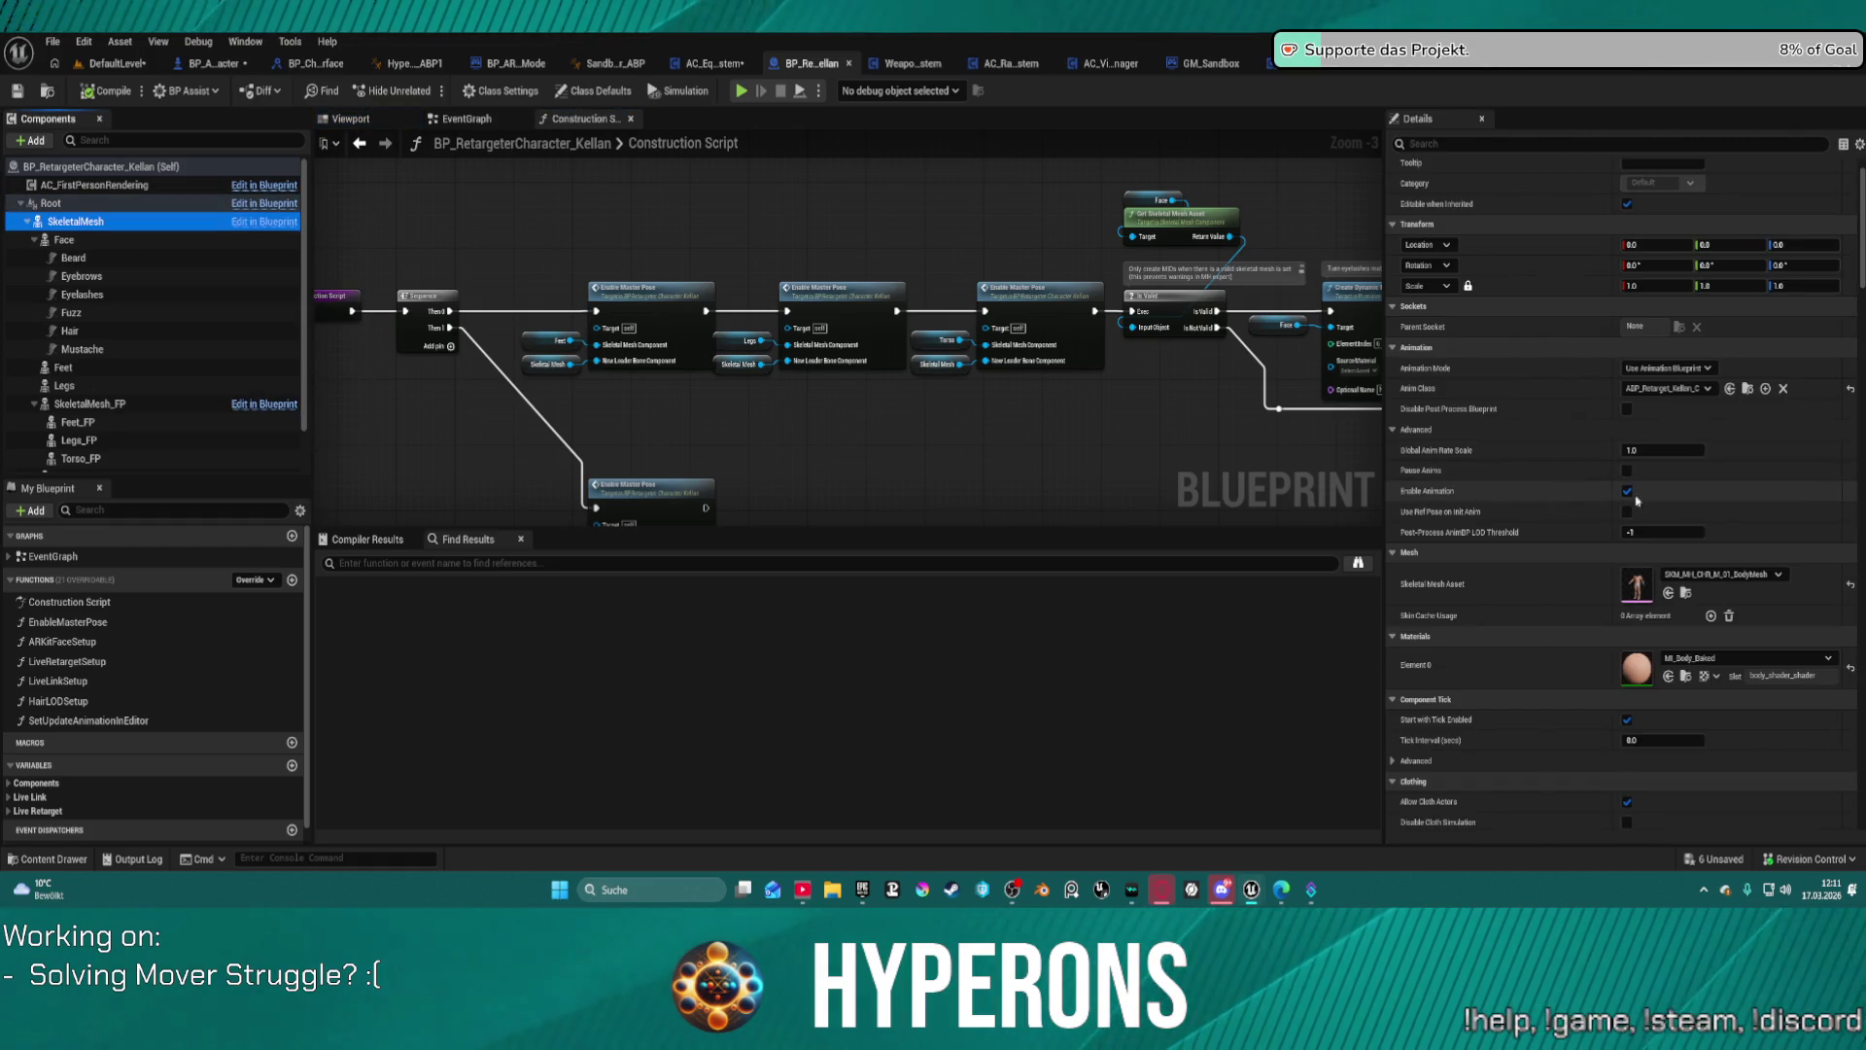
pyautogui.scroll(-10, 1662, 505)
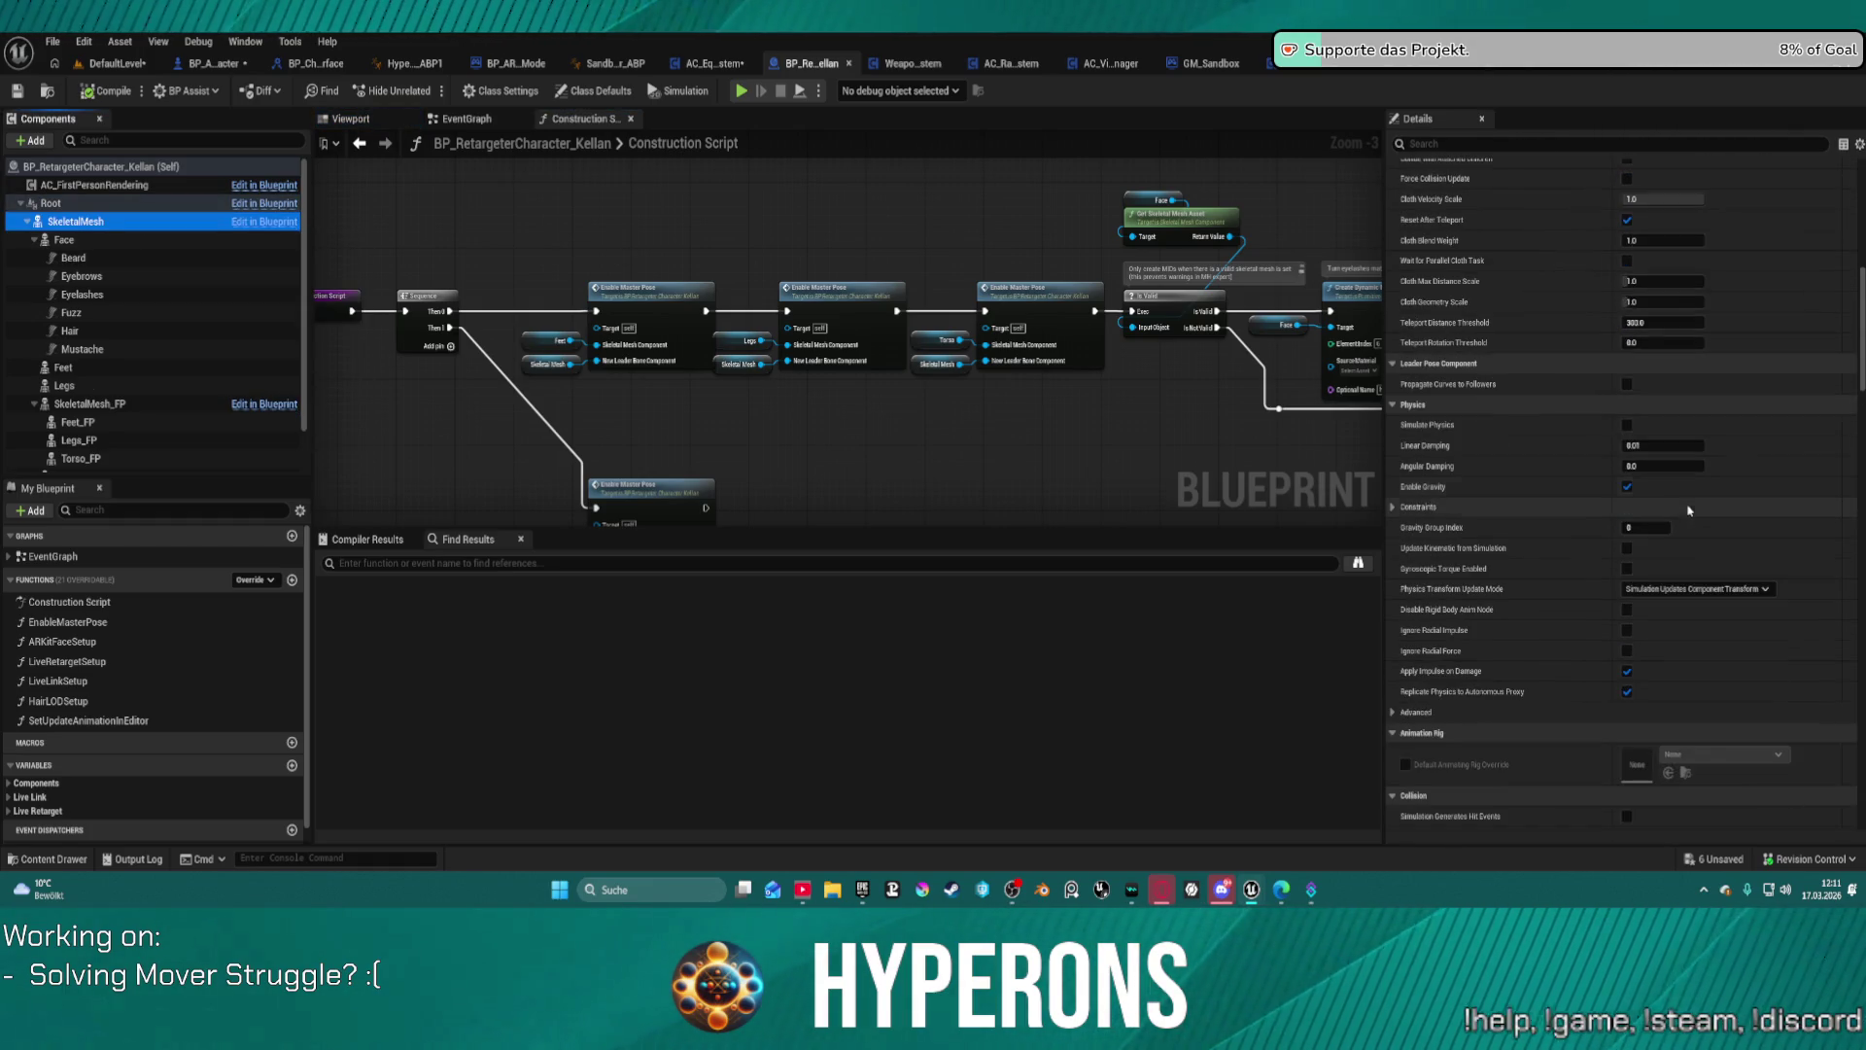
pyautogui.click(1858, 144)
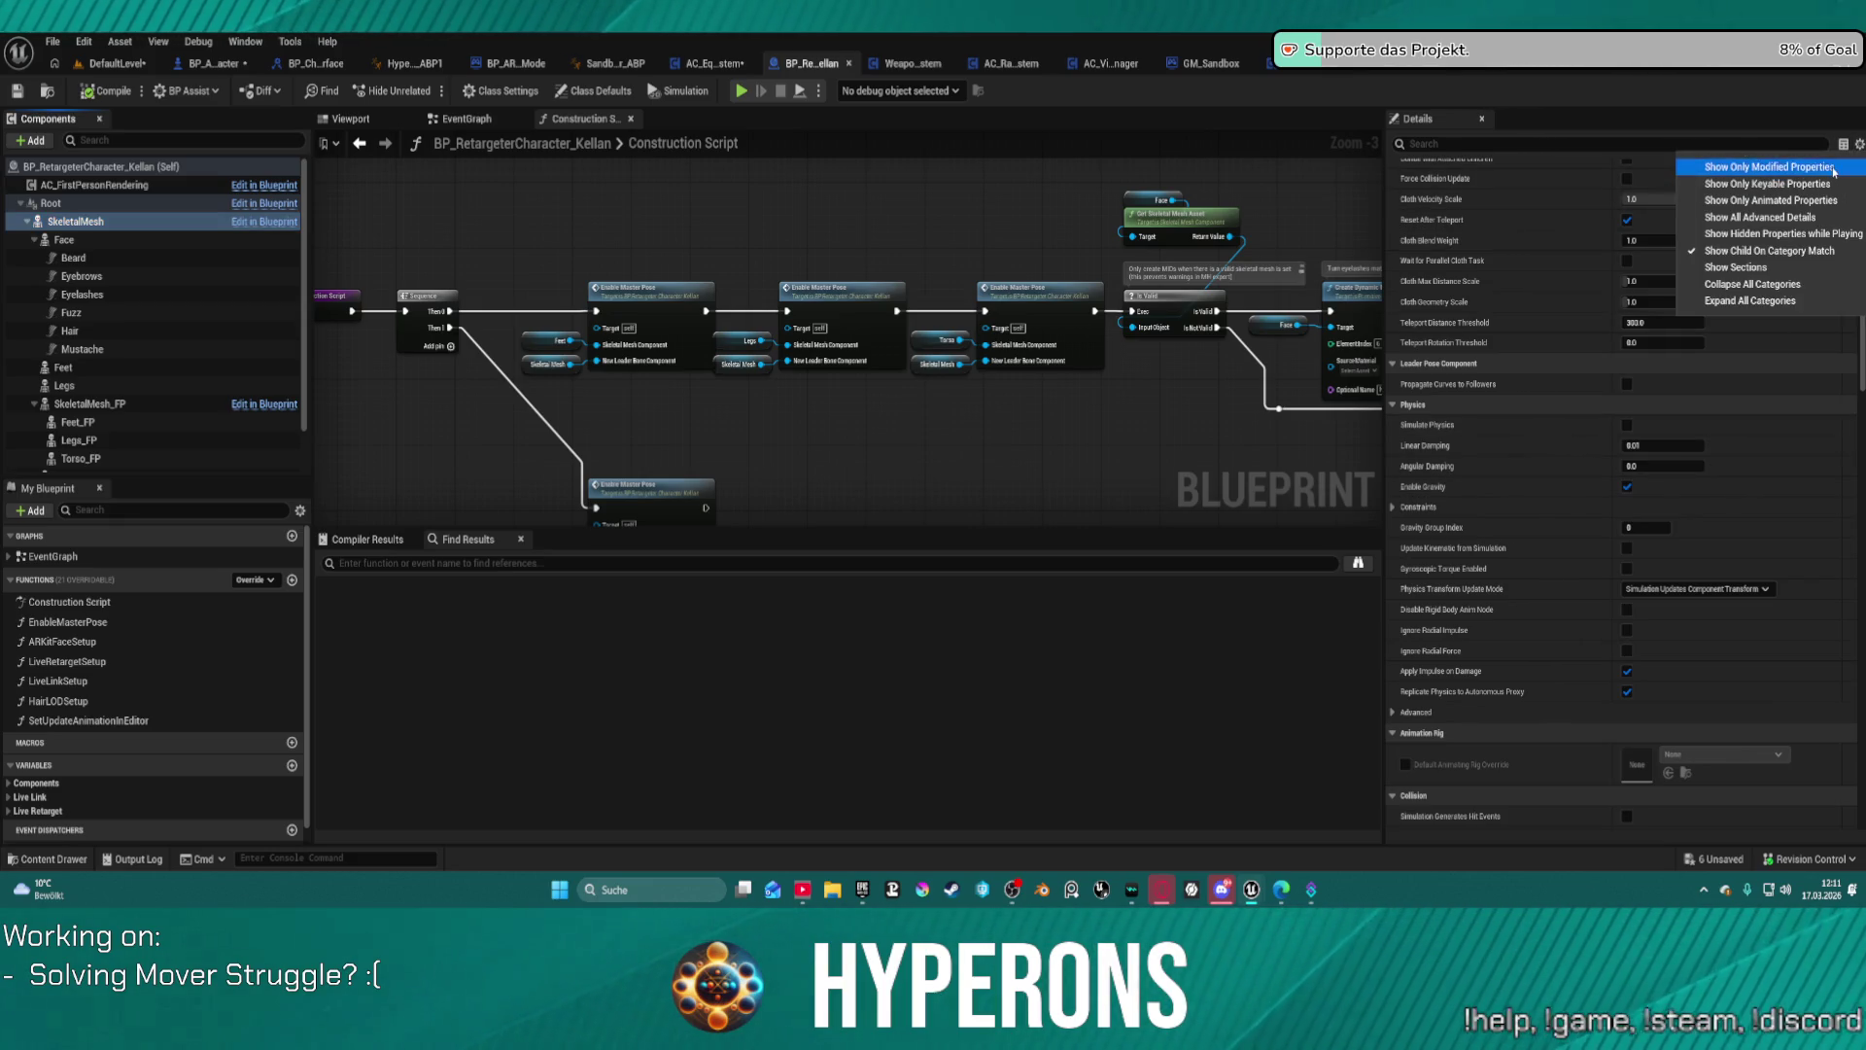
pyautogui.click(1833, 169)
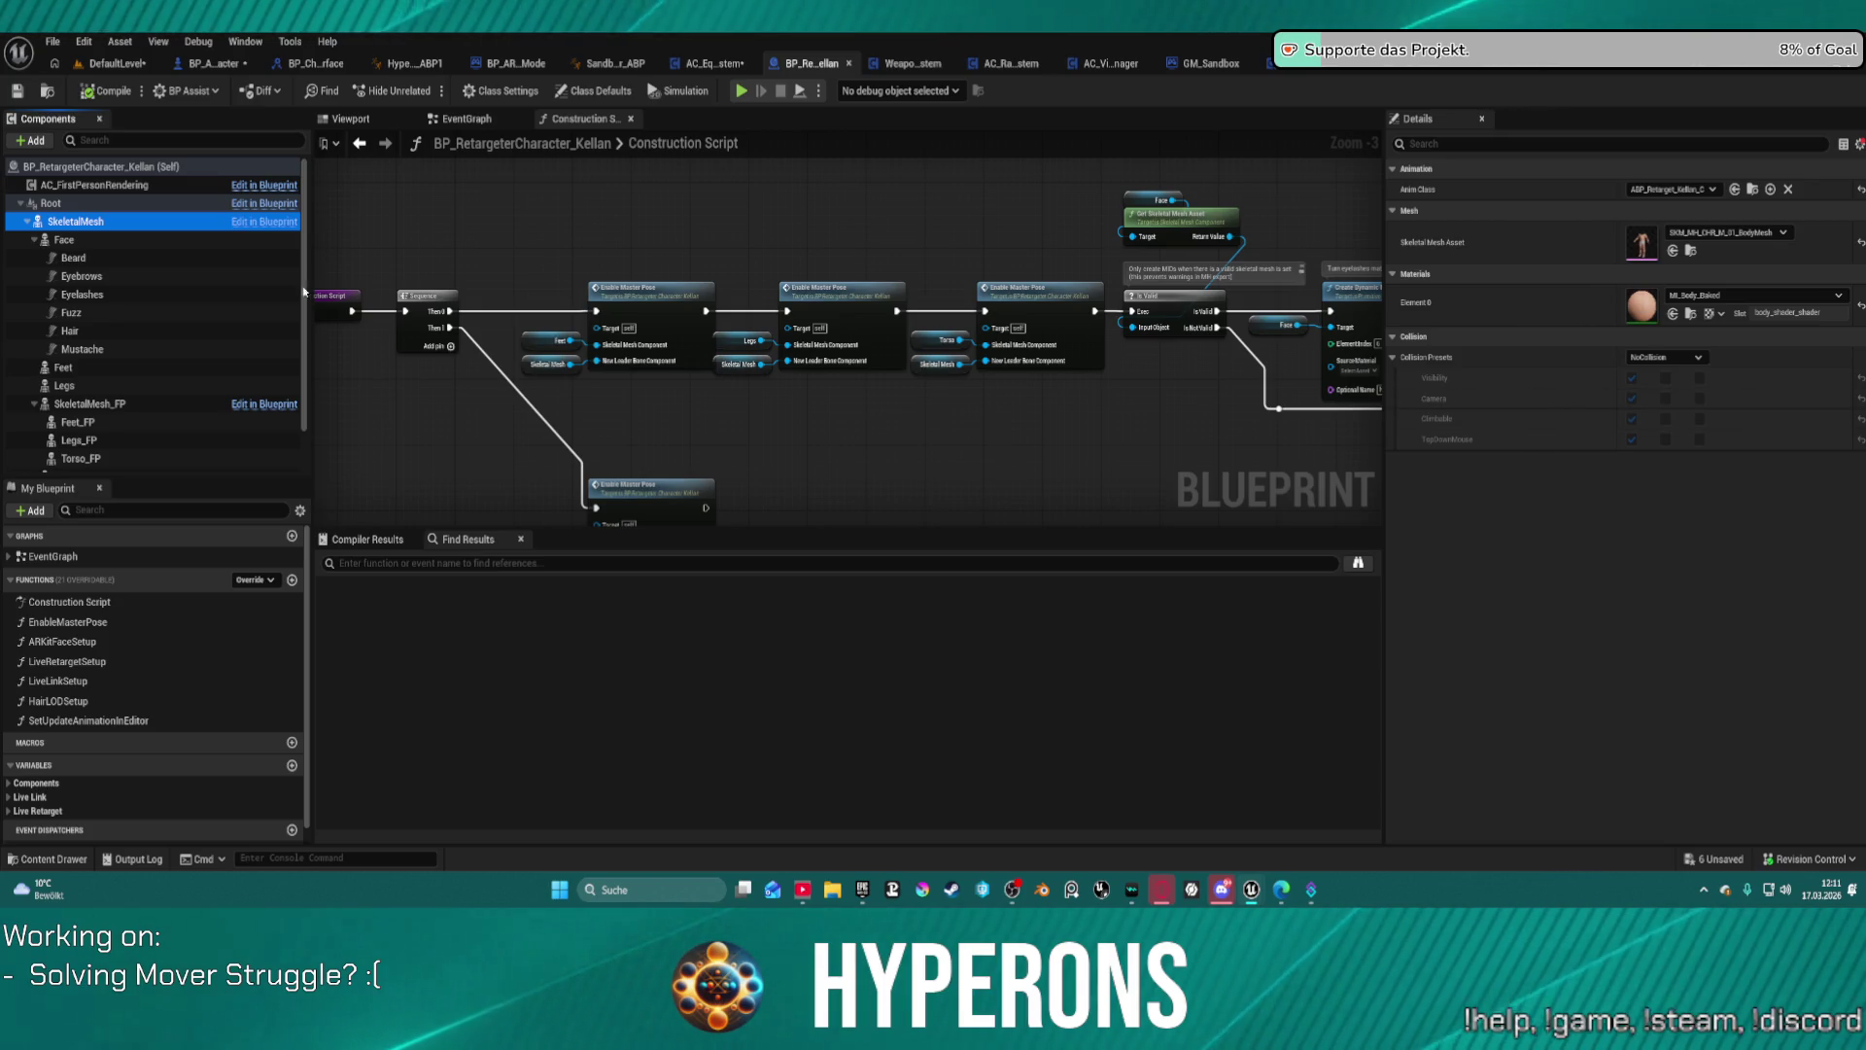
pyautogui.click(34, 239)
pyautogui.click(75, 243)
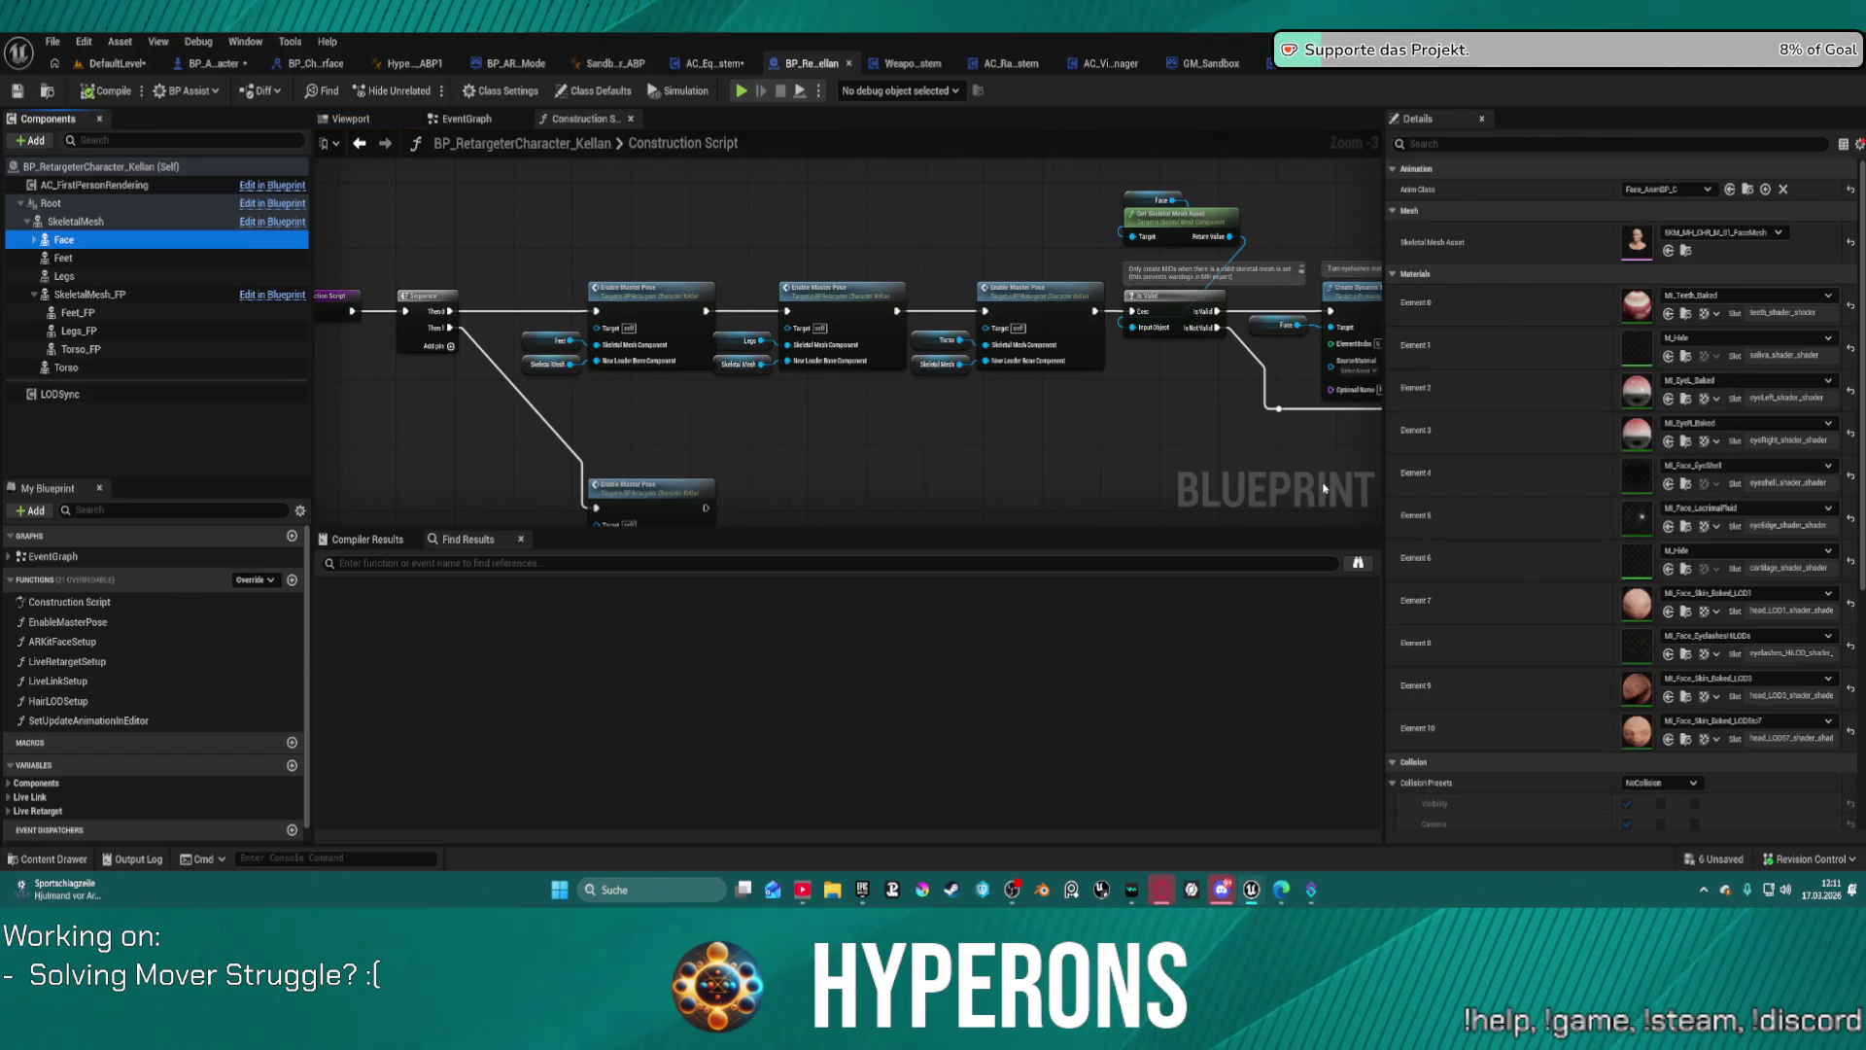
# Step: Compare the SkeletalMesh_FP, Torso, SkeletalMesh and Root properties, then open WeaponSystem's Reload_Anim graph
pyautogui.click(85, 294)
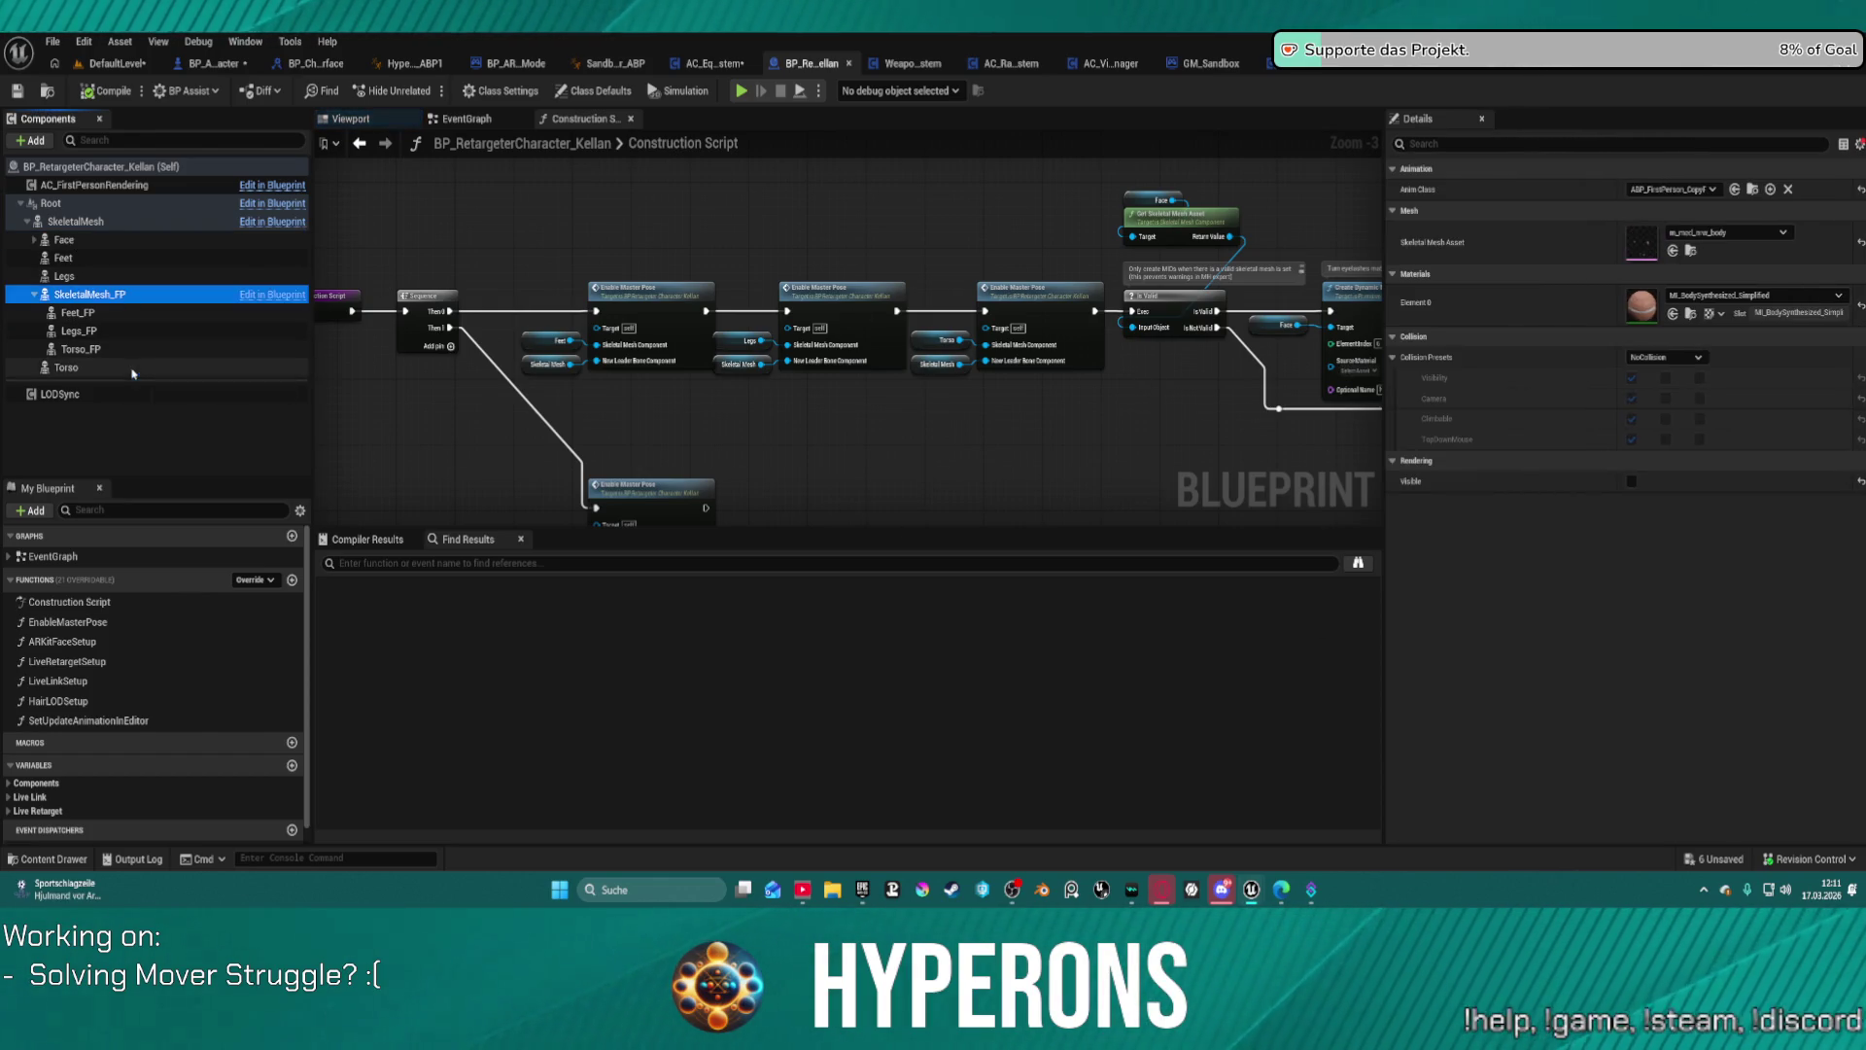
pyautogui.click(133, 369)
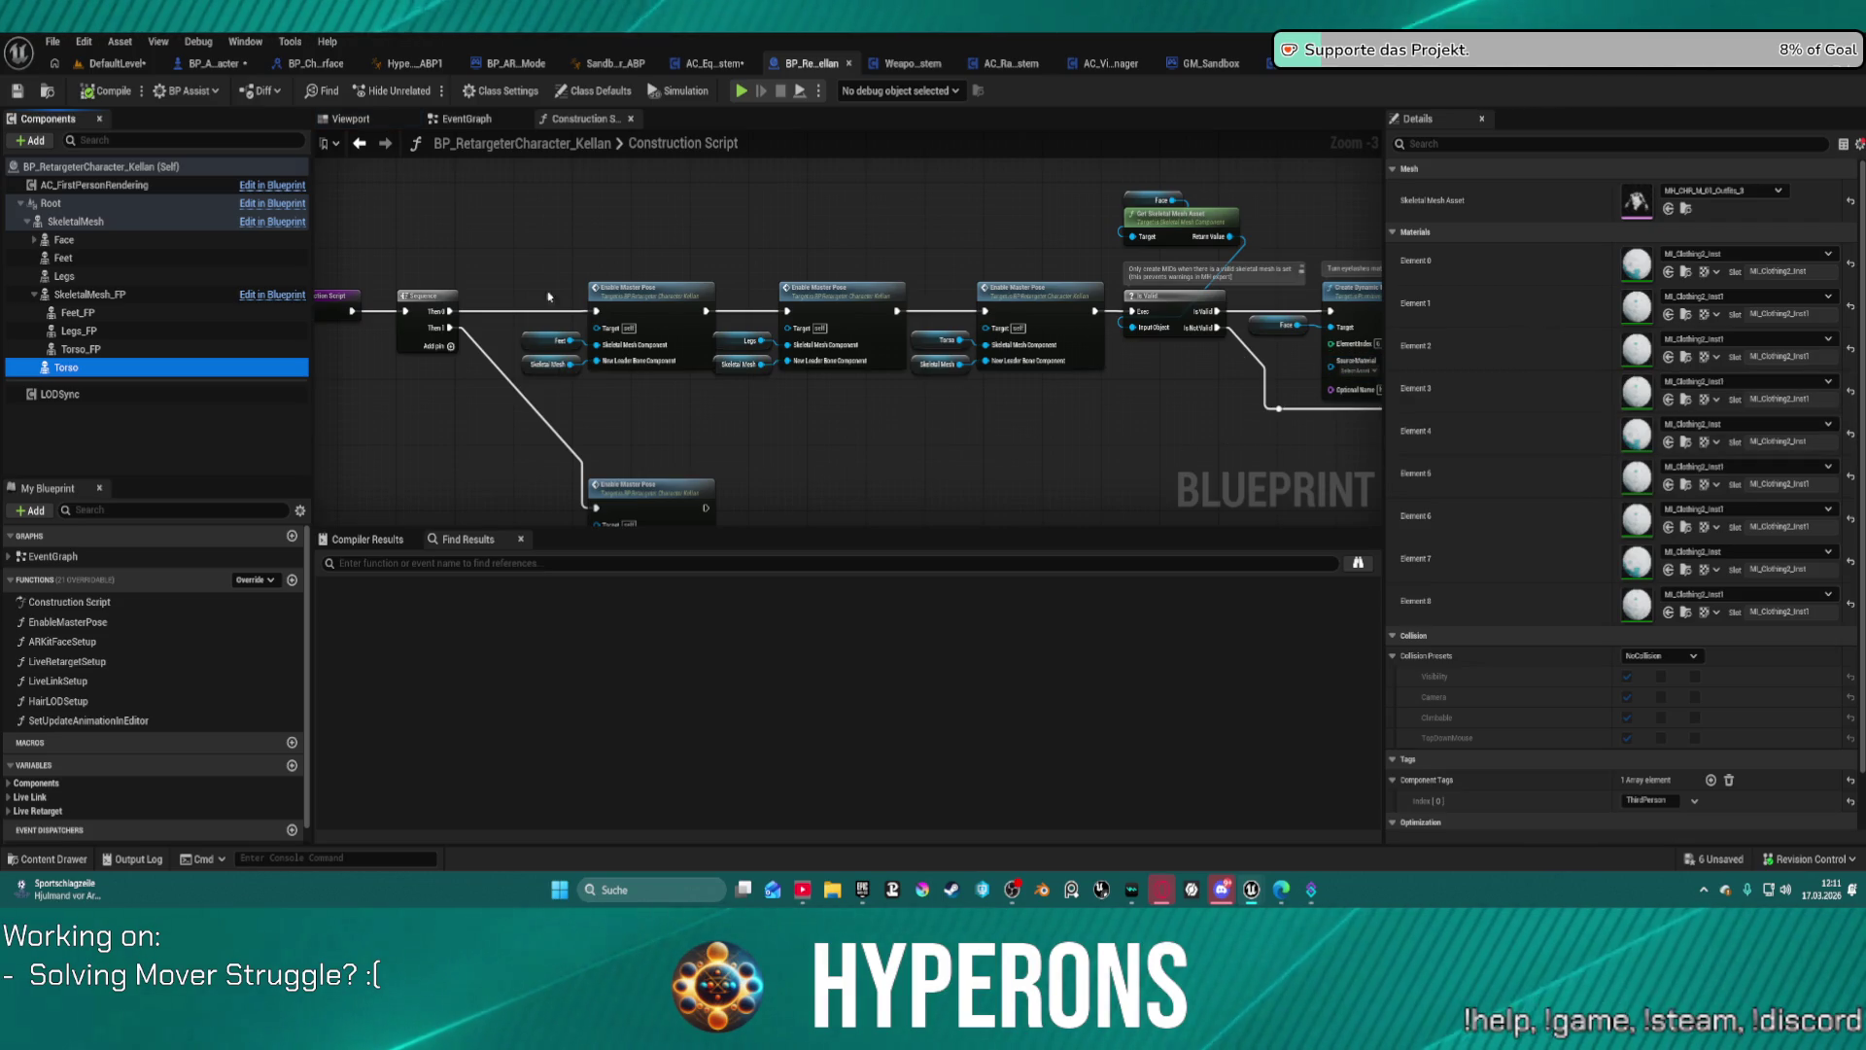
pyautogui.click(76, 222)
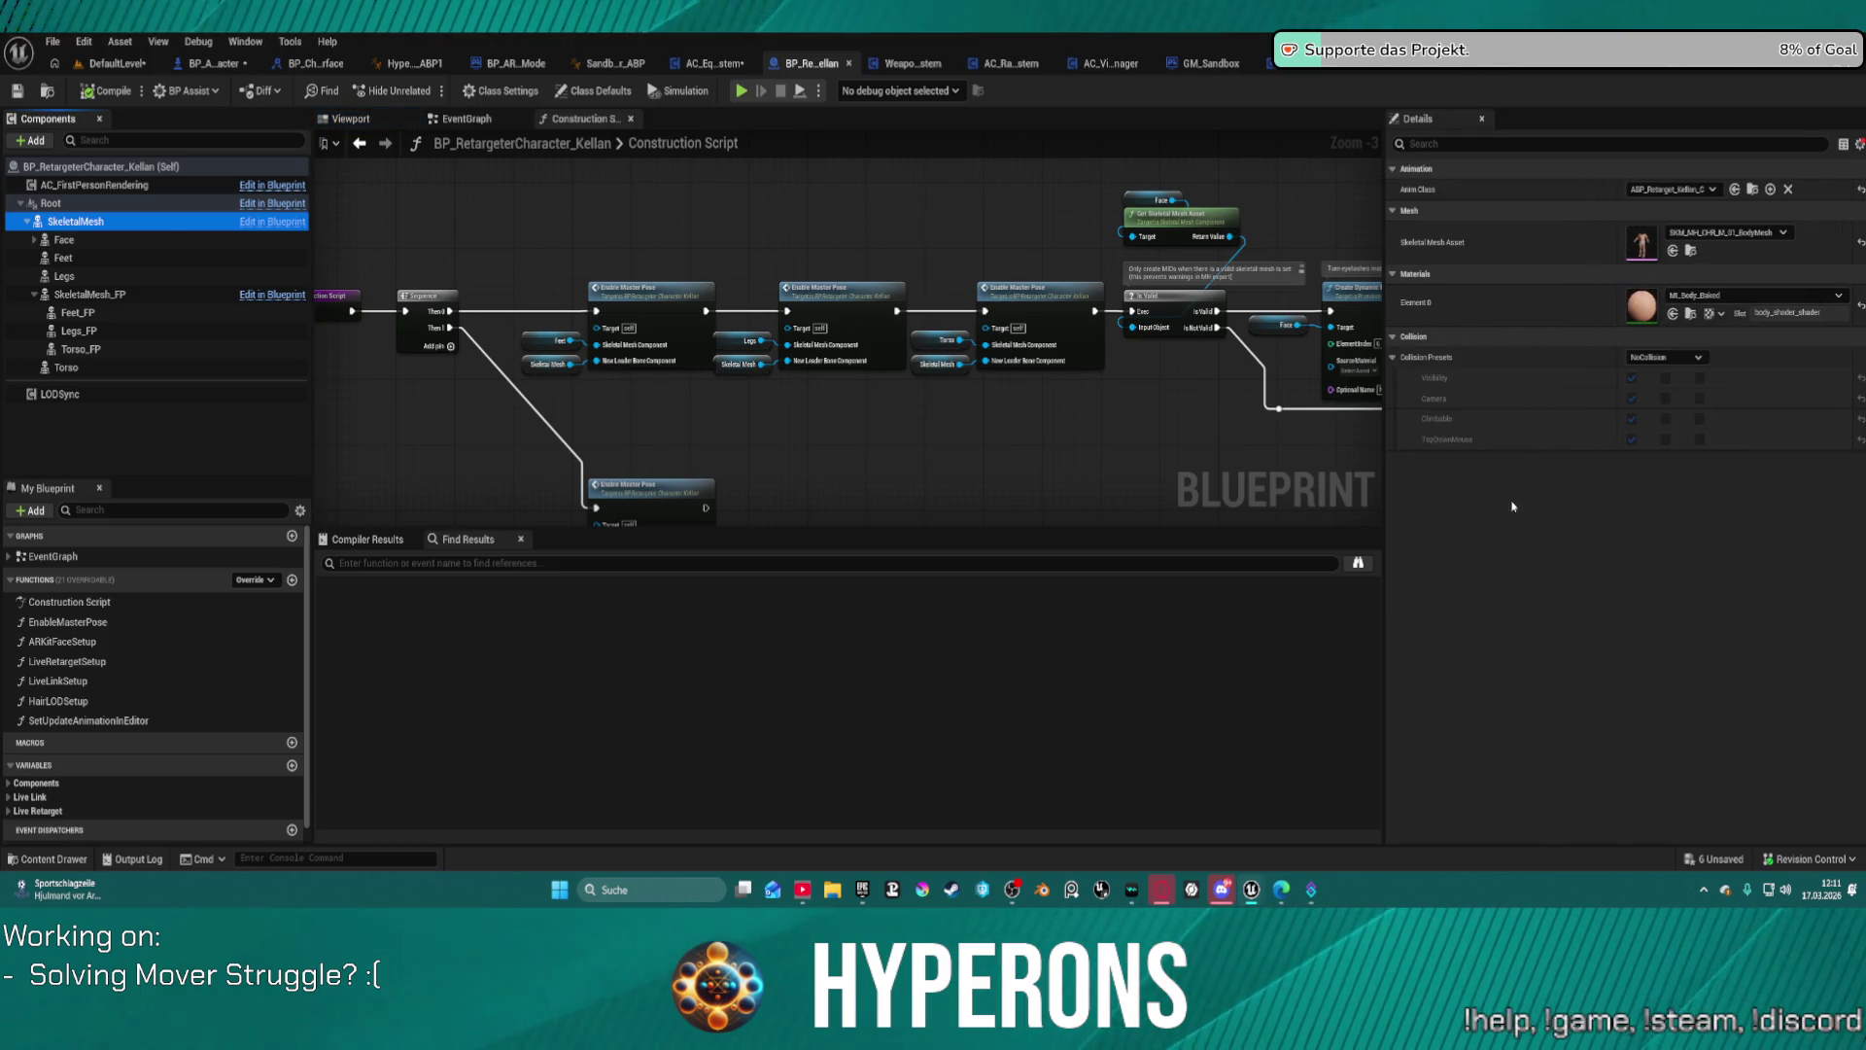
pyautogui.click(50, 203)
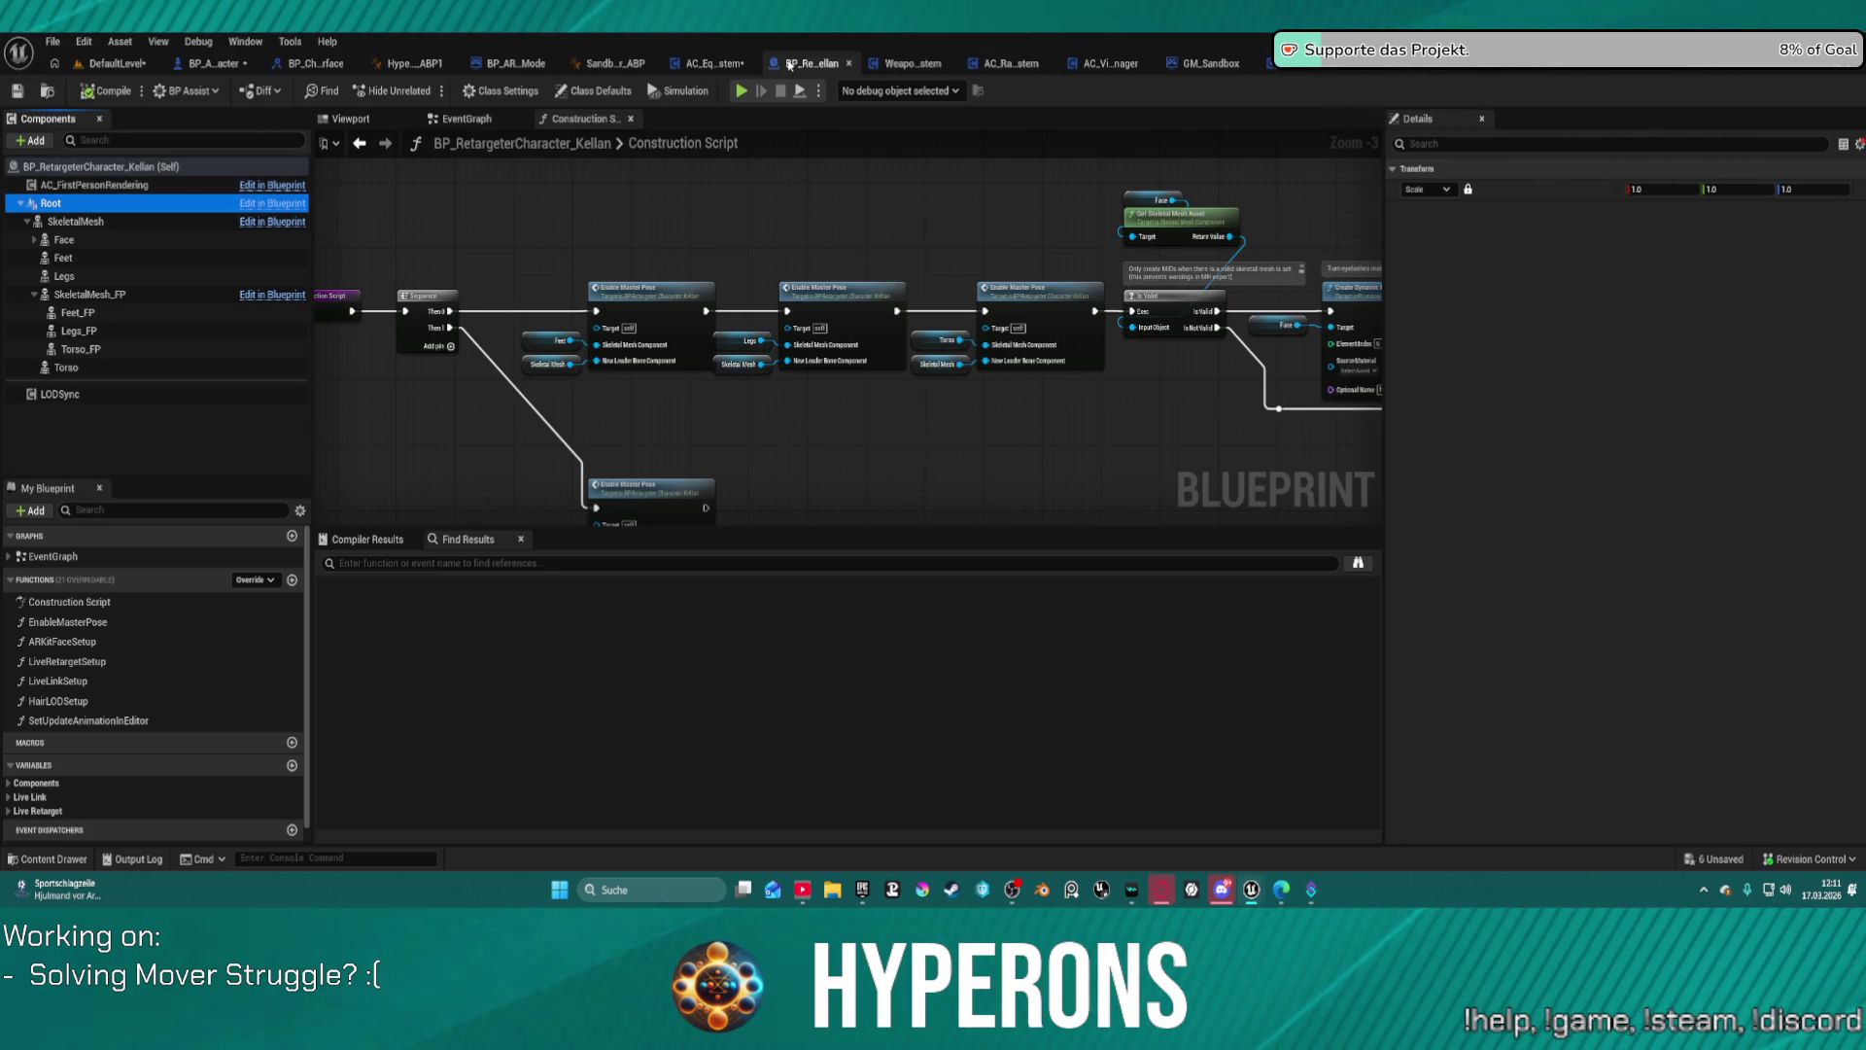
pyautogui.click(909, 63)
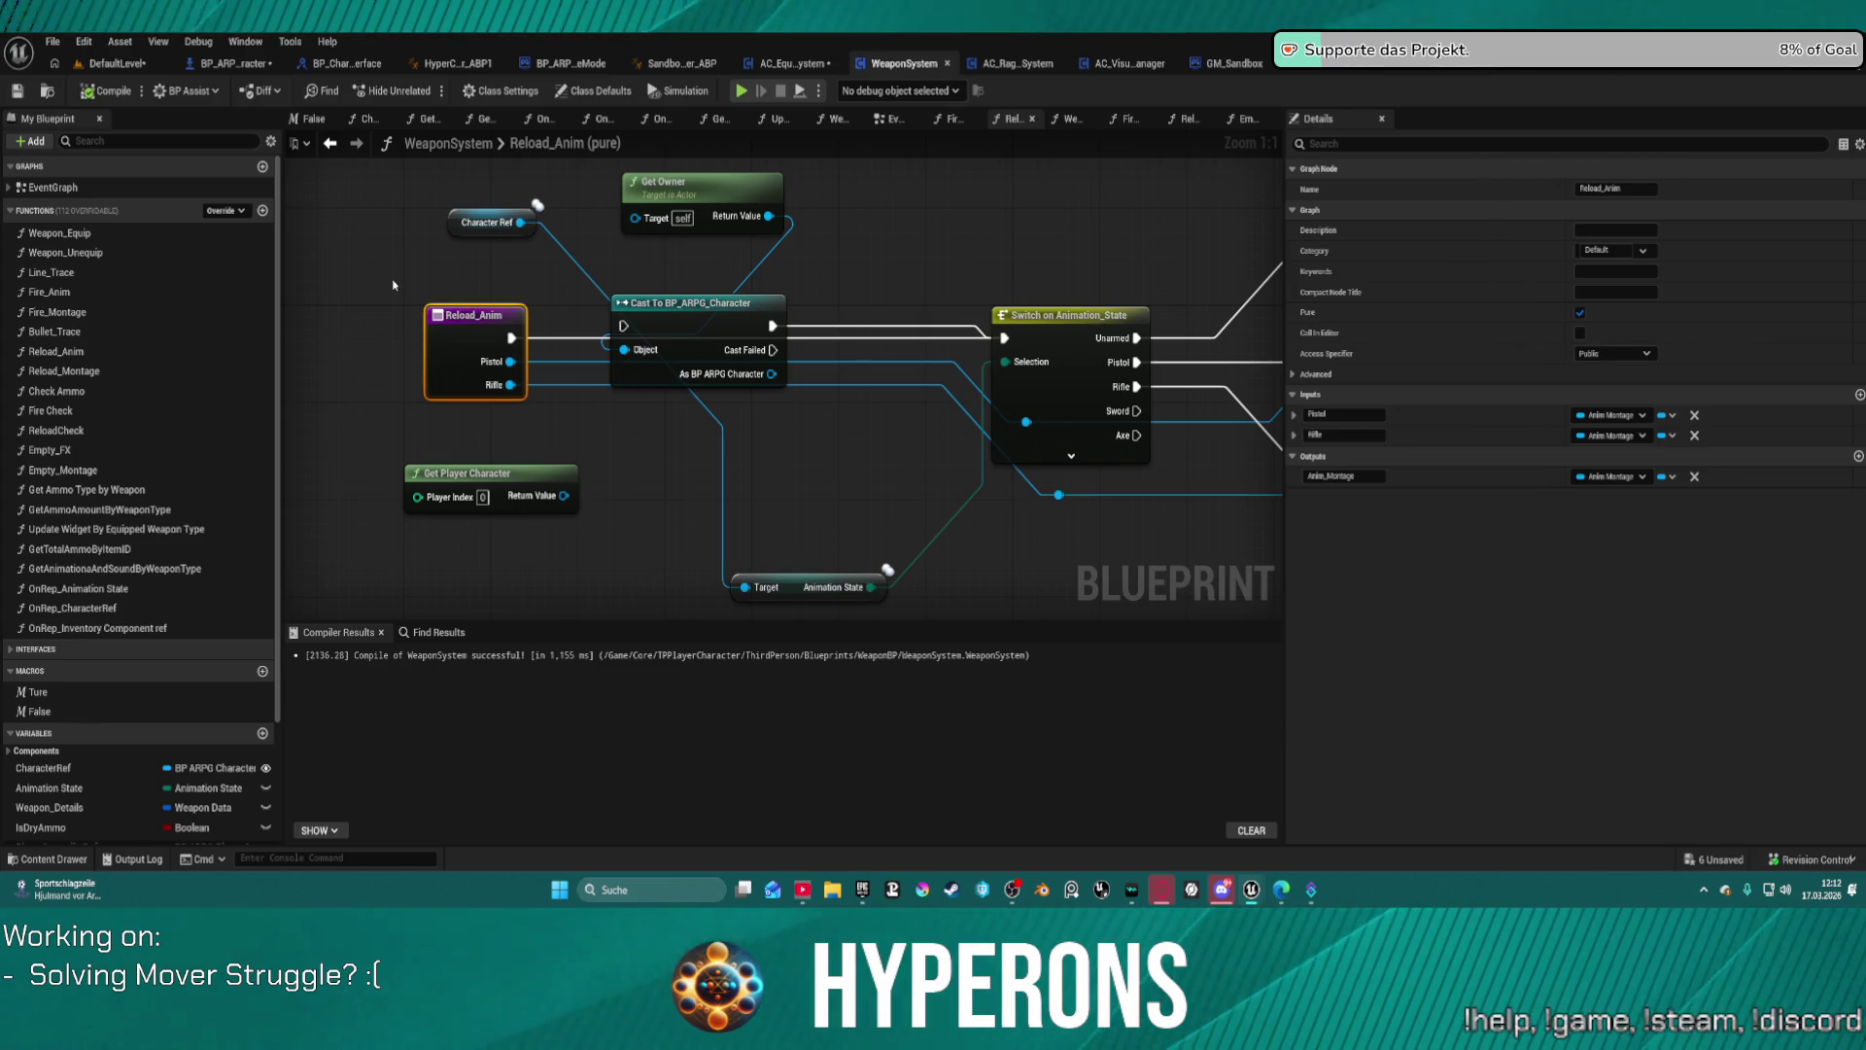
# Step: Open the SetupCamera function graph of BP_ARPG_Character
pyautogui.click(238, 63)
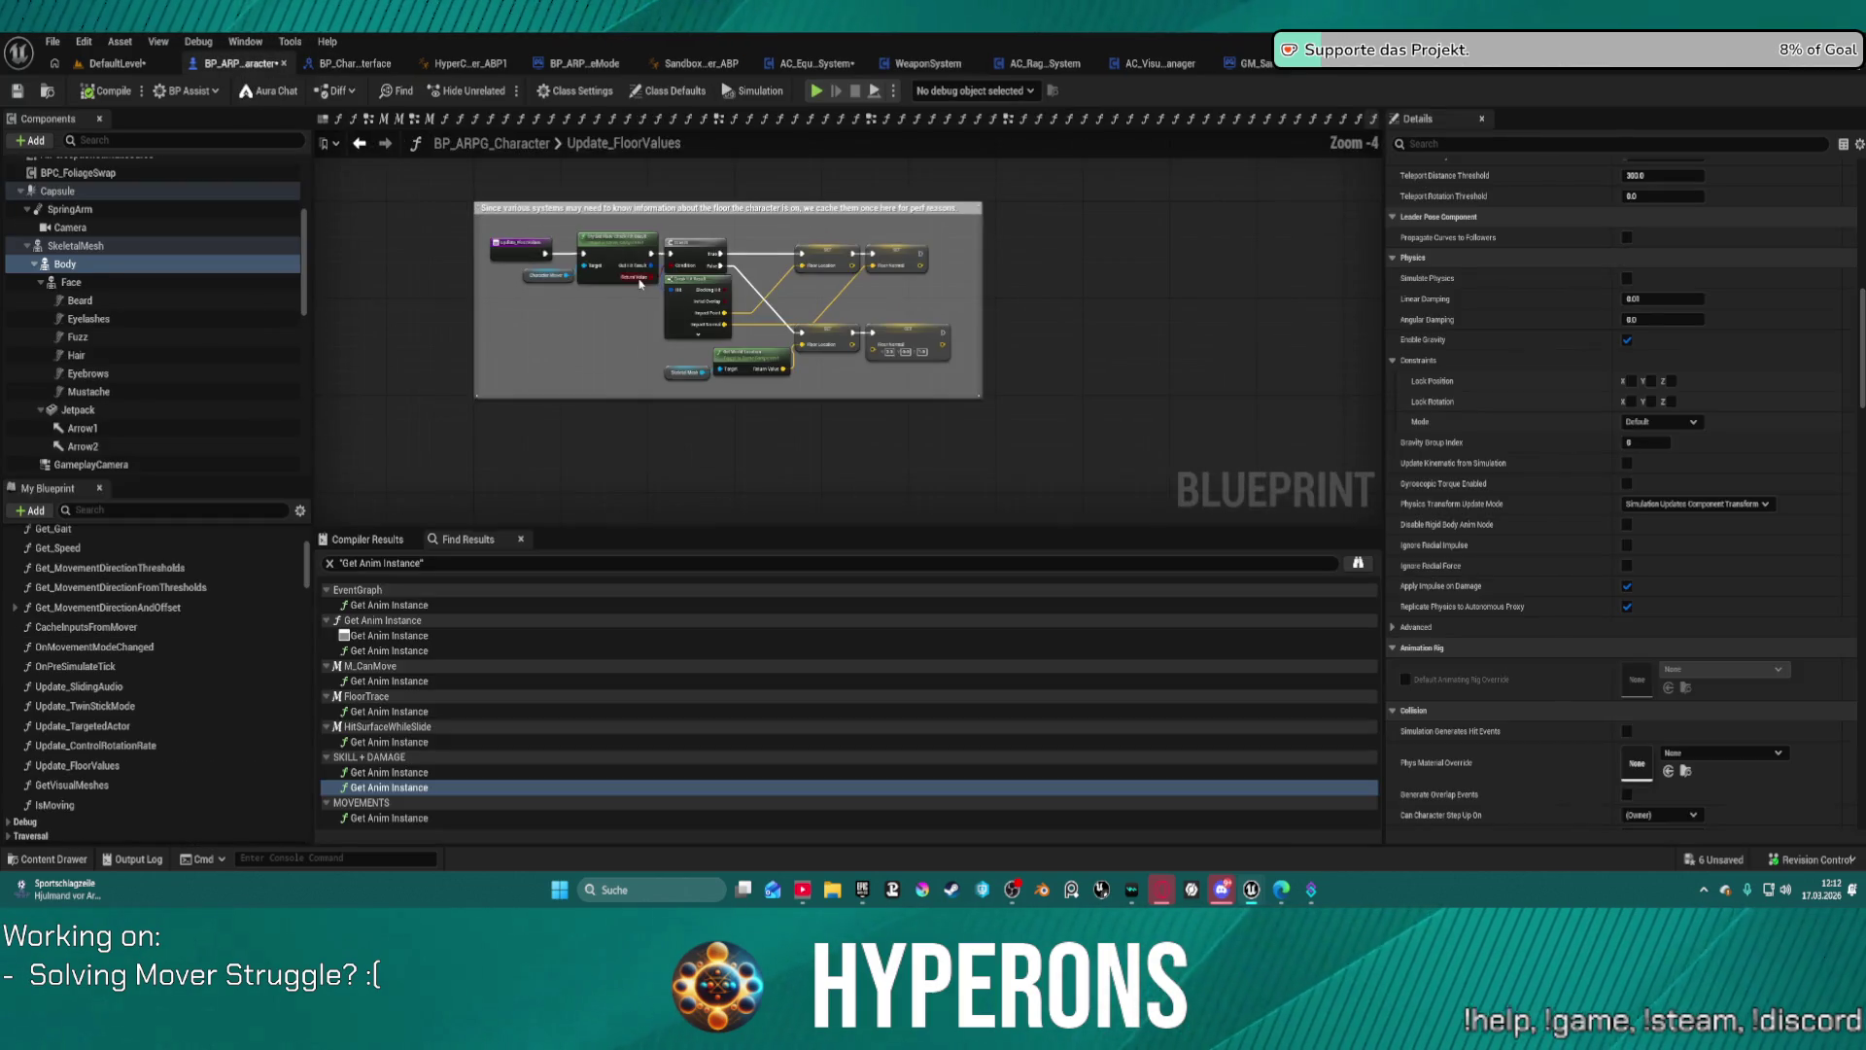
pyautogui.scroll(3, 113, 687)
pyautogui.scroll(-10, 146, 705)
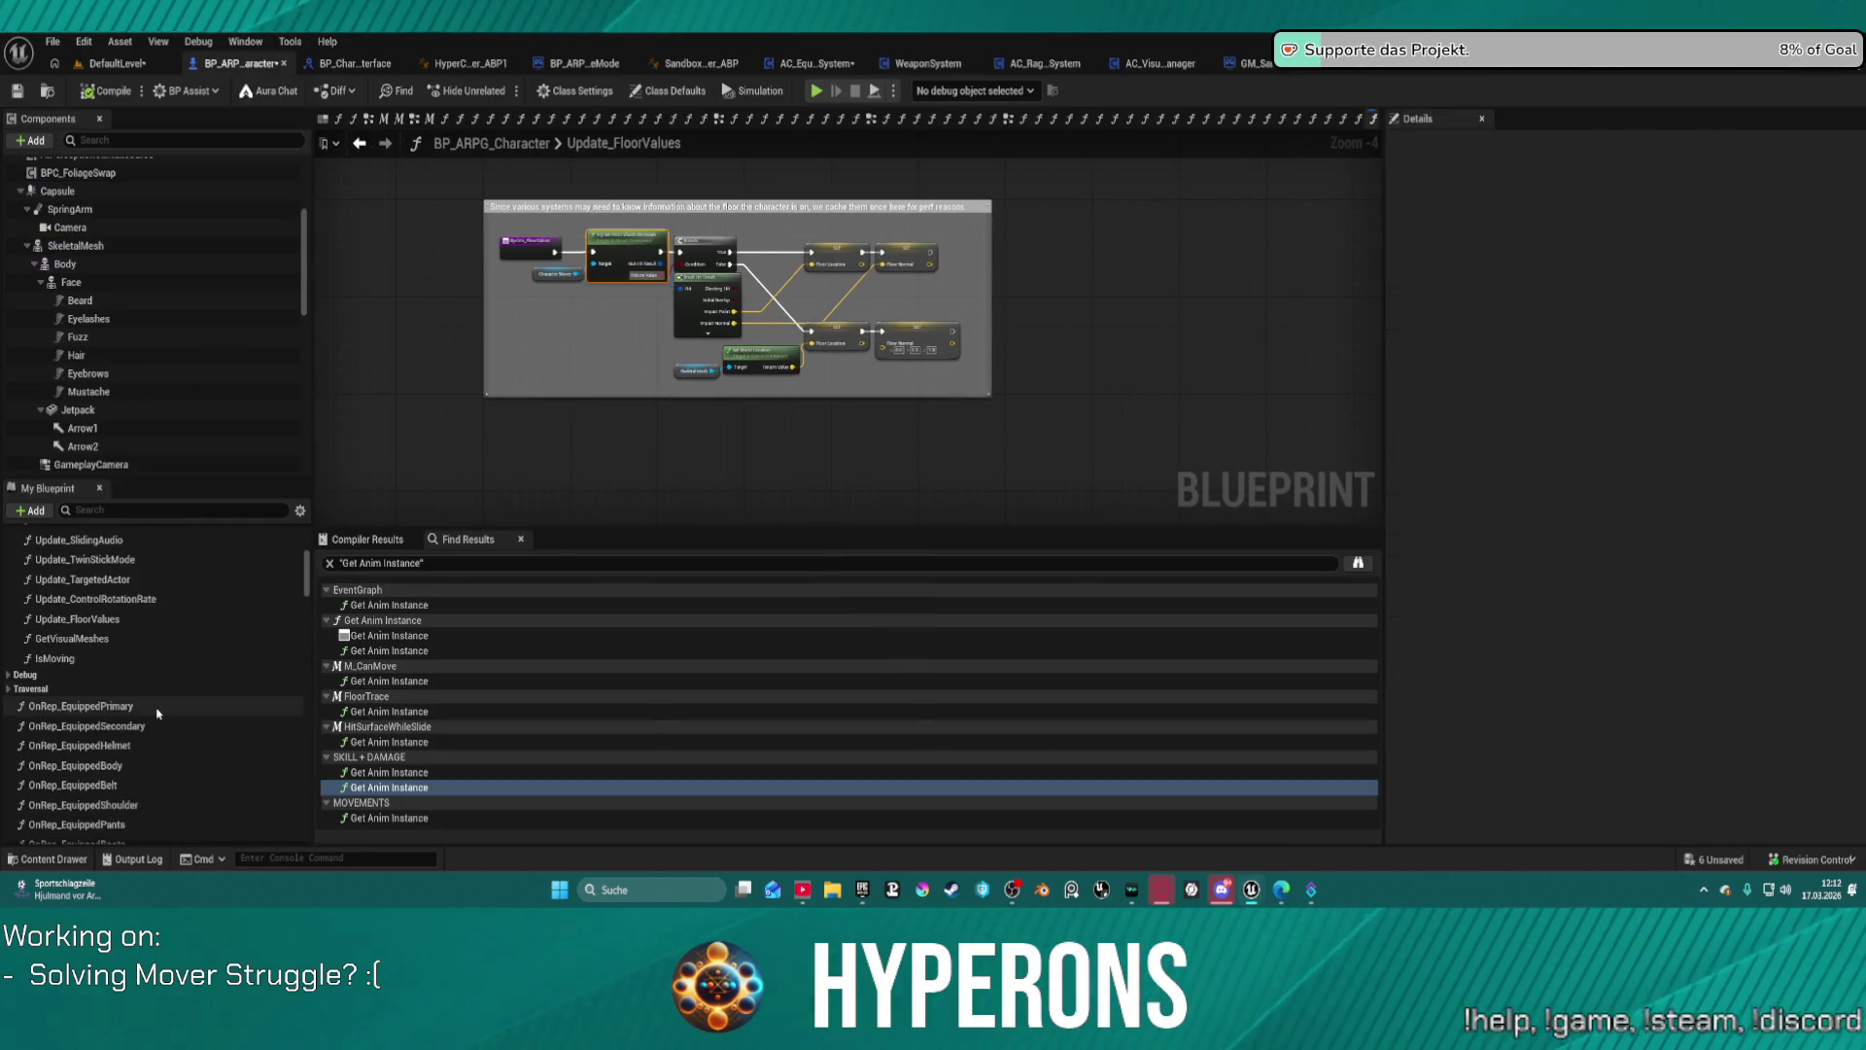
pyautogui.scroll(-3, 175, 716)
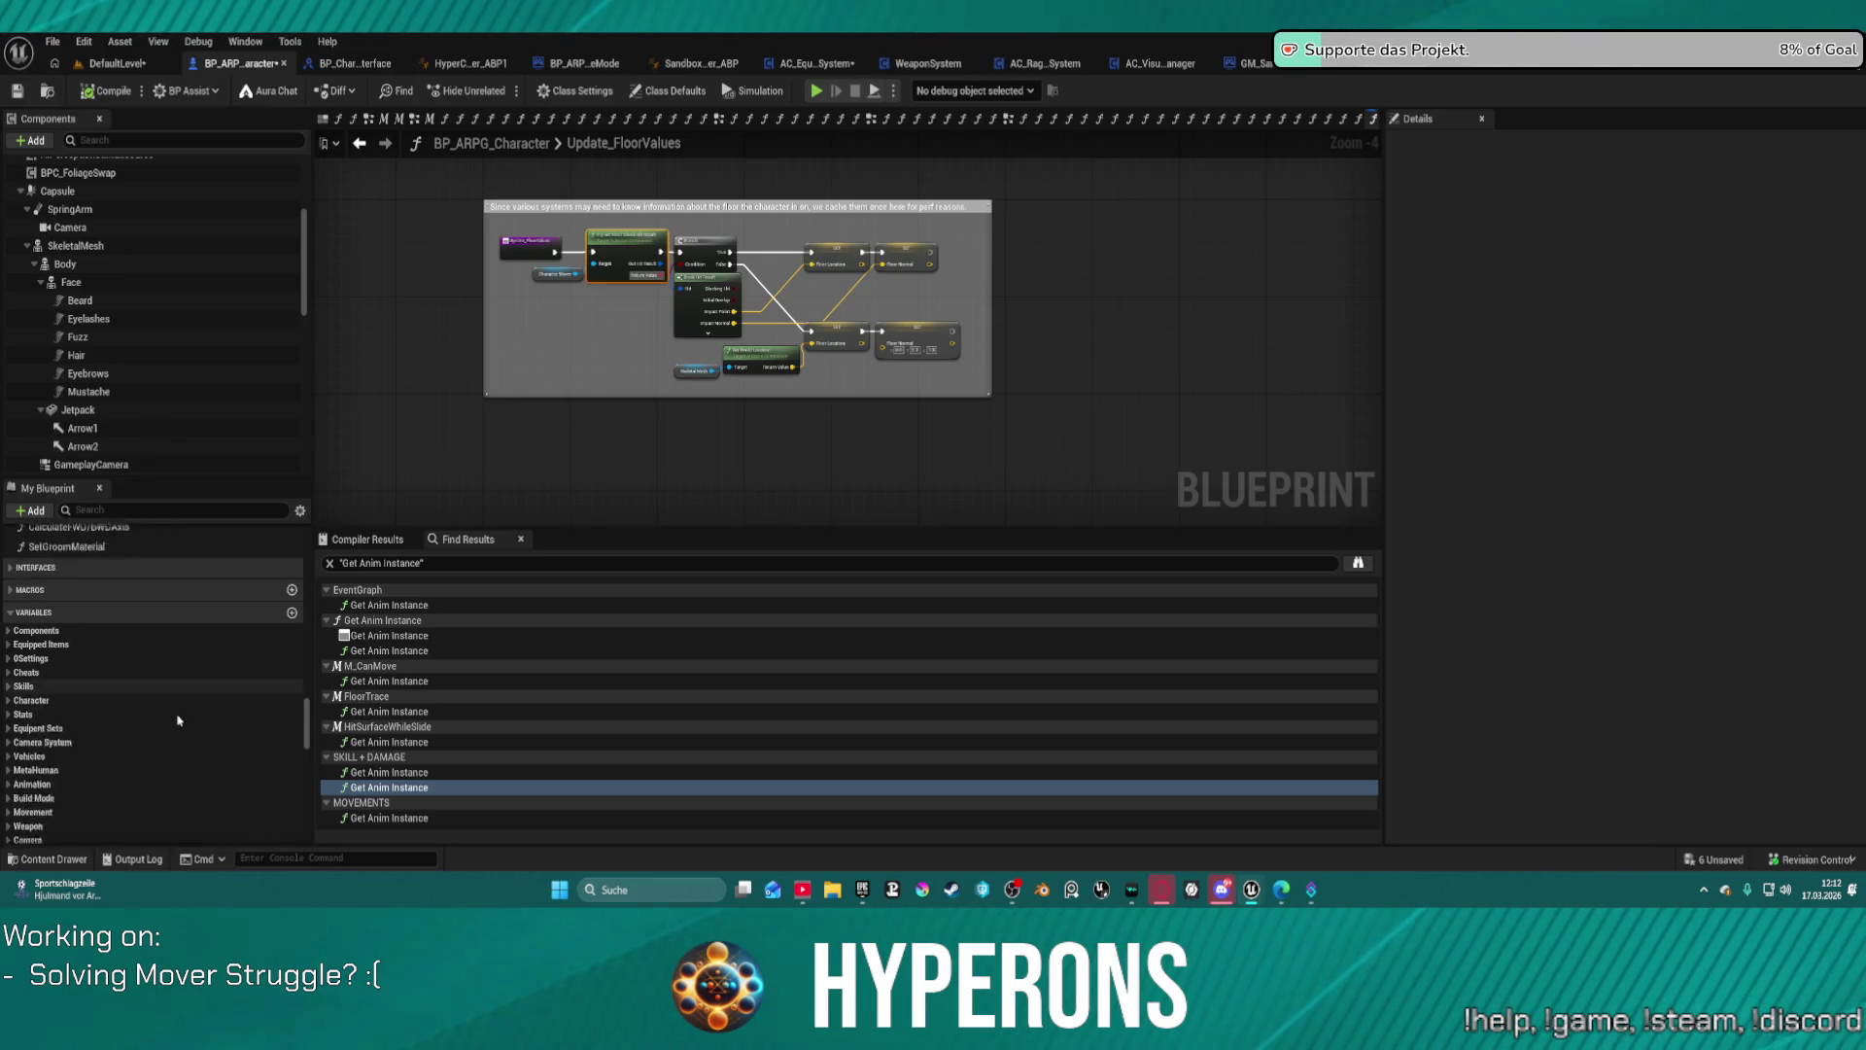
pyautogui.scroll(1, 163, 674)
pyautogui.doubleClick(88, 619)
pyautogui.scroll(-4, 855, 321)
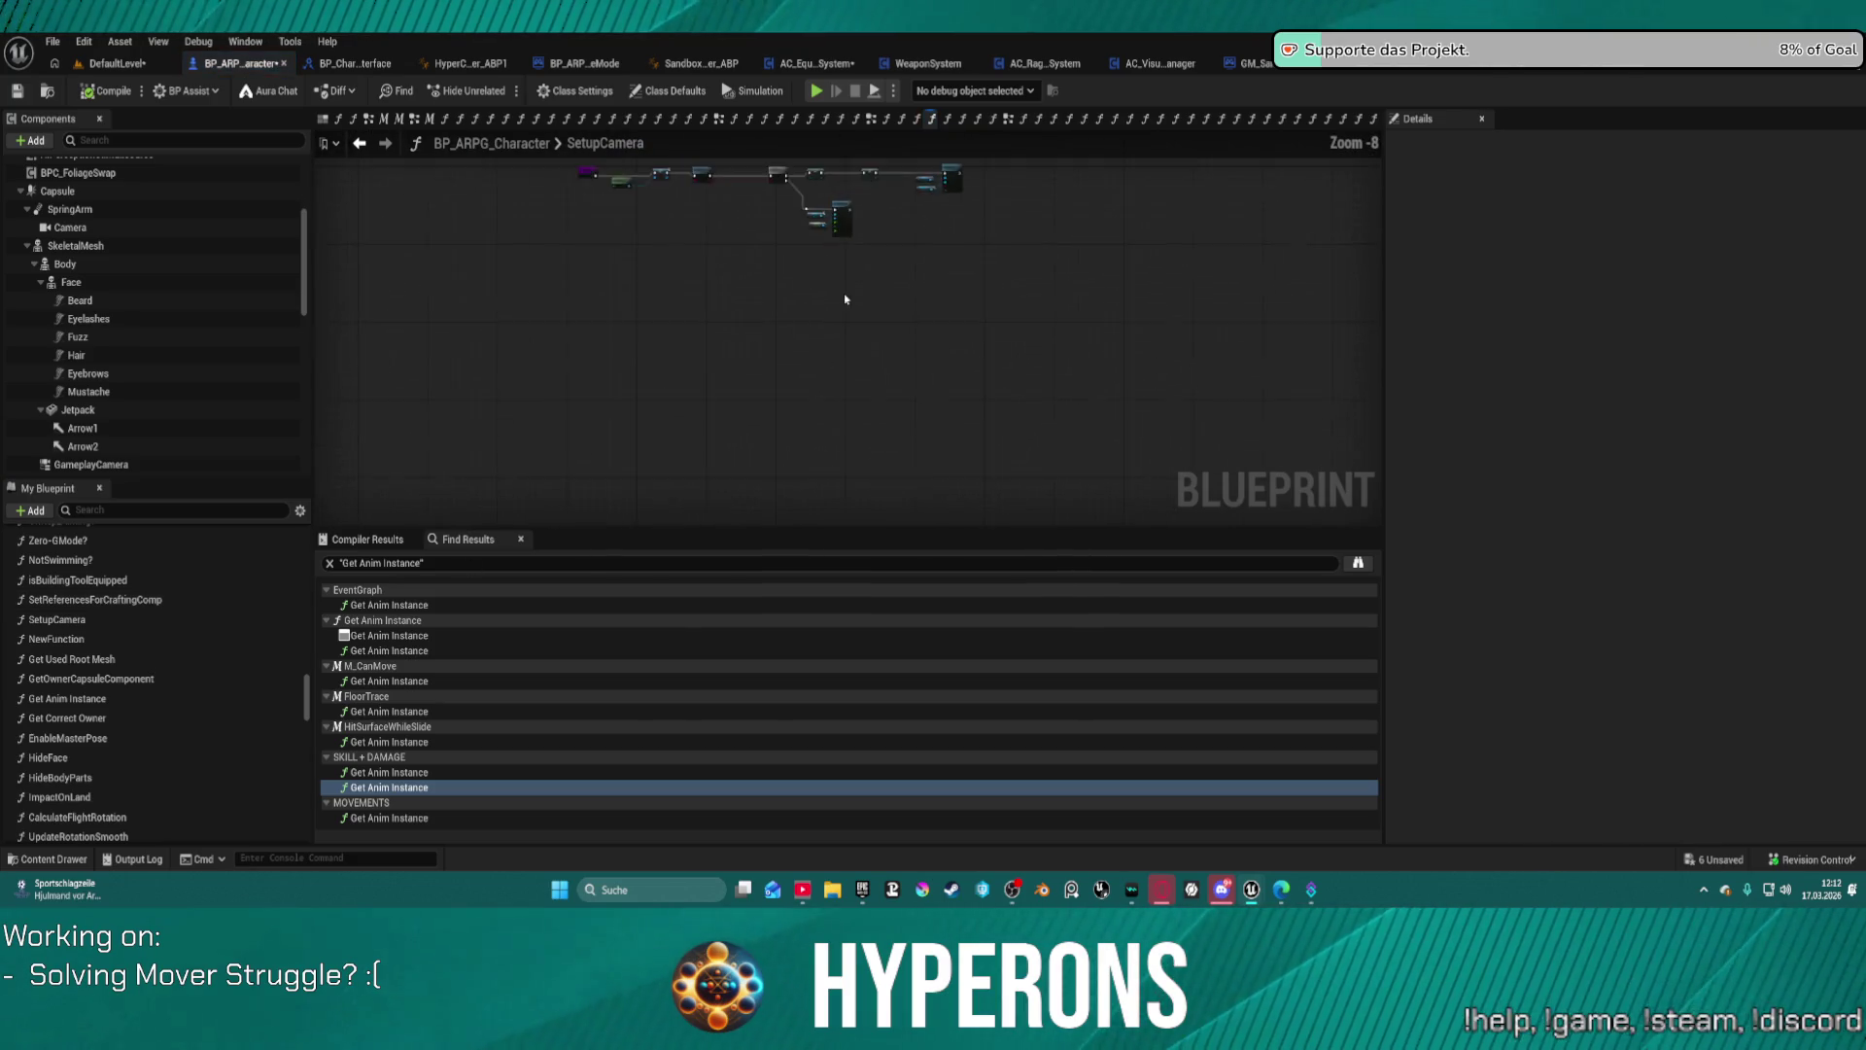
pyautogui.scroll(9, 968, 469)
pyautogui.scroll(-8, 969, 470)
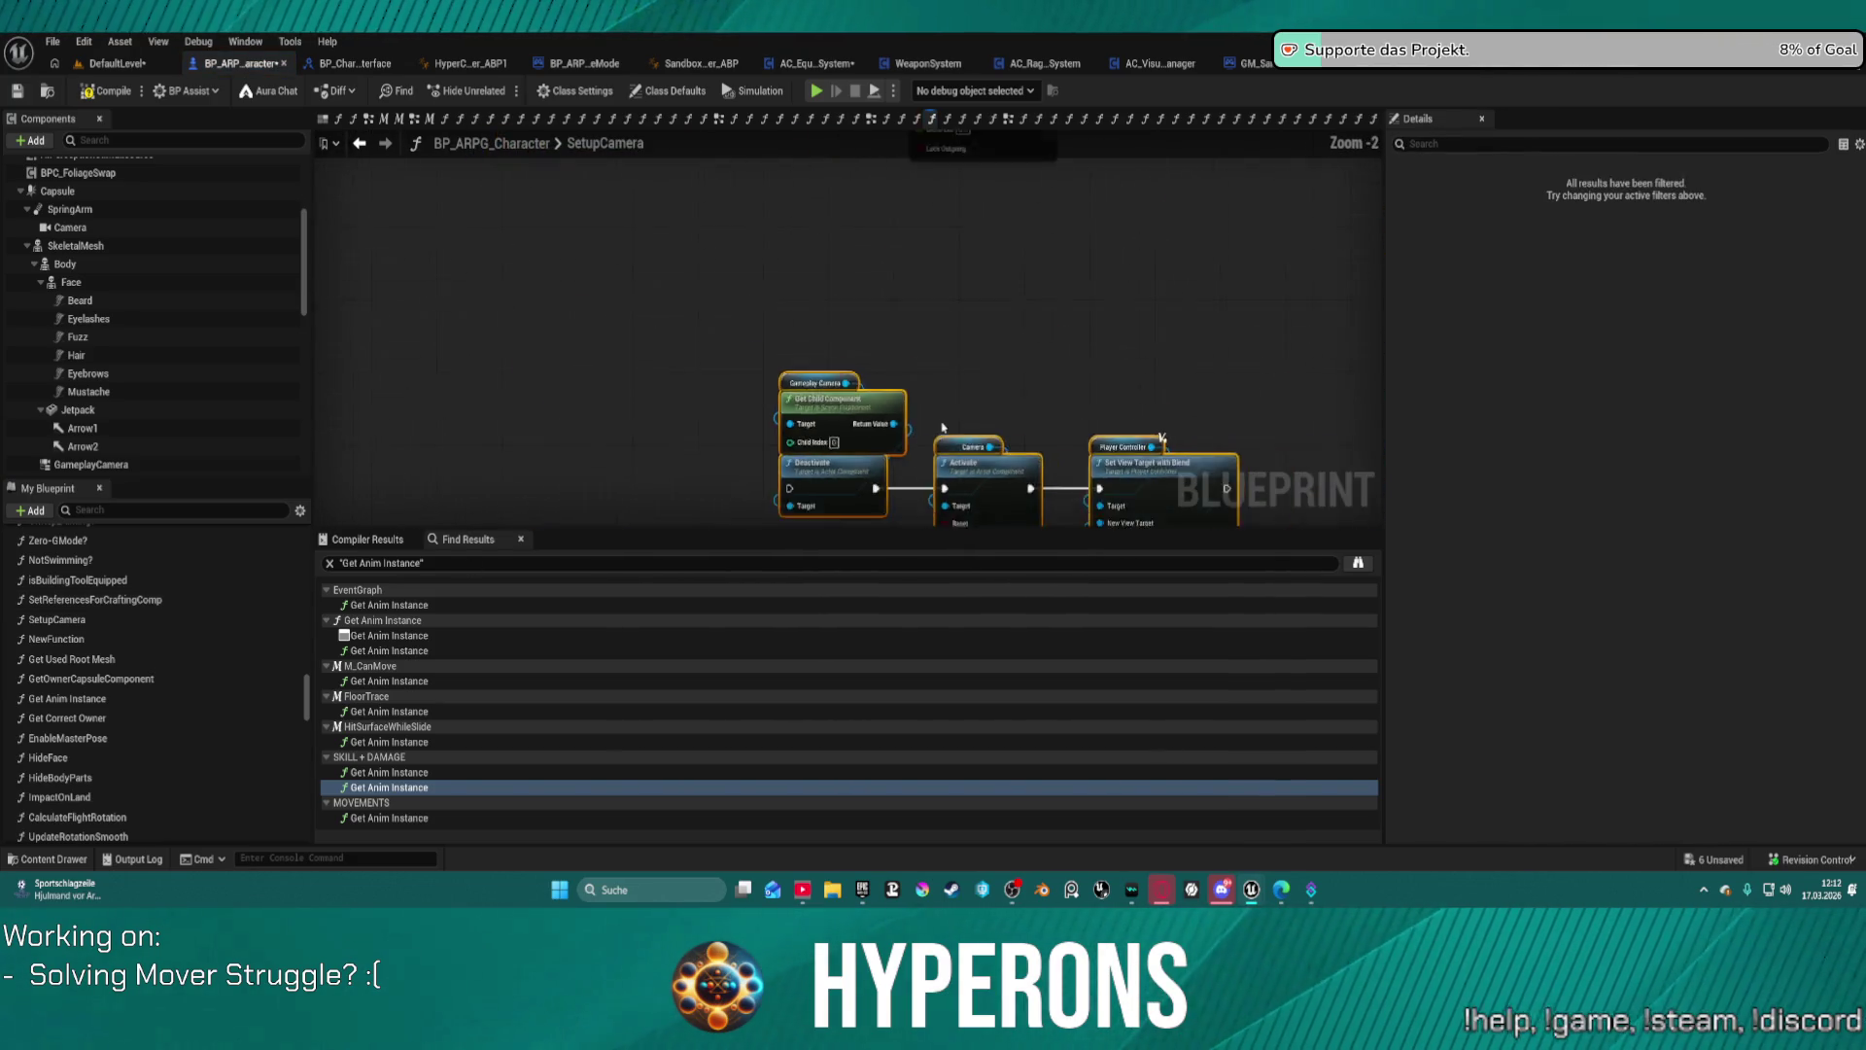
# Step: Wire the Branch's False output to the lower camera node chain and start a play-test
pyautogui.moveTo(814, 243)
pyautogui.mouseDown()
pyautogui.moveTo(826, 535)
pyautogui.moveTo(834, 434)
pyautogui.mouseUp()
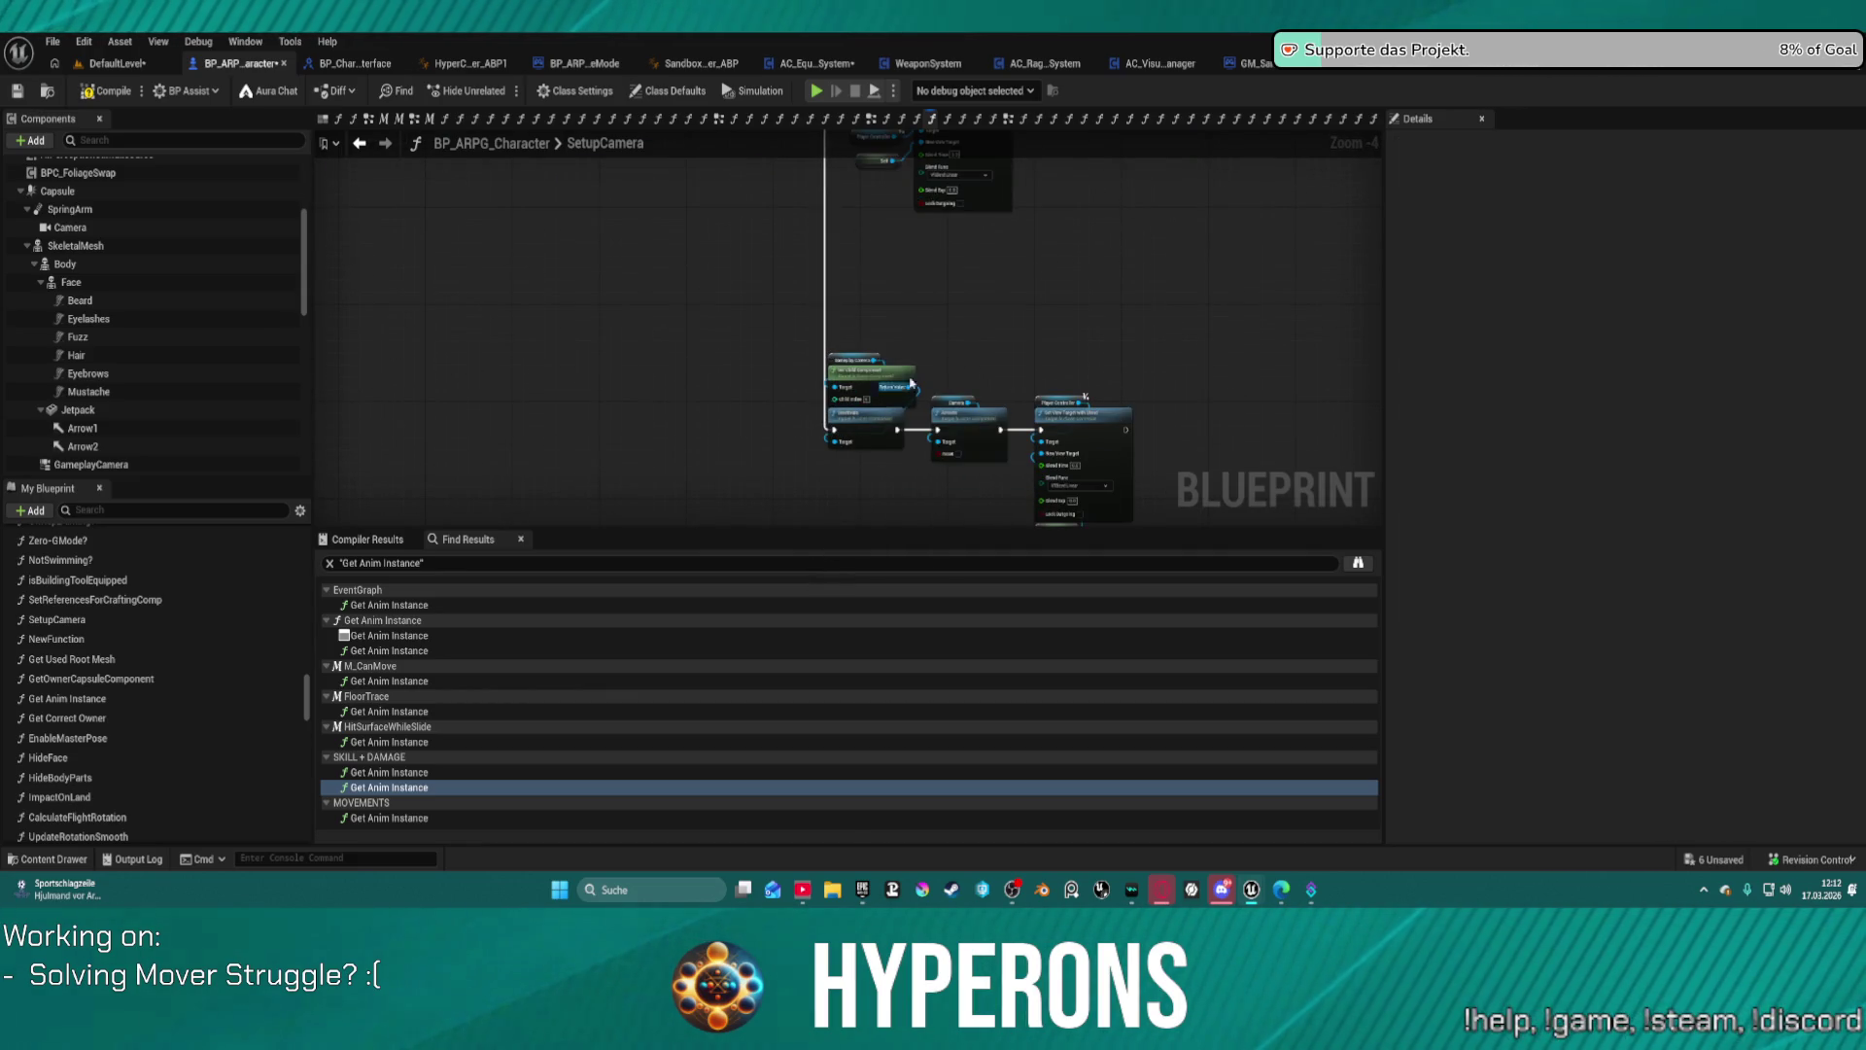
pyautogui.moveTo(942, 346); pyautogui.dragTo(836, 352)
pyautogui.moveTo(836, 356); pyautogui.dragTo(812, 428)
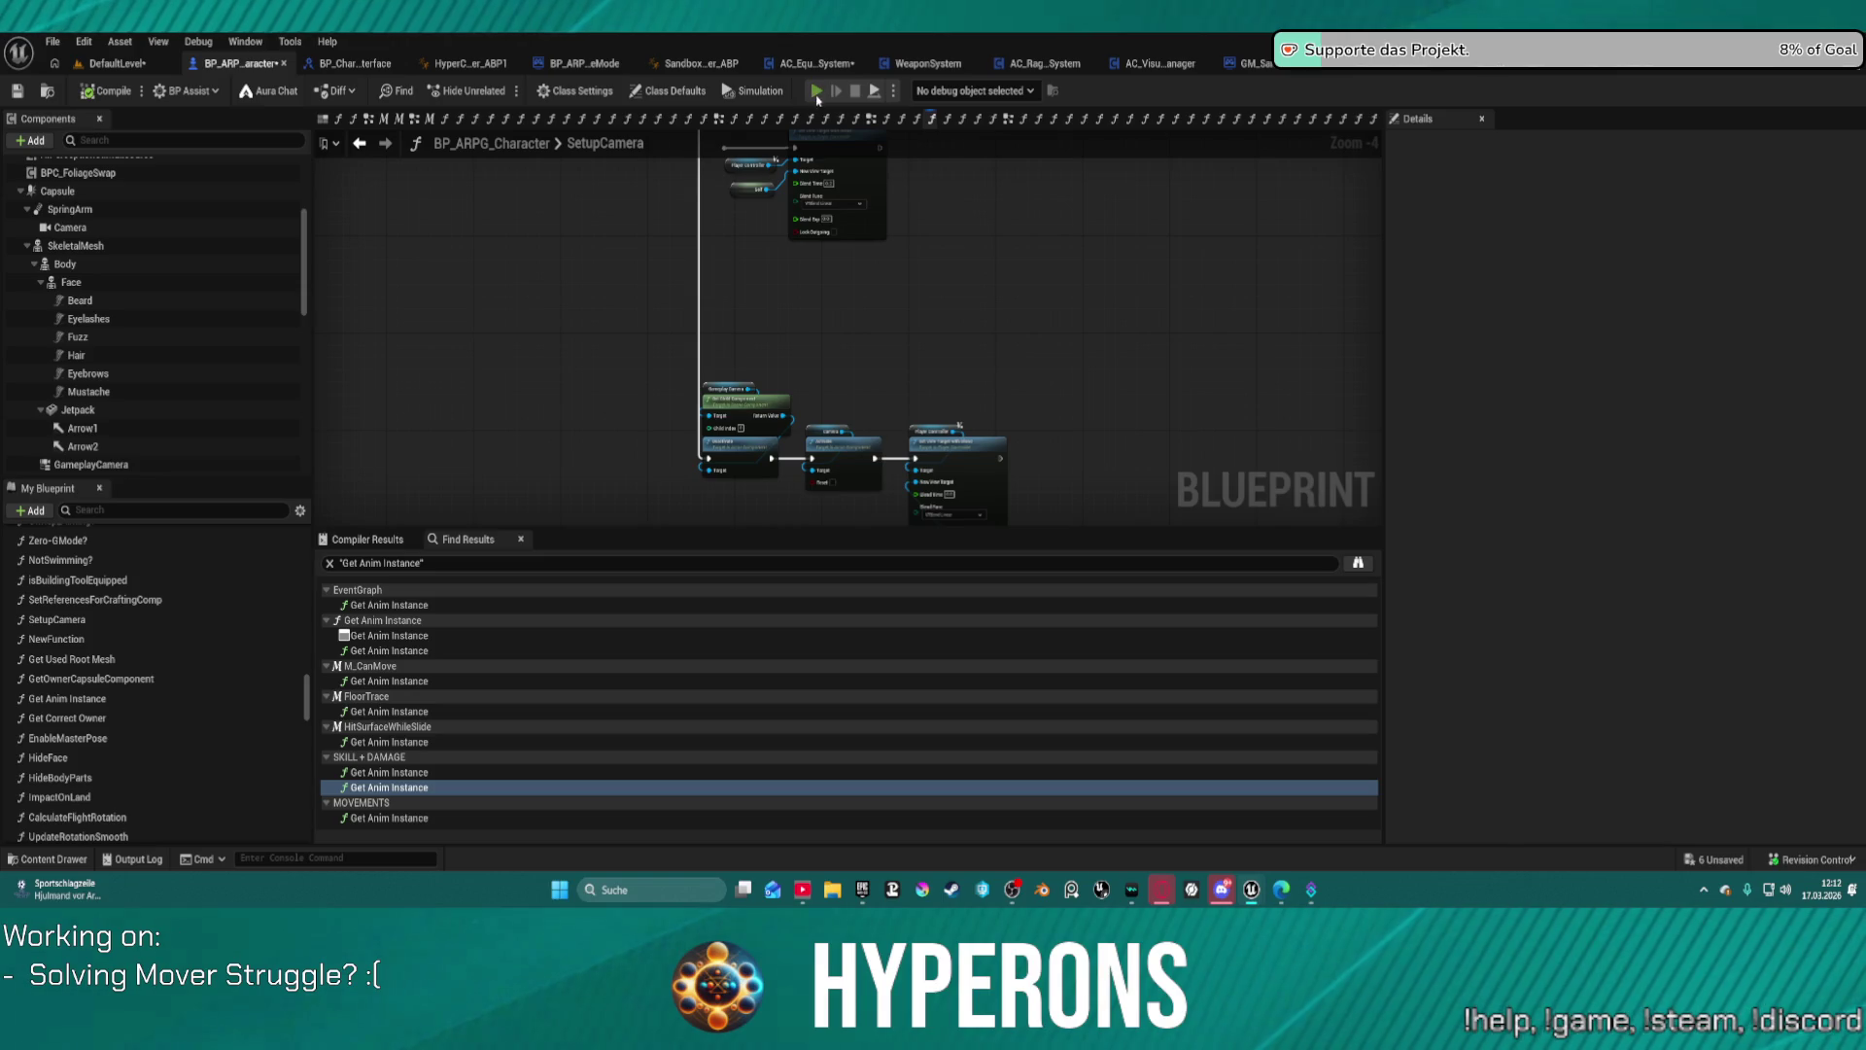
pyautogui.click(816, 95)
pyautogui.click(1069, 491)
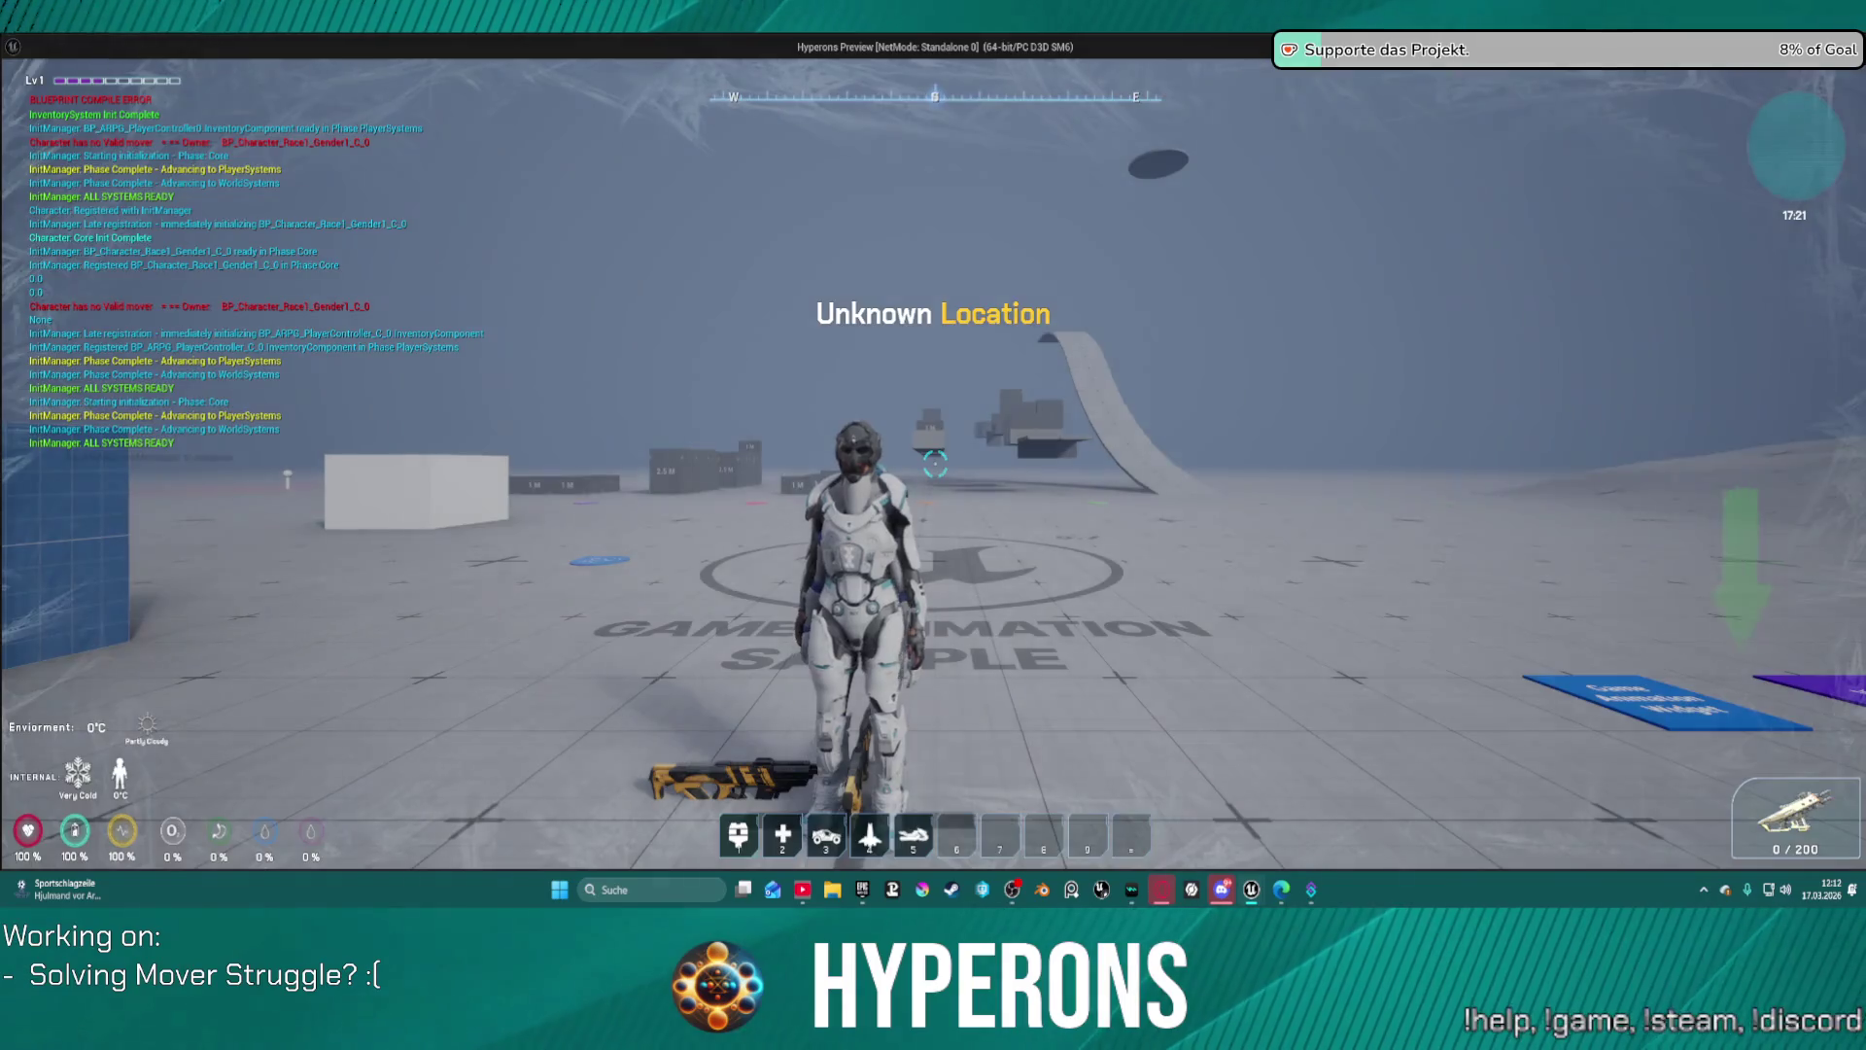
# Step: Stop the play-test and bring the upper SetupCamera node chain into view
pyautogui.press('Escape')
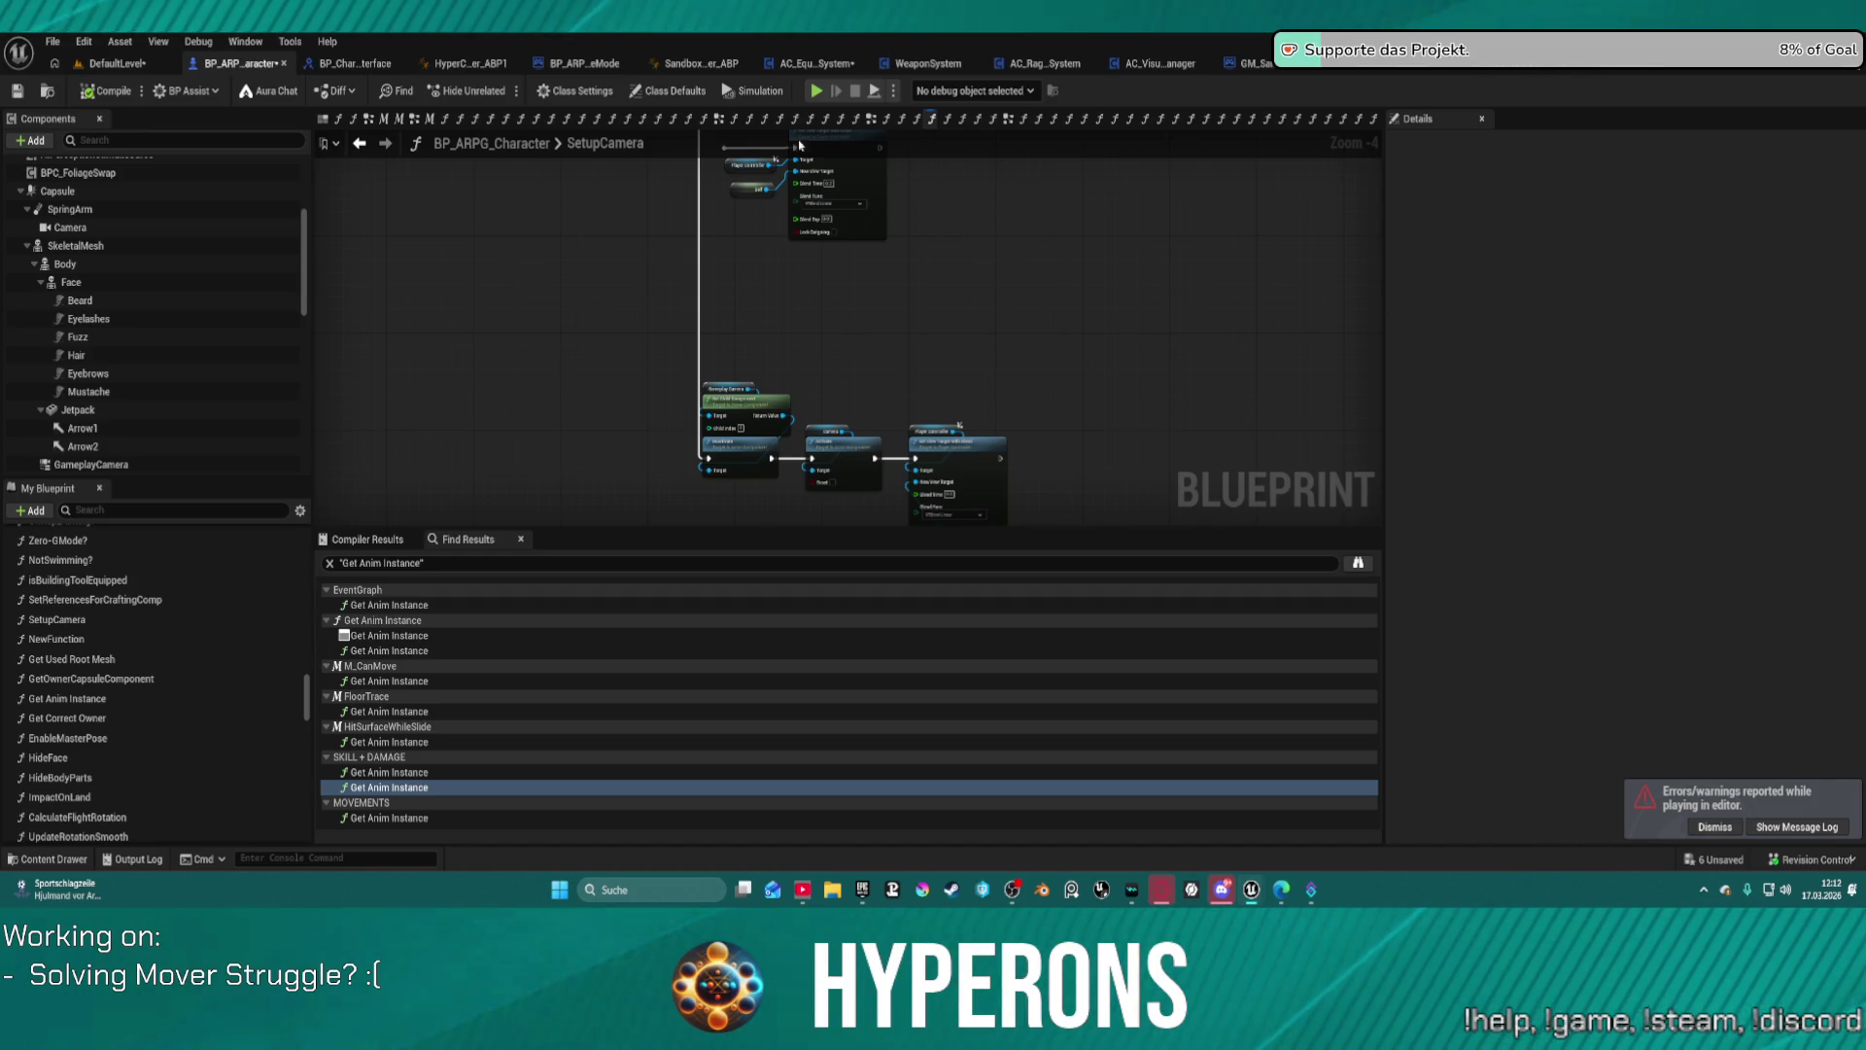
pyautogui.moveTo(836, 345); pyautogui.dragTo(853, 494)
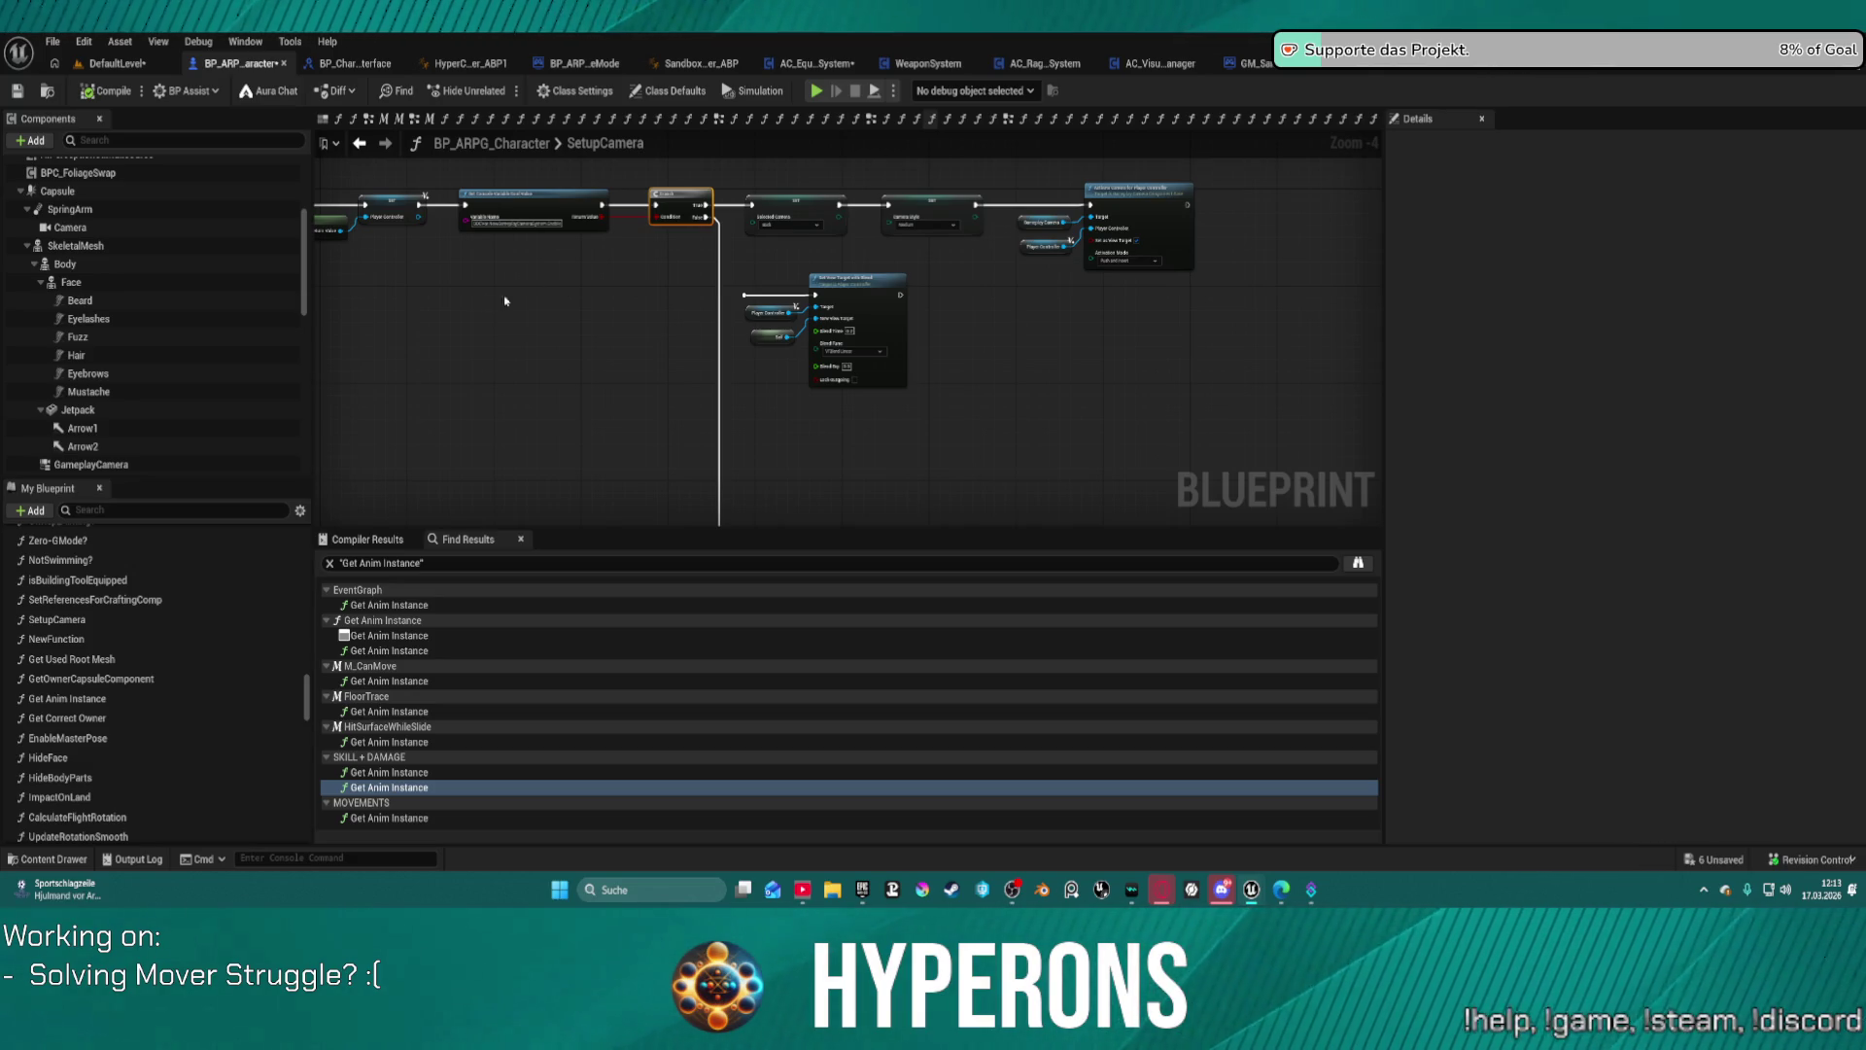
# Step: Show BP_ARPG_Character's EventGraph at the Debug animation section
pyautogui.click(719, 120)
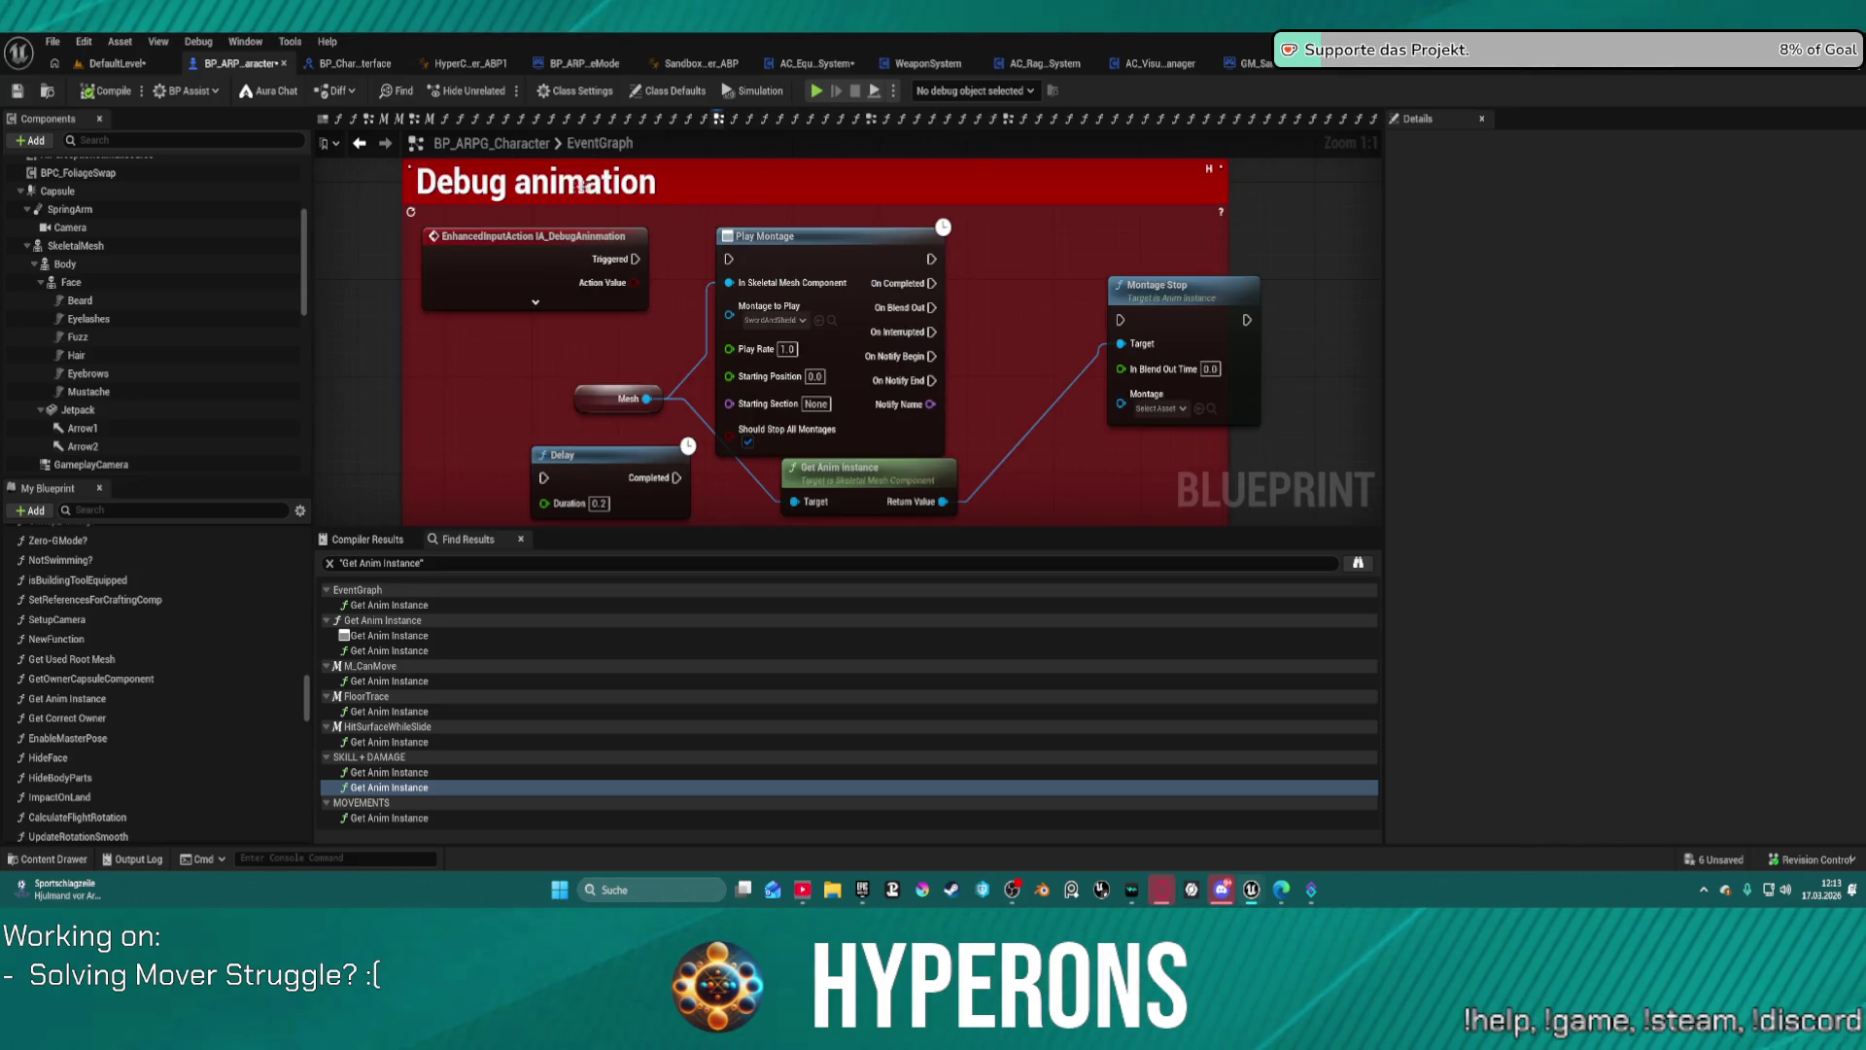
# Step: Move the Skeletal Mesh getter beside Add Tick Prerequisite Component slightly higher
pyautogui.scroll(-12, 582, 186)
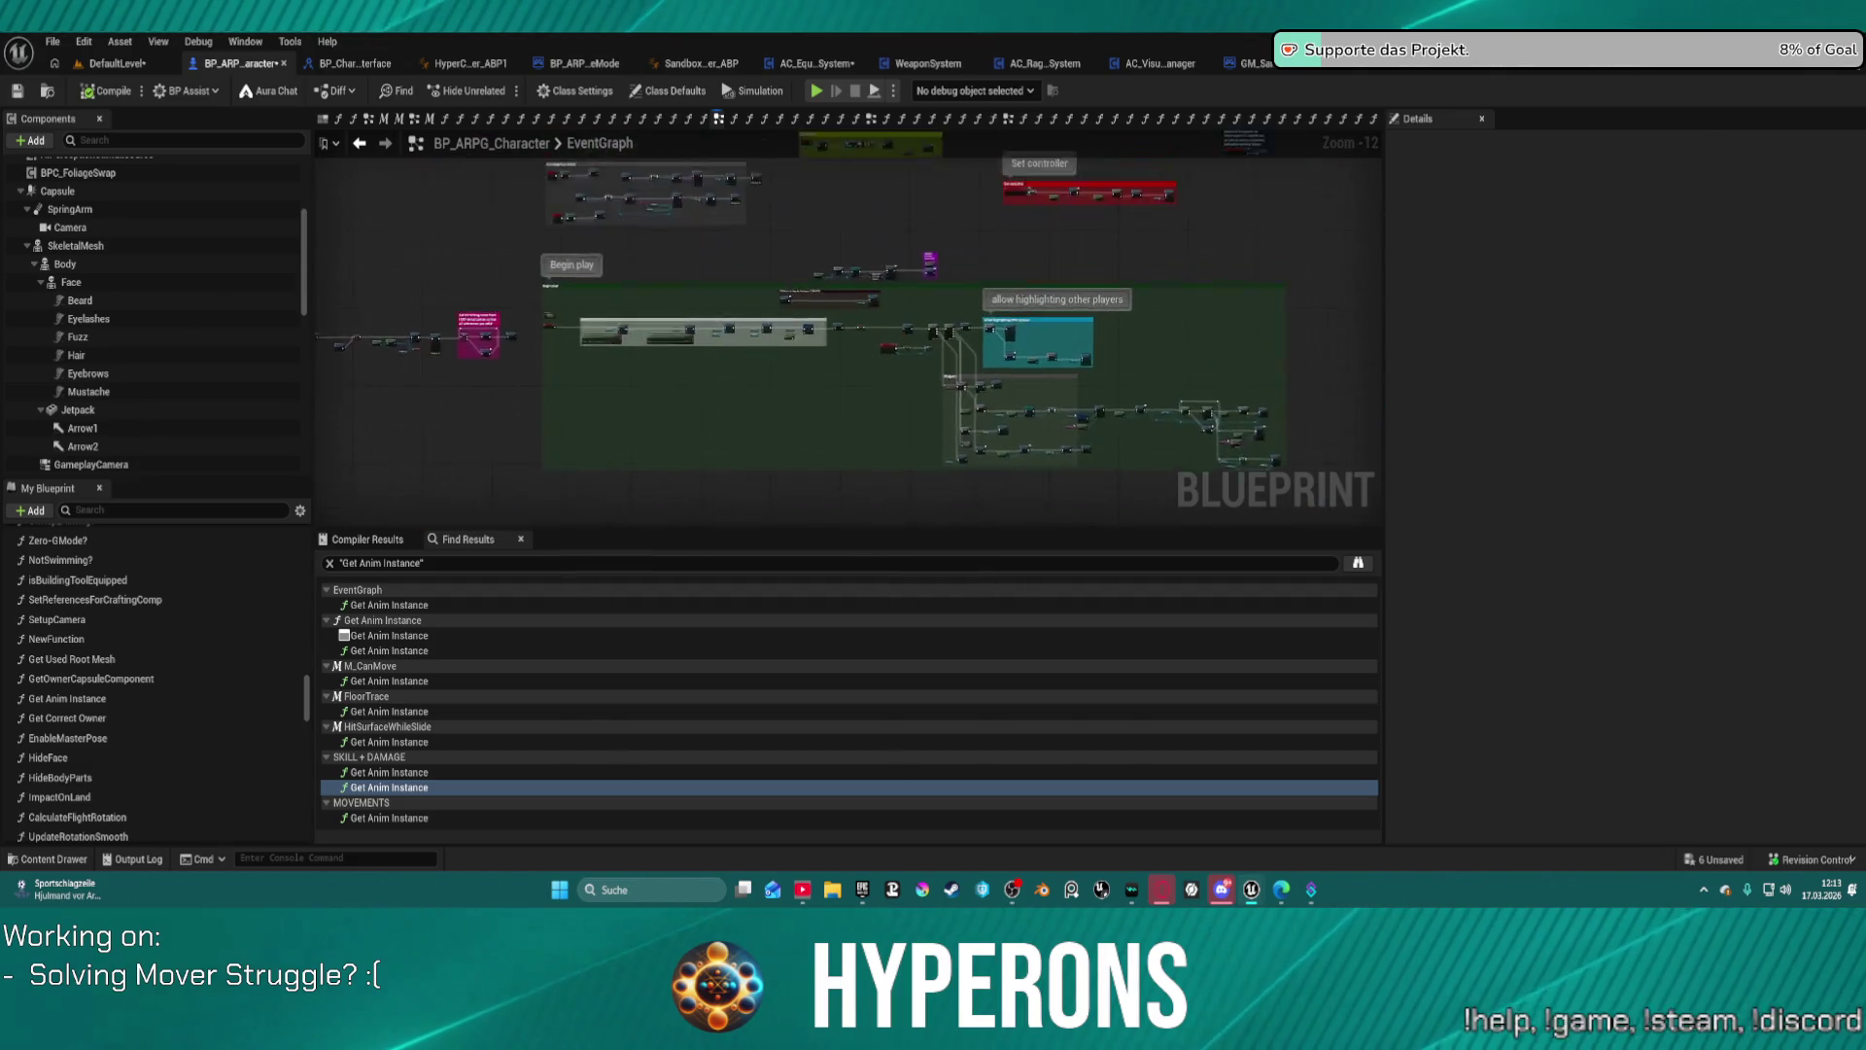
pyautogui.moveTo(581, 398); pyautogui.dragTo(607, 427)
pyautogui.scroll(11, 788, 342)
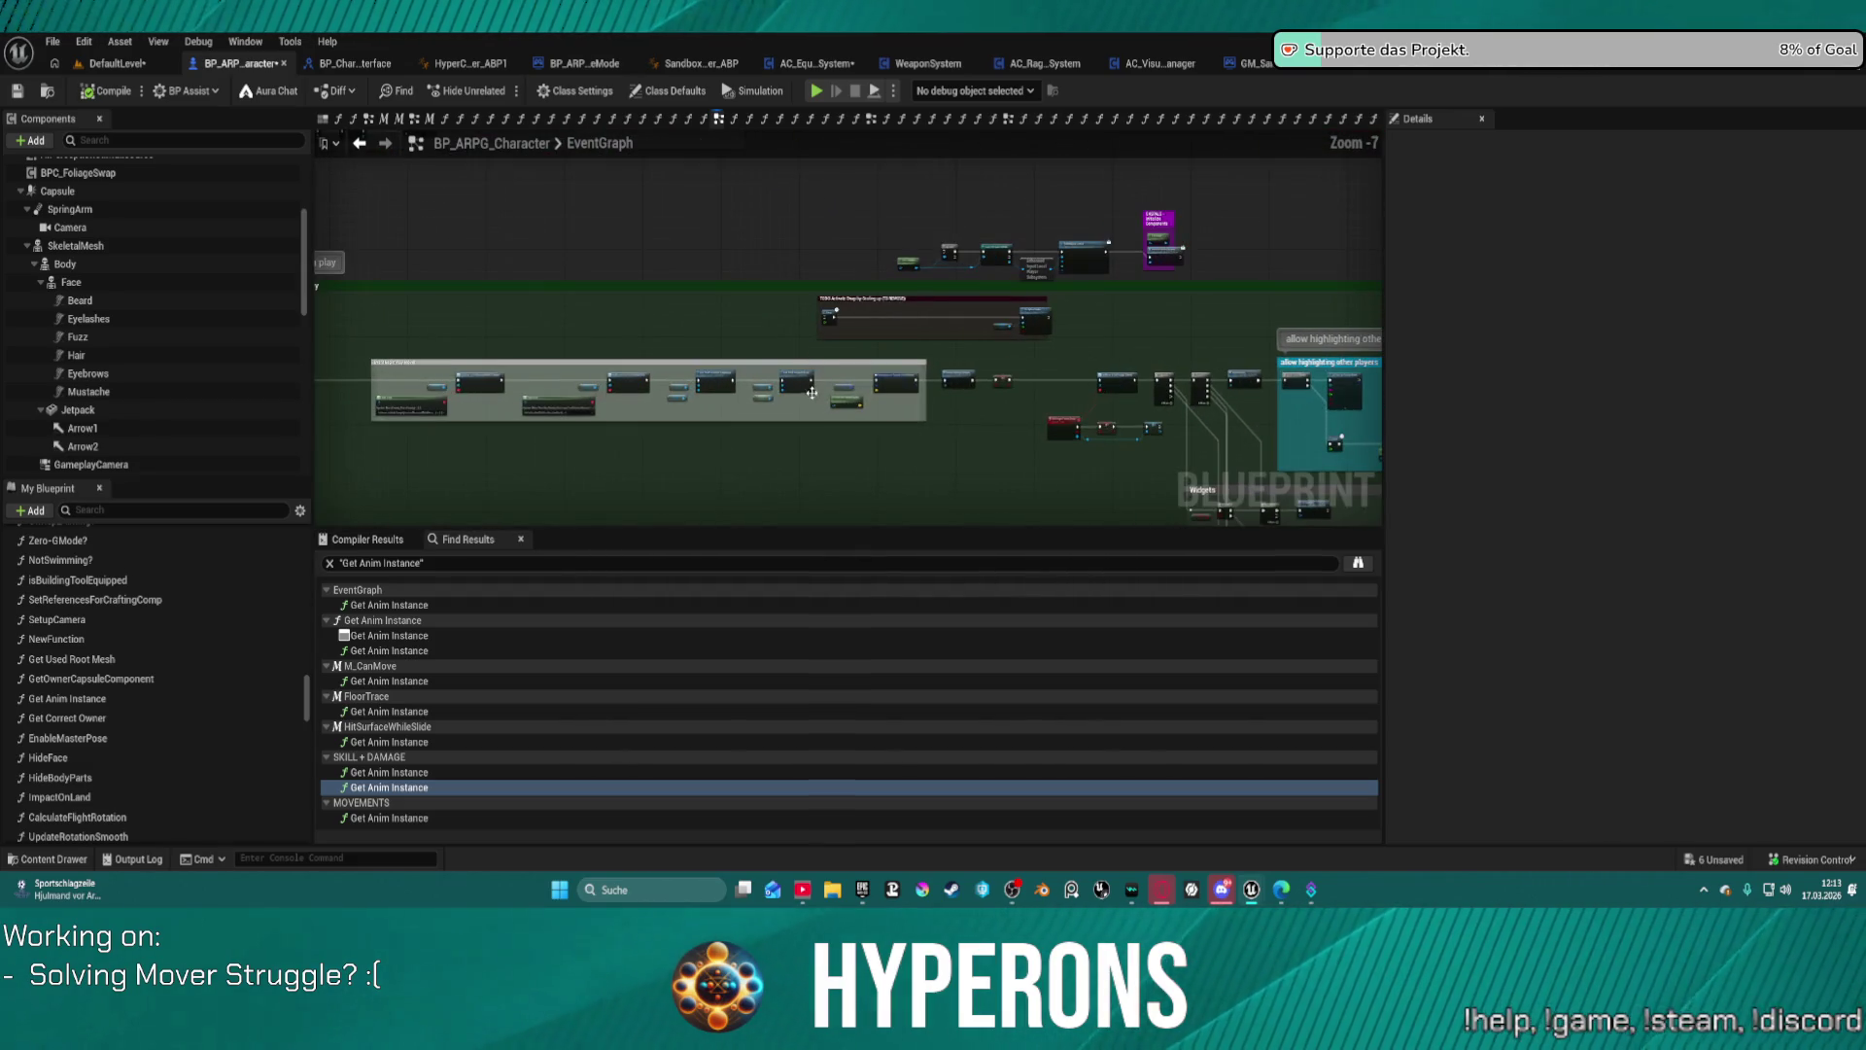
pyautogui.moveTo(699, 445)
pyautogui.mouseDown()
pyautogui.moveTo(991, 429)
pyautogui.moveTo(885, 423)
pyautogui.mouseUp()
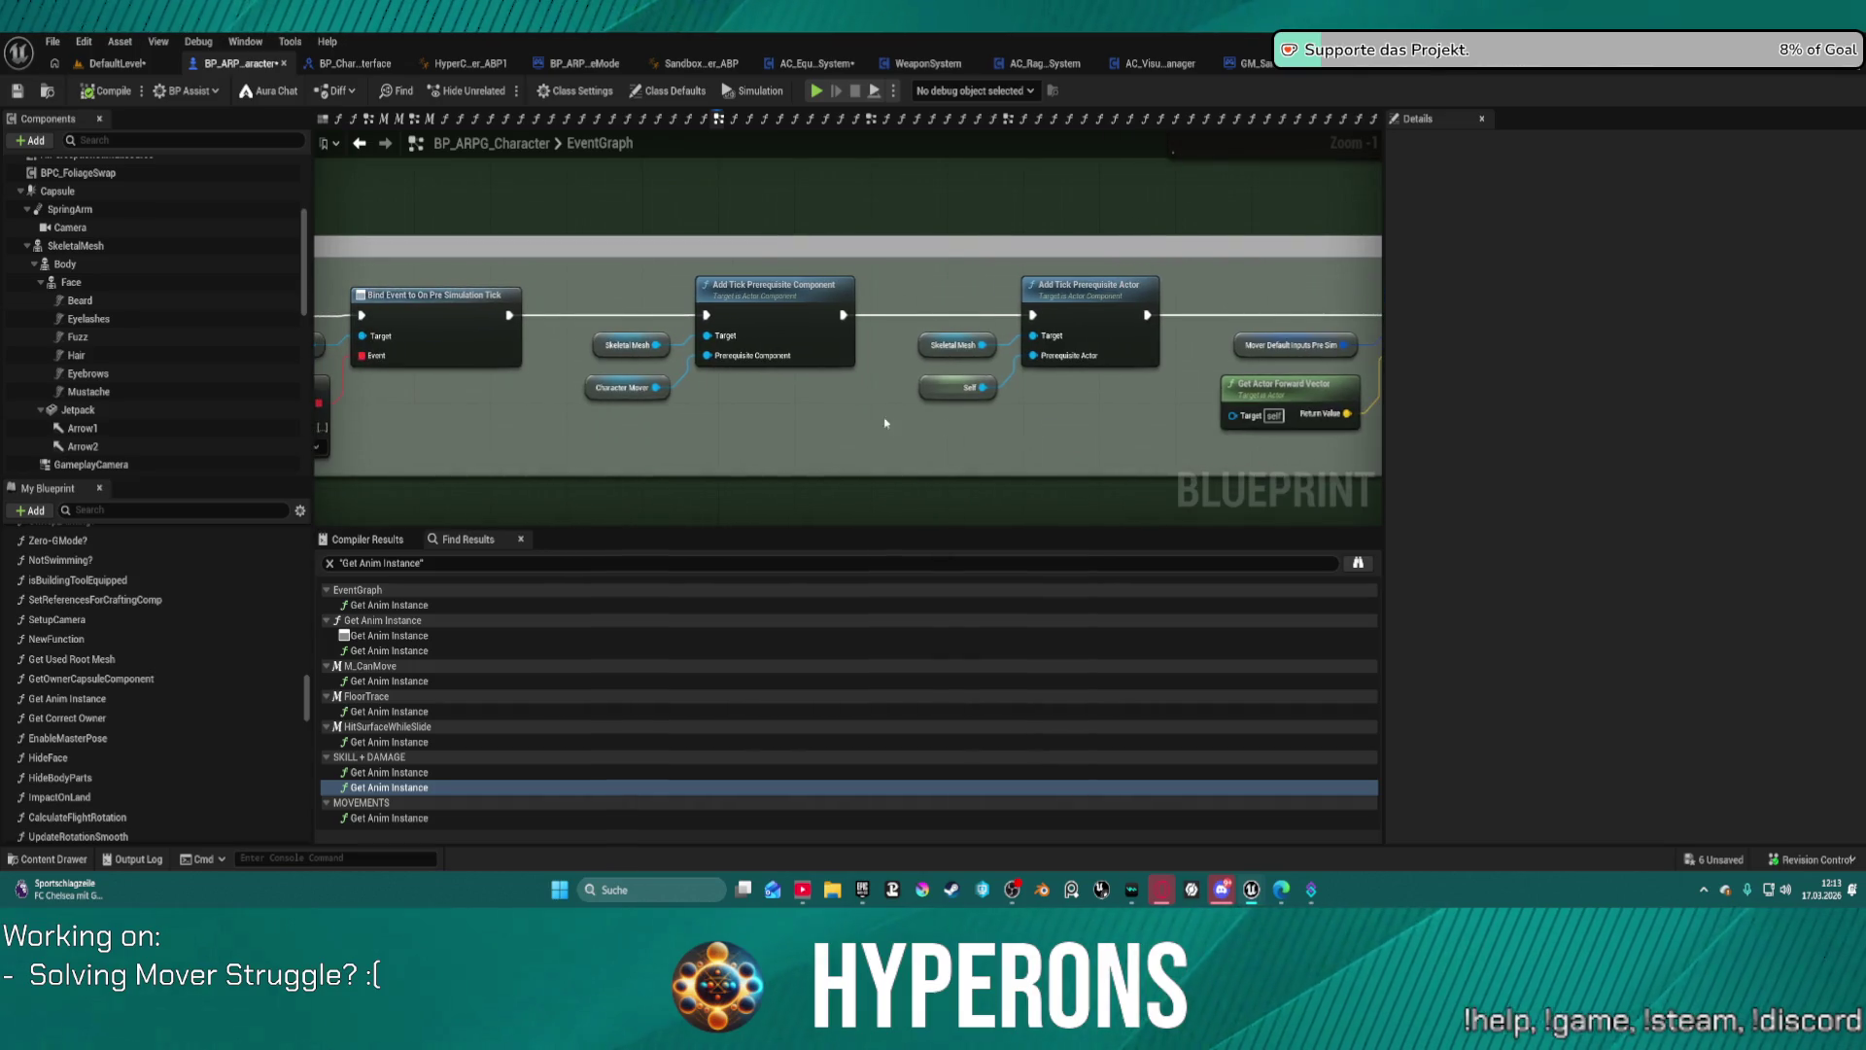
pyautogui.scroll(1, 655, 405)
pyautogui.click(720, 322)
pyautogui.moveTo(625, 340)
pyautogui.mouseDown()
pyautogui.moveTo(625, 258)
pyautogui.moveTo(620, 295)
pyautogui.mouseUp()
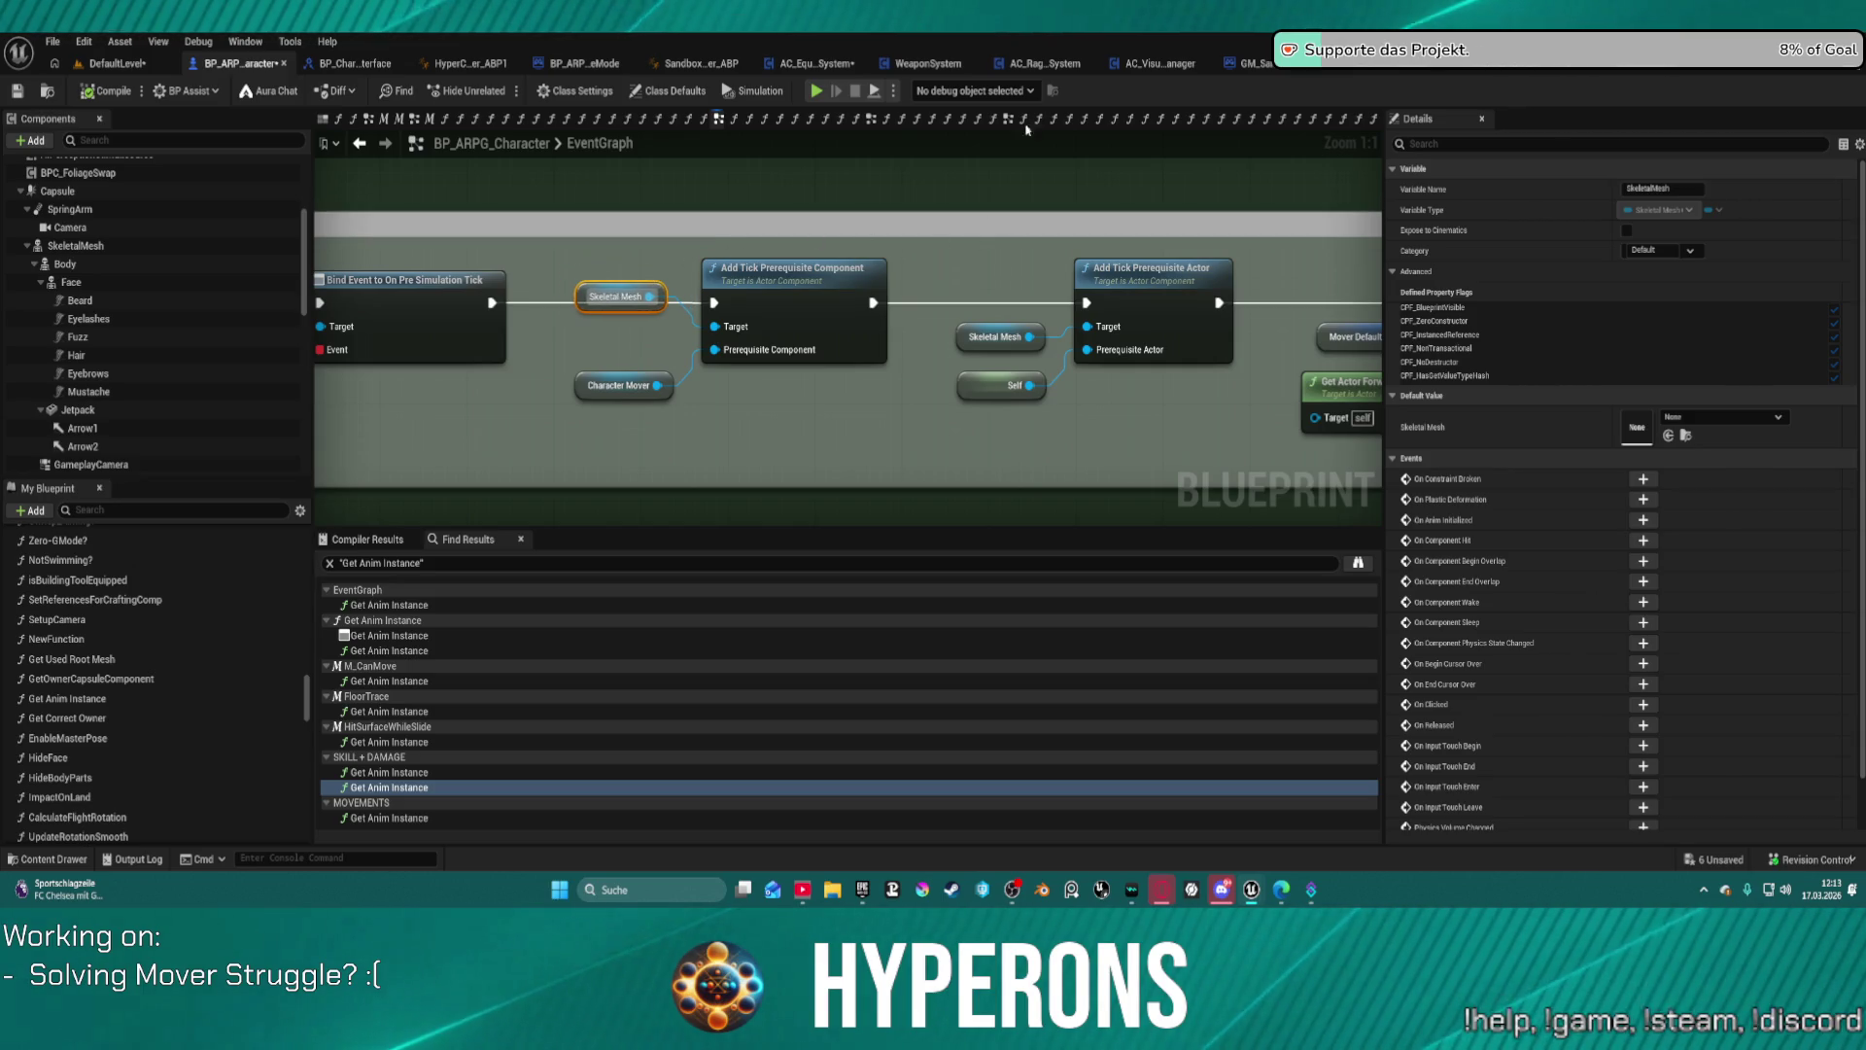
pyautogui.click(1180, 320)
pyautogui.moveTo(1284, 240); pyautogui.dragTo(627, 229)
pyautogui.moveTo(1232, 398); pyautogui.dragTo(1036, 403)
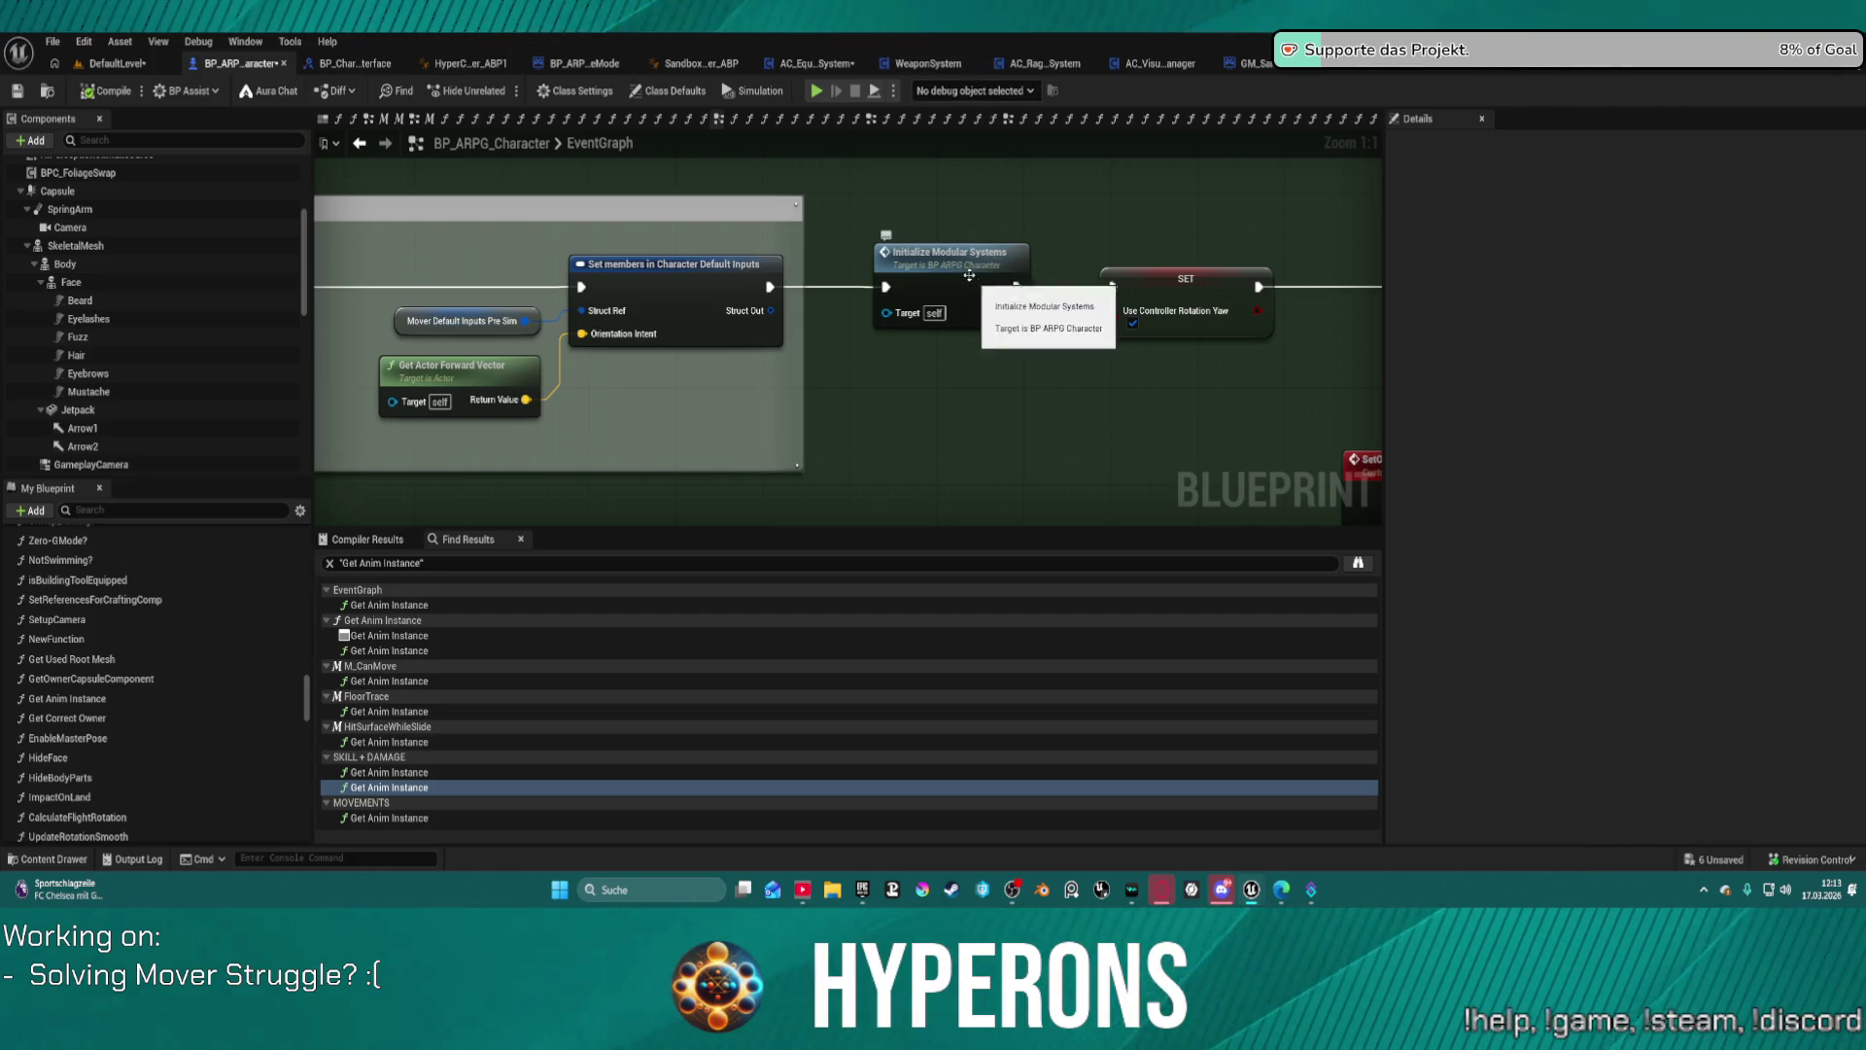
# Step: Open the SetupCamera function from its call node after the Bind Event sequence
pyautogui.click(961, 271)
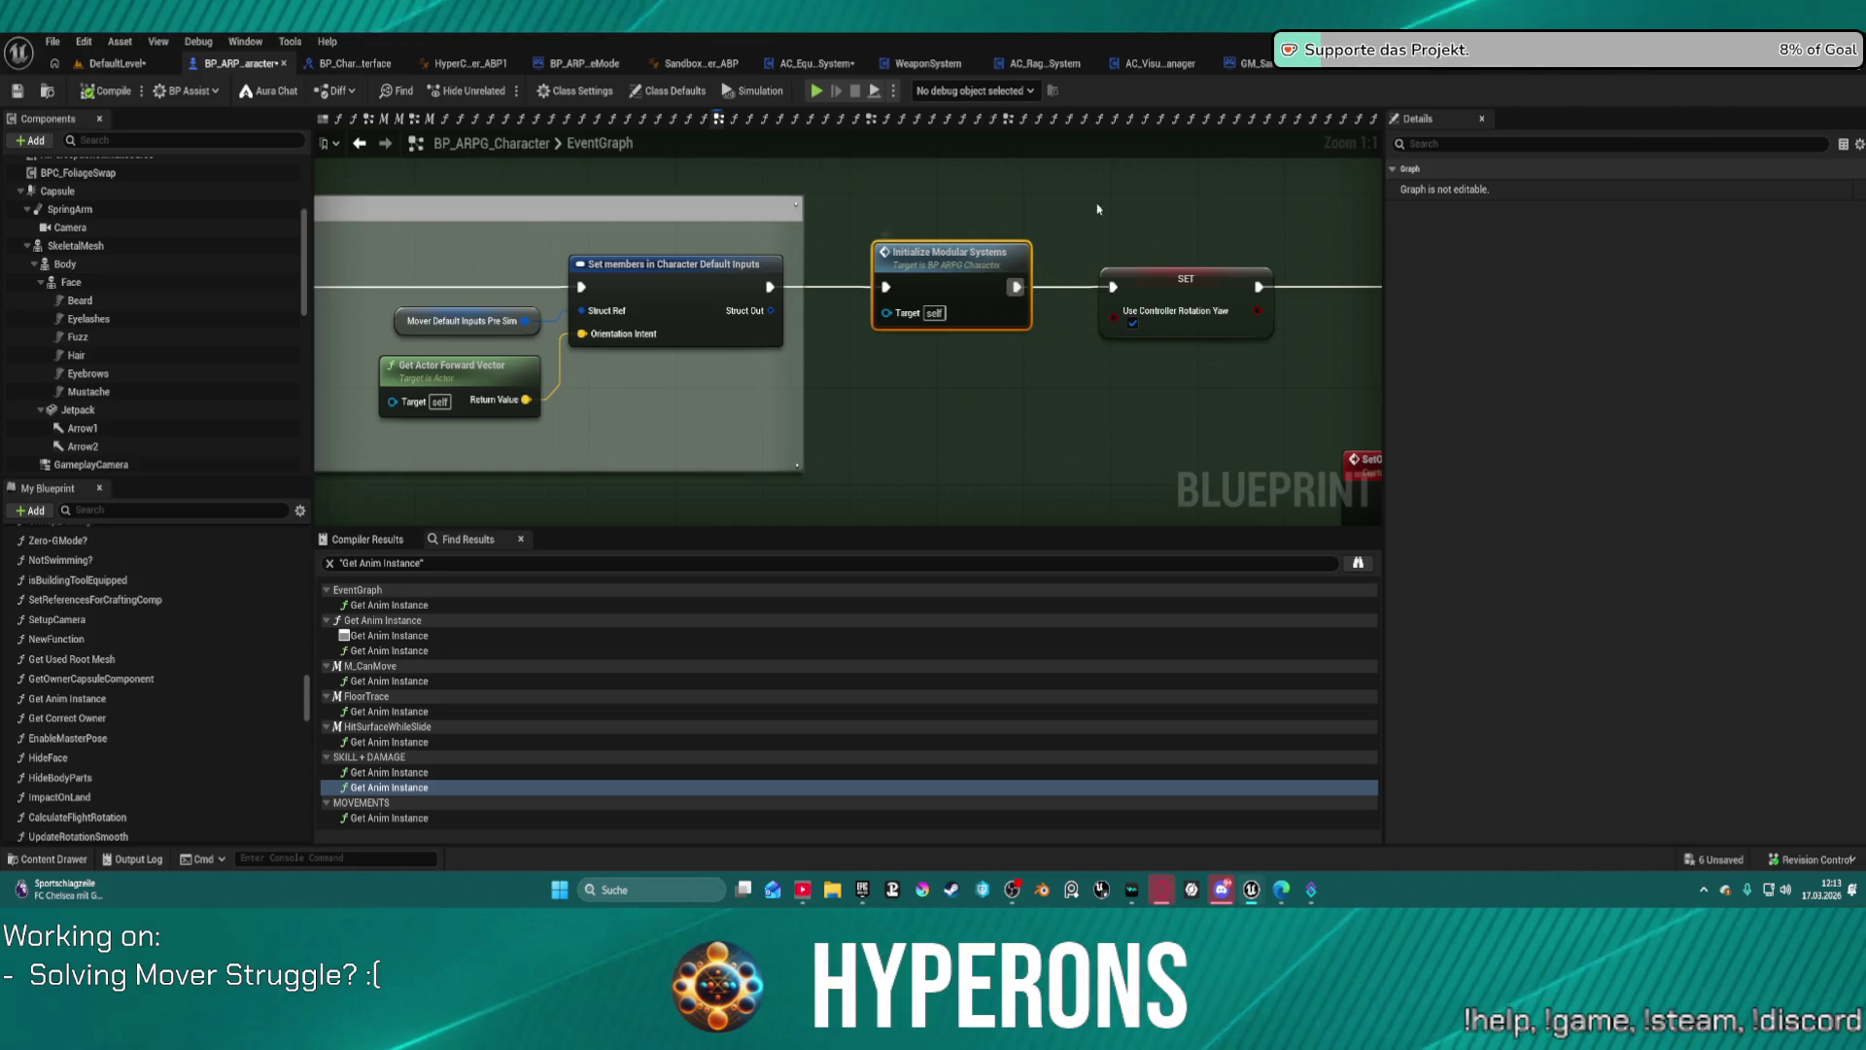
pyautogui.moveTo(1128, 205)
pyautogui.mouseDown()
pyautogui.moveTo(522, 135)
pyautogui.moveTo(631, 166)
pyautogui.moveTo(506, 199)
pyautogui.moveTo(163, 105)
pyautogui.moveTo(173, 116)
pyautogui.mouseUp()
pyautogui.moveTo(1236, 165); pyautogui.dragTo(846, 204)
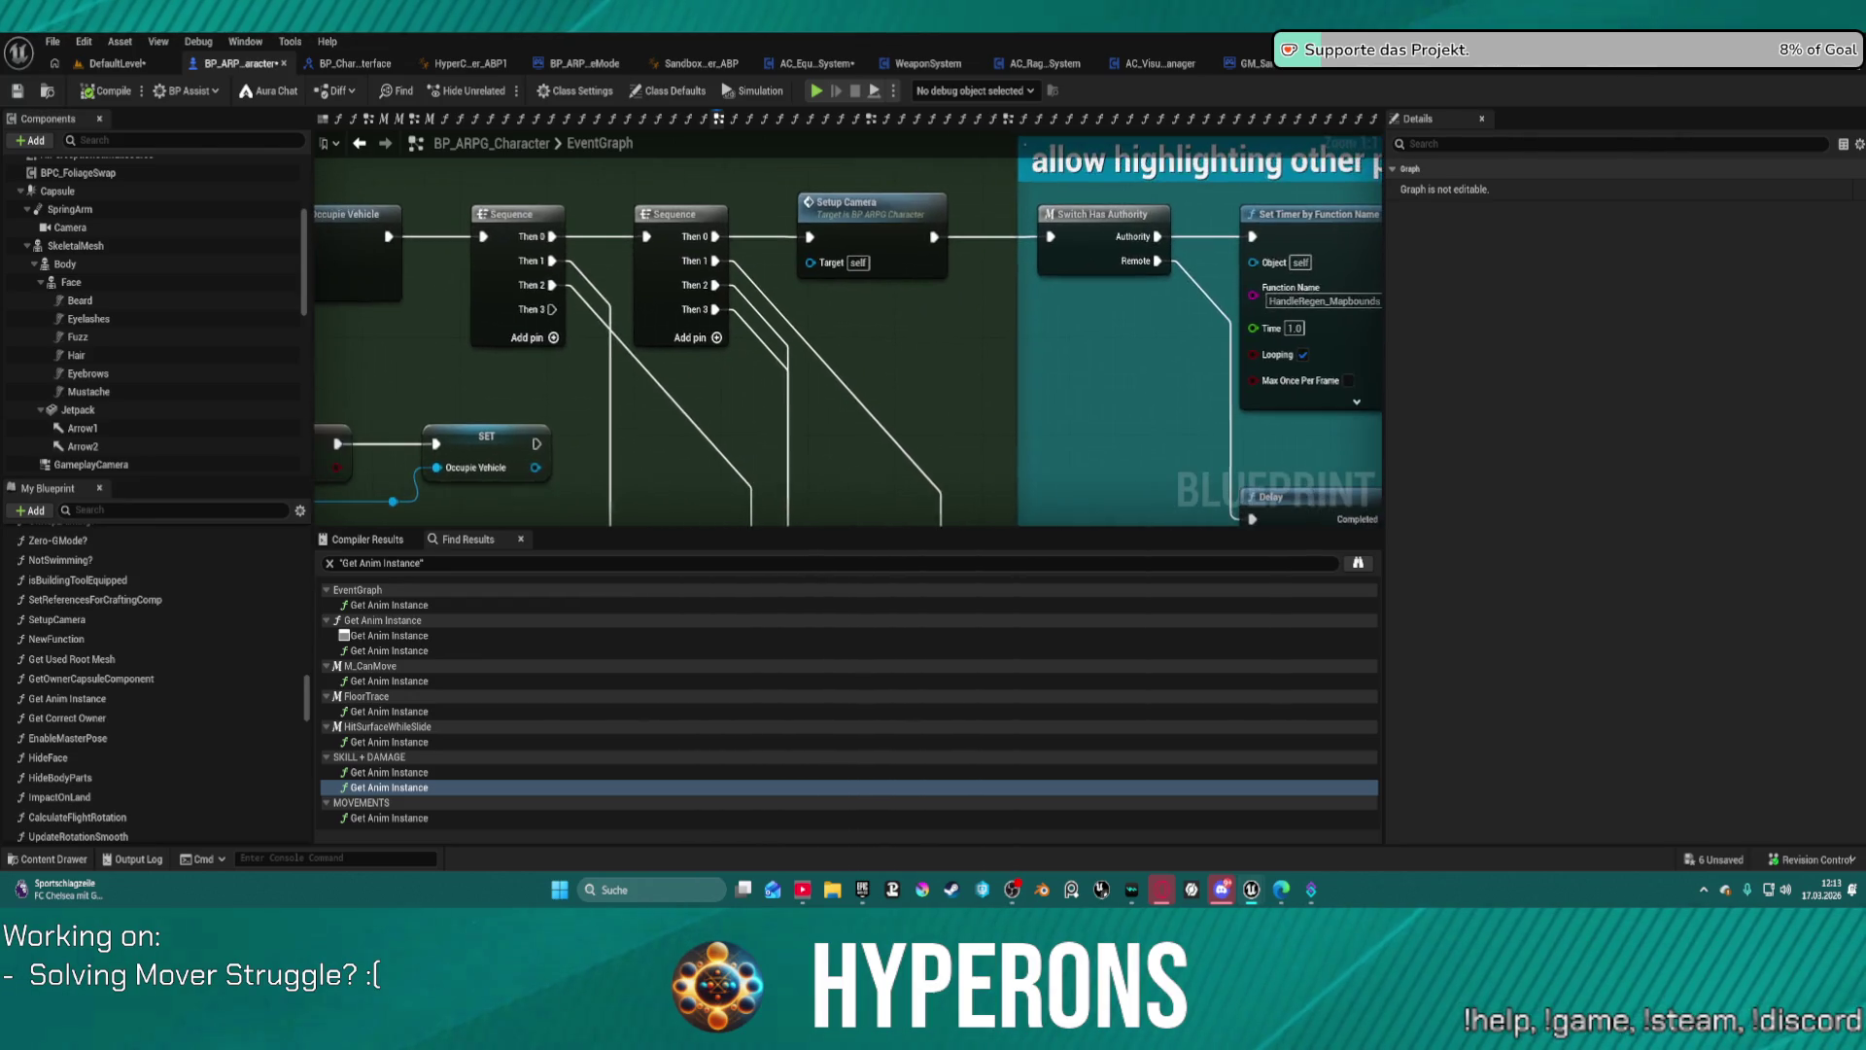
pyautogui.doubleClick(846, 204)
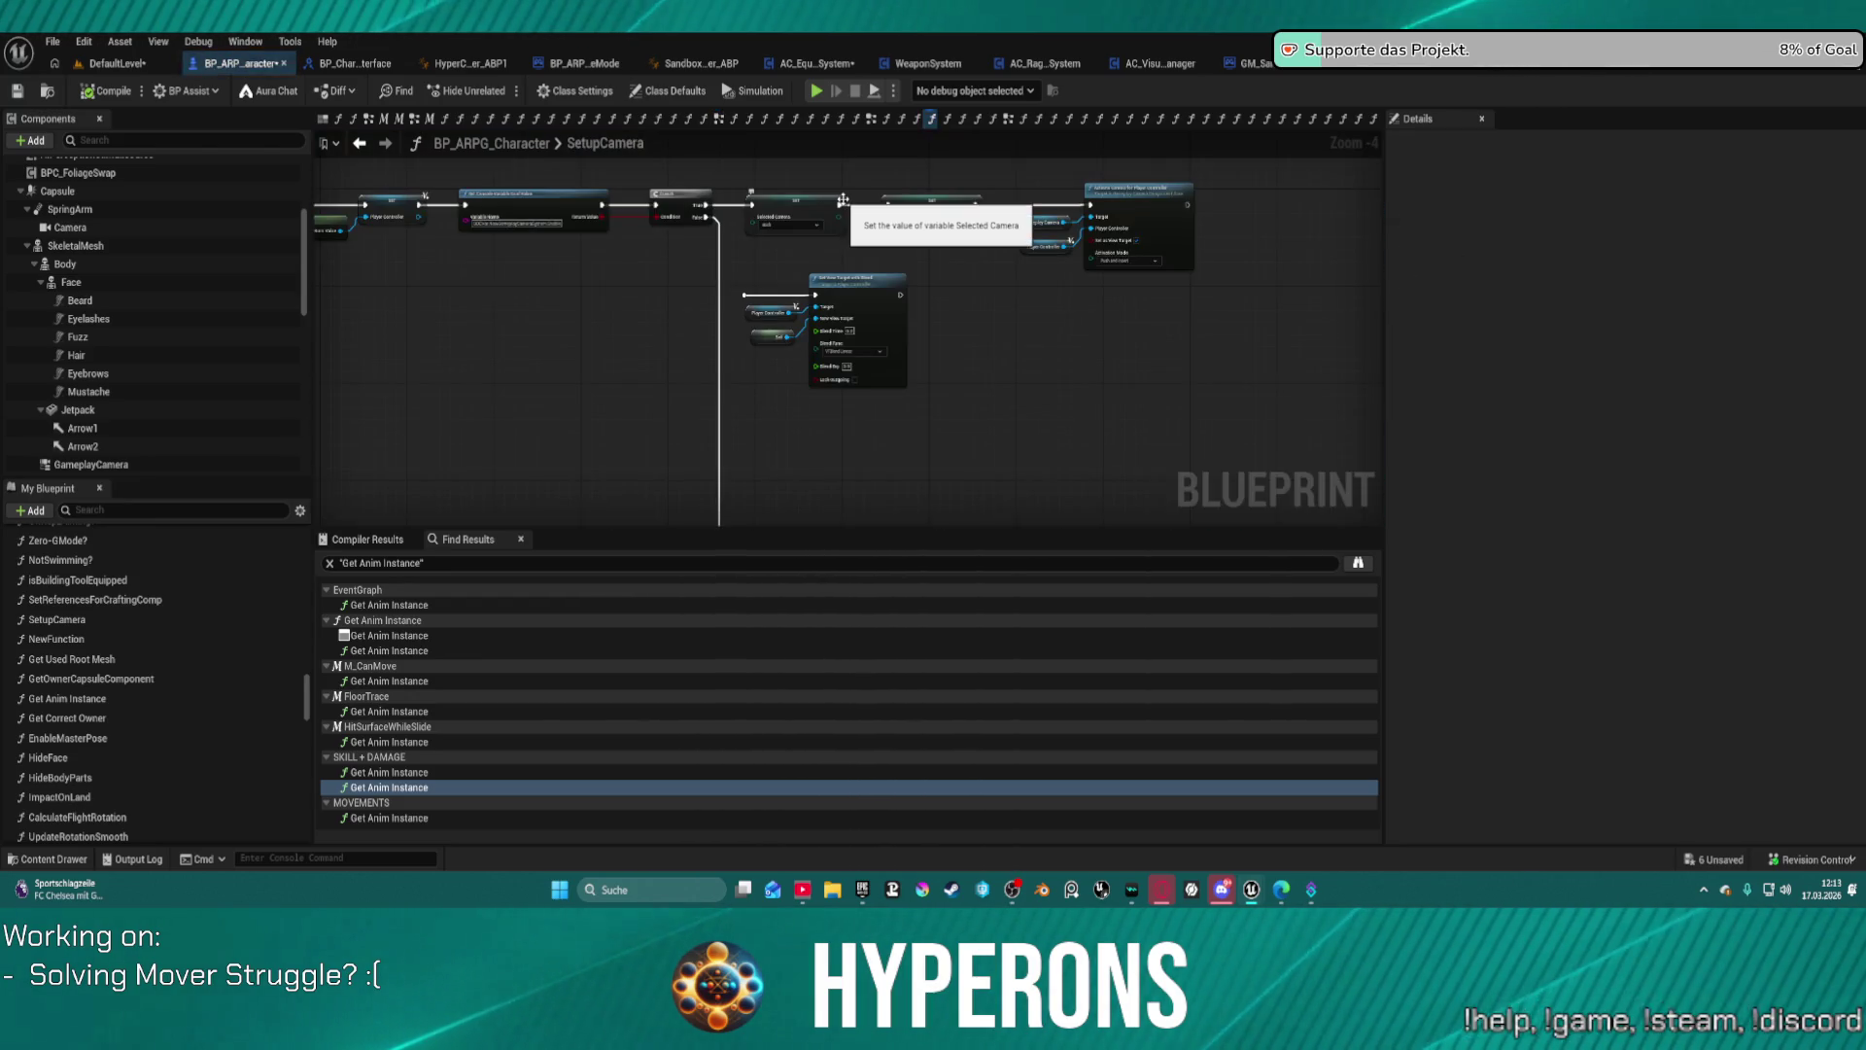
# Step: Look over the SetupCamera graph's entry node, camera component nodes and Set View Target row
pyautogui.moveTo(756, 291); pyautogui.dragTo(1109, 332)
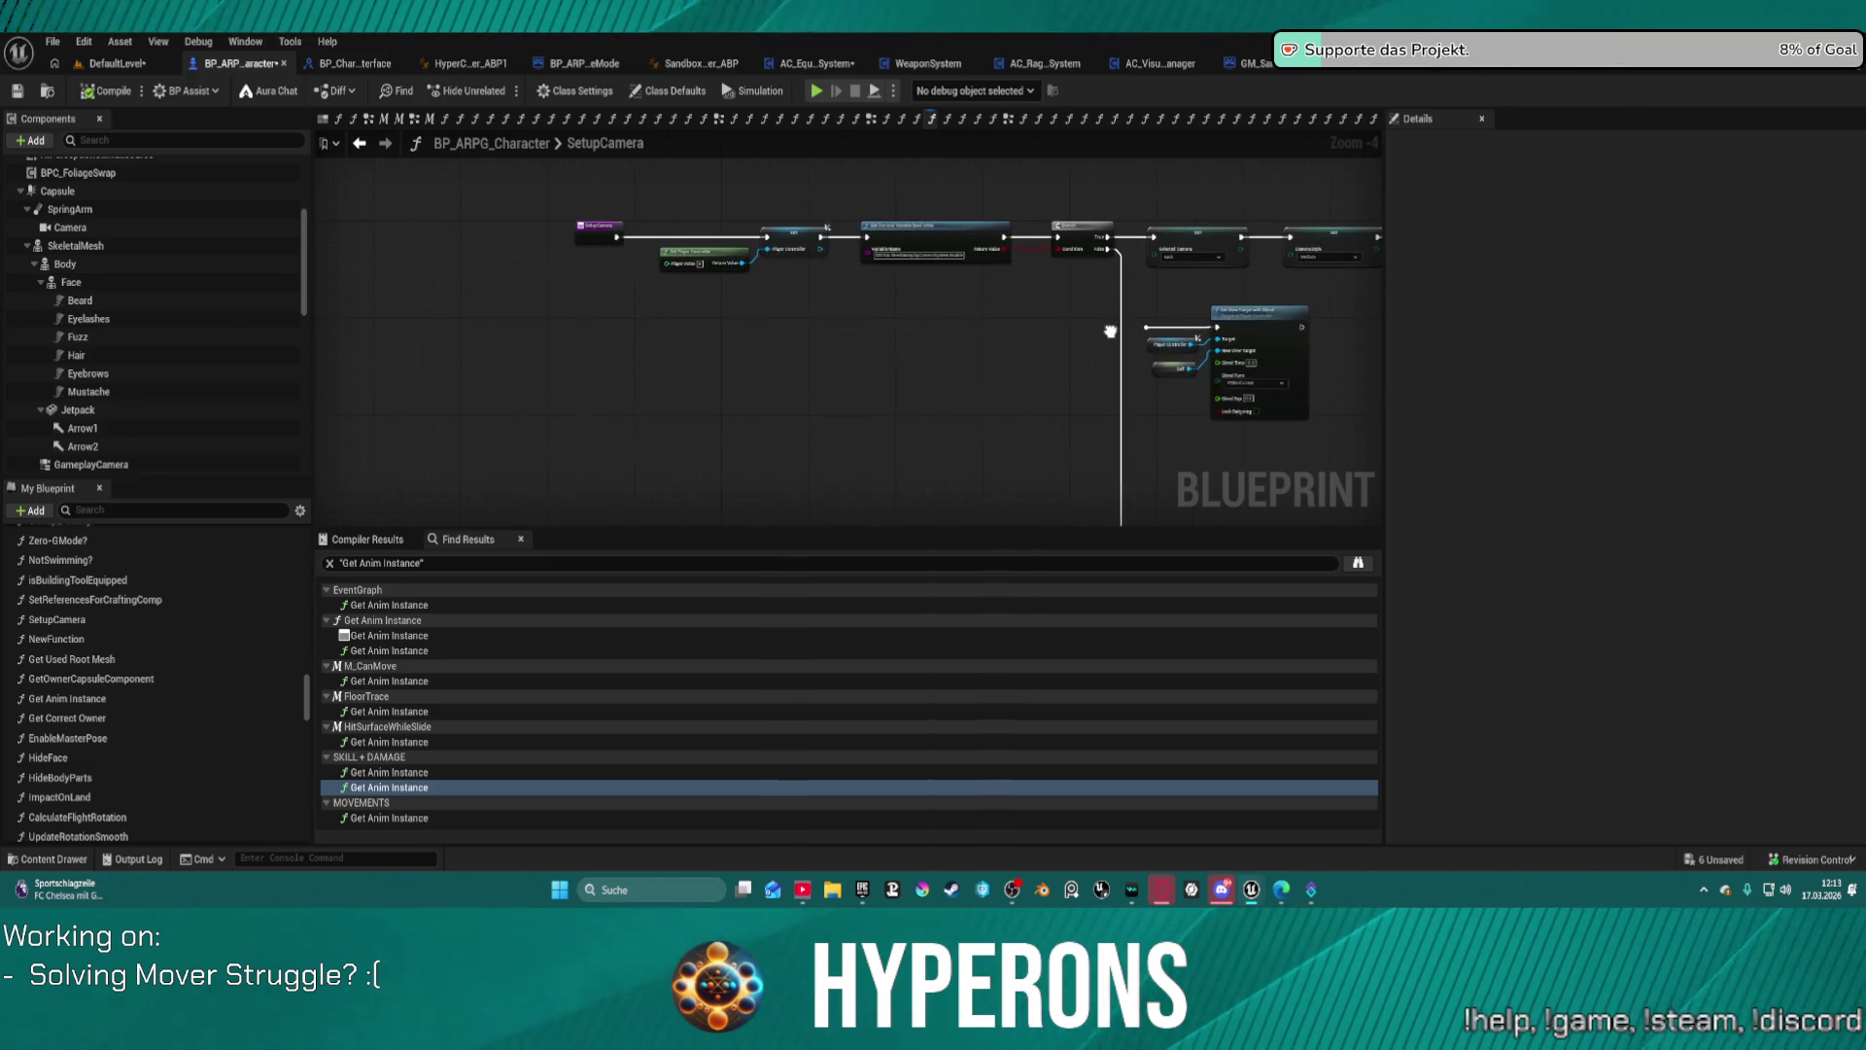
pyautogui.scroll(4, 857, 250)
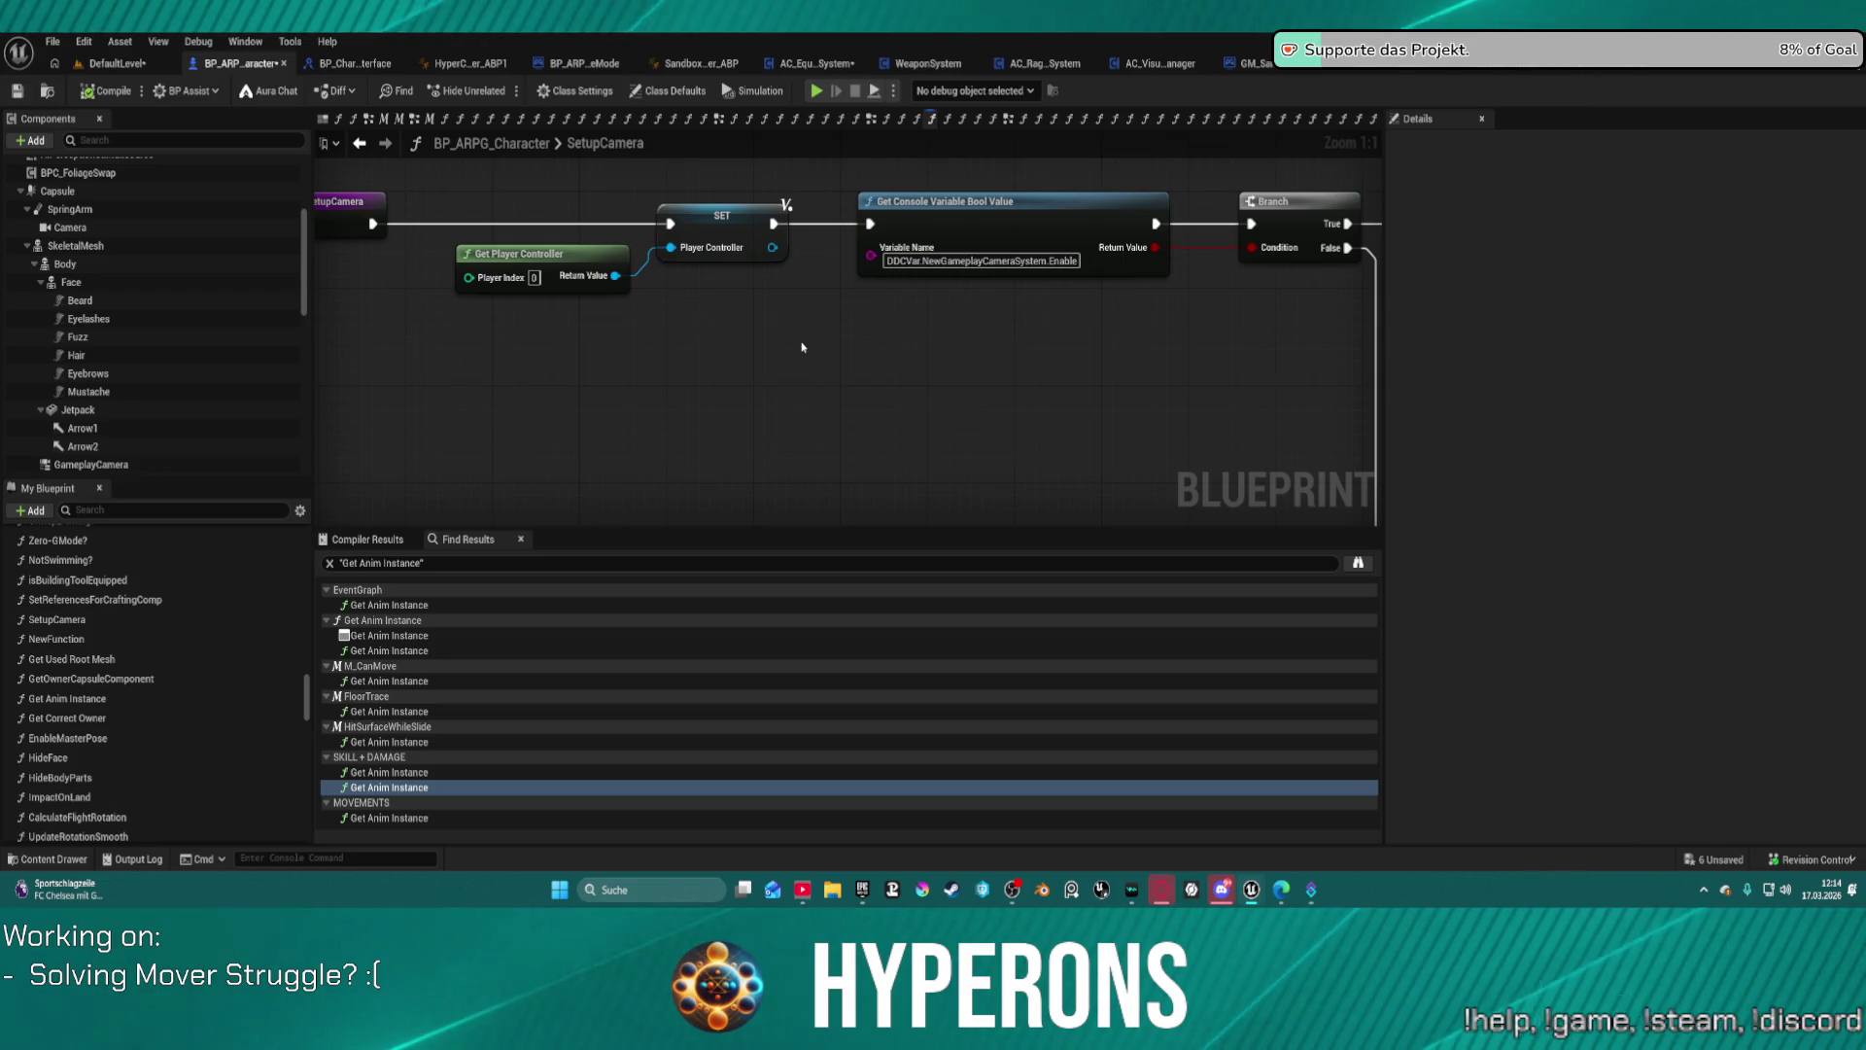
pyautogui.moveTo(1179, 350)
pyautogui.mouseDown()
pyautogui.moveTo(862, 305)
pyautogui.moveTo(778, 146)
pyautogui.moveTo(745, 292)
pyautogui.mouseUp()
pyautogui.scroll(-4, 888, 315)
pyautogui.moveTo(846, 320)
pyautogui.mouseDown()
pyautogui.moveTo(853, 421)
pyautogui.moveTo(913, 471)
pyautogui.moveTo(839, 478)
pyautogui.mouseUp()
pyautogui.scroll(4, 821, 277)
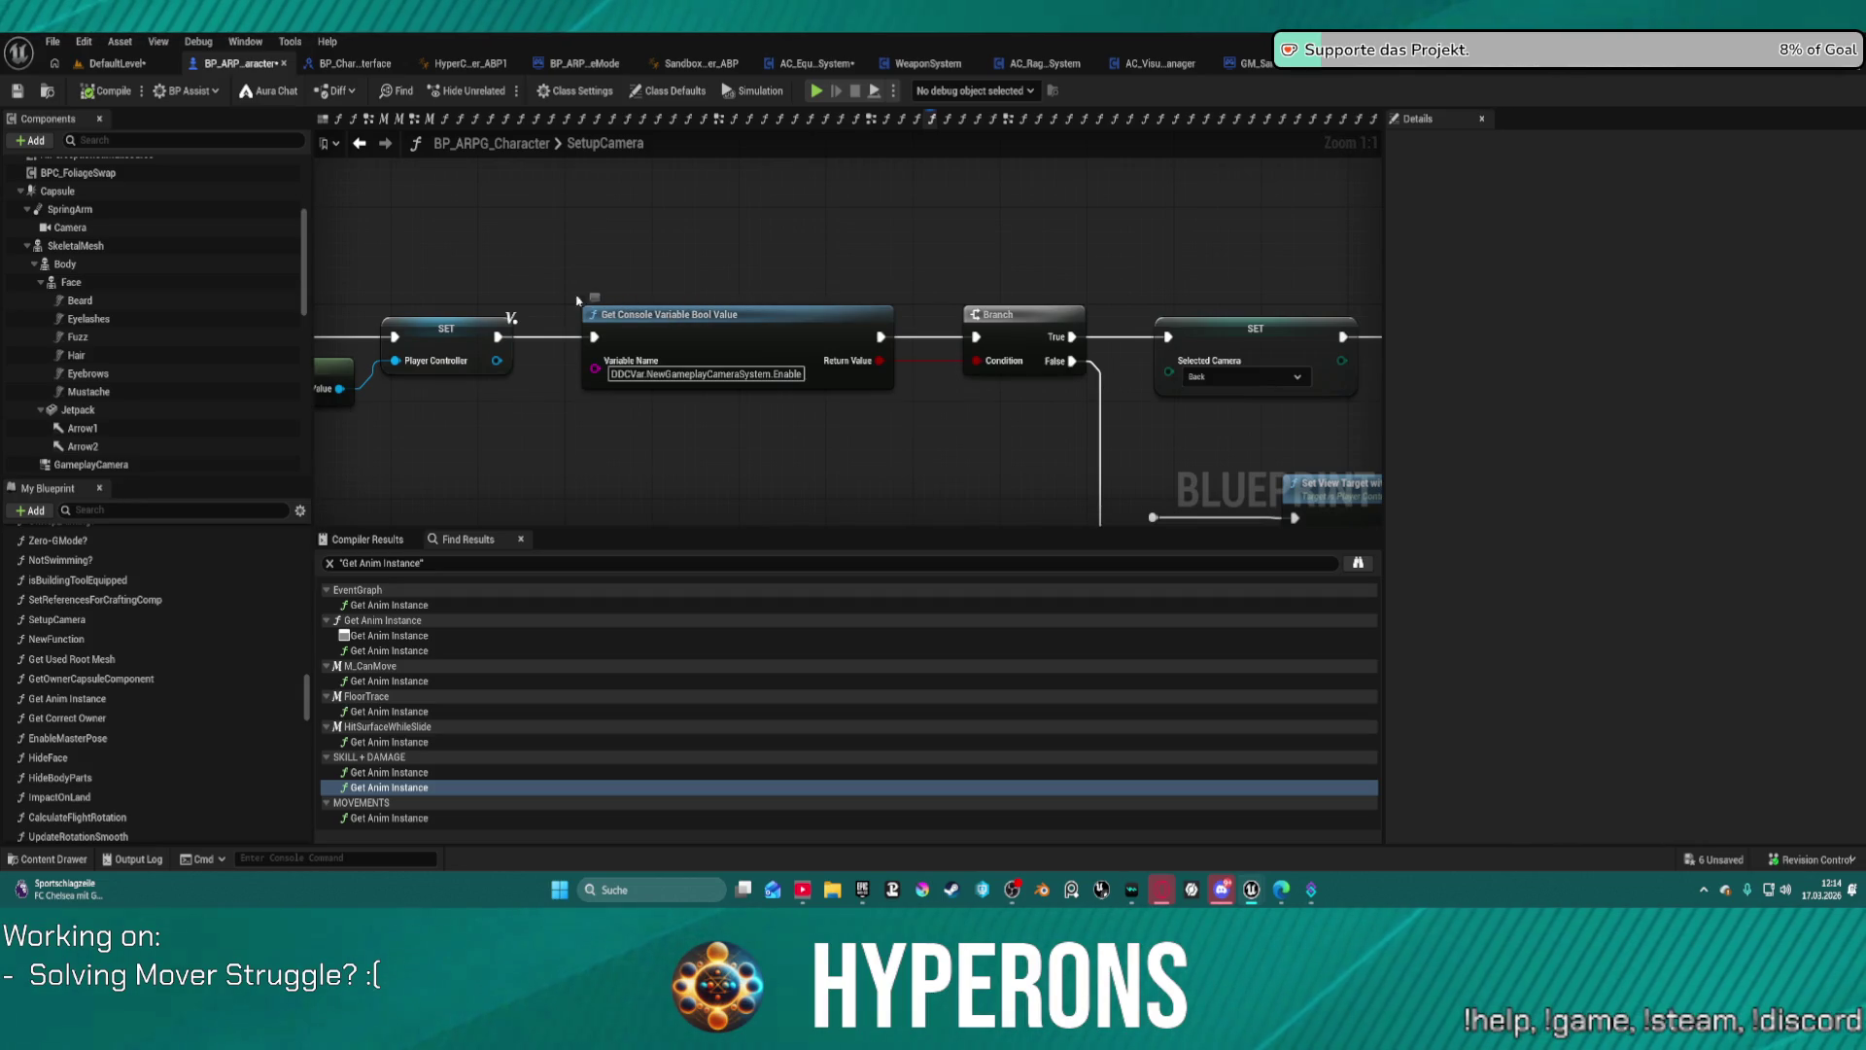
# Step: Return to the EventGraph and locate the Set controller comment and its nodes
pyautogui.click(360, 143)
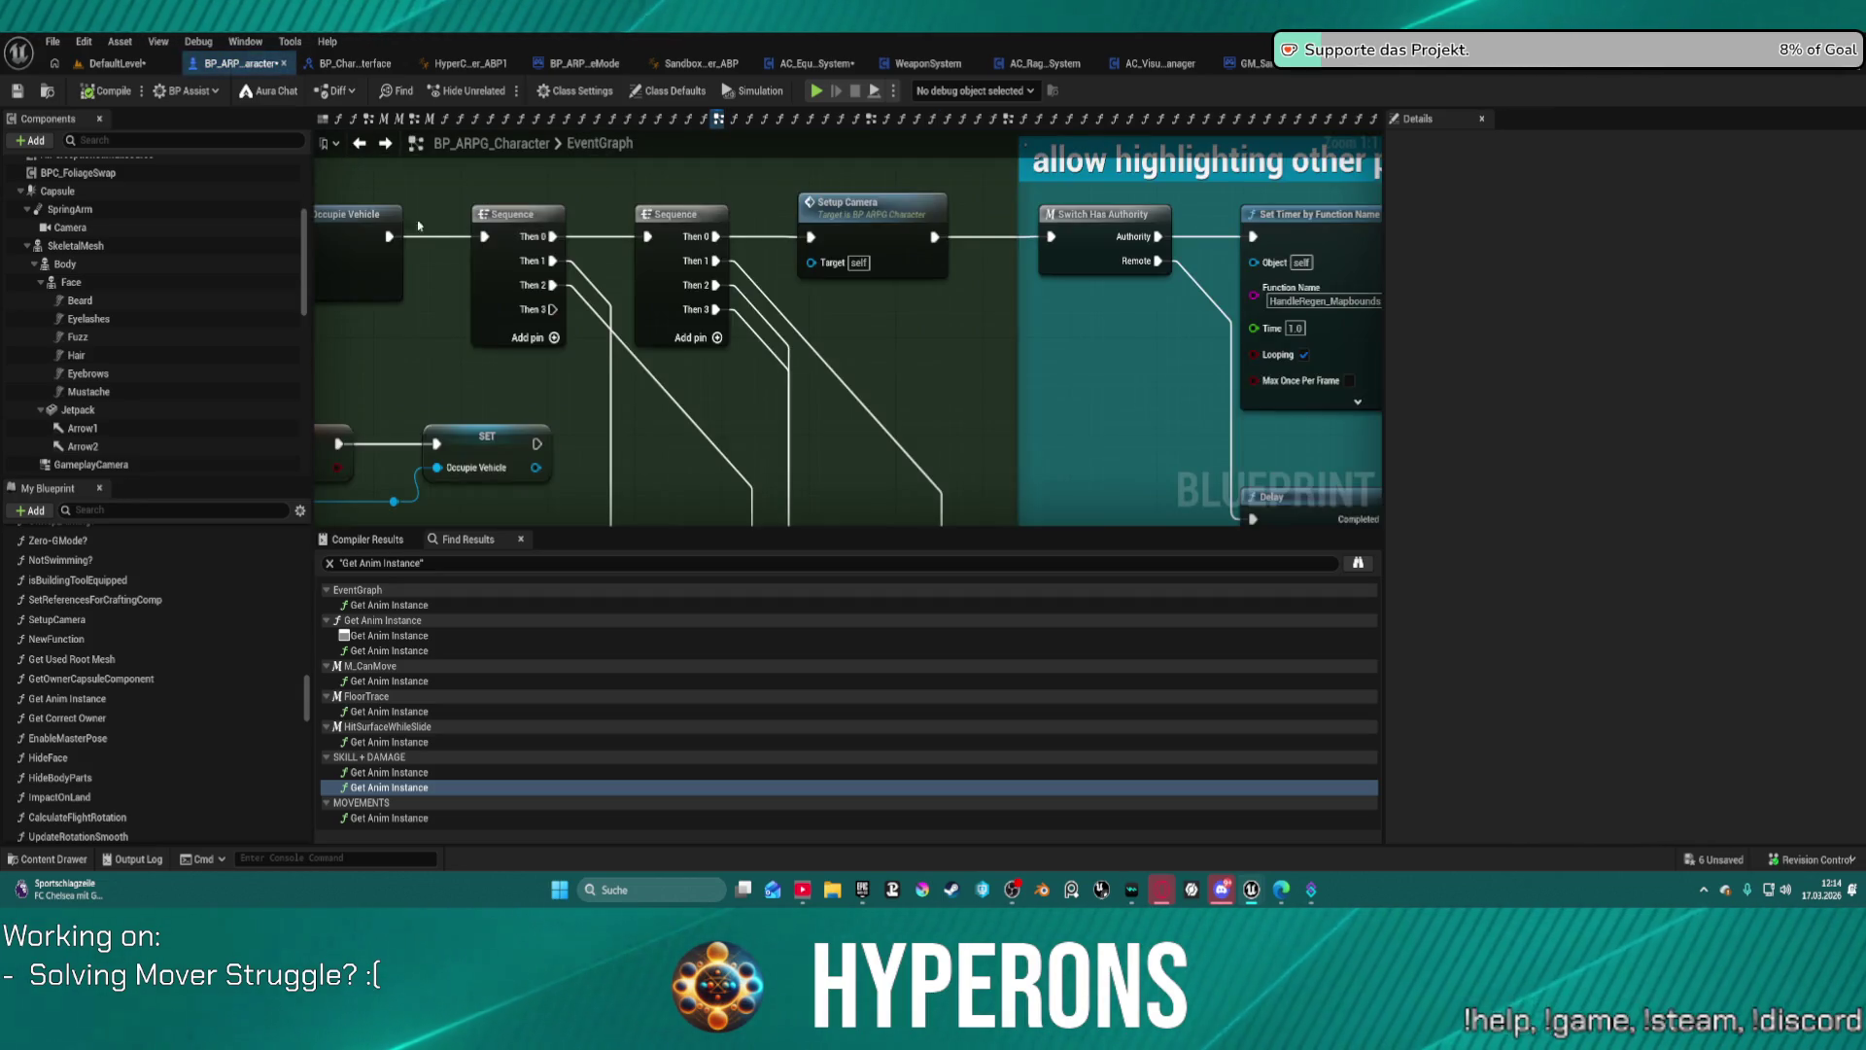
pyautogui.moveTo(618, 359)
pyautogui.mouseDown()
pyautogui.moveTo(701, 233)
pyautogui.moveTo(700, 185)
pyautogui.moveTo(583, 292)
pyautogui.moveTo(622, 350)
pyautogui.mouseUp()
pyautogui.moveTo(1108, 345)
pyautogui.mouseDown()
pyautogui.moveTo(789, 345)
pyautogui.moveTo(720, 405)
pyautogui.mouseUp()
pyautogui.scroll(2, 789, 345)
pyautogui.scroll(1, 789, 345)
pyautogui.scroll(1, 700, 495)
pyautogui.moveTo(700, 496)
pyautogui.mouseDown()
pyautogui.moveTo(681, 525)
pyautogui.moveTo(593, 532)
pyautogui.mouseUp()
pyautogui.scroll(-4, 961, 437)
pyautogui.moveTo(875, 409); pyautogui.dragTo(960, 437)
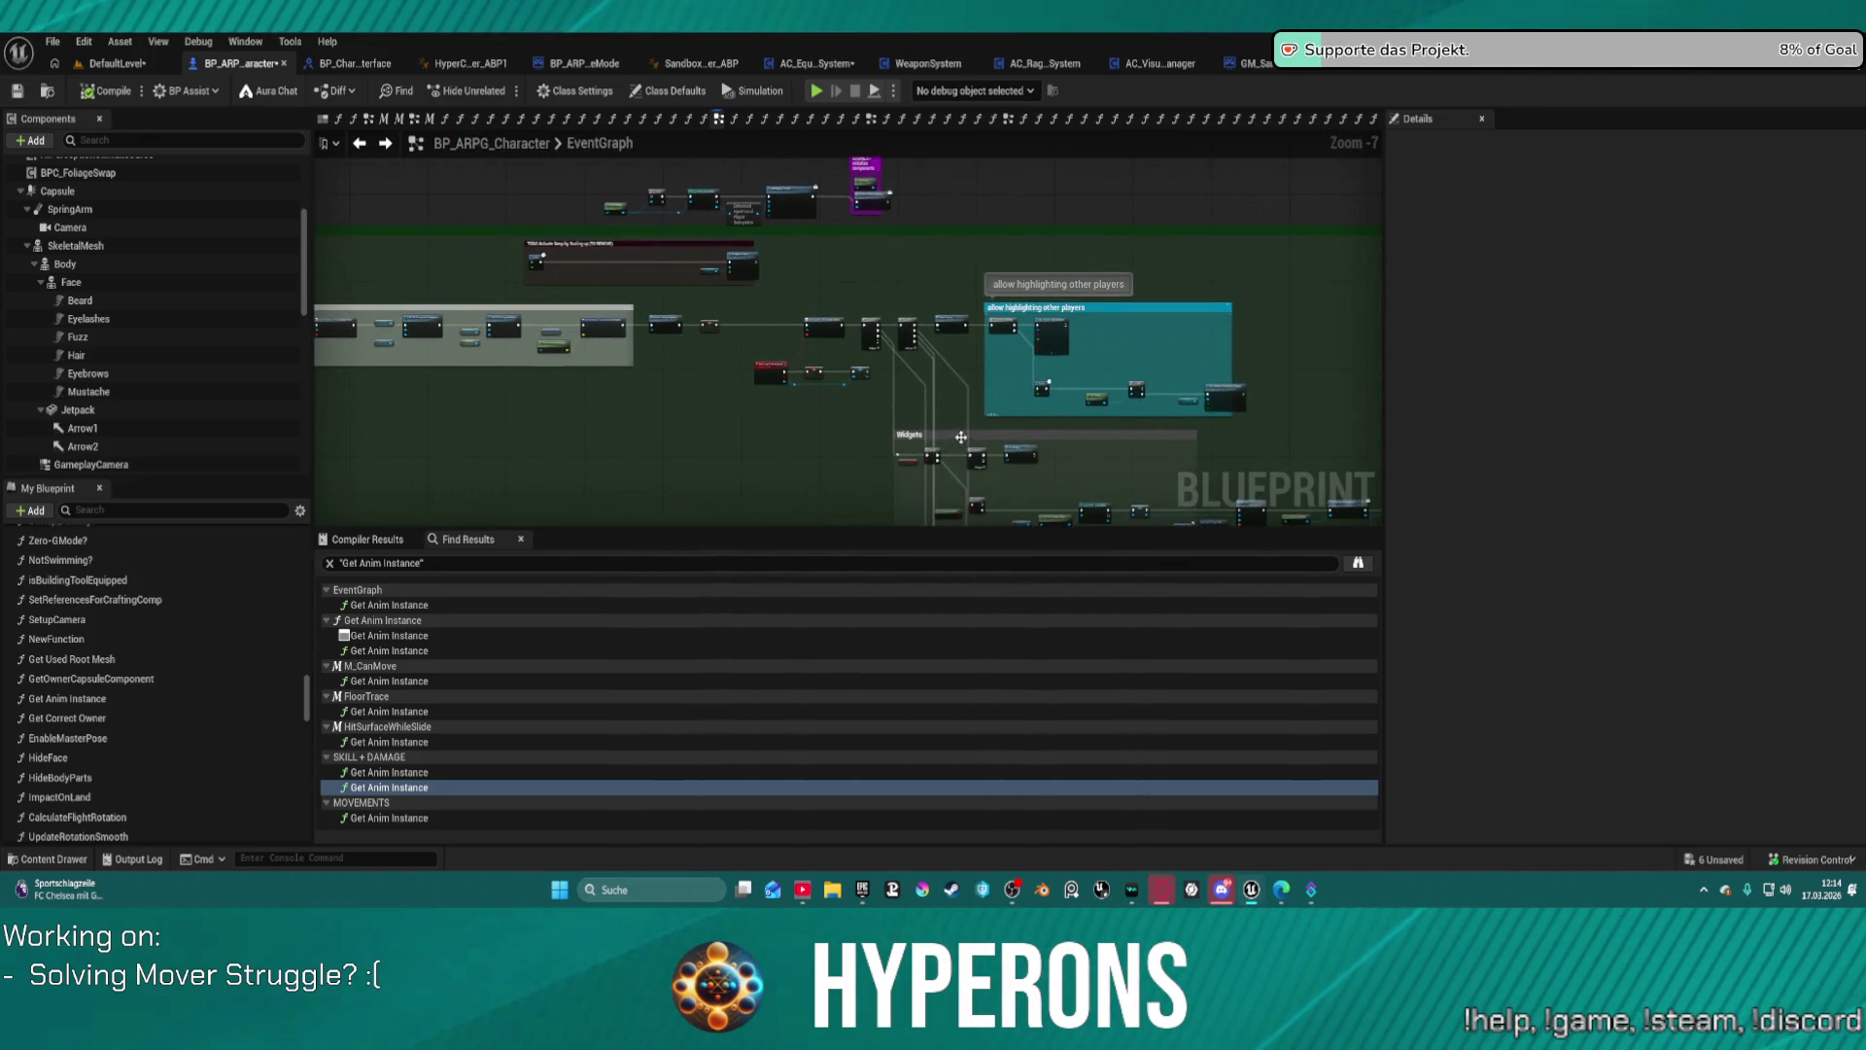
pyautogui.scroll(5, 759, 349)
# Step: Wire Initialize Modular Systems straight into Bind Event, skipping the SET node, then compile and play
pyautogui.moveTo(934, 291)
pyautogui.mouseDown()
pyautogui.moveTo(953, 298)
pyautogui.moveTo(512, 291)
pyautogui.mouseUp()
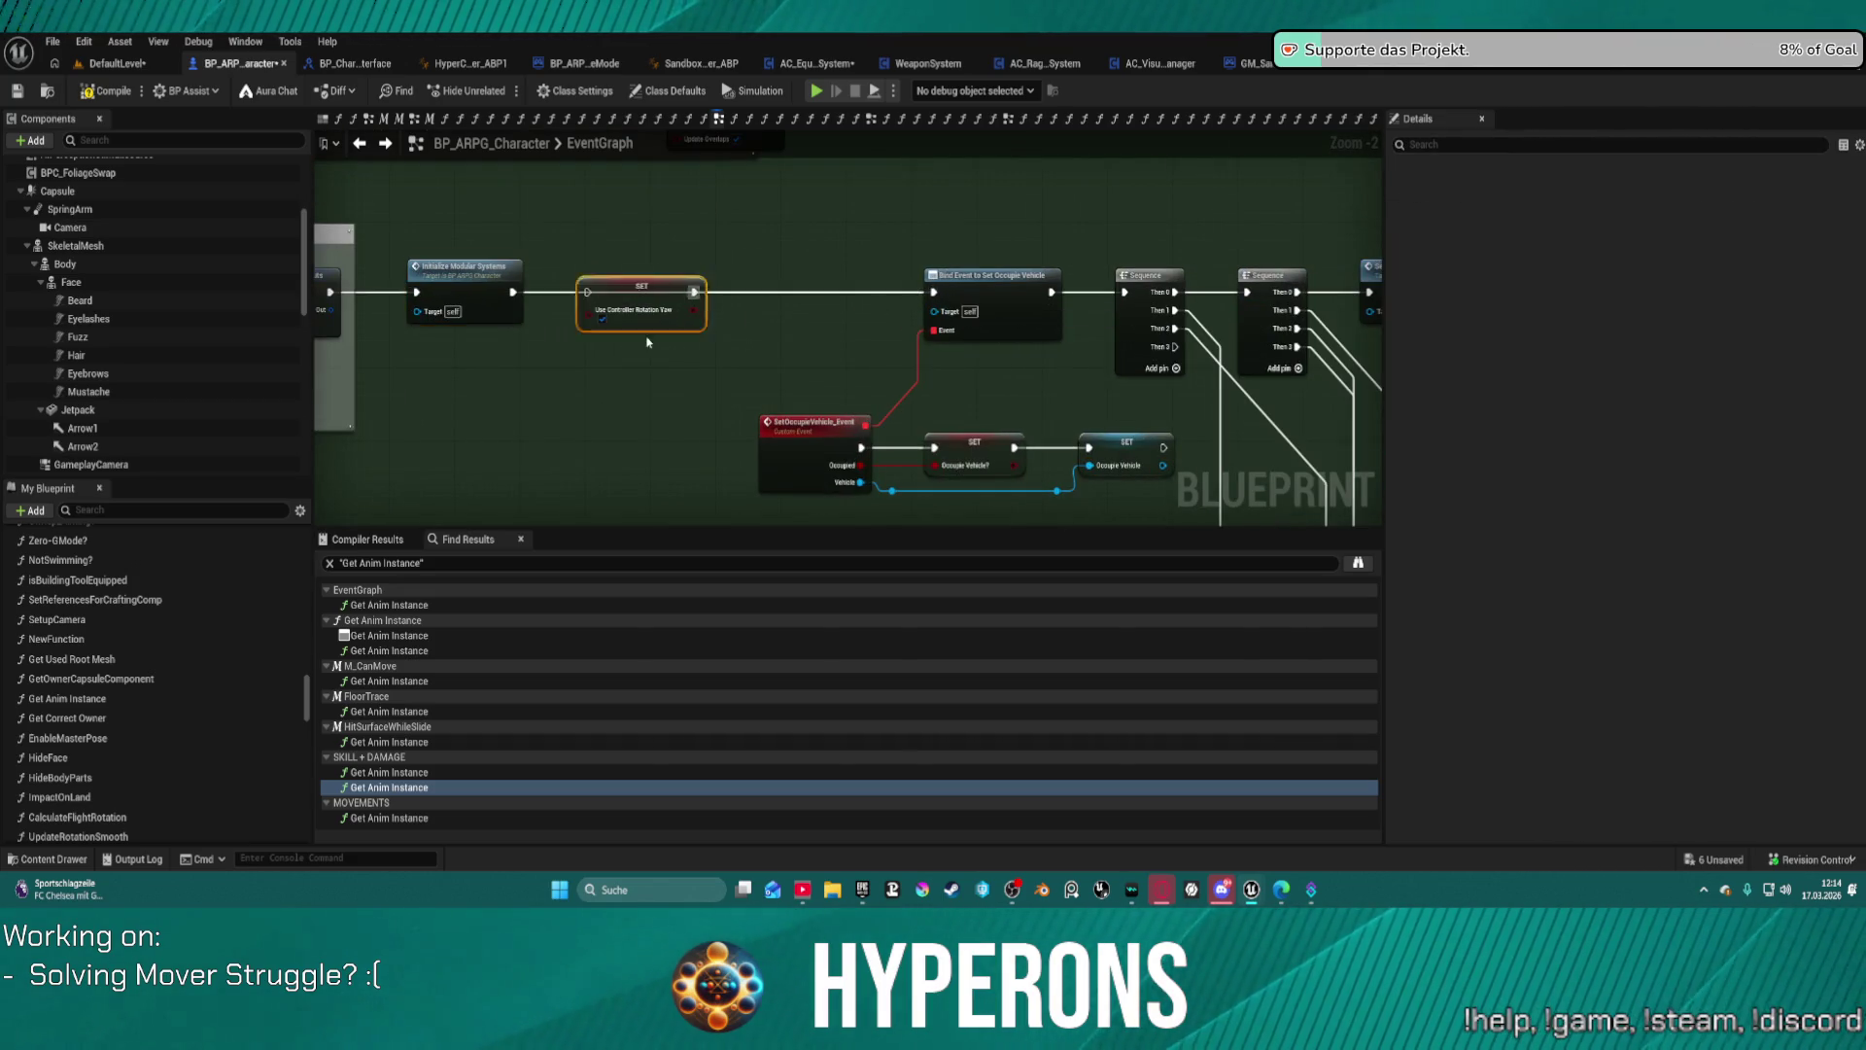
pyautogui.moveTo(641, 309); pyautogui.dragTo(656, 362)
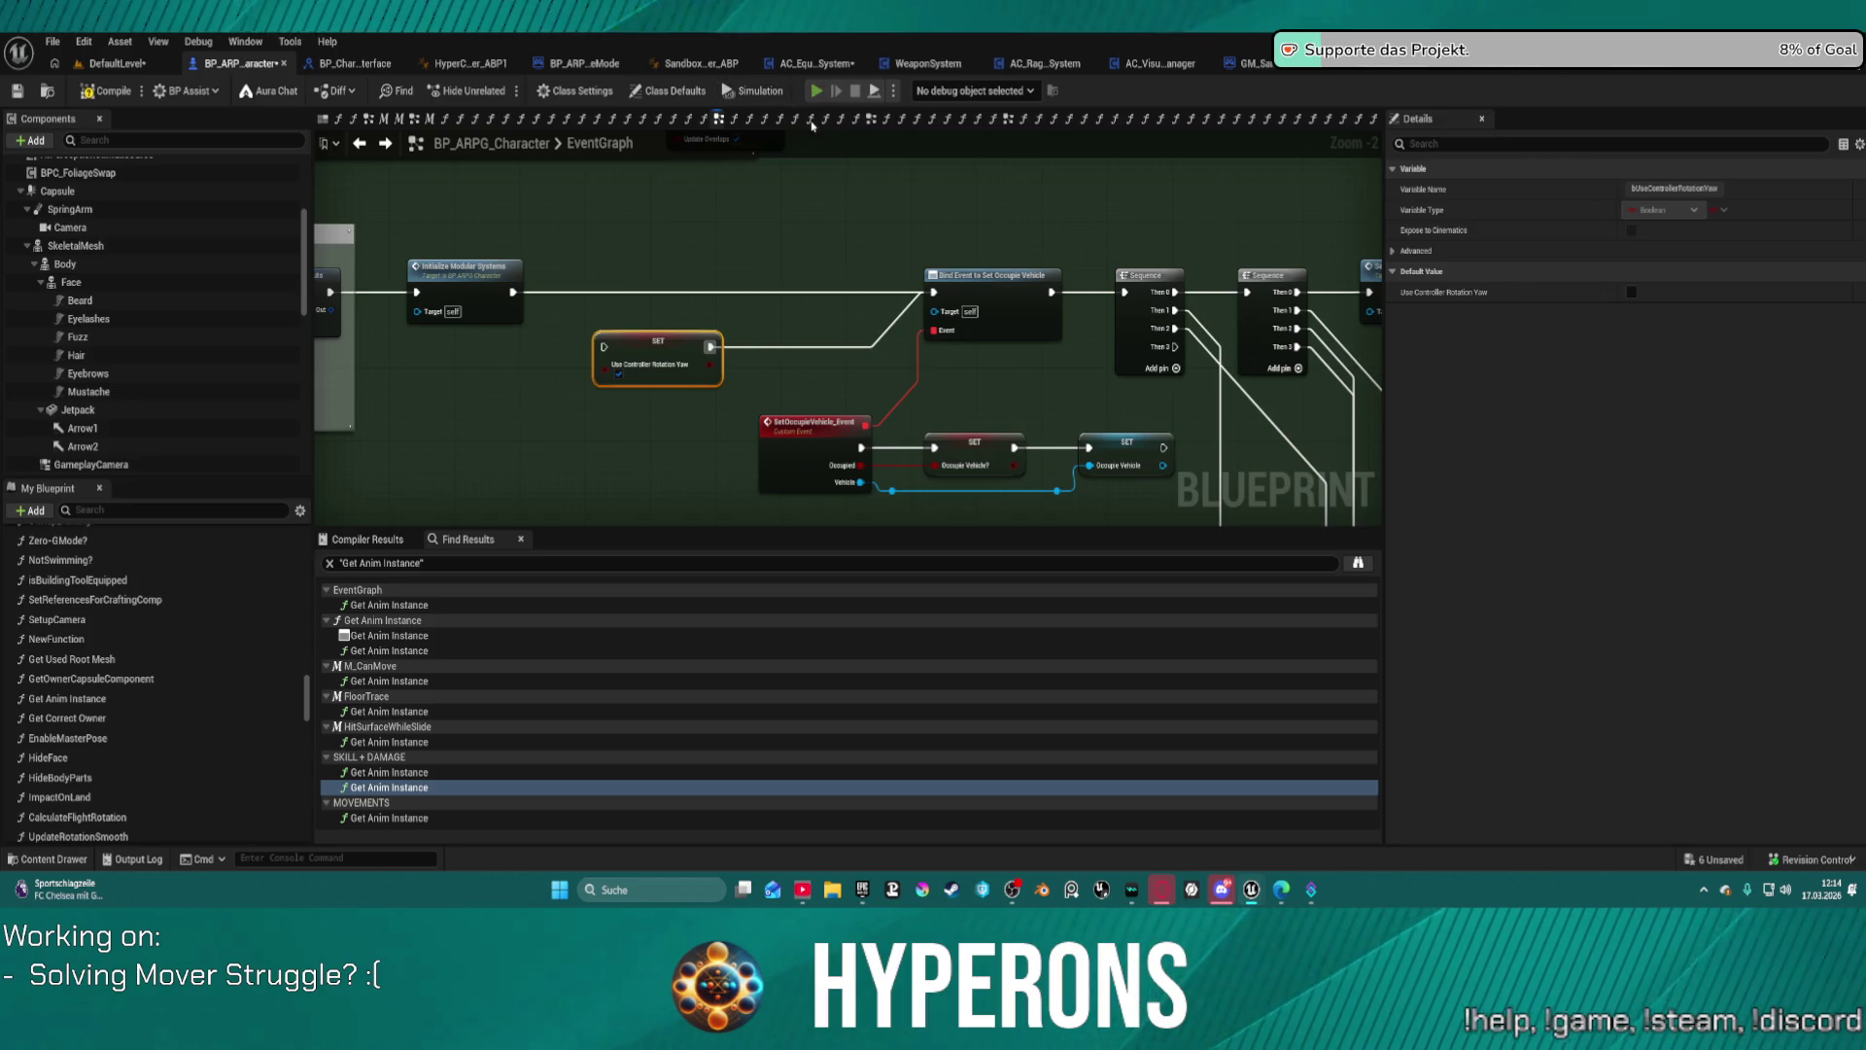
pyautogui.press('F7')
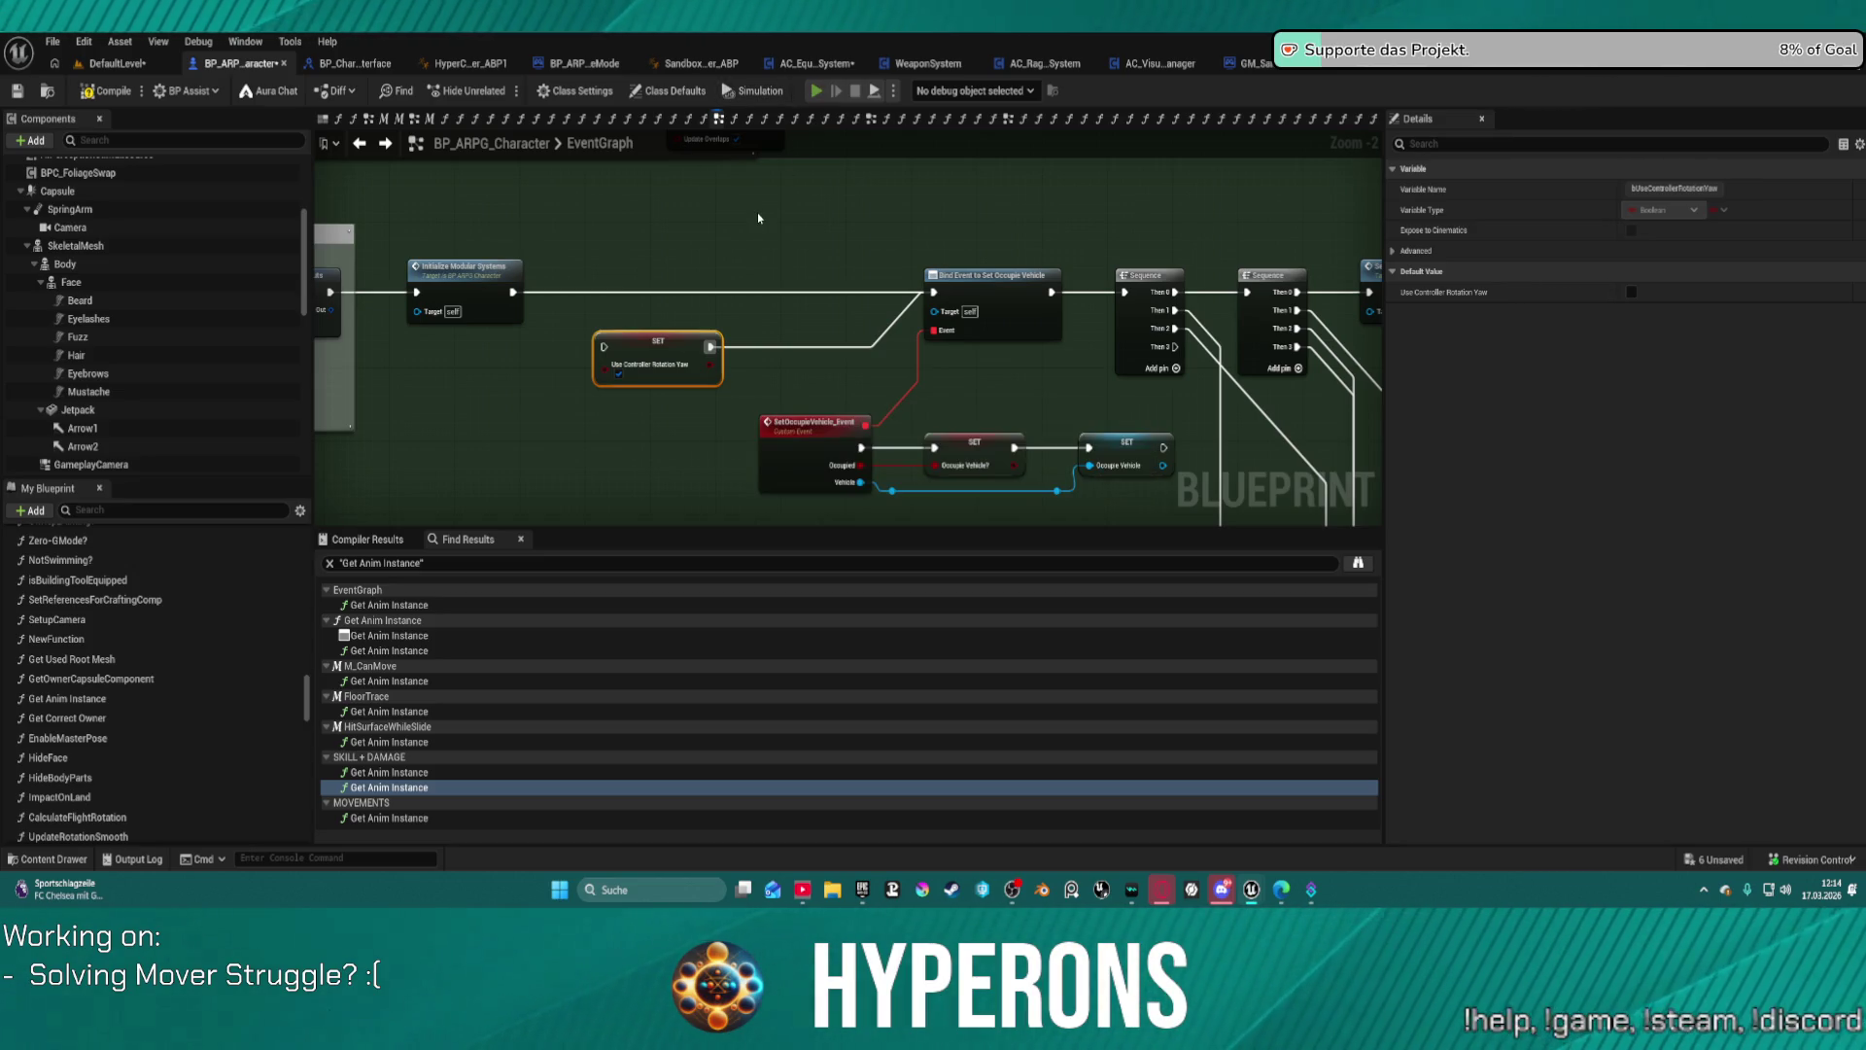
pyautogui.hotkey('alt', 'p')
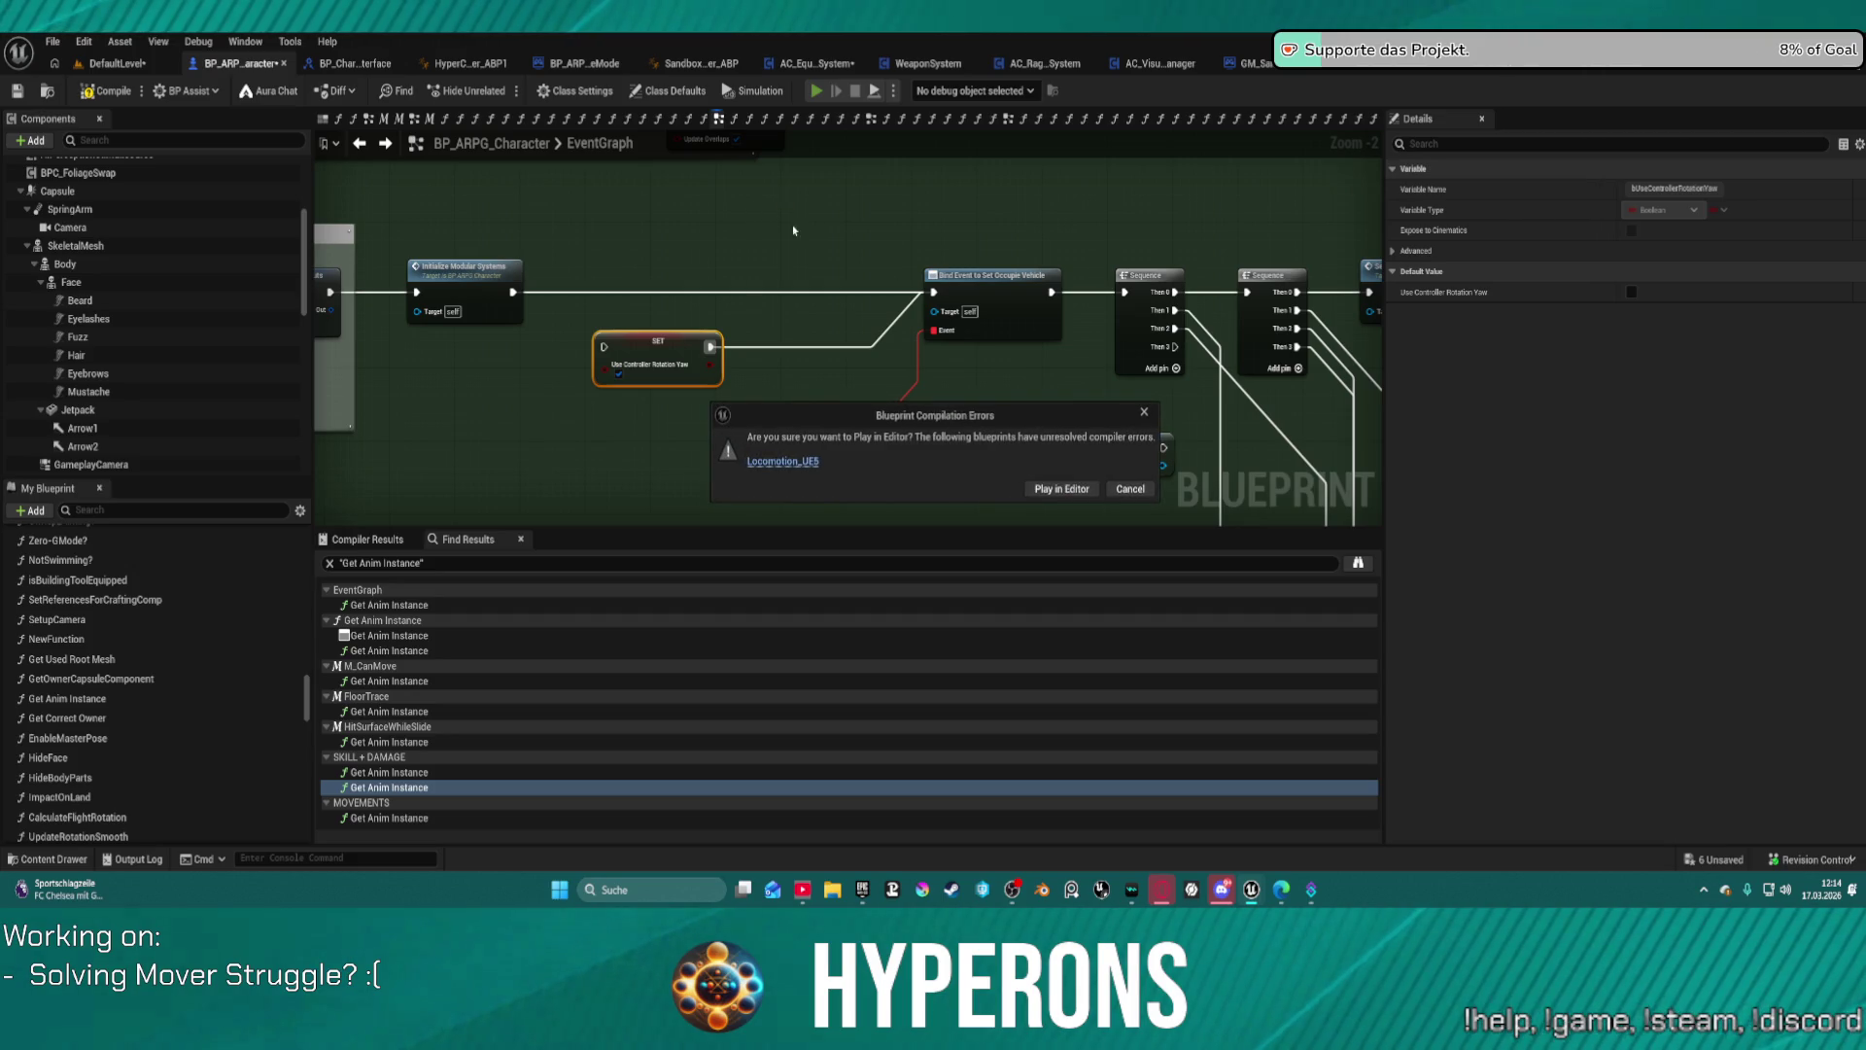
# Step: Play in Editor despite the compile errors, then end the session with Esc
pyautogui.click(1060, 488)
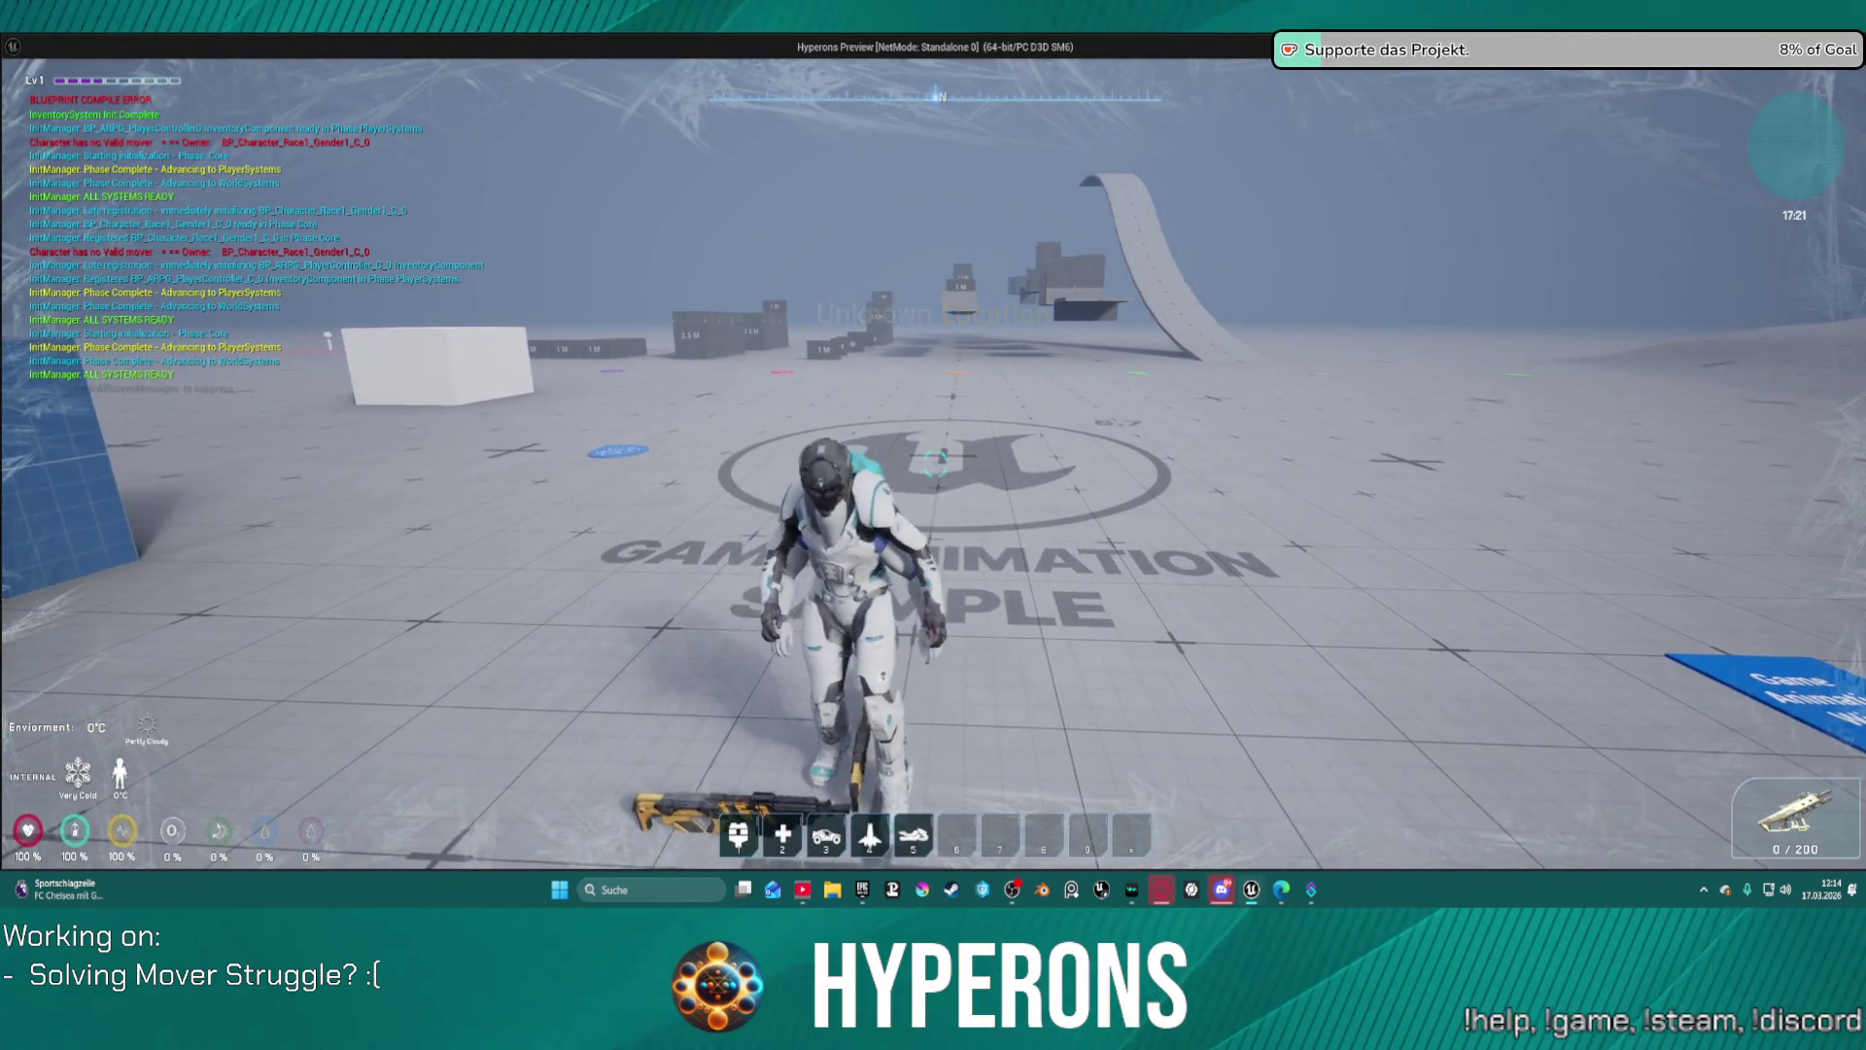
pyautogui.press('Escape')
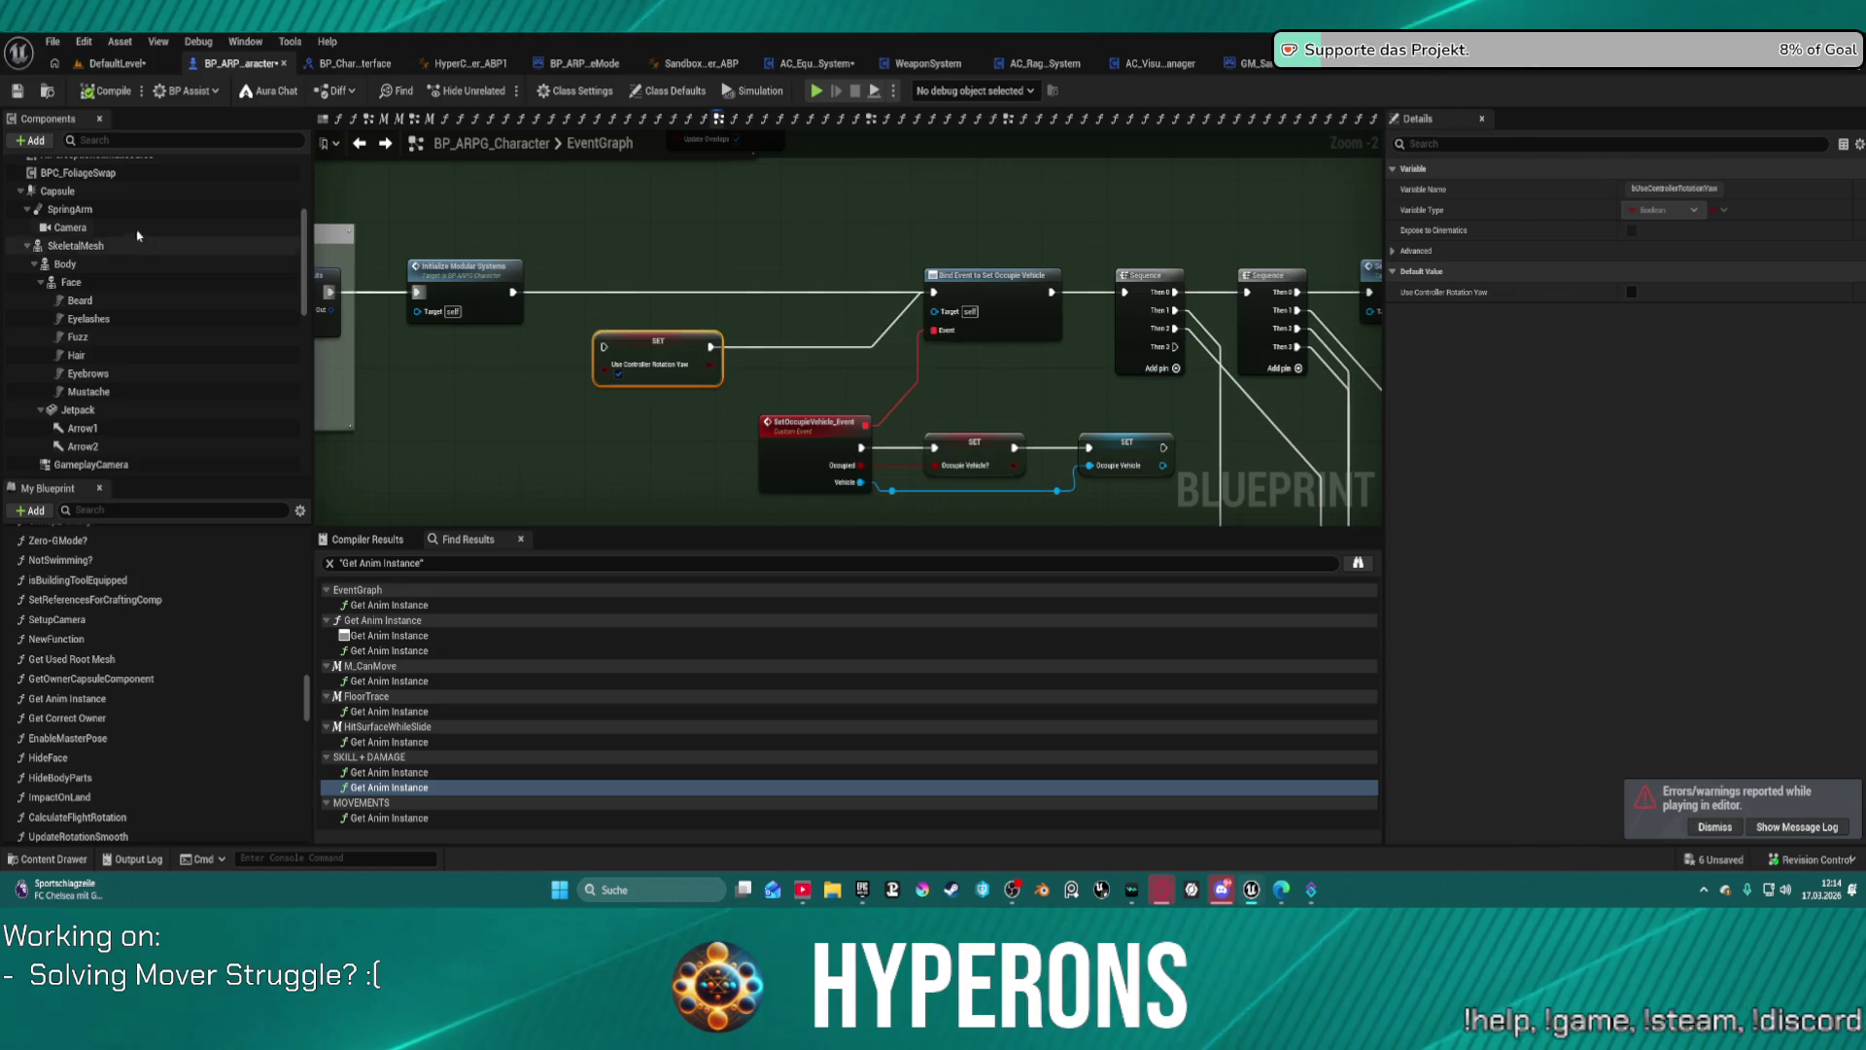
# Step: Set the GameplayCamera component's Camera Asset to CDA_Universal, then compile with F7
pyautogui.scroll(-2, 175, 223)
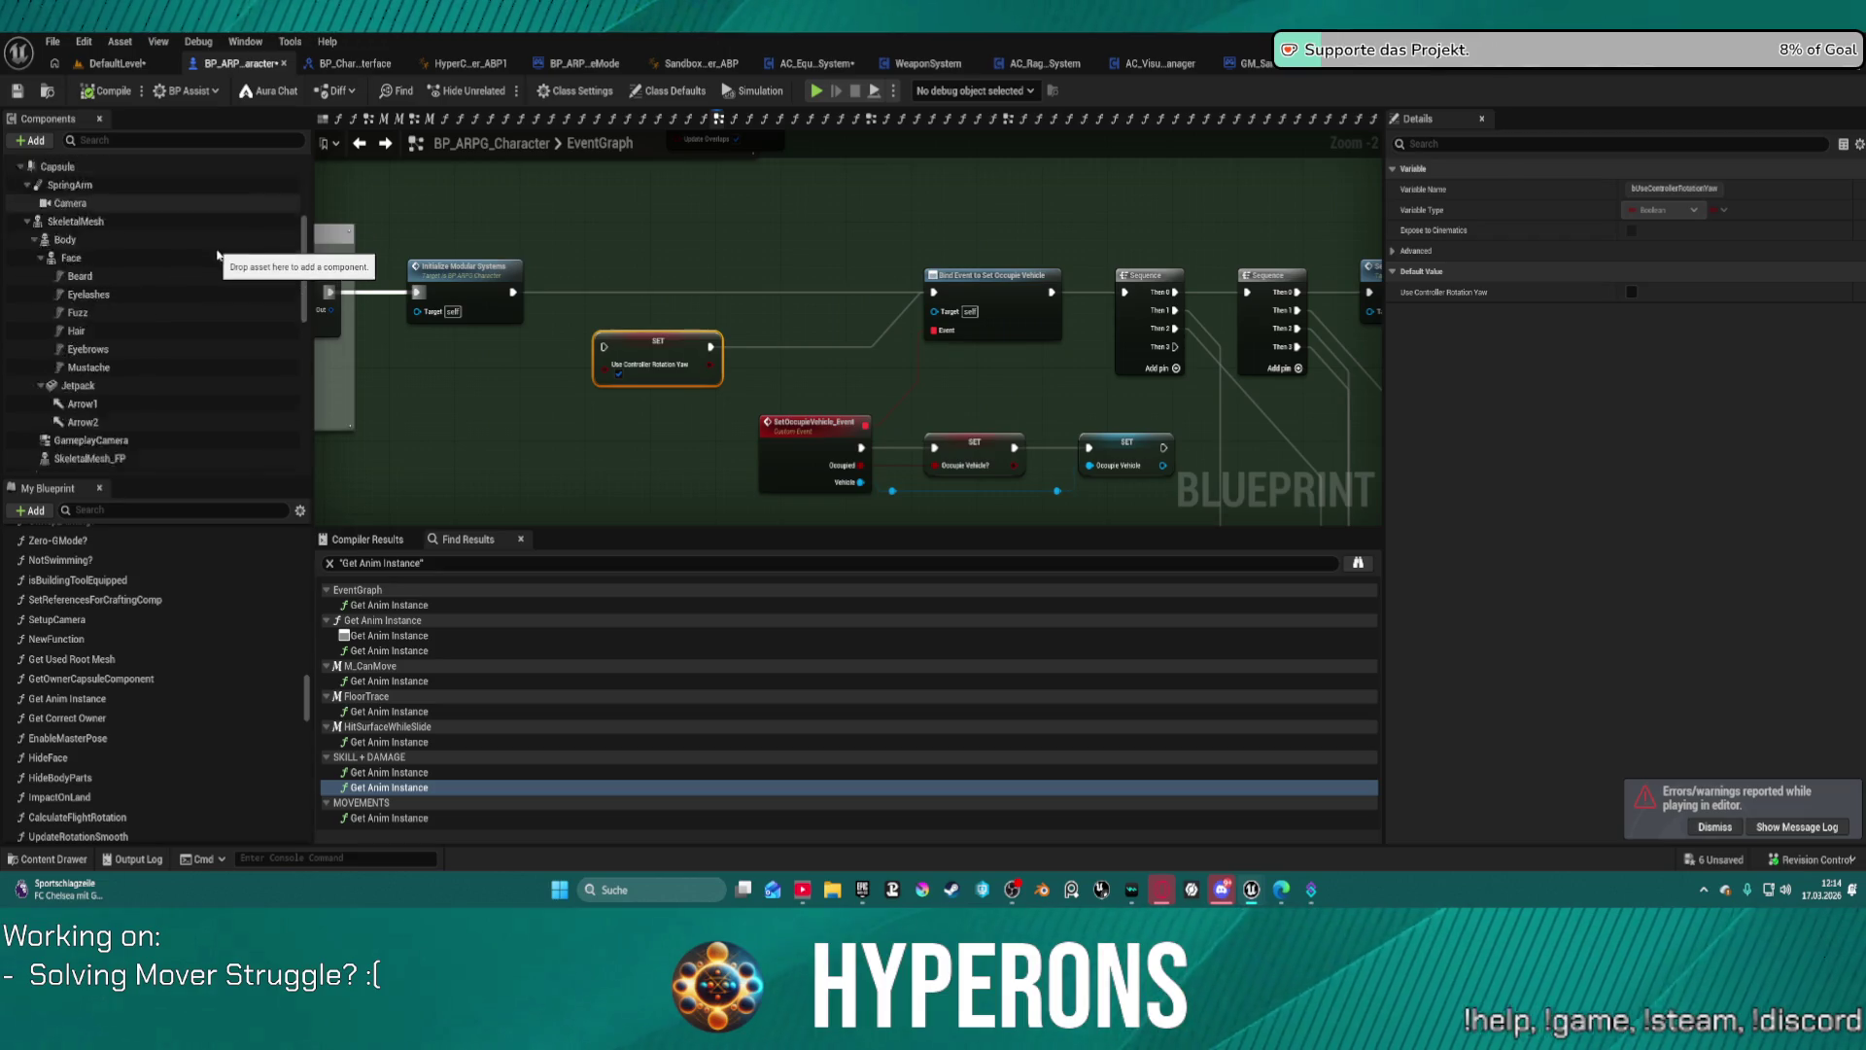
pyautogui.scroll(-5, 217, 255)
pyautogui.click(217, 246)
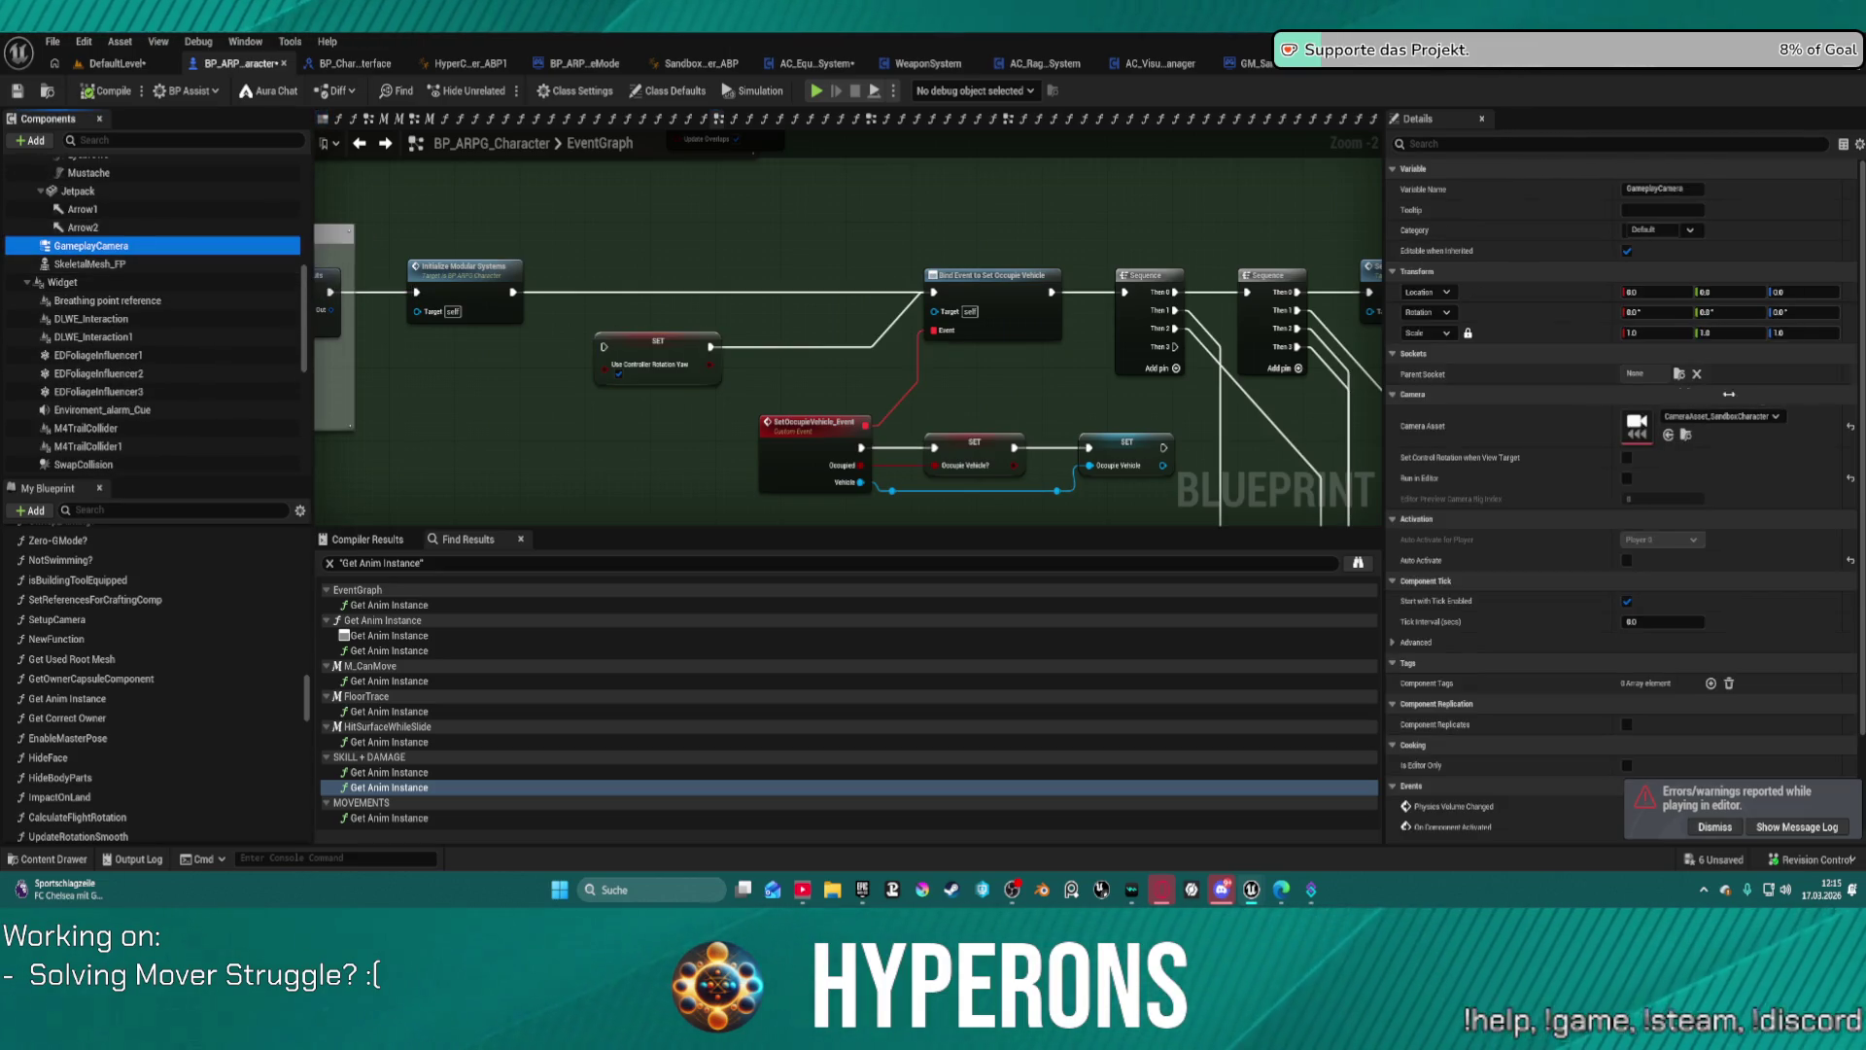
pyautogui.click(1732, 424)
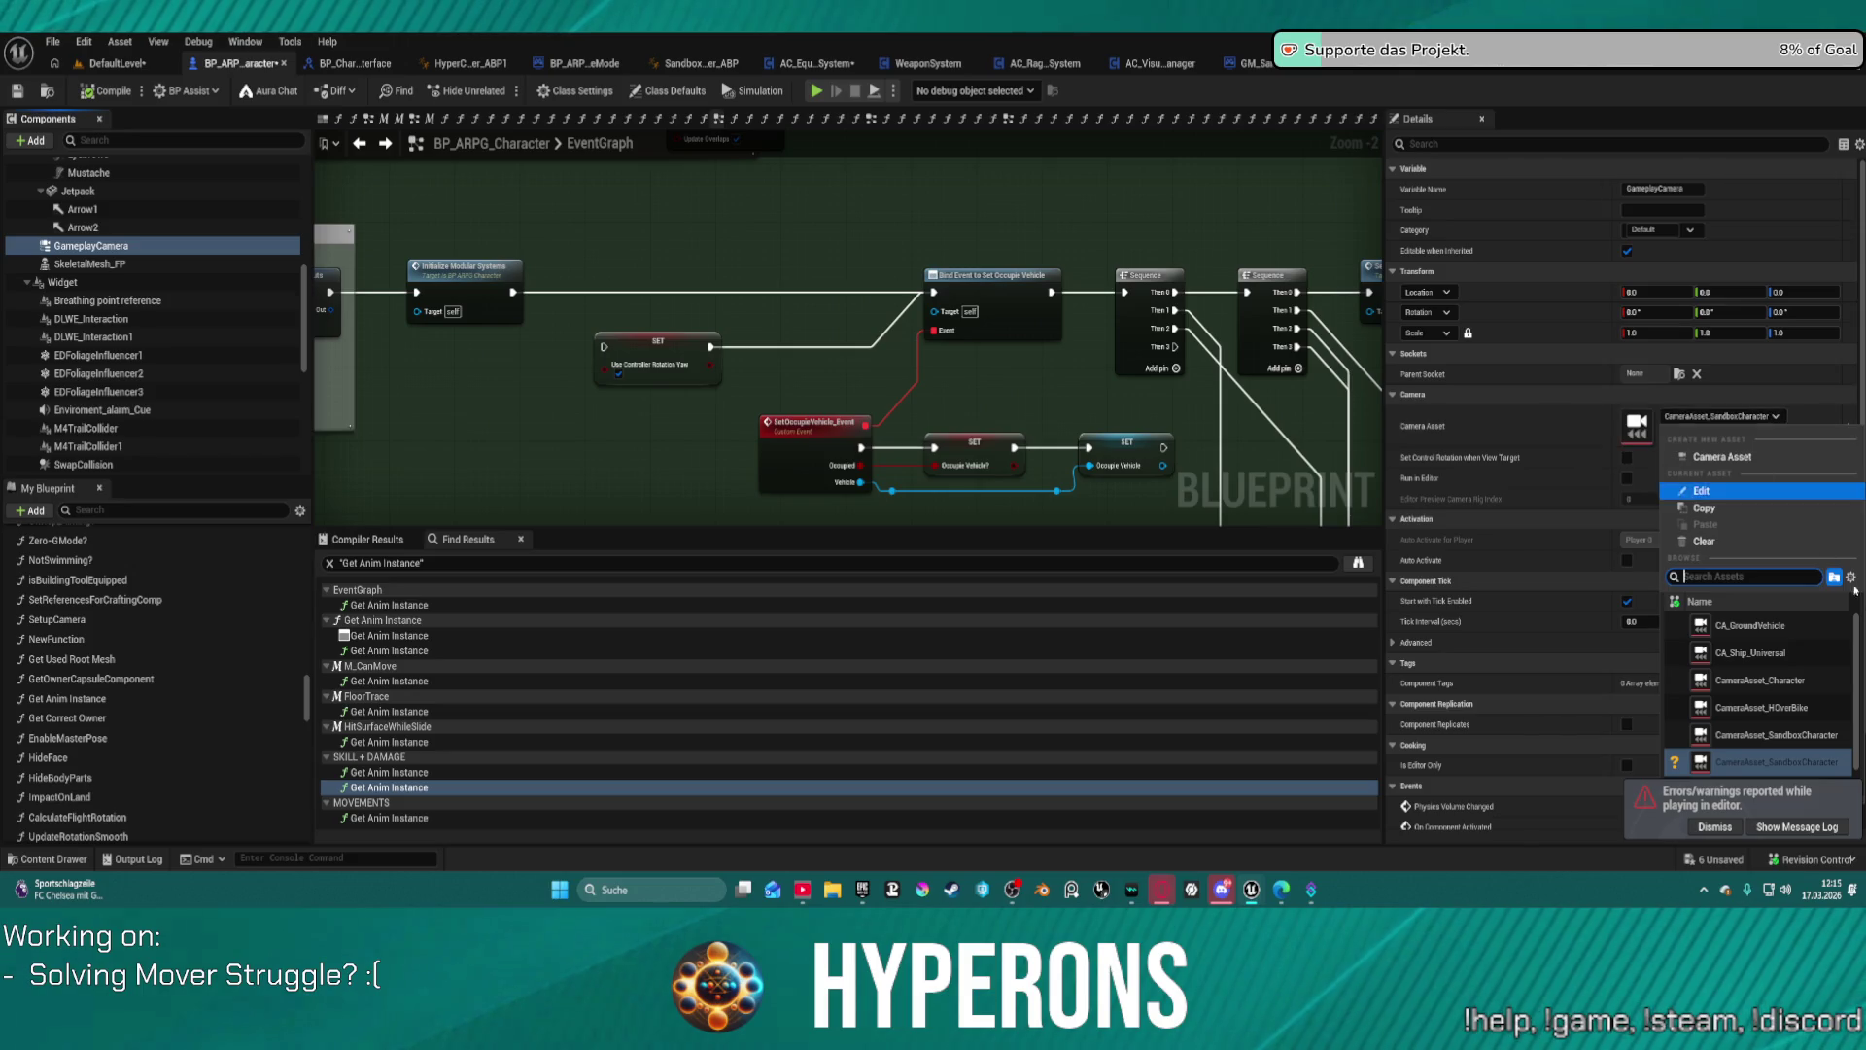
pyautogui.scroll(-1, 1806, 748)
pyautogui.click(1807, 755)
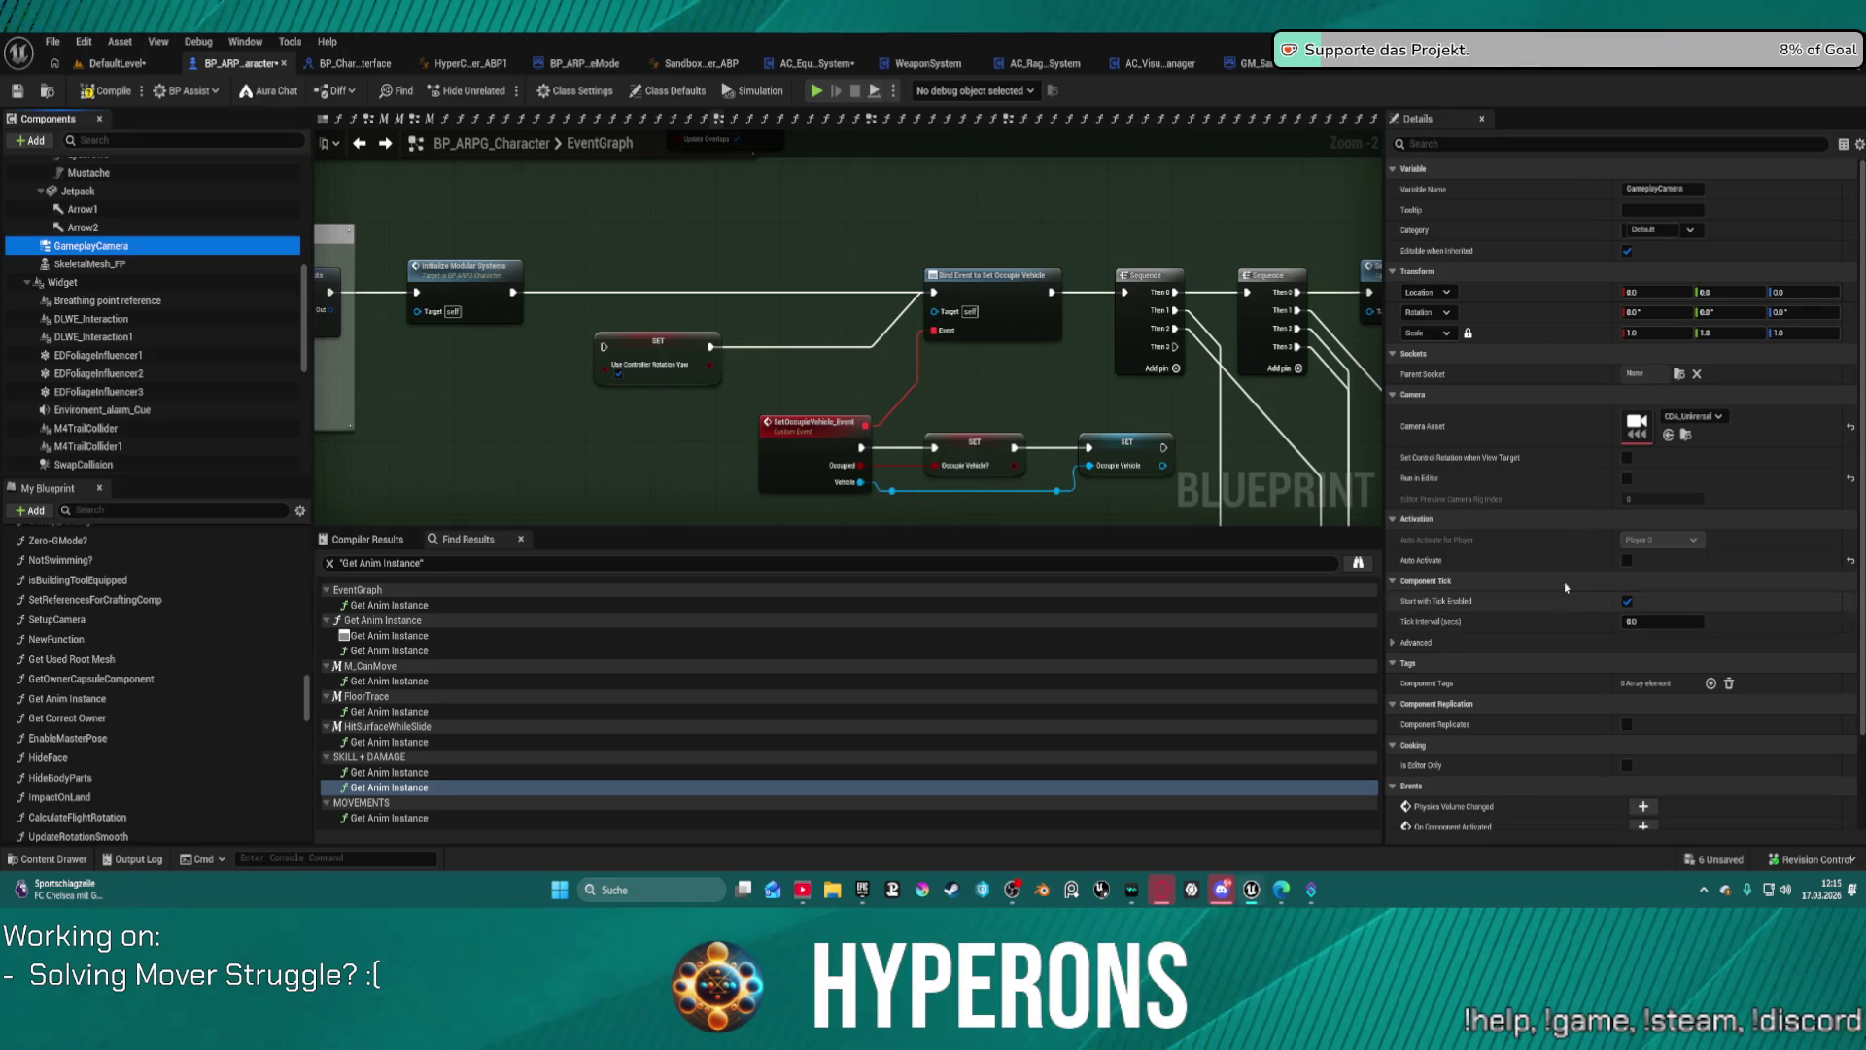
pyautogui.click(935, 205)
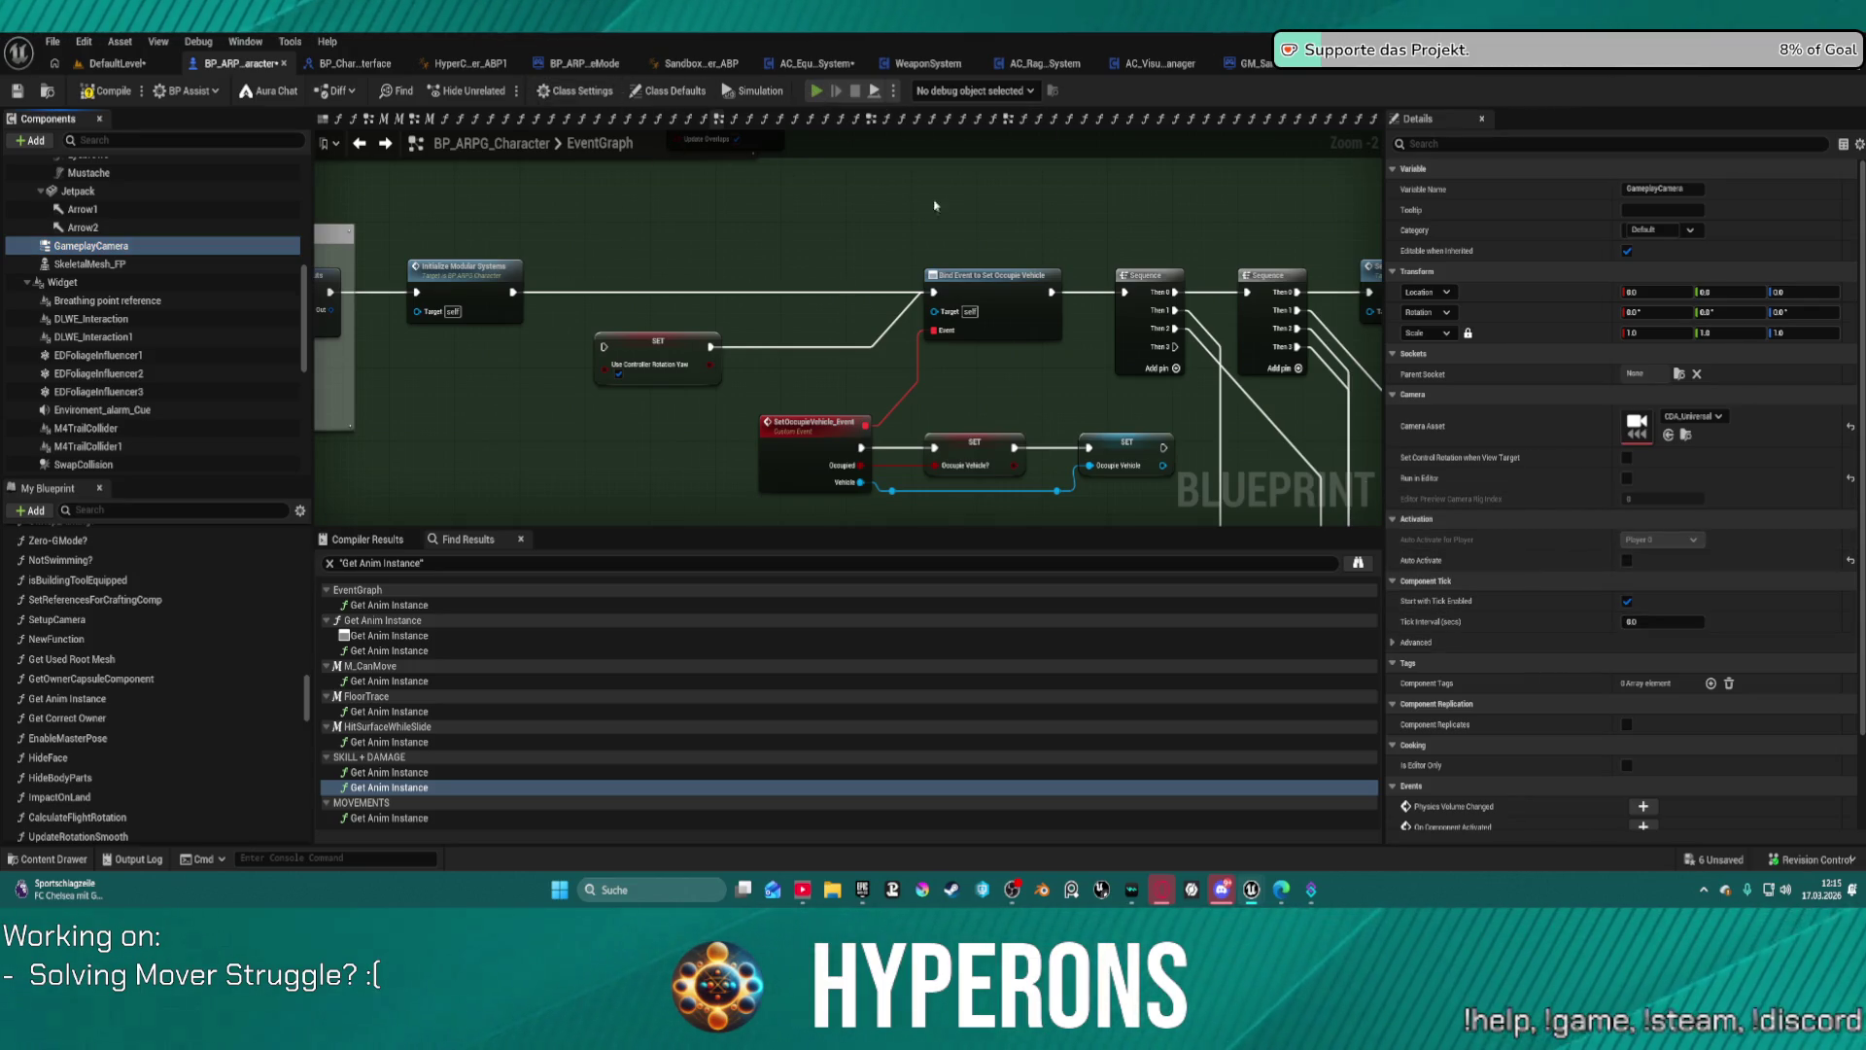
pyautogui.press('F7')
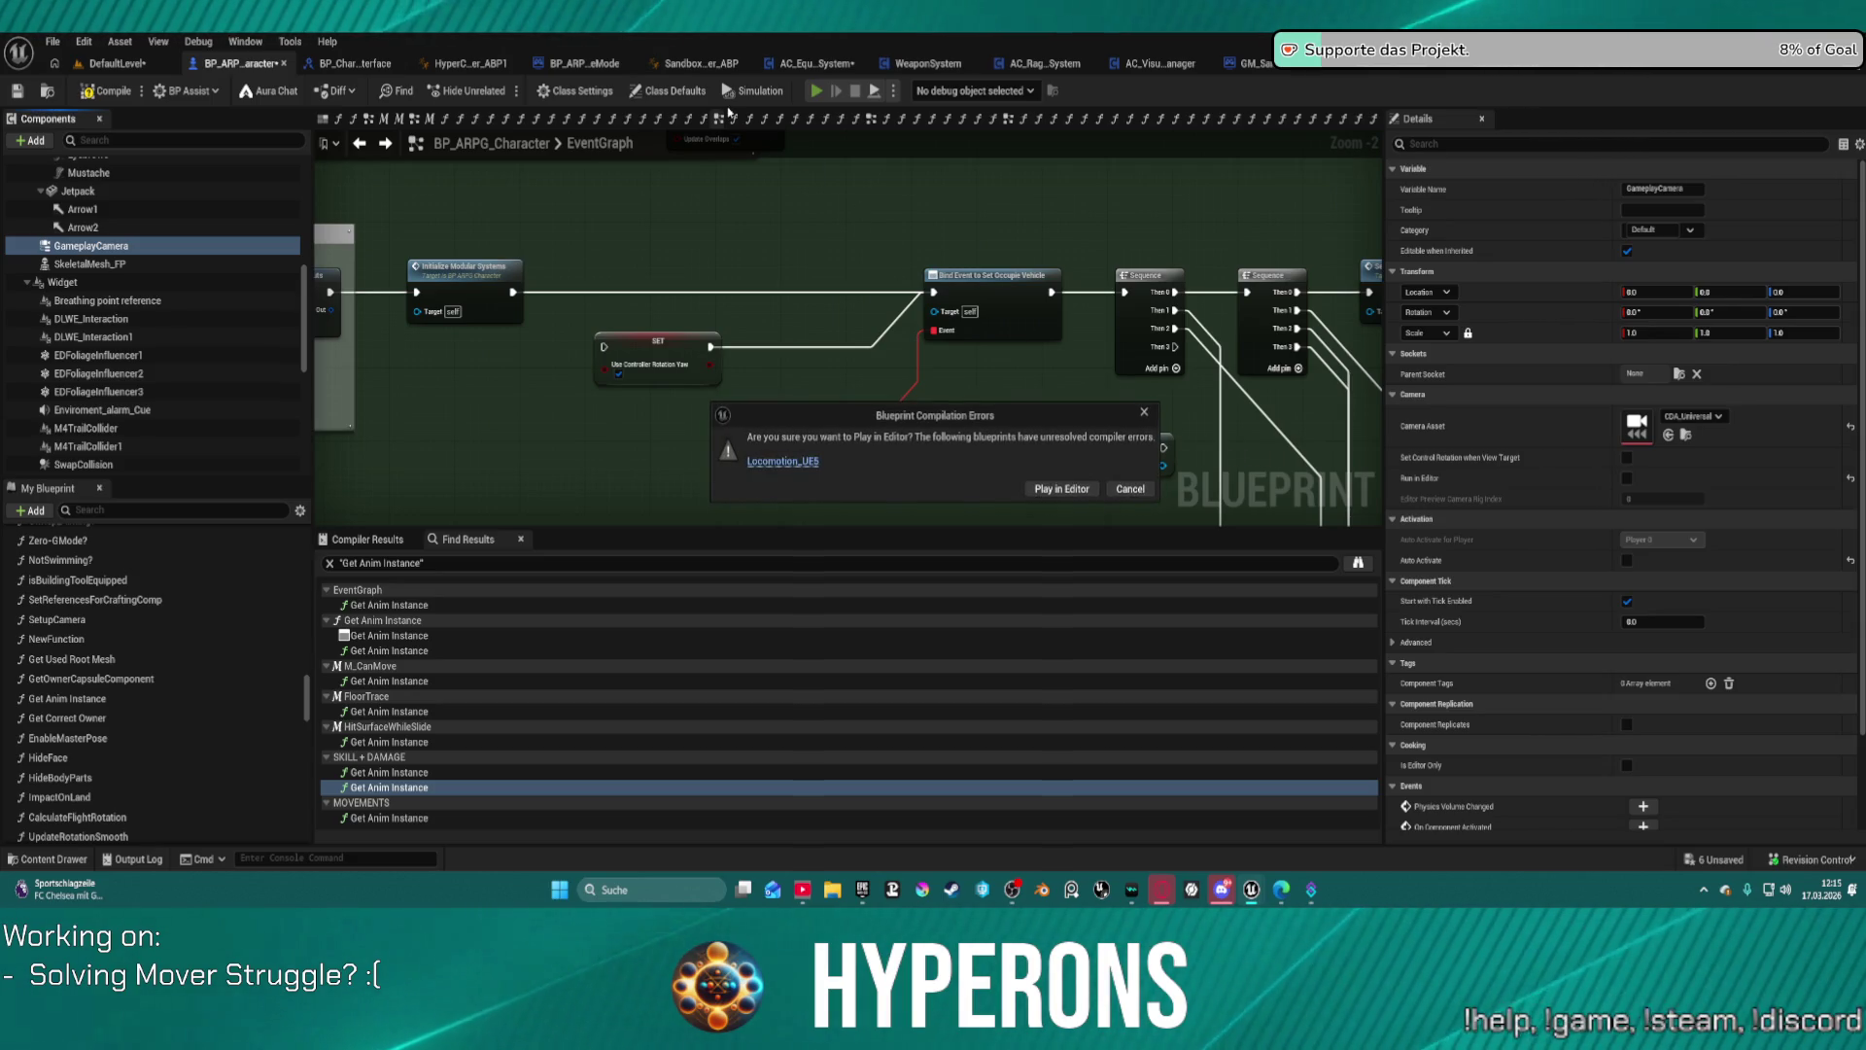
# Step: Play in Editor despite the errors, walk the character toward the camera, then stop
pyautogui.click(1077, 488)
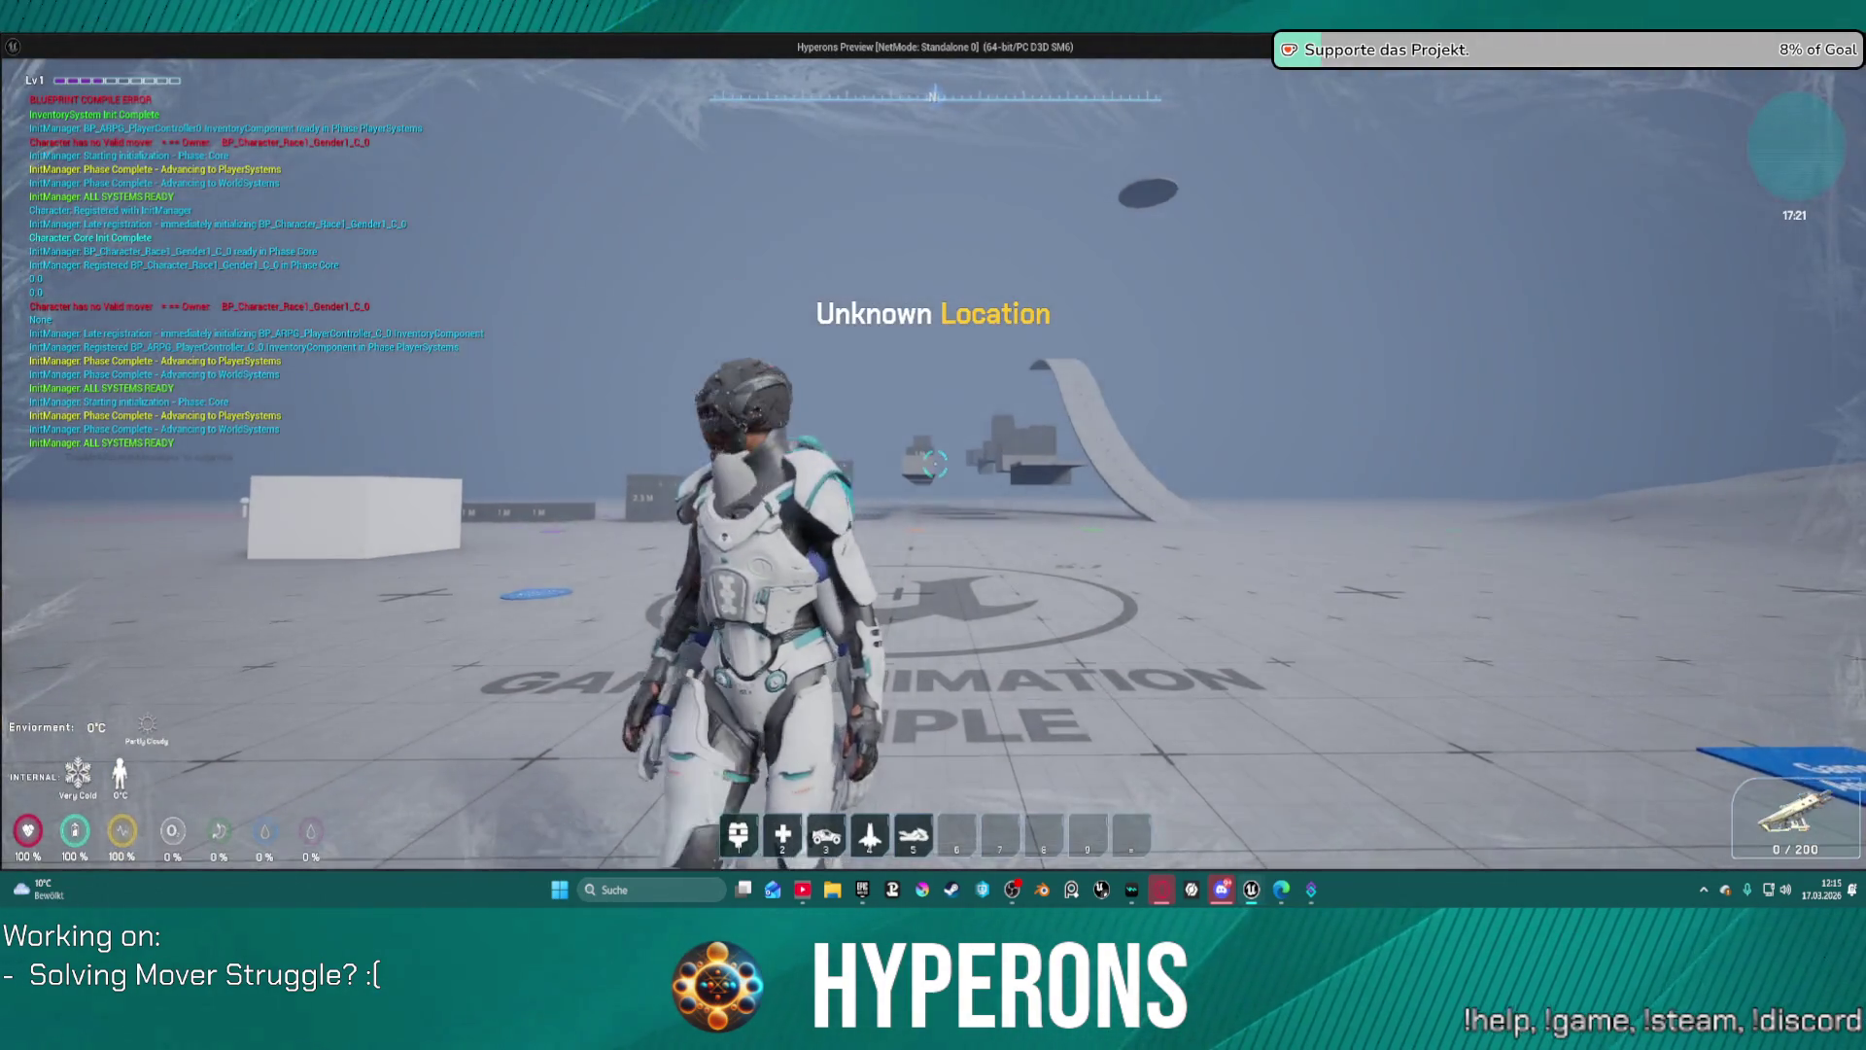
pyautogui.press('s')
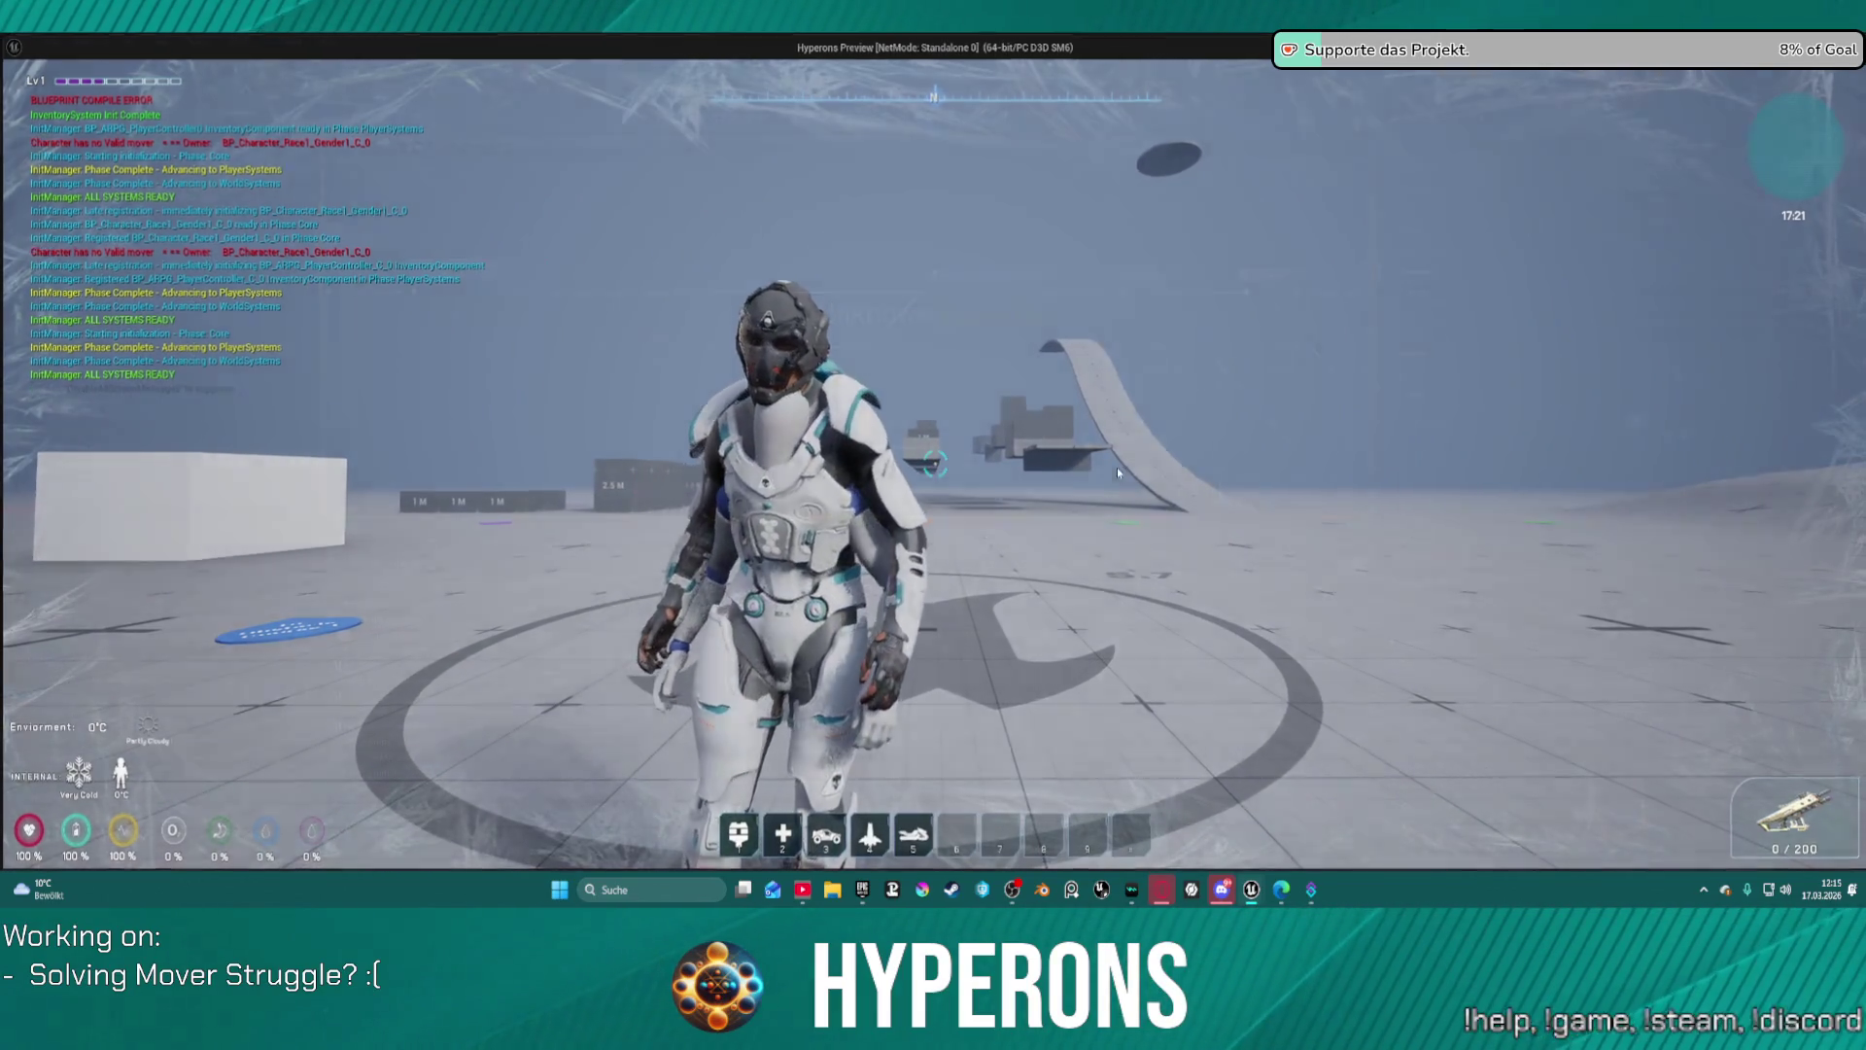
pyautogui.press('Escape')
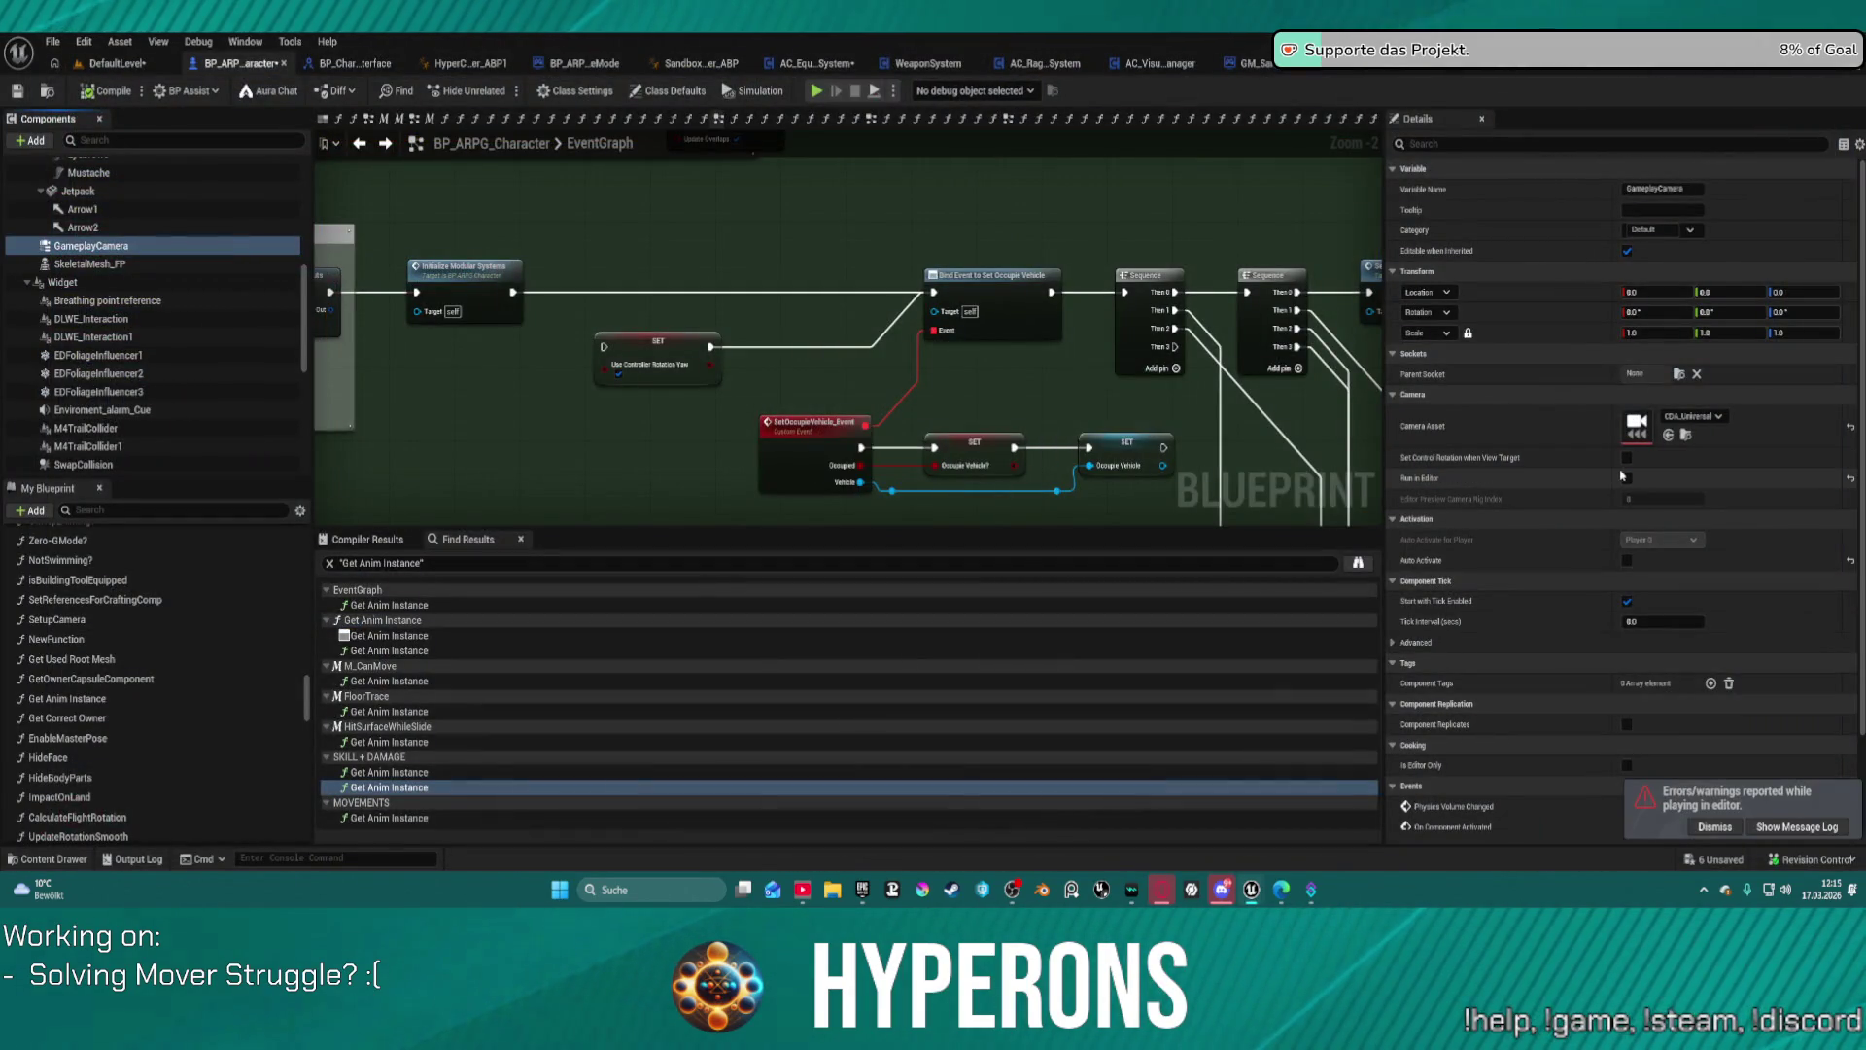
# Step: Enable Set Control Rotation when View Target on the GameplayCamera, compile, and launch play
pyautogui.click(1629, 459)
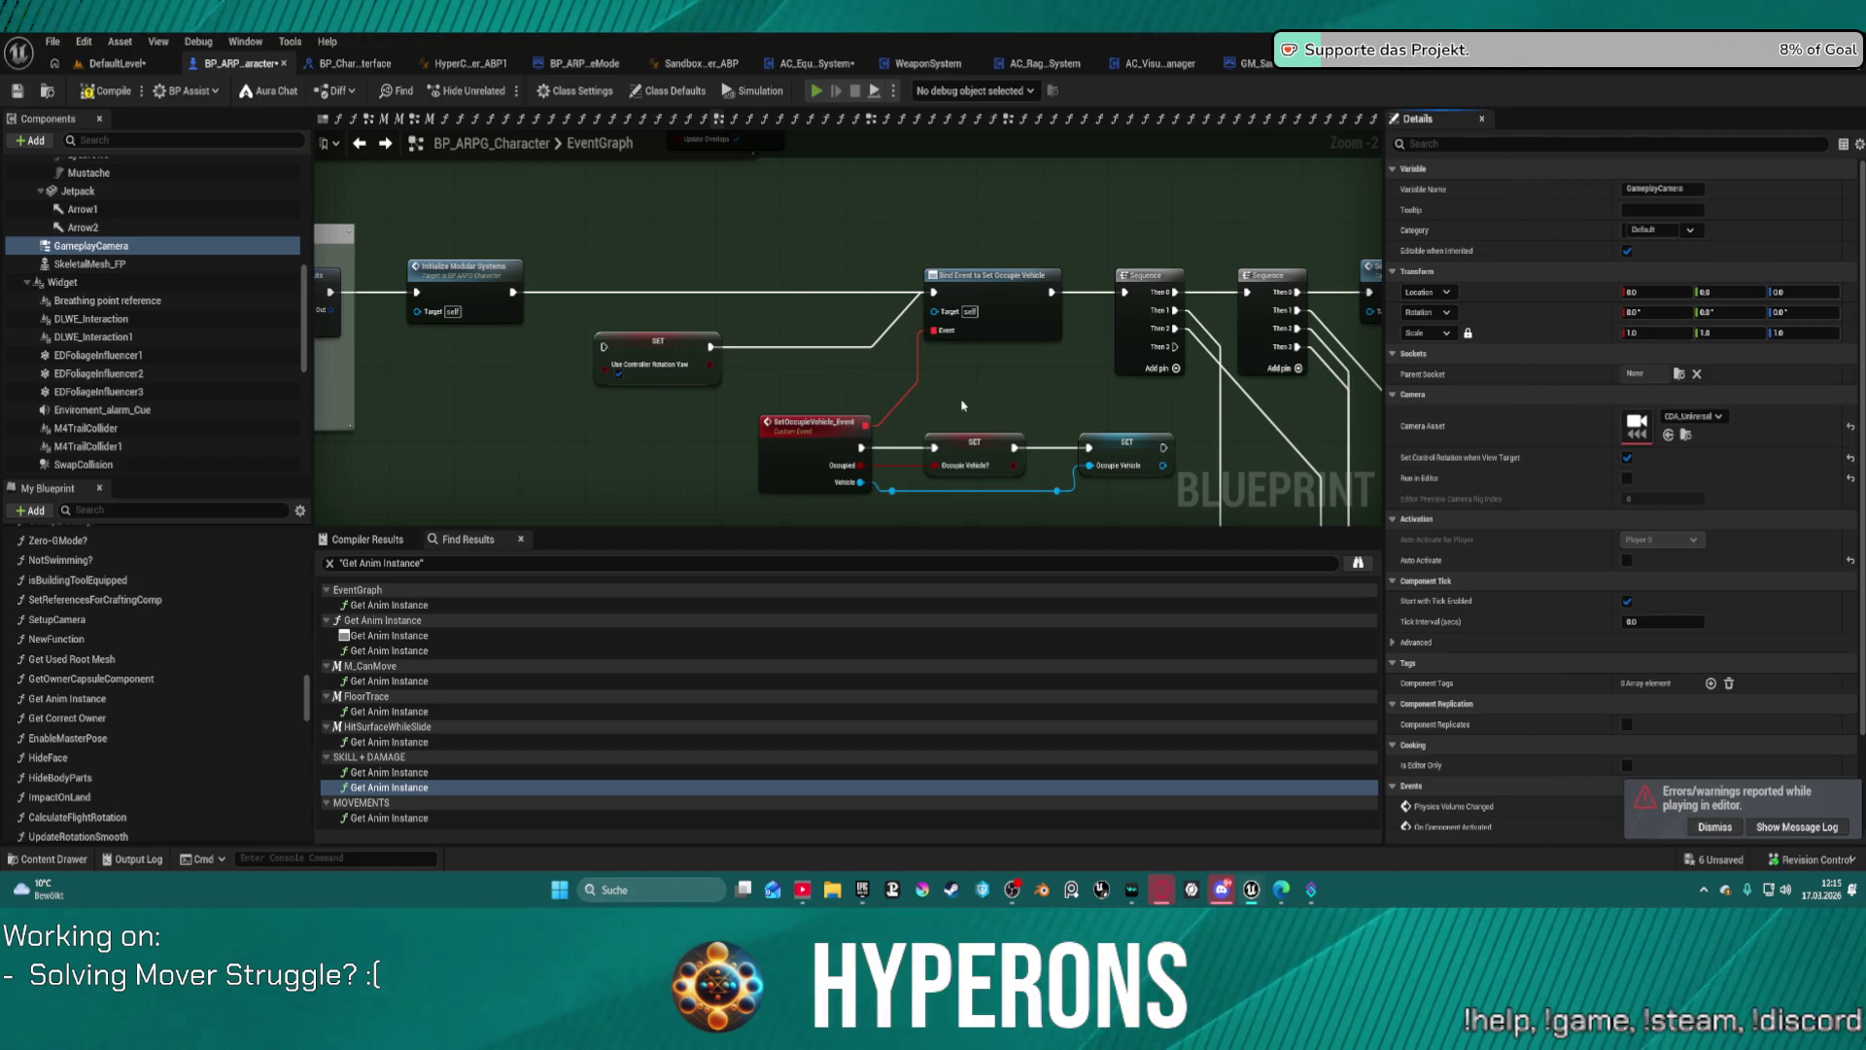
pyautogui.press('F7')
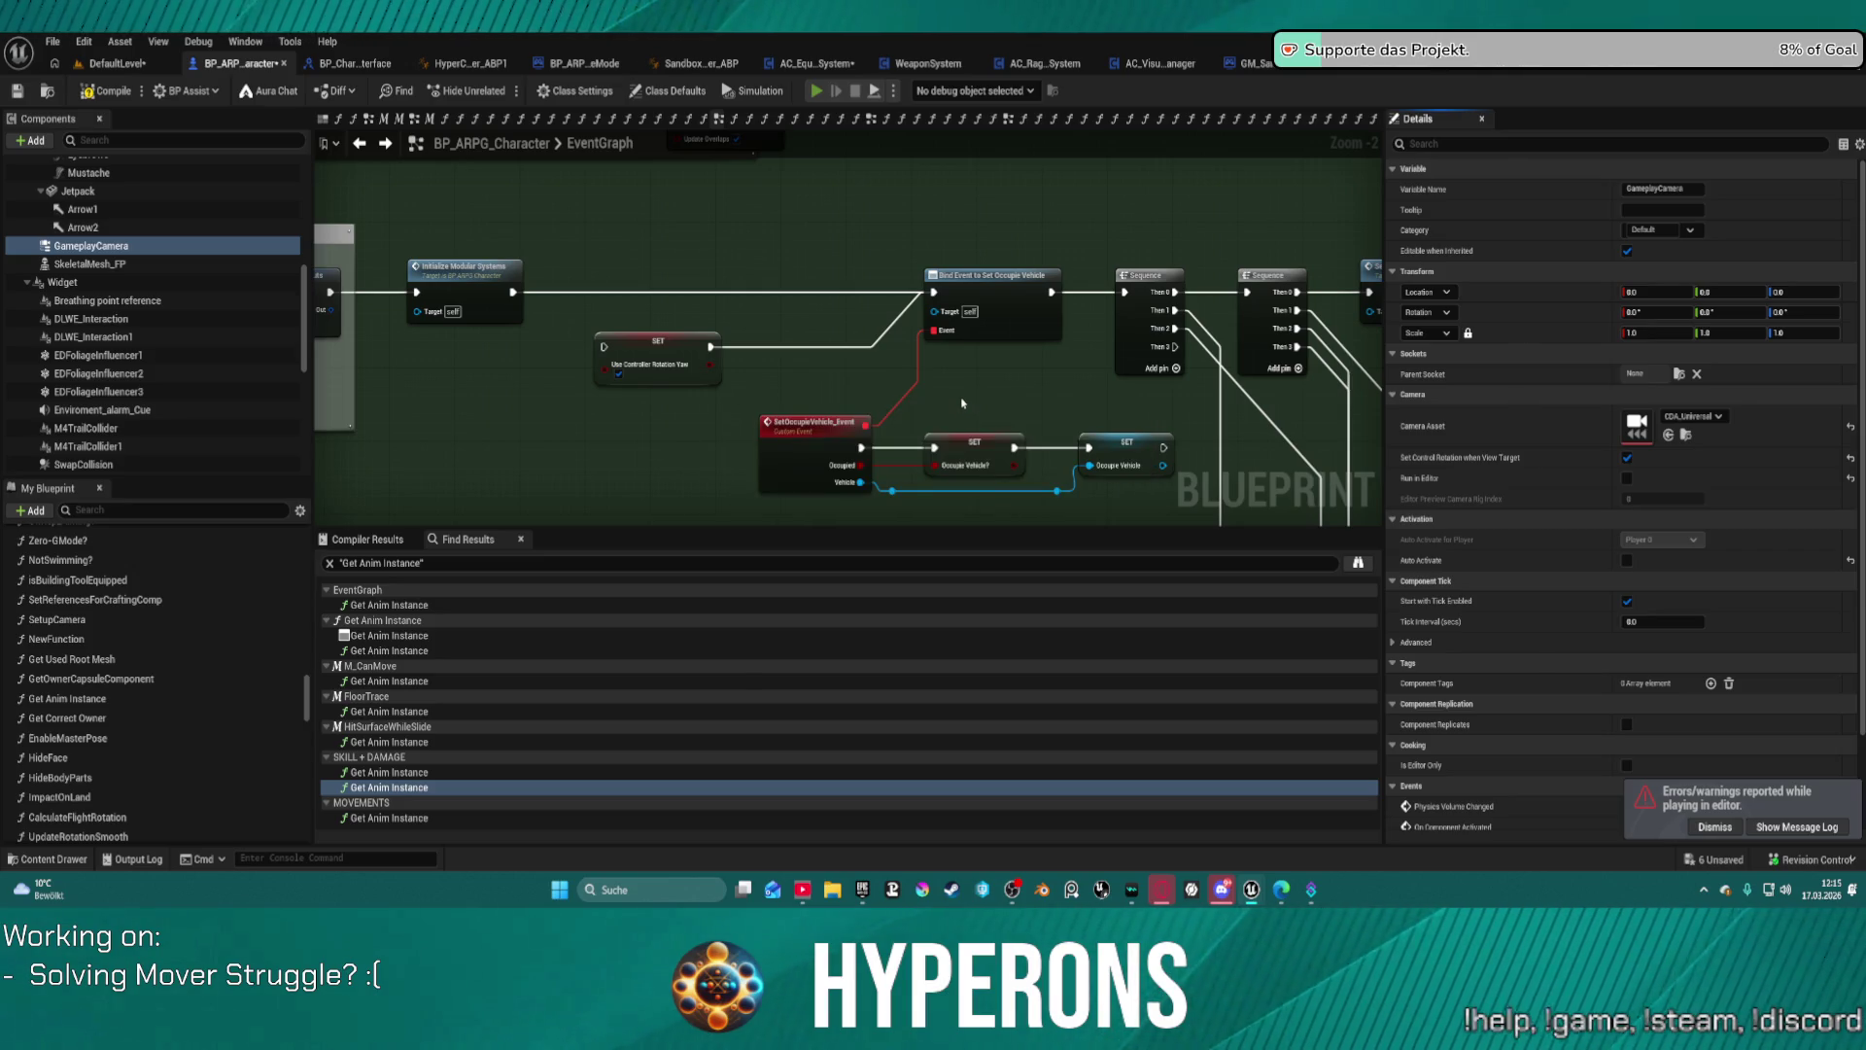
pyautogui.hotkey('alt', 'p')
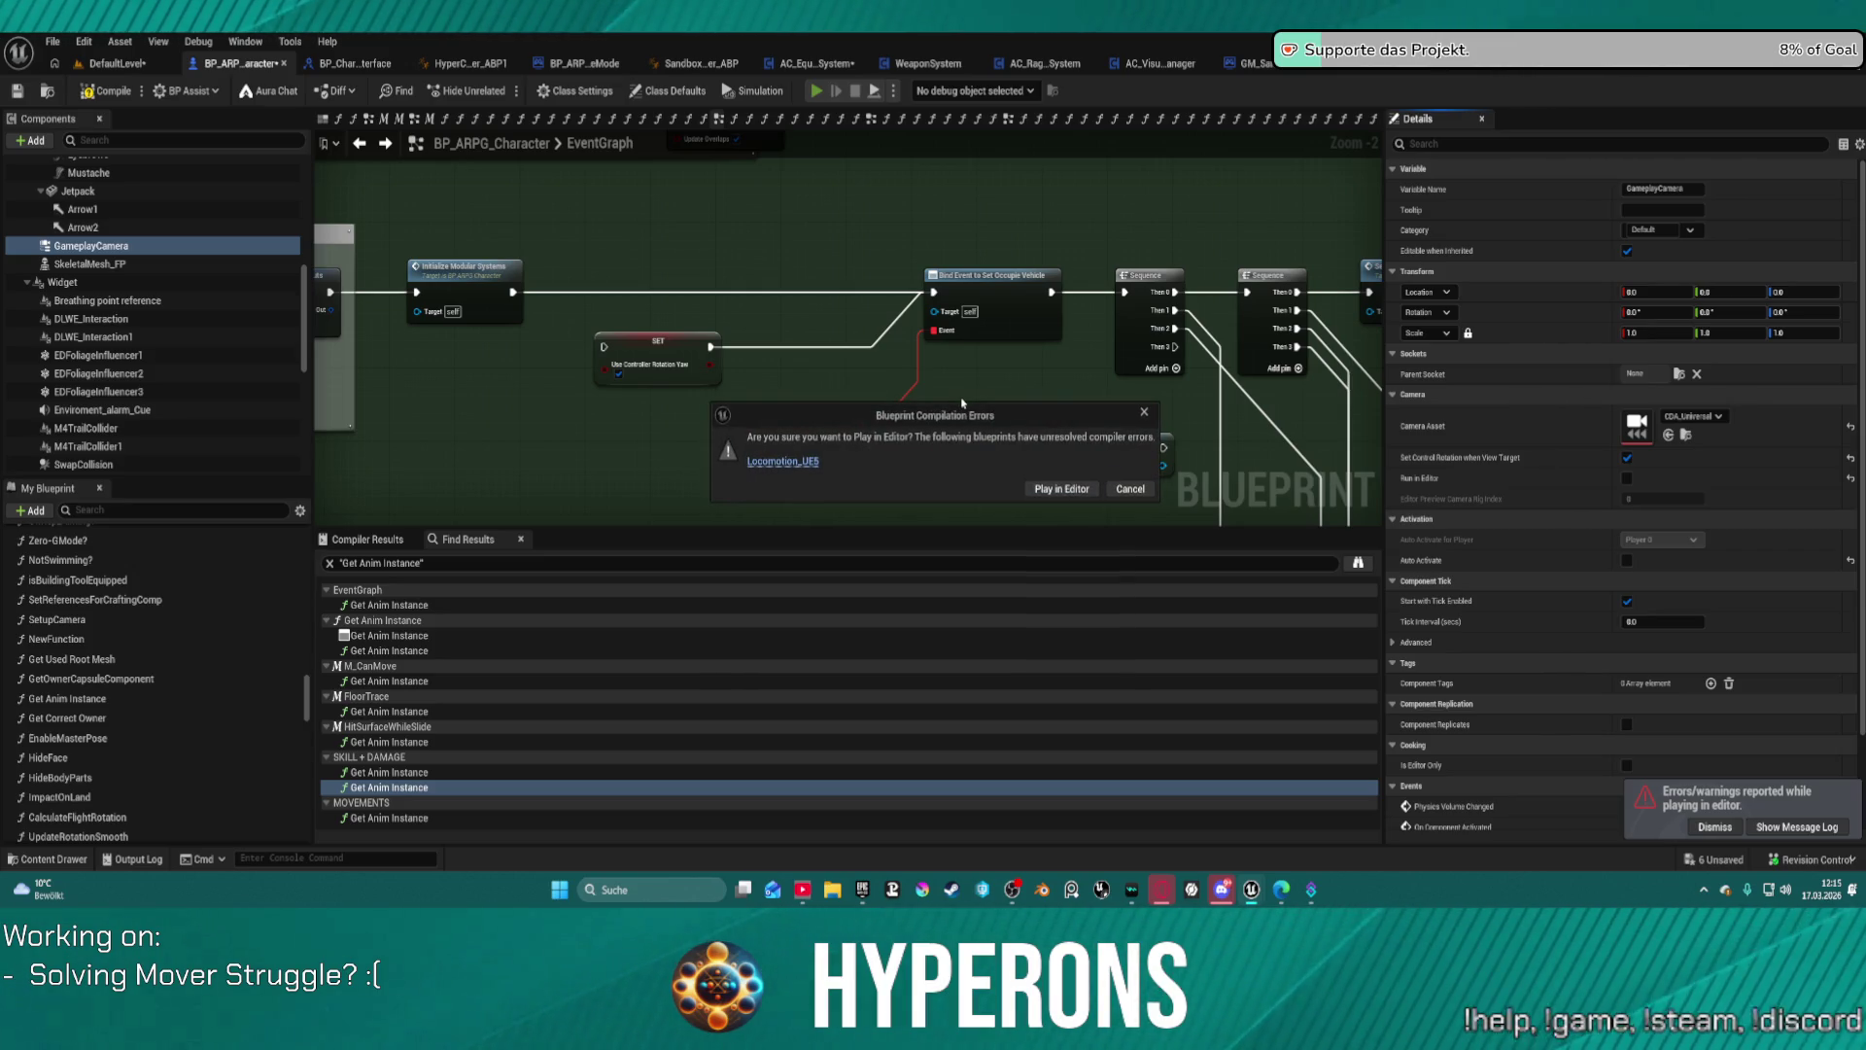
# Step: Play anyway, run forward and walk back toward the camera, then stop the test
pyautogui.click(1070, 491)
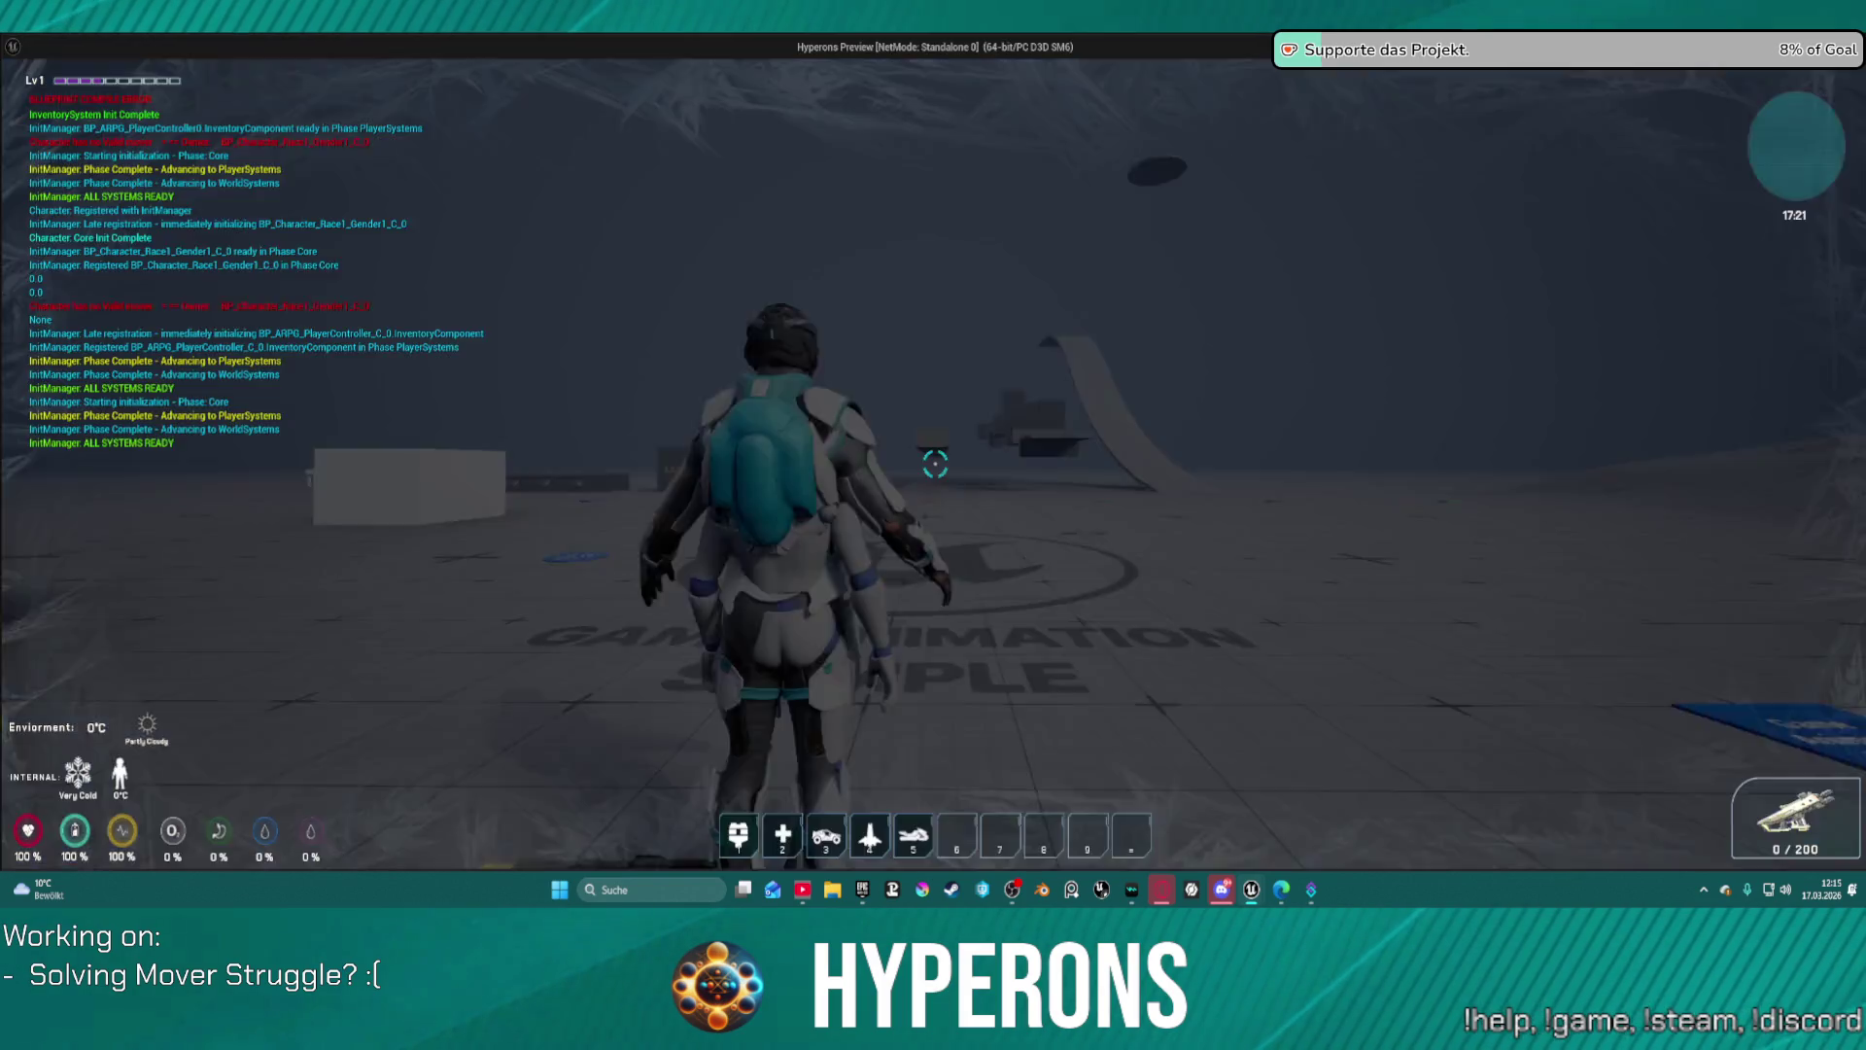
pyautogui.press('w')
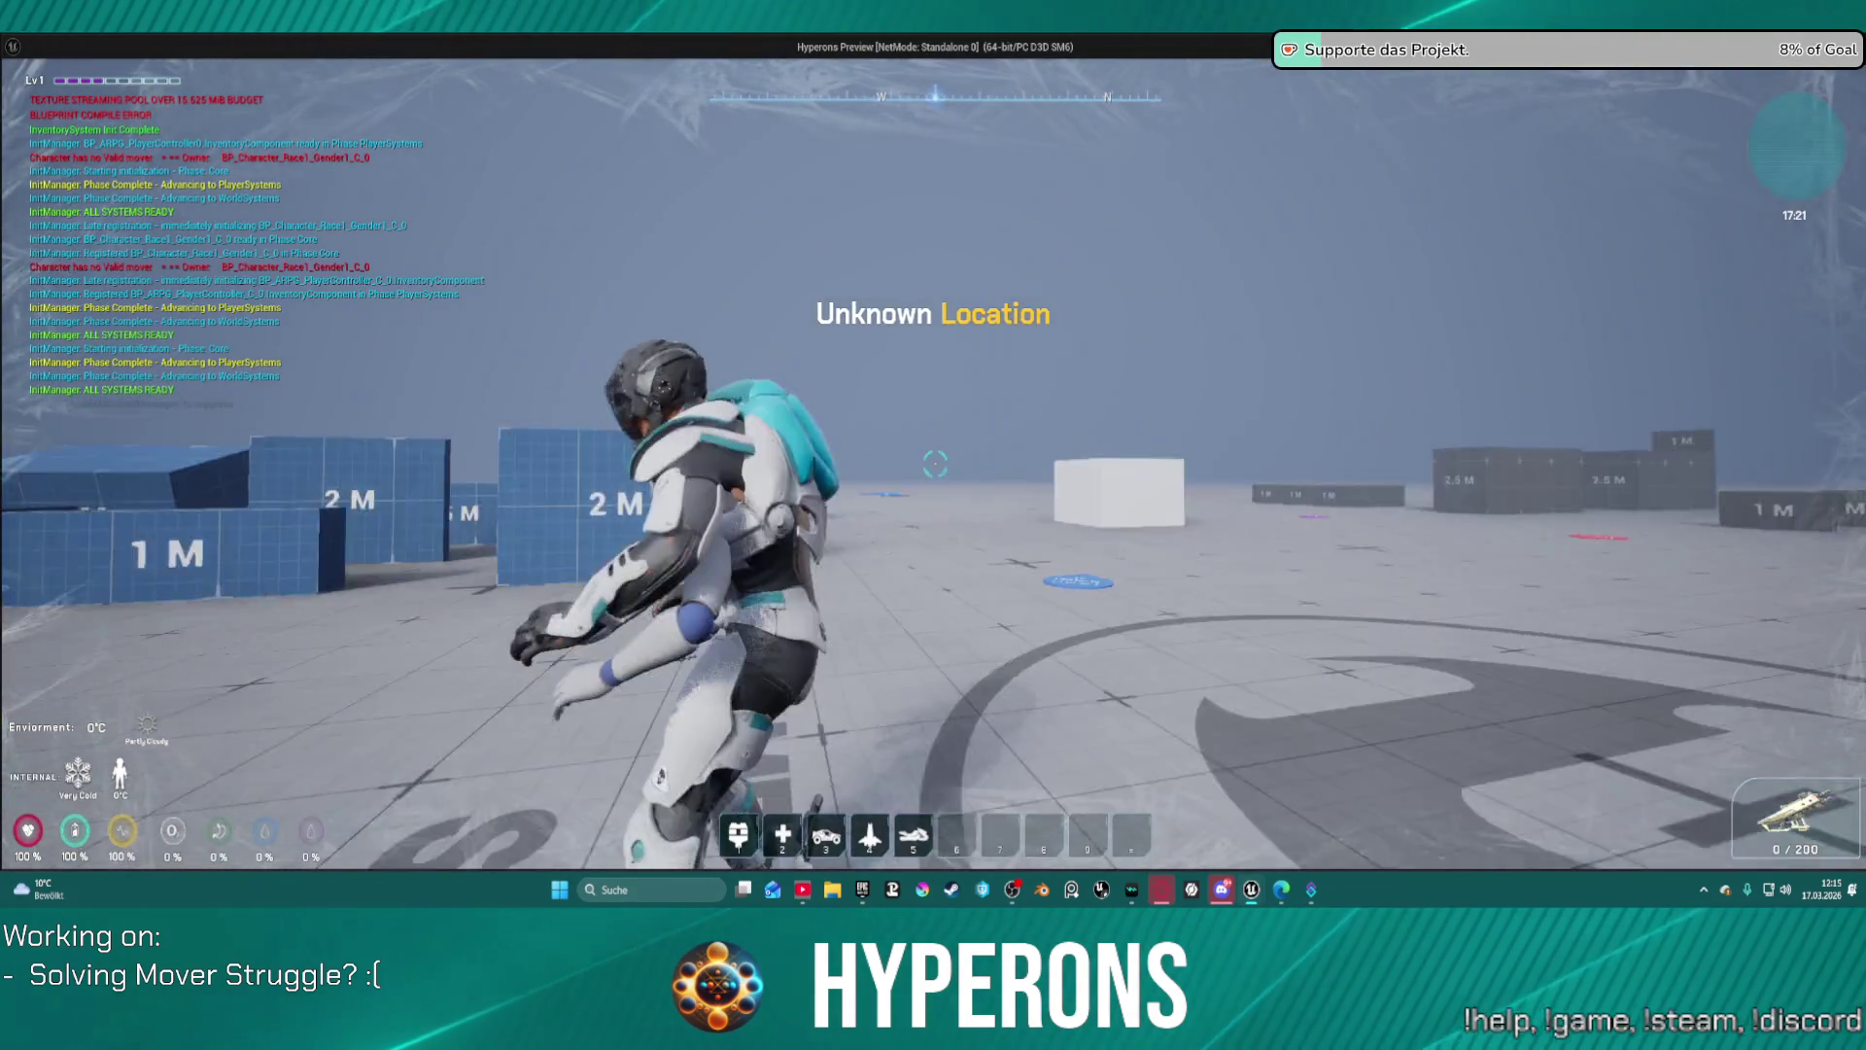
pyautogui.press('s')
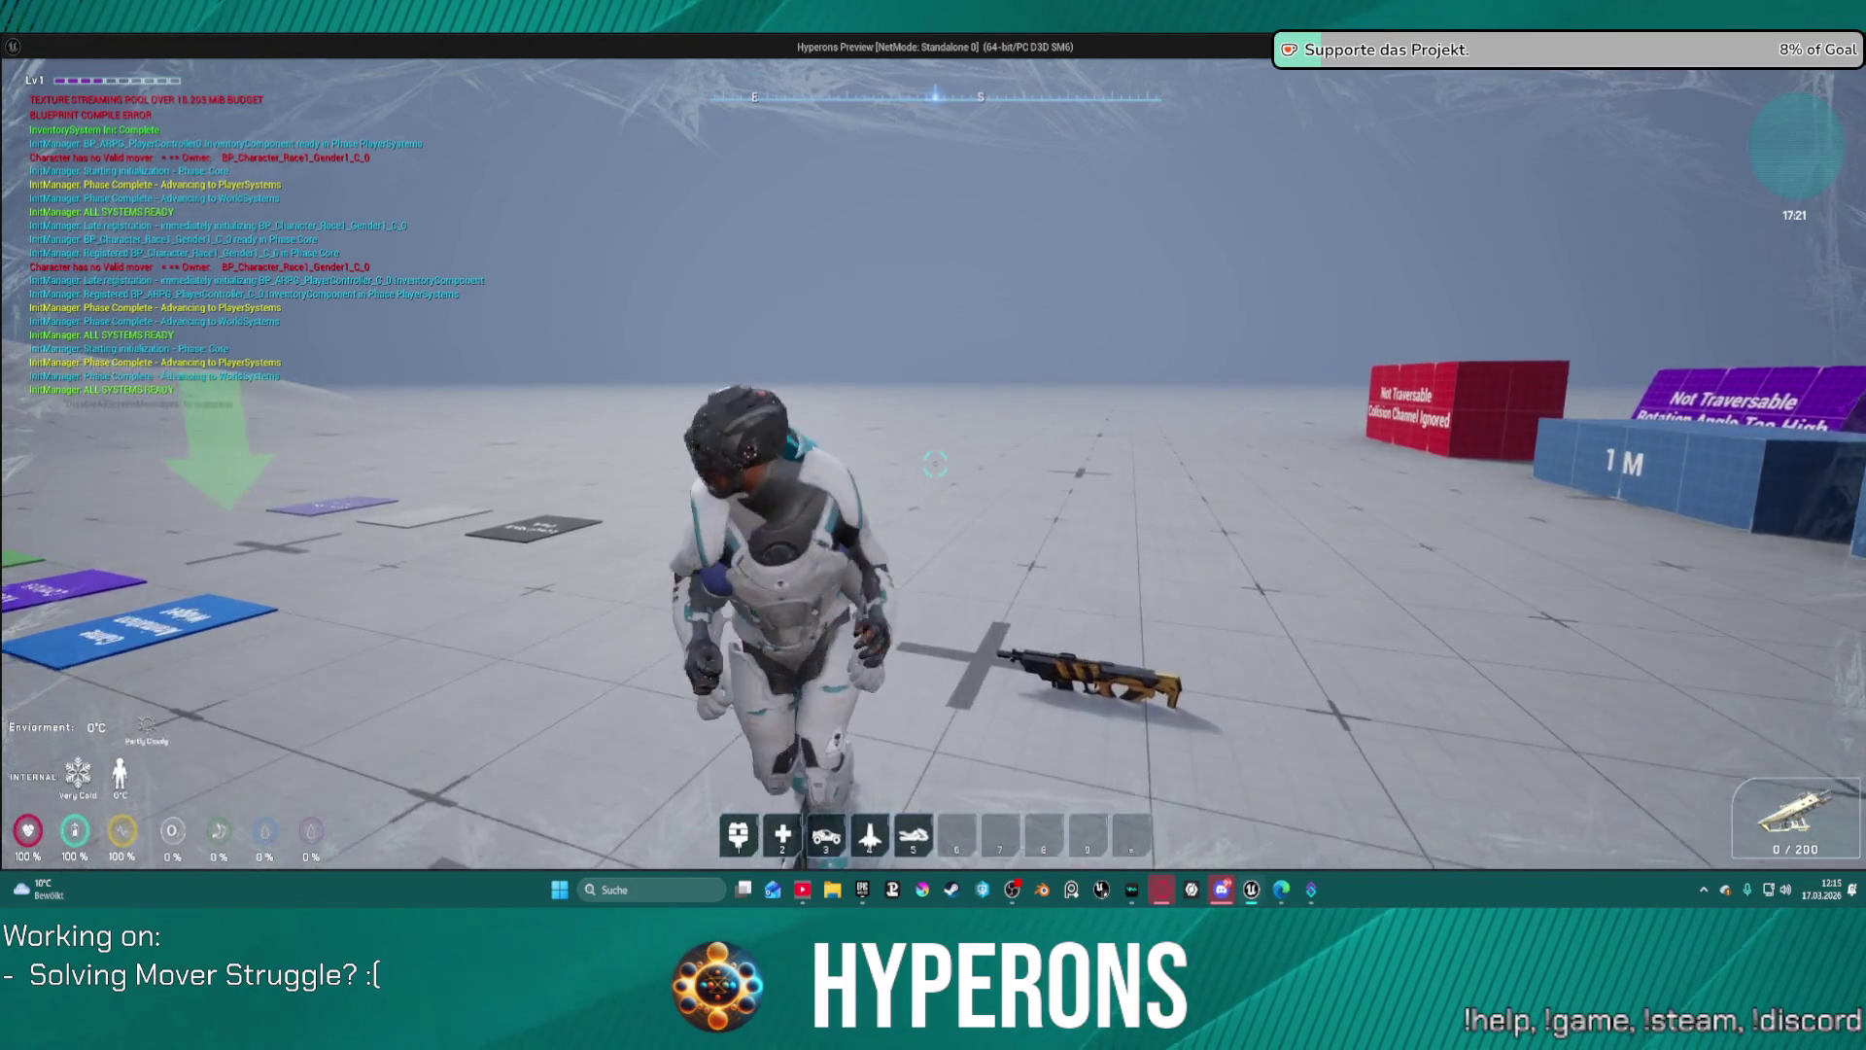
pyautogui.press('s')
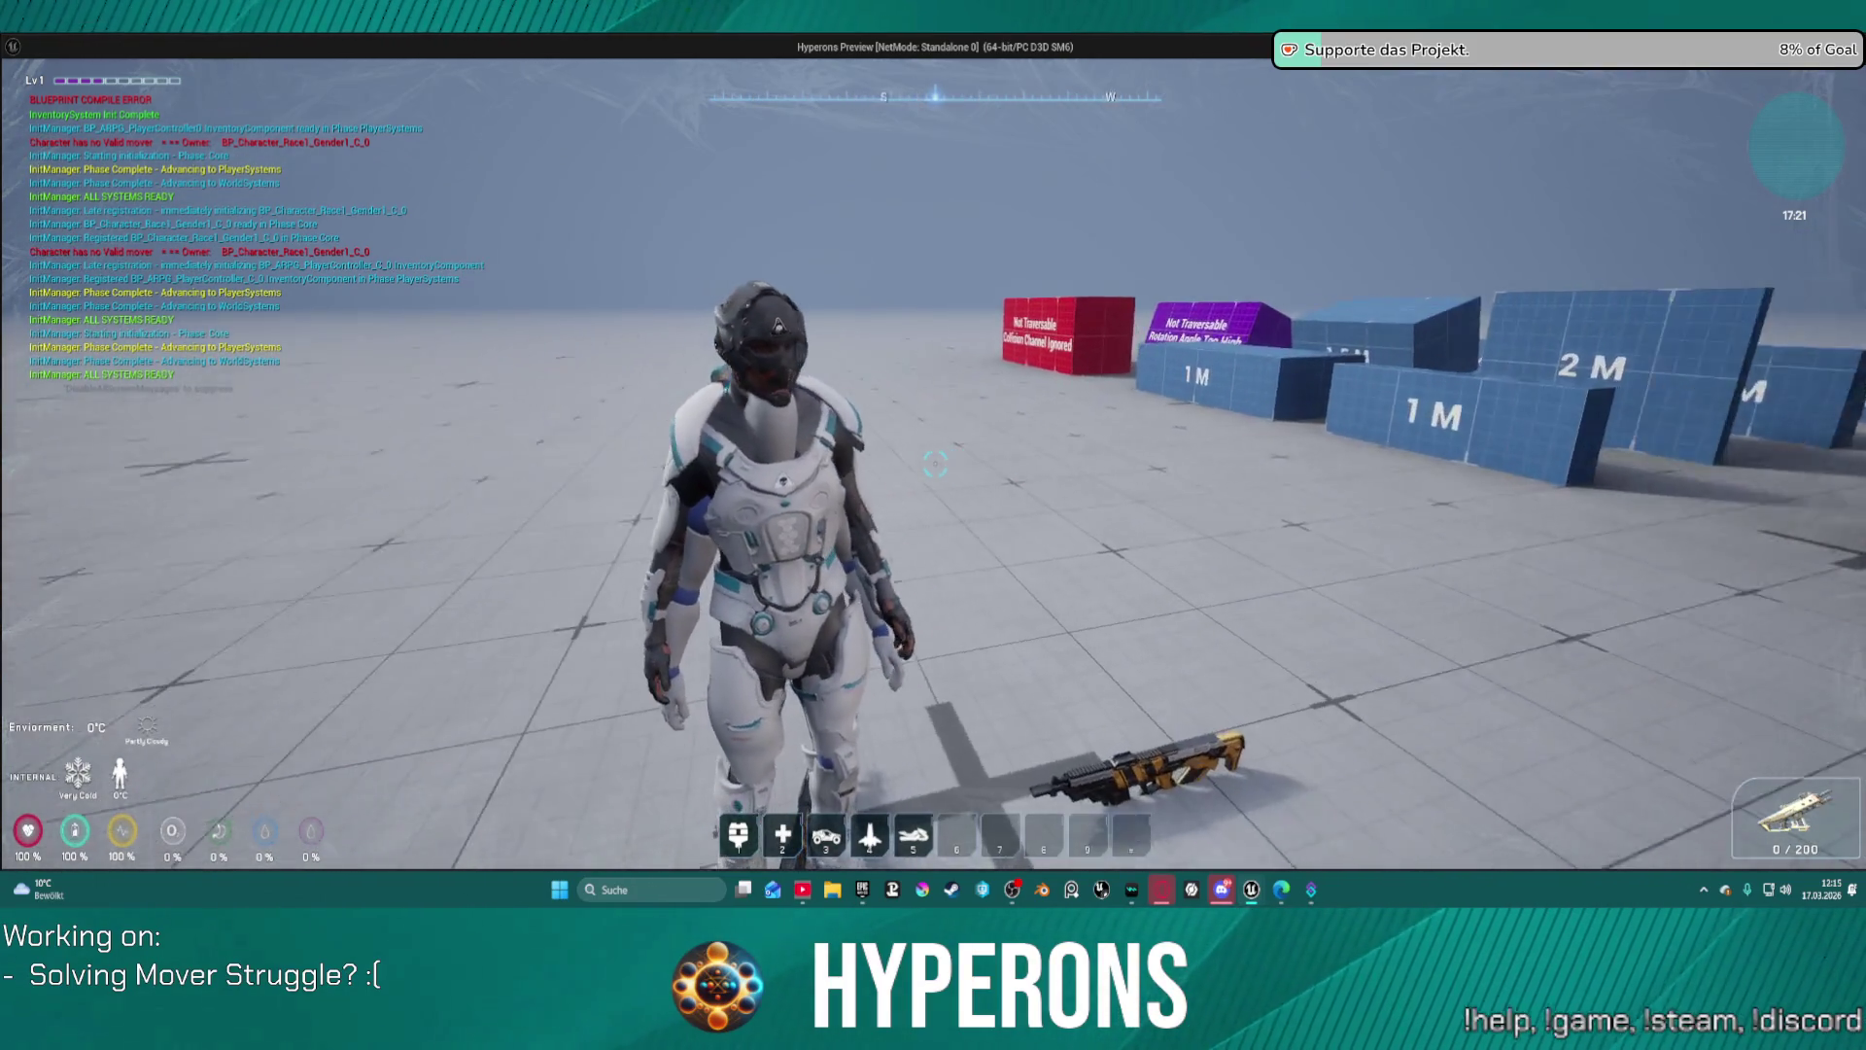
pyautogui.press('Escape')
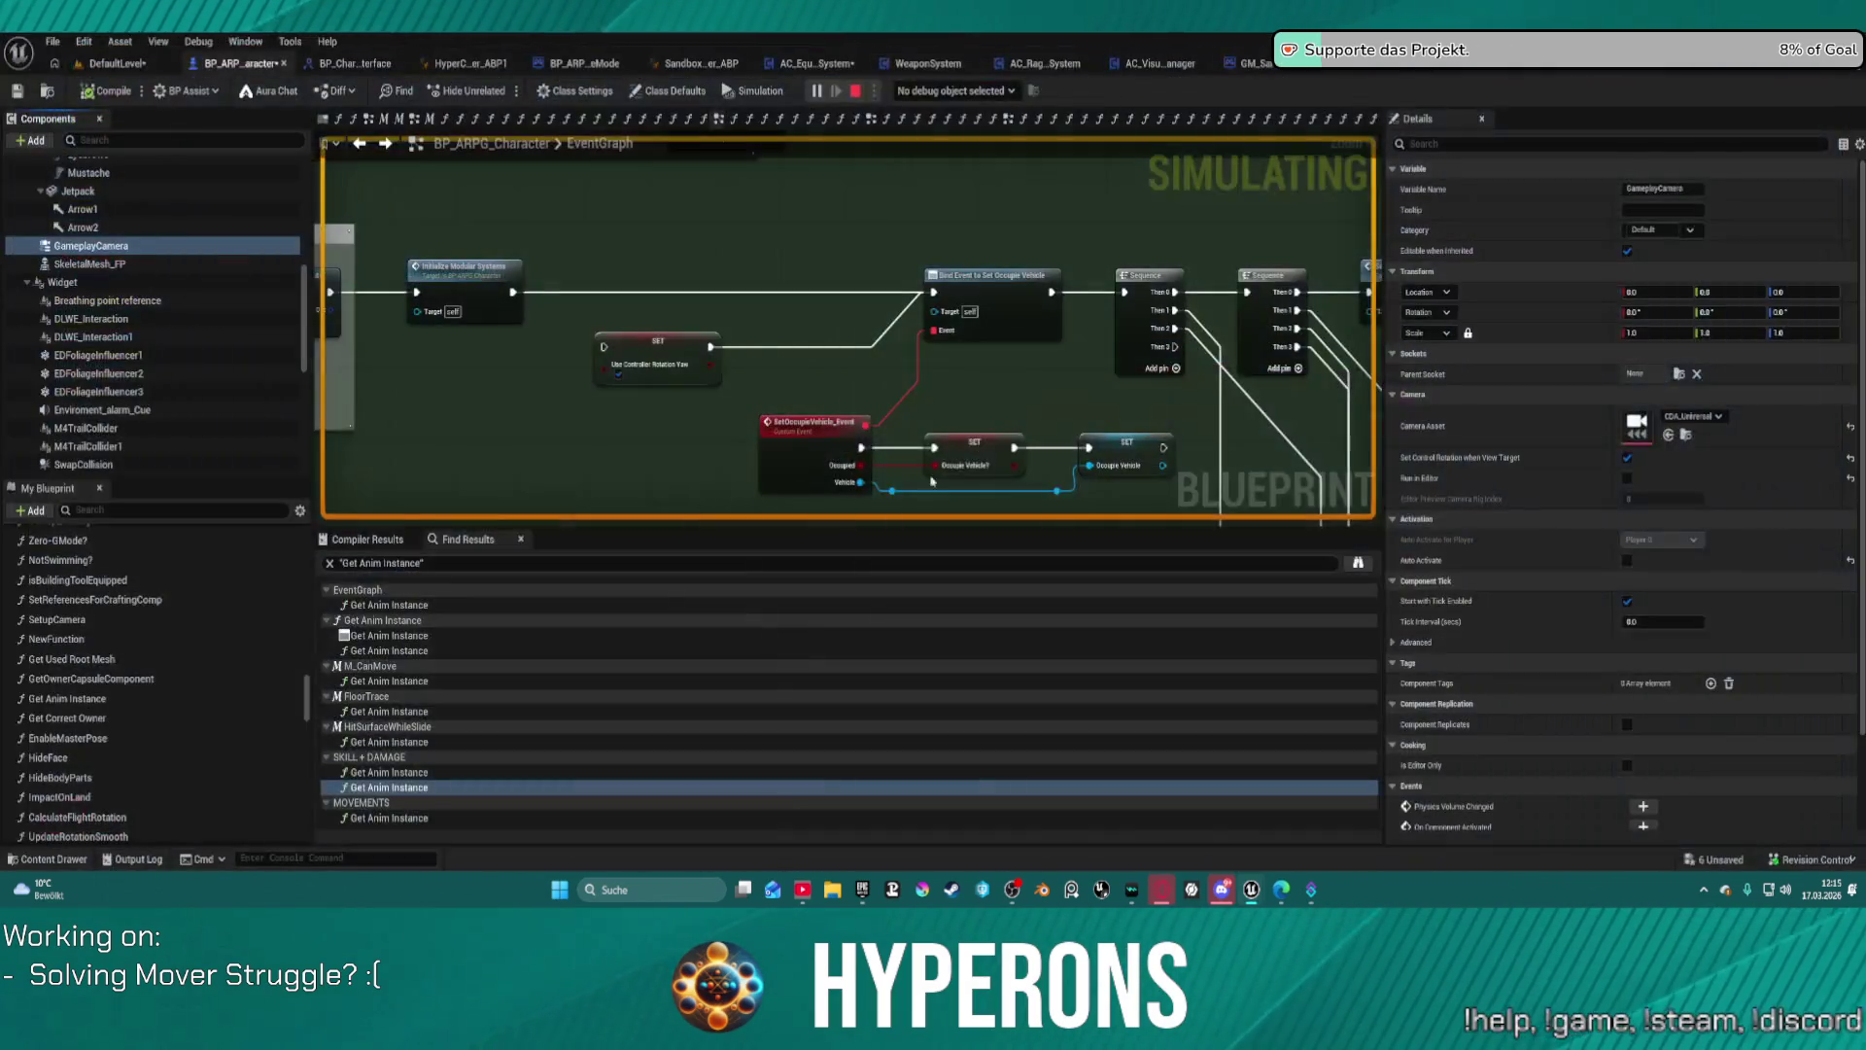
# Step: Untick Set Control Rotation when View Target and select the CharacterMover component
pyautogui.click(1850, 458)
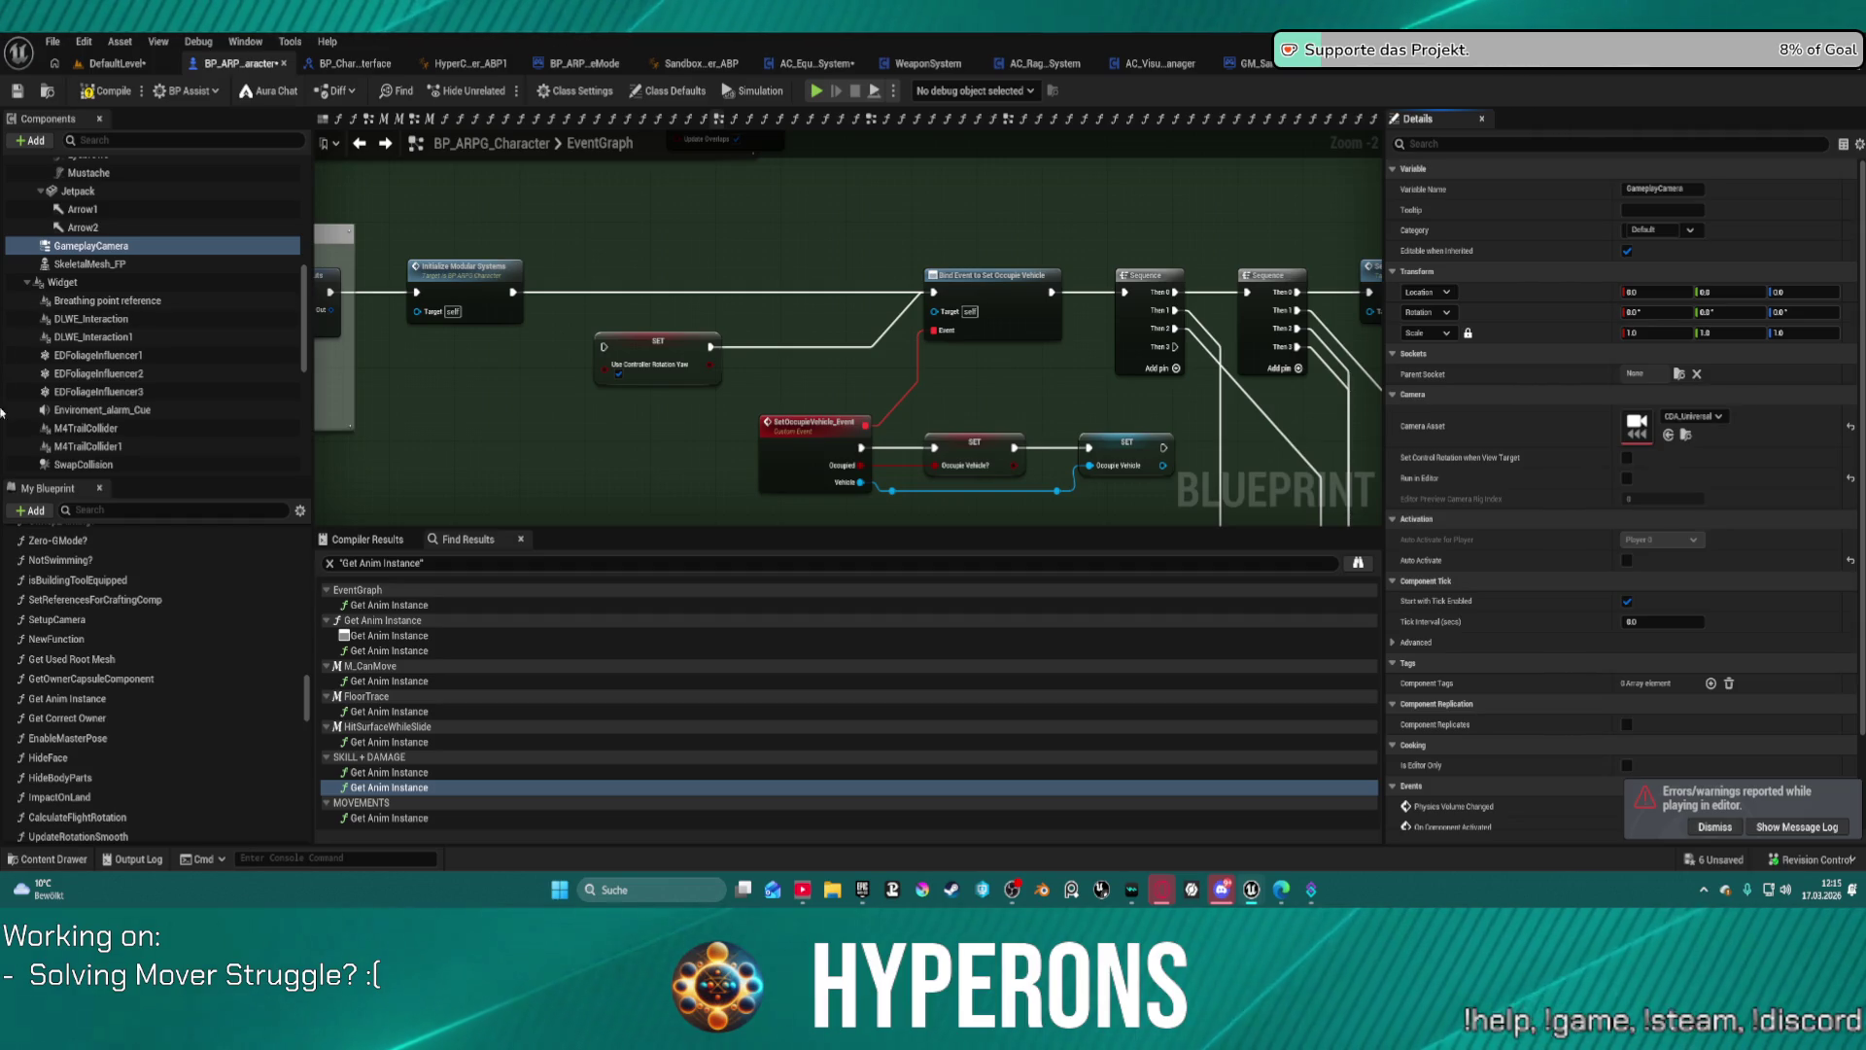
pyautogui.moveTo(416, 292)
pyautogui.mouseDown()
pyautogui.moveTo(186, 317)
pyautogui.moveTo(206, 235)
pyautogui.mouseUp()
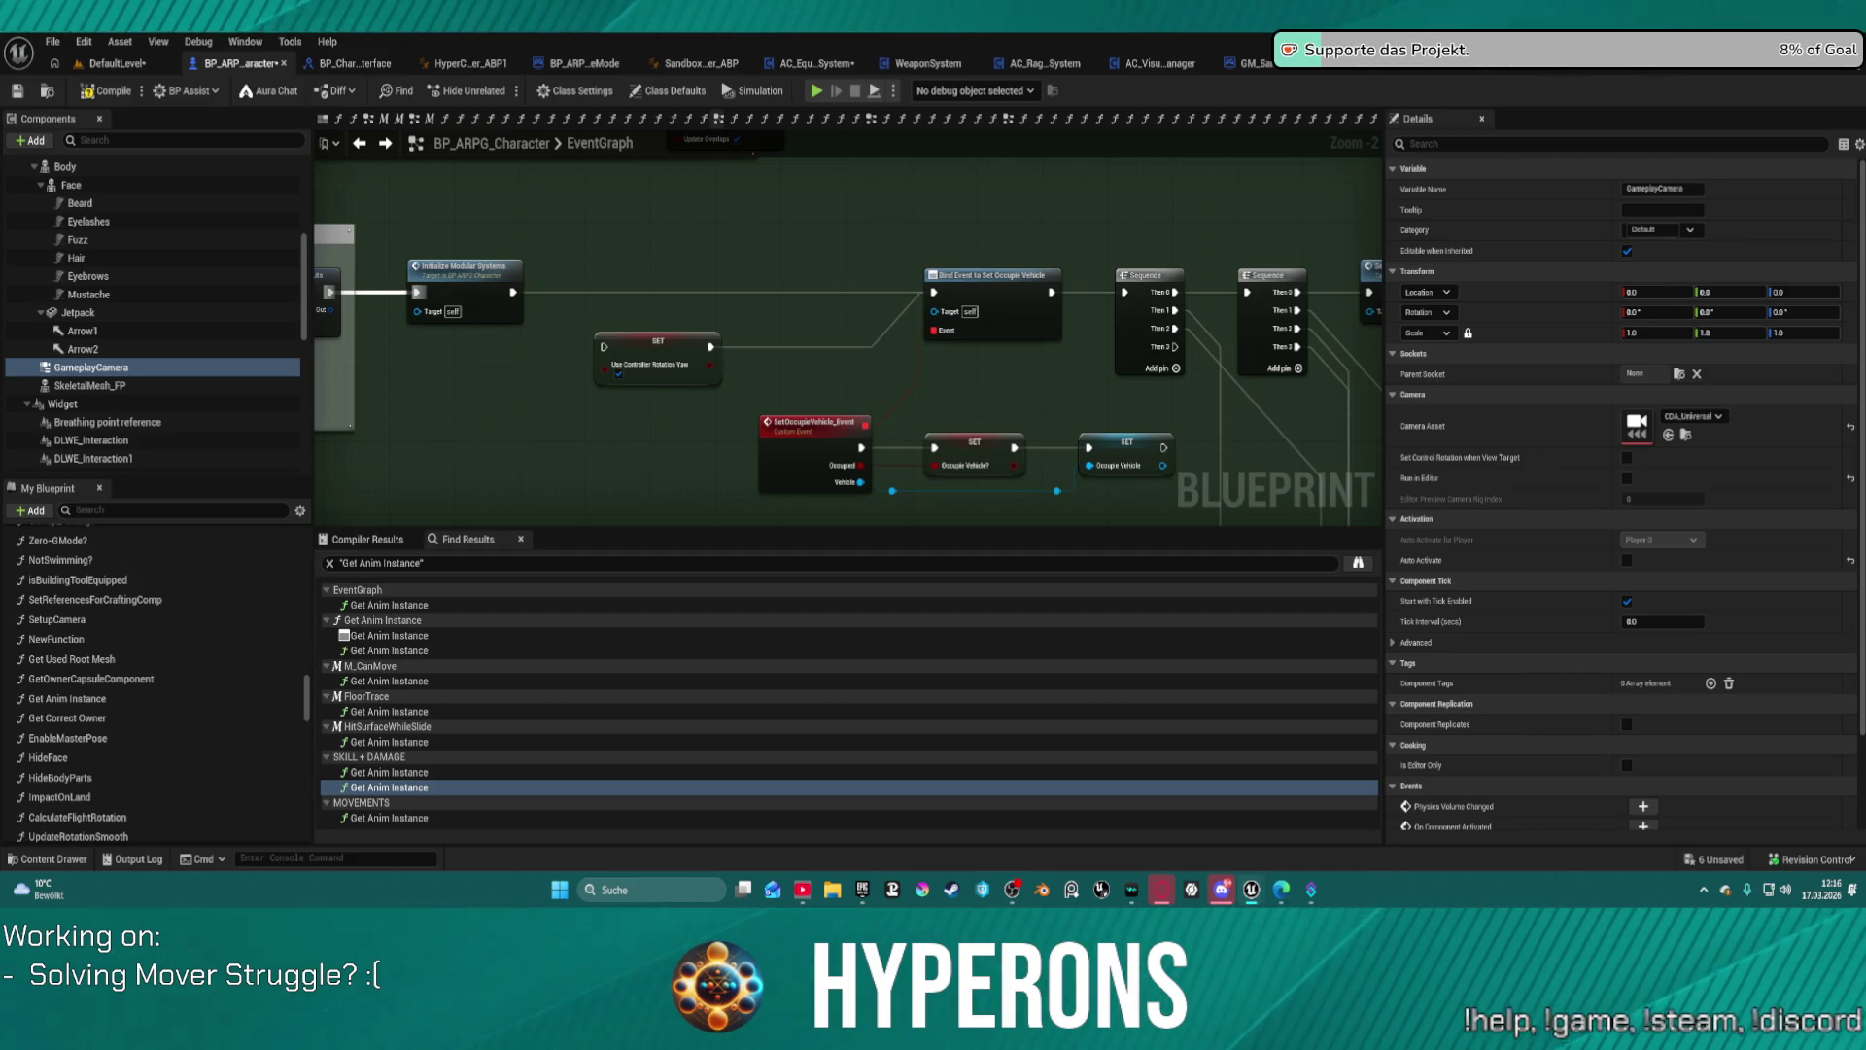
pyautogui.scroll(-10, 148, 366)
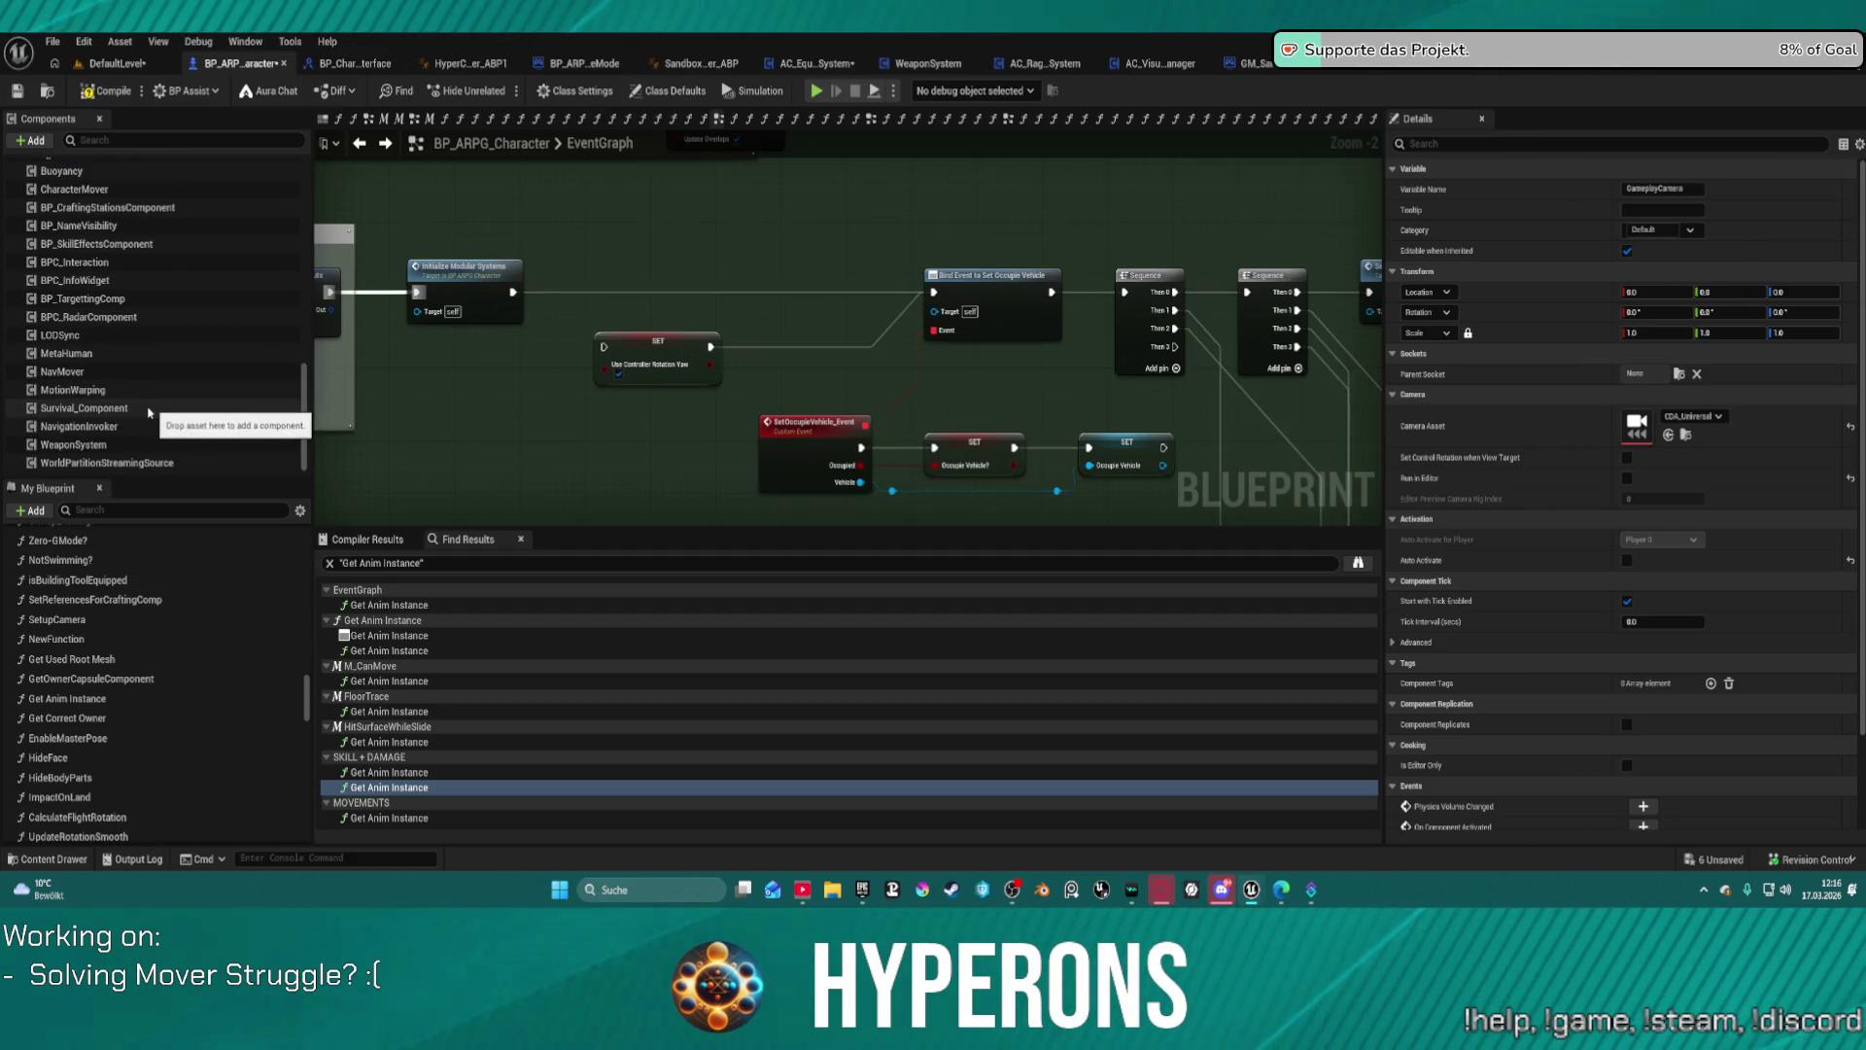
pyautogui.scroll(-2, 152, 389)
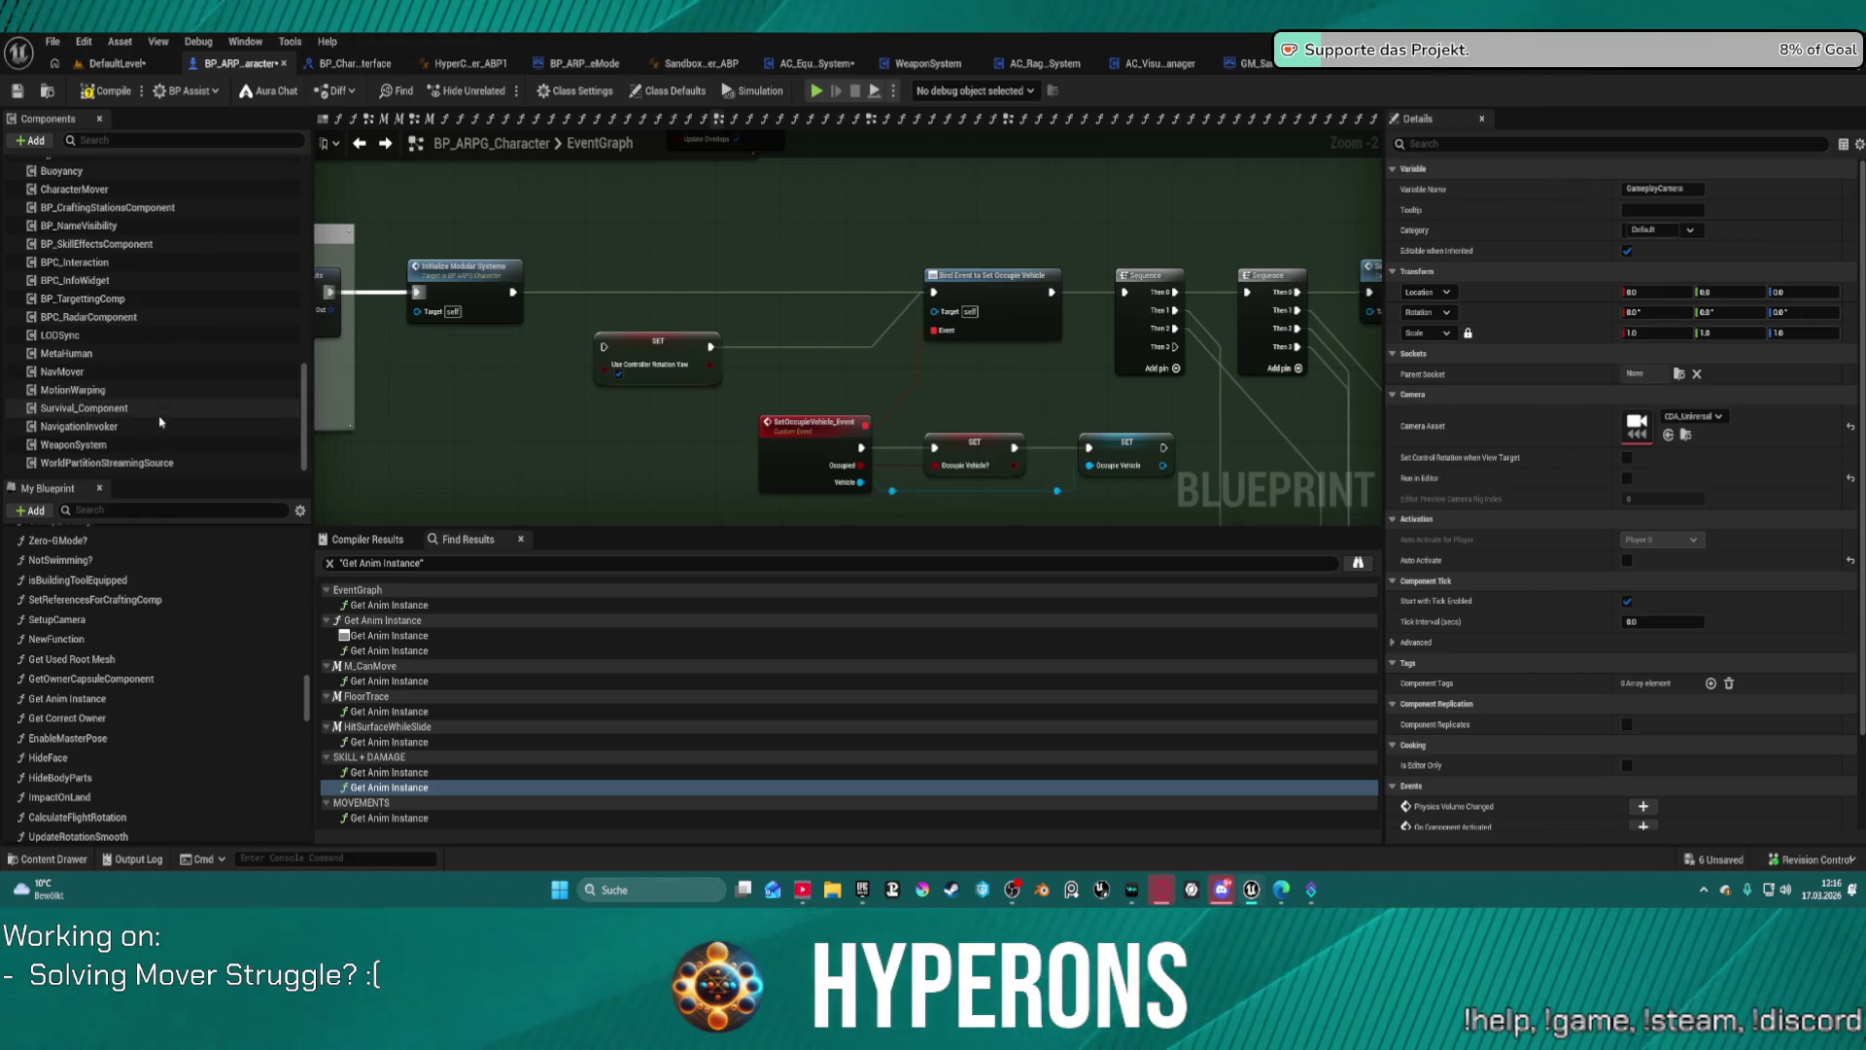
pyautogui.scroll(3, 155, 408)
pyautogui.click(117, 262)
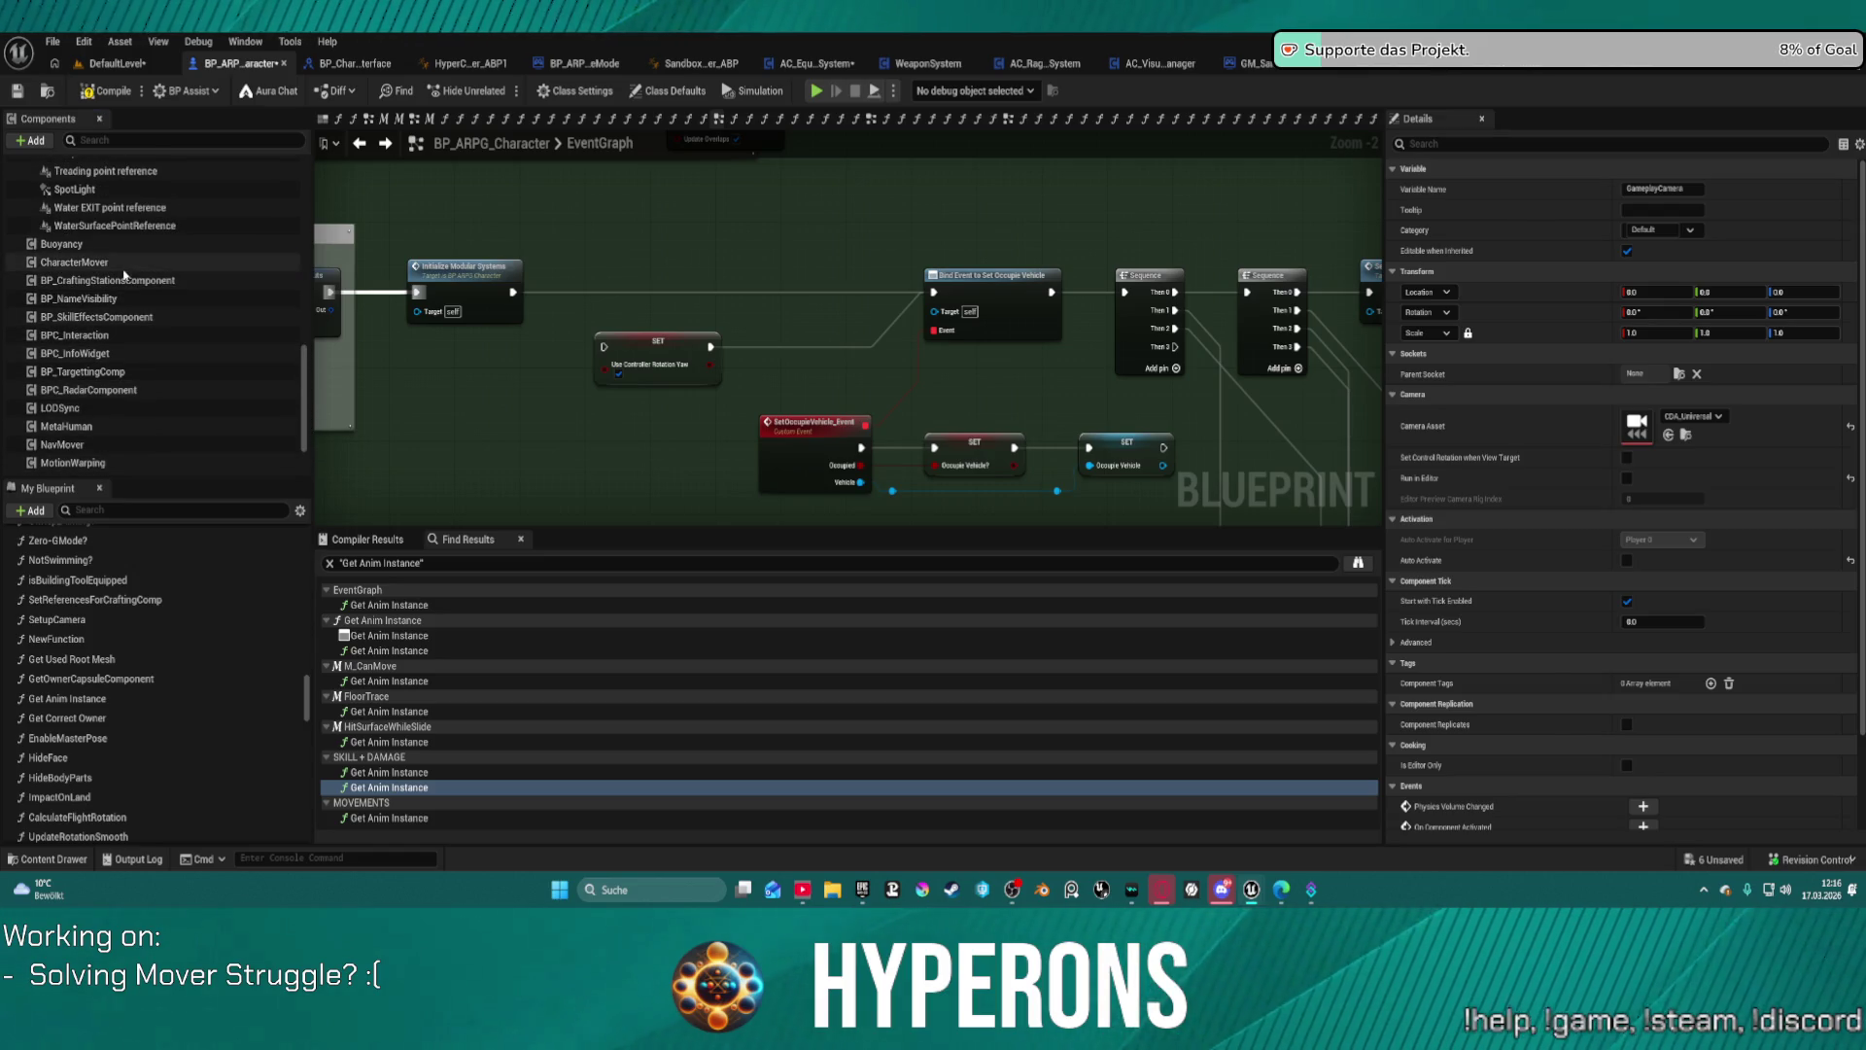
# Step: Use the Details panel view options to expand every category
pyautogui.scroll(1, 567, 270)
pyautogui.scroll(-1, 566, 270)
pyautogui.click(1859, 146)
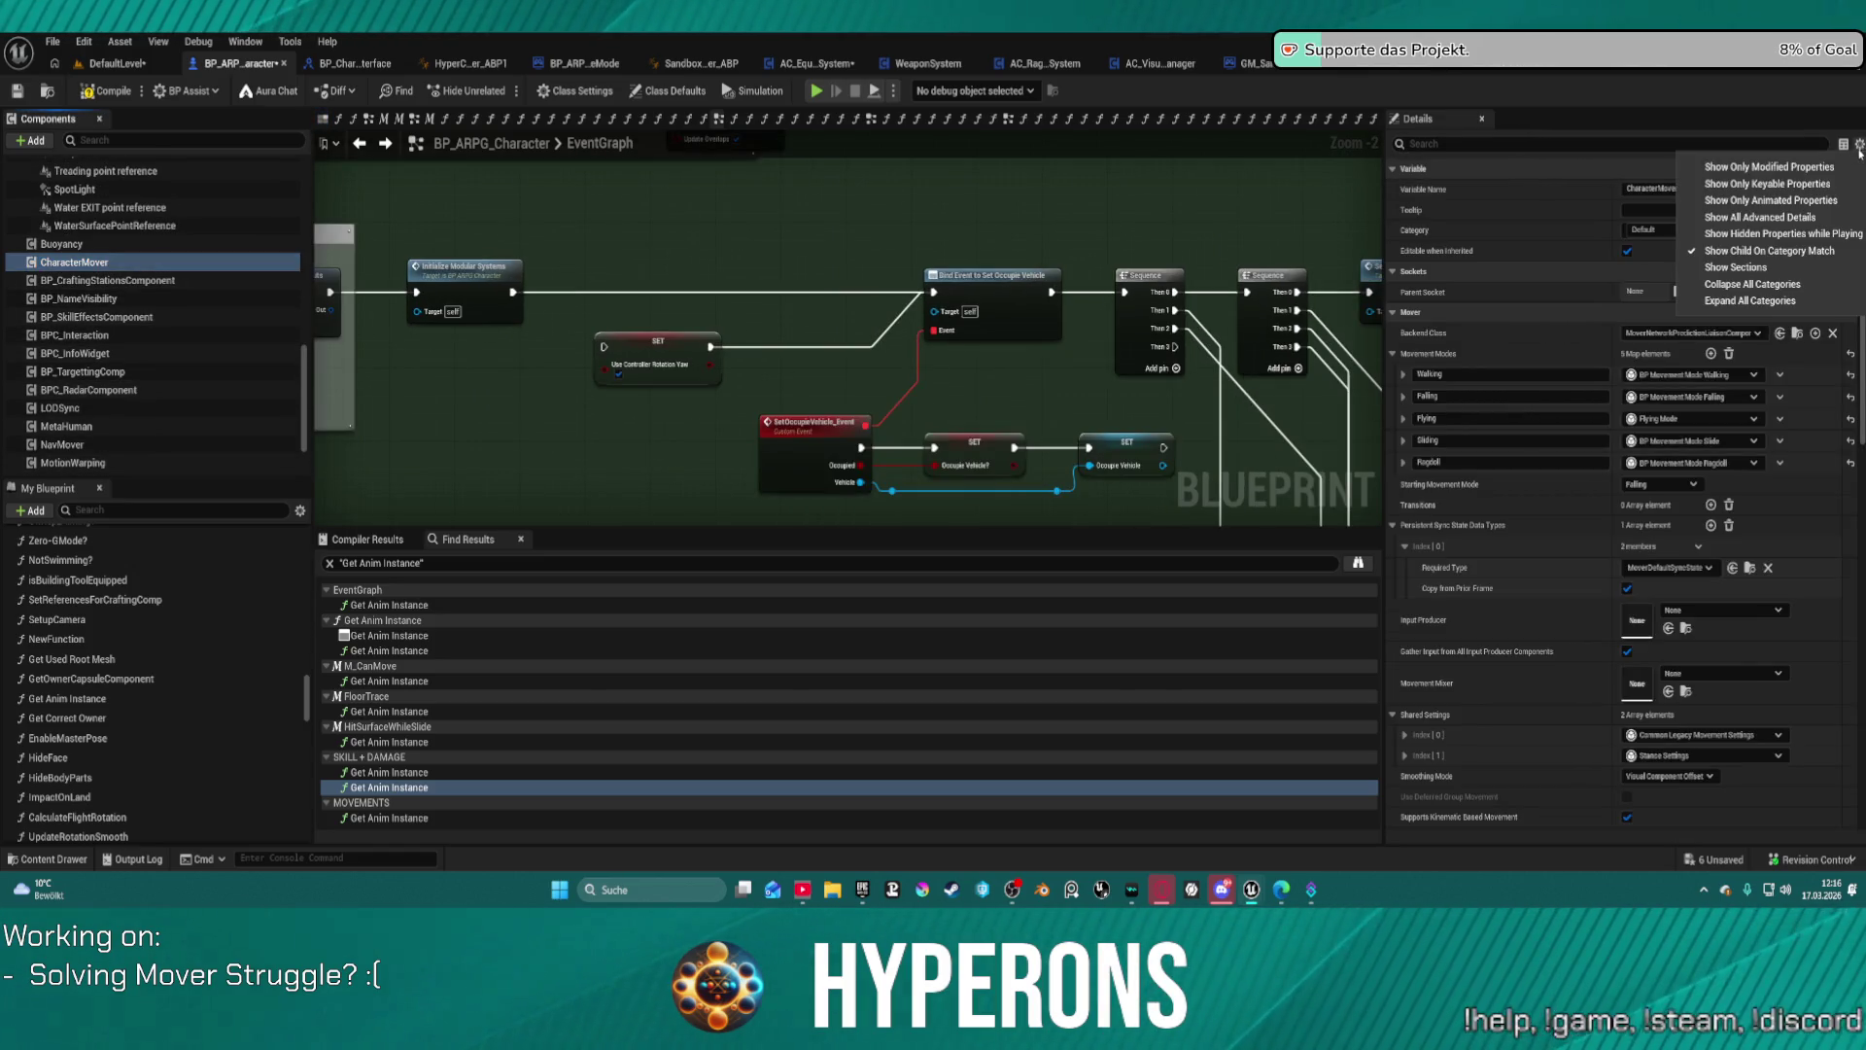
pyautogui.click(1759, 174)
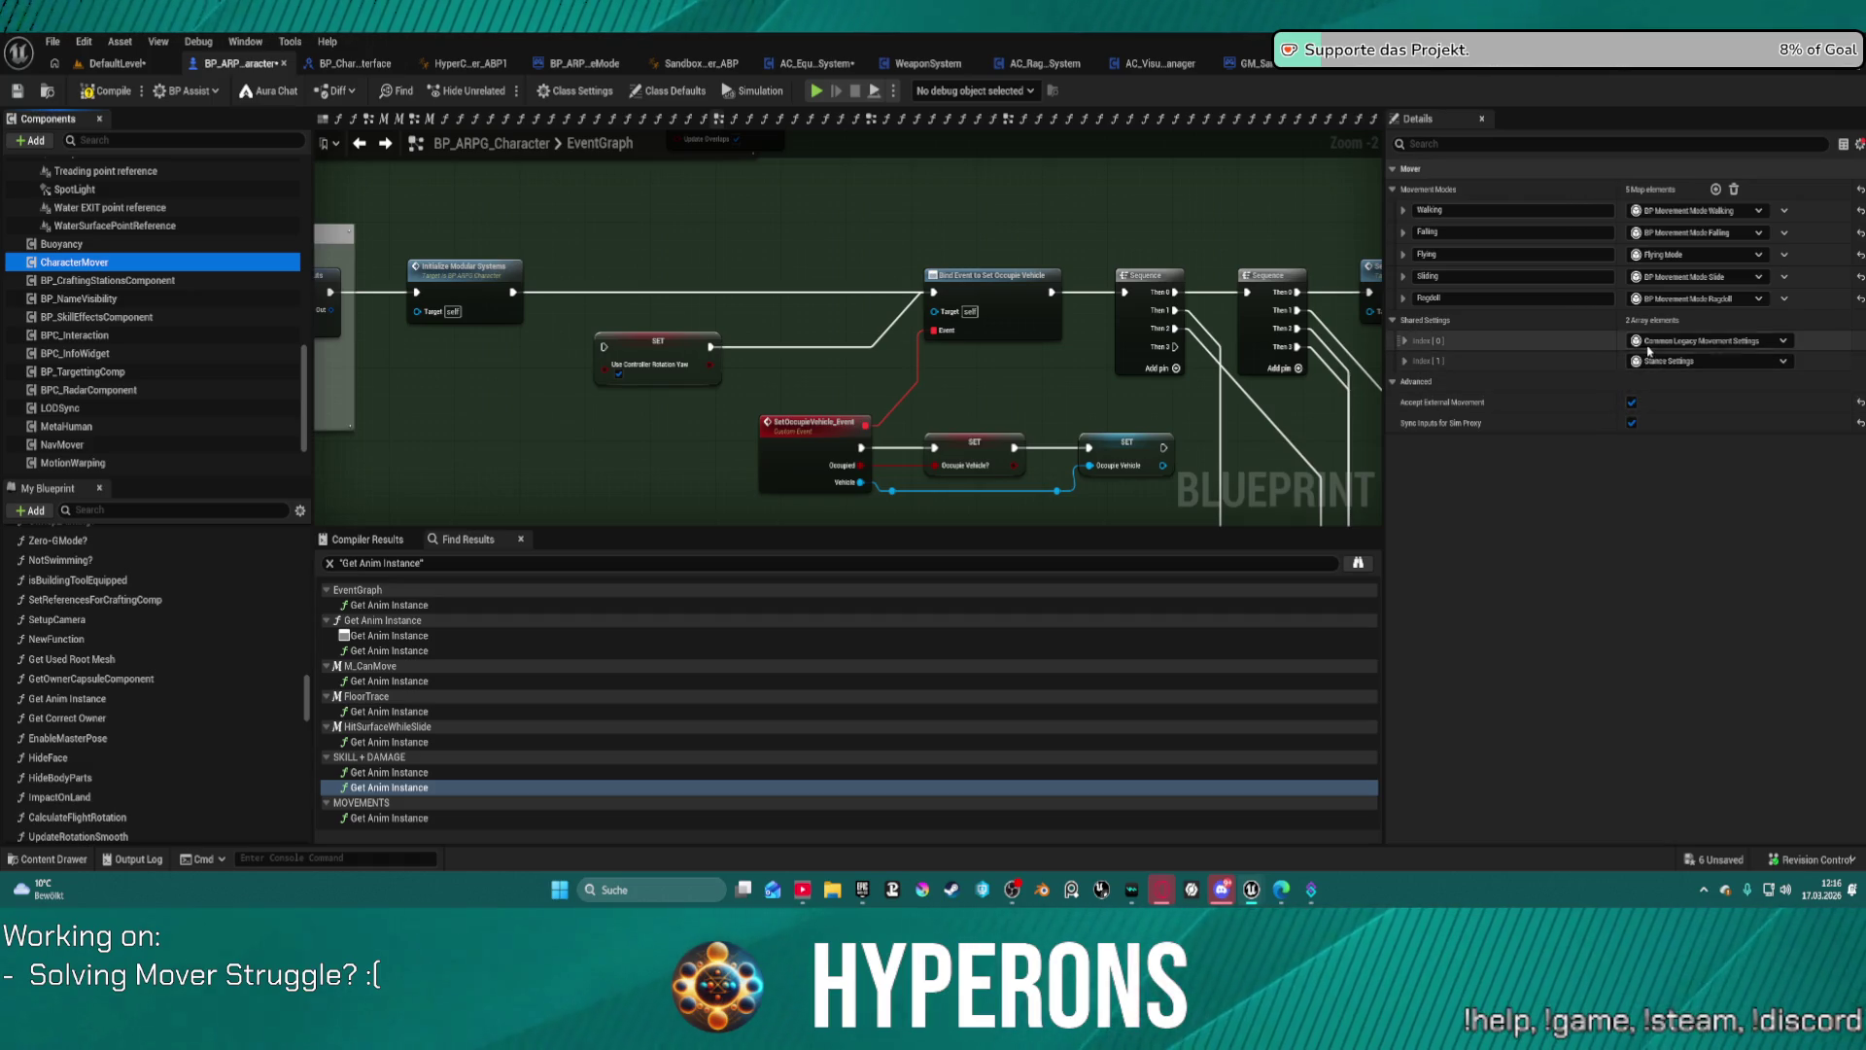
pyautogui.click(1405, 341)
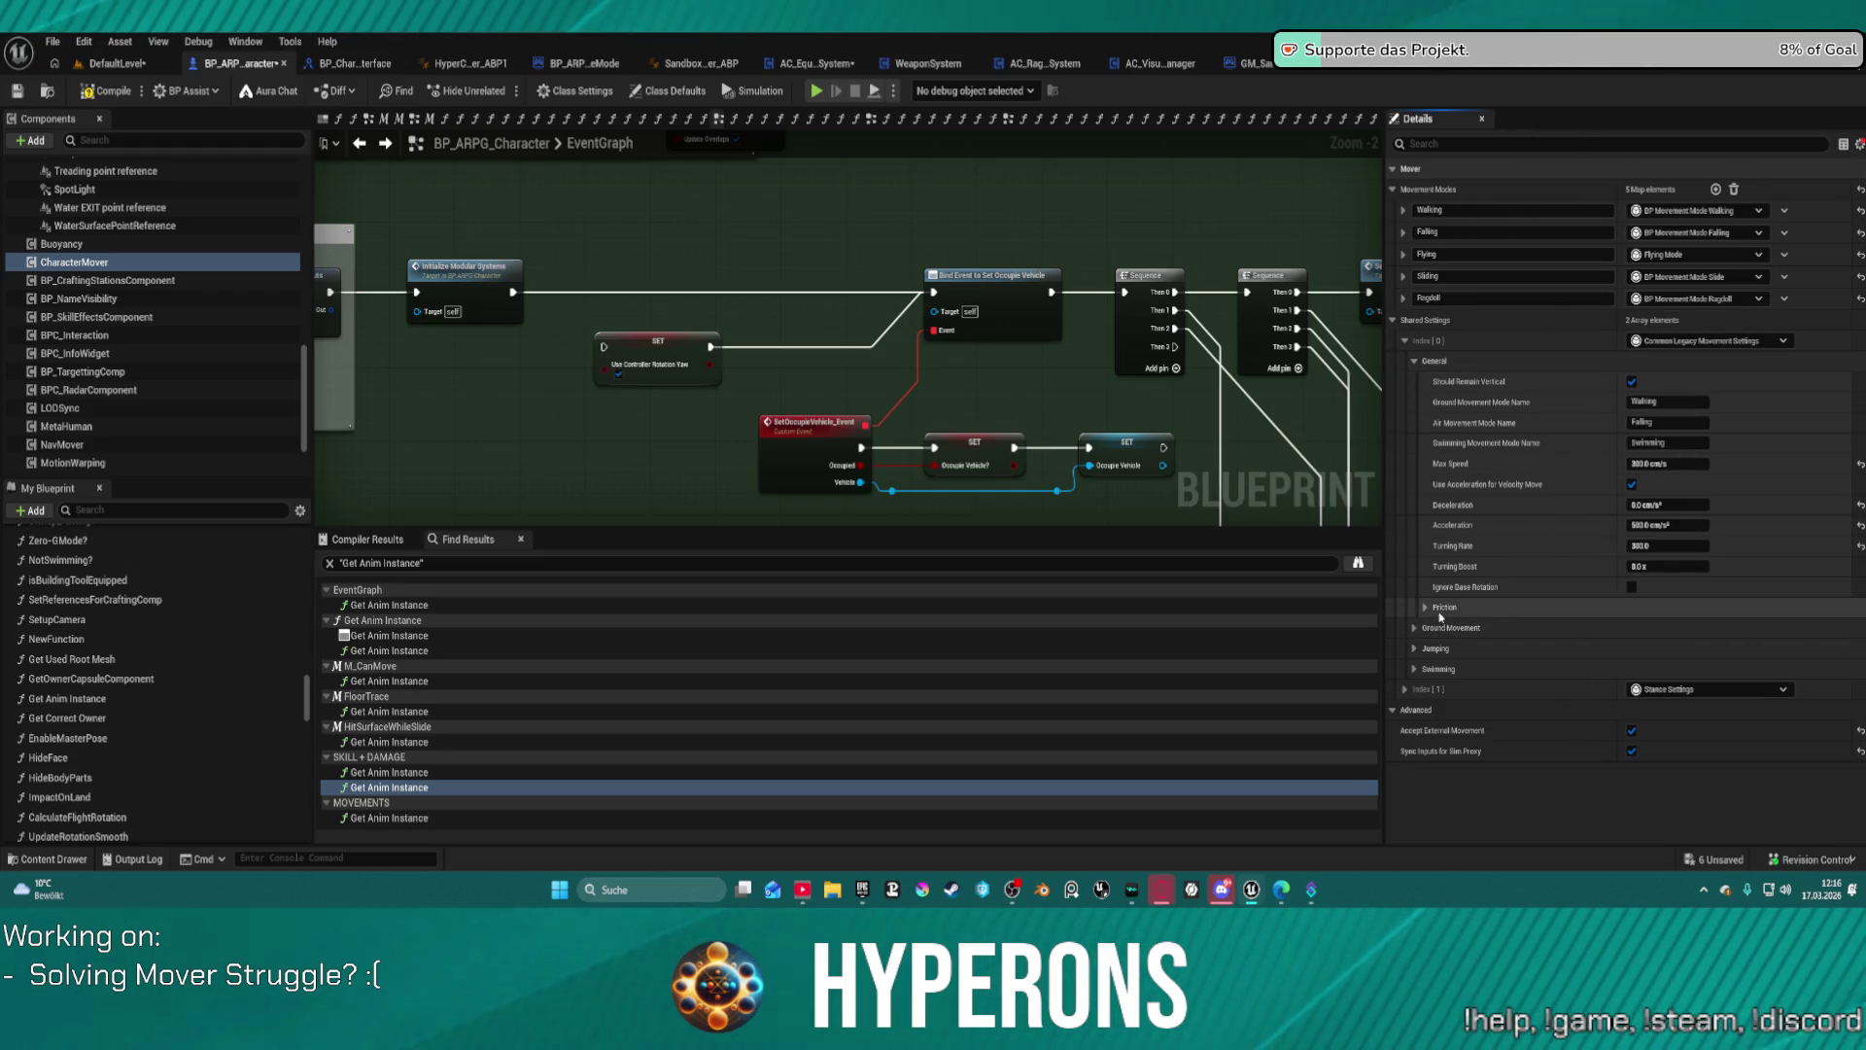
pyautogui.click(1859, 145)
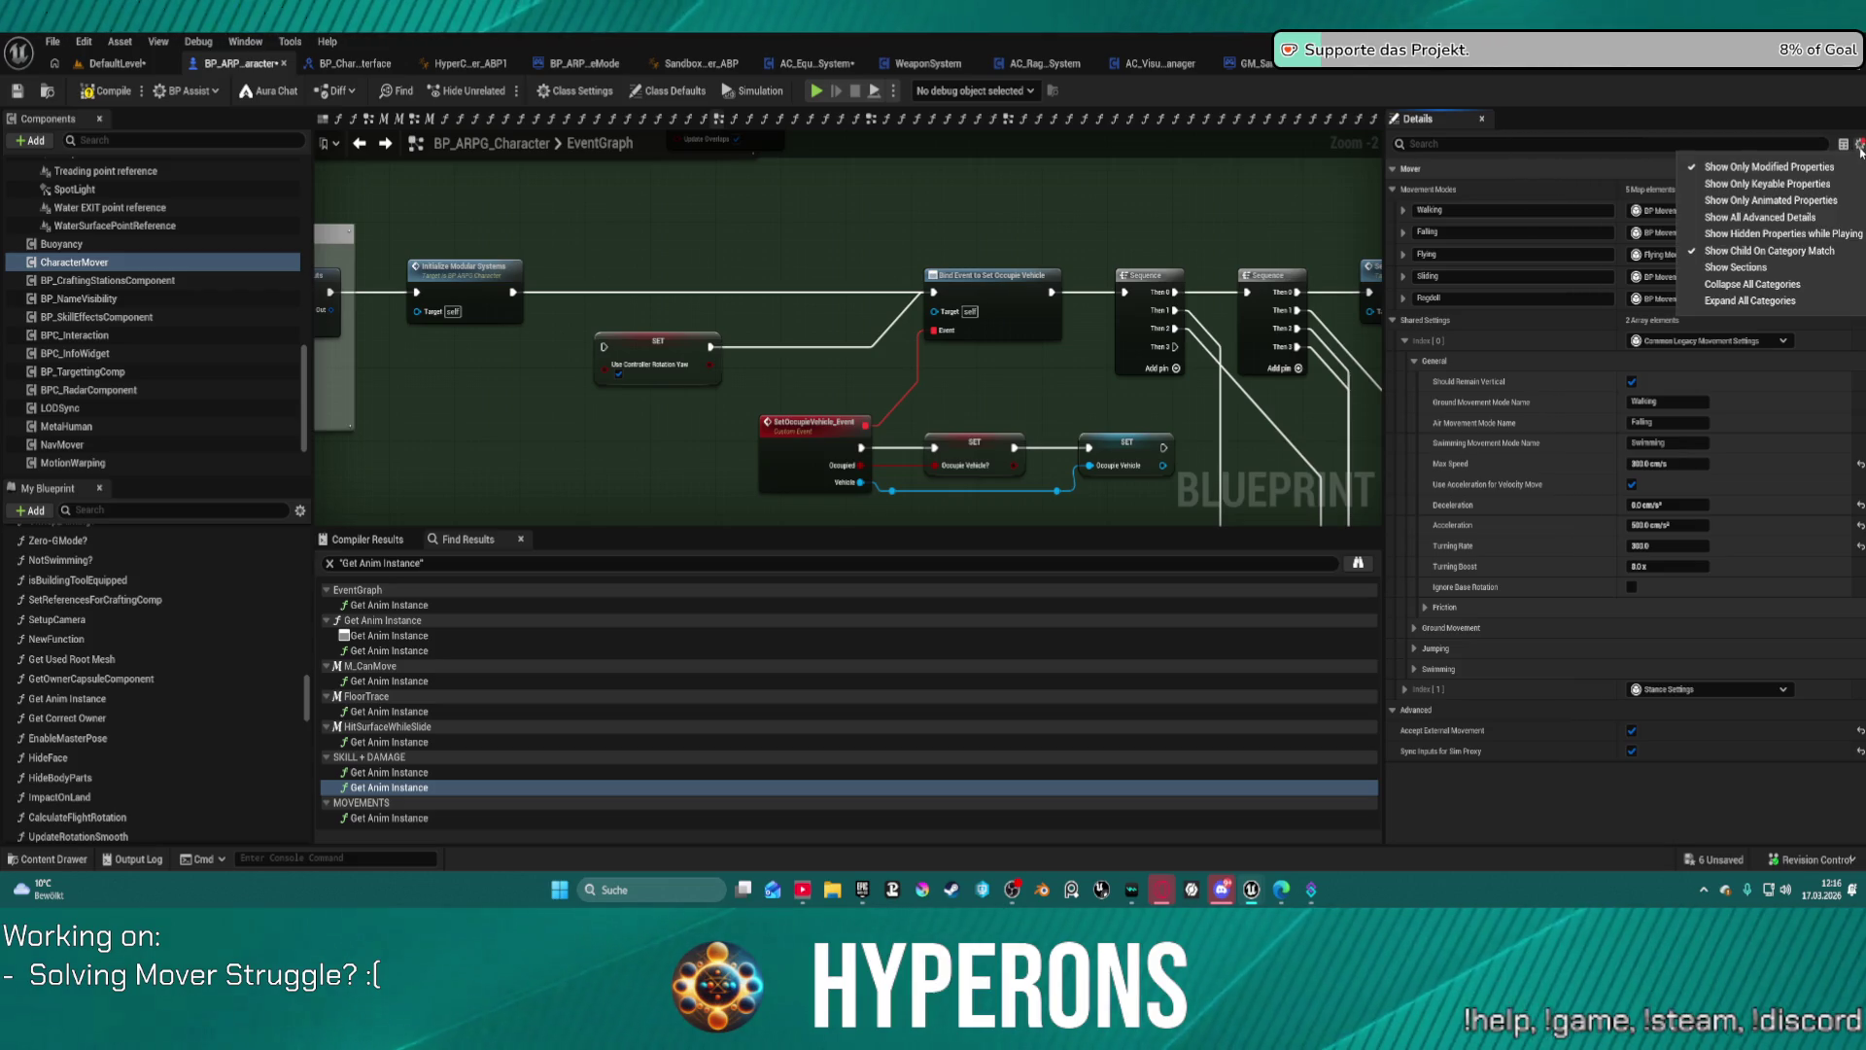
pyautogui.click(1761, 300)
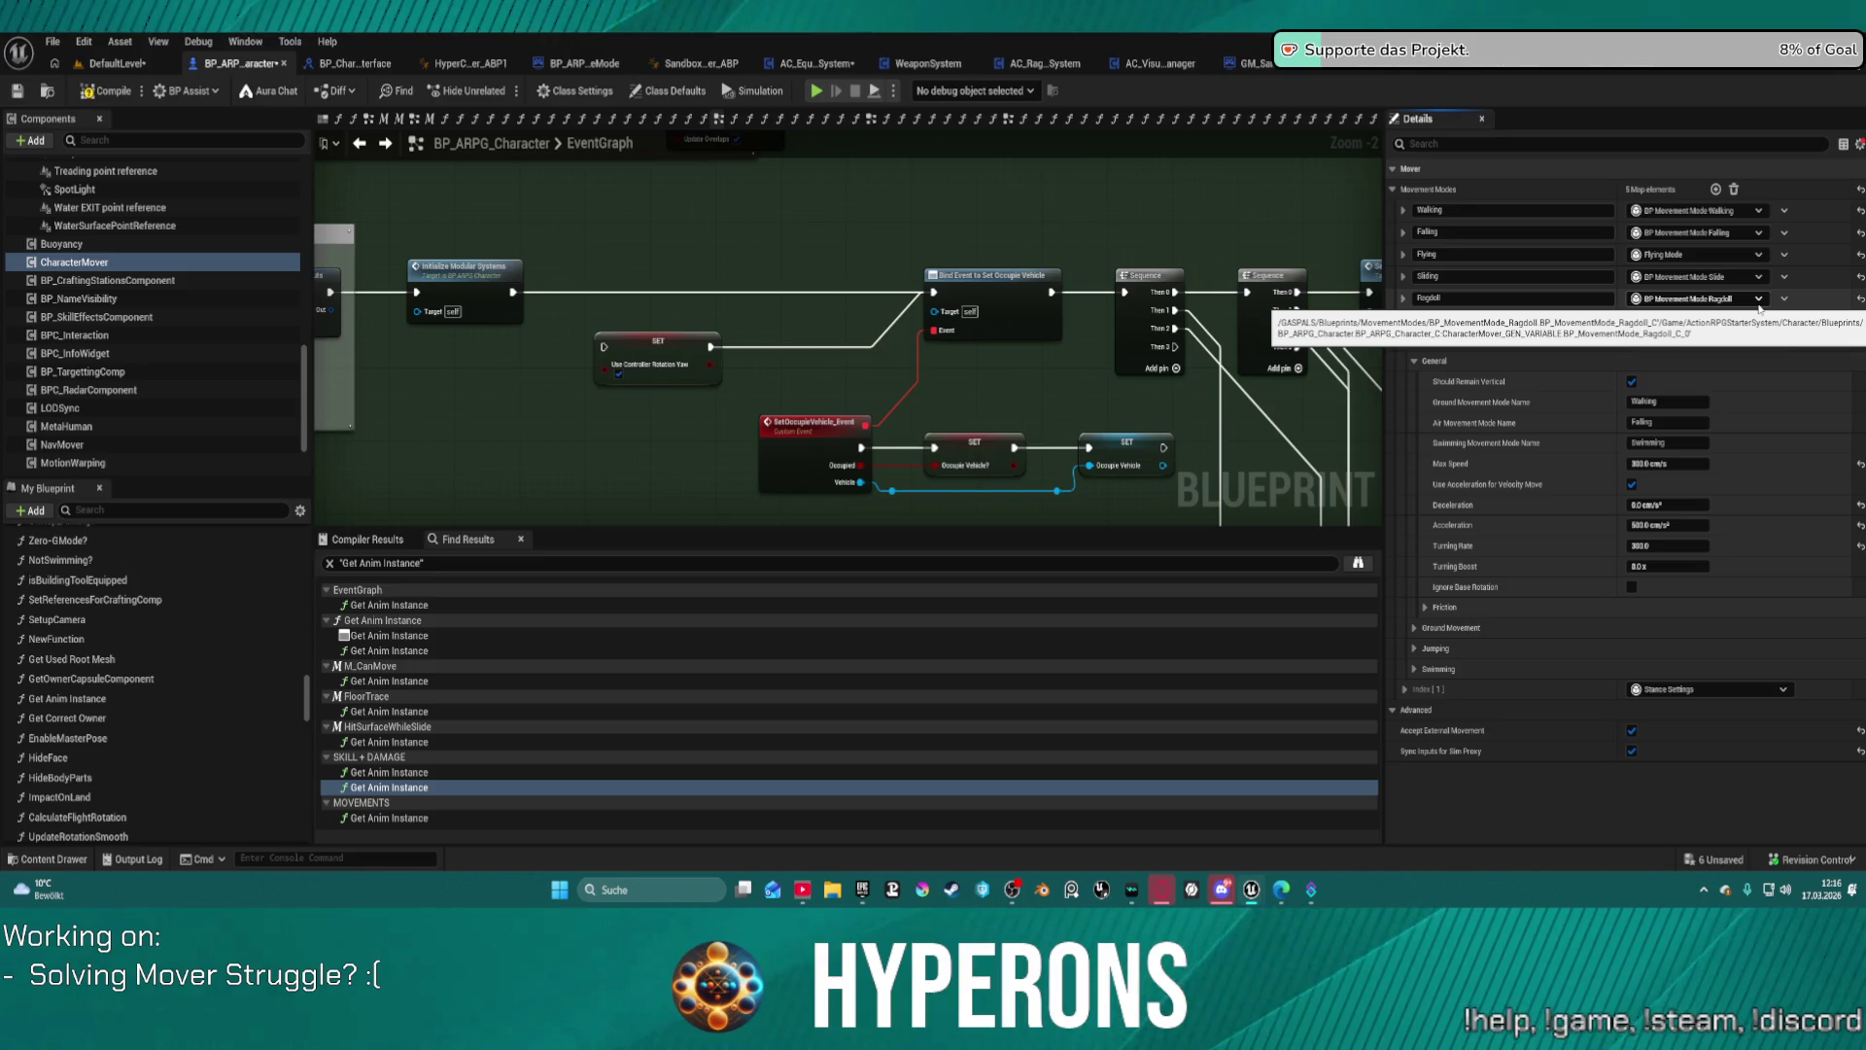
pyautogui.click(1859, 144)
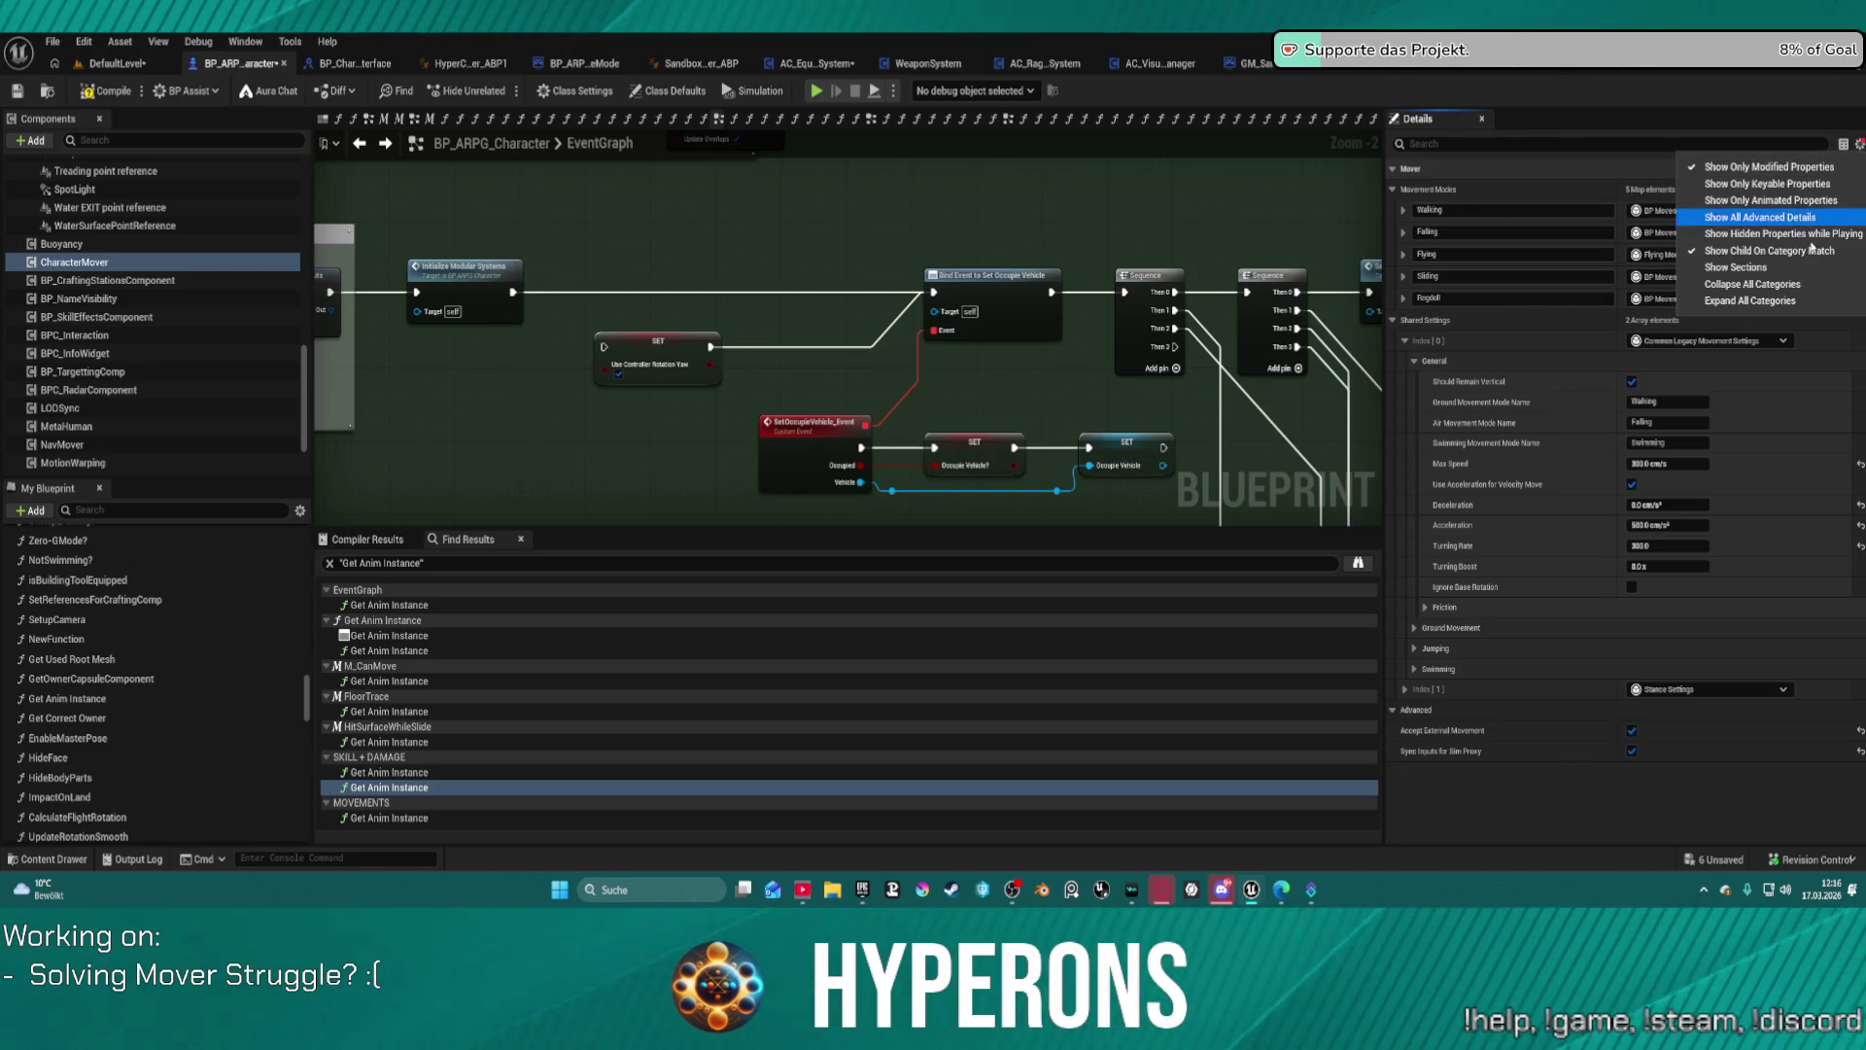
pyautogui.click(1774, 302)
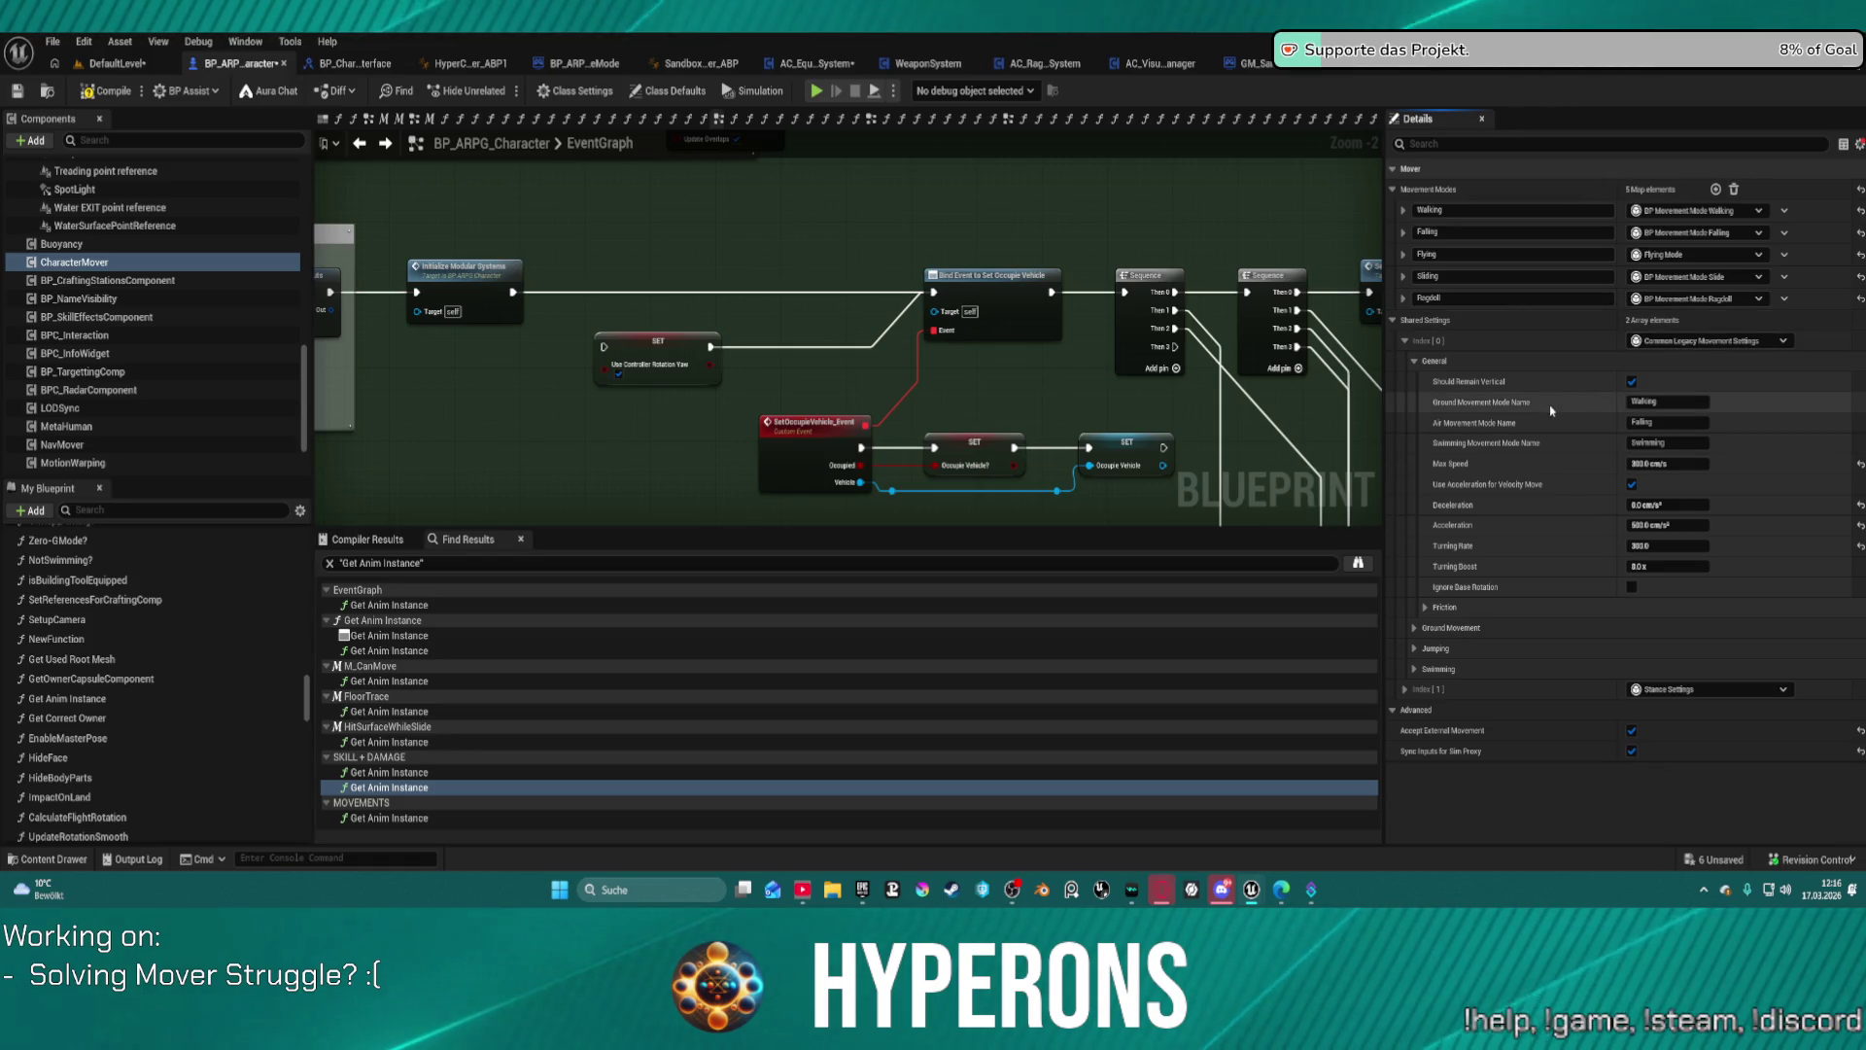
# Step: Expand the Walking and Falling movement modes to show their override and Mover properties
pyautogui.click(1402, 210)
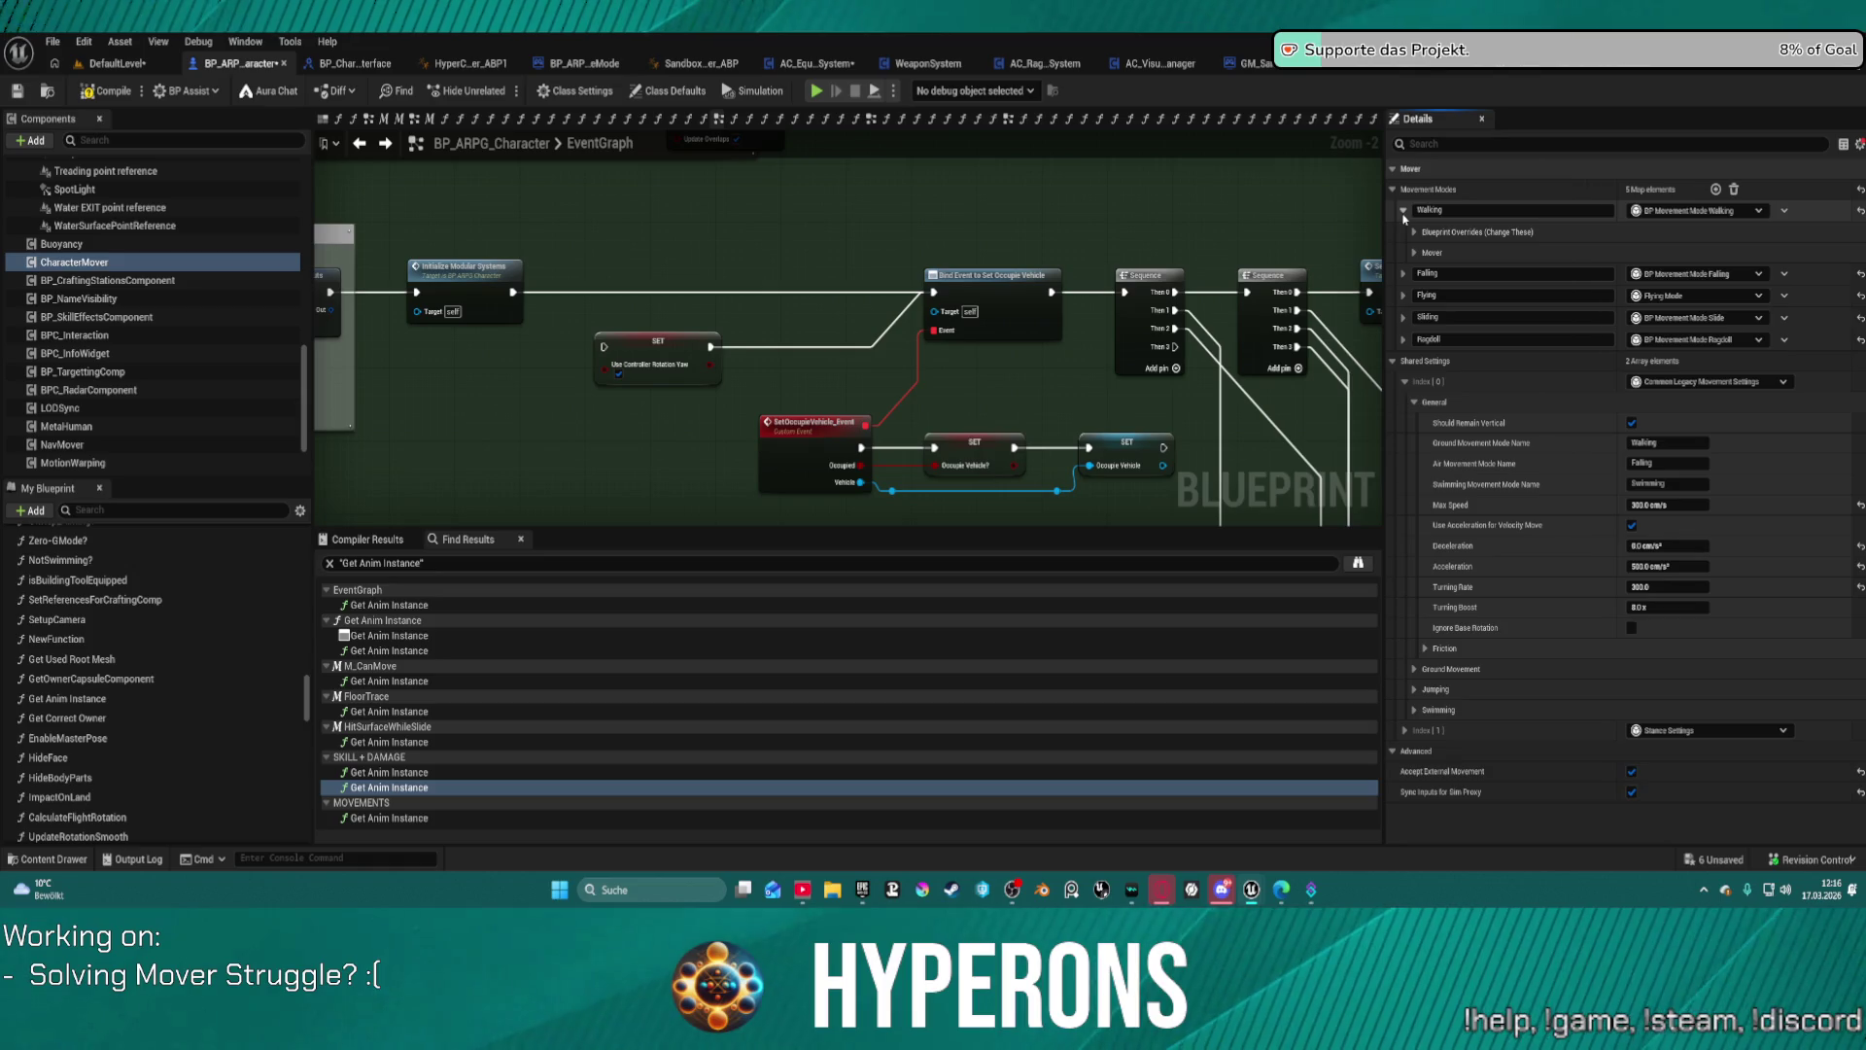
pyautogui.click(1411, 234)
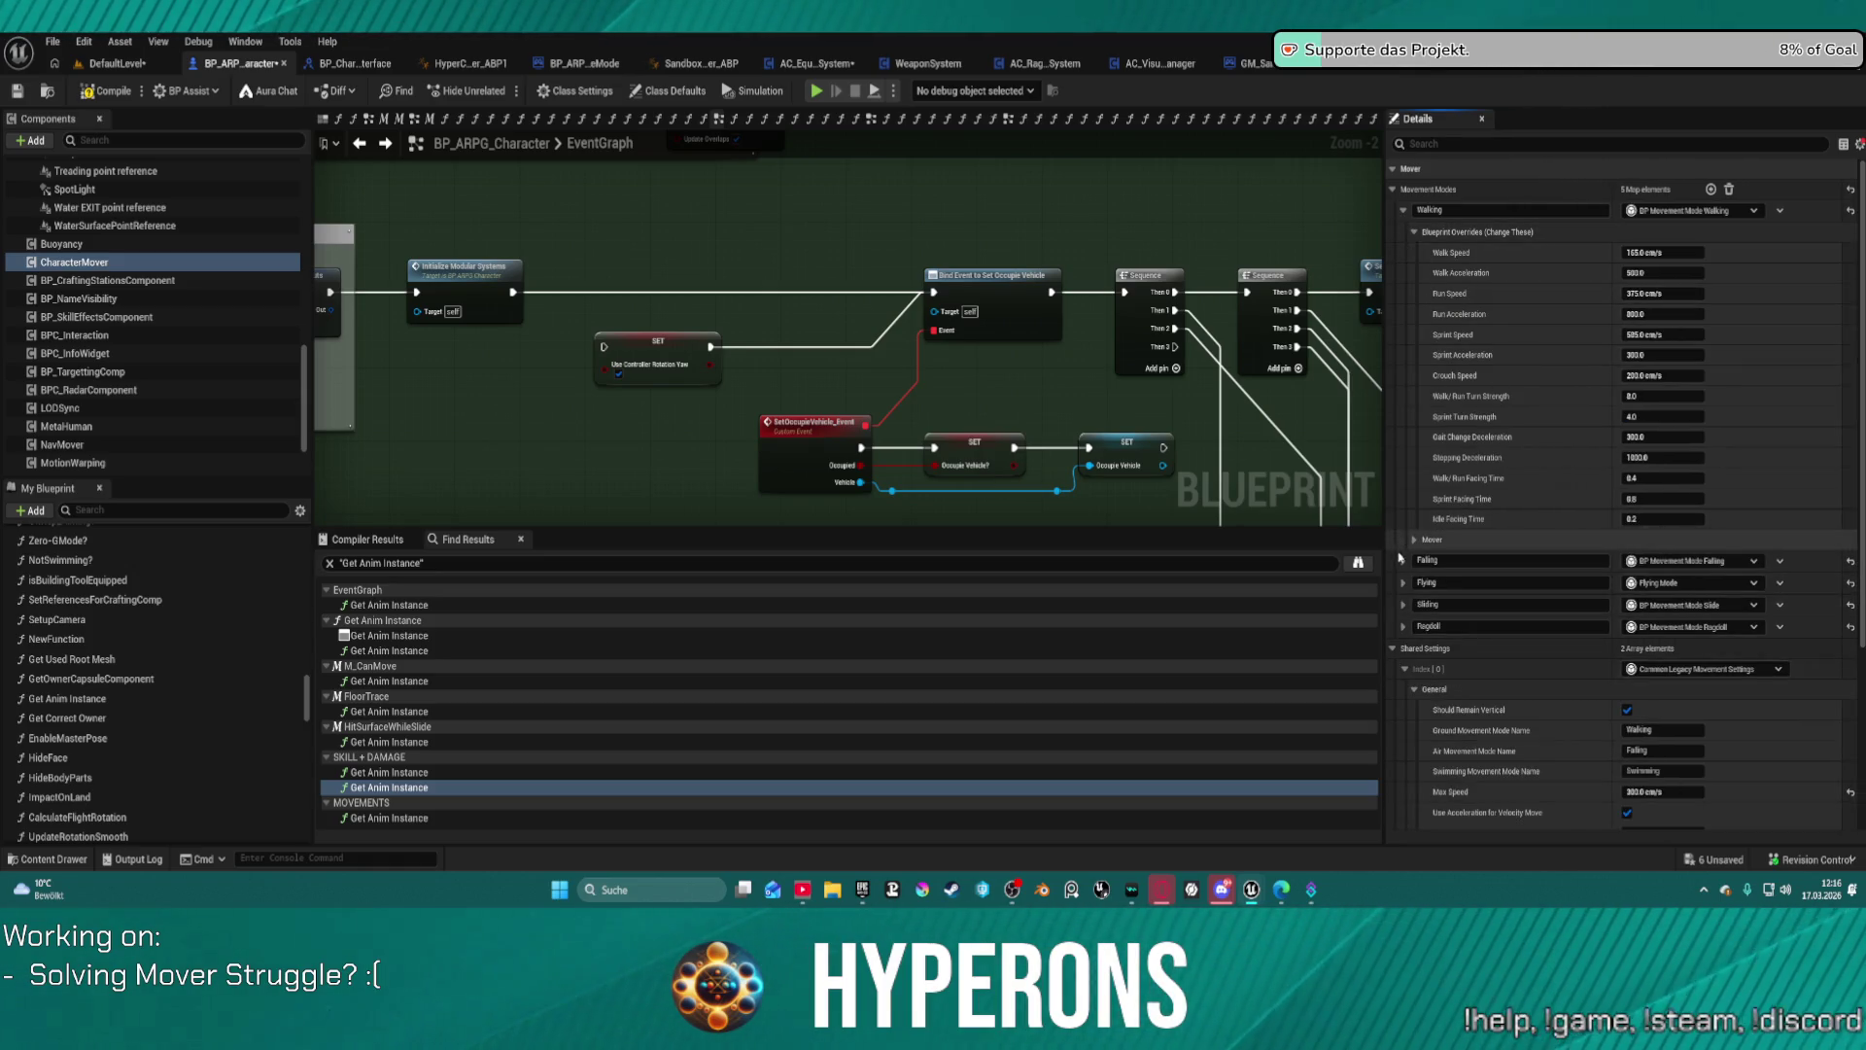
pyautogui.click(1402, 561)
pyautogui.click(1414, 581)
pyautogui.scroll(-9, 1411, 610)
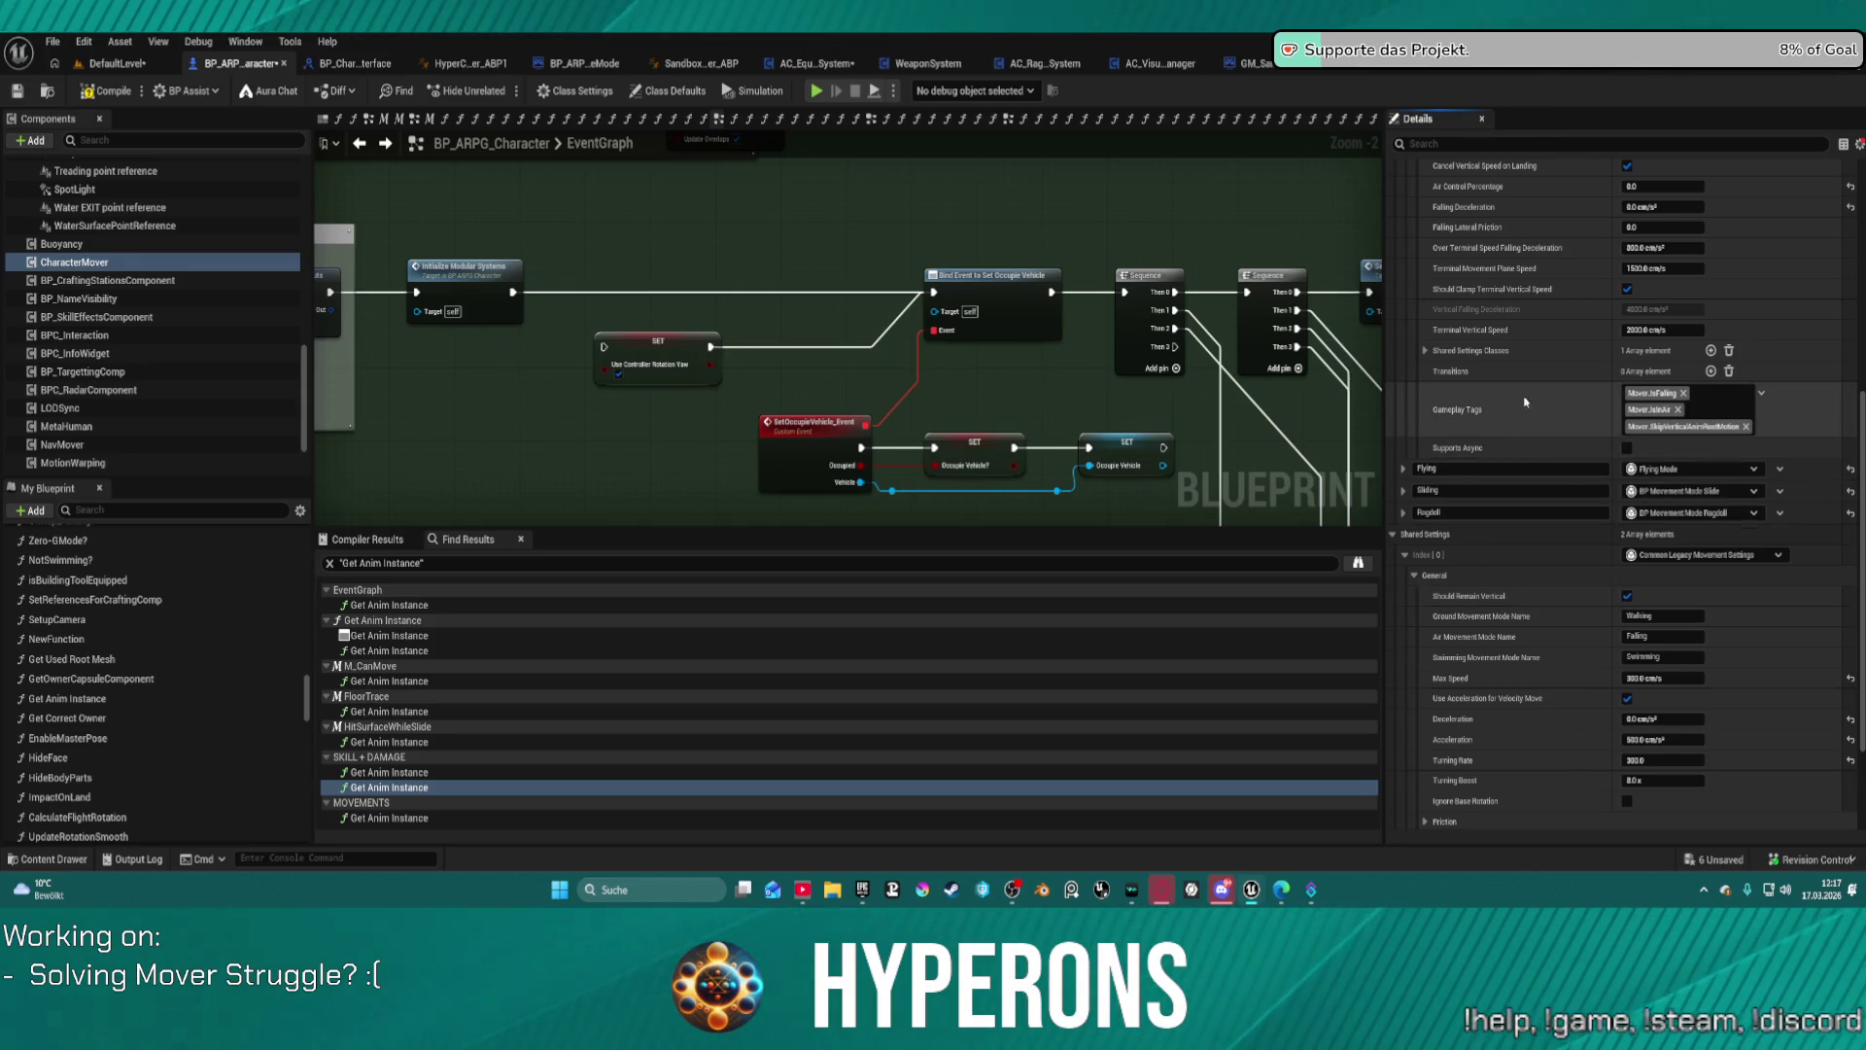
pyautogui.scroll(4, 1529, 369)
pyautogui.scroll(4, 1528, 370)
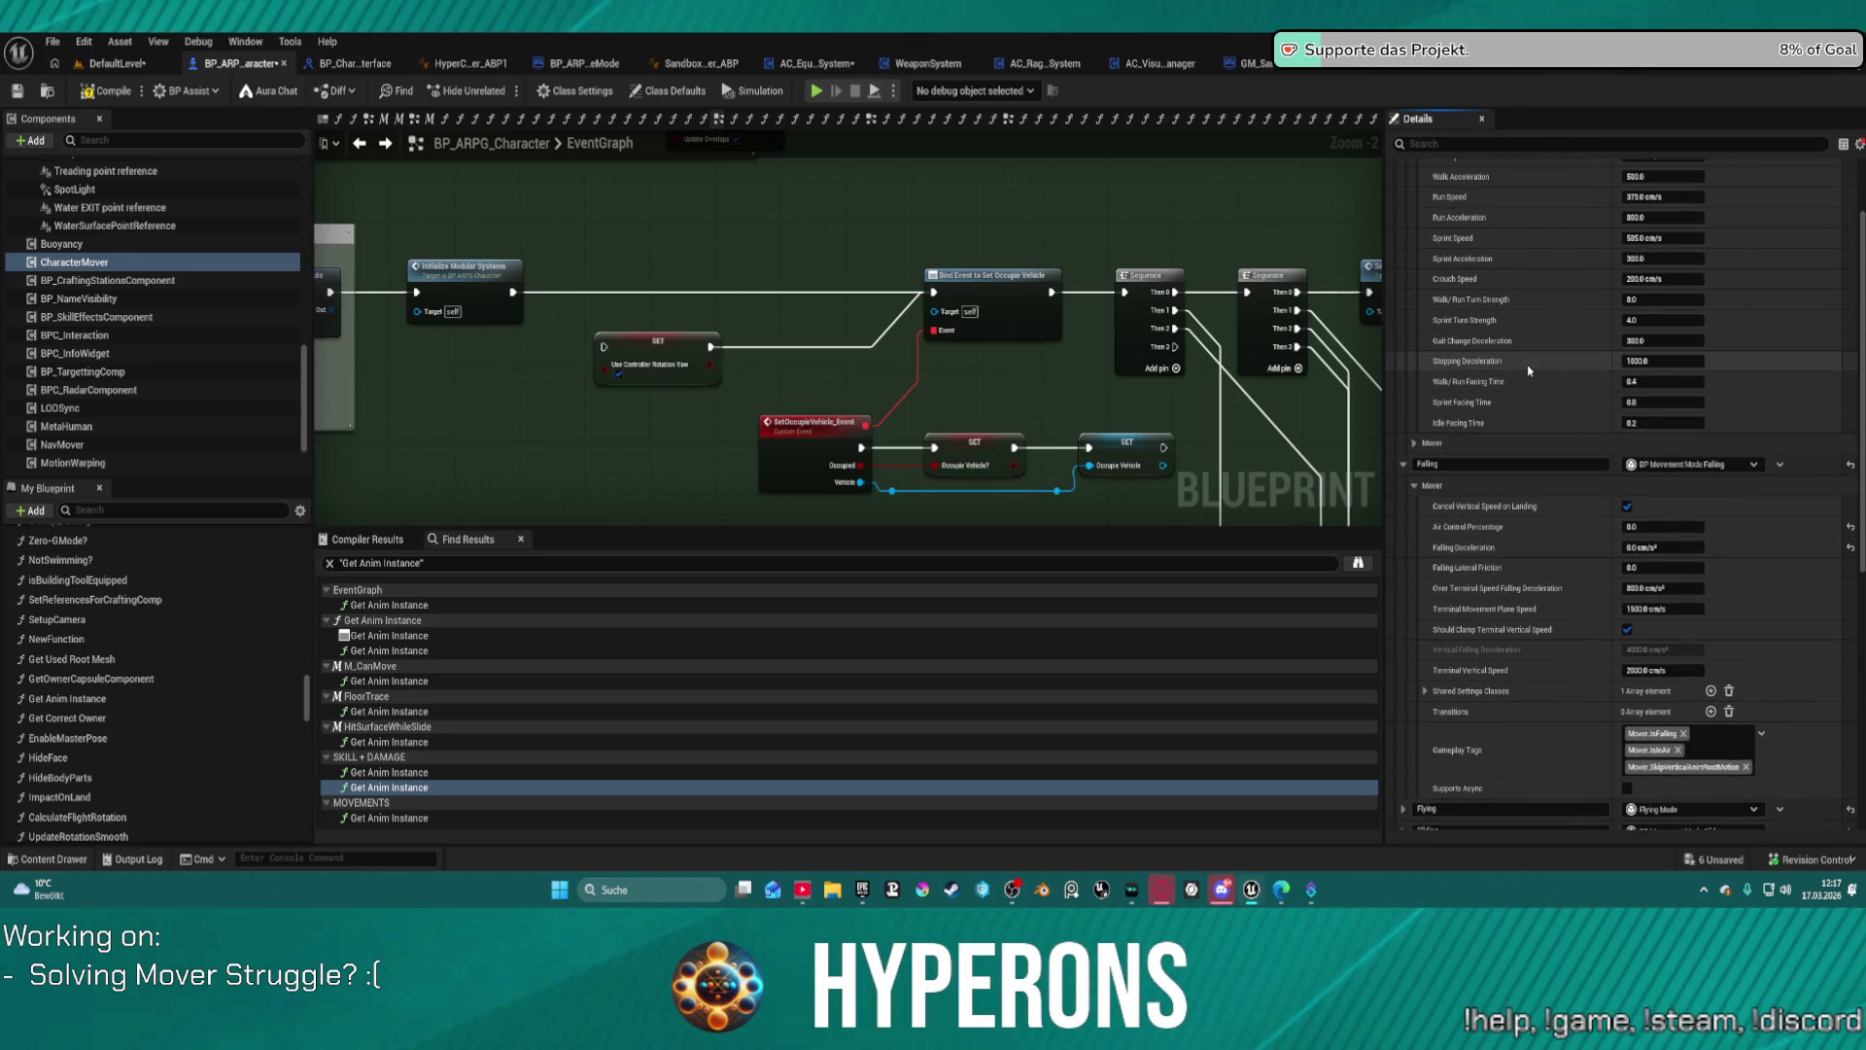
# Step: Expand Walking's Mover settings: transitions, shared settings classes, smooth walking and walking settings
pyautogui.click(1475, 443)
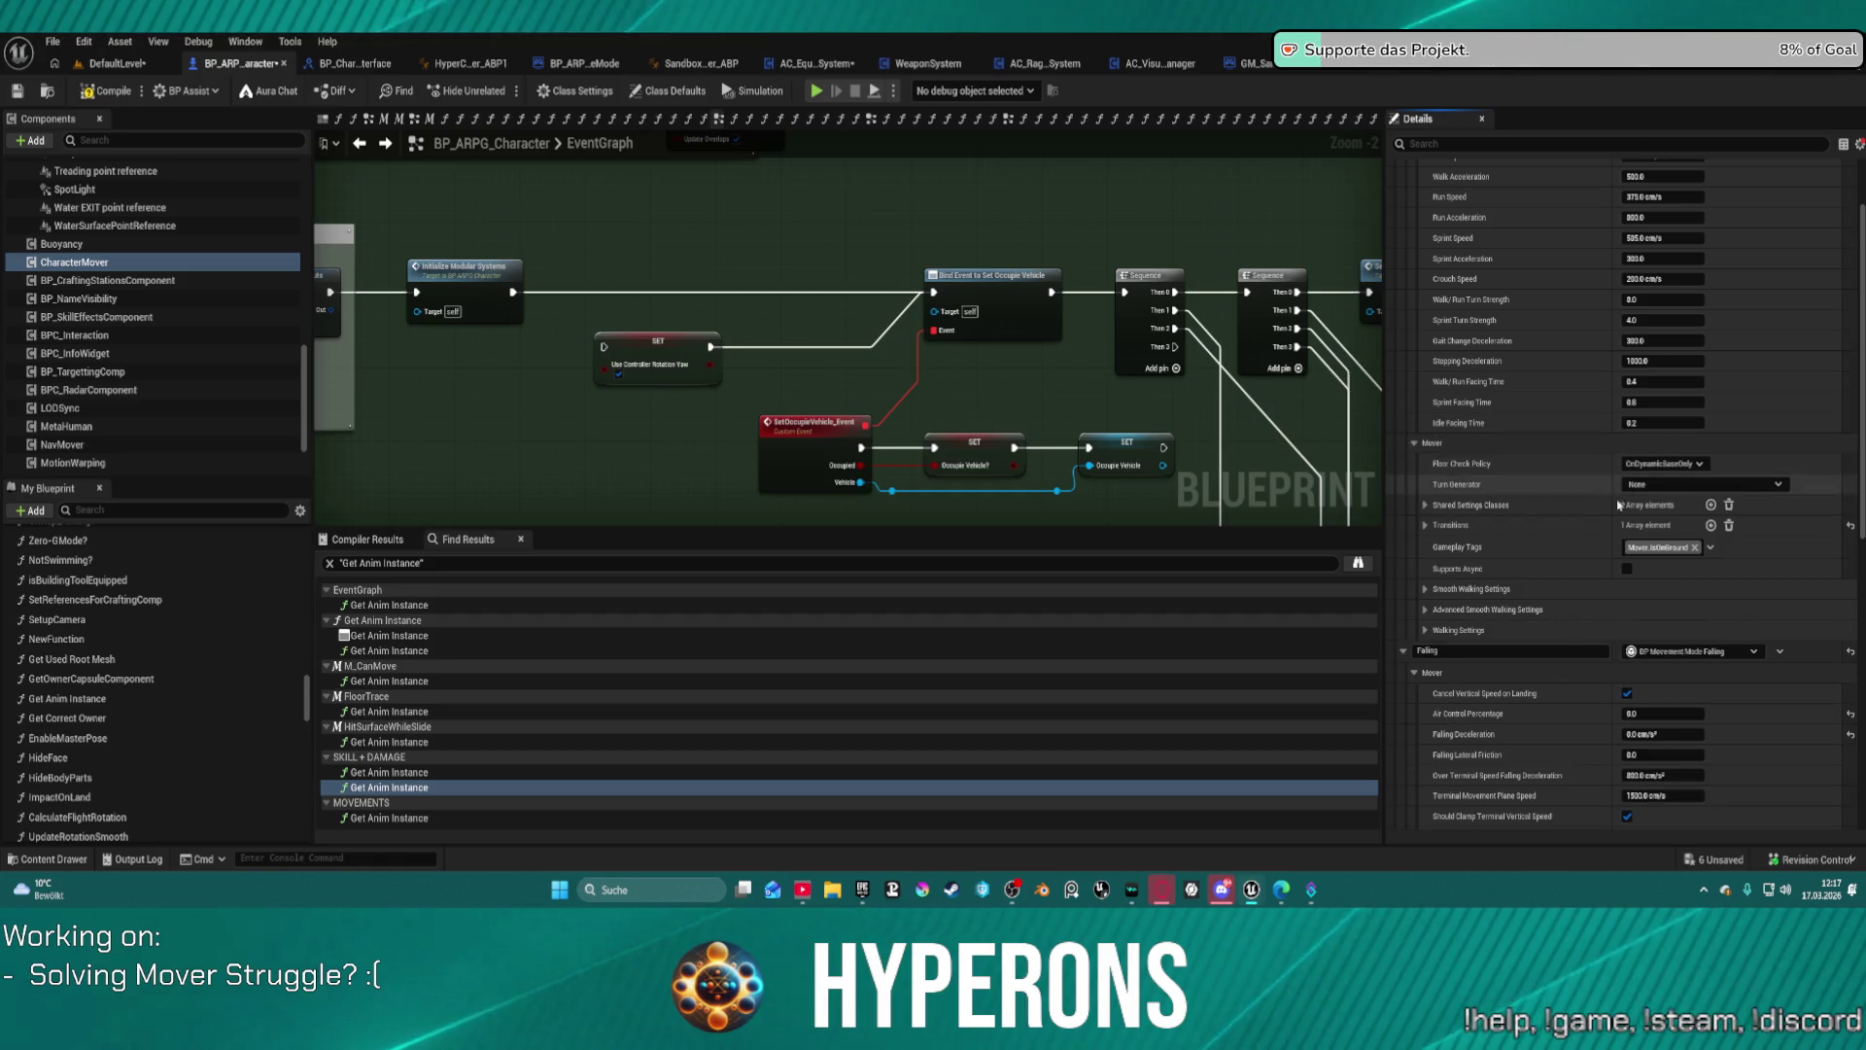
pyautogui.click(1425, 525)
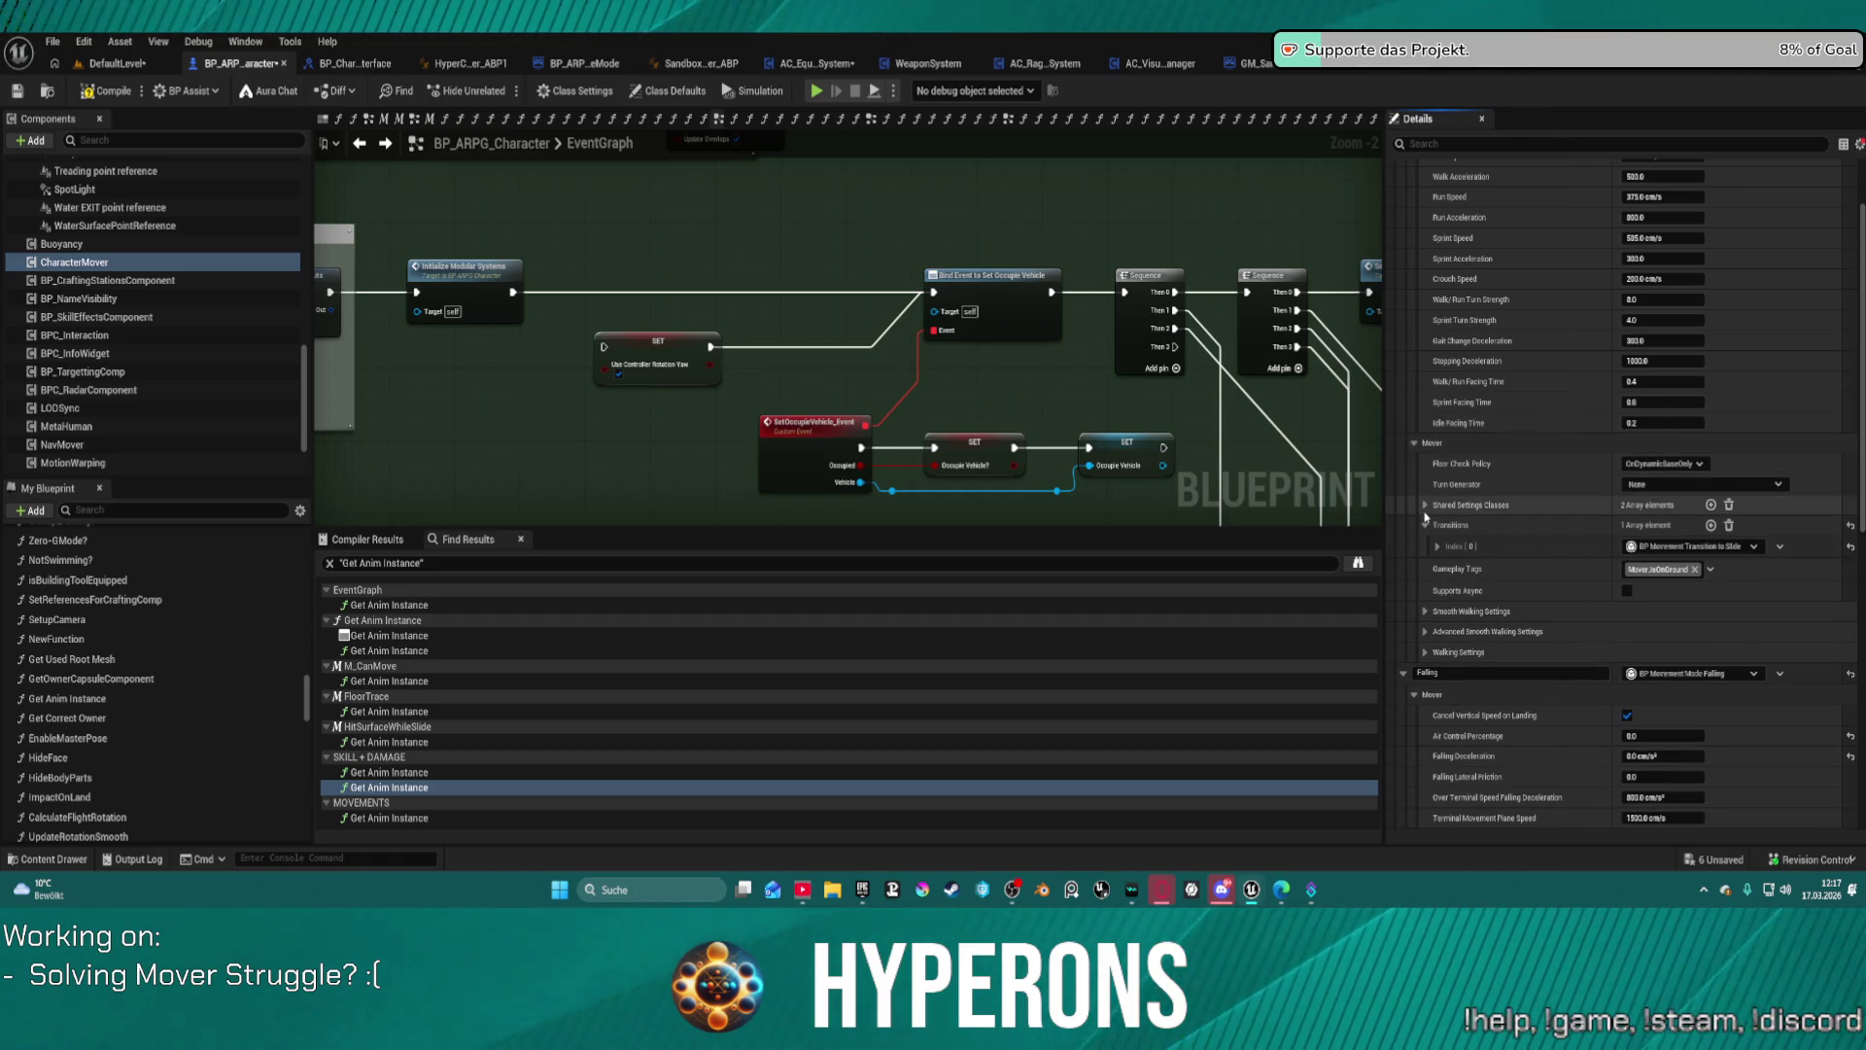
pyautogui.click(1424, 504)
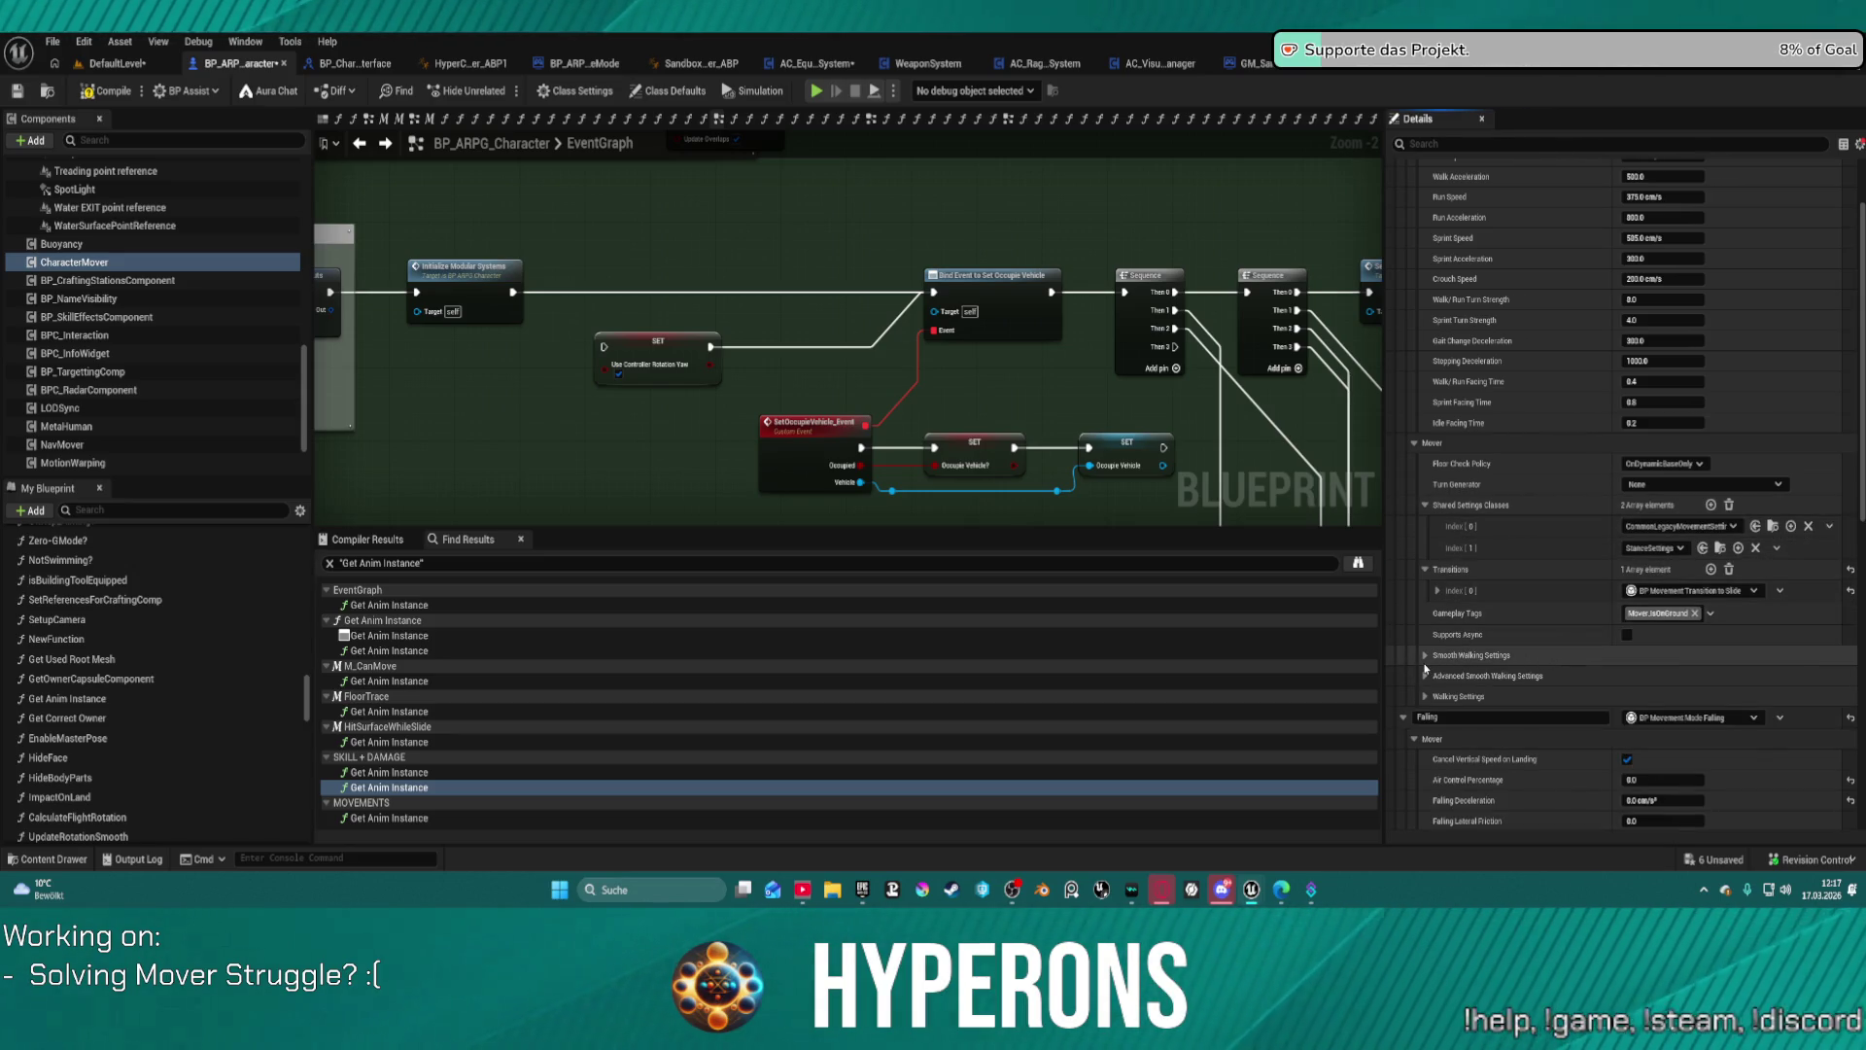
pyautogui.click(1425, 655)
pyautogui.scroll(-5, 1423, 544)
pyautogui.click(1424, 528)
pyautogui.click(1425, 507)
pyautogui.scroll(-2, 1516, 659)
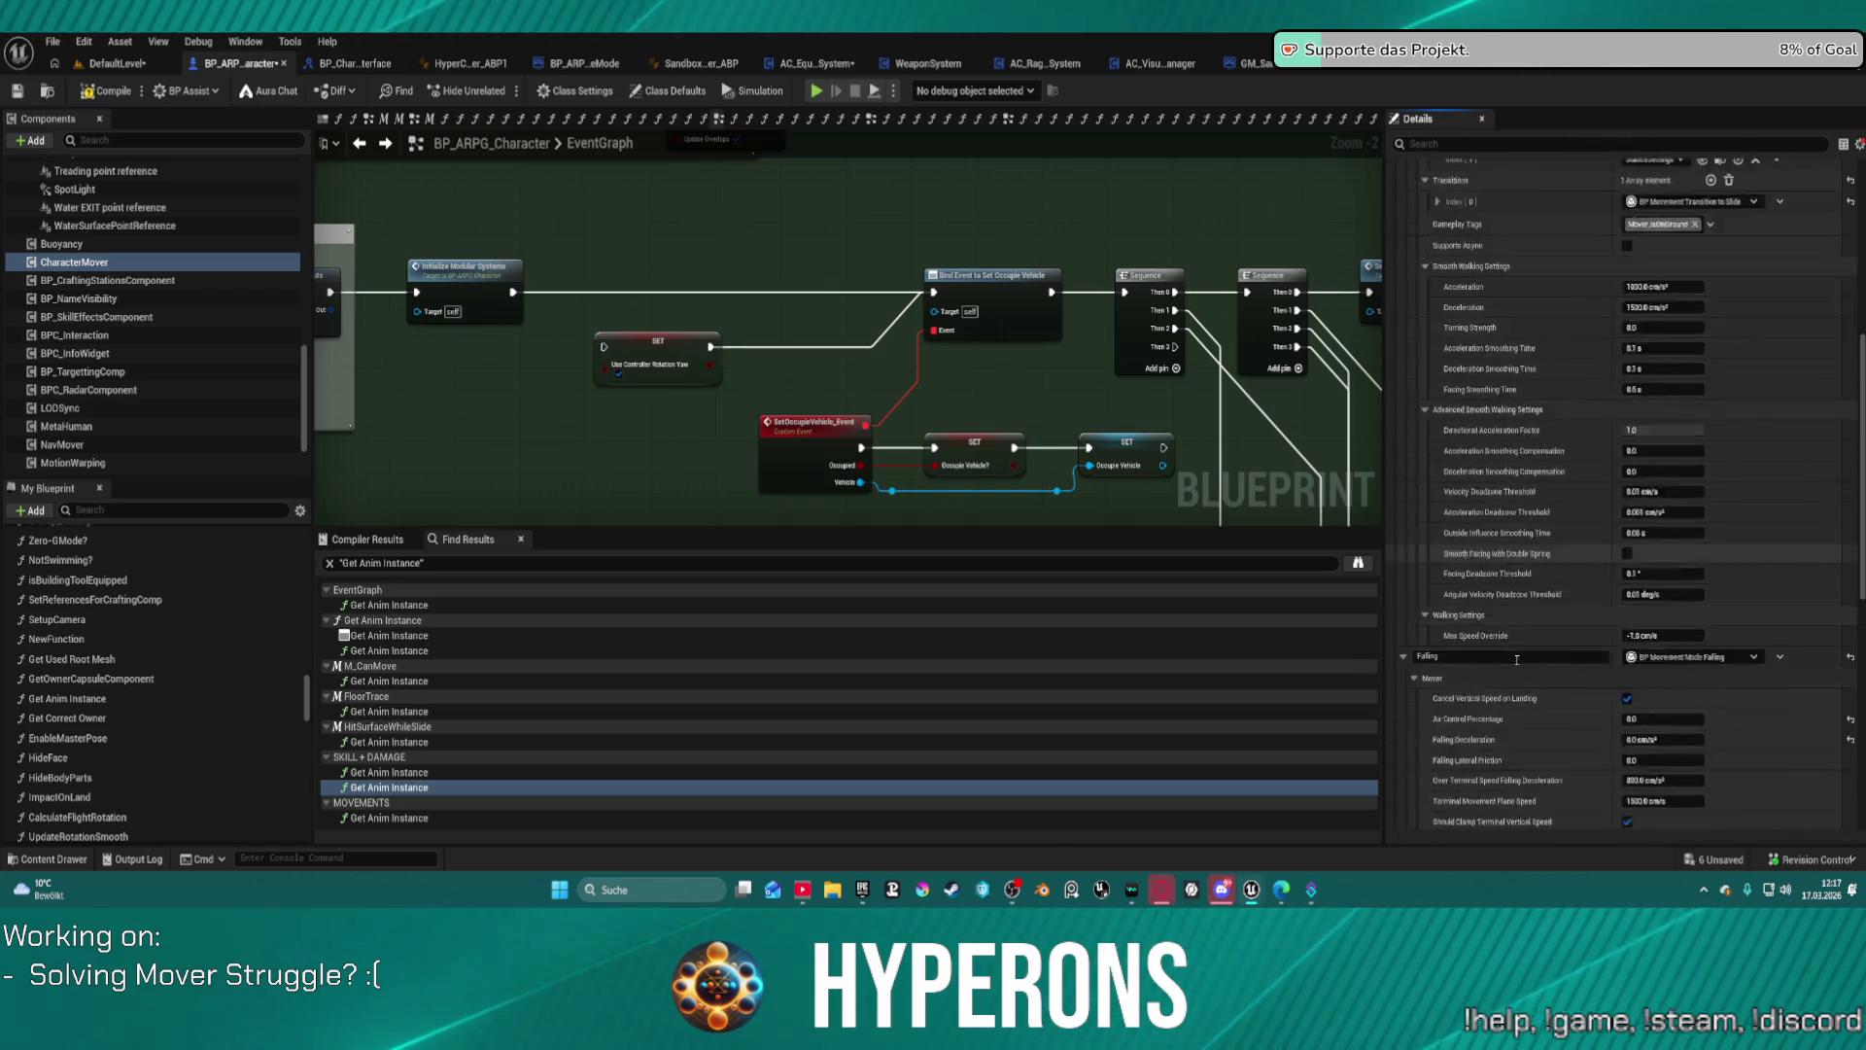
# Step: Expand Shared Settings Index [1] to show Crouch, Ground Movement, Jumping, Swimming and Friction settings
pyautogui.scroll(-10, 1520, 663)
pyautogui.scroll(-2, 1523, 667)
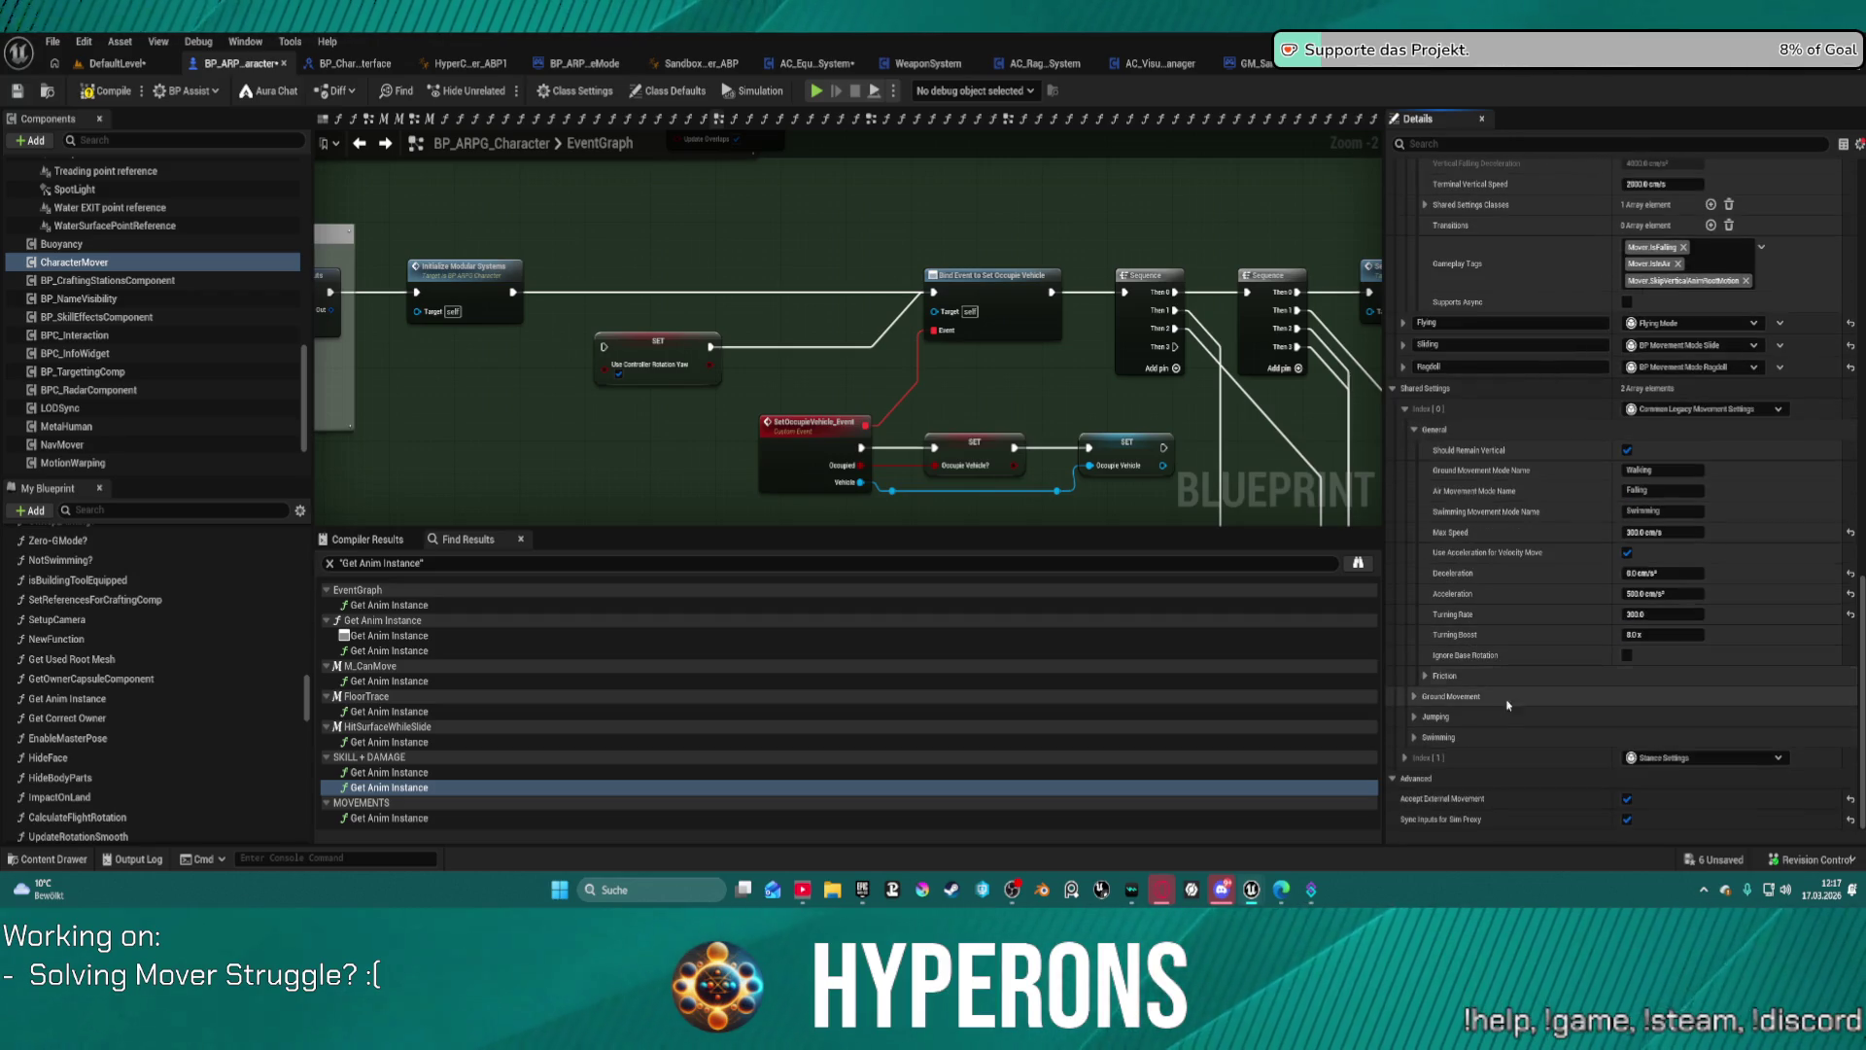
pyautogui.click(1404, 757)
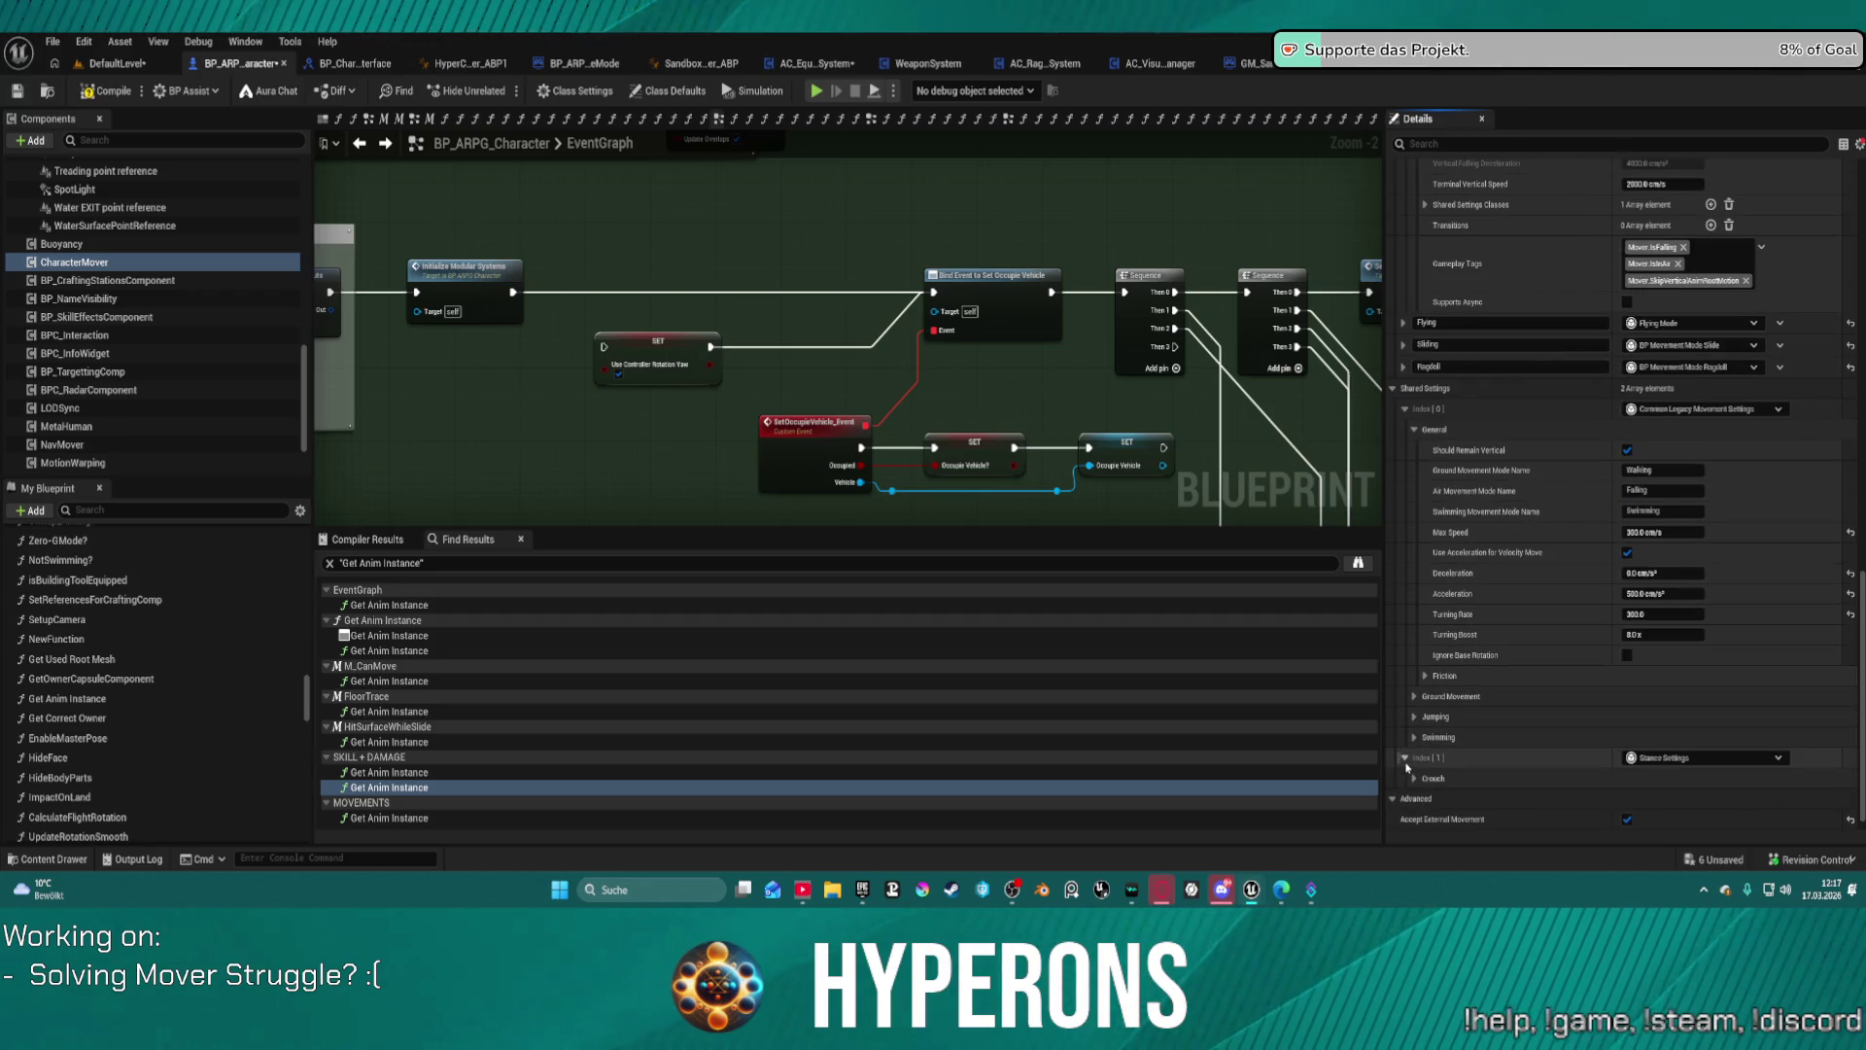
pyautogui.click(1414, 779)
pyautogui.scroll(-2, 1450, 782)
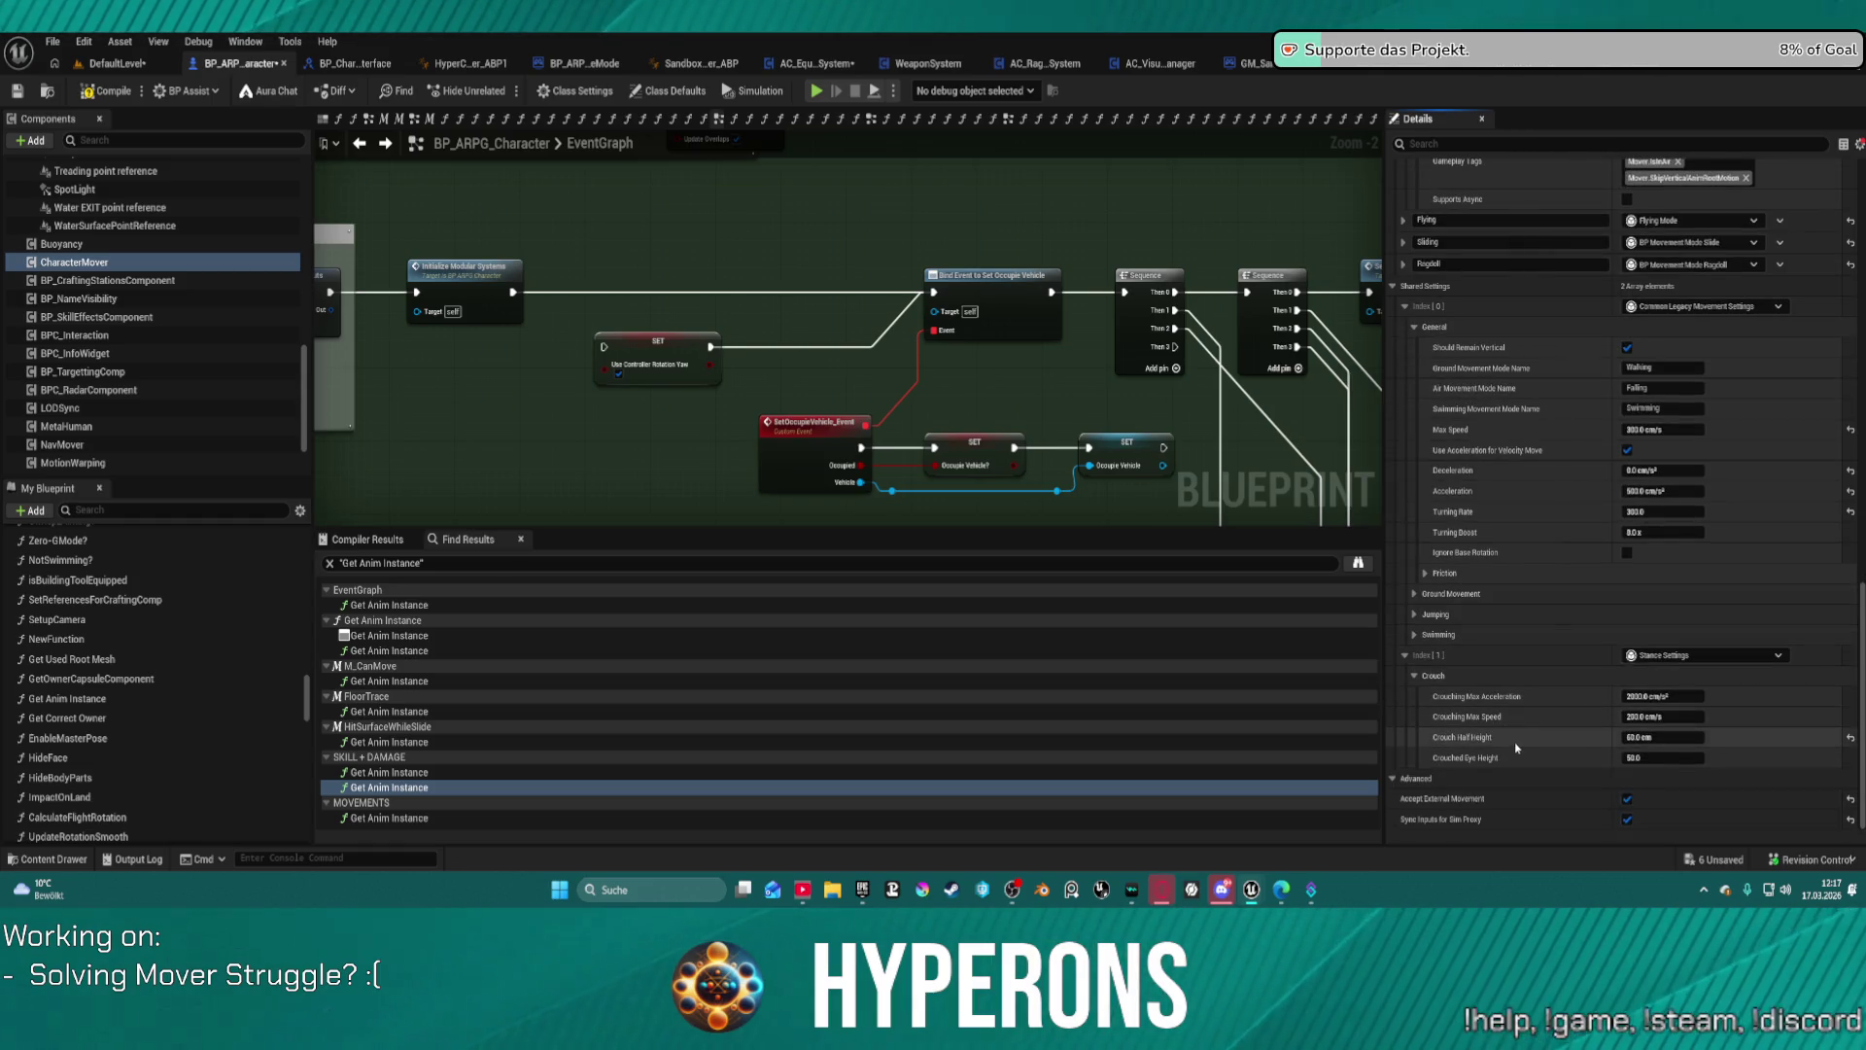
pyautogui.click(1415, 593)
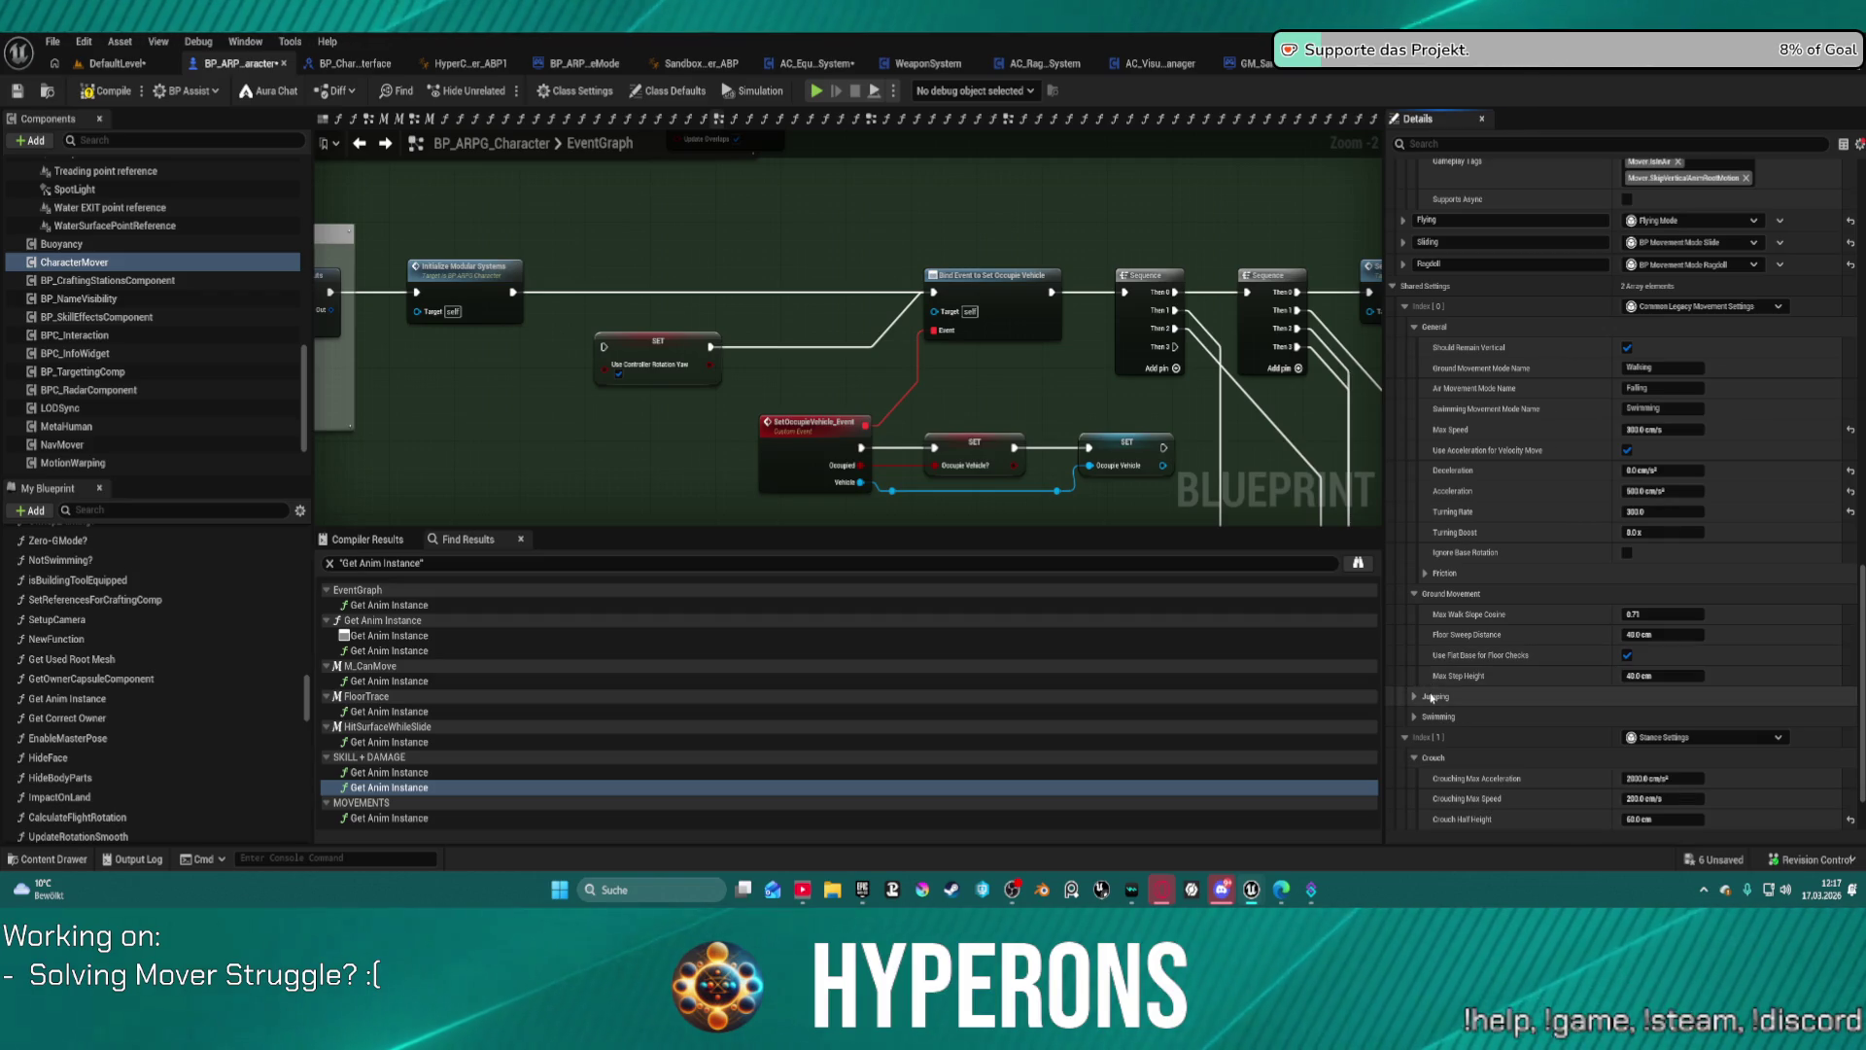
pyautogui.click(1442, 695)
pyautogui.click(1460, 738)
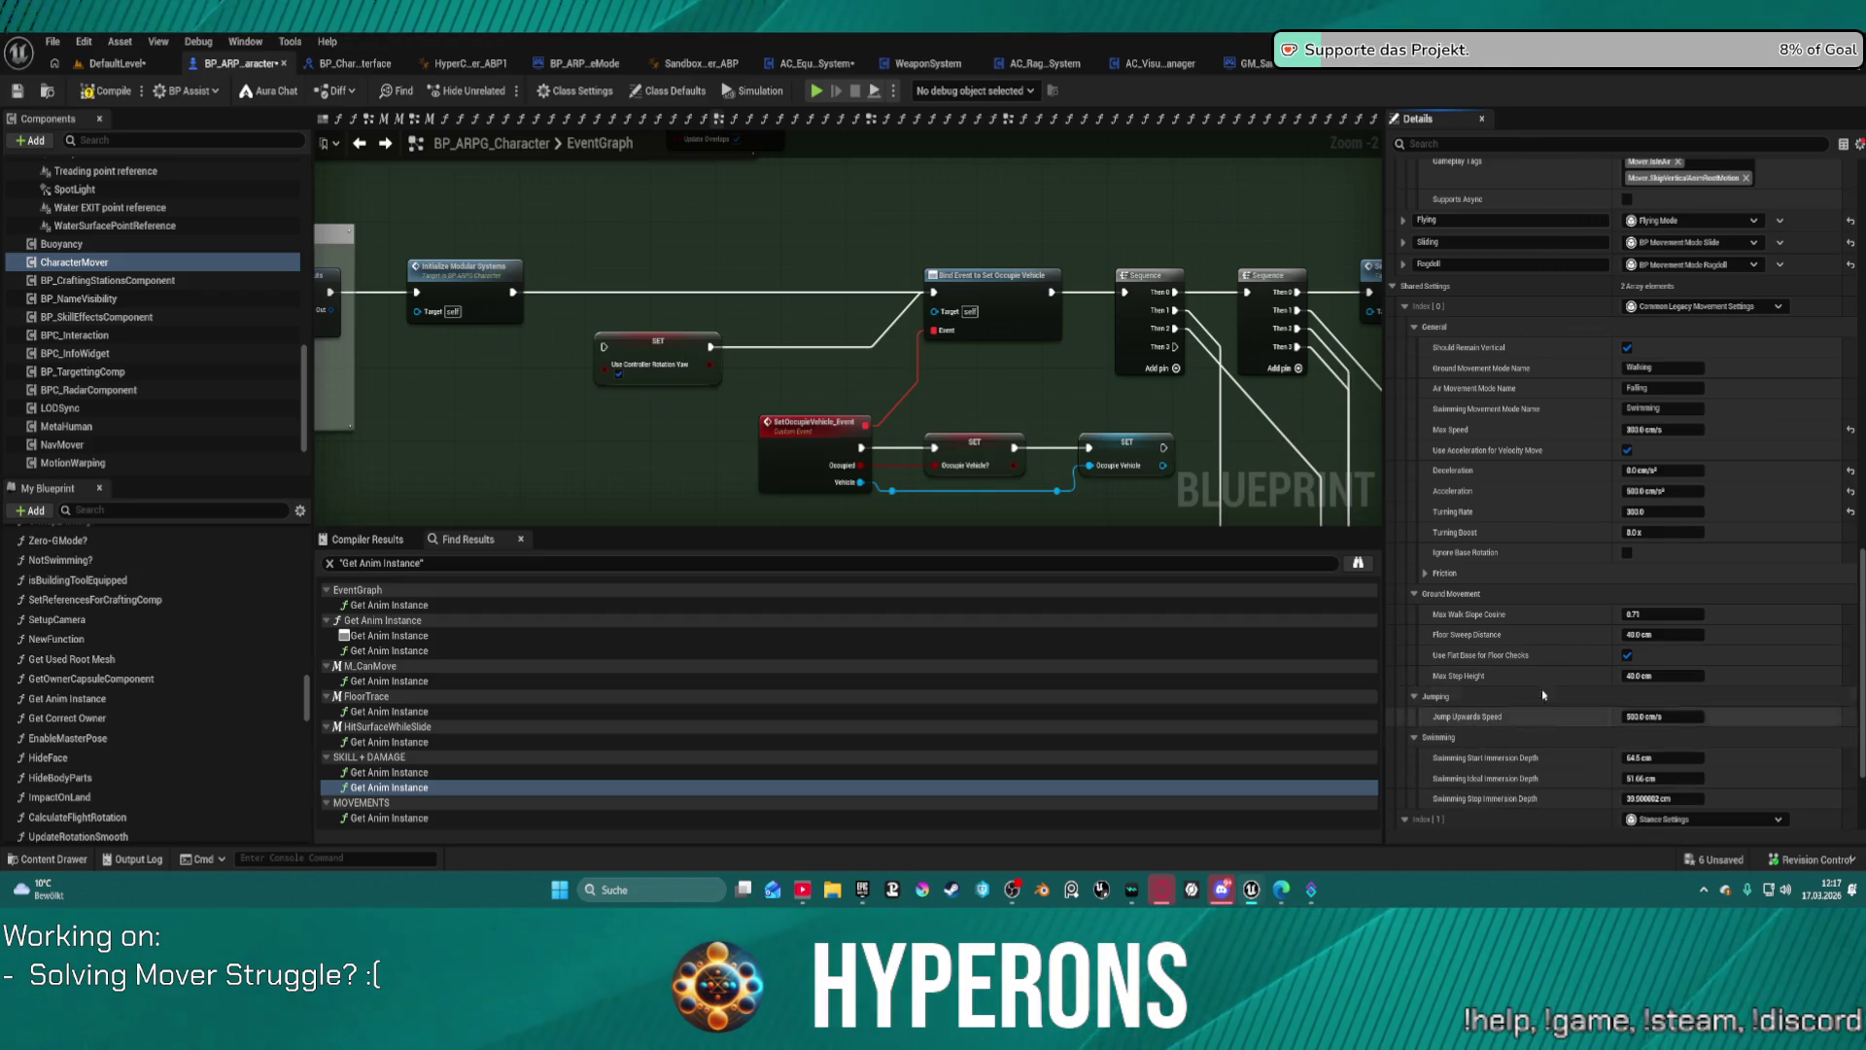
pyautogui.click(1420, 573)
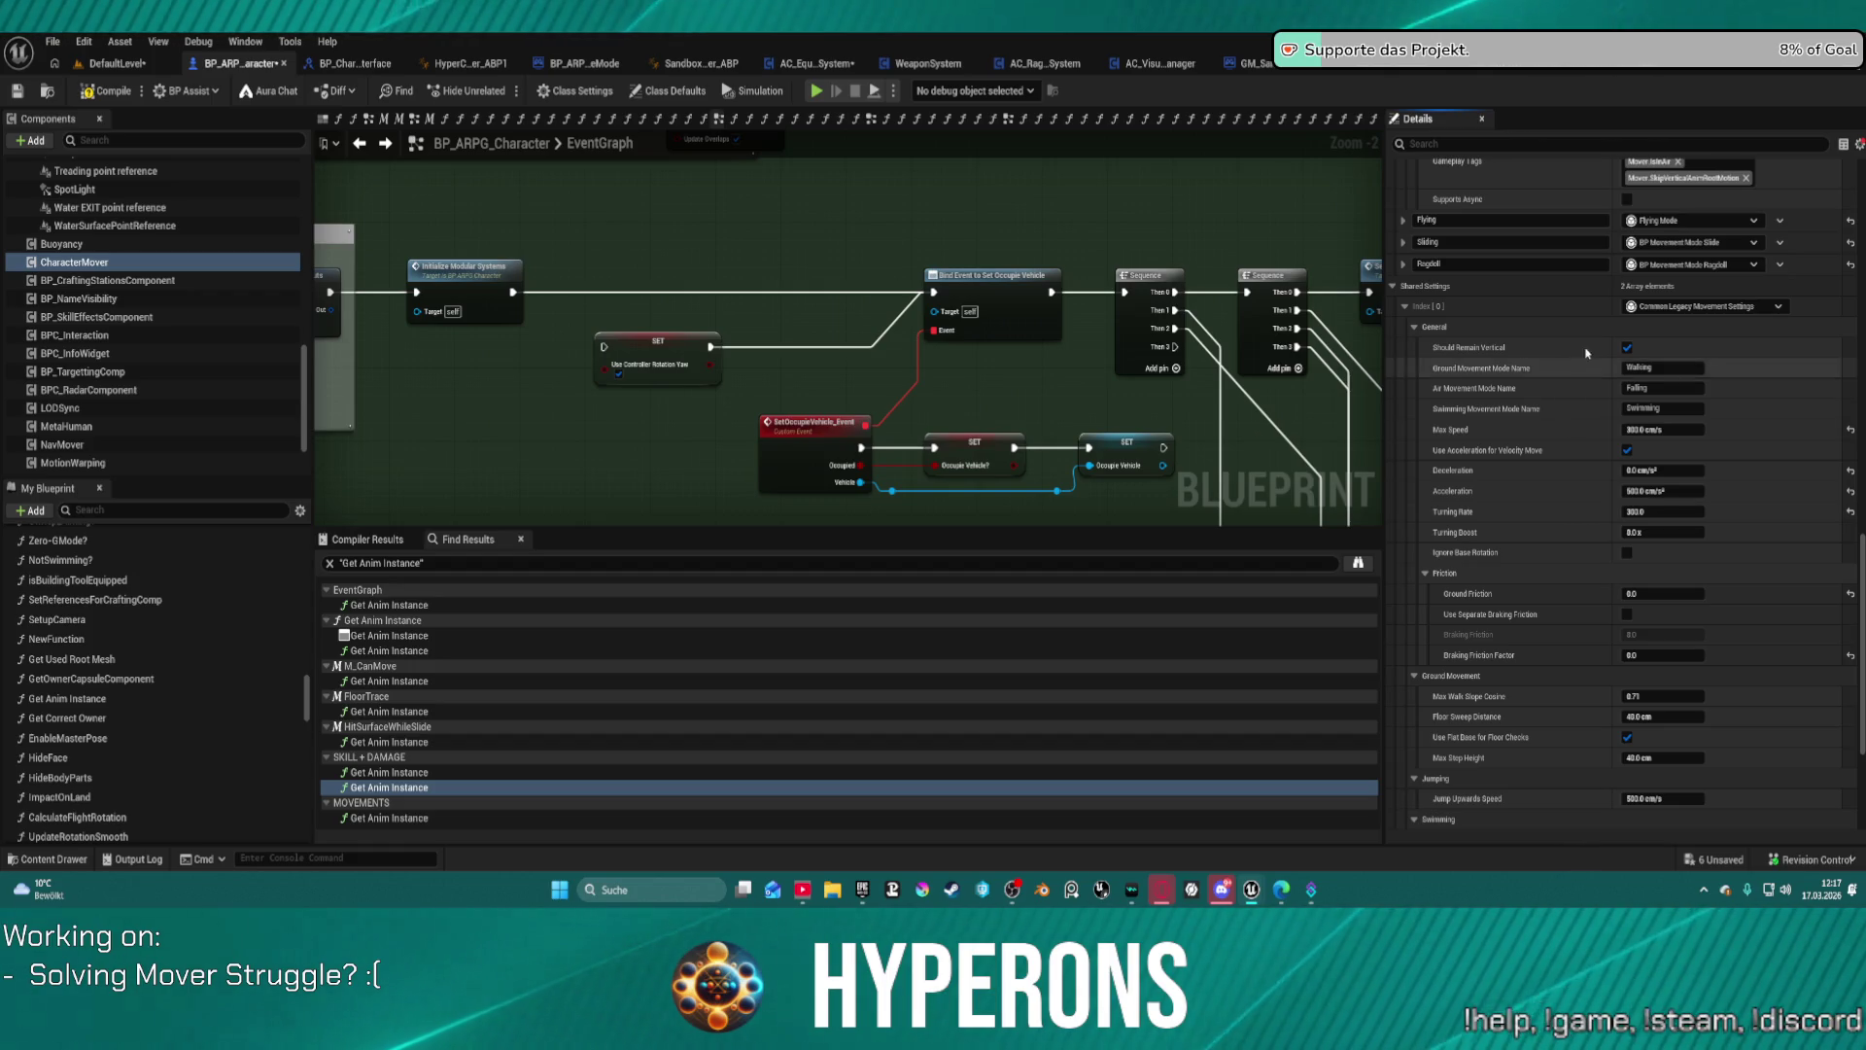
# Step: Return to the Walking mode settings and expand its Transitions Index [0] properties
pyautogui.scroll(3, 1403, 311)
pyautogui.scroll(5, 1472, 327)
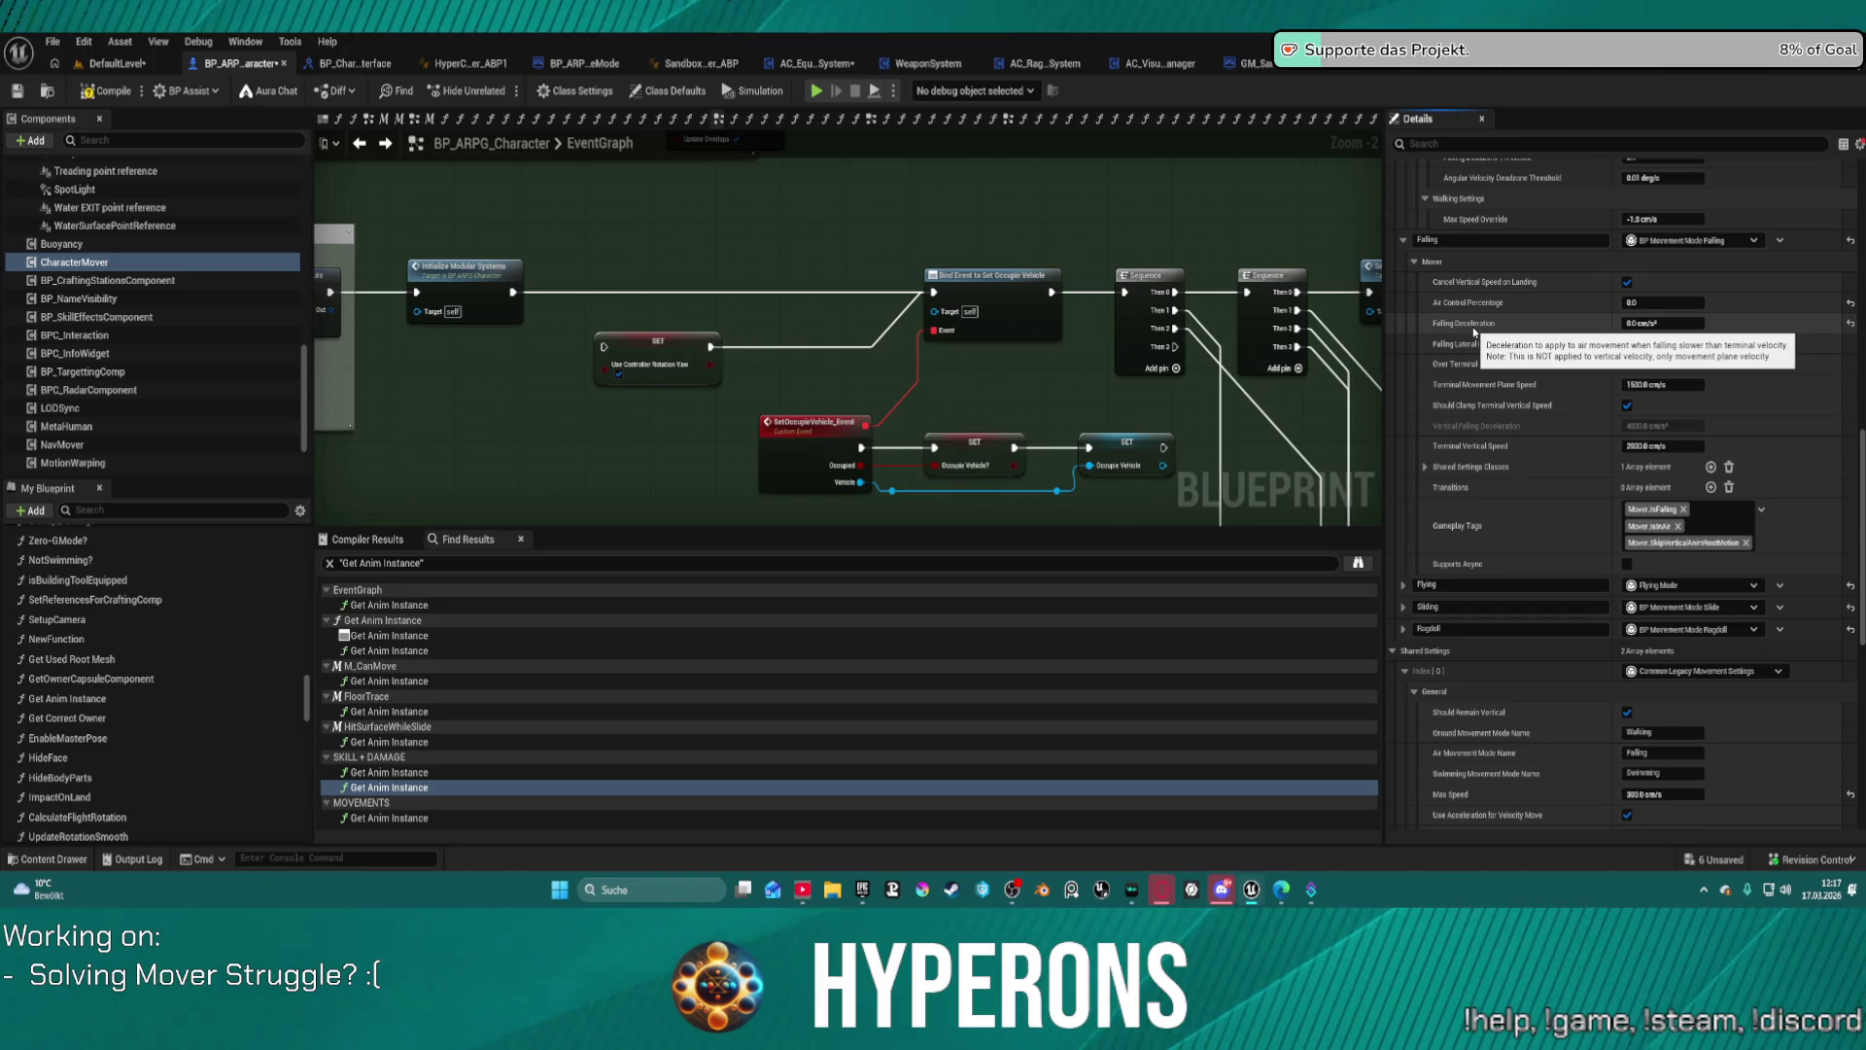
pyautogui.scroll(6, 1474, 332)
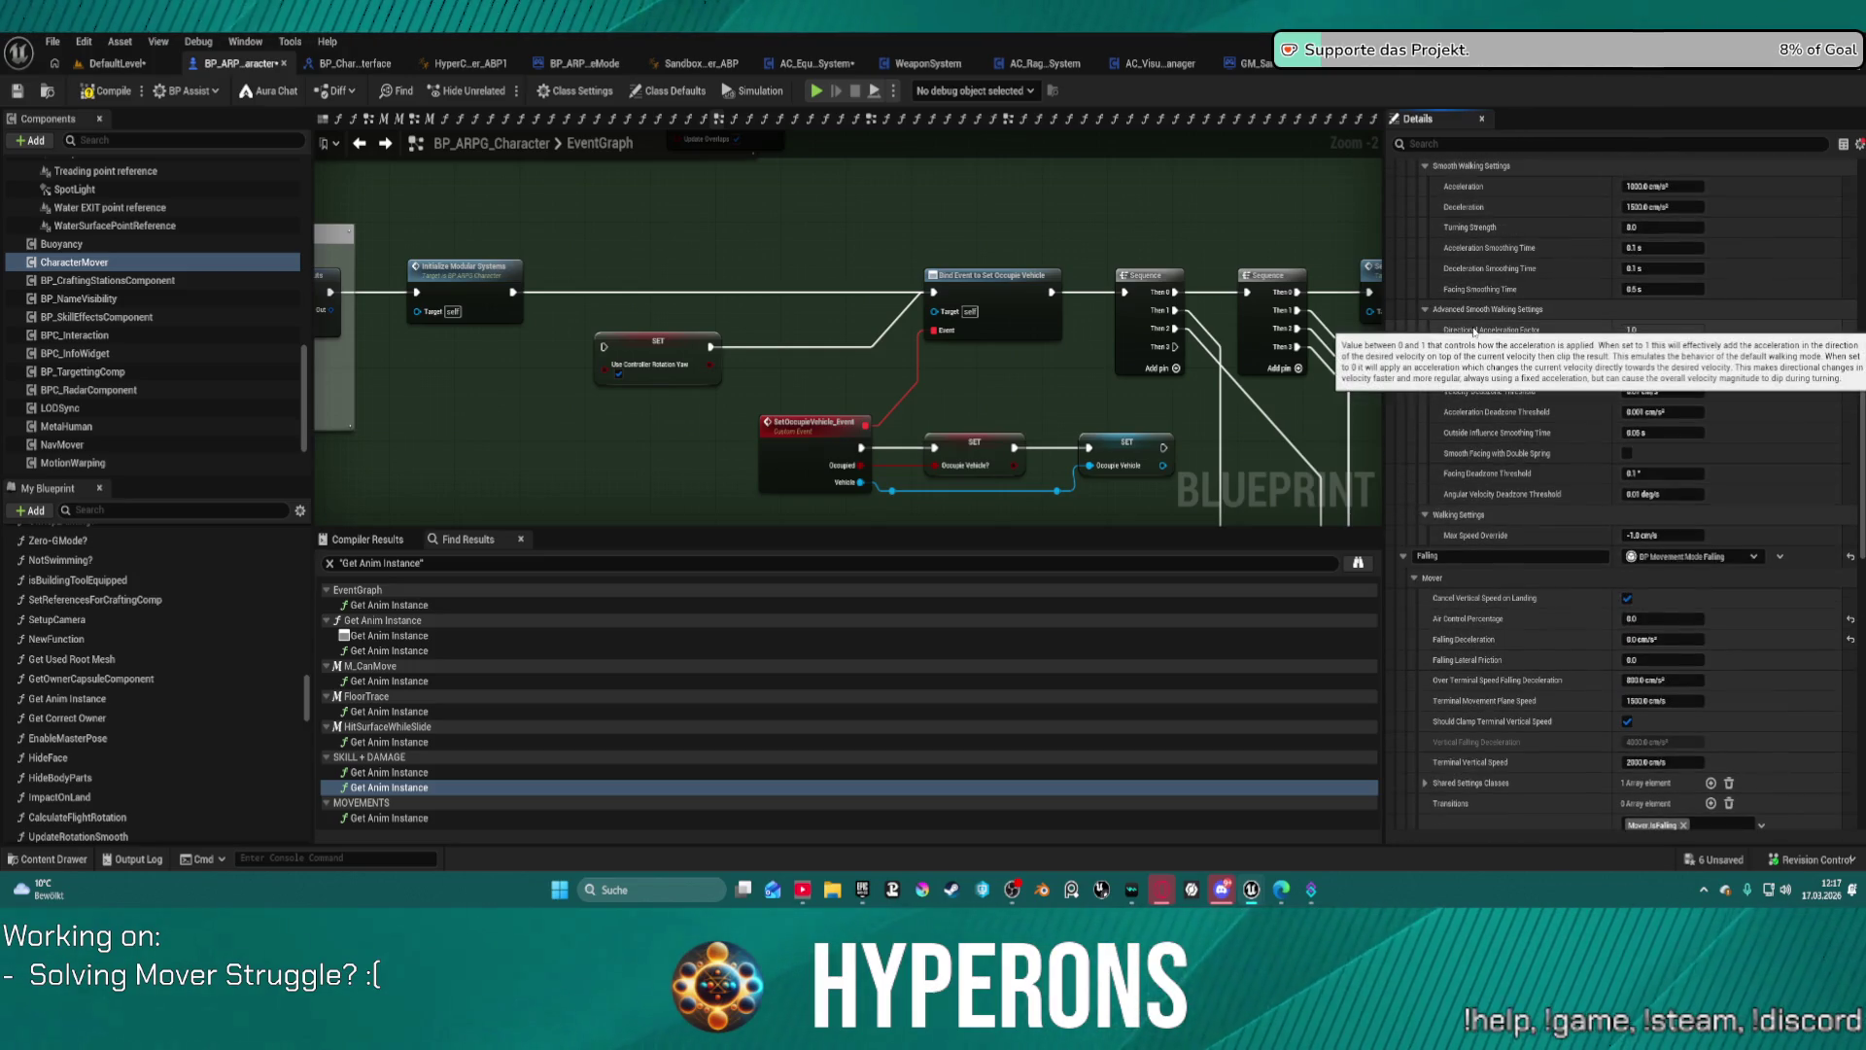
pyautogui.scroll(3, 1473, 331)
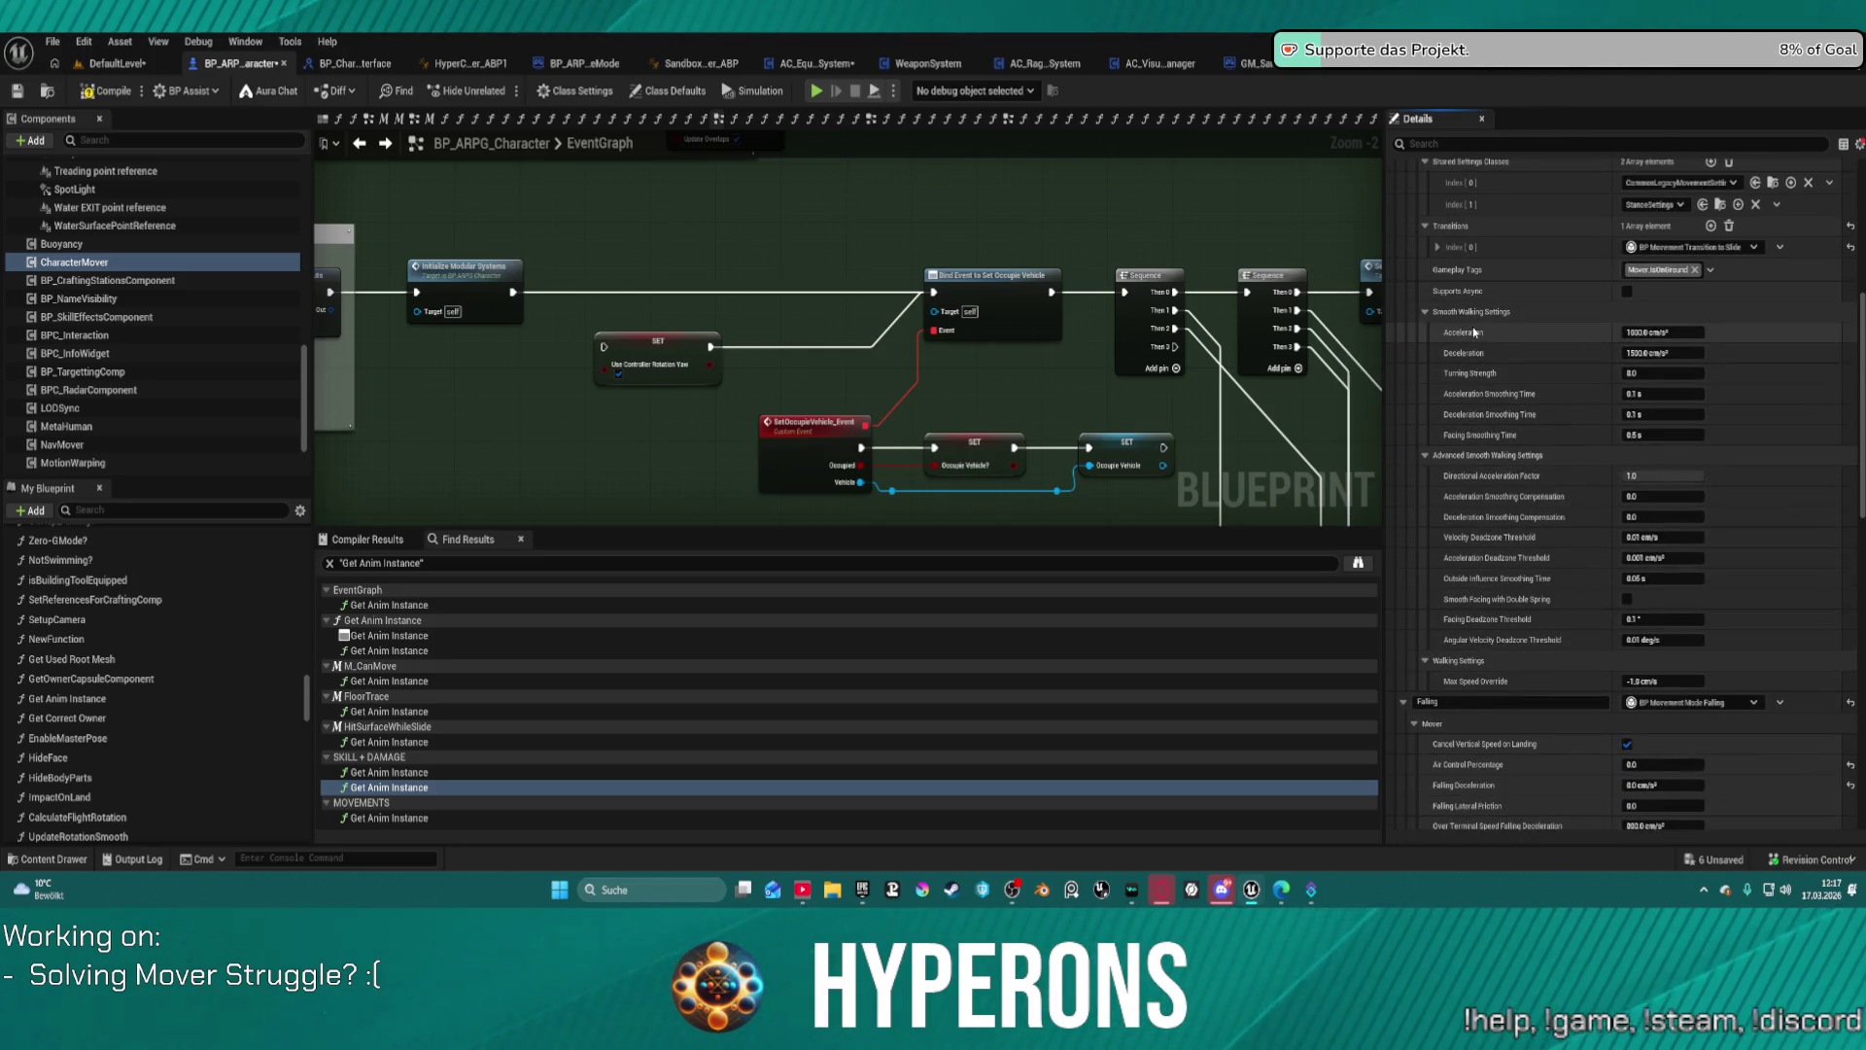
pyautogui.scroll(2, 1473, 327)
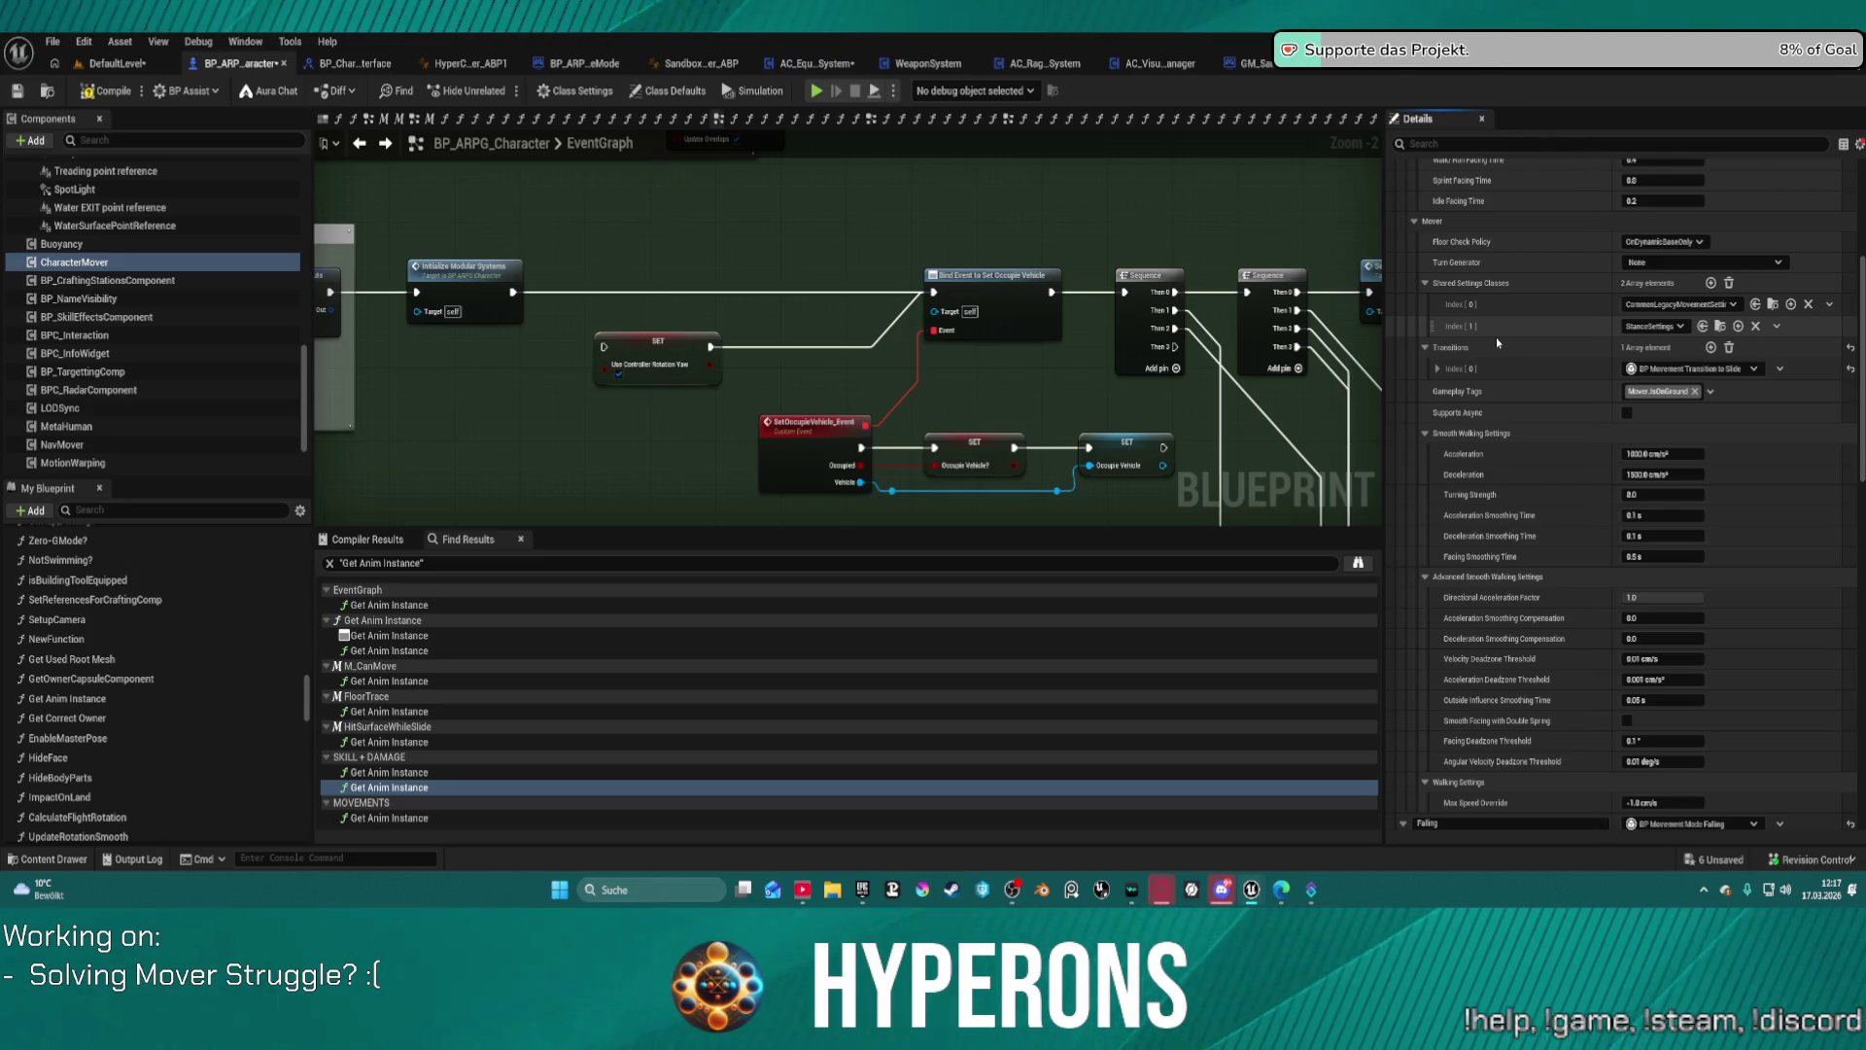
pyautogui.scroll(1, 1640, 393)
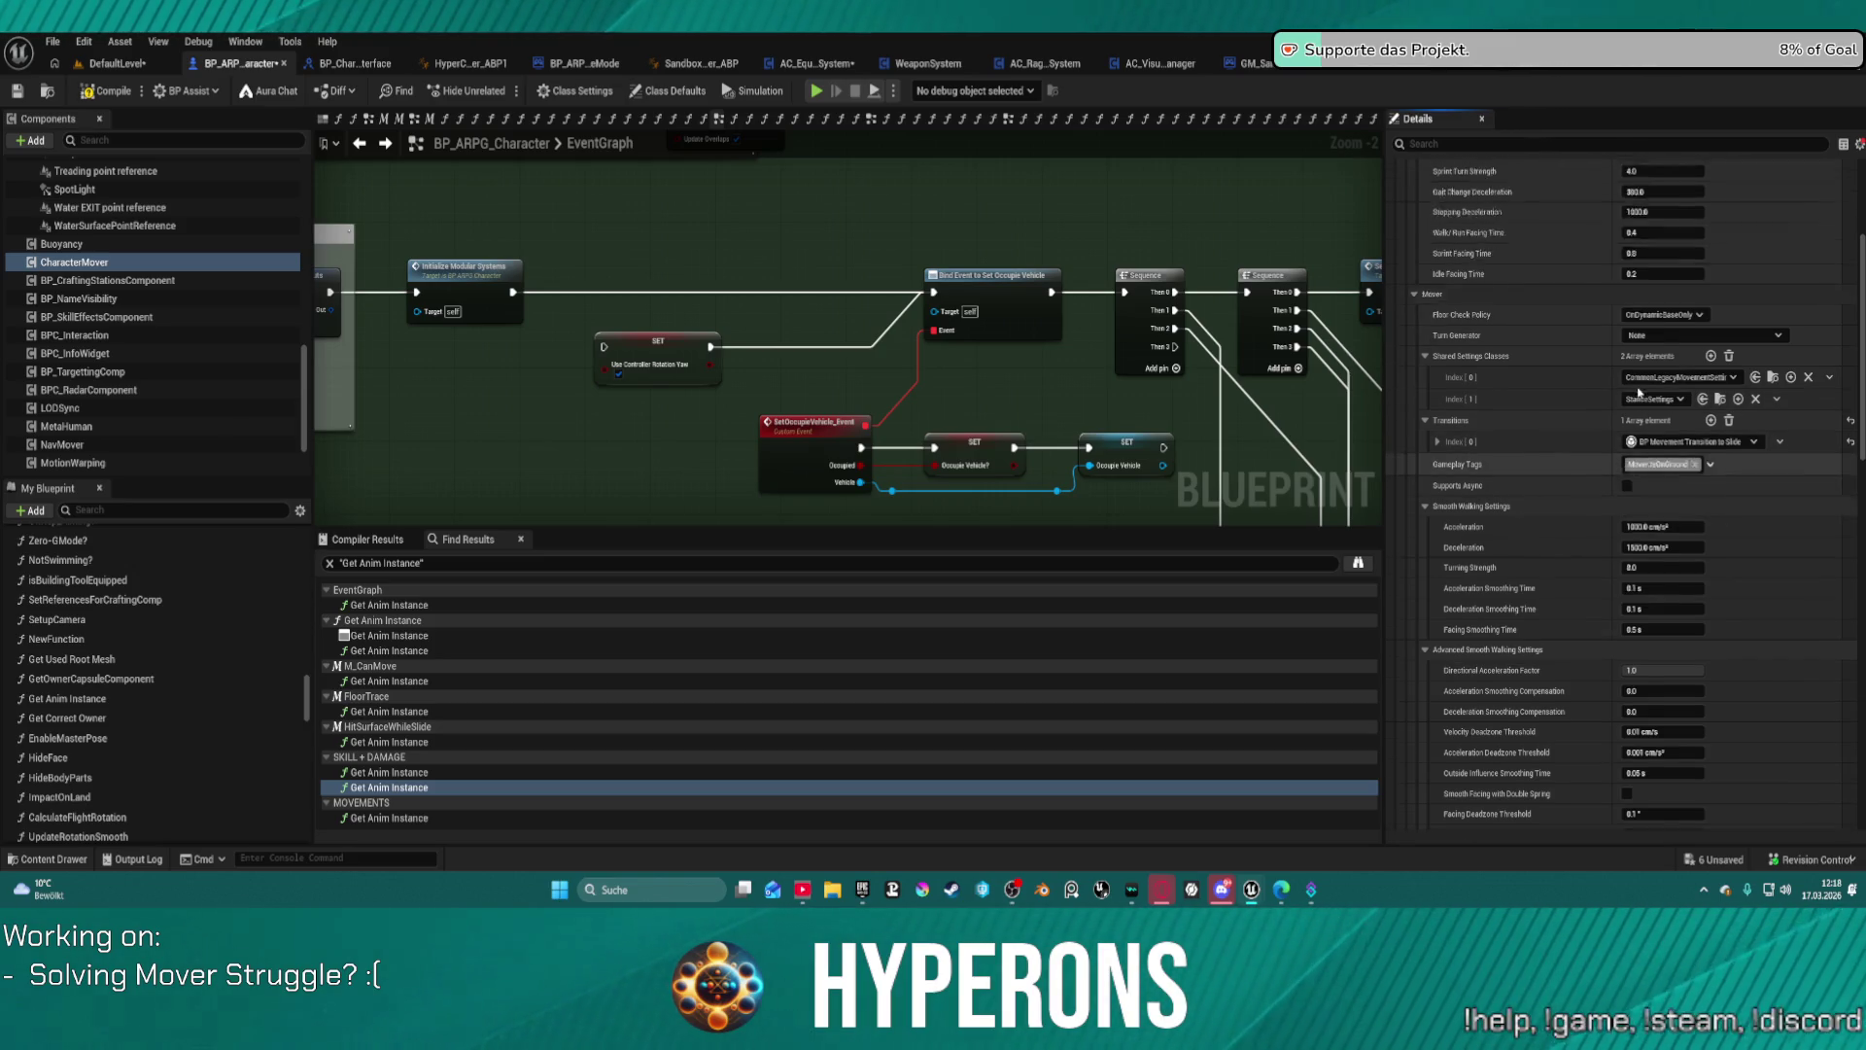
pyautogui.scroll(3, 1641, 392)
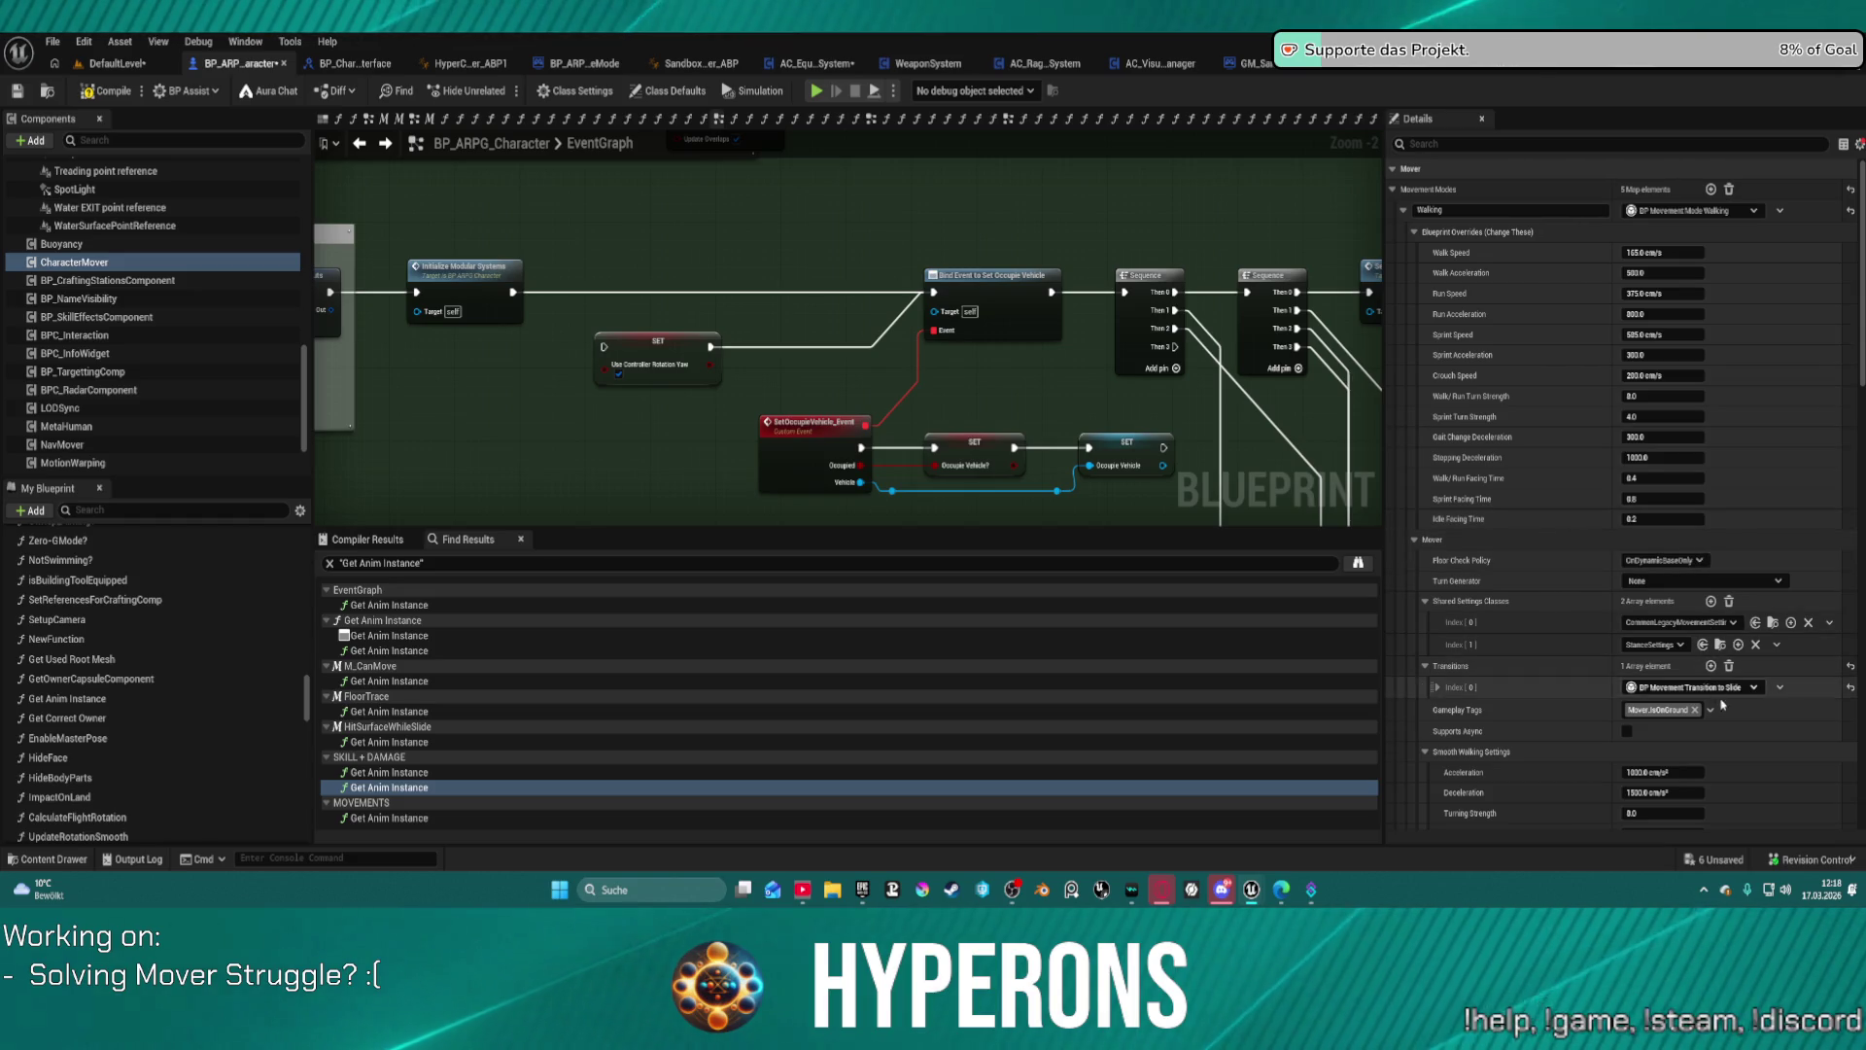
pyautogui.click(1453, 687)
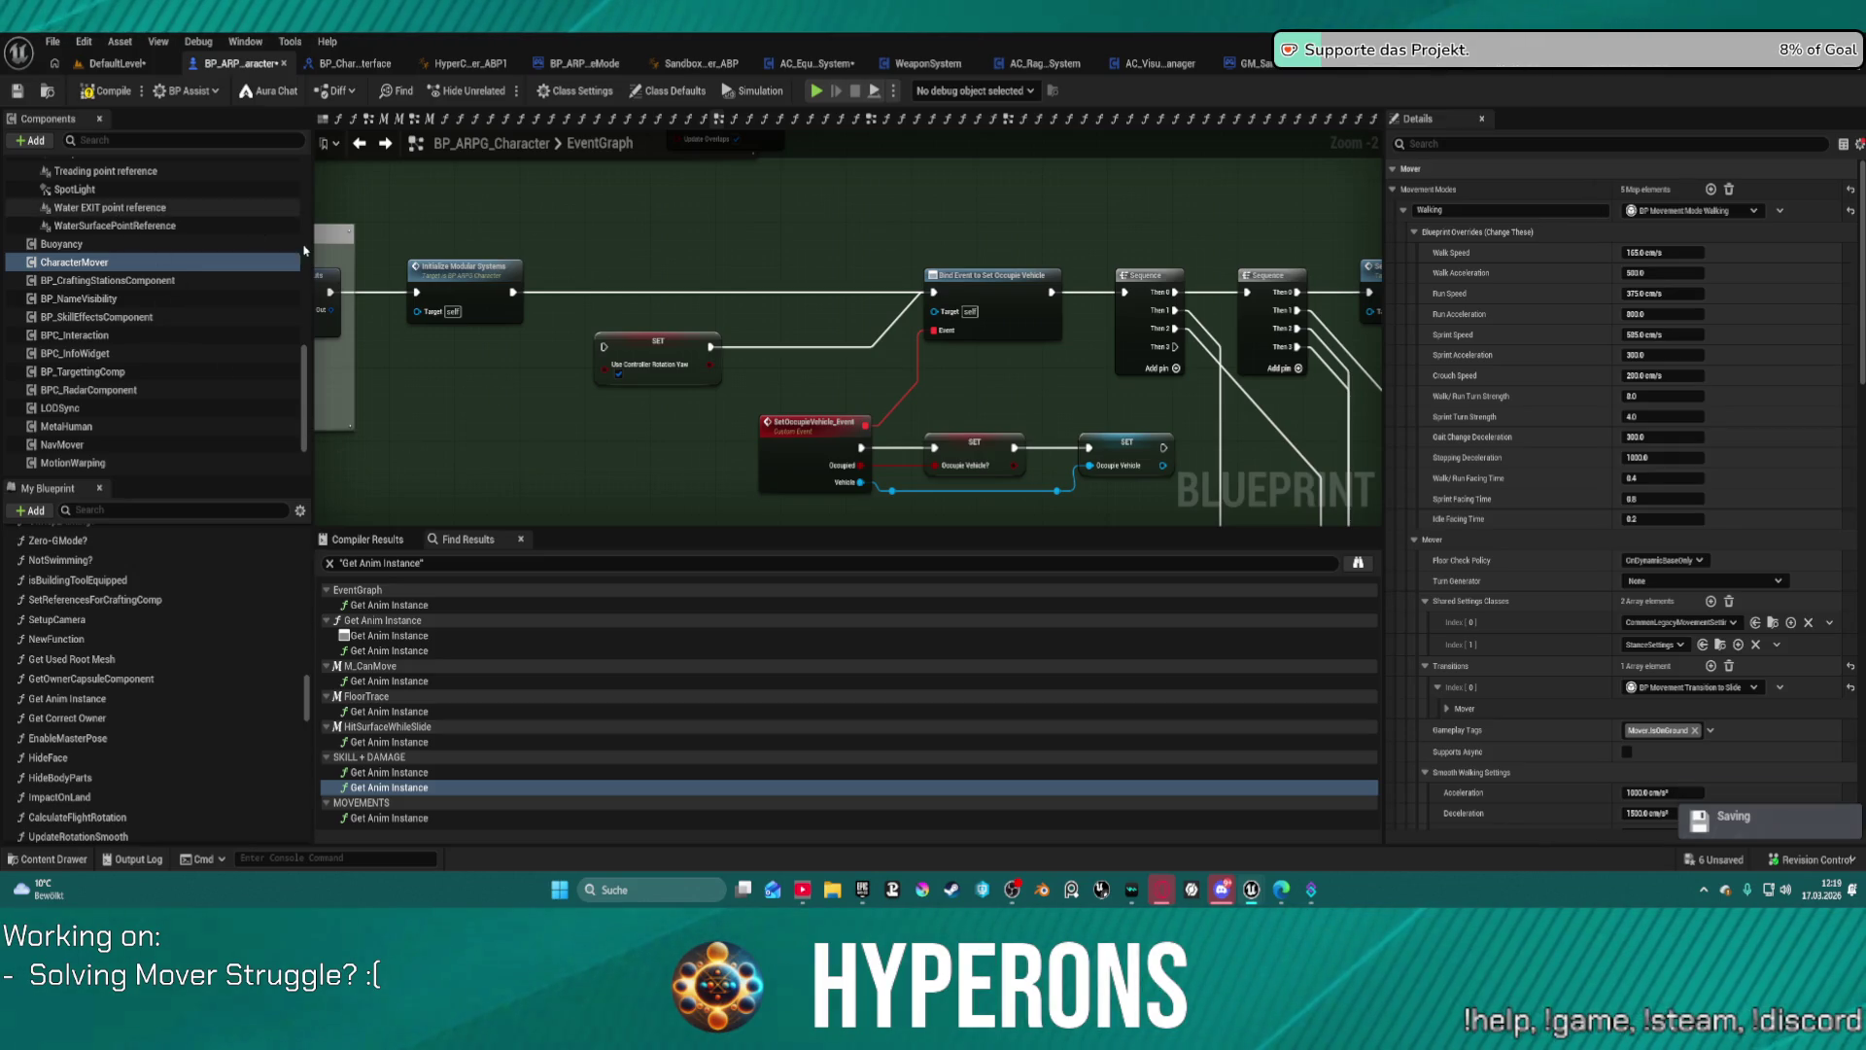
# Step: Filter the Components list with 'wea' and select the WeaponSystem component
pyautogui.moveTo(302, 401); pyautogui.dragTo(306, 208)
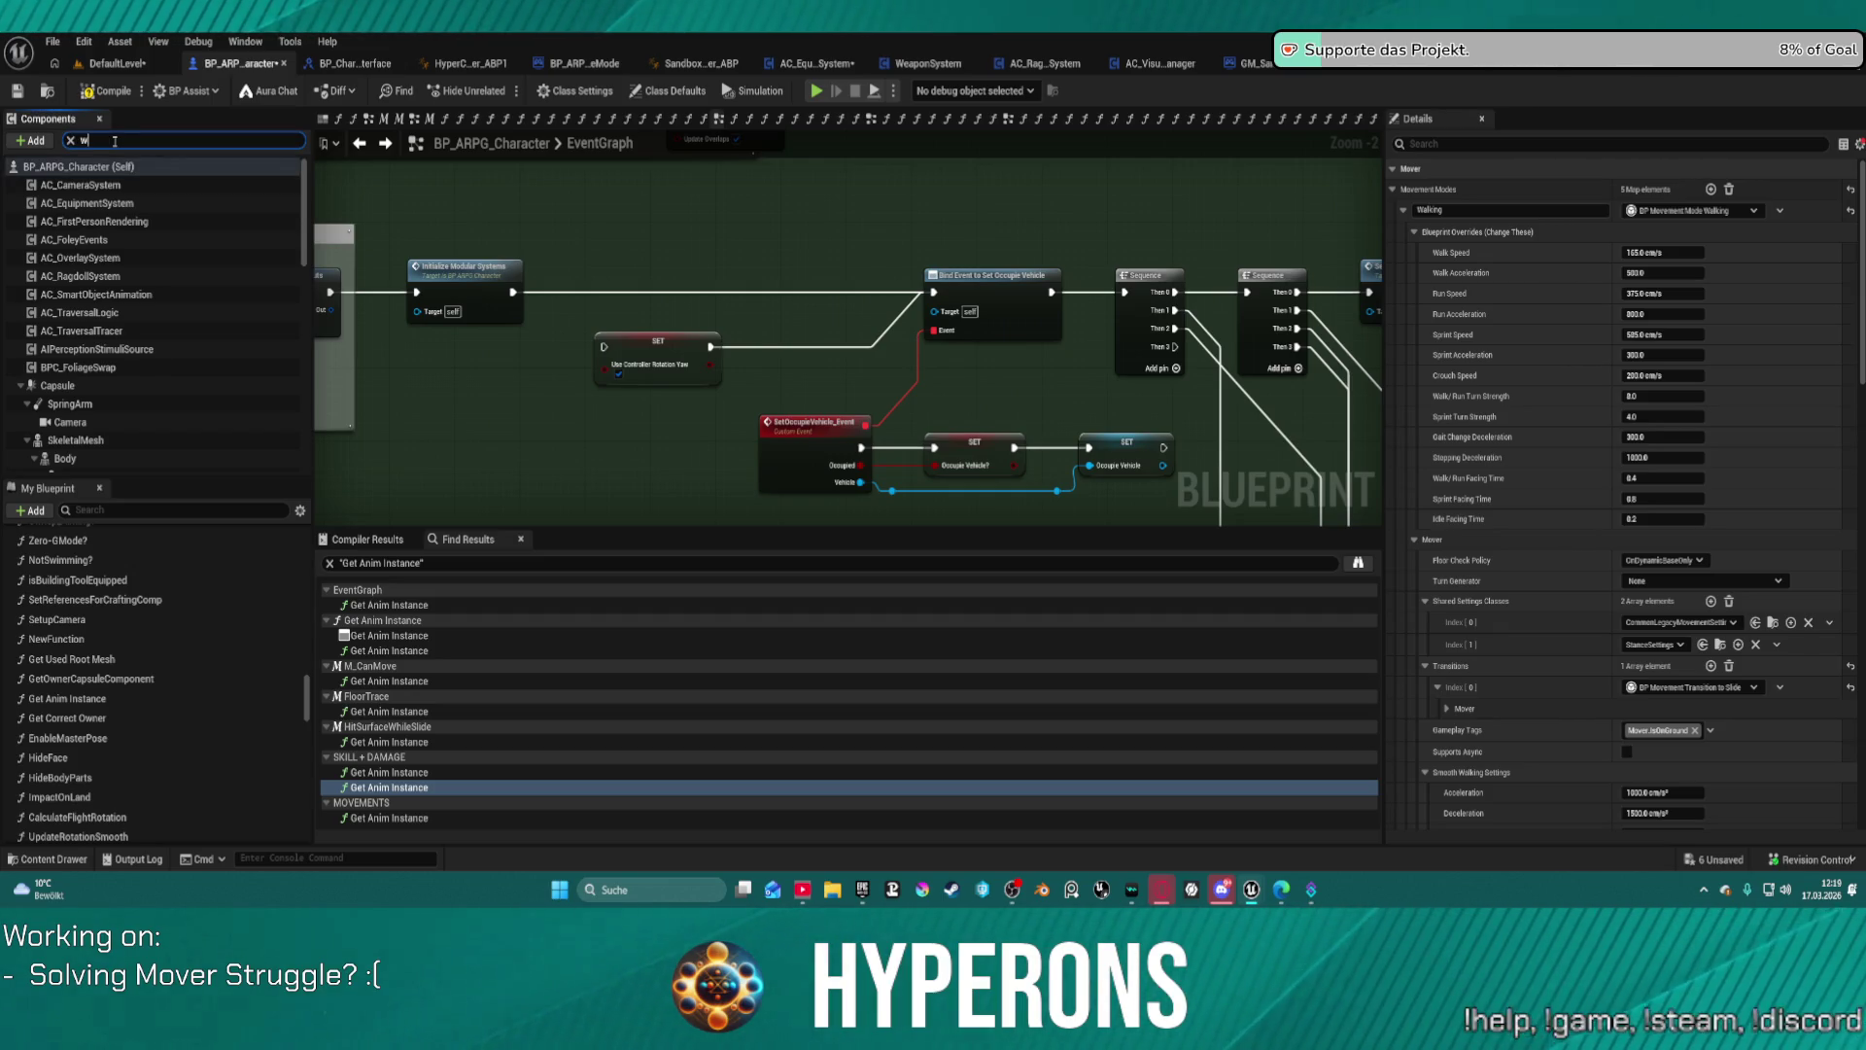
pyautogui.write('ea')
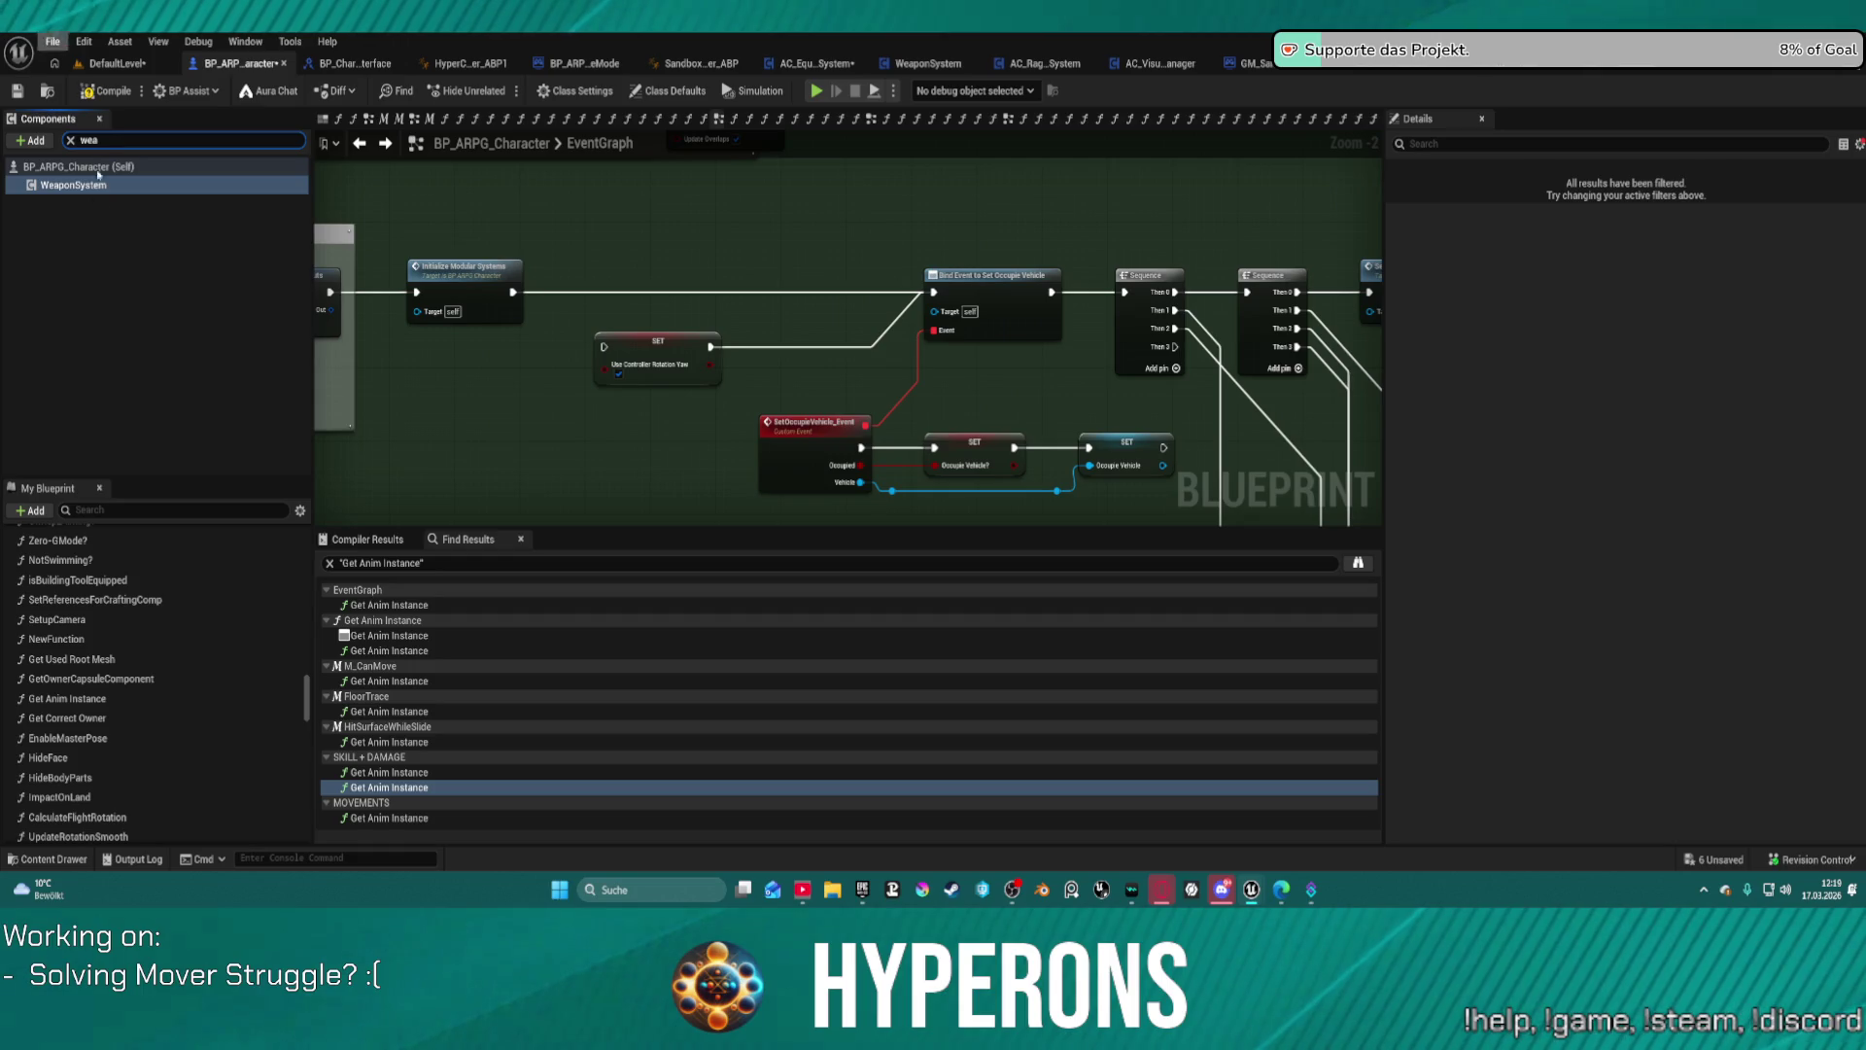
pyautogui.click(121, 191)
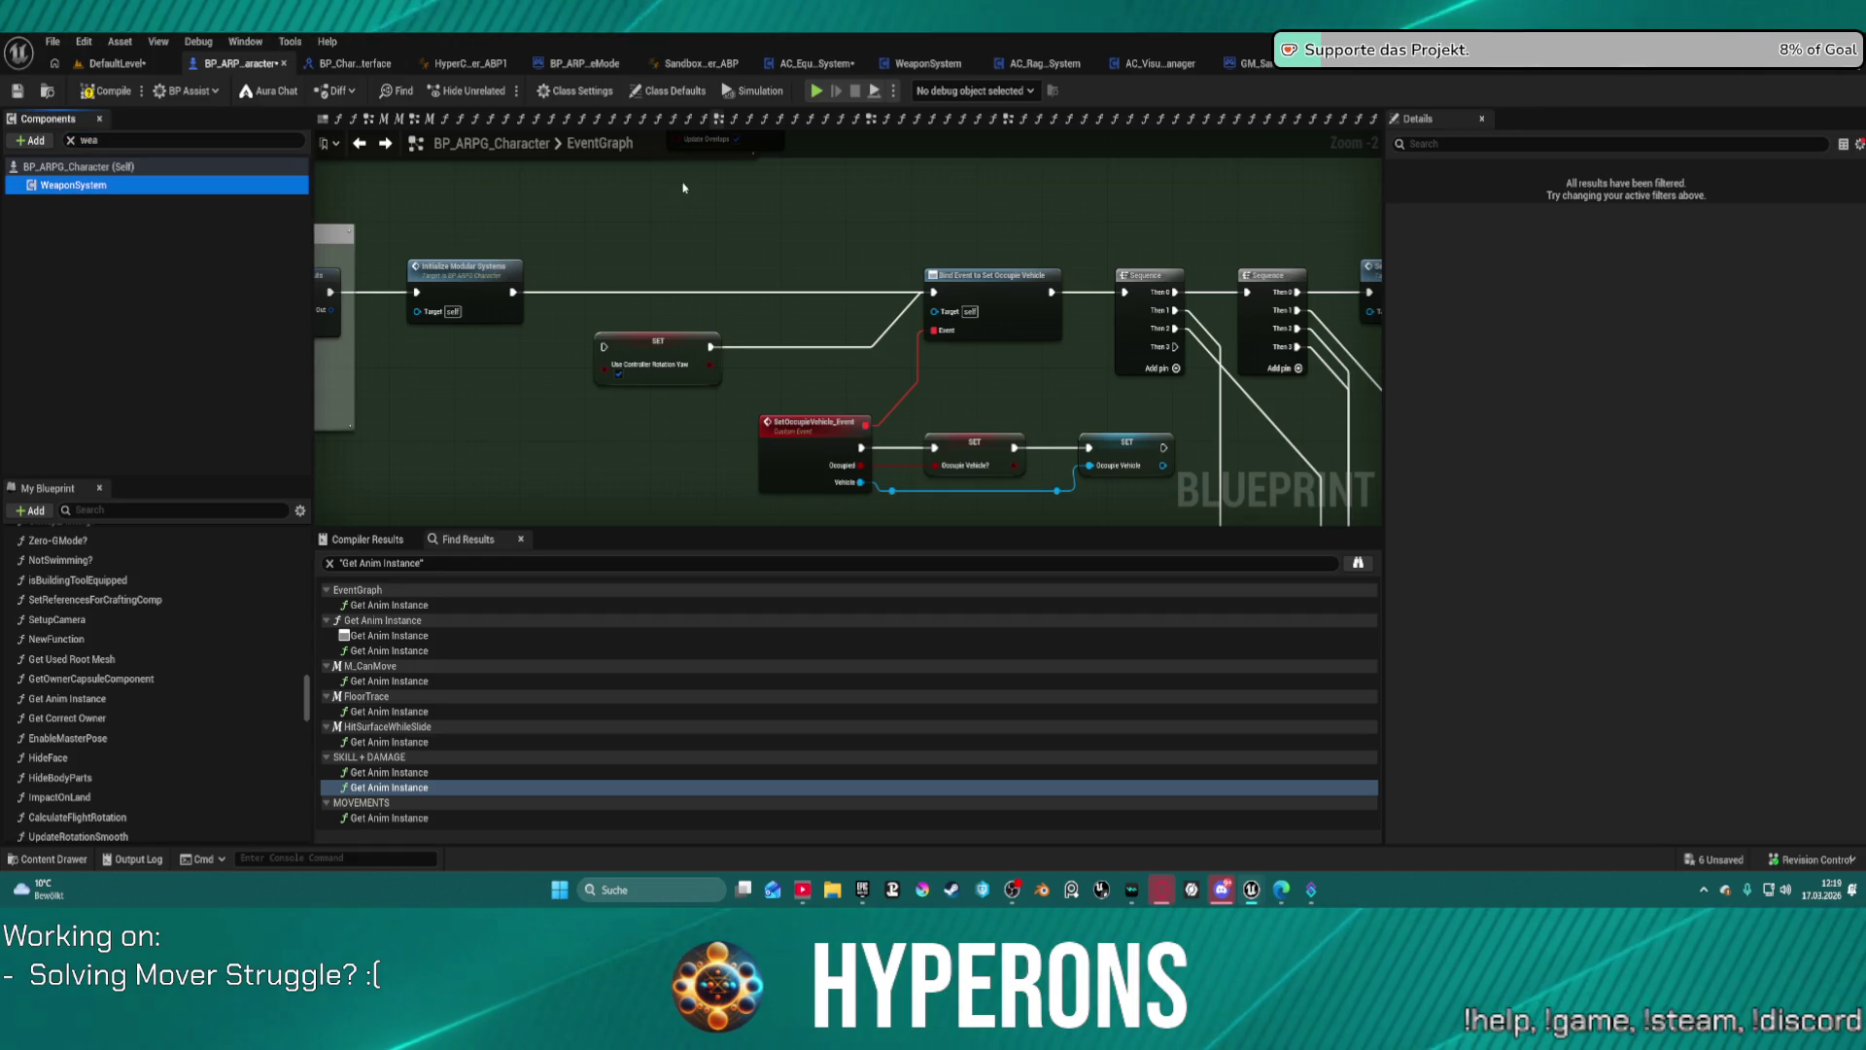
pyautogui.scroll(-3, 728, 229)
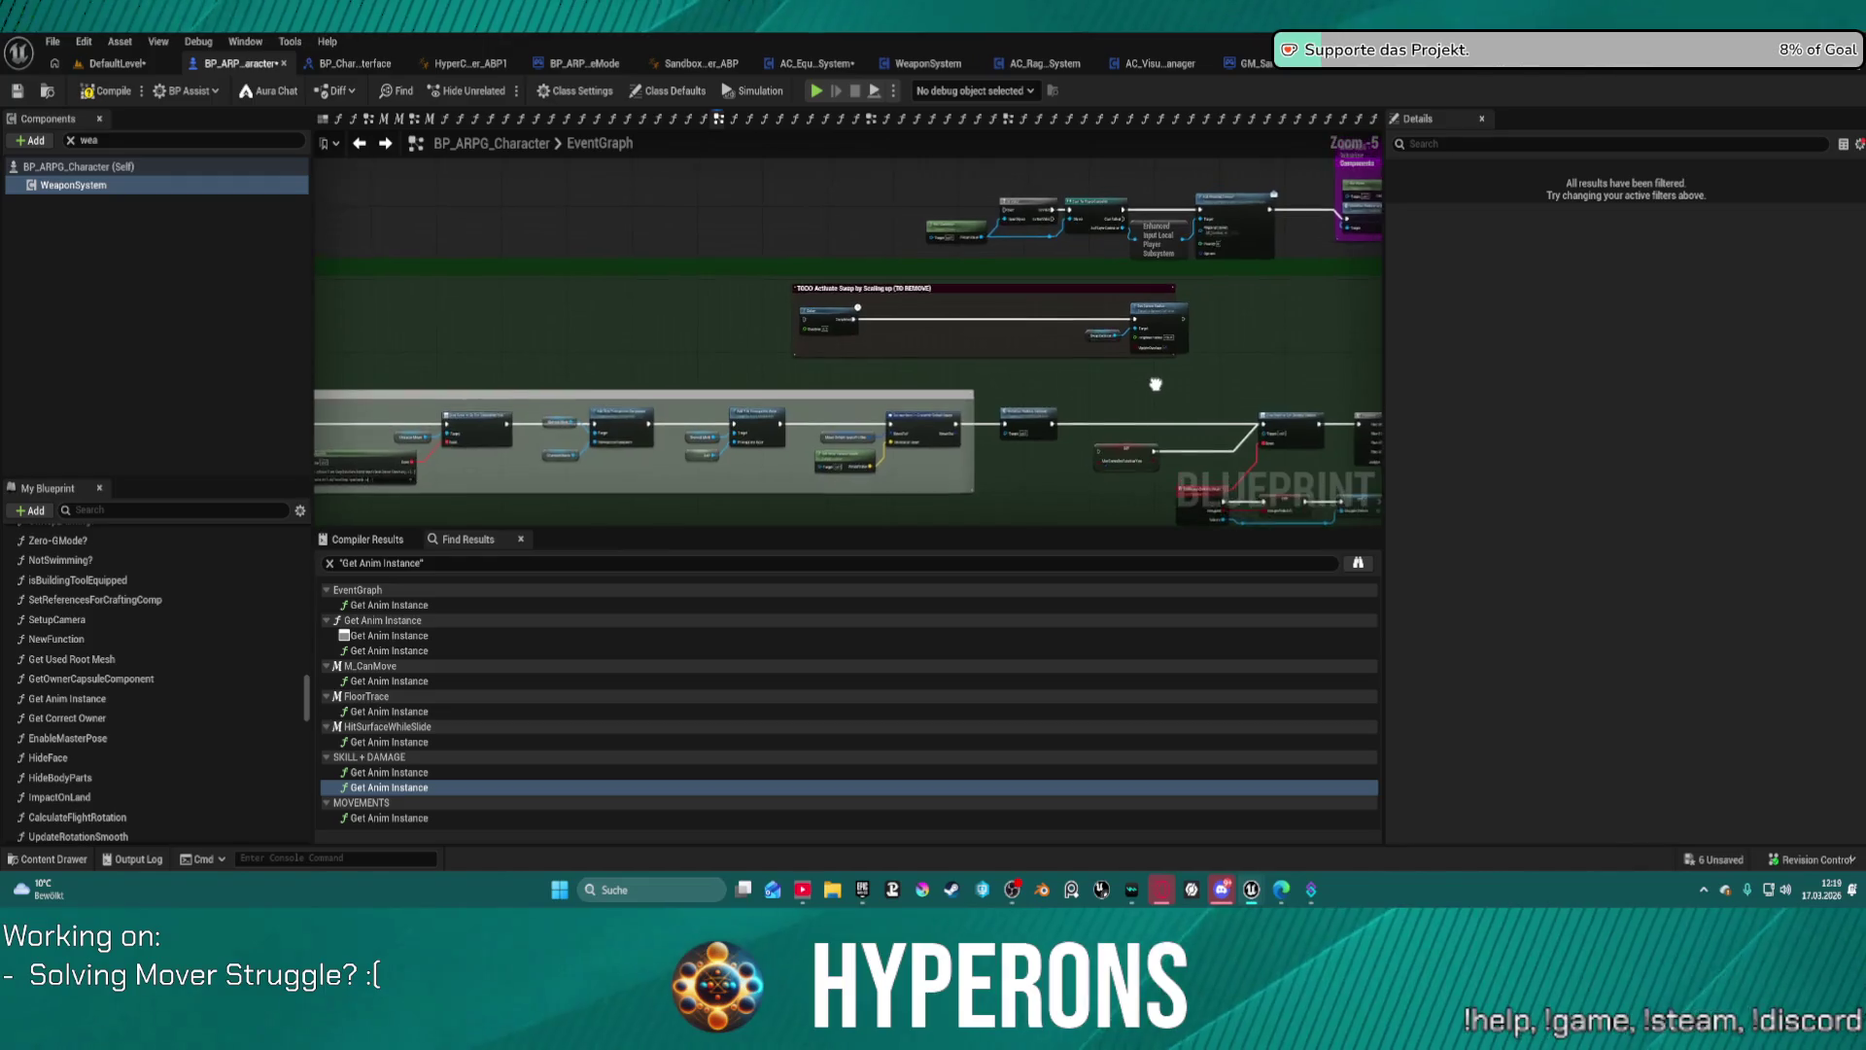
# Step: Bring the Event Initialize chain into view, compile the blueprint, and start a play-test
pyautogui.moveTo(1143, 393)
pyautogui.mouseDown()
pyautogui.moveTo(791, 416)
pyautogui.moveTo(896, 463)
pyautogui.moveTo(1124, 266)
pyautogui.moveTo(1221, 250)
pyautogui.moveTo(1370, 282)
pyautogui.mouseUp()
pyautogui.moveTo(845, 340); pyautogui.dragTo(1282, 340)
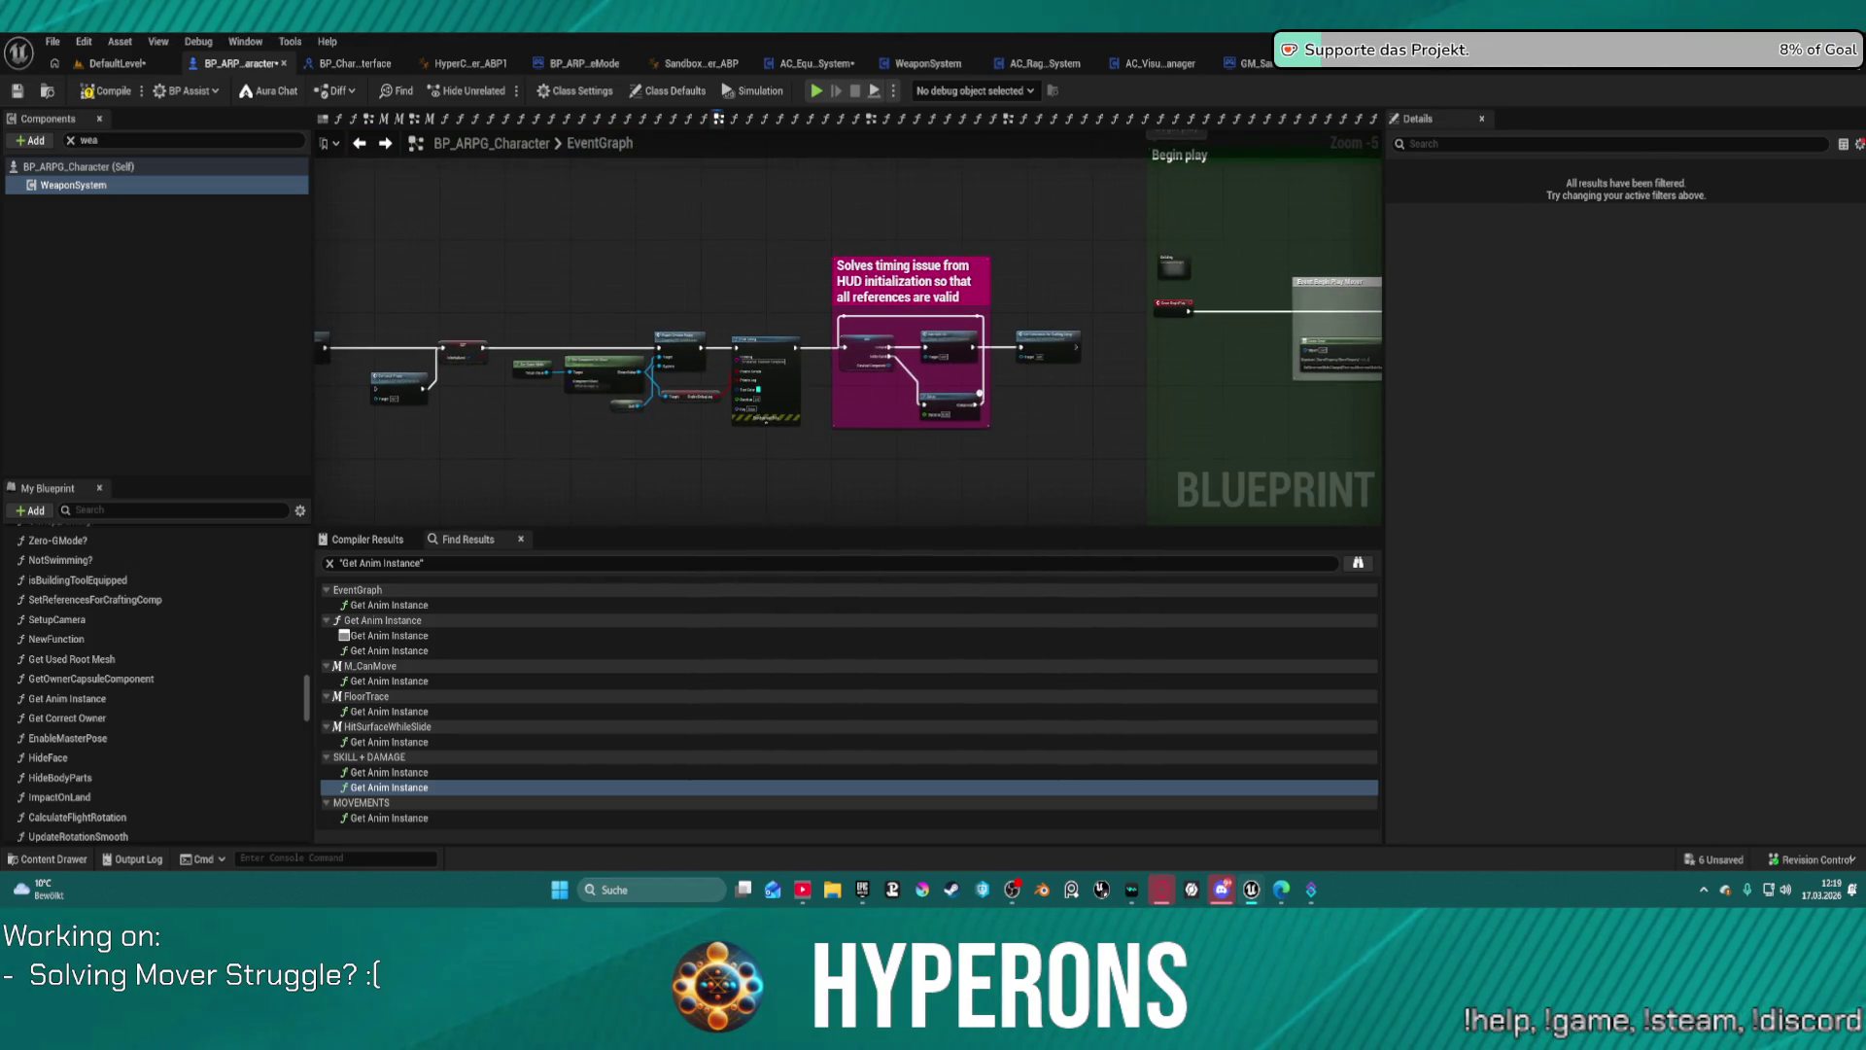
pyautogui.moveTo(599, 288); pyautogui.dragTo(850, 261)
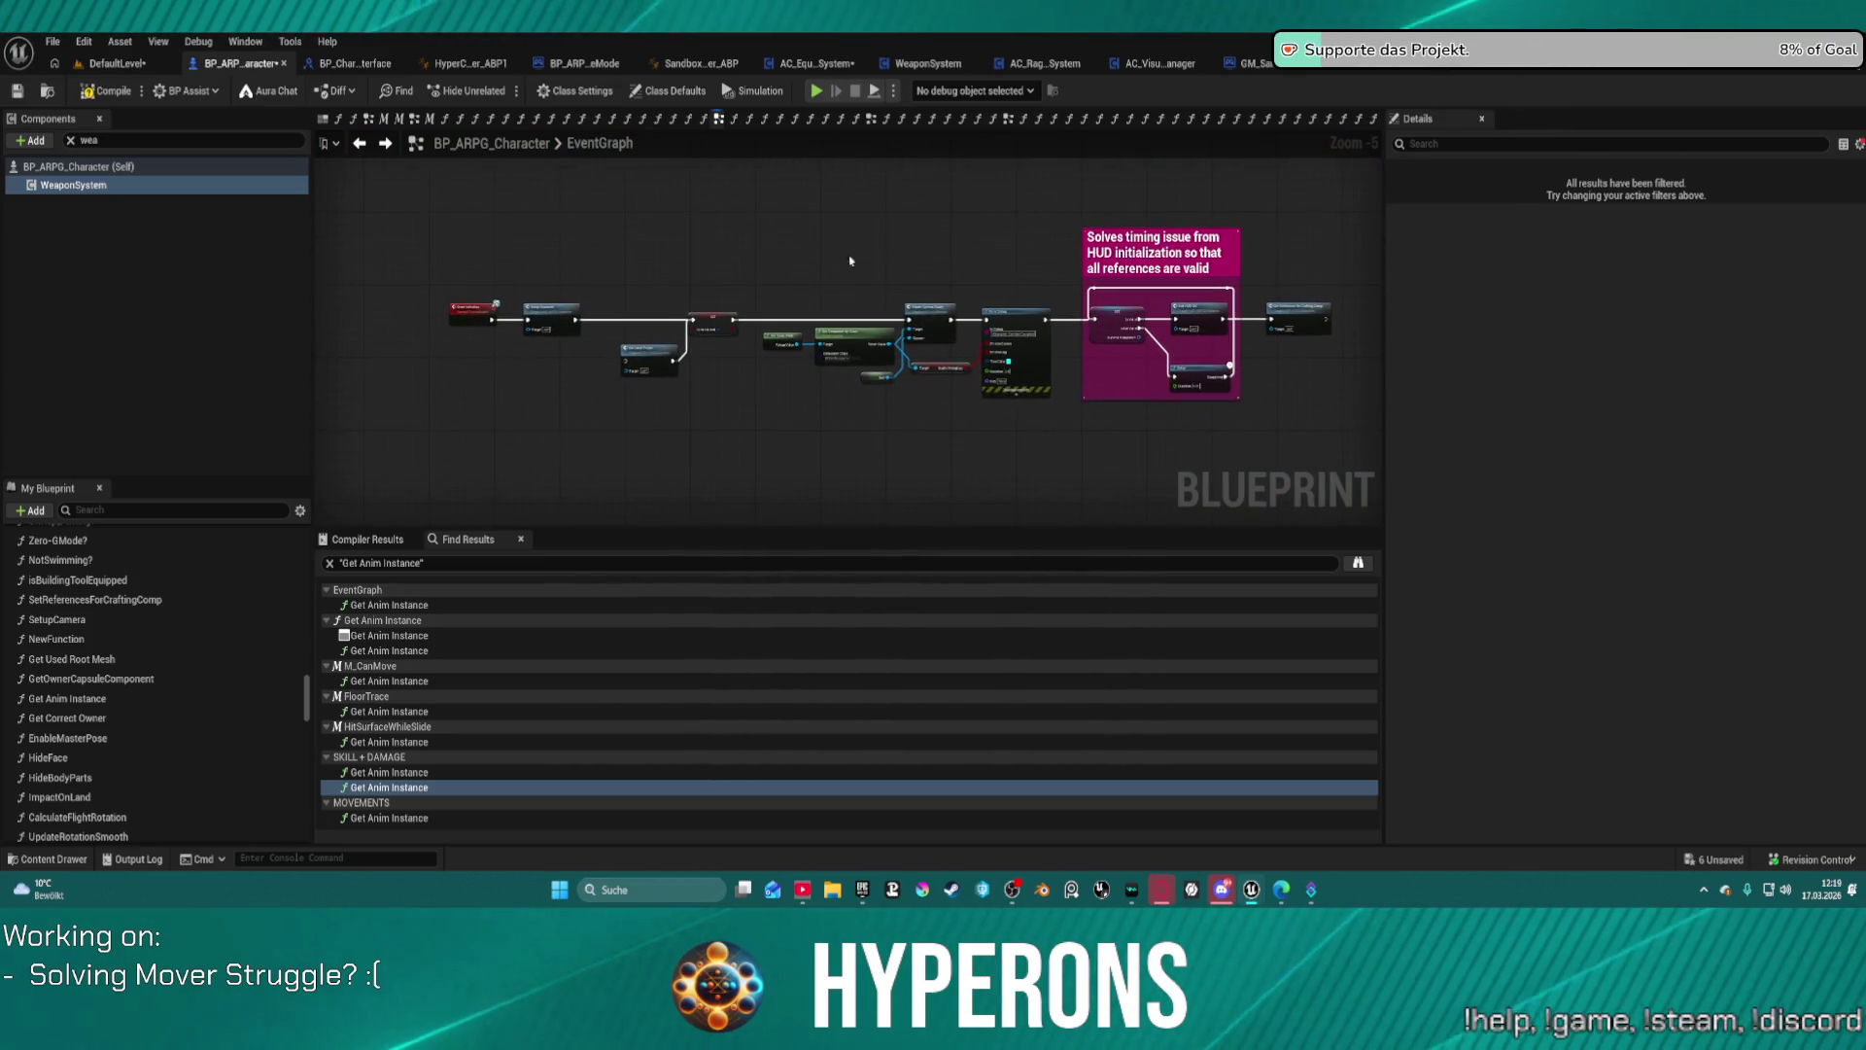
pyautogui.scroll(5, 851, 260)
pyautogui.moveTo(730, 304); pyautogui.dragTo(1067, 288)
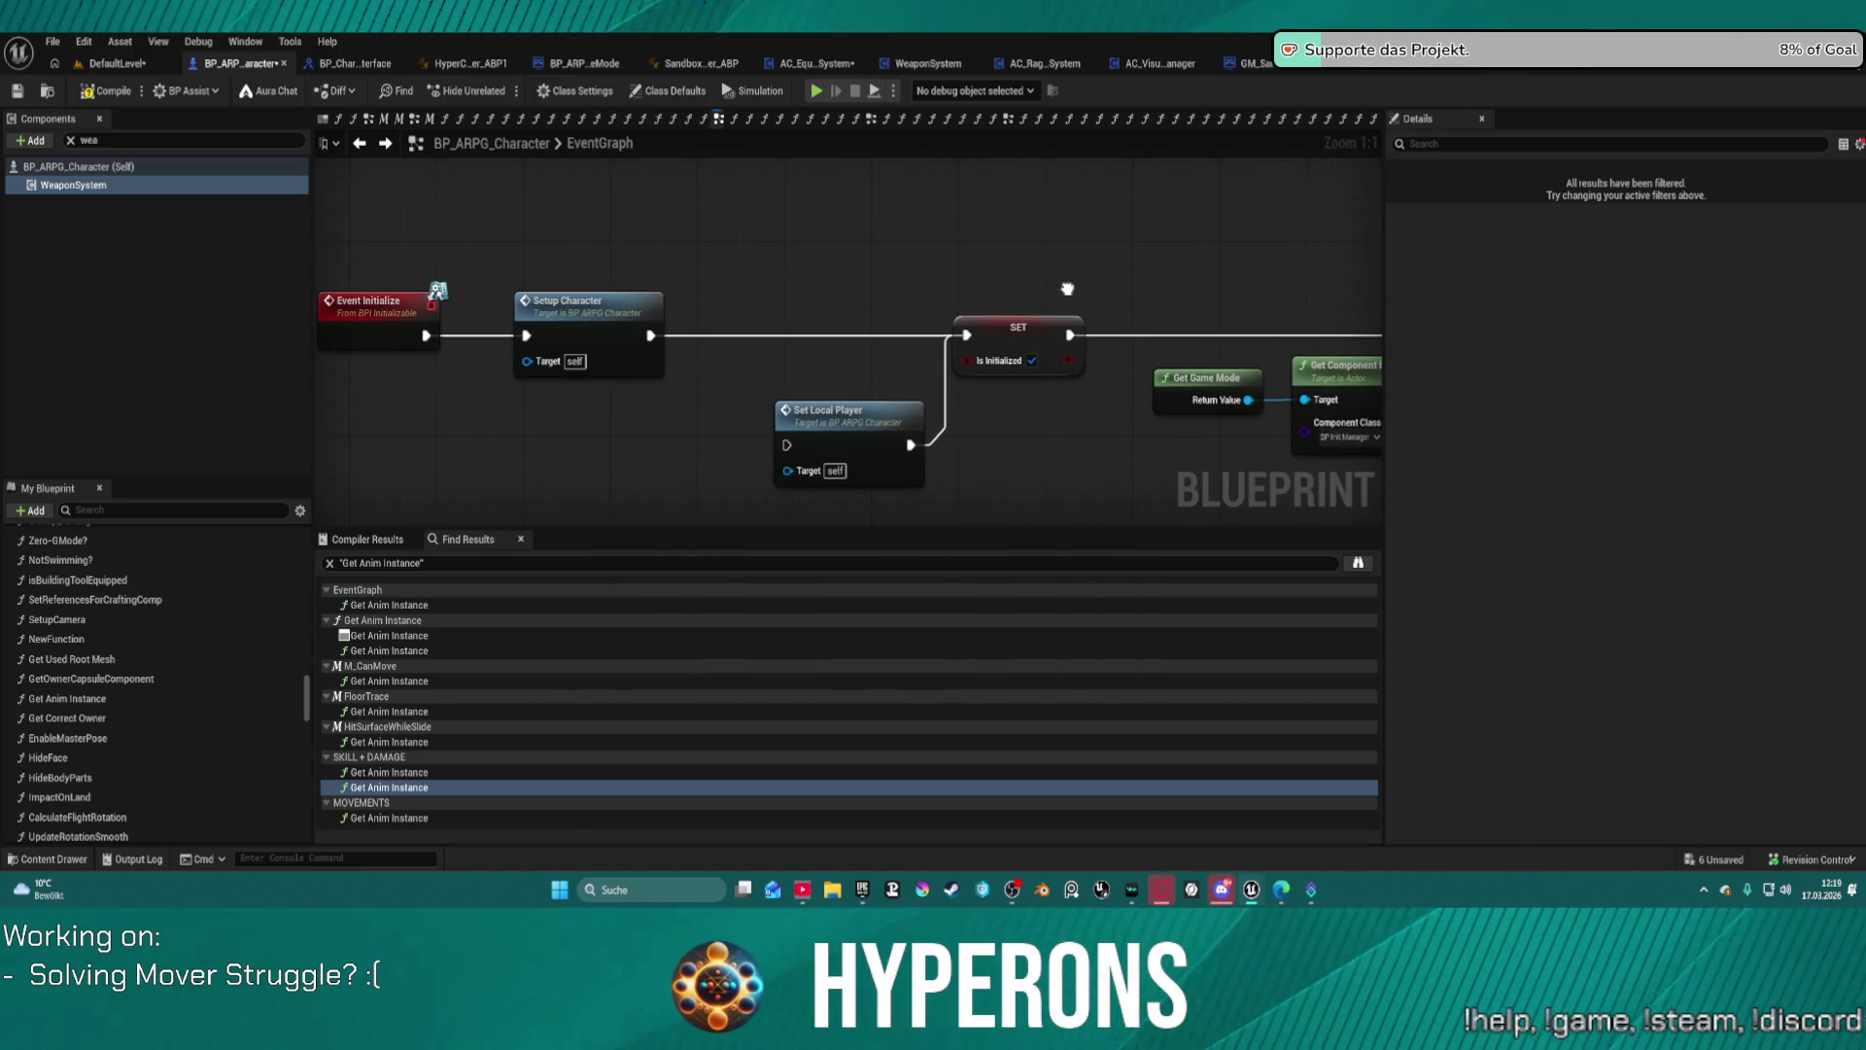
pyautogui.moveTo(426, 335)
pyautogui.mouseDown()
pyautogui.moveTo(1011, 338)
pyautogui.moveTo(969, 336)
pyautogui.mouseUp()
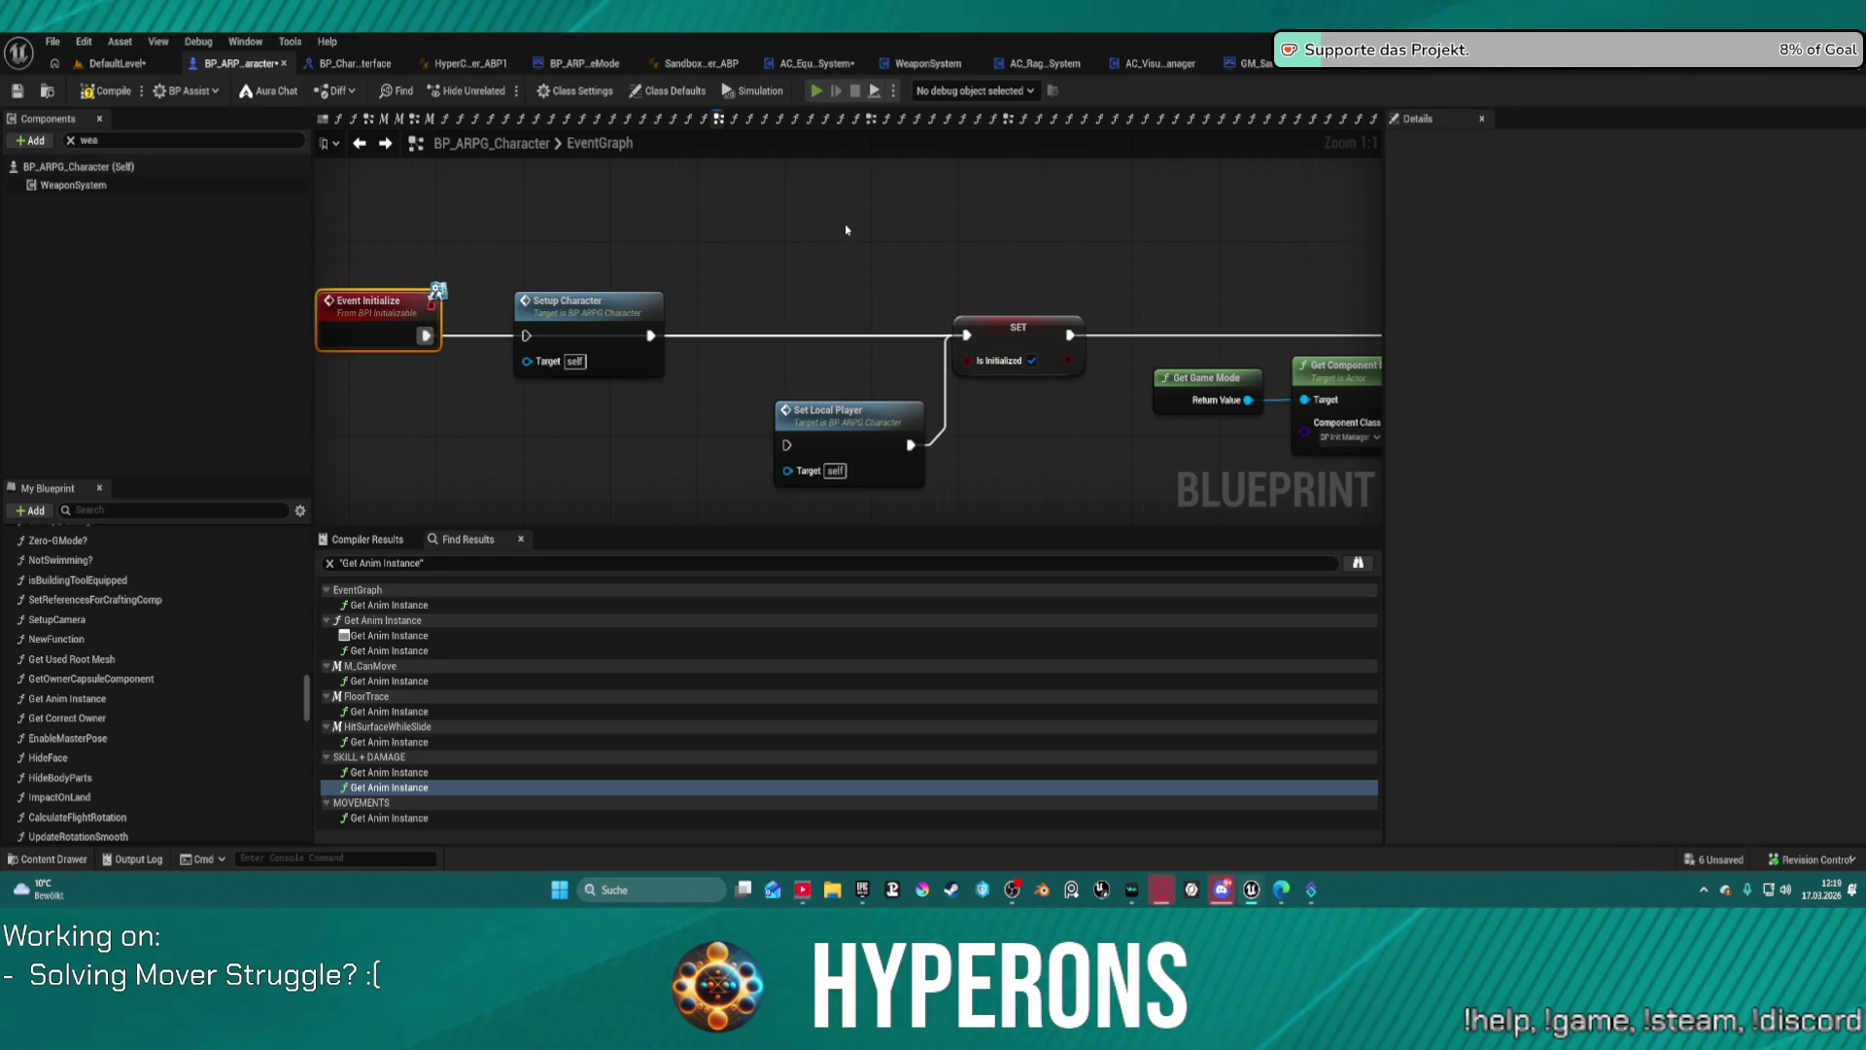
pyautogui.press('F7')
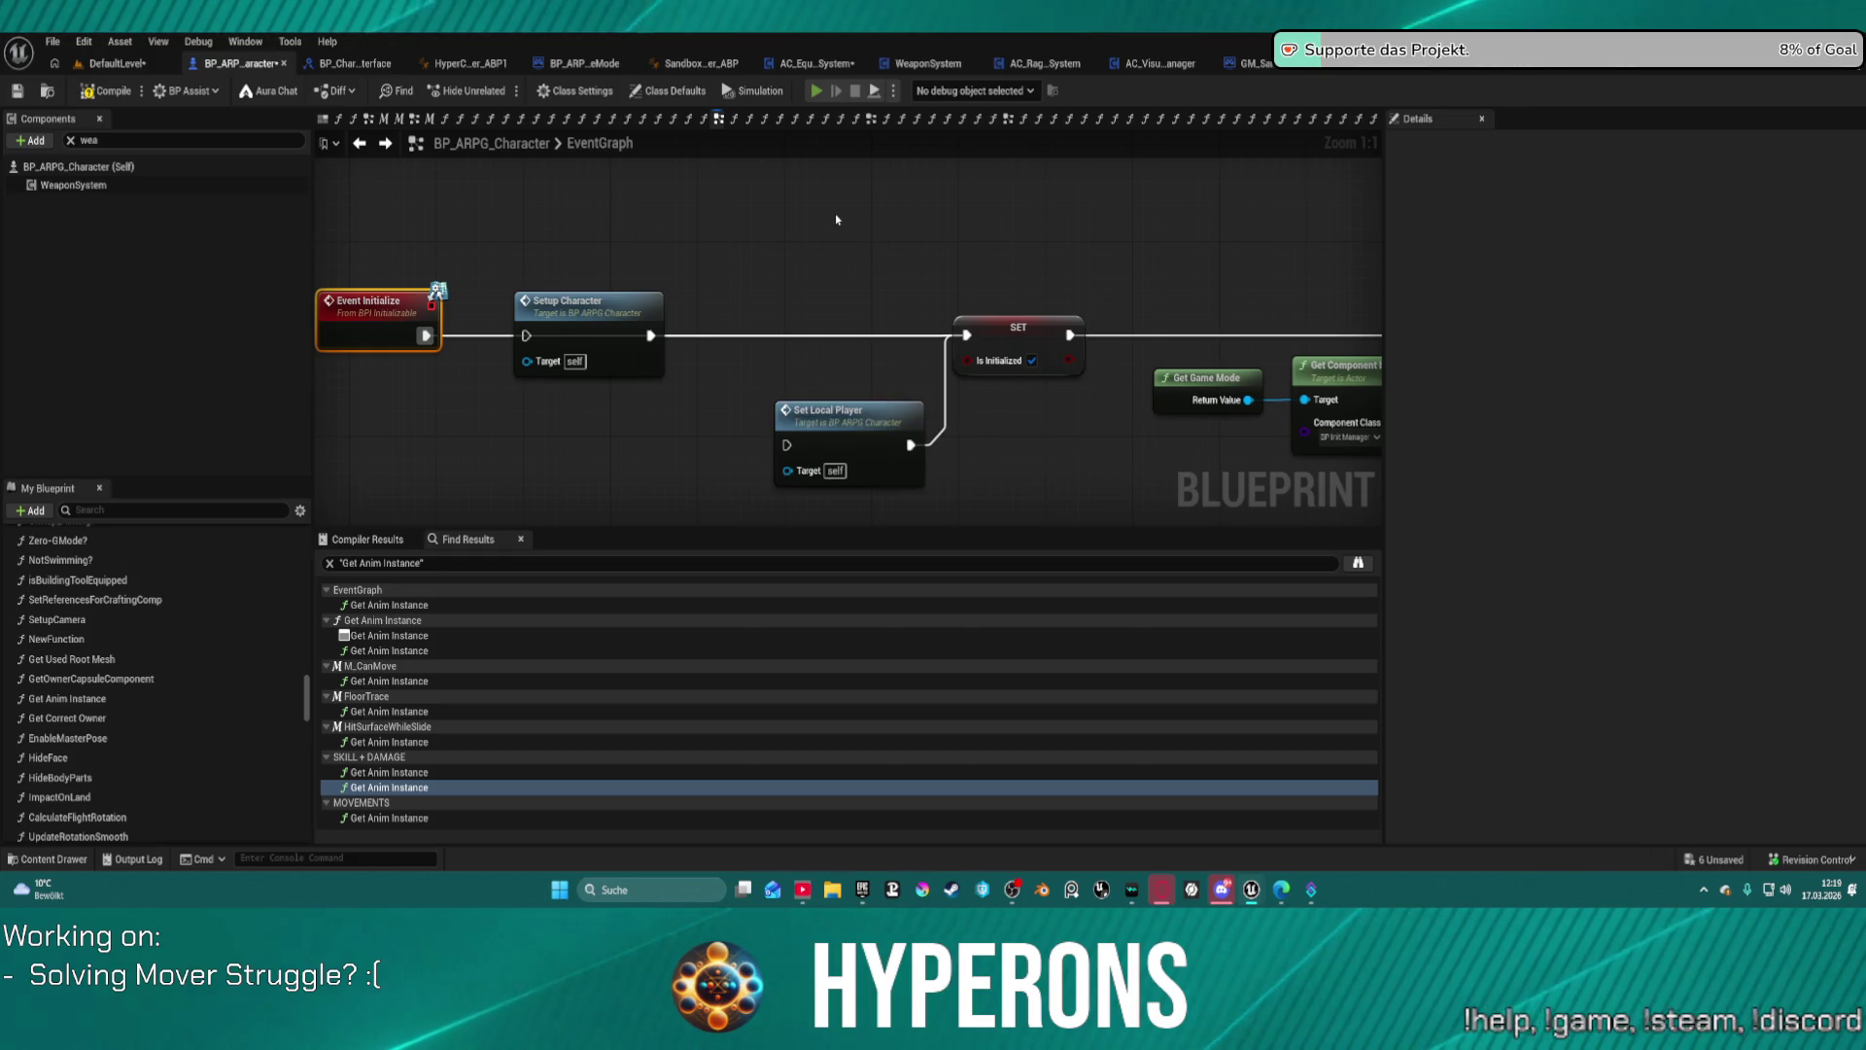
pyautogui.hotkey('alt', 'p')
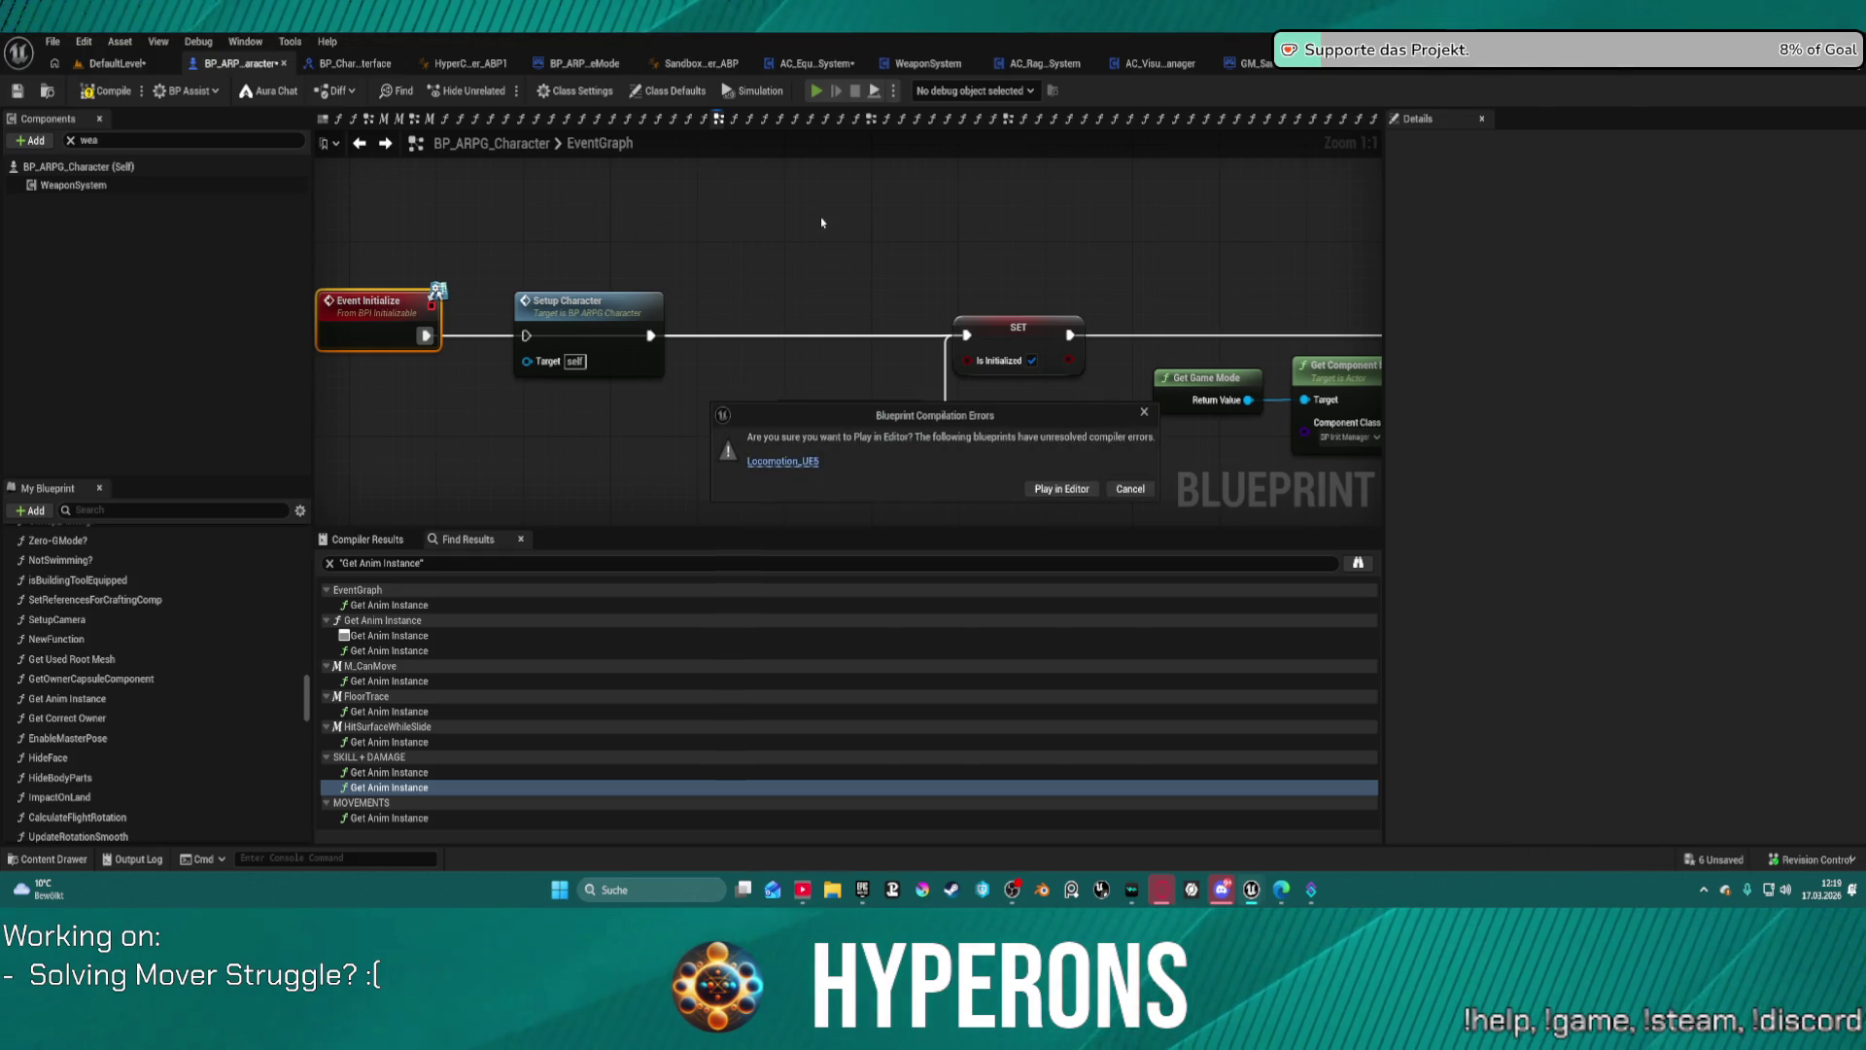
# Step: Play in editor despite the compile errors, turn the character briefly, then stop the session
pyautogui.click(1061, 489)
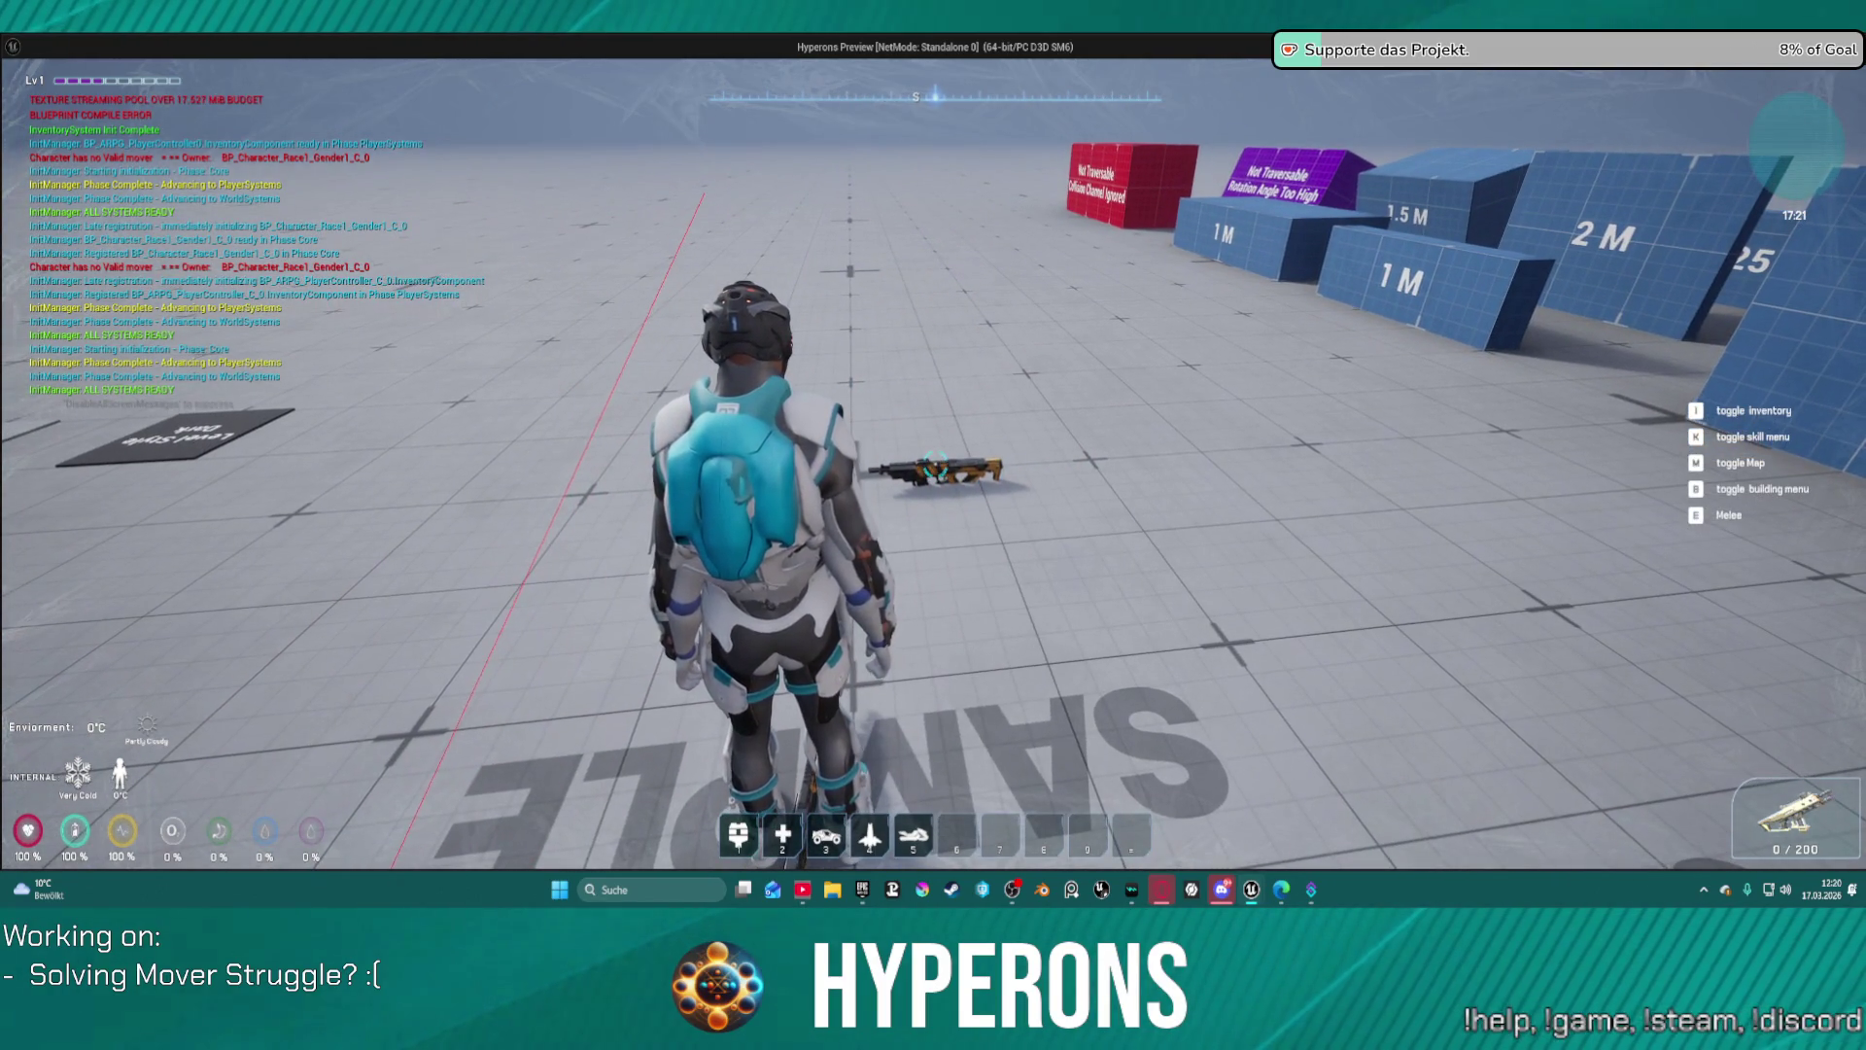
pyautogui.press('s')
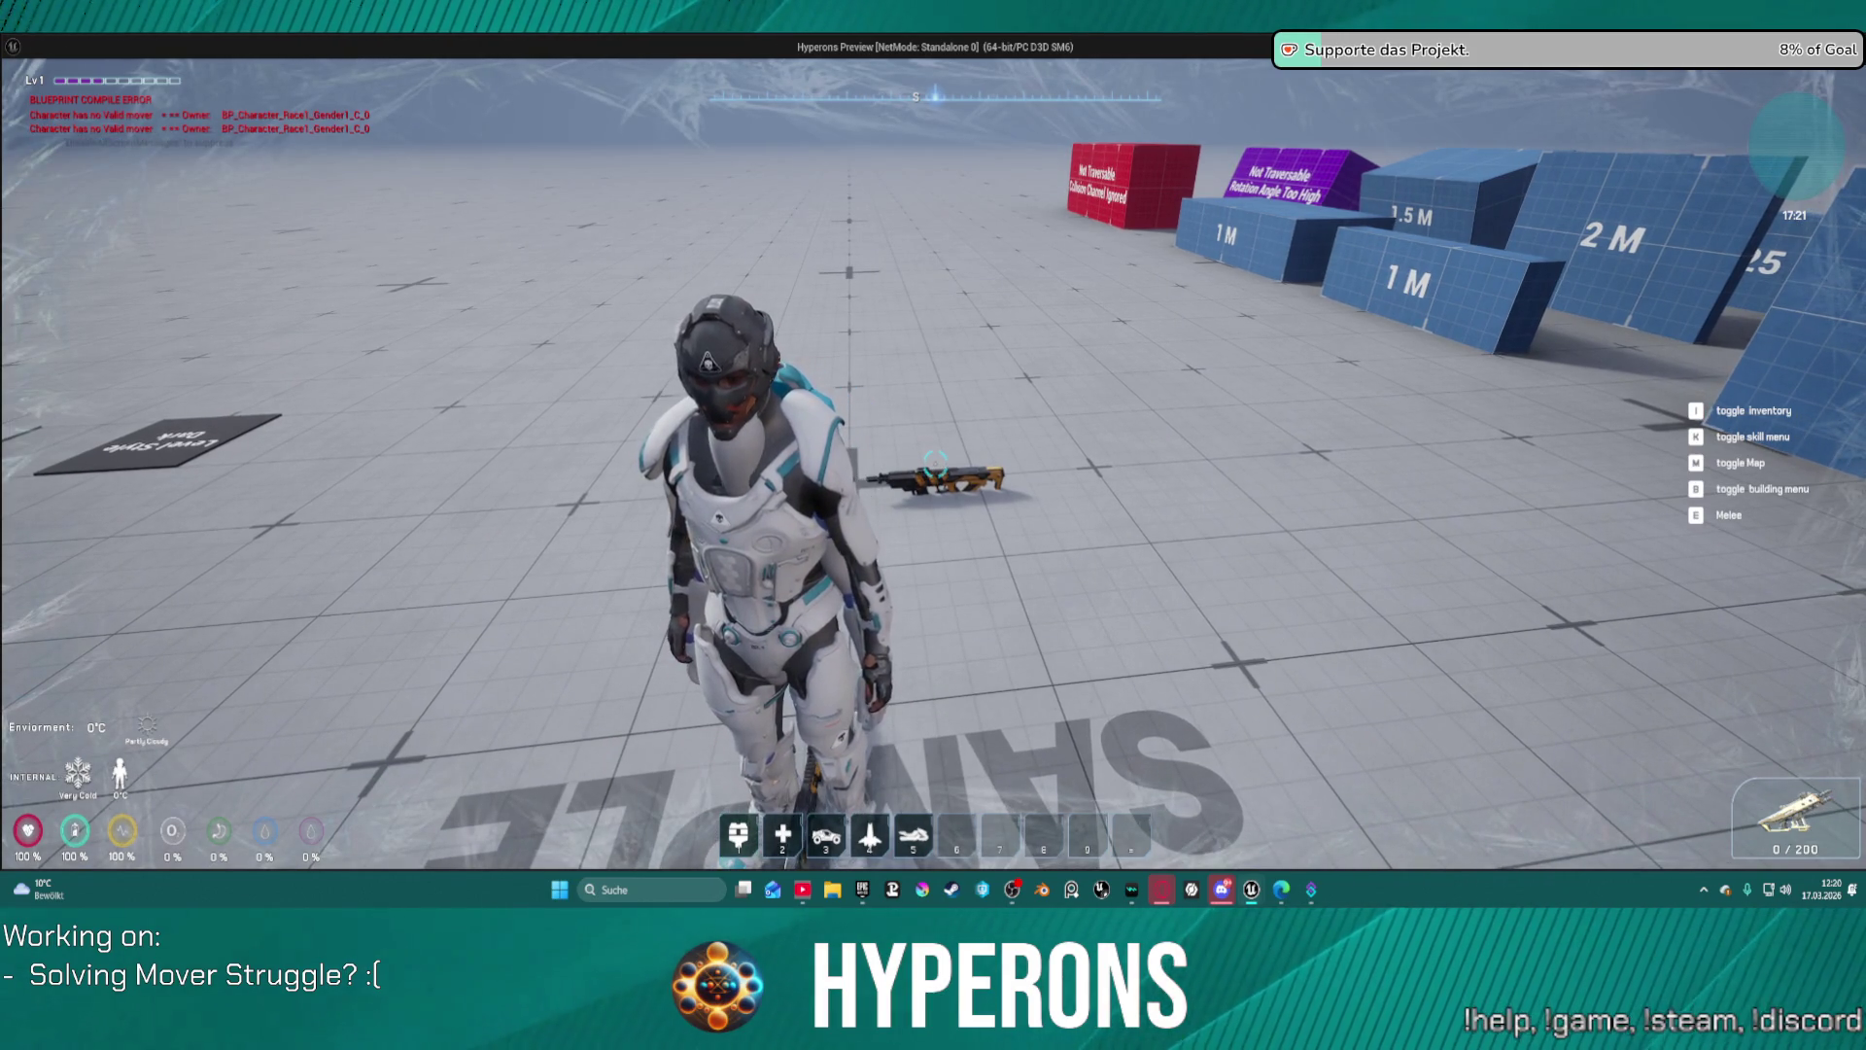
pyautogui.press('Escape')
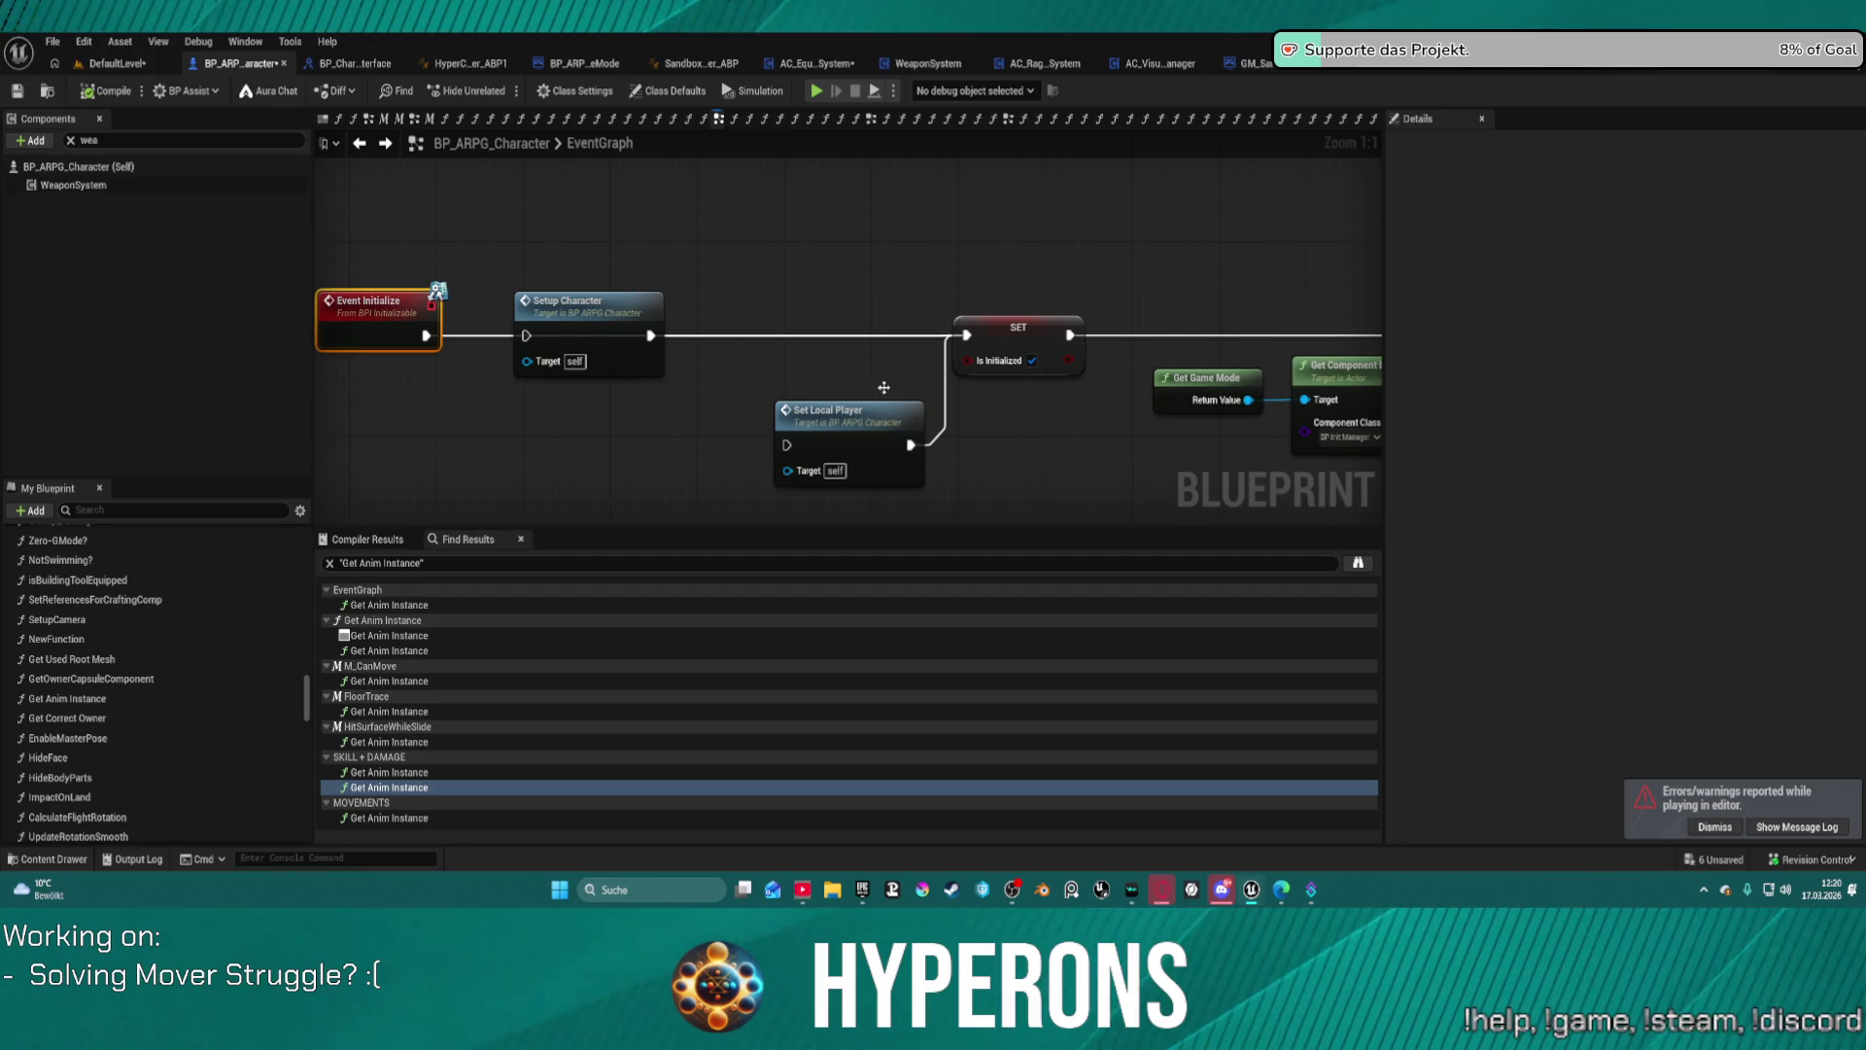
# Step: Nudge the Event Initialize node right, compile BP_ARPG_Character, and clear the 'wea' component filter
pyautogui.rightClick(432, 333)
pyautogui.moveTo(426, 335); pyautogui.dragTo(528, 336)
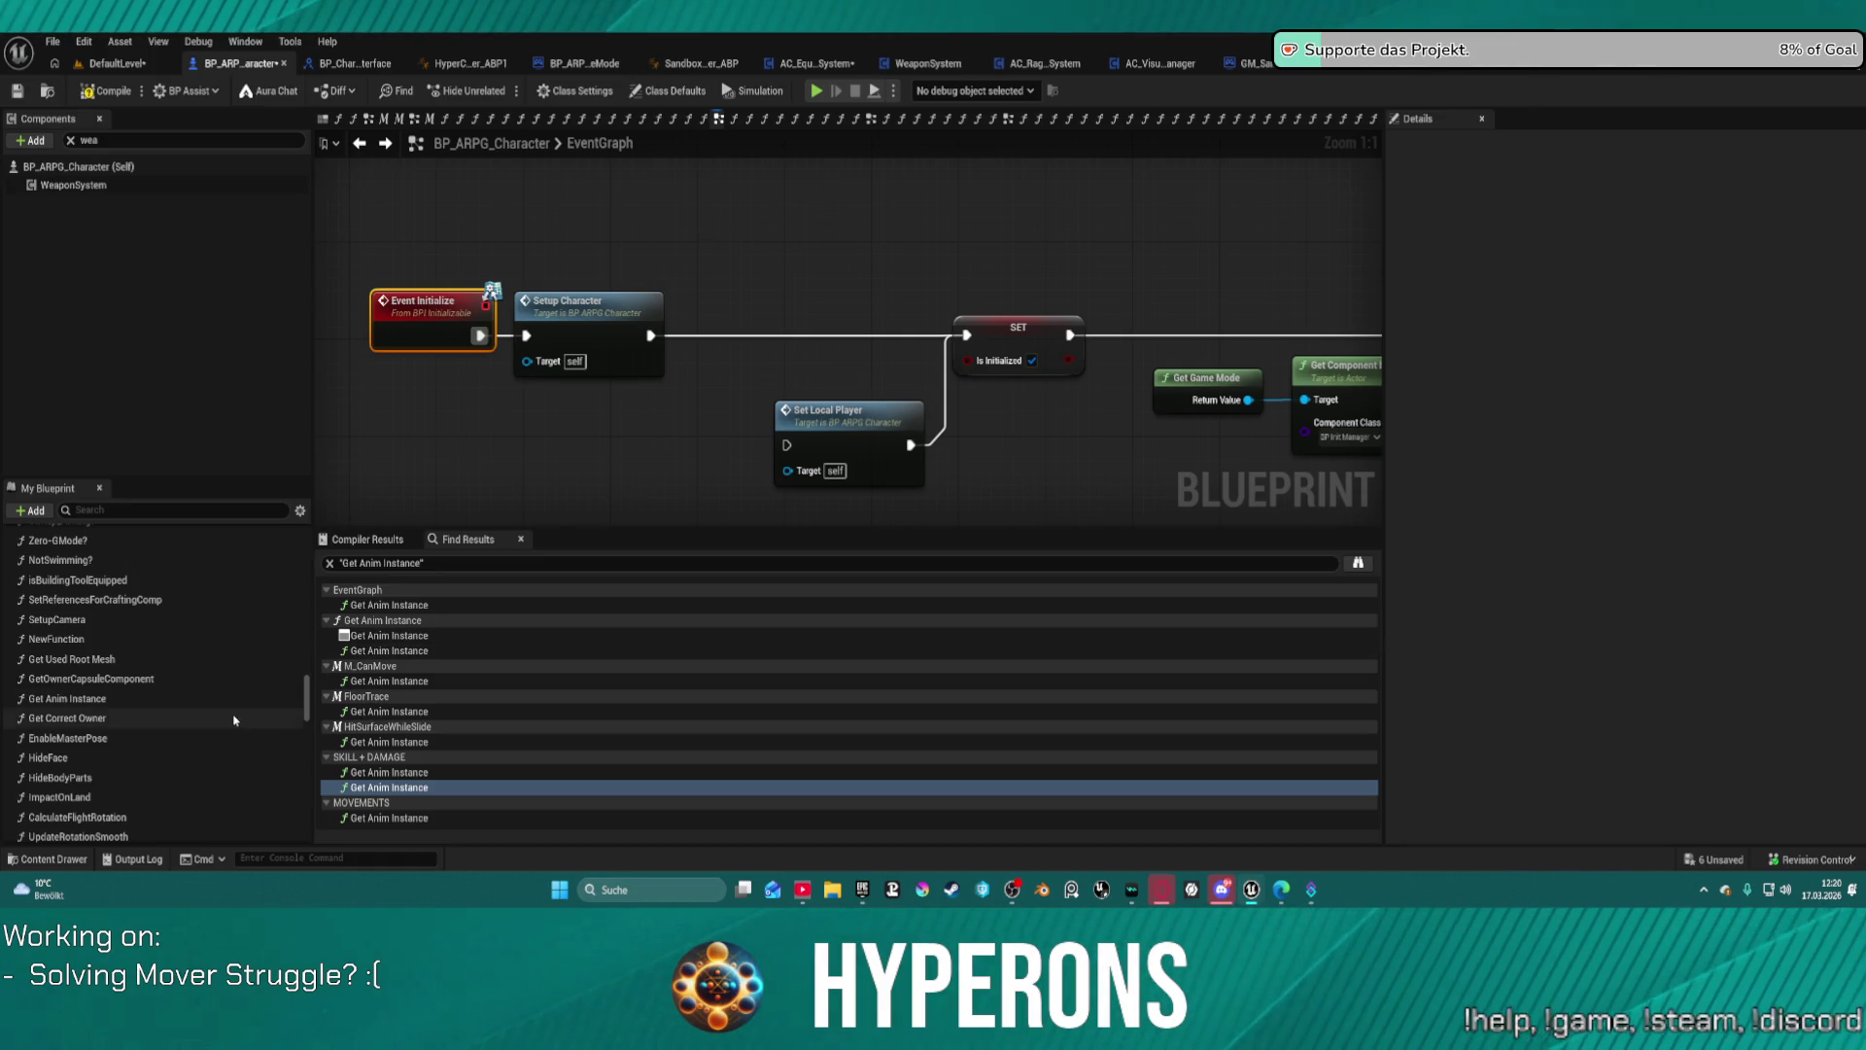
pyautogui.scroll(-5, 256, 707)
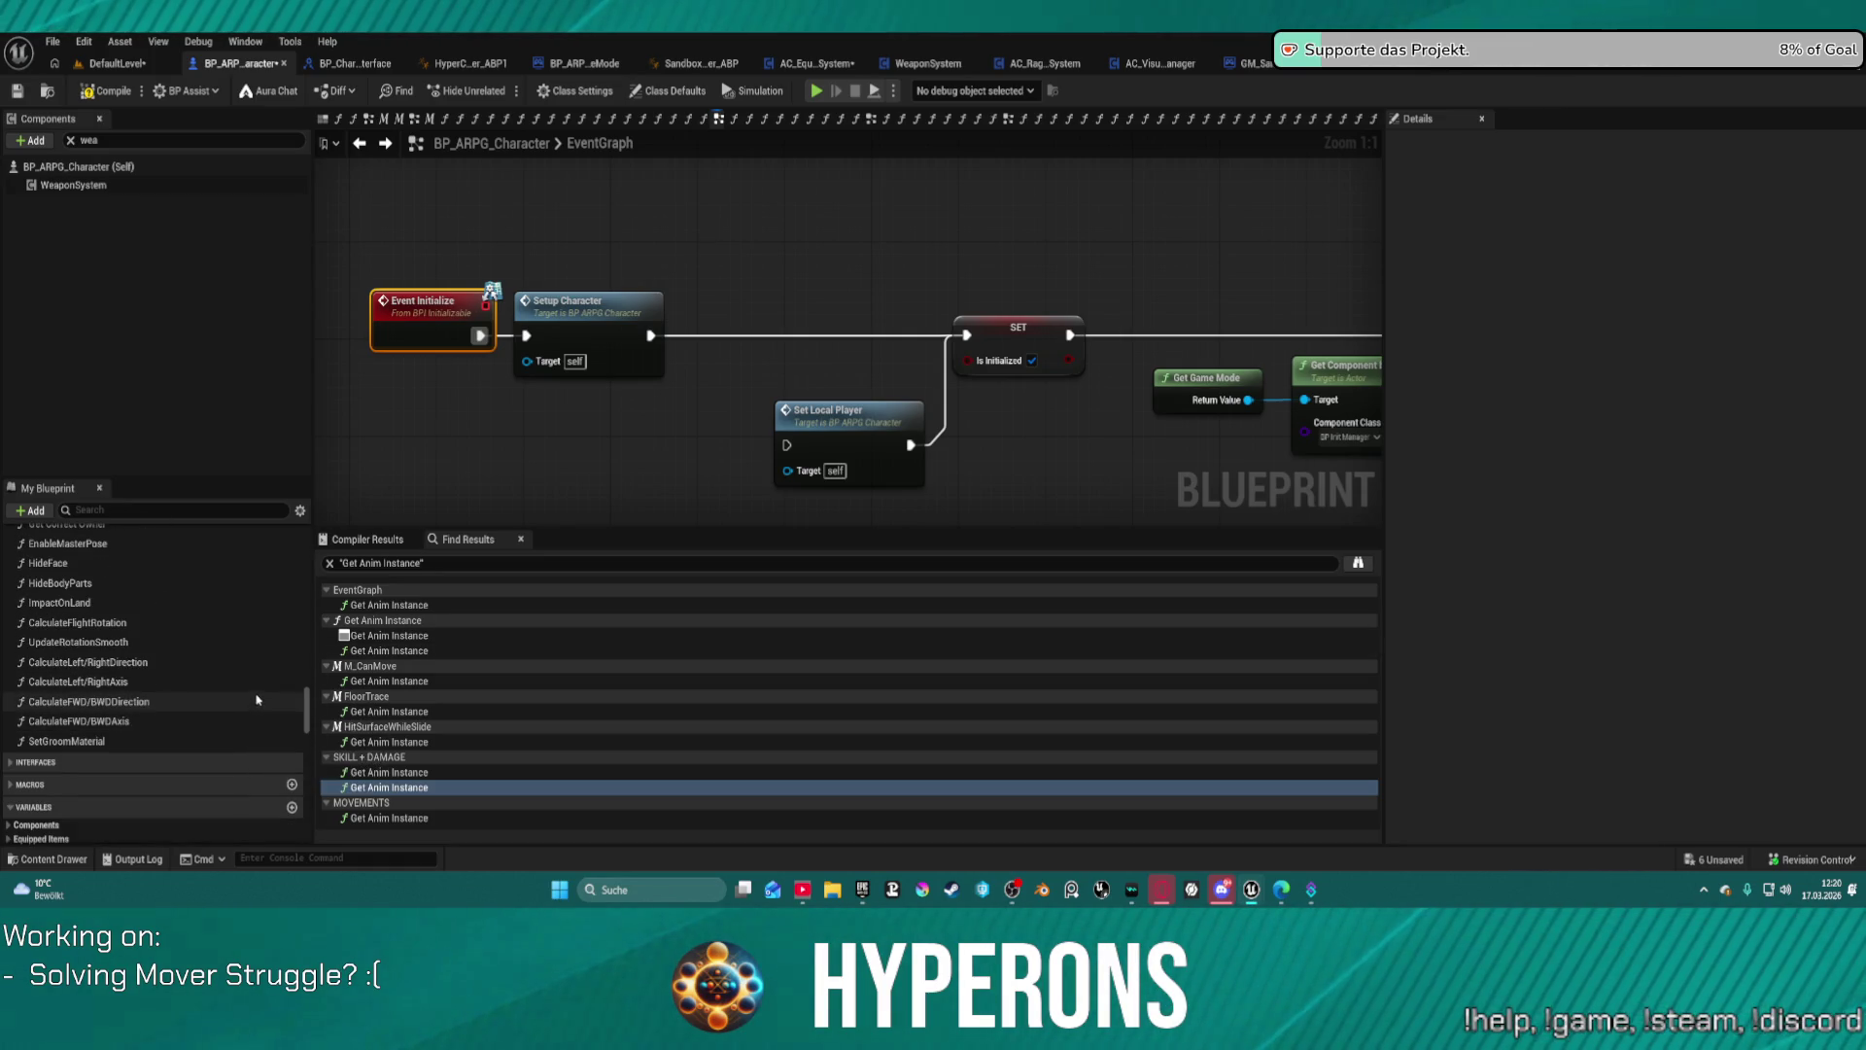
pyautogui.scroll(5, 264, 685)
pyautogui.scroll(6, 97, 579)
pyautogui.scroll(10, 96, 579)
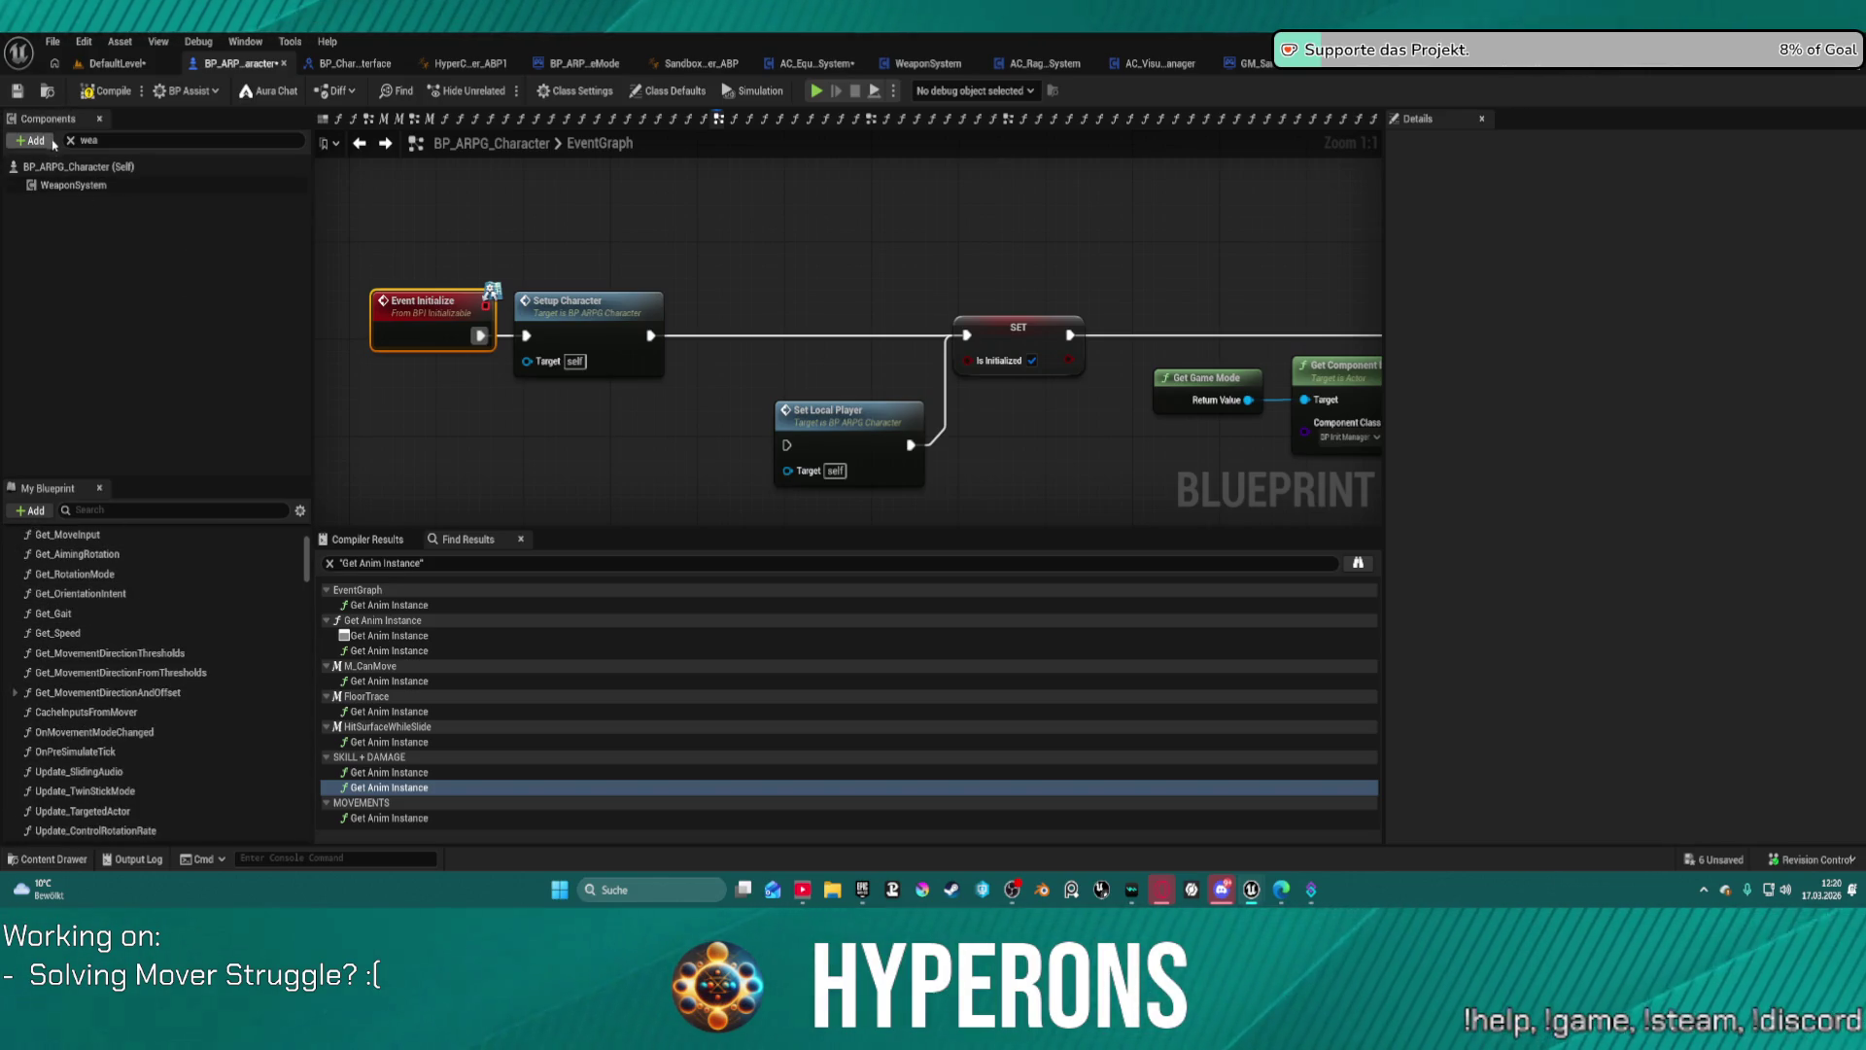
pyautogui.press('F7')
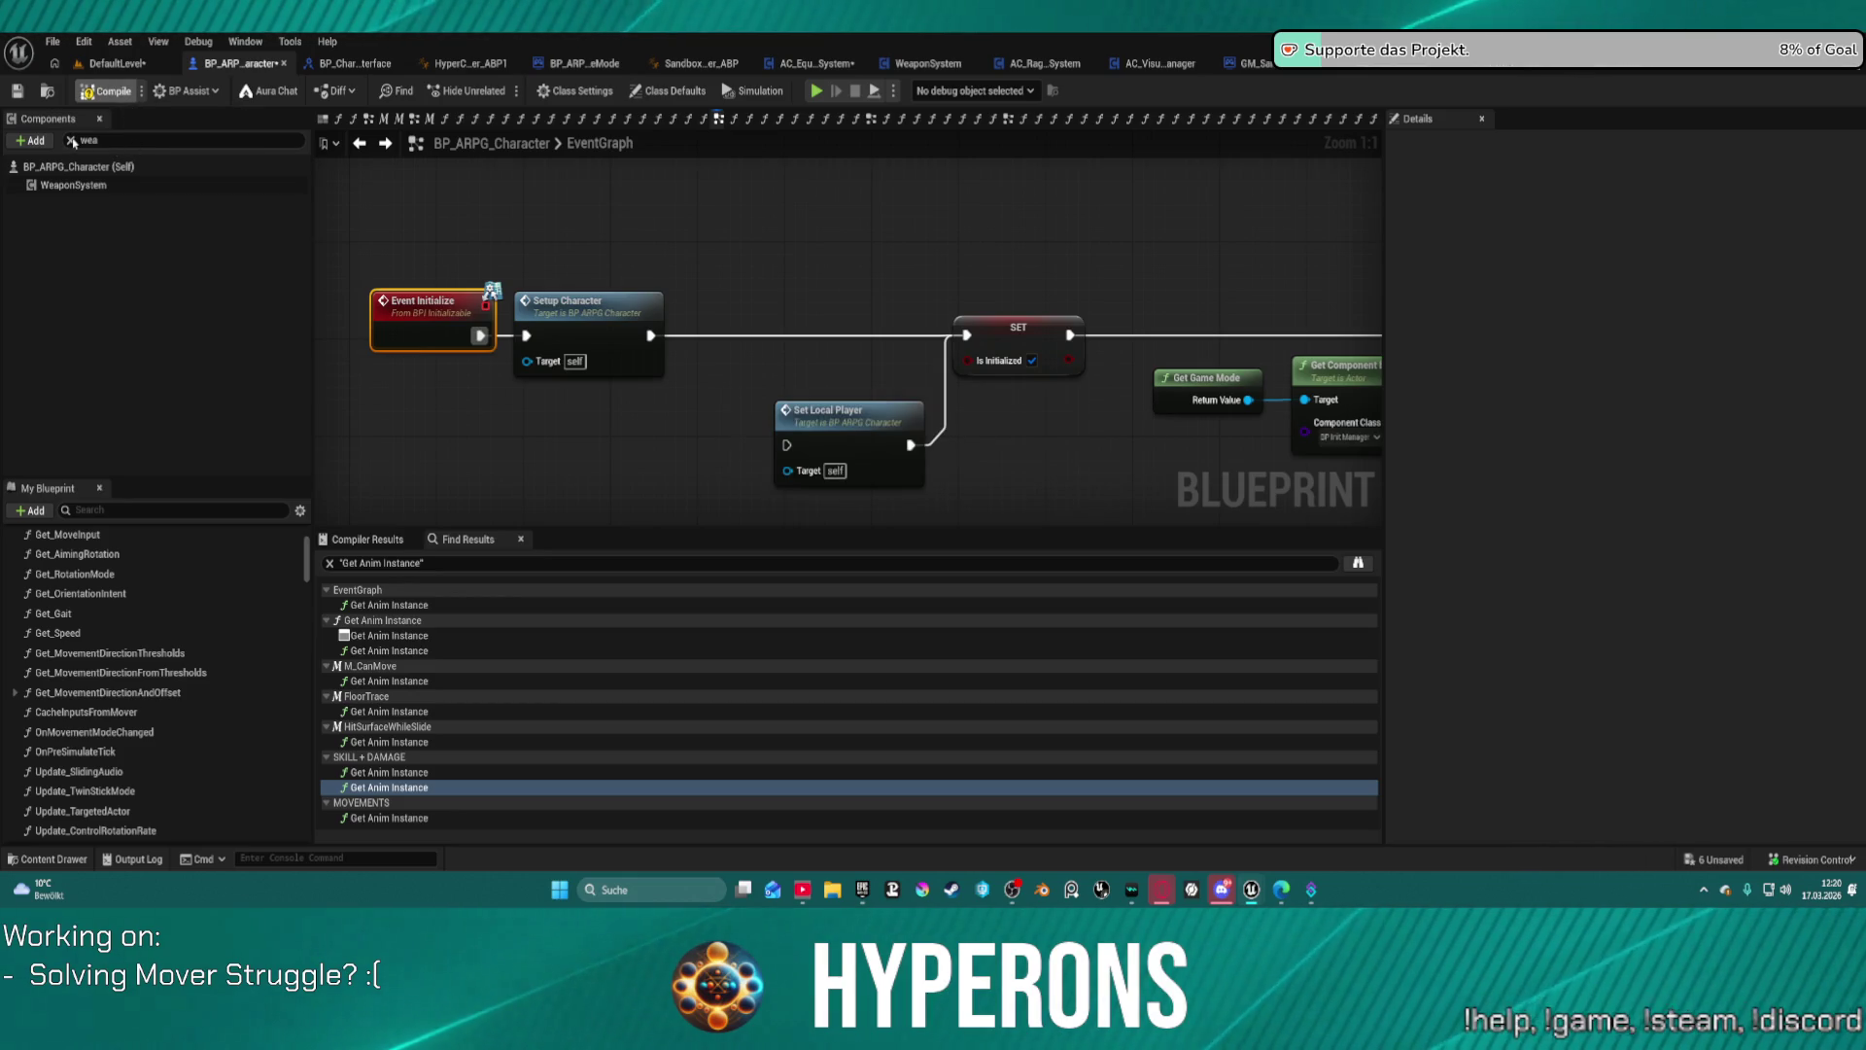
pyautogui.click(72, 143)
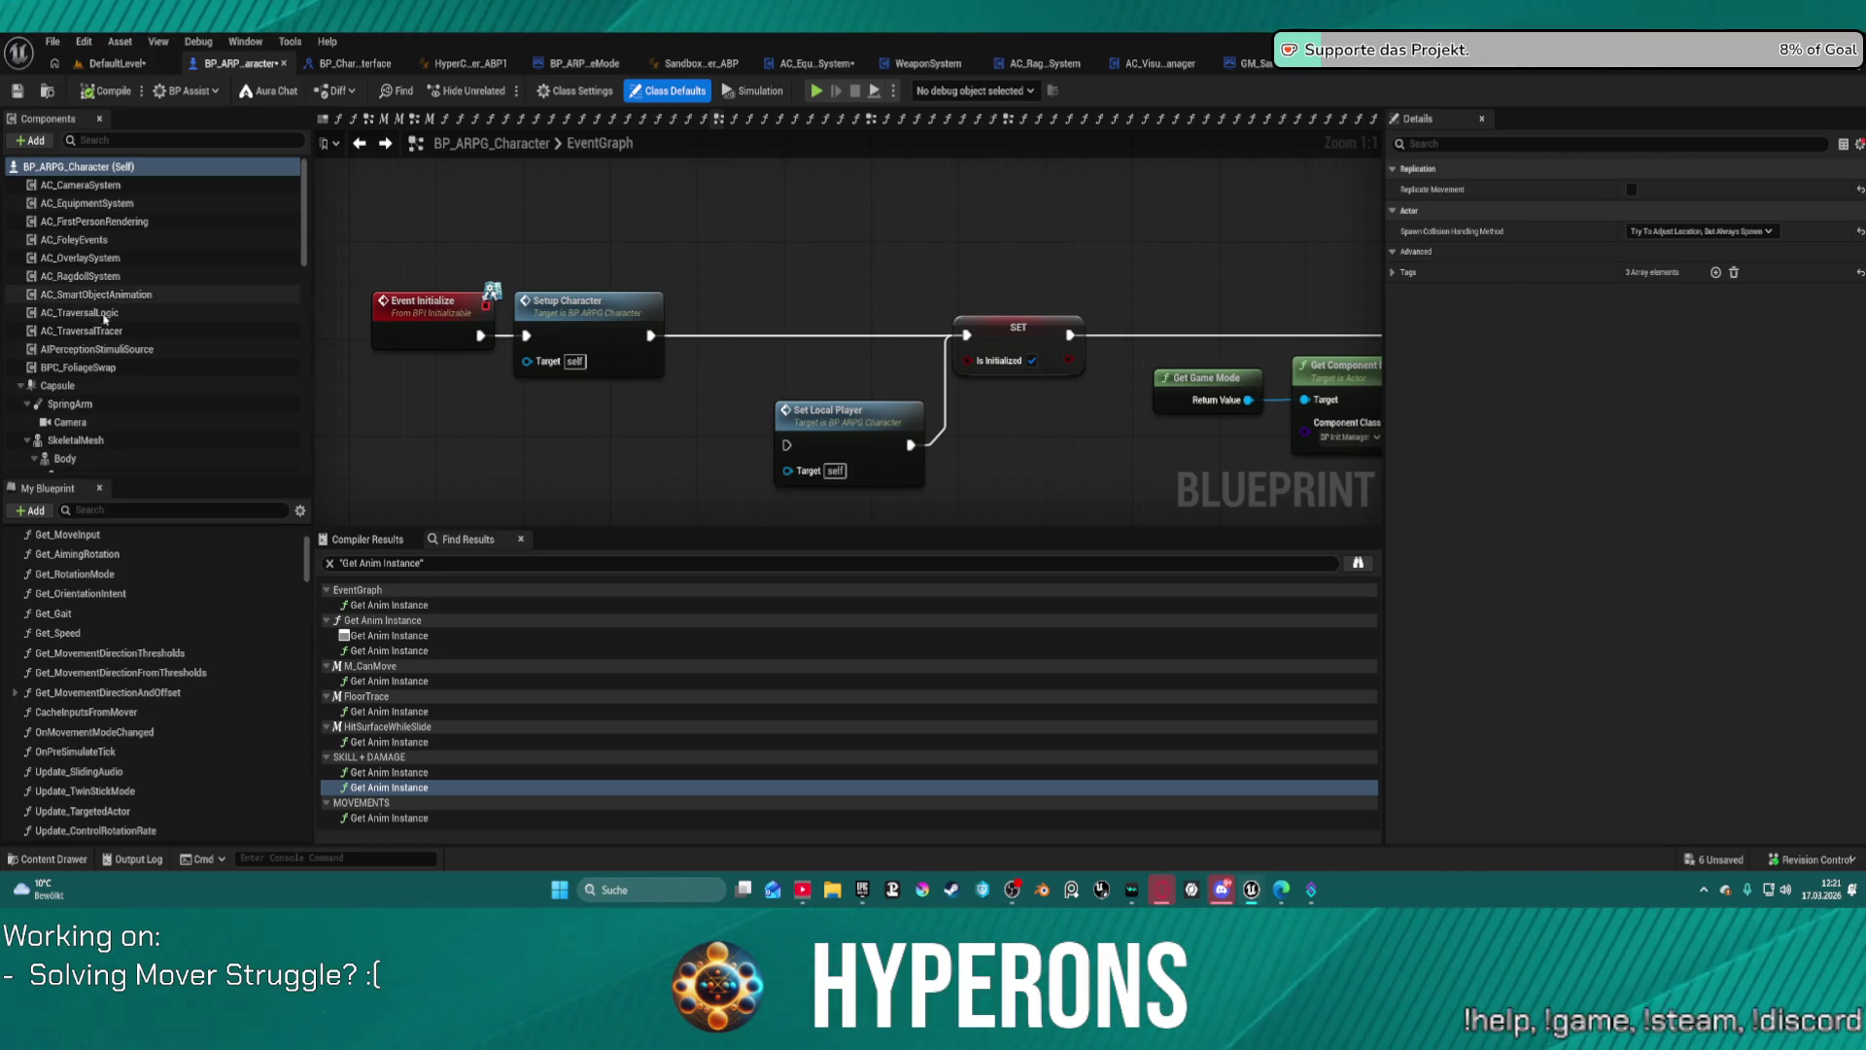
pyautogui.scroll(-4, 97, 370)
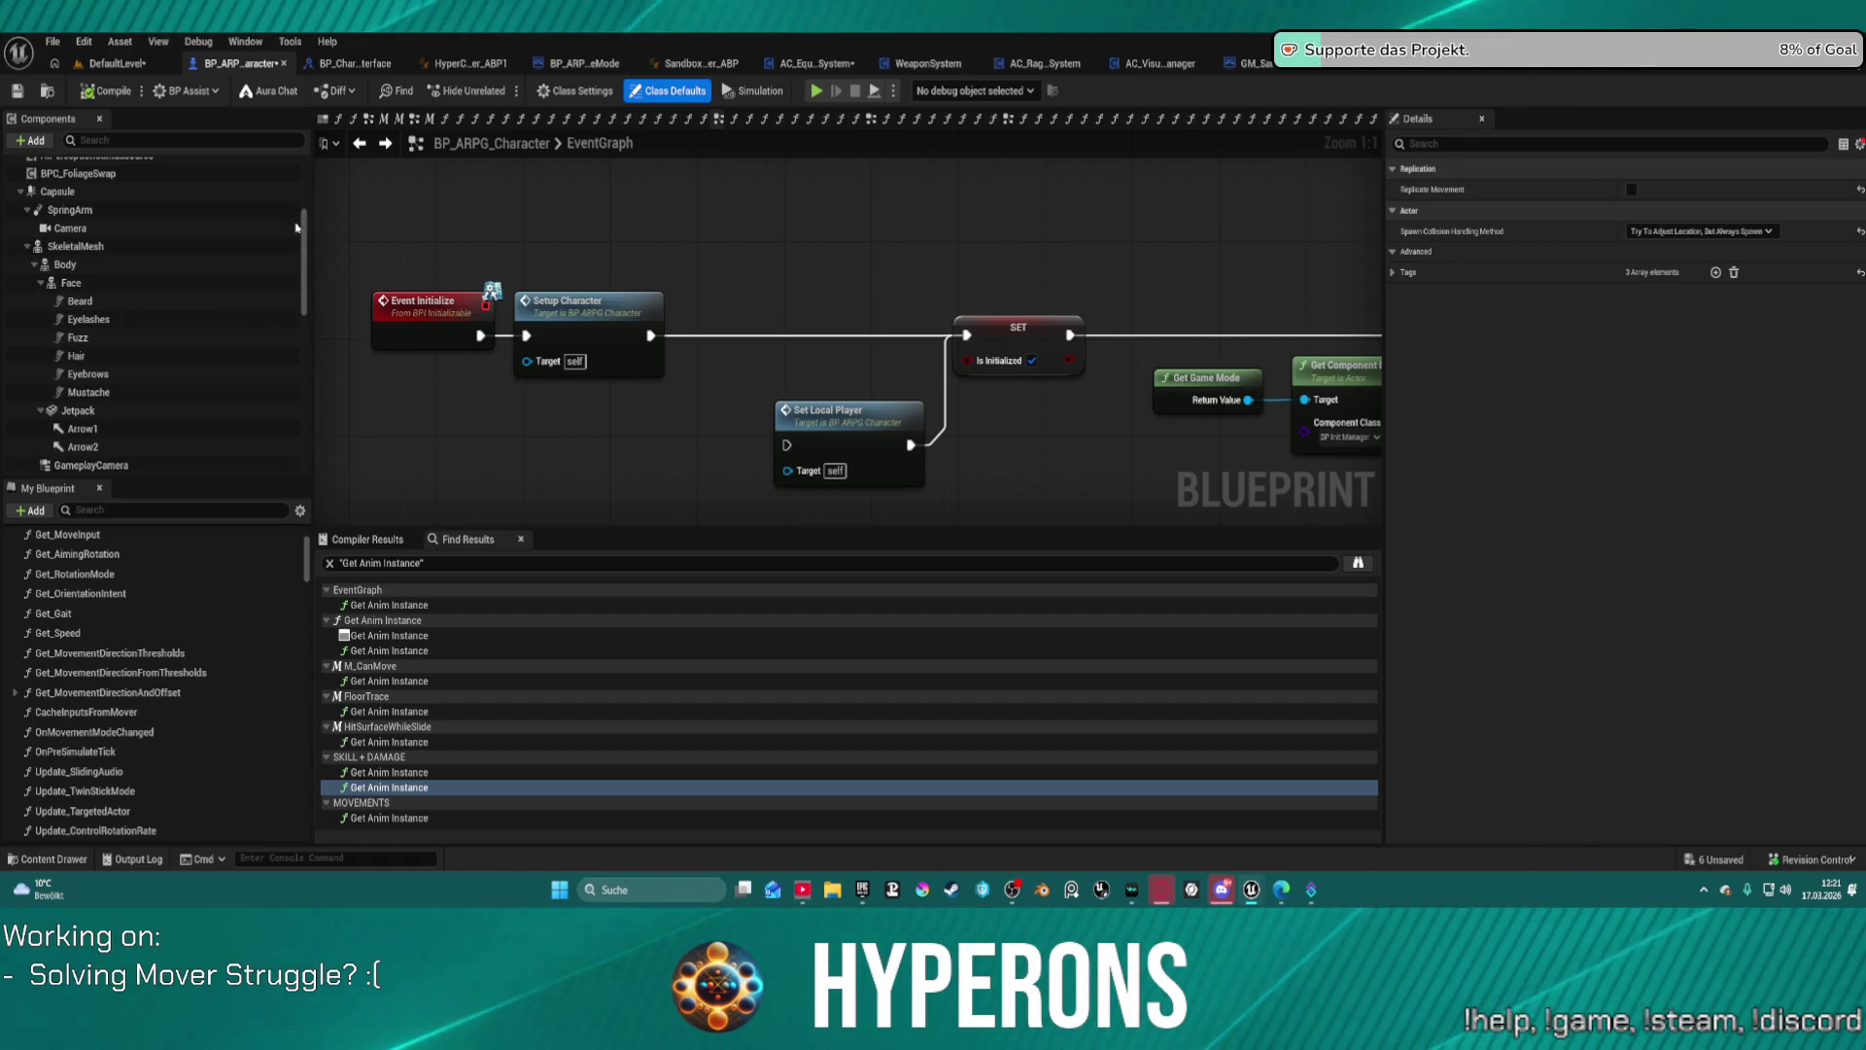
pyautogui.scroll(1, 161, 398)
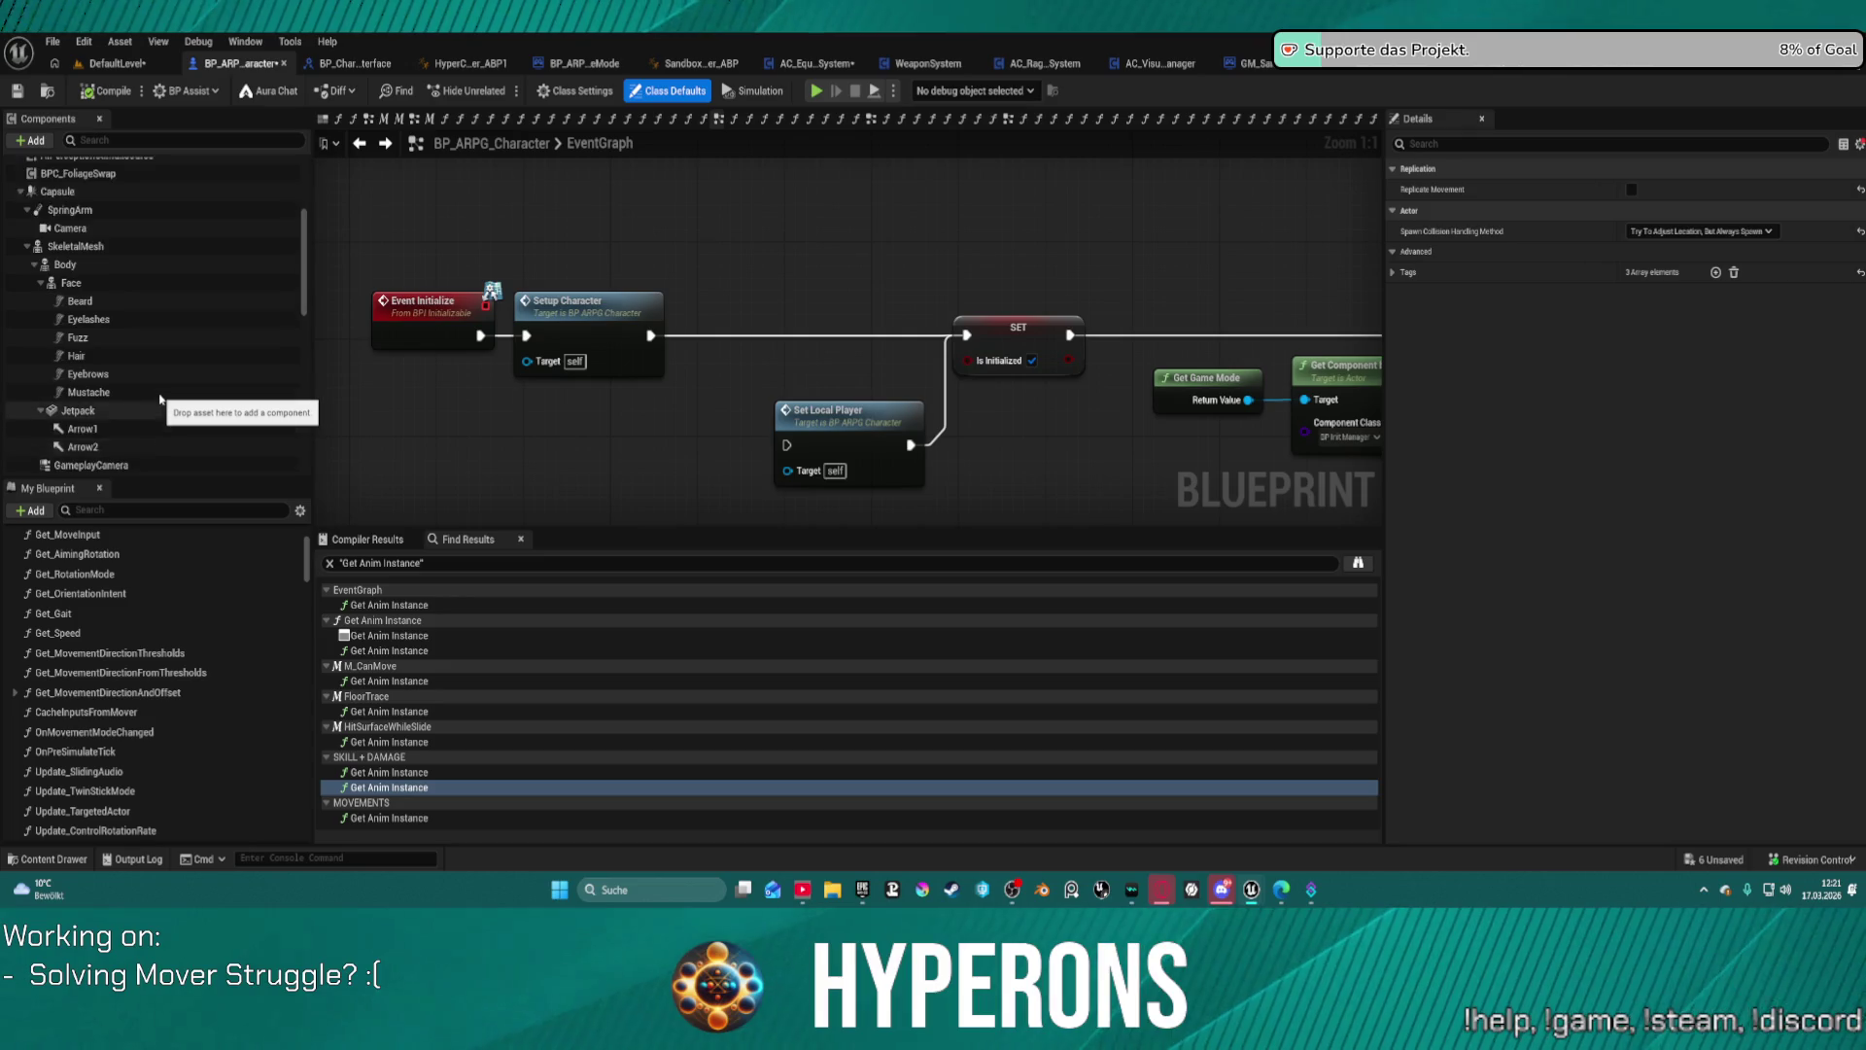
pyautogui.scroll(-5, 160, 394)
pyautogui.scroll(-10, 93, 726)
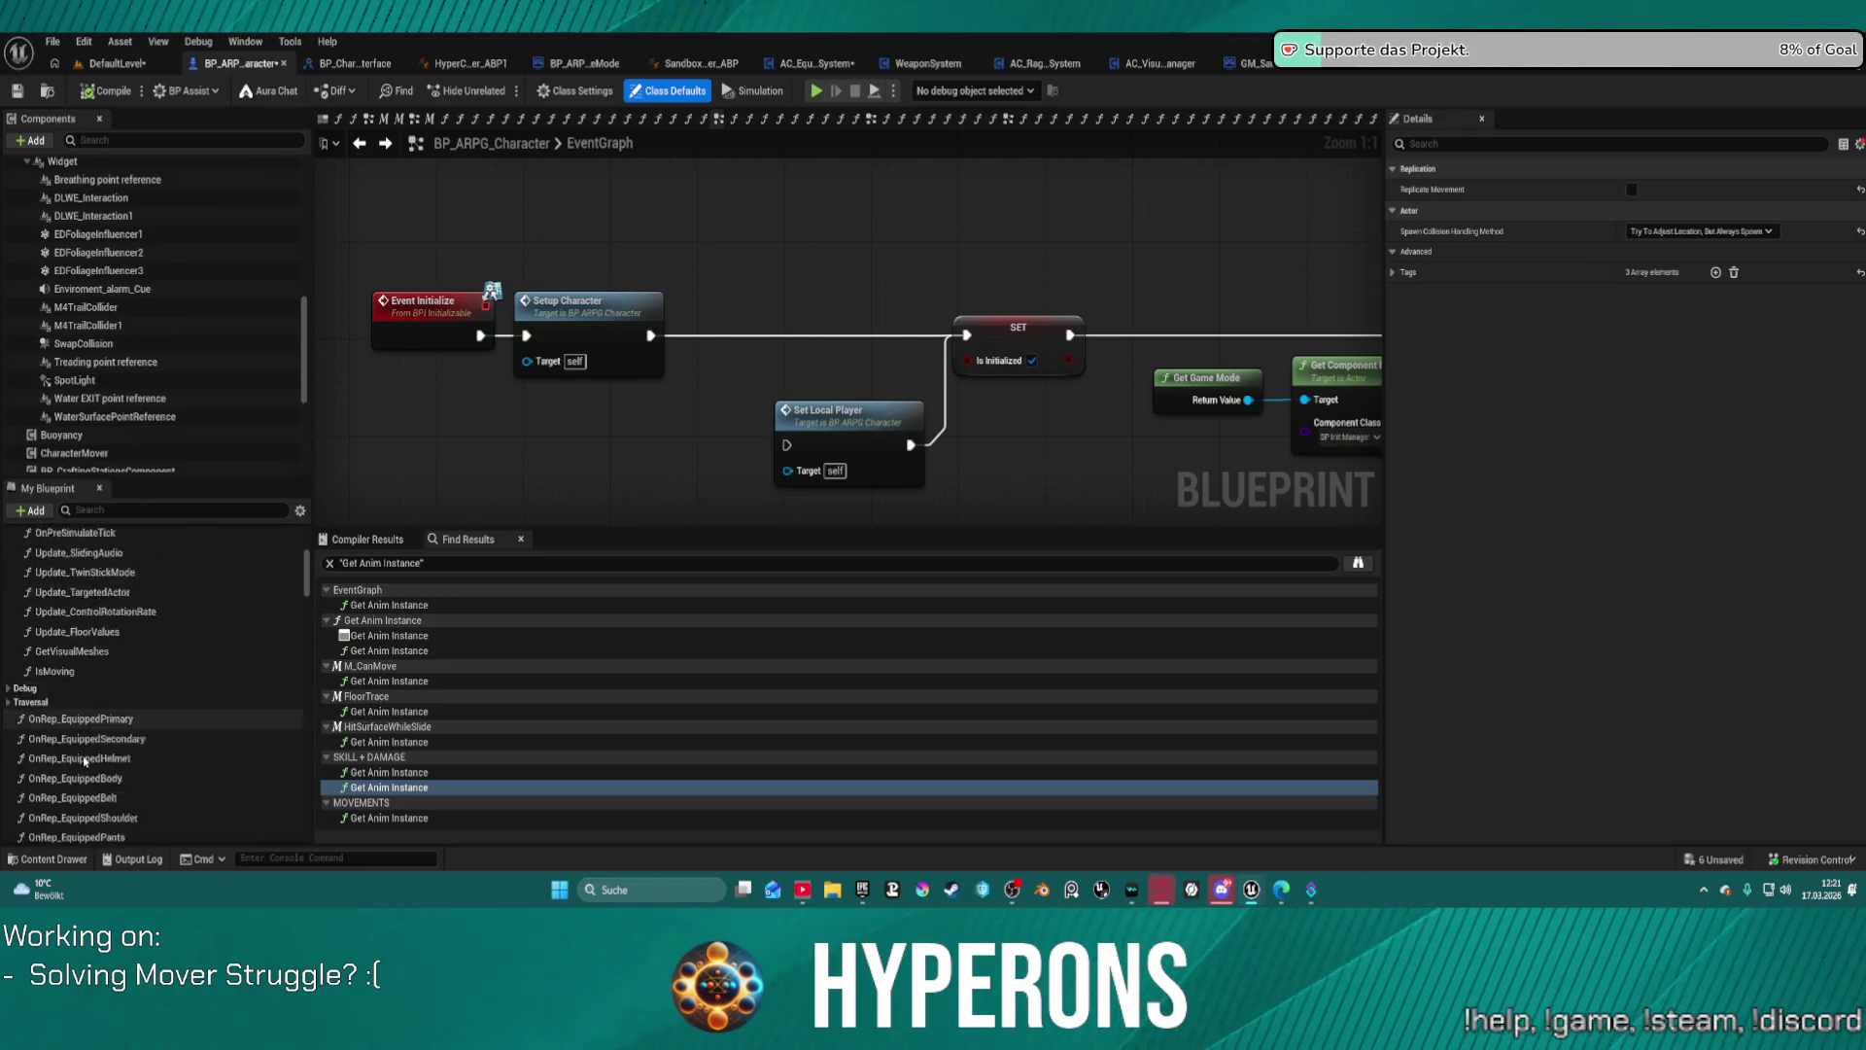
pyautogui.scroll(-10, 94, 726)
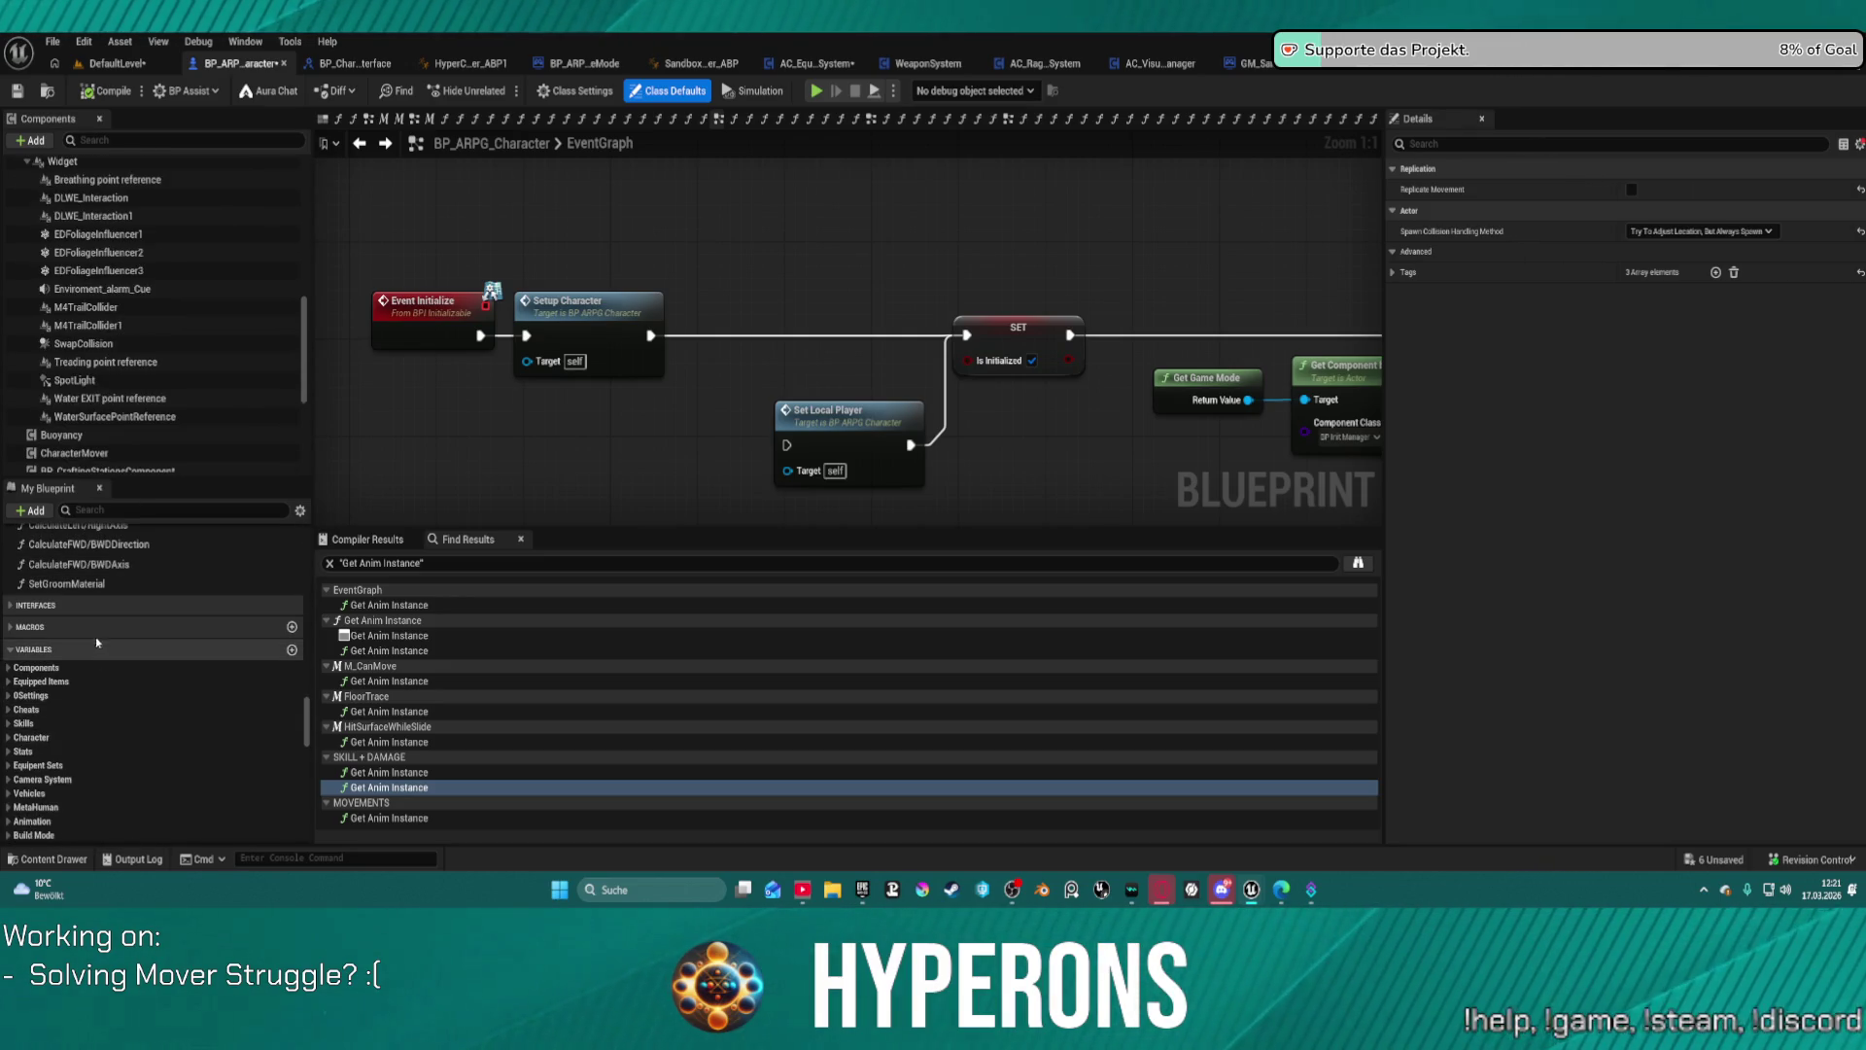
pyautogui.click(9, 606)
pyautogui.scroll(-6, 38, 661)
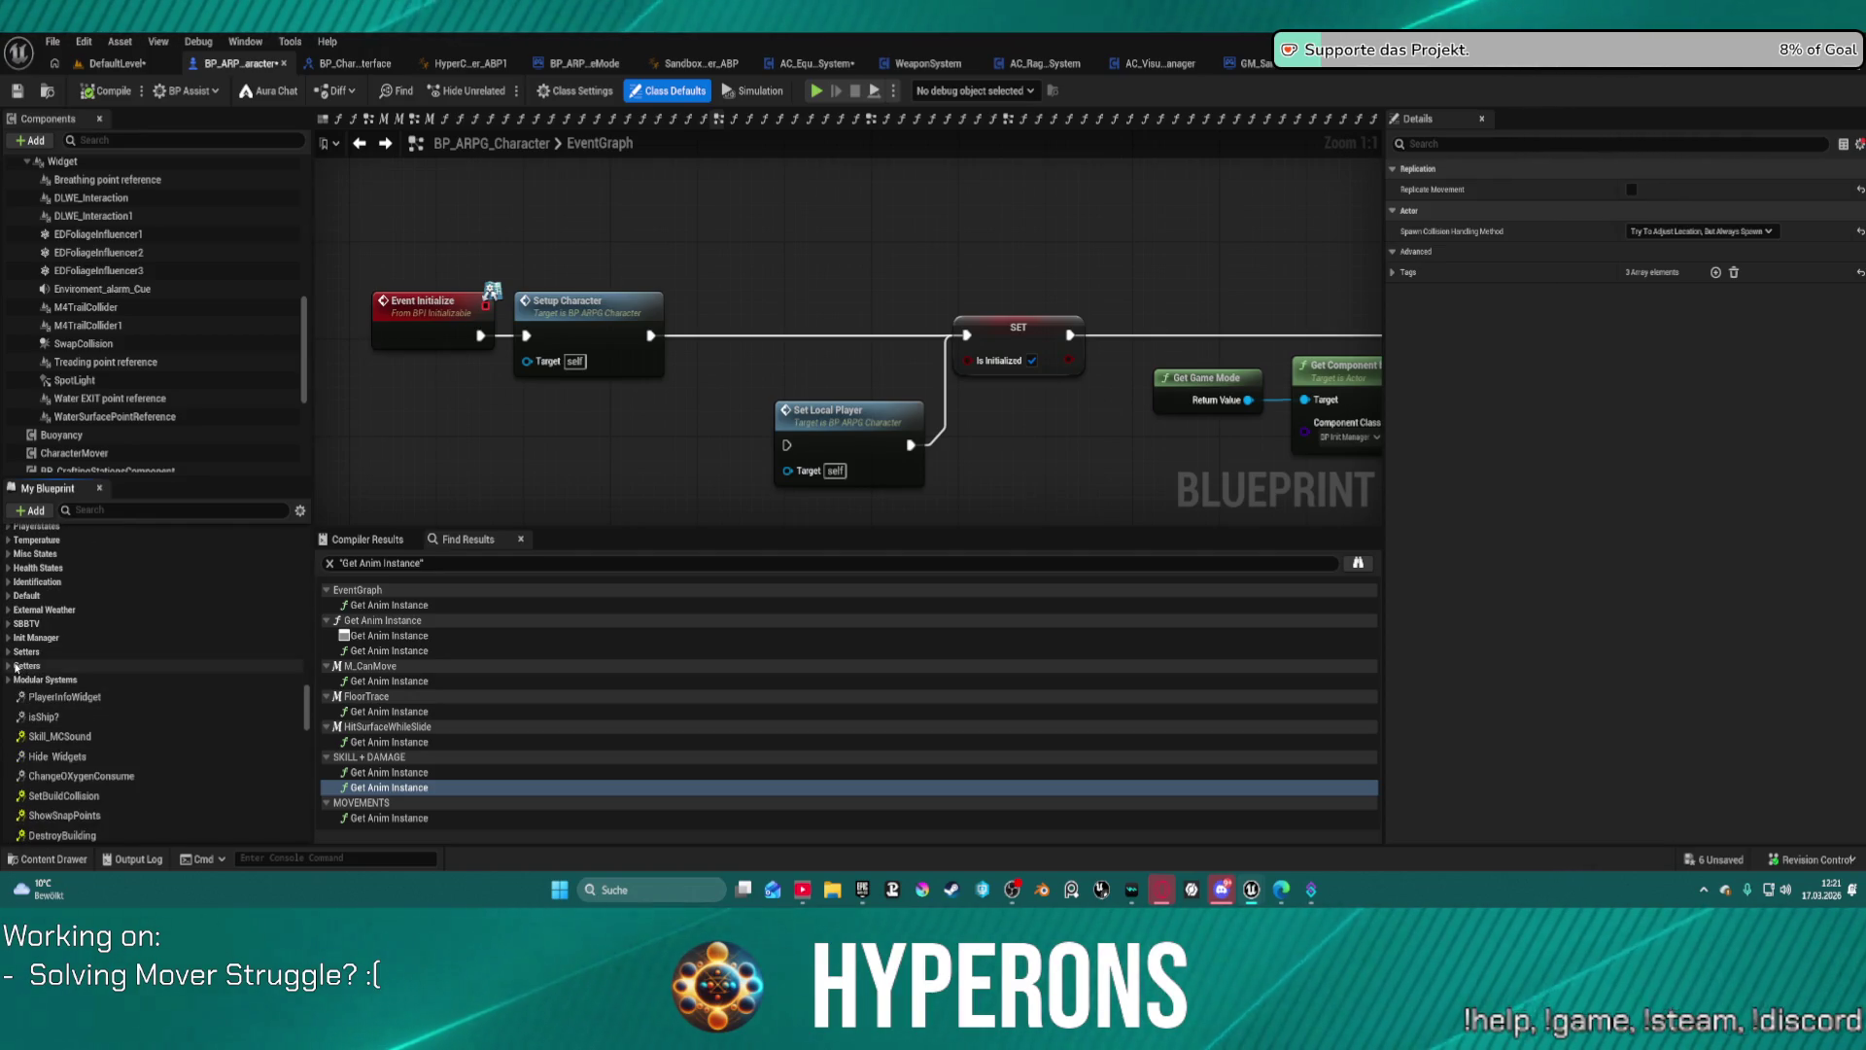
# Step: Open the Get_PropertiesForCamera function graph from the Getters category, then bring up the Content Drawer
pyautogui.click(29, 665)
pyautogui.doubleClick(126, 704)
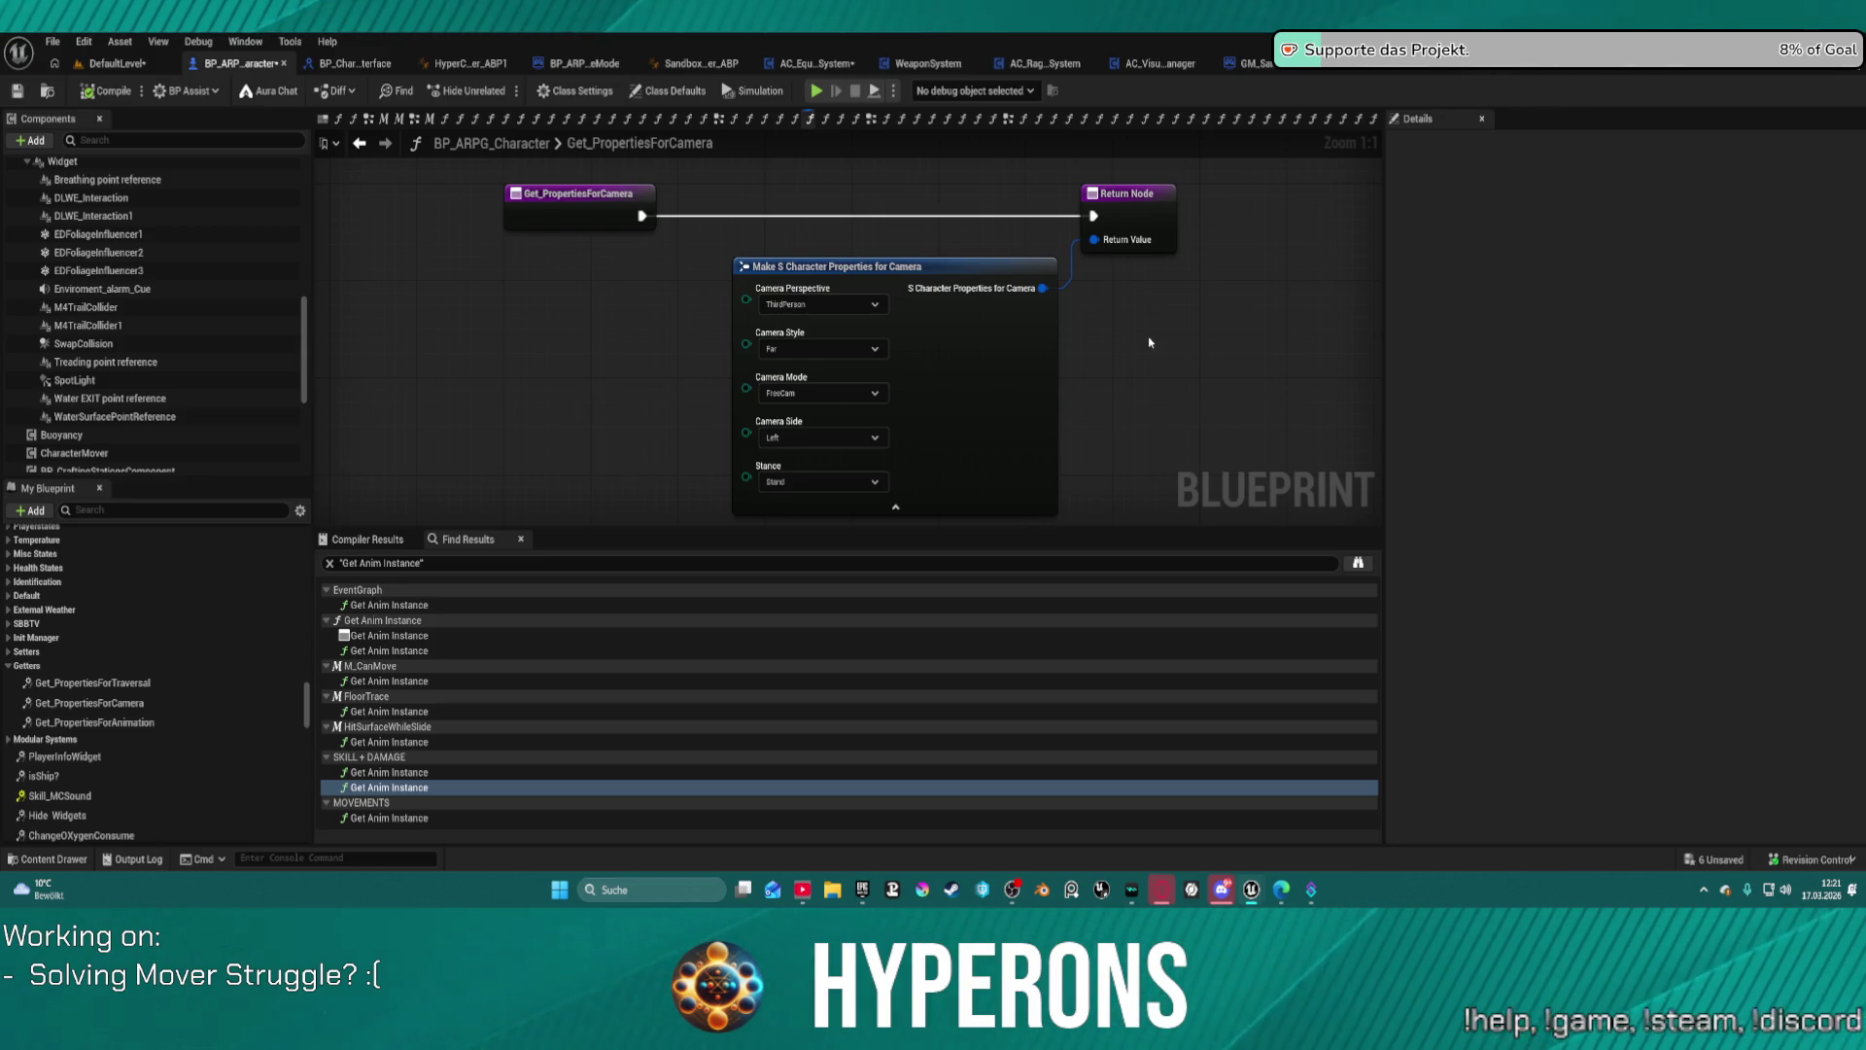
pyautogui.click(35, 859)
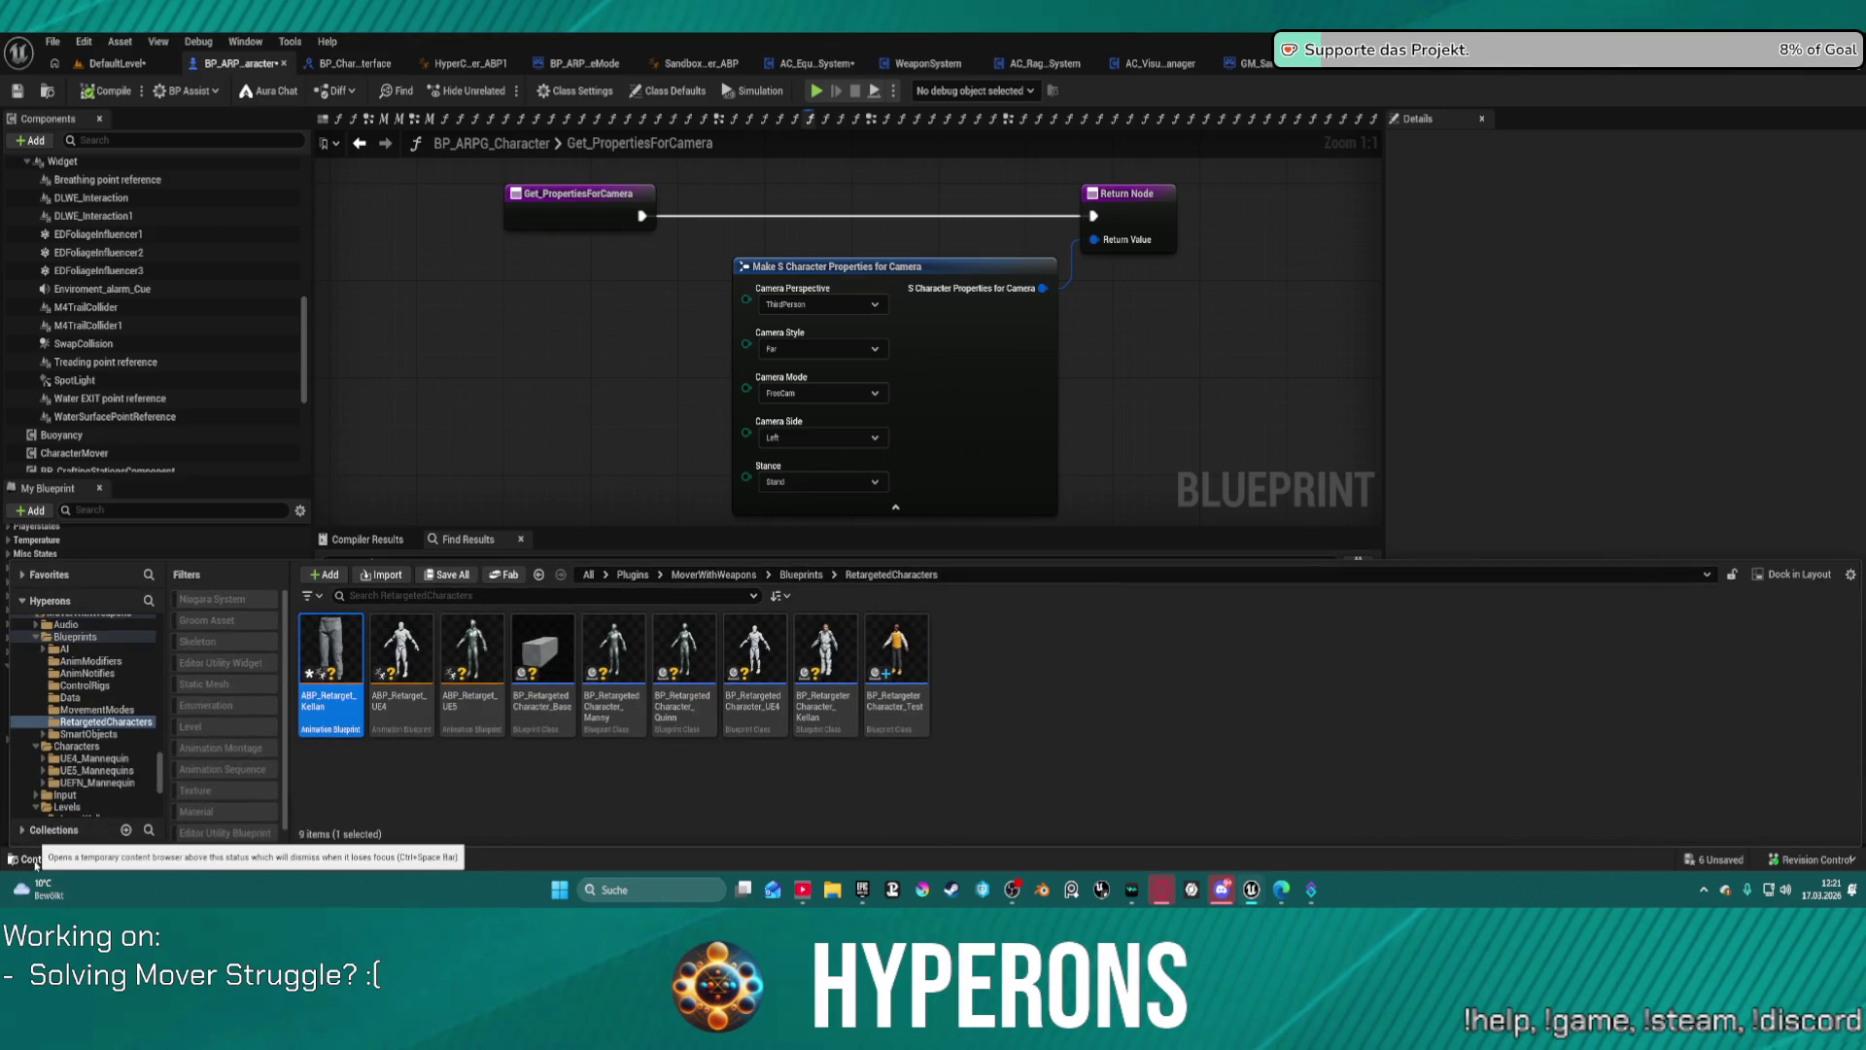
# Step: Browse the MoverWithWeapons Blueprints folder, close the Content Drawer, then open Visual Studio's Edit menu
pyautogui.click(75, 636)
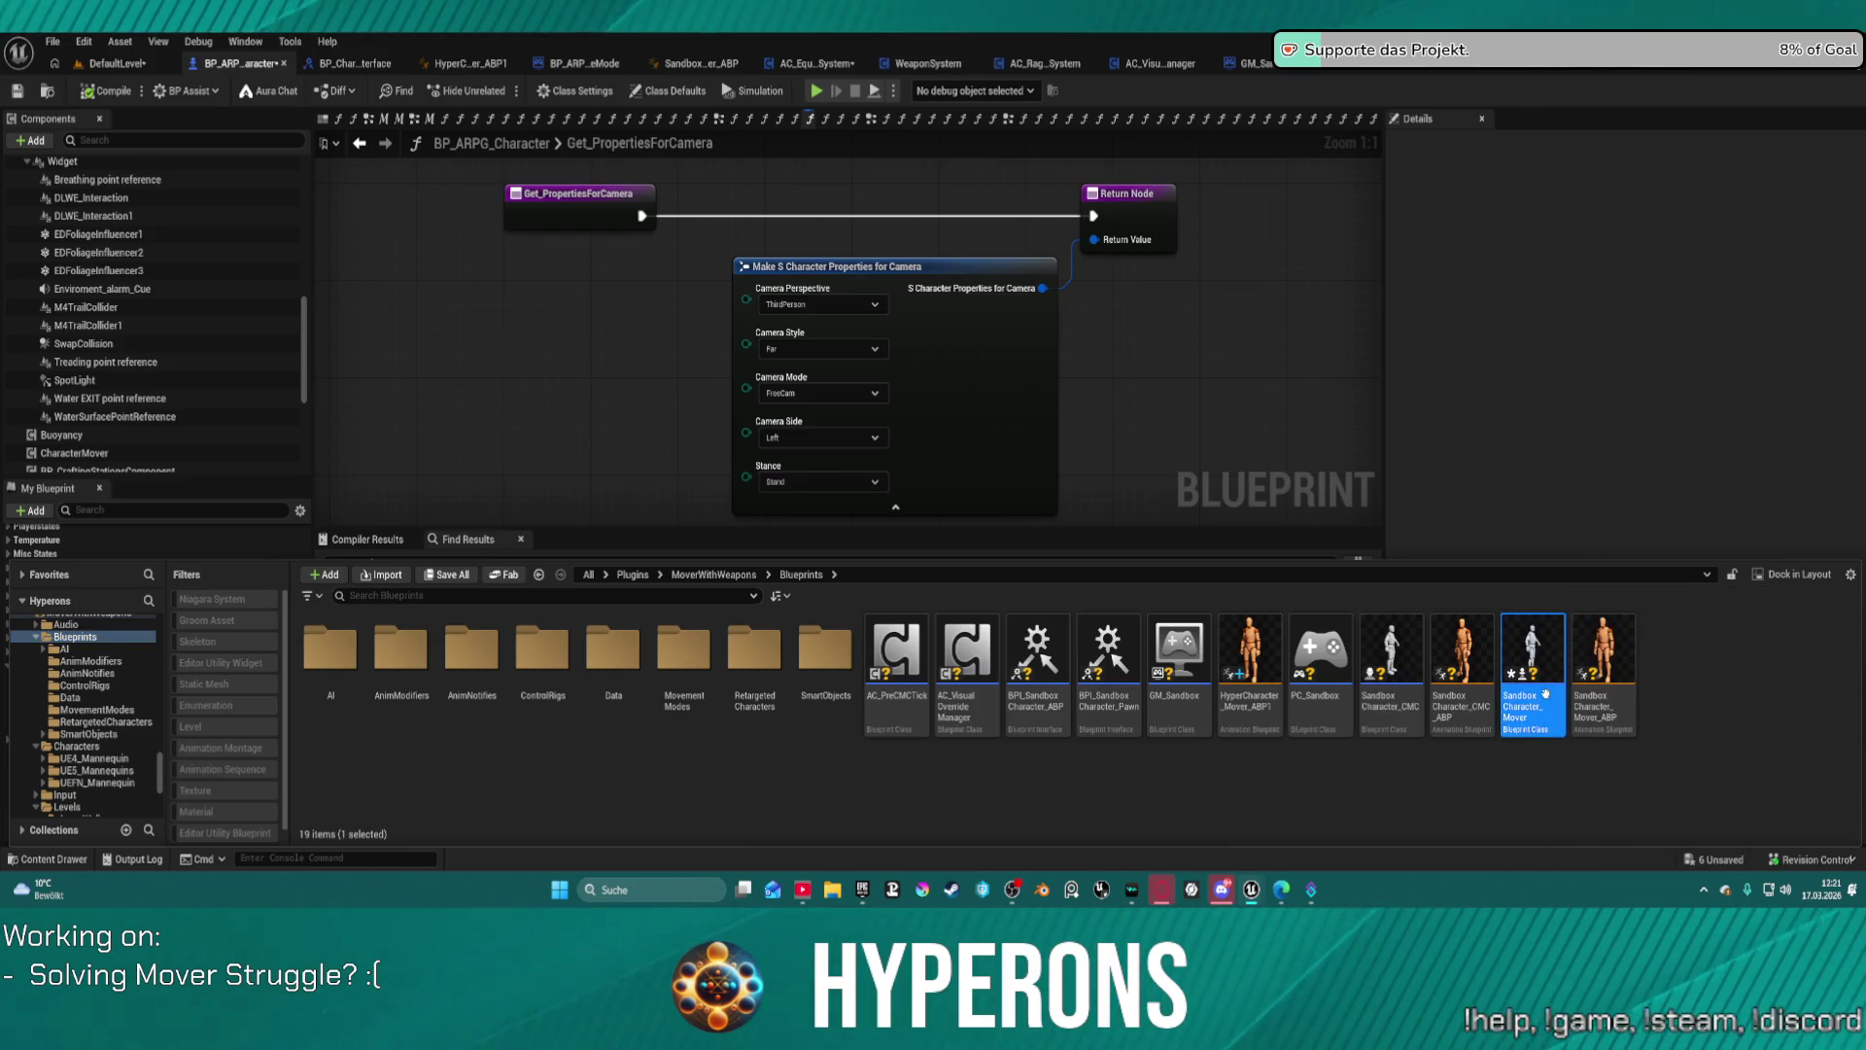
pyautogui.hotkey('ctrl', 'space')
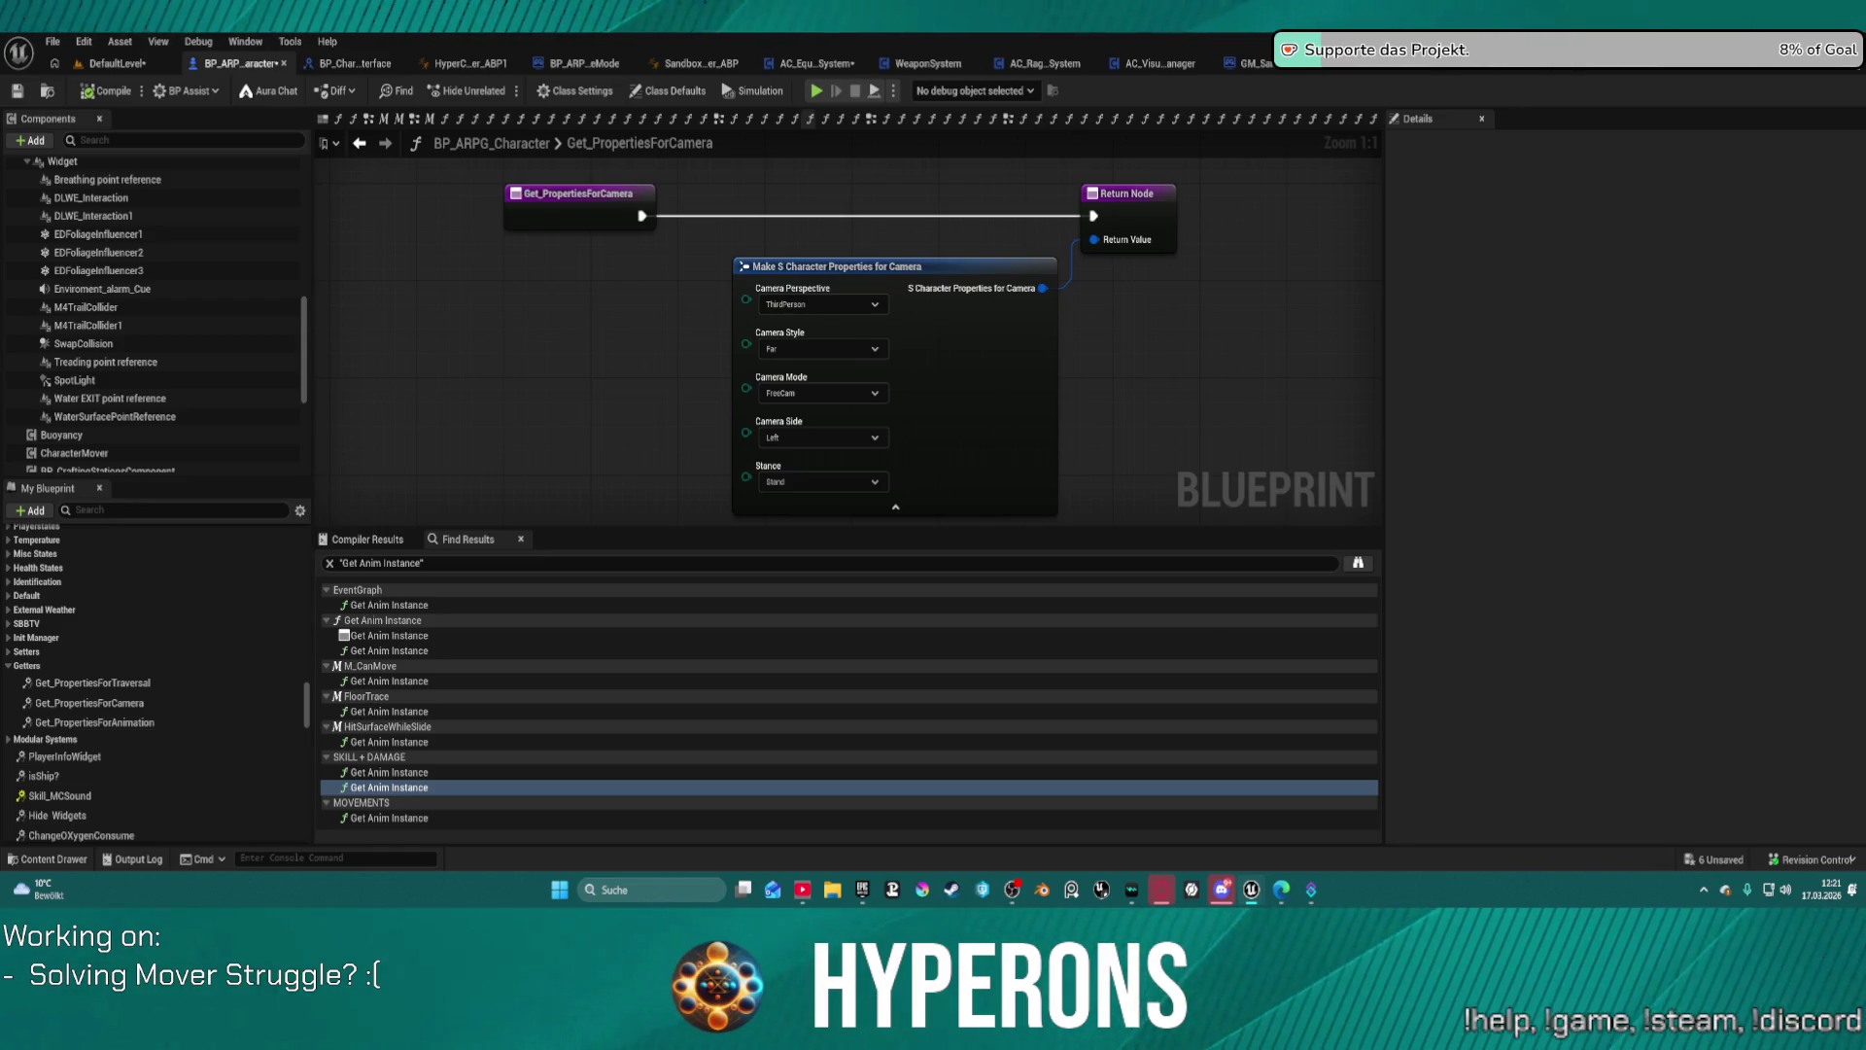
pyautogui.scroll(-1, 1053, 373)
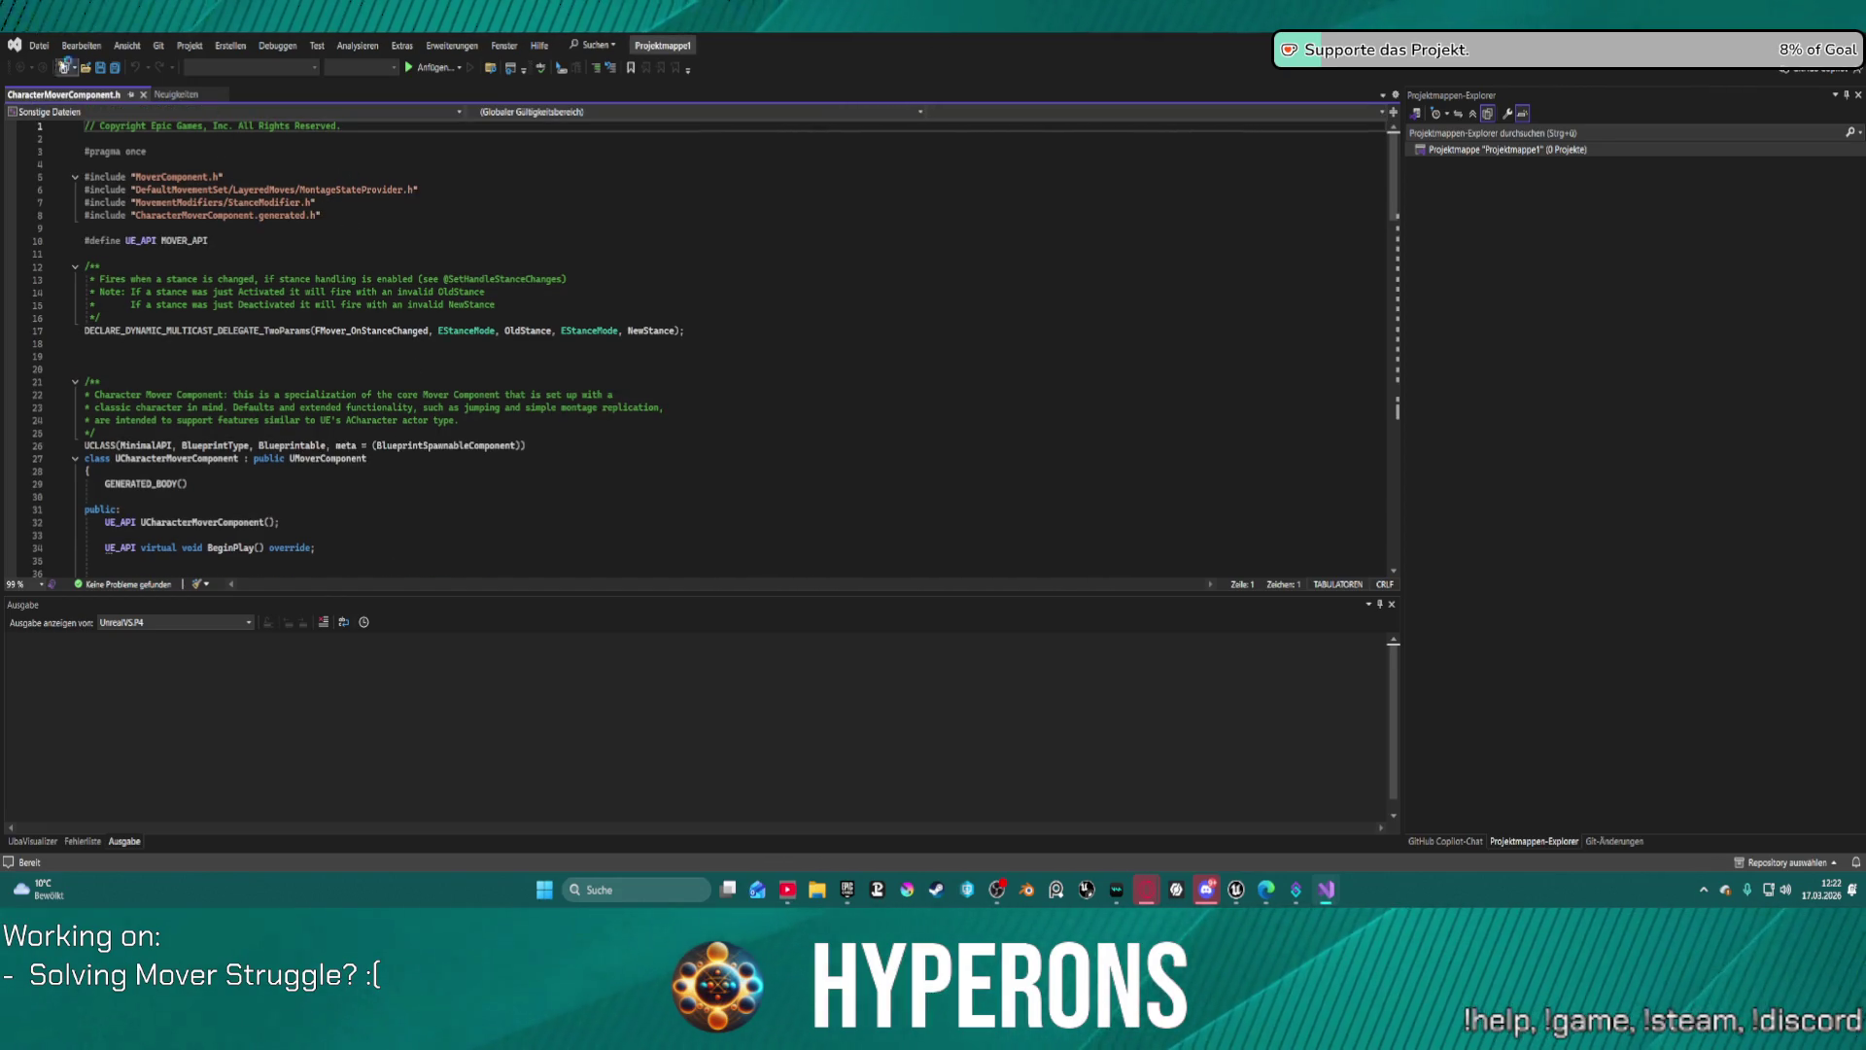
pyautogui.click(82, 46)
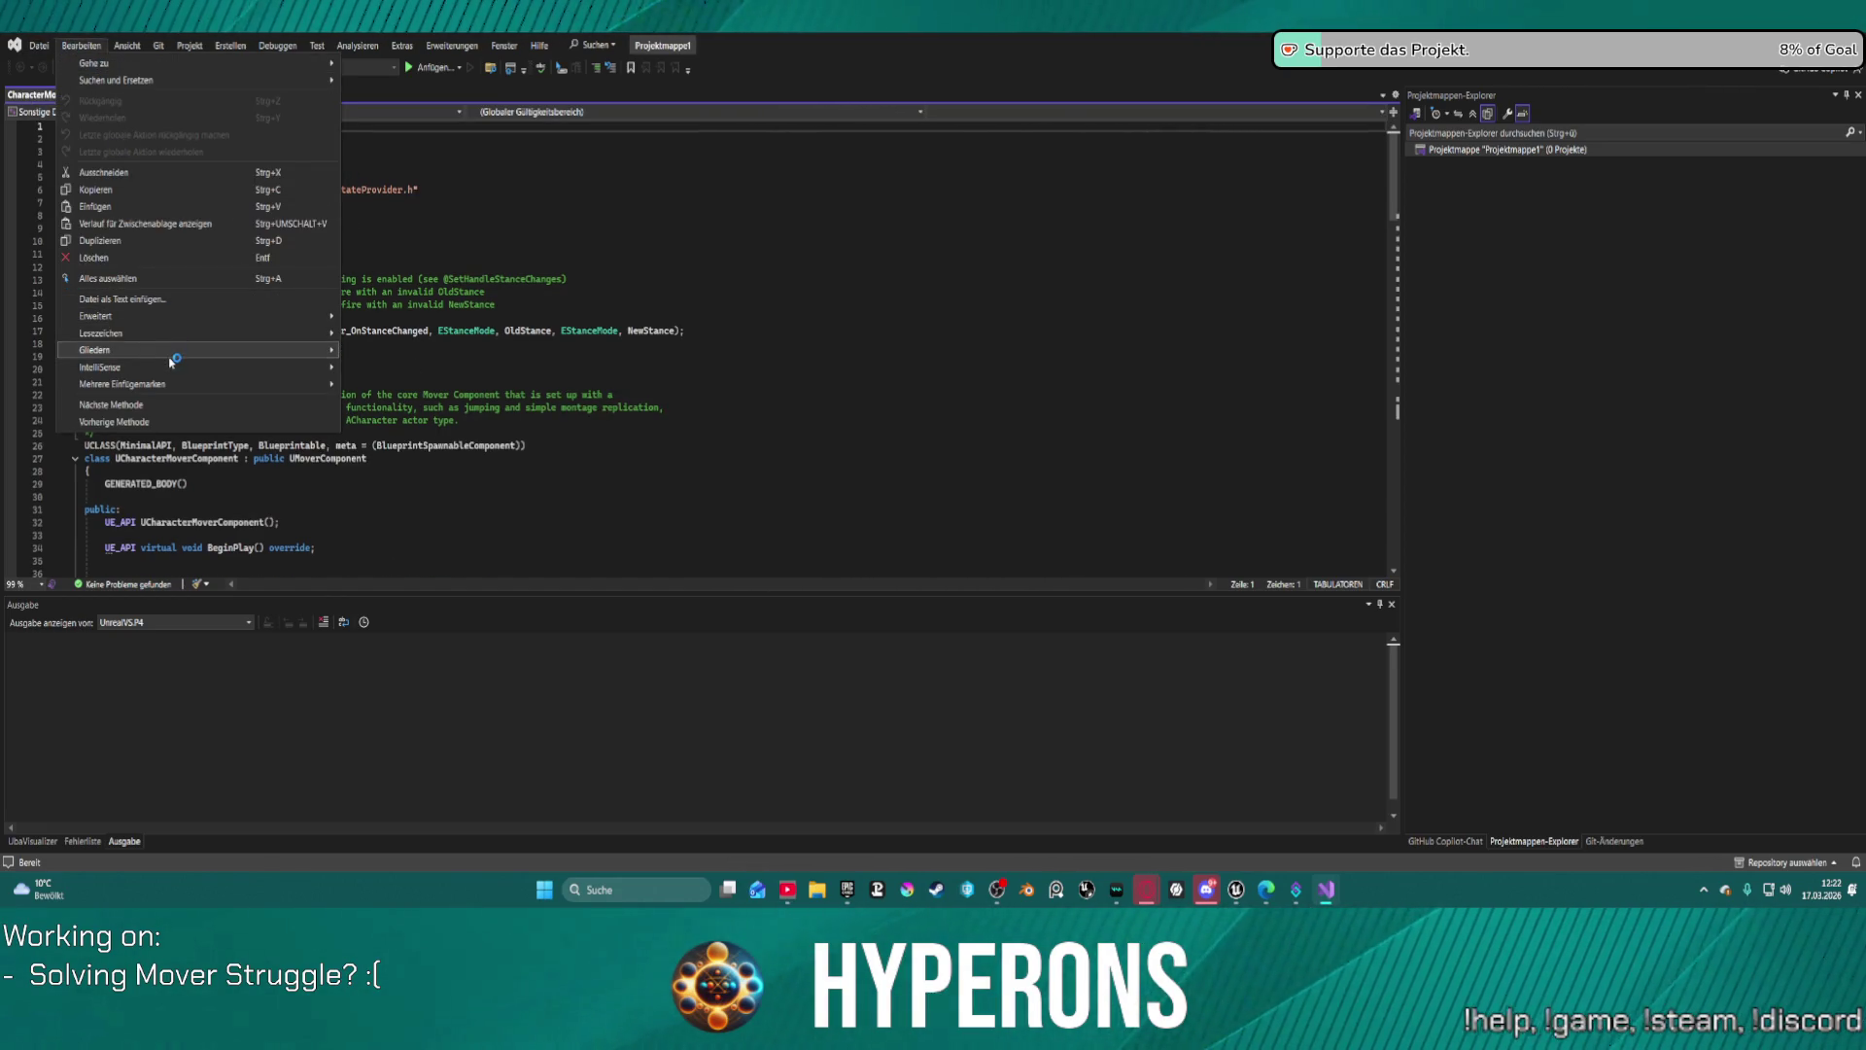
# Step: Quick-search CharacterMoverComponent.h for 'camera' and dismiss the text-not-found message
pyautogui.moveTo(160, 334)
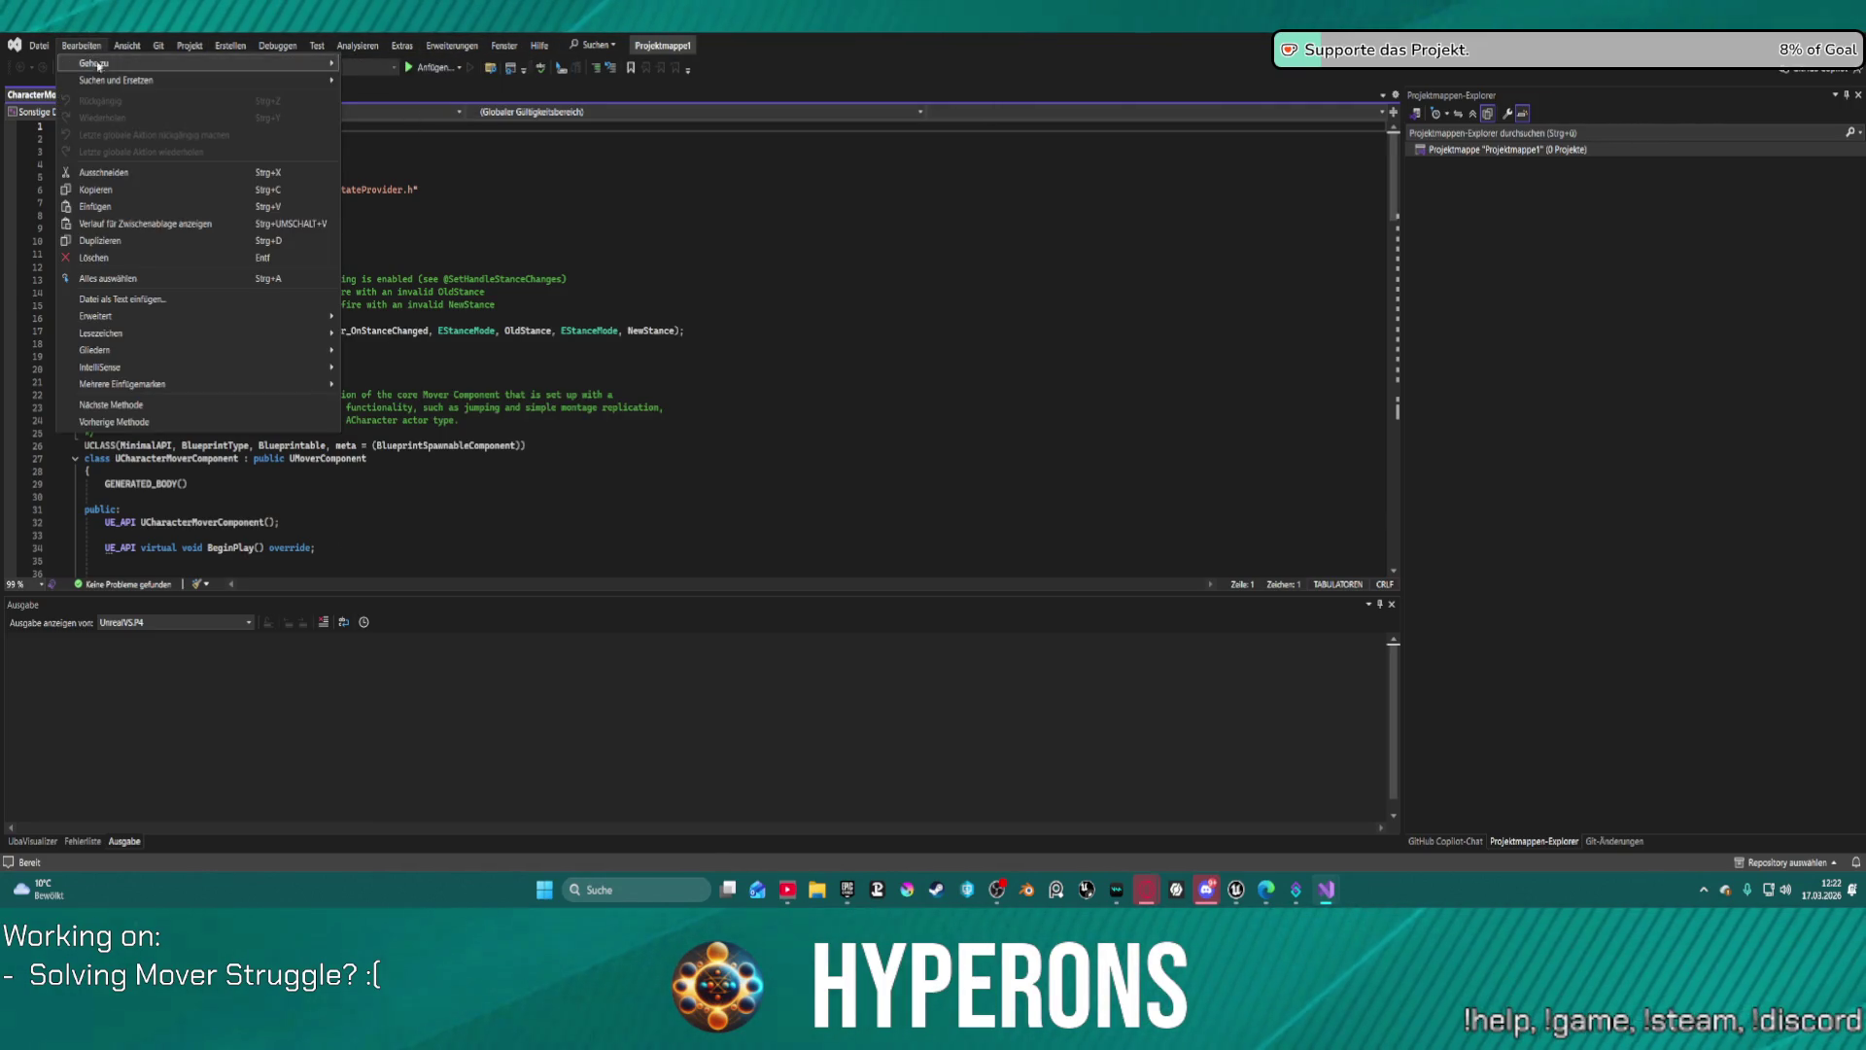
pyautogui.moveTo(259, 65)
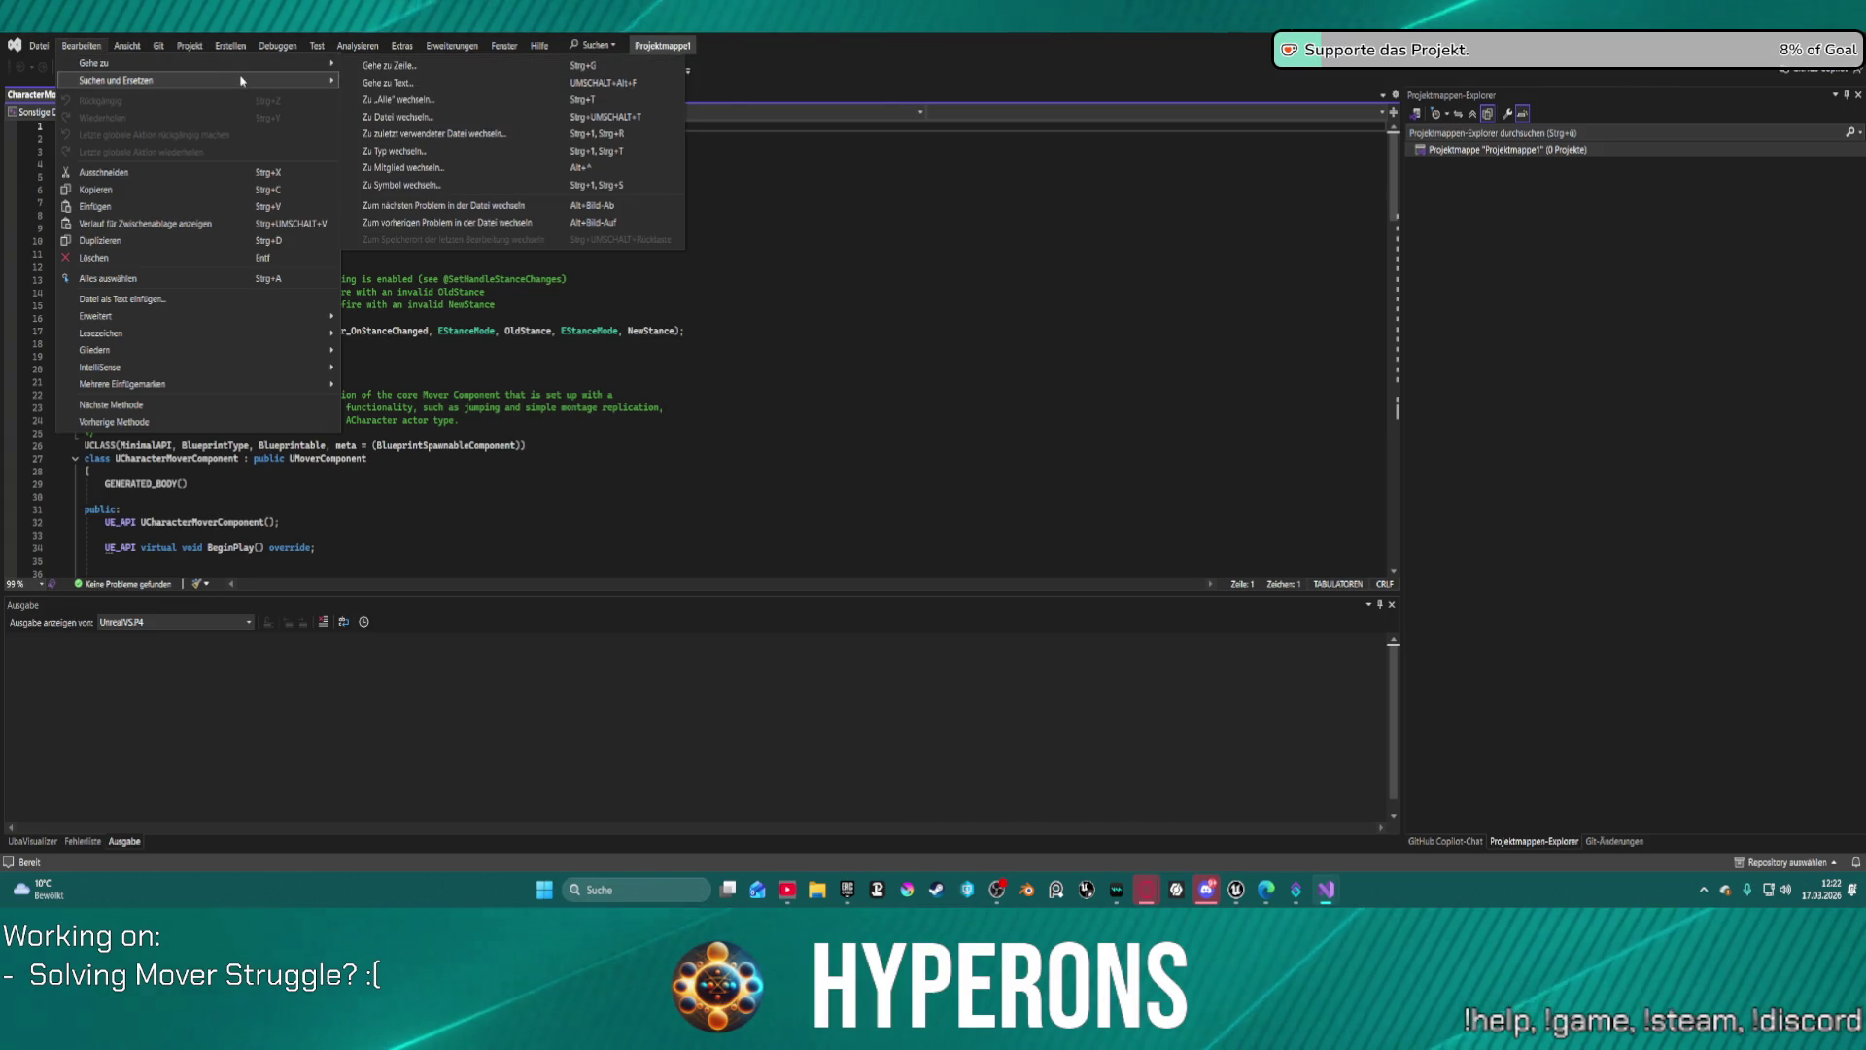
pyautogui.moveTo(320, 80)
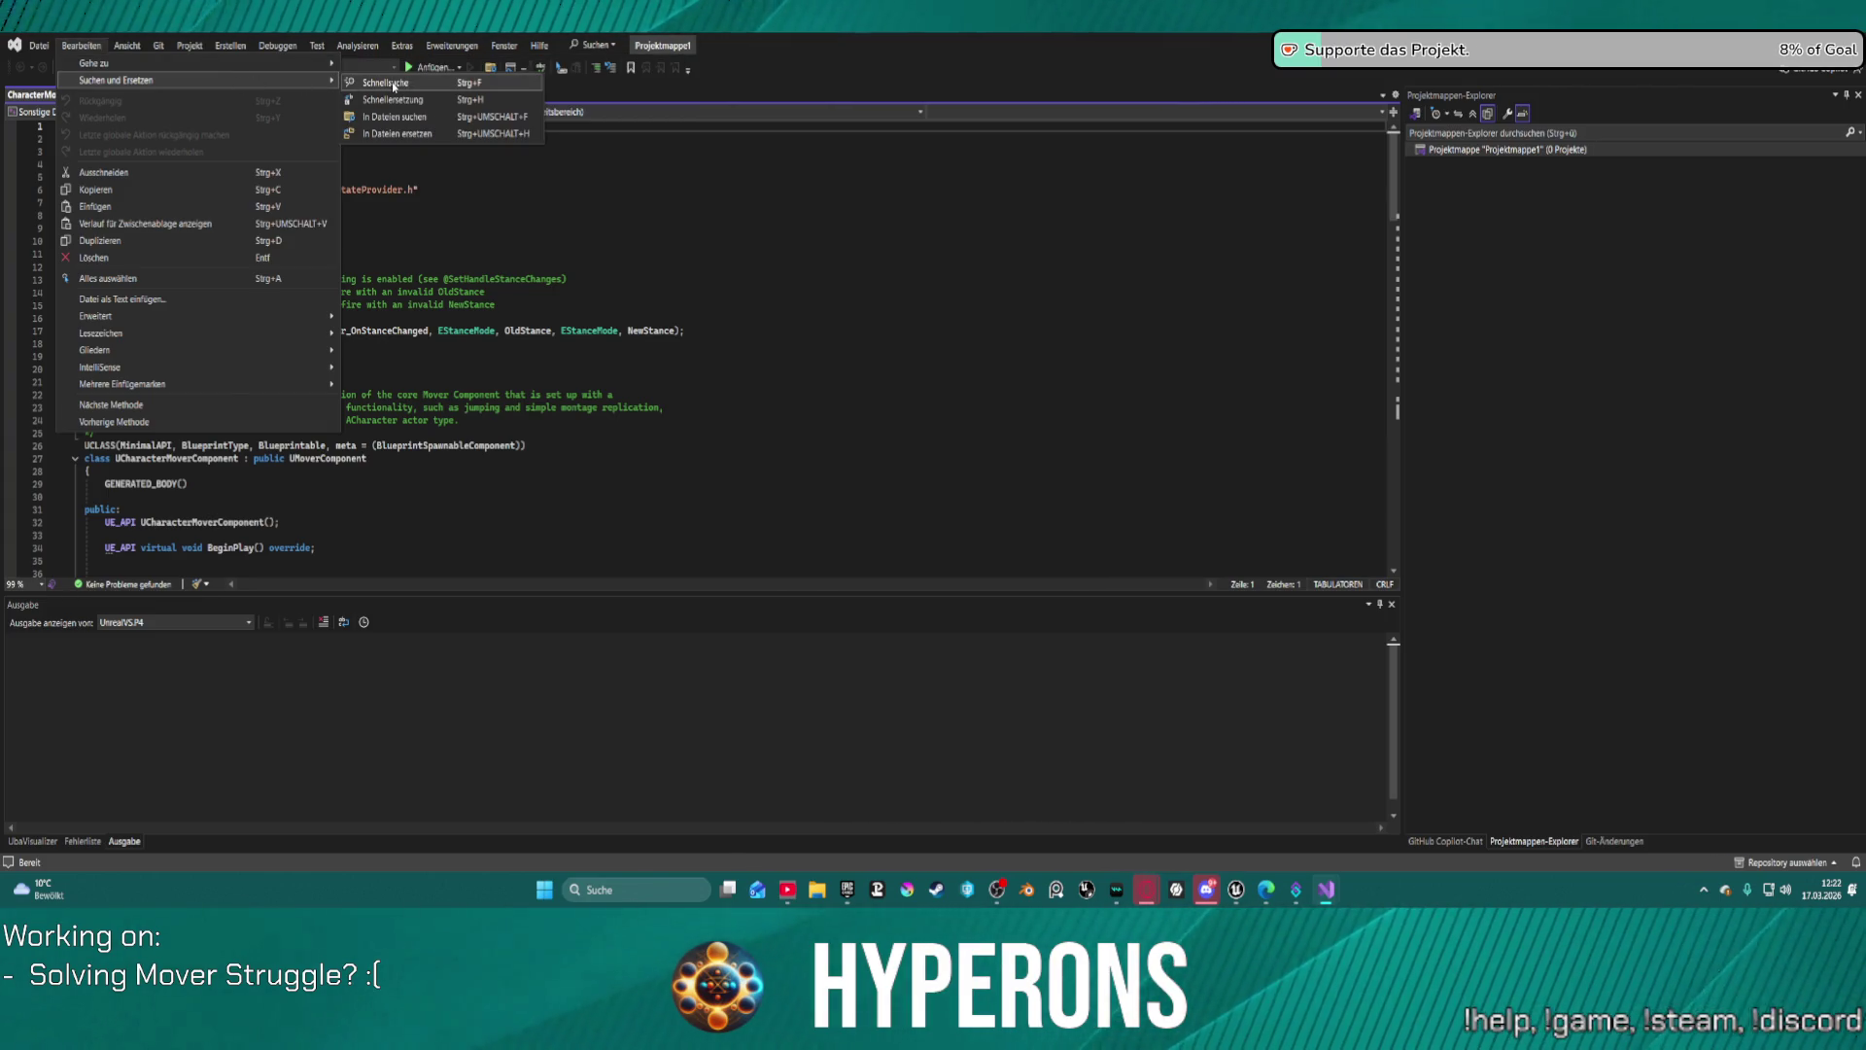
pyautogui.click(393, 83)
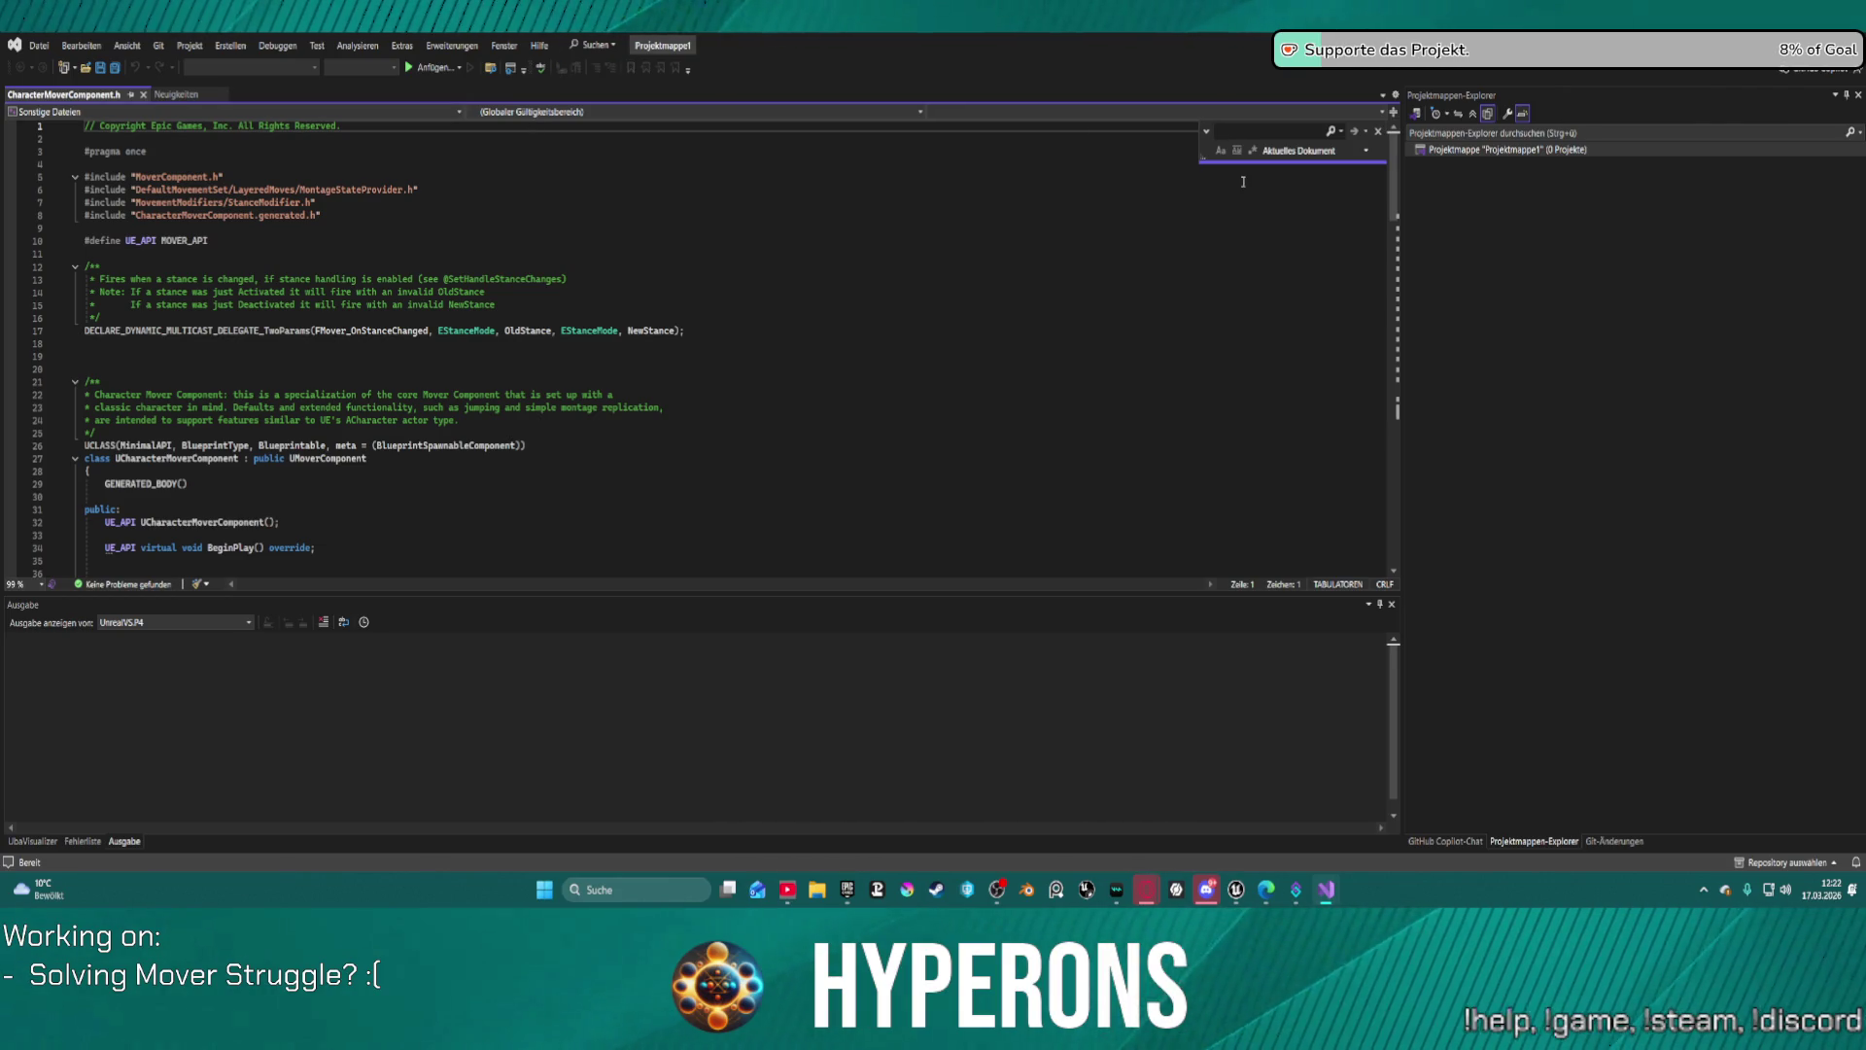
pyautogui.write('camera')
pyautogui.press('Return')
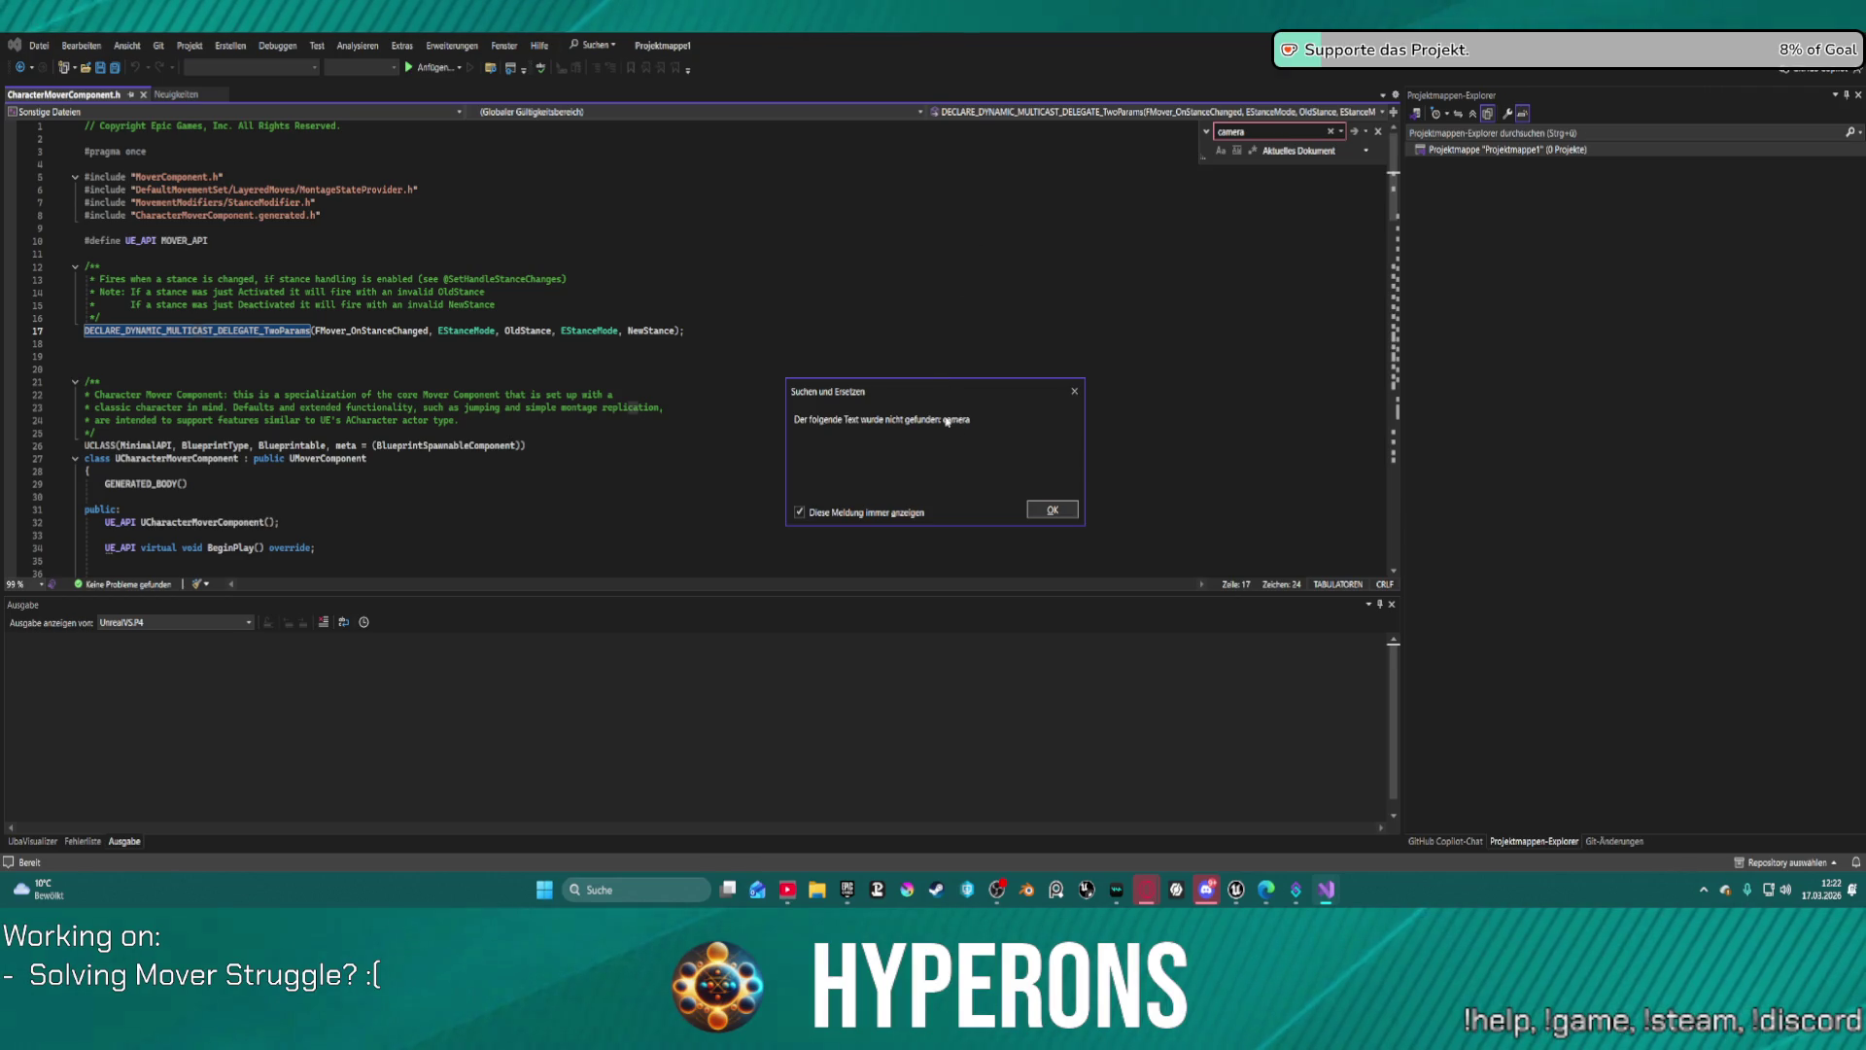
pyautogui.click(1077, 390)
# Step: Scroll through the header's declarations, then close the quick search box
pyautogui.scroll(-16, 424, 330)
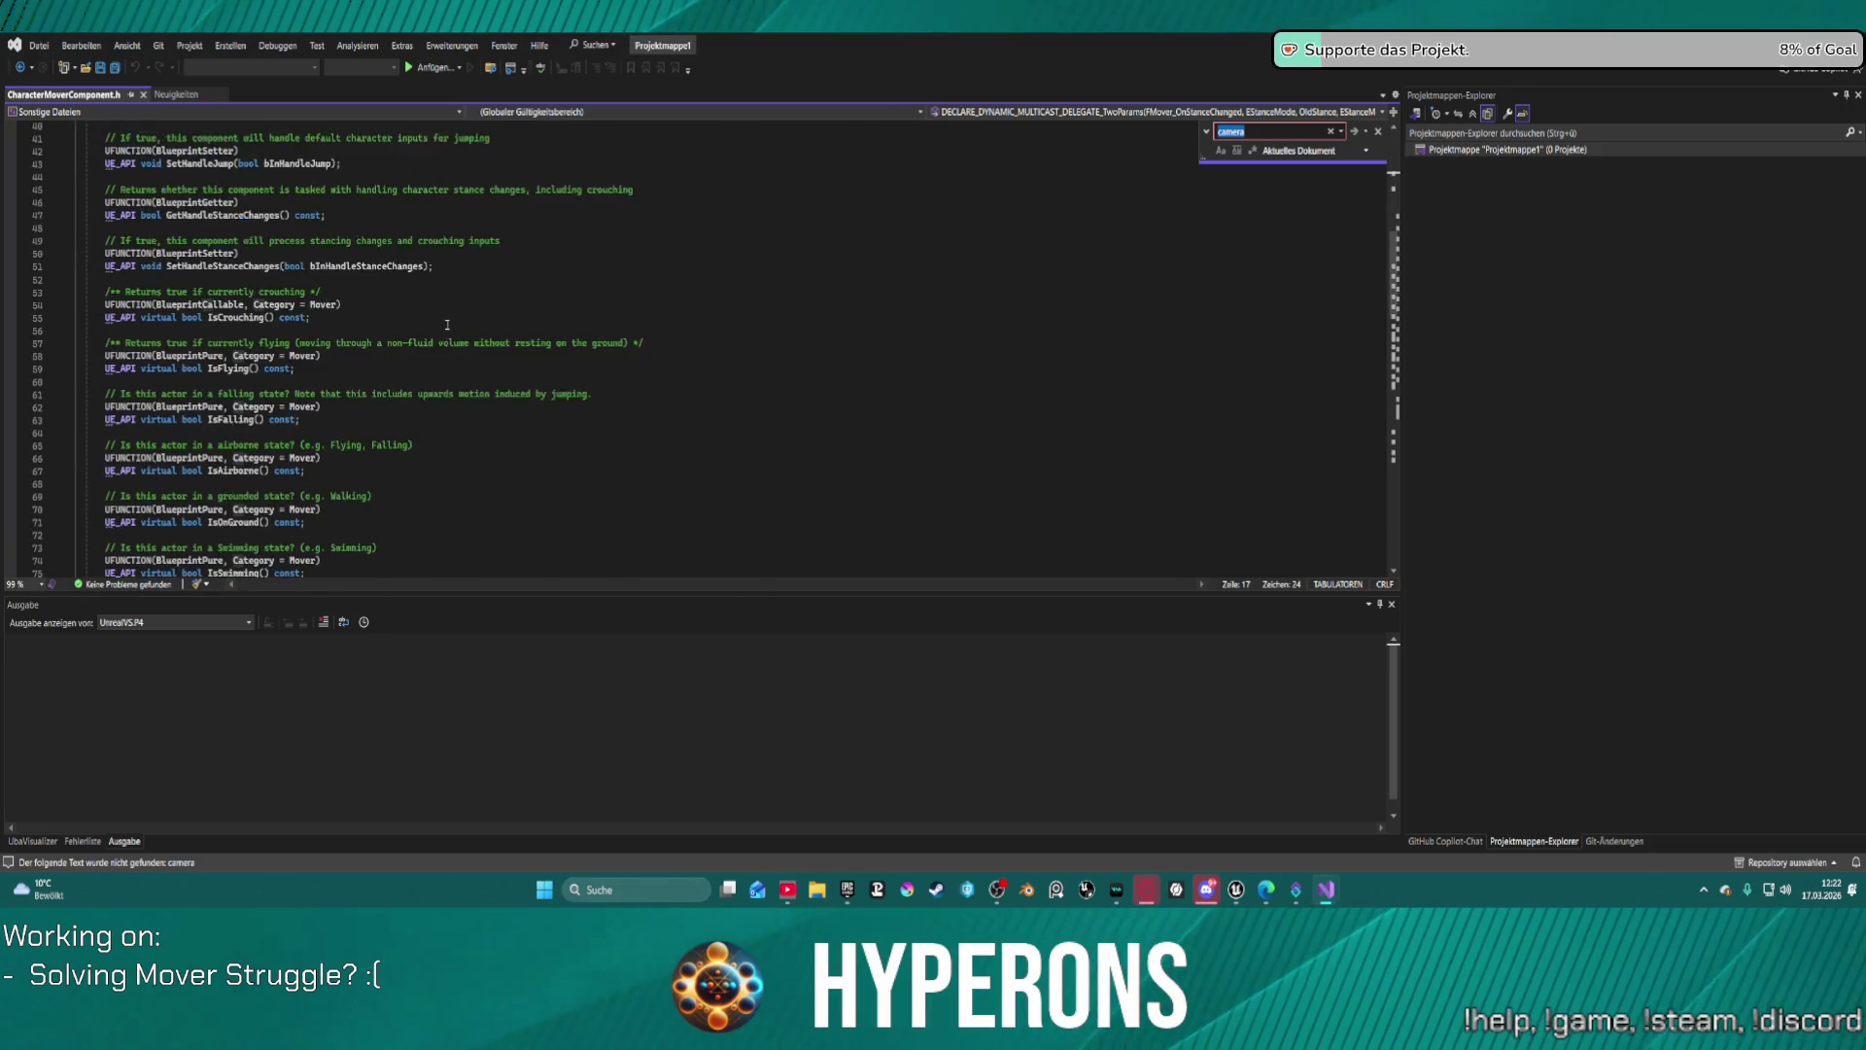
pyautogui.scroll(-6, 187, 353)
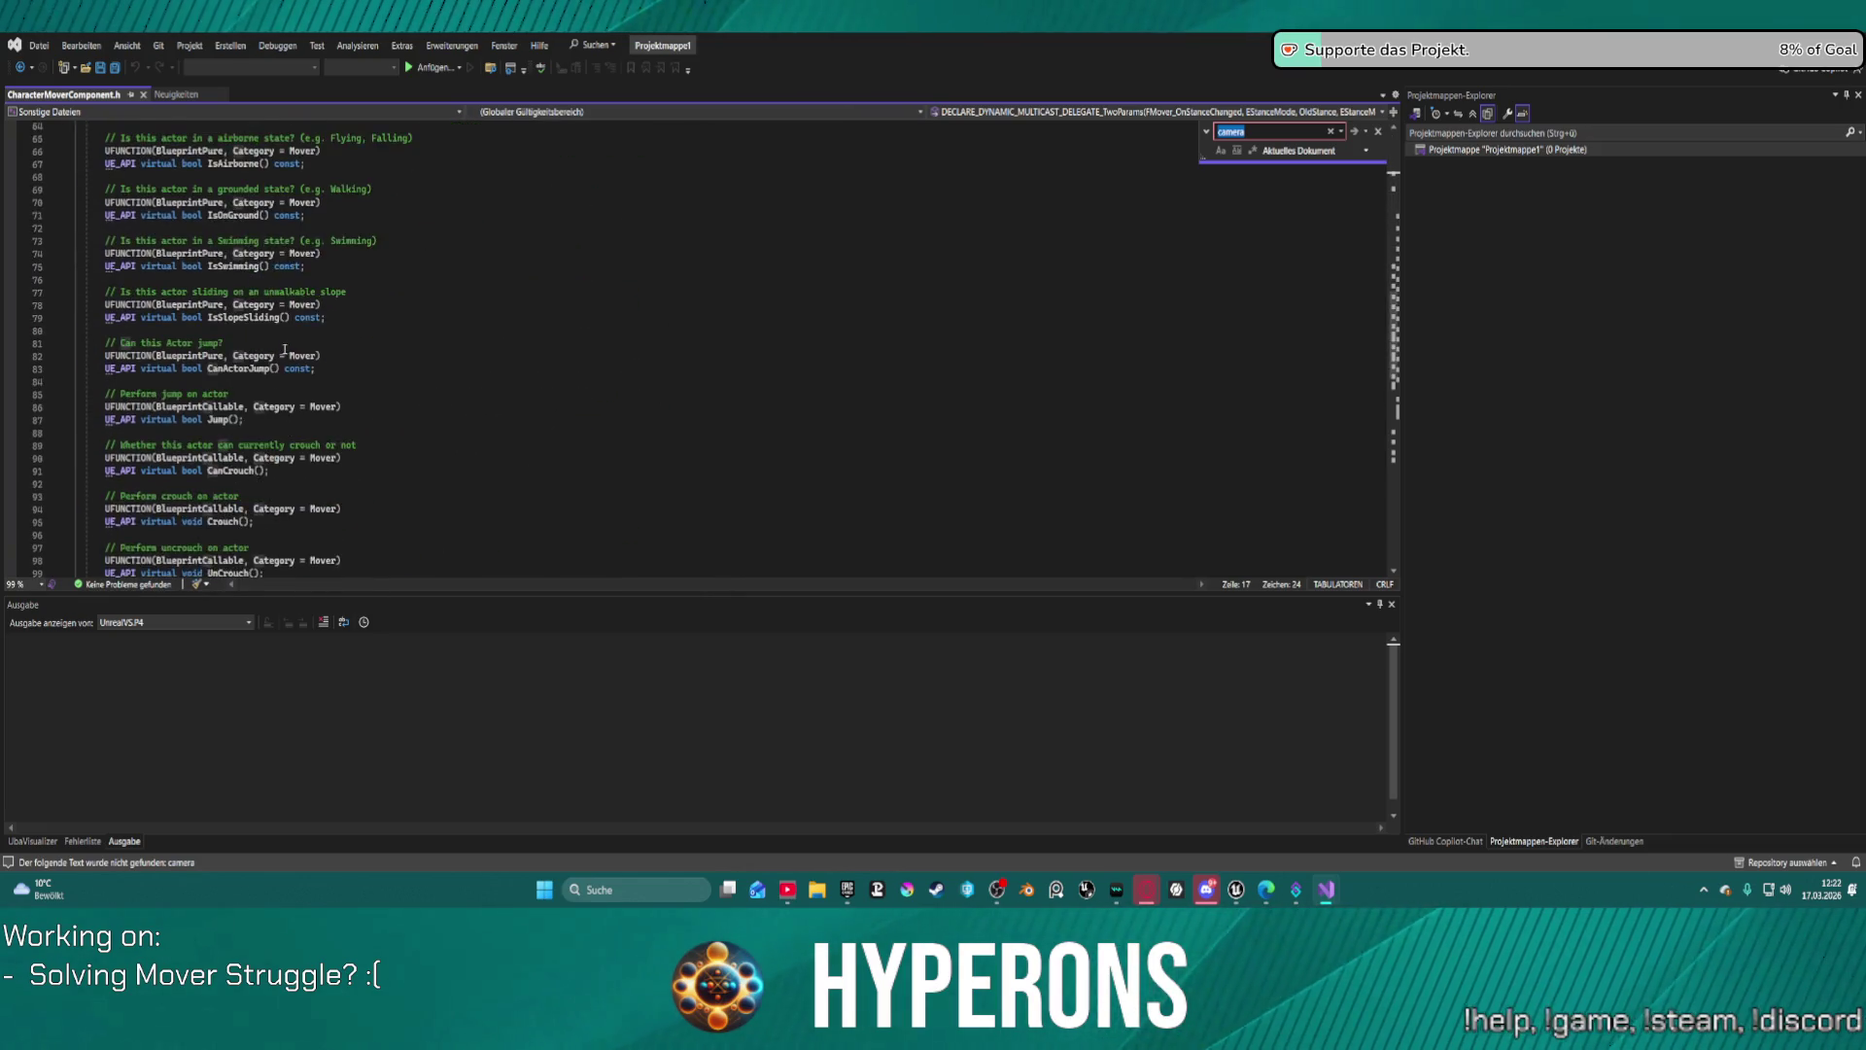
pyautogui.scroll(-9, 188, 352)
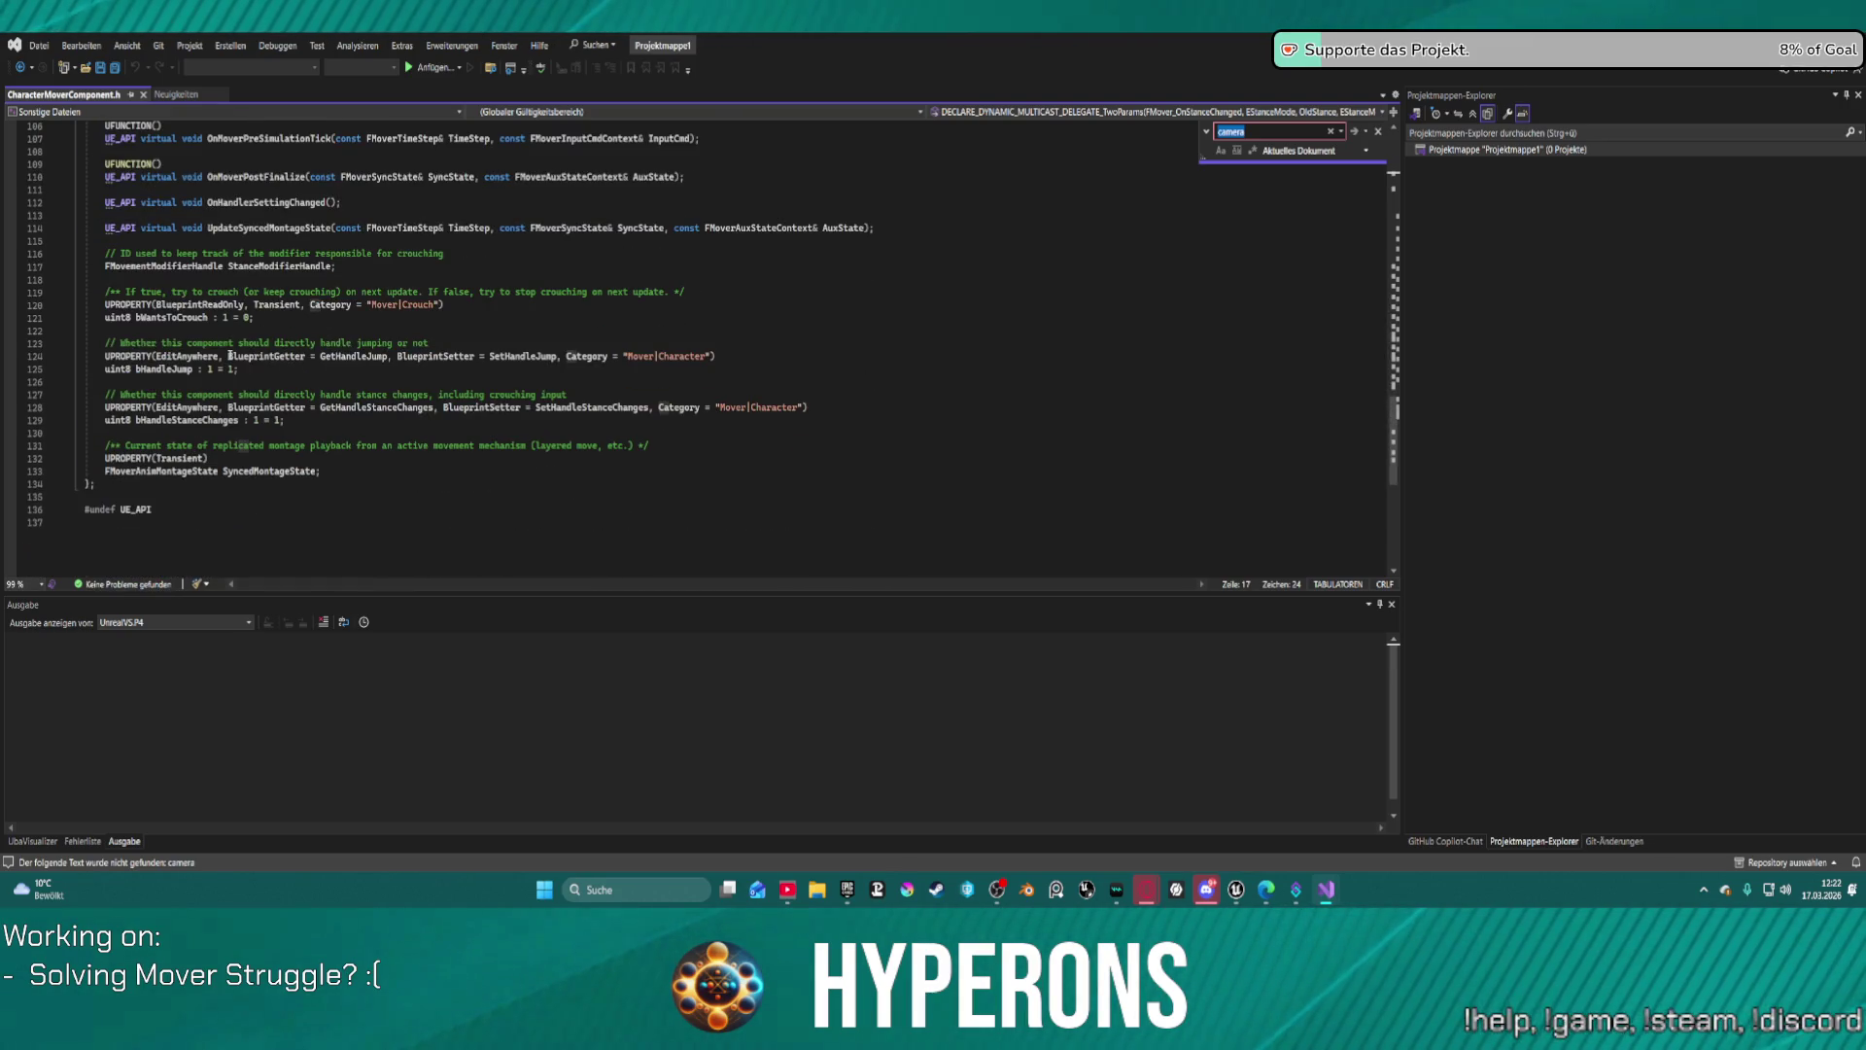
pyautogui.scroll(-1, 229, 355)
pyautogui.scroll(-1, 230, 355)
pyautogui.scroll(1, 226, 355)
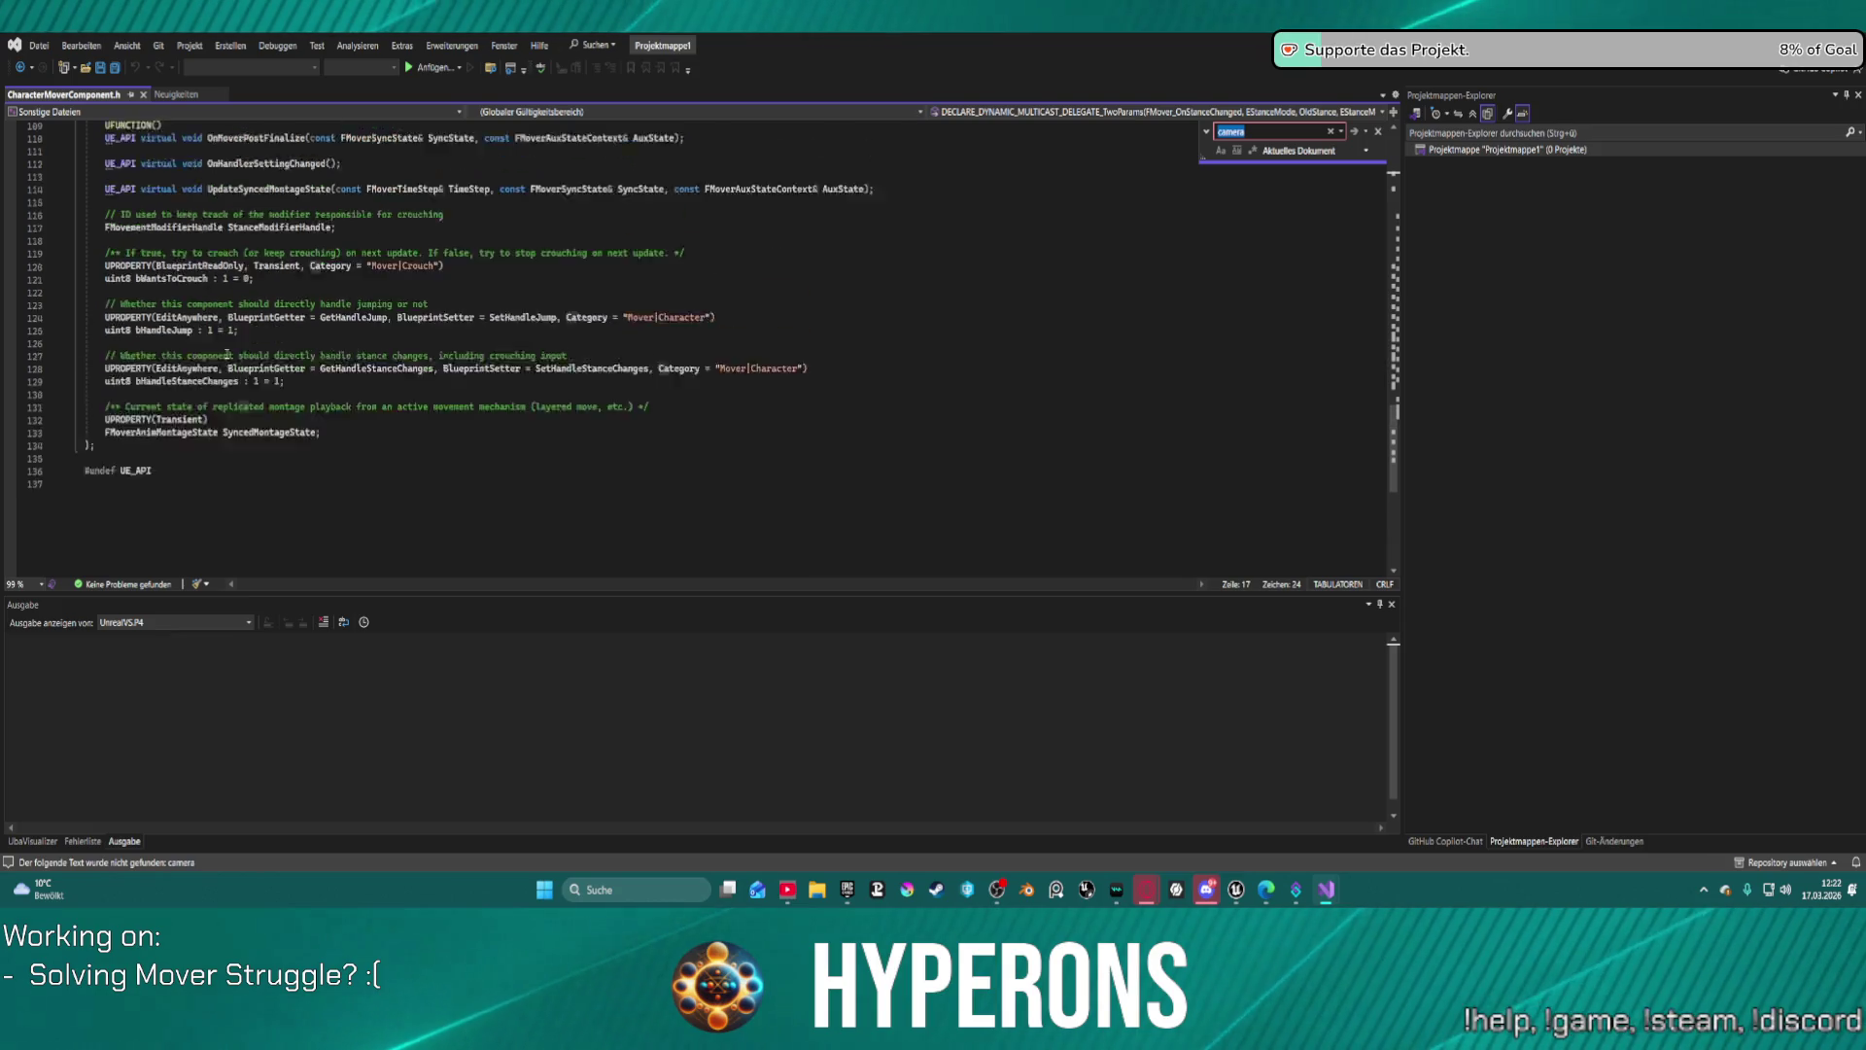
pyautogui.scroll(9, 227, 354)
pyautogui.scroll(20, 222, 345)
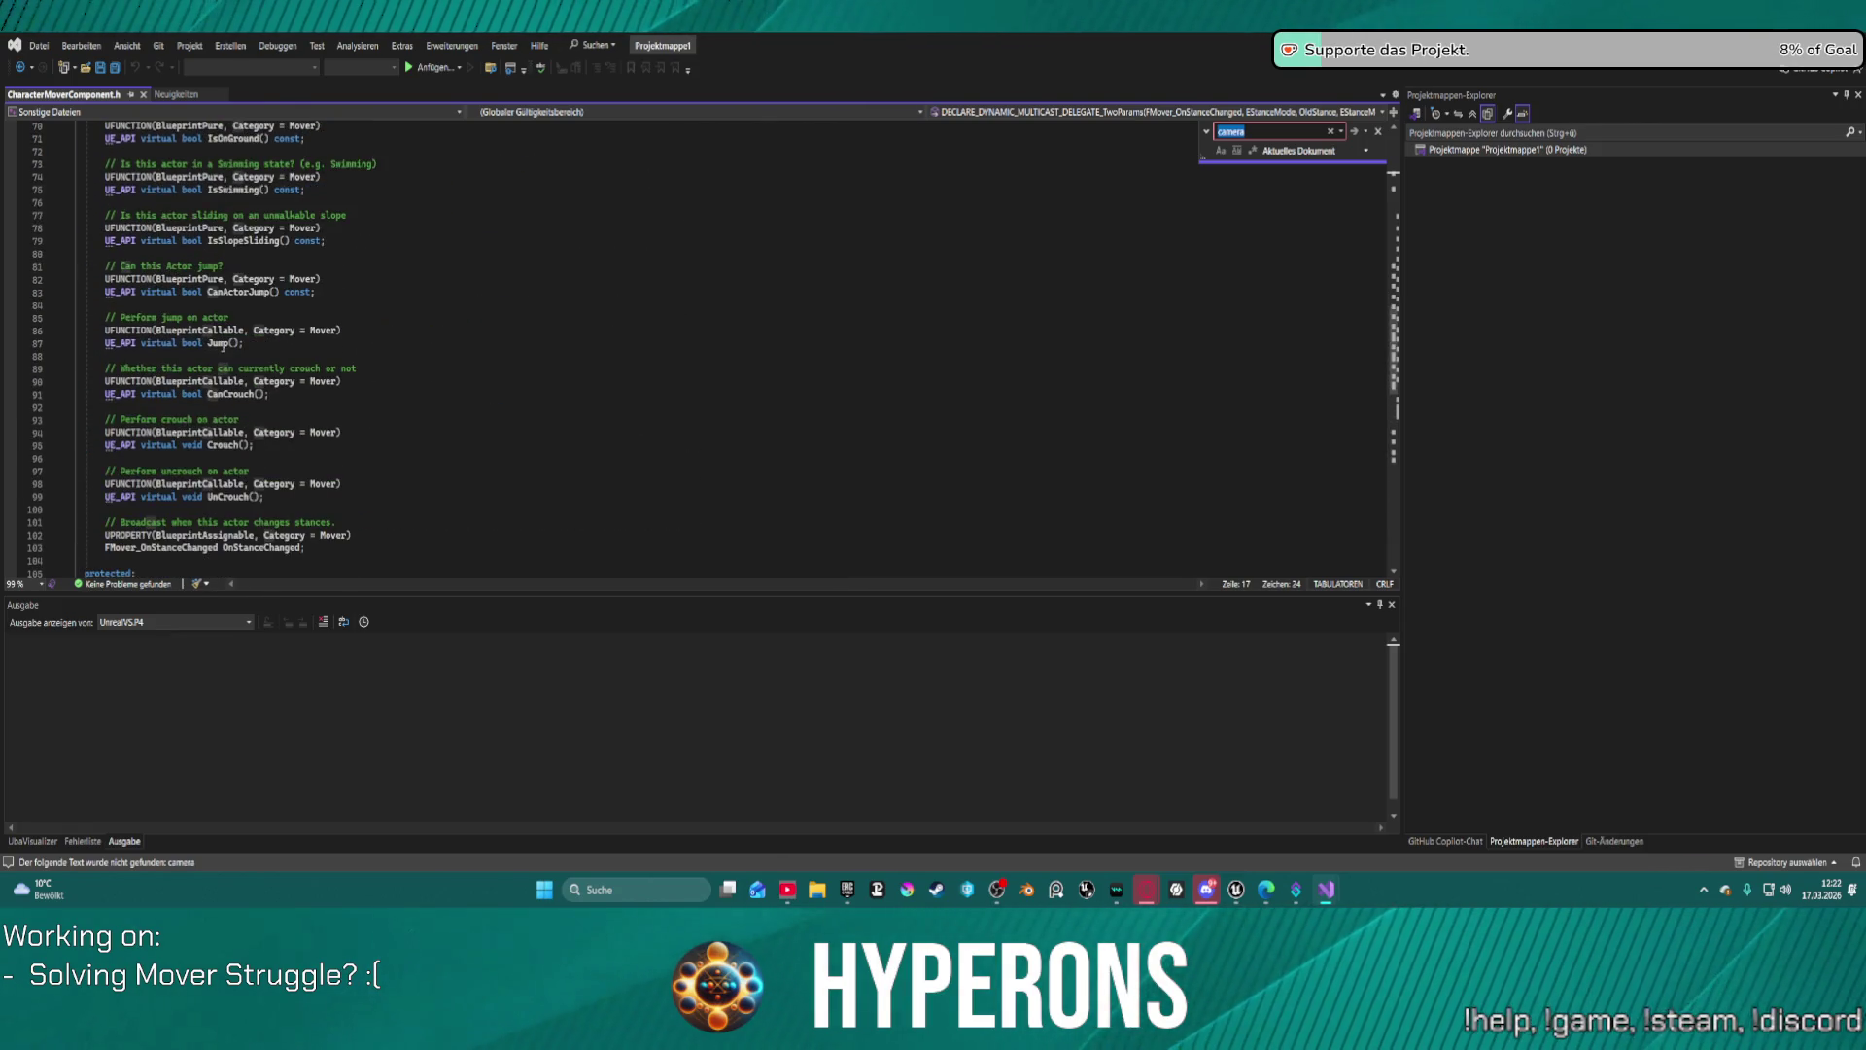
pyautogui.scroll(6, 223, 345)
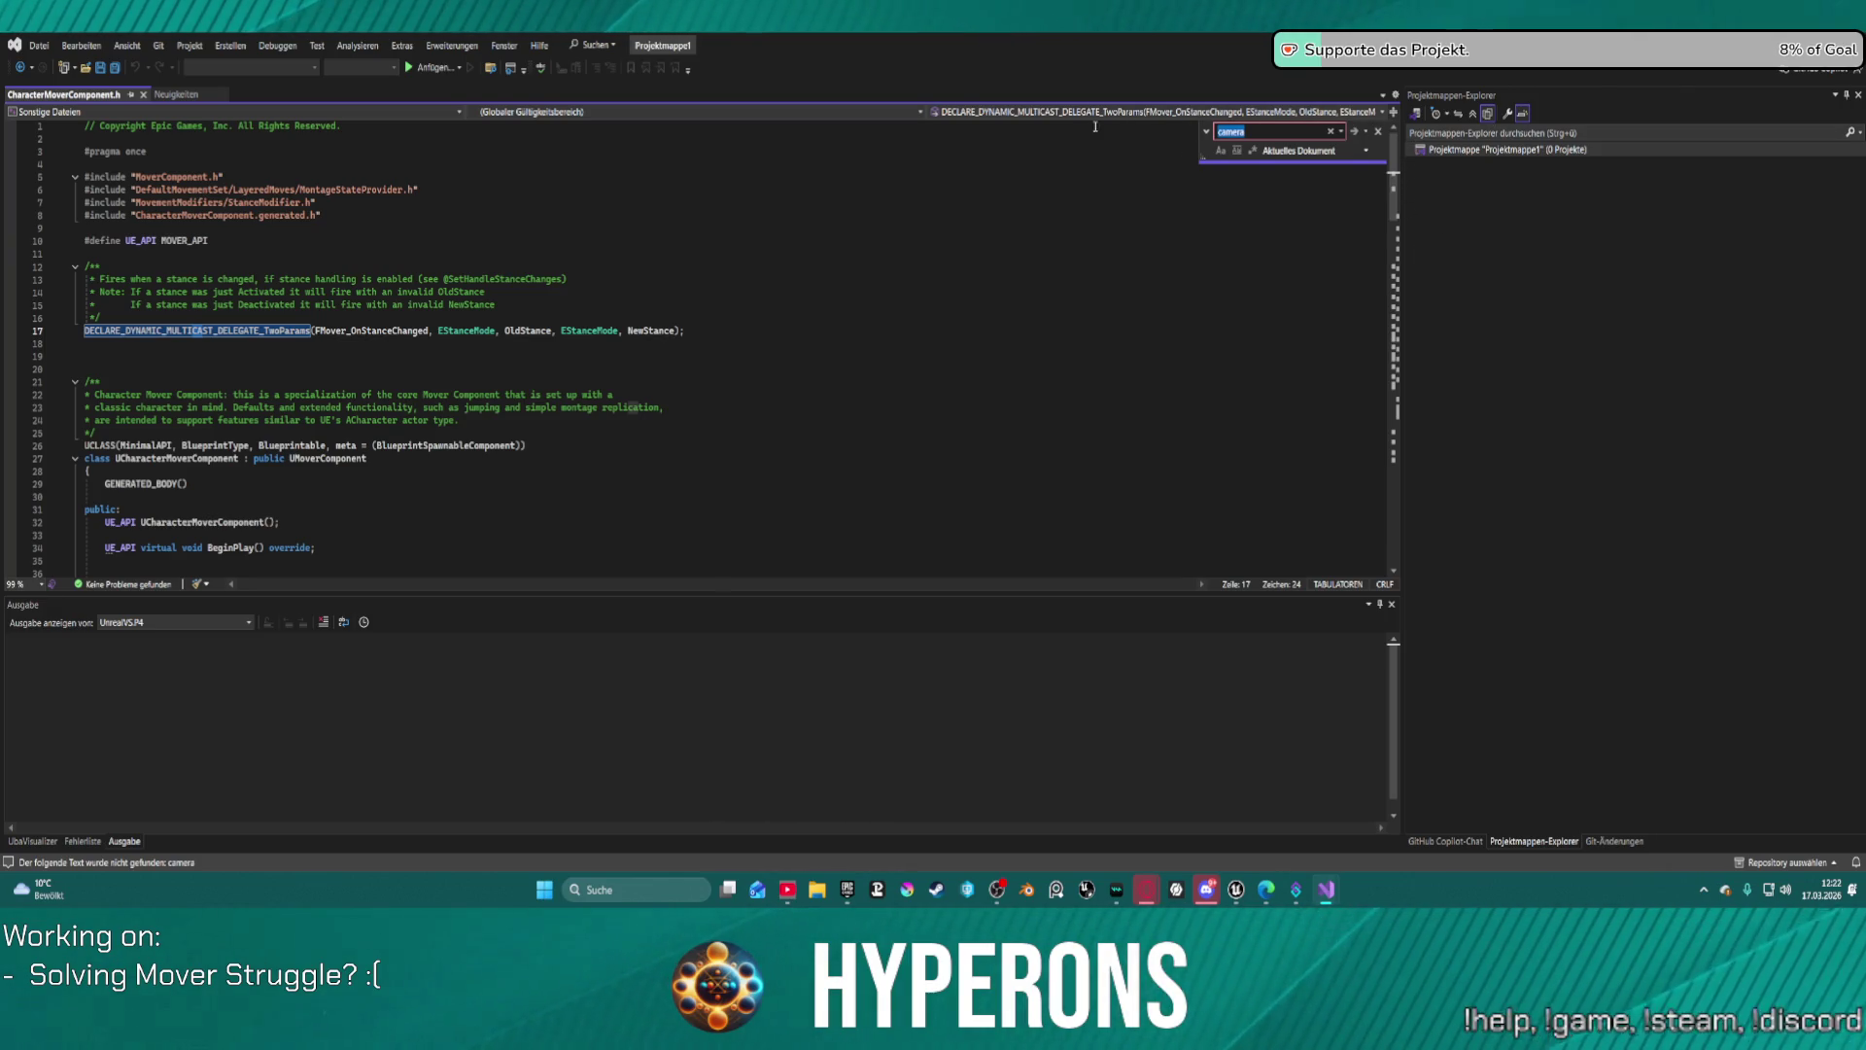
pyautogui.click(1378, 131)
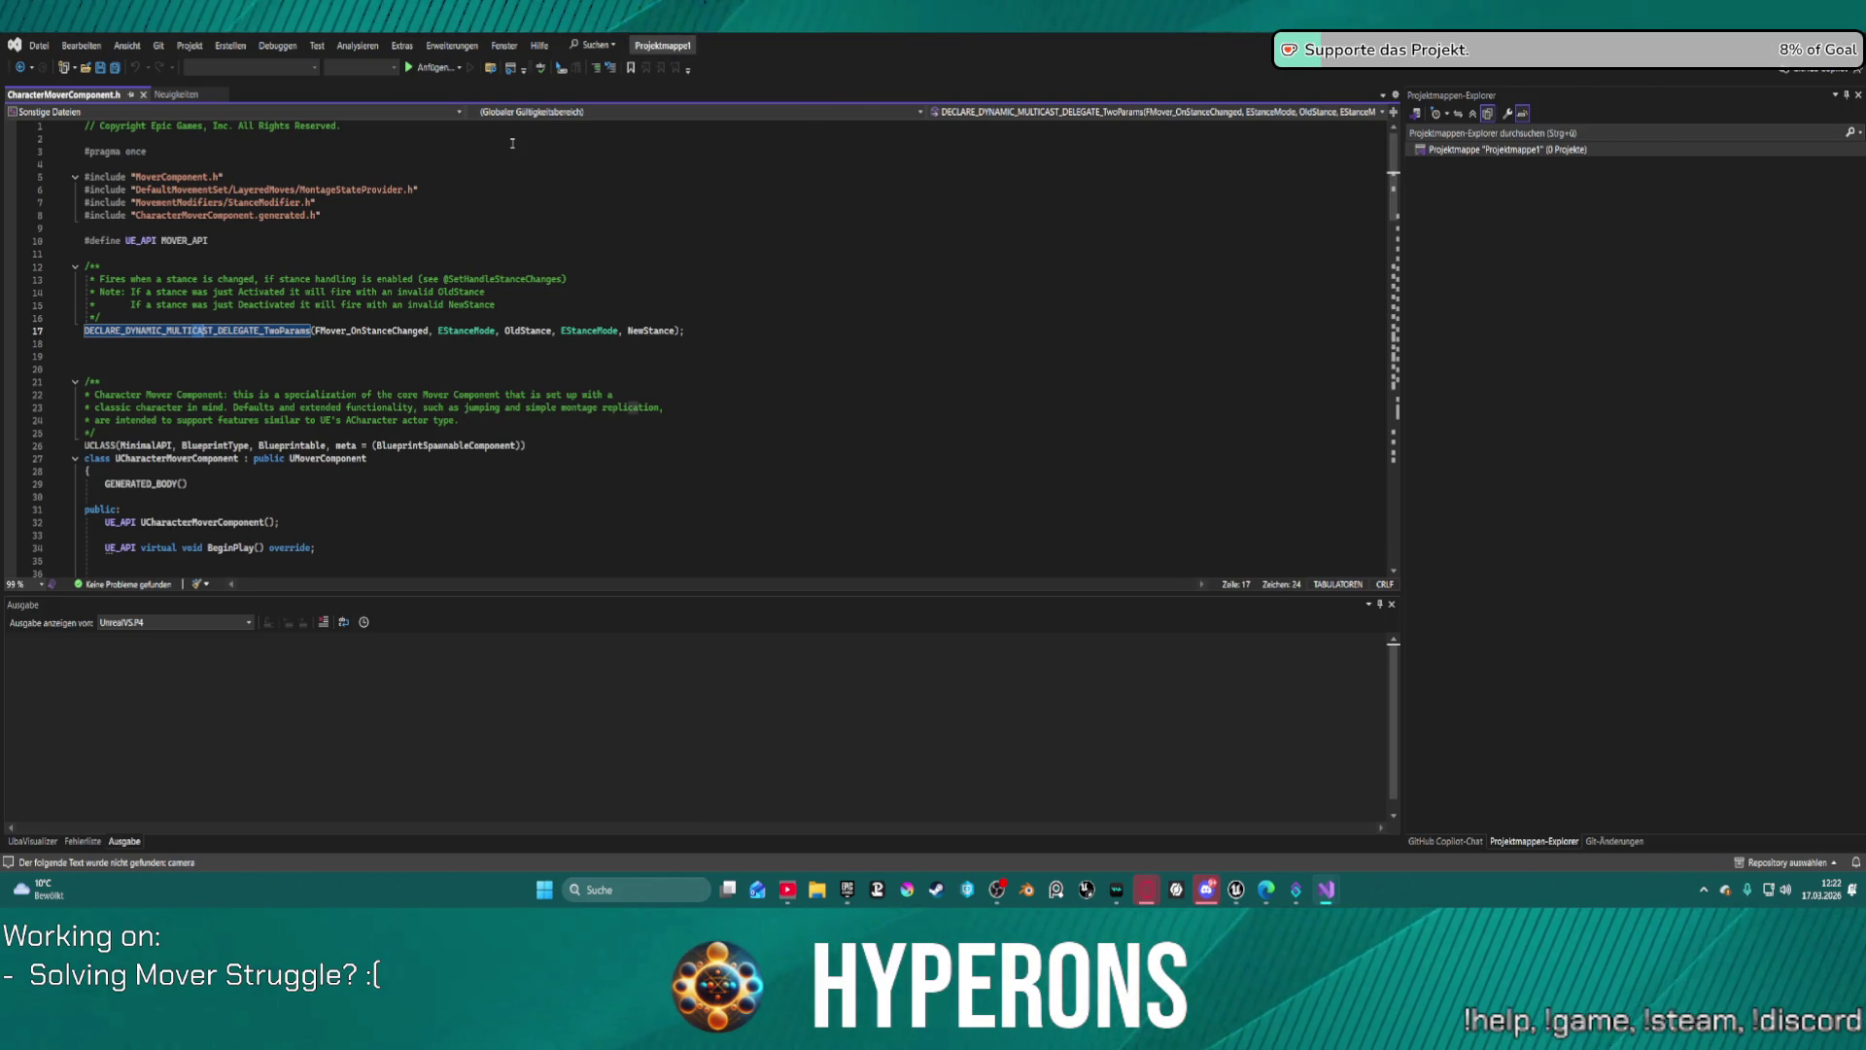
# Step: Read down CharacterMoverComponent.h to its protected members, then return to the Unreal blueprint editor
pyautogui.scroll(-14, 421, 436)
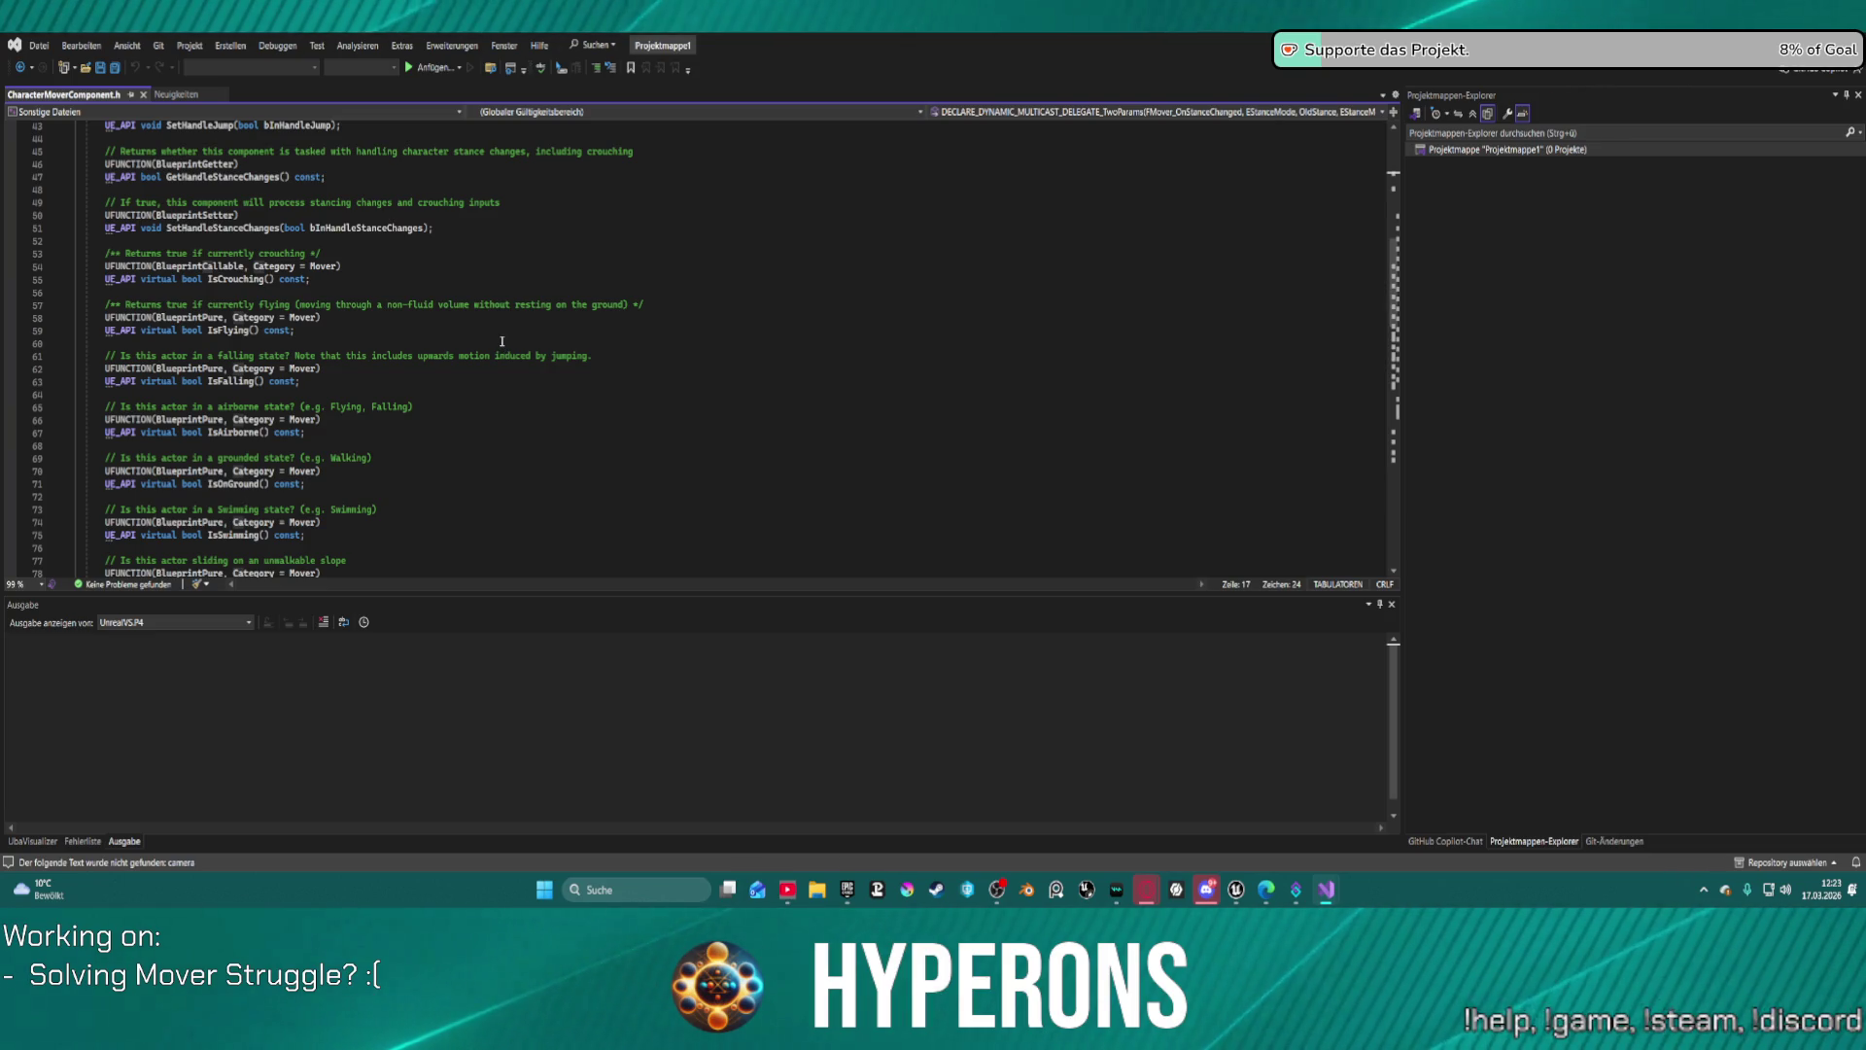
pyautogui.scroll(-13, 503, 335)
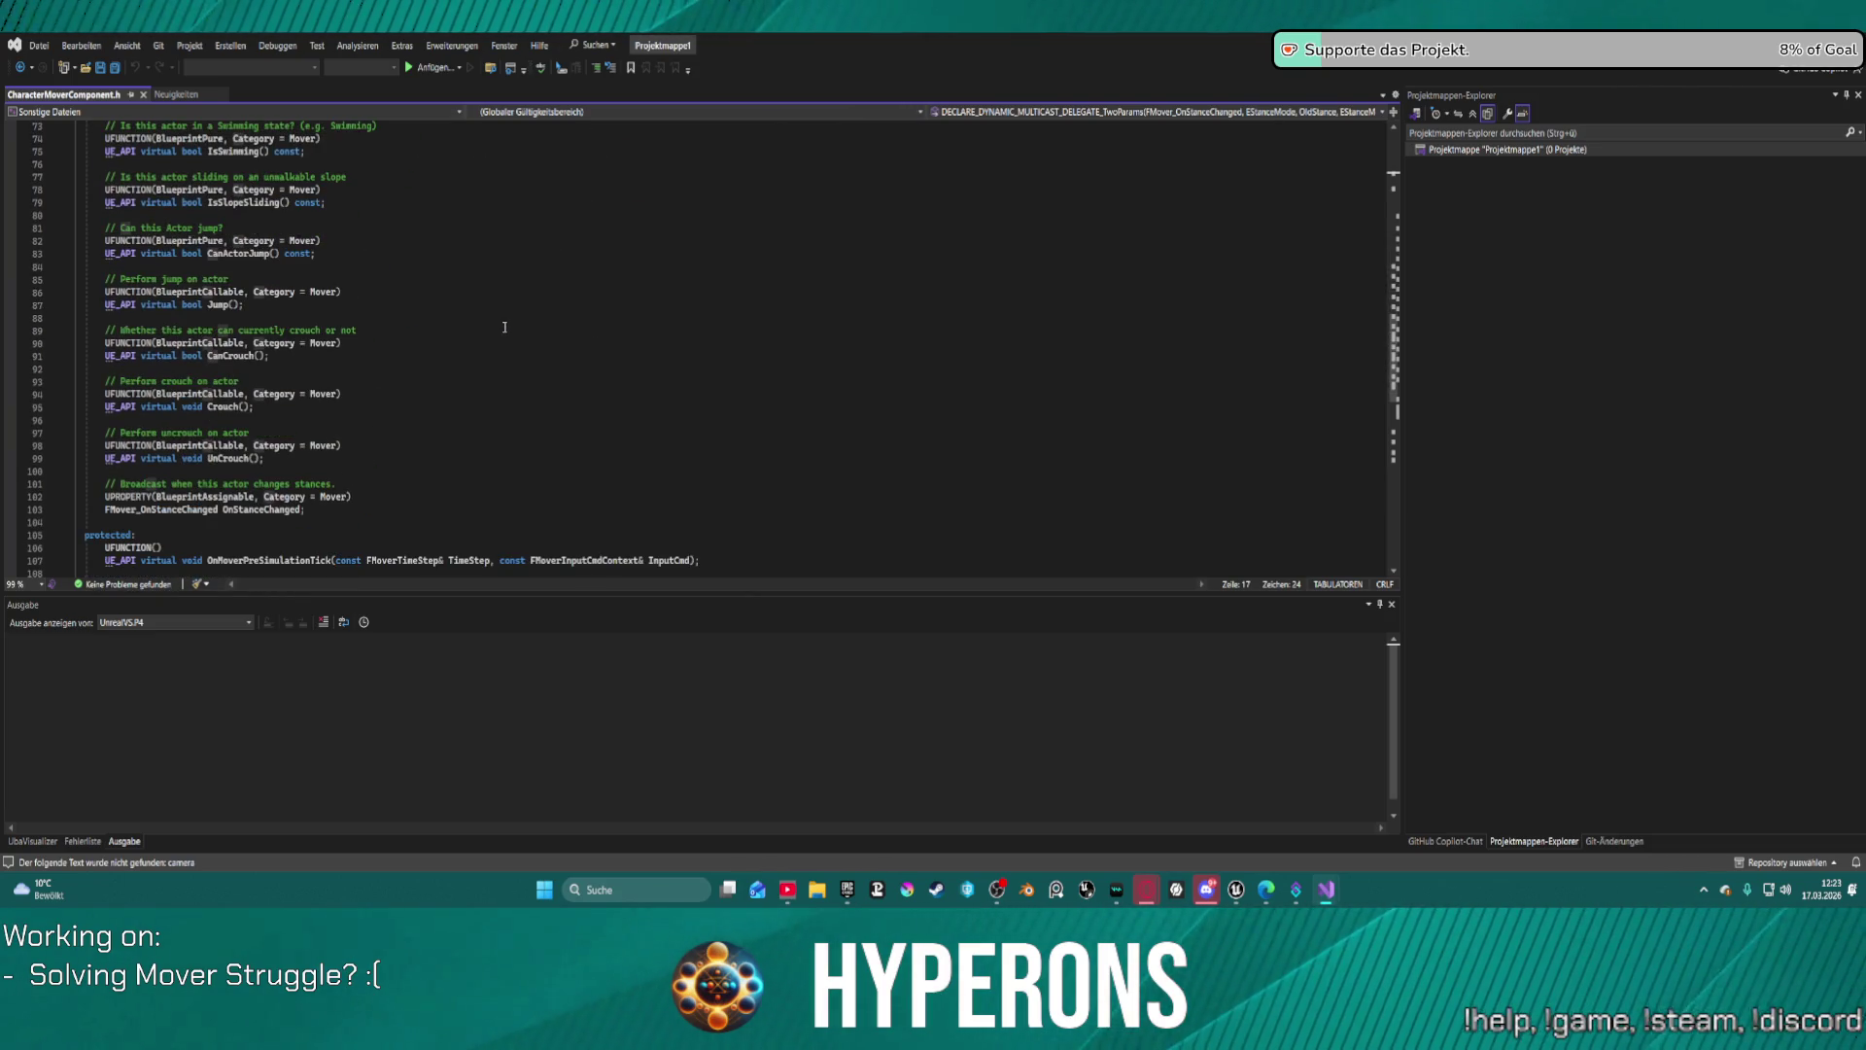
pyautogui.scroll(-2, 504, 327)
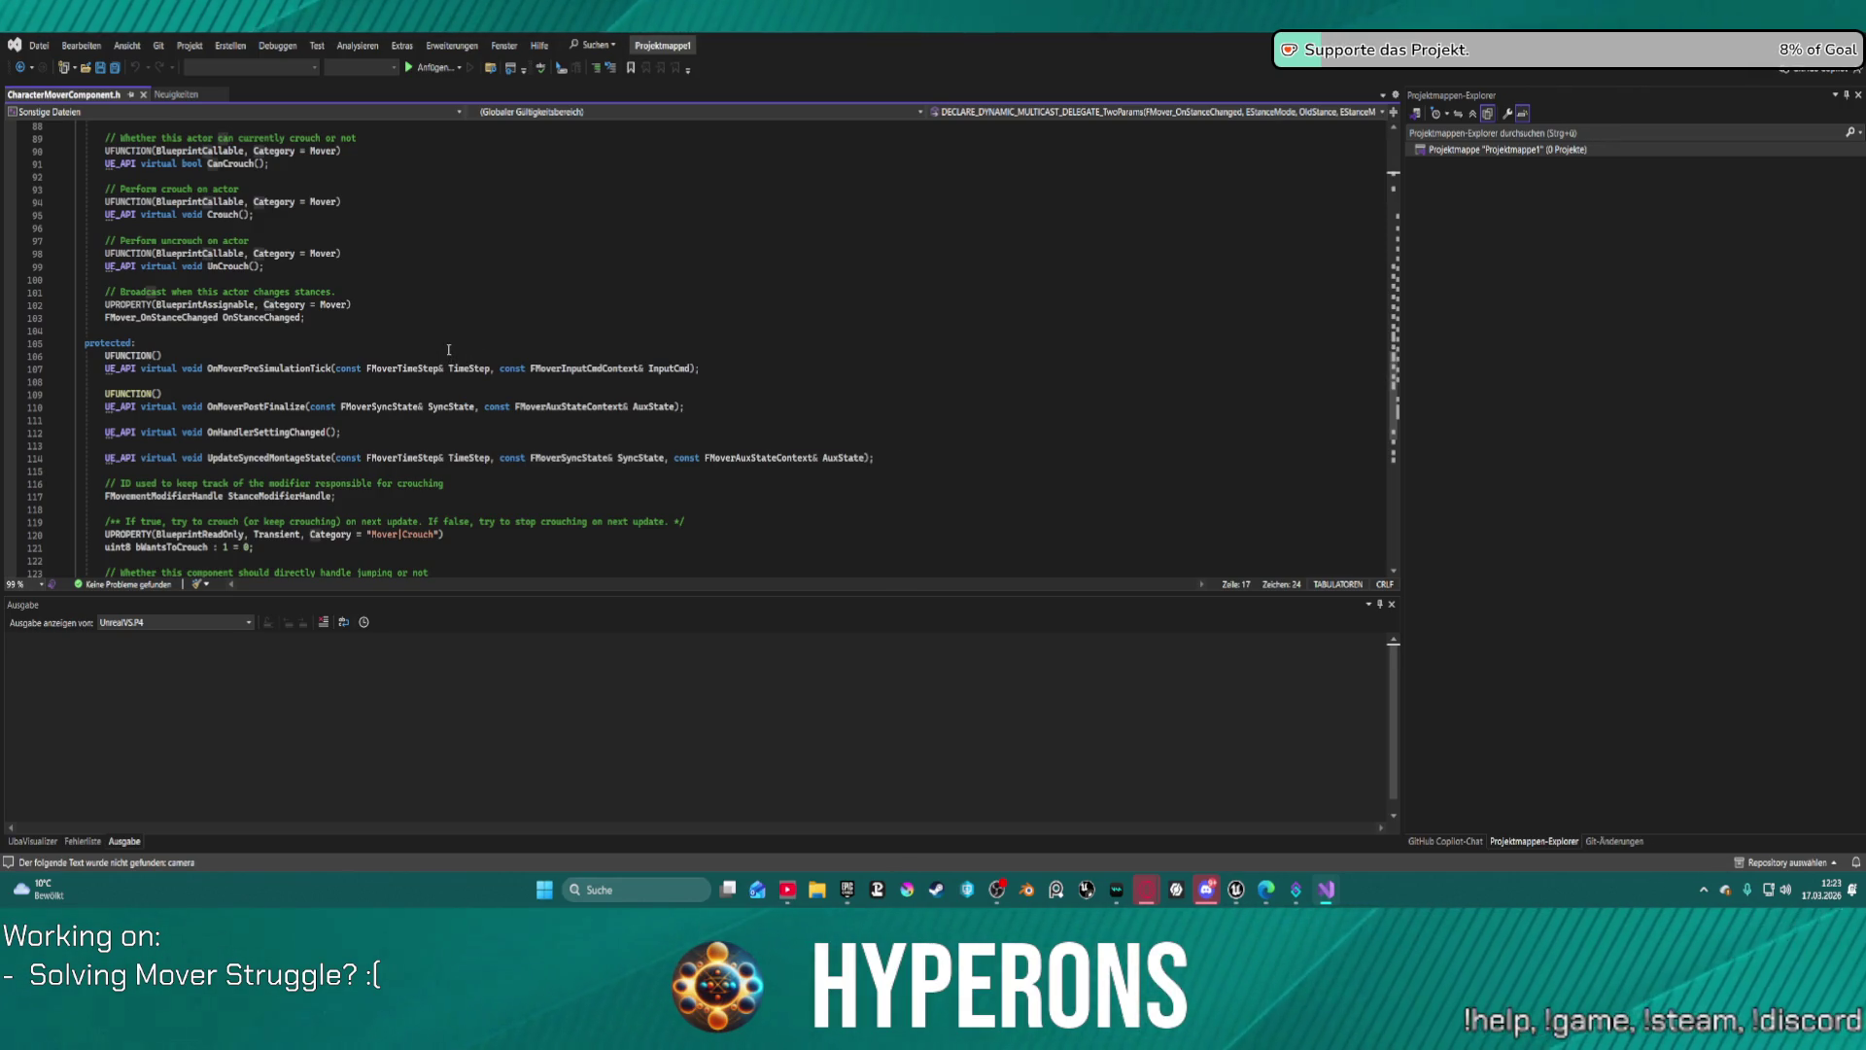
pyautogui.scroll(-4, 449, 349)
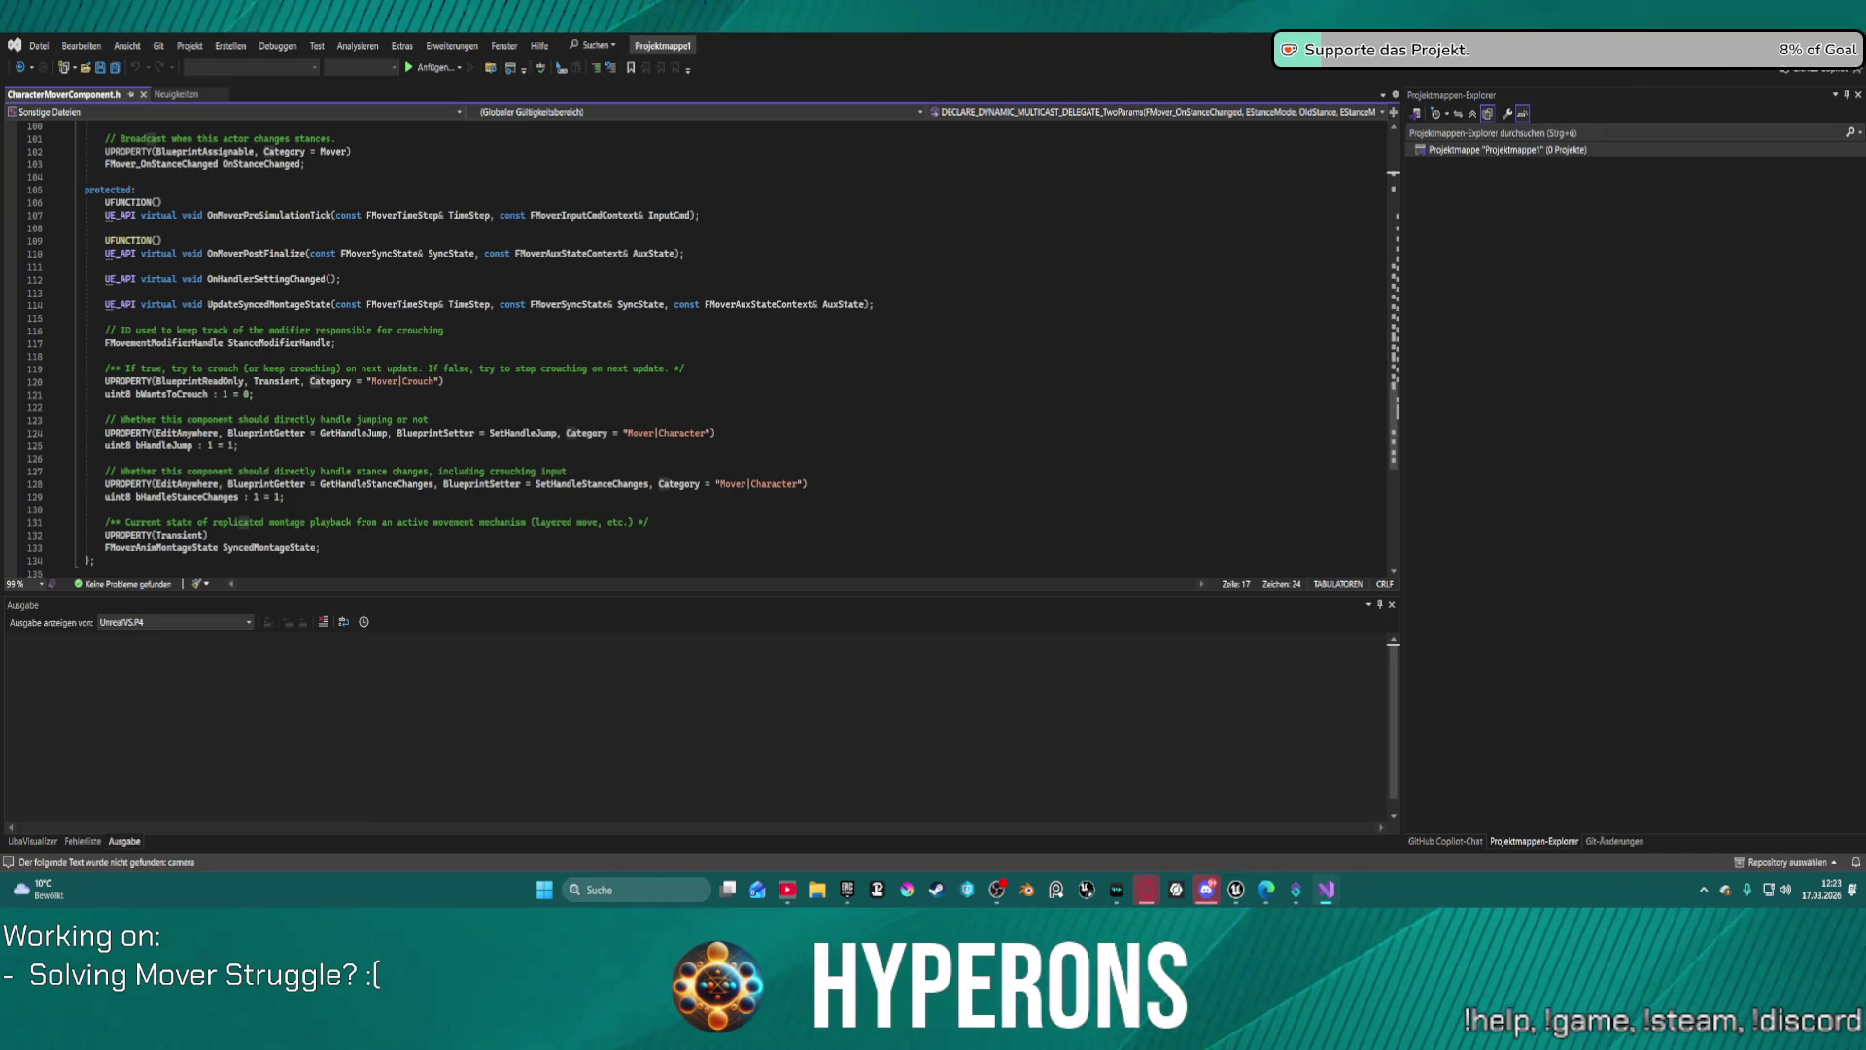
pyautogui.hotkey('alt', 'Tab')
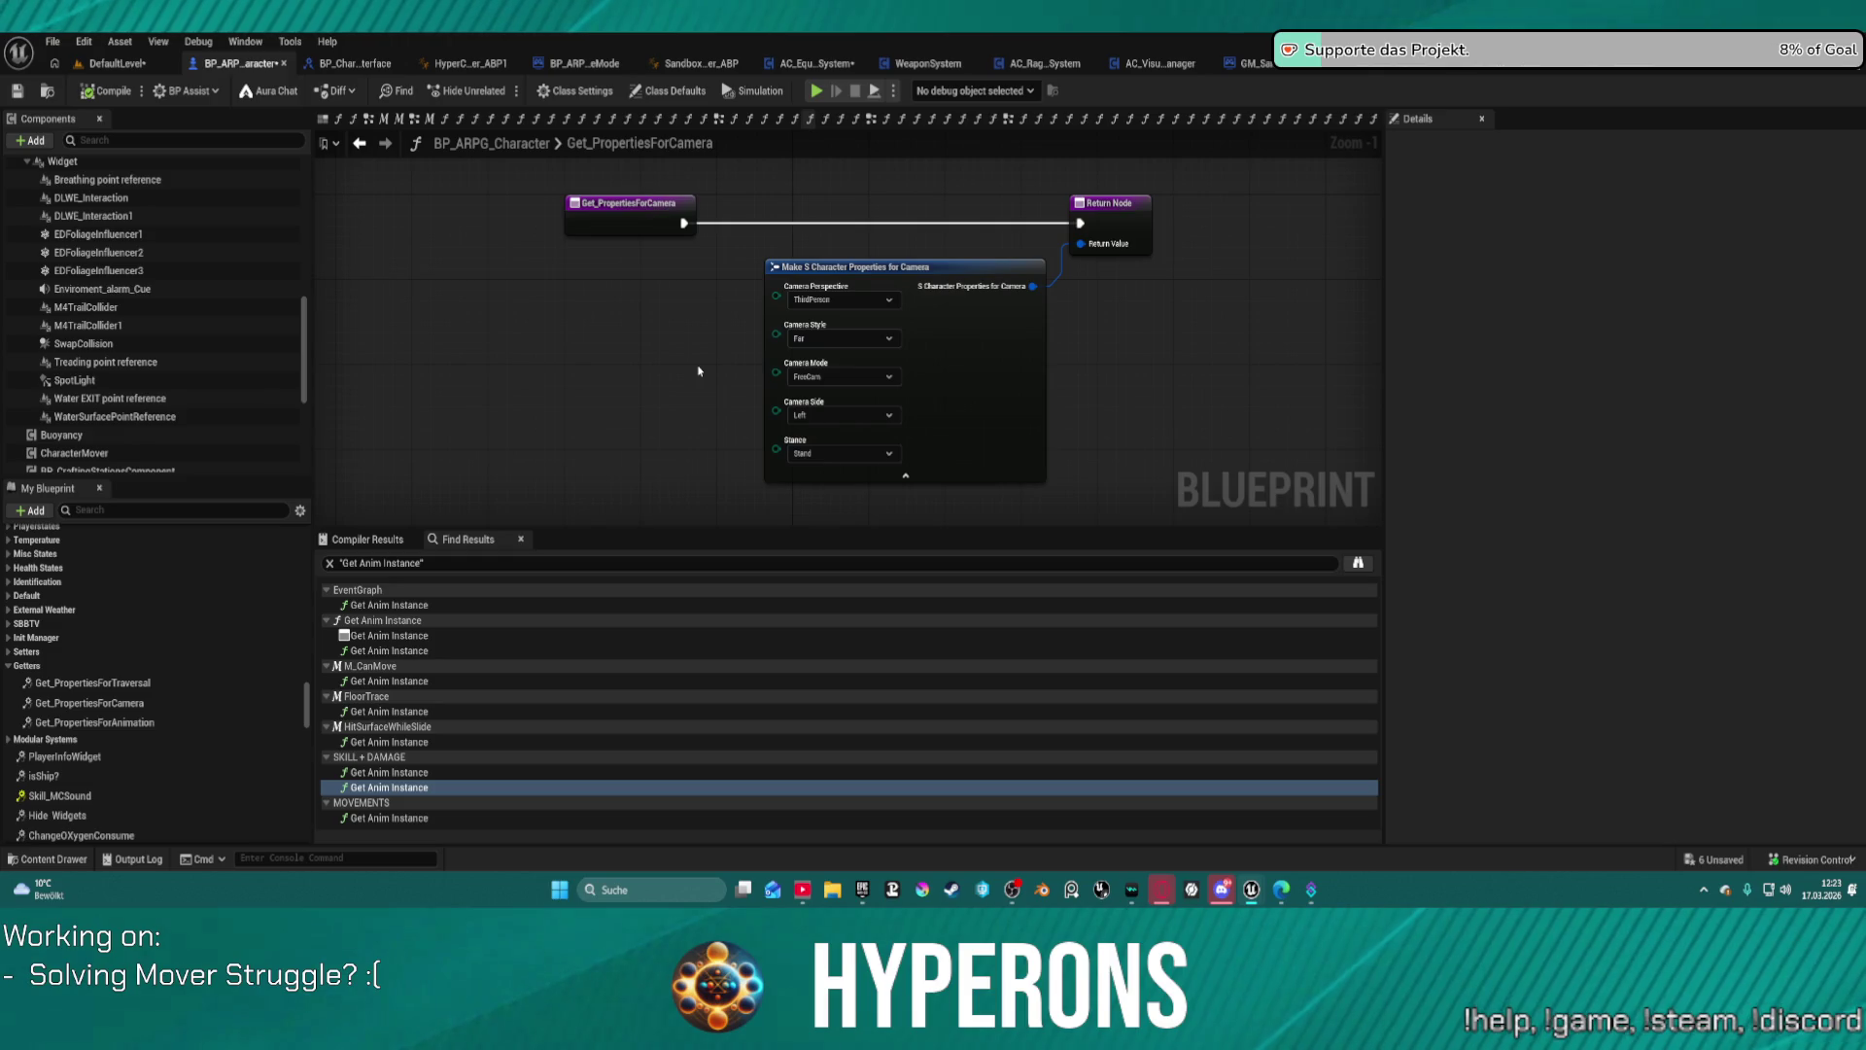
# Step: Set the Make S Character Properties node's Camera Perspective to FirstPerson
pyautogui.click(845, 300)
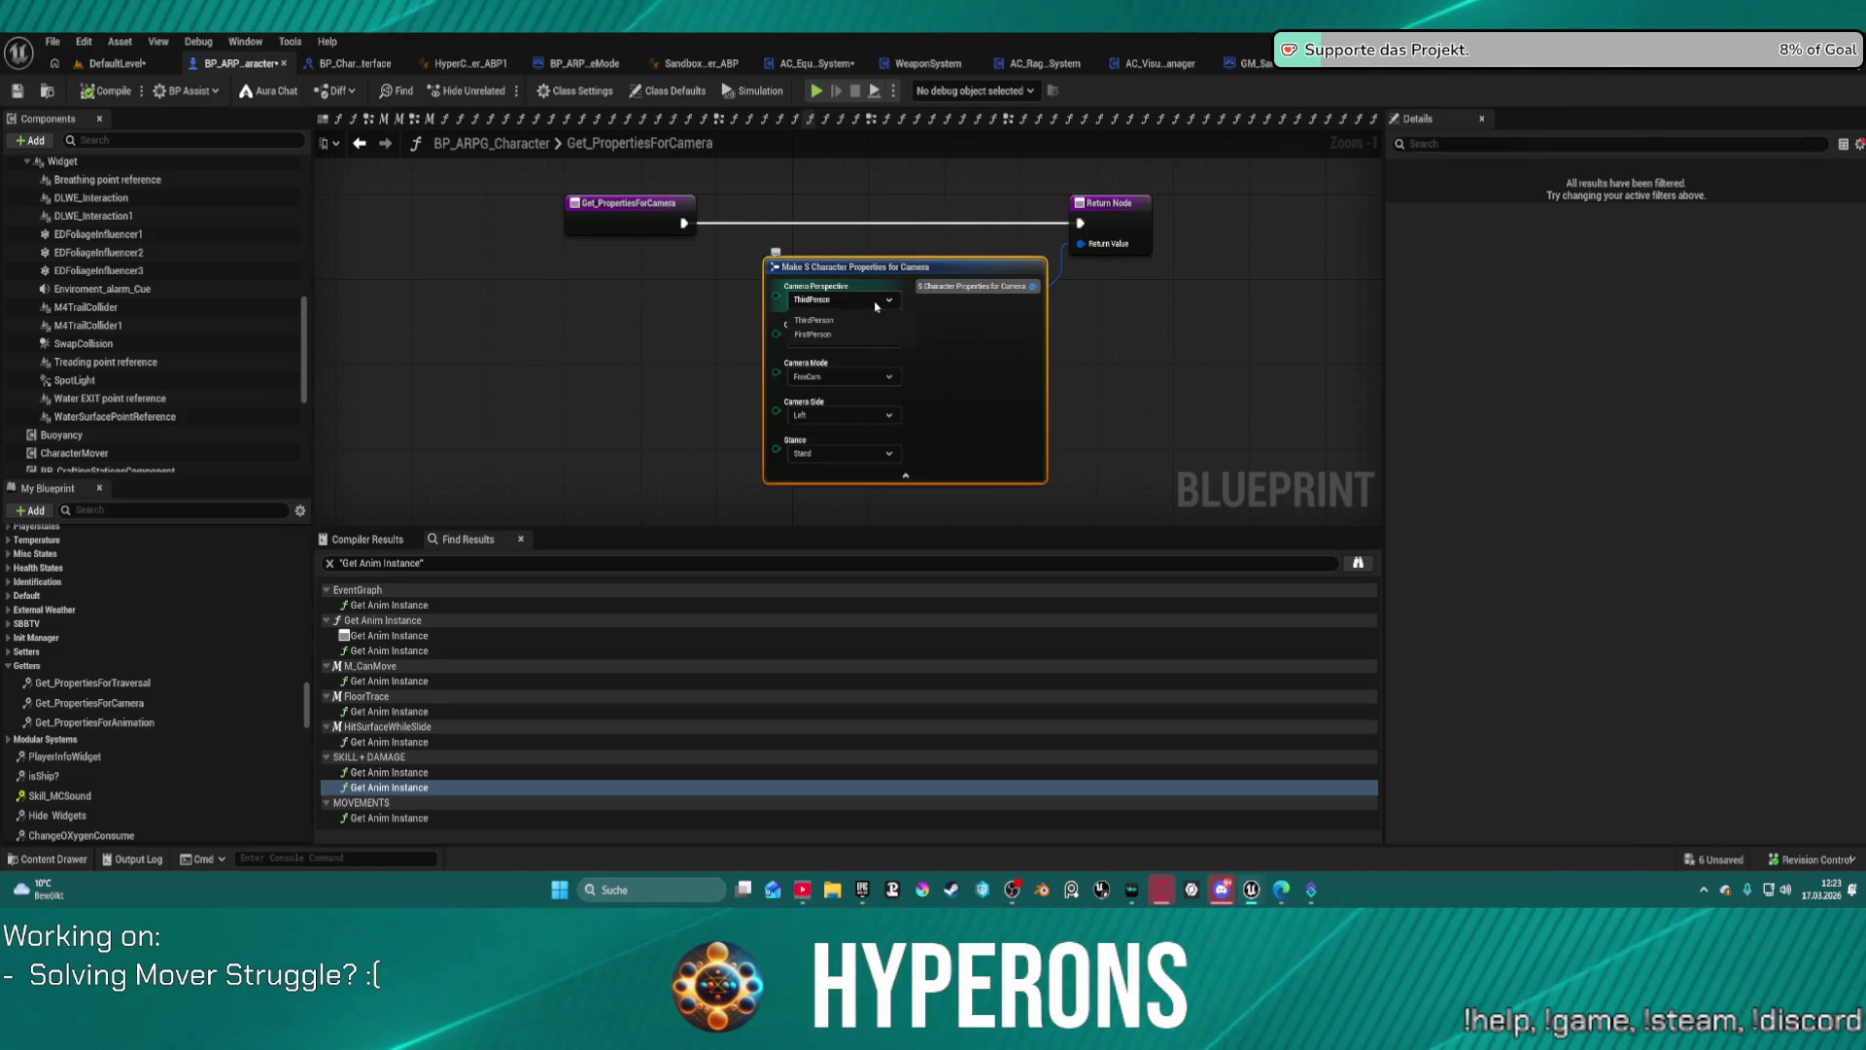
pyautogui.click(869, 335)
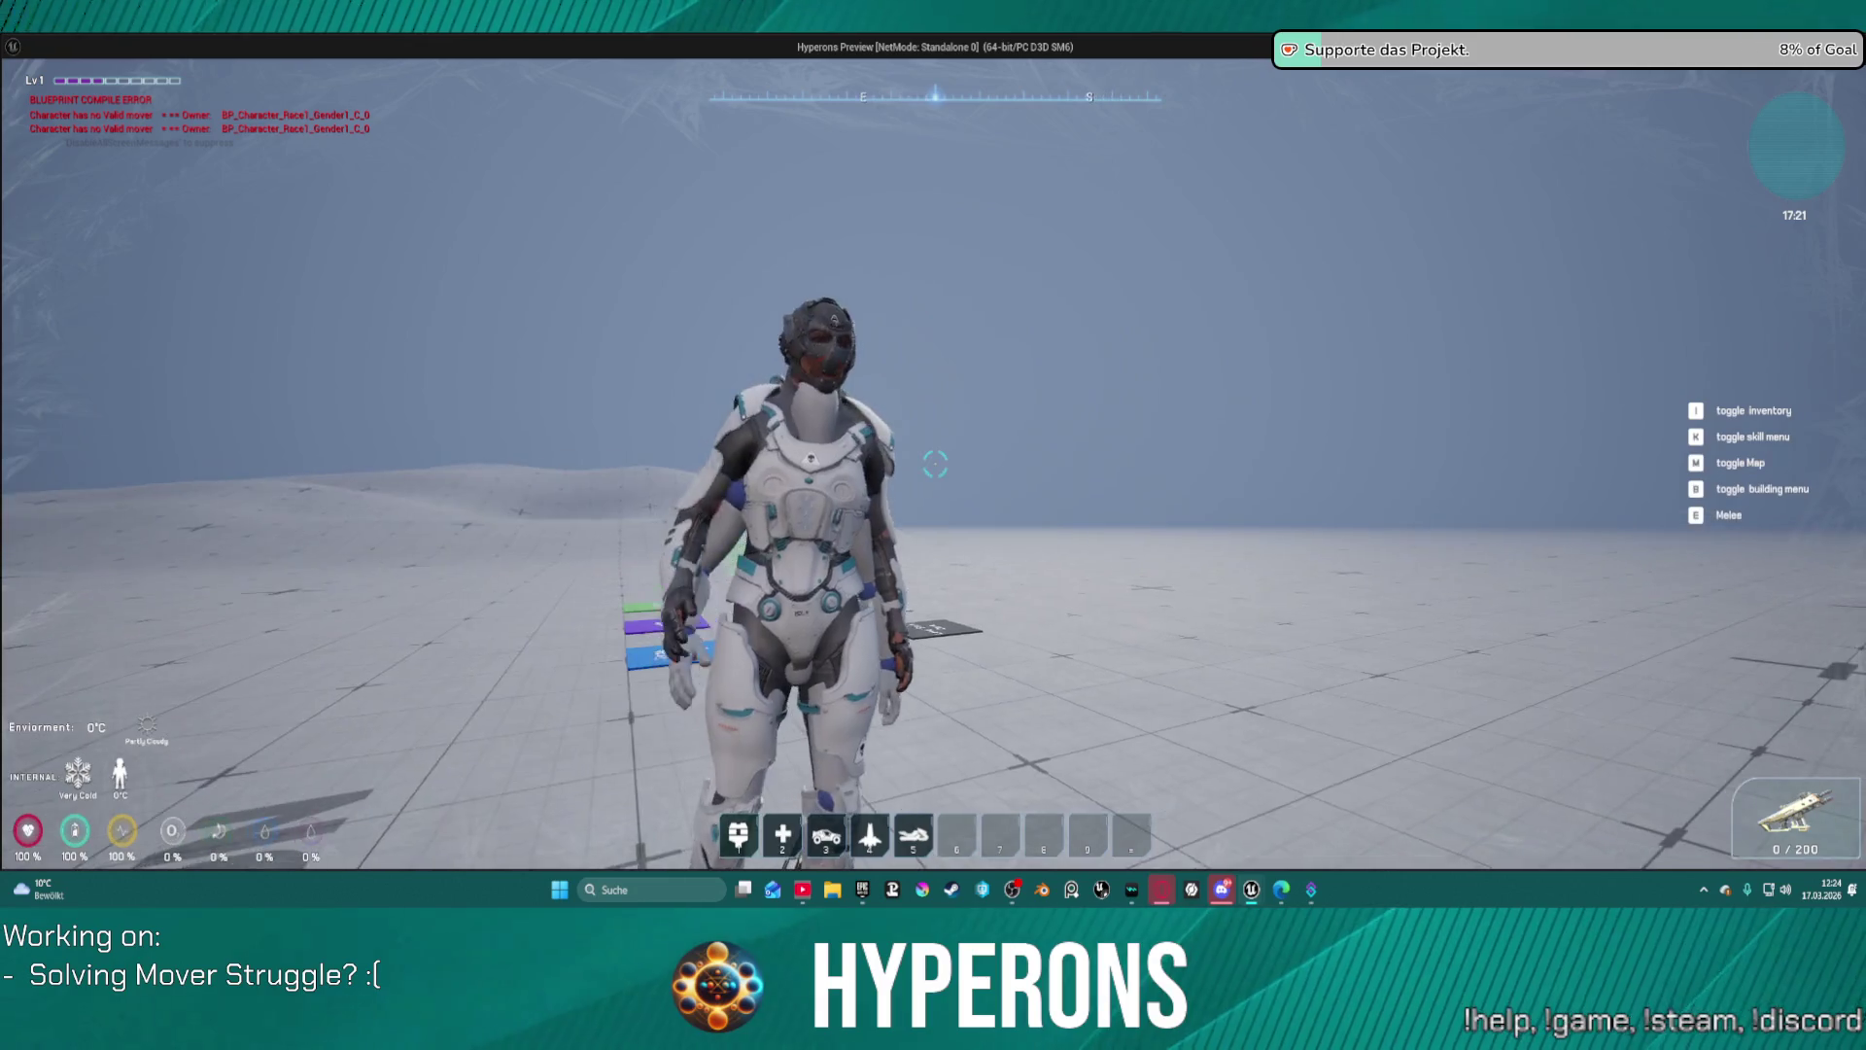
# Step: End the standalone play session and return to Get_PropertiesForCamera in the Blueprint editor
pyautogui.press('Escape')
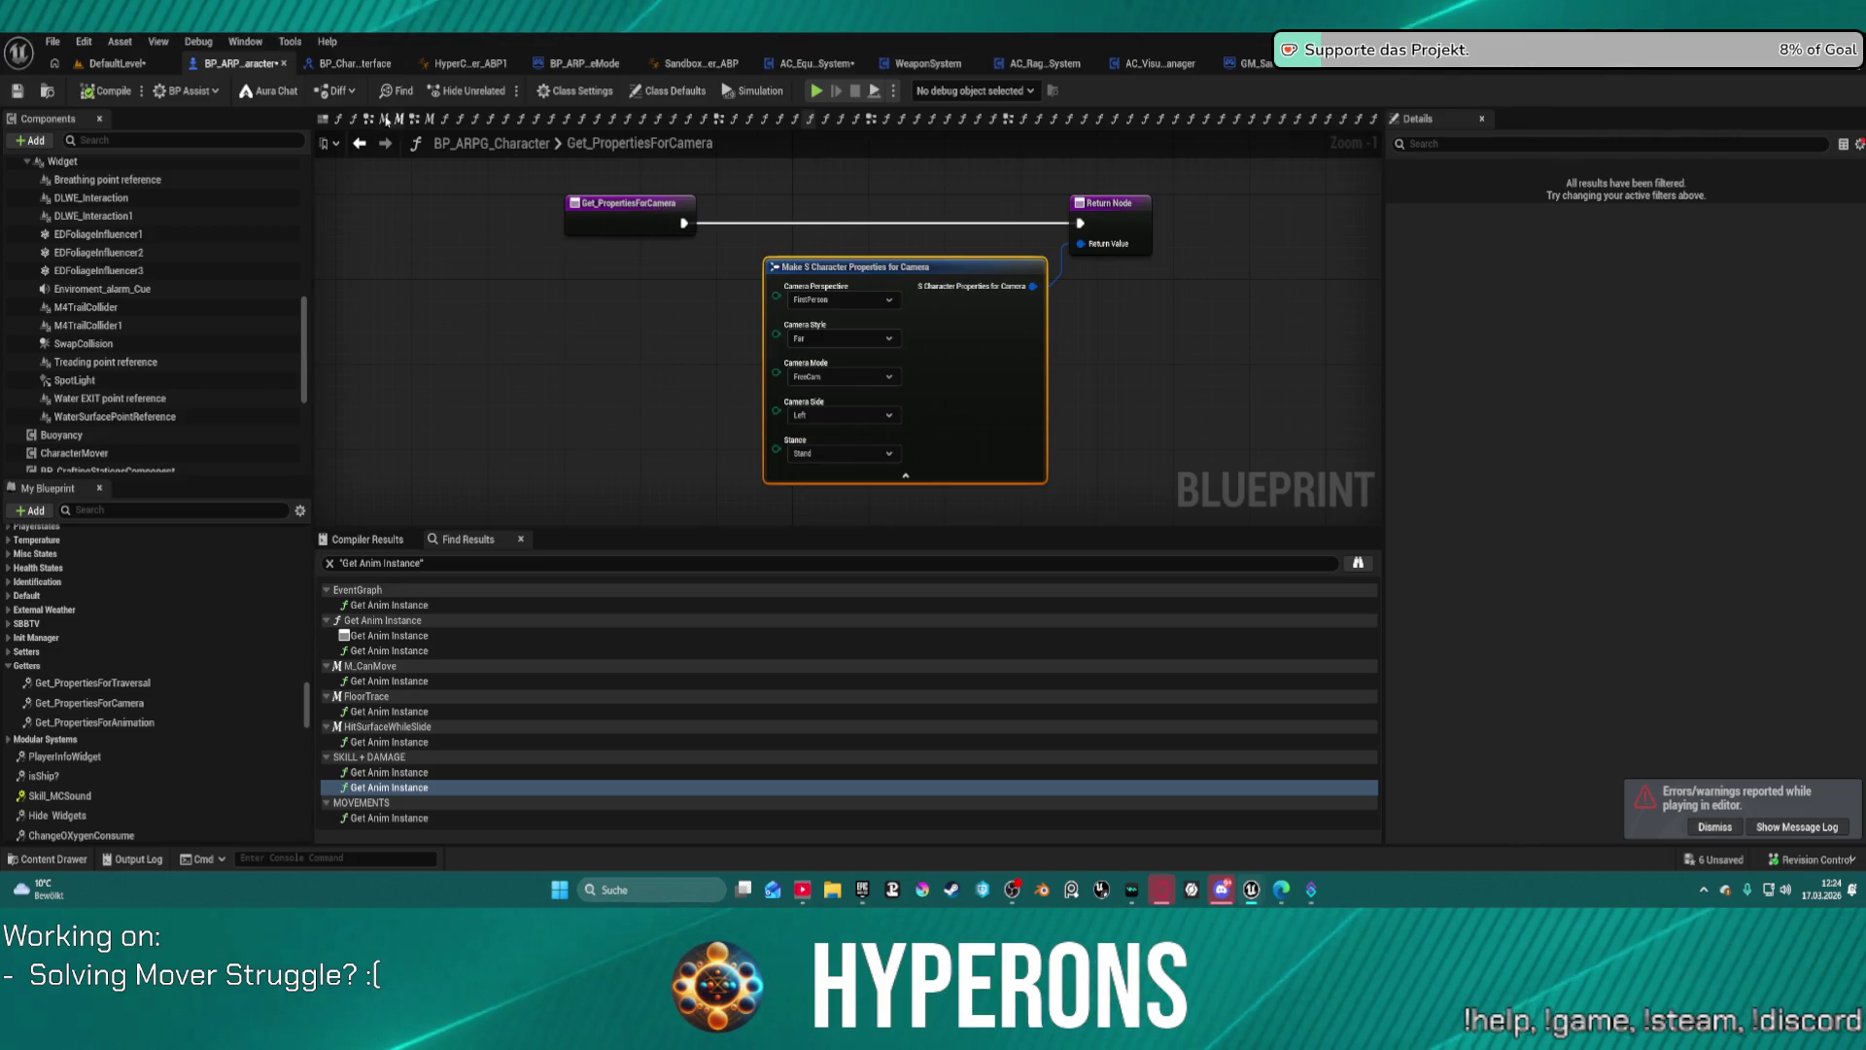
# Step: Jump to the EventGraph's SKILL + DAMAGE section and collapse SkeletalMesh's child components
pyautogui.click(369, 118)
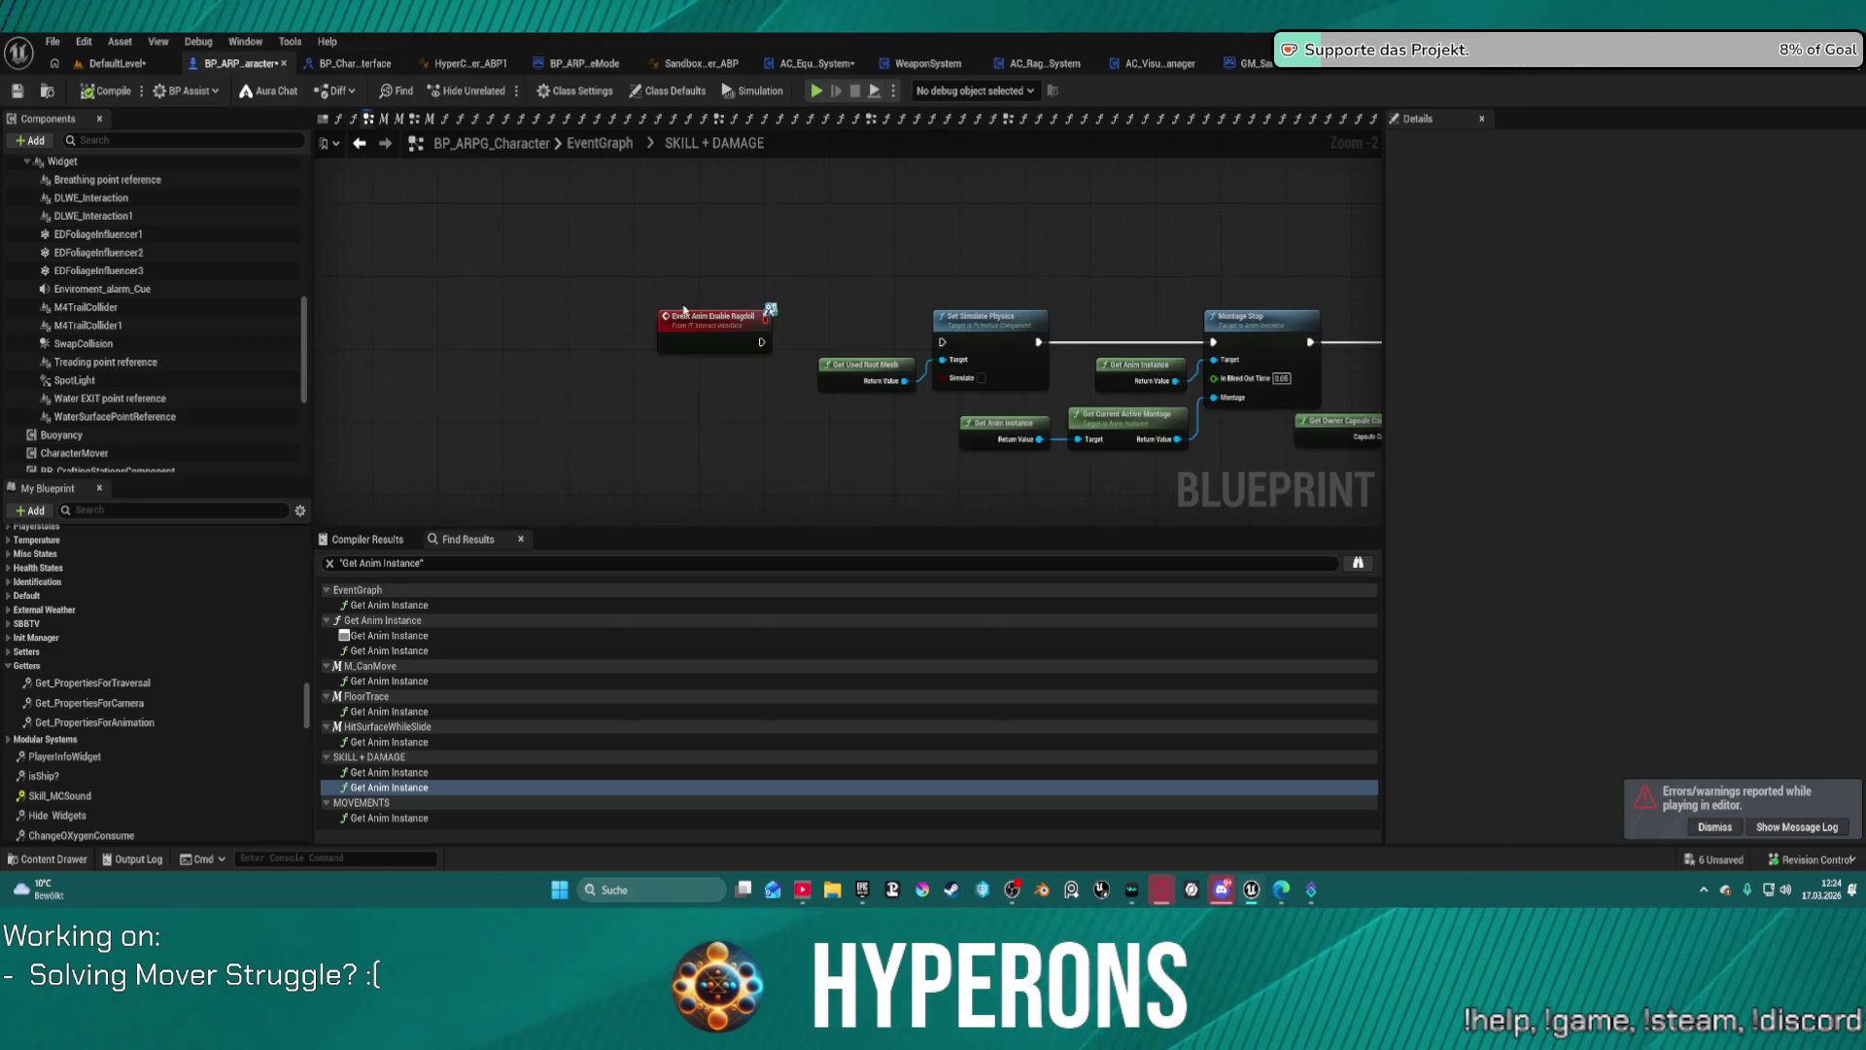
pyautogui.scroll(5, 148, 330)
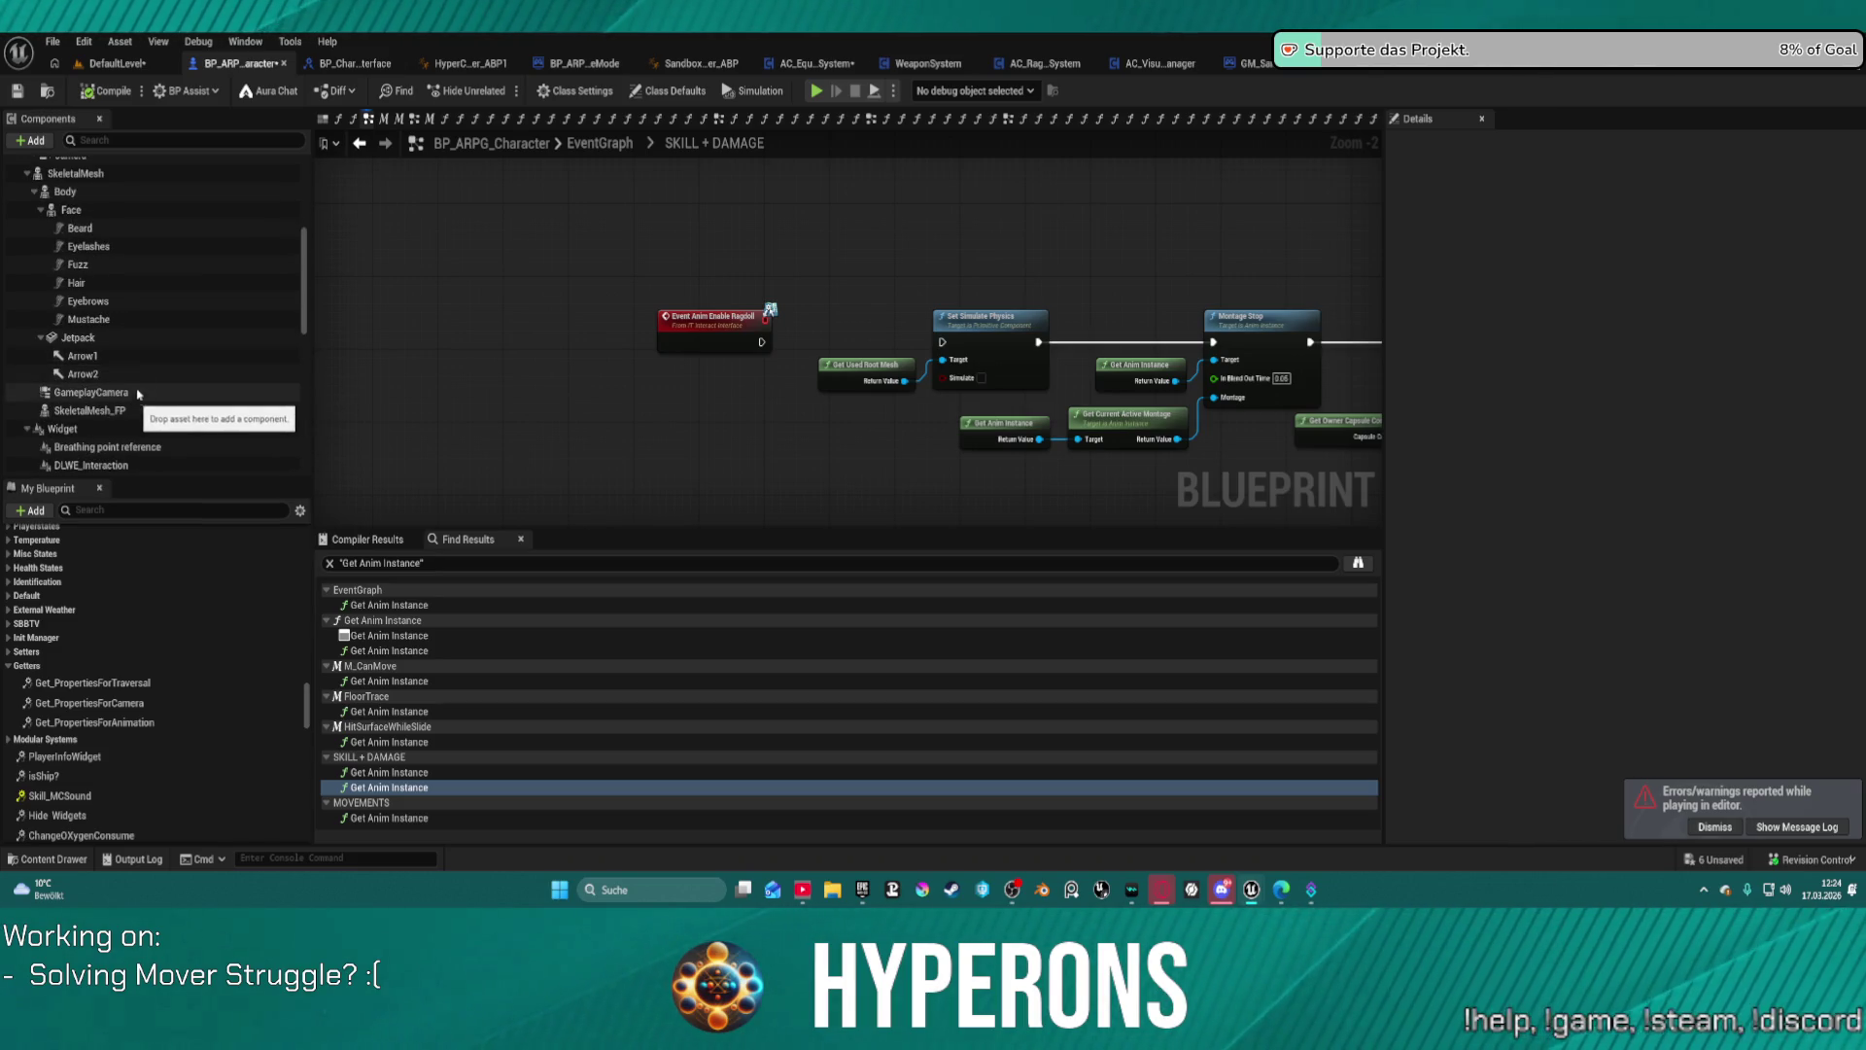
pyautogui.scroll(3, 112, 233)
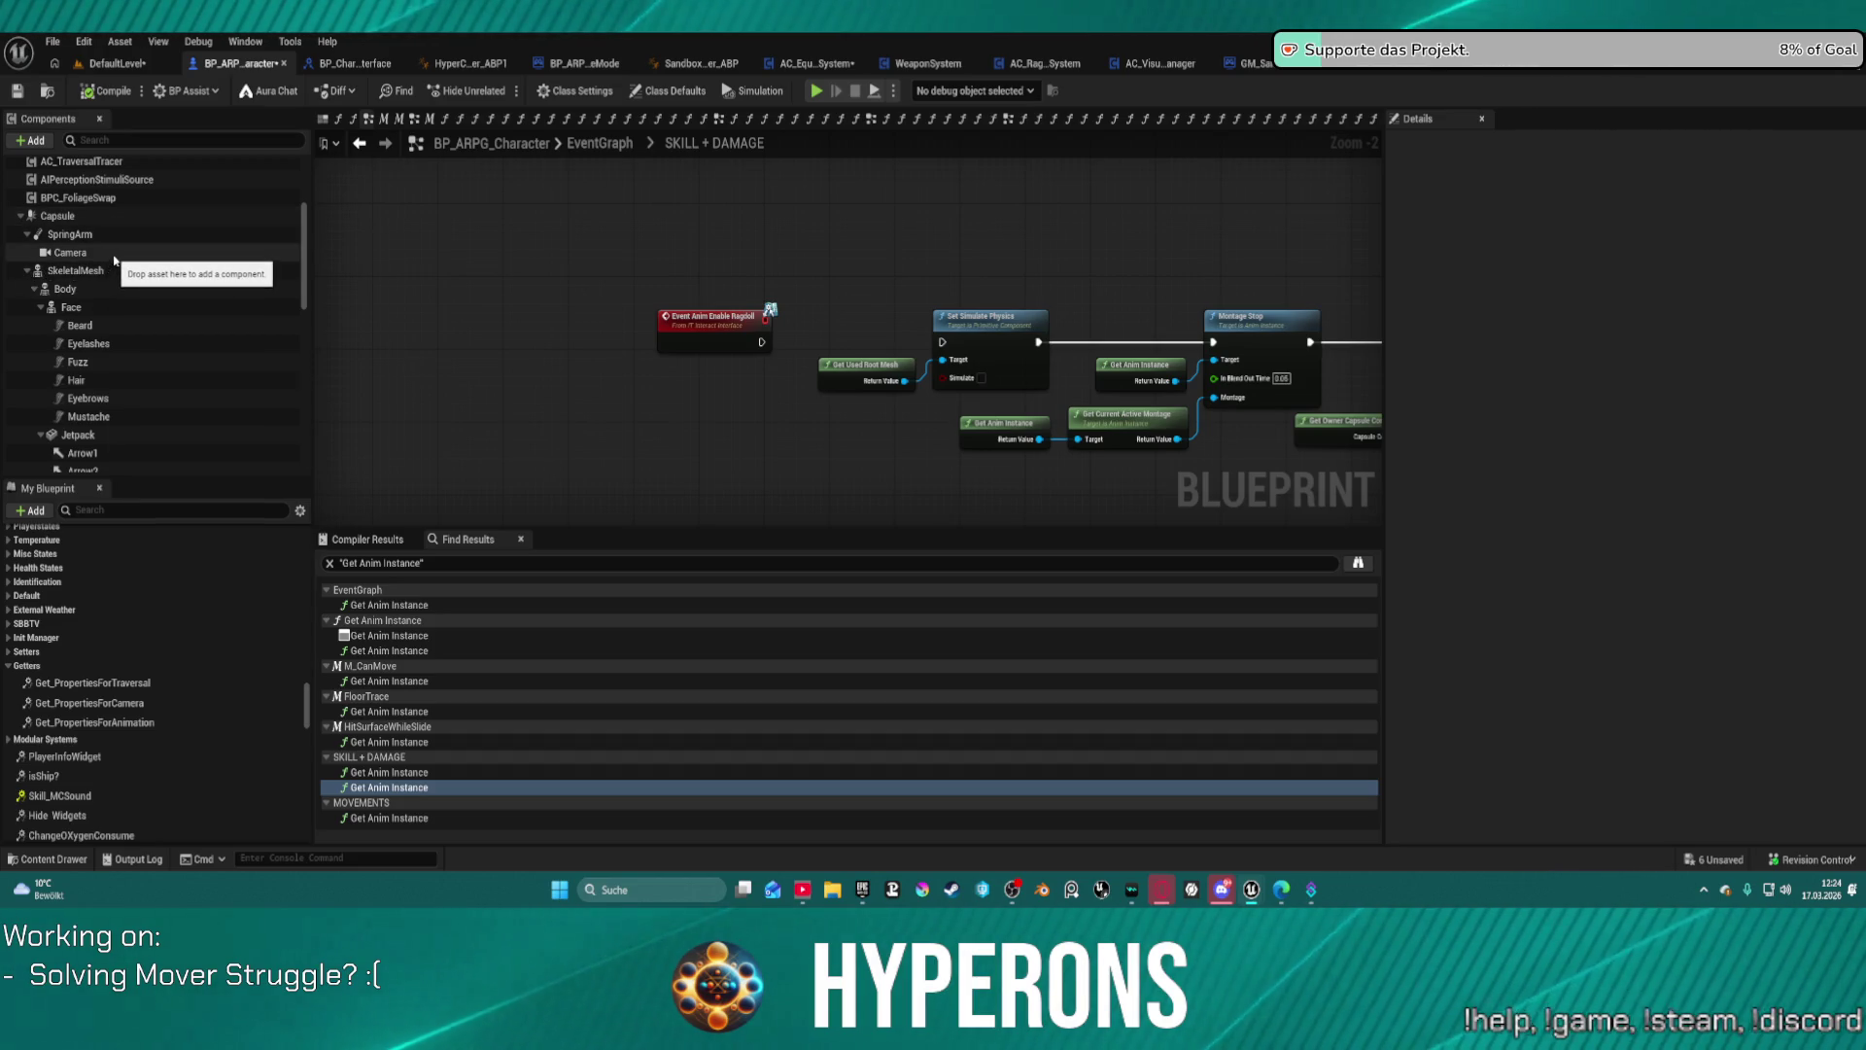
pyautogui.click(27, 272)
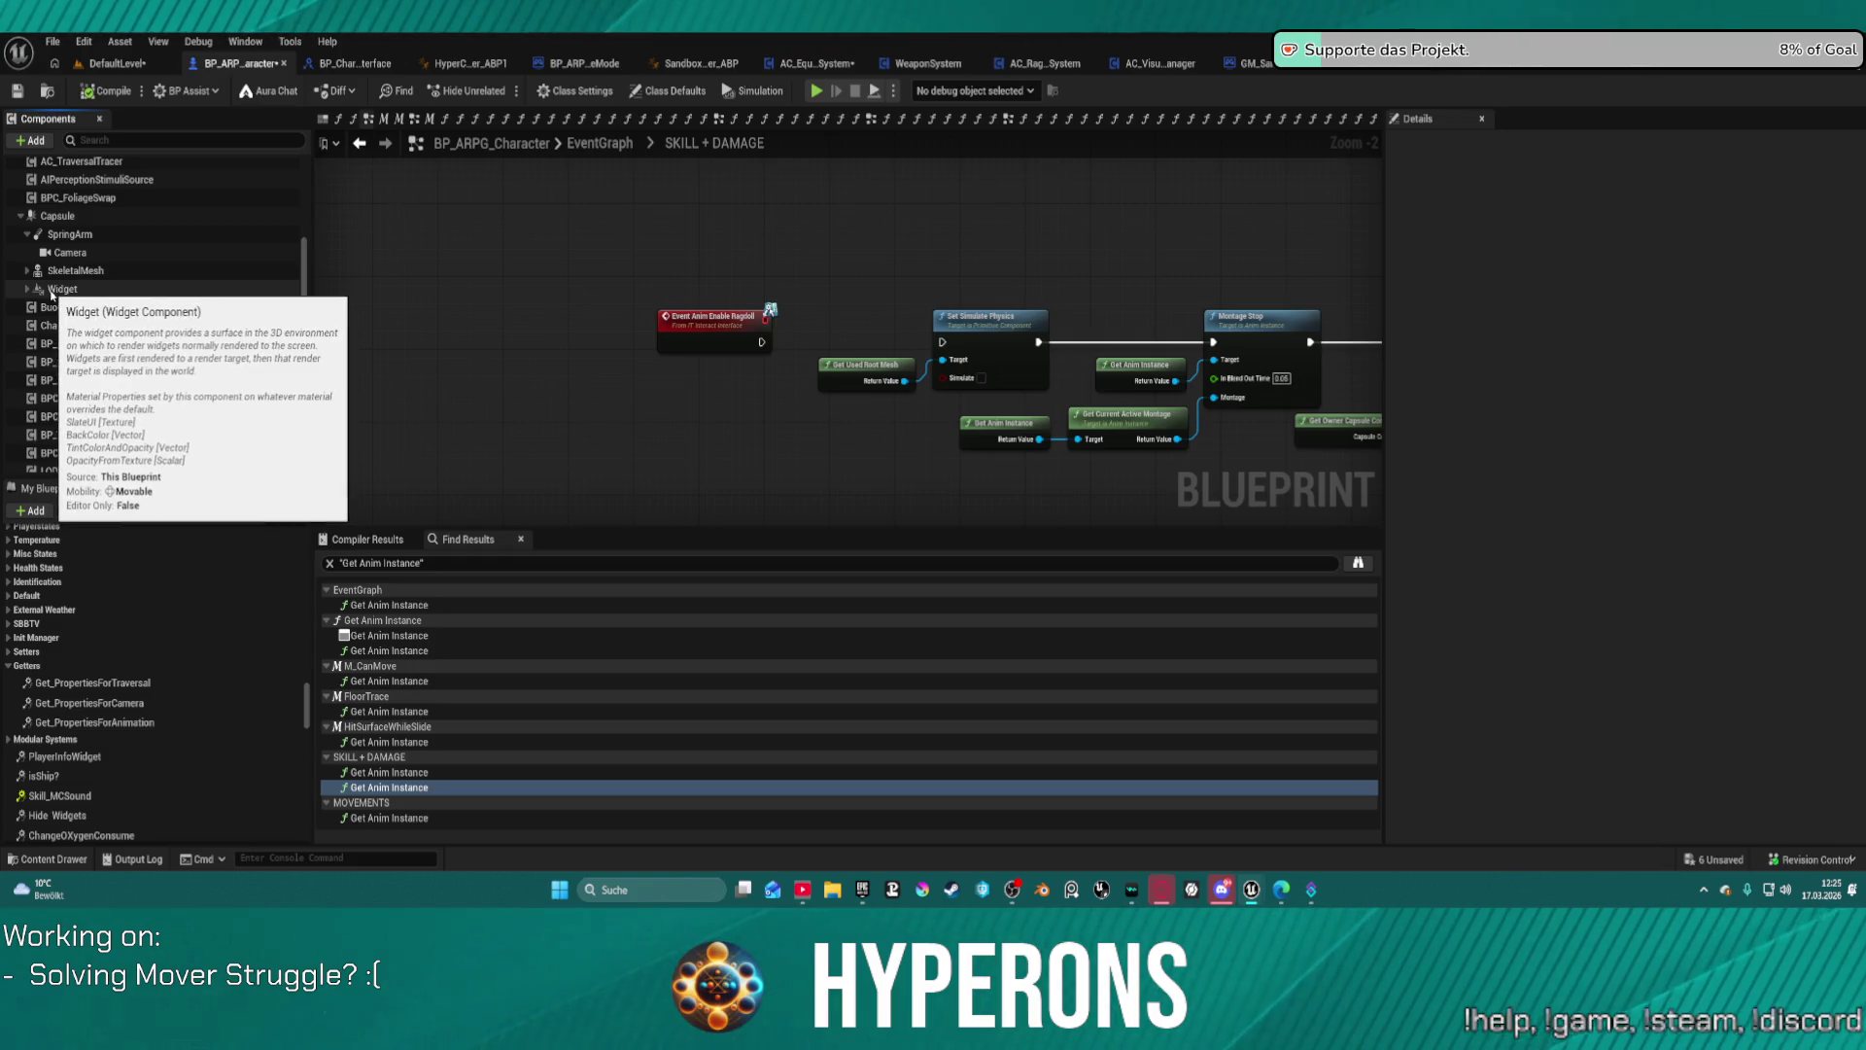
# Step: Re-parent the Widget component under SkeletalMesh in the Components panel
pyautogui.click(27, 290)
pyautogui.moveTo(53, 290); pyautogui.dragTo(71, 273)
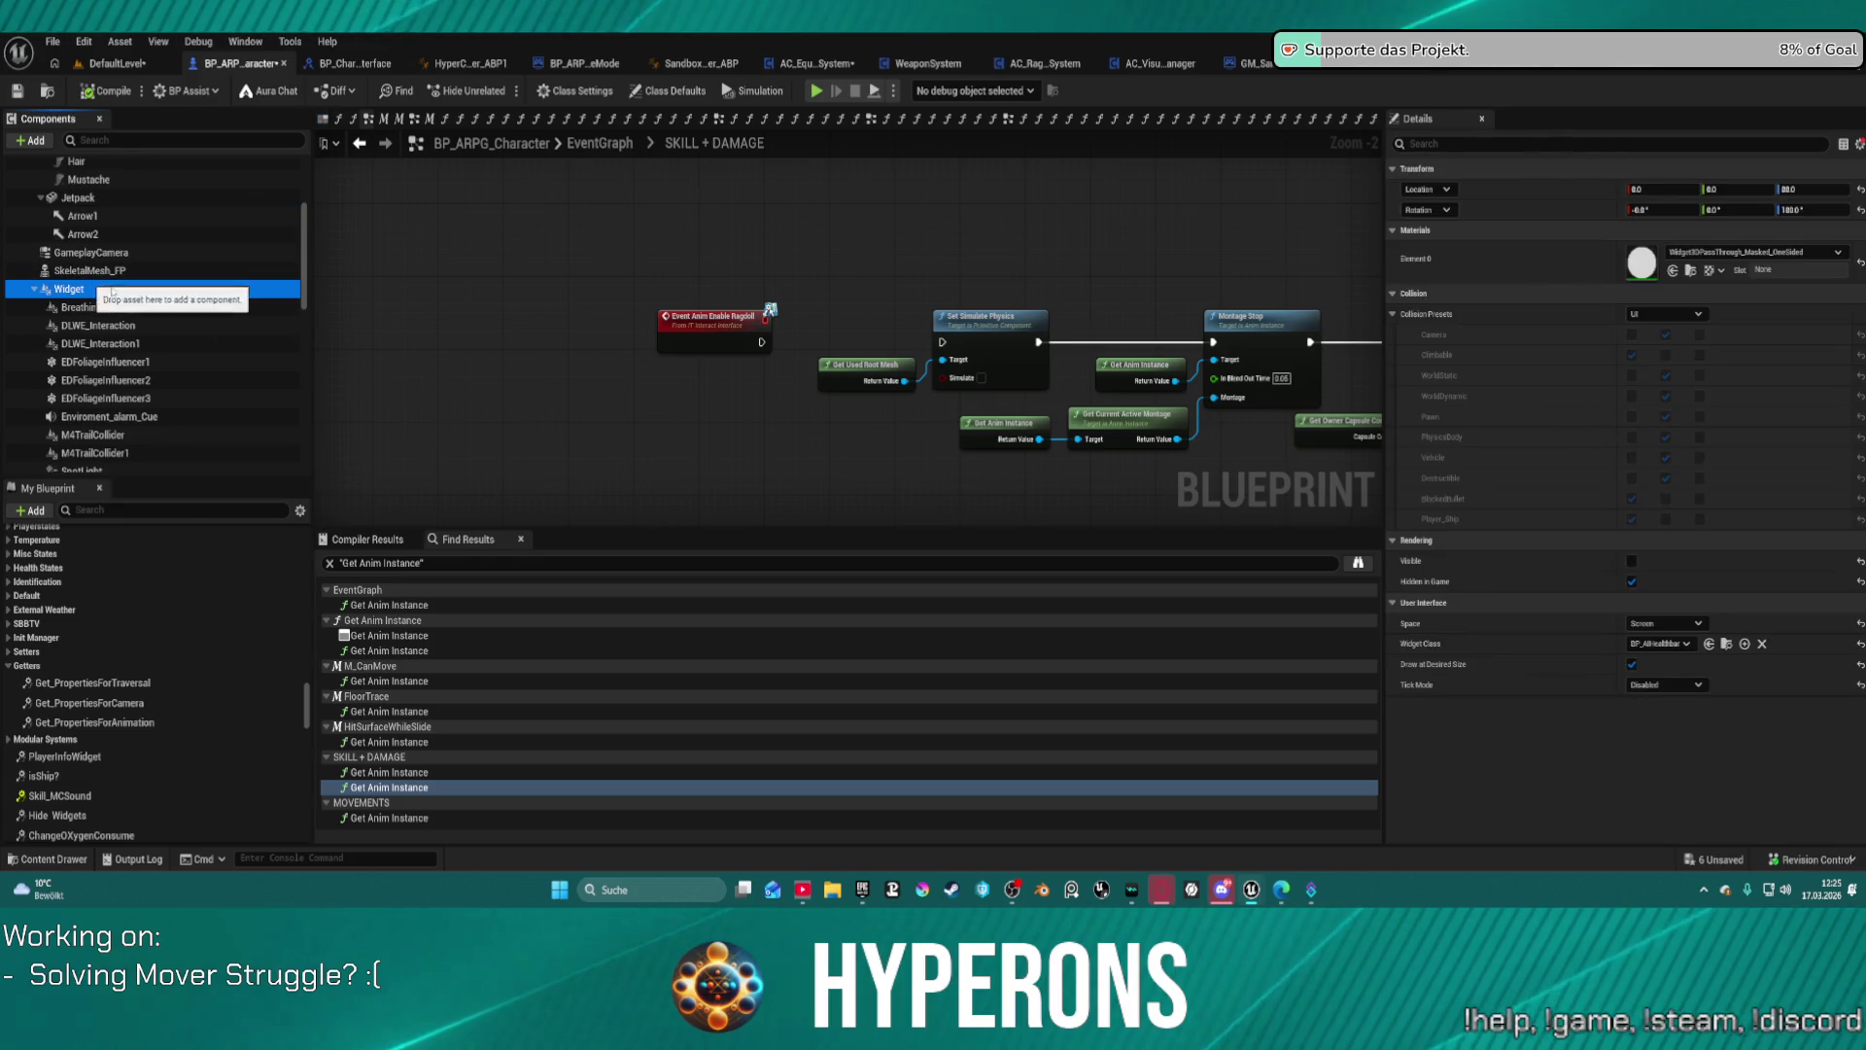
pyautogui.scroll(3, 47, 242)
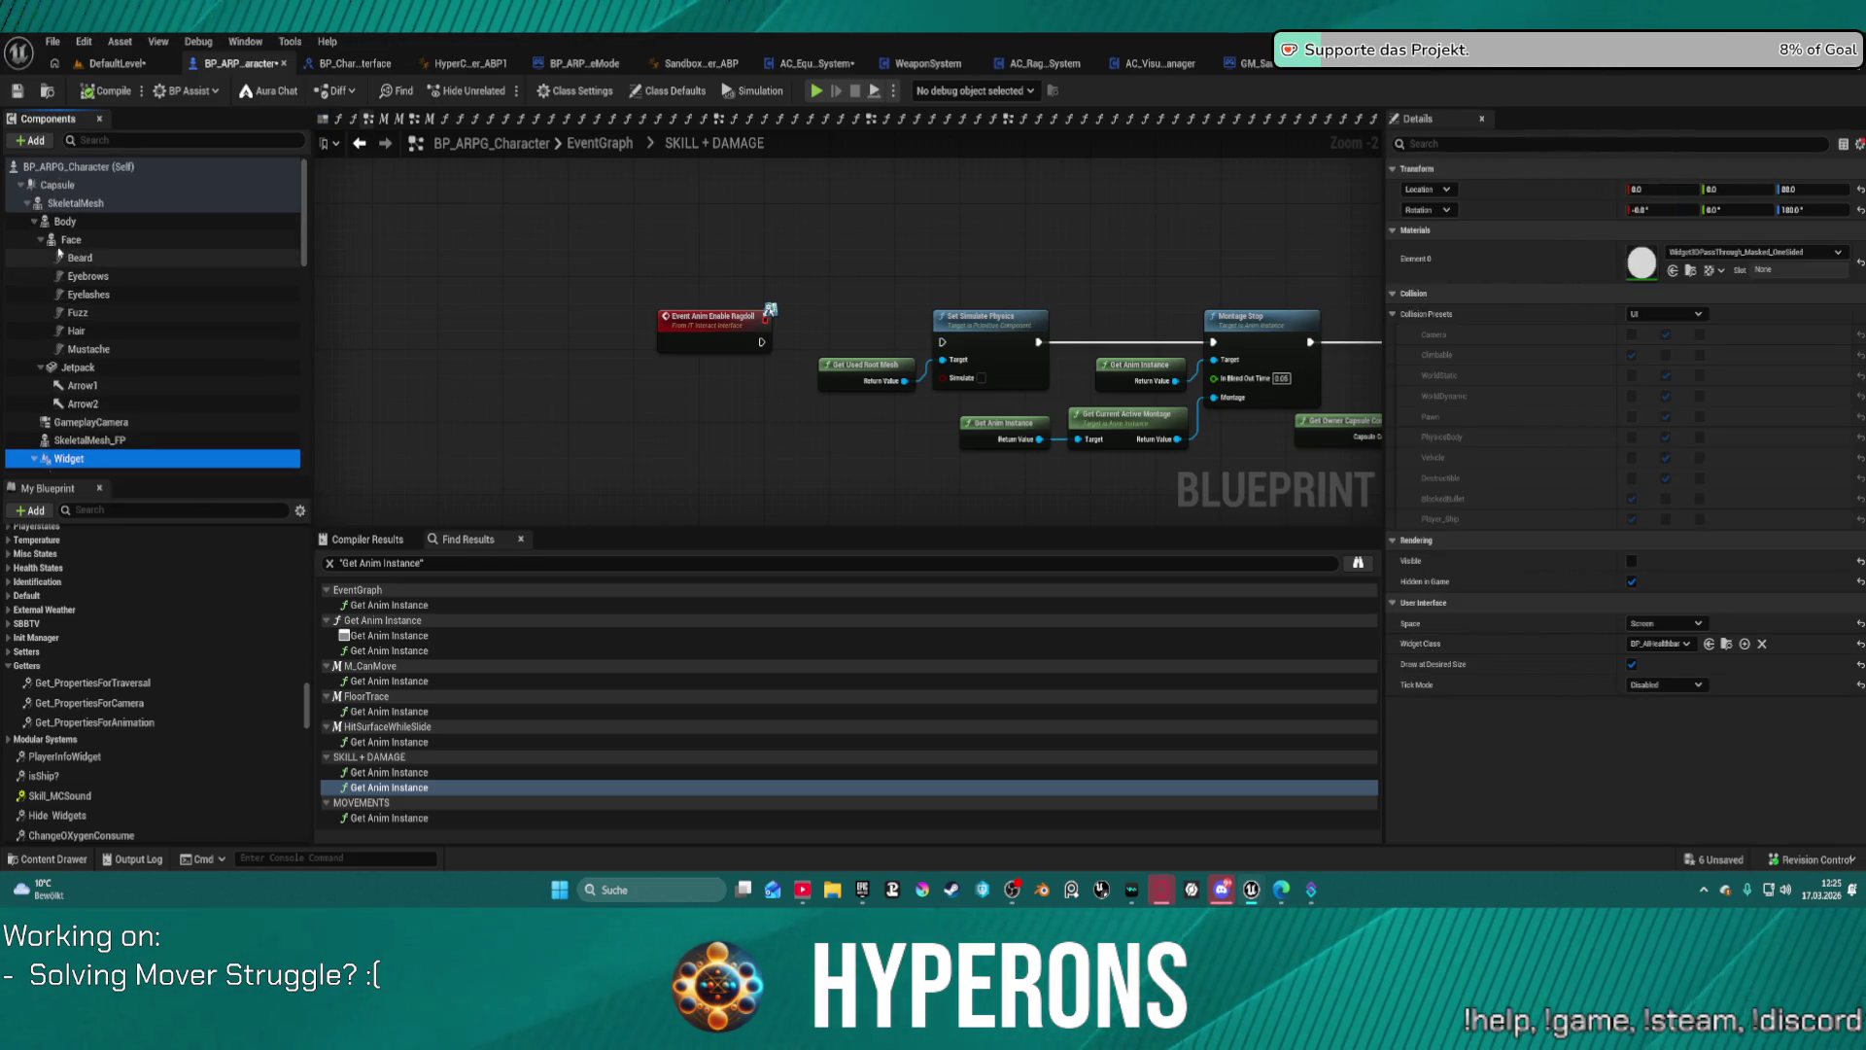
# Step: Collapse the Face, Body, Widget and SpringArm subtrees, then select the Body mesh component
pyautogui.click(41, 239)
pyautogui.click(34, 222)
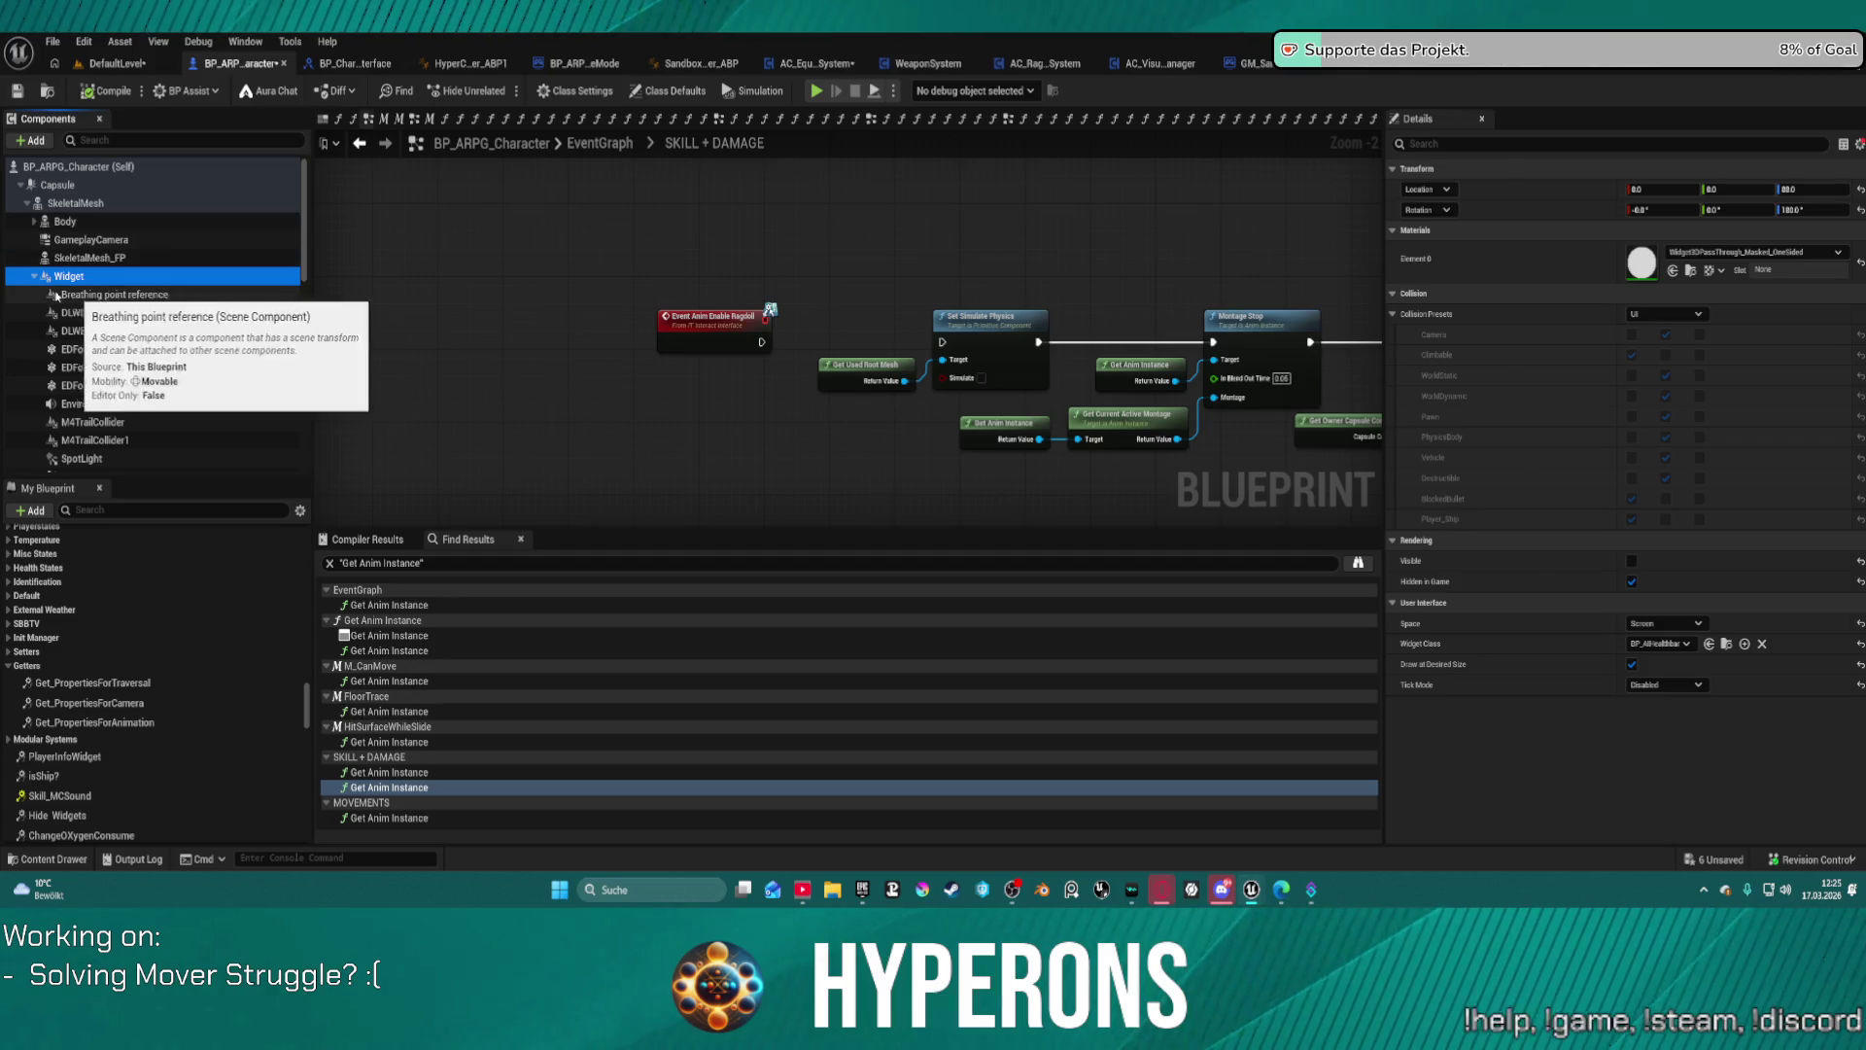
pyautogui.click(35, 277)
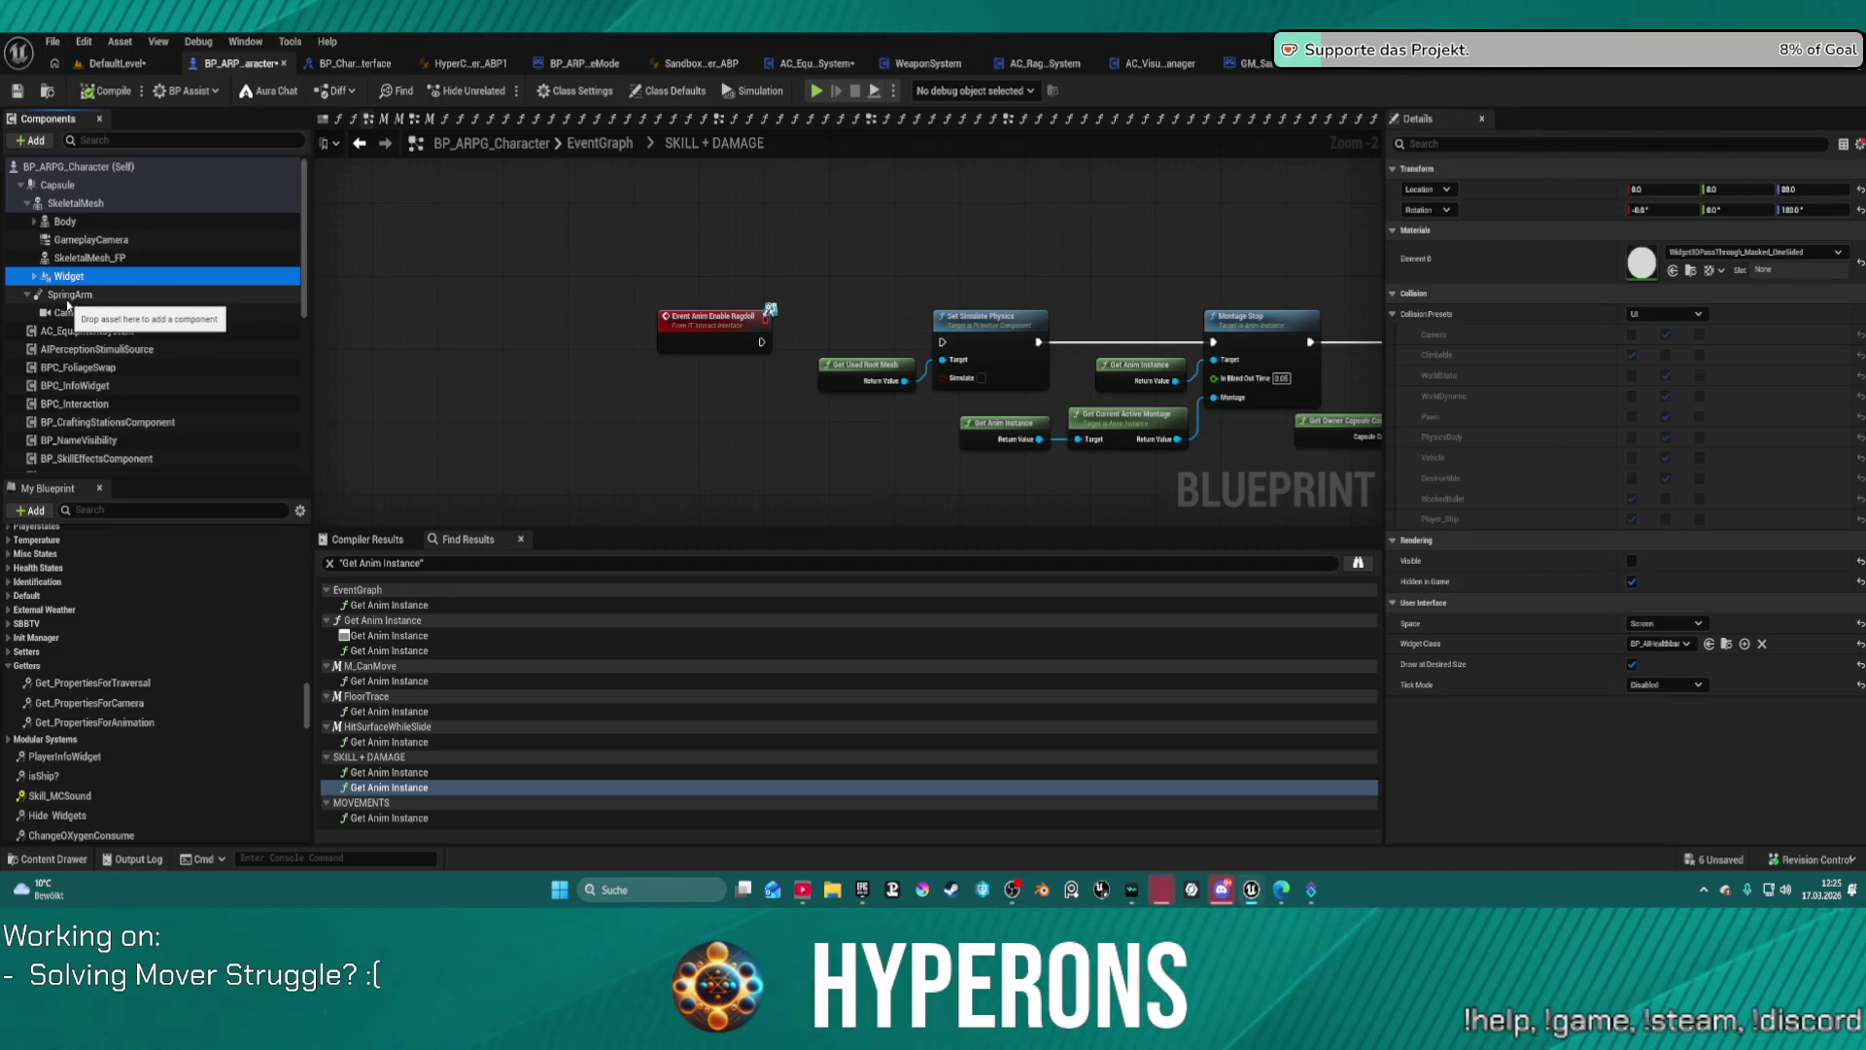
pyautogui.click(28, 295)
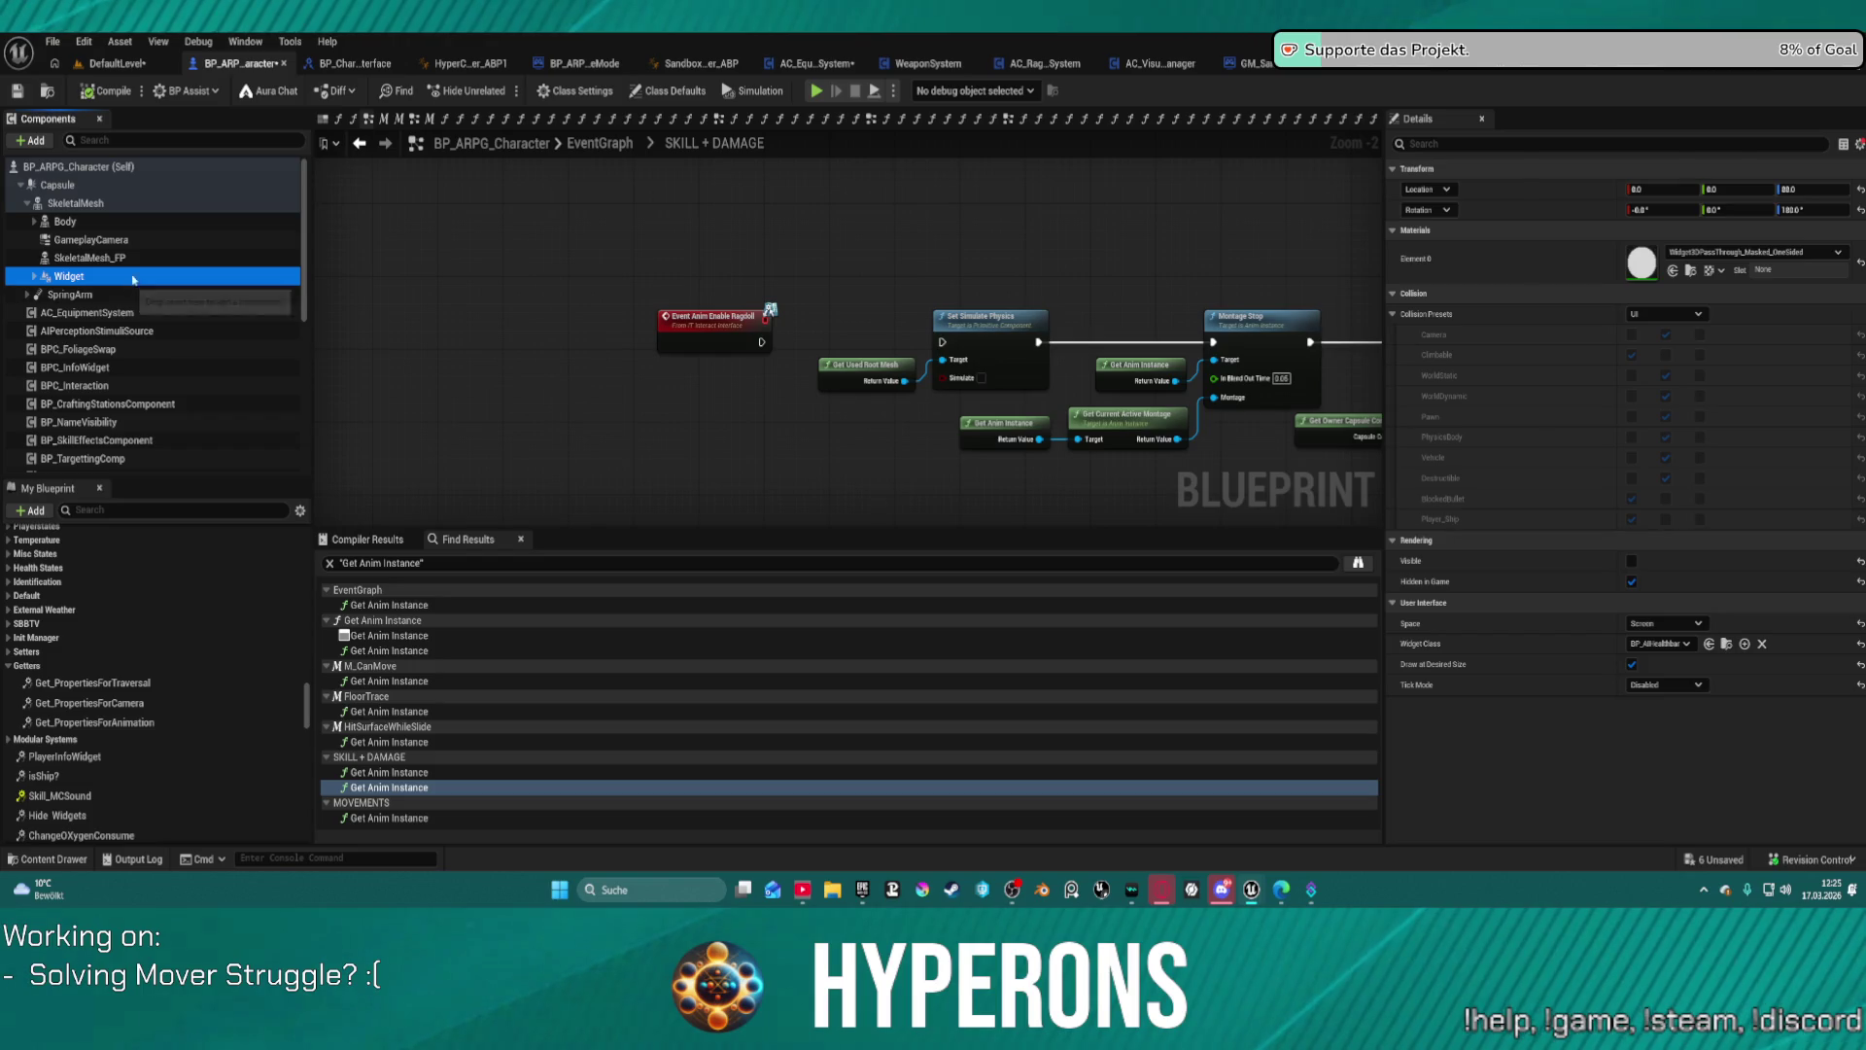
pyautogui.click(64, 221)
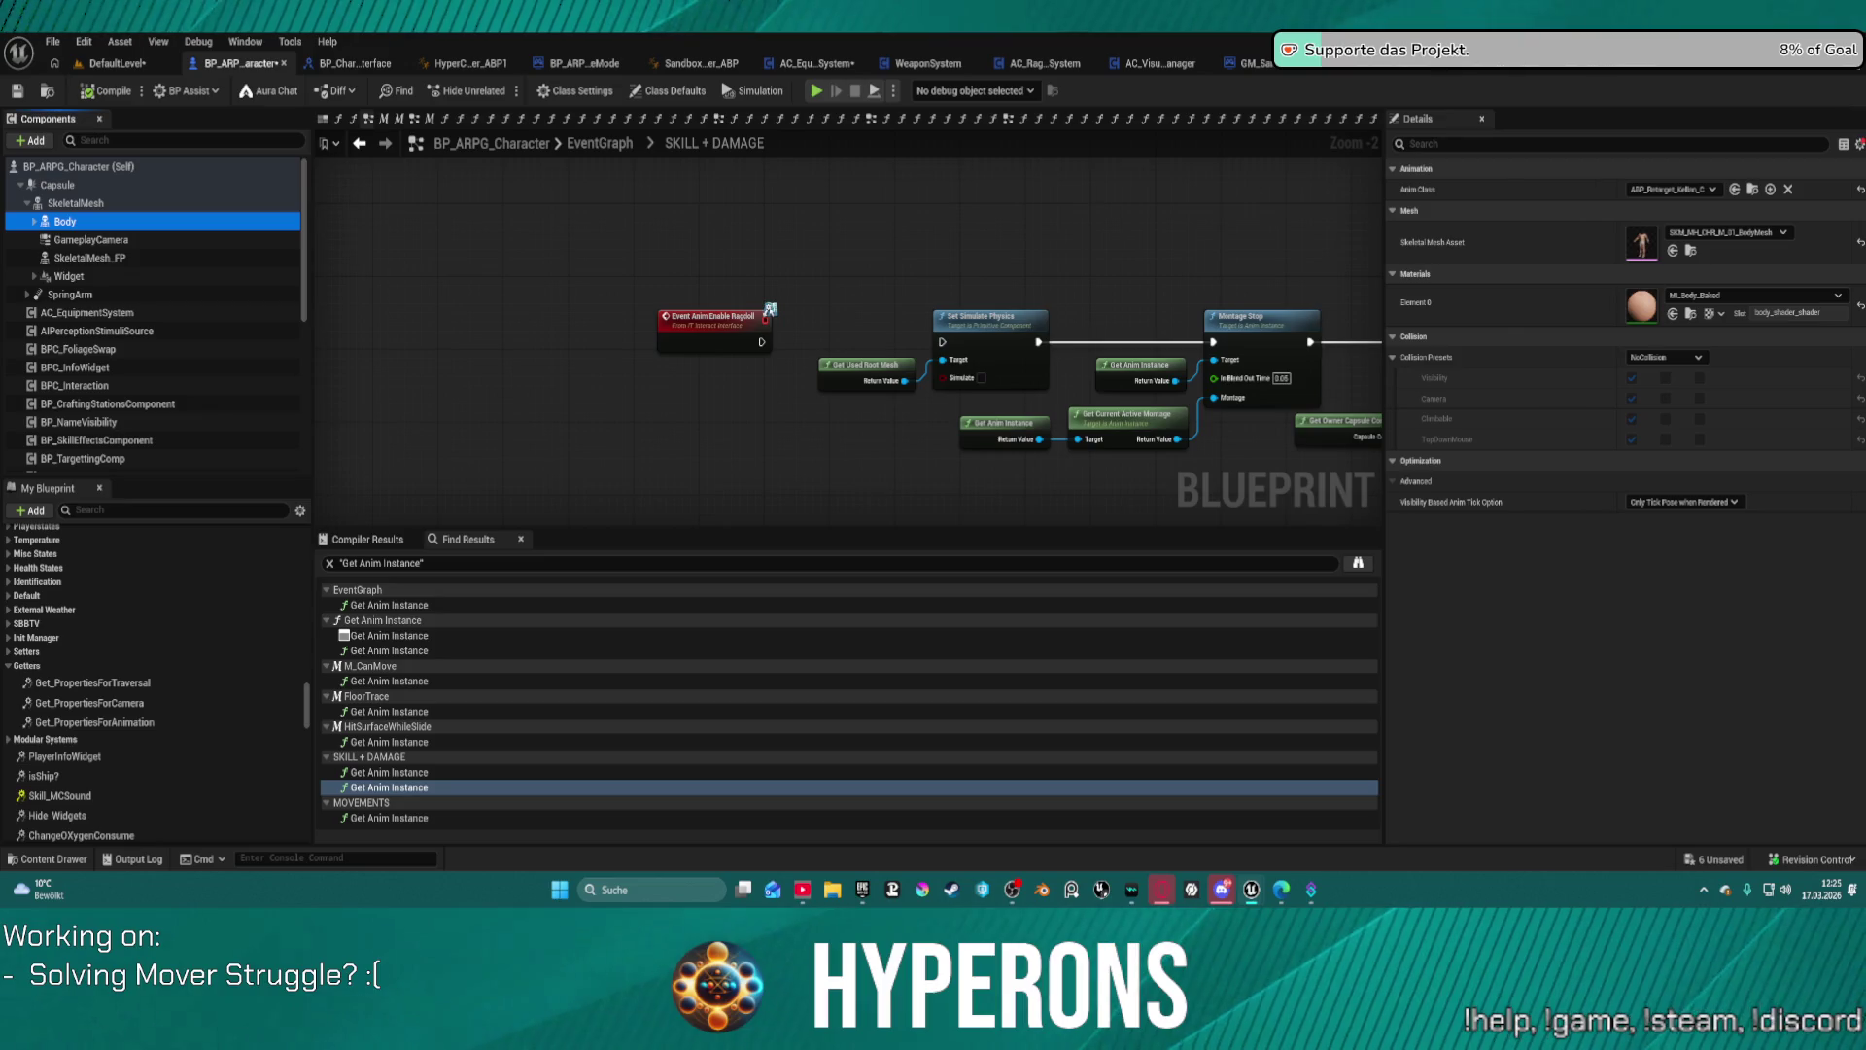
# Step: Show all of Body's properties and set its Parent Socket to the root bone
pyautogui.click(1859, 144)
pyautogui.click(1788, 171)
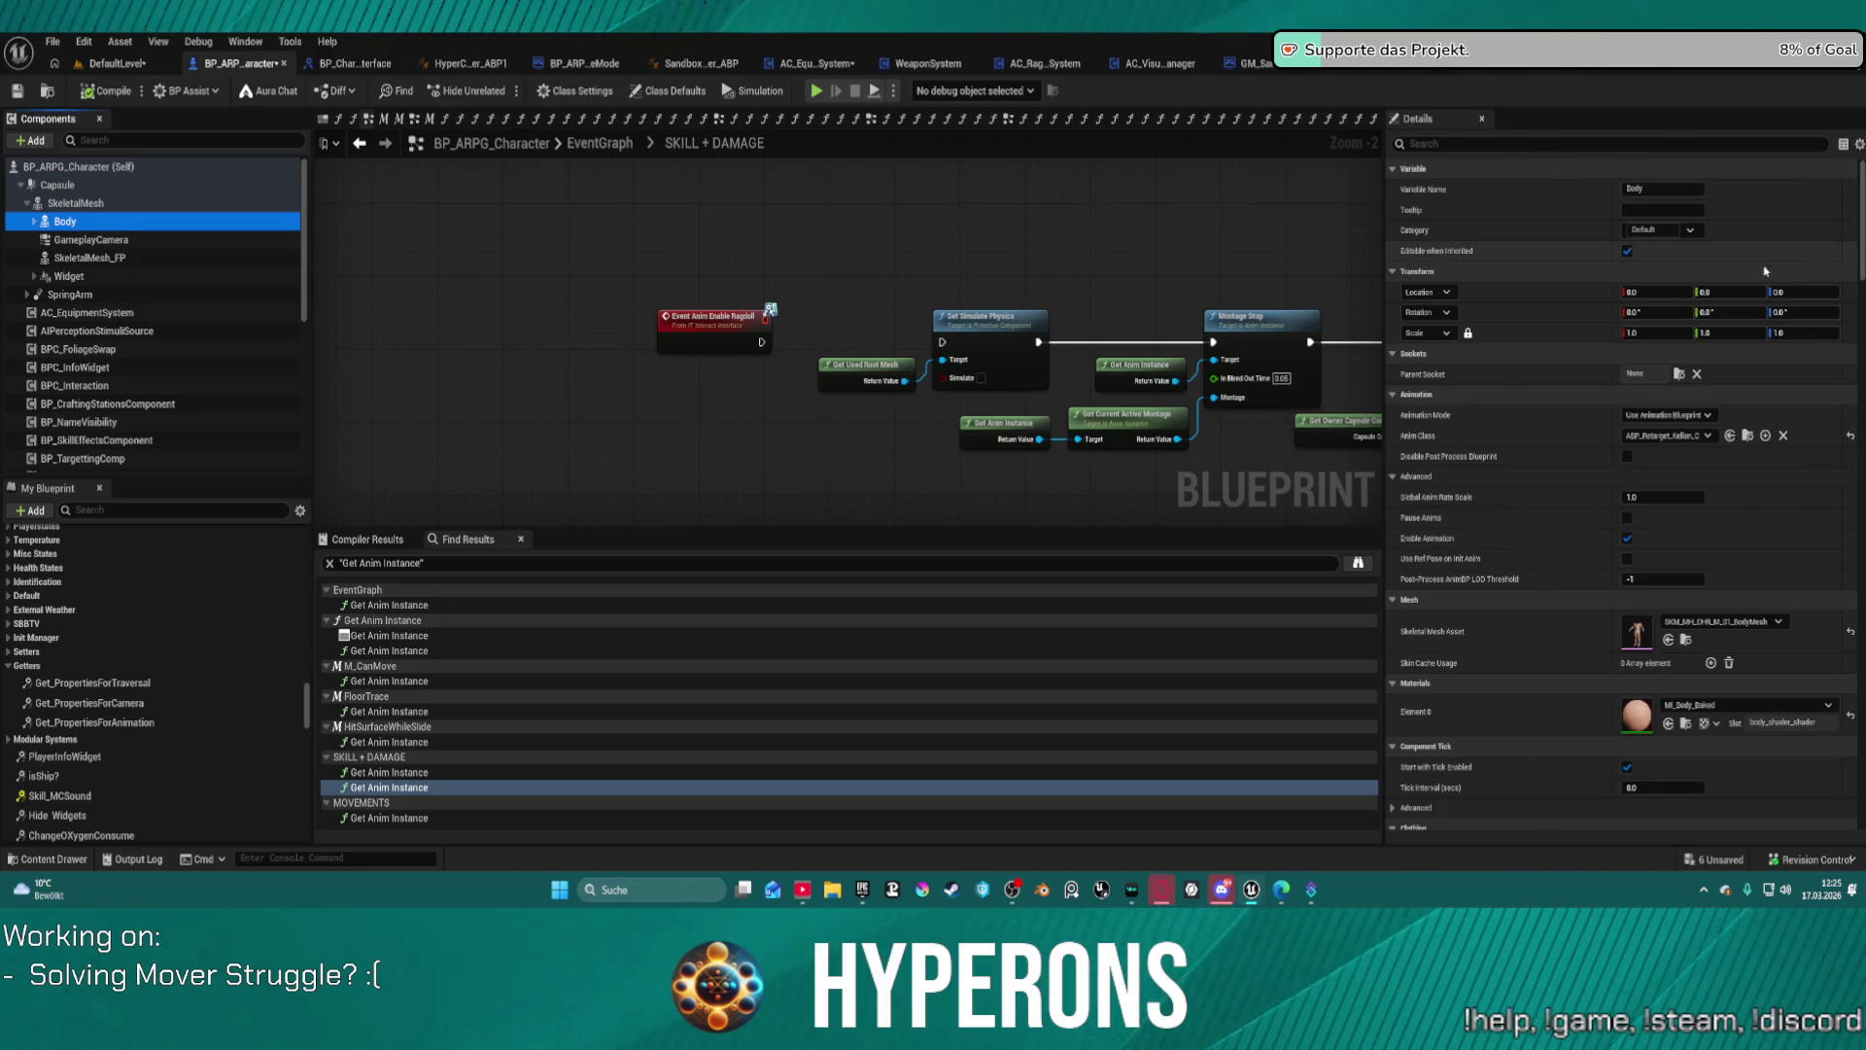
pyautogui.click(1678, 373)
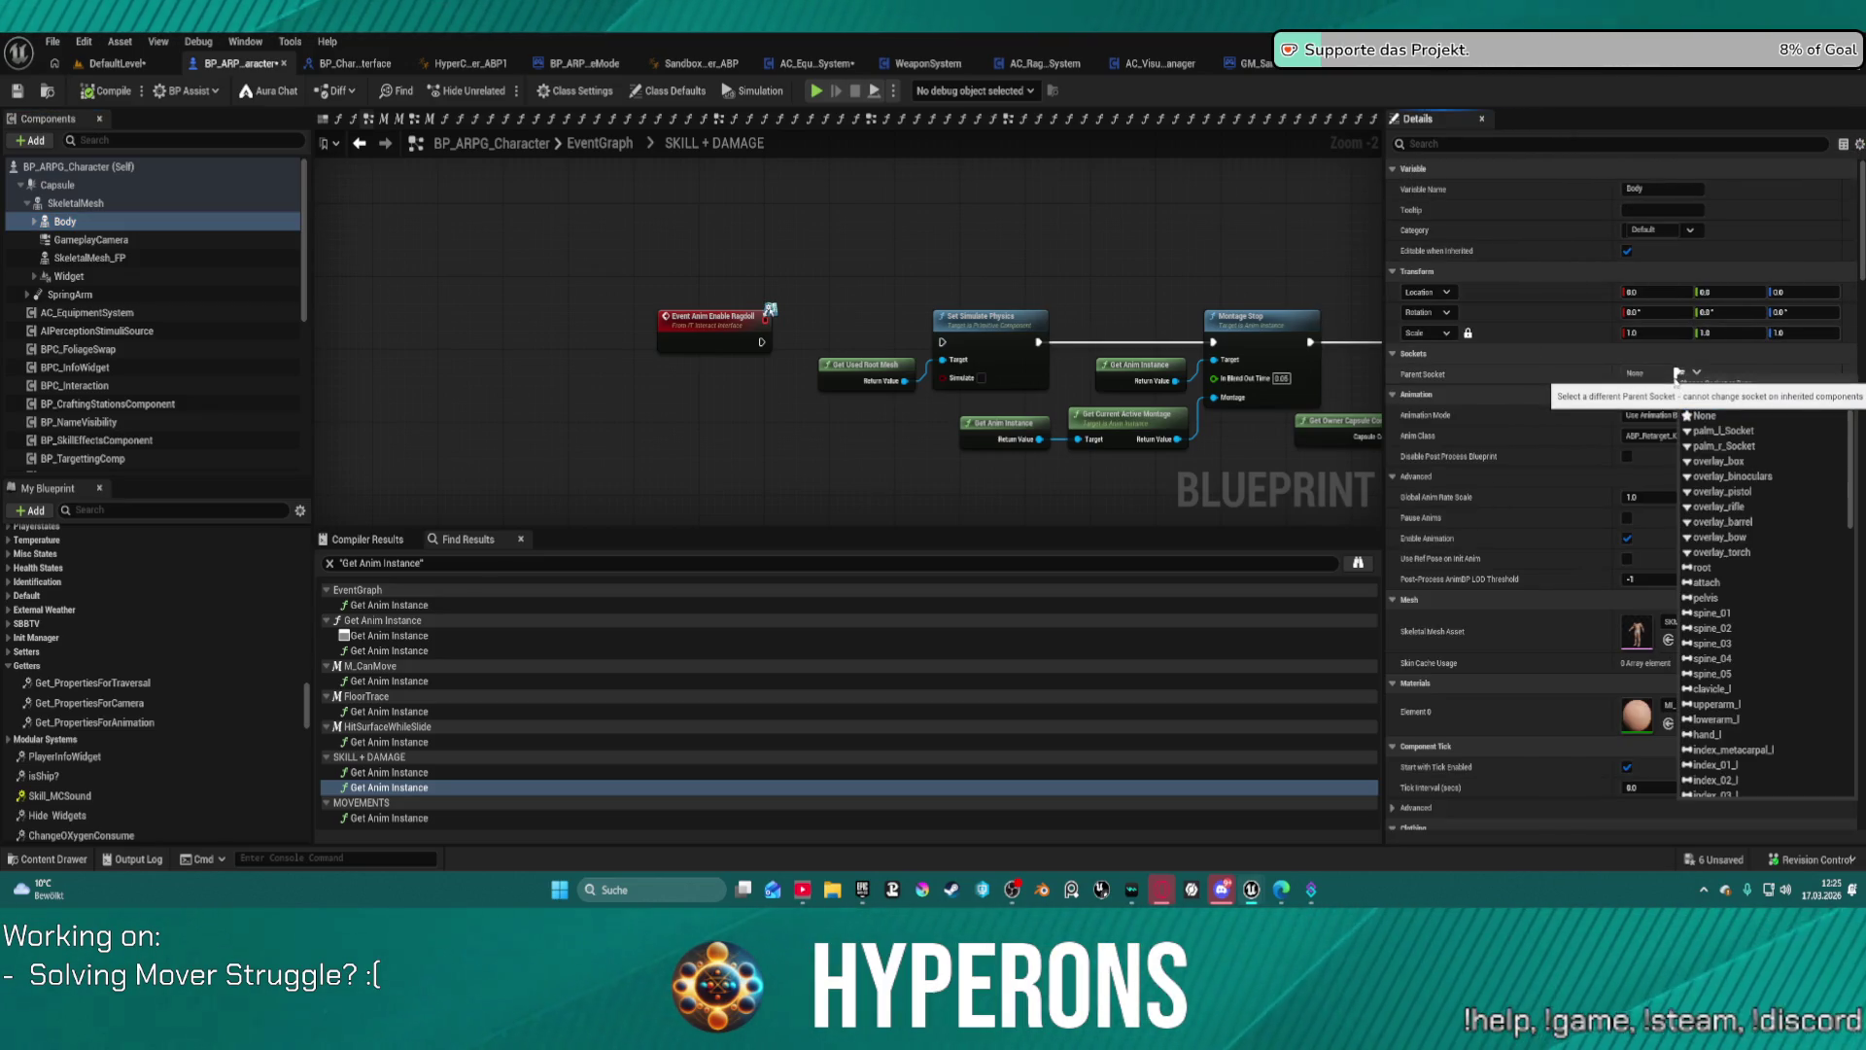
pyautogui.click(530, 262)
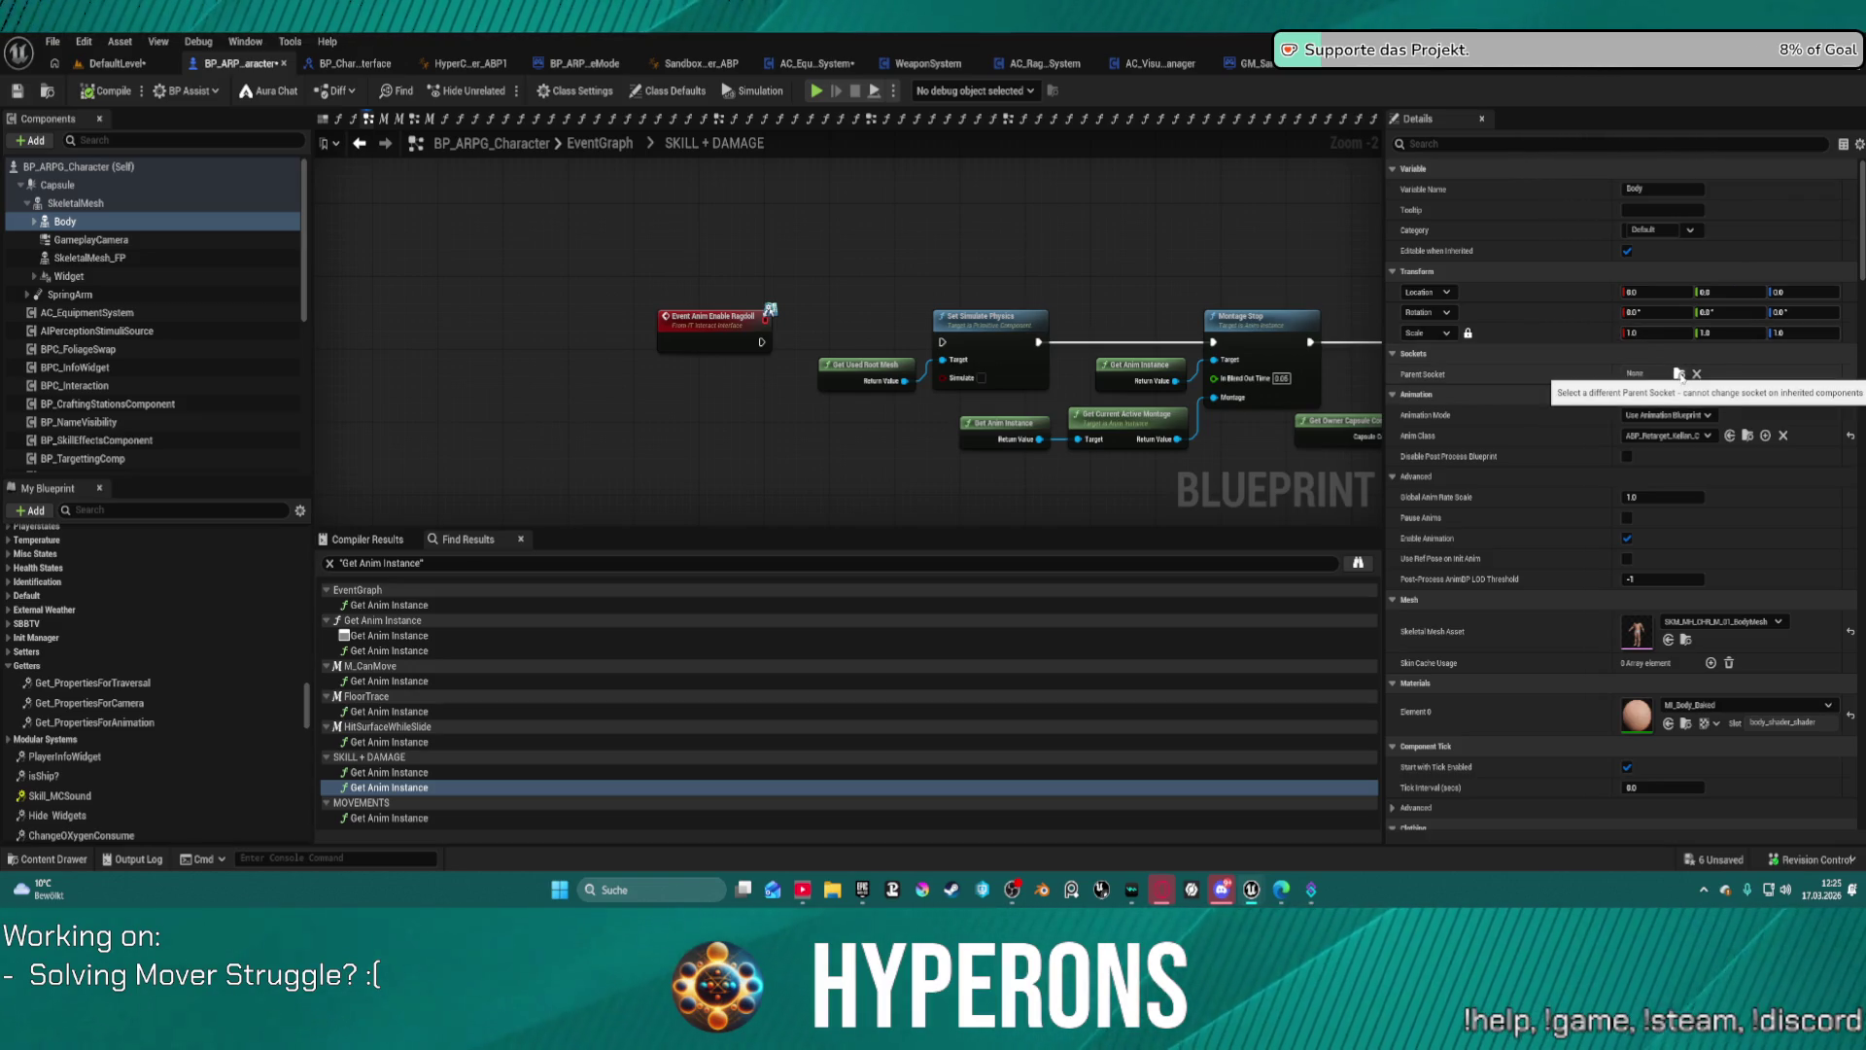
pyautogui.click(1678, 374)
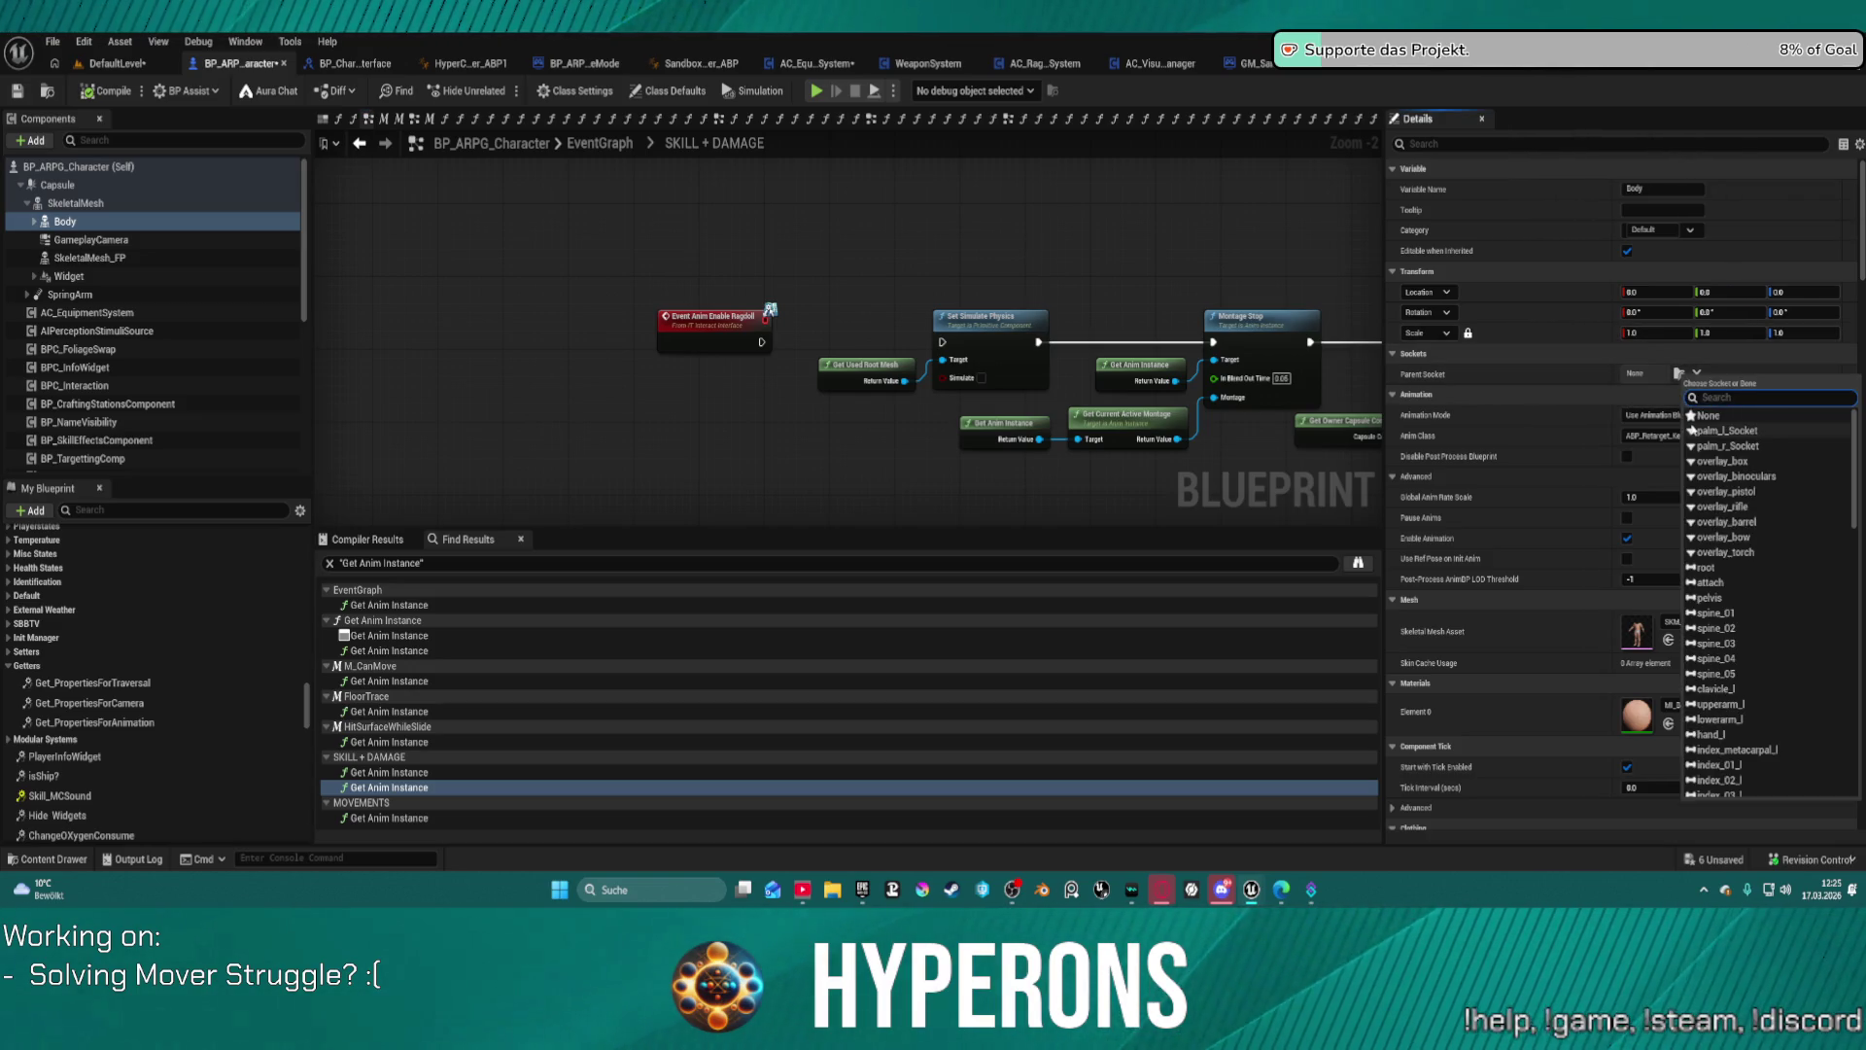
pyautogui.write('root')
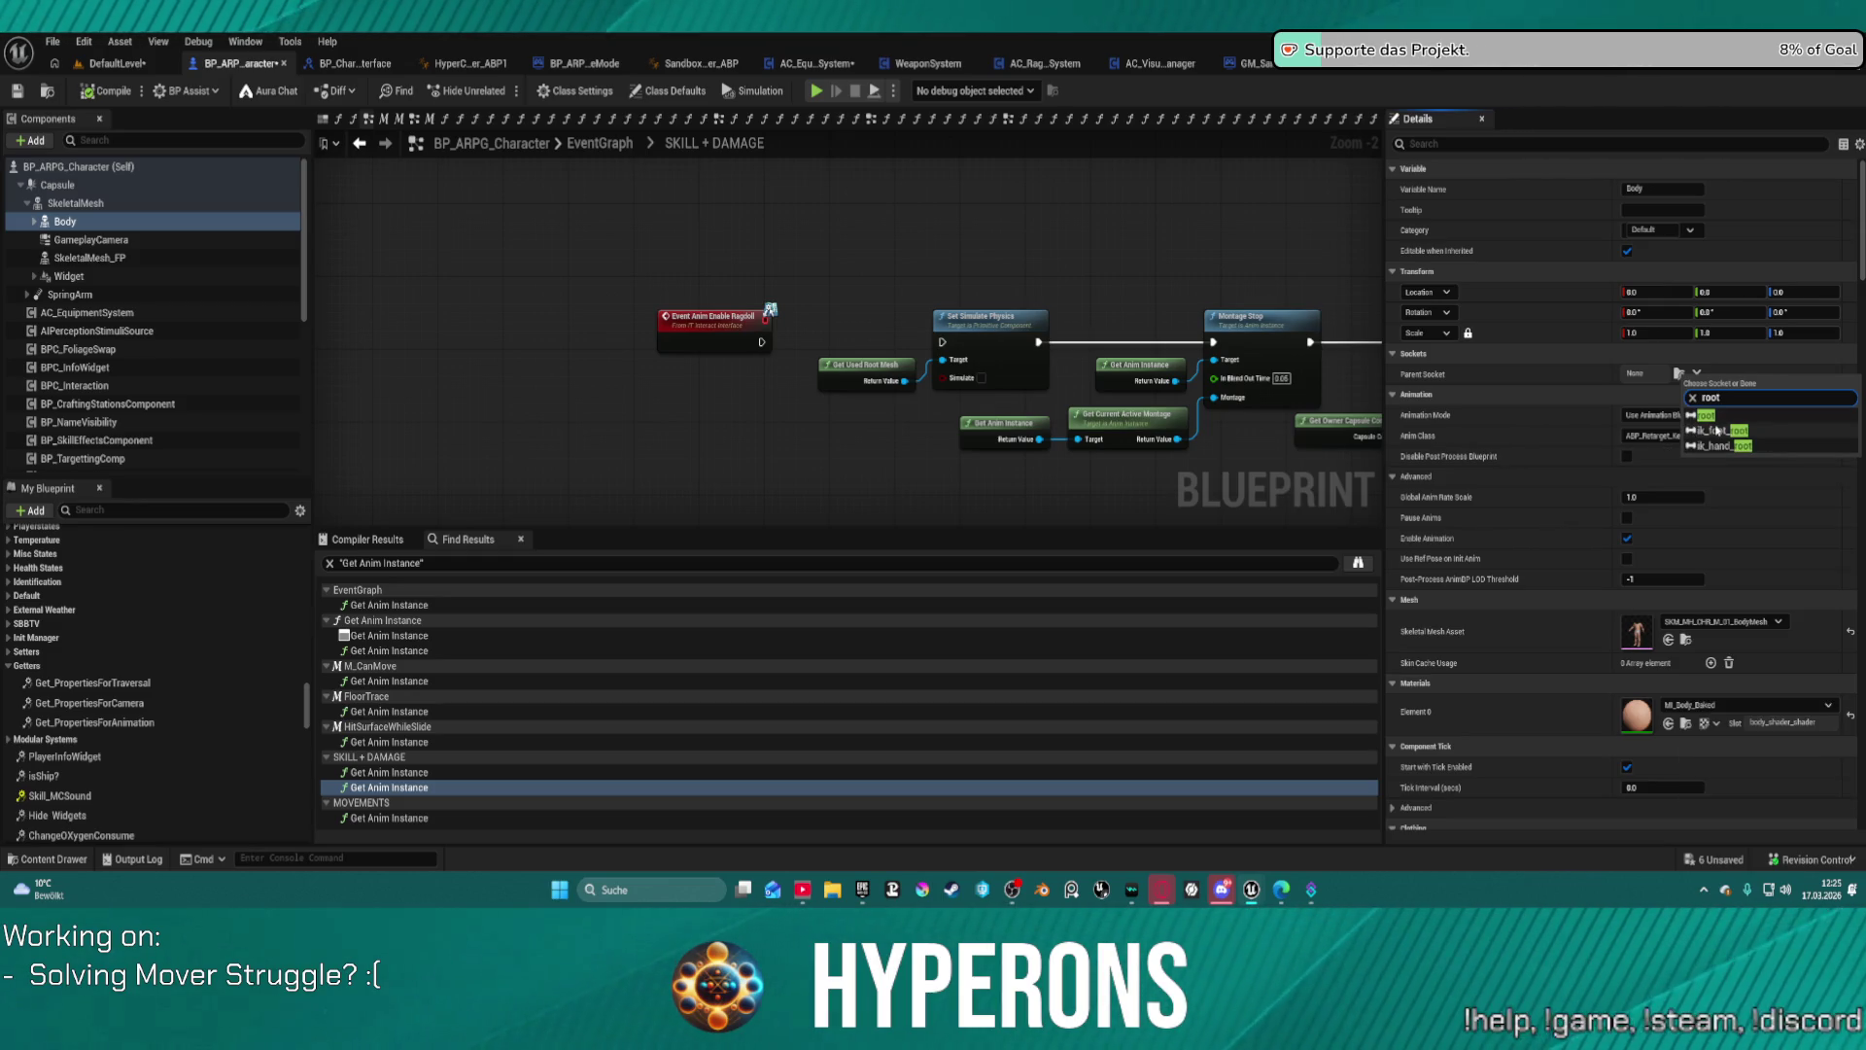
pyautogui.click(1706, 423)
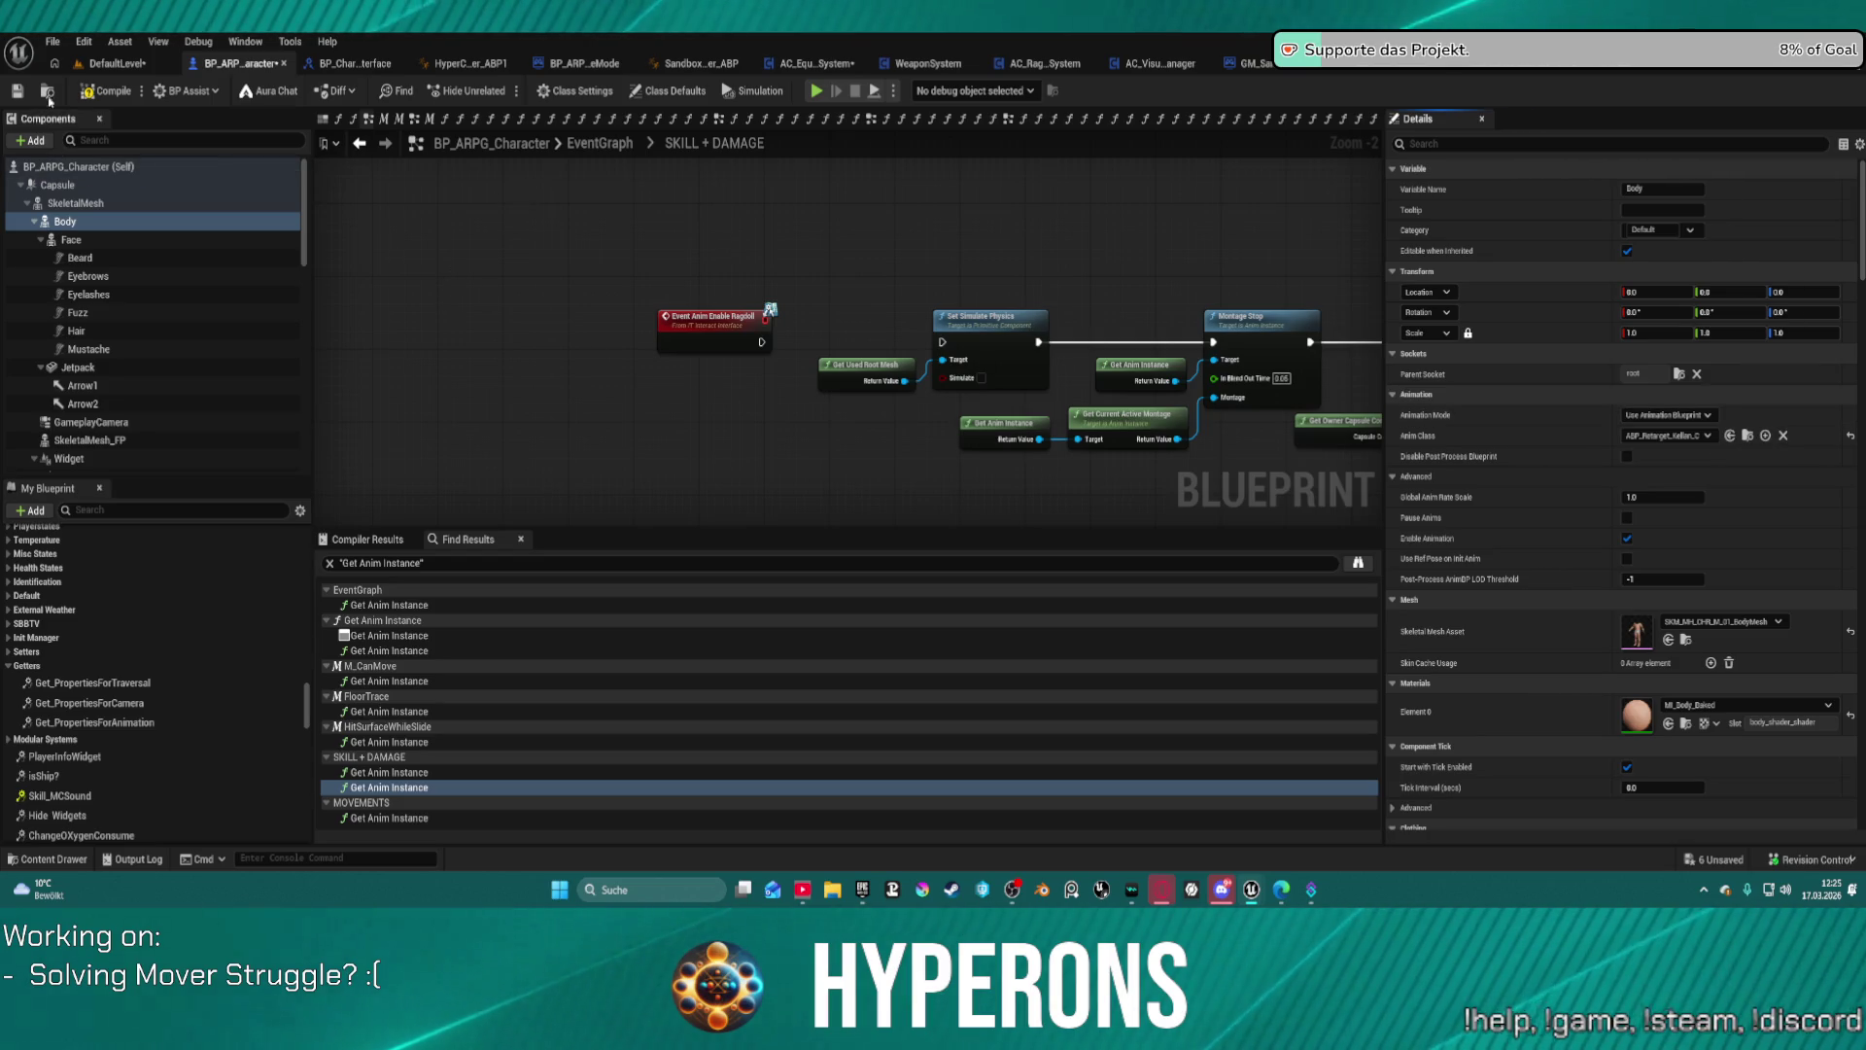
# Step: Compile and launch Play in Editor despite the compile errors
pyautogui.click(818, 92)
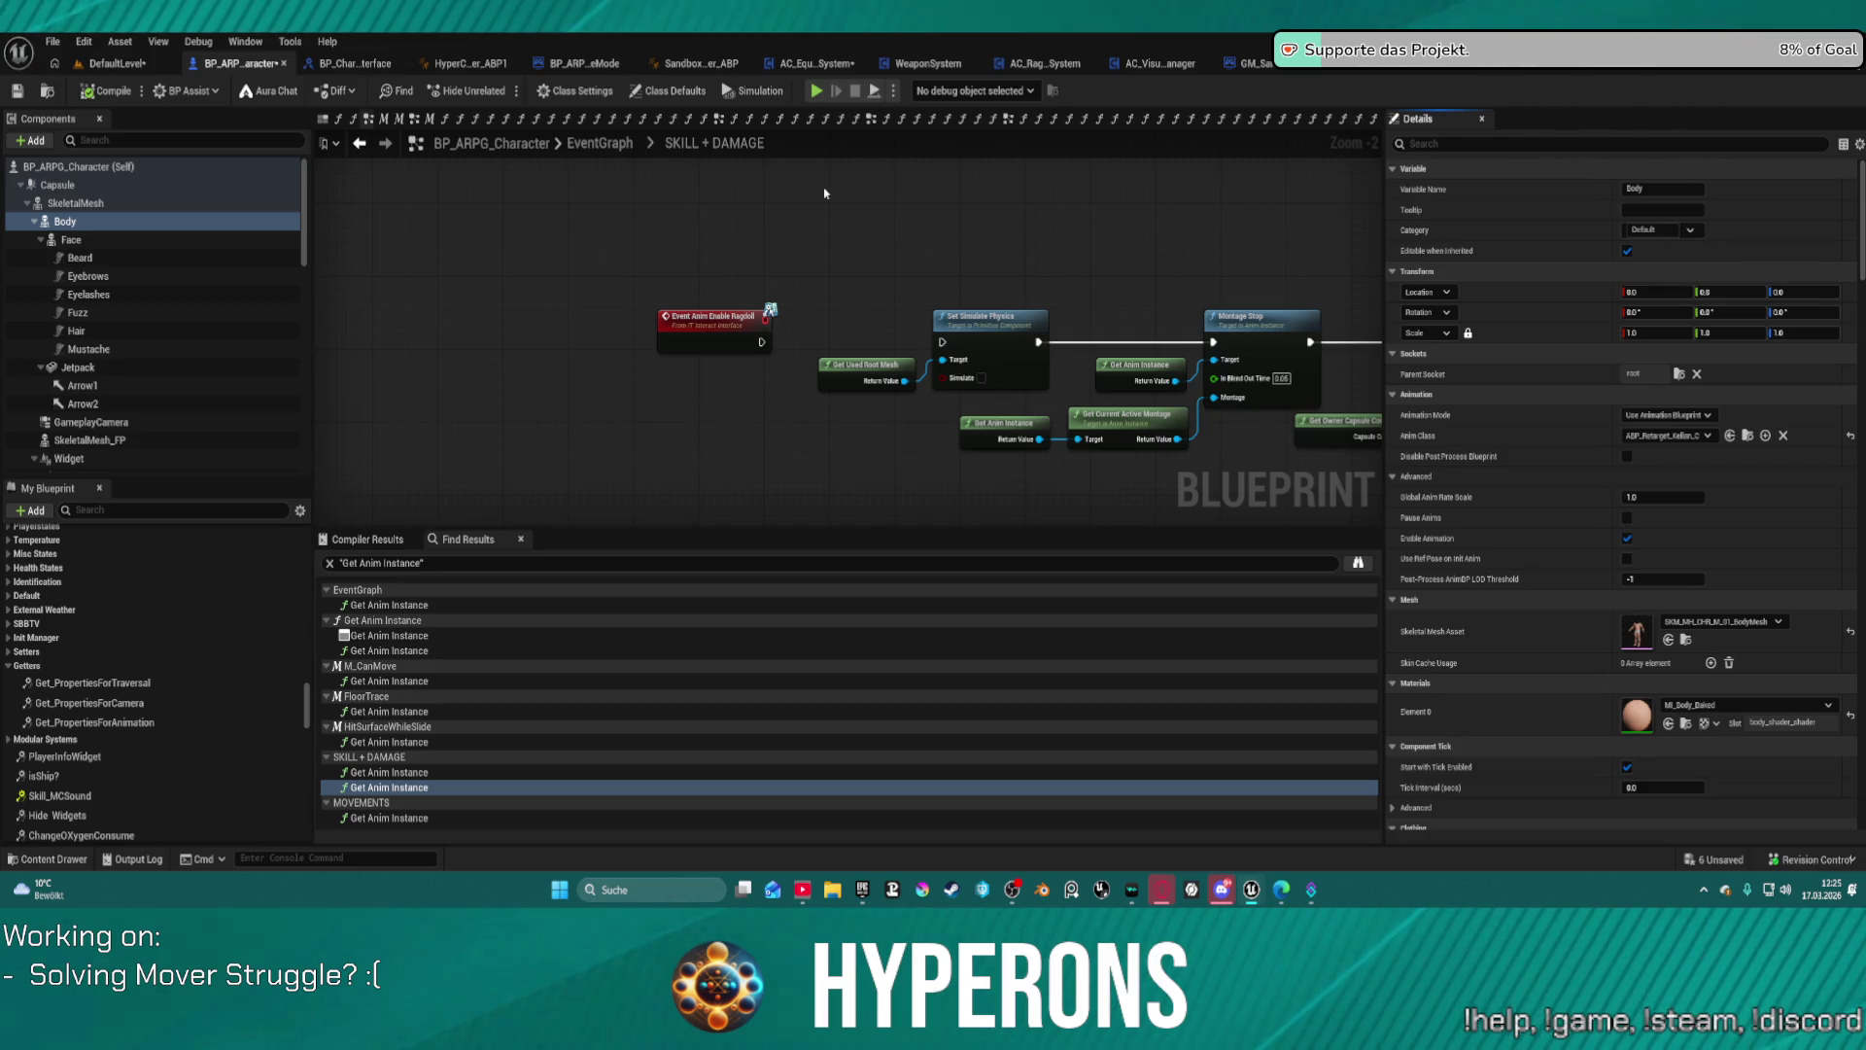
pyautogui.click(817, 91)
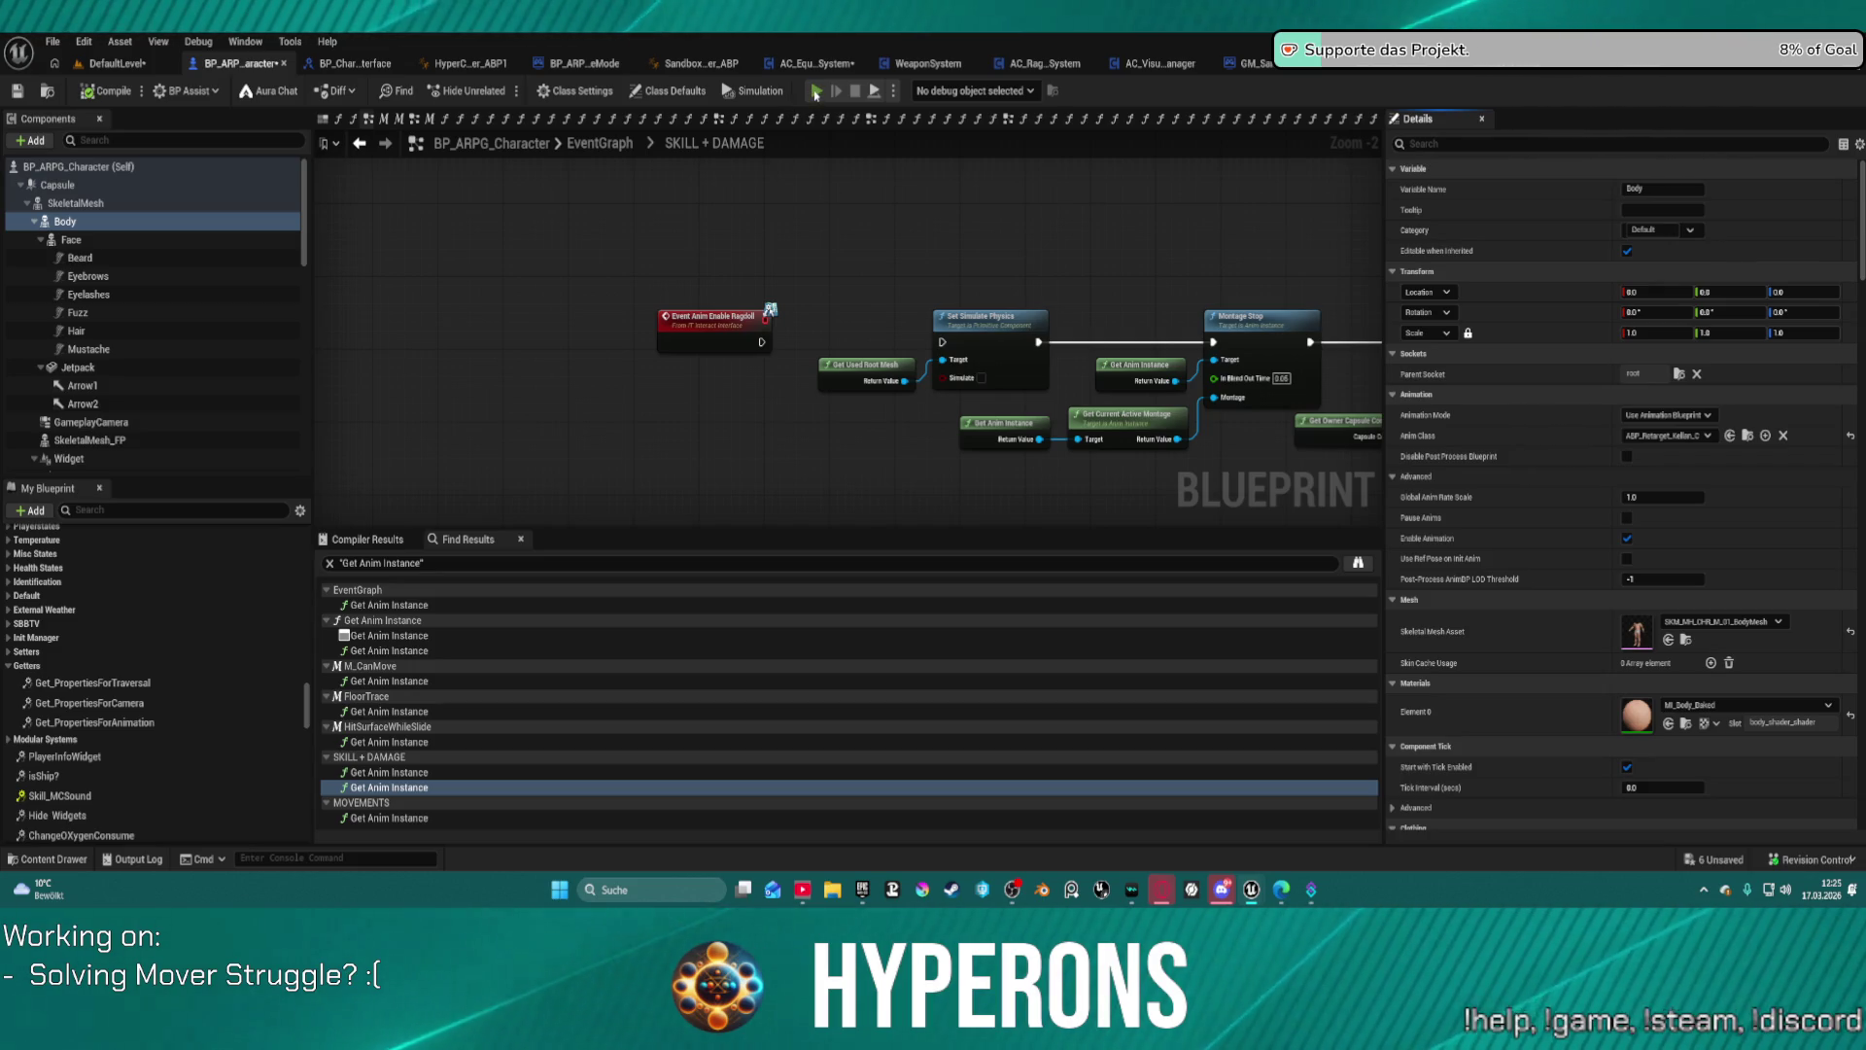
pyautogui.click(1074, 490)
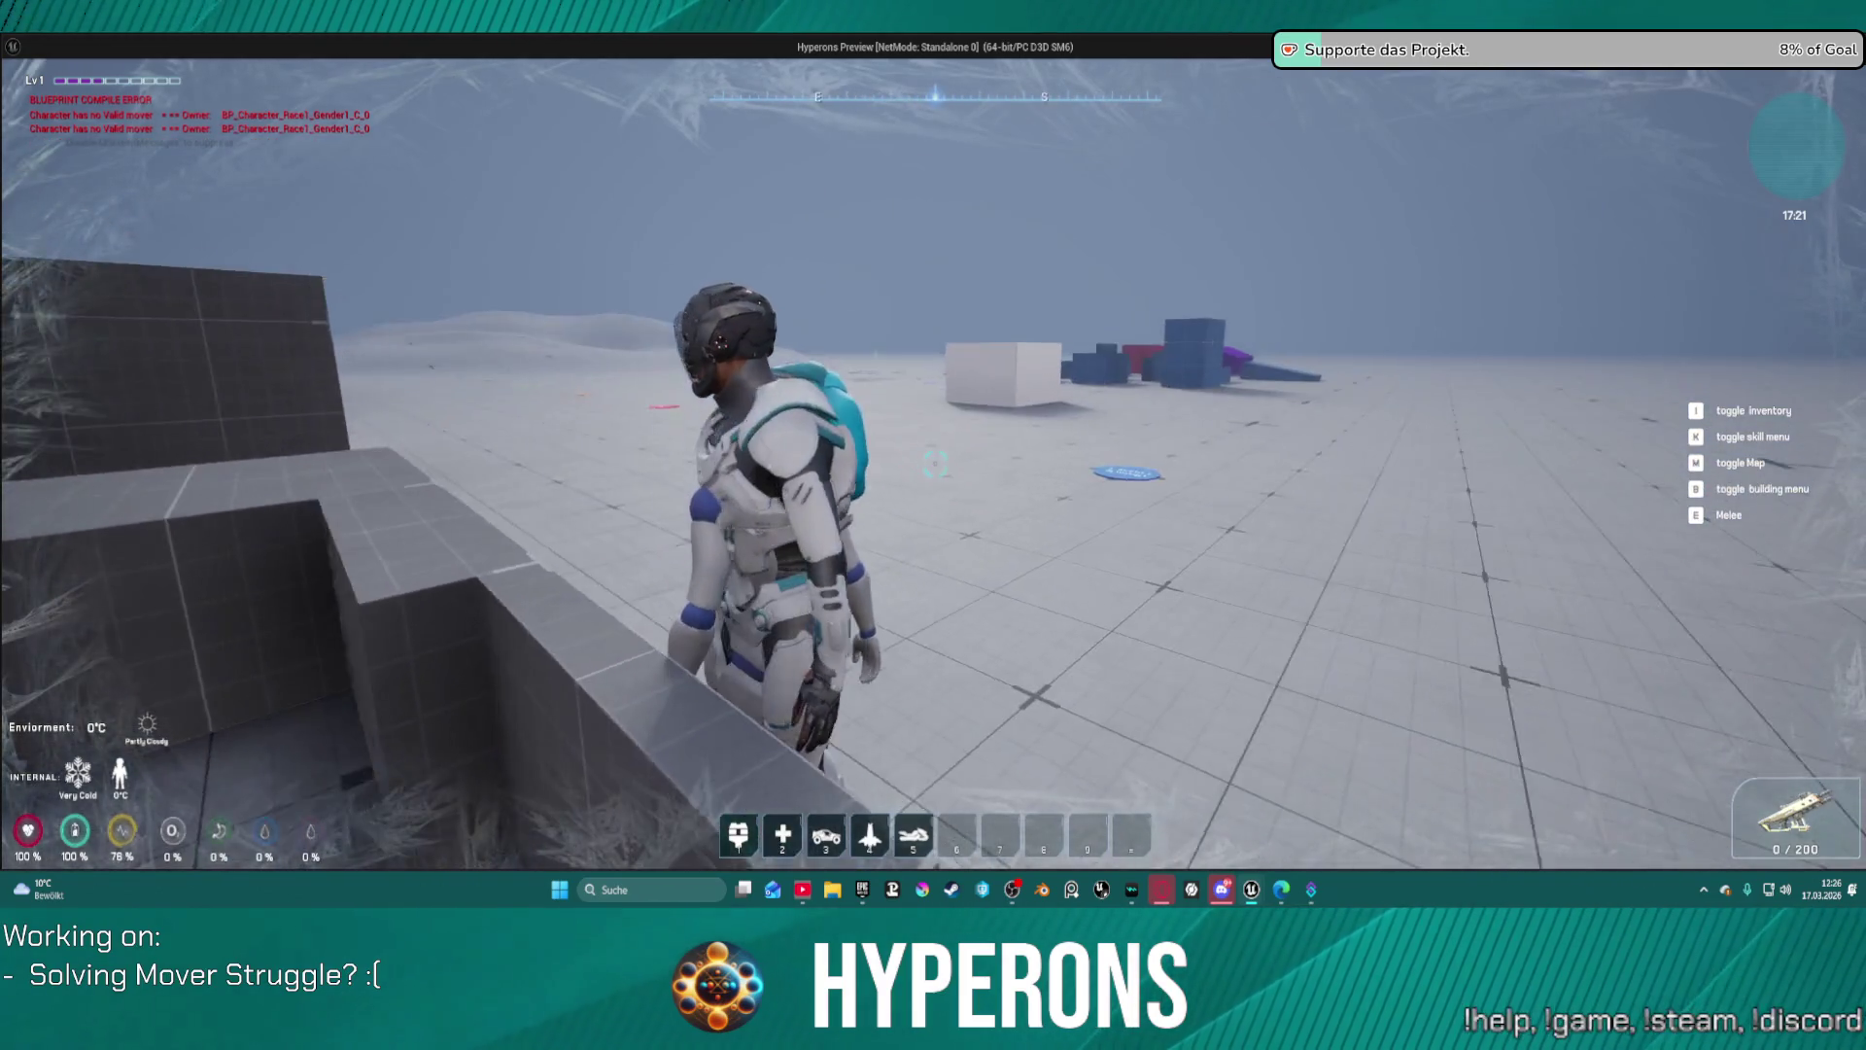
# Step: Leave the Hyperons game preview and end the play-test session
pyautogui.hotkey('alt', 'Tab')
pyautogui.press('Escape')
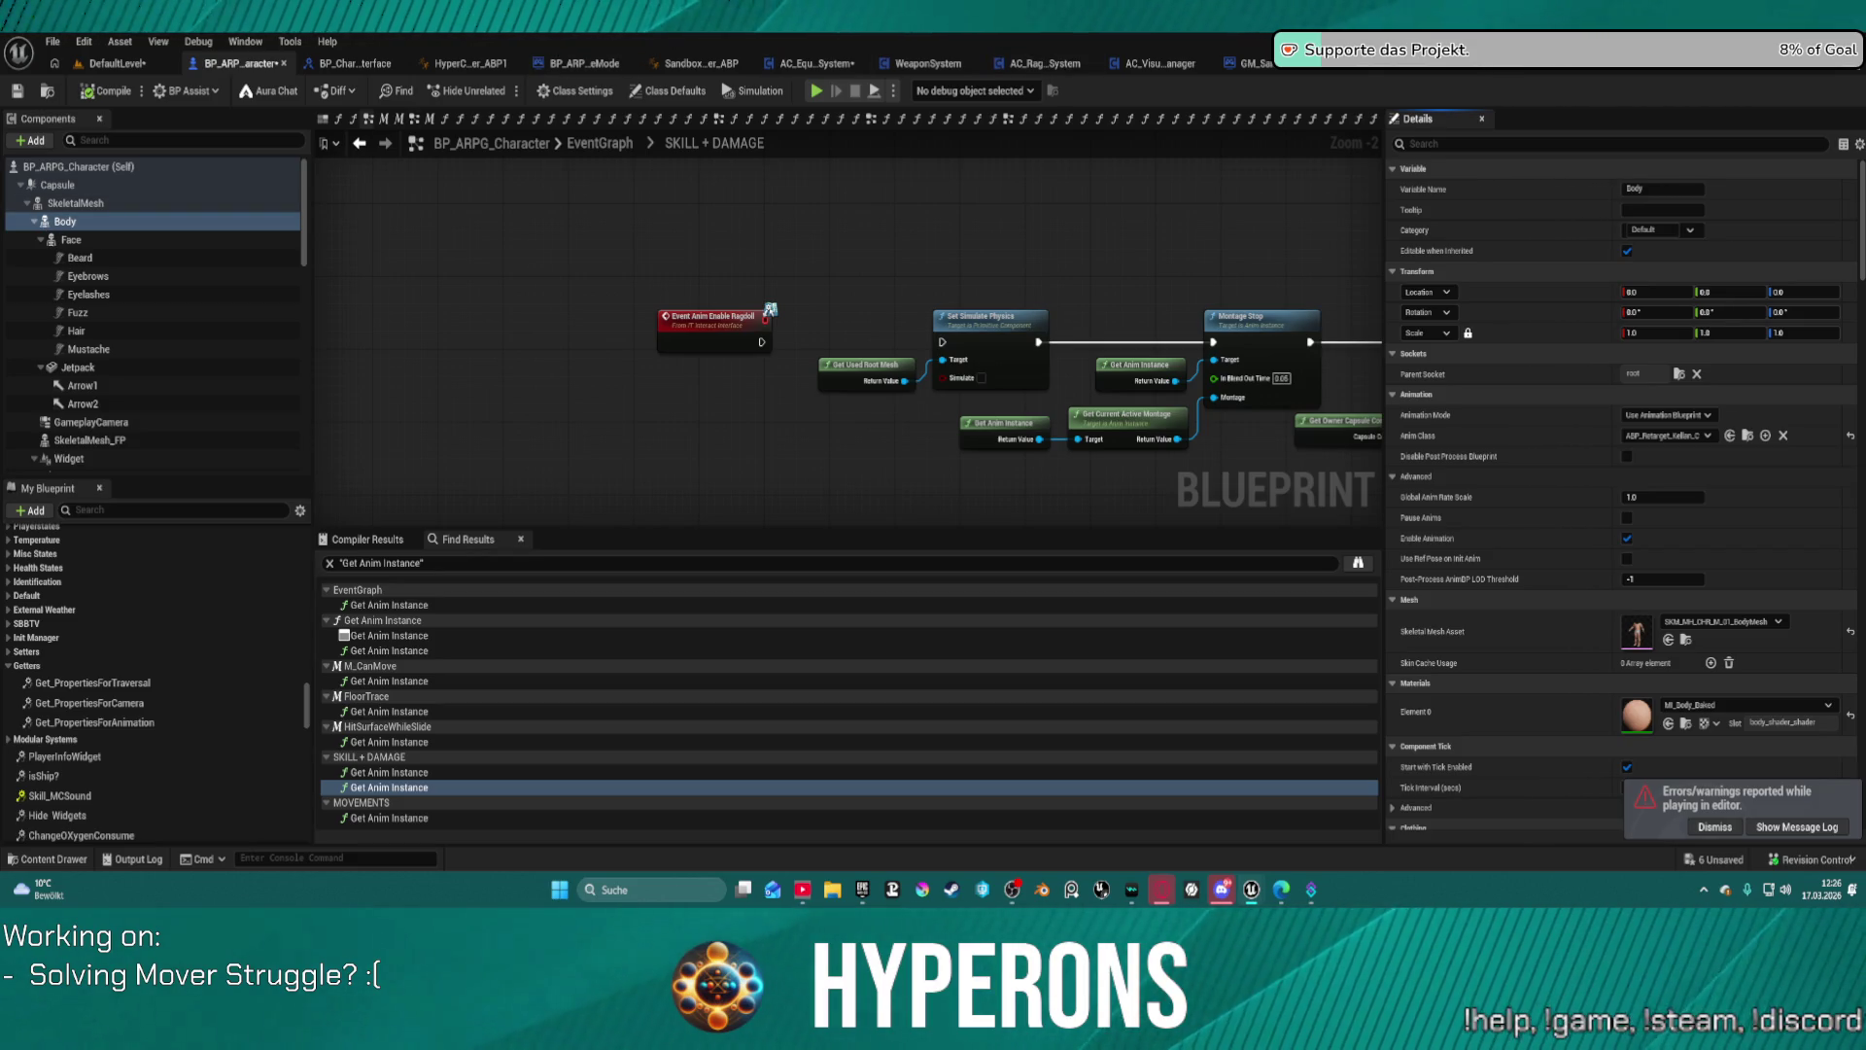
# Step: Survey SandboxCharacter_Mover's EventGraph: BeginPlay, Walk, Sprint, Aim Input and networking groups
pyautogui.click(693, 78)
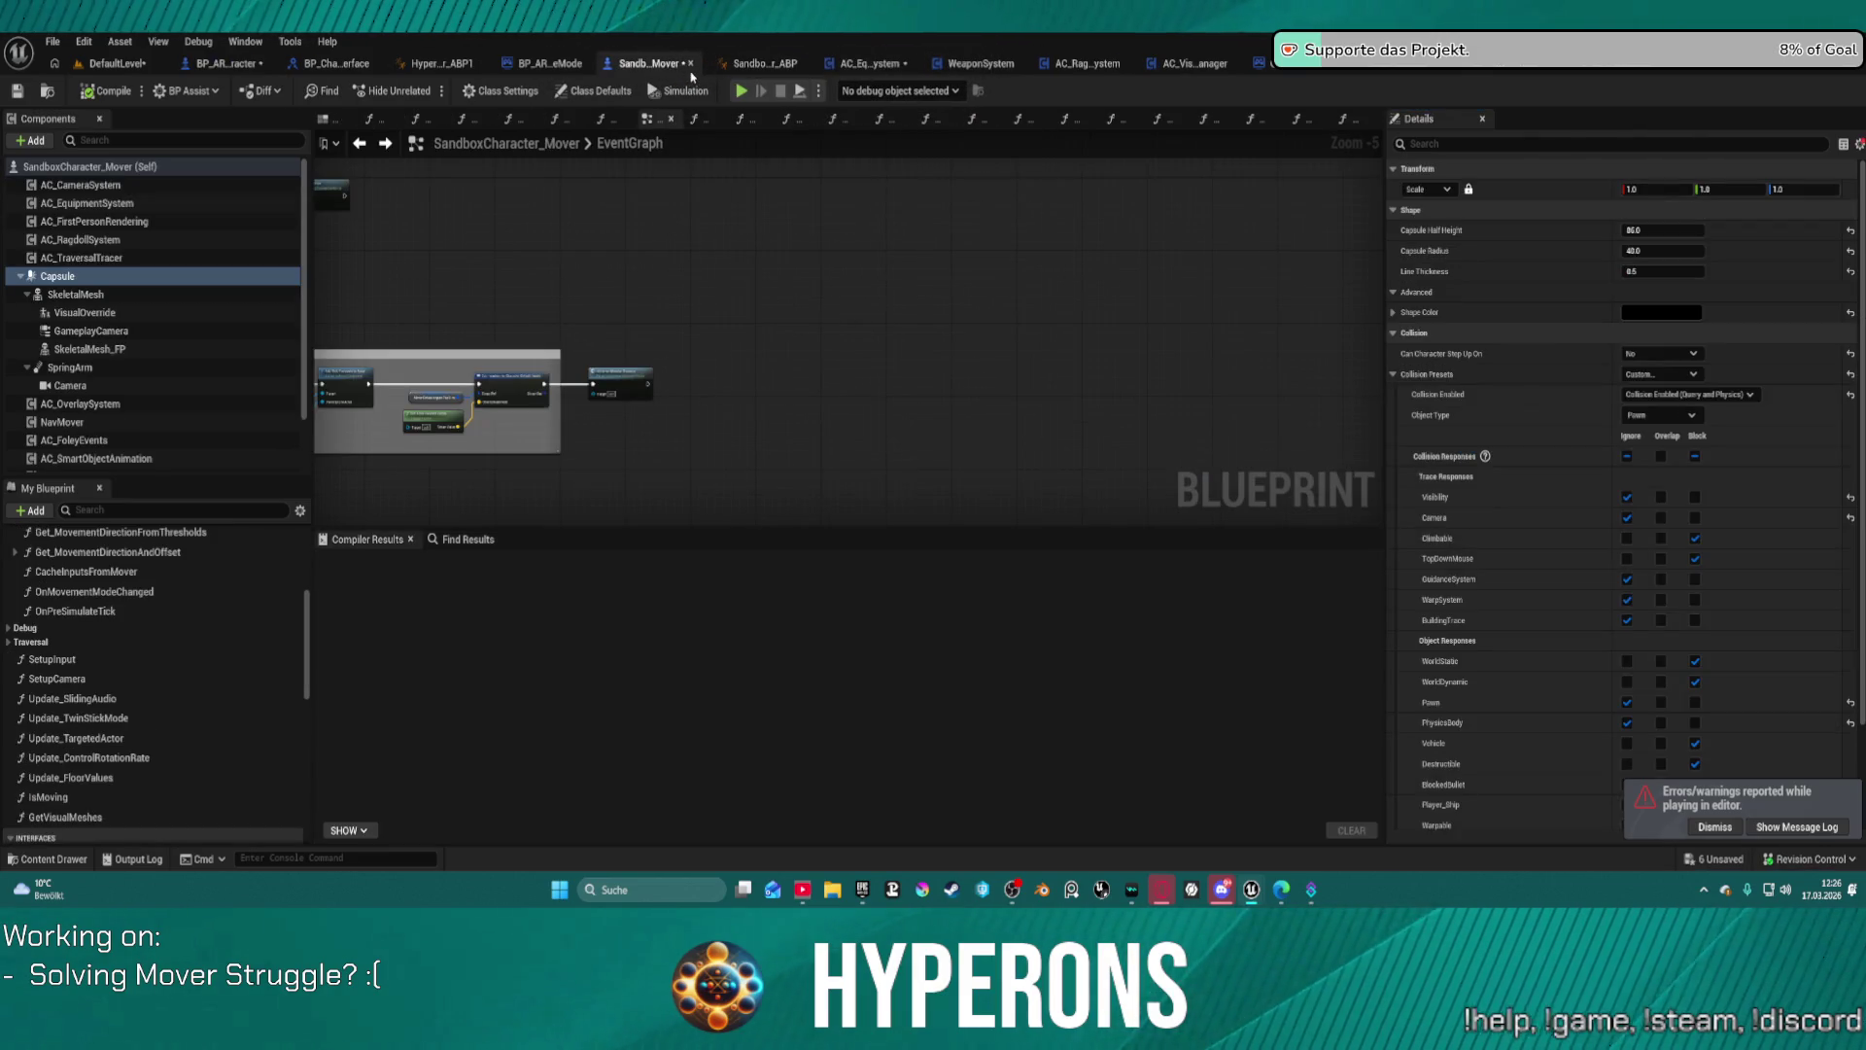
pyautogui.scroll(3, 859, 321)
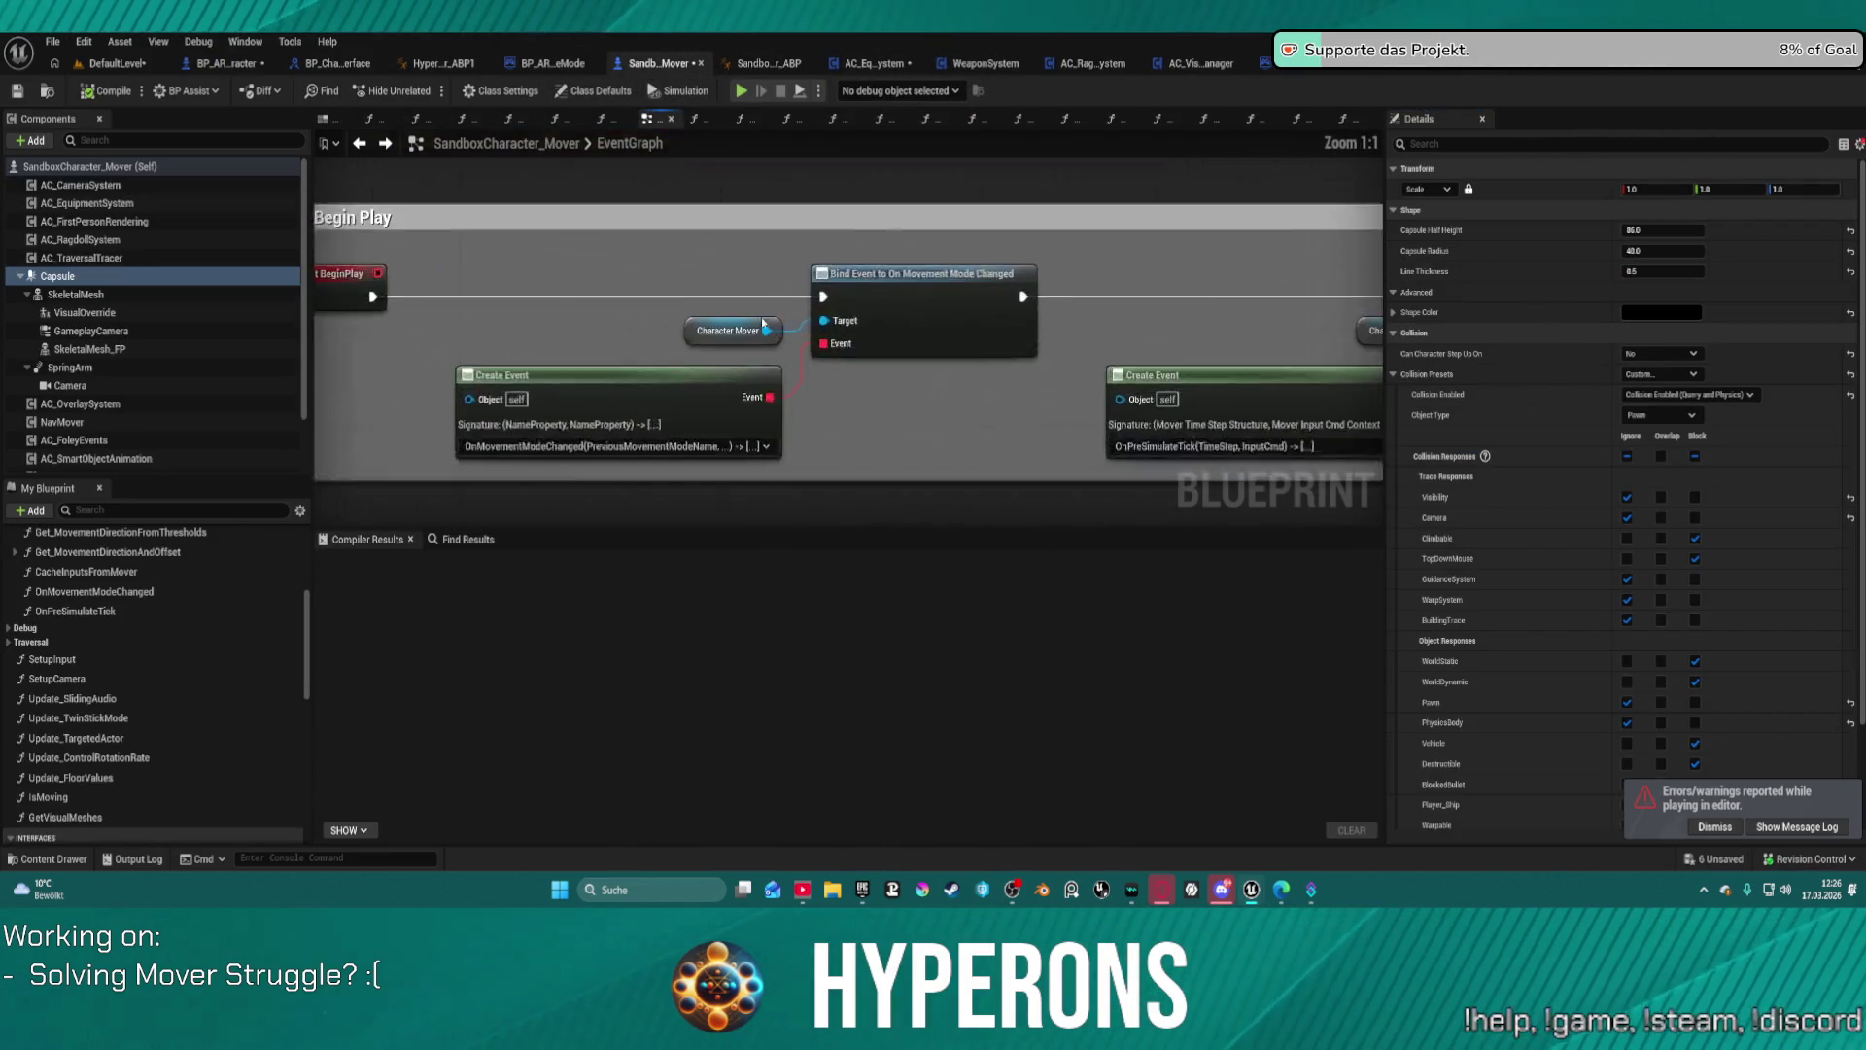
pyautogui.scroll(-2, 744, 420)
pyautogui.moveTo(745, 420)
pyautogui.mouseDown()
pyautogui.moveTo(386, 517)
pyautogui.moveTo(559, 232)
pyautogui.mouseUp()
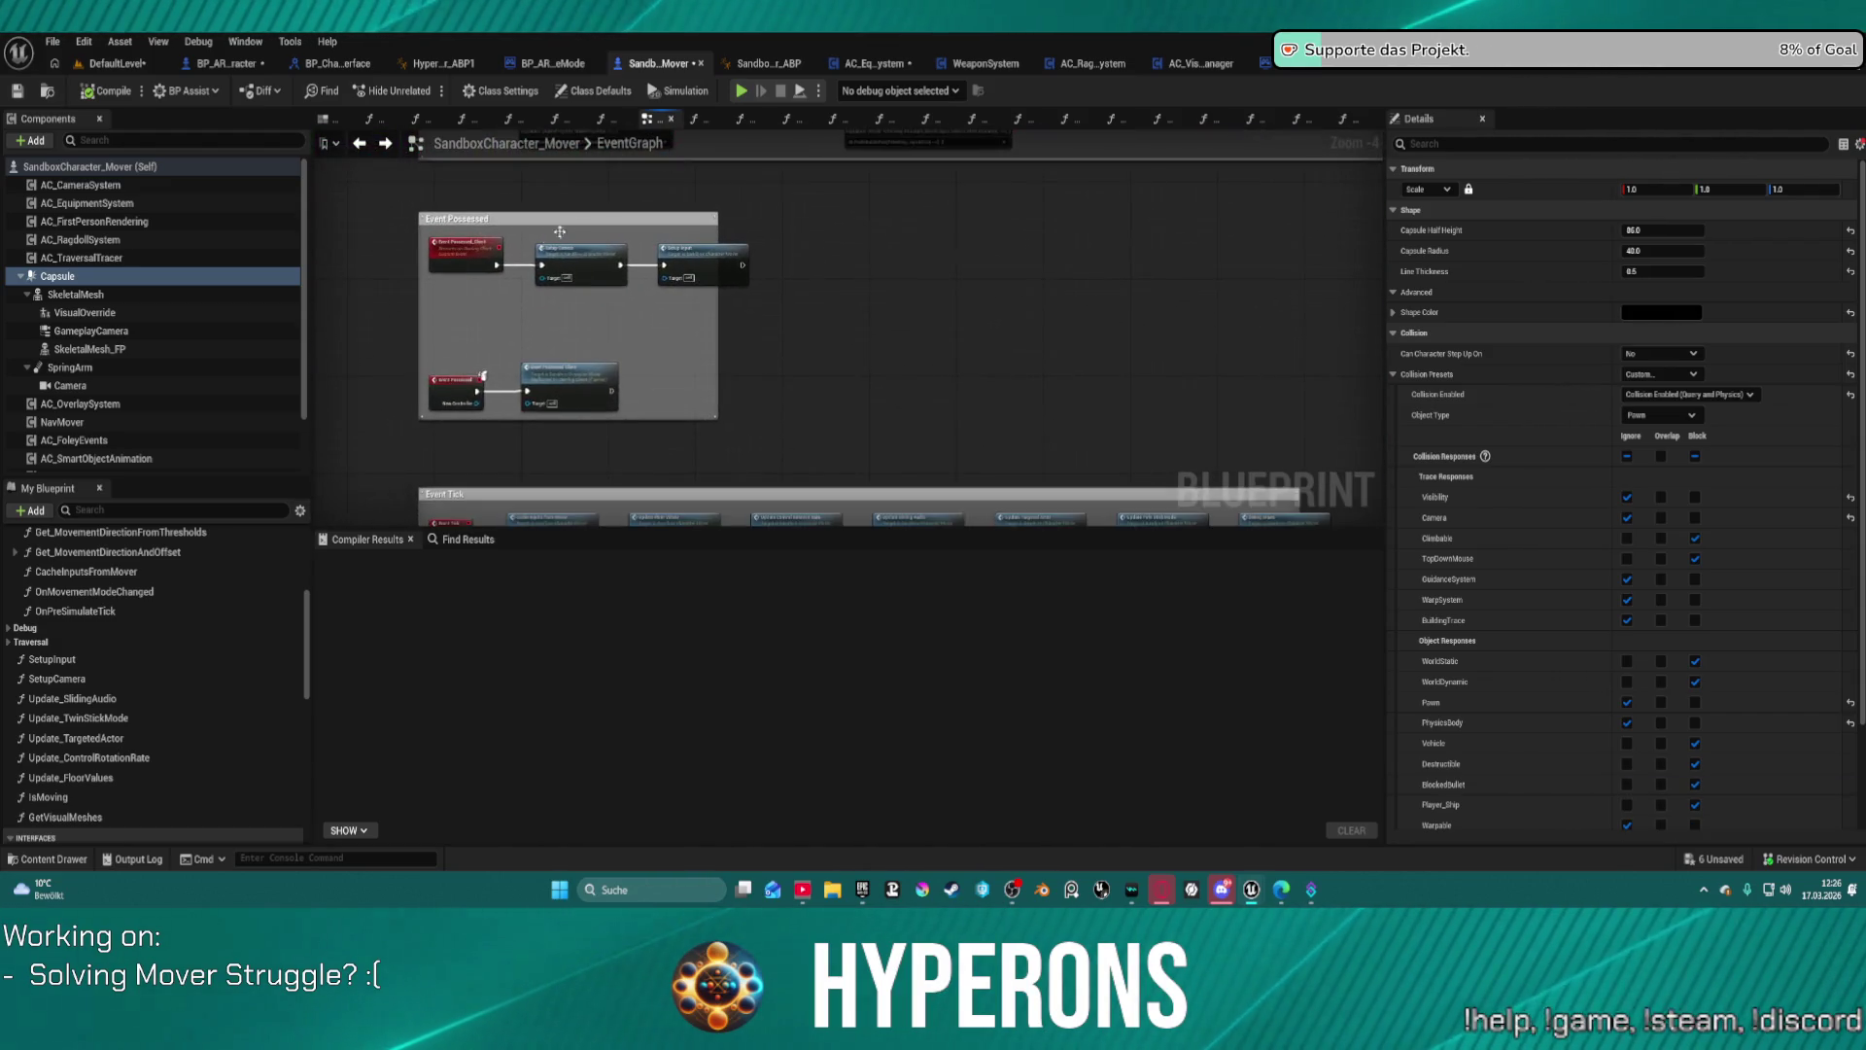
pyautogui.scroll(2, 560, 232)
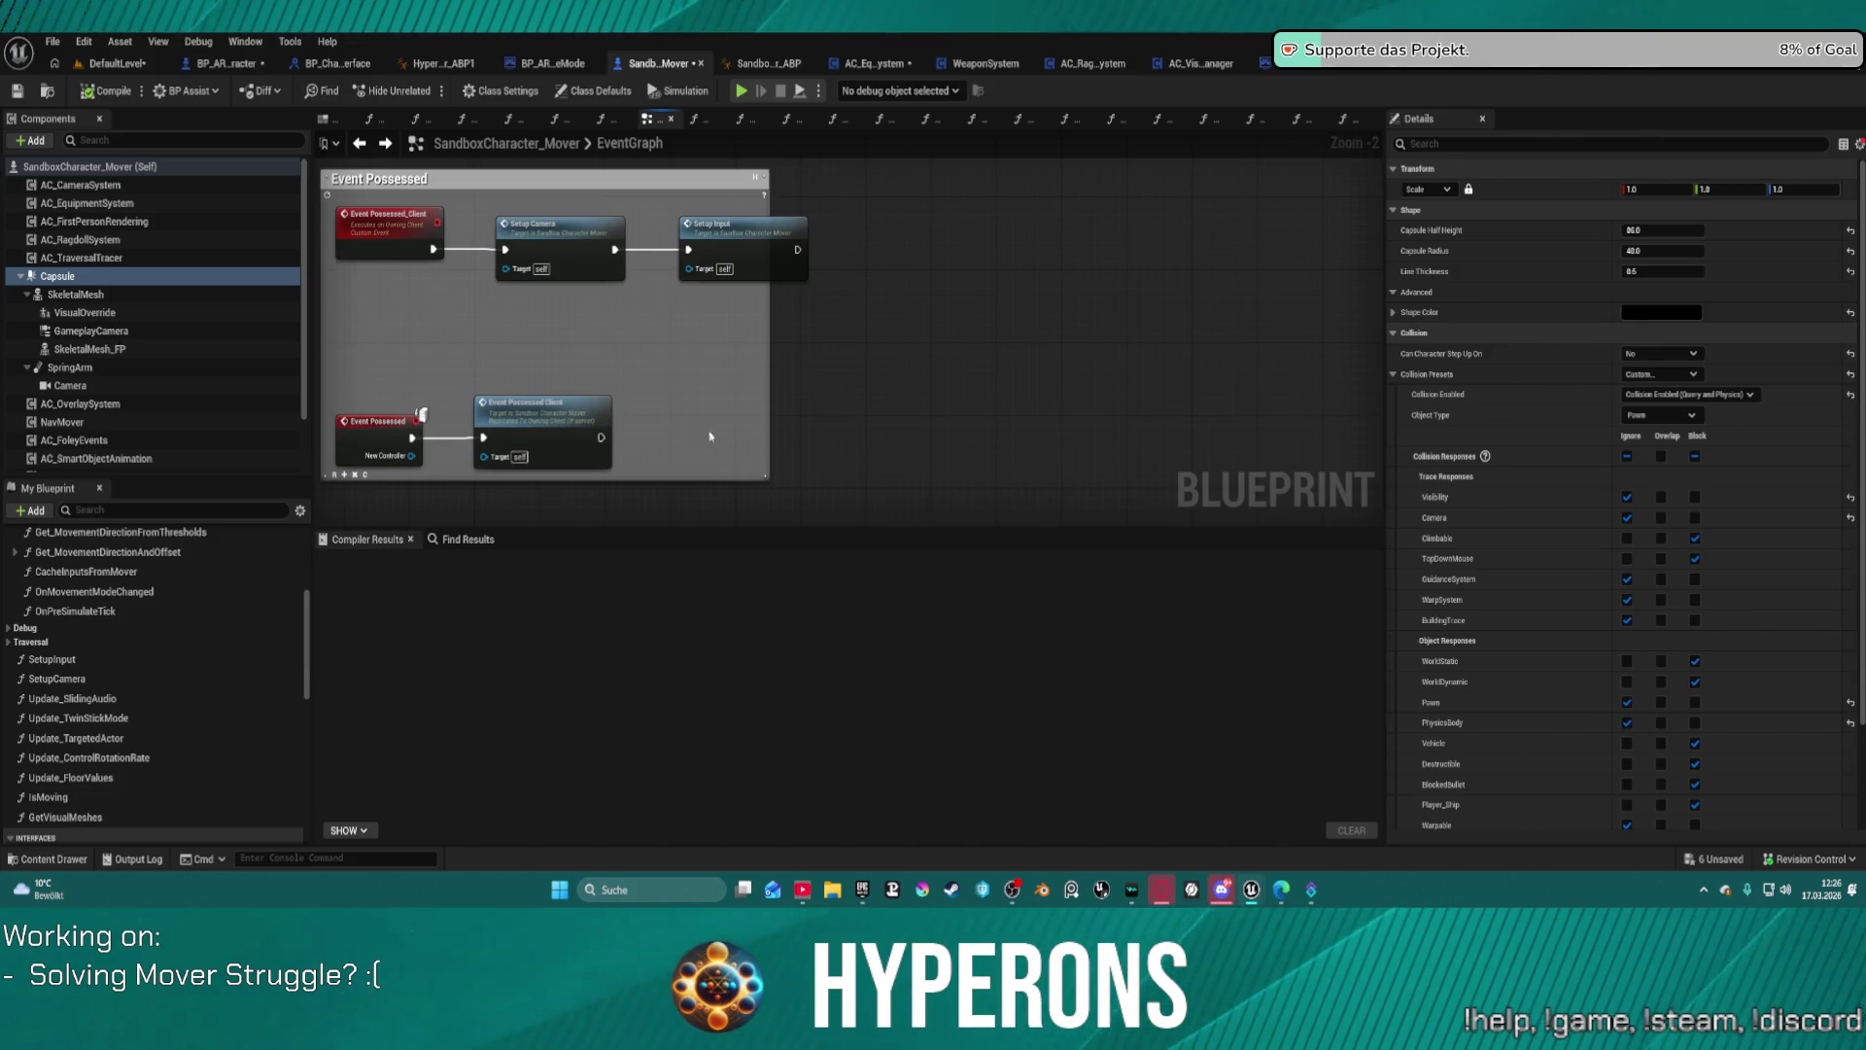
pyautogui.scroll(-3, 711, 436)
pyautogui.moveTo(762, 412); pyautogui.dragTo(804, 204)
pyautogui.scroll(1, 1016, 374)
pyautogui.moveTo(1015, 374)
pyautogui.mouseDown()
pyautogui.moveTo(987, 405)
pyautogui.moveTo(1112, 204)
pyautogui.moveTo(1263, 160)
pyautogui.mouseUp()
pyautogui.moveTo(933, 515)
pyautogui.mouseDown()
pyautogui.moveTo(932, 389)
pyautogui.moveTo(904, 321)
pyautogui.moveTo(916, 161)
pyautogui.moveTo(916, 505)
pyautogui.moveTo(1012, 367)
pyautogui.mouseUp()
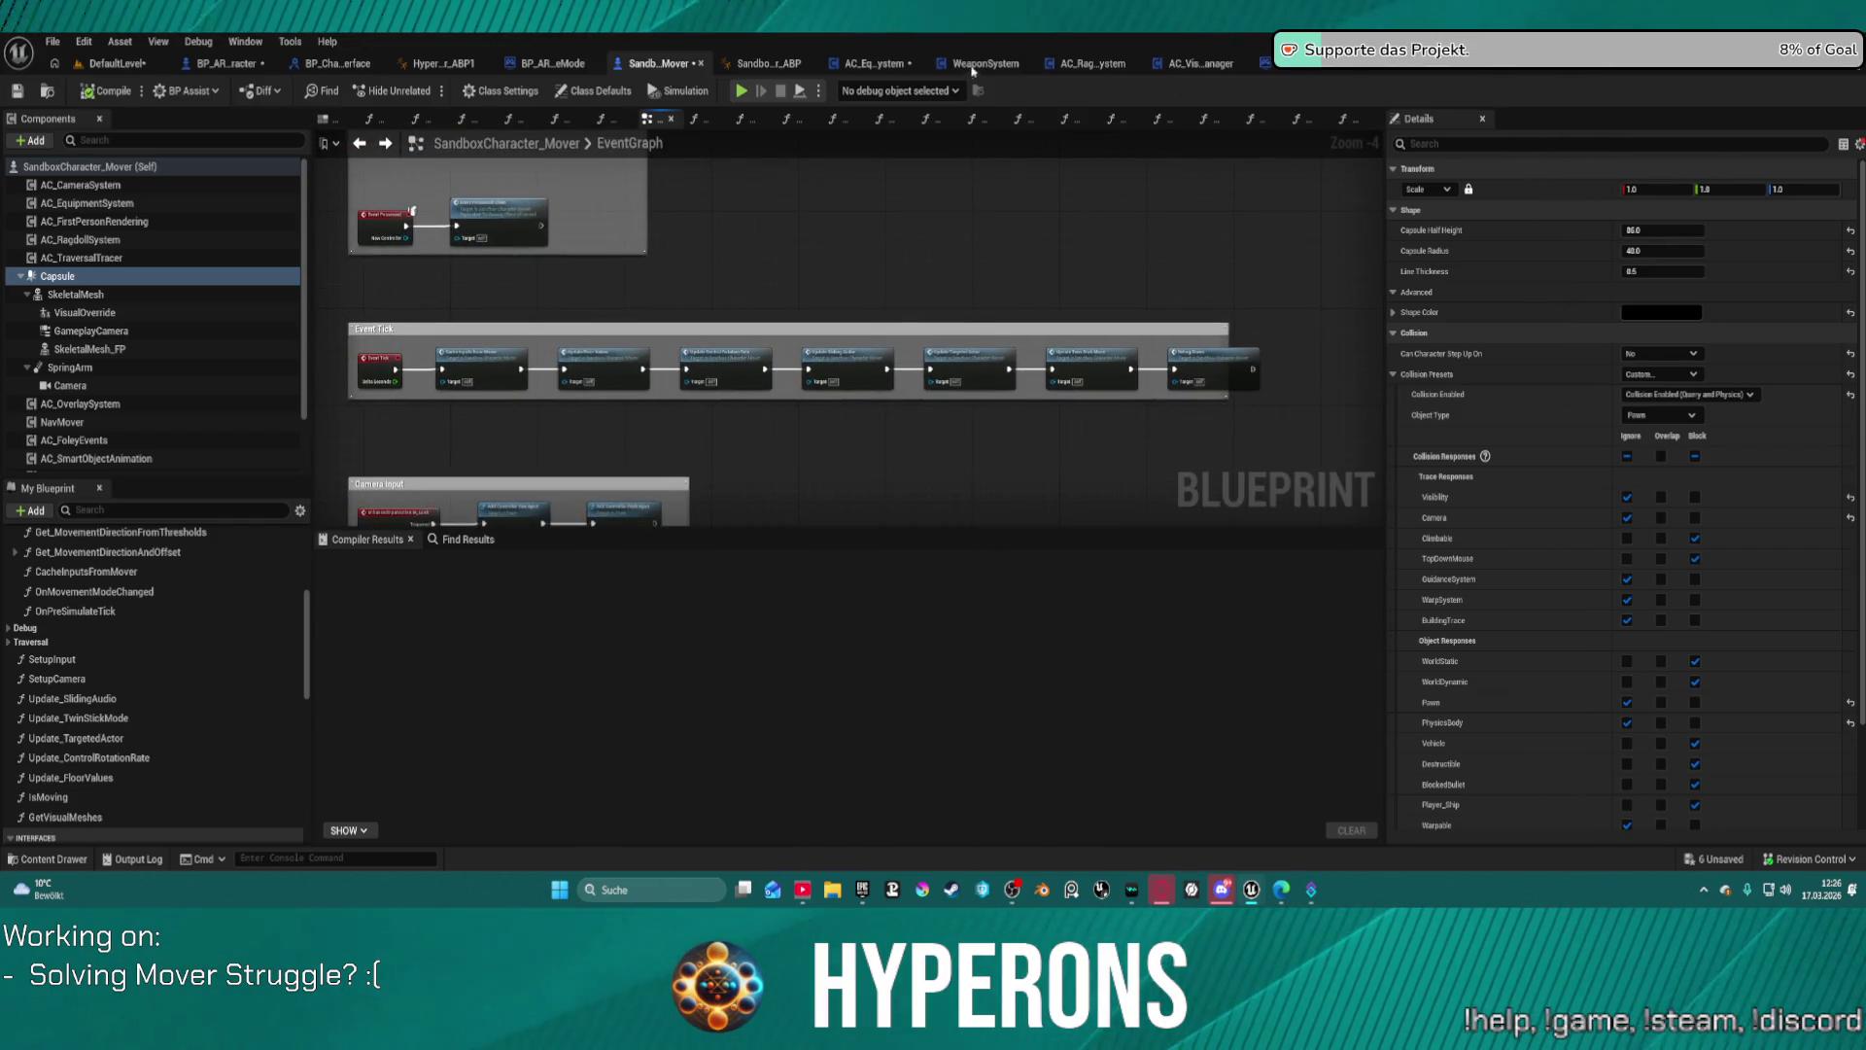
# Step: Switch to GM_Sandbox and view ResetAllPlayers' entry node and player loop
pyautogui.click(1290, 72)
pyautogui.scroll(2, 1041, 332)
pyautogui.moveTo(408, 335); pyautogui.dragTo(1361, 330)
# Step: Open Restart Player at Transform's source in Visual Studio's GameModeBase.cpp, closing the start window
pyautogui.moveTo(1107, 335)
pyautogui.mouseDown()
pyautogui.moveTo(872, 304)
pyautogui.moveTo(475, 296)
pyautogui.mouseUp()
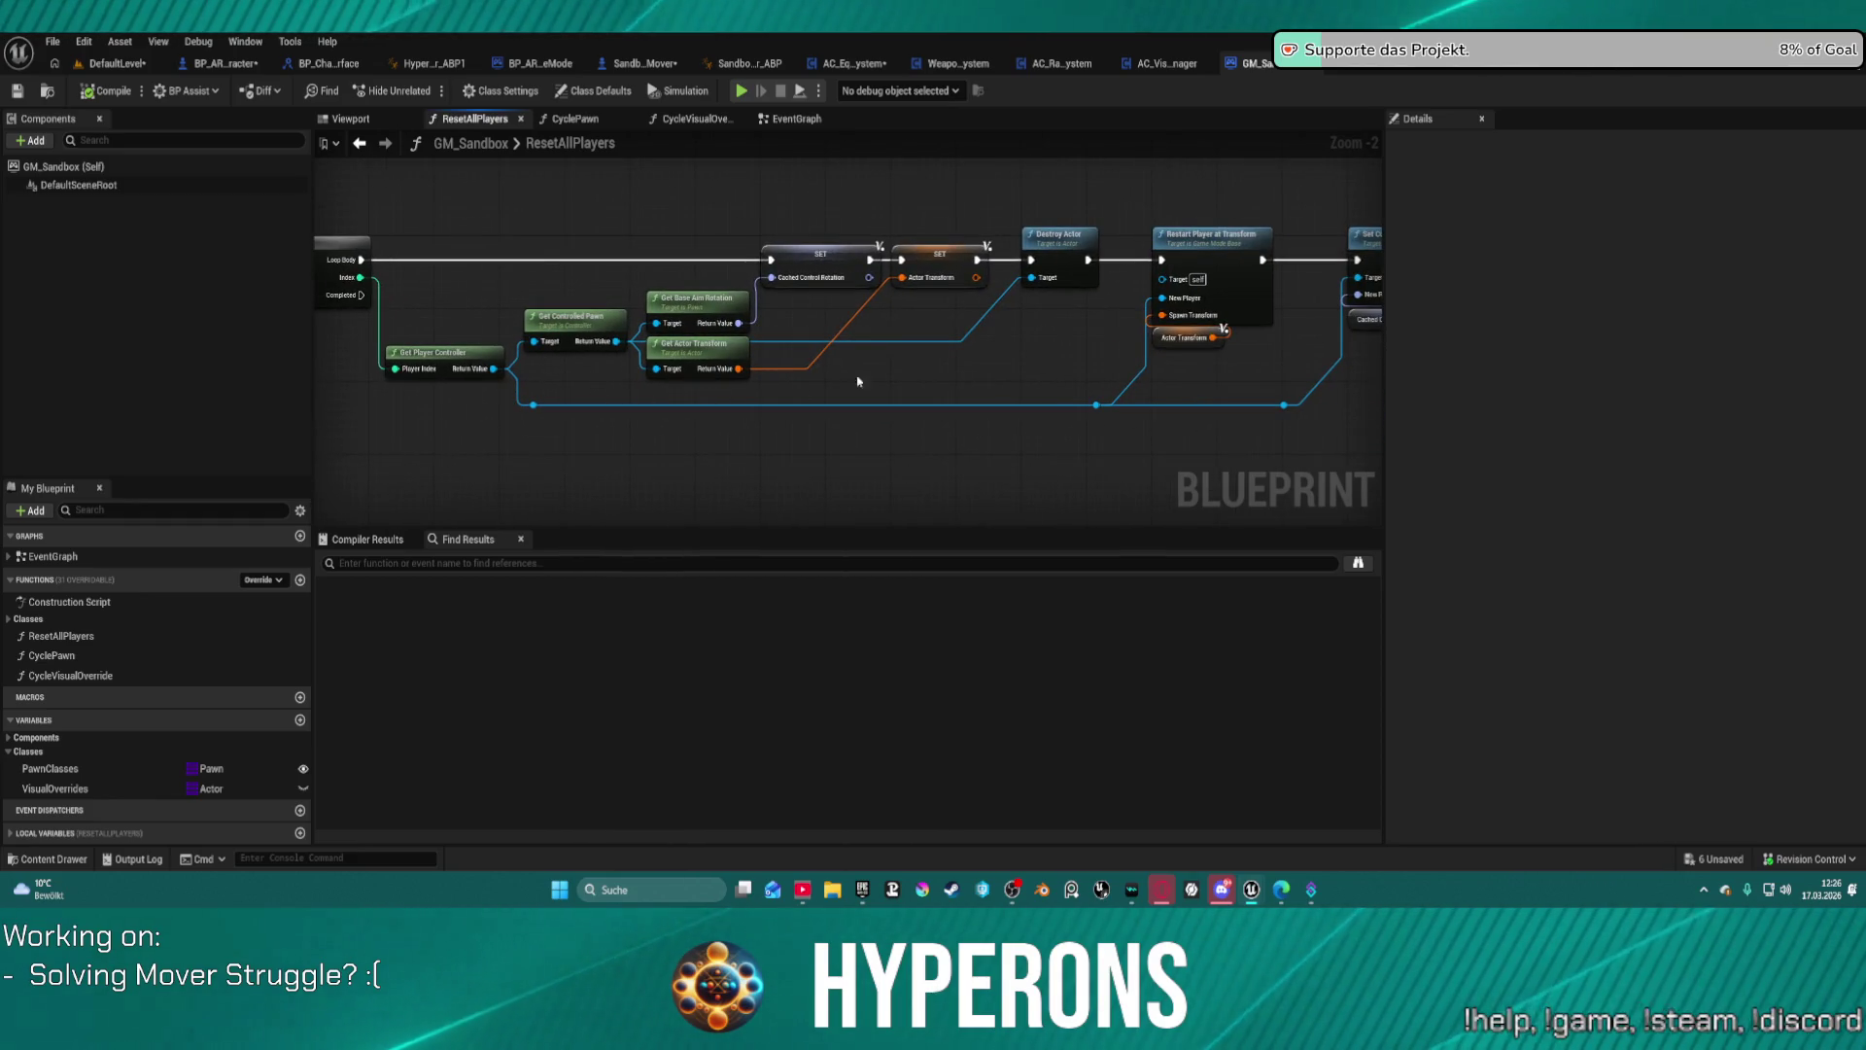
pyautogui.moveTo(1142, 386); pyautogui.dragTo(798, 389)
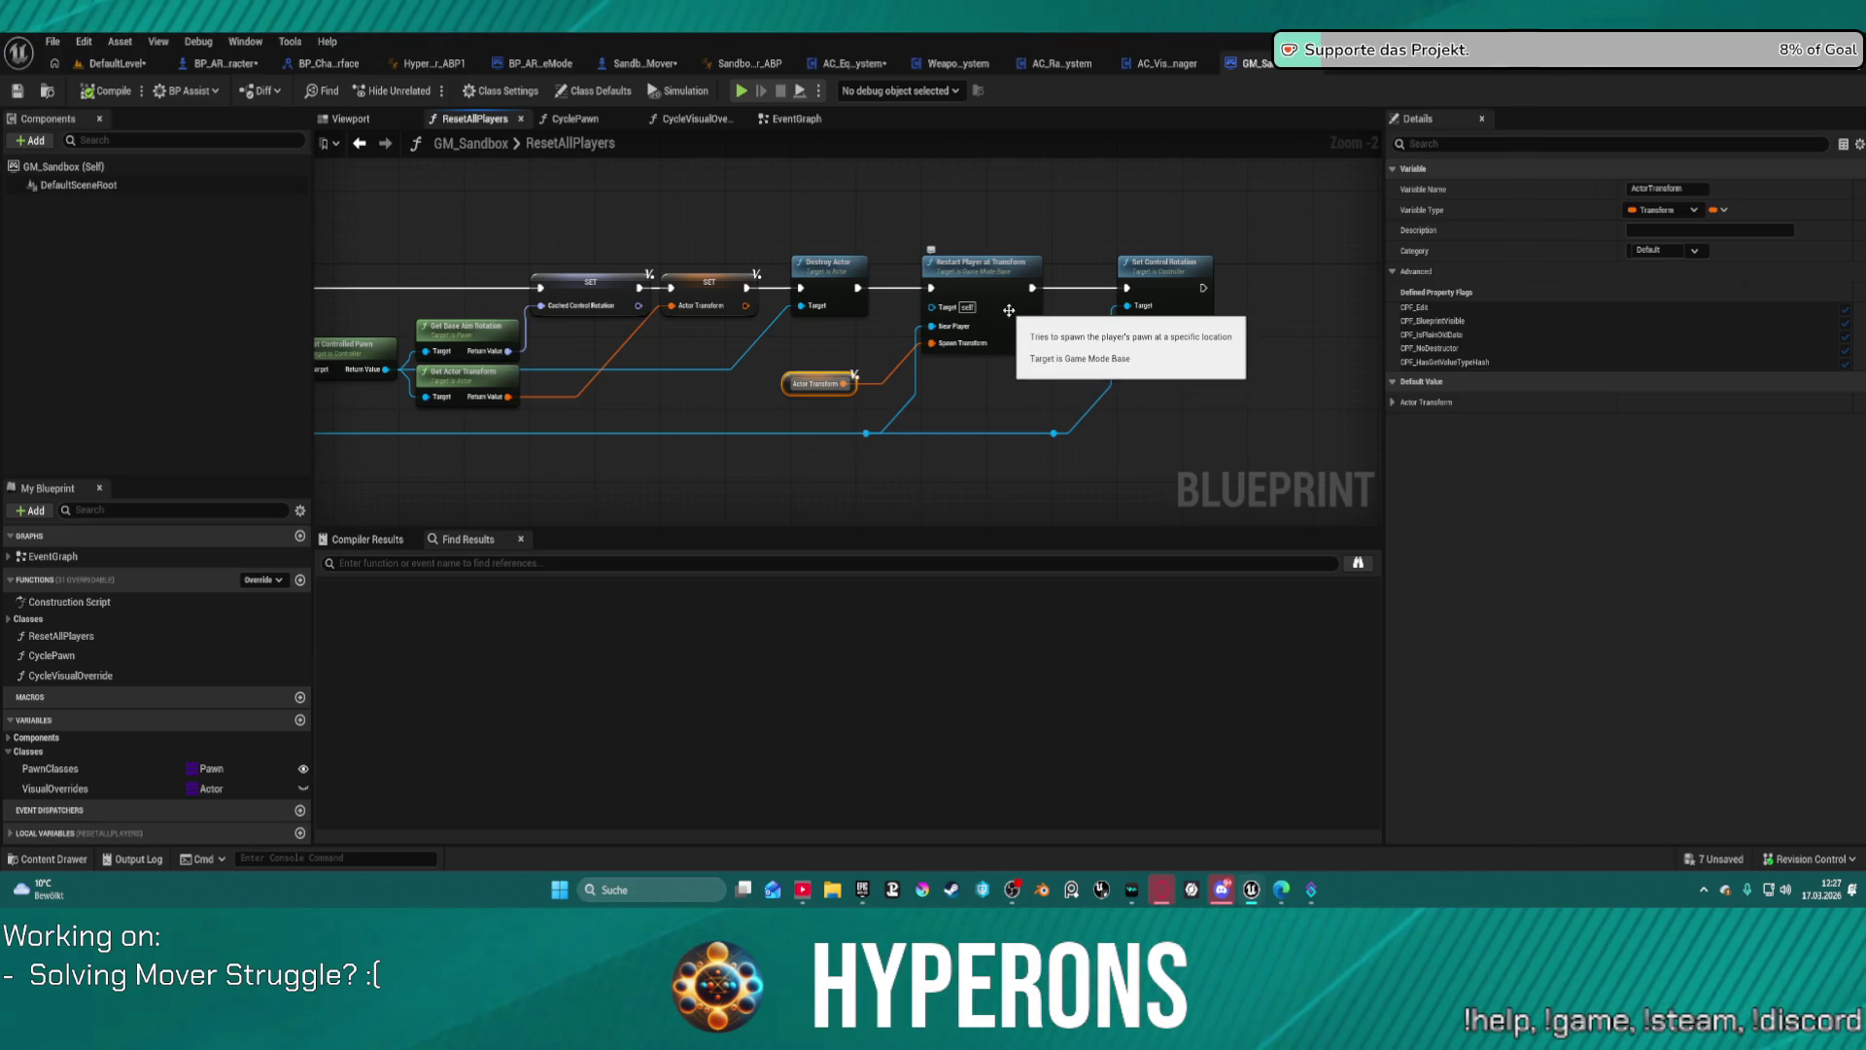
pyautogui.doubleClick(1008, 309)
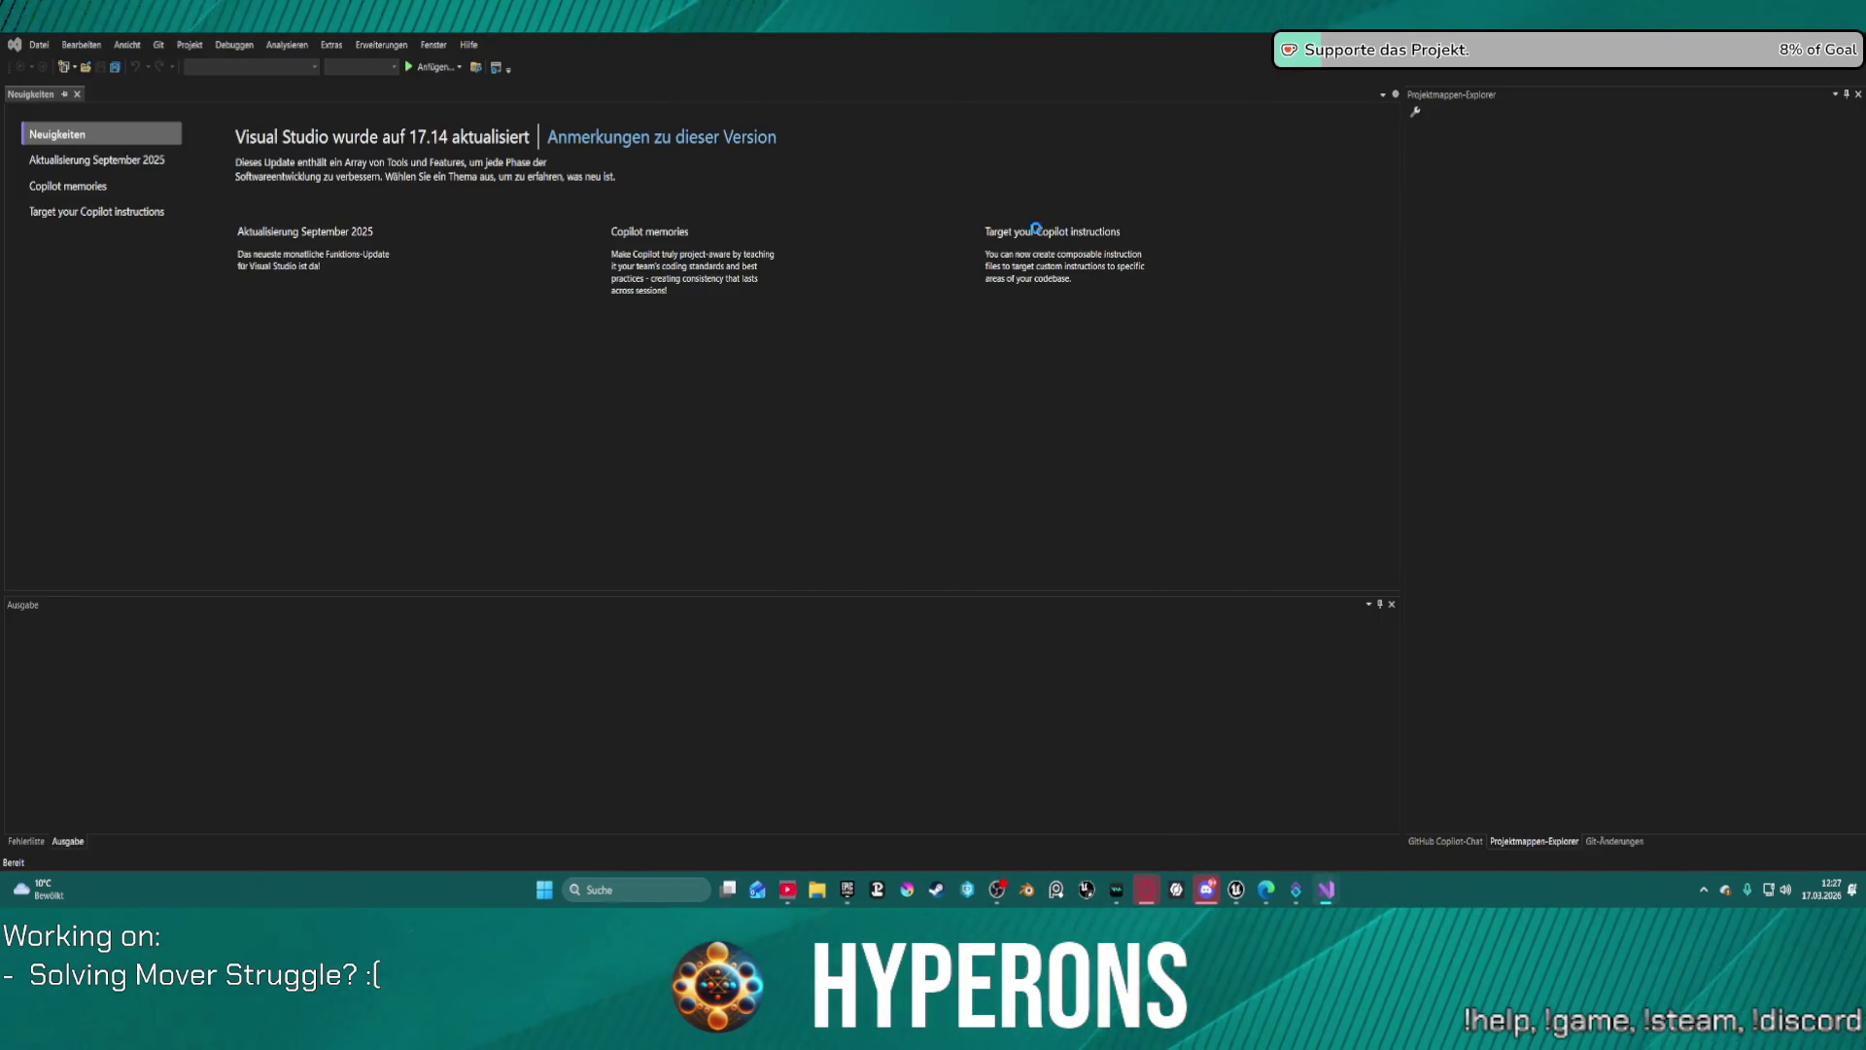
pyautogui.scroll(-4, 369, 419)
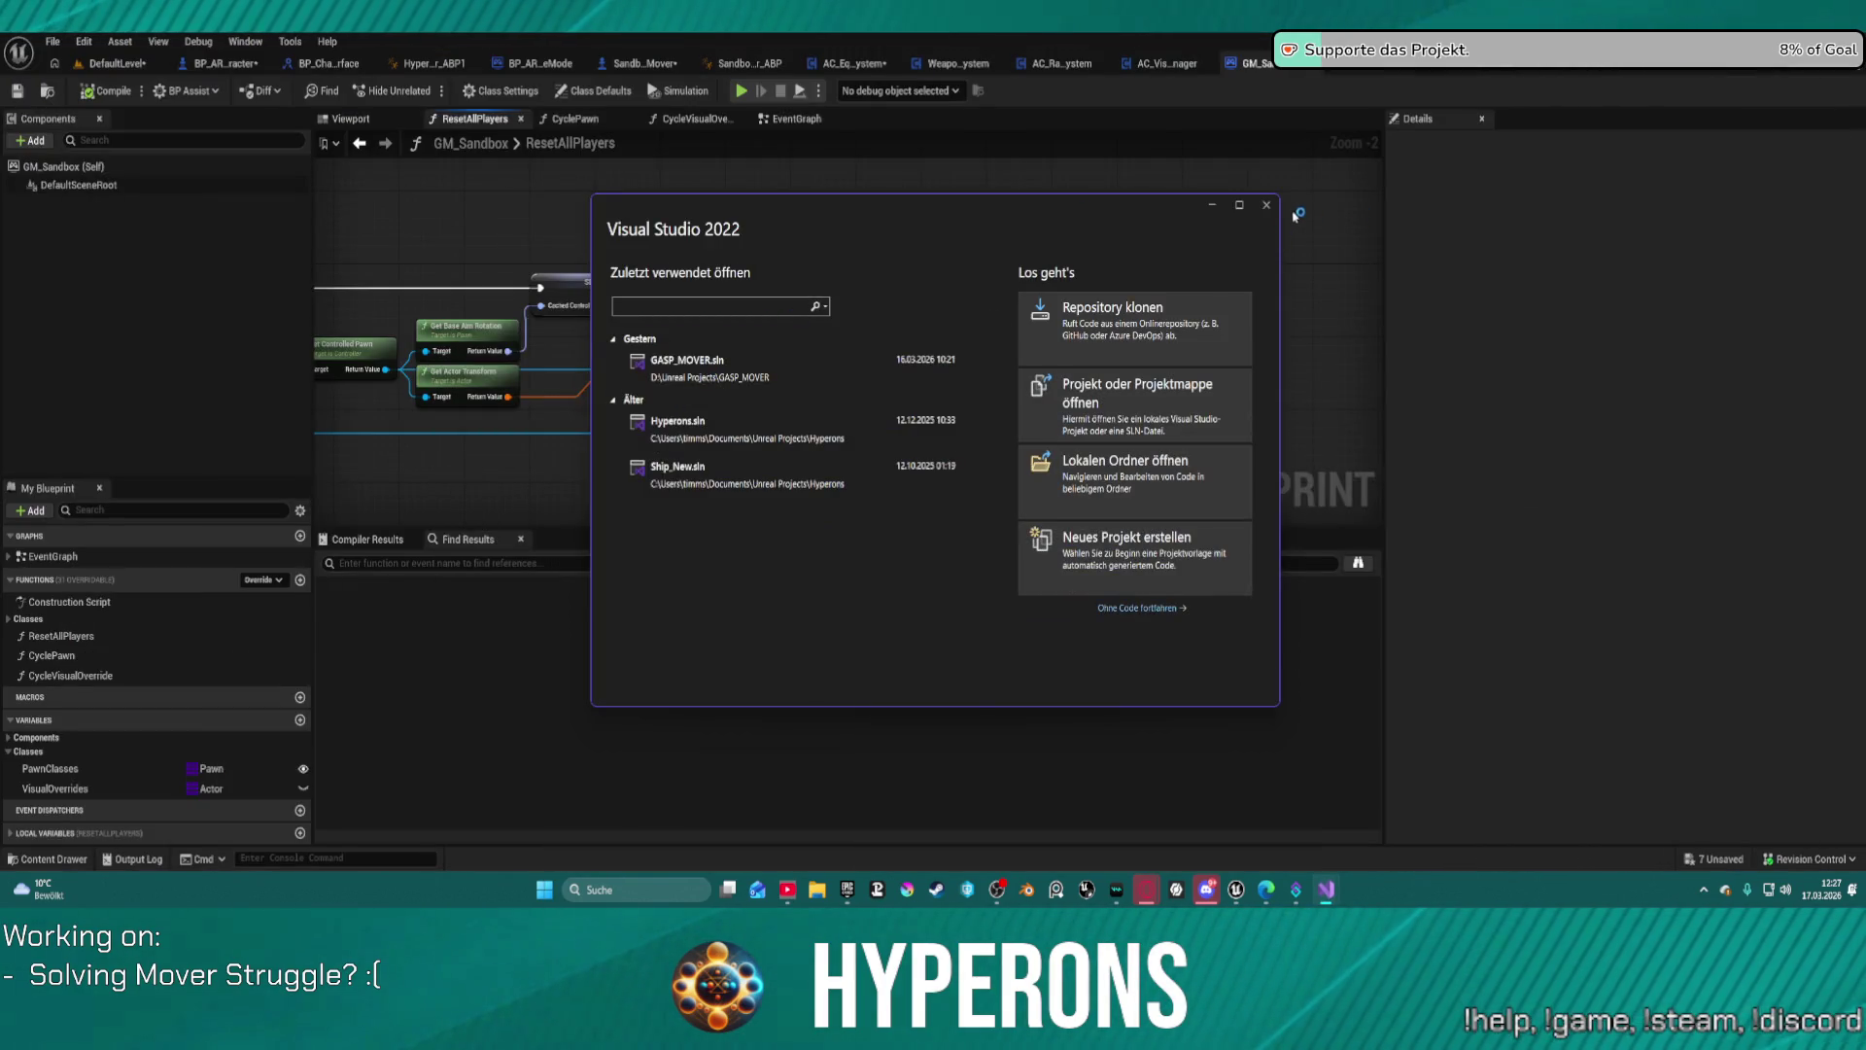
pyautogui.click(1267, 204)
pyautogui.scroll(-1, 789, 355)
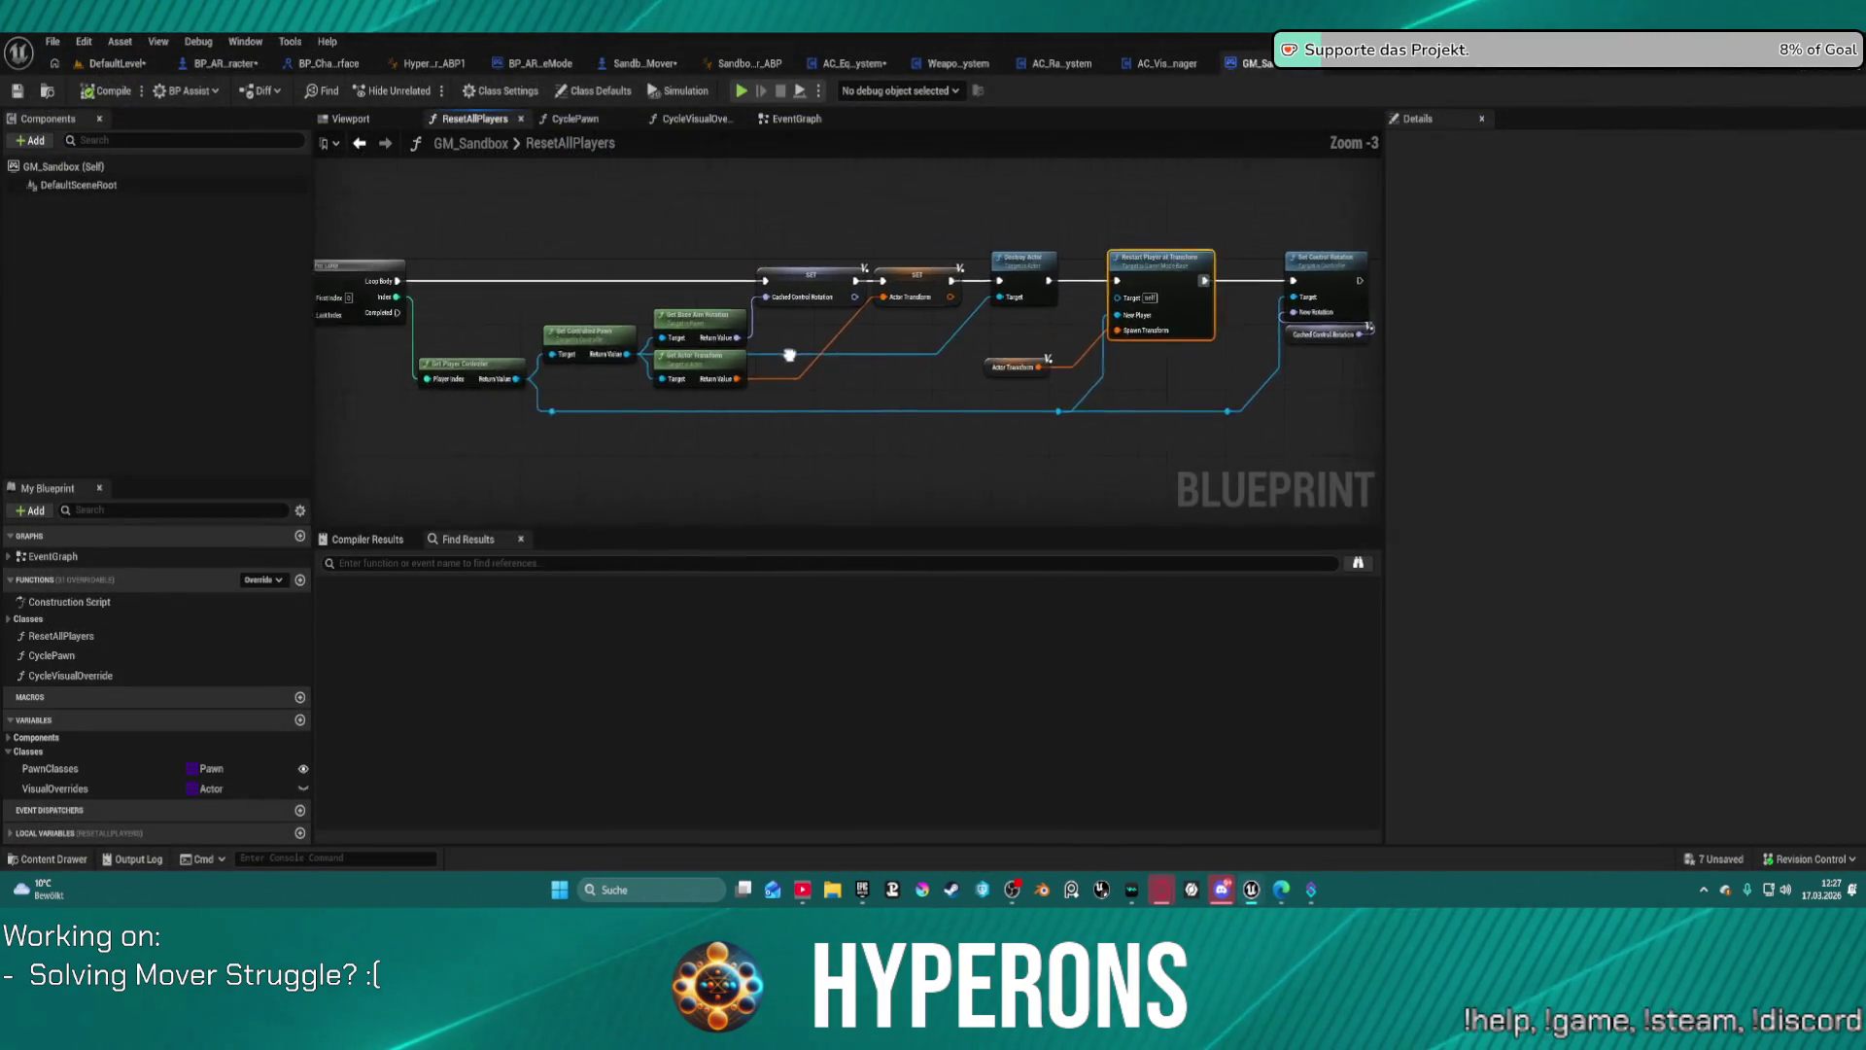
# Step: Re-center the ResetAllPlayers graph on the Restart Player at Transform node
pyautogui.scroll(4, 789, 355)
pyautogui.moveTo(704, 401)
pyautogui.mouseDown()
pyautogui.moveTo(859, 416)
pyautogui.moveTo(1186, 399)
pyautogui.moveTo(598, 389)
pyautogui.mouseUp()
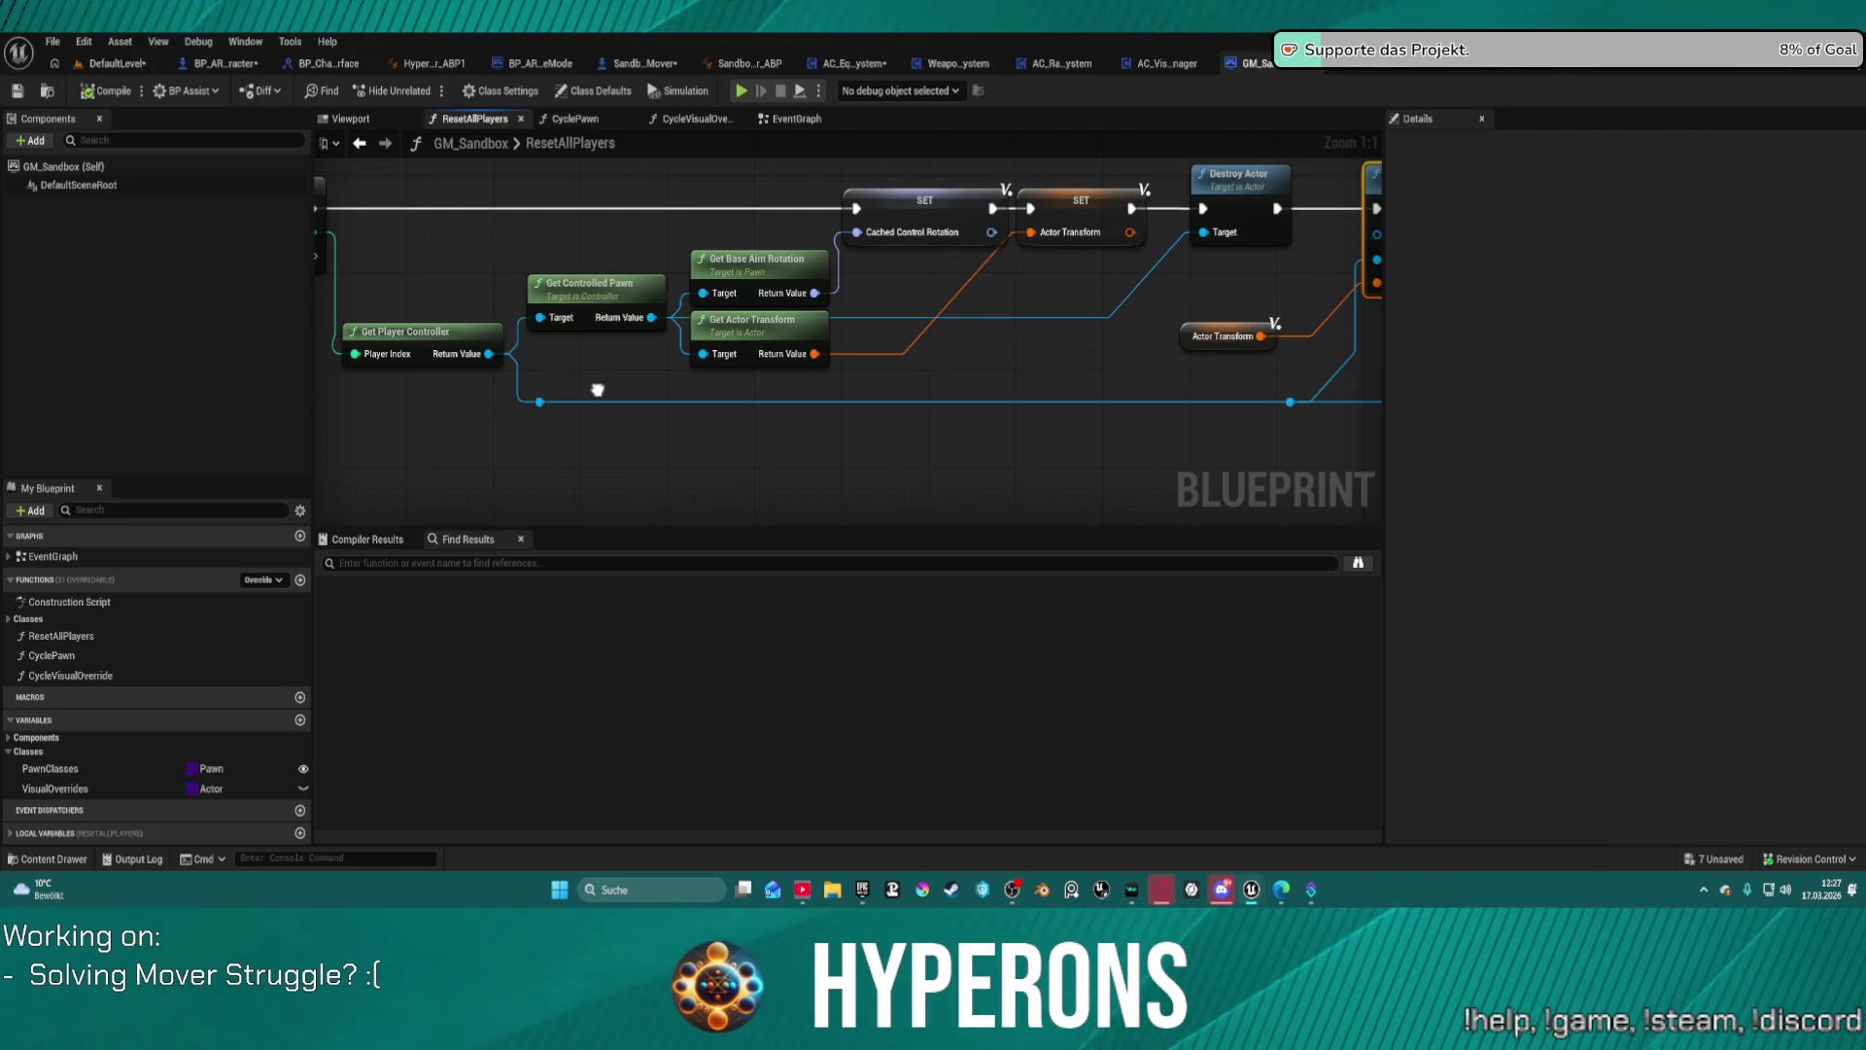
pyautogui.moveTo(597, 390)
pyautogui.mouseDown()
pyautogui.moveTo(309, 395)
pyautogui.moveTo(547, 401)
pyautogui.mouseUp()
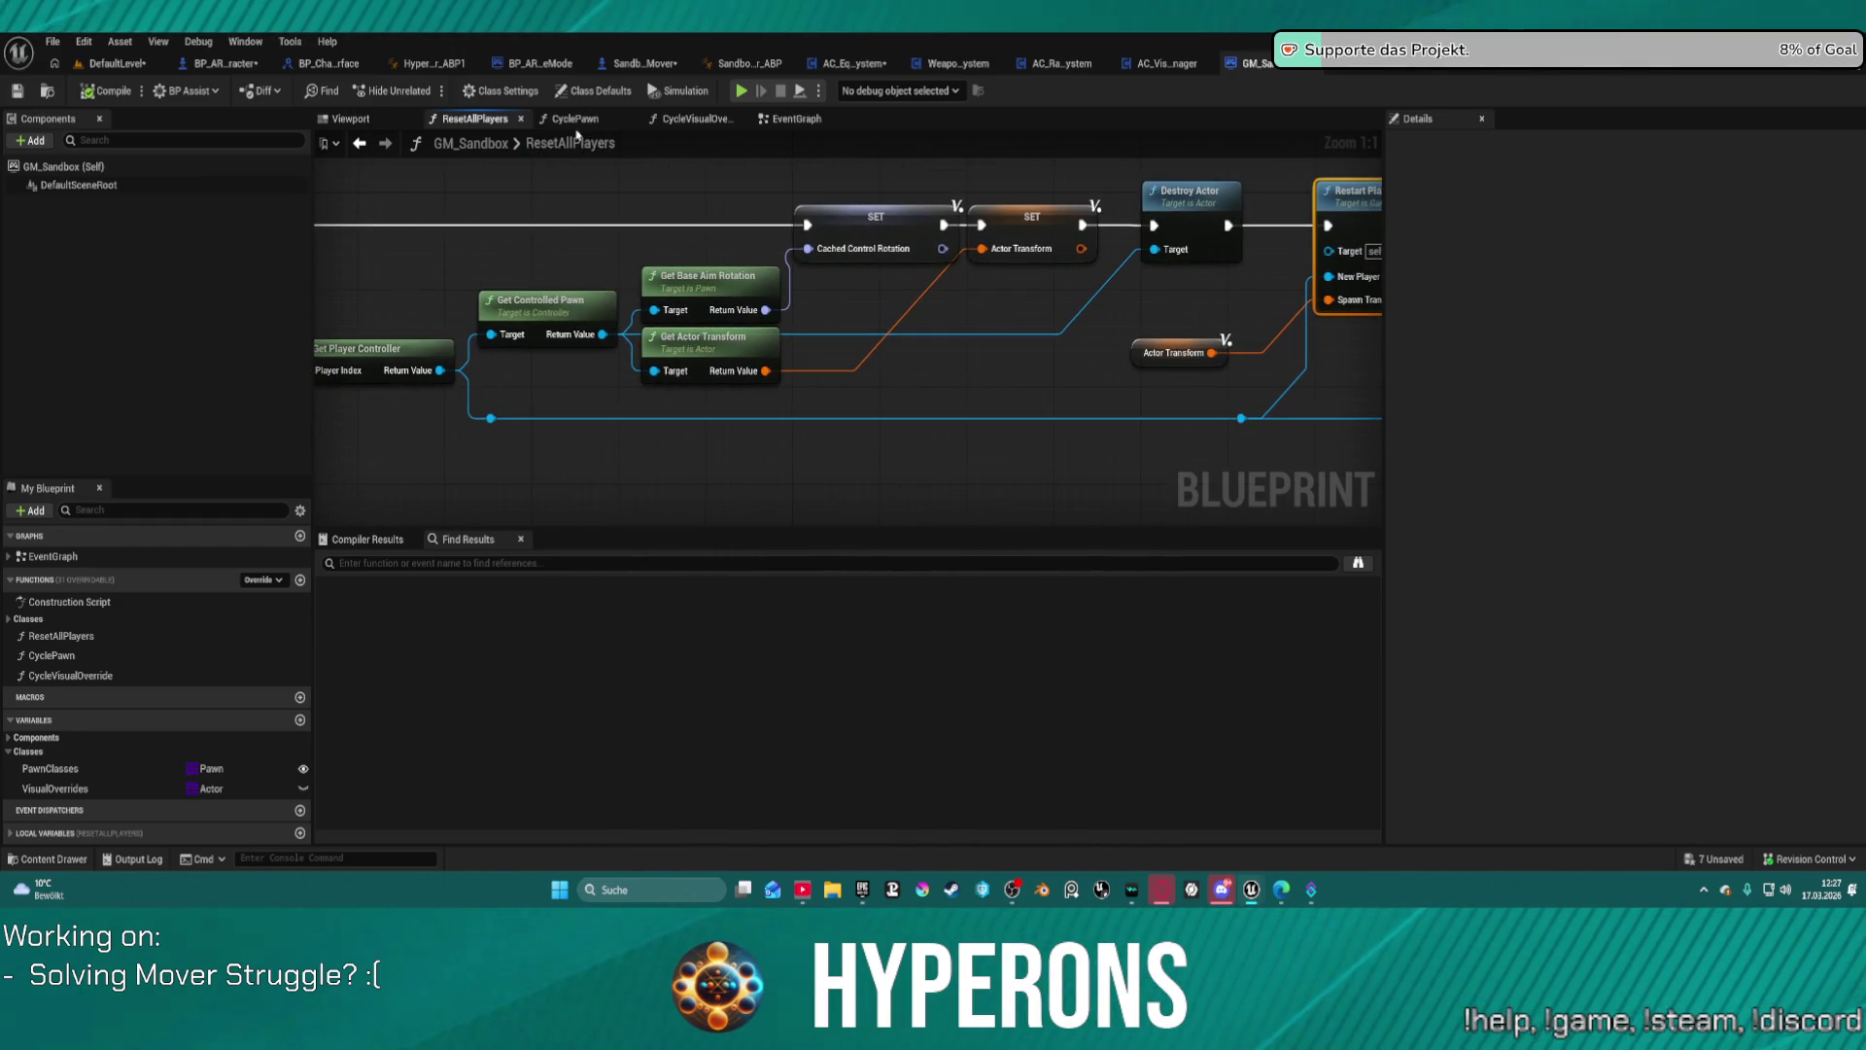
# Step: Inspect the event graph's BeginPlay and Switch on String nodes, VisualOverrides' defaults, then CycleVisualOverride
pyautogui.click(814, 126)
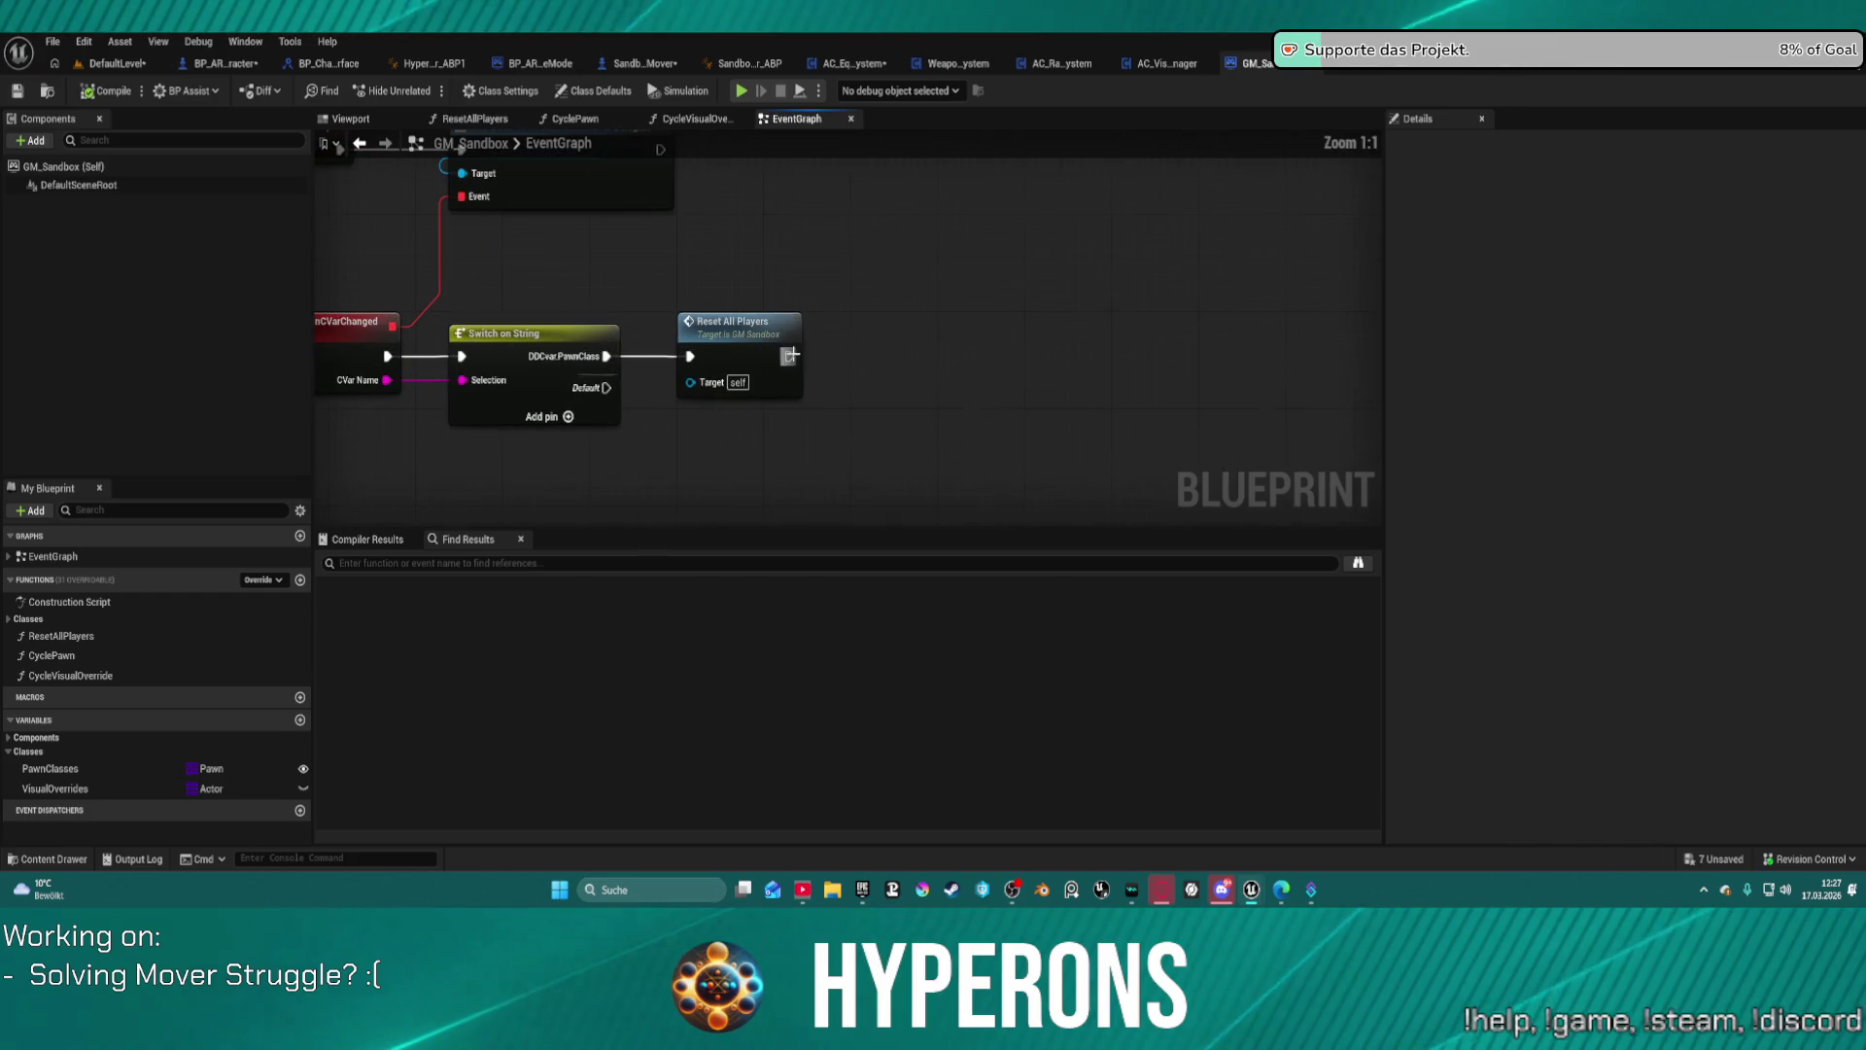
pyautogui.moveTo(498, 292)
pyautogui.mouseDown()
pyautogui.moveTo(616, 330)
pyautogui.moveTo(620, 364)
pyautogui.moveTo(615, 277)
pyautogui.mouseUp()
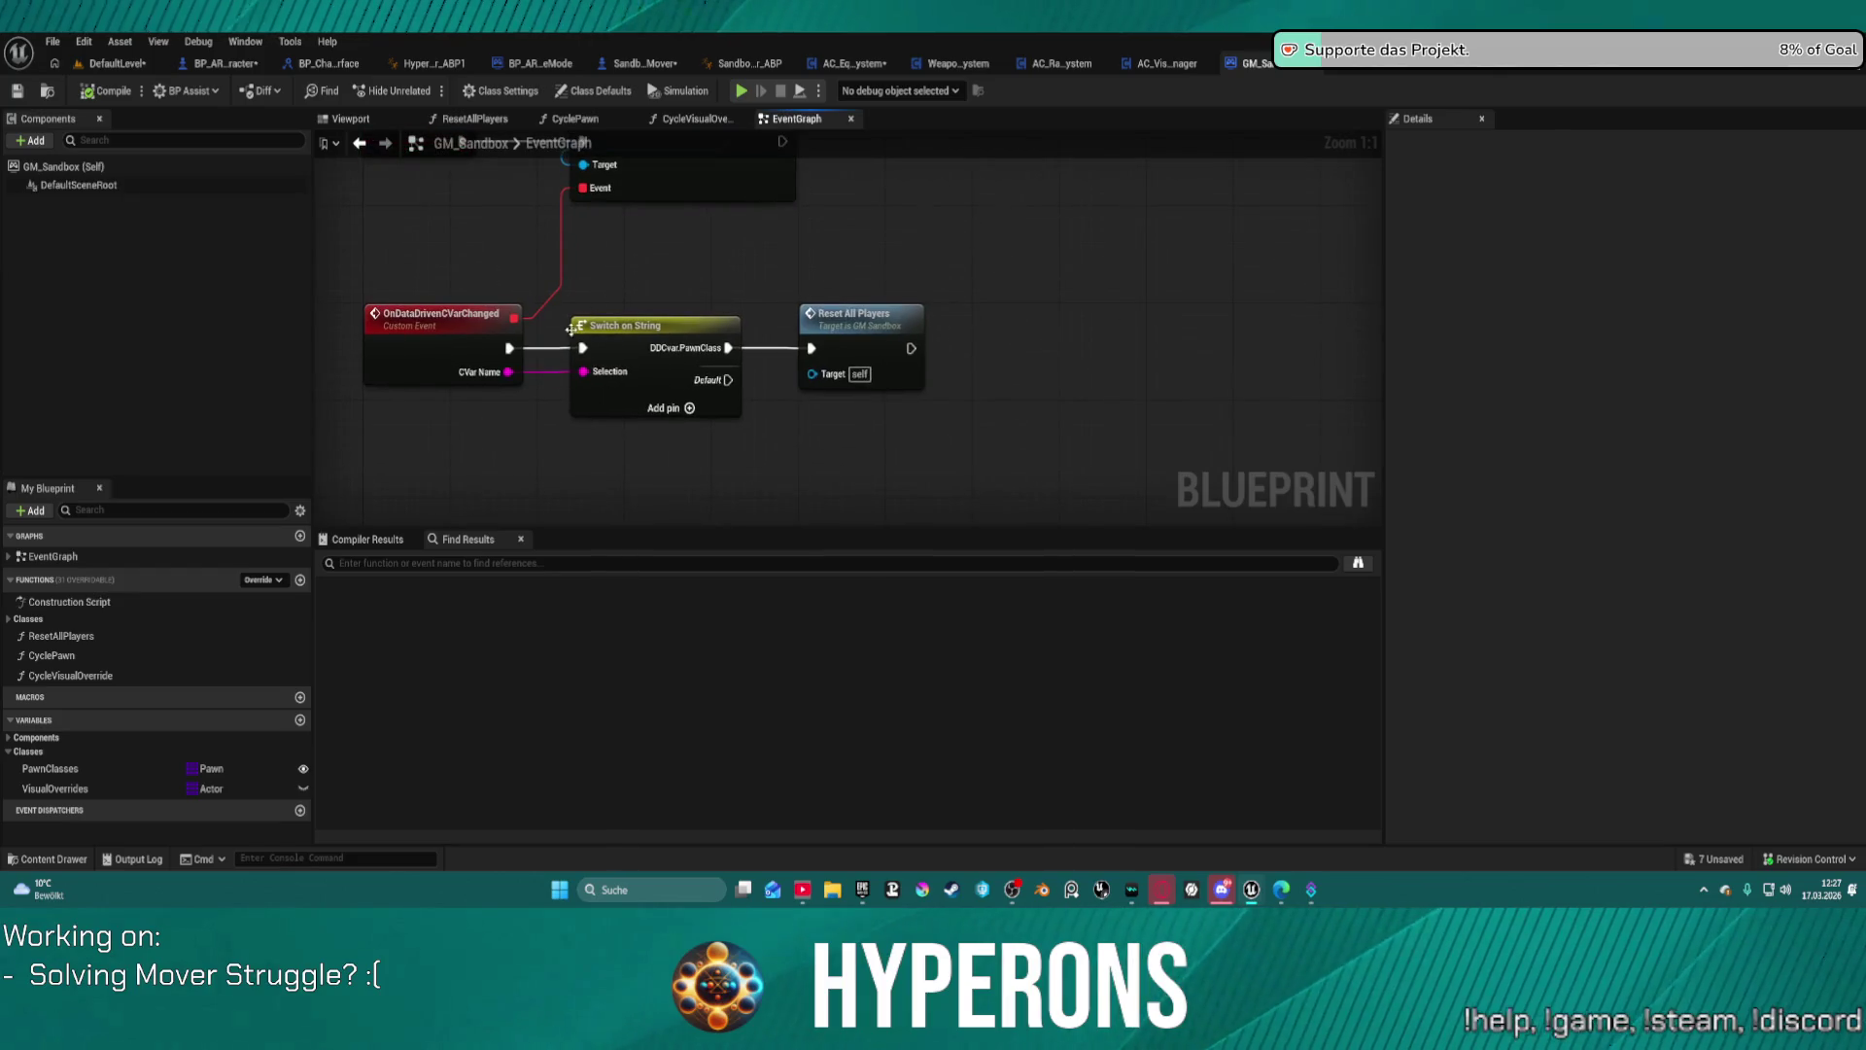
pyautogui.click(702, 379)
pyautogui.moveTo(702, 380); pyautogui.dragTo(659, 494)
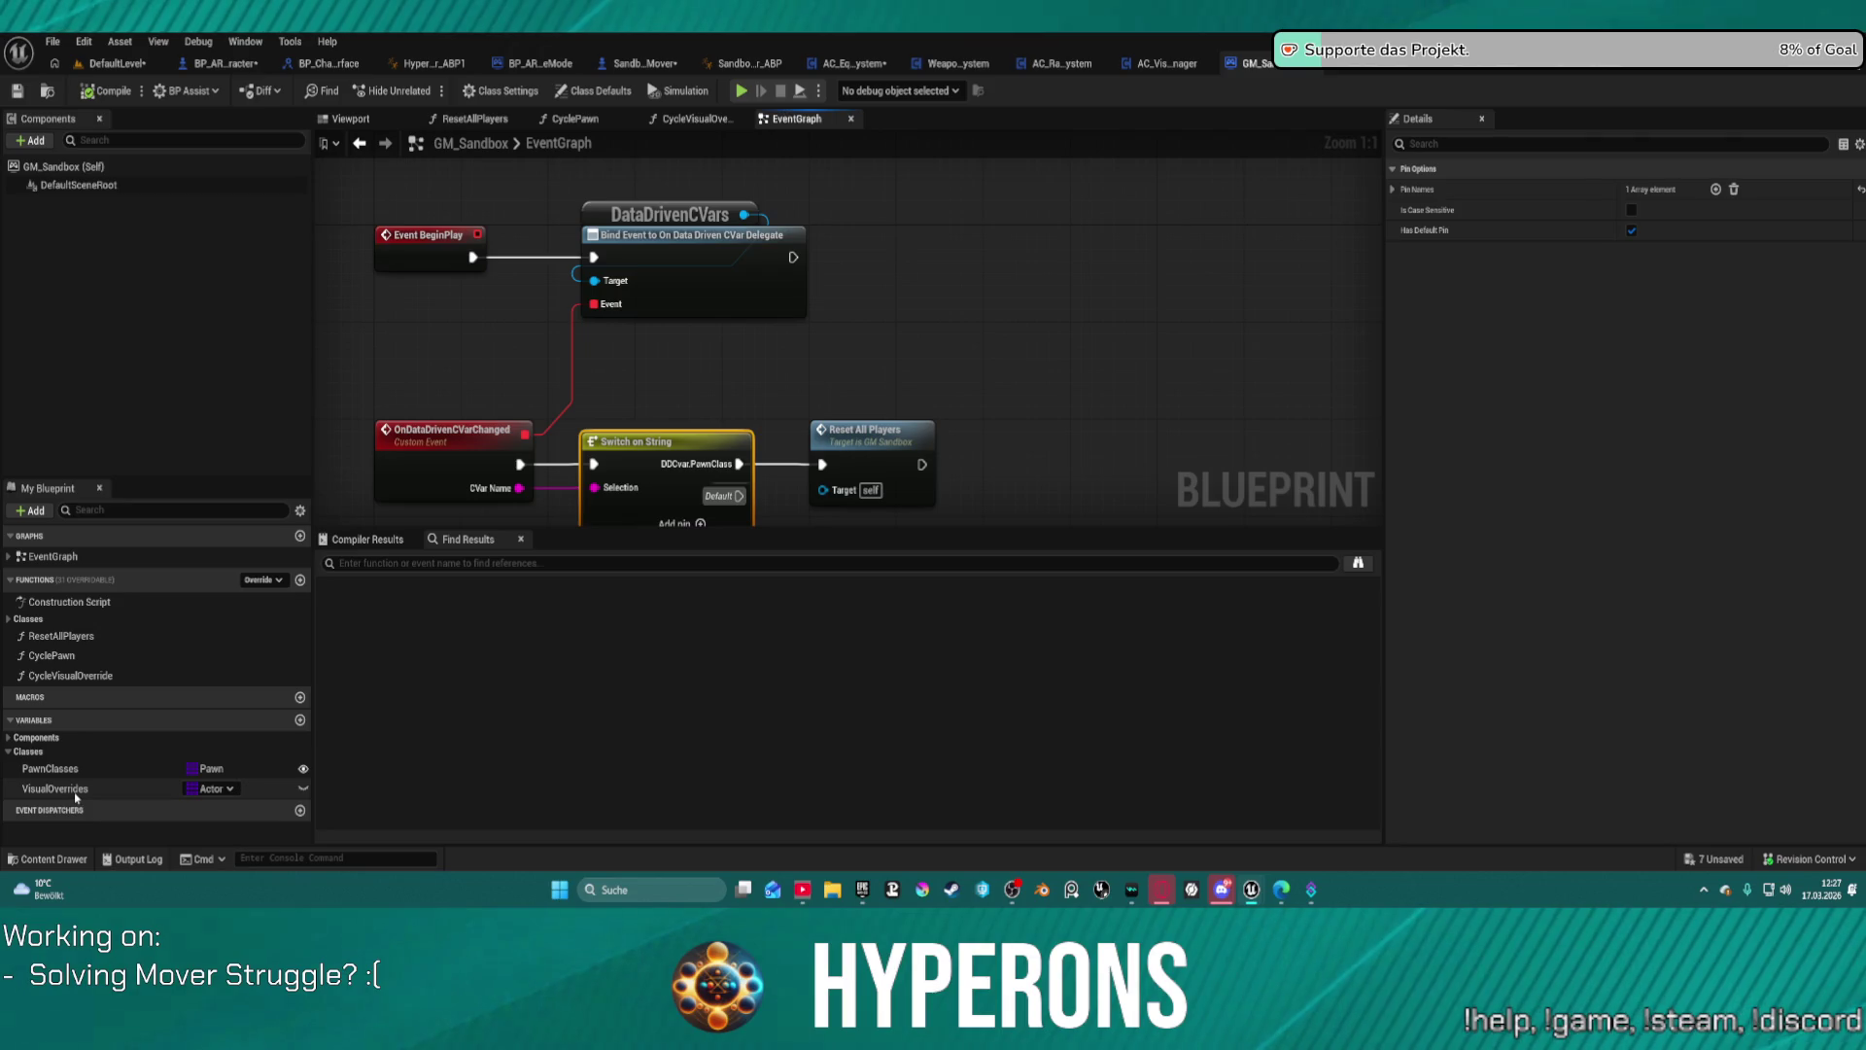
pyautogui.click(58, 788)
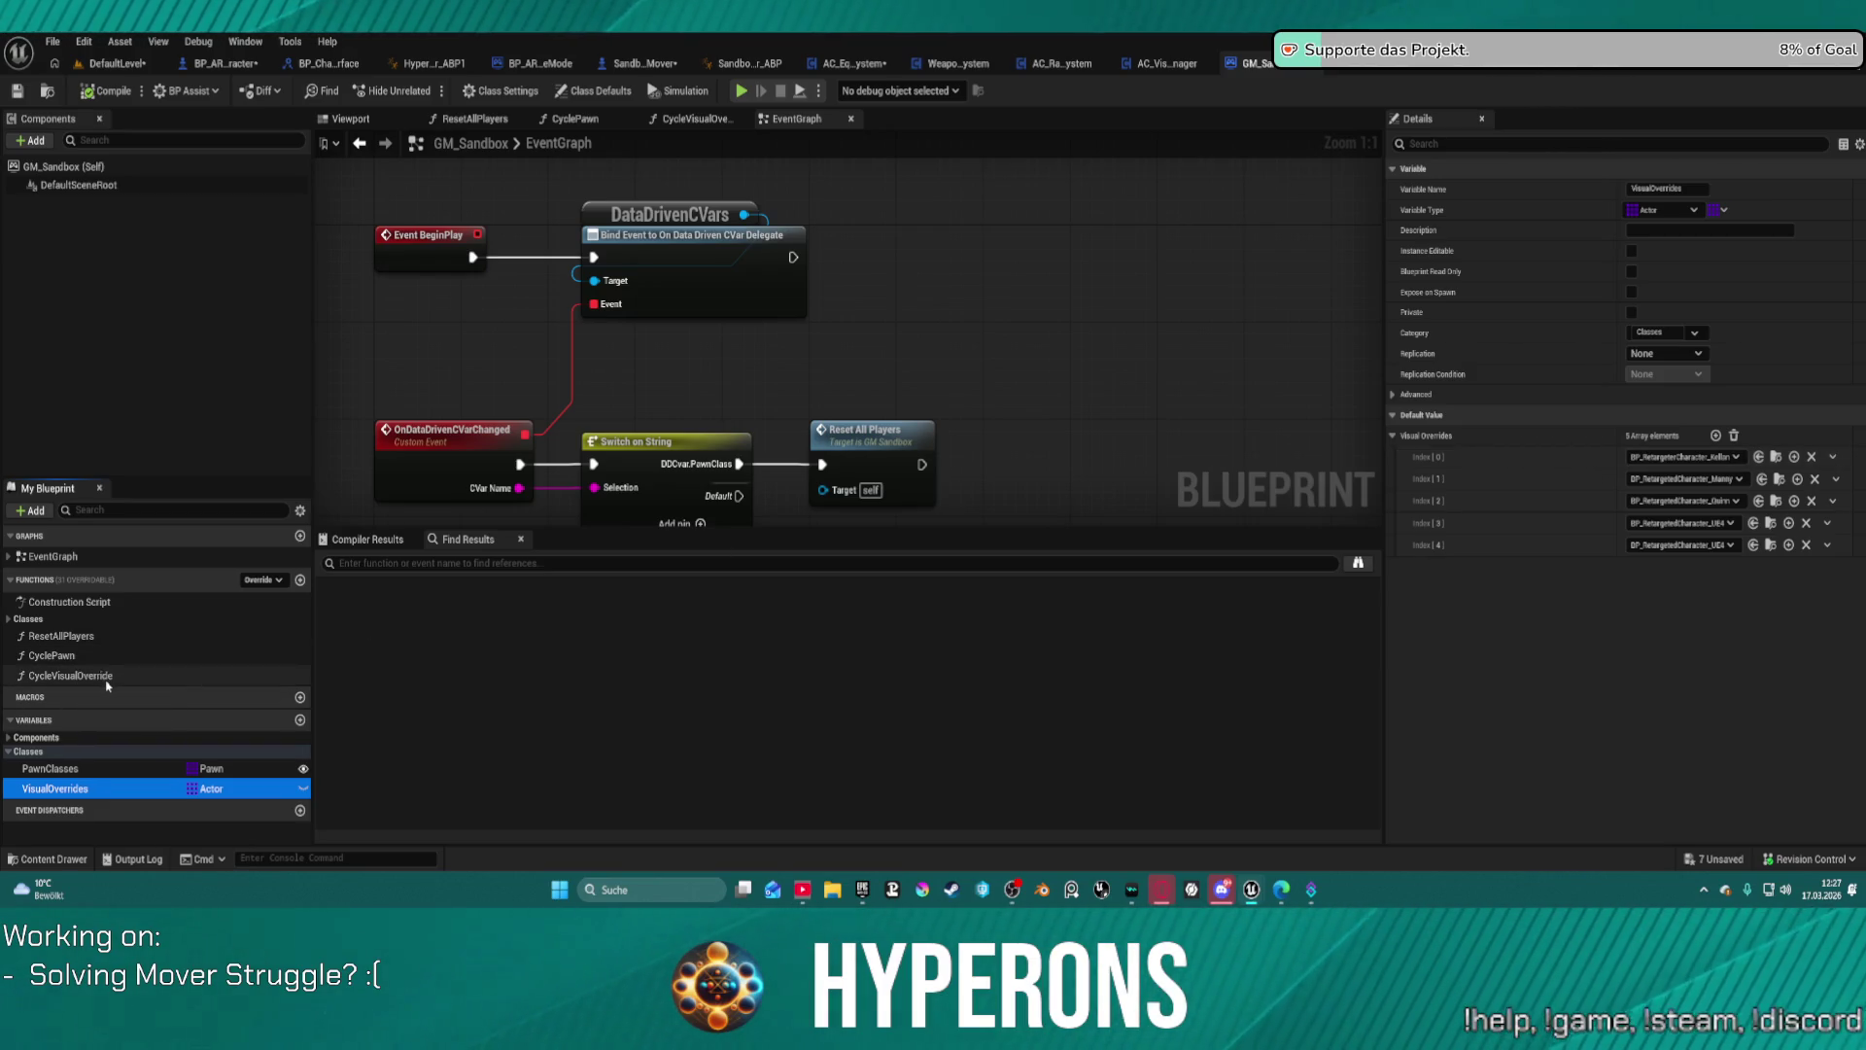
pyautogui.doubleClick(98, 676)
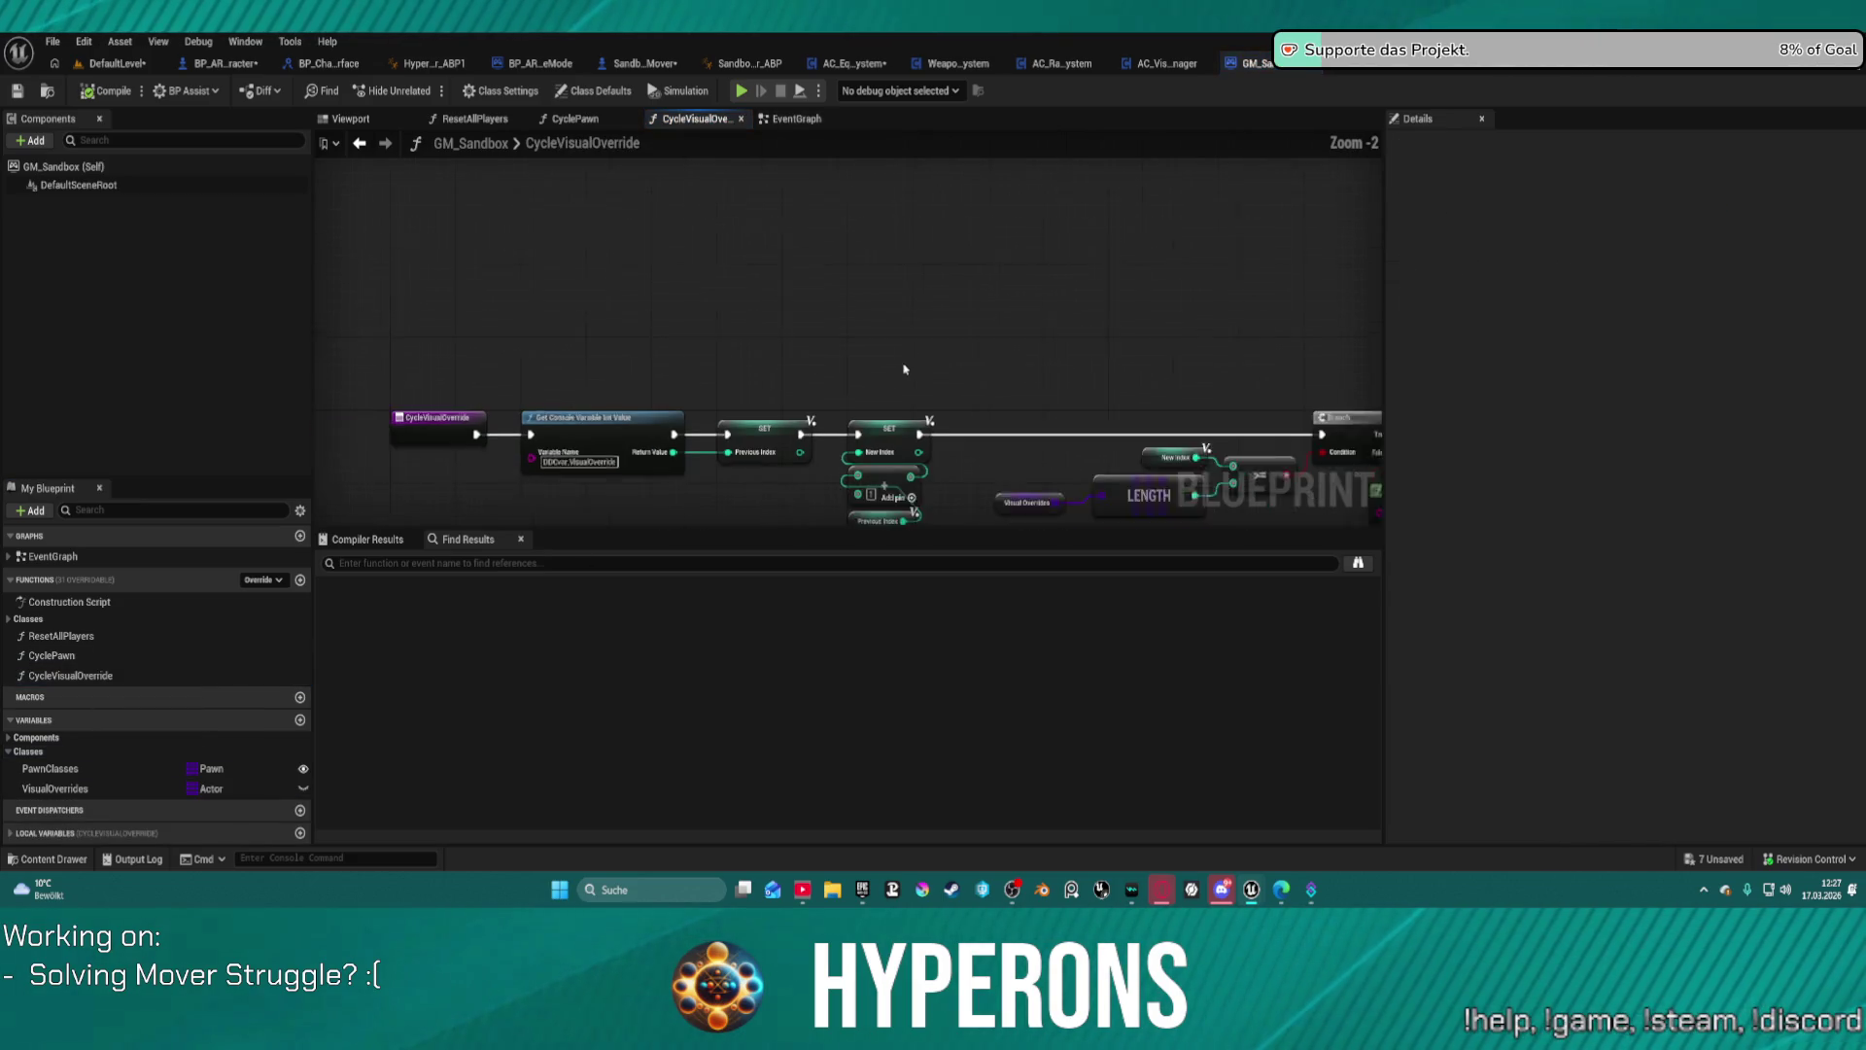
# Step: Review CycleVisualOverride's Branch, Append and Execute Console Command nodes
pyautogui.moveTo(1140, 296)
pyautogui.mouseDown()
pyautogui.moveTo(854, 375)
pyautogui.moveTo(612, 389)
pyautogui.moveTo(1030, 324)
pyautogui.mouseUp()
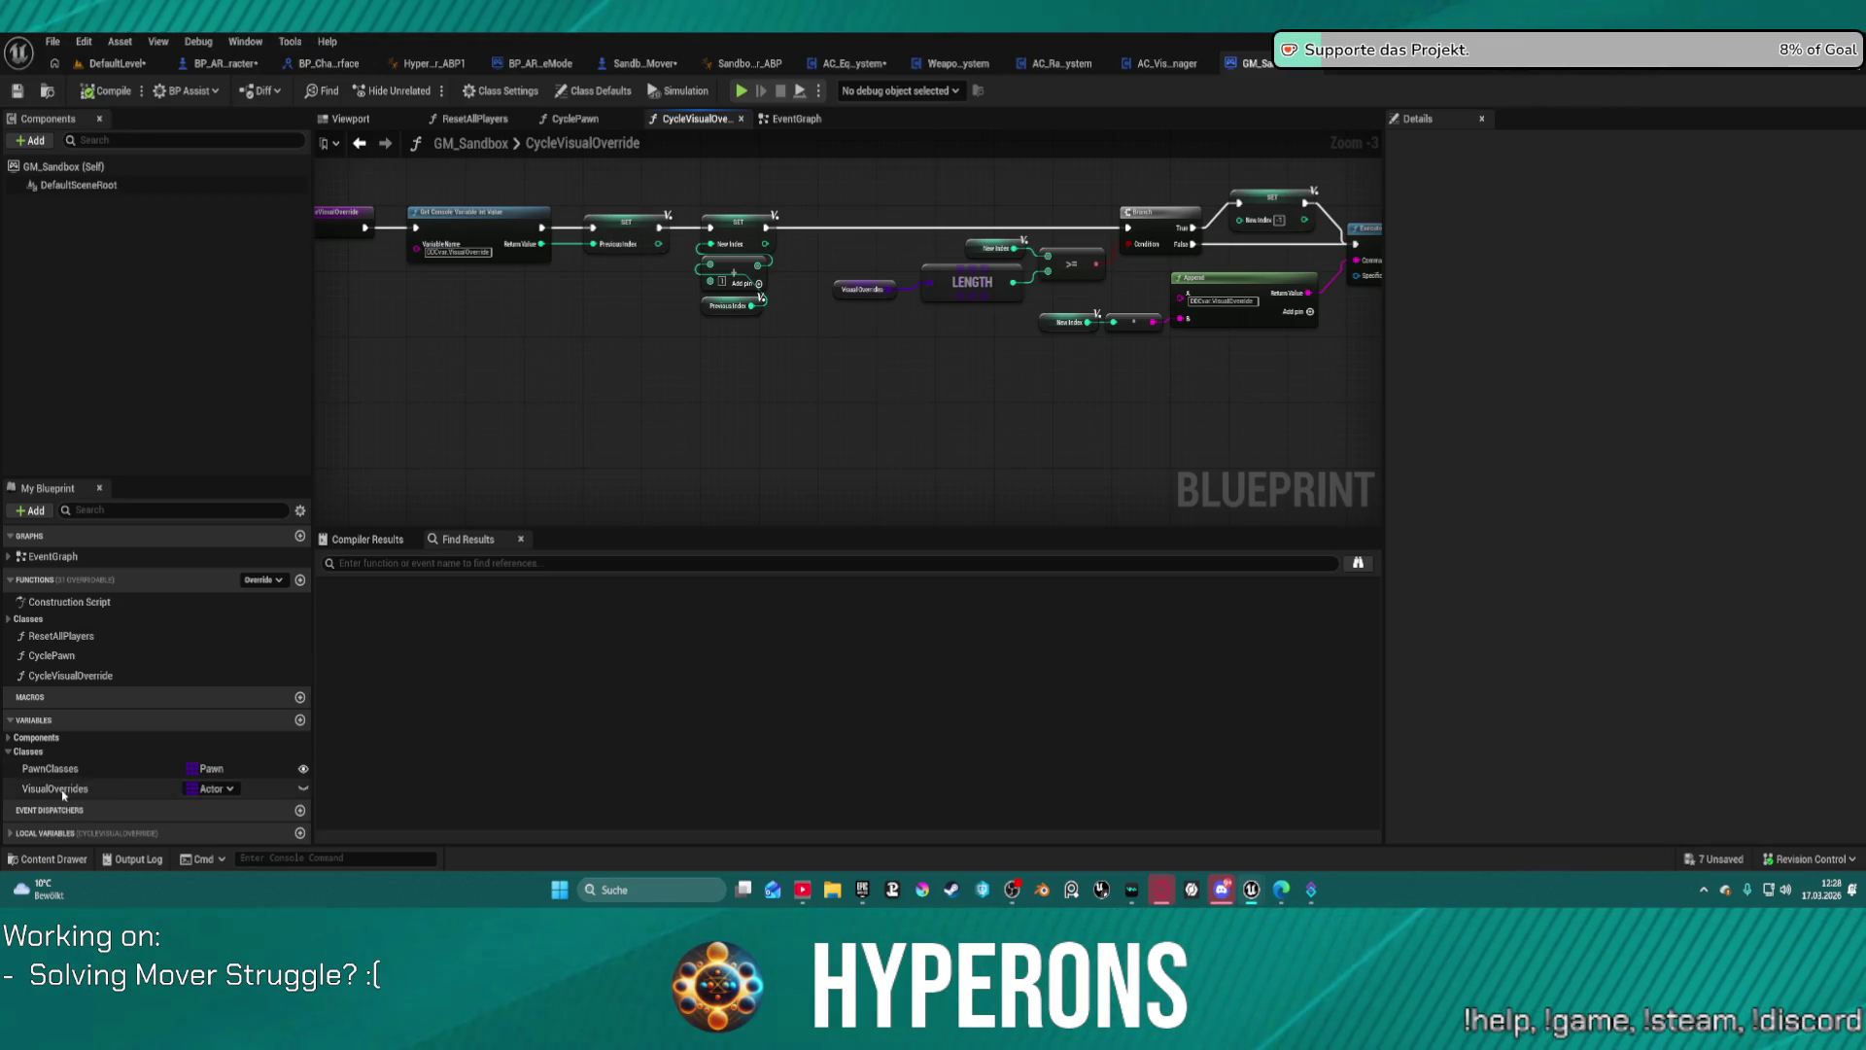
pyautogui.click(7, 737)
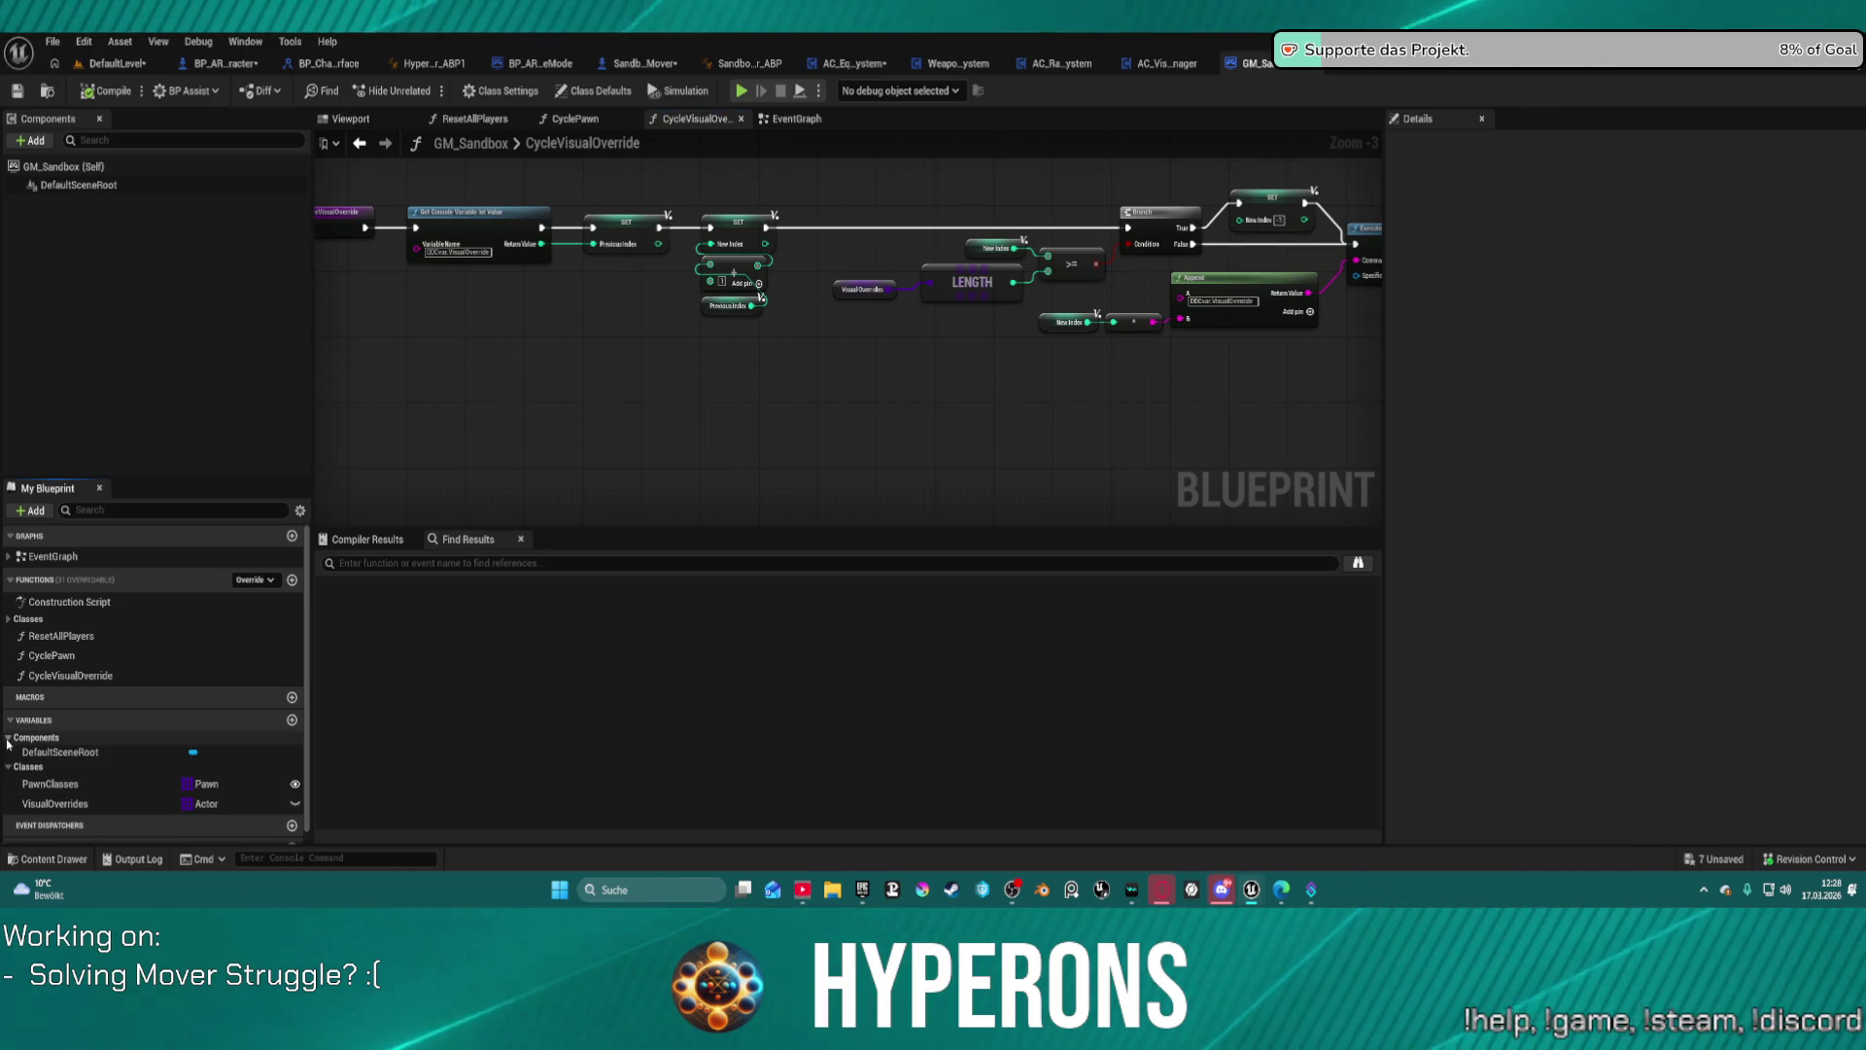
pyautogui.click(7, 738)
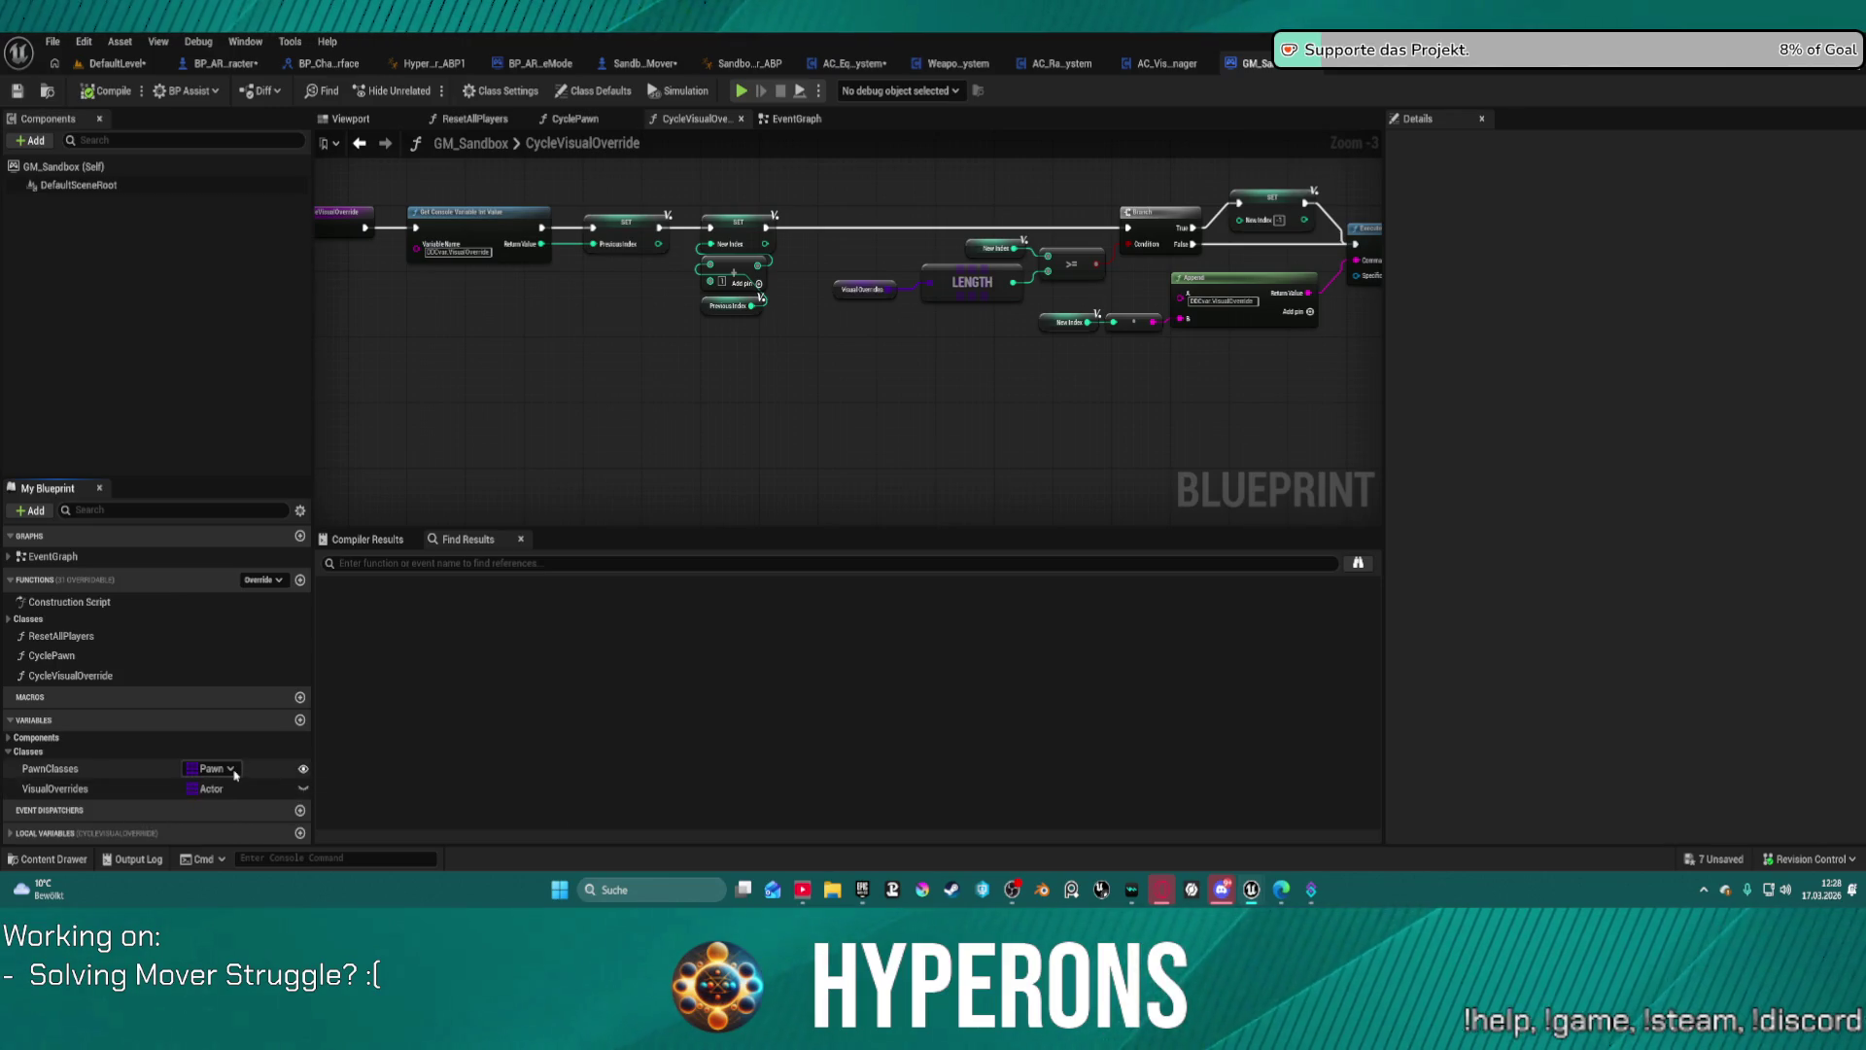
pyautogui.moveTo(750, 450)
pyautogui.mouseDown()
pyautogui.moveTo(987, 437)
pyautogui.moveTo(872, 346)
pyautogui.moveTo(792, 471)
pyautogui.moveTo(827, 451)
pyautogui.mouseUp()
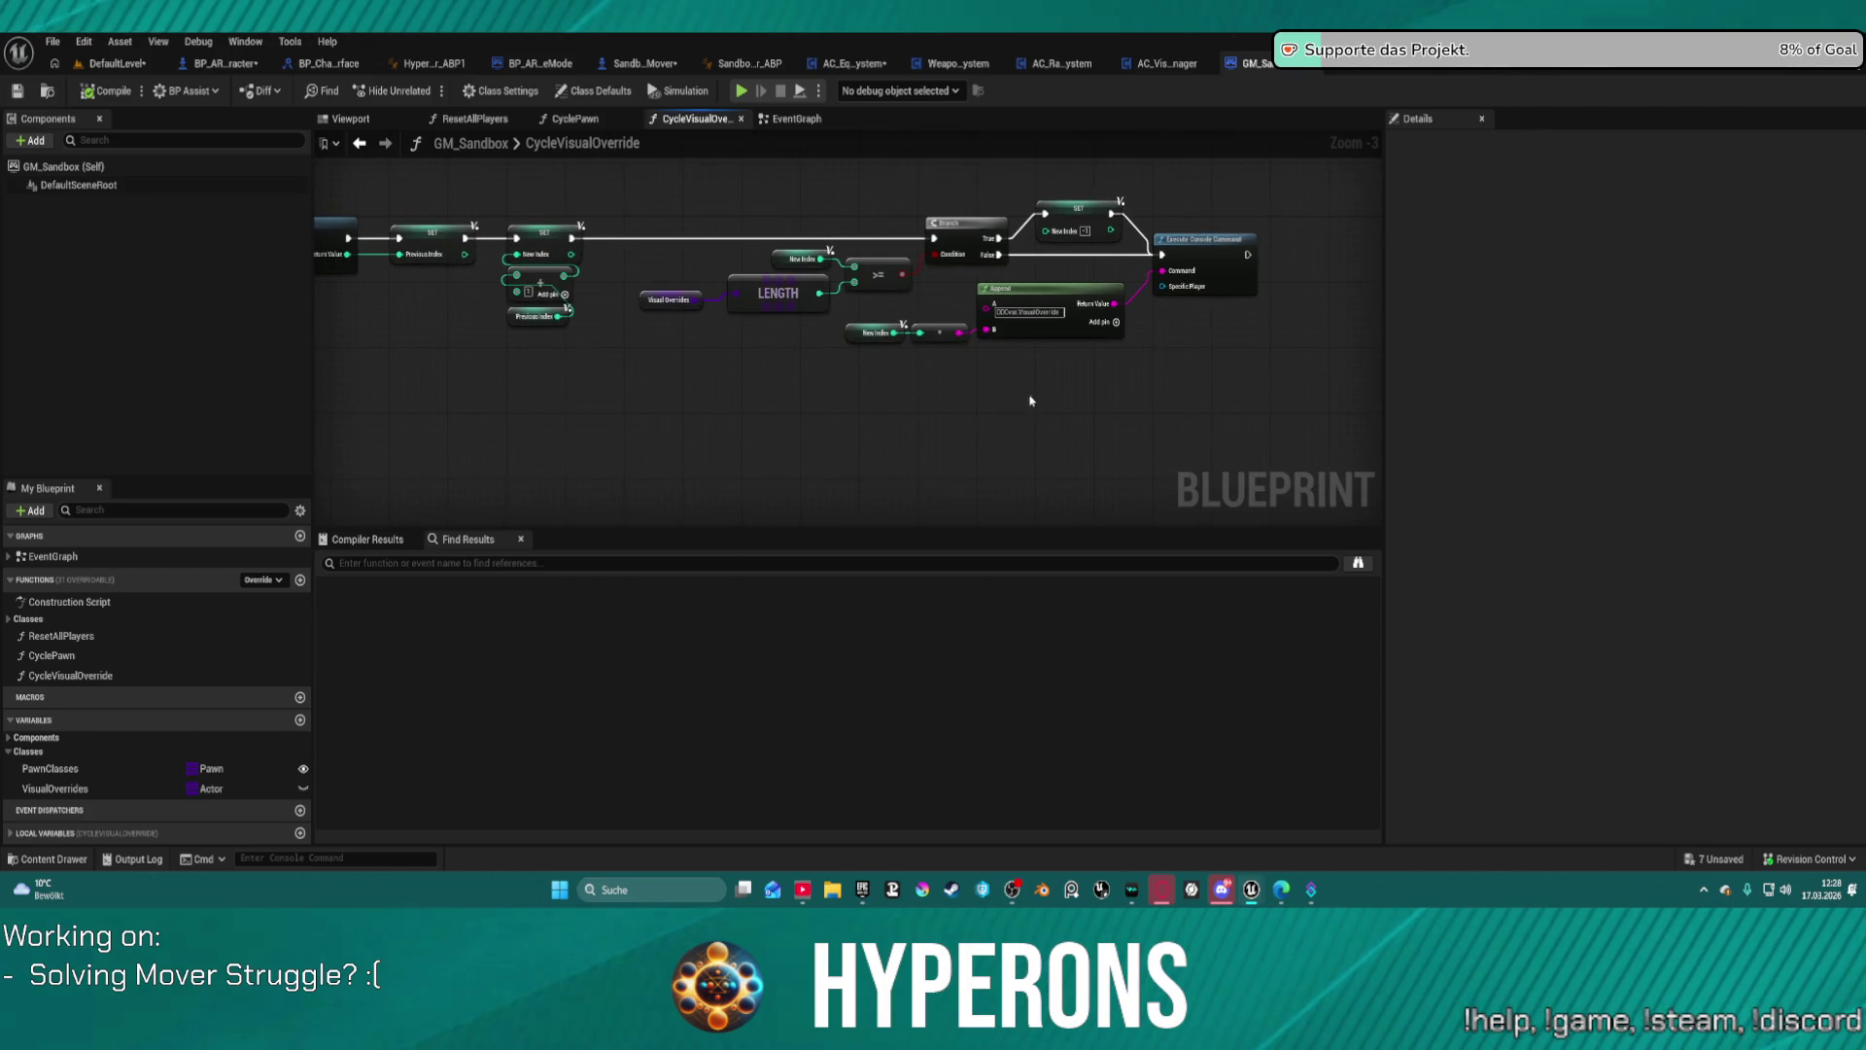
# Step: Look through the CyclePawn and ResetAllPlayers graphs, returning to the event graph
pyautogui.click(587, 119)
pyautogui.moveTo(761, 366); pyautogui.dragTo(654, 156)
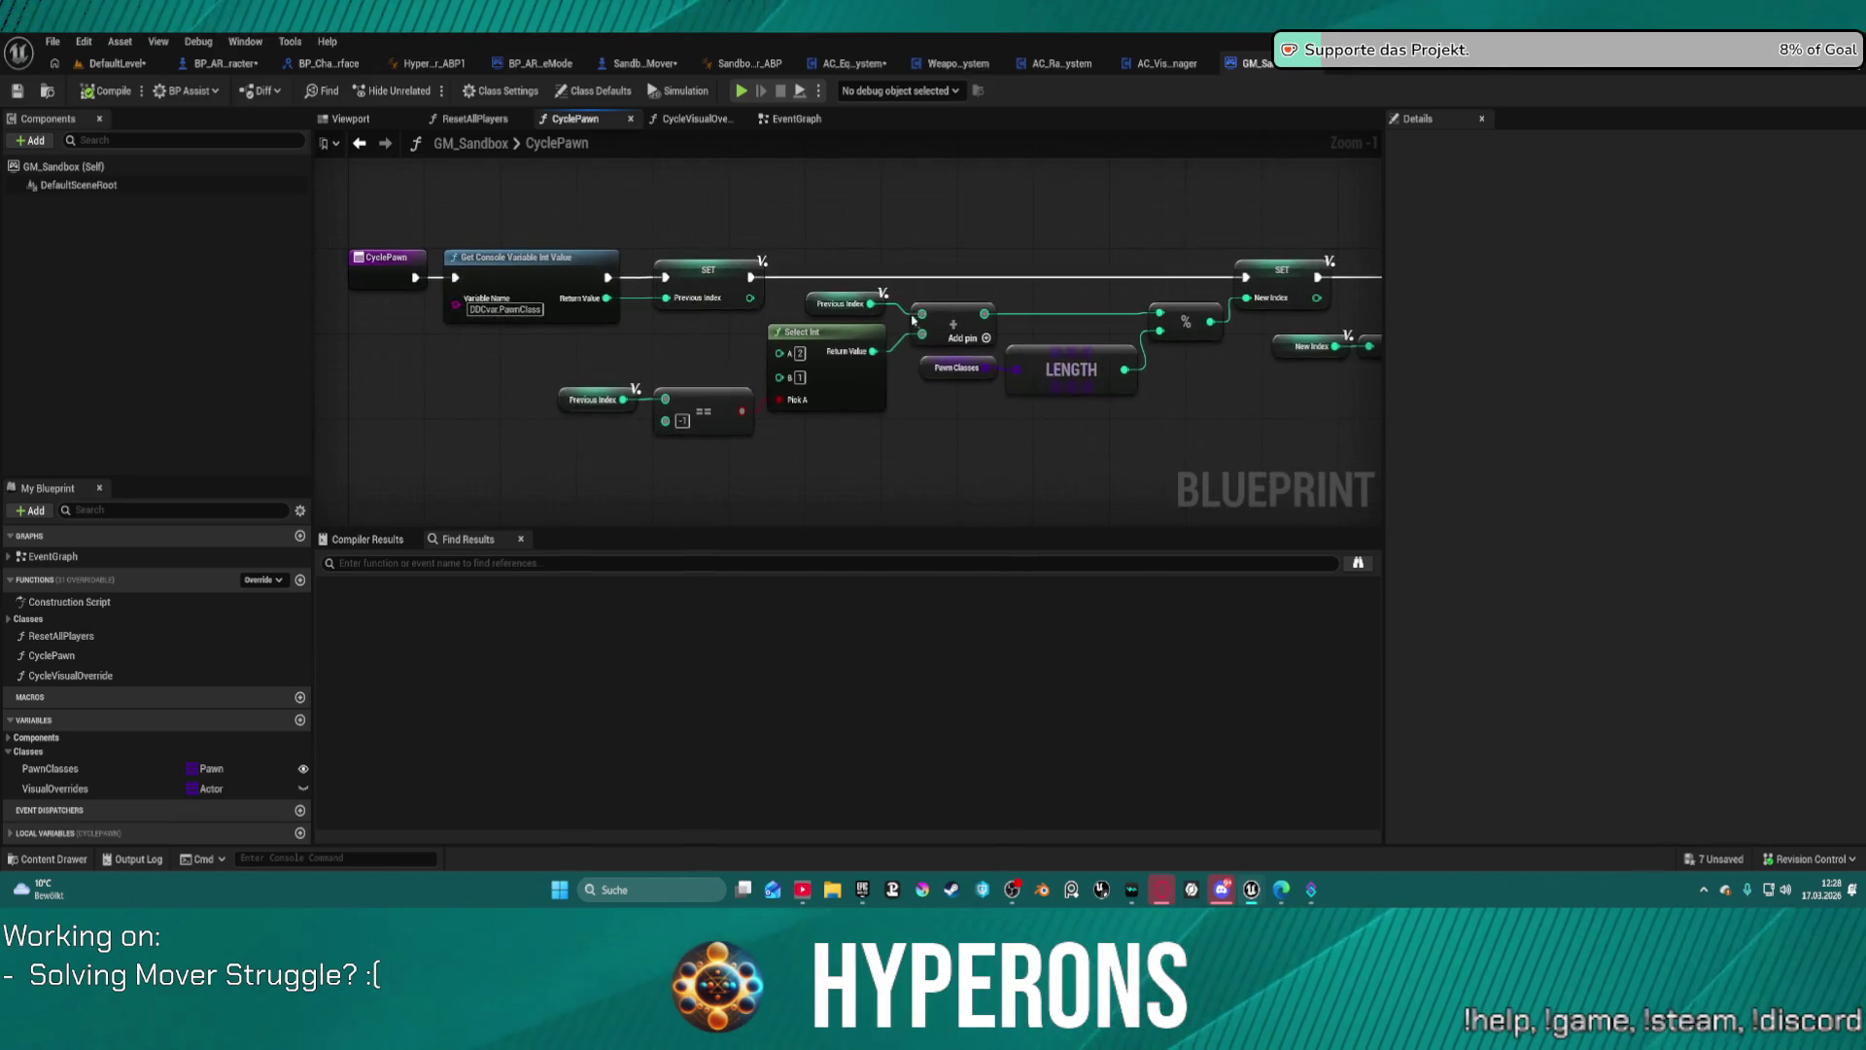
pyautogui.scroll(-3, 626, 342)
pyautogui.click(797, 119)
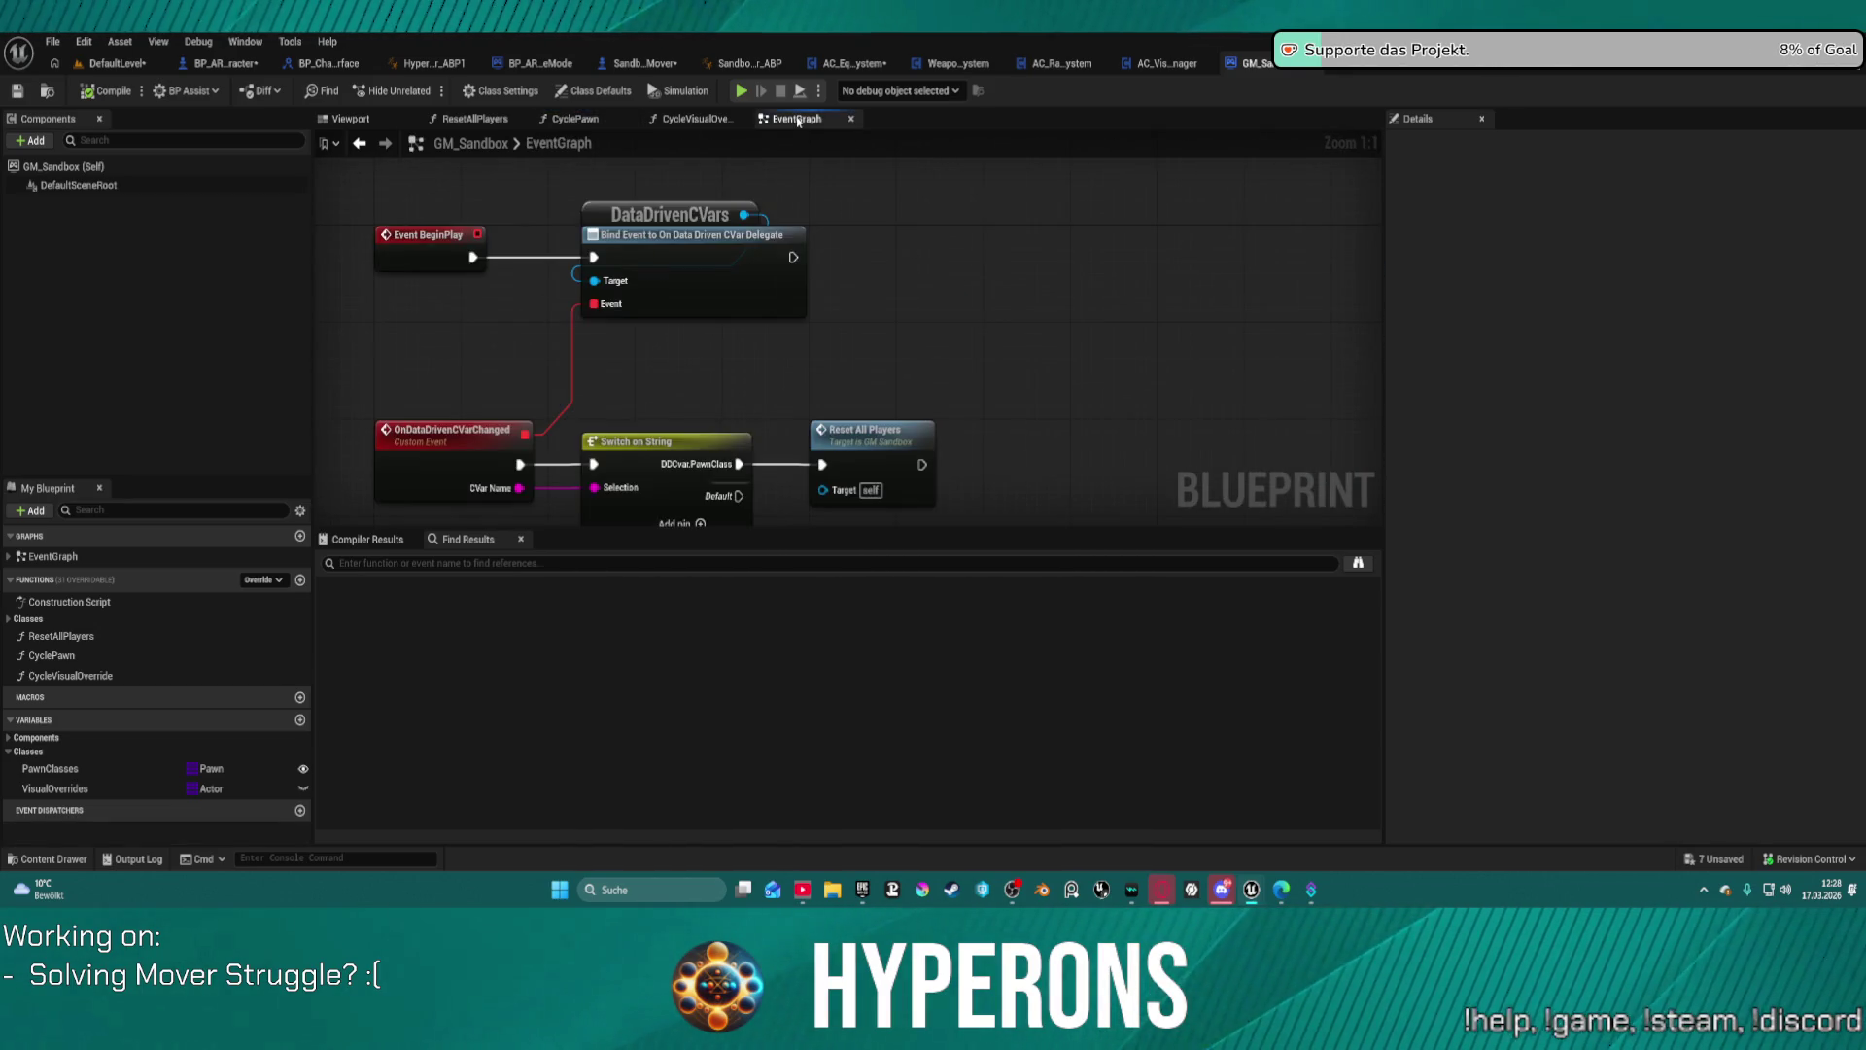
pyautogui.click(473, 126)
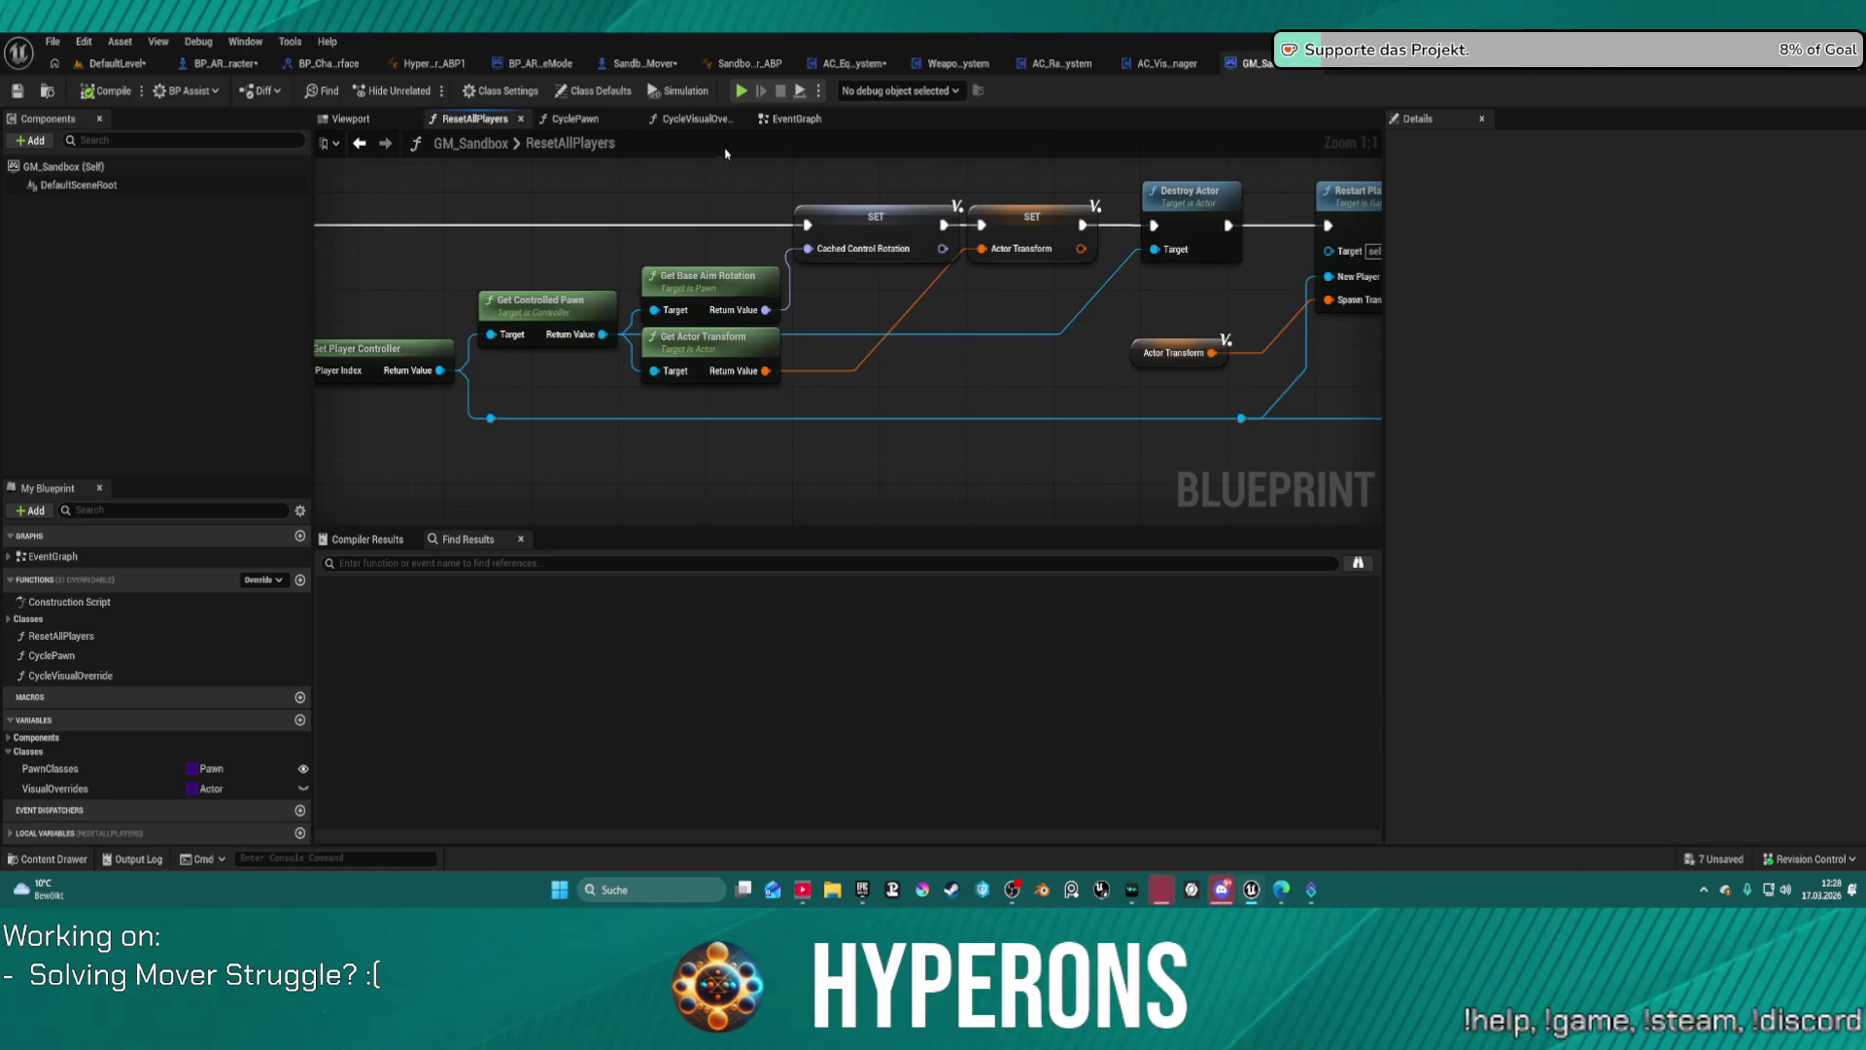
pyautogui.click(794, 121)
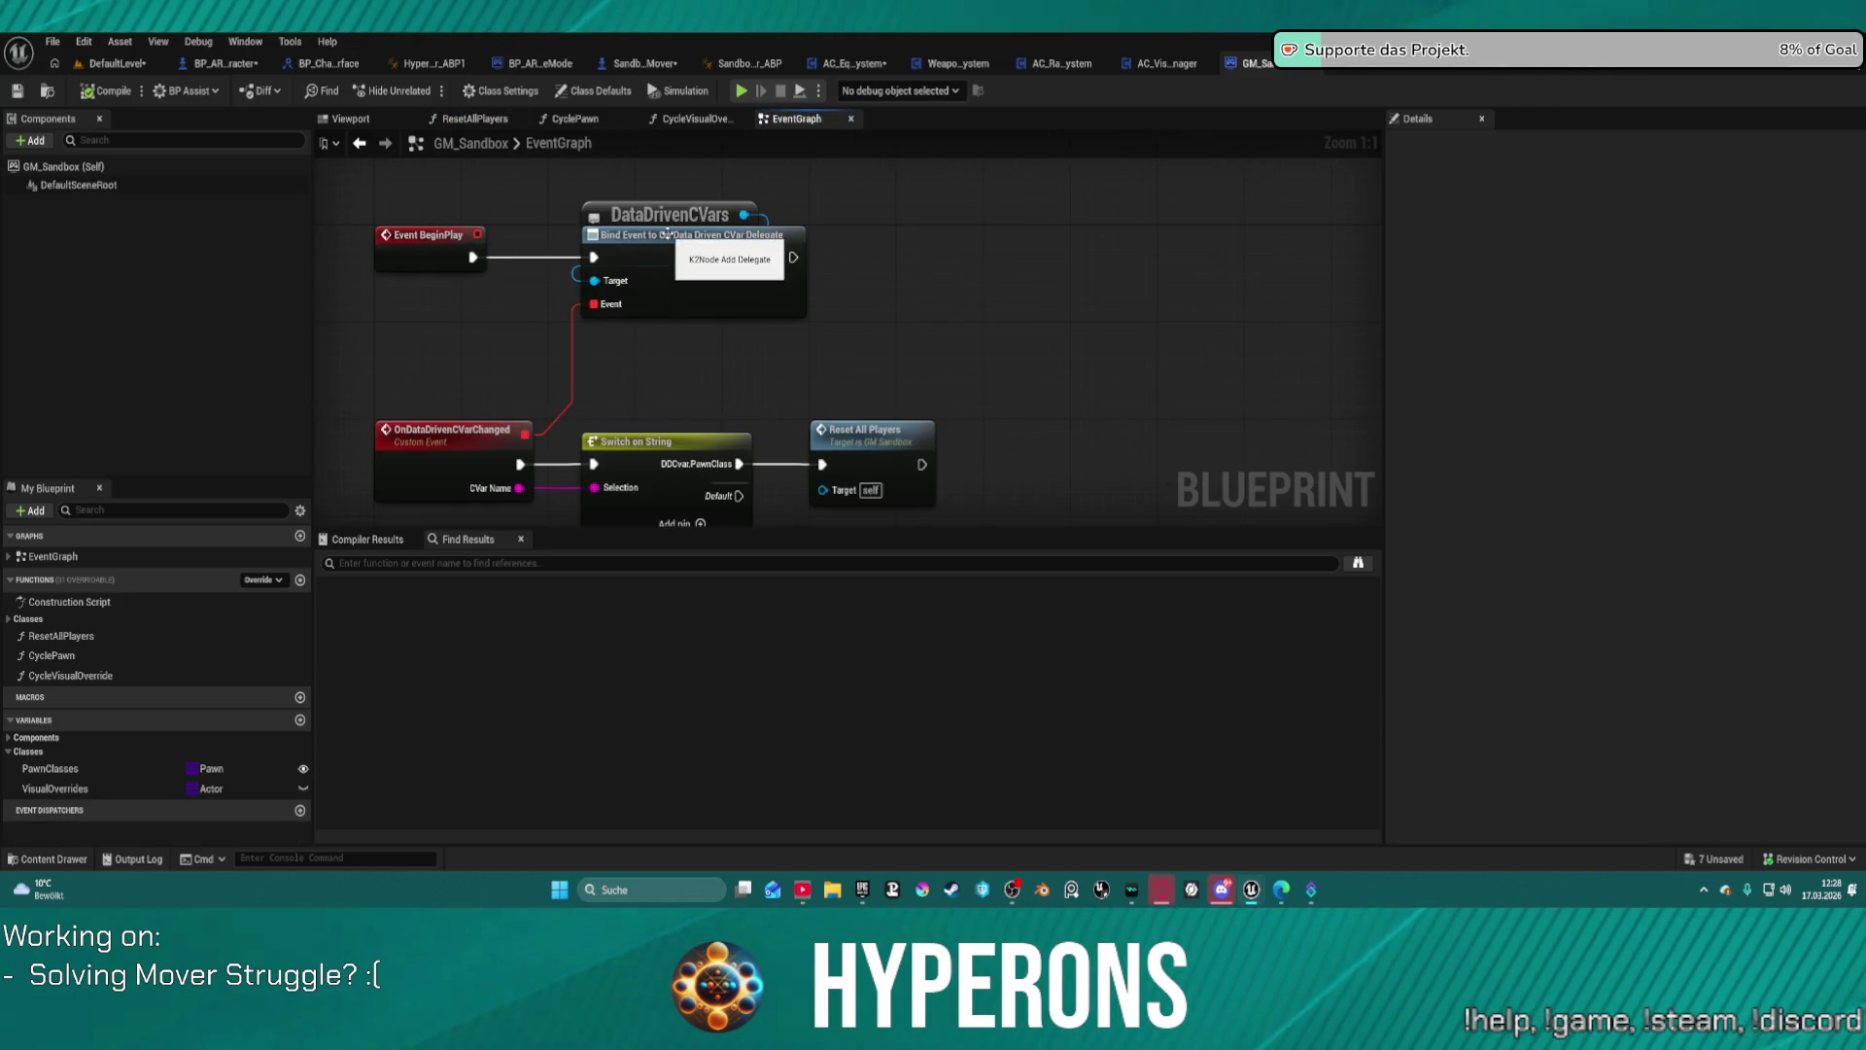
# Step: Move the DataDrivenCVars node to the upper left of GM_Sandbox's event graph
pyautogui.moveTo(680, 215); pyautogui.dragTo(440, 204)
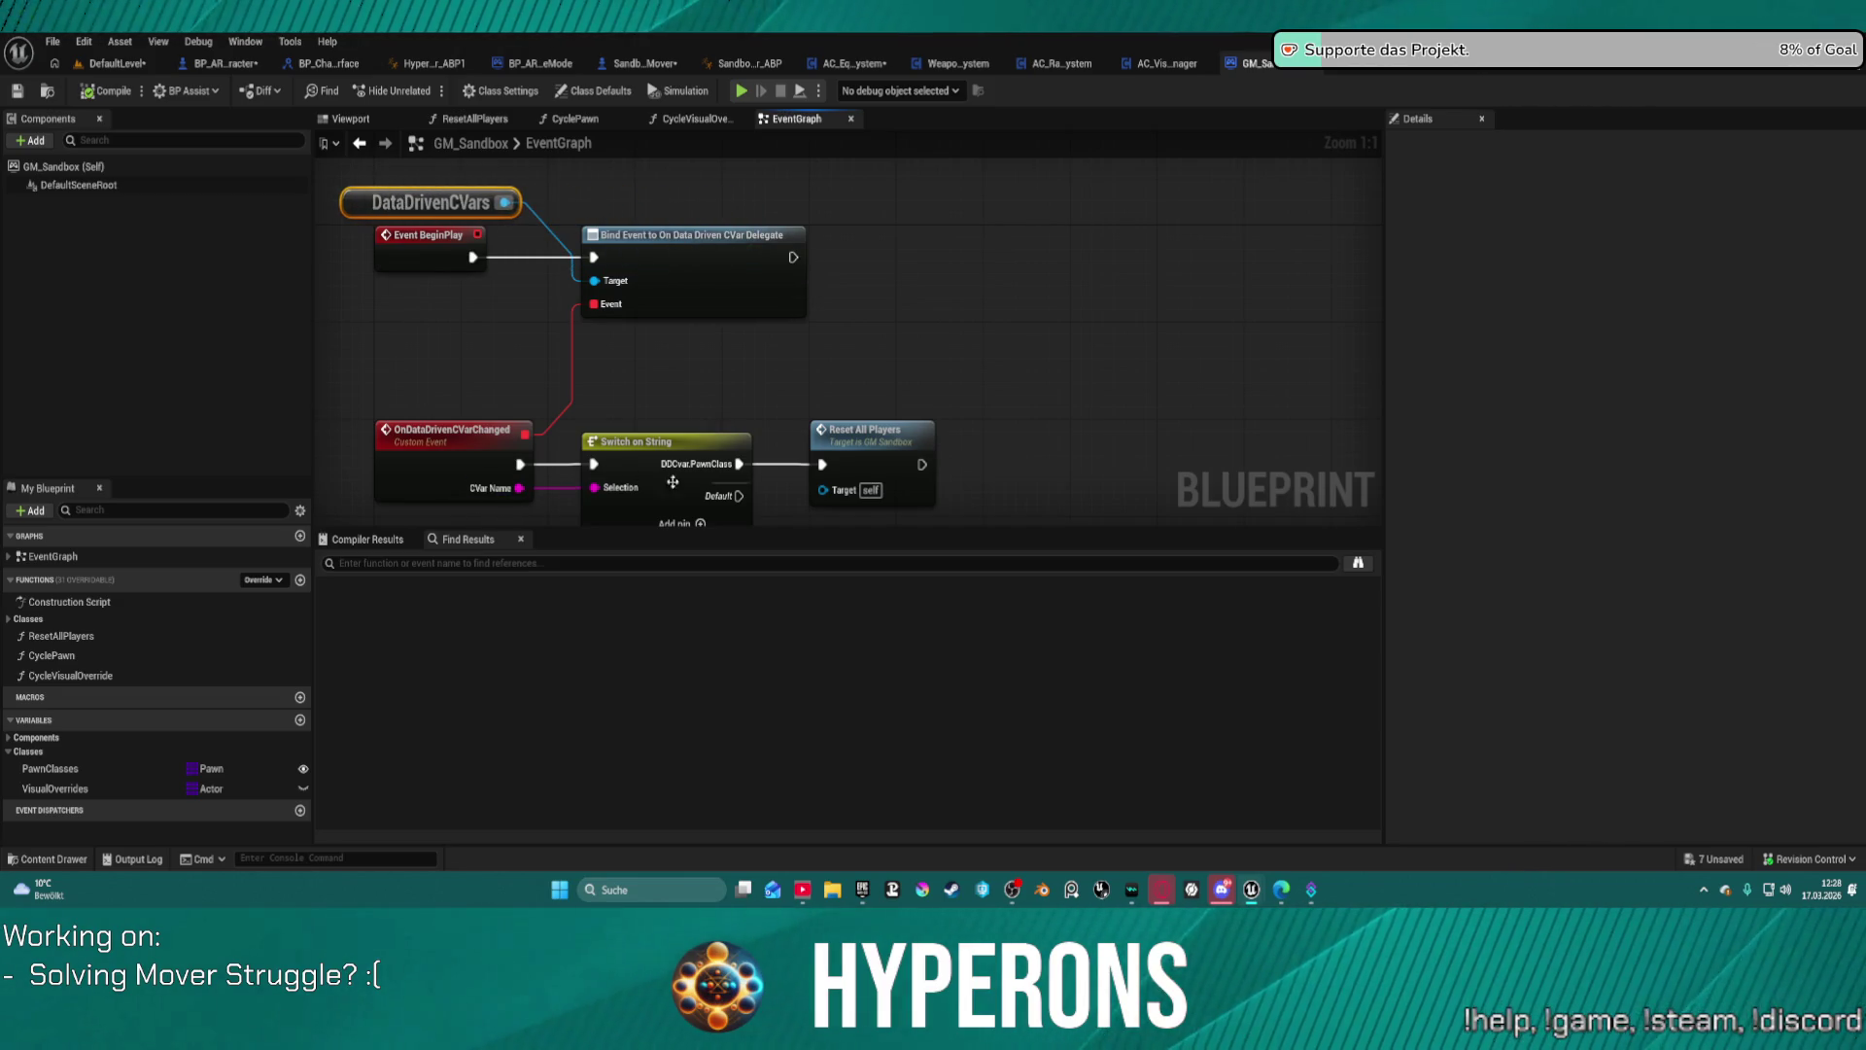
pyautogui.moveTo(673, 482); pyautogui.dragTo(659, 358)
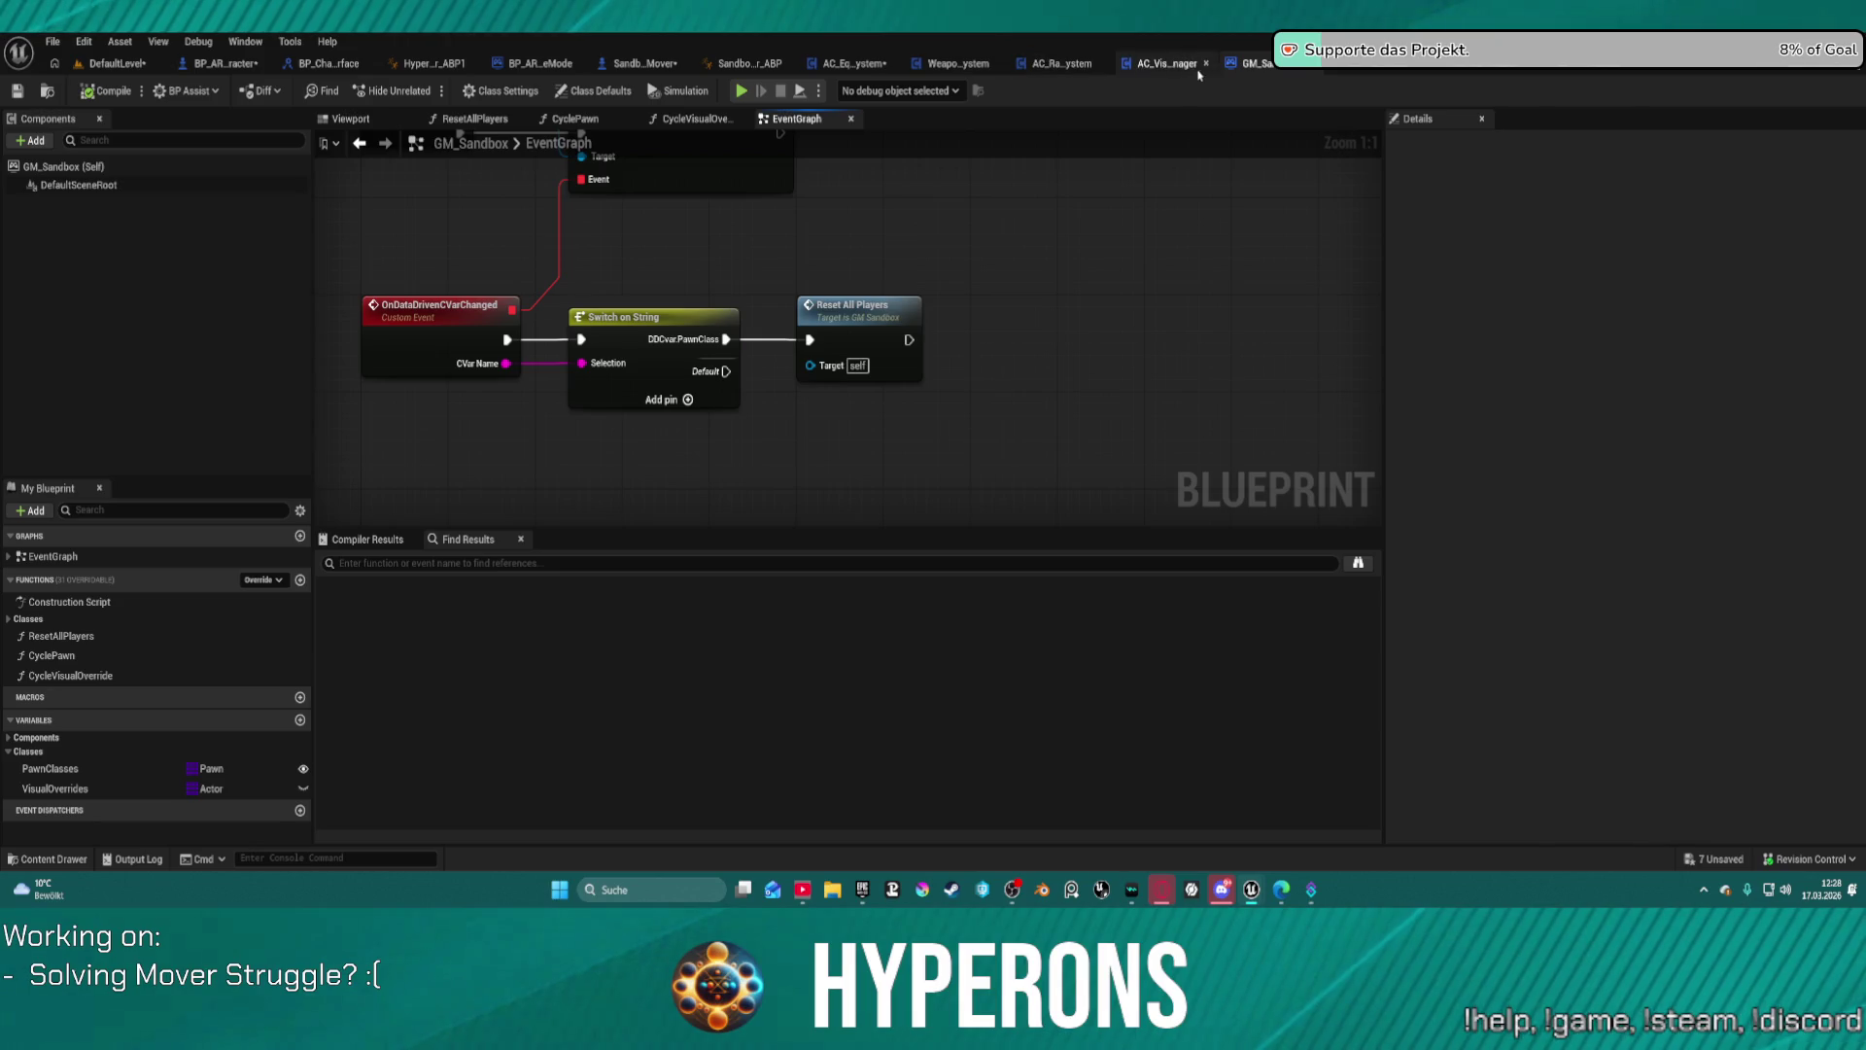
pyautogui.hotkey('ctrl', 'space')
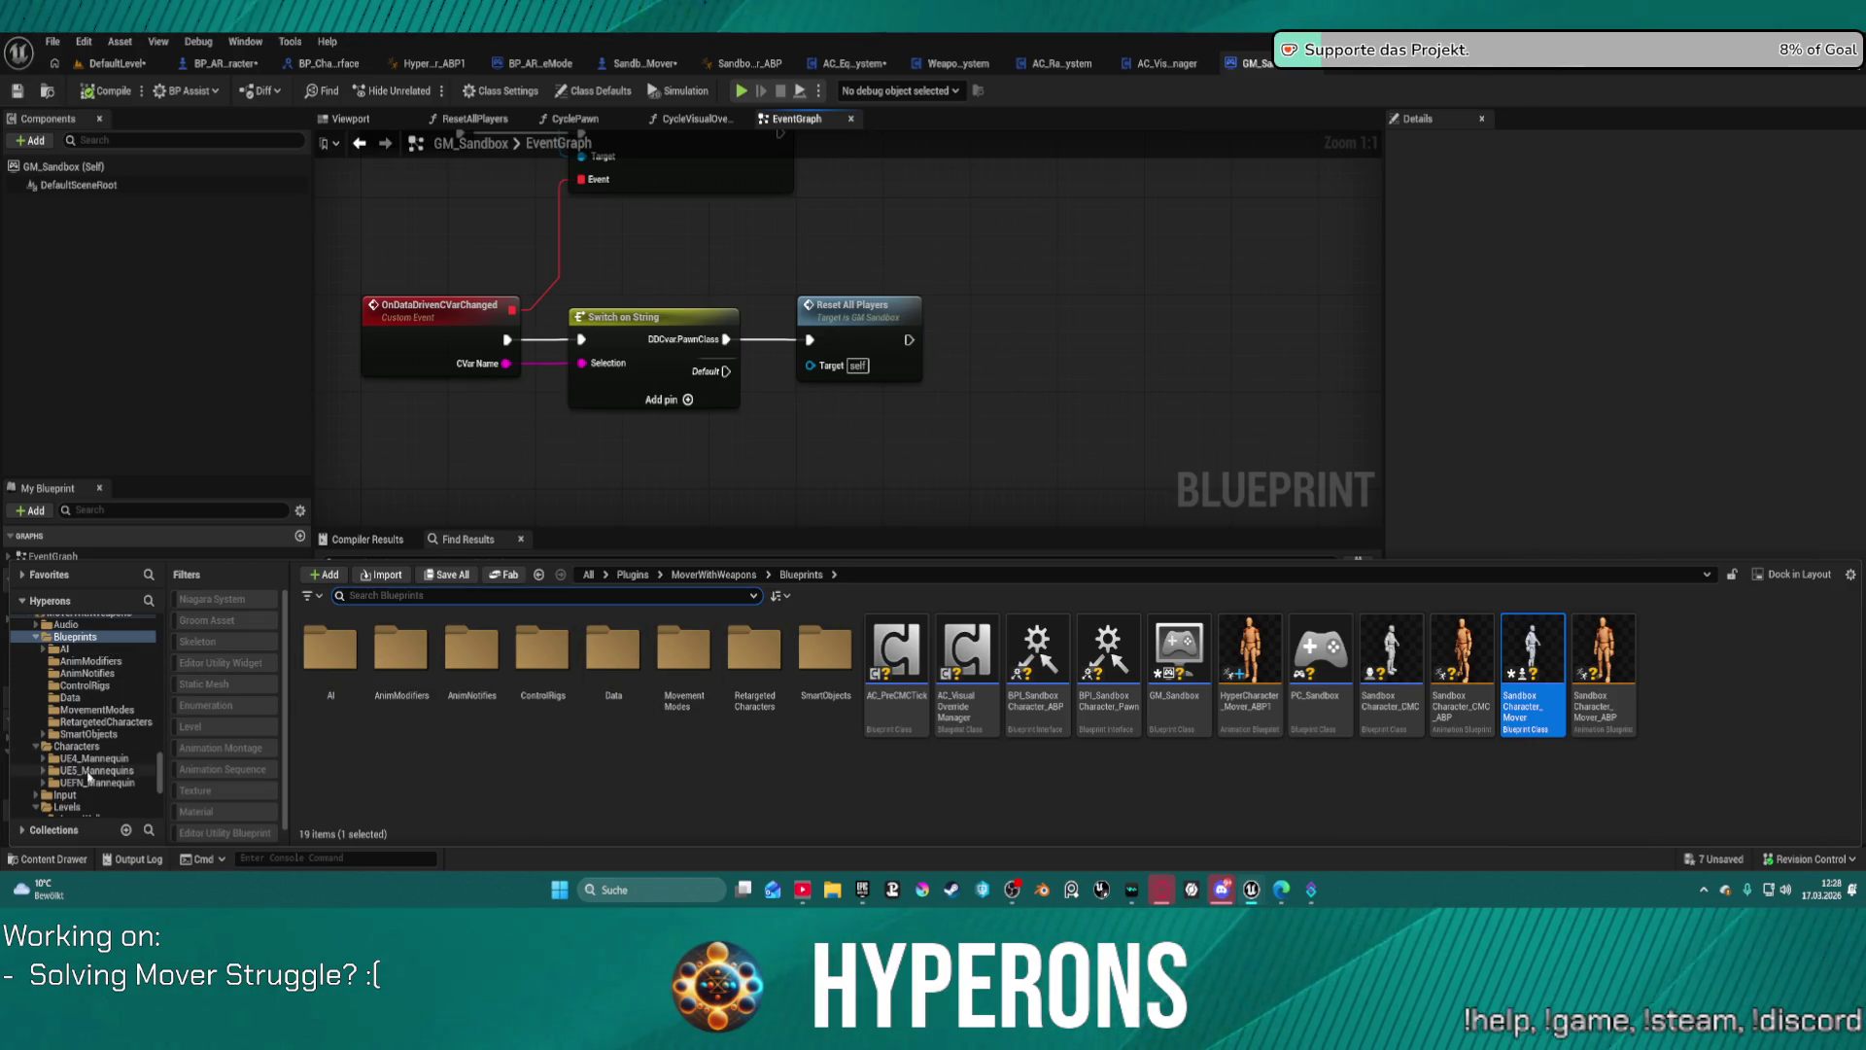
# Step: Browse to MoverWithWeapons' Widgets folder and open the GameAnimationWidget editor utility widget
pyautogui.scroll(-10, 88, 776)
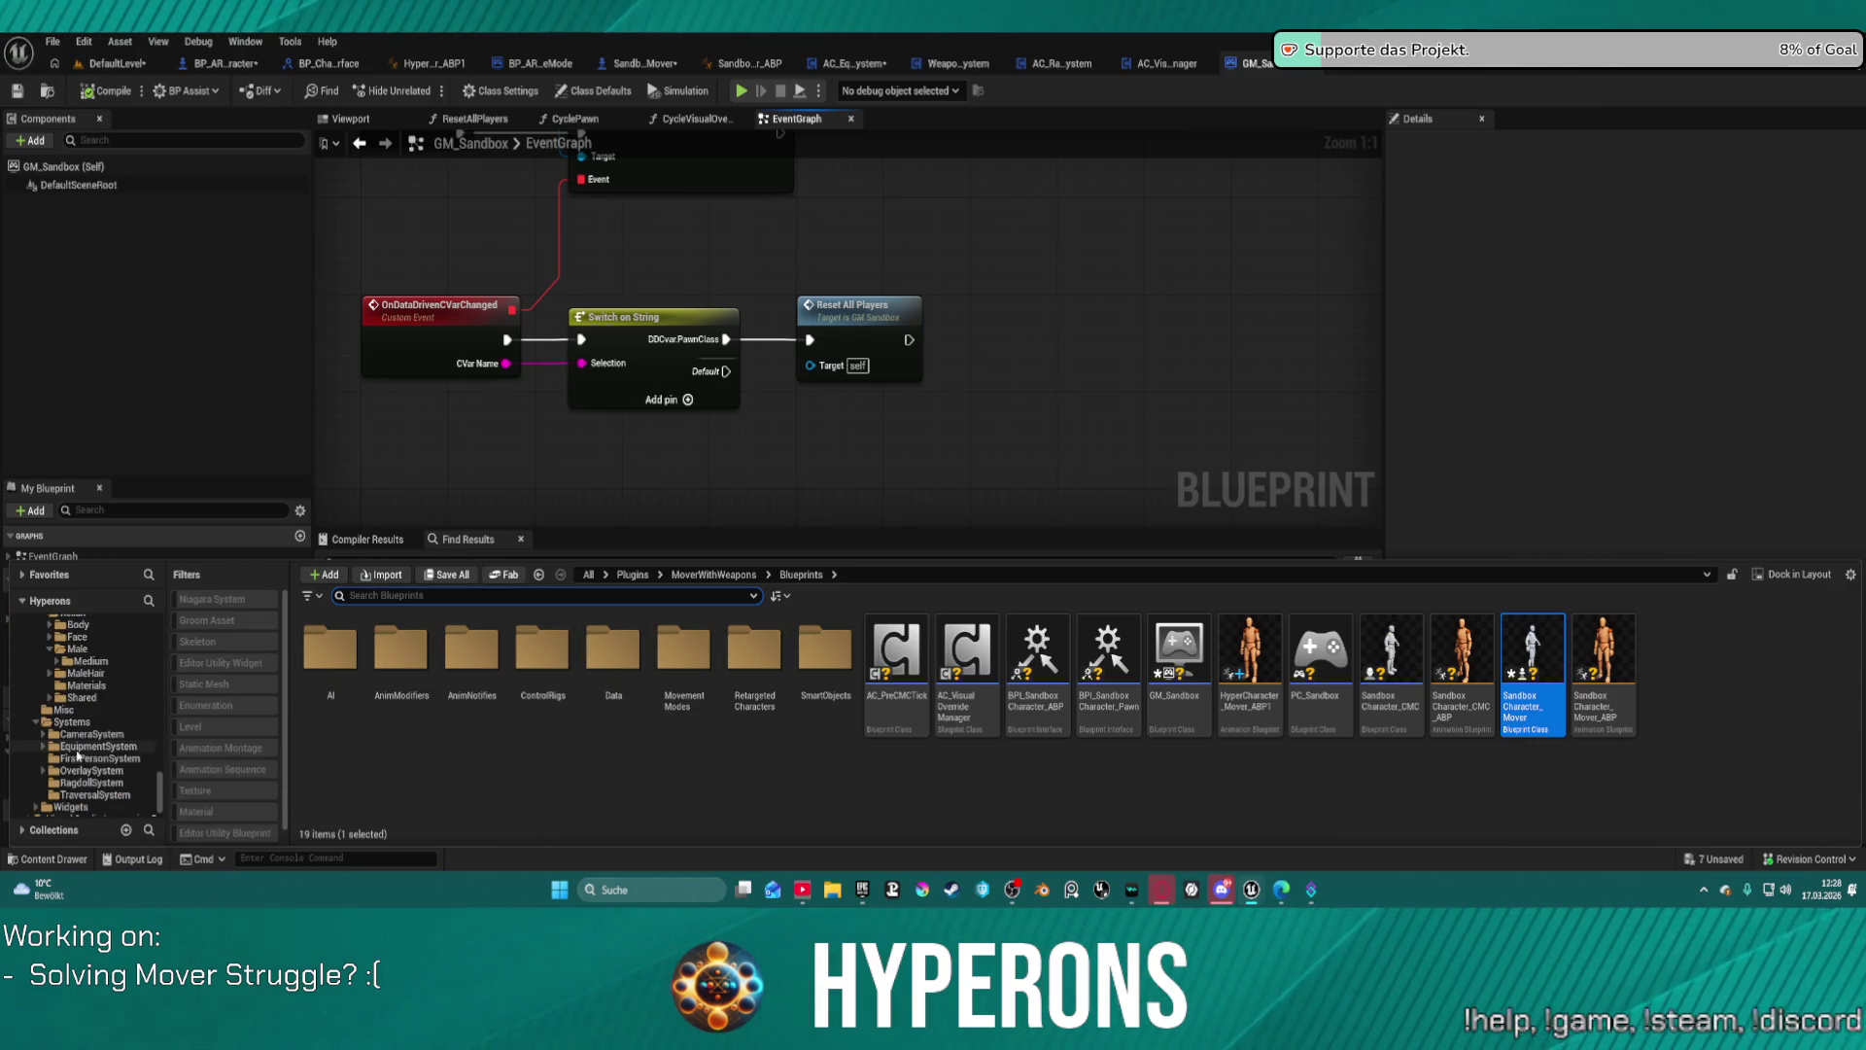
pyautogui.scroll(-2, 77, 755)
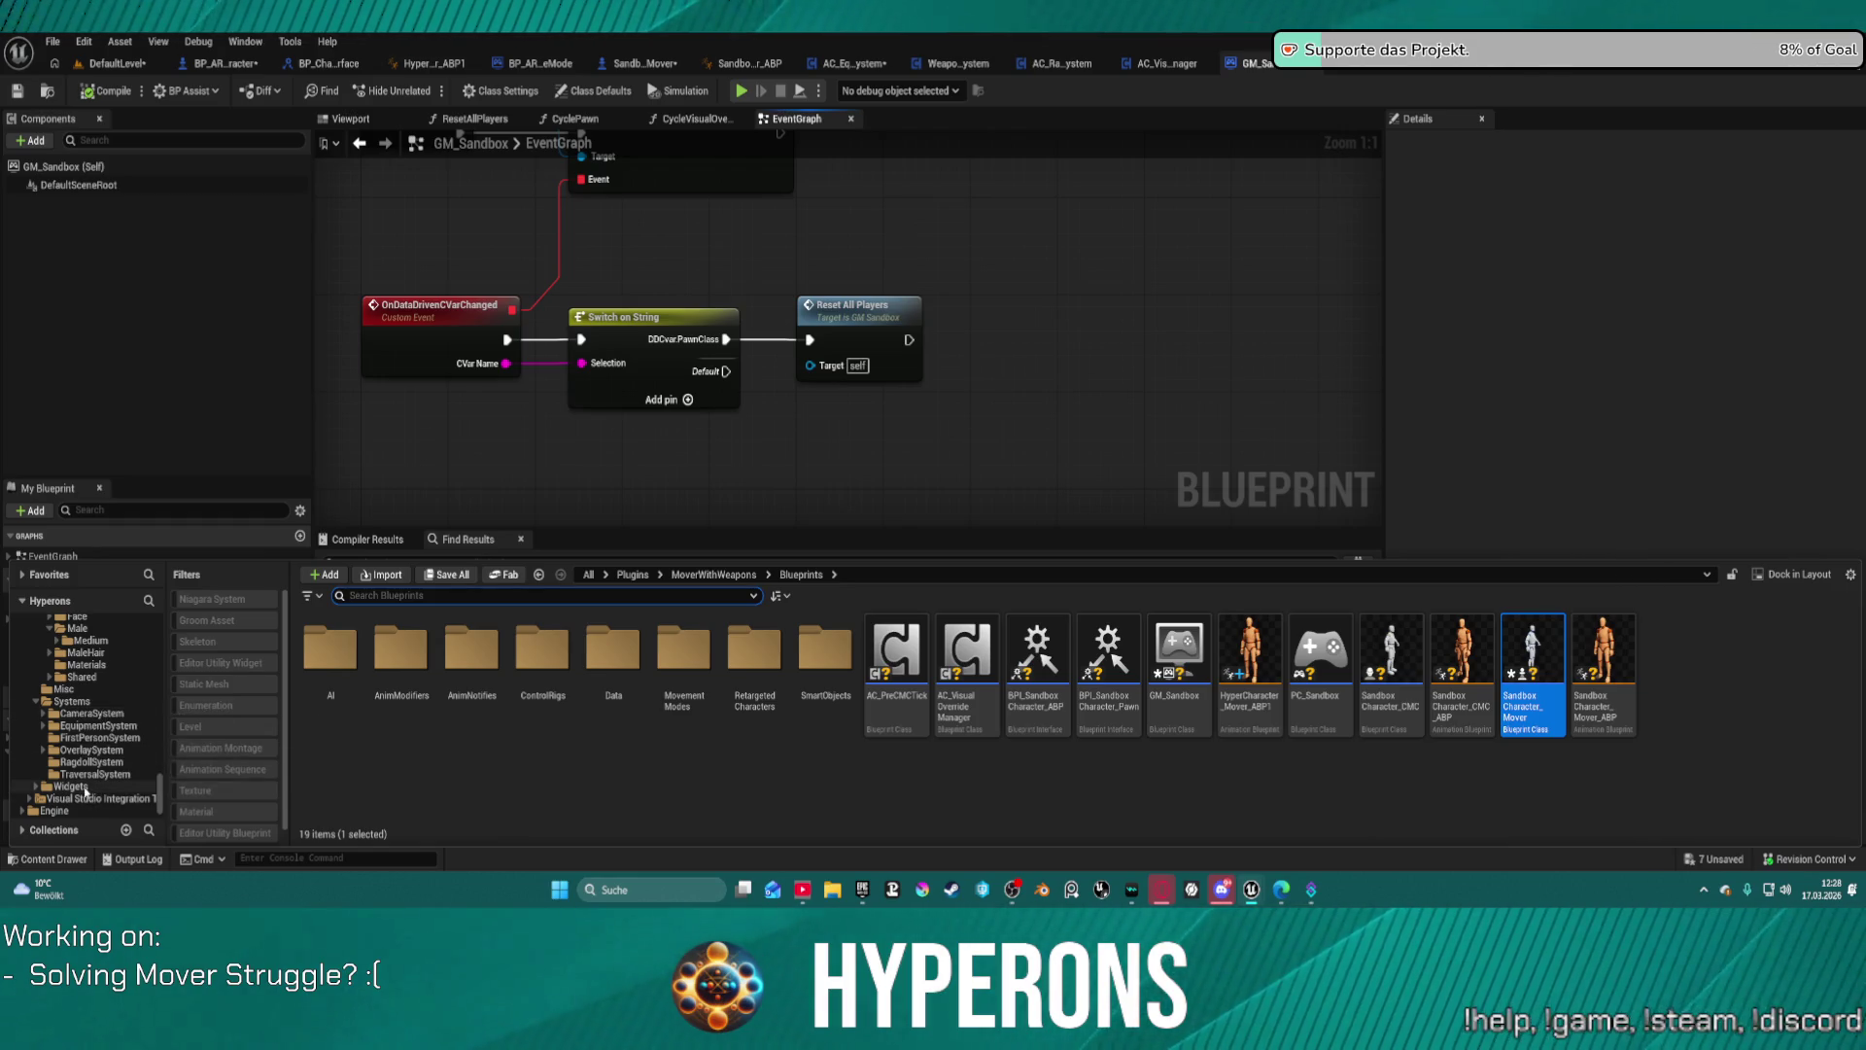
pyautogui.click(85, 789)
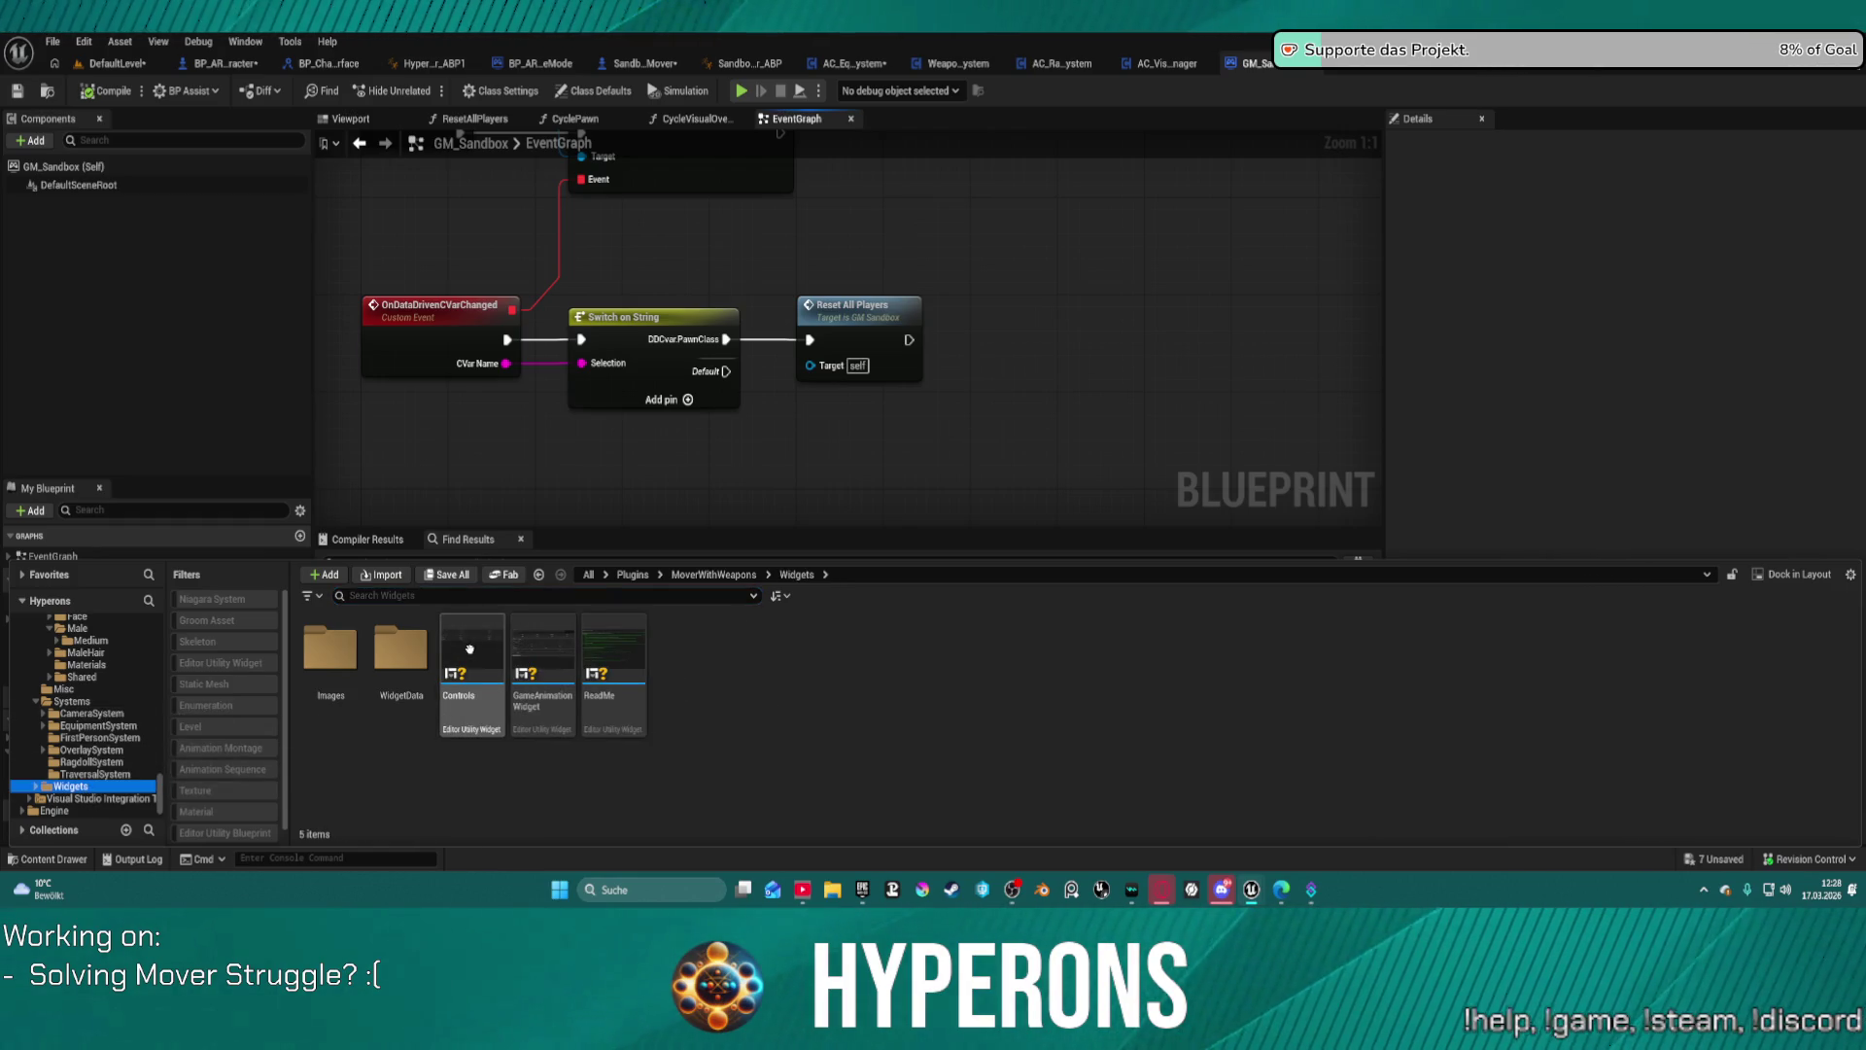
pyautogui.doubleClick(554, 642)
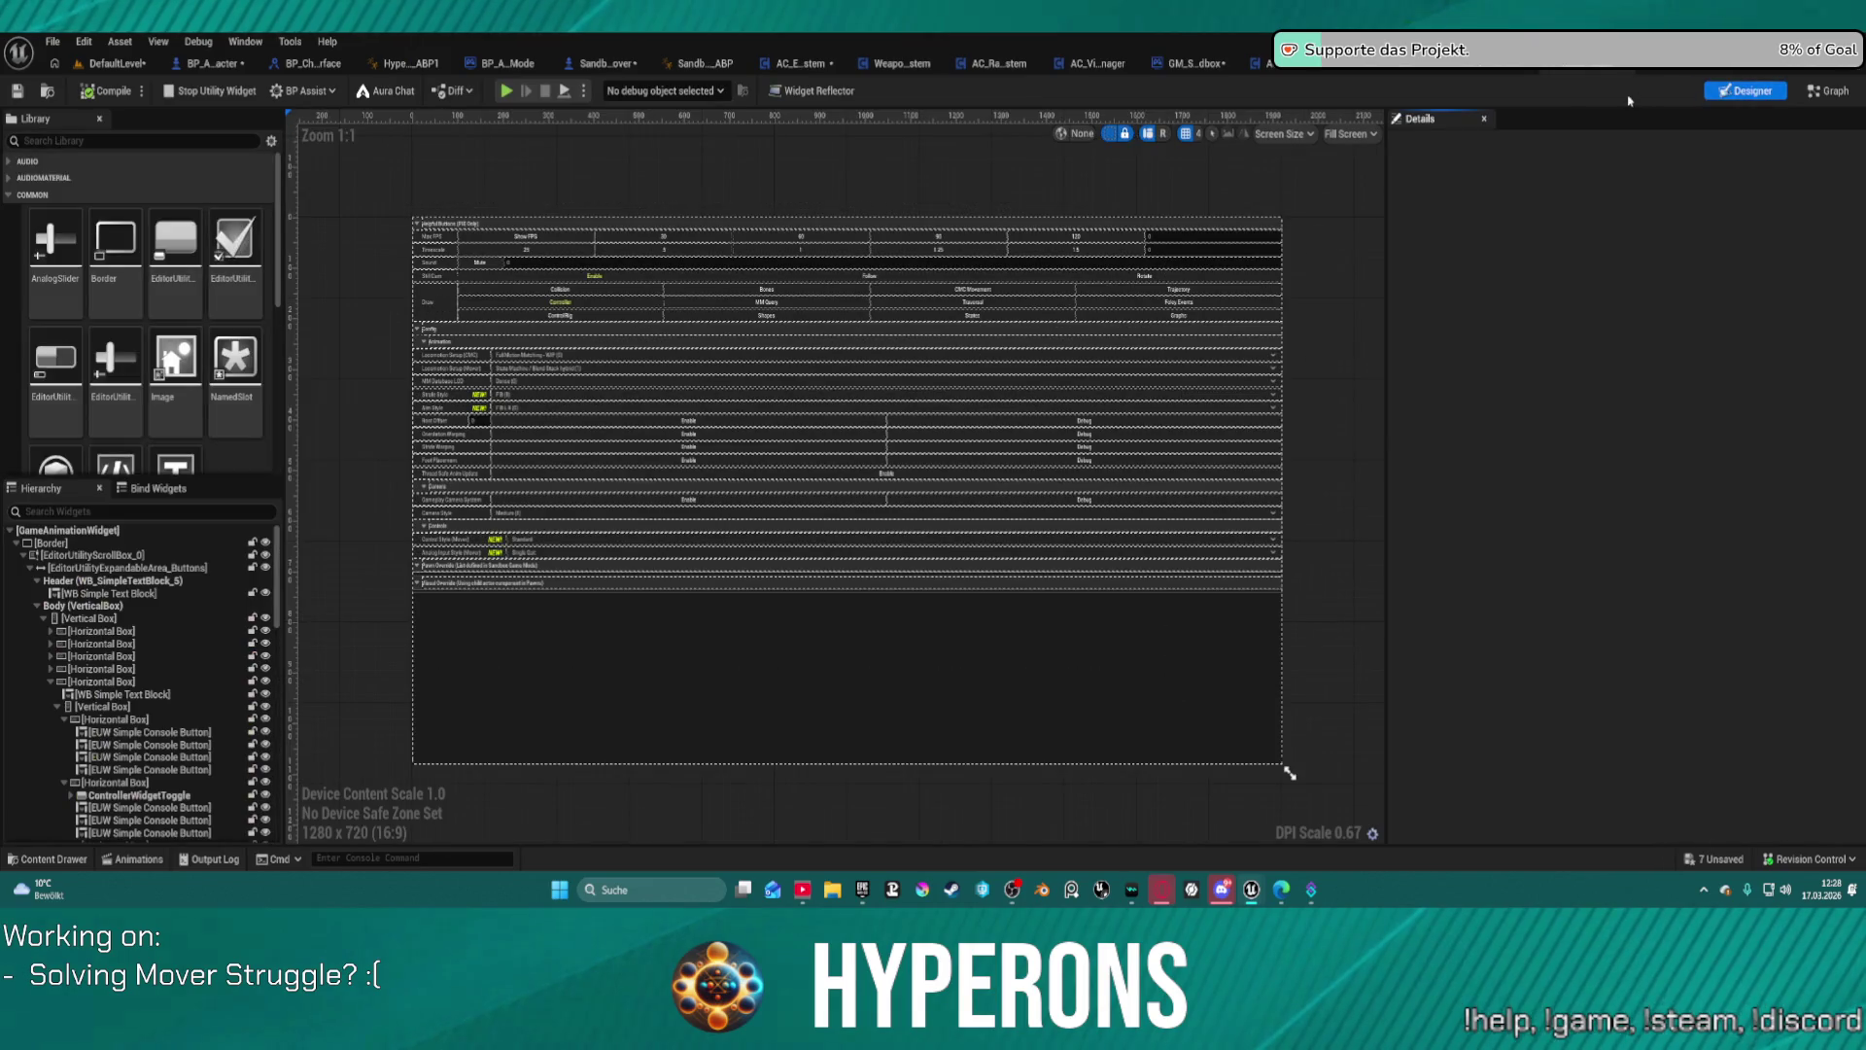
# Step: Pan the widget's EventGraph past CustomOnEndPIE and Switch on String to reach the Override Visuals call
pyautogui.scroll(2, 501, 607)
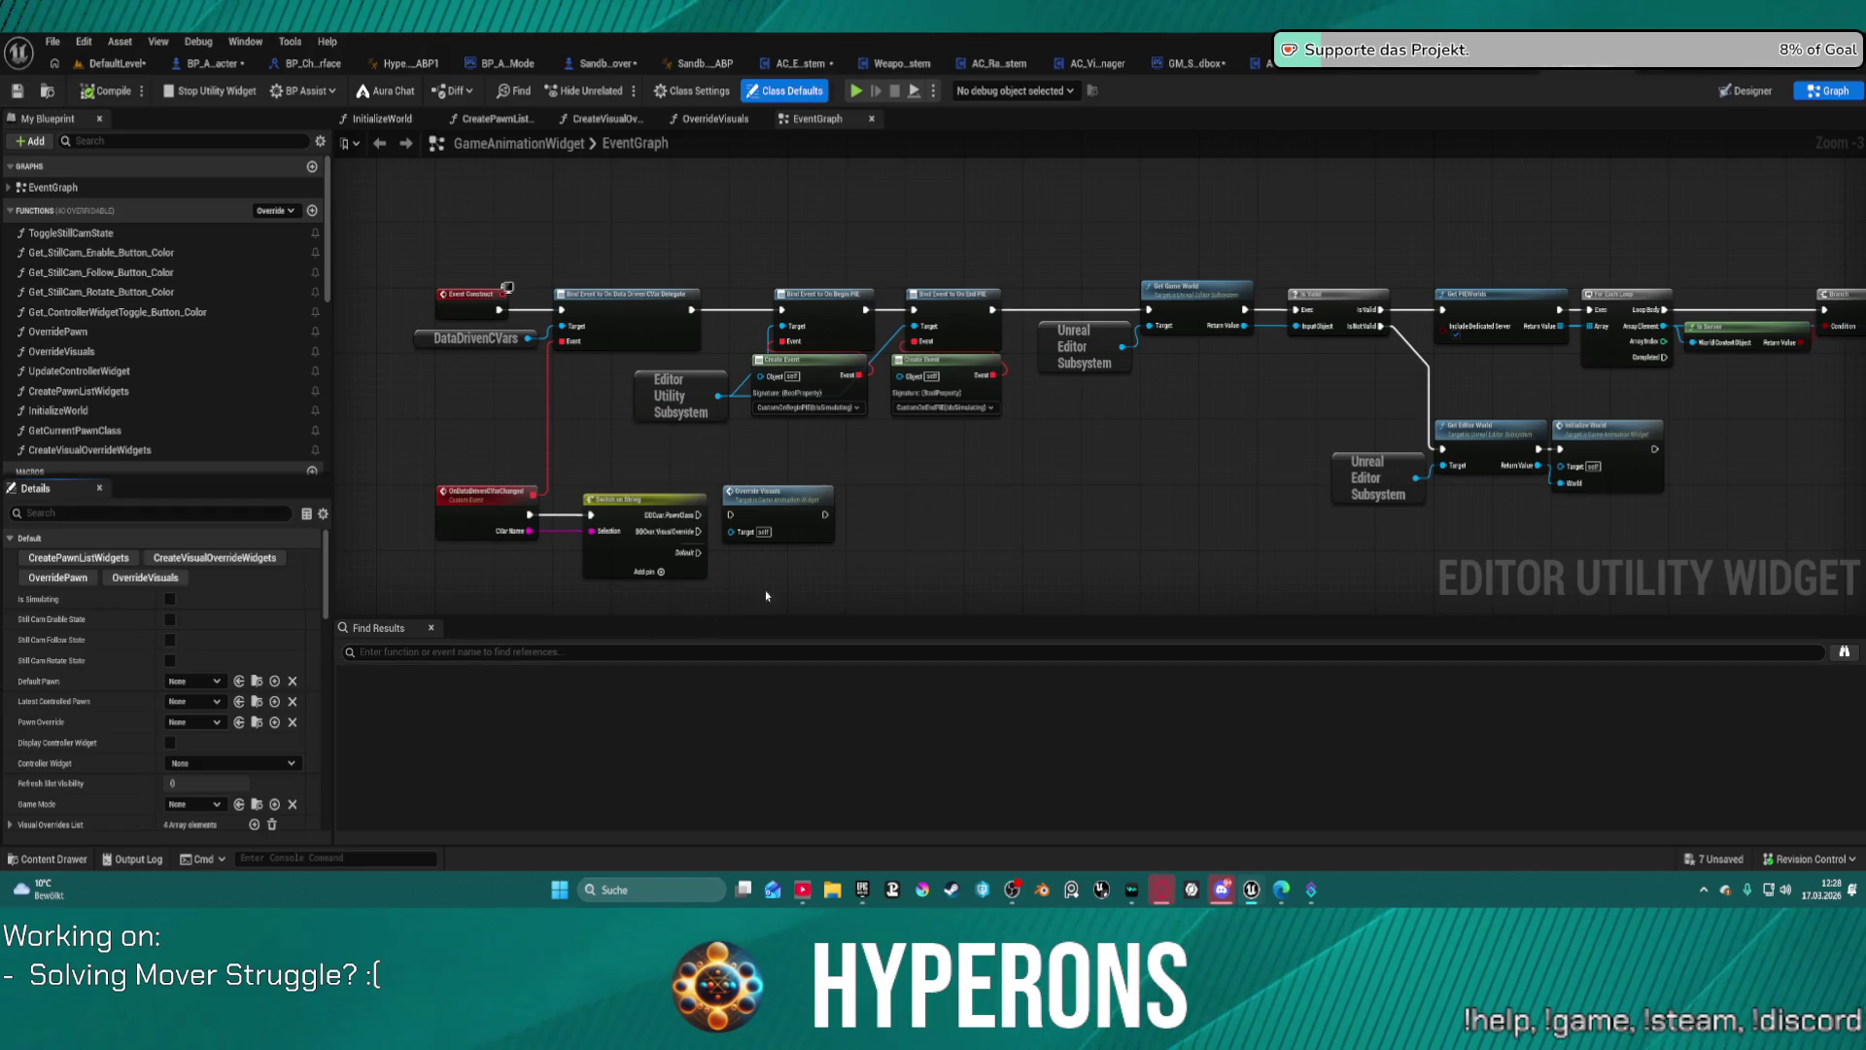
pyautogui.scroll(-3, 970, 176)
pyautogui.scroll(4, 933, 404)
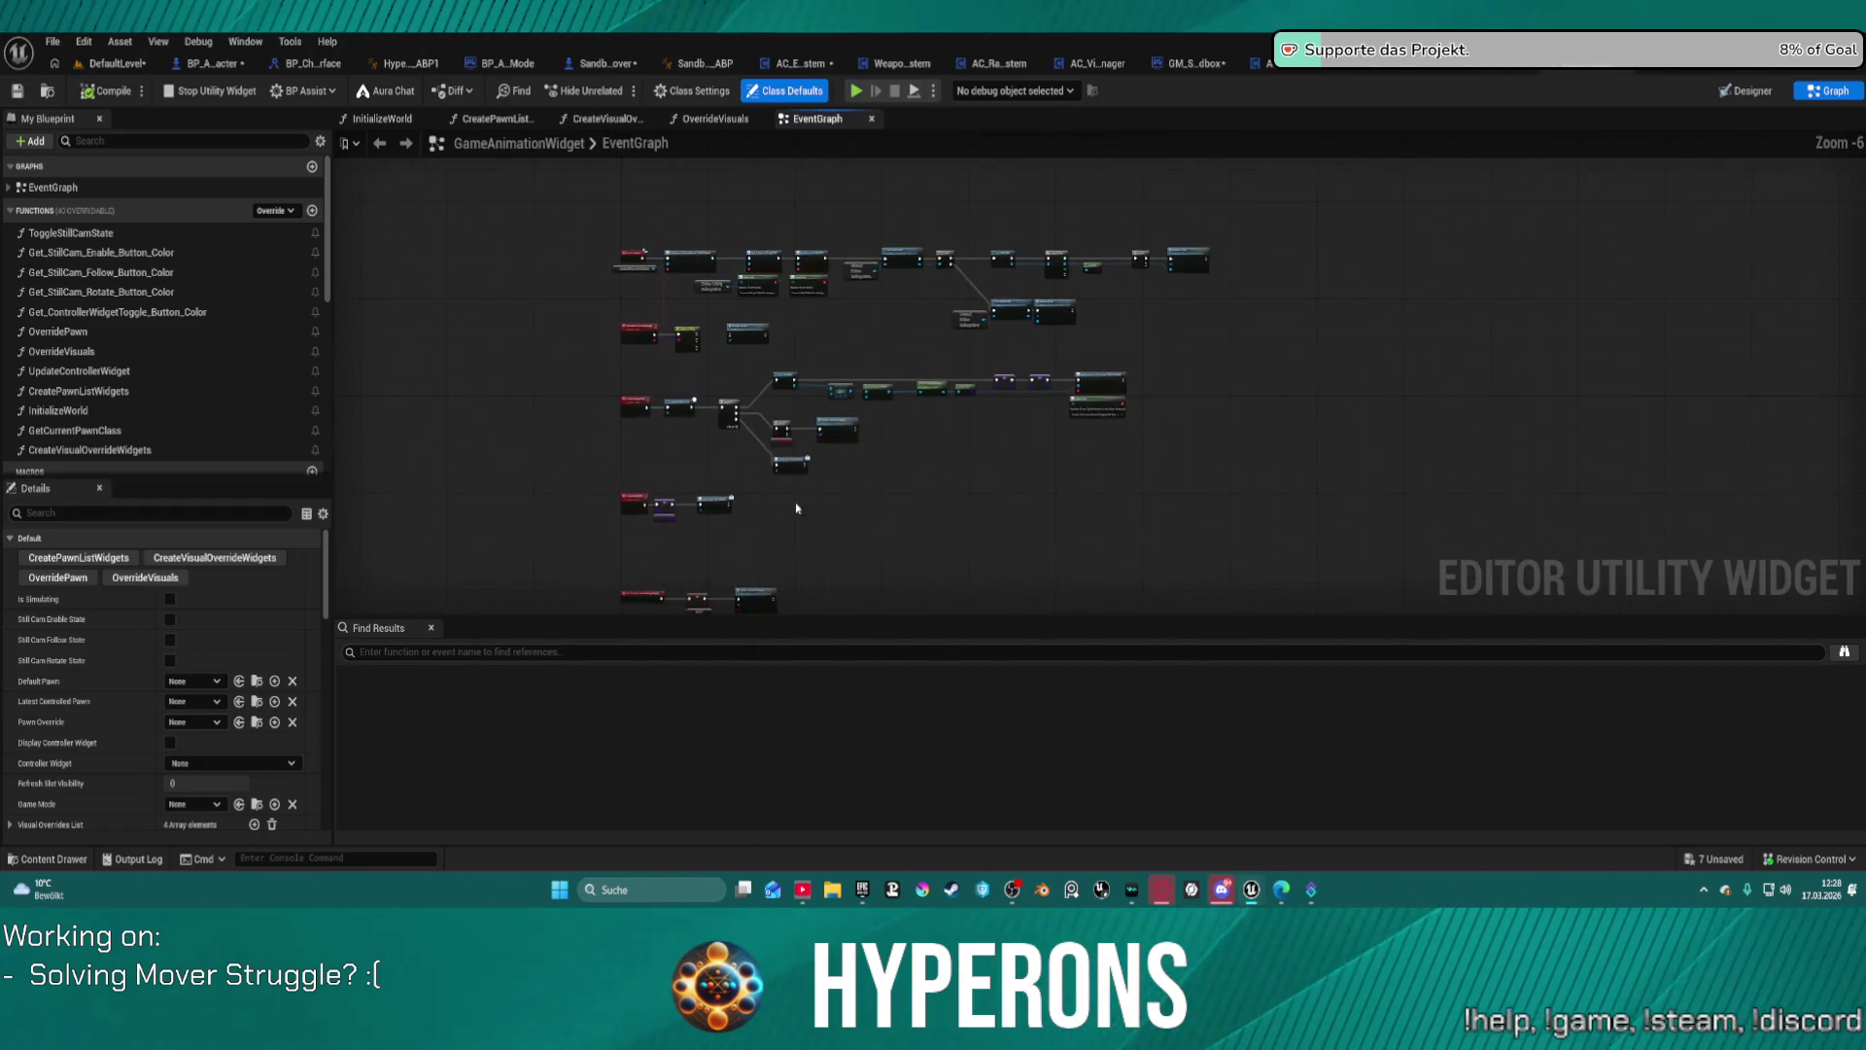
pyautogui.moveTo(920, 464)
pyautogui.mouseDown()
pyautogui.moveTo(1333, 449)
pyautogui.moveTo(1676, 257)
pyautogui.mouseUp()
pyautogui.moveTo(1162, 464)
pyautogui.mouseDown()
pyautogui.moveTo(1220, 396)
pyautogui.moveTo(1478, 283)
pyautogui.moveTo(1263, 486)
pyautogui.mouseUp()
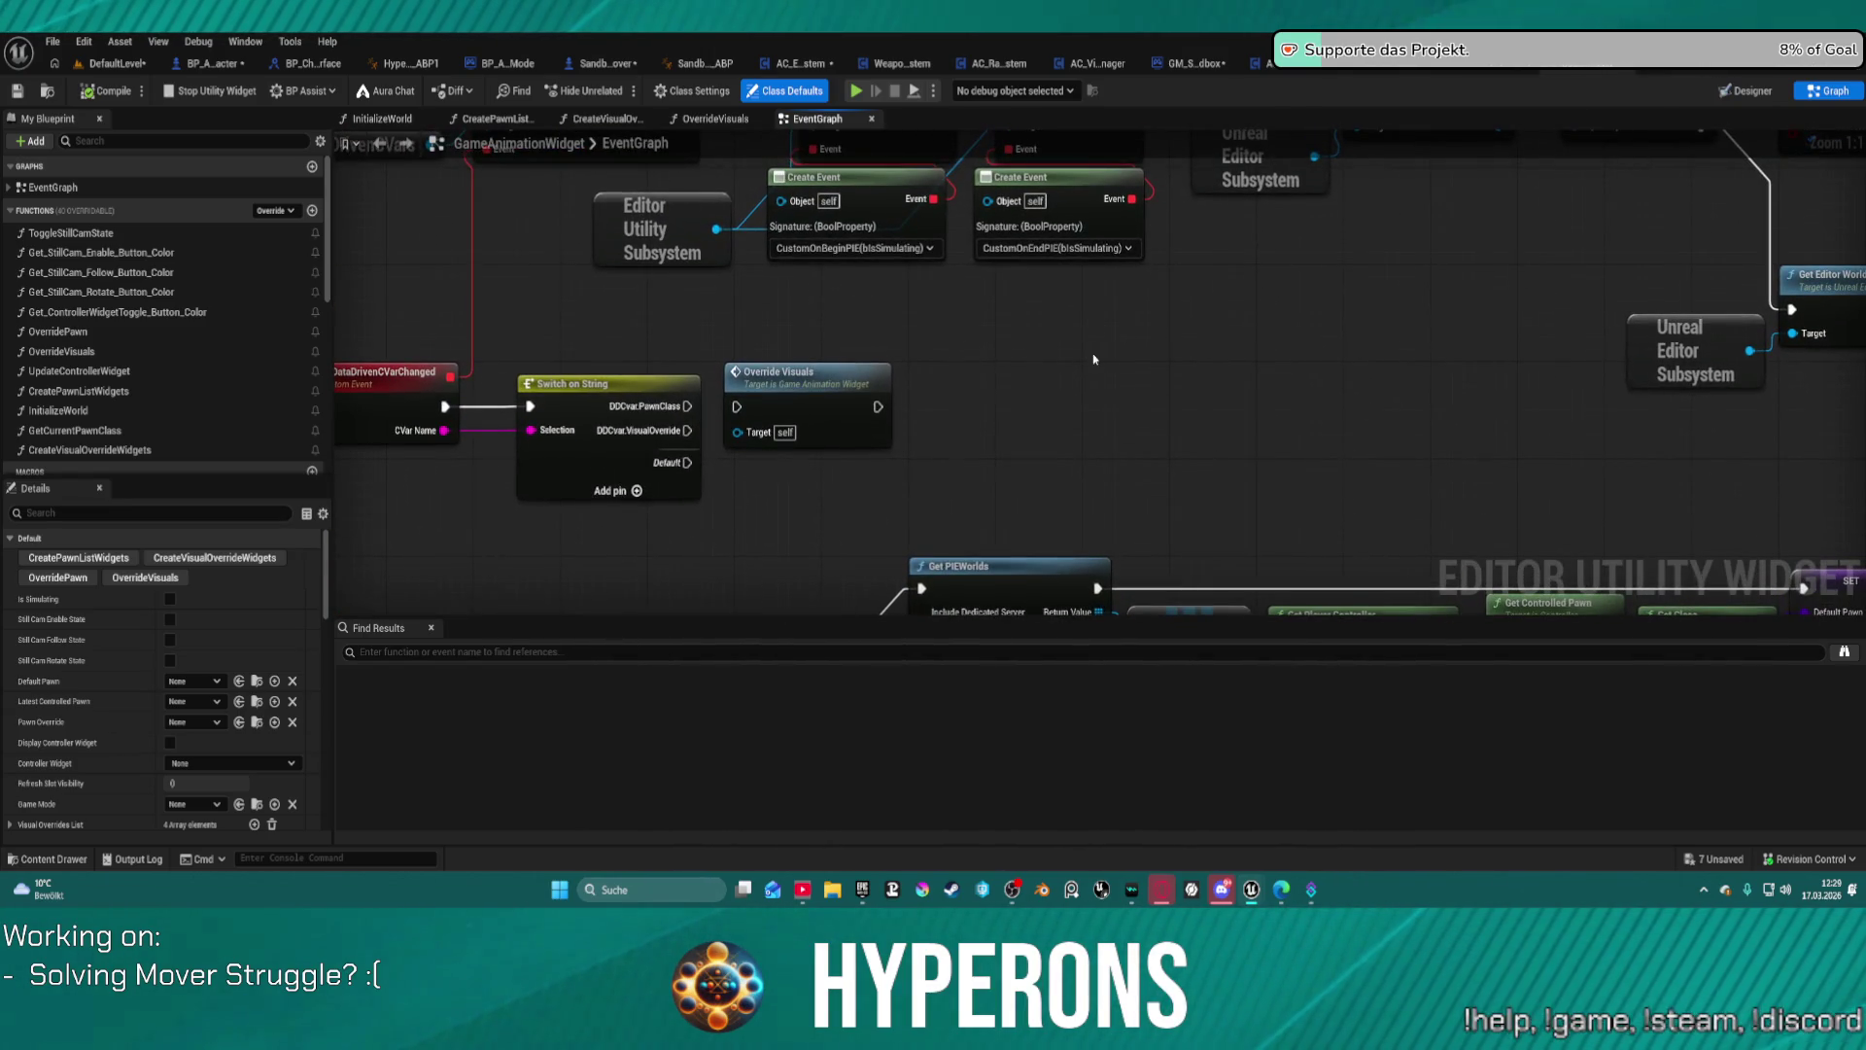
pyautogui.moveTo(1321, 324)
pyautogui.mouseDown()
pyautogui.moveTo(1356, 389)
pyautogui.moveTo(1445, 359)
pyautogui.moveTo(1439, 408)
pyautogui.moveTo(836, 441)
pyautogui.moveTo(686, 416)
pyautogui.moveTo(571, 428)
pyautogui.moveTo(1700, 421)
pyautogui.moveTo(1304, 408)
pyautogui.mouseUp()
# Step: Open the OverrideVisuals function and frame its VisualOverride visibility node chain
pyautogui.click(1170, 418)
pyautogui.doubleClick(1170, 418)
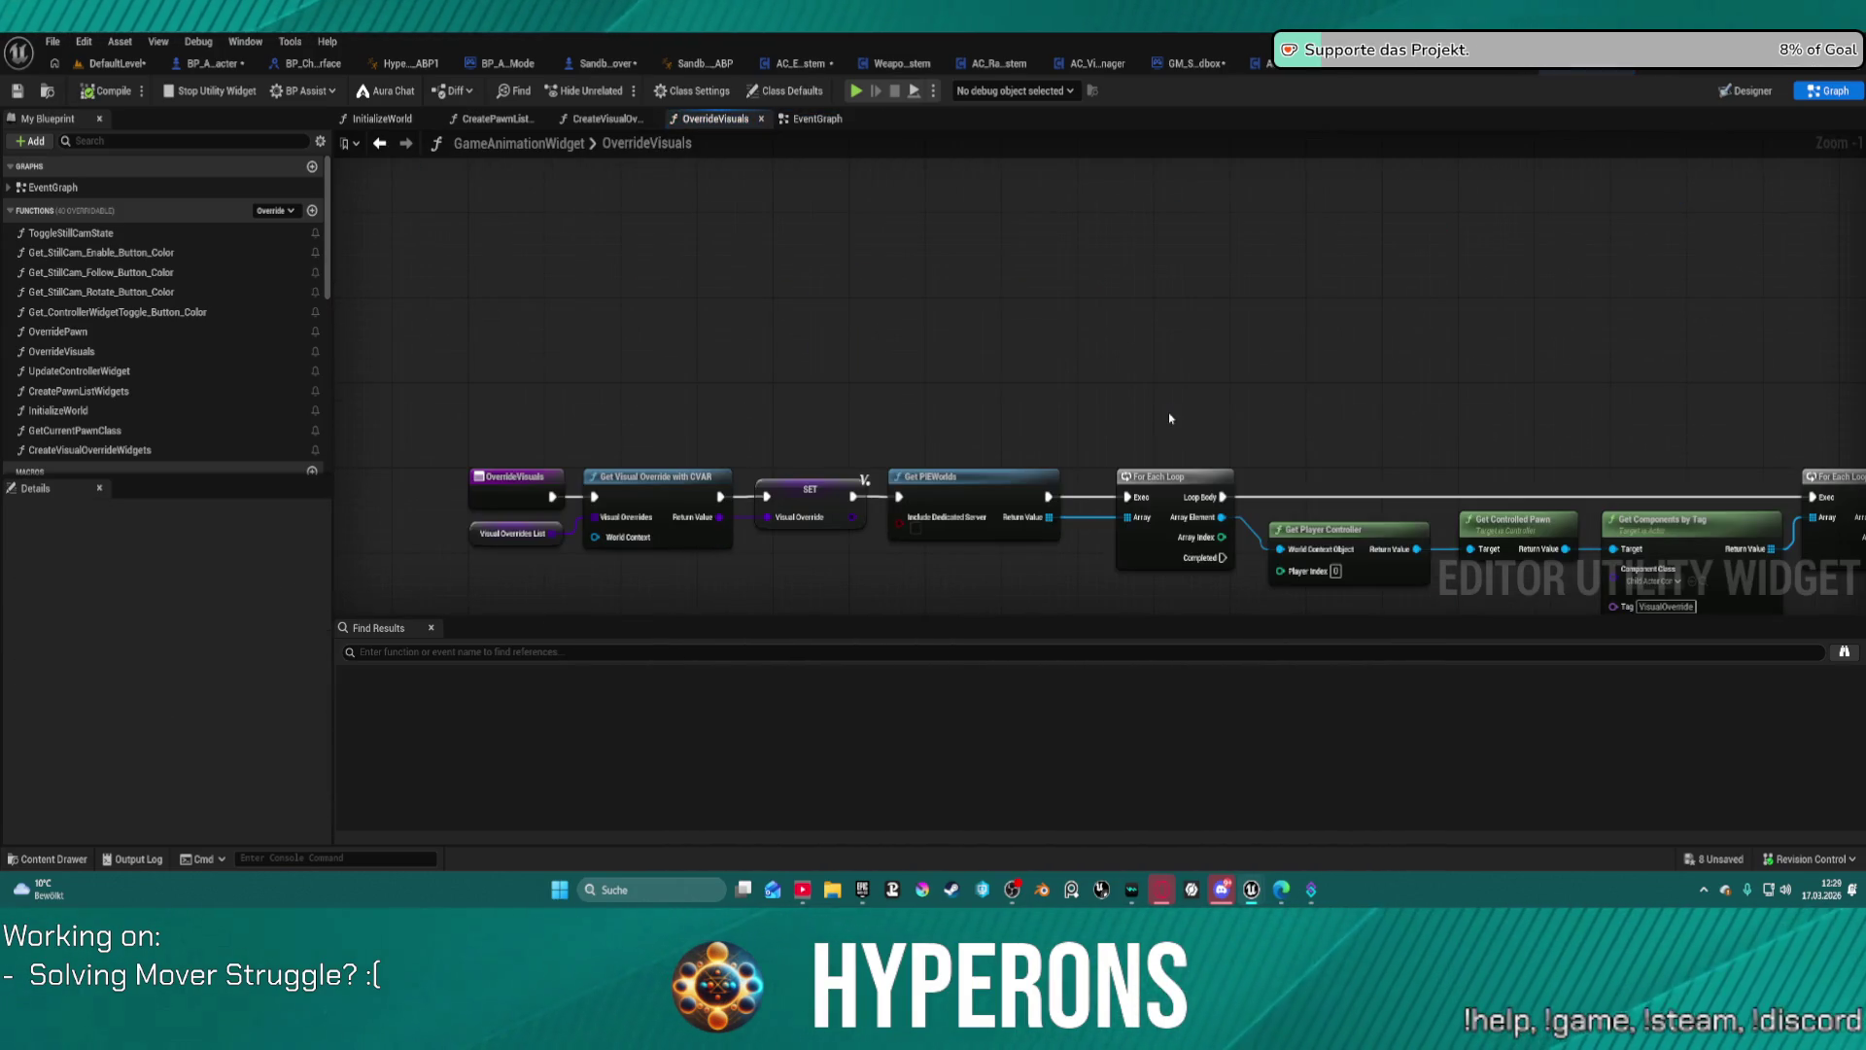
pyautogui.moveTo(1157, 389)
pyautogui.mouseDown()
pyautogui.moveTo(1129, 279)
pyautogui.moveTo(1170, 237)
pyautogui.moveTo(1318, 214)
pyautogui.moveTo(609, 144)
pyautogui.mouseUp()
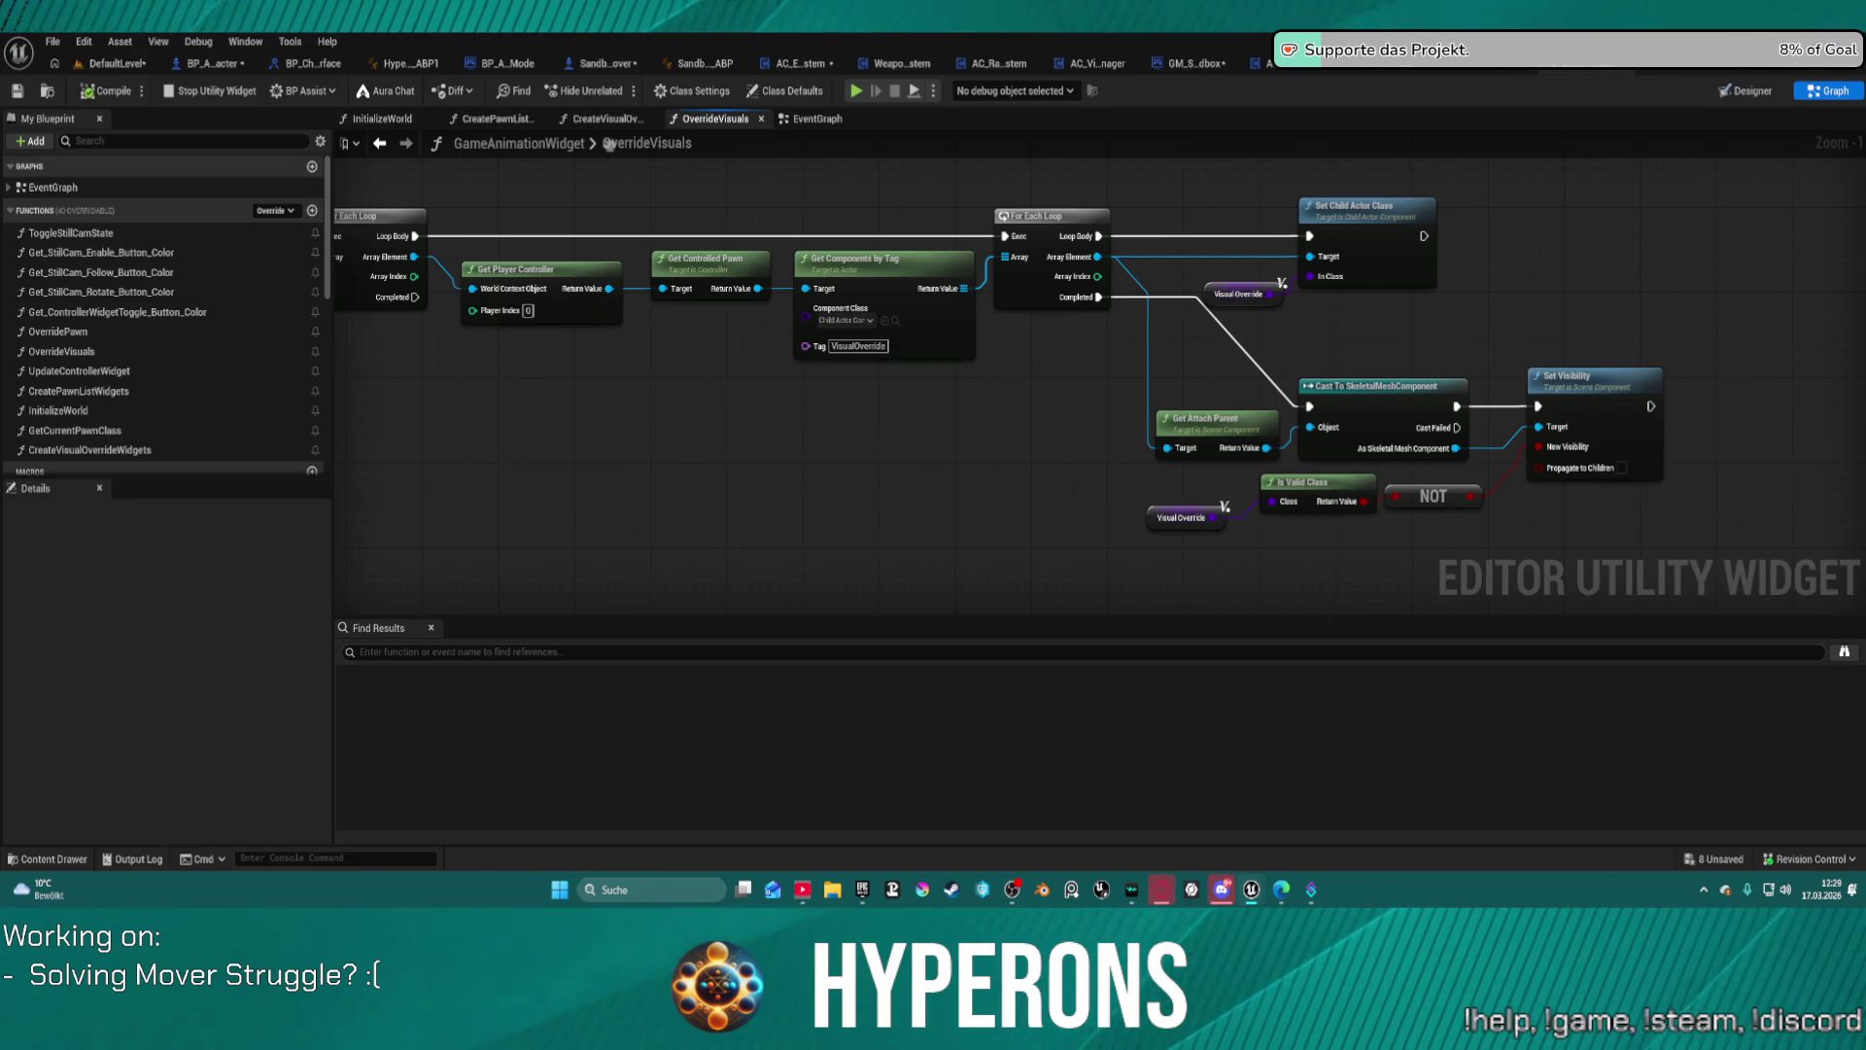
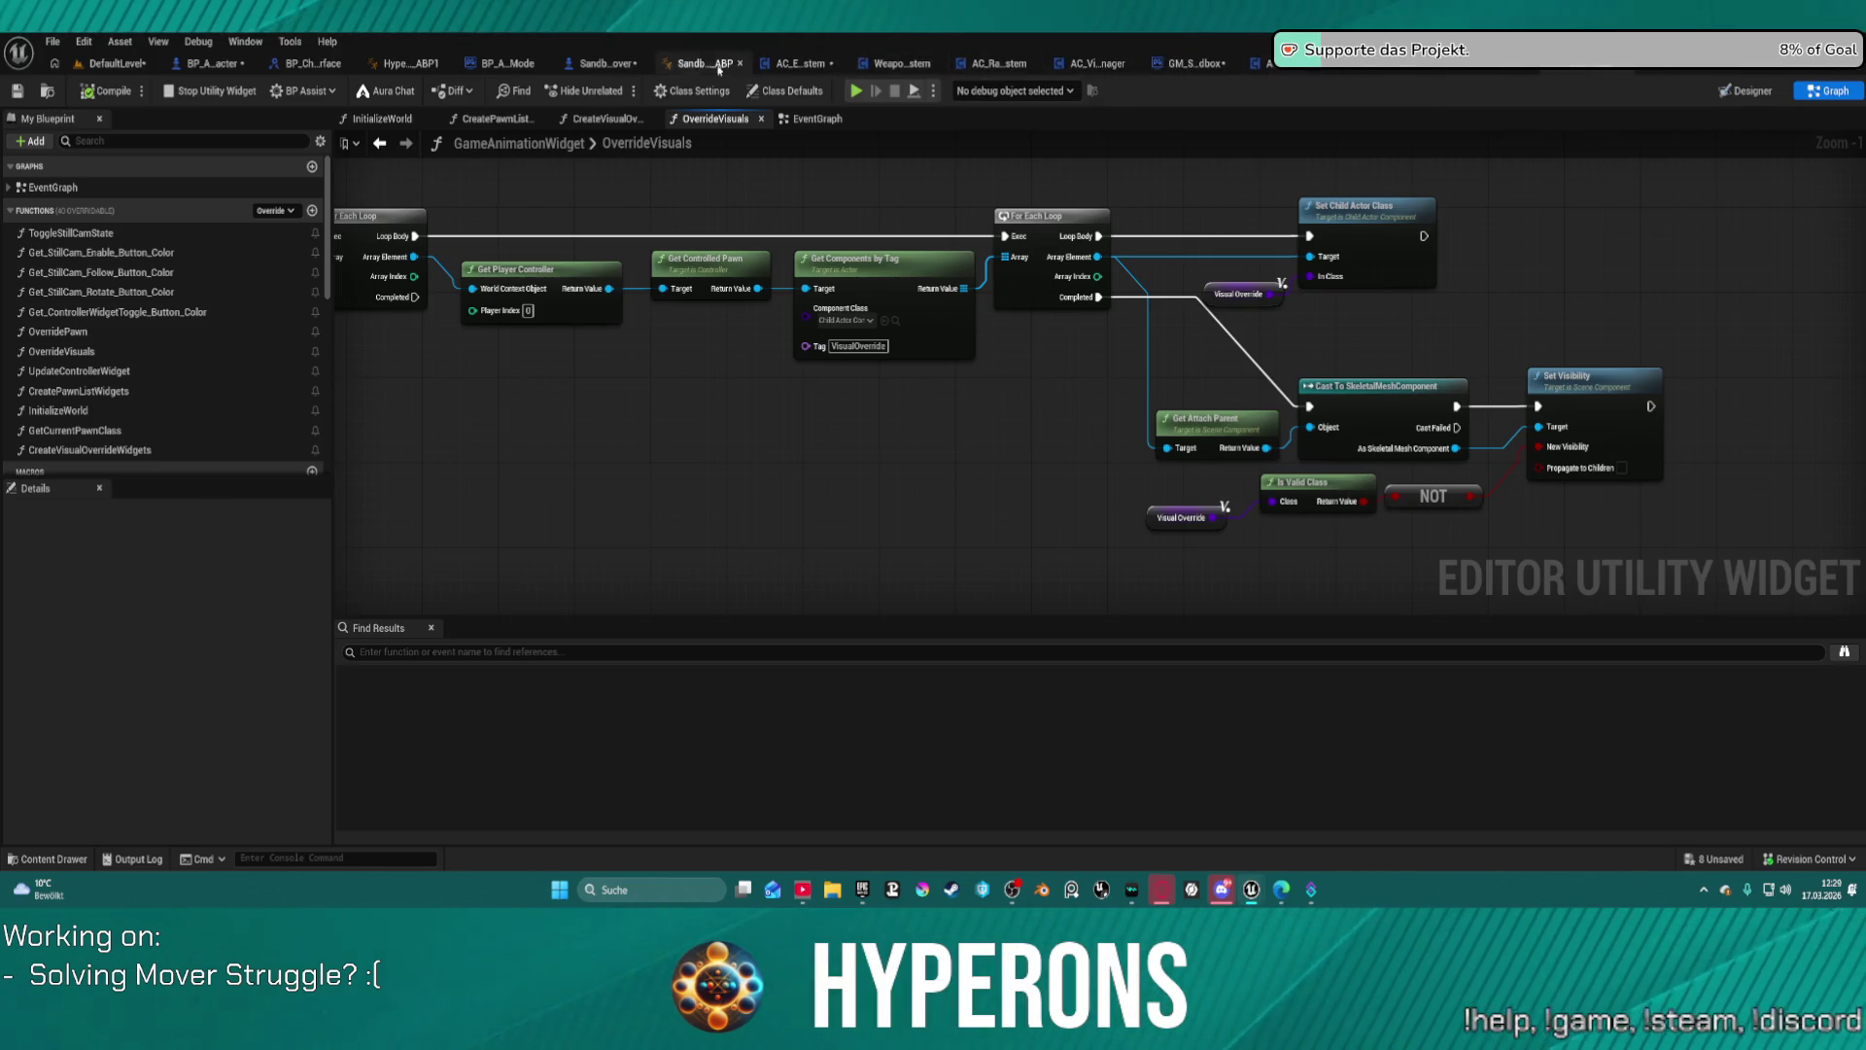
# Step: In SandboxCharacter_Mover, inspect the SkeletalMesh component's properties, clearing the property list filters
pyautogui.click(604, 64)
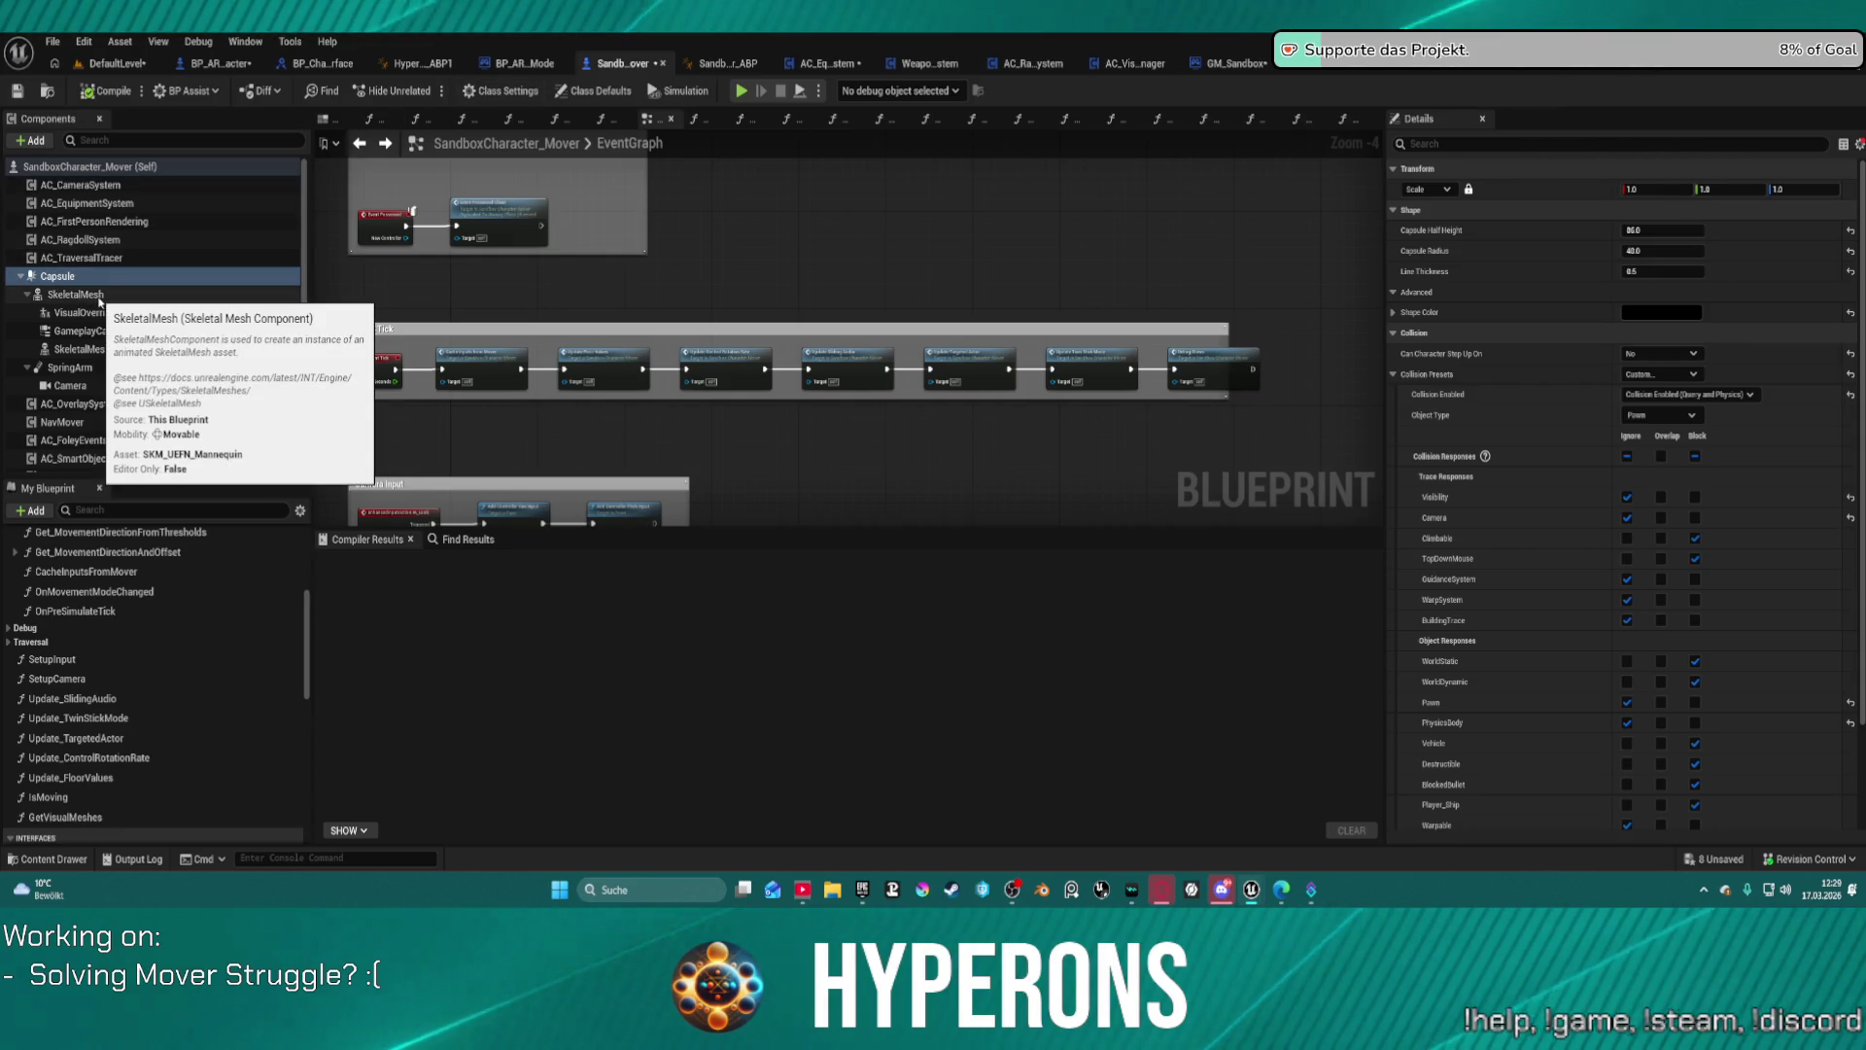
pyautogui.click(94, 302)
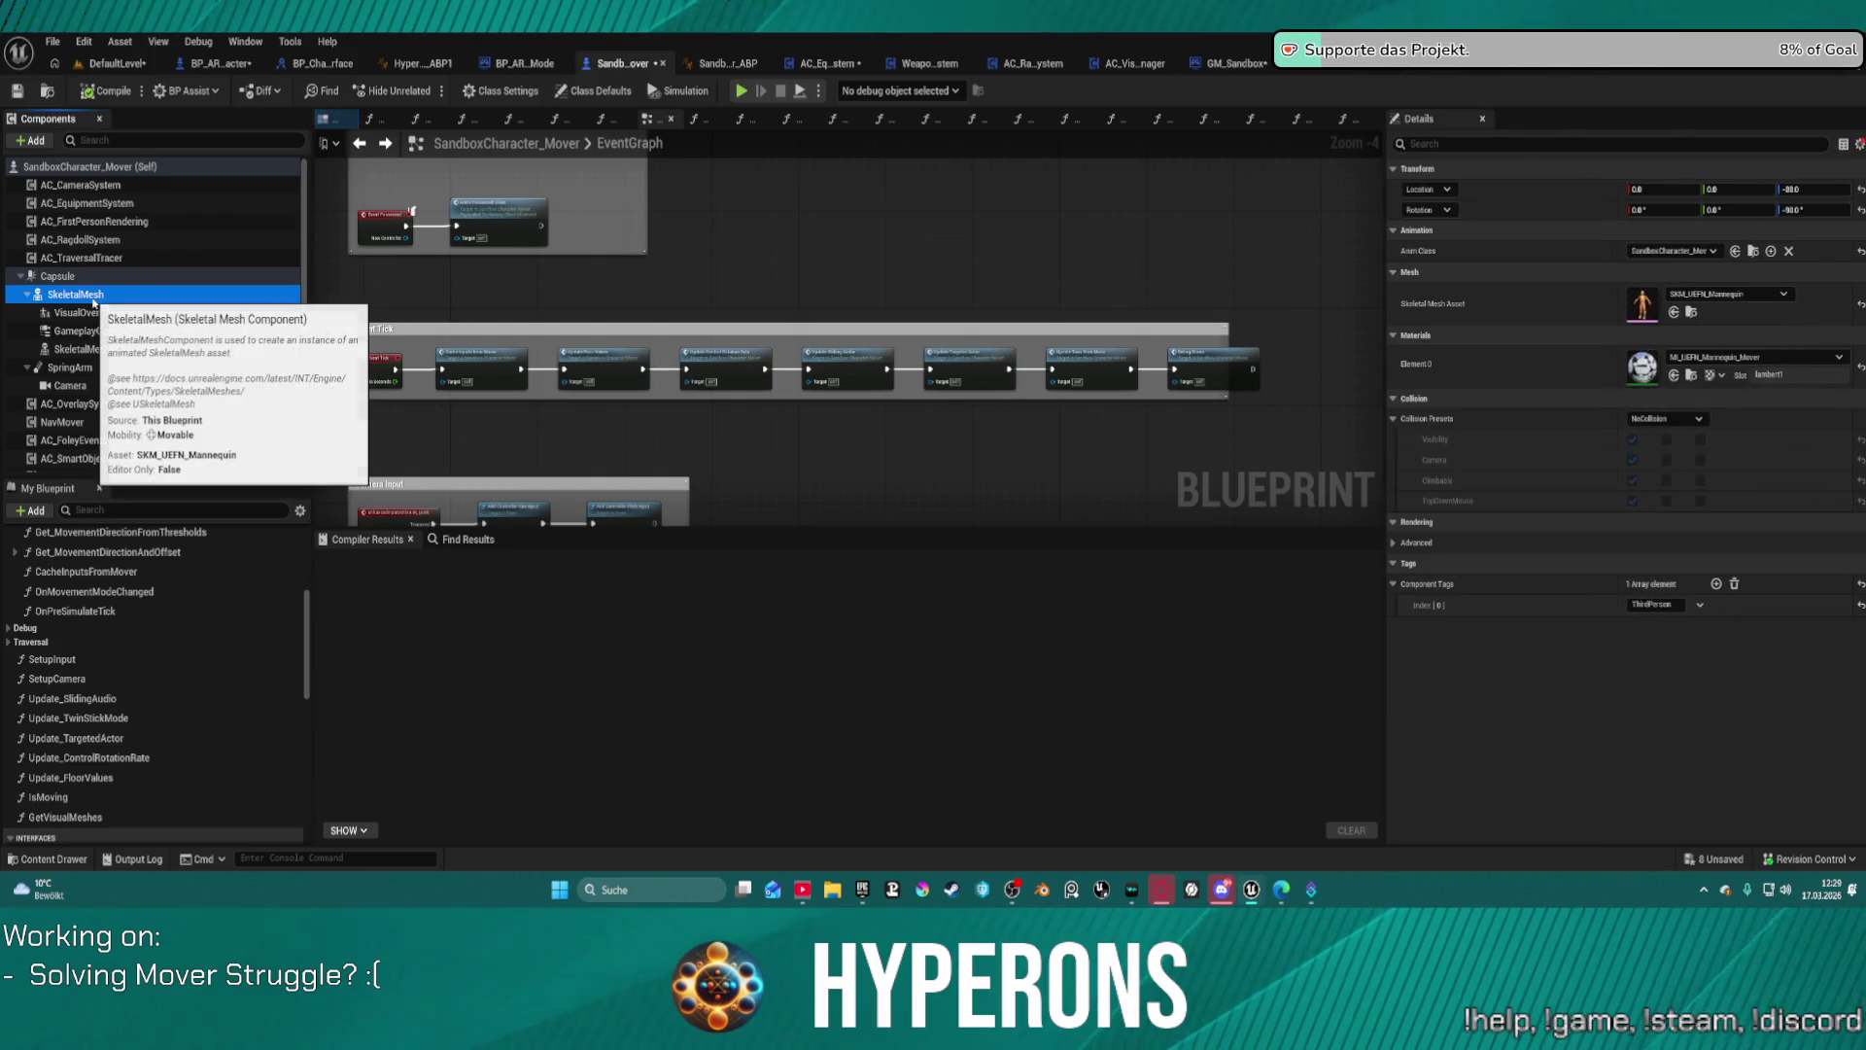
pyautogui.click(986, 200)
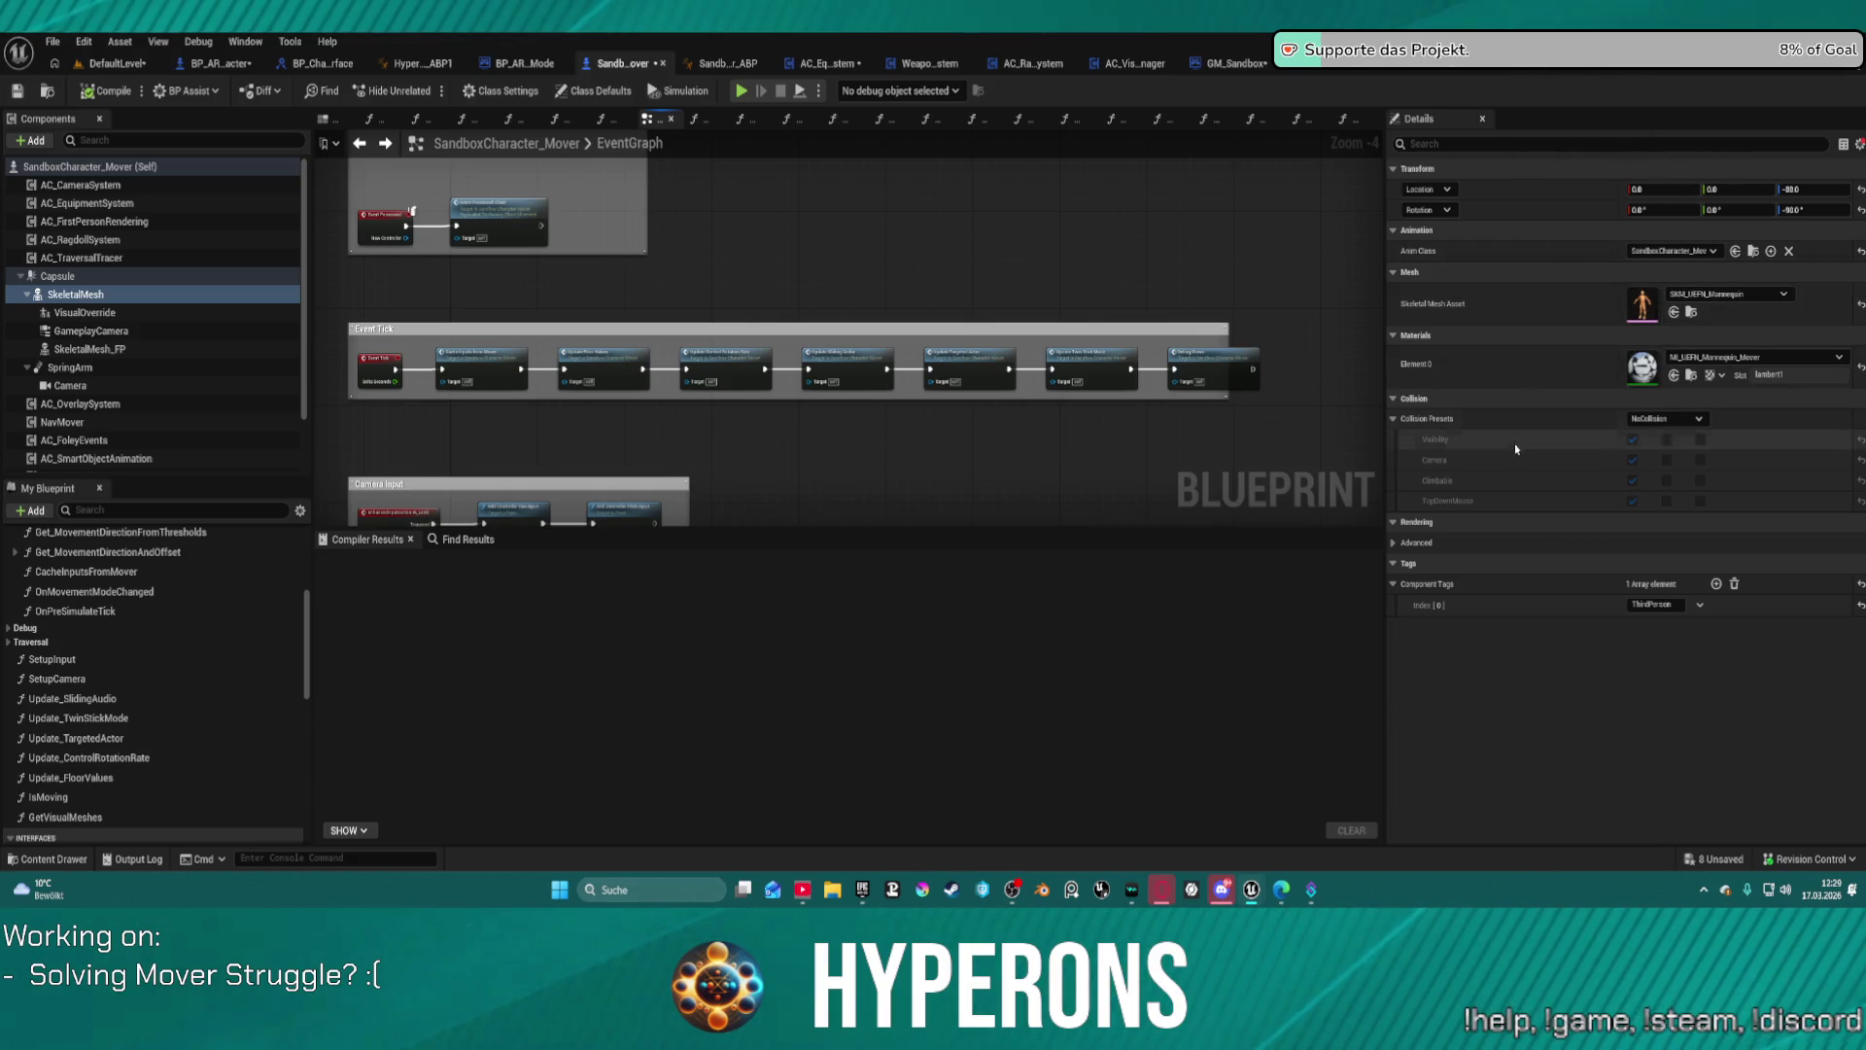
pyautogui.click(1858, 144)
pyautogui.click(1814, 183)
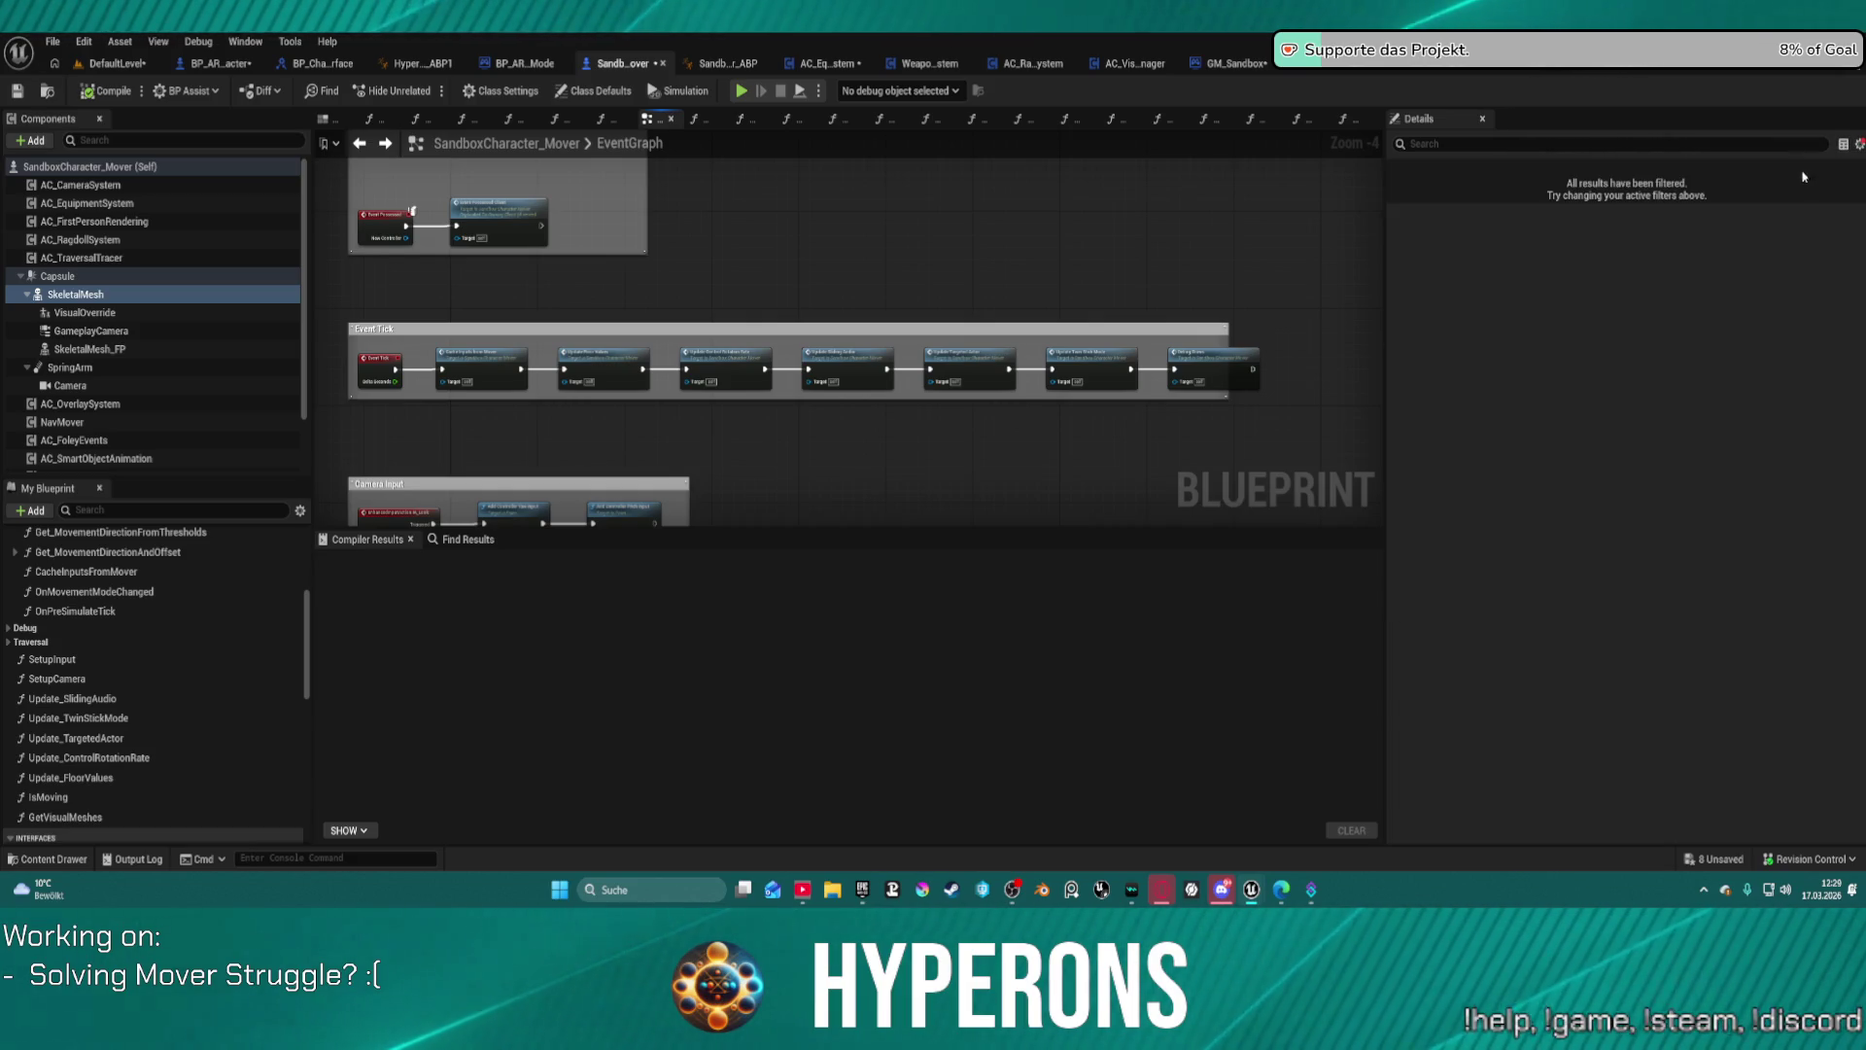
pyautogui.click(1858, 144)
pyautogui.click(1810, 167)
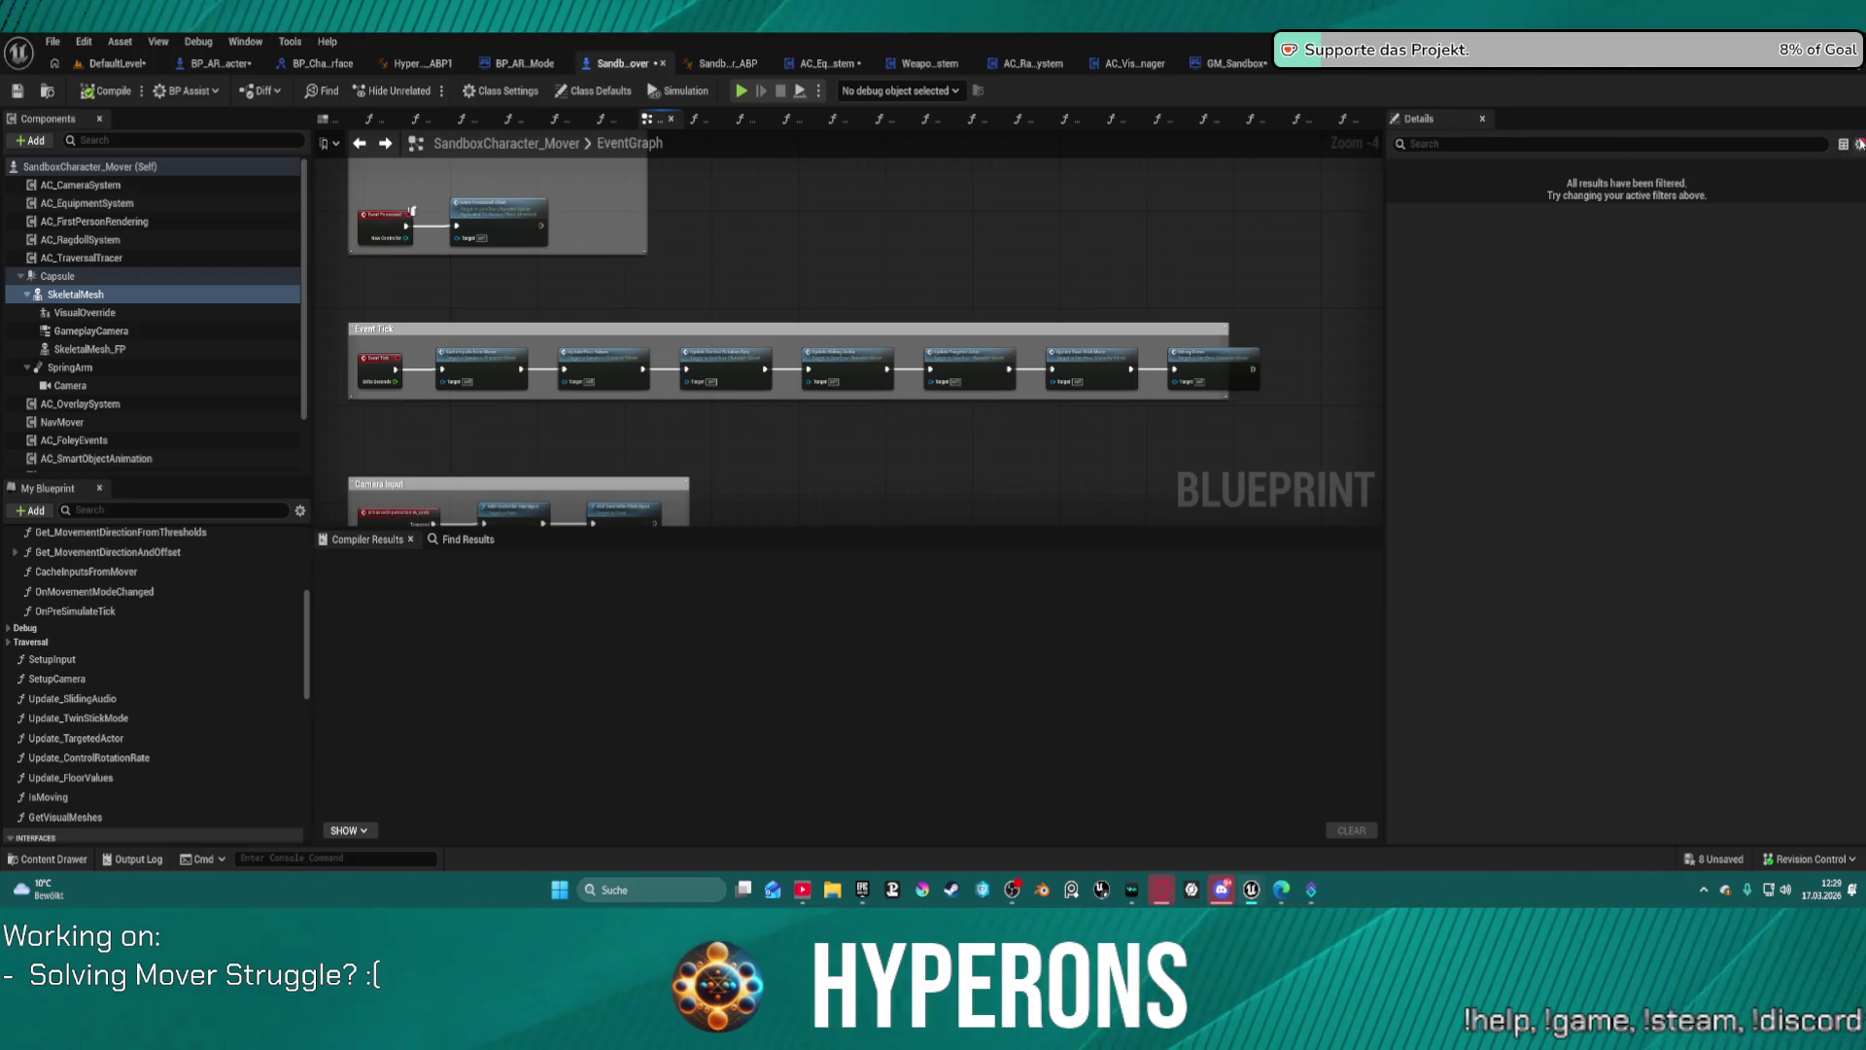
pyautogui.click(1858, 144)
pyautogui.click(1809, 181)
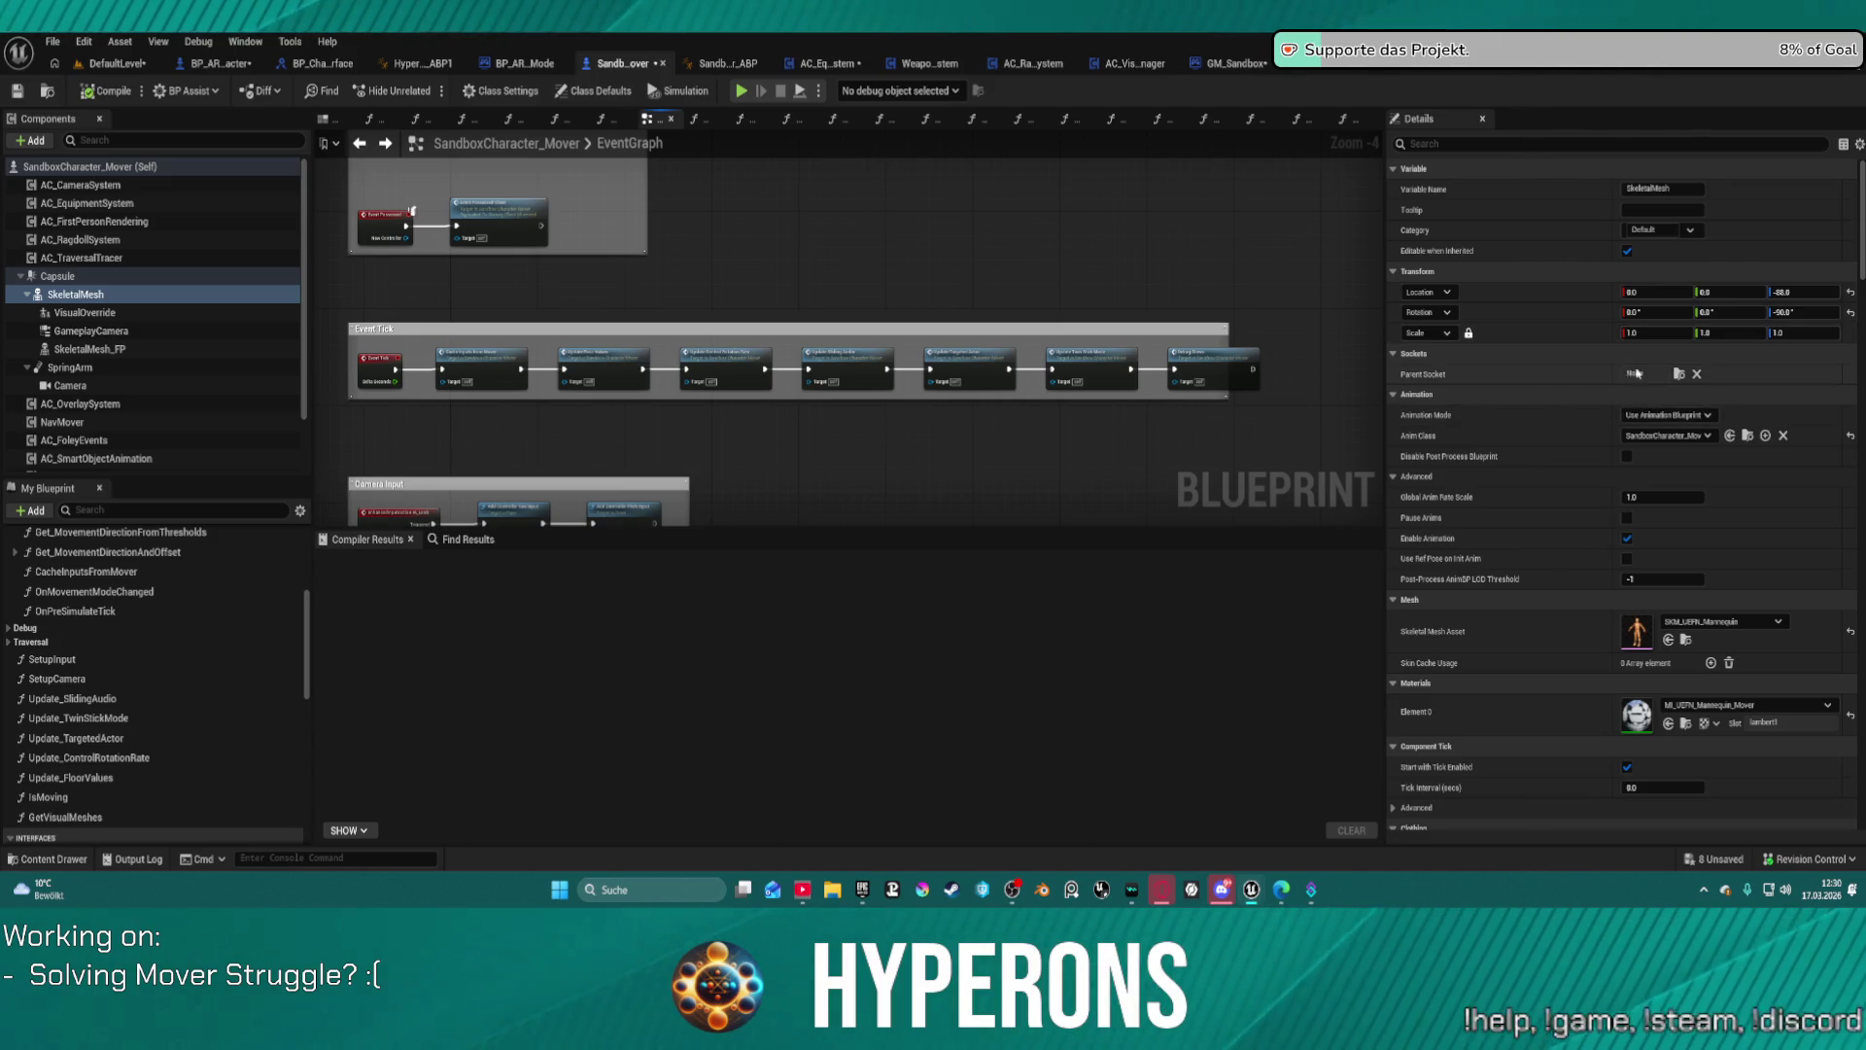
# Step: Inspect the VisualOverride component's properties, expanding the advanced rendering section
pyautogui.click(84, 313)
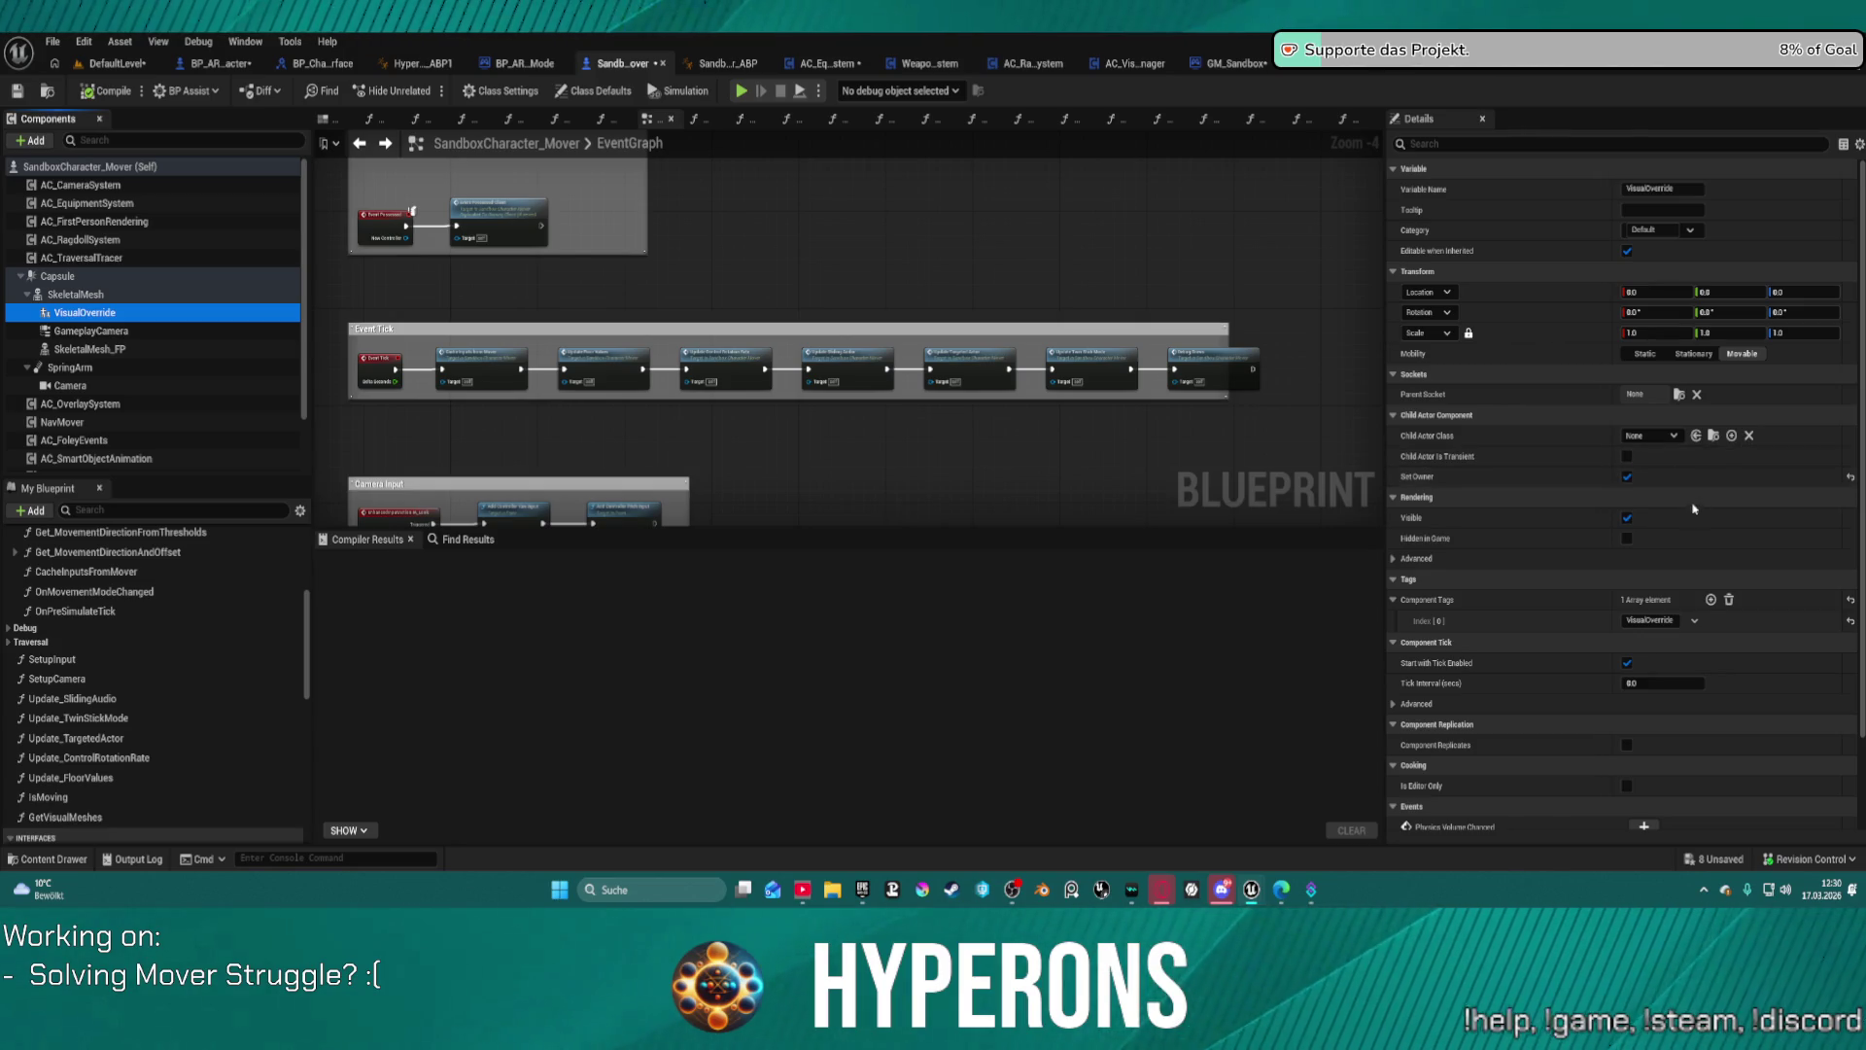
pyautogui.scroll(-3, 1652, 661)
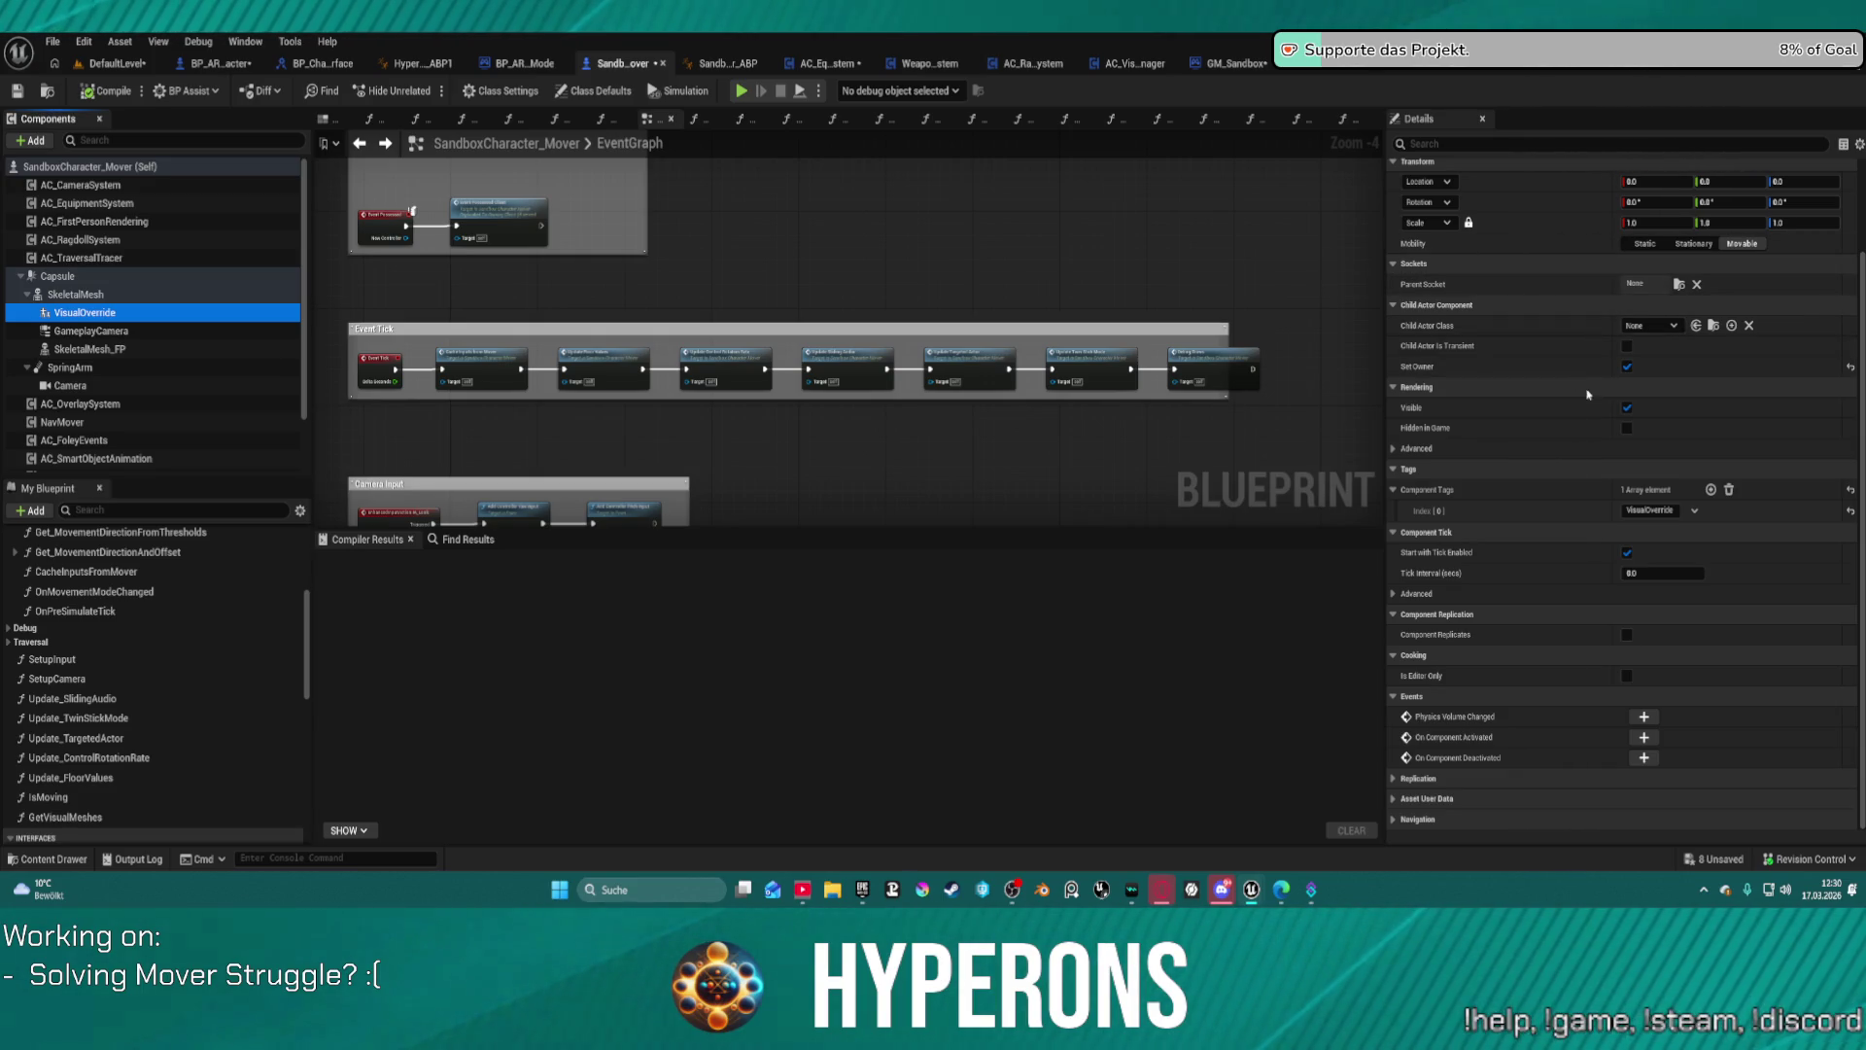
pyautogui.click(1400, 450)
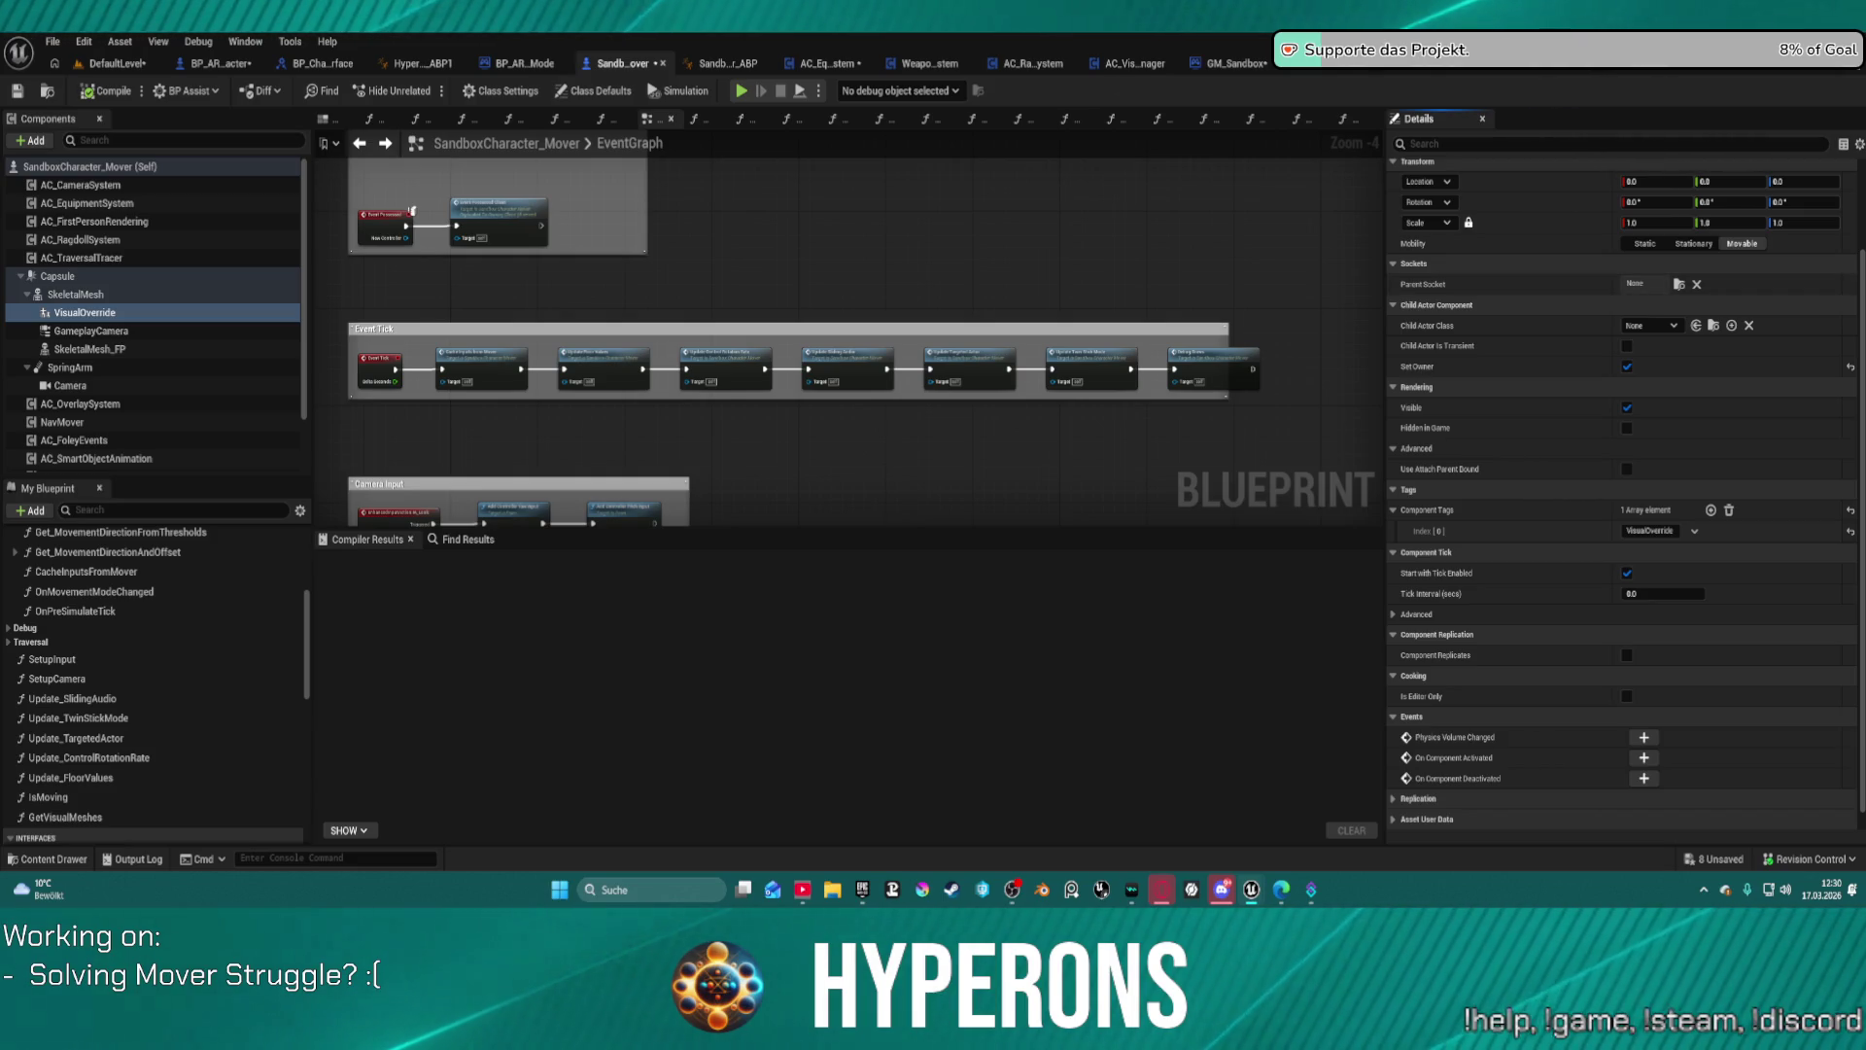
# Step: Move the Visual Override getter below Set Child Actor Class, then return to SandboxCharacter_Mover
pyautogui.click(1620, 76)
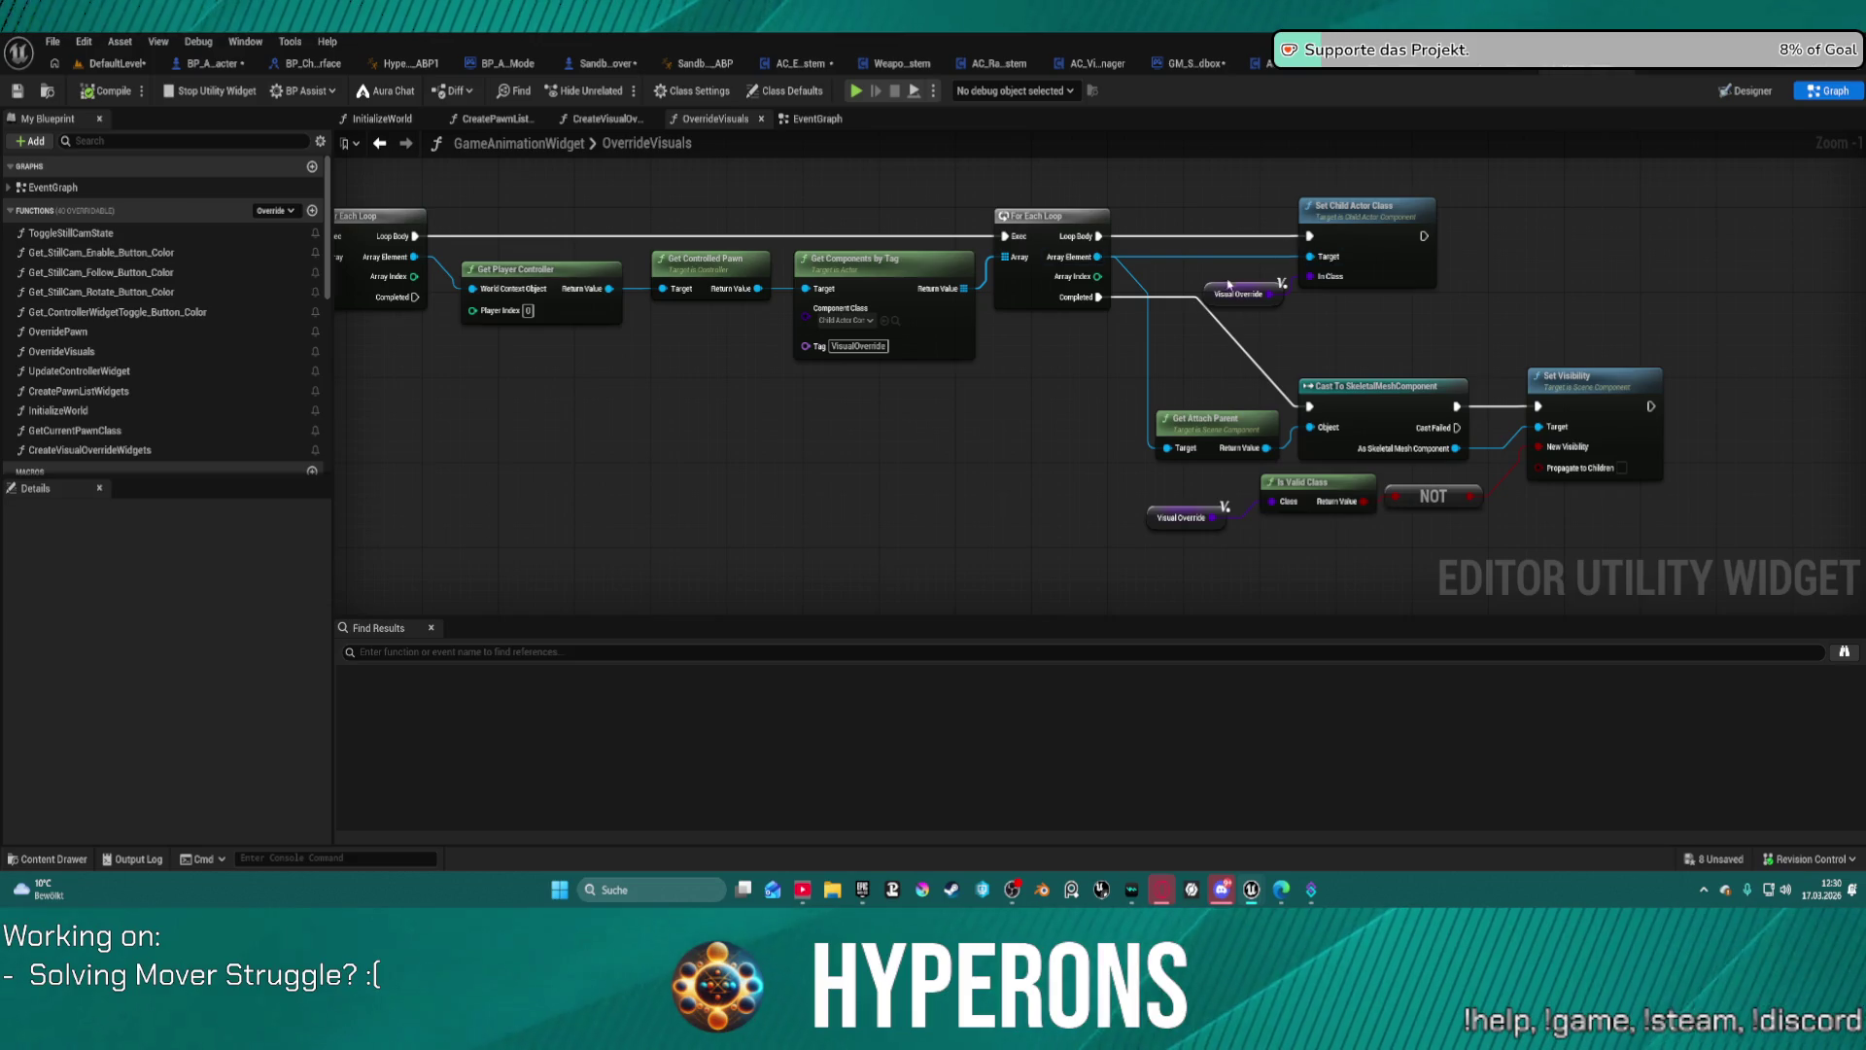
pyautogui.moveTo(855, 384)
pyautogui.mouseDown()
pyautogui.moveTo(1594, 417)
pyautogui.moveTo(337, 270)
pyautogui.moveTo(361, 356)
pyautogui.moveTo(508, 321)
pyautogui.moveTo(754, 349)
pyautogui.moveTo(741, 359)
pyautogui.mouseUp()
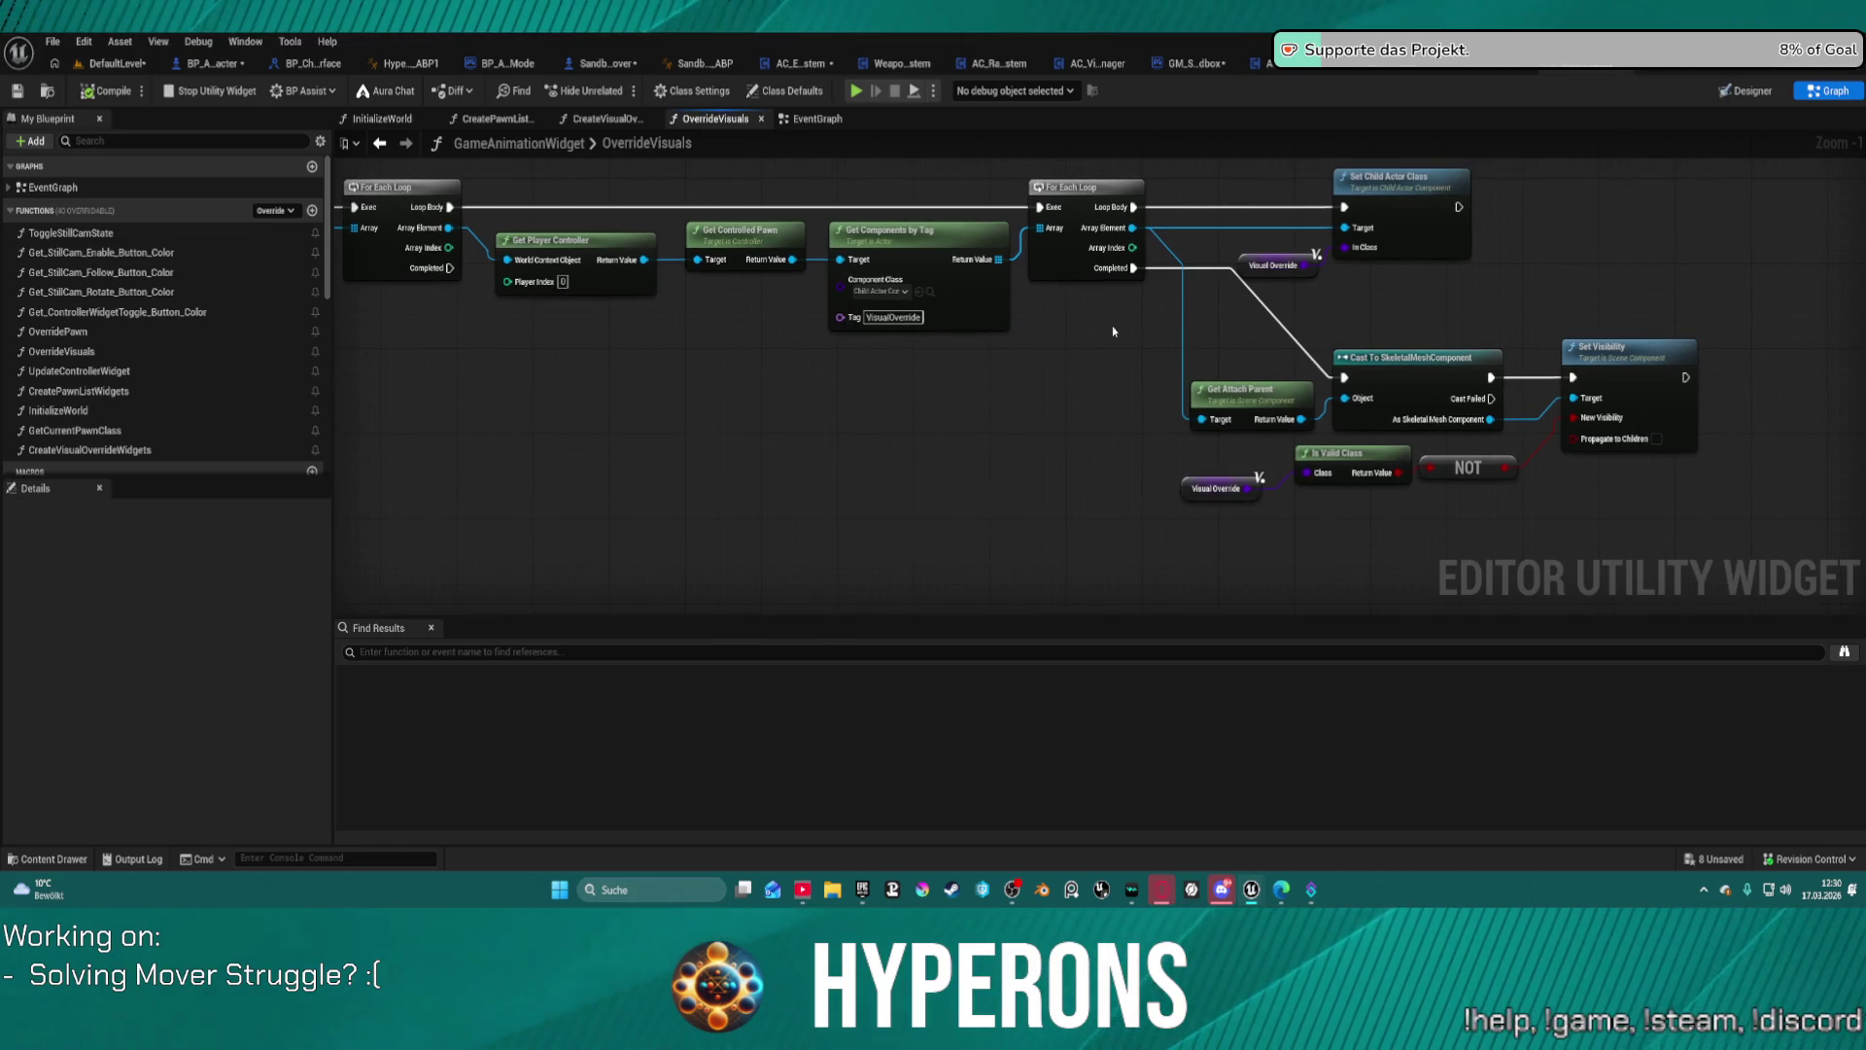
pyautogui.moveTo(1271, 256)
pyautogui.mouseDown()
pyautogui.moveTo(1448, 213)
pyautogui.moveTo(1351, 267)
pyautogui.moveTo(1419, 242)
pyautogui.moveTo(1389, 280)
pyautogui.mouseUp()
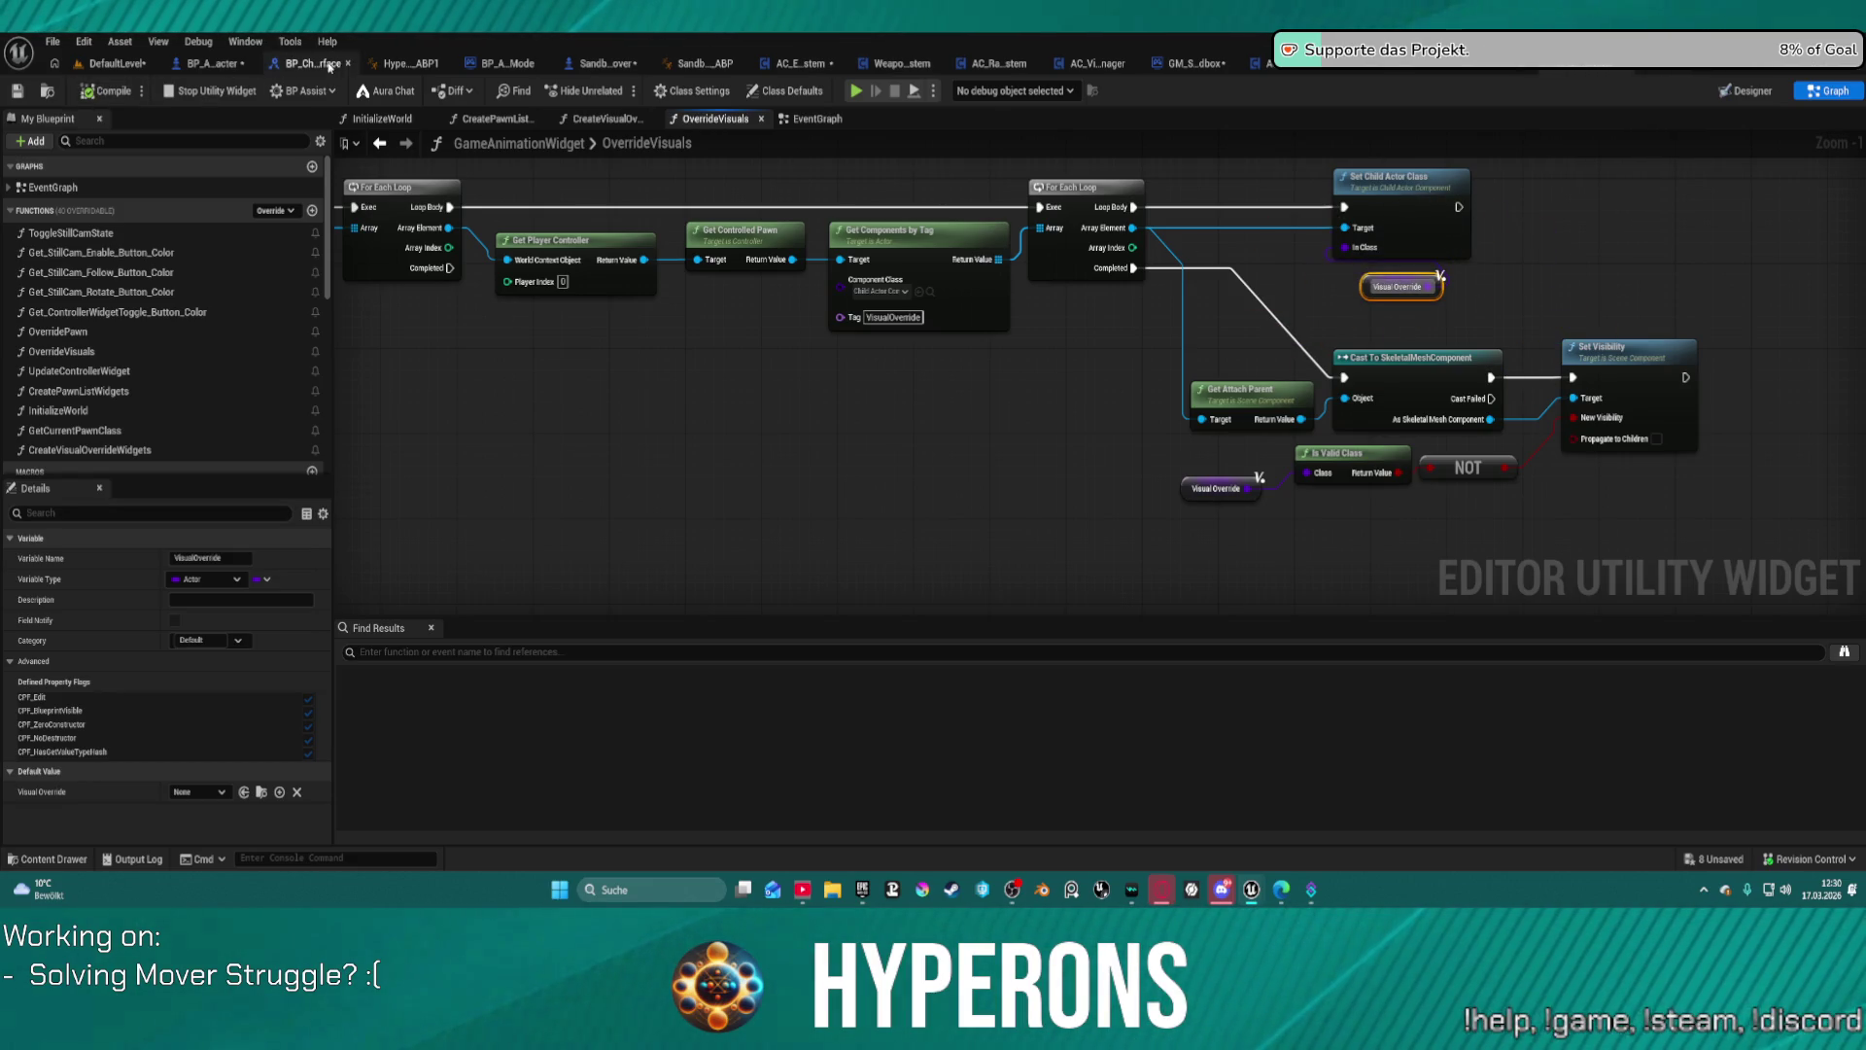
pyautogui.click(608, 63)
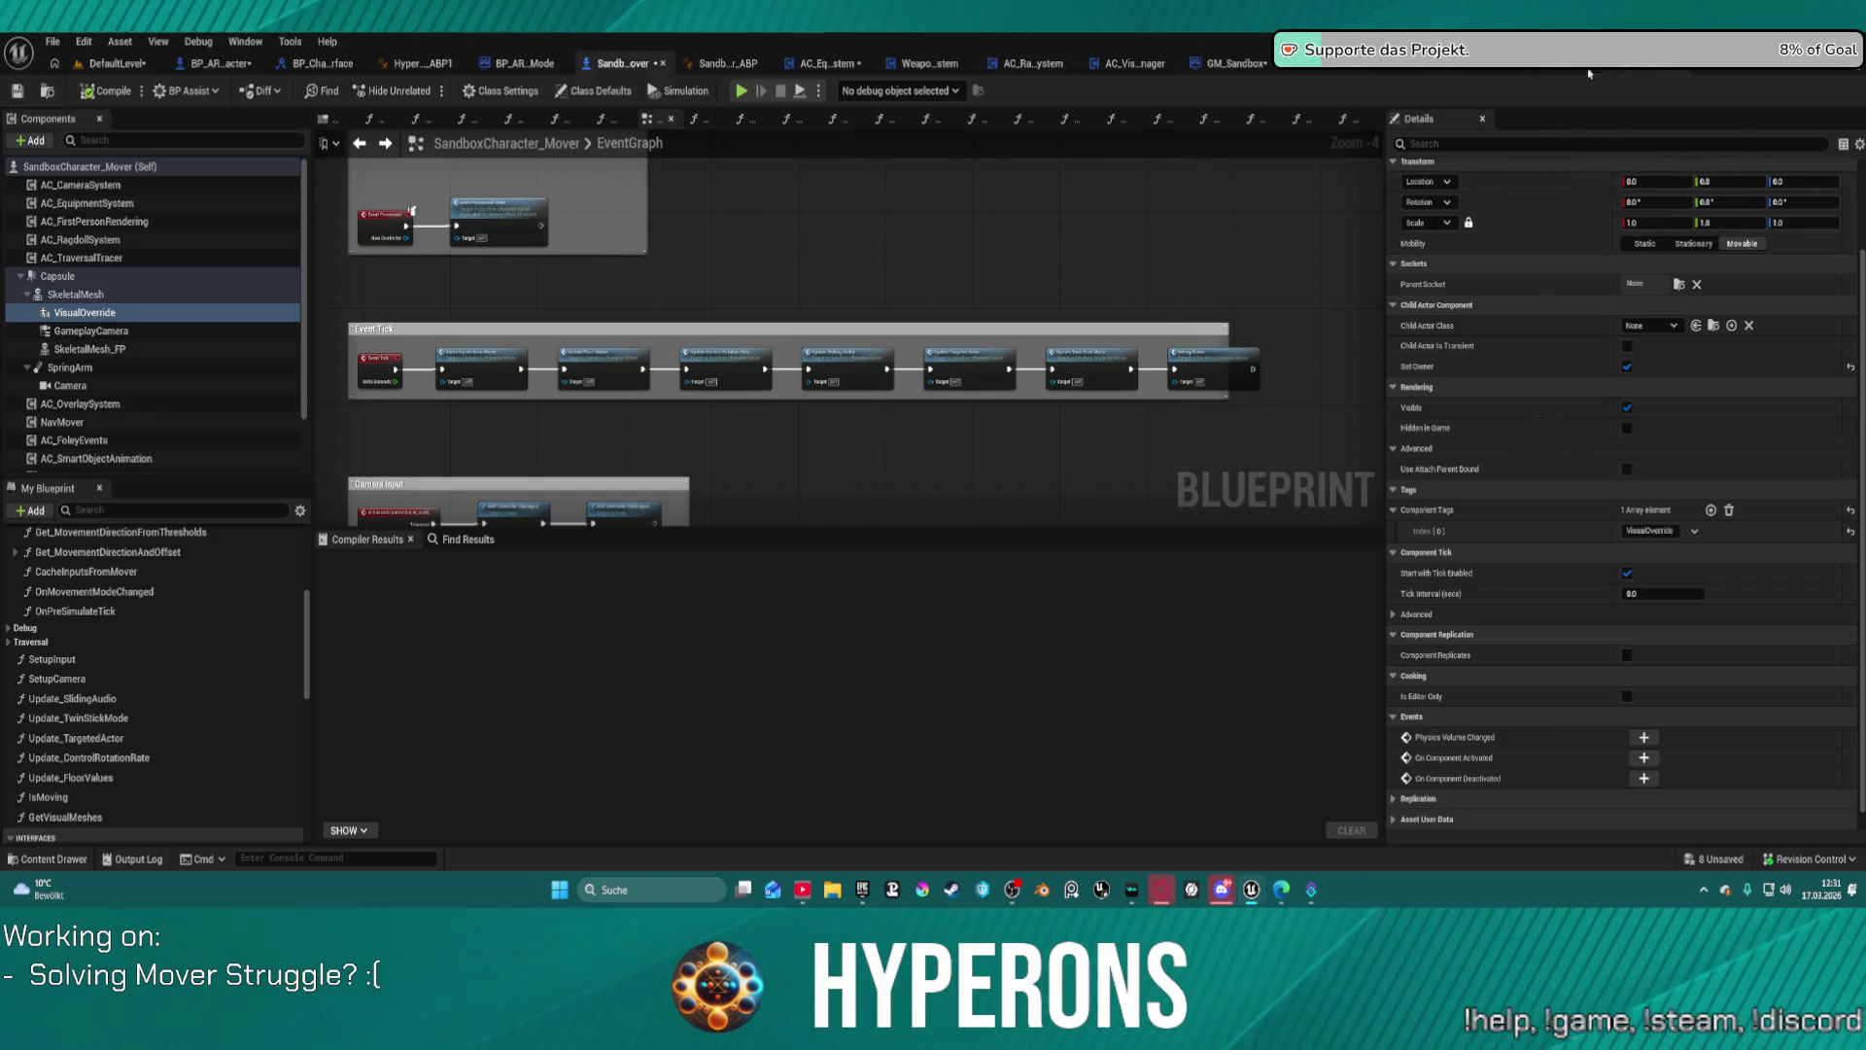
# Step: Open BP_RetargeterCharacter_Test from MoverWithWeapons > Blueprints > RetargetedCharacters in the Content Drawer
pyautogui.hotkey('ctrl', 'space')
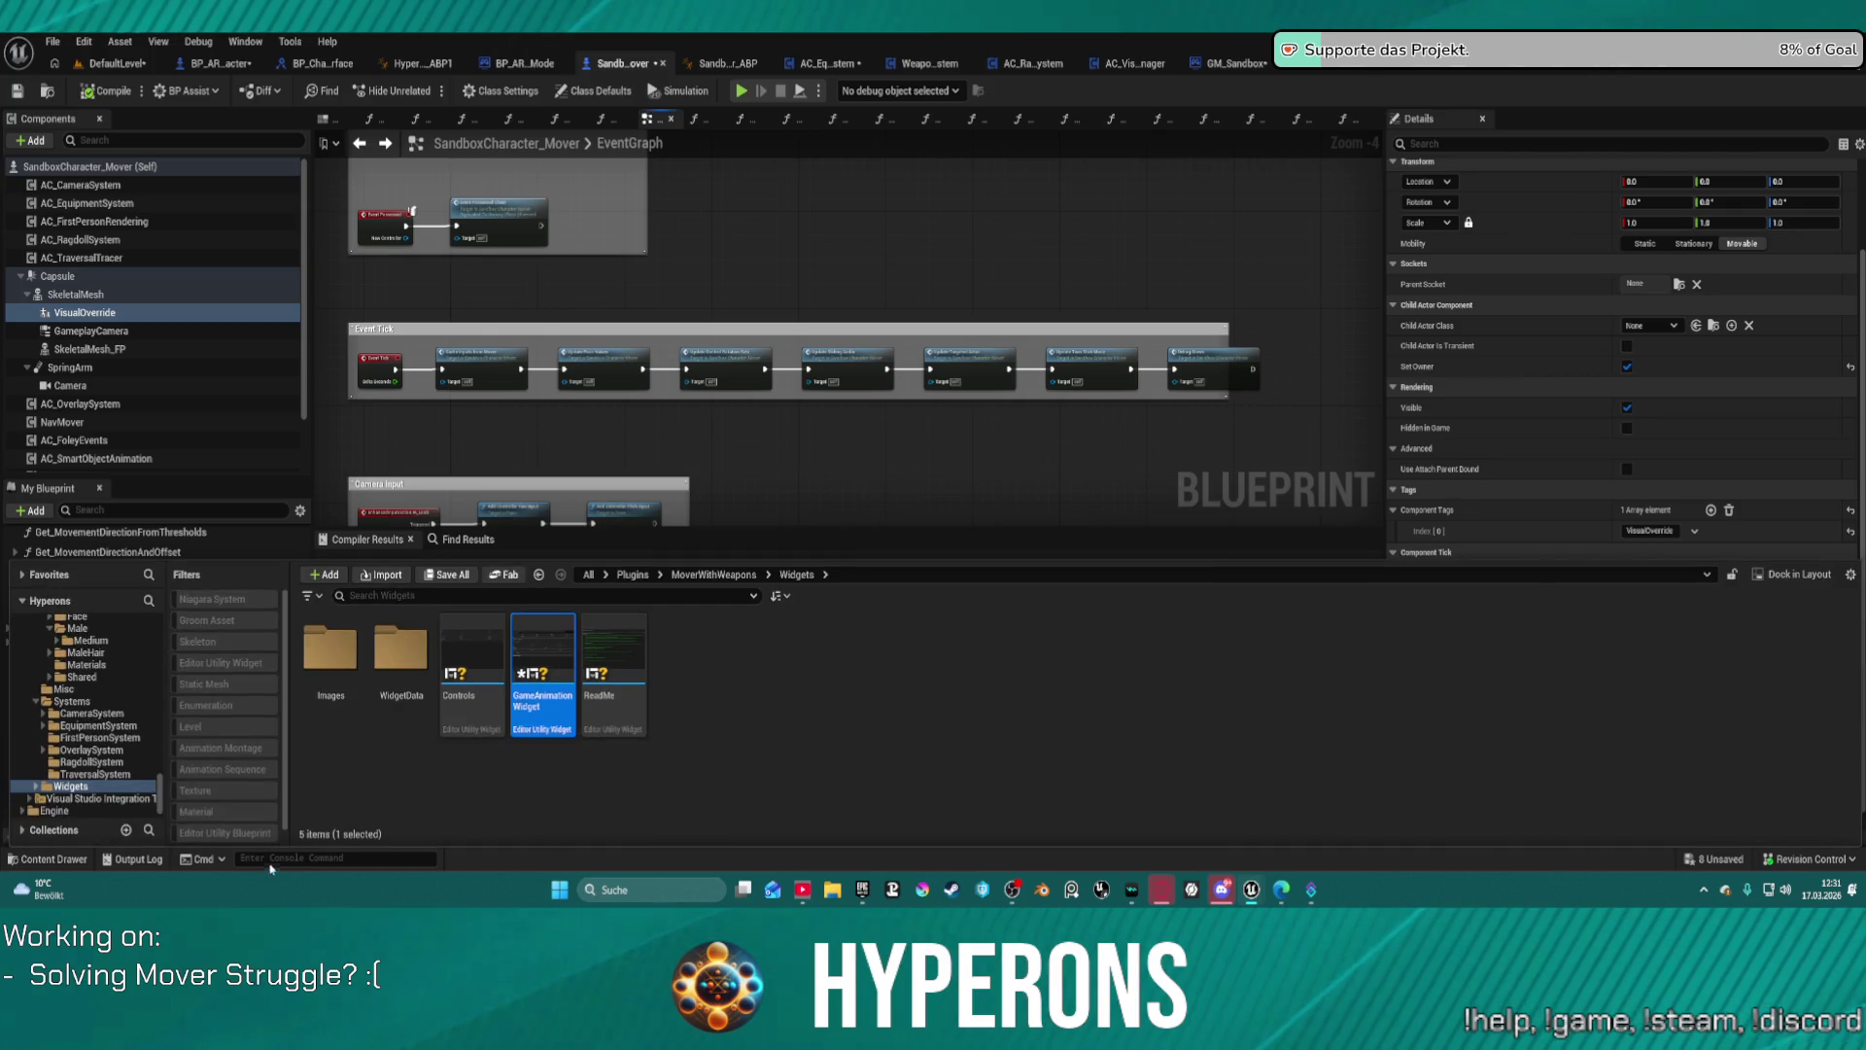
pyautogui.scroll(1, 98, 680)
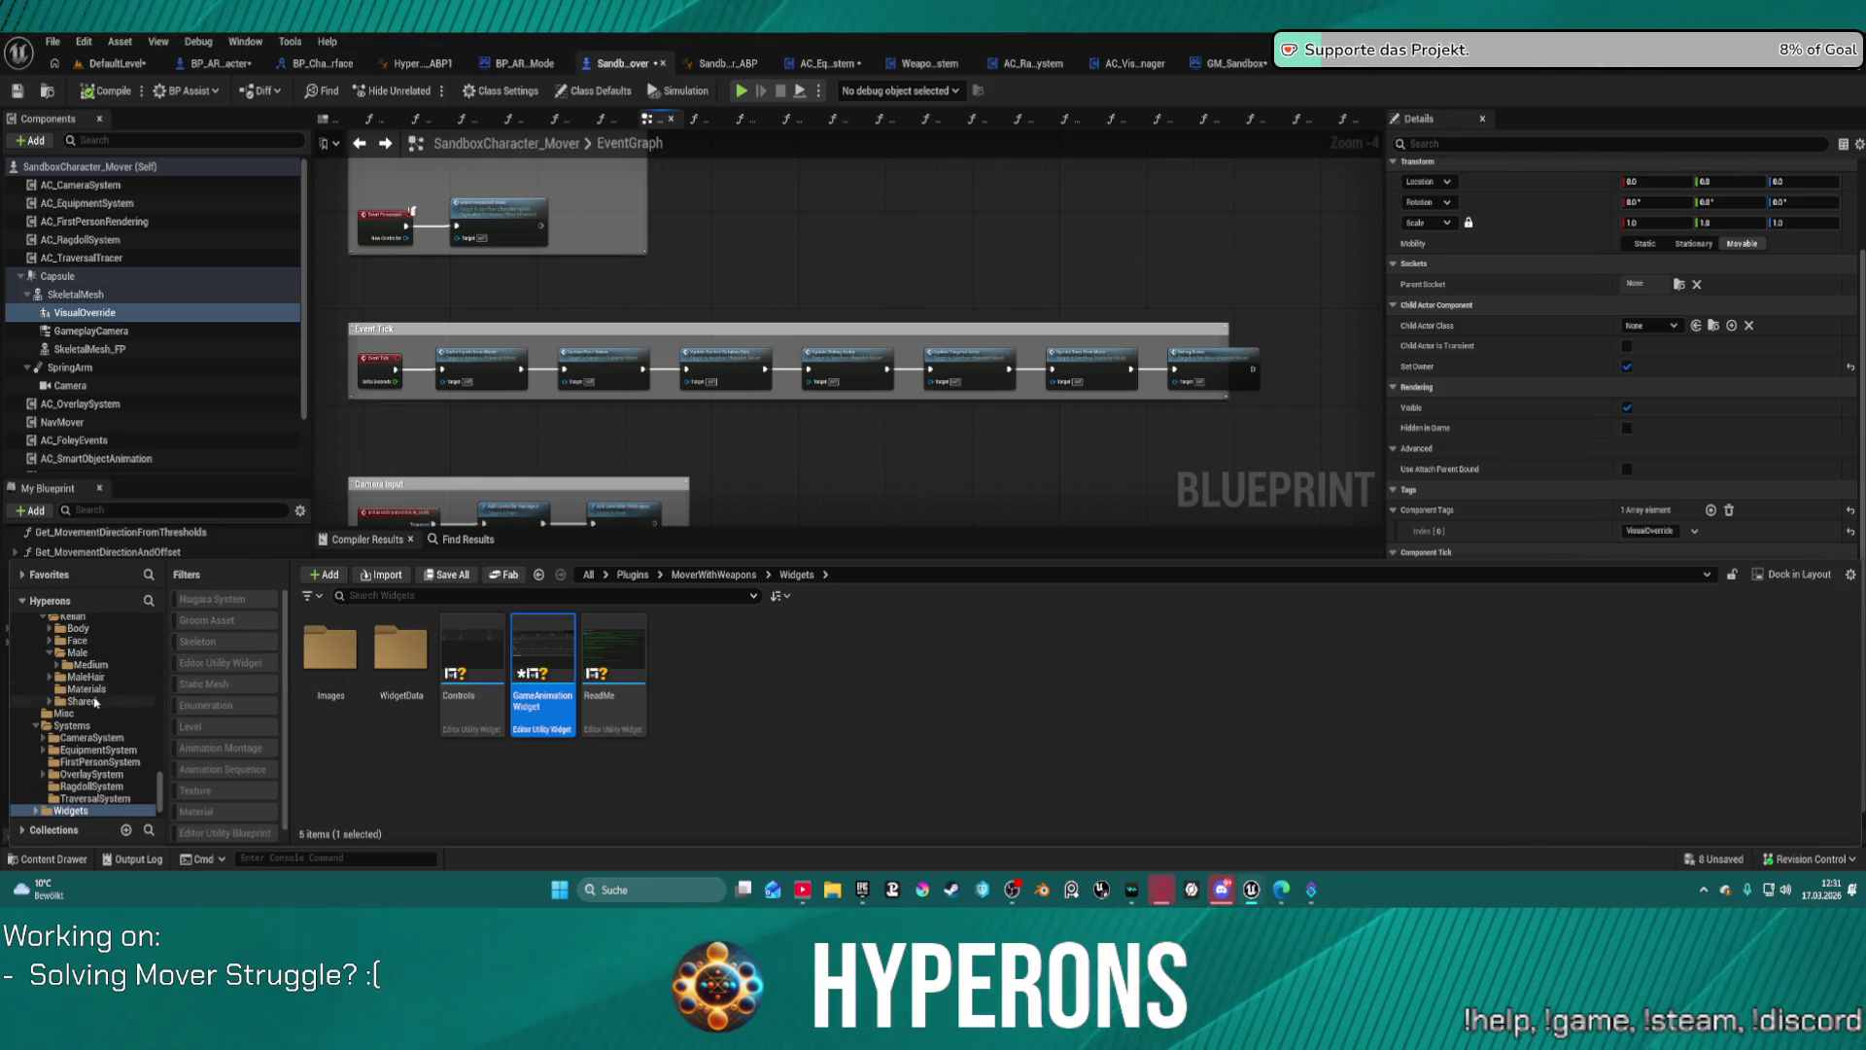
pyautogui.scroll(4, 99, 705)
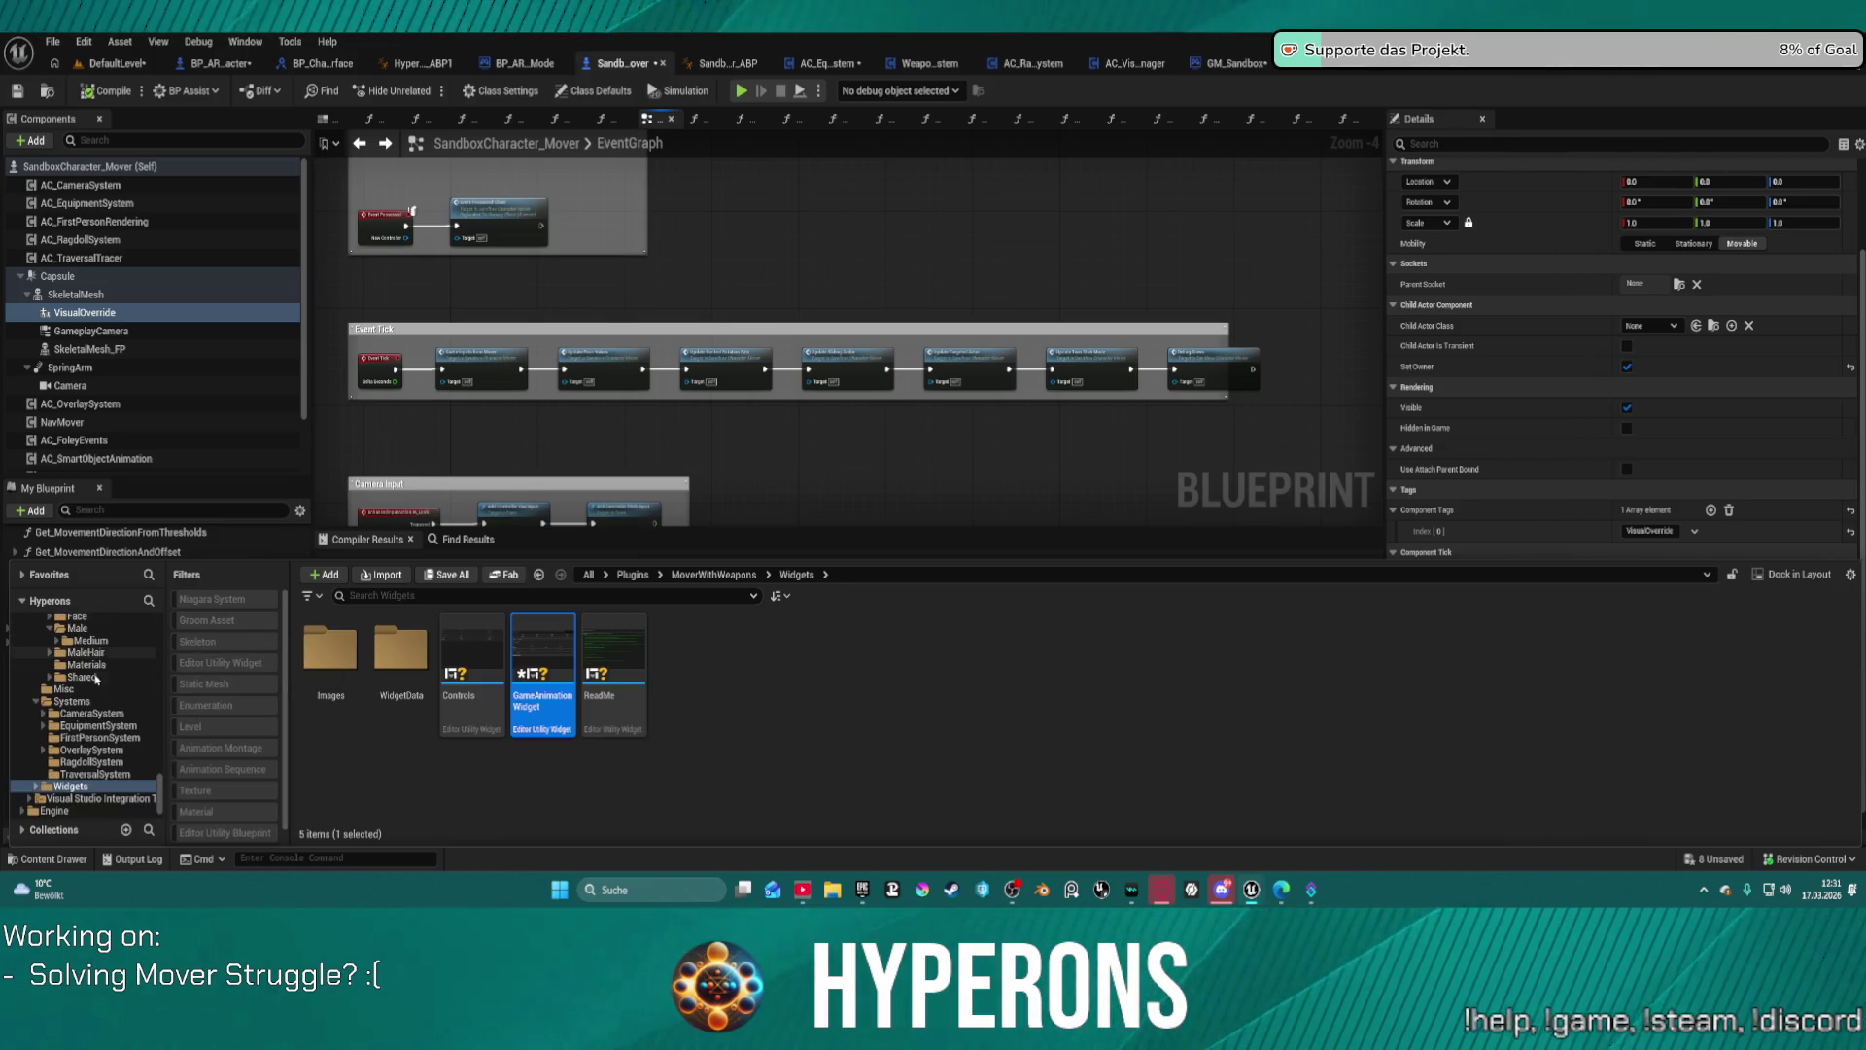
pyautogui.scroll(2, 98, 690)
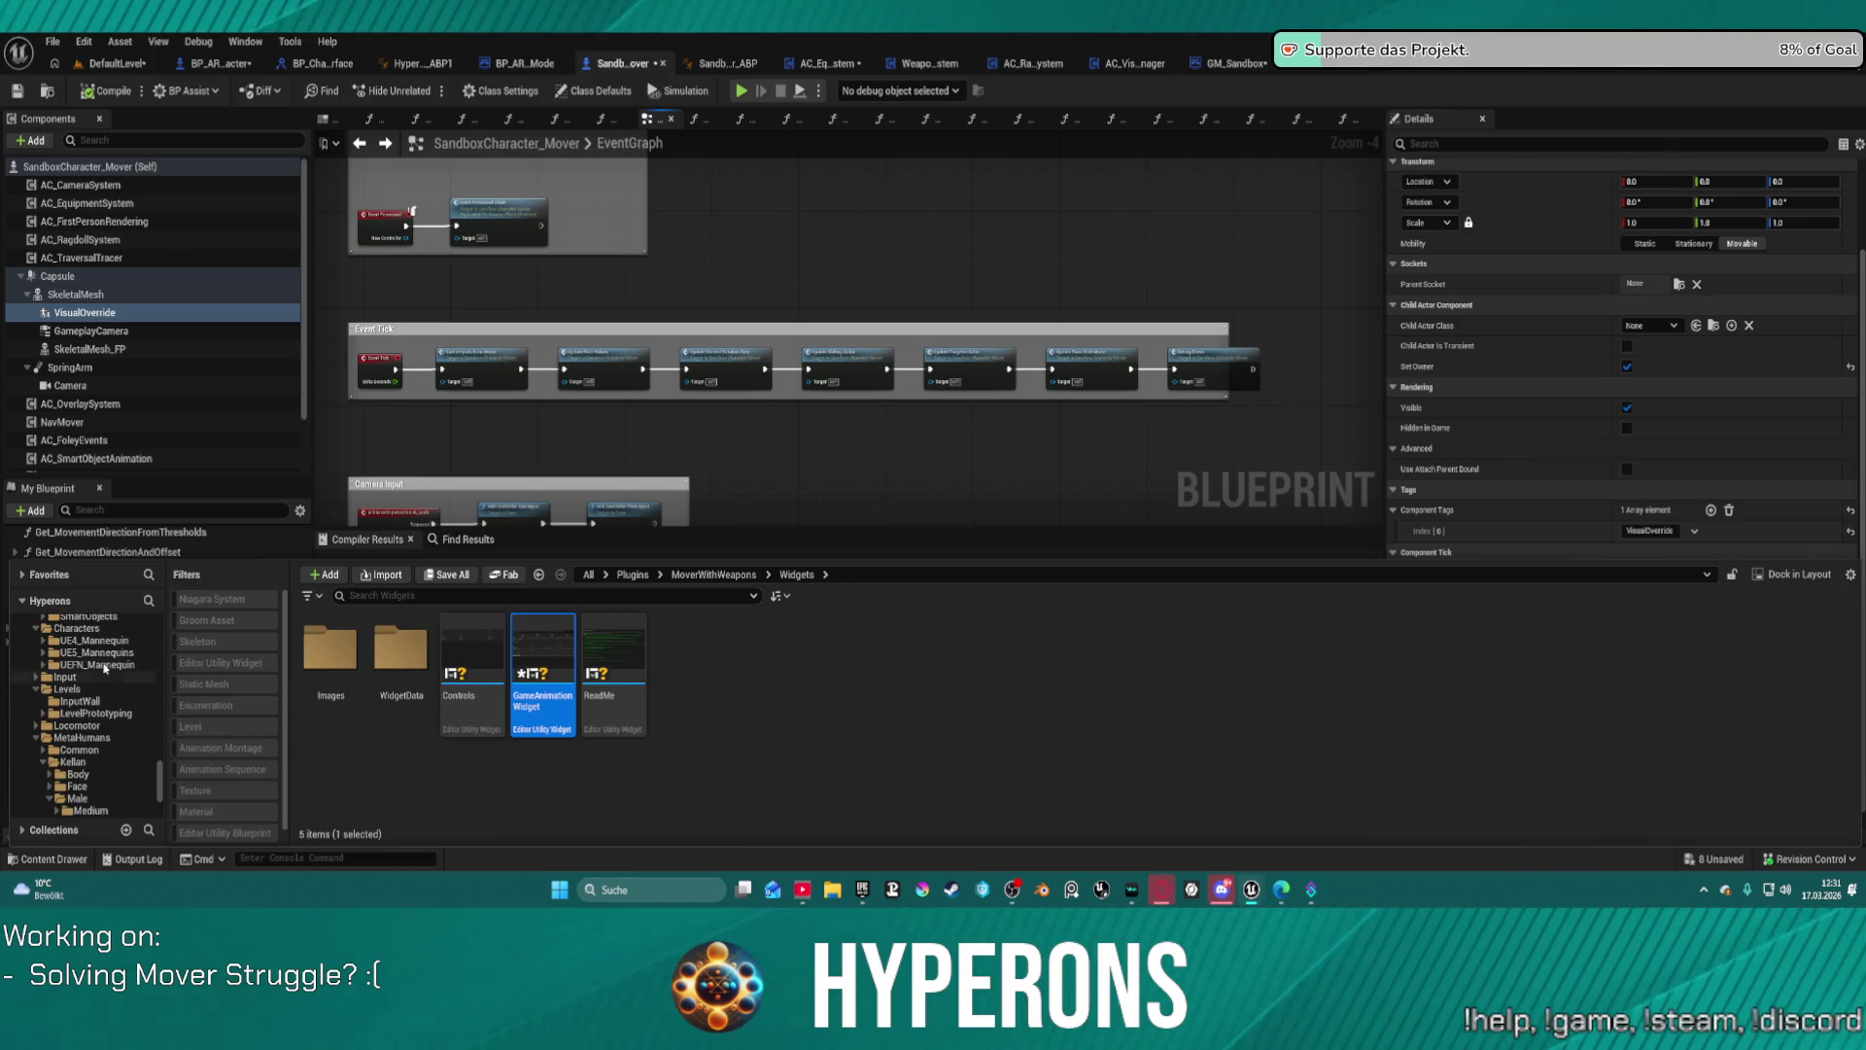
pyautogui.scroll(4, 105, 670)
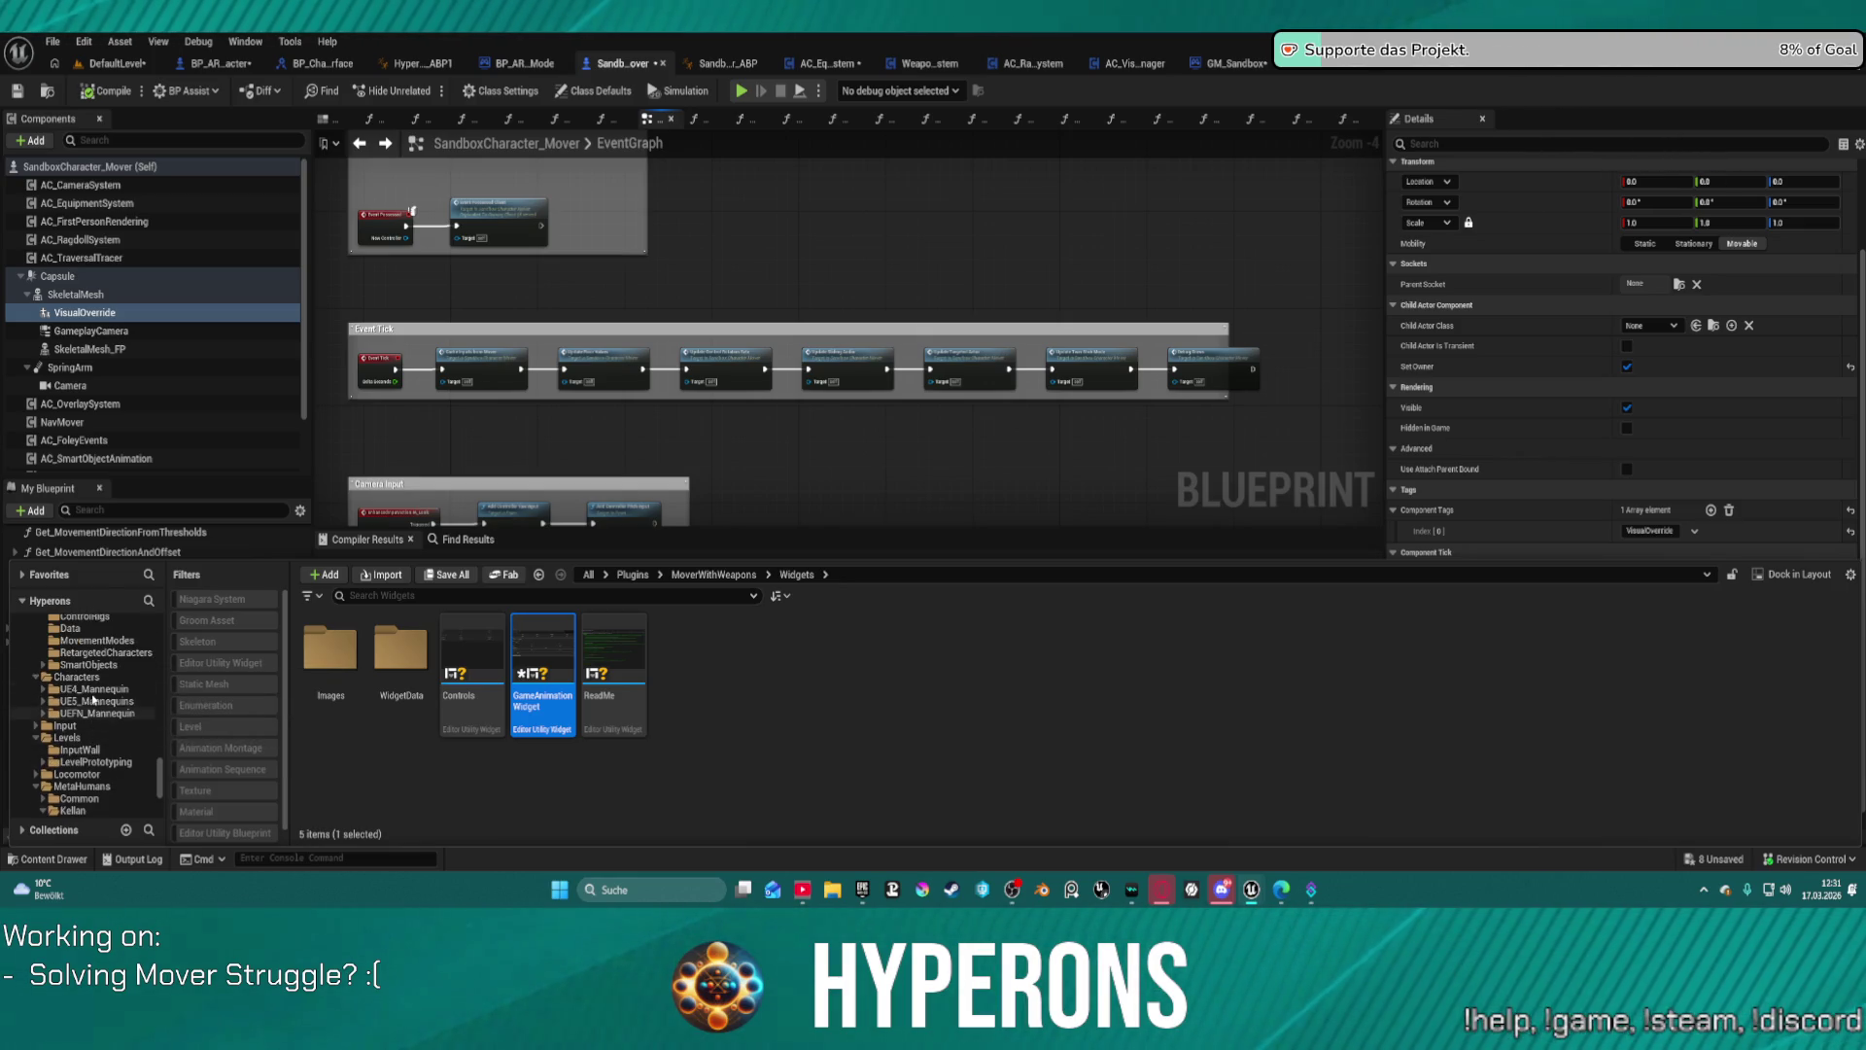
pyautogui.scroll(4, 112, 724)
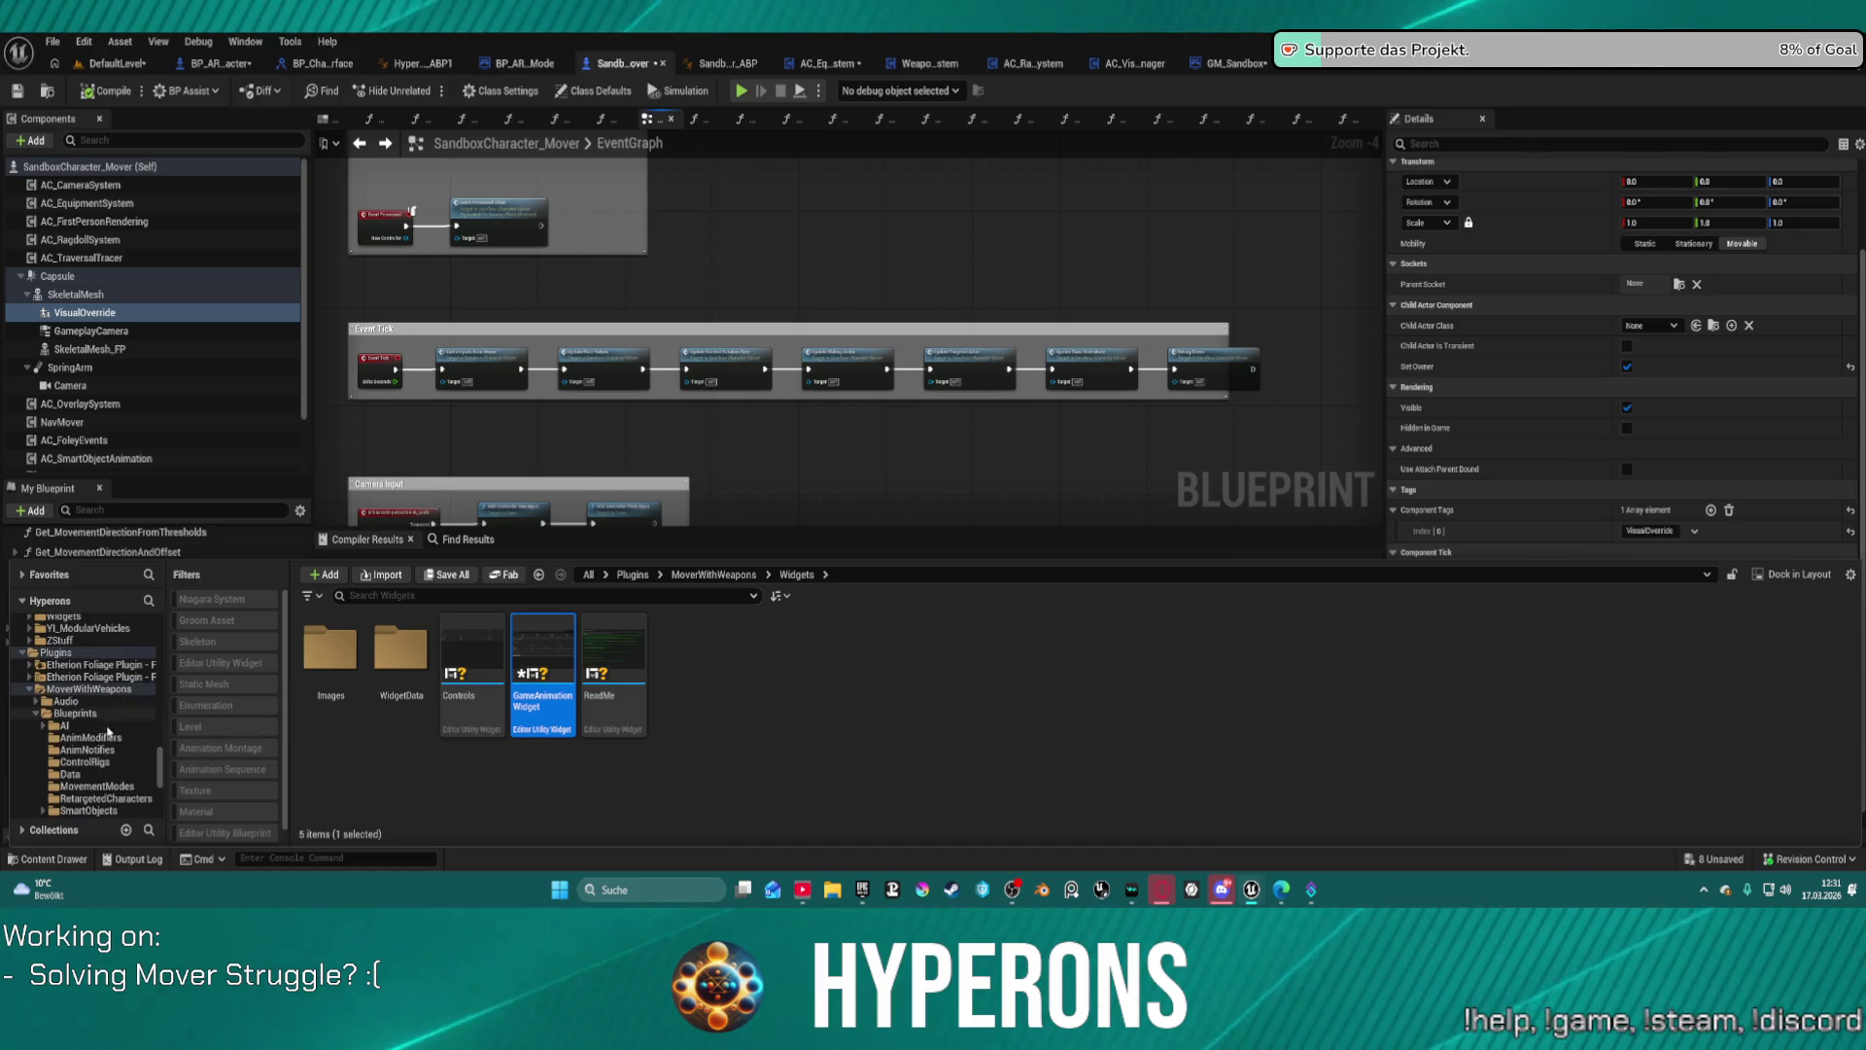
pyautogui.click(76, 713)
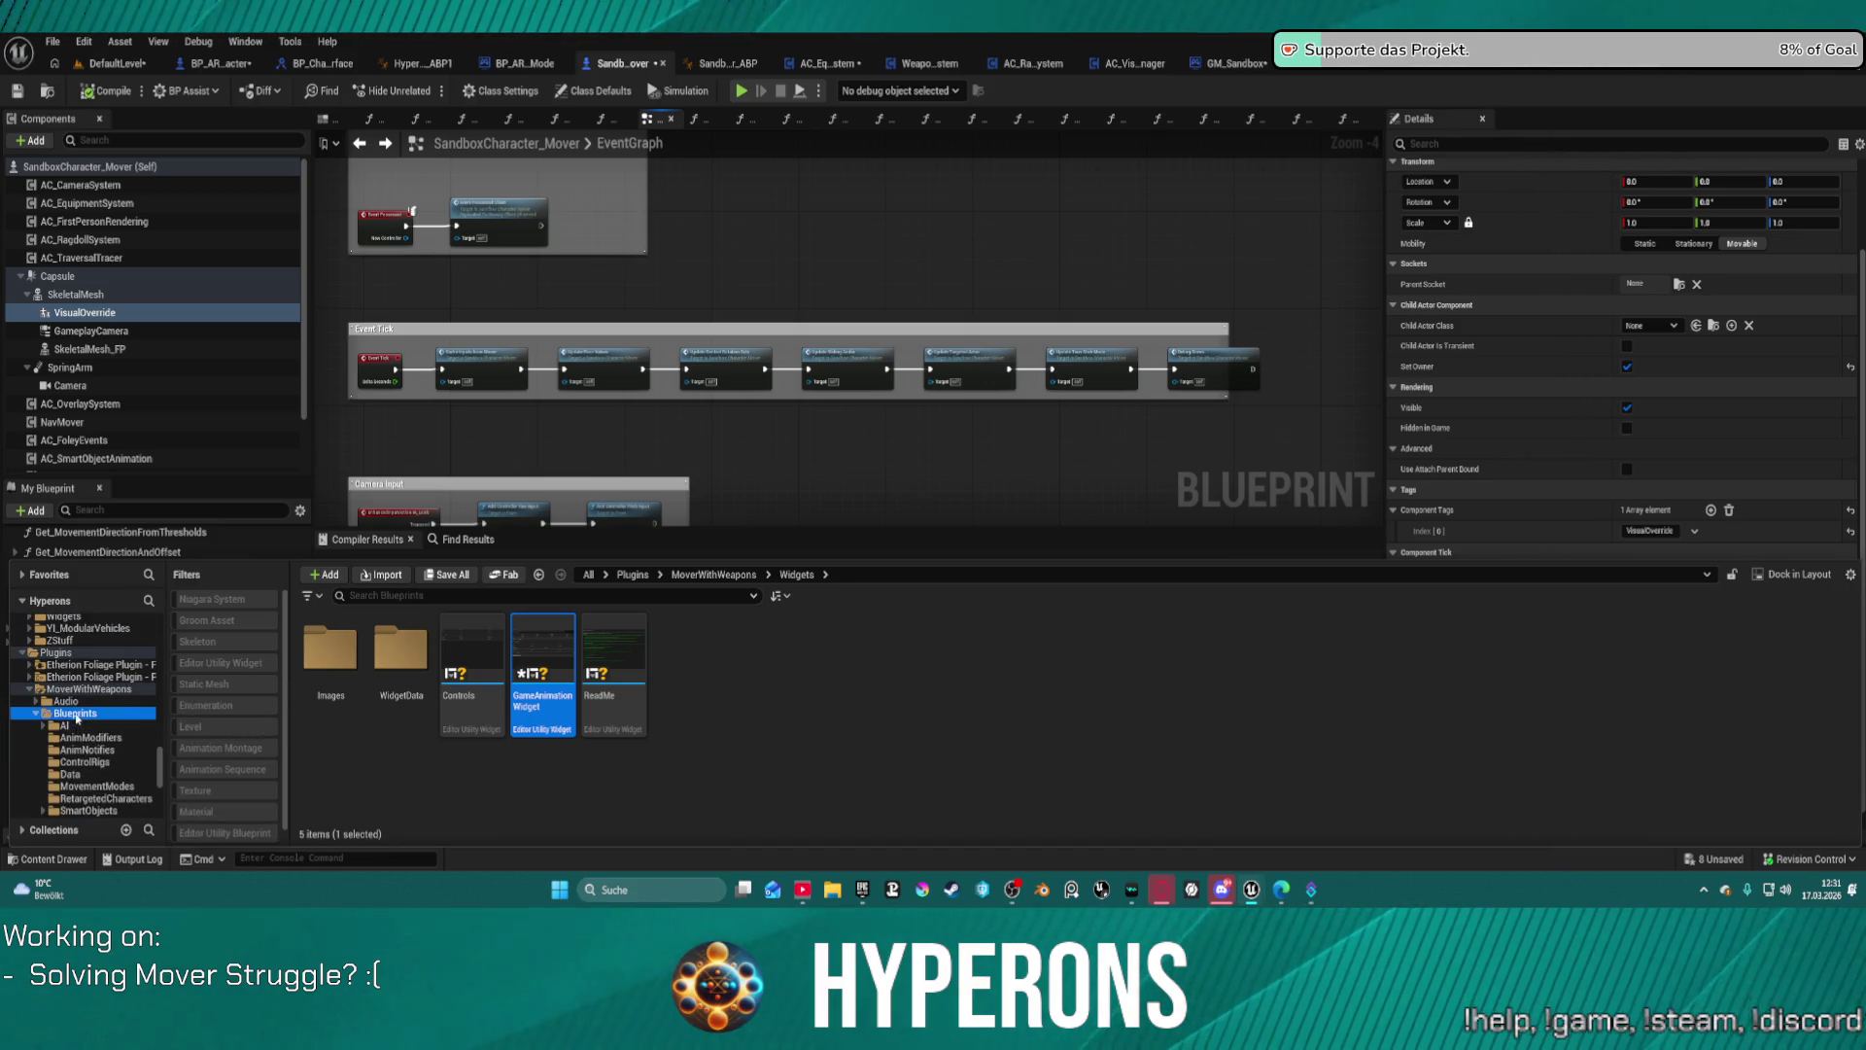
pyautogui.click(749, 661)
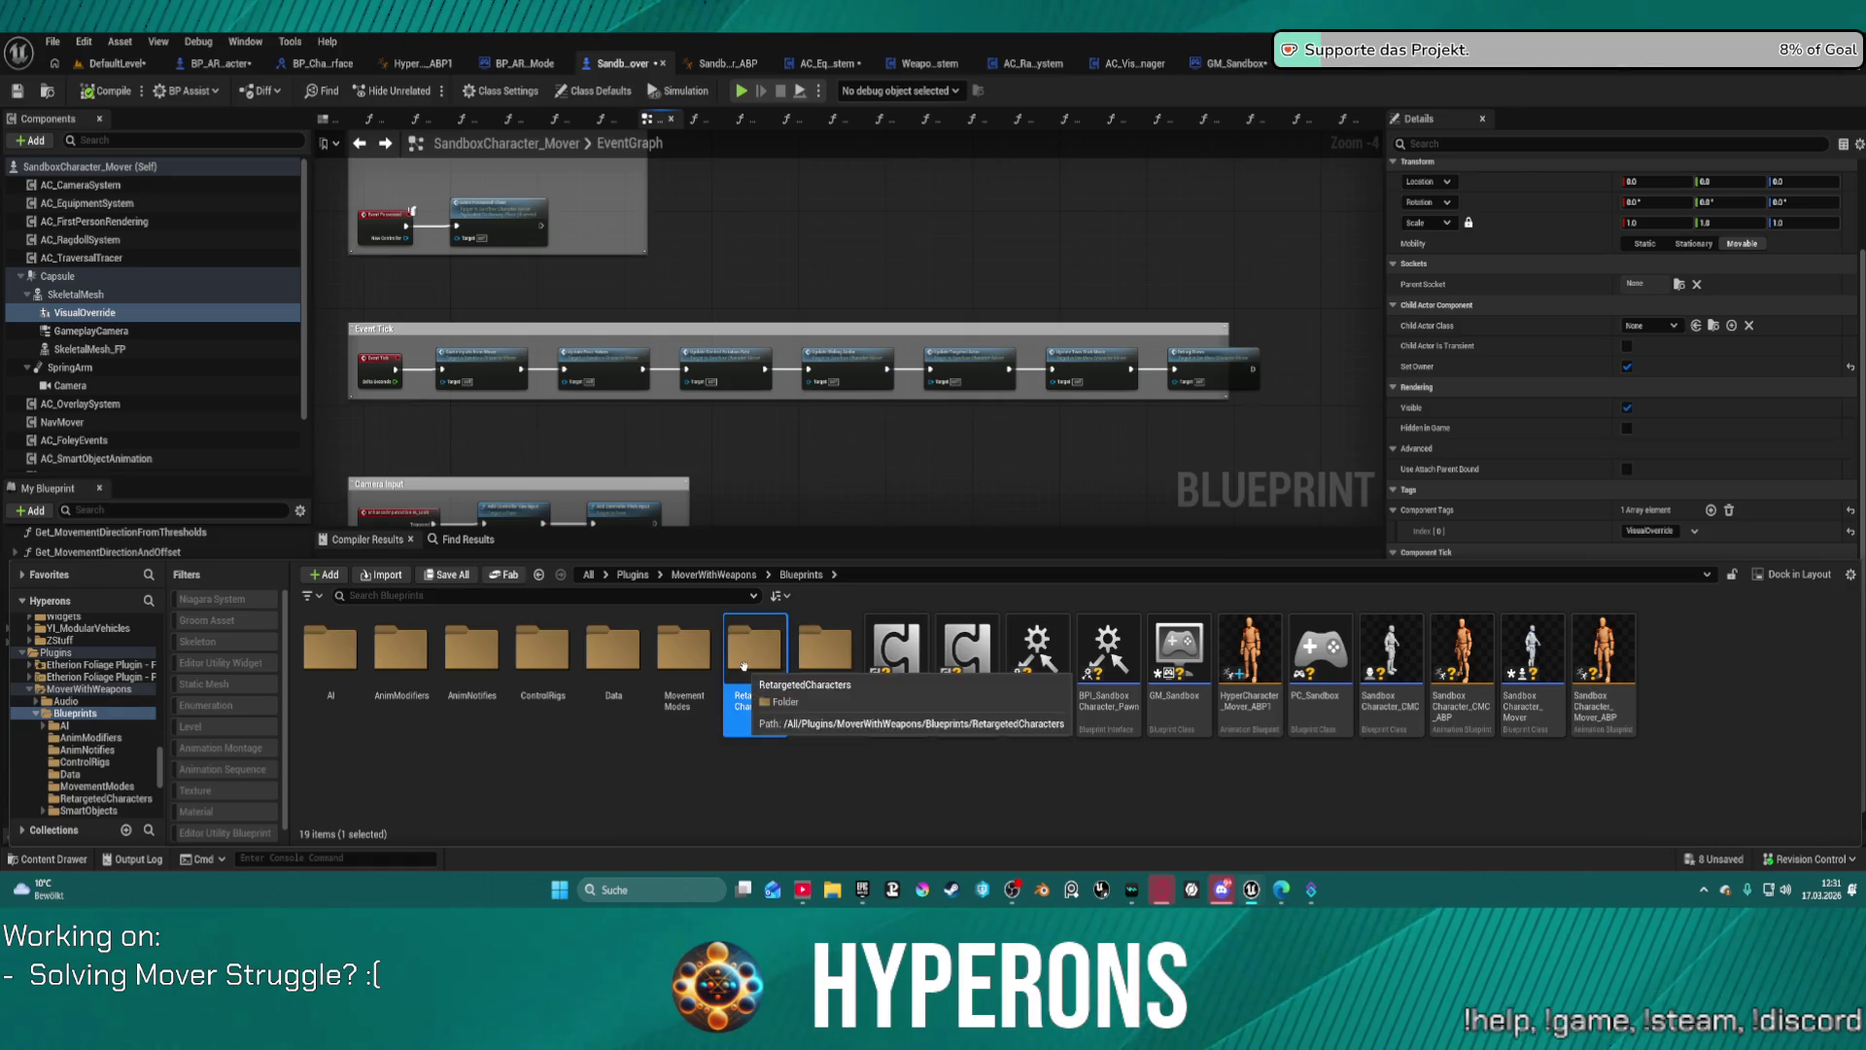
pyautogui.doubleClick(749, 660)
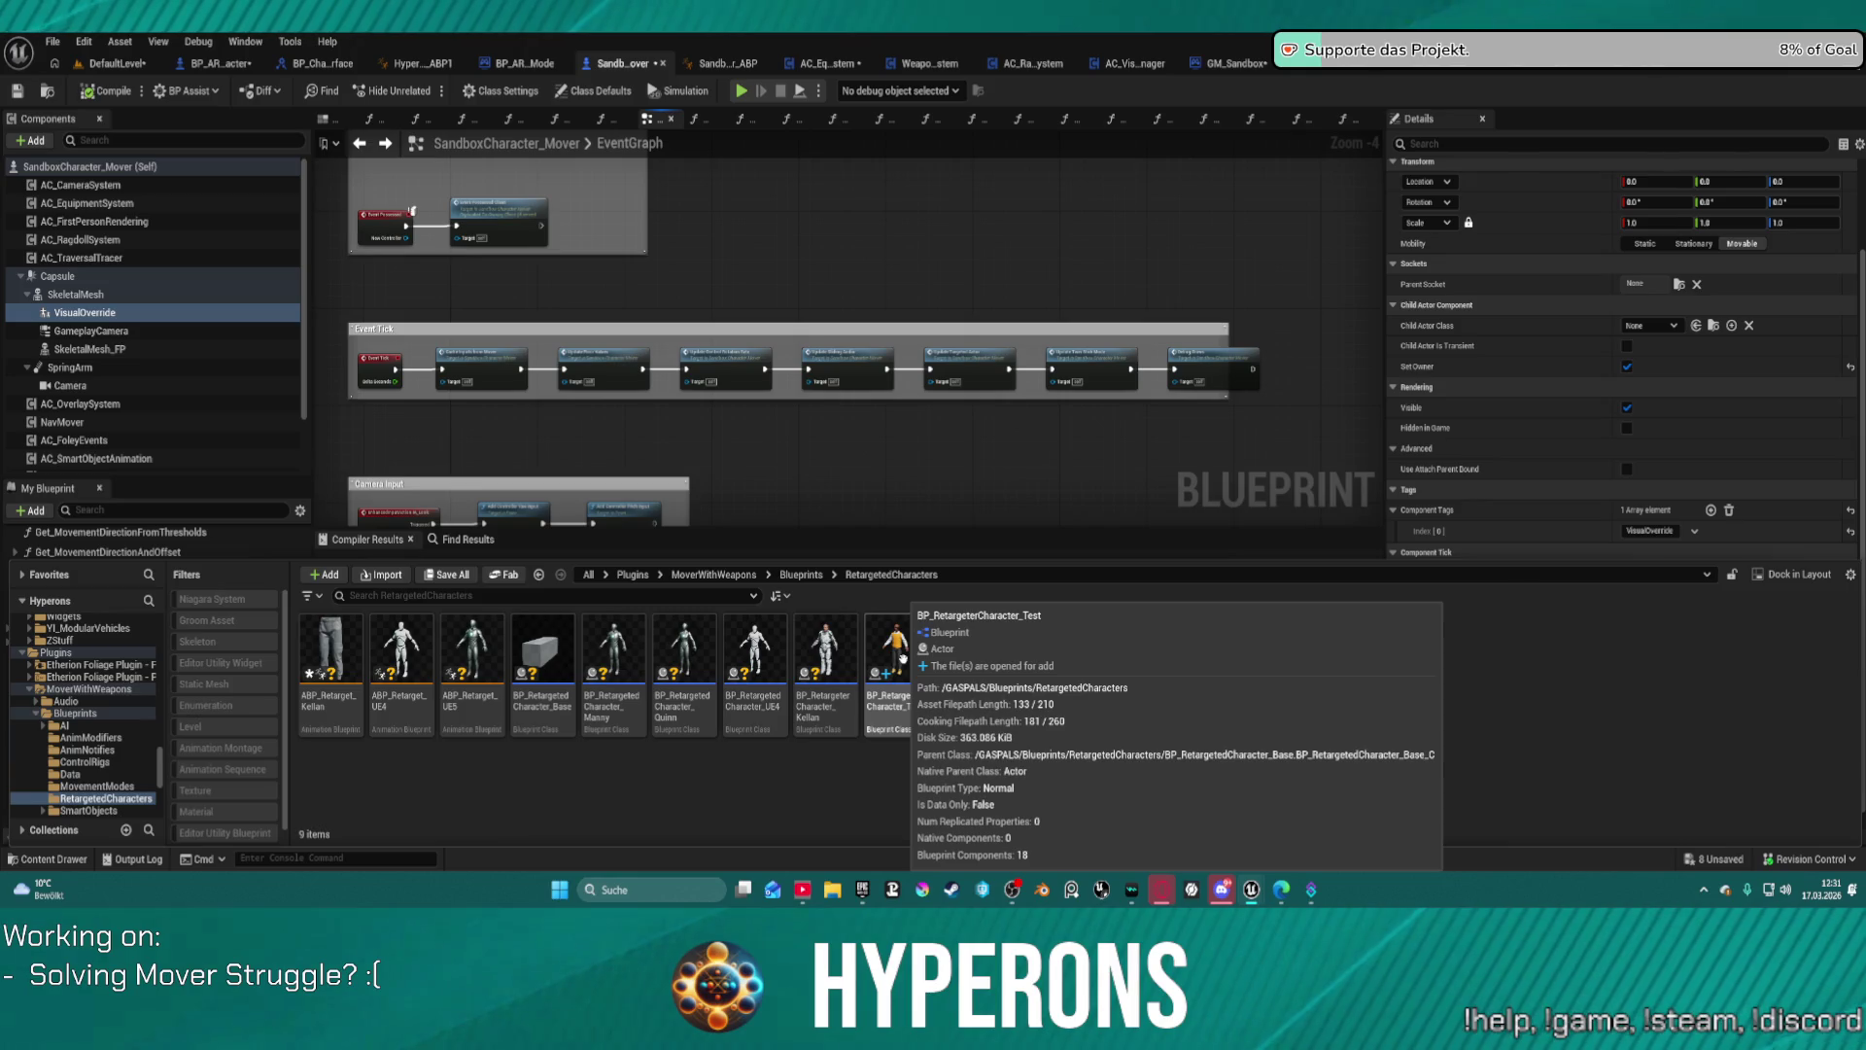
pyautogui.doubleClick(902, 659)
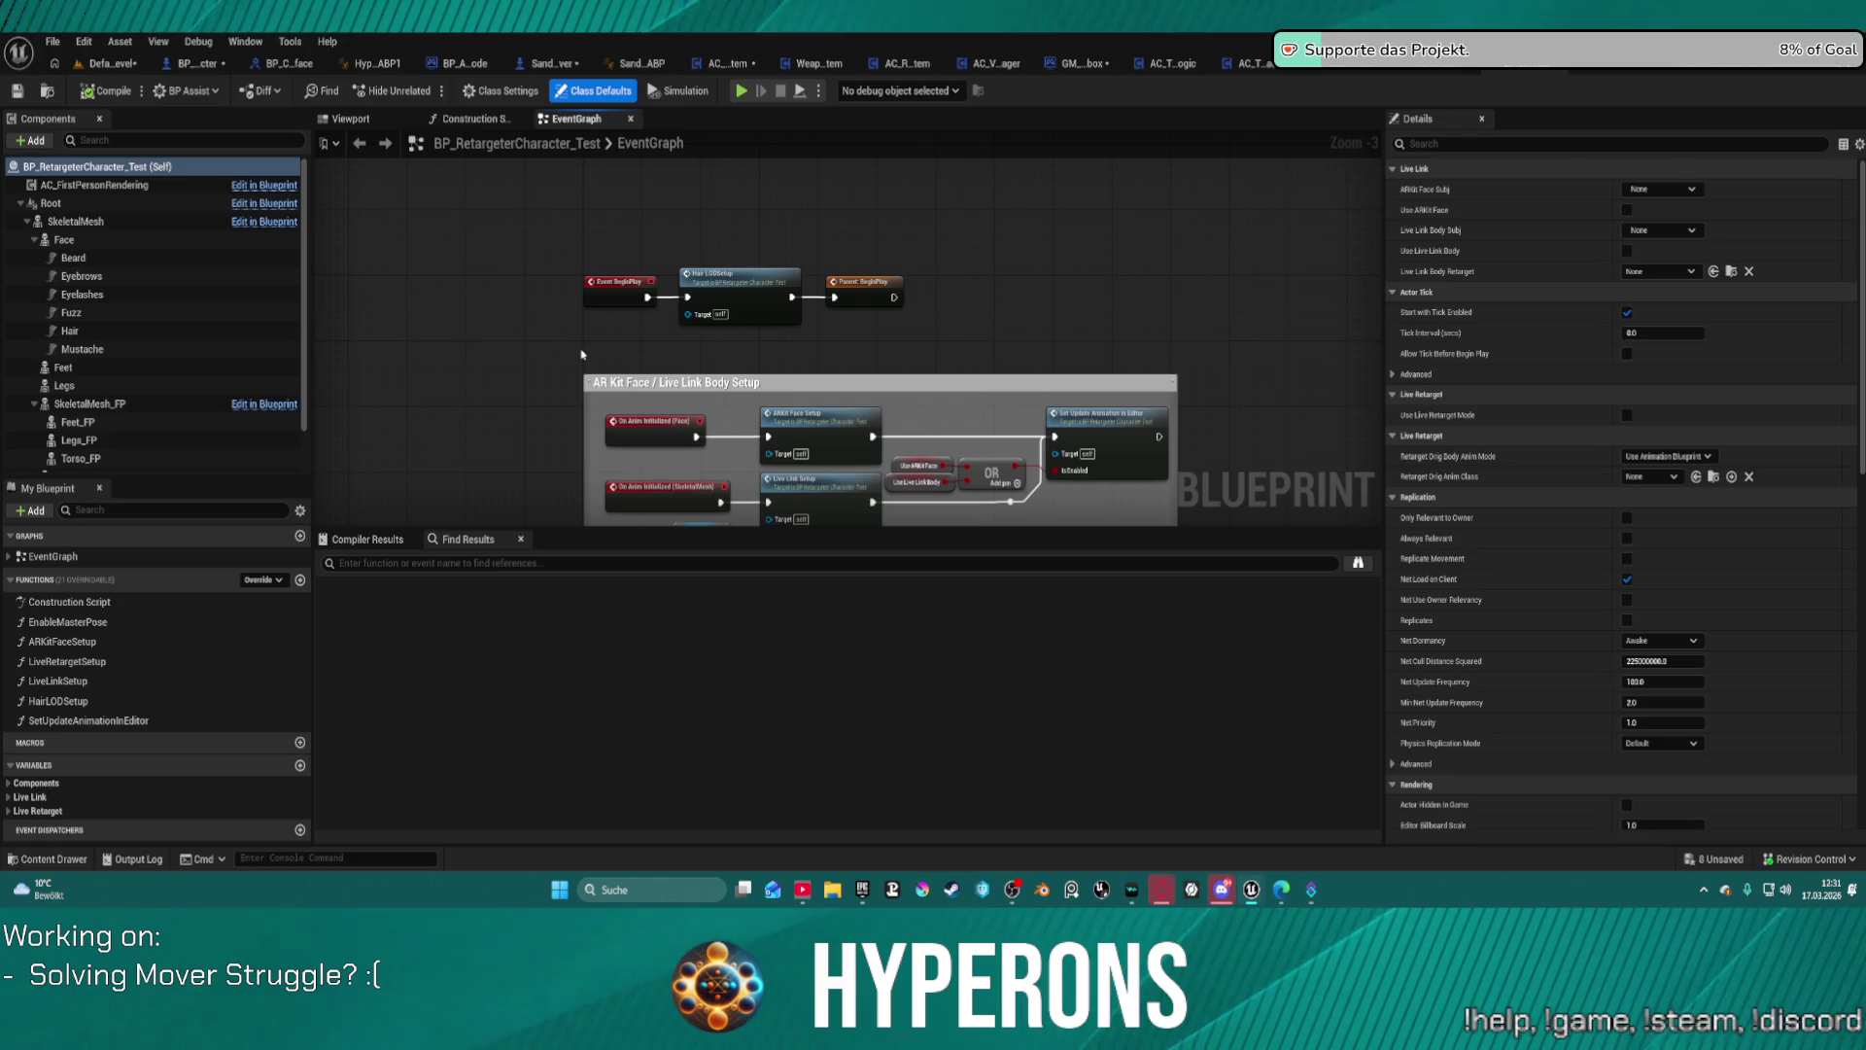
# Step: View the character's 3D preview and inspect the Root and SkeletalMesh components
pyautogui.click(374, 122)
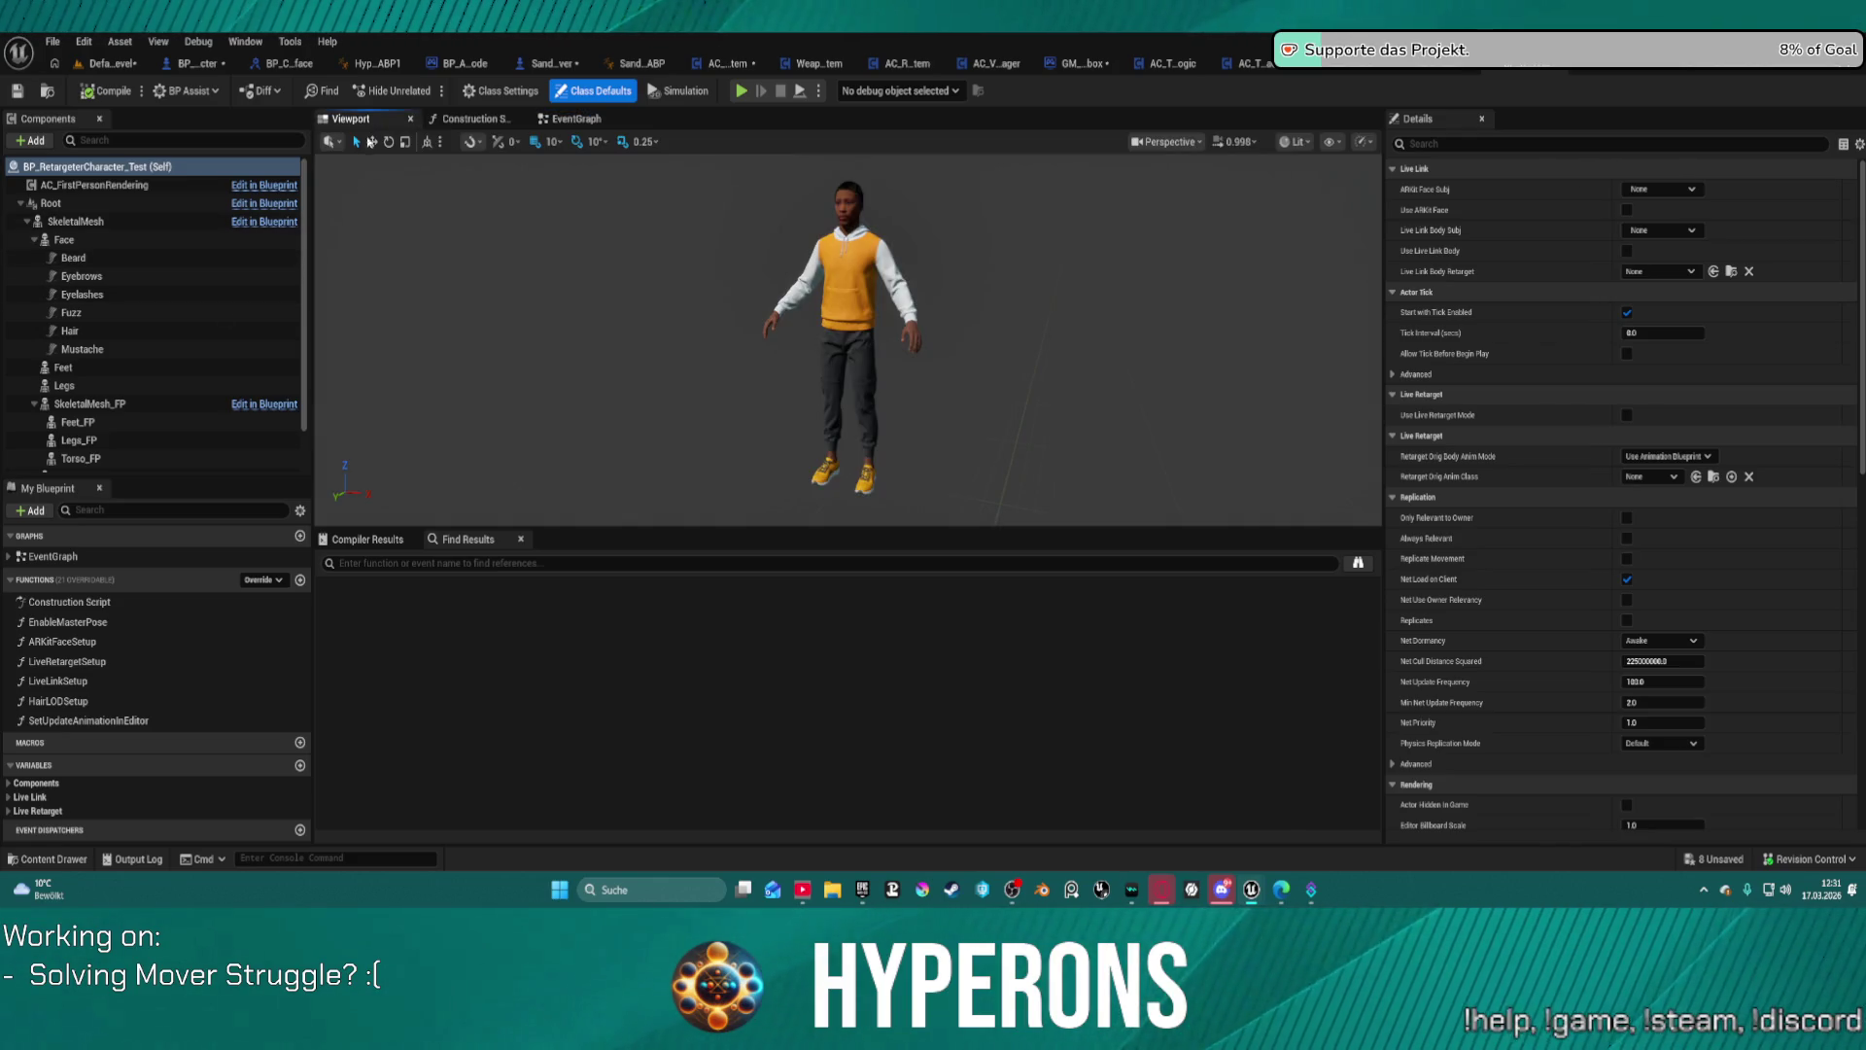
pyautogui.click(58, 204)
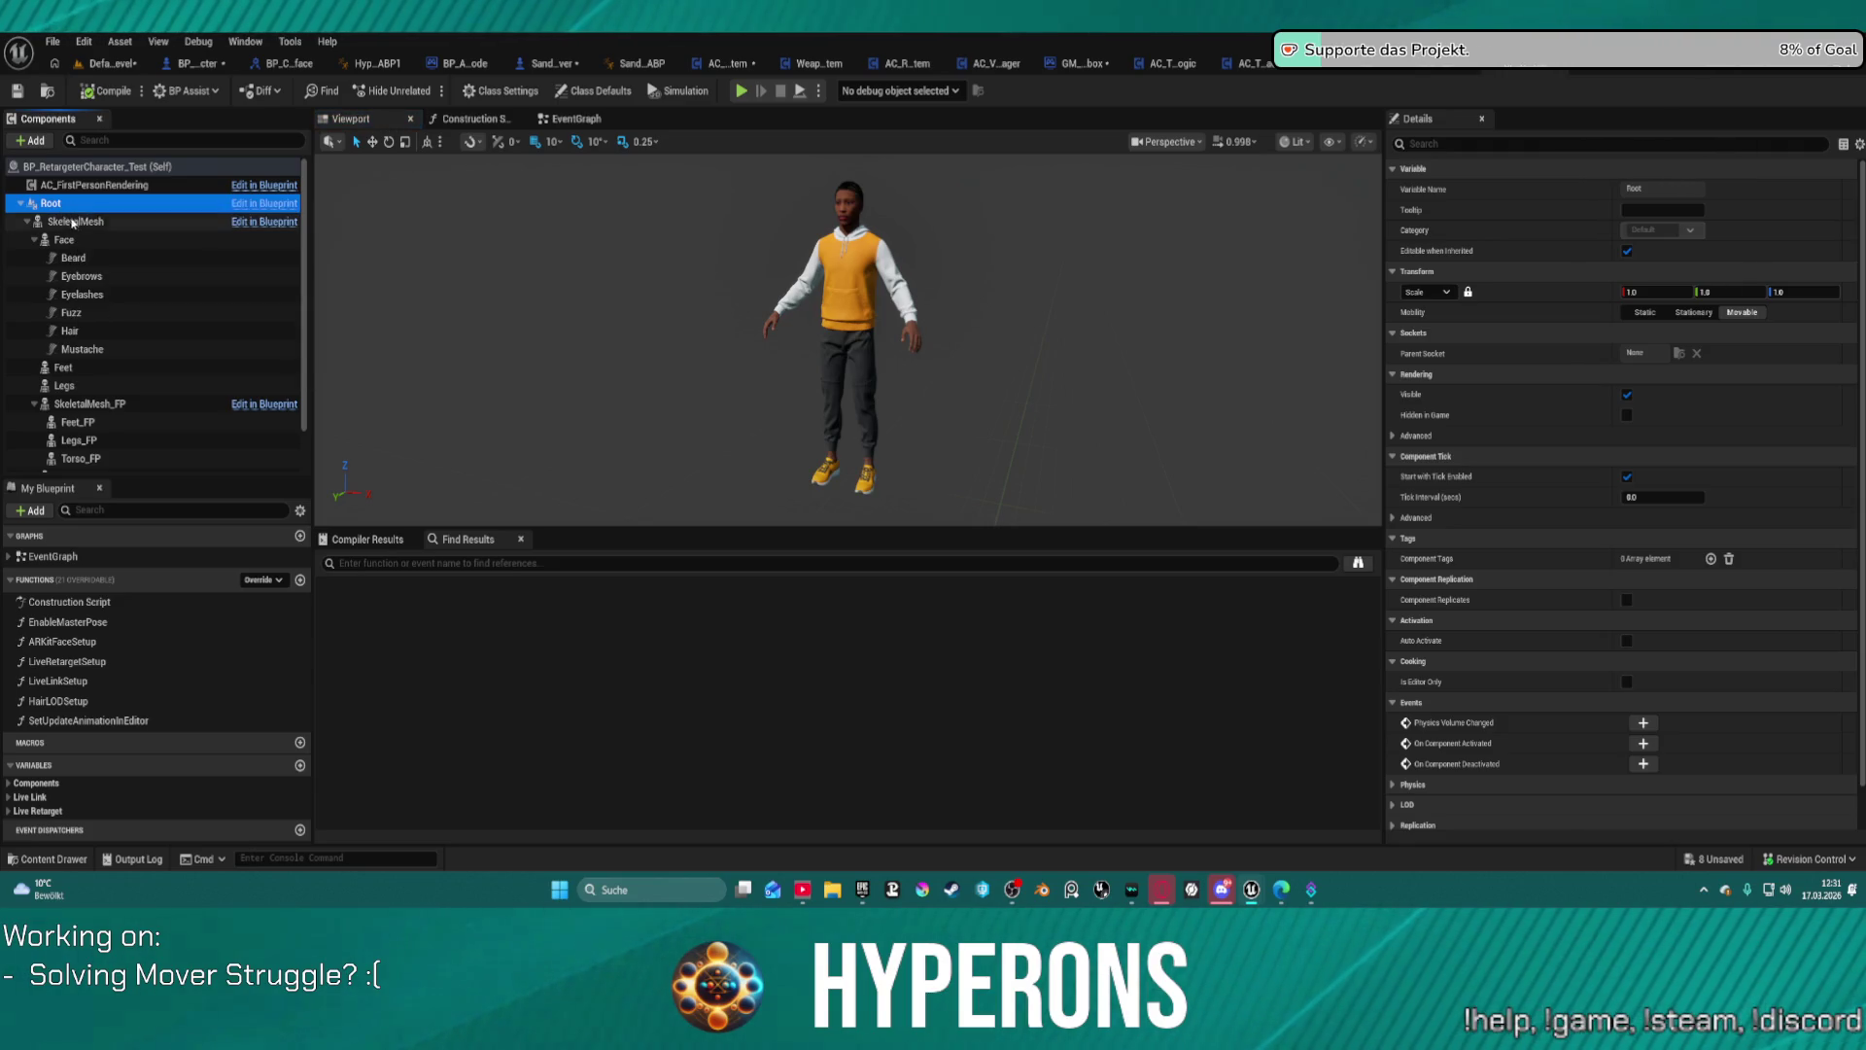
pyautogui.click(75, 222)
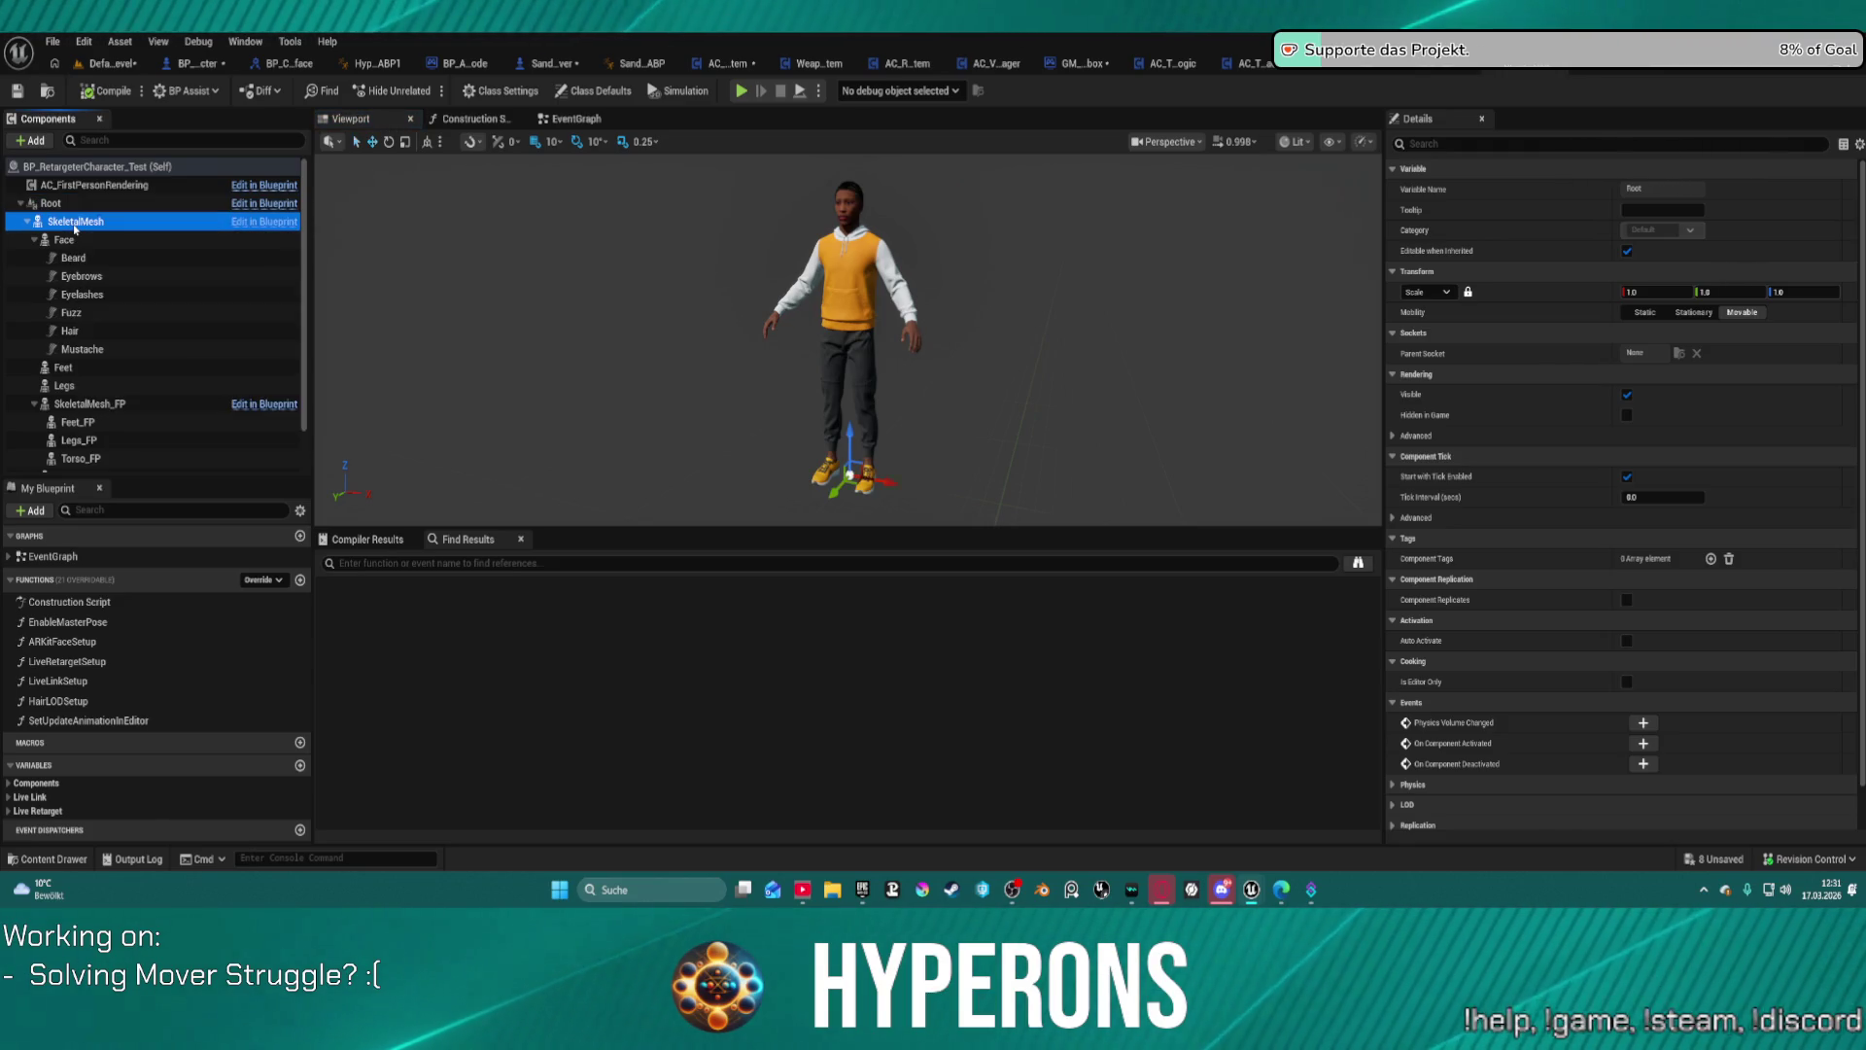
# Step: Scan the Construction Script nodes and open the Live Retarget Setup function graph
pyautogui.click(505, 123)
pyautogui.scroll(-2, 883, 252)
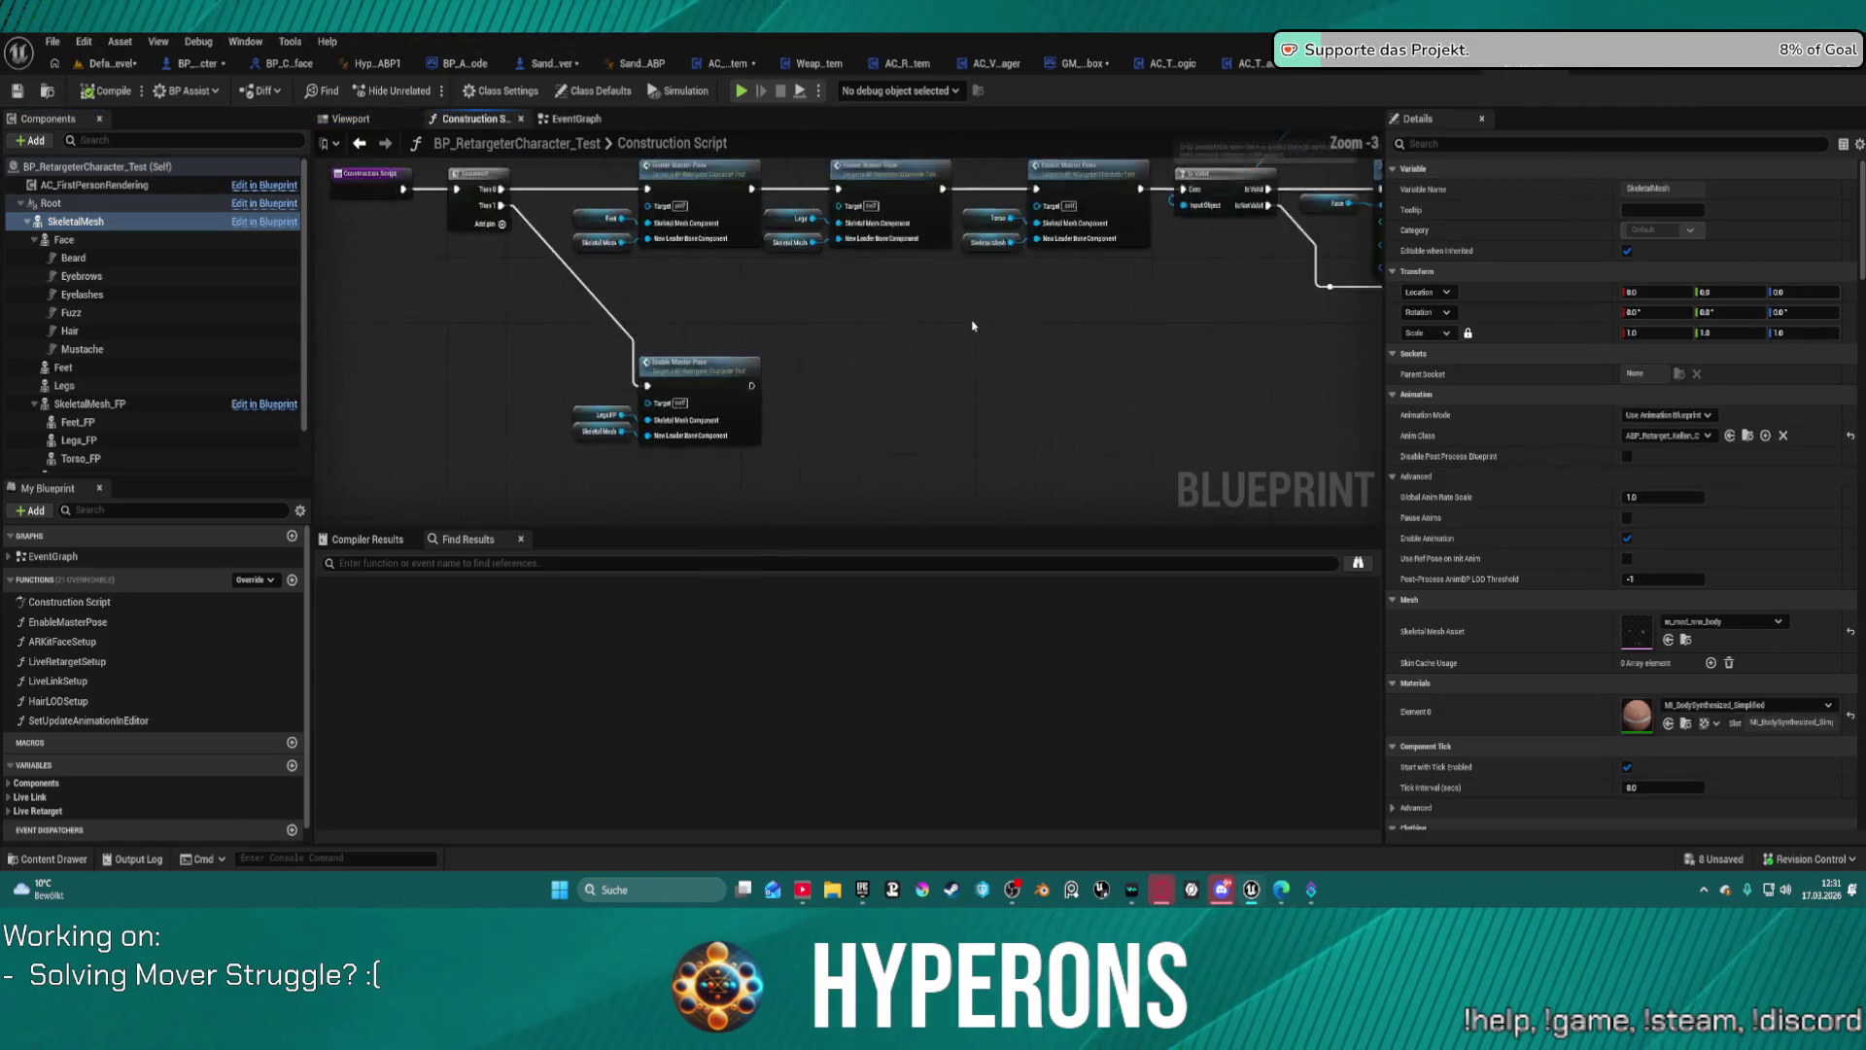
pyautogui.moveTo(1267, 402)
pyautogui.mouseDown()
pyautogui.moveTo(938, 379)
pyautogui.moveTo(785, 443)
pyautogui.moveTo(429, 450)
pyautogui.moveTo(321, 491)
pyautogui.mouseUp()
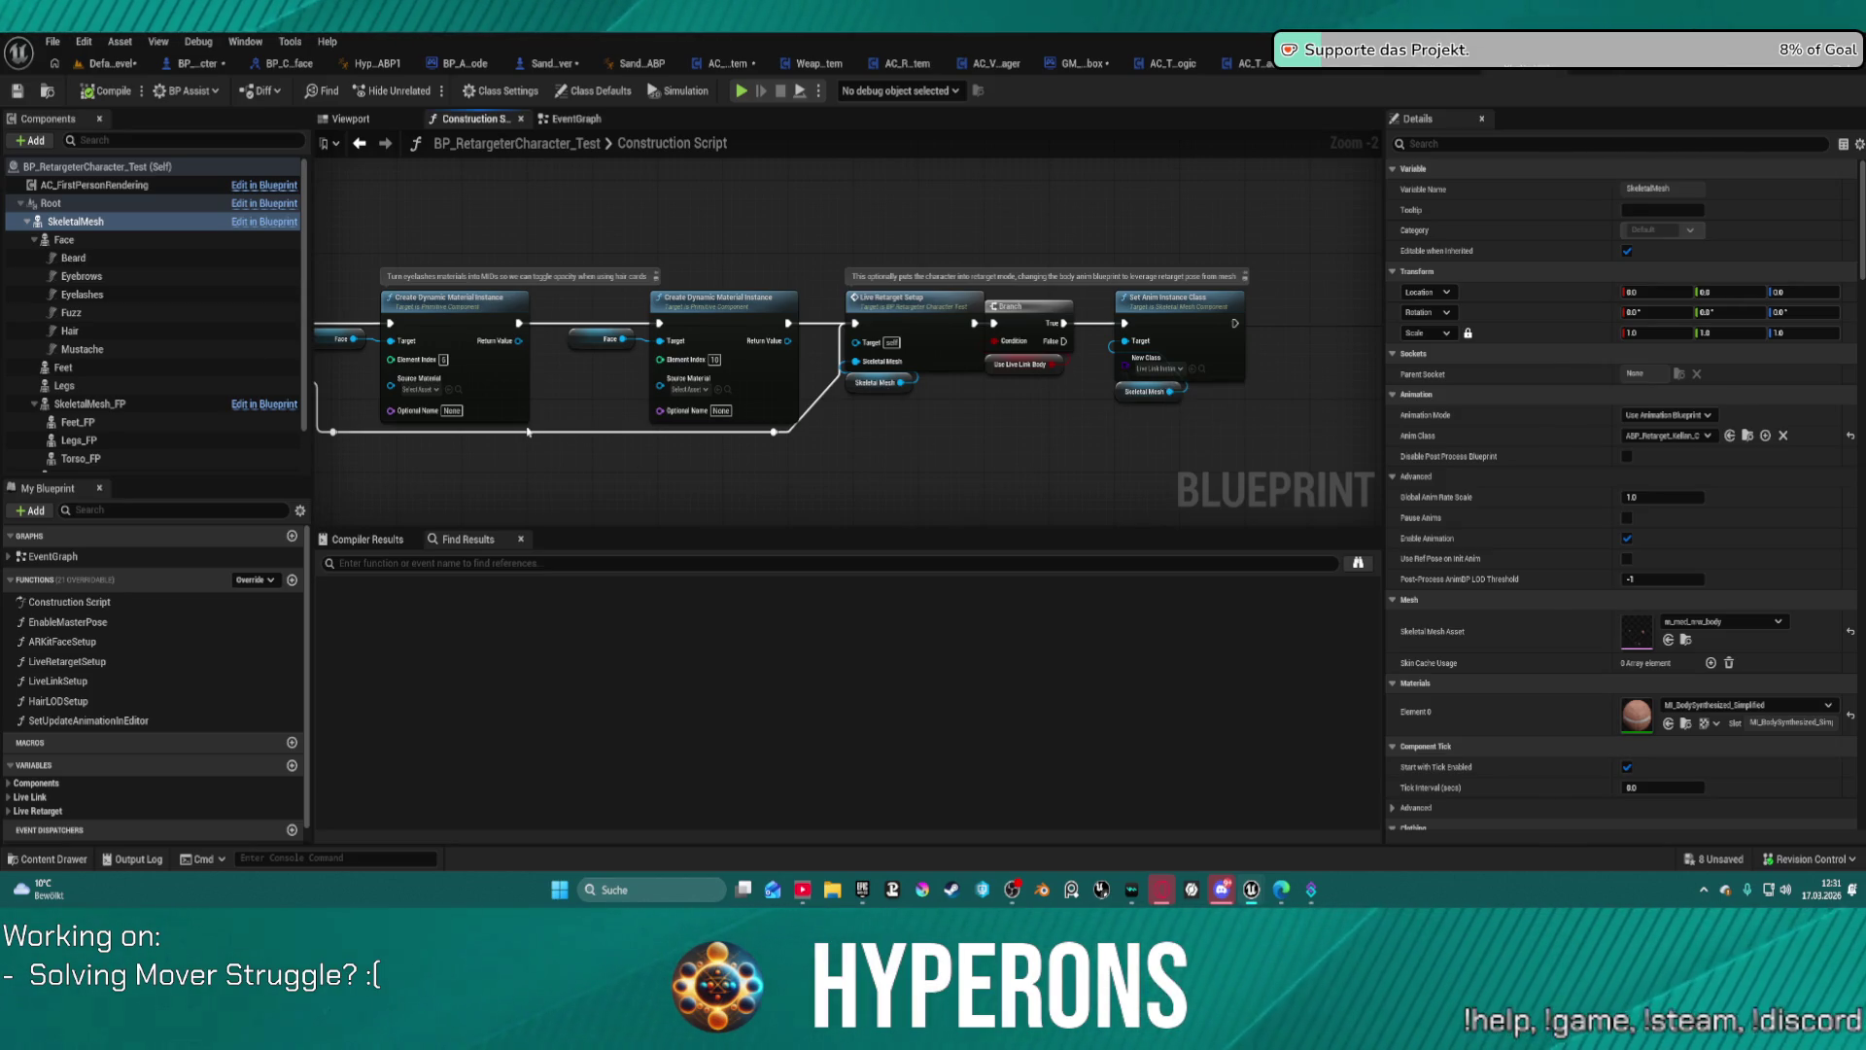
pyautogui.moveTo(538, 428); pyautogui.dragTo(718, 424)
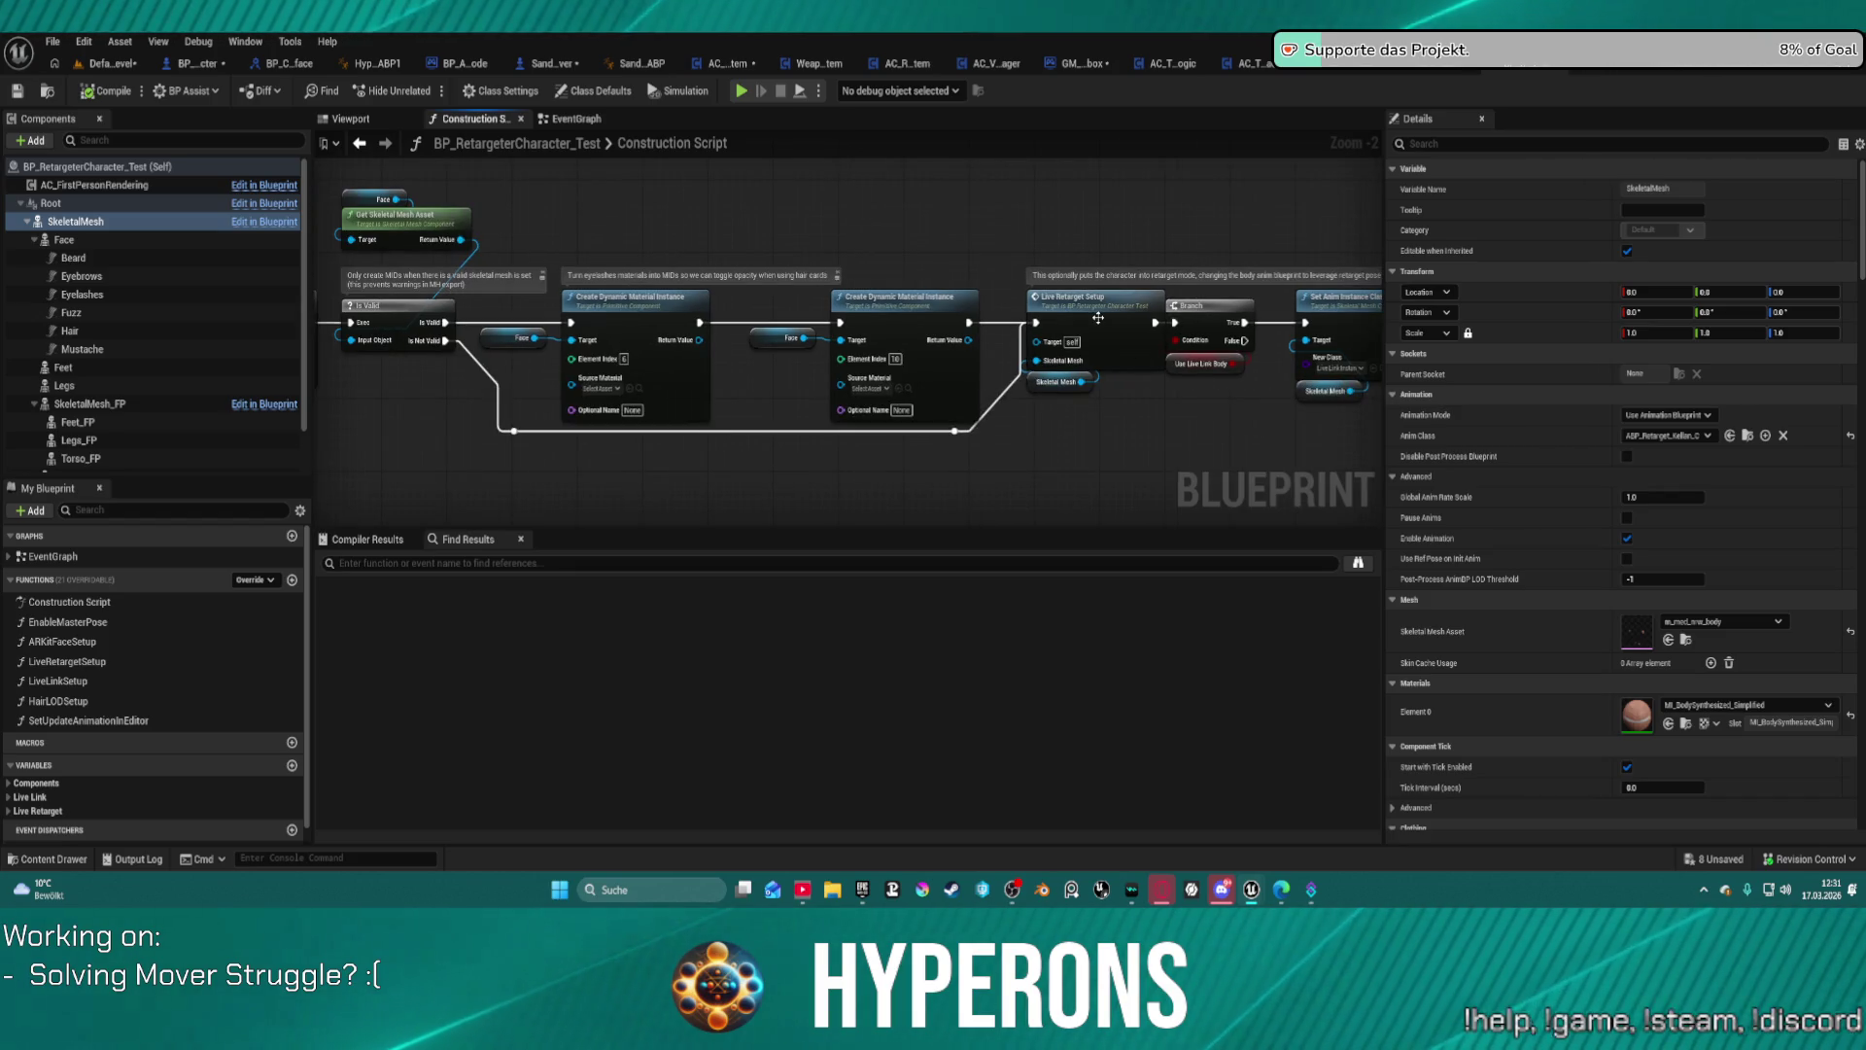
pyautogui.doubleClick(1098, 318)
pyautogui.scroll(4, 1118, 311)
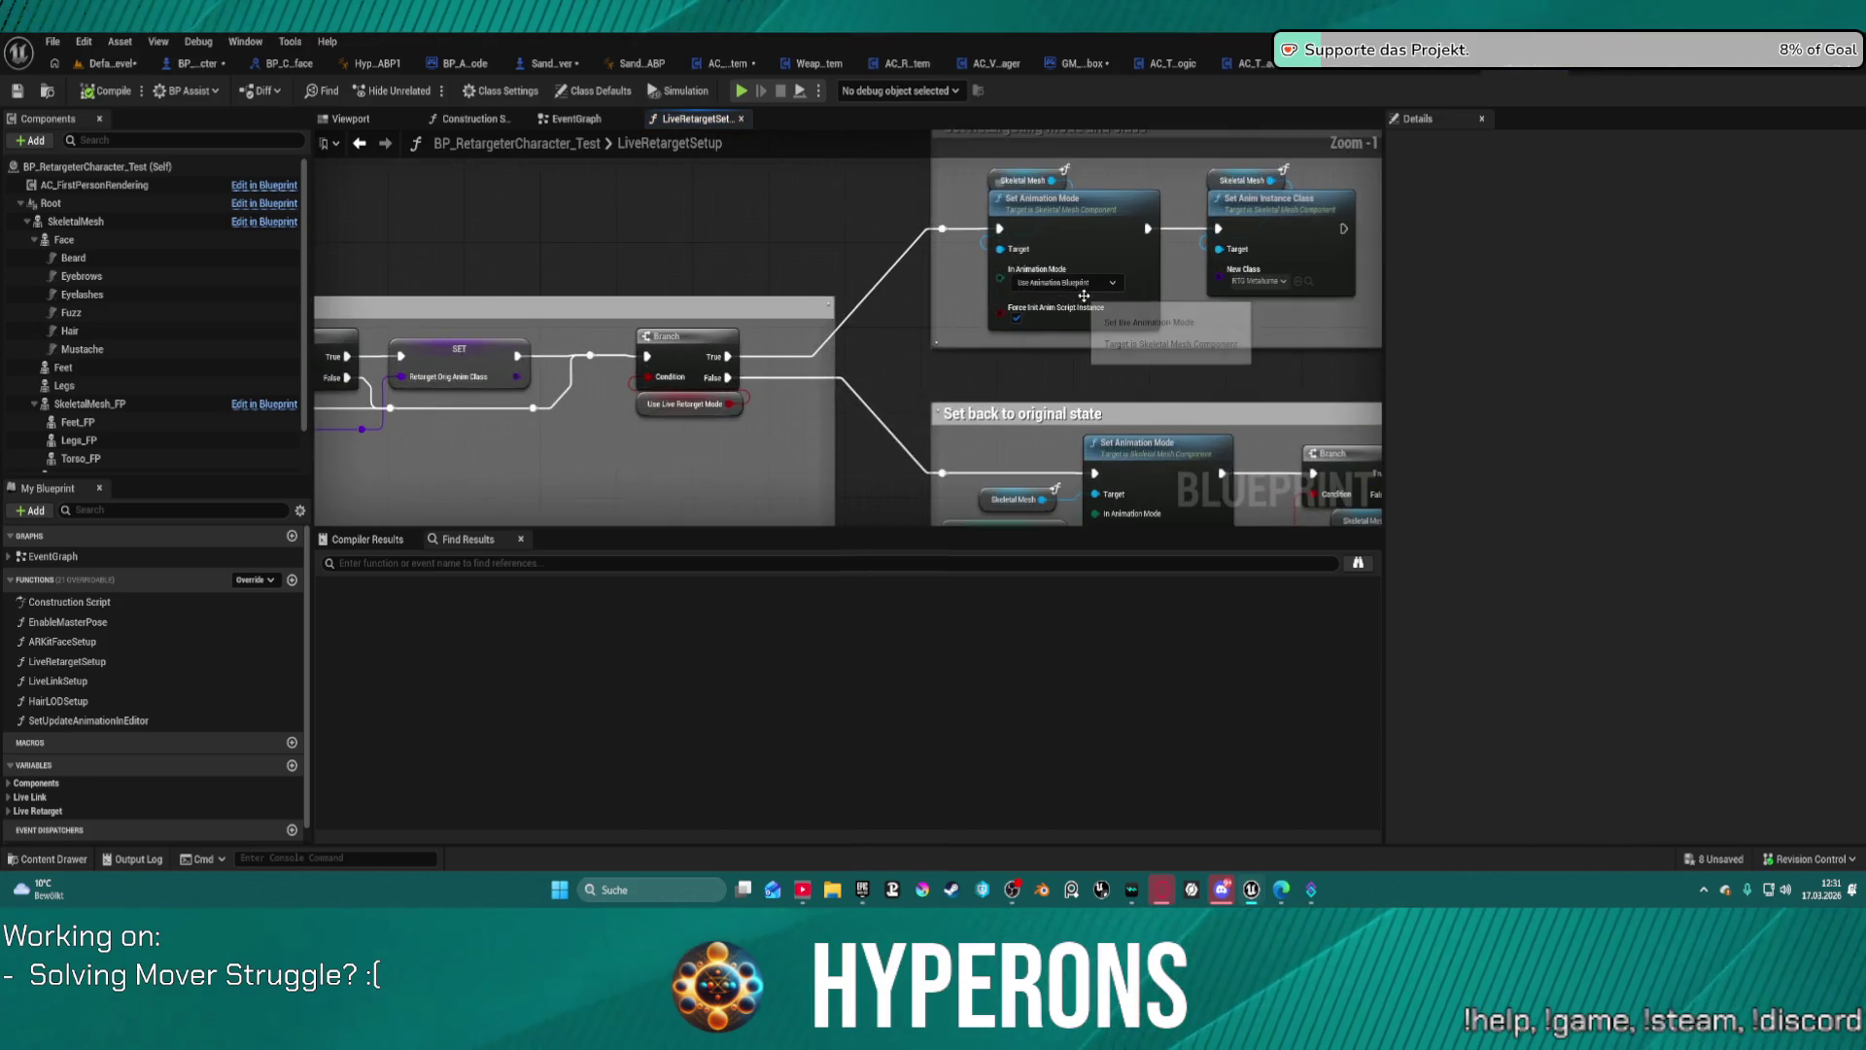
pyautogui.moveTo(1001, 350)
pyautogui.mouseDown()
pyautogui.moveTo(763, 260)
pyautogui.moveTo(750, 238)
pyautogui.moveTo(1331, 267)
pyautogui.mouseUp()
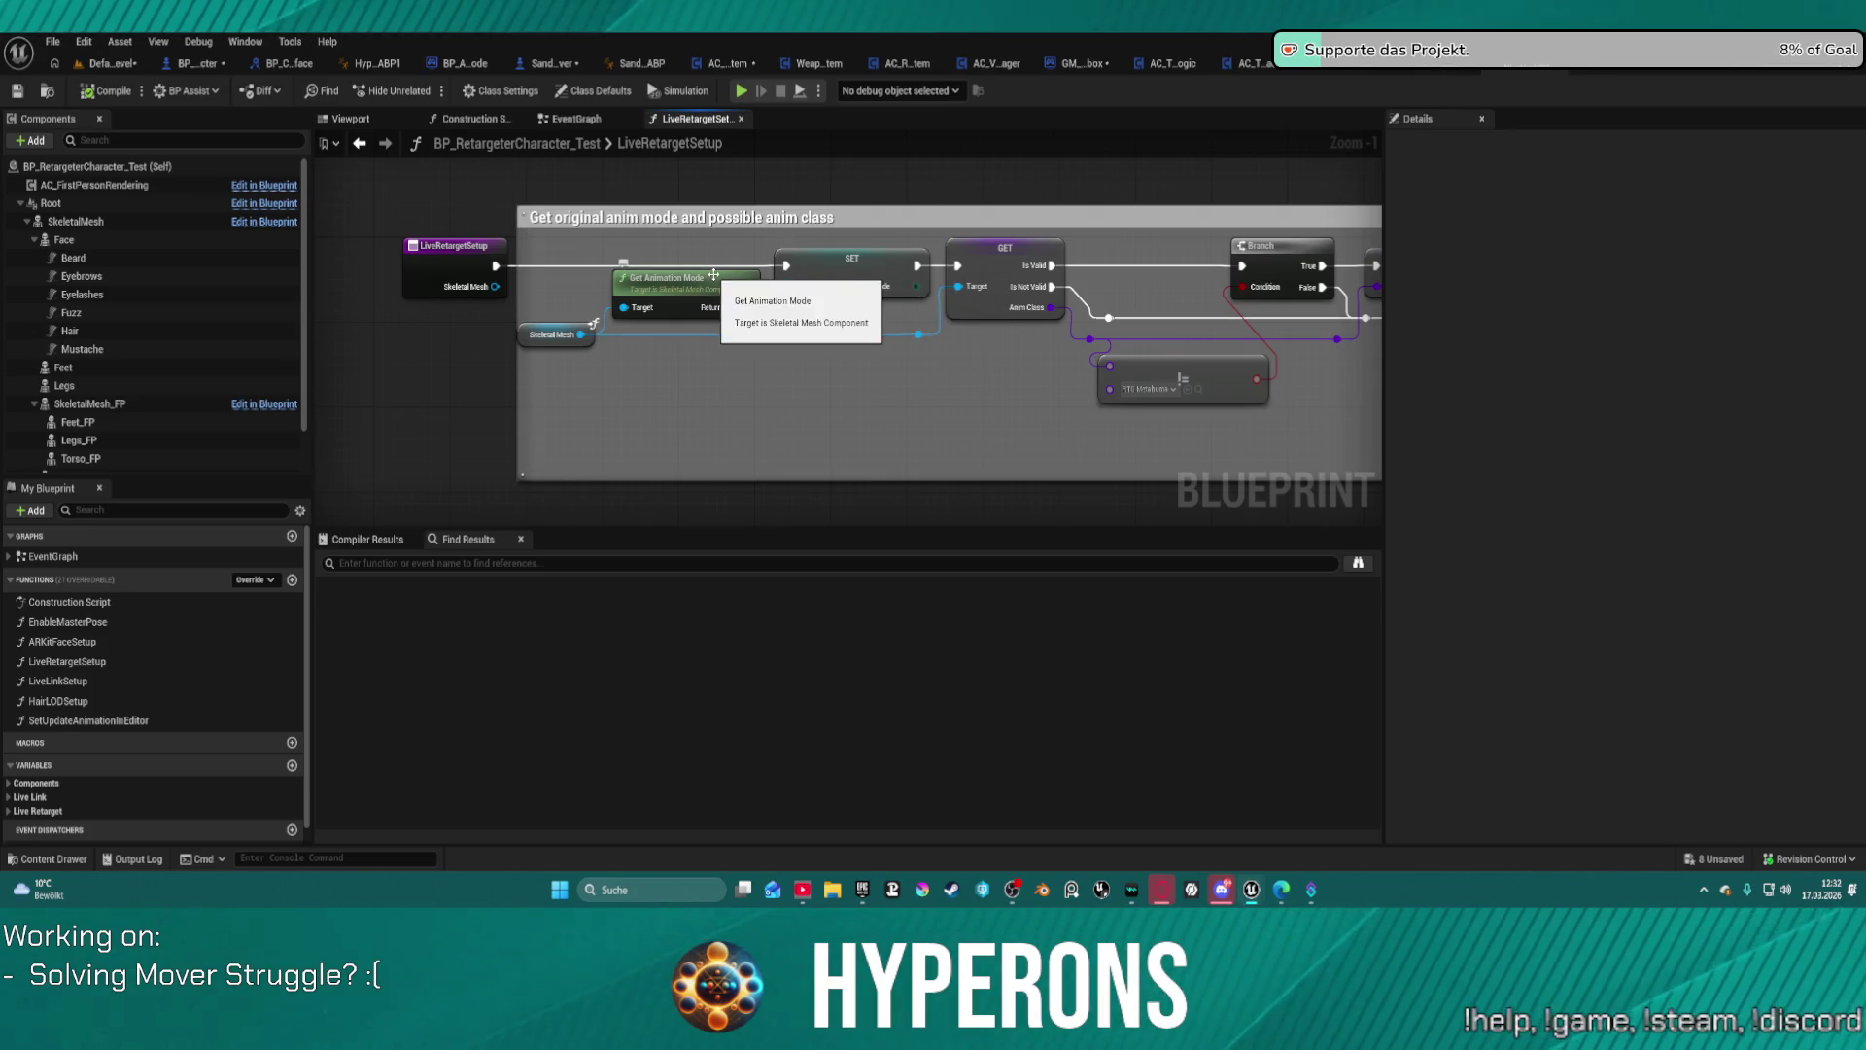
pyautogui.click(476, 119)
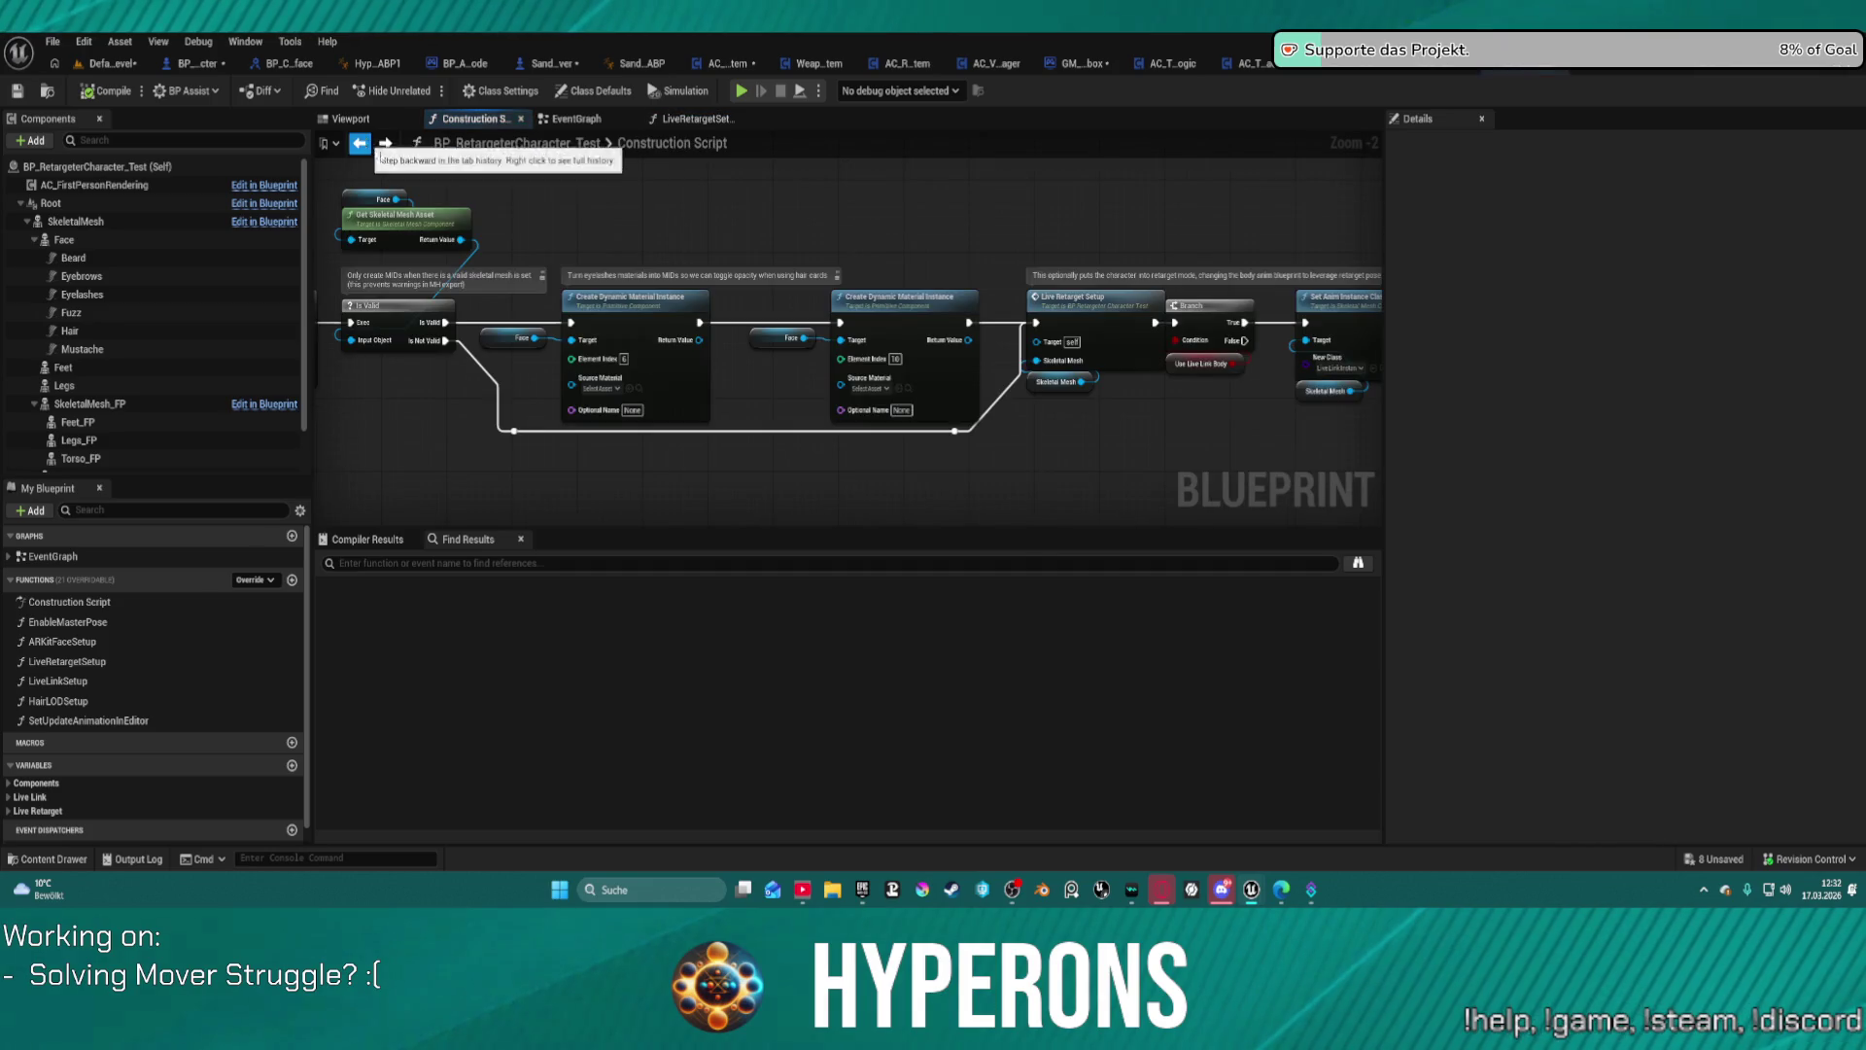
pyautogui.moveTo(469, 182); pyautogui.dragTo(471, 163)
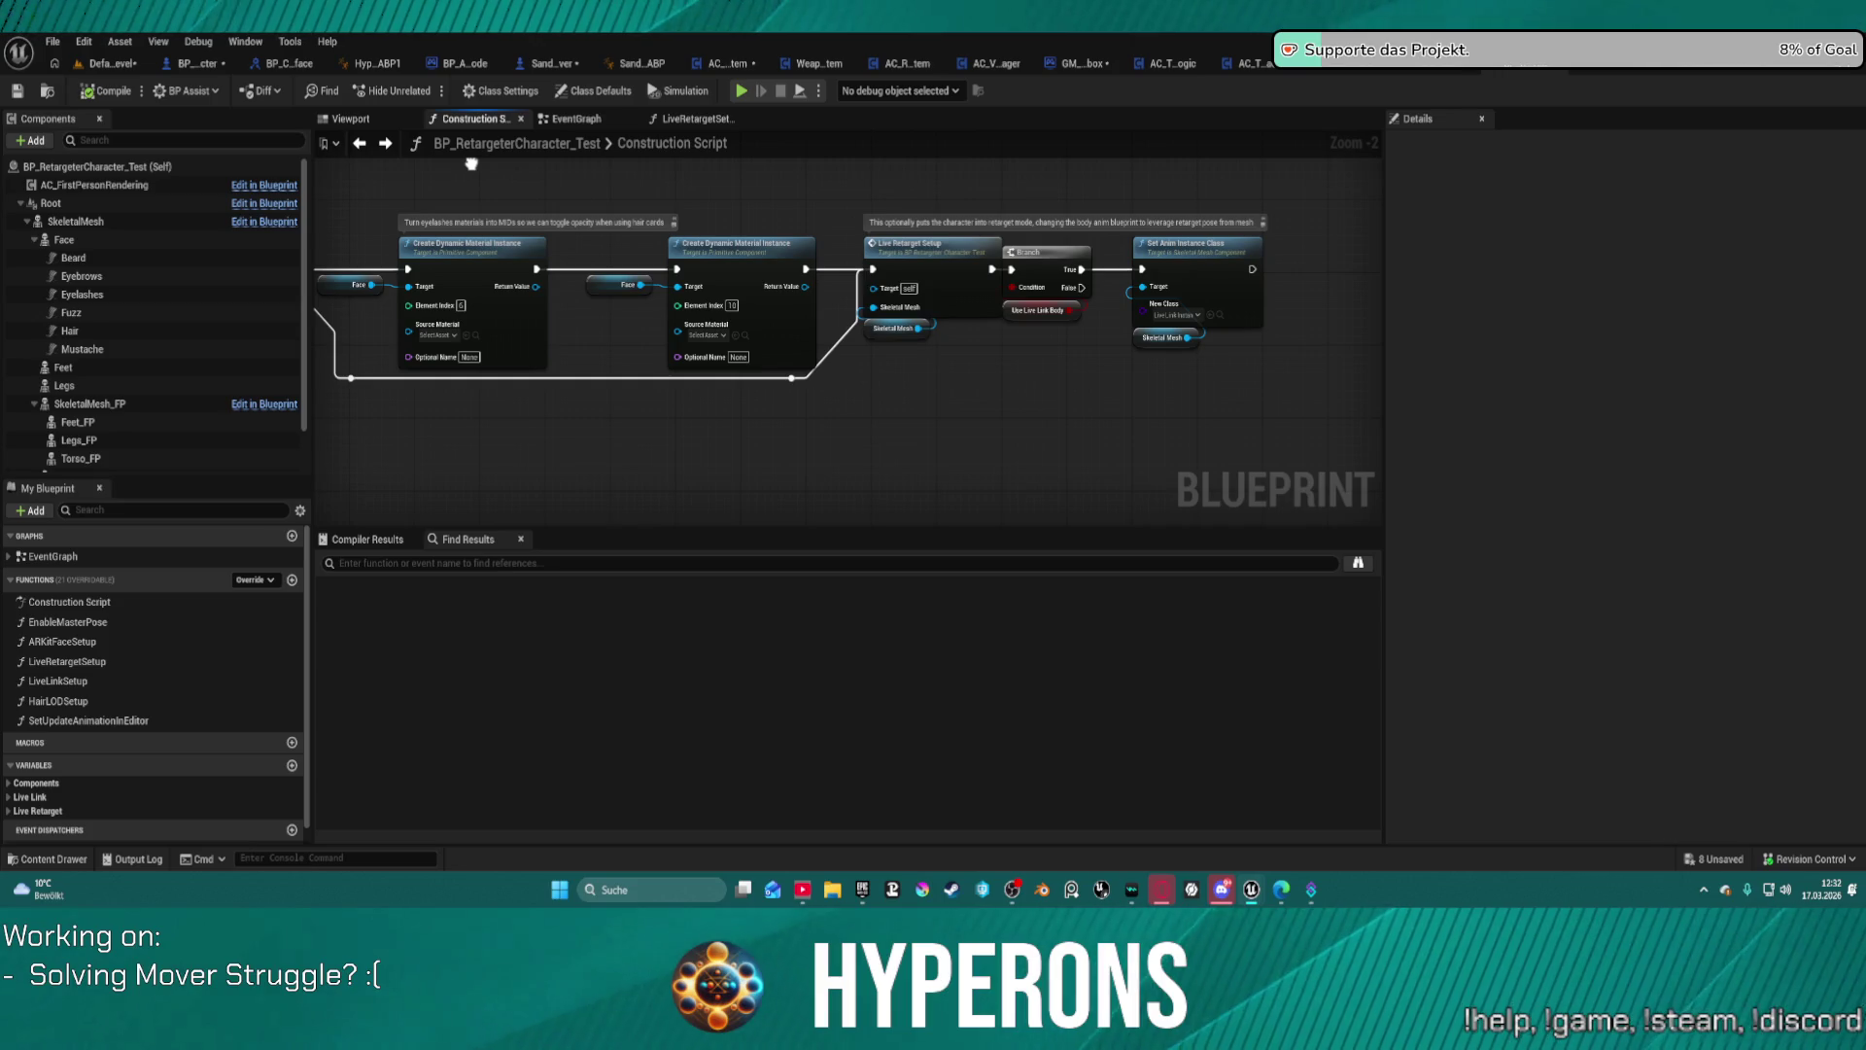
pyautogui.moveTo(471, 164); pyautogui.dragTo(465, 146)
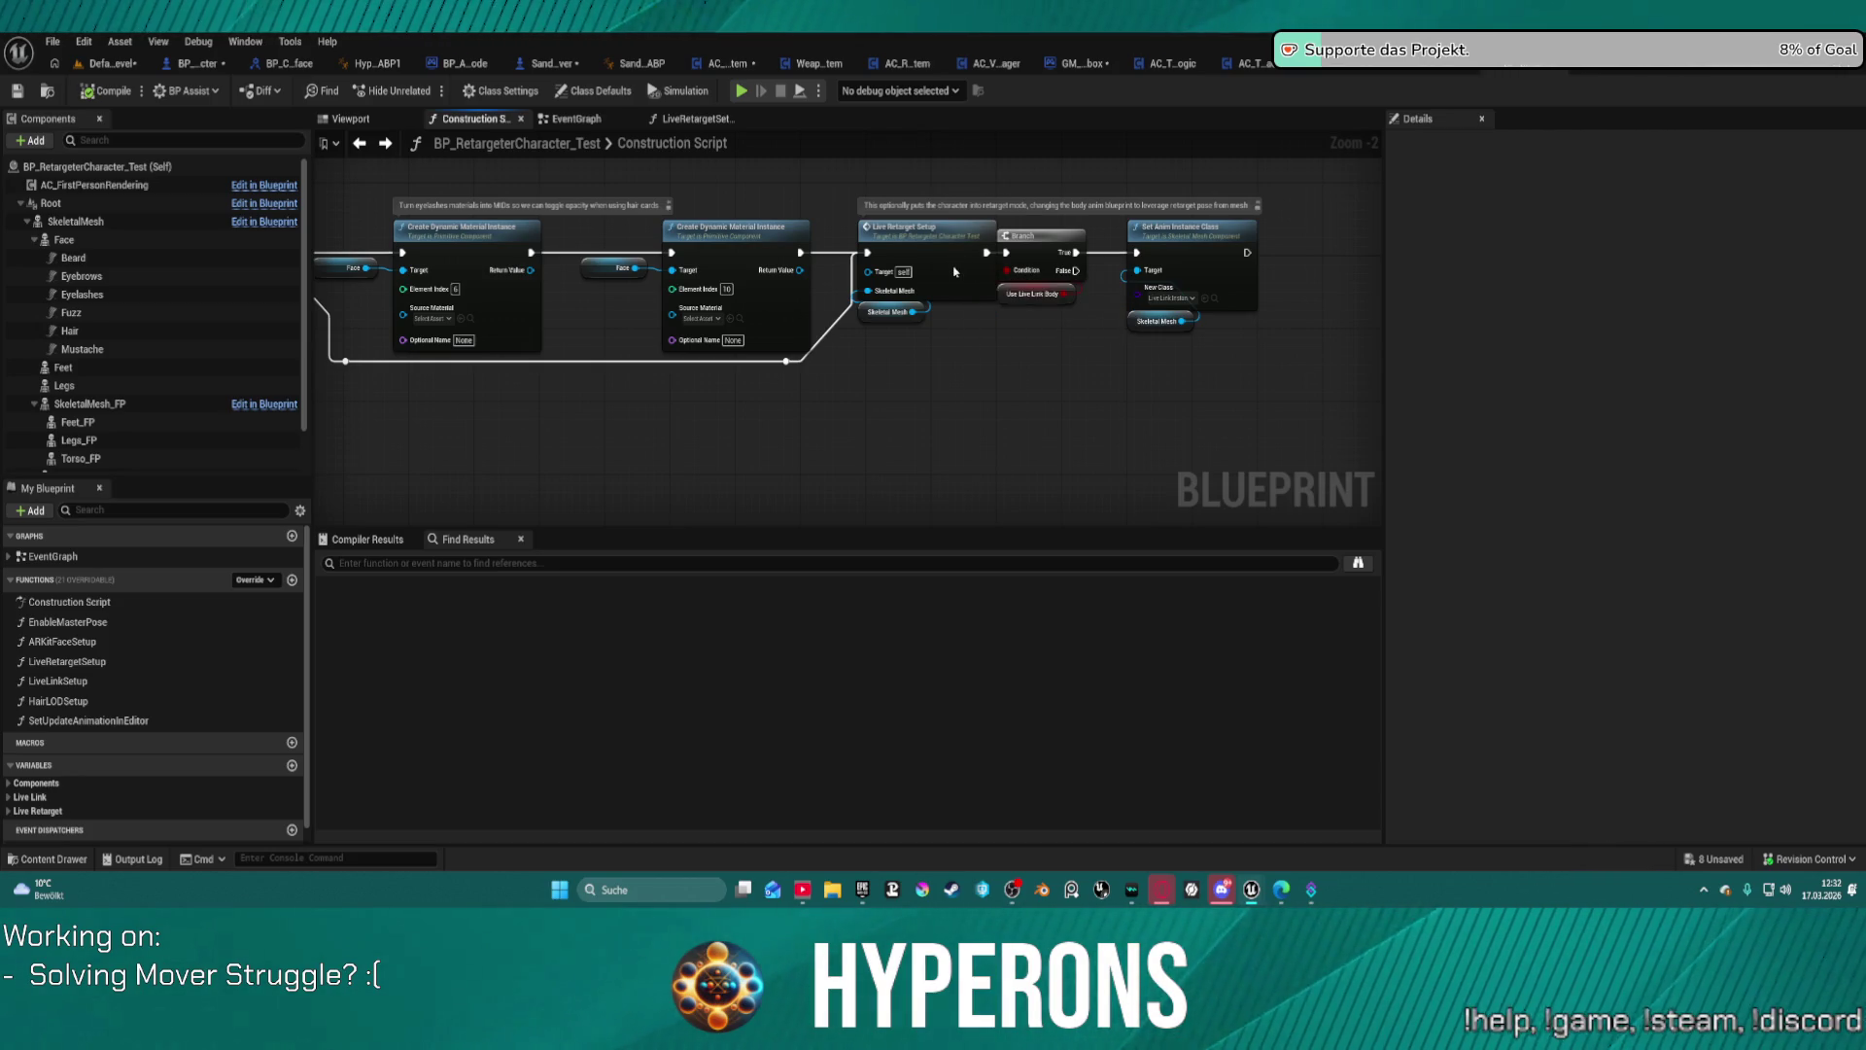
pyautogui.doubleClick(956, 273)
pyautogui.moveTo(1048, 364); pyautogui.dragTo(746, 317)
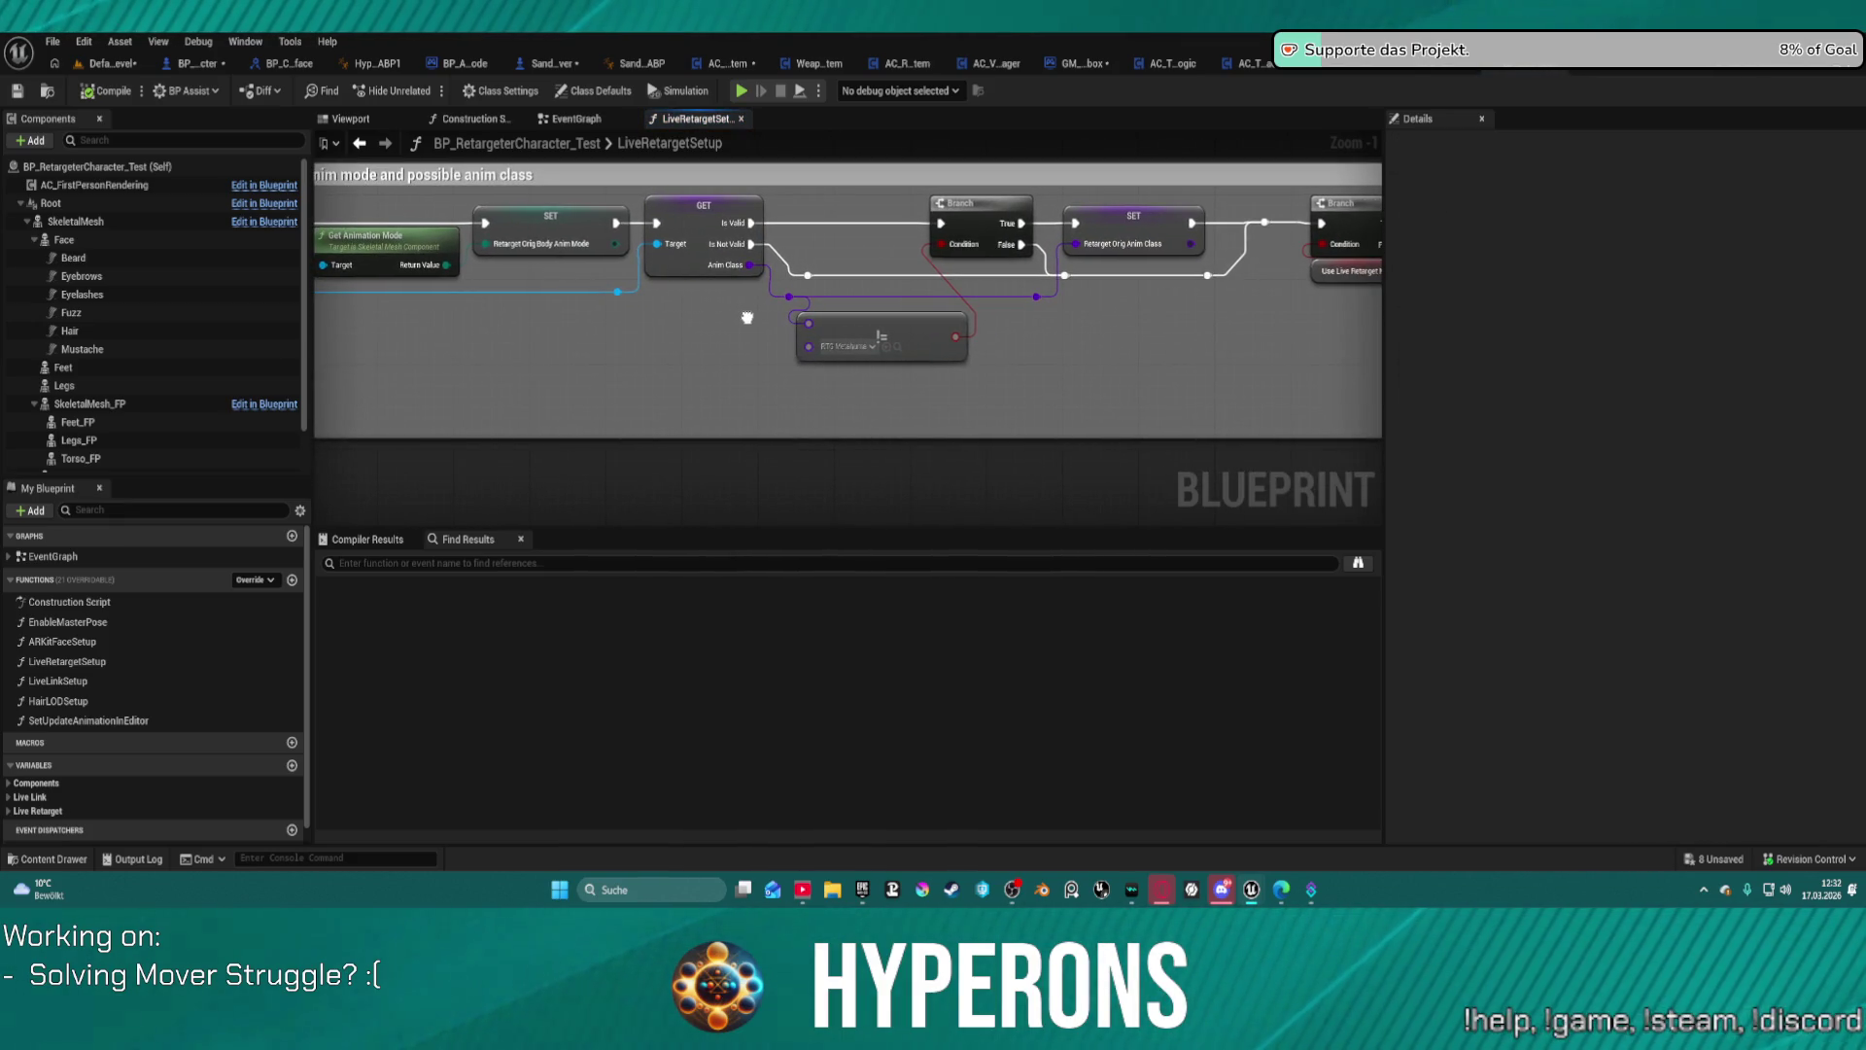
pyautogui.moveTo(747, 317)
pyautogui.mouseDown()
pyautogui.moveTo(299, 299)
pyautogui.moveTo(229, 362)
pyautogui.moveTo(61, 420)
pyautogui.moveTo(9, 493)
pyautogui.moveTo(68, 323)
pyautogui.moveTo(76, 348)
pyautogui.moveTo(428, 336)
pyautogui.mouseUp()
pyautogui.moveTo(114, 334)
pyautogui.mouseDown()
pyautogui.moveTo(1070, 322)
pyautogui.moveTo(920, 296)
pyautogui.moveTo(909, 361)
pyautogui.mouseUp()
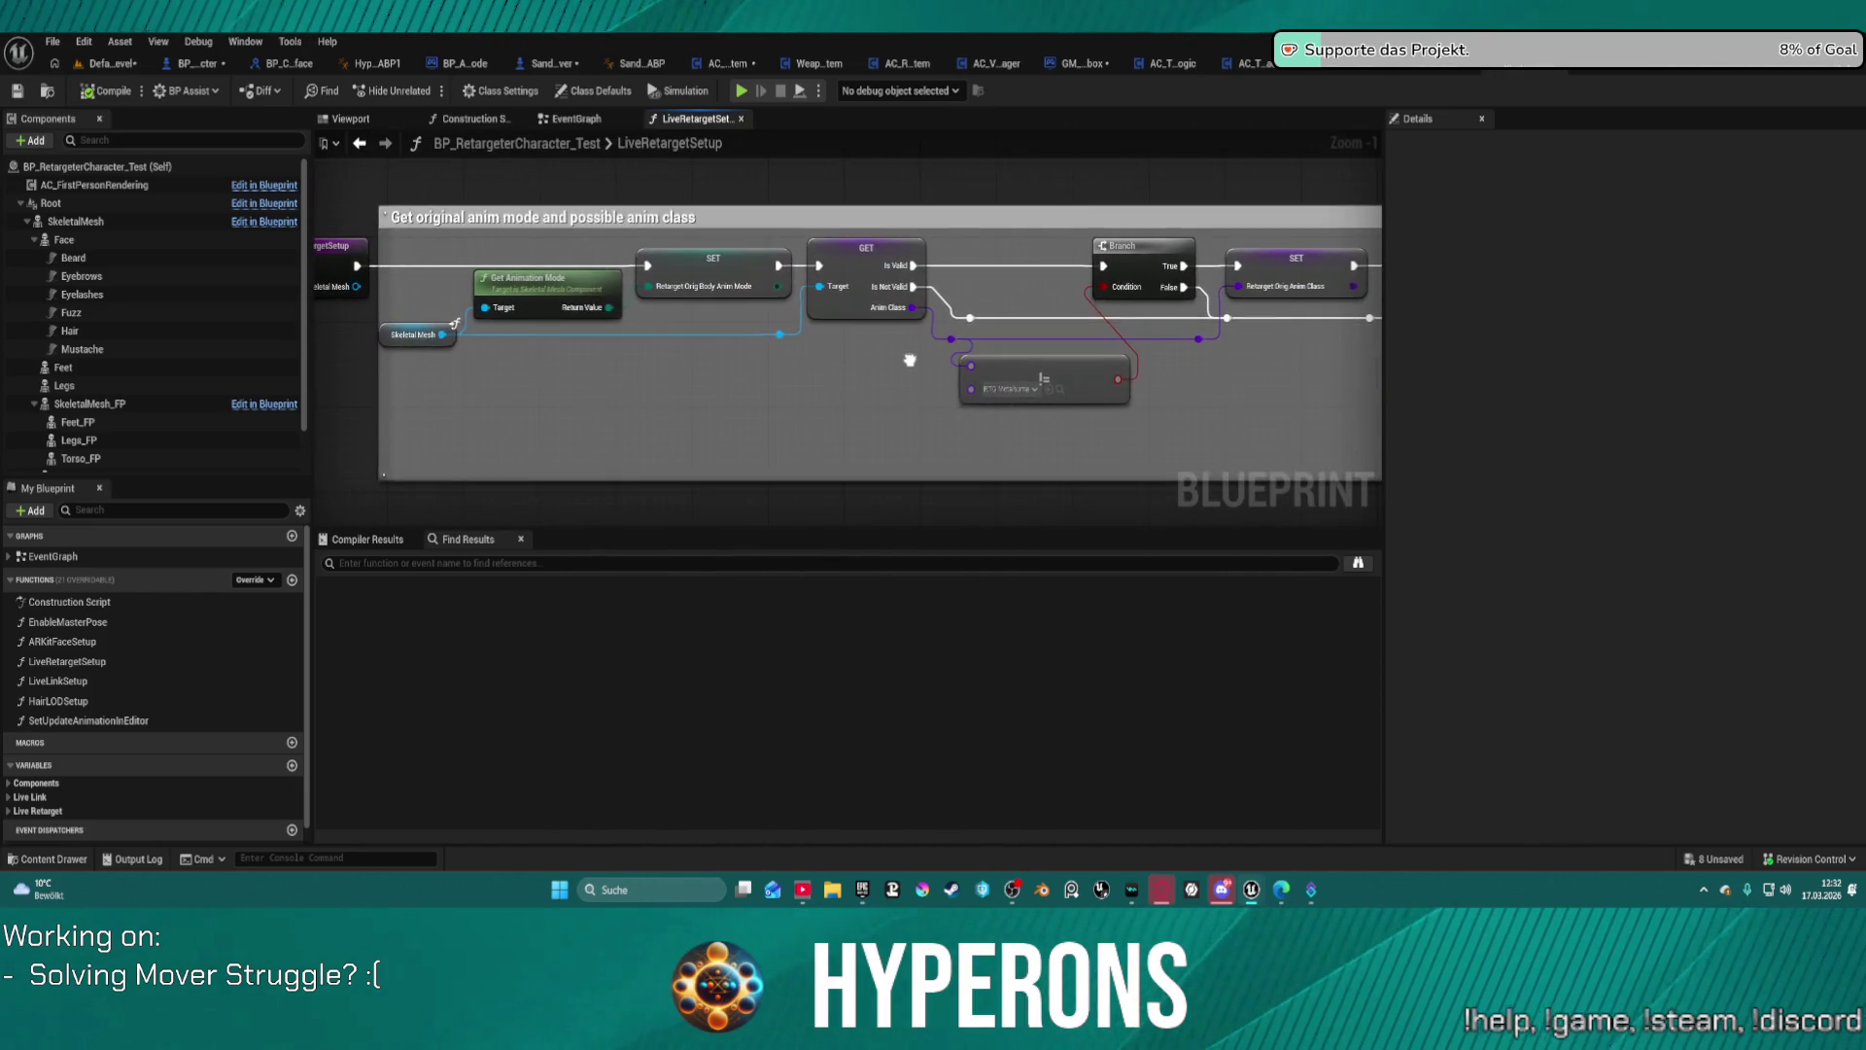
pyautogui.scroll(-1, 909, 360)
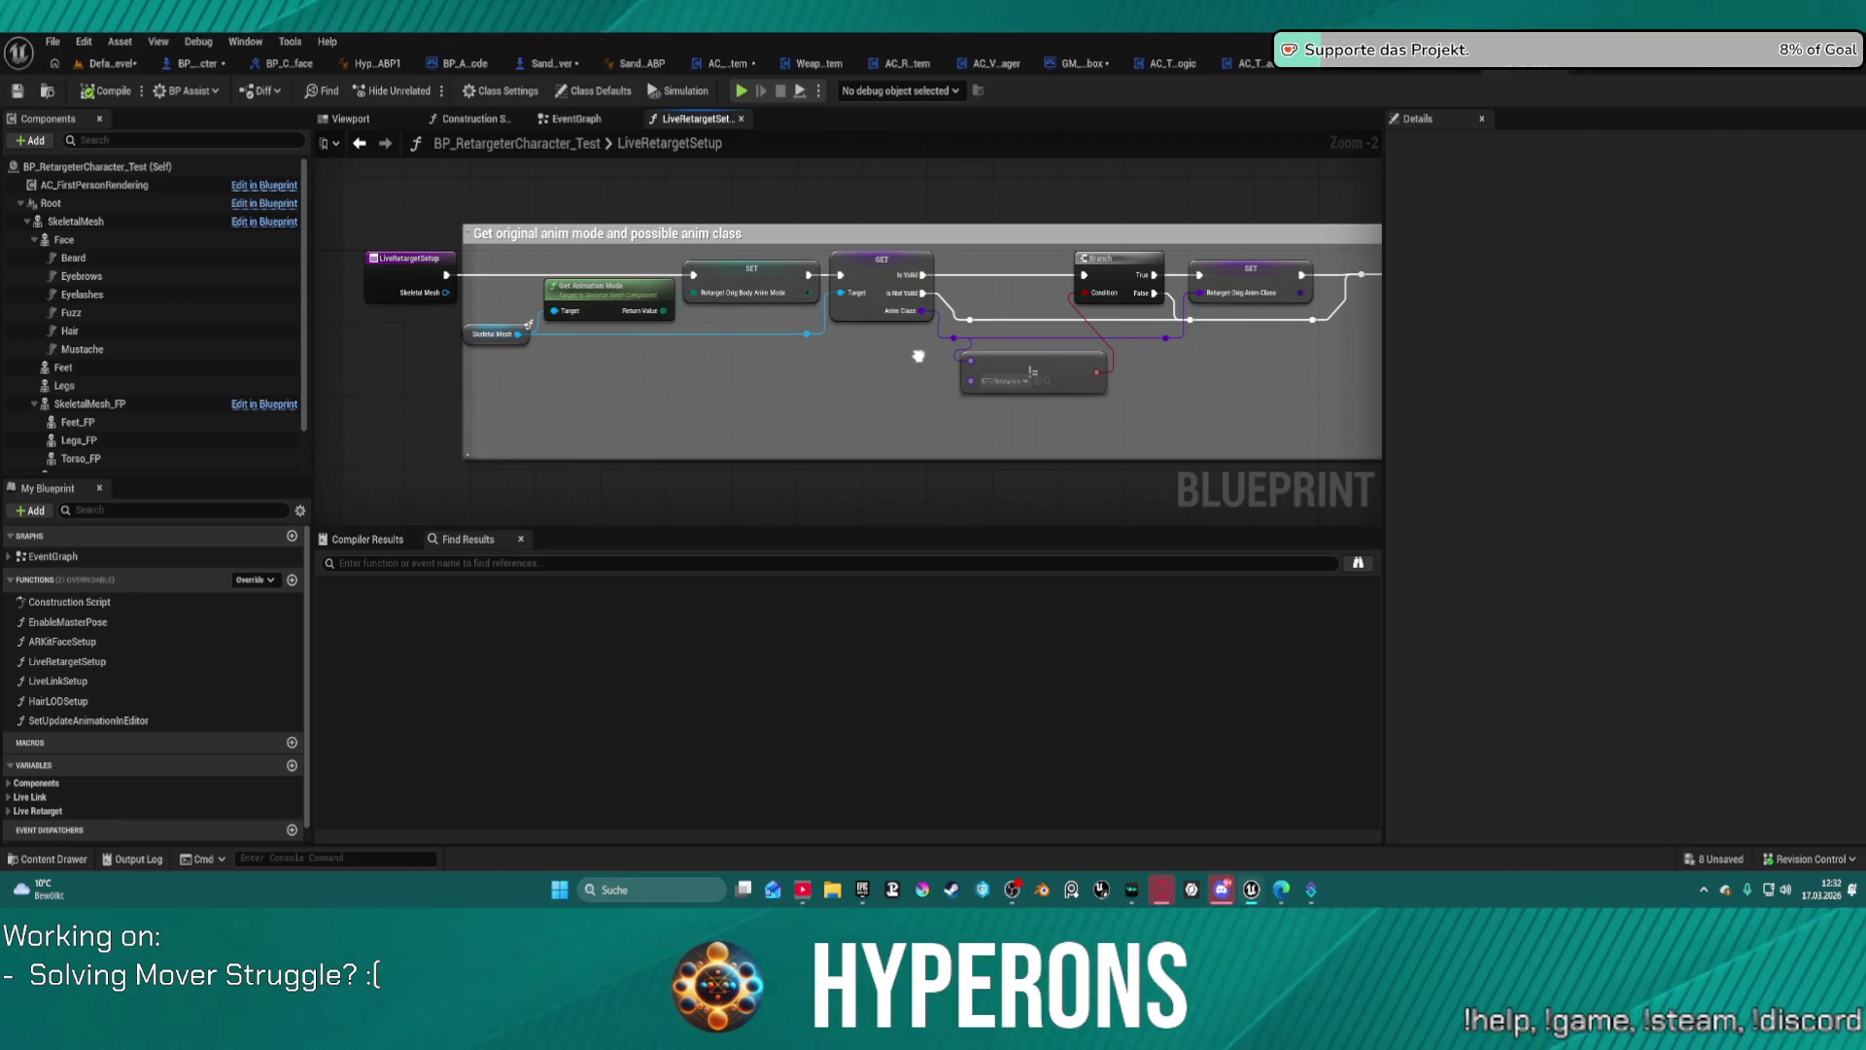
pyautogui.moveTo(918, 355); pyautogui.dragTo(889, 351)
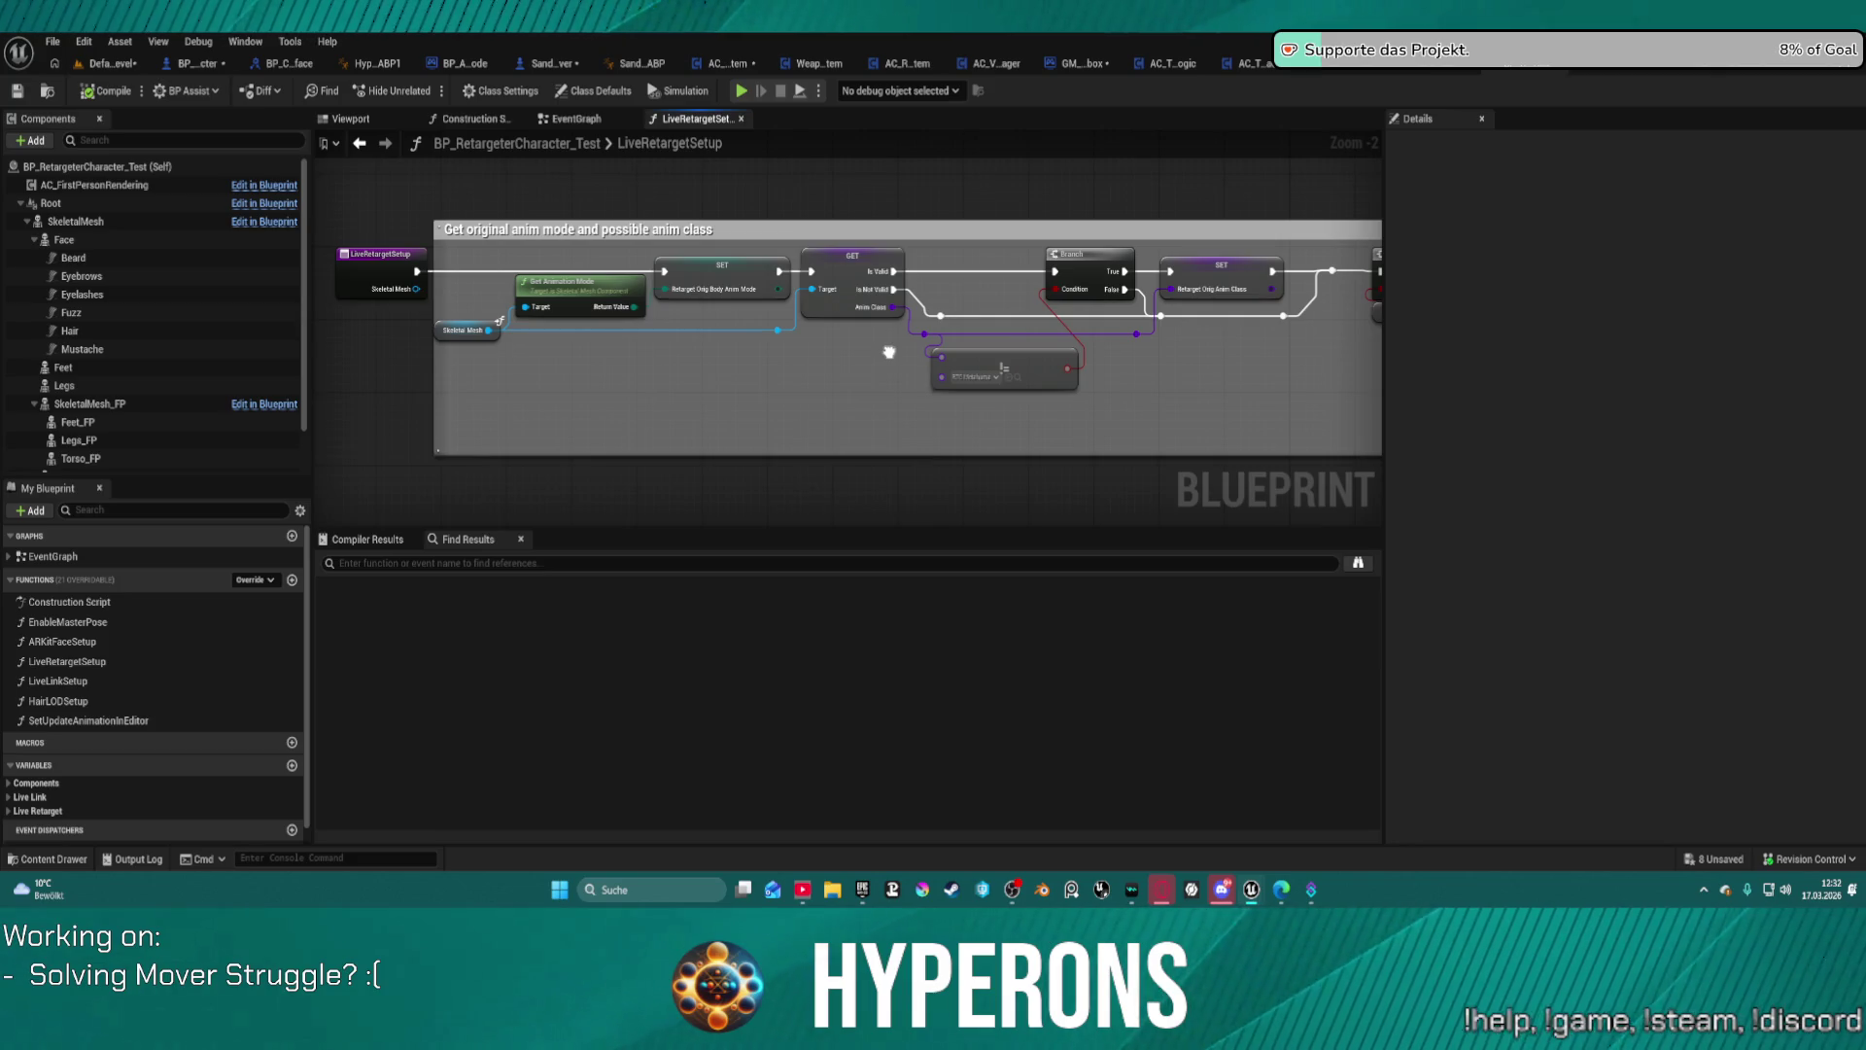
pyautogui.moveTo(889, 352); pyautogui.dragTo(806, 313)
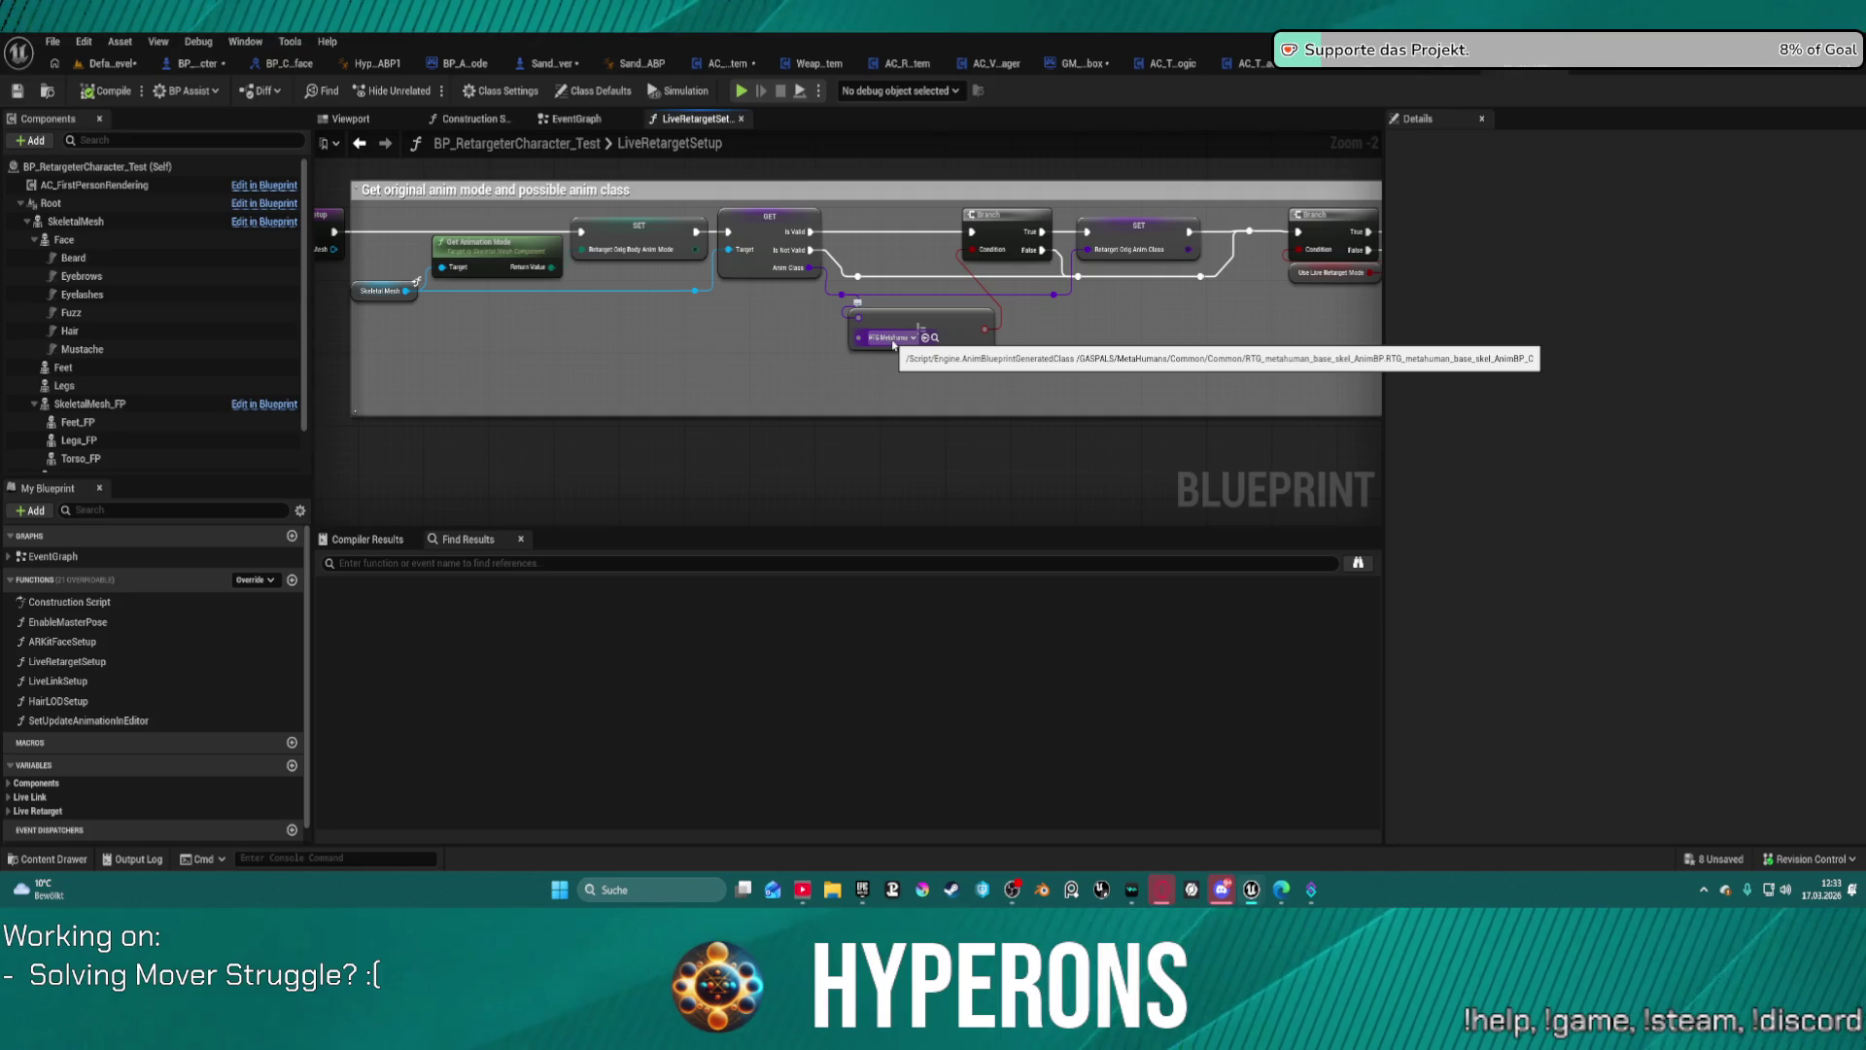
pyautogui.scroll(-3, 1167, 311)
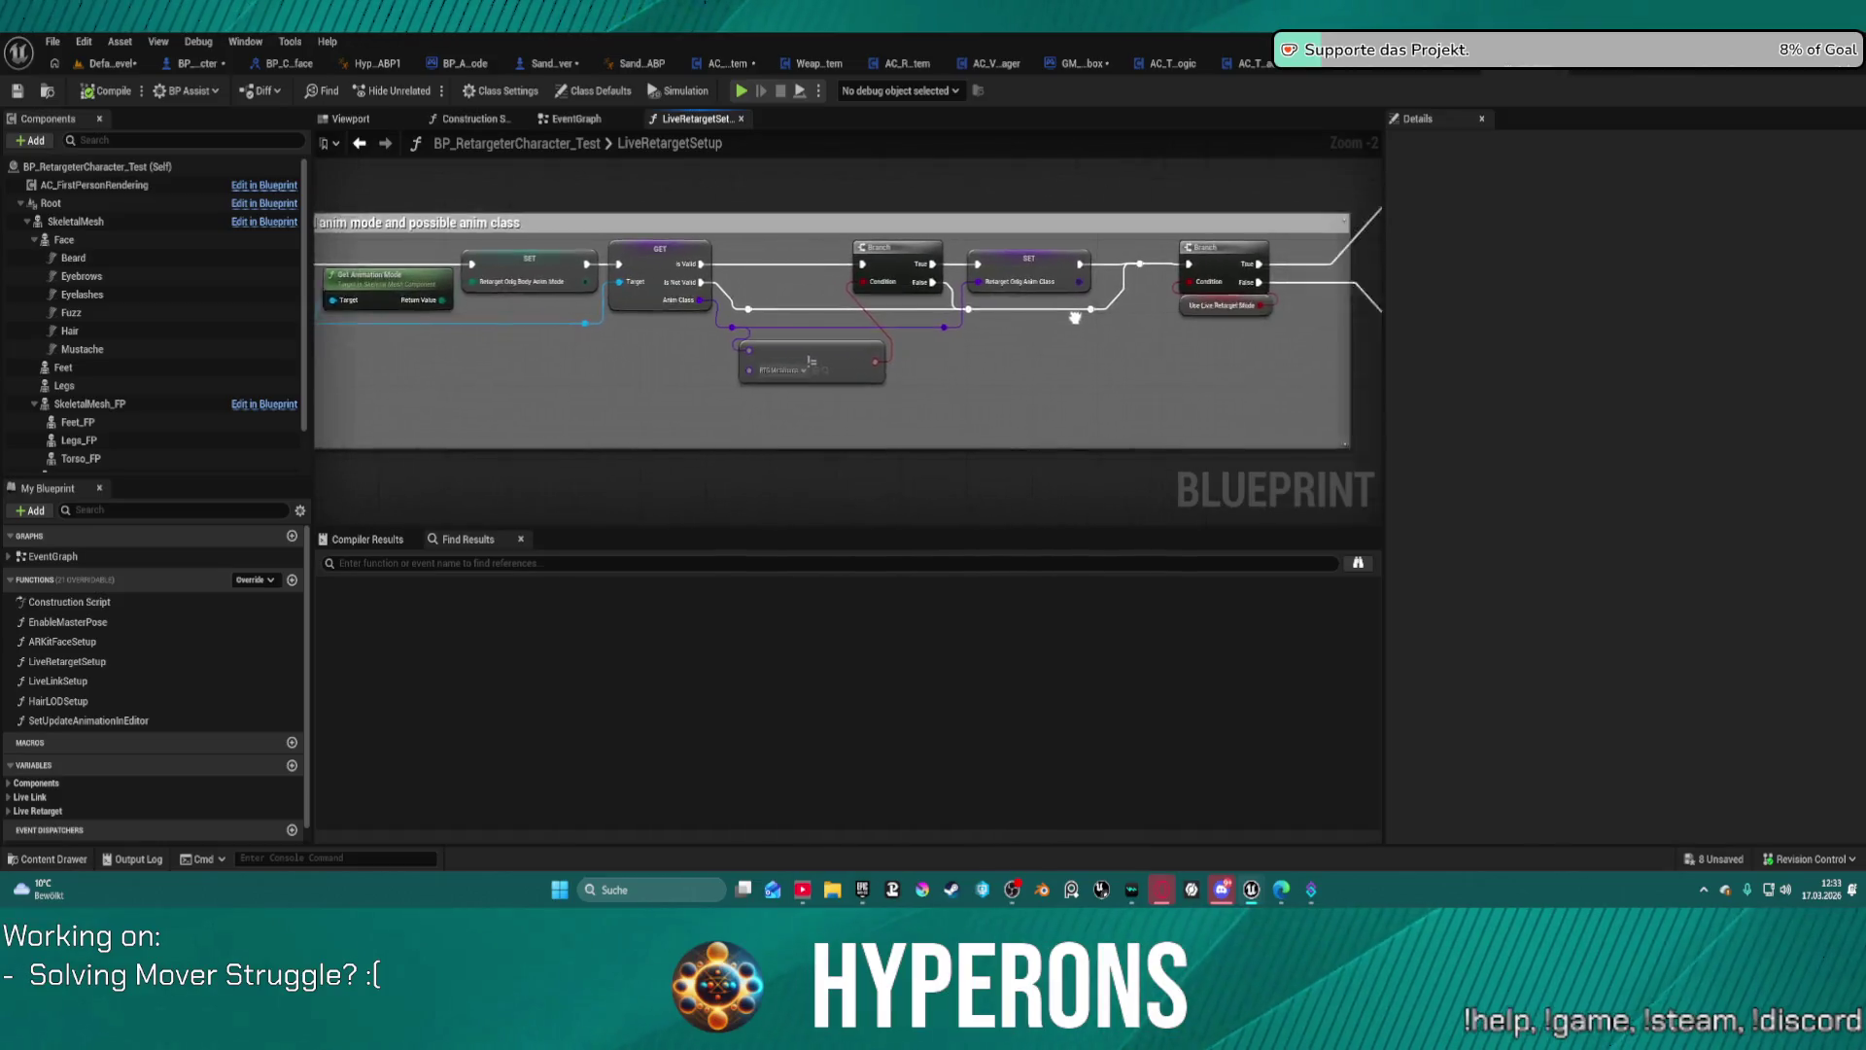
pyautogui.moveTo(1168, 309)
pyautogui.mouseDown()
pyautogui.moveTo(1104, 291)
pyautogui.moveTo(1100, 271)
pyautogui.mouseUp()
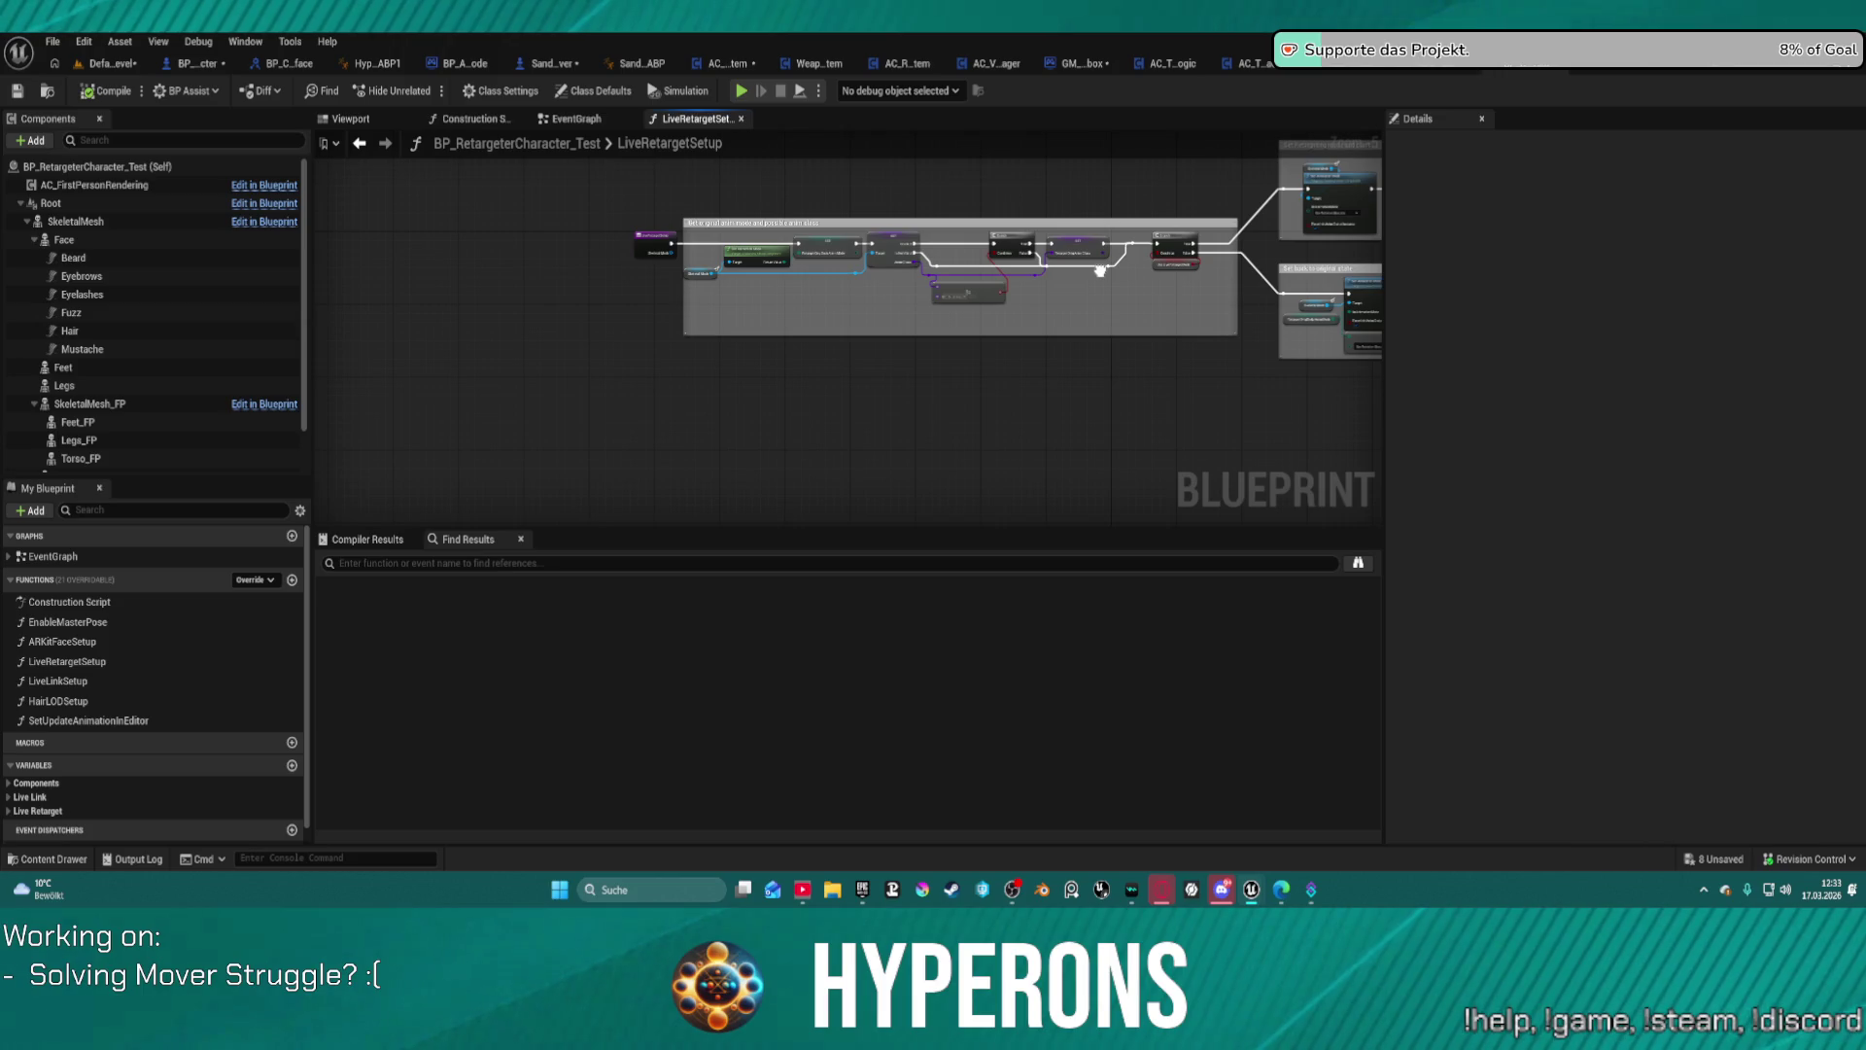
pyautogui.moveTo(1101, 272)
pyautogui.mouseDown()
pyautogui.moveTo(1062, 256)
pyautogui.moveTo(1020, 277)
pyautogui.mouseUp()
pyautogui.doubleClick(88, 721)
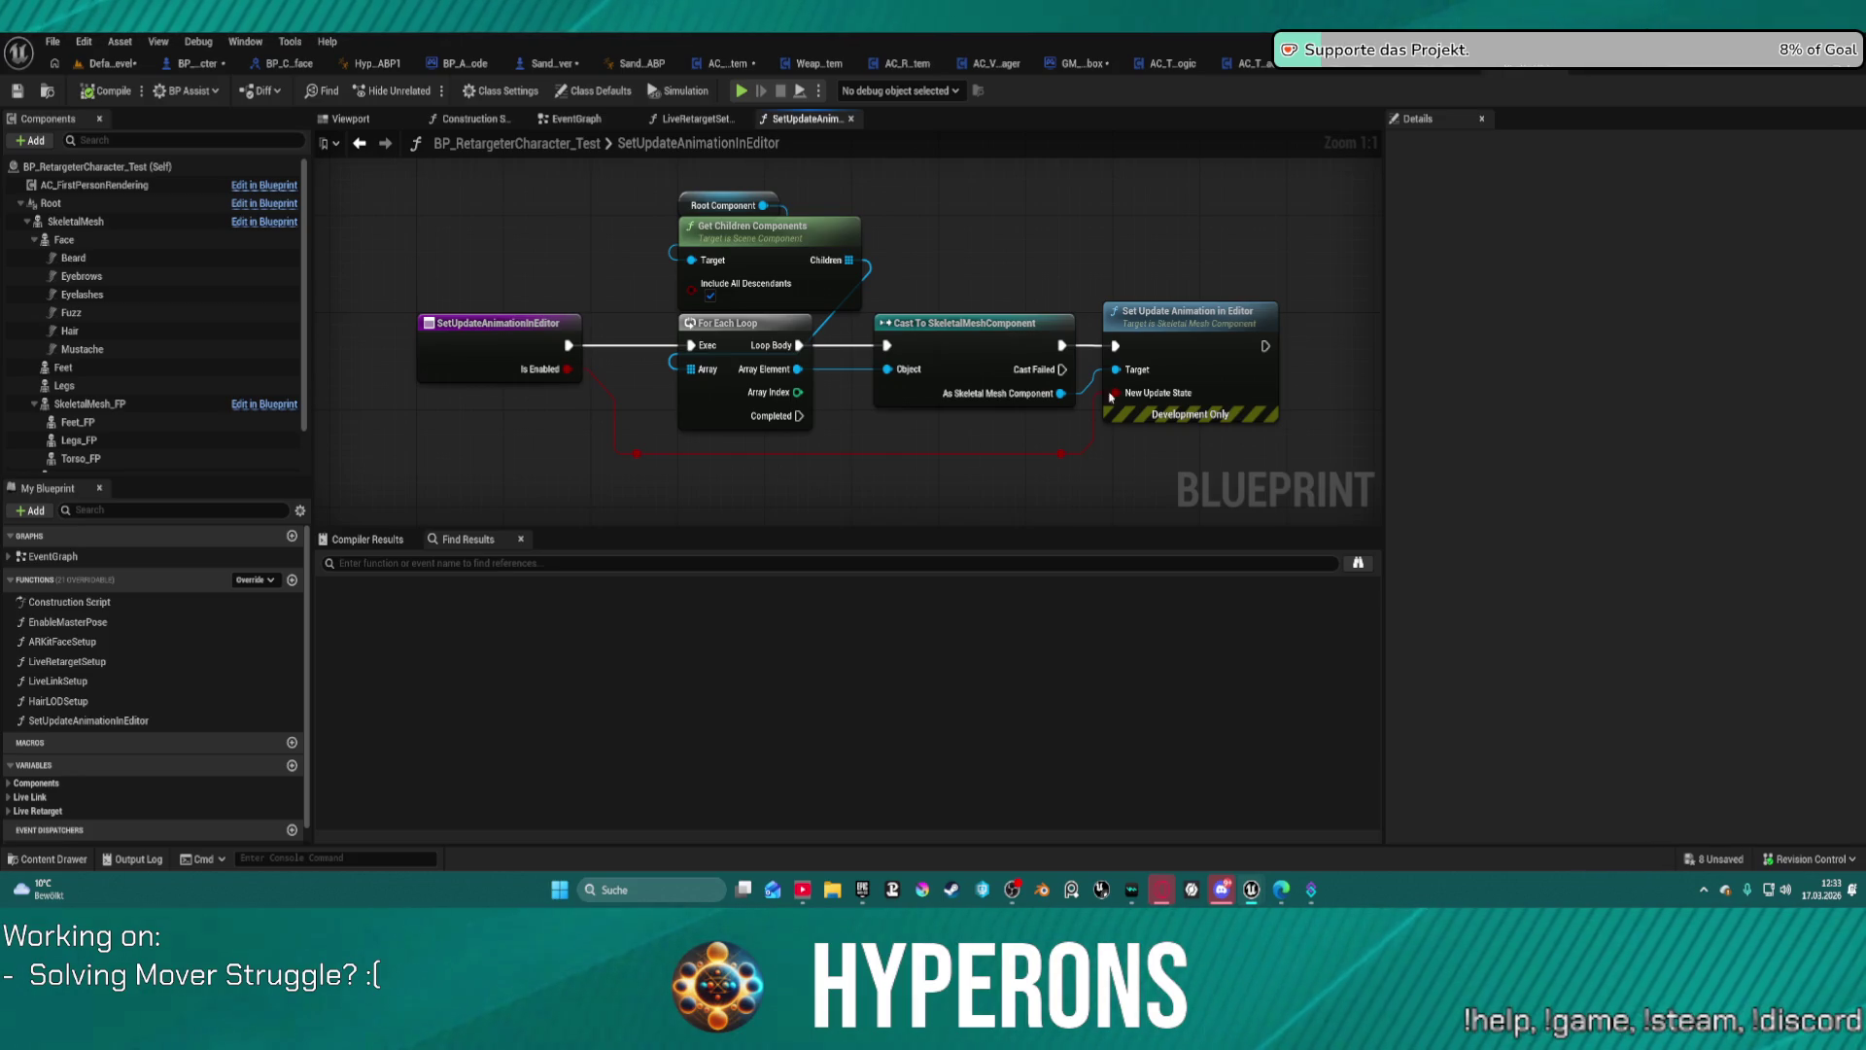
# Step: After reviewing SetUpdateAnimationInEditor, stop the play session and switch to BP_ARPG_Character
pyautogui.moveTo(1213, 345)
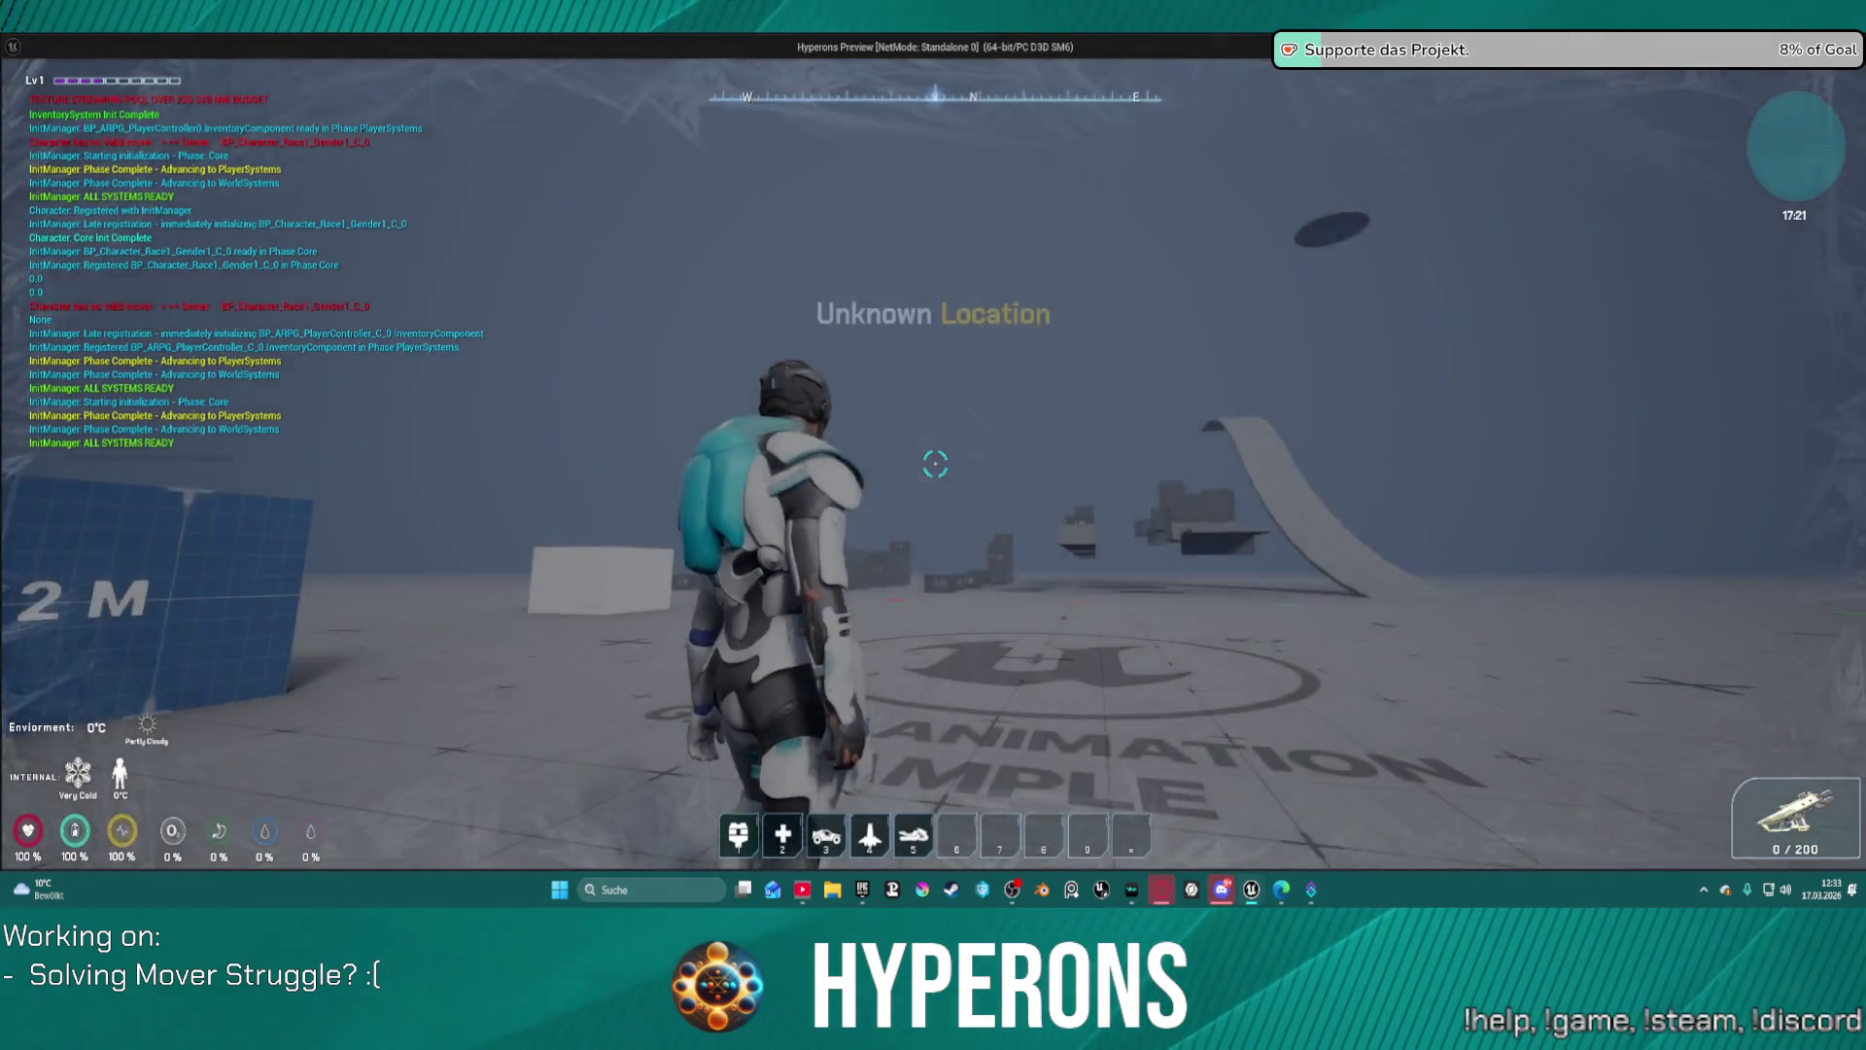
pyautogui.press('Escape')
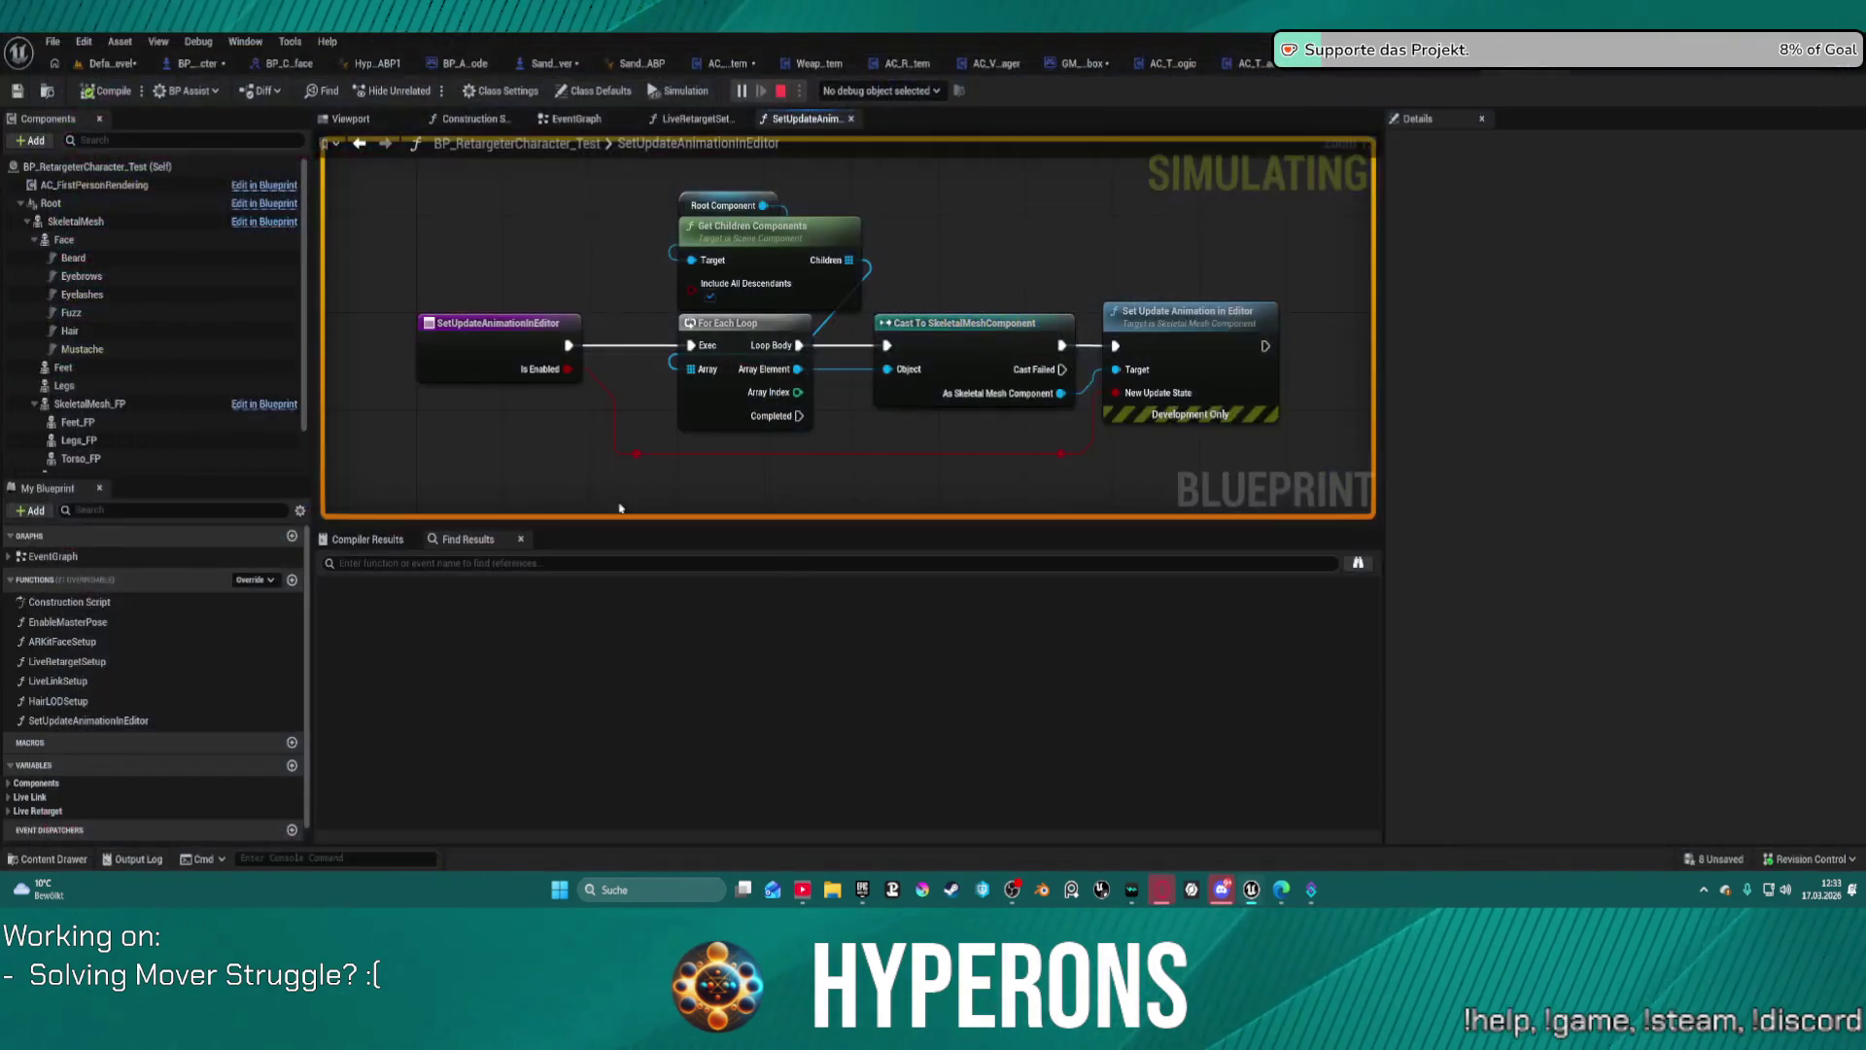
pyautogui.click(189, 65)
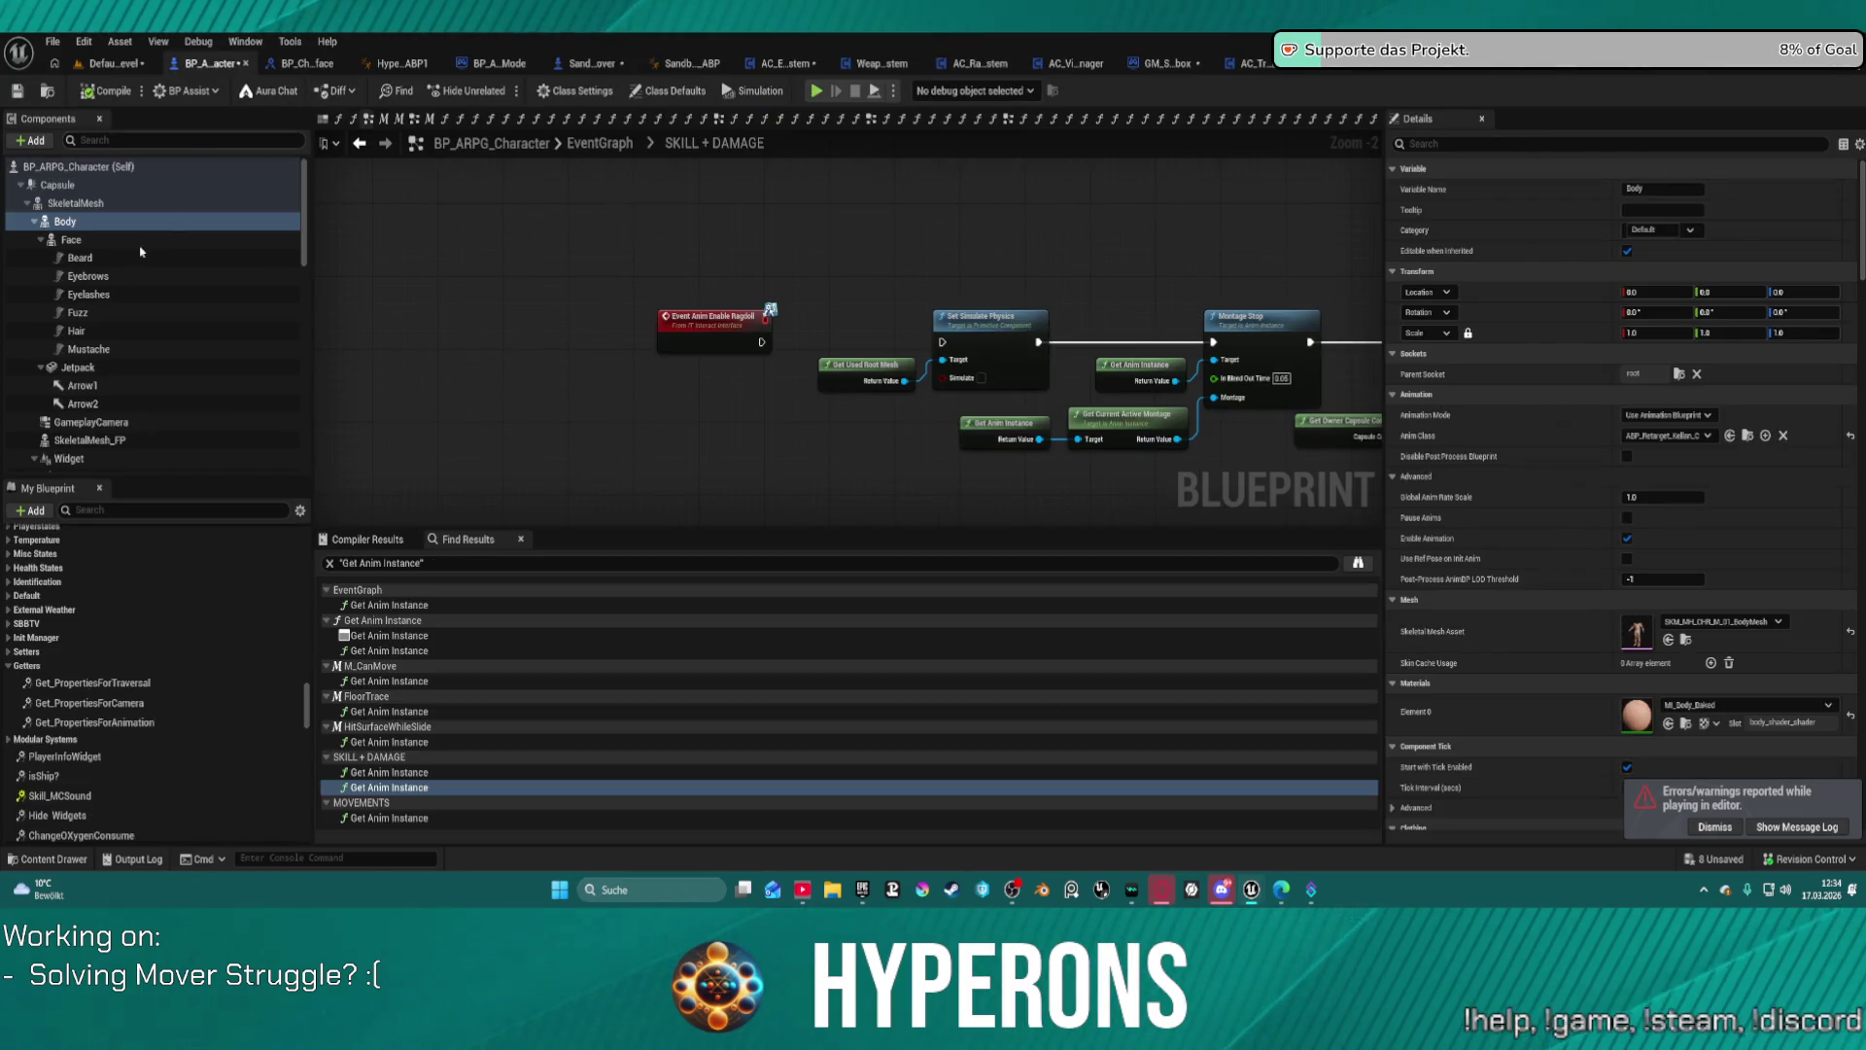
# Step: Review BP_ARPG_Character's SkeletalMesh details, then compile and launch Play in Editor
pyautogui.click(76, 203)
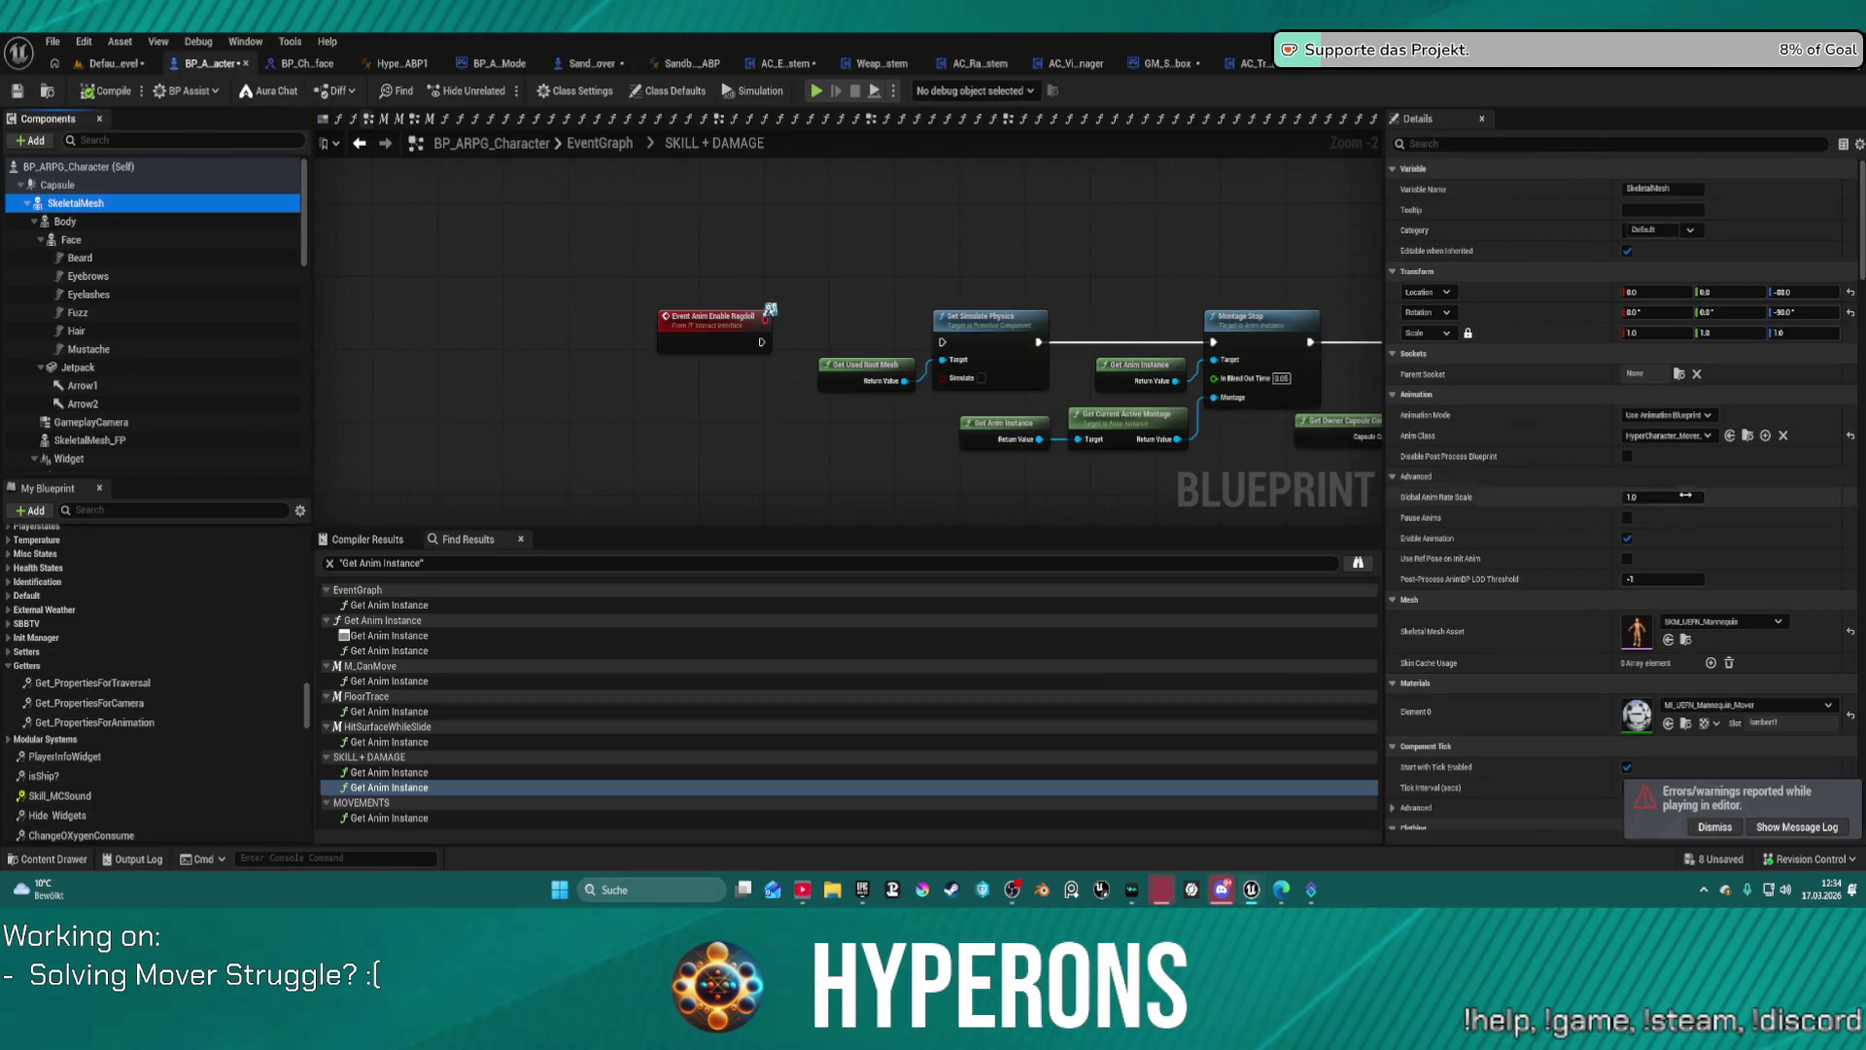
pyautogui.scroll(-5, 1685, 496)
pyautogui.scroll(-8, 1681, 497)
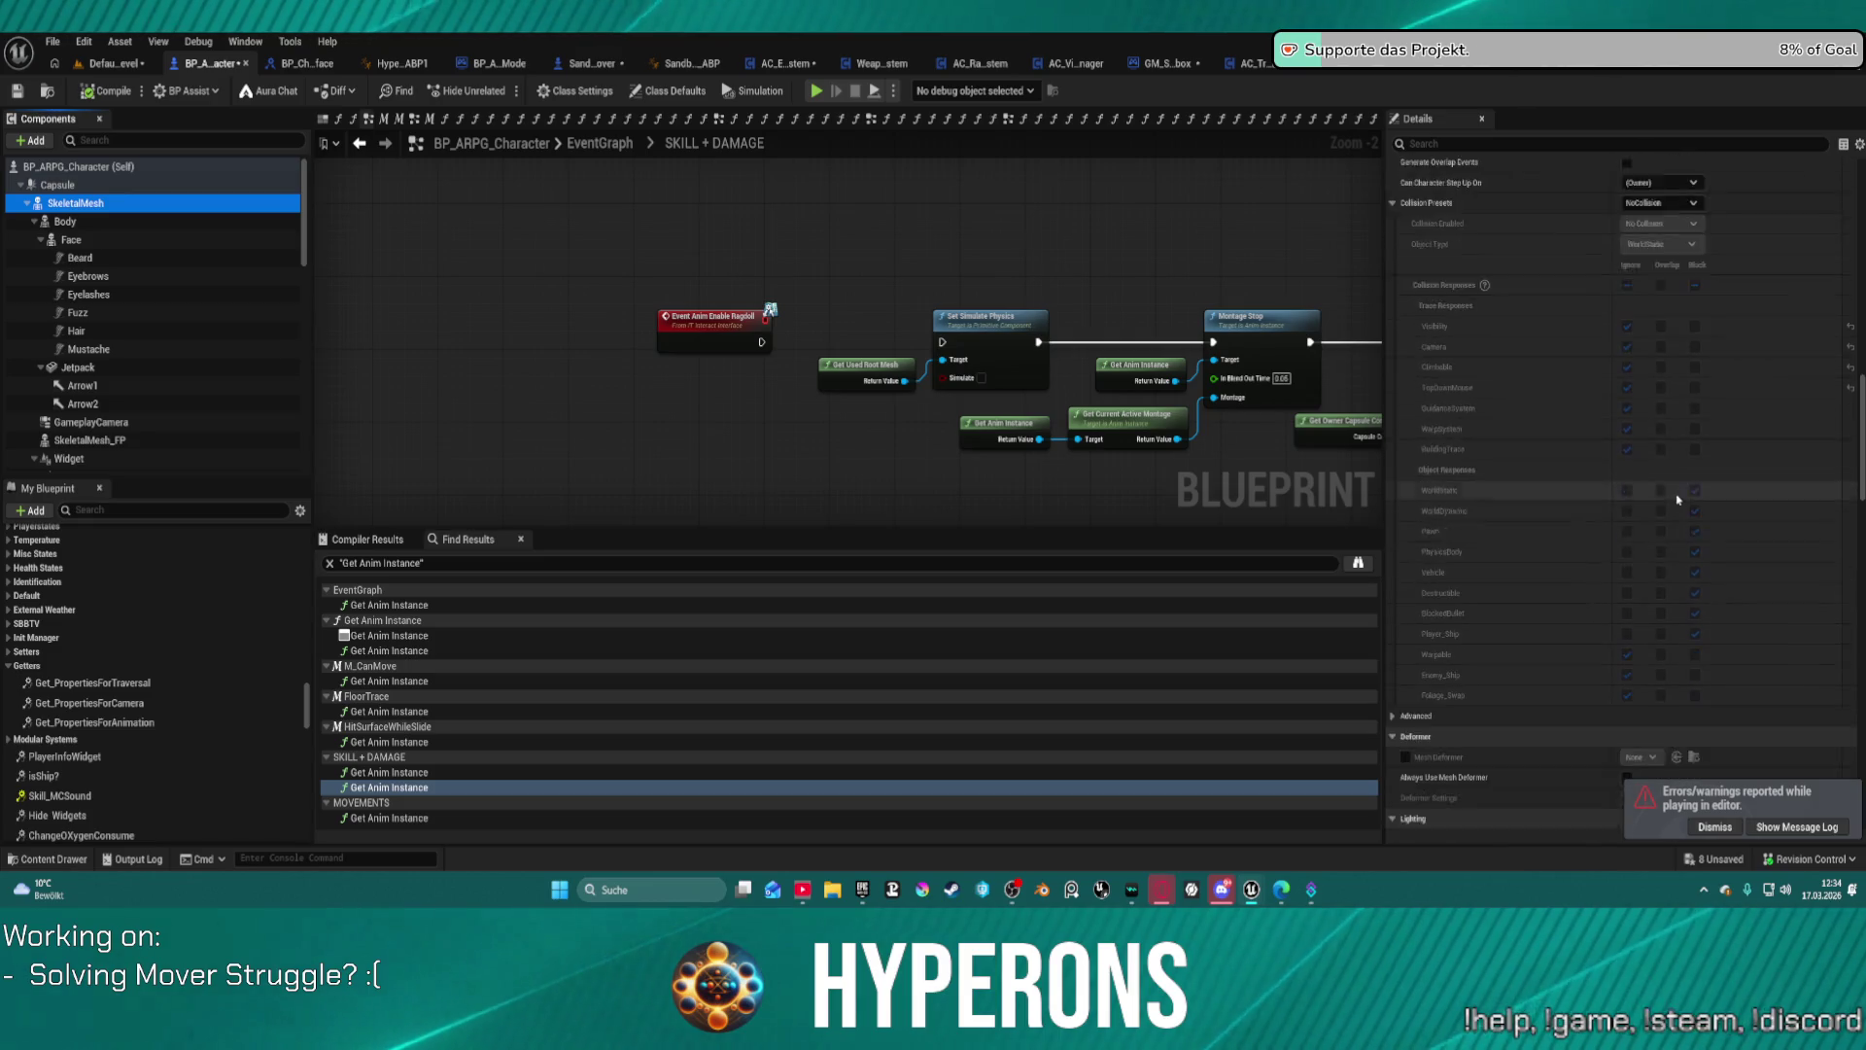
pyautogui.scroll(-8, 1677, 499)
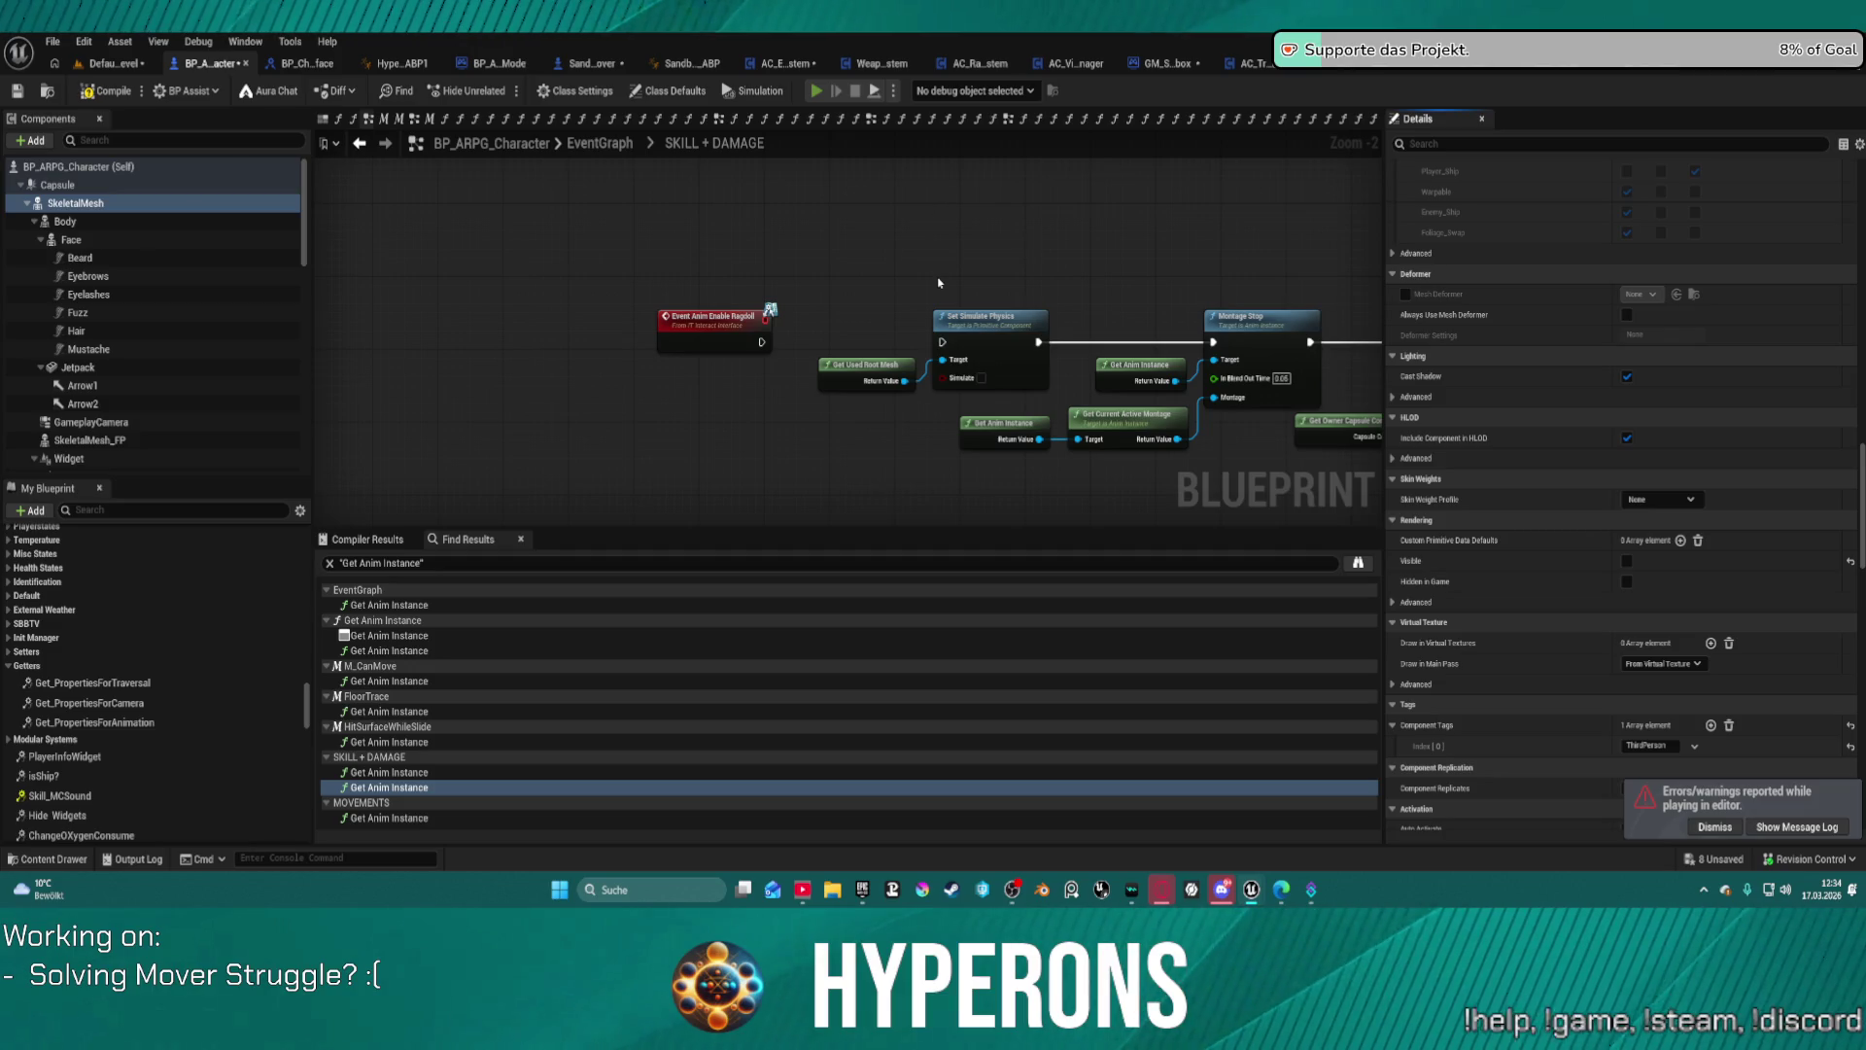
pyautogui.press('F7')
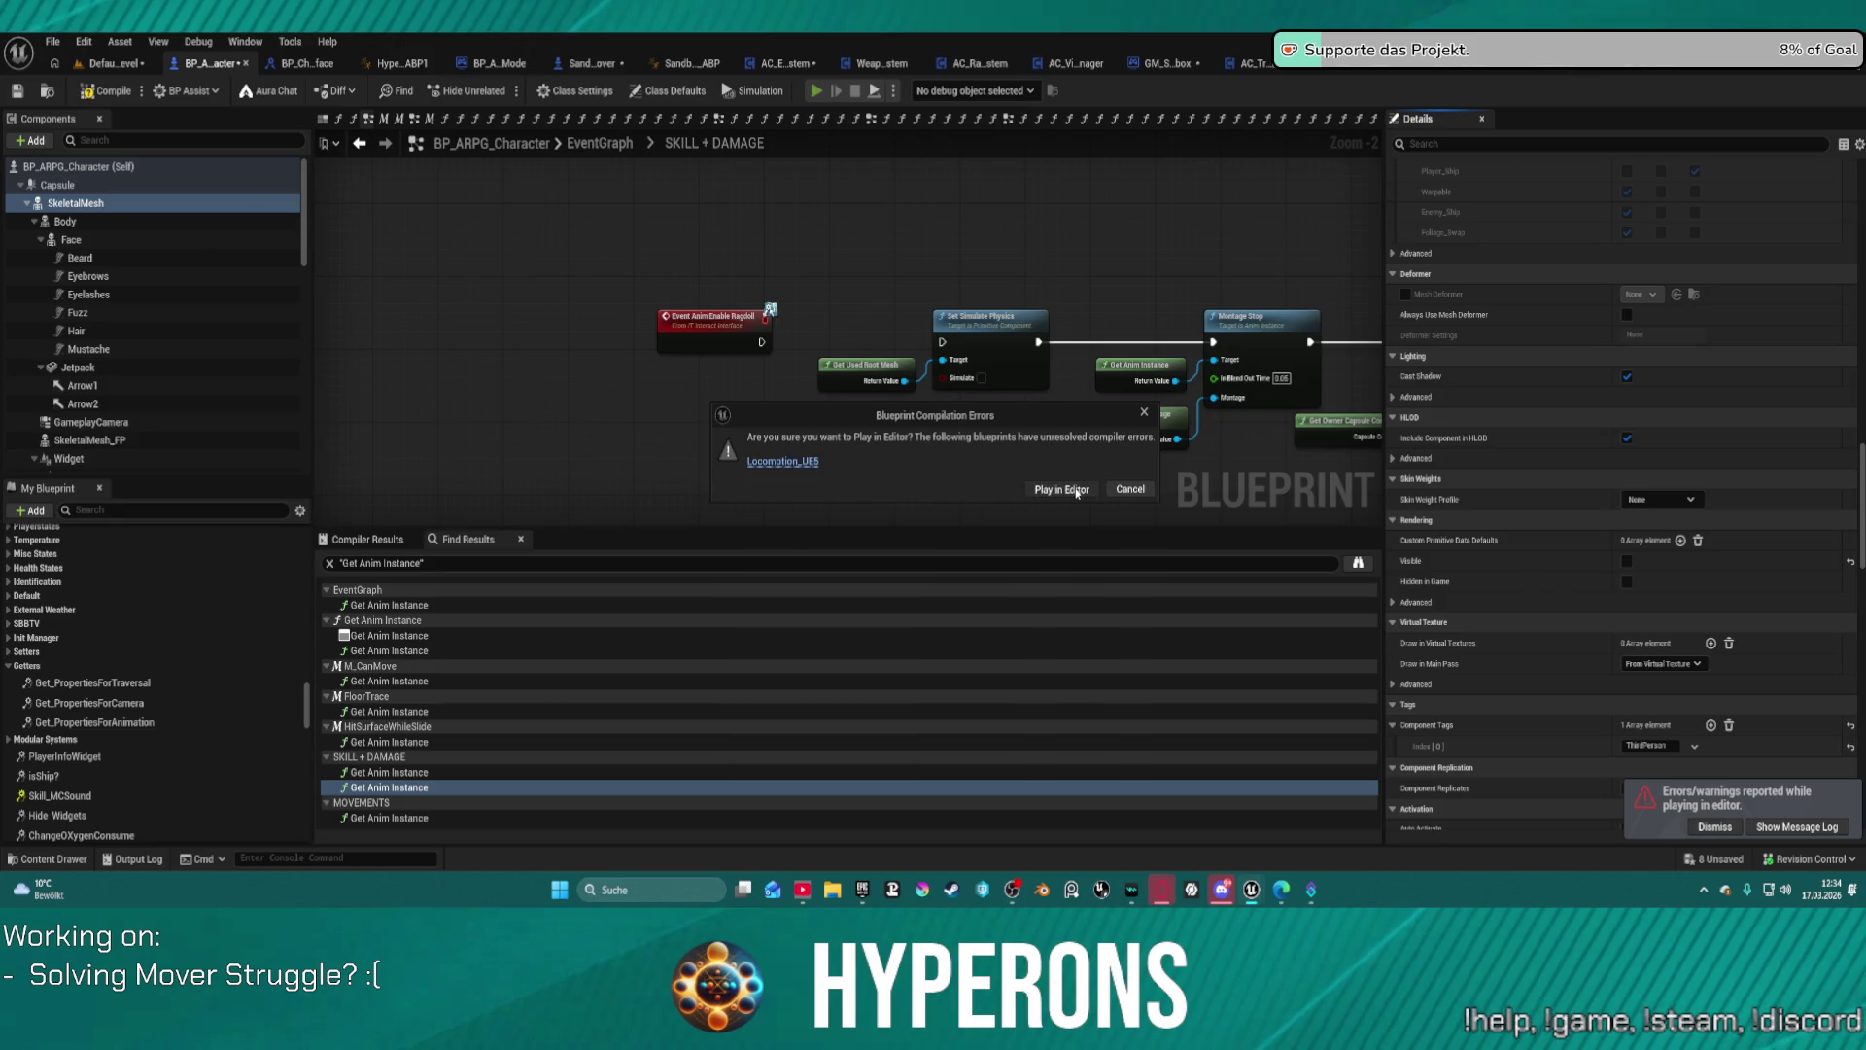
# Step: Play despite compiler errors and run the character past the blocks onto the red pad
pyautogui.click(1076, 490)
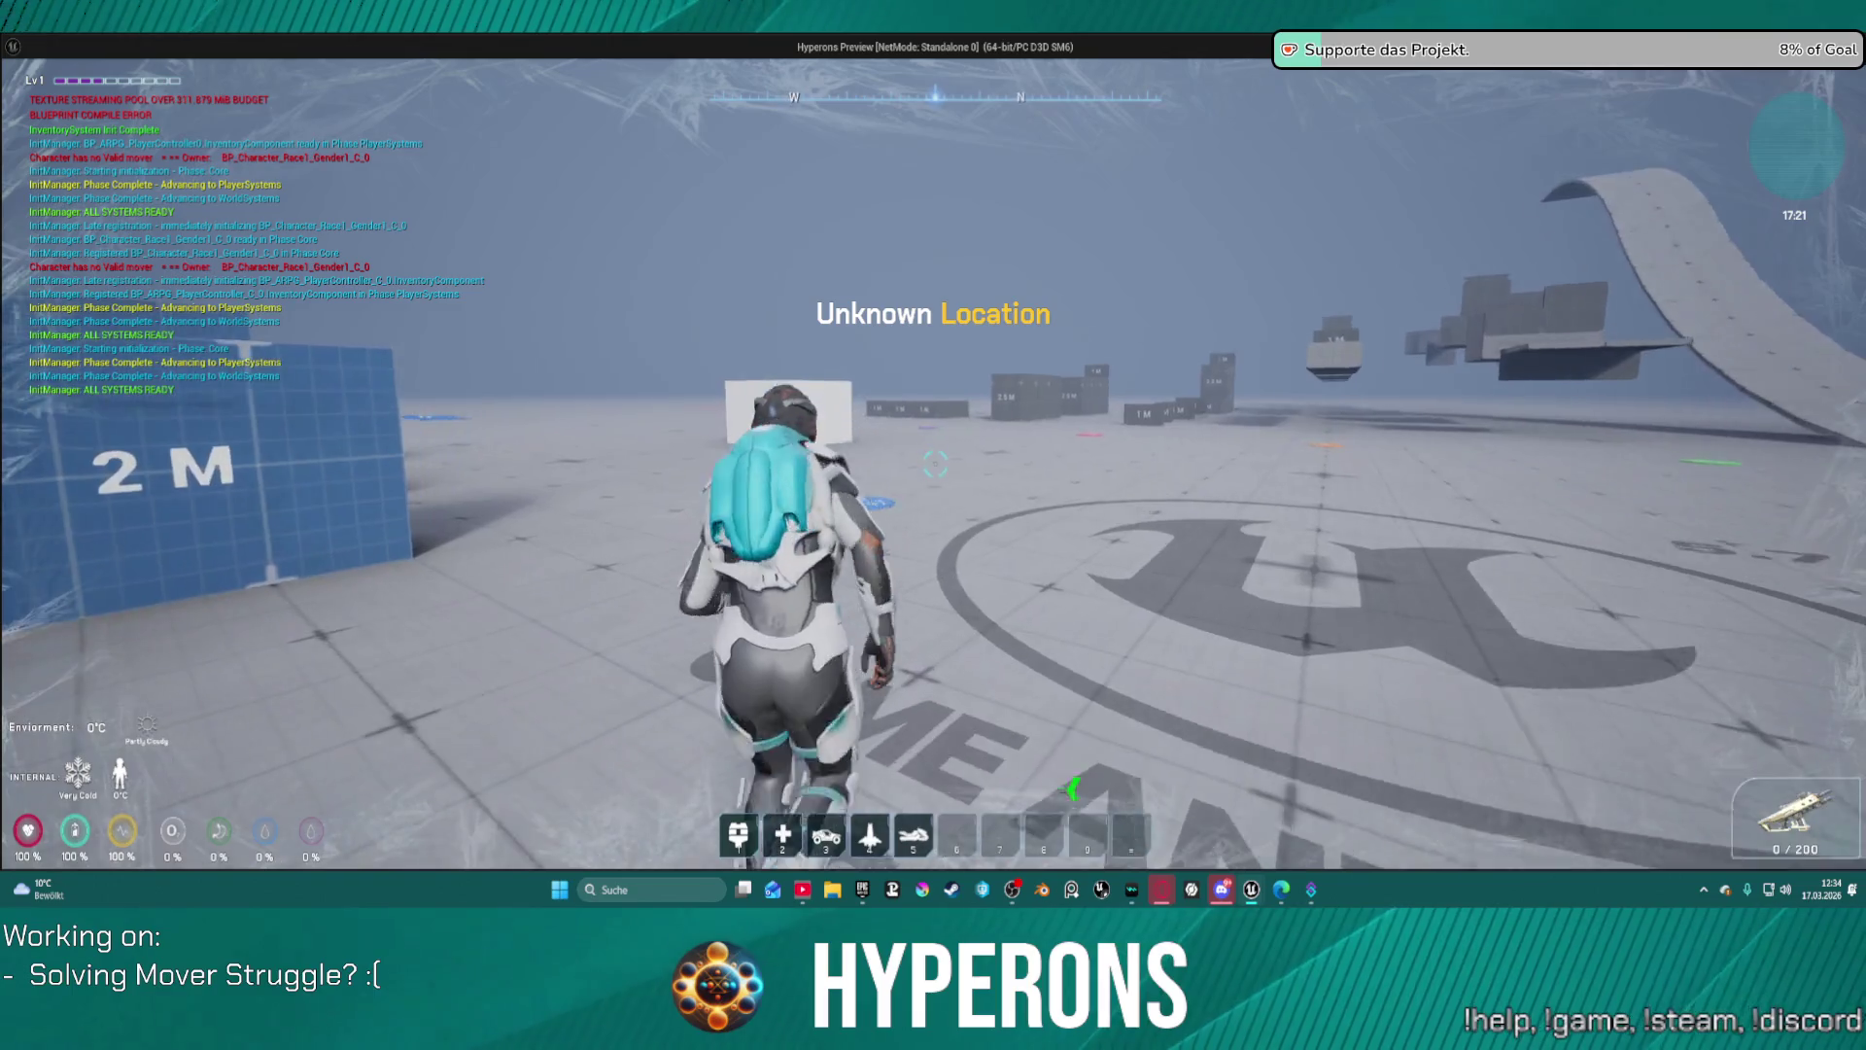
pyautogui.press('w')
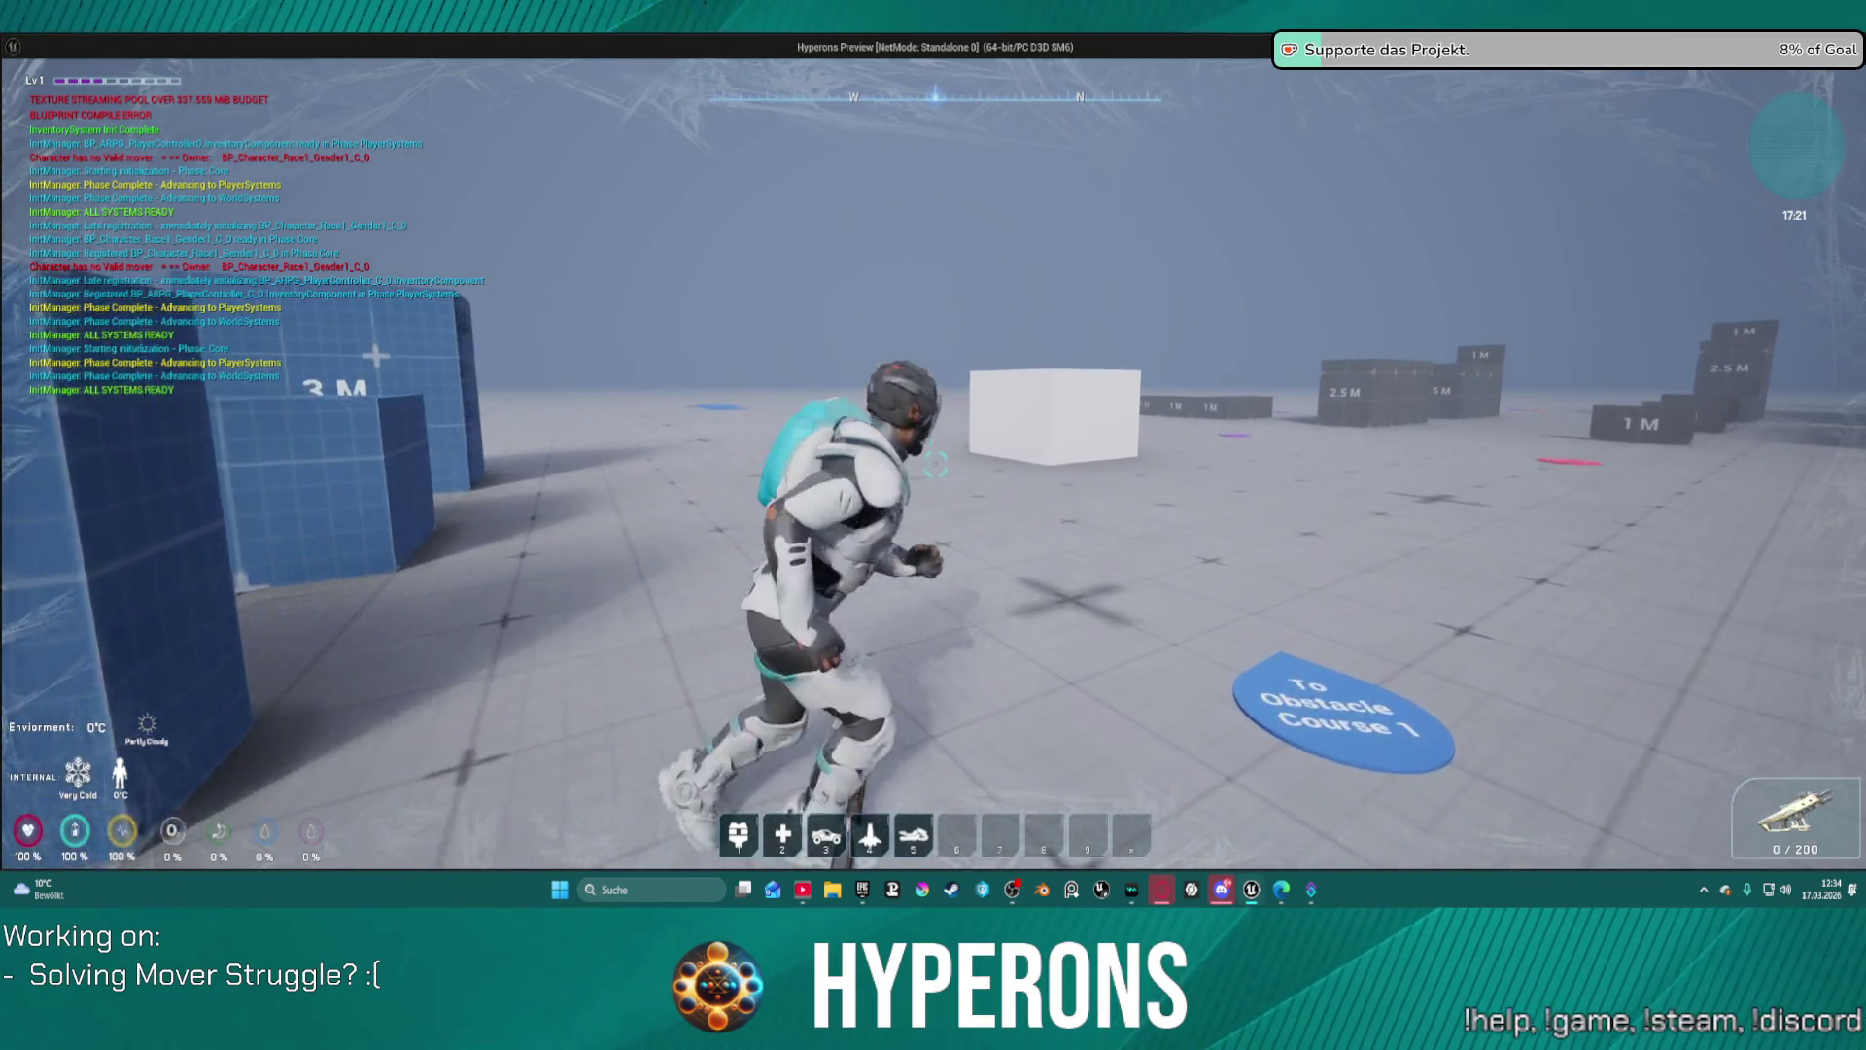
pyautogui.press('d')
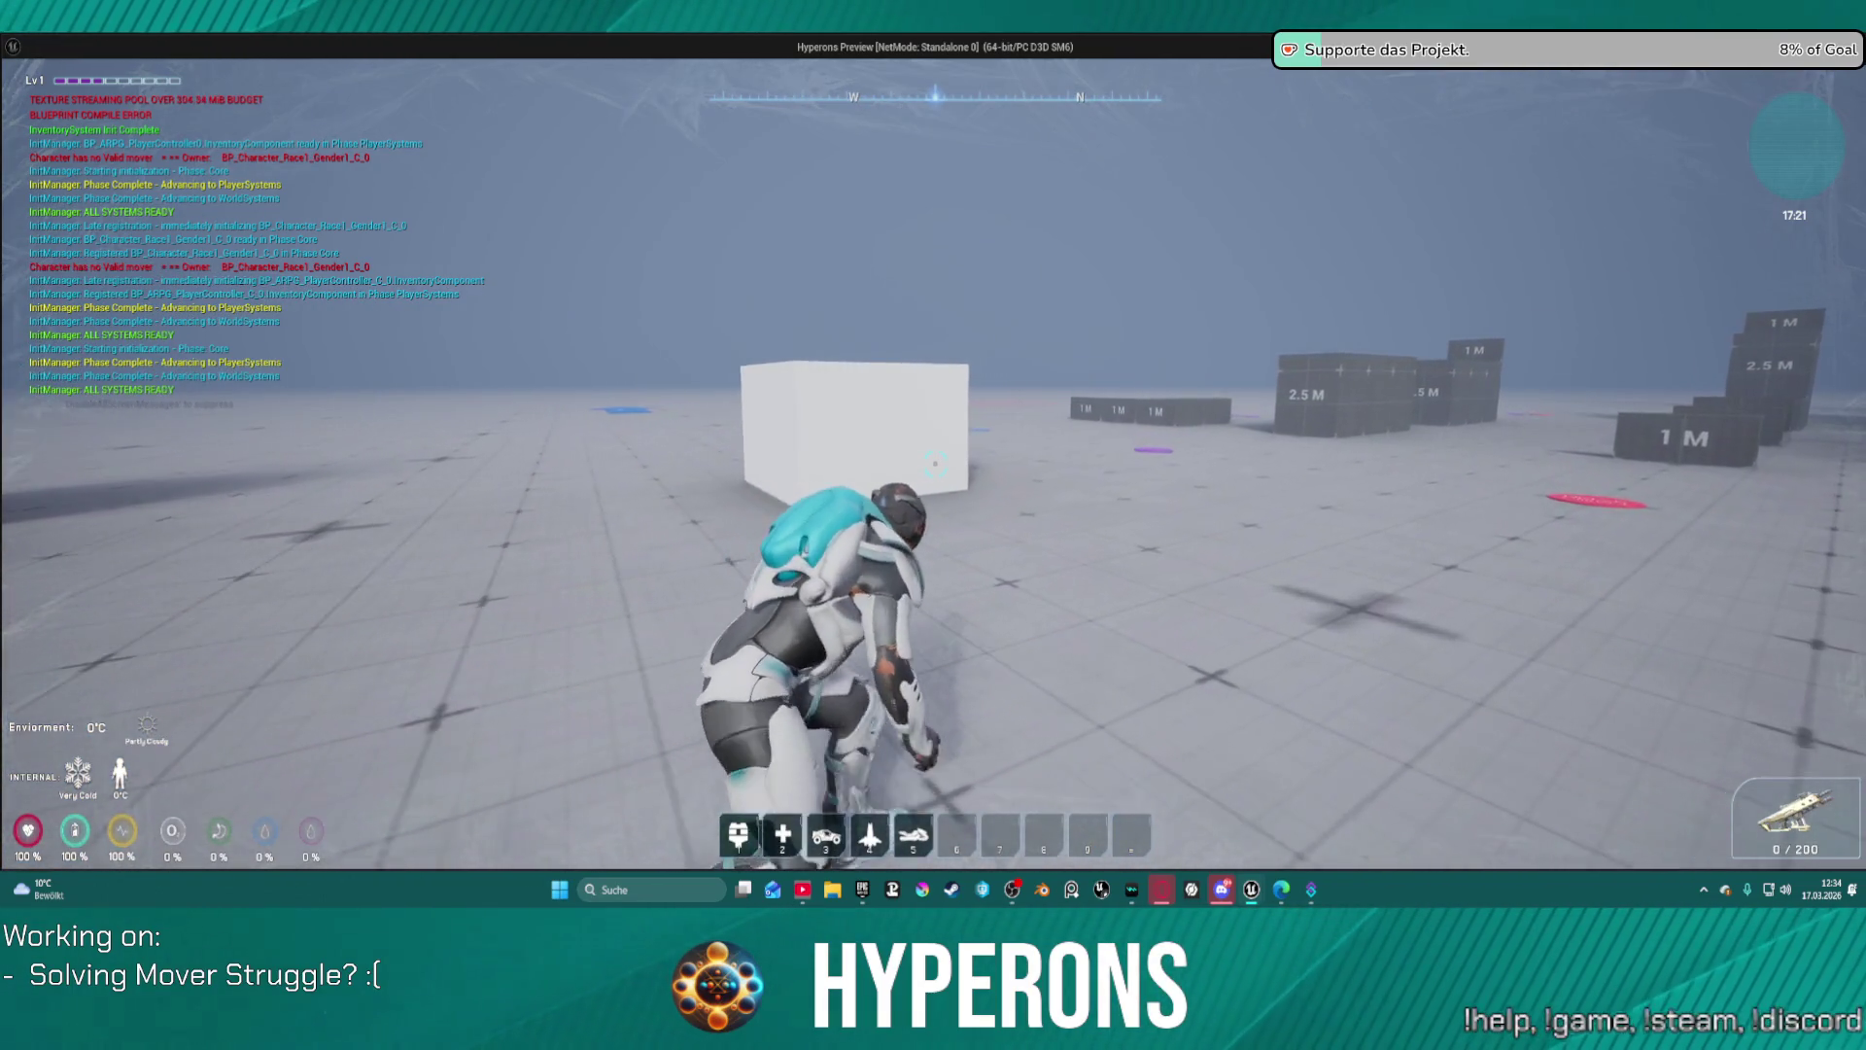
pyautogui.press('w')
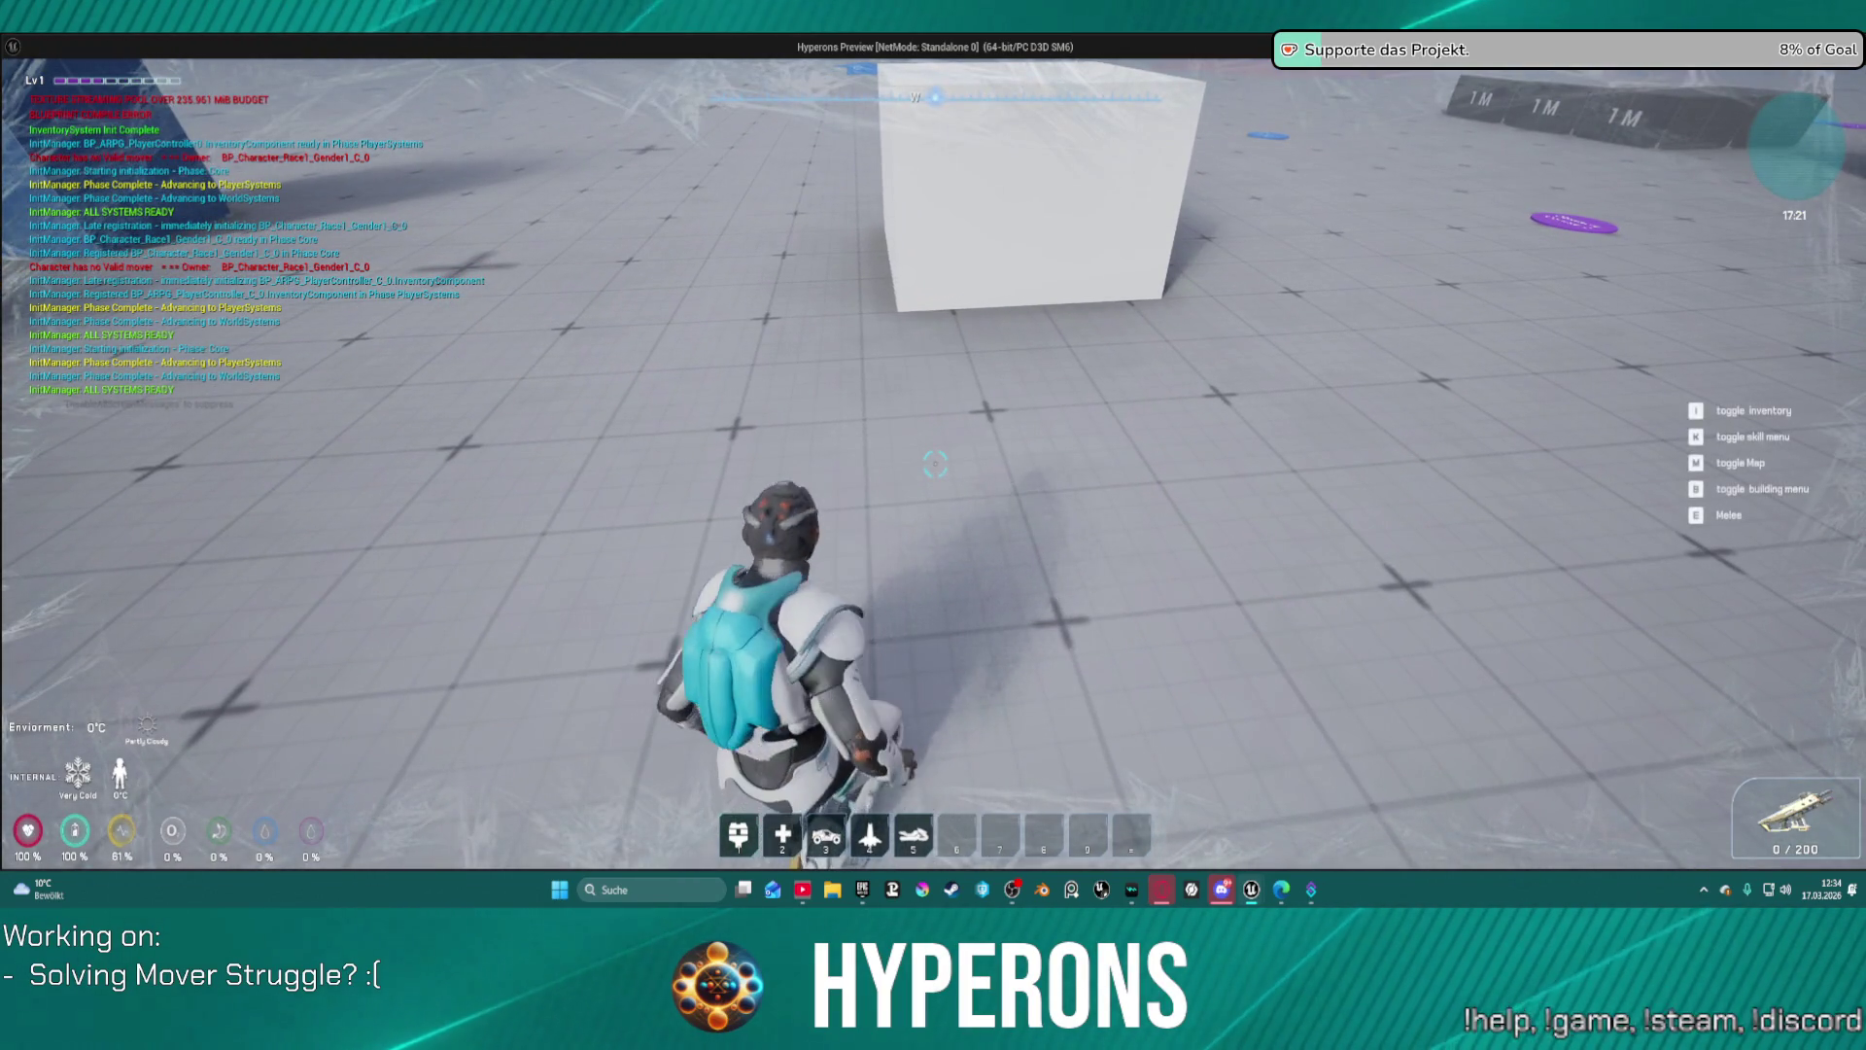
pyautogui.press('w')
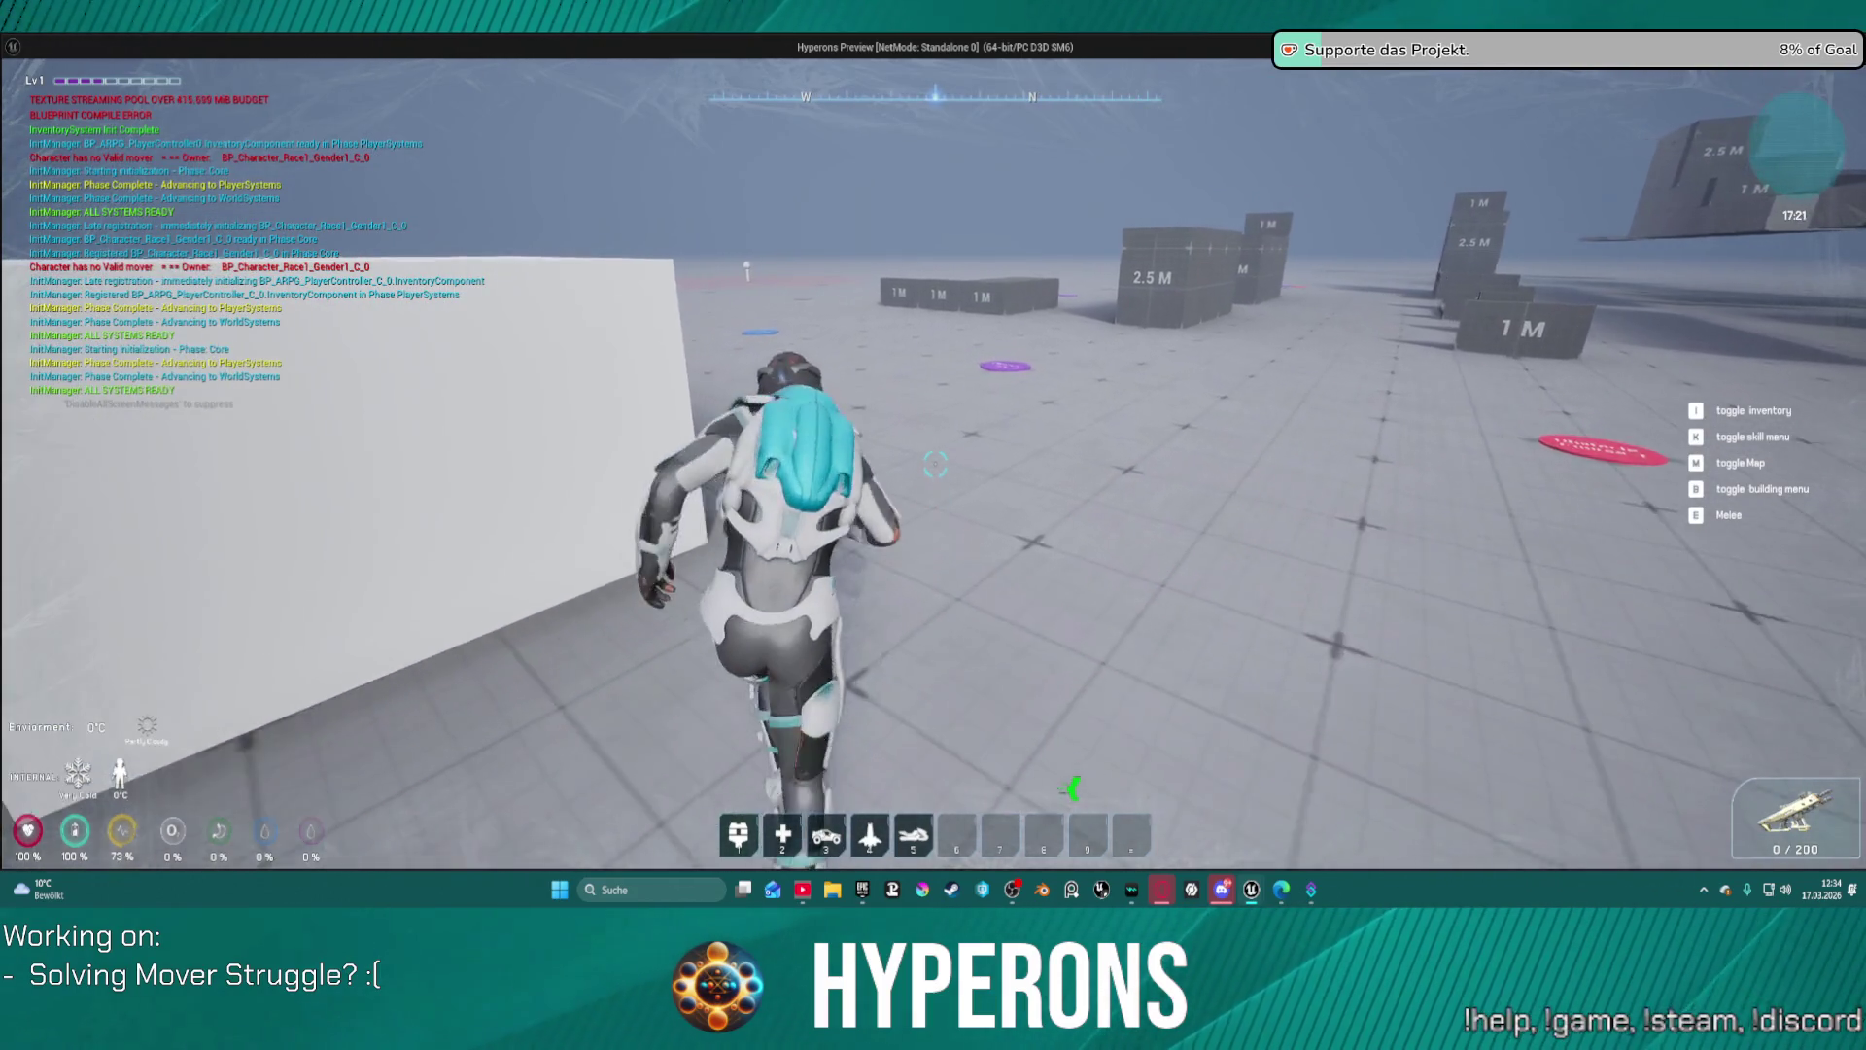
pyautogui.press('w')
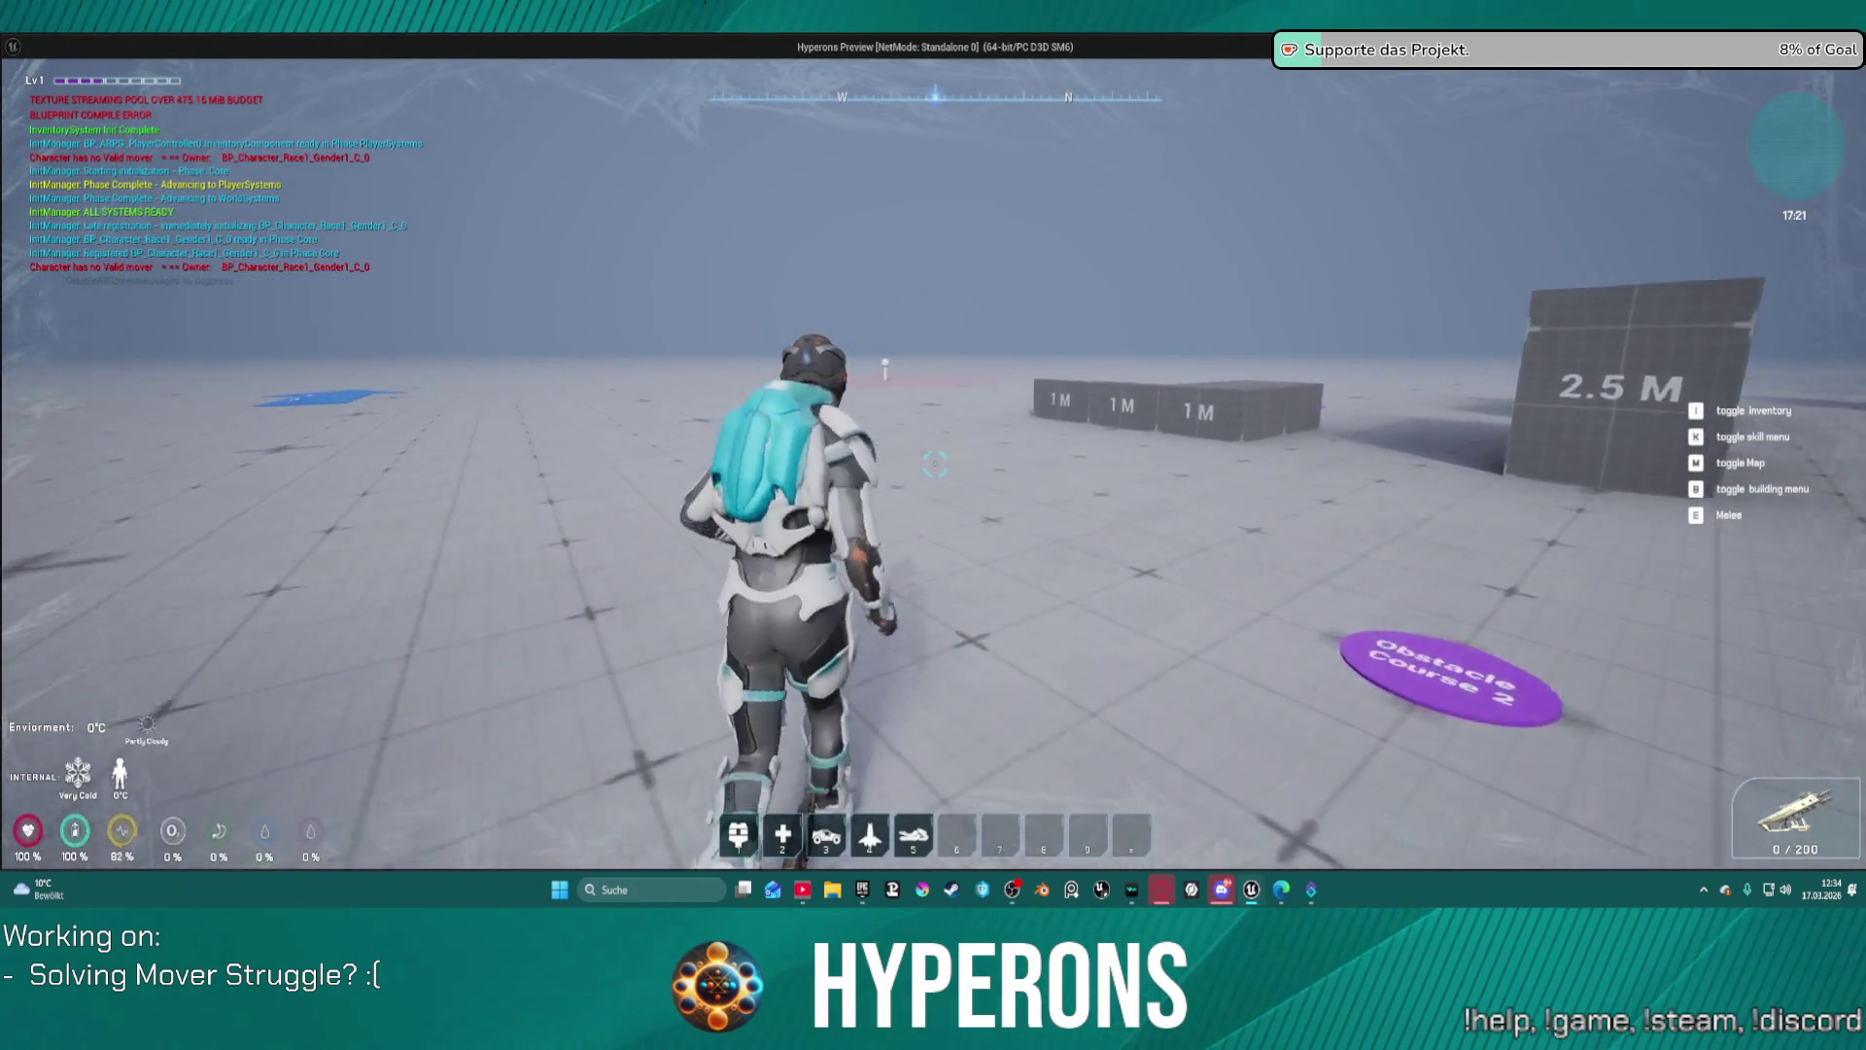
pyautogui.press('w')
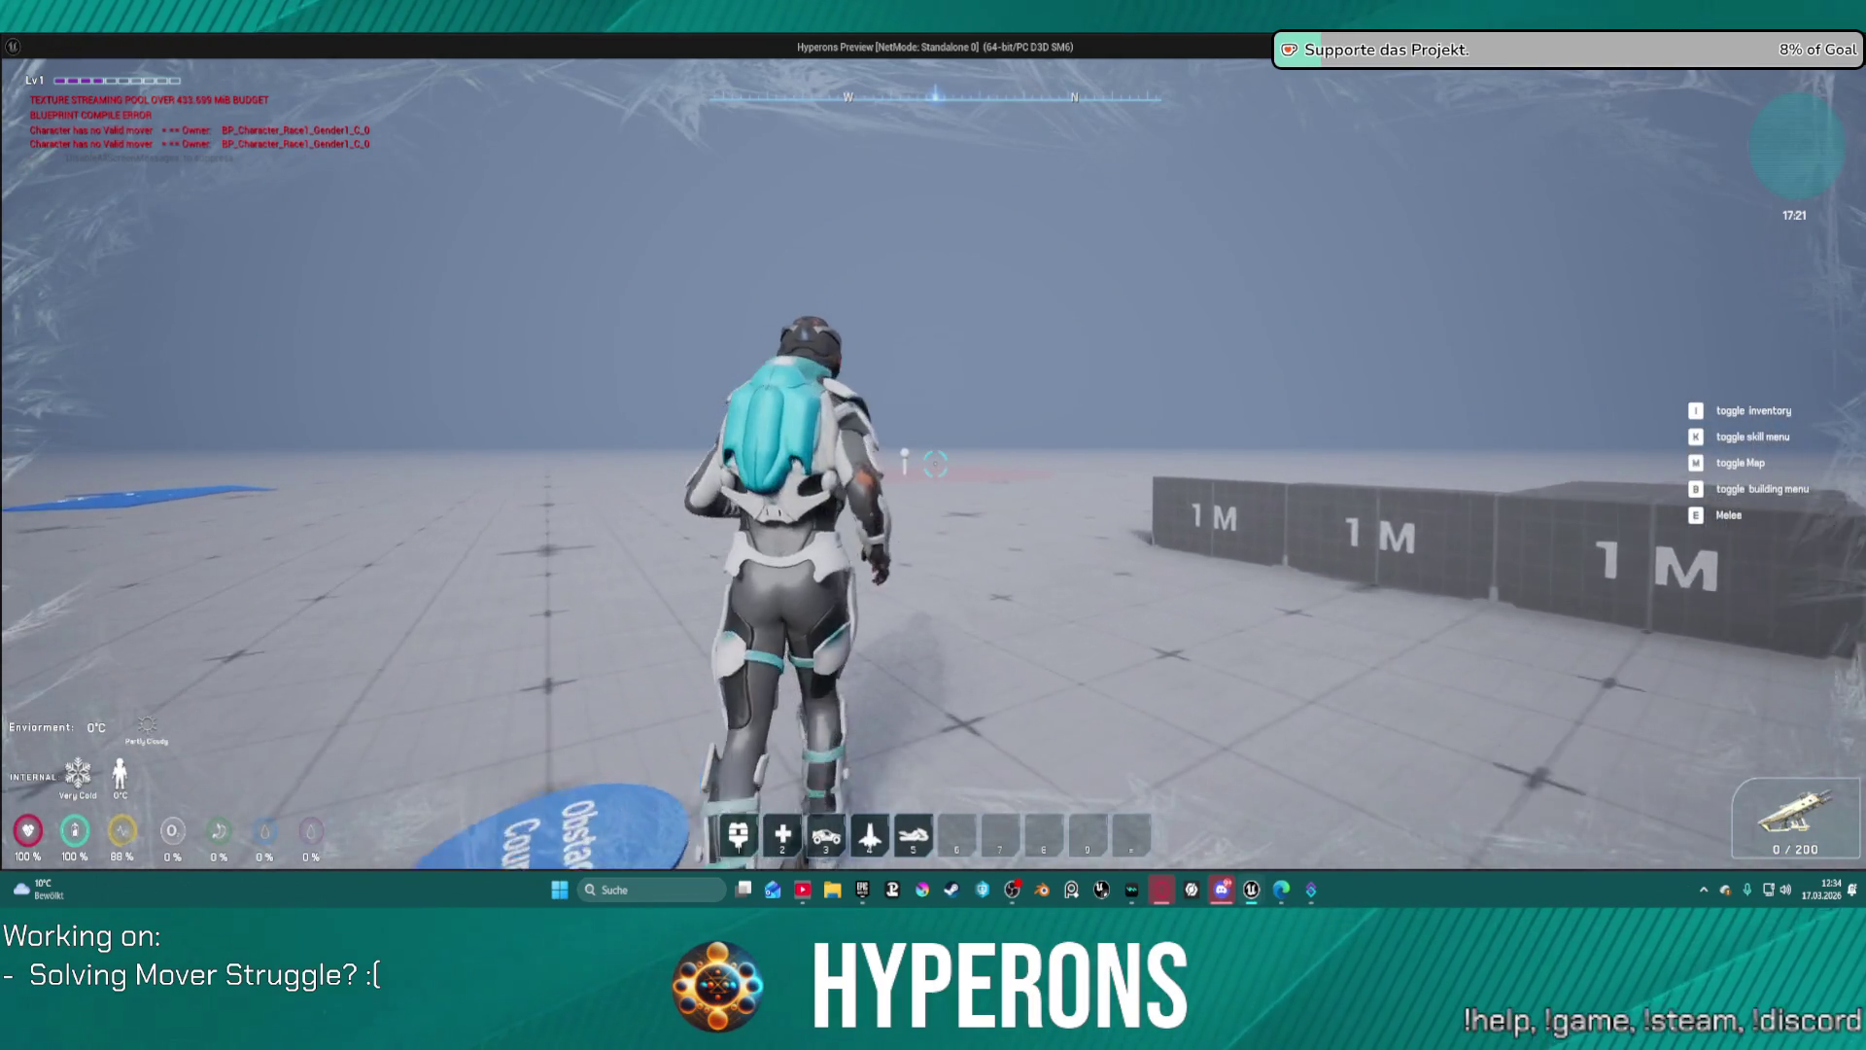
pyautogui.press('w')
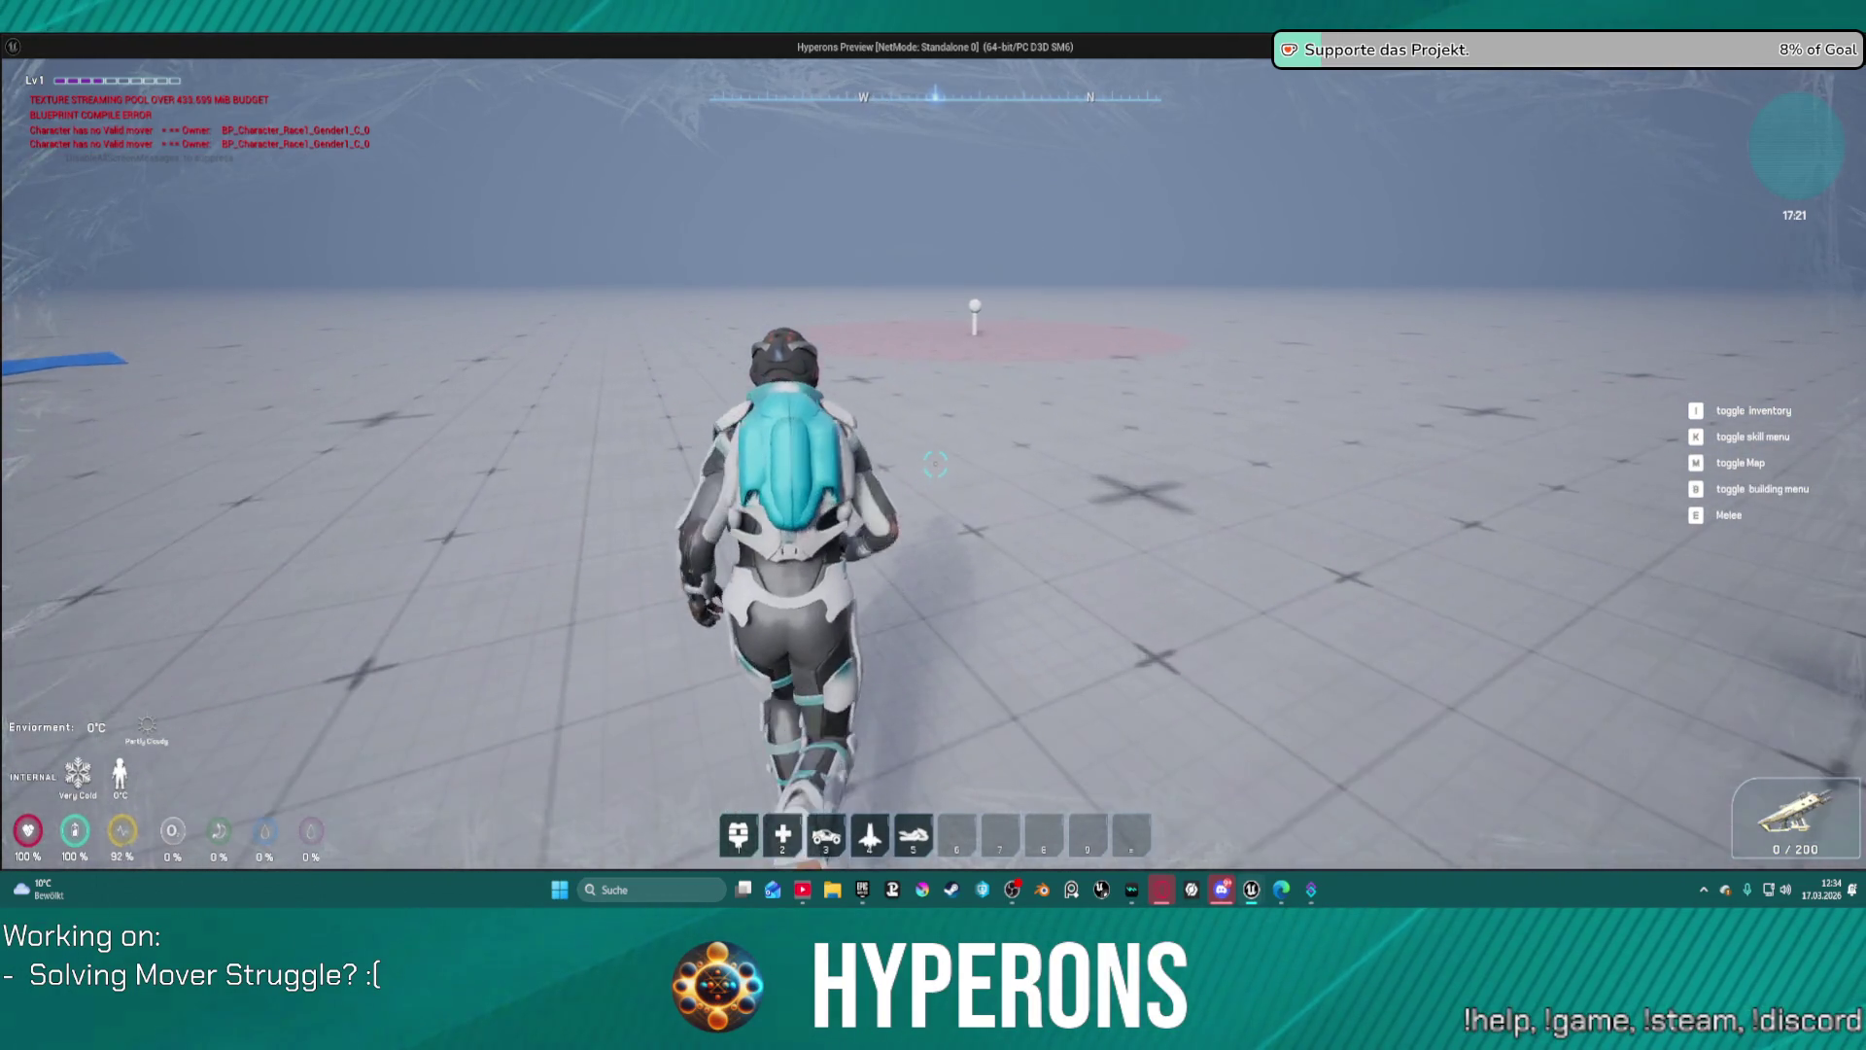
pyautogui.press('w')
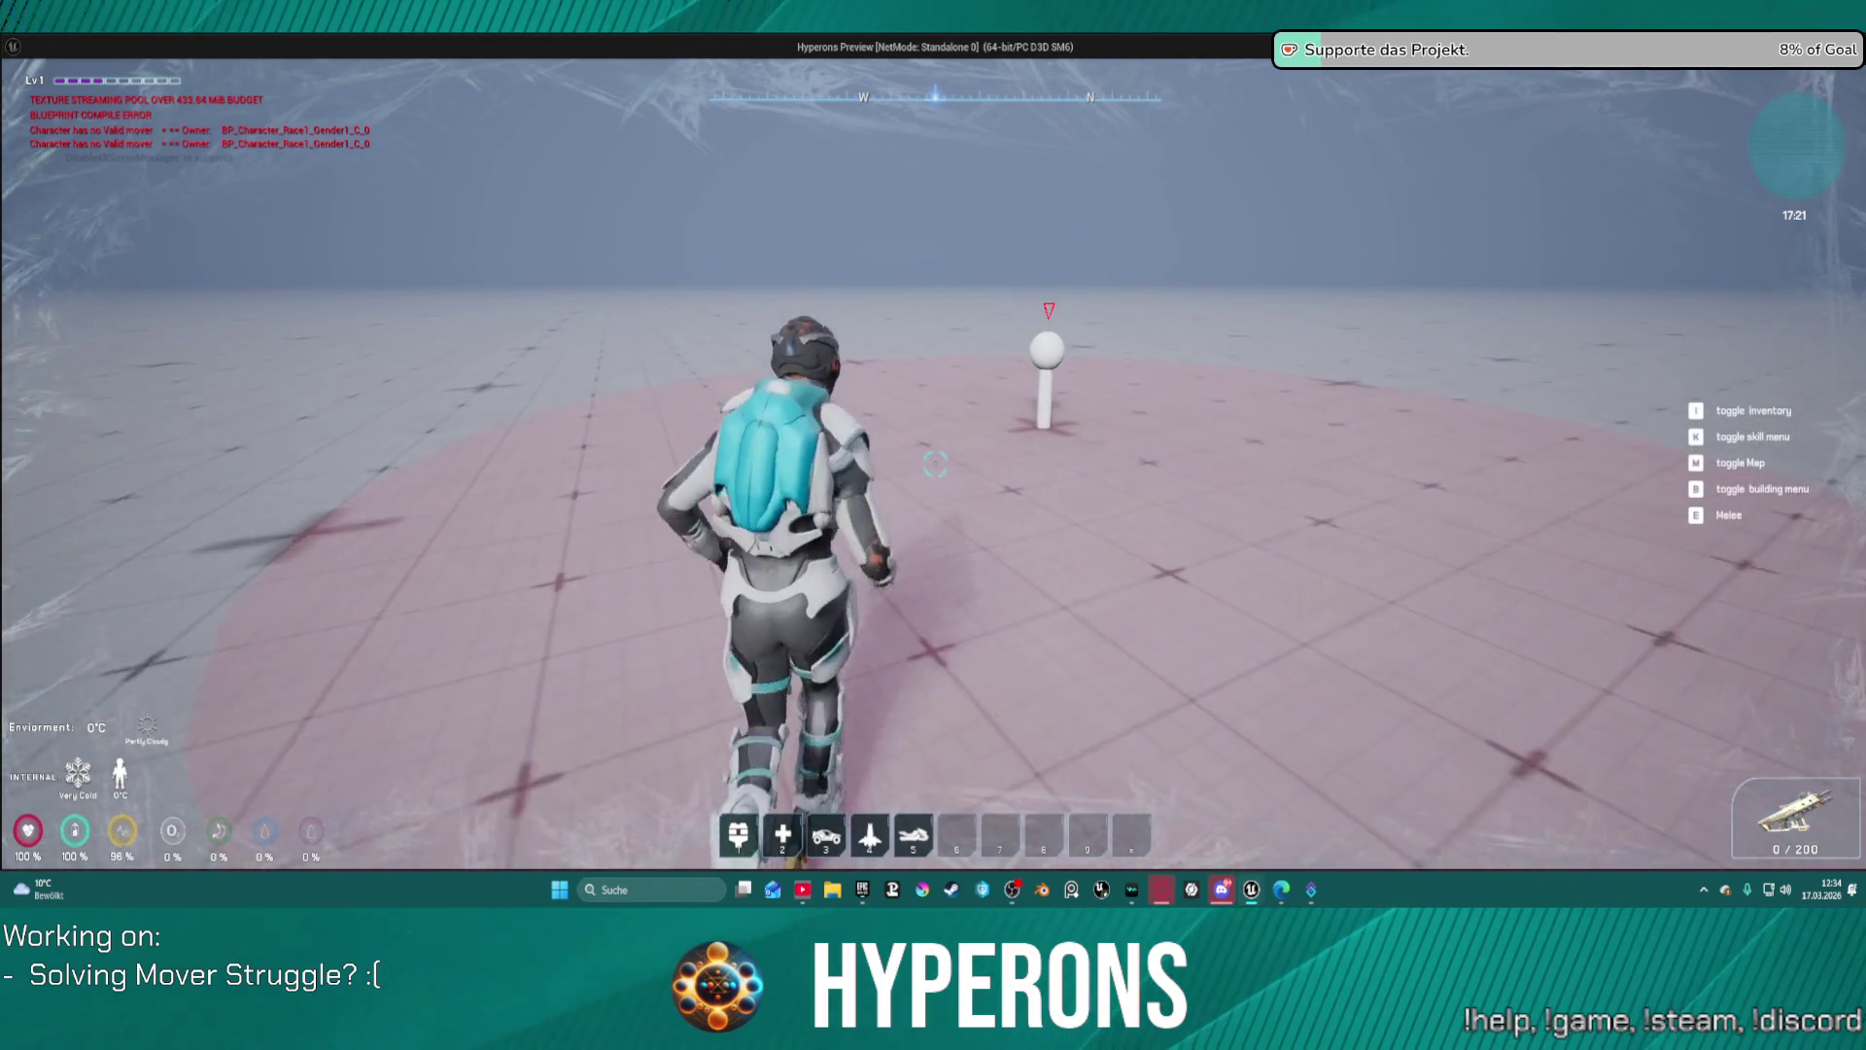
pyautogui.press('w')
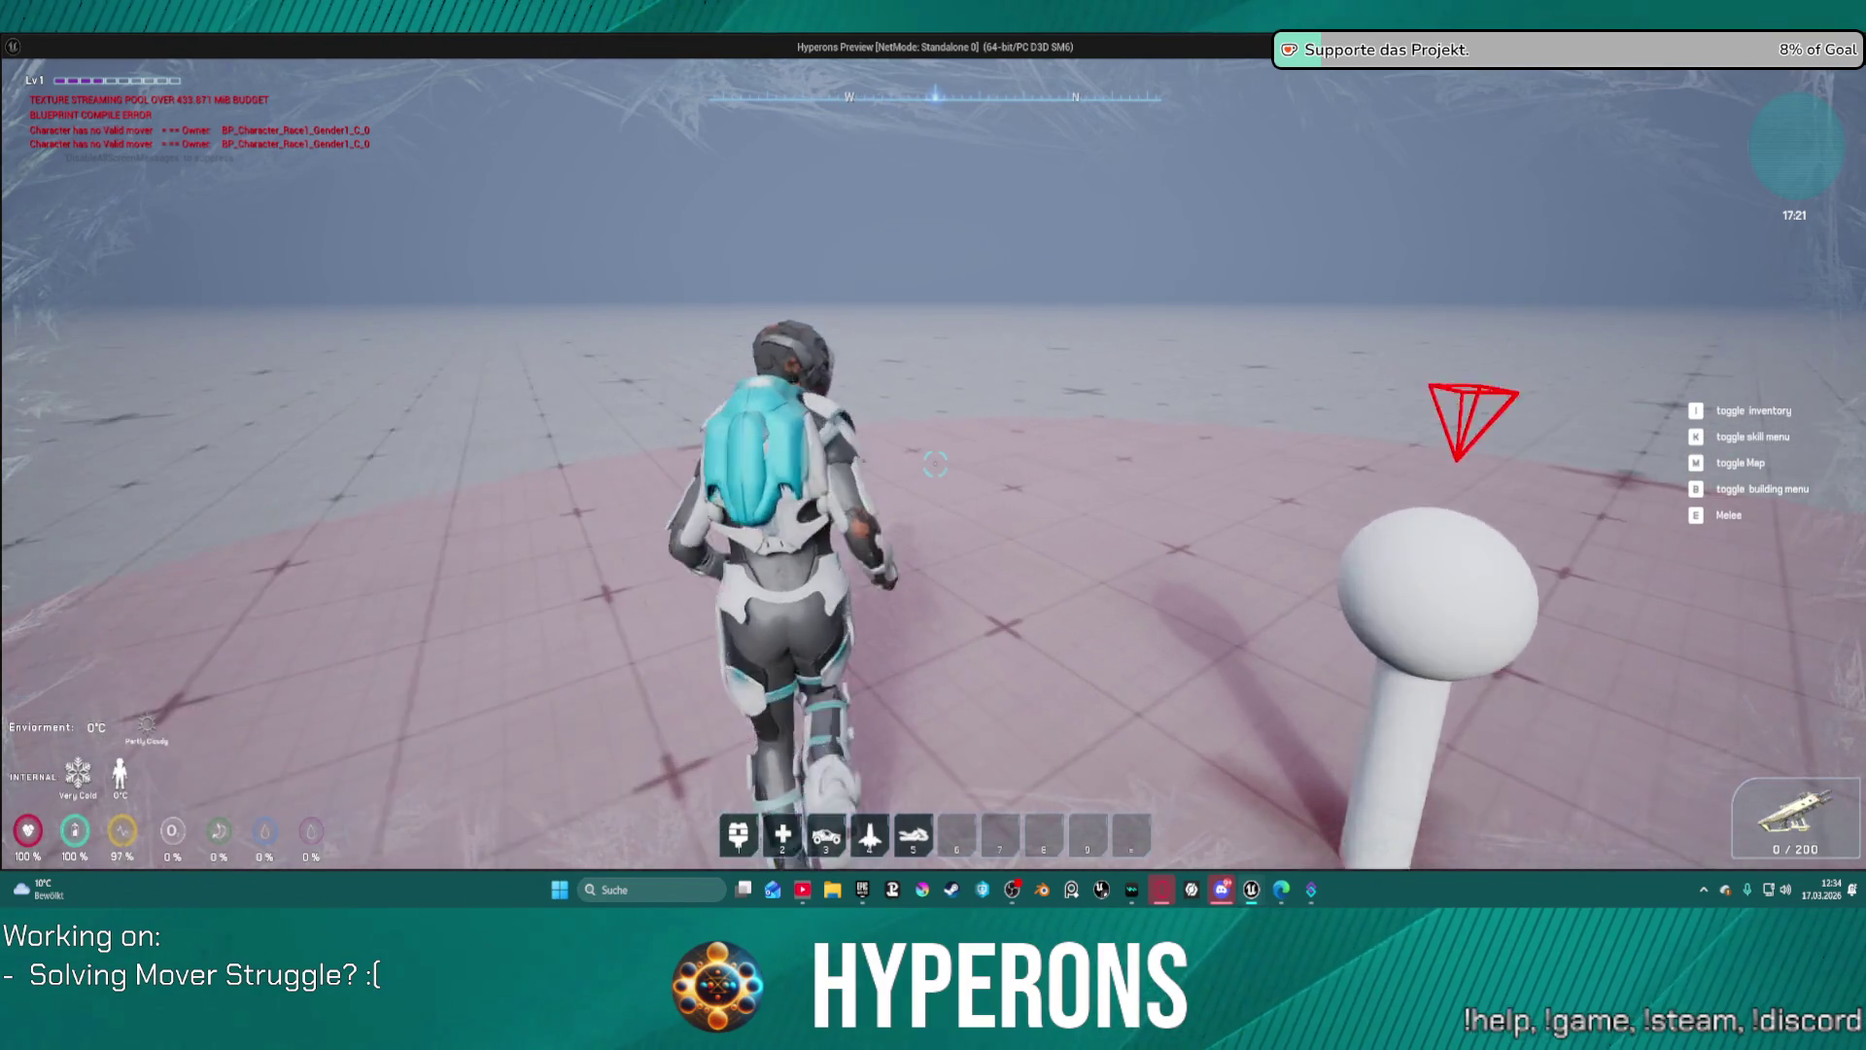
pyautogui.press('w')
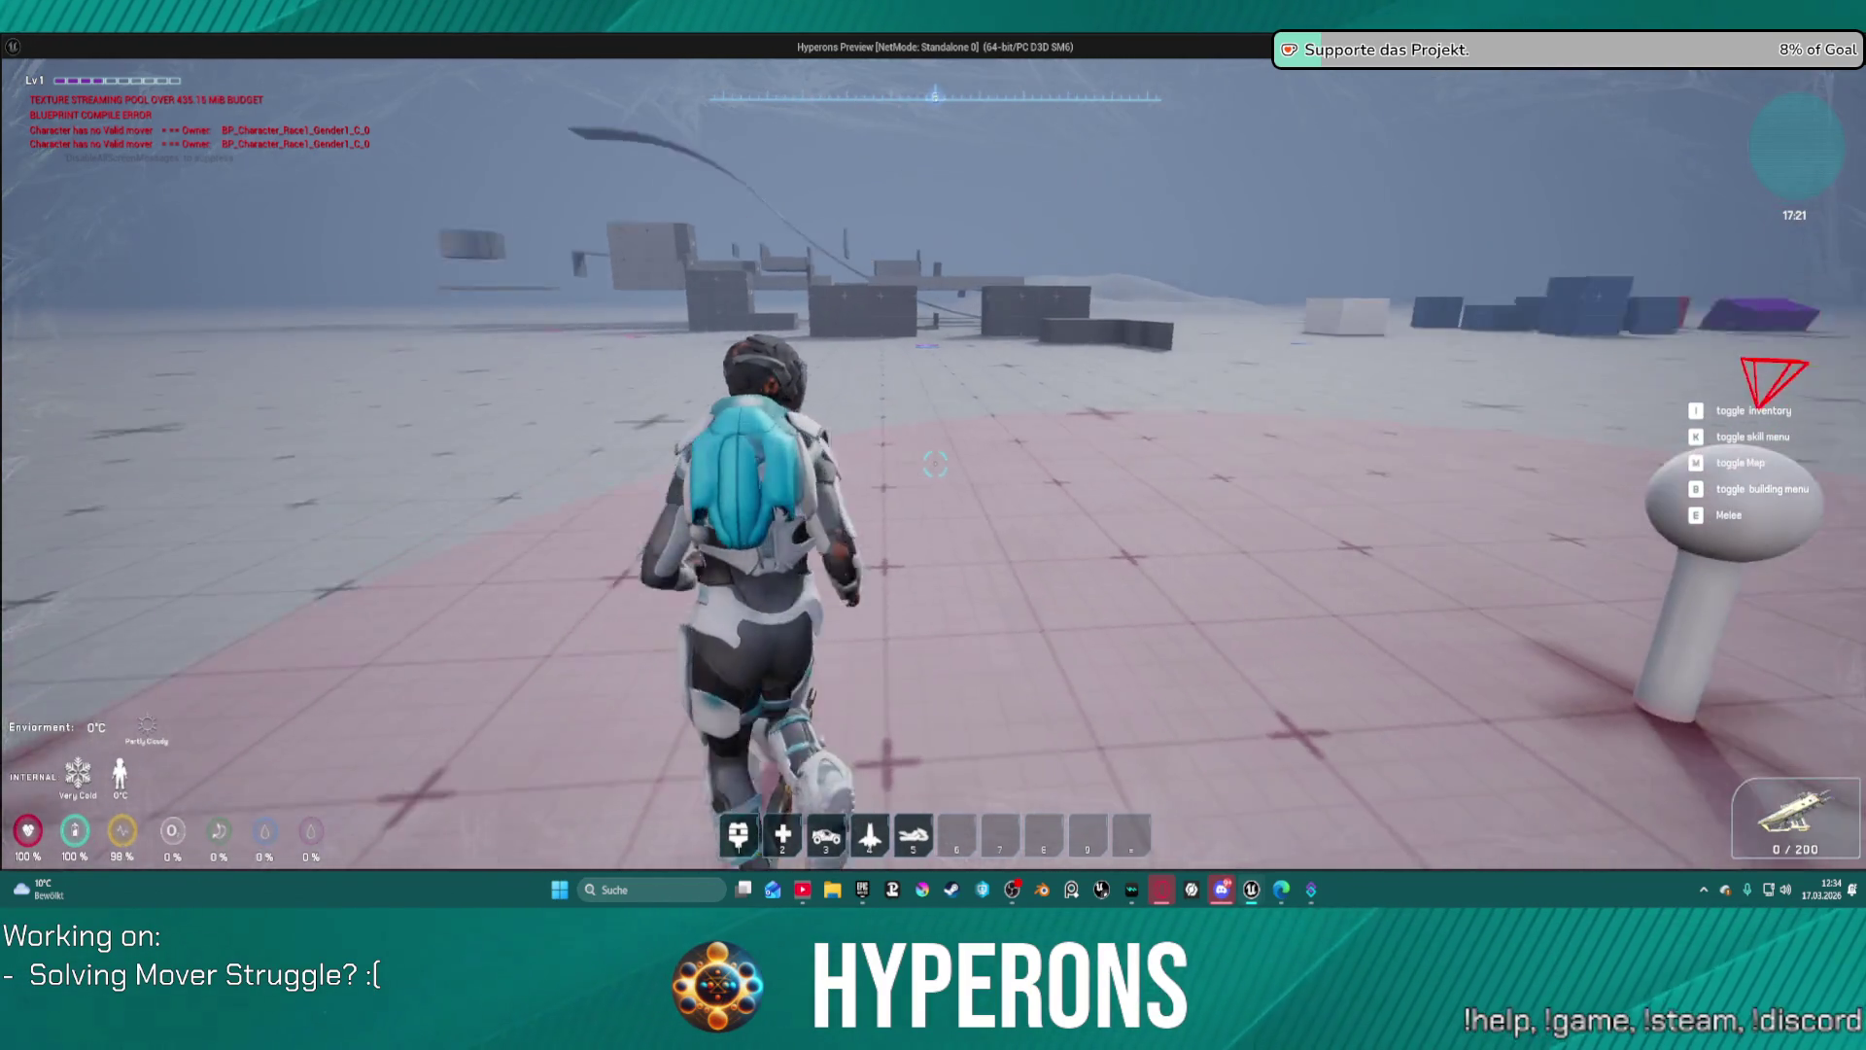
pyautogui.press('w')
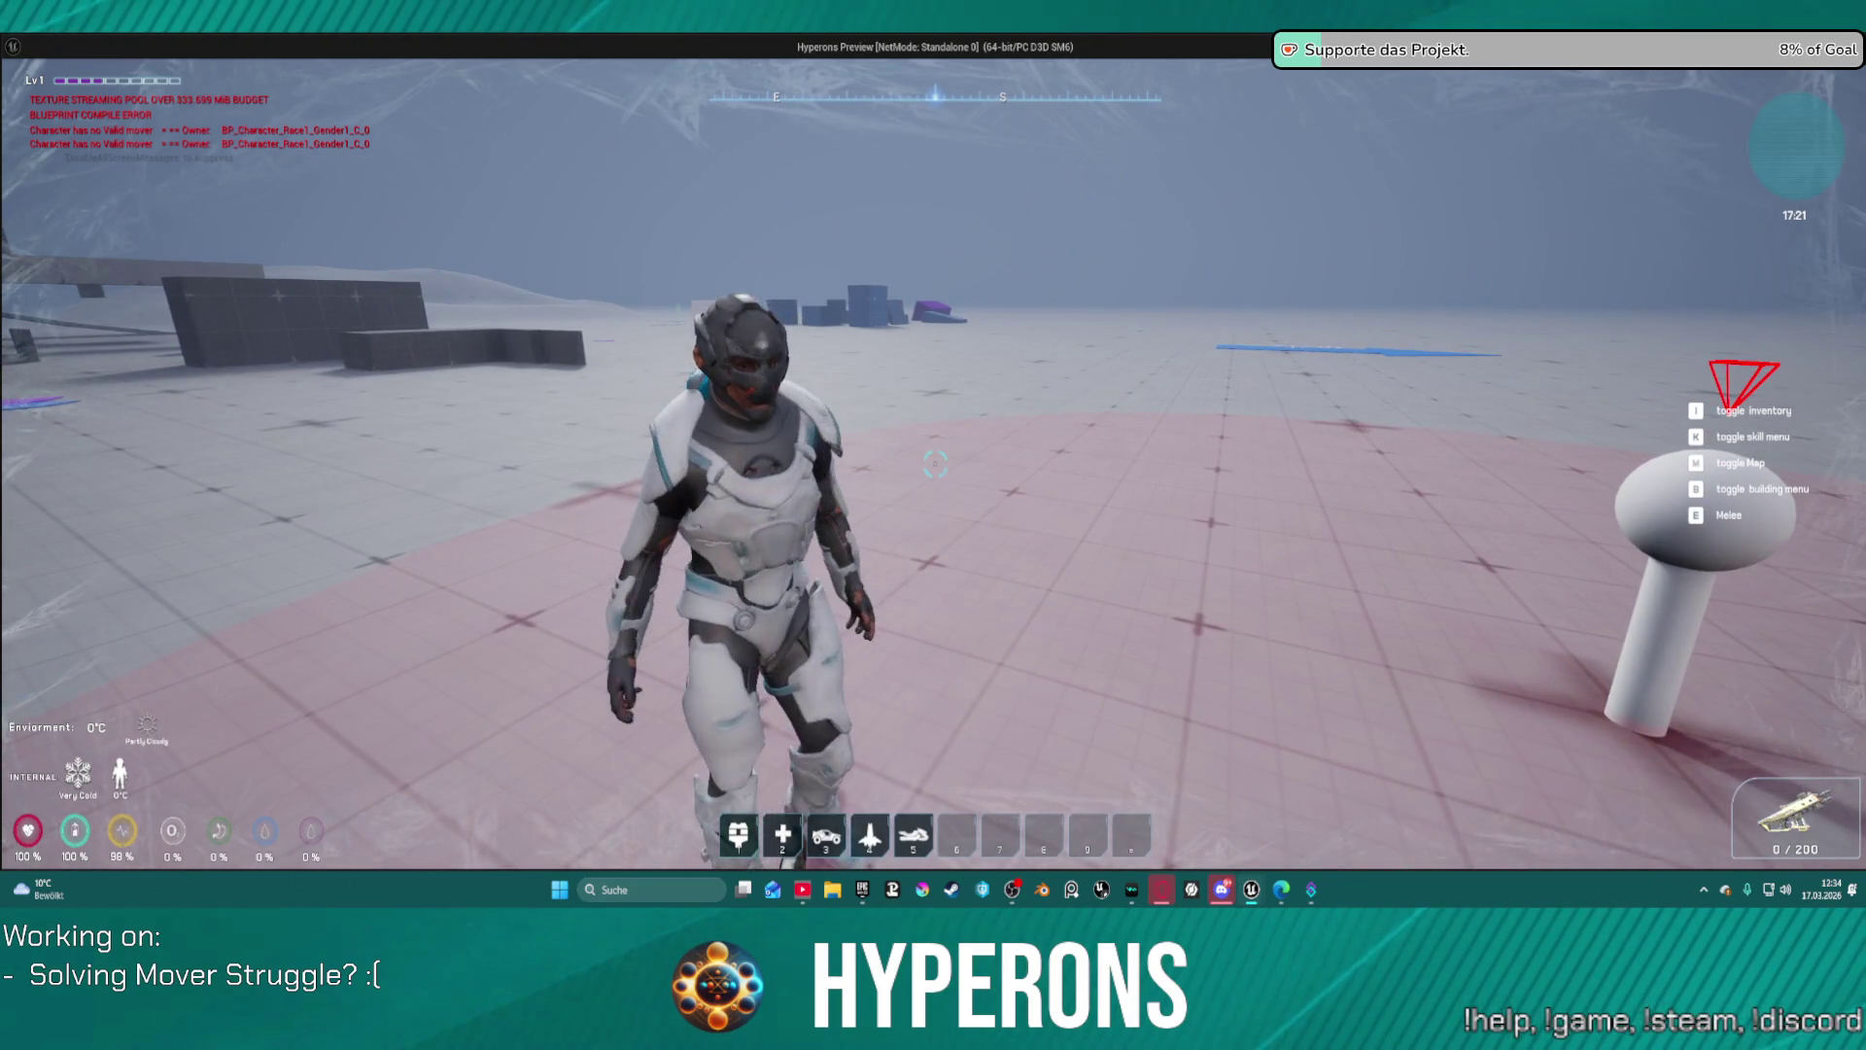
# Step: Test turning, sliding at the white pole and running into the white block, then stop play
pyautogui.press('d')
pyautogui.press('d')
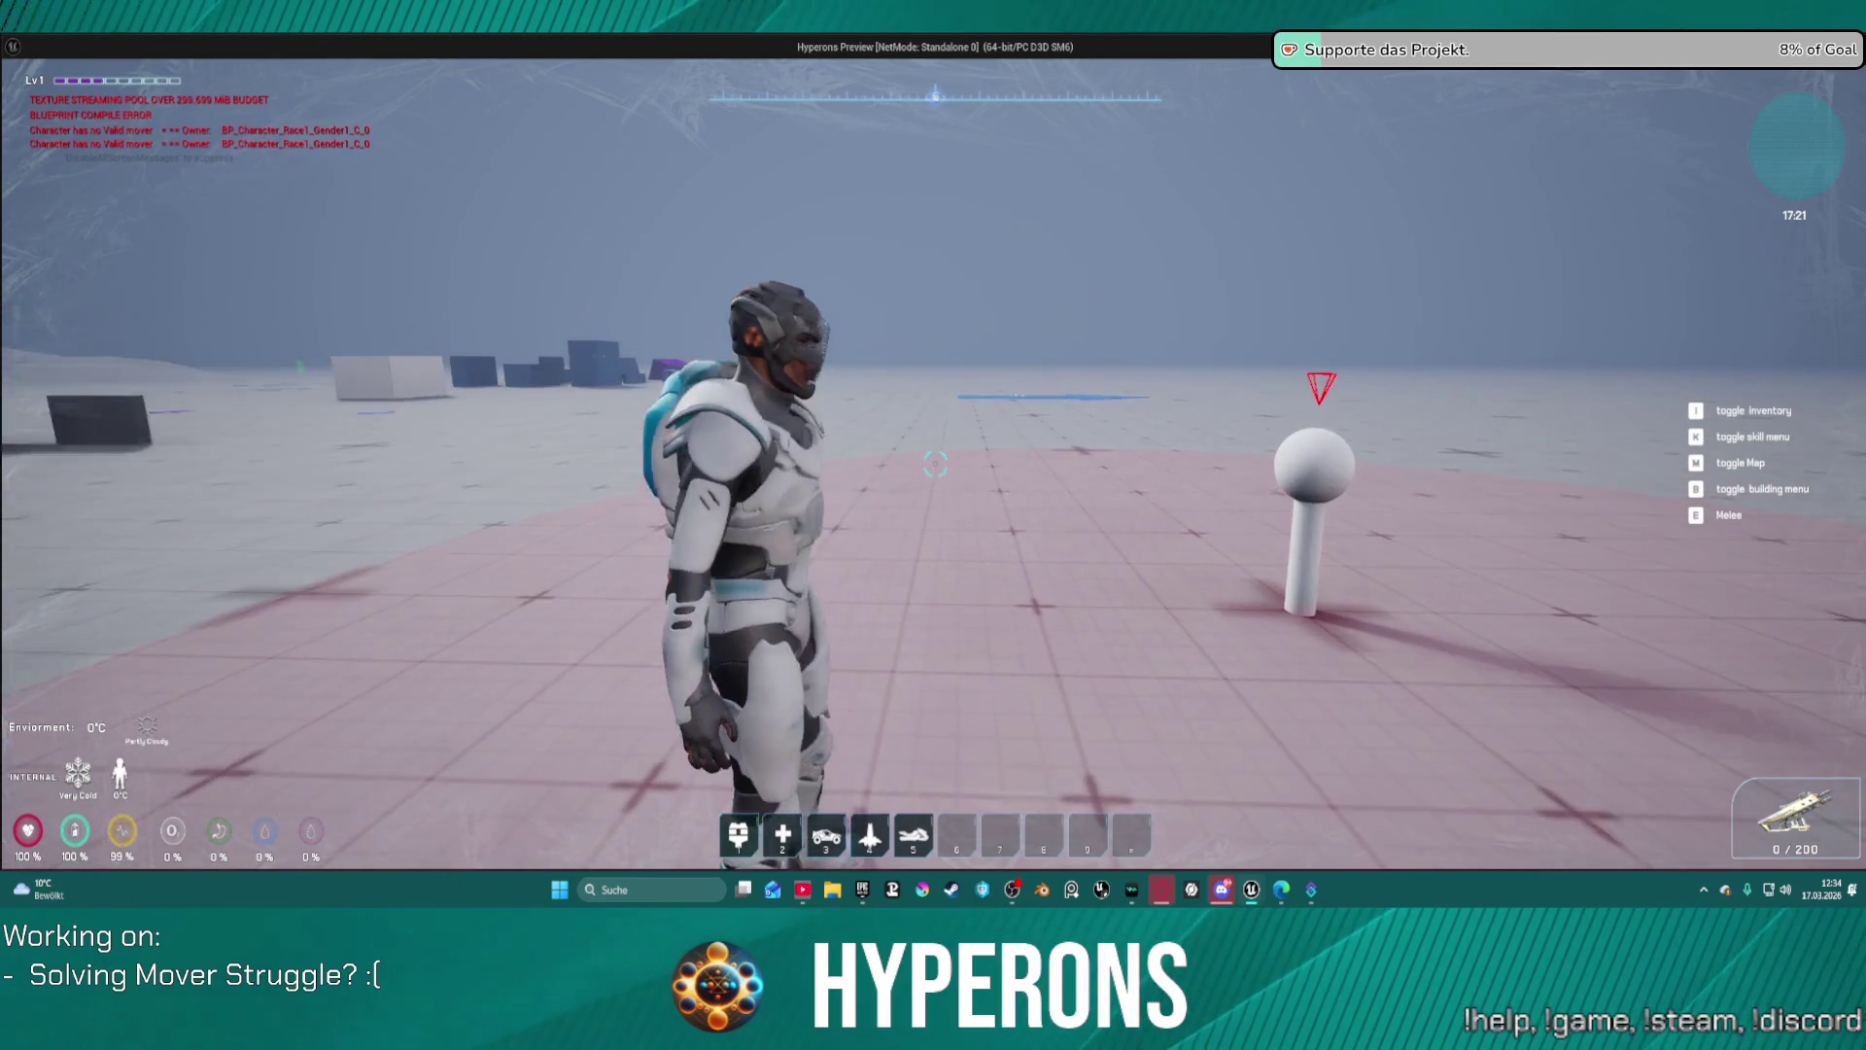
pyautogui.press('w')
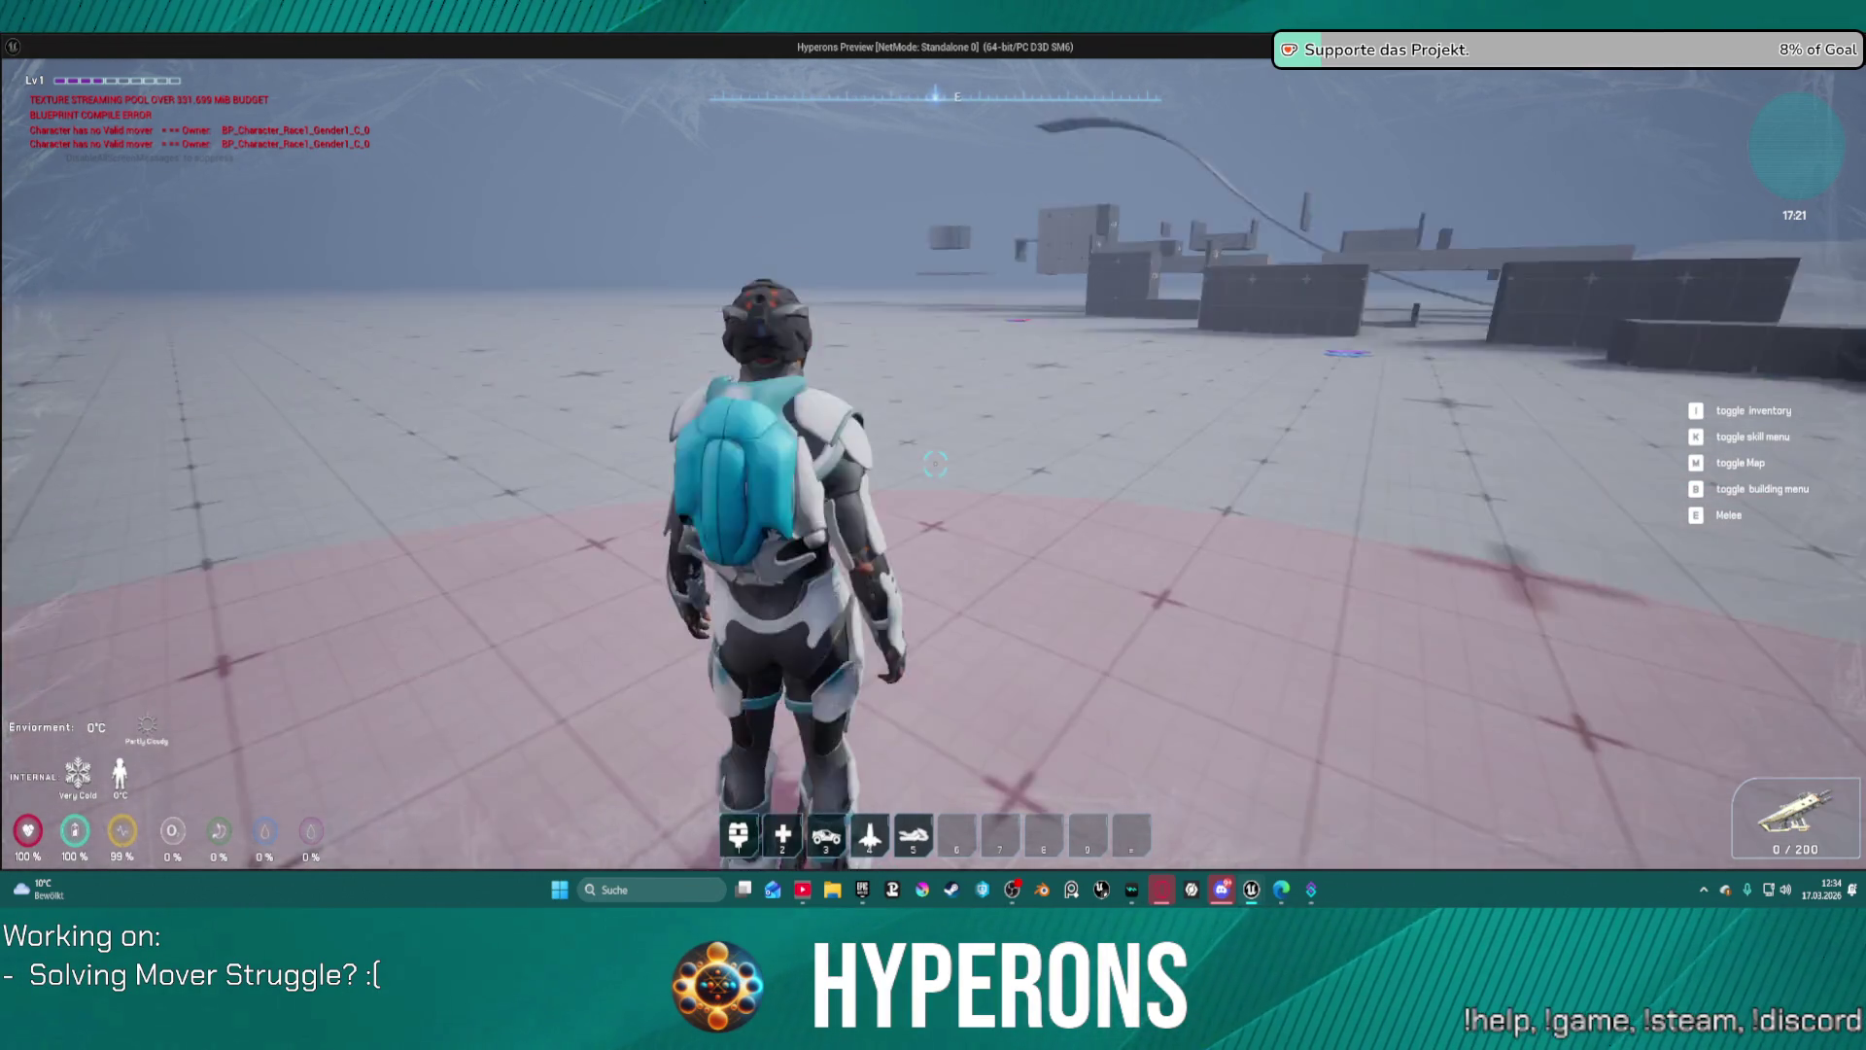
pyautogui.press('a')
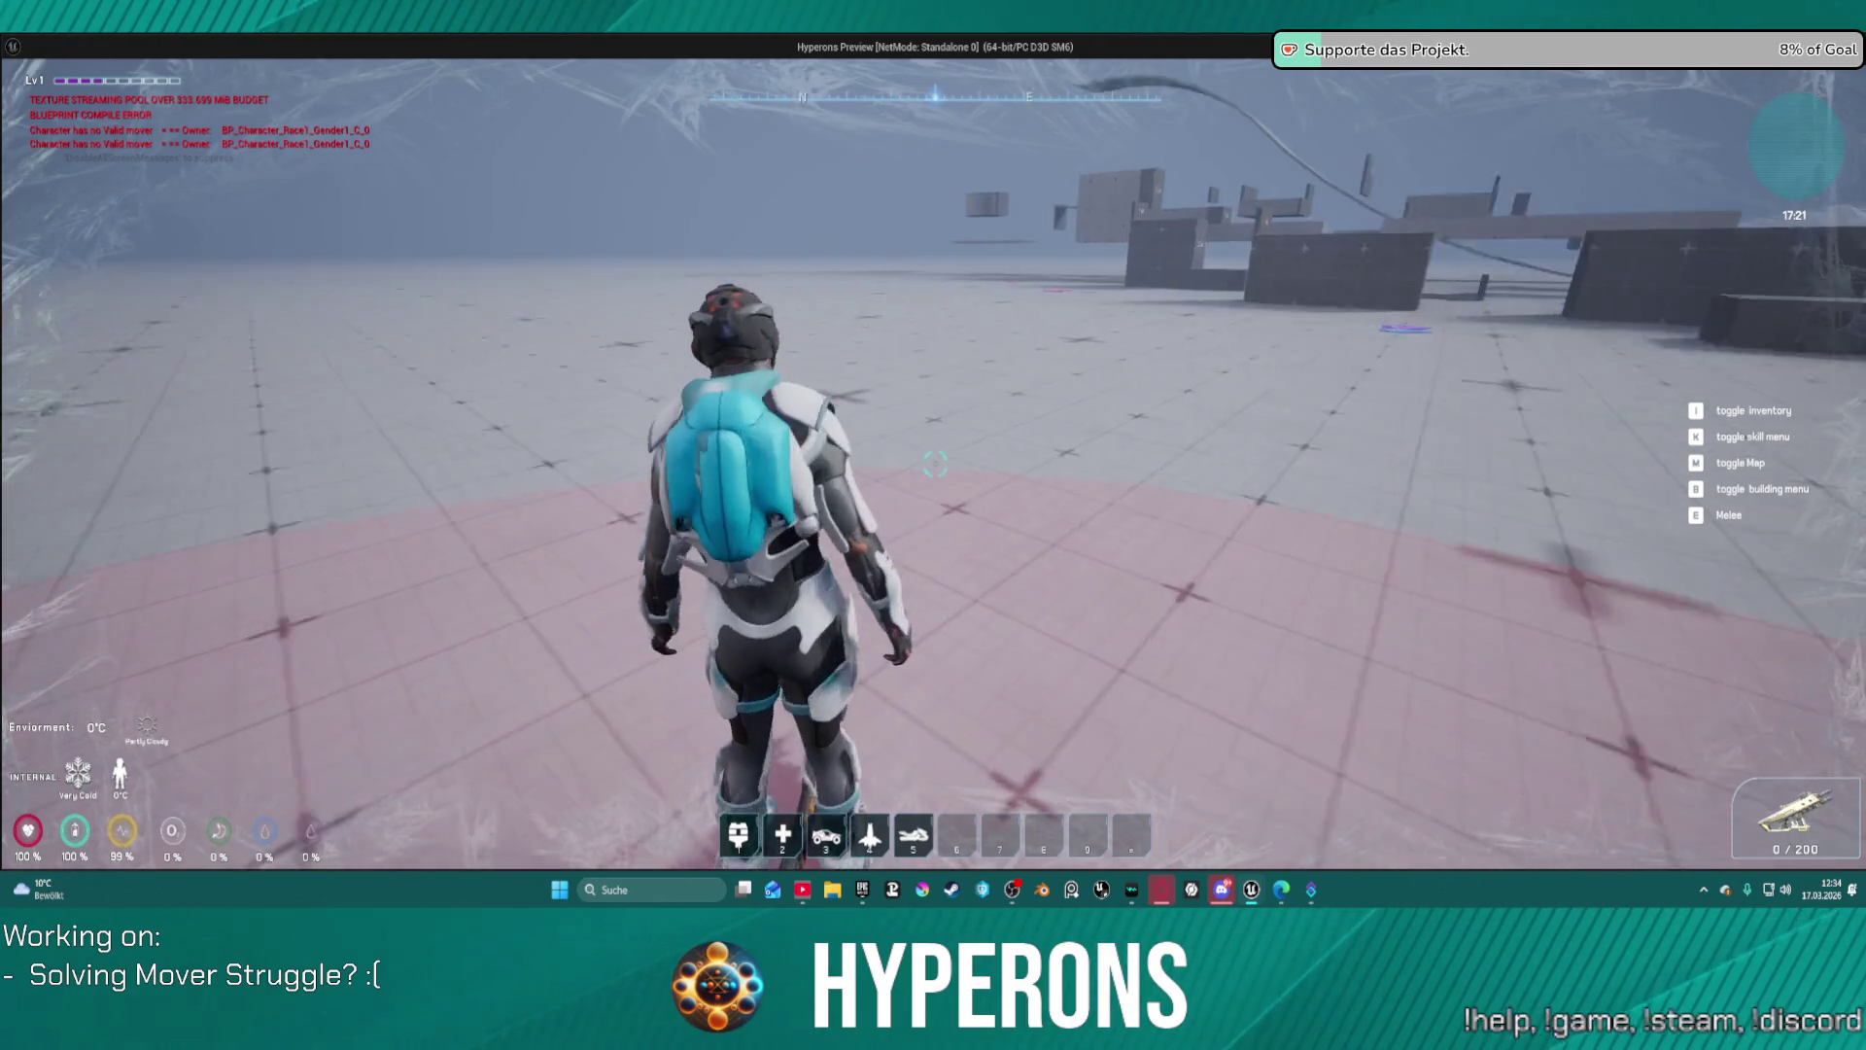
pyautogui.press('w')
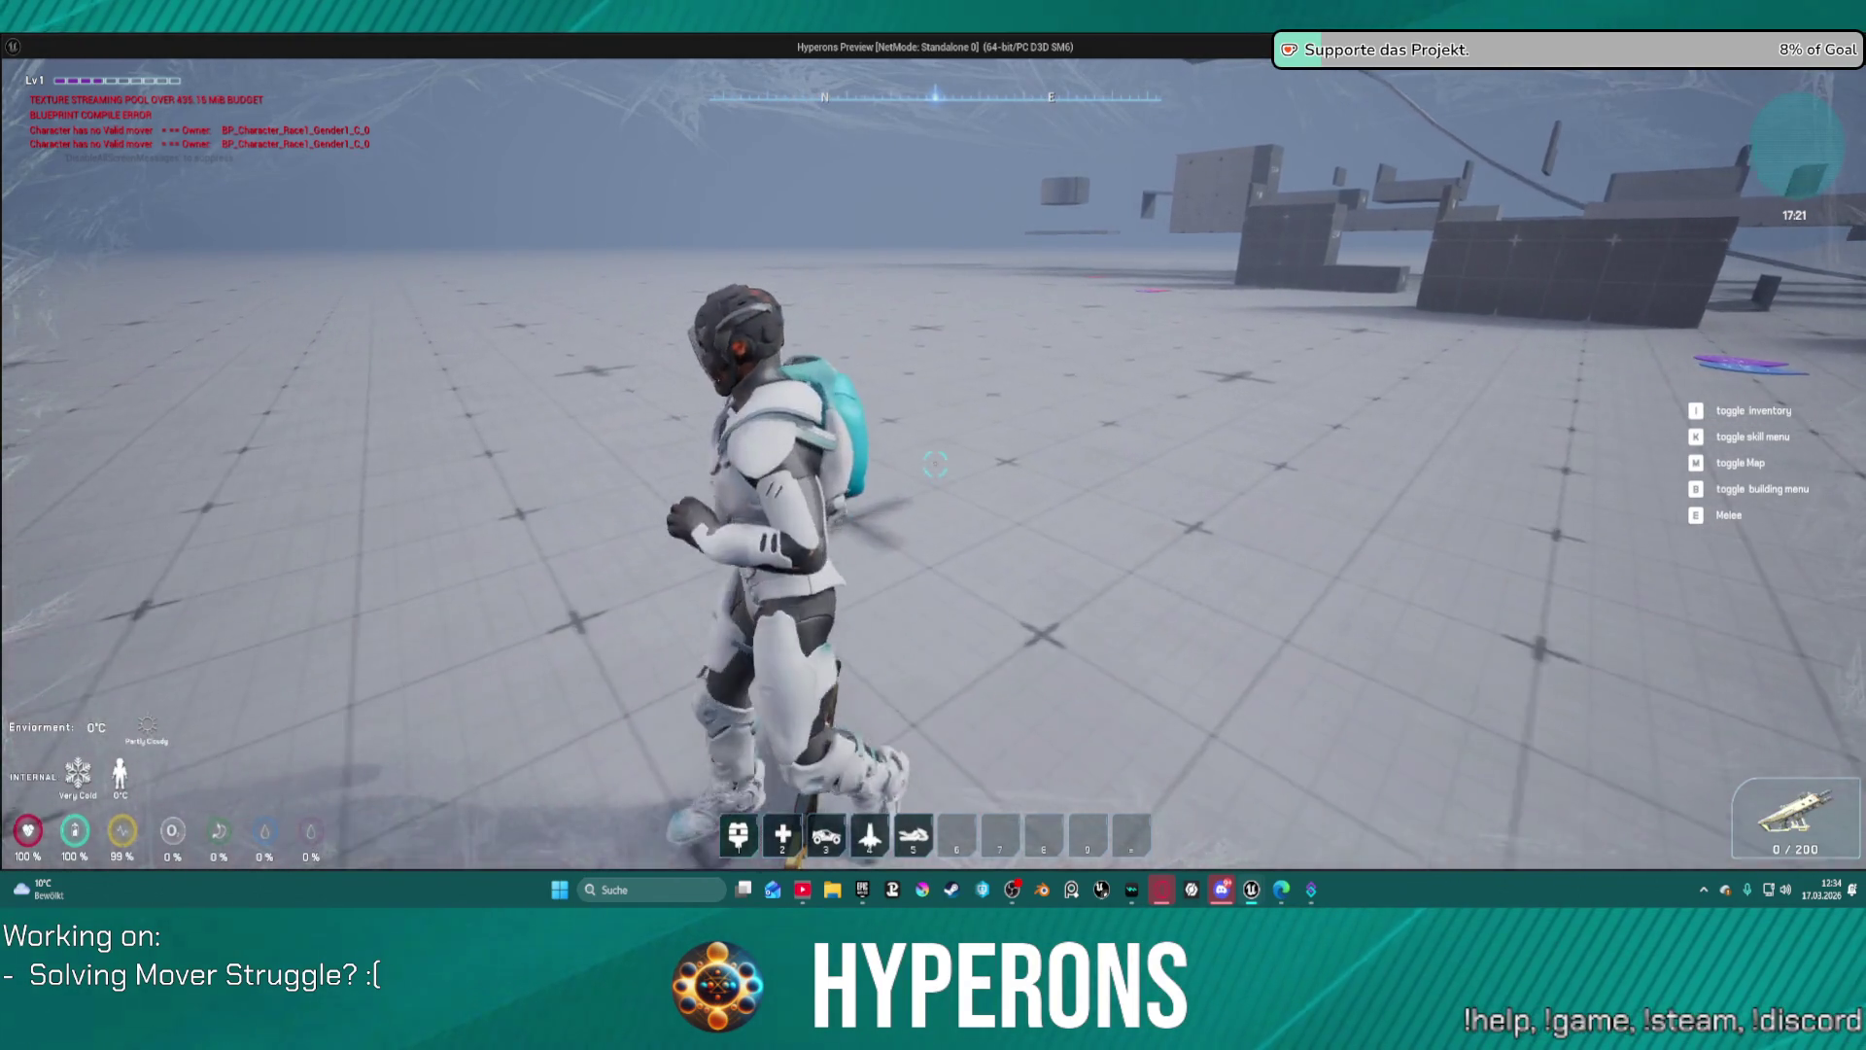
pyautogui.press('w')
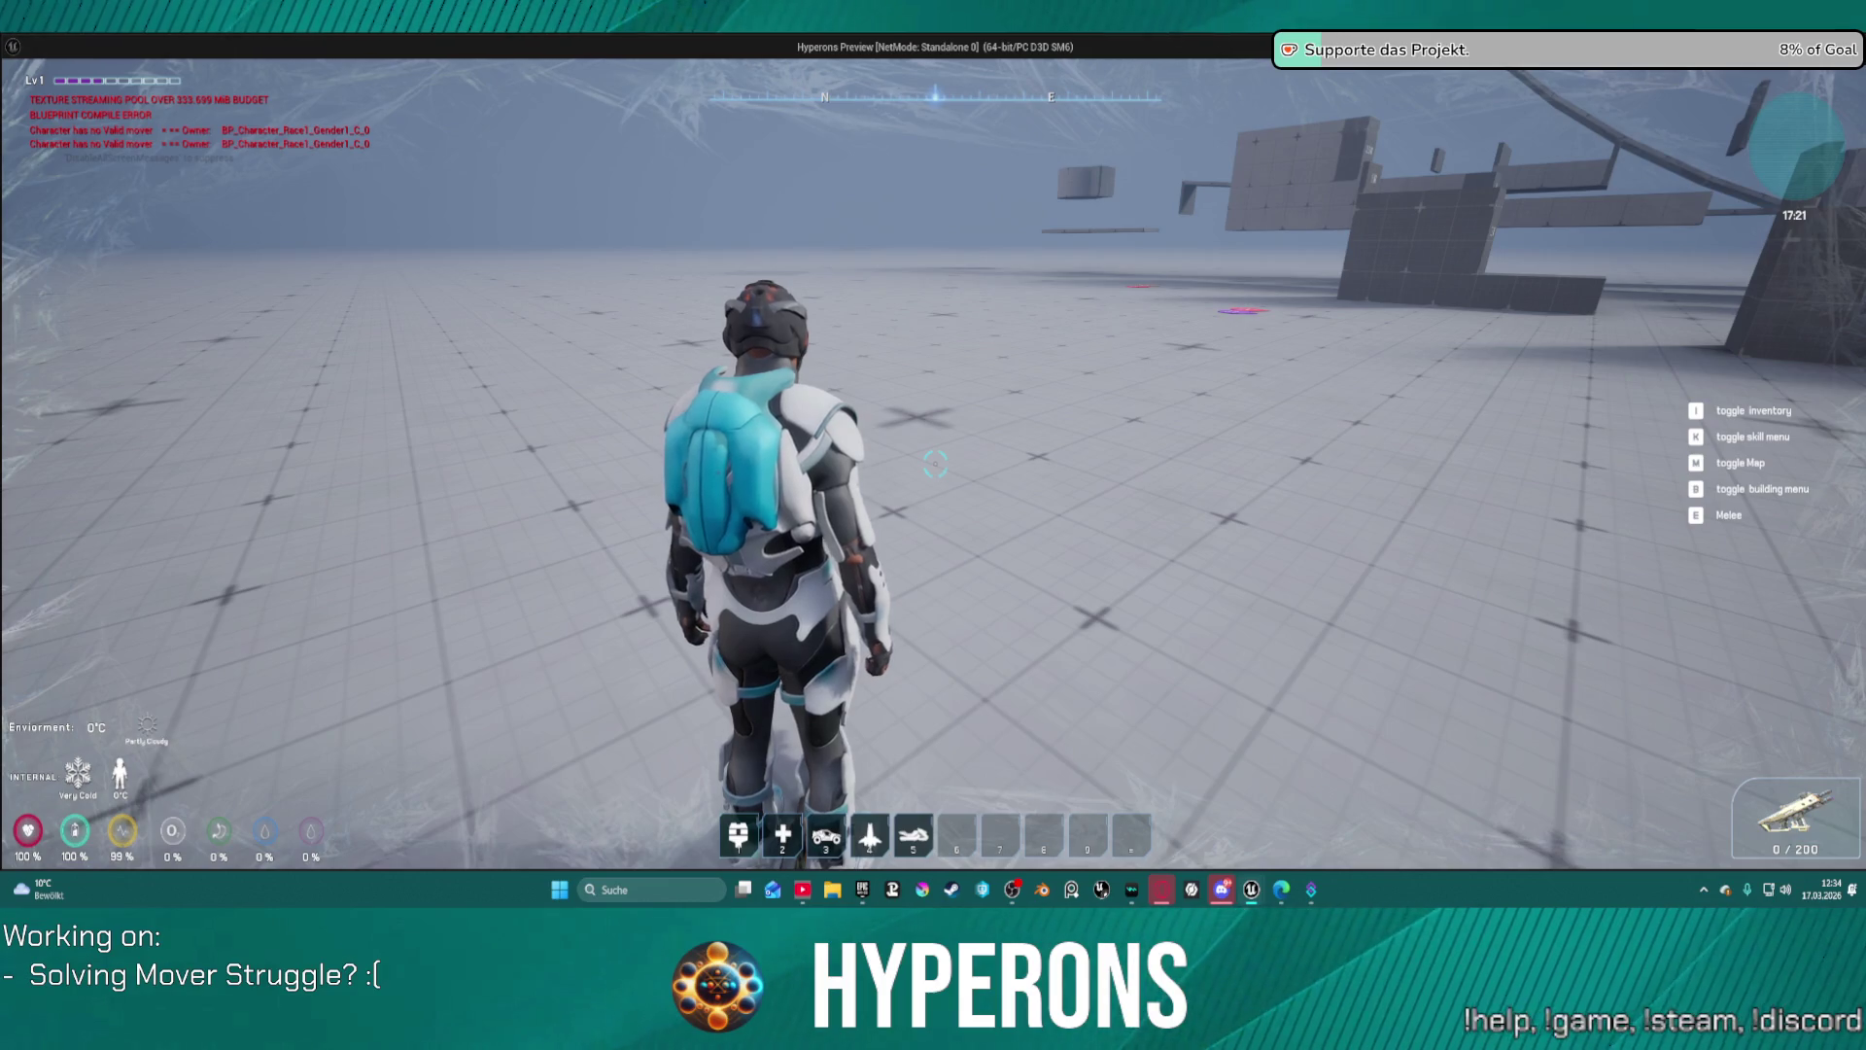
pyautogui.press('a')
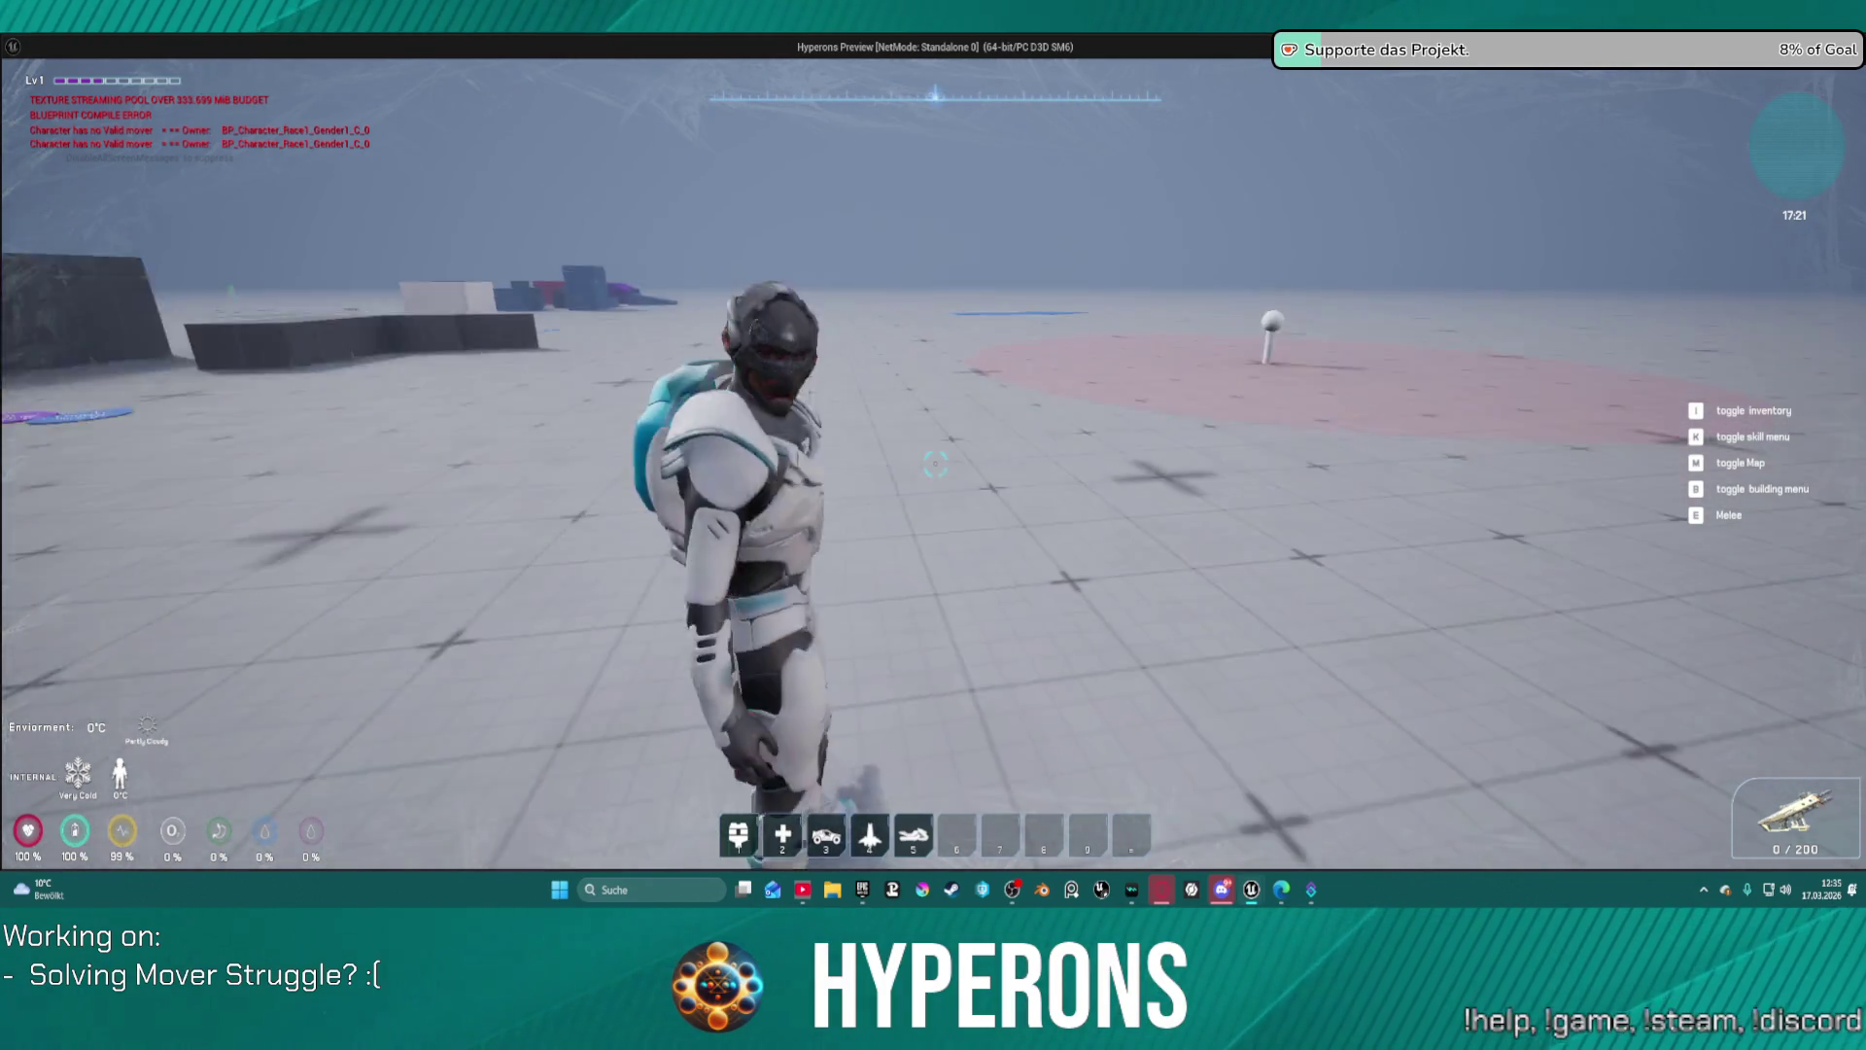
pyautogui.press('d')
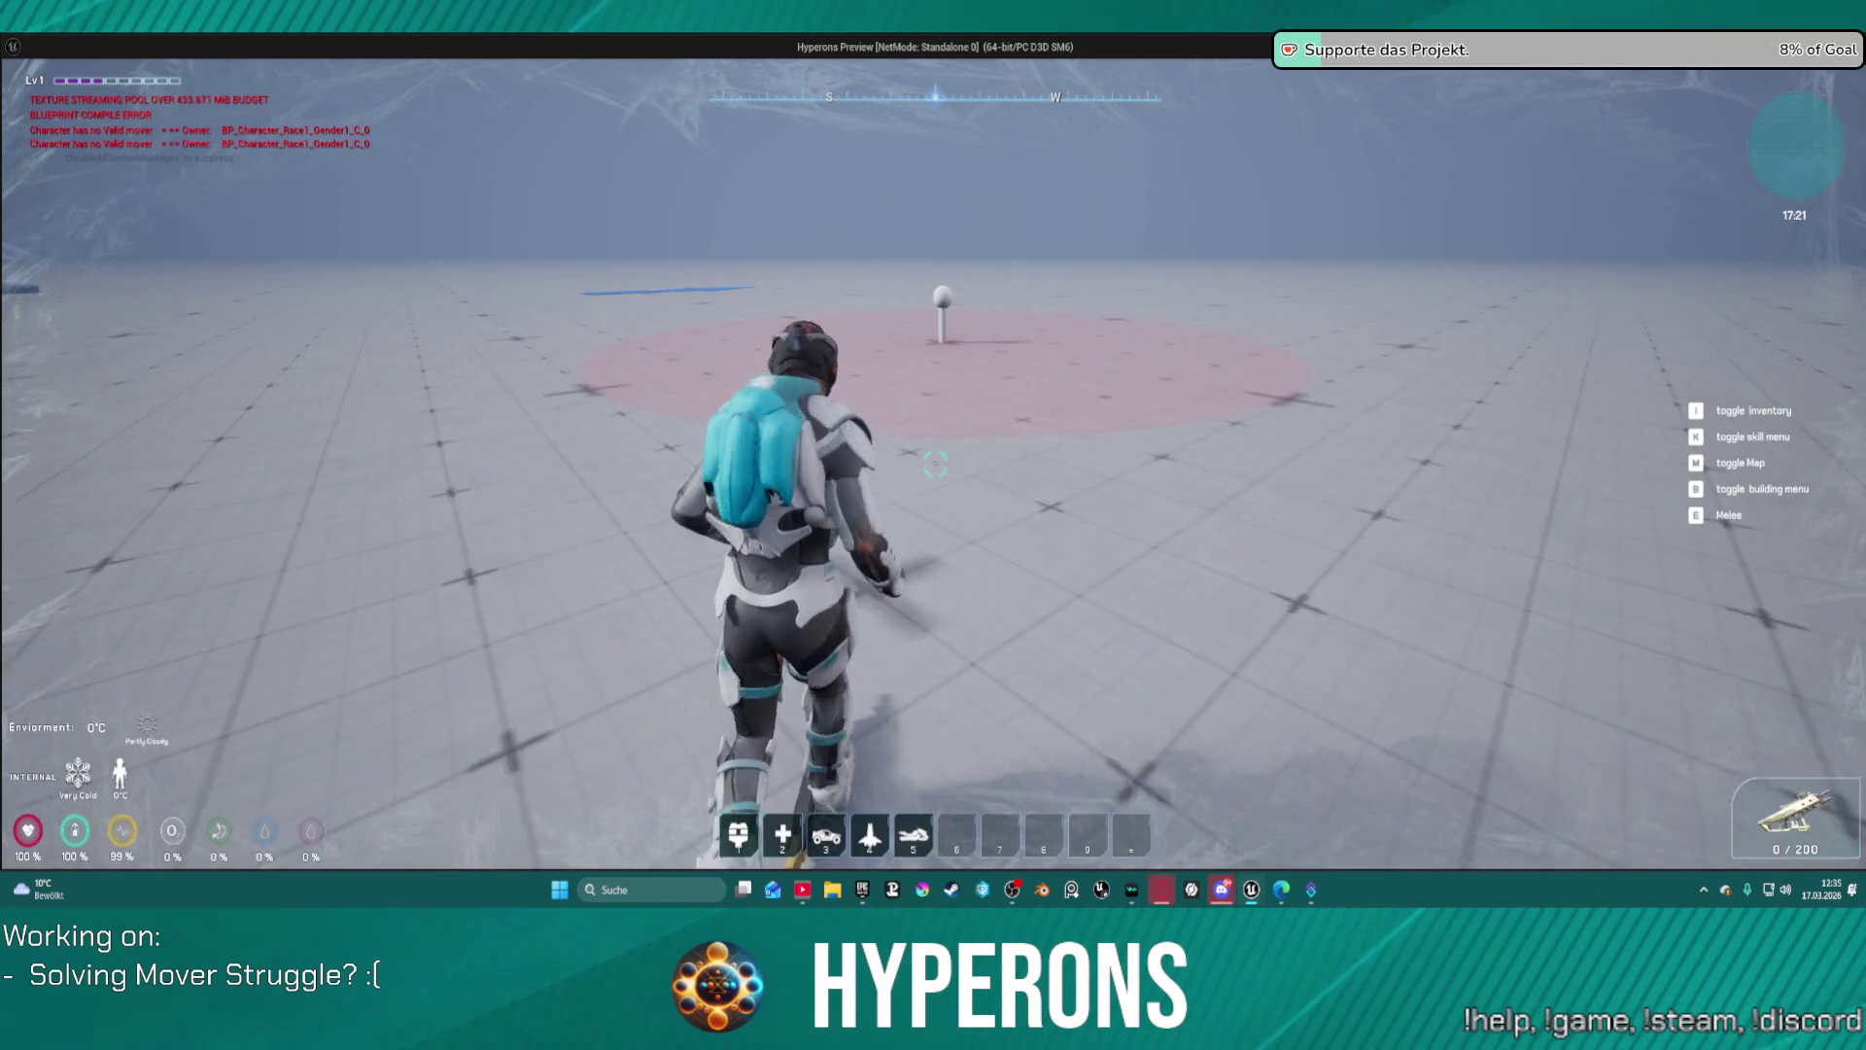
pyautogui.press('w')
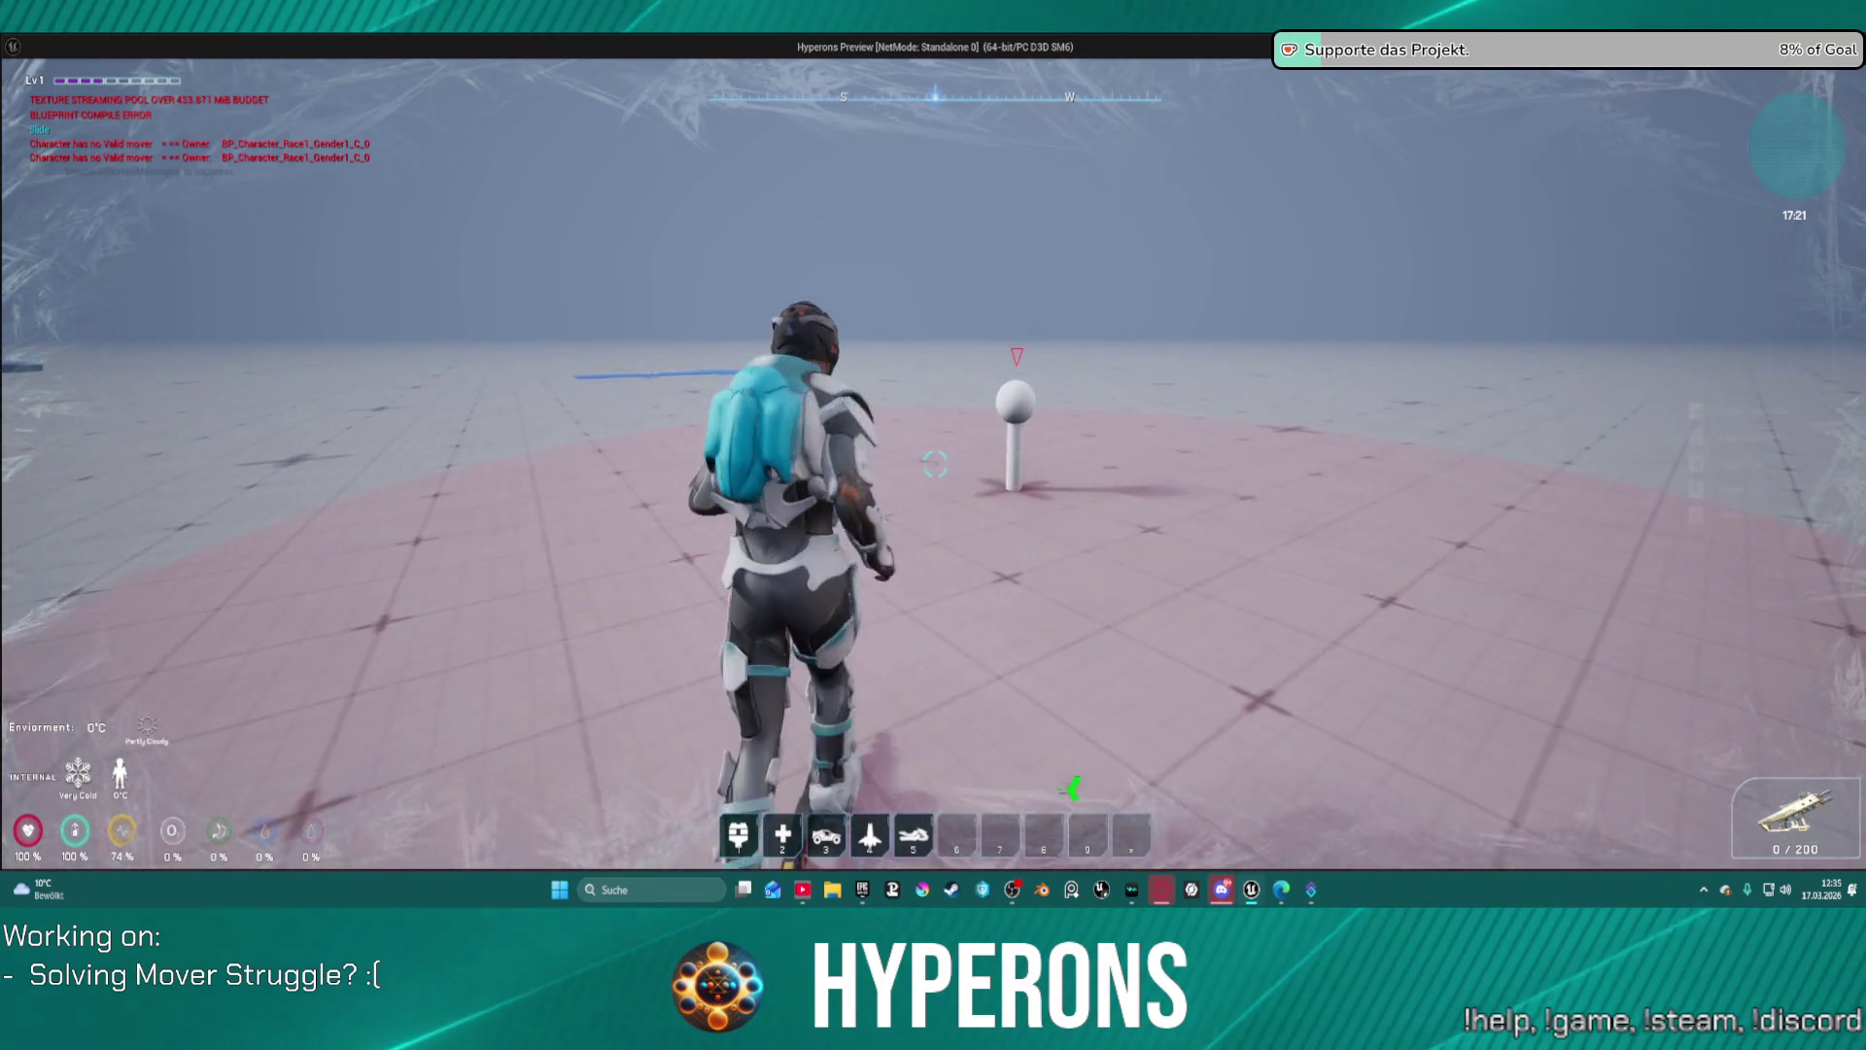
pyautogui.press('a')
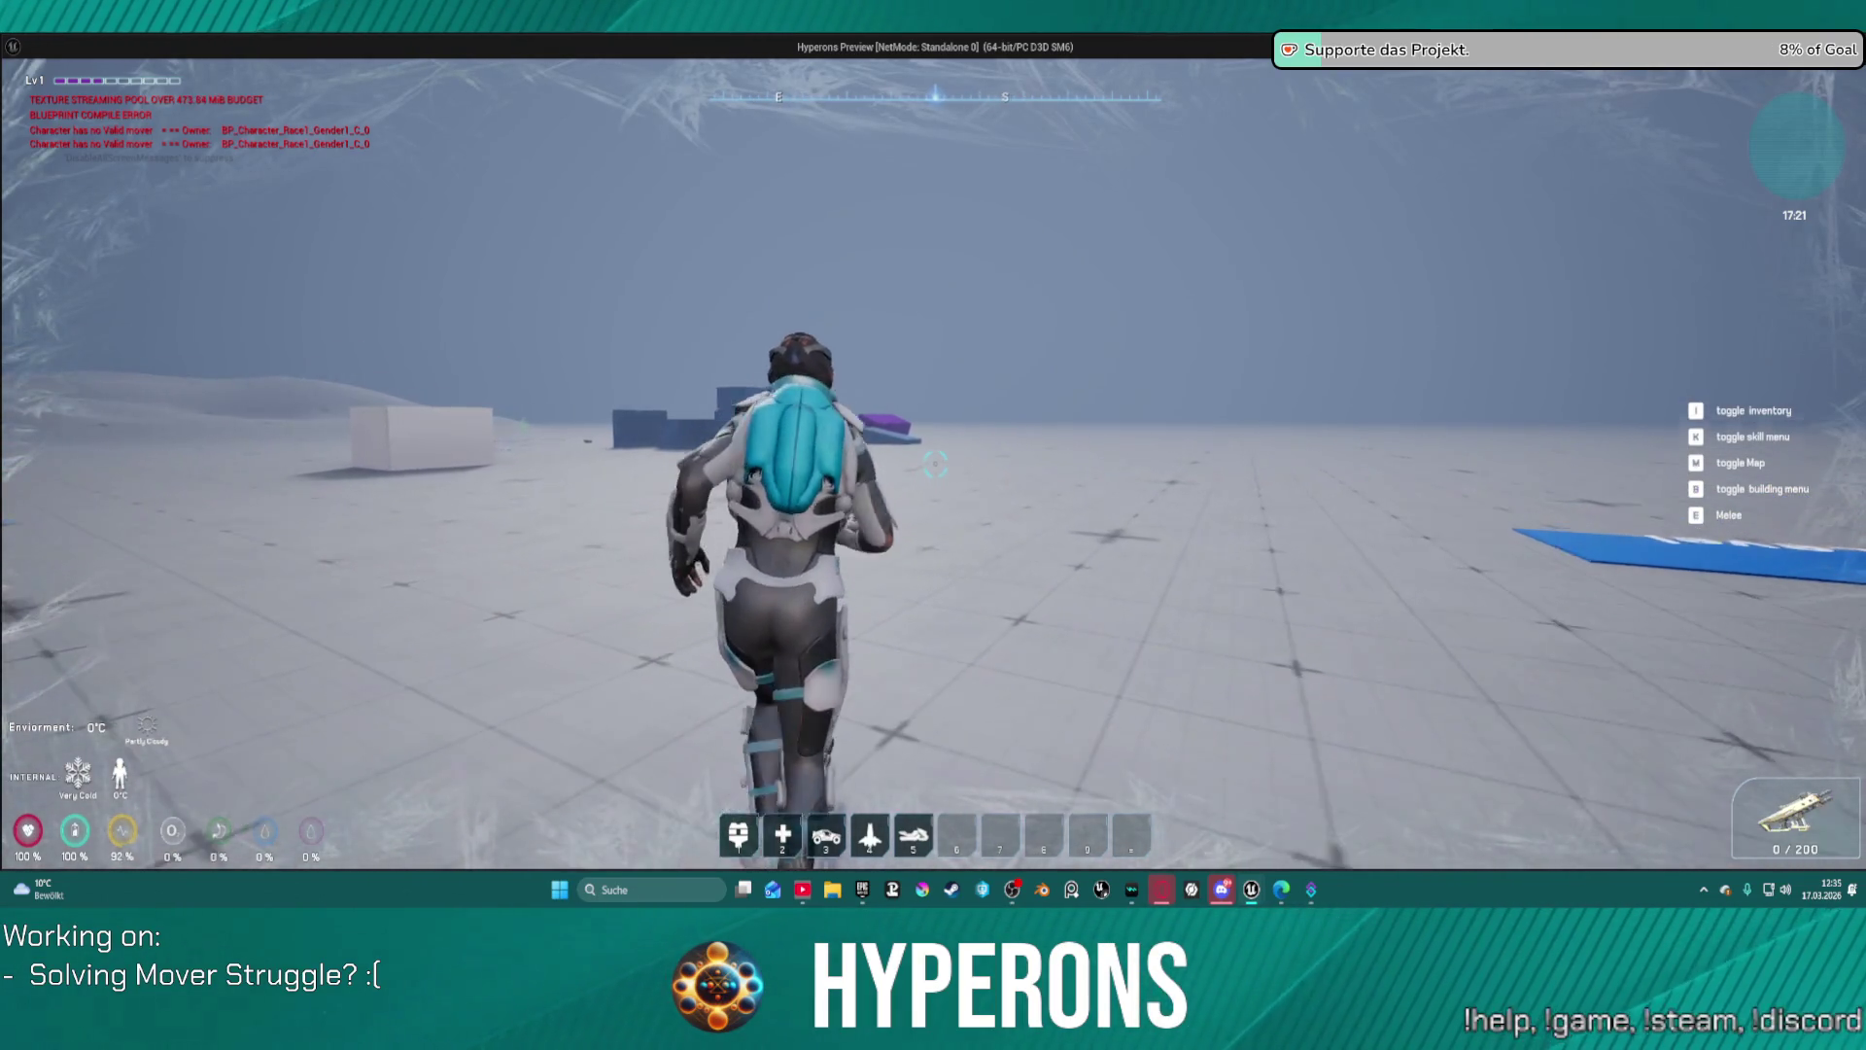
pyautogui.press('w')
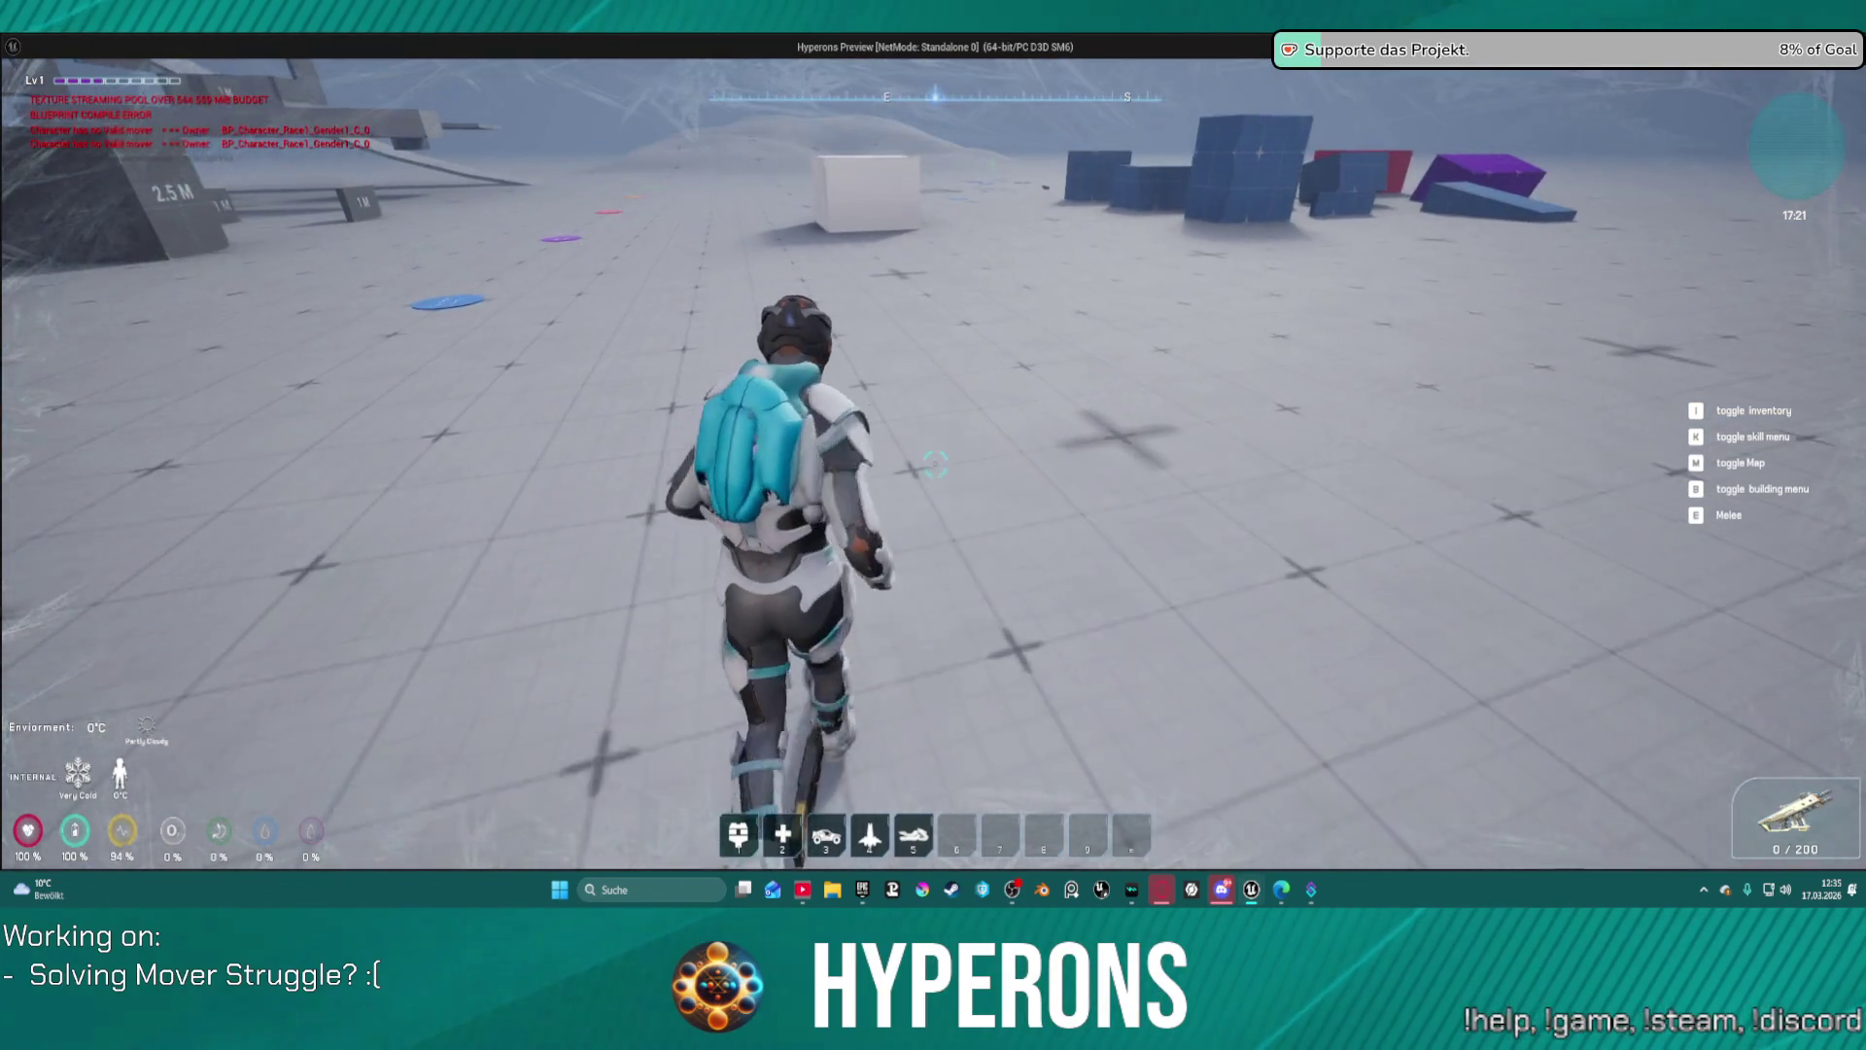
pyautogui.press('w')
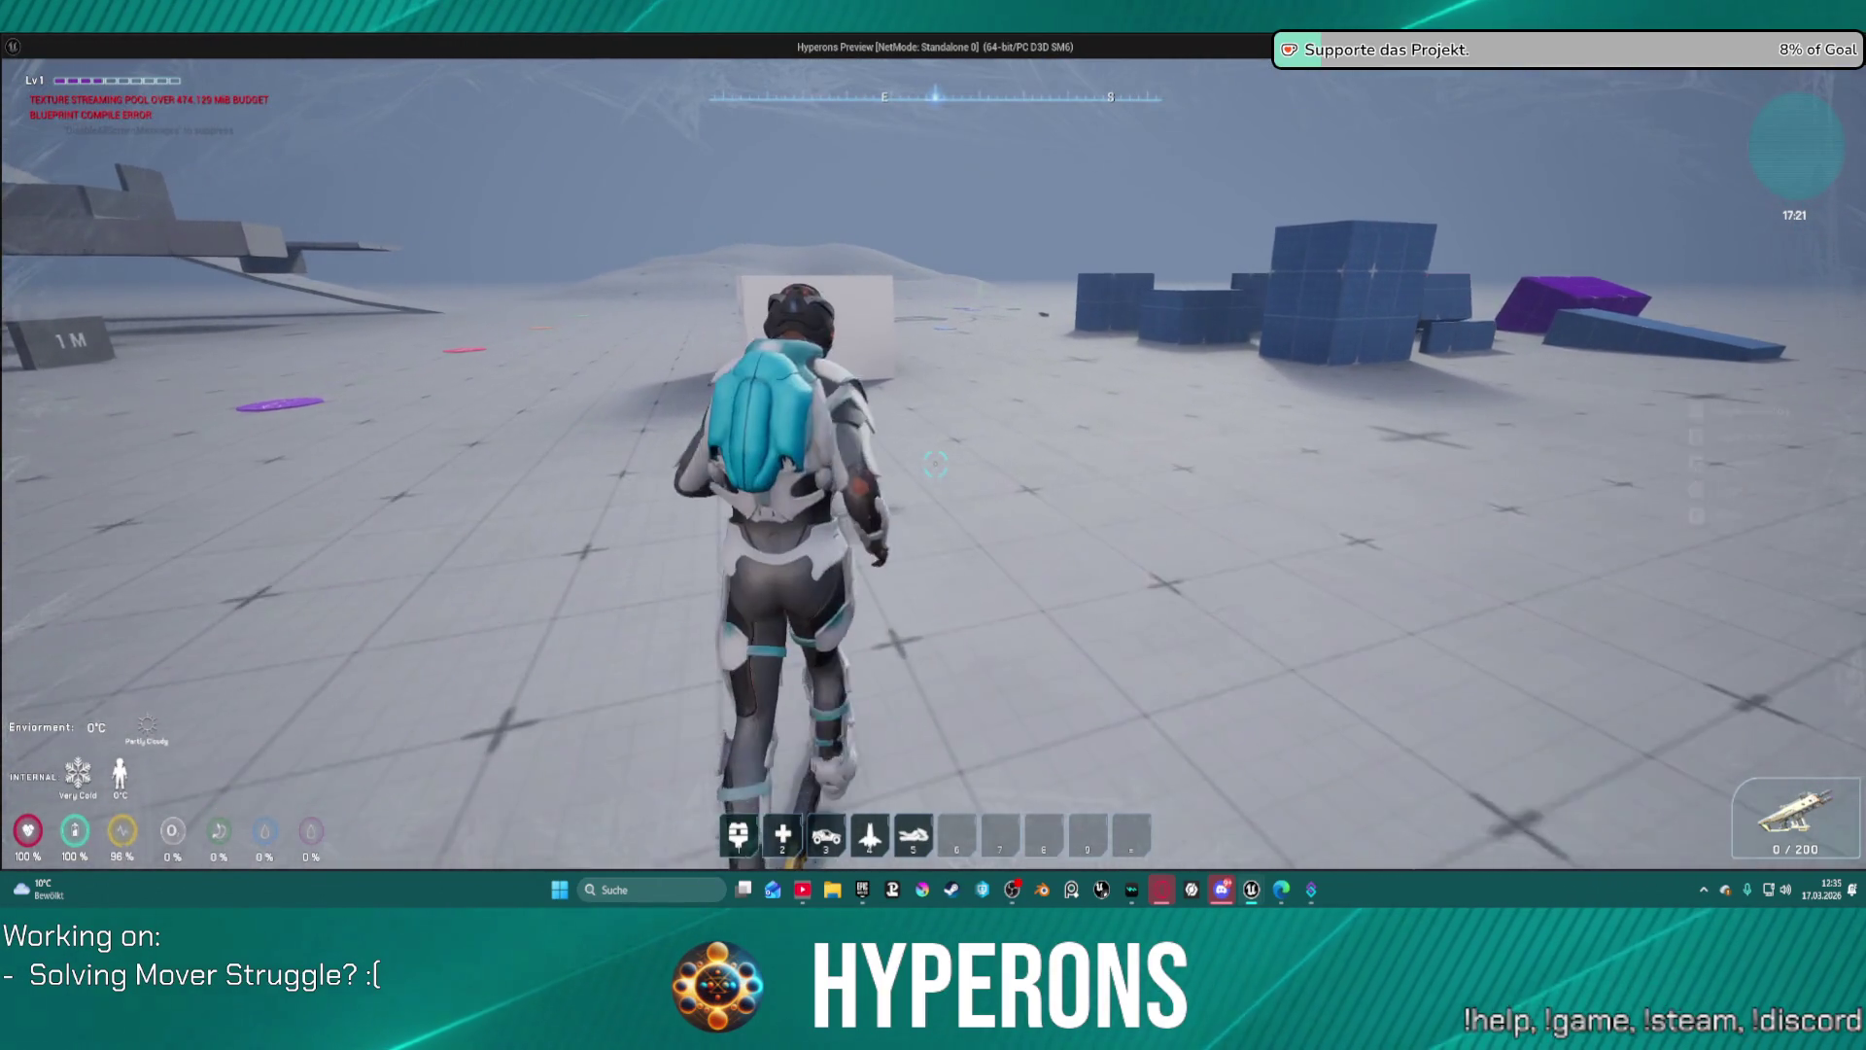
pyautogui.press('w')
pyautogui.press('s')
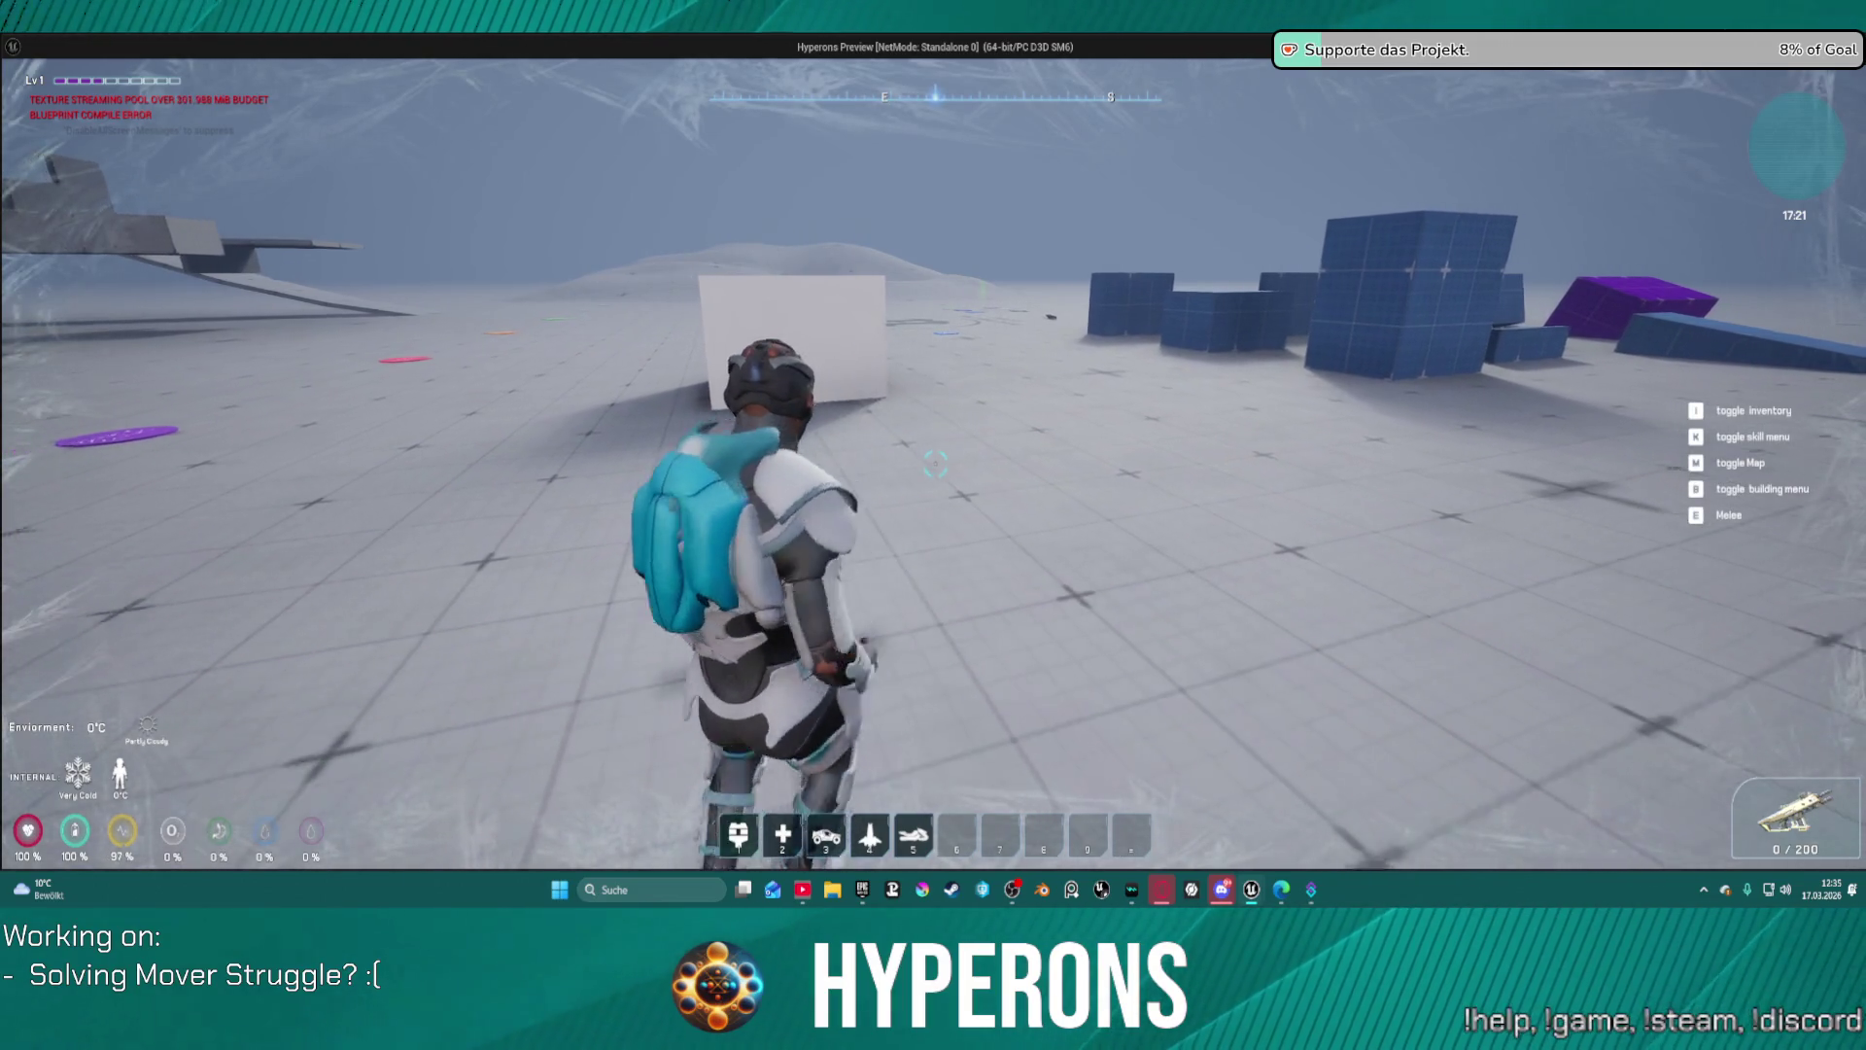
pyautogui.press('w')
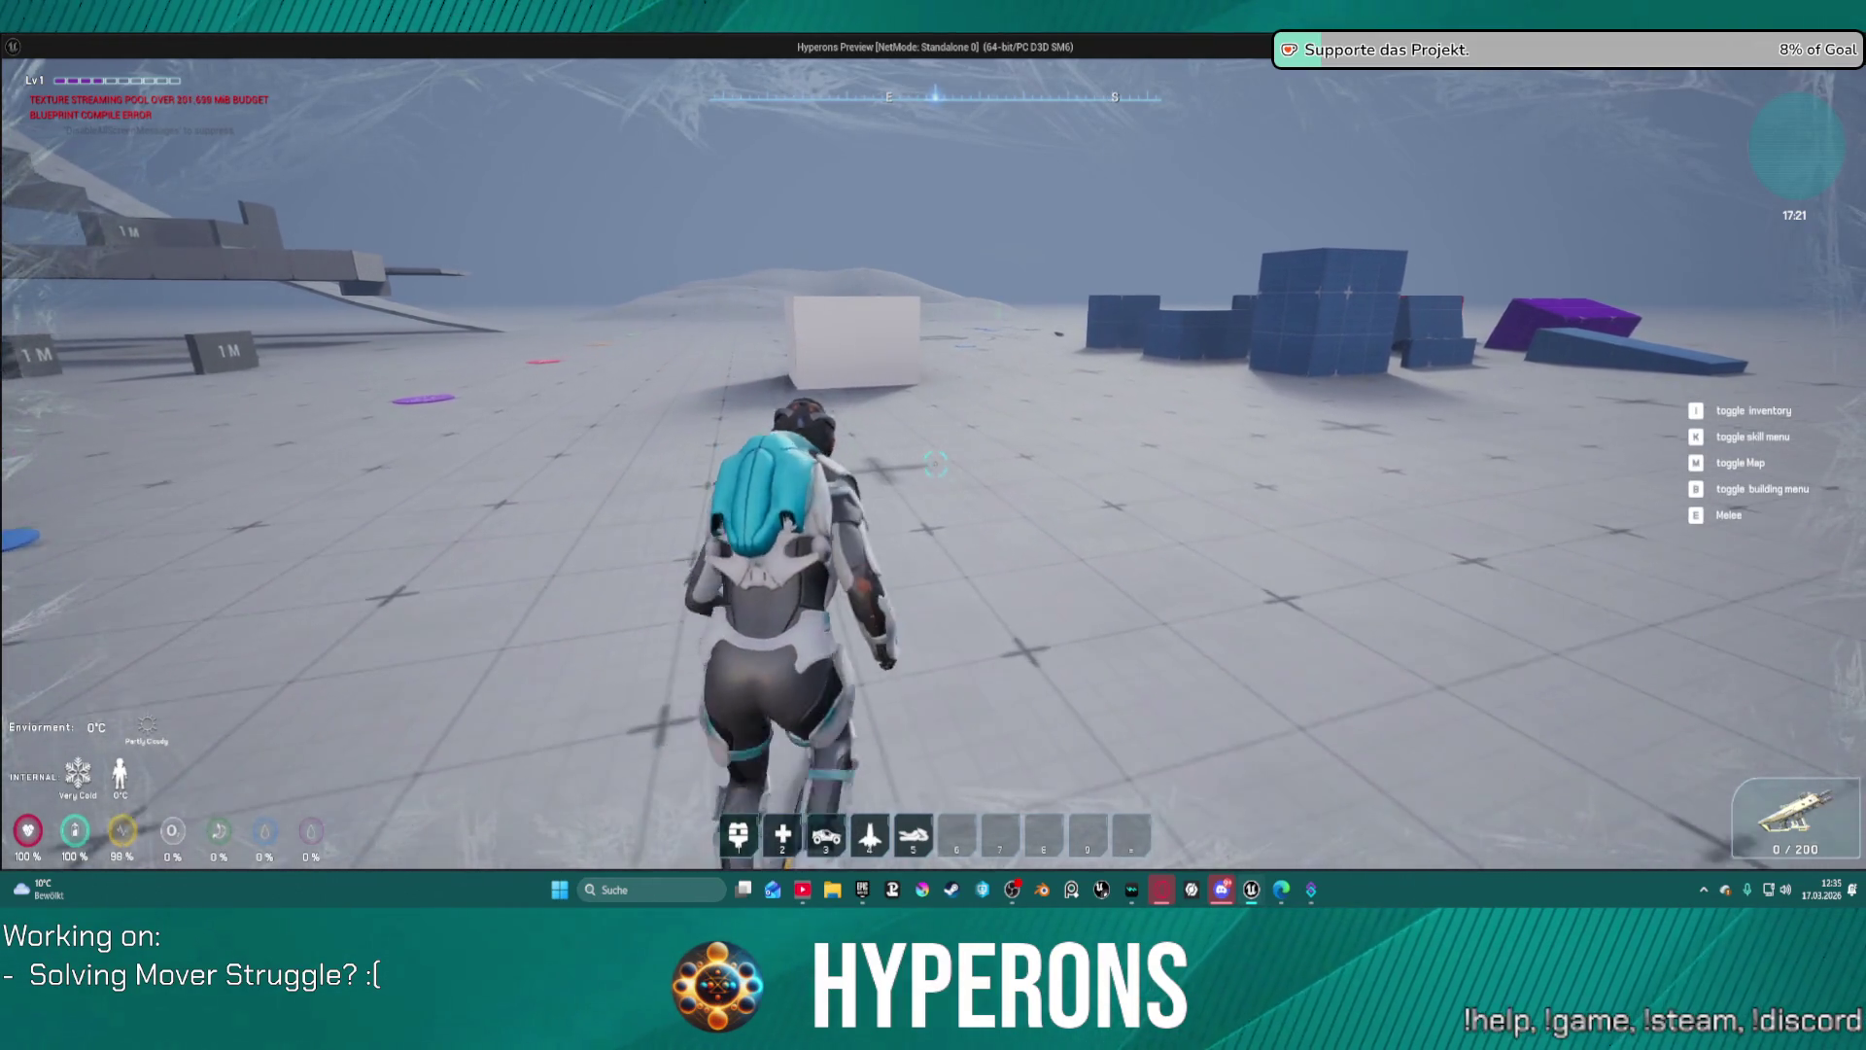
pyautogui.press('w')
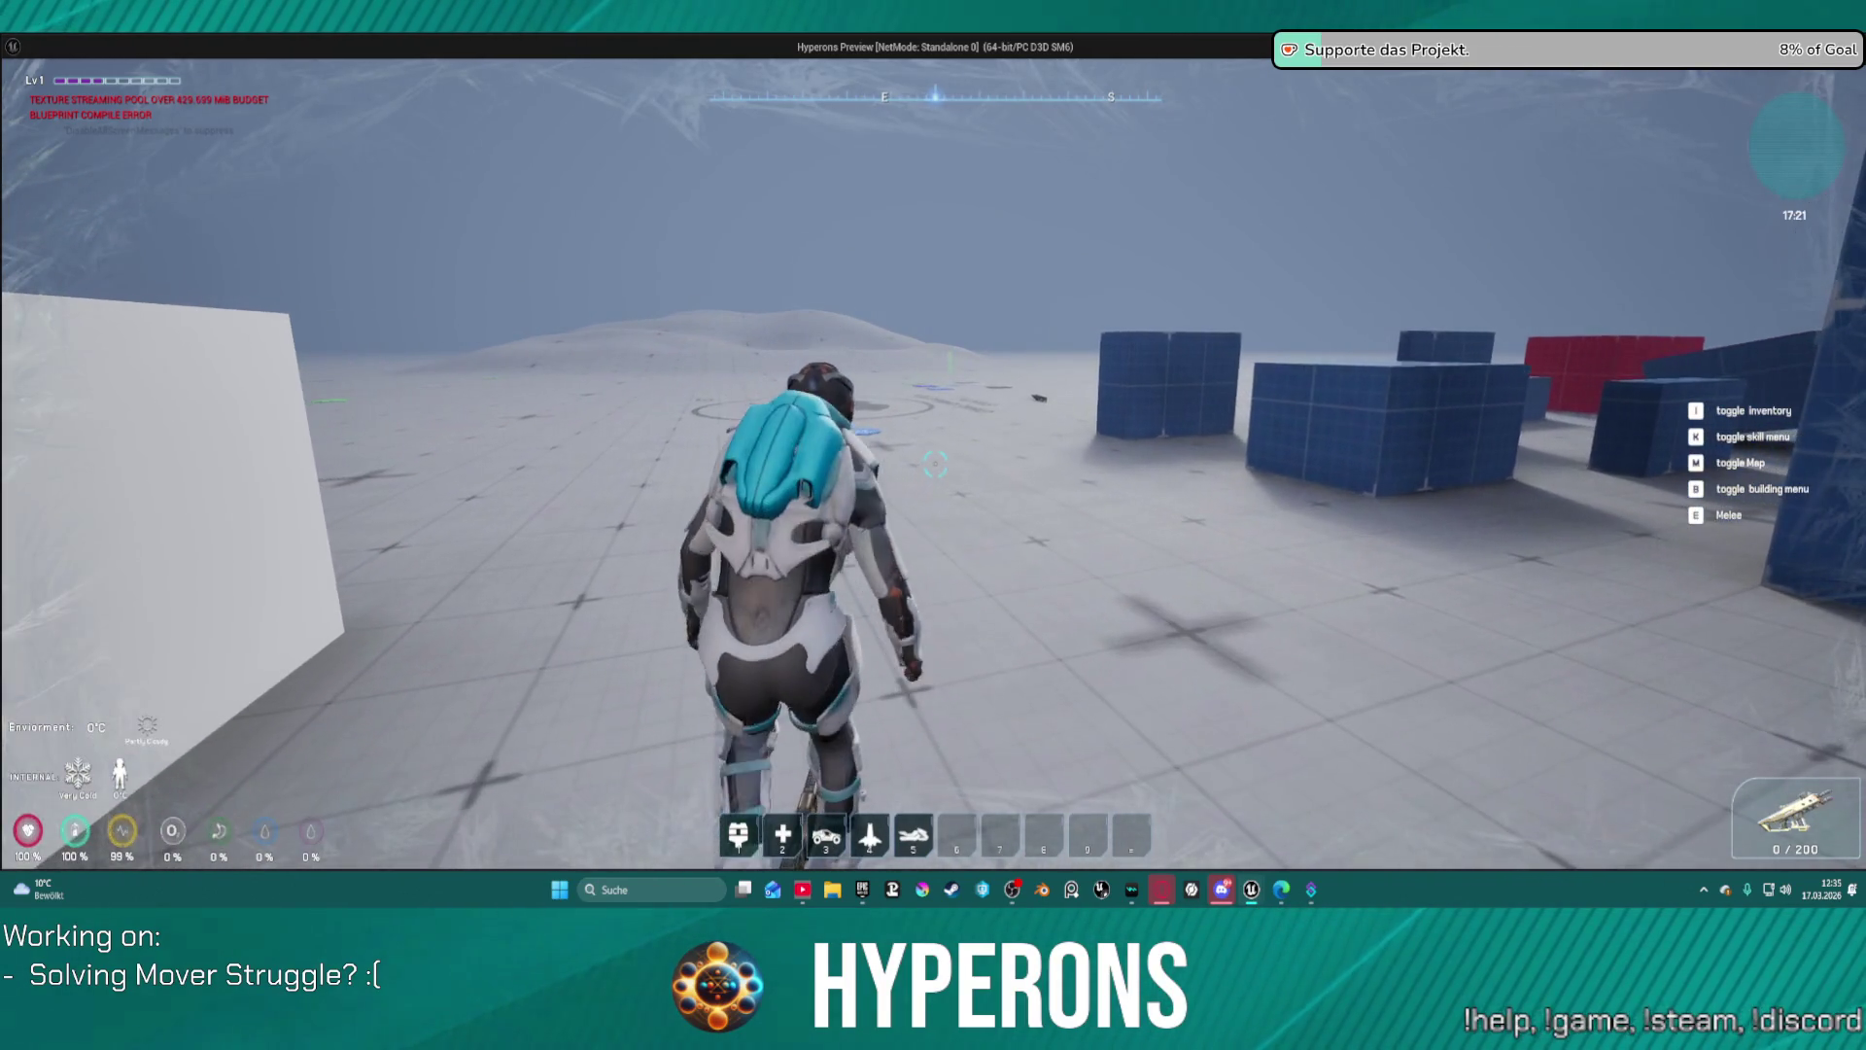
pyautogui.press('Escape')
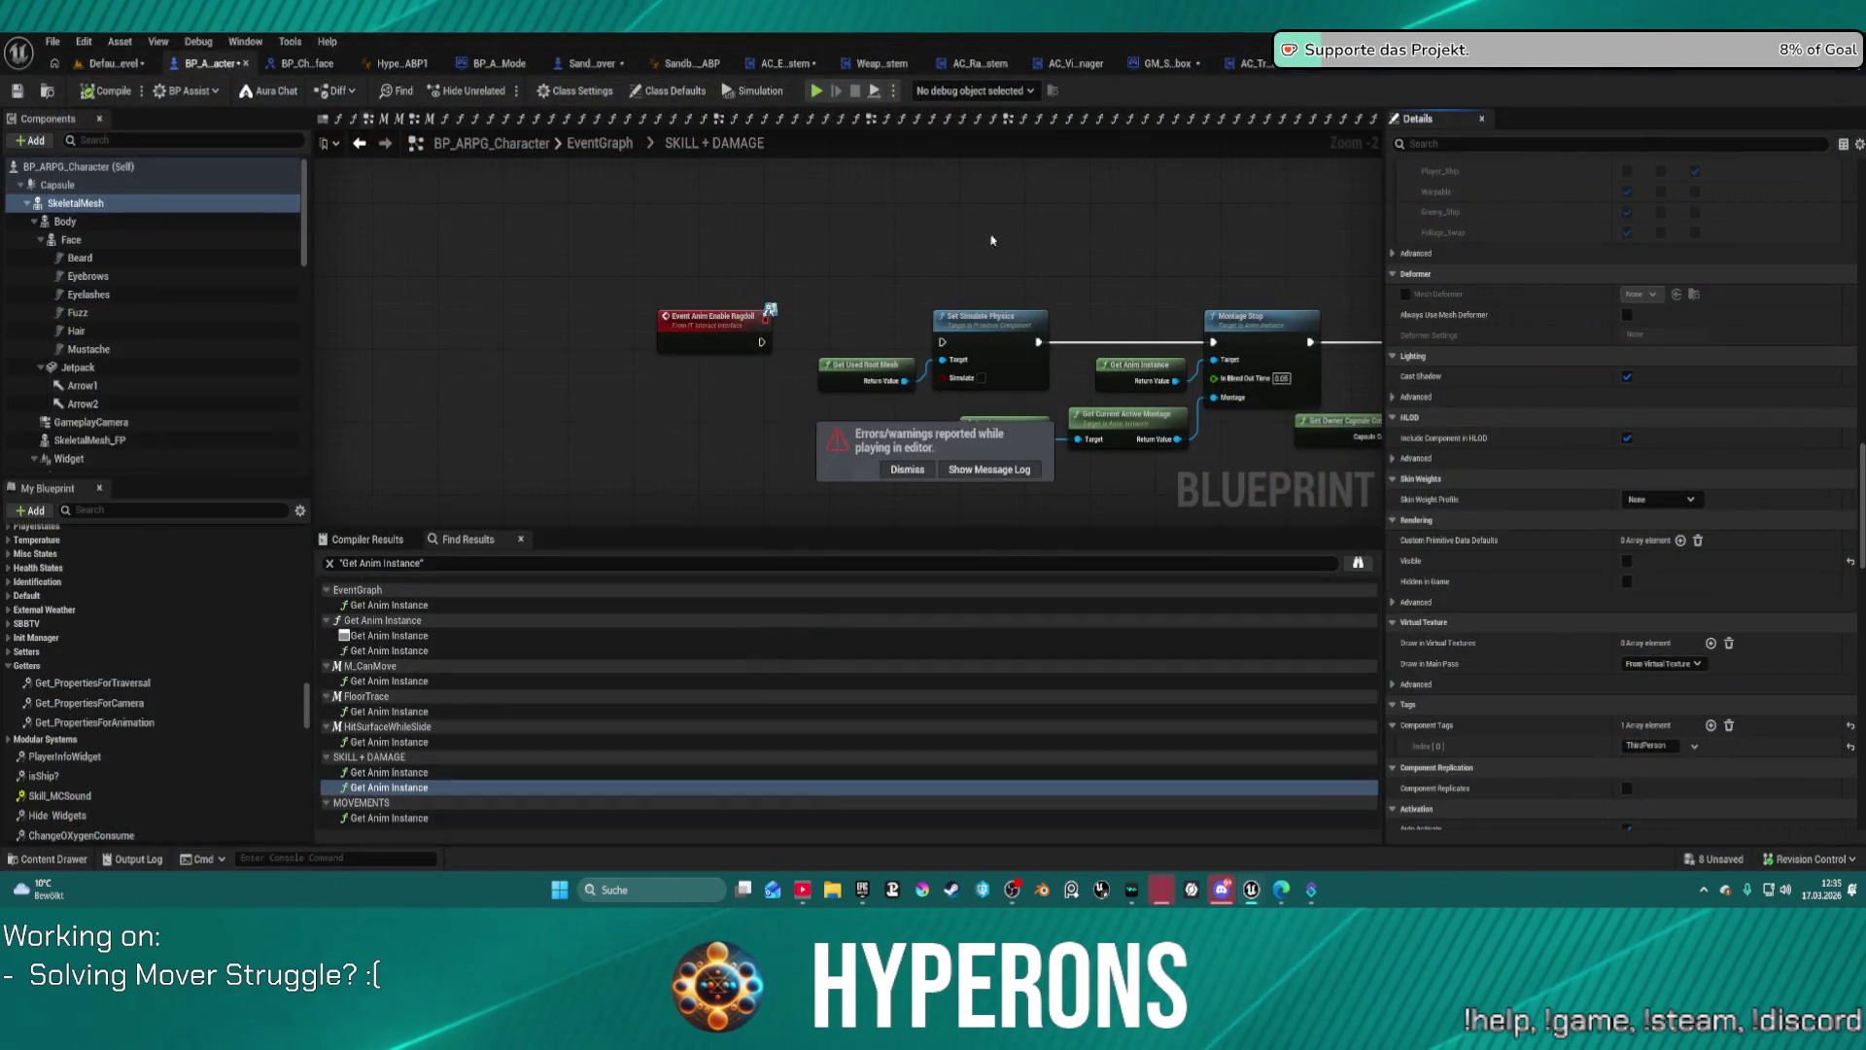
# Step: Return to the start of BP_ARPG_Character's event graph and save all assets, including DefaultLevel
pyautogui.scroll(-10, 795, 286)
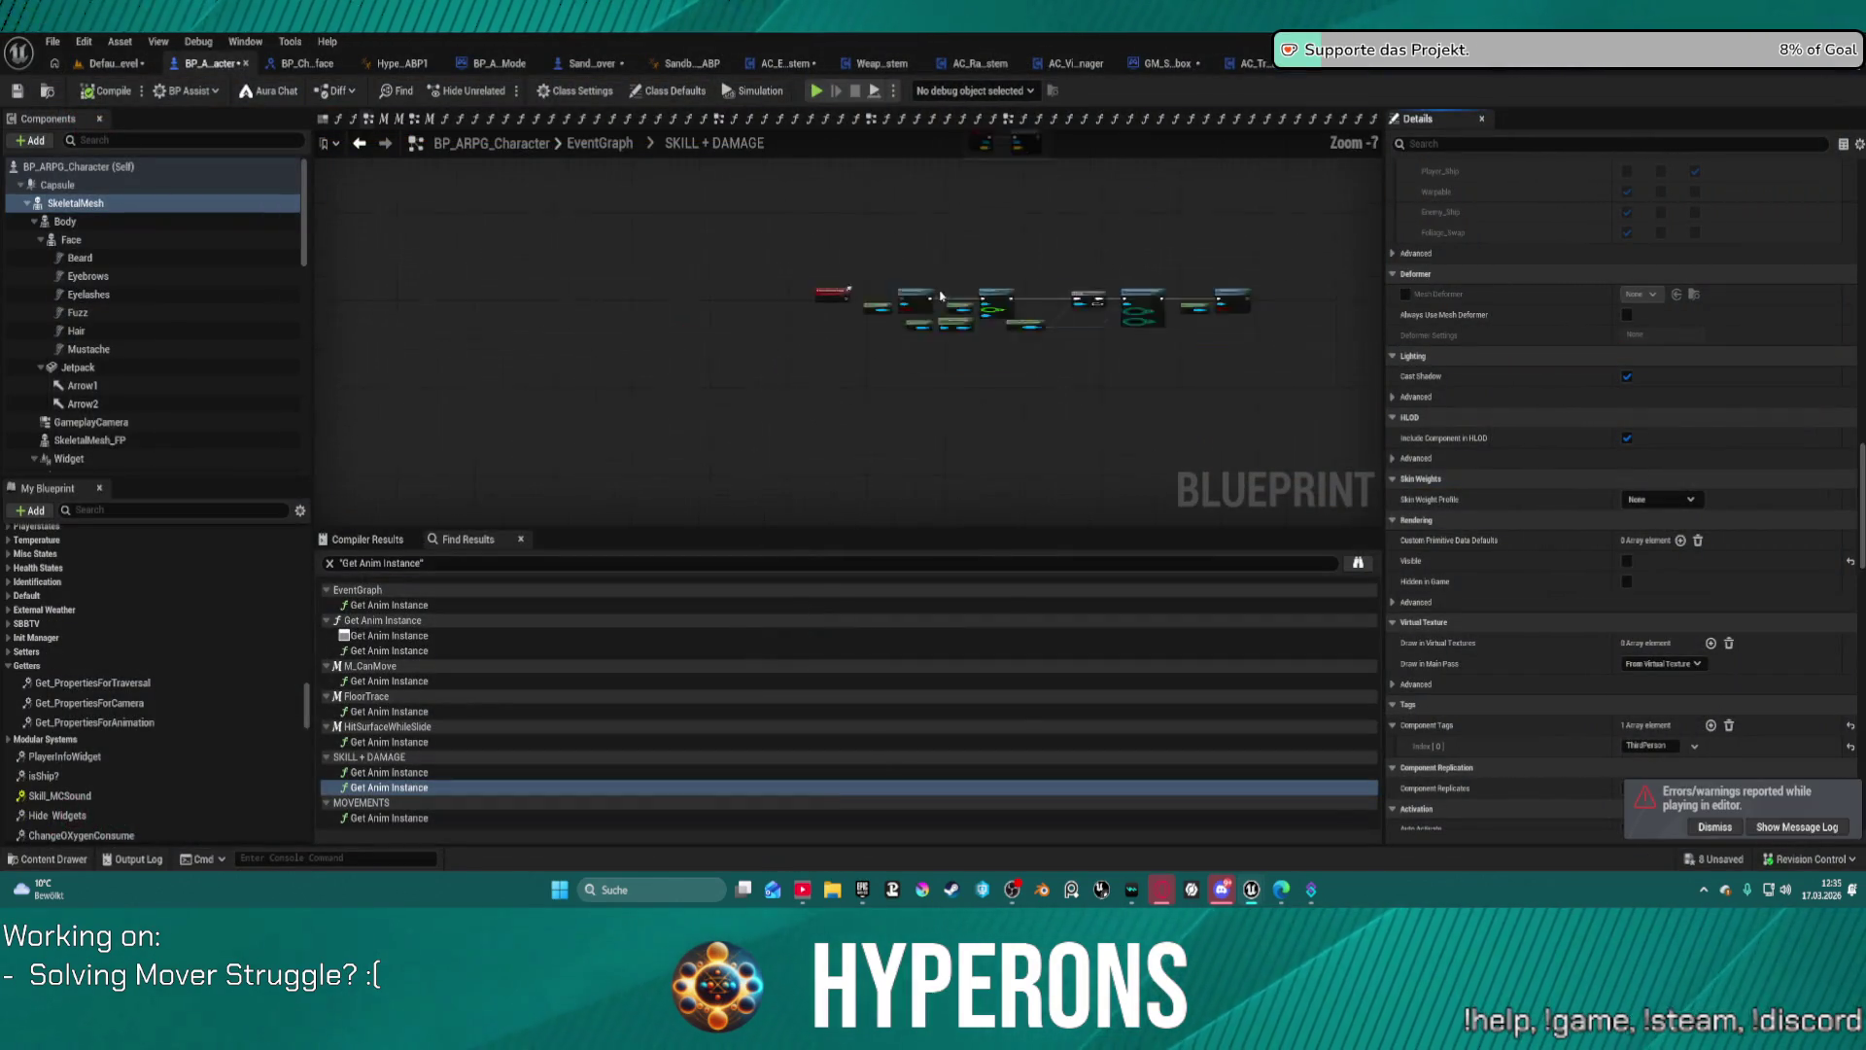
pyautogui.scroll(2, 1045, 330)
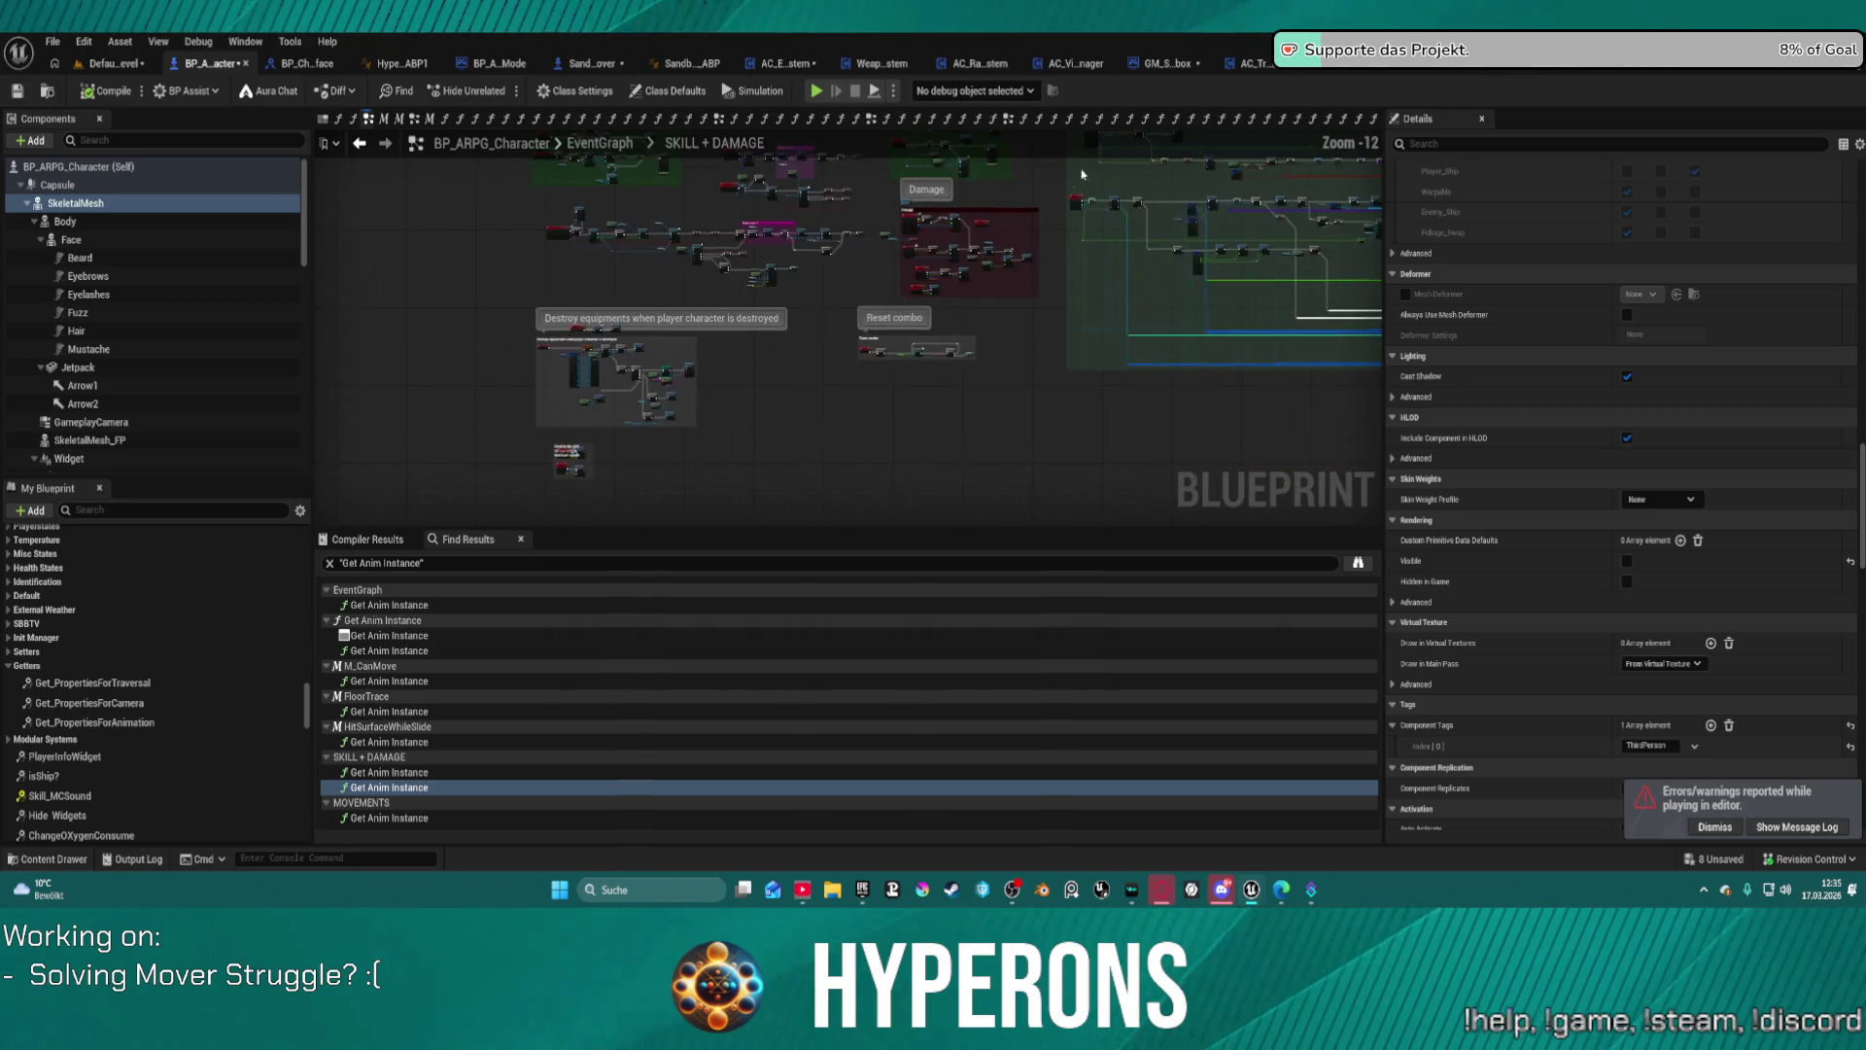
pyautogui.scroll(-2, 1045, 337)
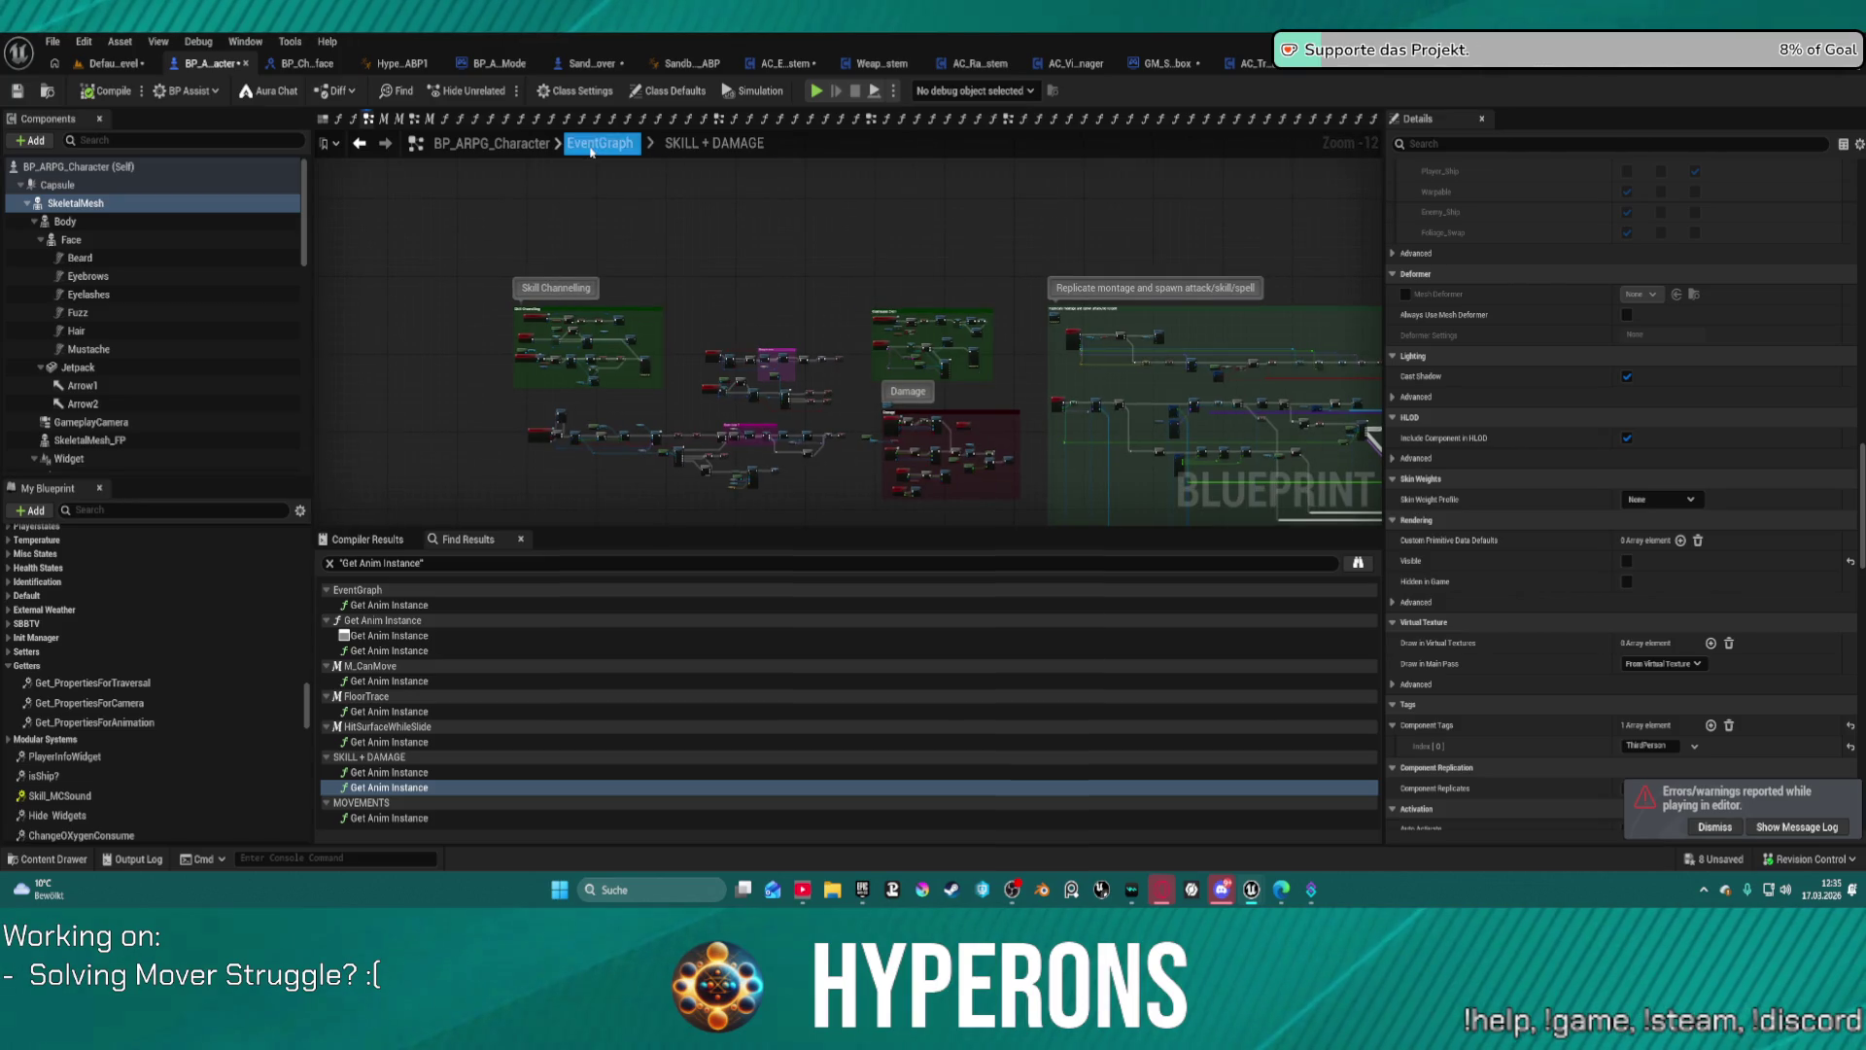
pyautogui.click(666, 211)
pyautogui.press('Home')
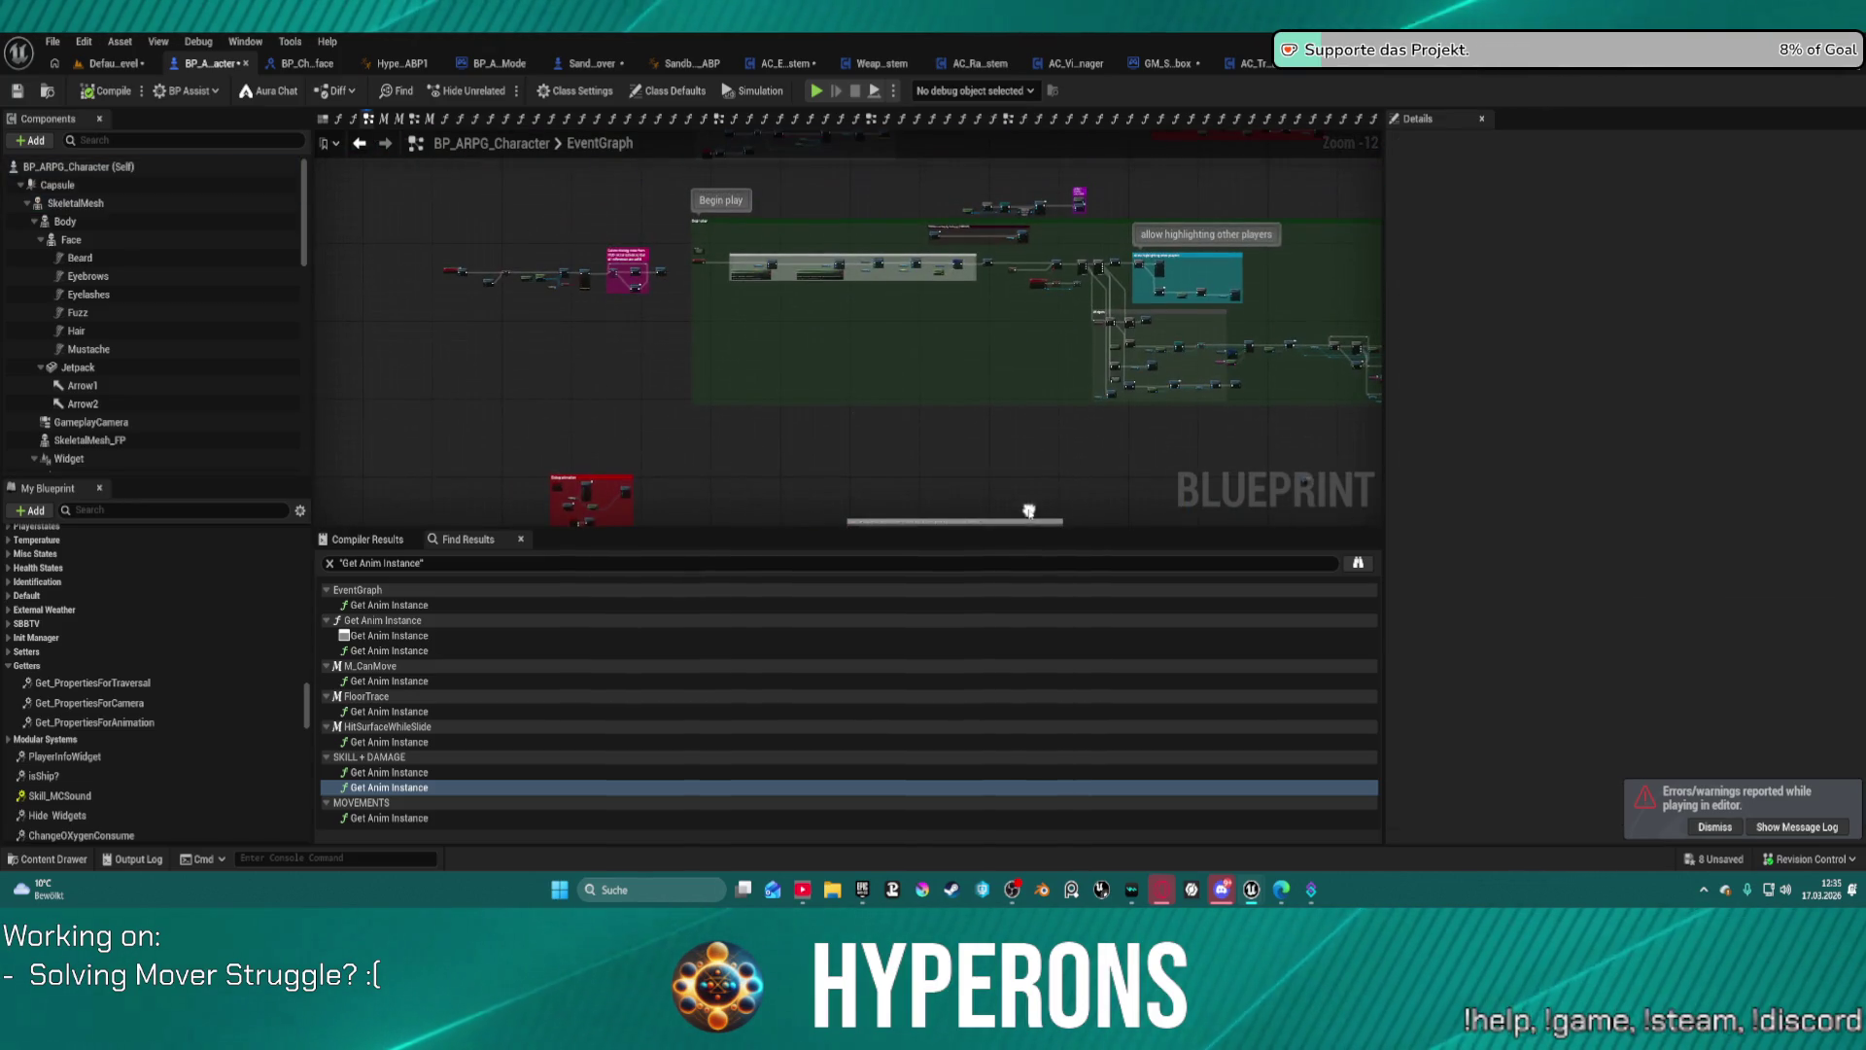
pyautogui.hotkey('ctrl', 'shift', 's')
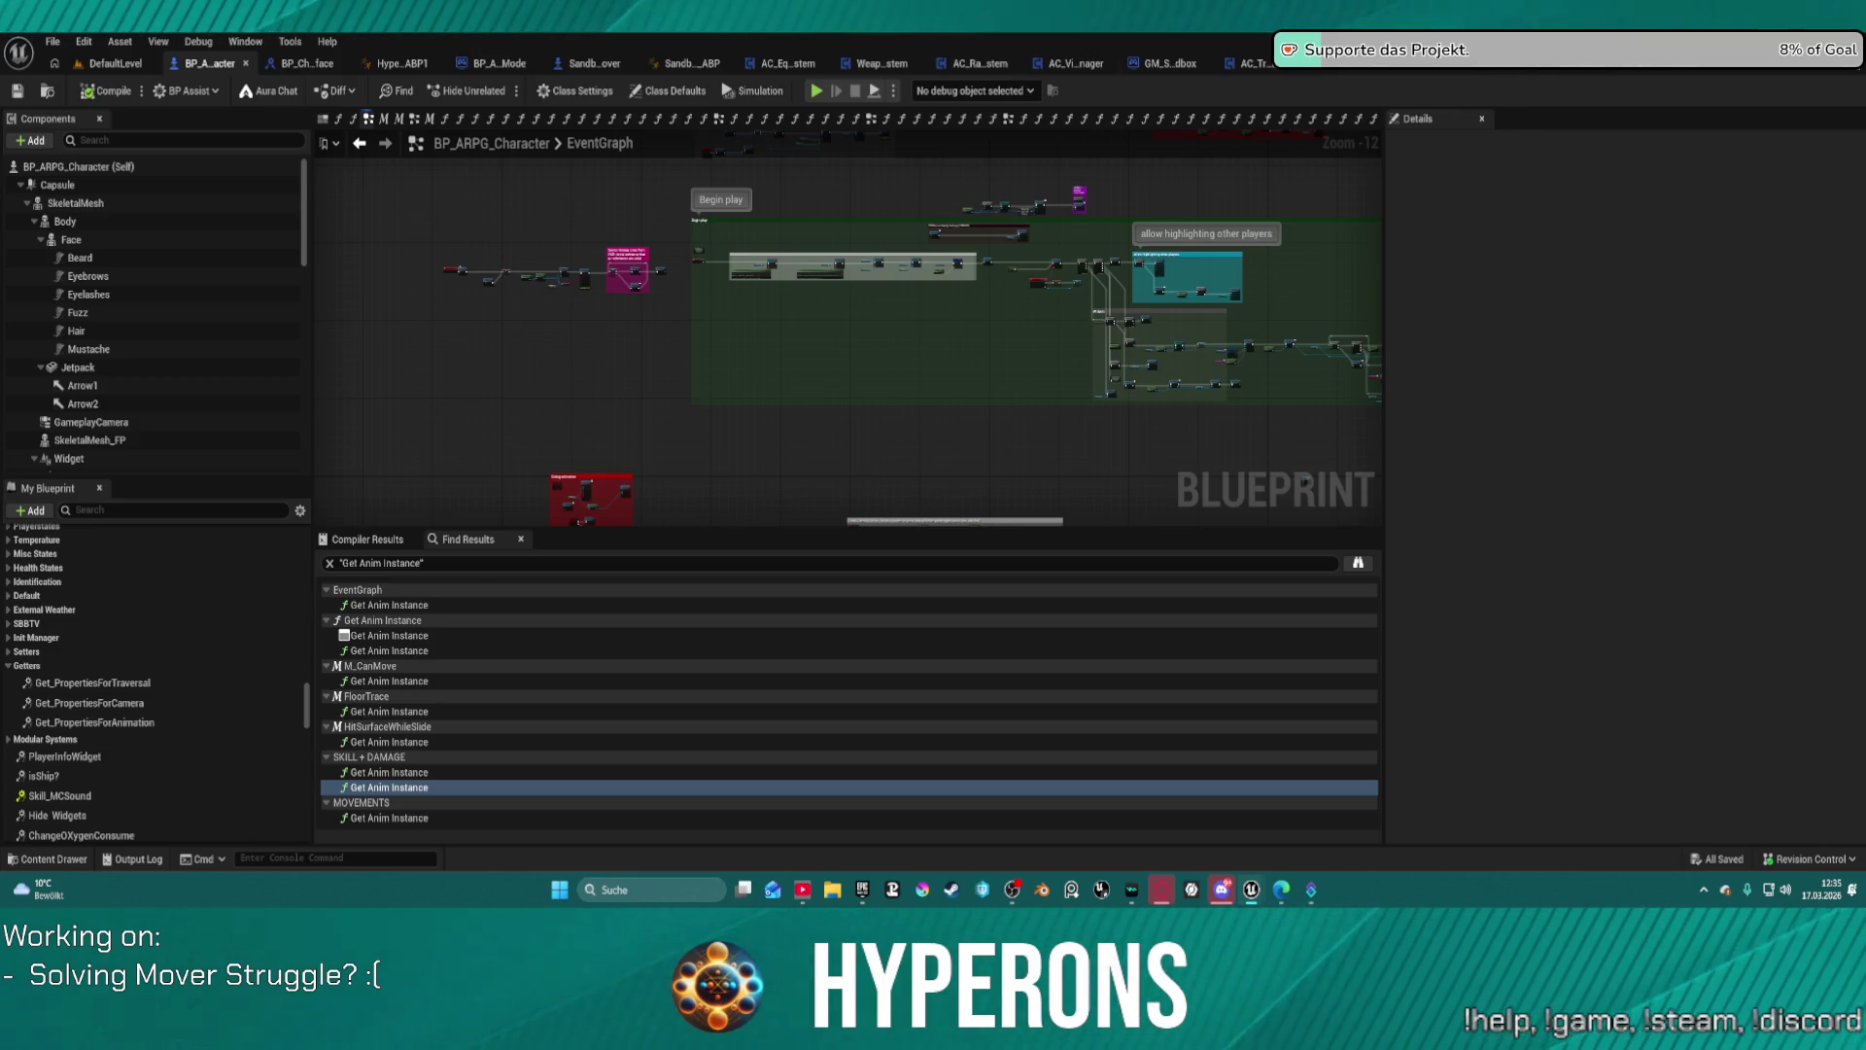
pyautogui.press('super+d')
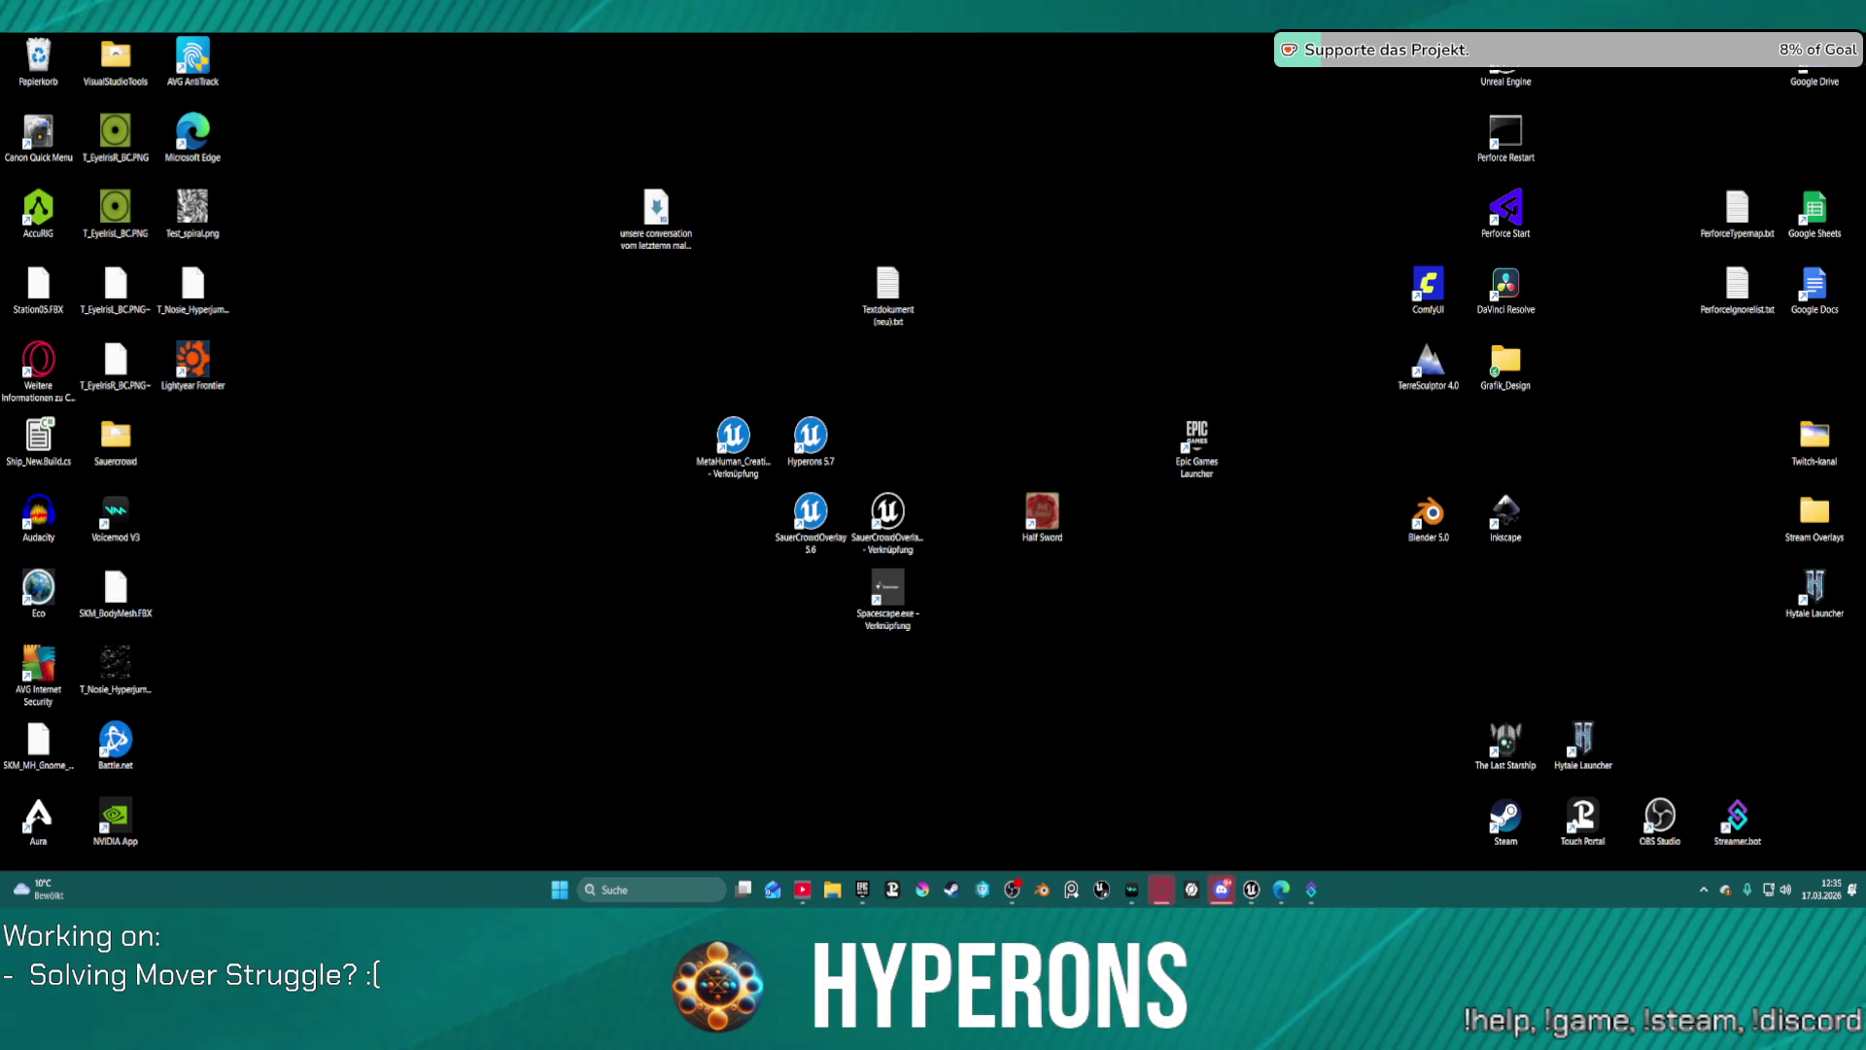
pyautogui.press('super+d')
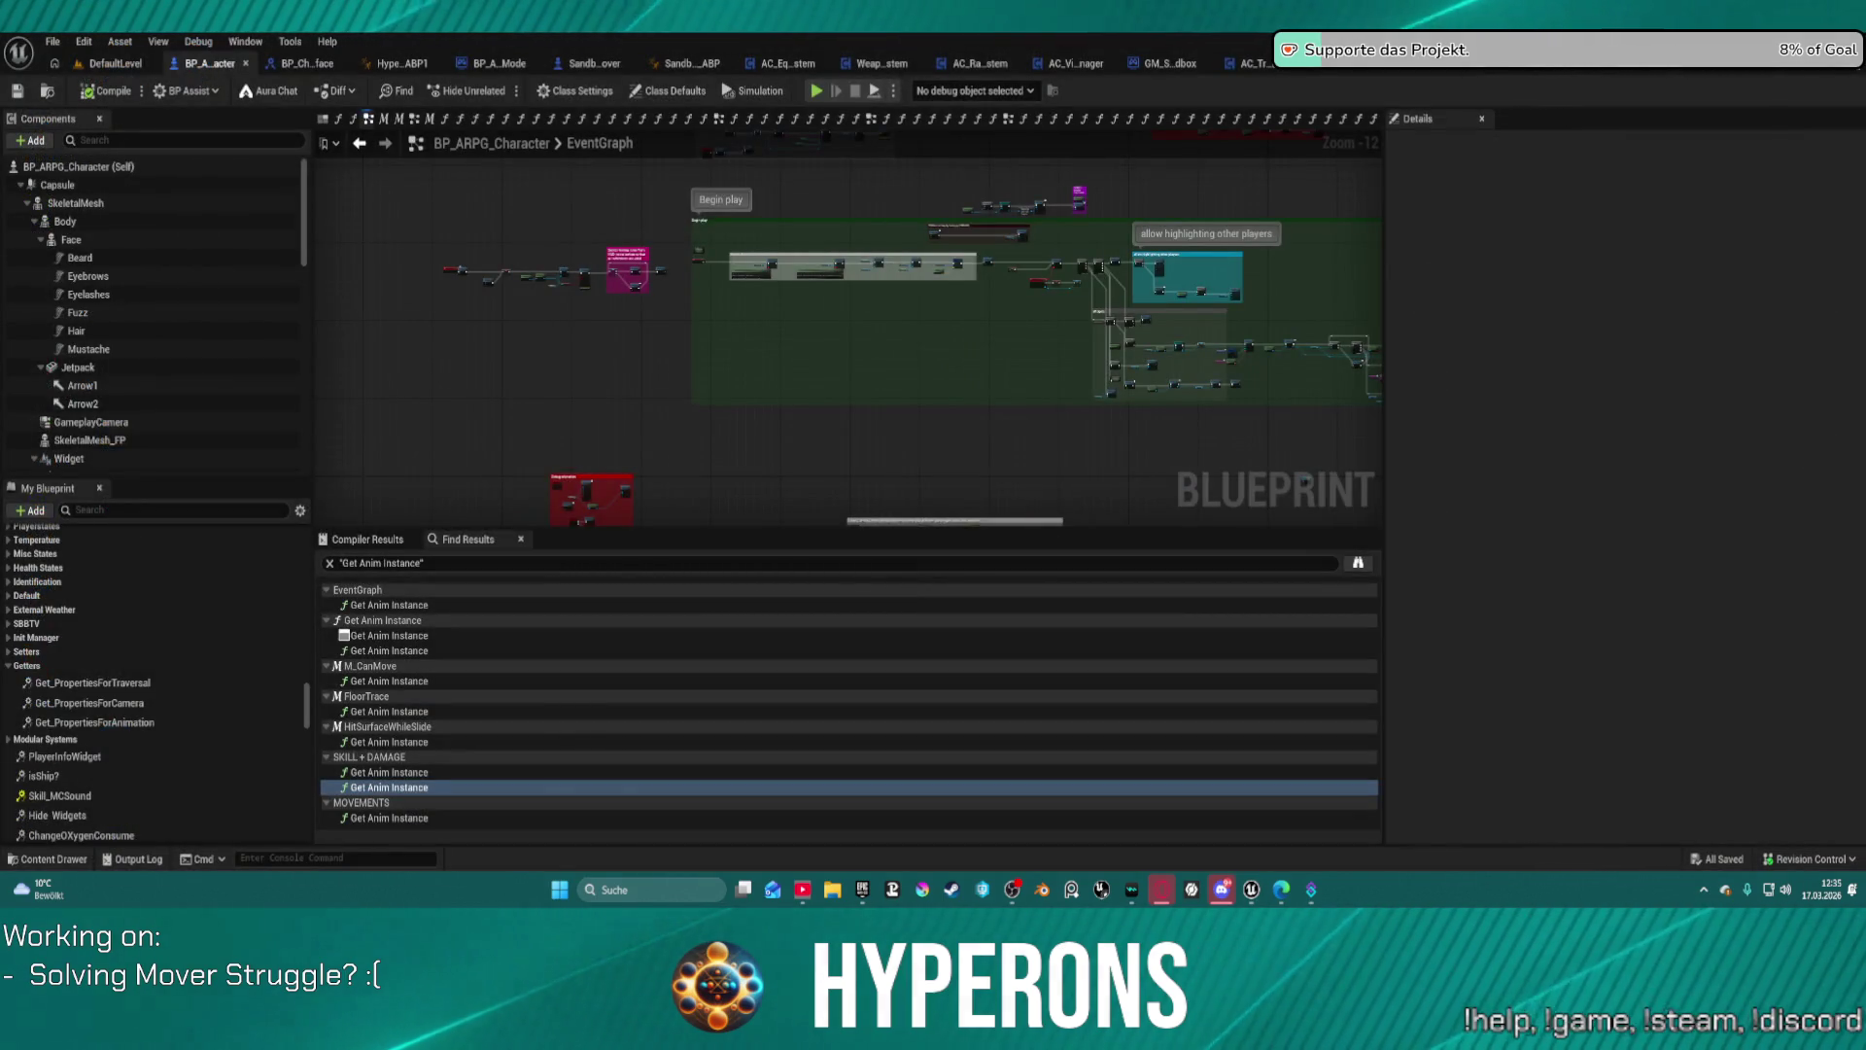
pyautogui.press('super+d')
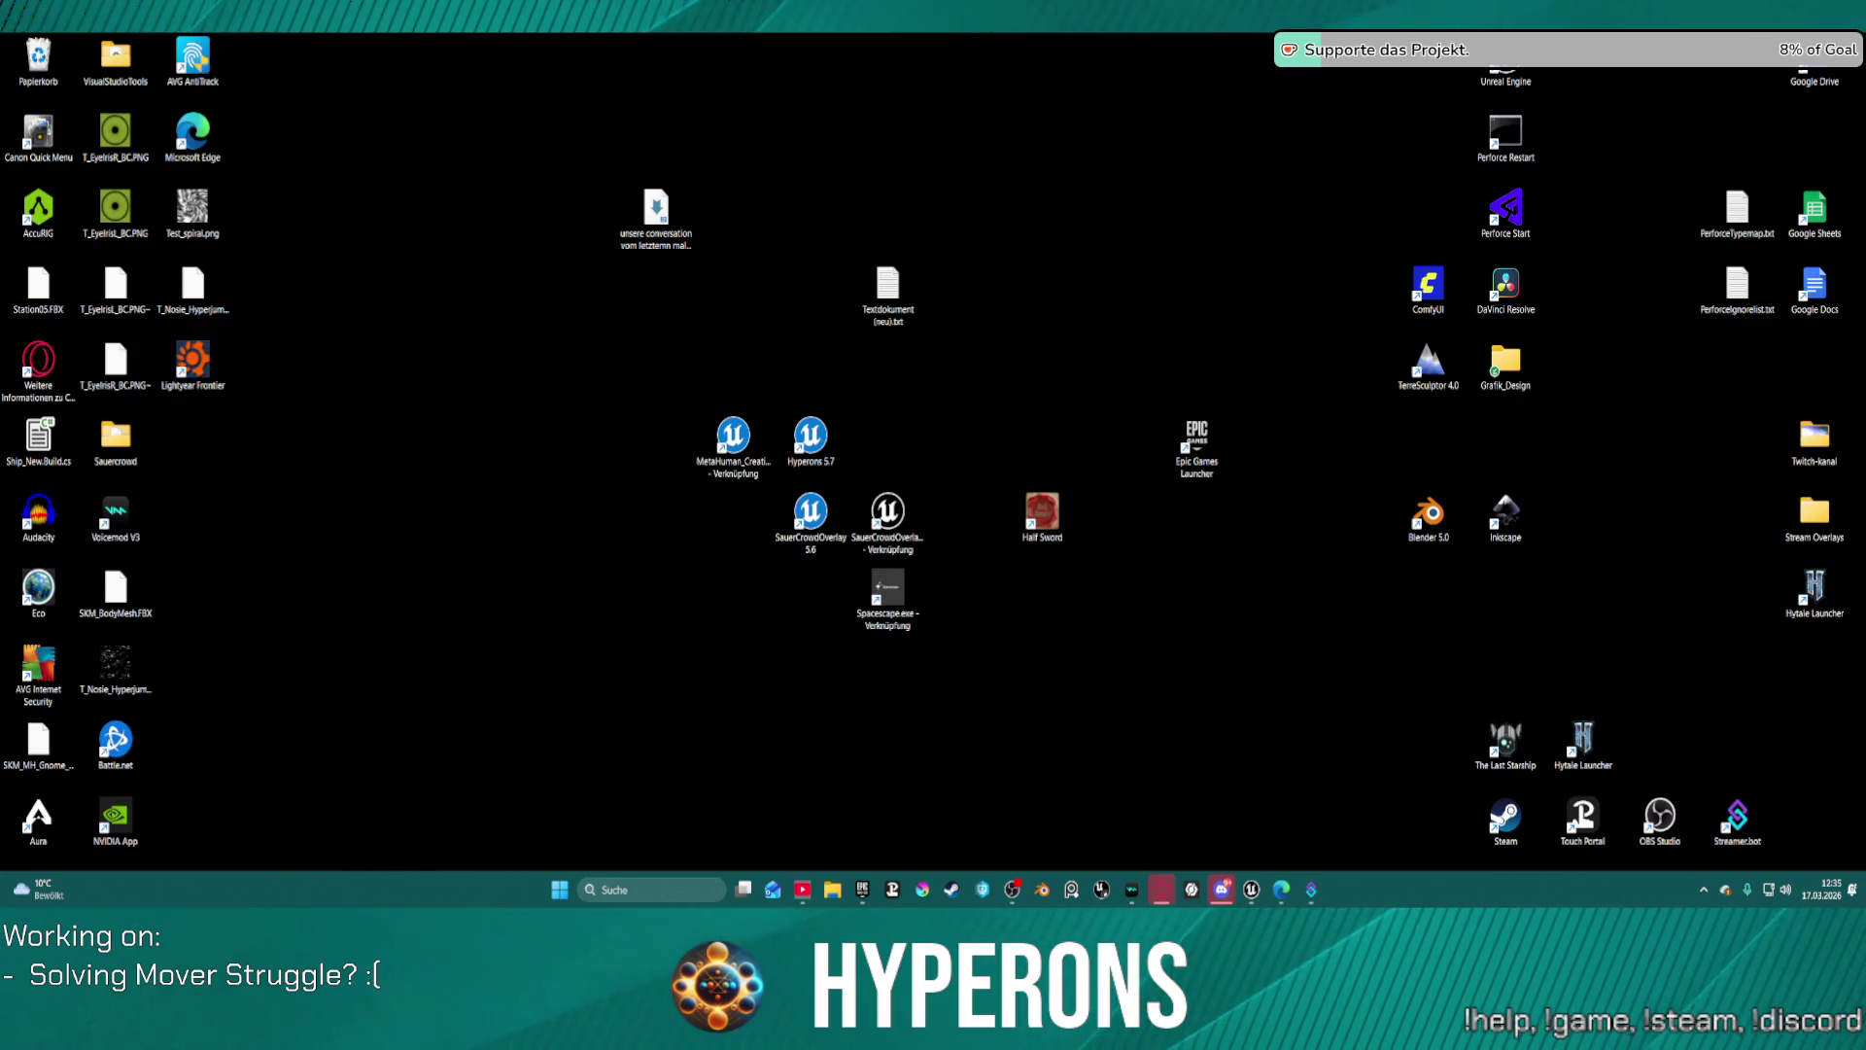
pyautogui.press('super+d')
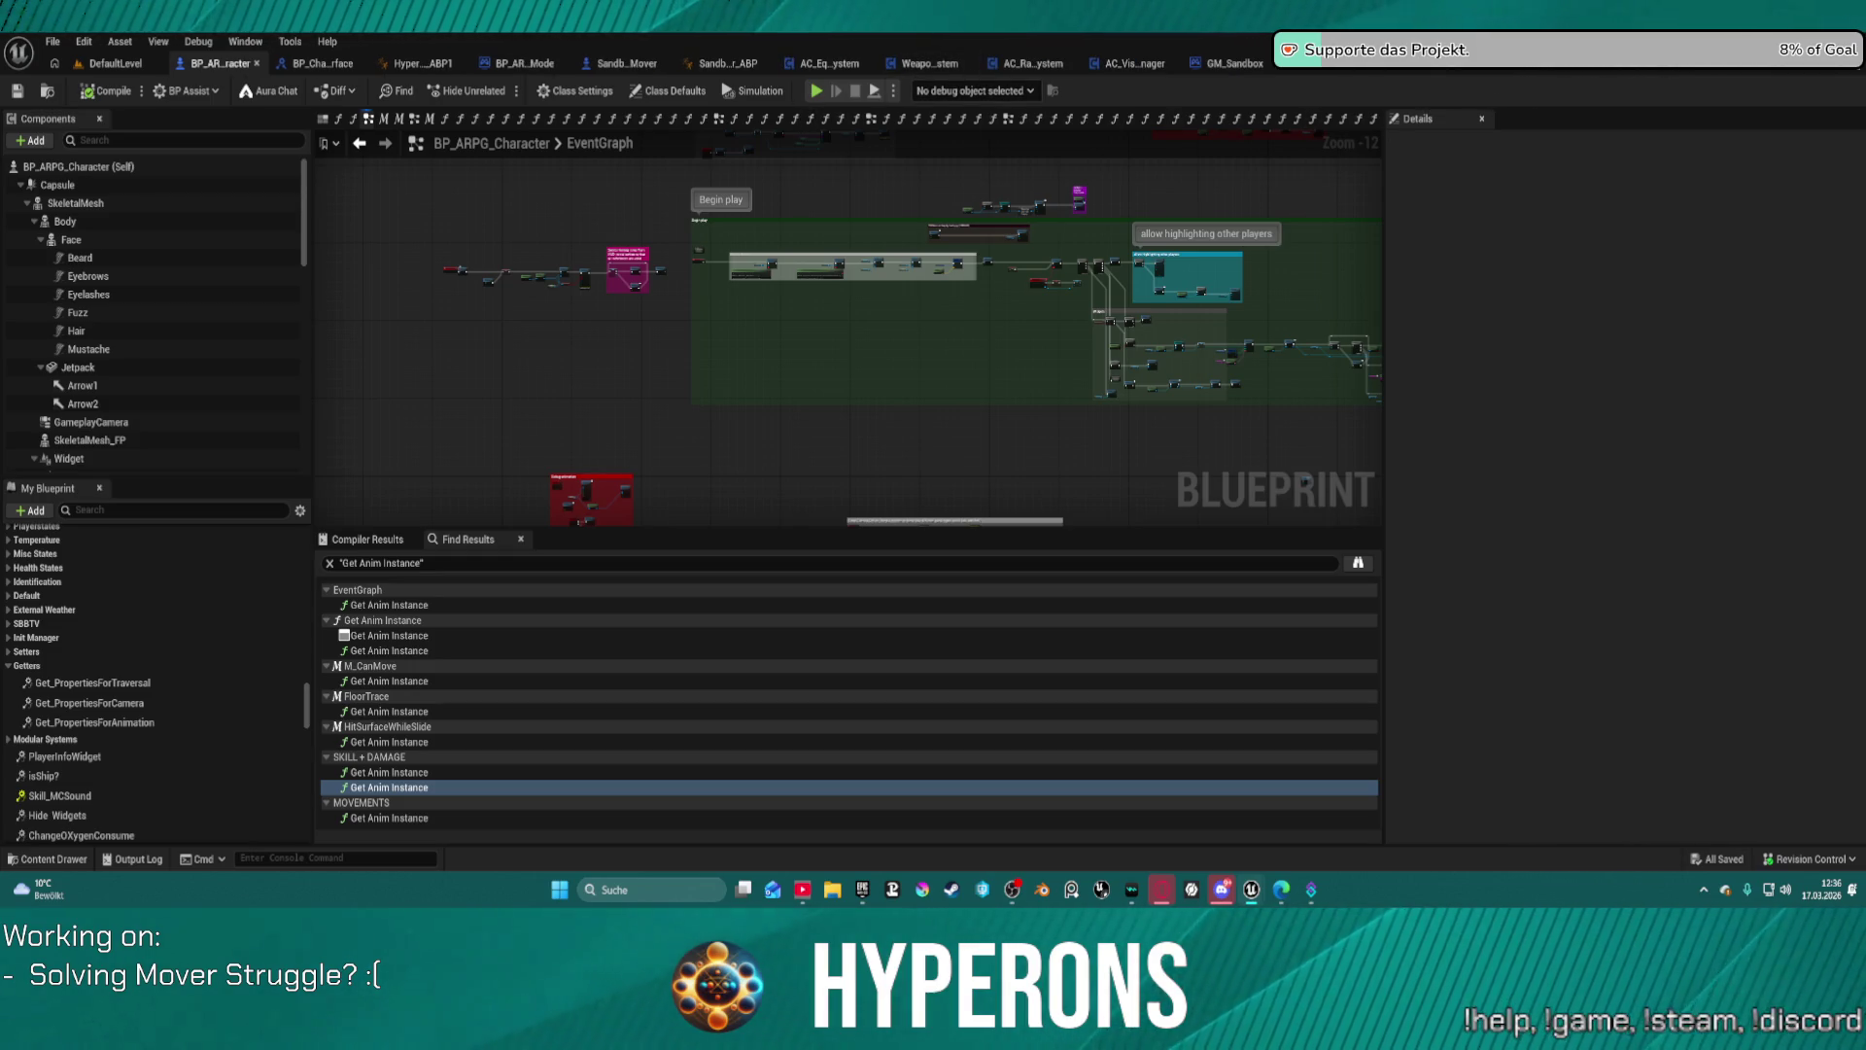
pyautogui.press('super+d')
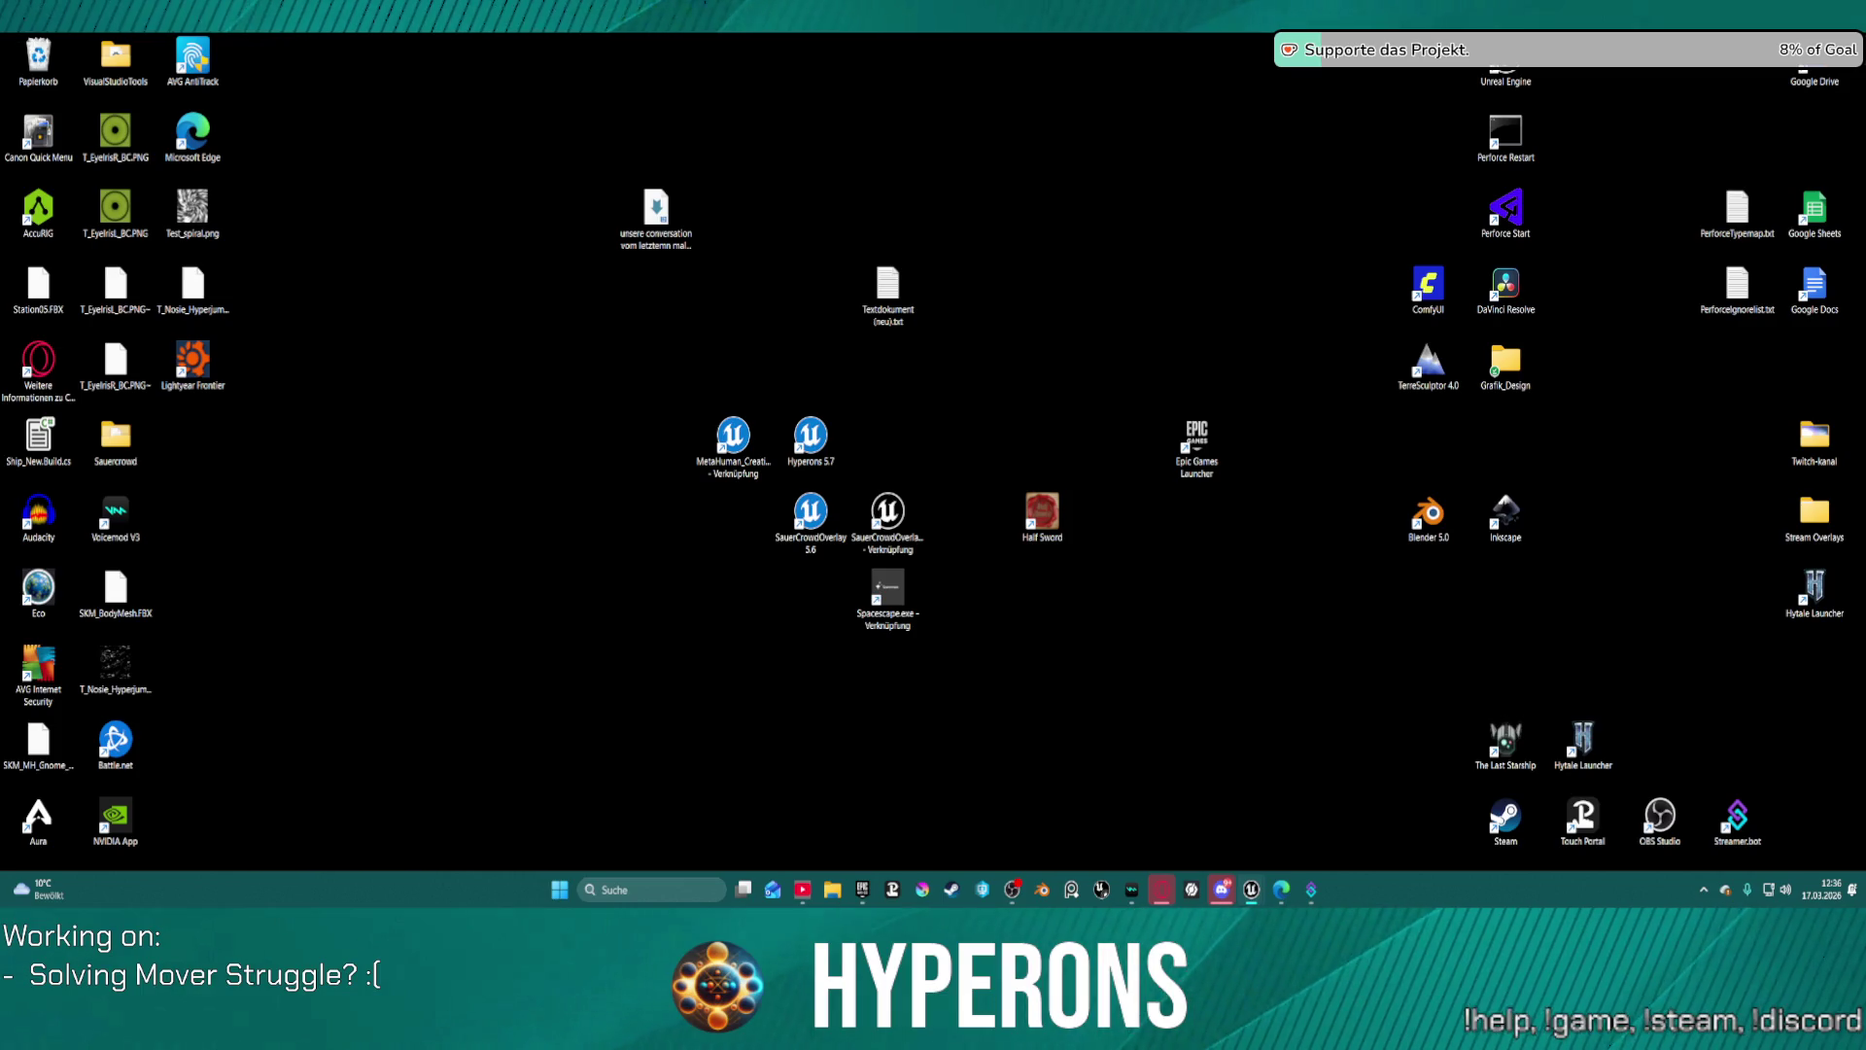
pyautogui.press('super+d')
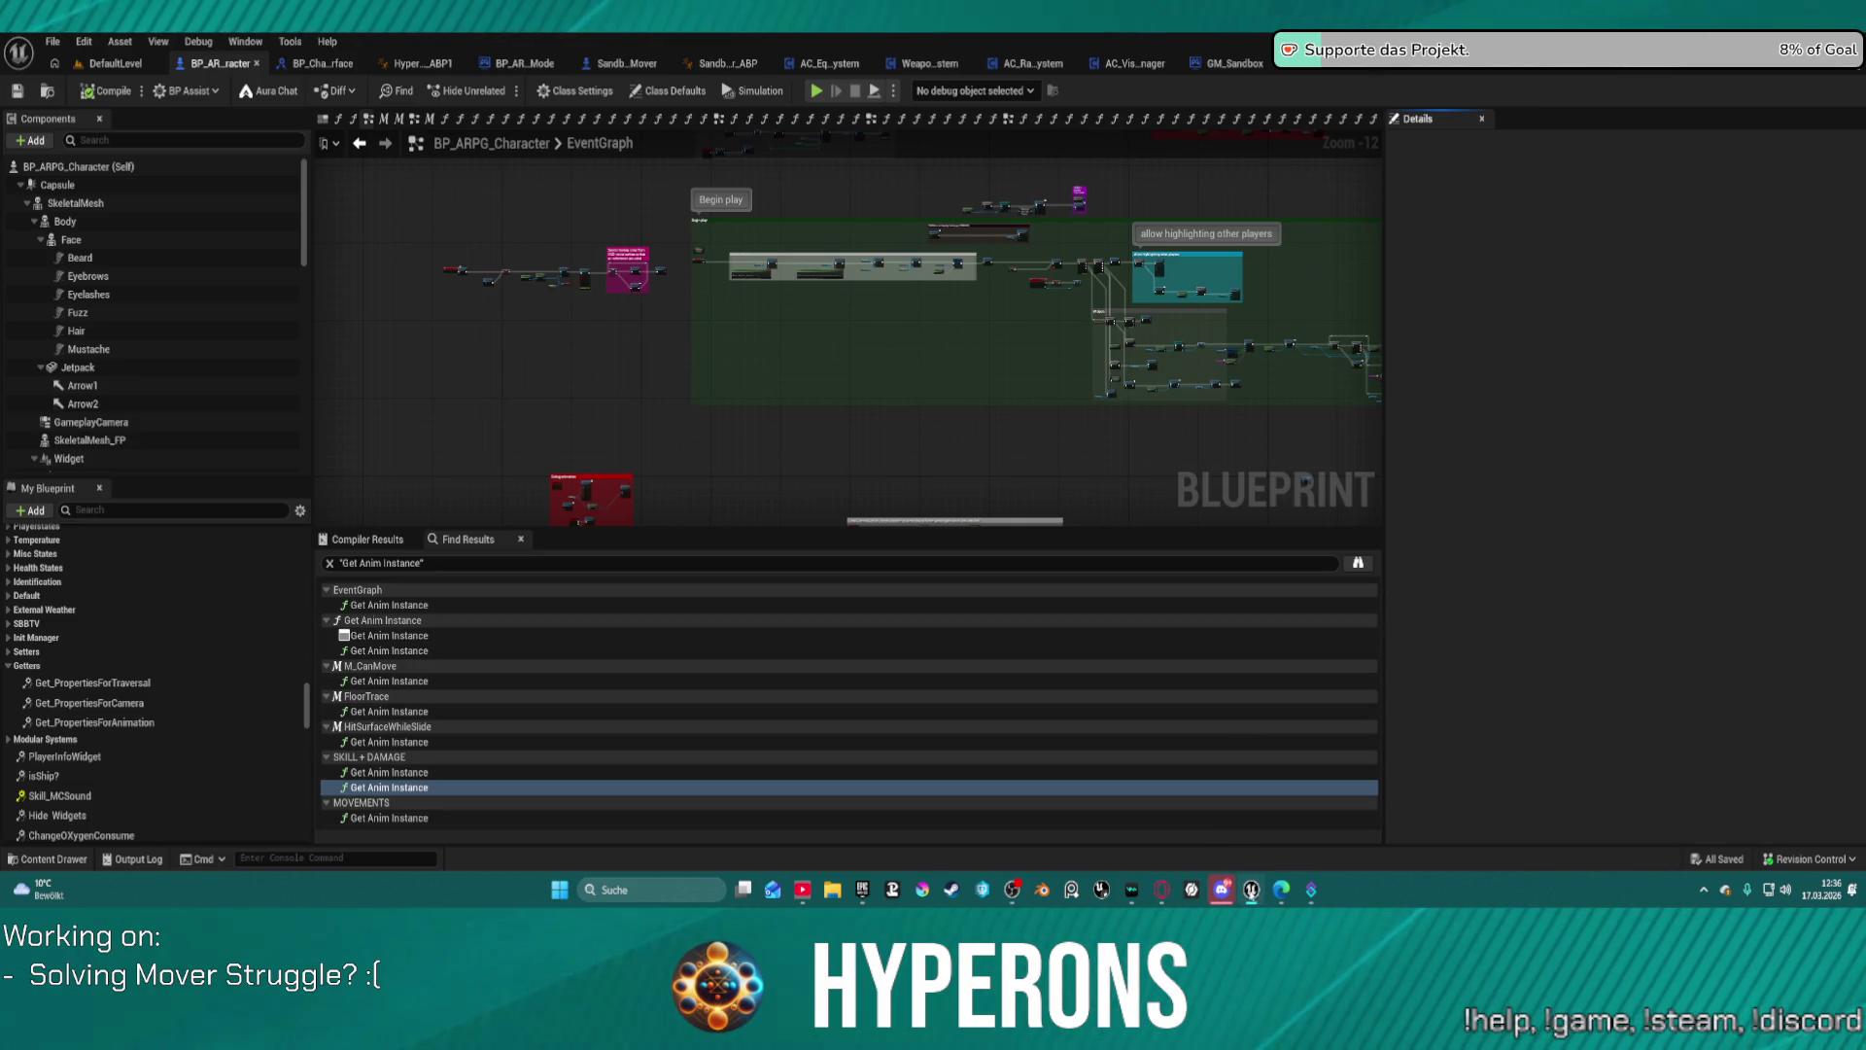
pyautogui.click(102, 61)
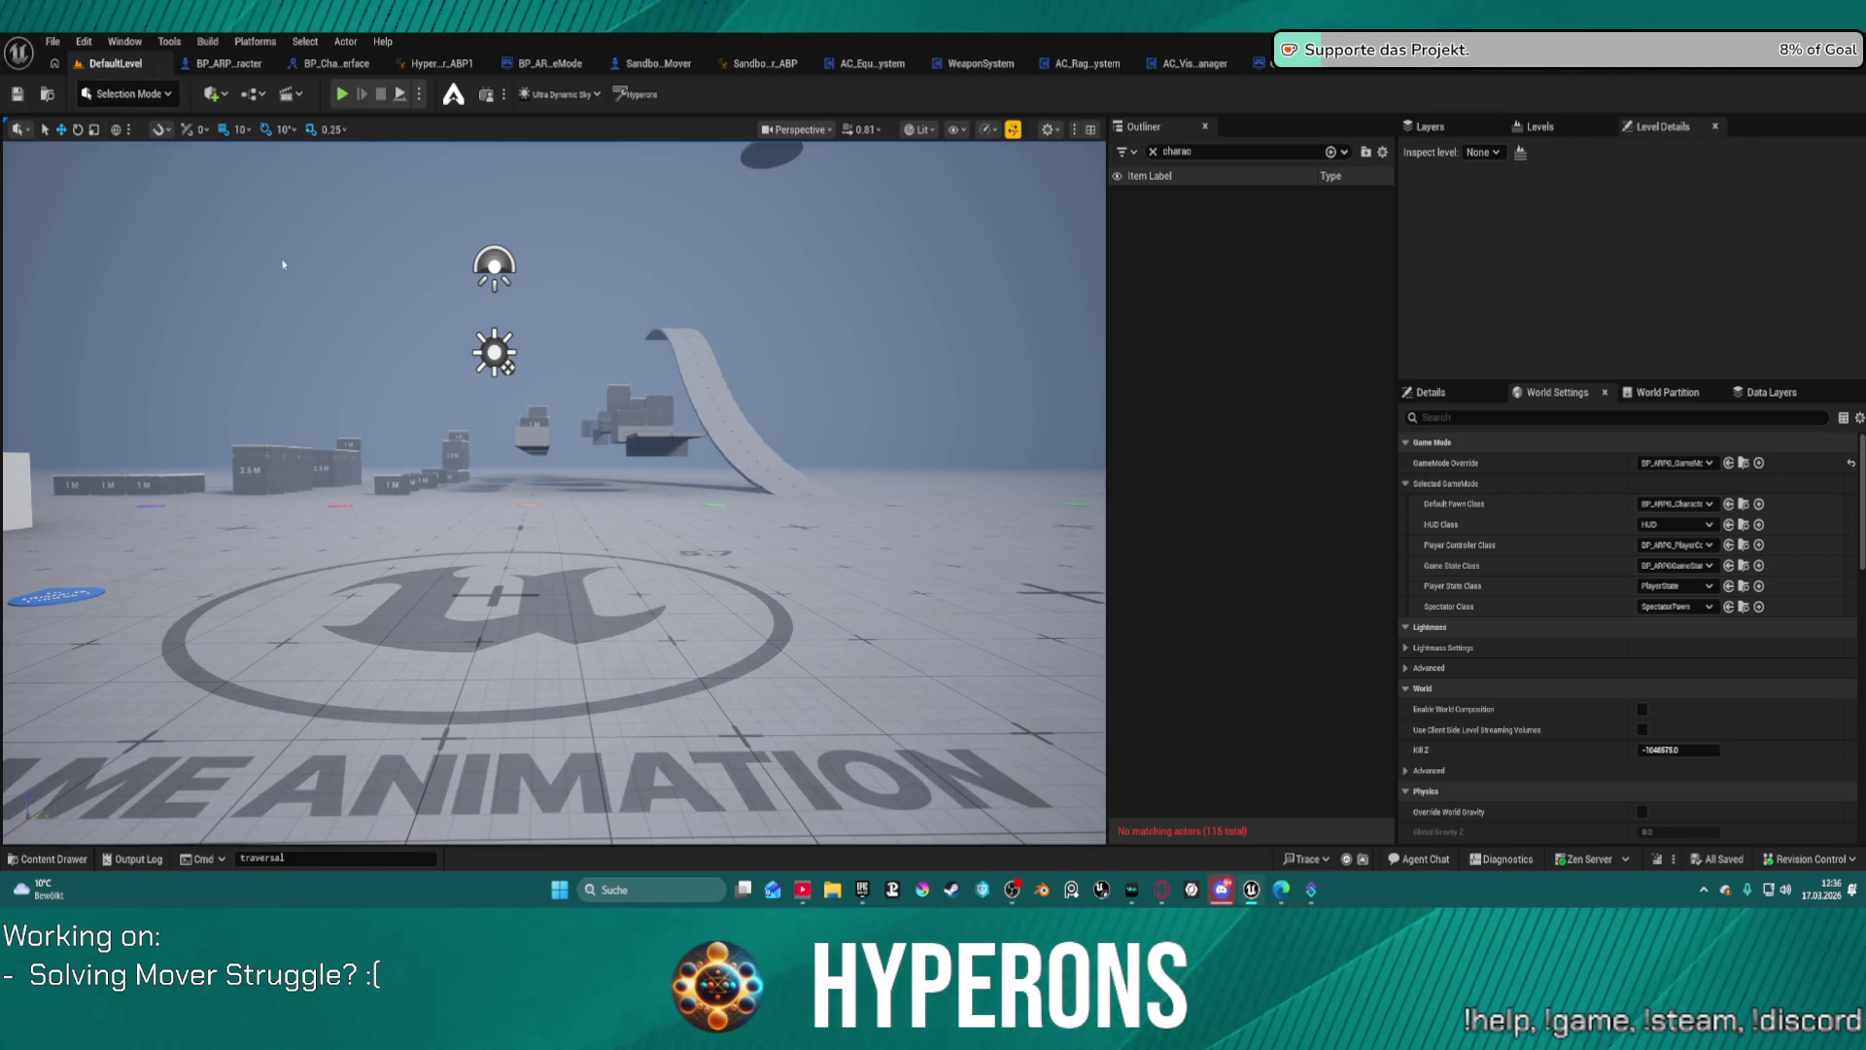
# Step: Play in editor, run the character toward the ramp while turning the camera, then stop
pyautogui.click(342, 94)
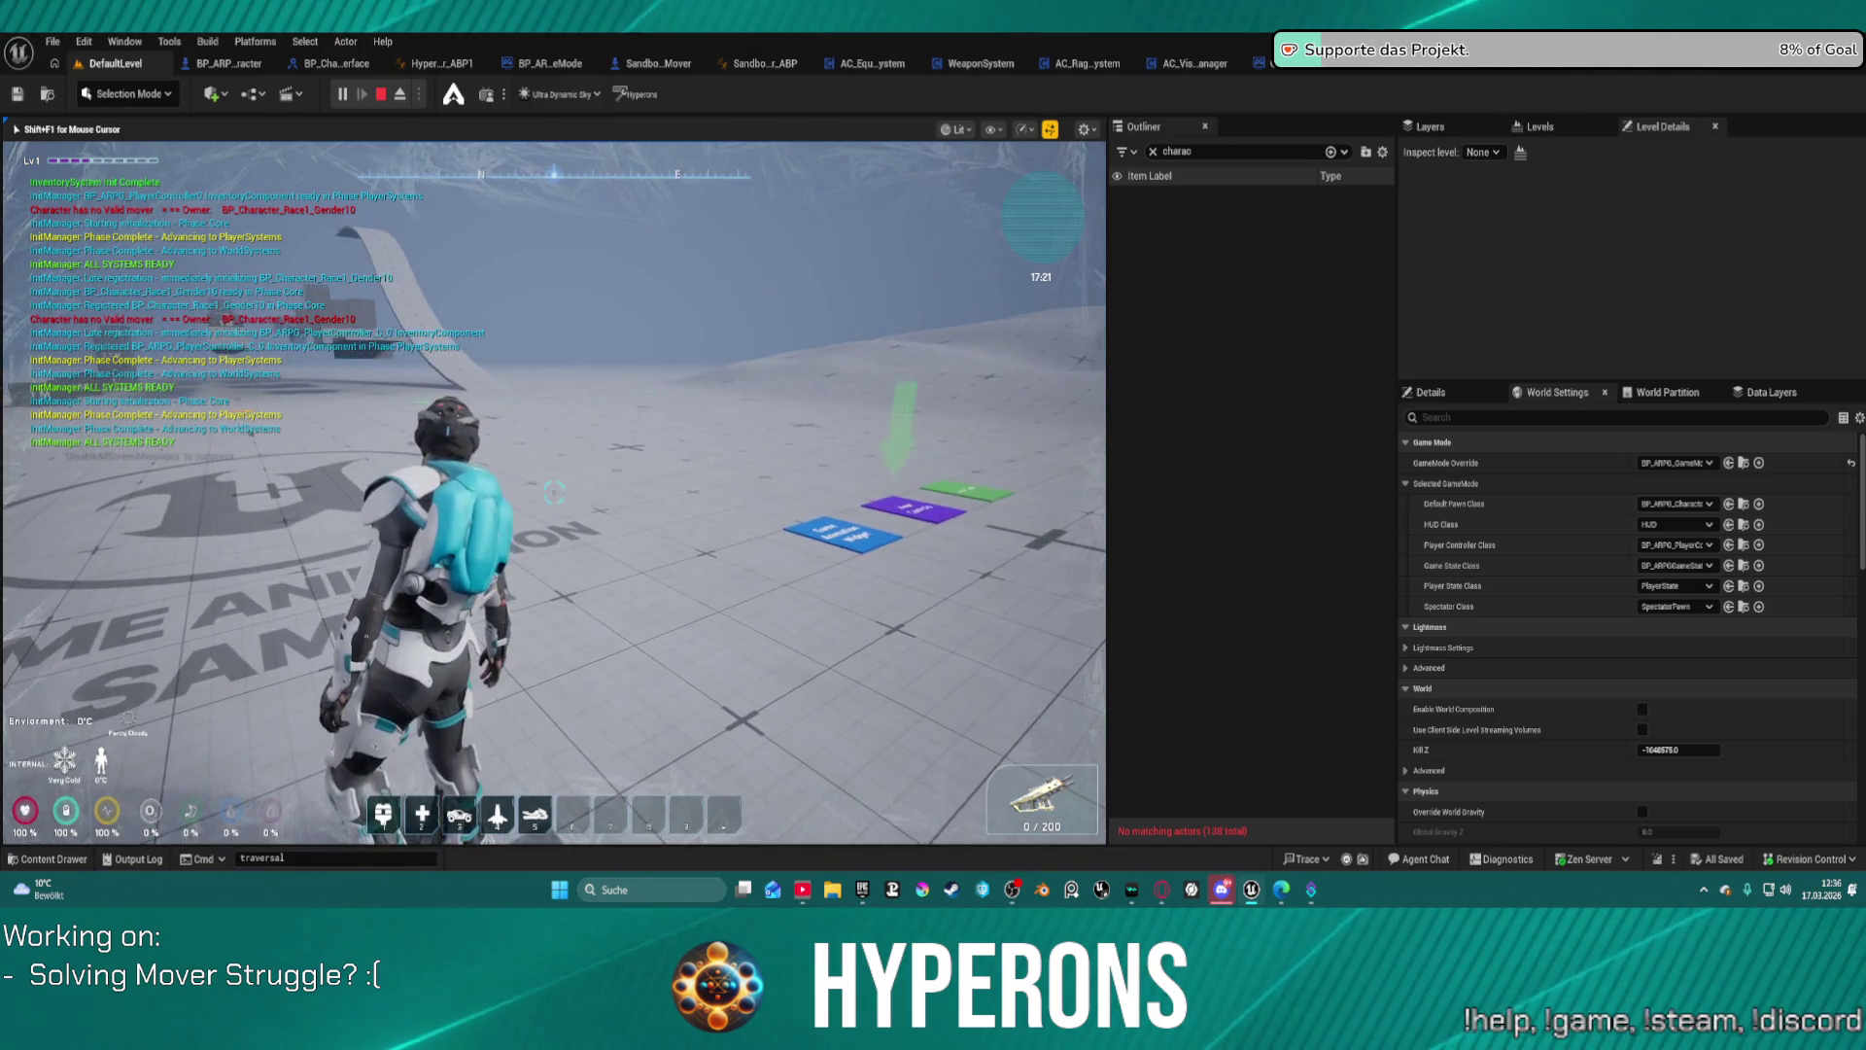
pyautogui.press('w')
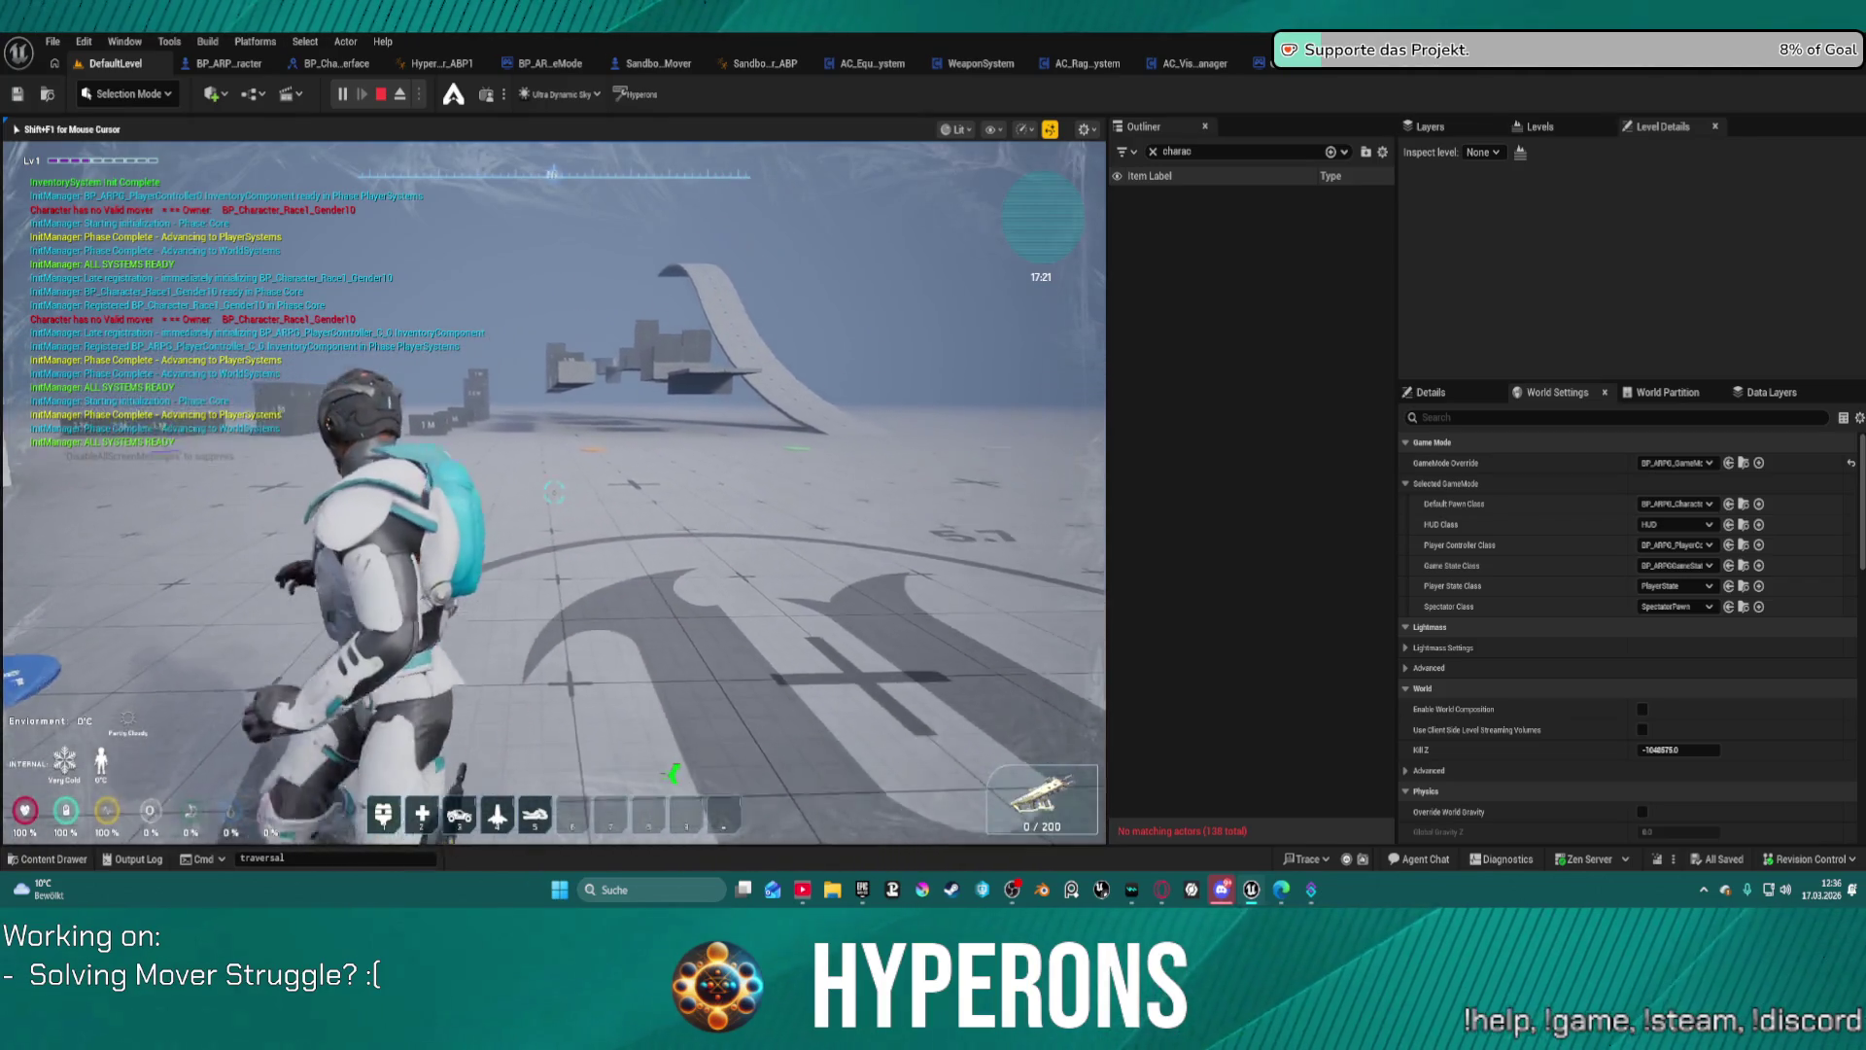
pyautogui.press('c')
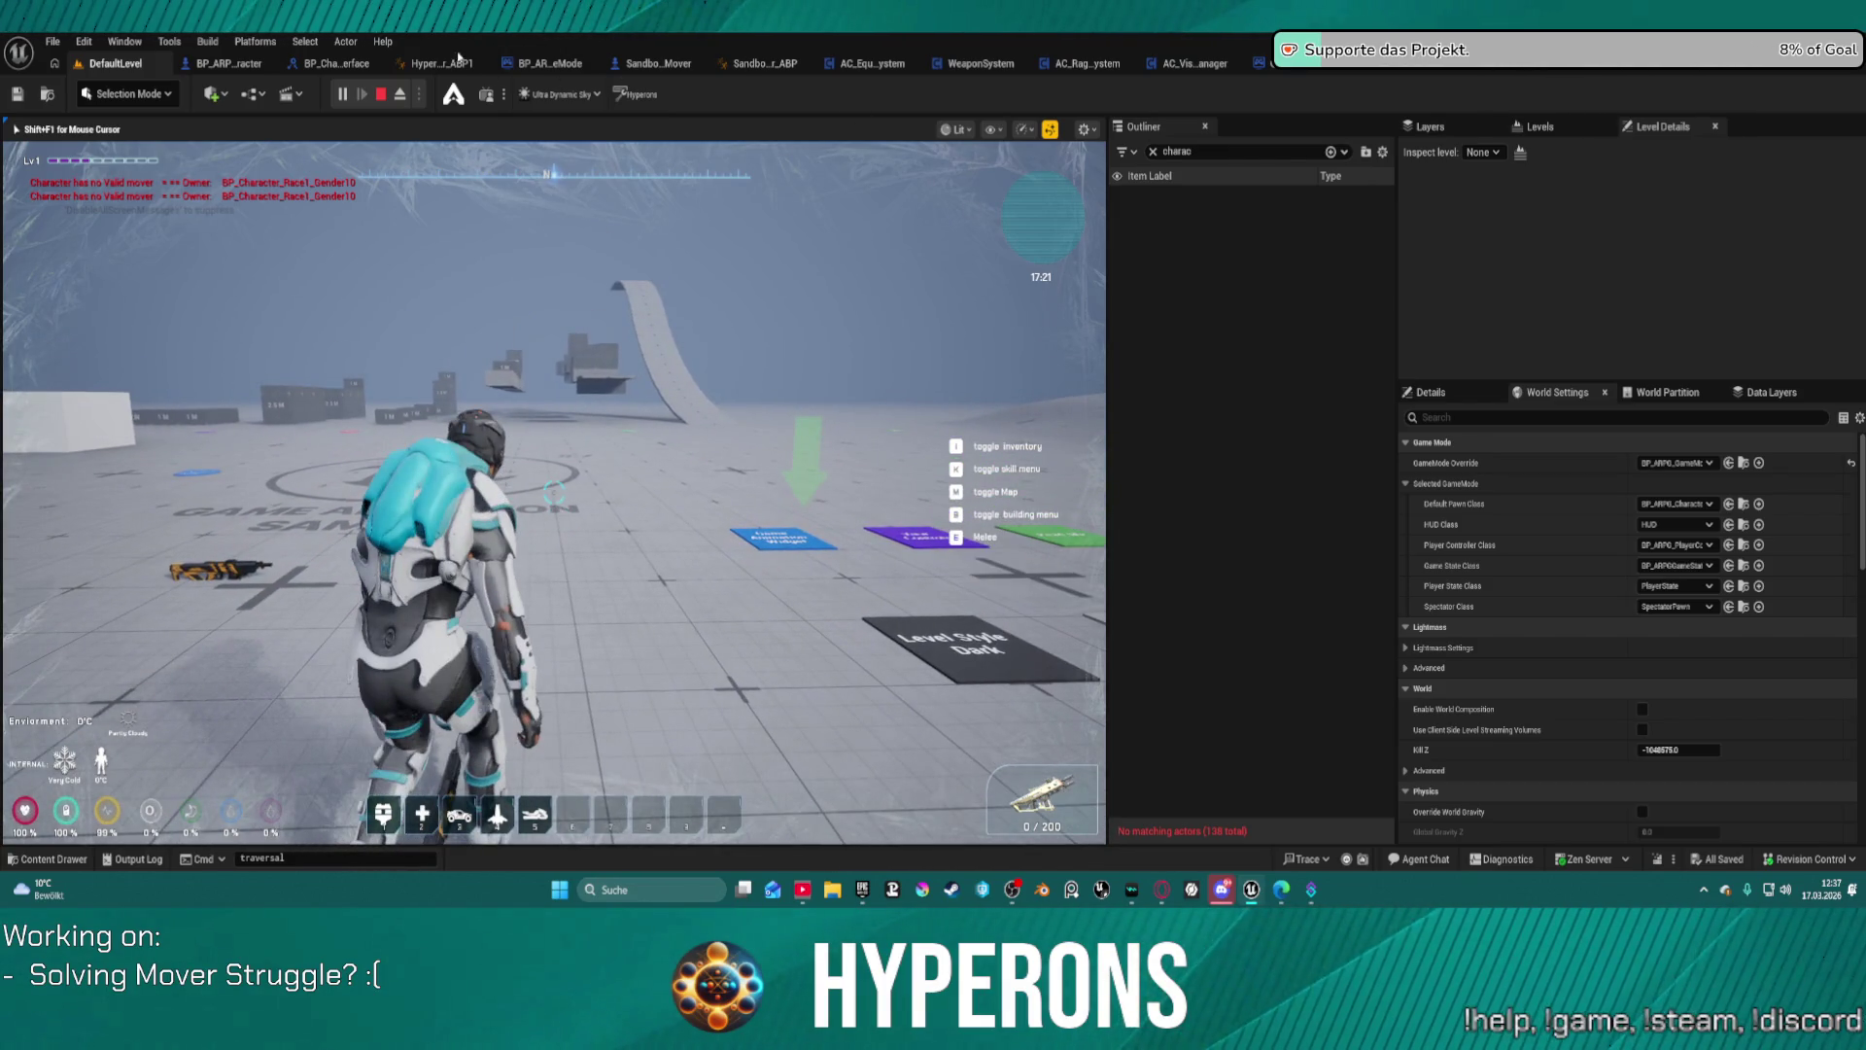
pyautogui.press('Escape')
pyautogui.click(438, 63)
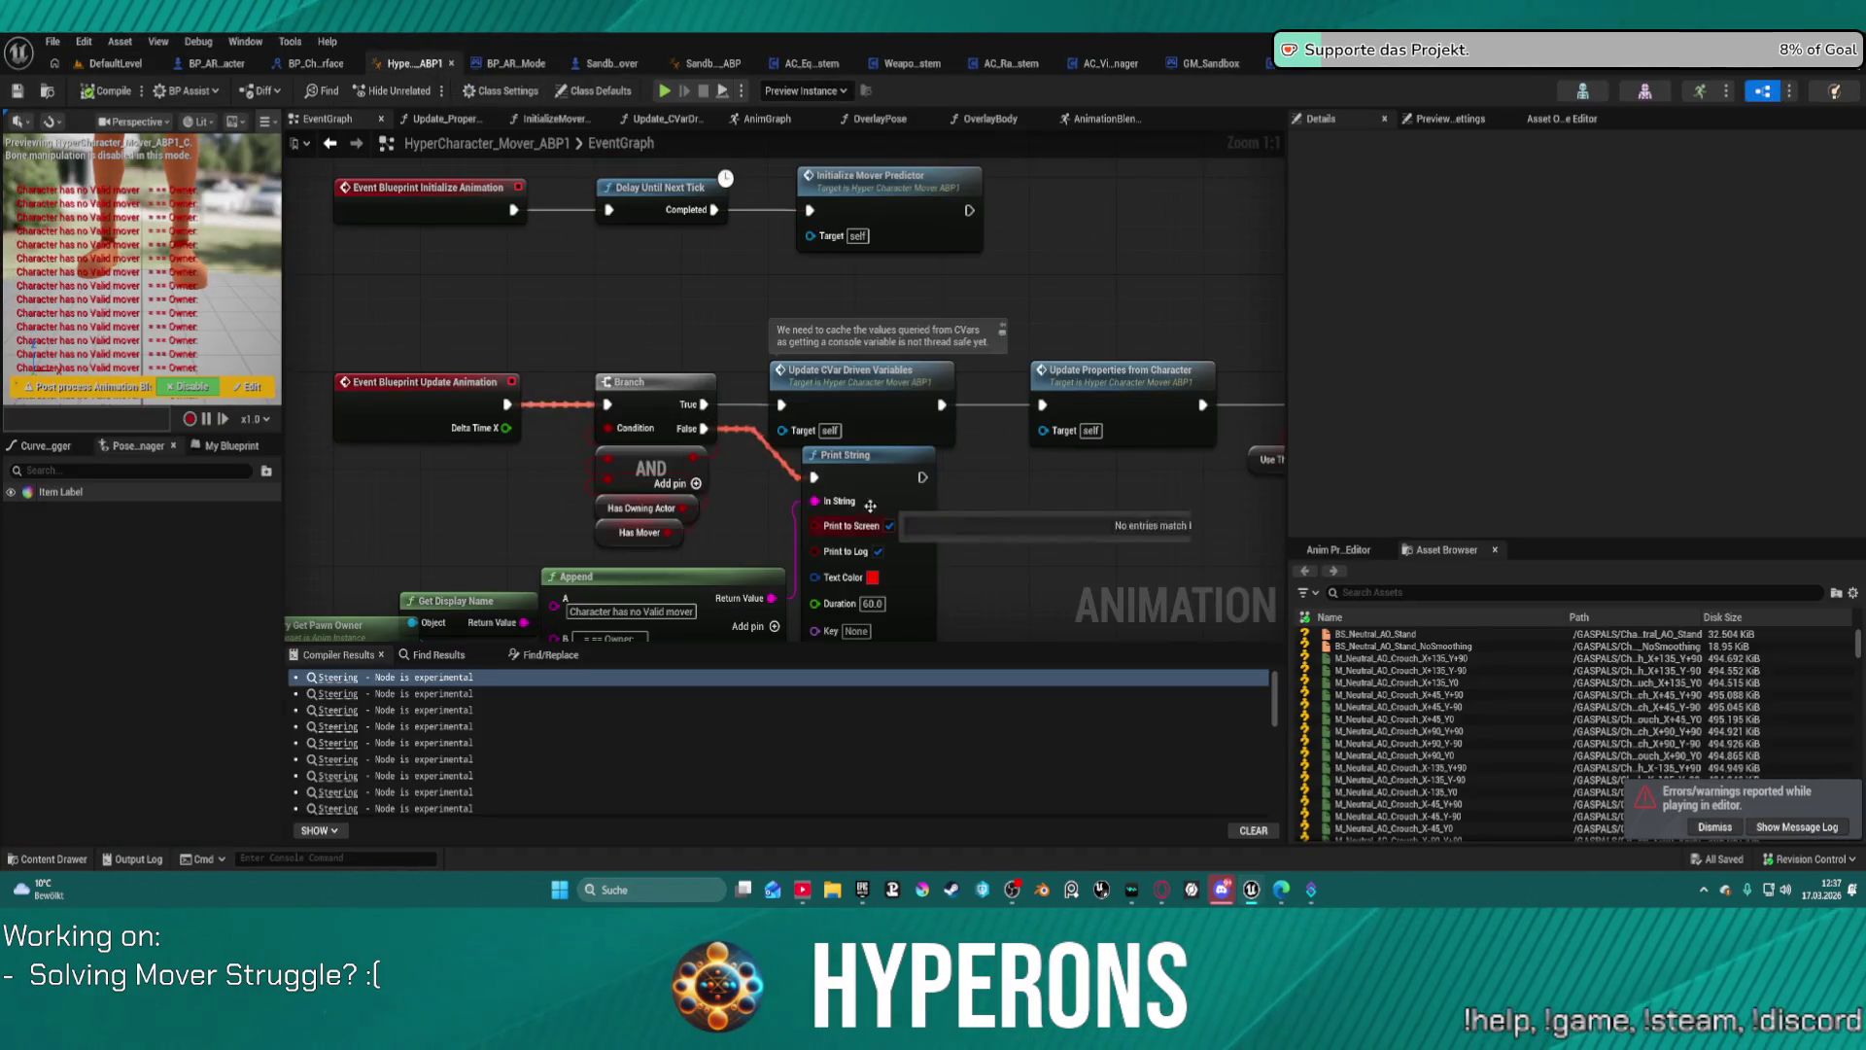
# Step: Change the 'no valid mover' Print String Duration from 60.0 to 2.0 in HyperCharacter_Mover_ABP1
pyautogui.click(902, 518)
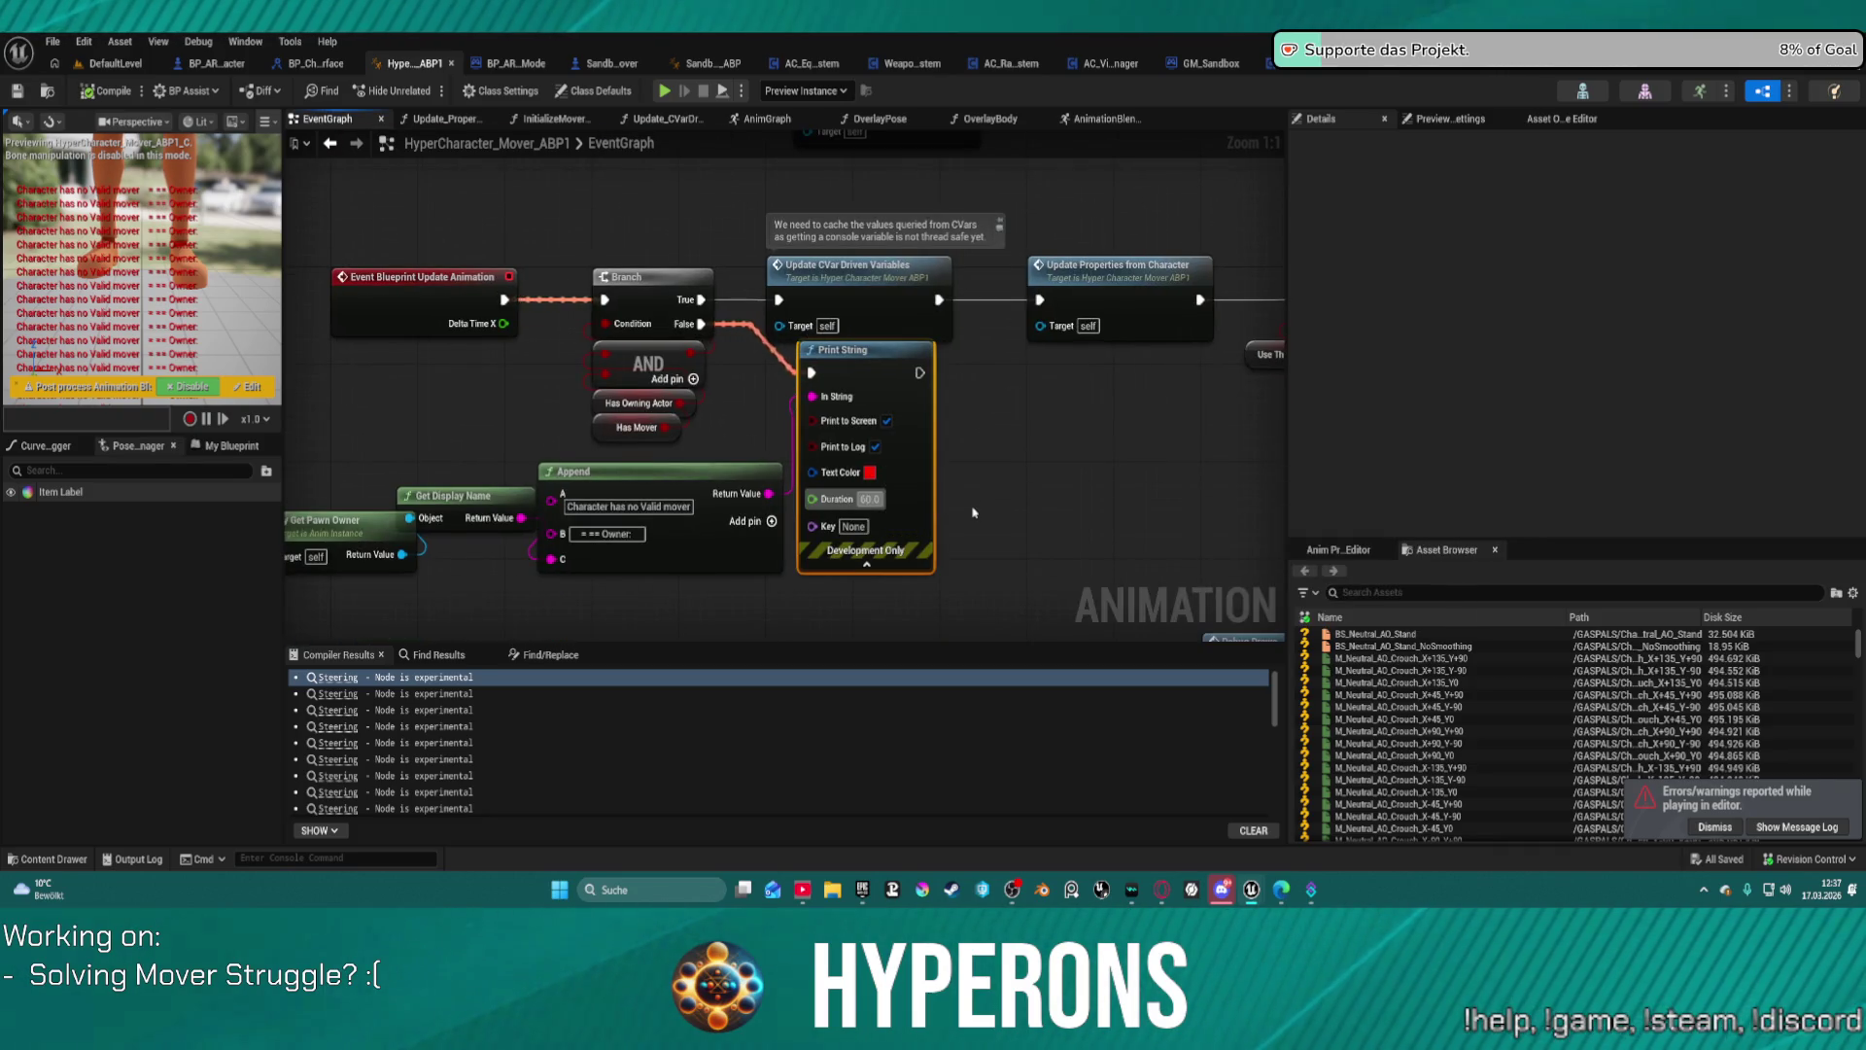
pyautogui.write('2')
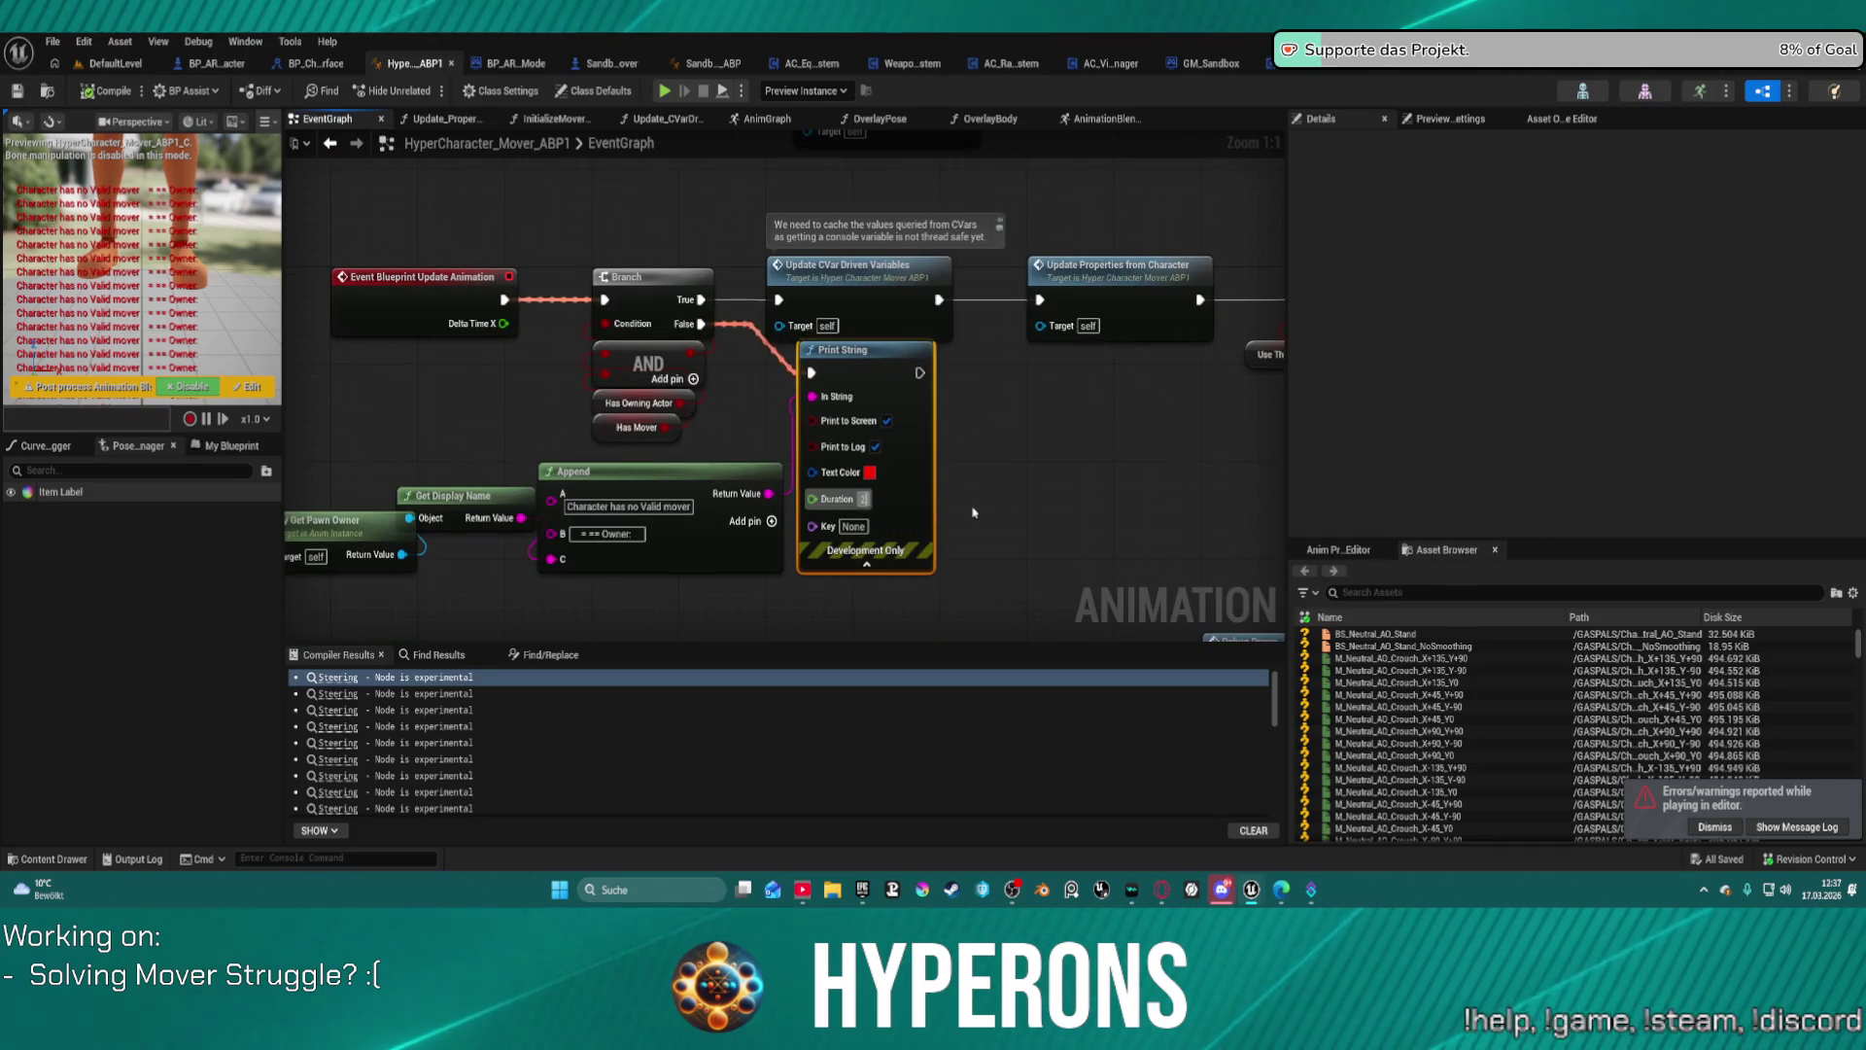
pyautogui.press('Return')
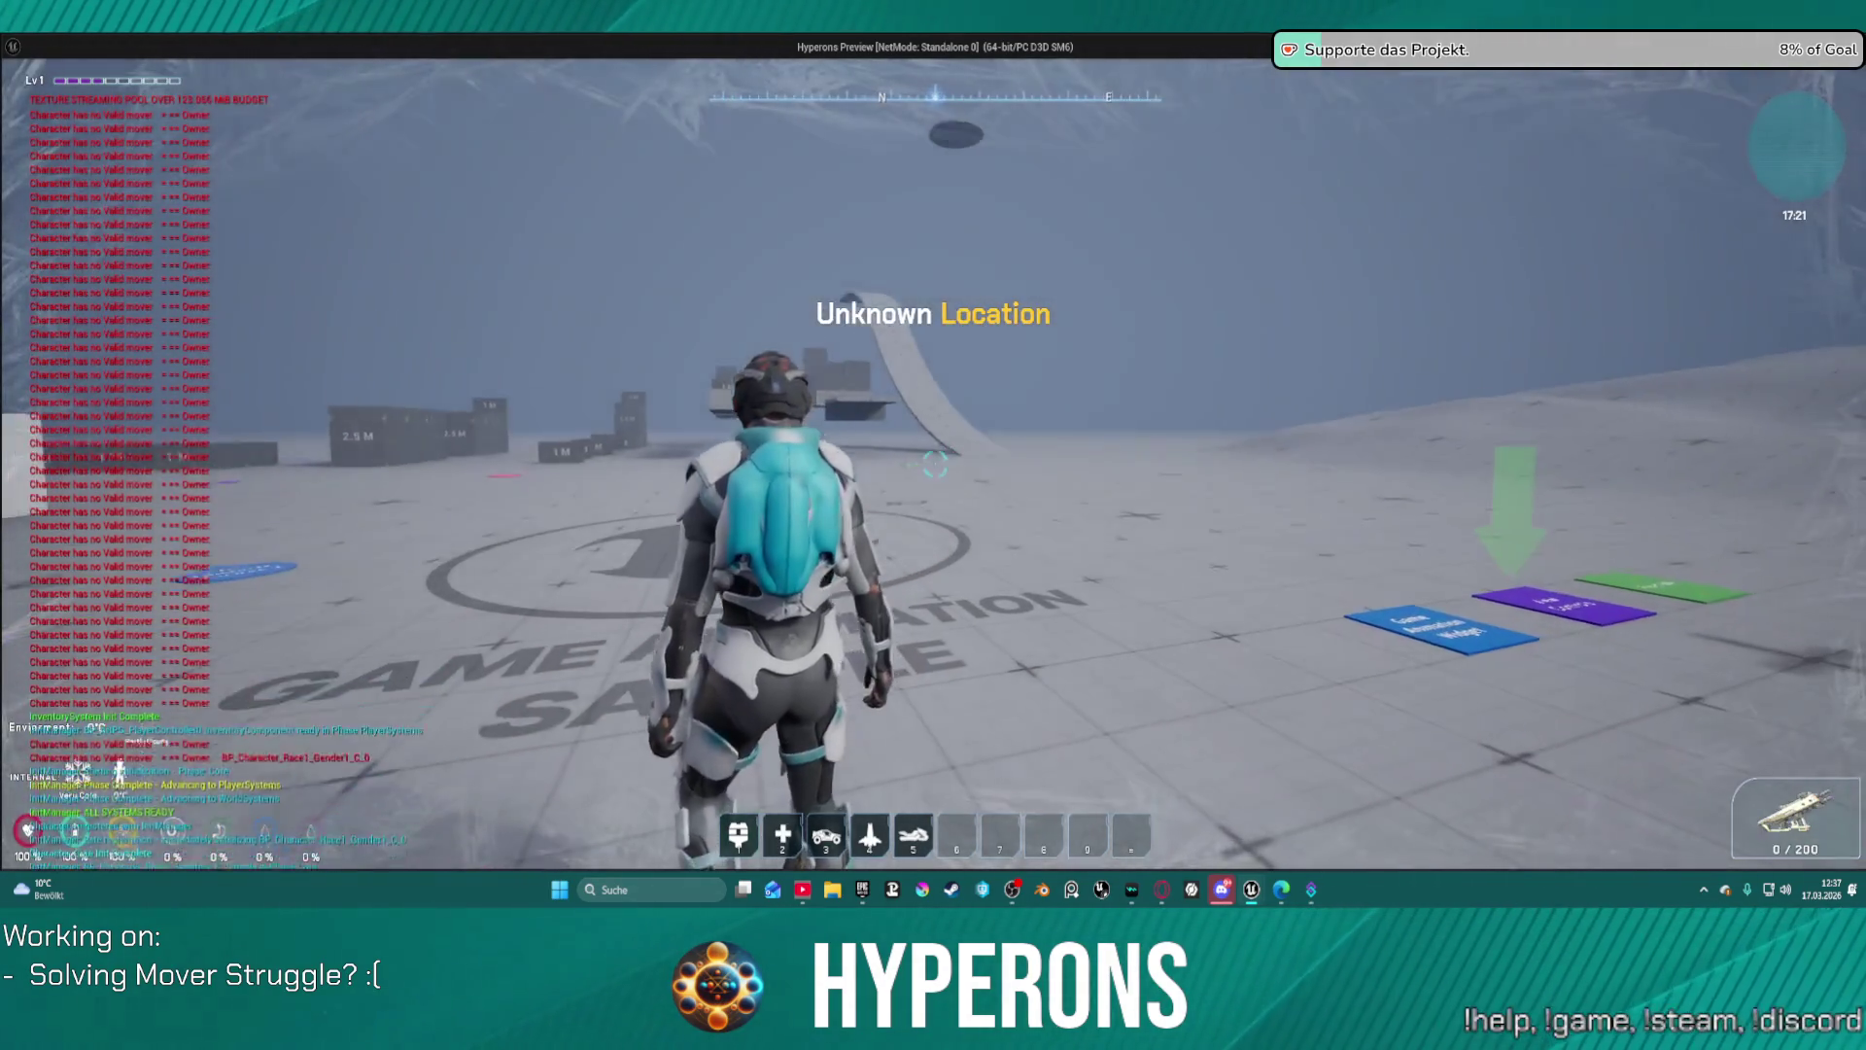
# Step: In the standalone preview, run the character across the sandbox onto the circular logo, then close it
pyautogui.press('w')
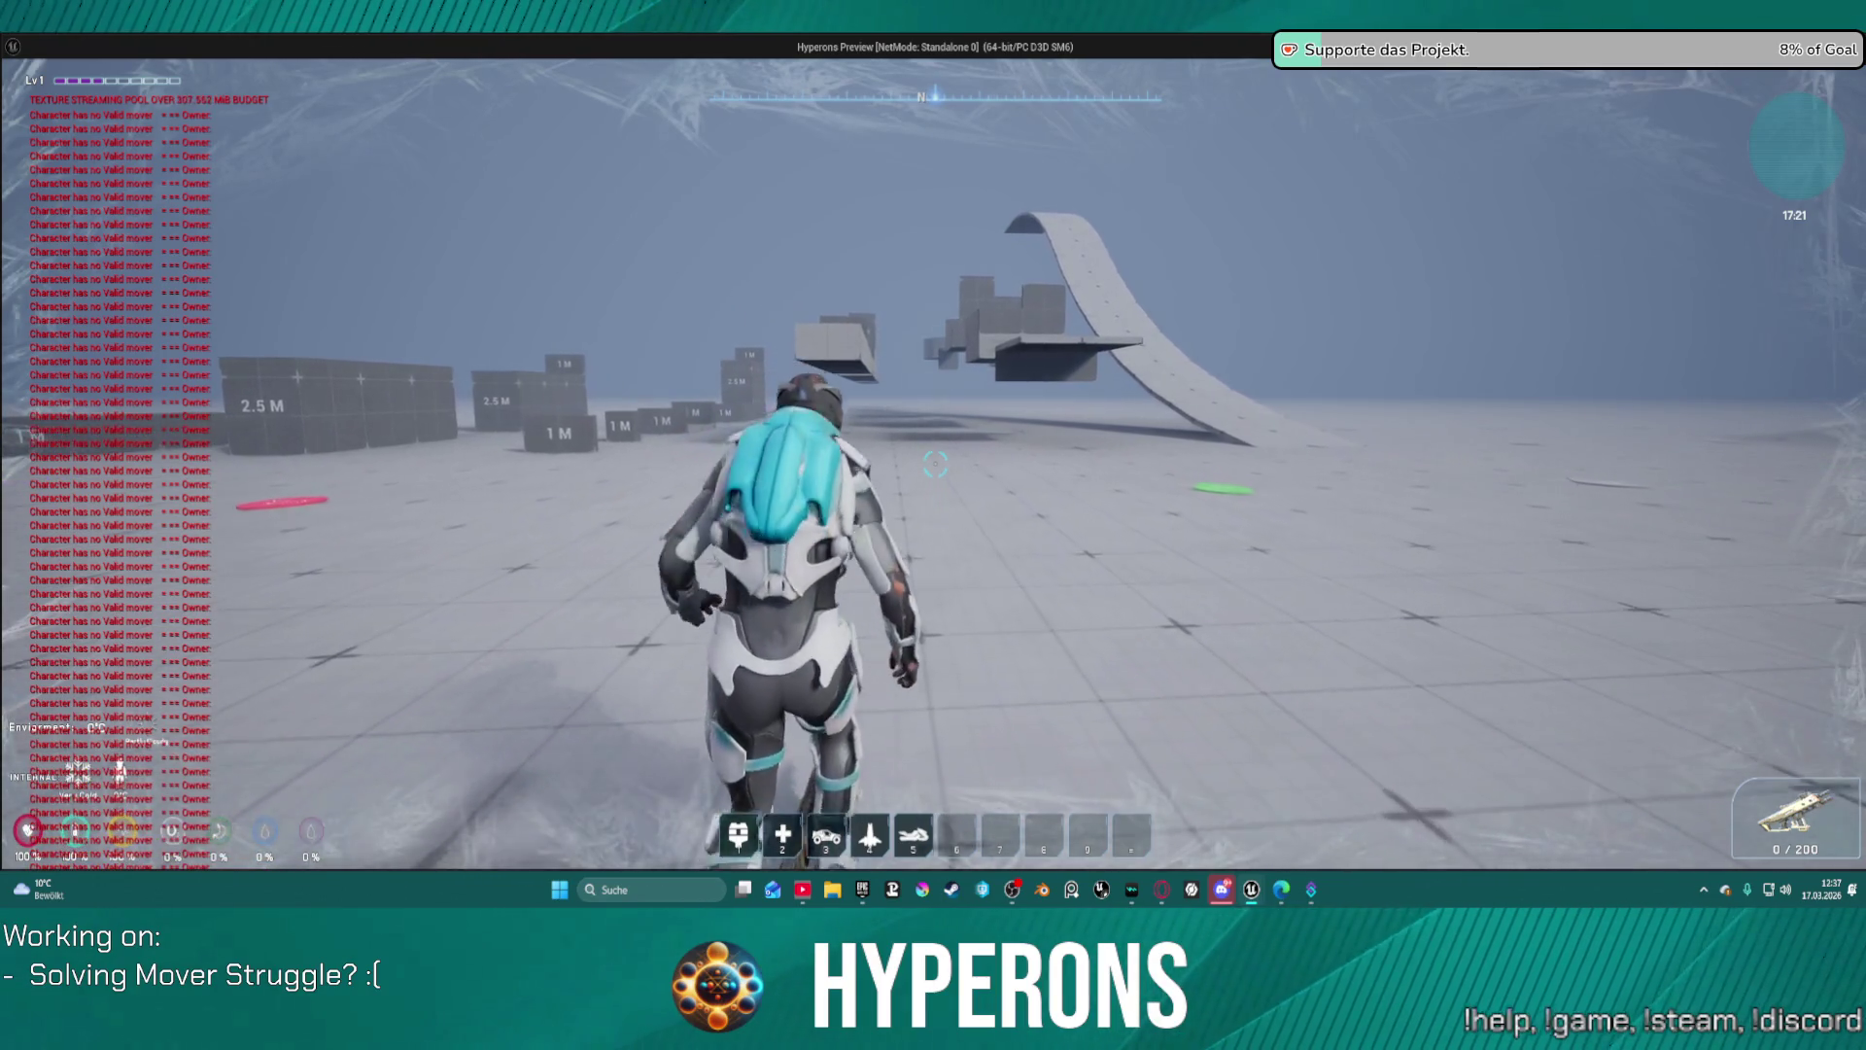
pyautogui.press('h')
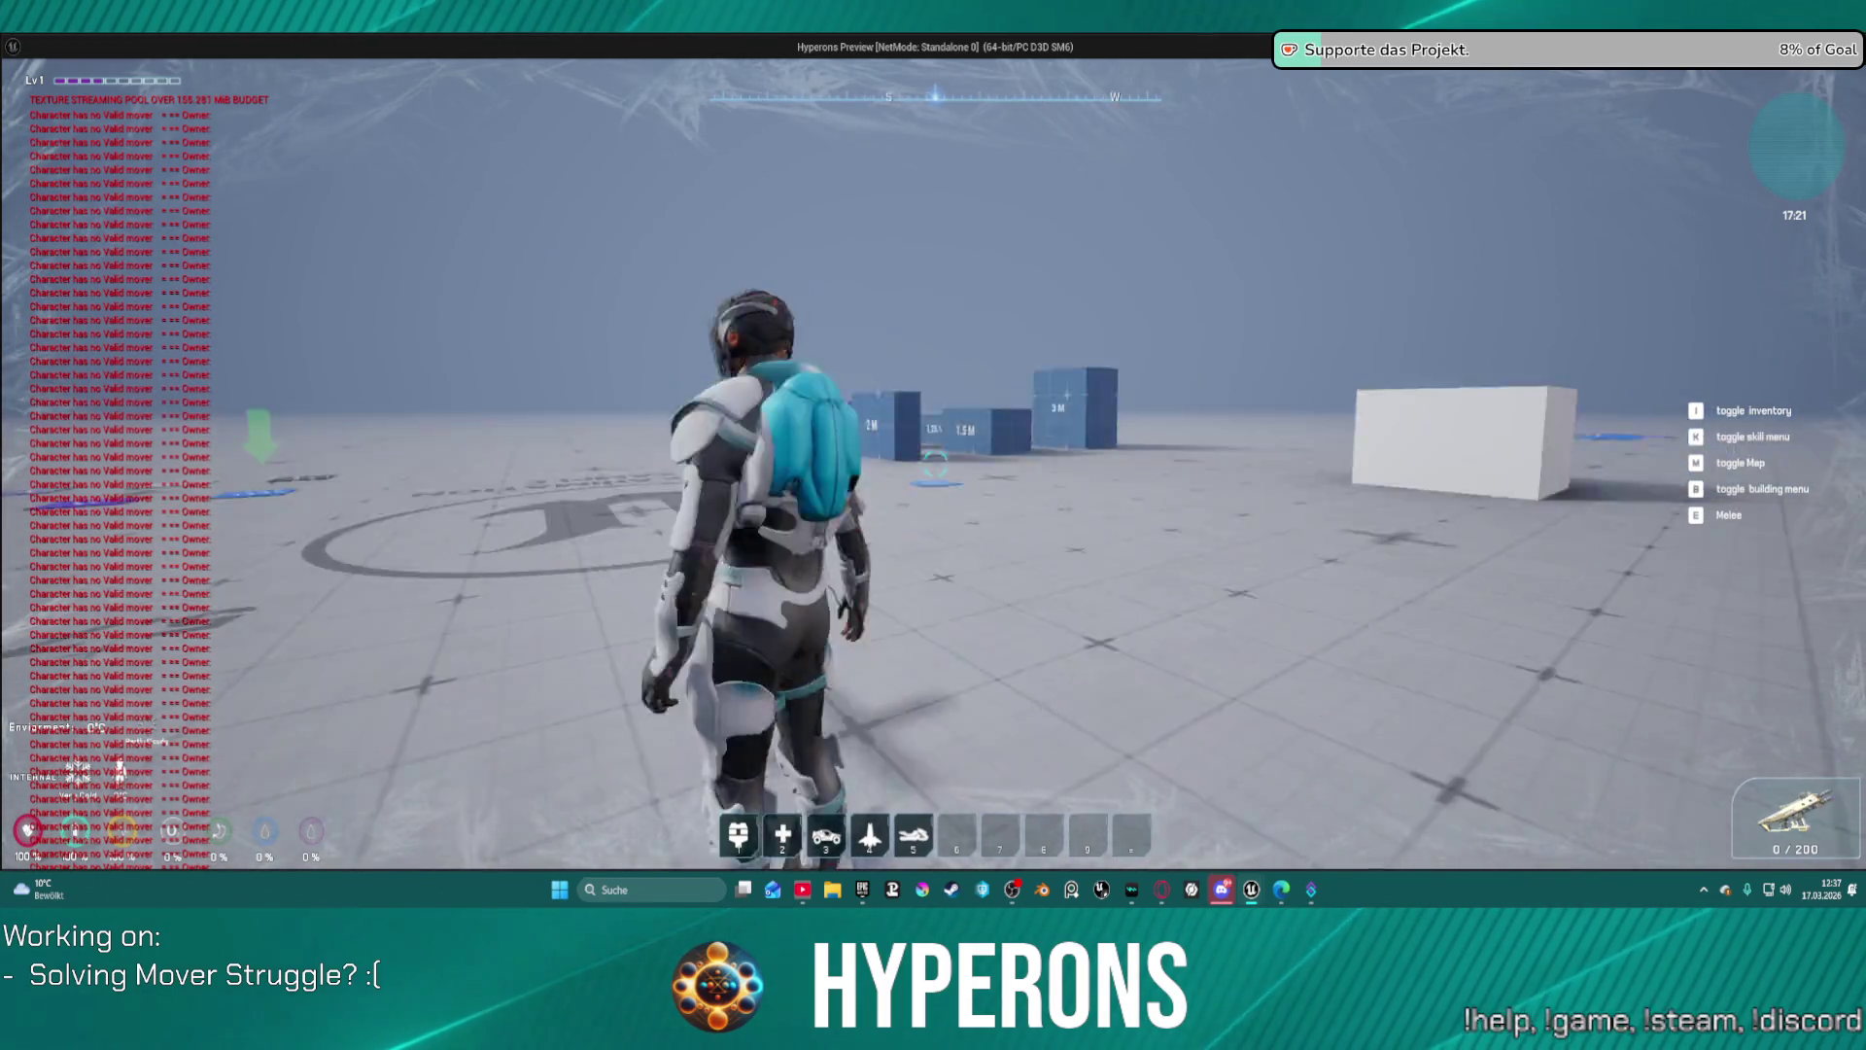
pyautogui.press('w')
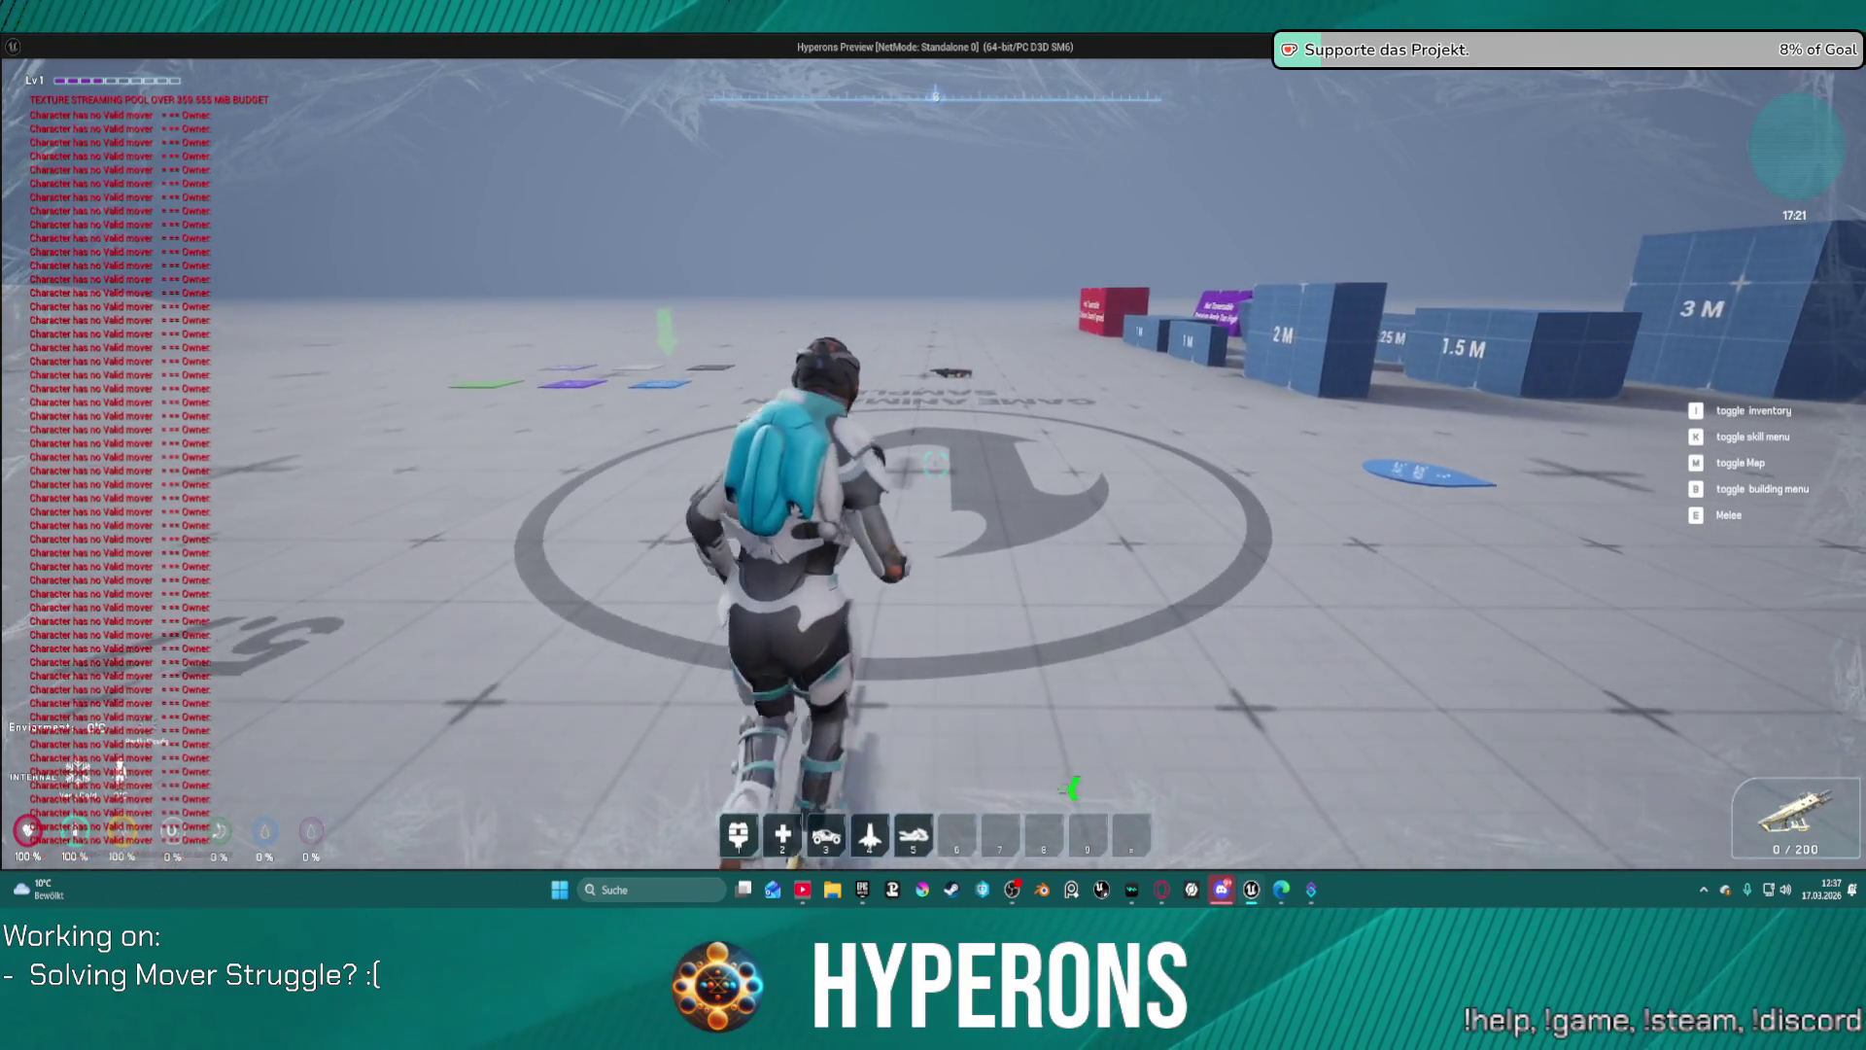
pyautogui.press('Escape')
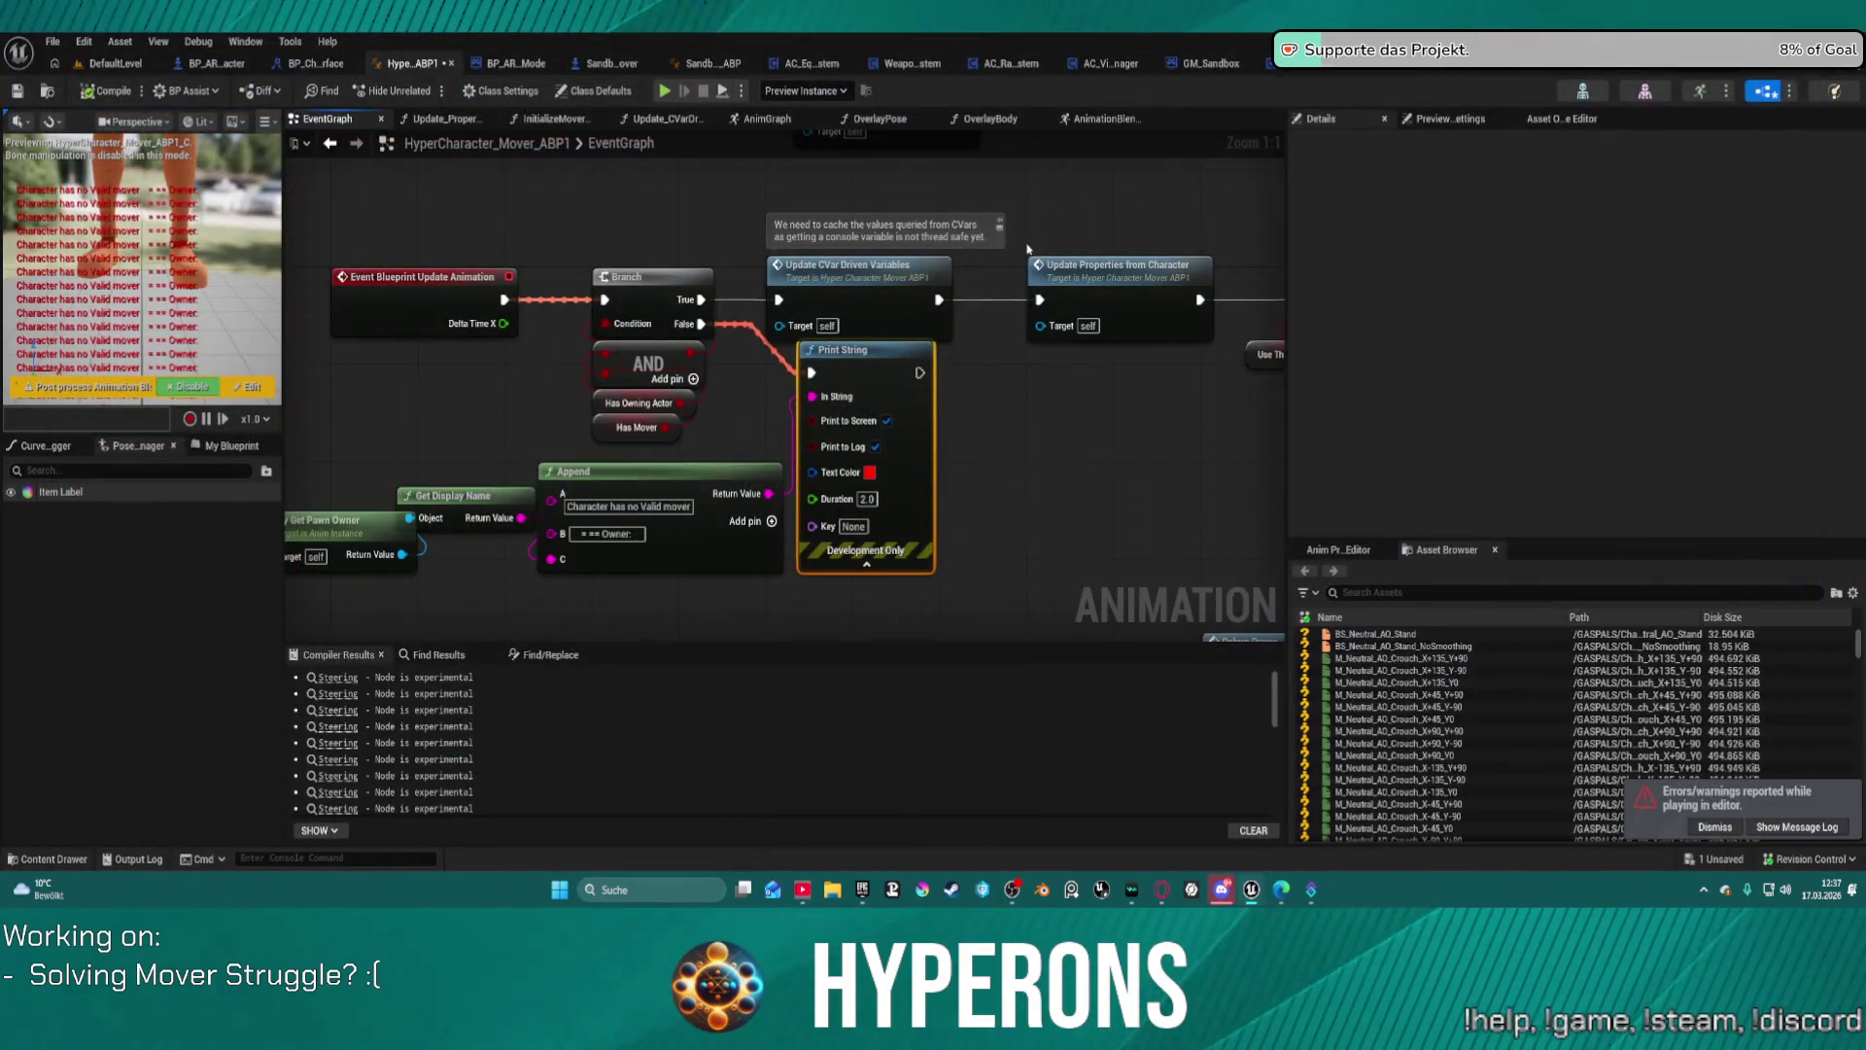
# Step: Move the Print String node lower and disable the post-process animation blueprint preview
pyautogui.moveTo(853, 354)
pyautogui.mouseDown()
pyautogui.moveTo(855, 392)
pyautogui.moveTo(918, 415)
pyautogui.mouseUp()
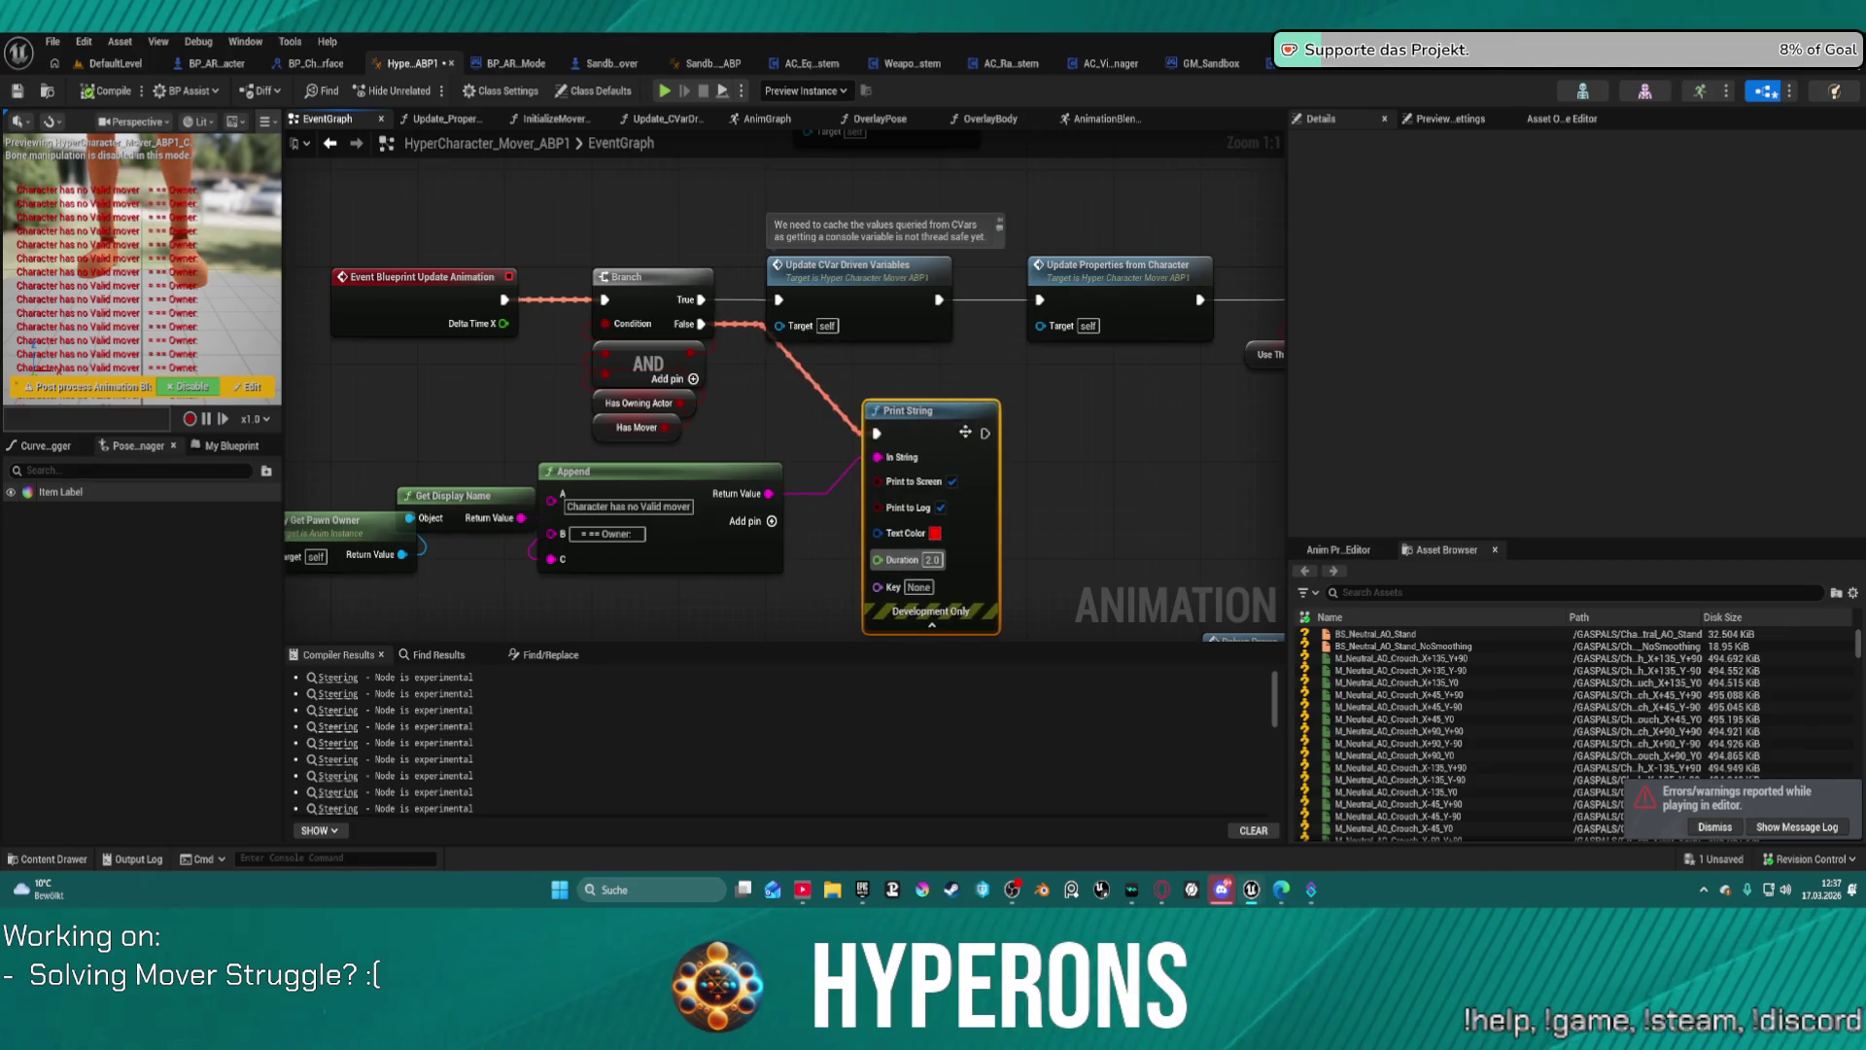
pyautogui.click(191, 387)
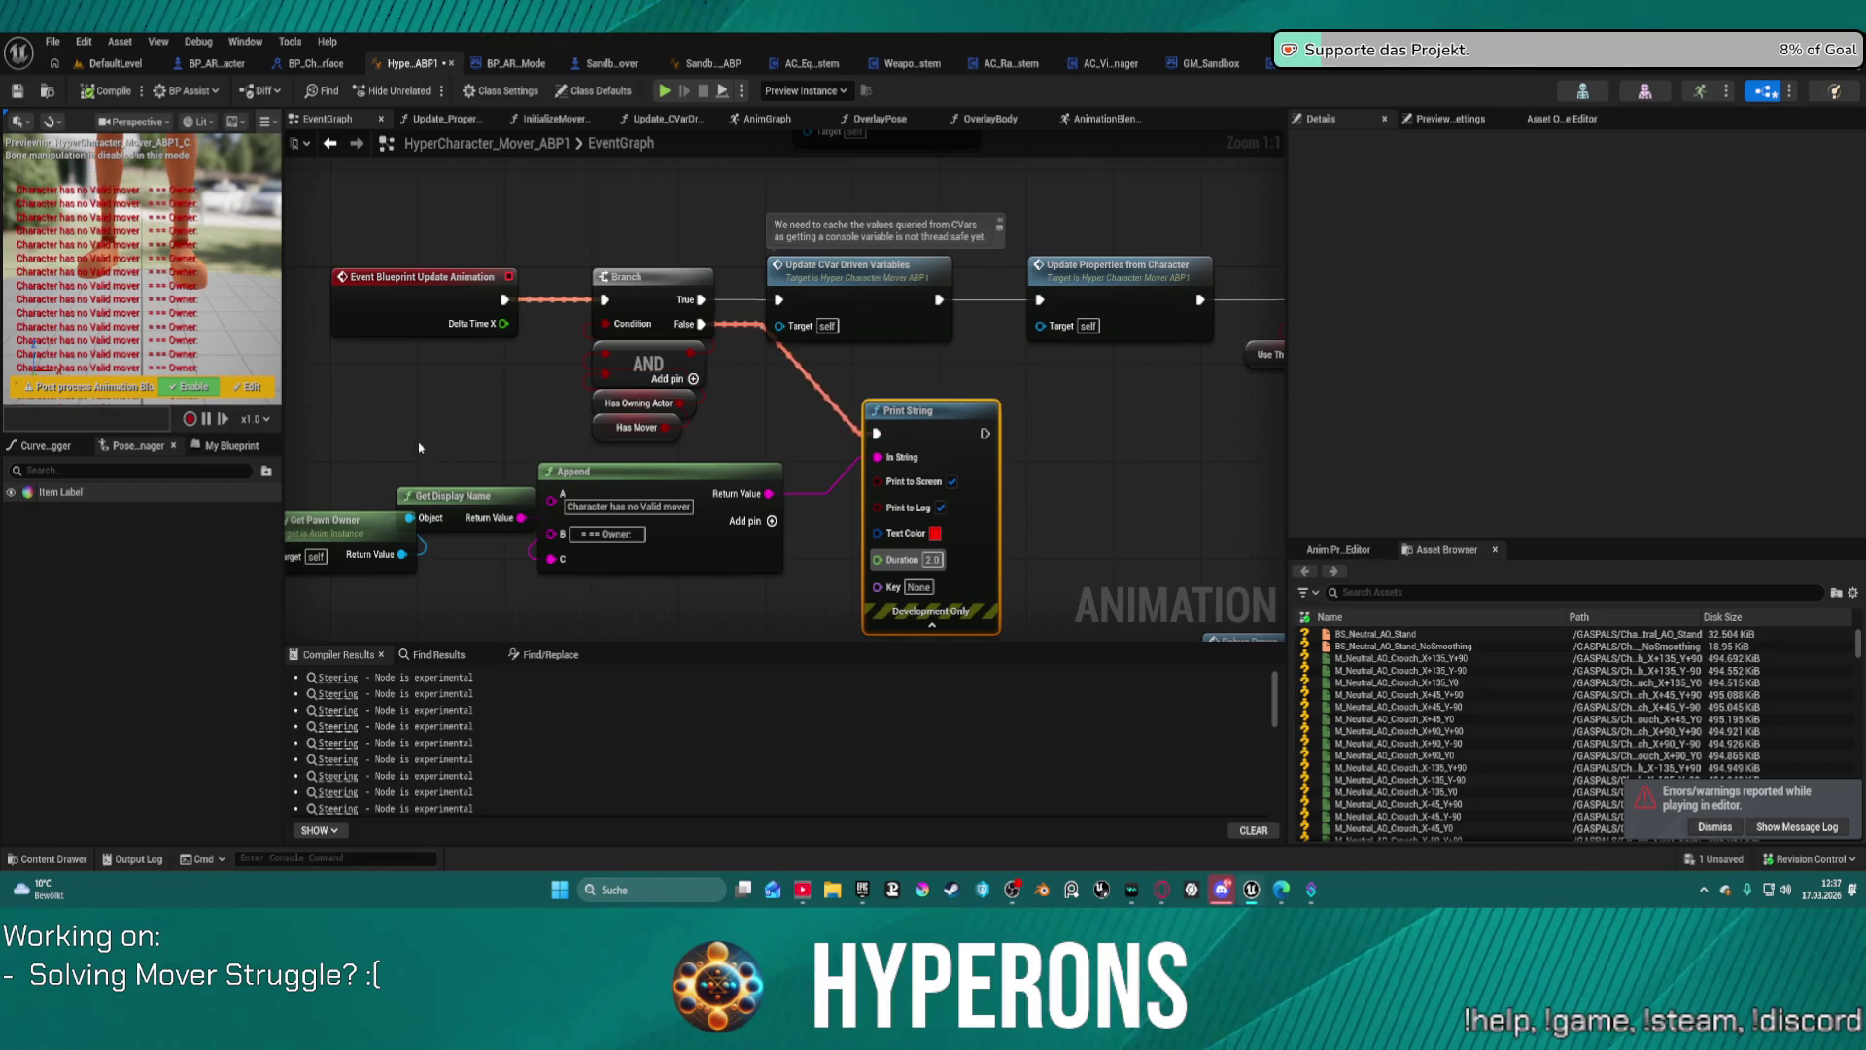
pyautogui.moveTo(419, 447); pyautogui.dragTo(553, 378)
pyautogui.click(872, 406)
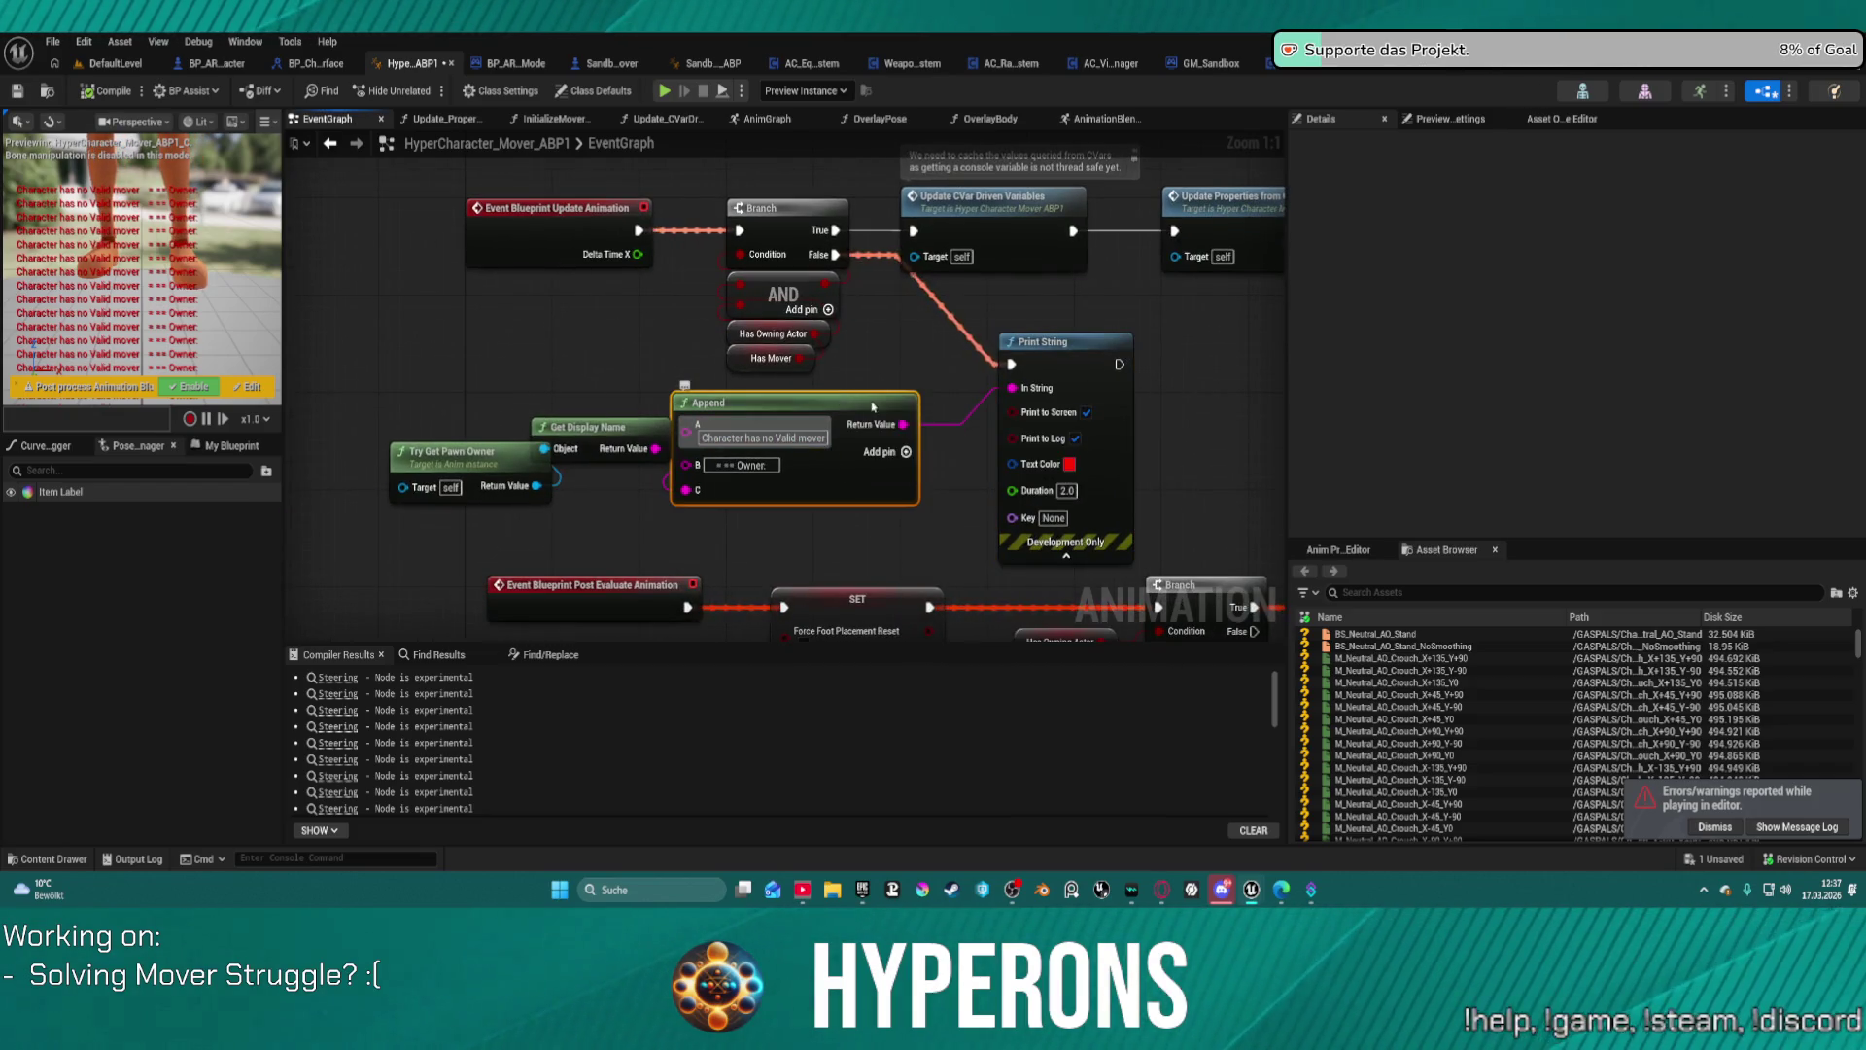
# Step: Shift the post-evaluate node row about 185 px lower, then open BP_RetargeterCharacter_Test's graph
pyautogui.scroll(-3, 993, 404)
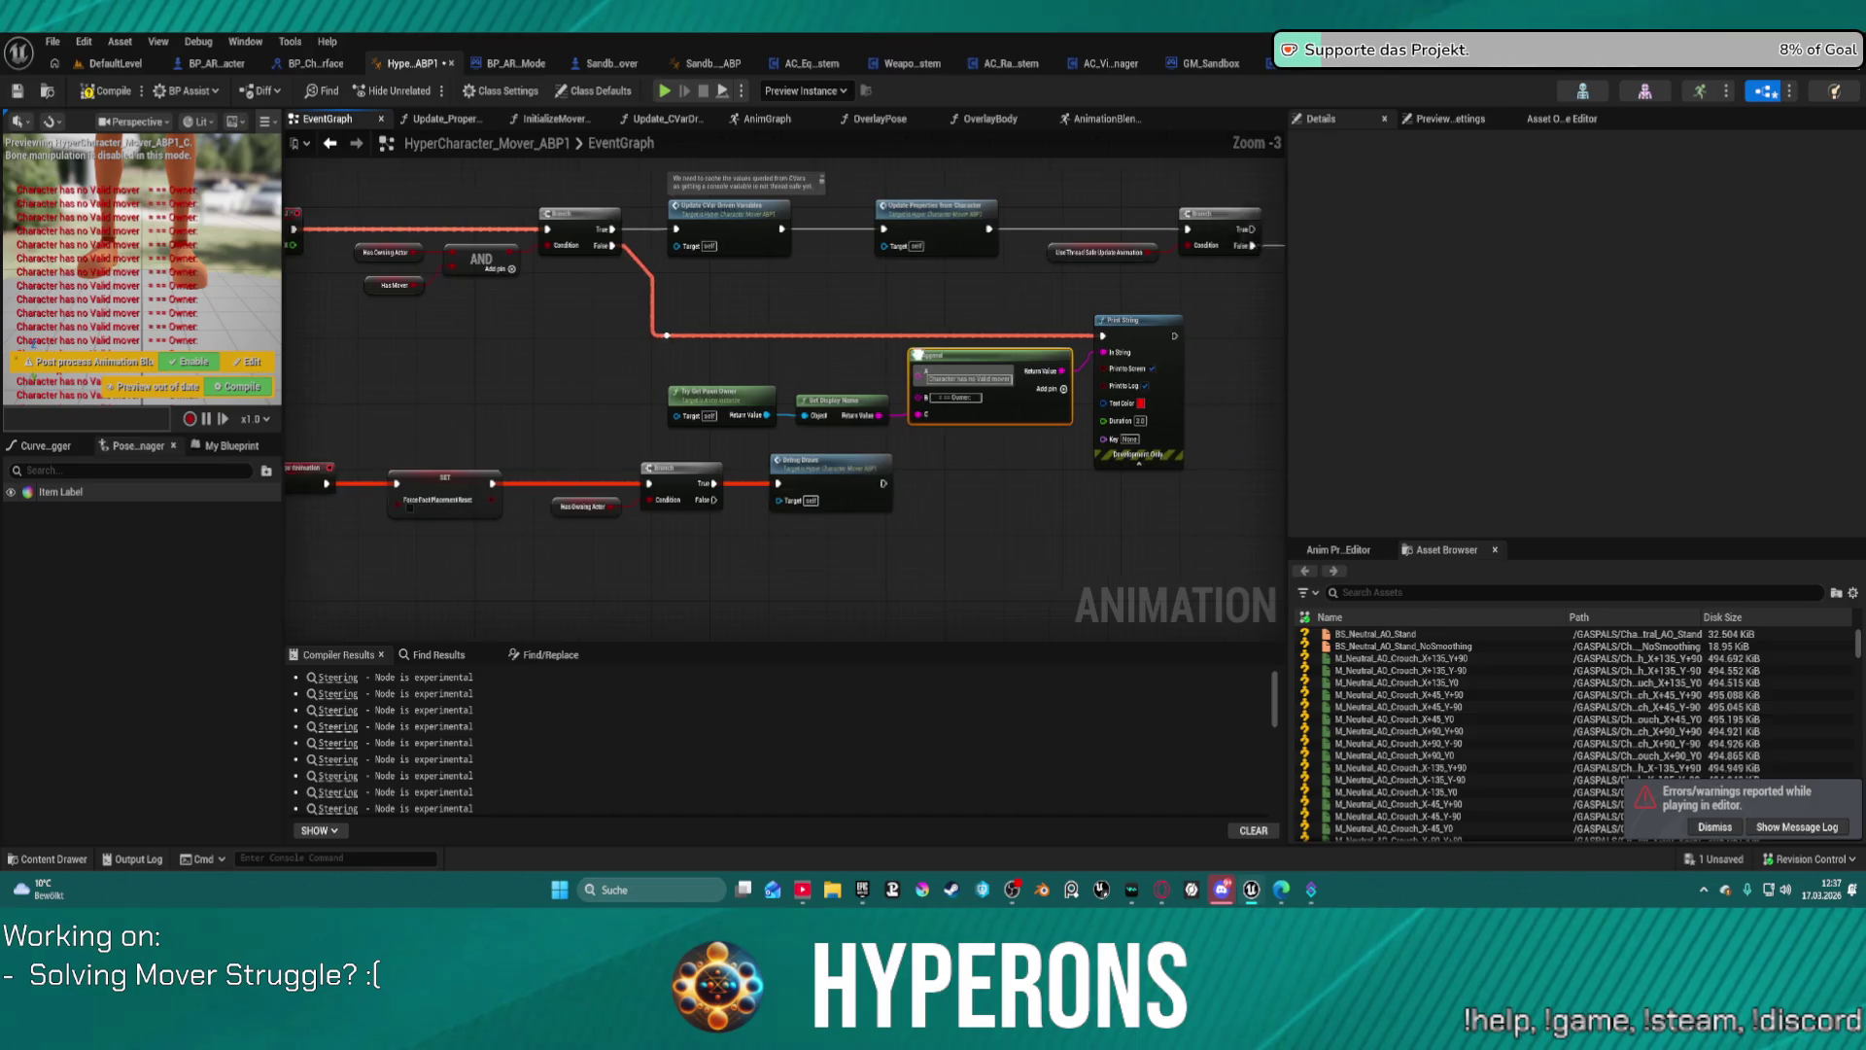
pyautogui.moveTo(916, 353); pyautogui.dragTo(1076, 257)
pyautogui.moveTo(1041, 540); pyautogui.dragTo(370, 393)
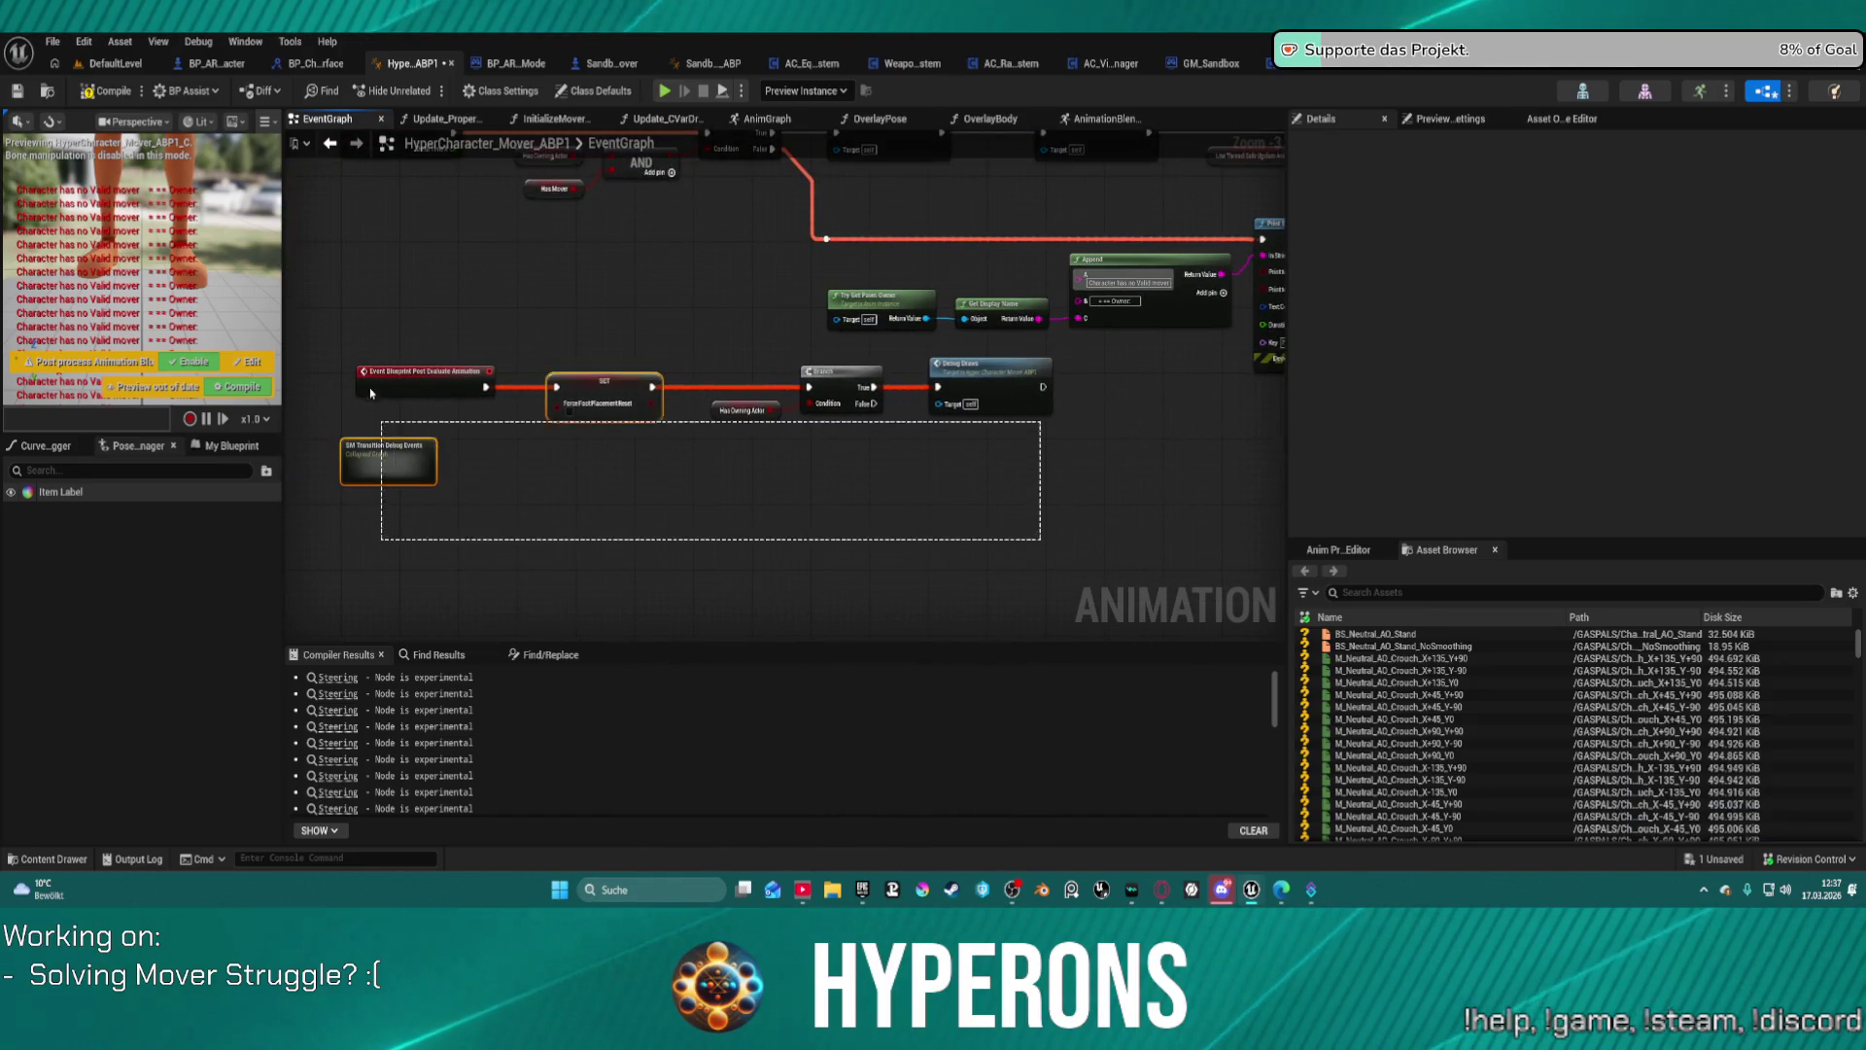
pyautogui.moveTo(982, 377)
pyautogui.mouseDown()
pyautogui.moveTo(953, 493)
pyautogui.moveTo(958, 573)
pyautogui.mouseUp()
pyautogui.click(904, 403)
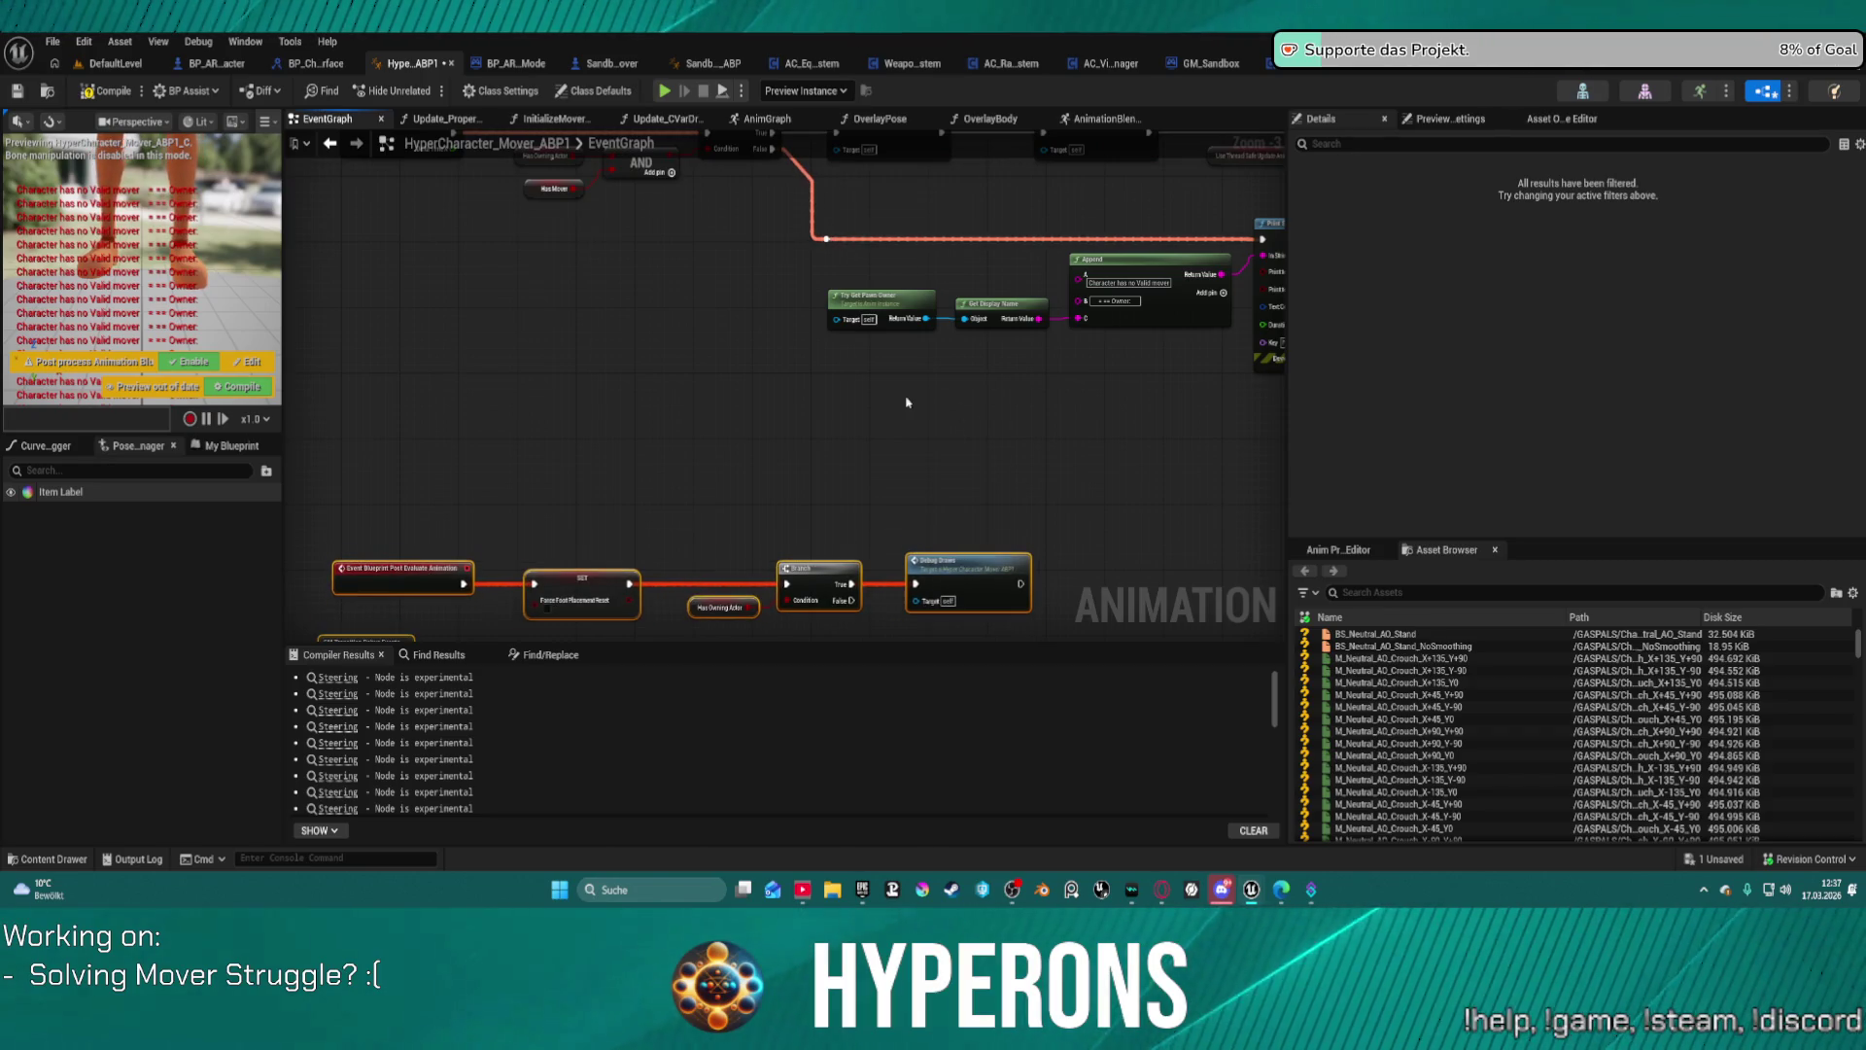
pyautogui.click(1580, 76)
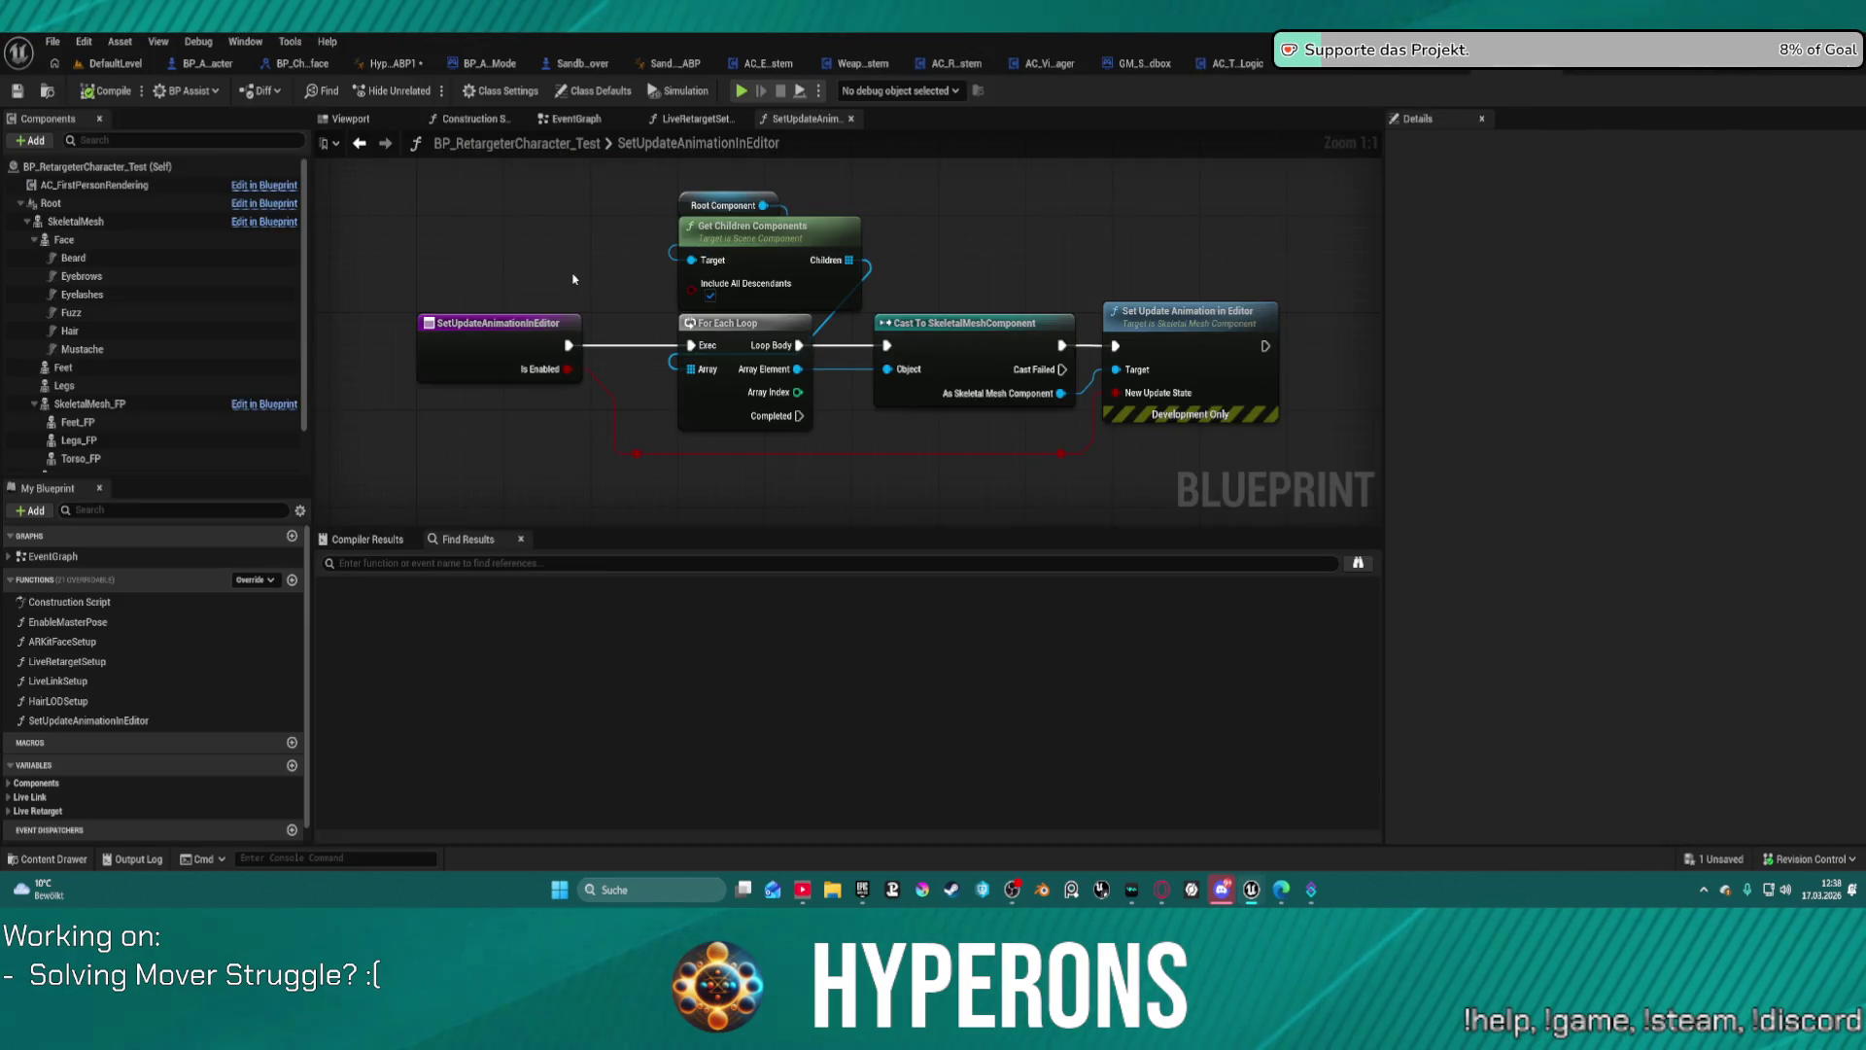
# Step: Close the BP_RetargeterCharacter_Test tab so AC_PreCMCTick's EventGraph is shown
pyautogui.click(1633, 63)
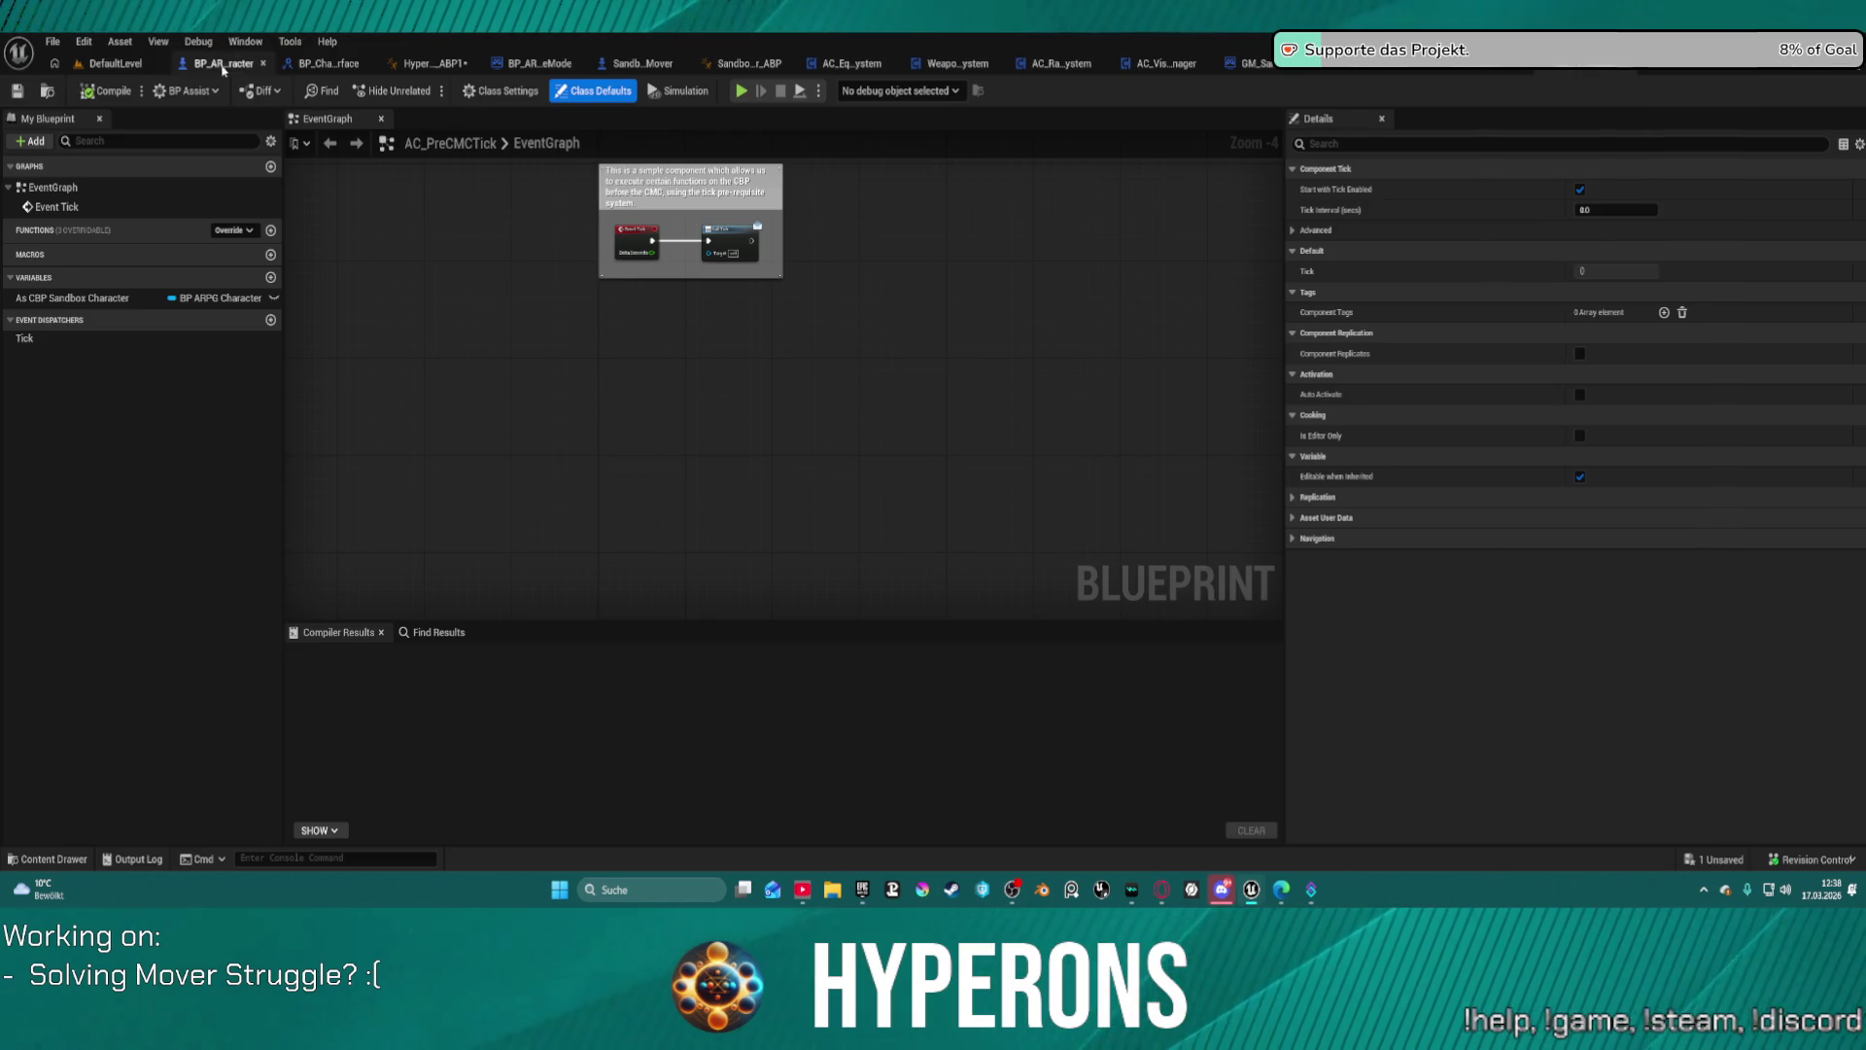
# Step: In BP_ARPG_Character's My Blueprint panel, fold away the Getters, Mover and Traversal categories
pyautogui.click(224, 63)
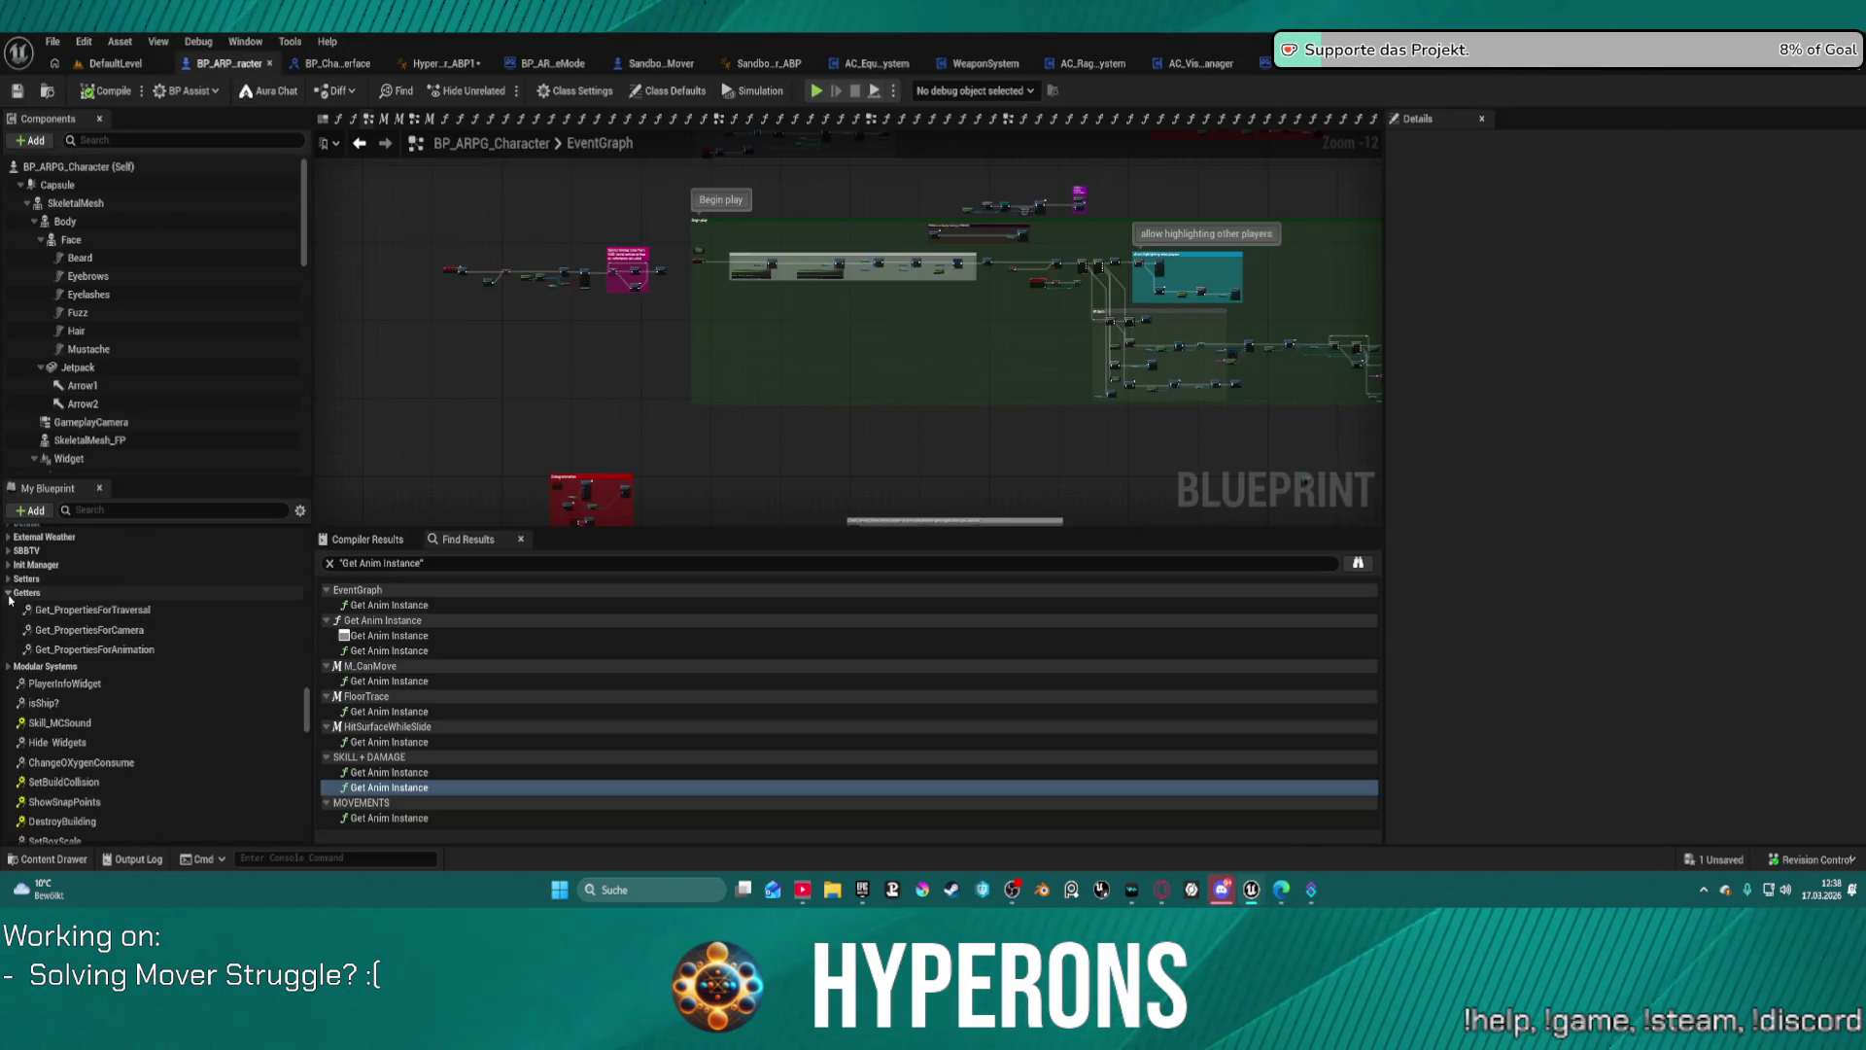
pyautogui.click(8, 592)
pyautogui.scroll(10, 90, 637)
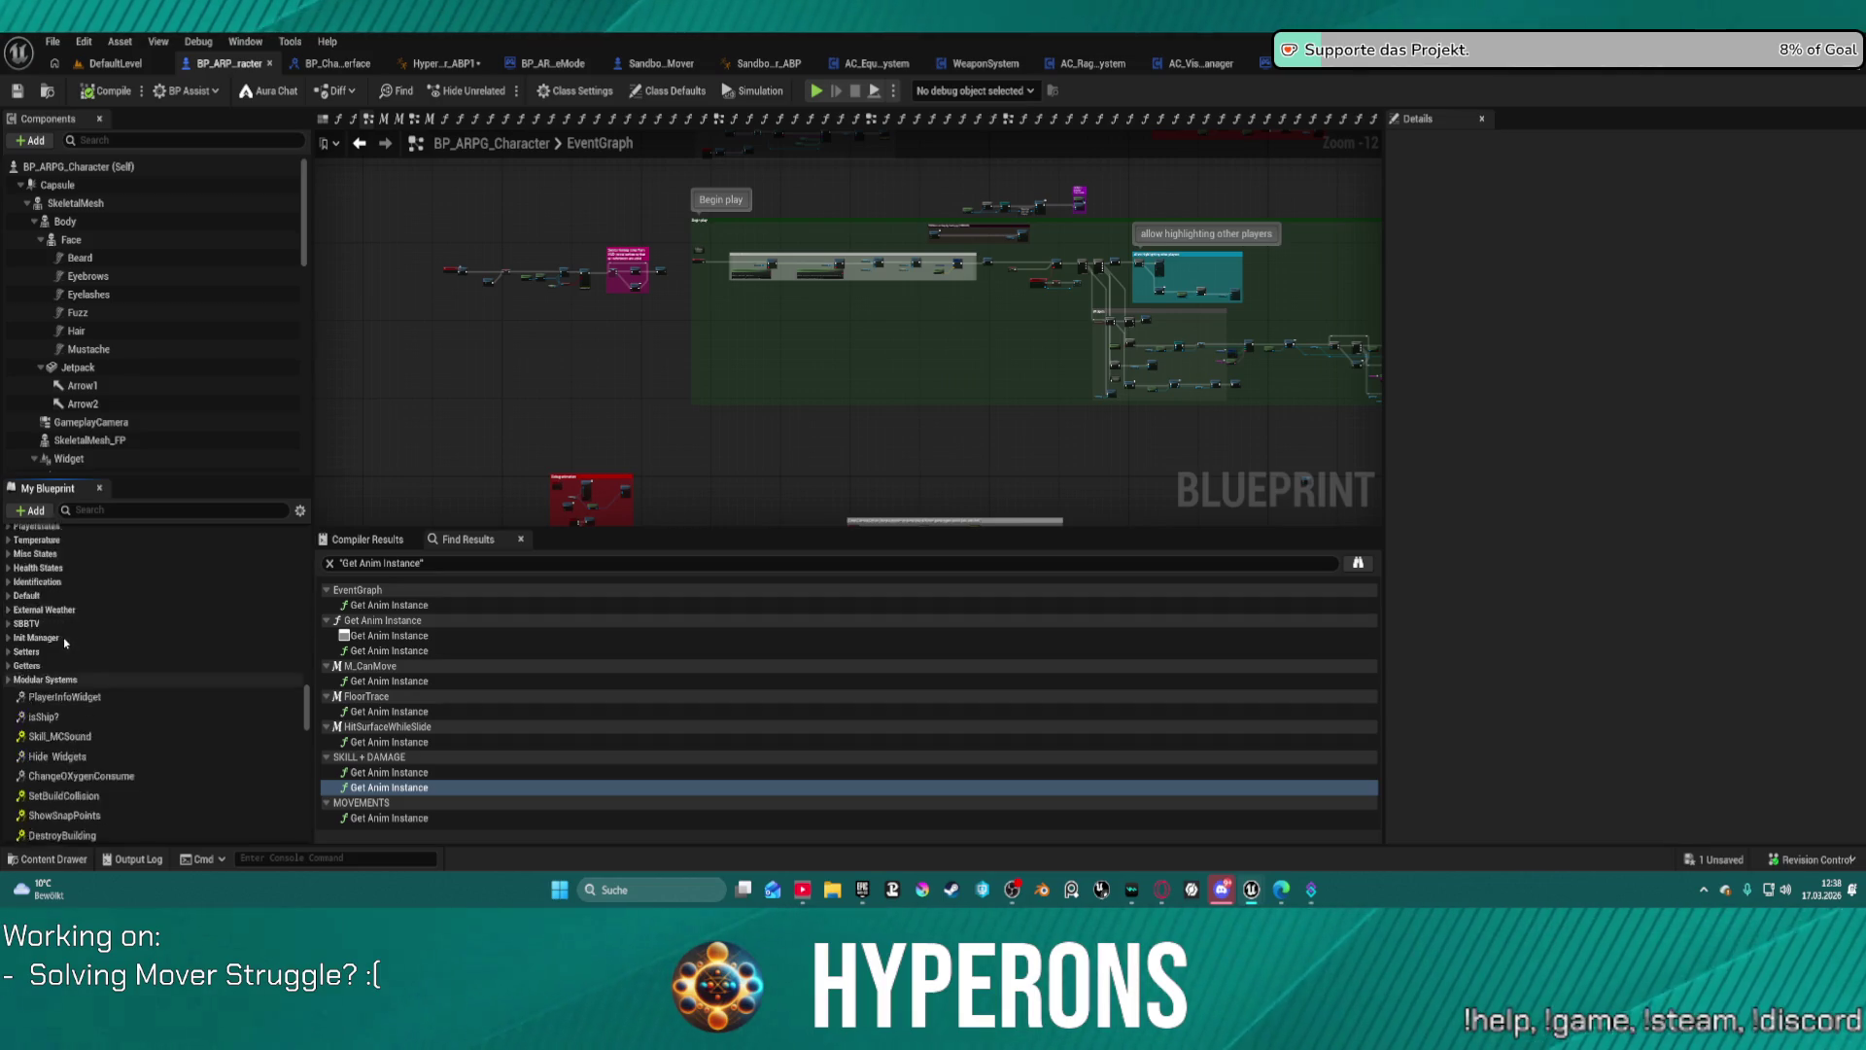
pyautogui.scroll(10, 90, 637)
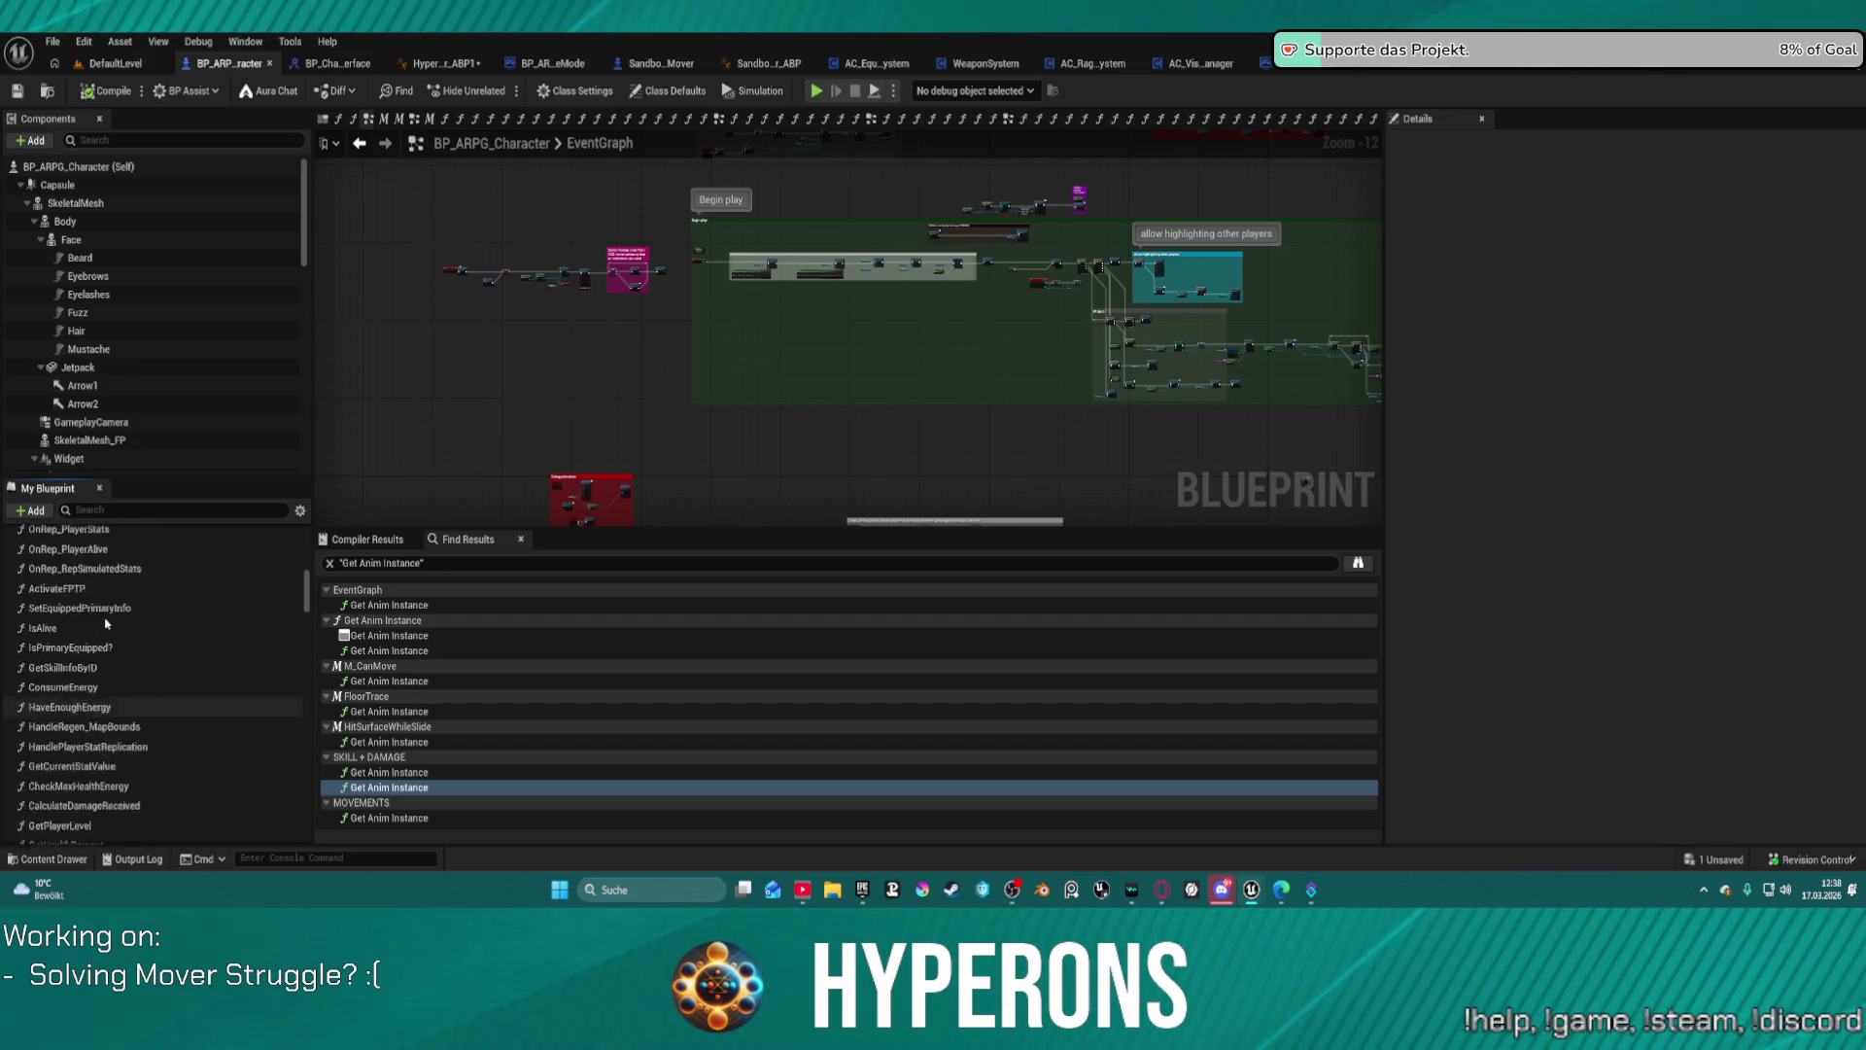
pyautogui.click(9, 654)
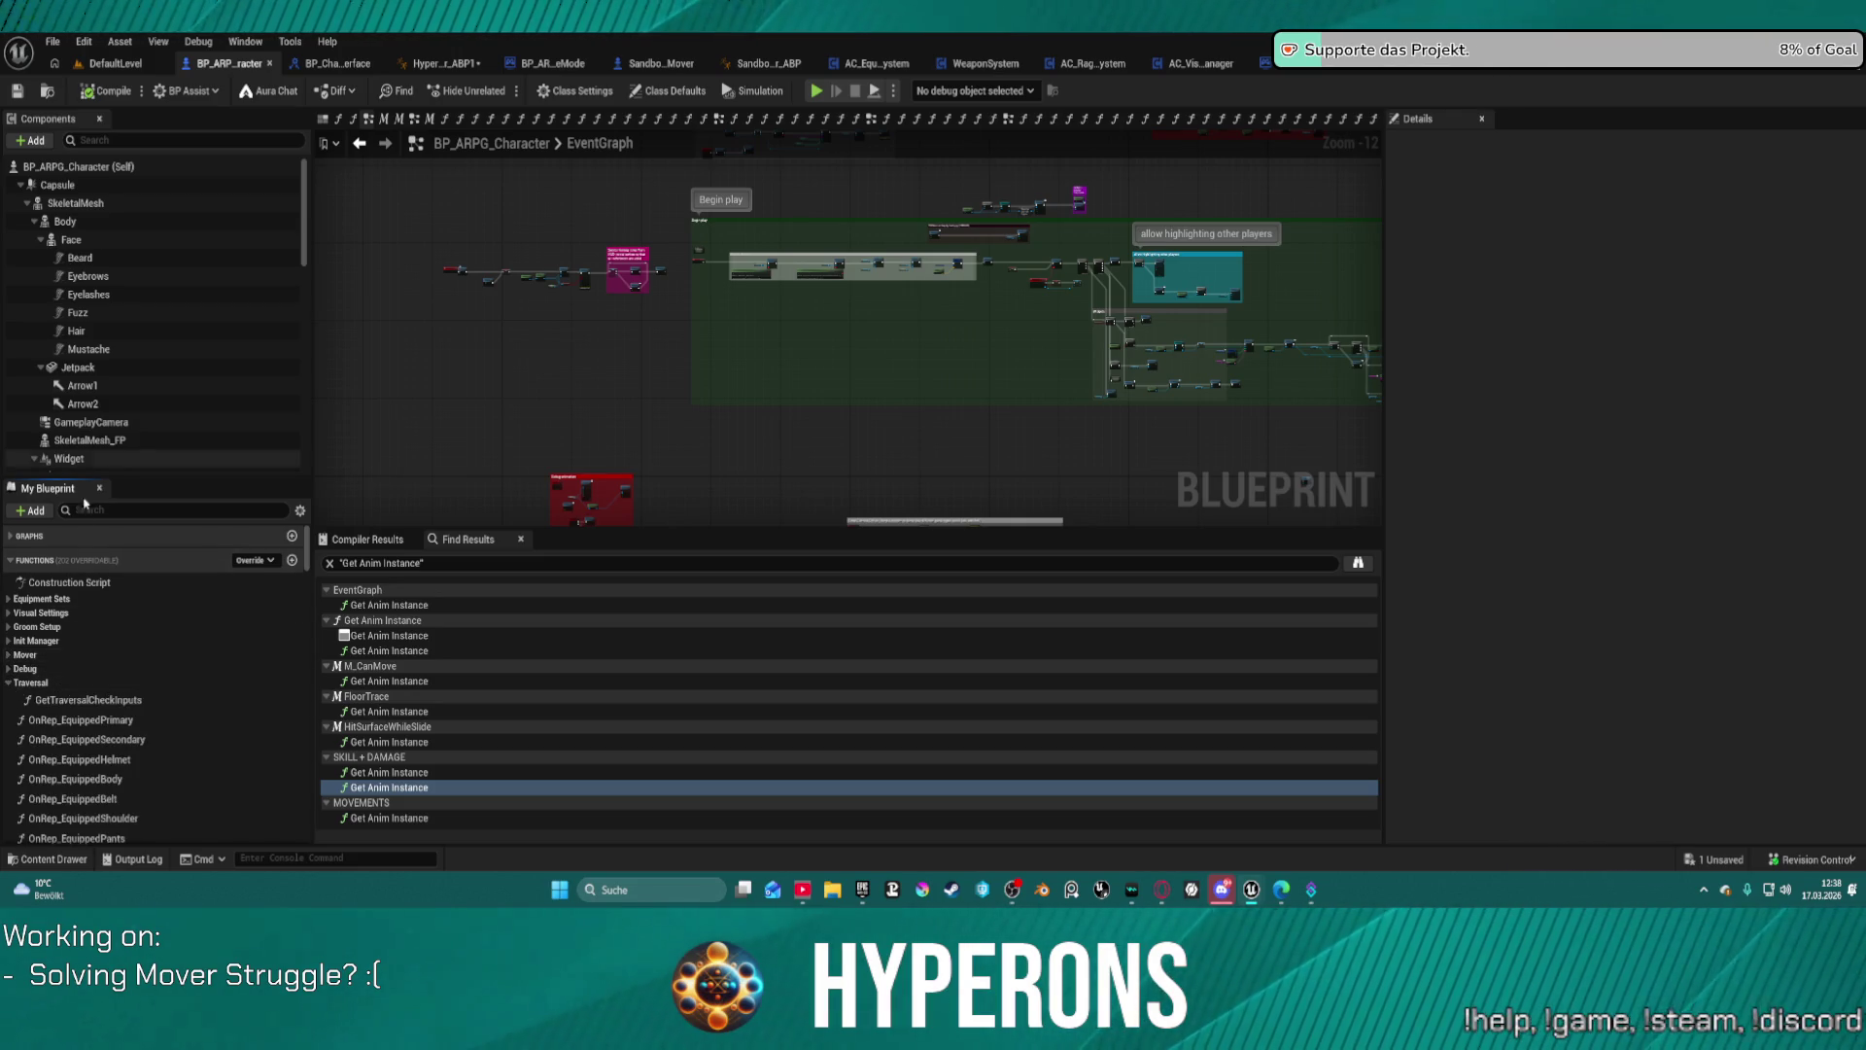
pyautogui.click(7, 683)
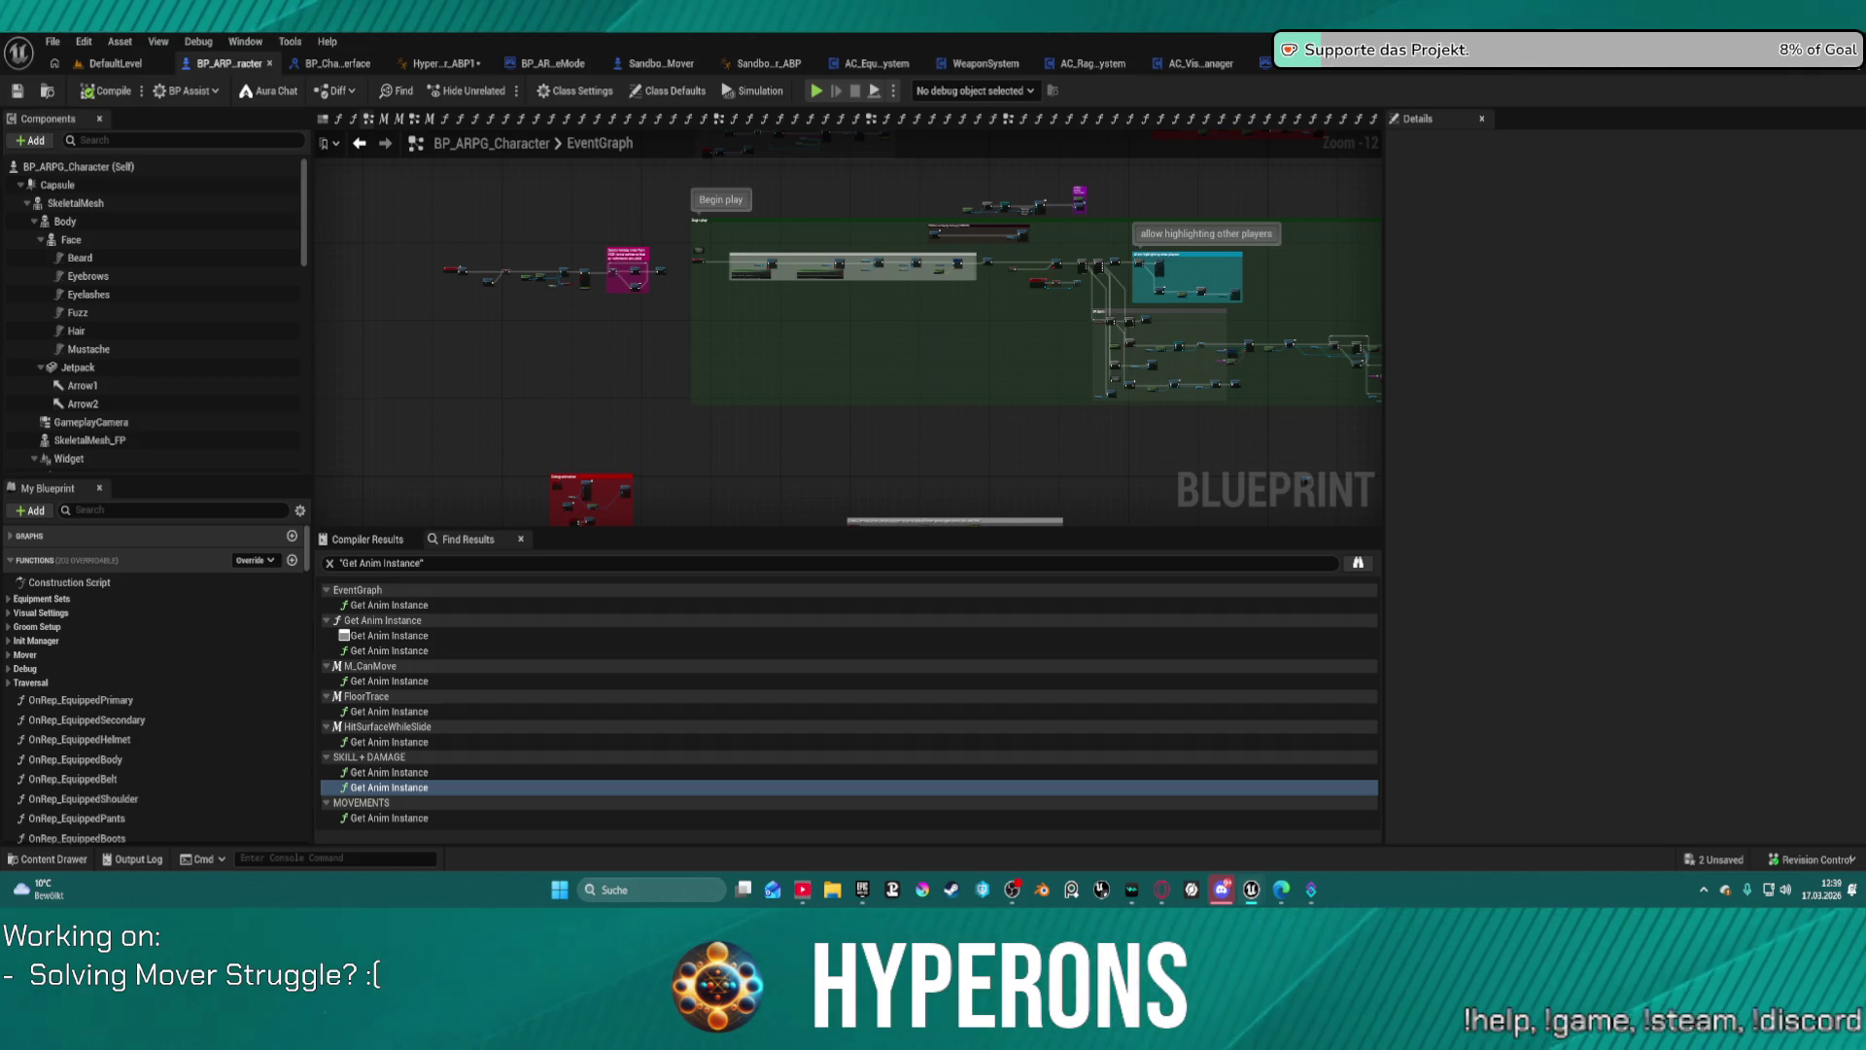
# Step: Paste the copied LiveRetargetSetup function into BP_ARPG_Character's functions list
pyautogui.rightClick(43, 564)
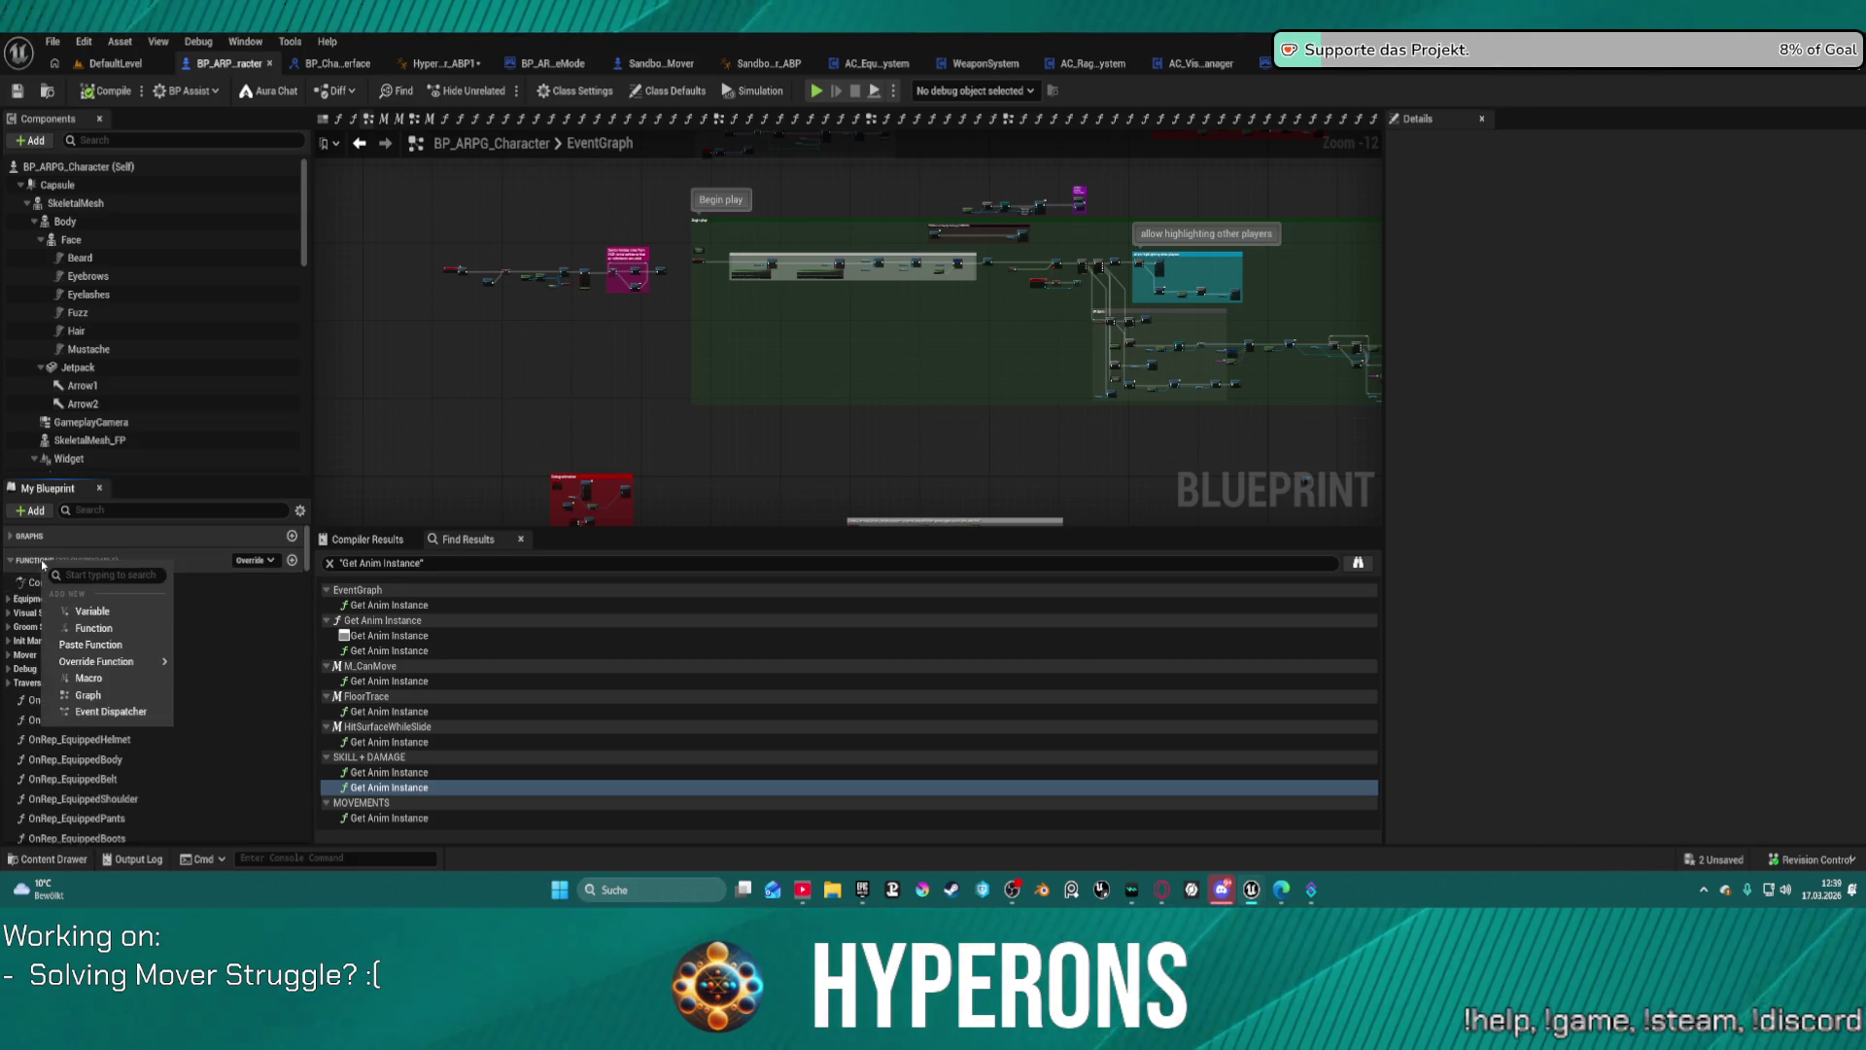
pyautogui.click(117, 654)
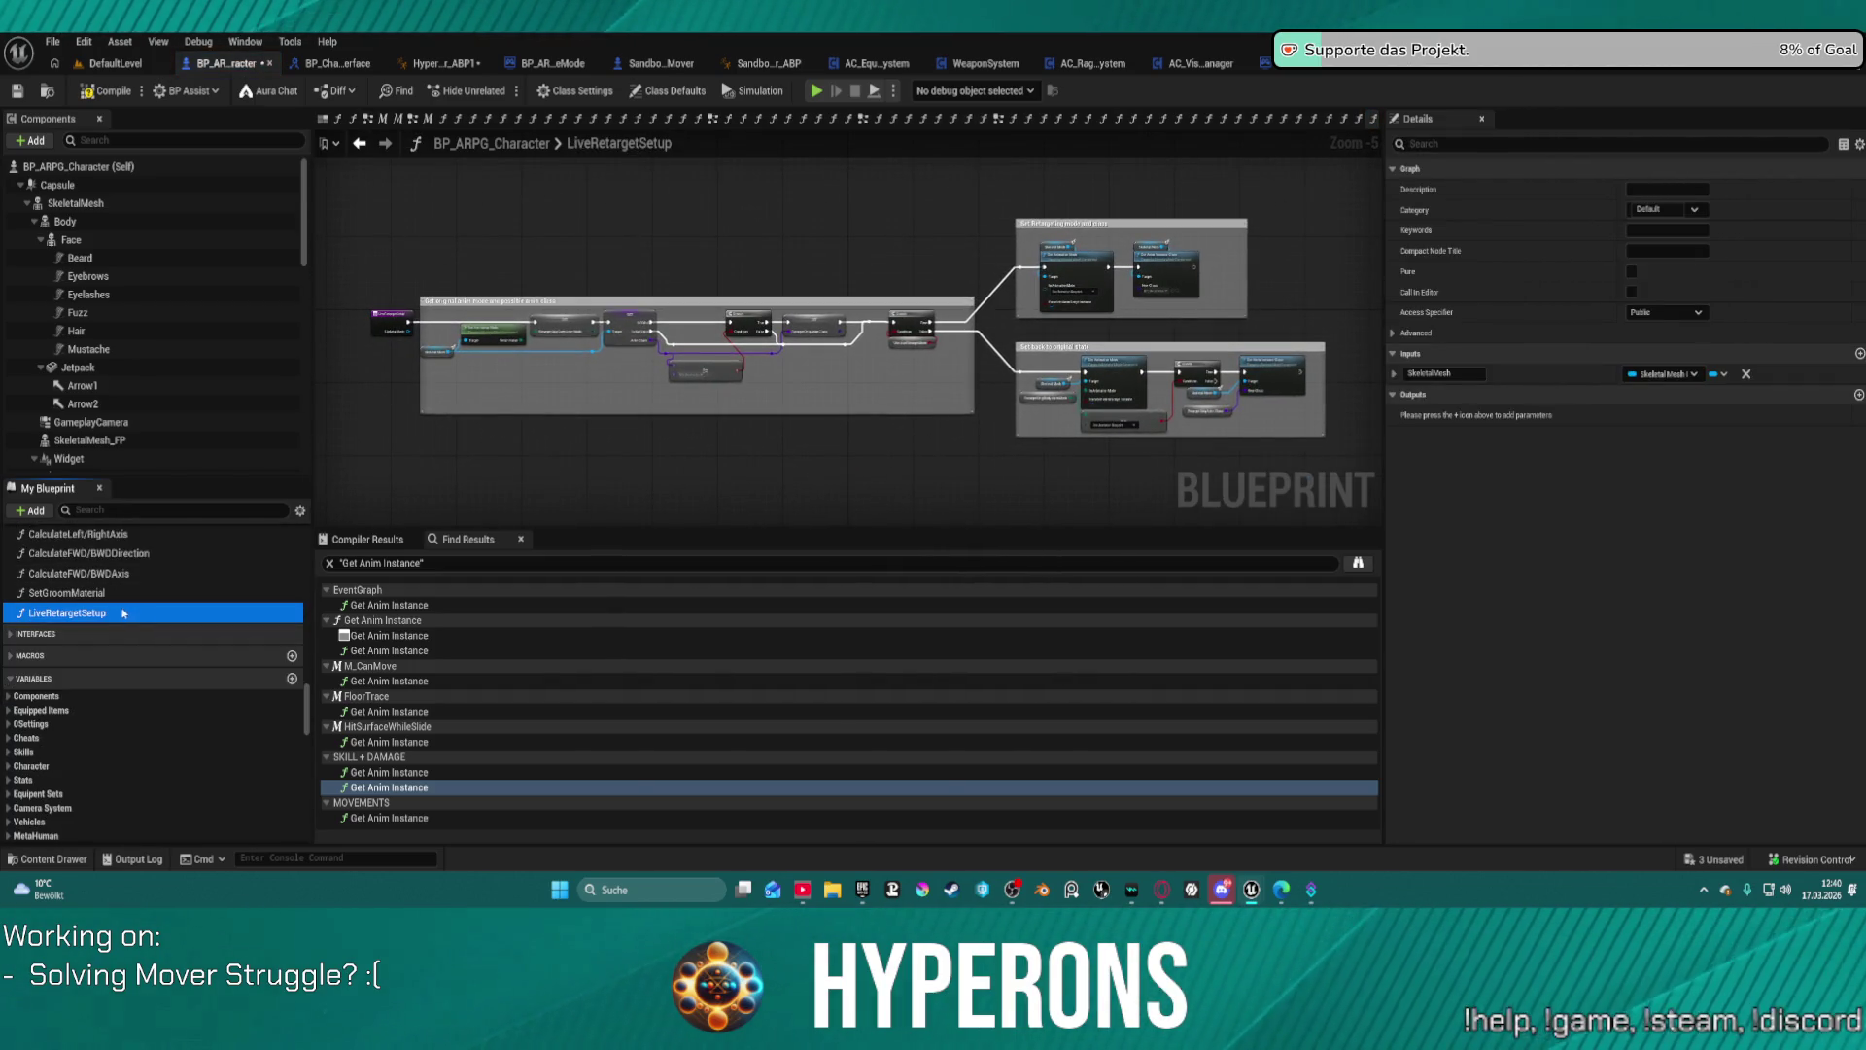
pyautogui.scroll(6, 1086, 254)
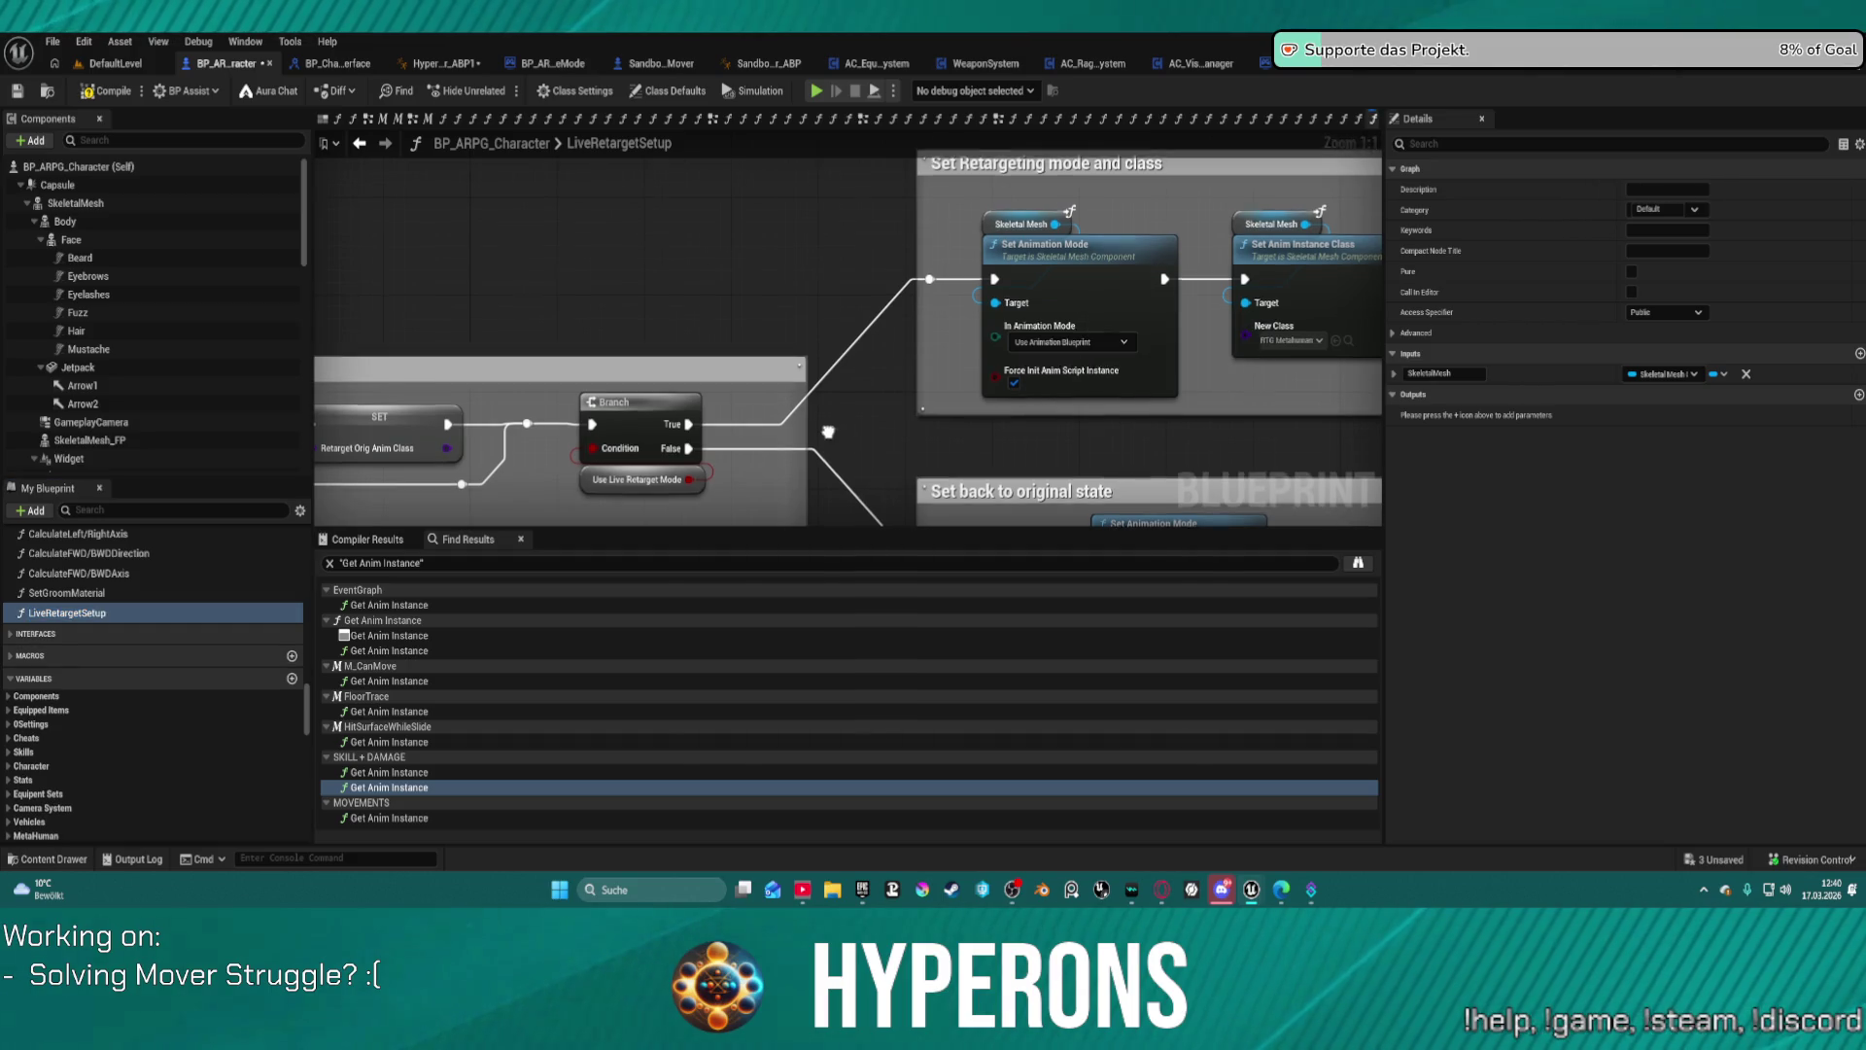
pyautogui.scroll(-4, 1169, 336)
pyautogui.moveTo(1169, 335); pyautogui.dragTo(1262, 336)
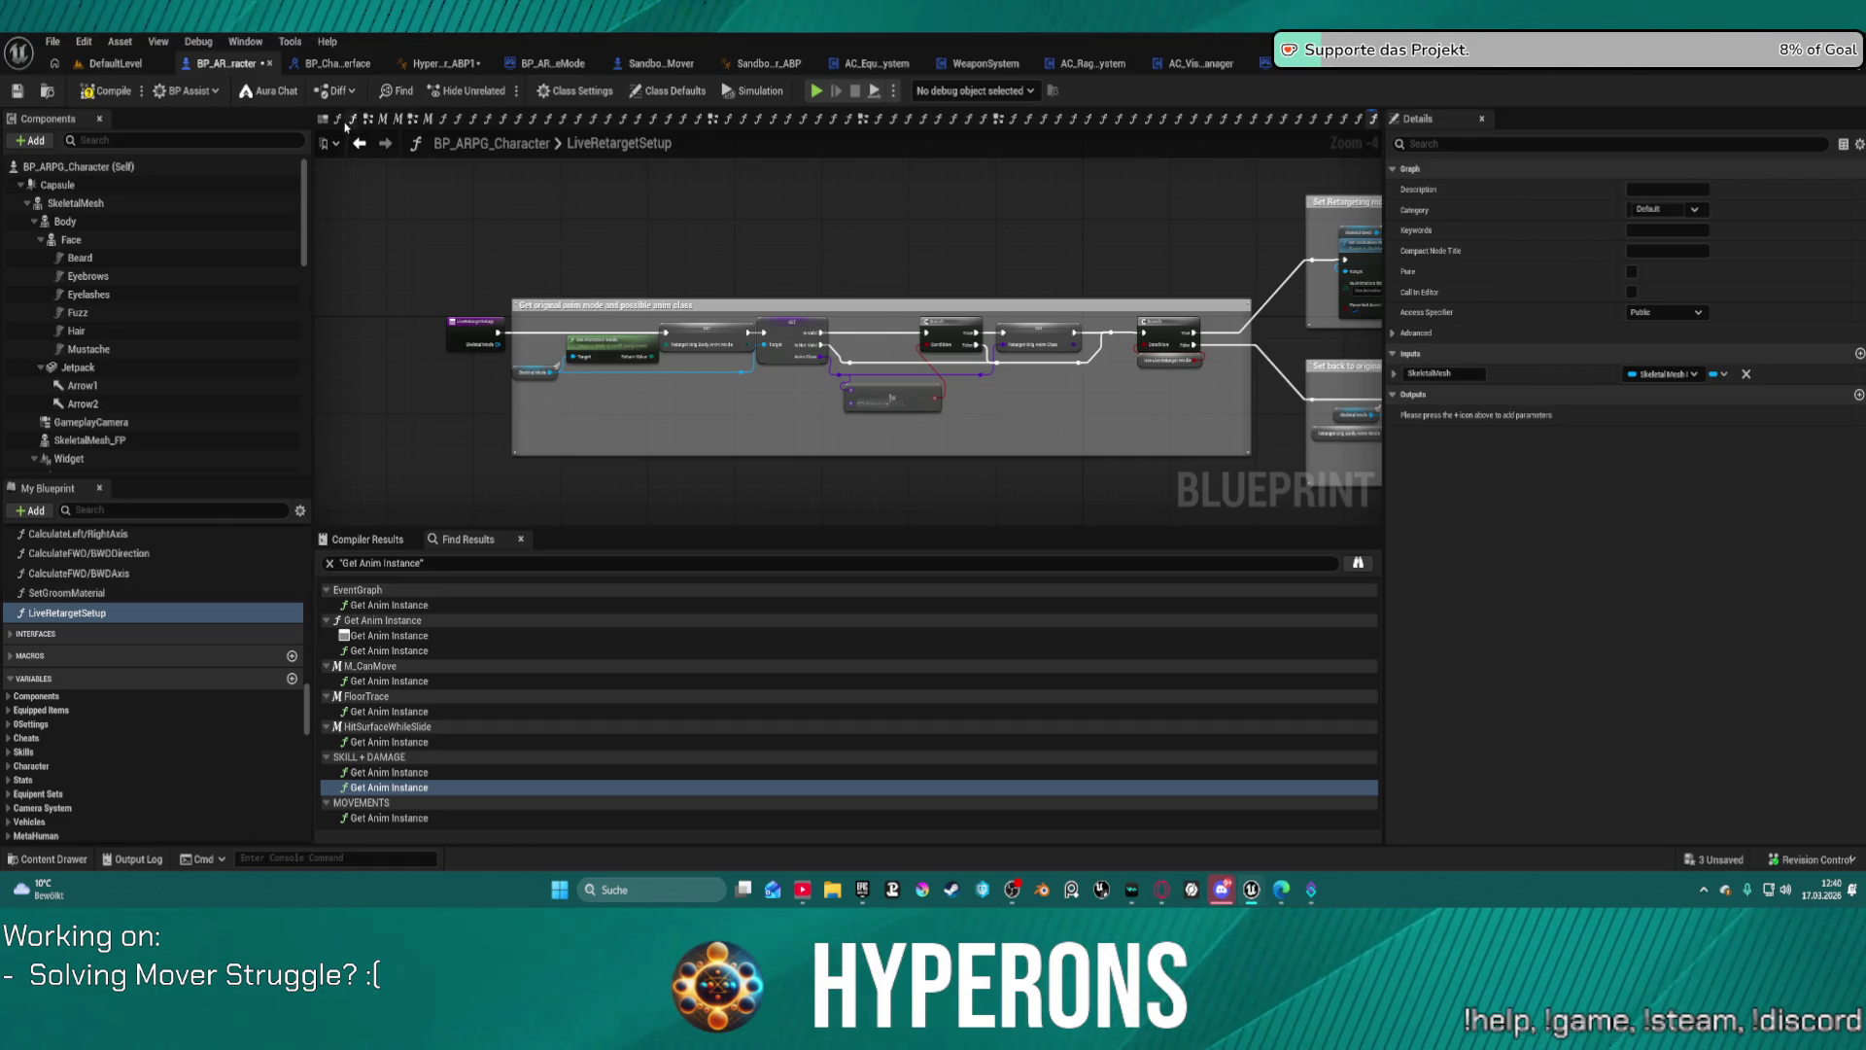
# Step: Look at the GetInitPhase function, then open the Construction Script graph
pyautogui.click(340, 124)
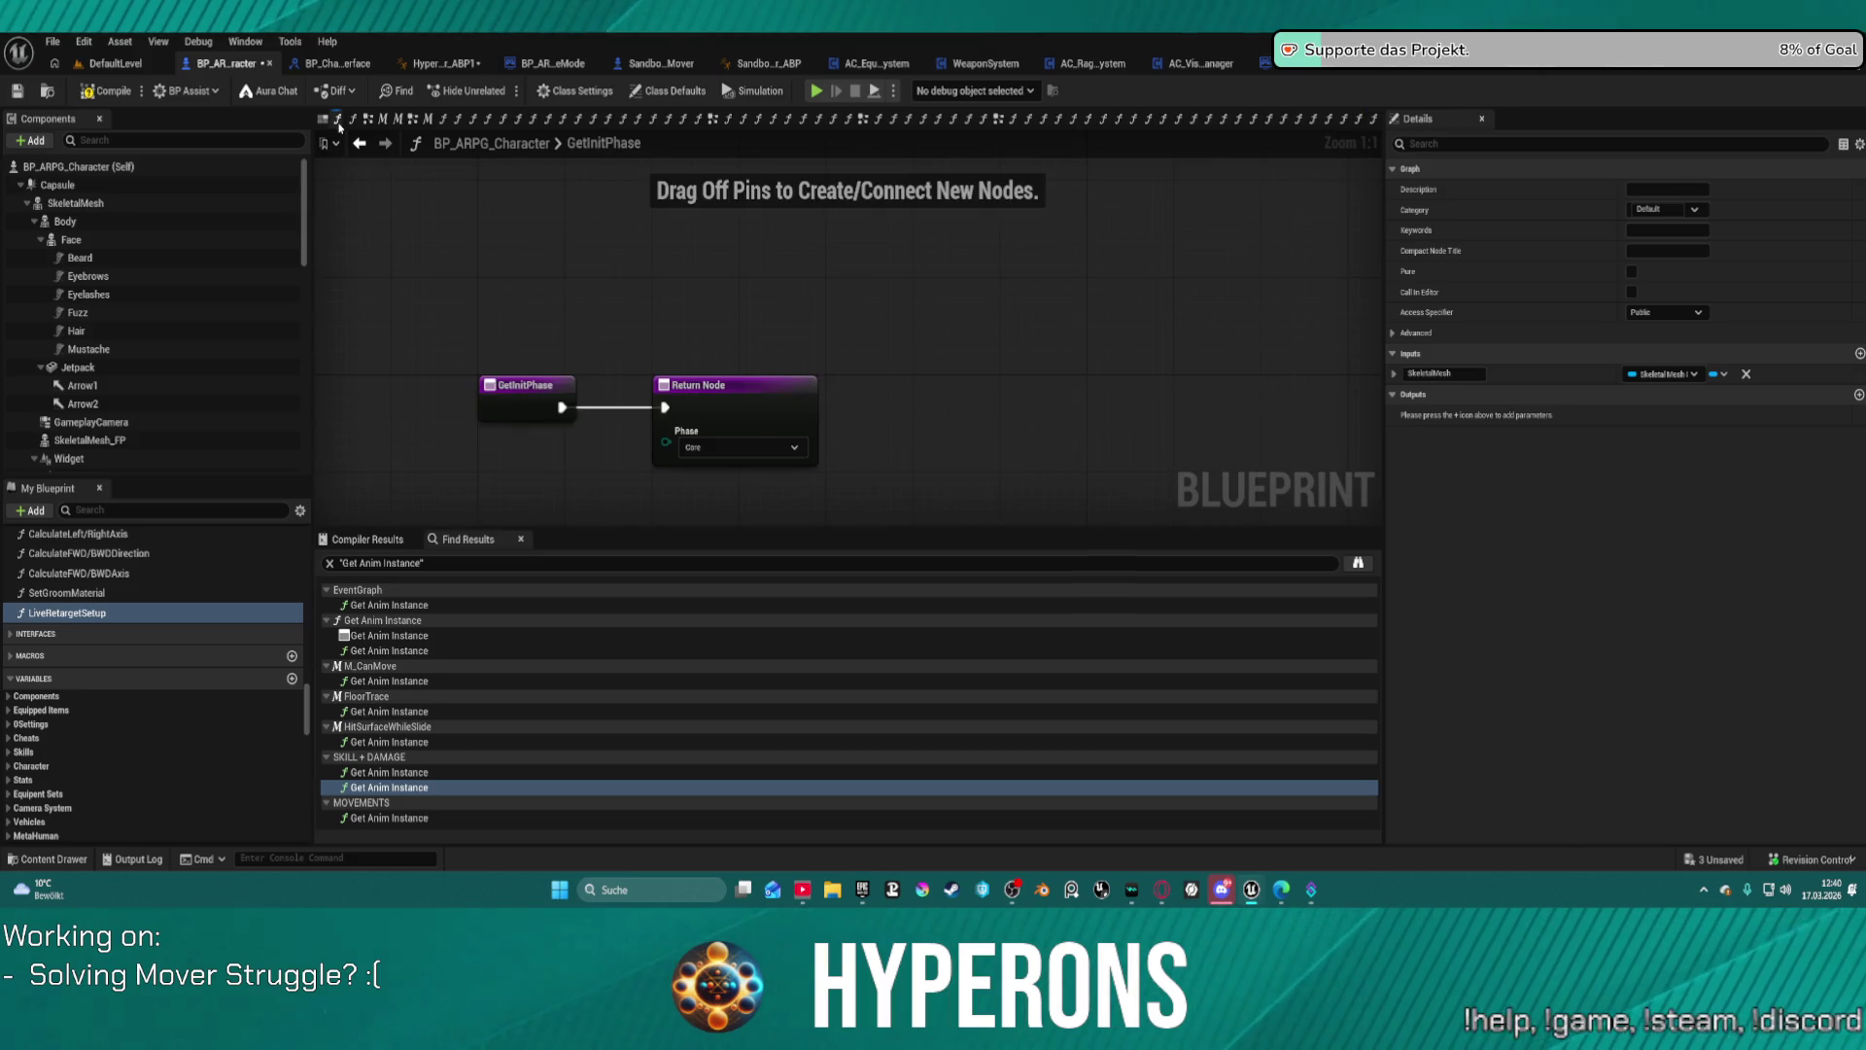
pyautogui.scroll(-10, 142, 640)
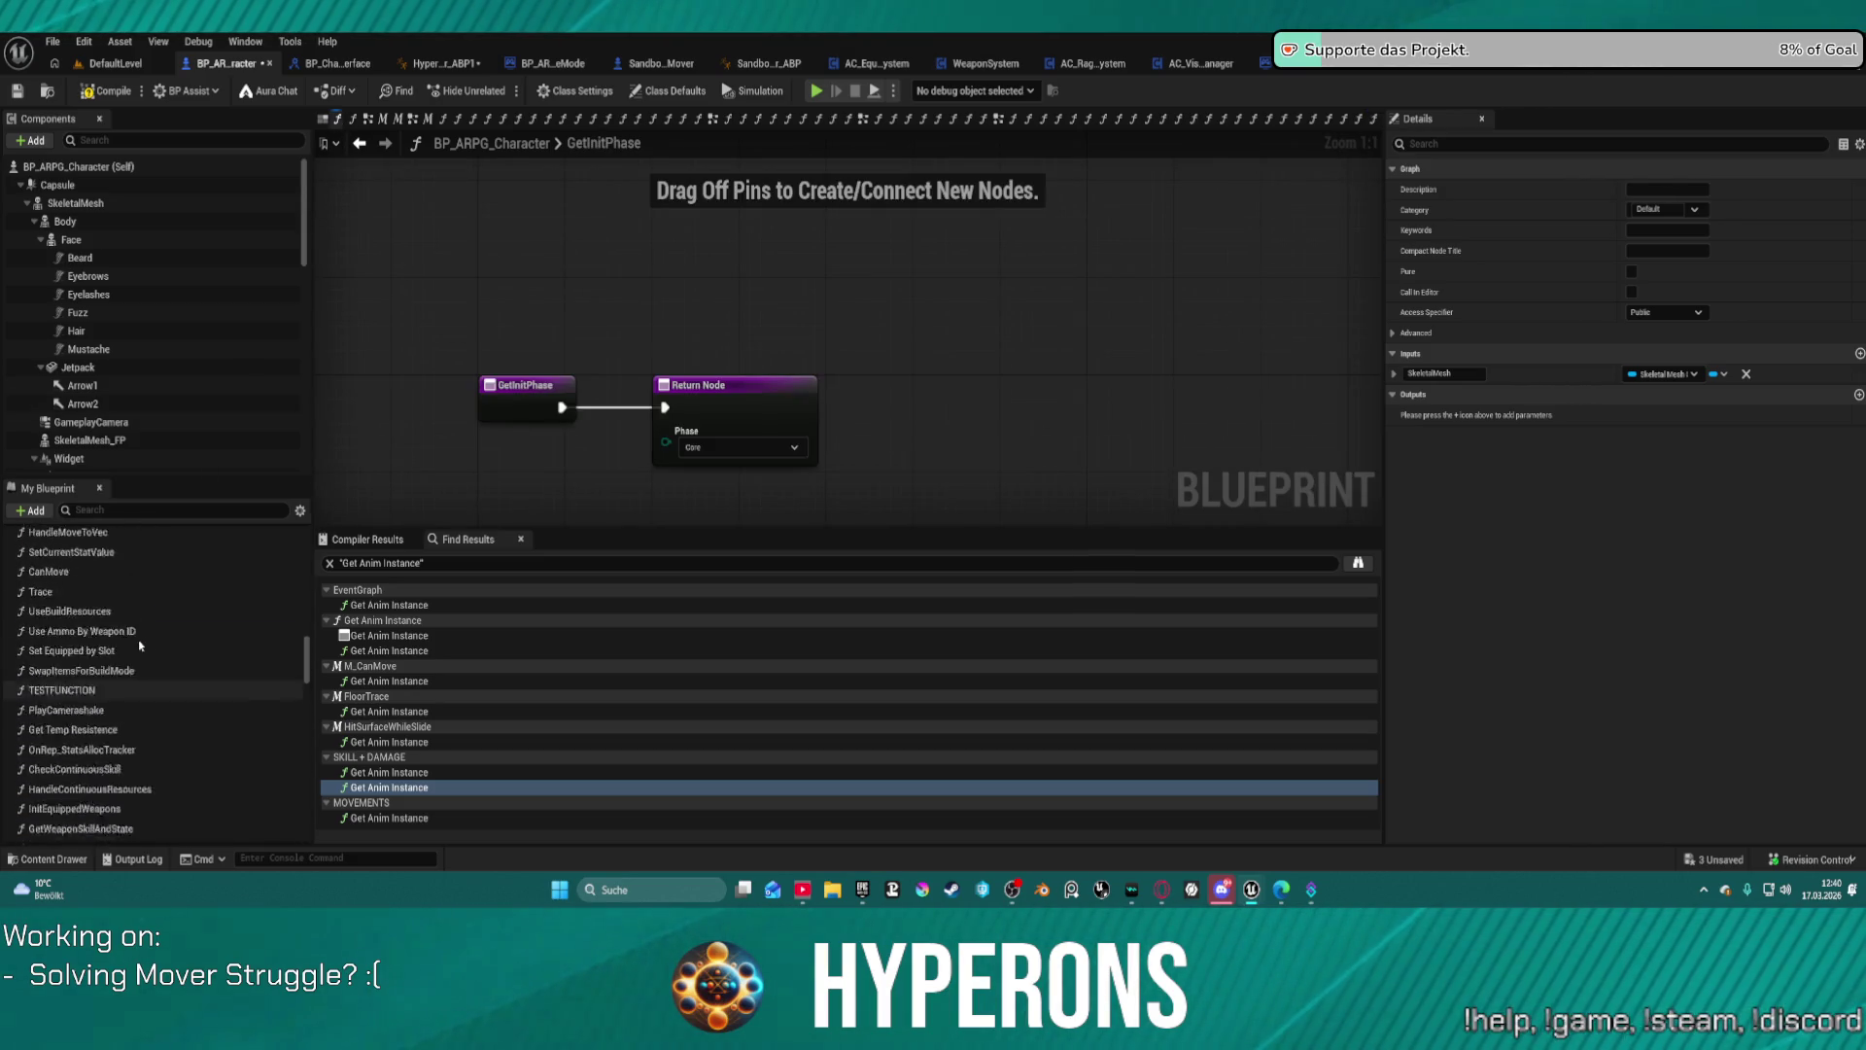
pyautogui.scroll(15, 142, 640)
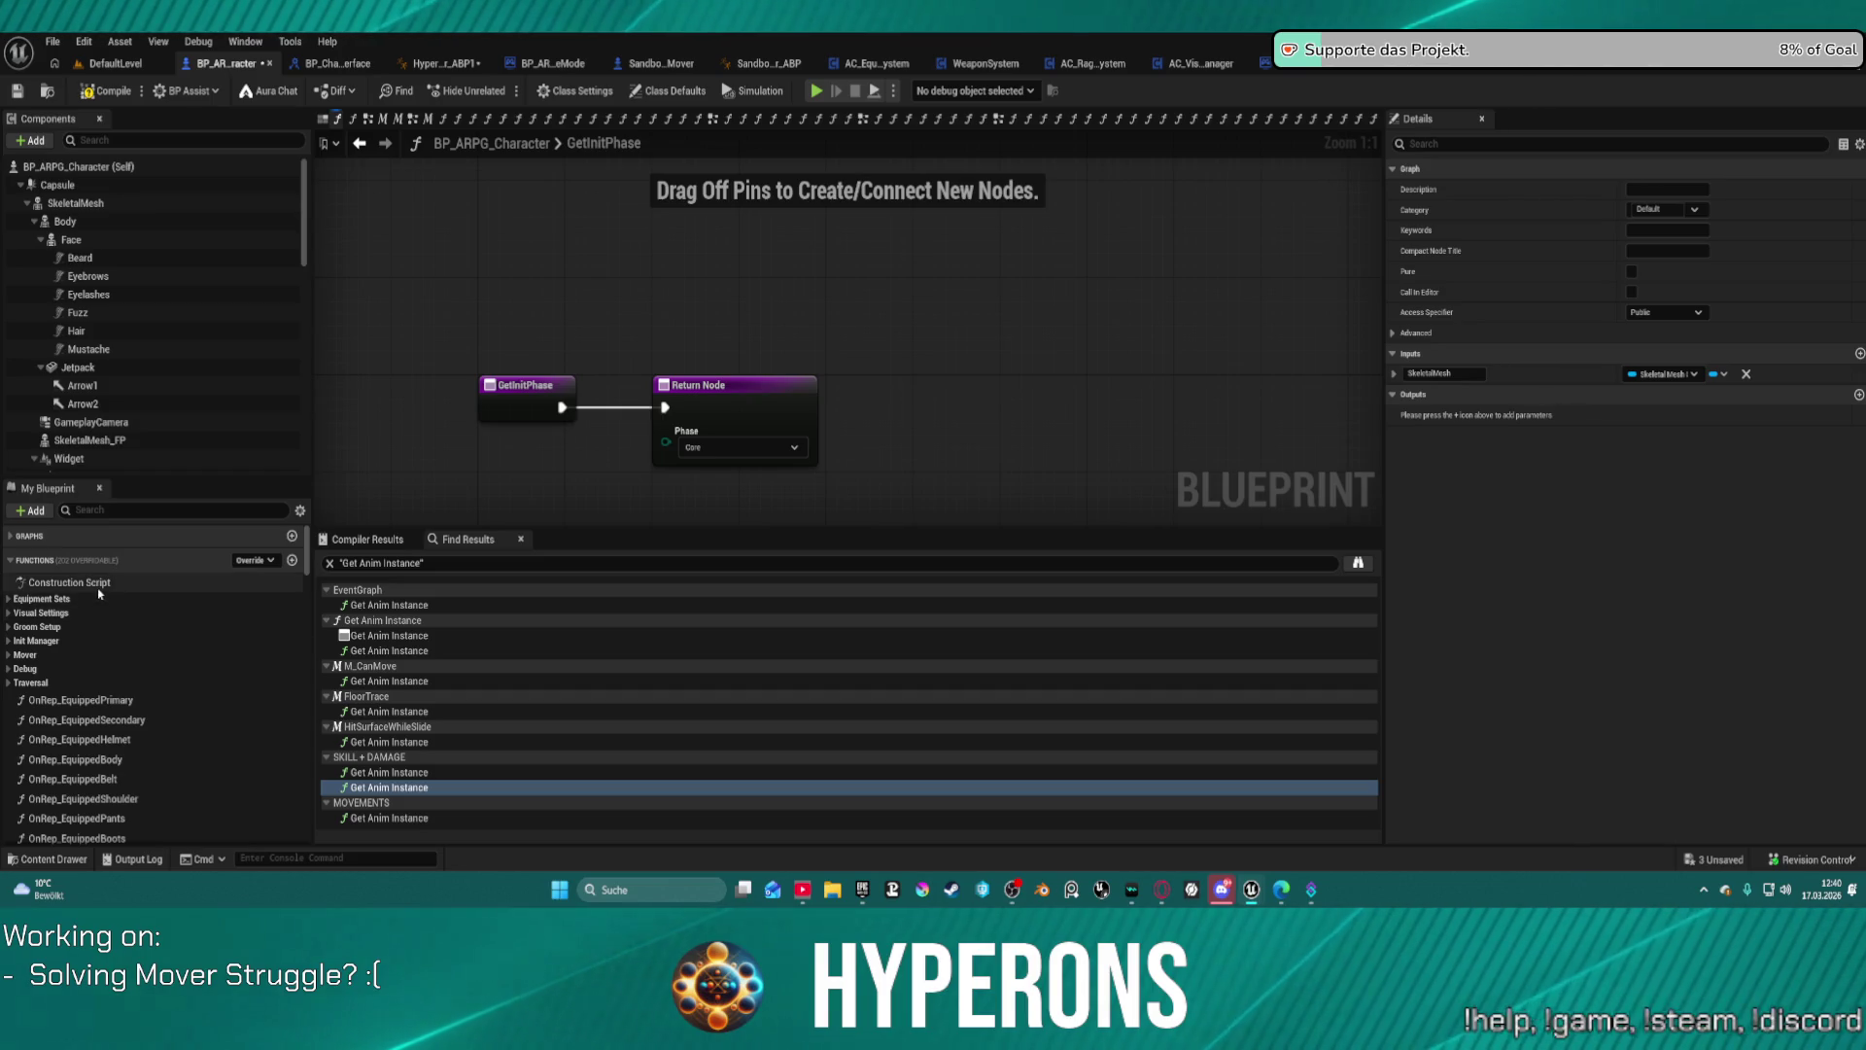
pyautogui.doubleClick(98, 587)
pyautogui.moveTo(894, 463)
pyautogui.mouseDown()
pyautogui.moveTo(604, 362)
pyautogui.moveTo(344, 309)
pyautogui.mouseUp()
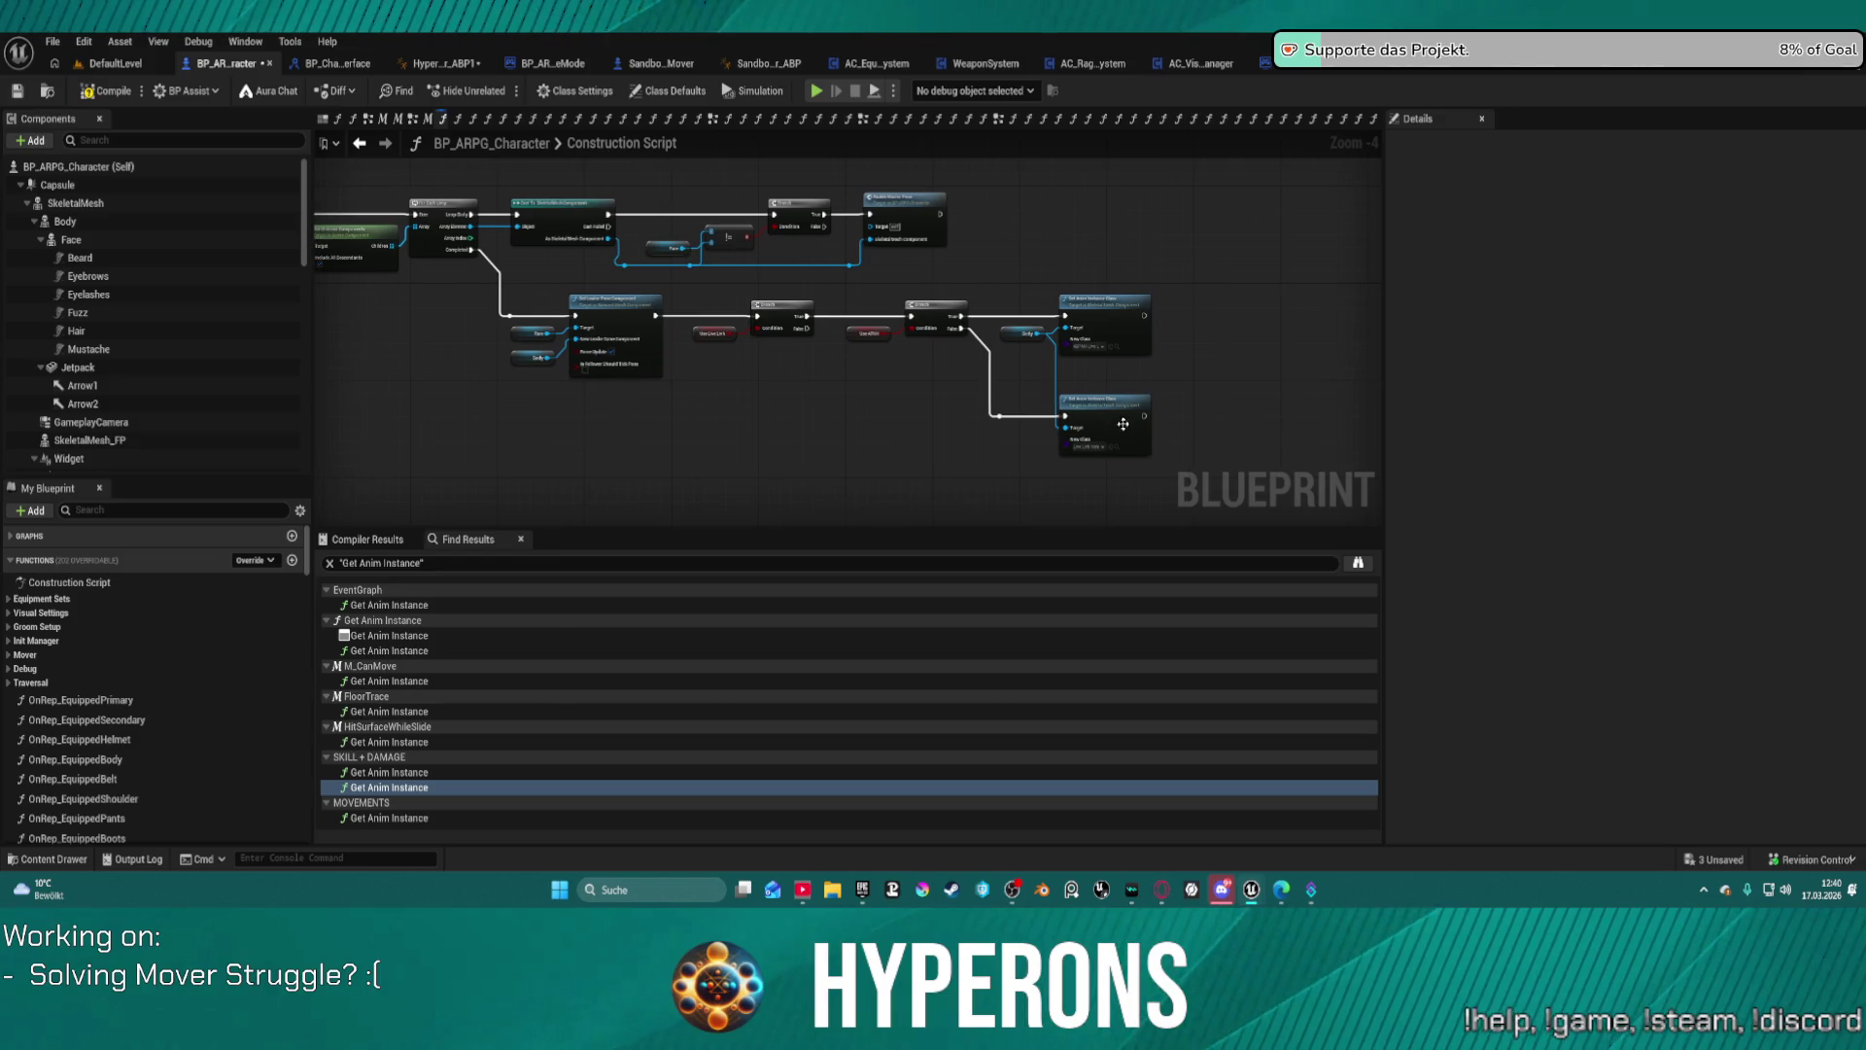
# Step: Inspect the Use ARKit branch nodes in the Construction Script
pyautogui.scroll(2, 1162, 454)
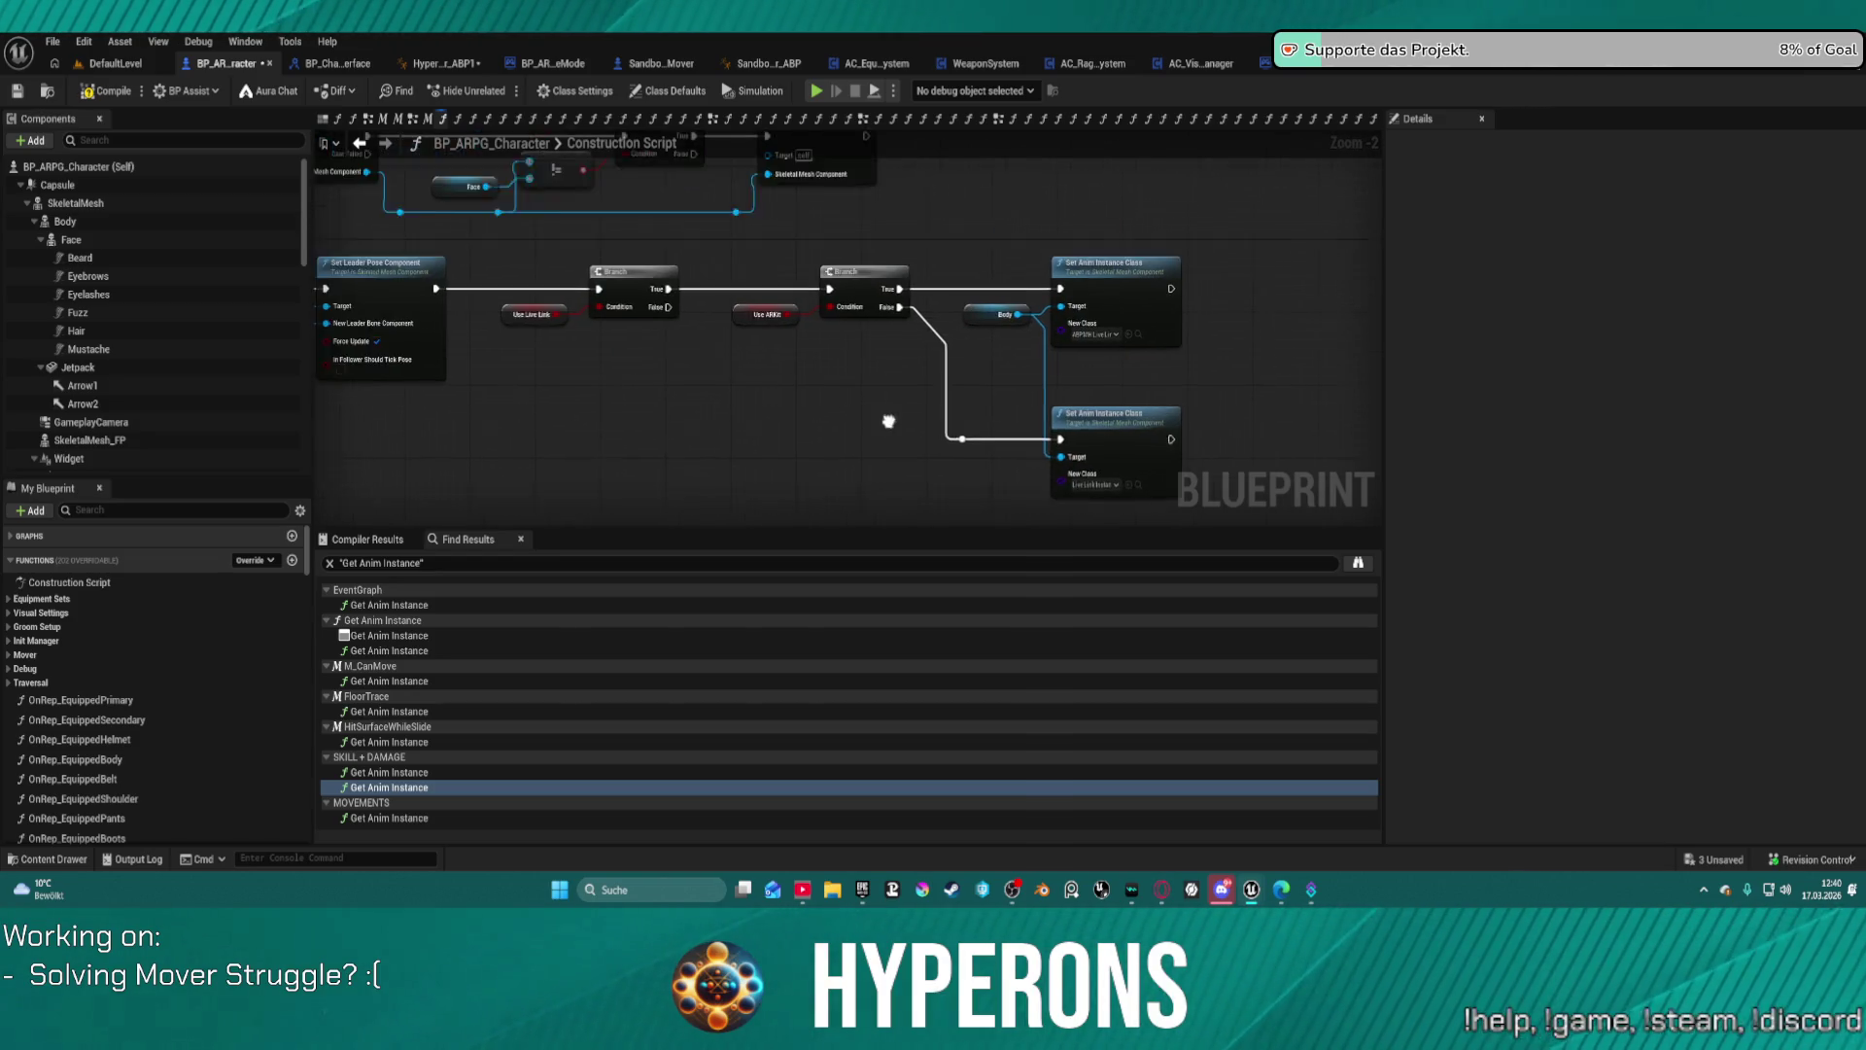
pyautogui.moveTo(536, 263)
pyautogui.mouseDown()
pyautogui.moveTo(732, 375)
pyautogui.moveTo(1161, 396)
pyautogui.mouseUp()
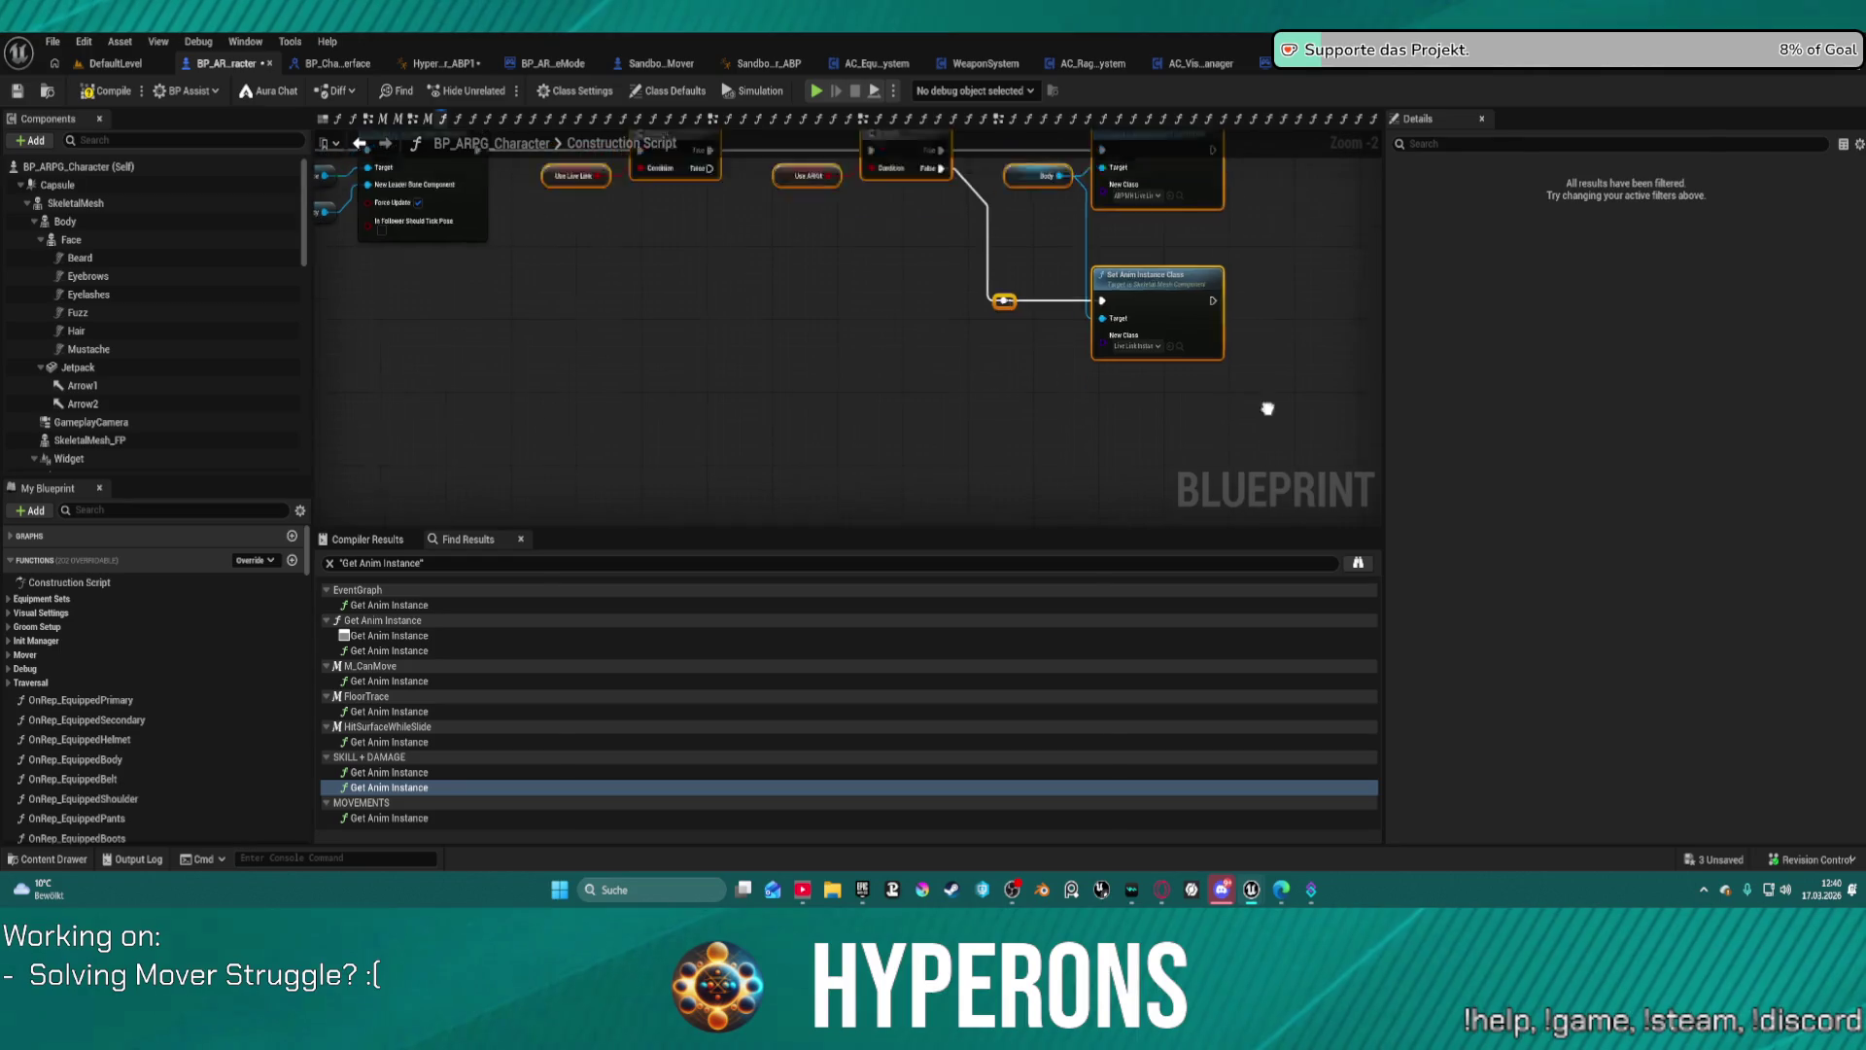
pyautogui.moveTo(454, 187); pyautogui.dragTo(686, 399)
pyautogui.click(686, 400)
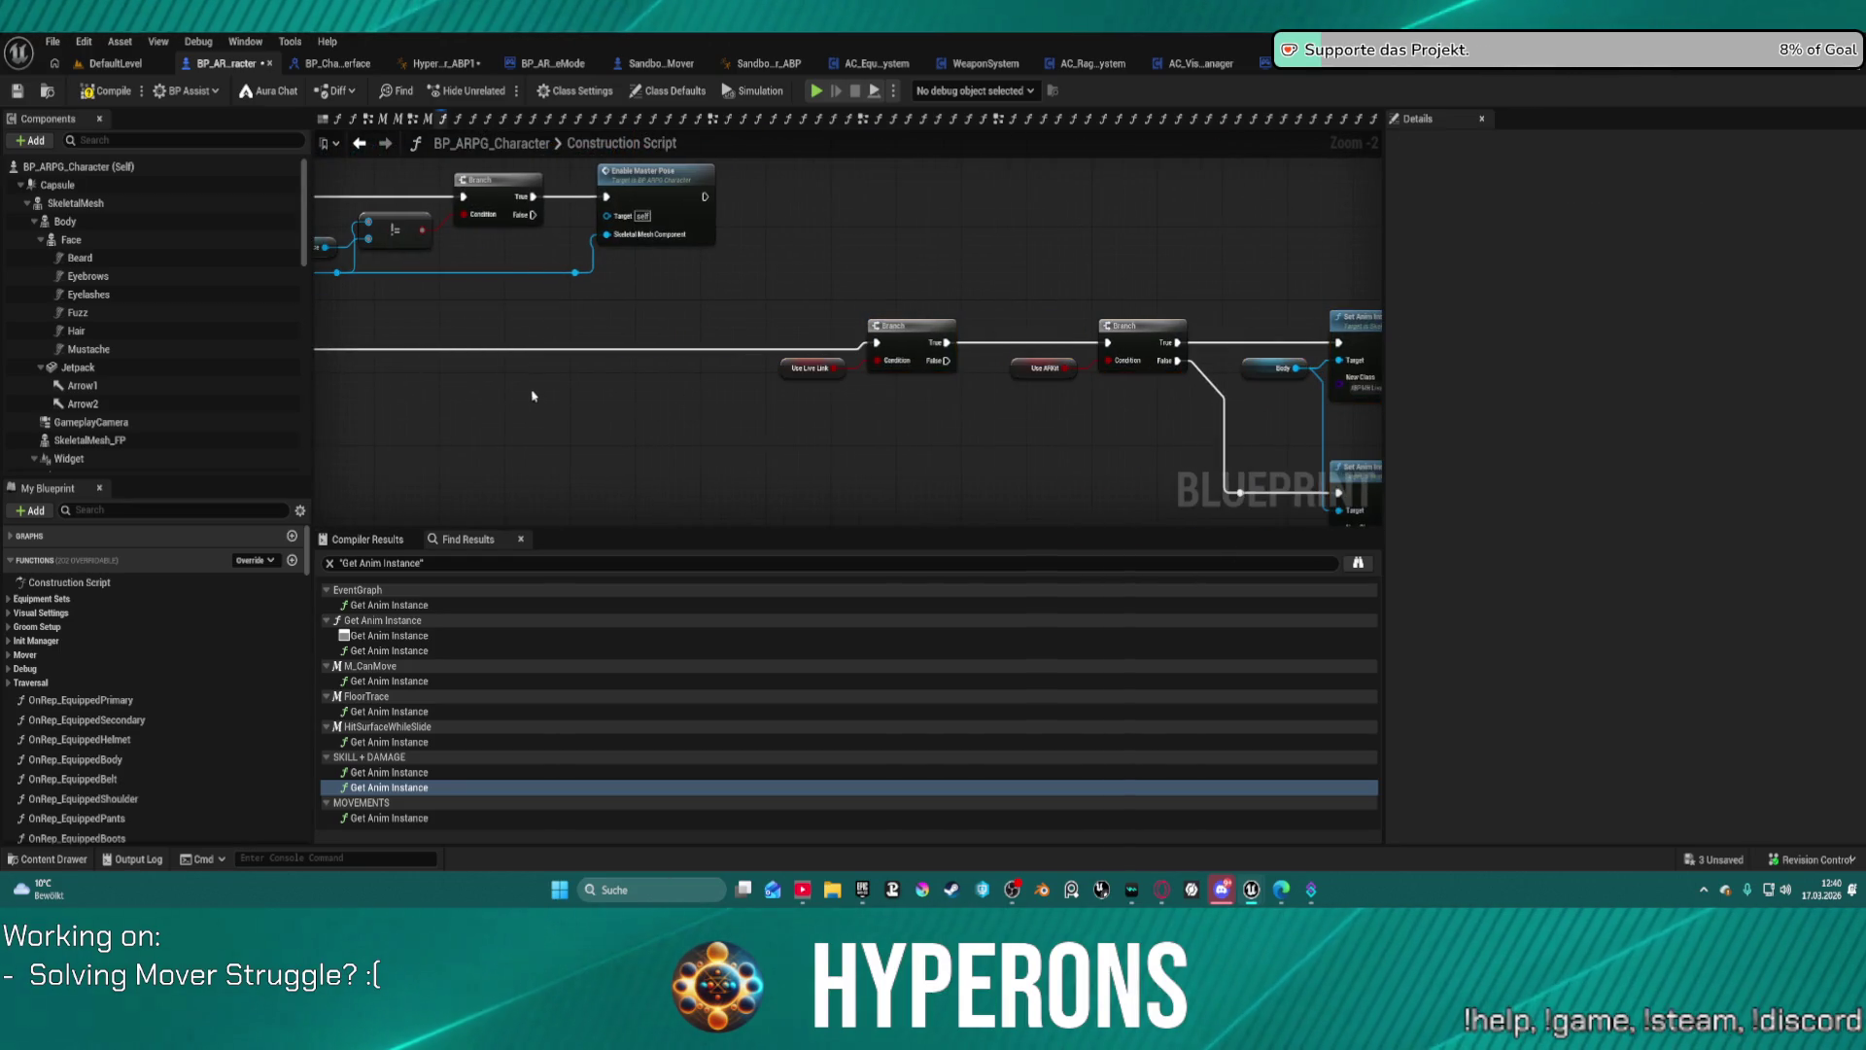
pyautogui.rightClick(533, 396)
pyautogui.press('Escape')
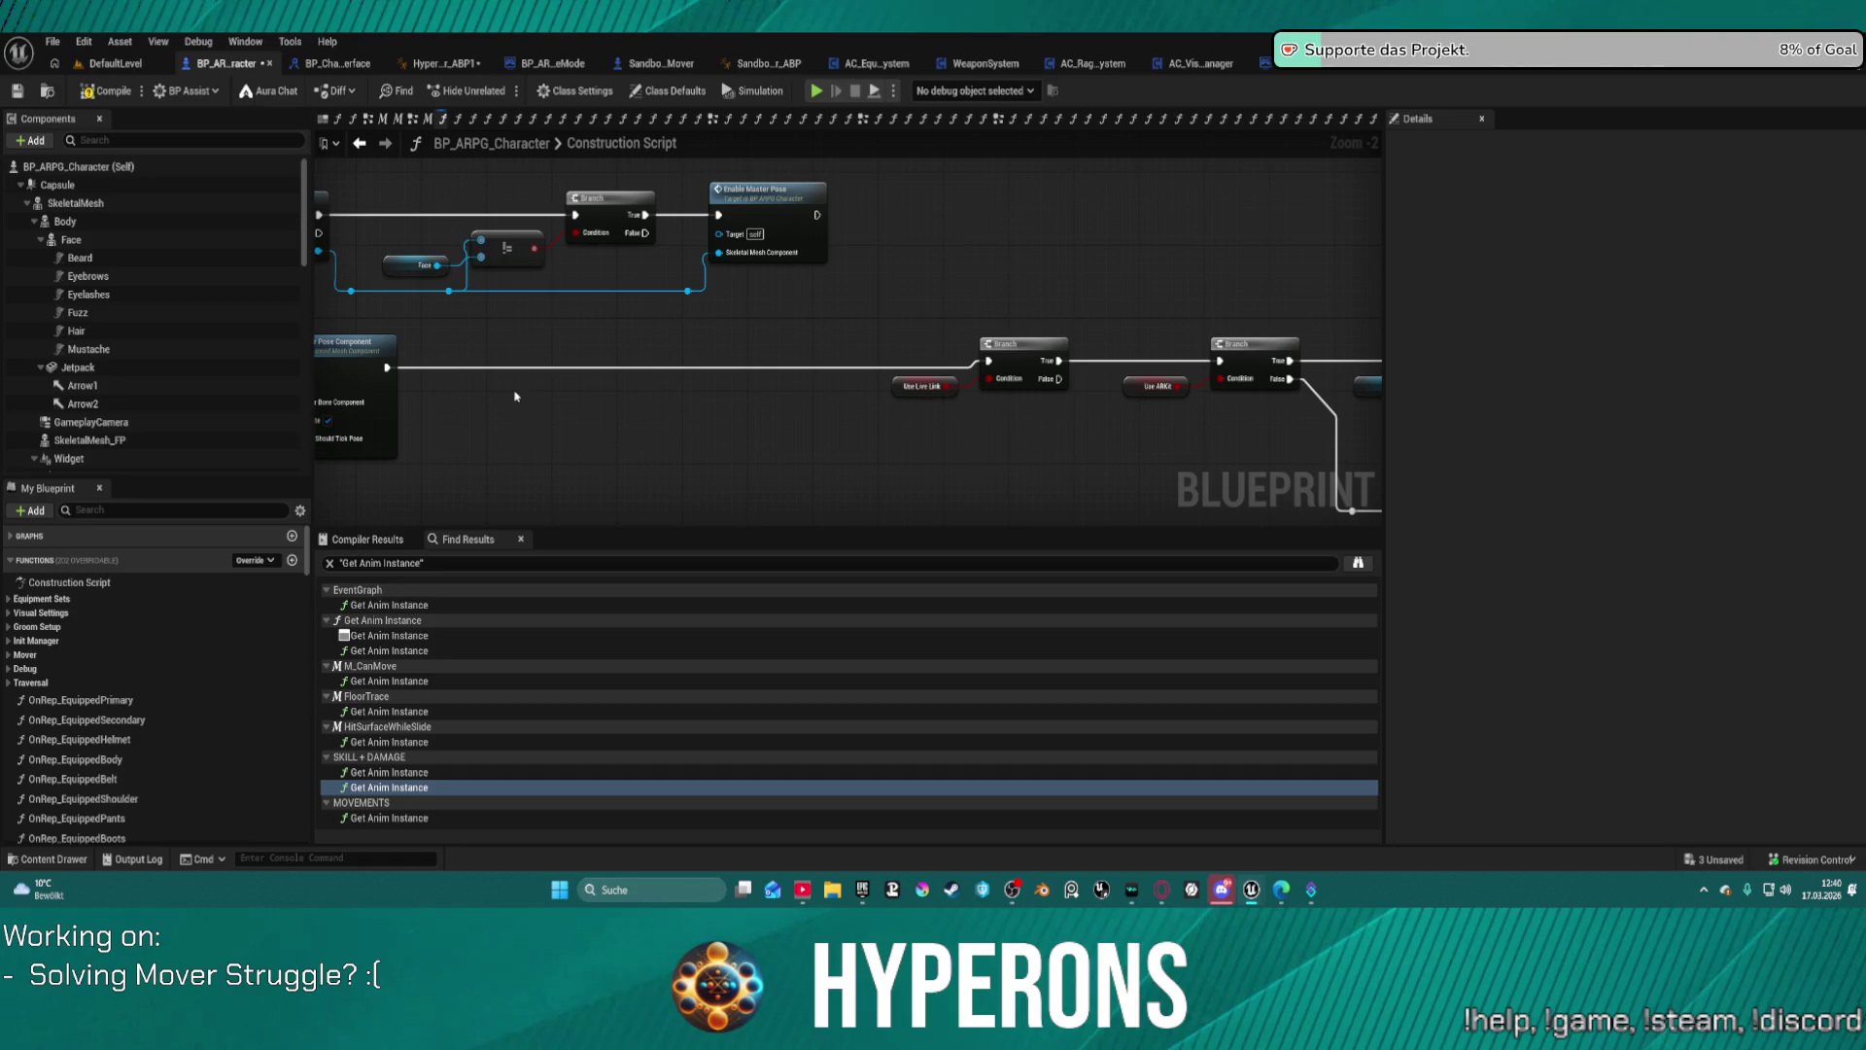
pyautogui.scroll(-3, 44, 681)
pyautogui.scroll(-15, 44, 681)
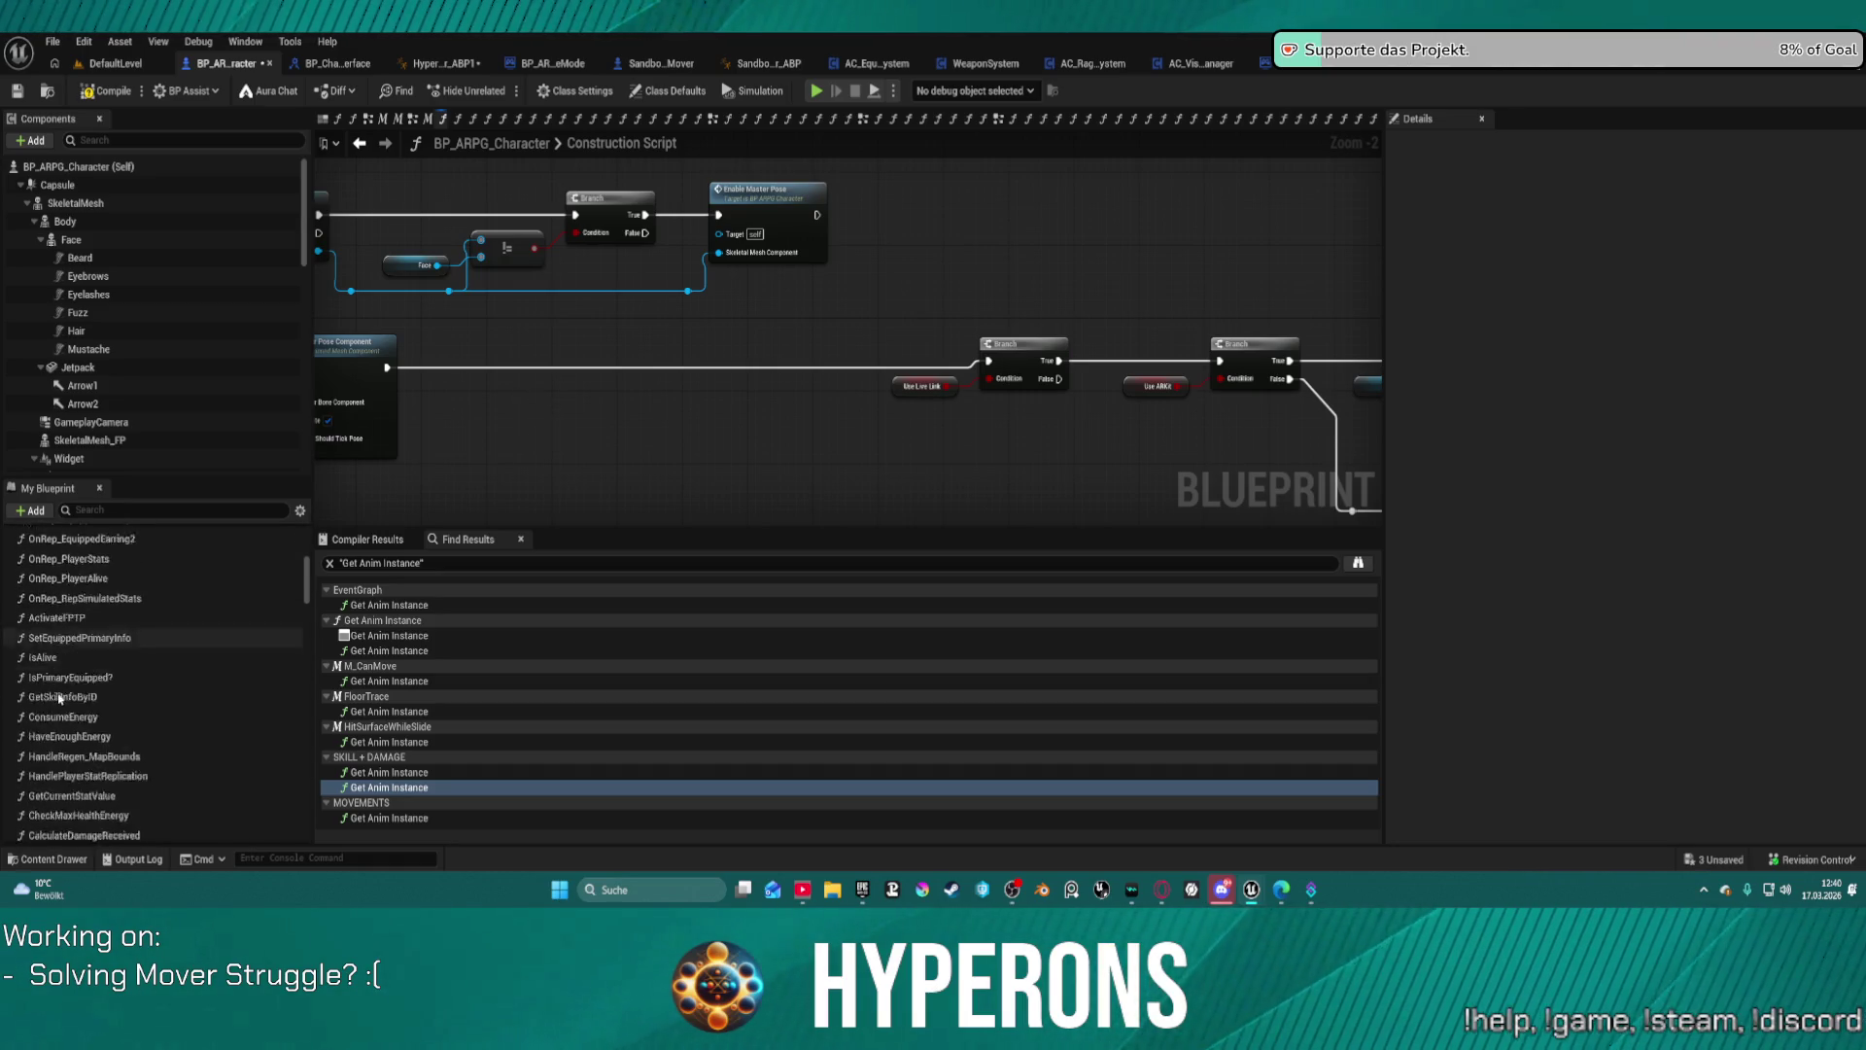
pyautogui.scroll(10, 135, 714)
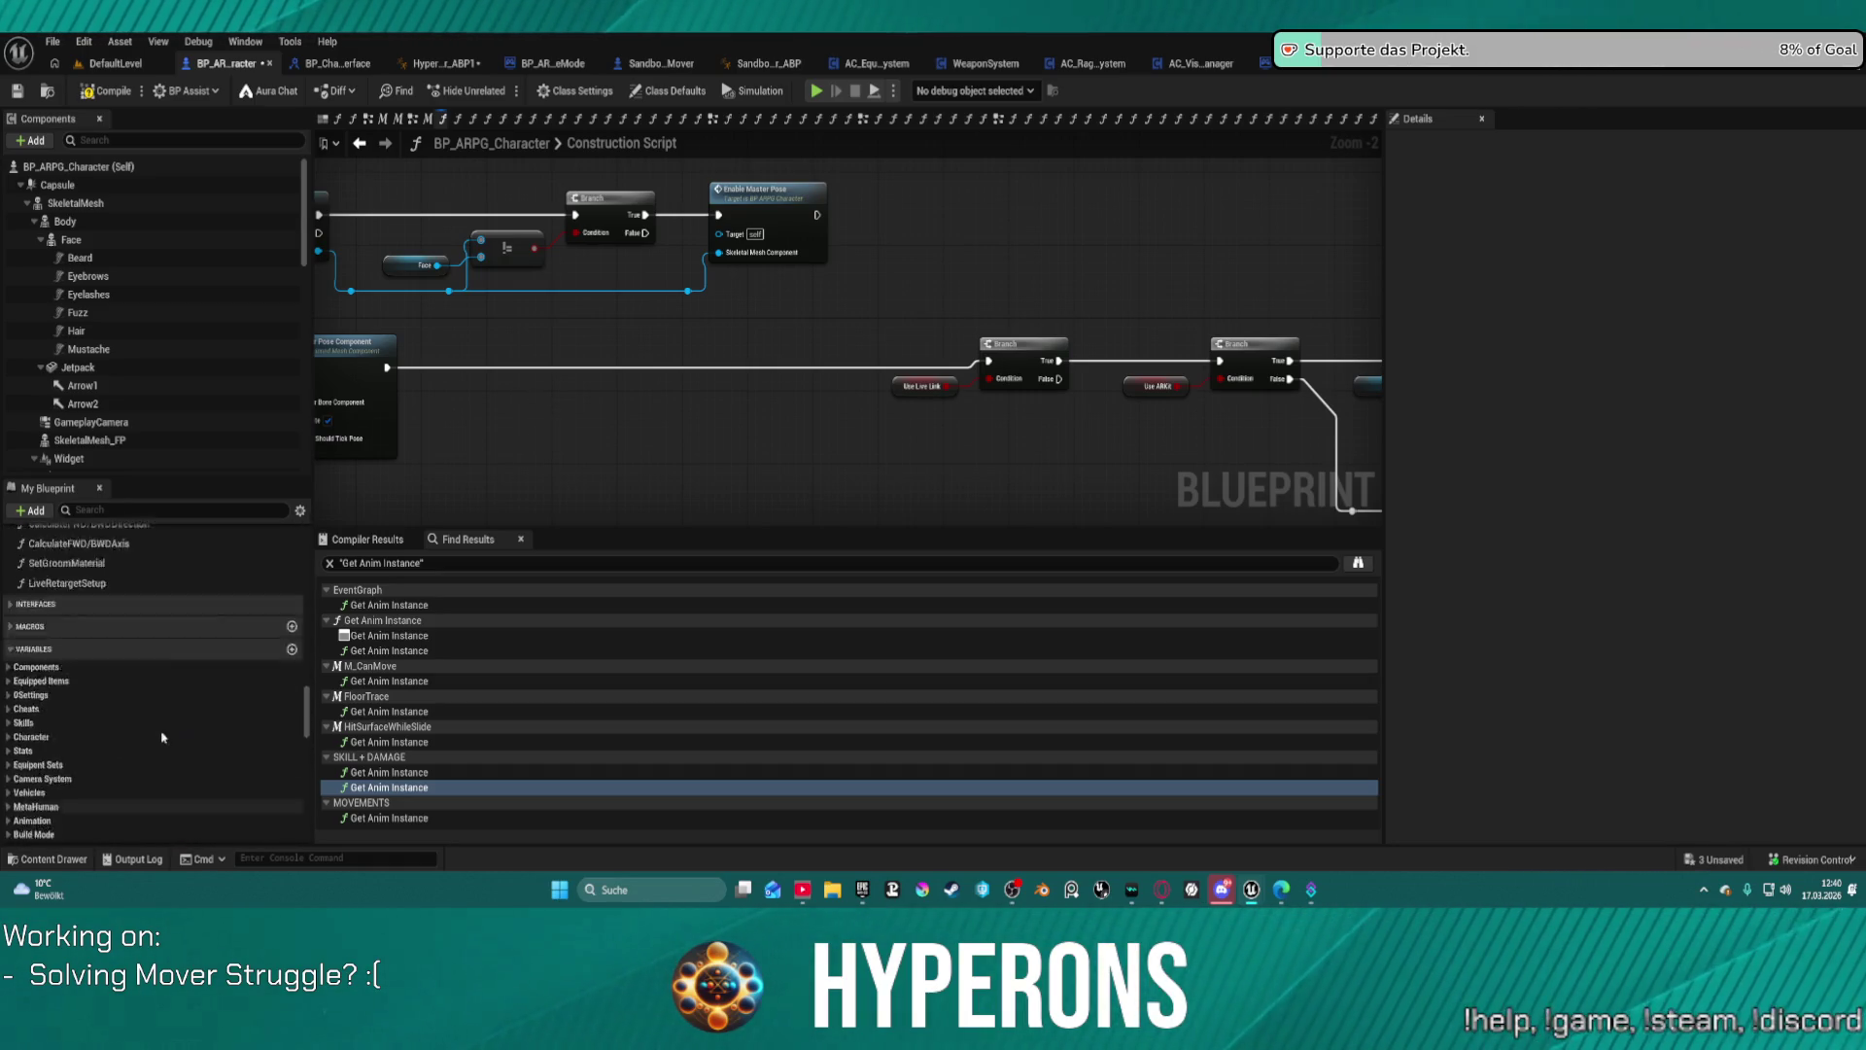
# Step: Add a LiveRetargetSetup call that runs before the first Branch
pyautogui.click(88, 731)
pyautogui.moveTo(88, 731)
pyautogui.mouseDown()
pyautogui.moveTo(564, 362)
pyautogui.moveTo(405, 370)
pyautogui.moveTo(569, 388)
pyautogui.moveTo(988, 360)
pyautogui.mouseUp()
pyautogui.moveTo(617, 371); pyautogui.dragTo(634, 343)
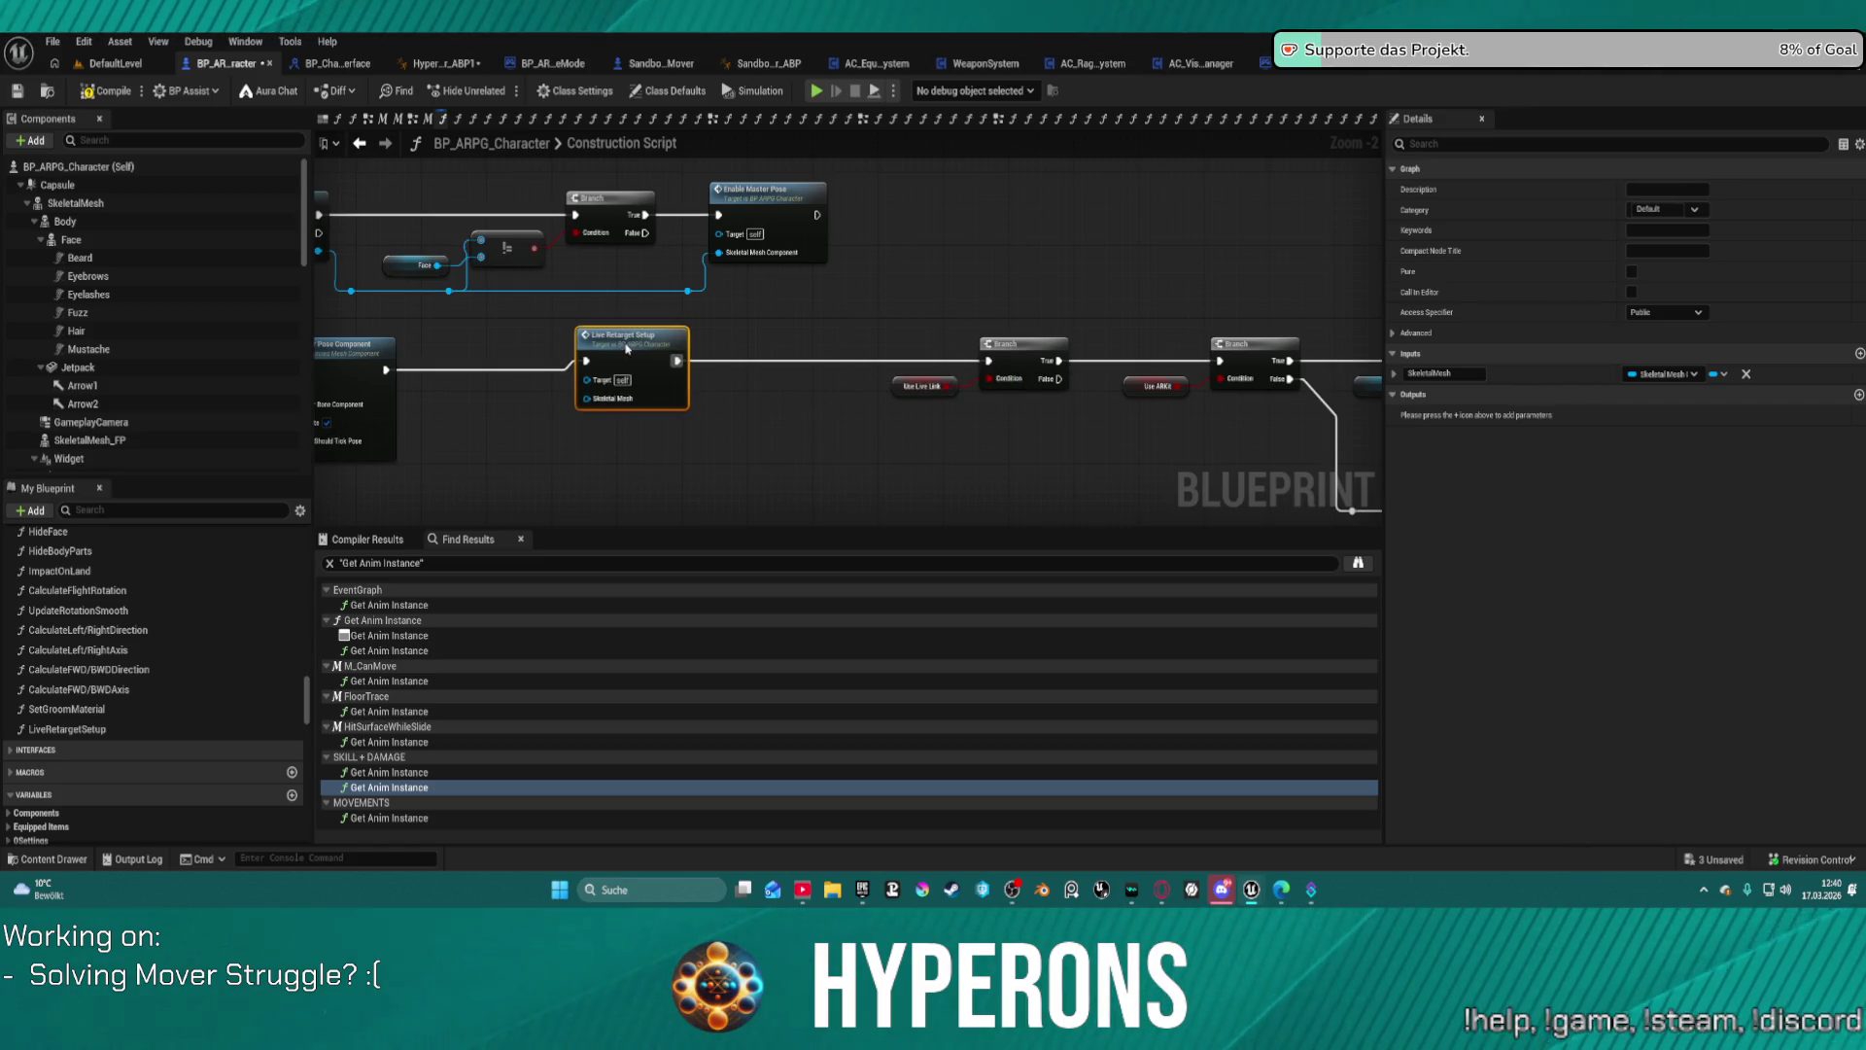
# Step: Feed SkeletalMesh into LiveRetargetSetup's Skeletal Mesh input and launch a play test
pyautogui.moveTo(707, 399); pyautogui.dragTo(1075, 395)
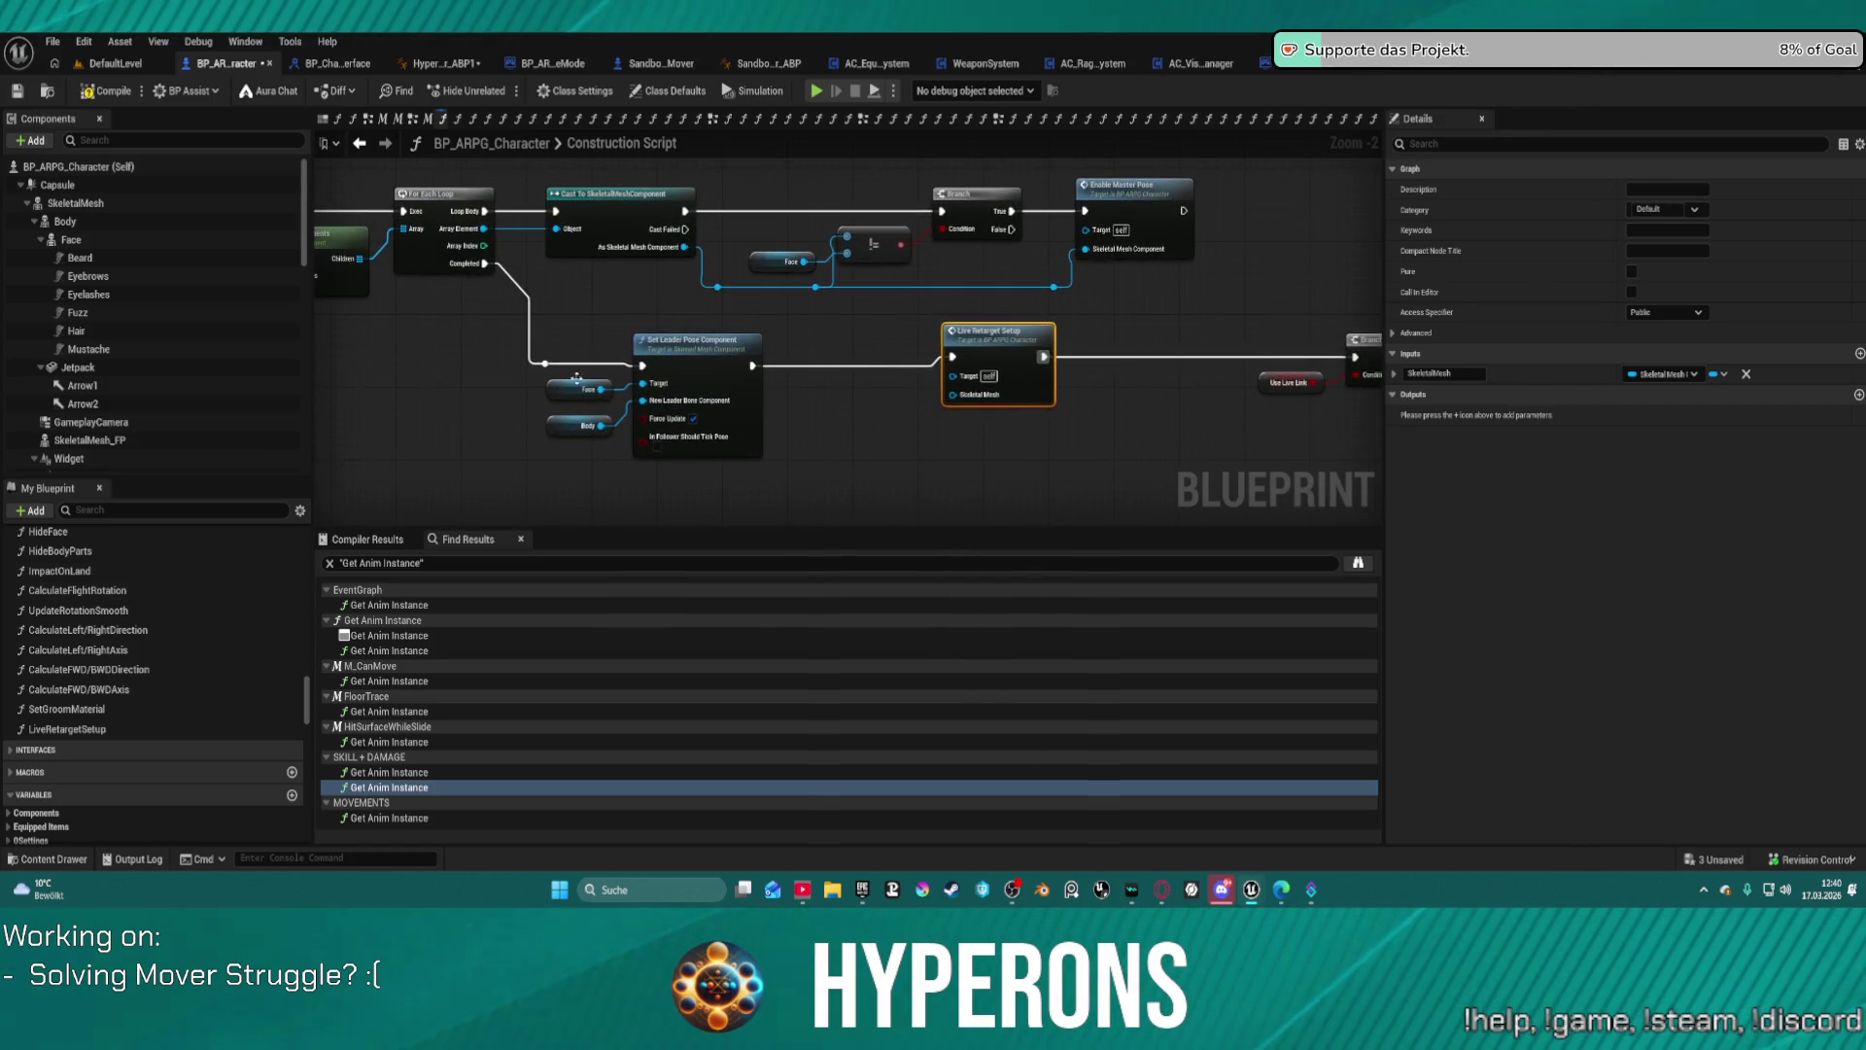
pyautogui.moveTo(691, 367); pyautogui.dragTo(841, 375)
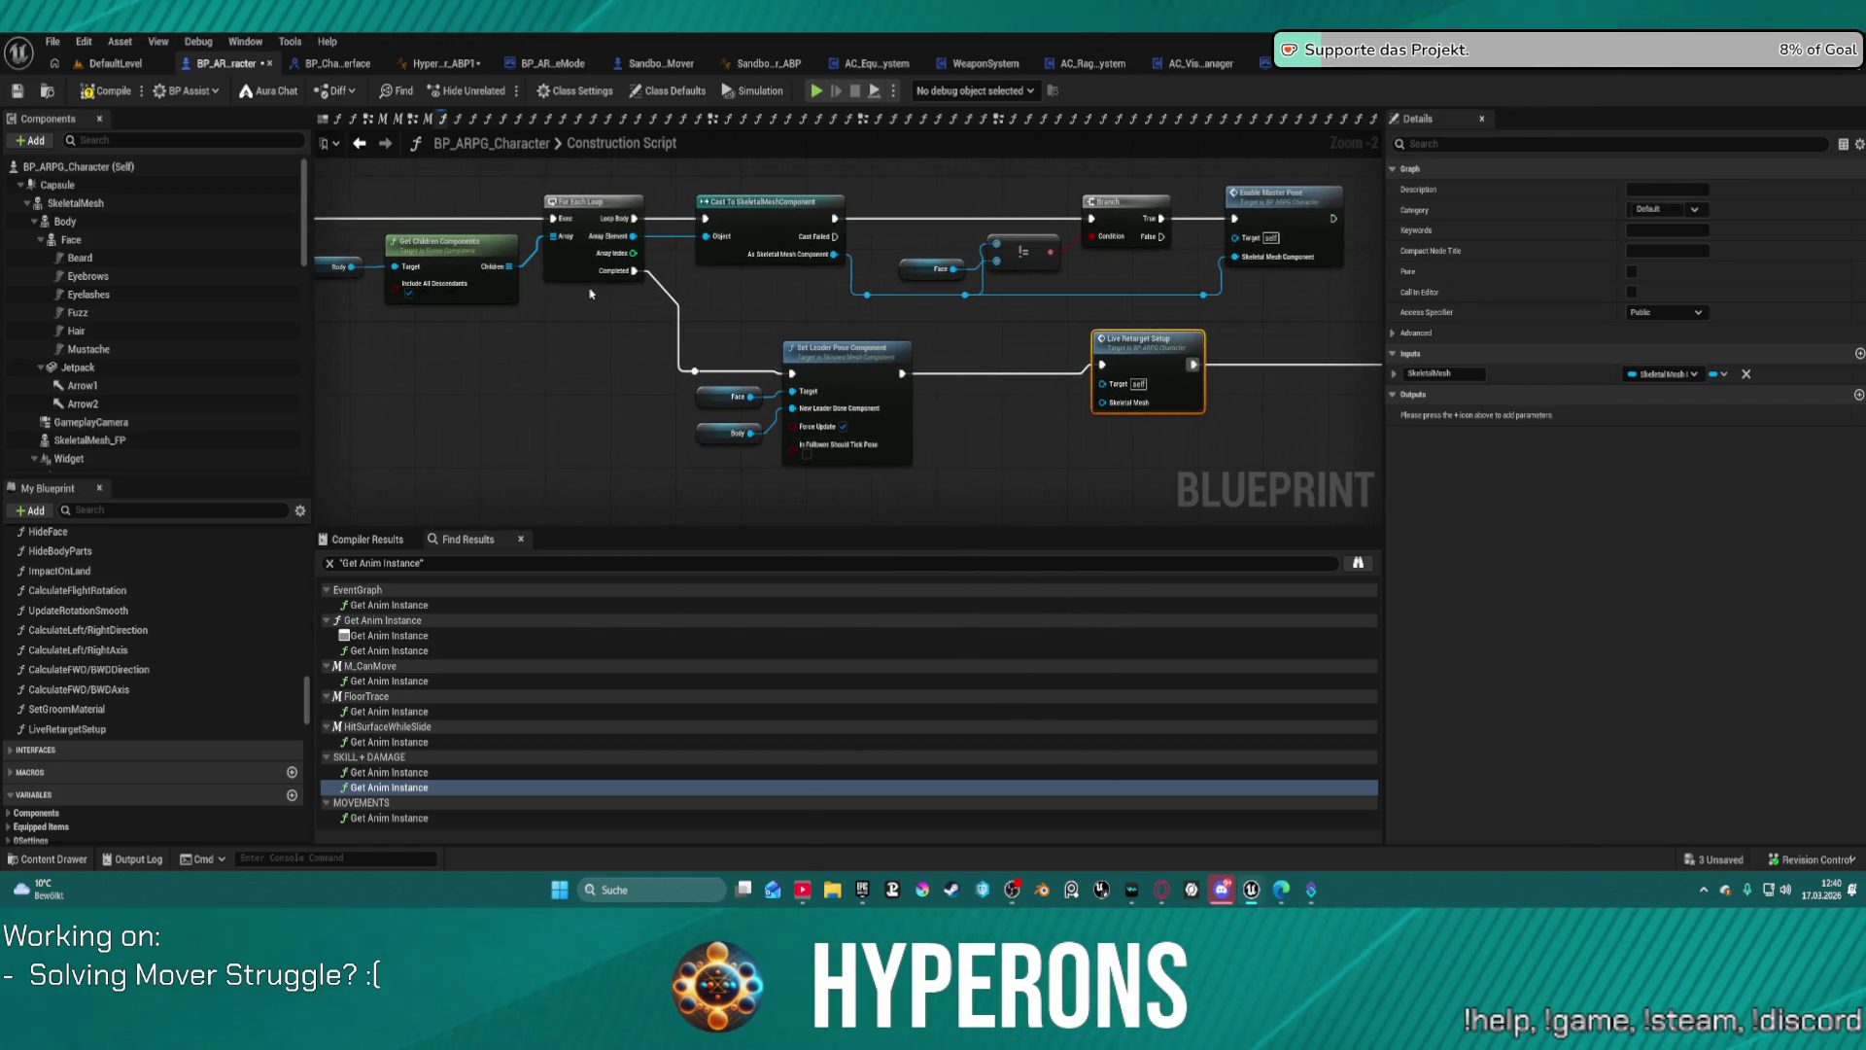
pyautogui.click(76, 202)
pyautogui.moveTo(1111, 409); pyautogui.dragTo(1111, 409)
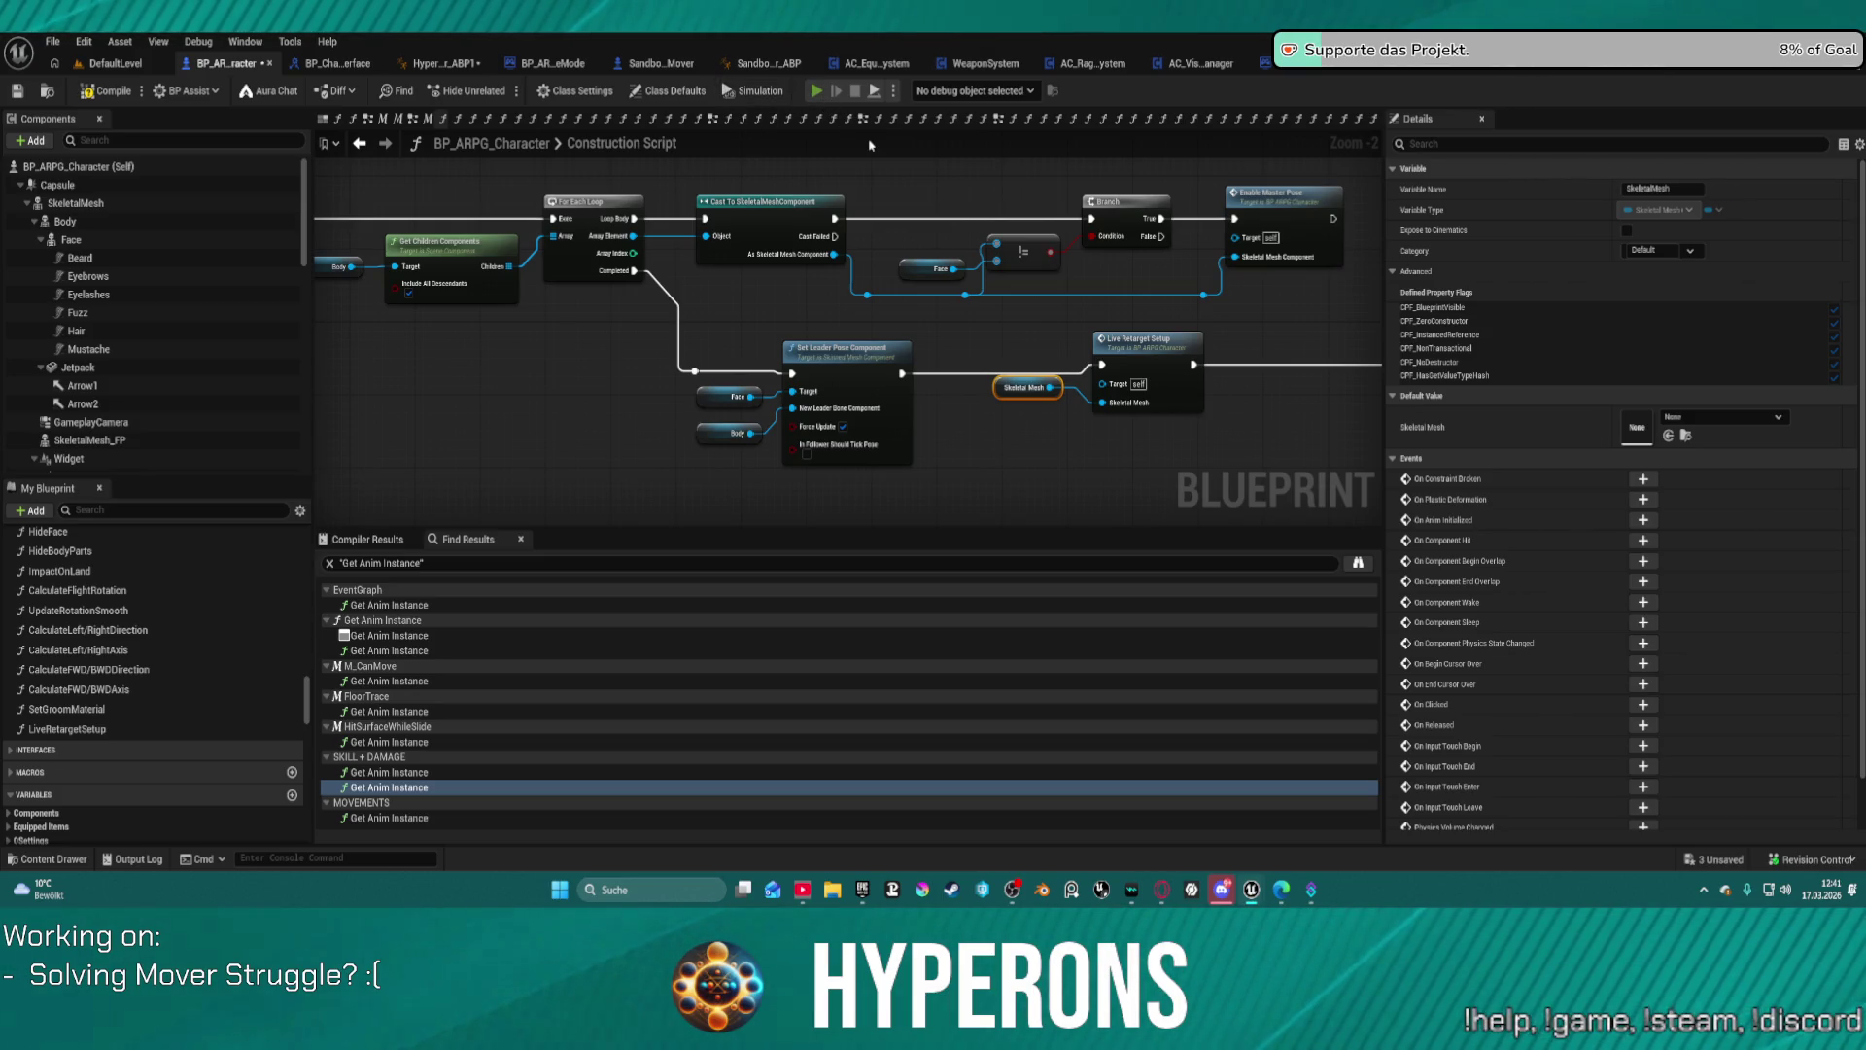
pyautogui.press('F7')
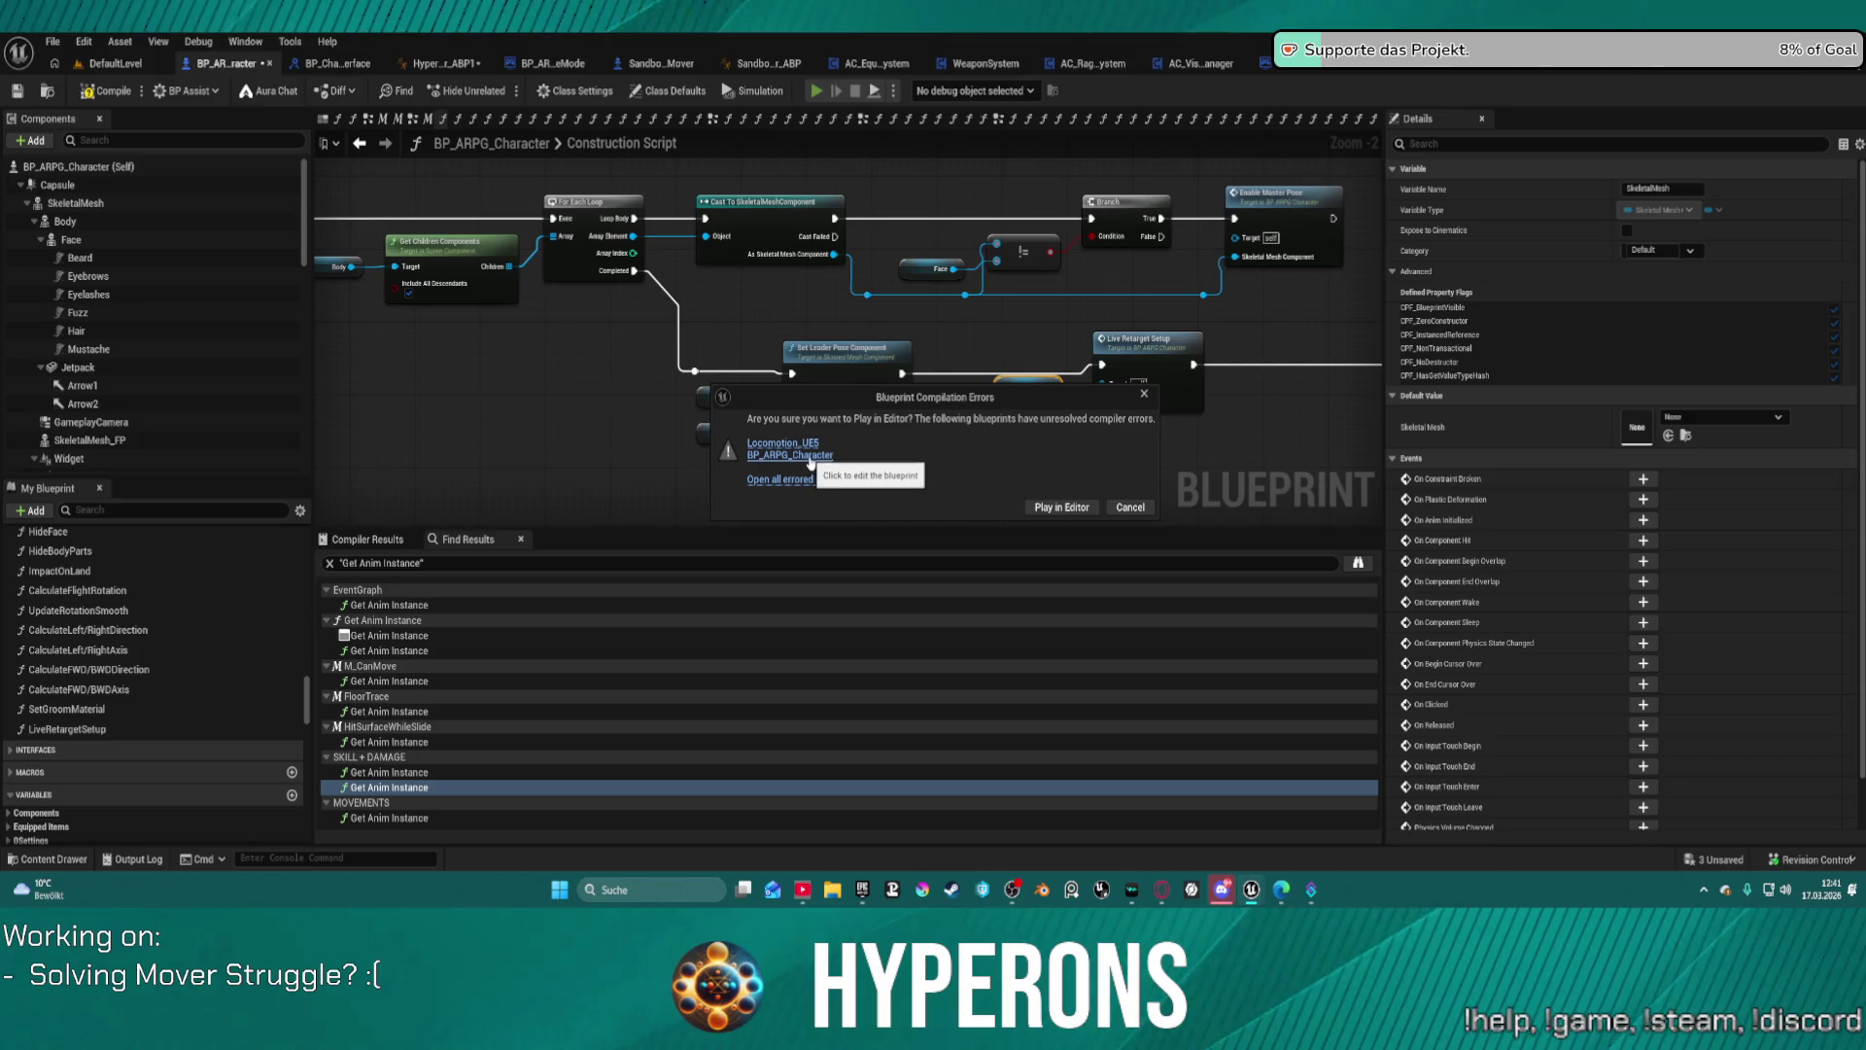
# Step: Cancel the play with compile errors and open the LiveRetargetSetup graph at its entry node
pyautogui.click(811, 455)
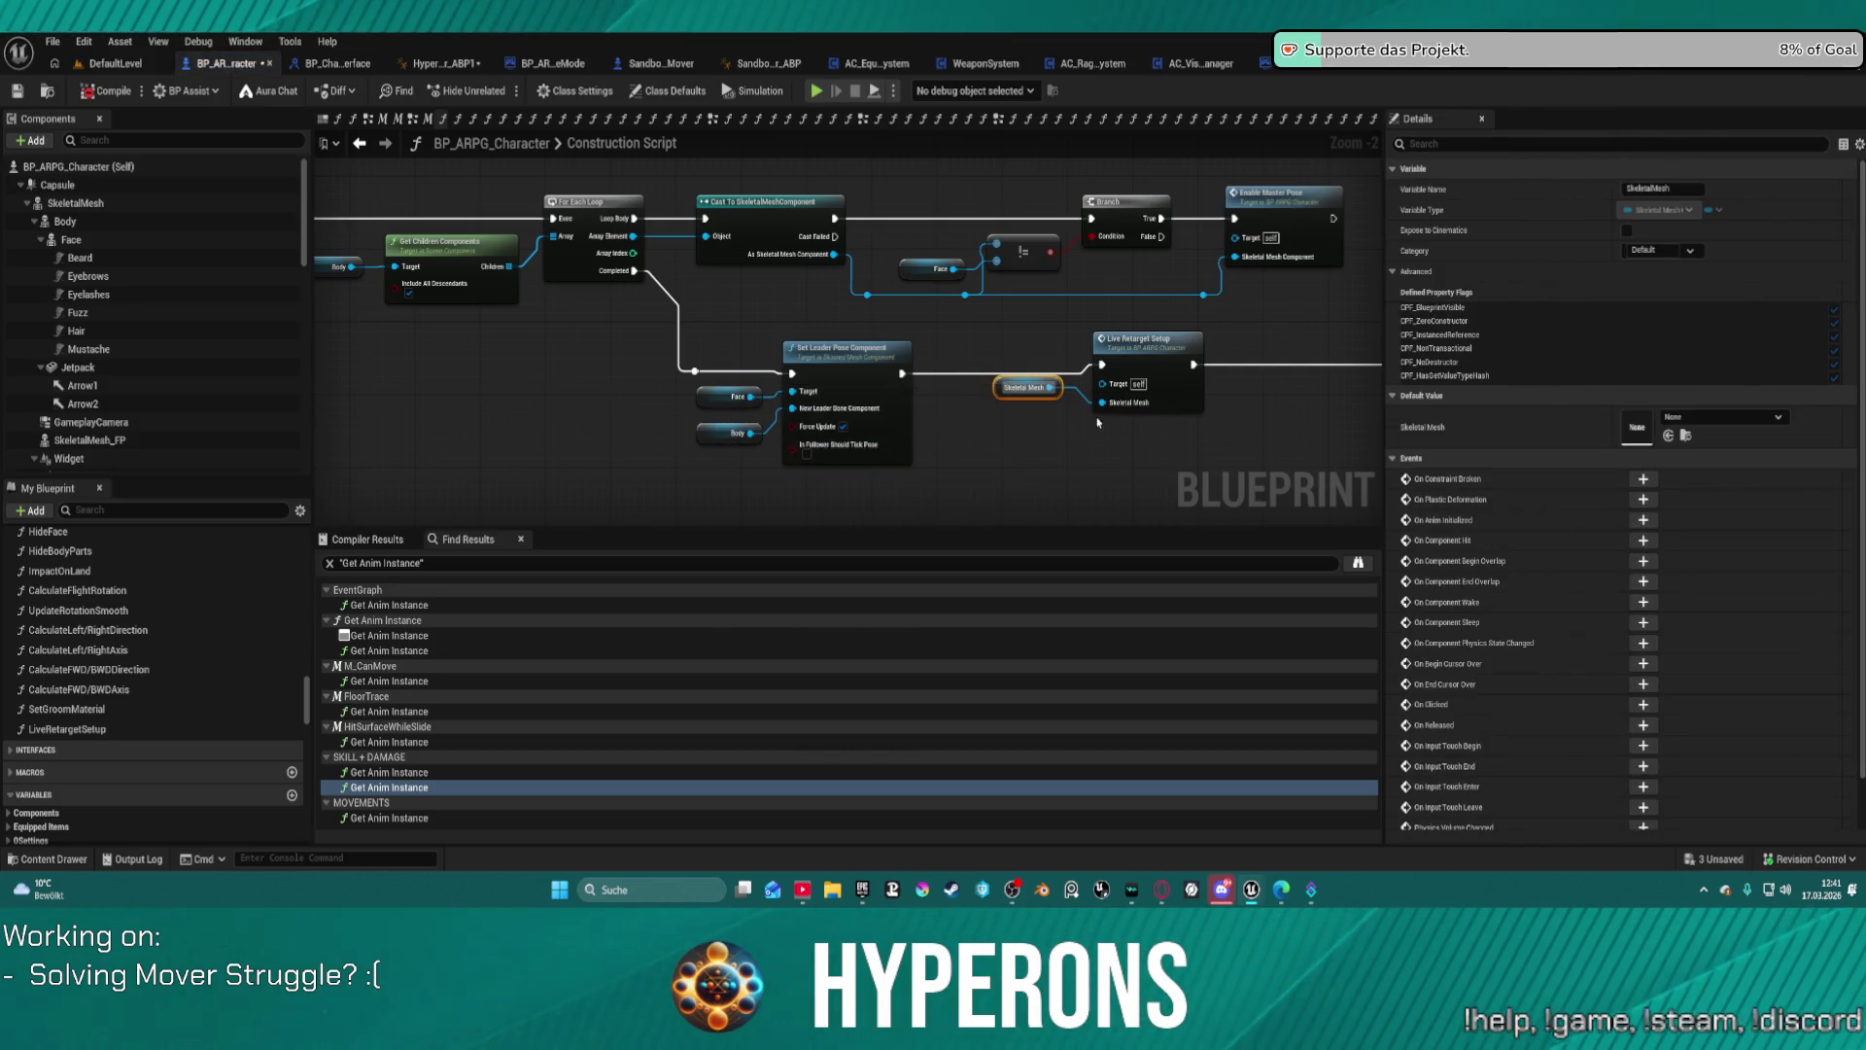
pyautogui.doubleClick(1110, 385)
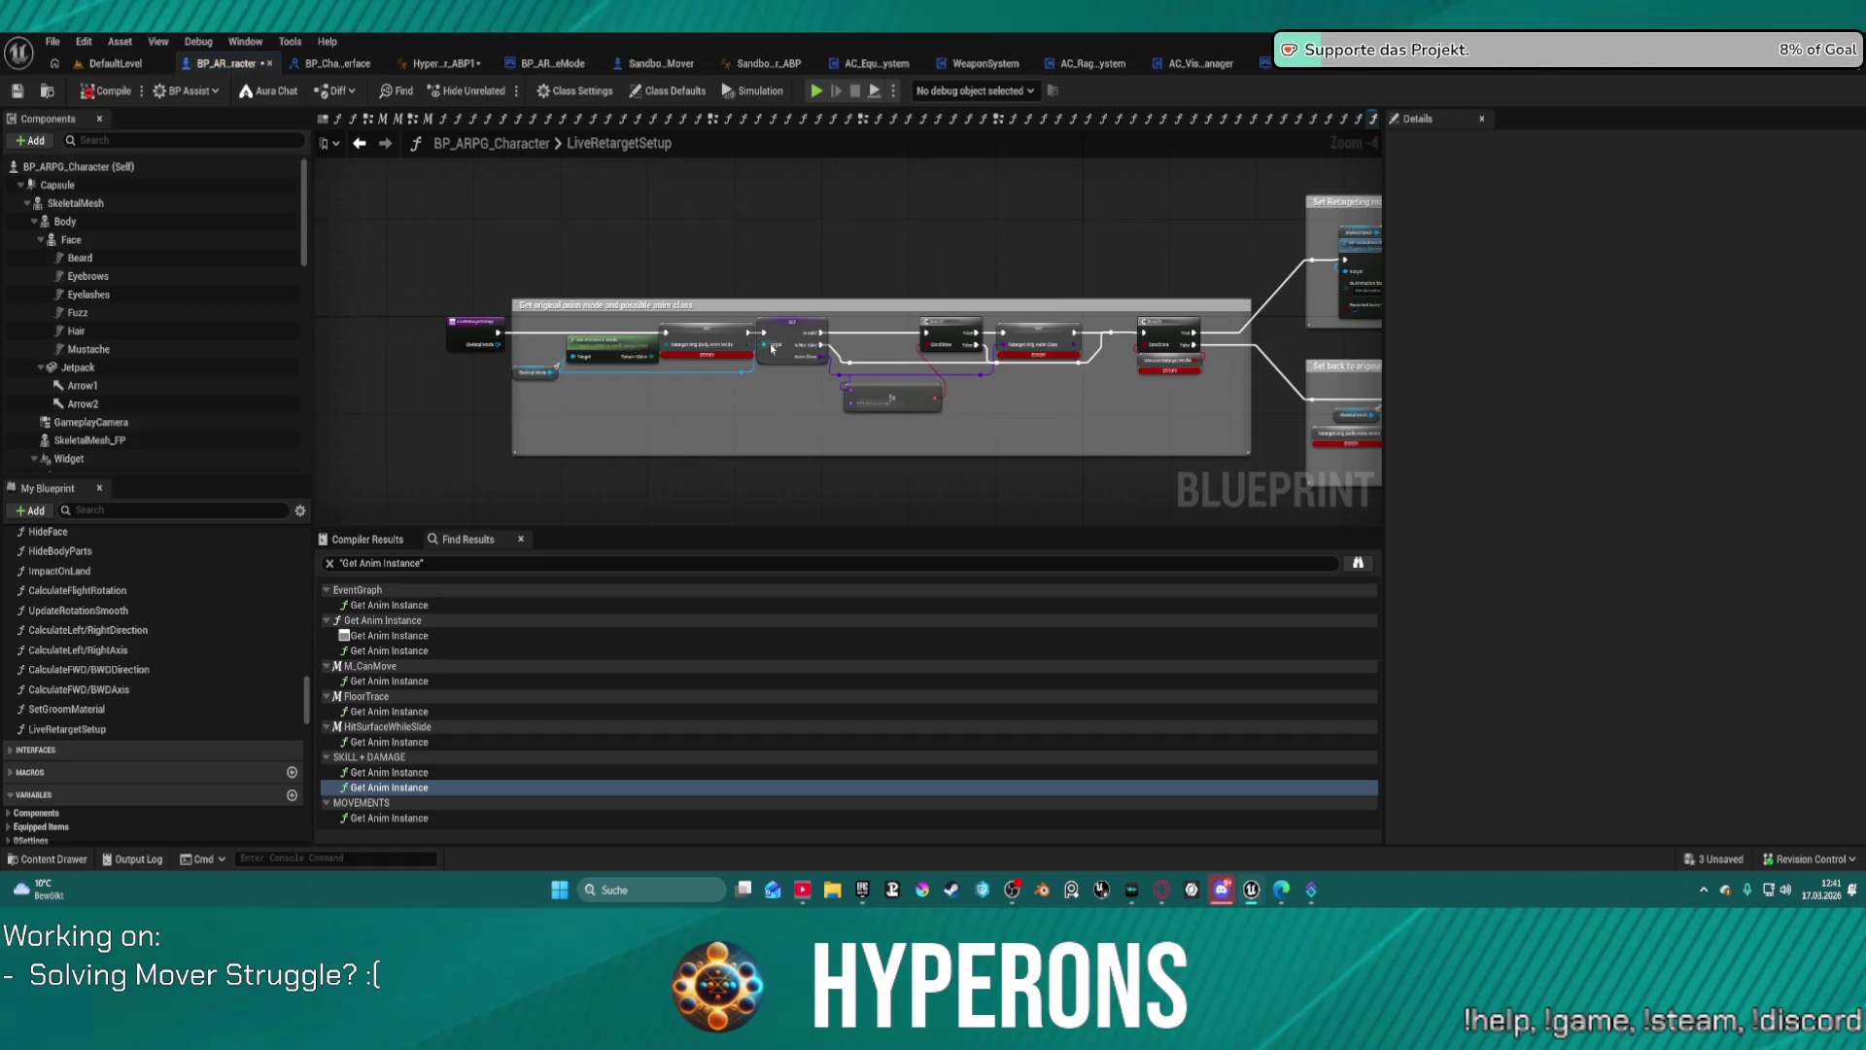
pyautogui.scroll(5, 770, 348)
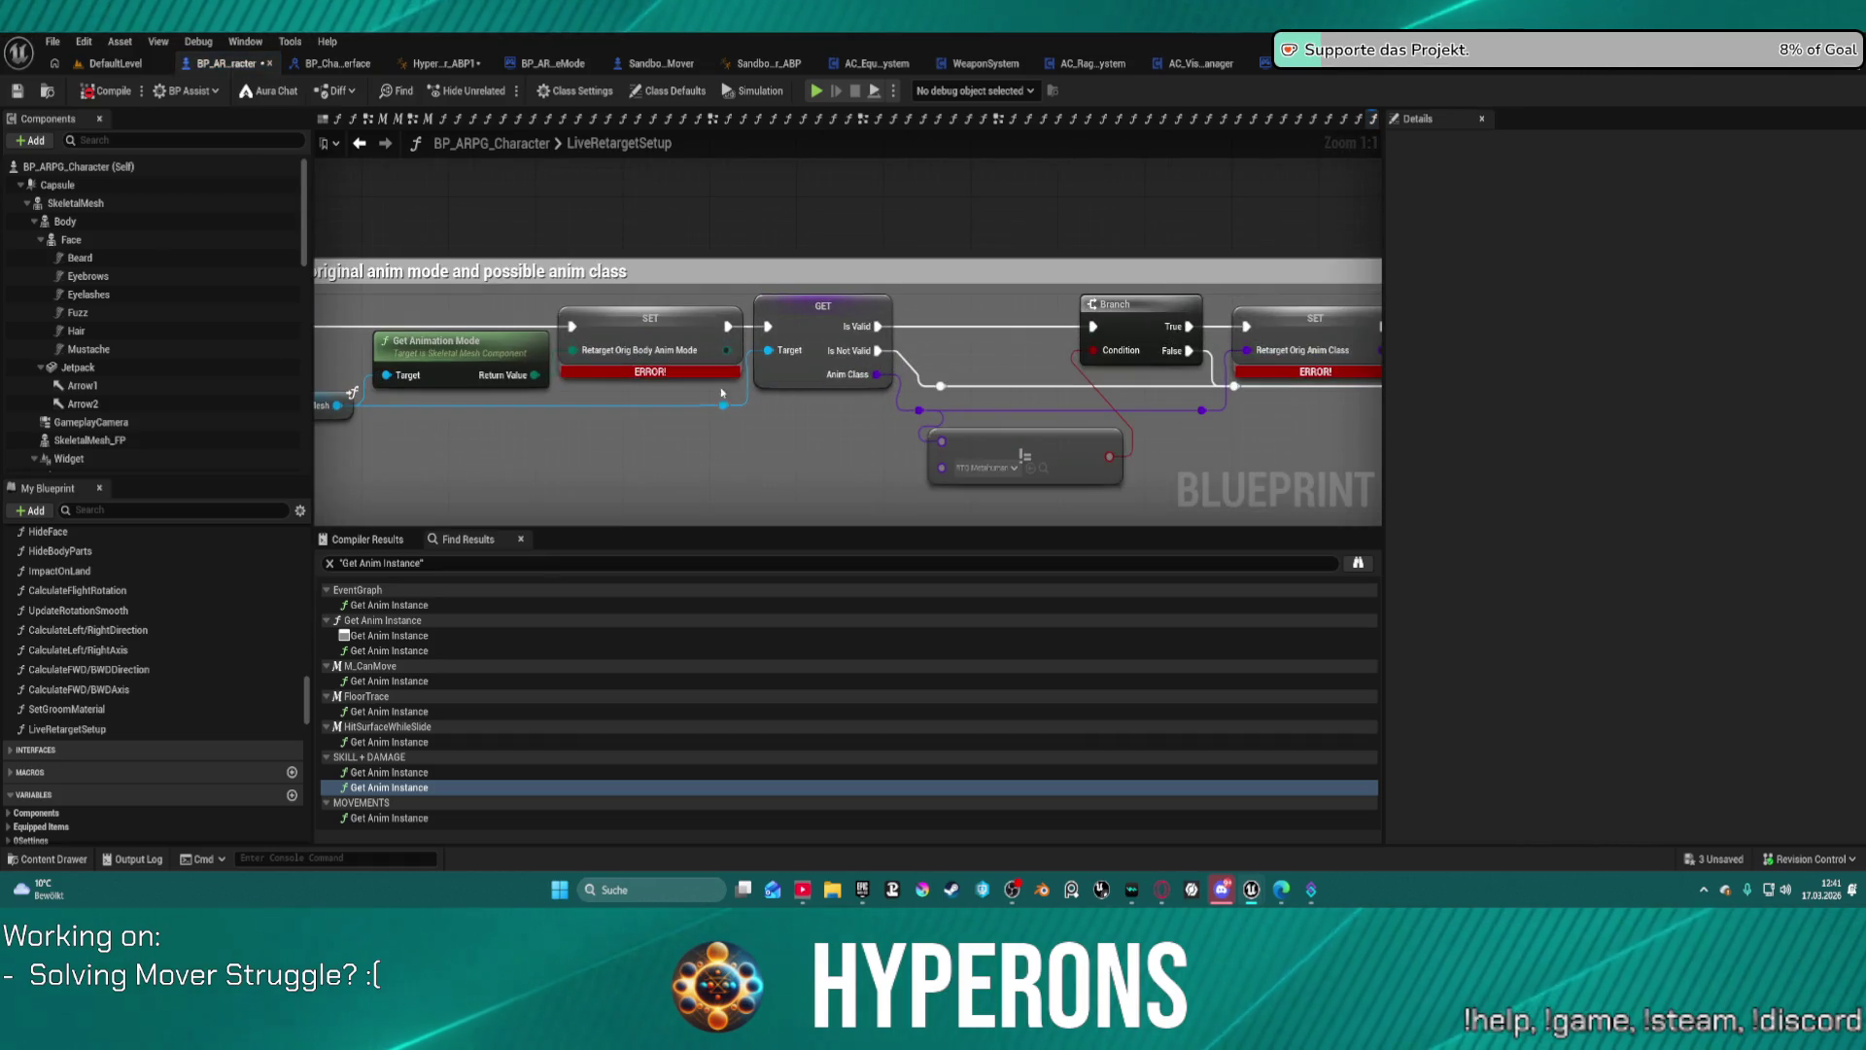
pyautogui.moveTo(546, 379)
pyautogui.mouseDown()
pyautogui.moveTo(871, 380)
pyautogui.moveTo(741, 382)
pyautogui.mouseUp()
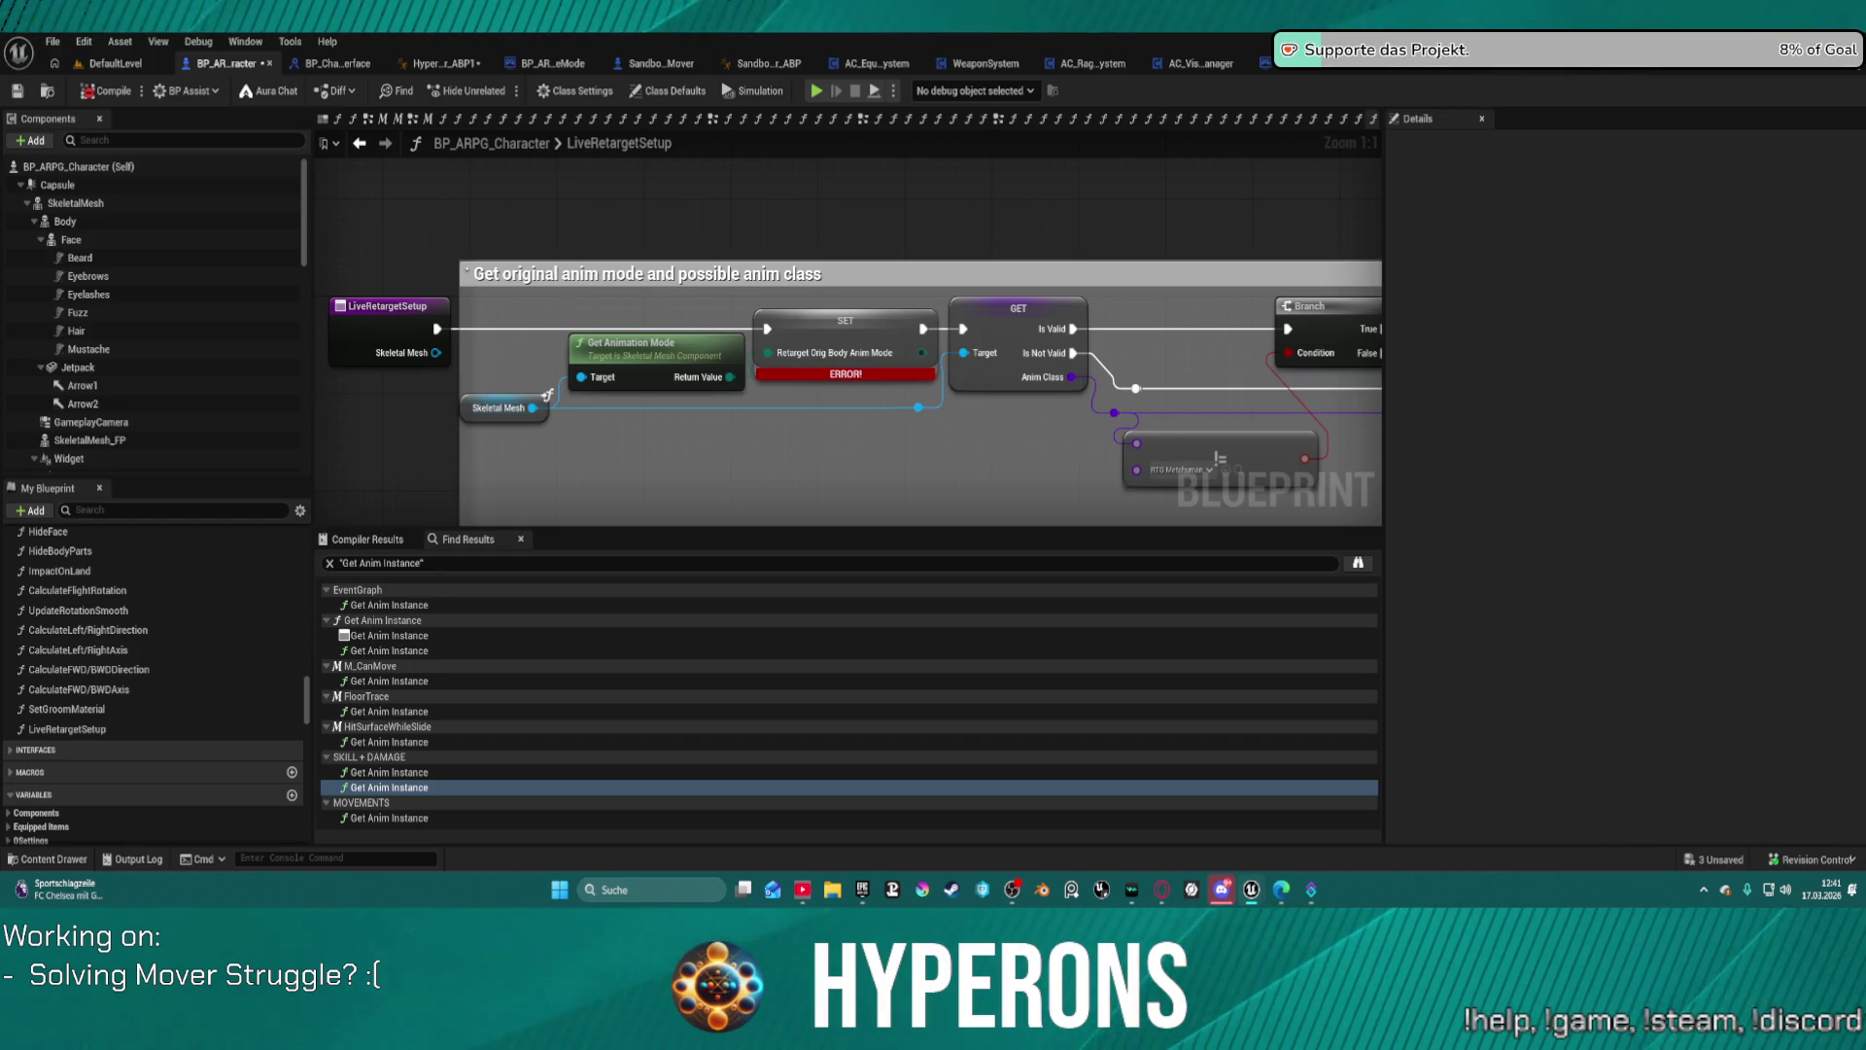
# Step: Create the missing RetargetOrigBodyAnimMode variable and set its category to Live Retarget
pyautogui.rightClick(834, 323)
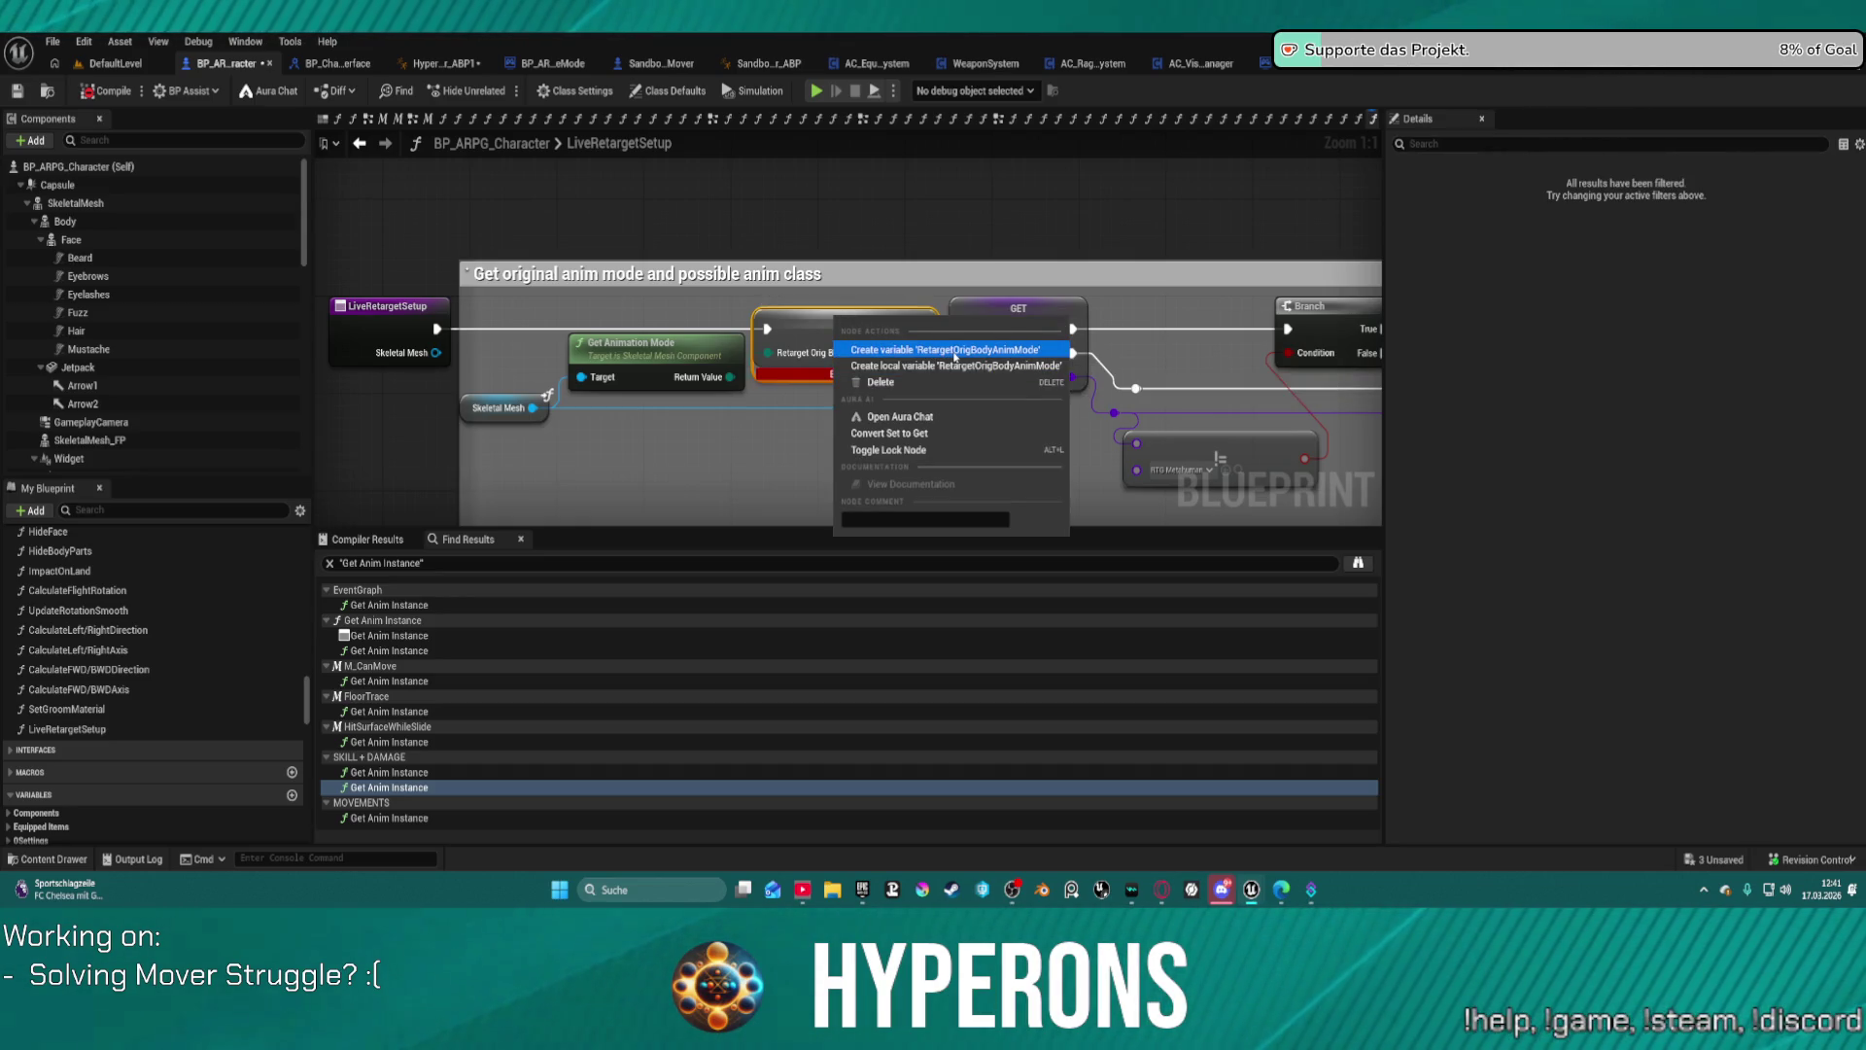
pyautogui.click(956, 352)
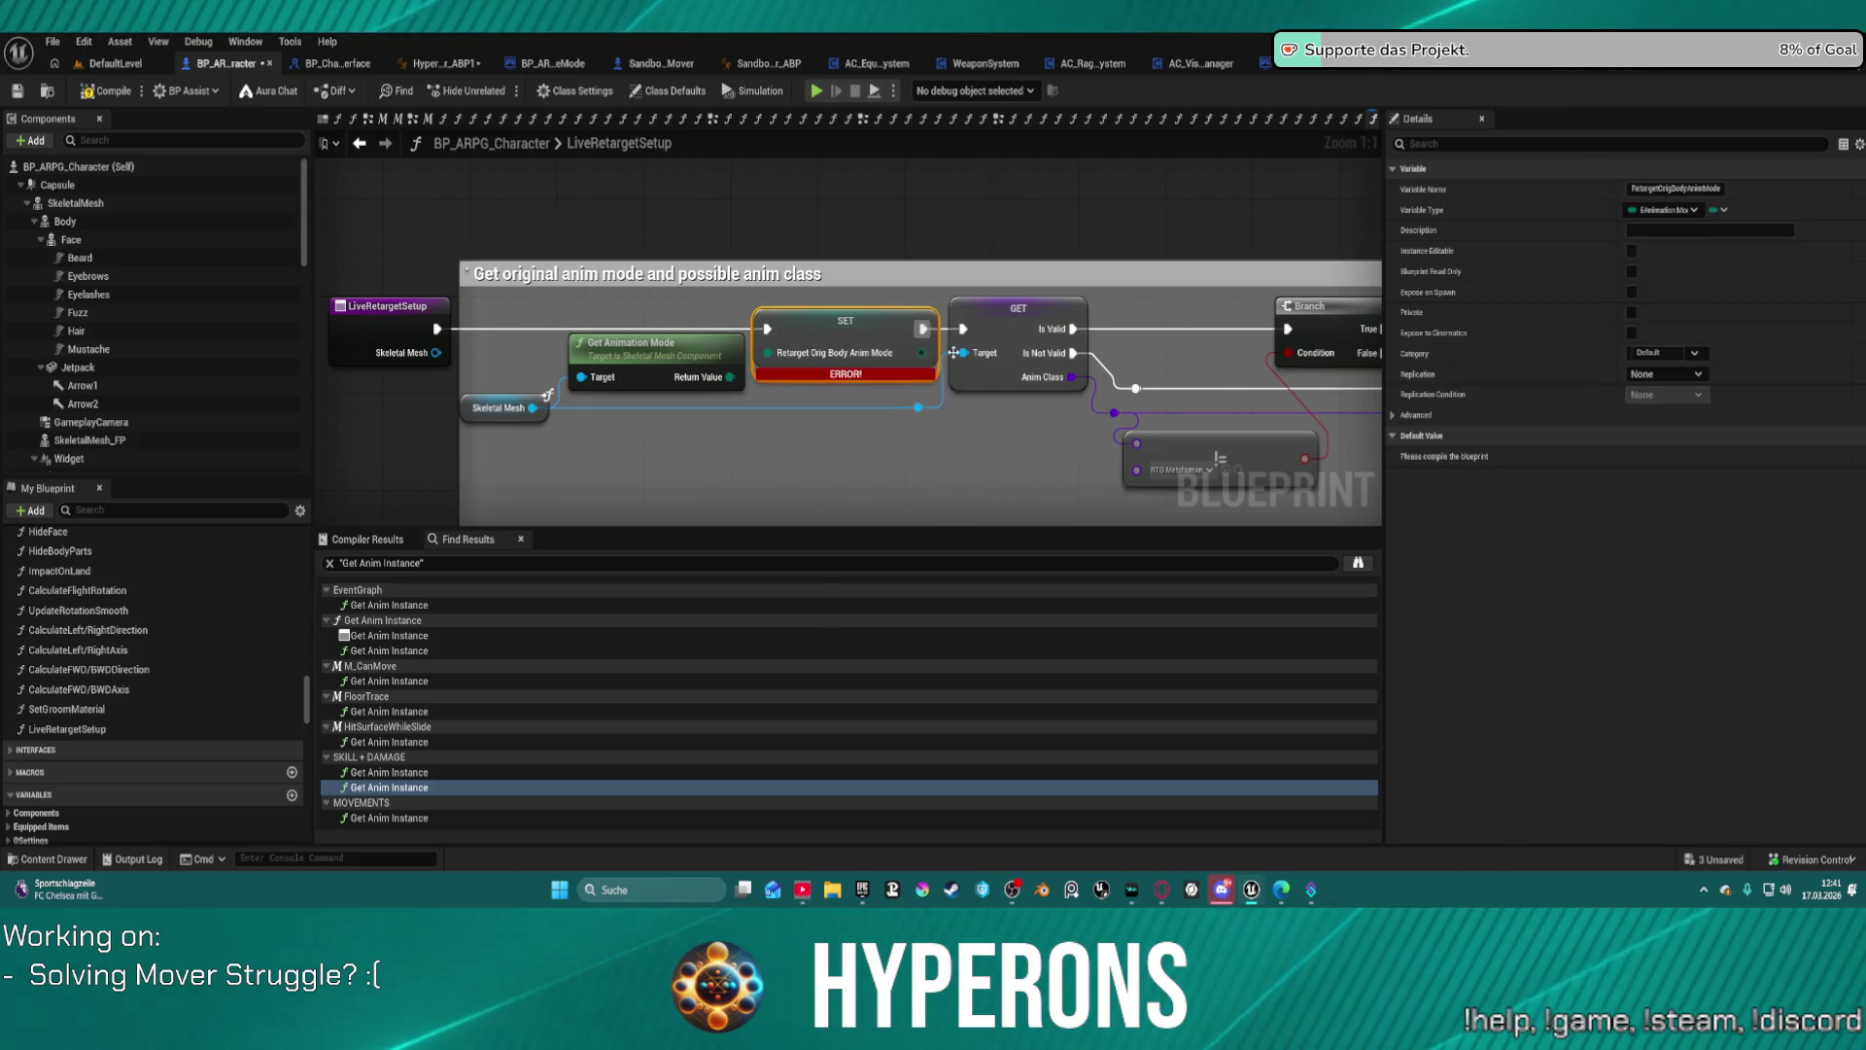
pyautogui.click(1652, 353)
pyautogui.write('L')
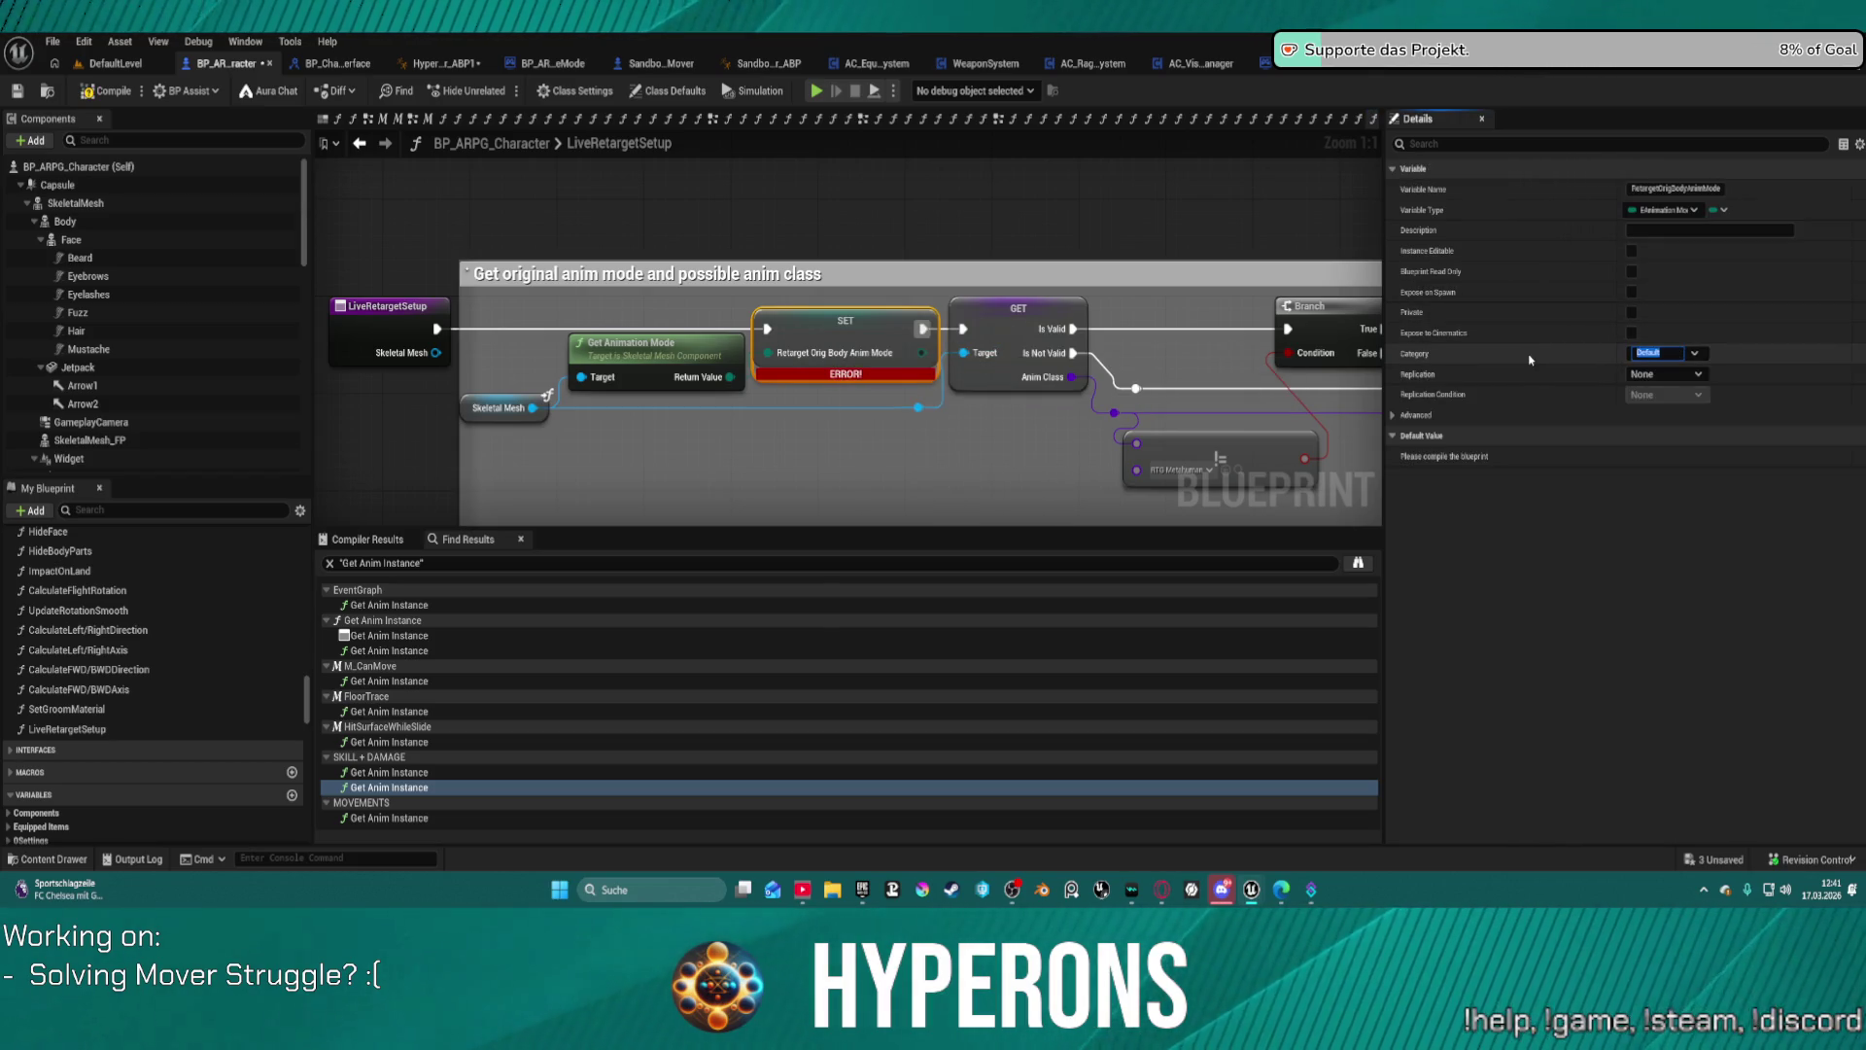
pyautogui.write('ive Retargeting')
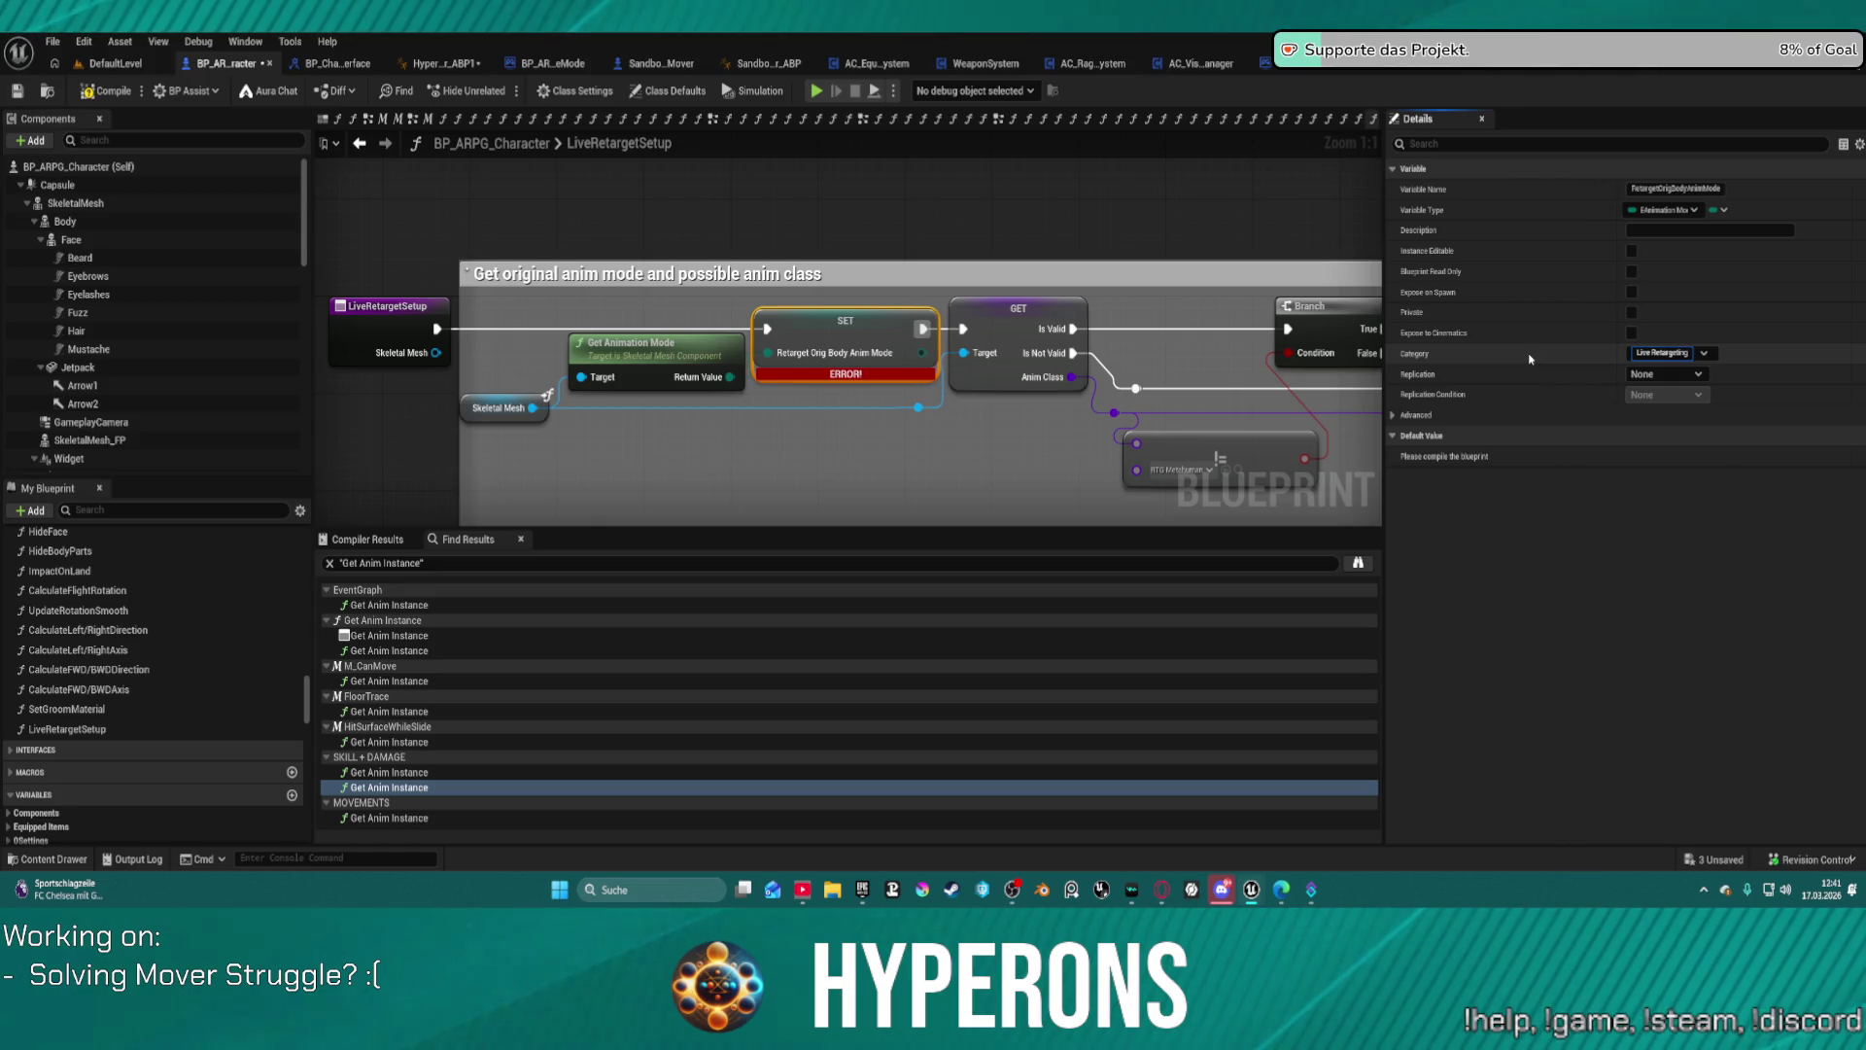
pyautogui.press('BackSpace')
pyautogui.press('BackSpace')
pyautogui.press('BackSpace')
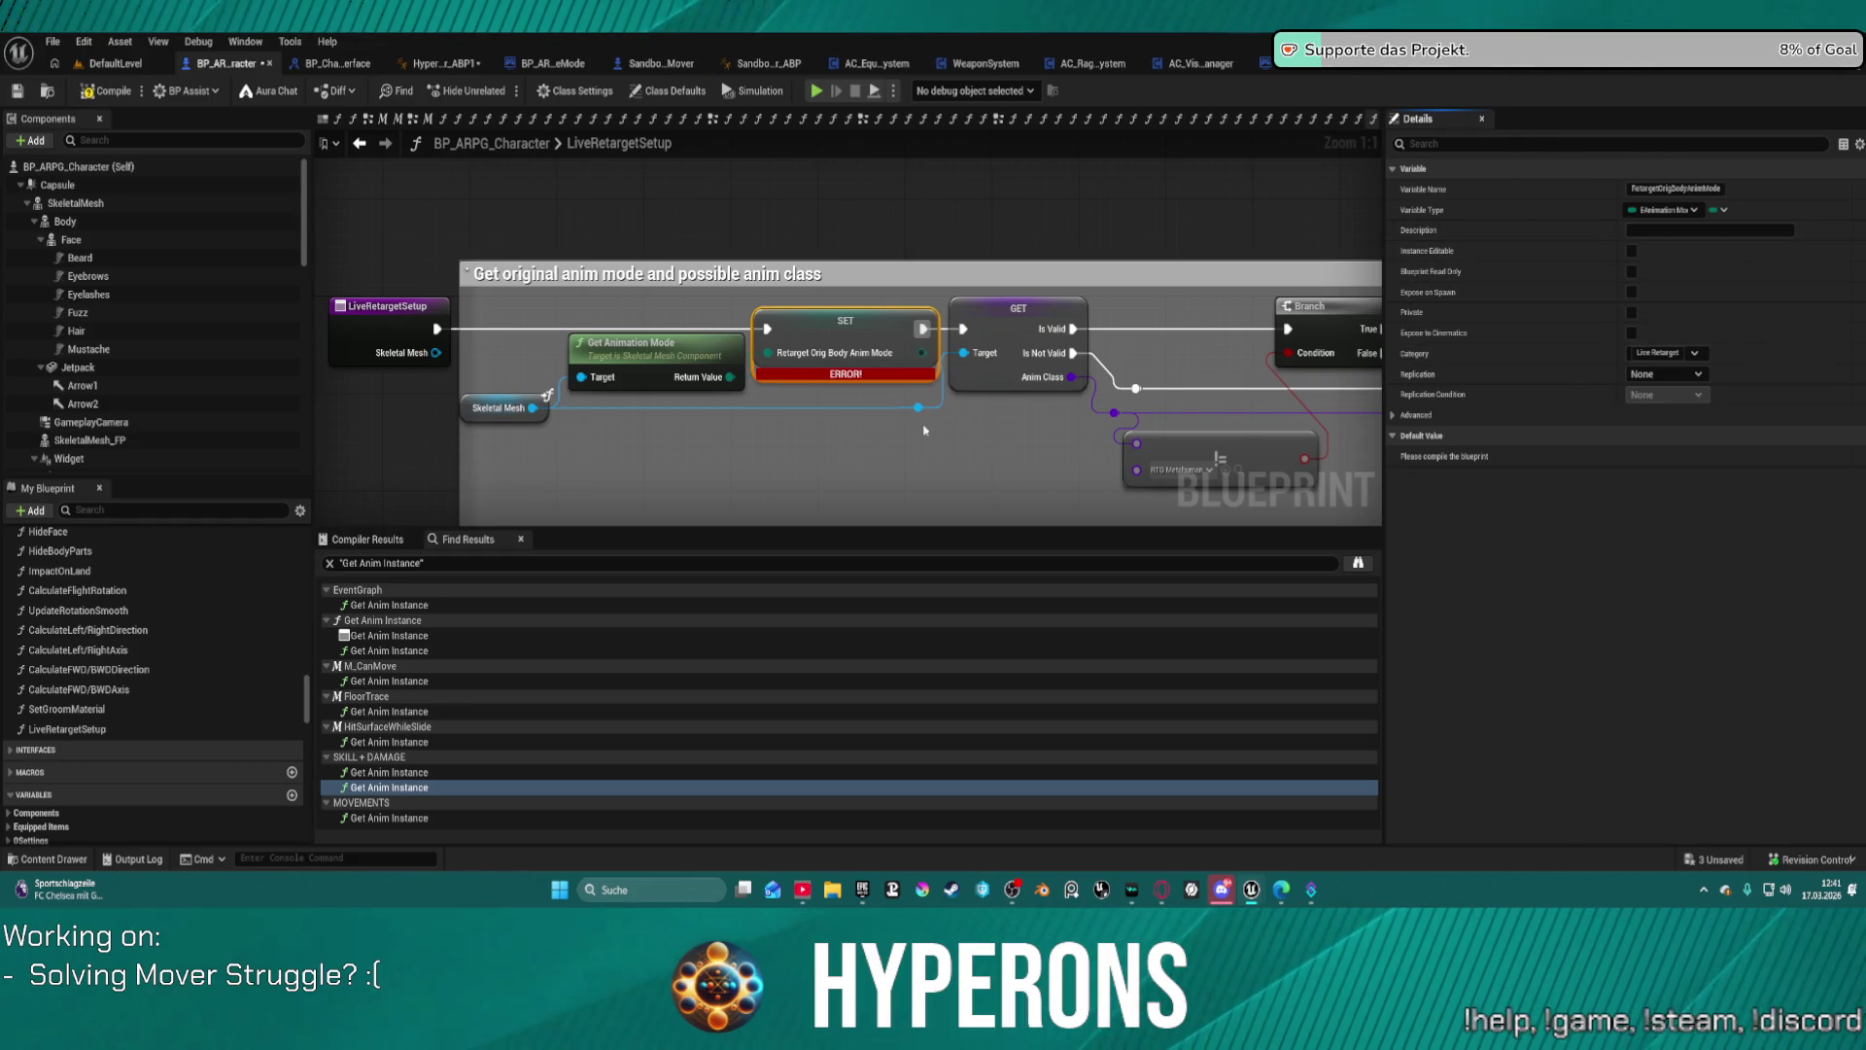
# Step: Inspect the AnimClass GET node's actions, then deselect it
pyautogui.click(1004, 305)
pyautogui.rightClick(1007, 308)
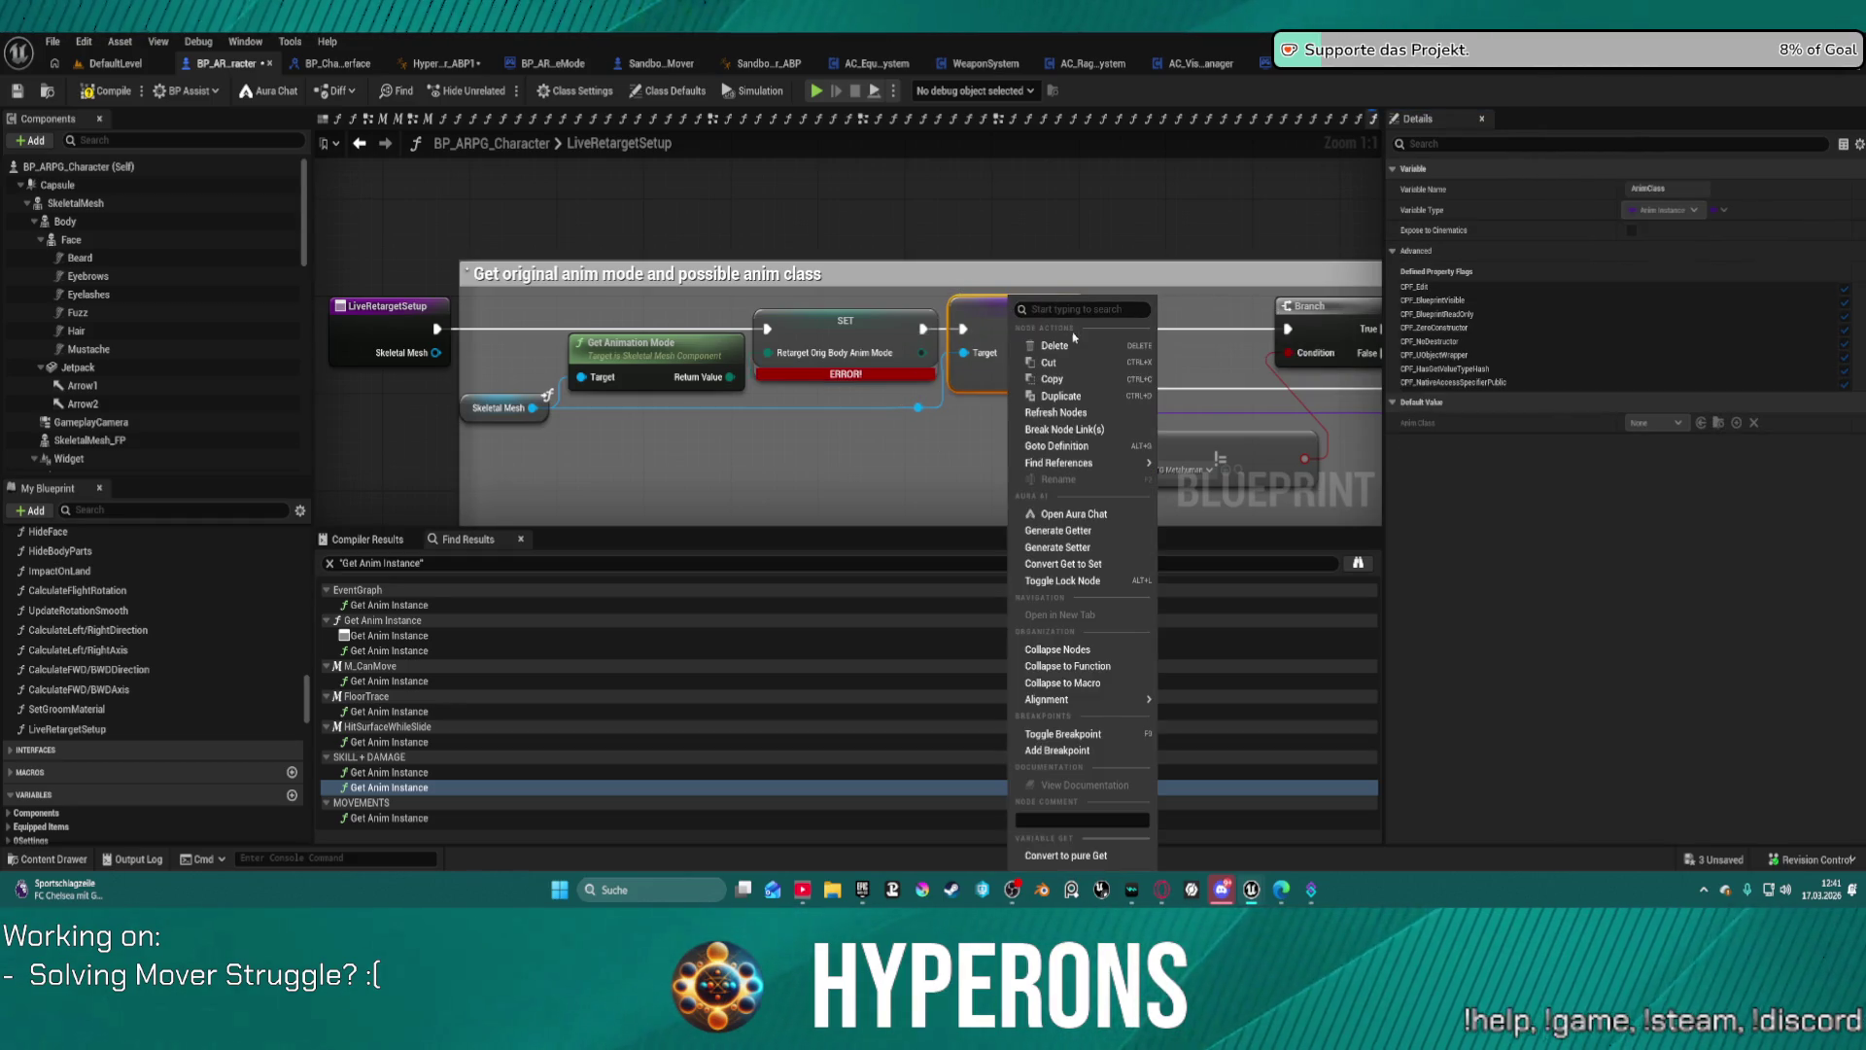
pyautogui.click(939, 464)
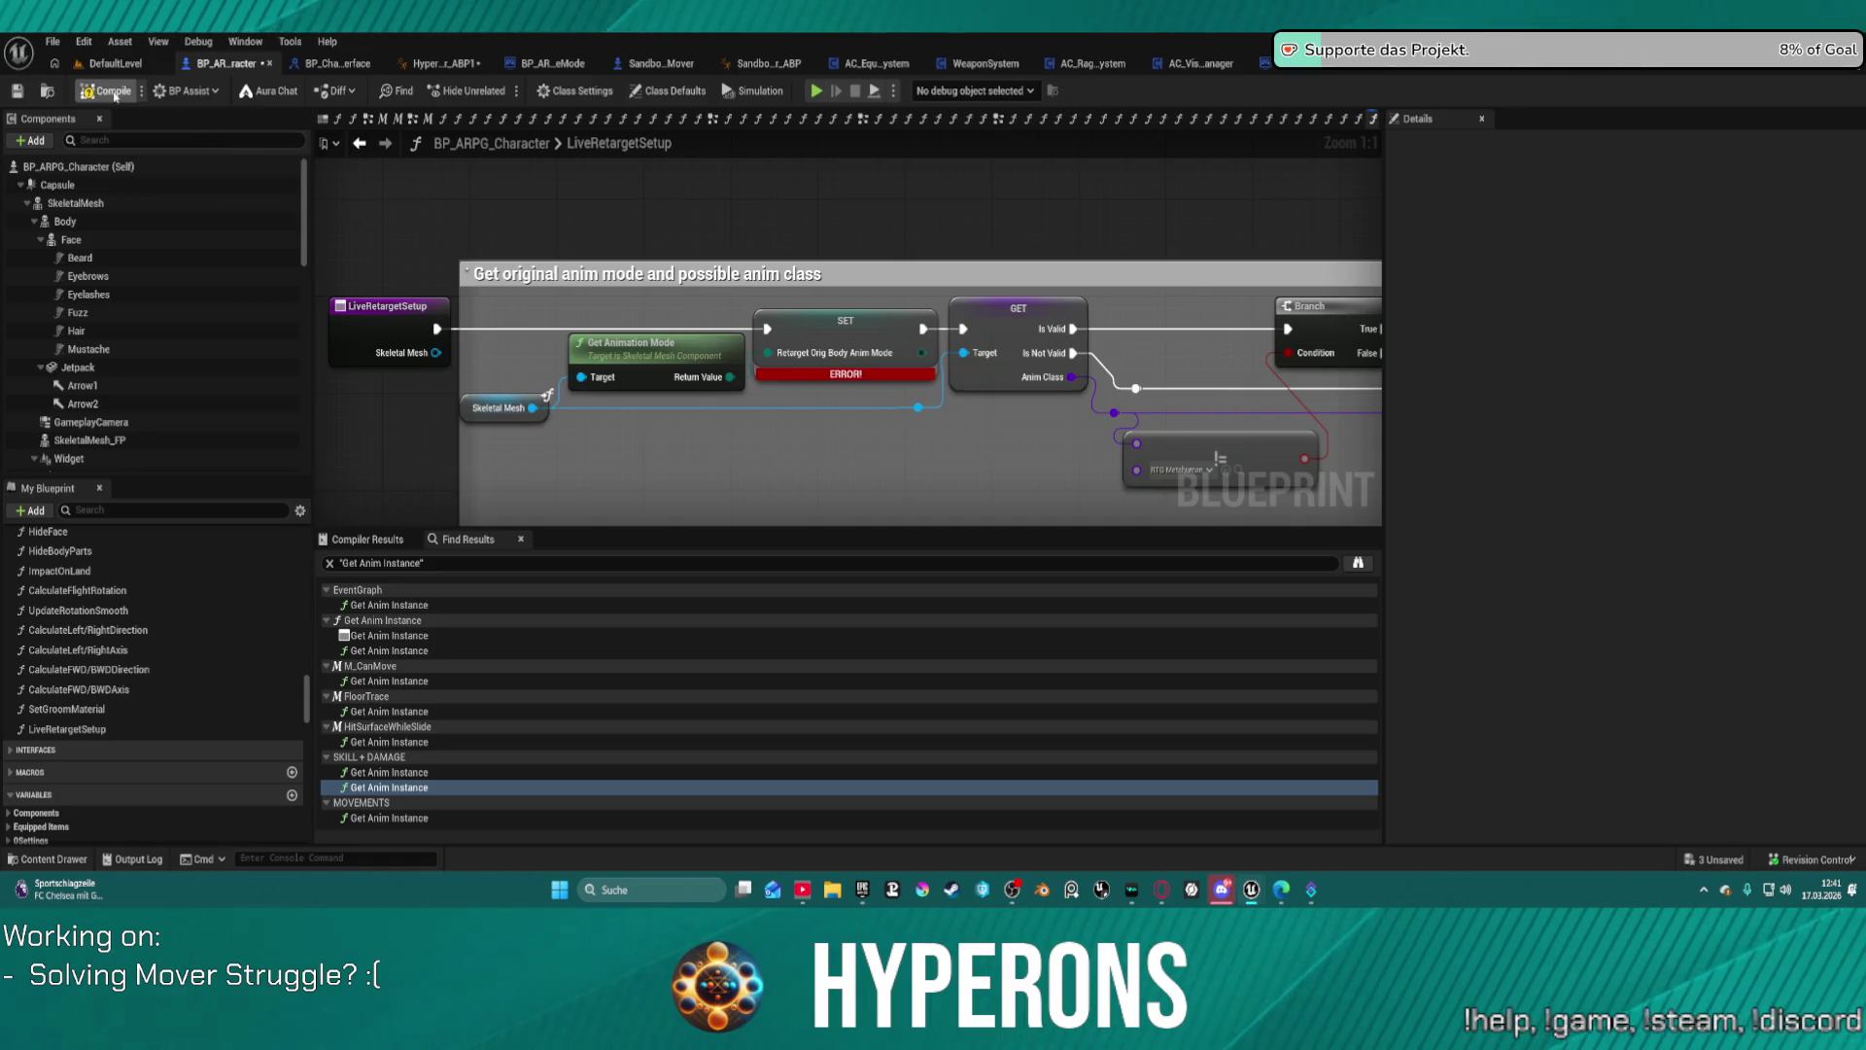
# Step: Compile BP_ARPG_Character and pan to the later erroring nodes
pyautogui.press('F7')
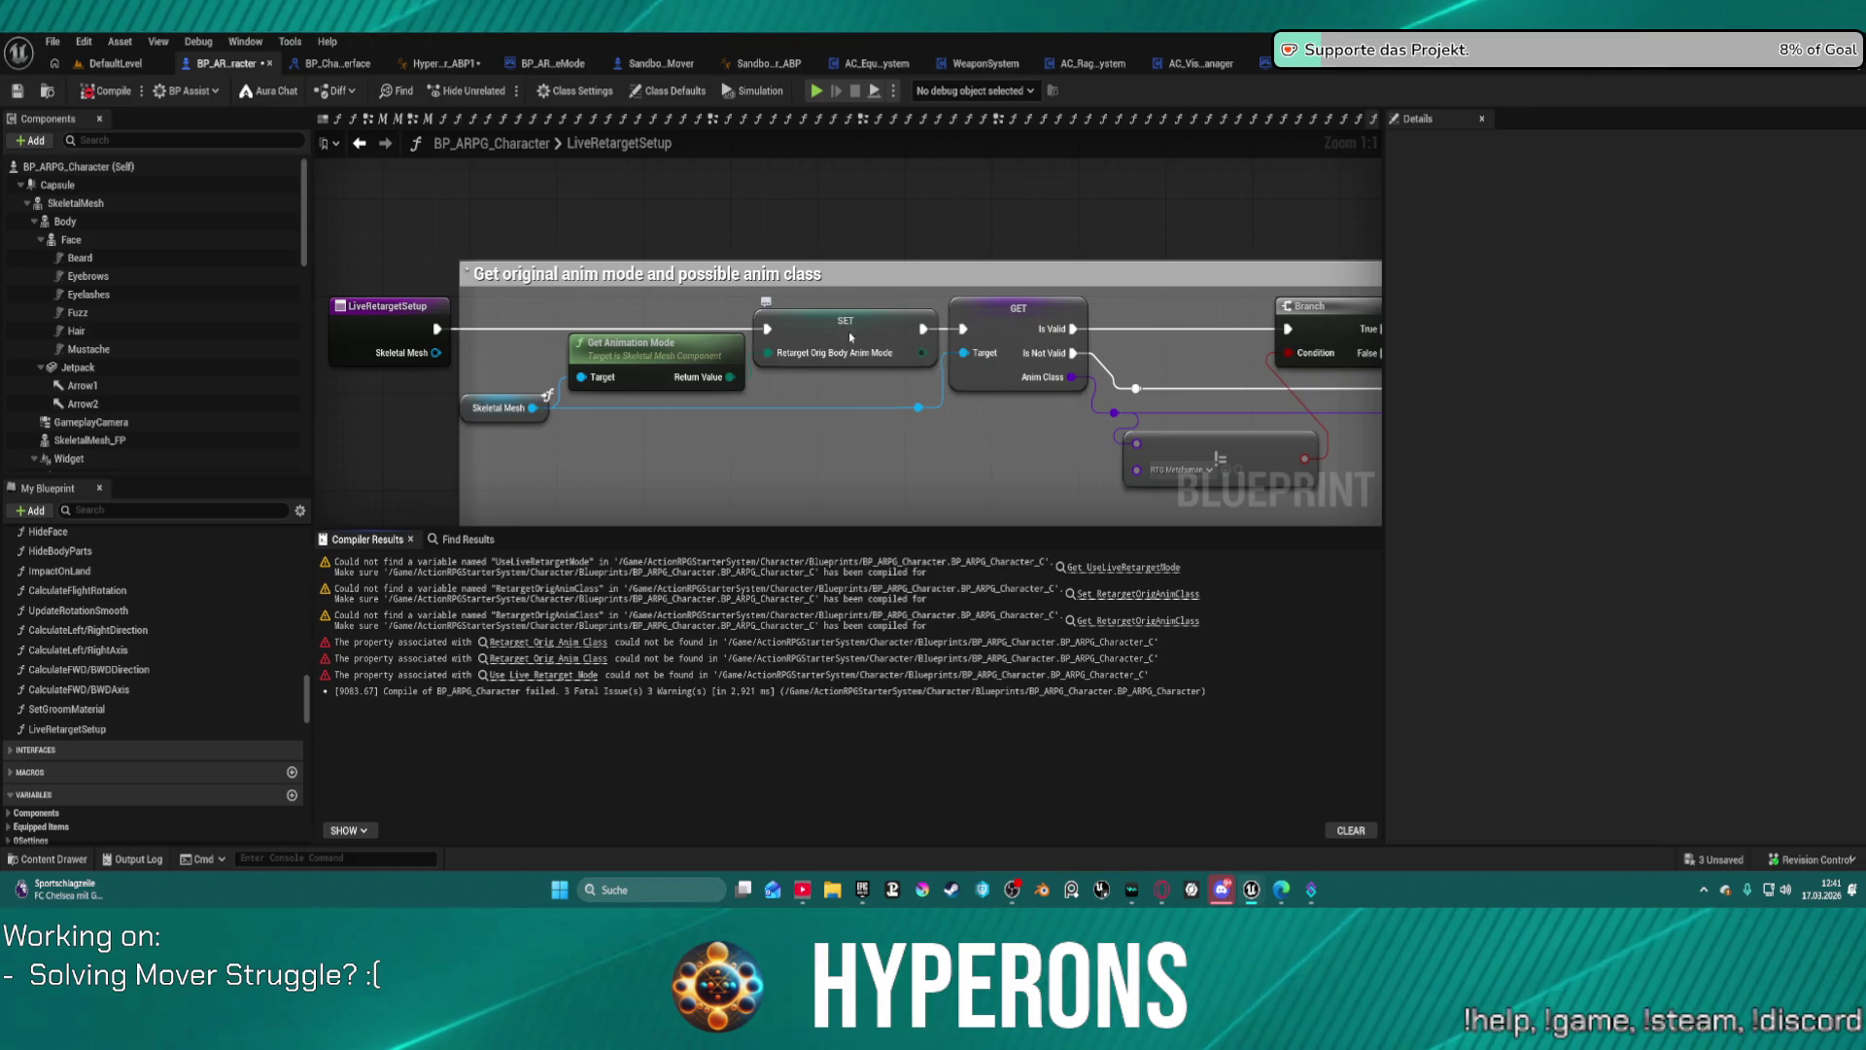
pyautogui.moveTo(796, 337); pyautogui.dragTo(633, 389)
pyautogui.scroll(-2, 633, 388)
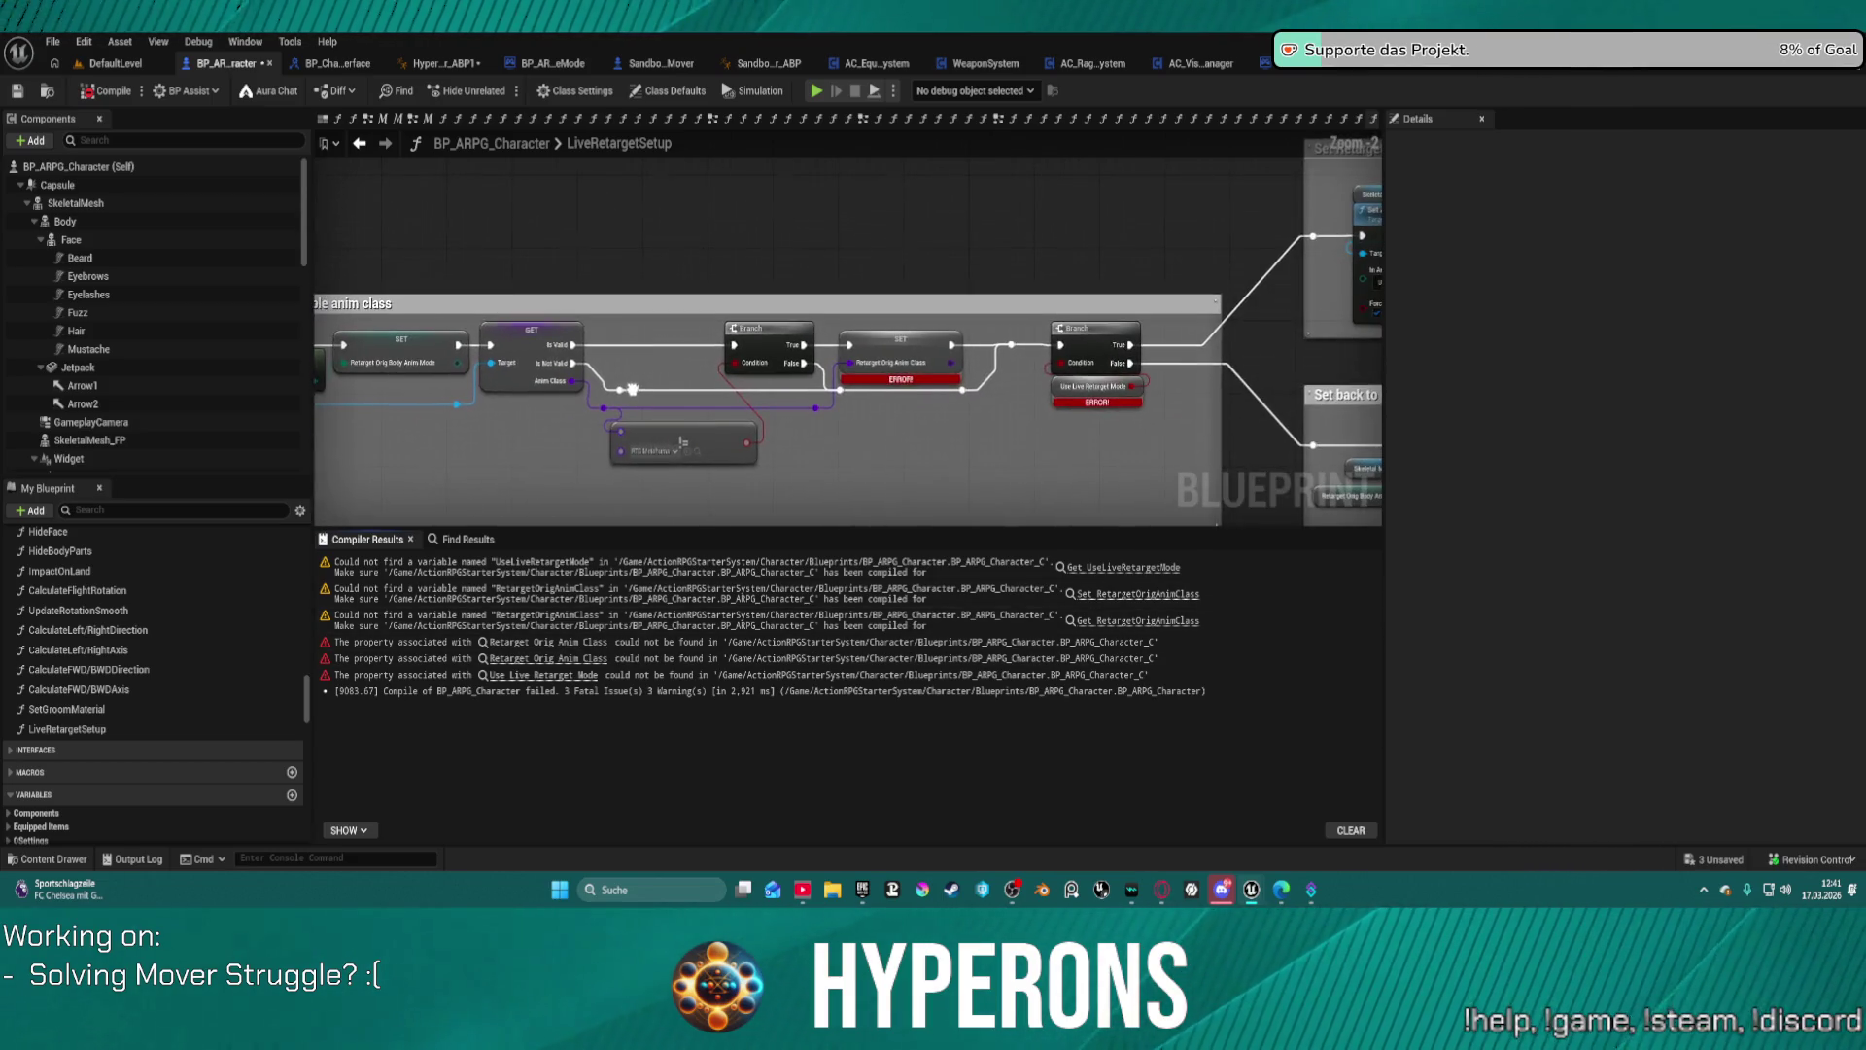
# Step: Create the missing RetargetOrigAnimClass variable and file it under Live Retarget
pyautogui.rightClick(886, 331)
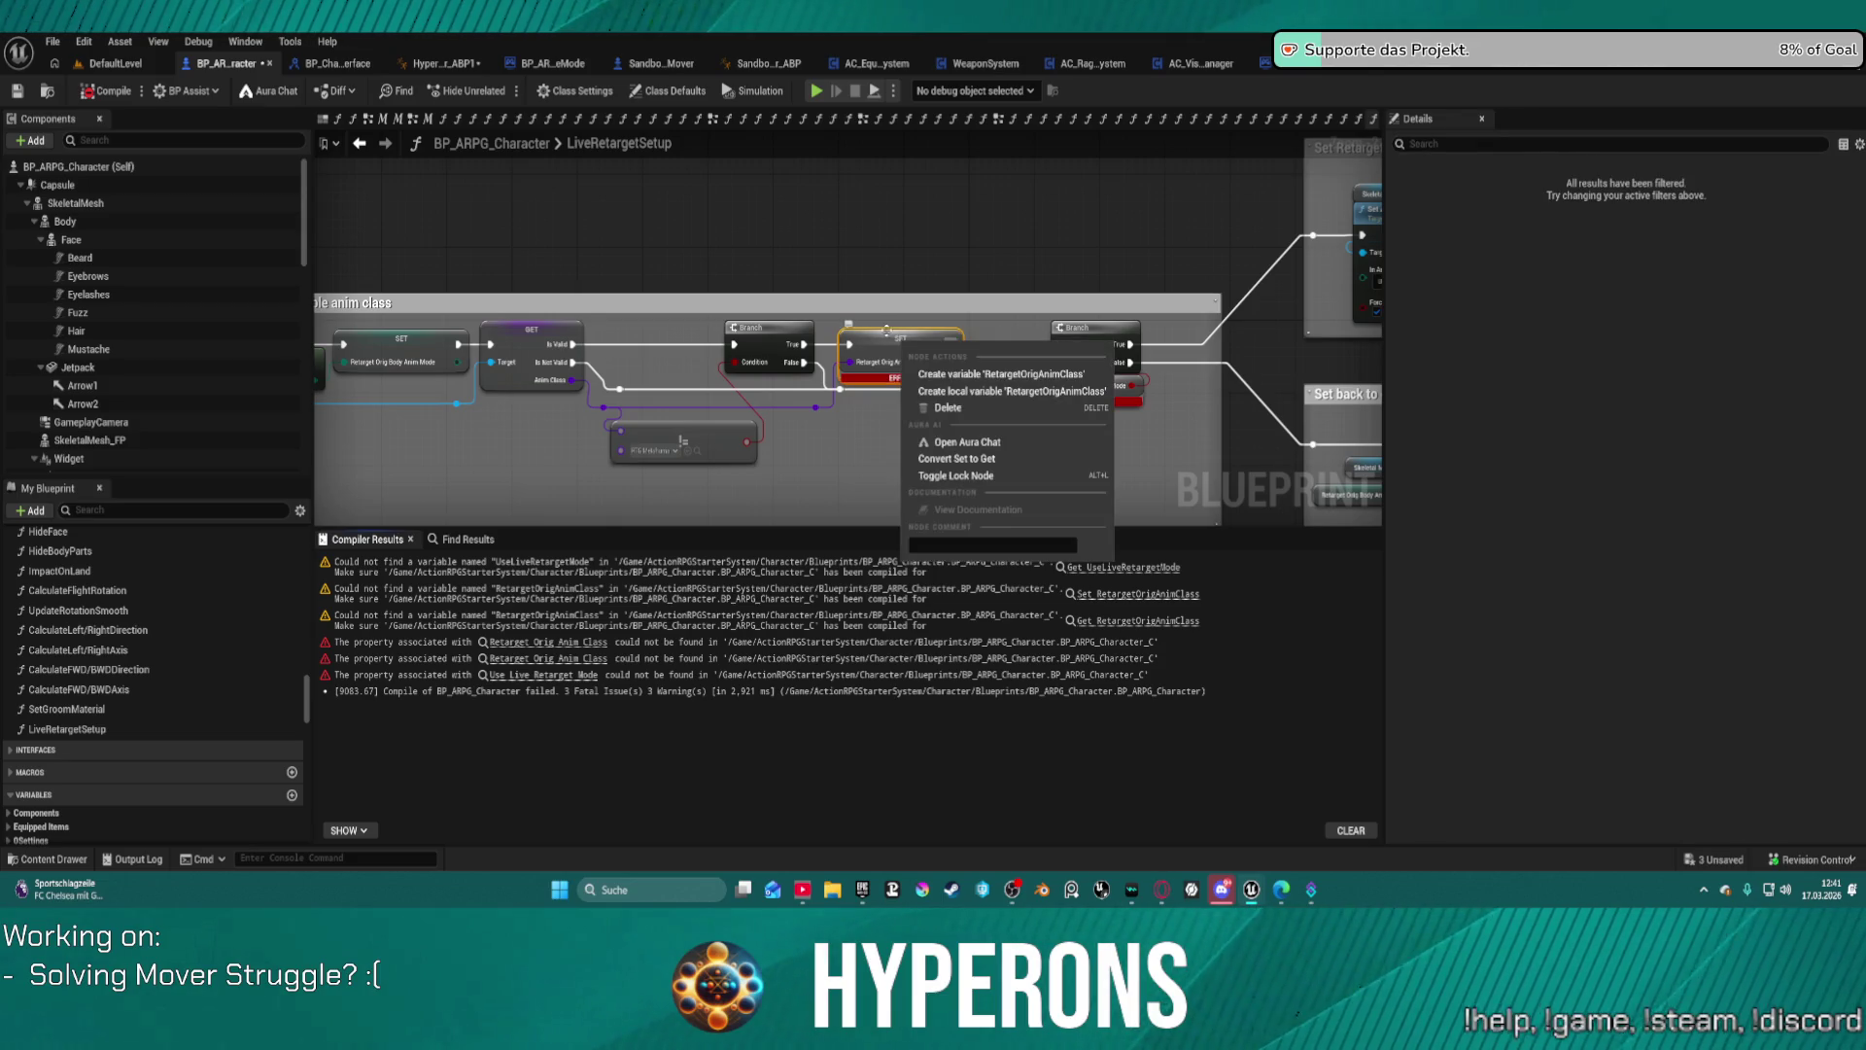
pyautogui.click(967, 377)
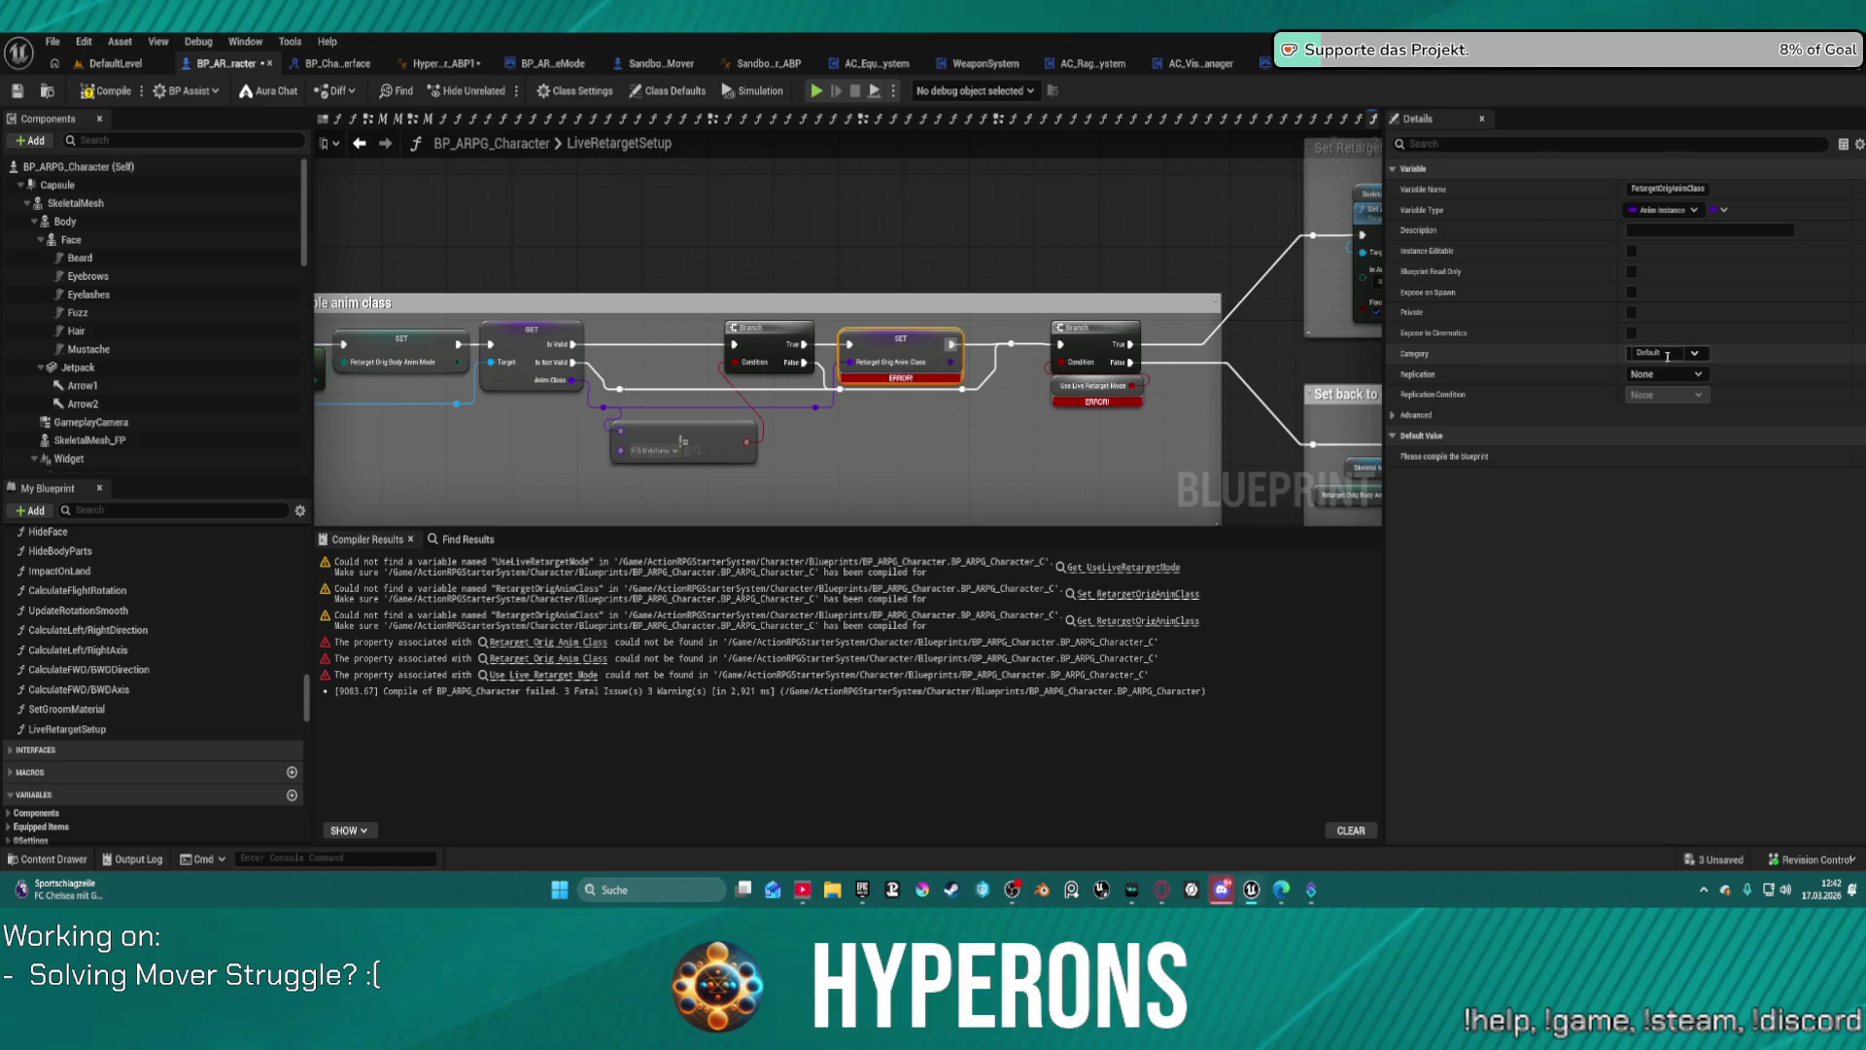
pyautogui.click(1694, 352)
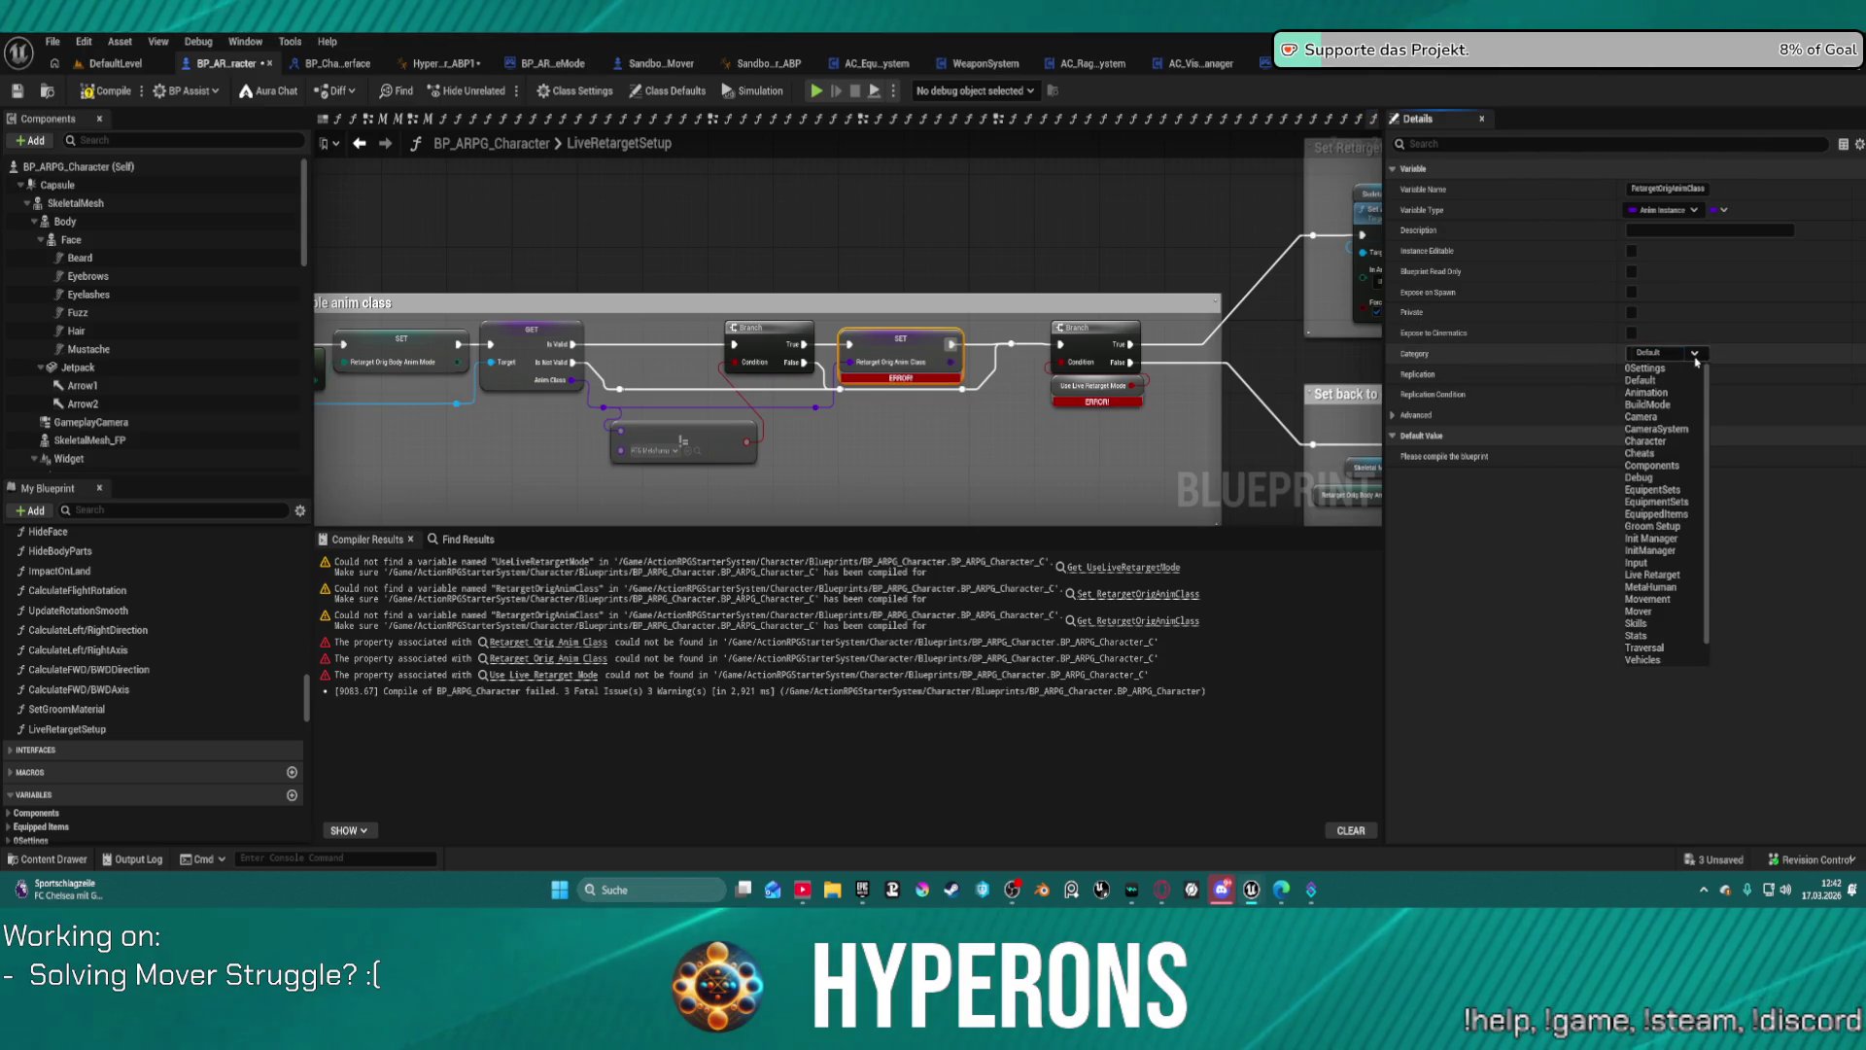
pyautogui.click(1652, 574)
pyautogui.click(1156, 228)
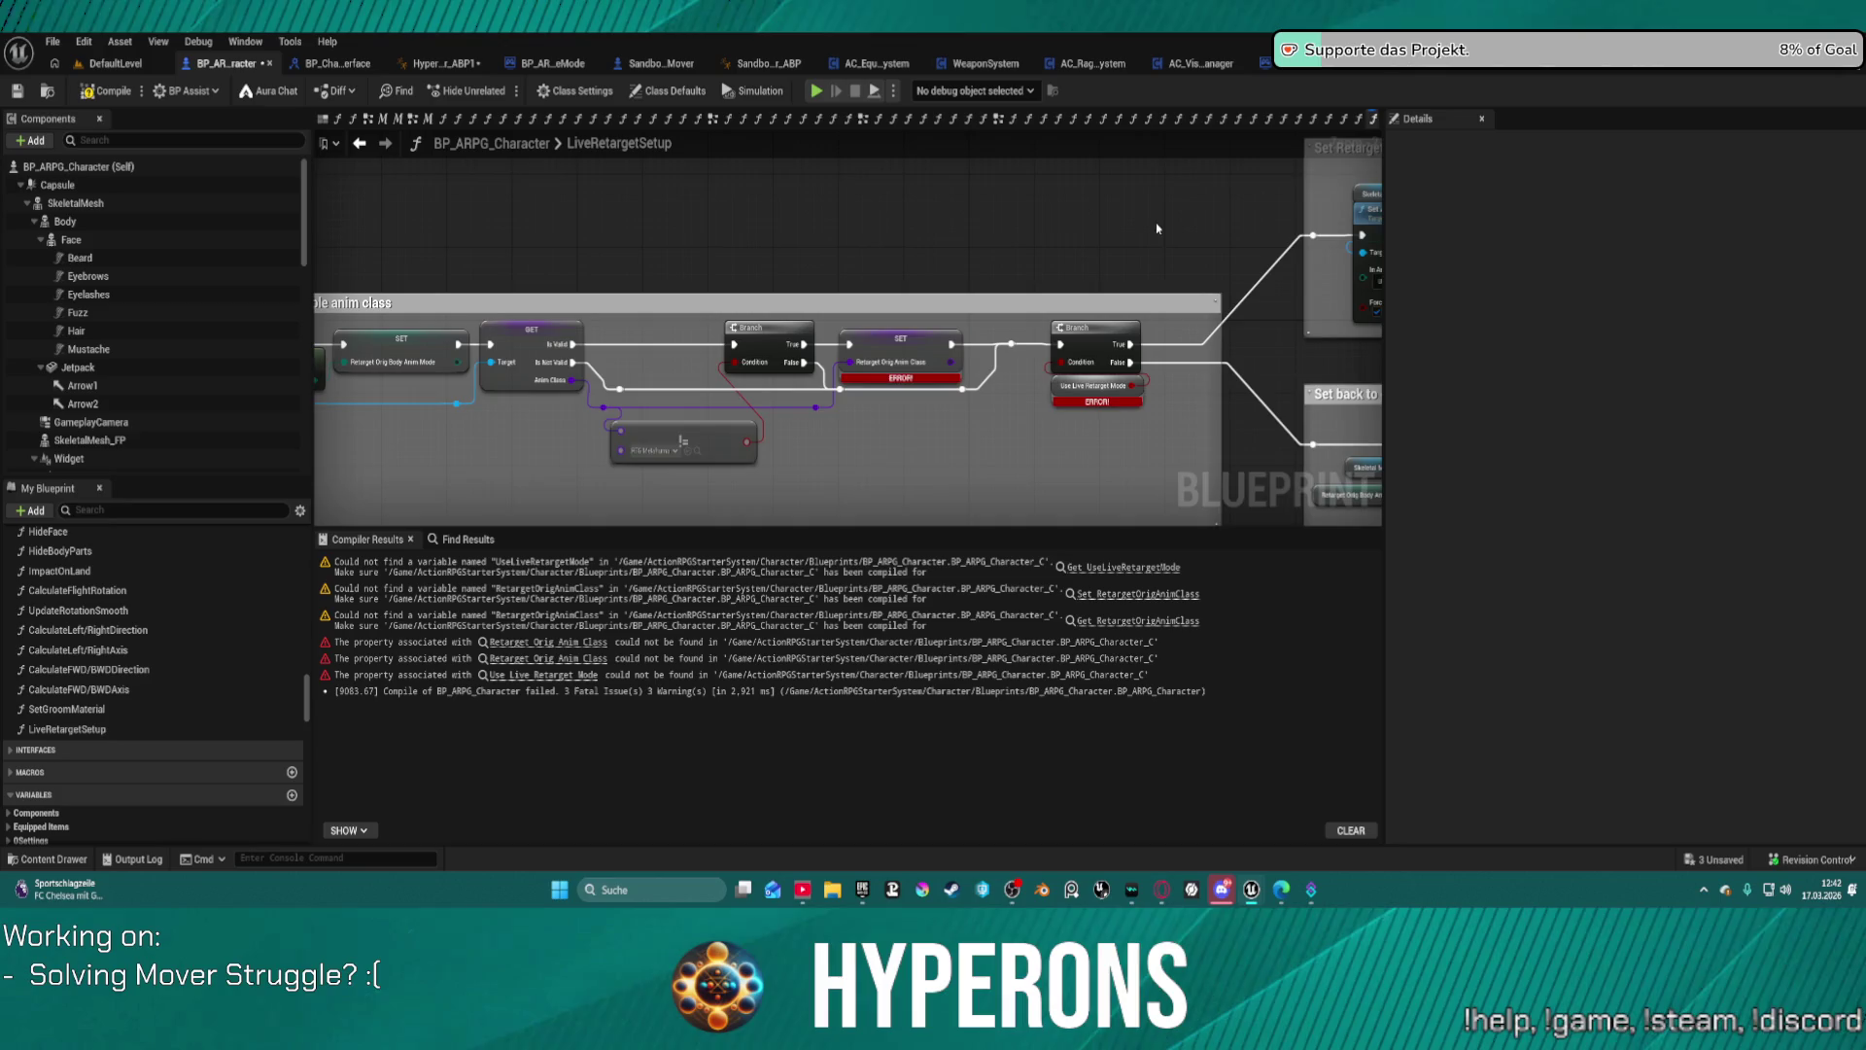
pyautogui.moveTo(1157, 228); pyautogui.dragTo(777, 233)
# Step: Create the missing Boolean UseLiveRetargetMode variable for the branch, then recompile
pyautogui.rightClick(680, 392)
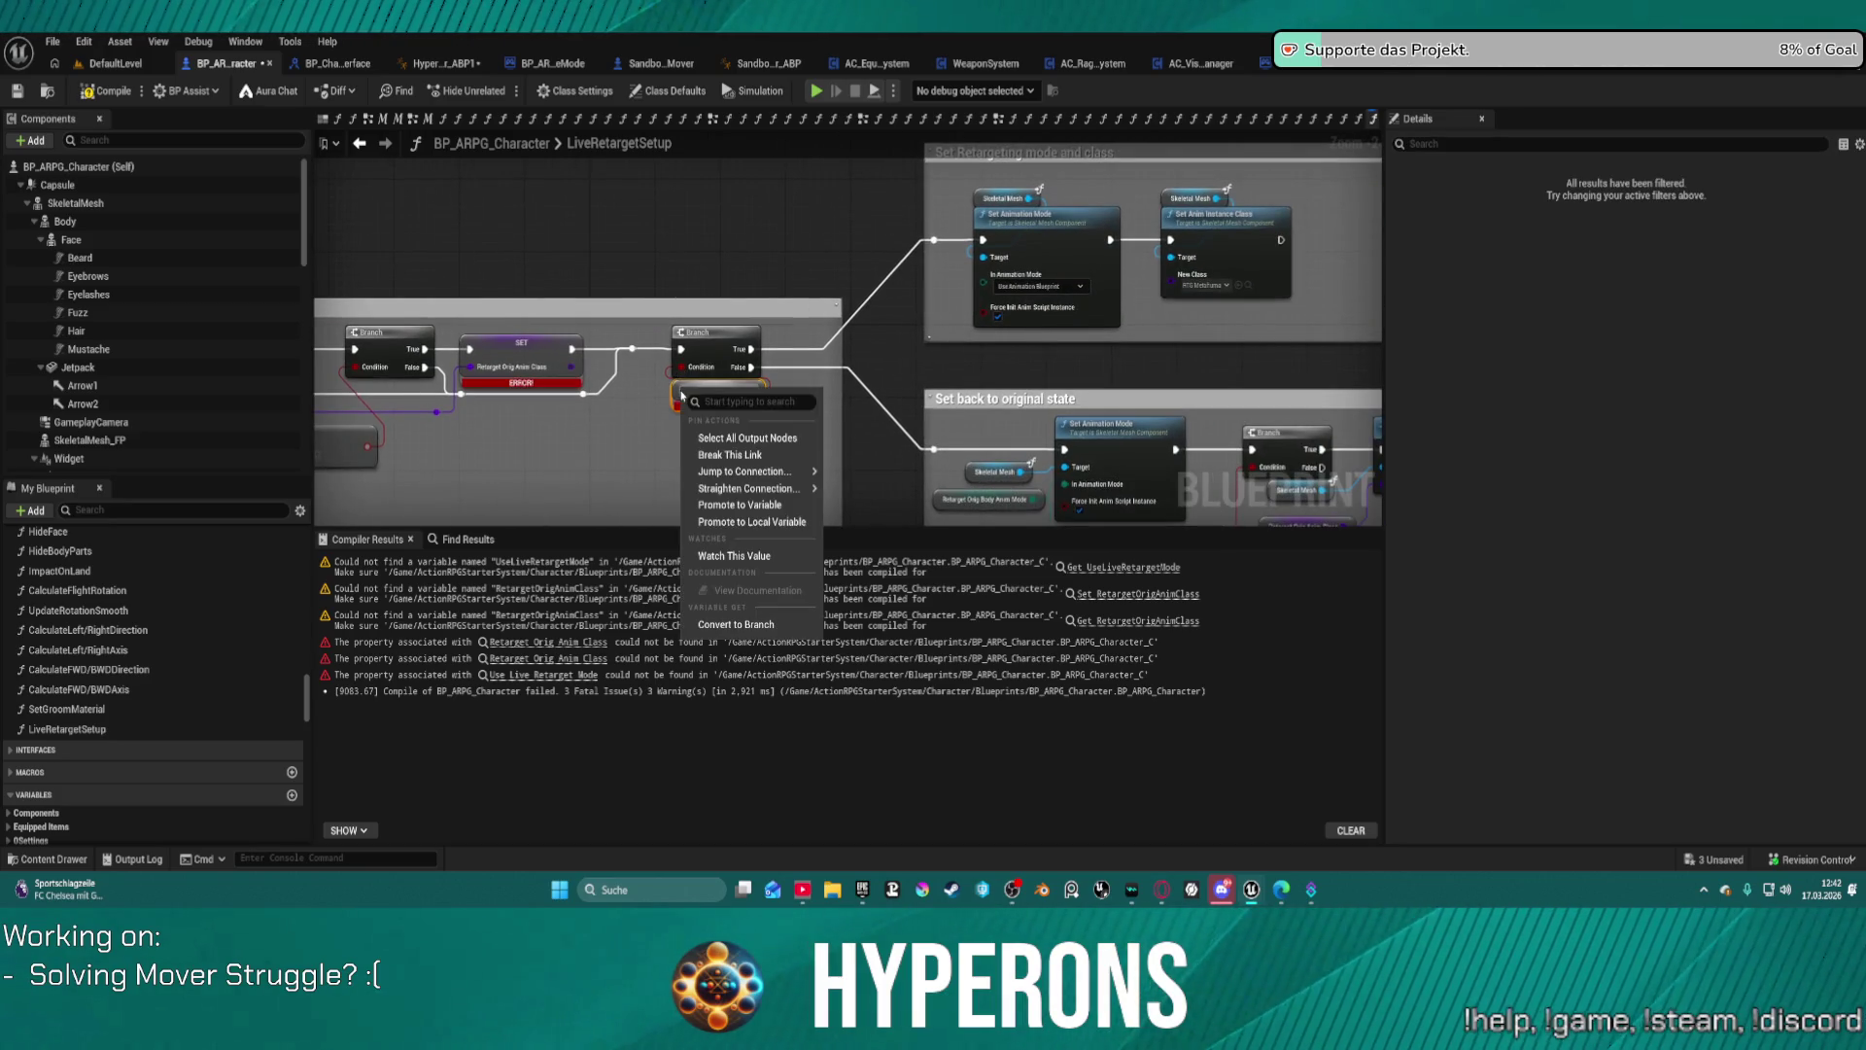
pyautogui.click(676, 396)
pyautogui.rightClick(676, 396)
pyautogui.click(738, 405)
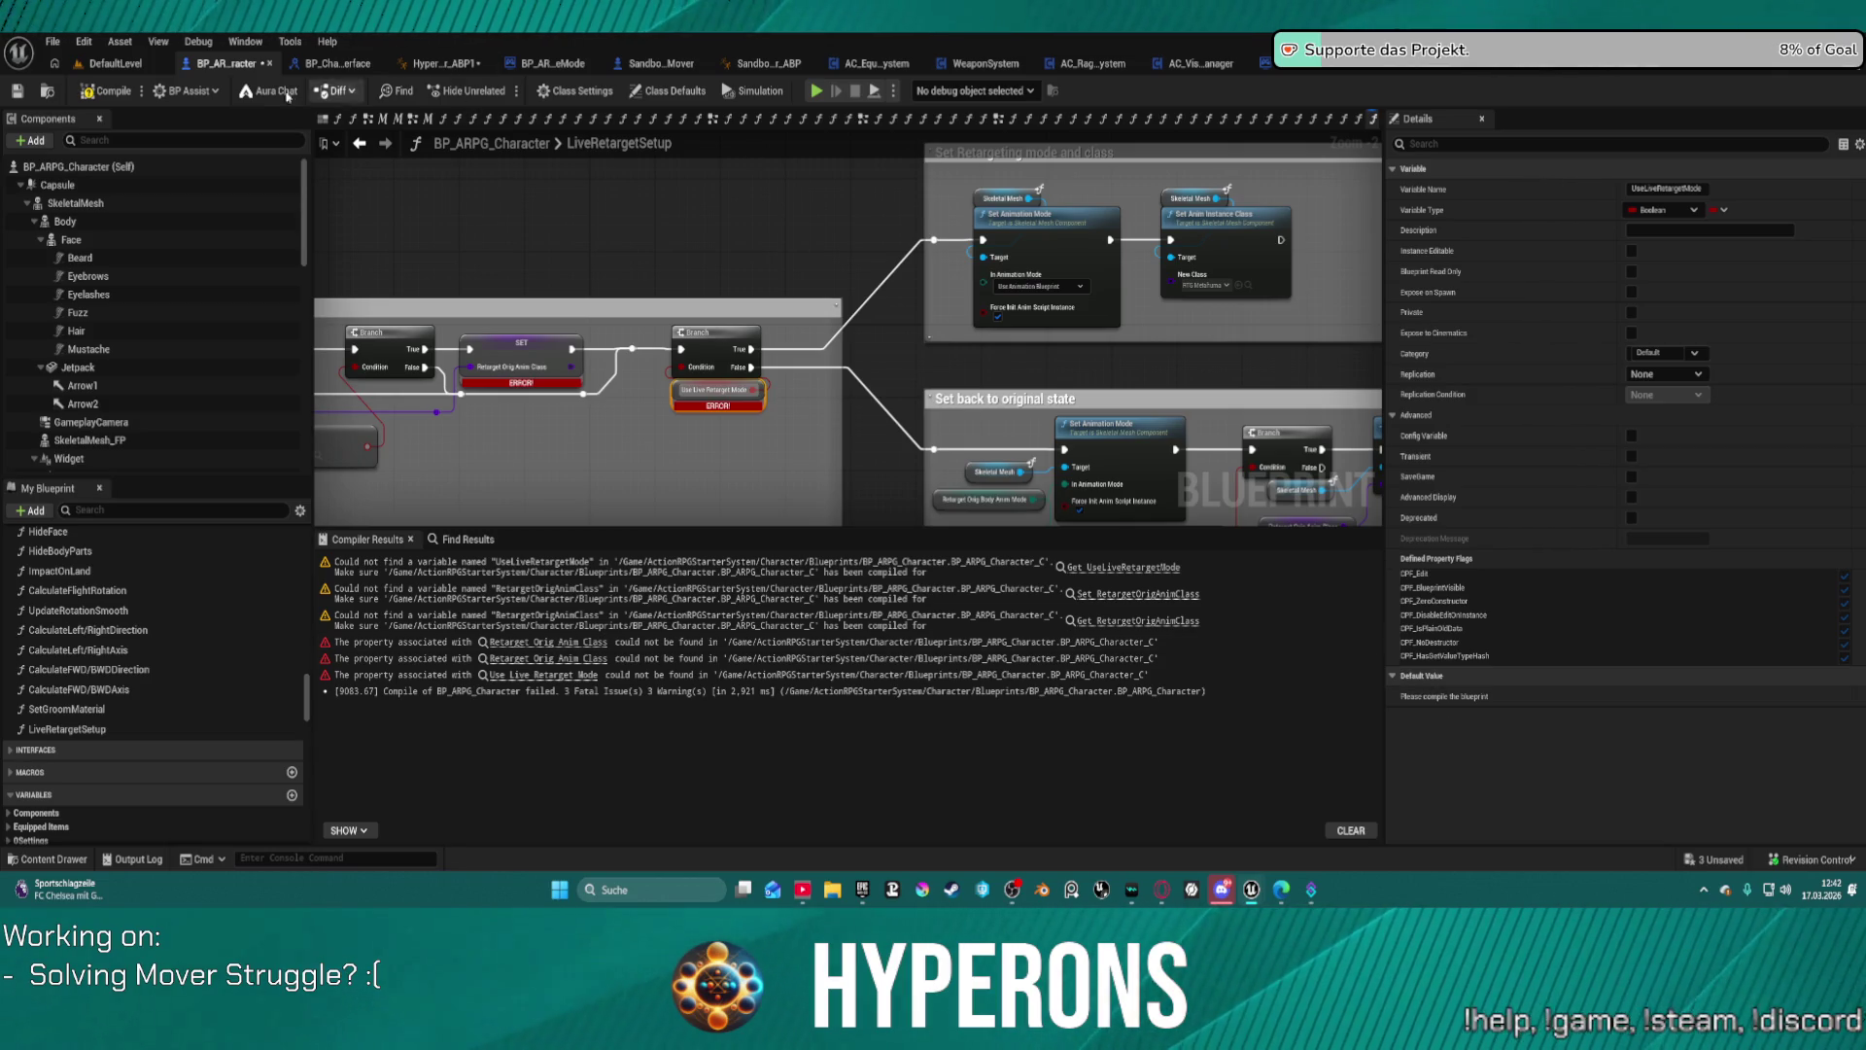
pyautogui.press('F7')
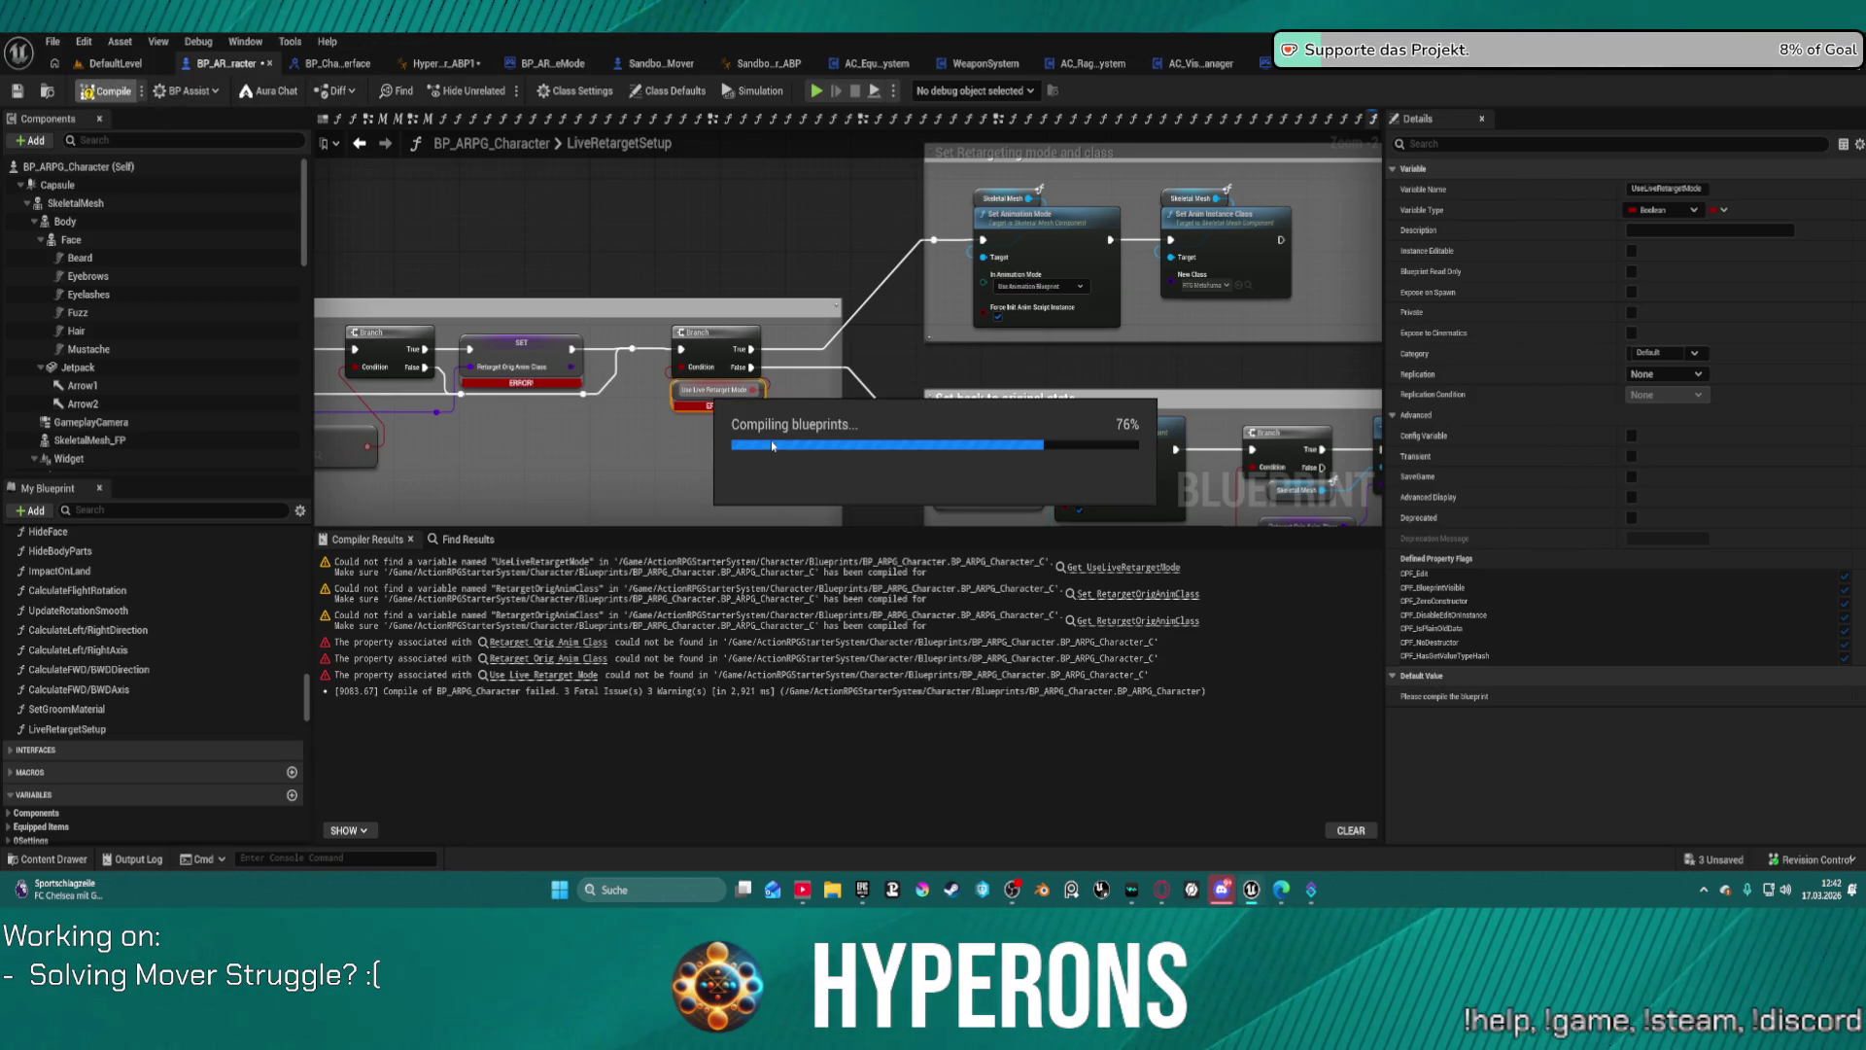
# Step: Put Use Live Retarget Mode in the Live Retarget category and keep Use Animation Blueprint as the body anim mode default
pyautogui.click(1681, 355)
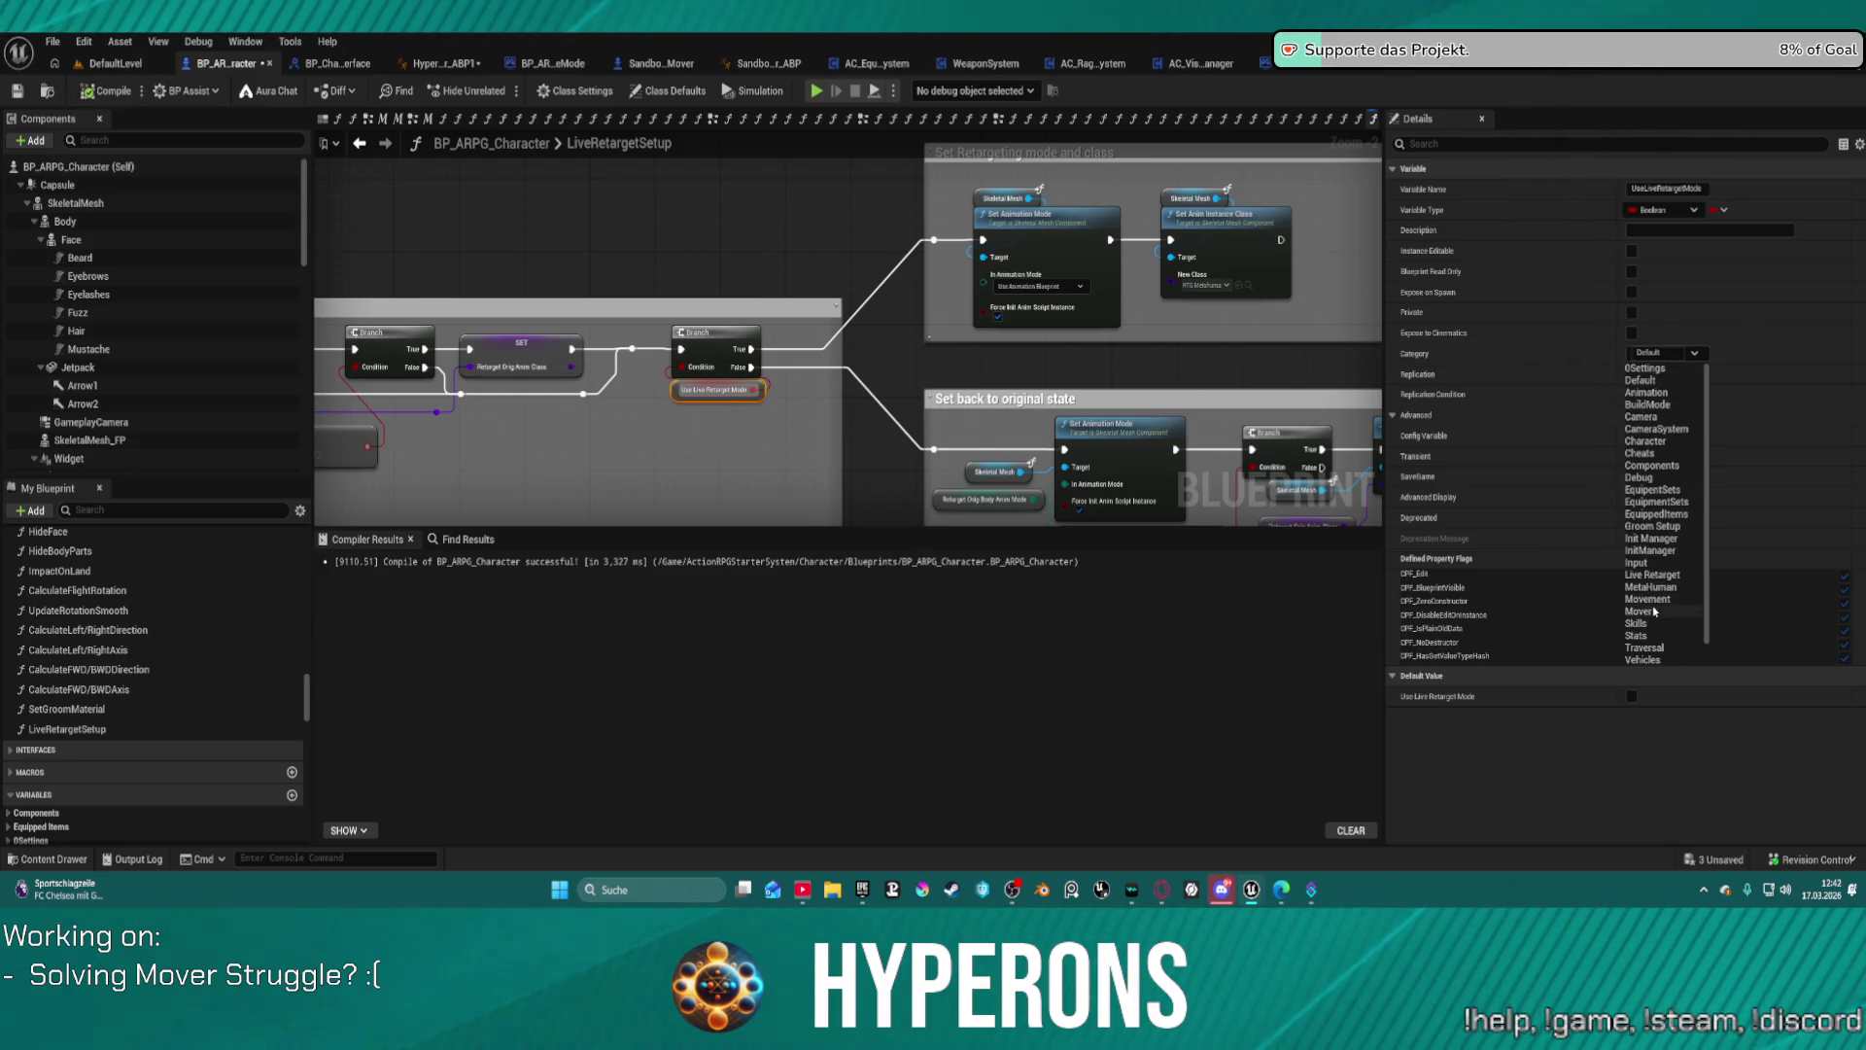
pyautogui.click(1664, 575)
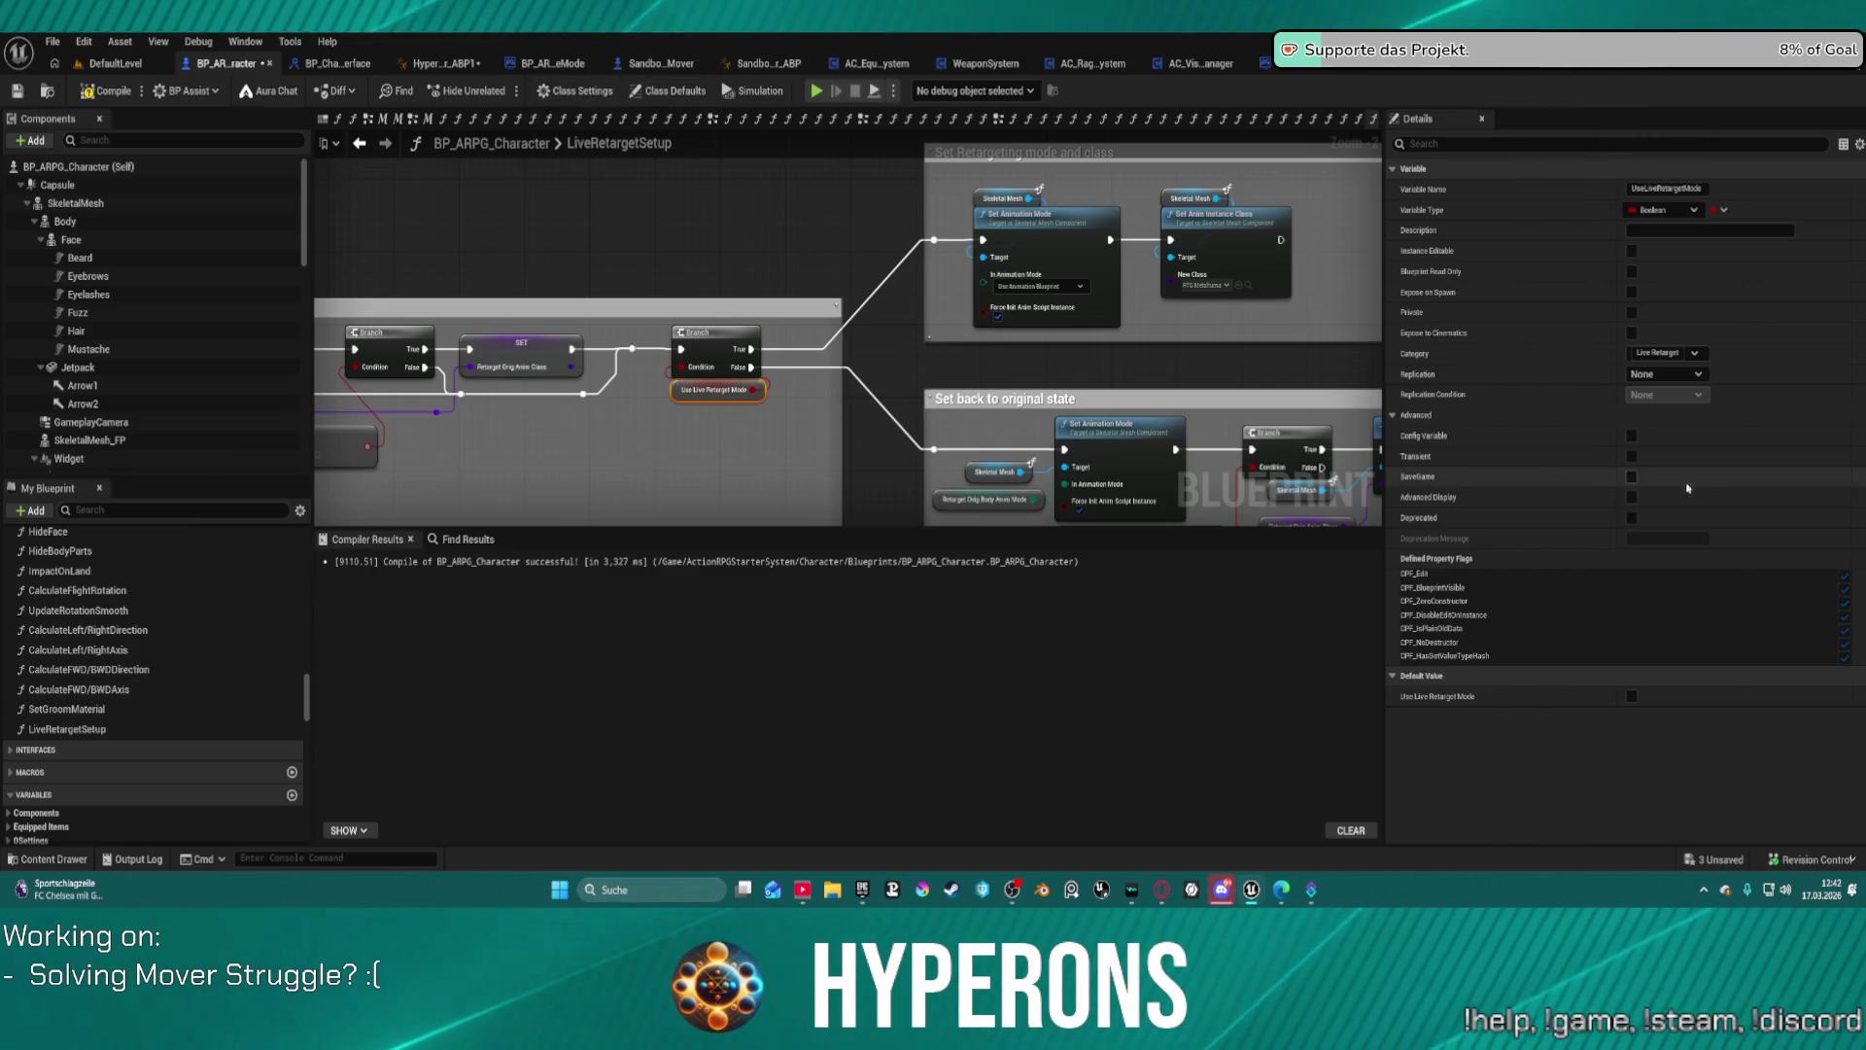
pyautogui.click(983, 498)
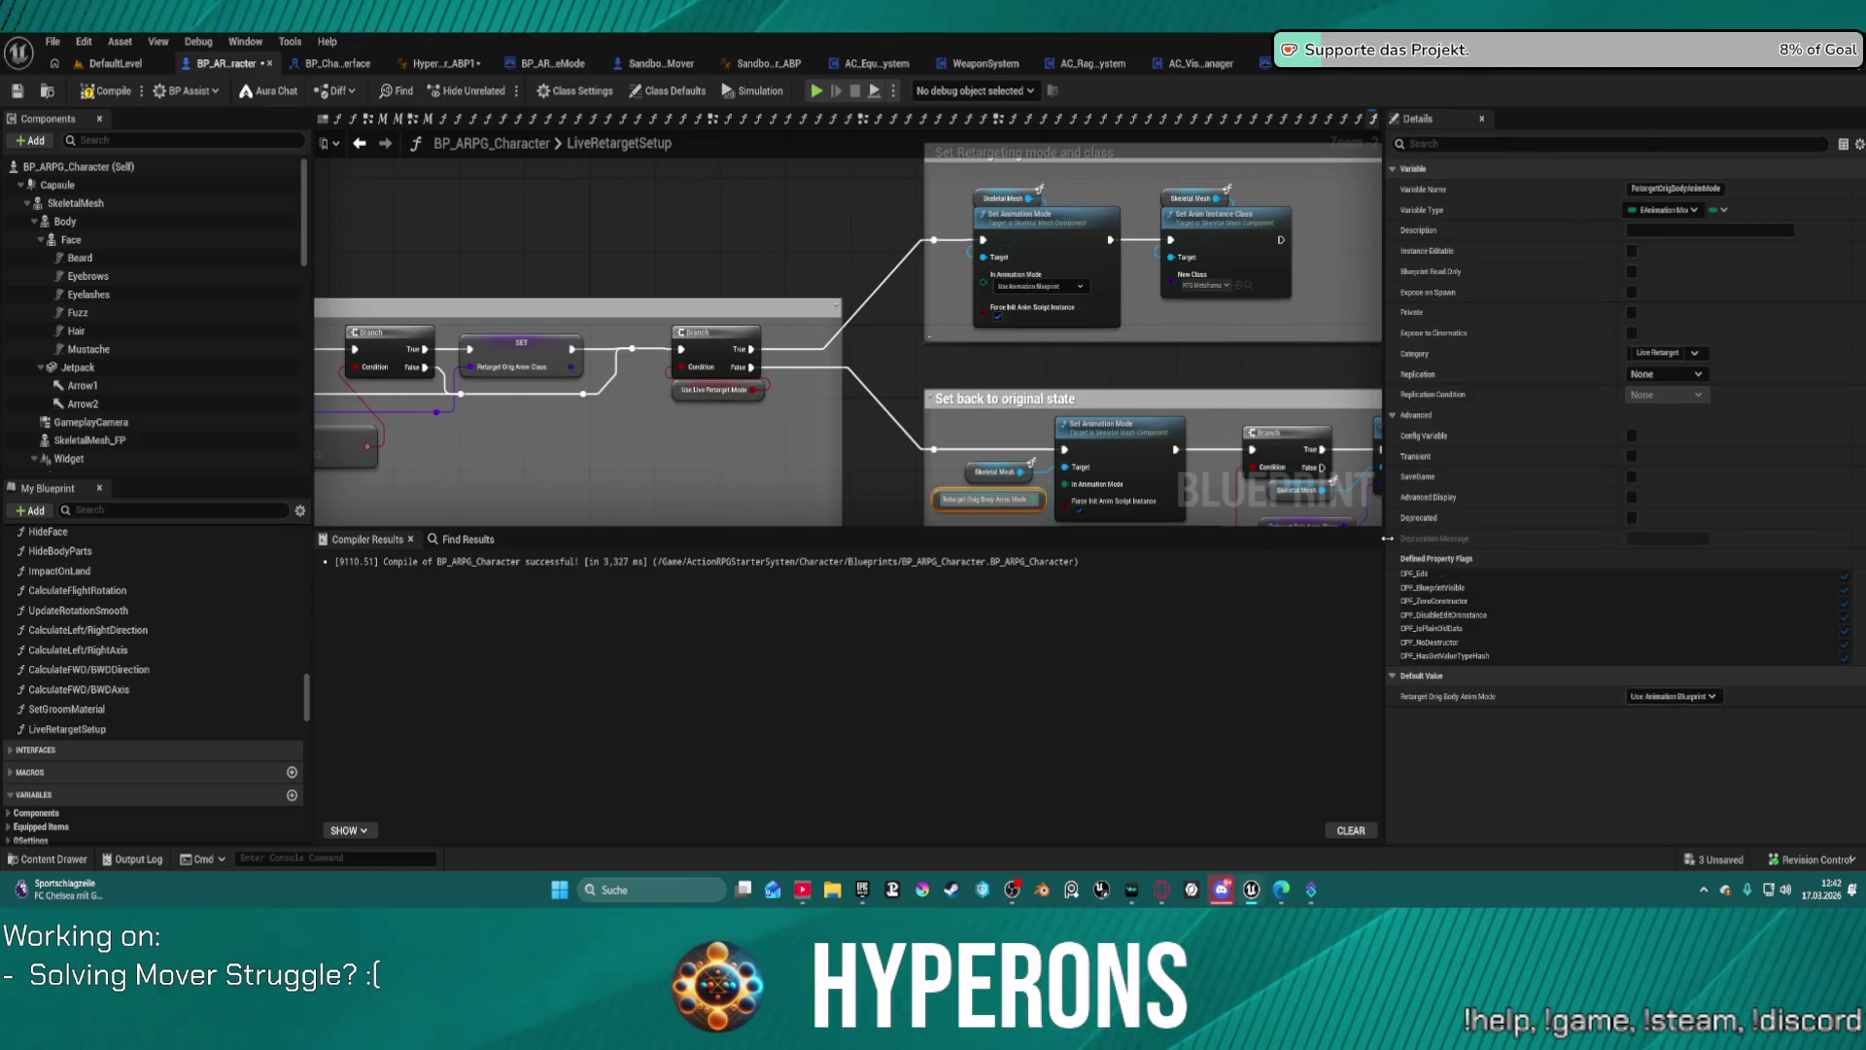
pyautogui.click(1669, 696)
pyautogui.click(1657, 712)
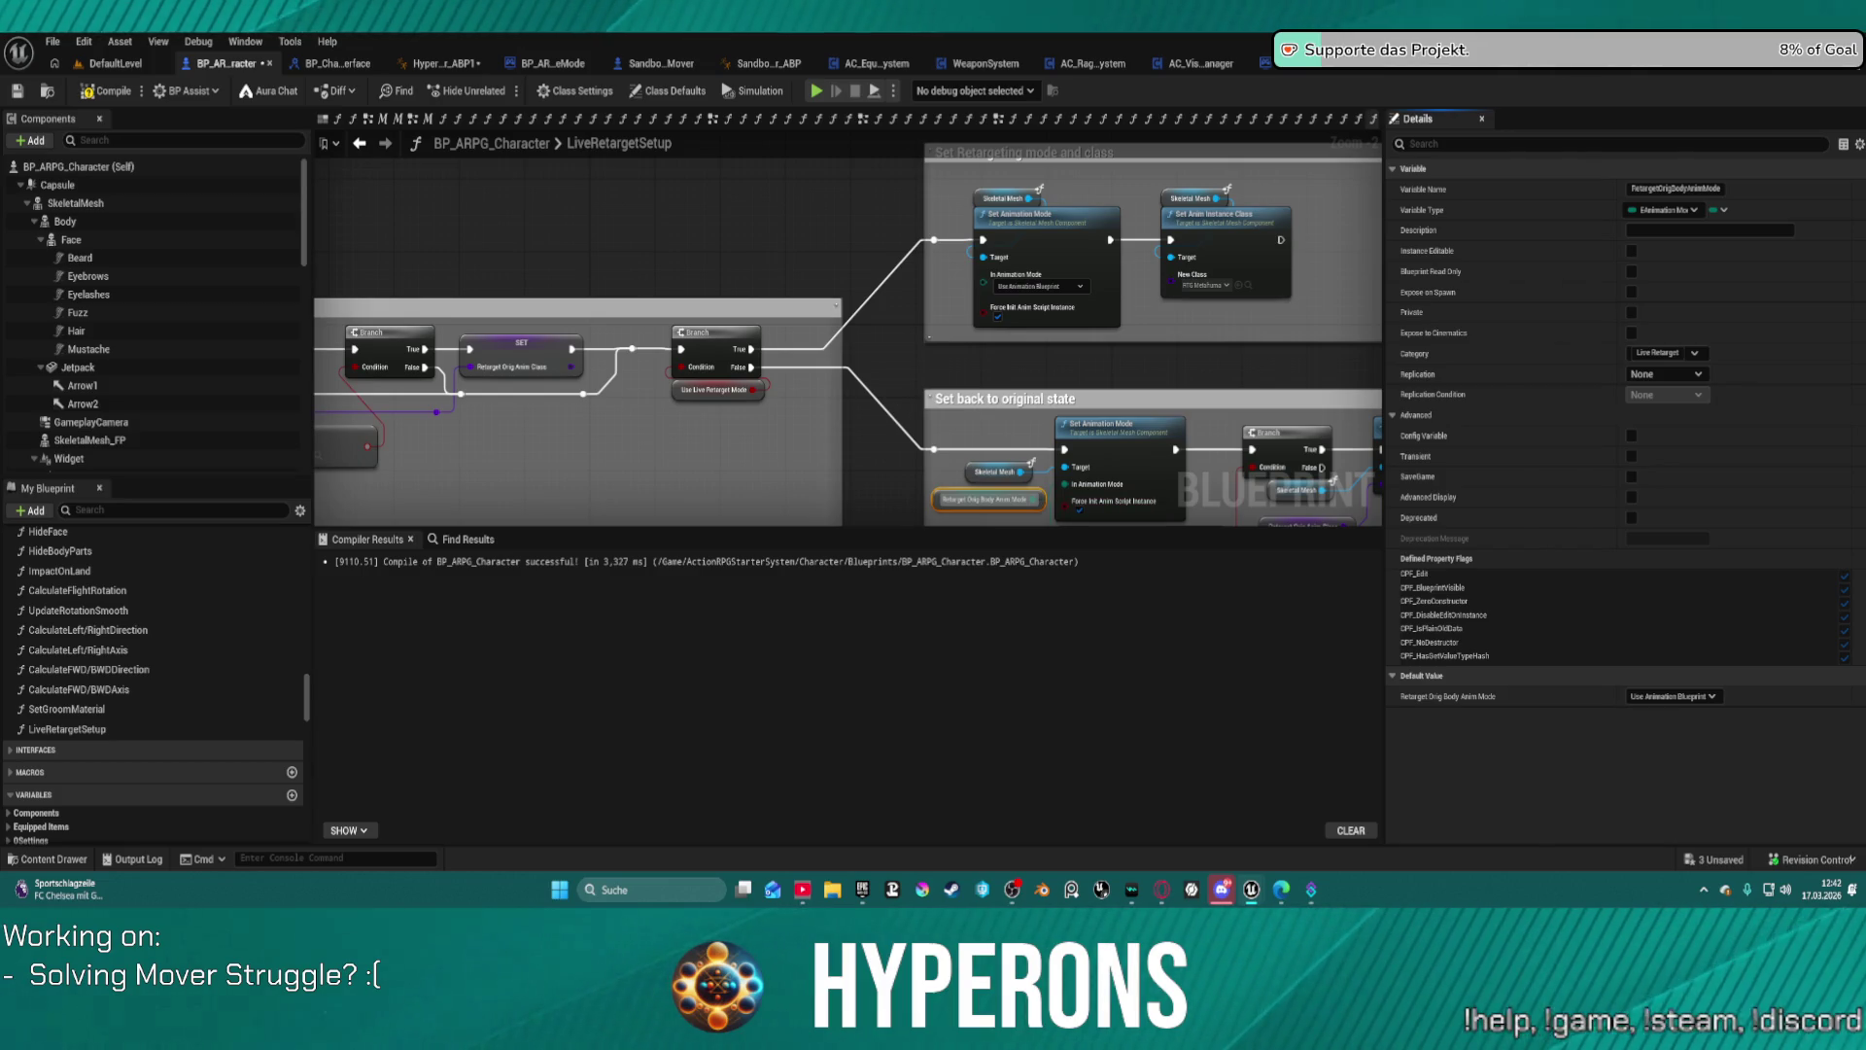
pyautogui.scroll(5, 872, 333)
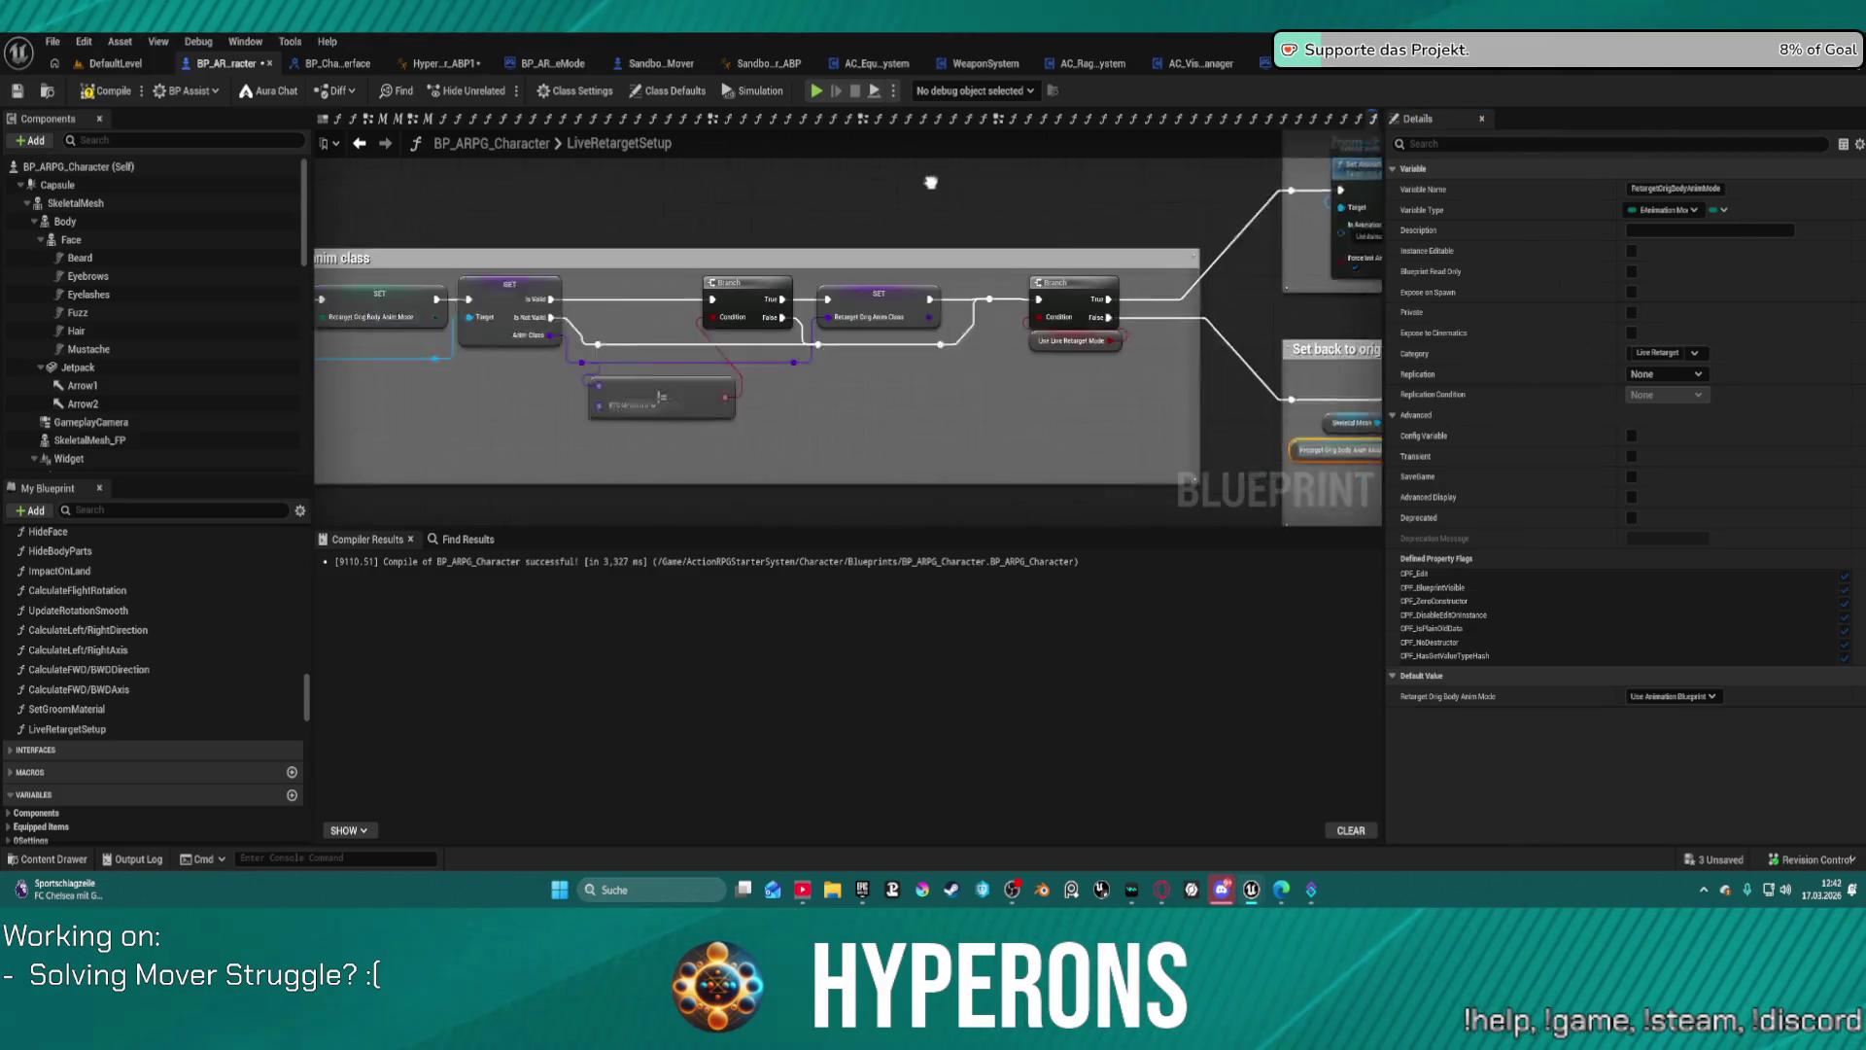
pyautogui.scroll(-2, 892, 346)
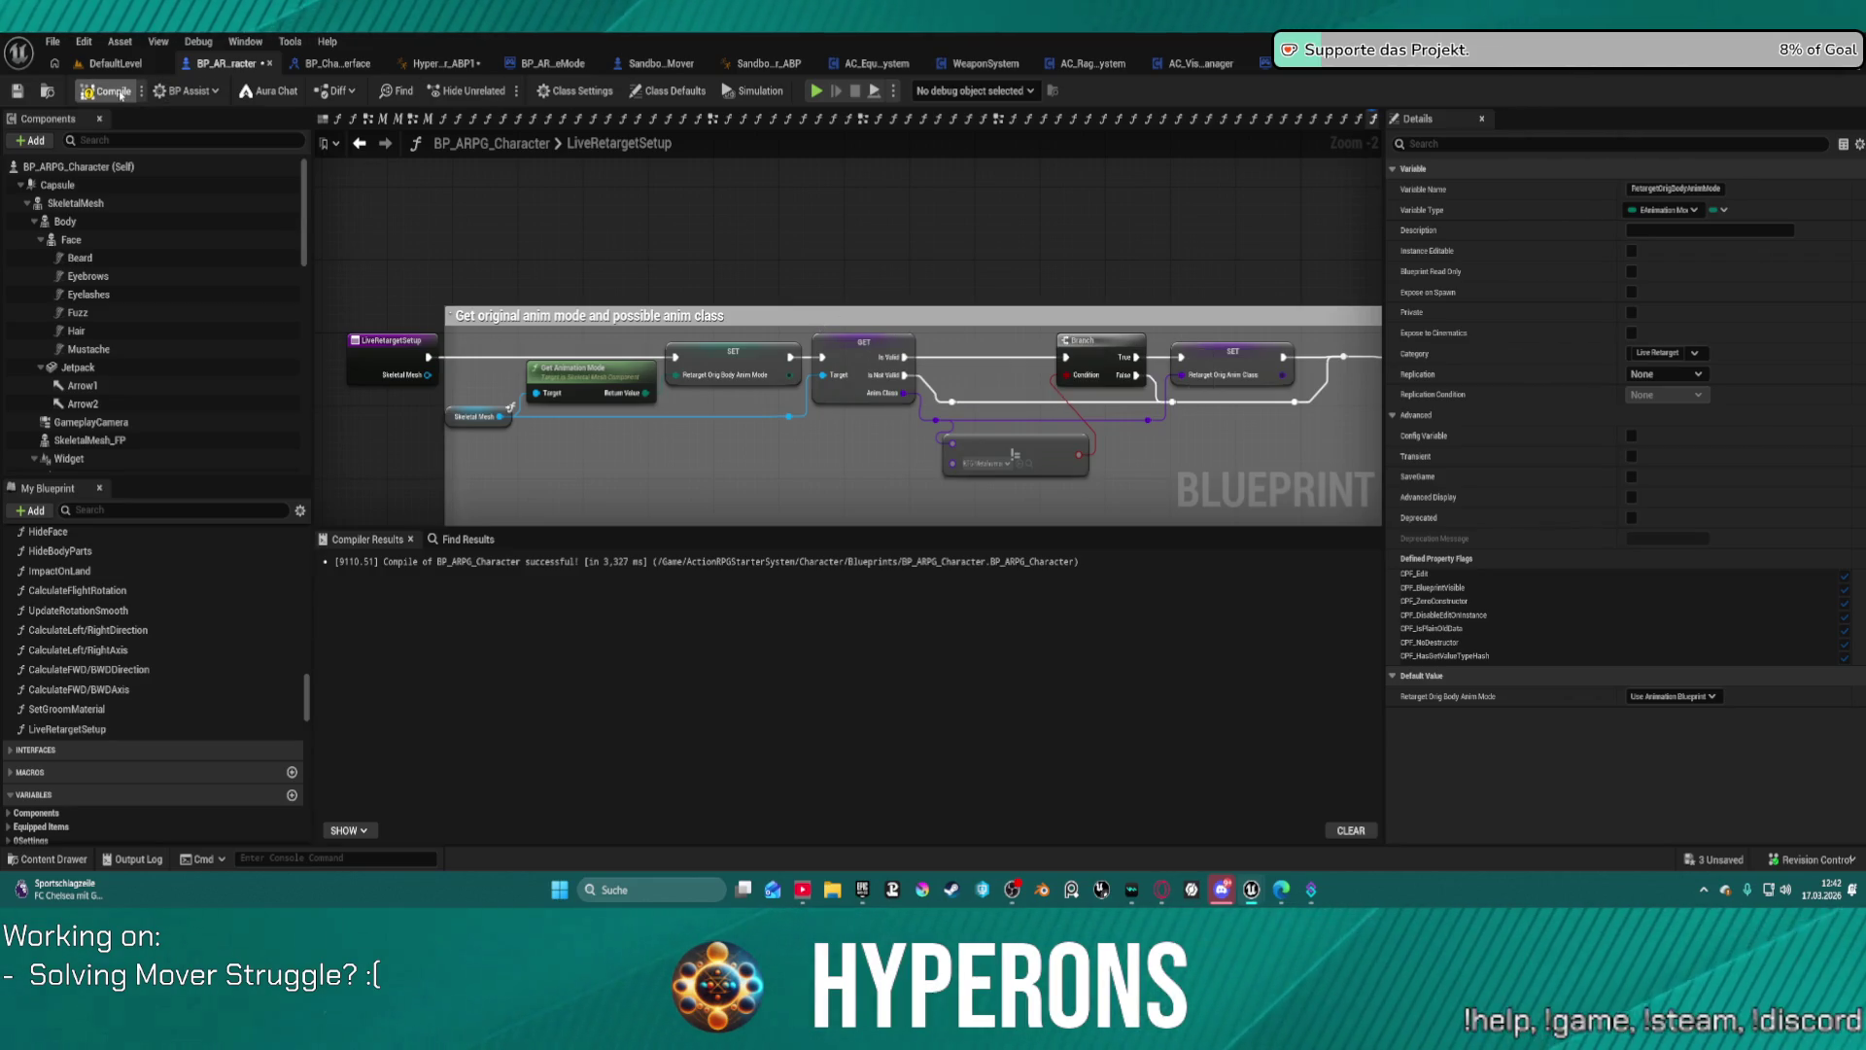
# Step: Compile the blueprint until it succeeds, then start a Play in Editor session
pyautogui.click(100, 94)
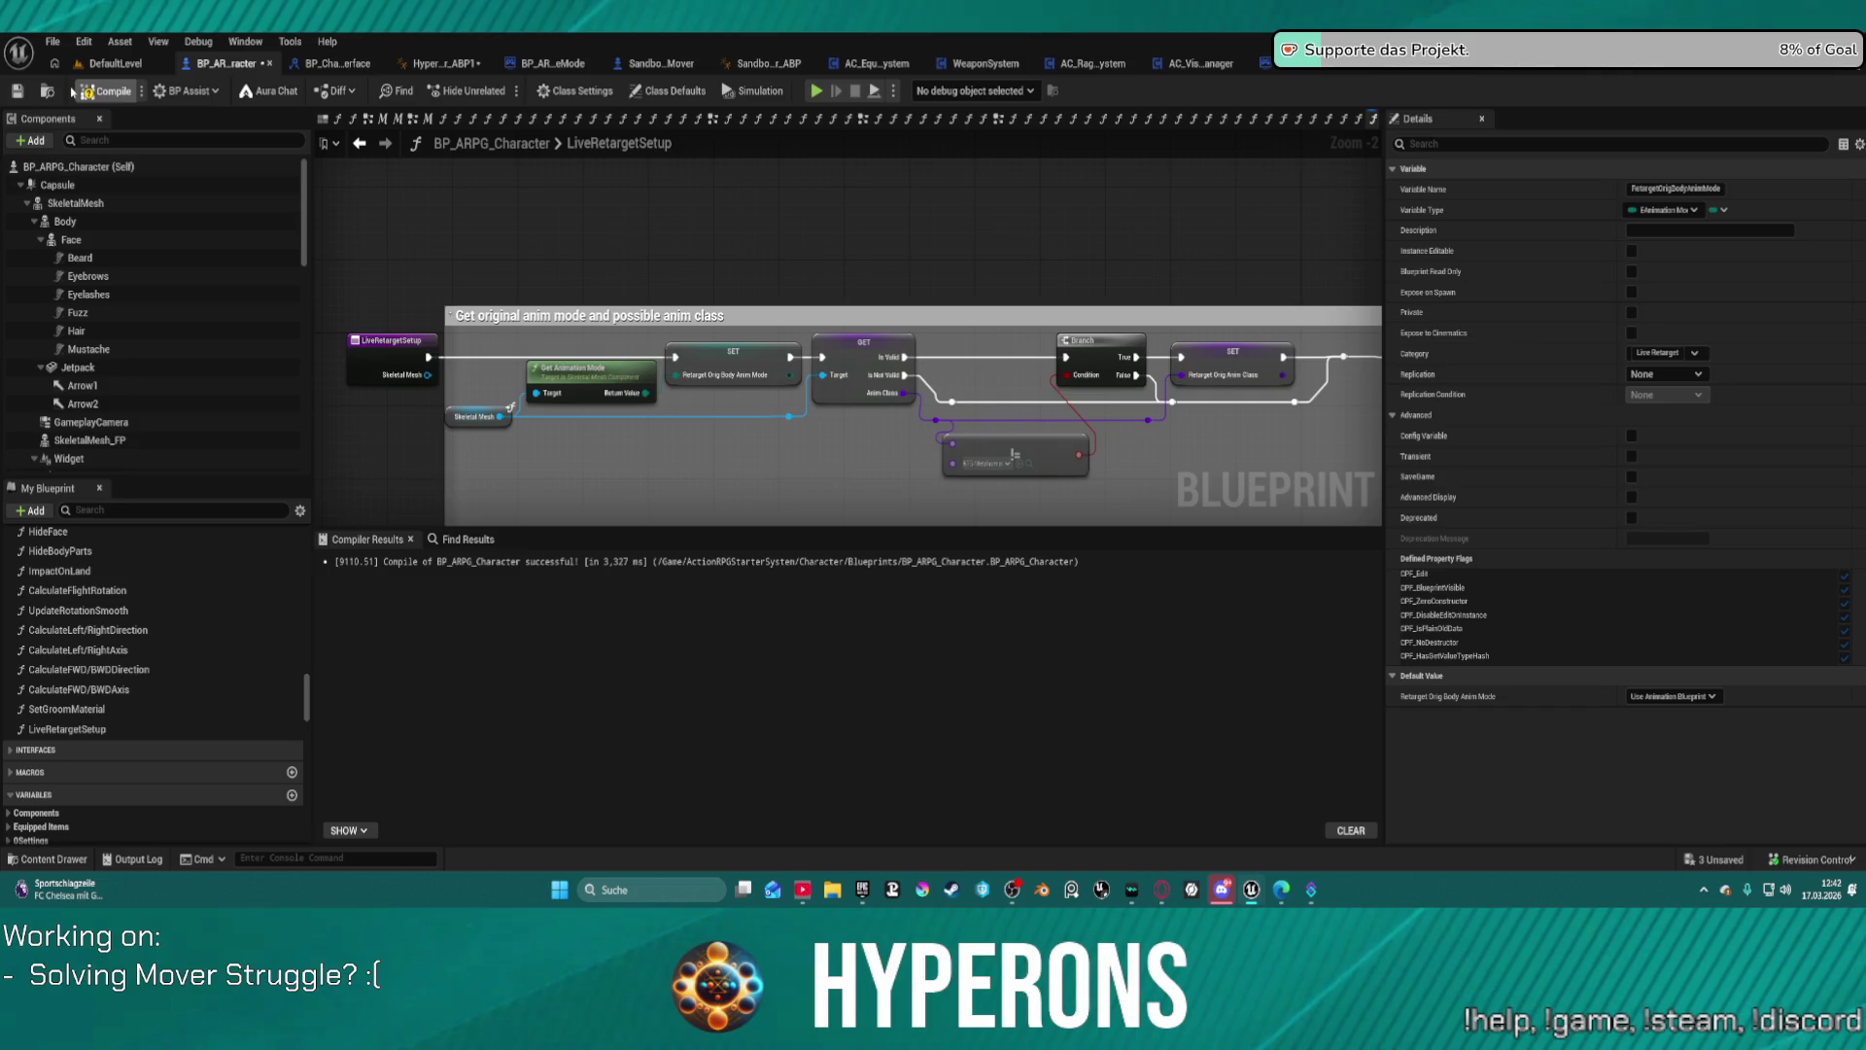
pyautogui.click(86, 91)
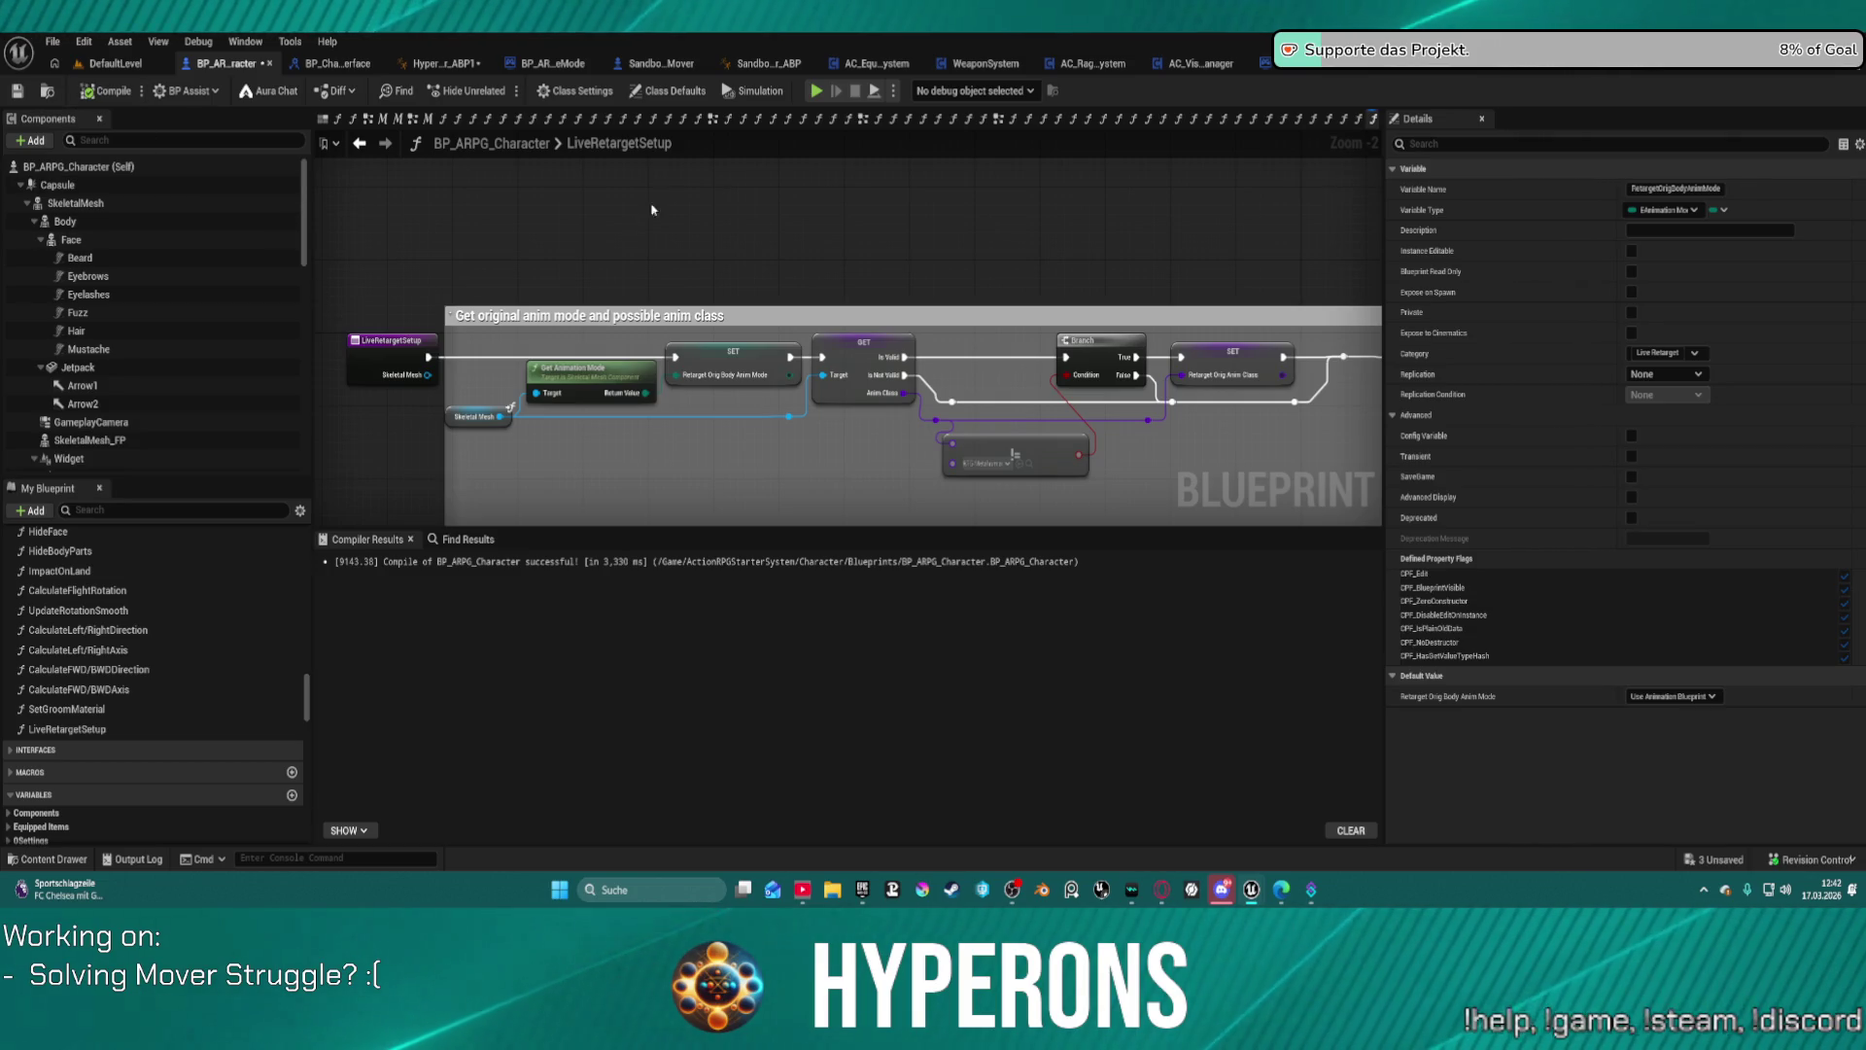
pyautogui.click(815, 92)
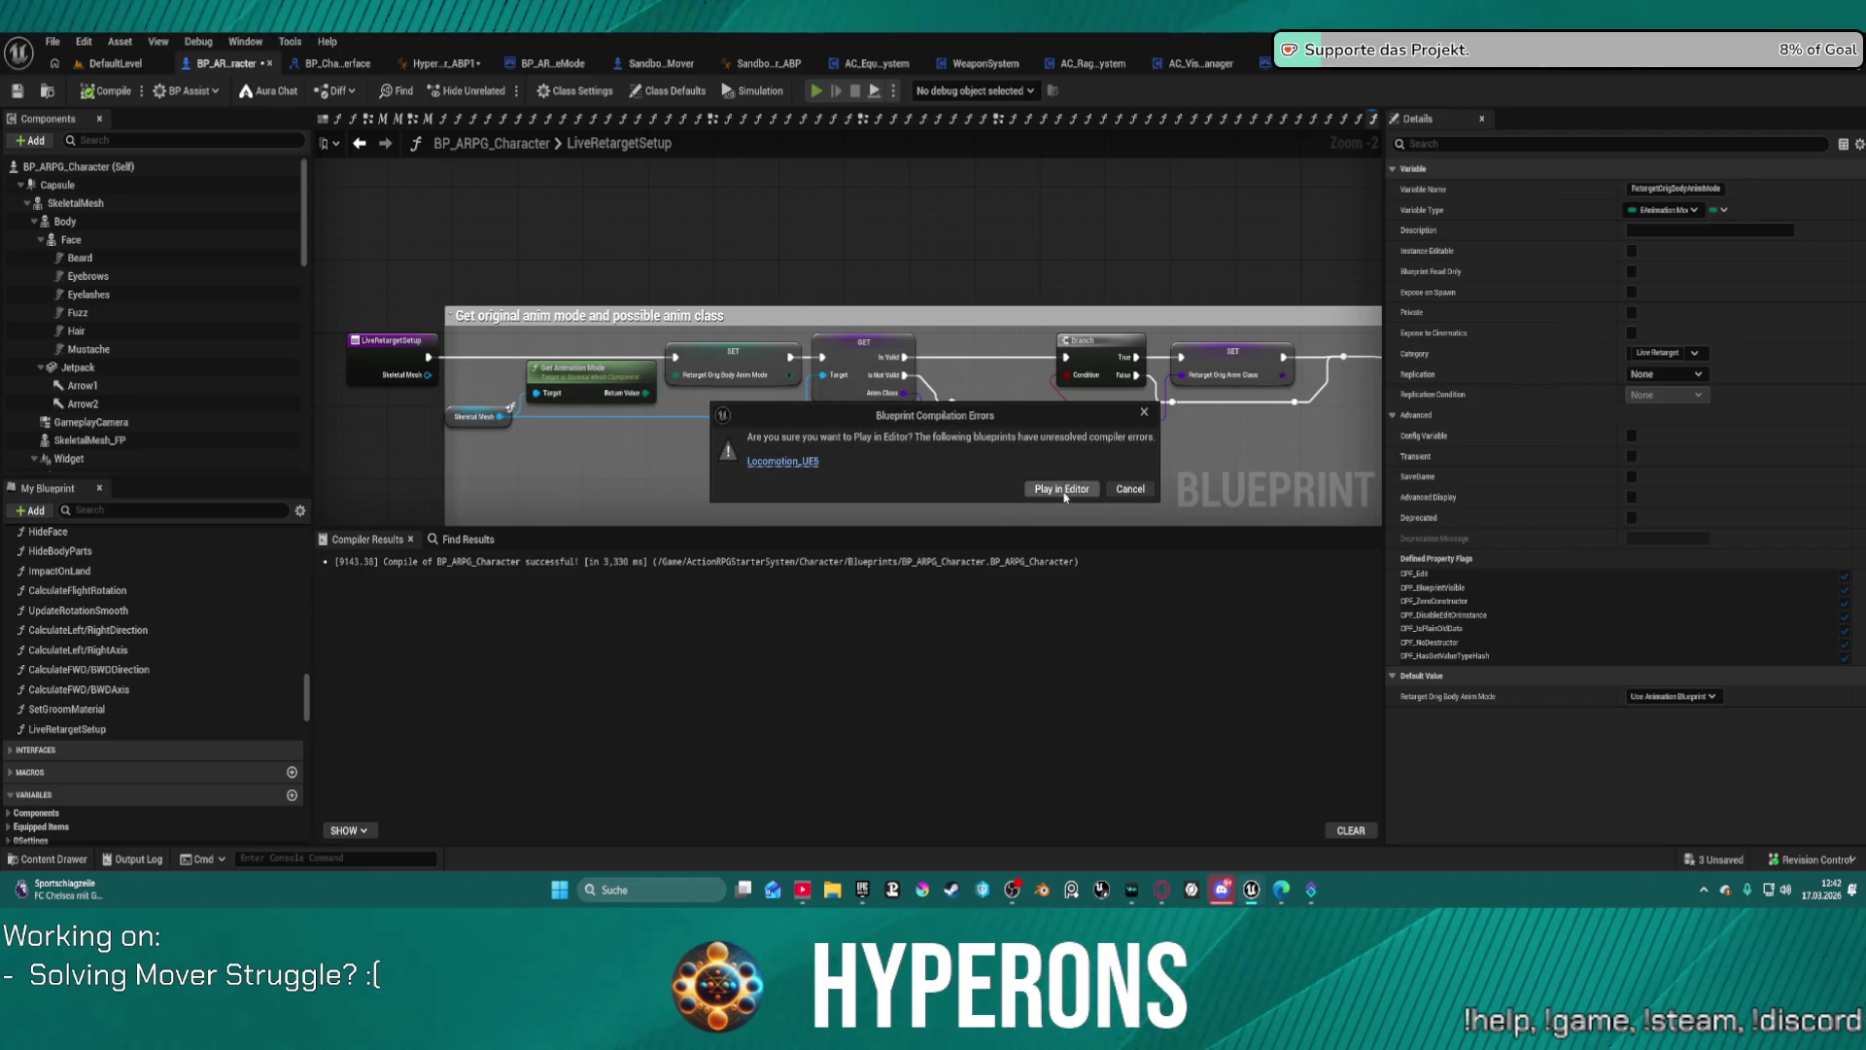
# Step: Play despite the errors, run past the Obstacle Course marker and mantle onto the white block
pyautogui.click(1065, 491)
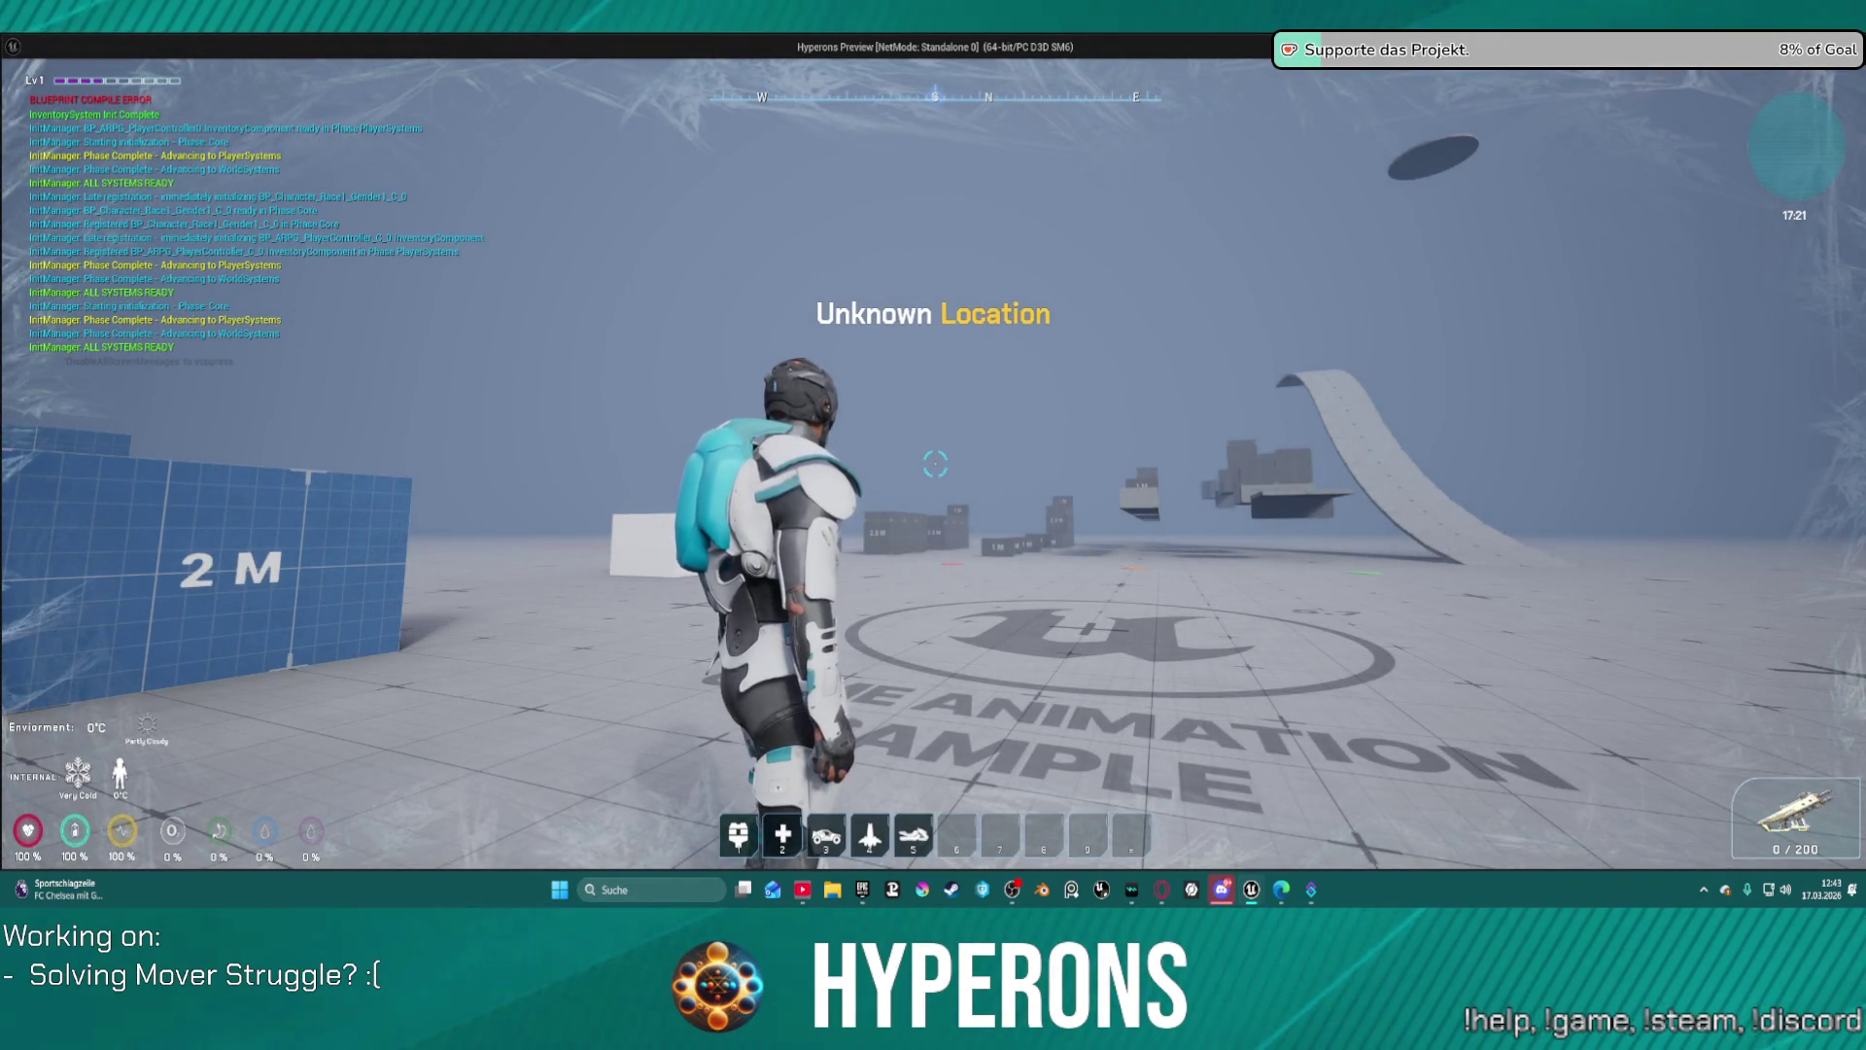
pyautogui.press('w')
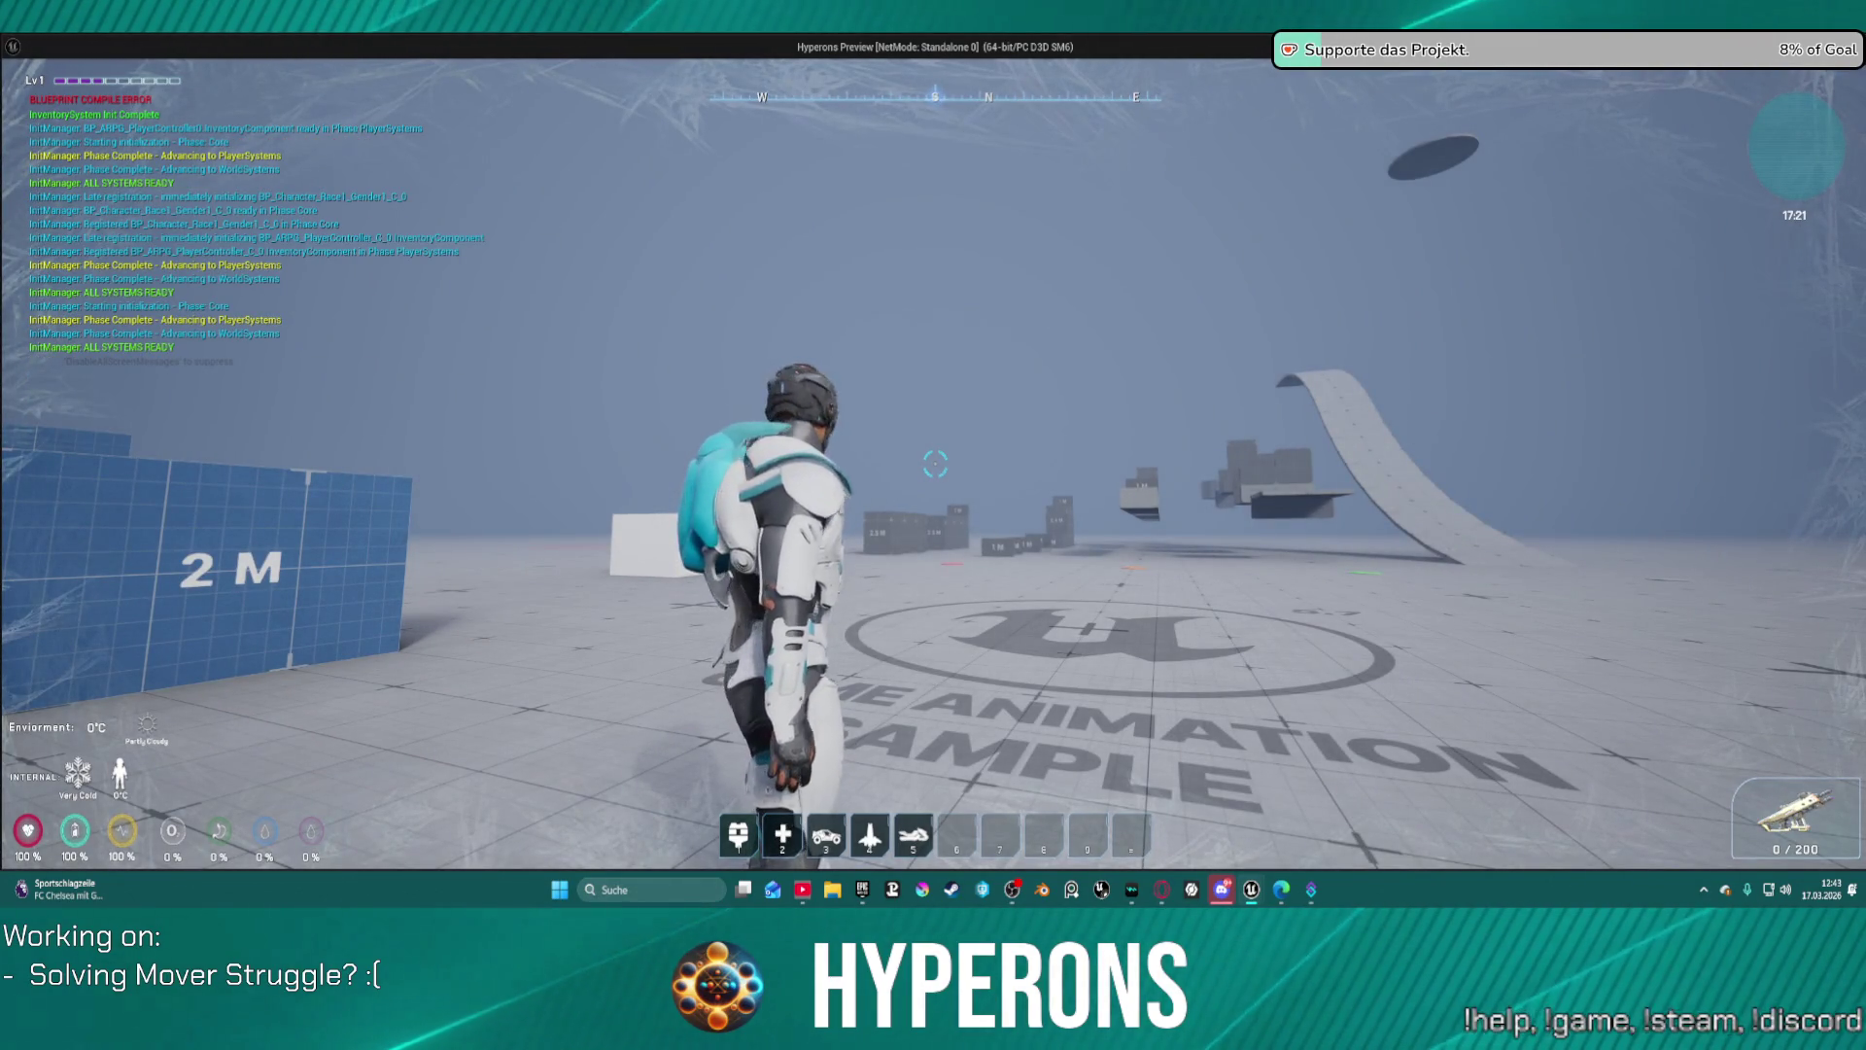
pyautogui.press('w')
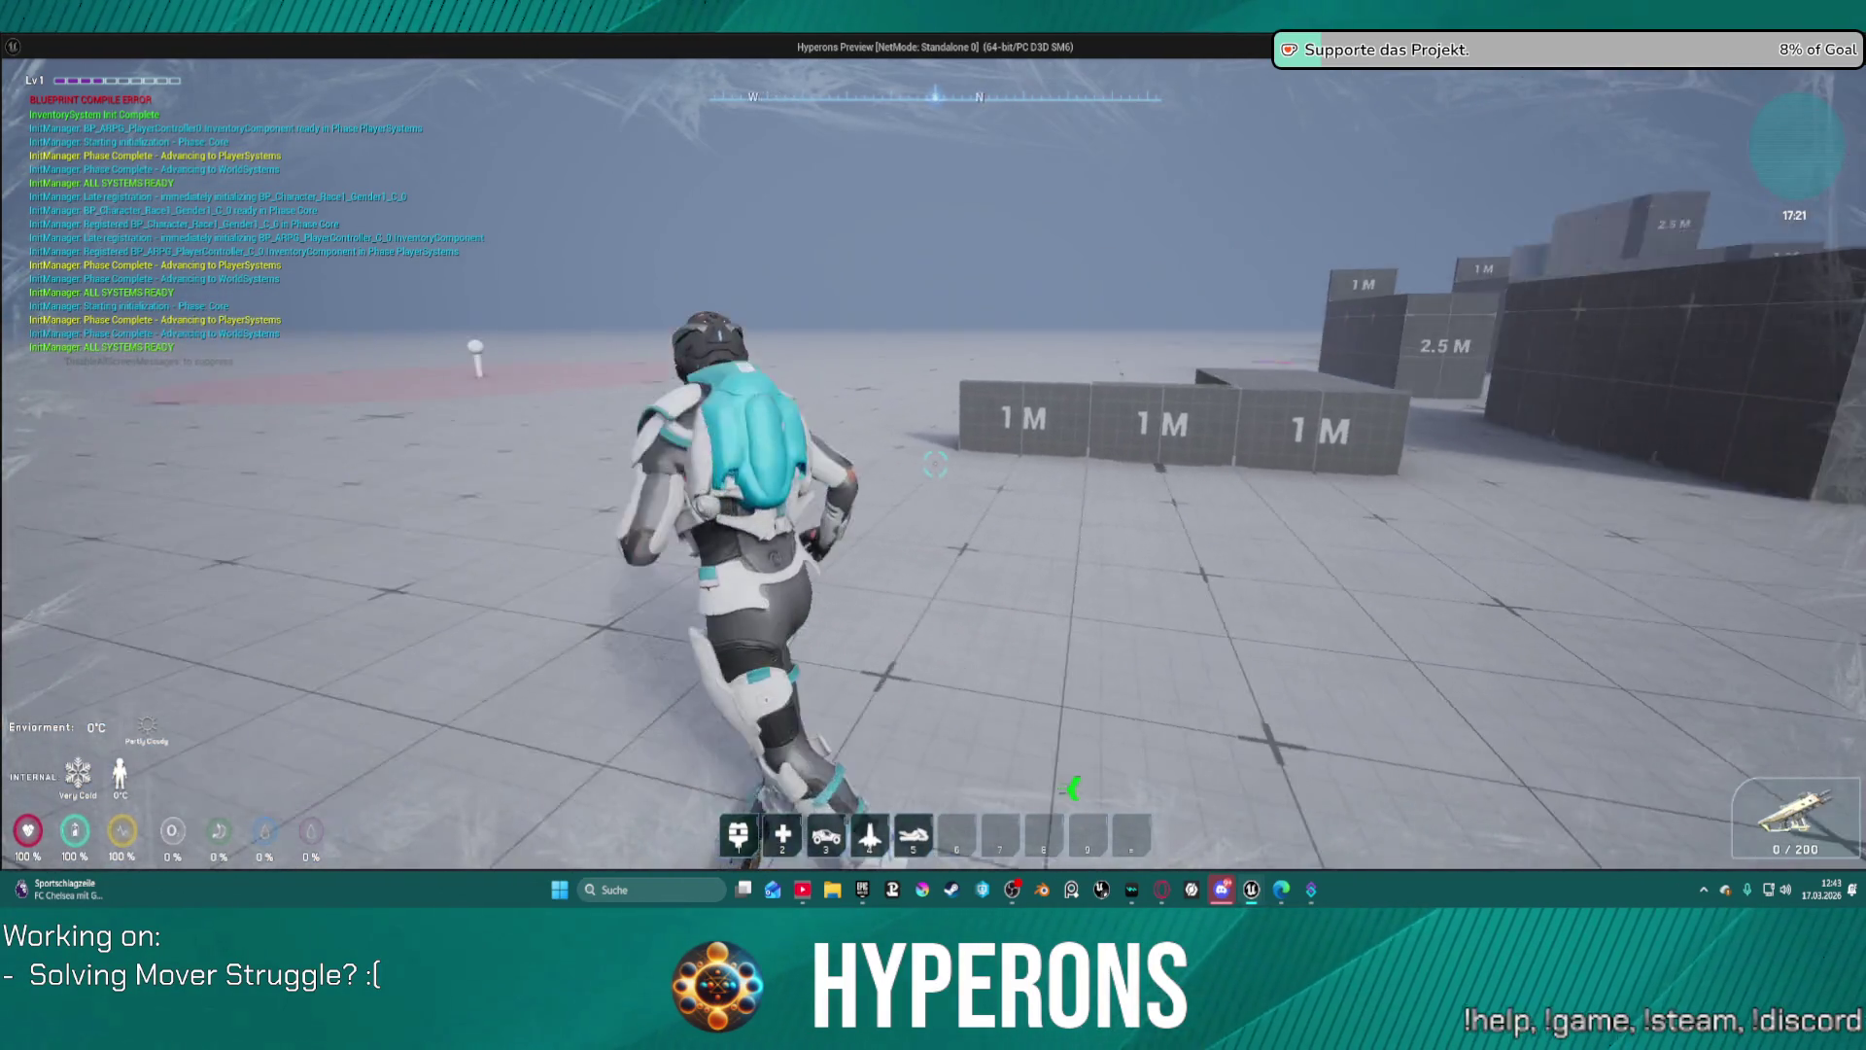
pyautogui.press('s')
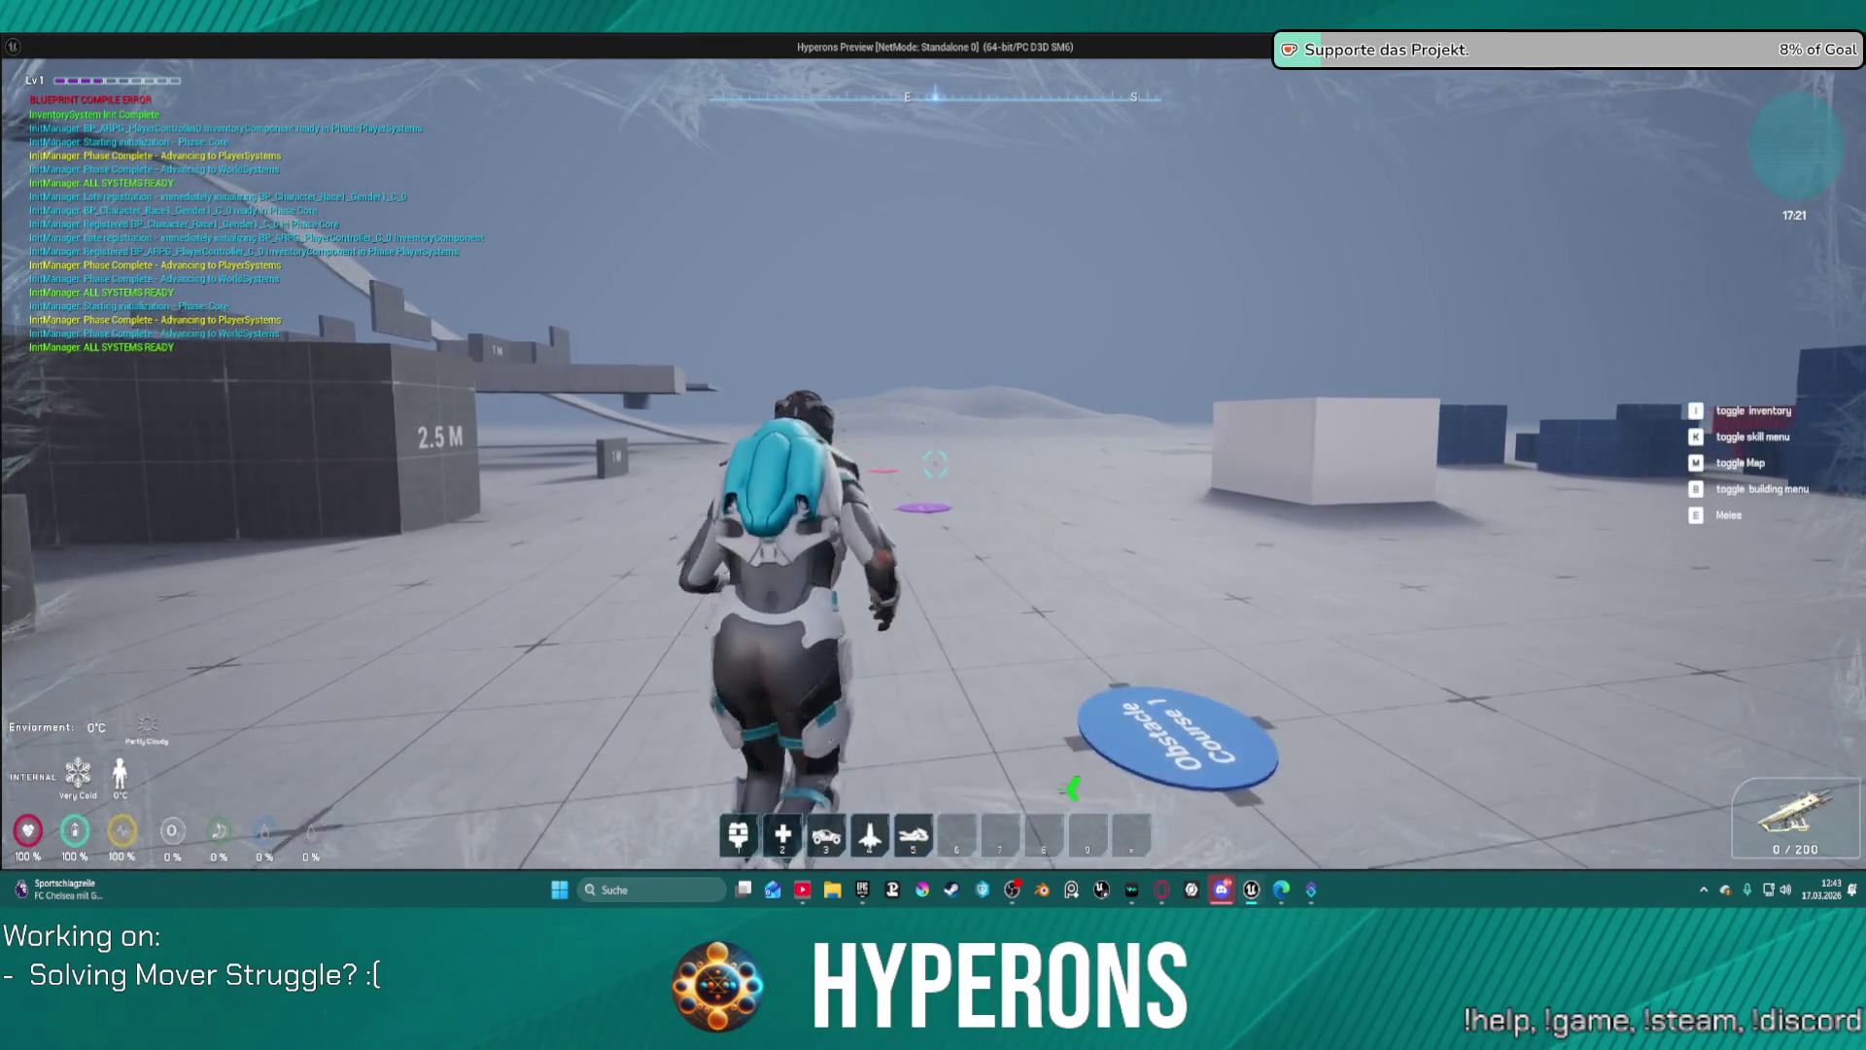
pyautogui.press('w')
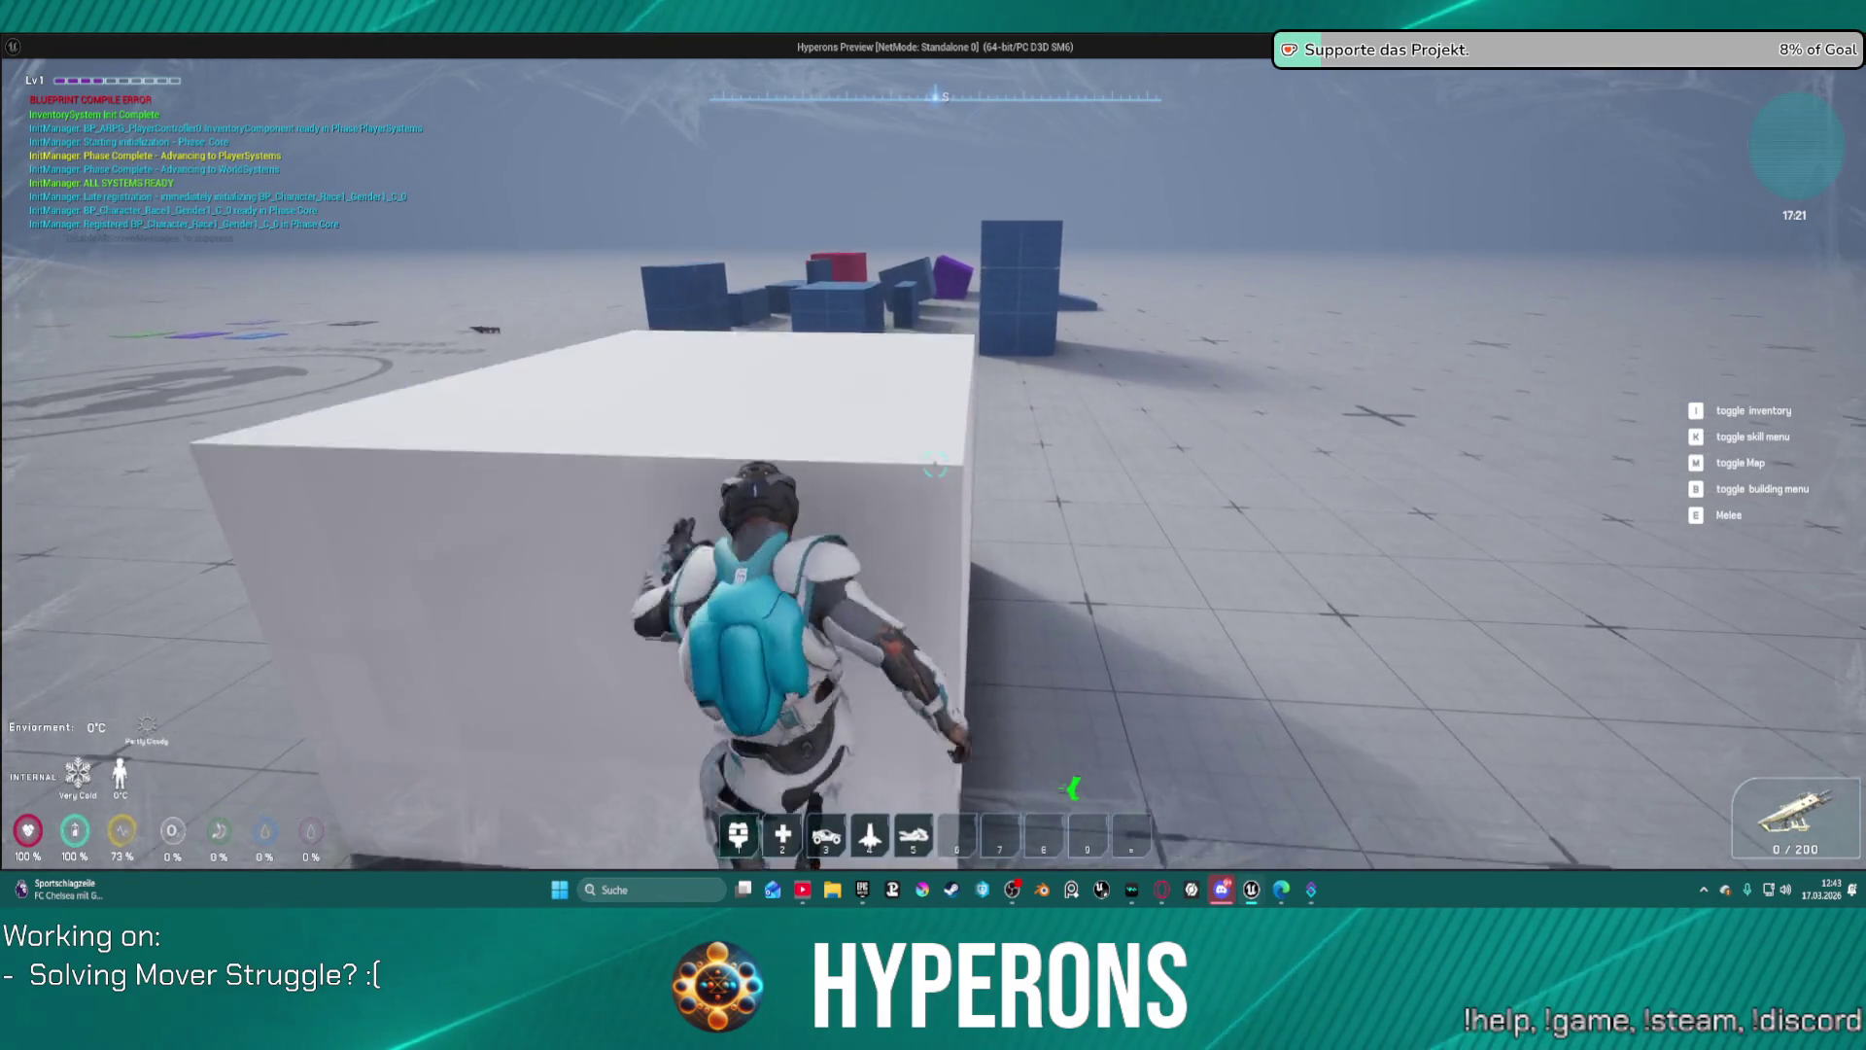
pyautogui.press('space')
# Step: Run around the blue blocks and floor logo, then stop the play session
pyautogui.press('a')
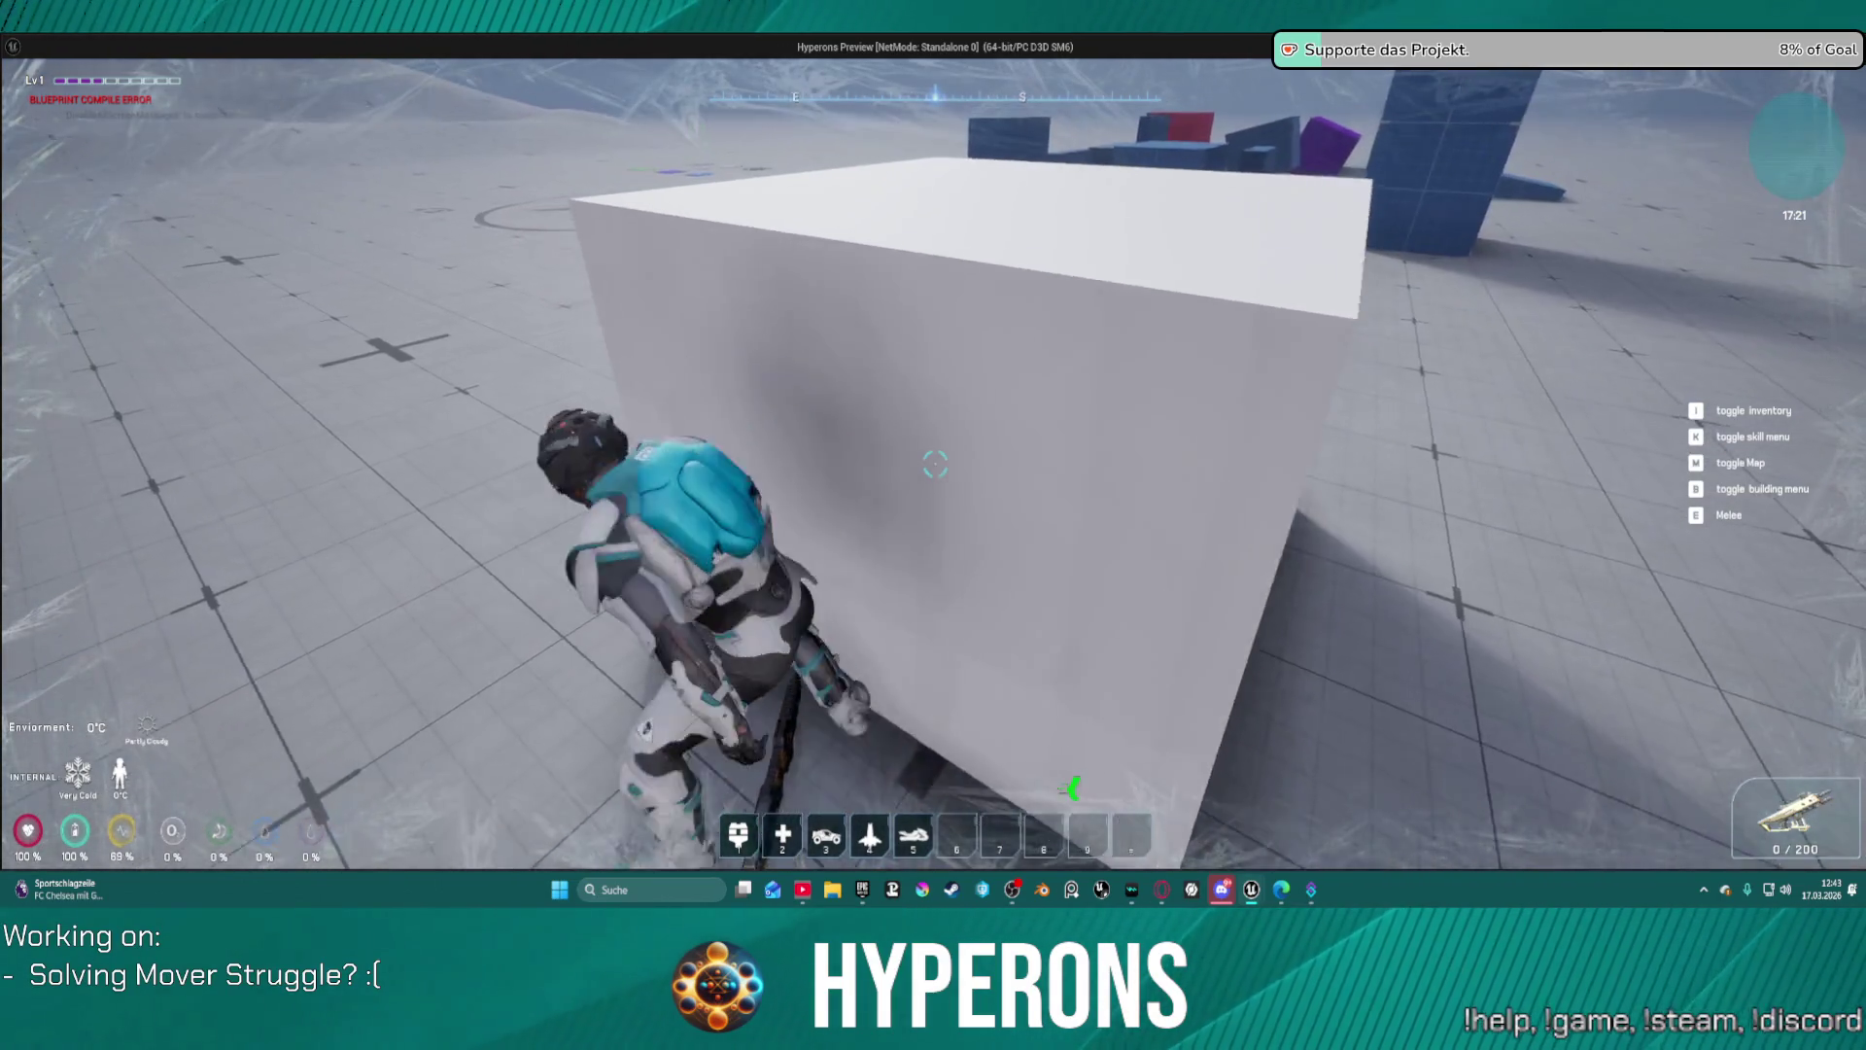
pyautogui.press('w')
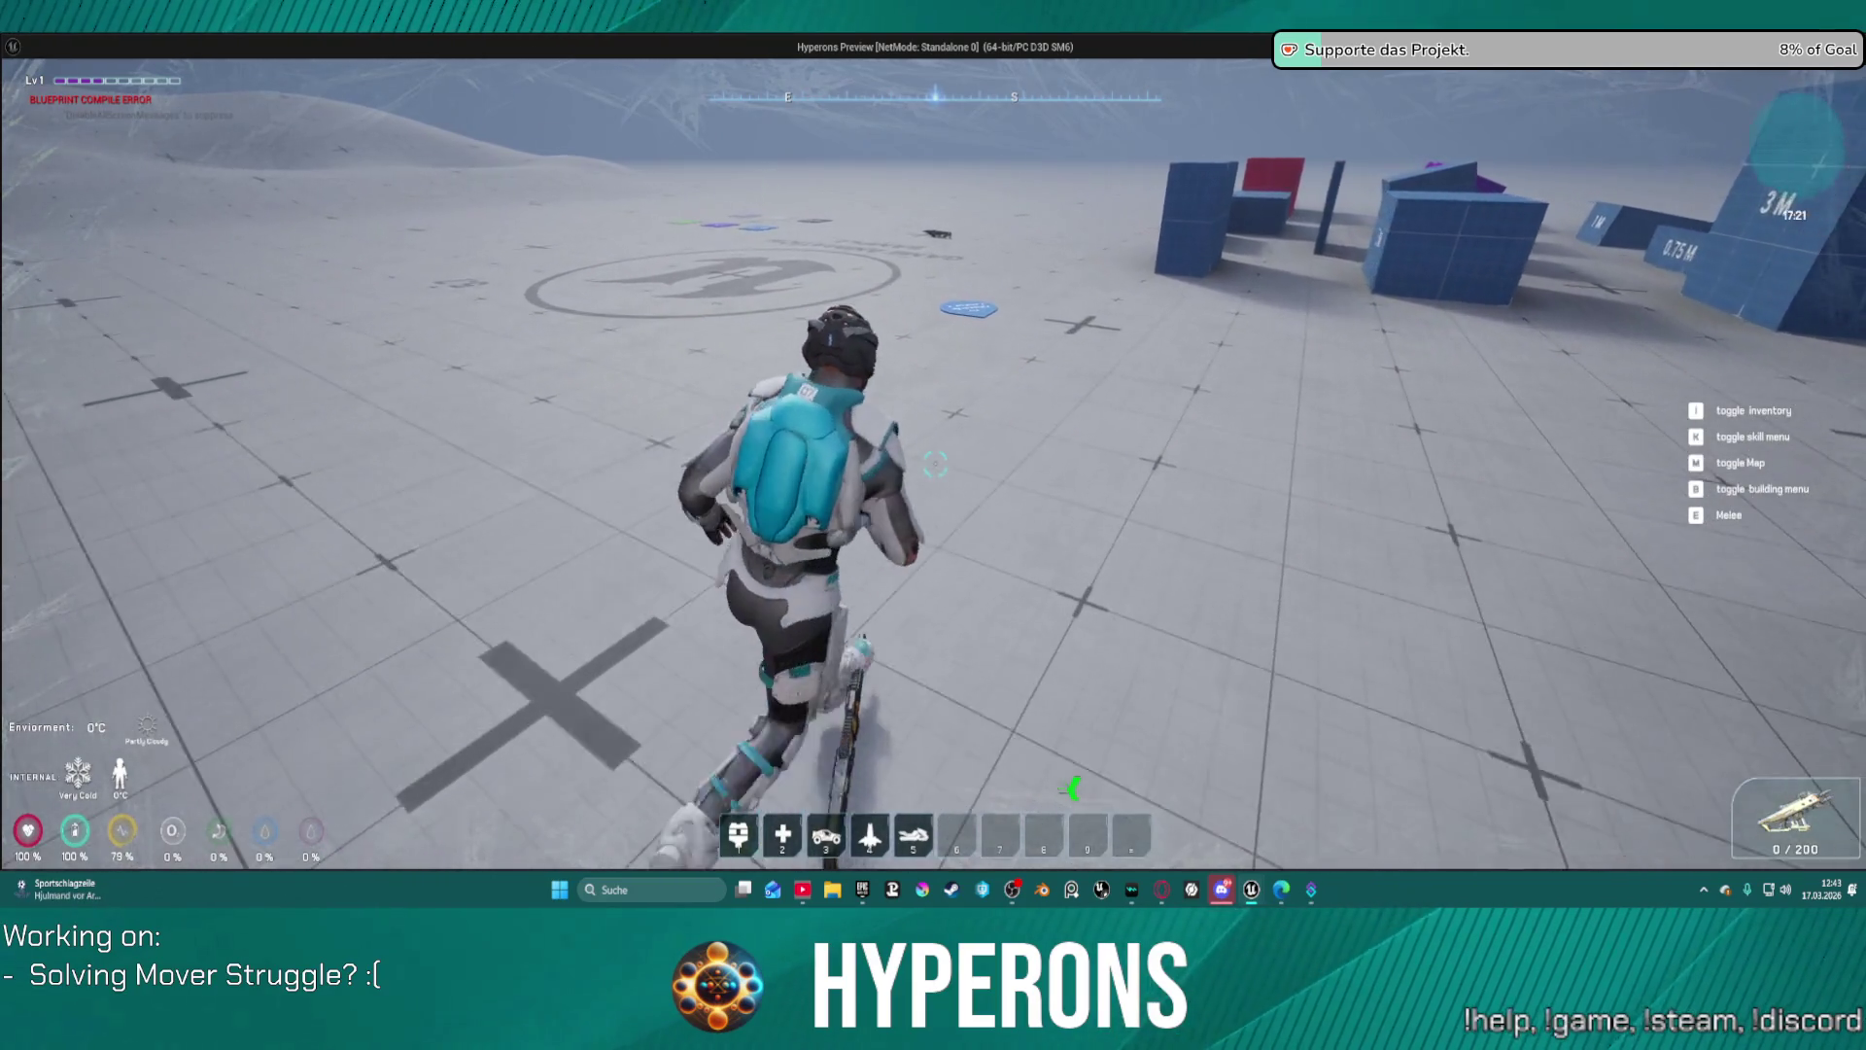
pyautogui.press('s')
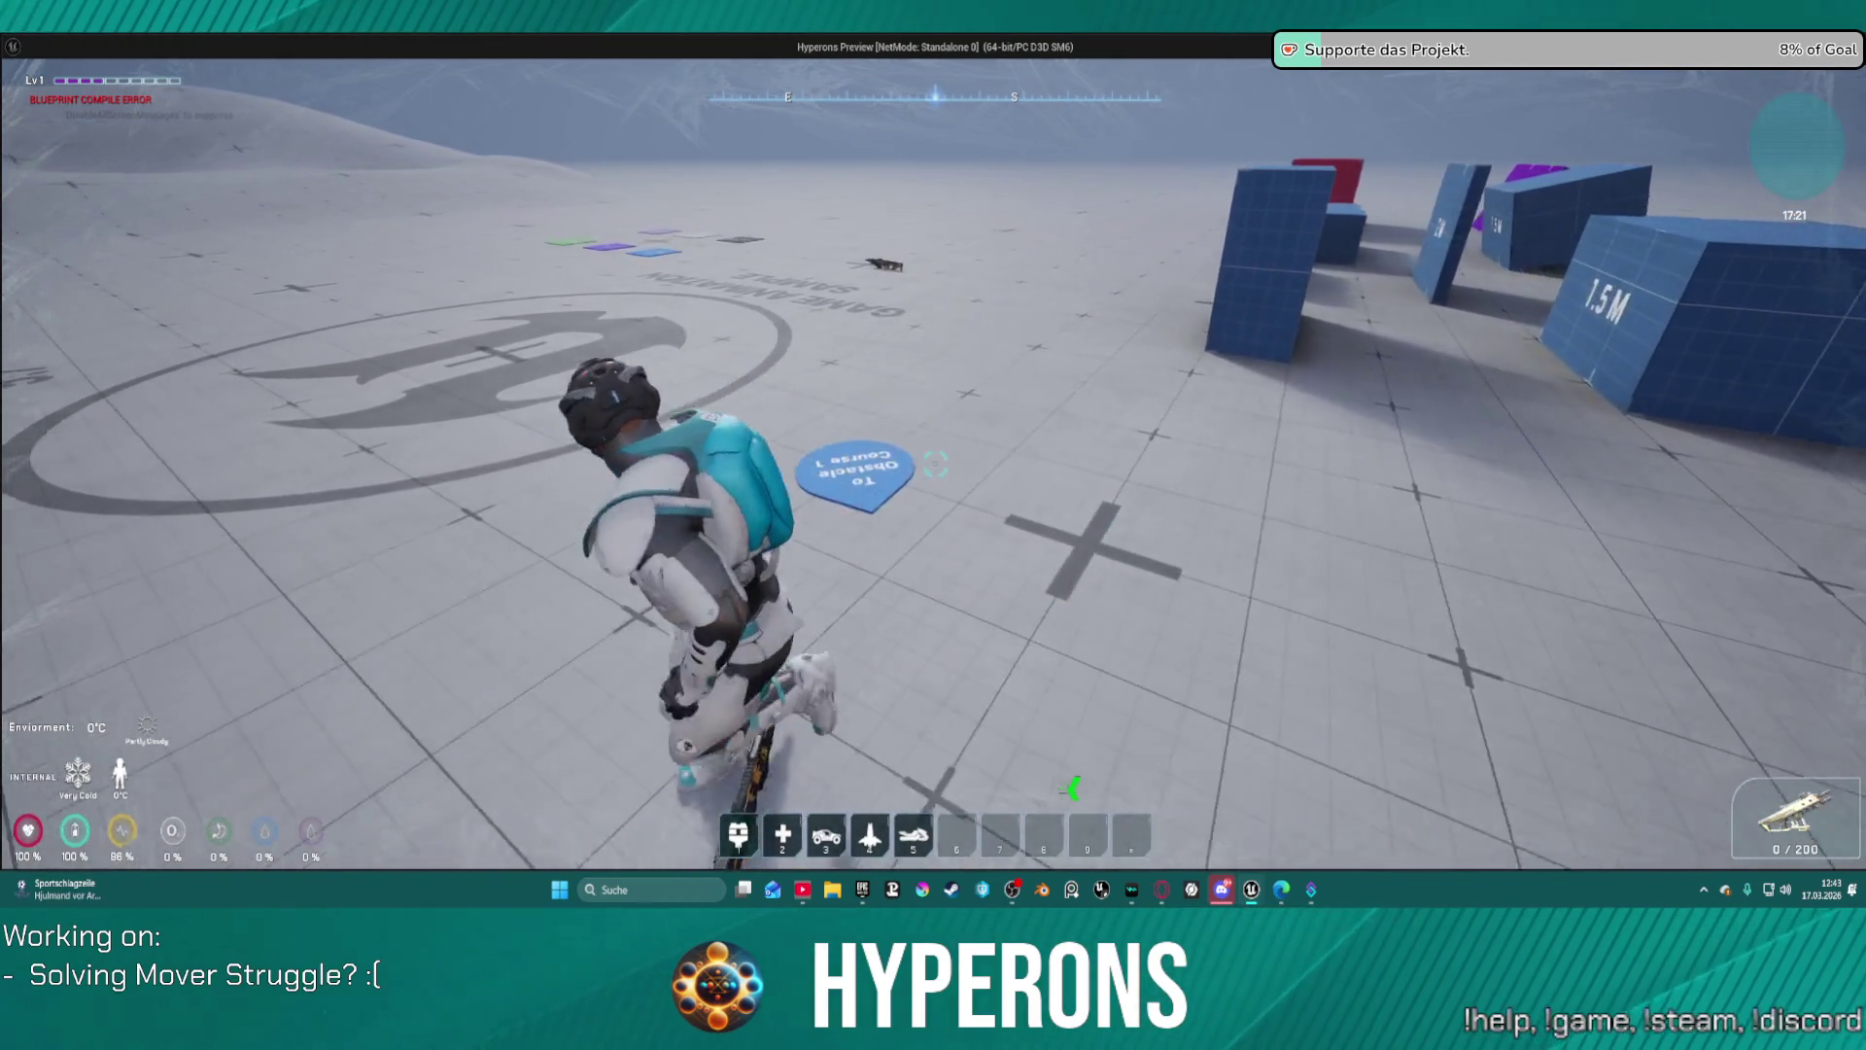
pyautogui.press('w')
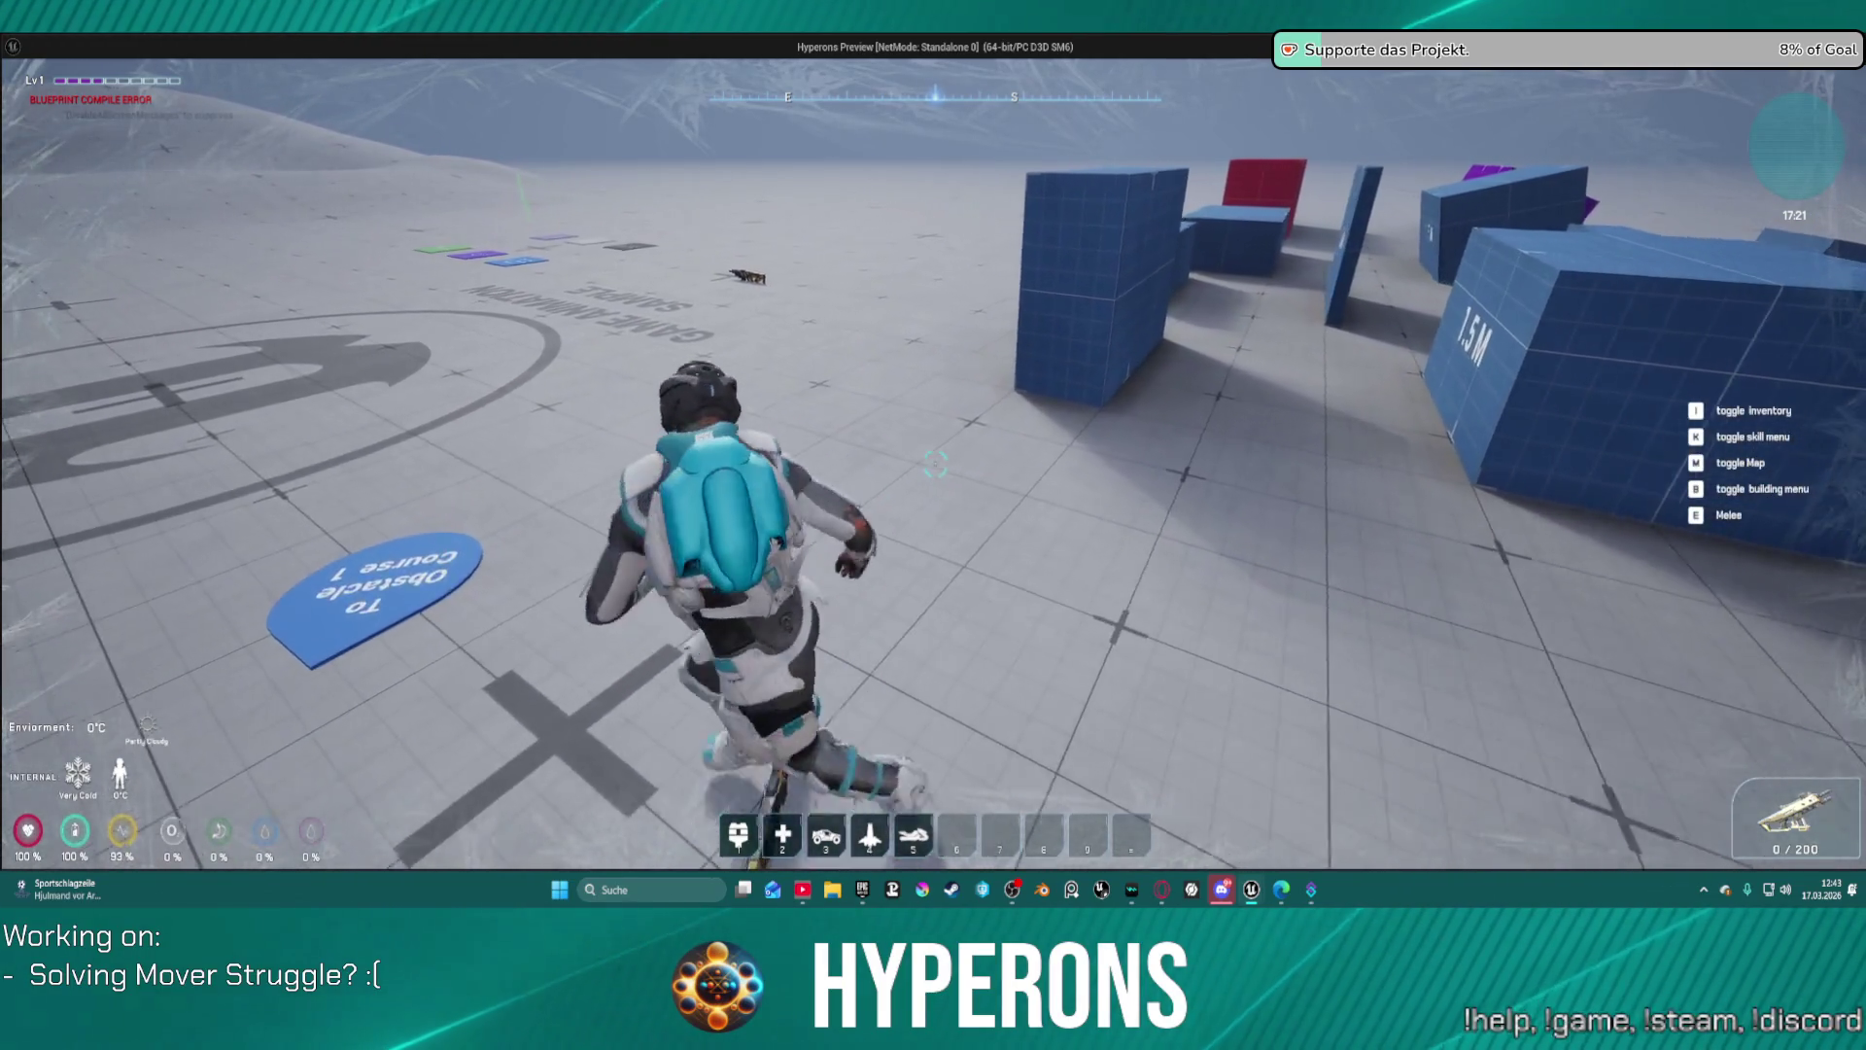
pyautogui.press('a')
pyautogui.press('w')
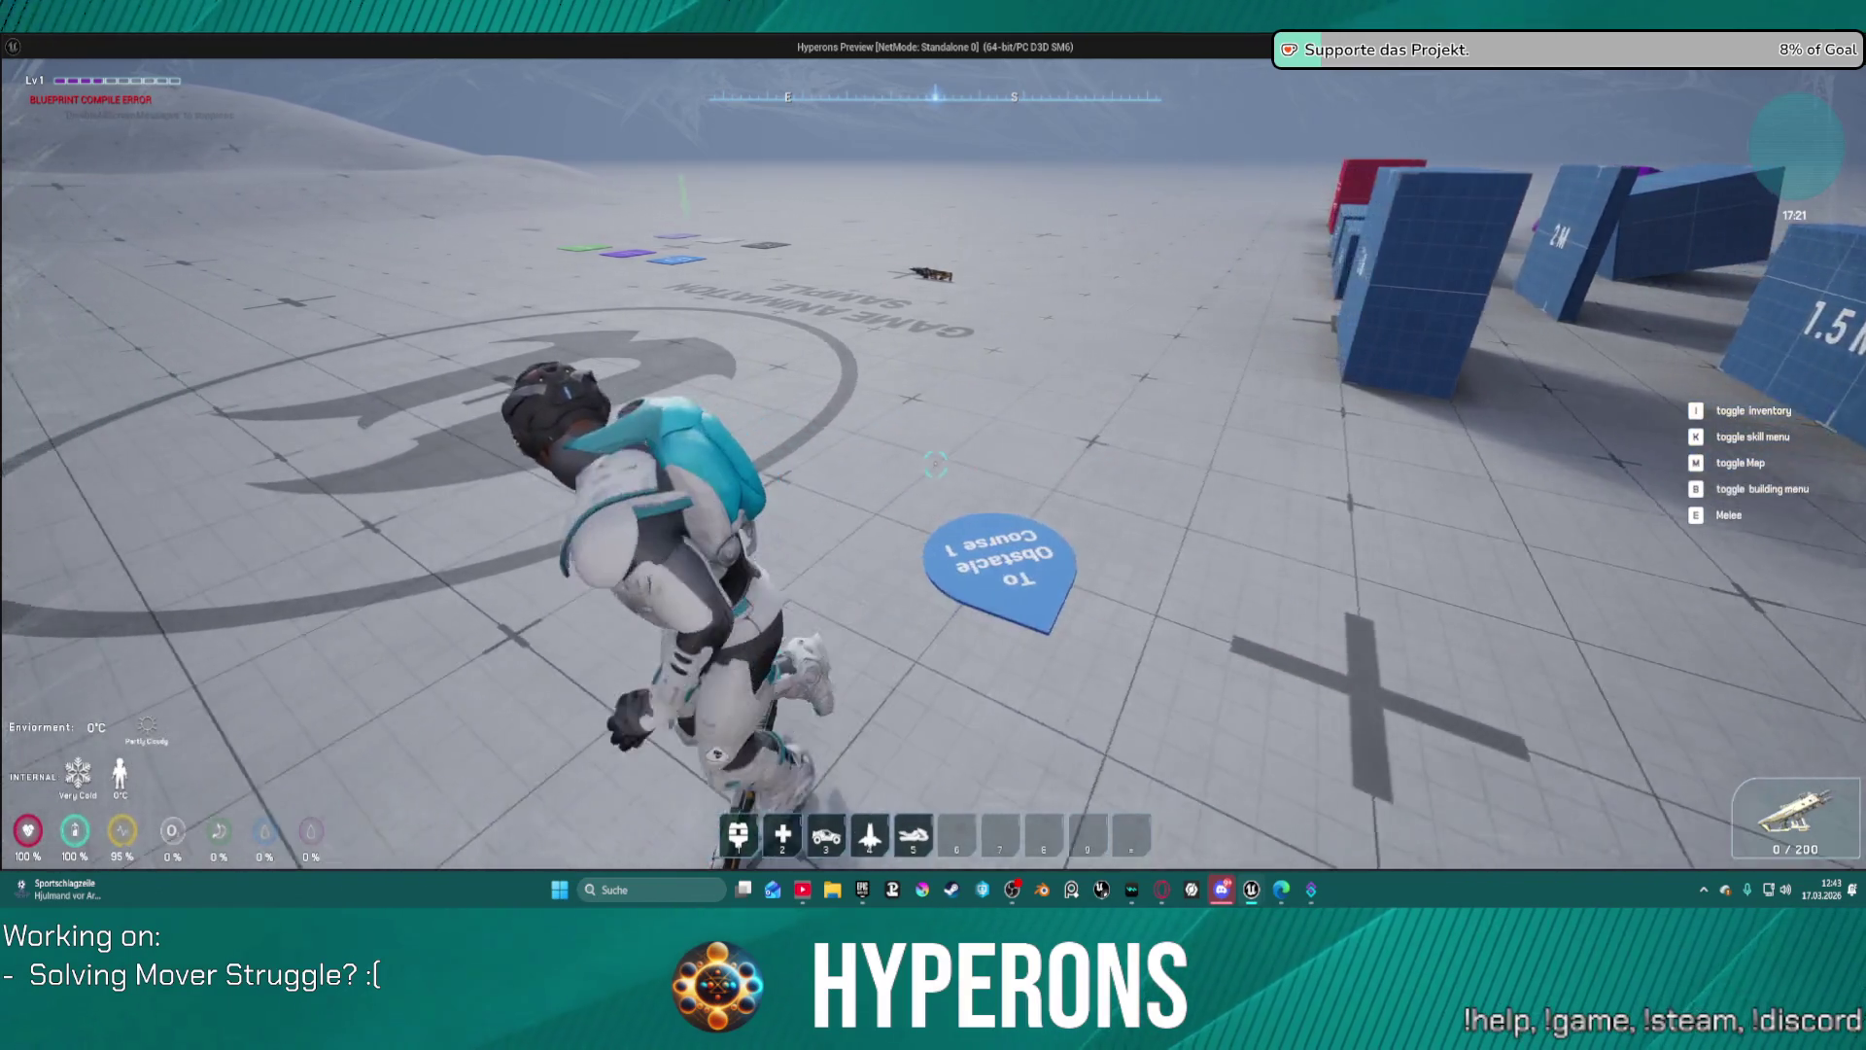
pyautogui.press('w')
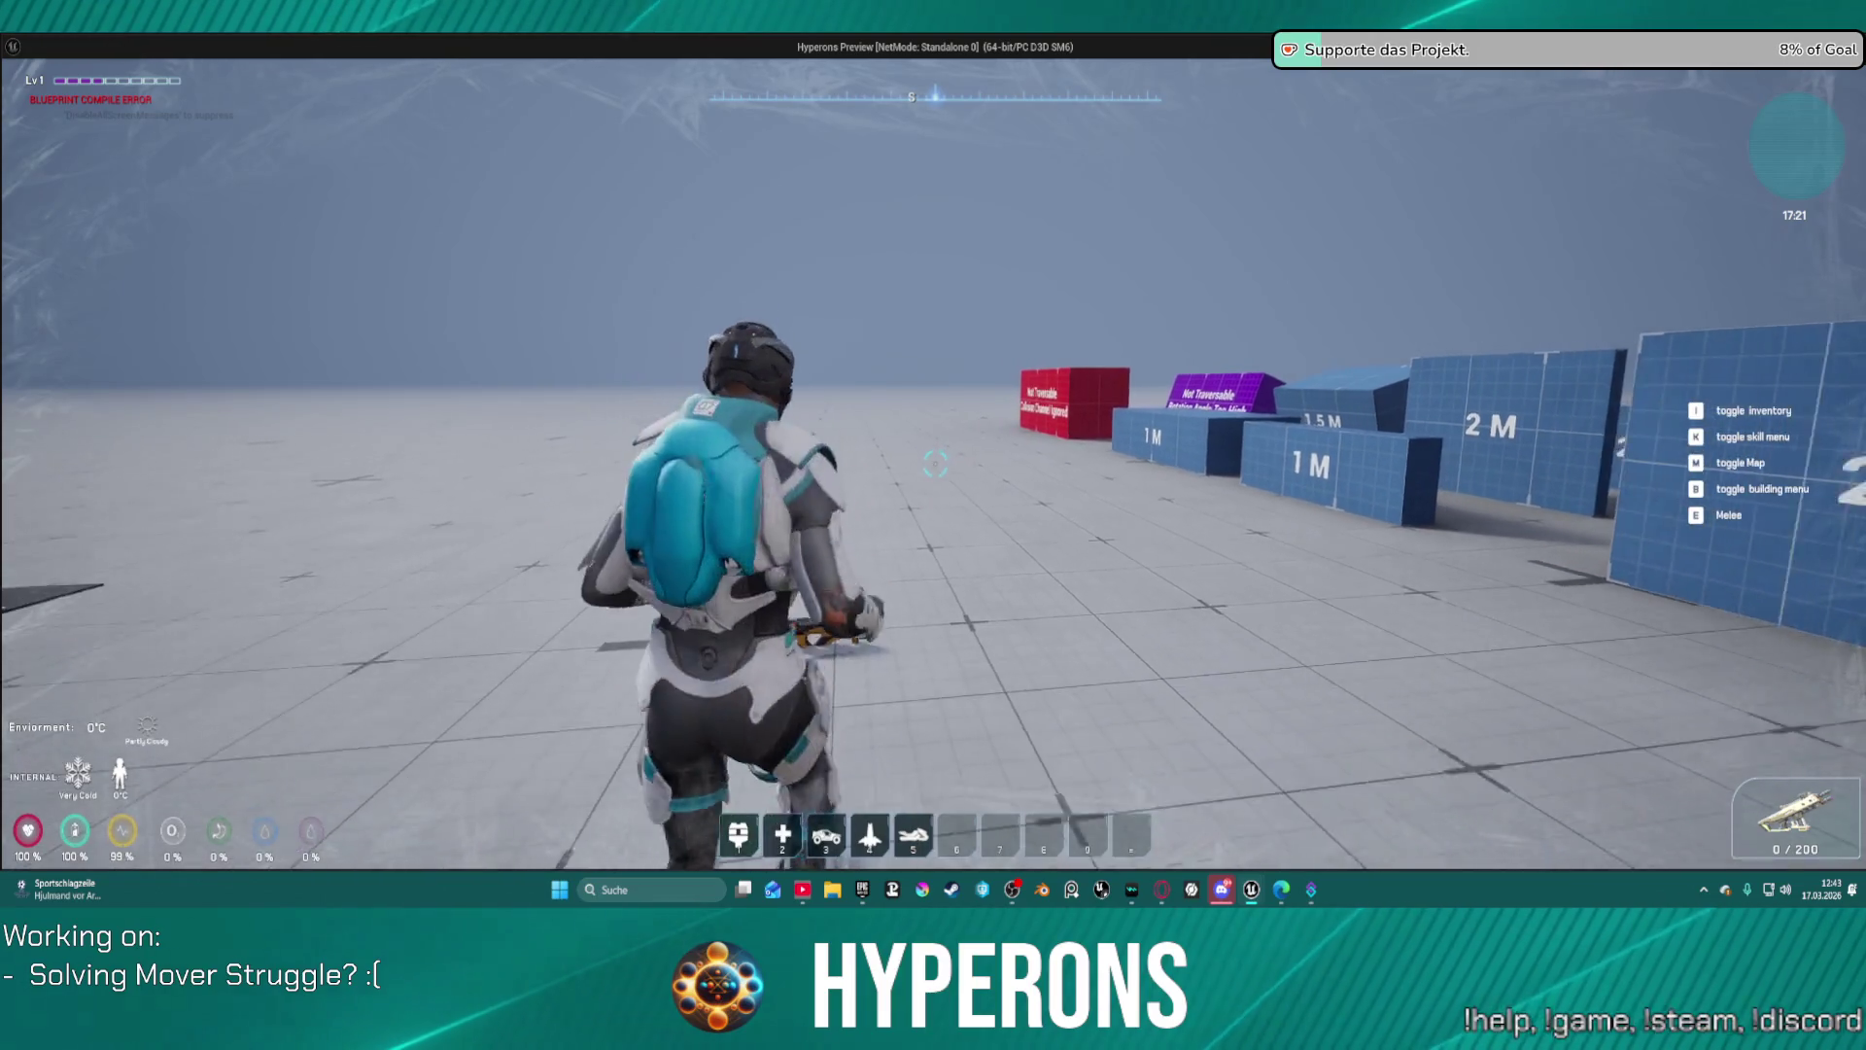
pyautogui.press('s')
pyautogui.press('w')
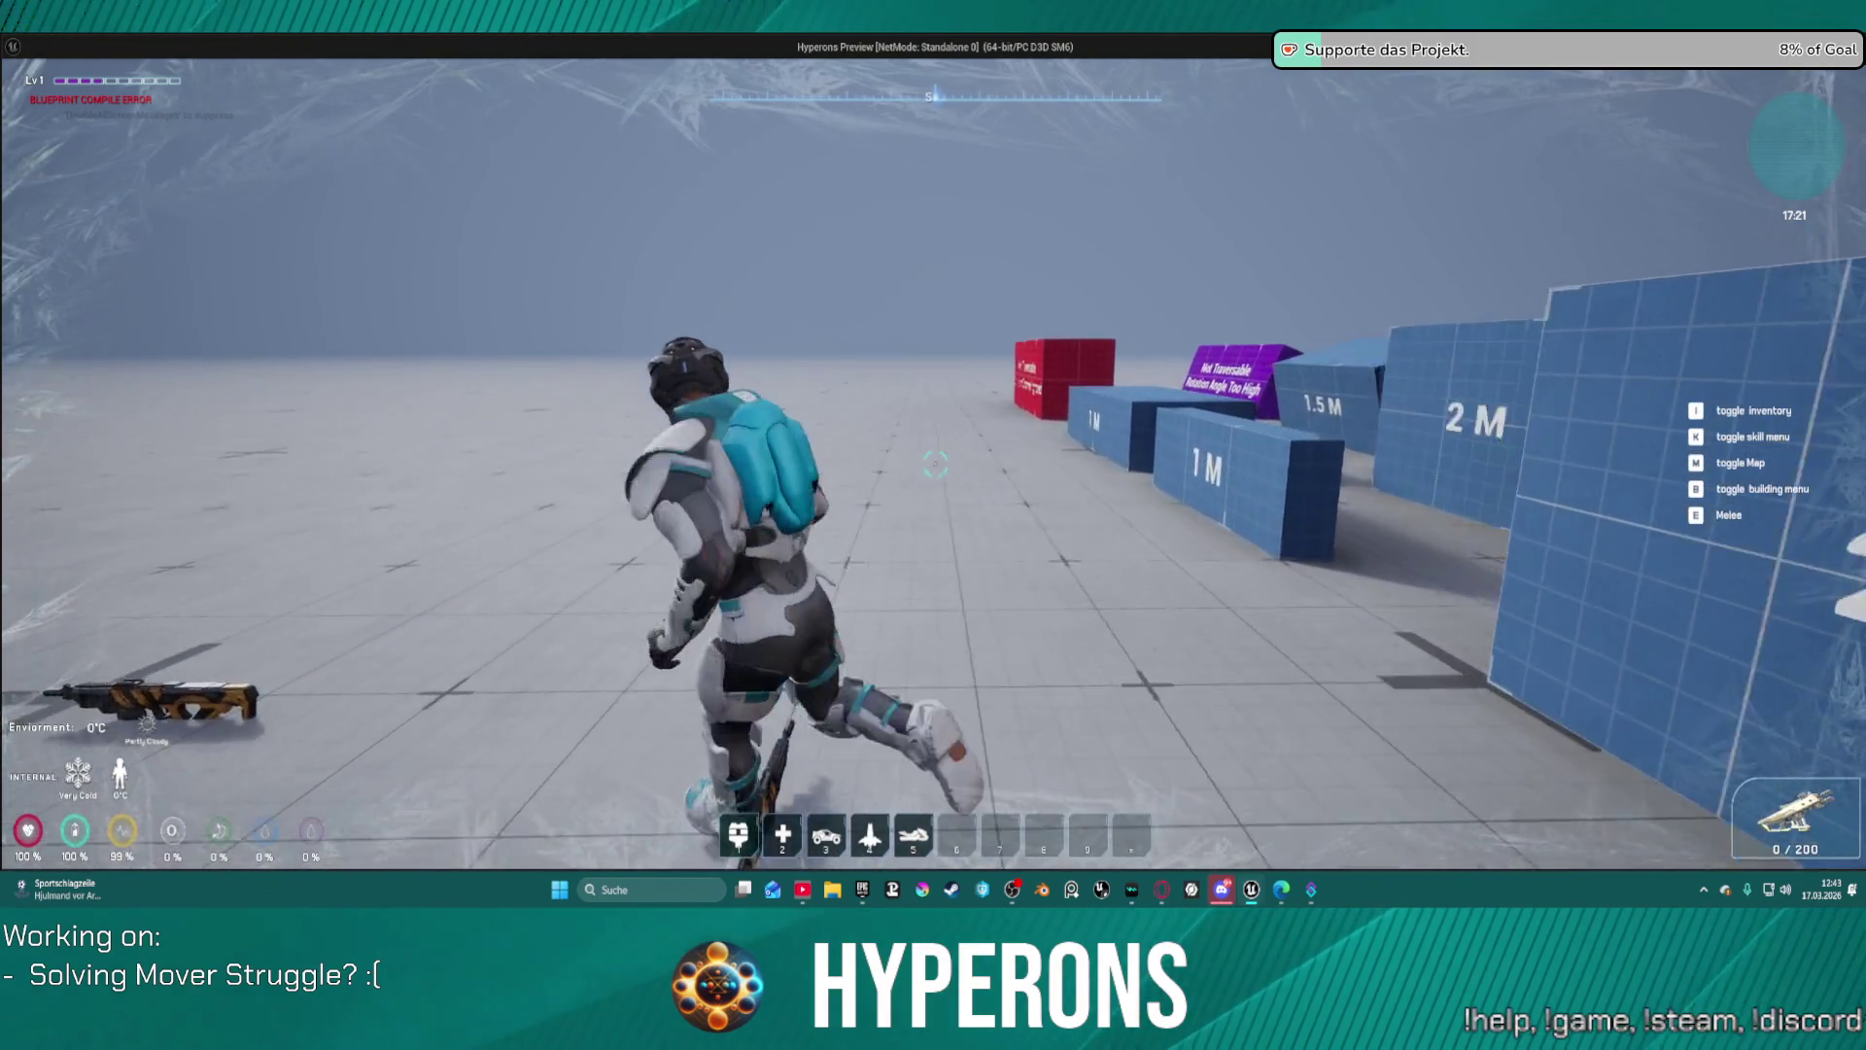
pyautogui.press('Escape')
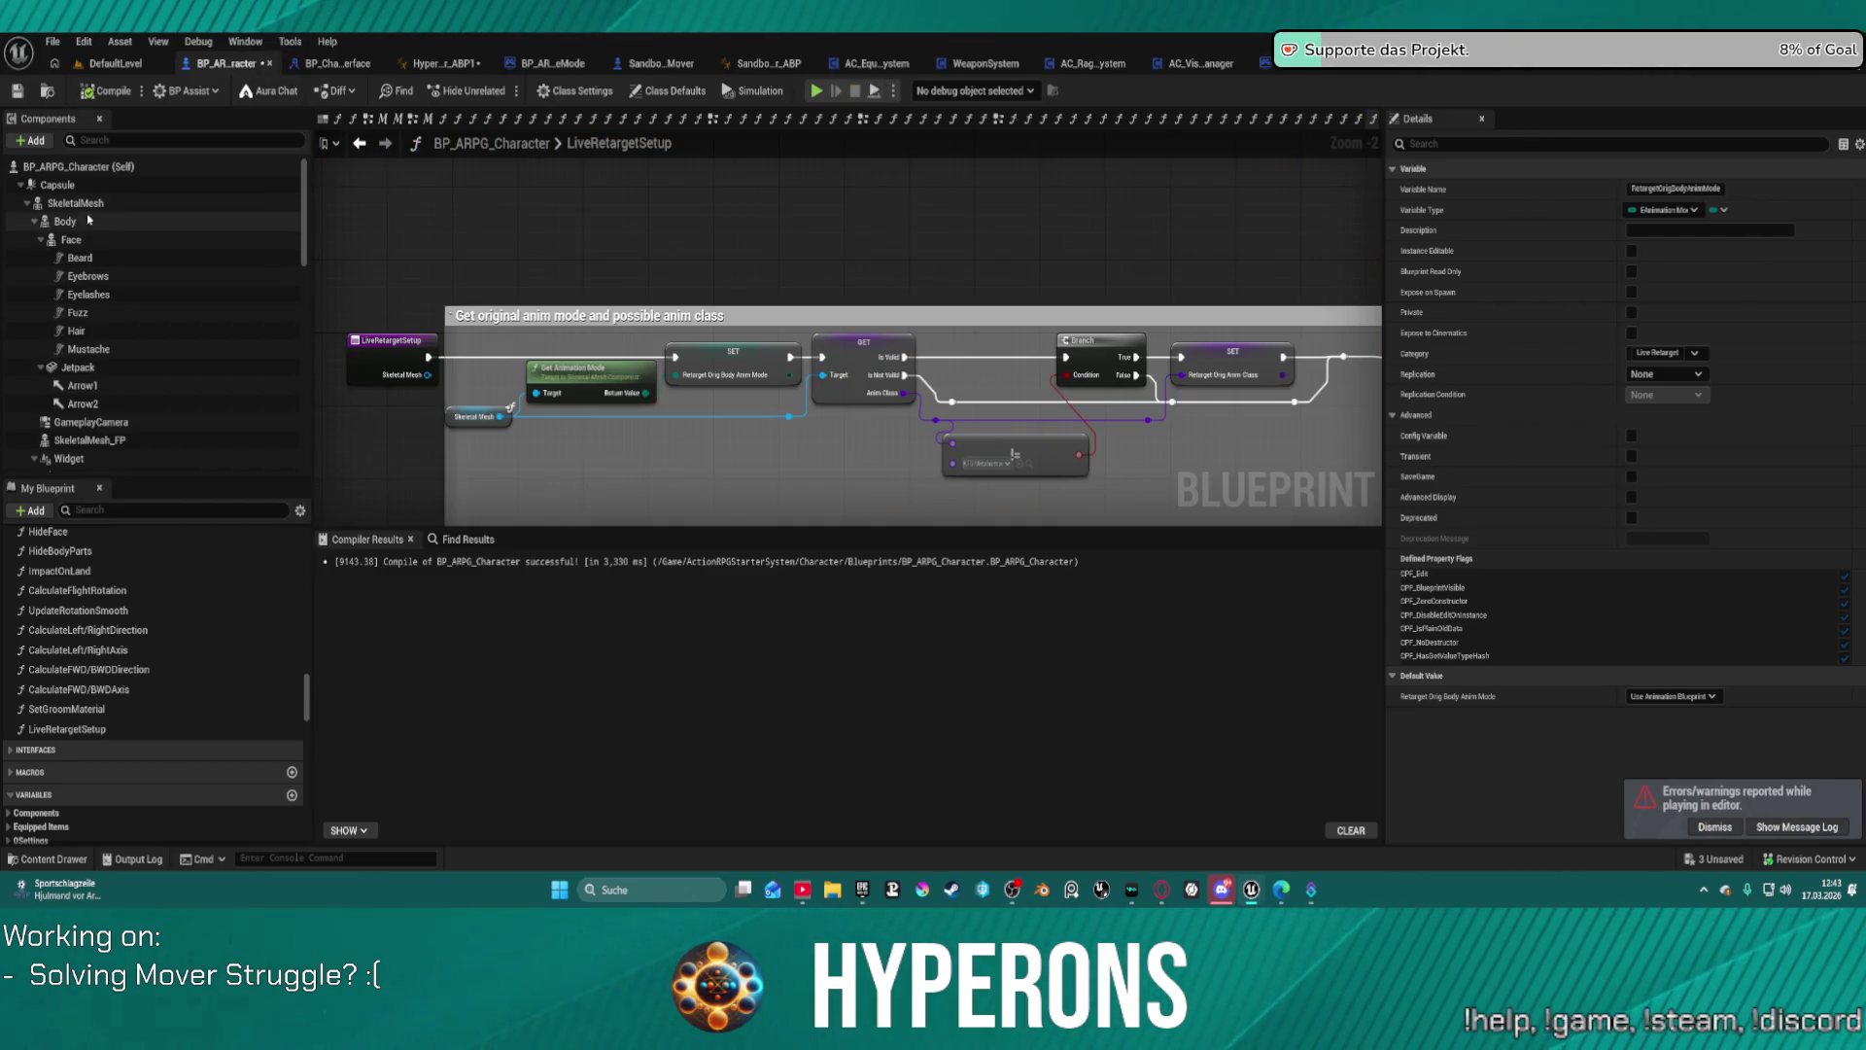
# Step: Turn on Auto Activate for Player 0 on GameplayCamera, then play despite compile errors
pyautogui.scroll(-5, 125, 384)
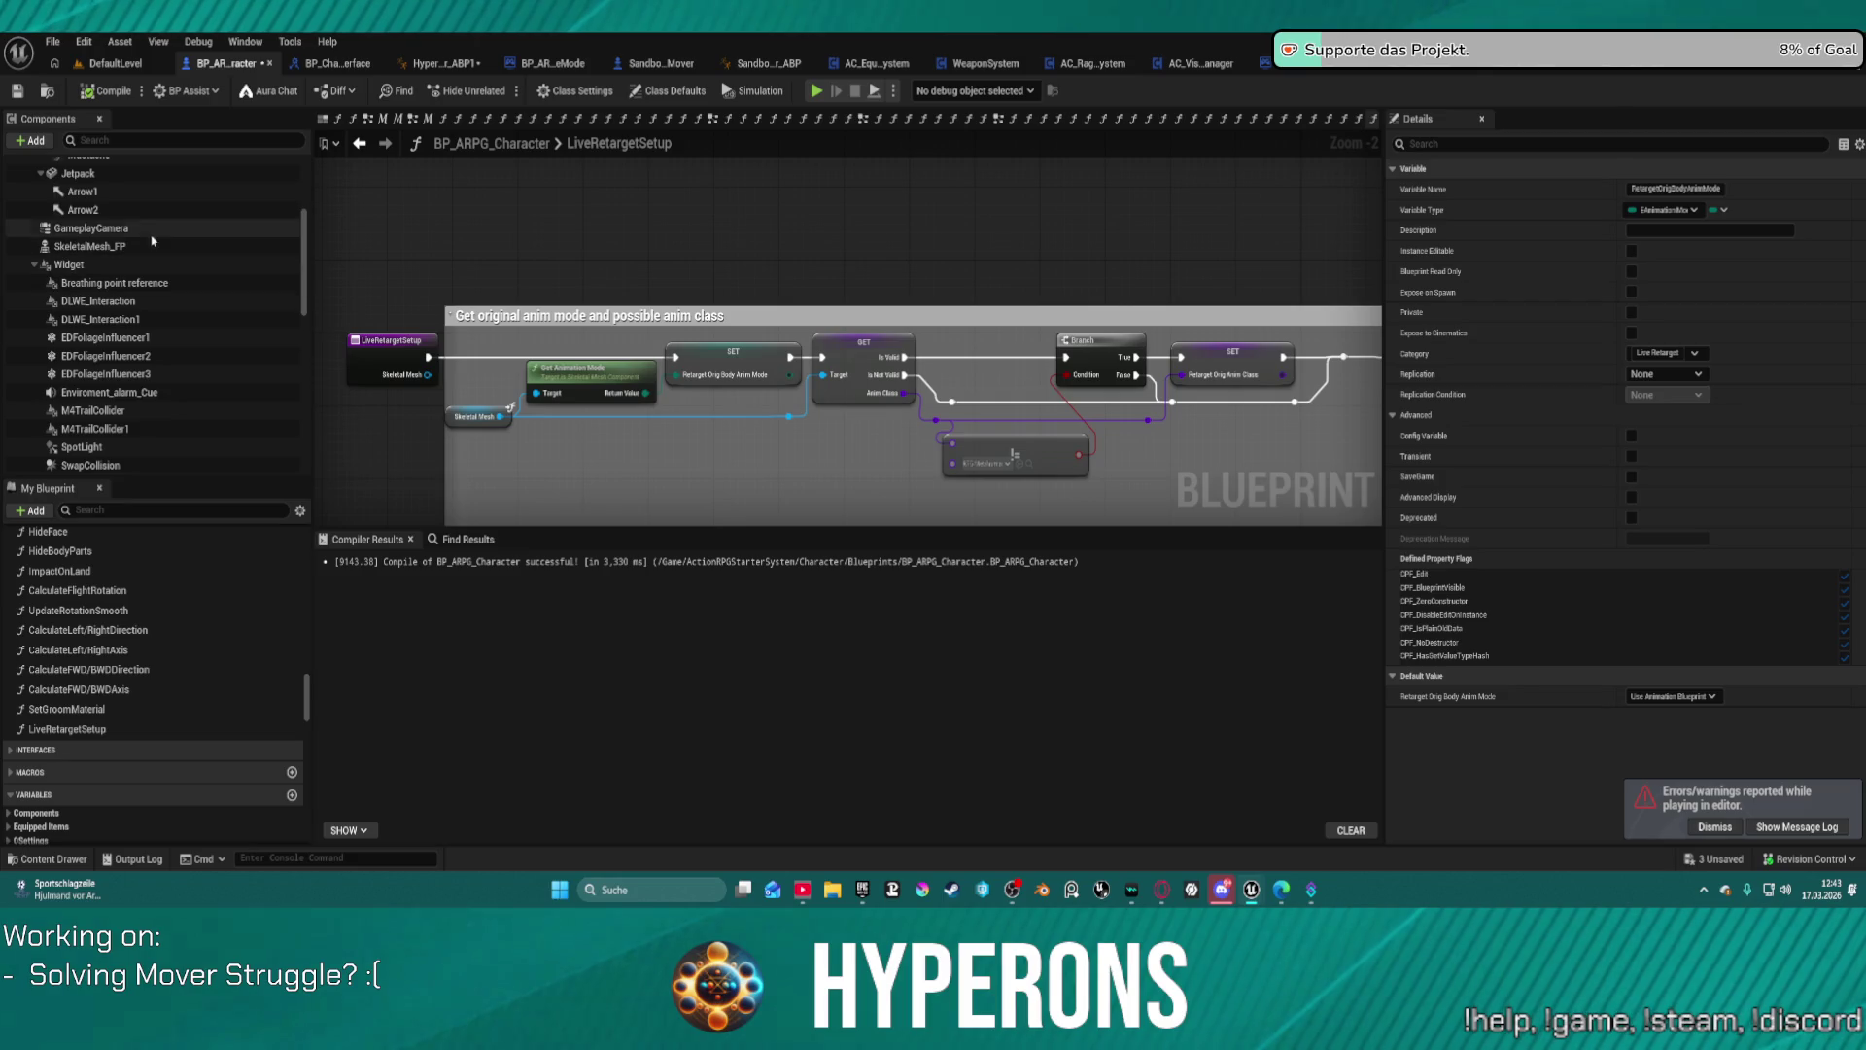
pyautogui.click(175, 228)
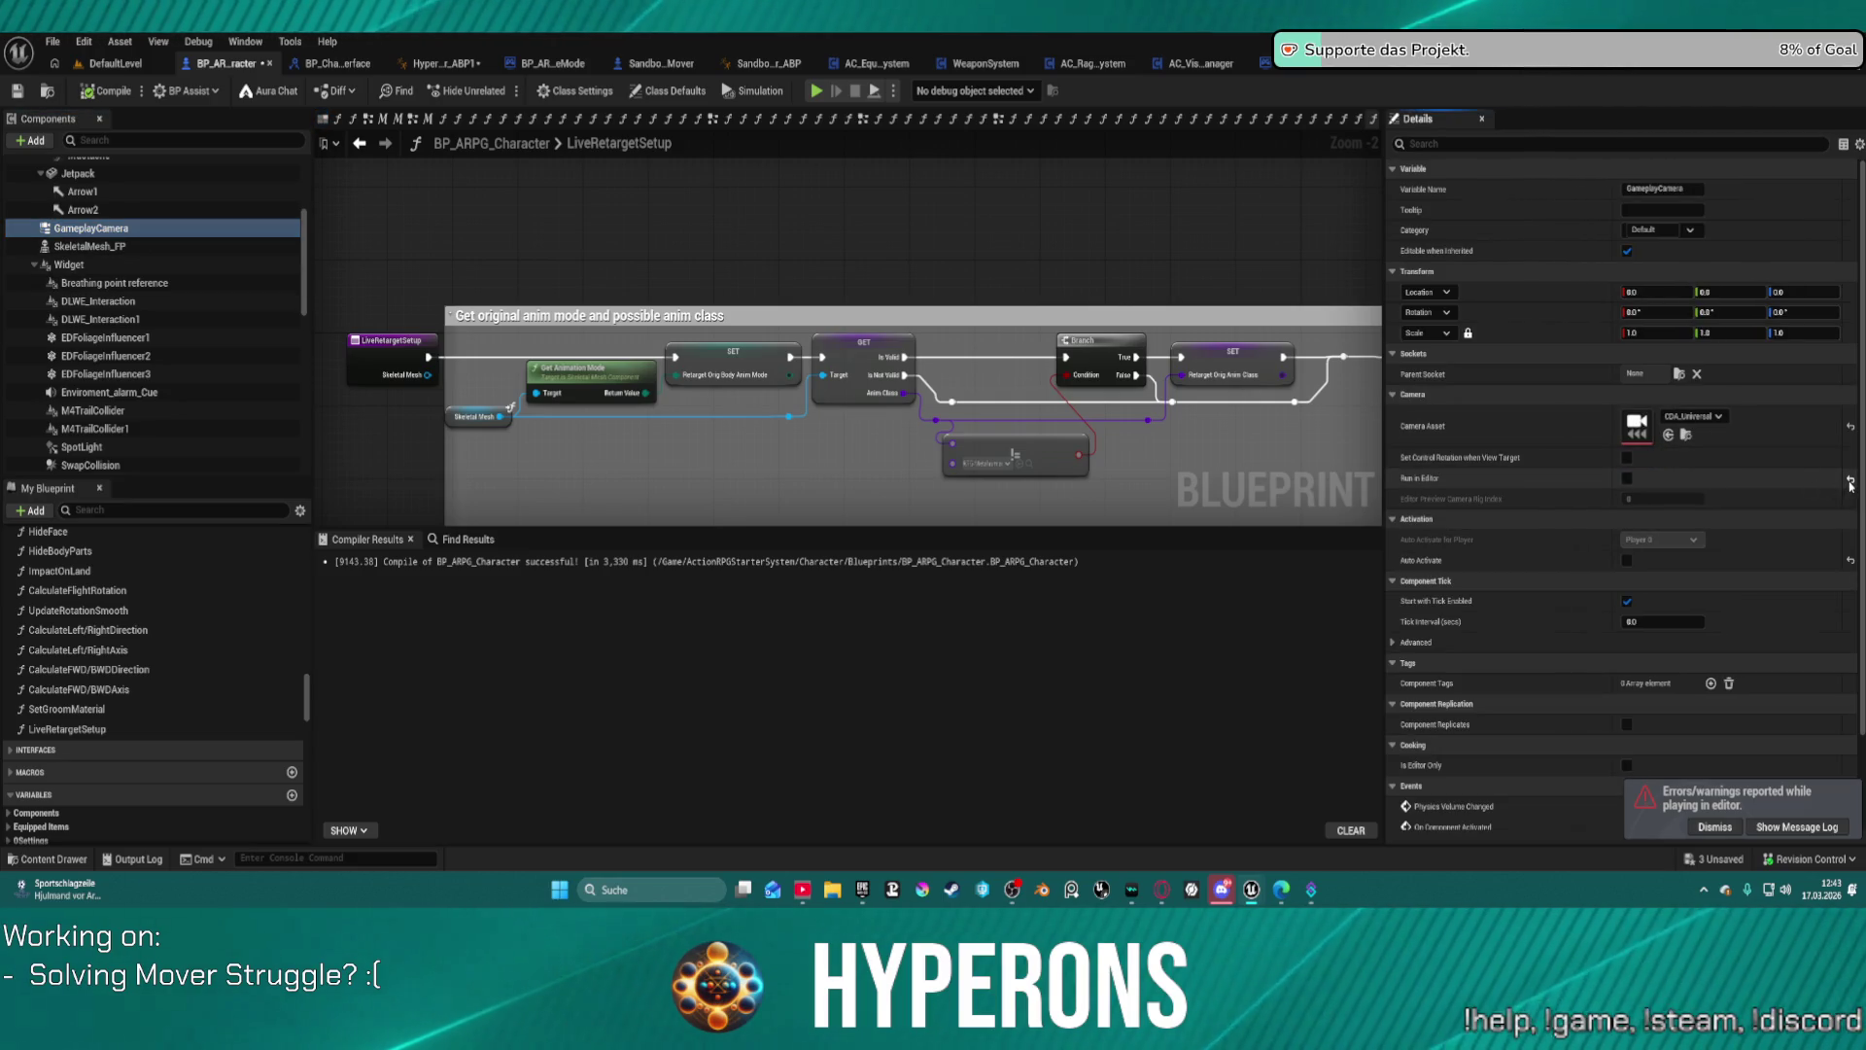
pyautogui.scroll(-1, 1856, 499)
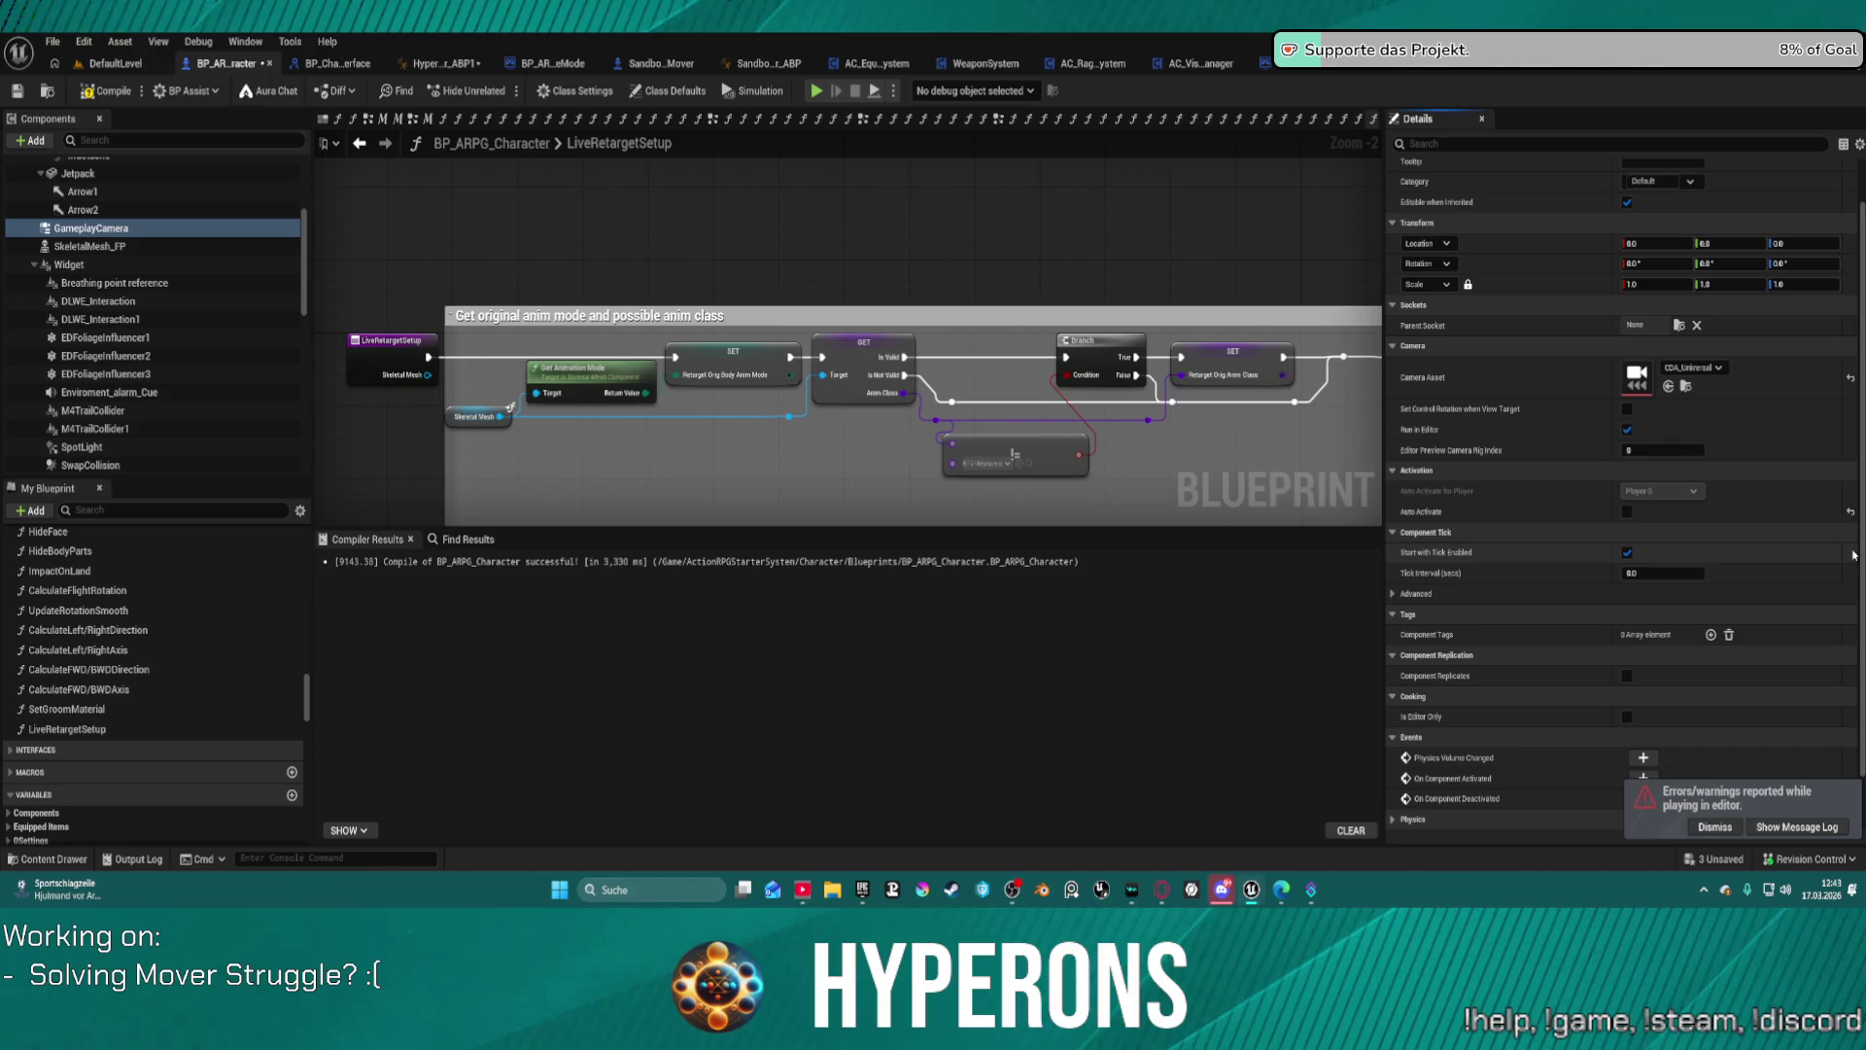
pyautogui.click(1627, 511)
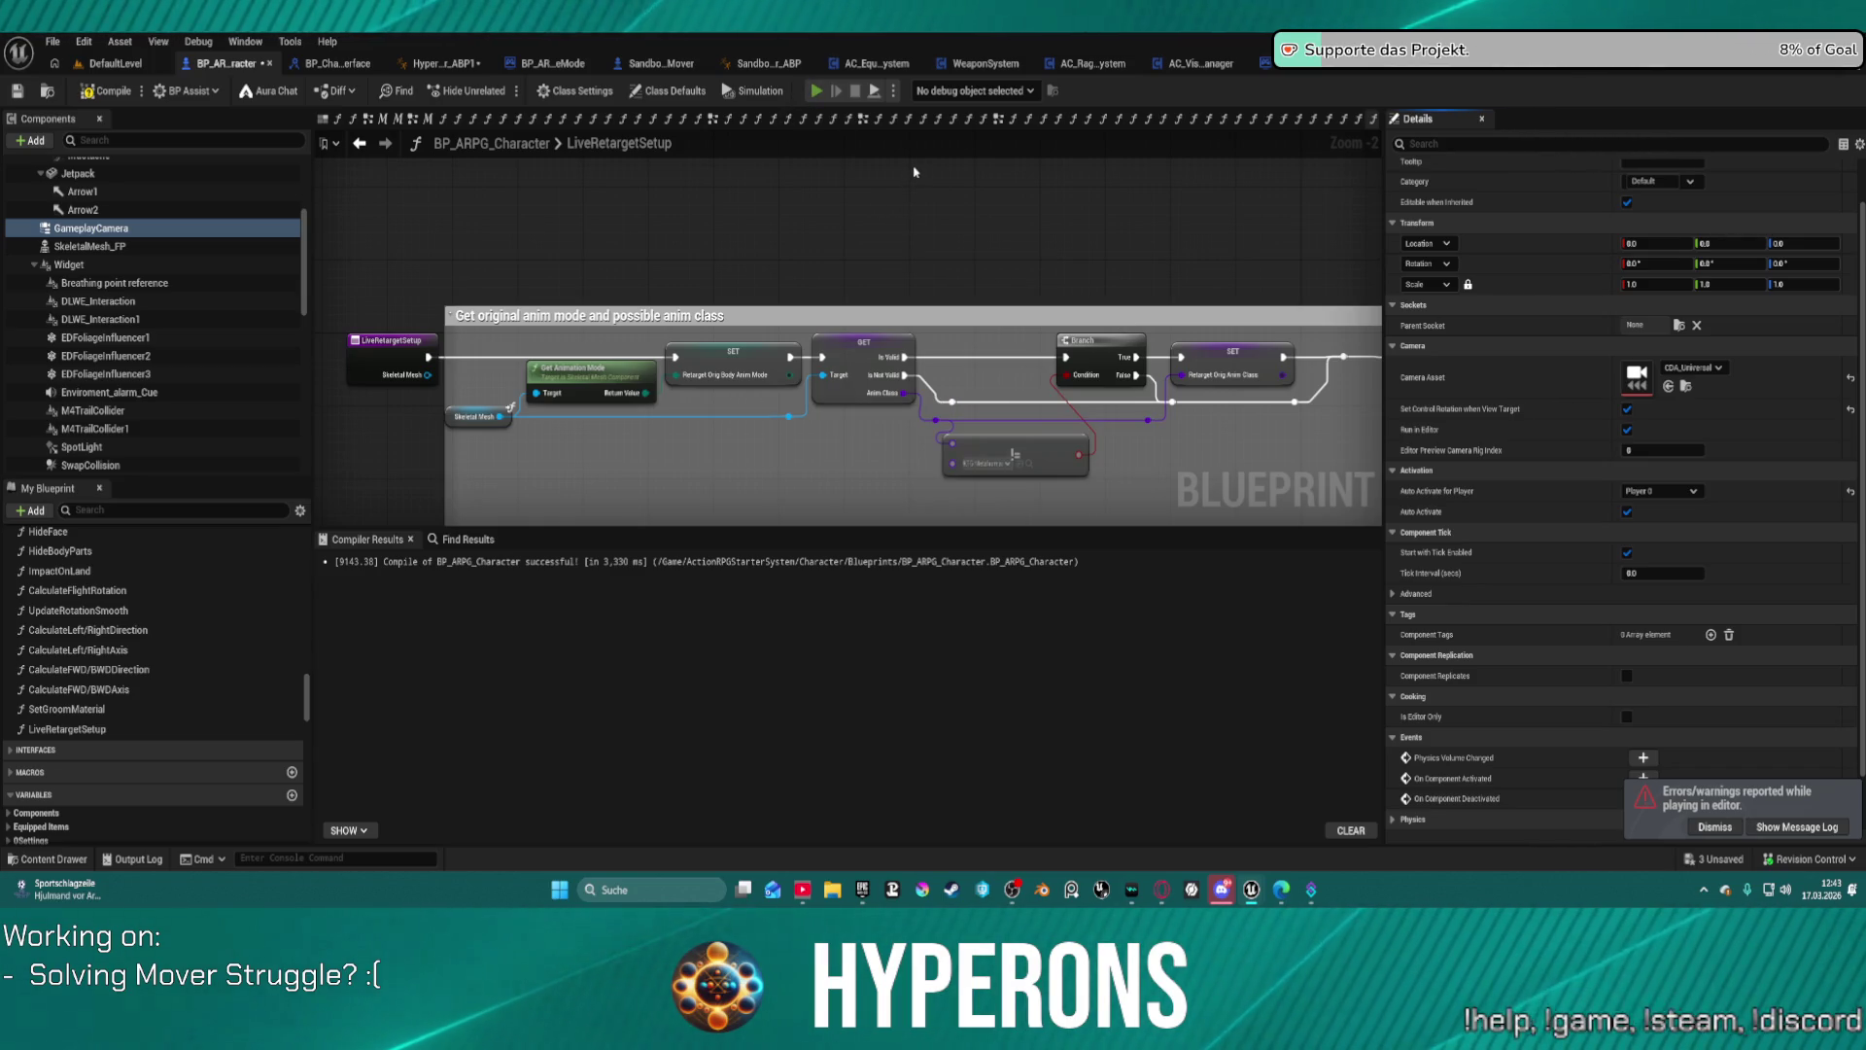
pyautogui.click(1067, 492)
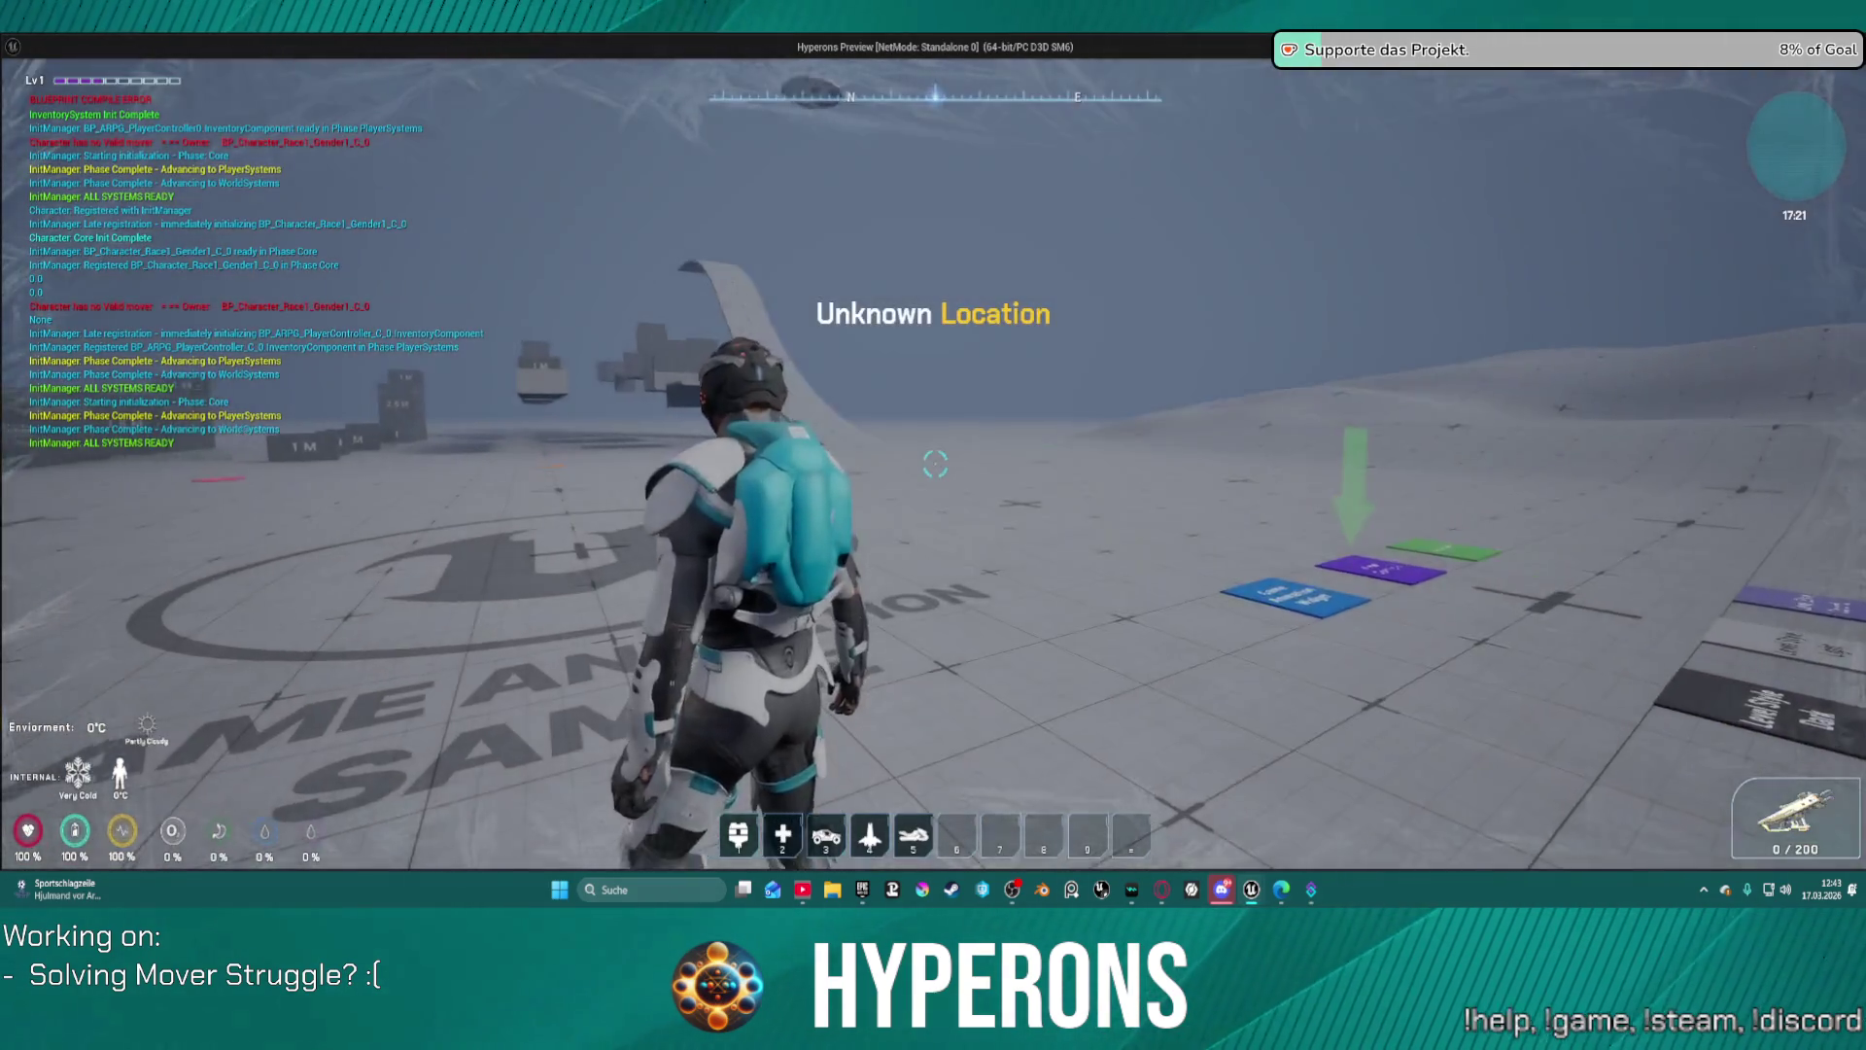
# Step: Run the character past the coloured floor pads and climb a blue metre block
pyautogui.press('w')
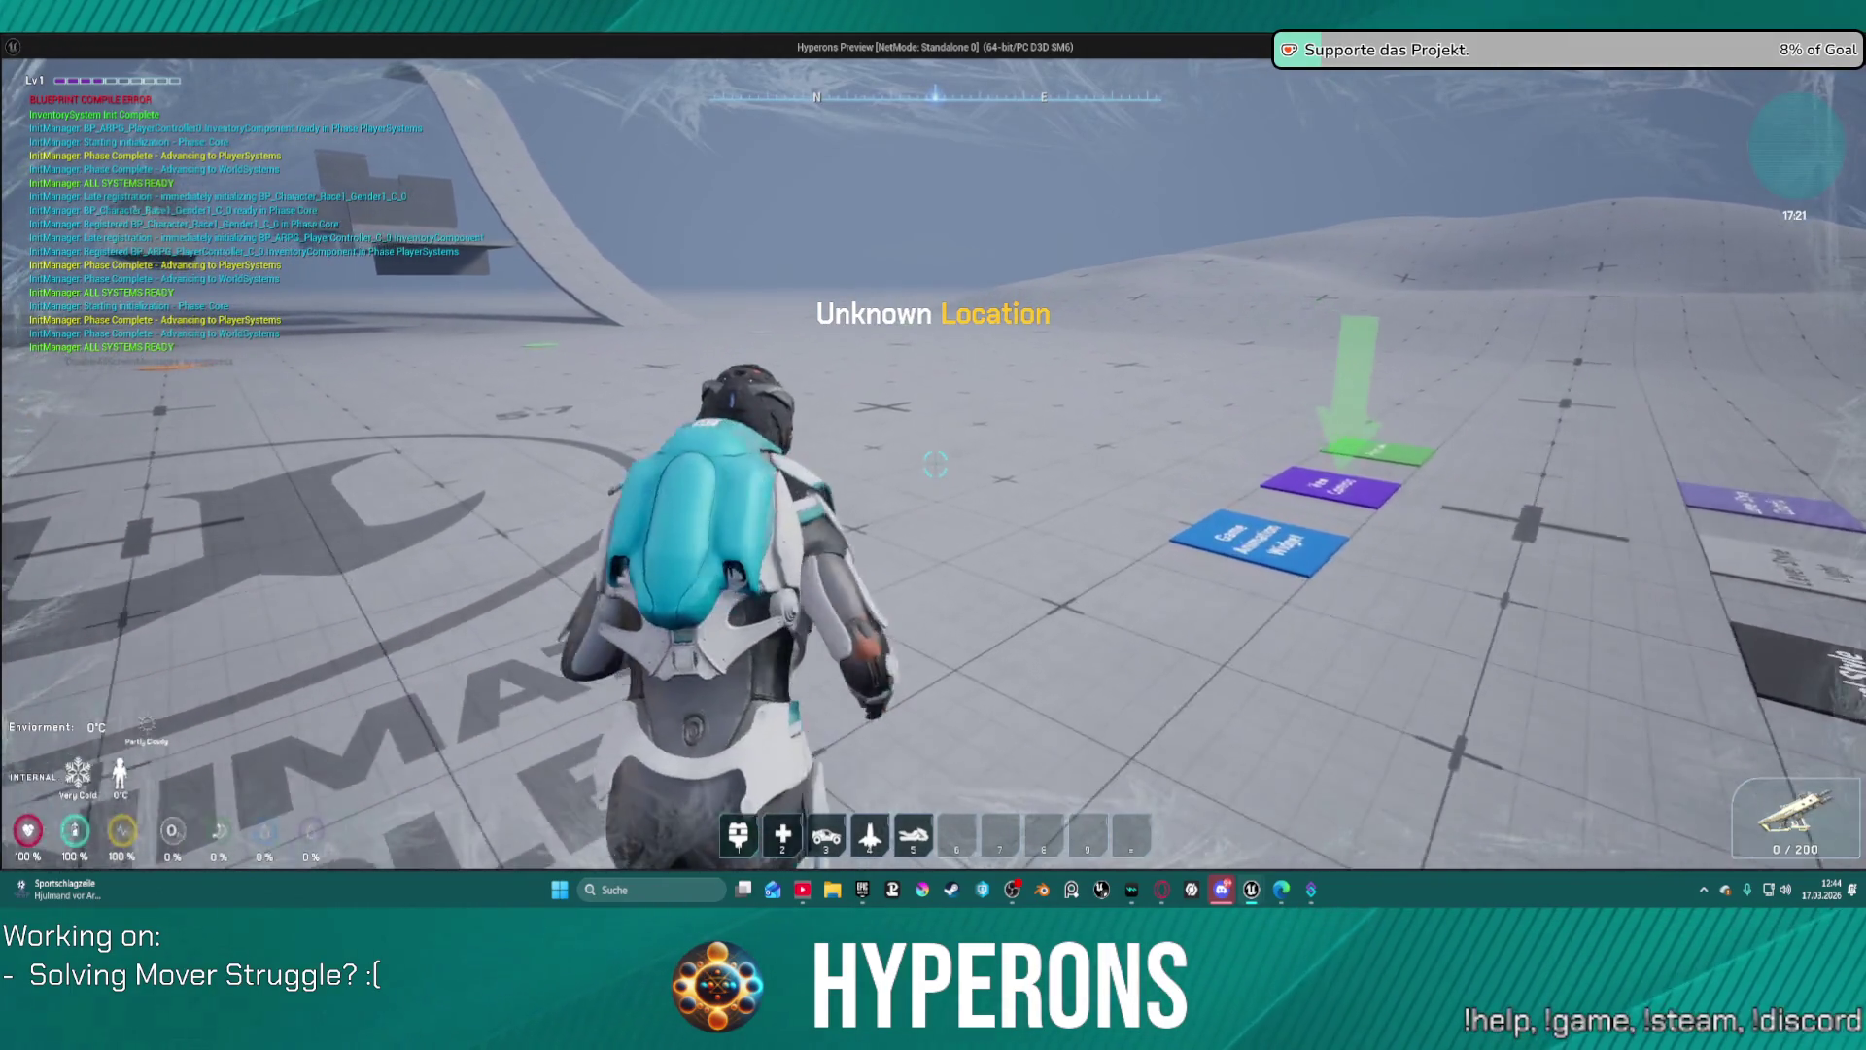
pyautogui.press('a')
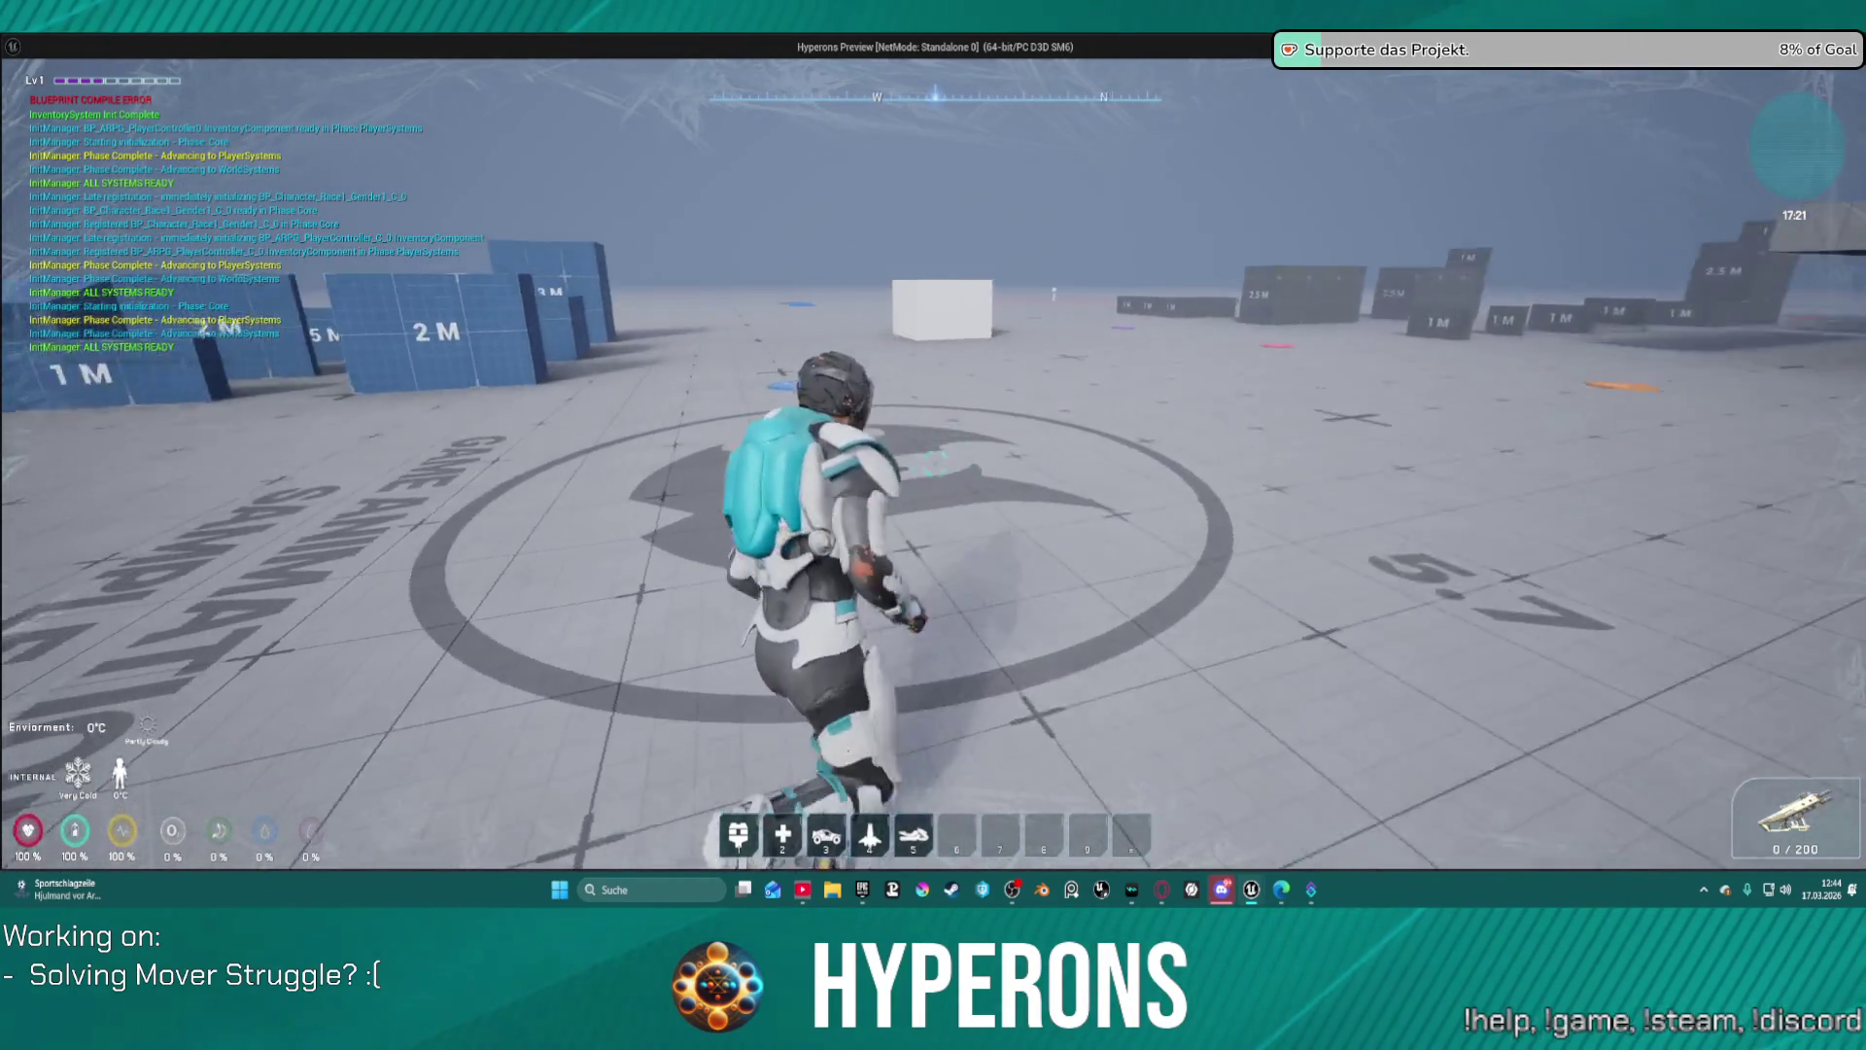
pyautogui.press('w')
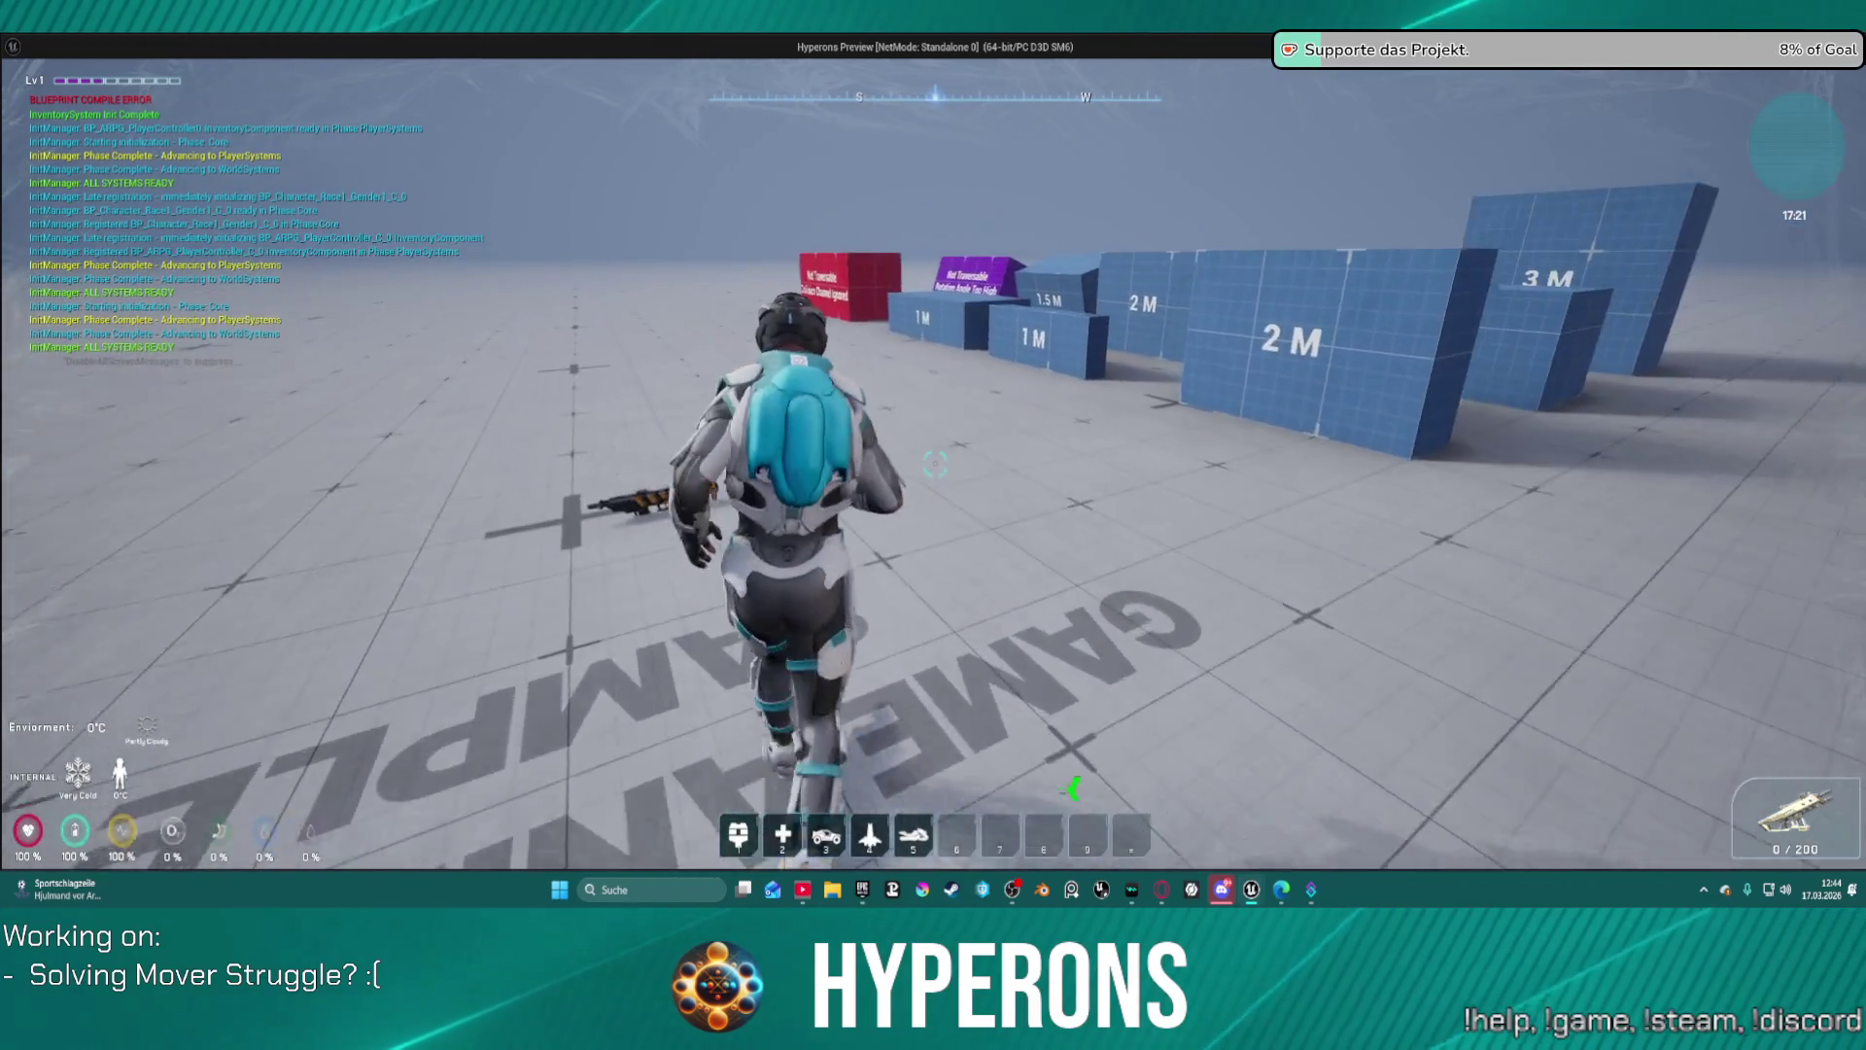
pyautogui.press('w')
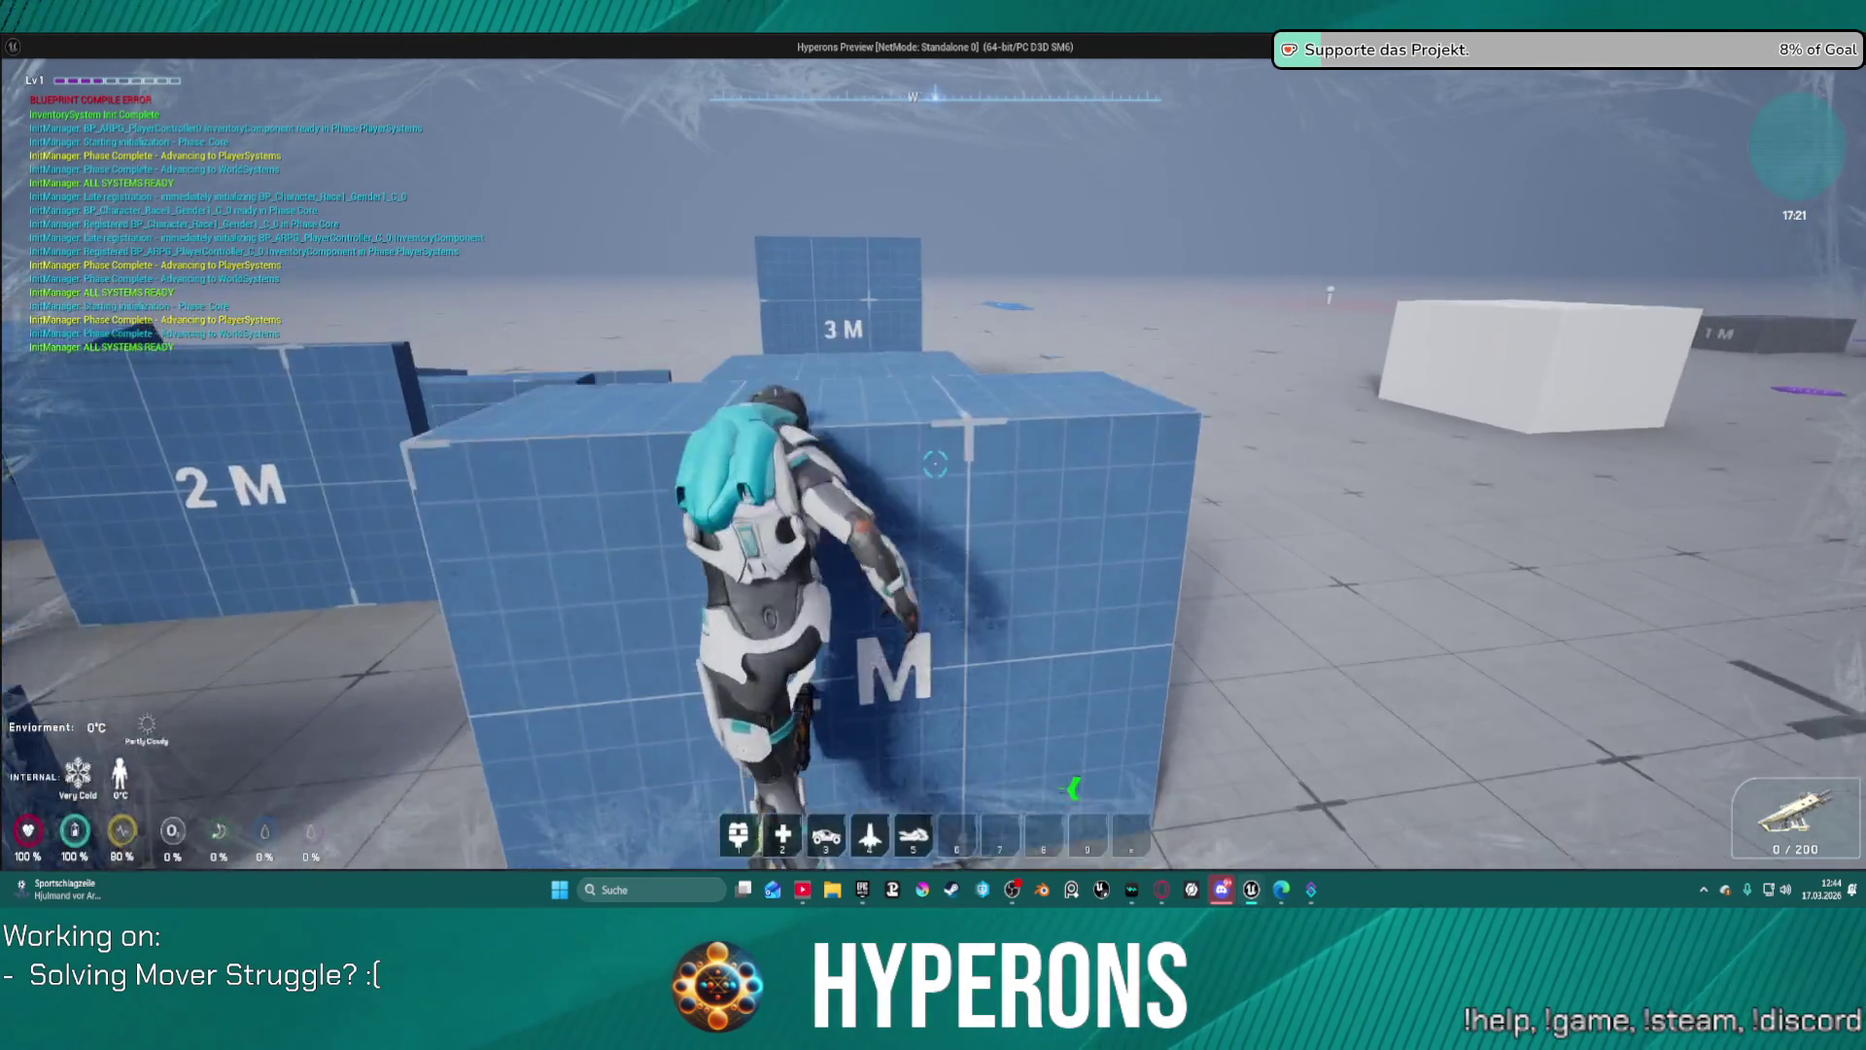
pyautogui.press('w')
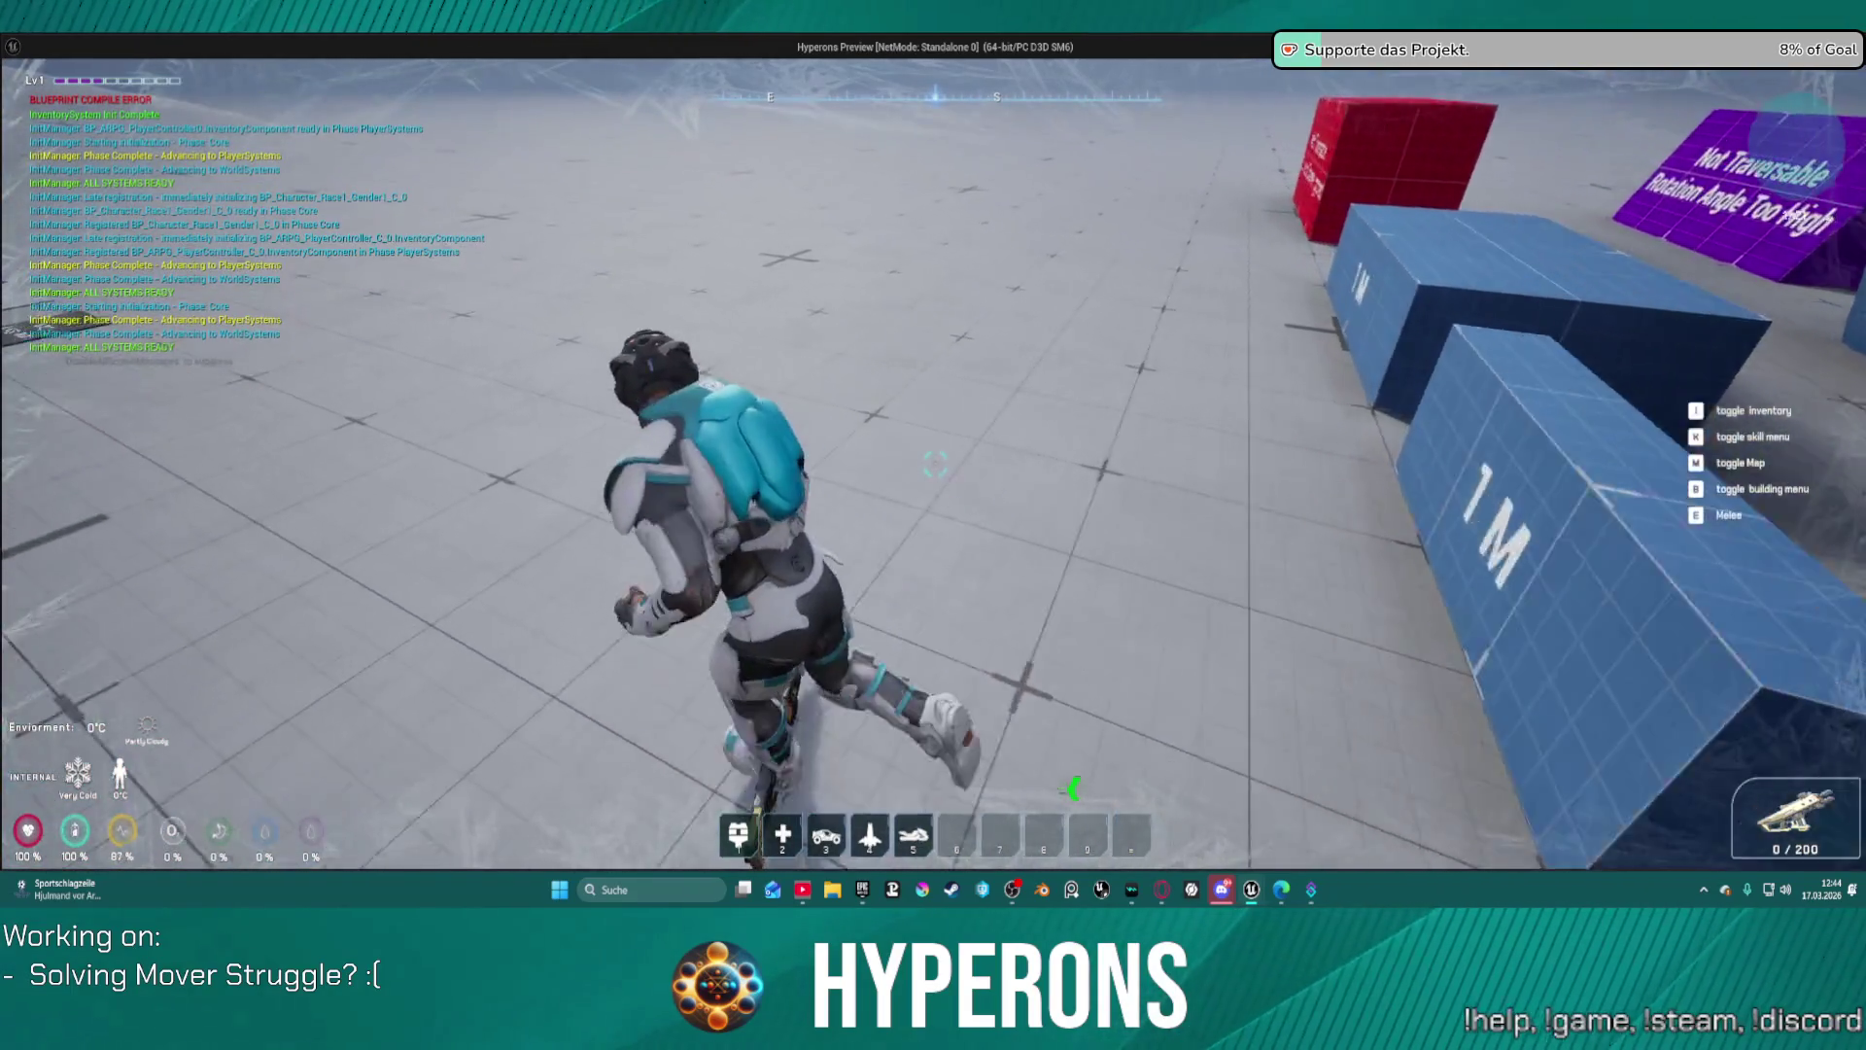
pyautogui.press('w')
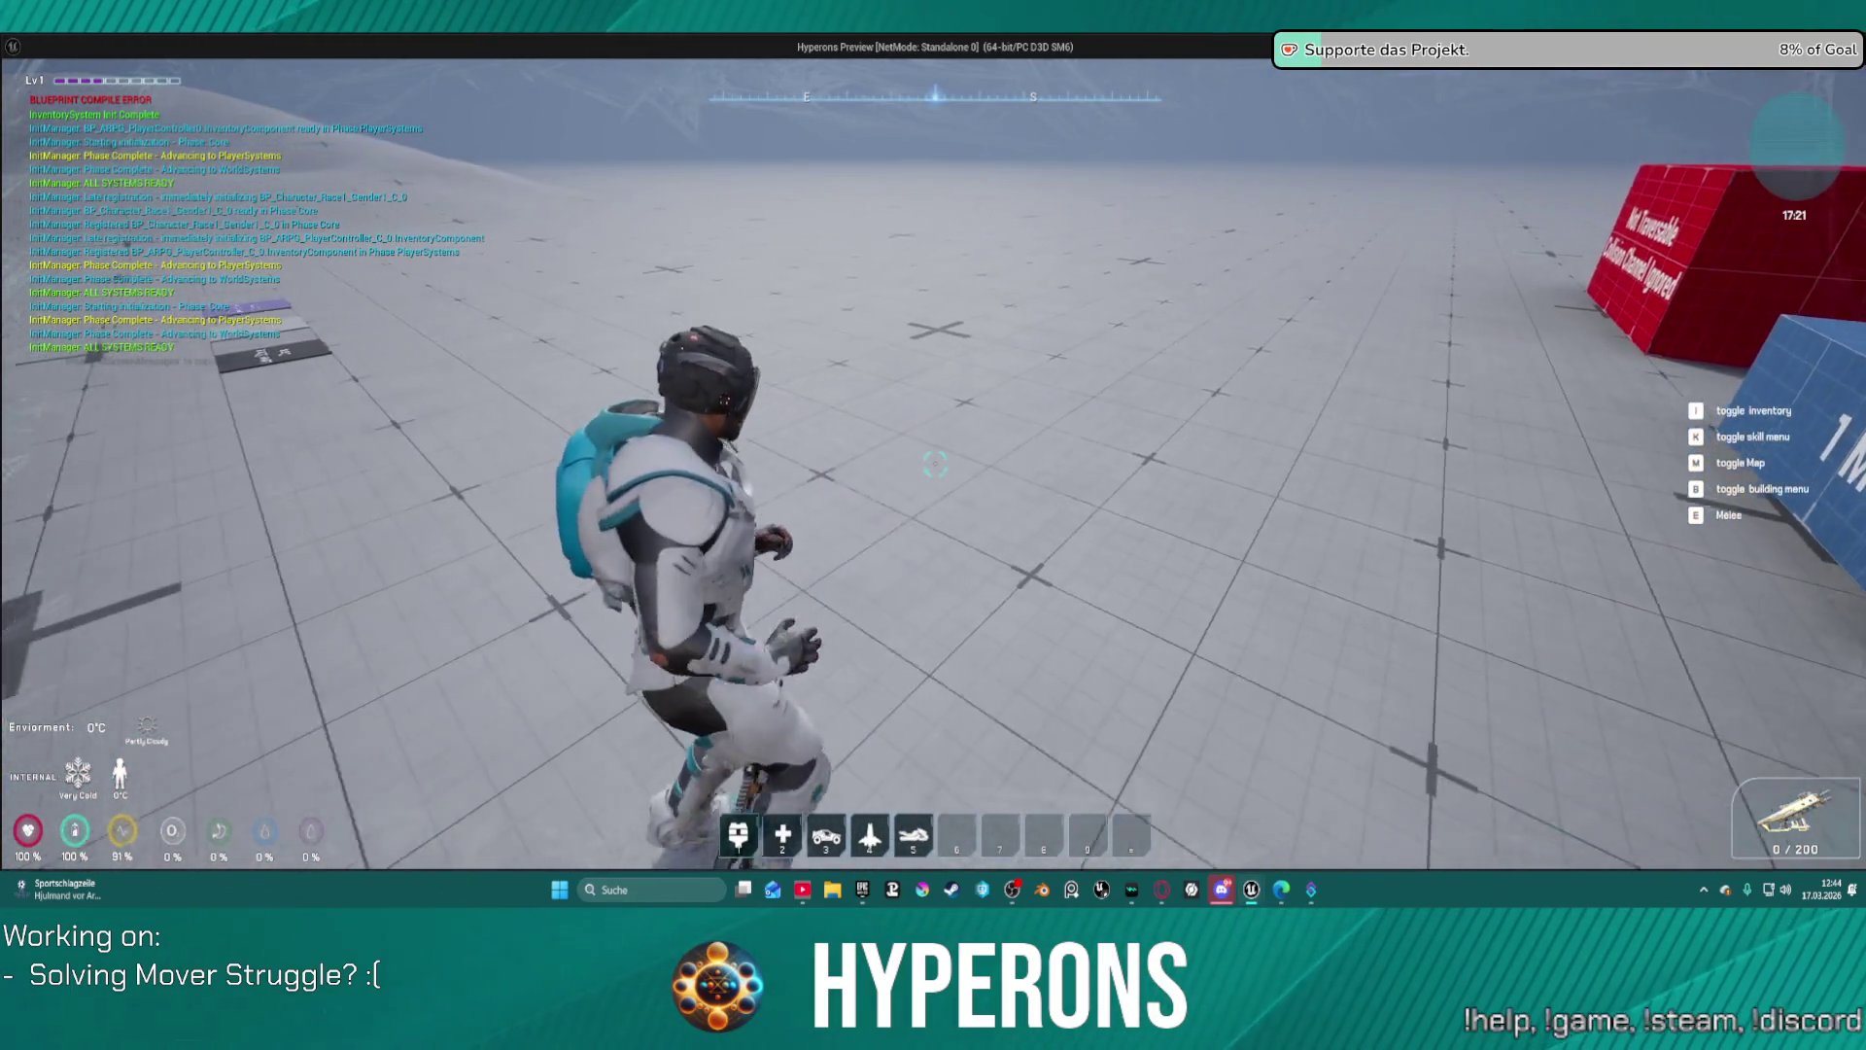
pyautogui.press('w')
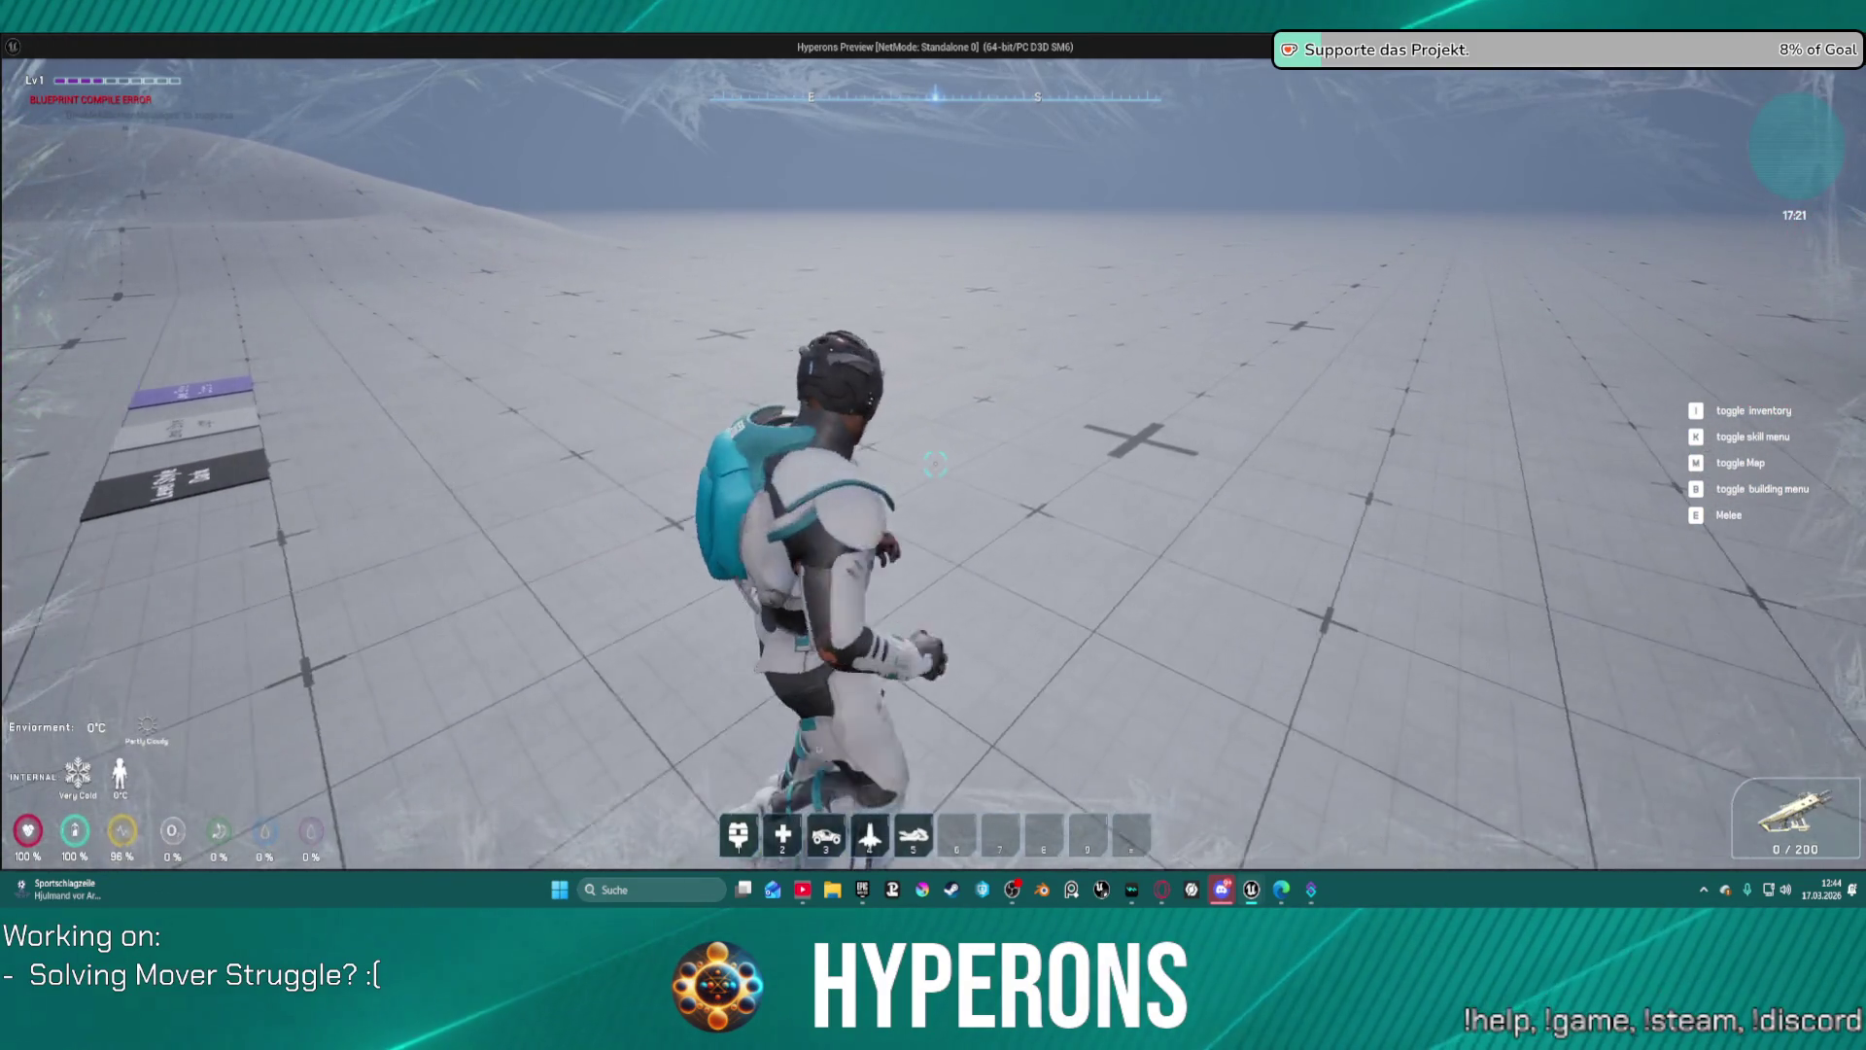
pyautogui.press('w')
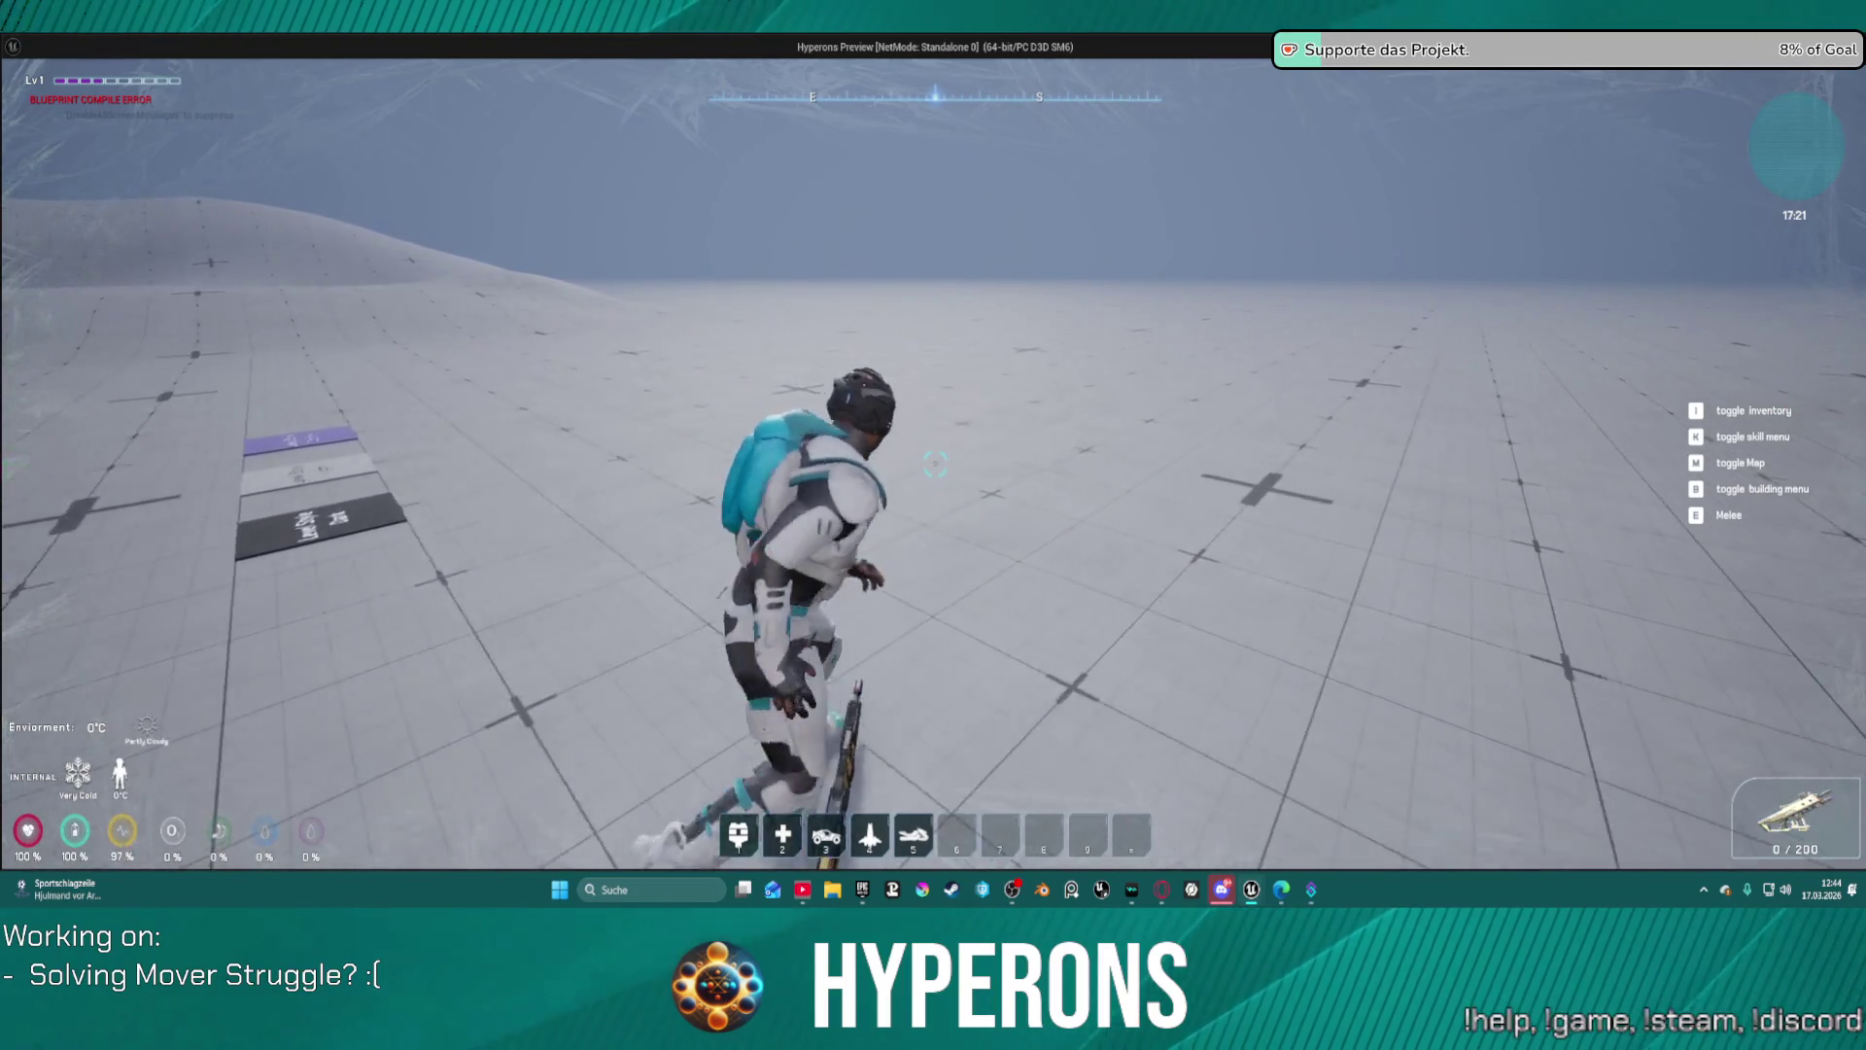
pyautogui.press('w')
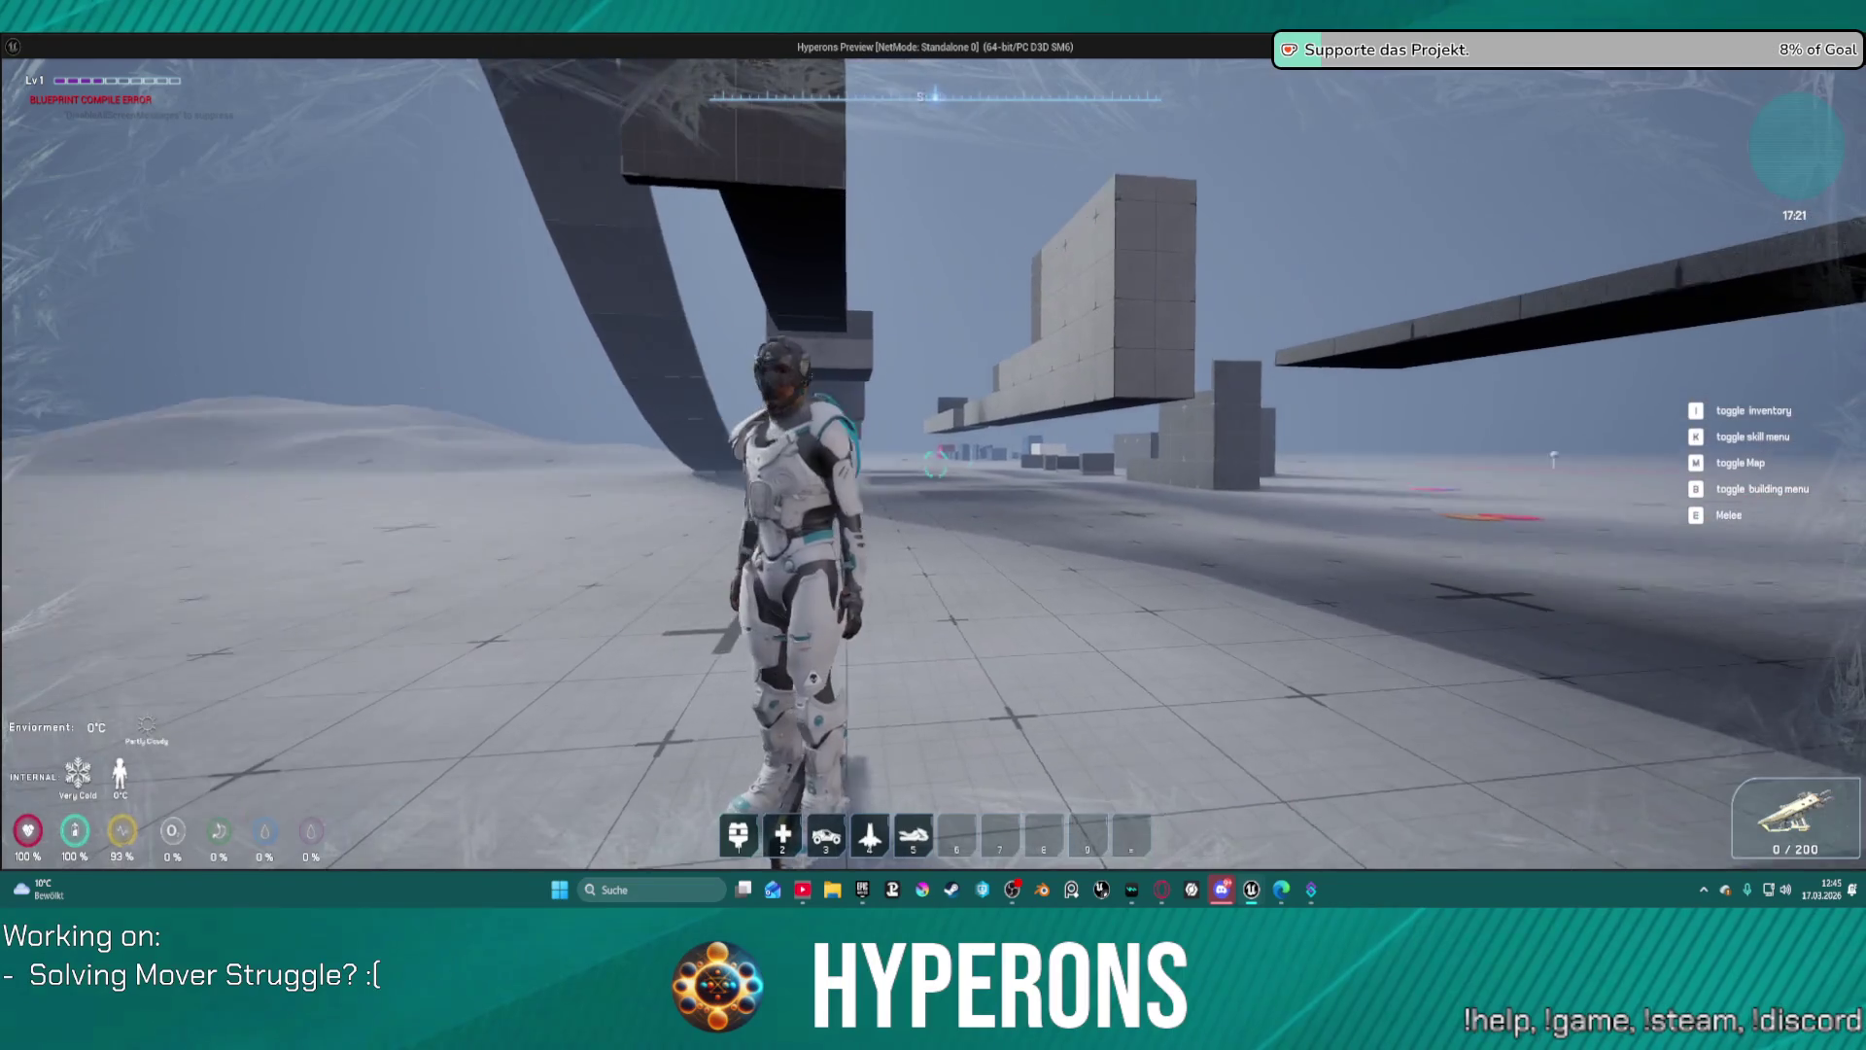
# Step: Run through the grey block course under the bridge and floating blocks, then stop playing
pyautogui.press('w')
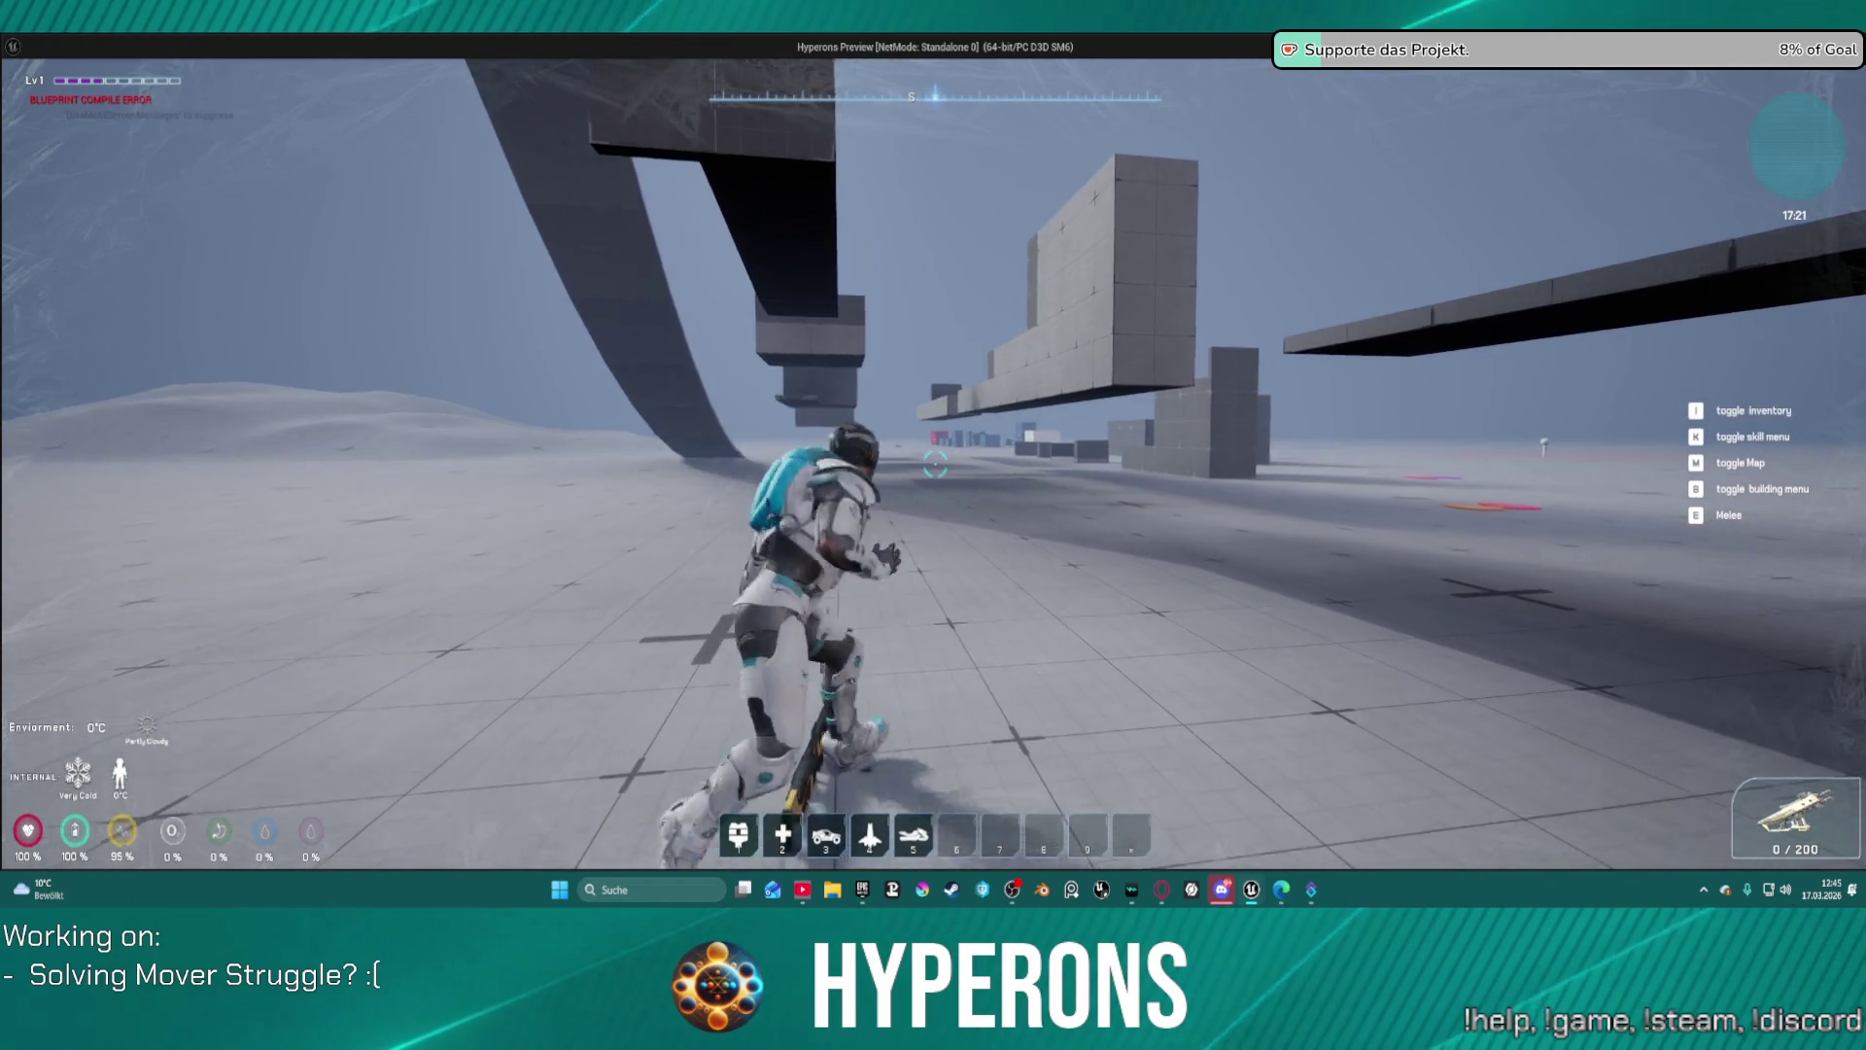
pyautogui.press('w')
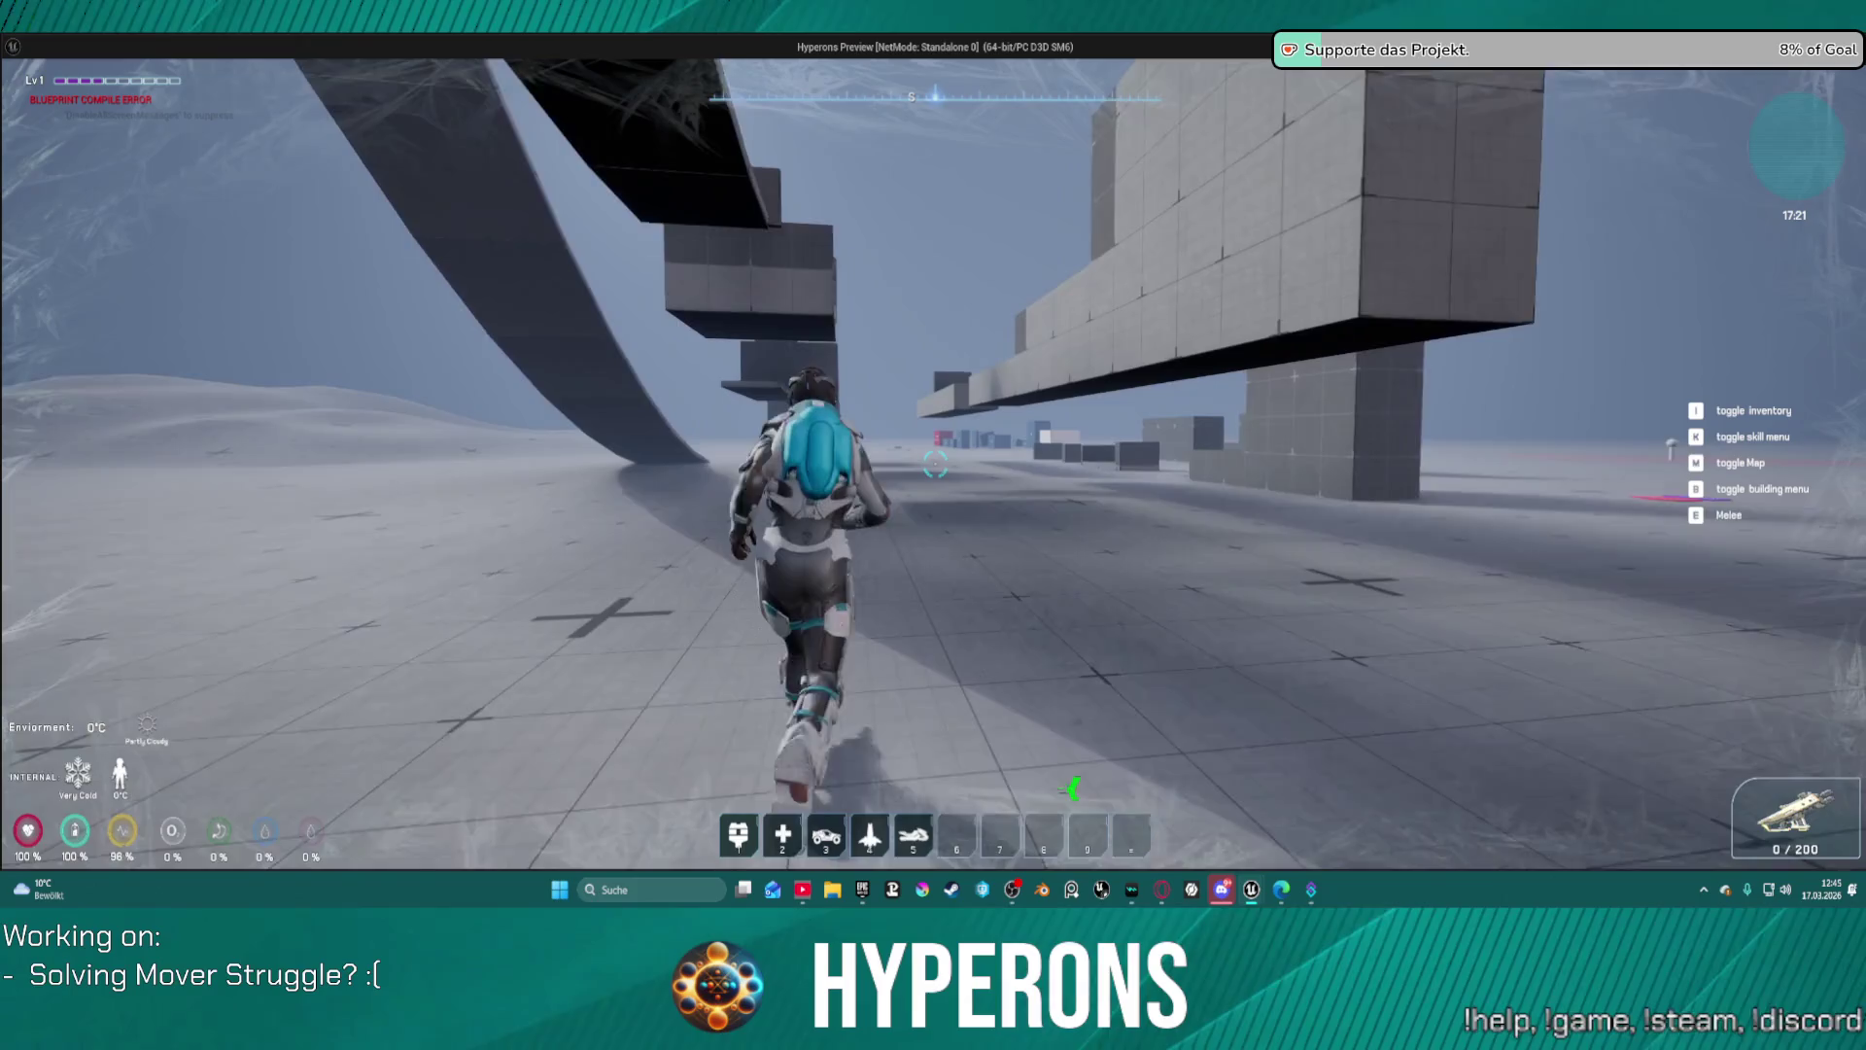
pyautogui.press('w')
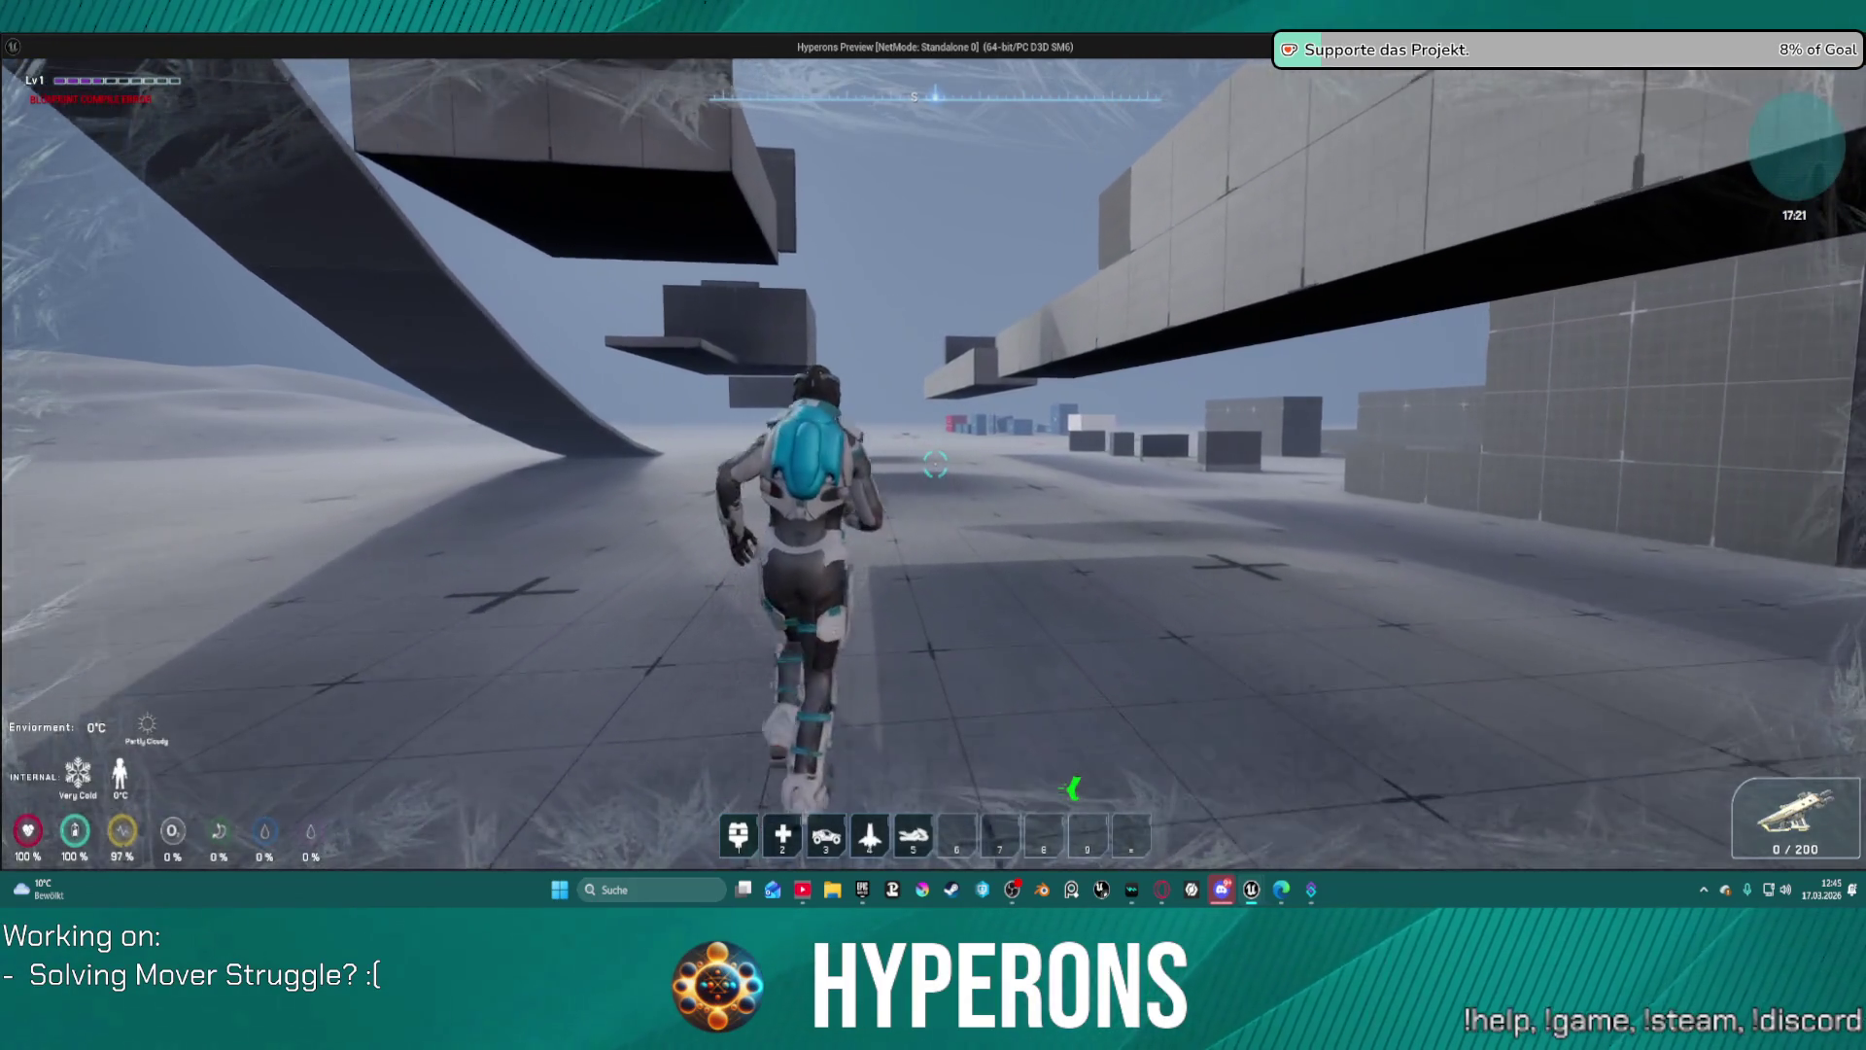
pyautogui.press('w')
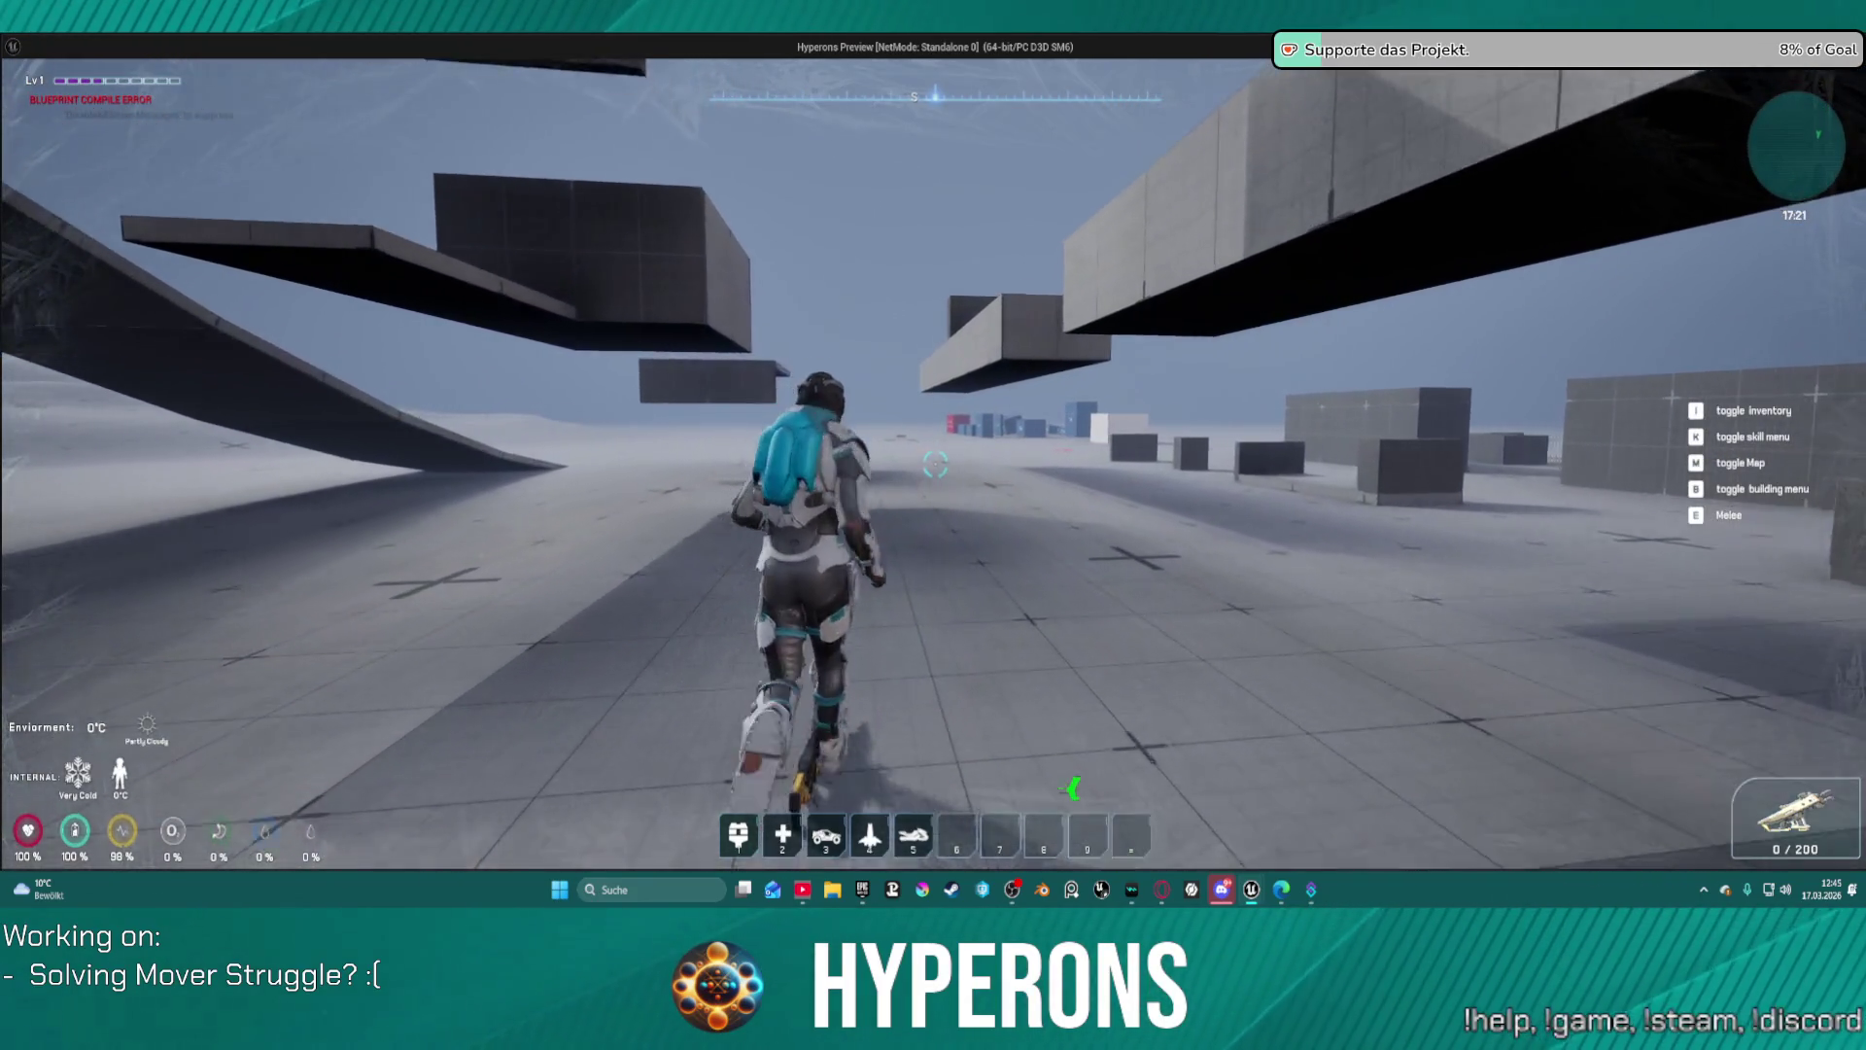
pyautogui.press('w')
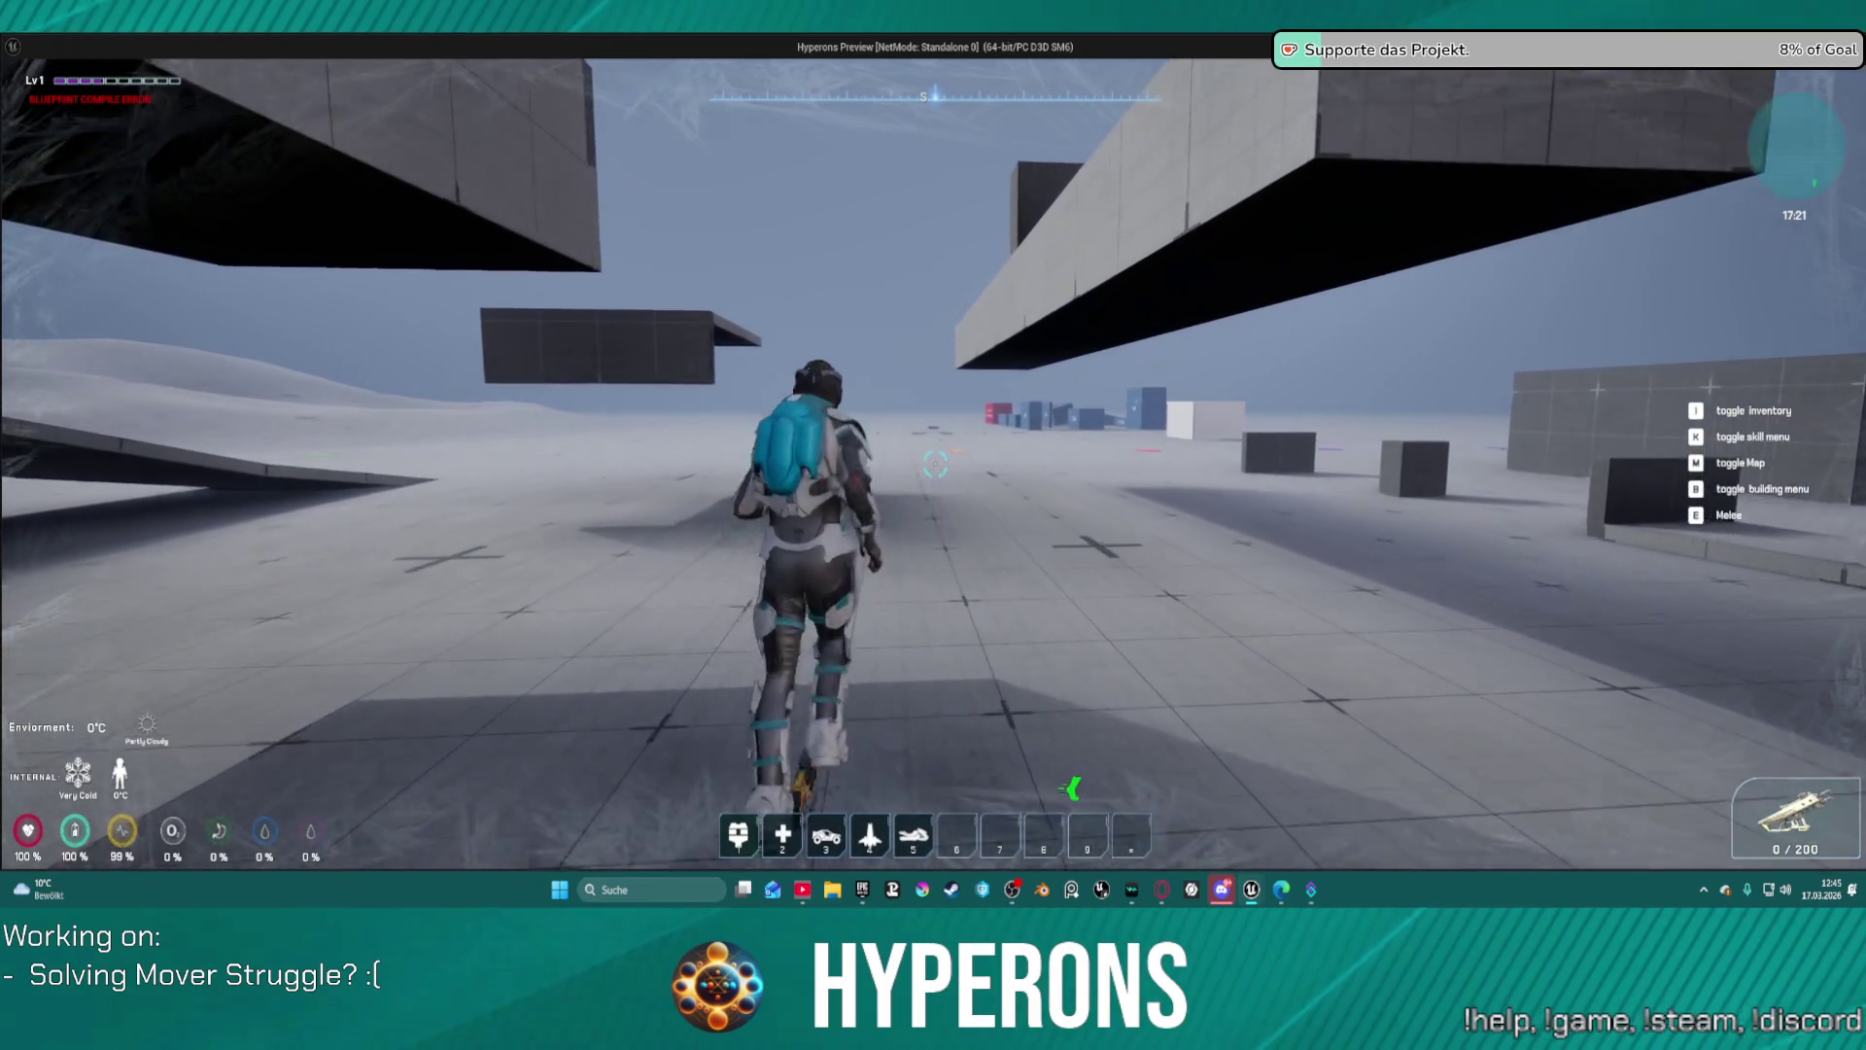
pyautogui.press('w')
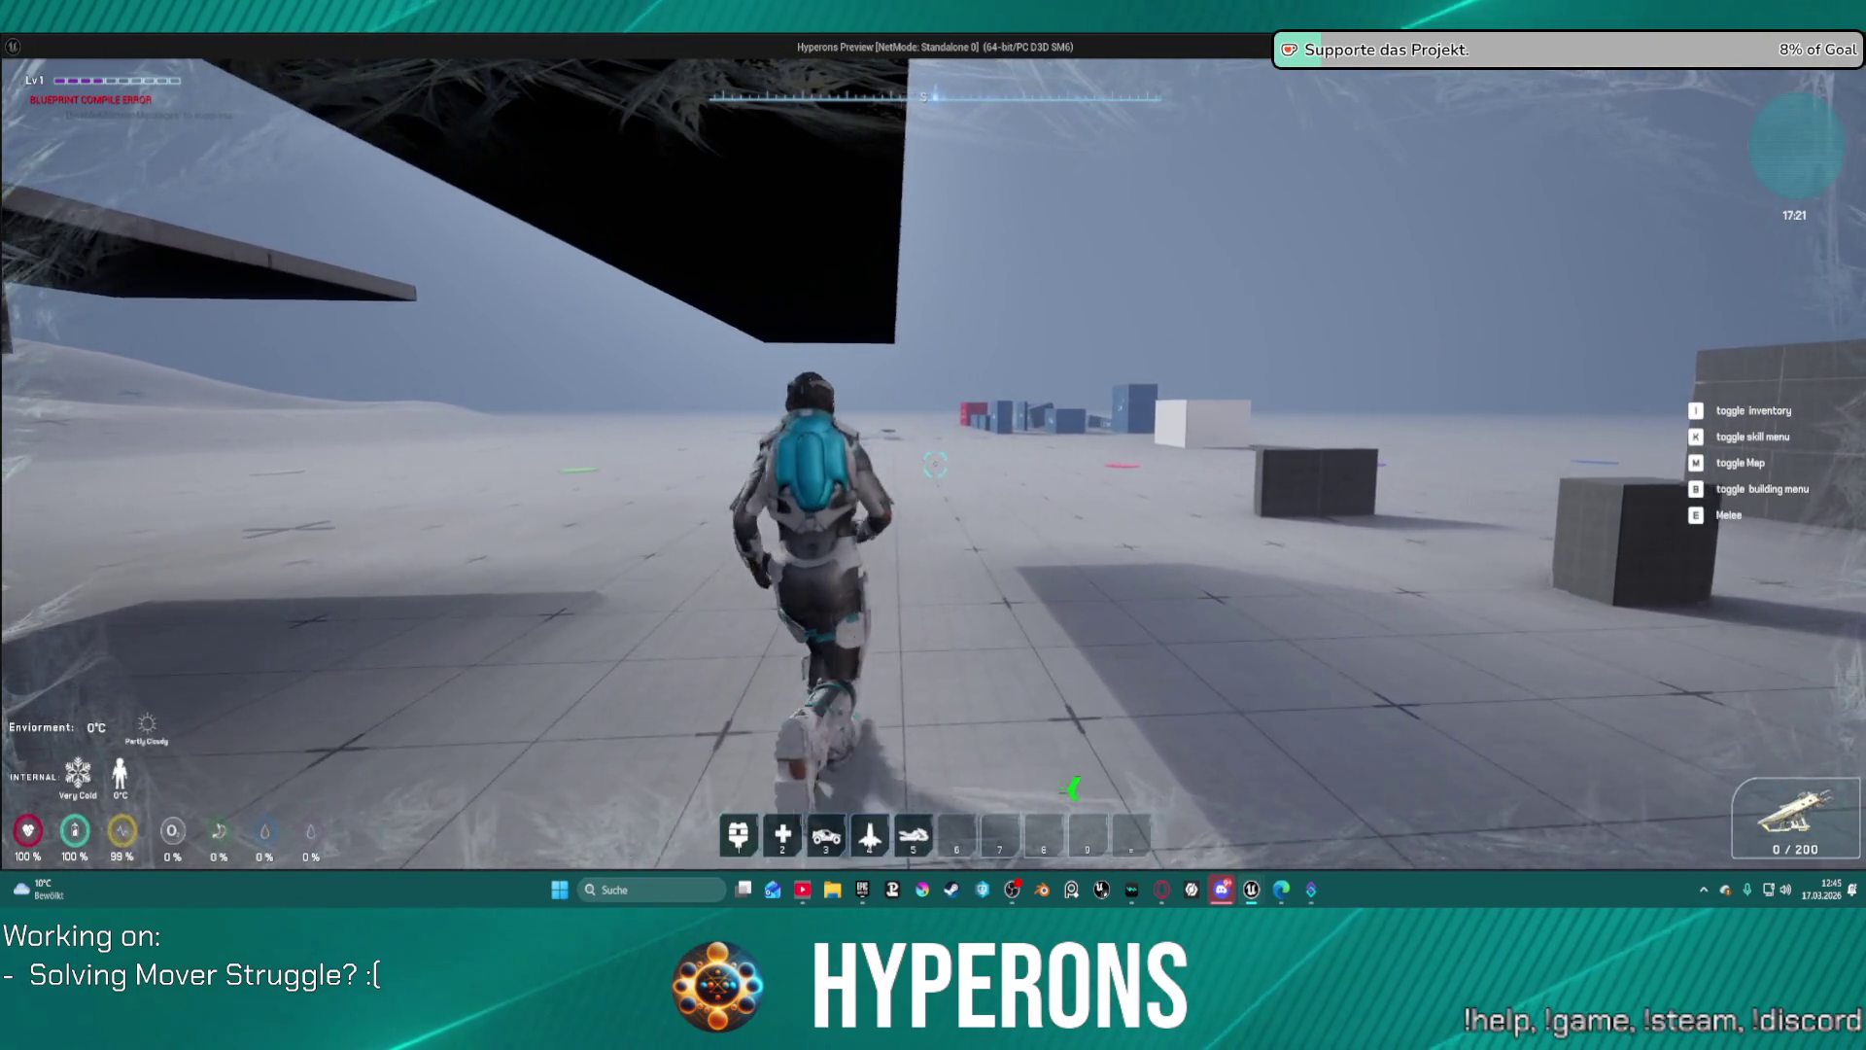
pyautogui.press('w')
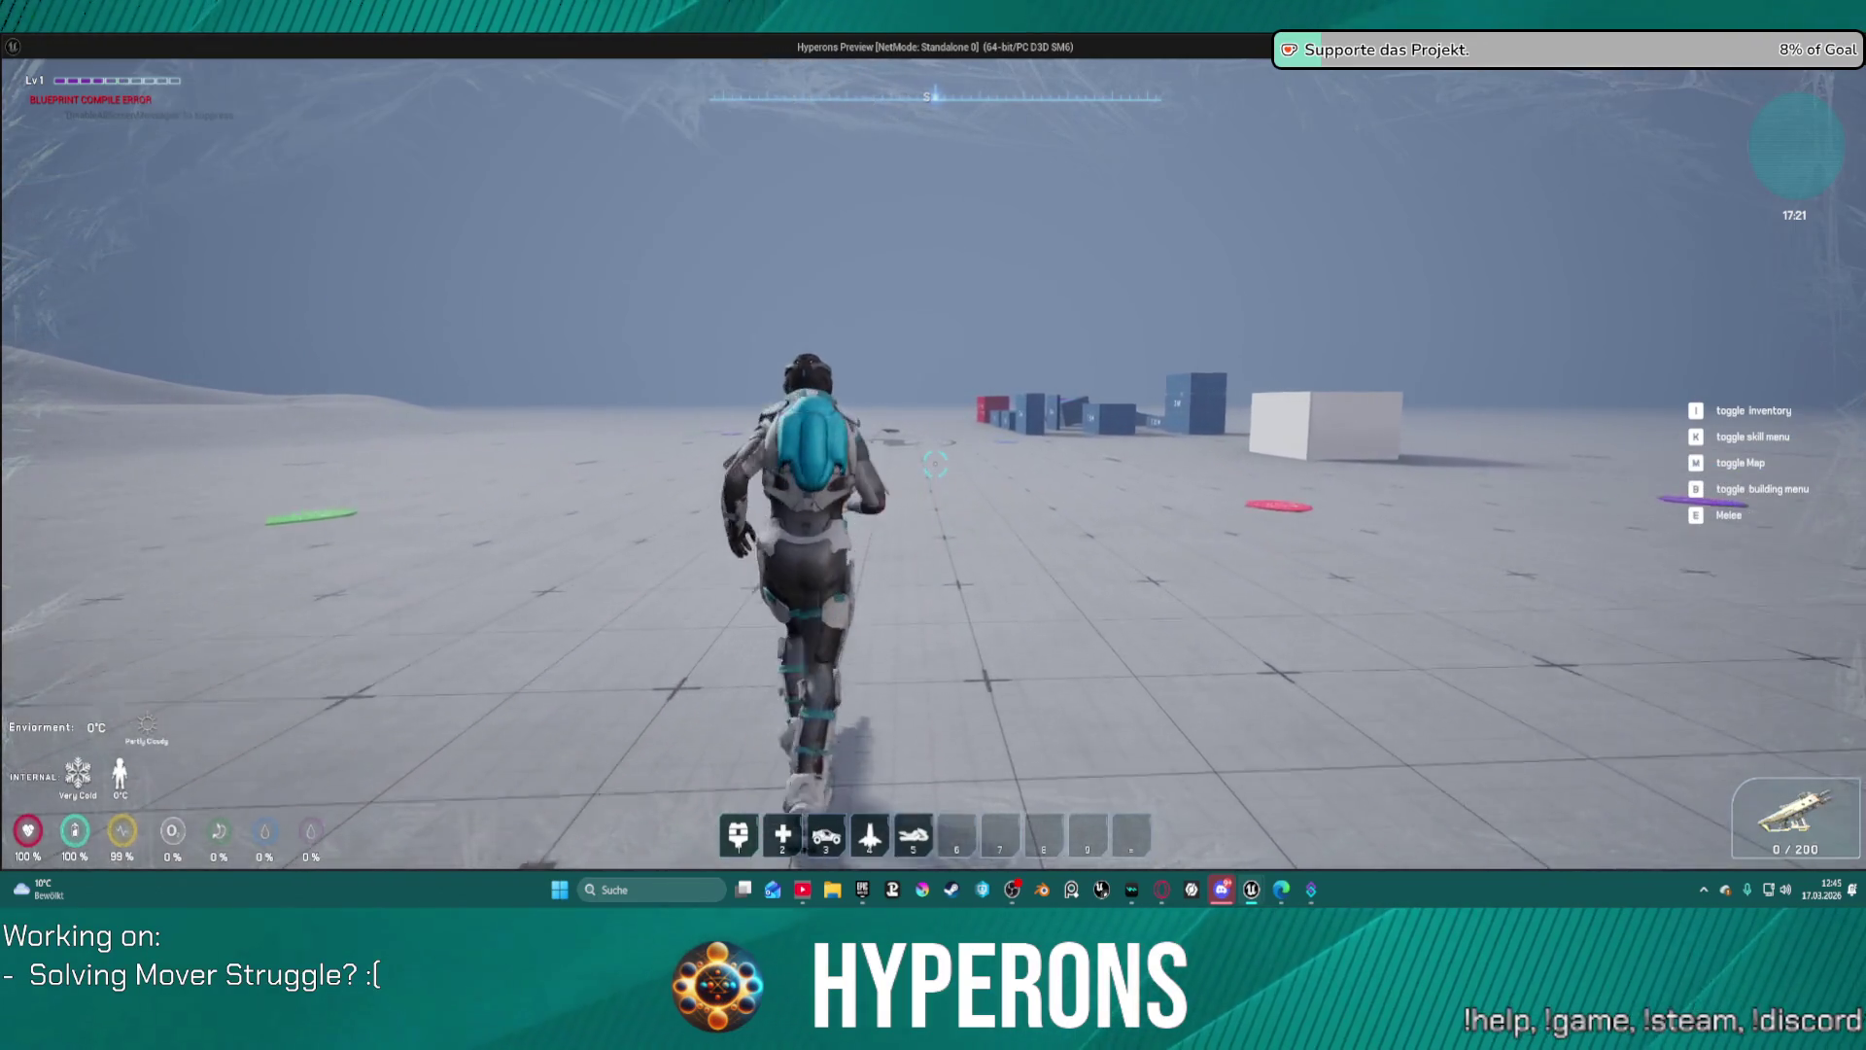
pyautogui.press('Escape')
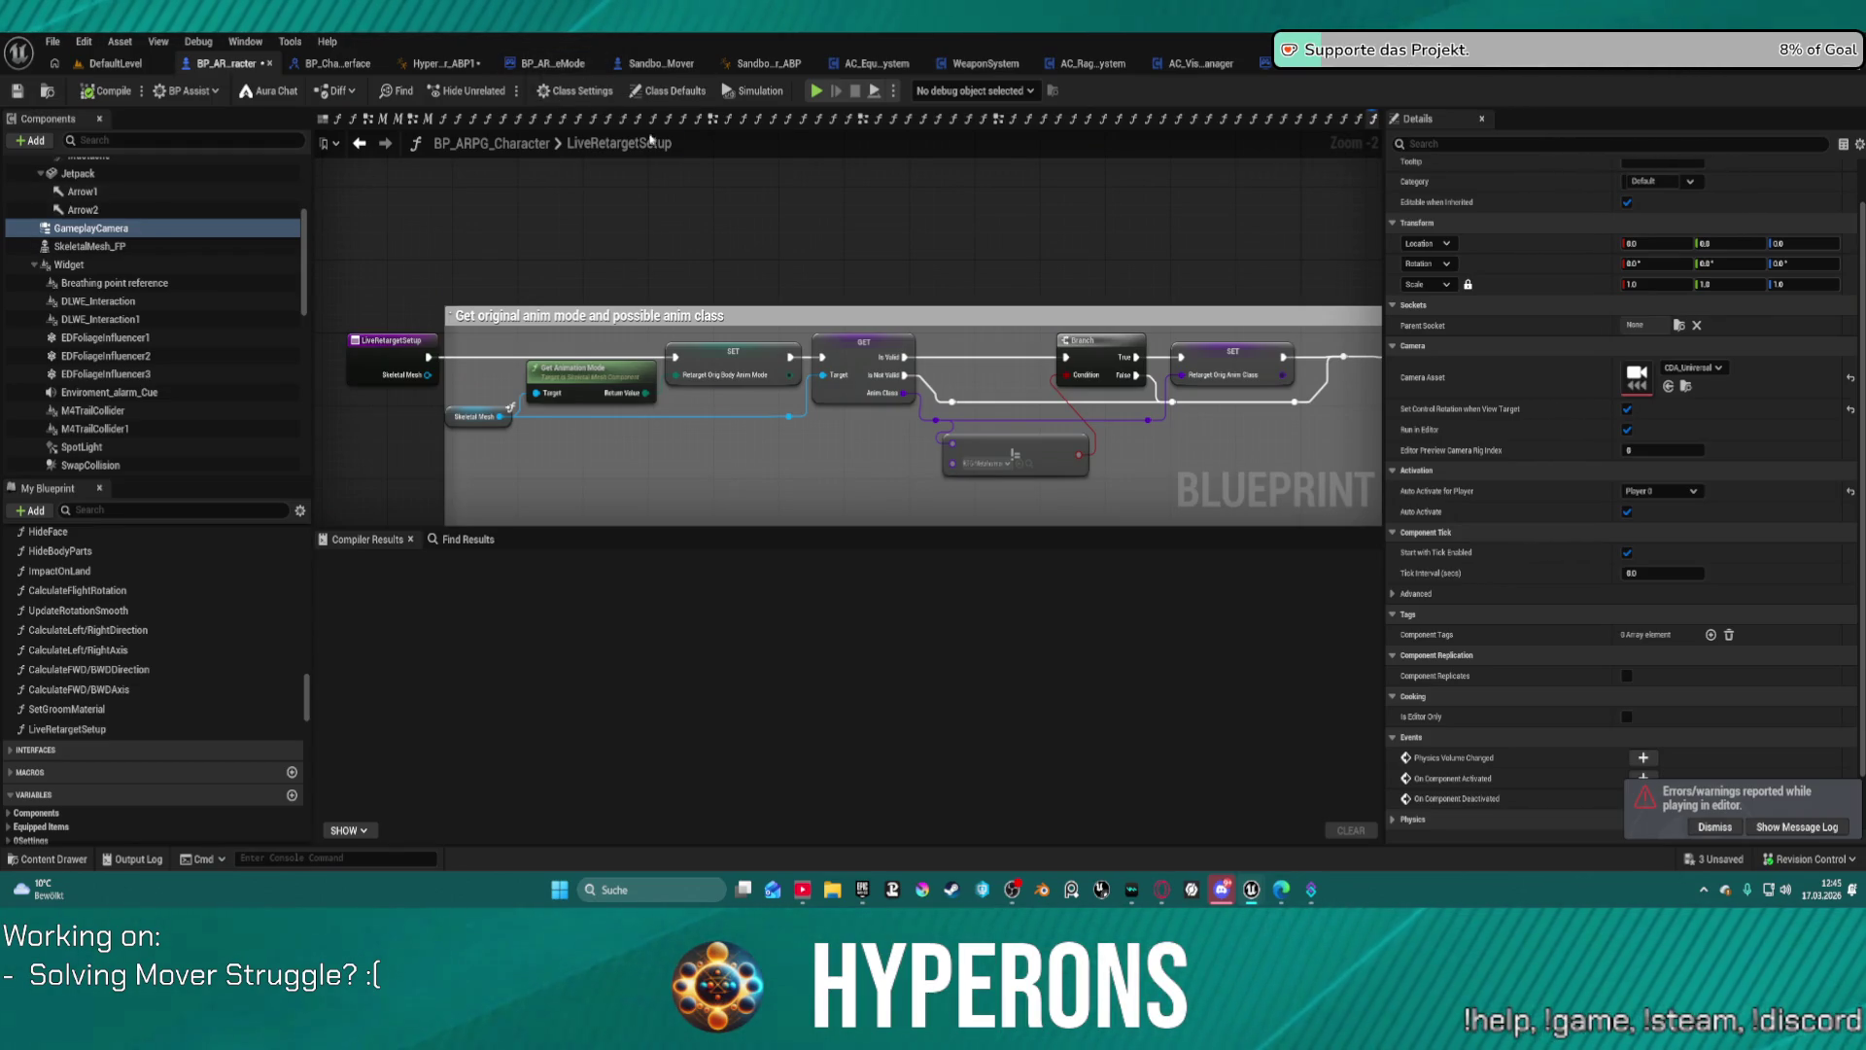
# Step: Set the Body mesh component's Anim Class to AnimBP_RTG_meta_C
pyautogui.scroll(5, 145, 311)
pyautogui.click(76, 202)
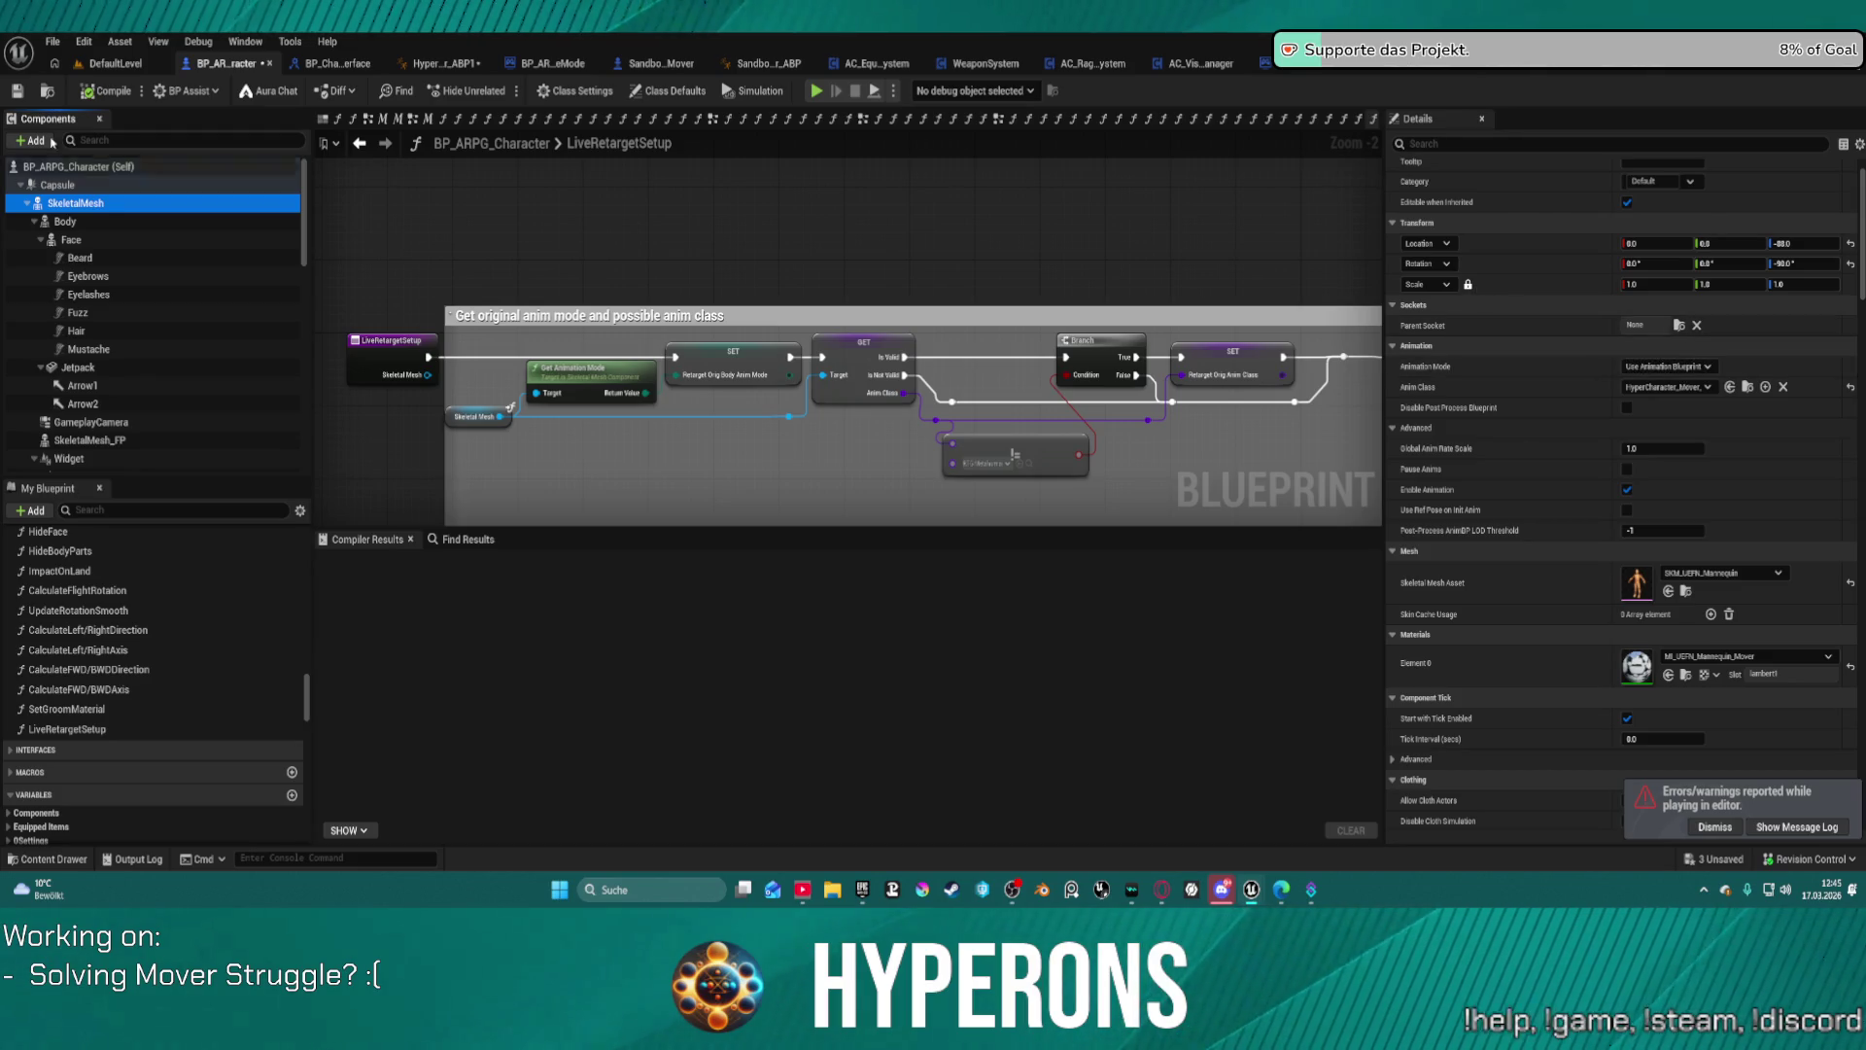
pyautogui.click(107, 222)
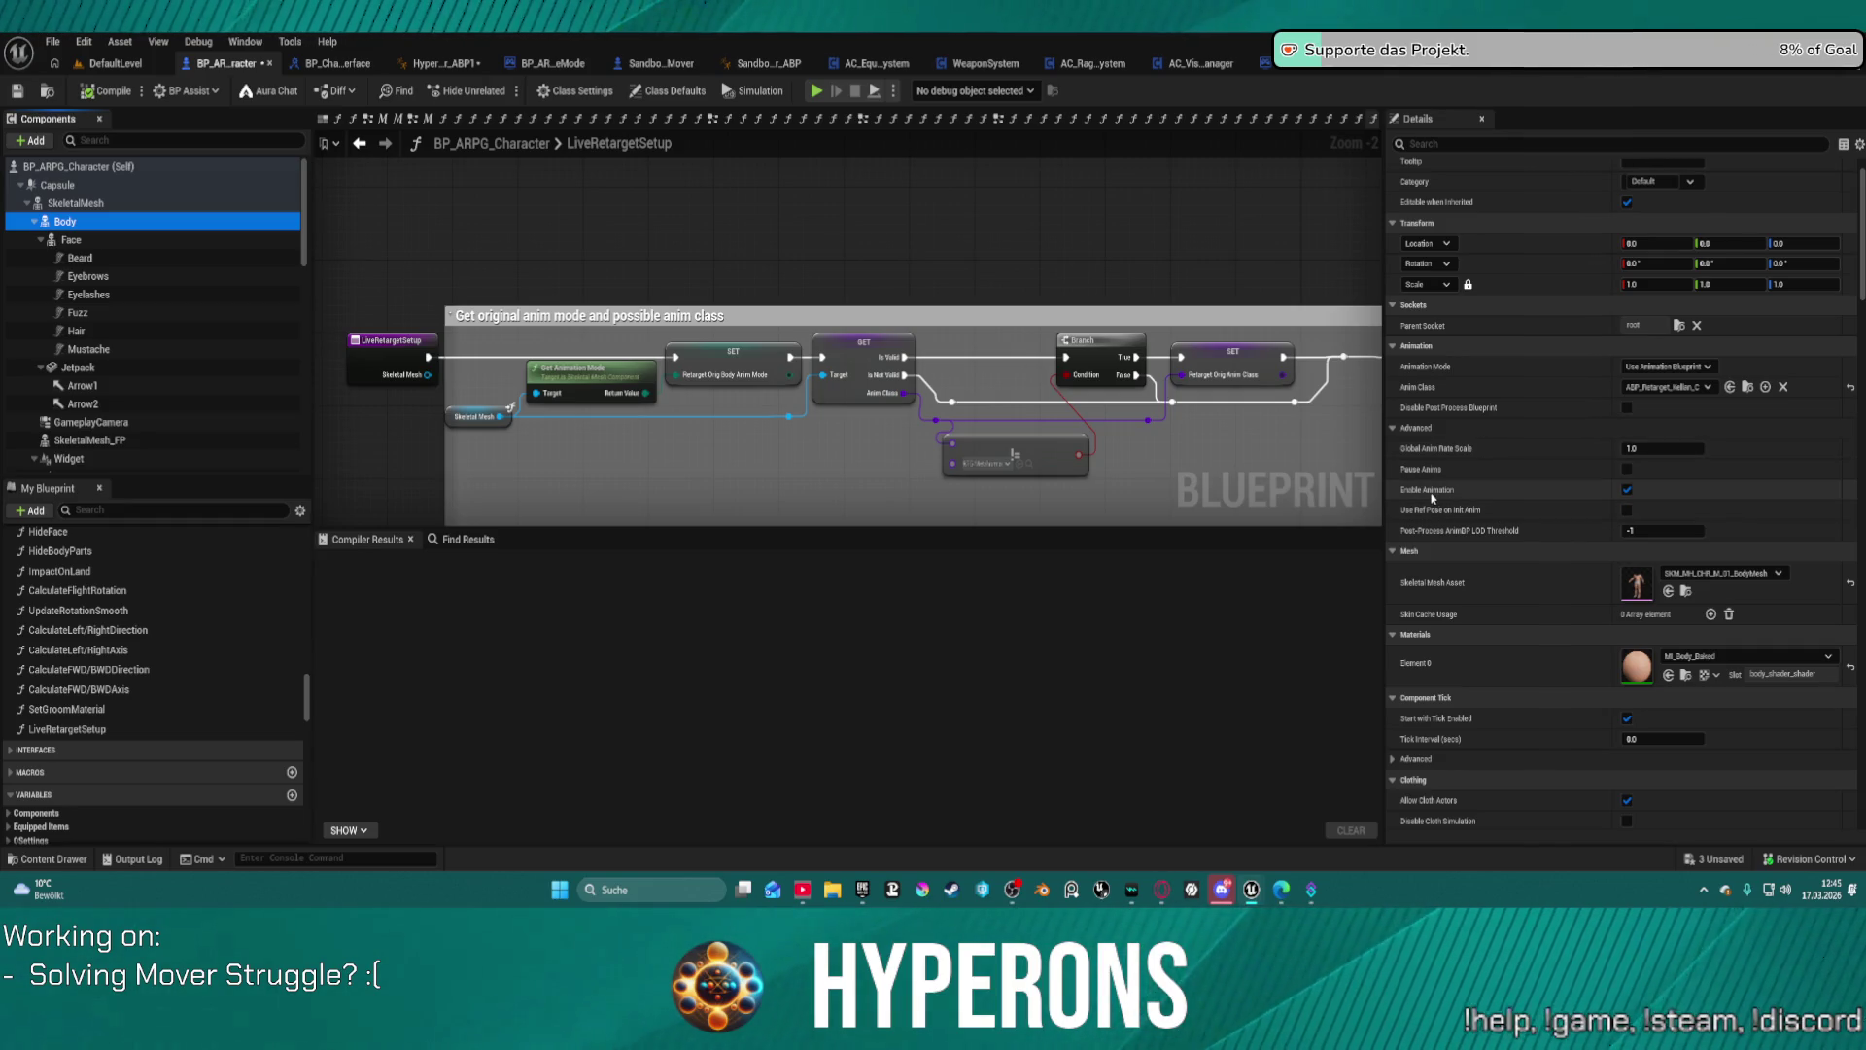
pyautogui.click(1703, 387)
pyautogui.write('meta')
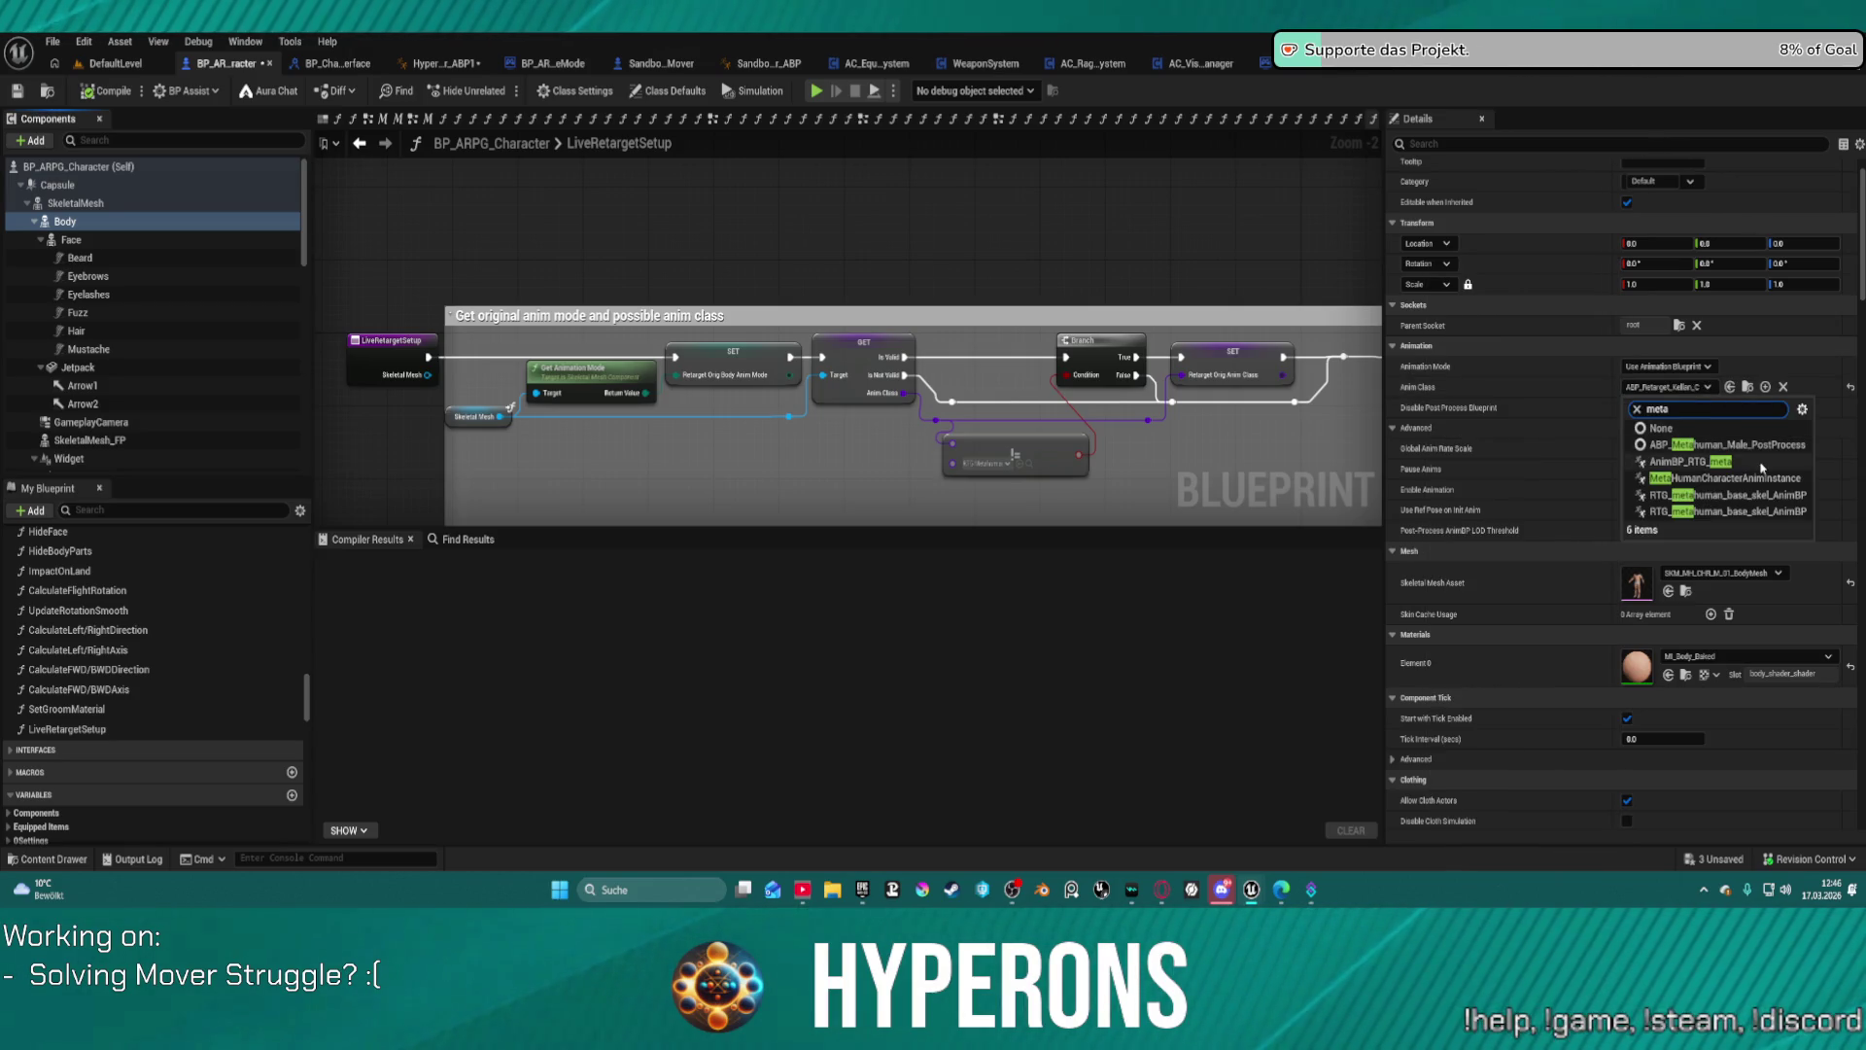
pyautogui.click(1760, 465)
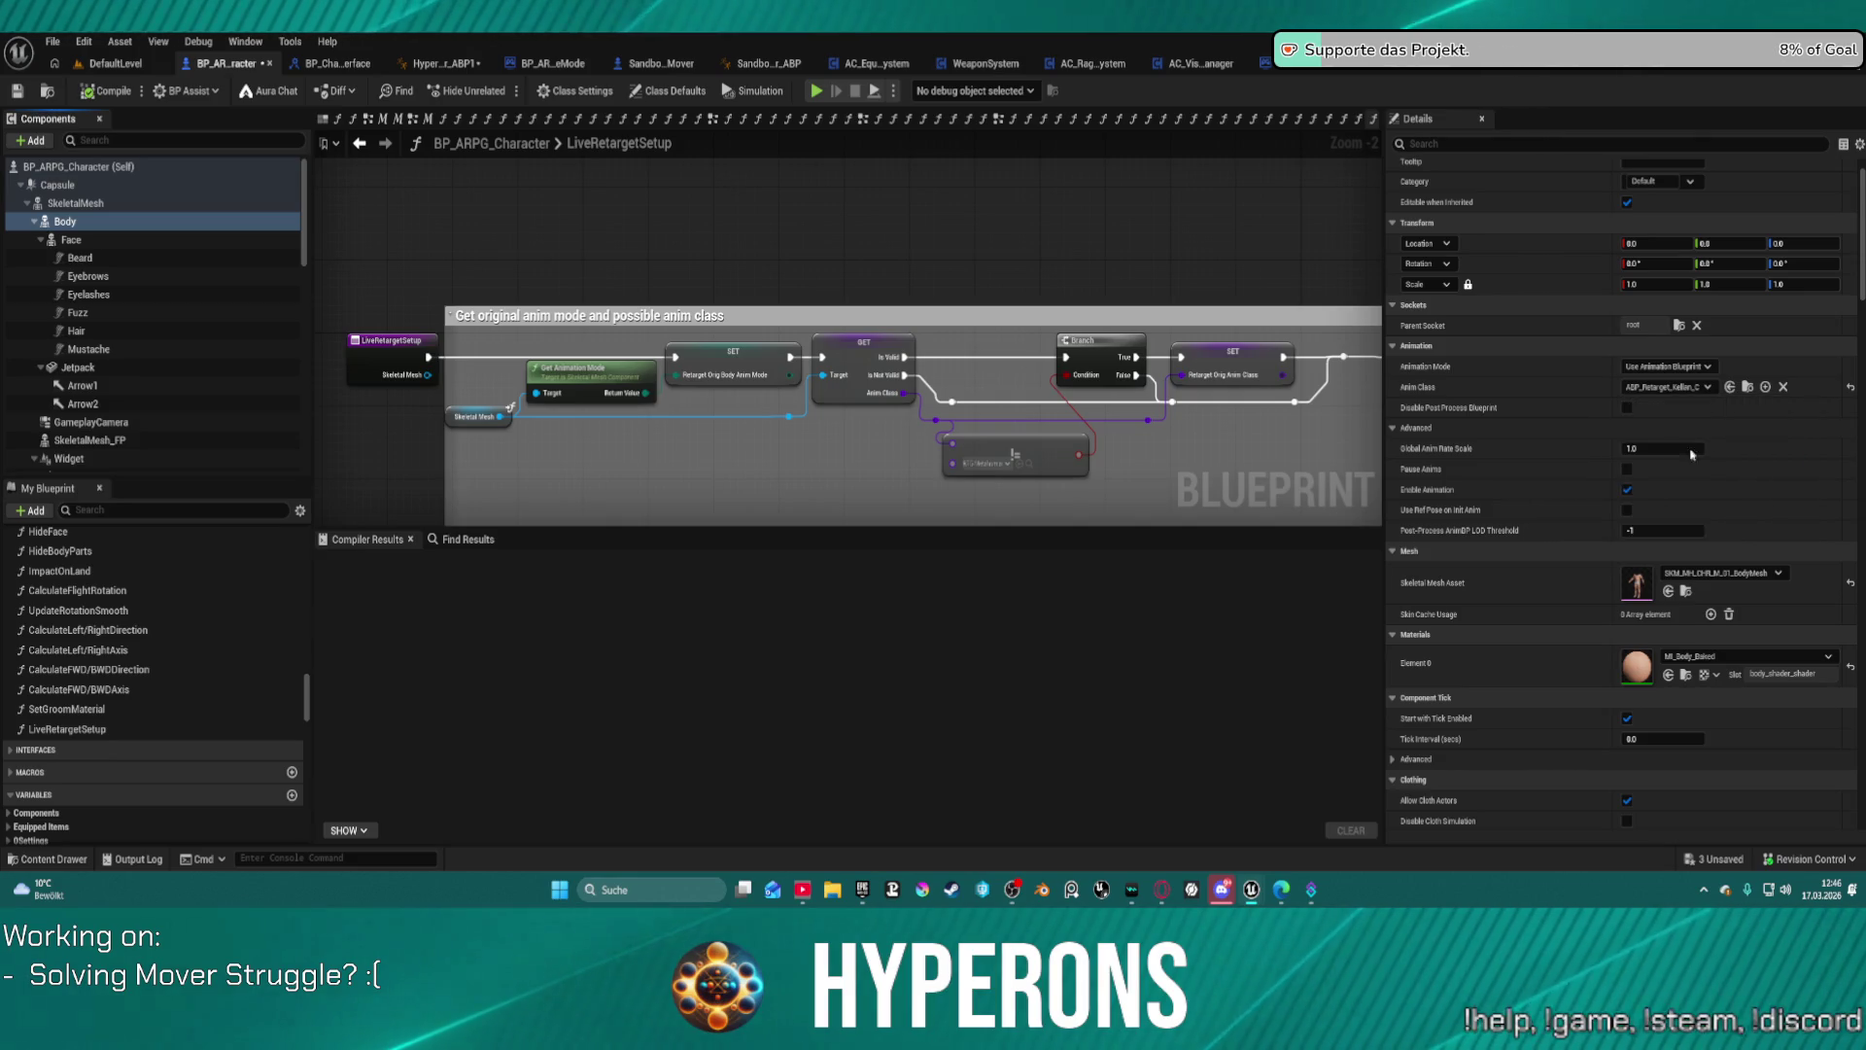
# Step: Compile the character blueprint with F7 and start a play-in-editor session
pyautogui.click(862, 157)
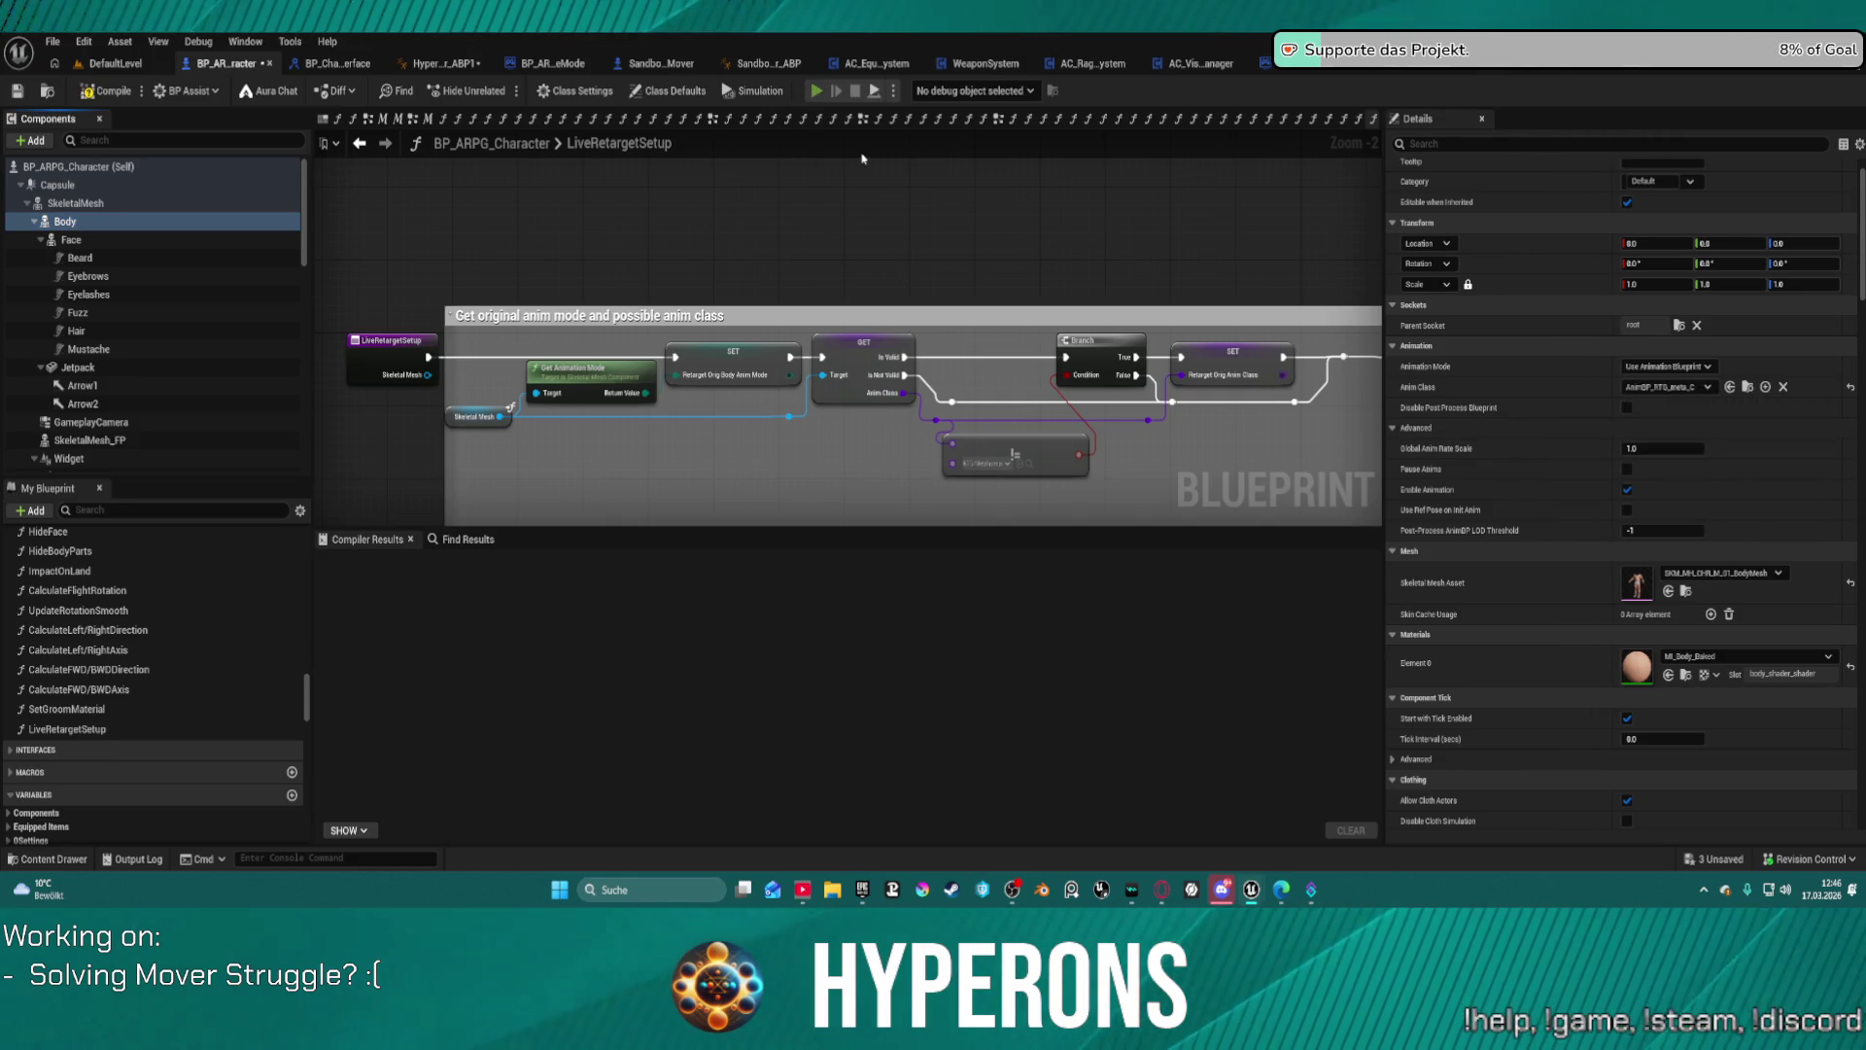
pyautogui.press('F7')
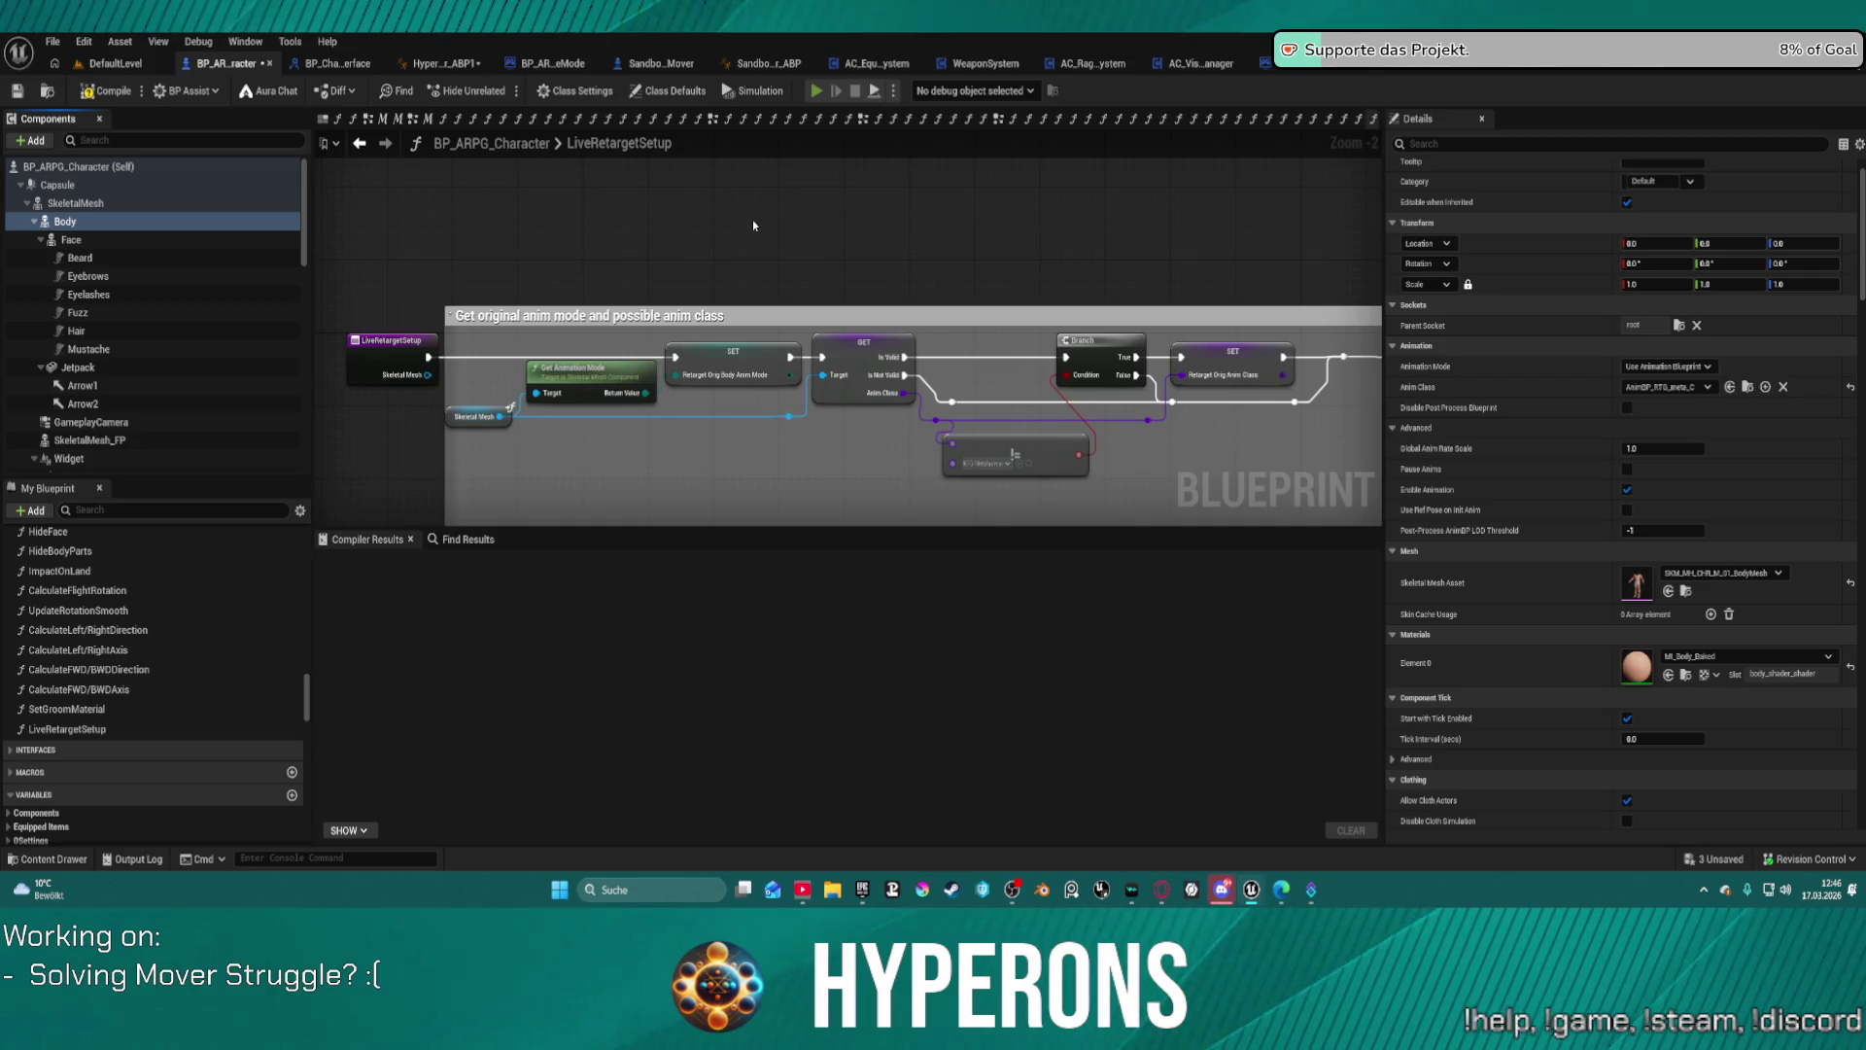
pyautogui.hotkey('alt', 'p')
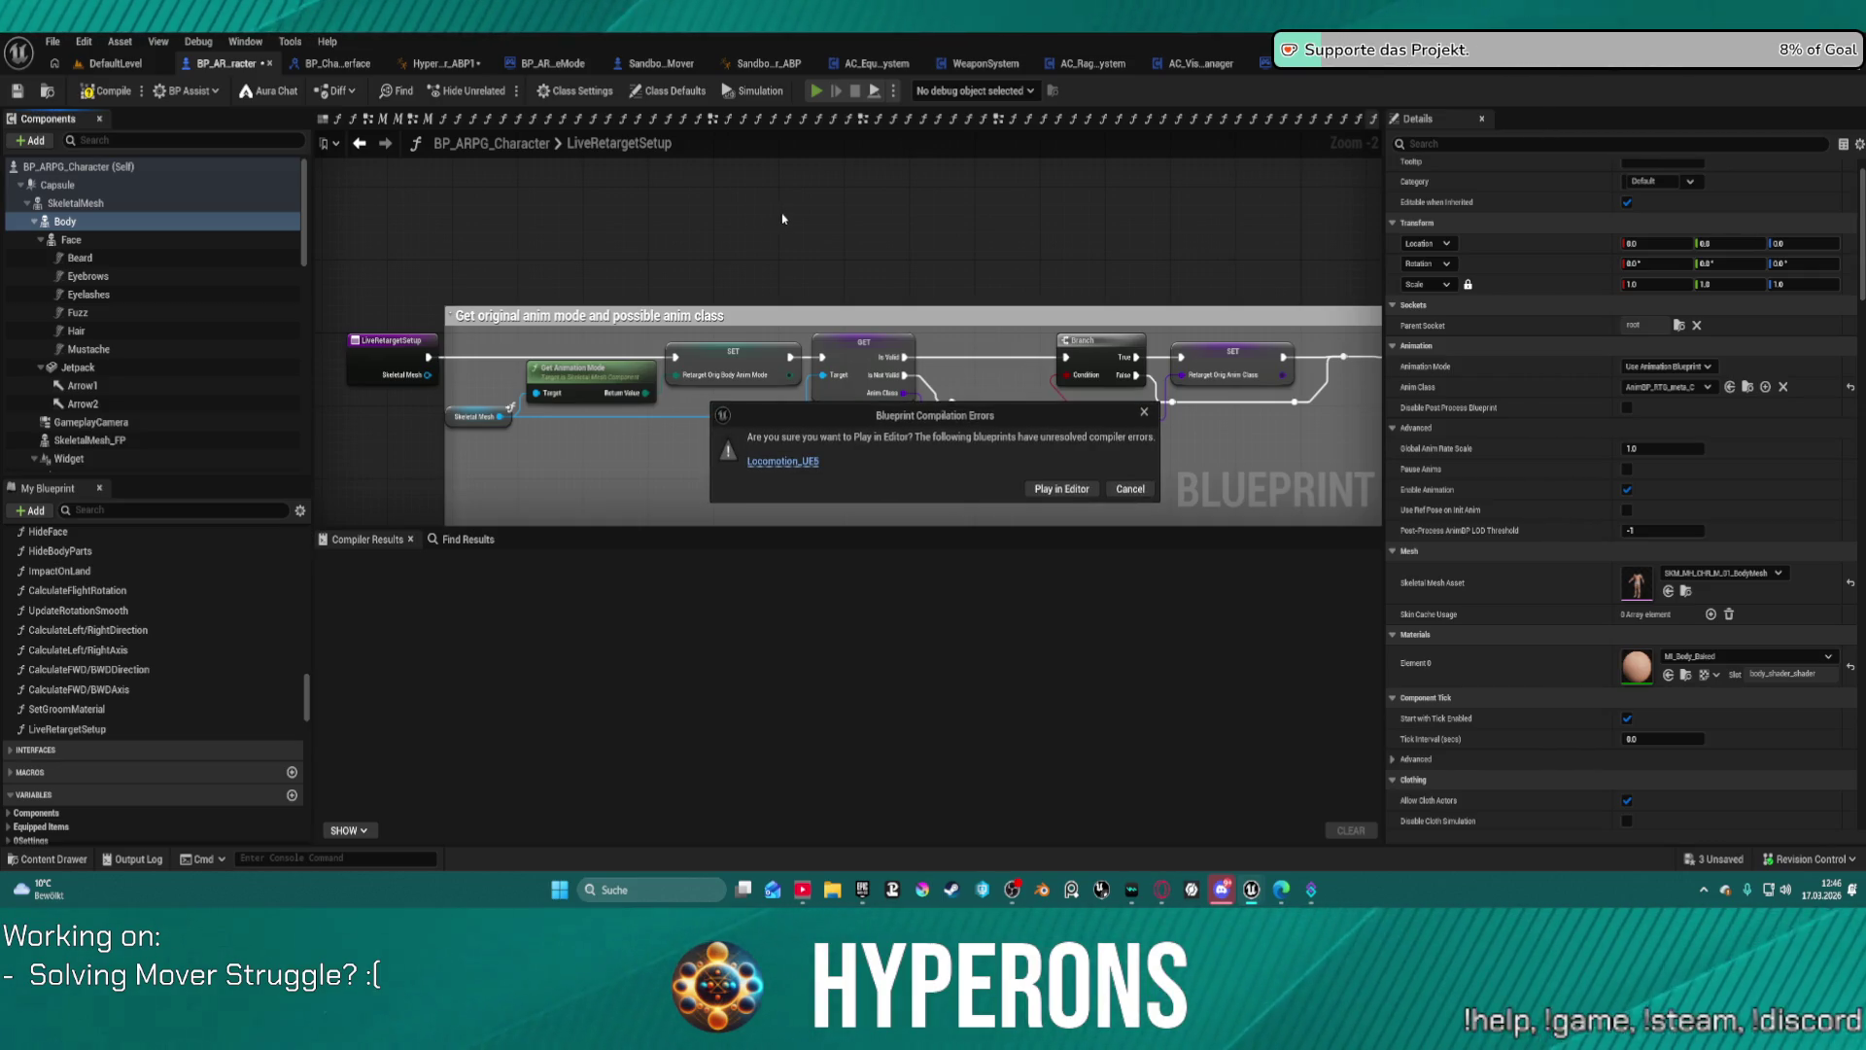
# Step: Play despite compiler errors, move the retargeted character around the logo floor, then stop
pyautogui.click(1051, 491)
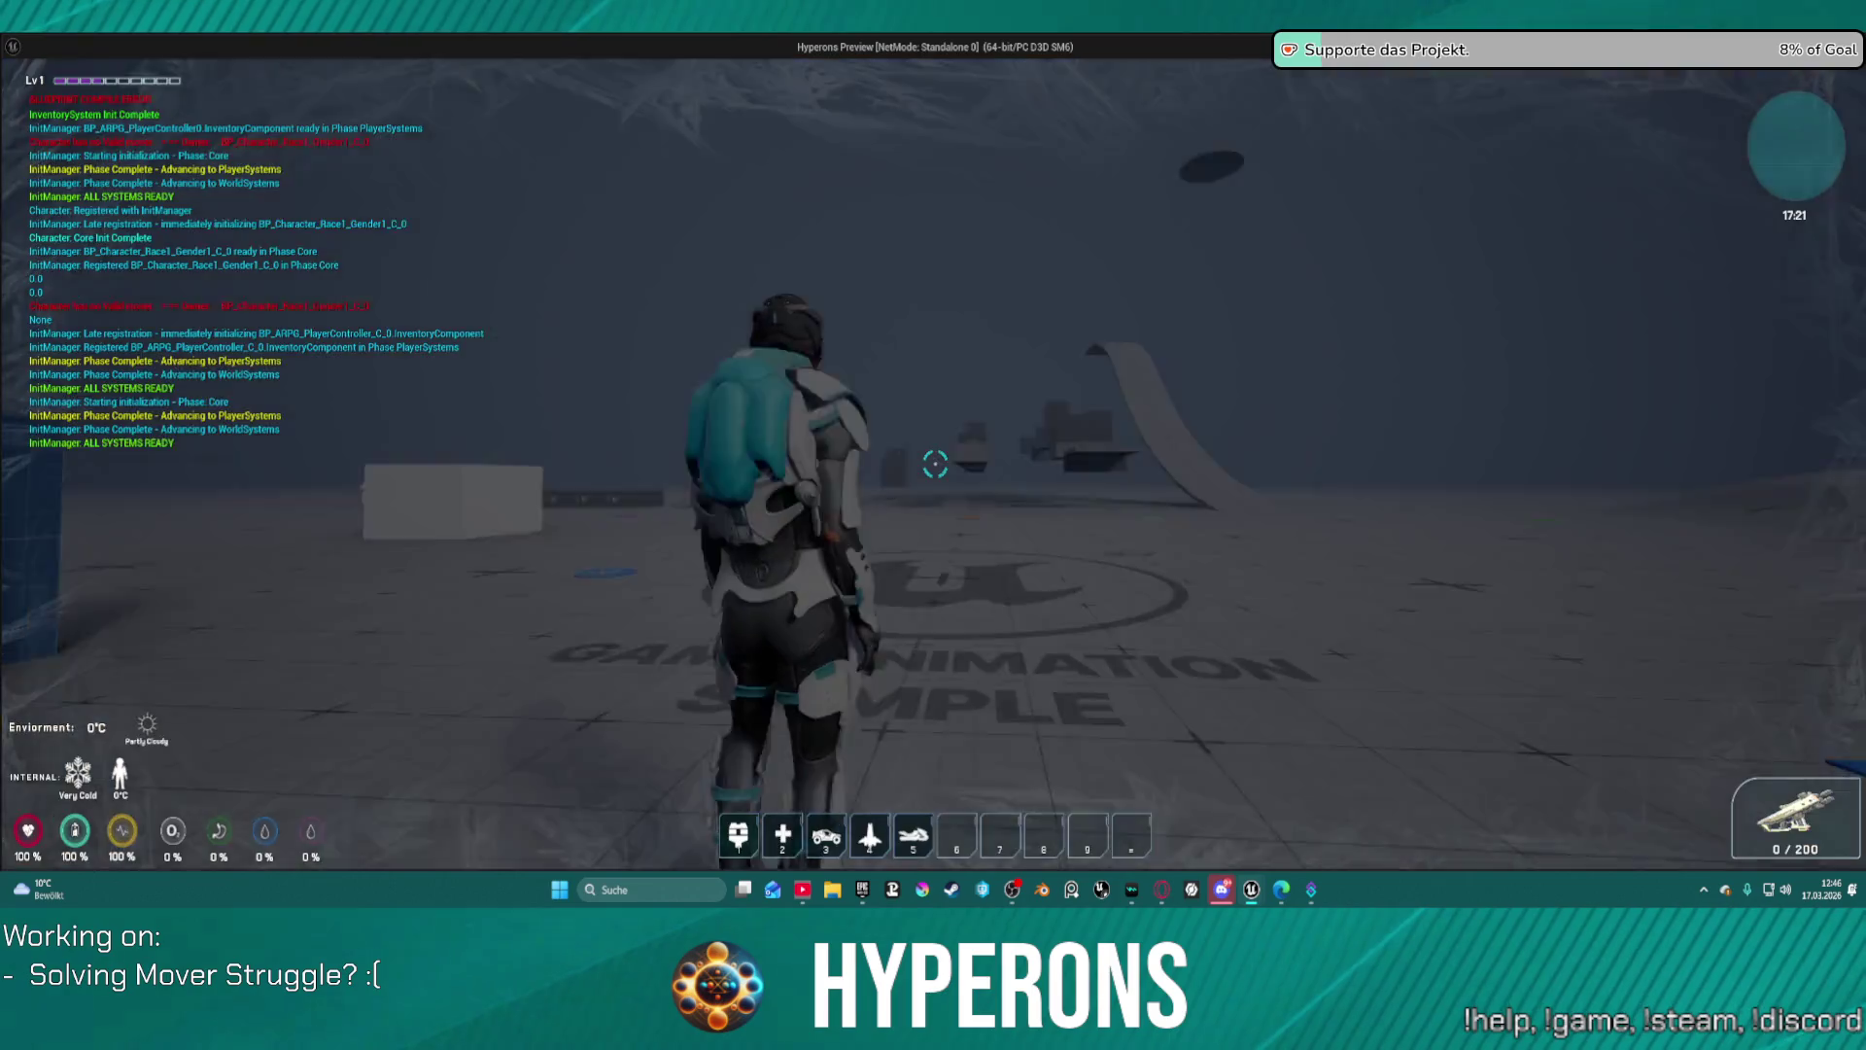
pyautogui.press('w')
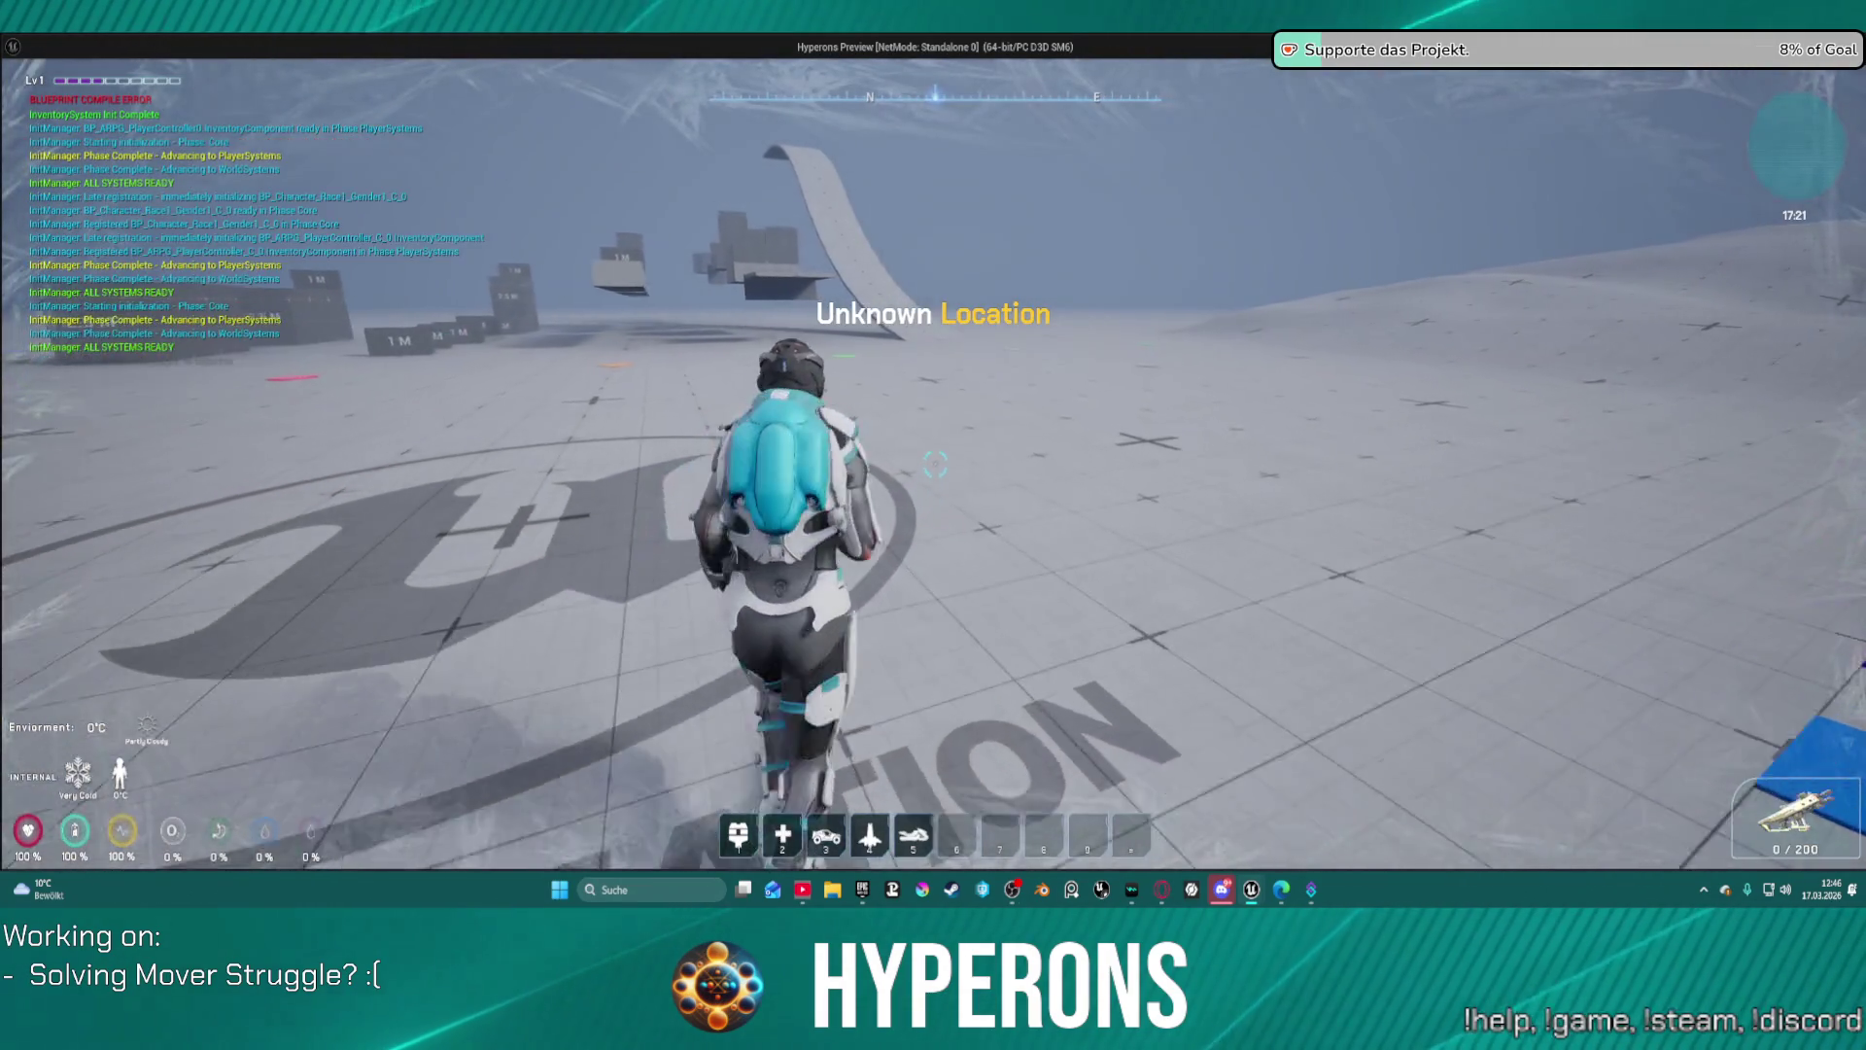
pyautogui.press('d')
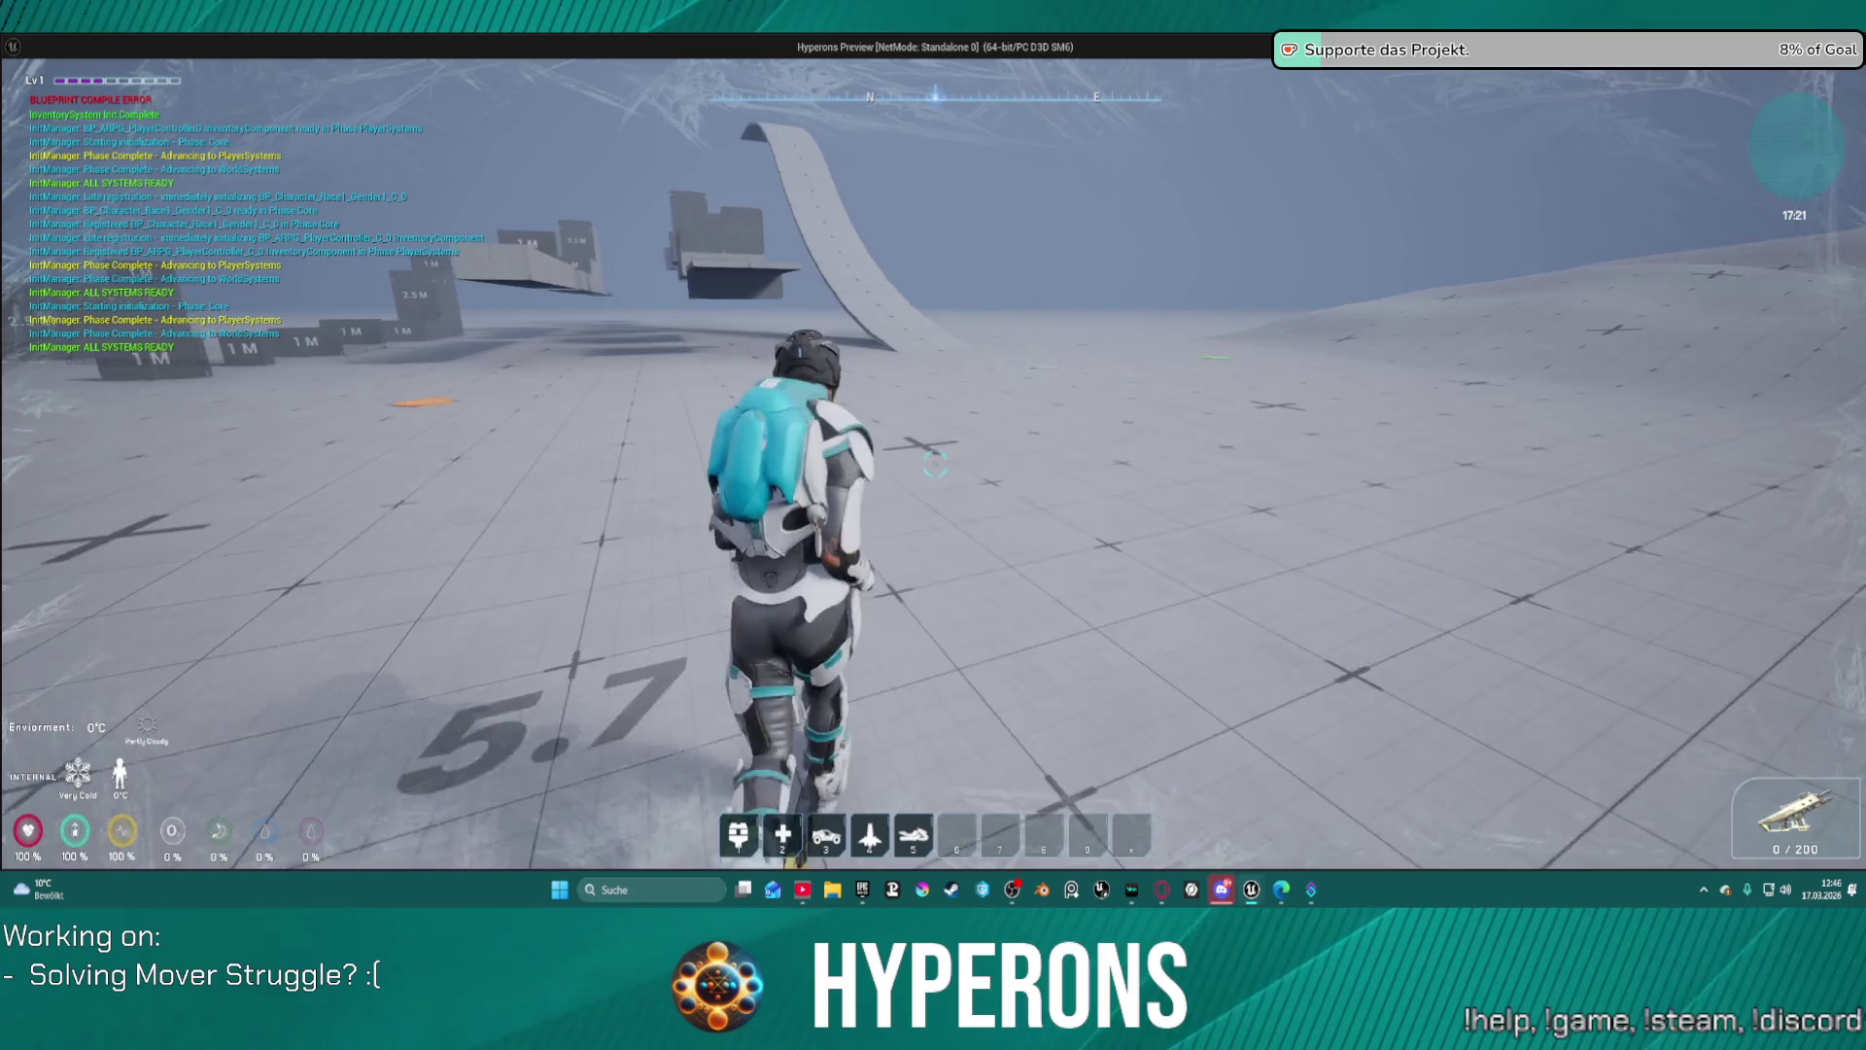
pyautogui.press('s')
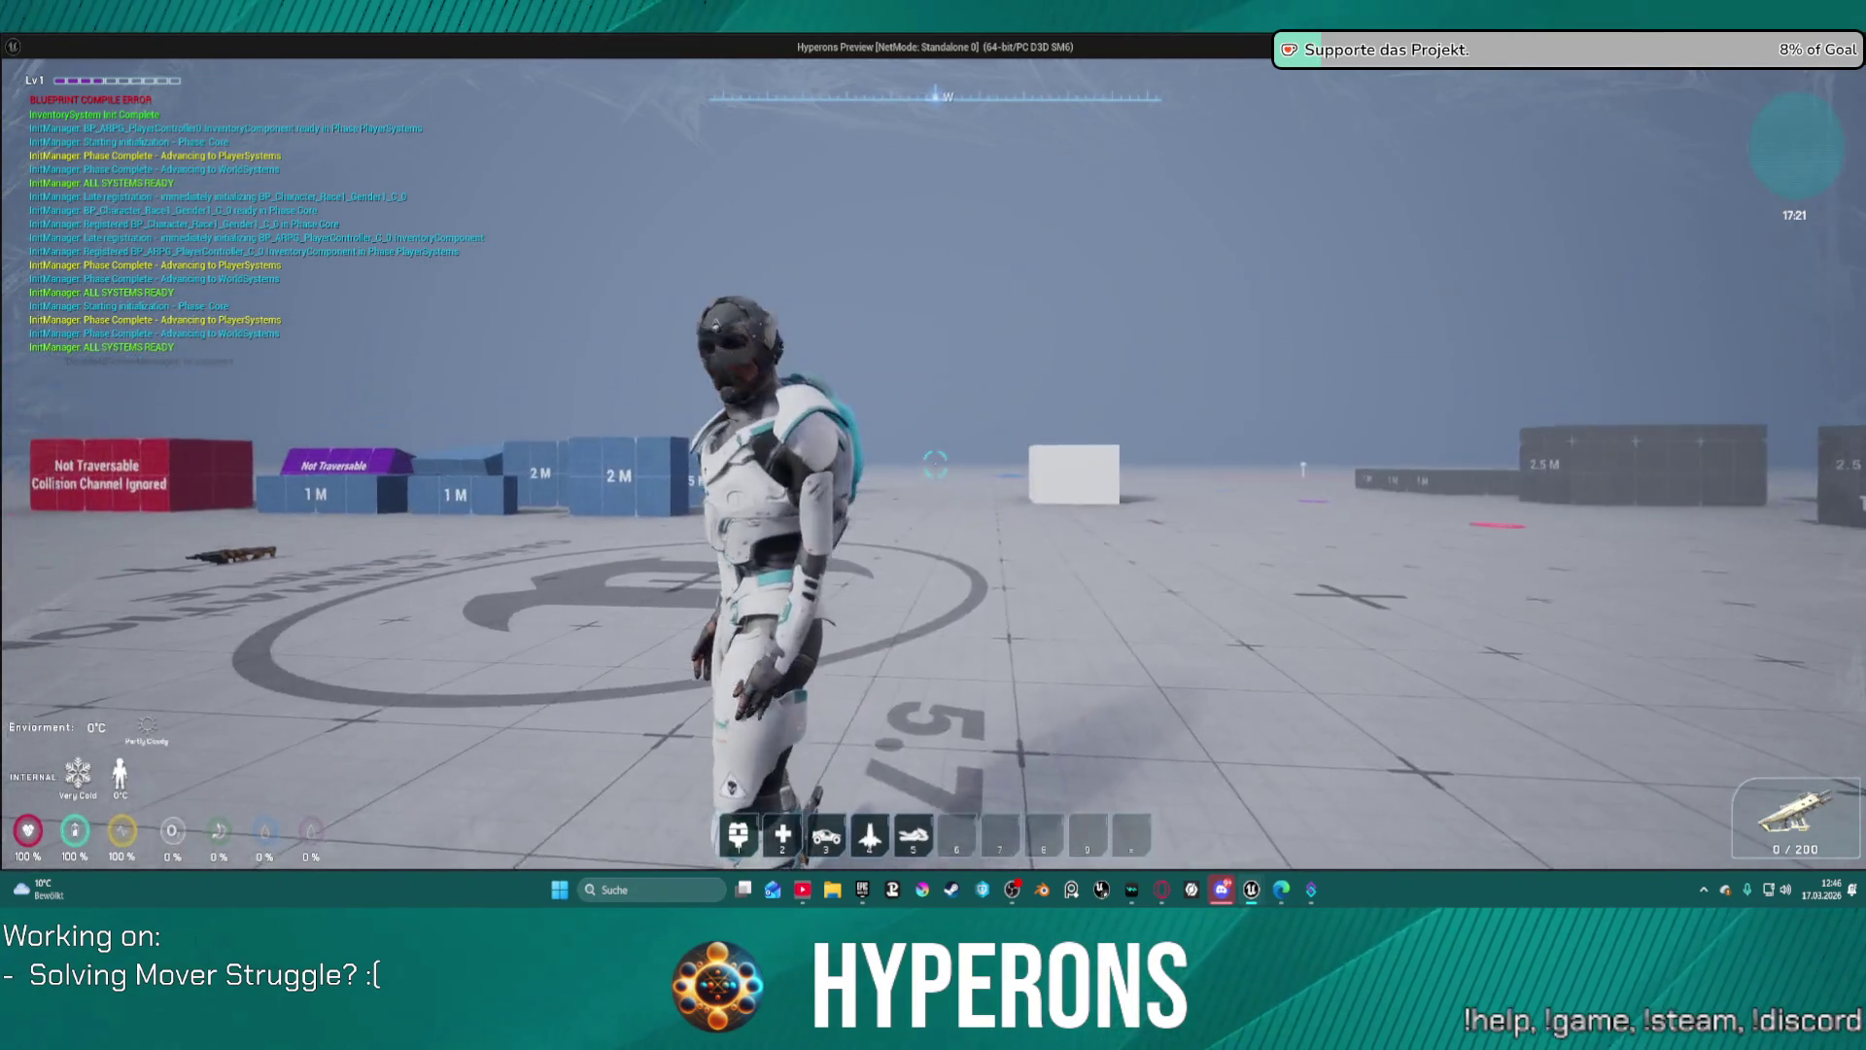
pyautogui.press('s')
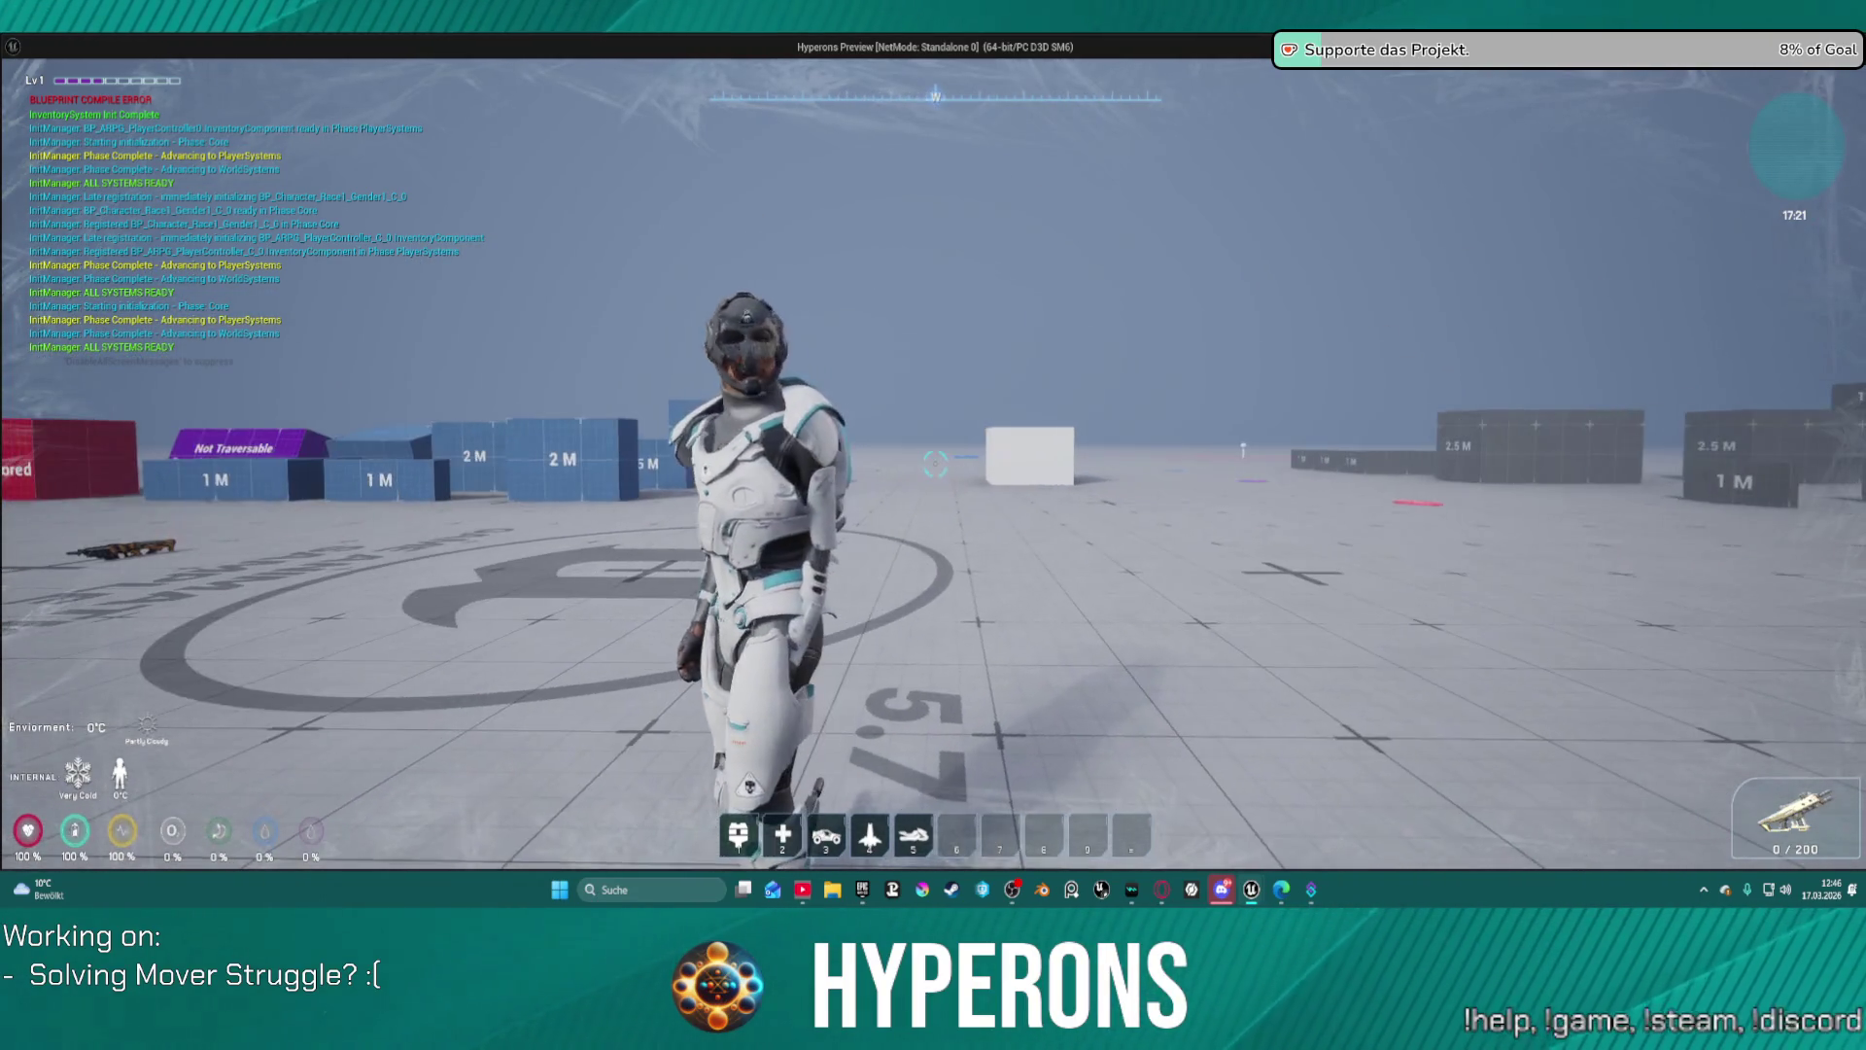
pyautogui.press('w')
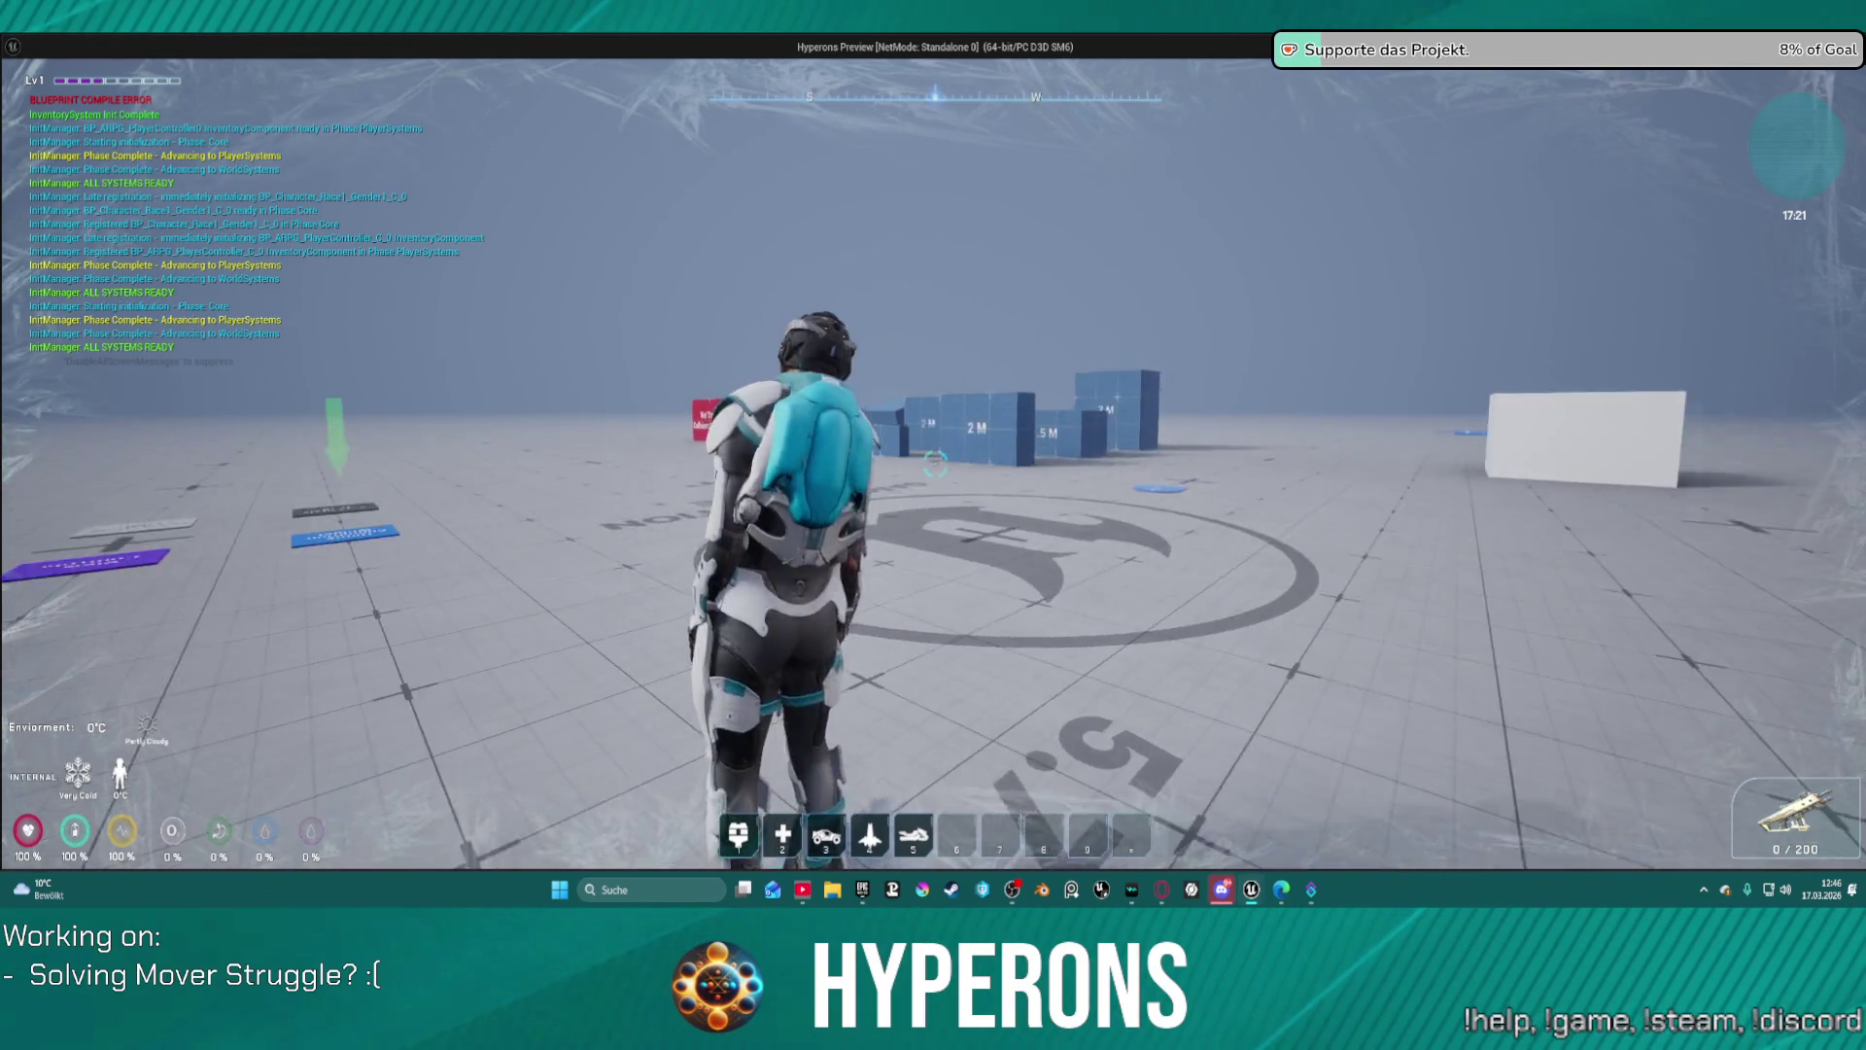
pyautogui.press('Escape')
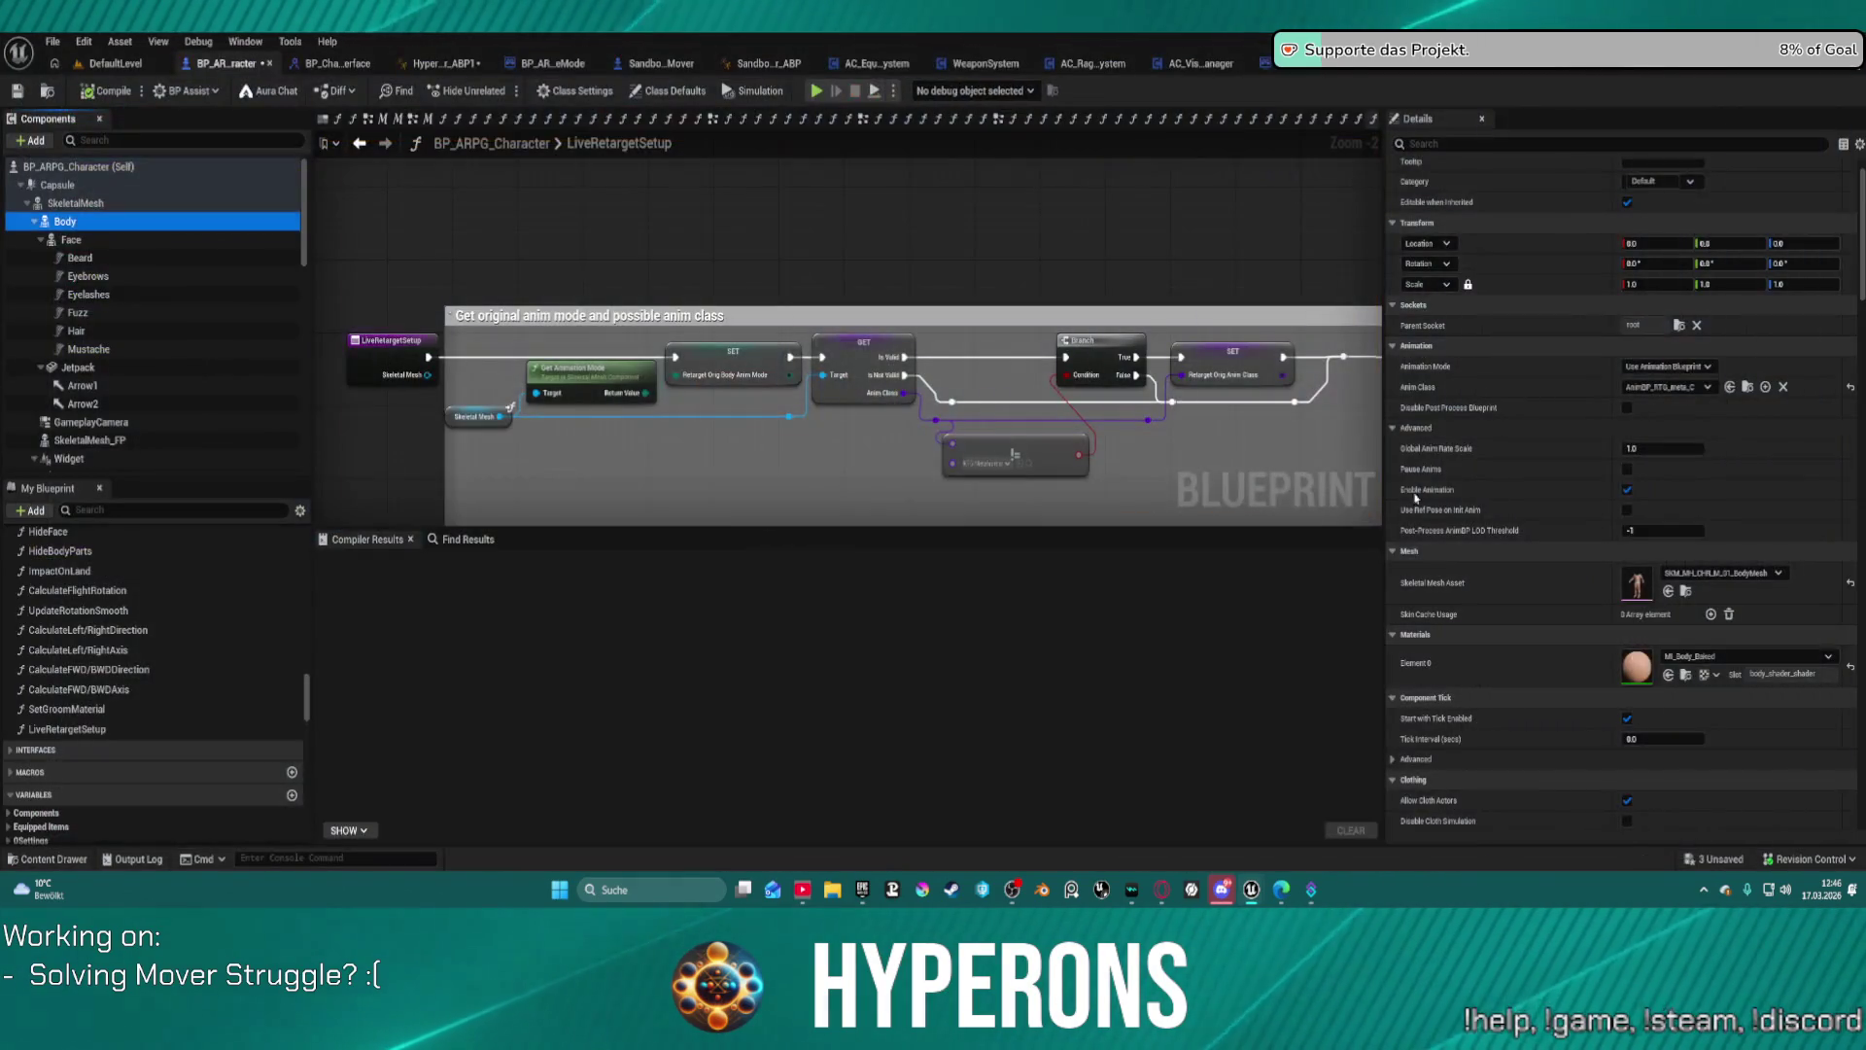
# Step: Reset then undo Body's Anim Class, and open ABP_Retarget_Kellan from the Content Drawer
pyautogui.click(1694, 389)
pyautogui.click(1458, 292)
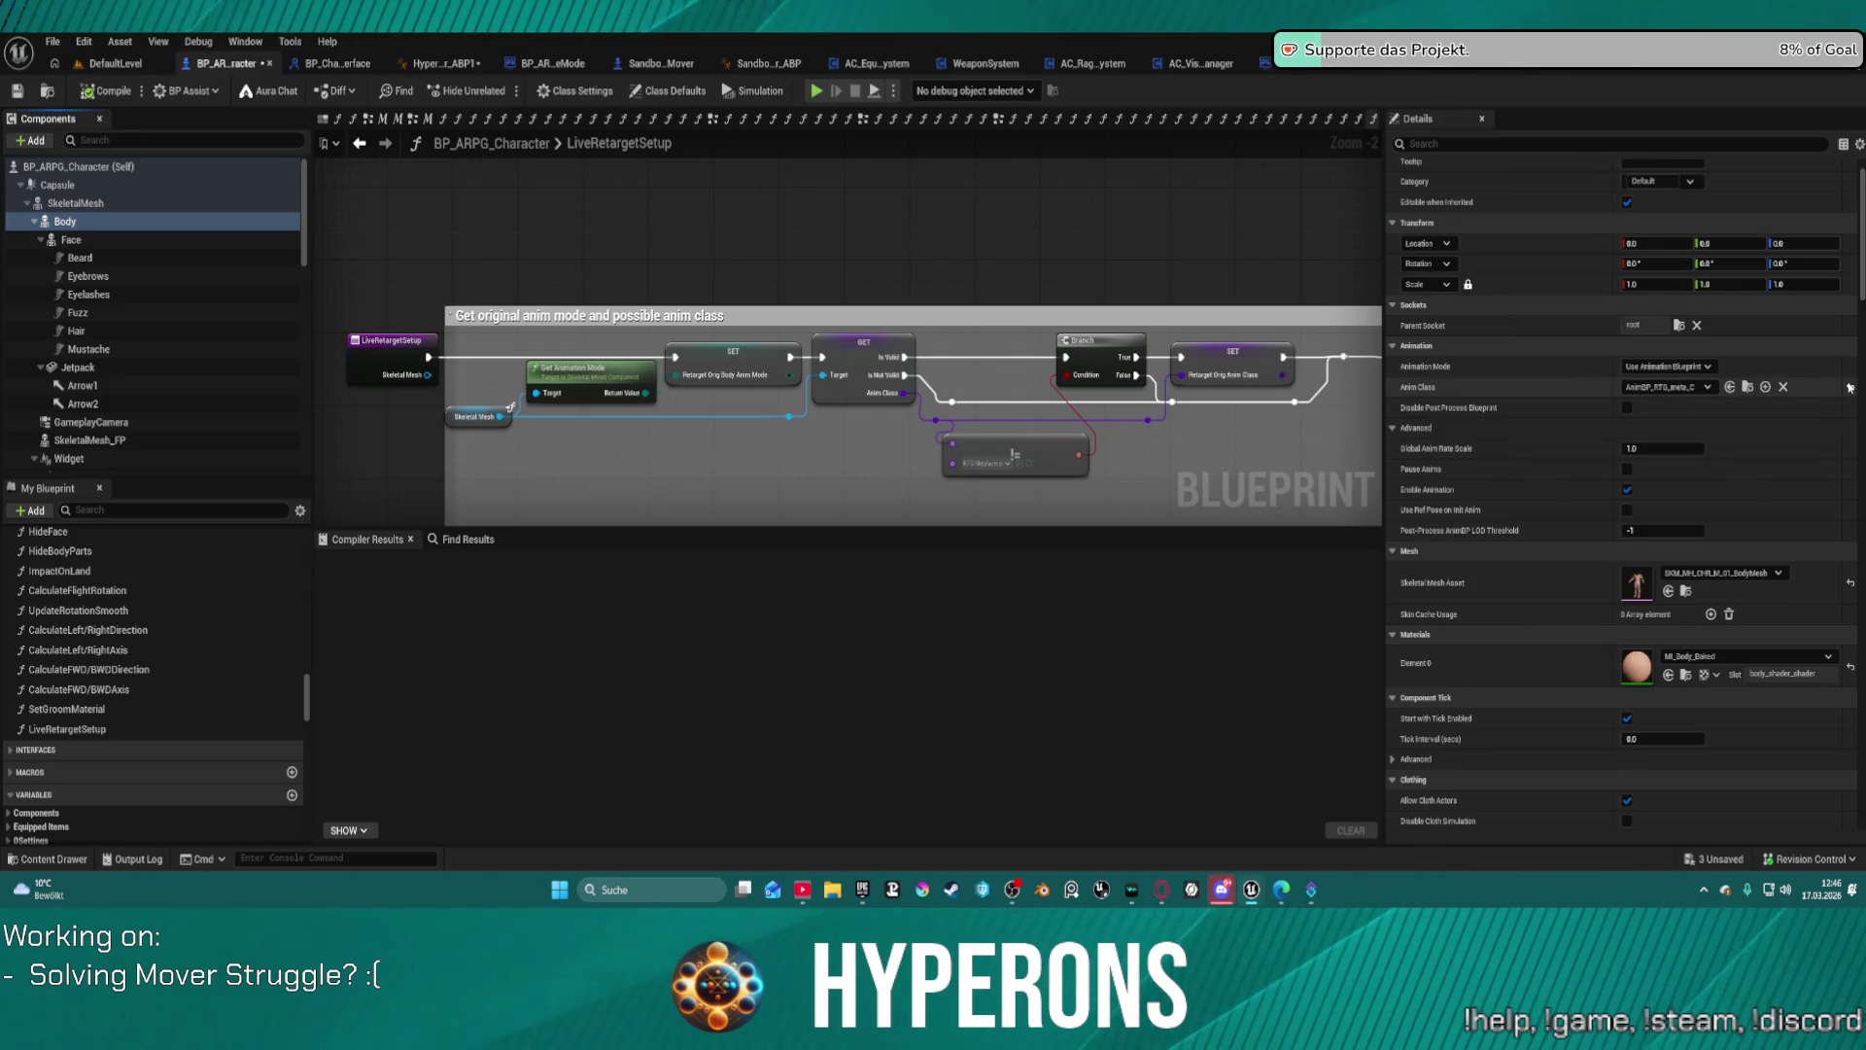
pyautogui.hotkey('ctrl', 'z')
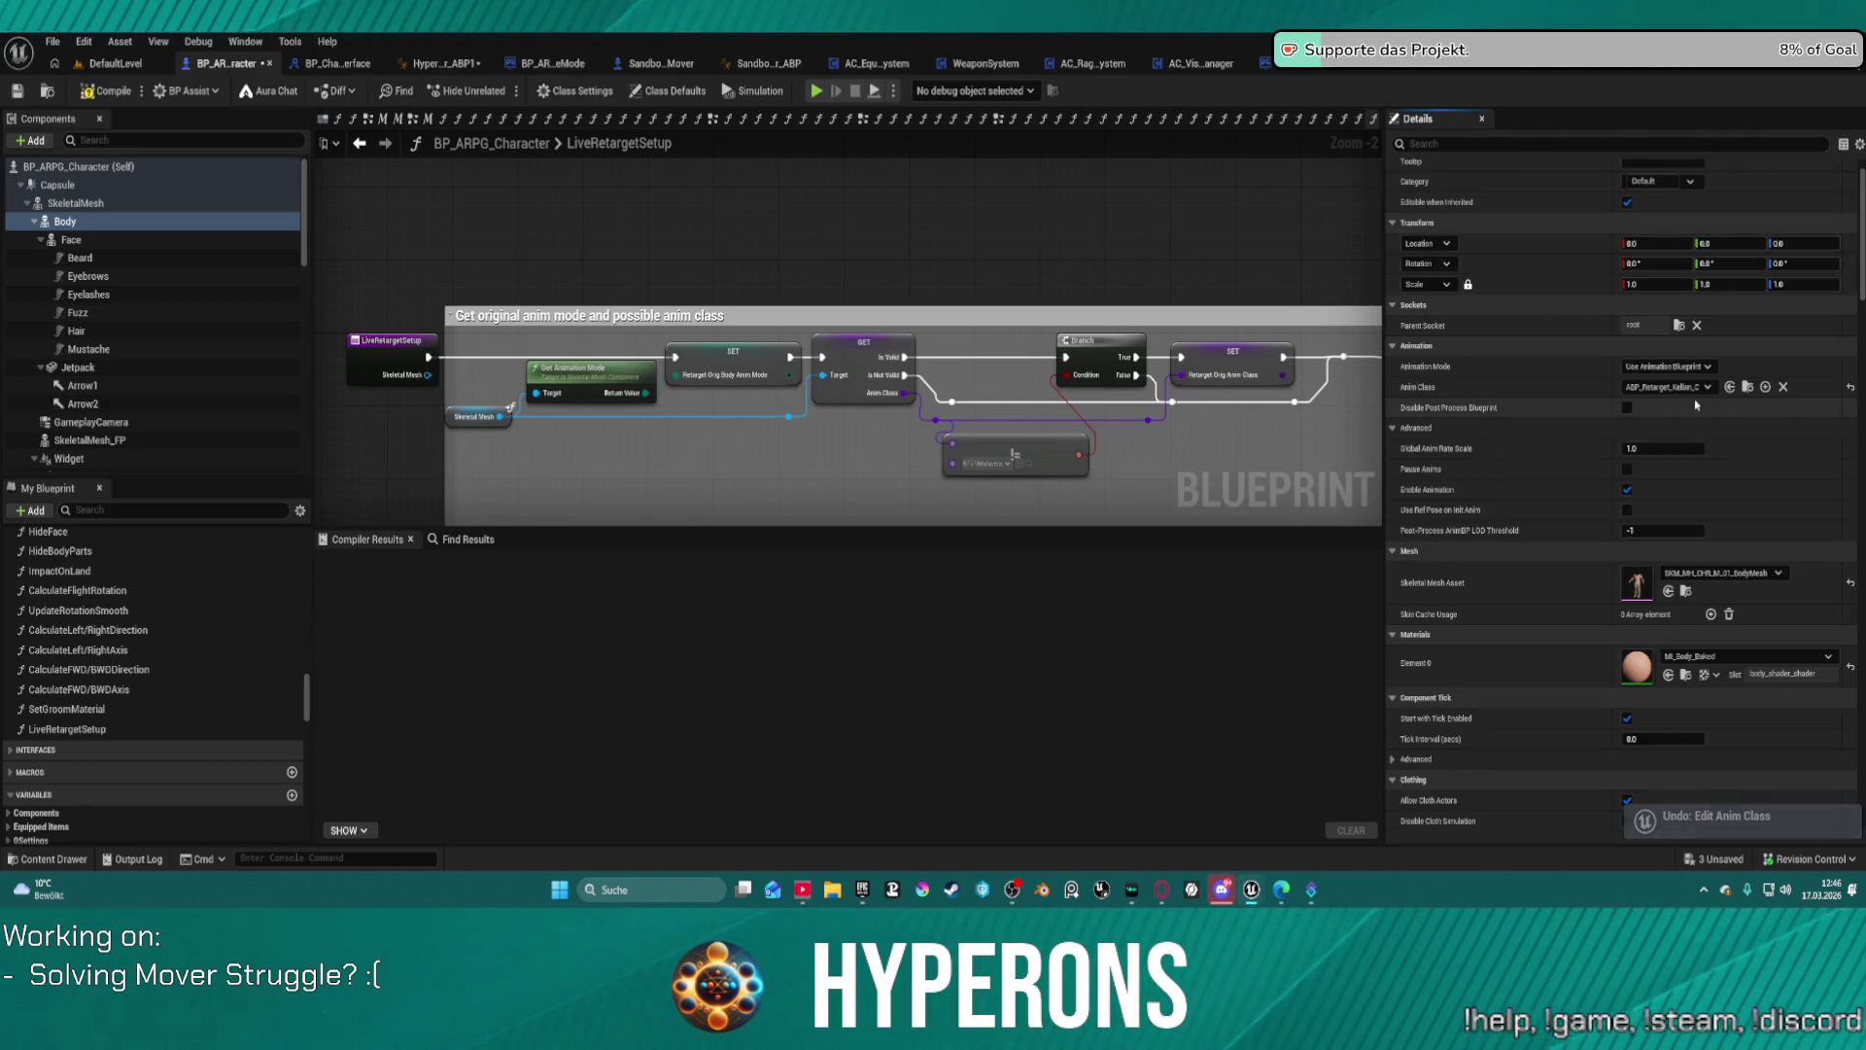
pyautogui.click(1746, 387)
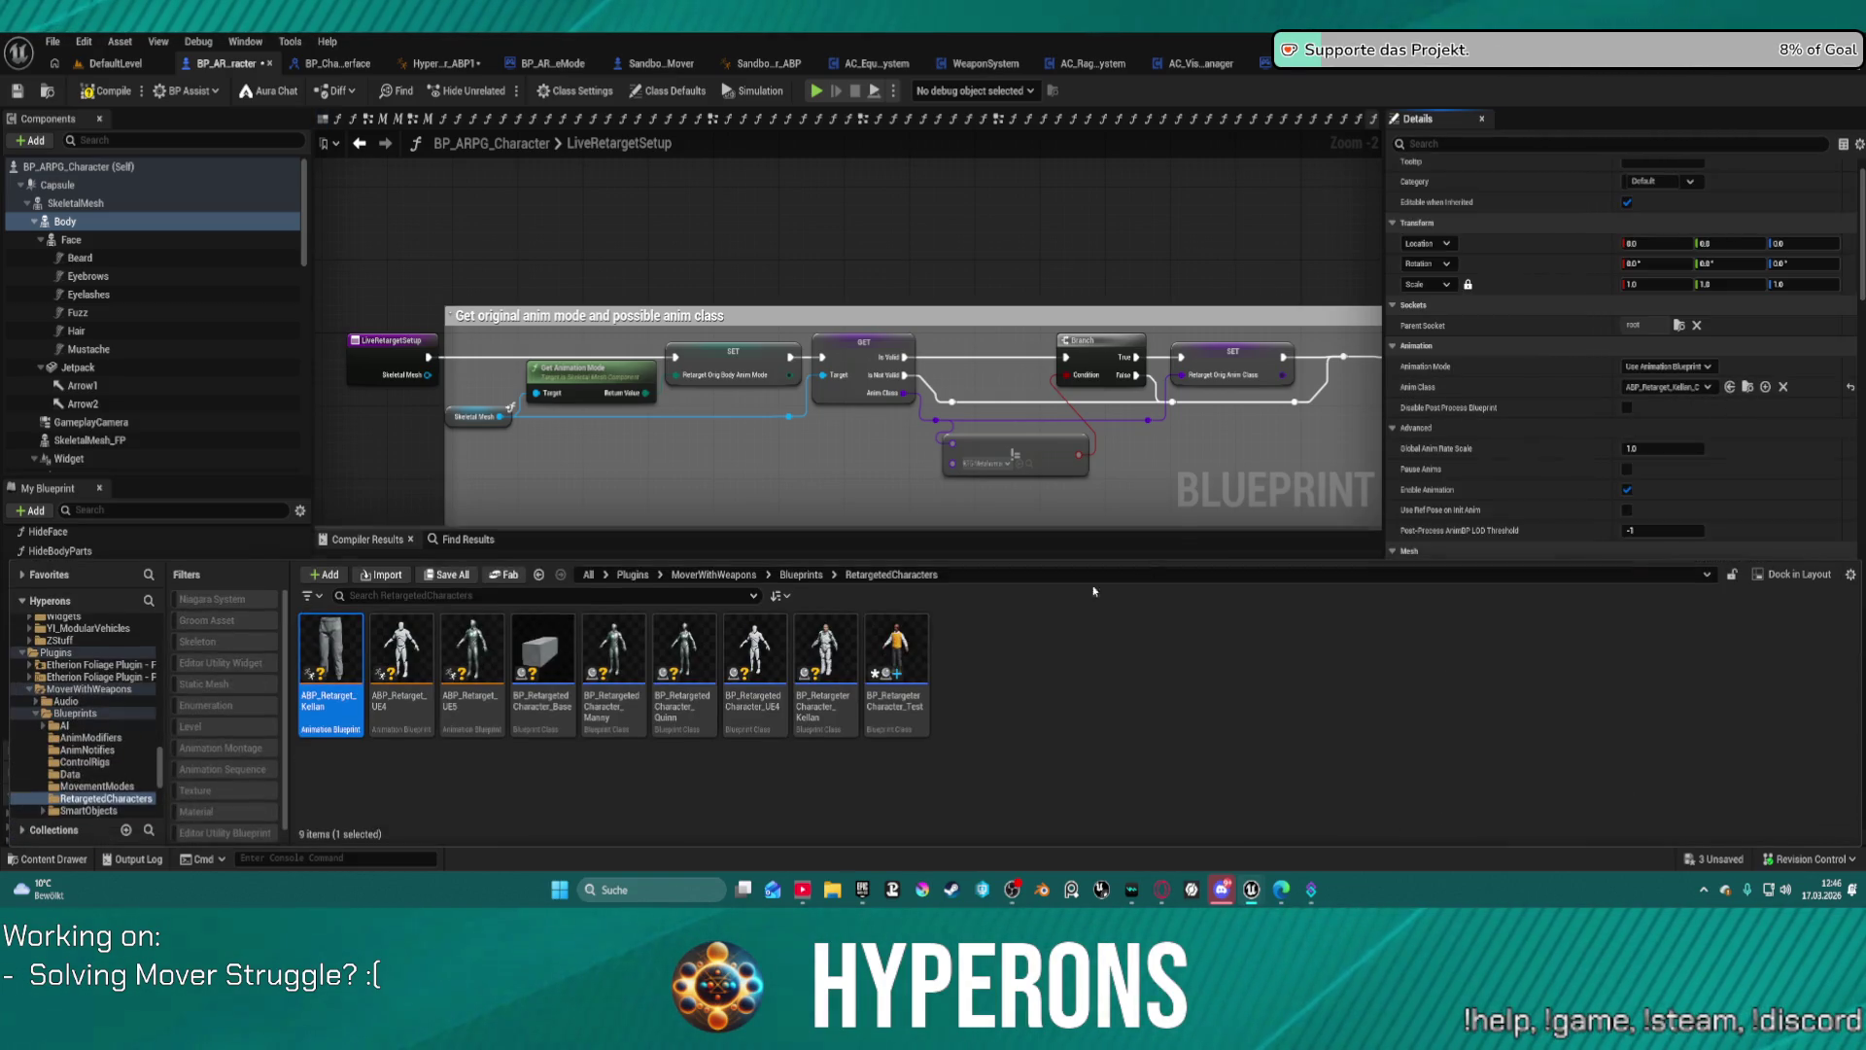
pyautogui.doubleClick(351, 640)
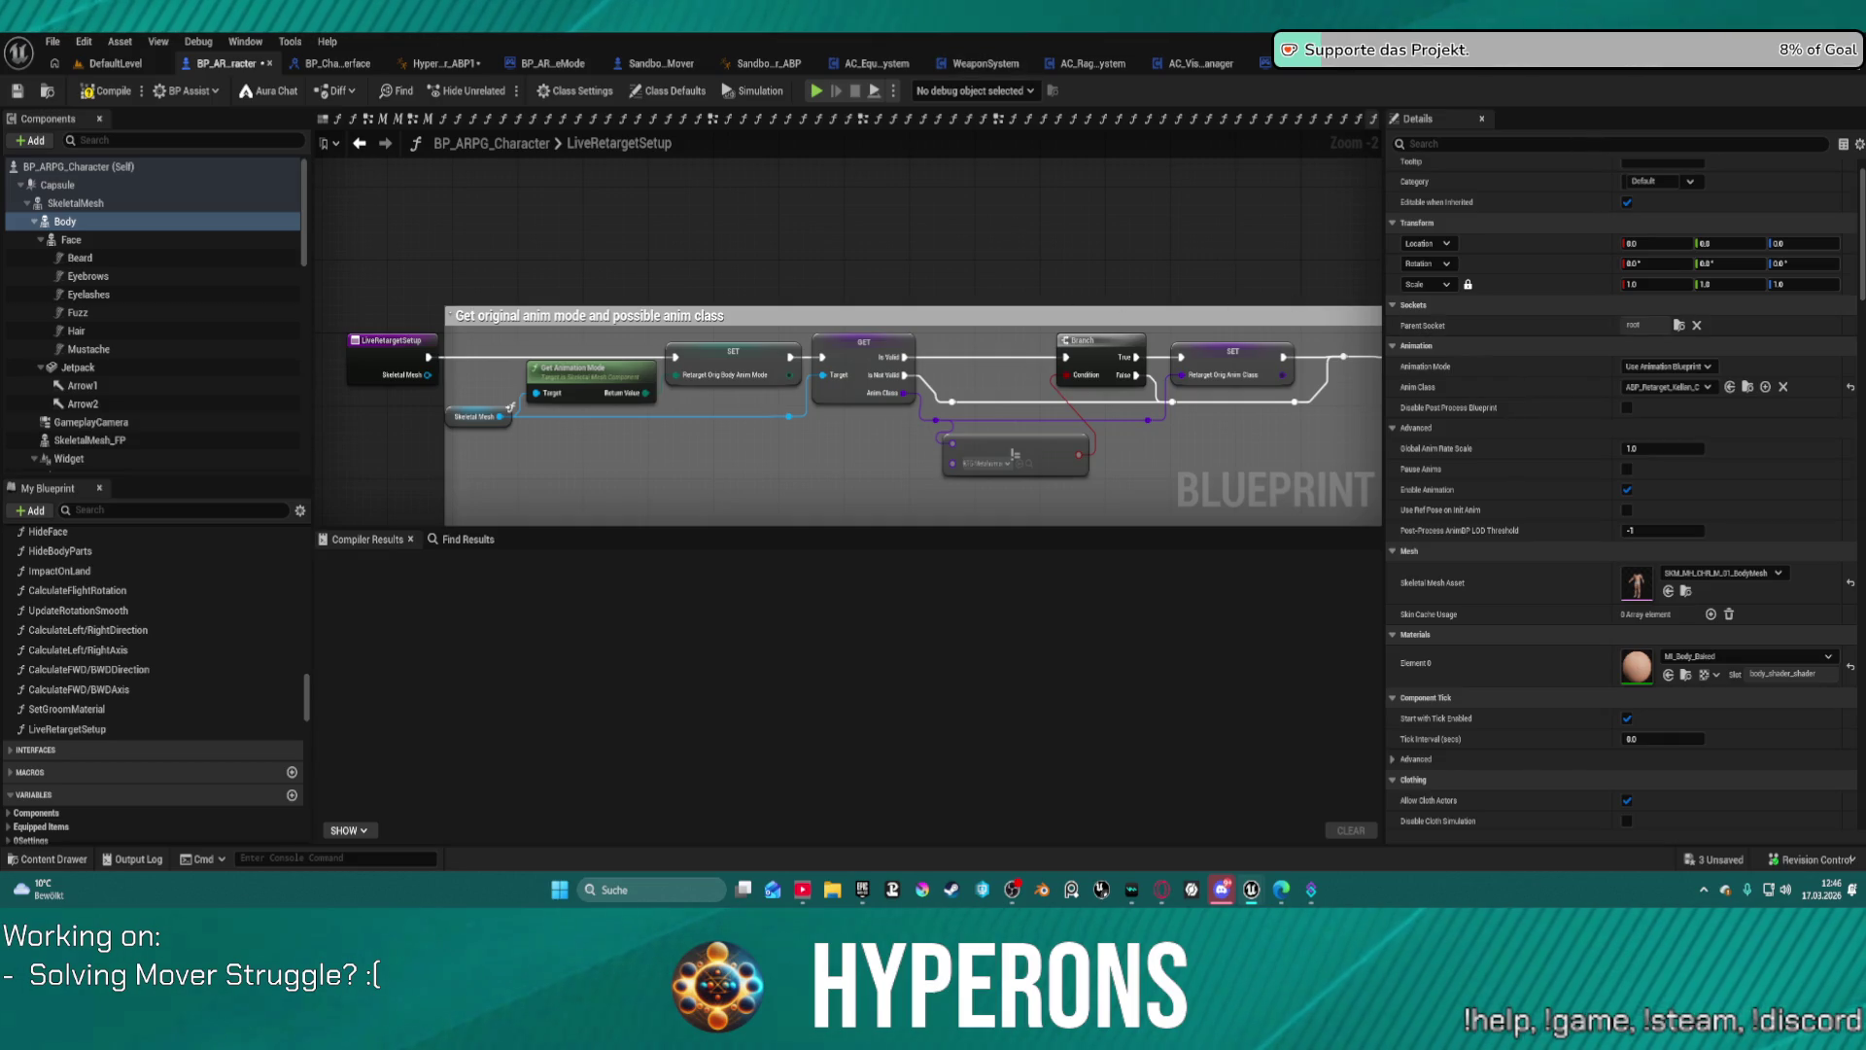
# Step: Cycle the editor tabs, then close SandboxCharacter_Mover_ABP, BP_ARPG_GameMode and sandbox mover editors
pyautogui.click(423, 64)
pyautogui.click(739, 63)
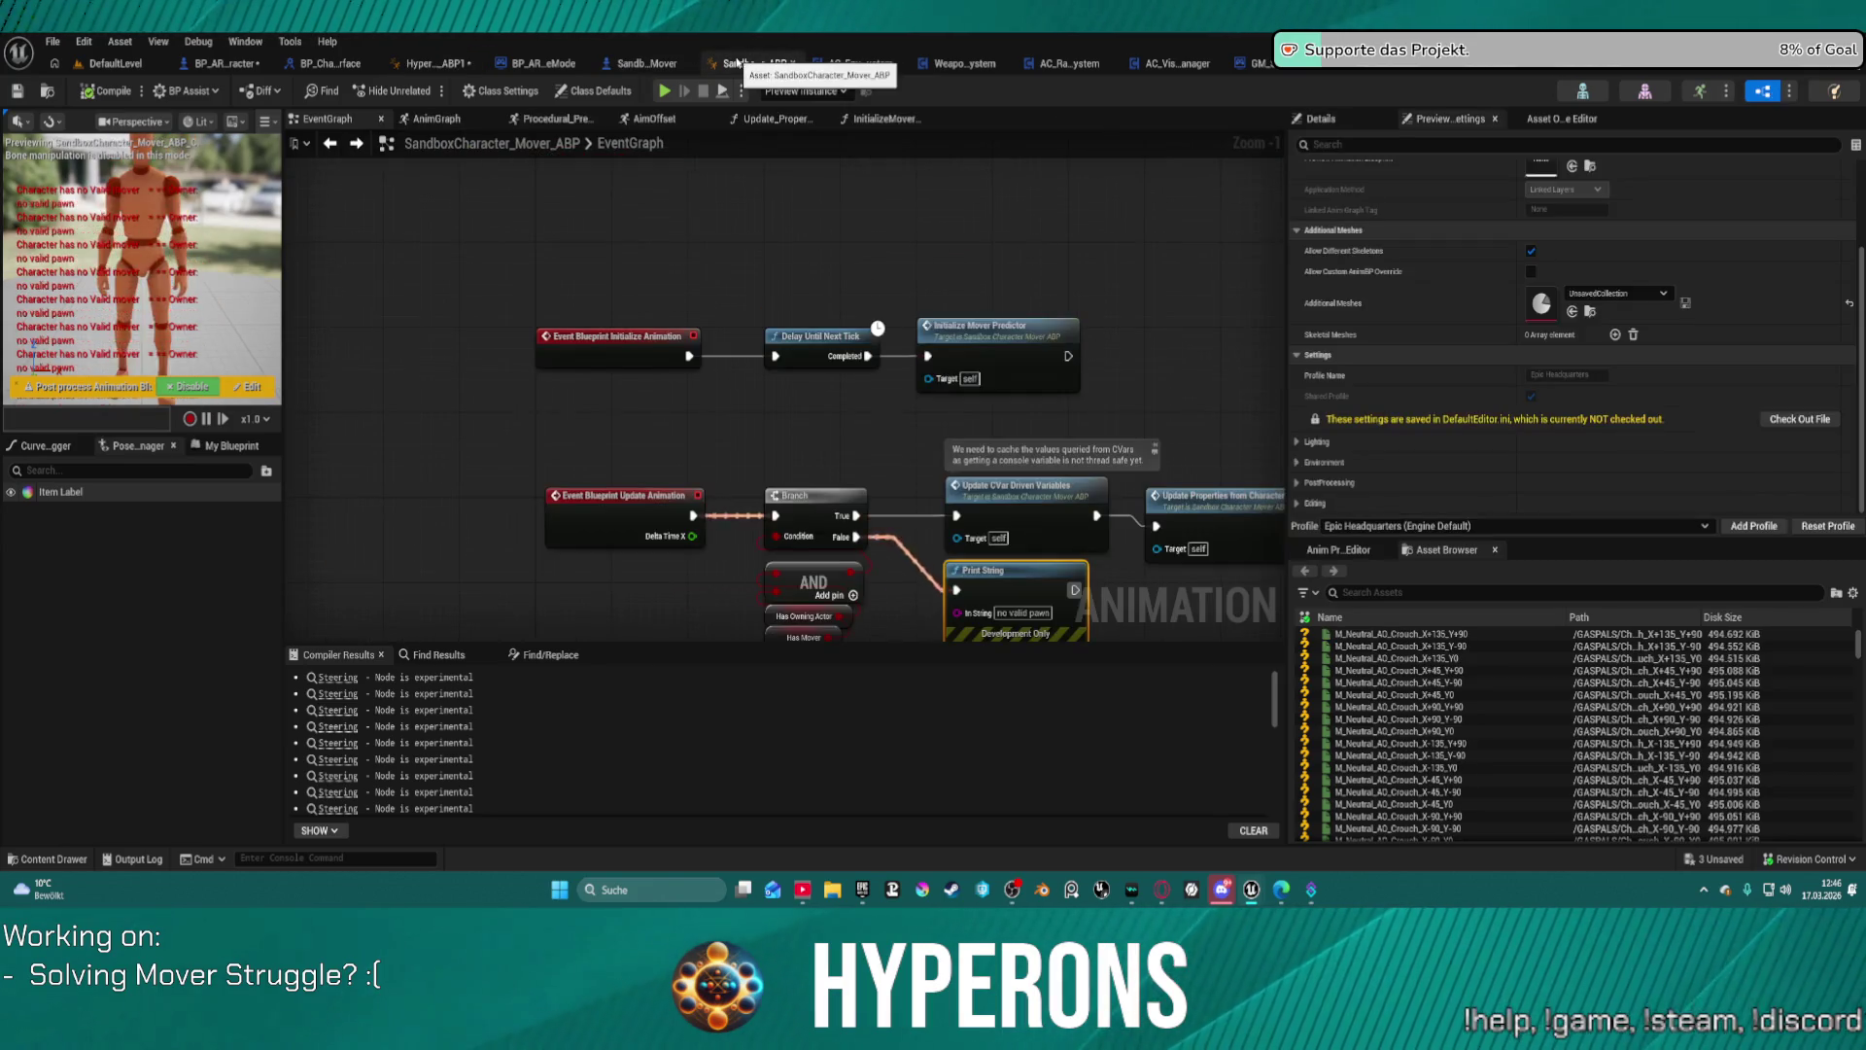
pyautogui.click(136, 64)
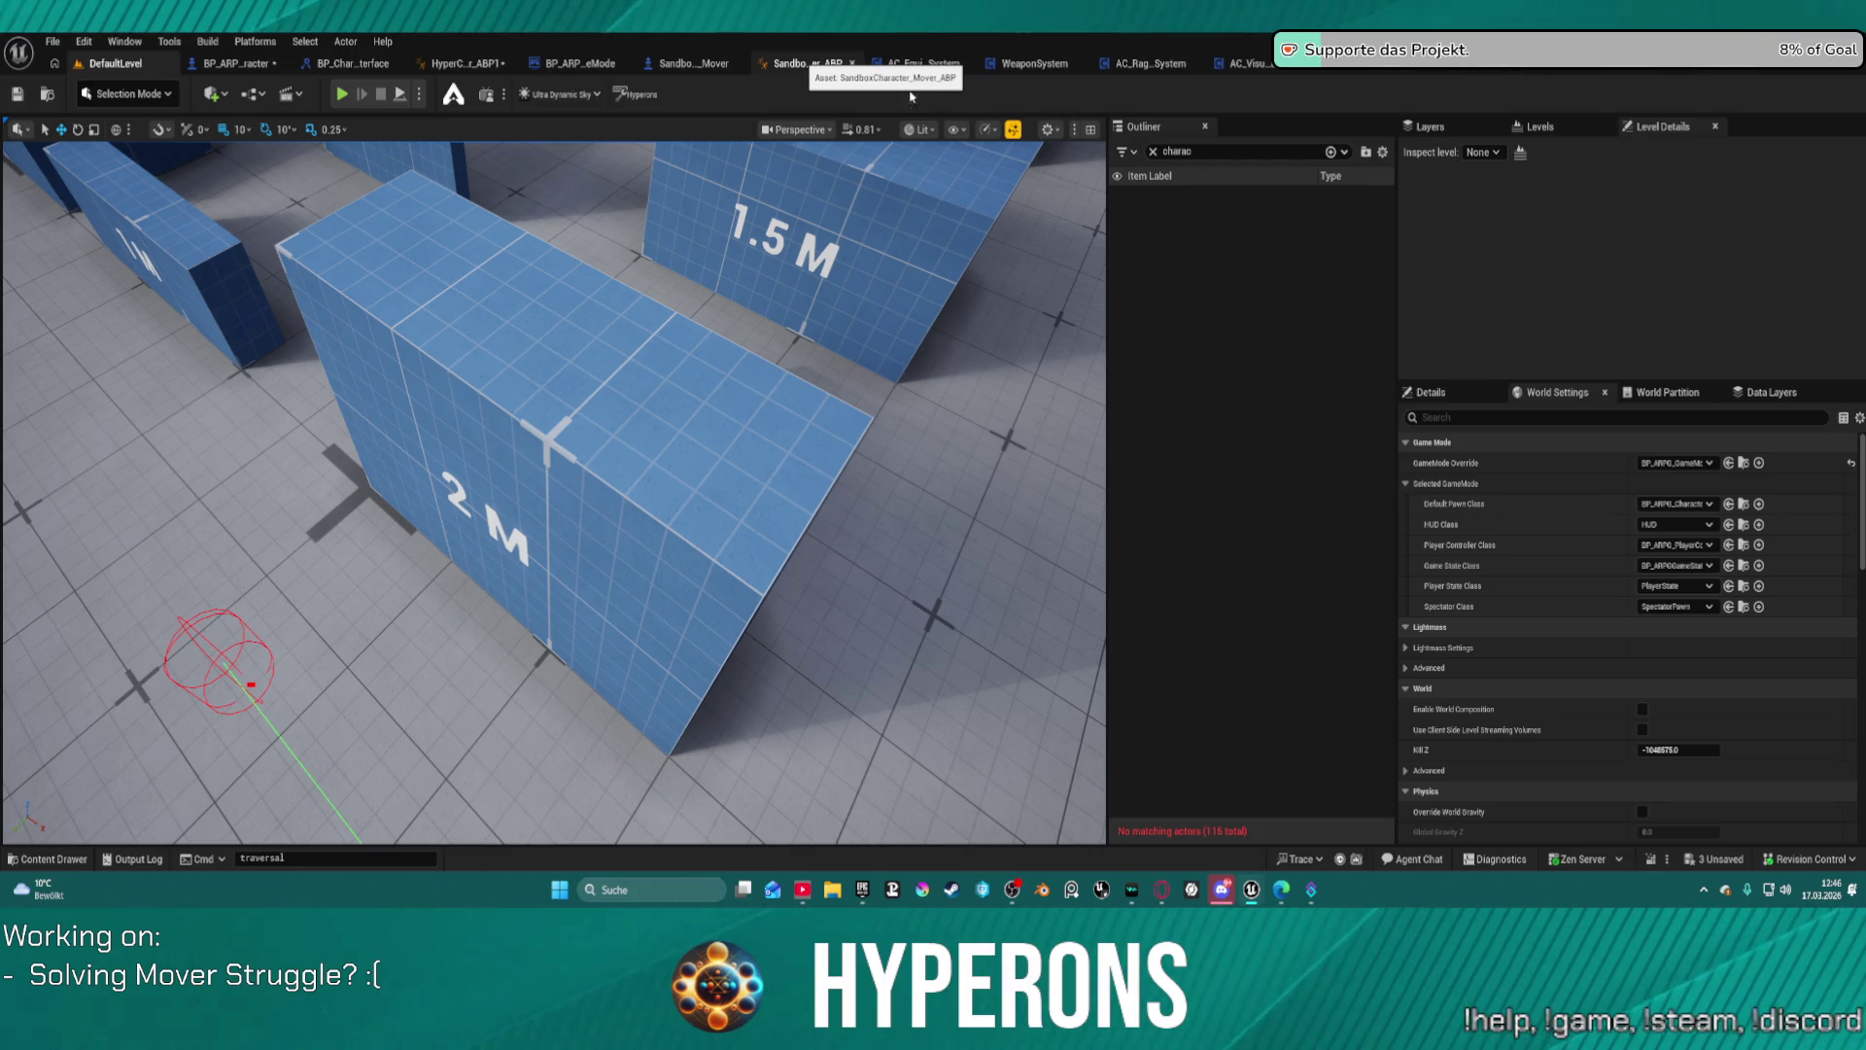
pyautogui.click(853, 63)
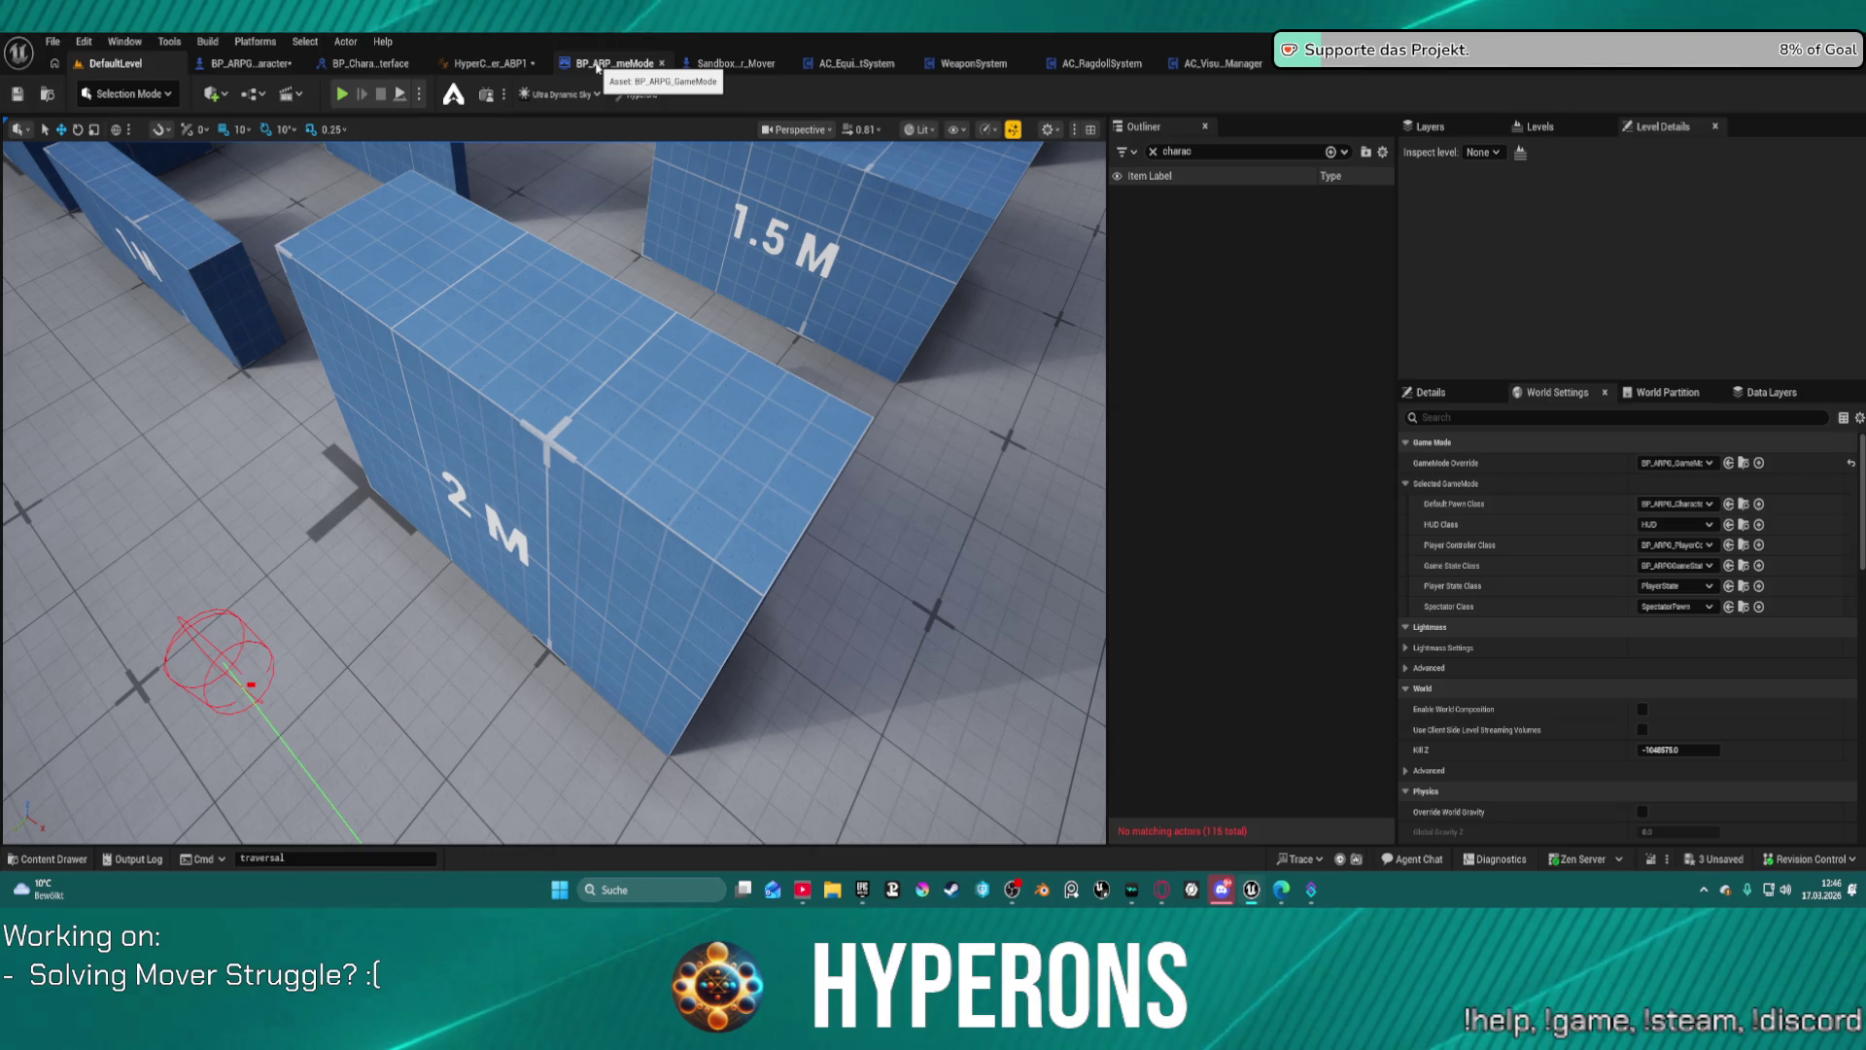
pyautogui.click(660, 64)
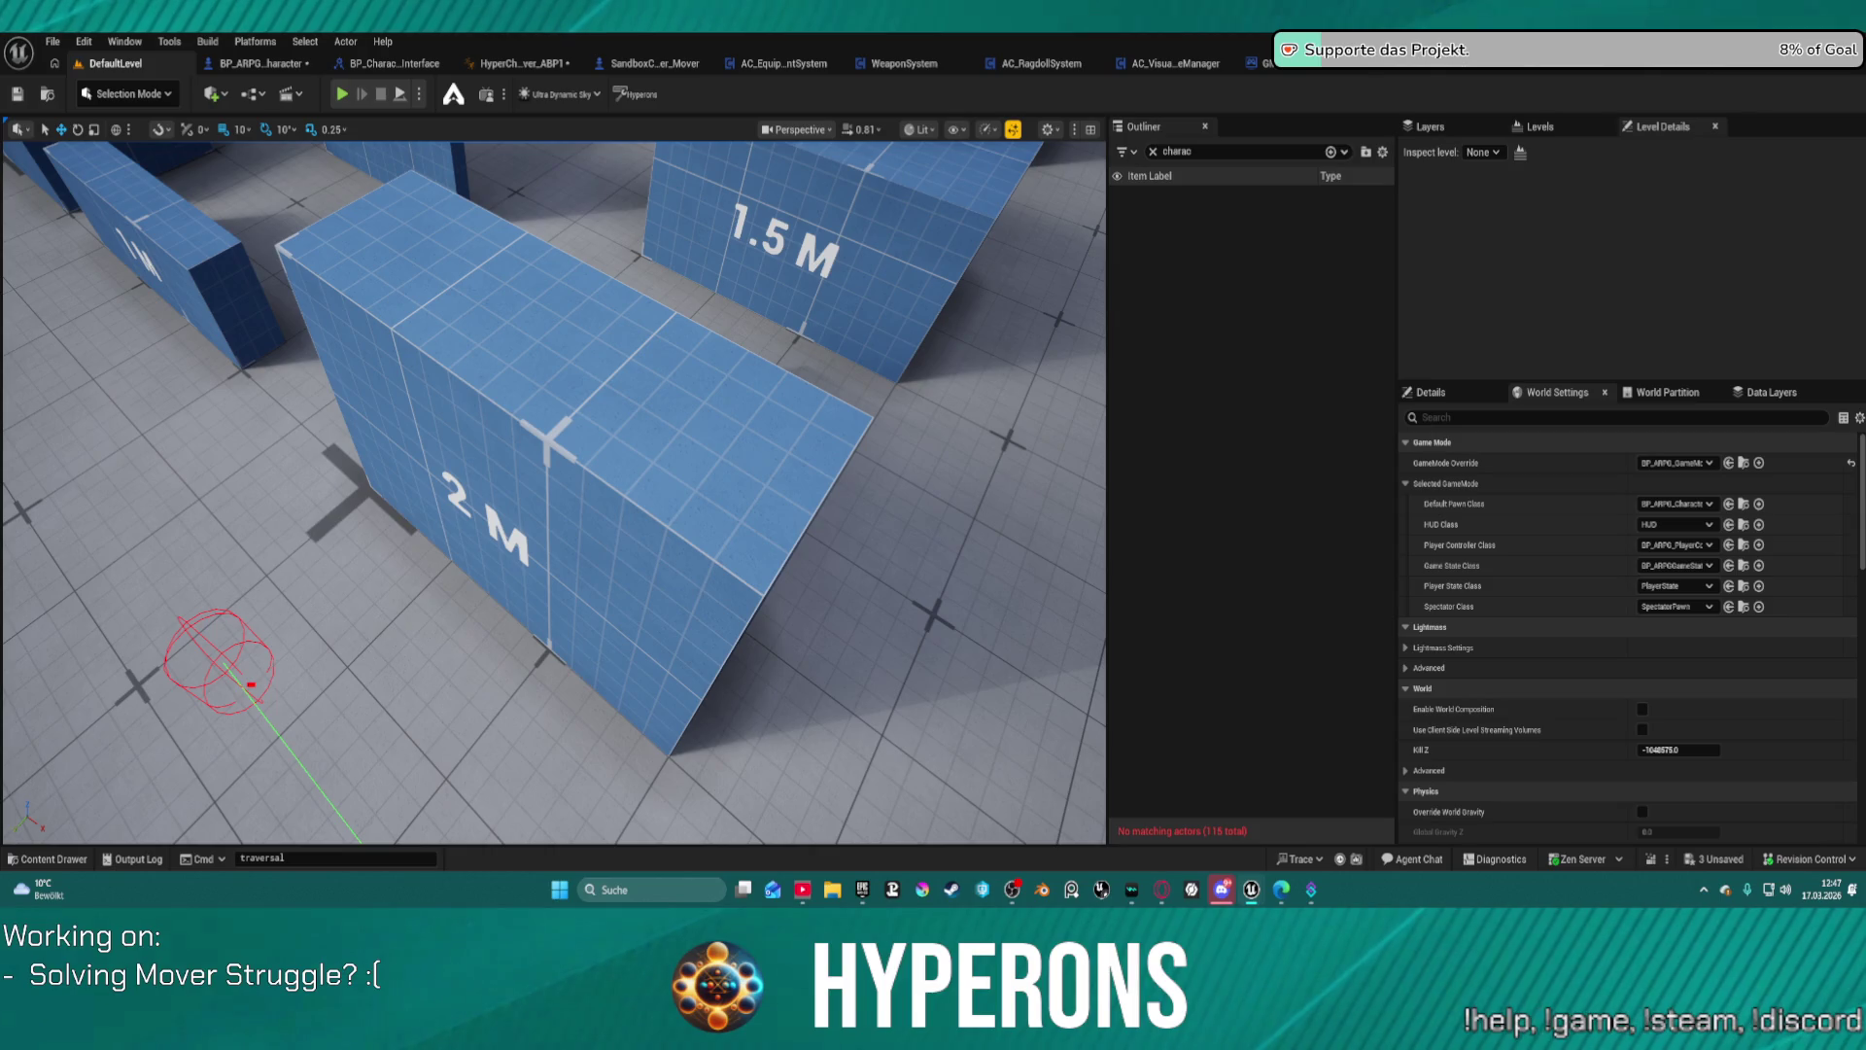
pyautogui.click(703, 64)
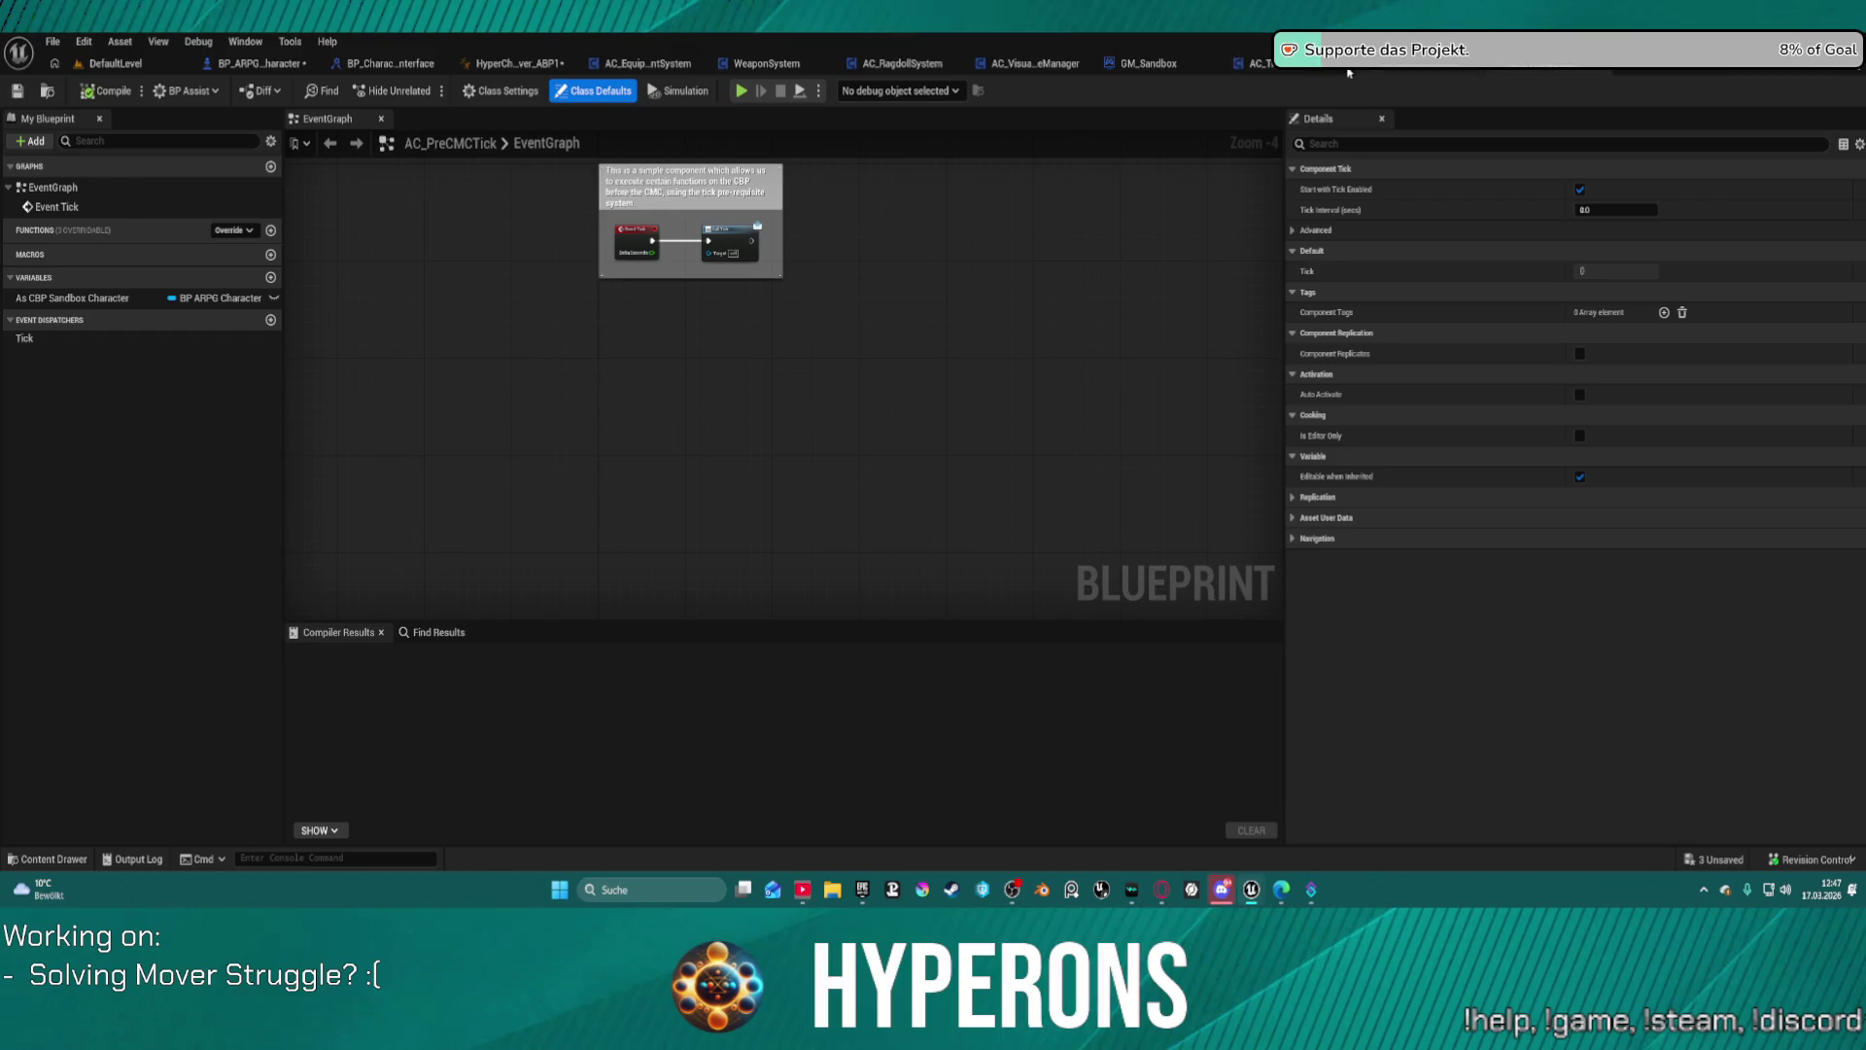
# Step: In AC_TraversalTracer, tick the Show Trace variable's Default Value checkbox
pyautogui.click(1442, 68)
pyautogui.moveTo(985, 208); pyautogui.dragTo(774, 265)
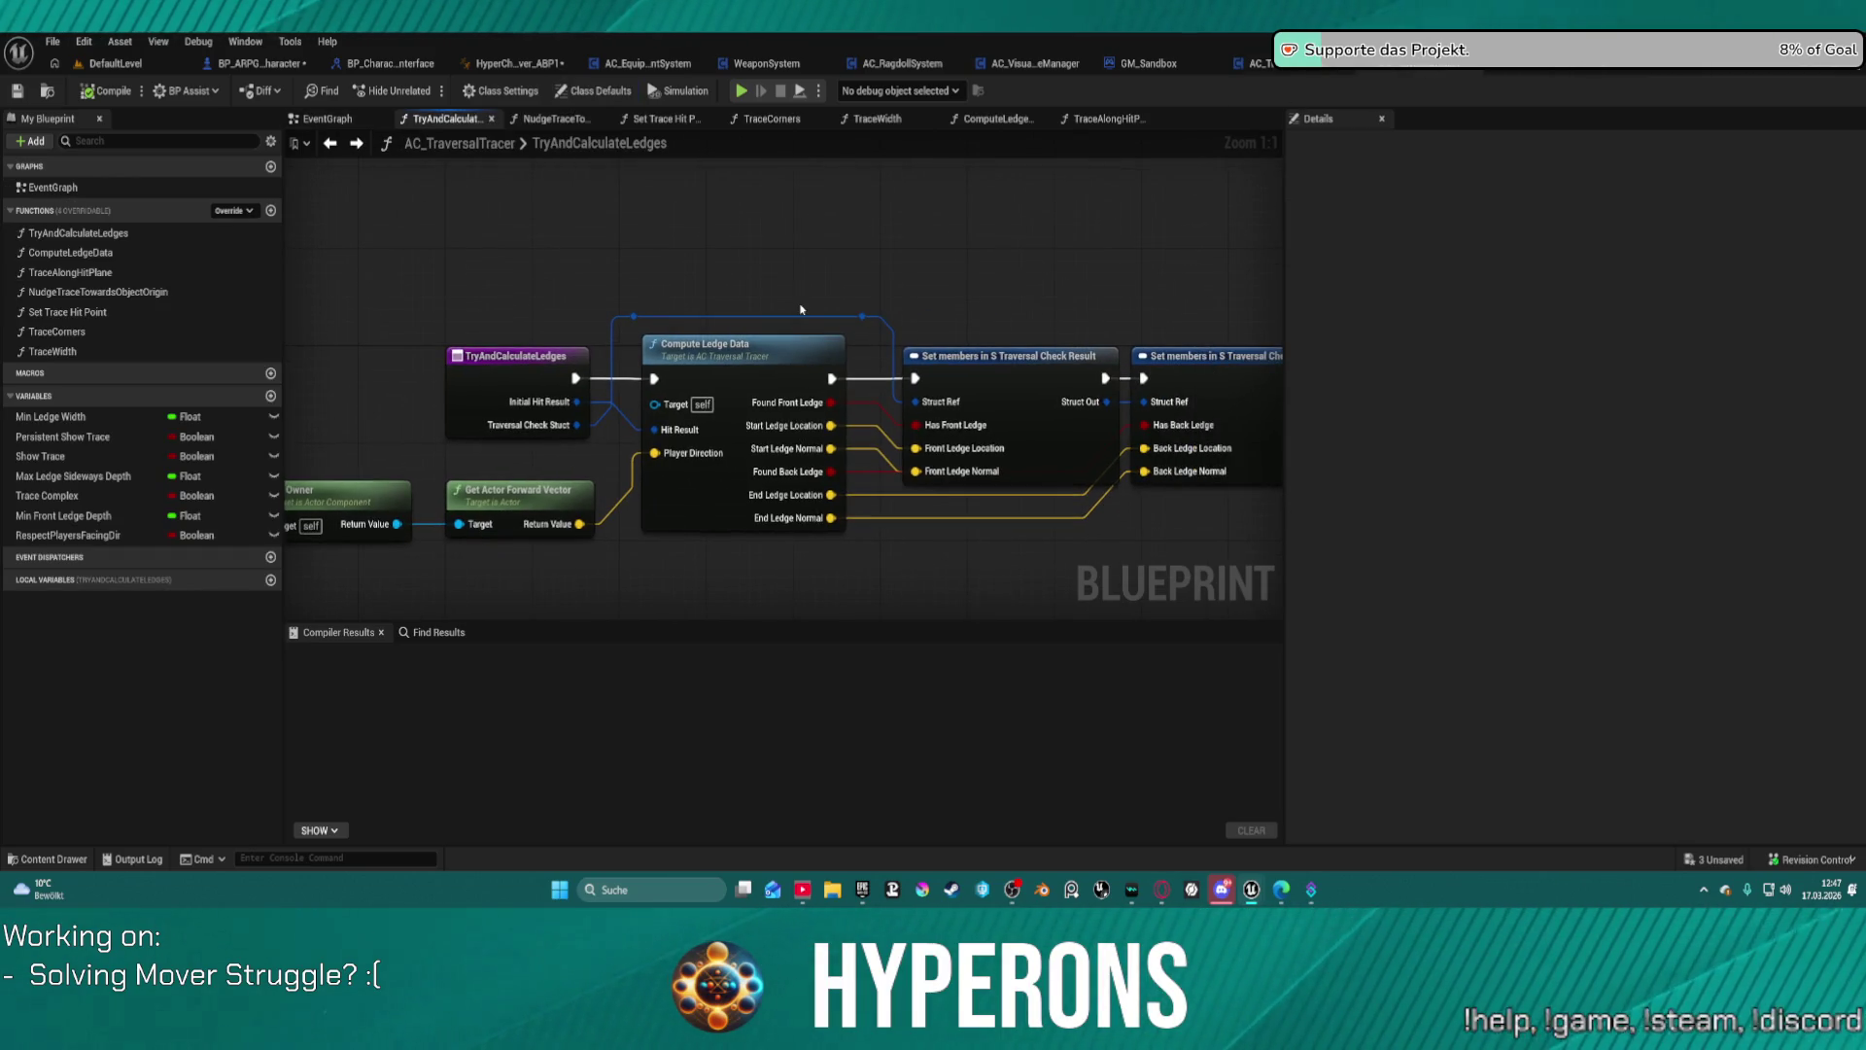
pyautogui.click(641, 323)
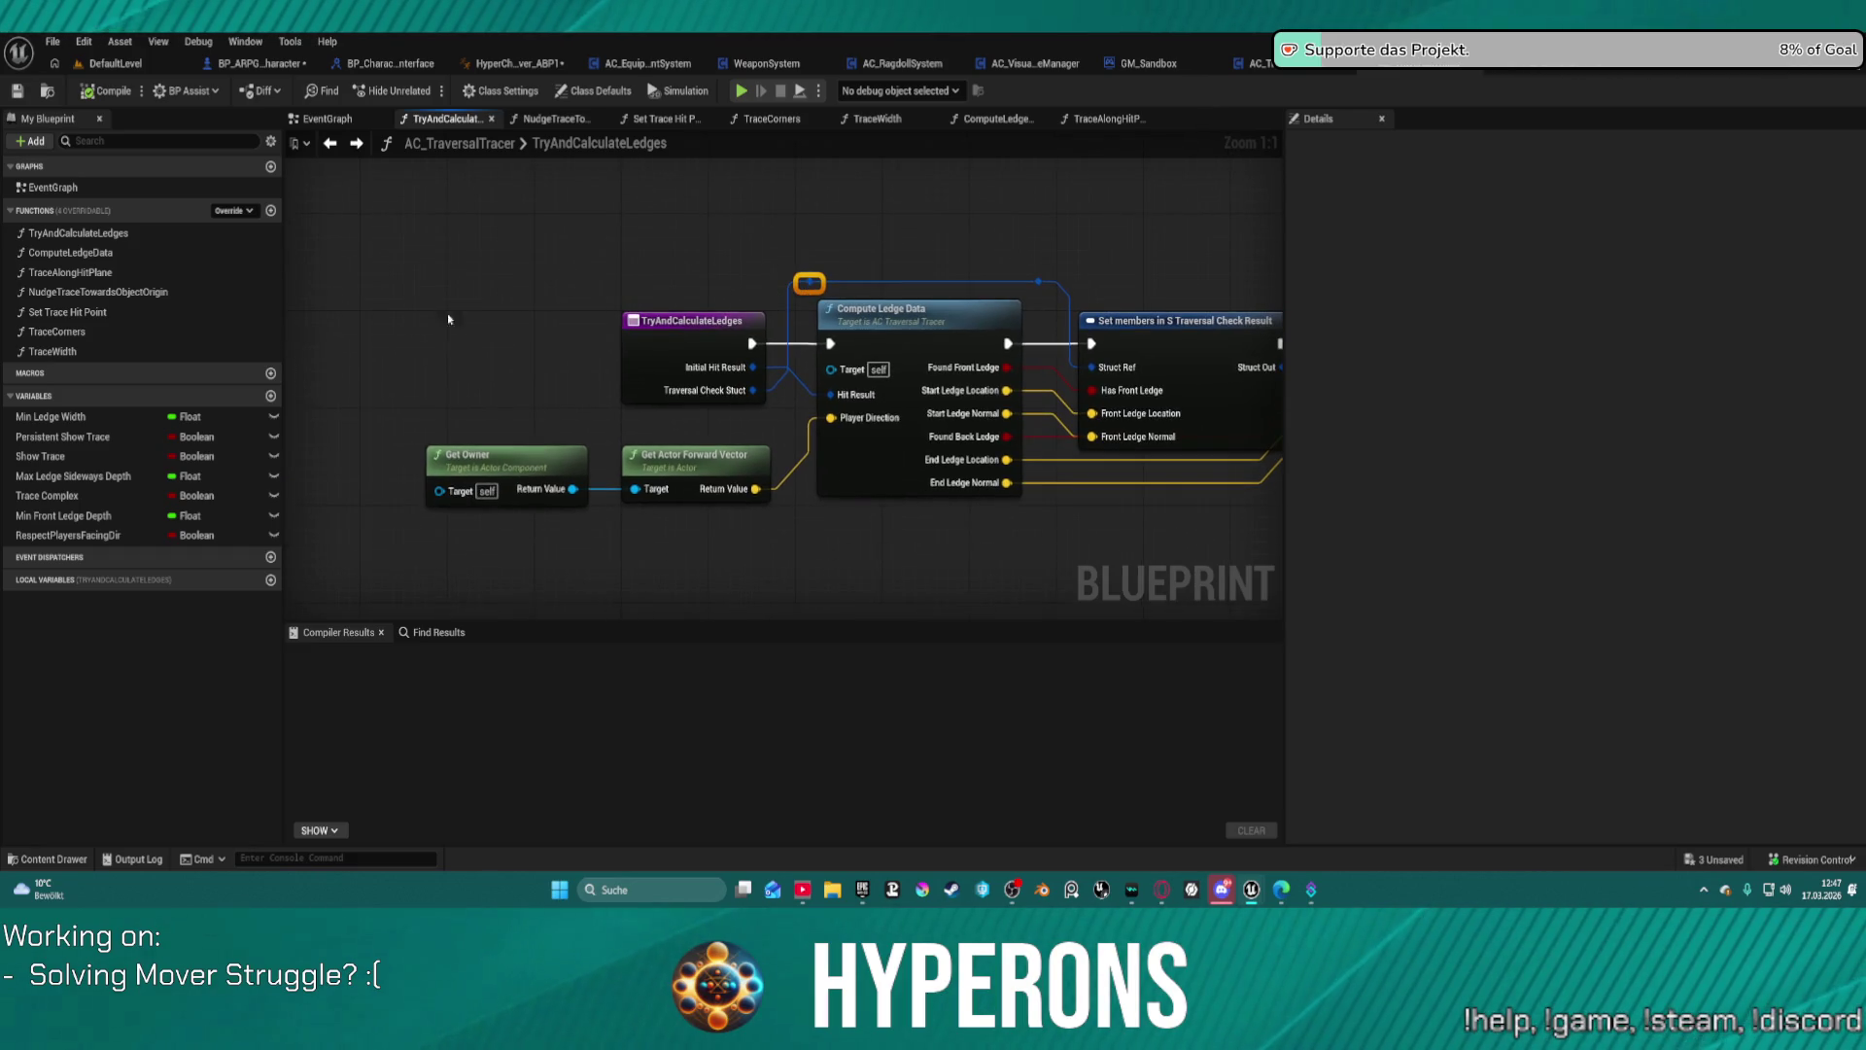
pyautogui.click(73, 454)
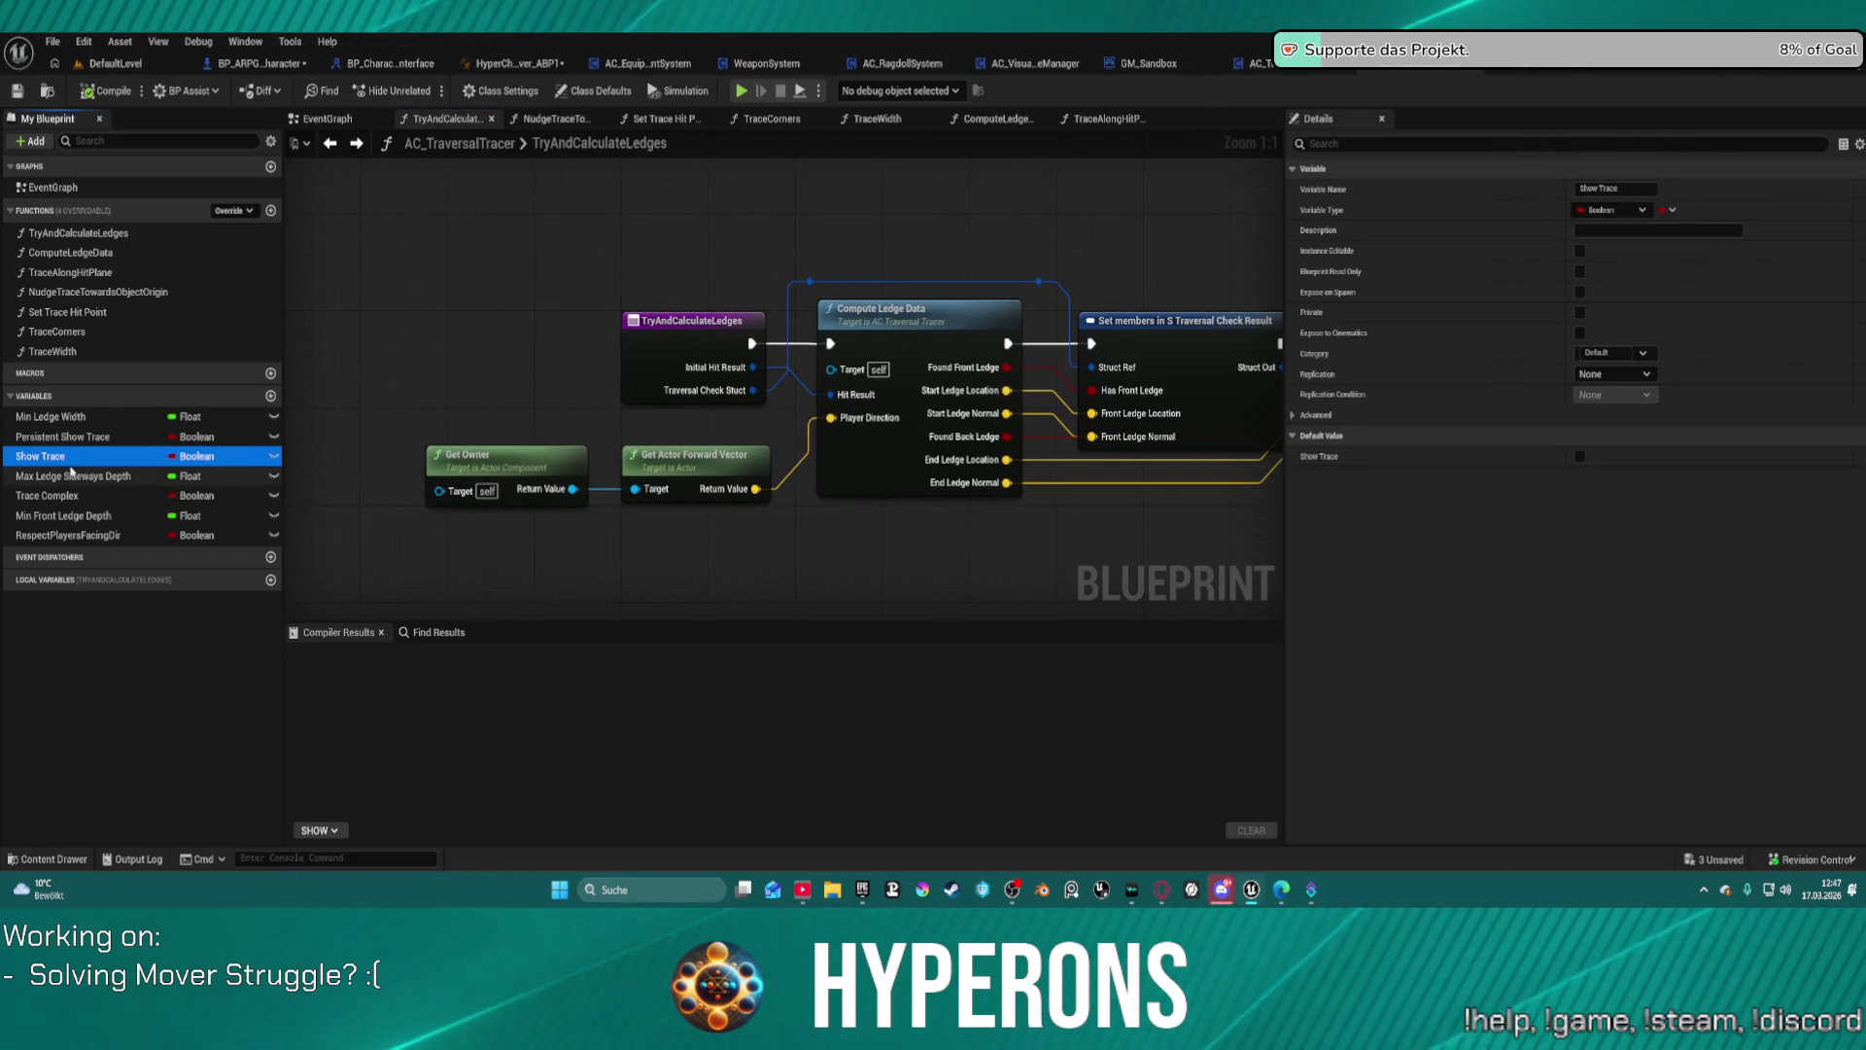
pyautogui.click(1578, 457)
pyautogui.click(1578, 457)
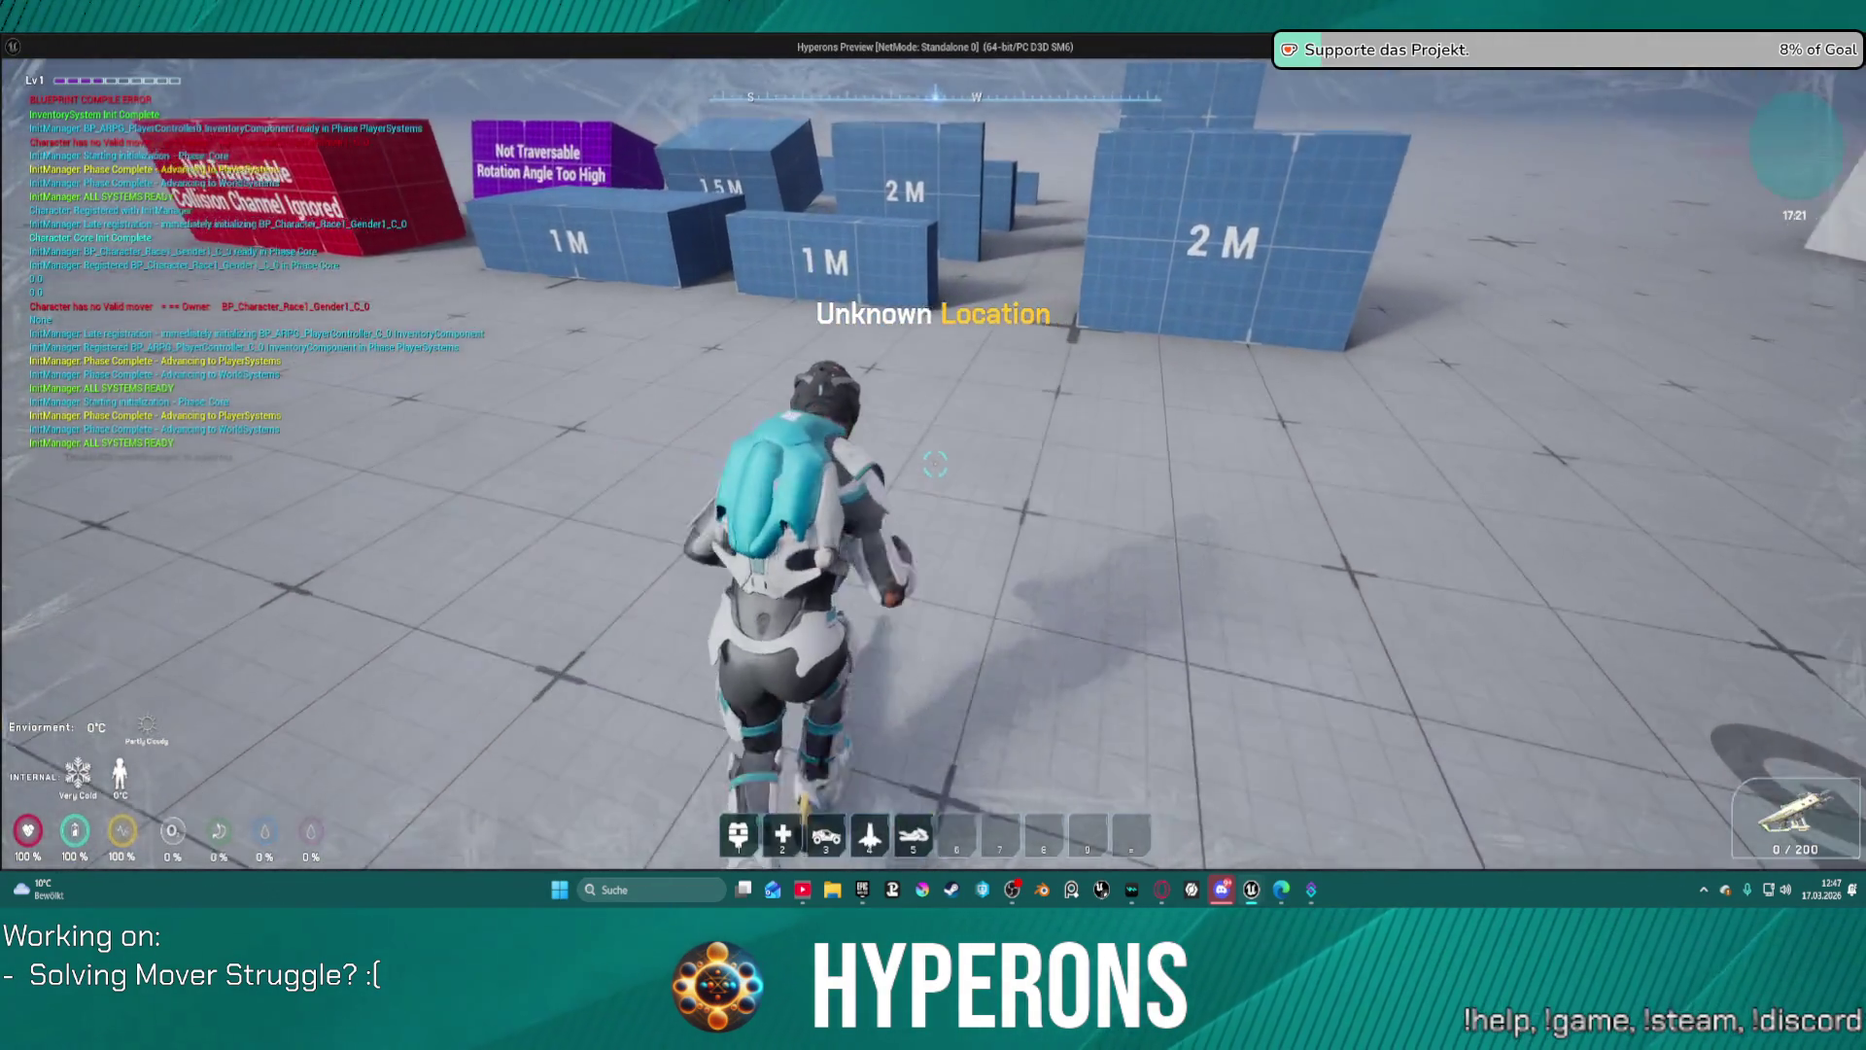
# Step: Run the character at the 1 m box, vault onto it, and step off
pyautogui.press('w')
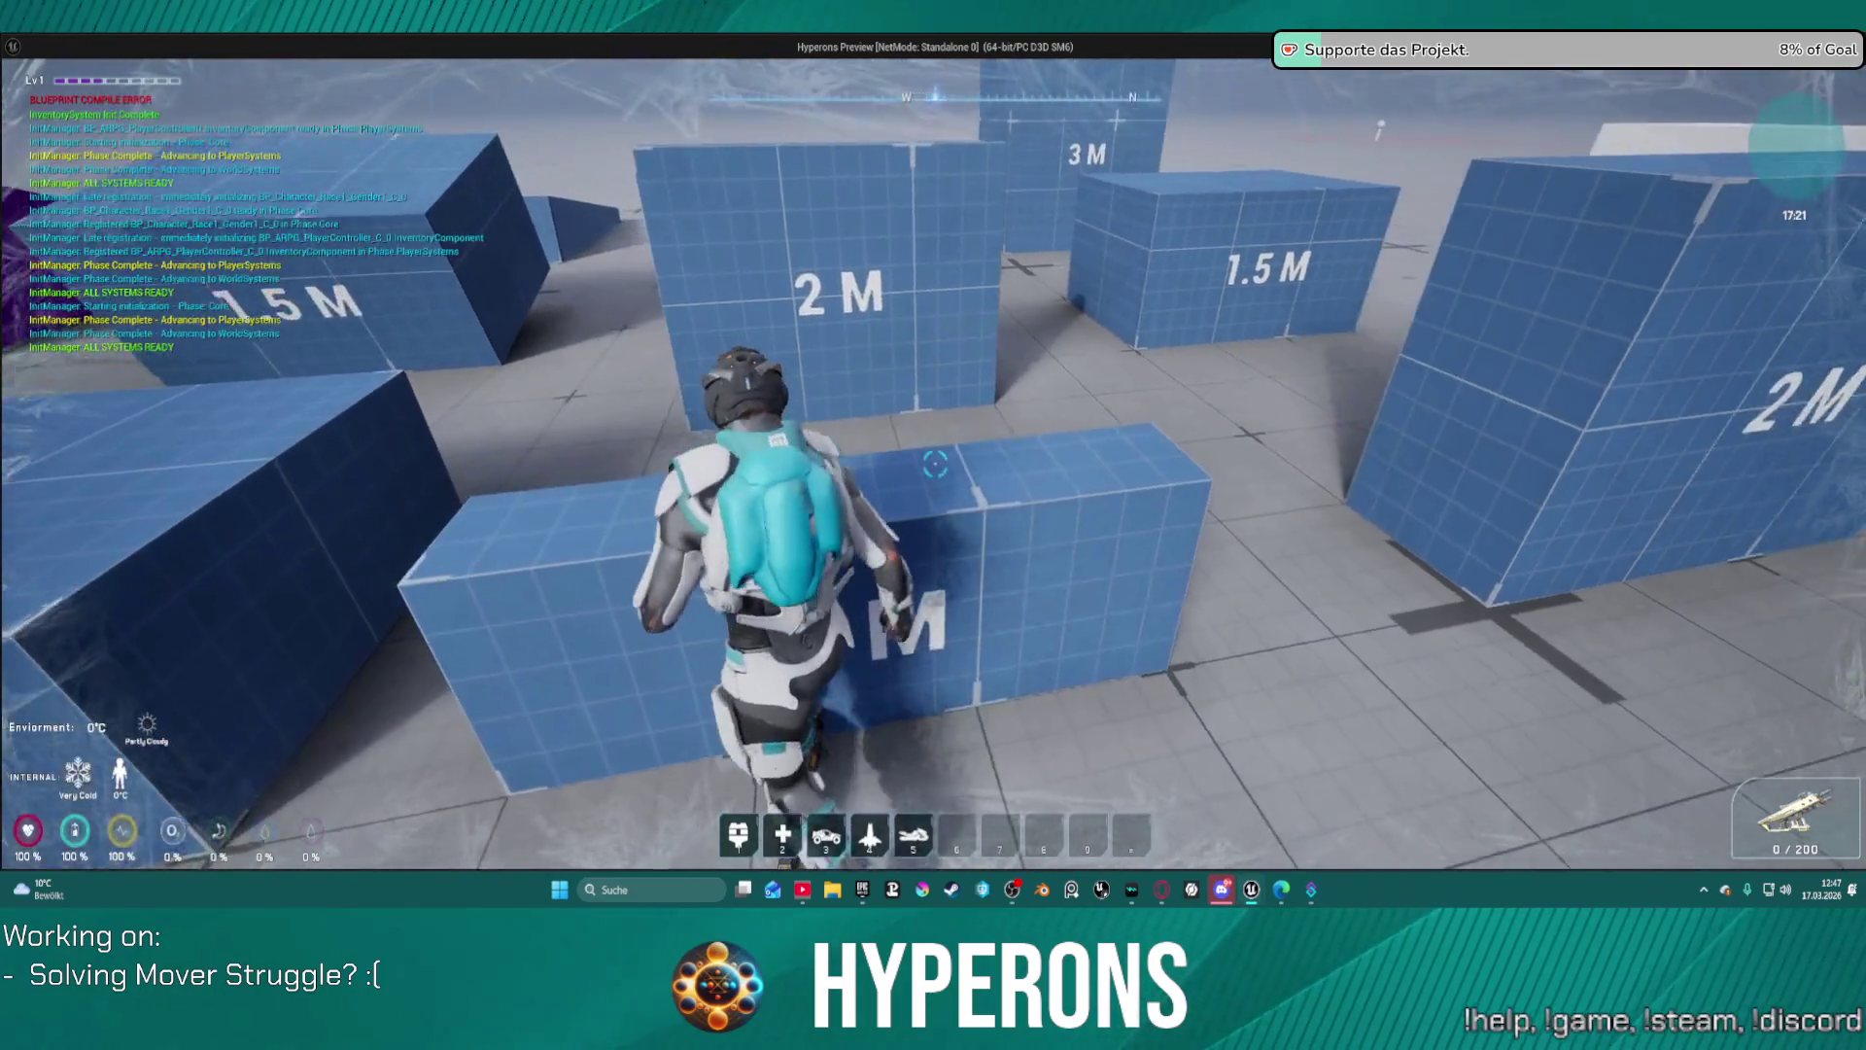
pyautogui.press('space')
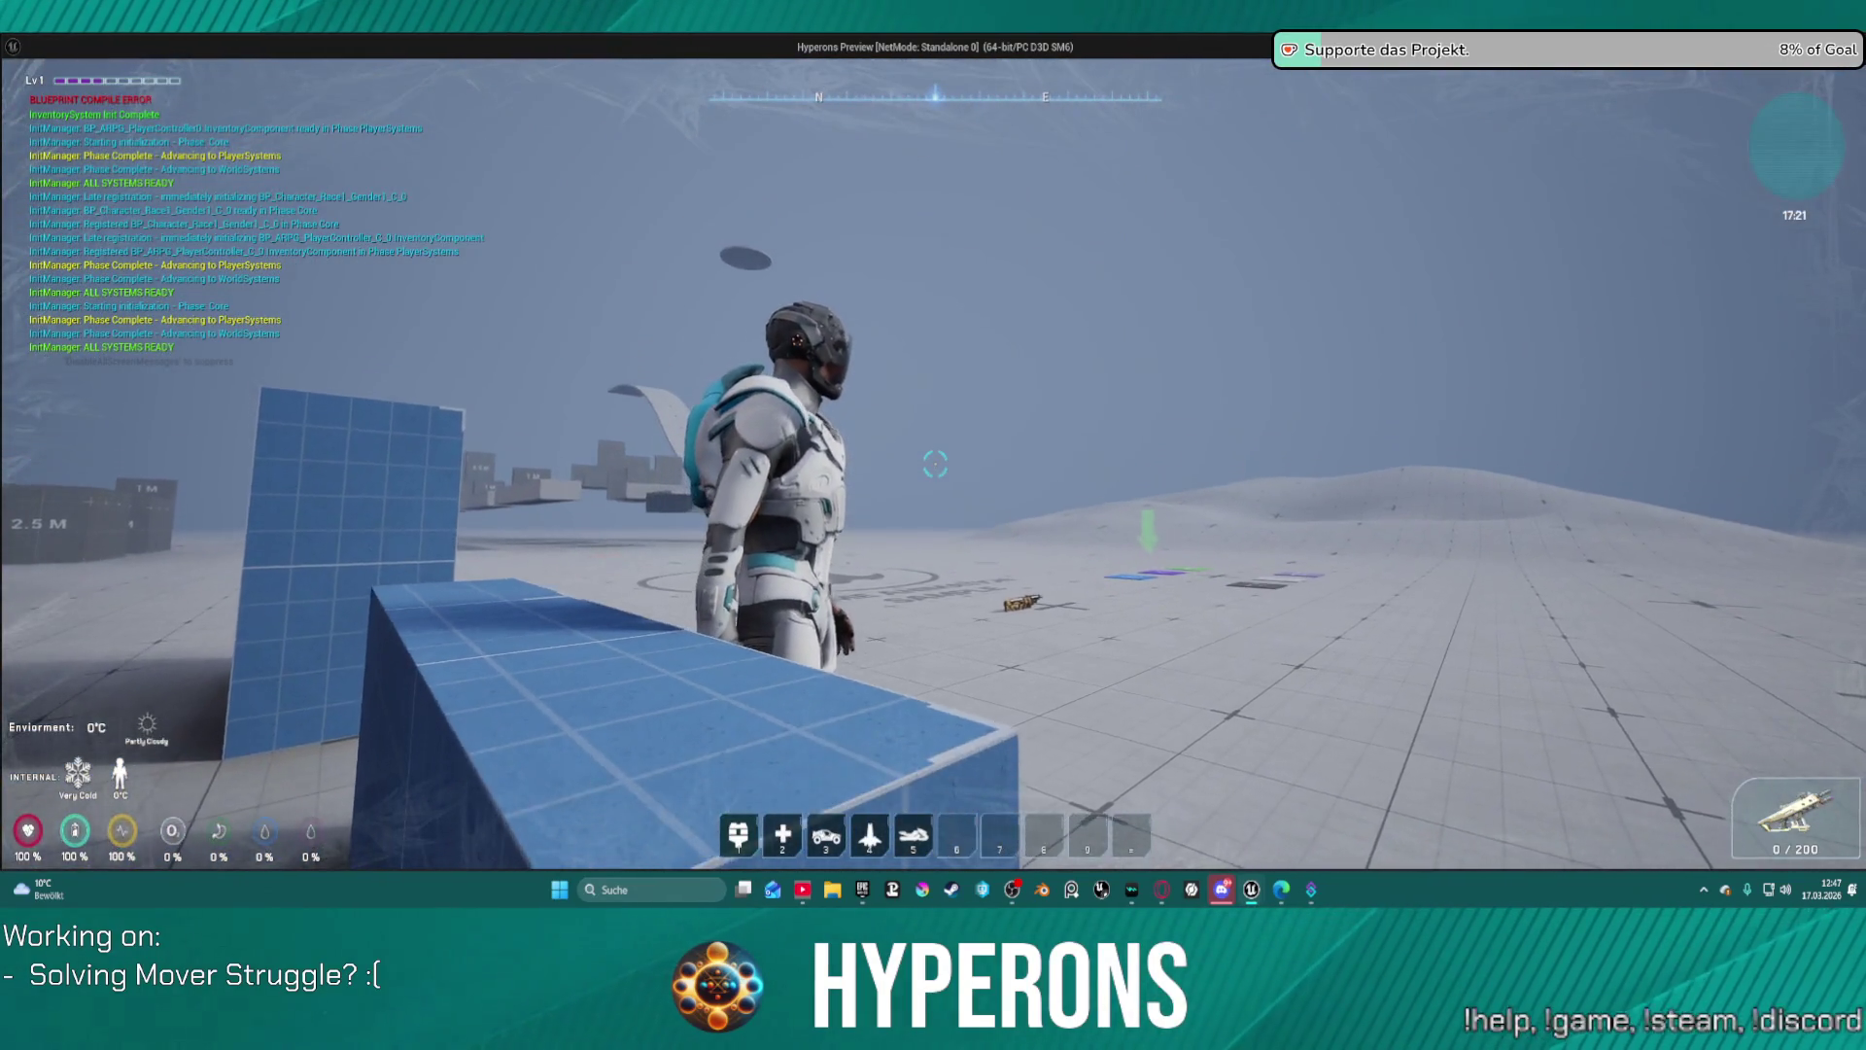
pyautogui.press('w')
# Step: Strafe the character back and forth beside the blue blocks, then end the session
pyautogui.press('s')
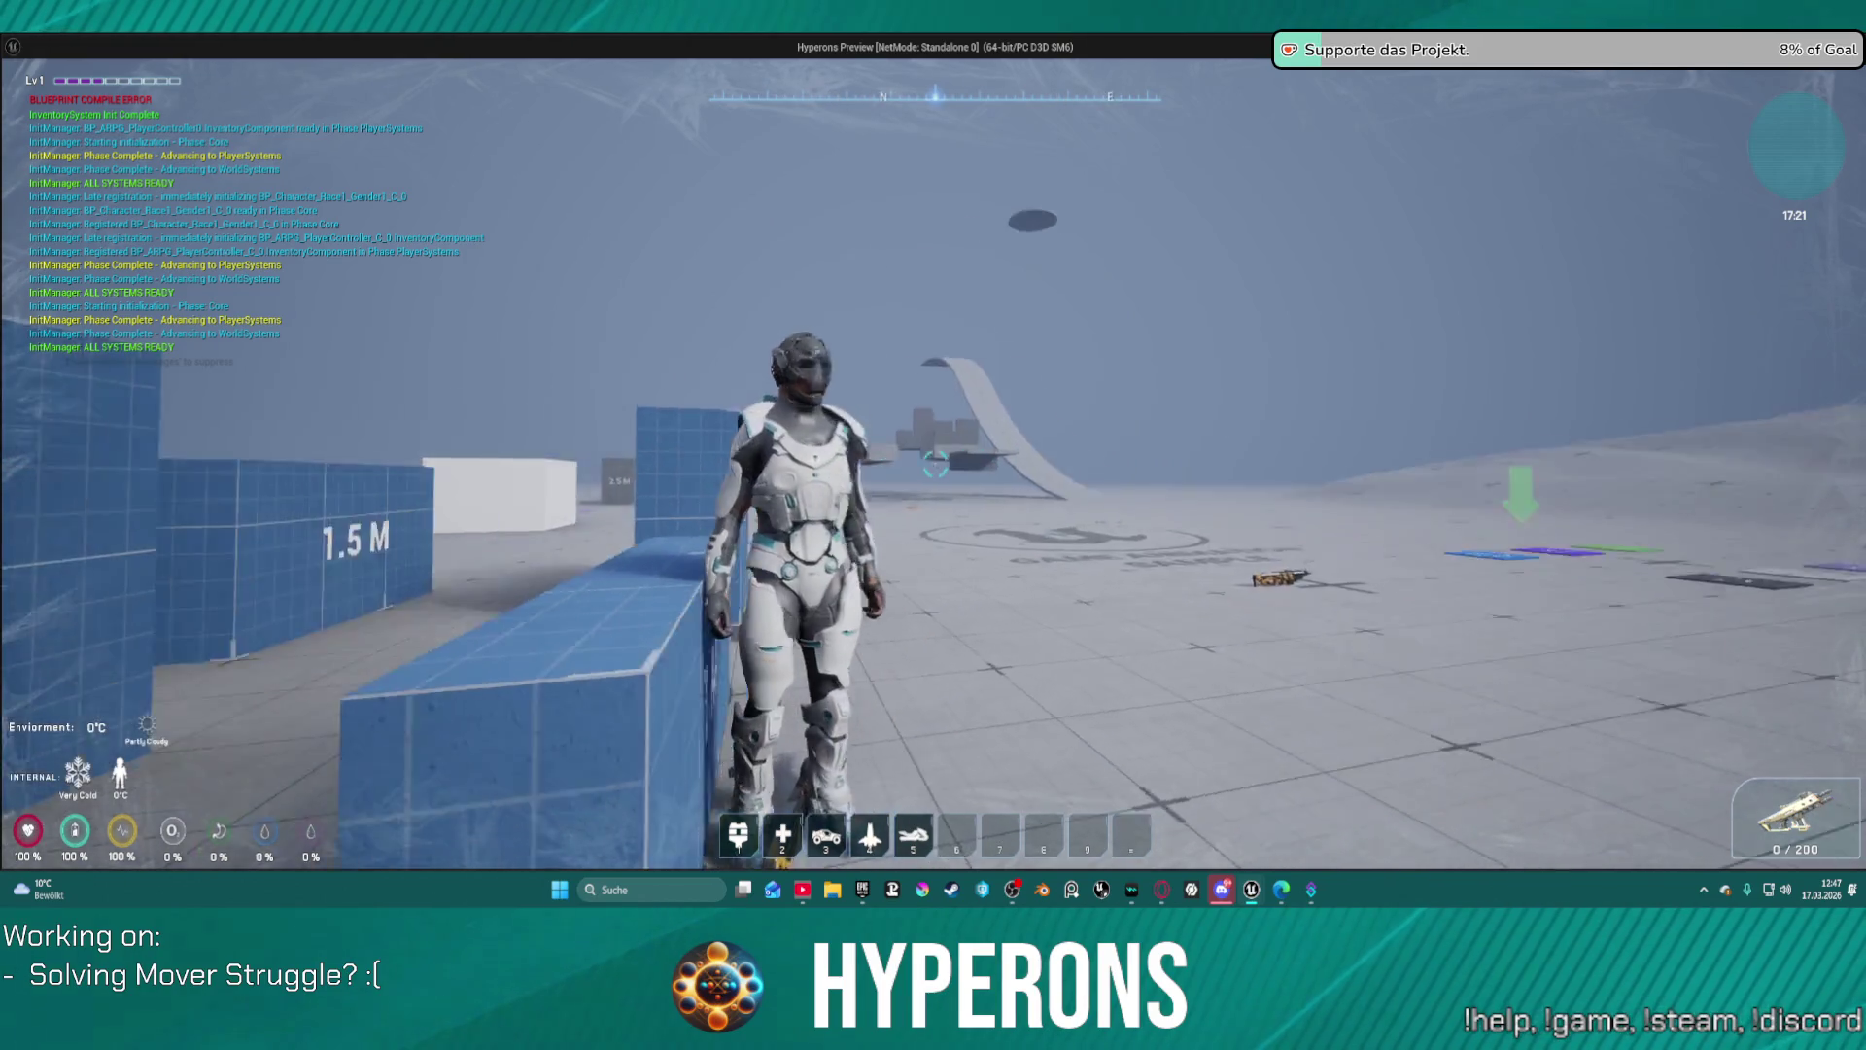
pyautogui.press('s')
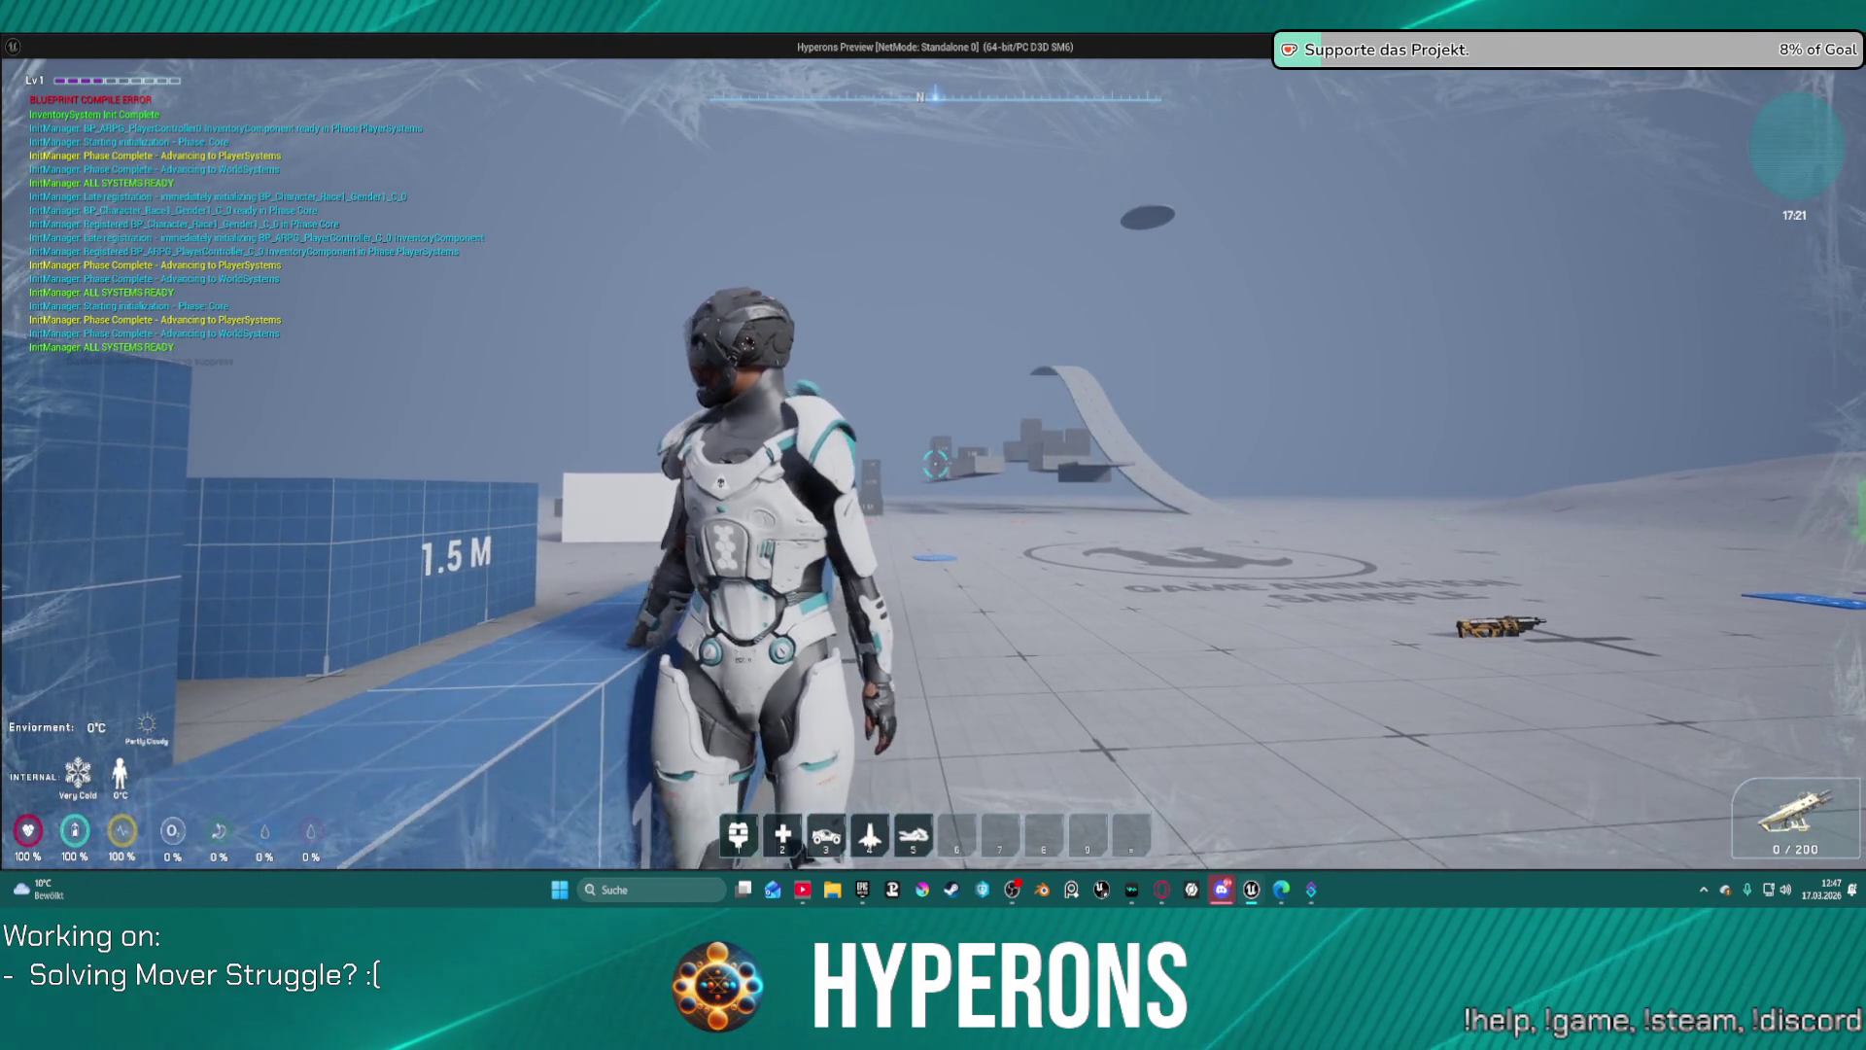
pyautogui.press('d')
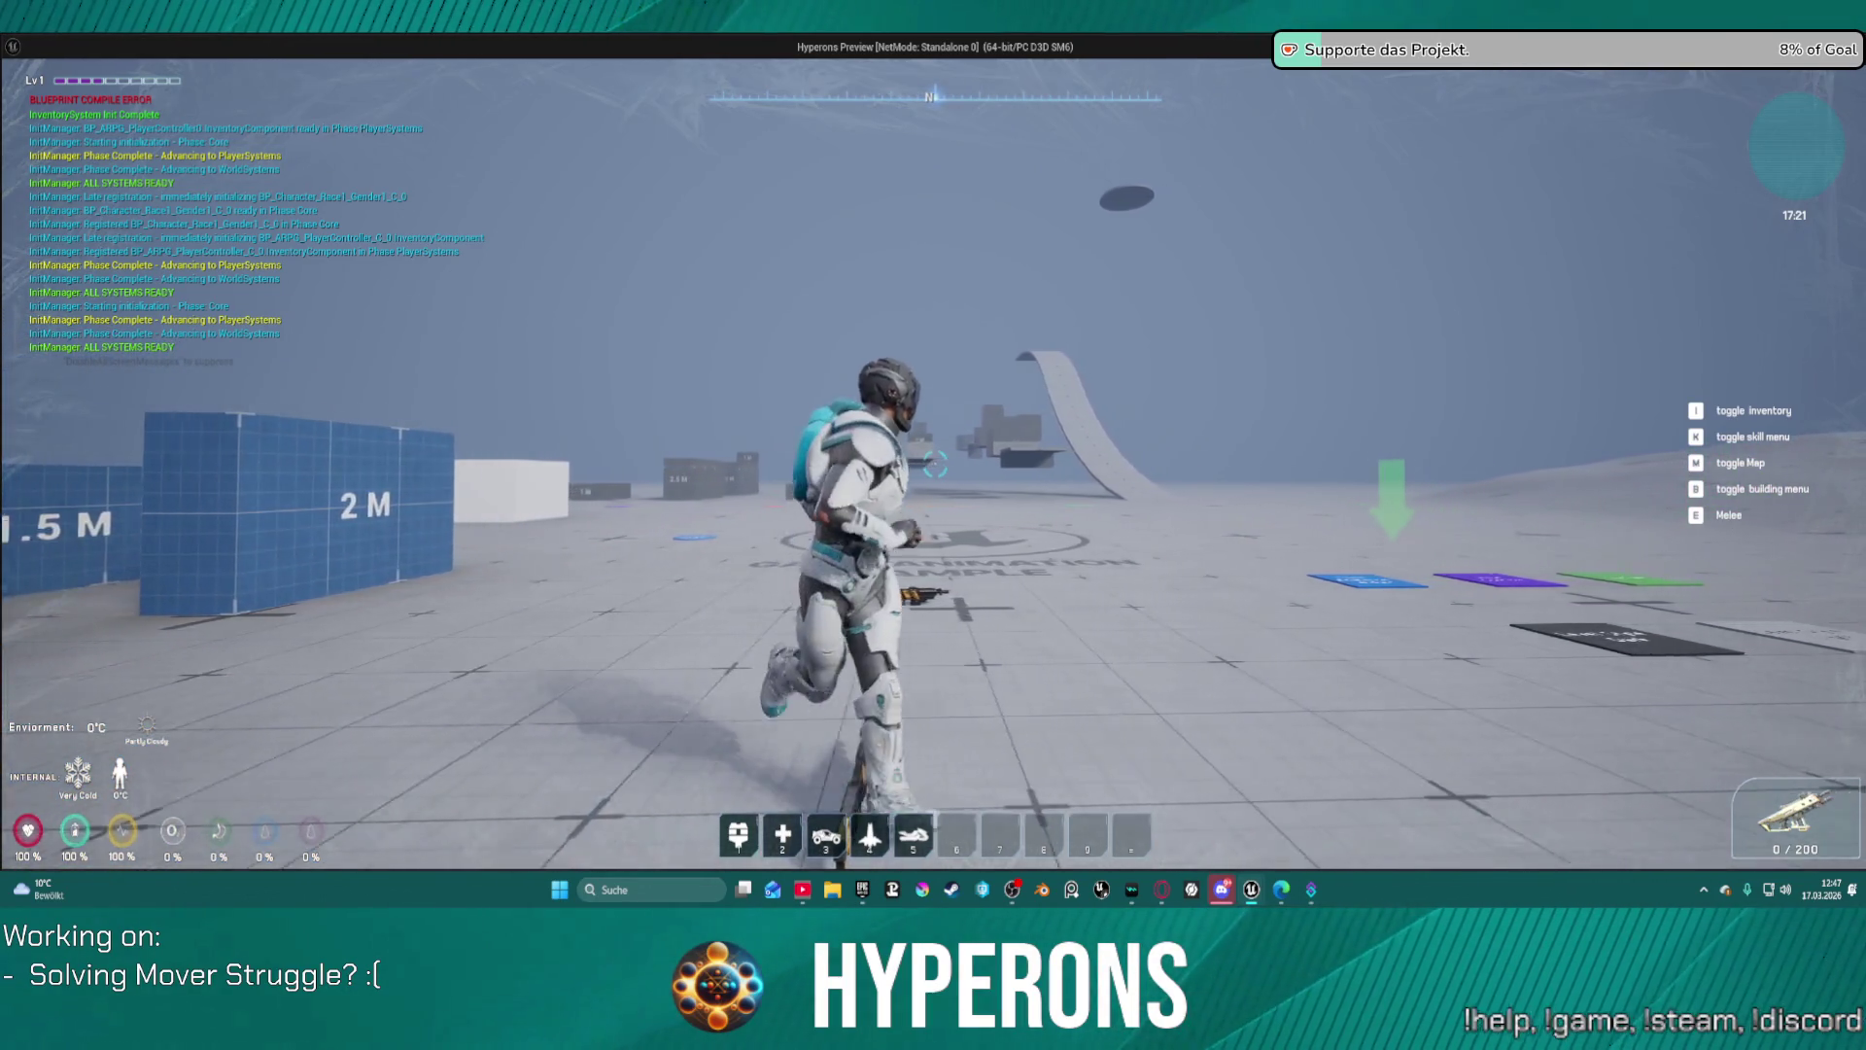
pyautogui.press('d')
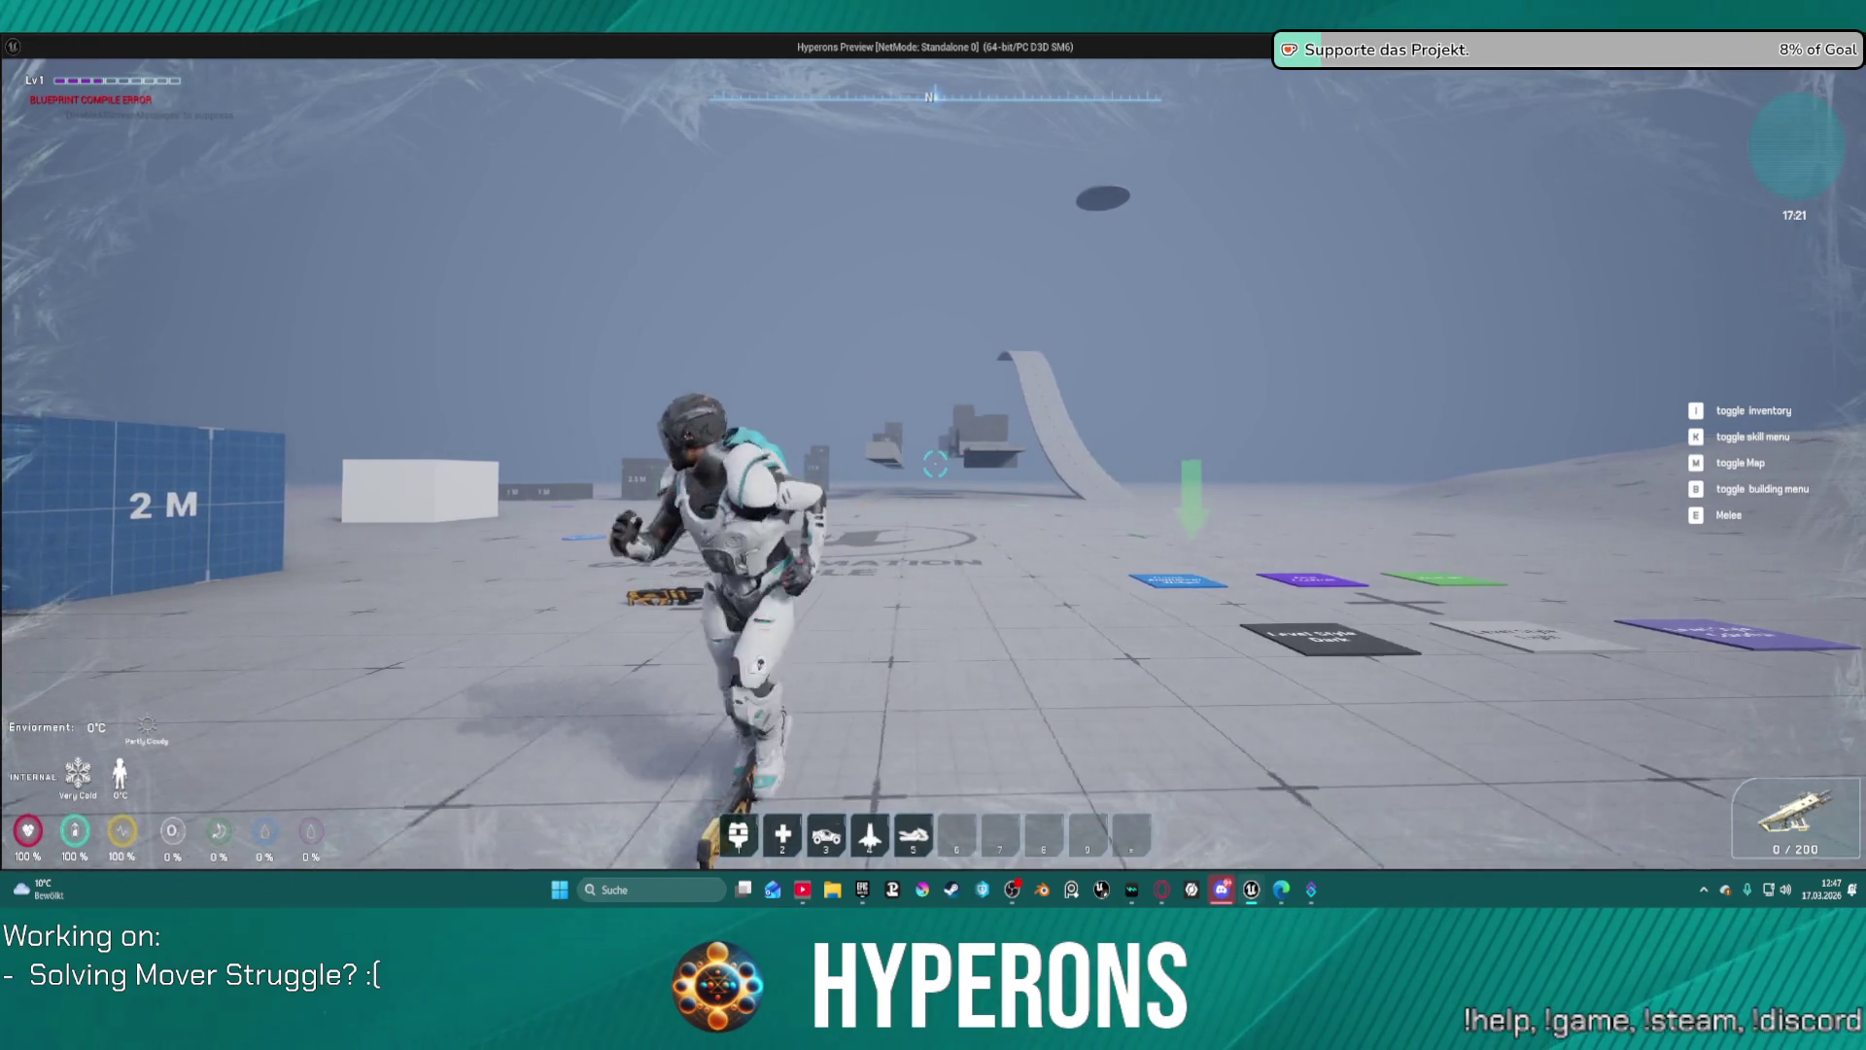
pyautogui.press('a')
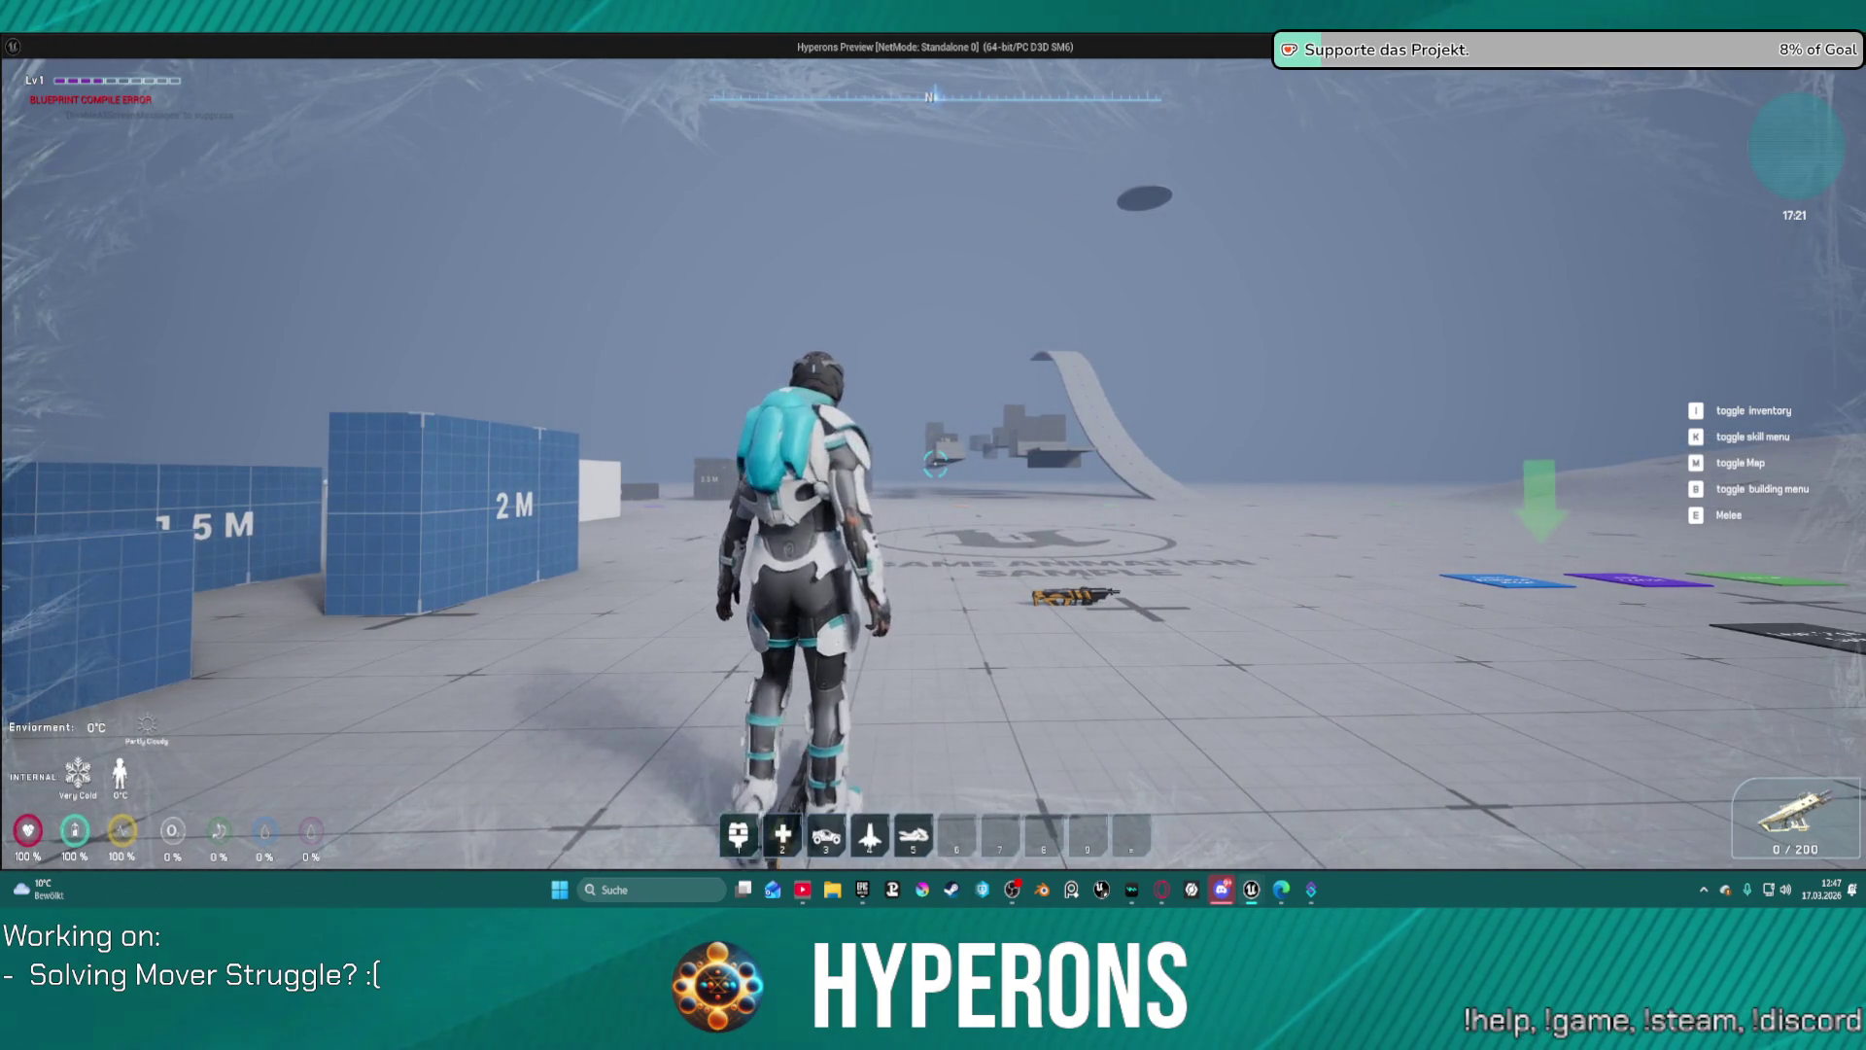
pyautogui.press('d')
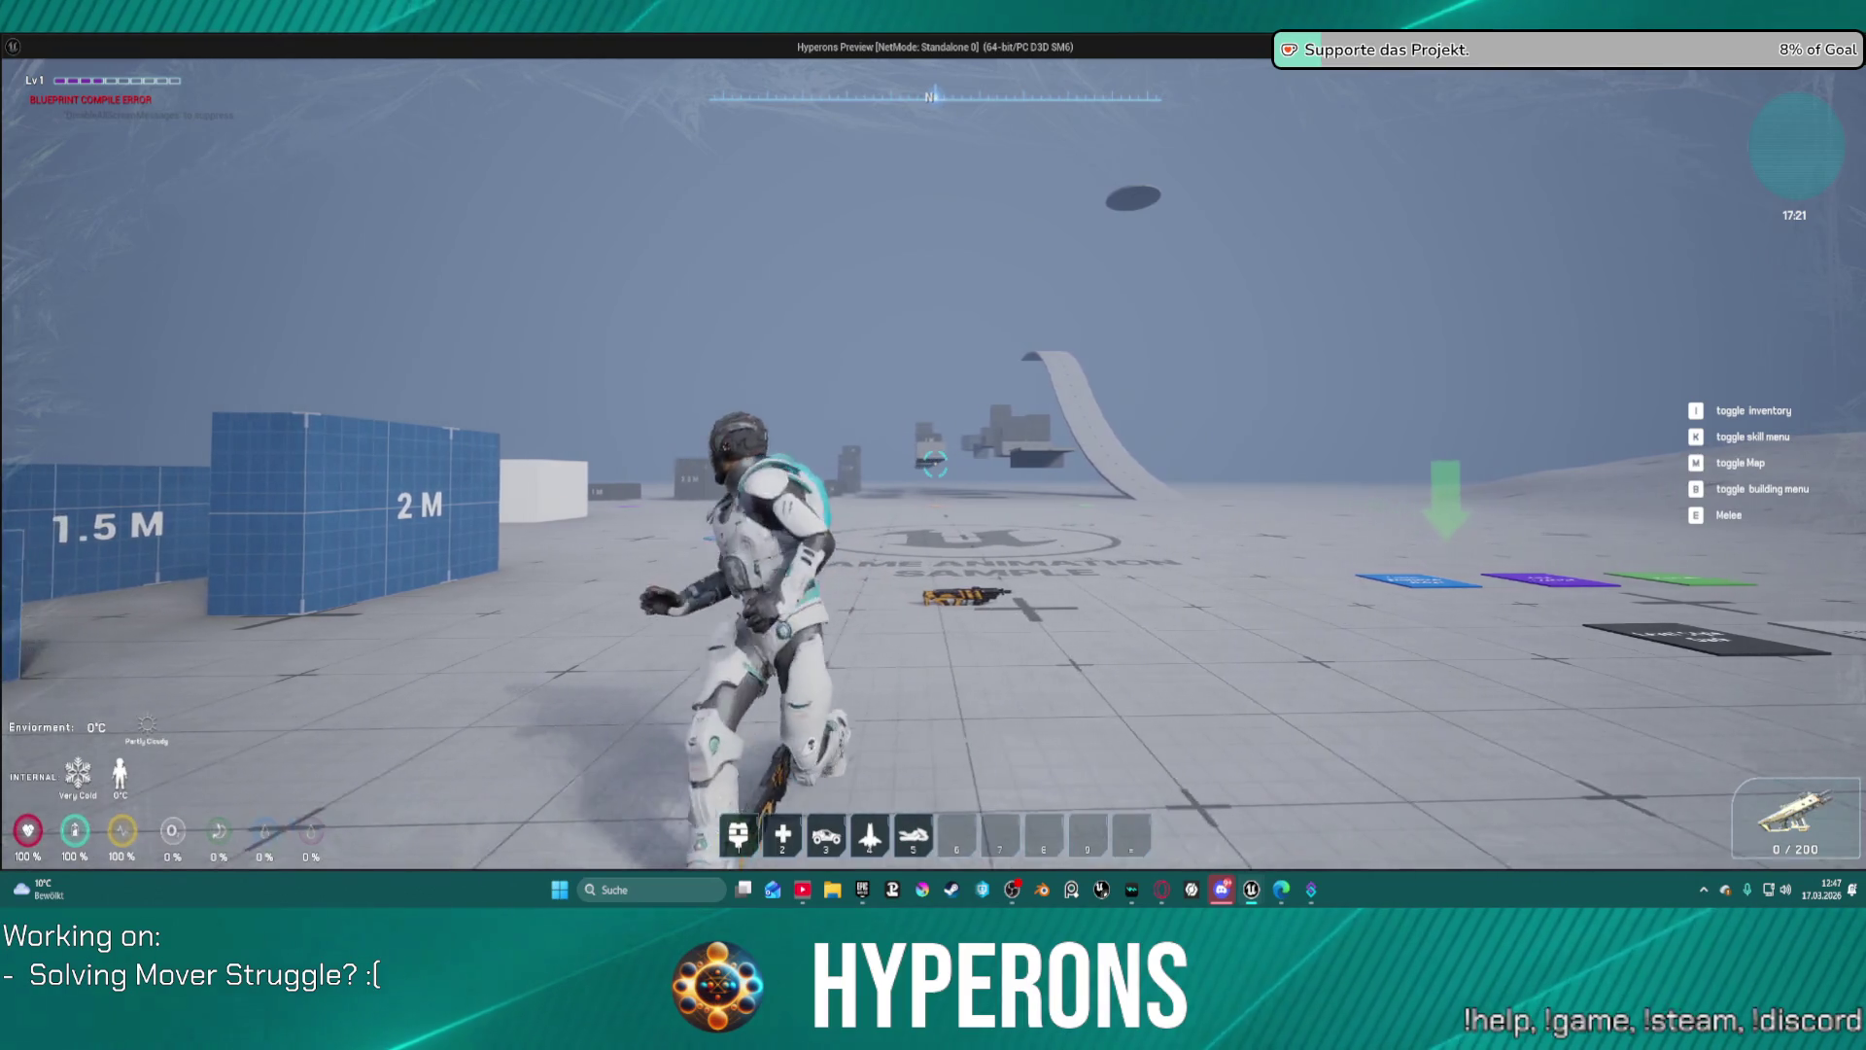
pyautogui.press('a')
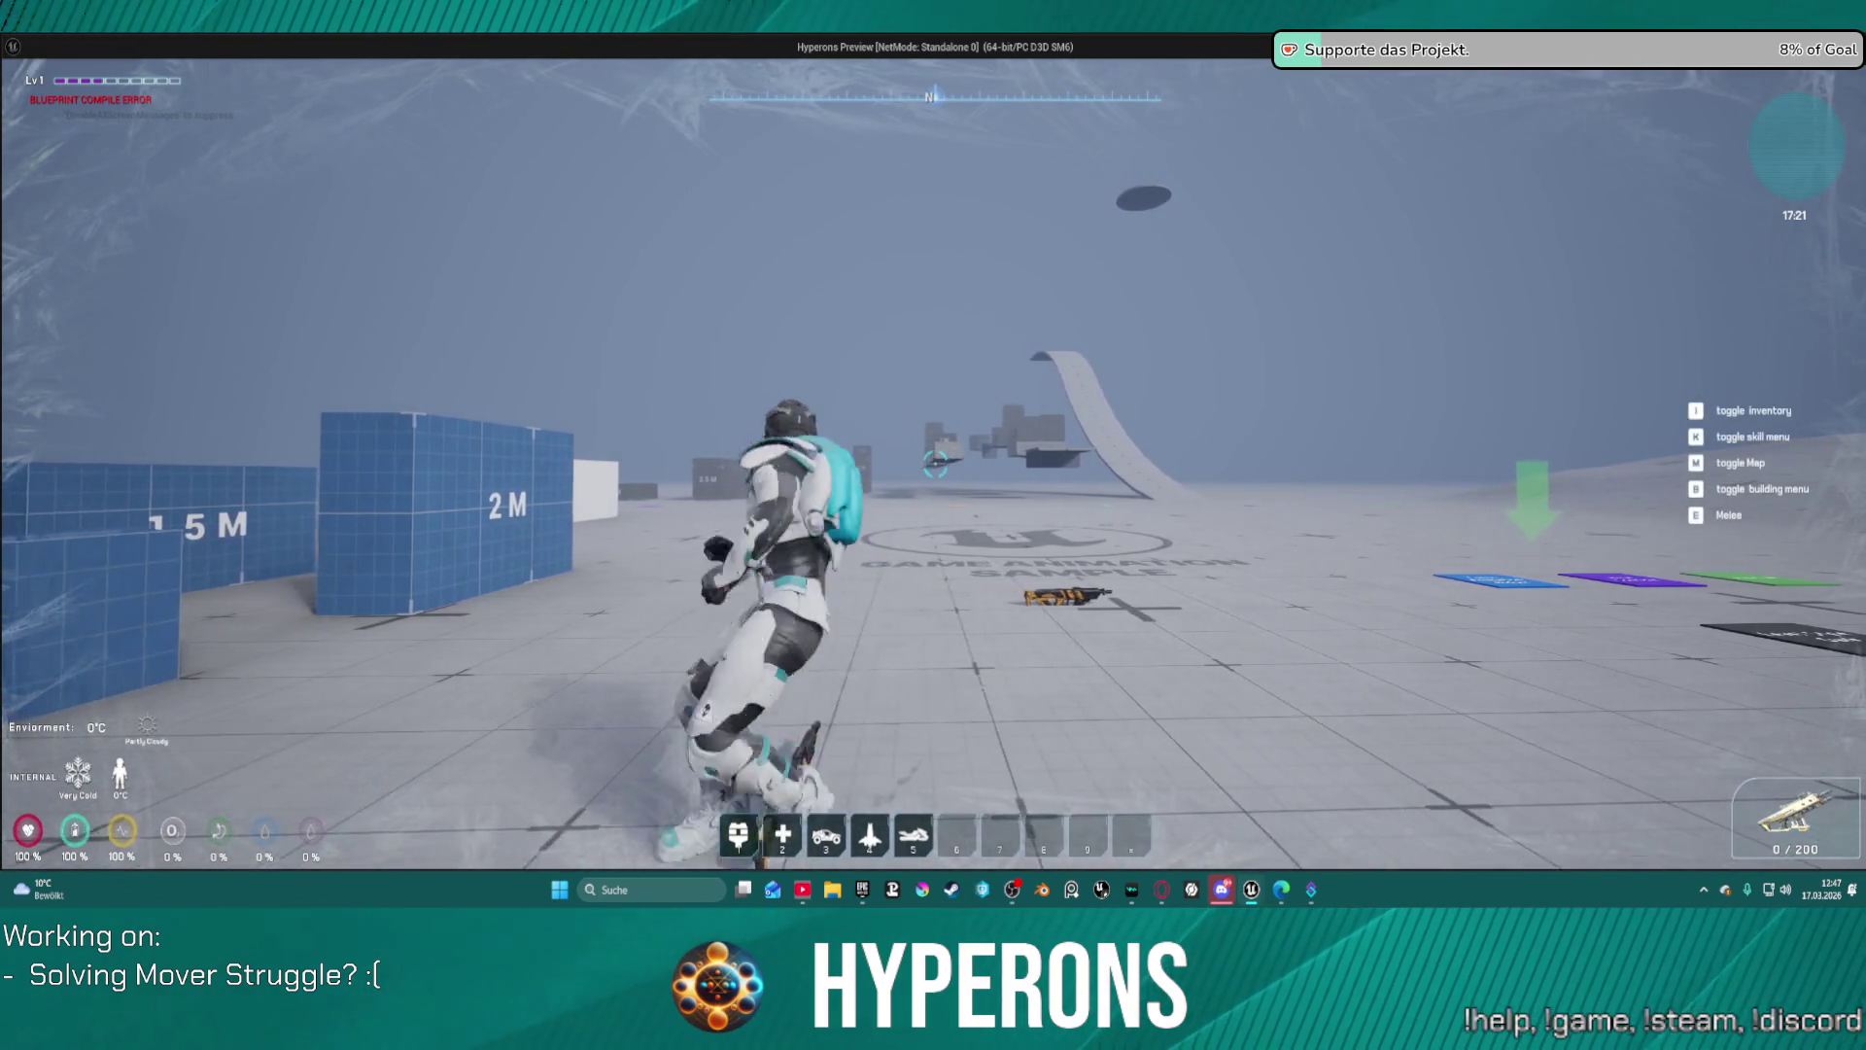
pyautogui.press('d')
pyautogui.press('Escape')
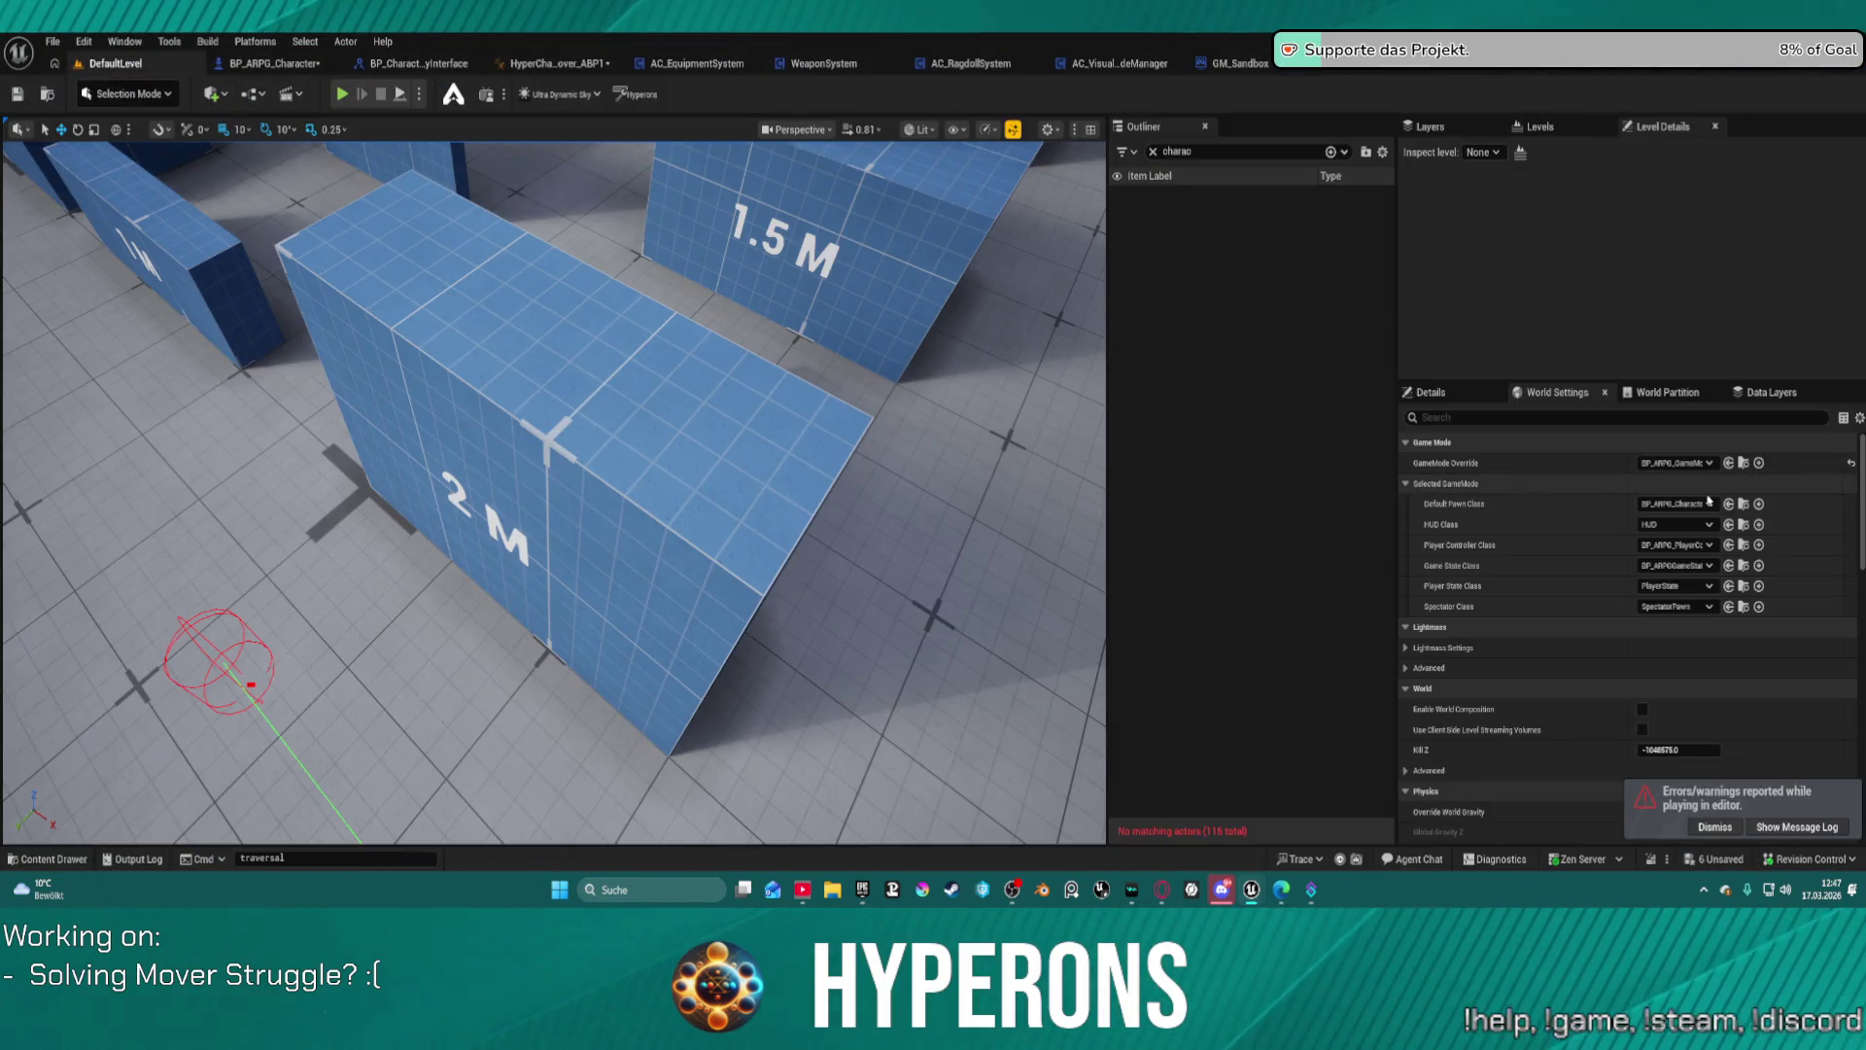
# Step: Choose GM_Sandbox as World Settings' GameMode Override, dismiss the error toast, and play
pyautogui.click(1697, 464)
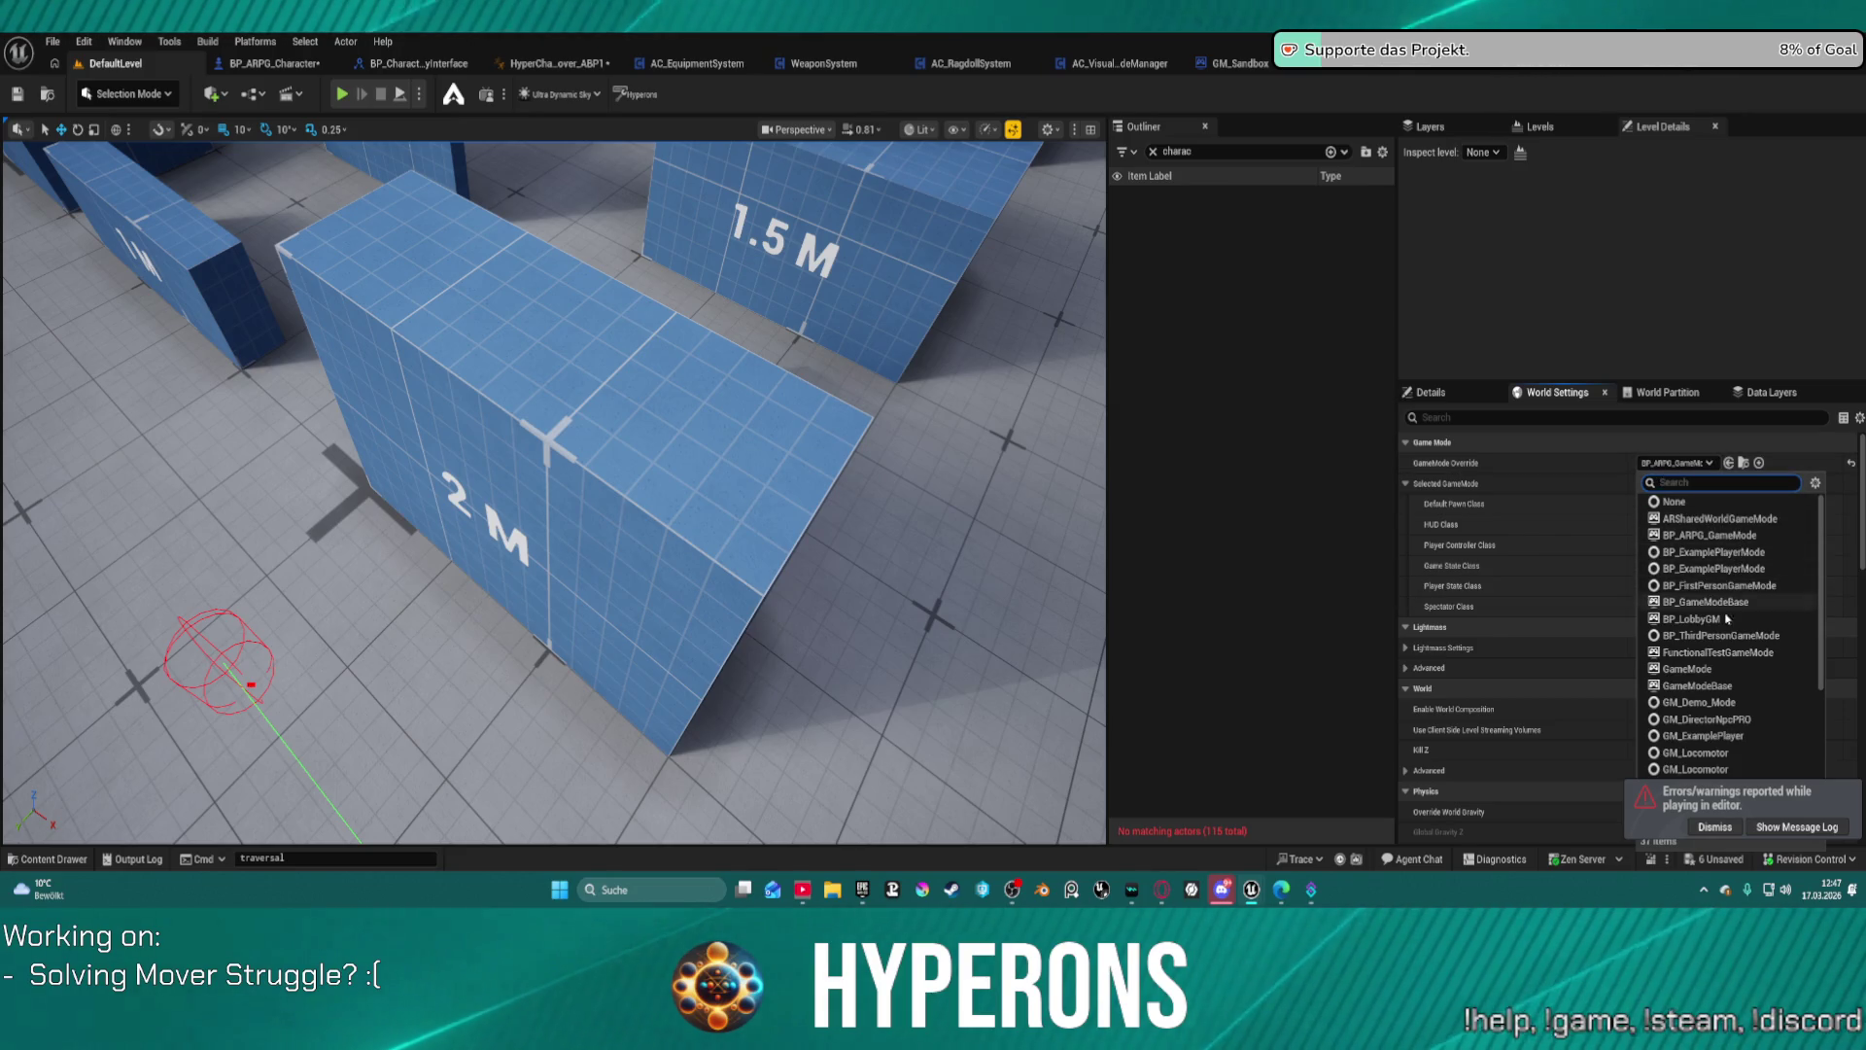
pyautogui.scroll(-3, 1729, 748)
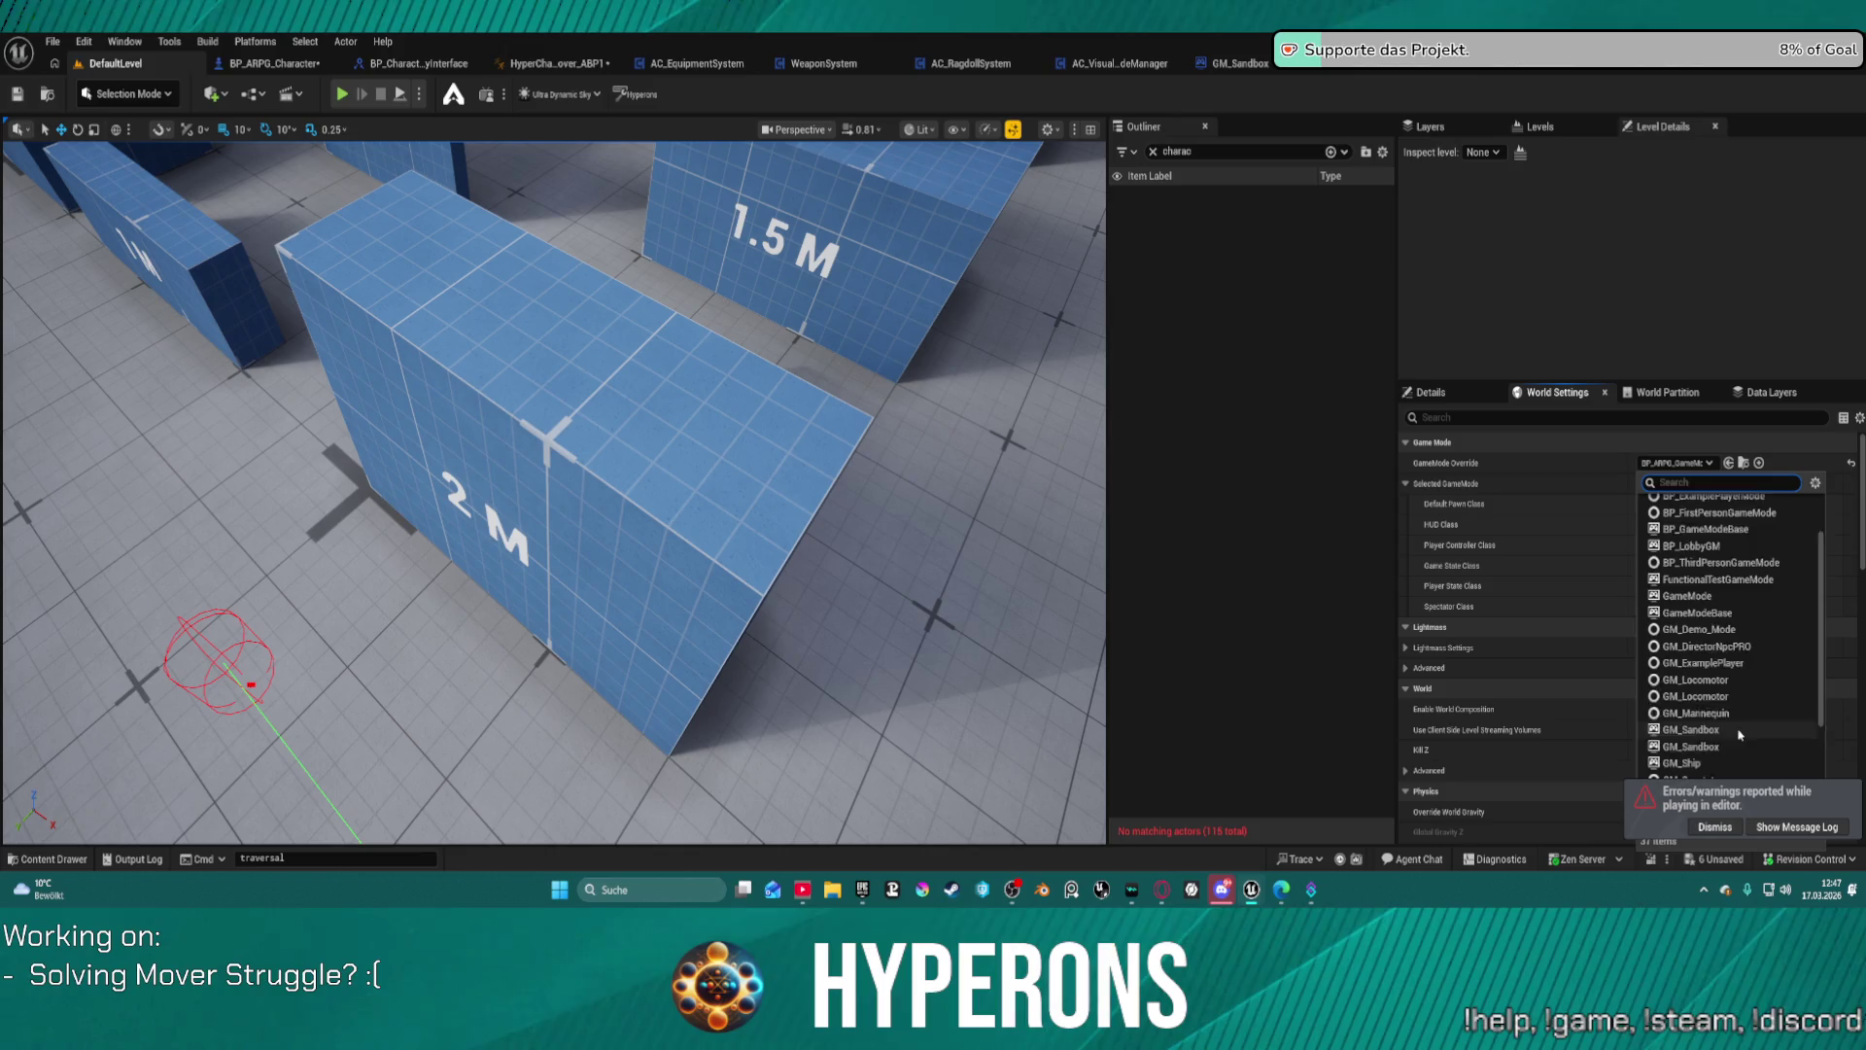
pyautogui.scroll(-2, 1738, 739)
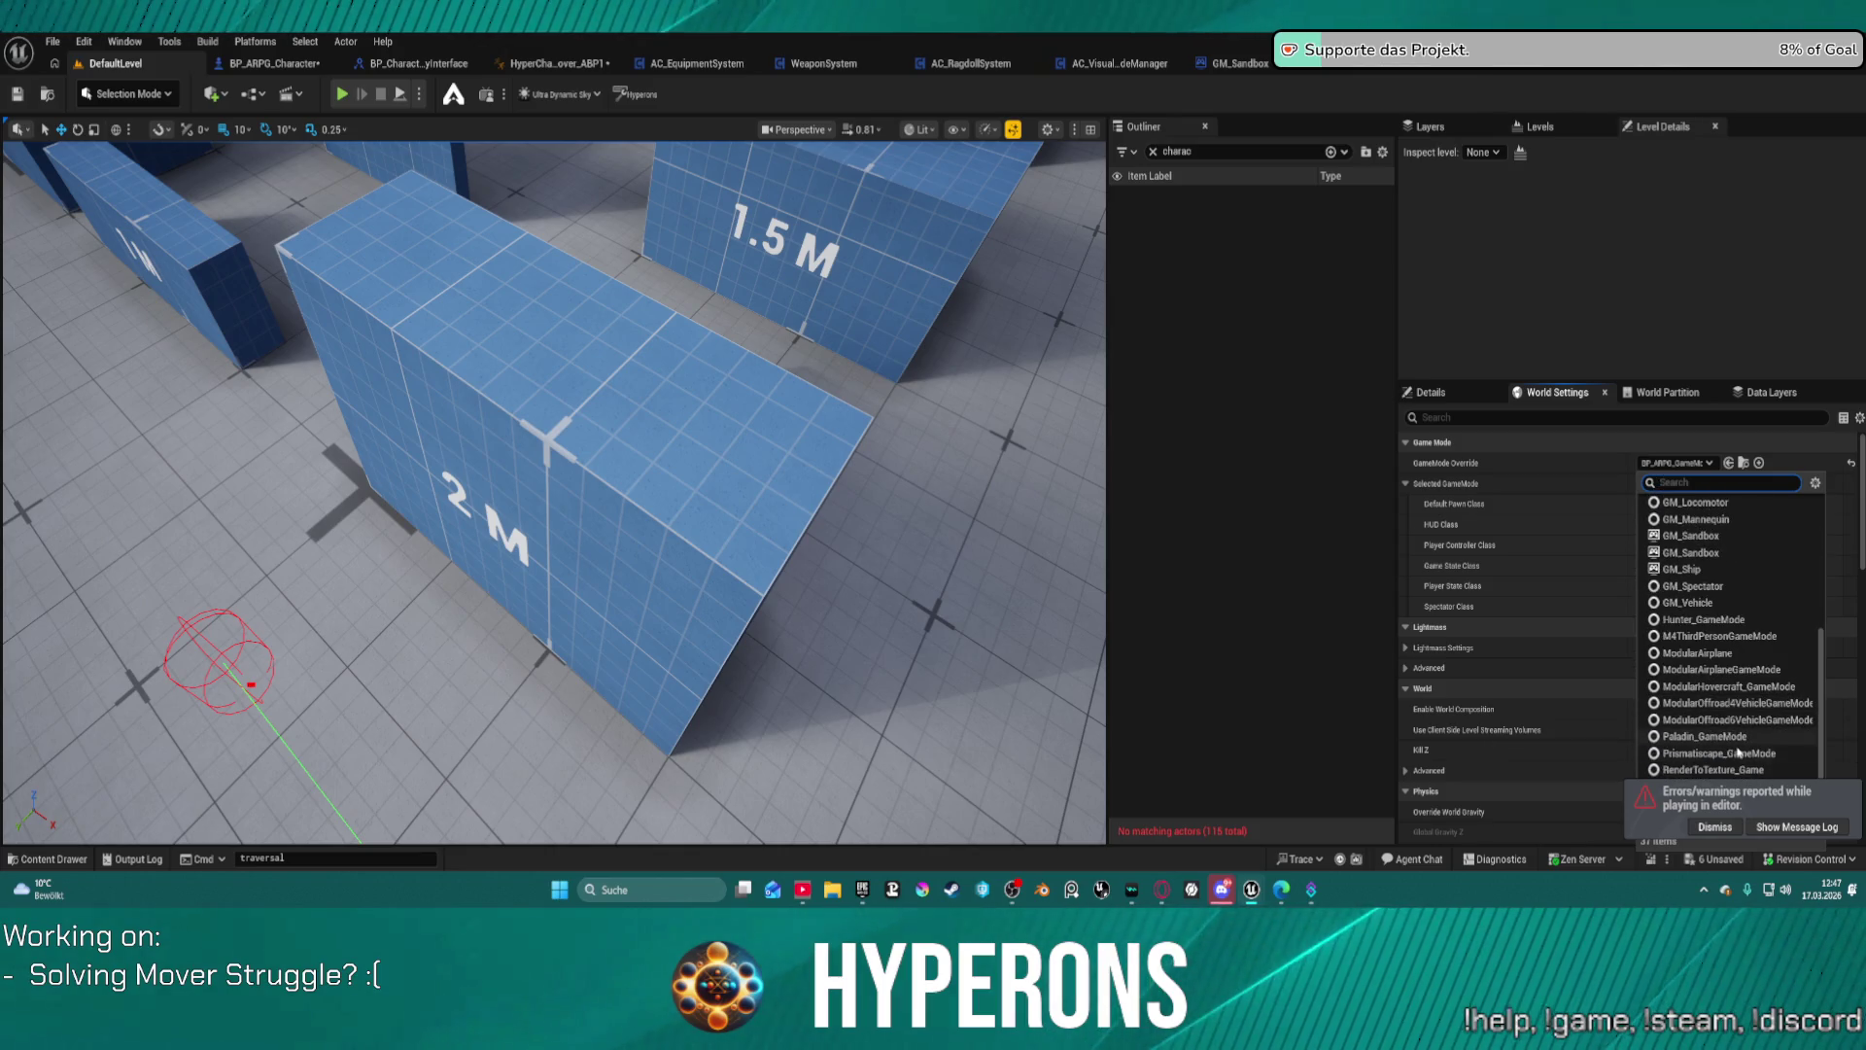
pyautogui.click(1691, 552)
pyautogui.click(1731, 831)
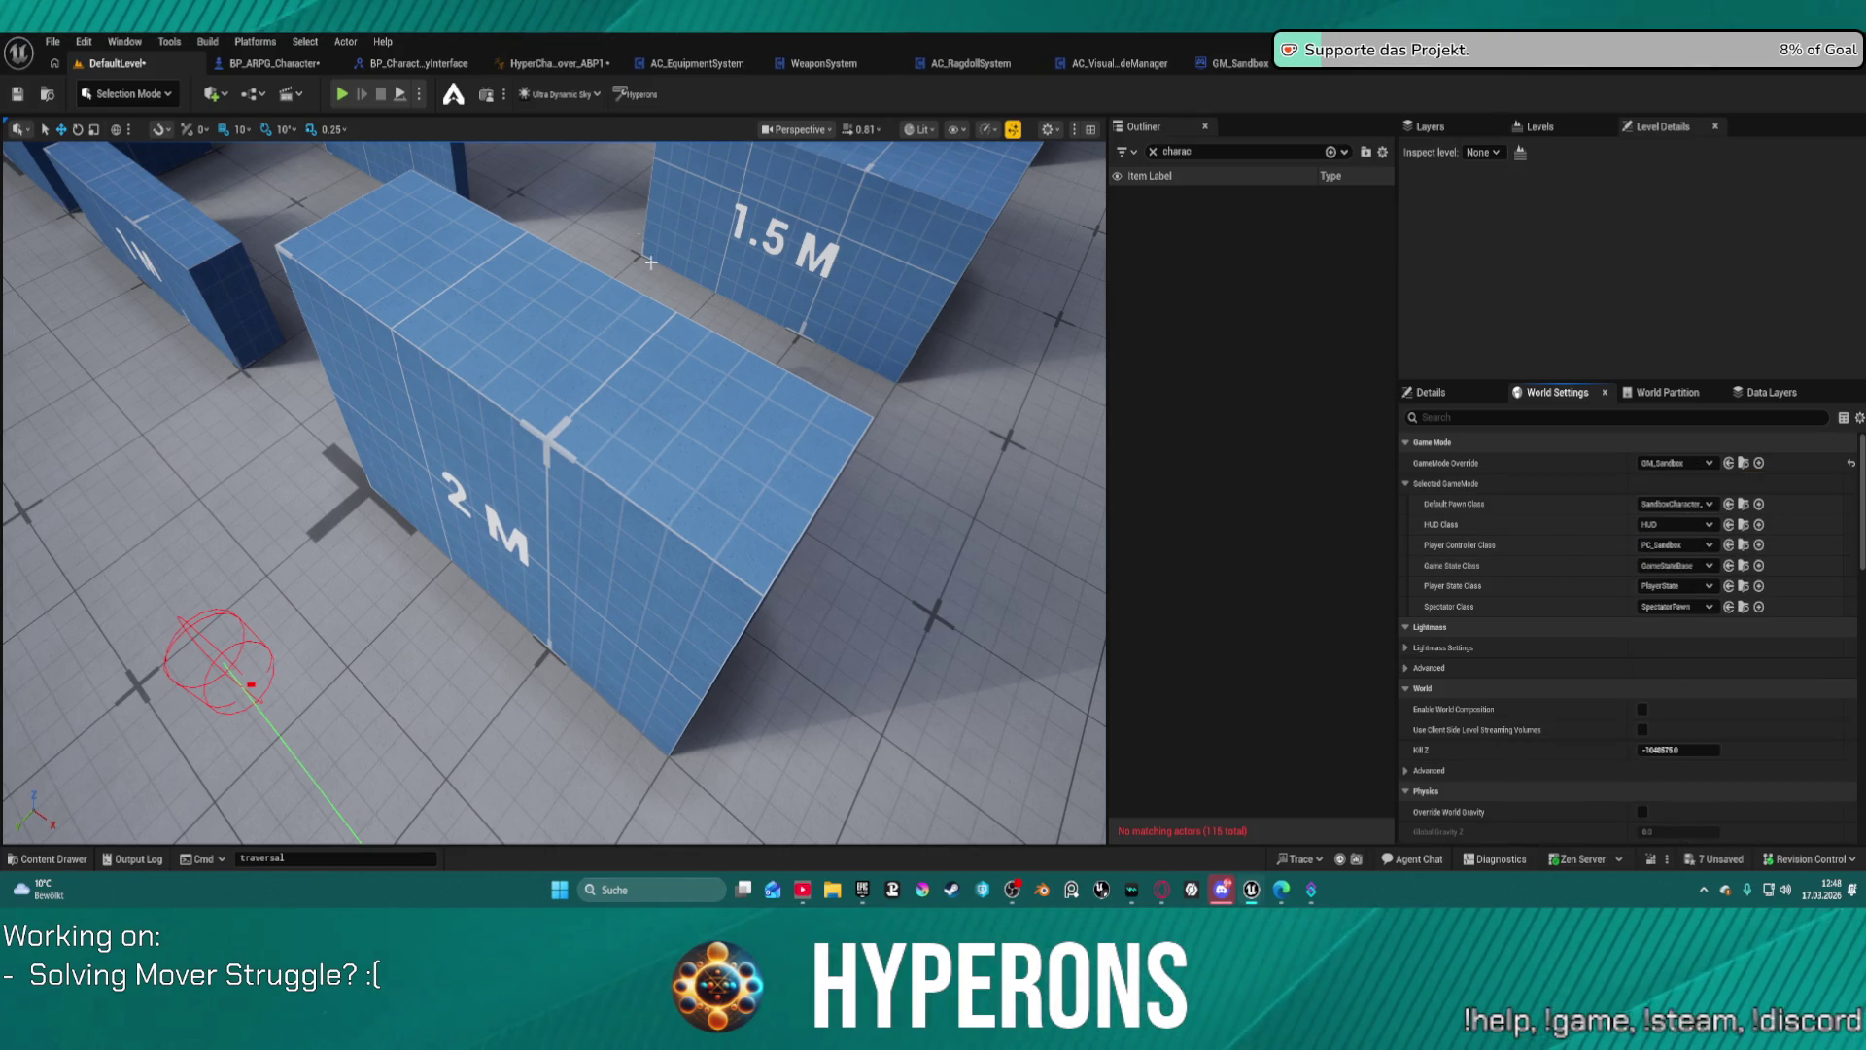
pyautogui.hotkey('alt', 'p')
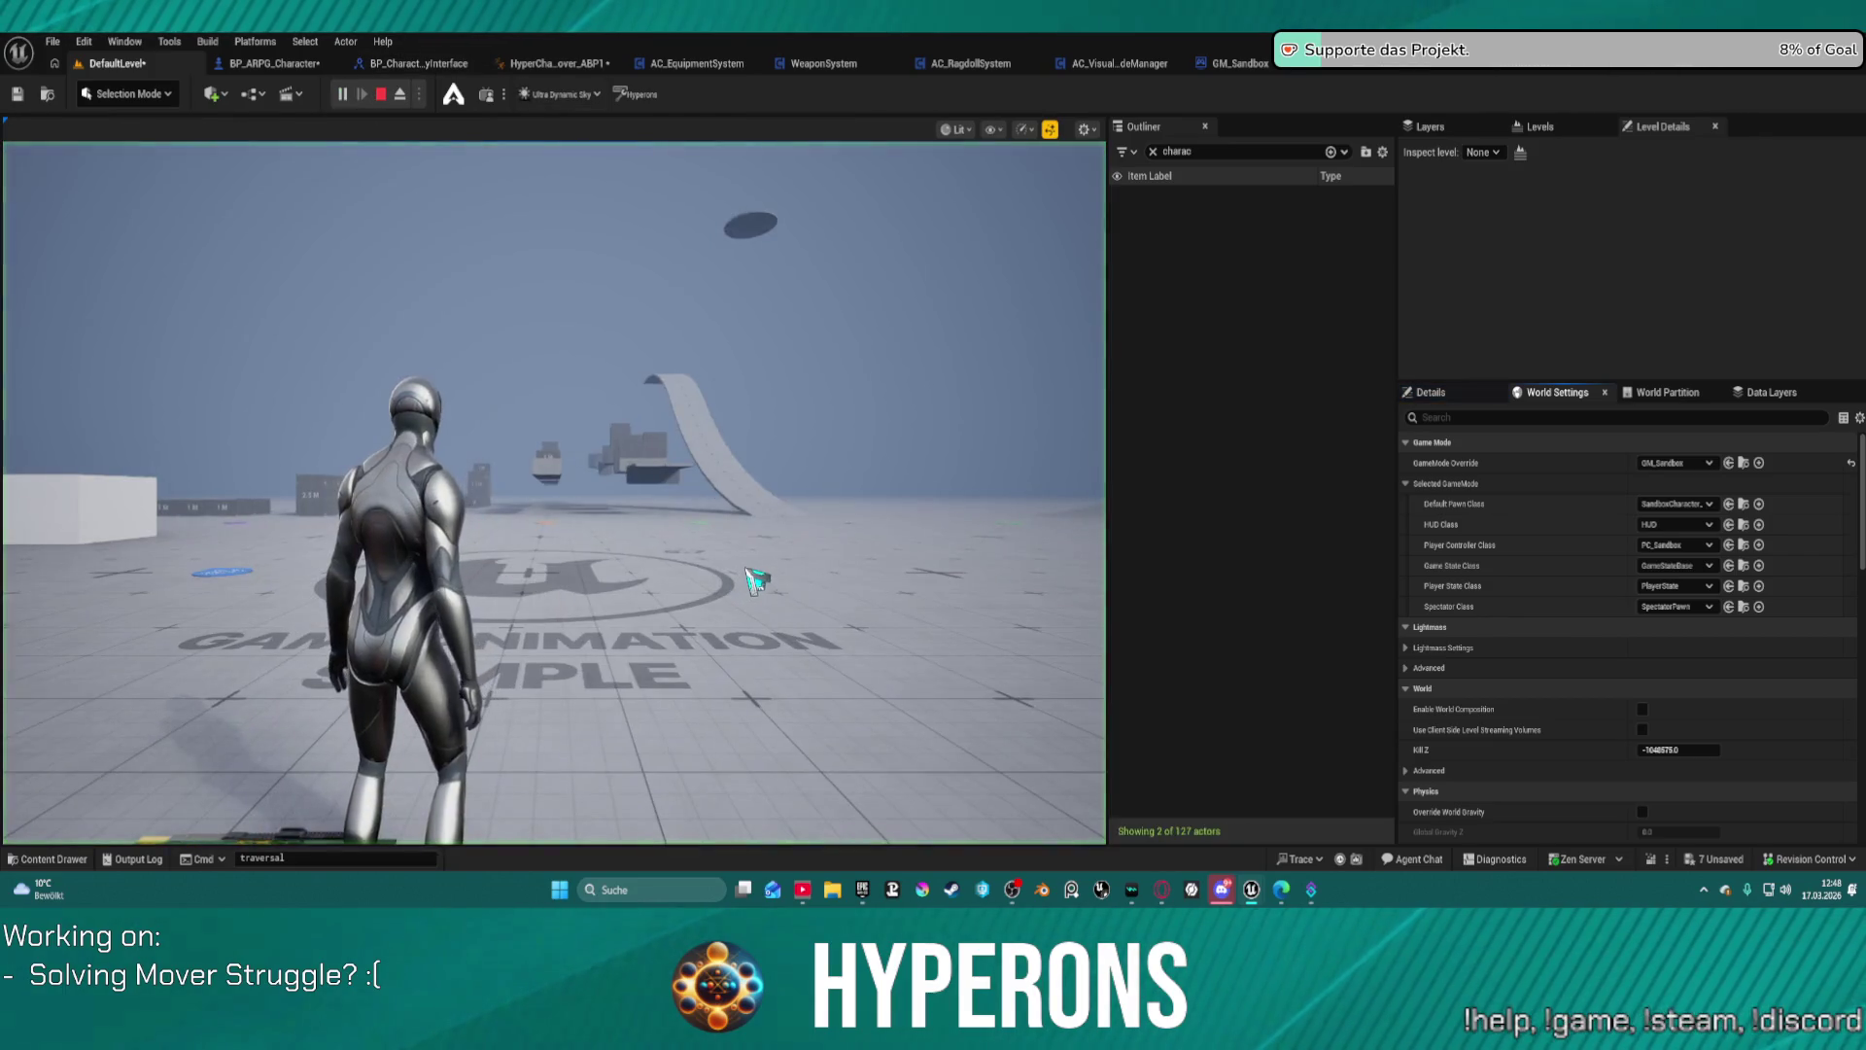
# Step: Run the sandbox character across the floor logo toward the platforms and green arrow
pyautogui.press('w')
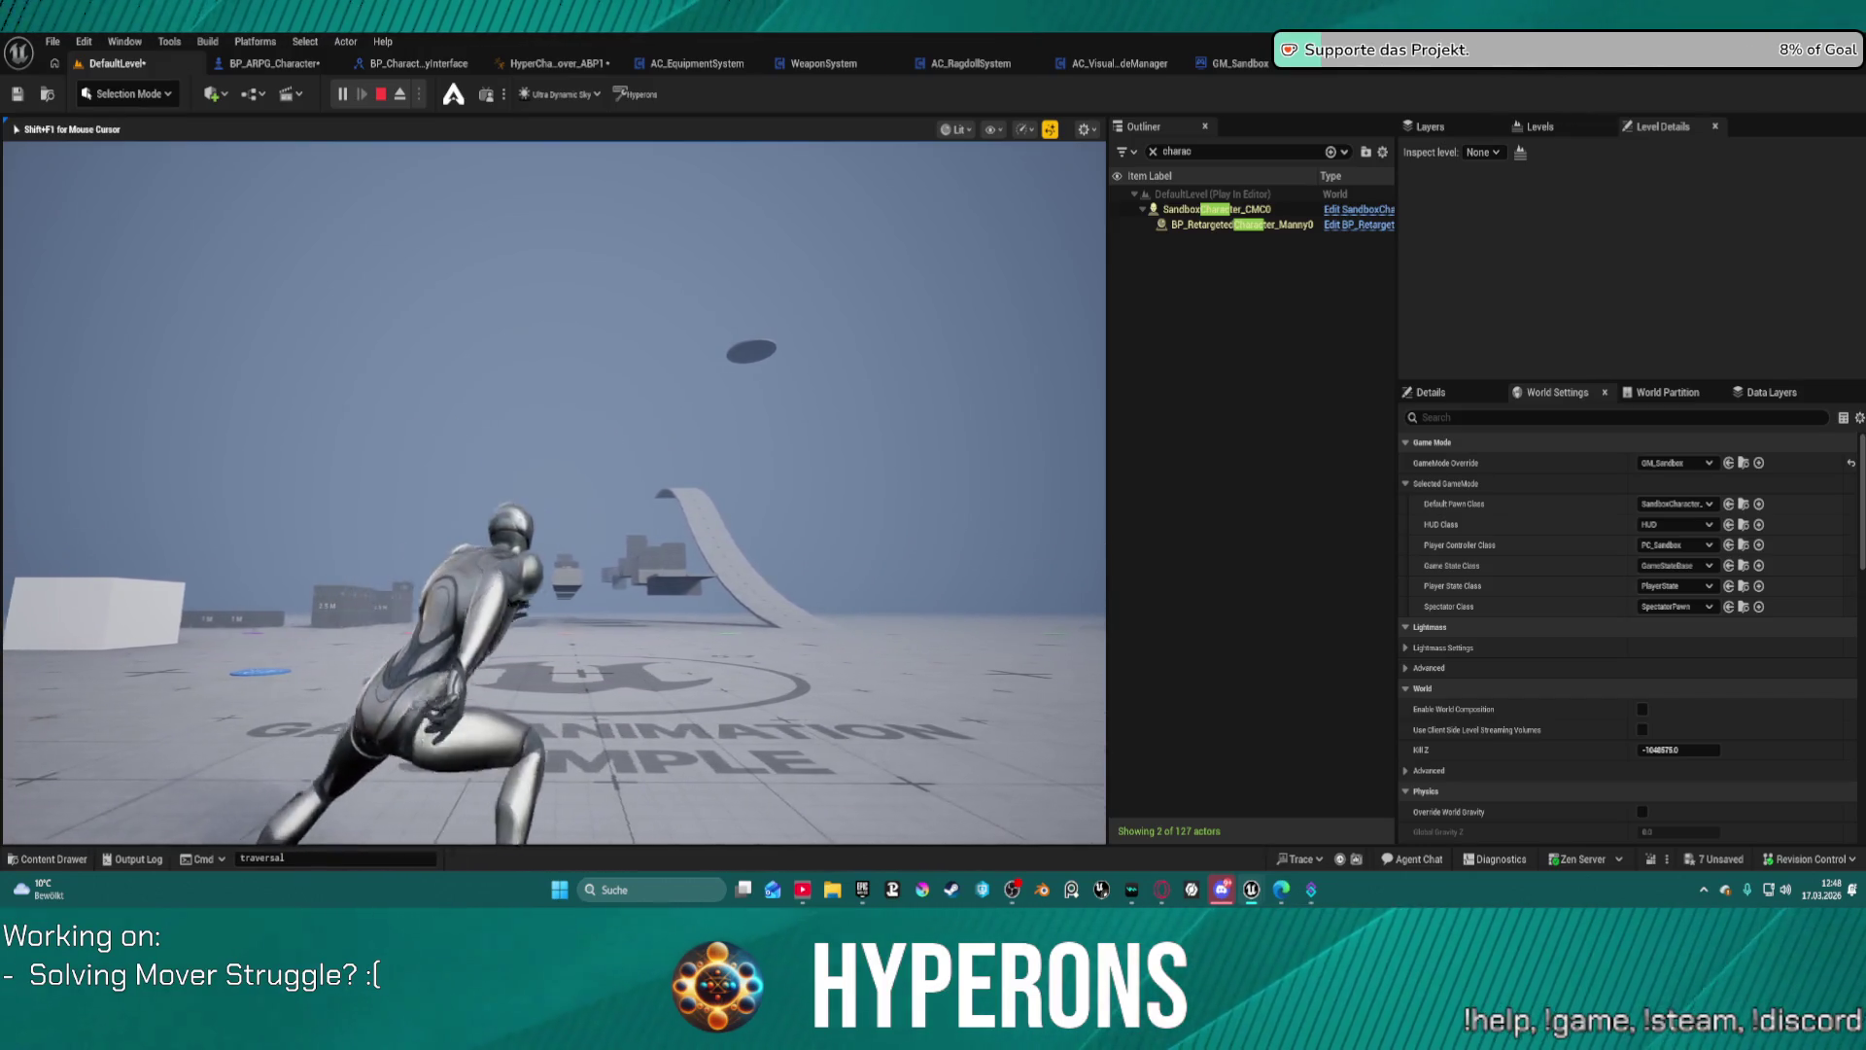
pyautogui.press('w')
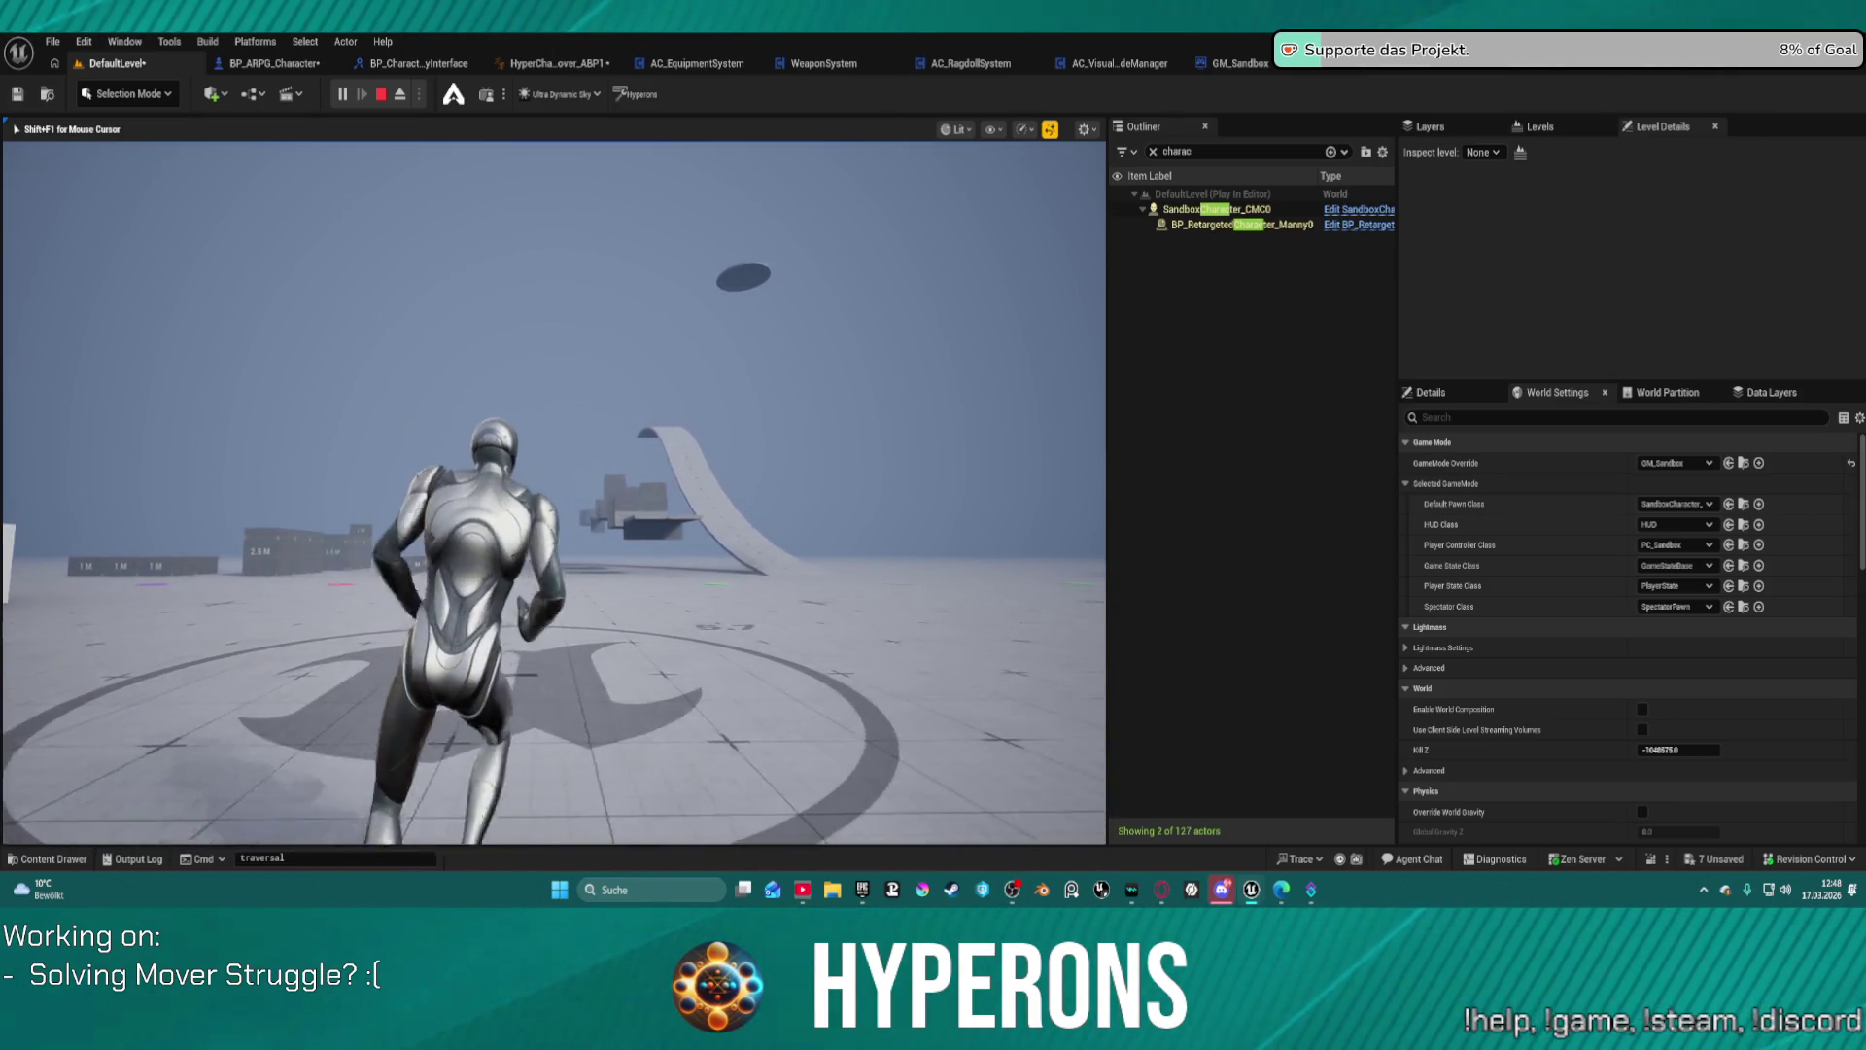
pyautogui.press('w')
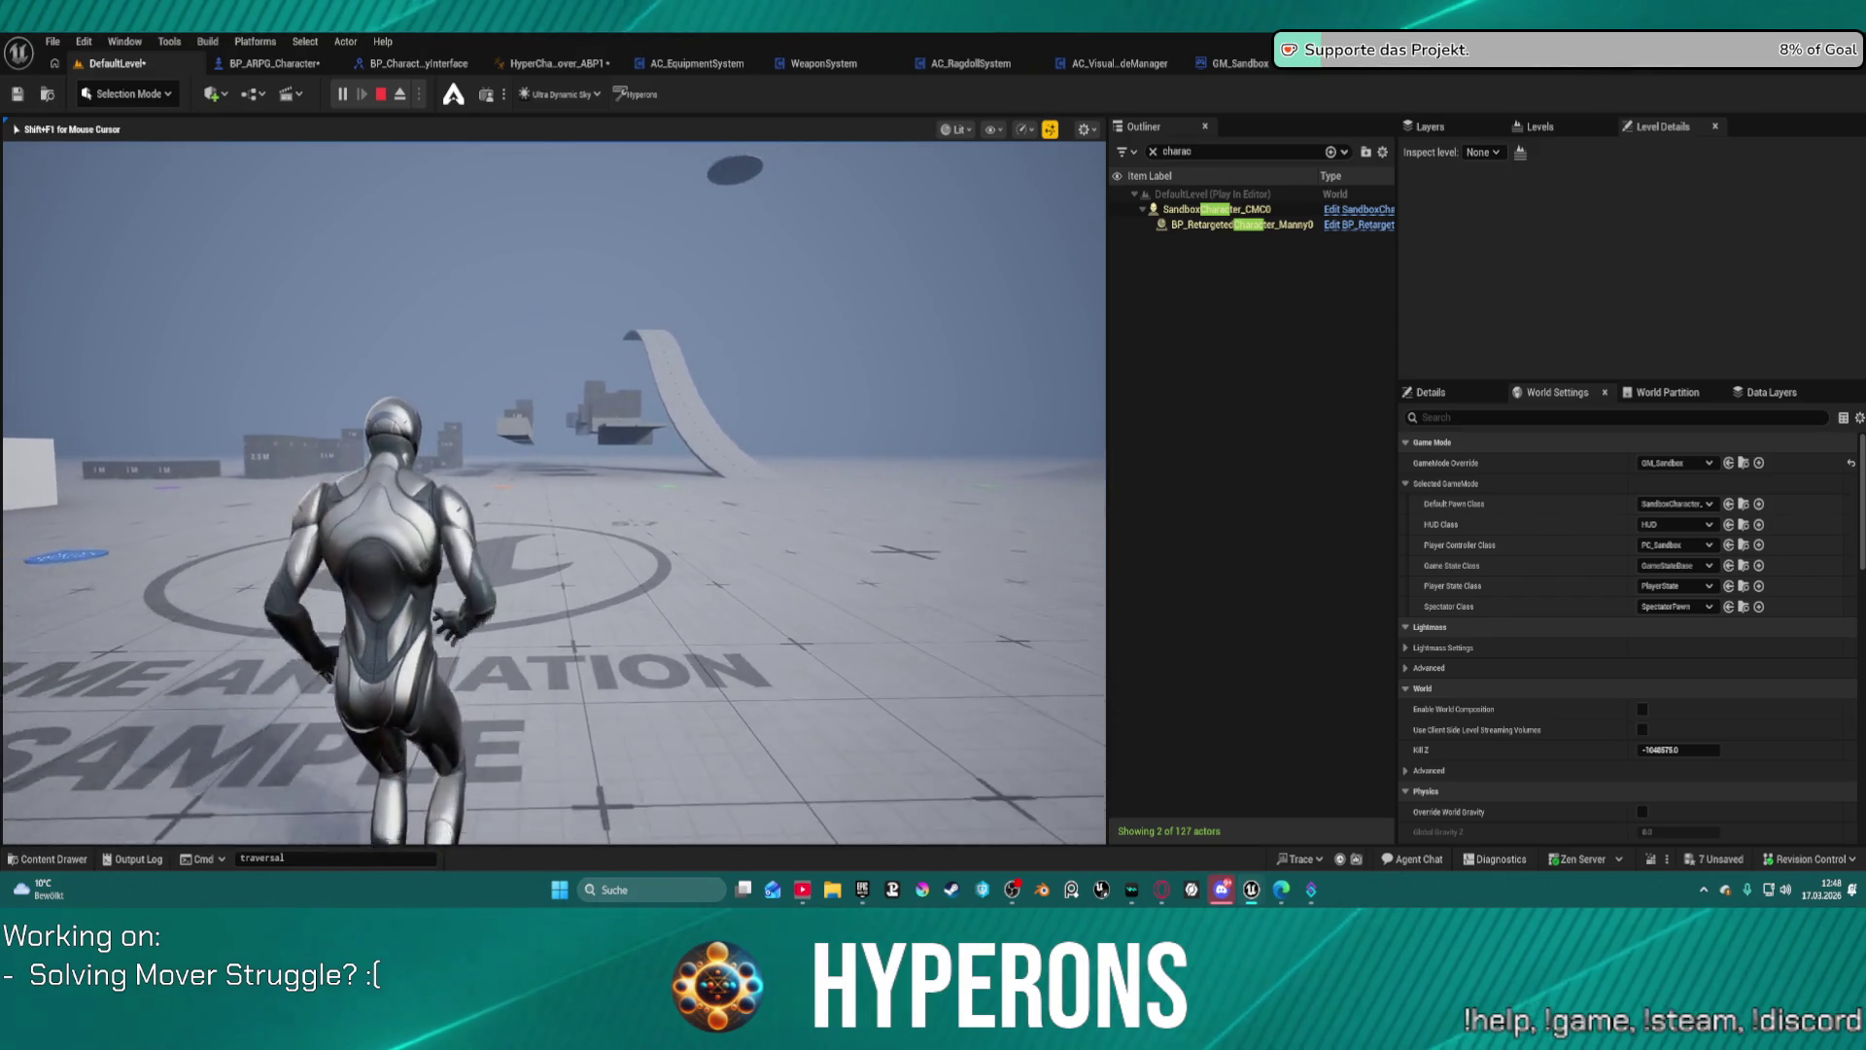
pyautogui.press('w')
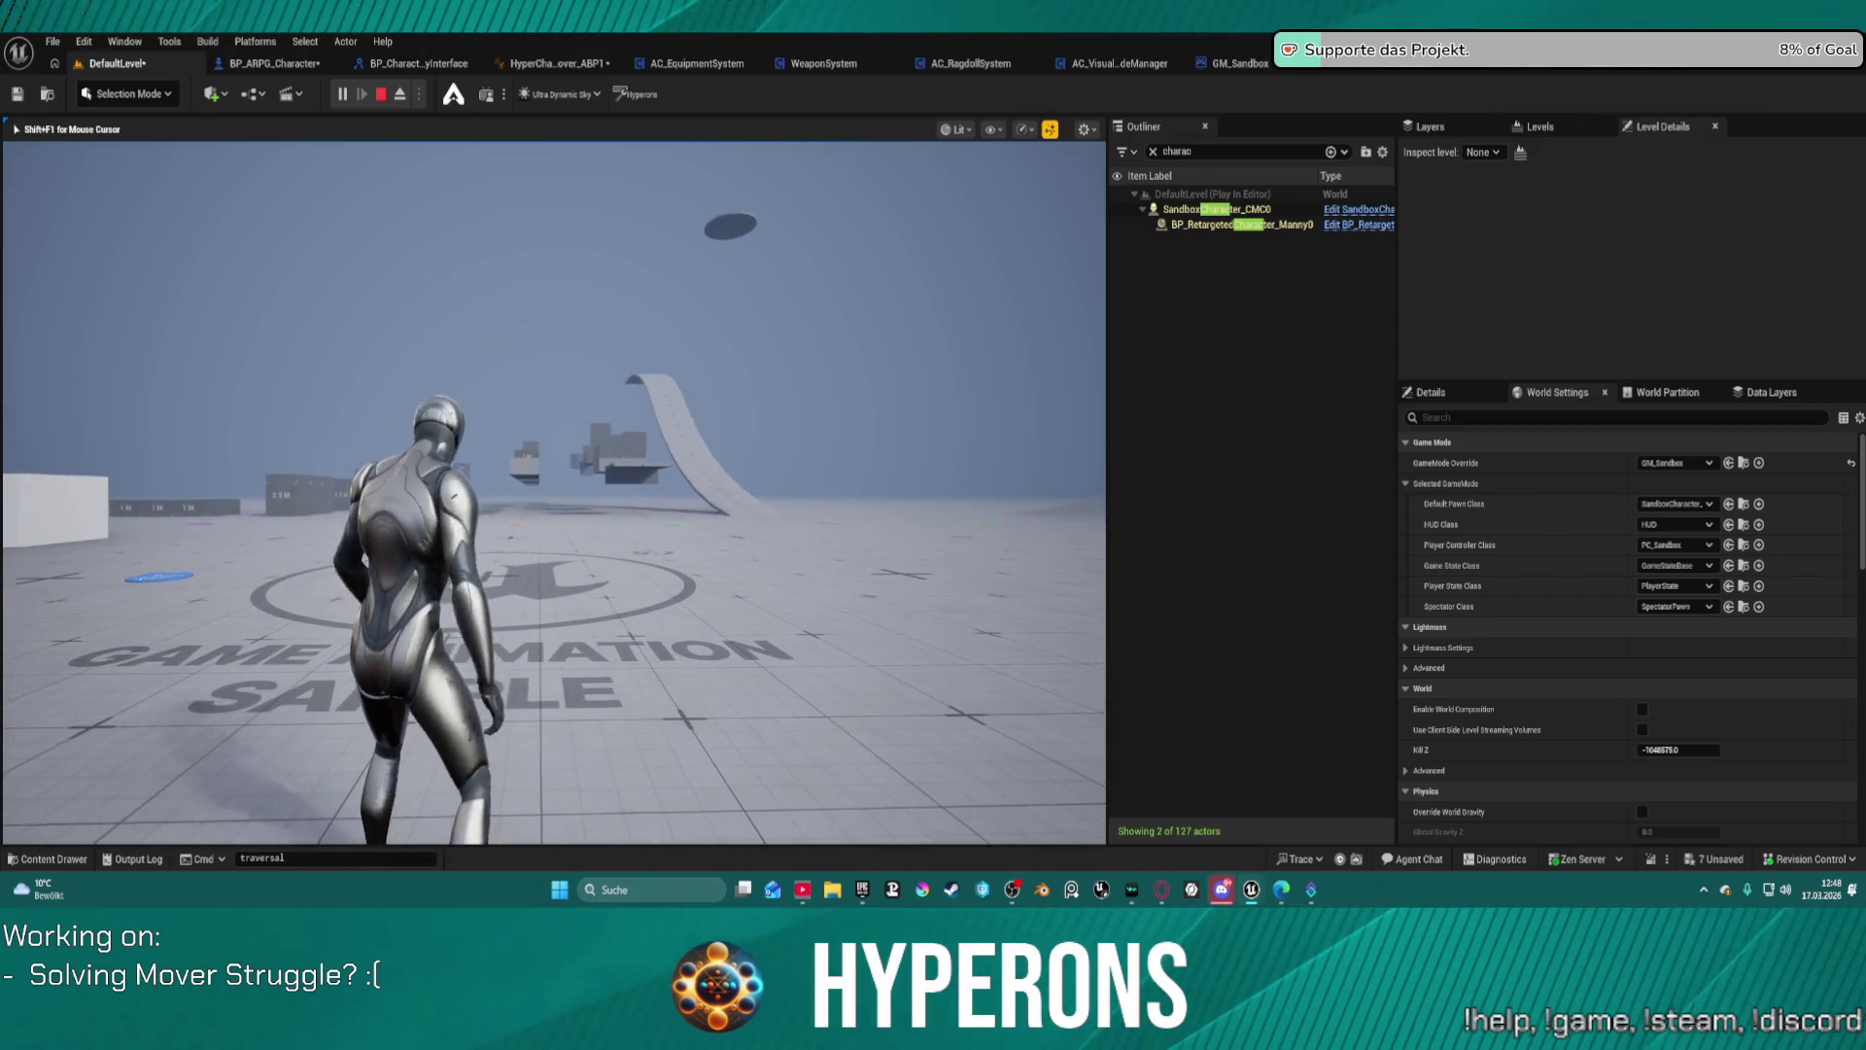
pyautogui.press('w')
pyautogui.press('w')
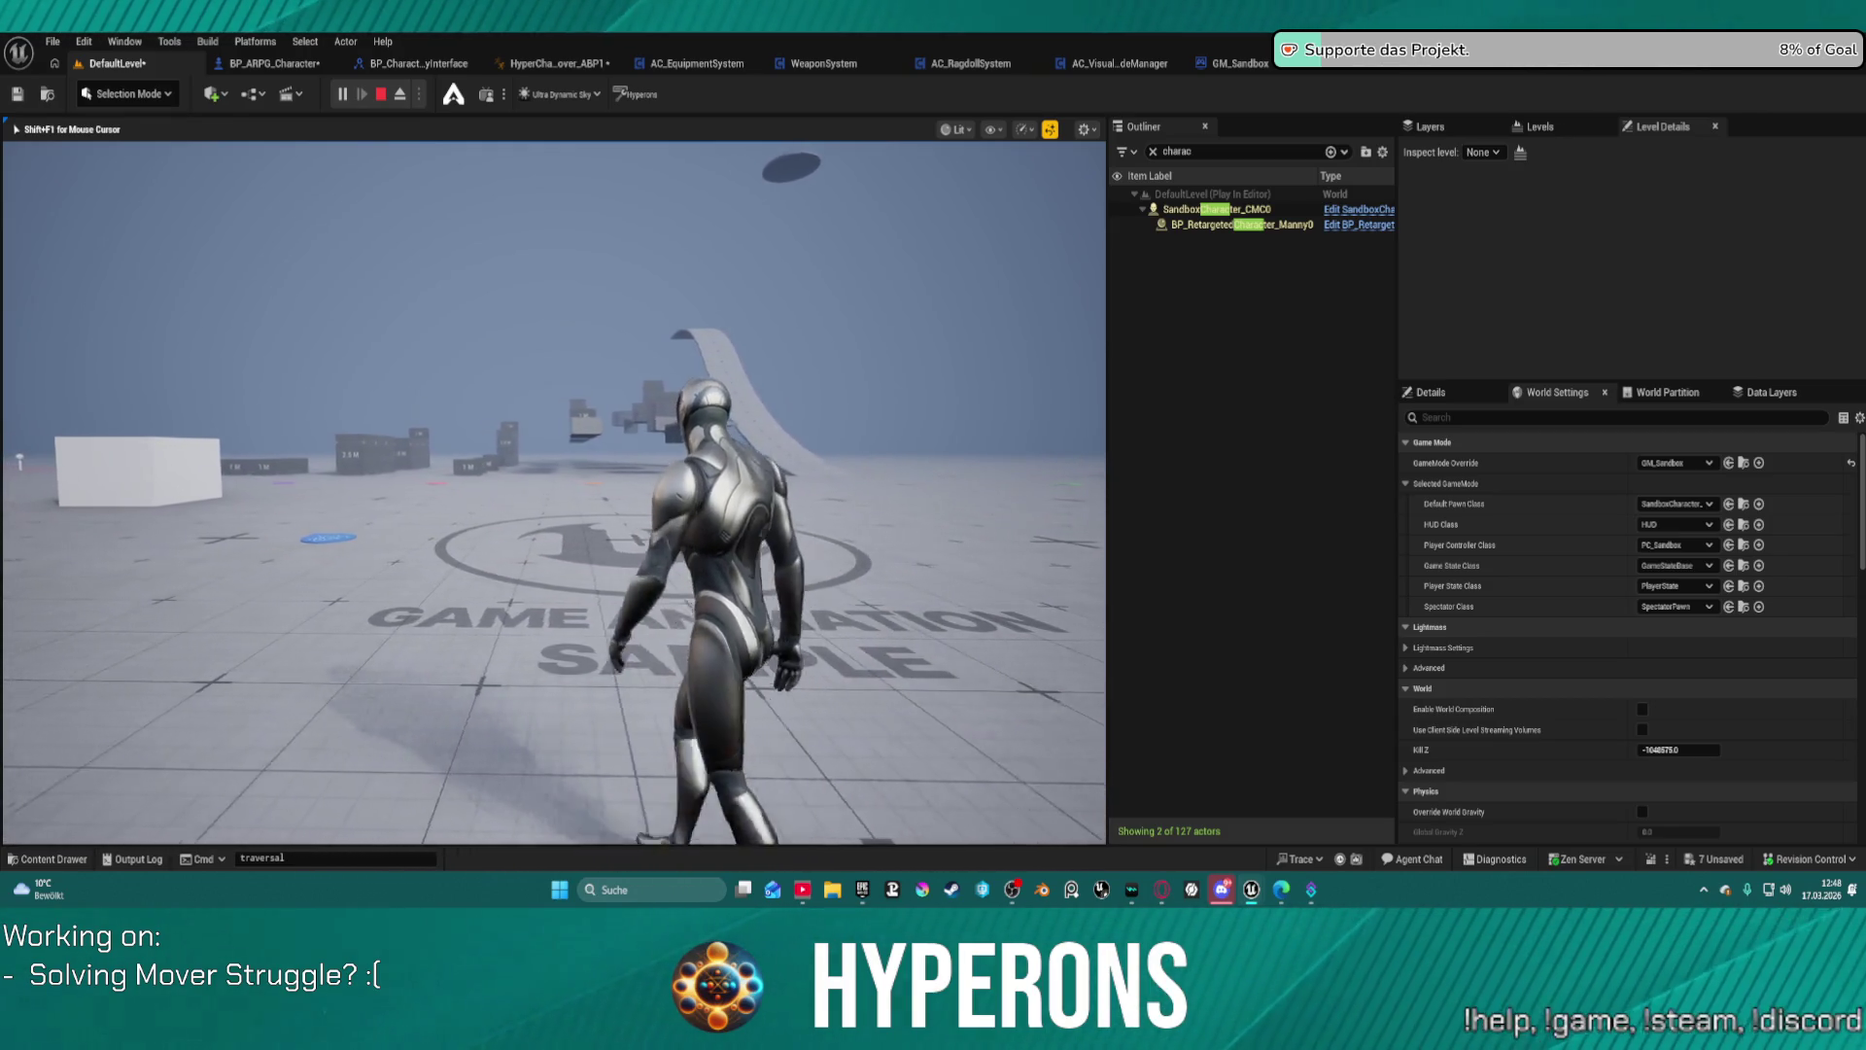
pyautogui.press('w')
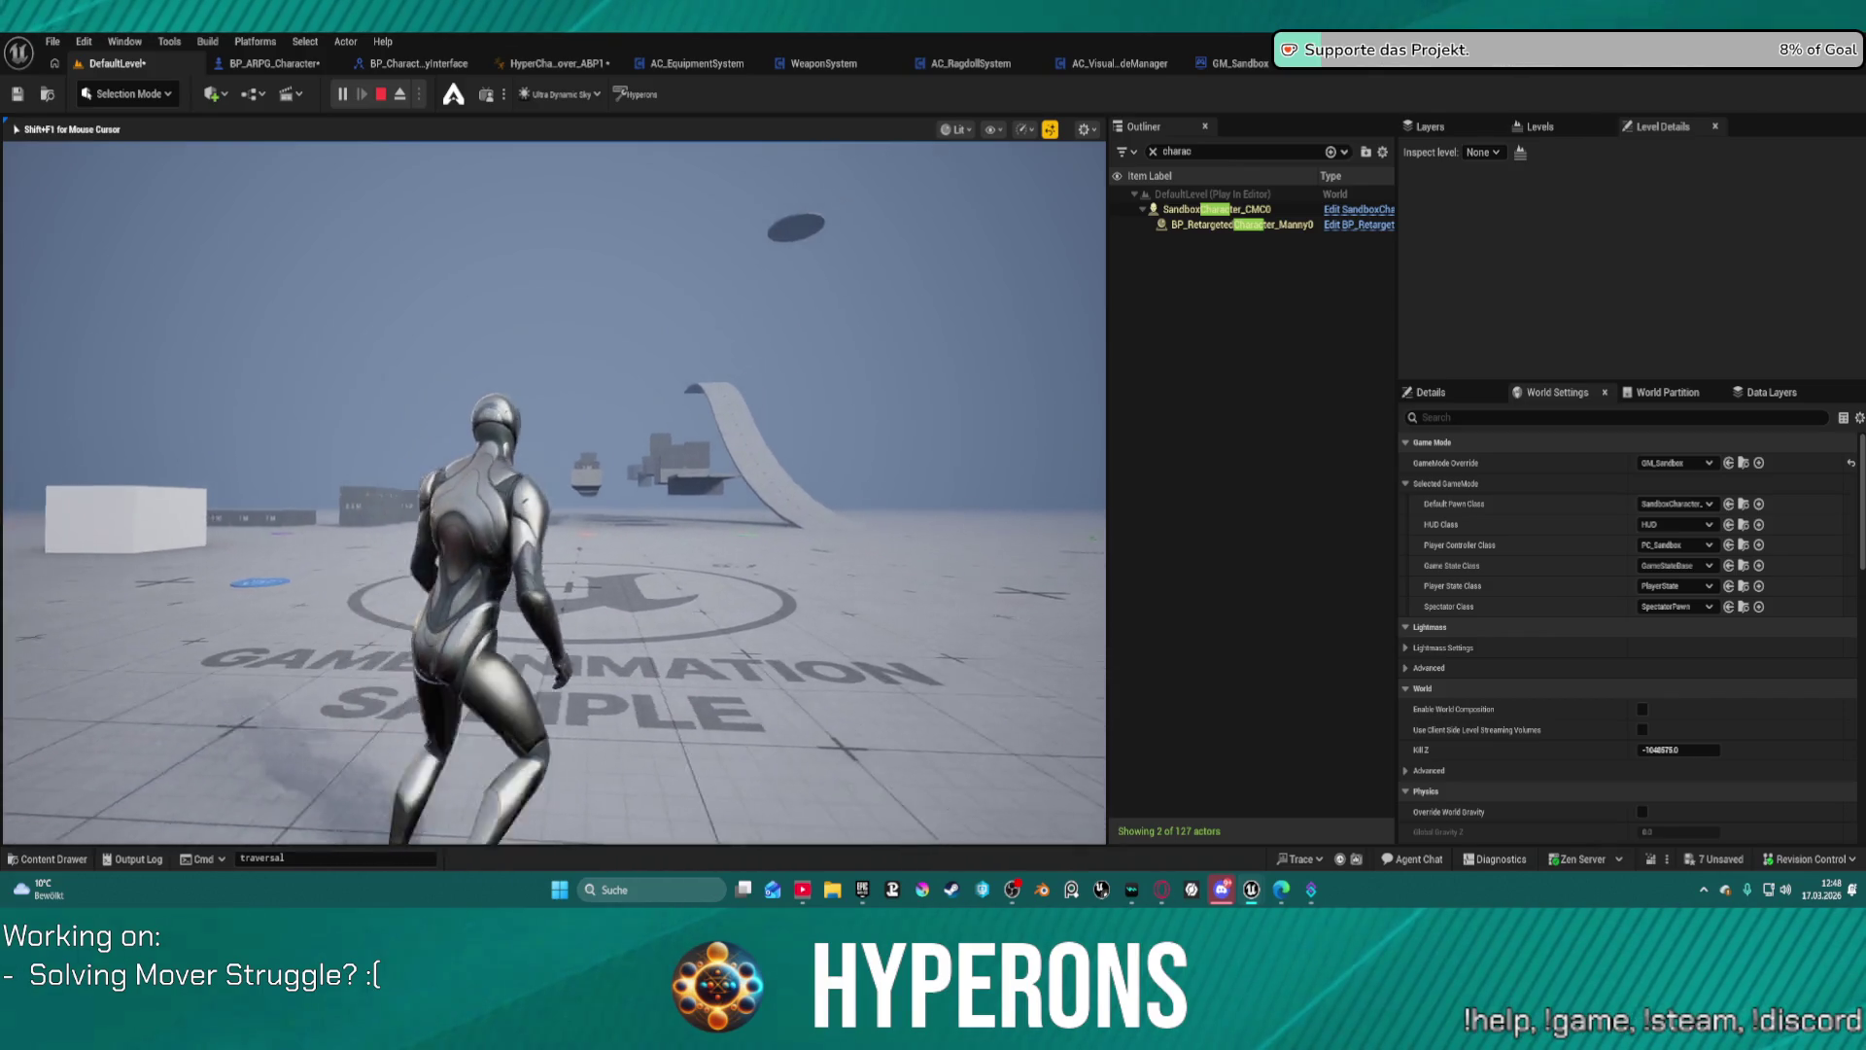
pyautogui.press('w')
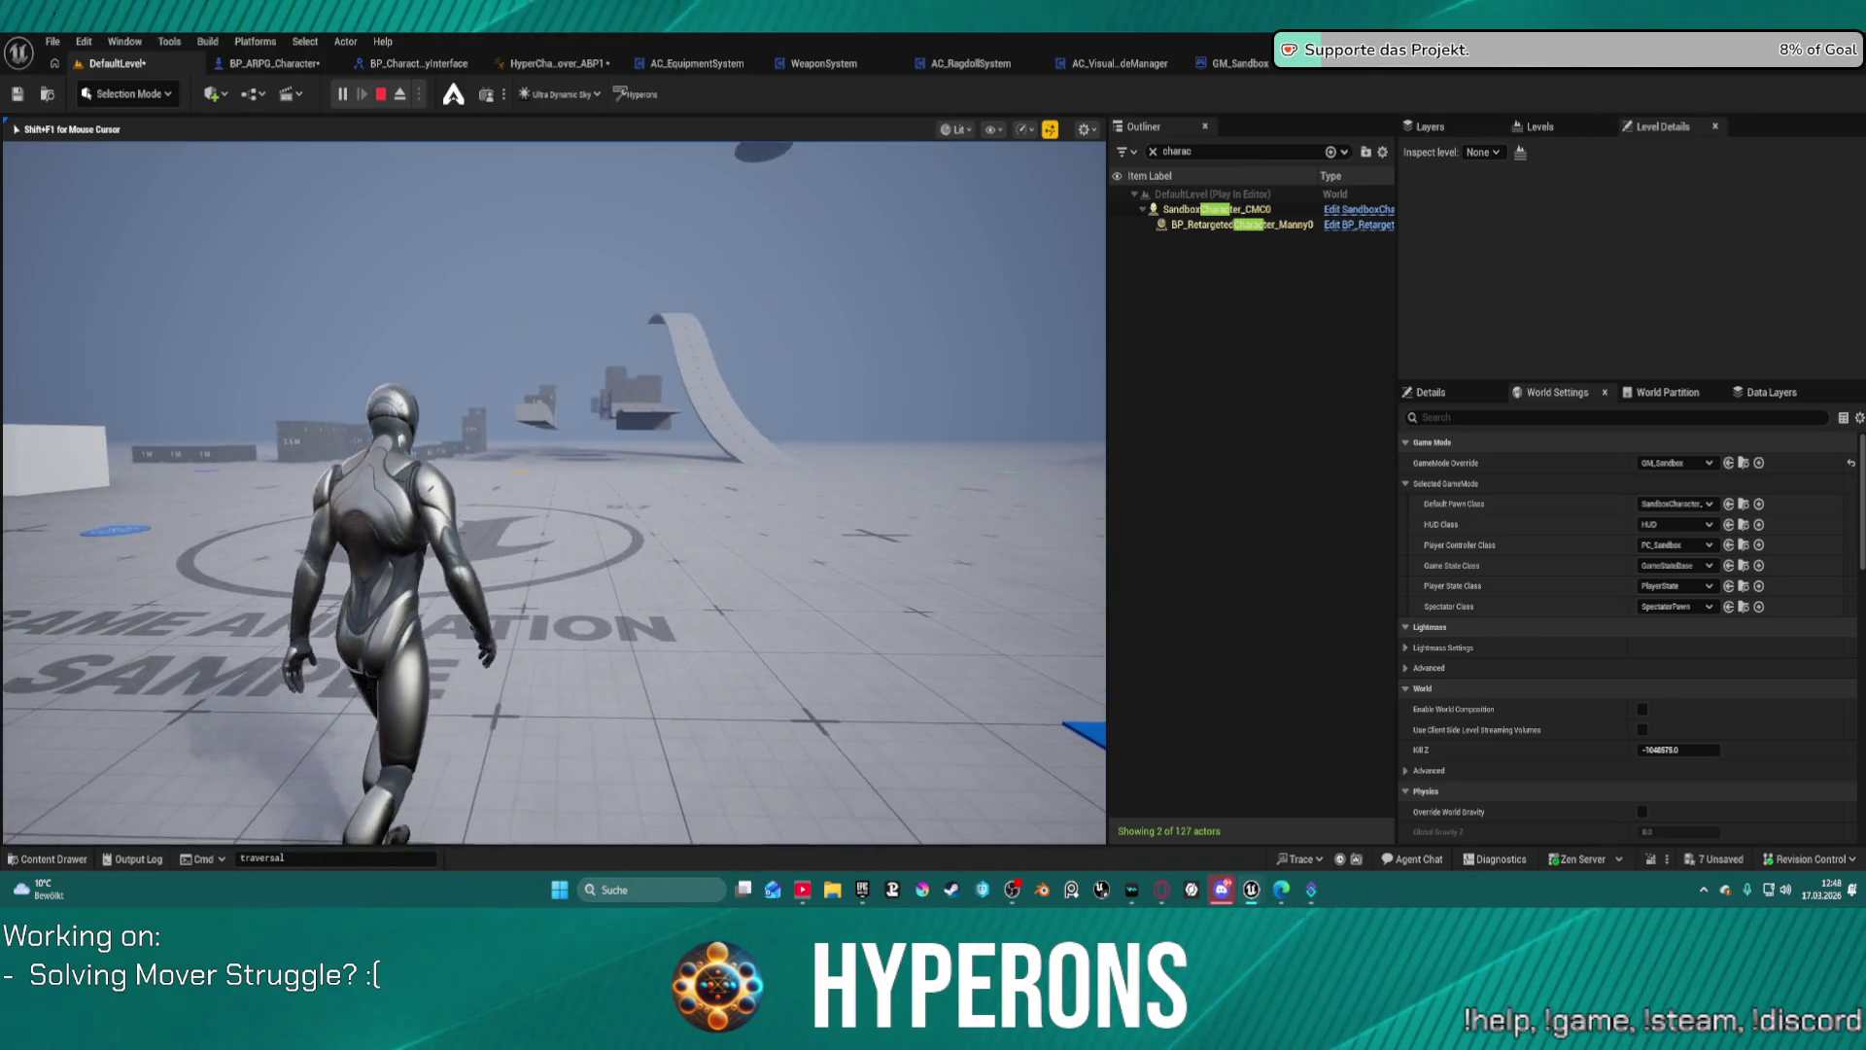
pyautogui.press('w')
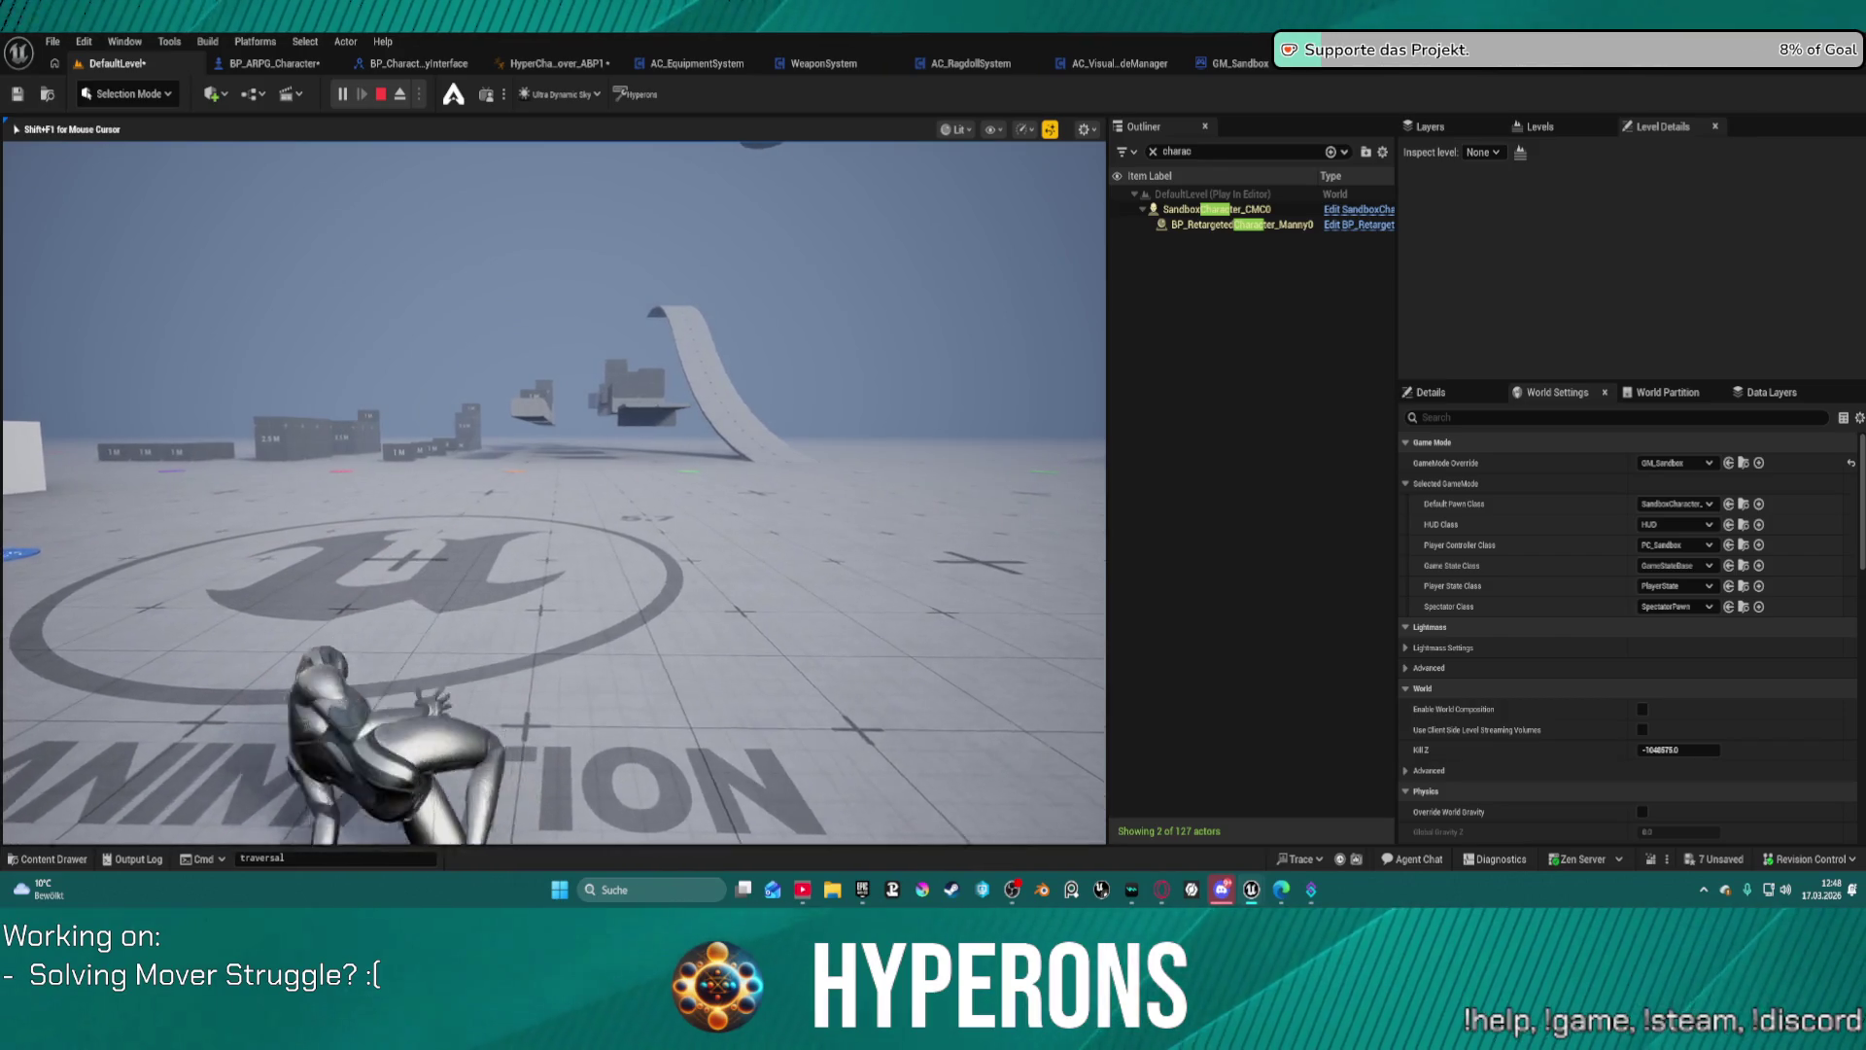
pyautogui.press('w')
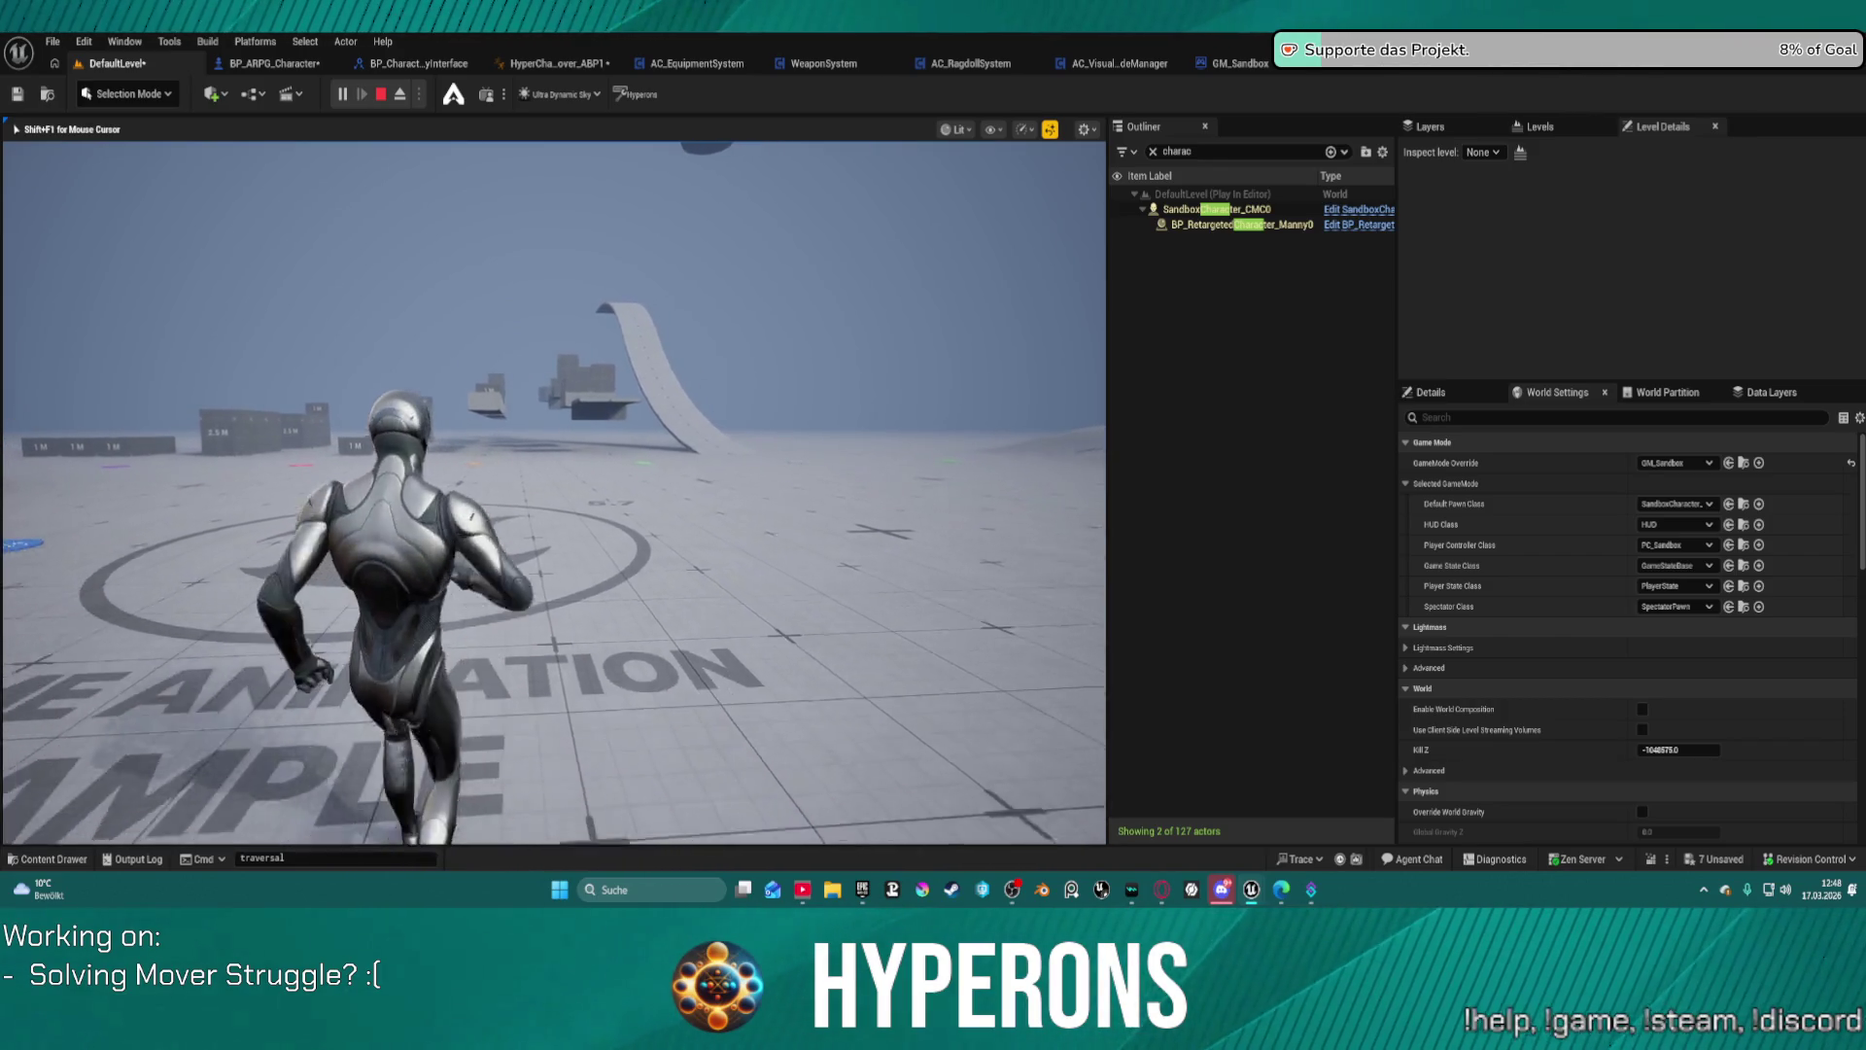
pyautogui.press('w')
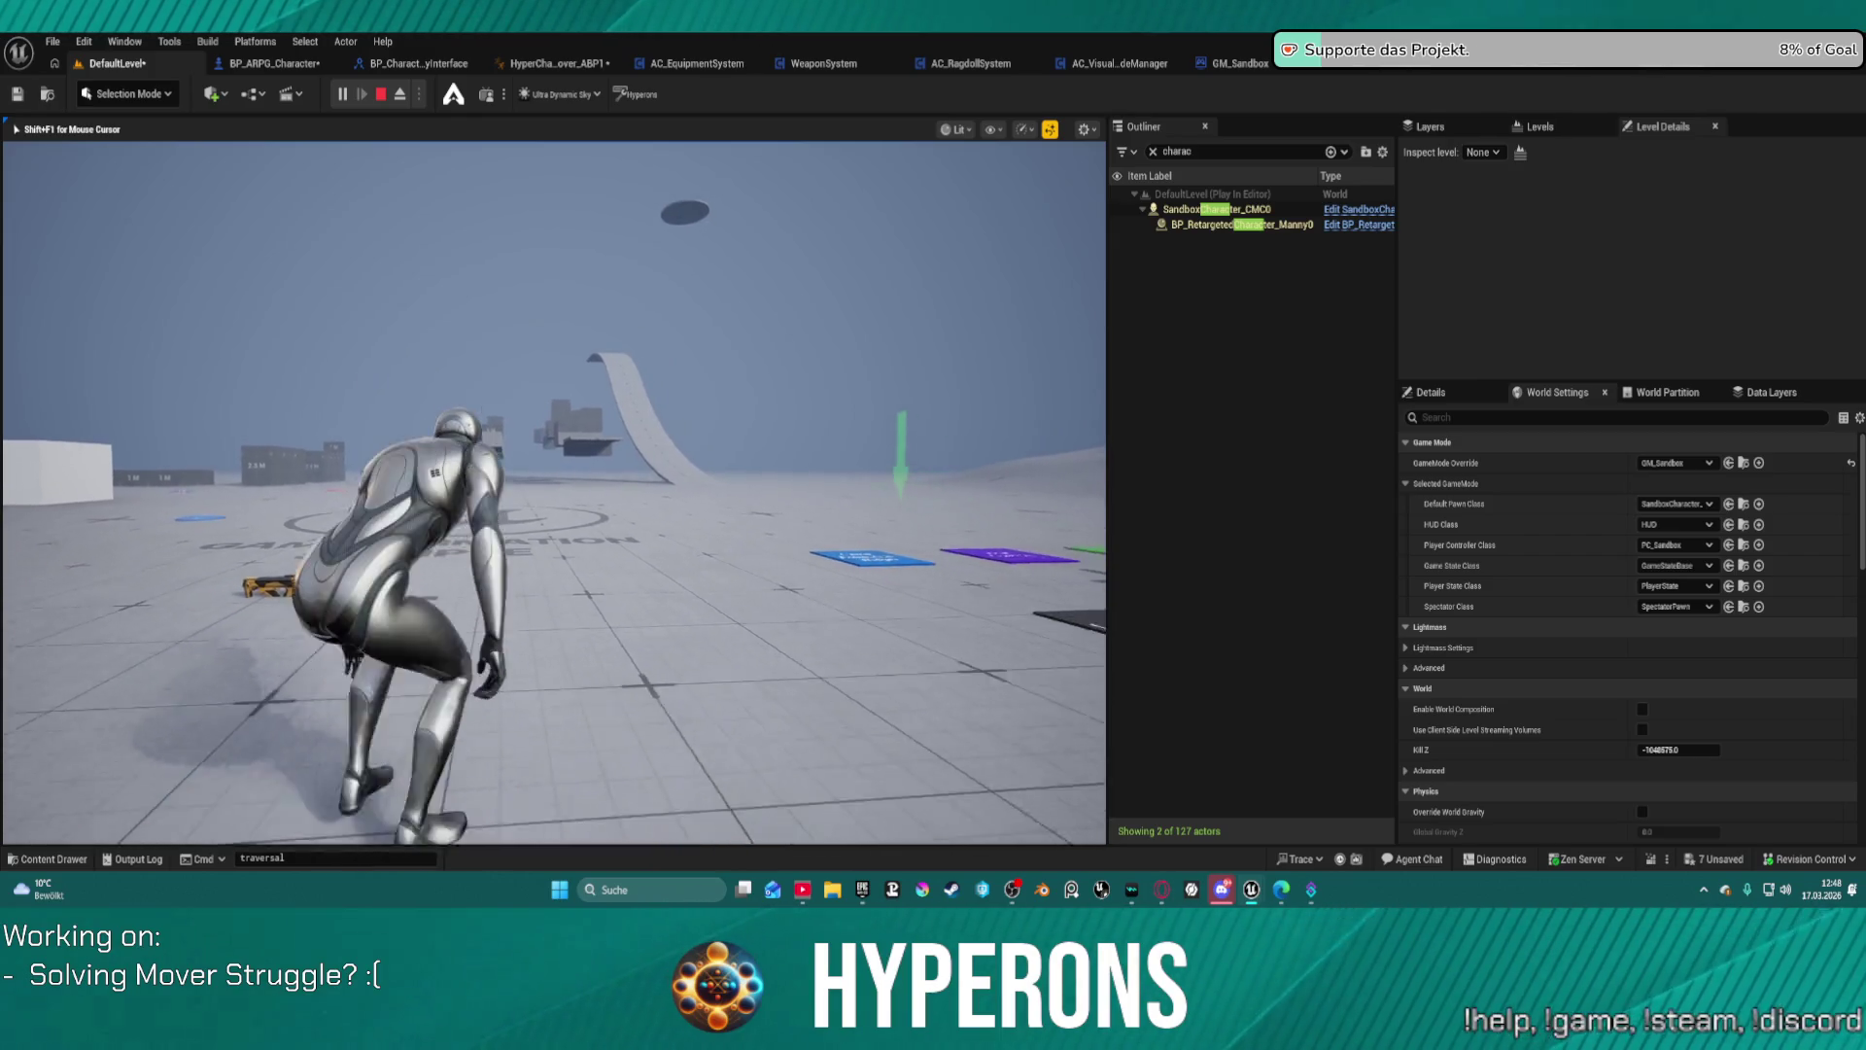
# Step: Steer the character to the white box, vault onto it, then end the session
pyautogui.press('w')
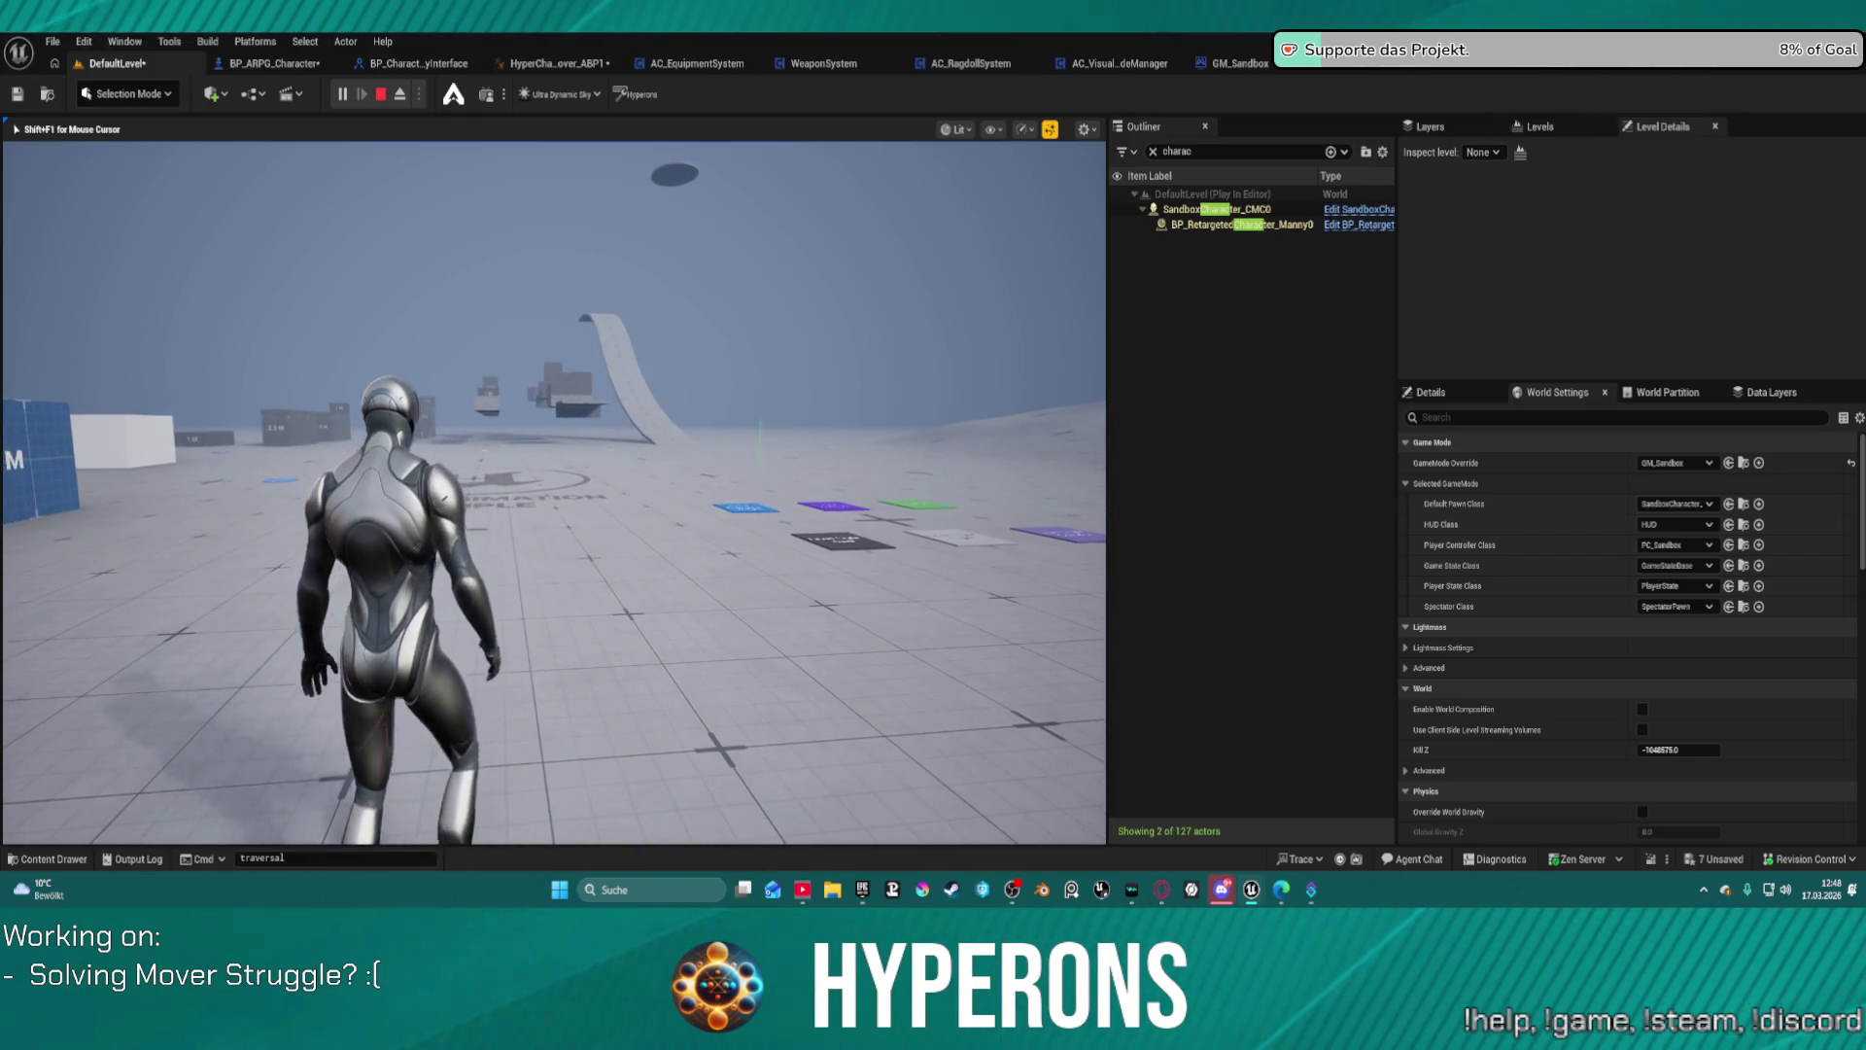
pyautogui.press('w')
pyautogui.press('w')
pyautogui.press('w')
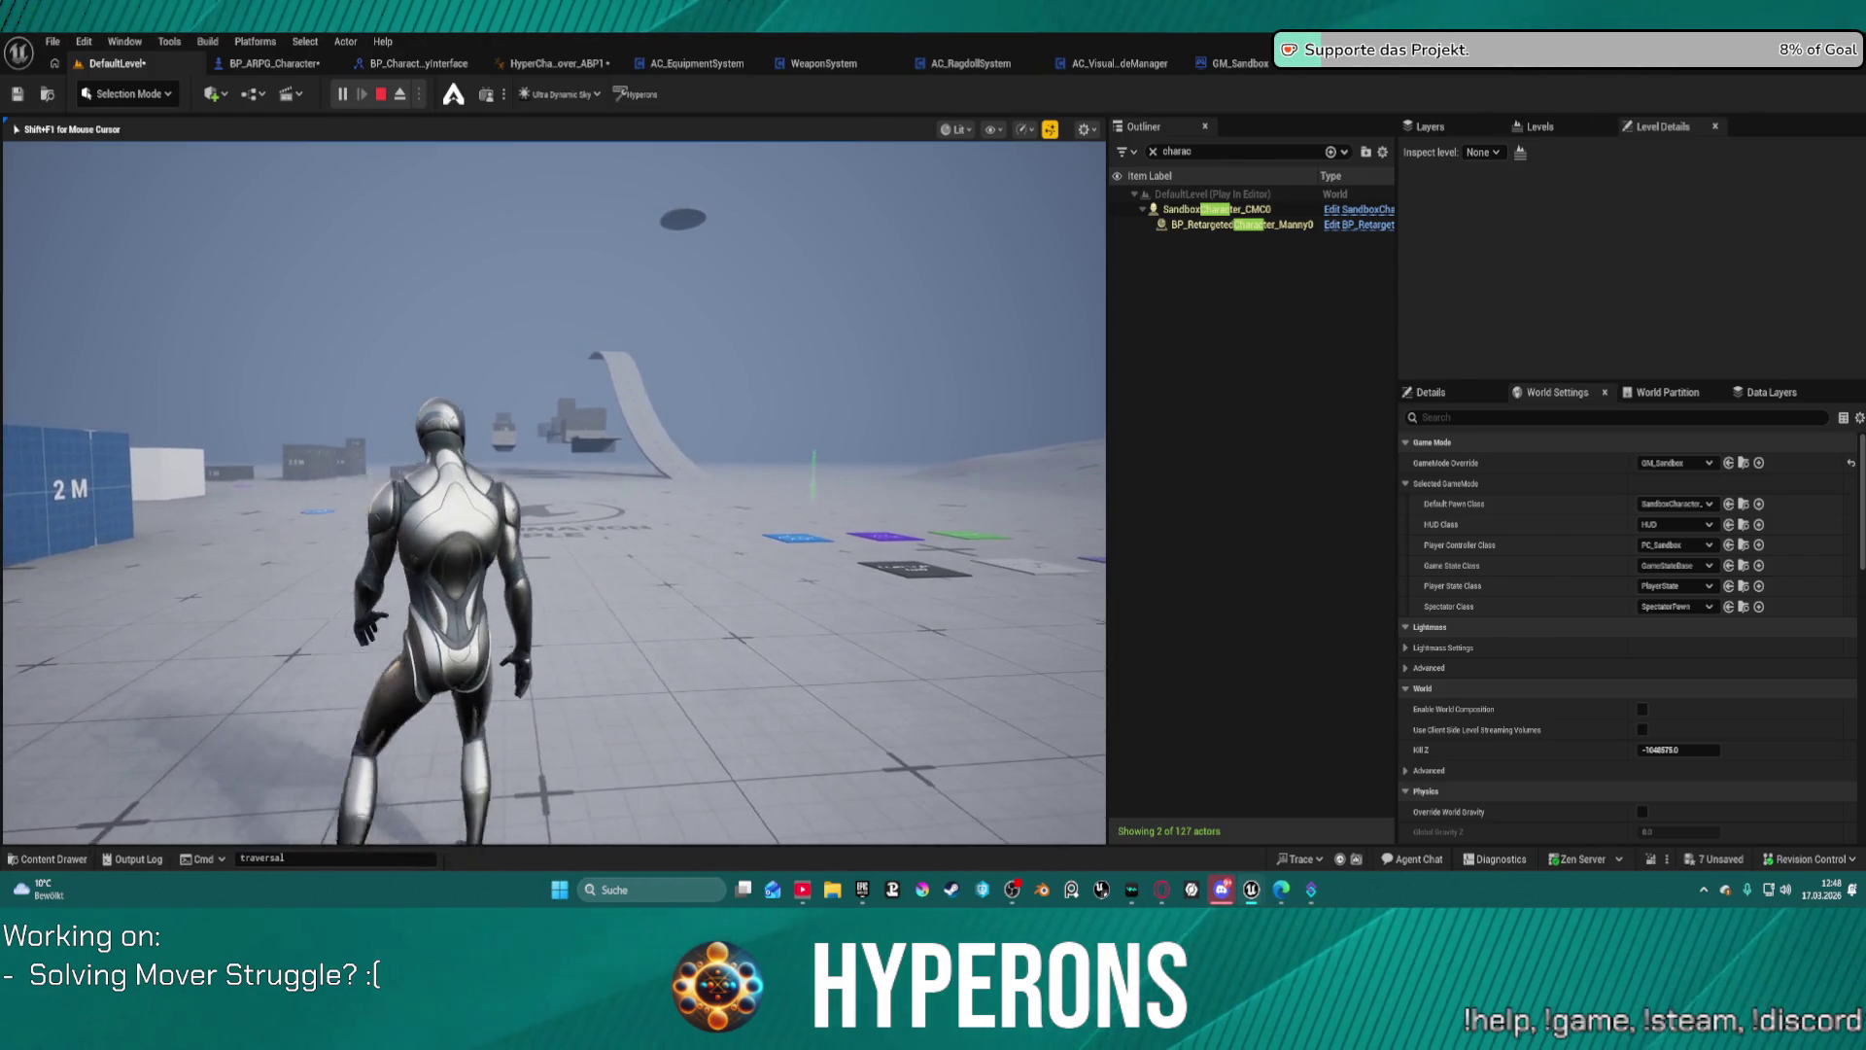
pyautogui.press('w')
pyautogui.press('w')
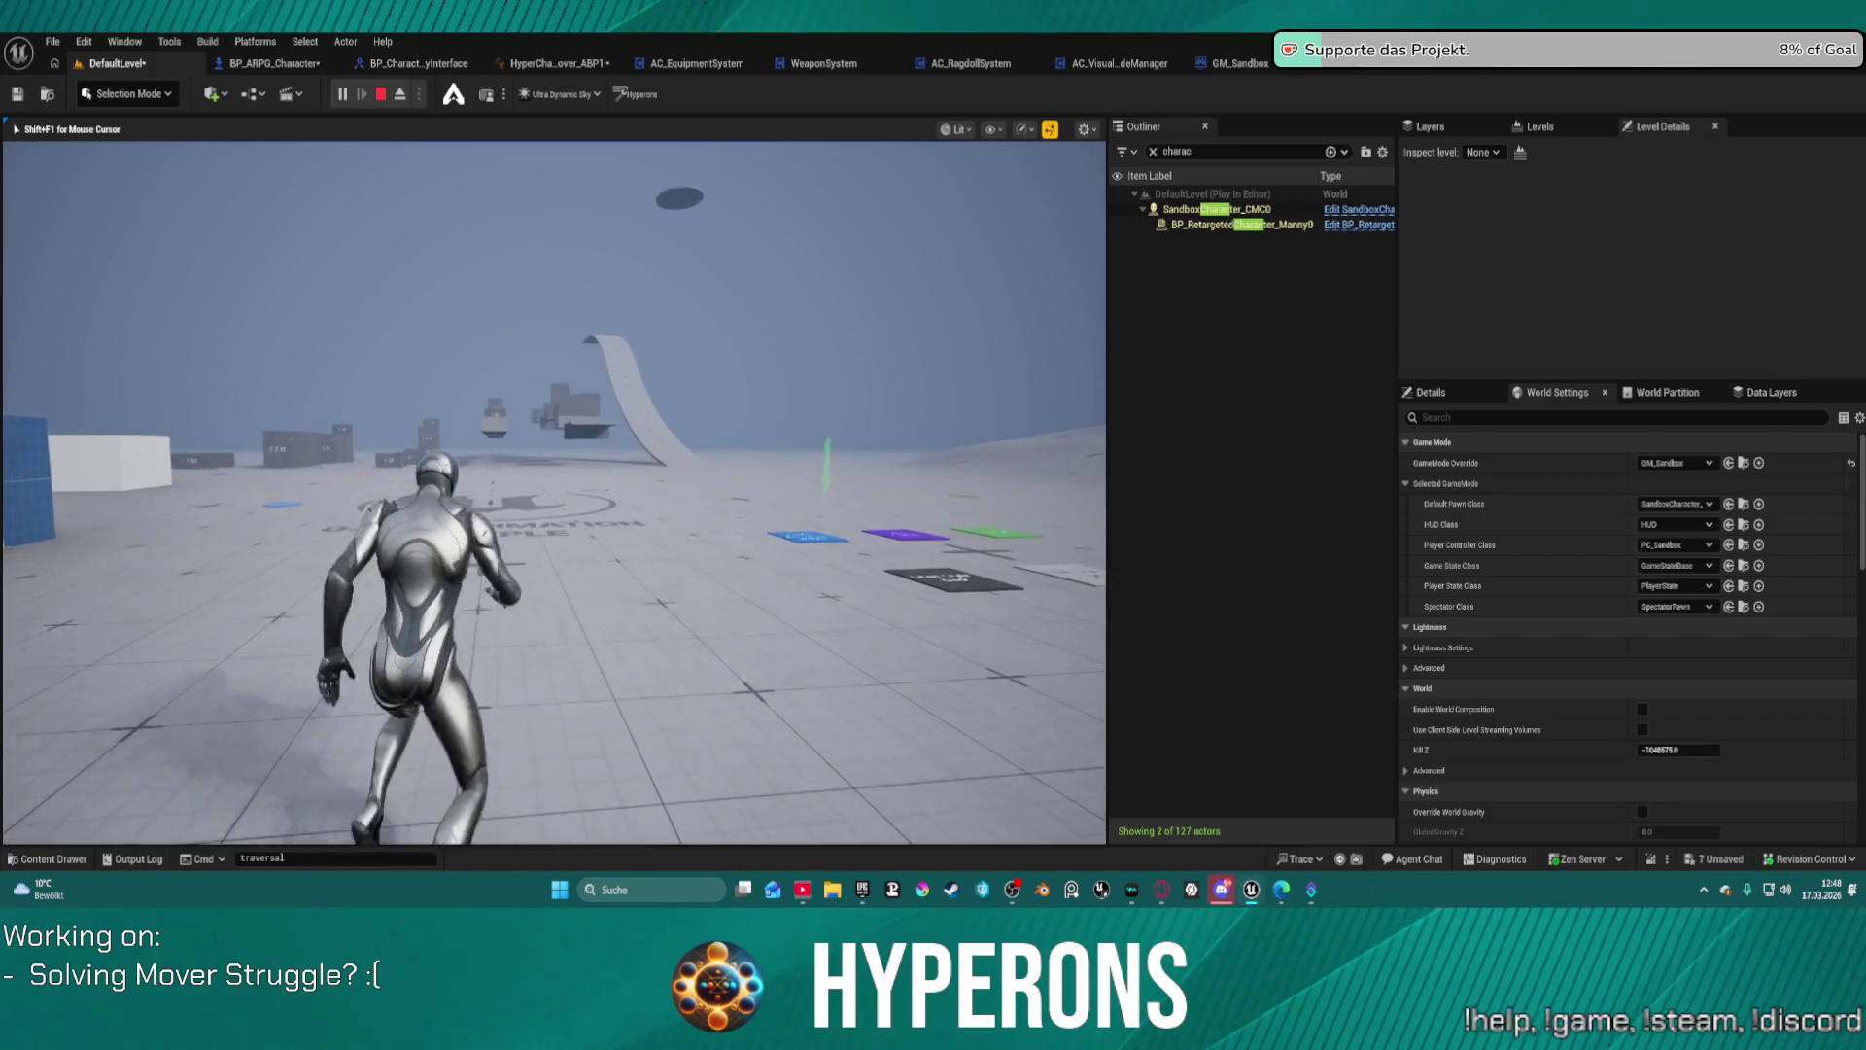
pyautogui.press('w')
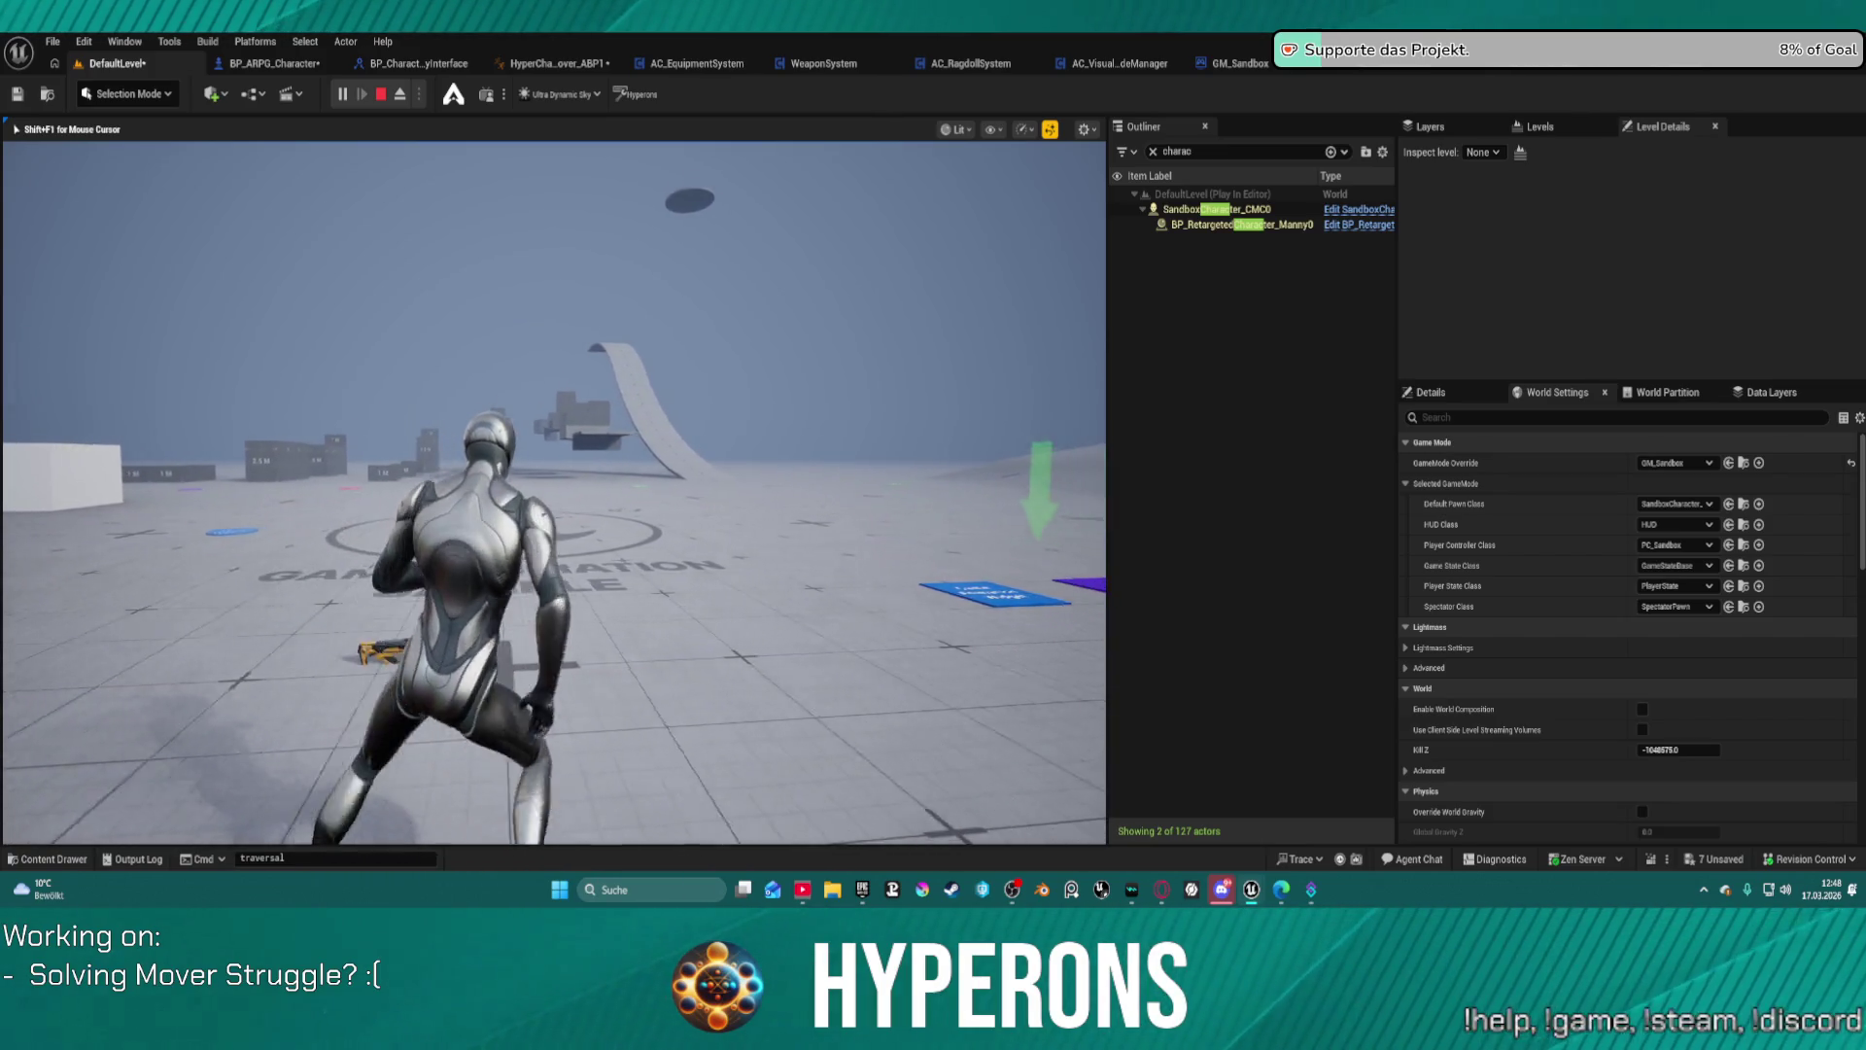
pyautogui.press('w')
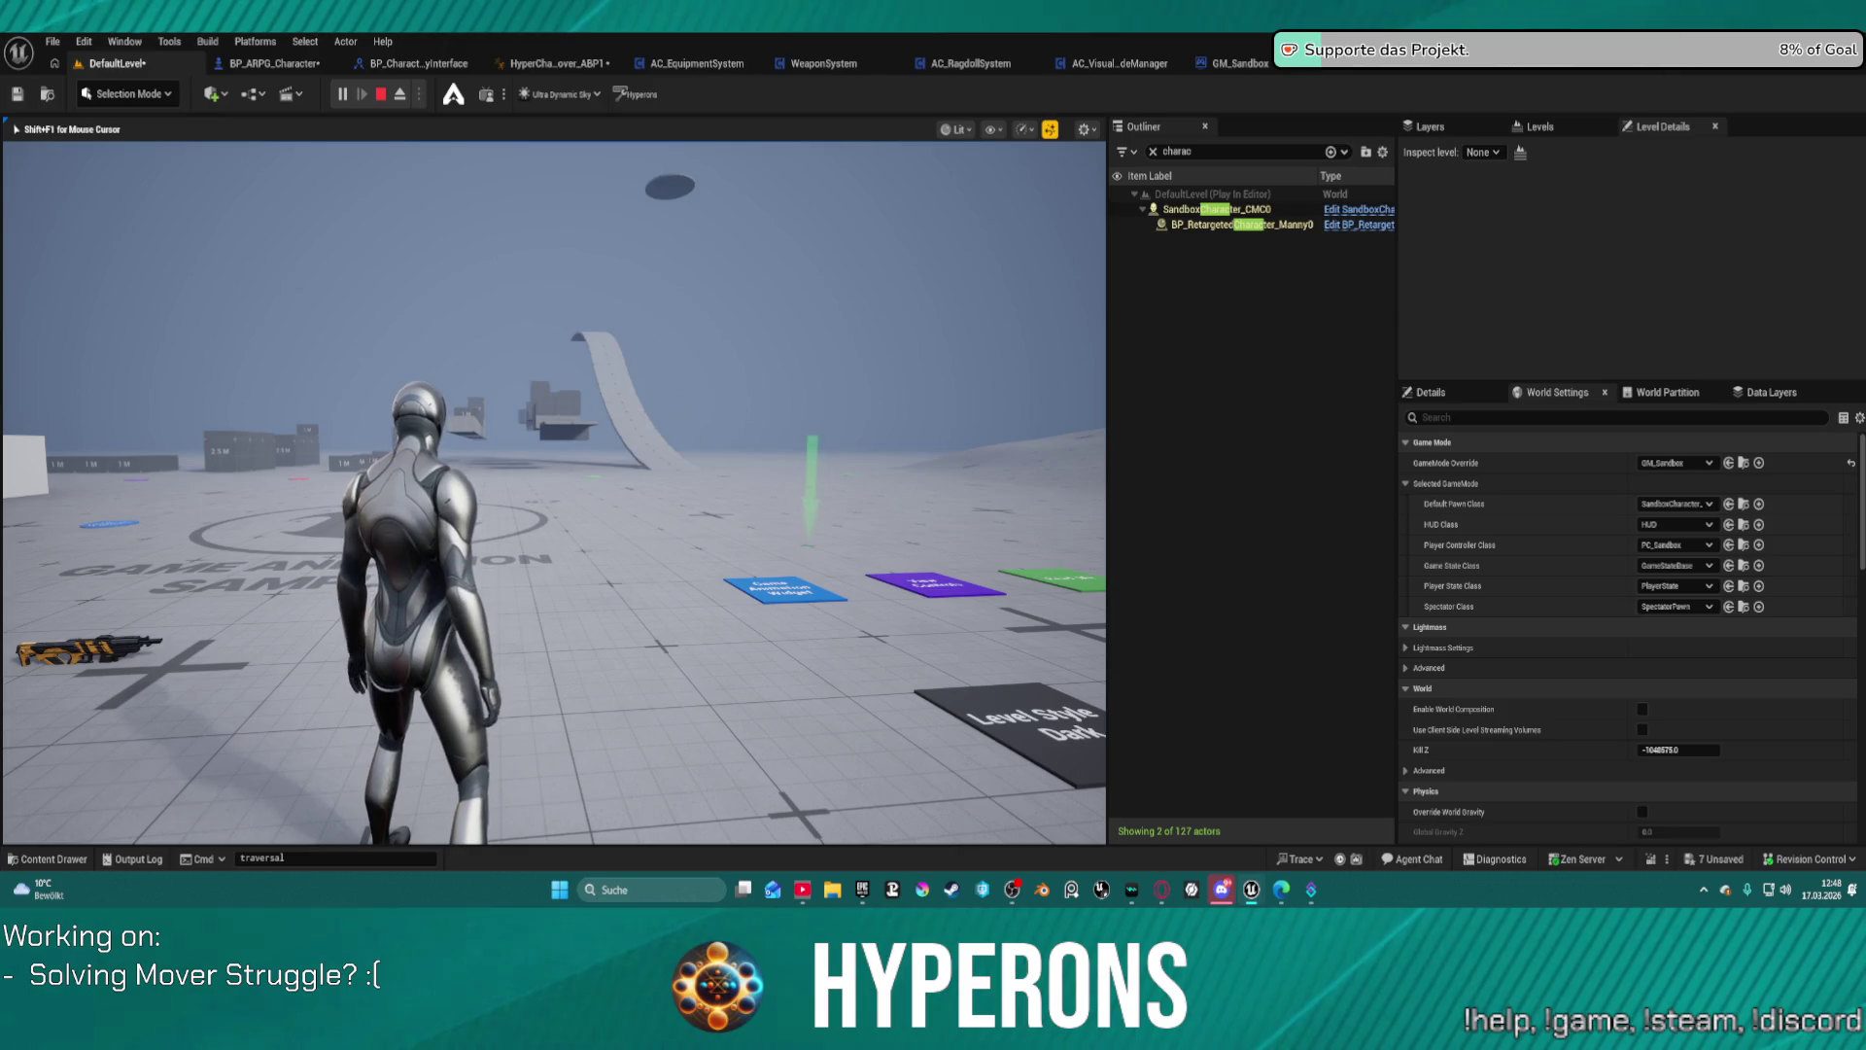
pyautogui.press('w')
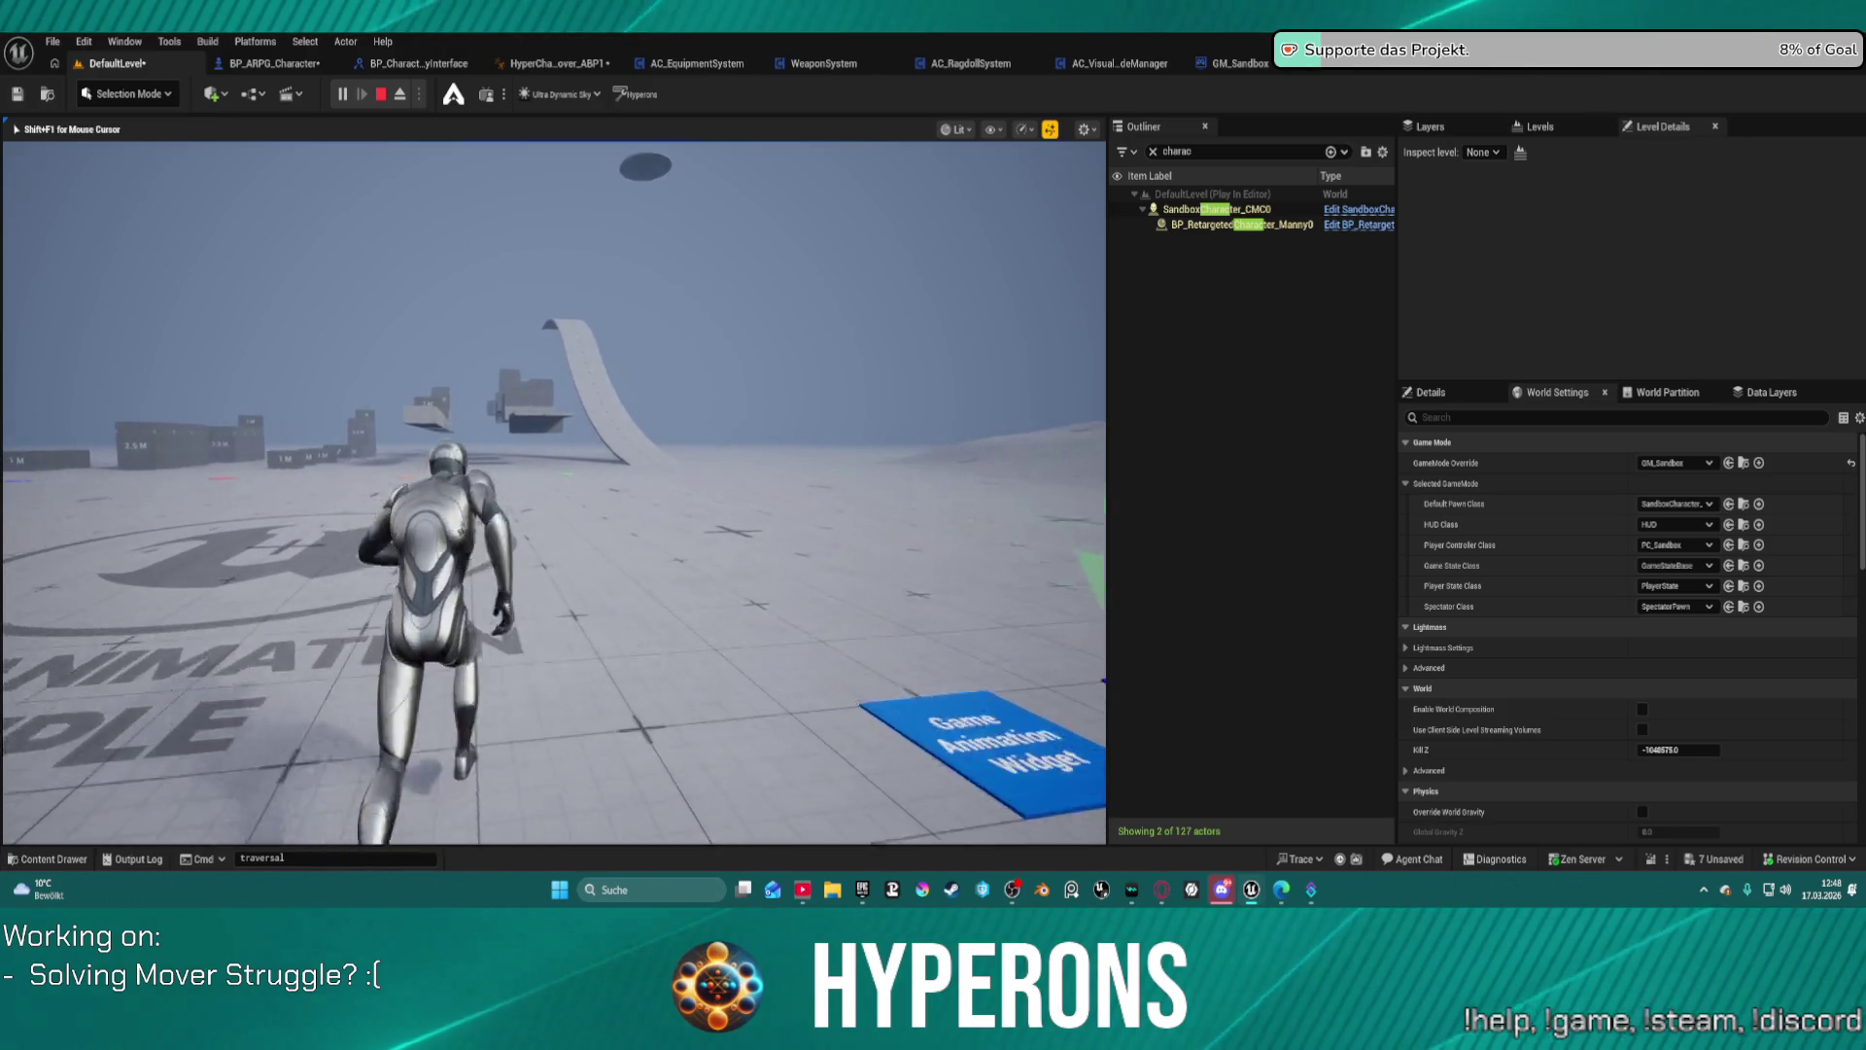
pyautogui.press('w')
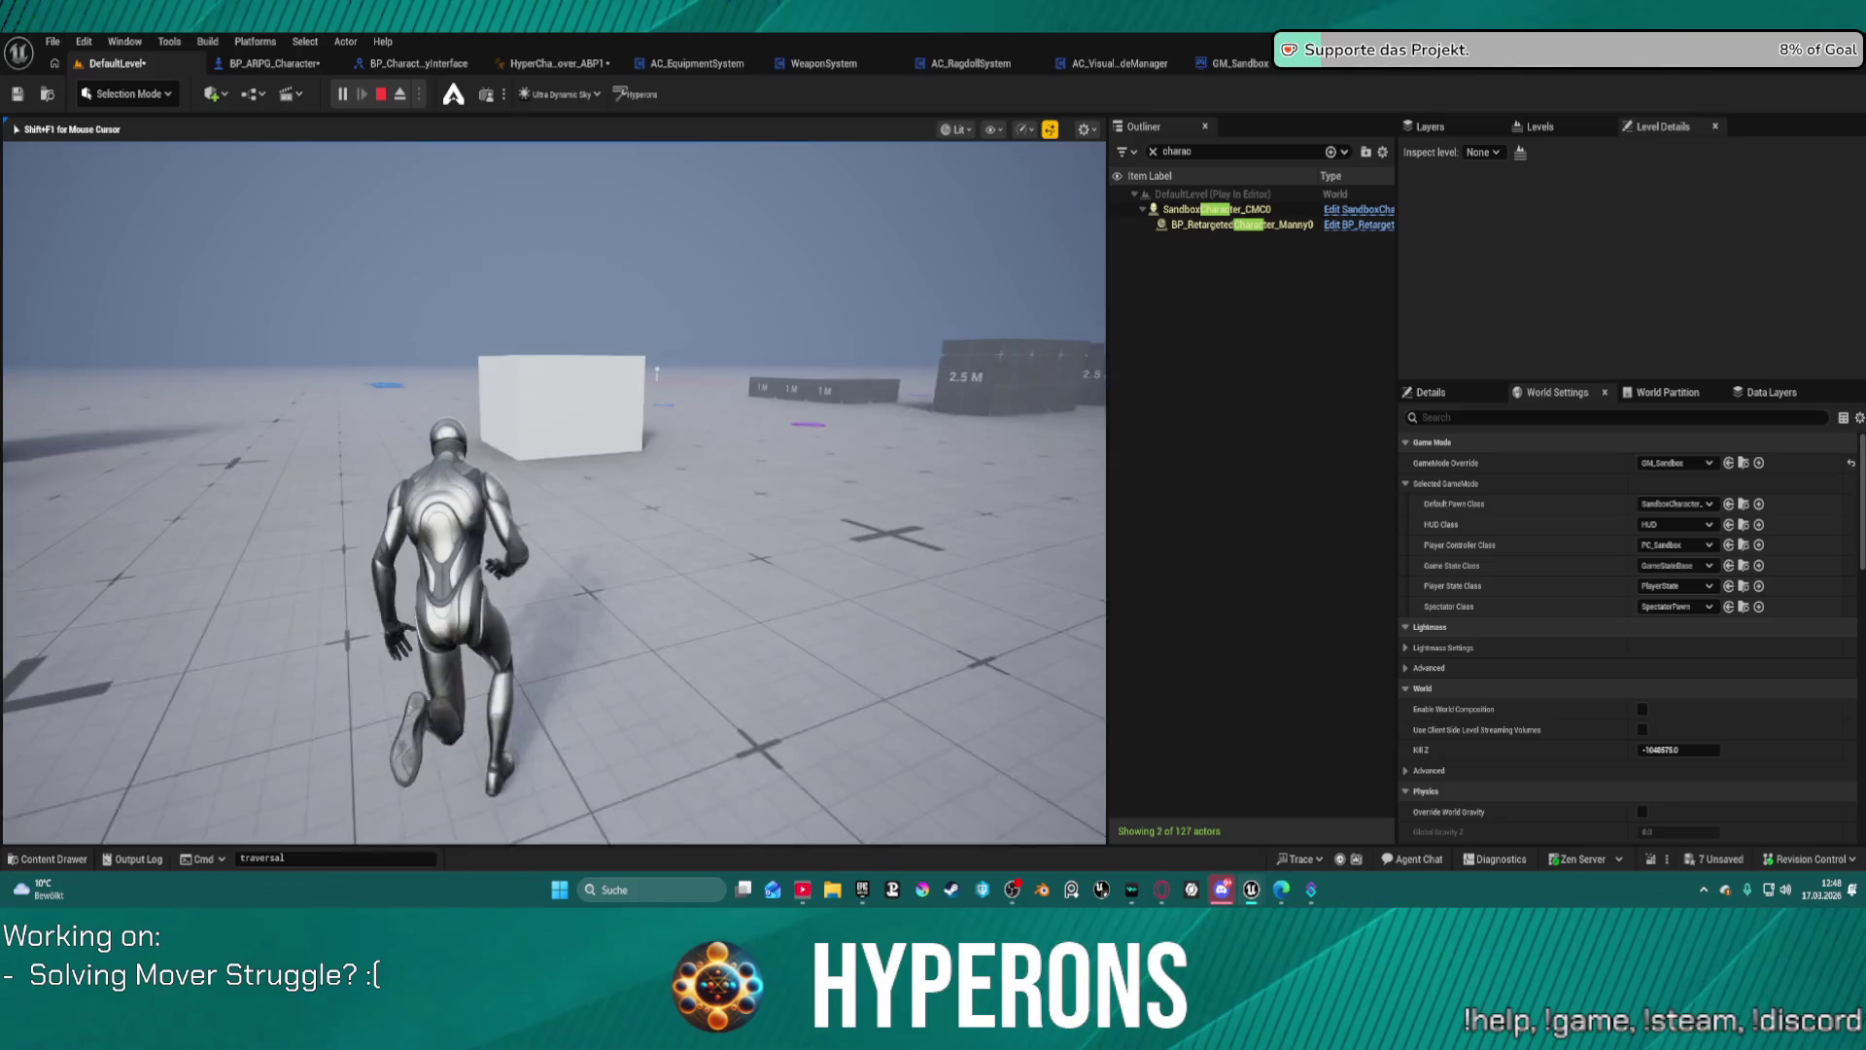
pyautogui.press('w')
pyautogui.press('space')
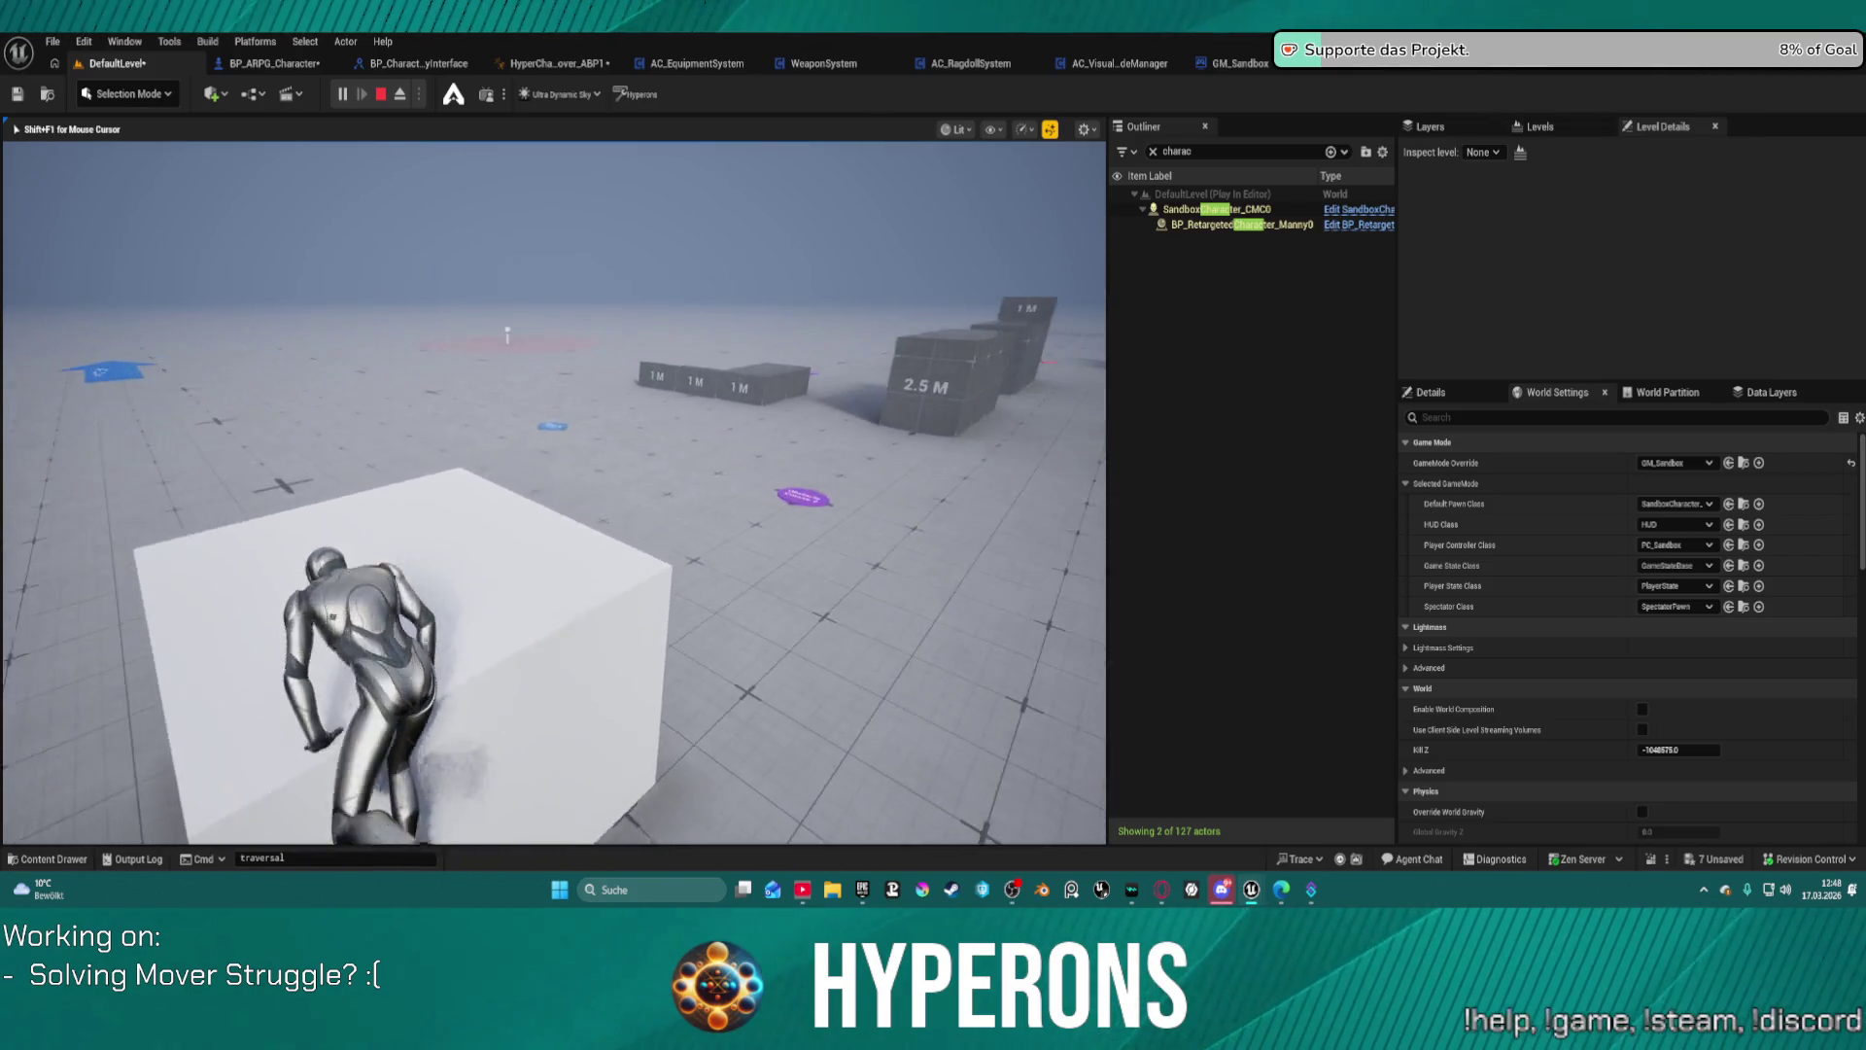
pyautogui.press('Escape')
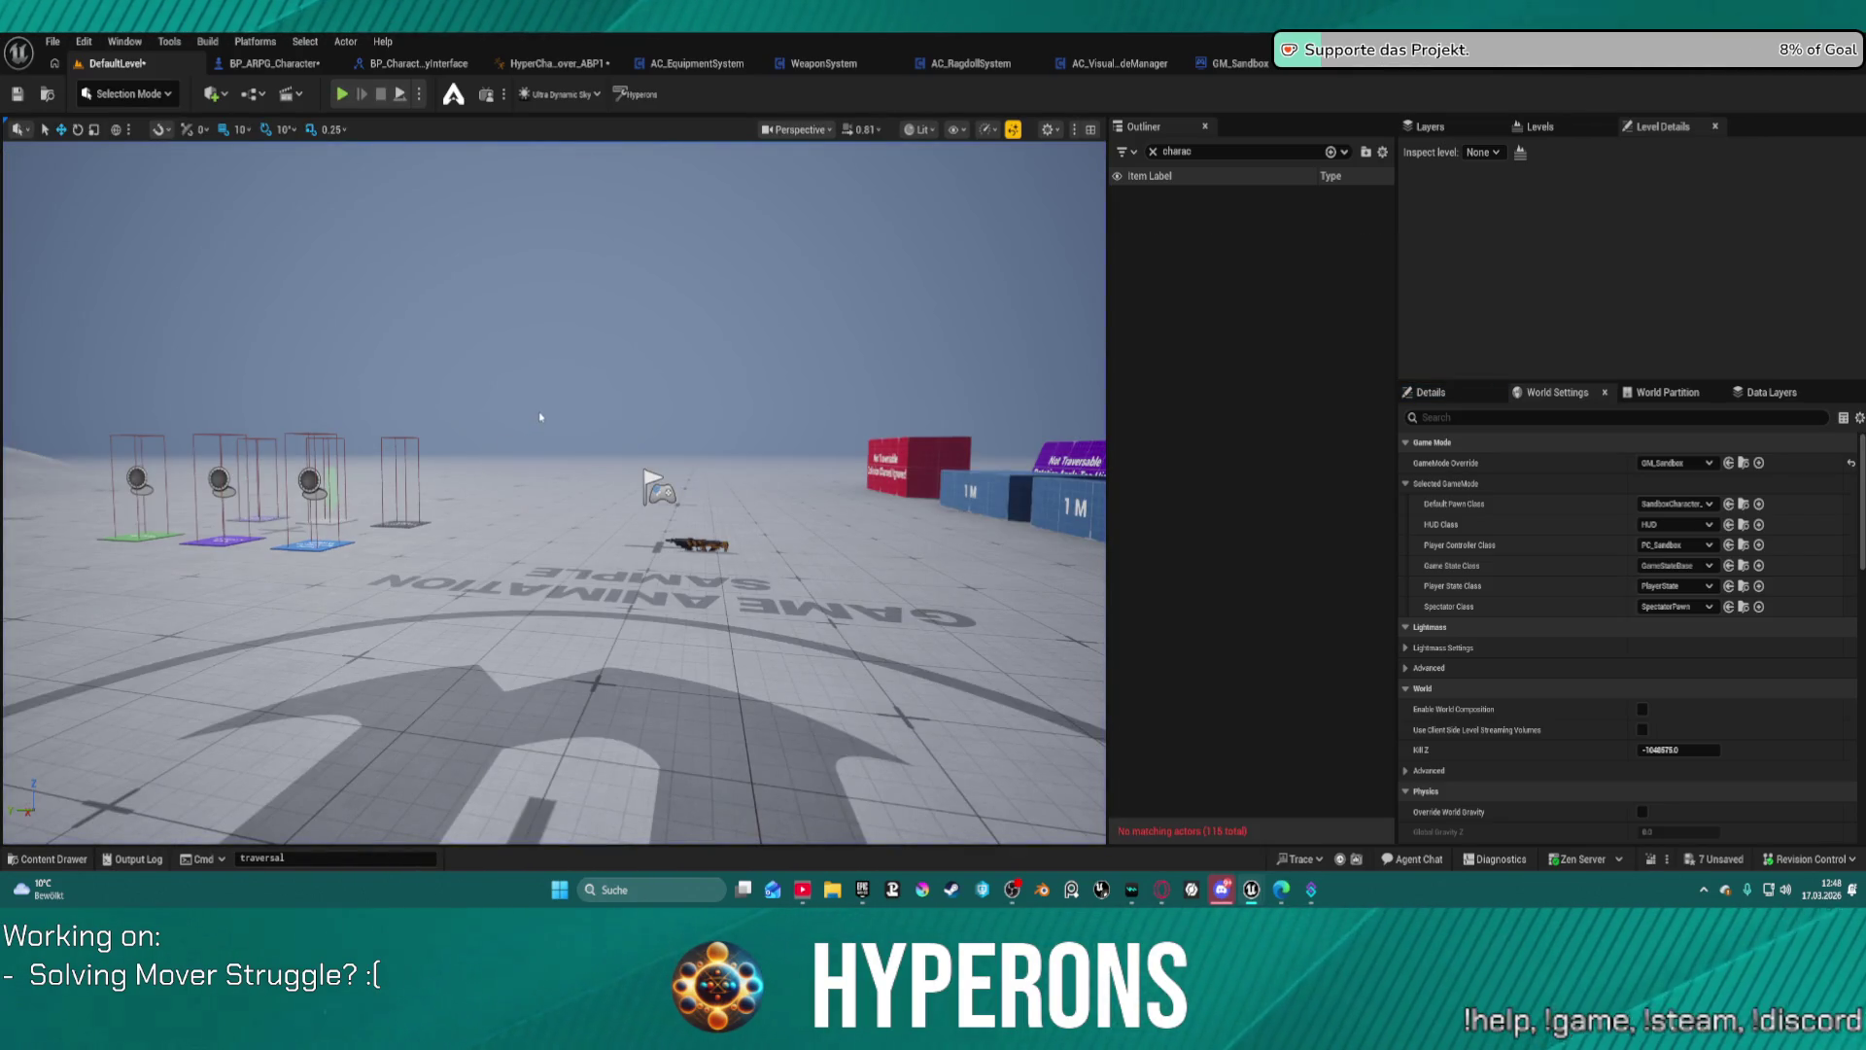
# Step: Show AC_TraversalLogic's EventGraph, passing through the BP_ARPG_Character blueprint first
pyautogui.click(260, 64)
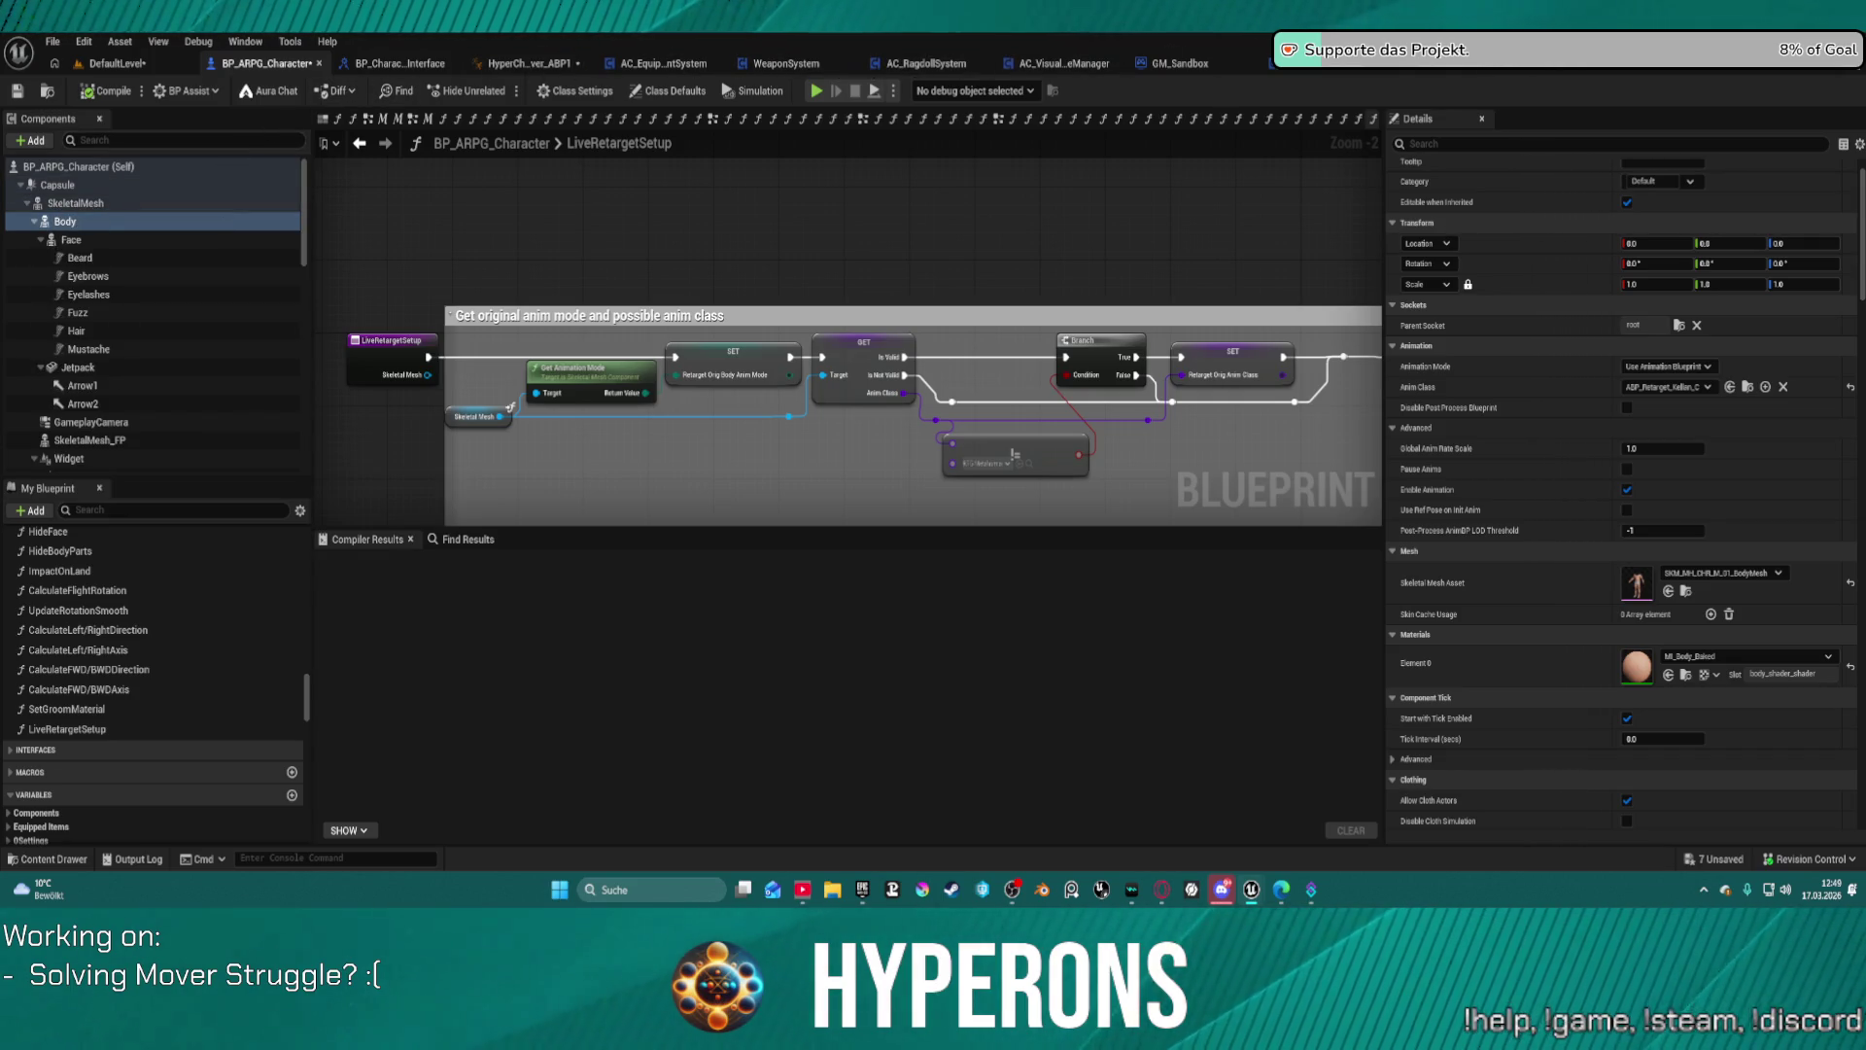
pyautogui.click(1300, 70)
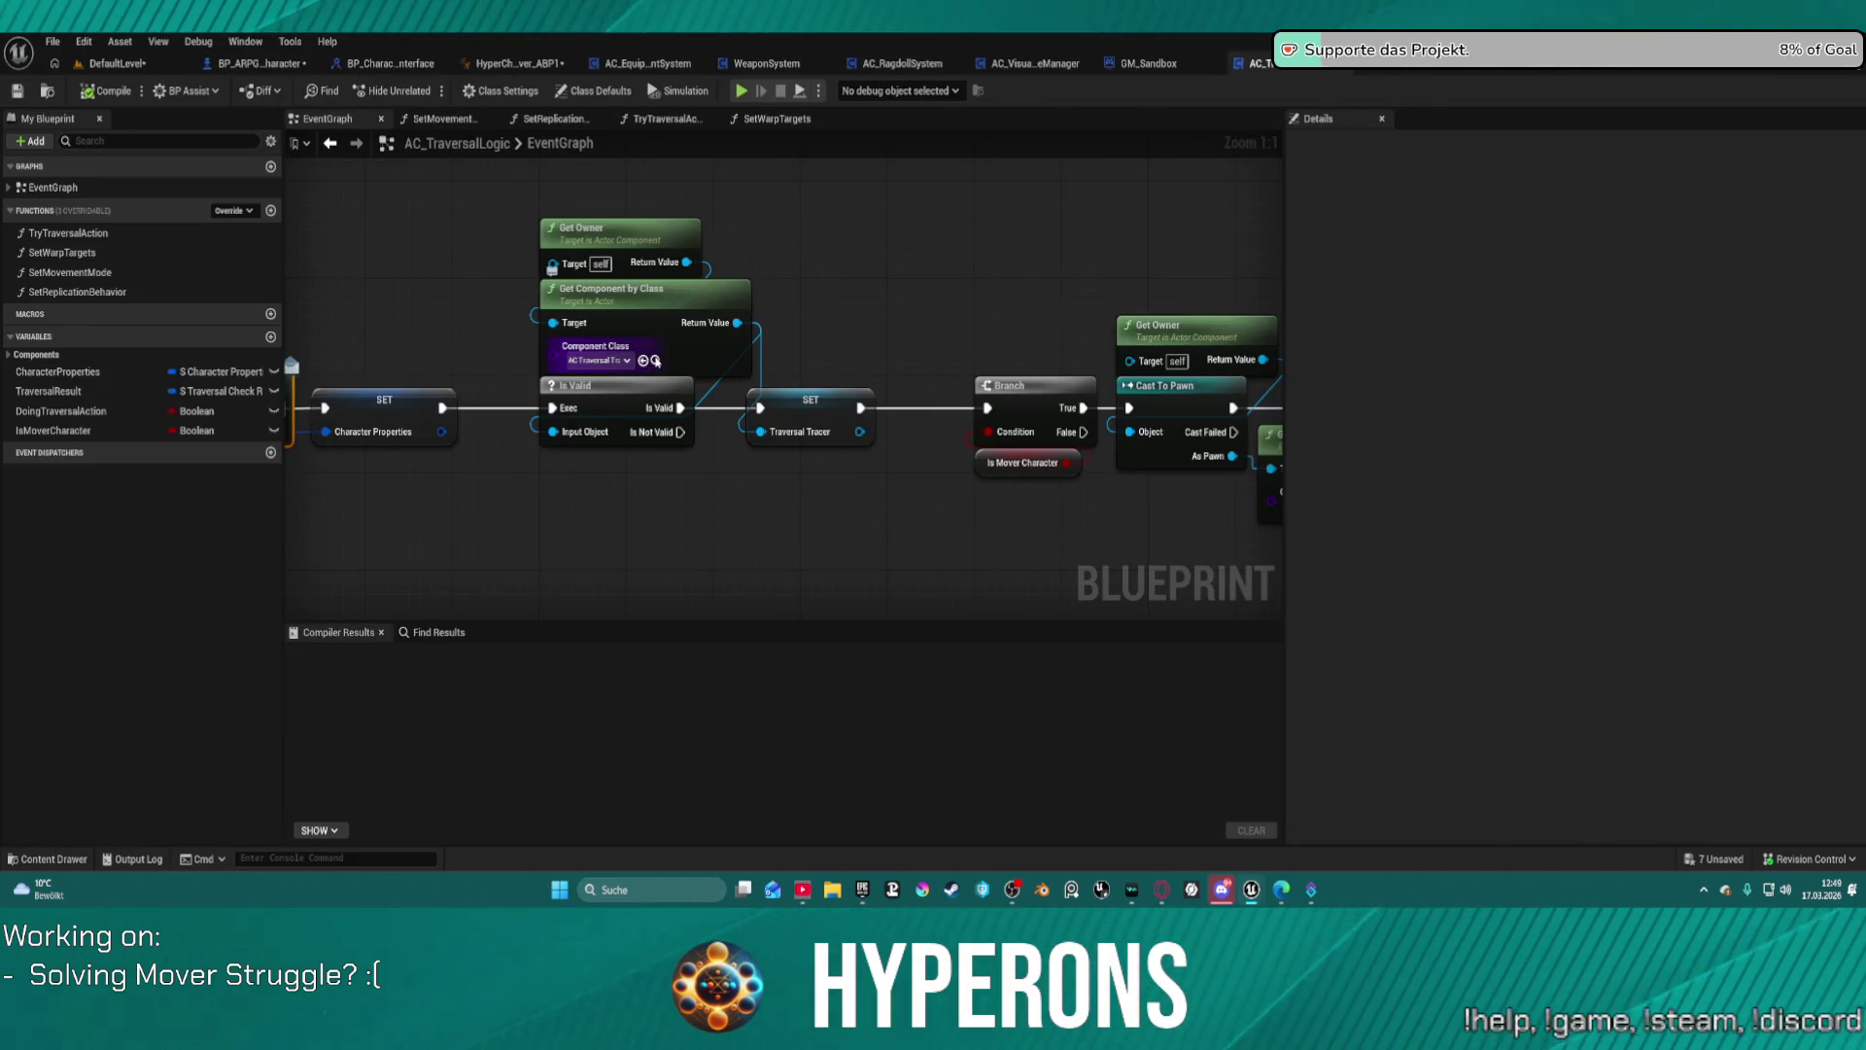
# Step: Add a breakpoint to the SET Character Properties node after Event Begin Play, then stop the test run
pyautogui.moveTo(390, 300); pyautogui.dragTo(868, 286)
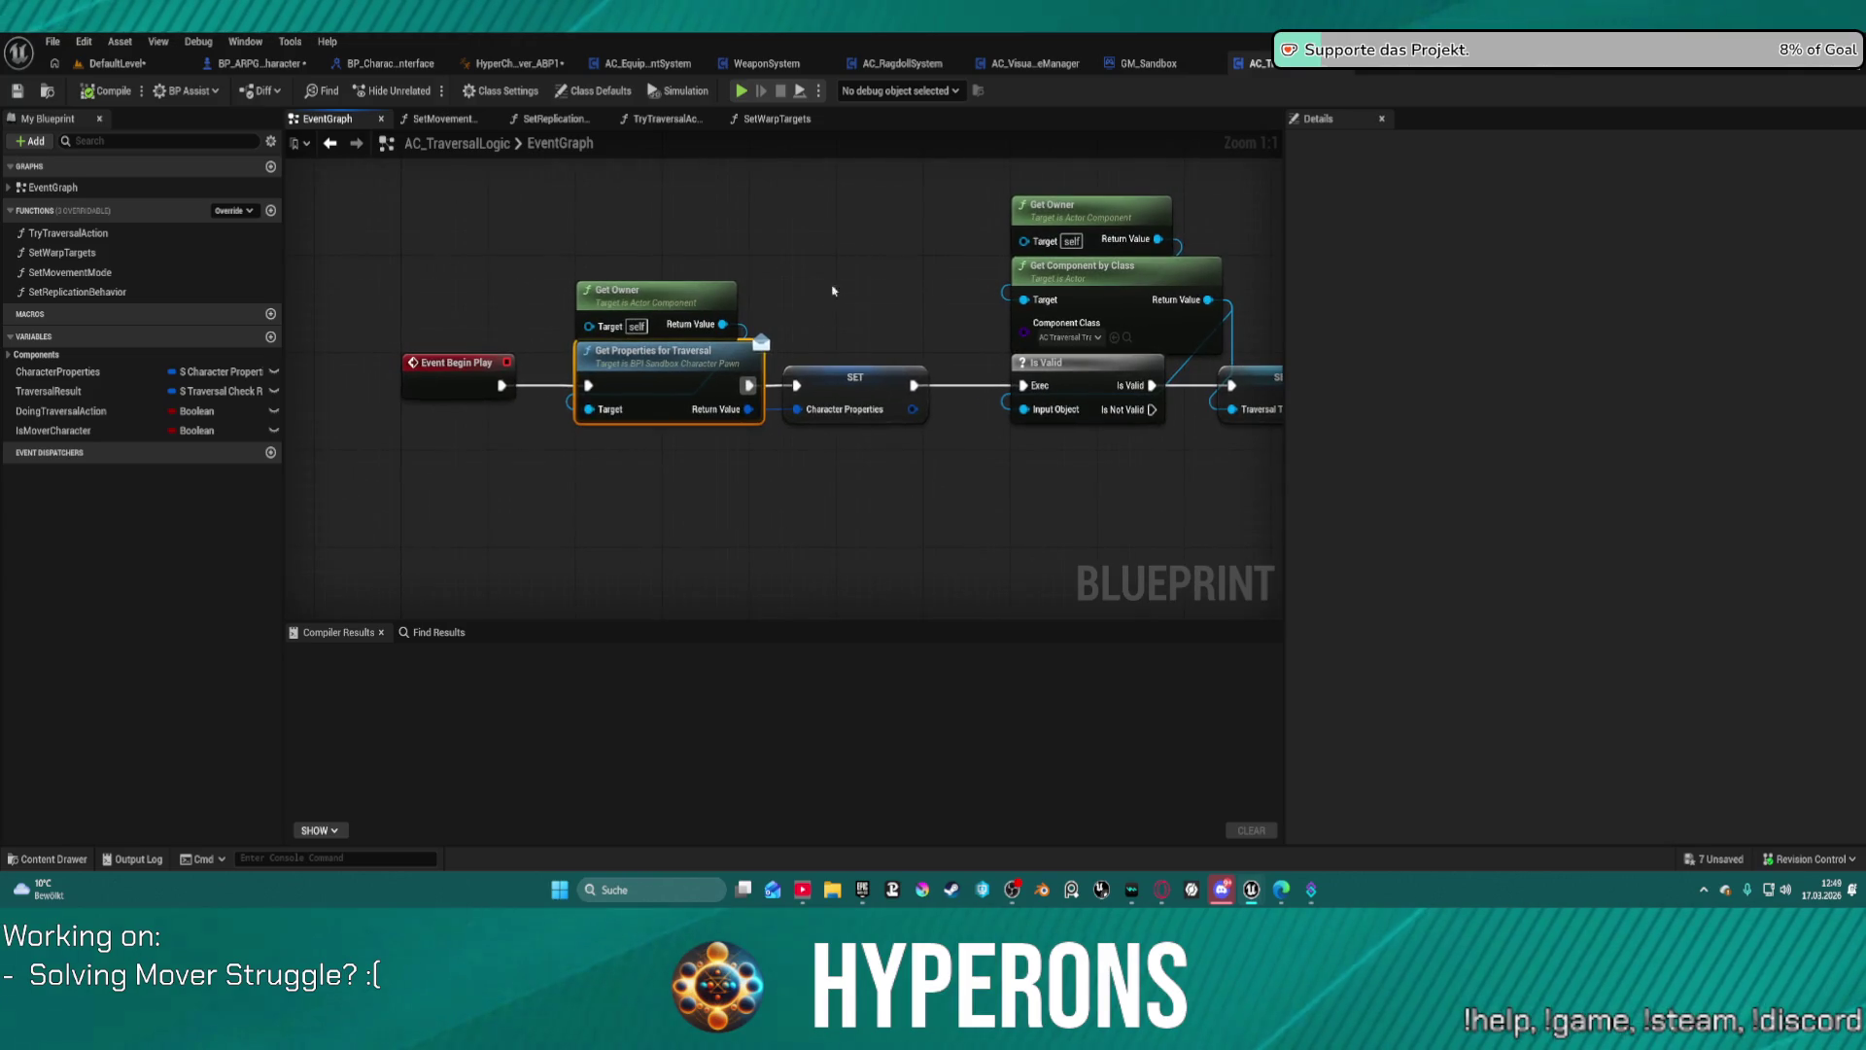
pyautogui.moveTo(646, 295)
pyautogui.mouseDown()
pyautogui.moveTo(428, 386)
pyautogui.moveTo(425, 442)
pyautogui.moveTo(494, 489)
pyautogui.mouseUp()
pyautogui.rightClick(859, 371)
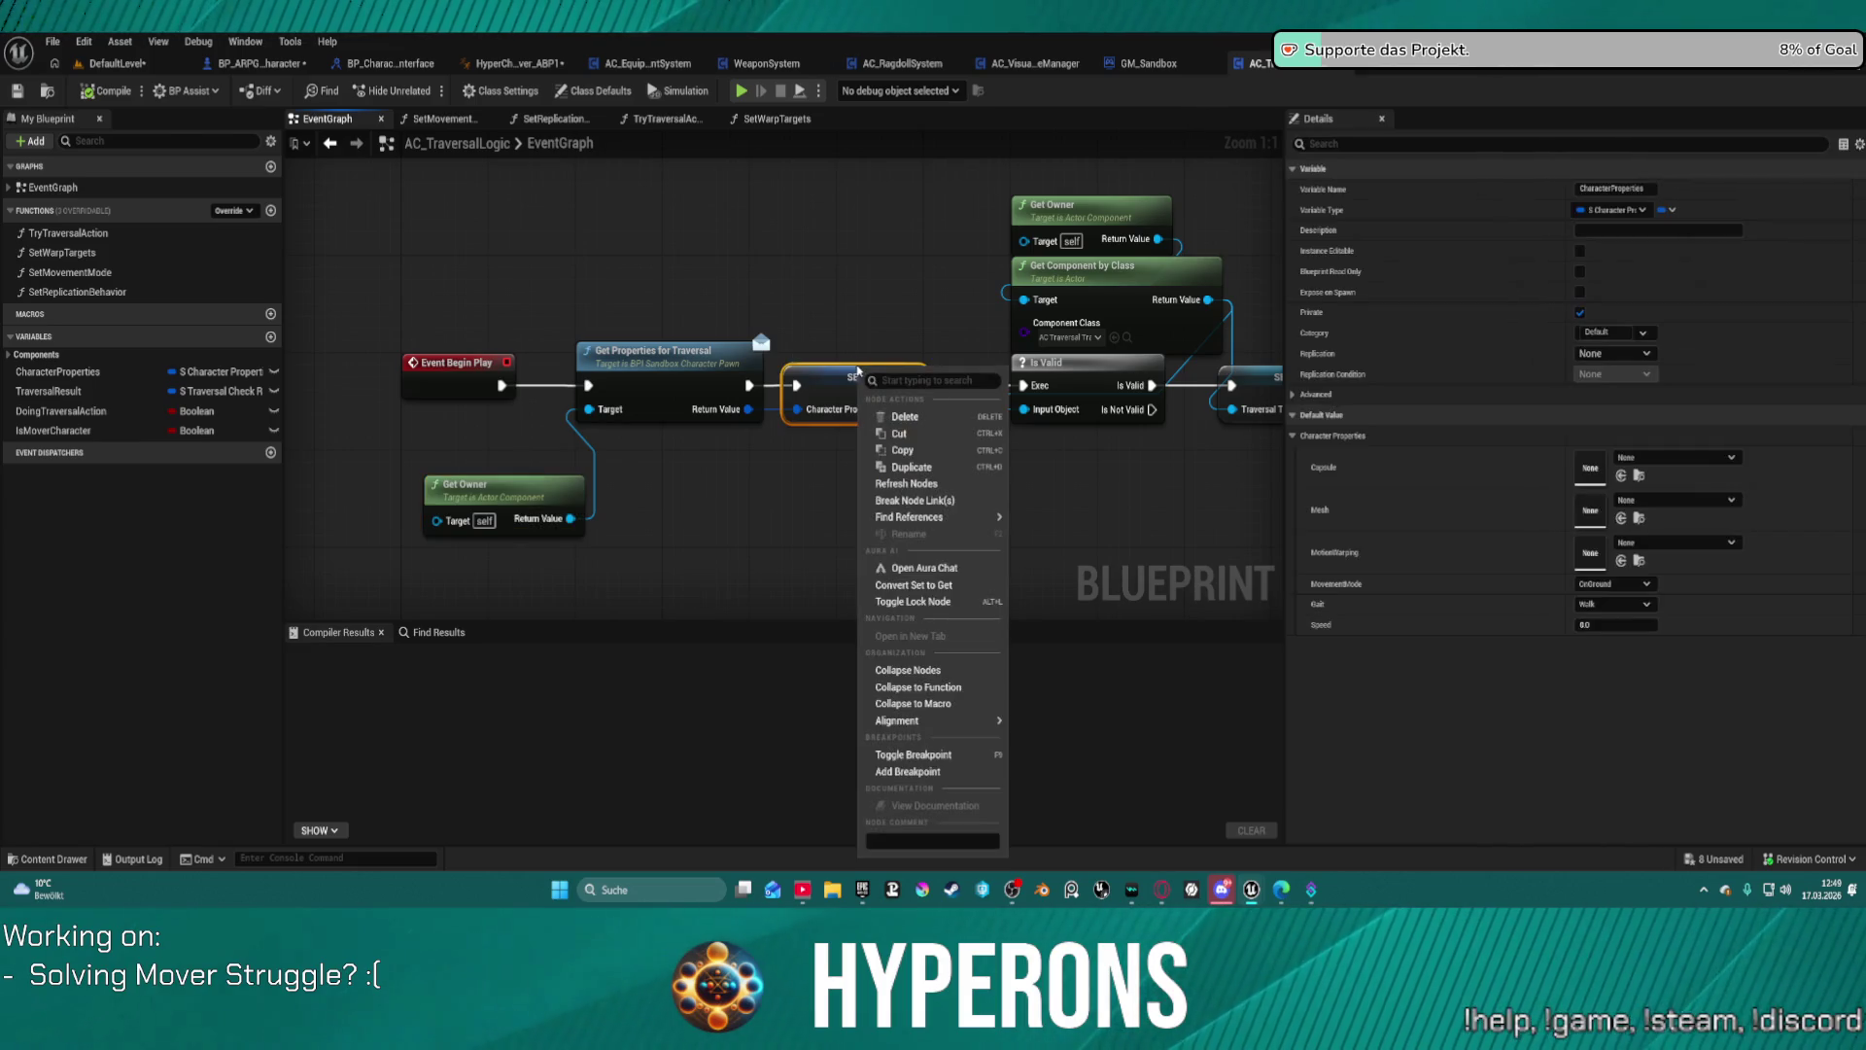
pyautogui.click(684, 359)
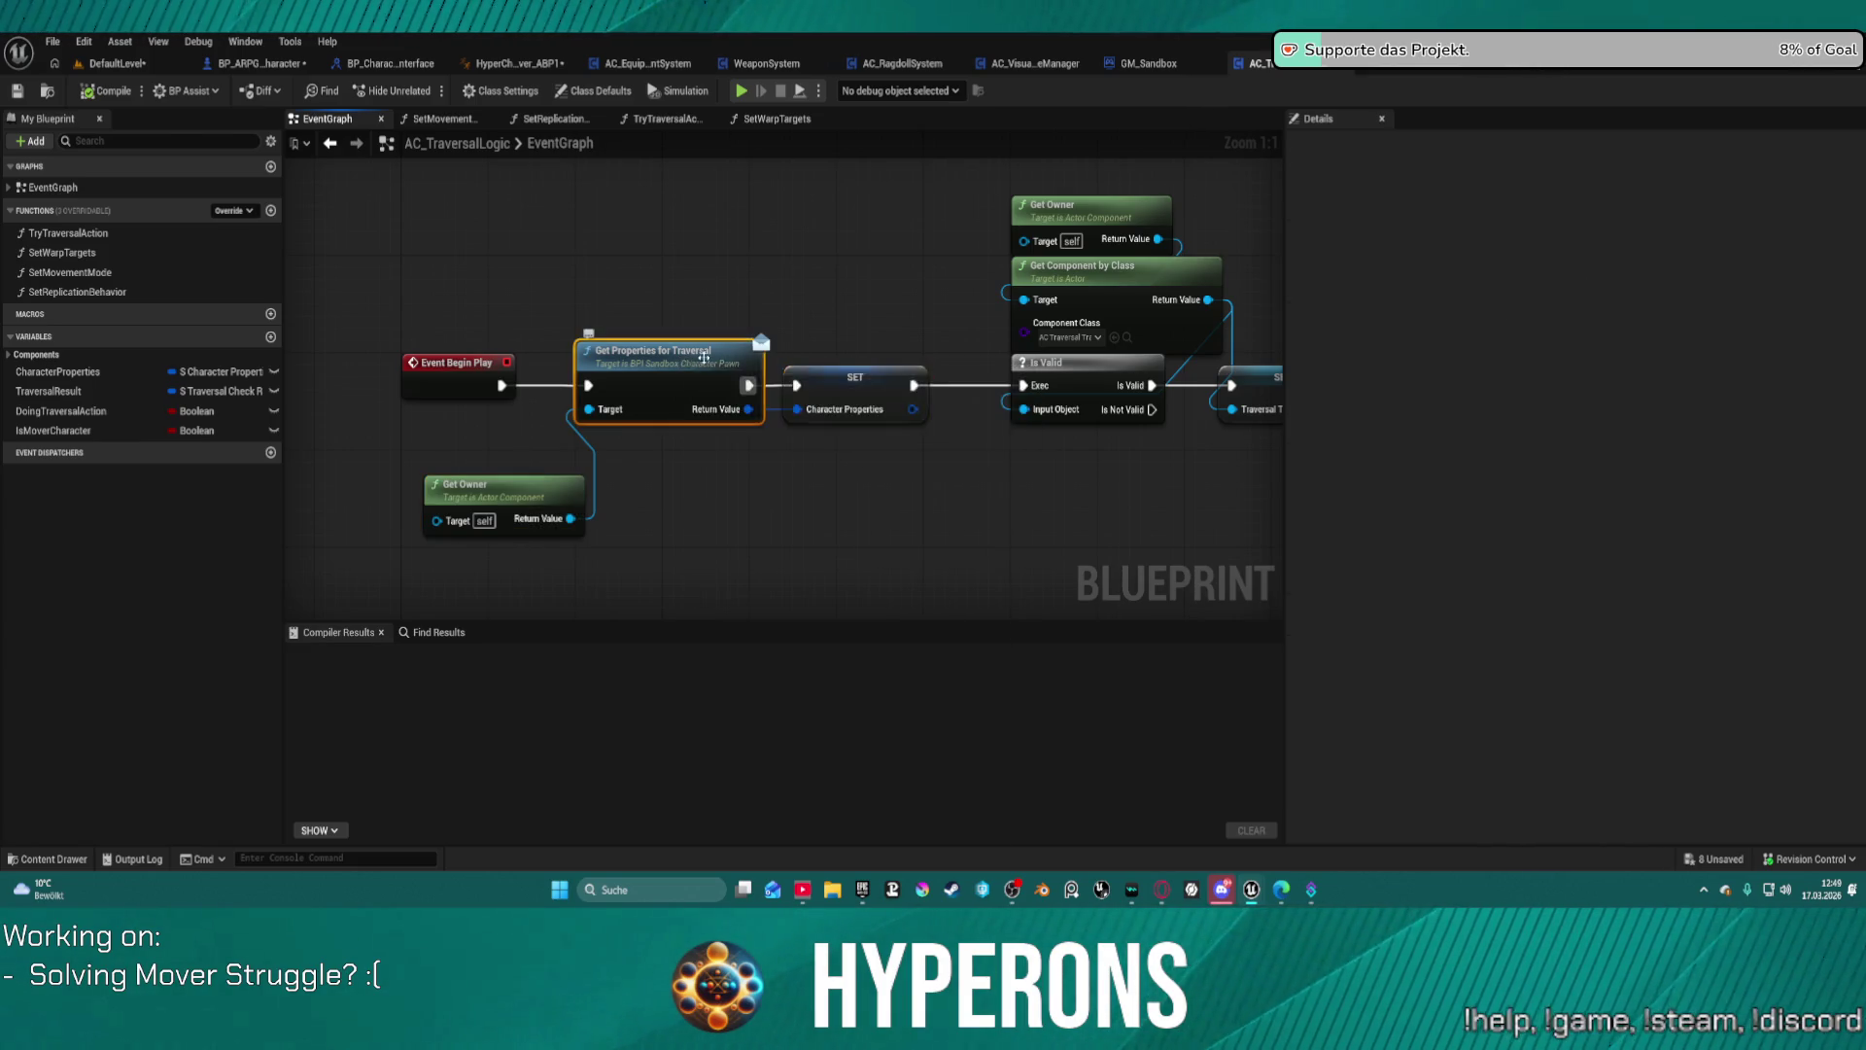
pyautogui.rightClick(841, 378)
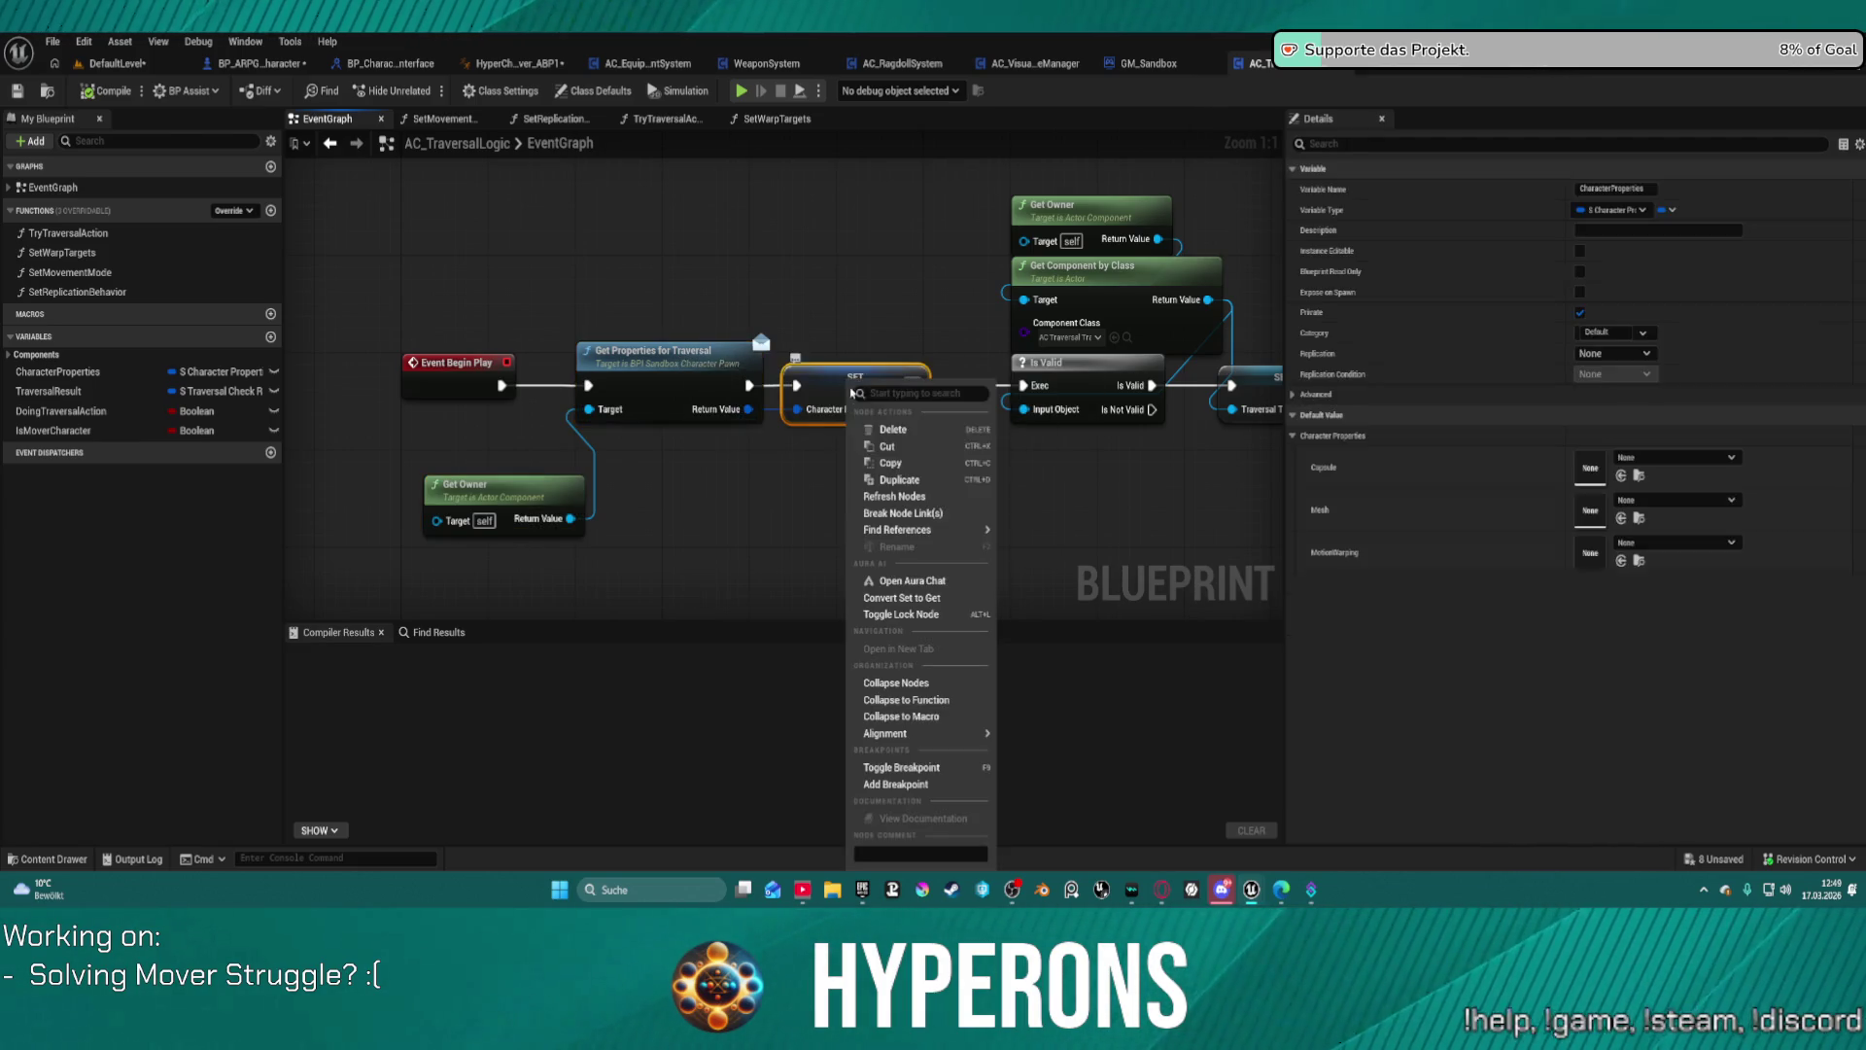
pyautogui.click(908, 785)
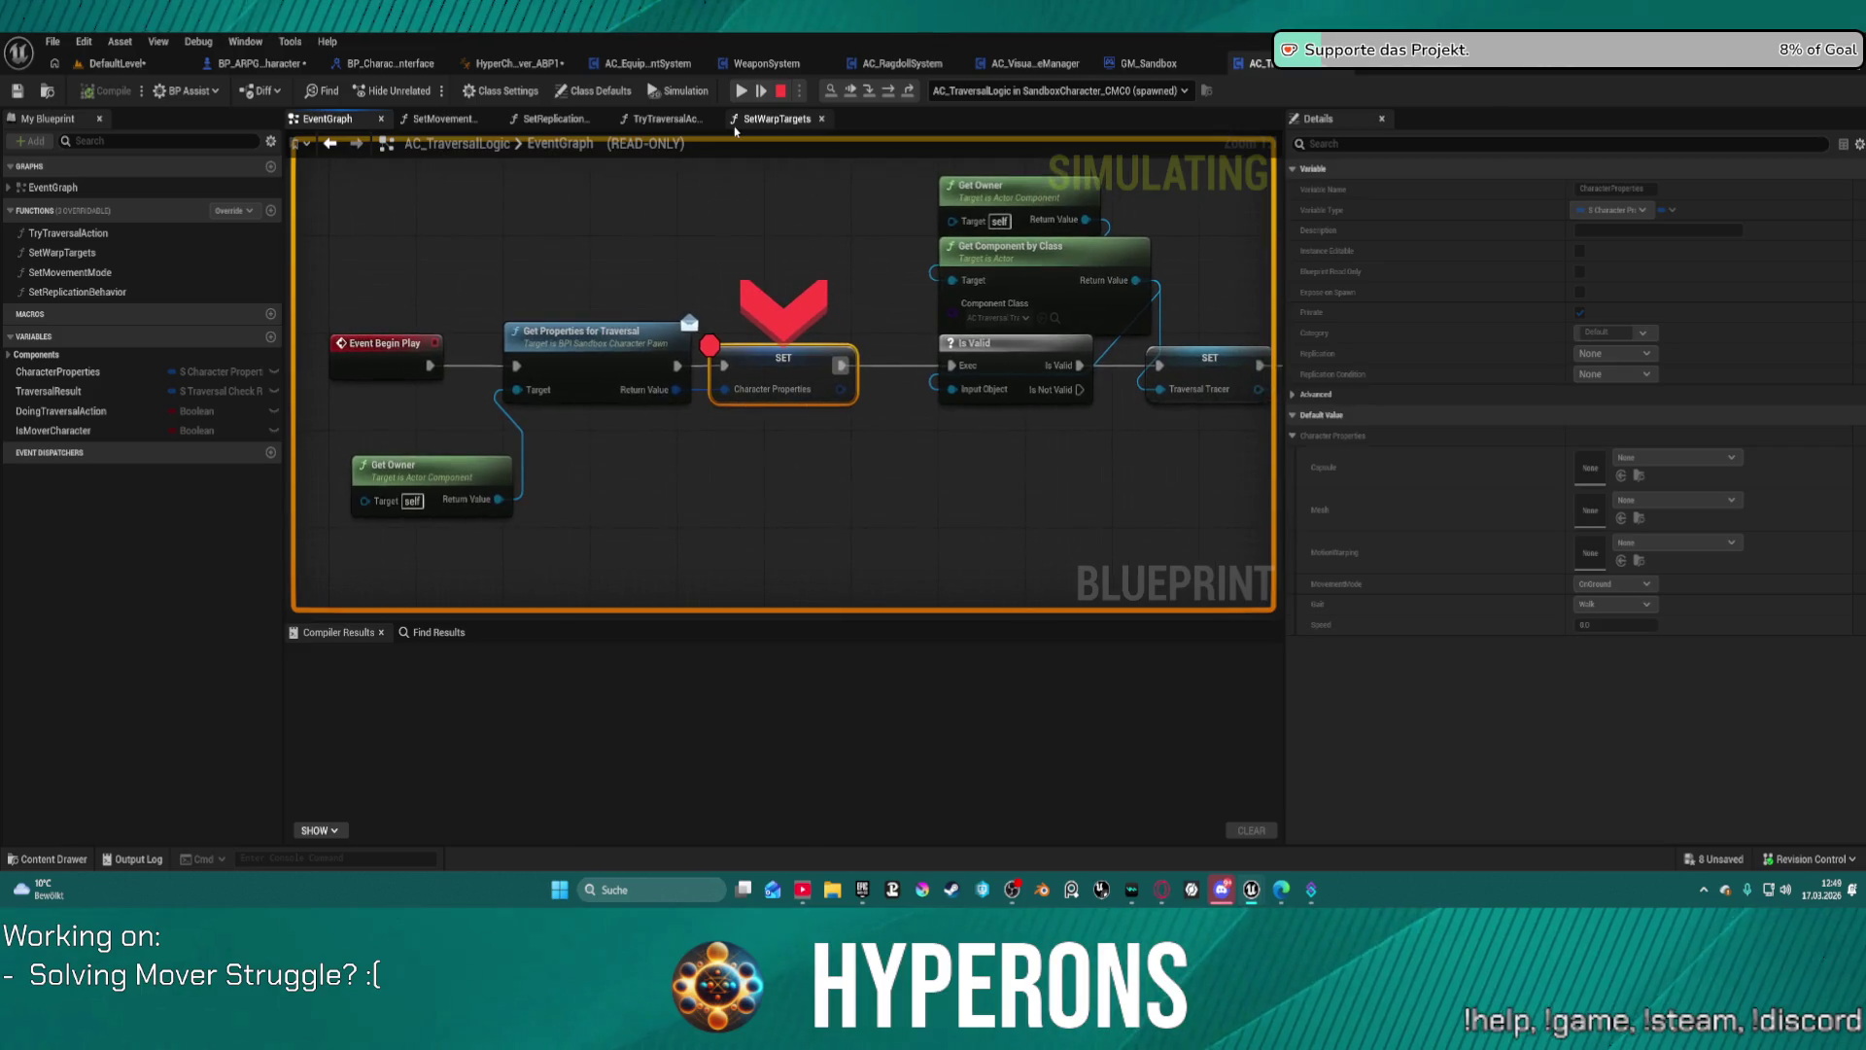
pyautogui.press('Escape')
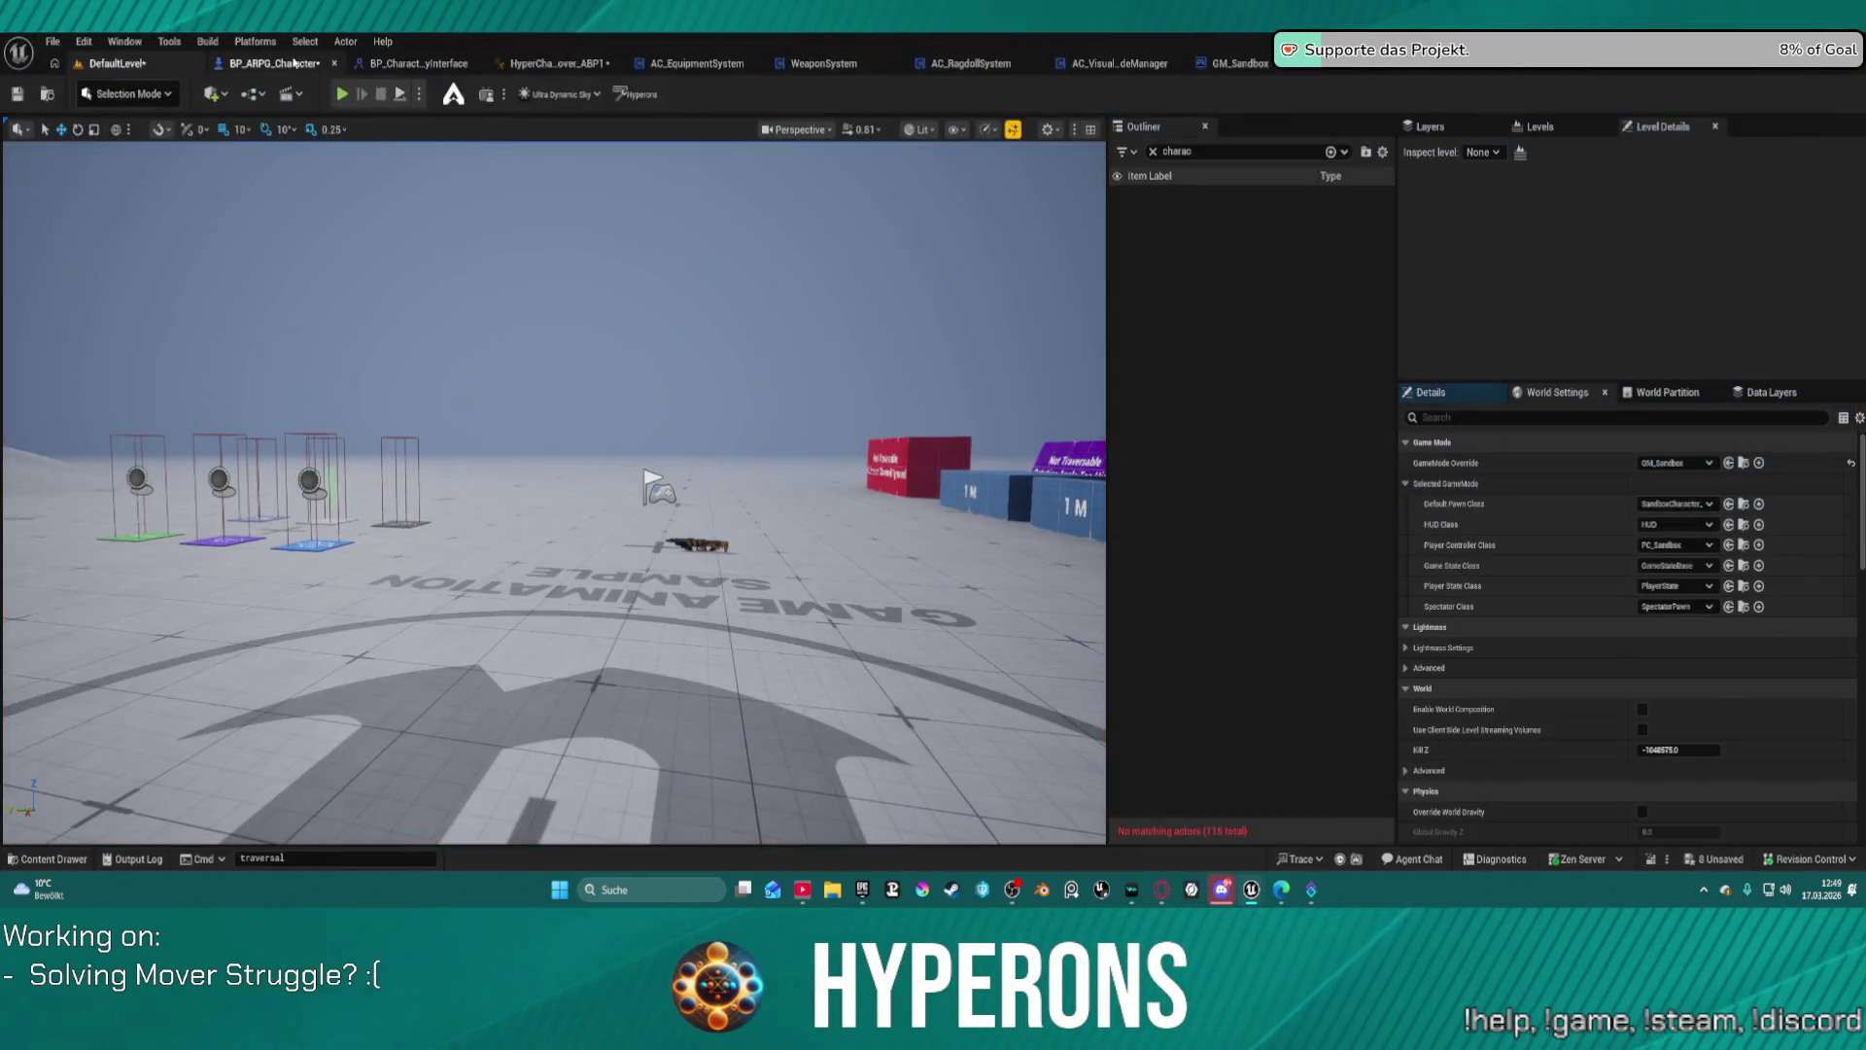
# Step: Check BP_ARPG_Character's (Self) Class Defaults, then switch to its GetInitPhase function graph
pyautogui.click(293, 61)
pyautogui.scroll(-3, 1678, 652)
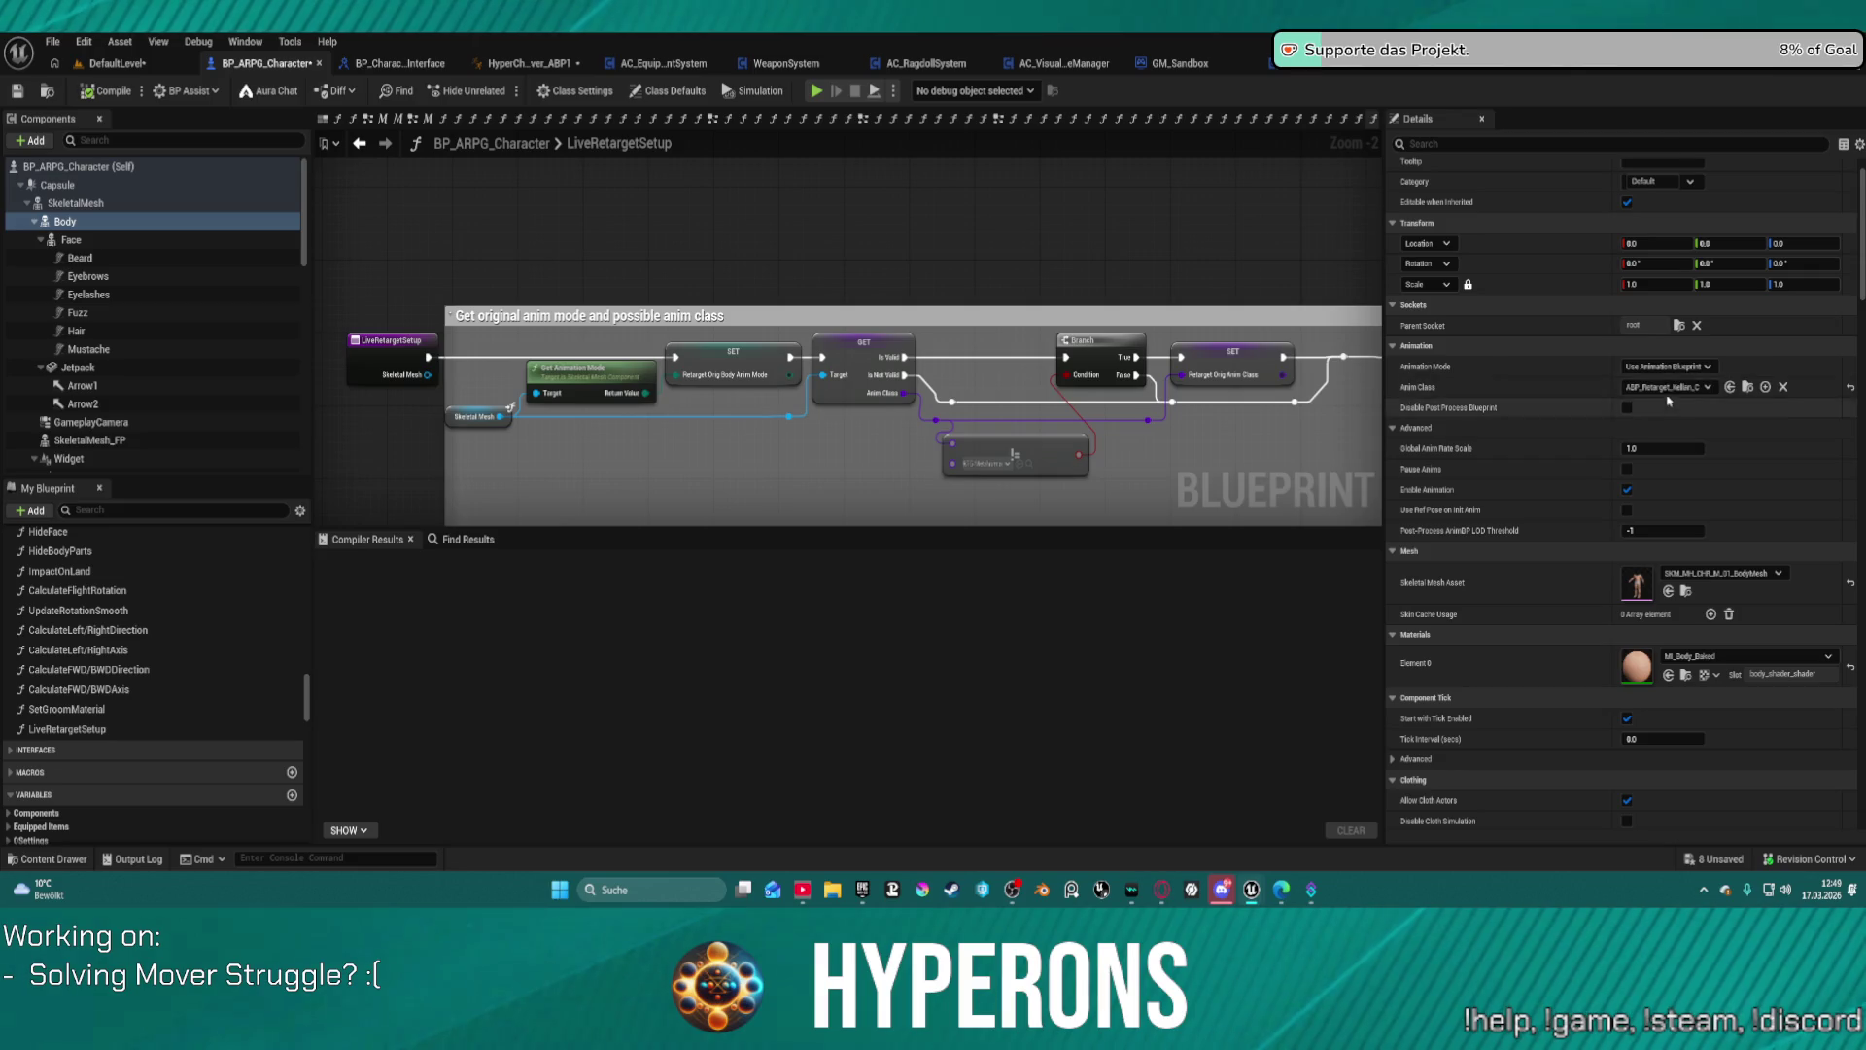
pyautogui.scroll(-5, 1678, 652)
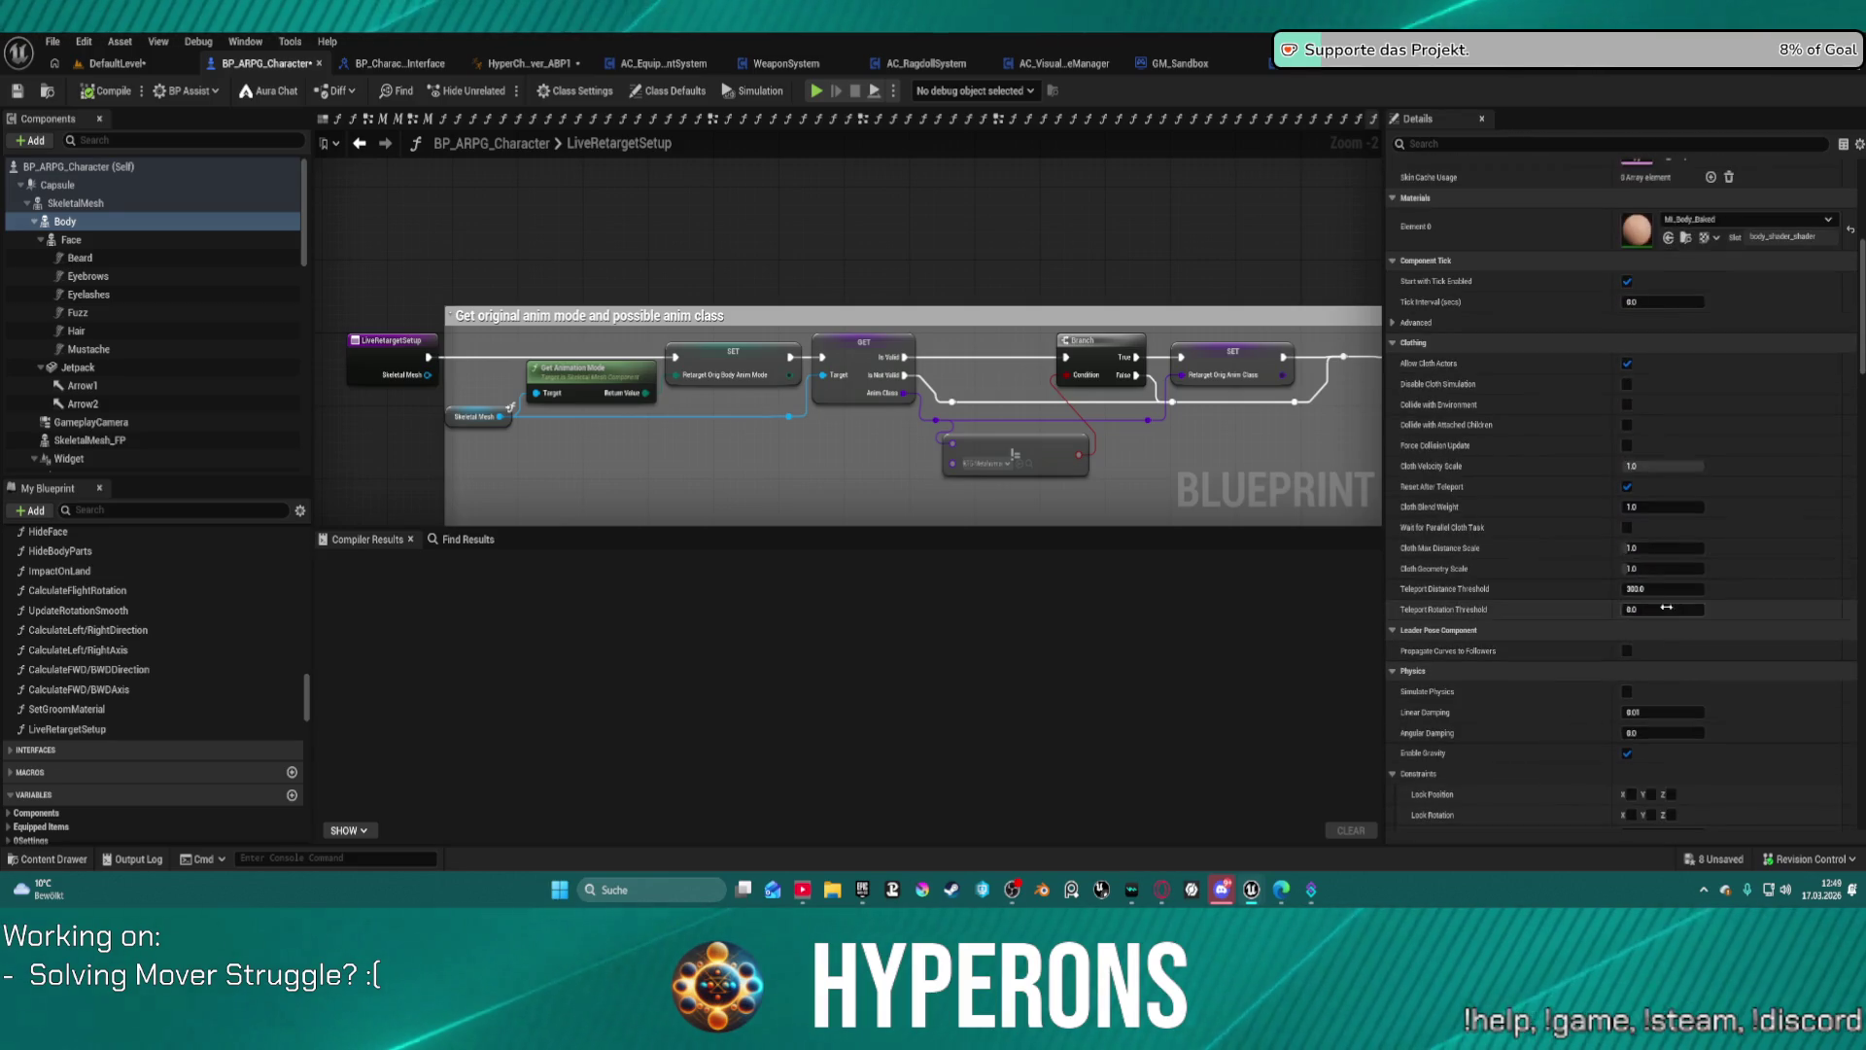
pyautogui.click(95, 168)
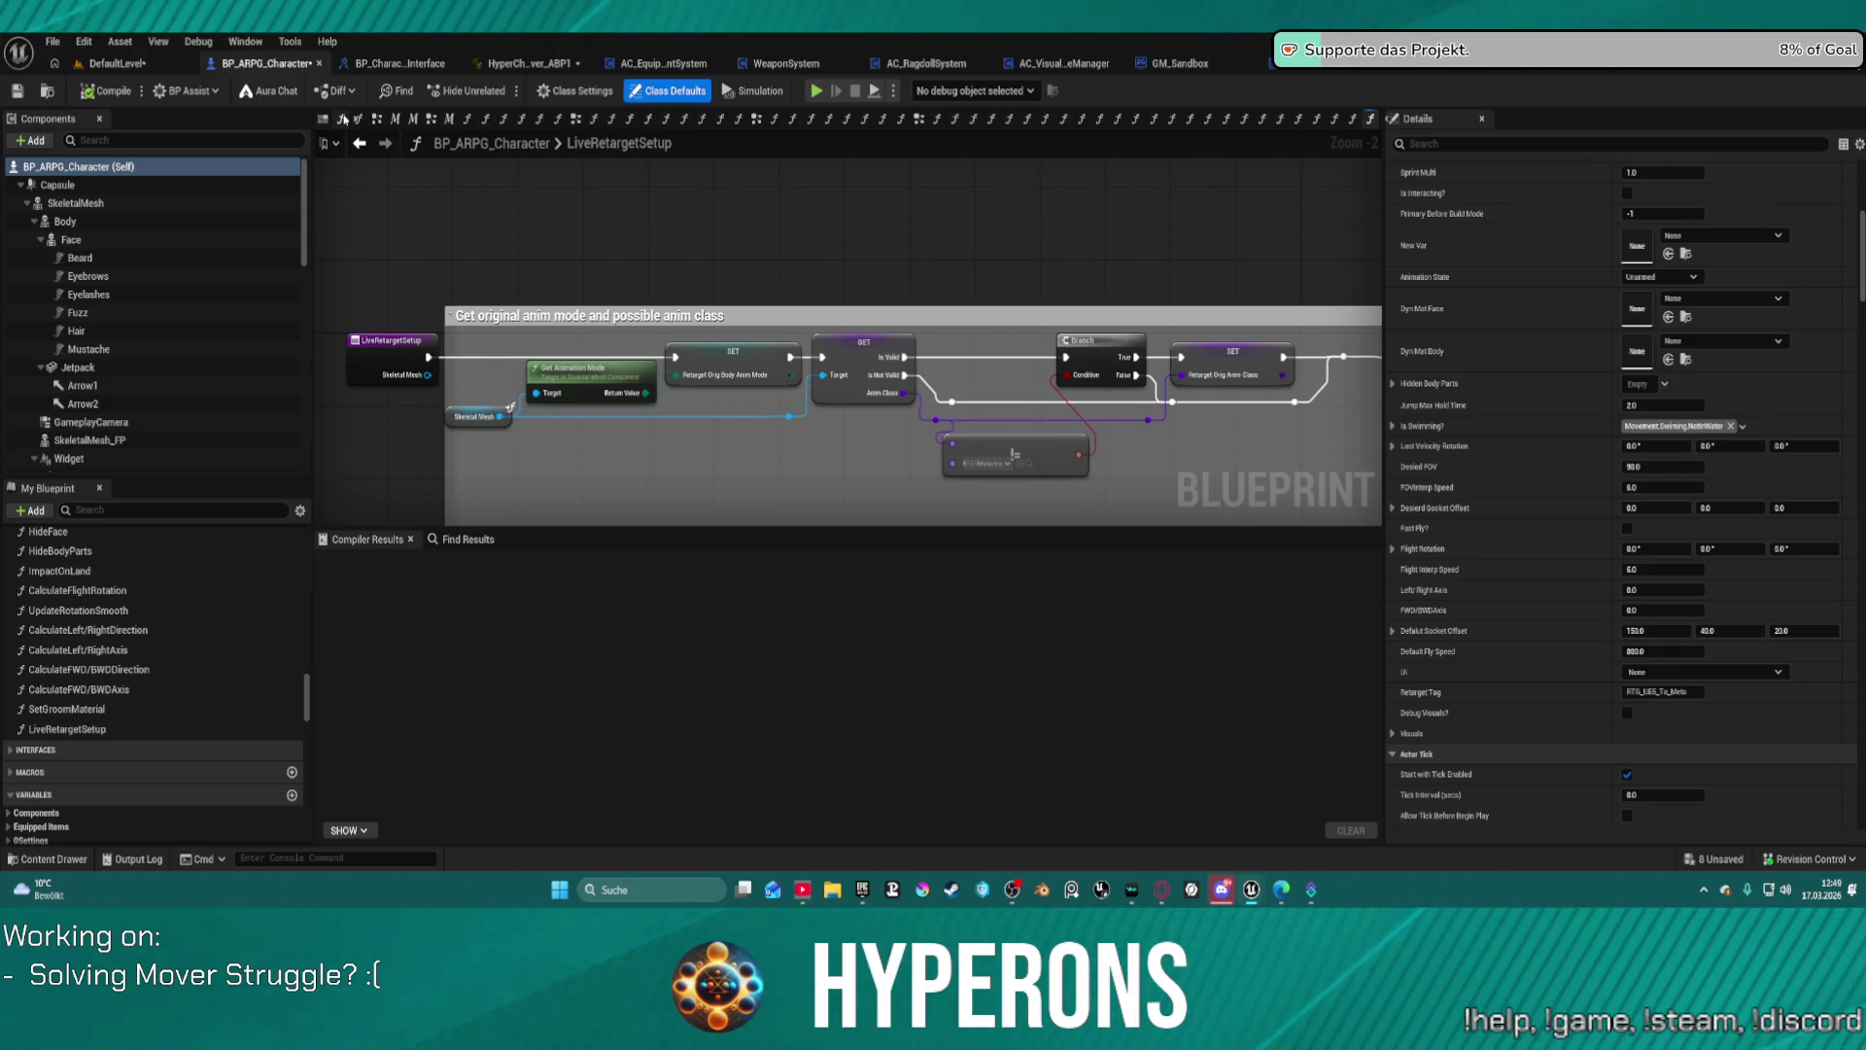
pyautogui.rightClick(343, 119)
pyautogui.click(515, 224)
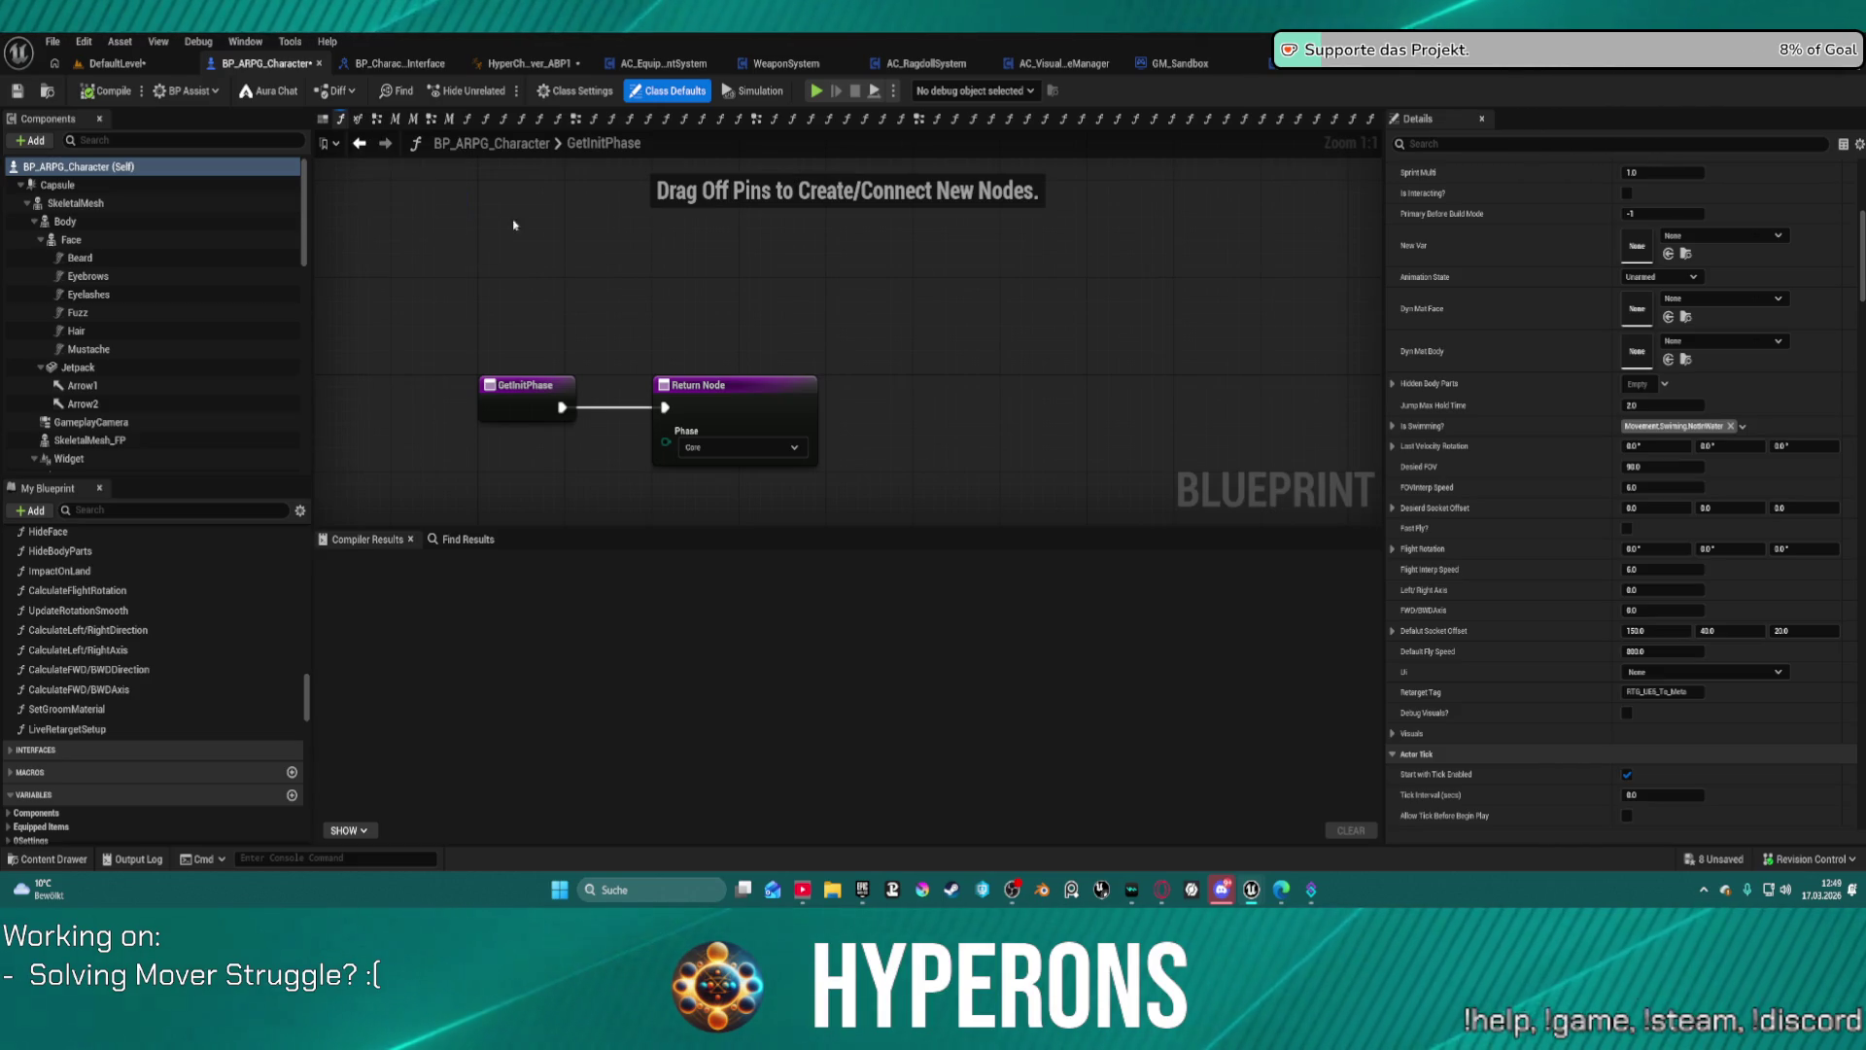
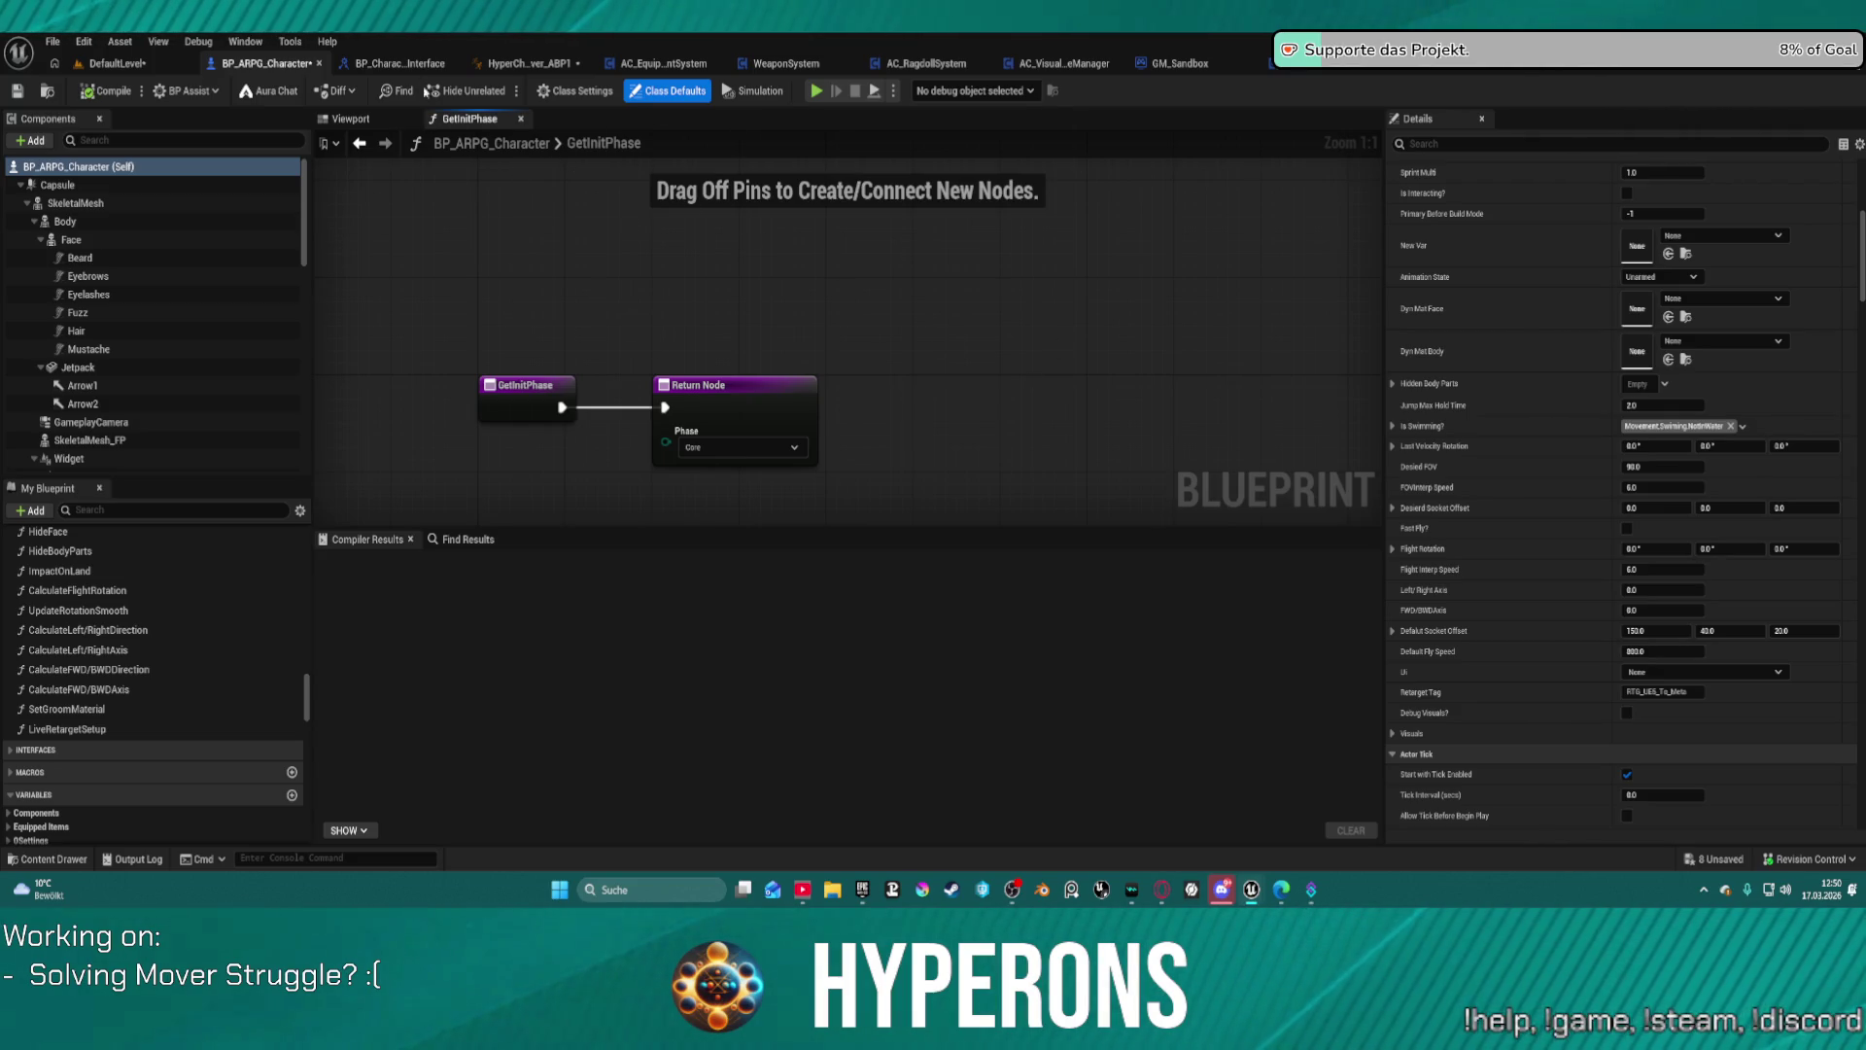
# Step: Open the Bookmarks panel from the Window menu to list the comment-node bookmarks
pyautogui.click(243, 42)
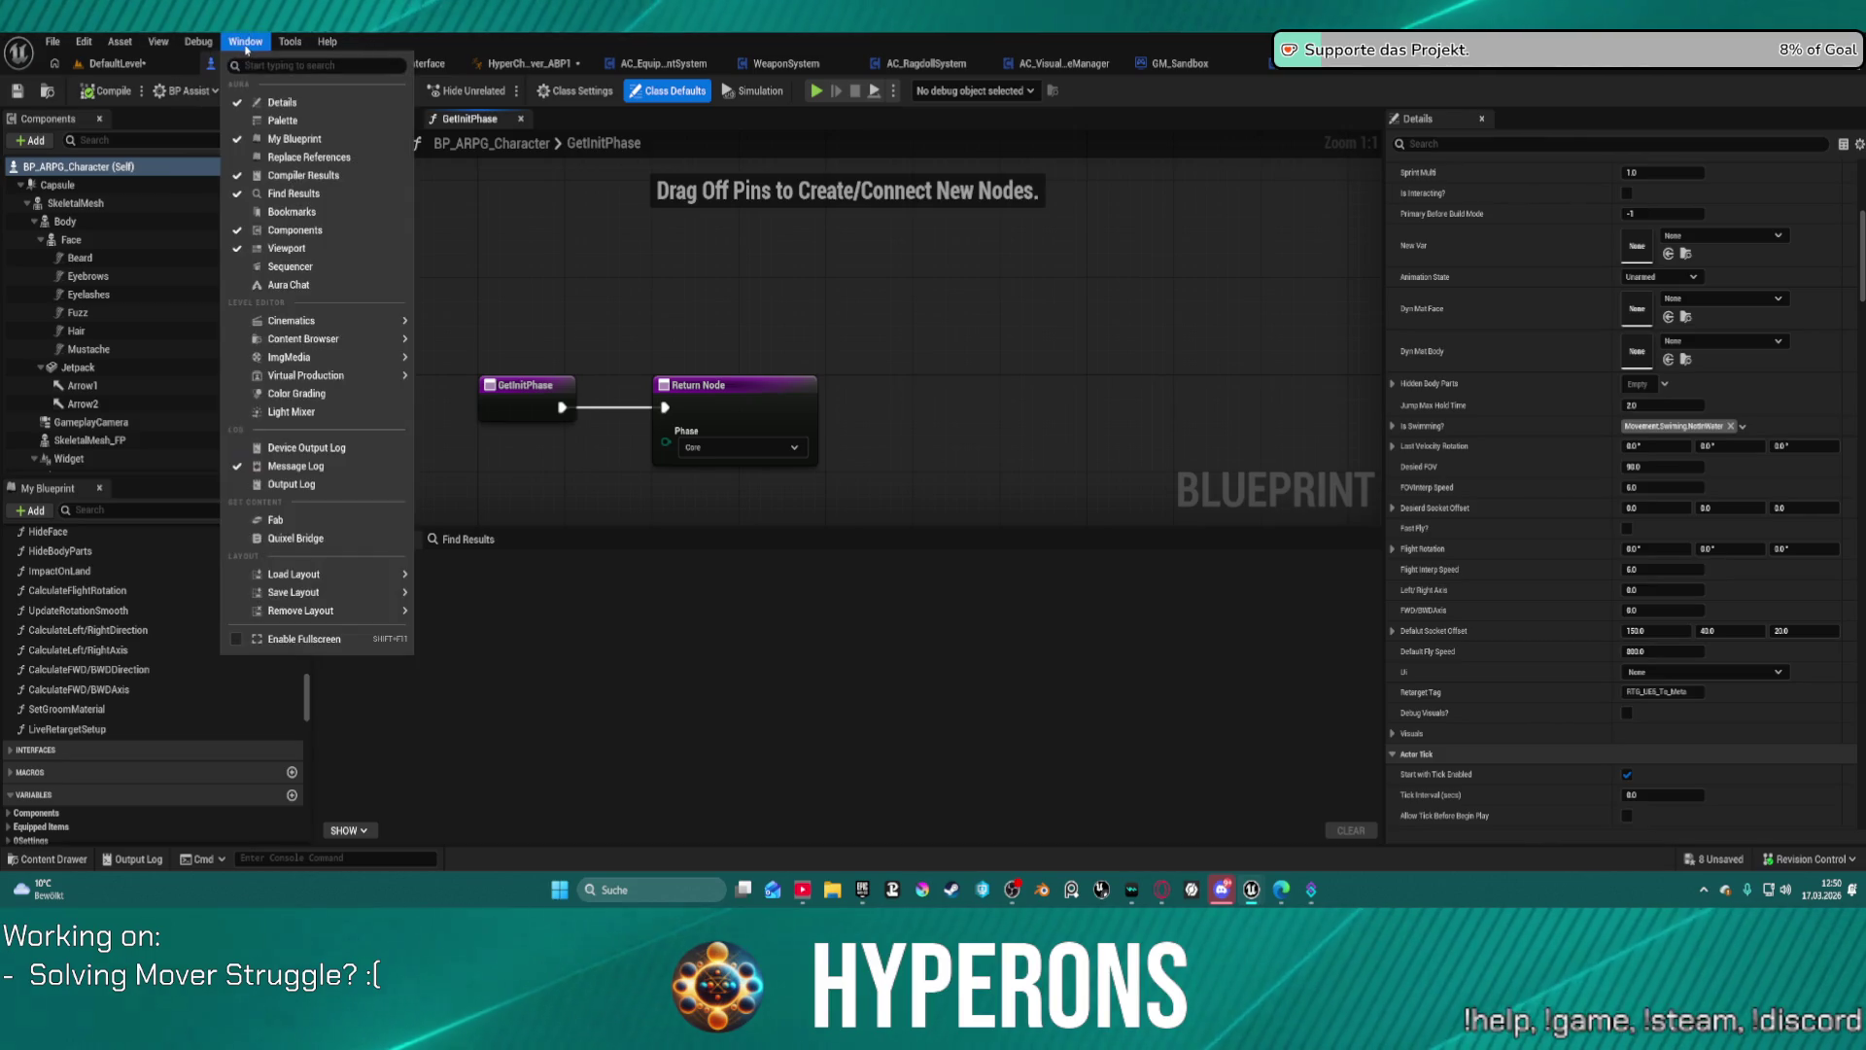
pyautogui.moveTo(320, 592)
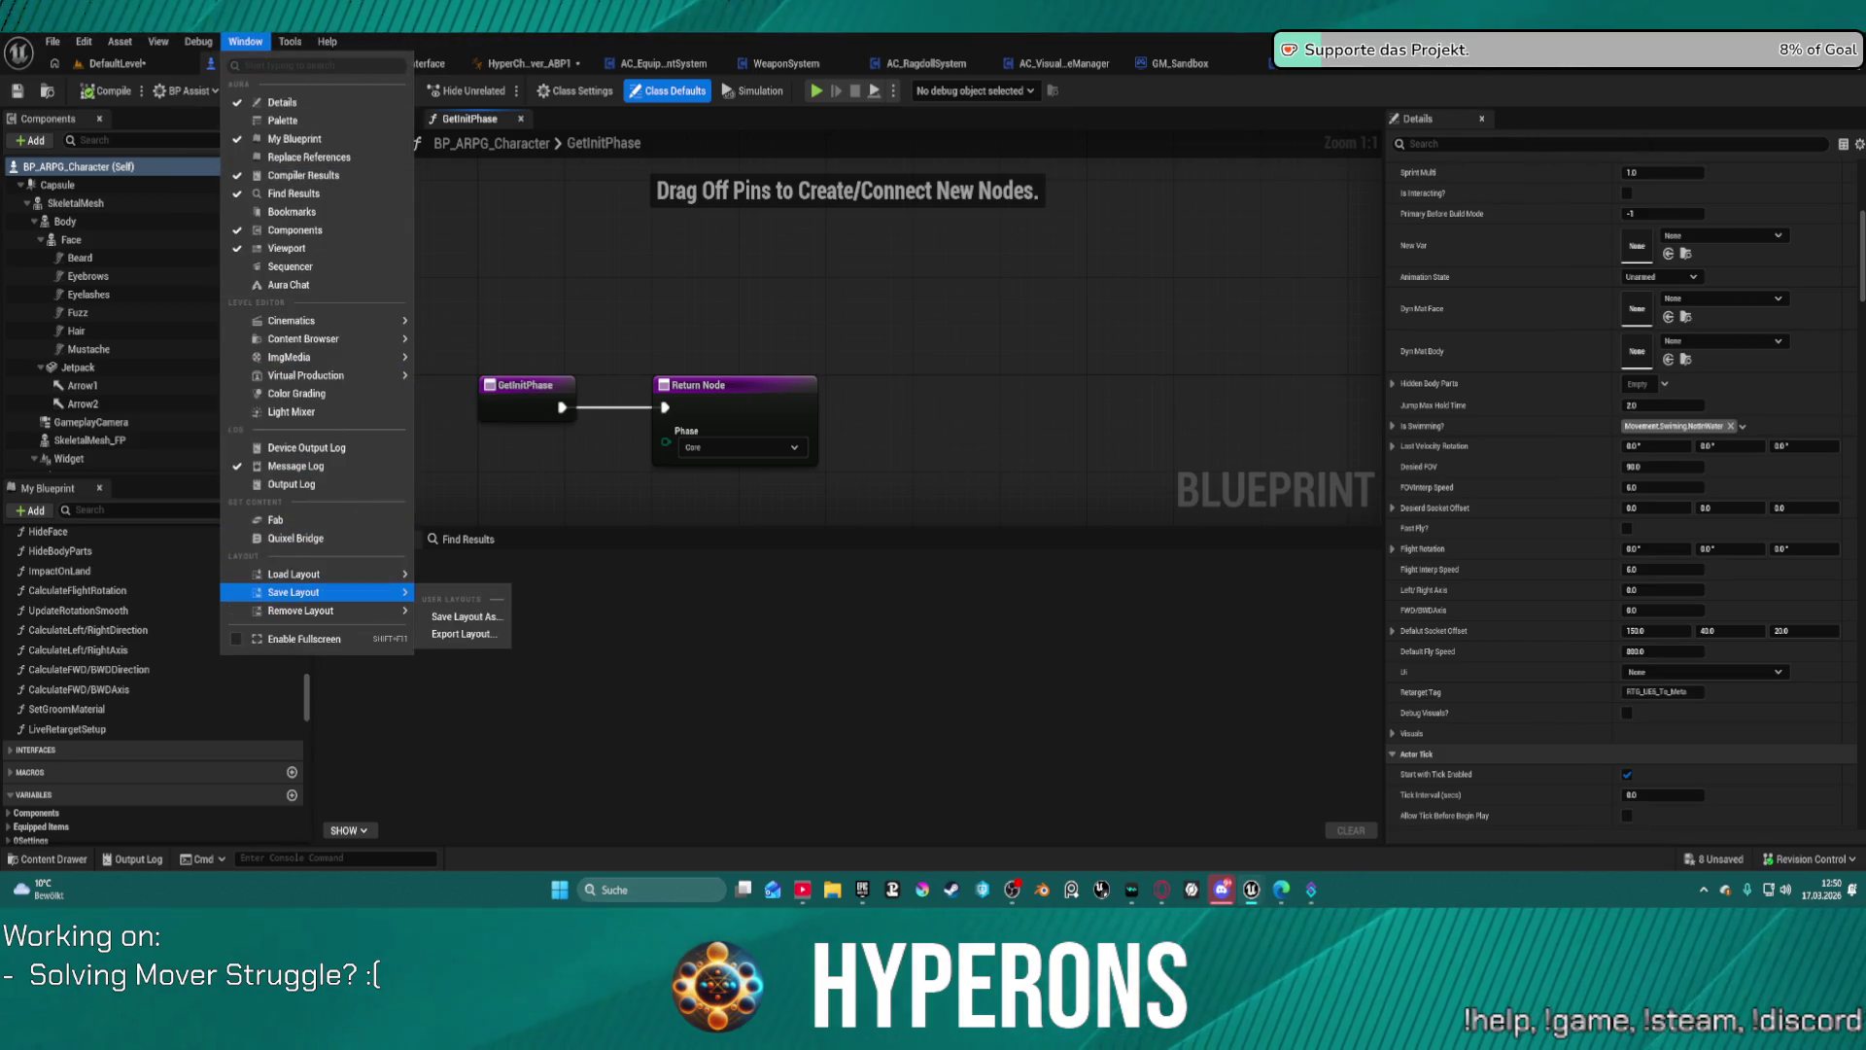
pyautogui.click(240, 42)
pyautogui.click(240, 42)
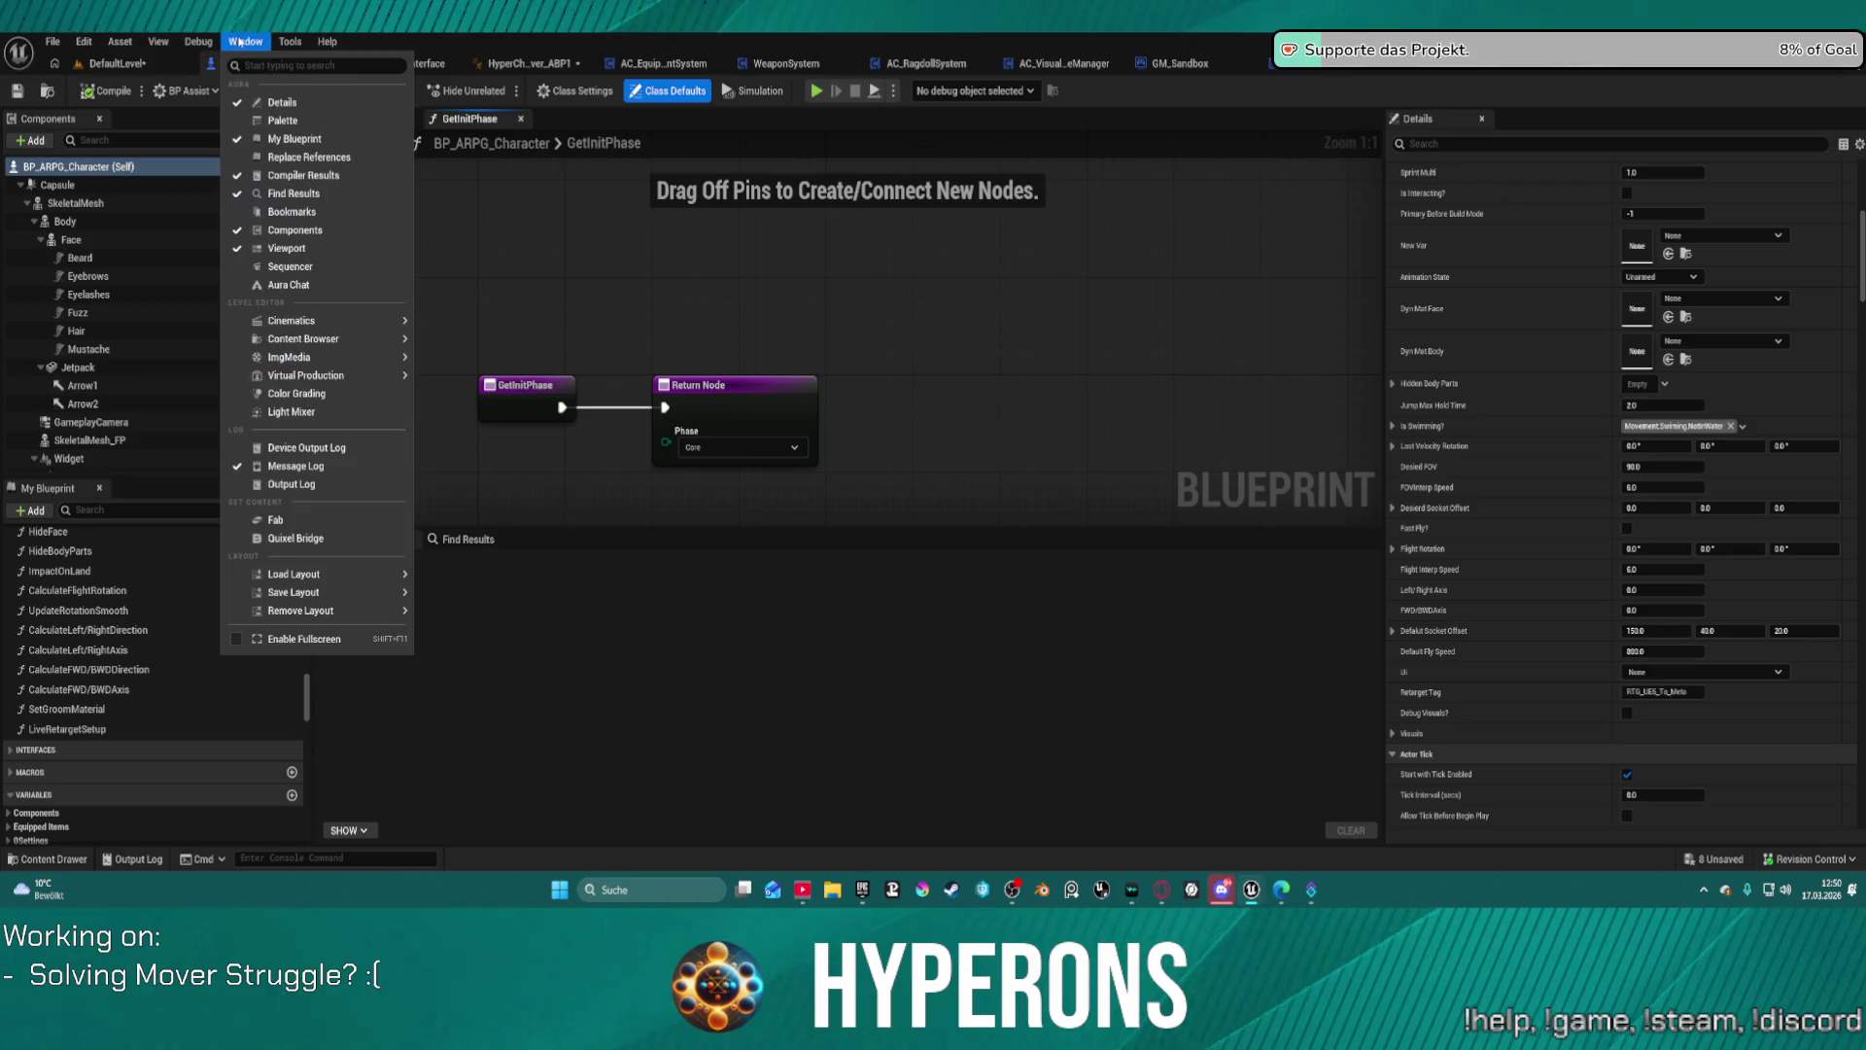
pyautogui.click(292, 212)
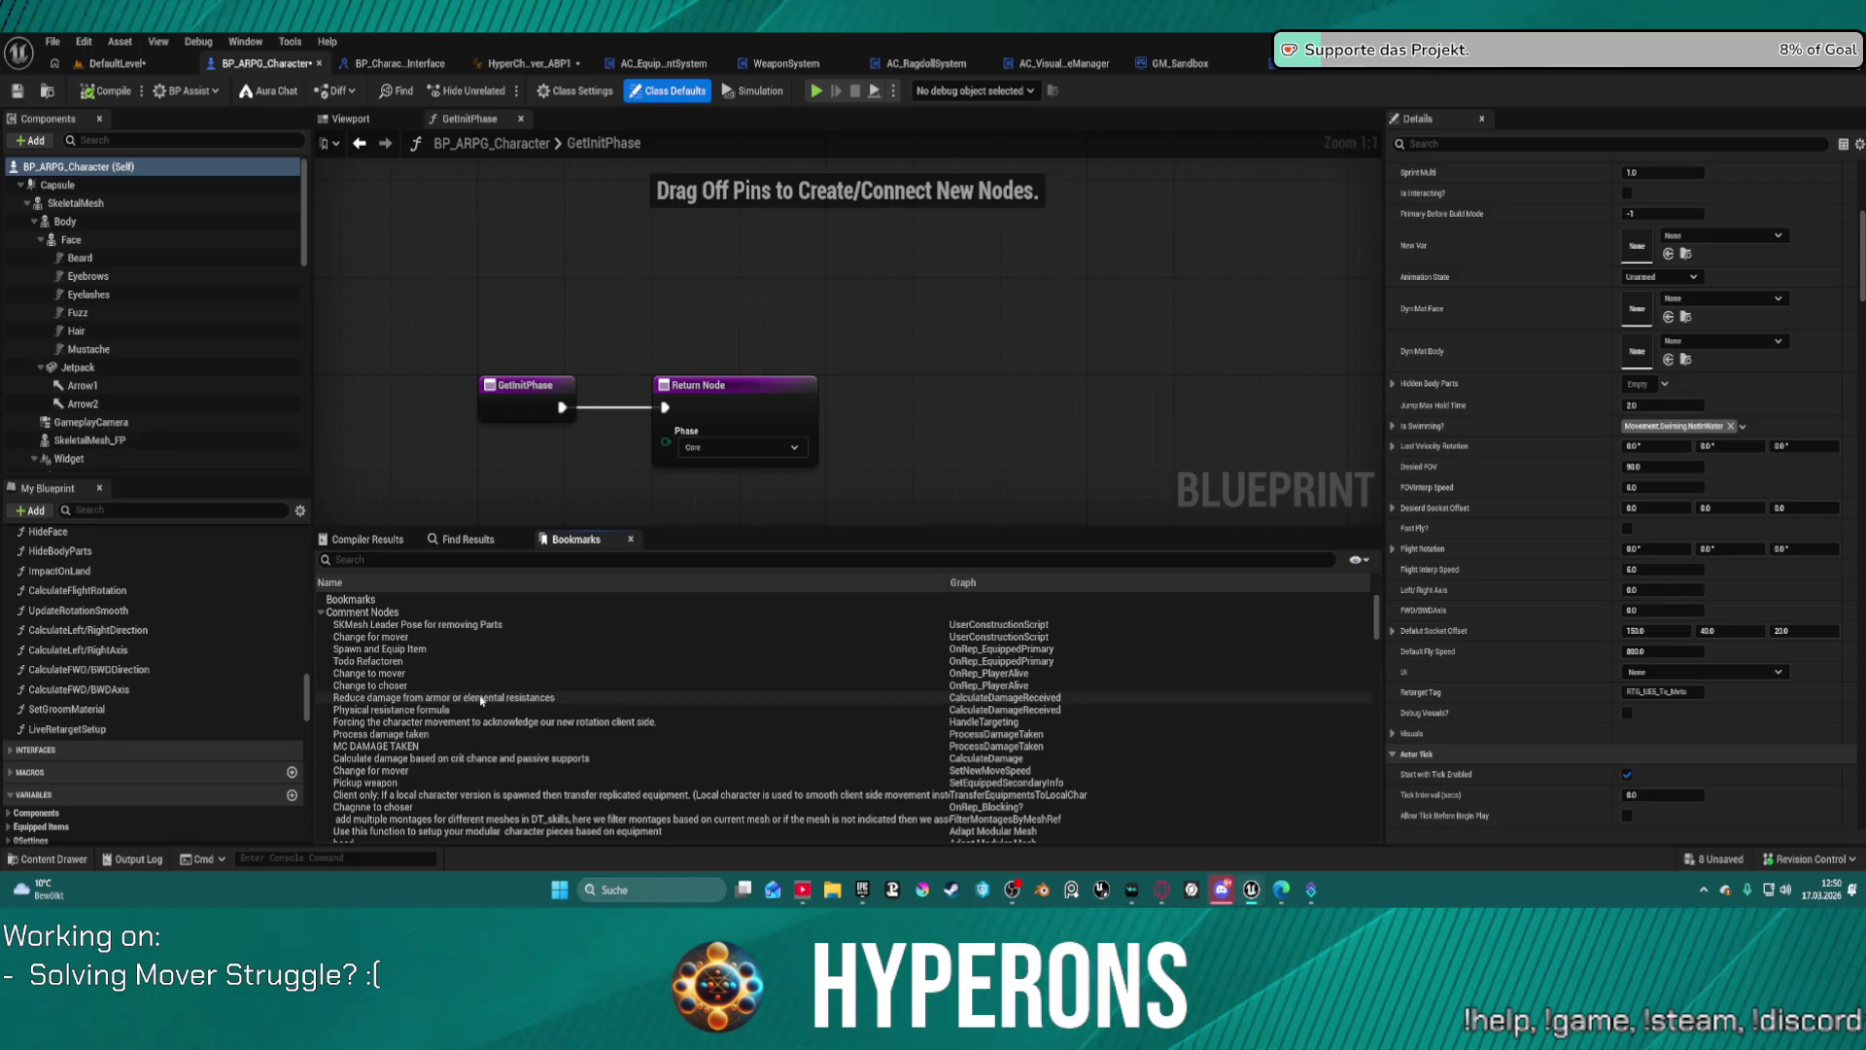
# Step: Filter the Bookmarks list with the search term 'mover'
pyautogui.scroll(-4, 457, 686)
pyautogui.scroll(-2, 521, 685)
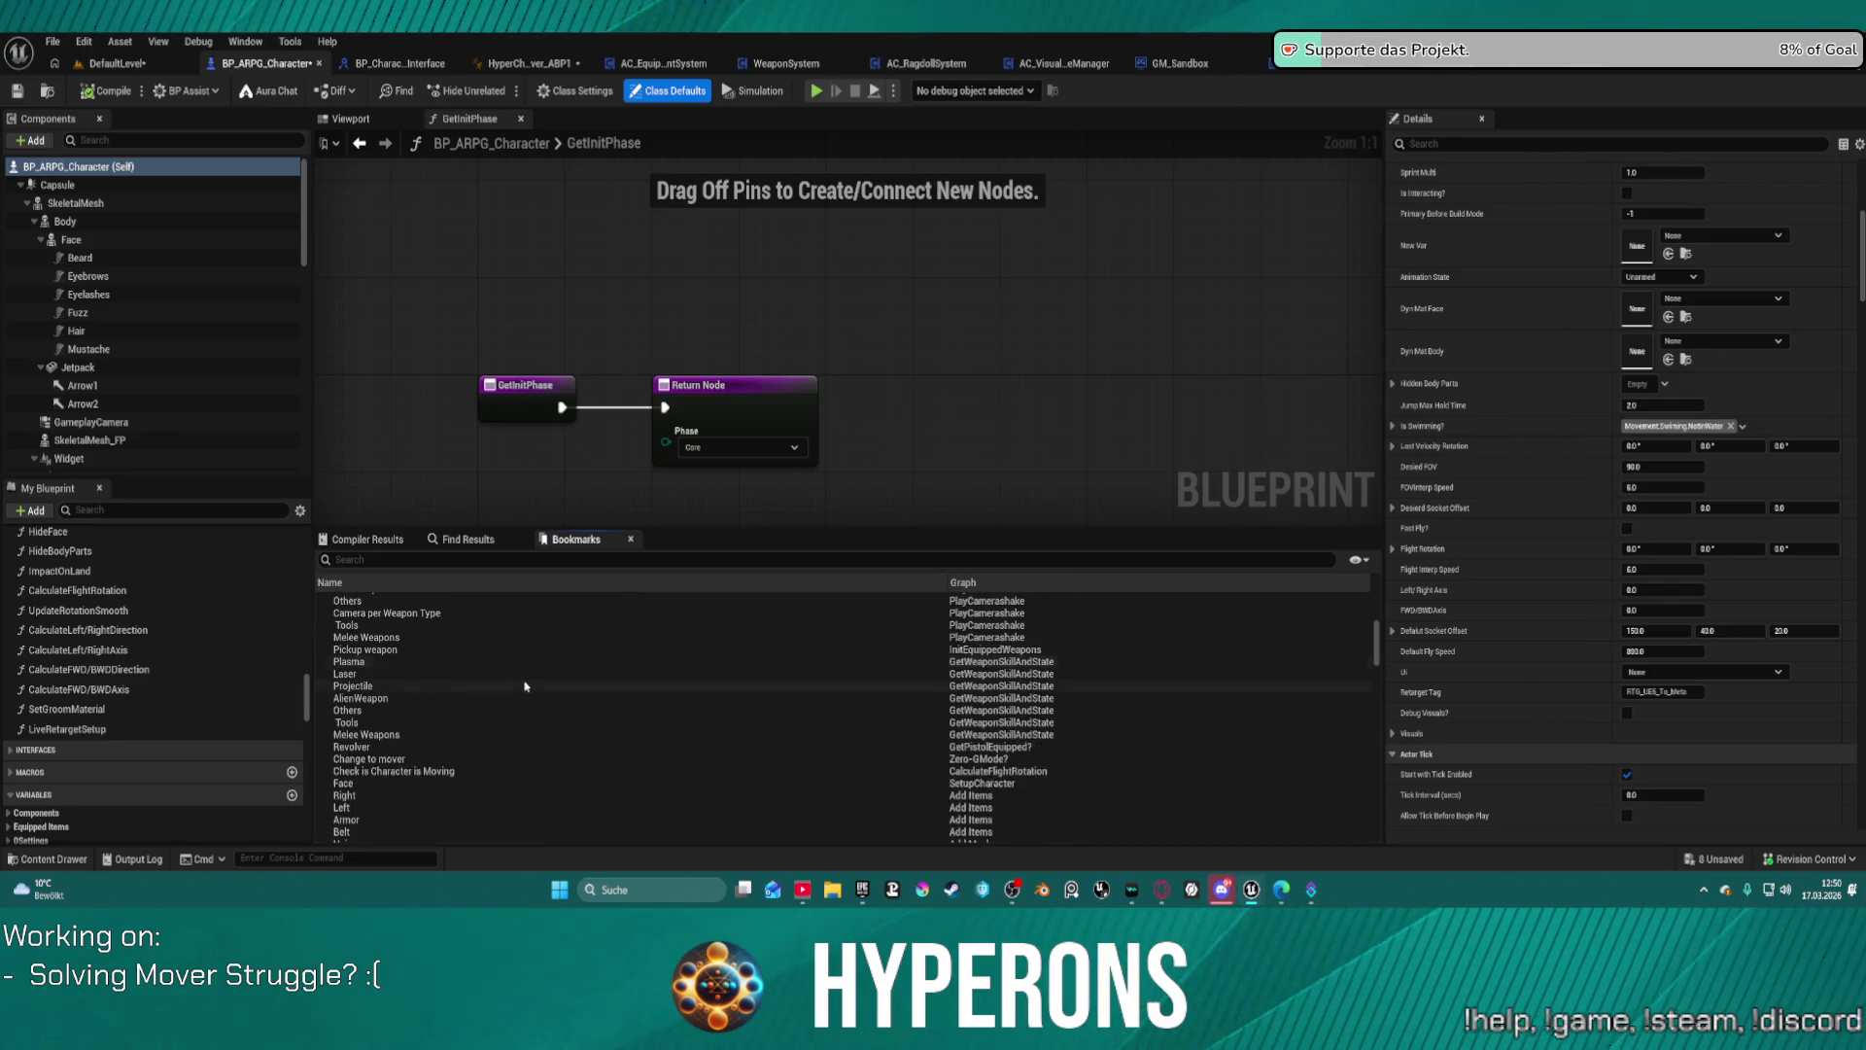
pyautogui.click(374, 564)
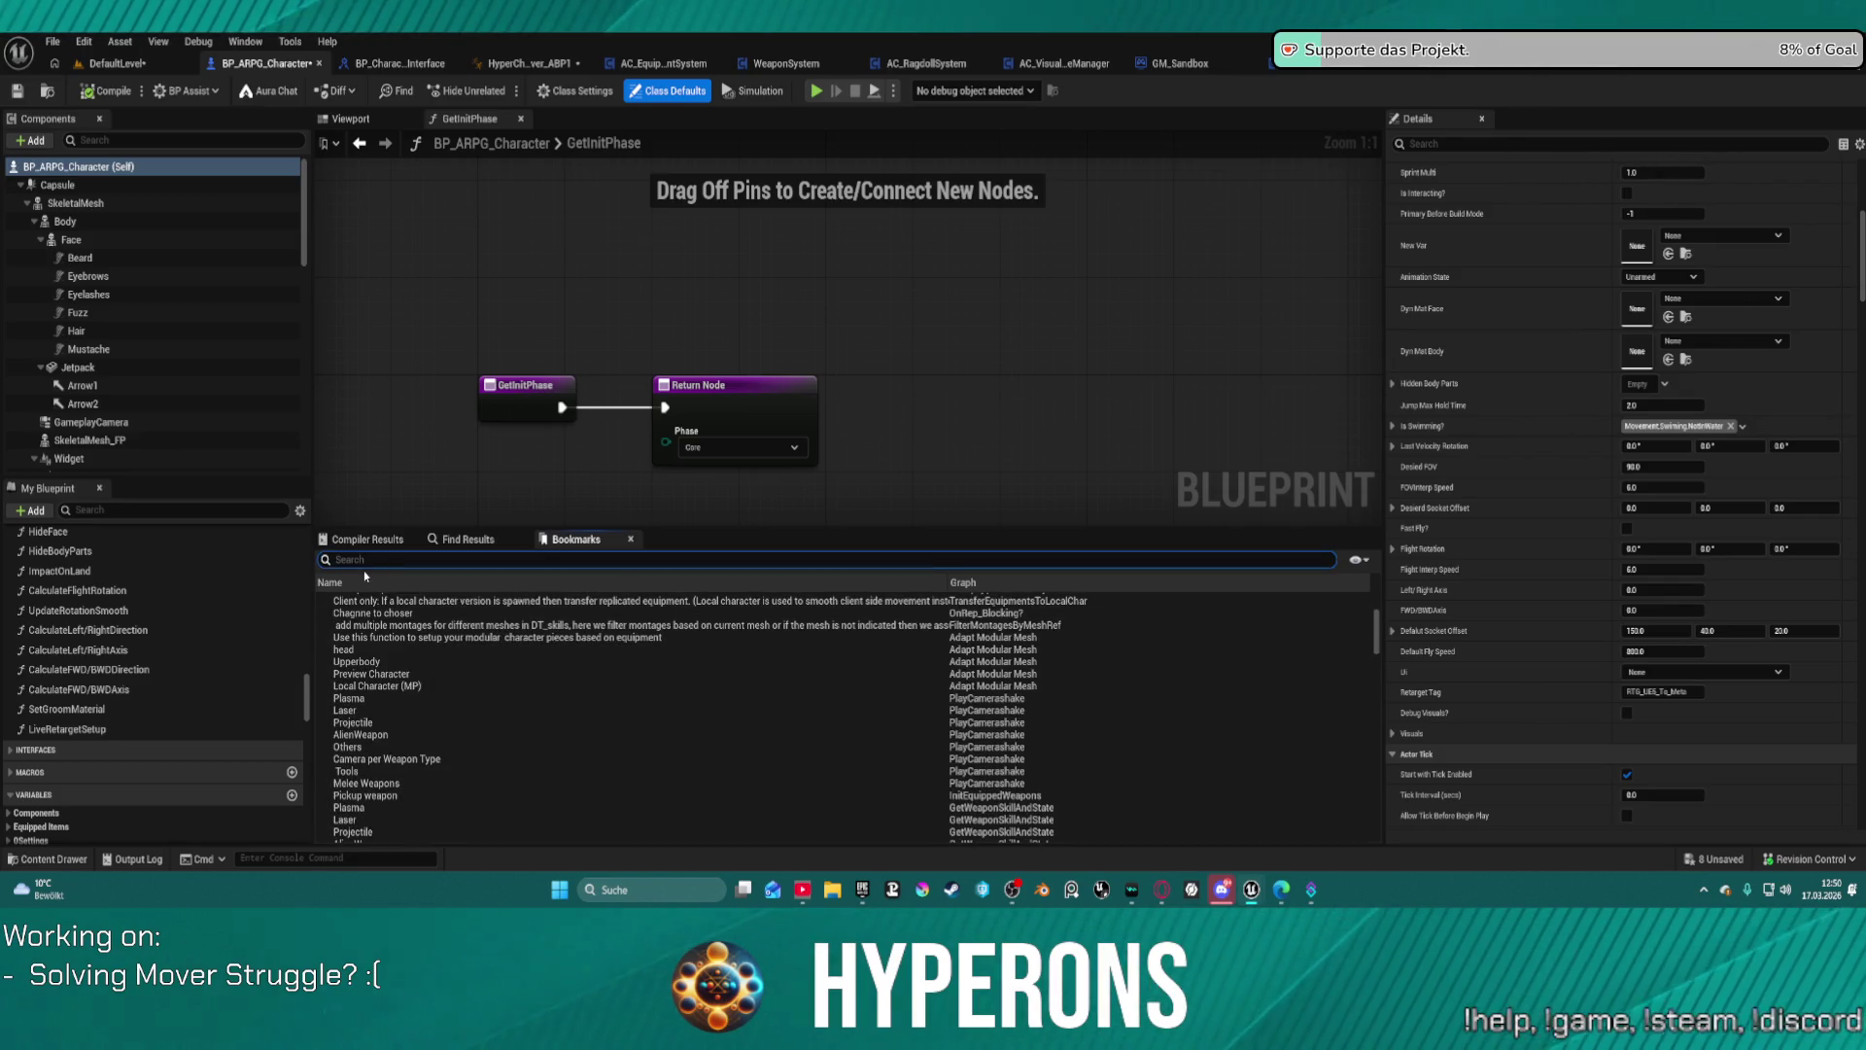
pyautogui.write('mover')
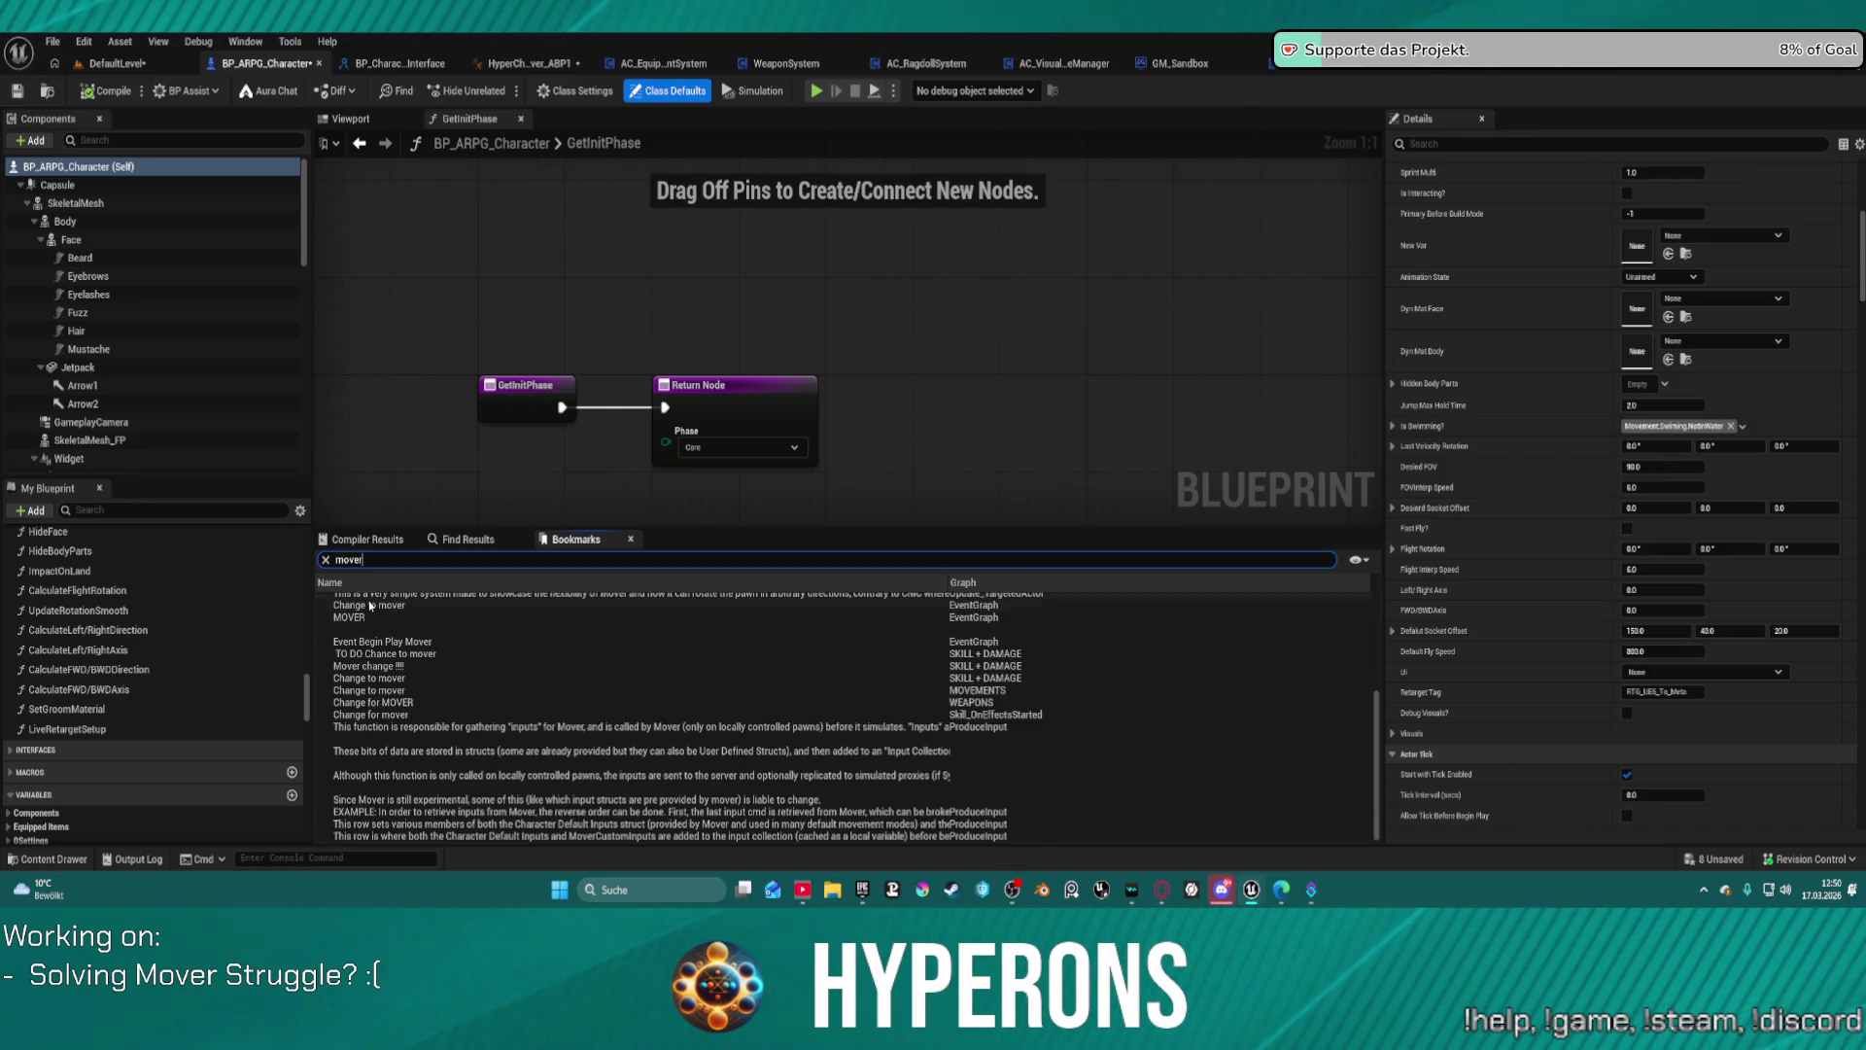
pyautogui.scroll(-5, 693, 753)
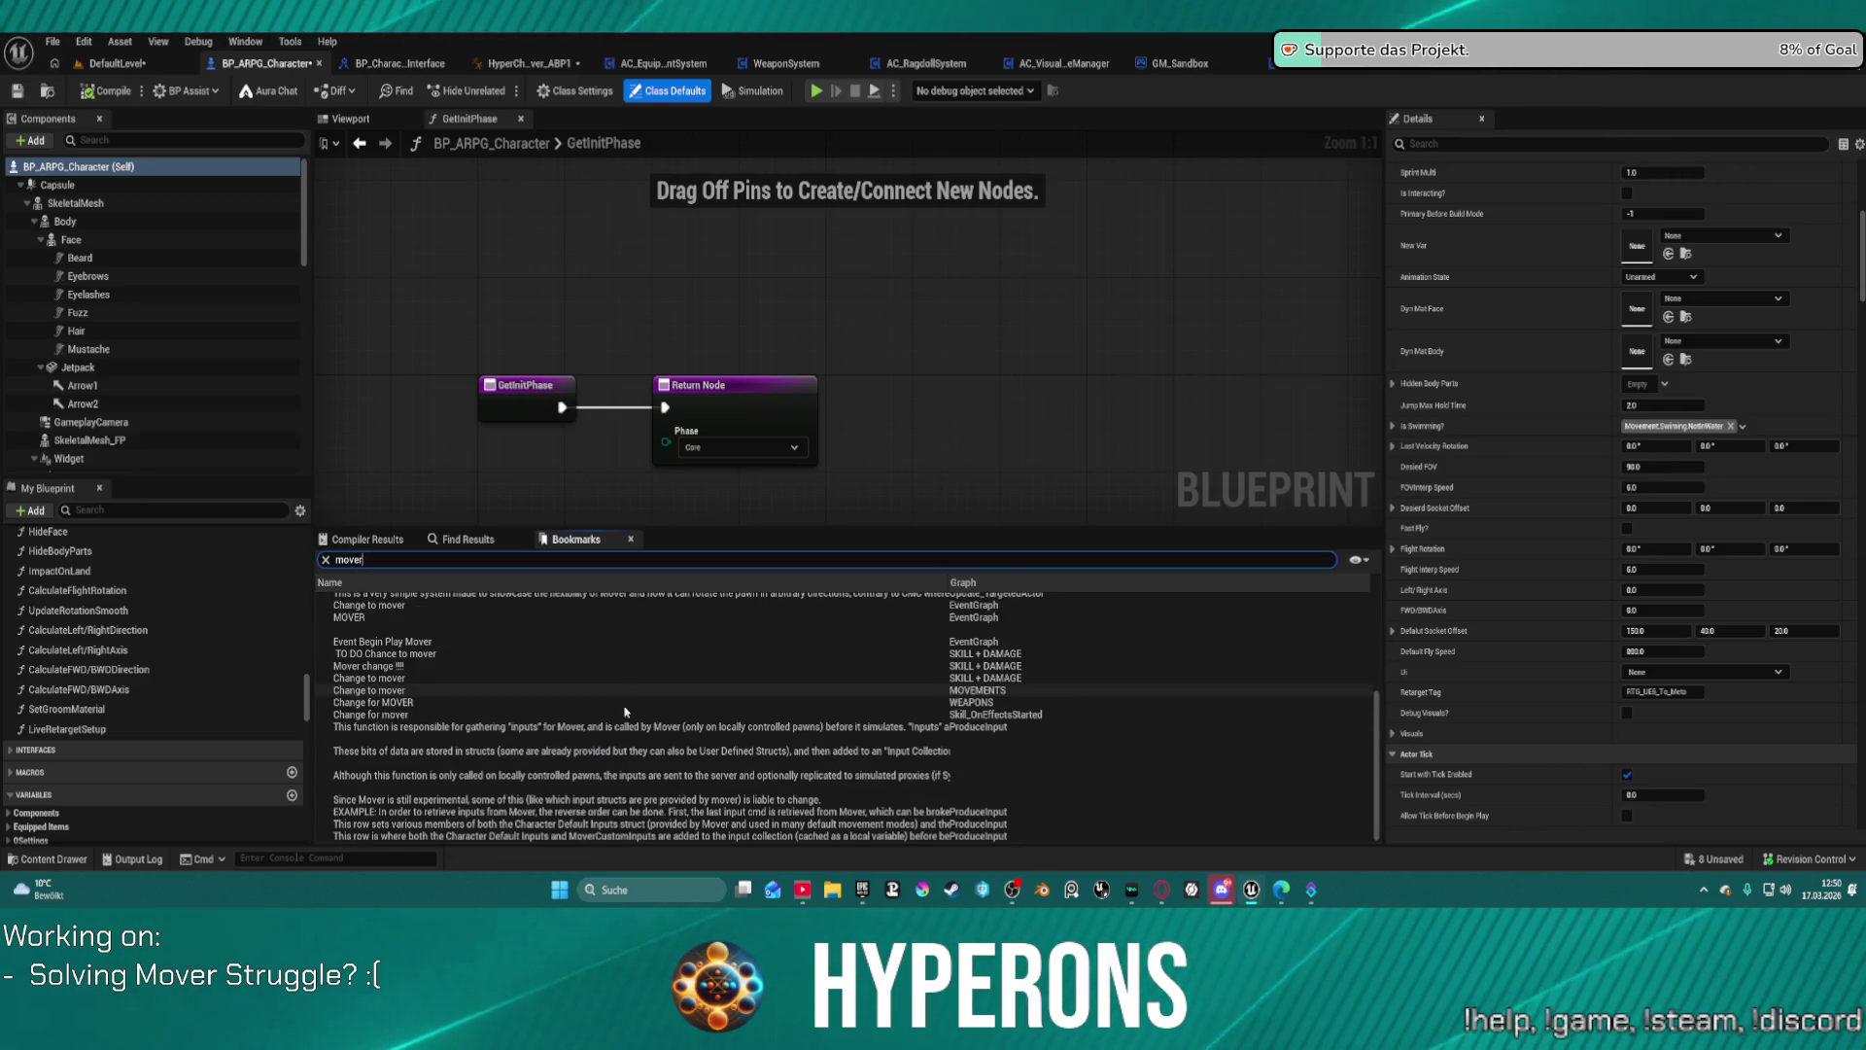
pyautogui.scroll(2, 375, 737)
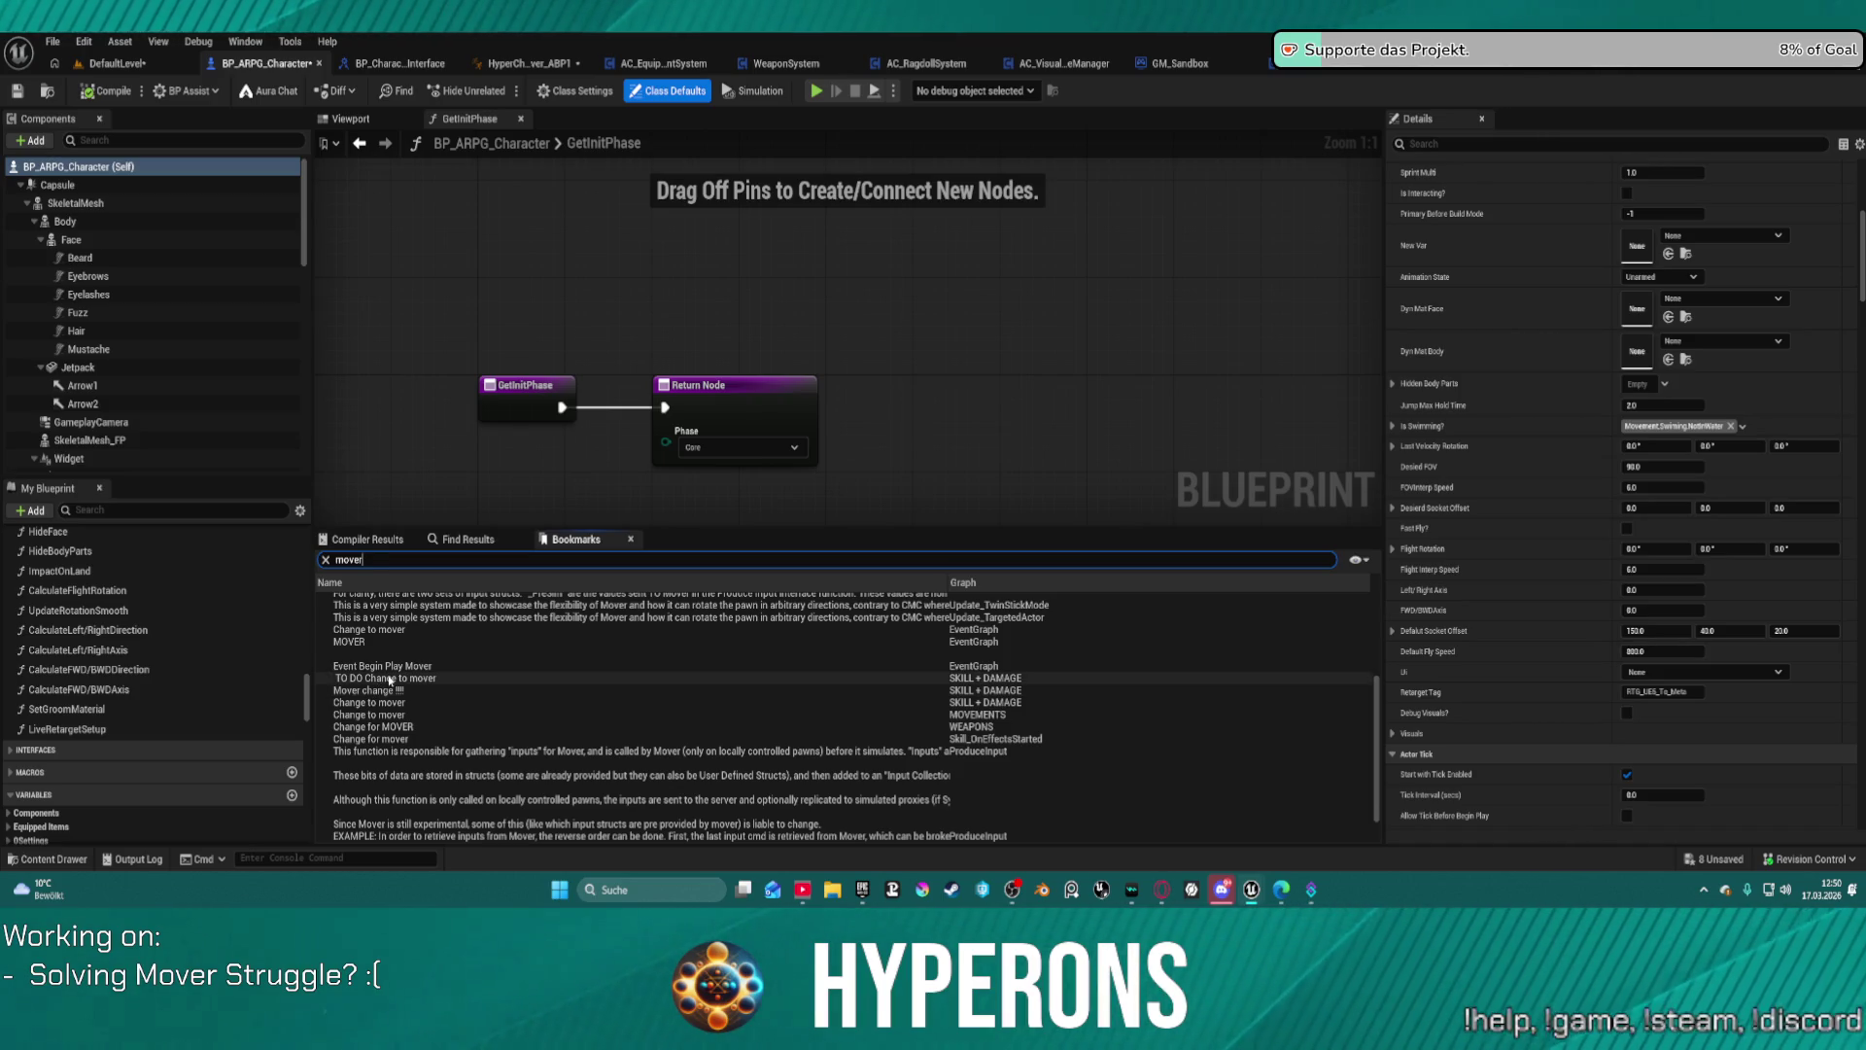
# Step: Jump to the Event Begin Play Mover bookmark and bring Initialize Modular Systems and SET into view
pyautogui.doubleClick(401, 671)
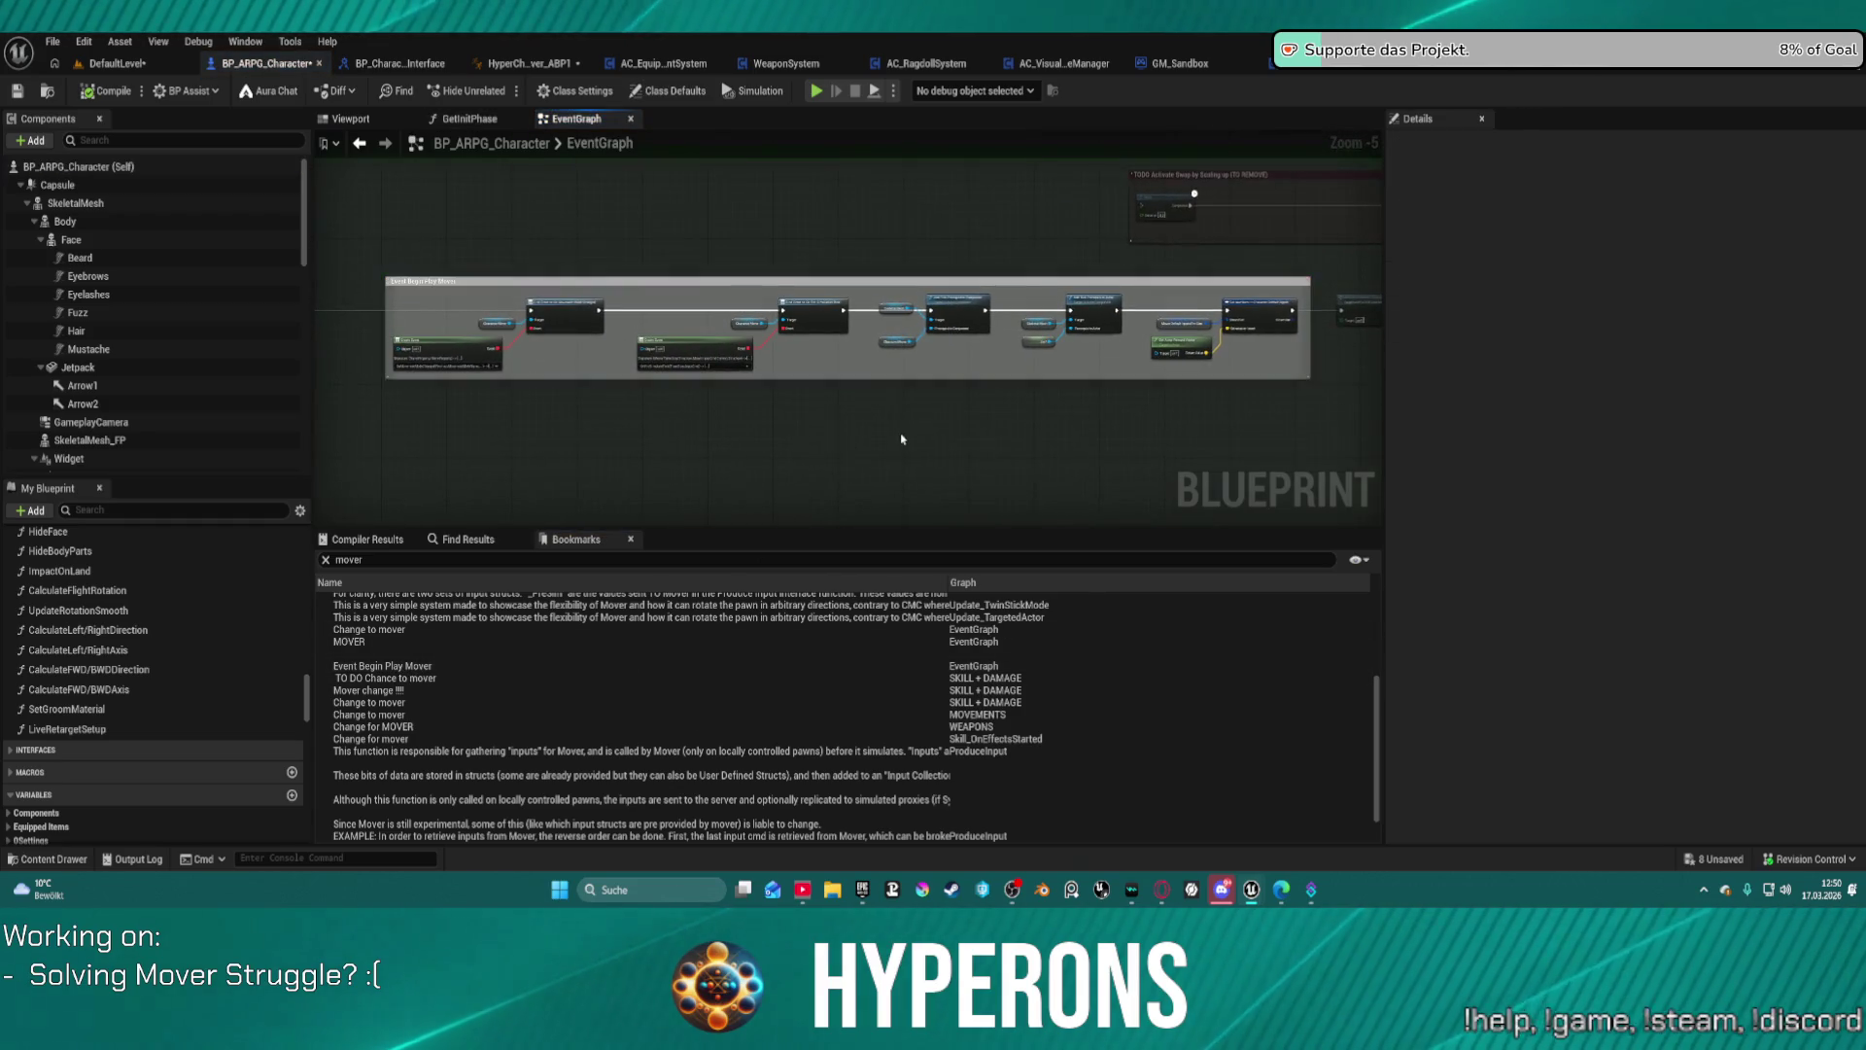
pyautogui.scroll(-2, 901, 439)
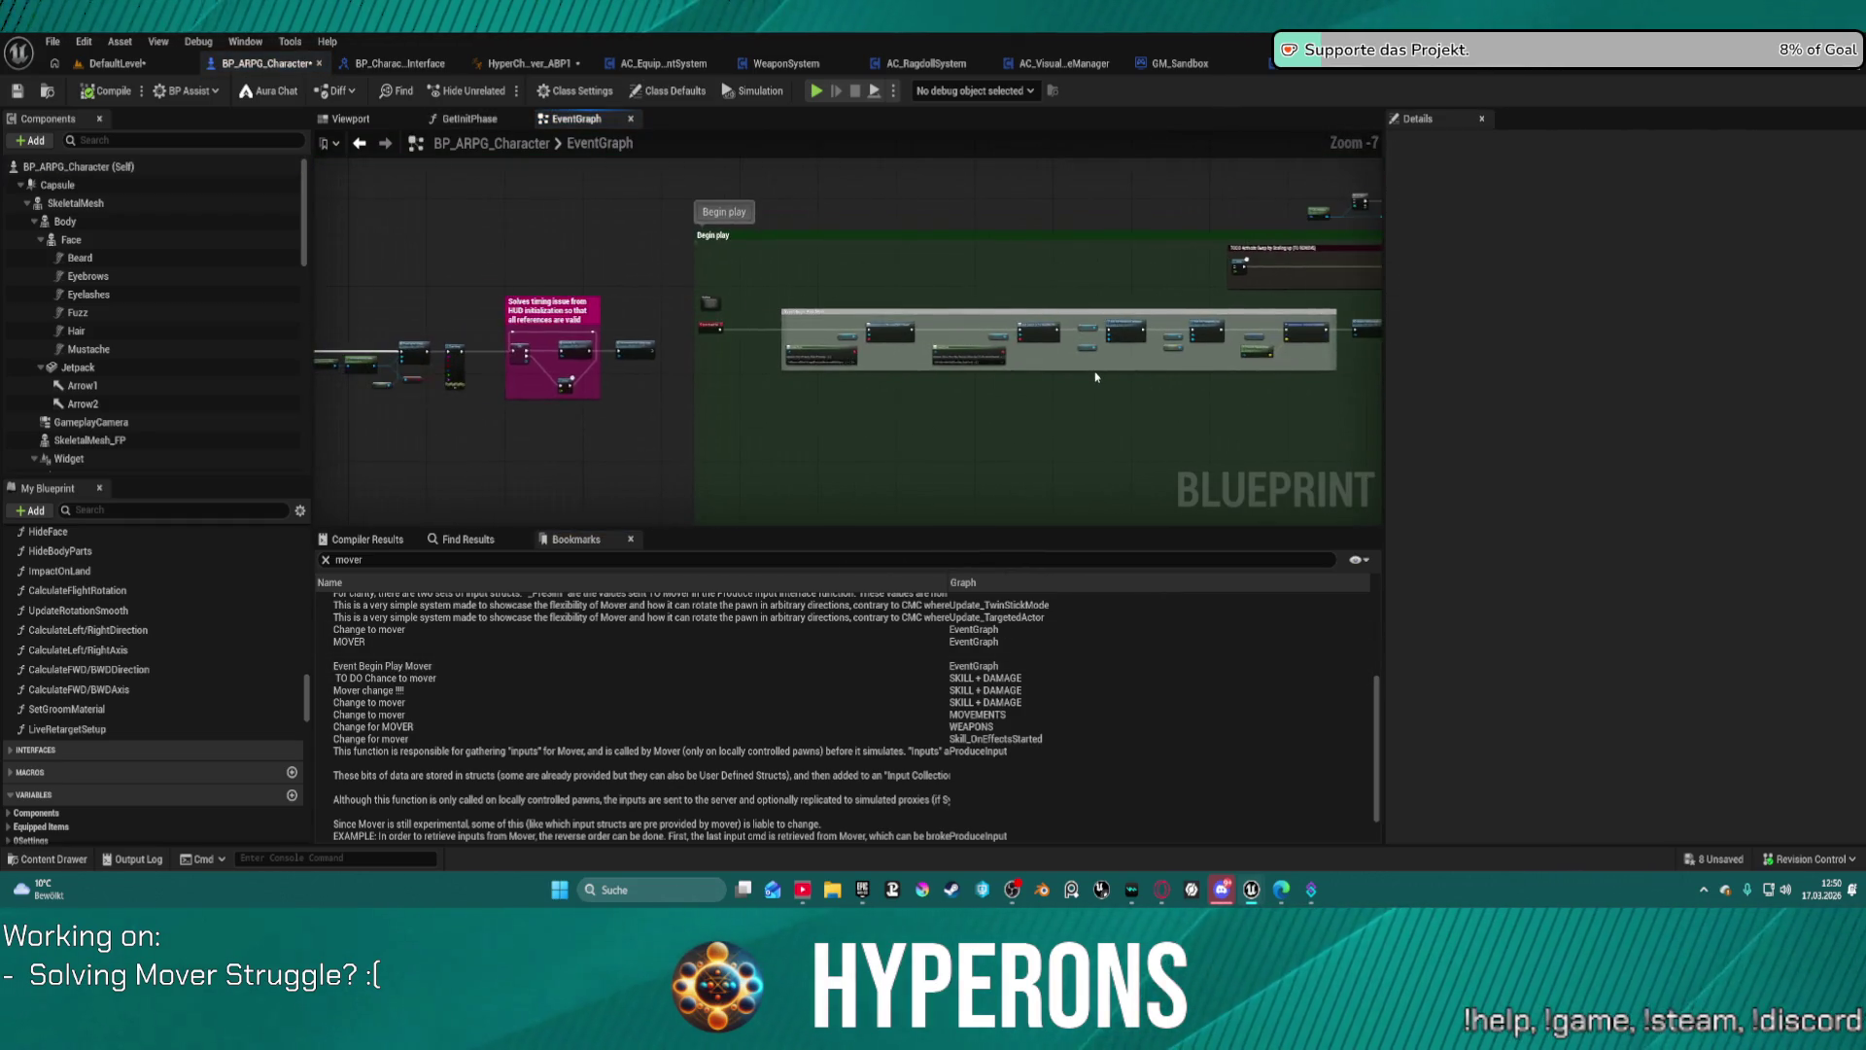
pyautogui.scroll(7, 1096, 377)
pyautogui.moveTo(1170, 363); pyautogui.dragTo(335, 394)
pyautogui.moveTo(1038, 379)
pyautogui.mouseDown()
pyautogui.moveTo(1120, 370)
pyautogui.moveTo(583, 295)
pyautogui.mouseUp()
# Step: Wire Initialize Modular Systems into the Use Controller Rotation Yaw SET node, compile, and start Play
pyautogui.moveTo(623, 232); pyautogui.dragTo(743, 303)
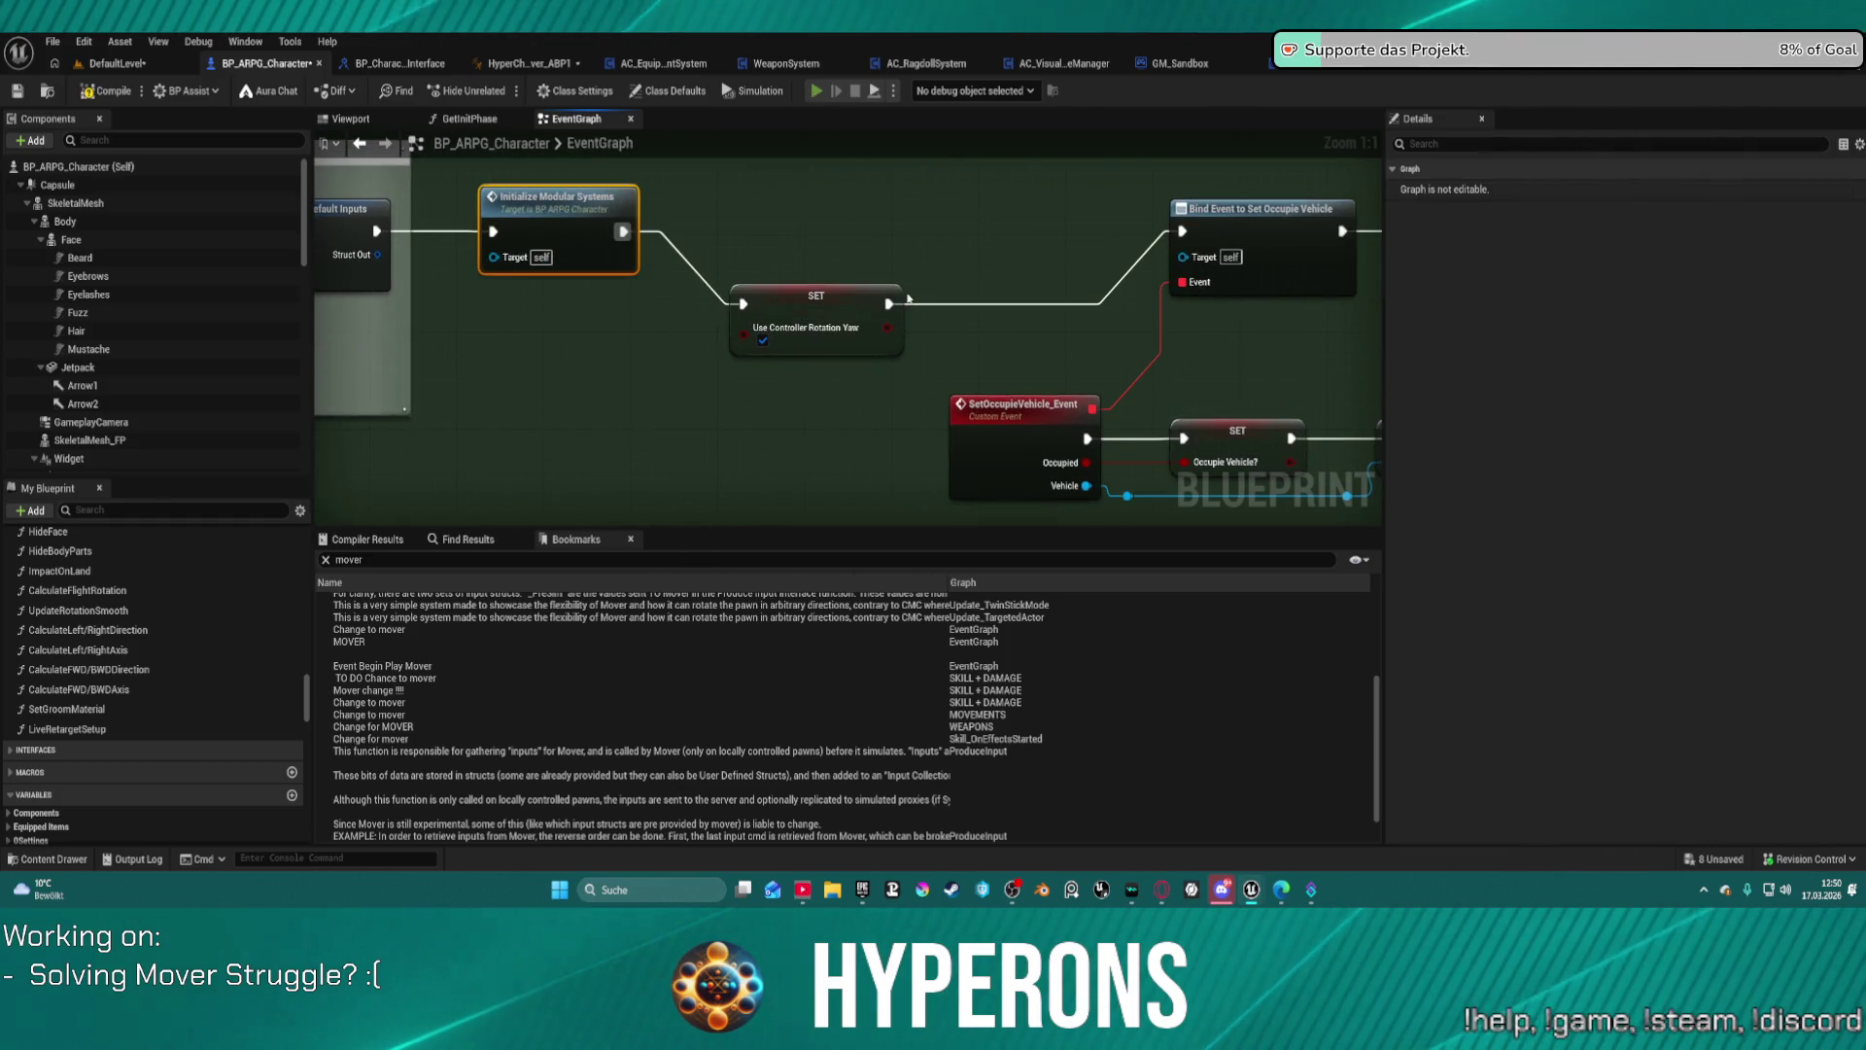
pyautogui.press('F7')
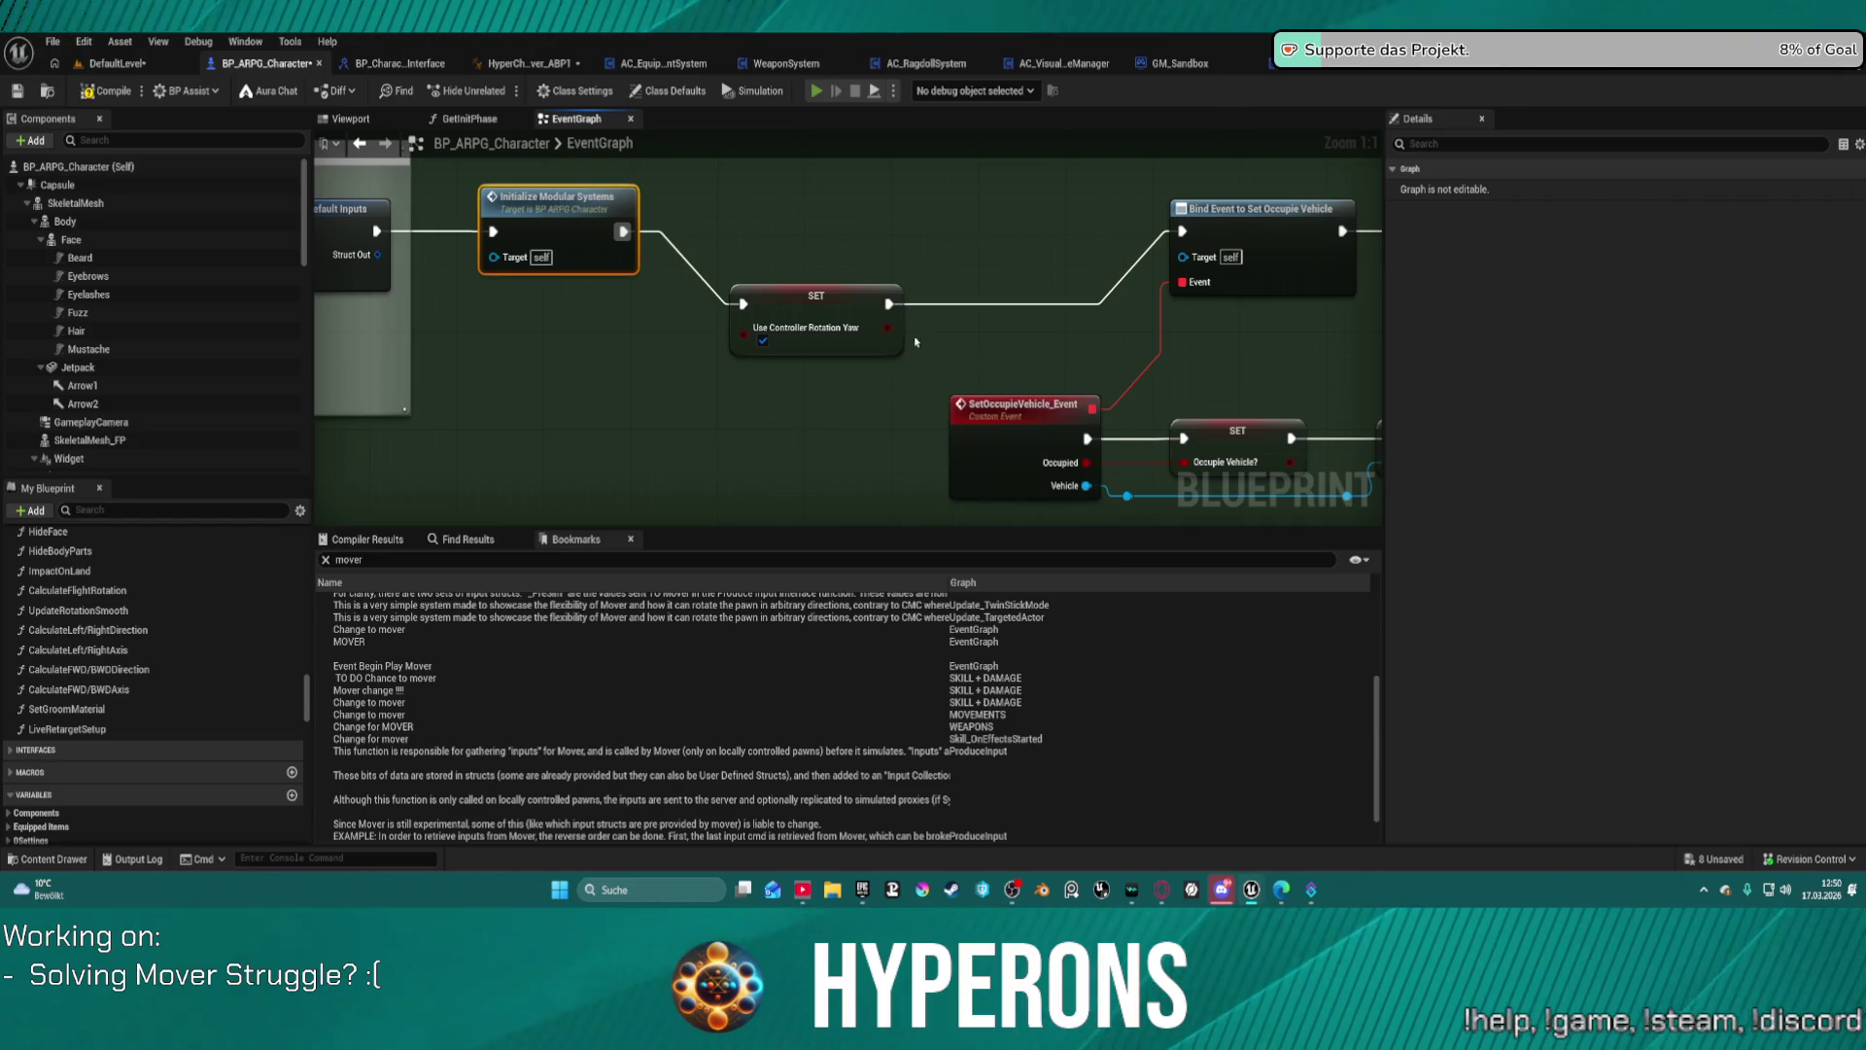
pyautogui.hotkey('alt', 'p')
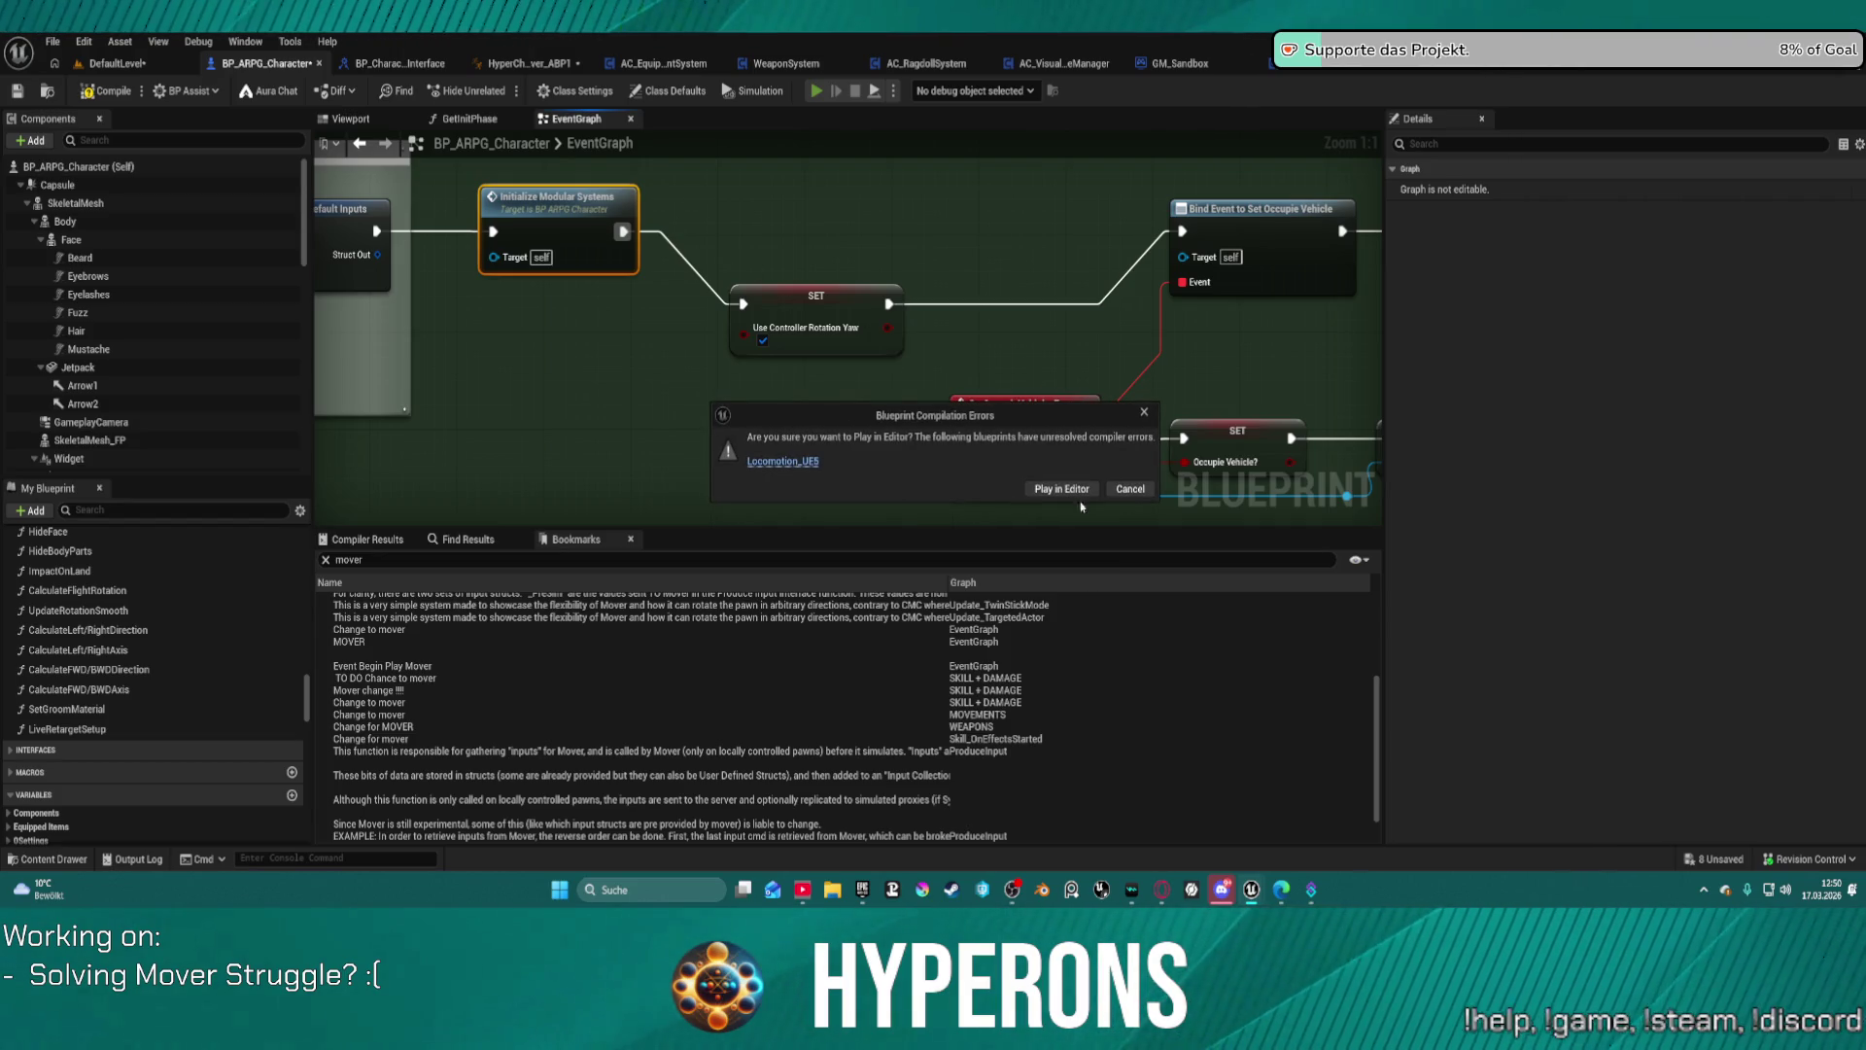
# Step: Play in Editor despite the compilation errors, then stop the session
pyautogui.click(1069, 489)
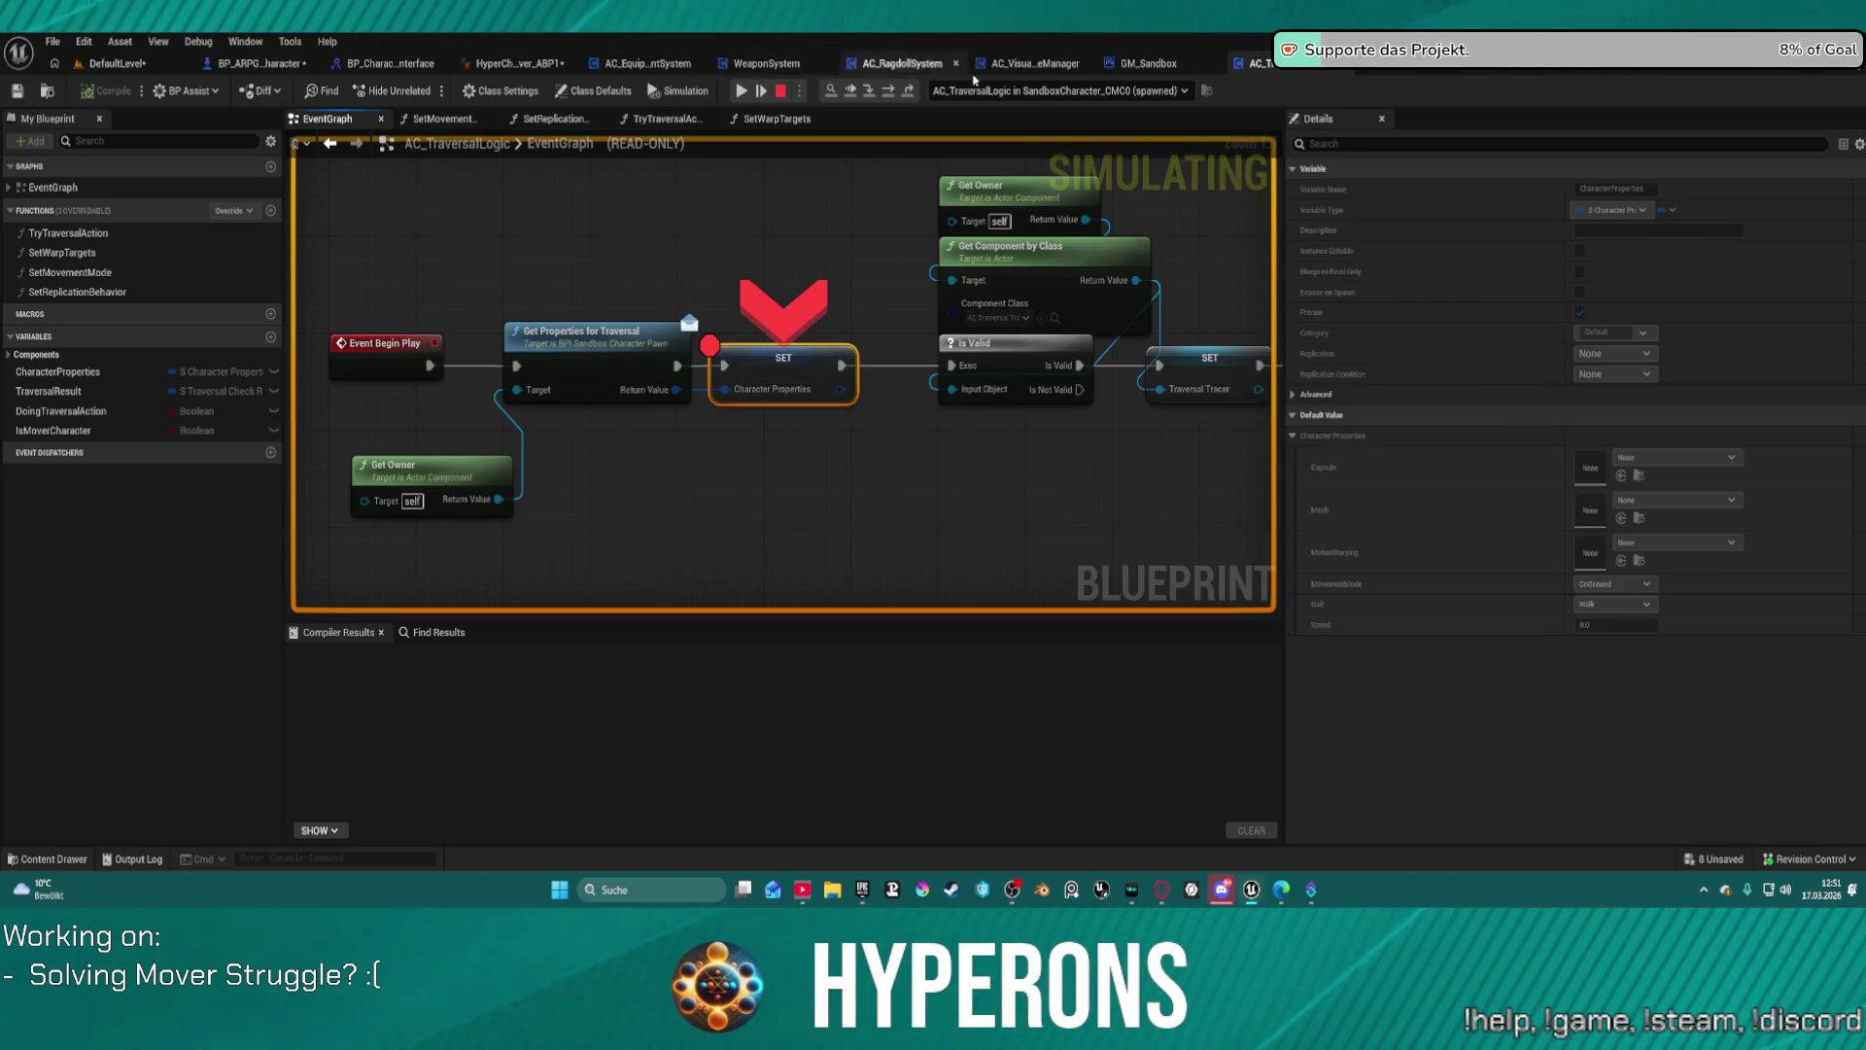
pyautogui.click(780, 91)
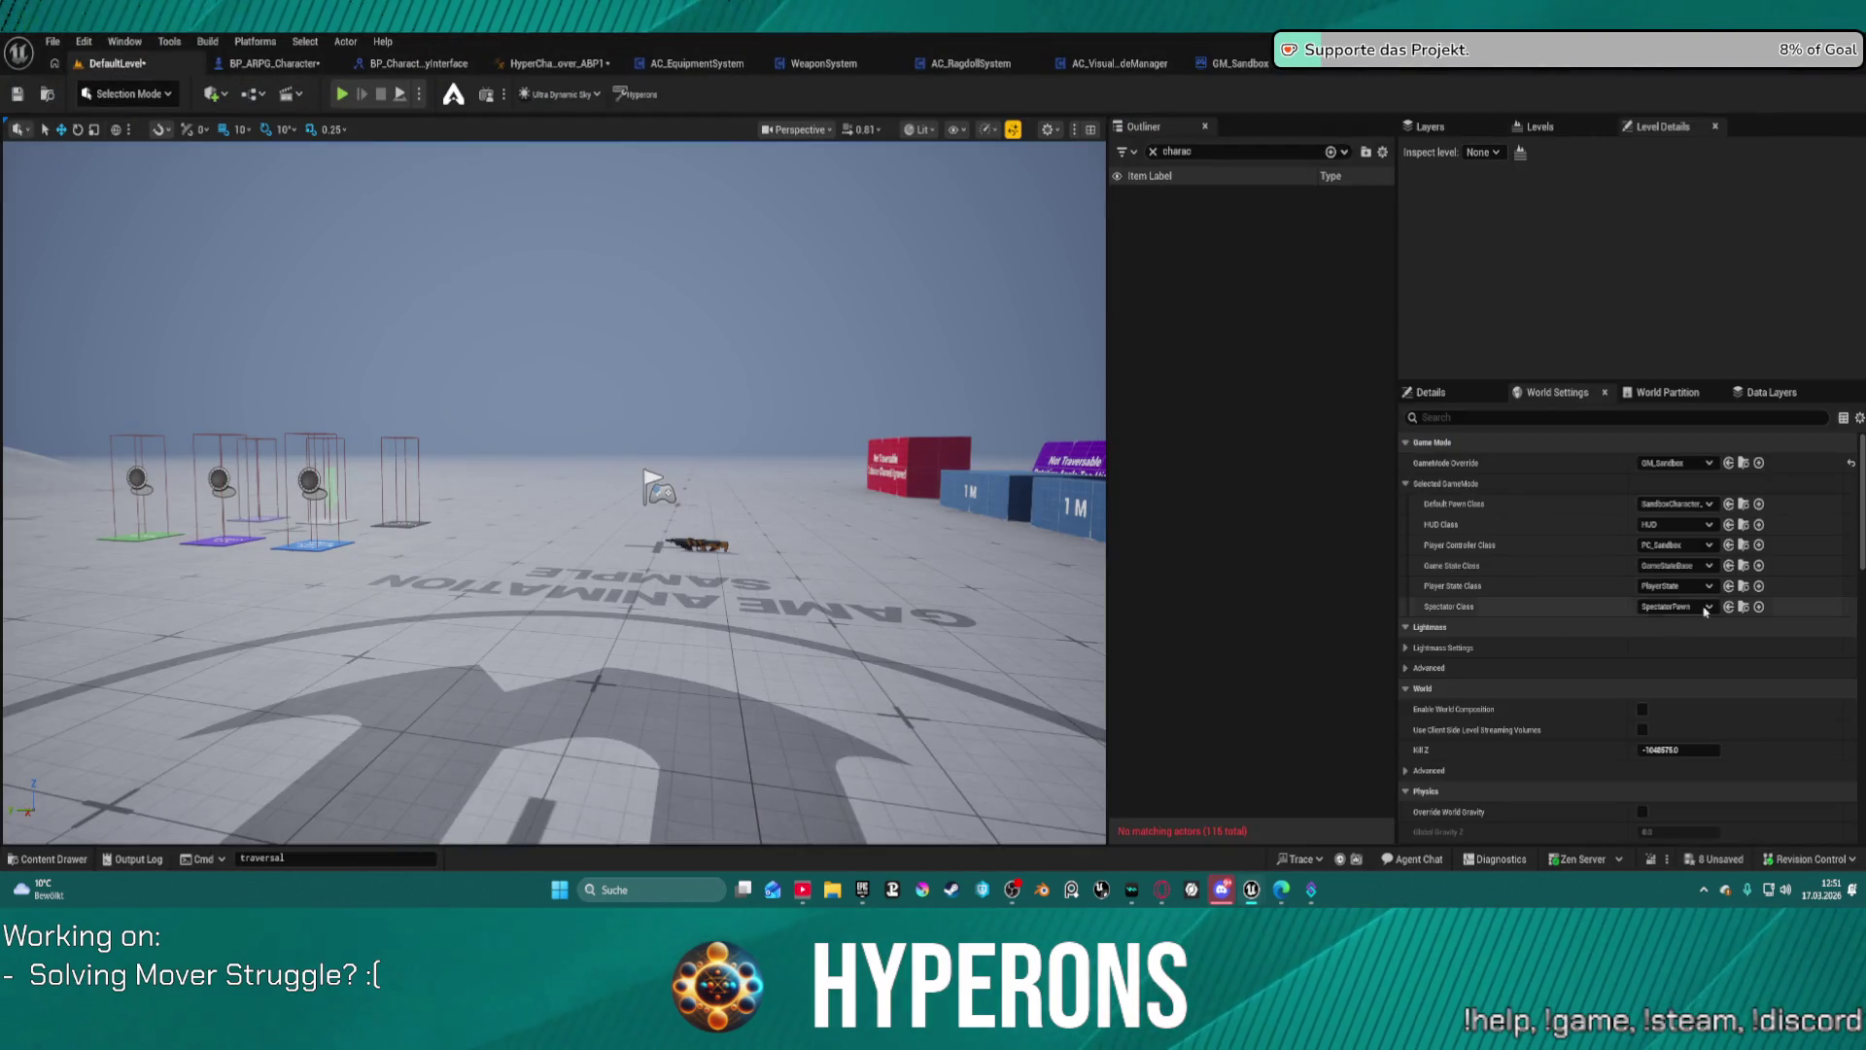
# Step: Set the GameMode Override to BP_ARPG_GameMode and start a new play session
pyautogui.click(1673, 462)
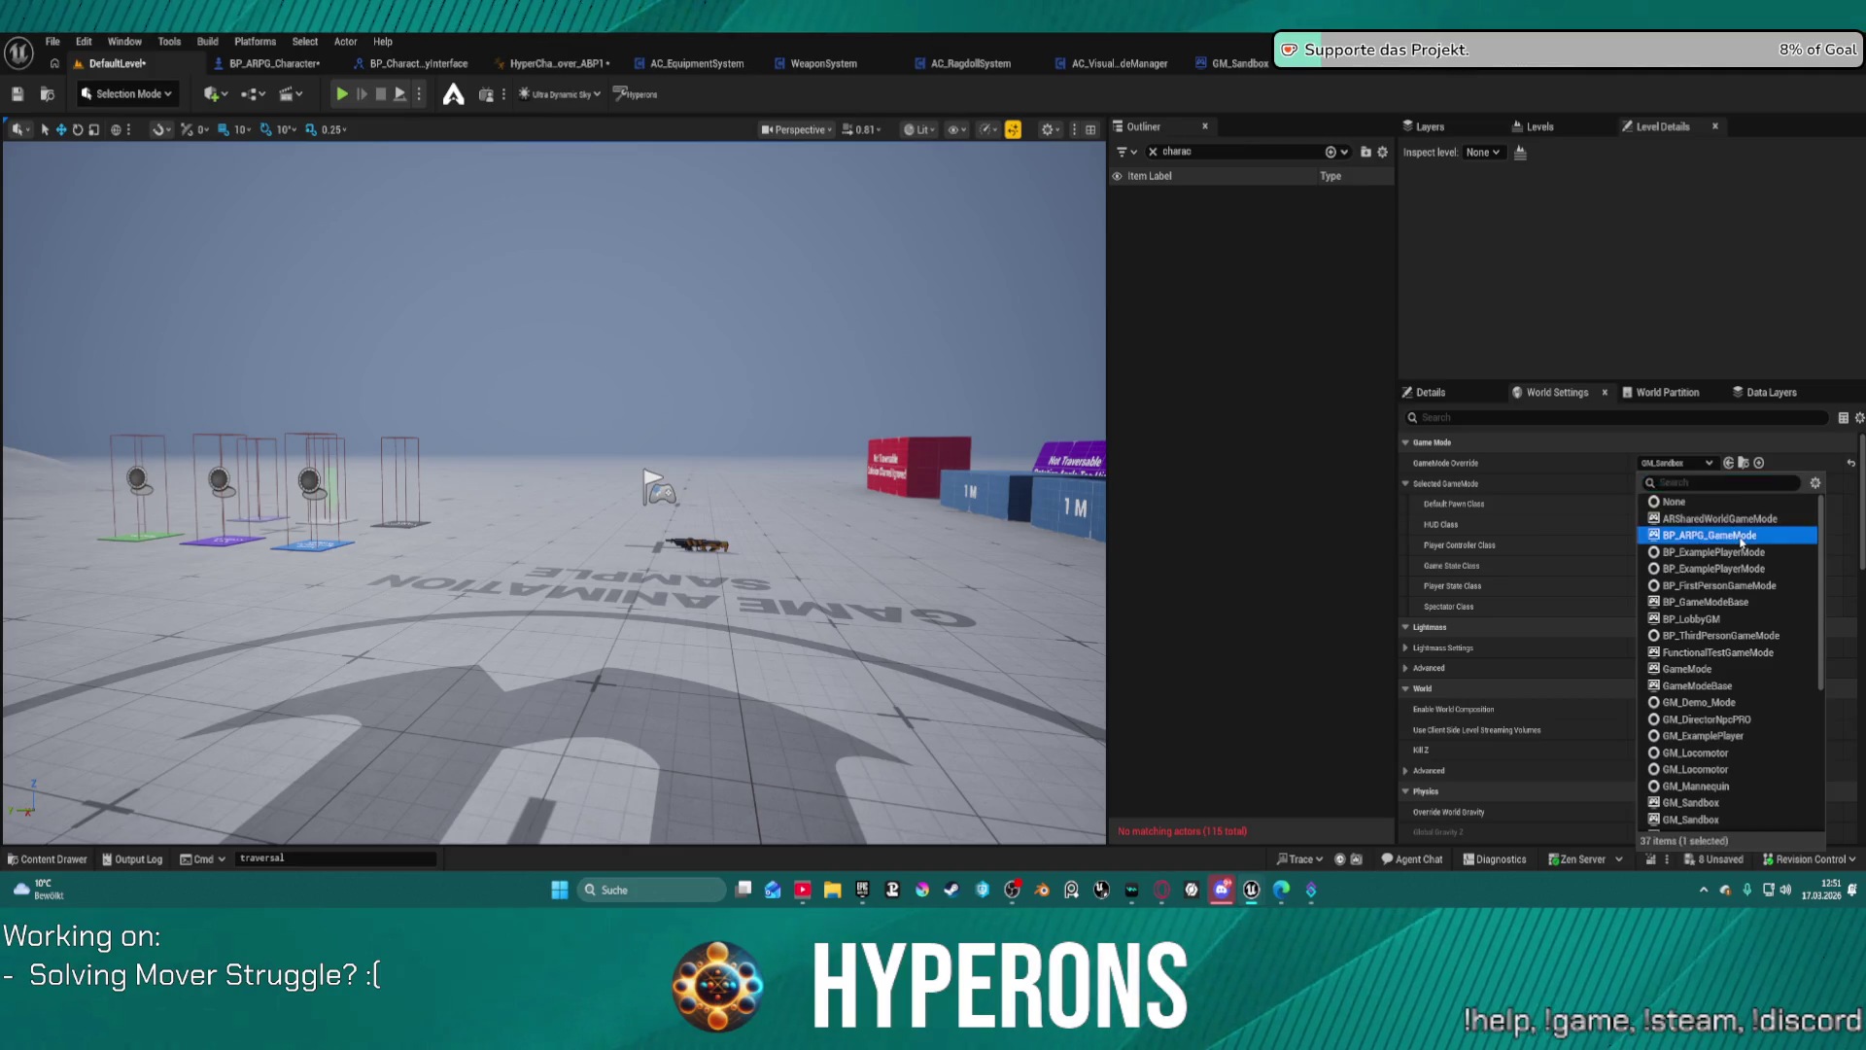
pyautogui.click(1740, 536)
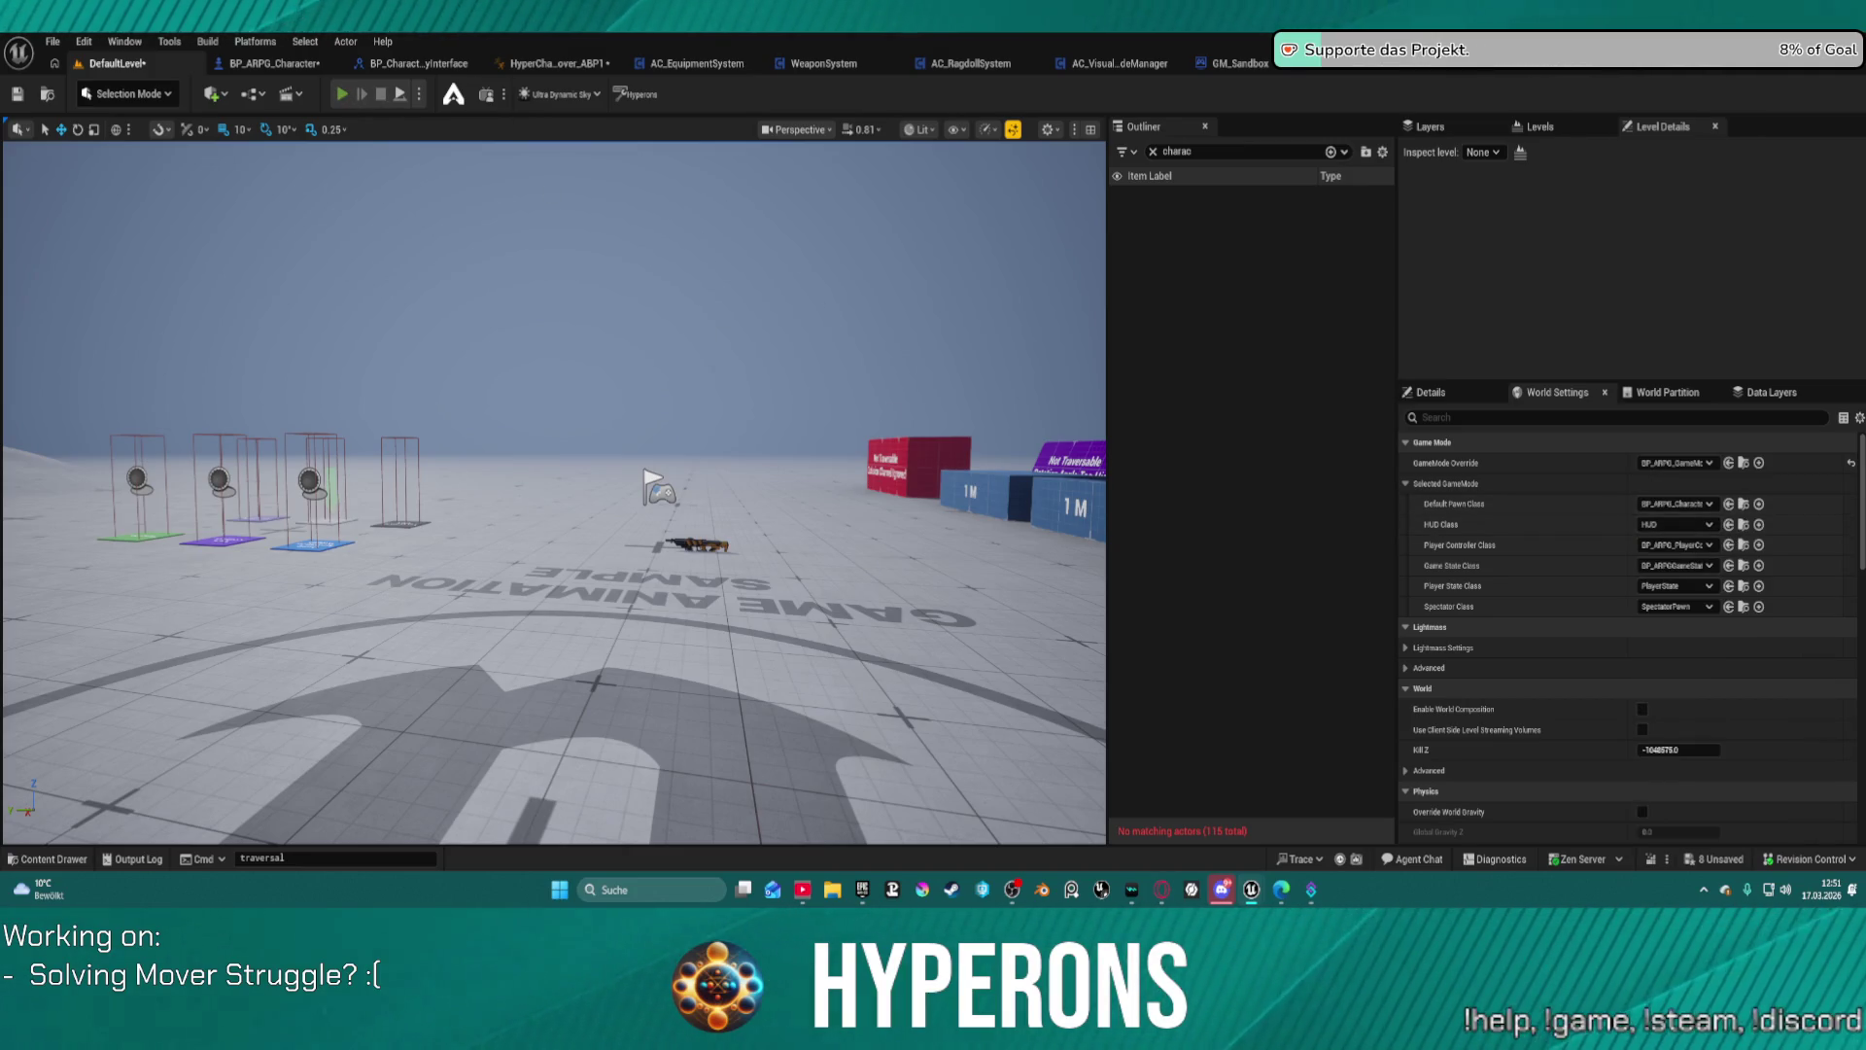
pyautogui.hotkey('alt', 's')
pyautogui.moveTo(736, 404)
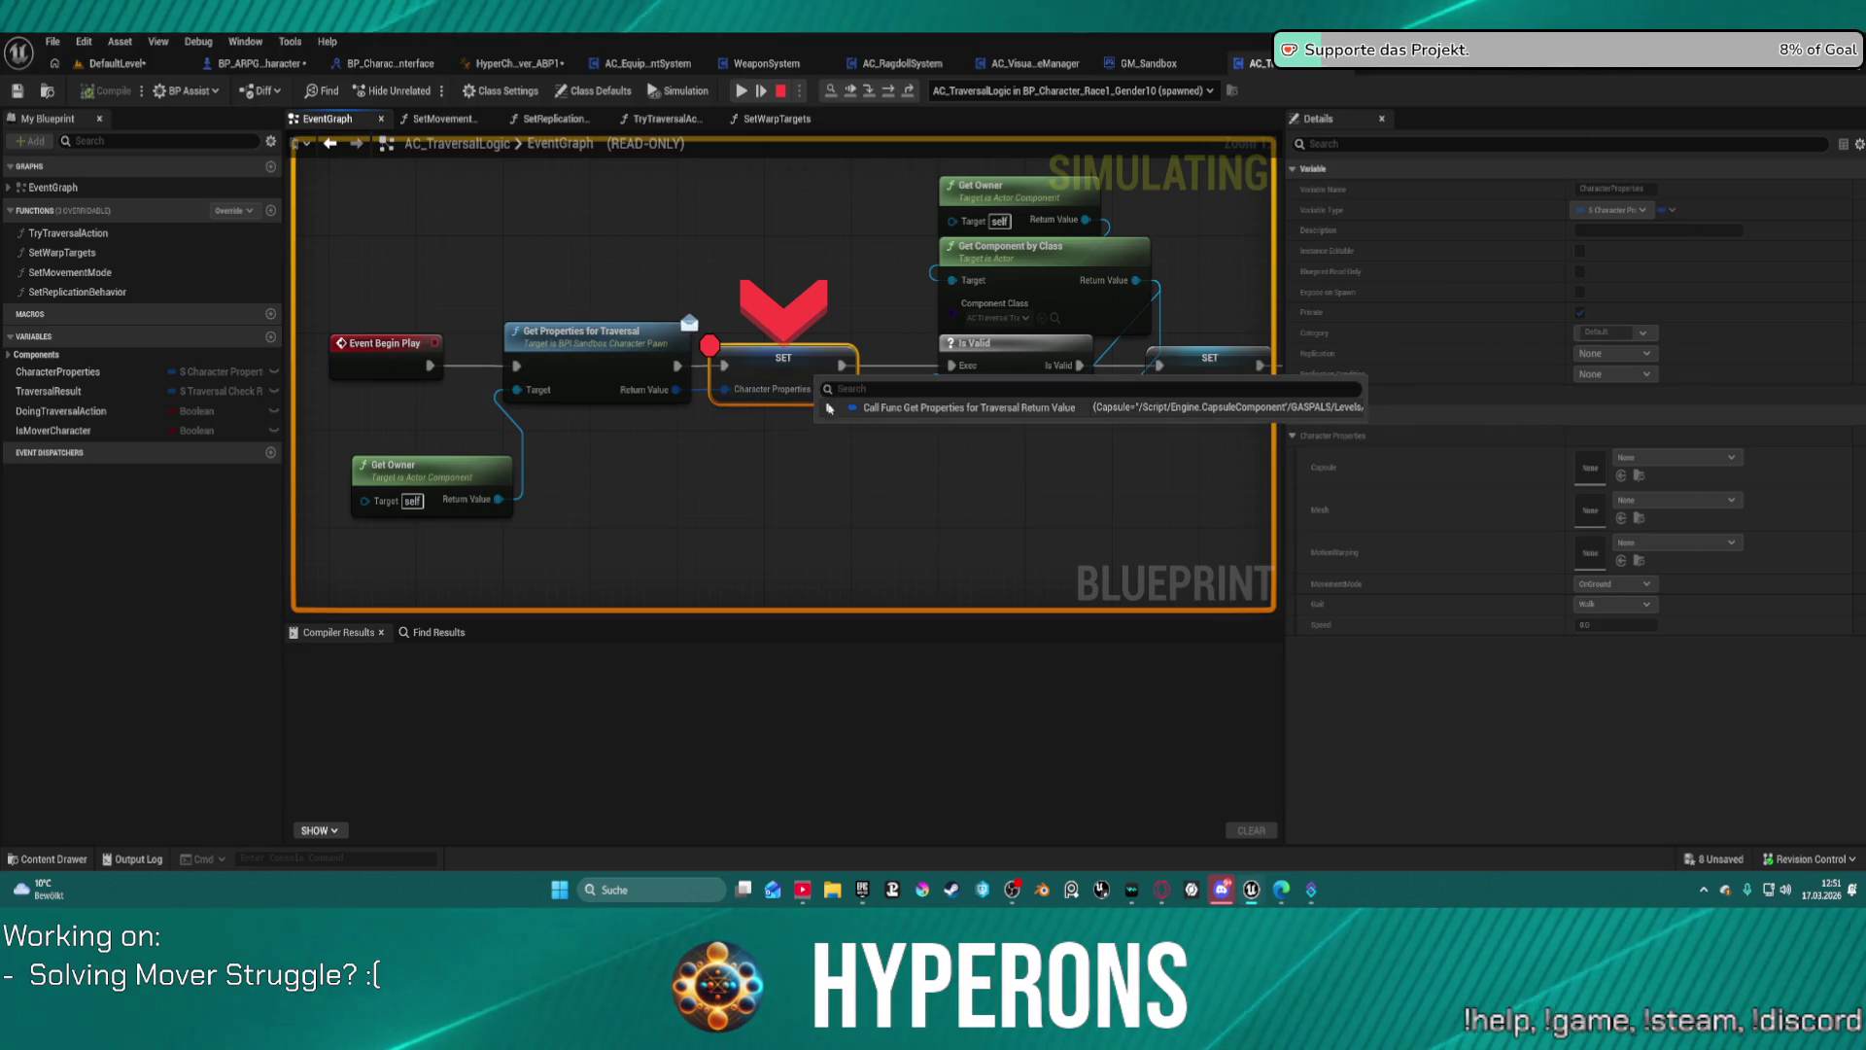
# Step: Expand Character Properties, step from Is Valid through Cast To Pawn to the Mover SET, then resume
pyautogui.click(828, 408)
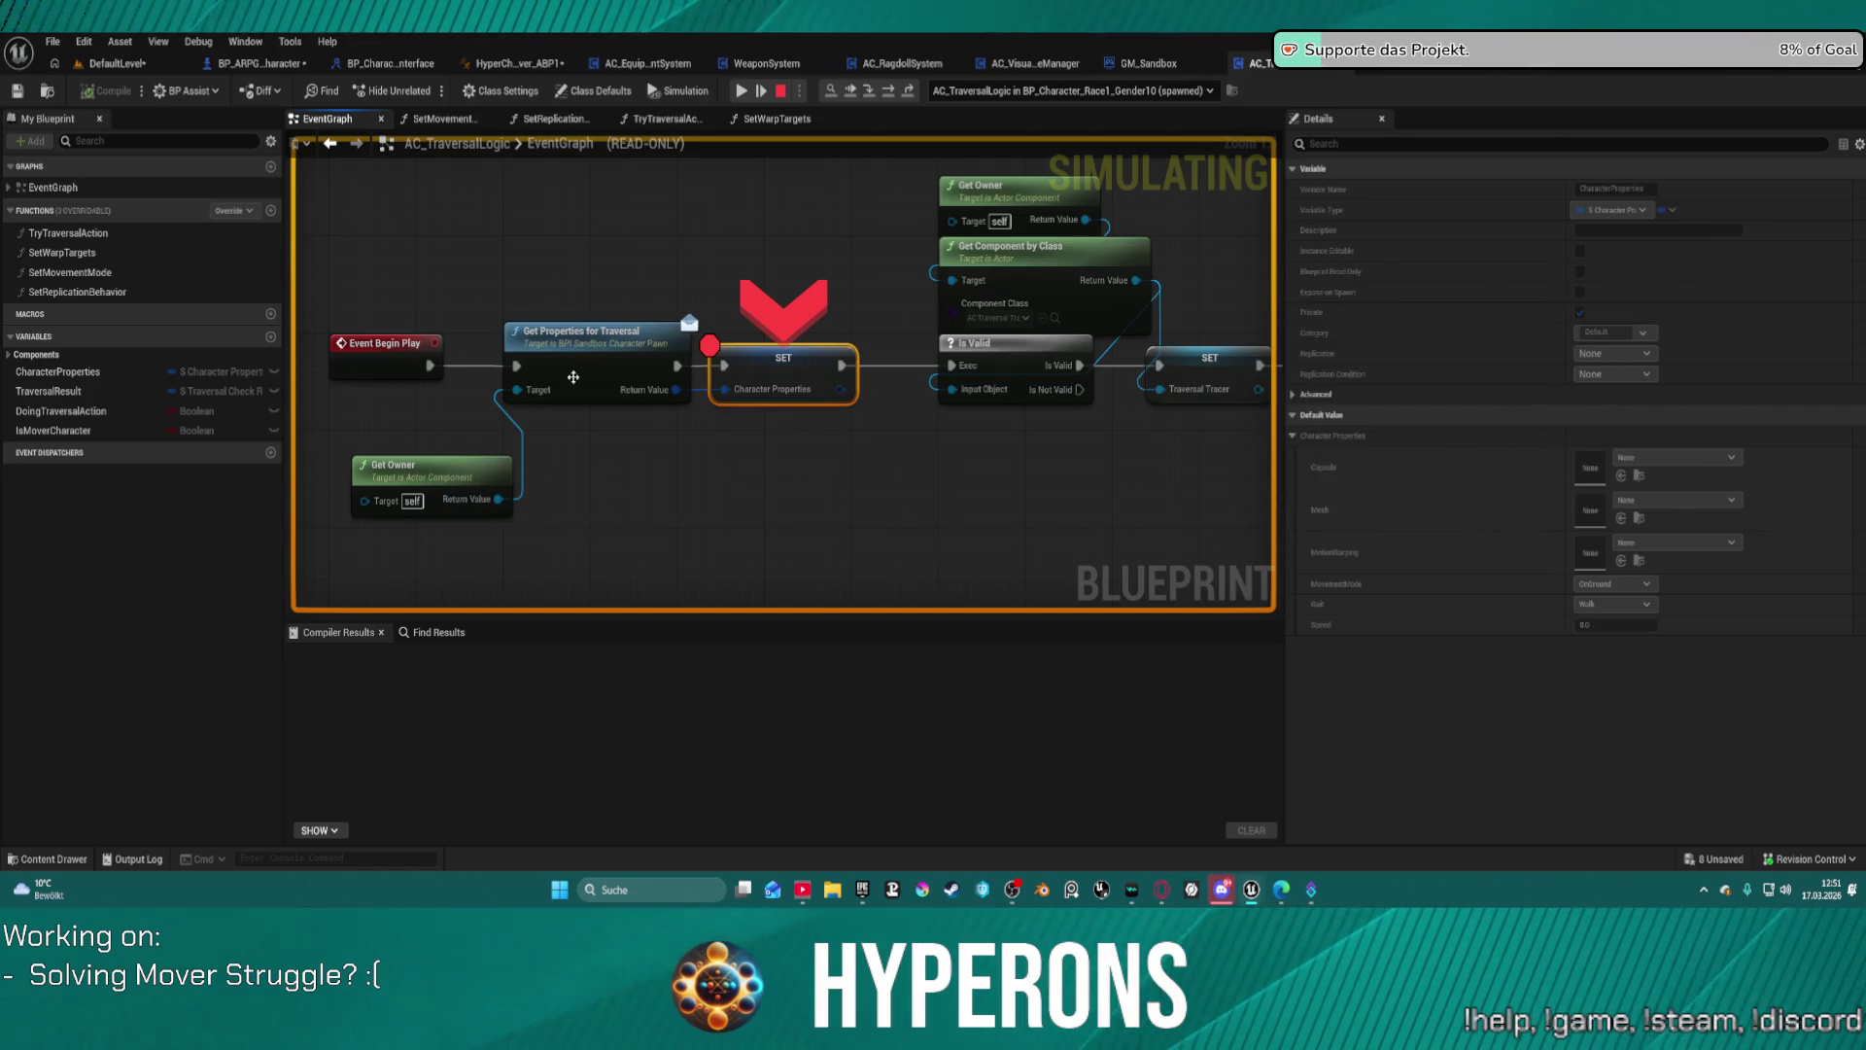
pyautogui.click(889, 91)
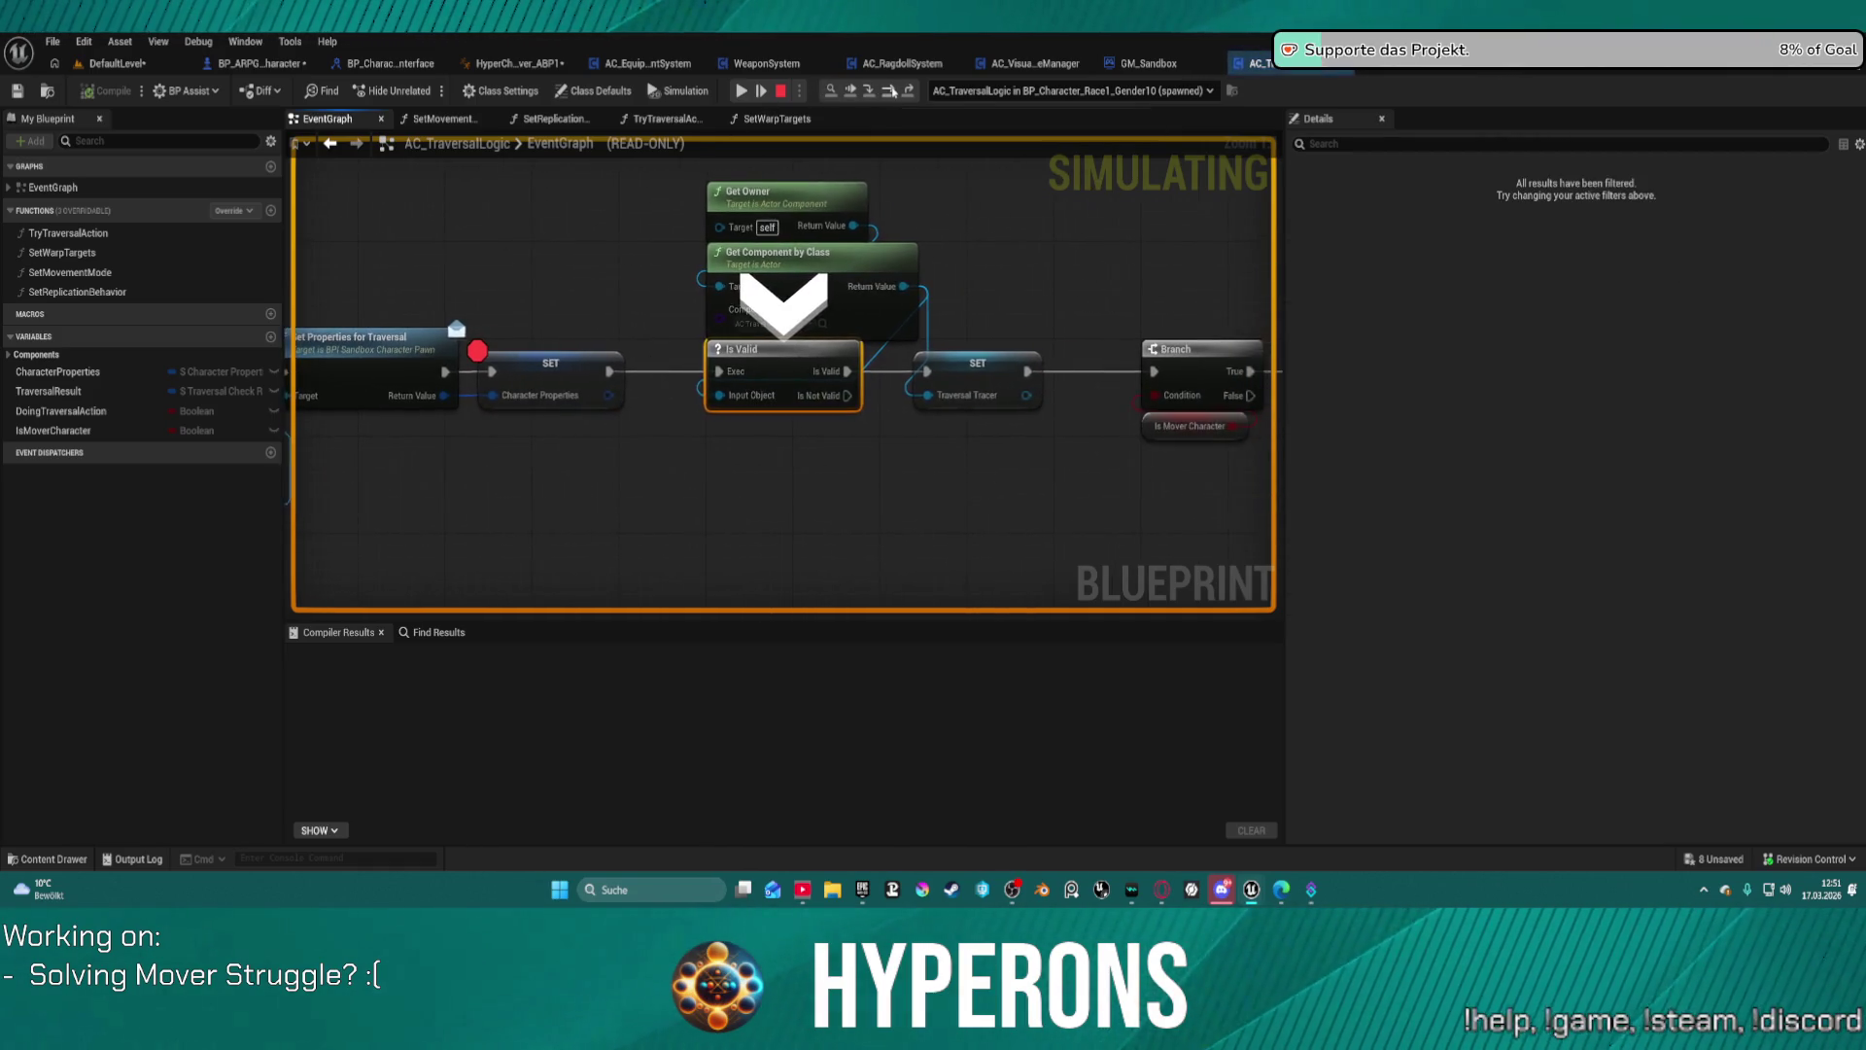
pyautogui.click(890, 90)
pyautogui.moveTo(783, 391)
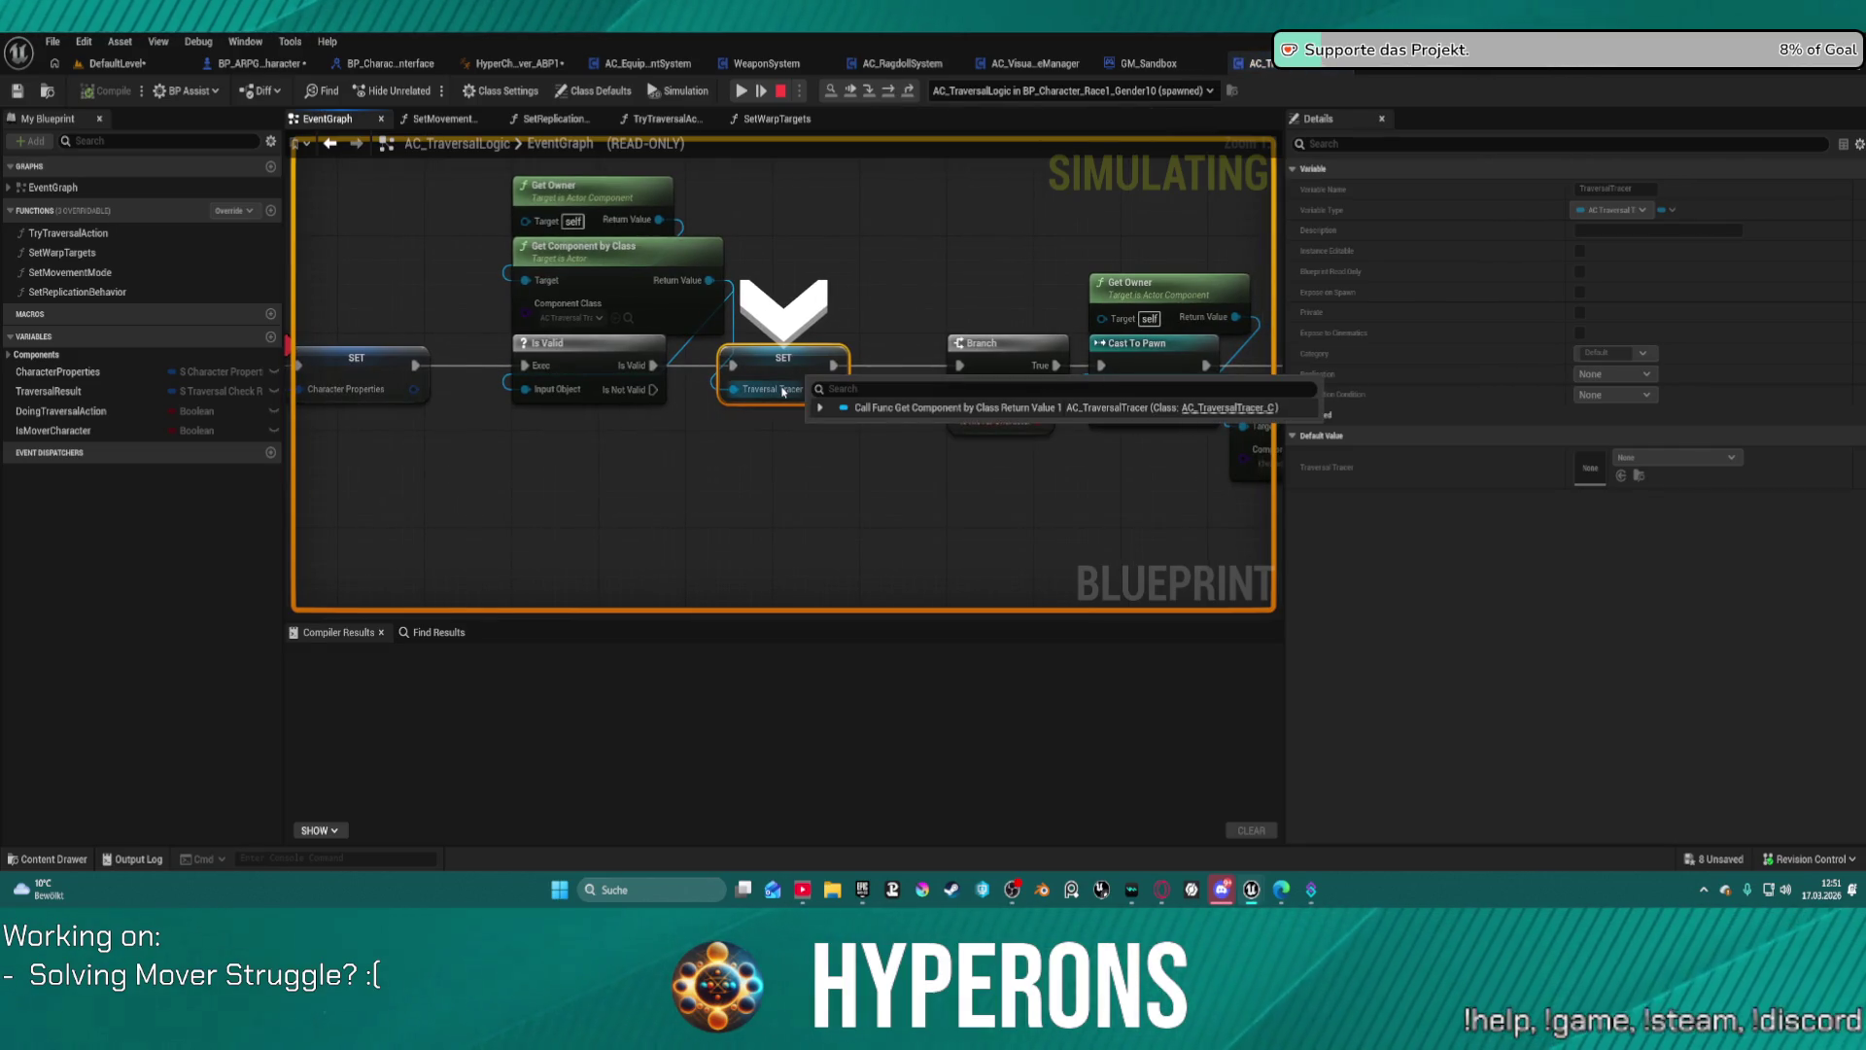
pyautogui.click(889, 91)
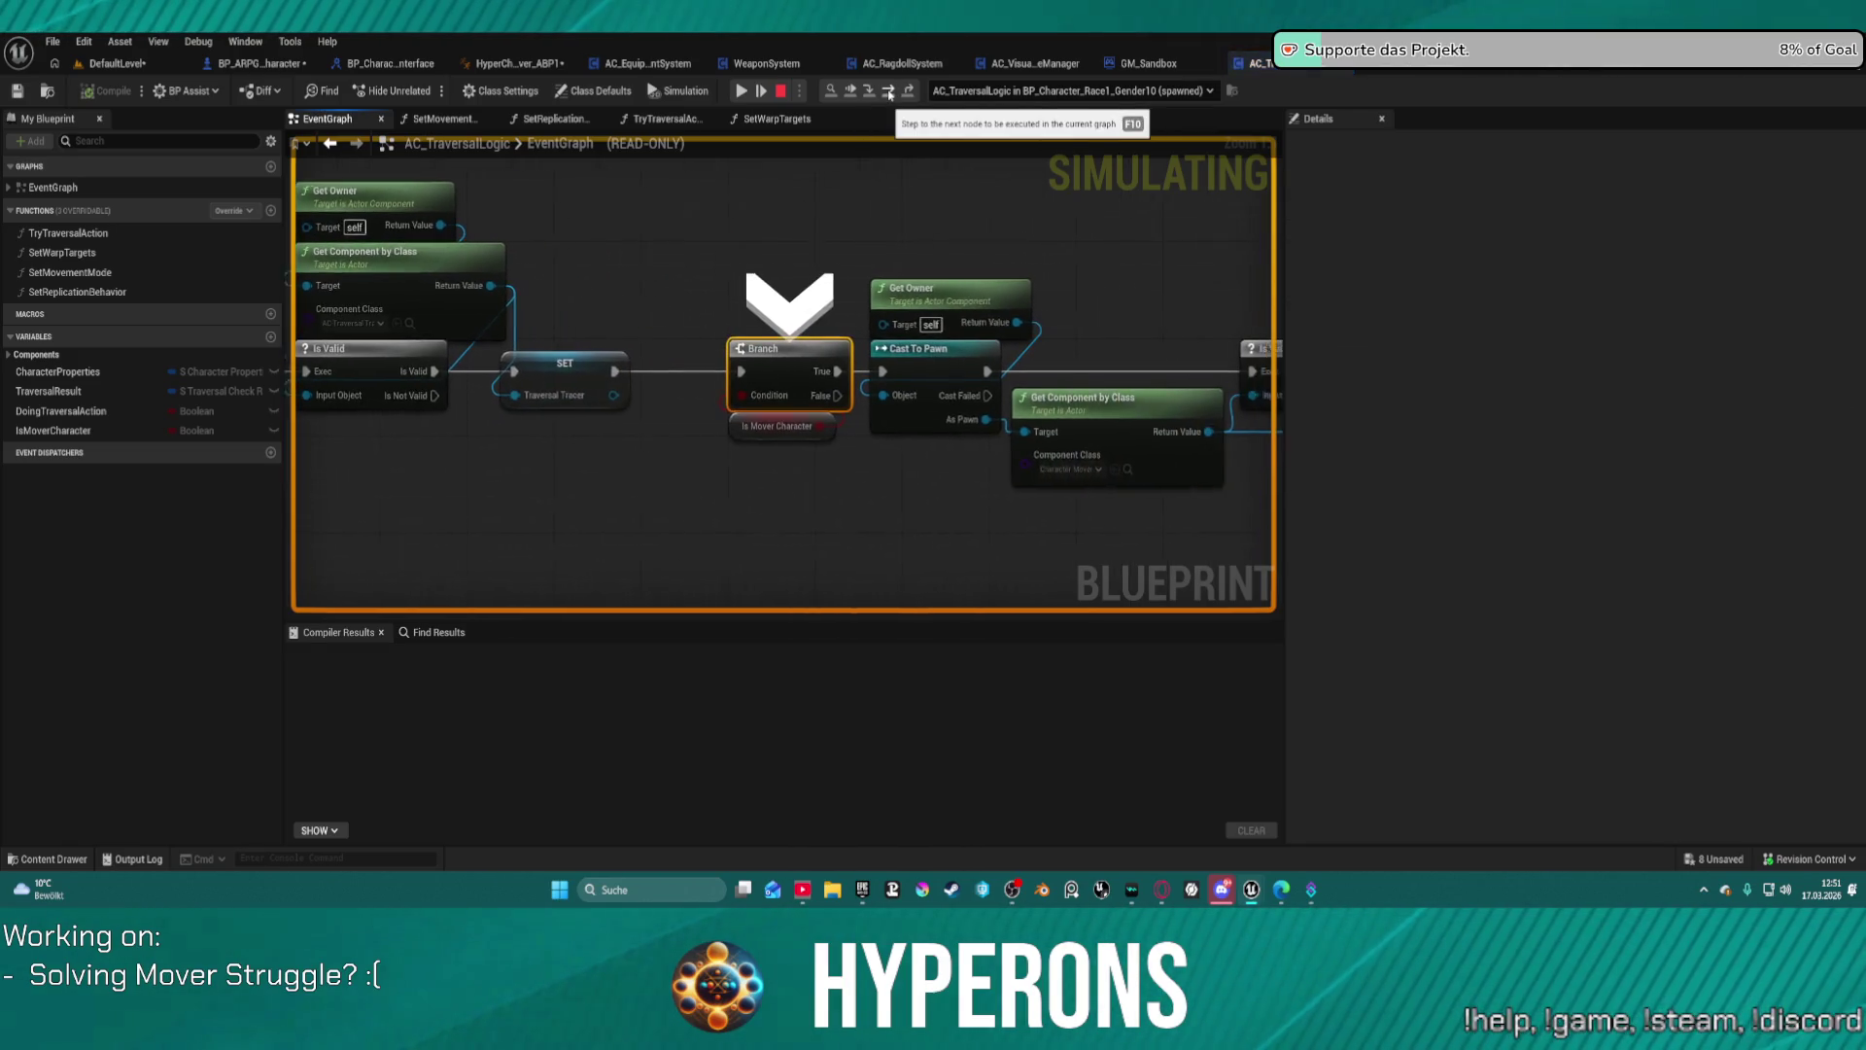
pyautogui.click(889, 91)
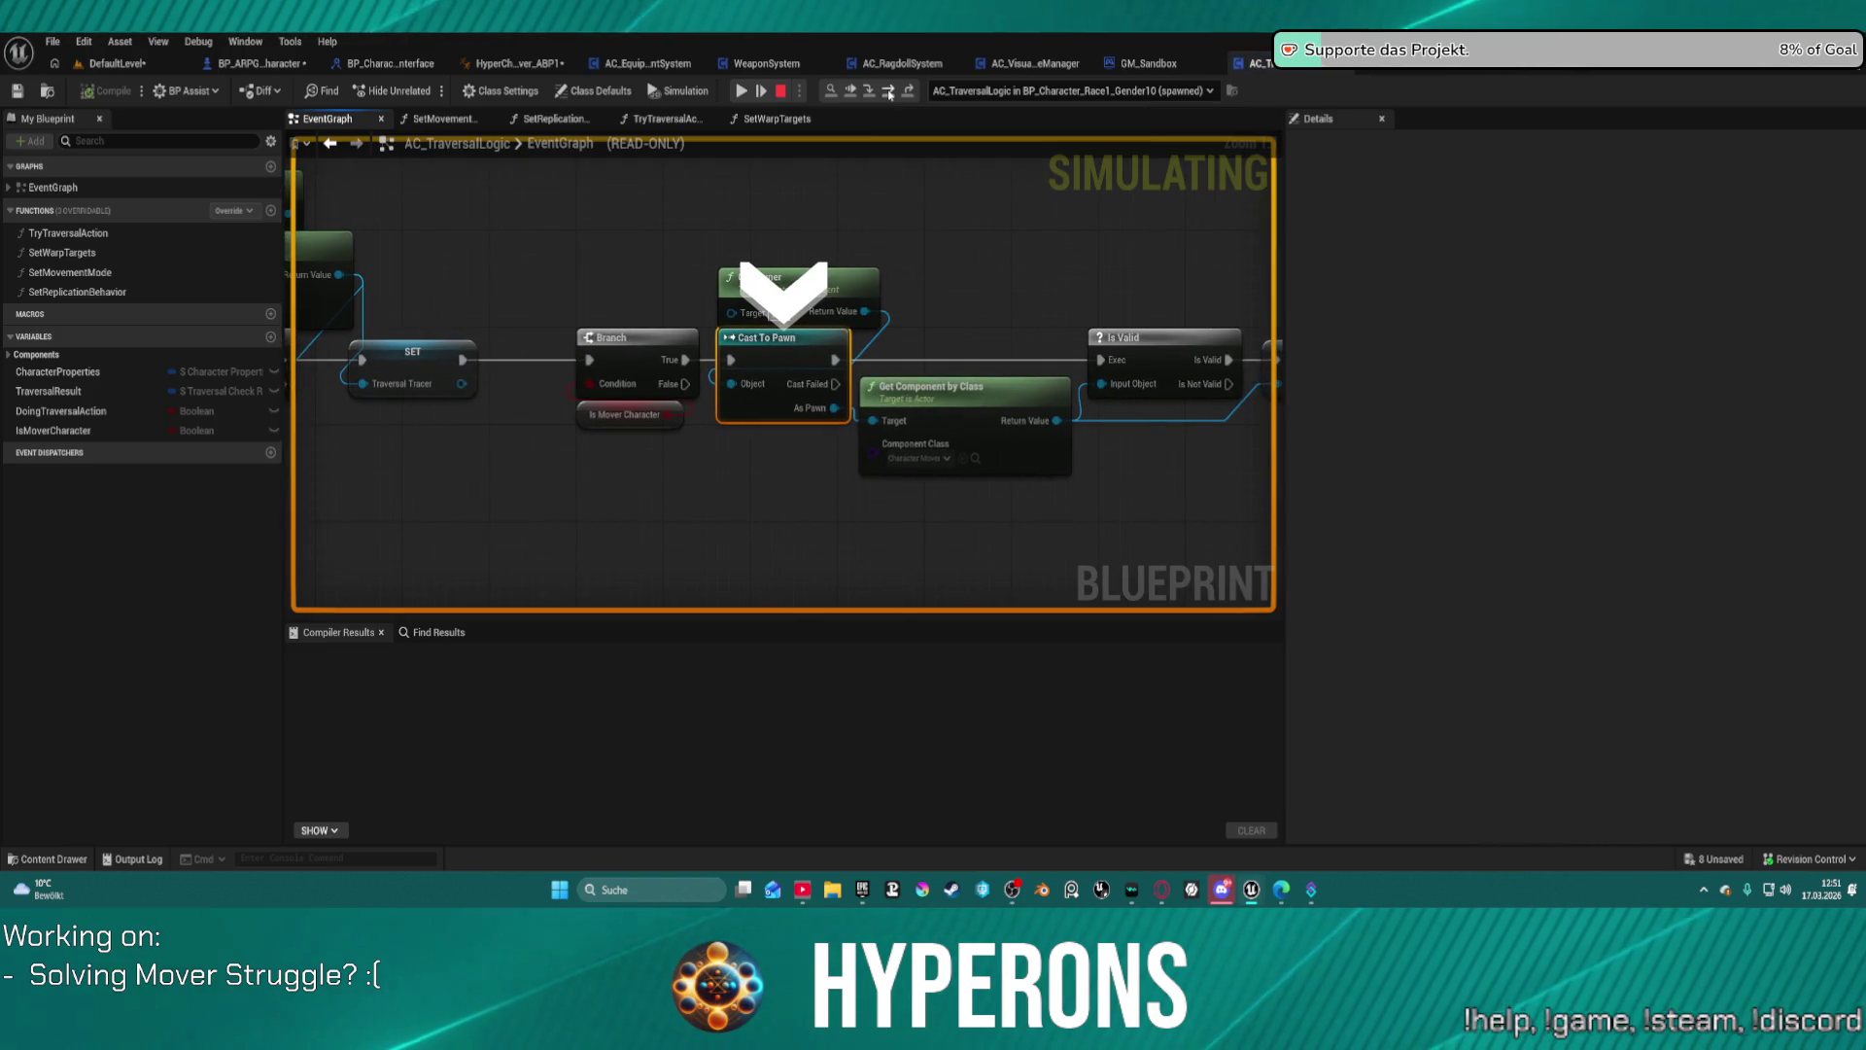
pyautogui.click(889, 92)
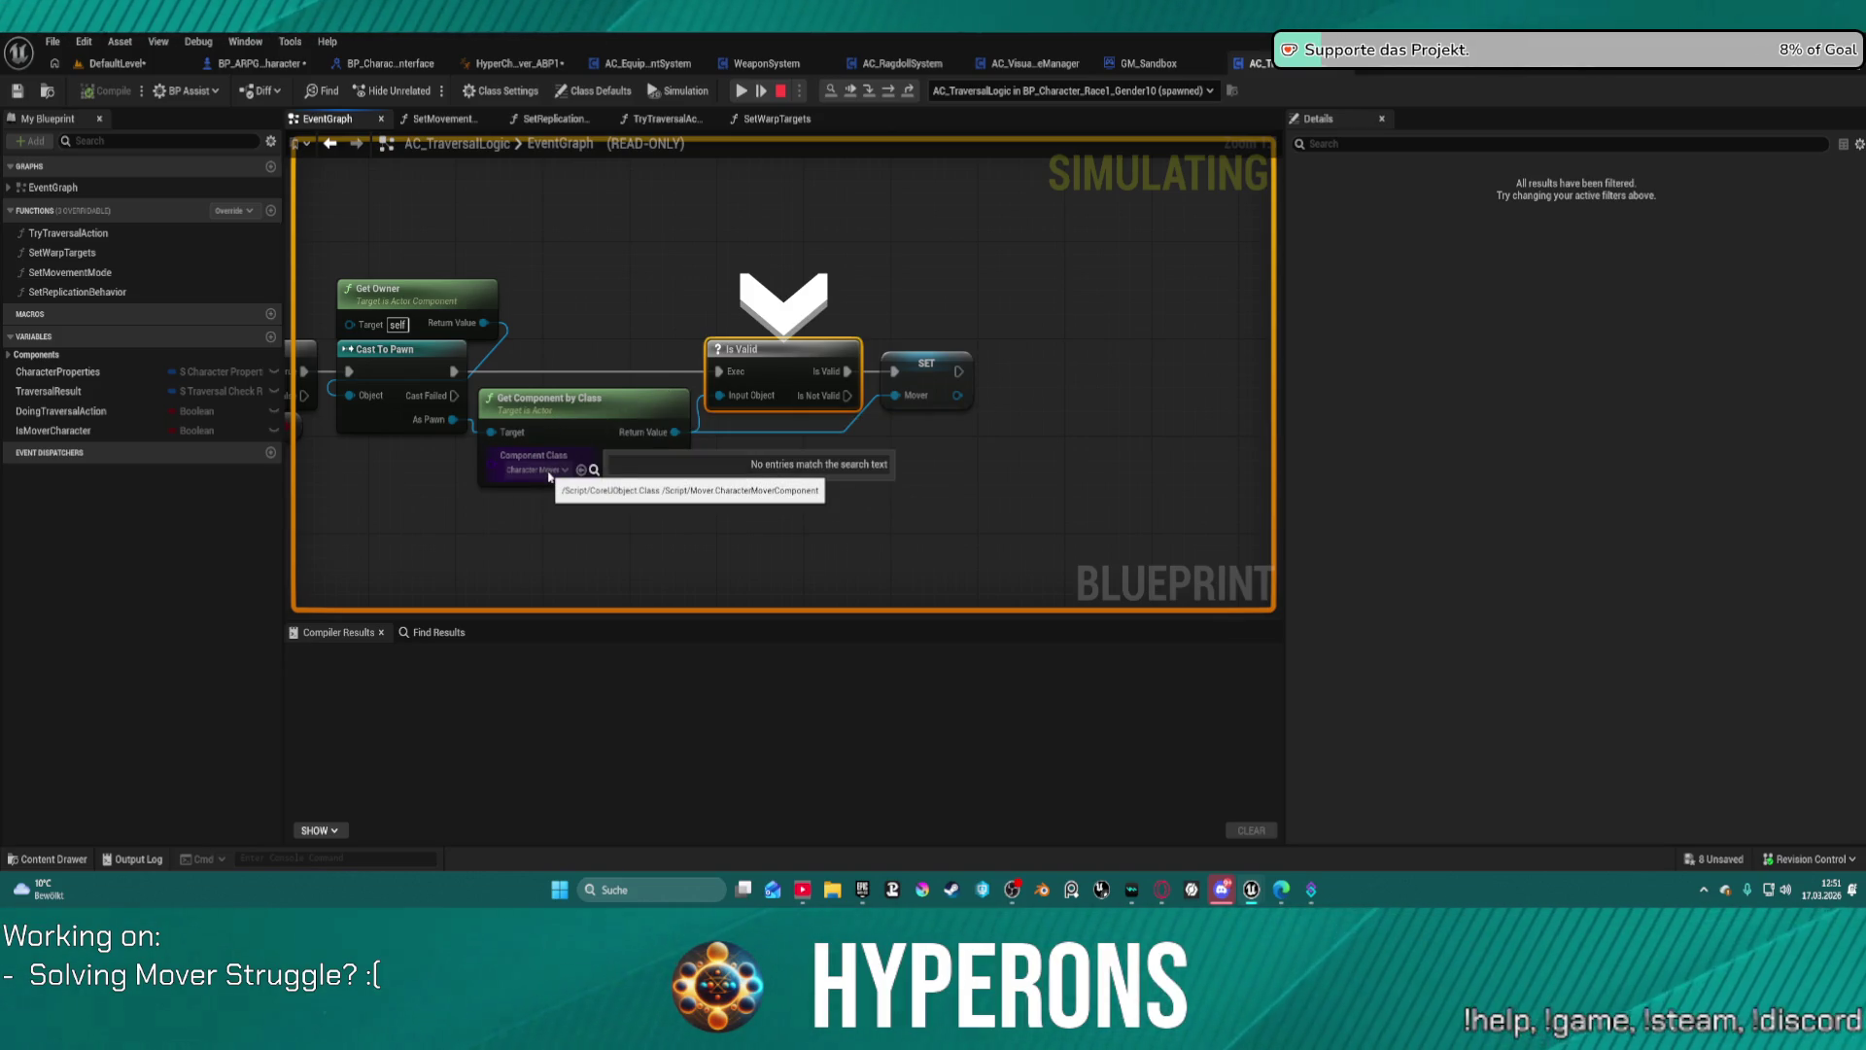
pyautogui.moveTo(755, 393)
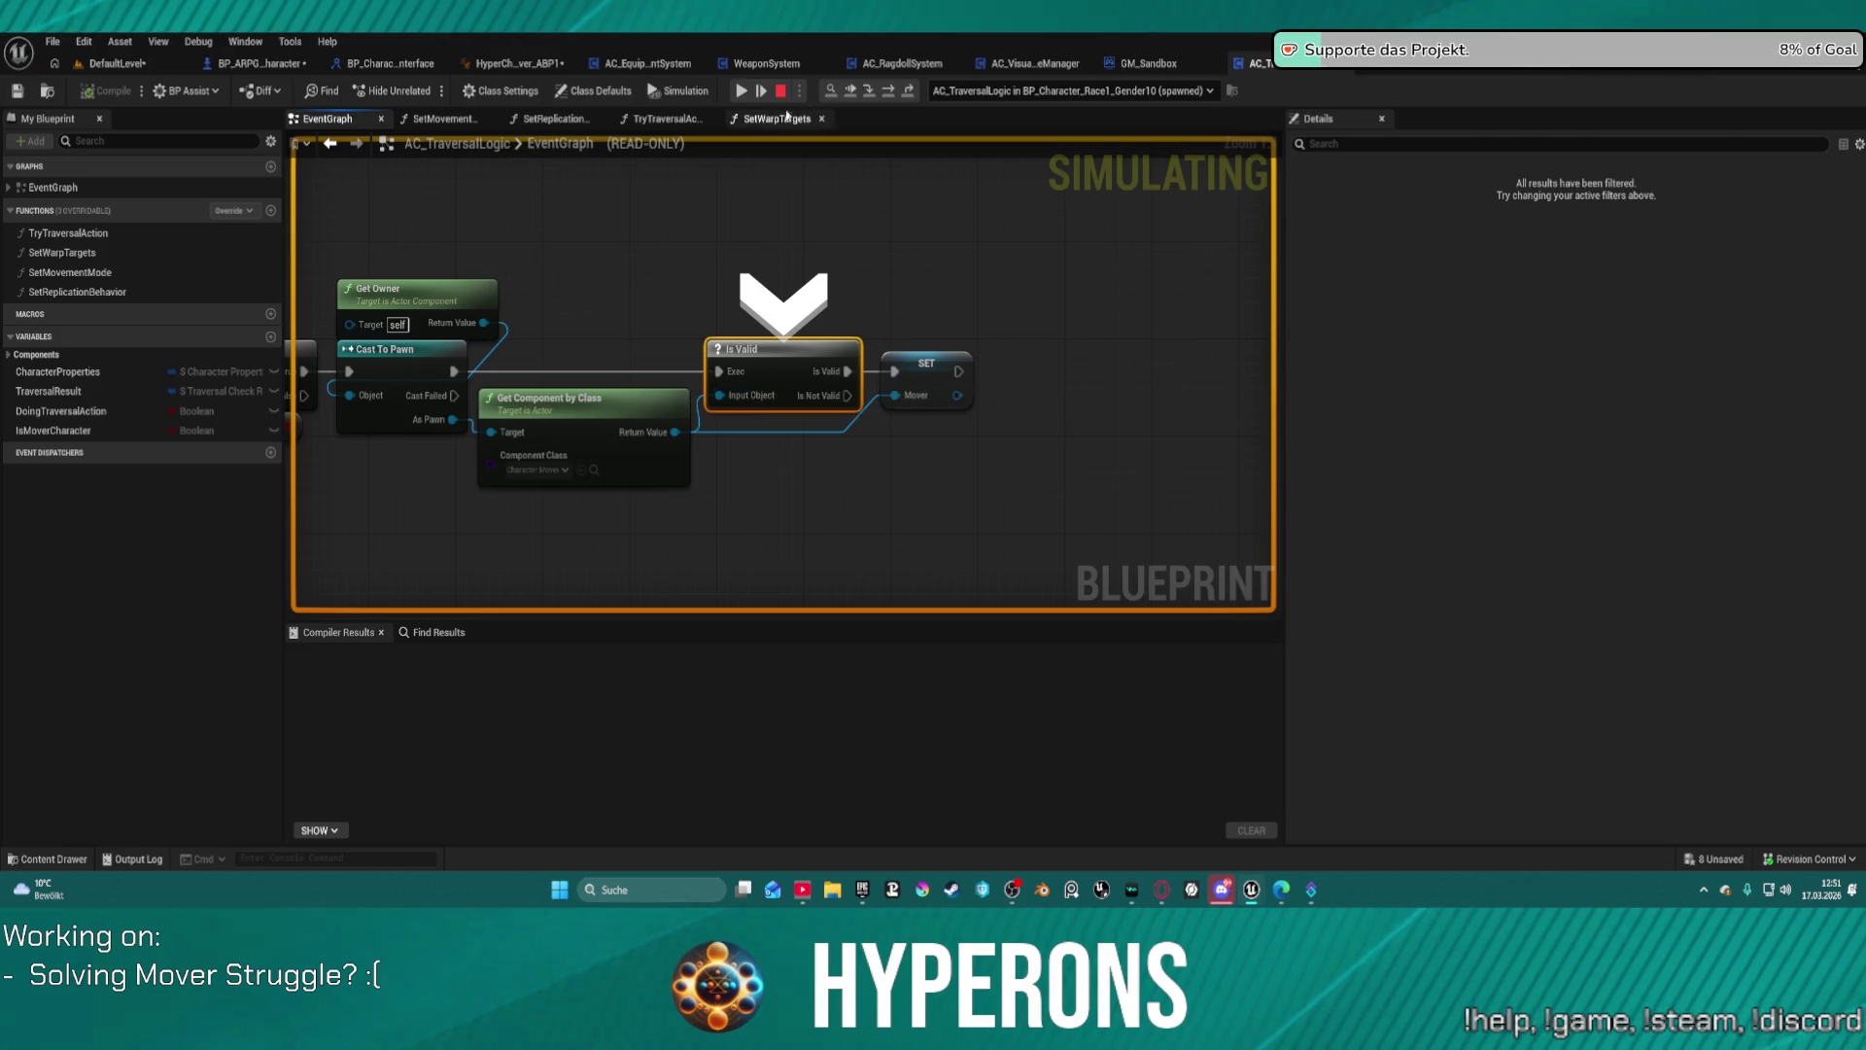
pyautogui.click(889, 91)
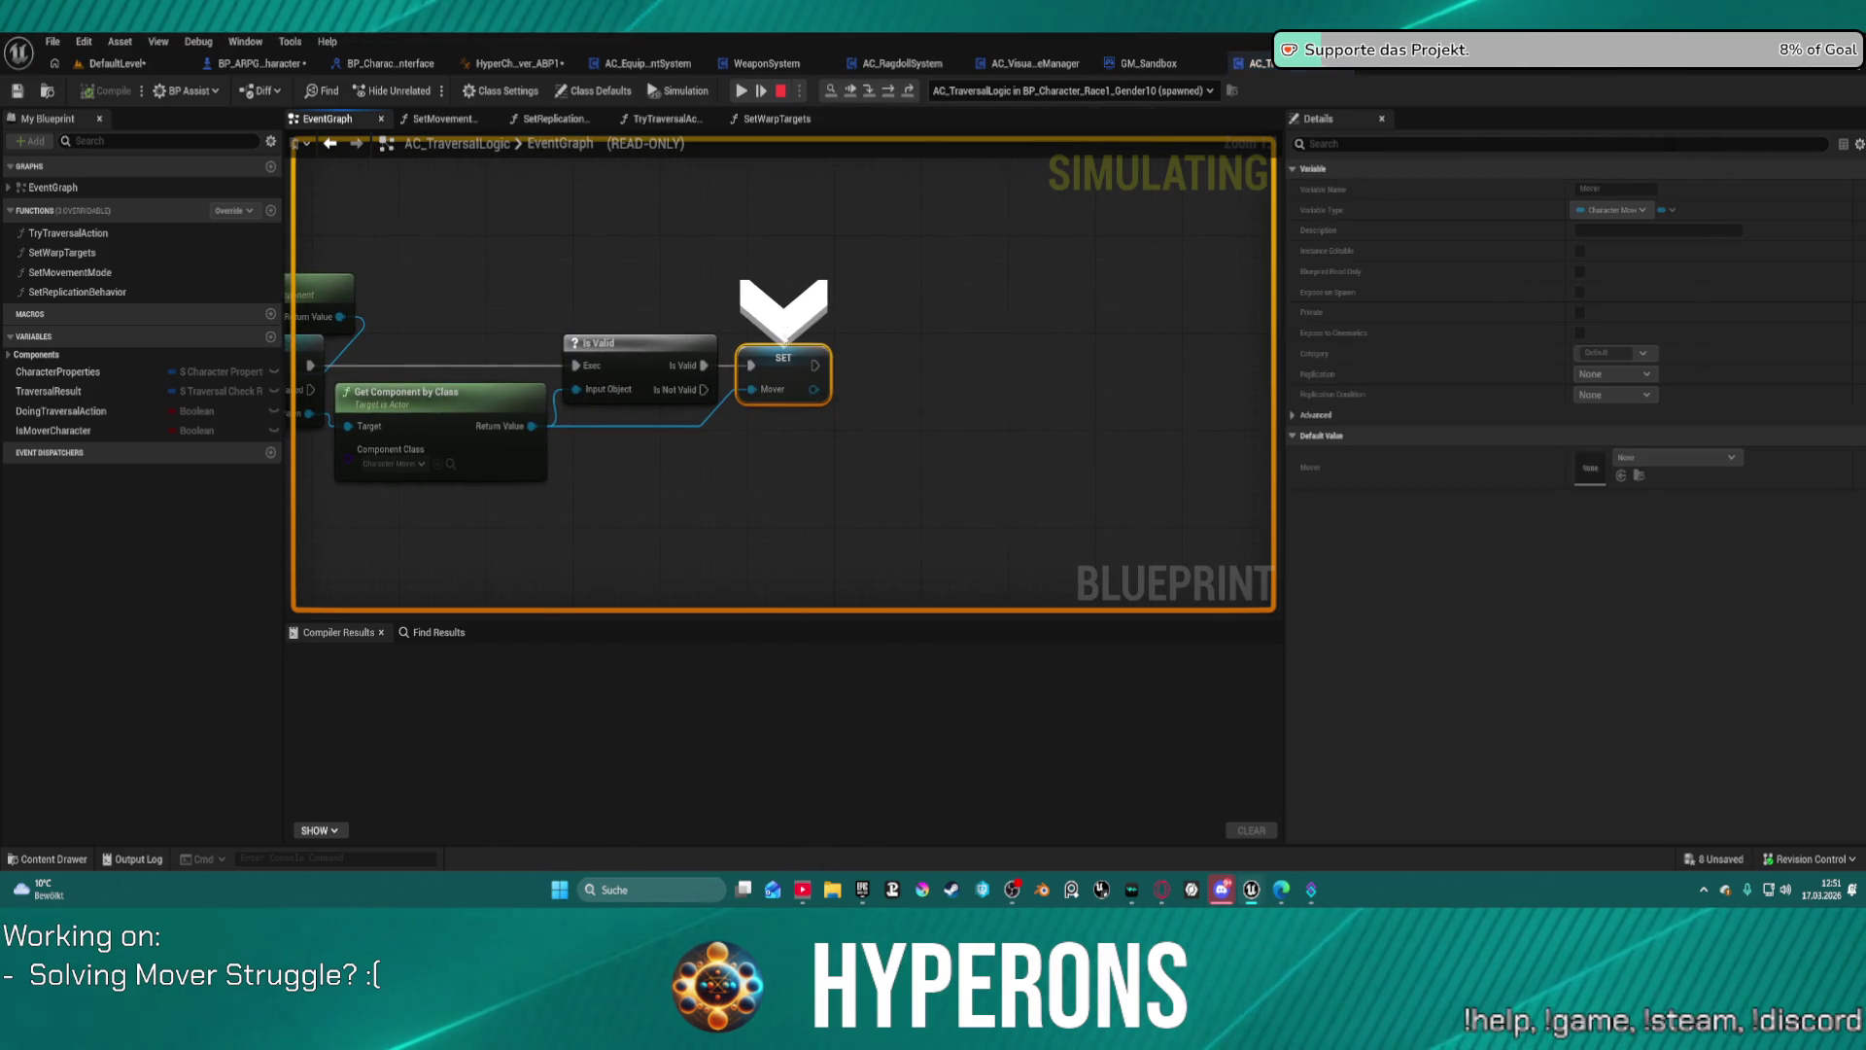
pyautogui.moveTo(775, 388)
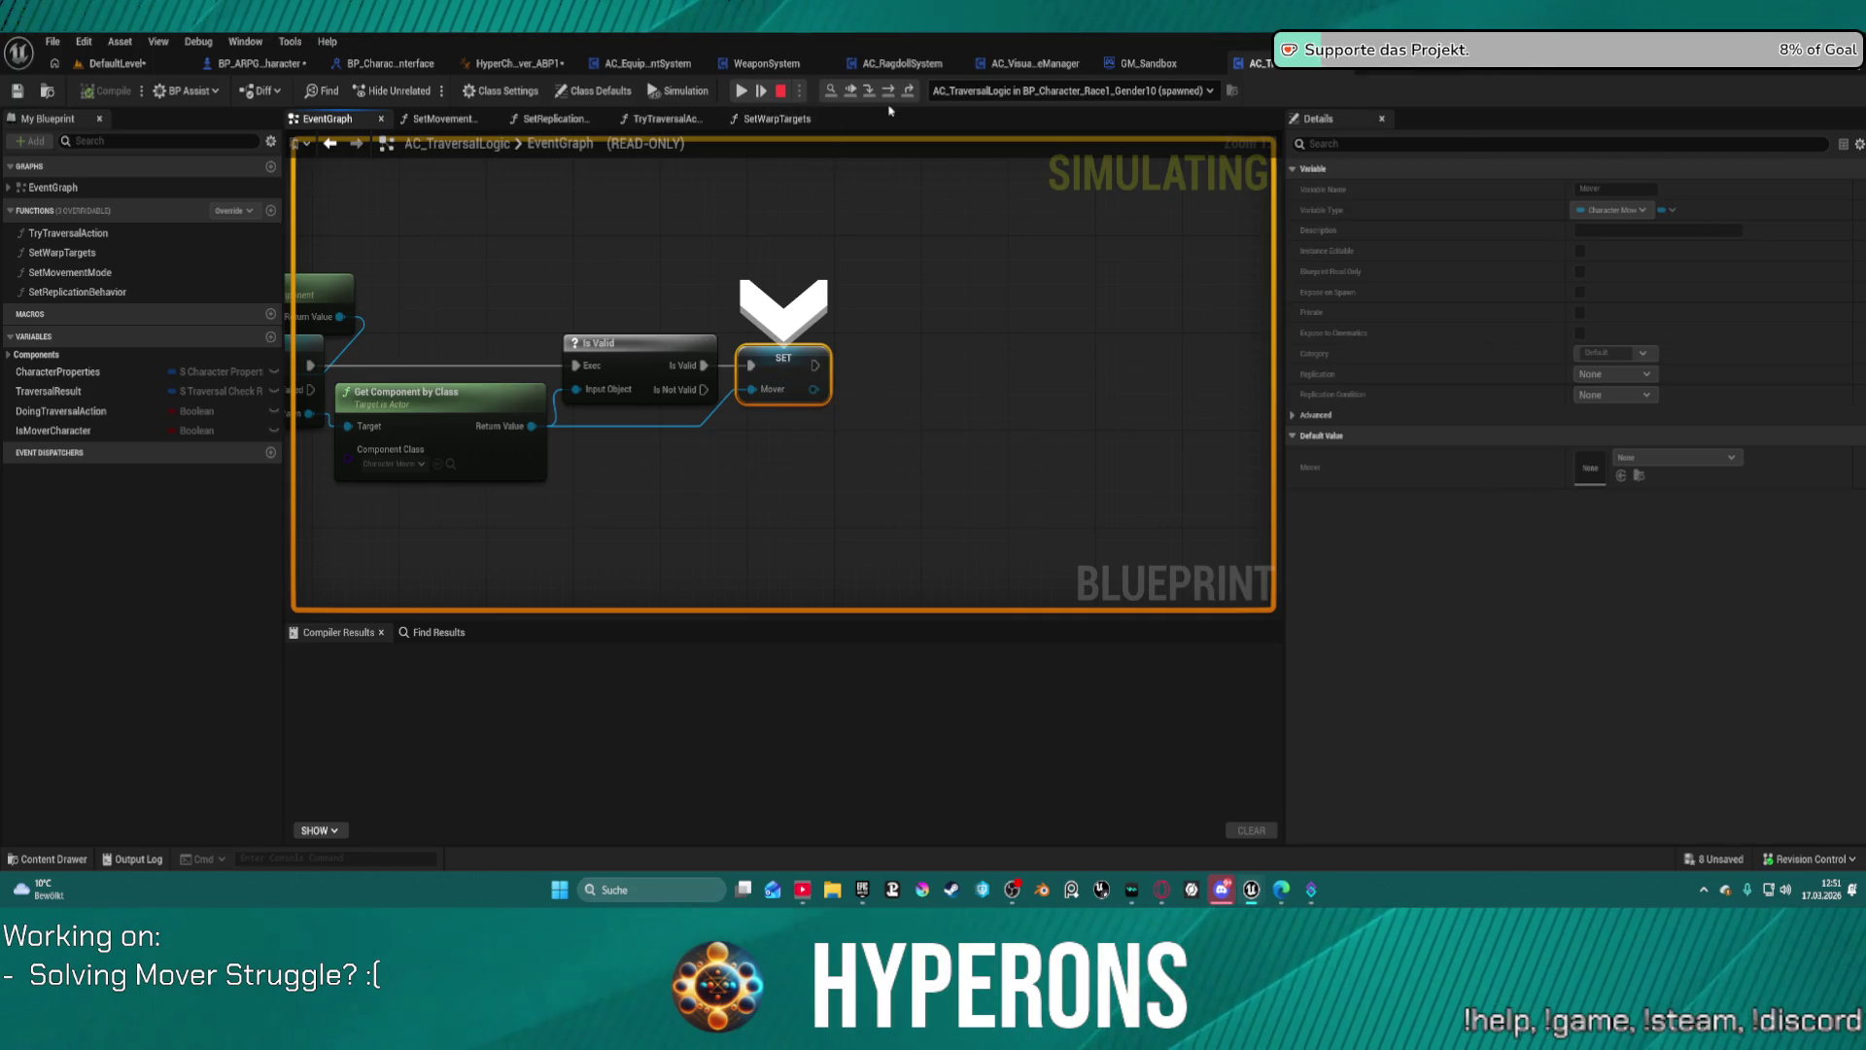
pyautogui.click(741, 91)
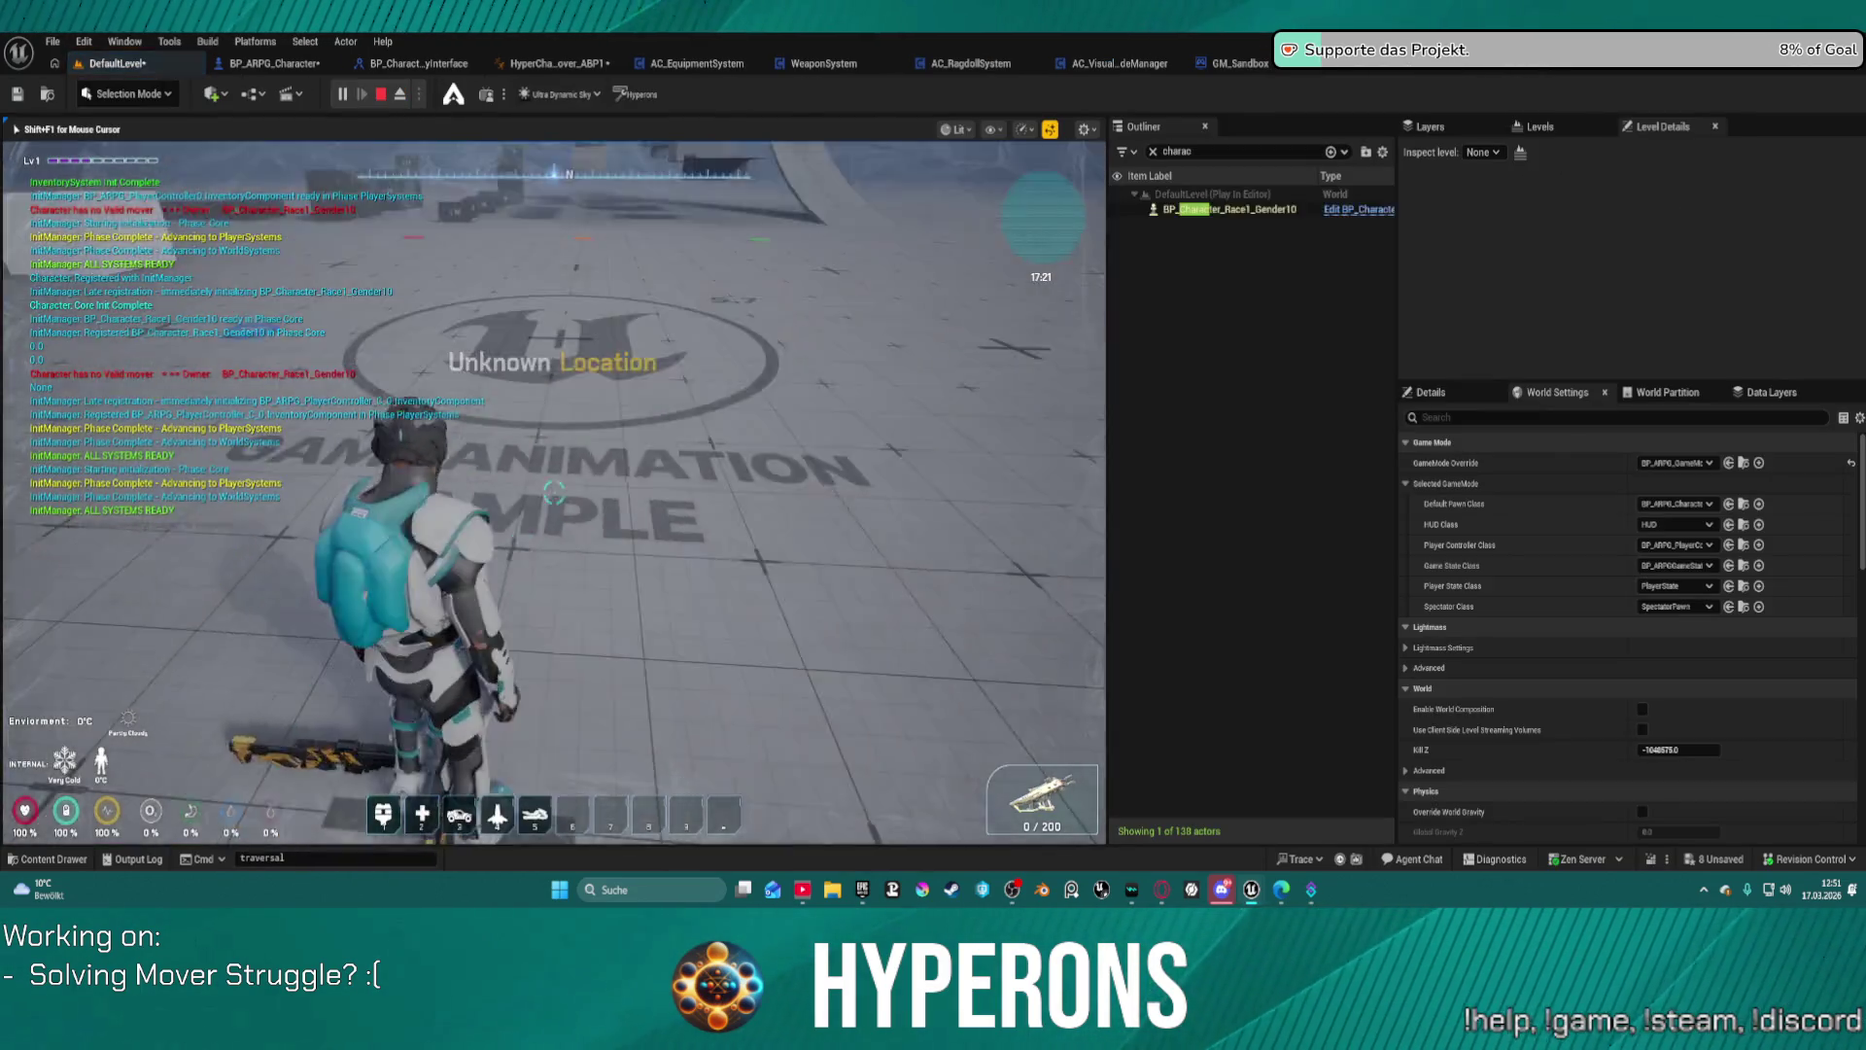
# Step: Walk the character forward, end the play session, and show BP_ARPG_Character's component list
pyautogui.press('w')
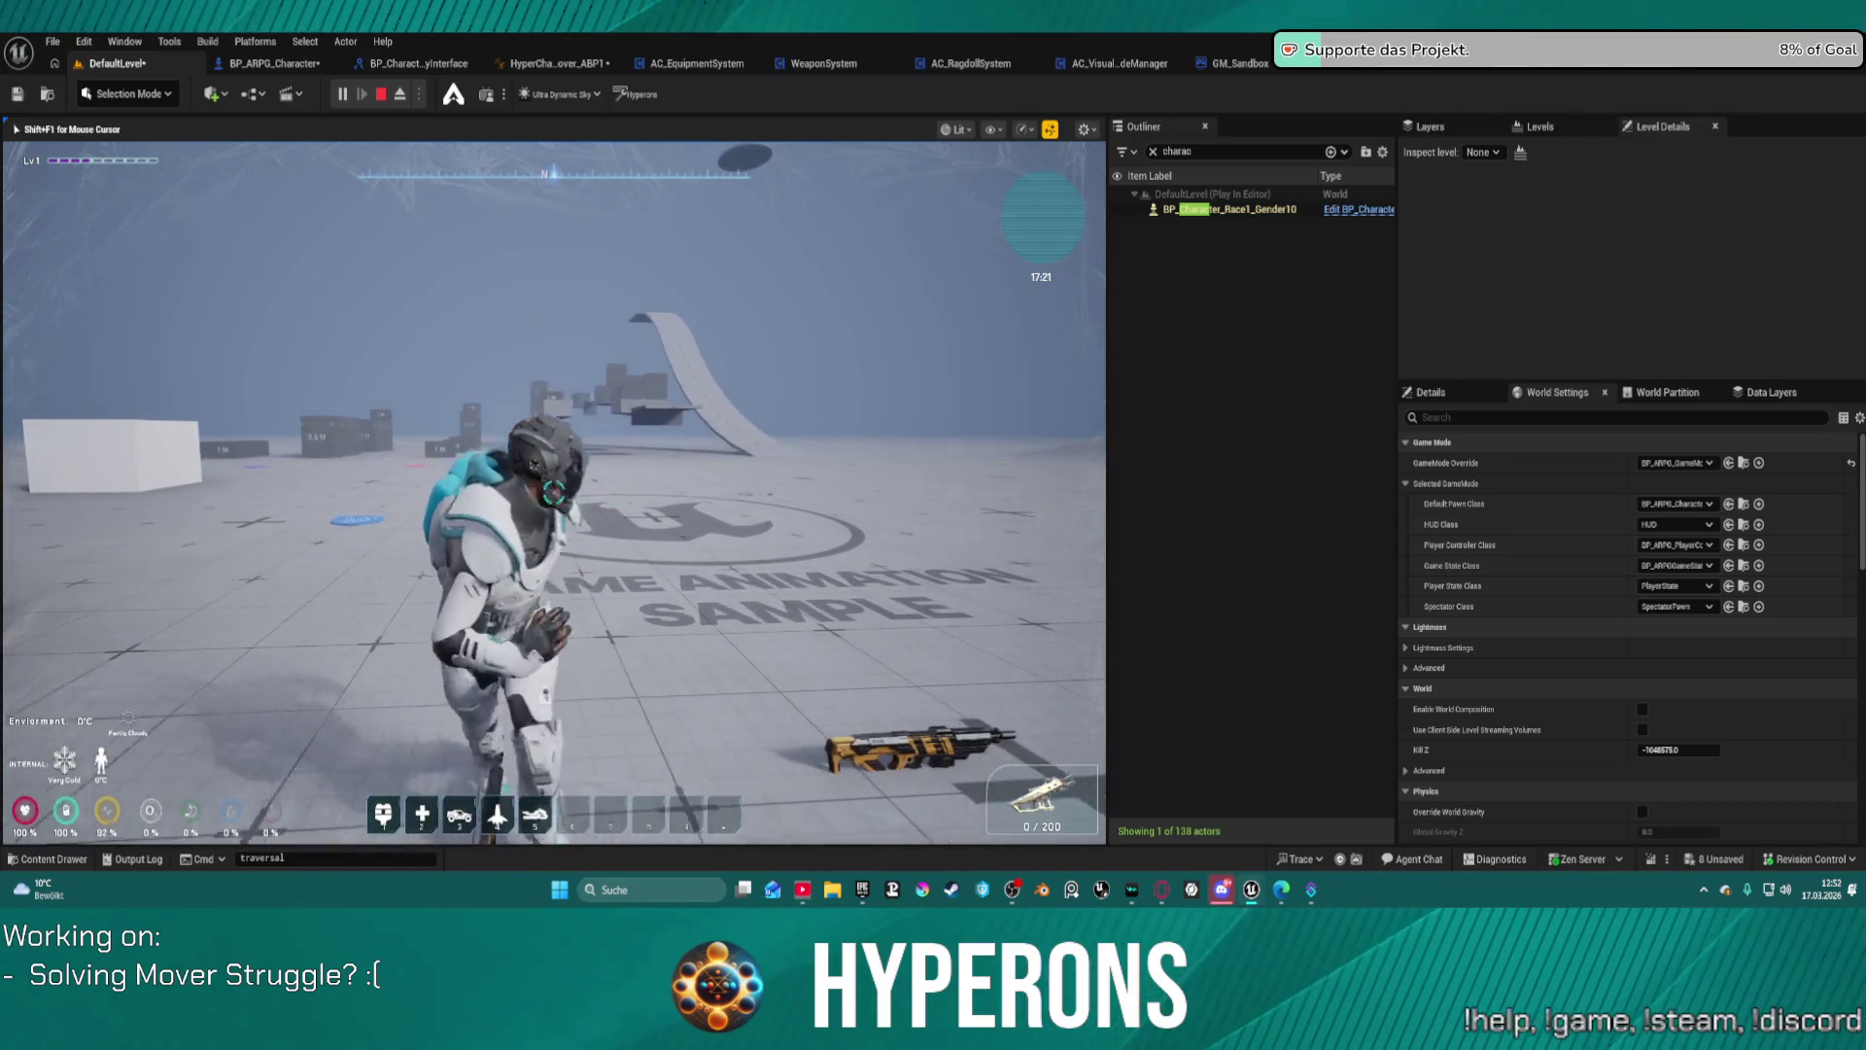
pyautogui.press('Escape')
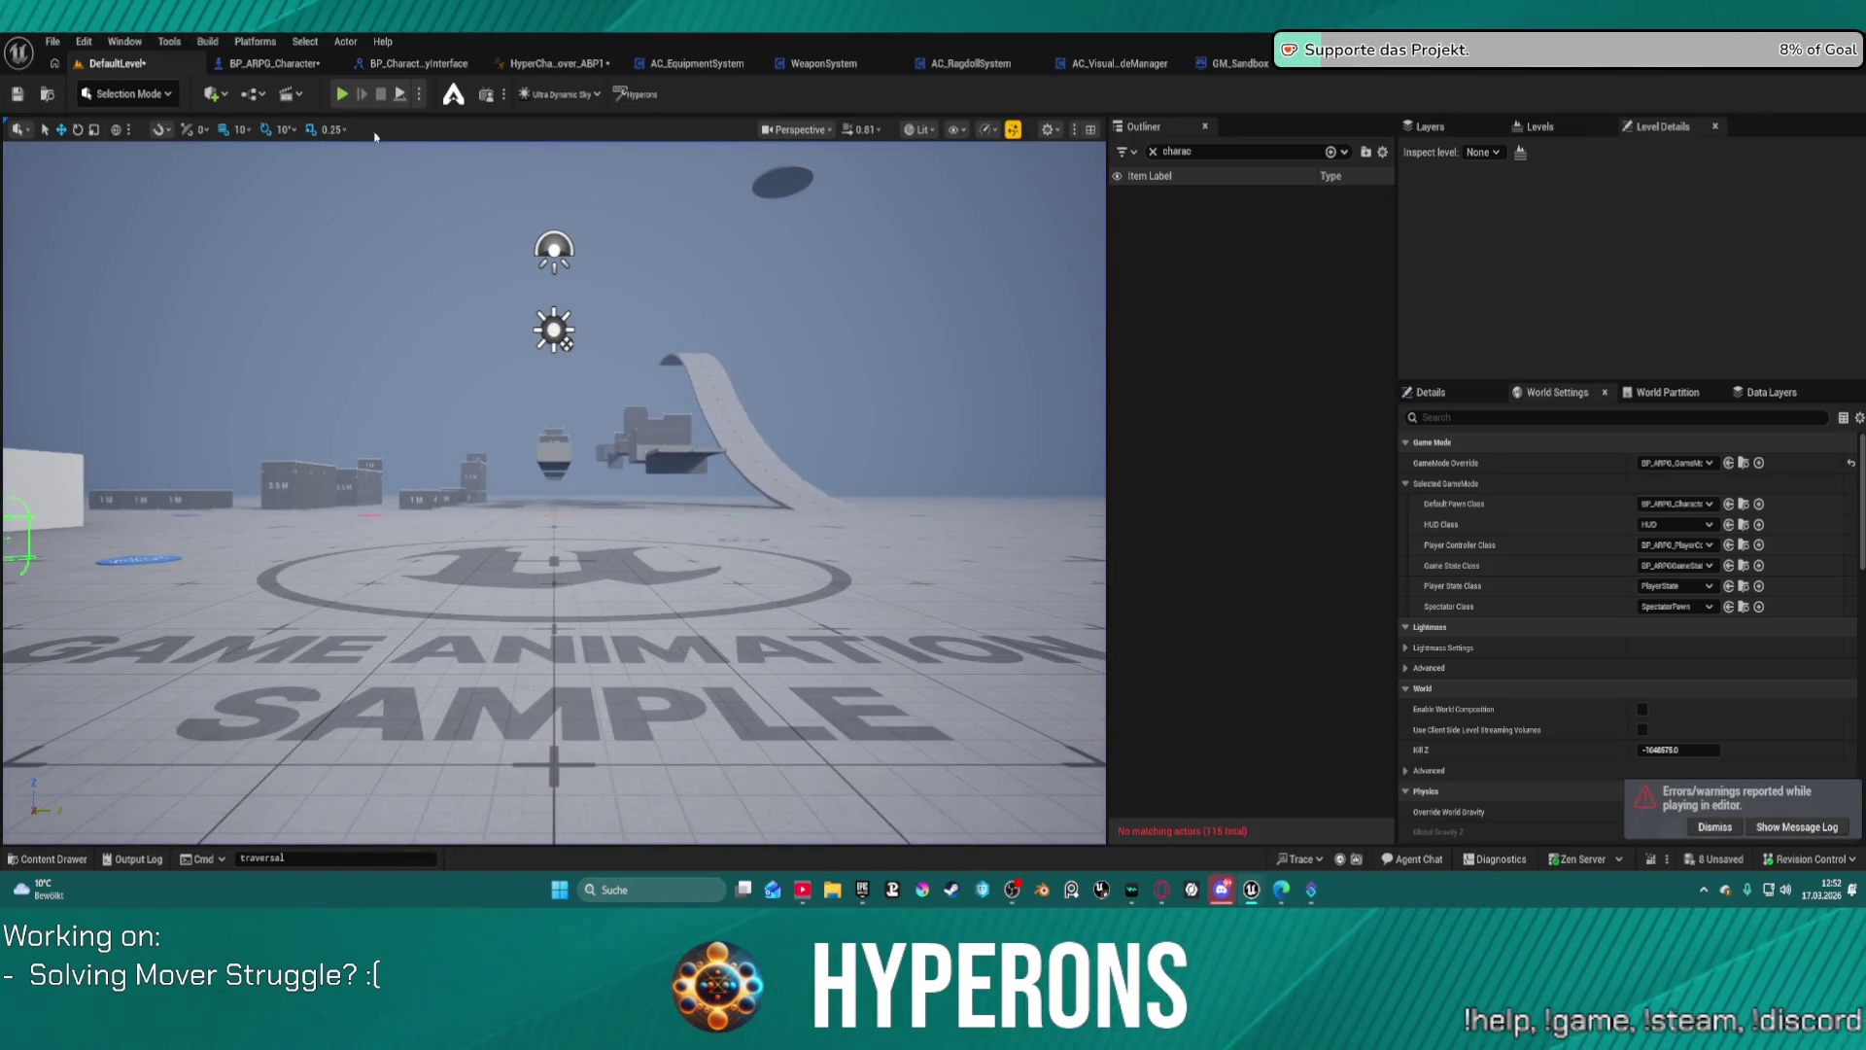
pyautogui.click(270, 64)
pyautogui.scroll(-5, 129, 329)
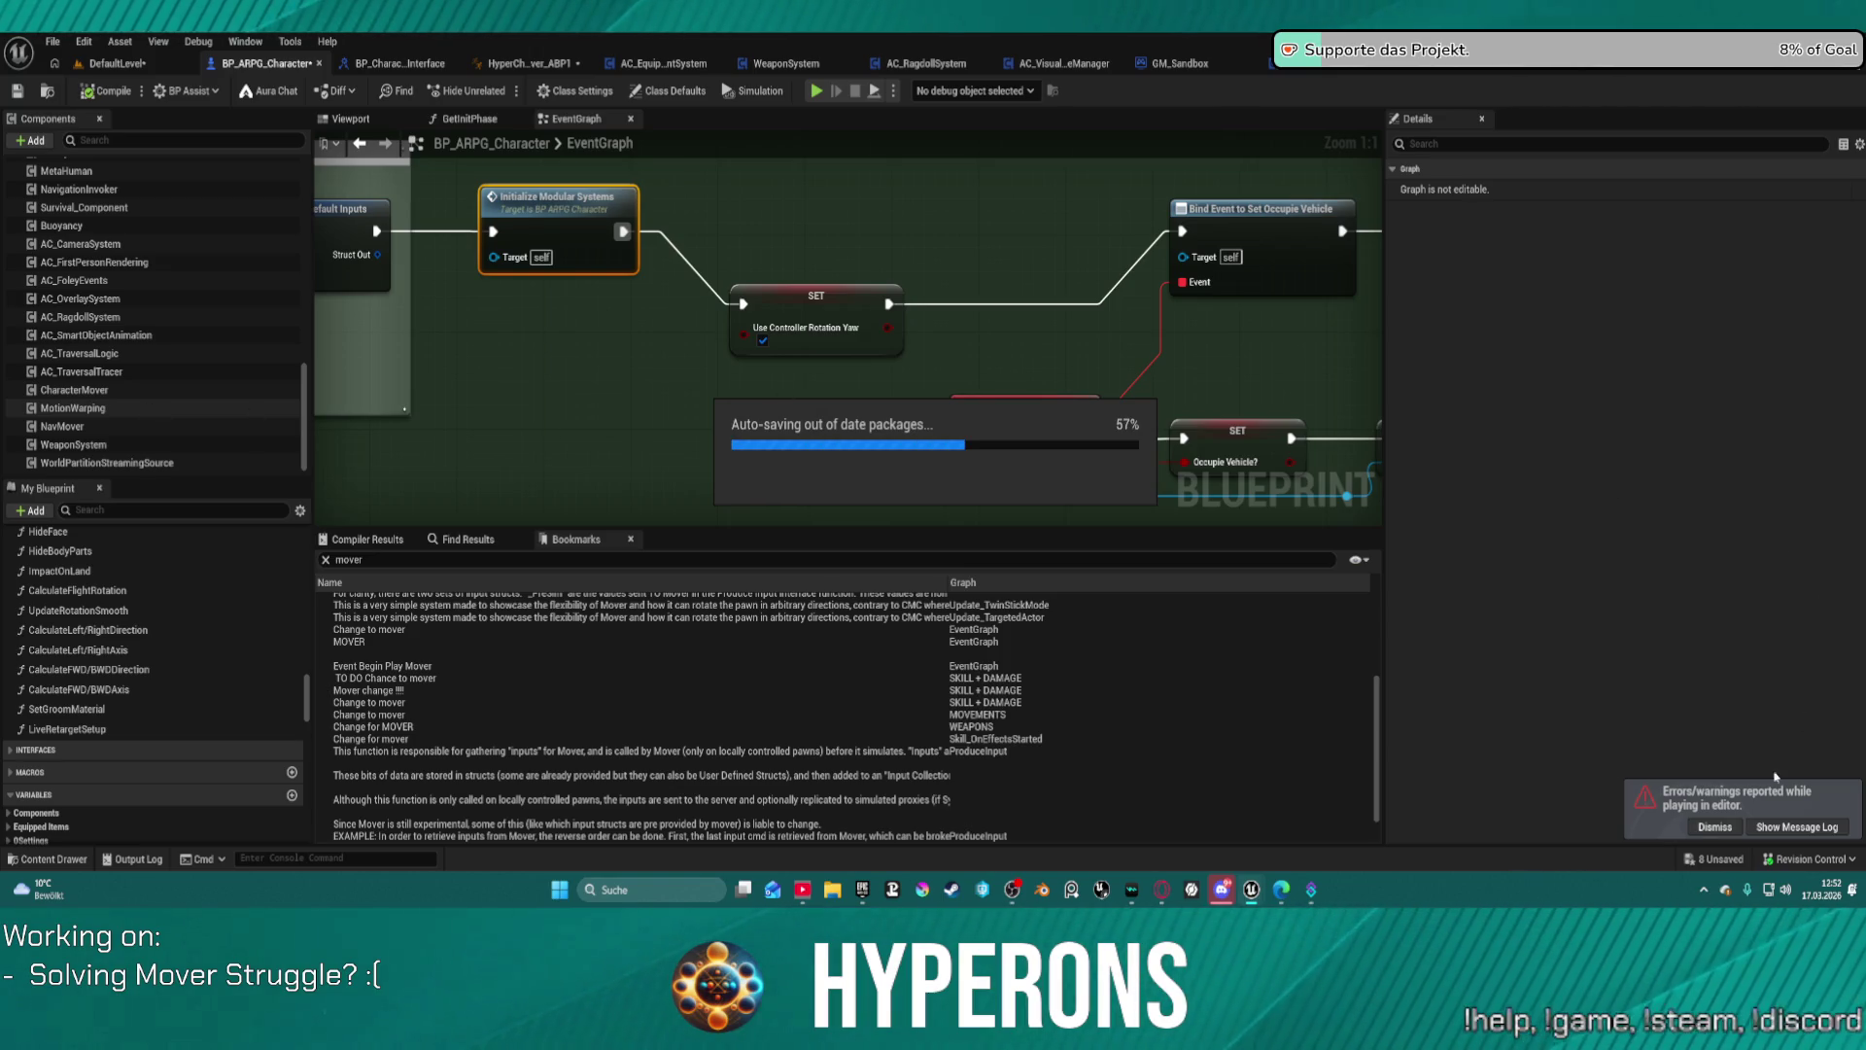
# Step: Dismiss the warning toast and inspect NavMover, MotionWarping, then CharacterMover's Mover settings
pyautogui.click(1722, 829)
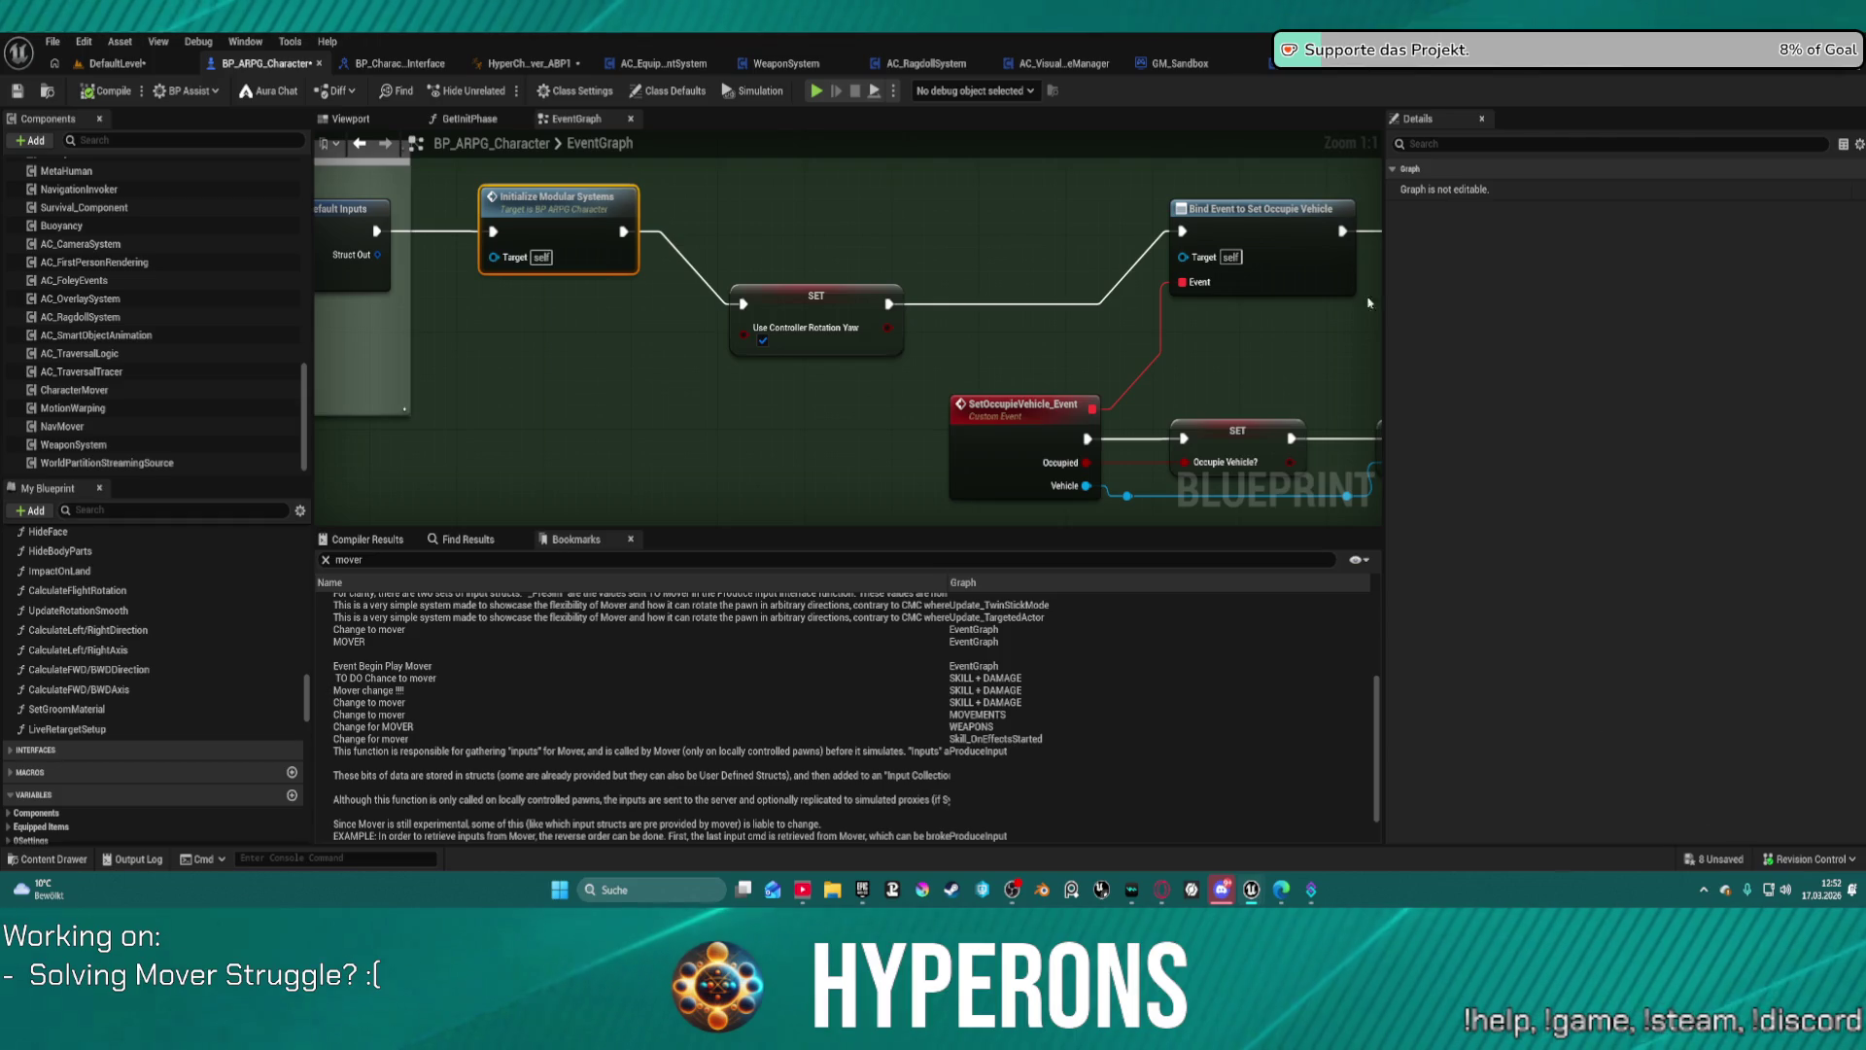
pyautogui.click(113, 424)
pyautogui.click(114, 409)
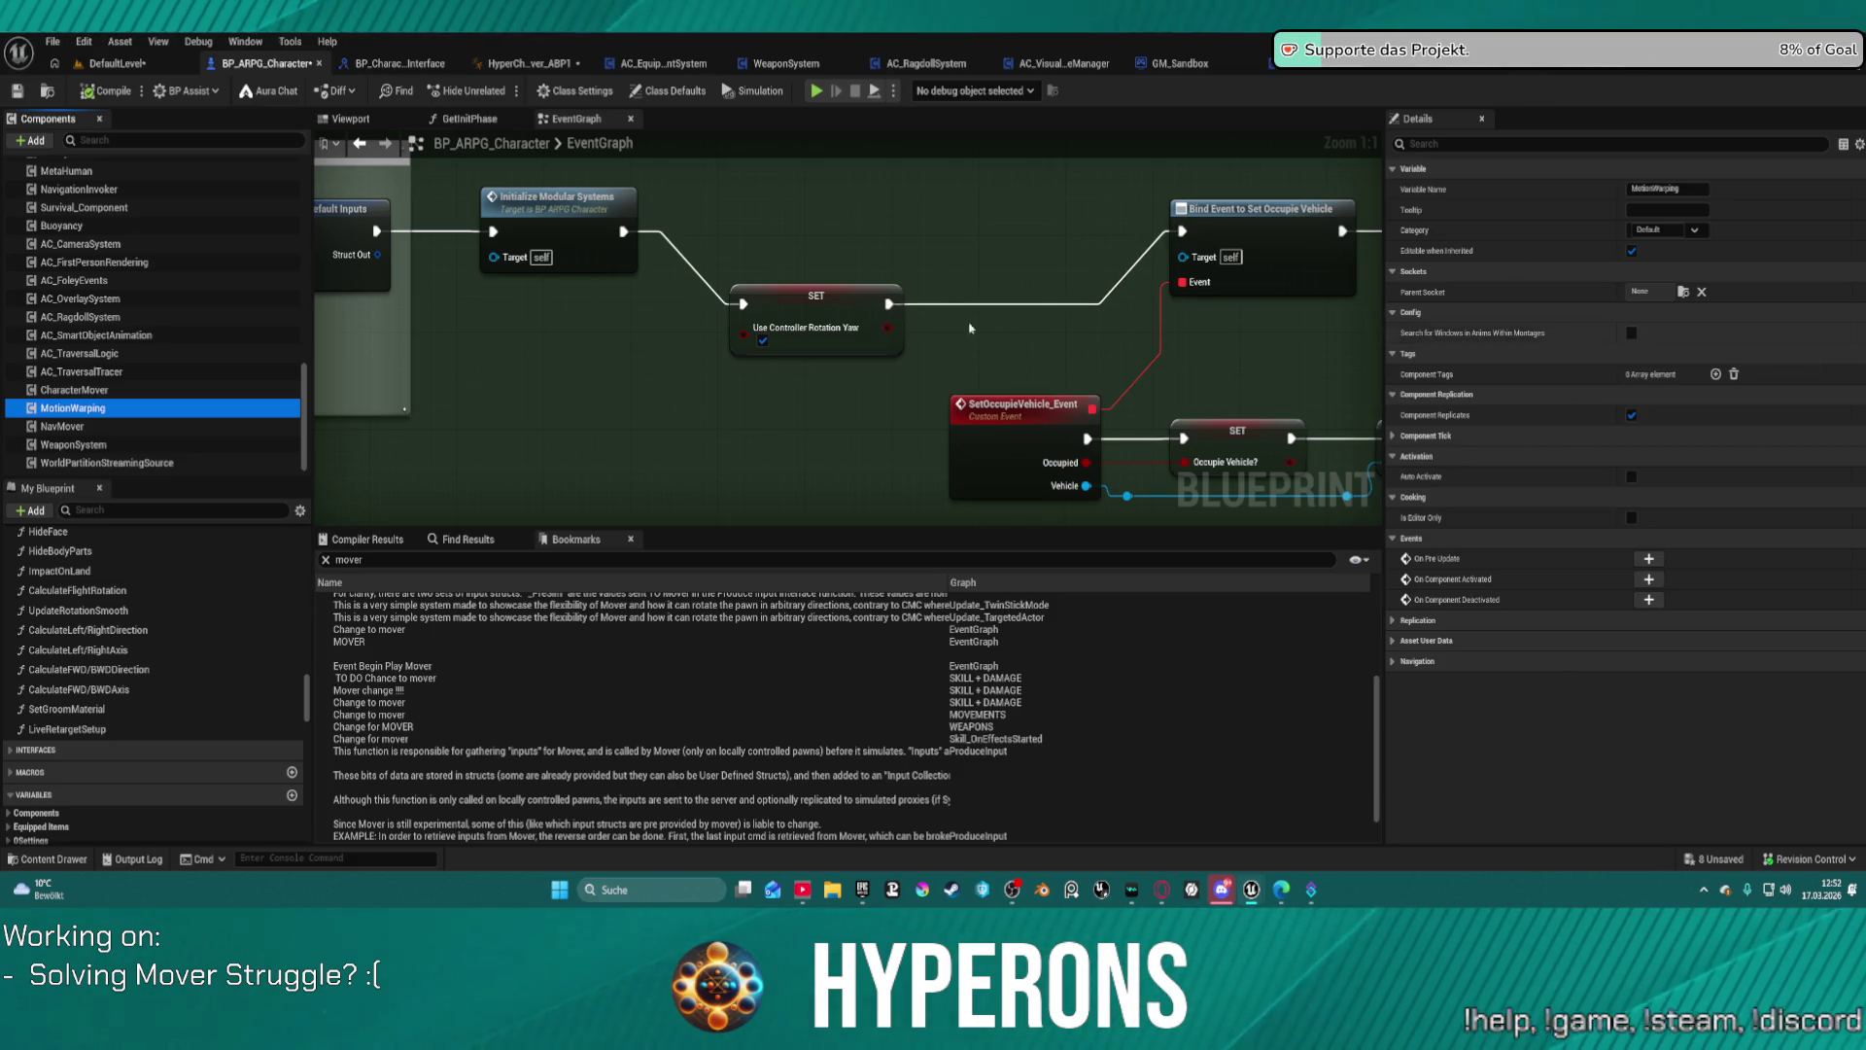
pyautogui.click(78, 390)
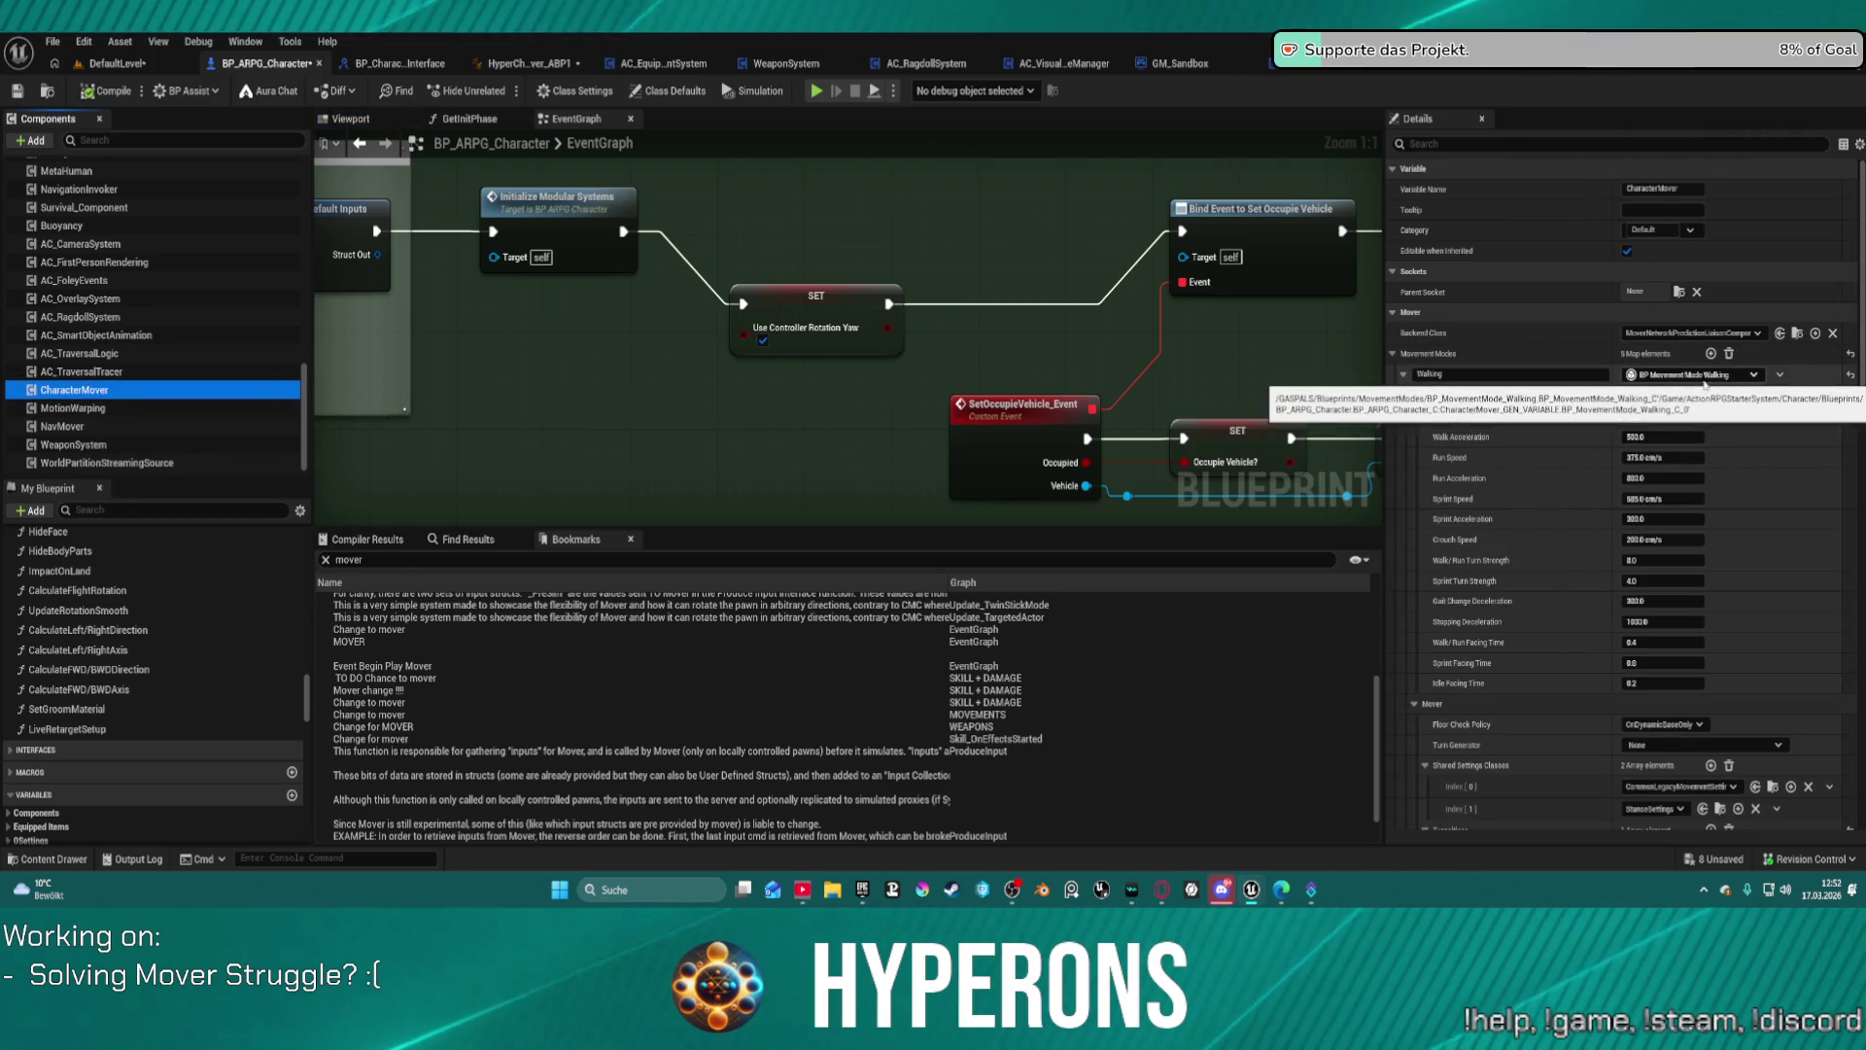
# Step: Collapse the Walking movement mode, review the remaining Mover settings, then select the Body mesh
pyautogui.click(1402, 374)
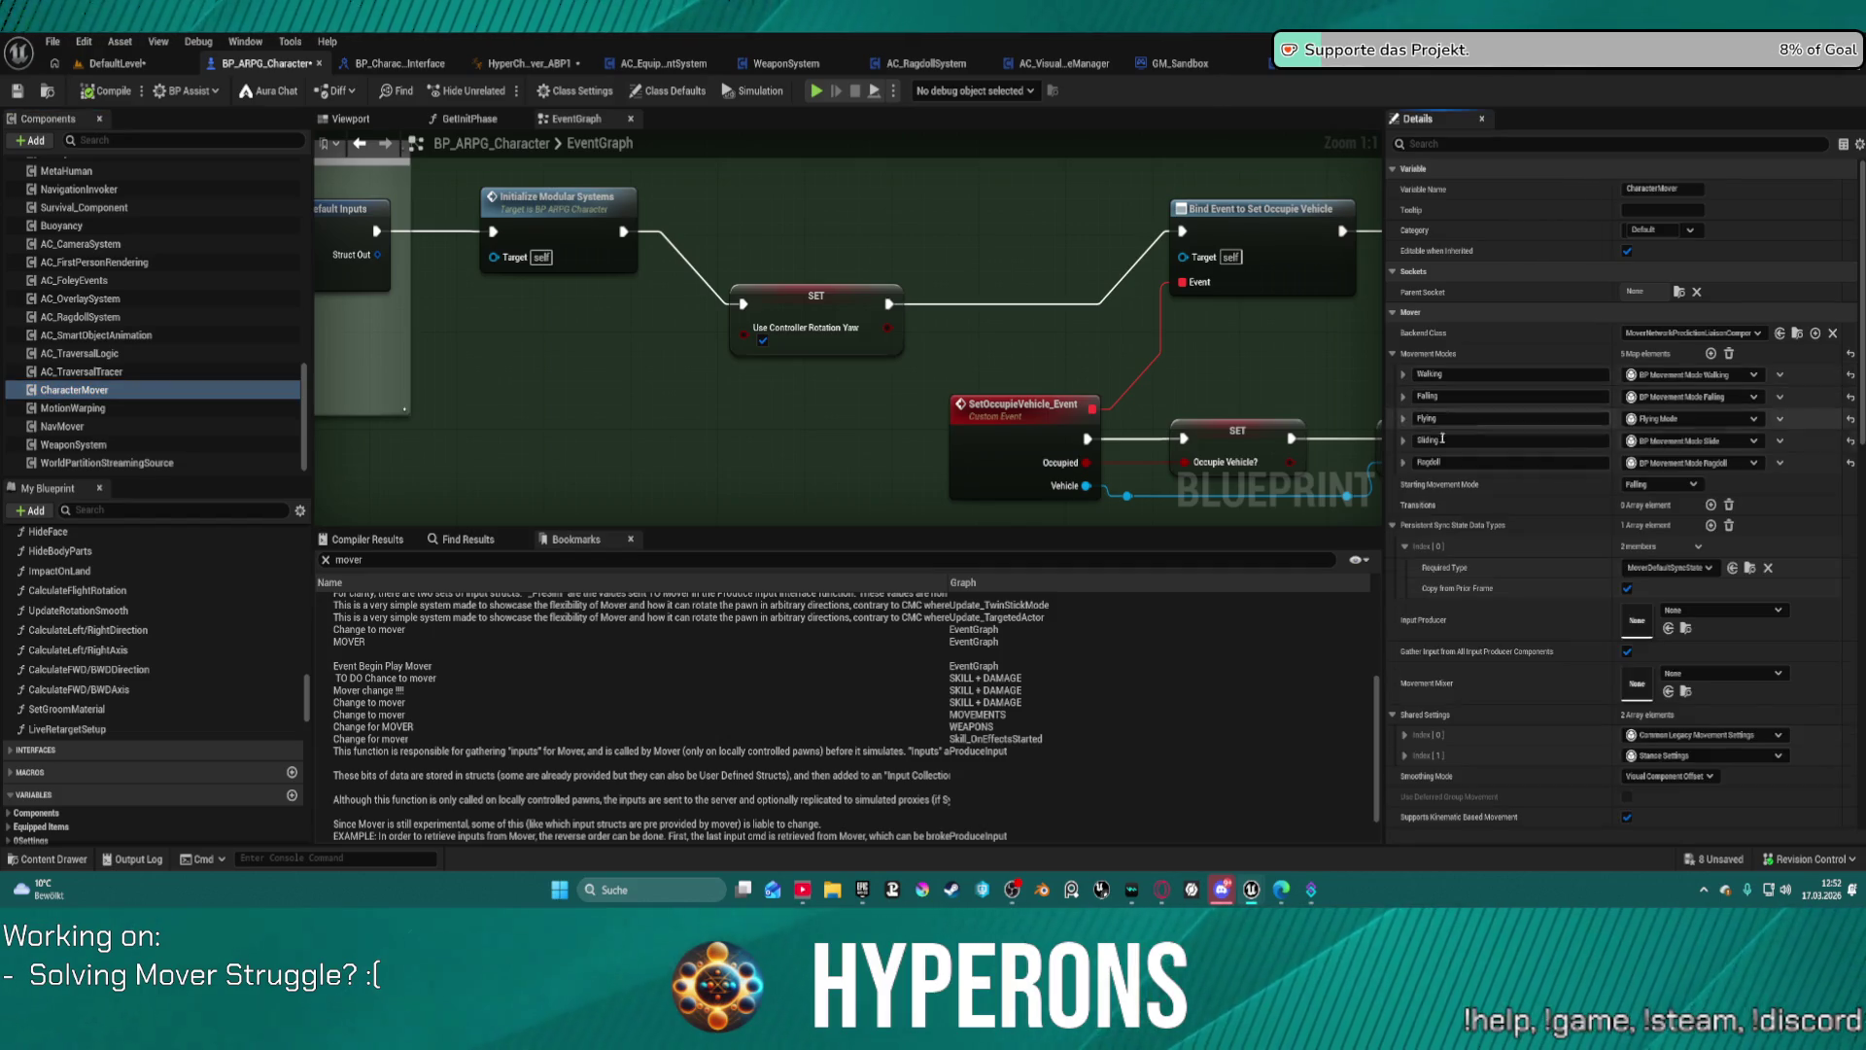
pyautogui.scroll(-3, 1525, 542)
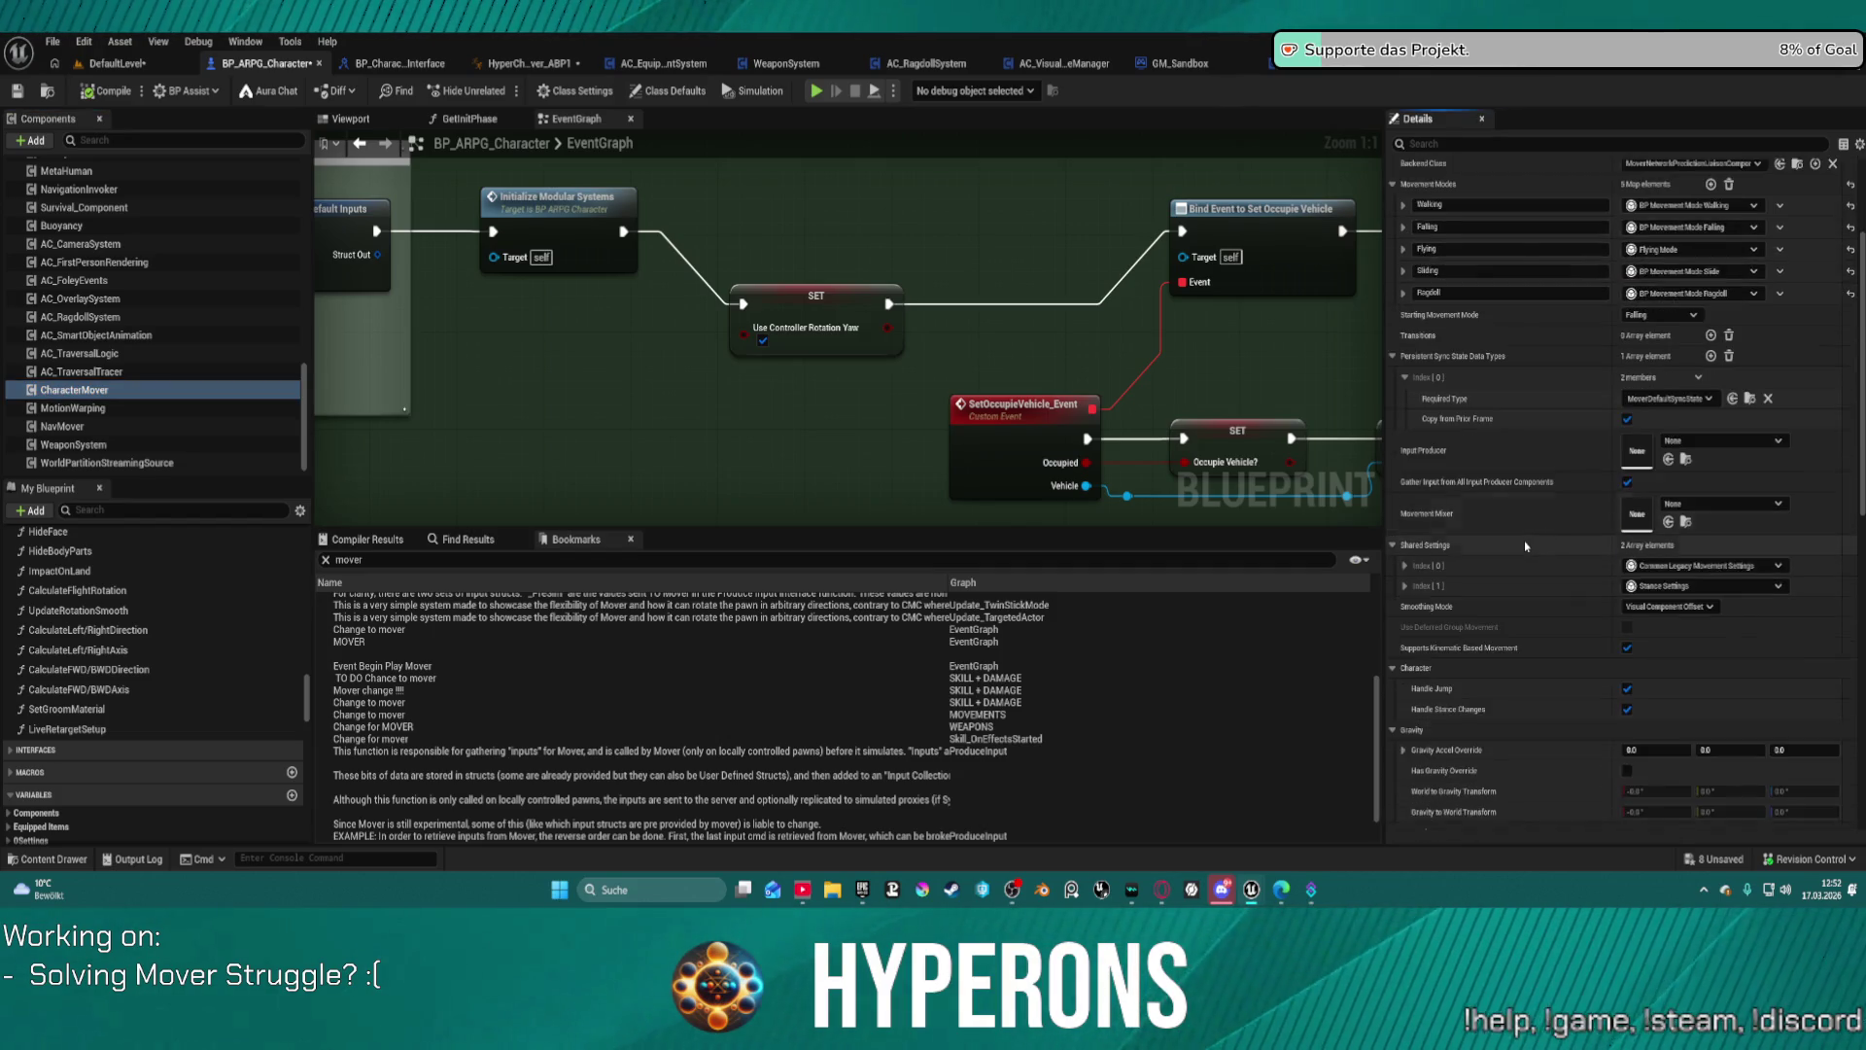
pyautogui.scroll(-2, 1524, 540)
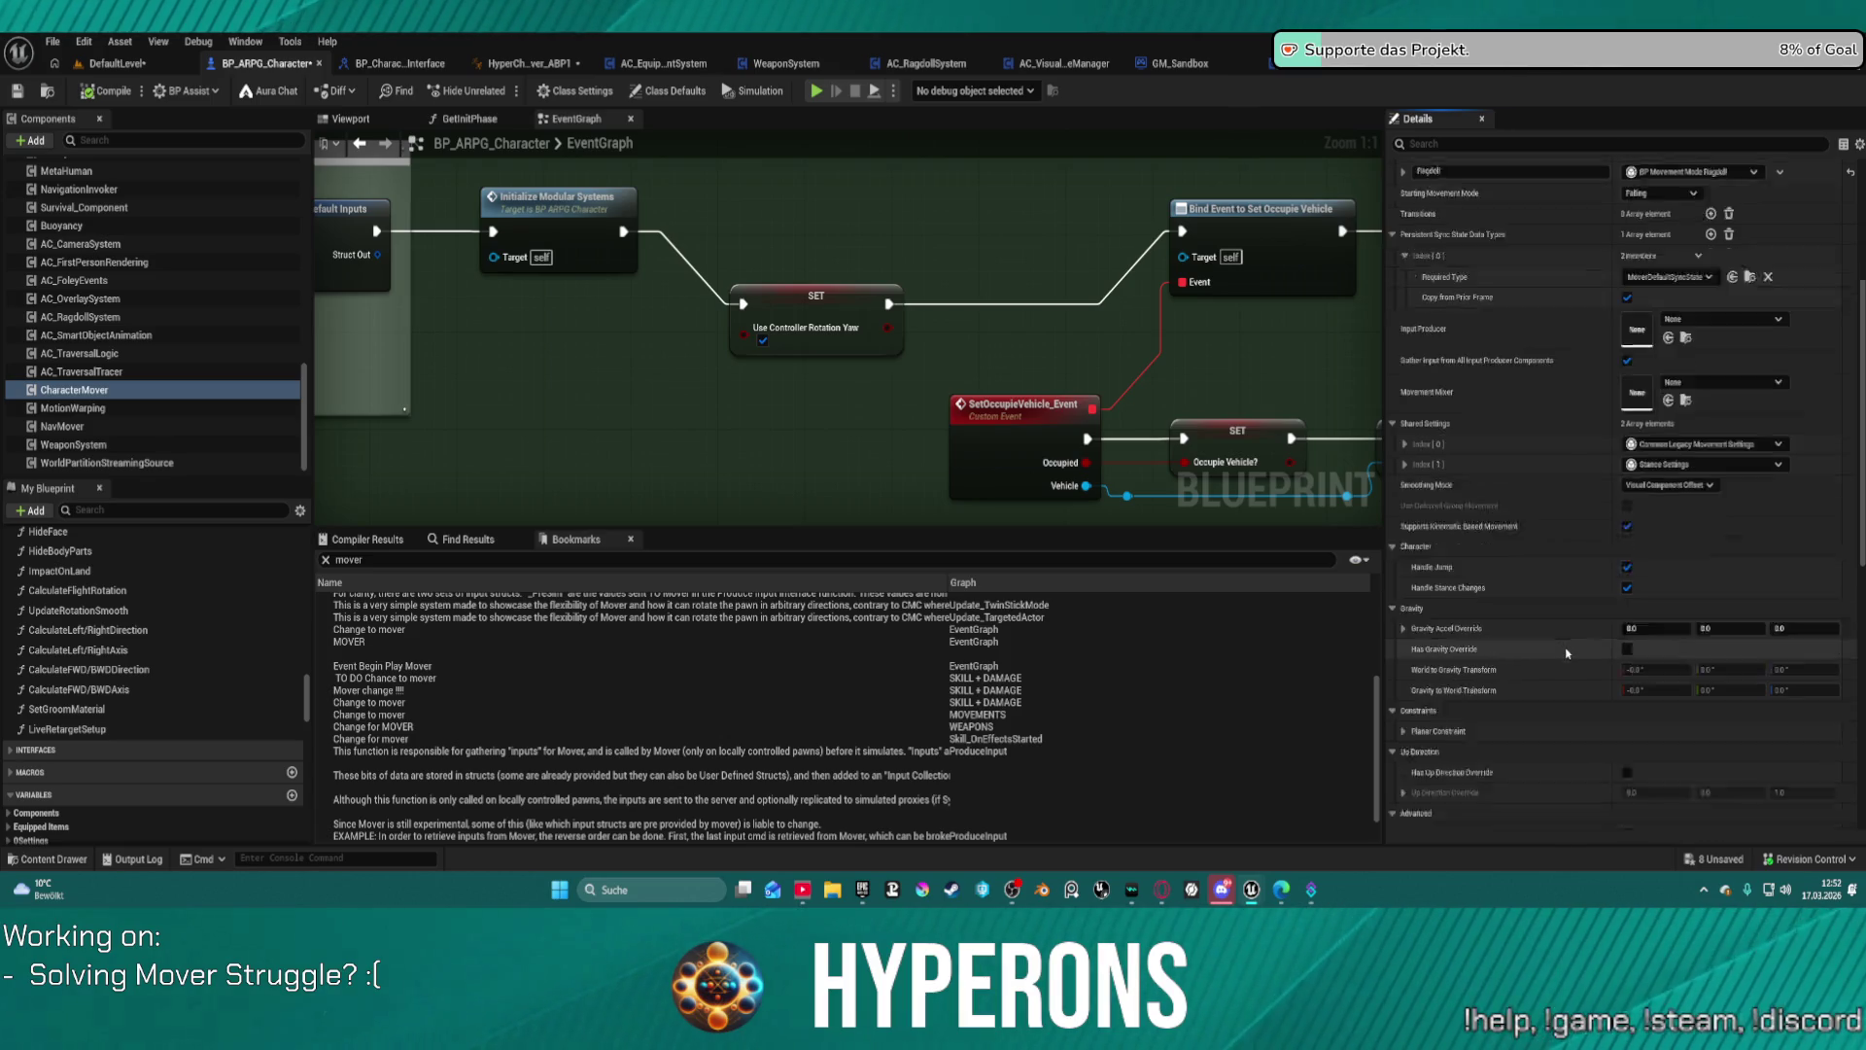
pyautogui.scroll(-5, 1566, 652)
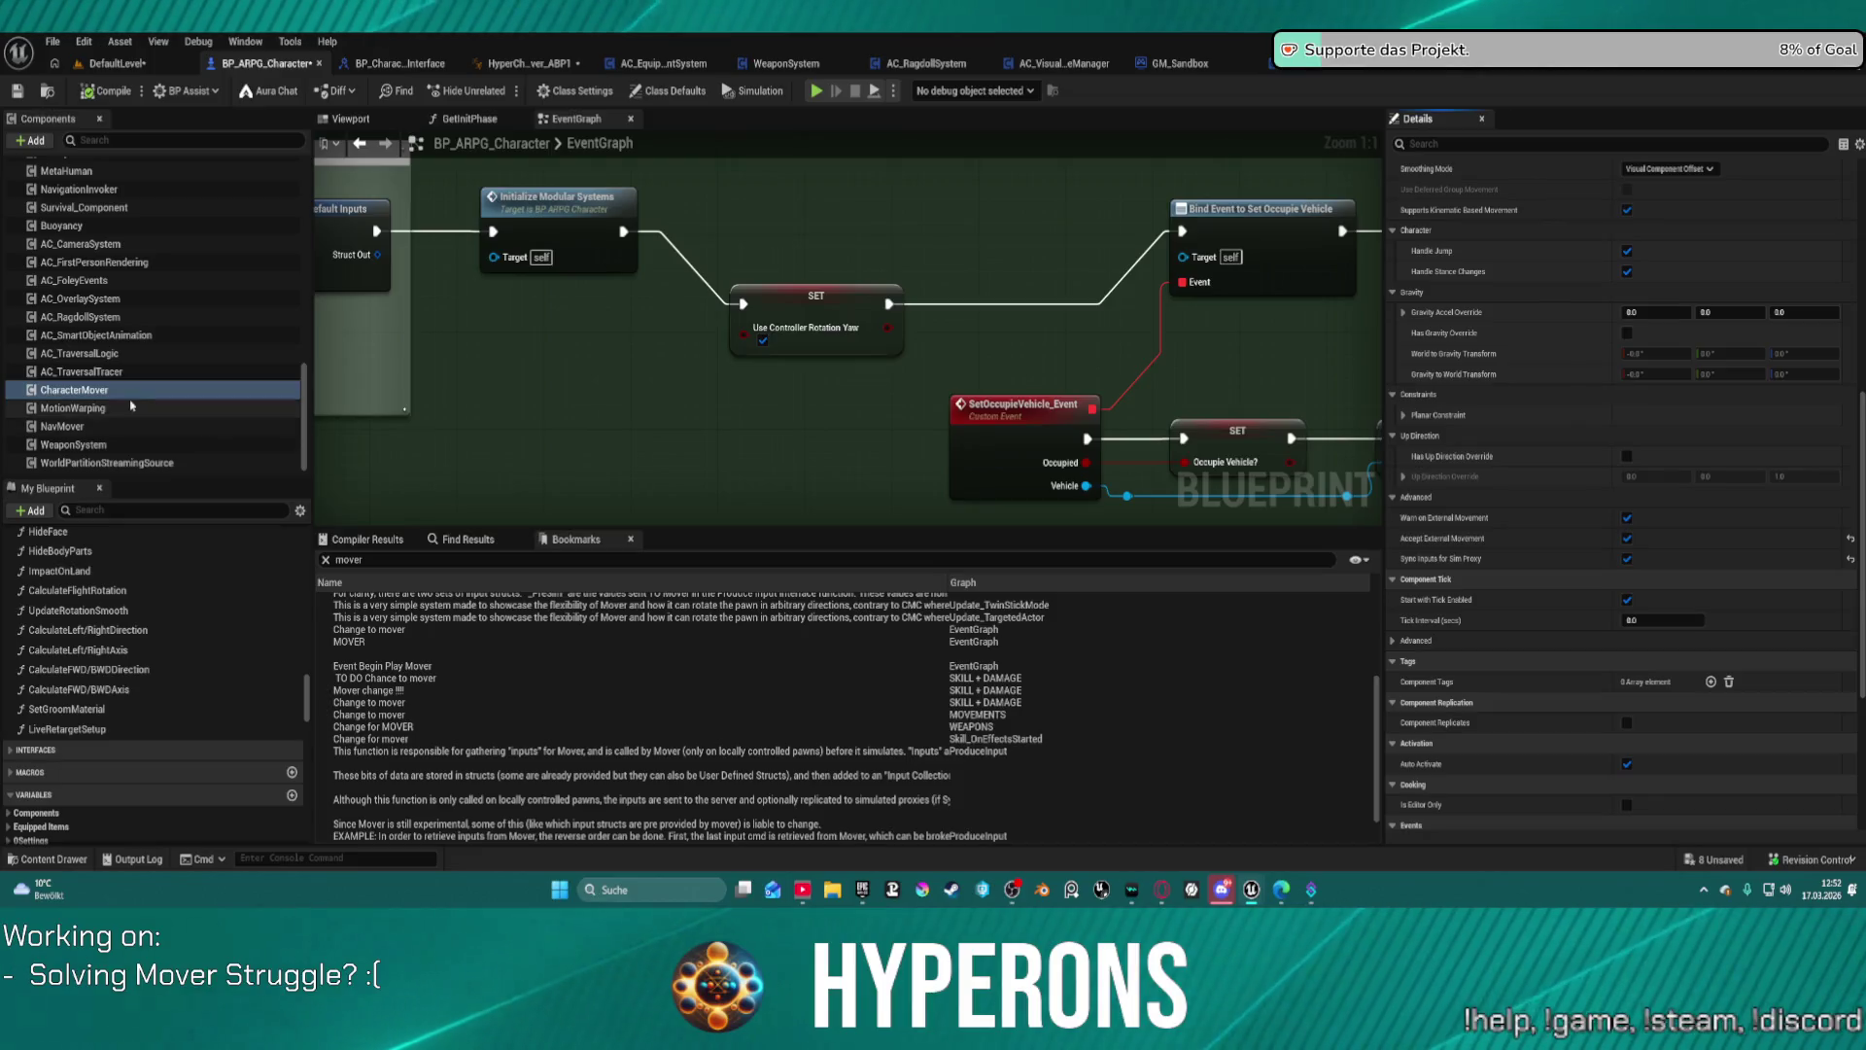
pyautogui.scroll(10, 146, 320)
pyautogui.click(64, 222)
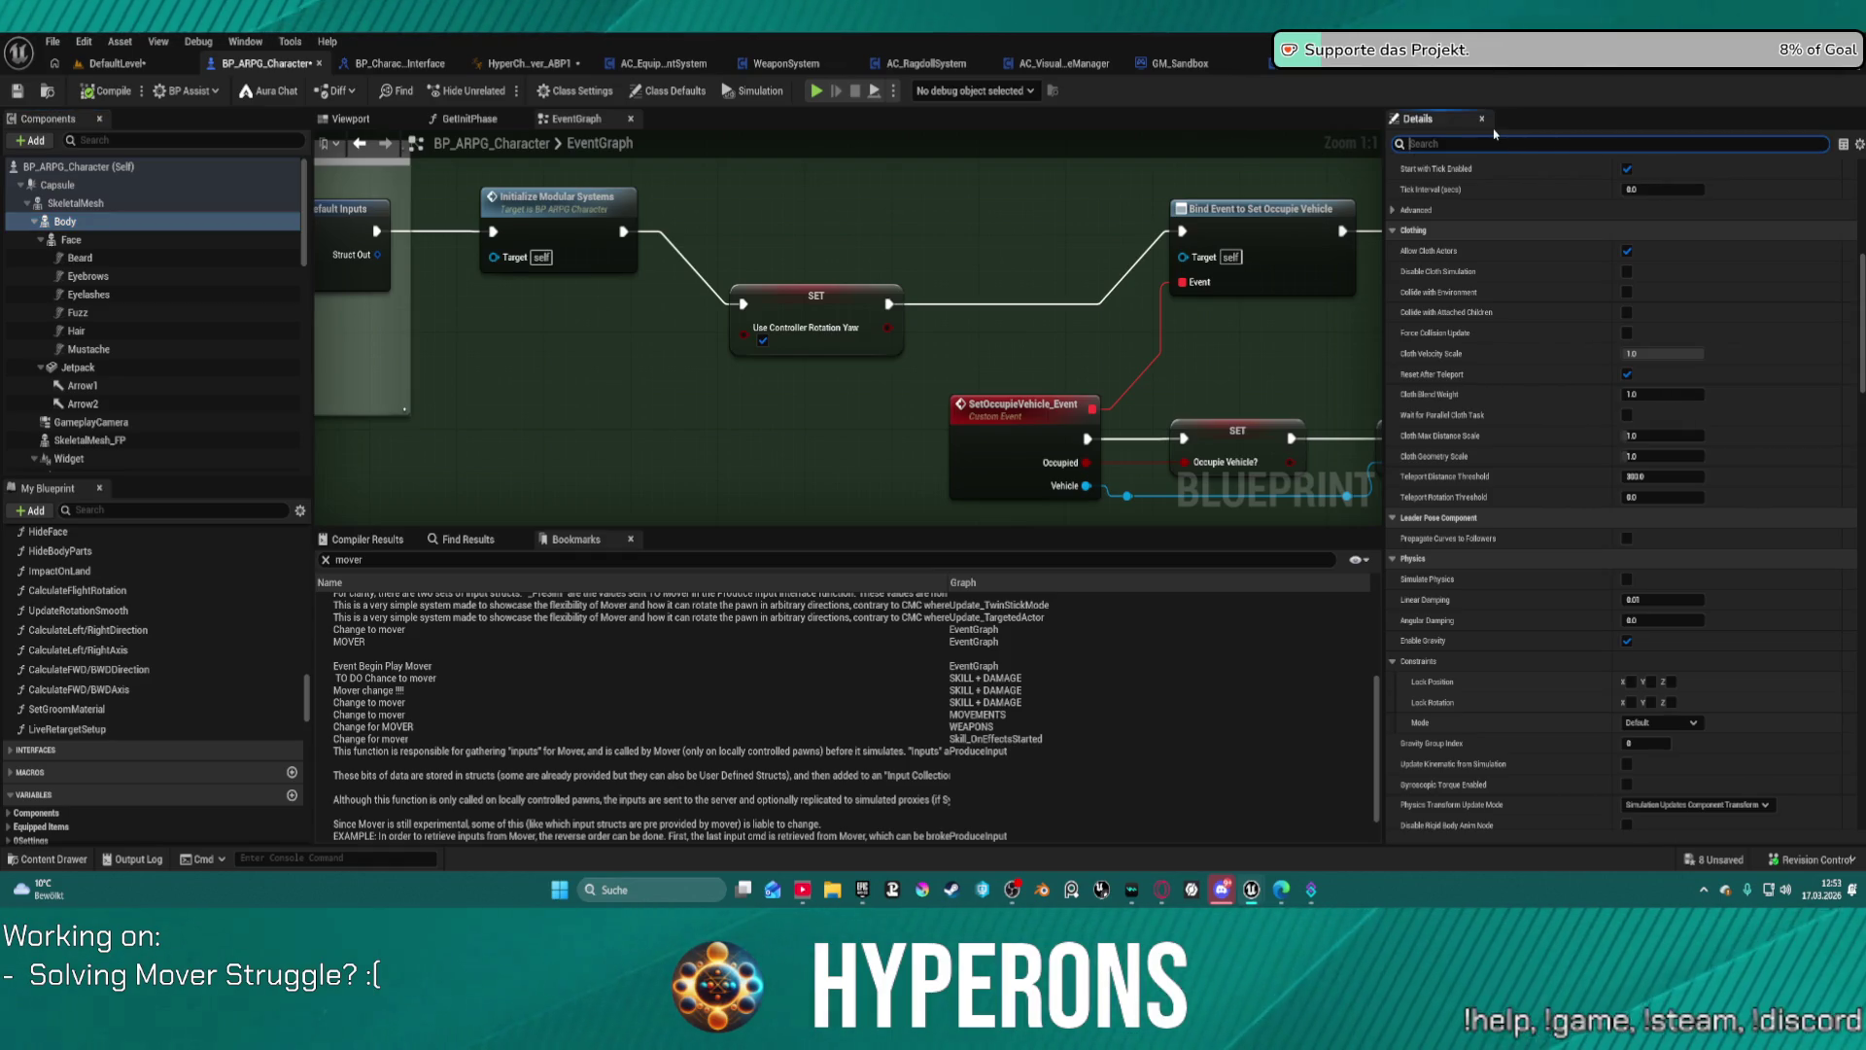
# Step: Set the Body's Can Character Step Up On to No and start a play test
pyautogui.write('owner')
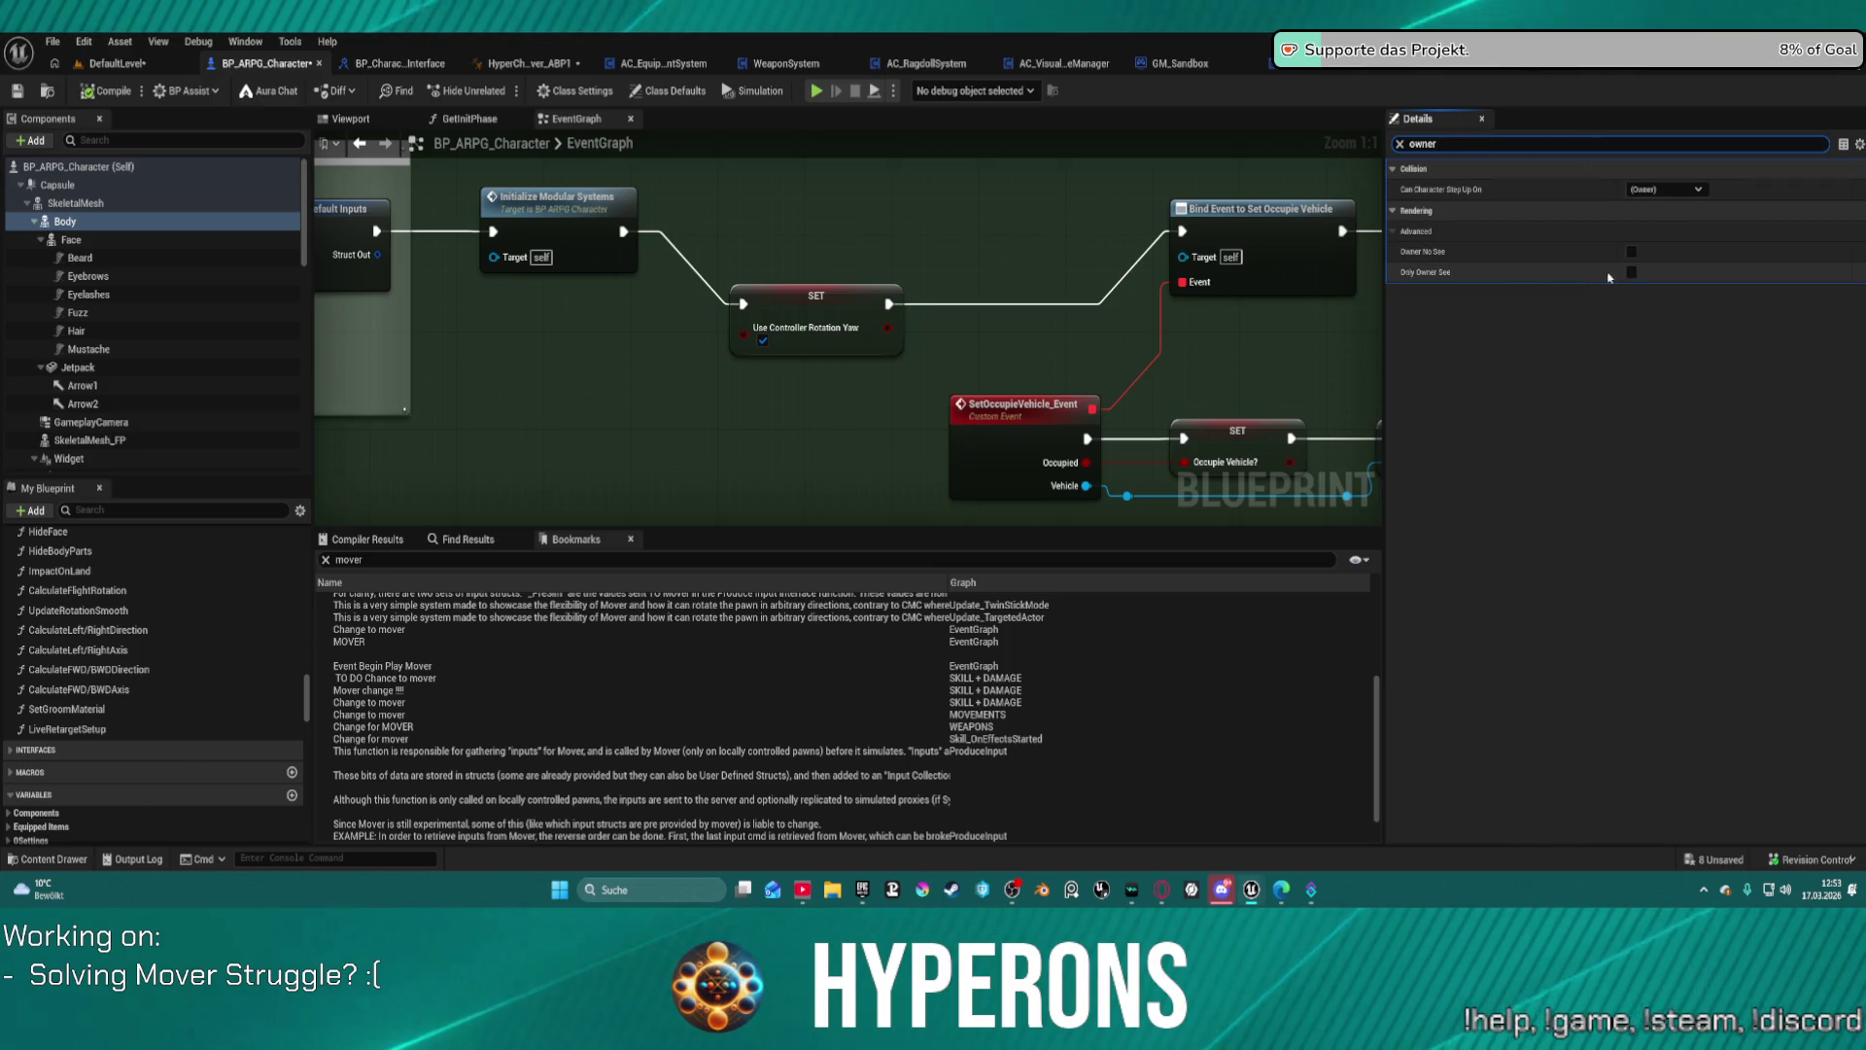
pyautogui.click(1668, 186)
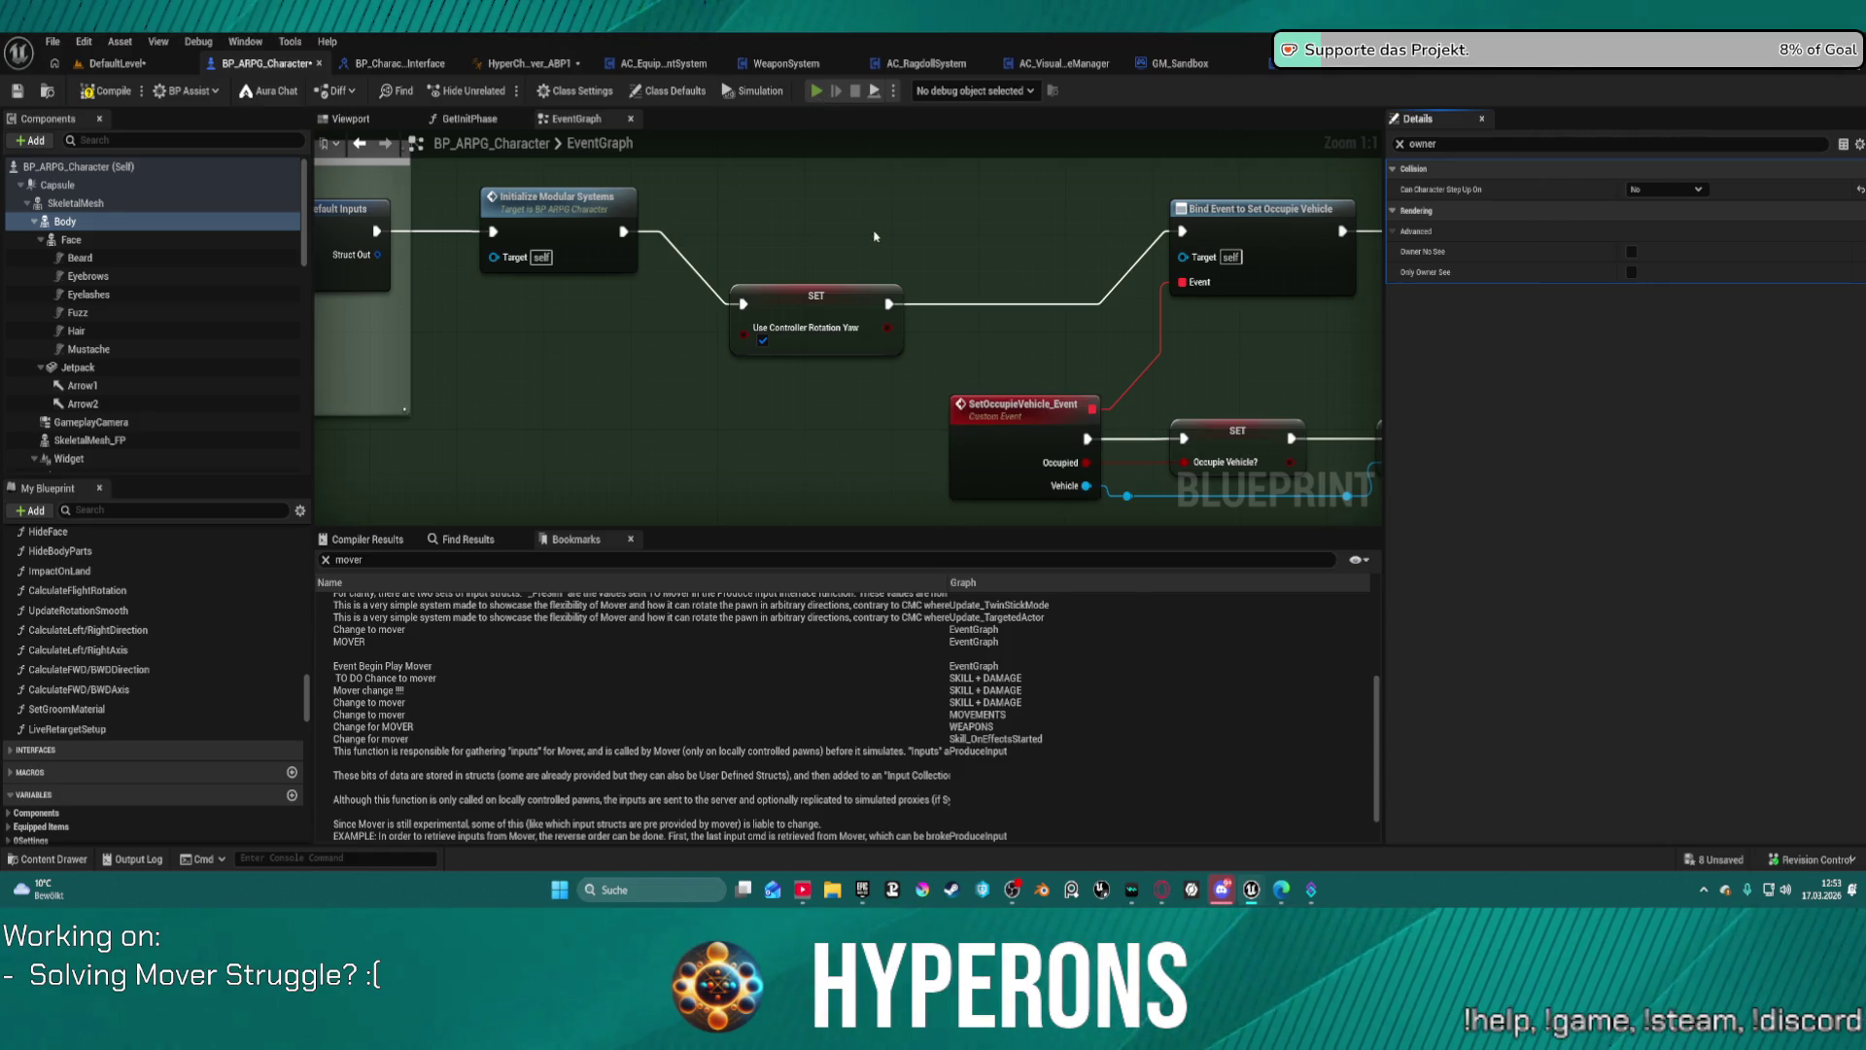
pyautogui.click(1050, 488)
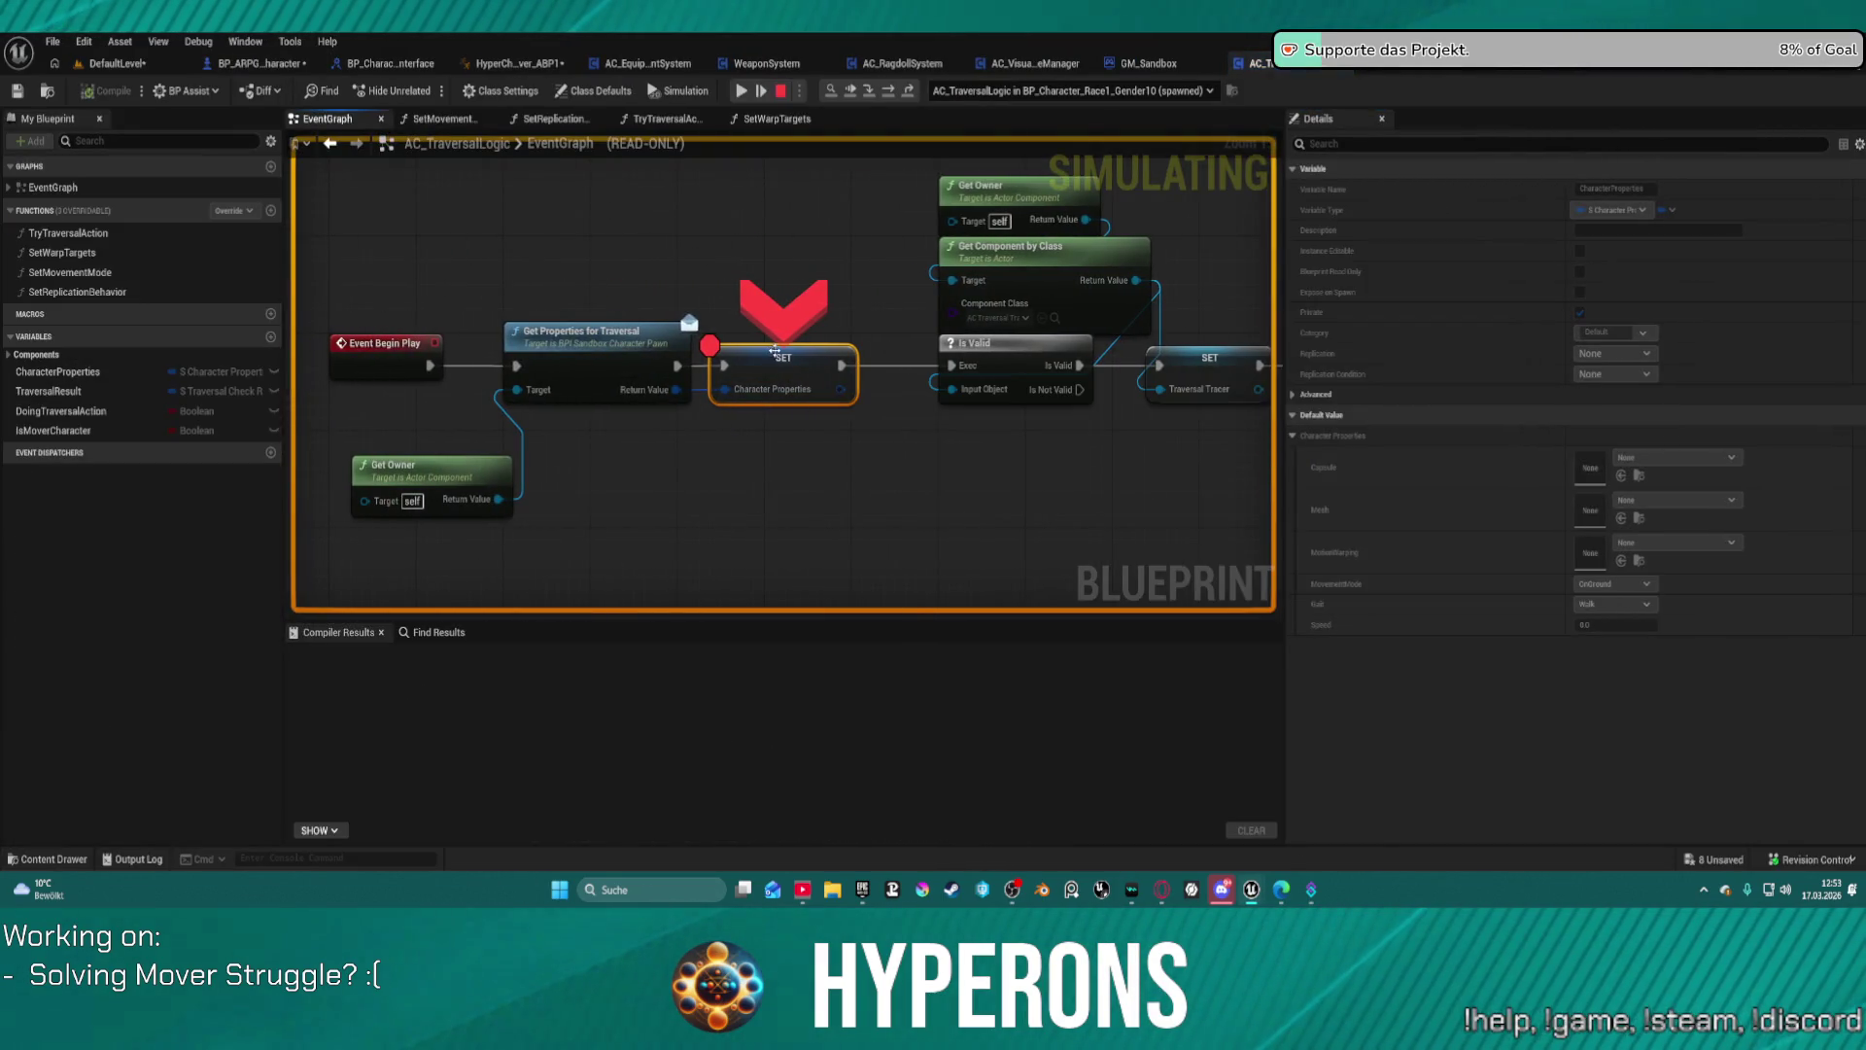
# Step: Remove the breakpoint on the halted SET node and resume the play session
pyautogui.rightClick(775, 351)
pyautogui.click(856, 546)
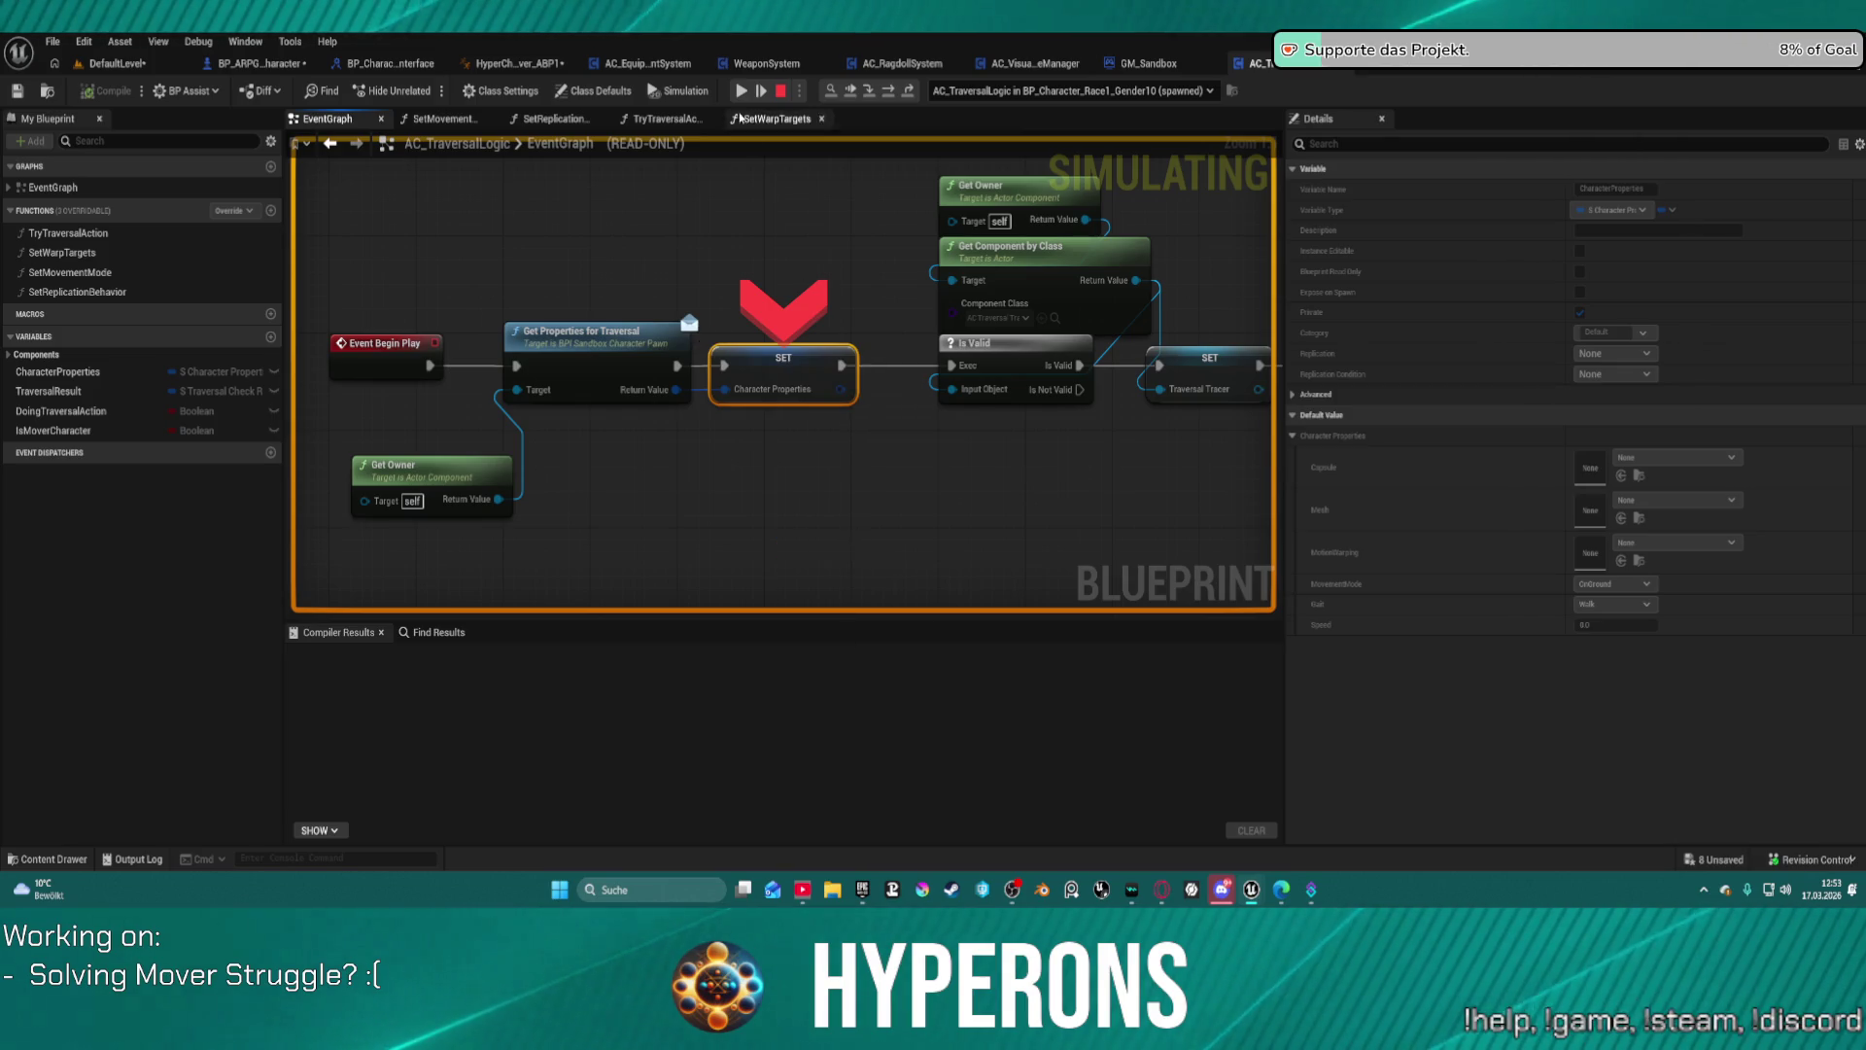
pyautogui.press('F5')
# Step: Run the character through the 2 M and blue traversal blocks with WASD, then exit with Esc
pyautogui.press('w')
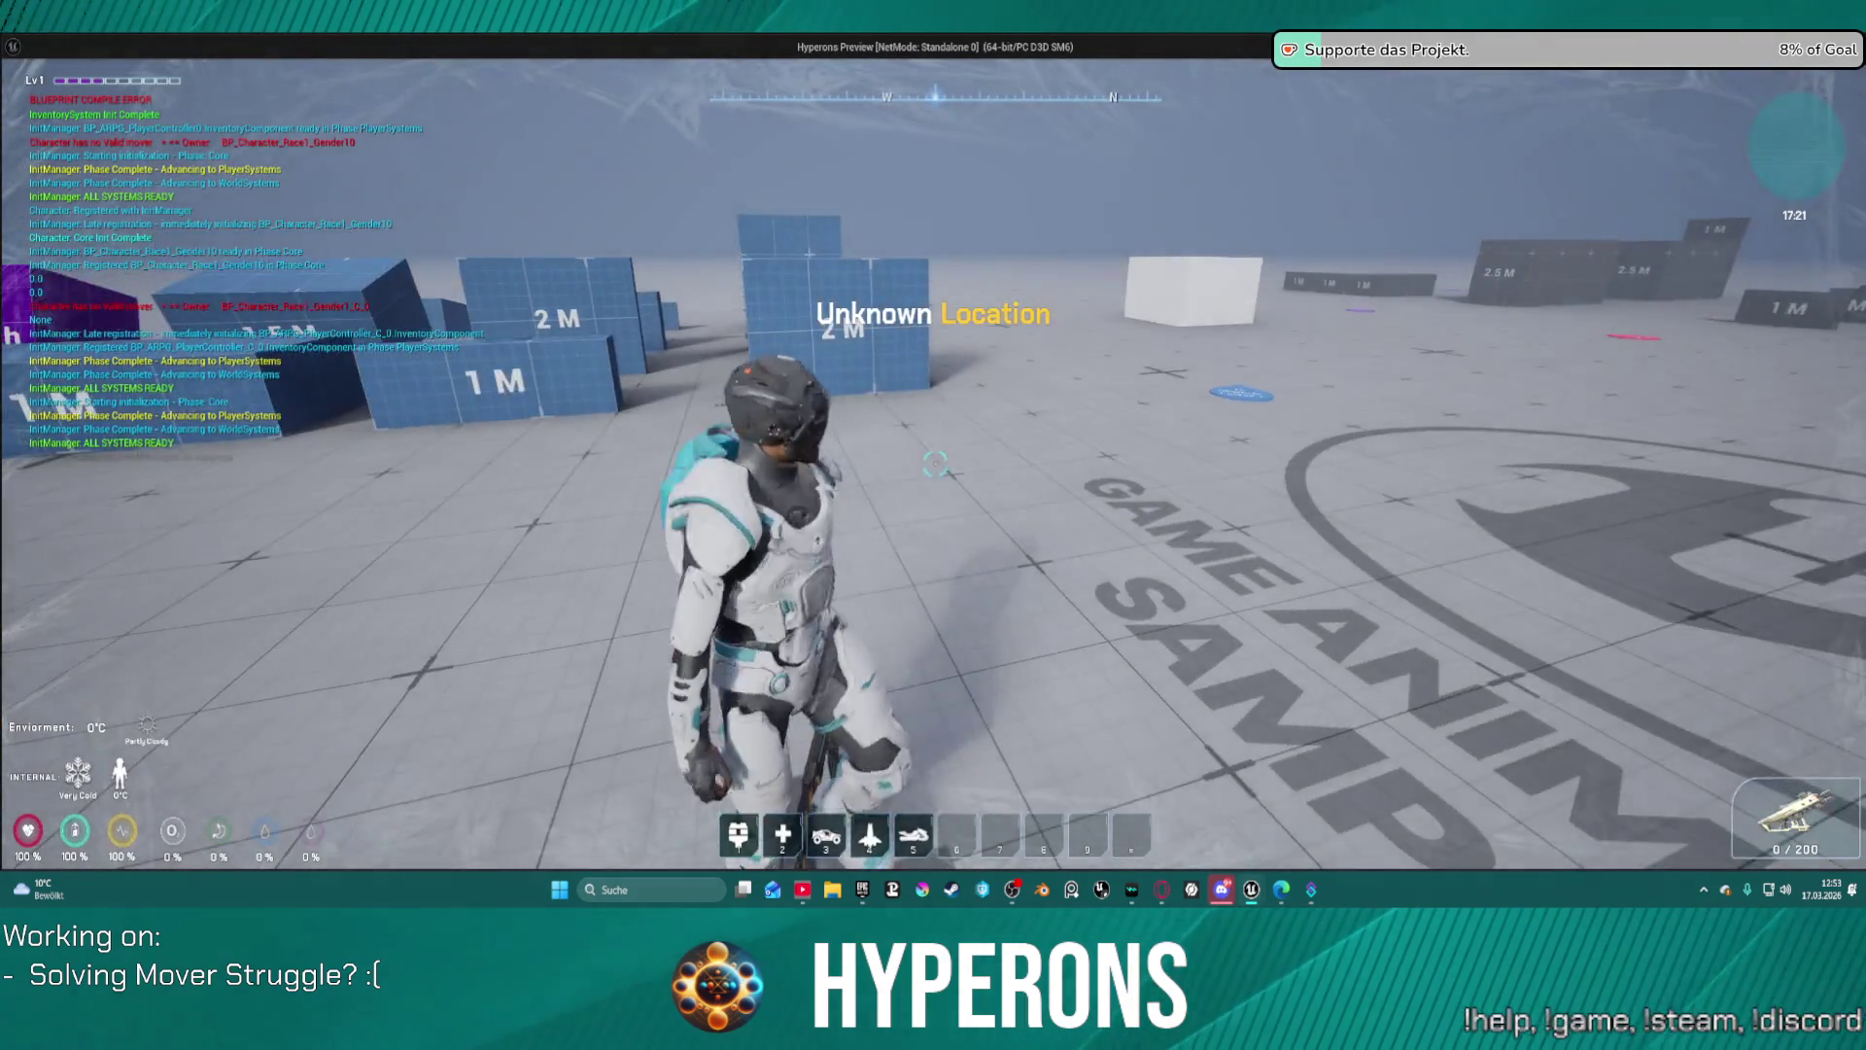
pyautogui.press('w')
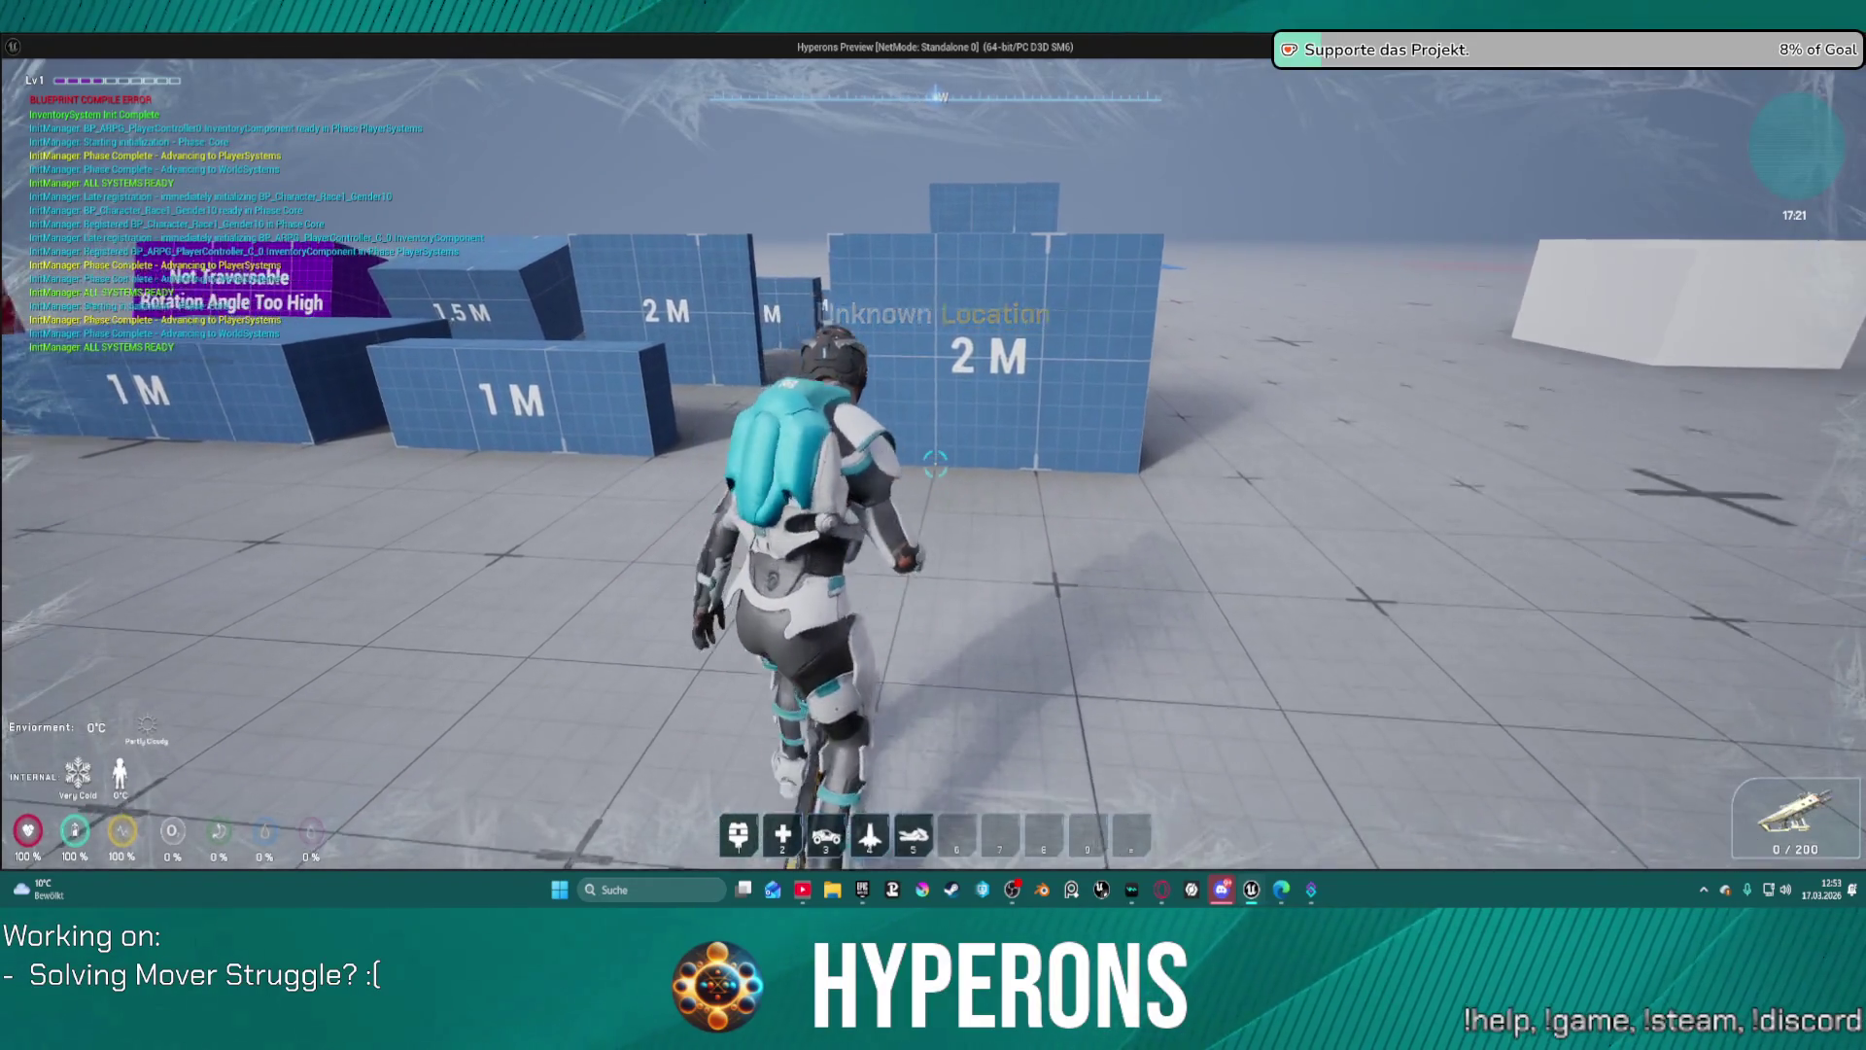
pyautogui.press('w')
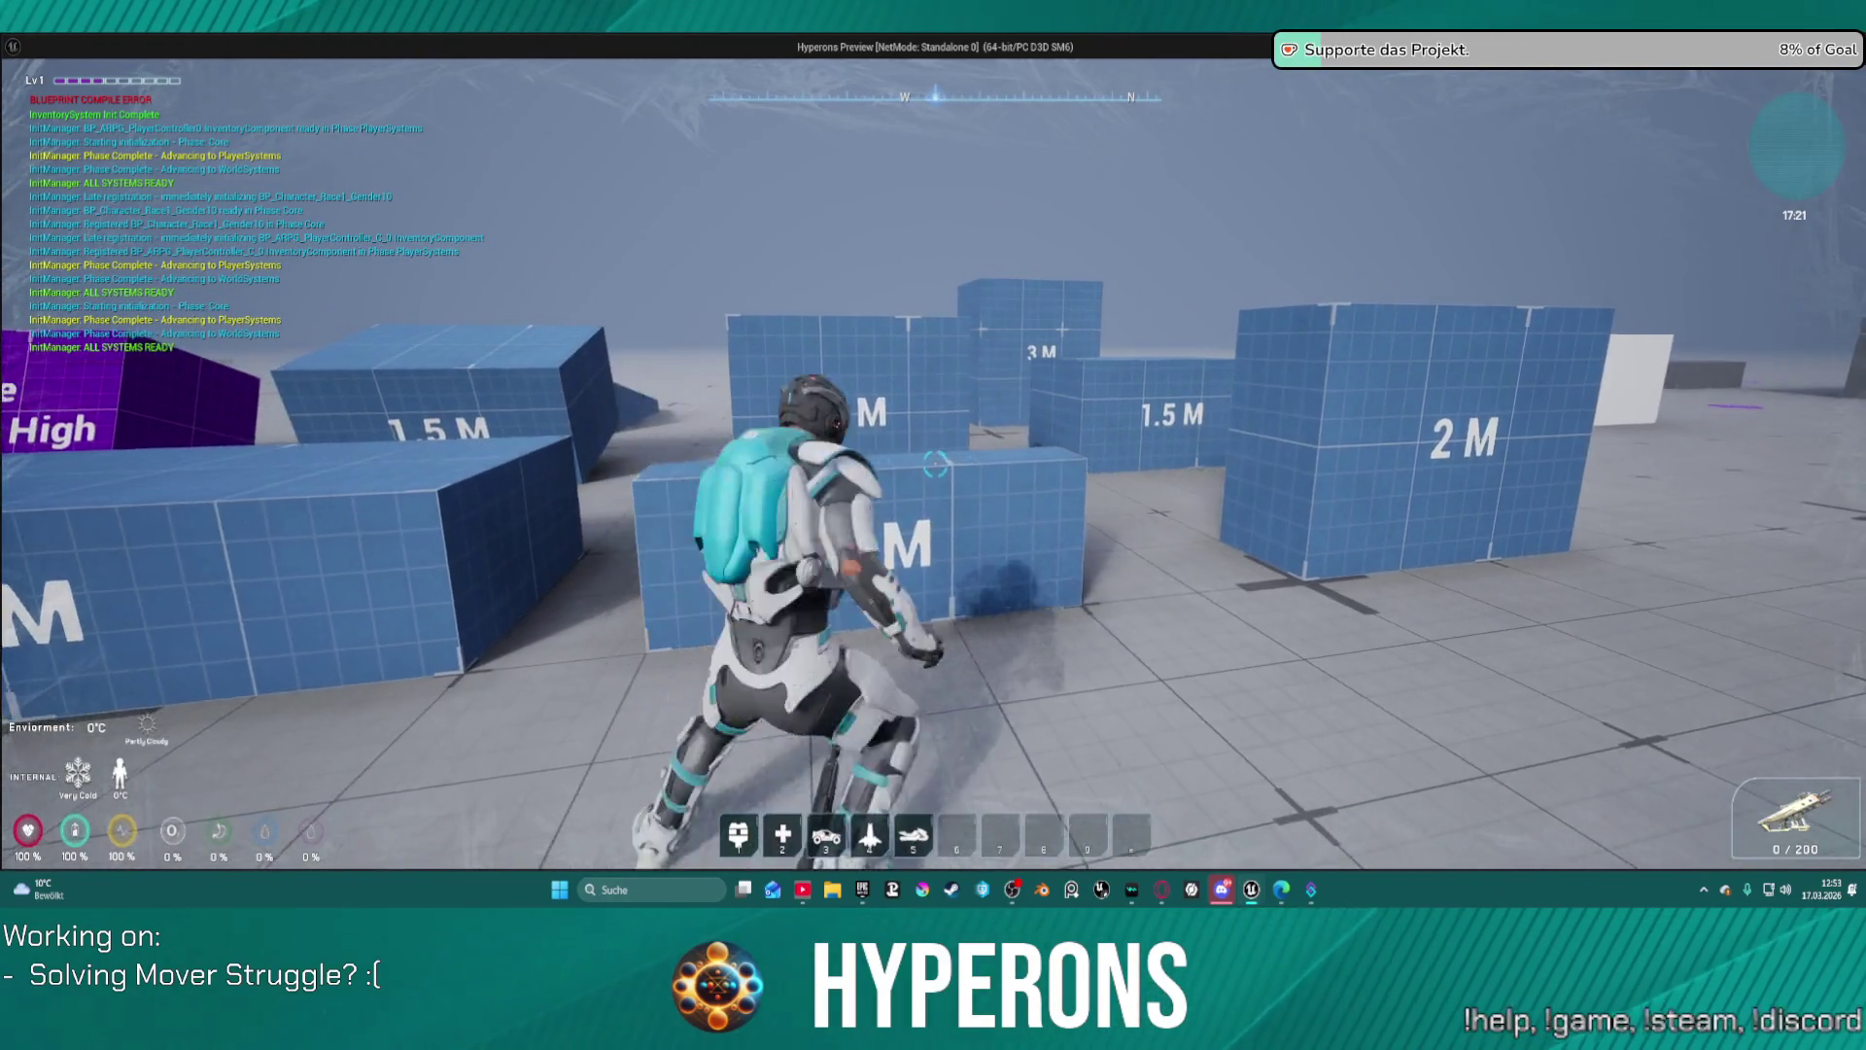
pyautogui.press('a')
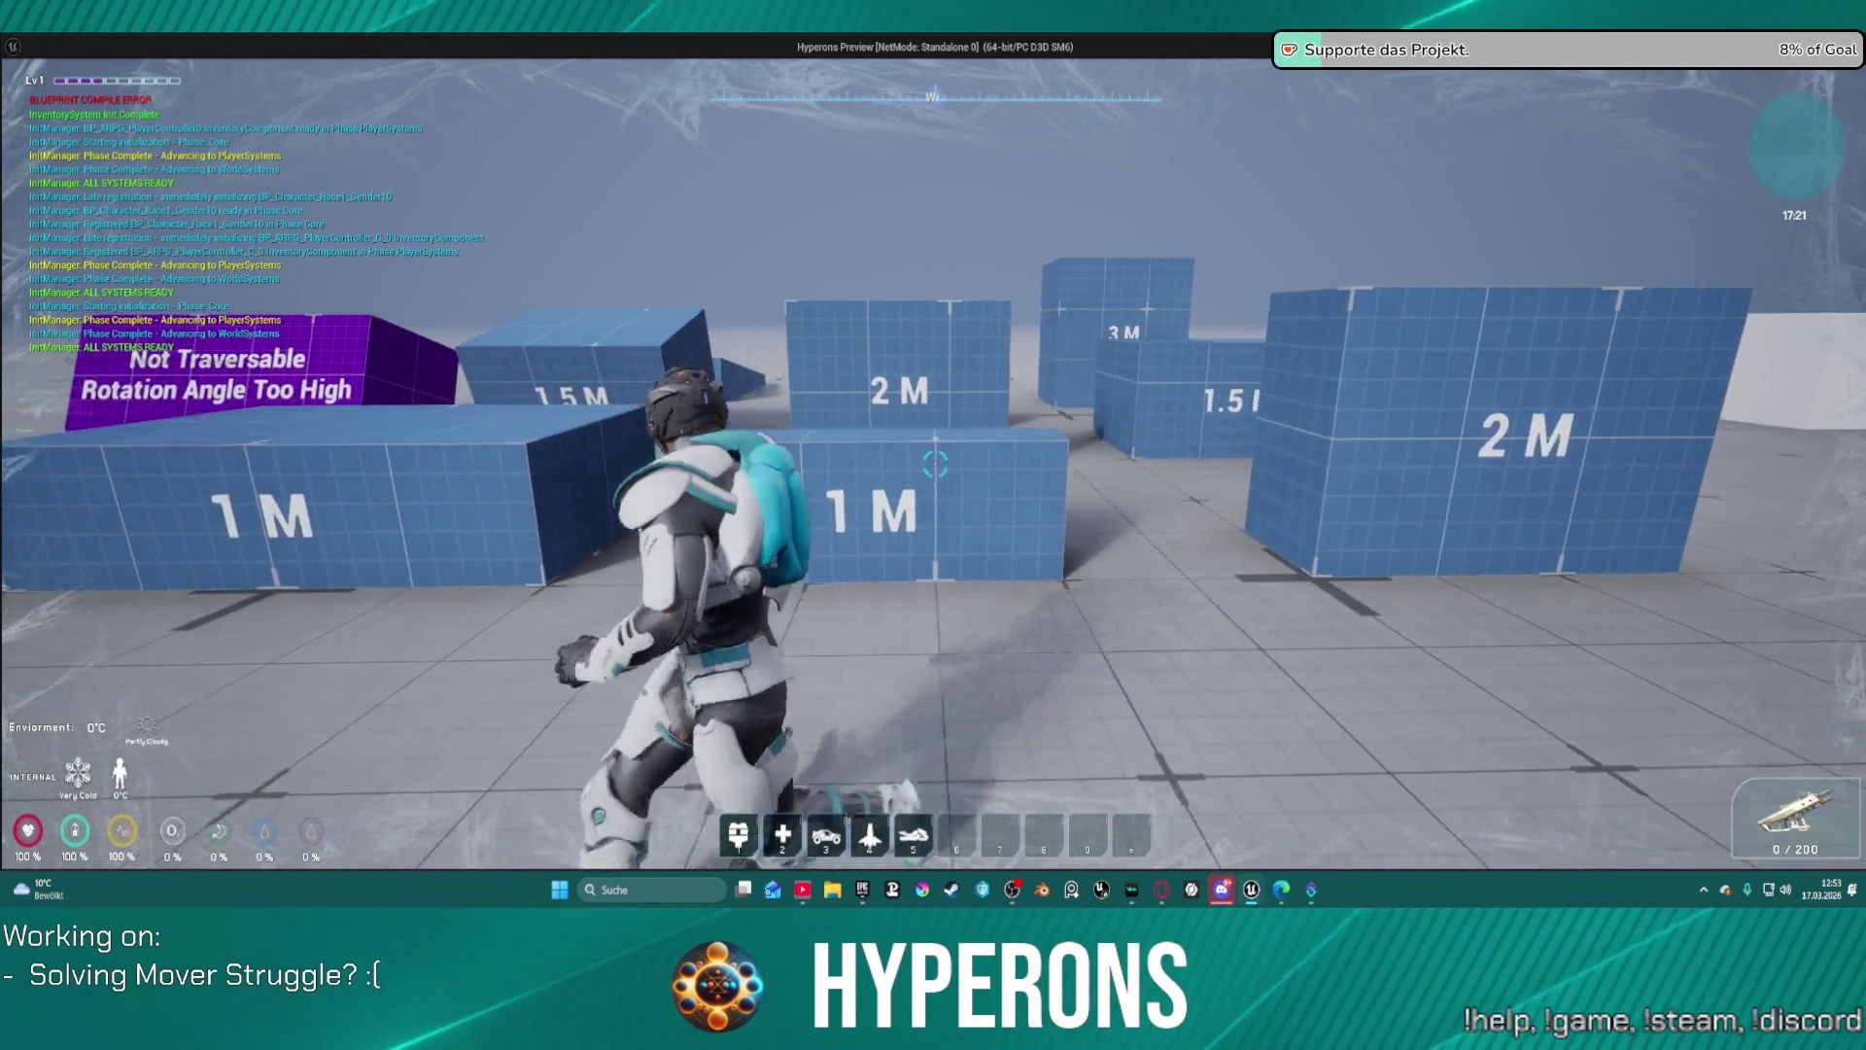
pyautogui.press('s')
pyautogui.press('w')
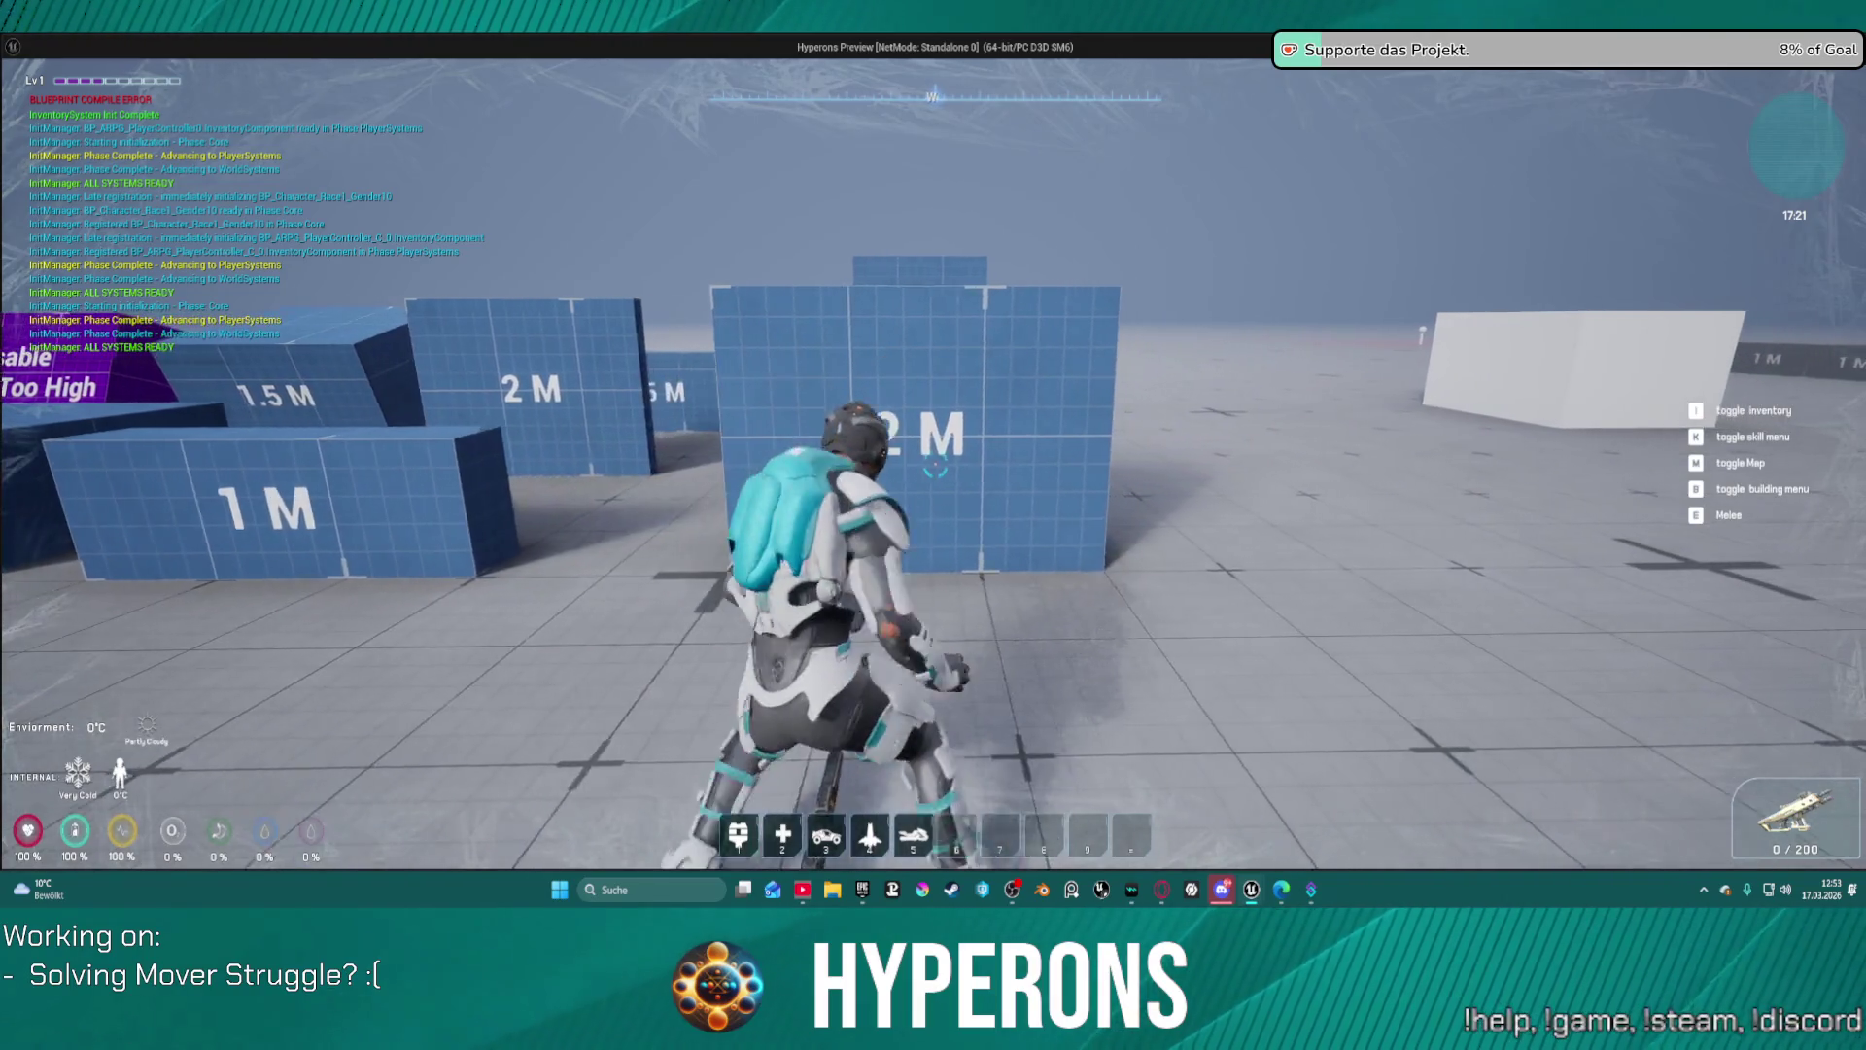
pyautogui.press('w')
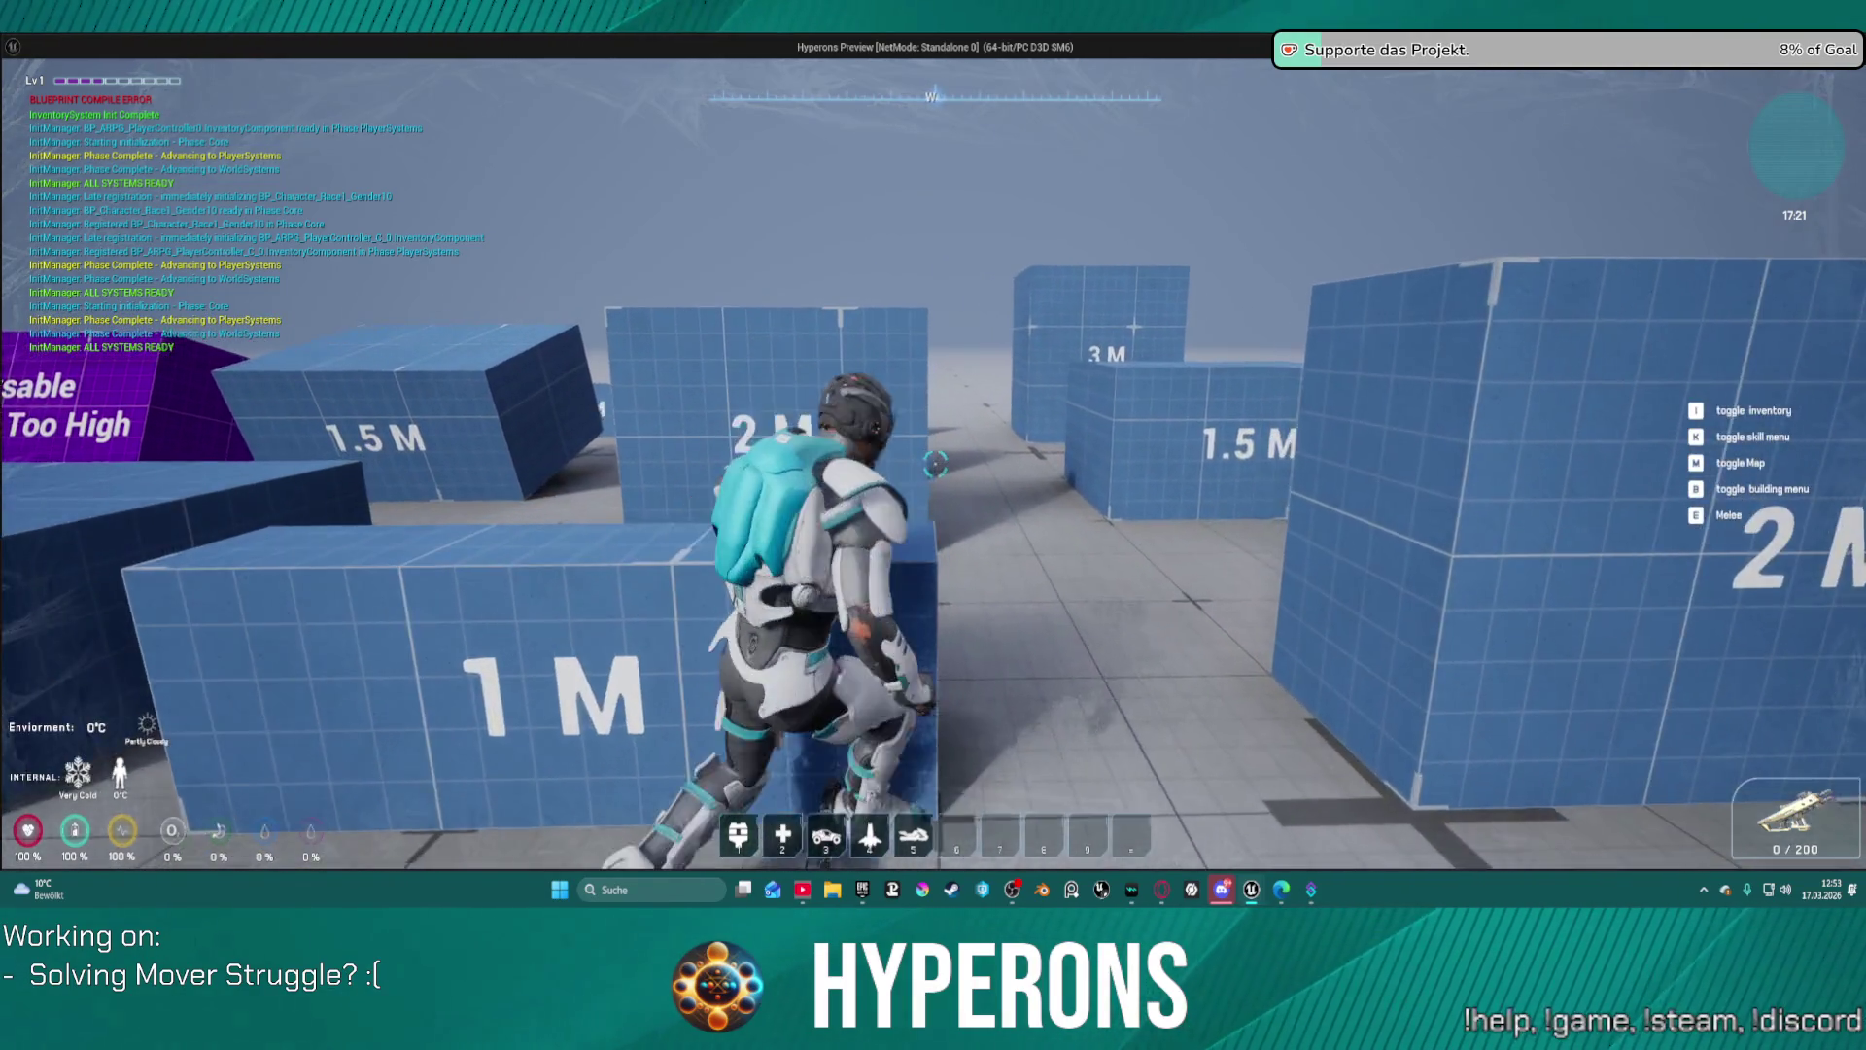
pyautogui.press('s')
pyautogui.press('w')
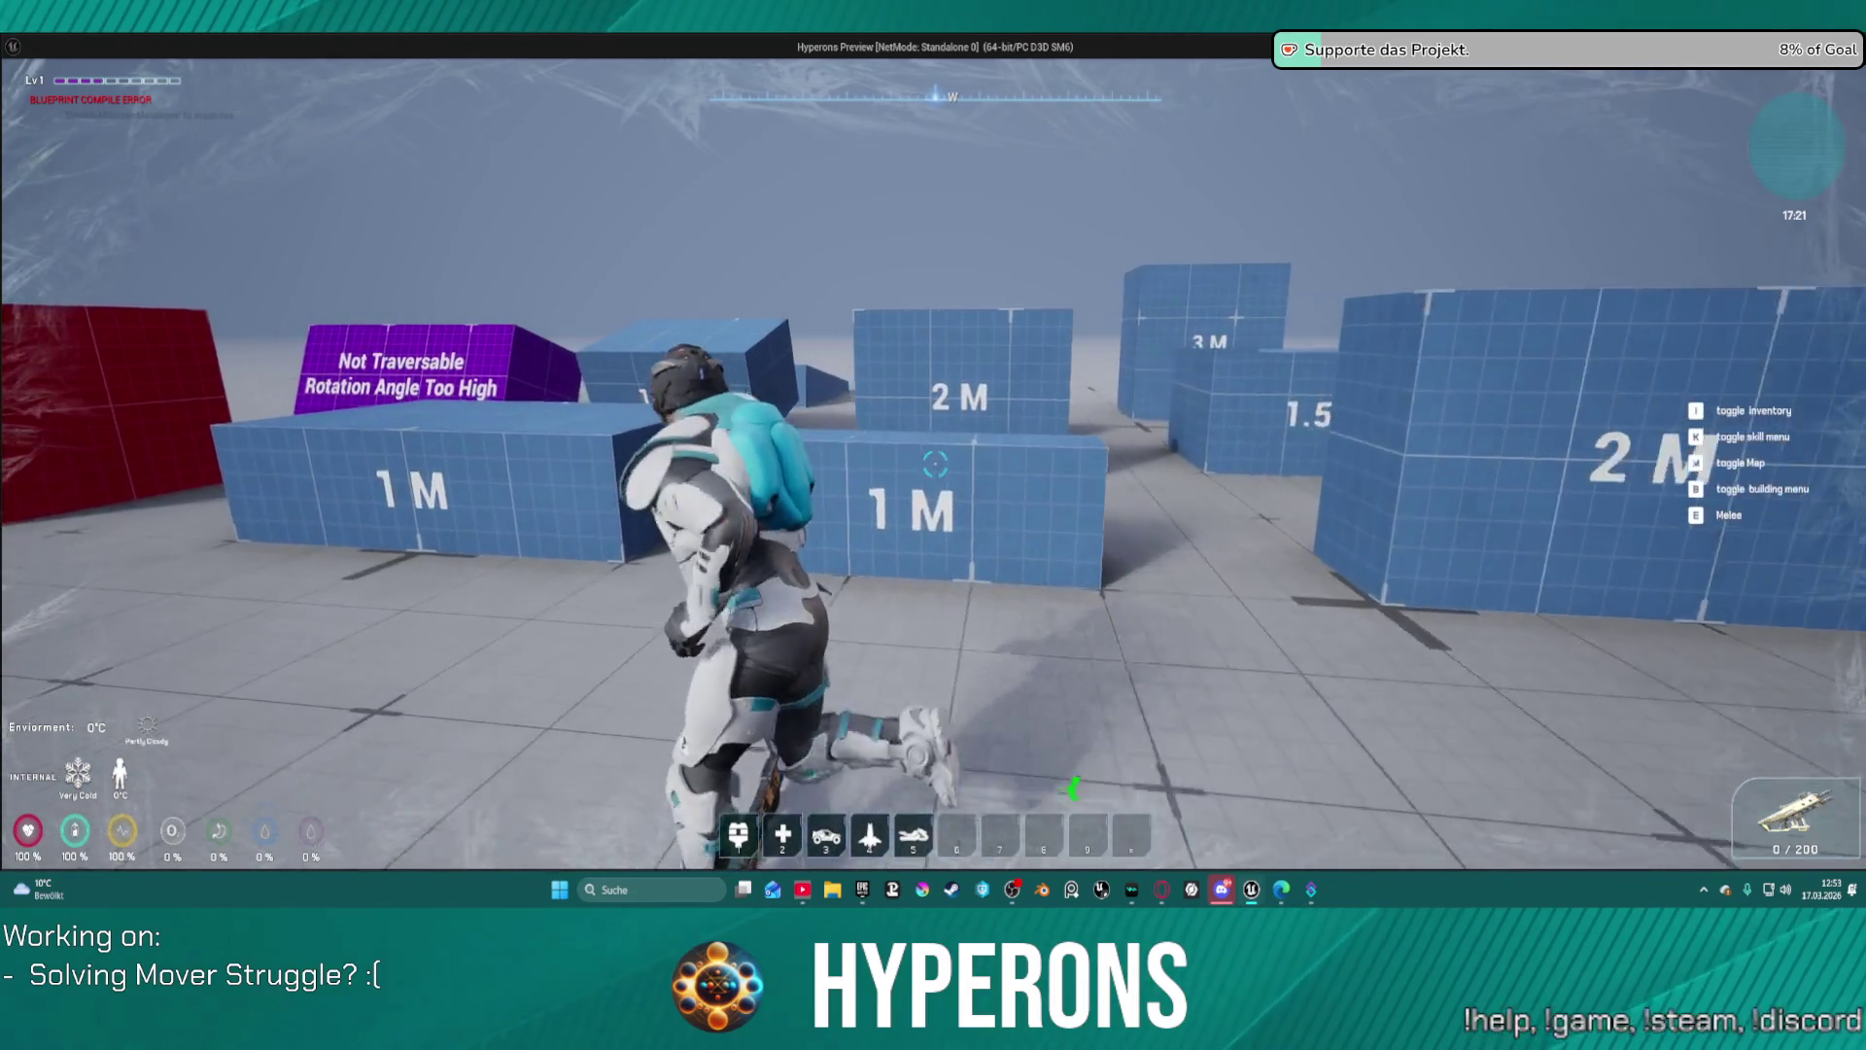
pyautogui.press('d')
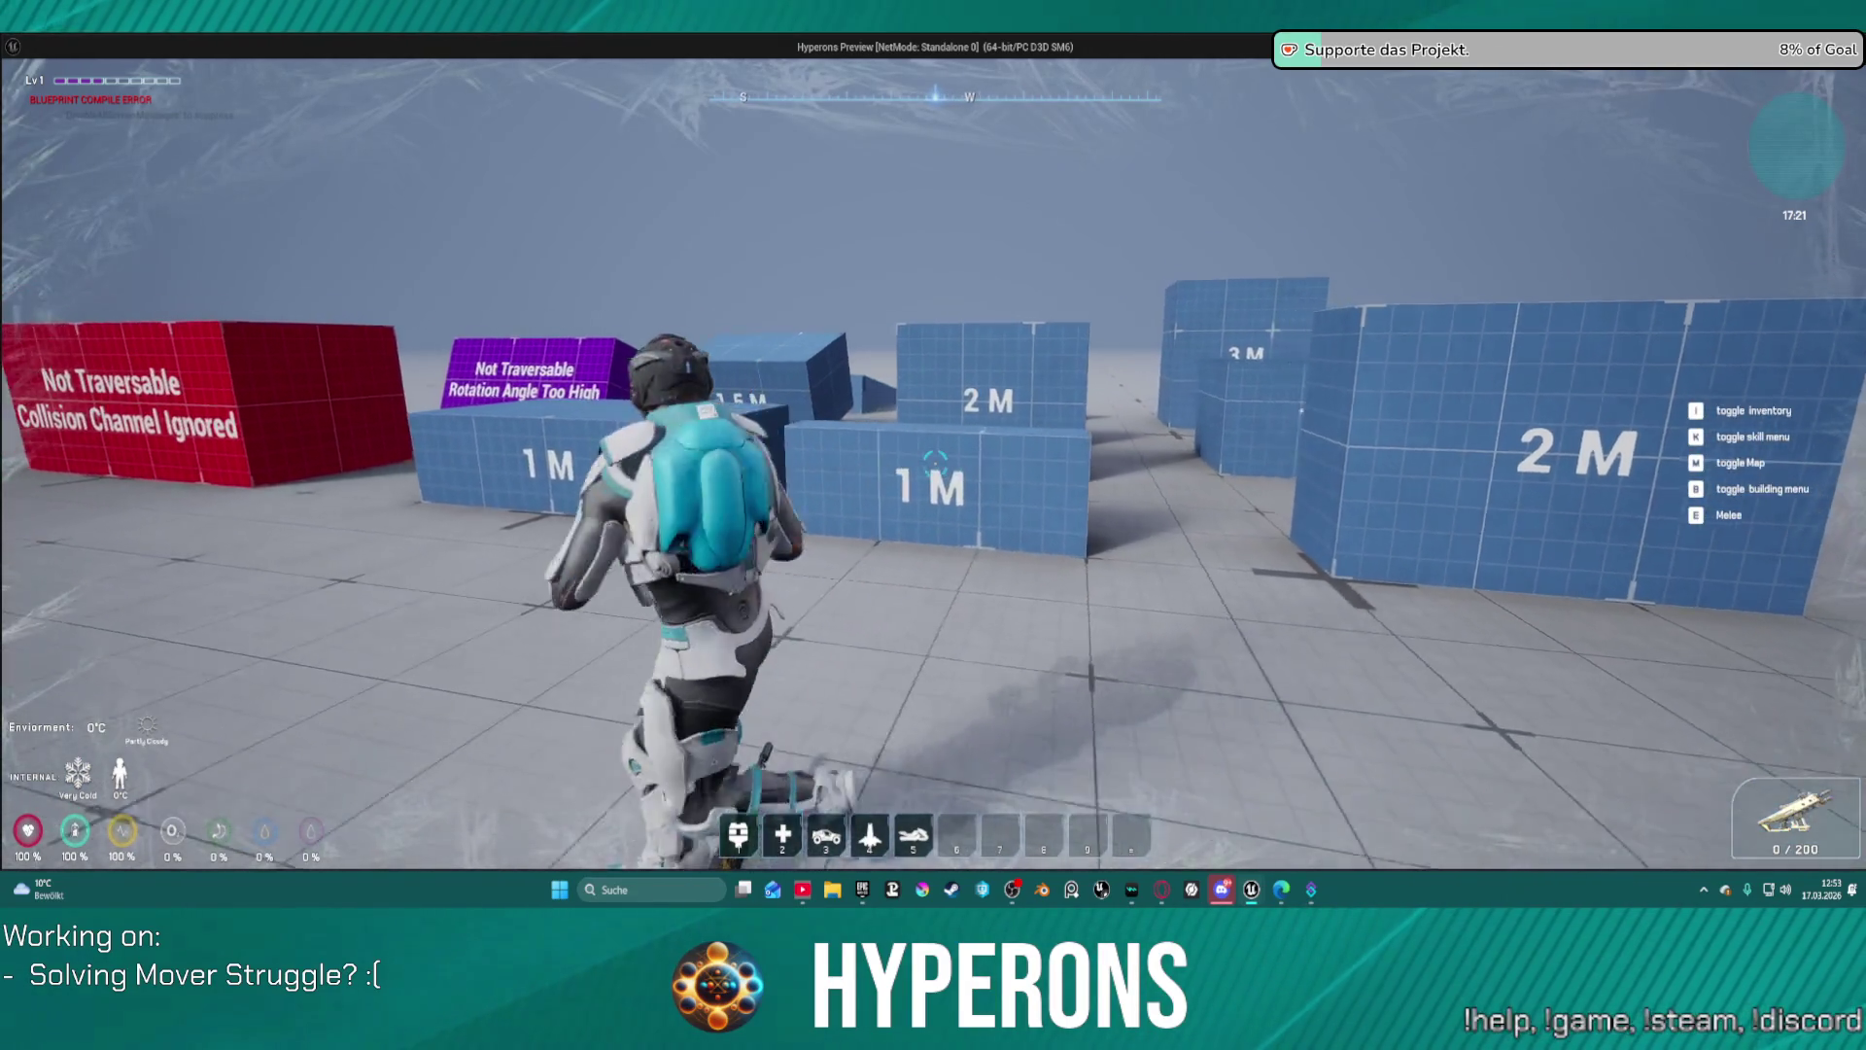
pyautogui.press('s')
pyautogui.press('w')
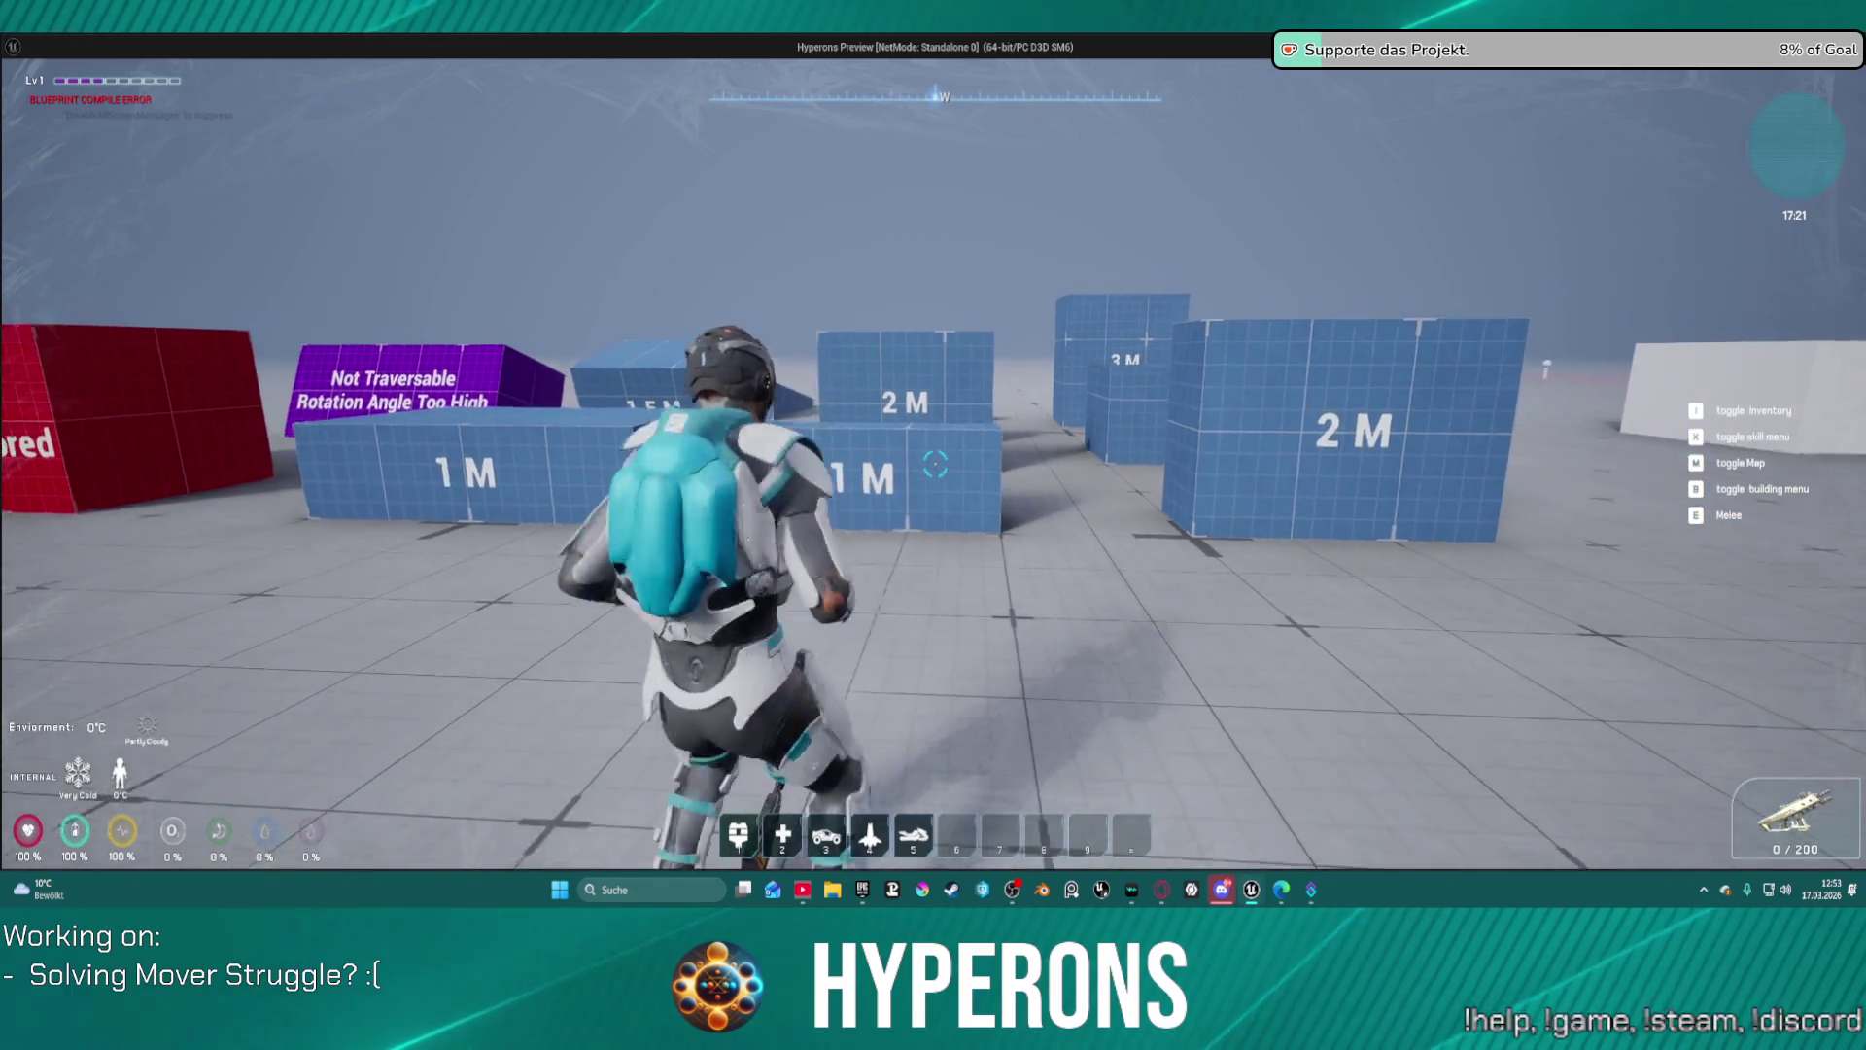
pyautogui.press('a')
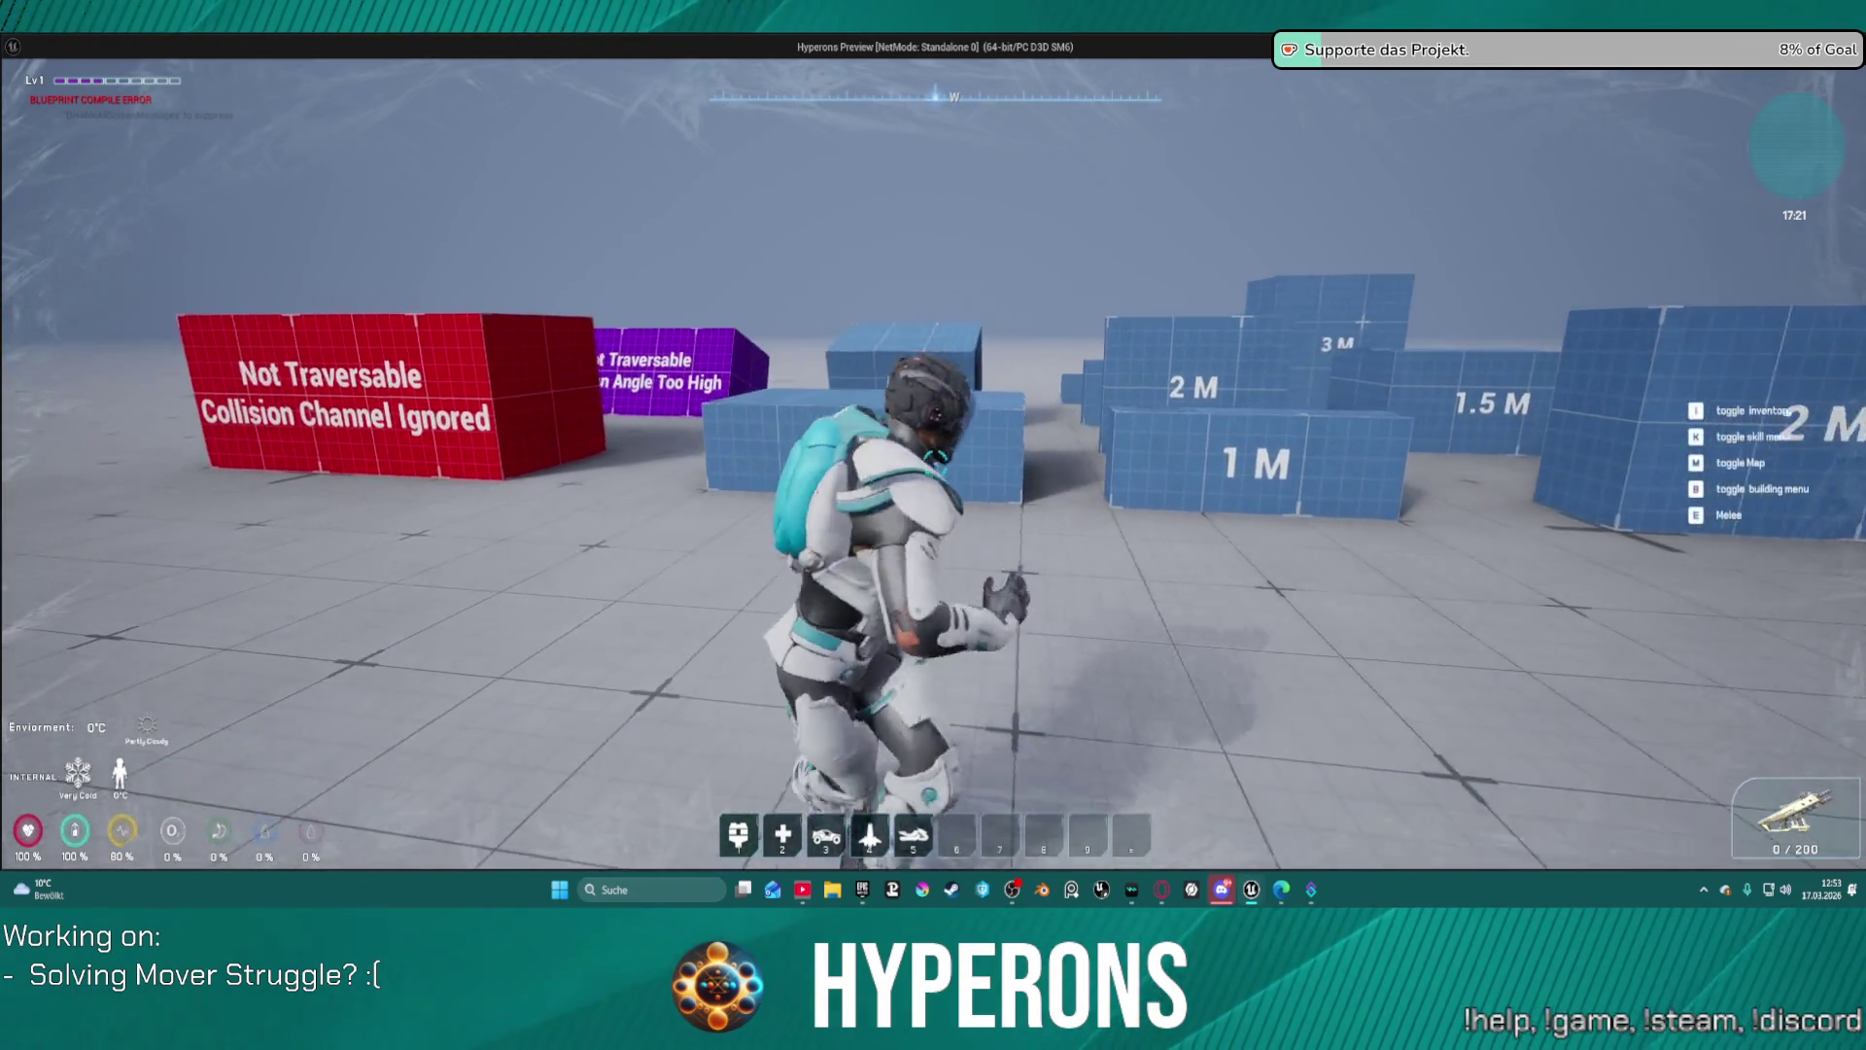
pyautogui.press('Escape')
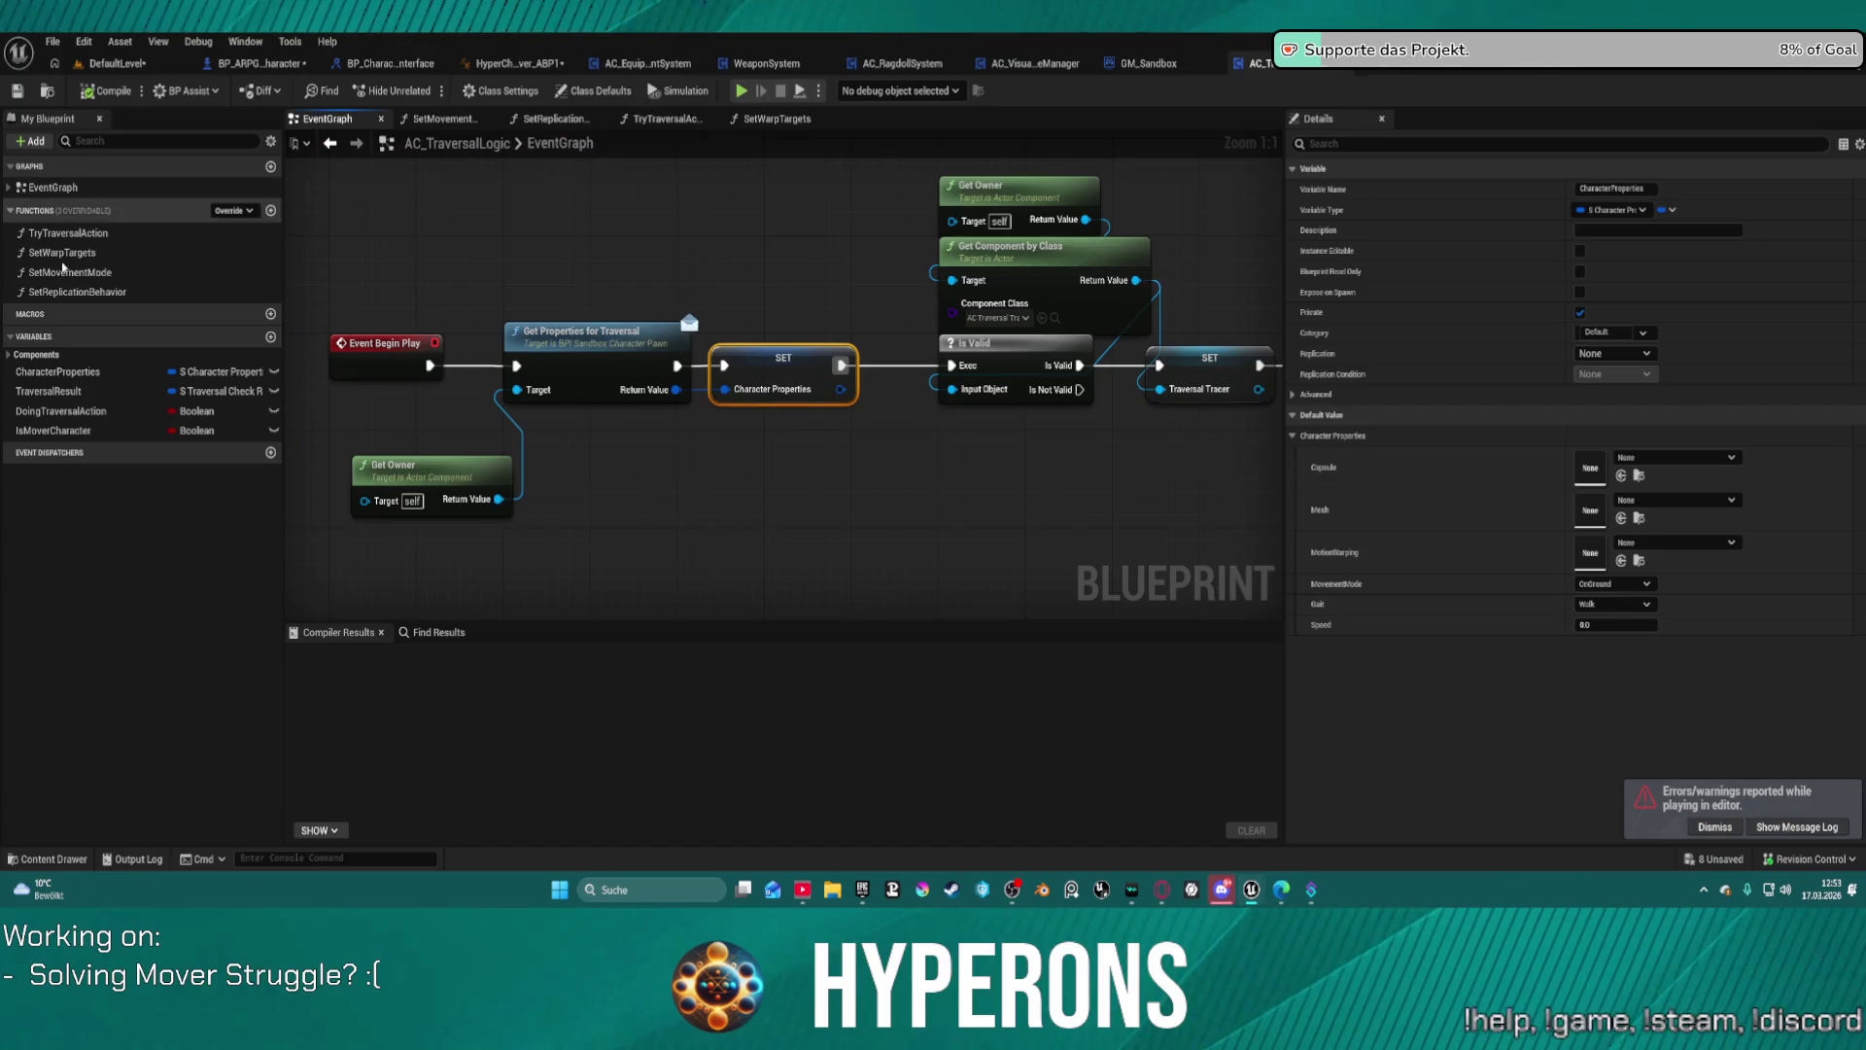
# Step: Return to BP_ARPG_Character and expand GRAPHS to list EventGraph, SKILL + DAMAGE and MOVEMENTS
pyautogui.scroll(-10, 650, 211)
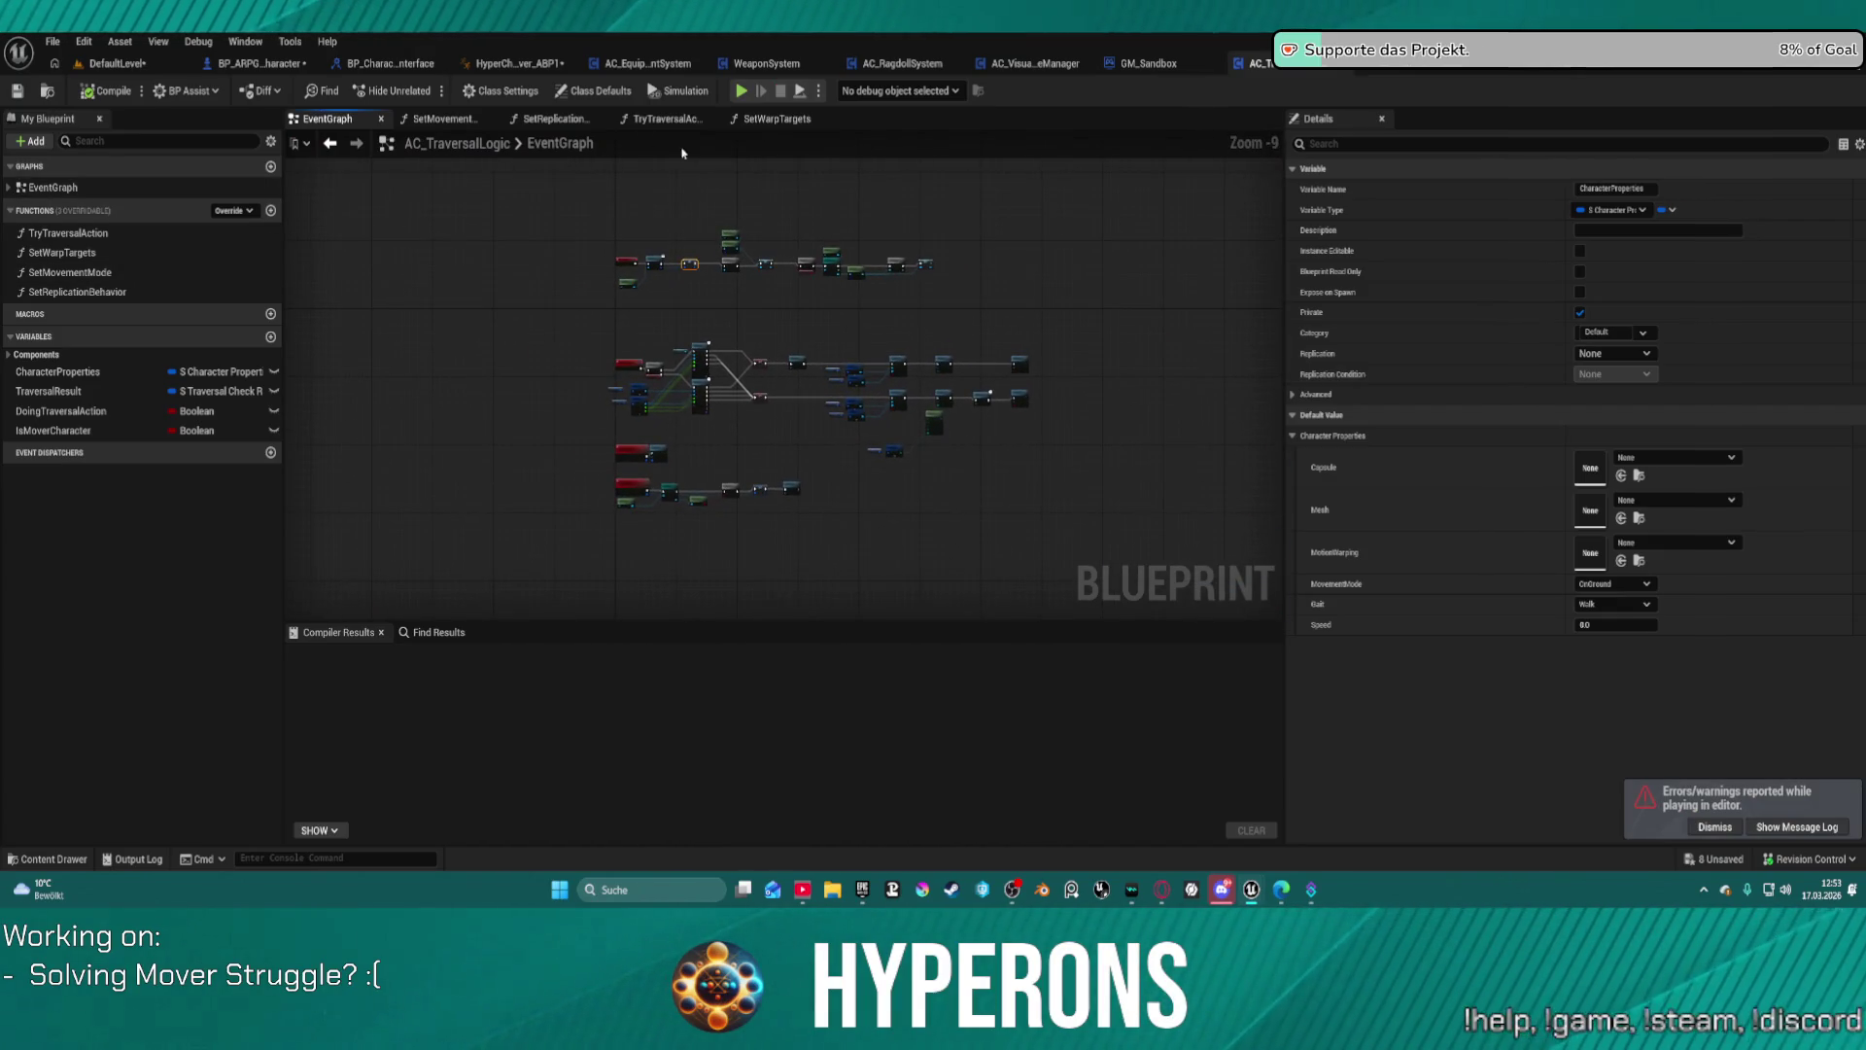
pyautogui.click(288, 66)
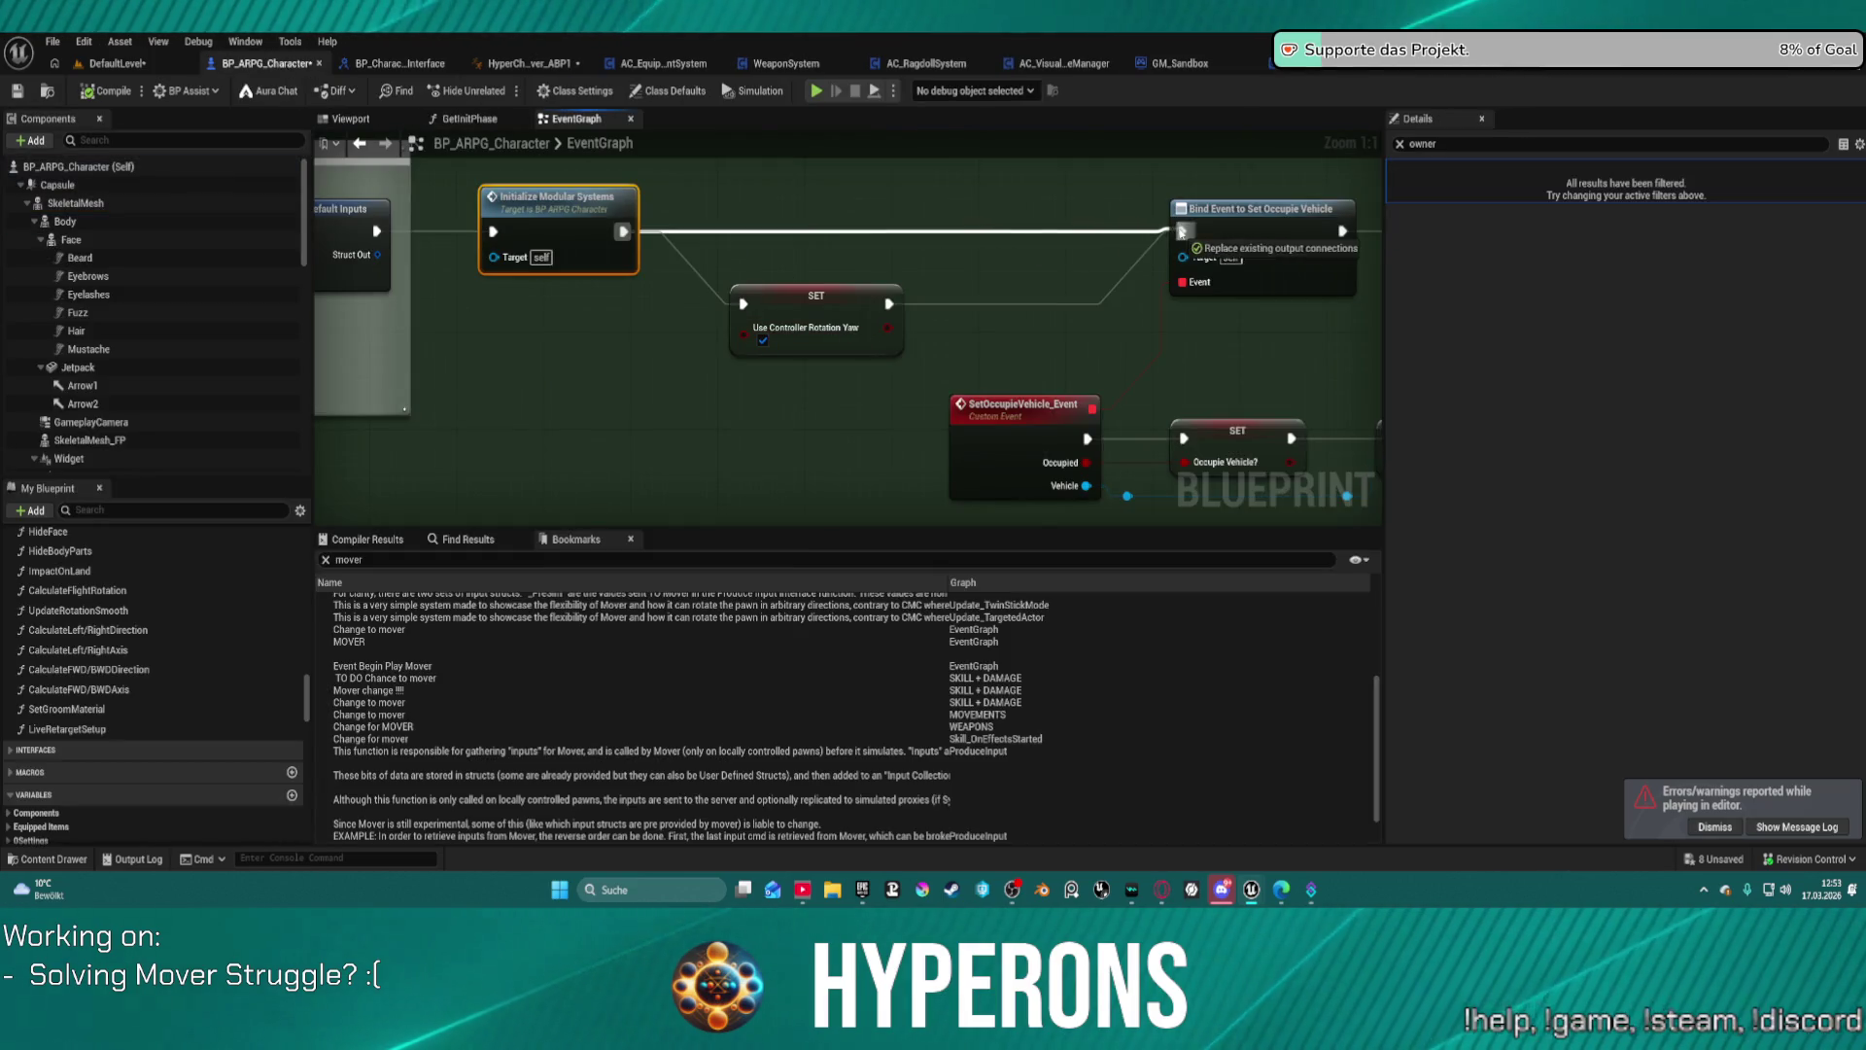
pyautogui.scroll(-7, 795, 251)
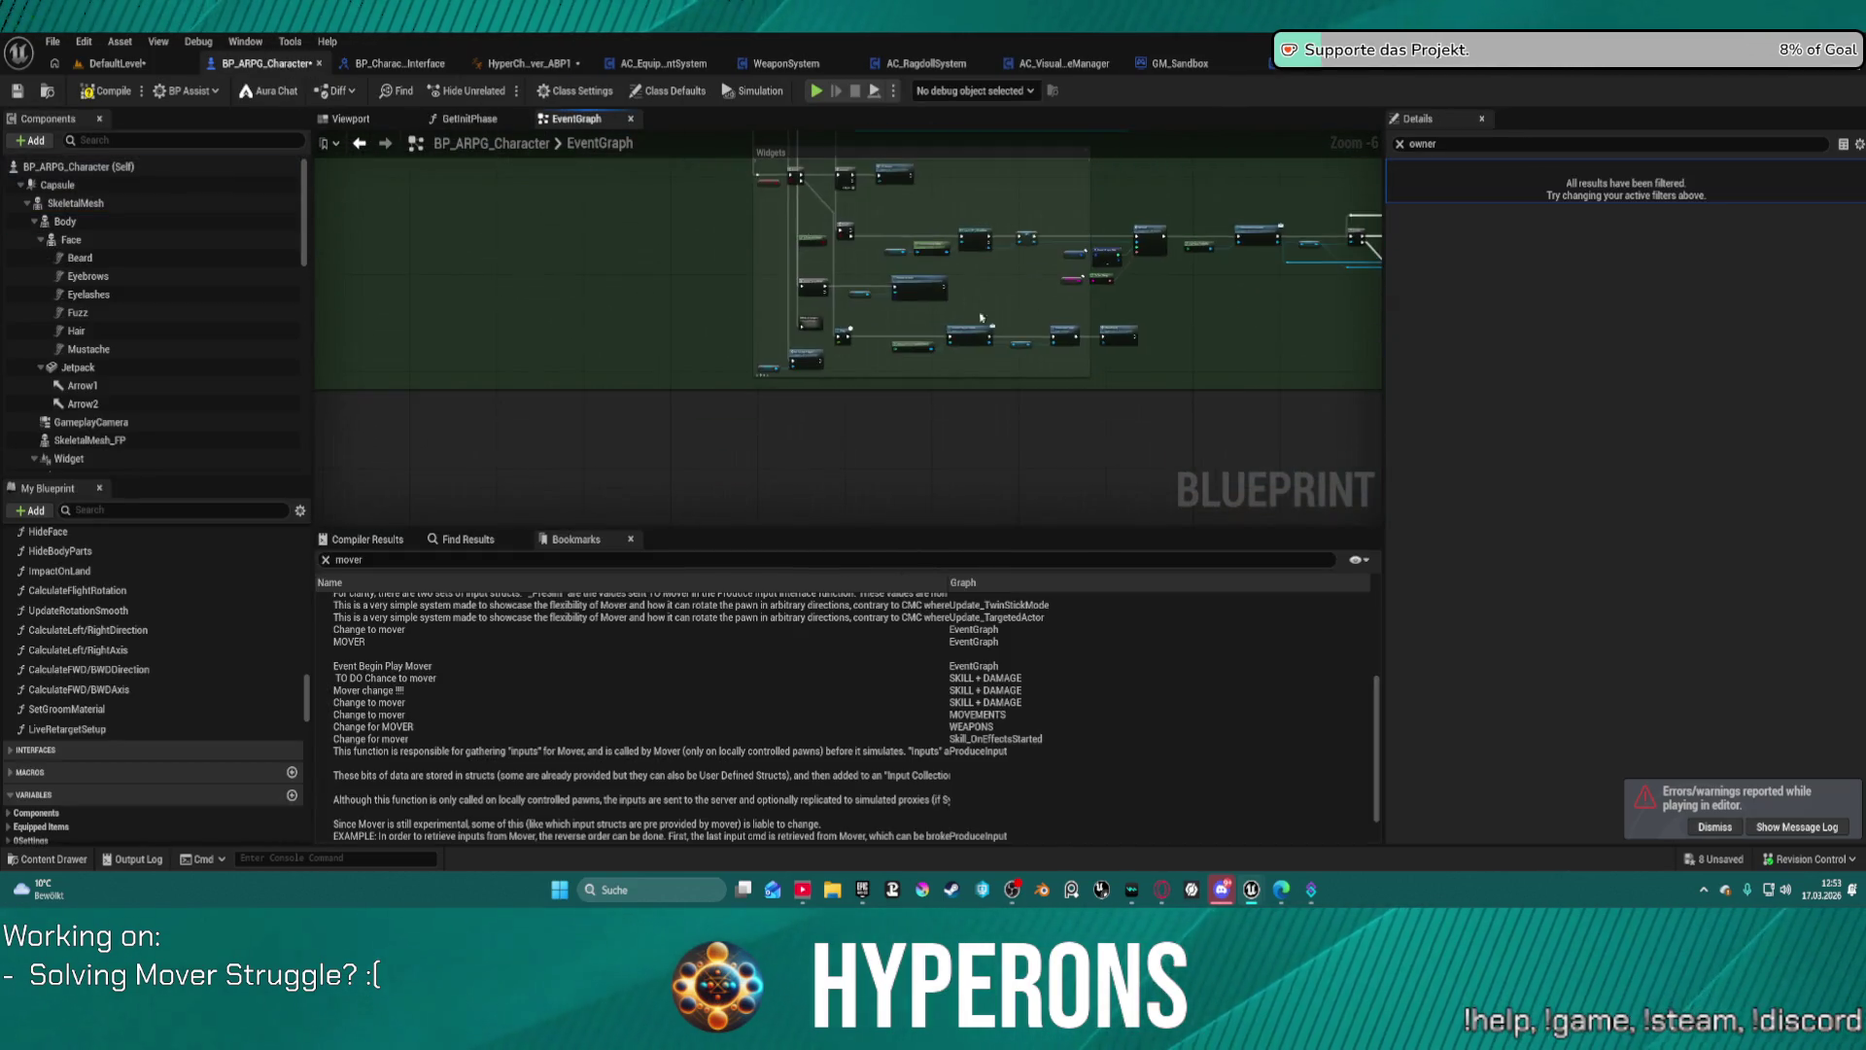
pyautogui.scroll(5, 993, 324)
pyautogui.scroll(-6, 875, 262)
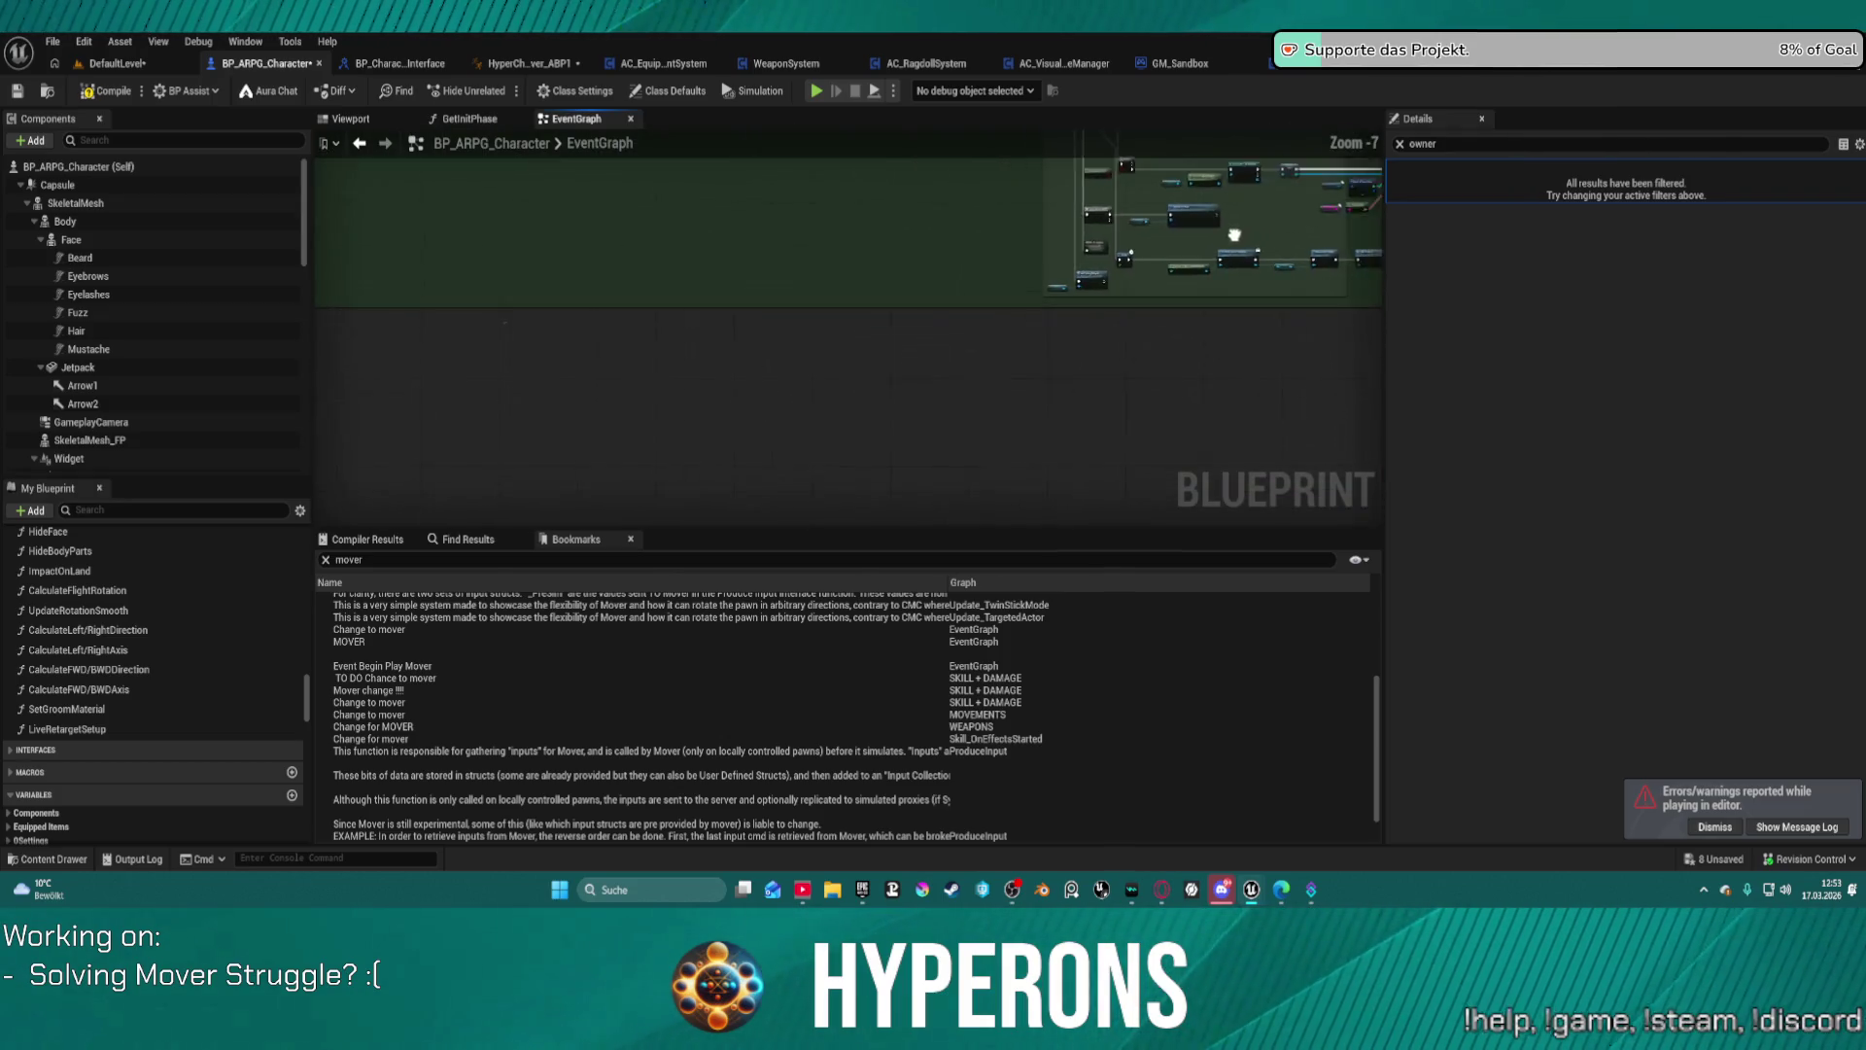
pyautogui.scroll(-5, 734, 274)
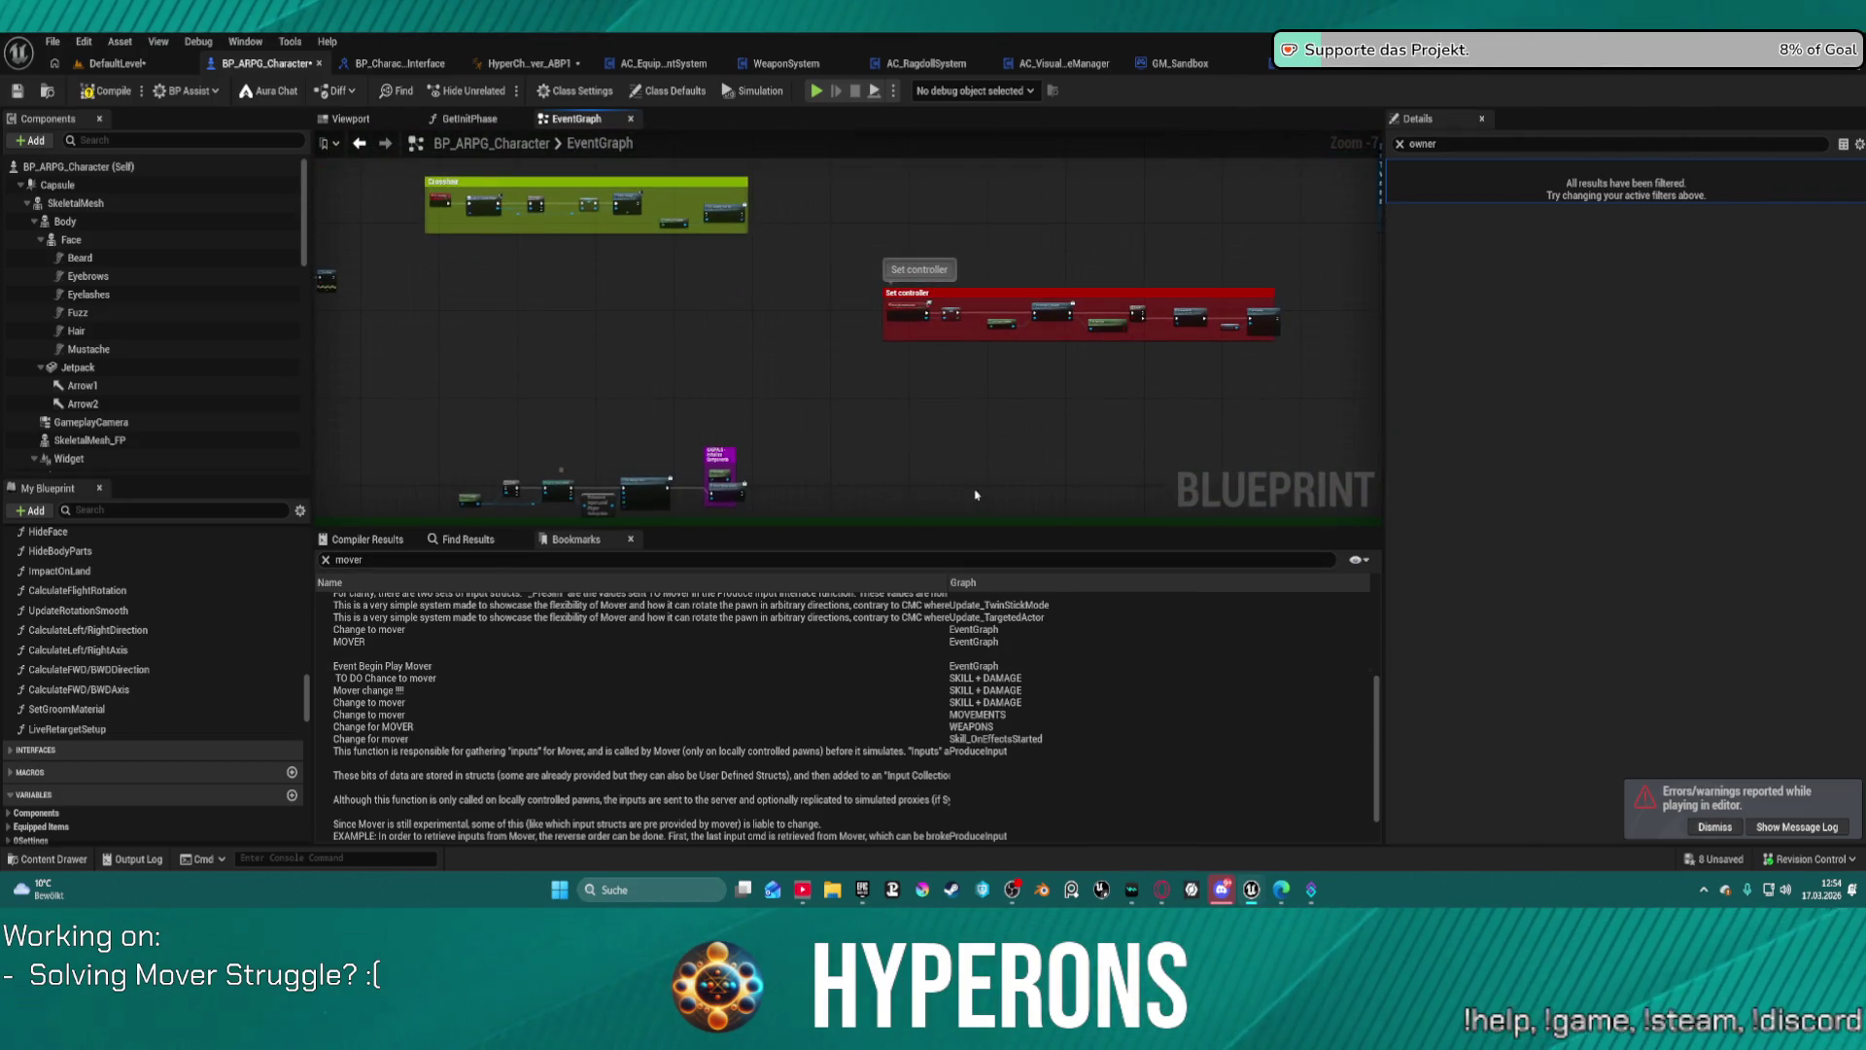
pyautogui.moveTo(735, 274); pyautogui.dragTo(847, 75)
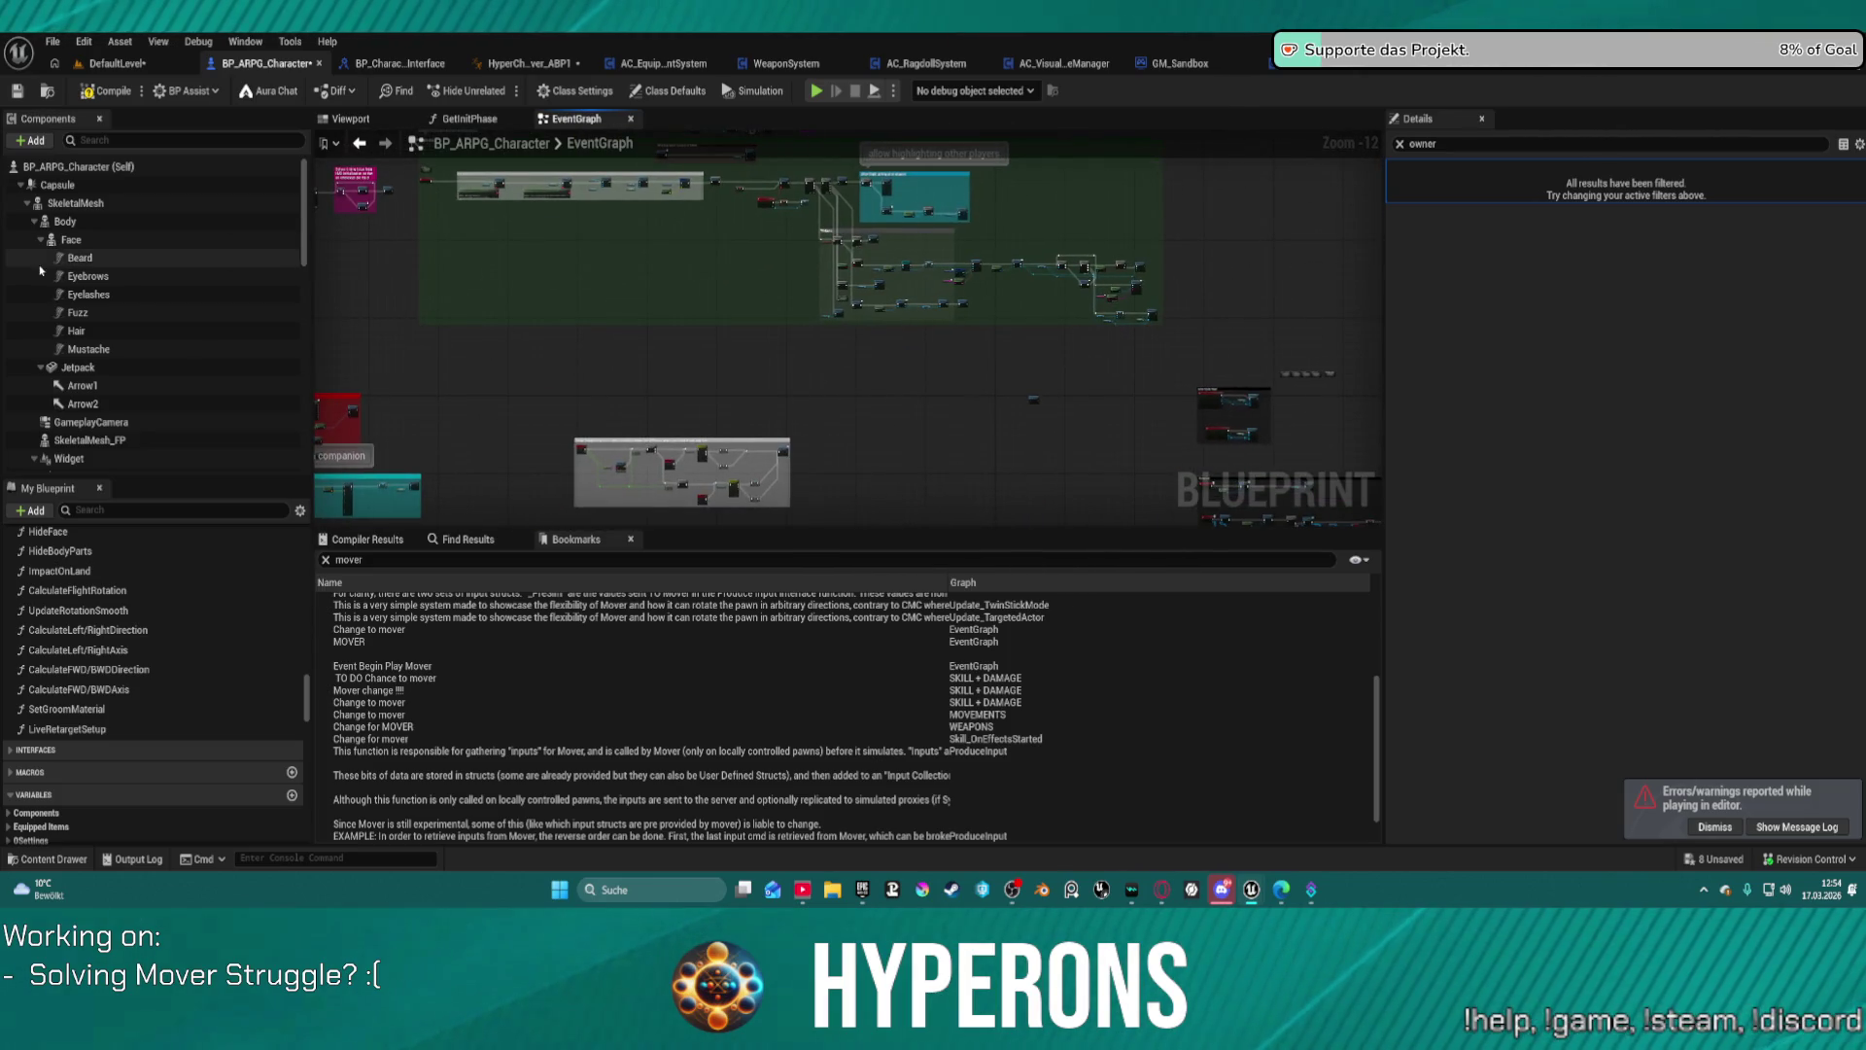
pyautogui.scroll(2, 130, 555)
pyautogui.scroll(10, 129, 555)
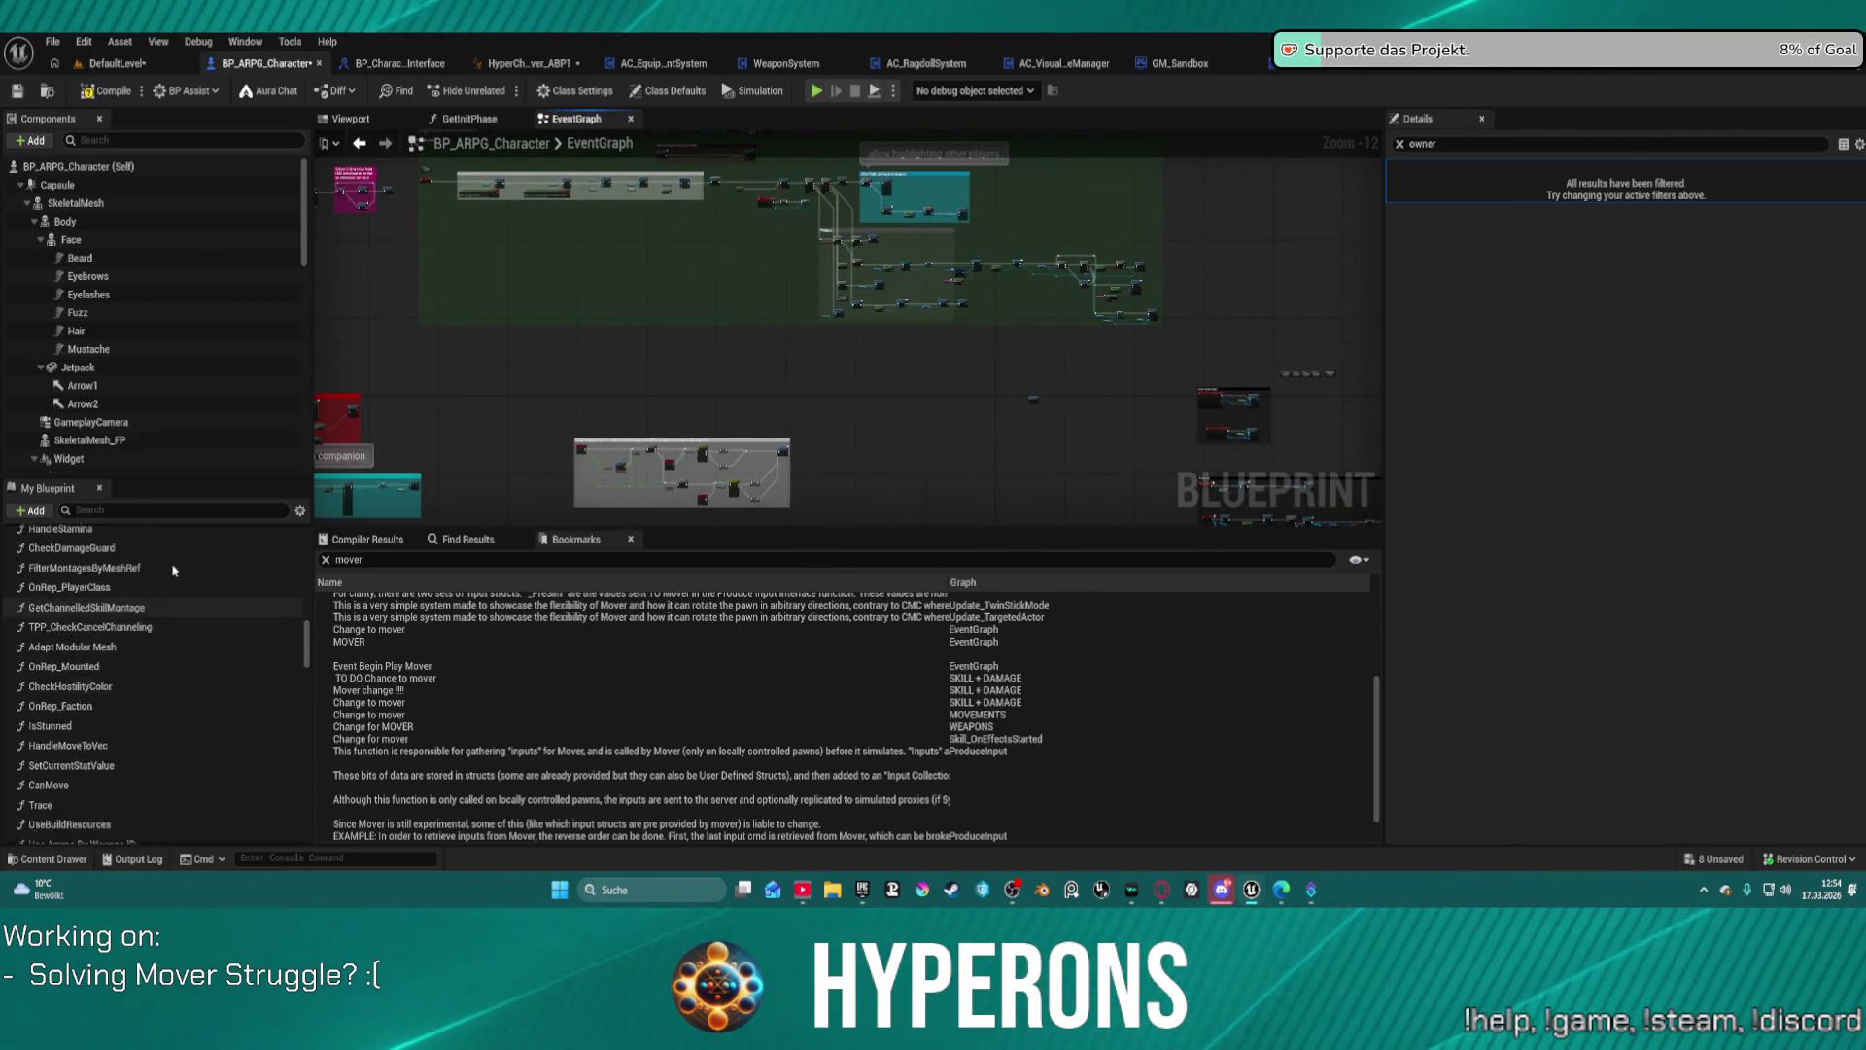
pyautogui.click(21, 557)
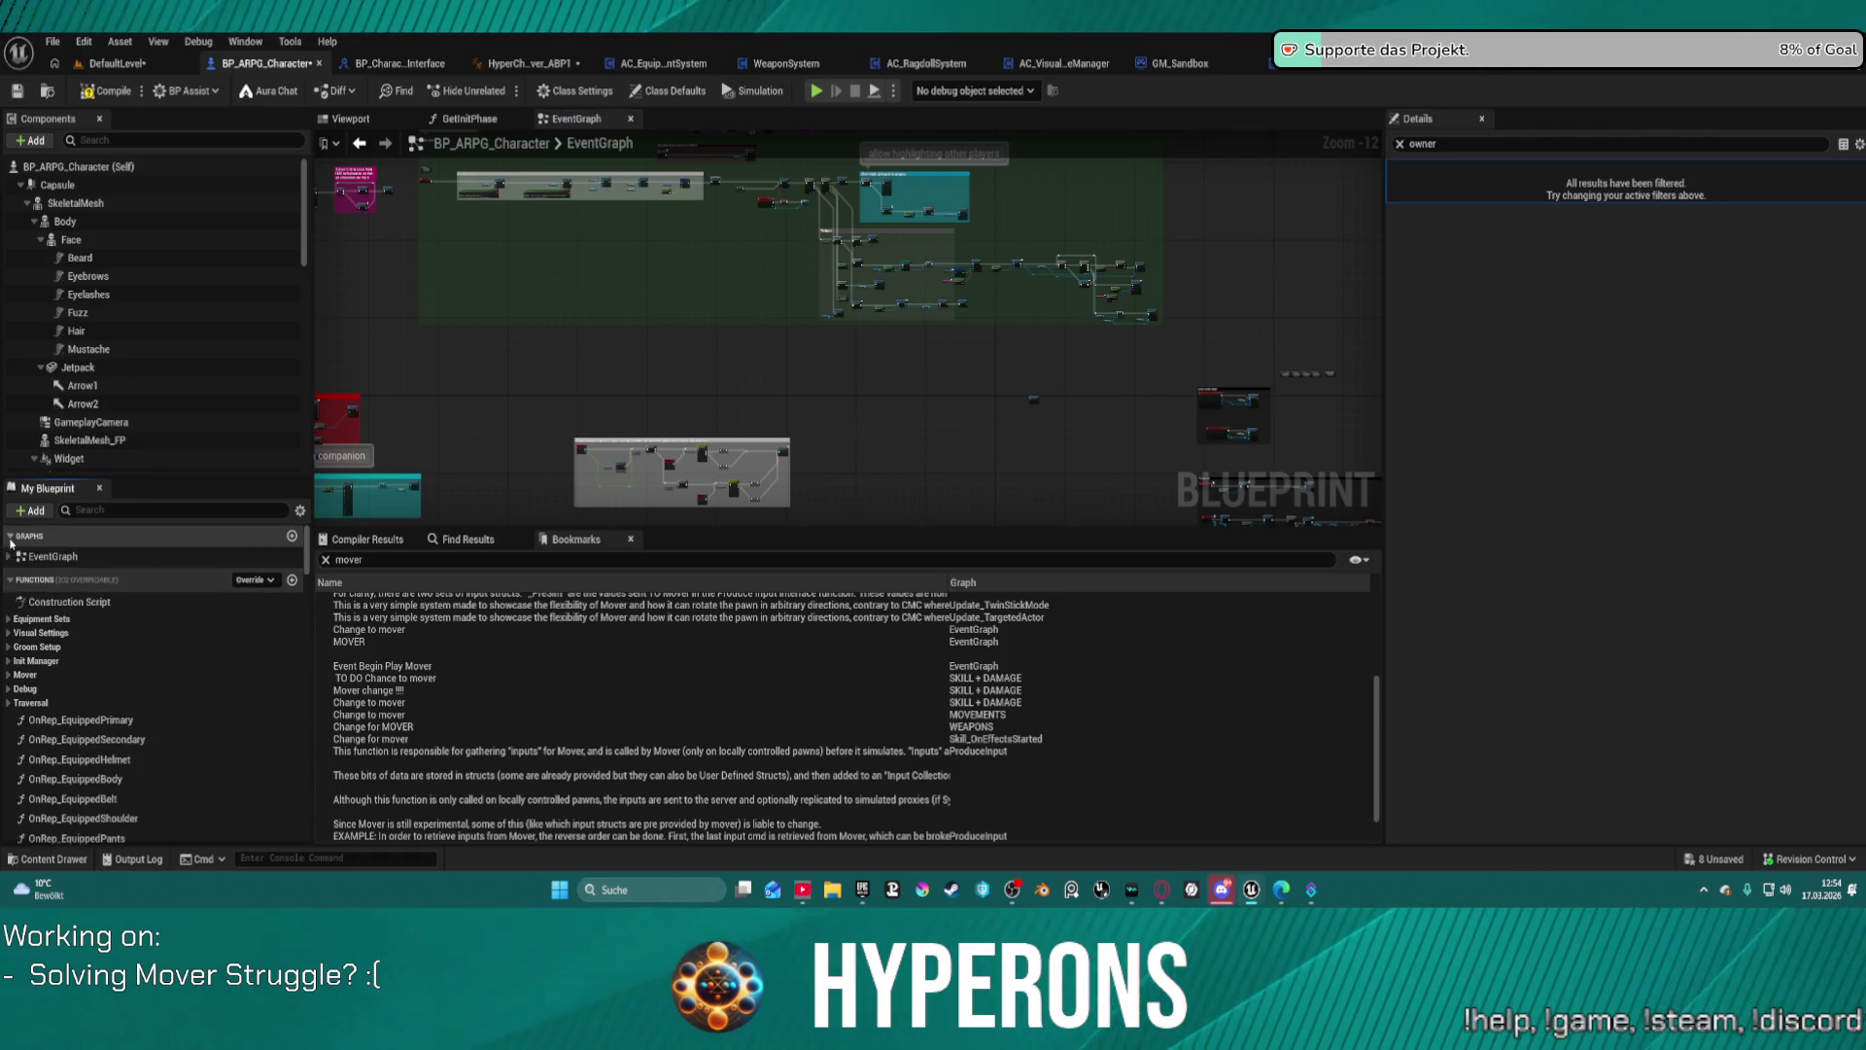
pyautogui.click(19, 536)
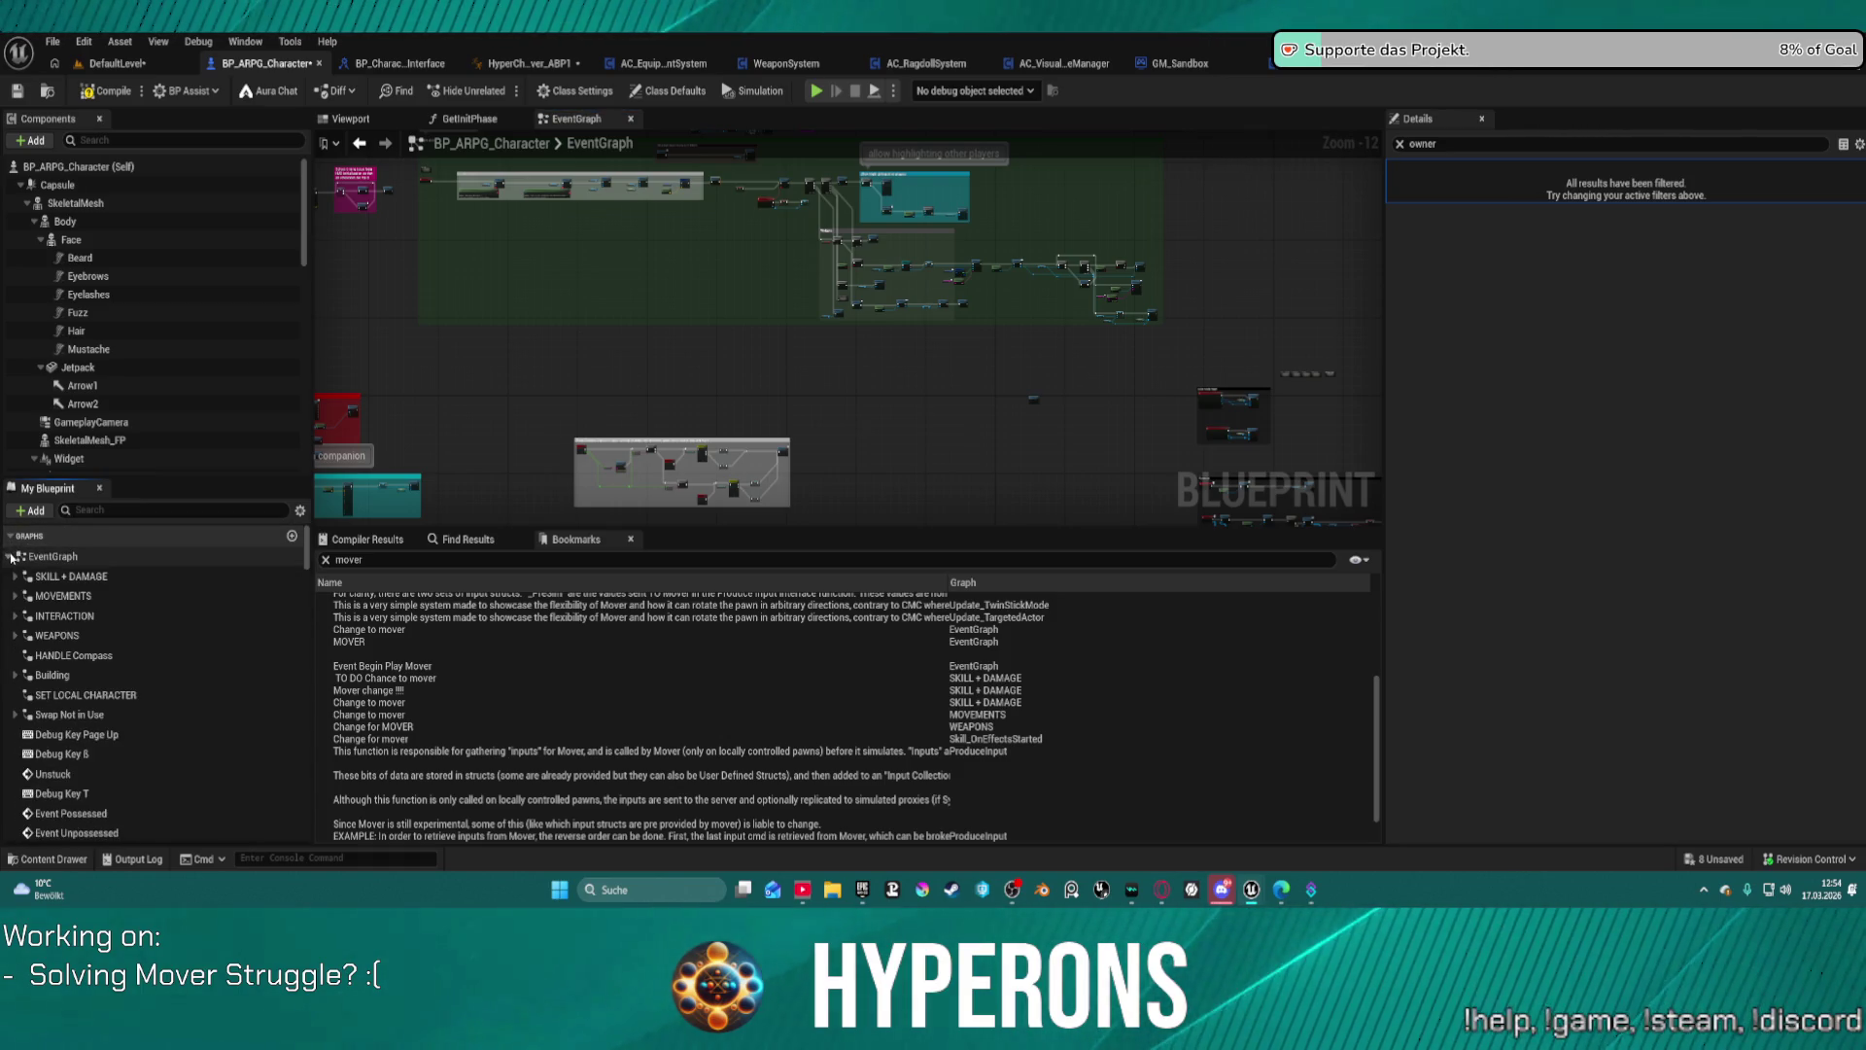
# Step: Open the MOVEMENTS graph and move the SERVER_Sprint node up and to the left
pyautogui.doubleClick(81, 601)
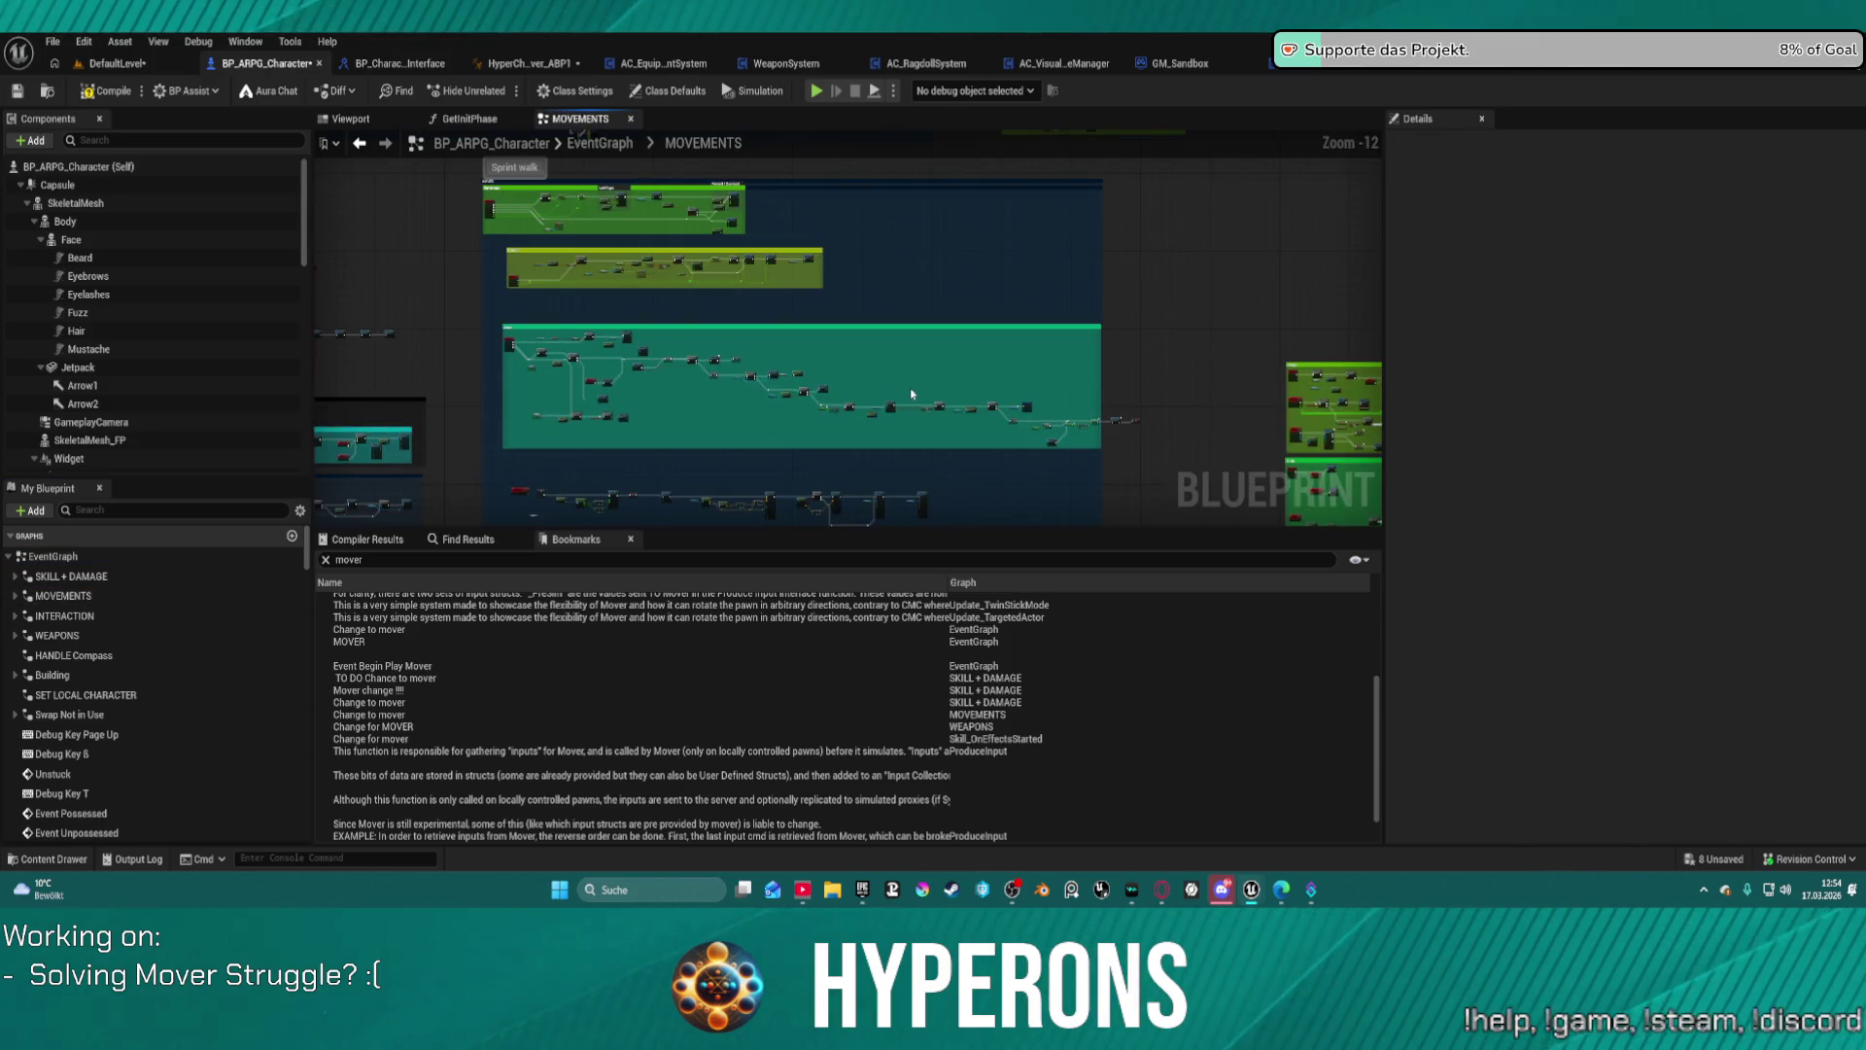
pyautogui.scroll(4, 651, 291)
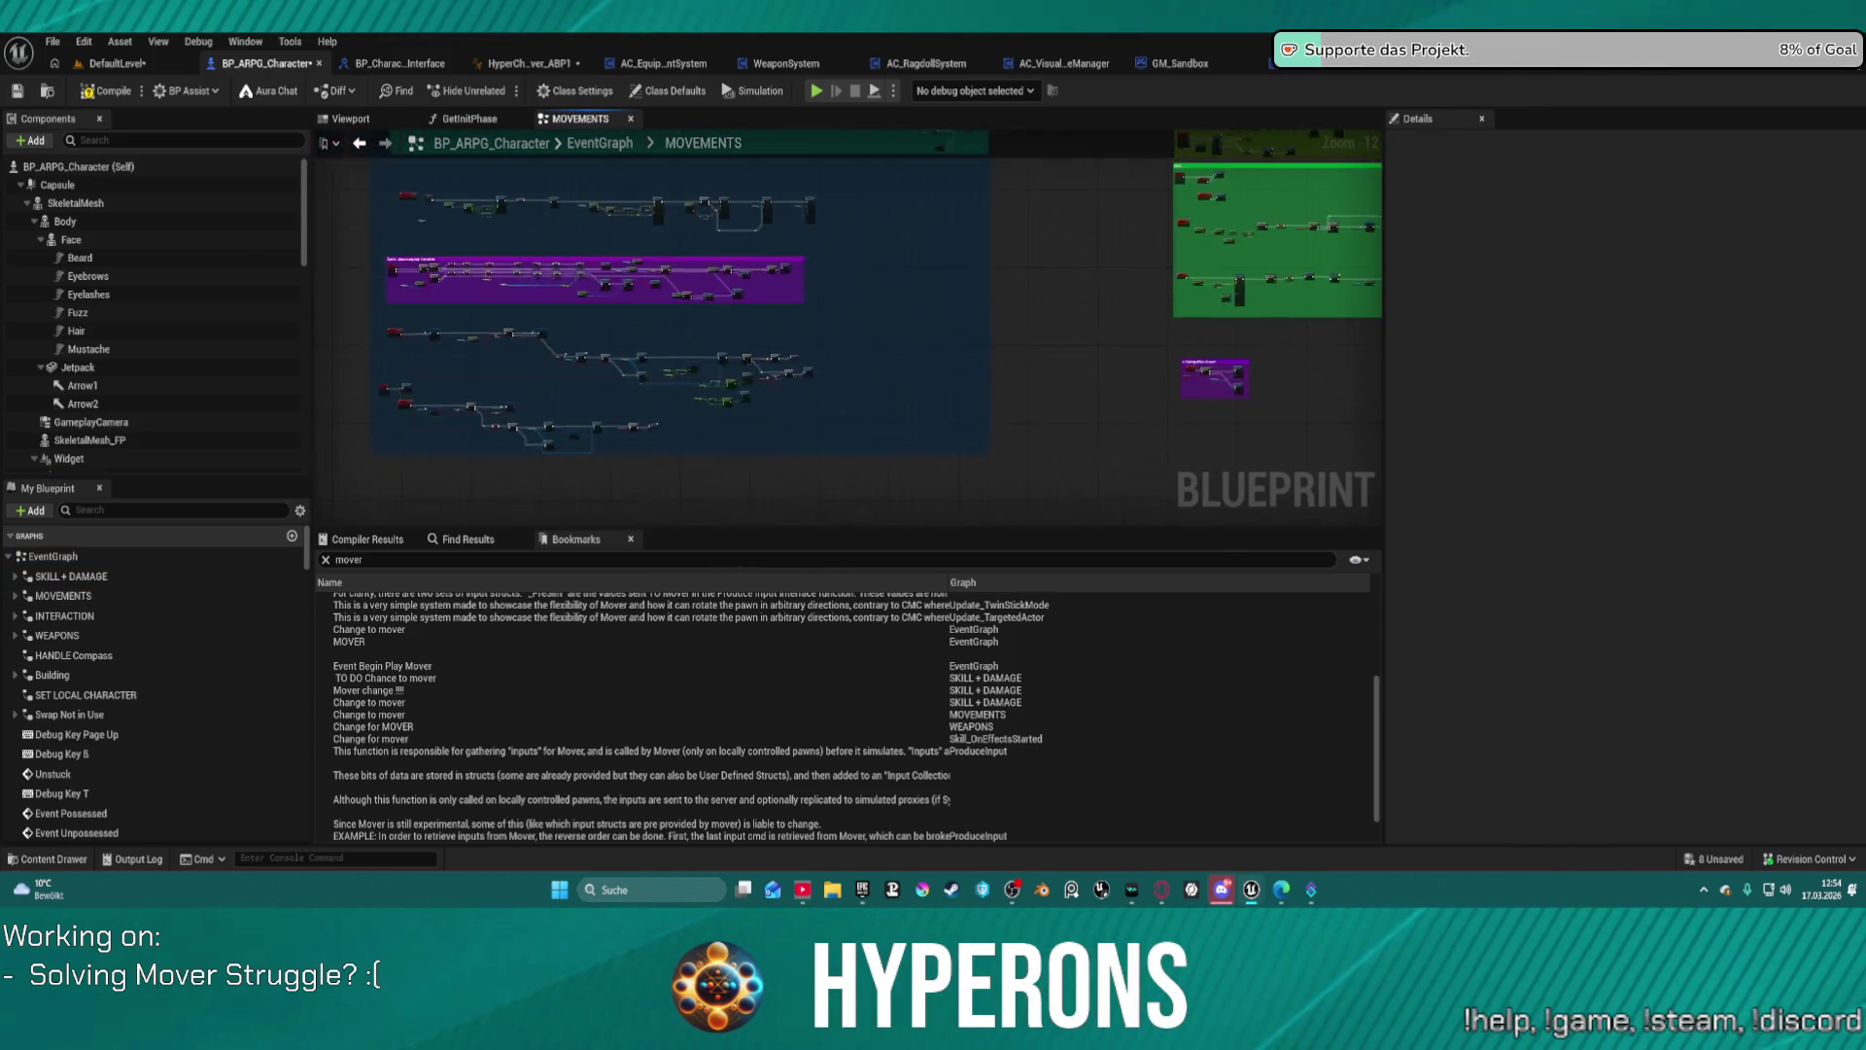
pyautogui.scroll(7, 894, 249)
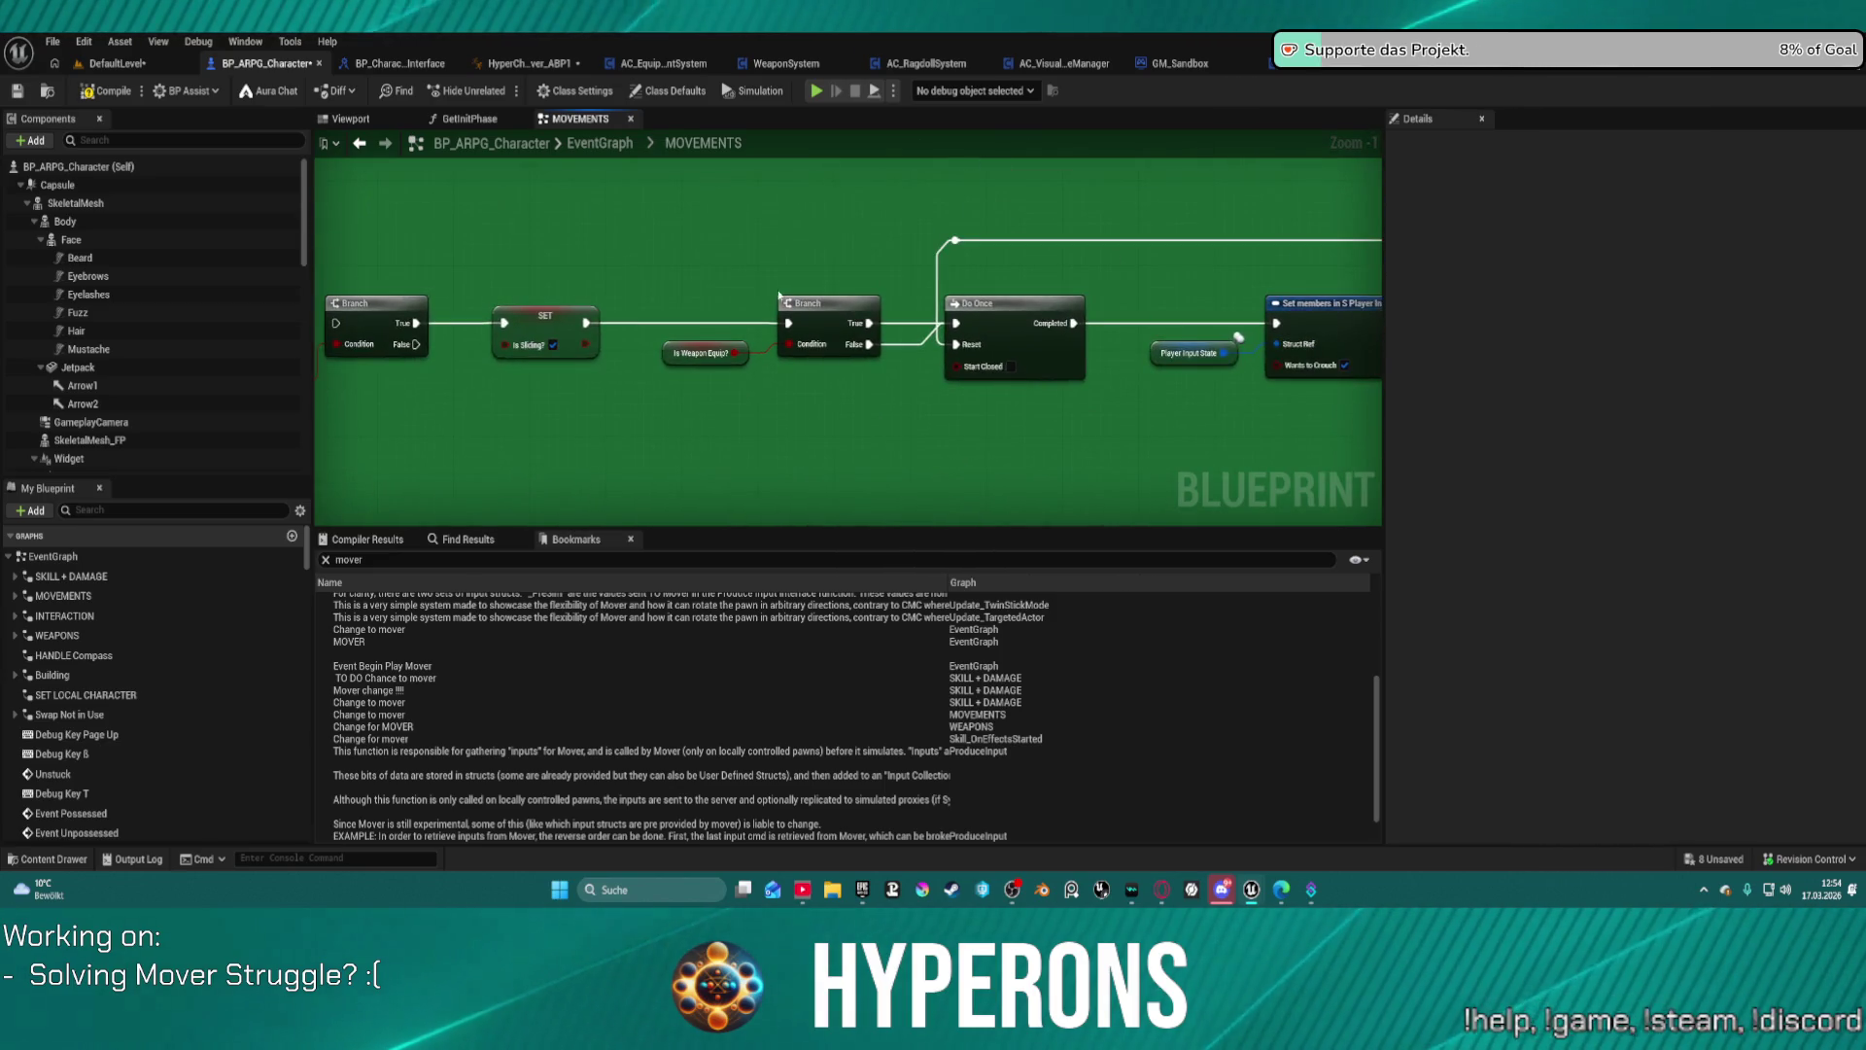
pyautogui.moveTo(894, 250); pyautogui.dragTo(999, 301)
pyautogui.scroll(-5, 889, 309)
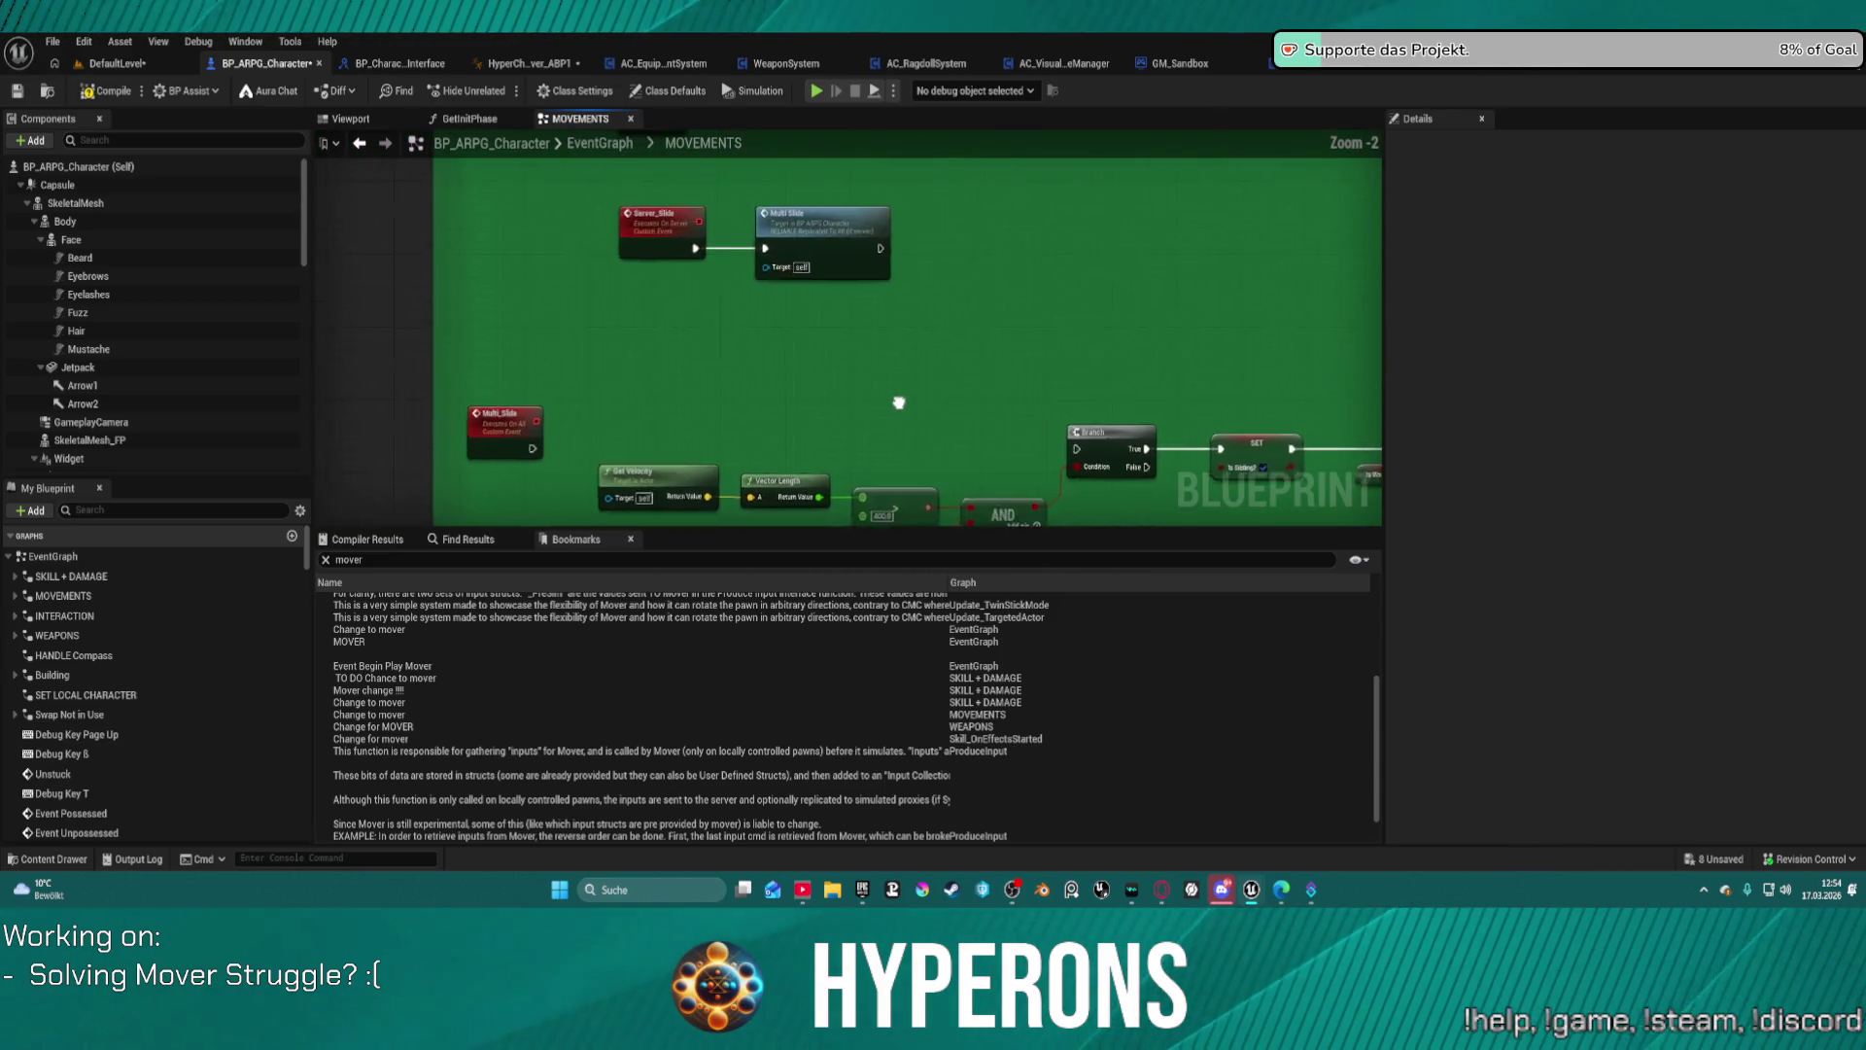
pyautogui.scroll(-5, 867, 477)
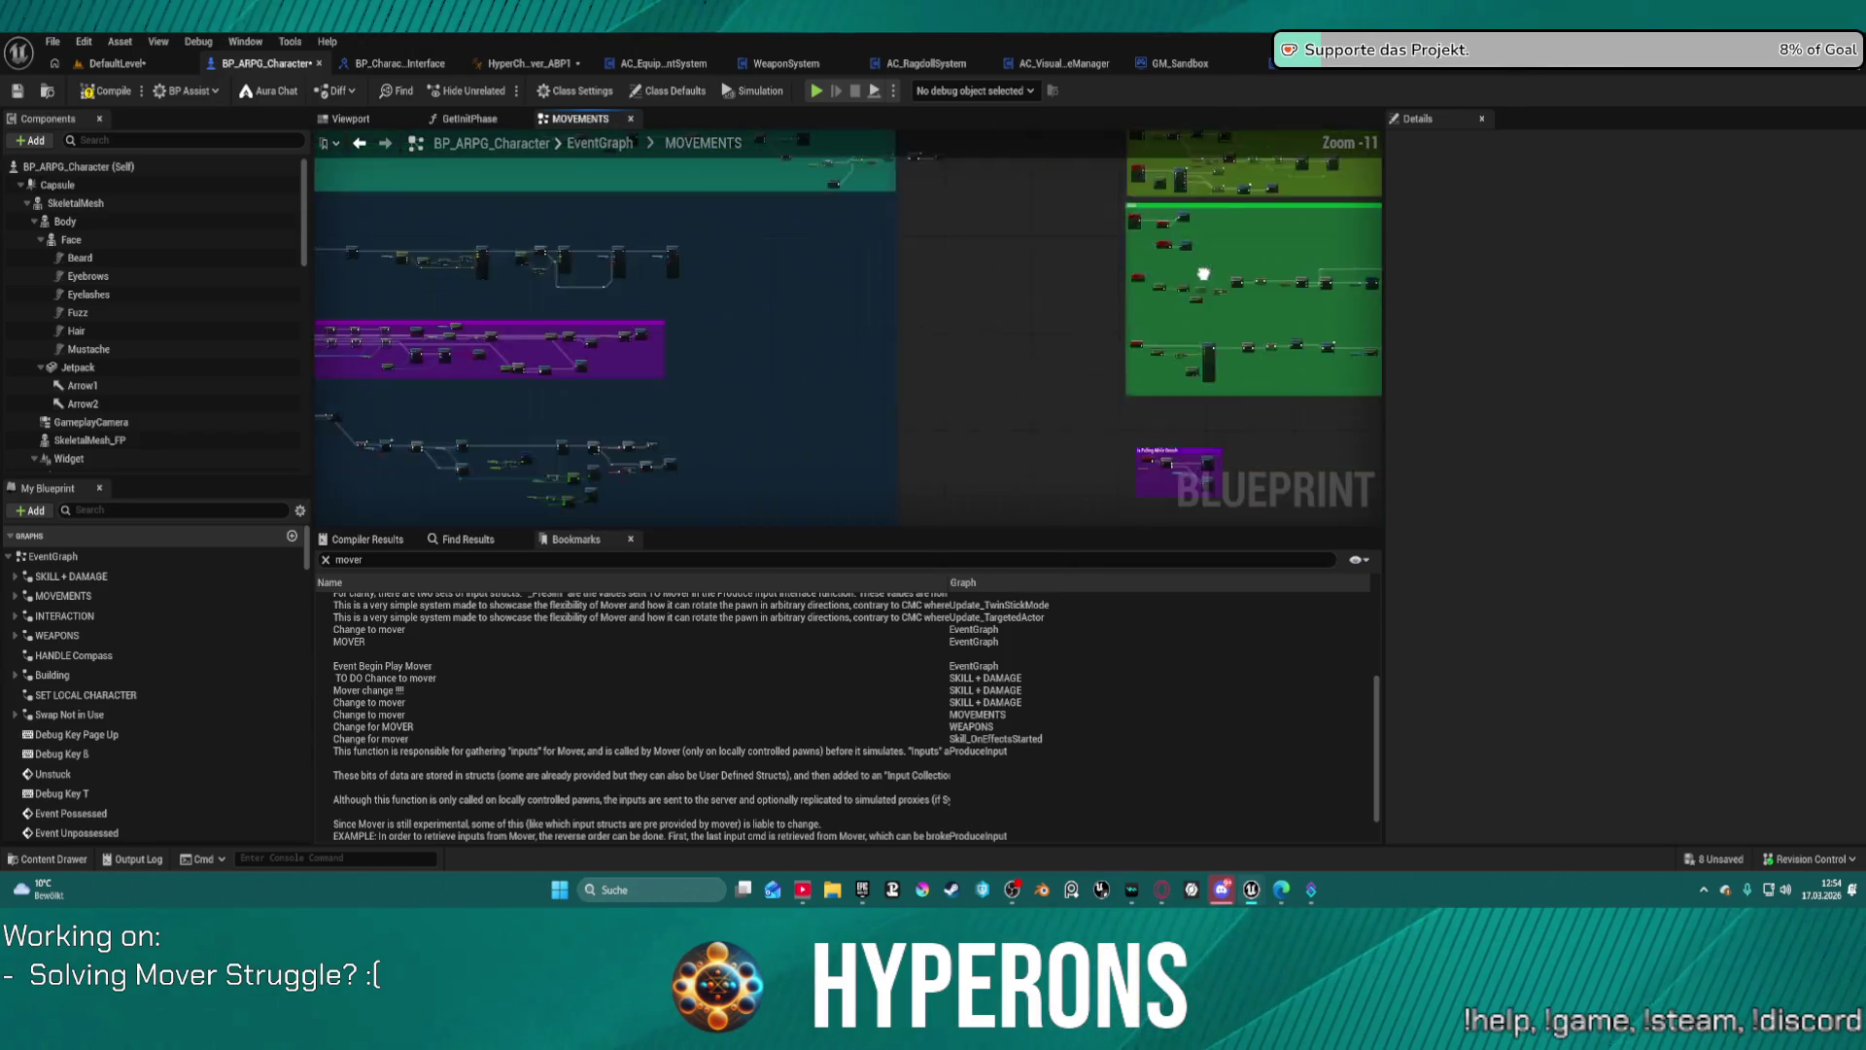
pyautogui.scroll(12, 566, 450)
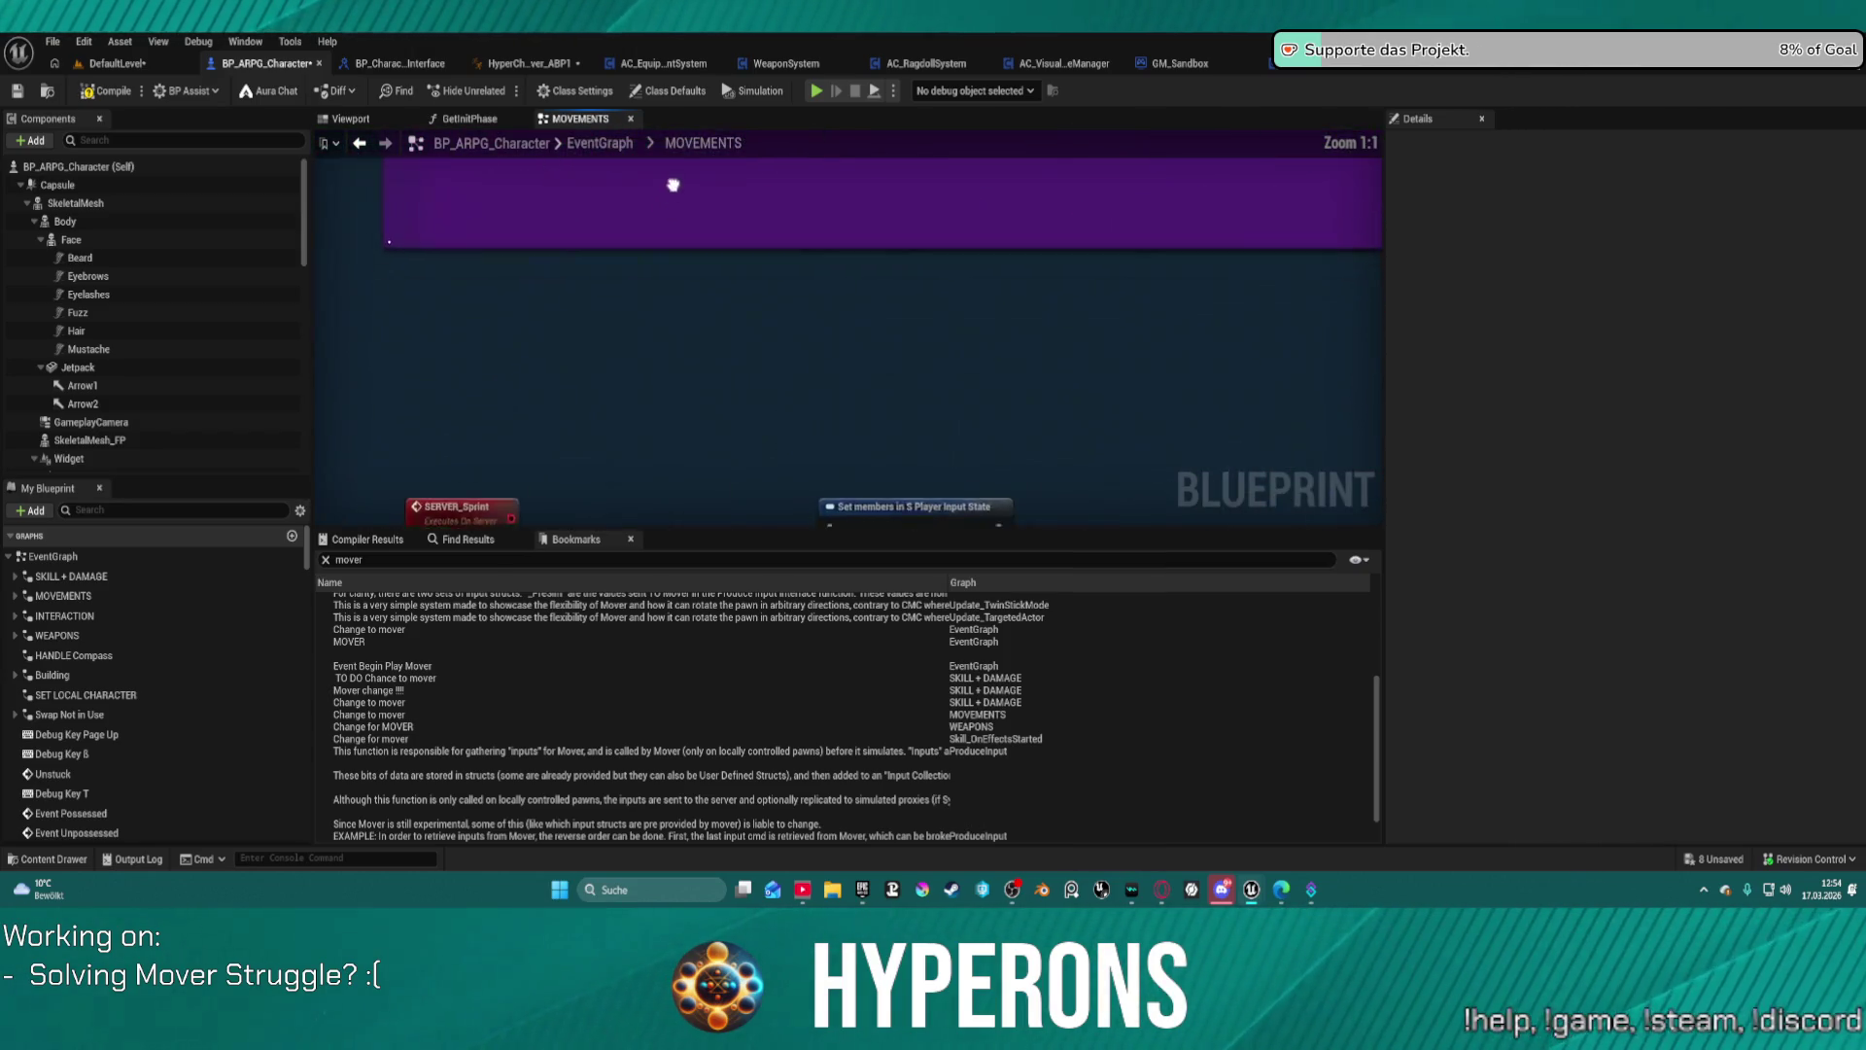
pyautogui.moveTo(821, 244); pyautogui.dragTo(608, 309)
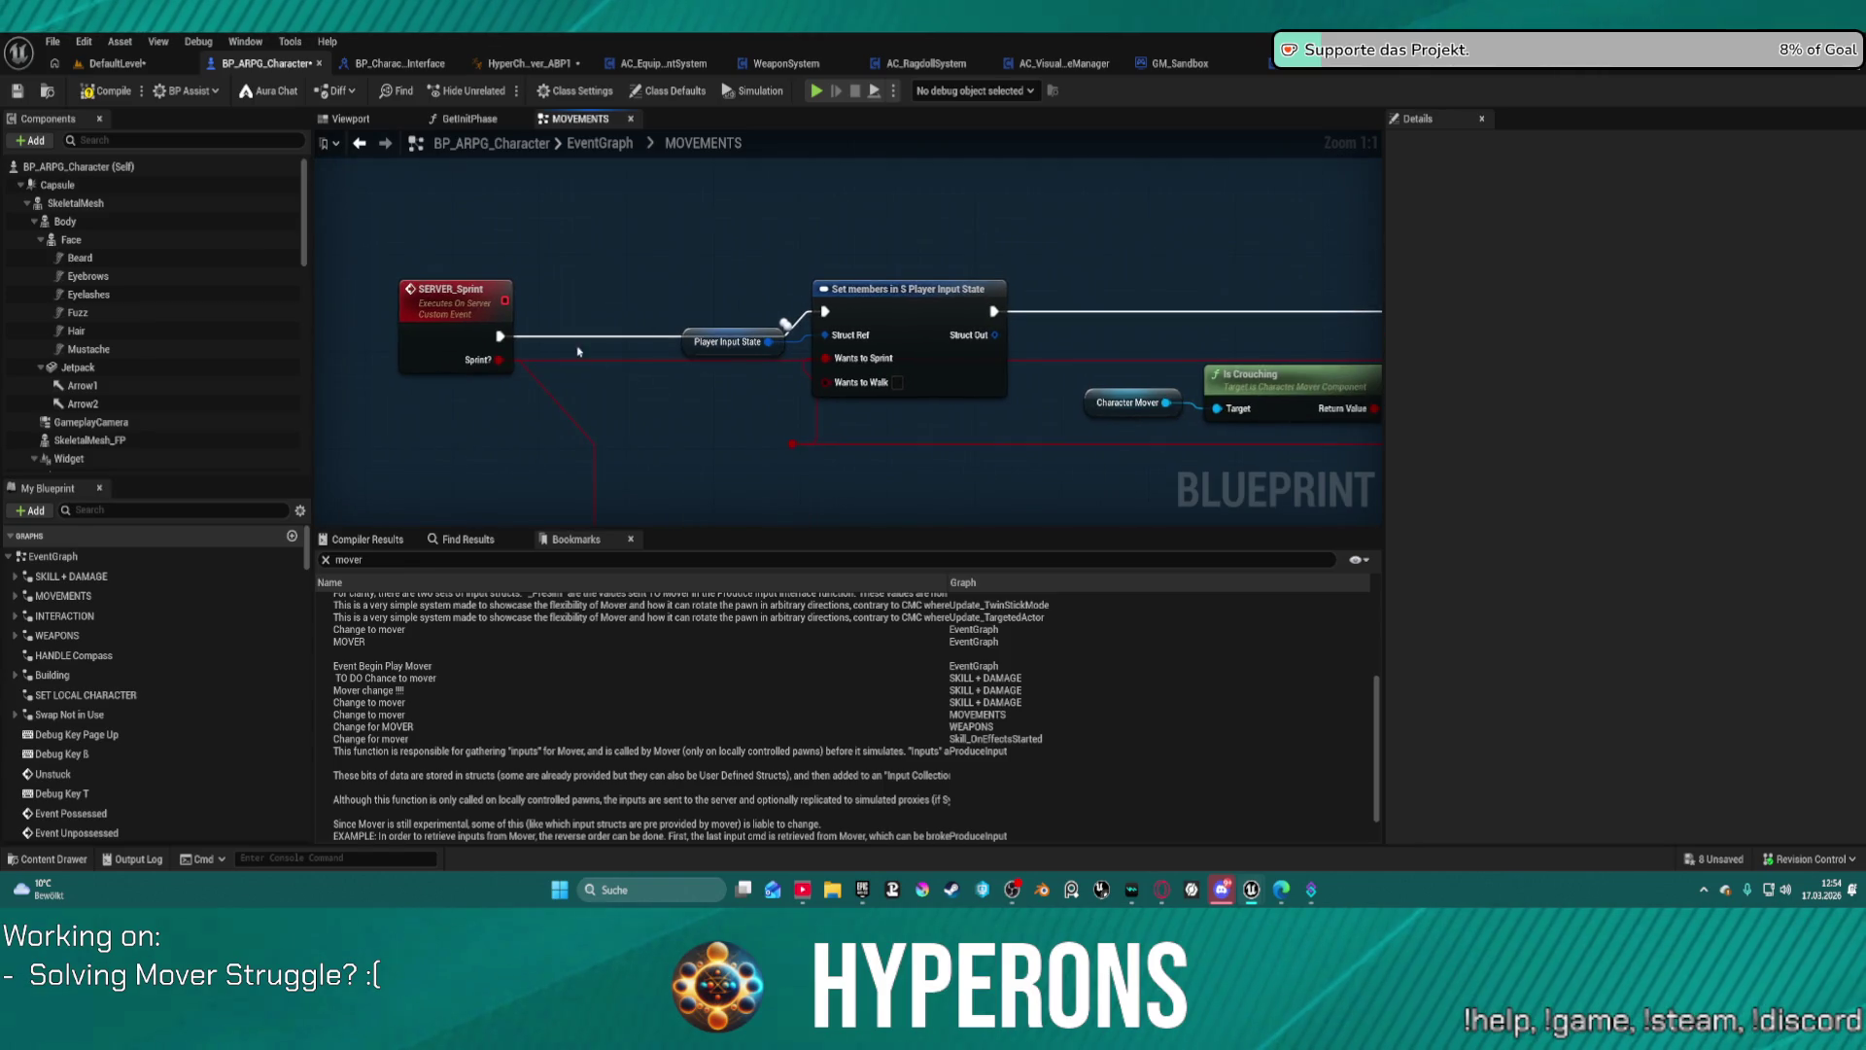
pyautogui.moveTo(462, 305)
pyautogui.mouseDown()
pyautogui.moveTo(438, 226)
pyautogui.moveTo(399, 274)
pyautogui.mouseUp()
# Step: Review the sprint logic: Branch, AND, SET, Sprint? and Make S Skill Effects nodes
pyautogui.rightClick(774, 434)
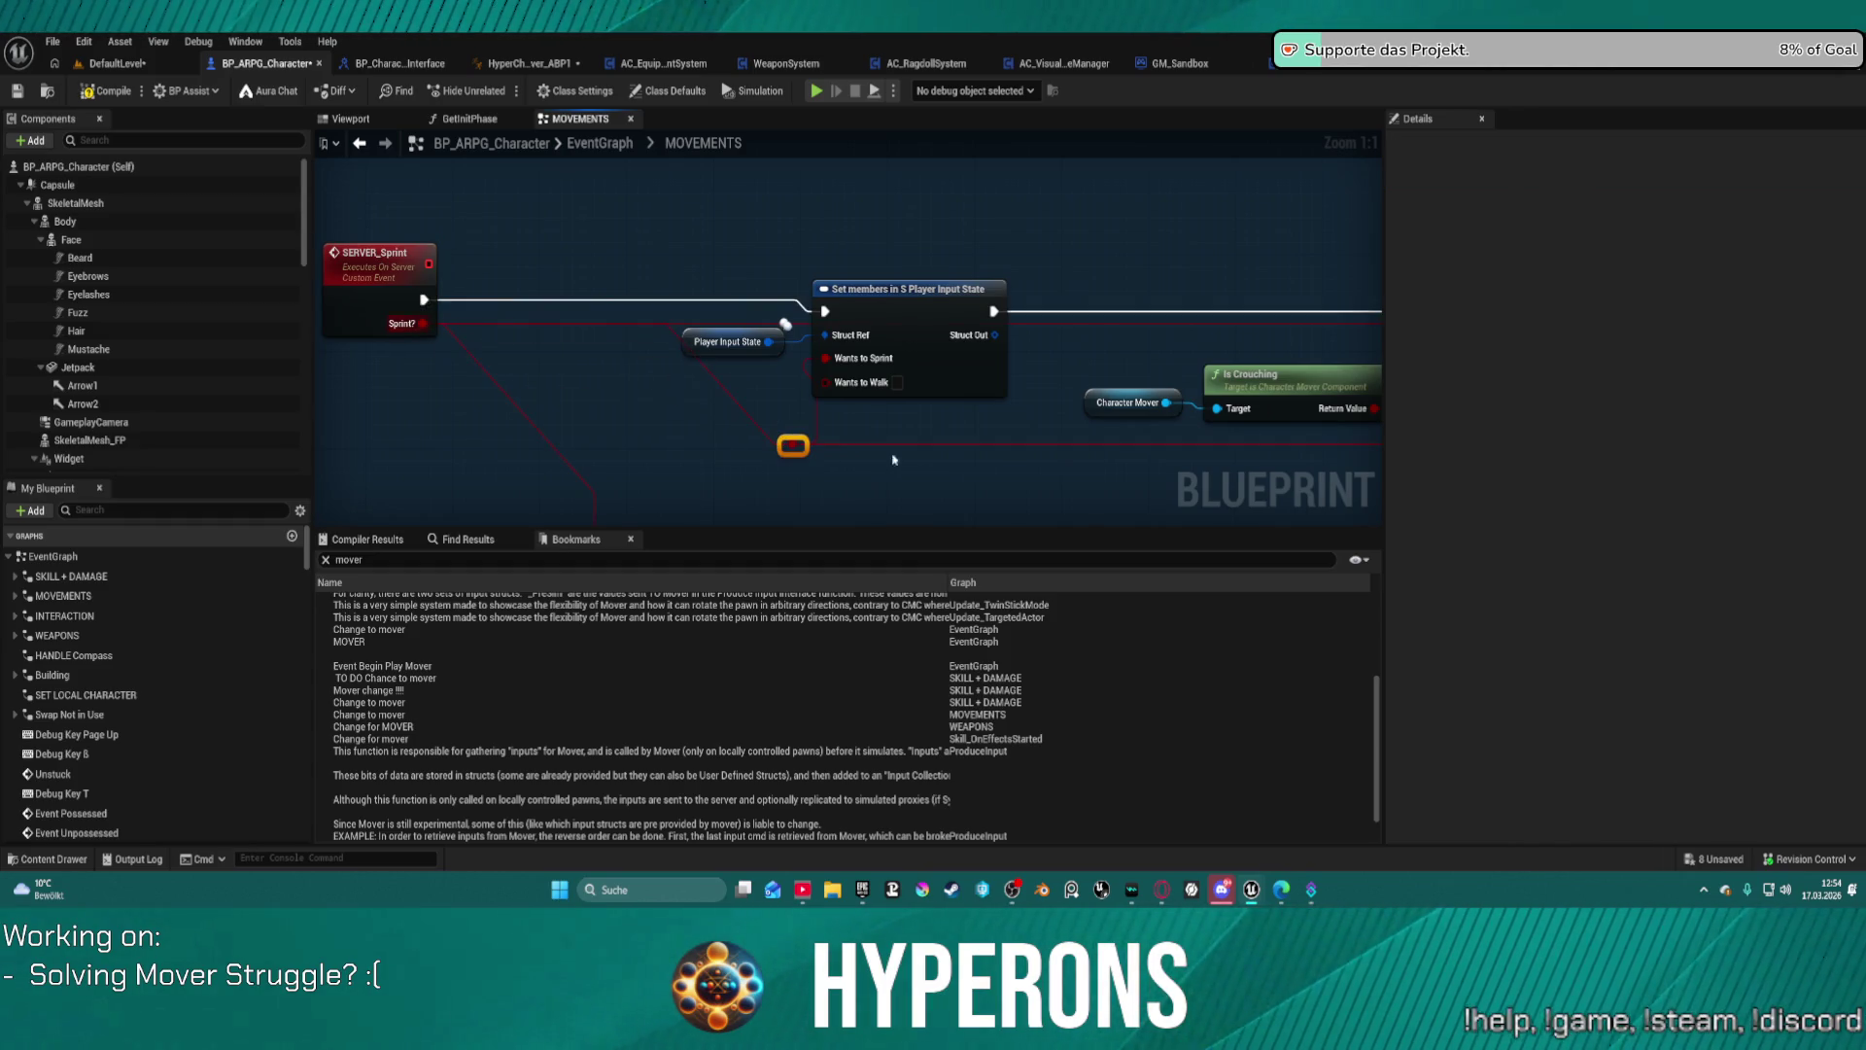
pyautogui.moveTo(1128, 477)
pyautogui.mouseDown()
pyautogui.moveTo(479, 437)
pyautogui.moveTo(456, 425)
pyautogui.moveTo(379, 243)
pyautogui.moveTo(331, 194)
pyautogui.moveTo(320, 291)
pyautogui.mouseUp()
pyautogui.scroll(-1, 456, 425)
pyautogui.moveTo(326, 416)
pyautogui.mouseDown()
pyautogui.moveTo(544, 291)
pyautogui.moveTo(564, 301)
pyautogui.moveTo(544, 486)
pyautogui.moveTo(806, 282)
pyautogui.mouseUp()
pyautogui.moveTo(896, 215); pyautogui.dragTo(578, 180)
pyautogui.scroll(-6, 578, 181)
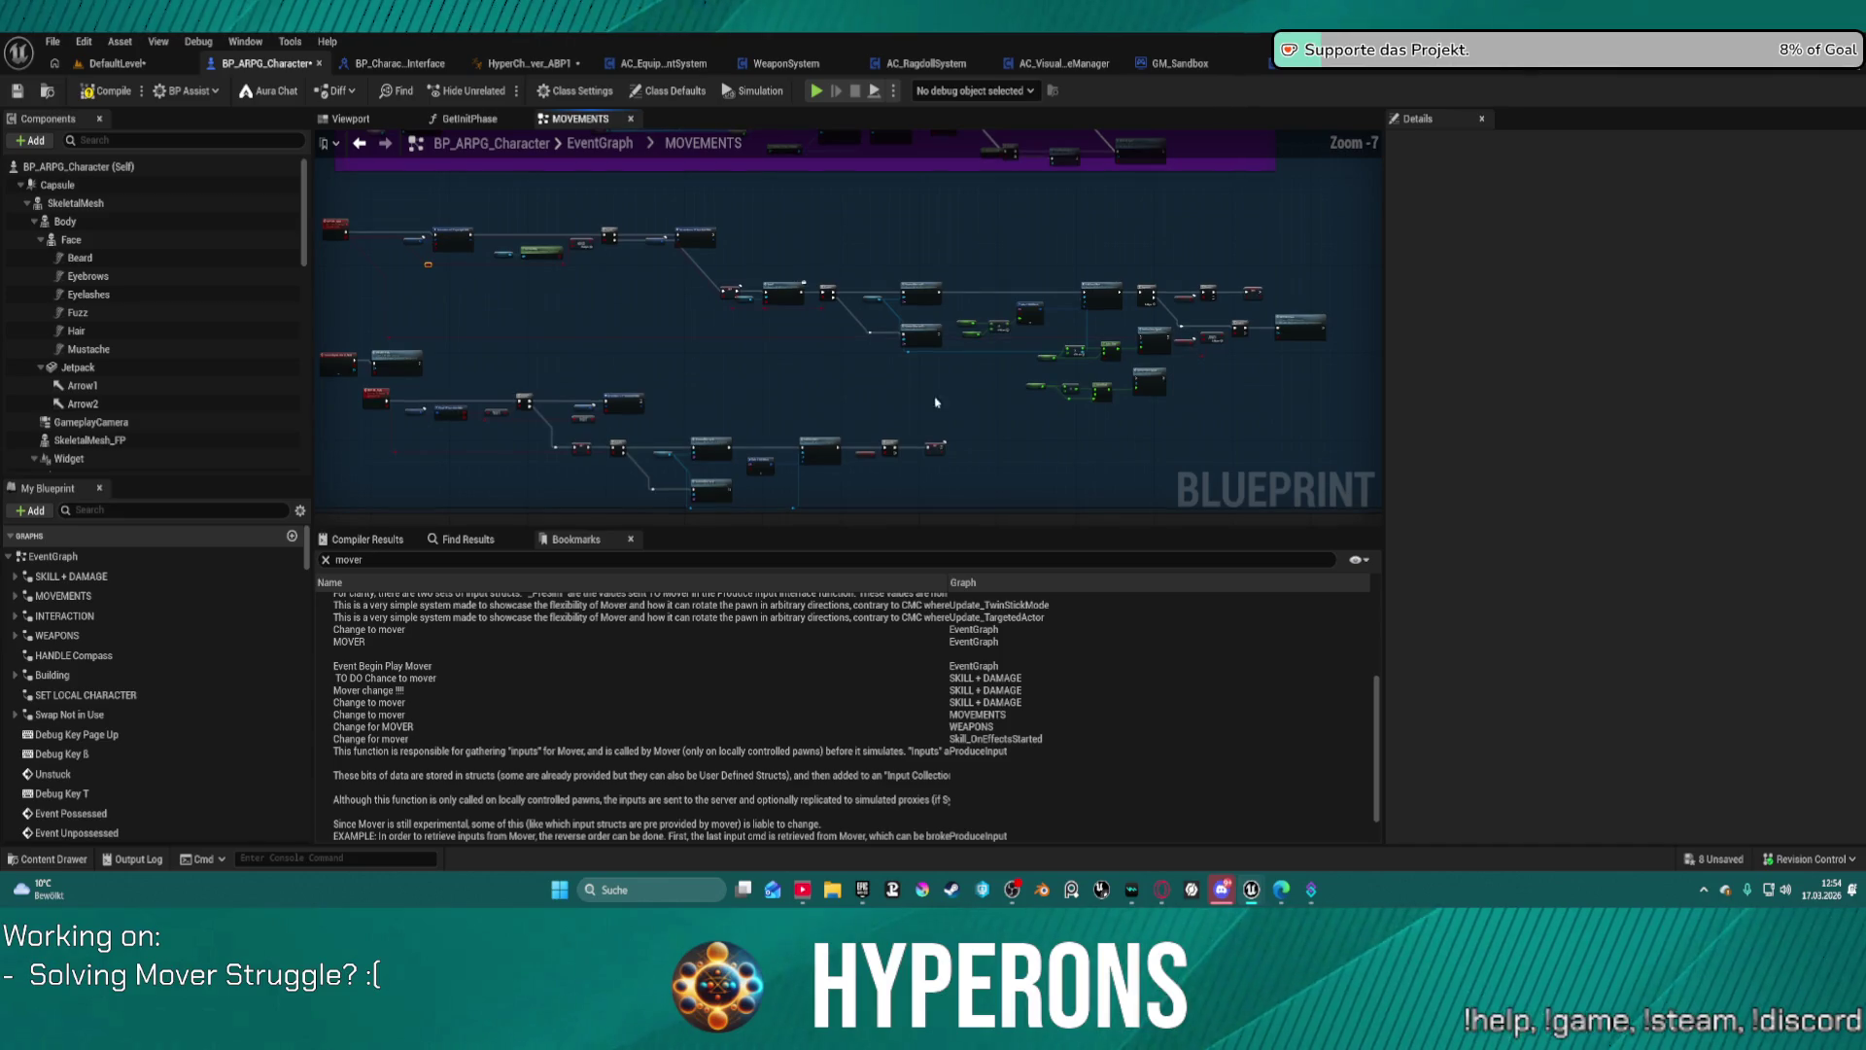
pyautogui.moveTo(973, 359)
pyautogui.mouseDown()
pyautogui.moveTo(1210, 477)
pyautogui.moveTo(1124, 395)
pyautogui.moveTo(1039, 387)
pyautogui.moveTo(976, 263)
pyautogui.mouseUp()
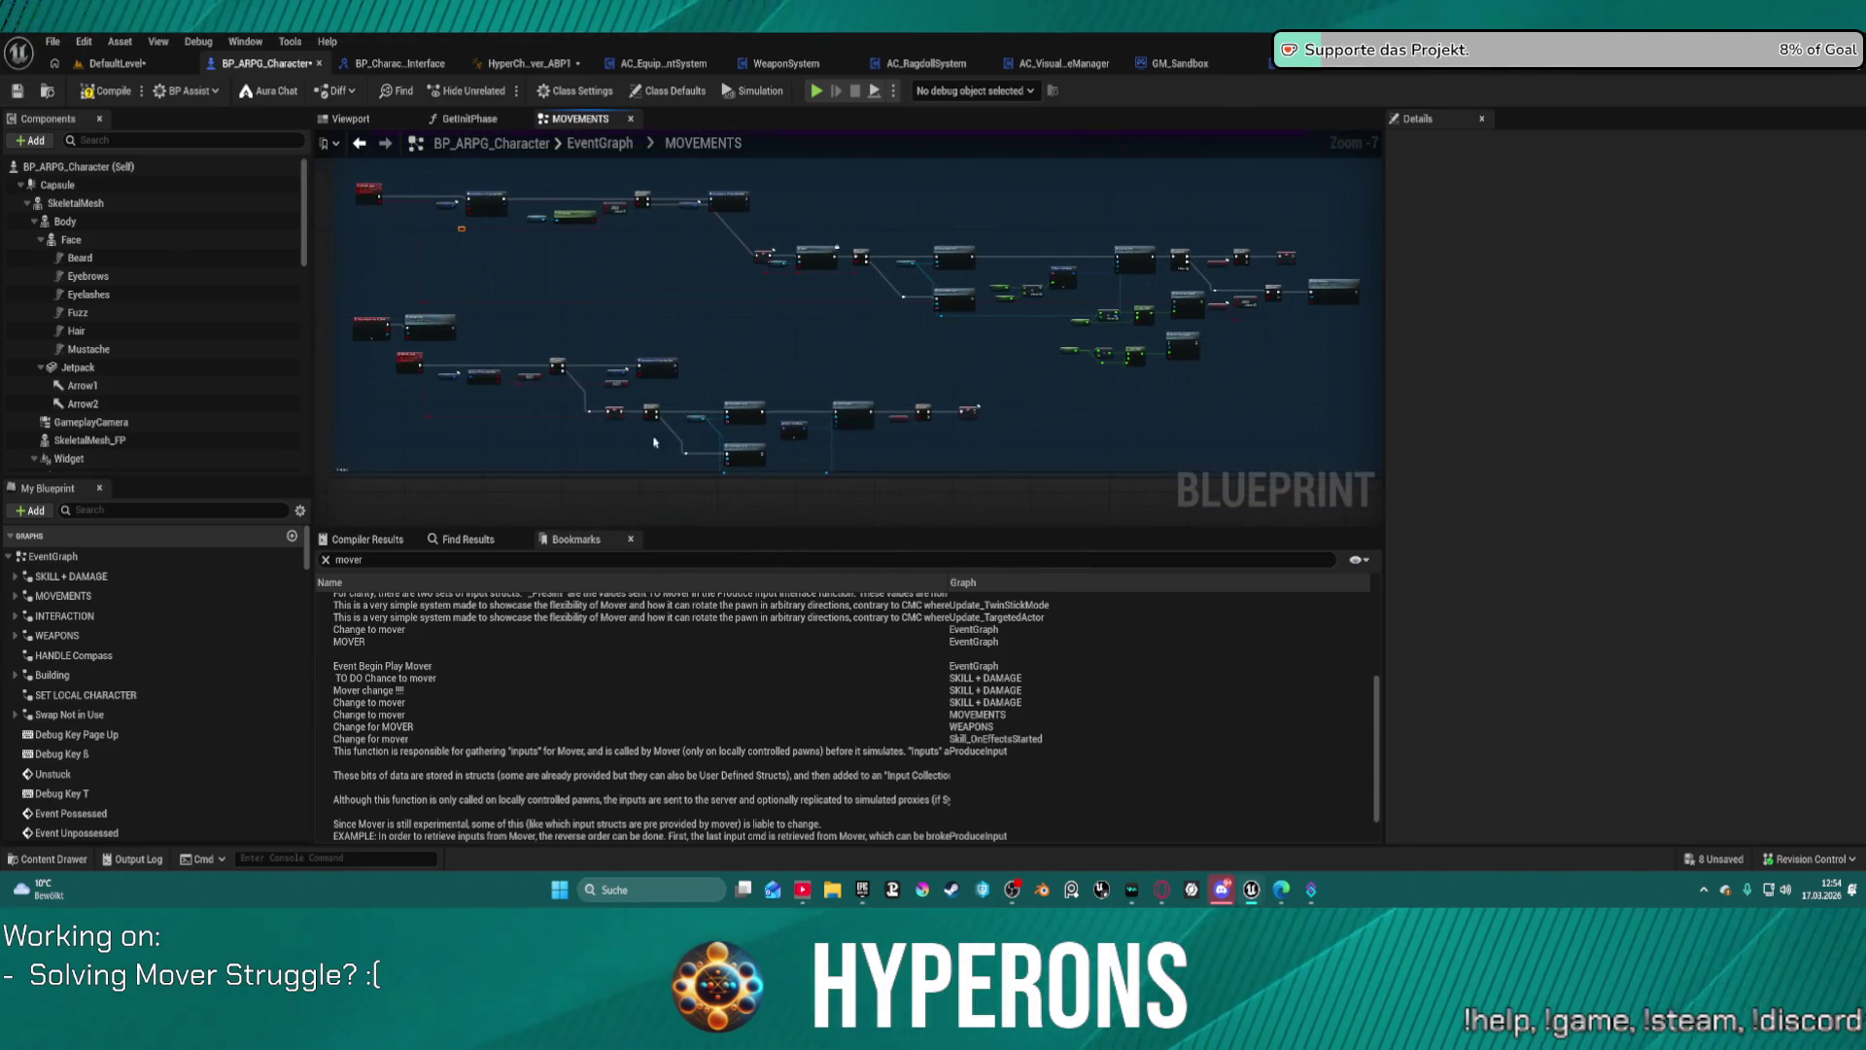
# Step: Check the sprint's Remove Effect by ID nodes, then play in editor despite compile errors
pyautogui.scroll(5, 857, 395)
pyautogui.moveTo(1091, 248)
pyautogui.mouseDown()
pyautogui.moveTo(717, 466)
pyautogui.moveTo(972, 389)
pyautogui.moveTo(1191, 374)
pyautogui.moveTo(976, 414)
pyautogui.mouseUp()
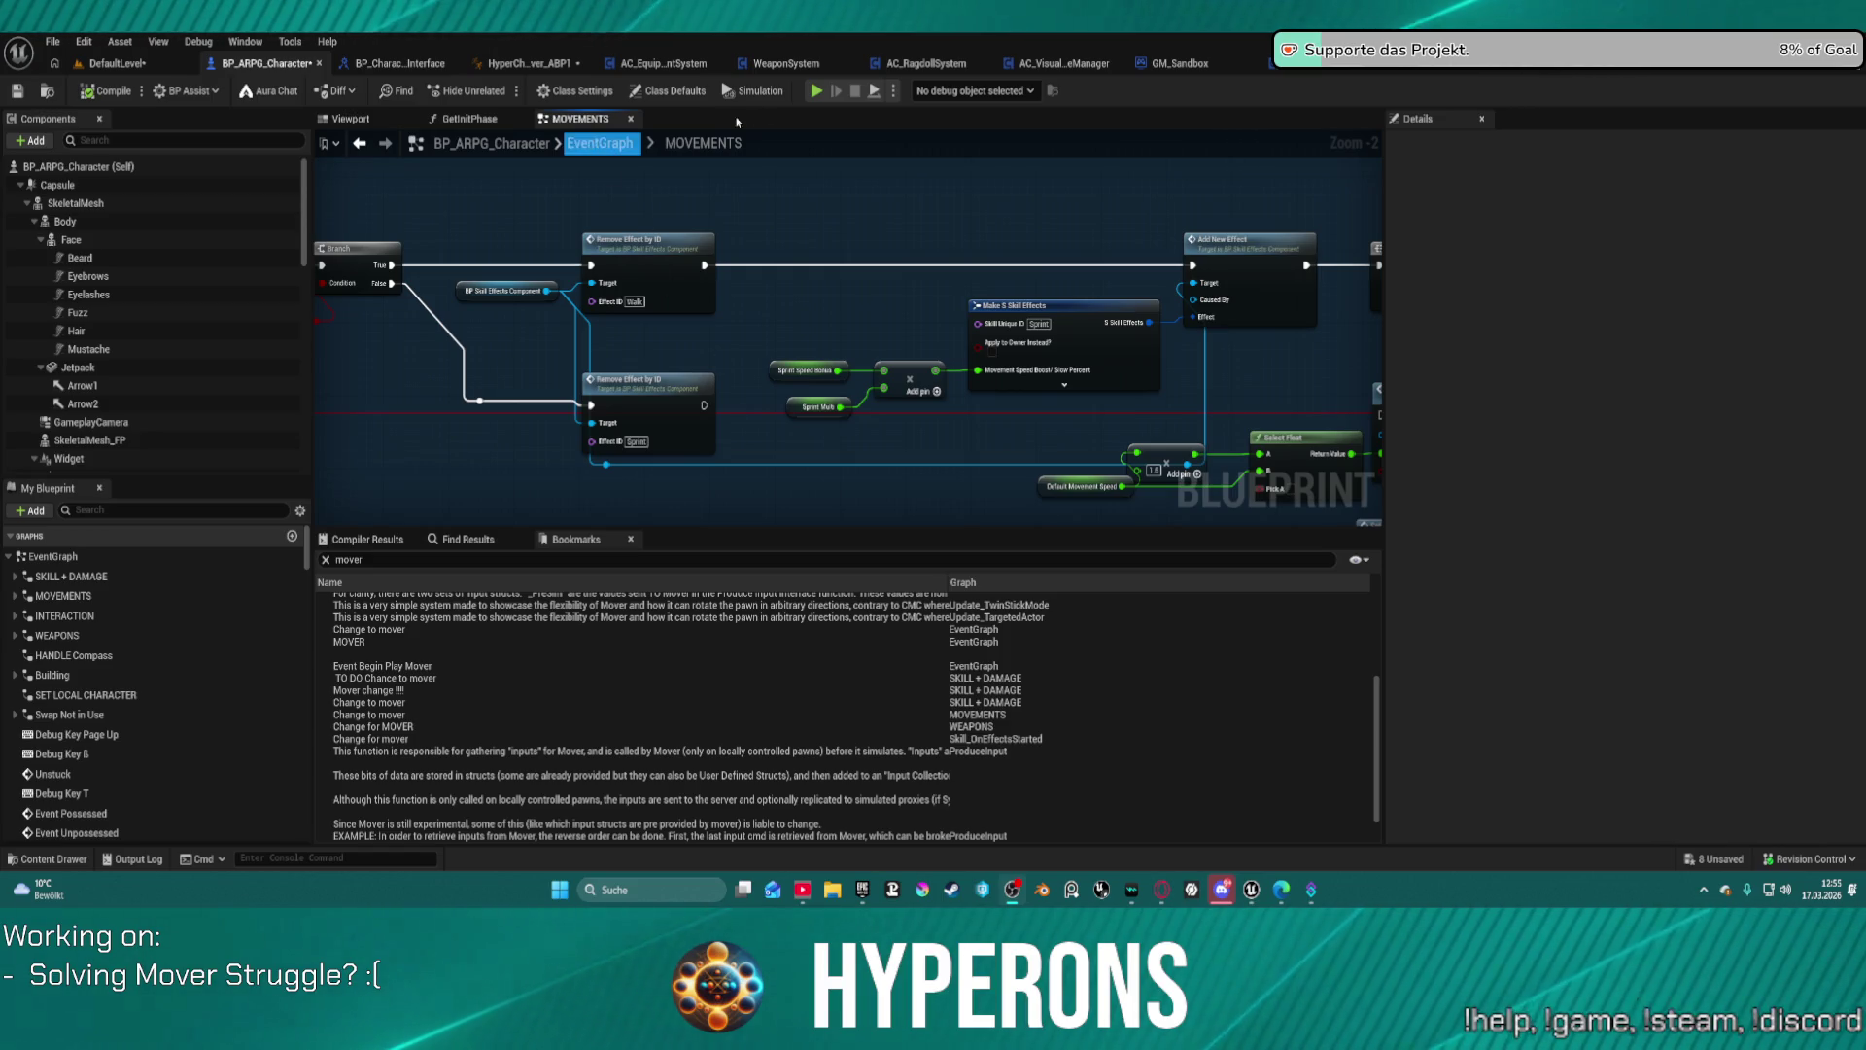
pyautogui.click(815, 90)
pyautogui.click(1083, 489)
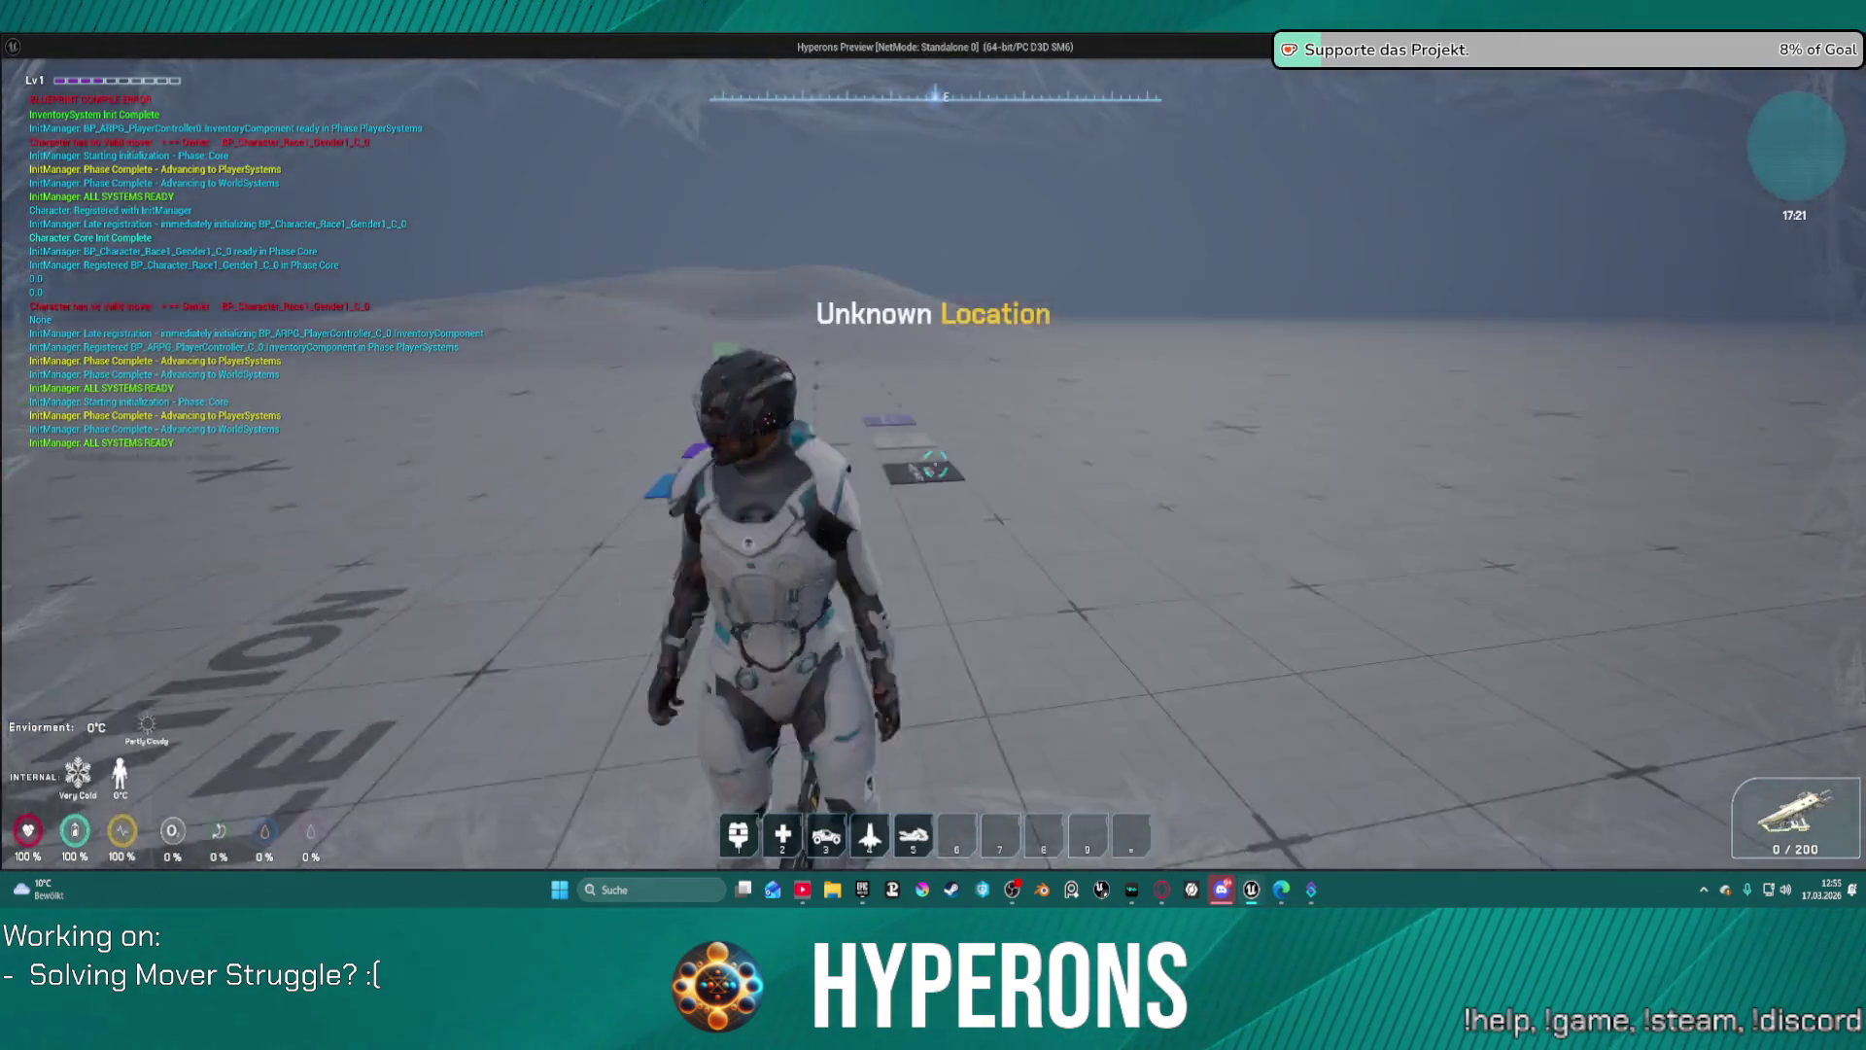
# Step: Run the character toward the blue test blocks, then end the play session
pyautogui.press('w')
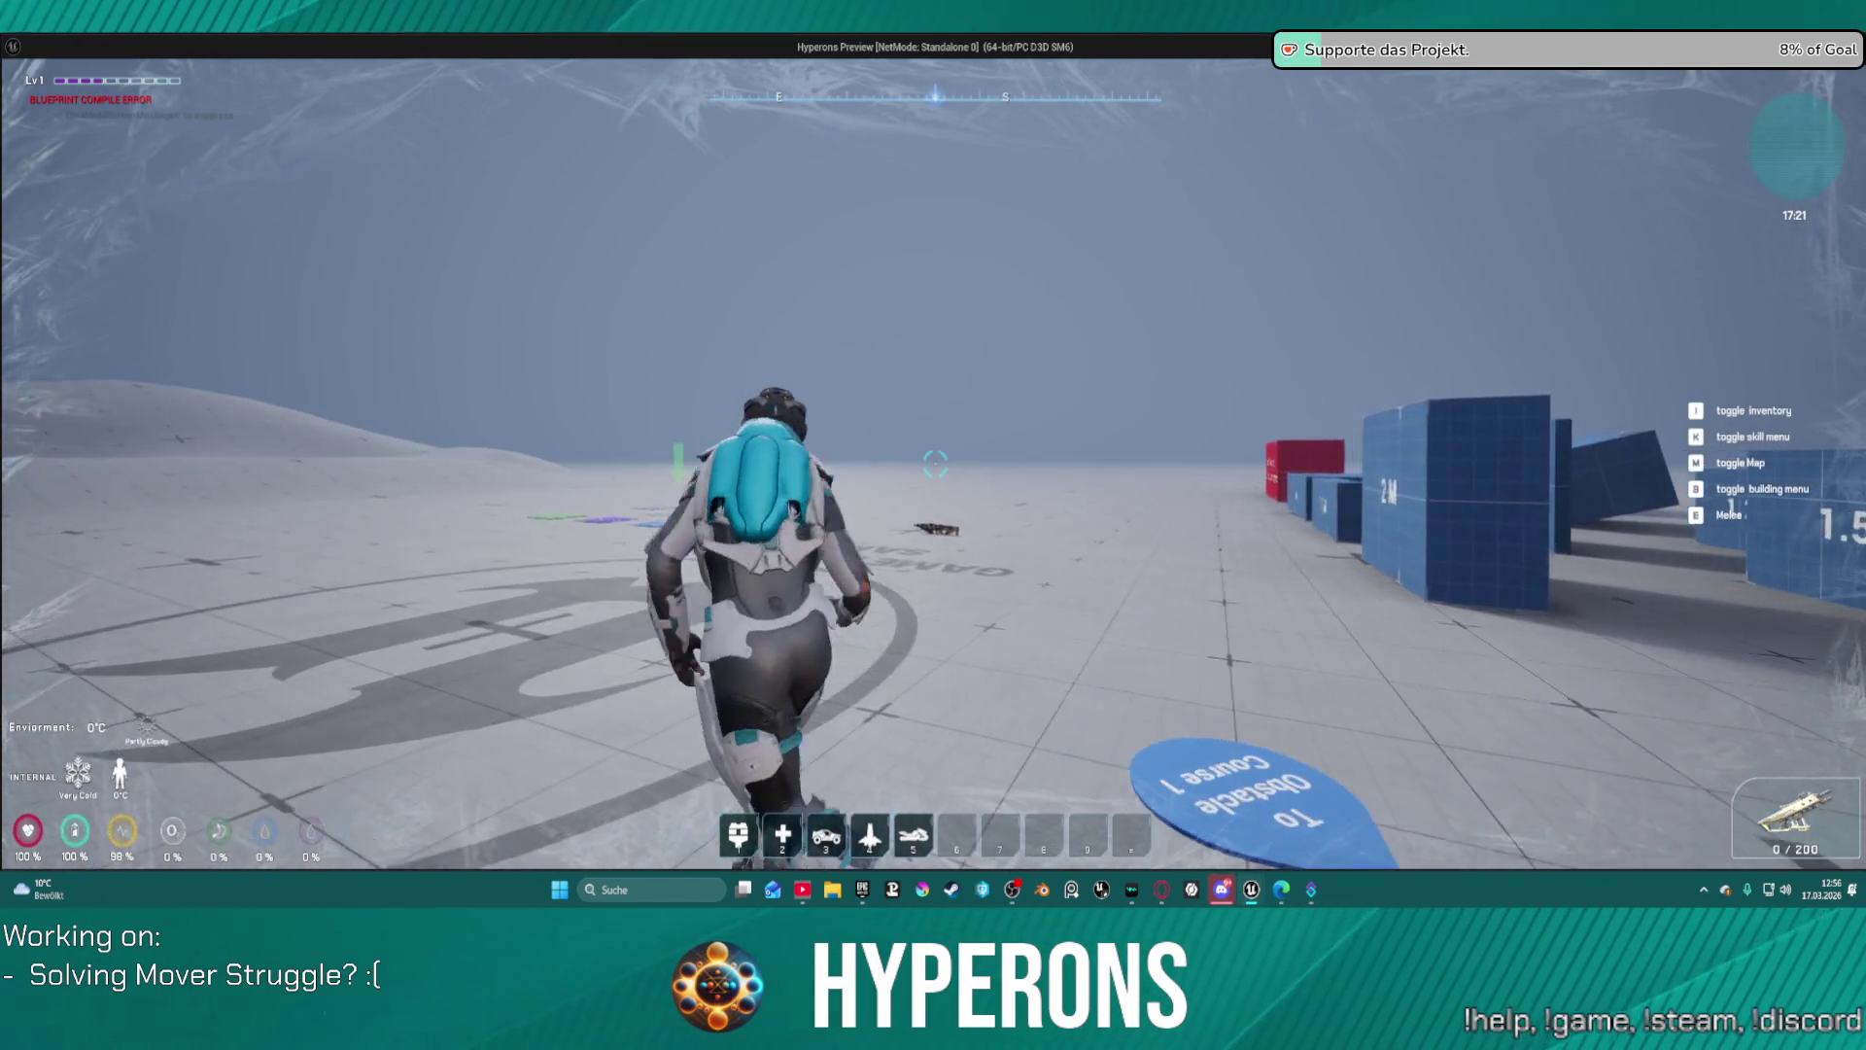
pyautogui.press('Escape')
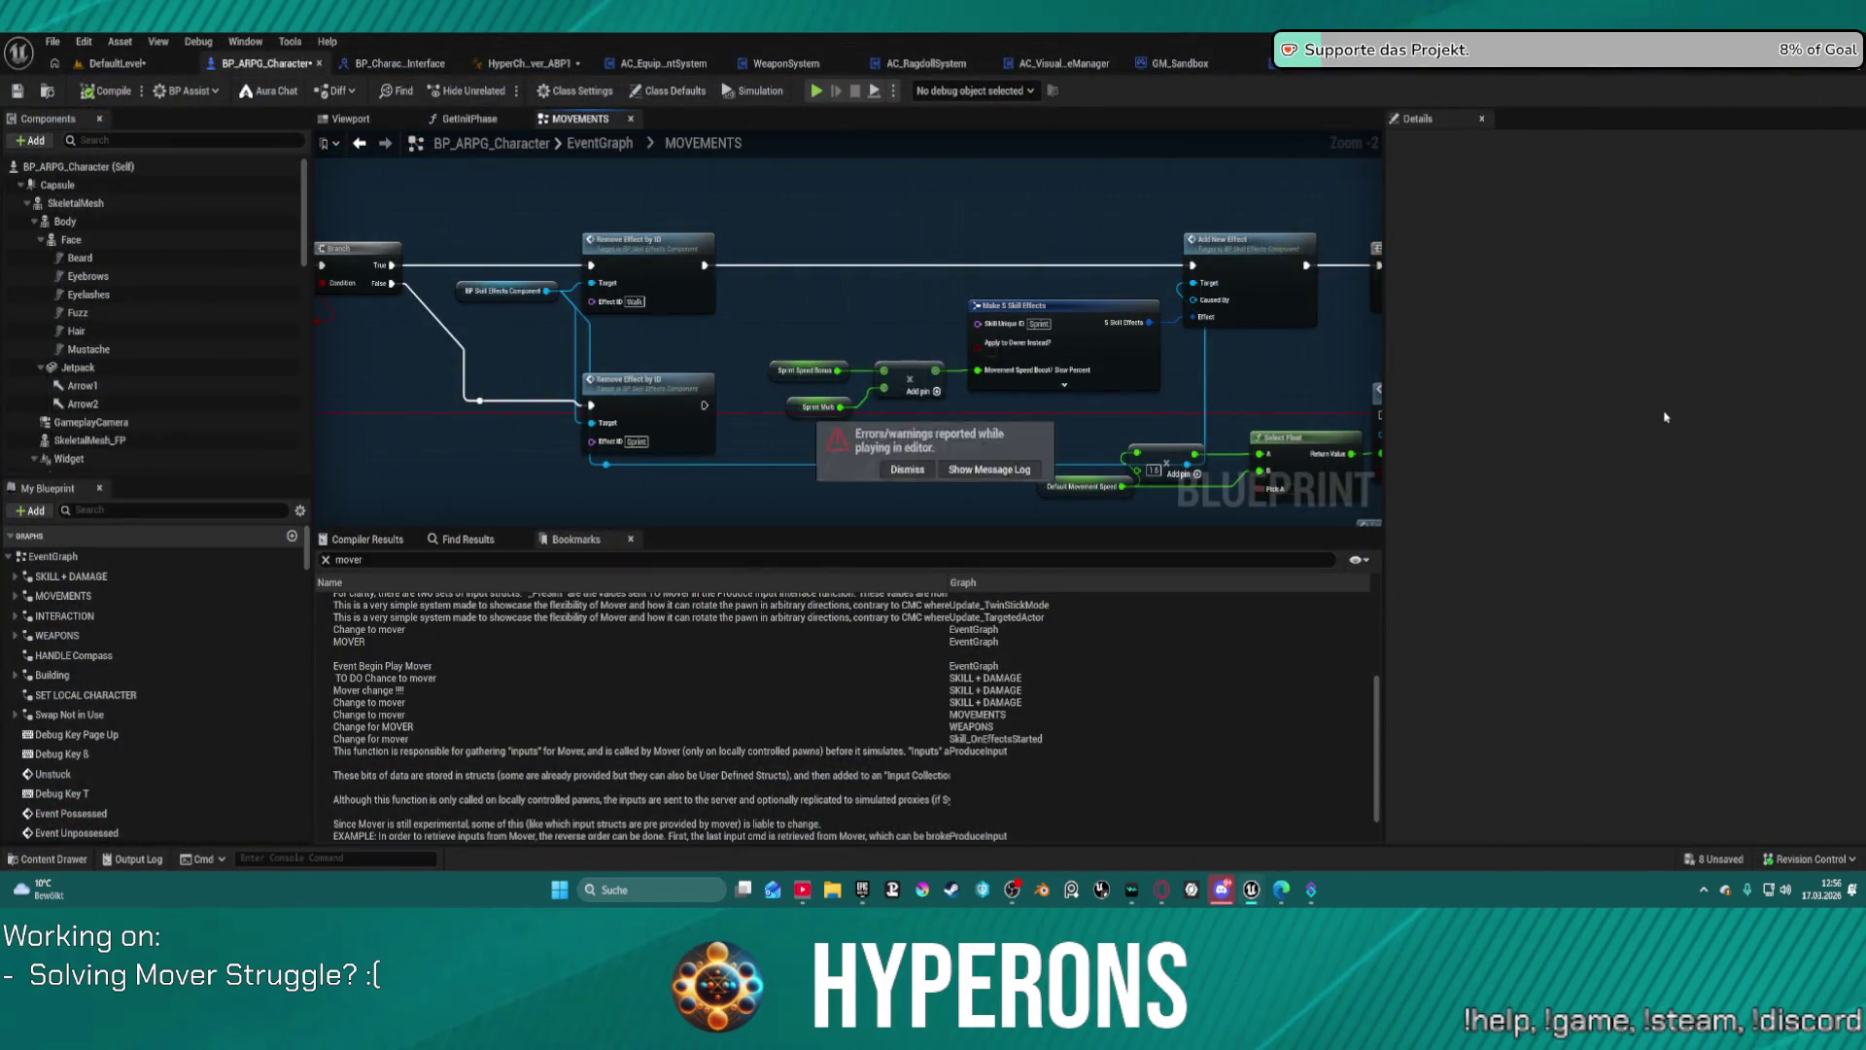
# Step: Save all changes with Ctrl+Shift+S and close the Epic Games Launcher window
pyautogui.hotkey('ctrl', 'shift', 's')
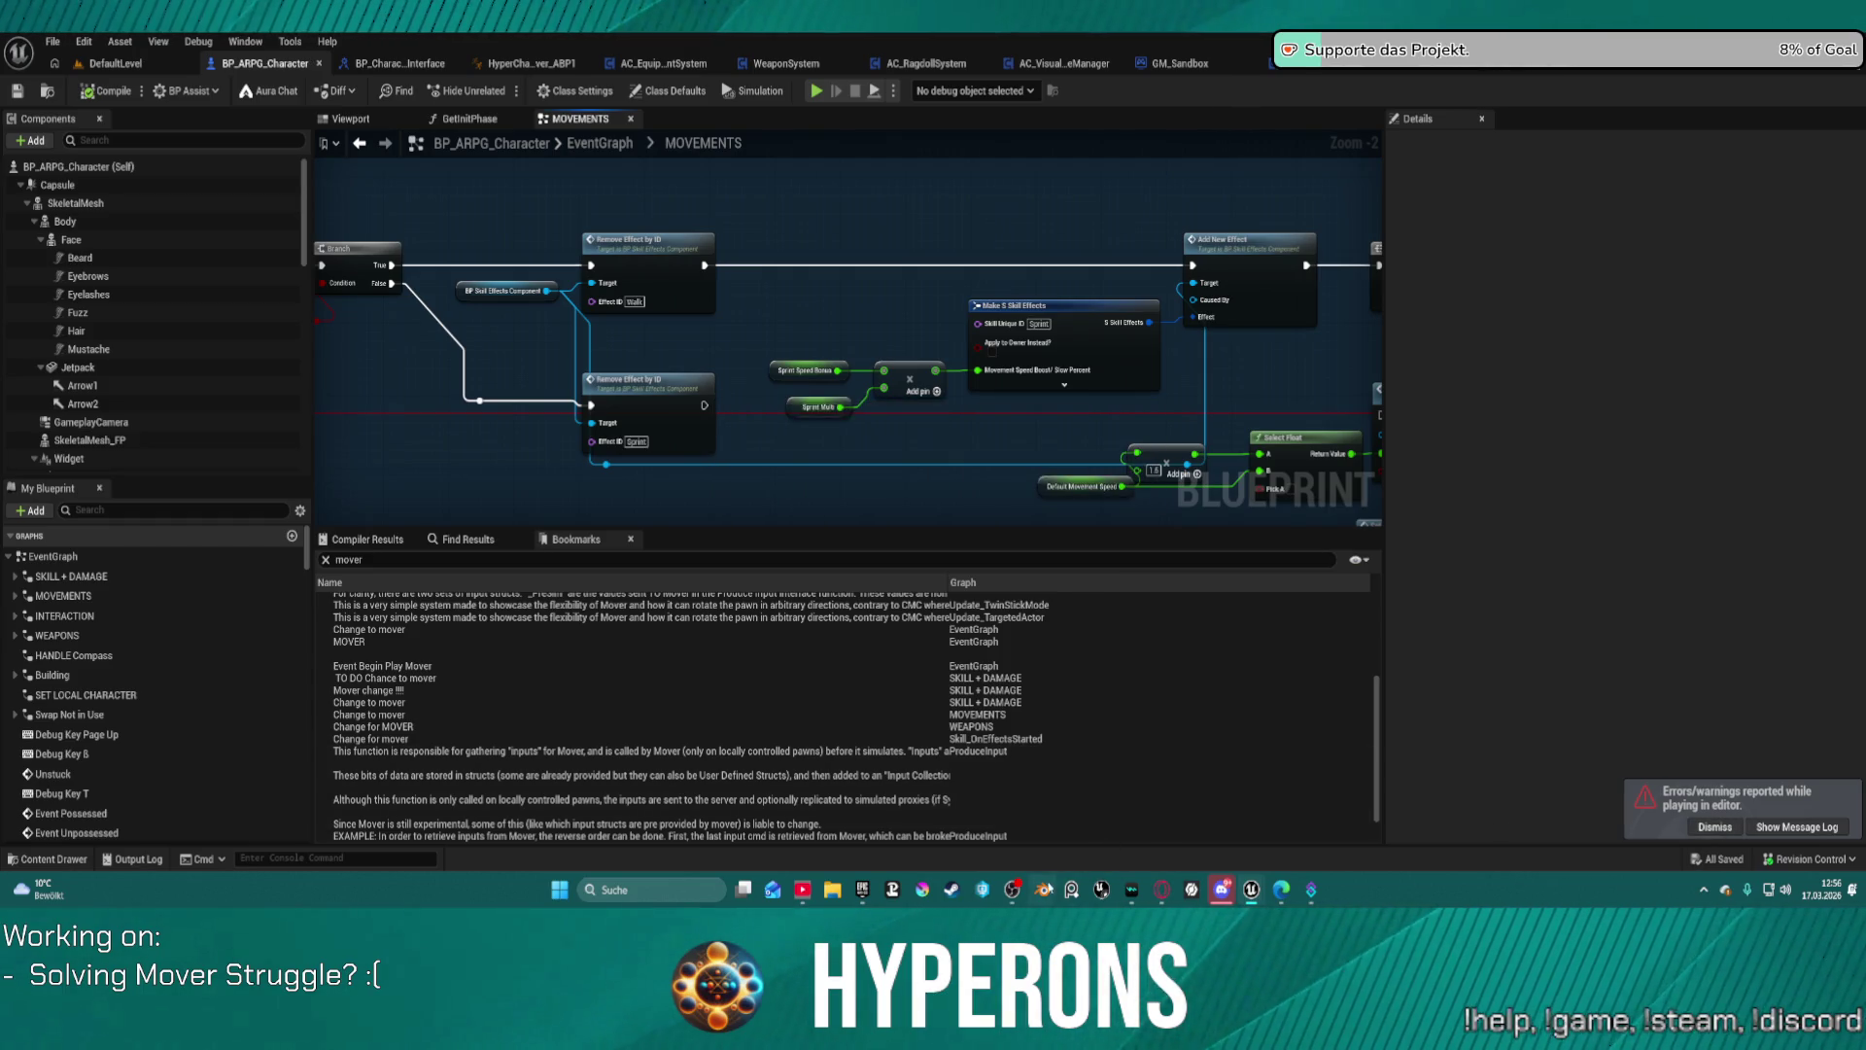
pyautogui.rightClick(860, 889)
pyautogui.click(860, 849)
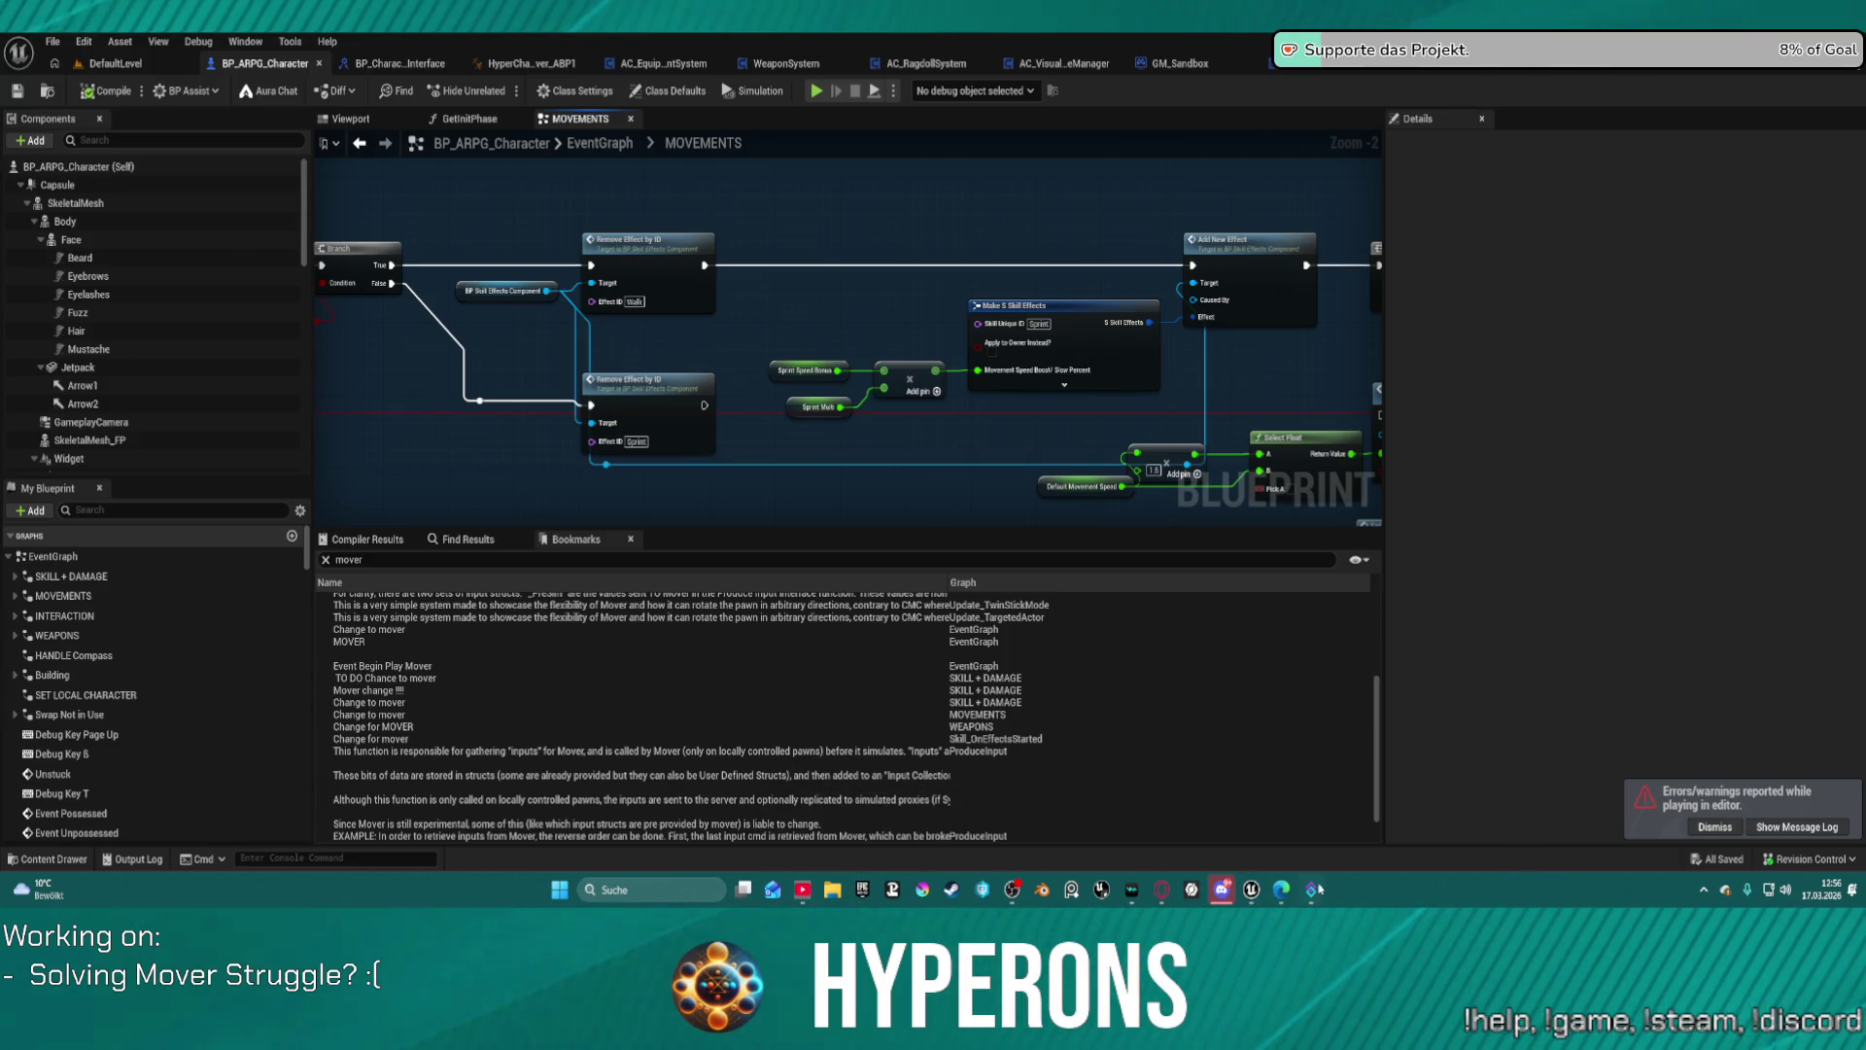
# Step: Check the taskbar and Discord tray app options, then return to the DefaultLevel view
pyautogui.moveTo(1258, 900)
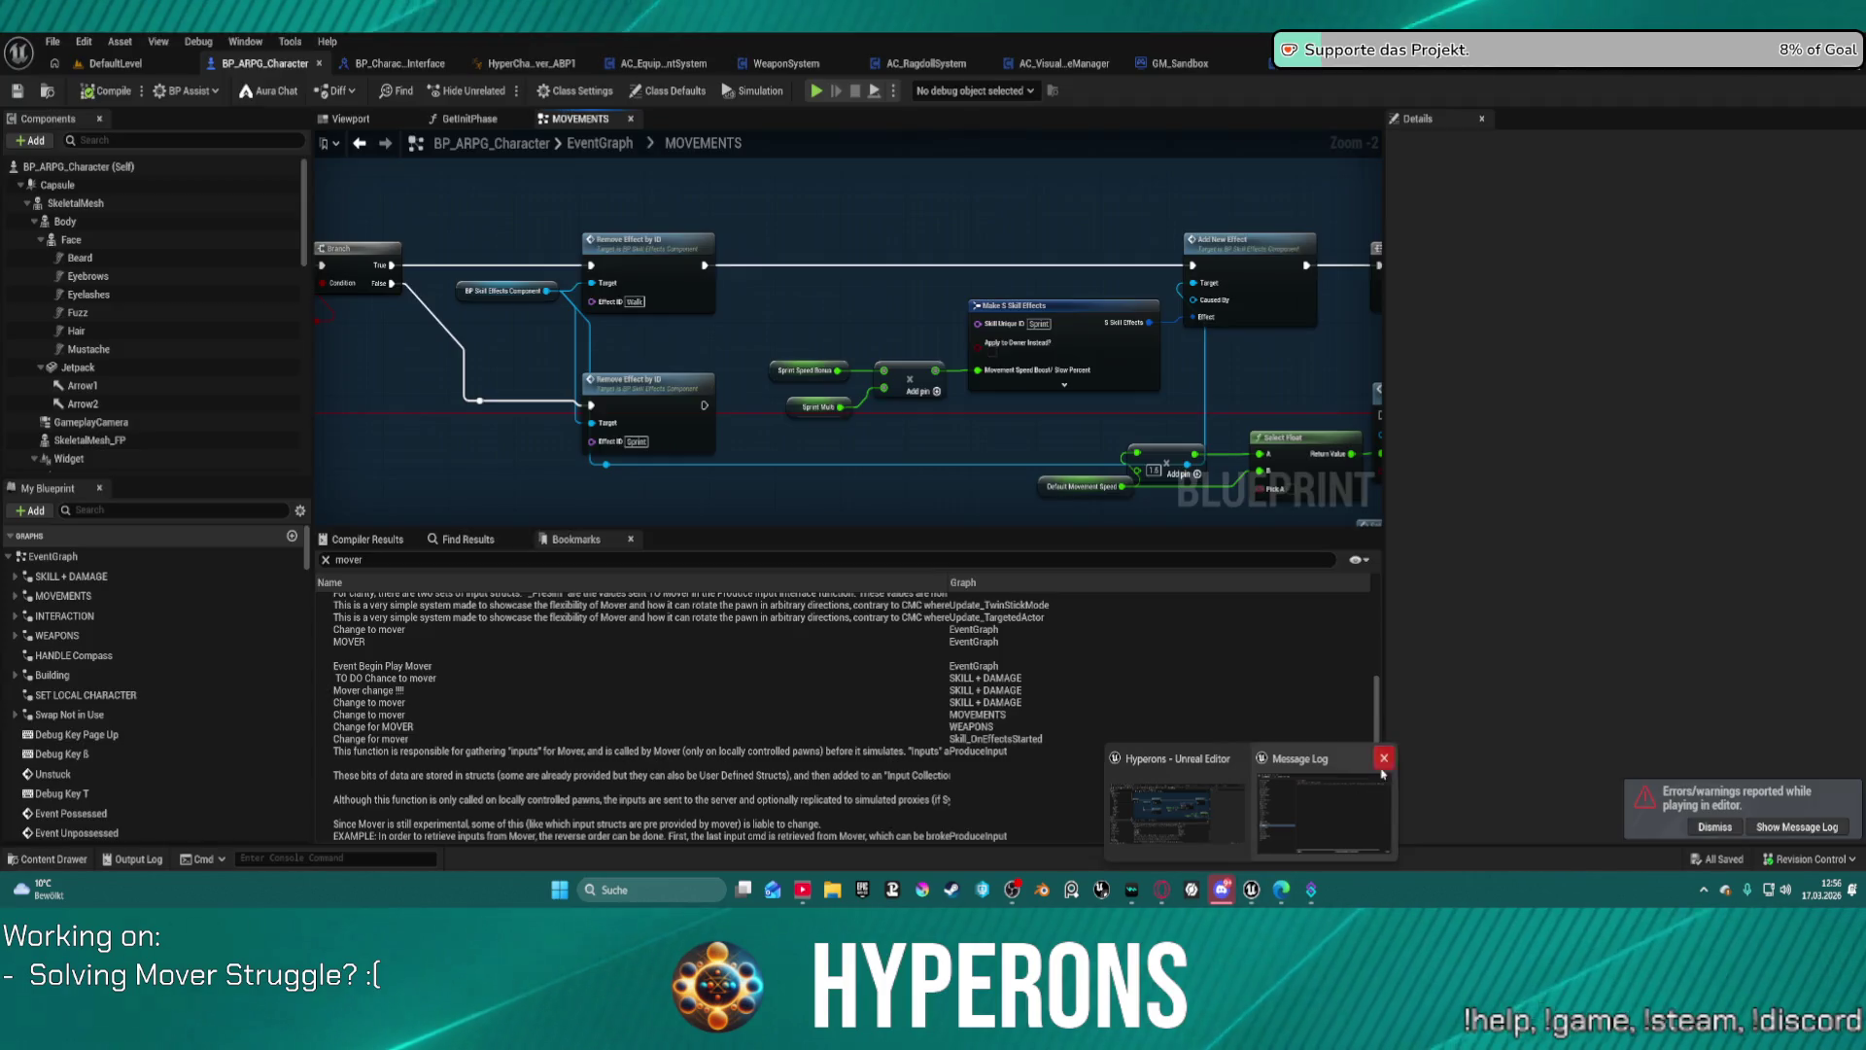
pyautogui.rightClick(1132, 890)
pyautogui.click(1712, 908)
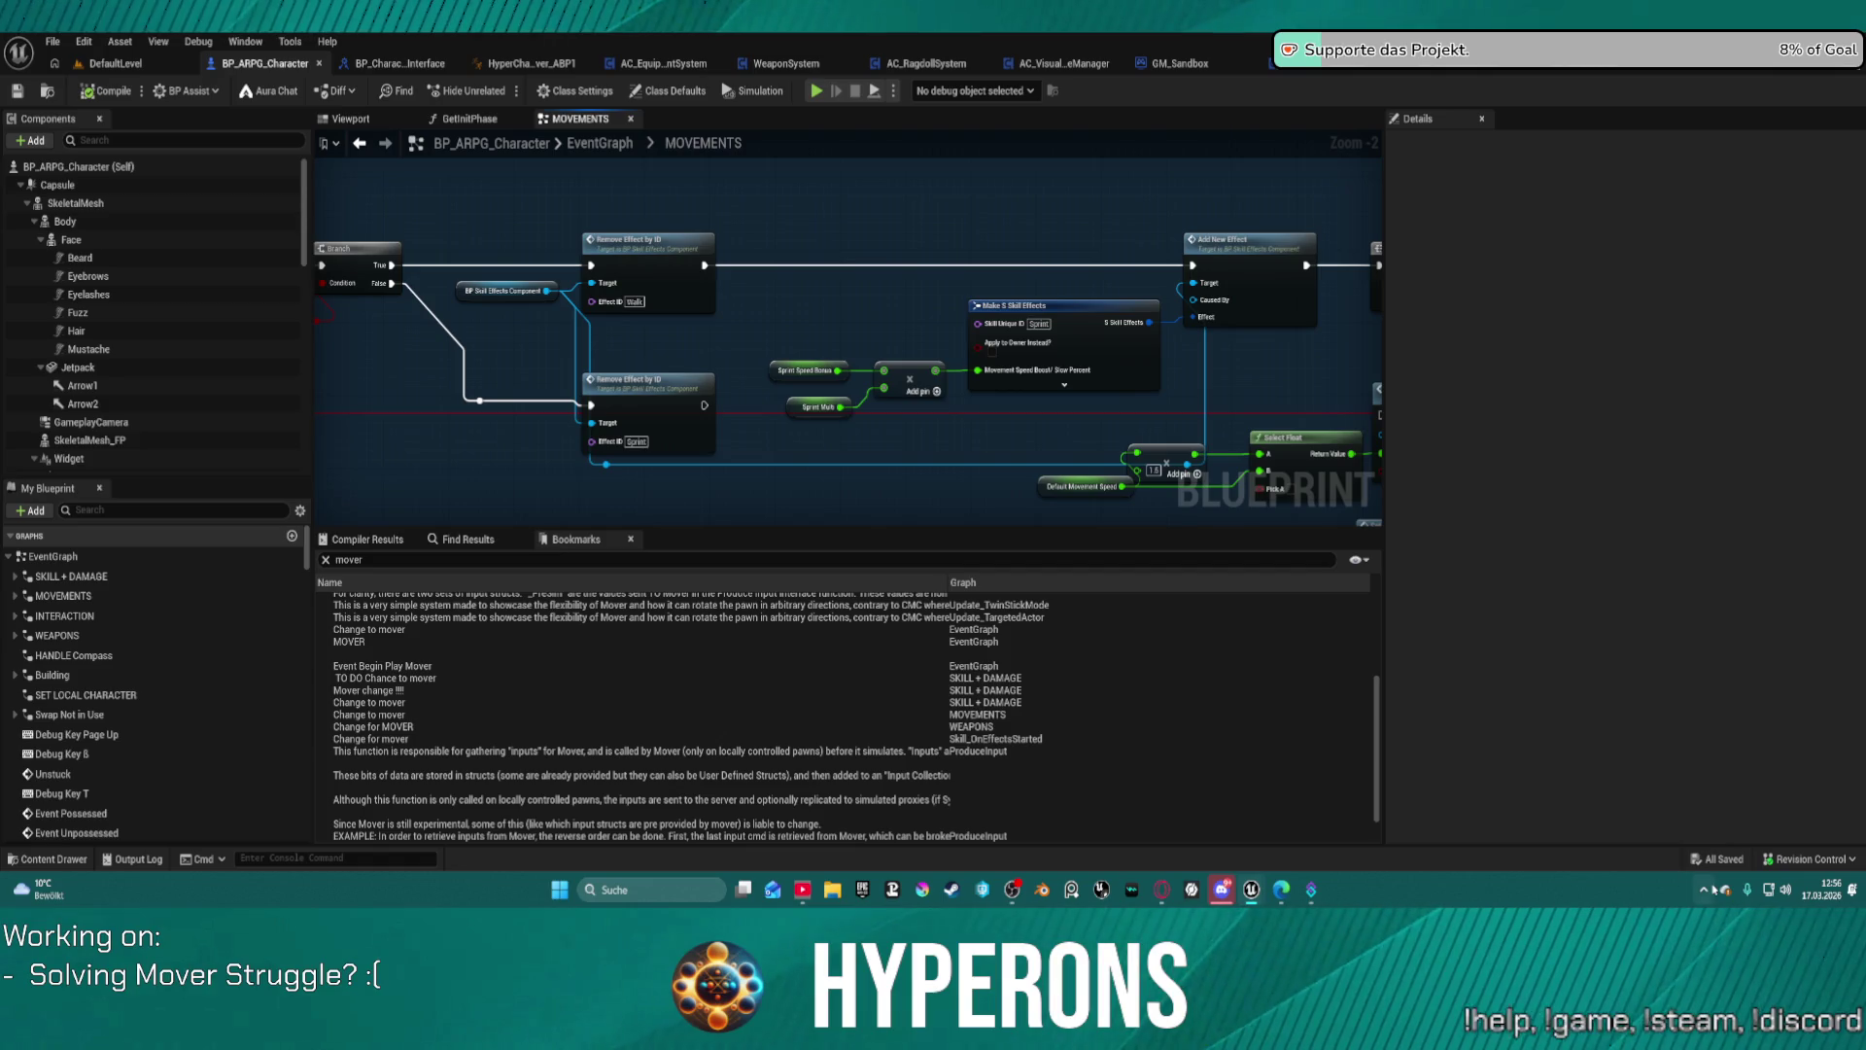
pyautogui.click(1713, 889)
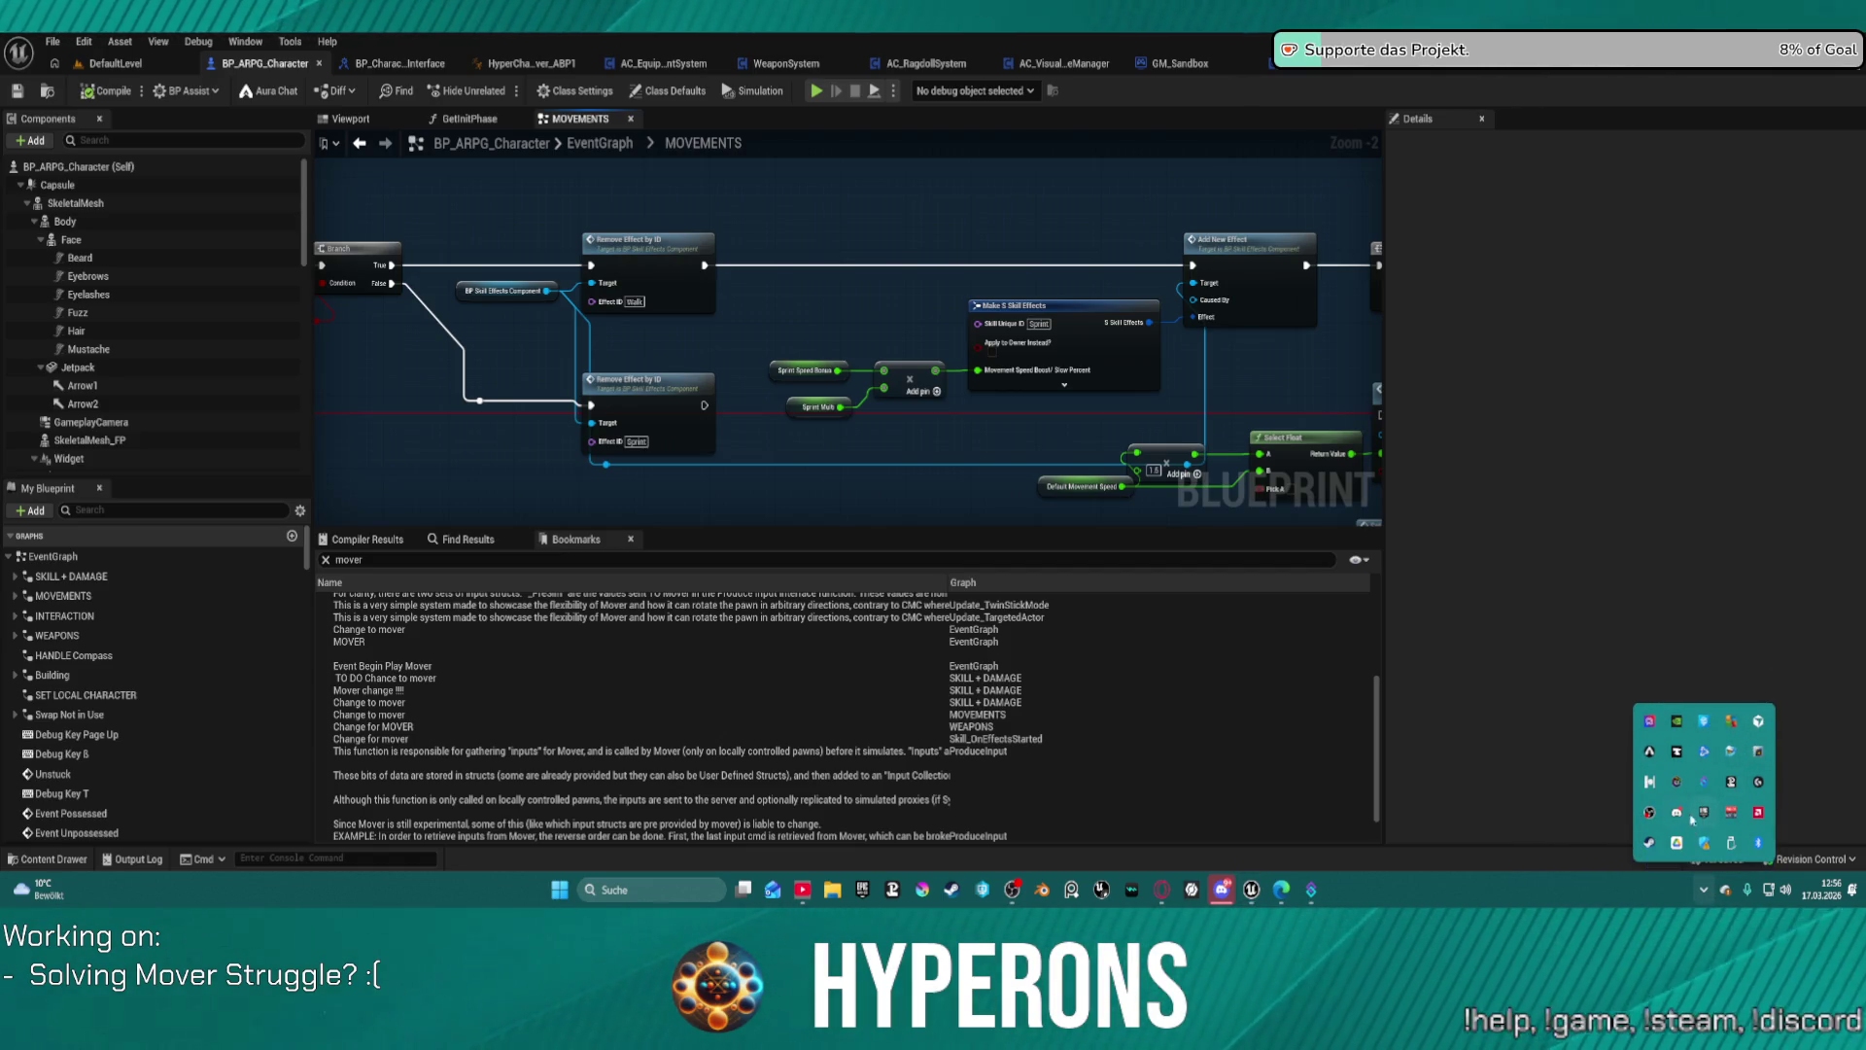
pyautogui.rightClick(1677, 819)
pyautogui.click(1718, 804)
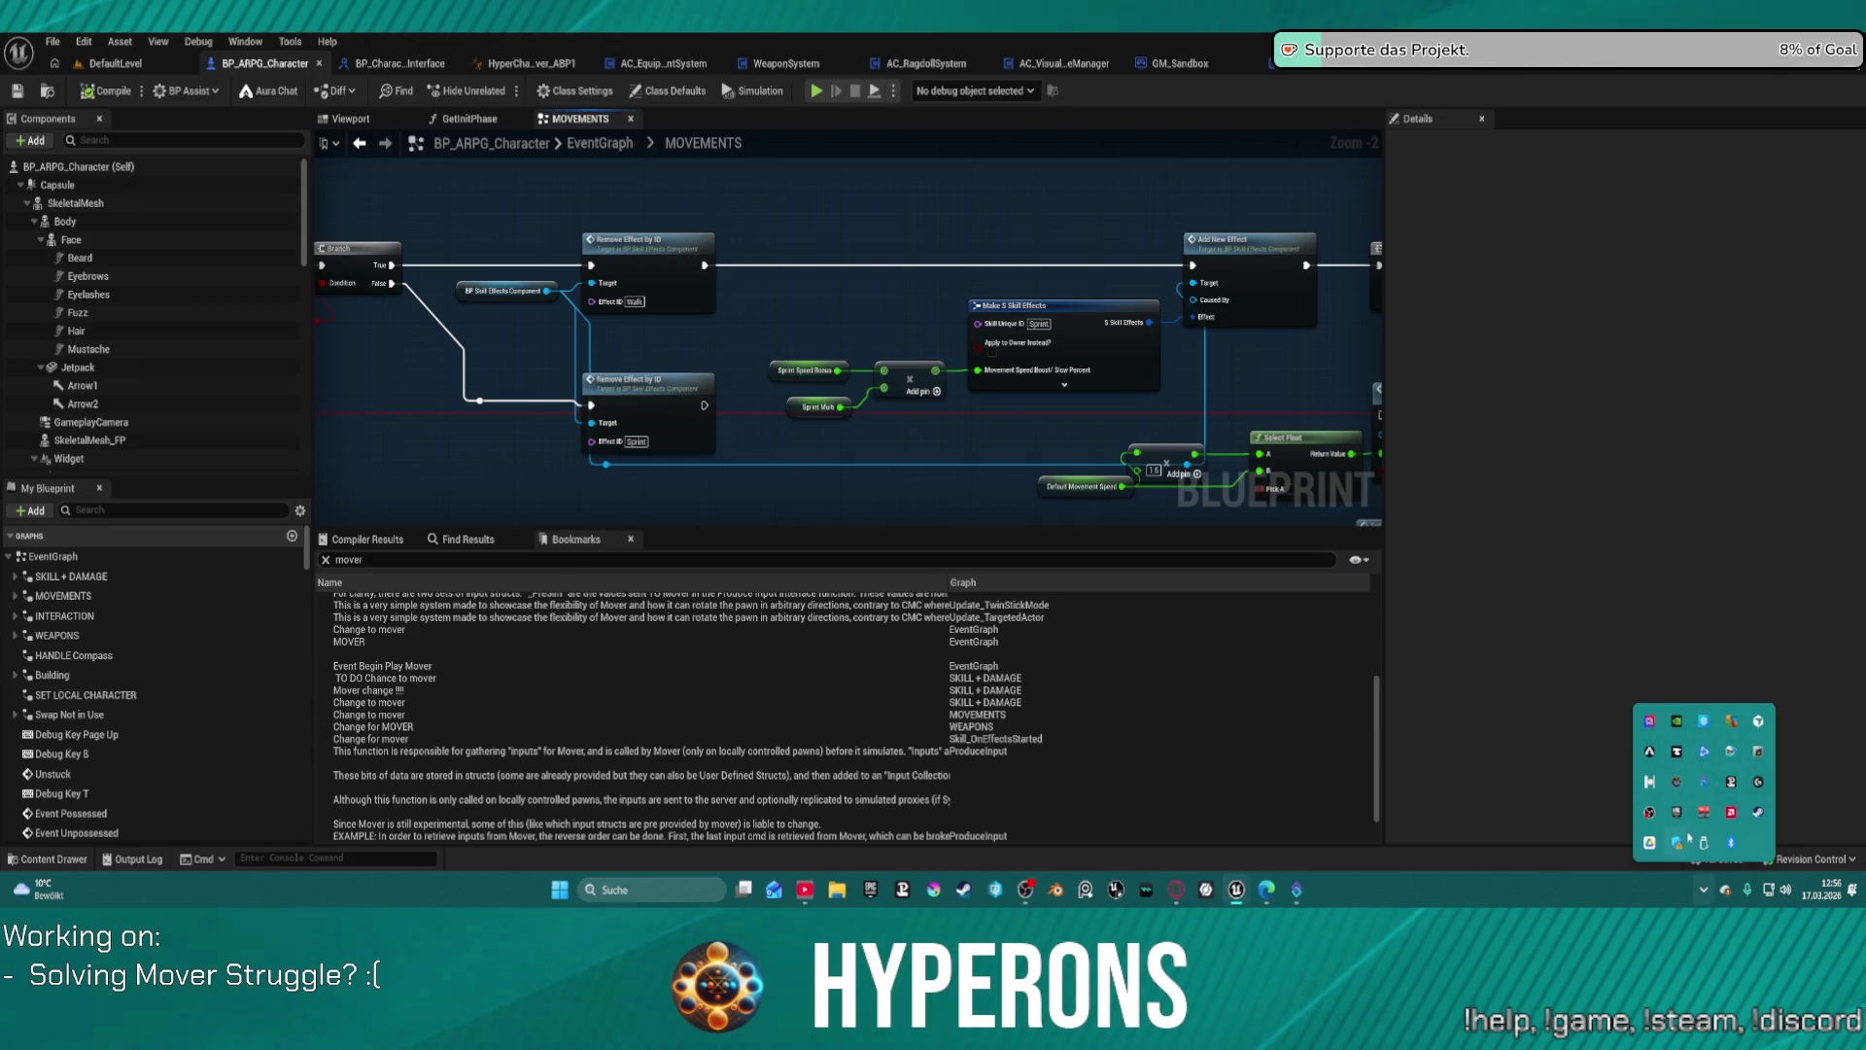
pyautogui.click(1435, 735)
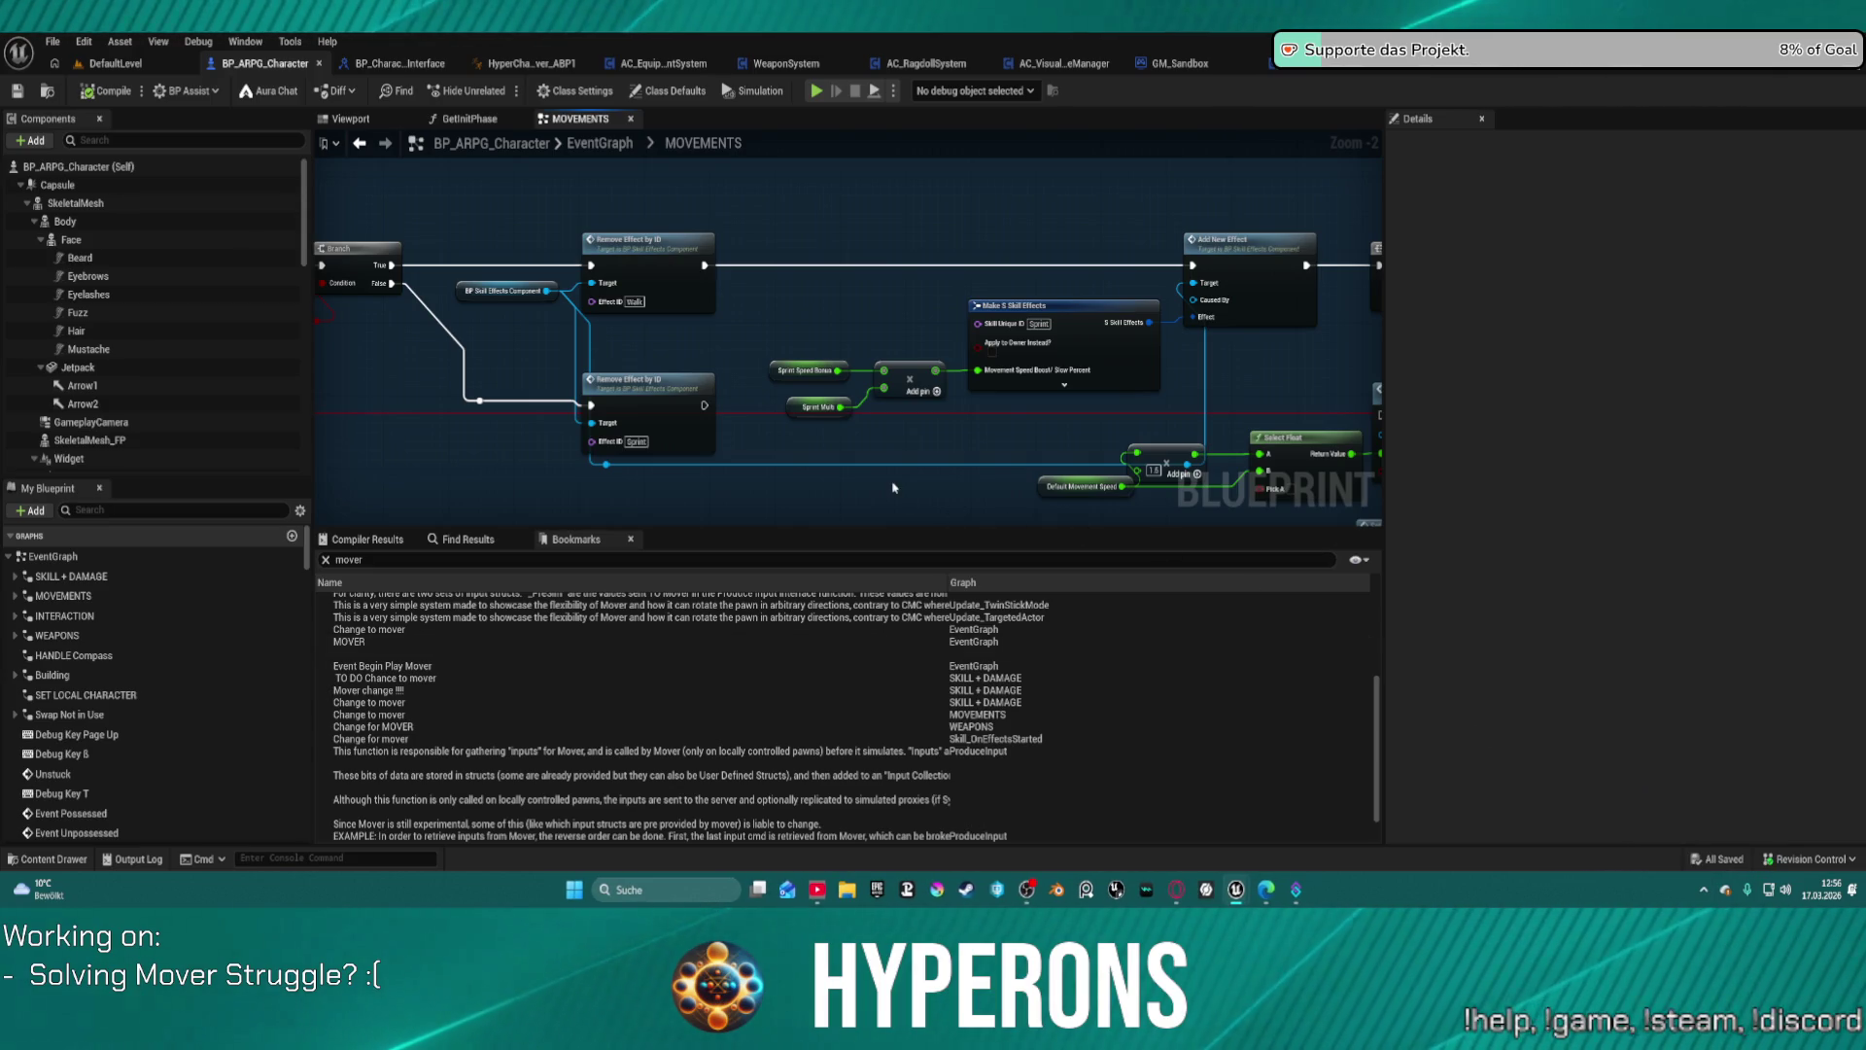
pyautogui.scroll(2, 1093, 255)
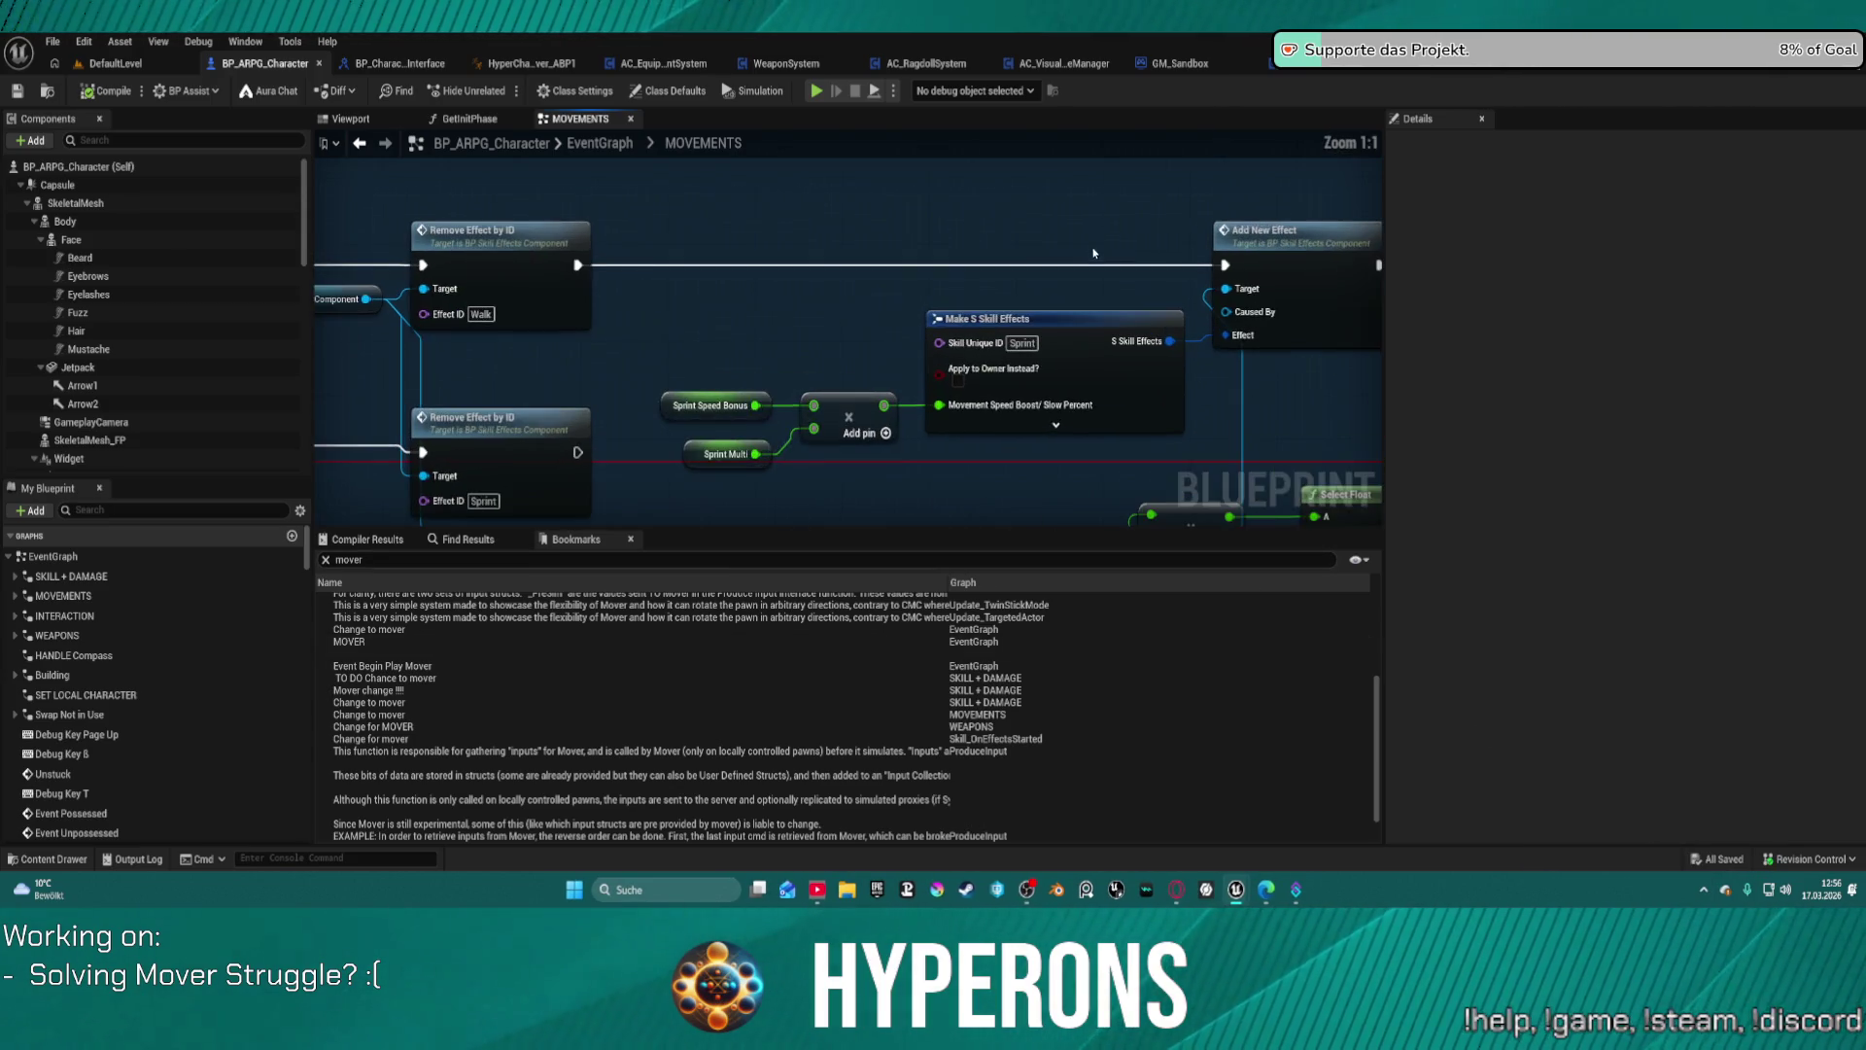
pyautogui.click(114, 65)
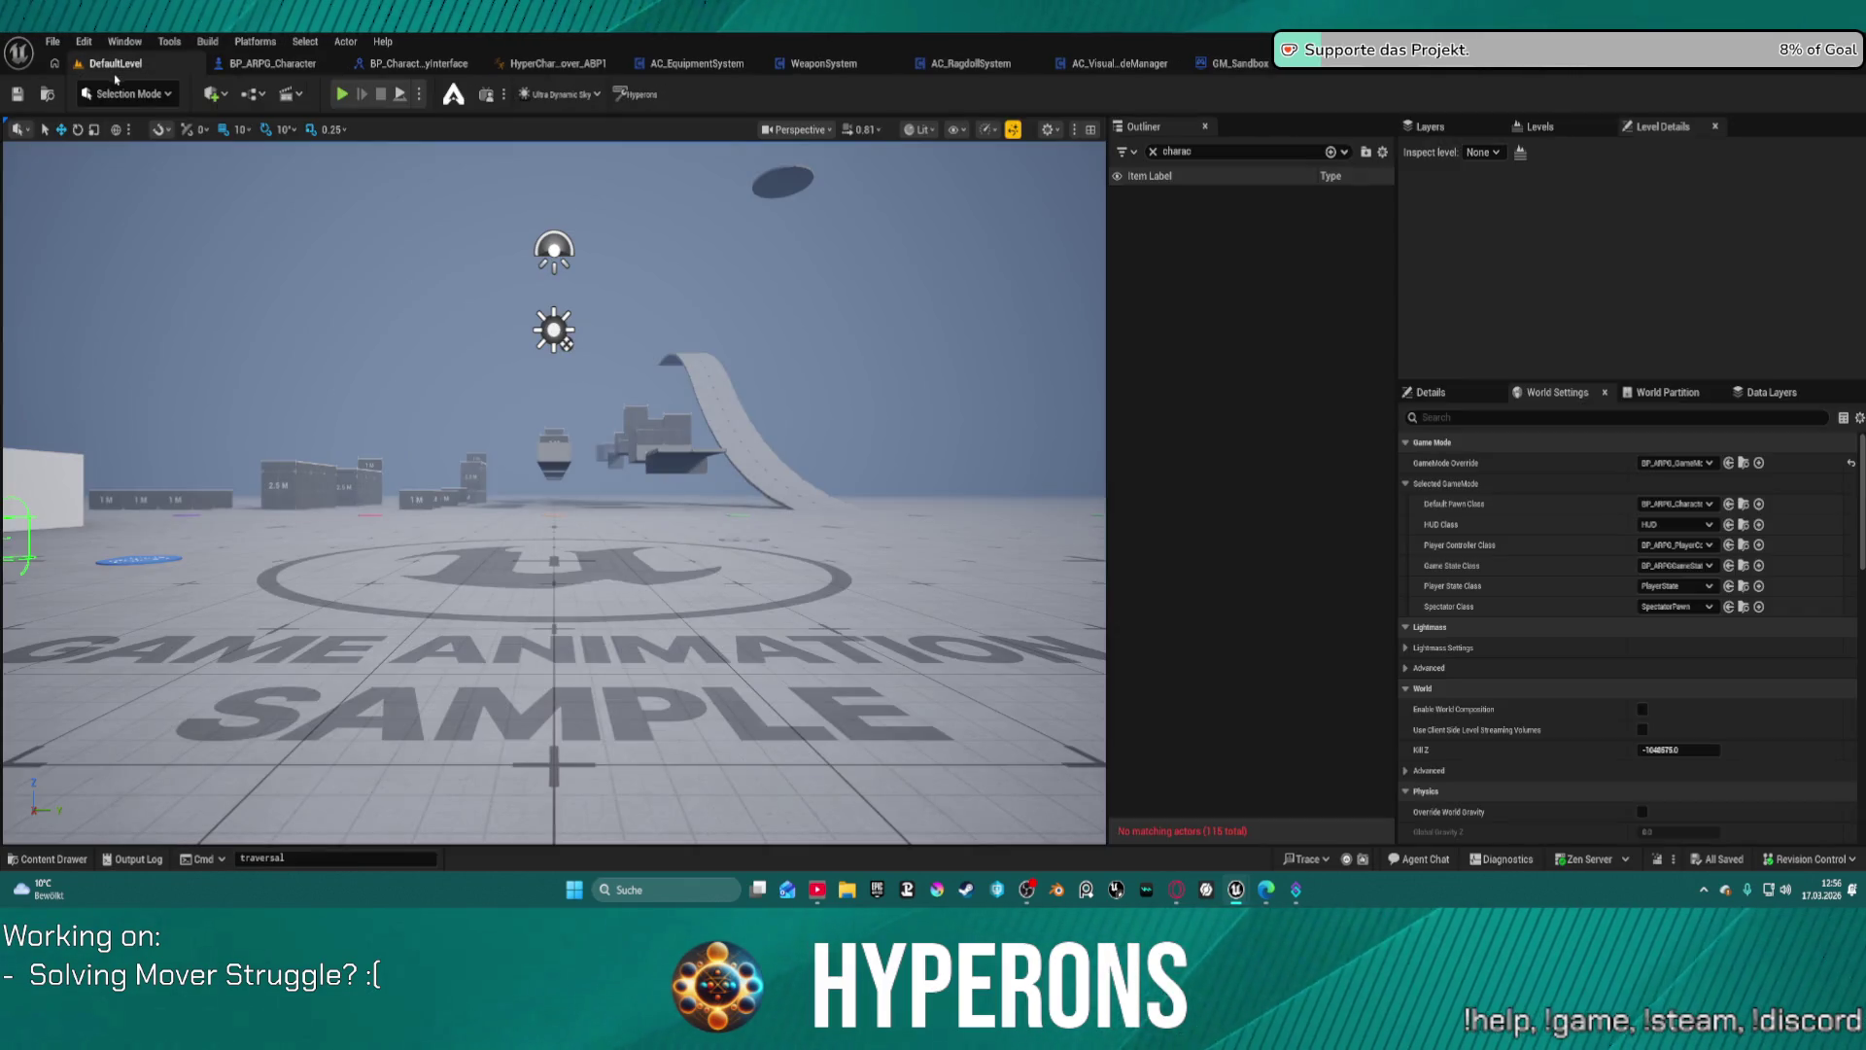
# Step: Set the viewport scalability groups to High, then start playing the level in the editor
pyautogui.click(1002, 133)
pyautogui.moveTo(1054, 193)
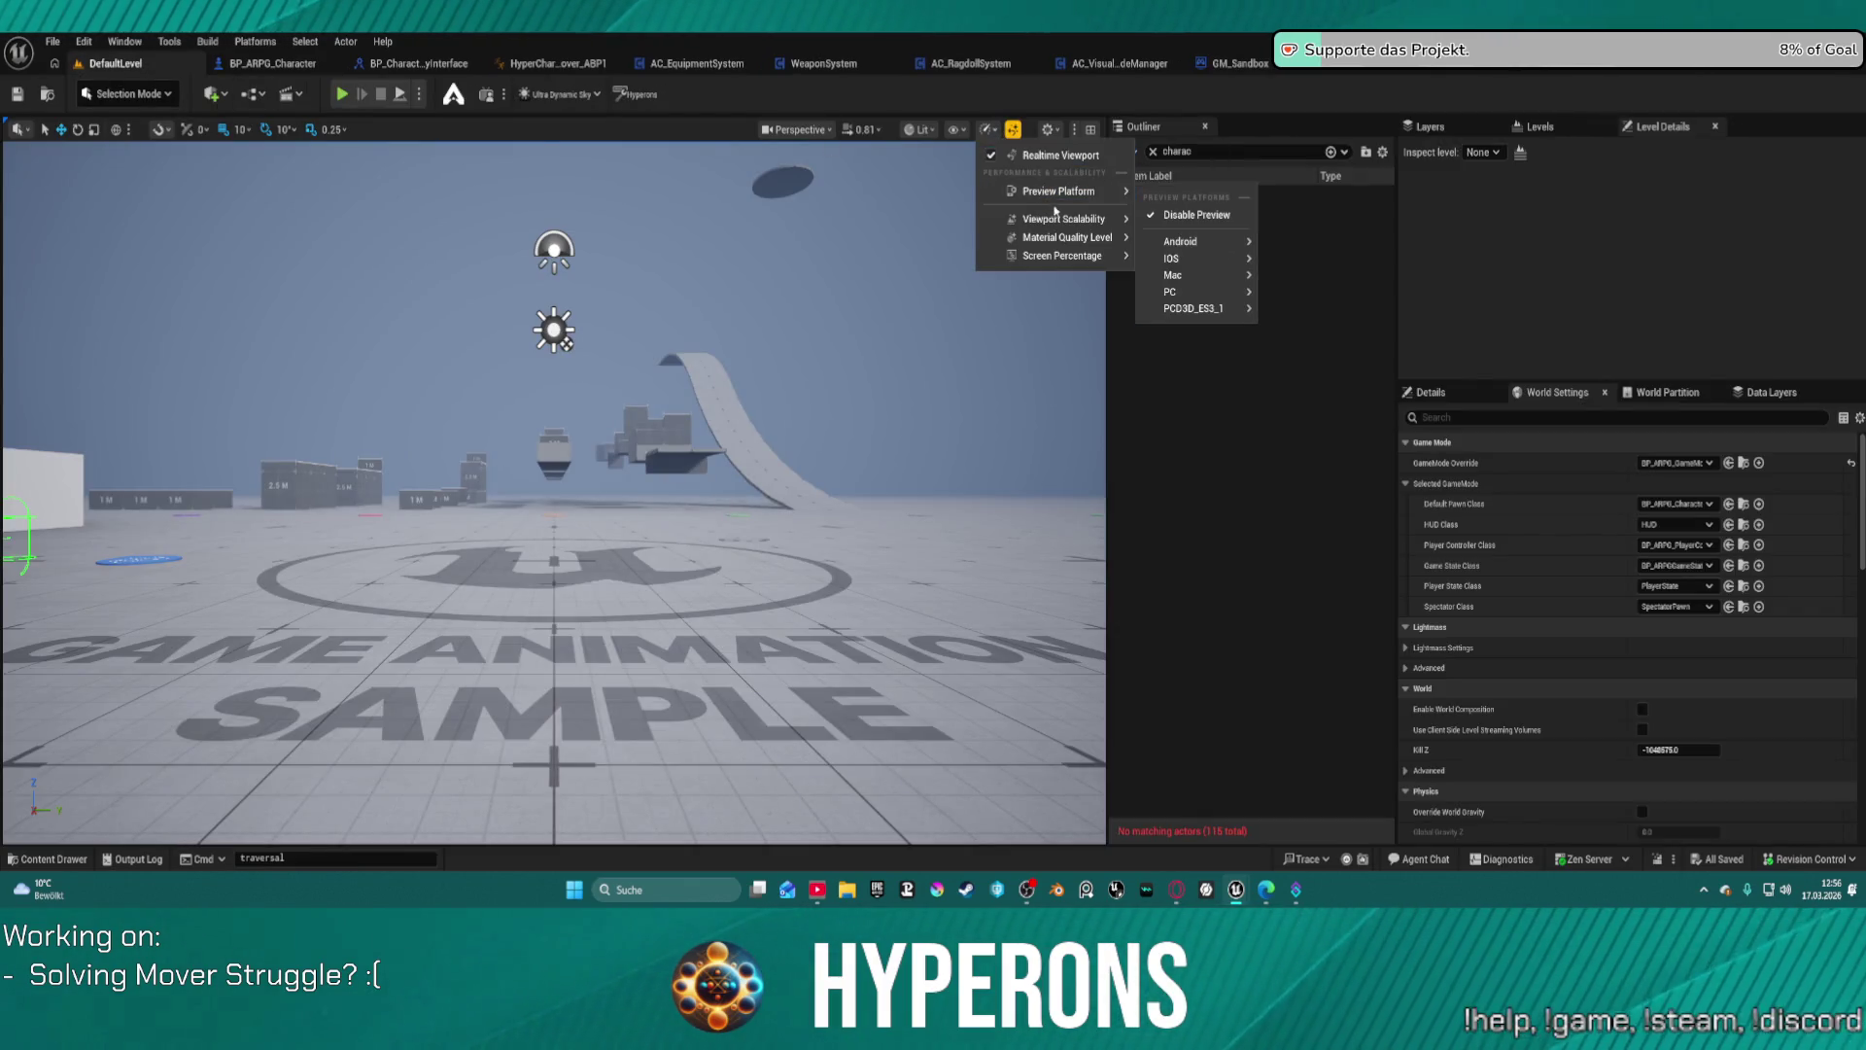
pyautogui.moveTo(1086, 225)
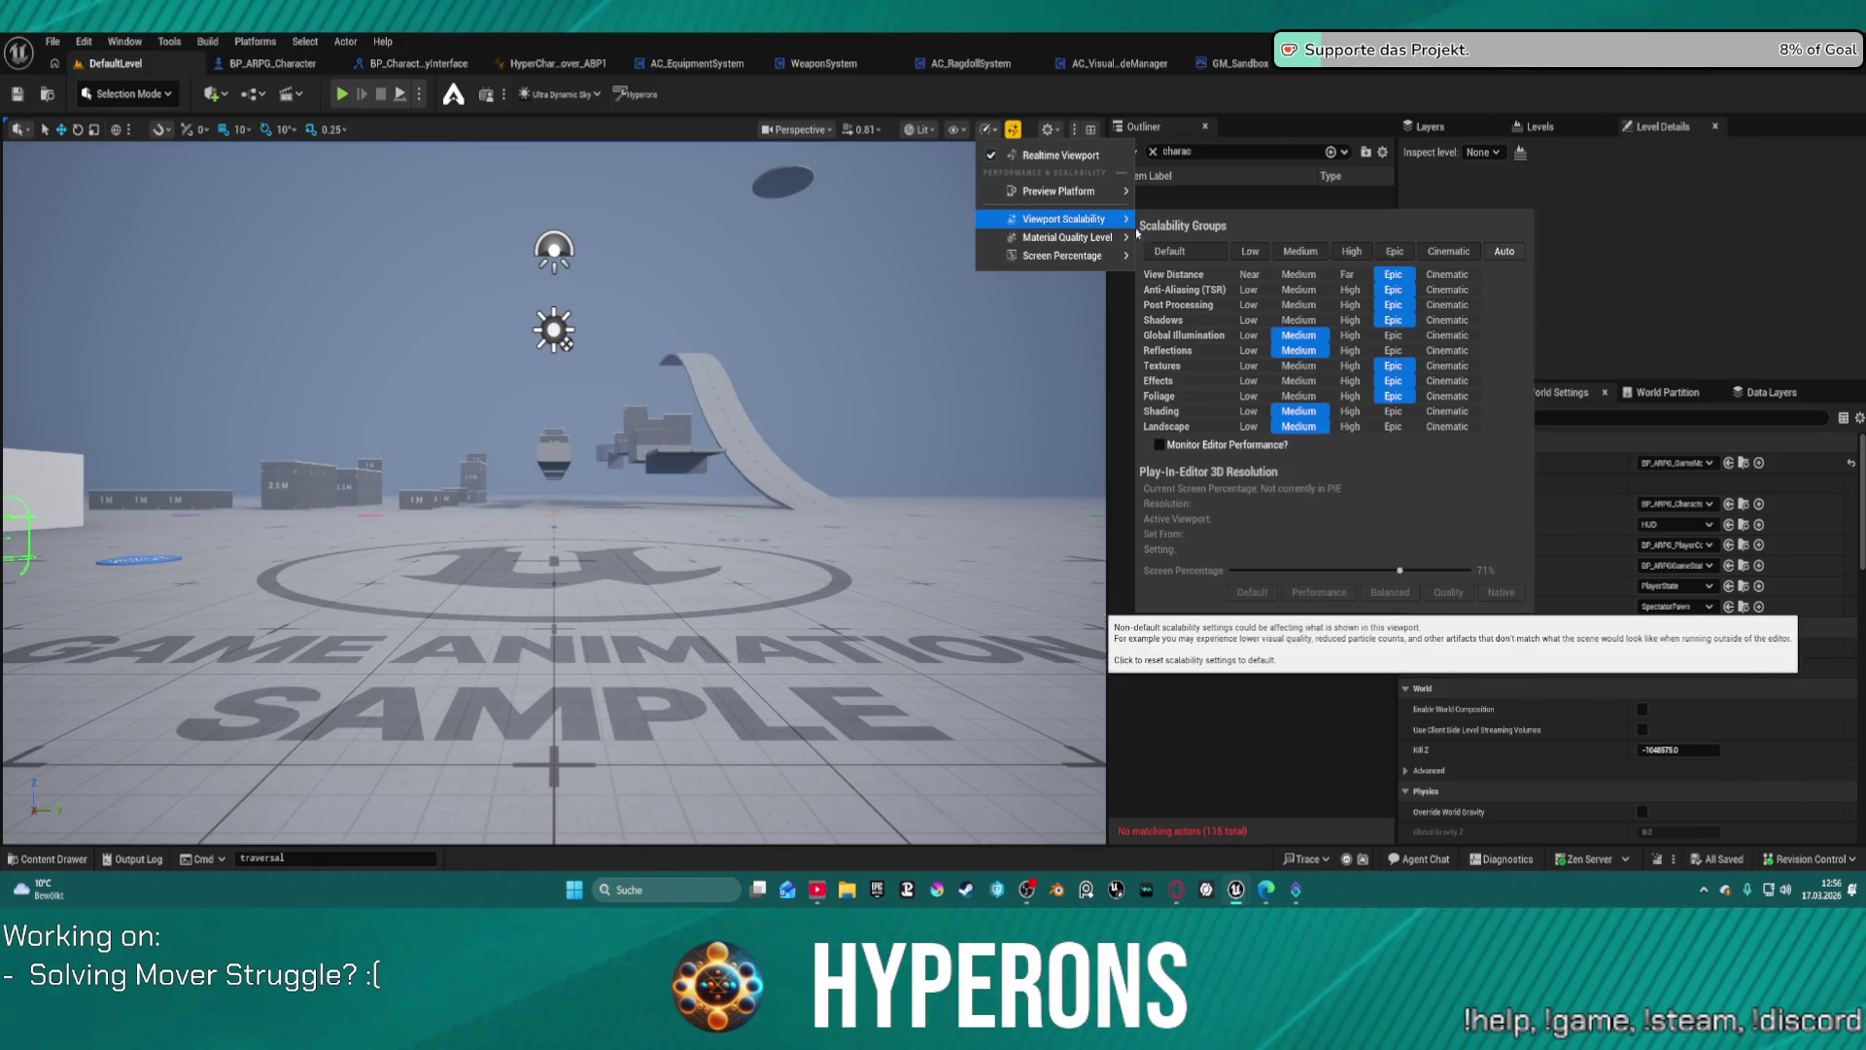
pyautogui.click(1352, 252)
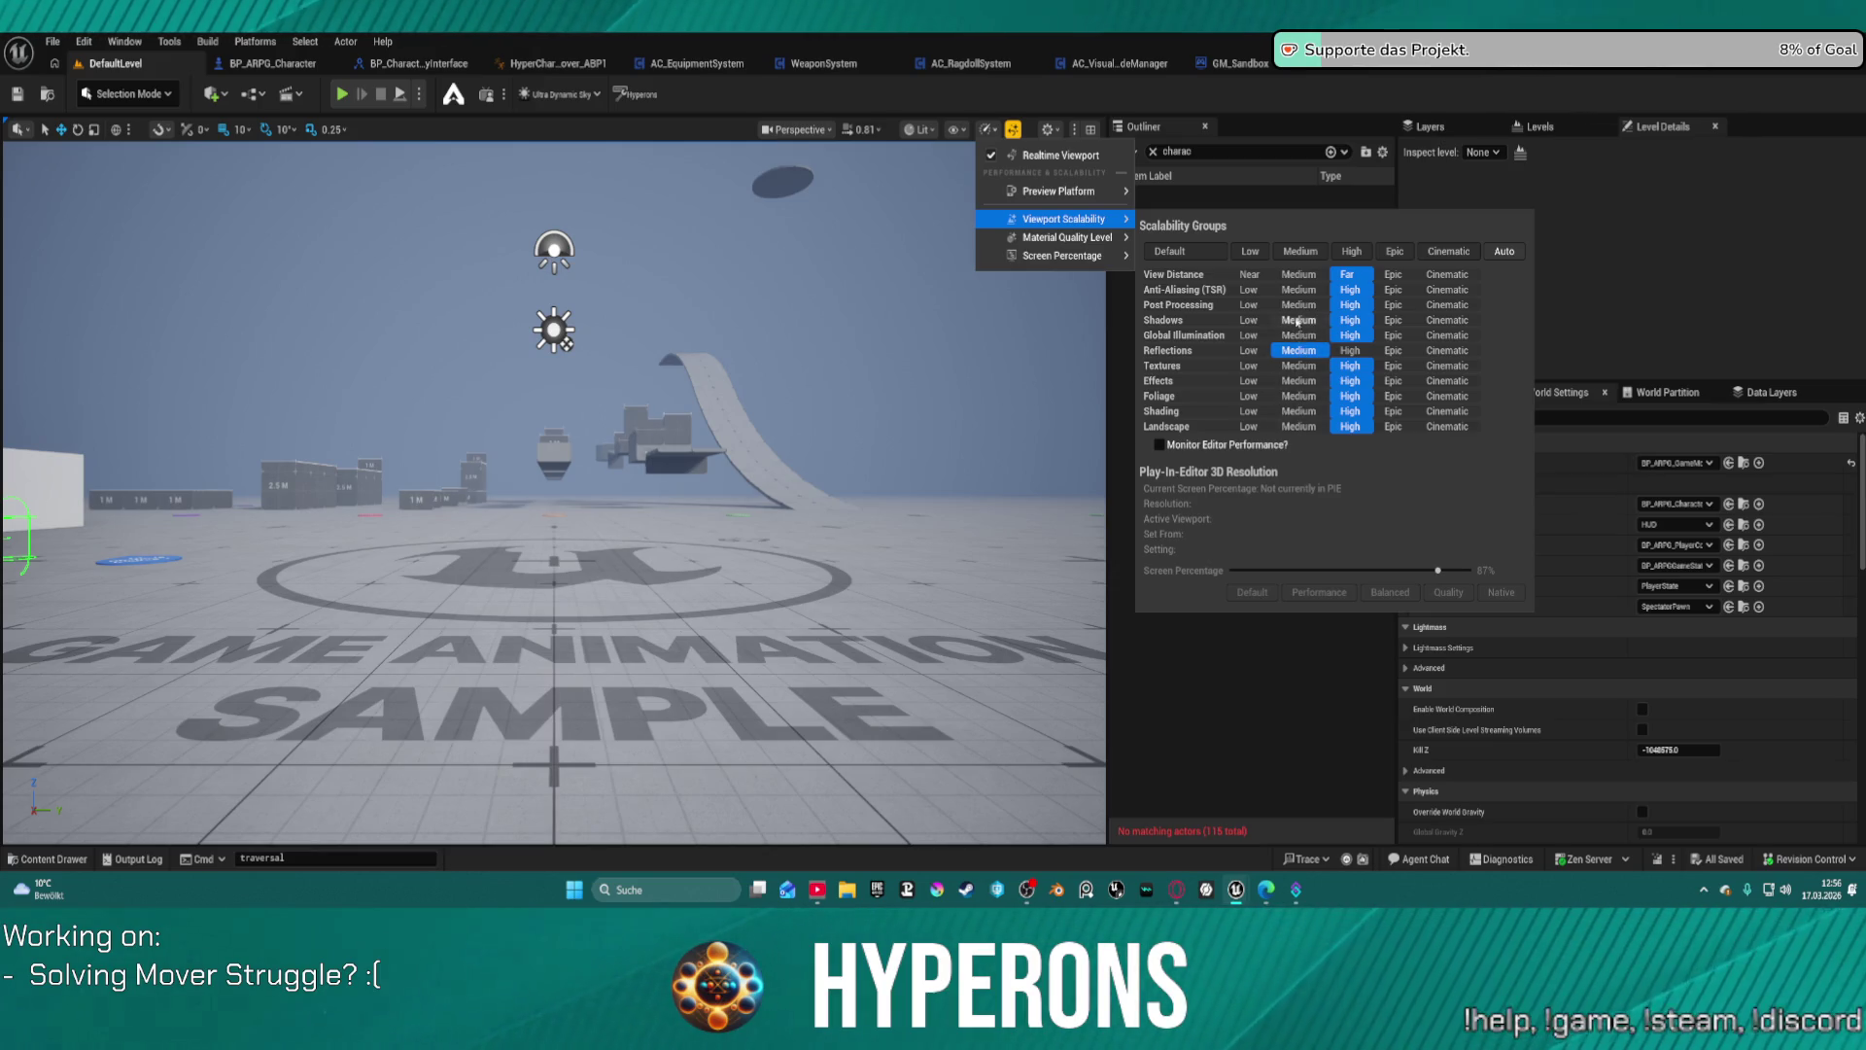
pyautogui.press('Down')
pyautogui.press('Down')
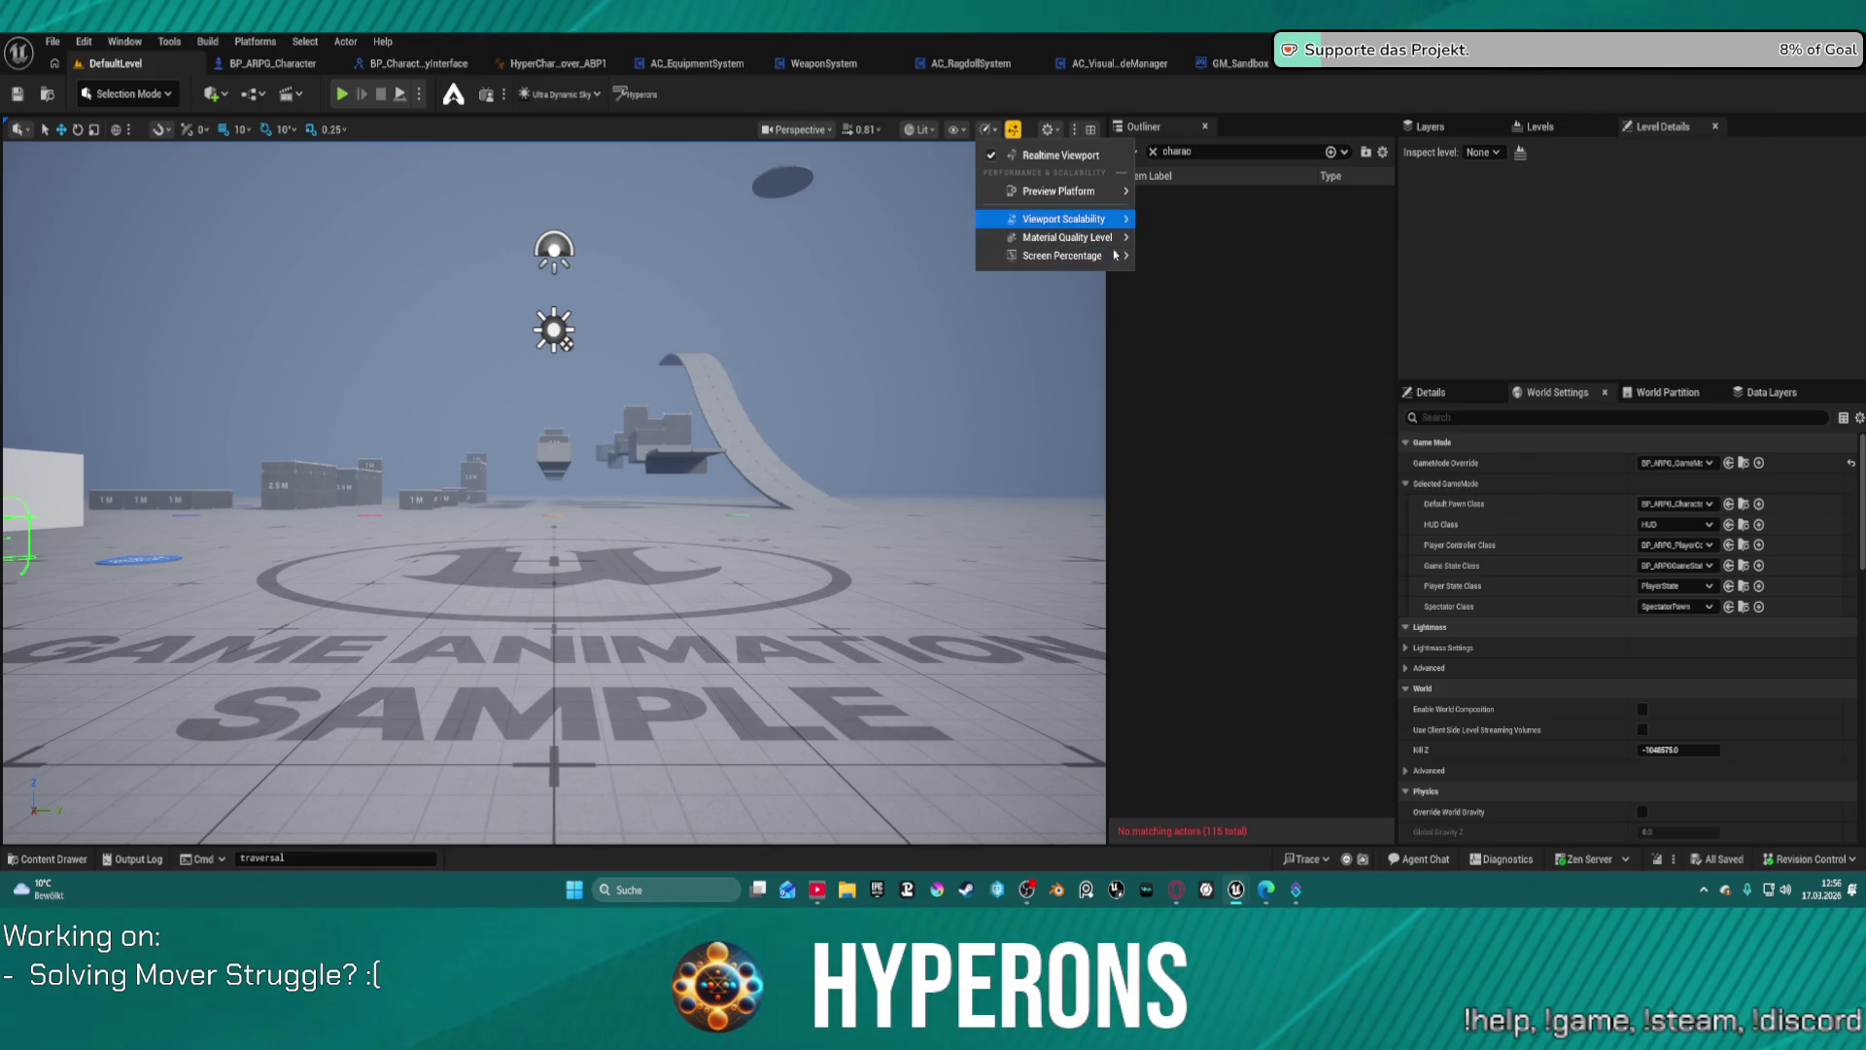
pyautogui.press('Up')
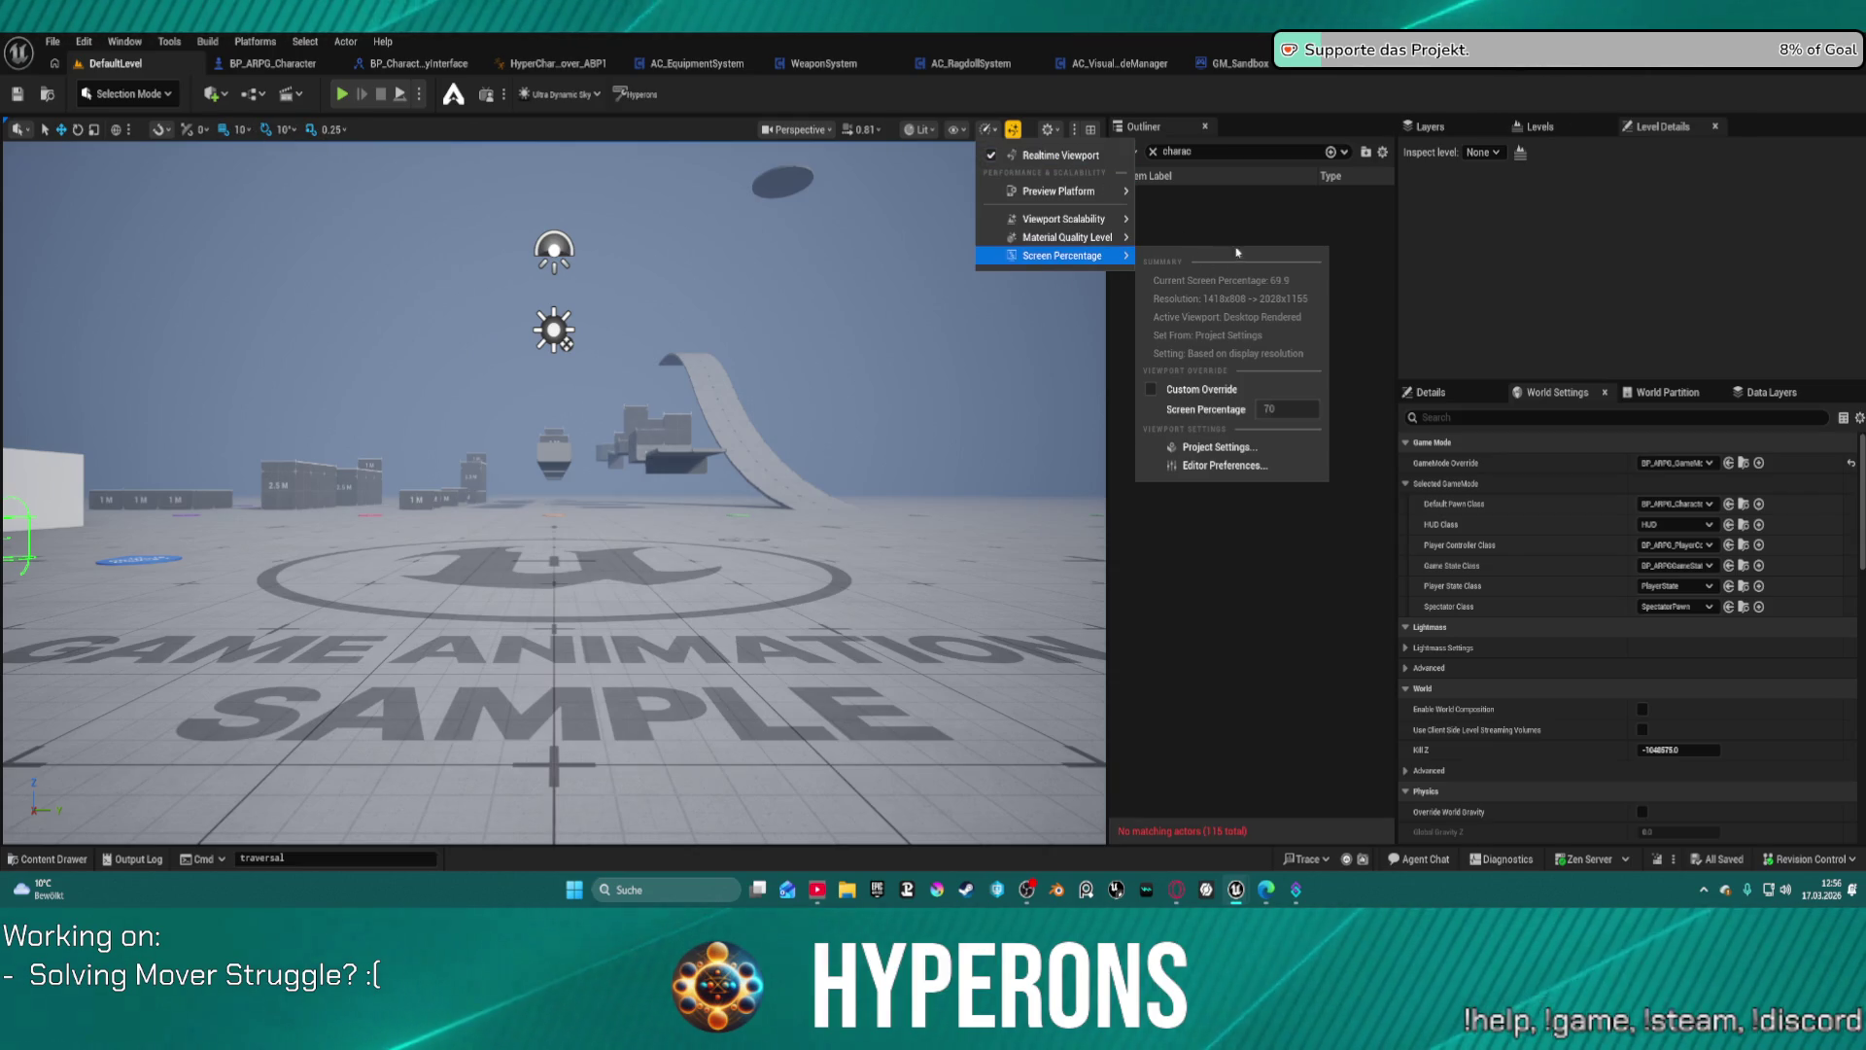
pyautogui.click(342, 96)
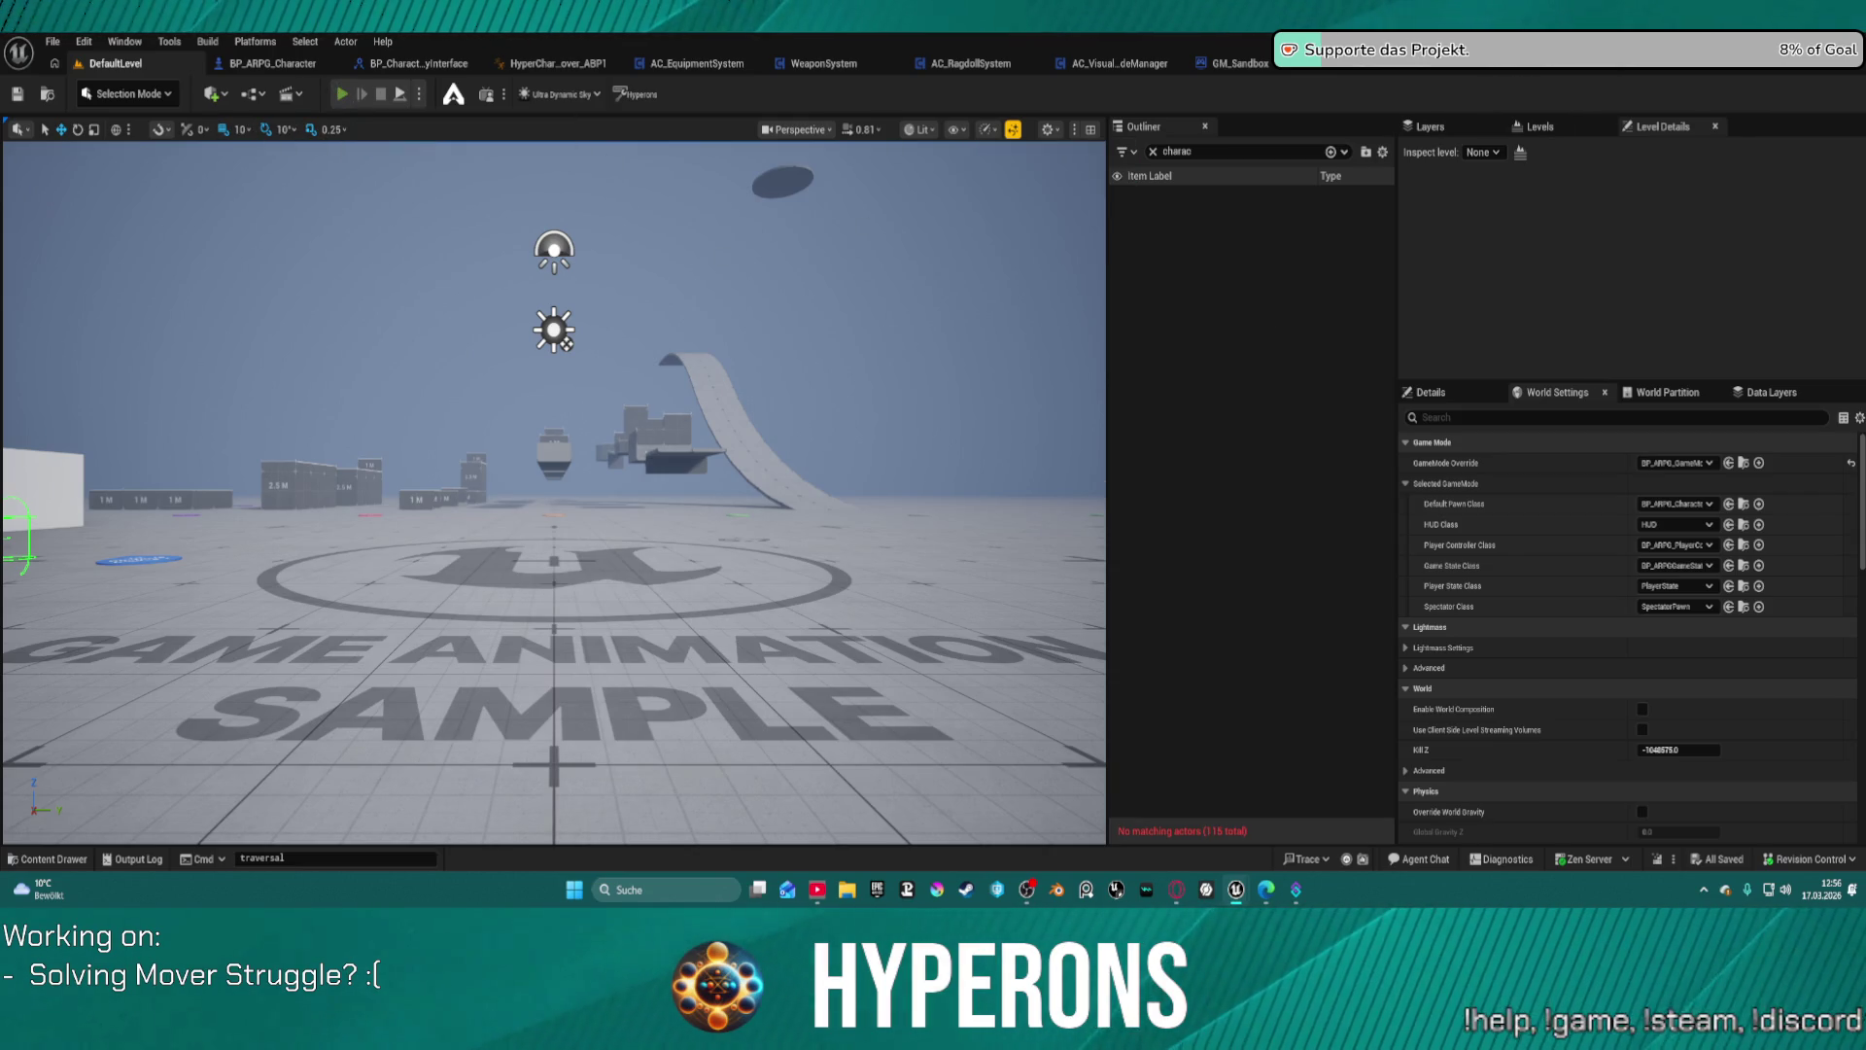
pyautogui.click(342, 94)
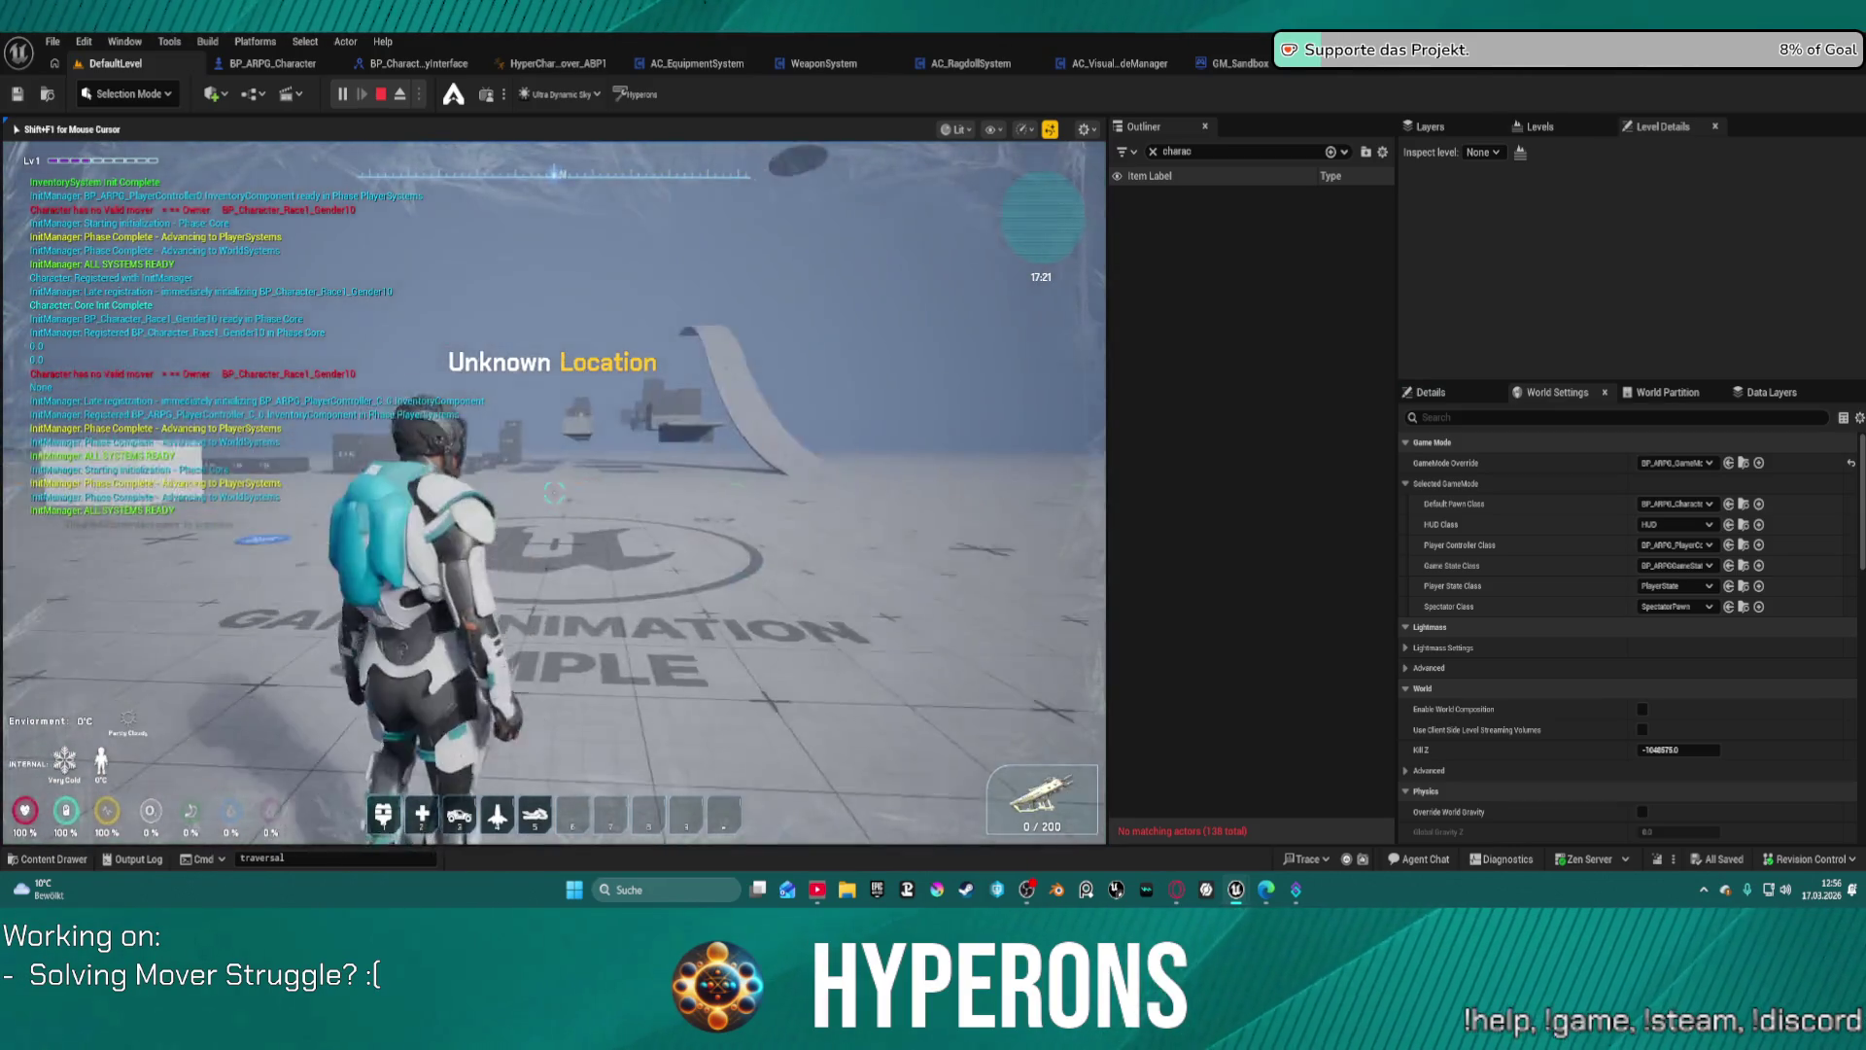
# Step: Run the character among the blue 1 M and 2 M blocks, stop play, and reopen BP_ARPG_Character
pyautogui.press('w')
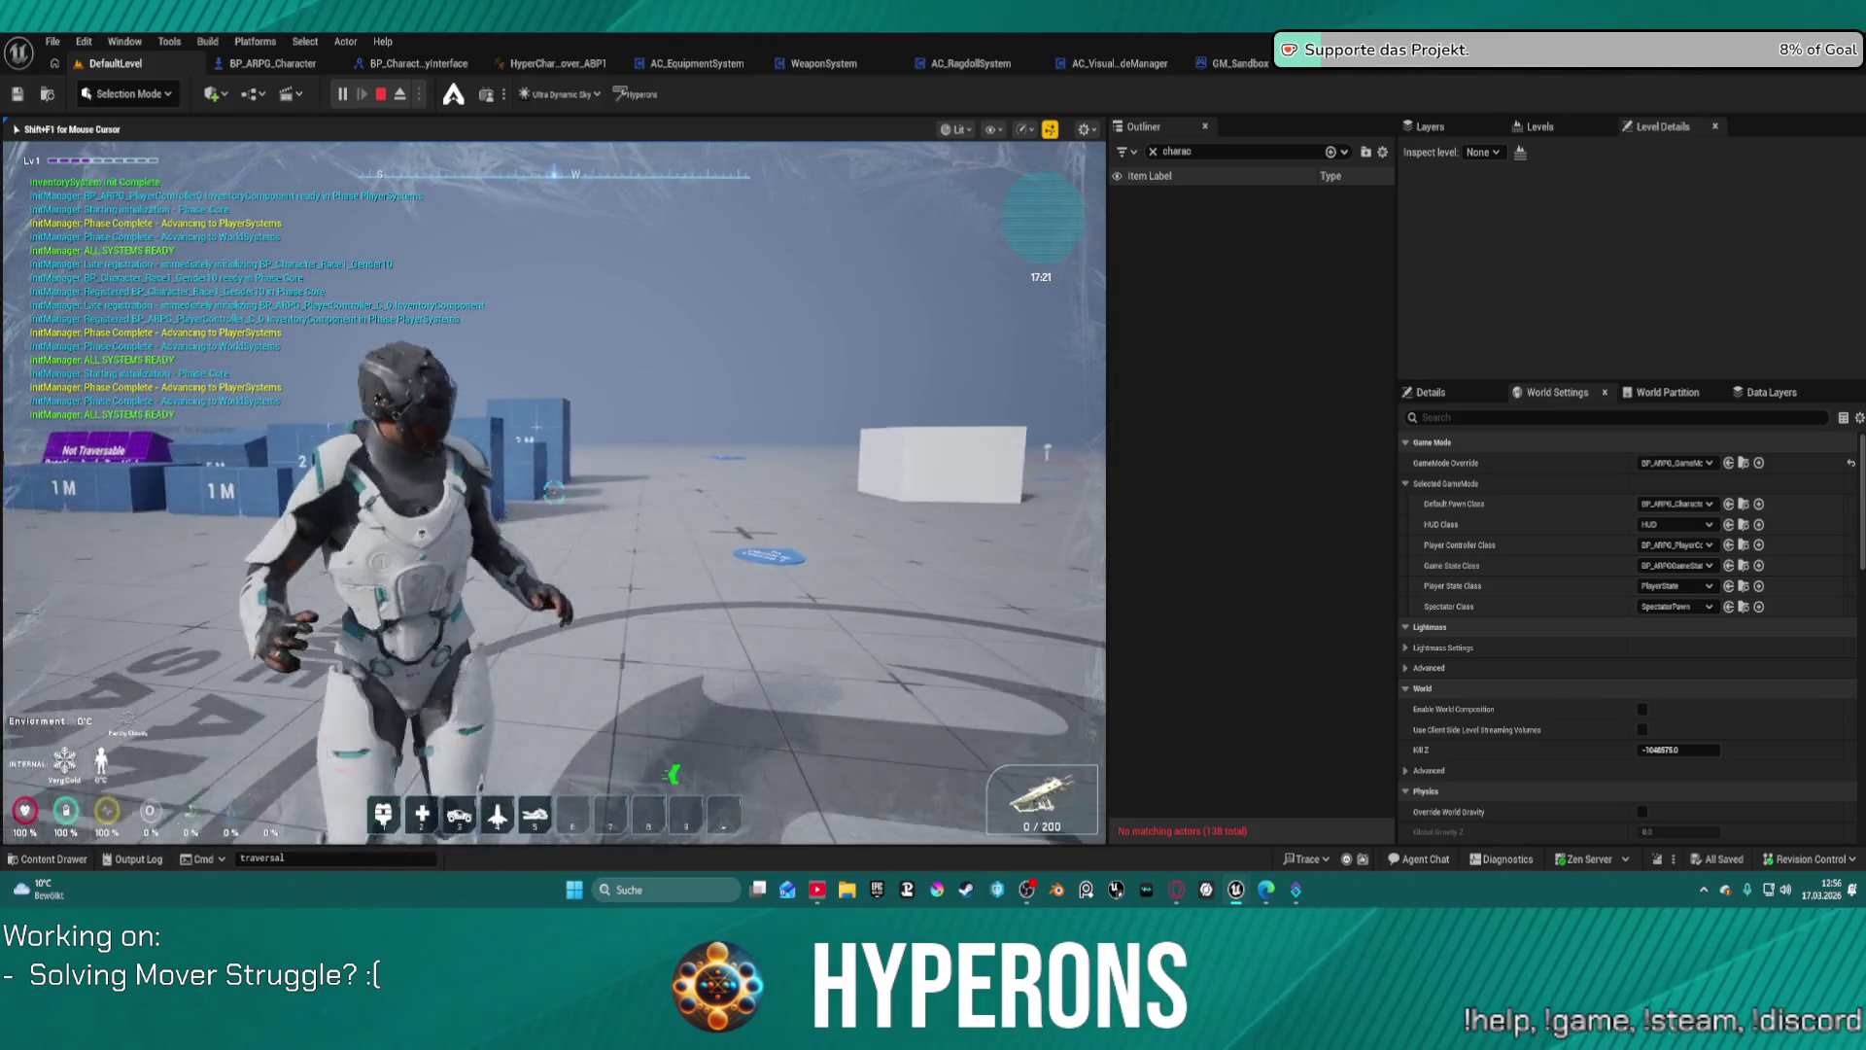
pyautogui.press('w')
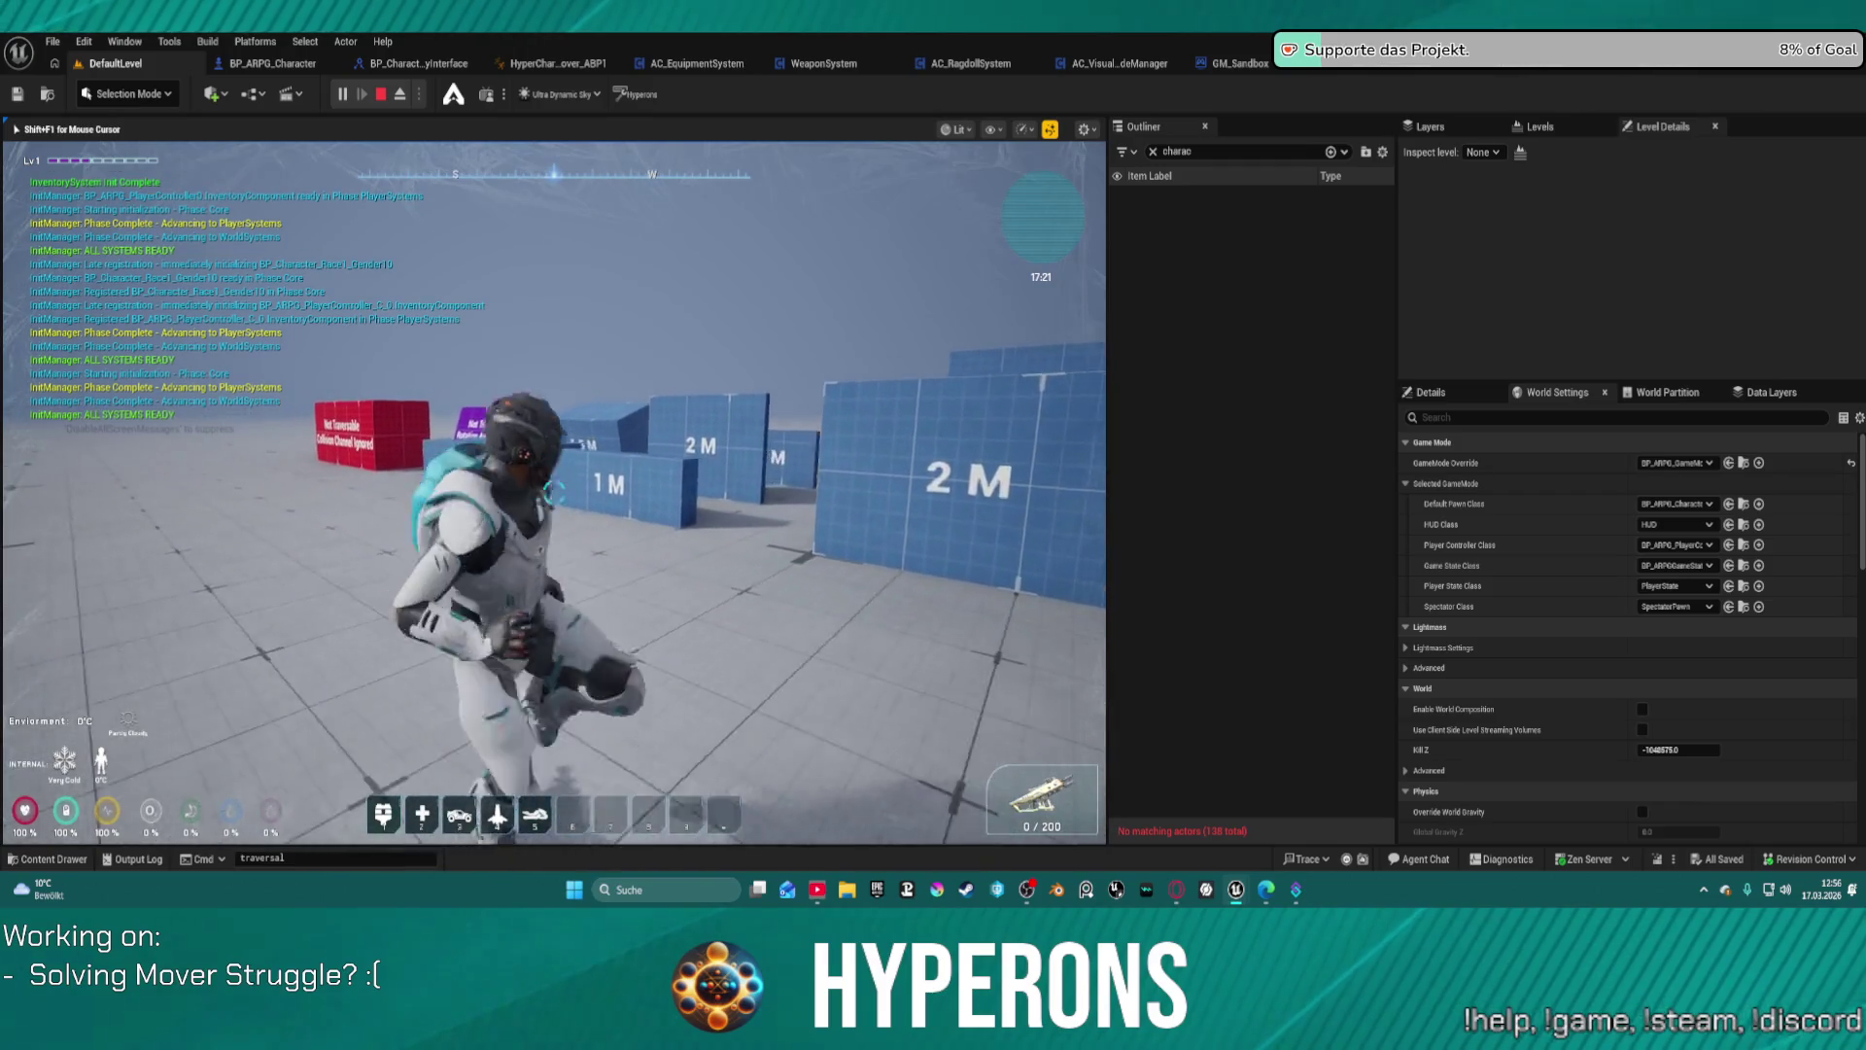
pyautogui.press('w')
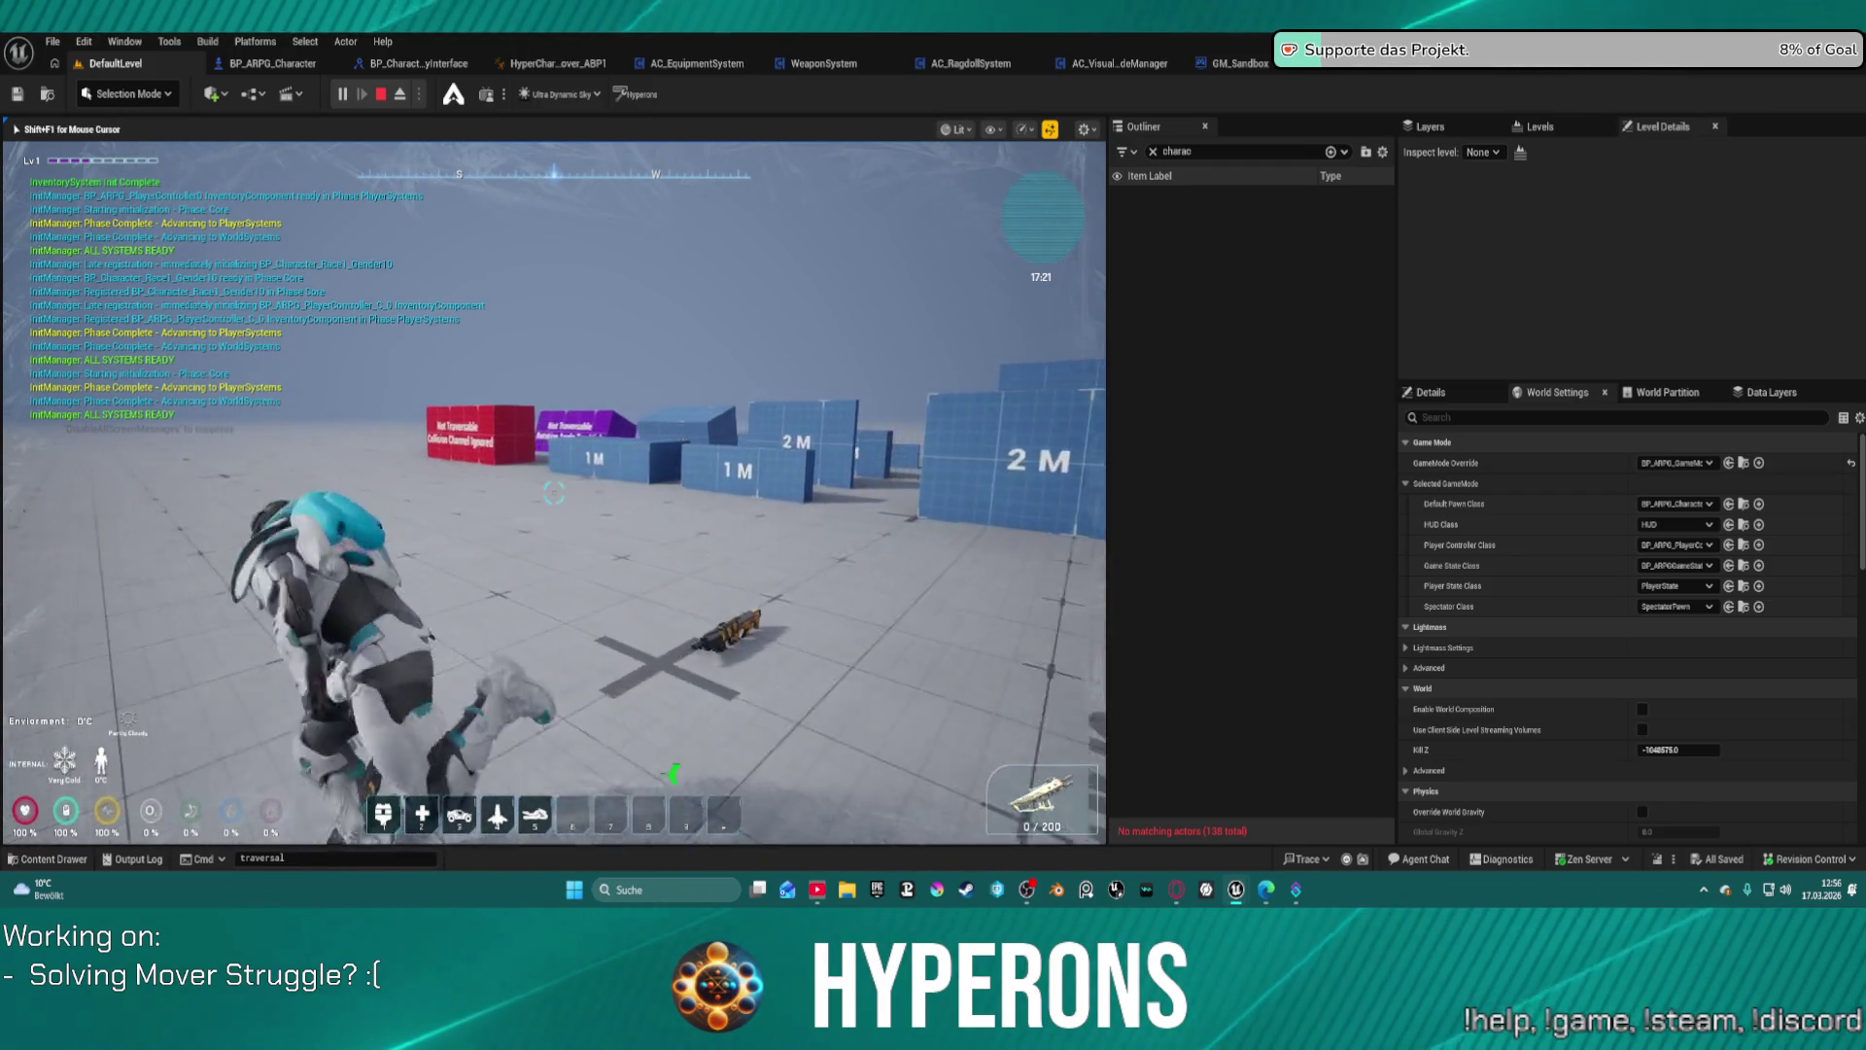
pyautogui.press('w')
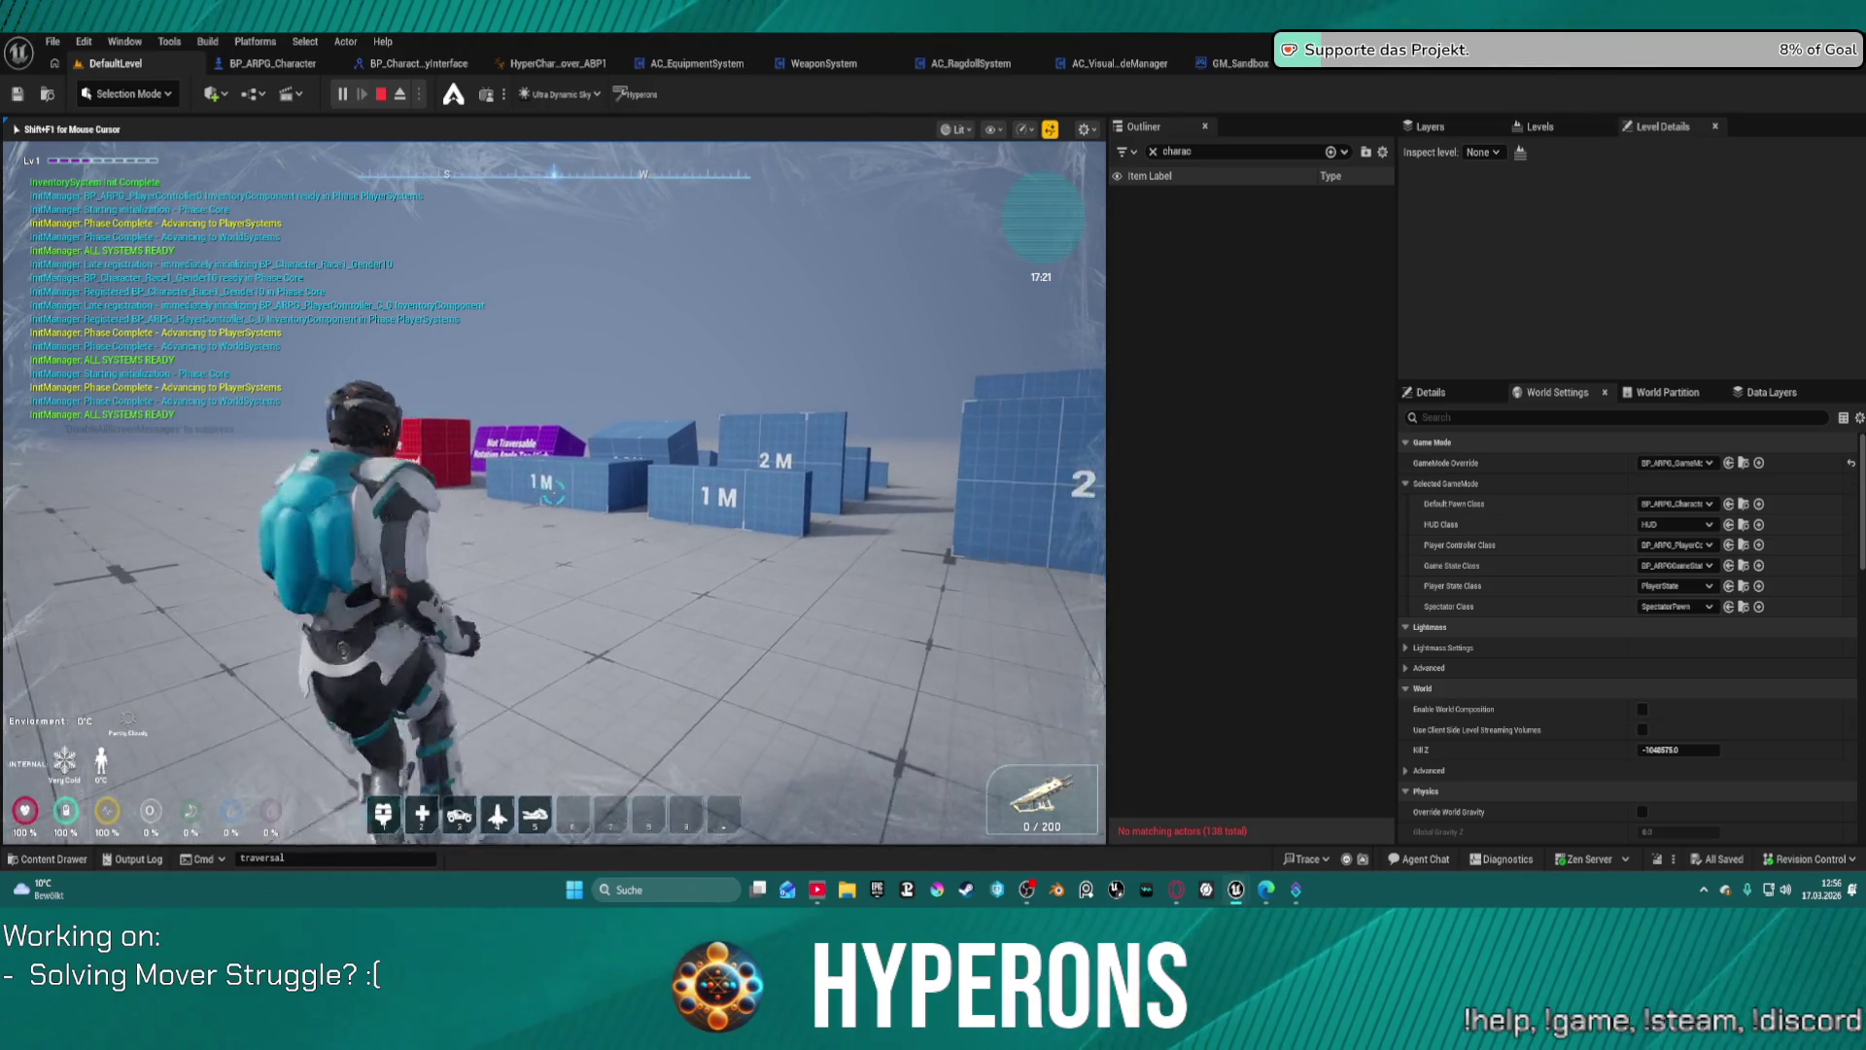
pyautogui.press('Escape')
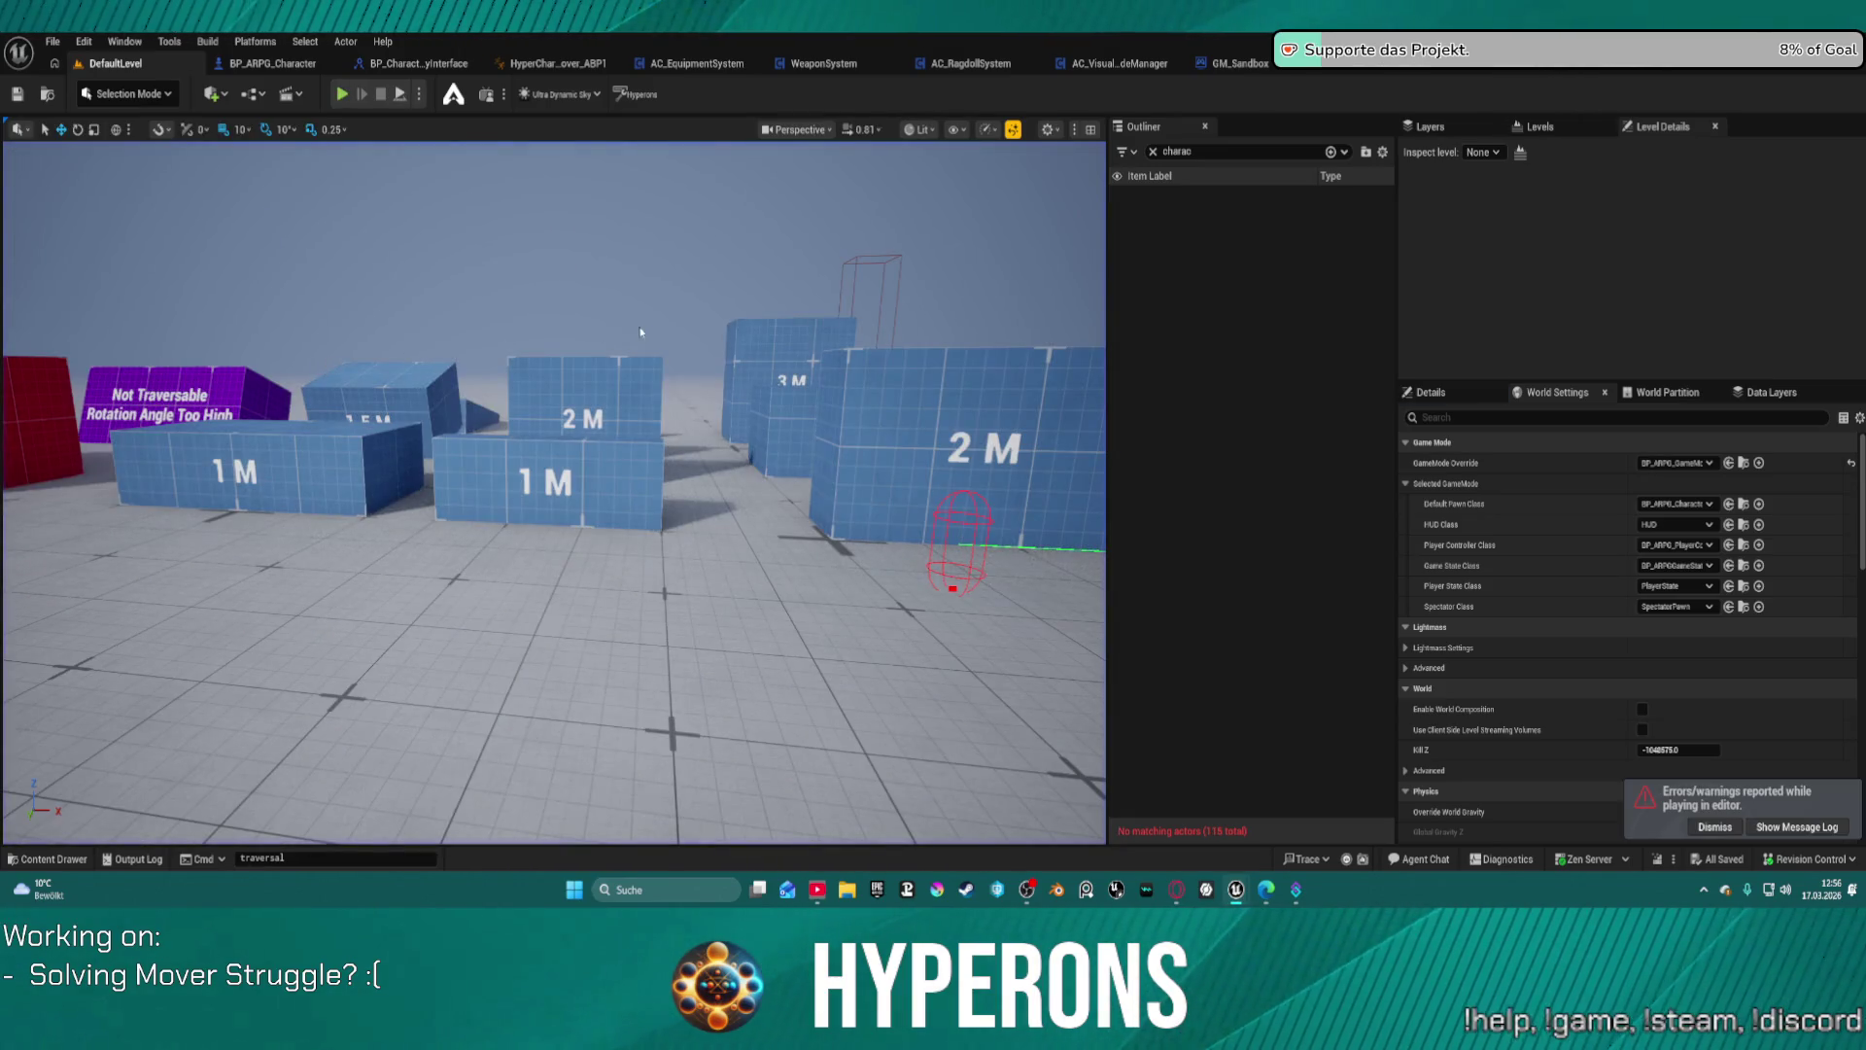
pyautogui.click(268, 74)
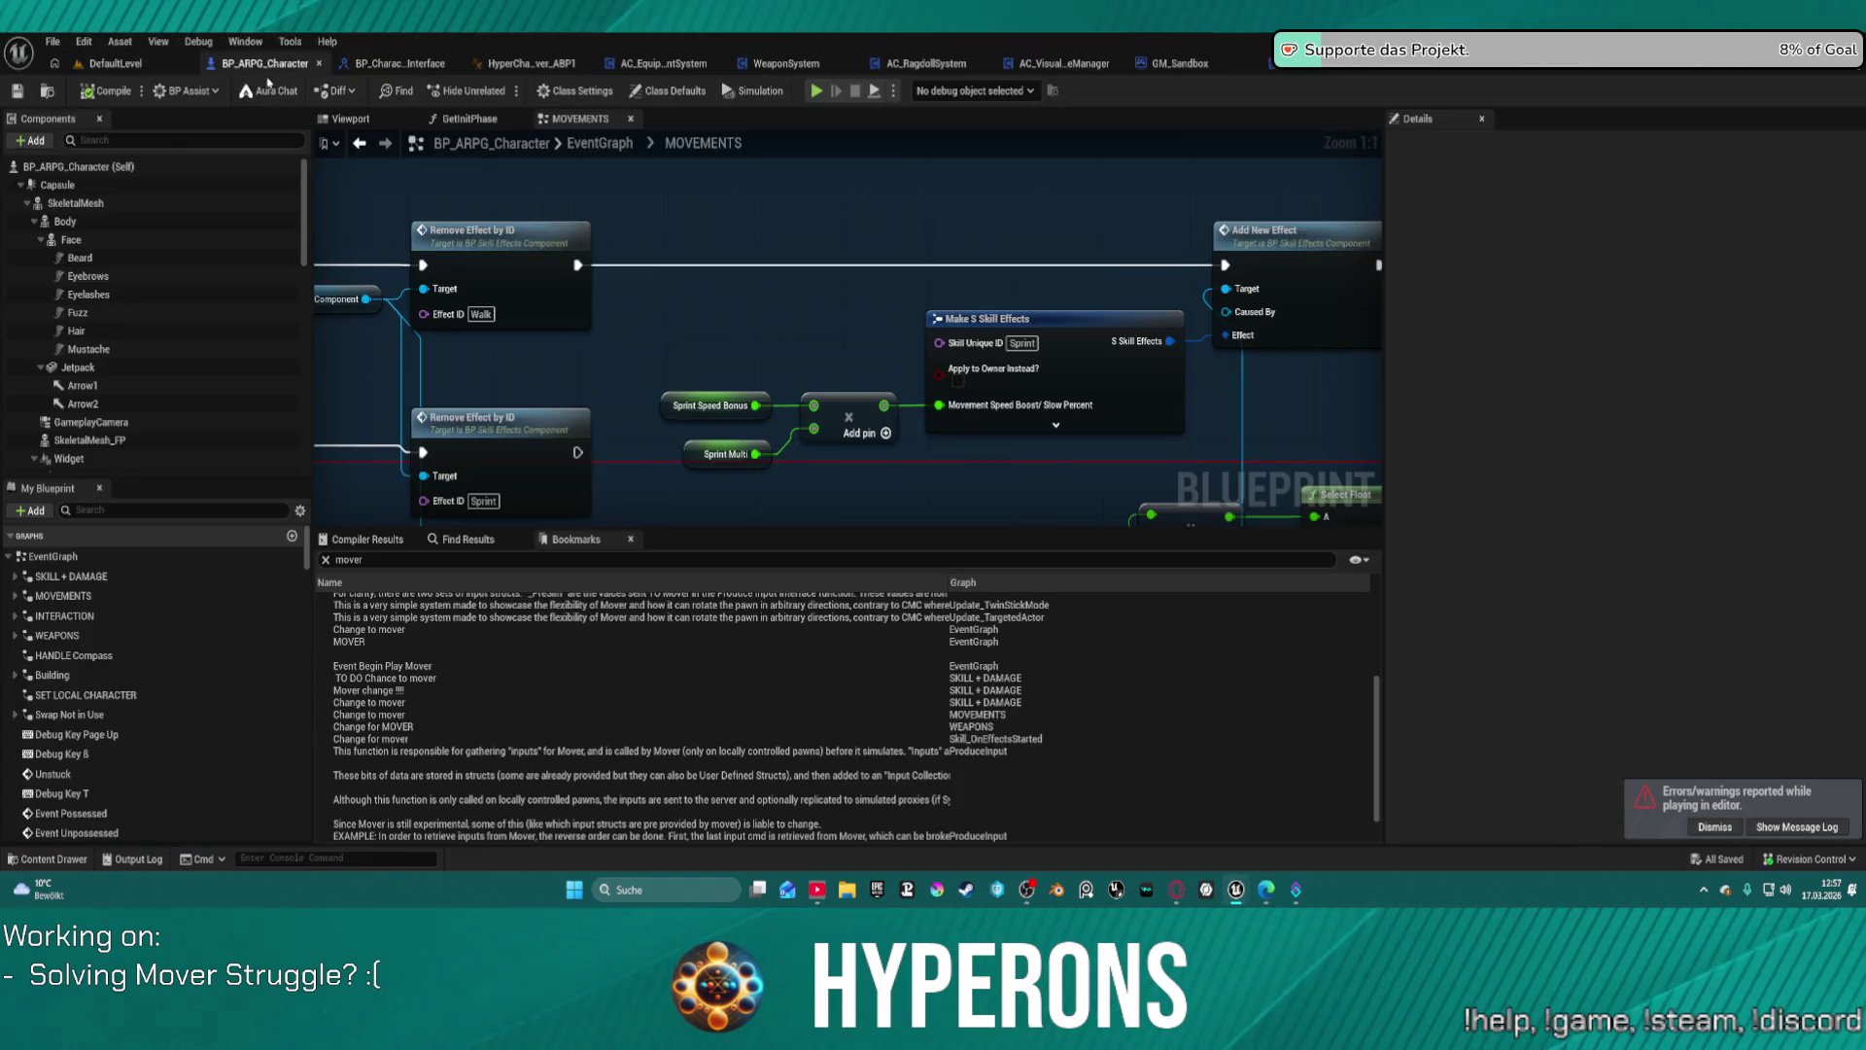
# Step: Switch to the GetInitPhase function graph, whose return node outputs Phase Core
pyautogui.scroll(-2, 729, 637)
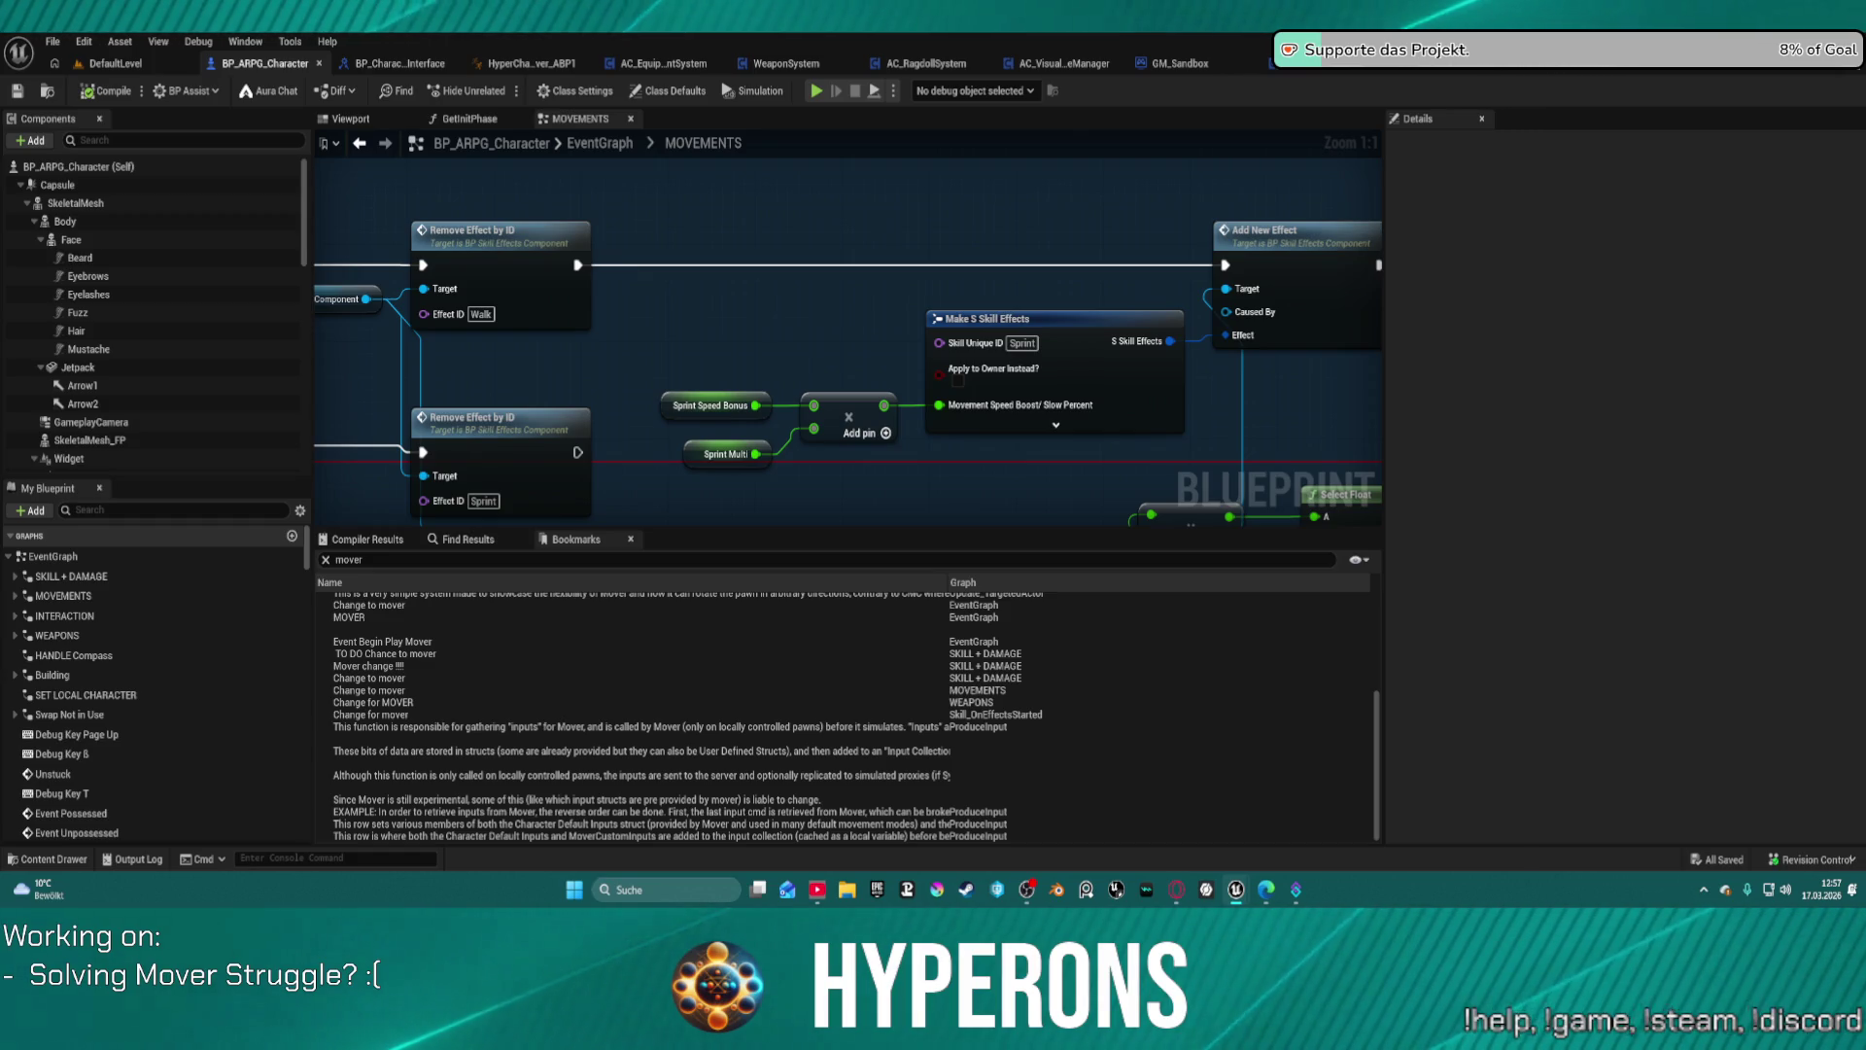
pyautogui.click(471, 119)
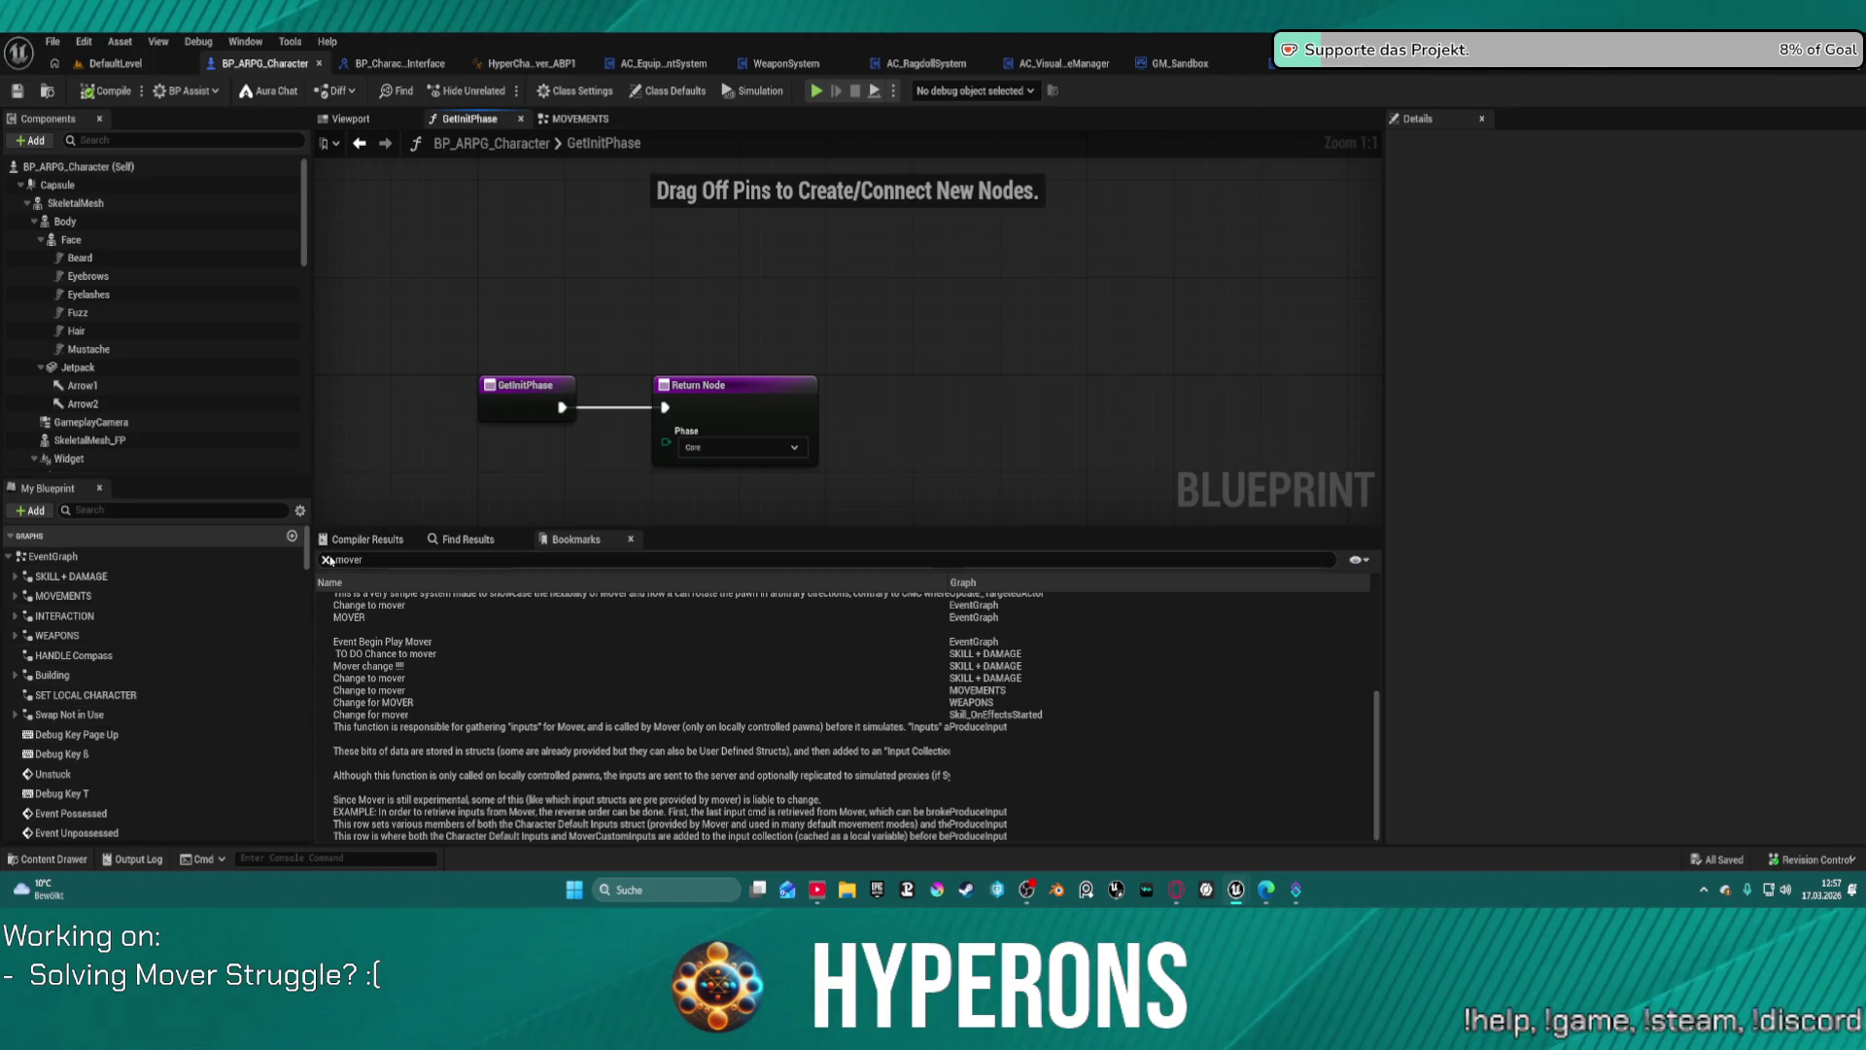
# Step: Clear the mover search, open the EventGraph and pan to the red comment box
pyautogui.click(327, 560)
pyautogui.doubleClick(53, 556)
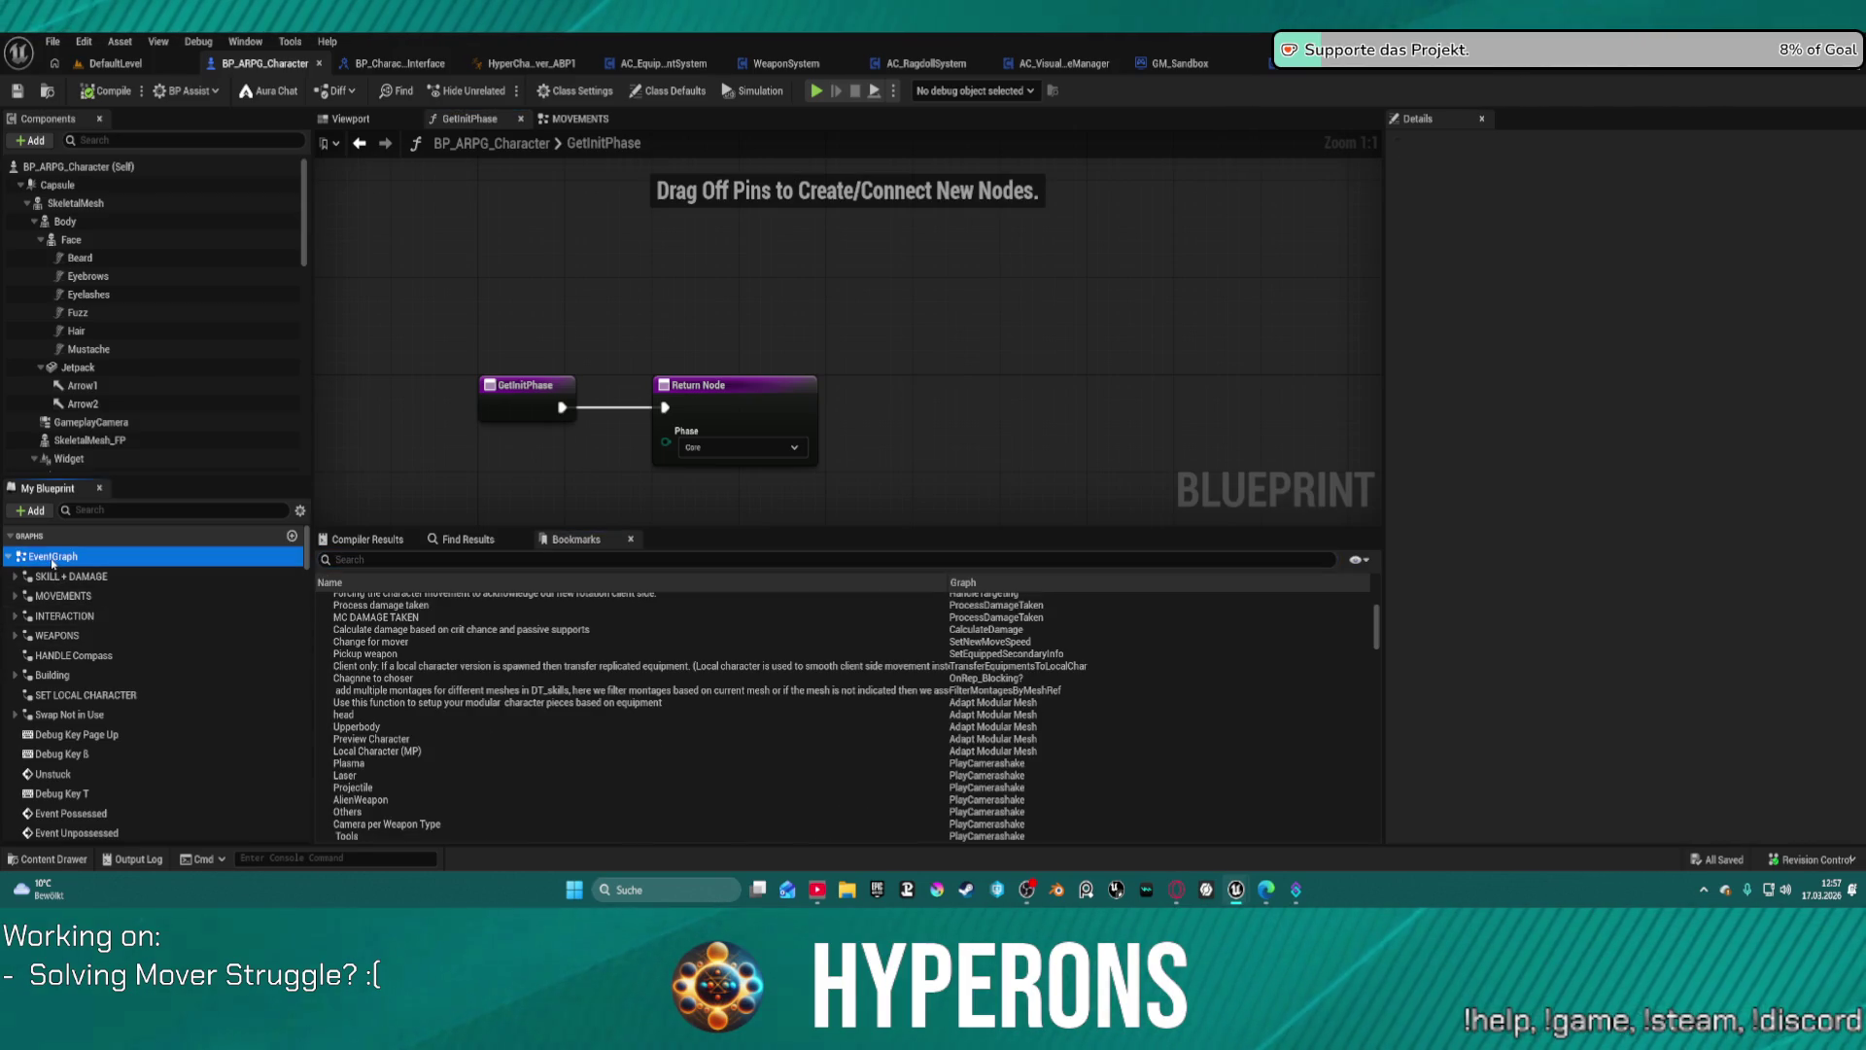
pyautogui.scroll(8, 626, 369)
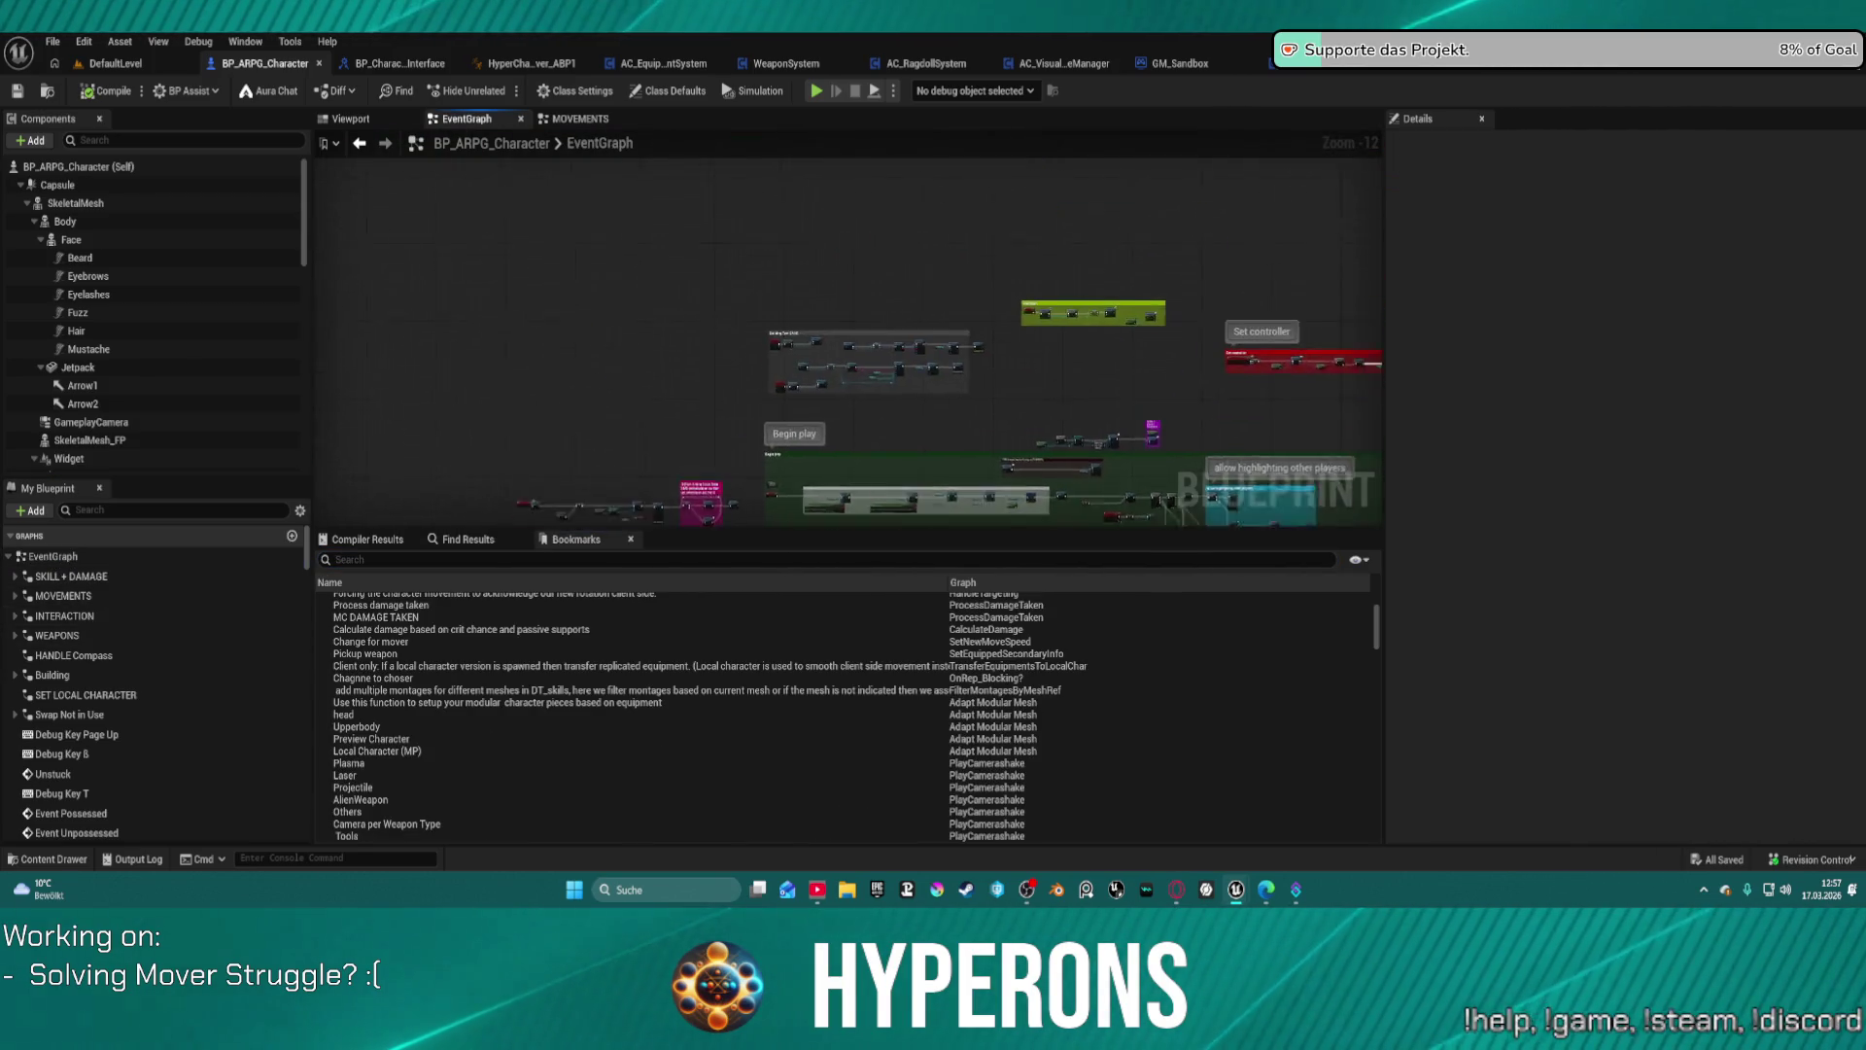
pyautogui.moveTo(837, 385)
pyautogui.mouseDown()
pyautogui.moveTo(449, 308)
pyautogui.moveTo(680, 243)
pyautogui.moveTo(1323, 178)
pyautogui.mouseUp()
pyautogui.scroll(-4, 1322, 178)
pyautogui.moveTo(874, 505); pyautogui.dragTo(828, 253)
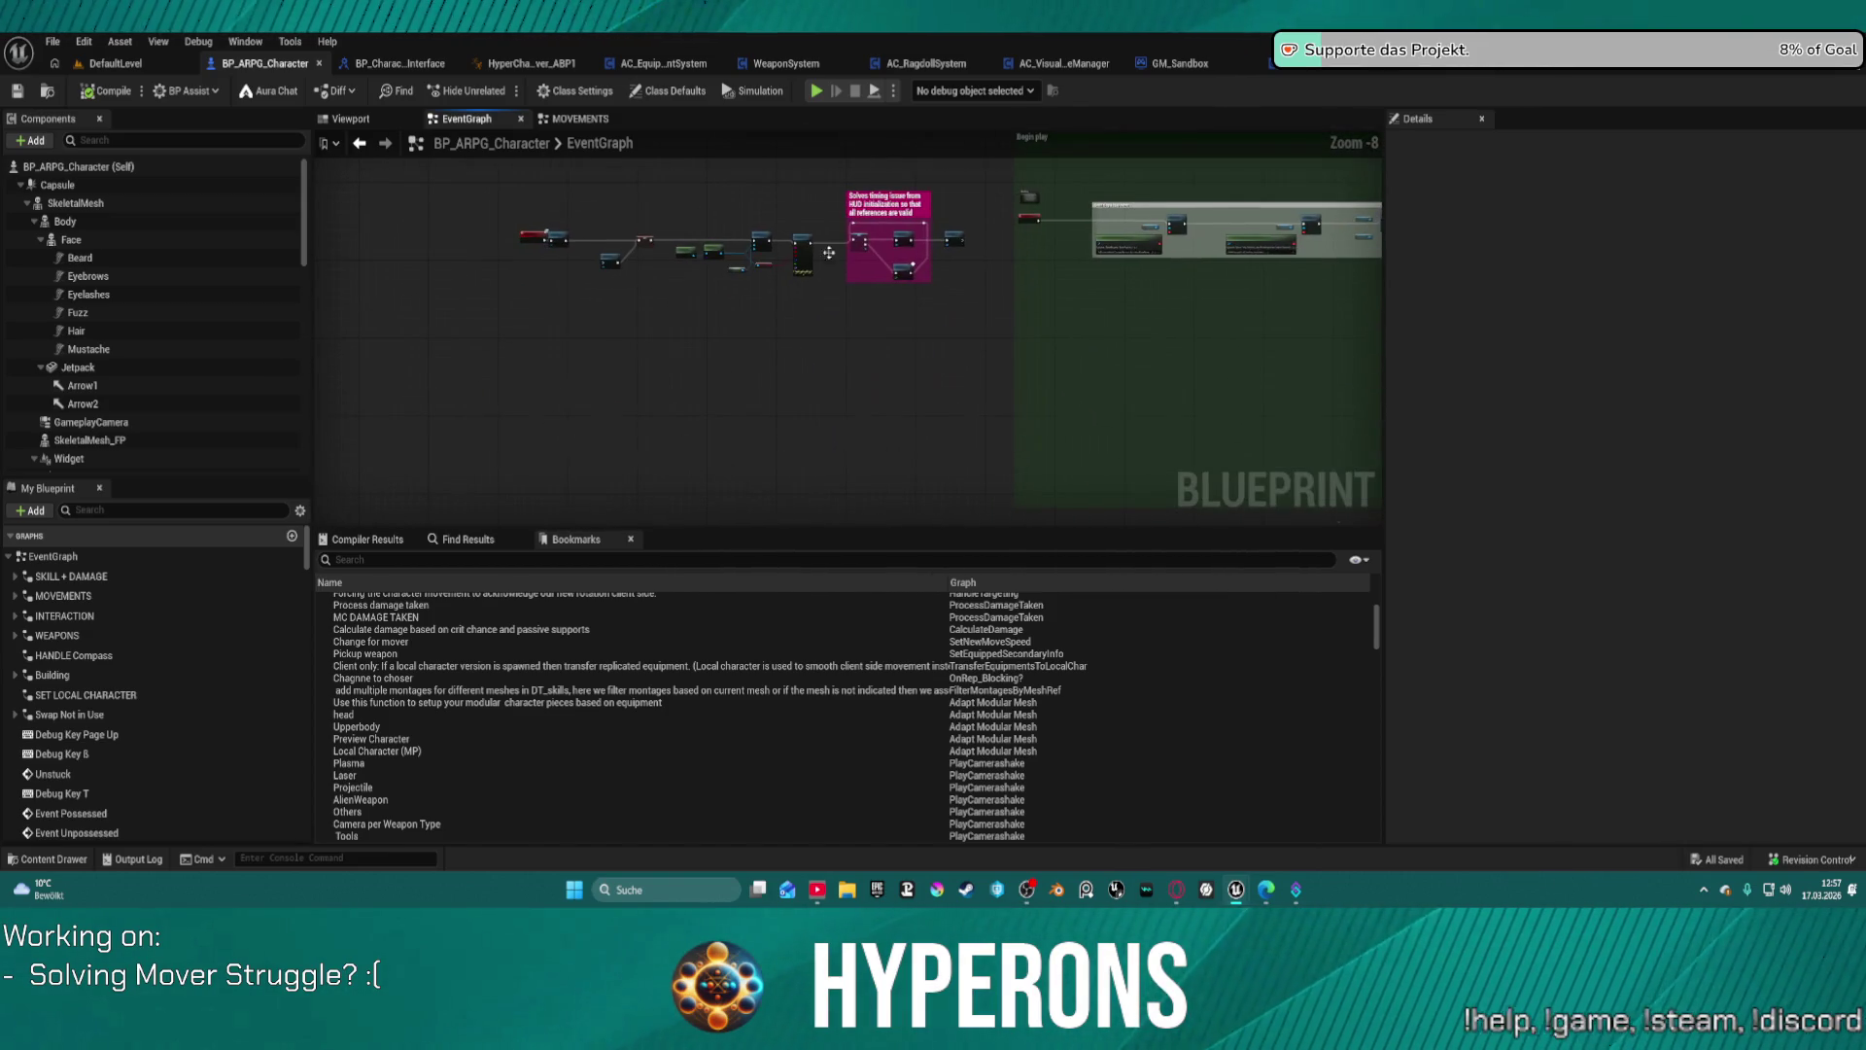
pyautogui.scroll(-4, 904, 206)
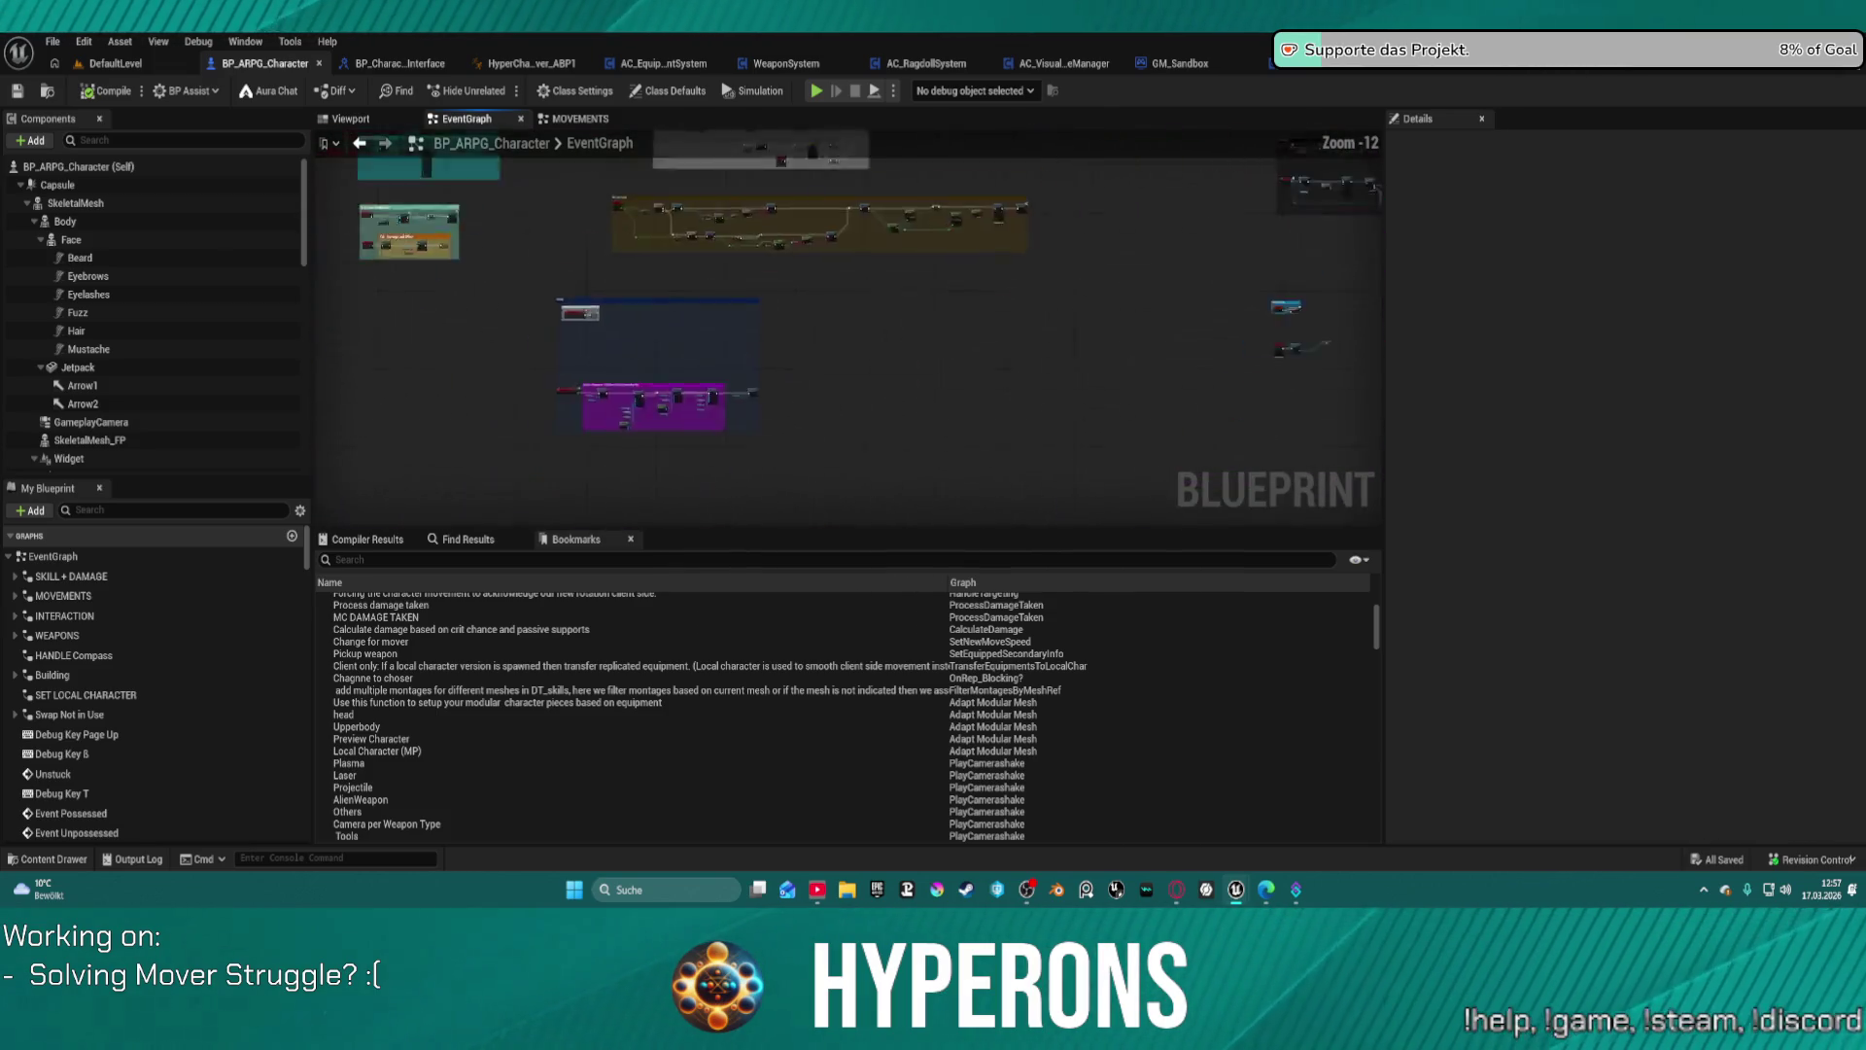
pyautogui.moveTo(1159, 146)
pyautogui.mouseDown()
pyautogui.moveTo(941, 362)
pyautogui.moveTo(680, 292)
pyautogui.moveTo(462, 178)
pyautogui.mouseUp()
# Step: Move the red comment box toward the upper left of the graph
pyautogui.click(845, 365)
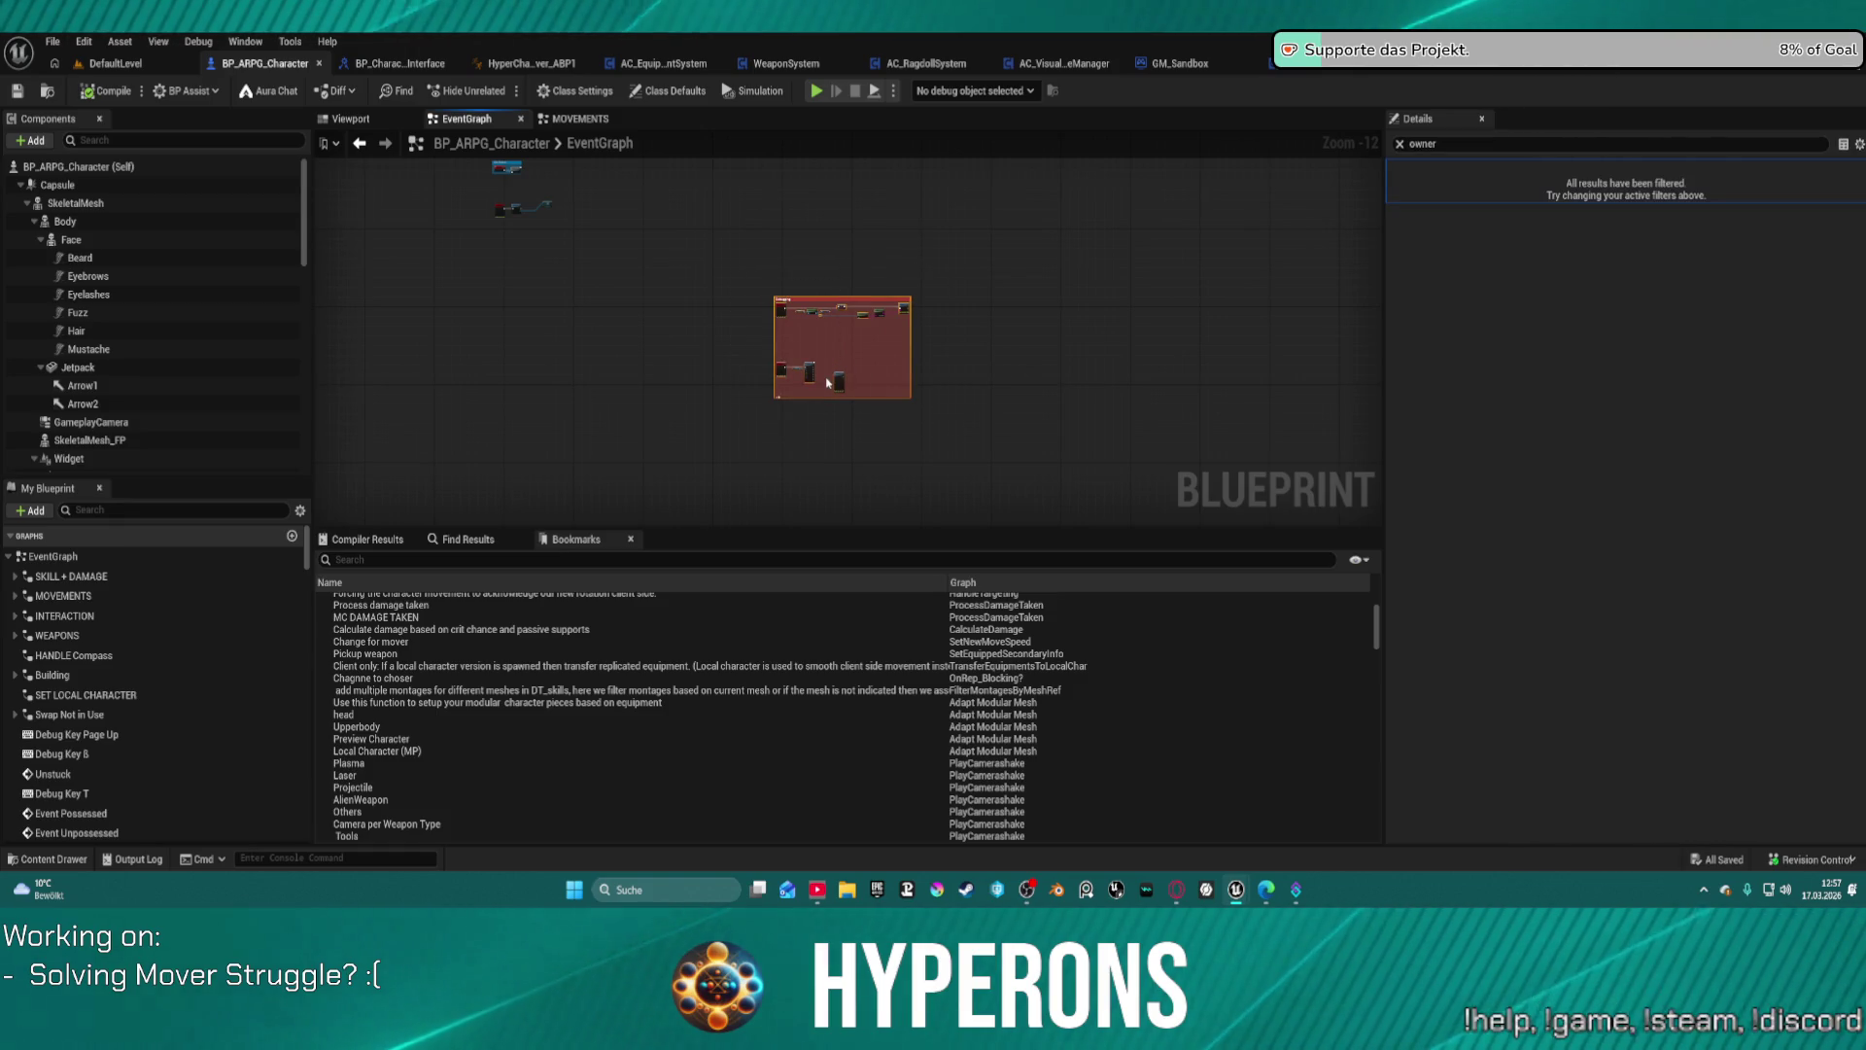
pyautogui.click(855, 388)
pyautogui.moveTo(842, 387)
pyautogui.mouseDown()
pyautogui.moveTo(738, 213)
pyautogui.moveTo(583, 340)
pyautogui.moveTo(443, 360)
pyautogui.moveTo(589, 146)
pyautogui.moveTo(739, 179)
pyautogui.moveTo(651, 199)
pyautogui.mouseUp()
pyautogui.click(770, 272)
pyautogui.scroll(11, 988, 417)
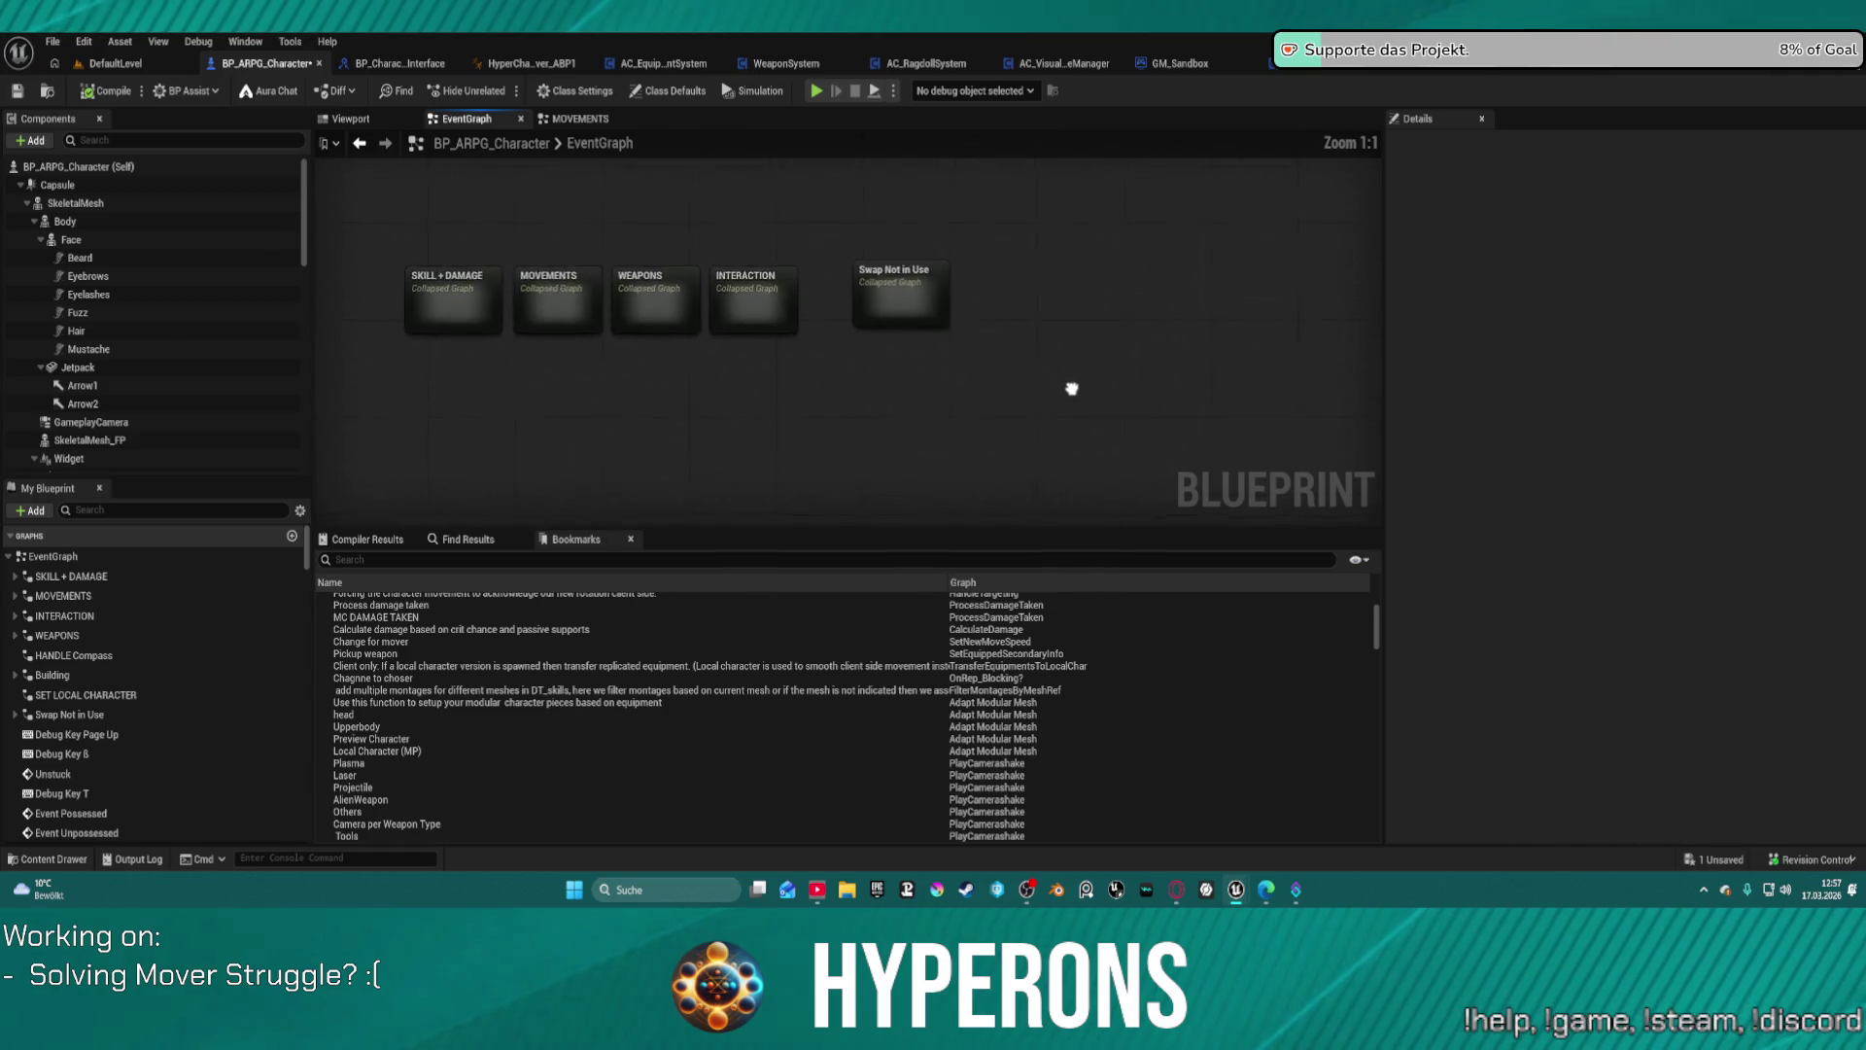
# Step: Undo the accidental graph expansions and move the Building node beside SKILL + DAMAGE
pyautogui.scroll(-1, 1074, 386)
pyautogui.moveTo(833, 219)
pyautogui.mouseDown()
pyautogui.moveTo(1270, 311)
pyautogui.moveTo(1195, 270)
pyautogui.mouseUp()
pyautogui.hotkey('ctrl', 'z')
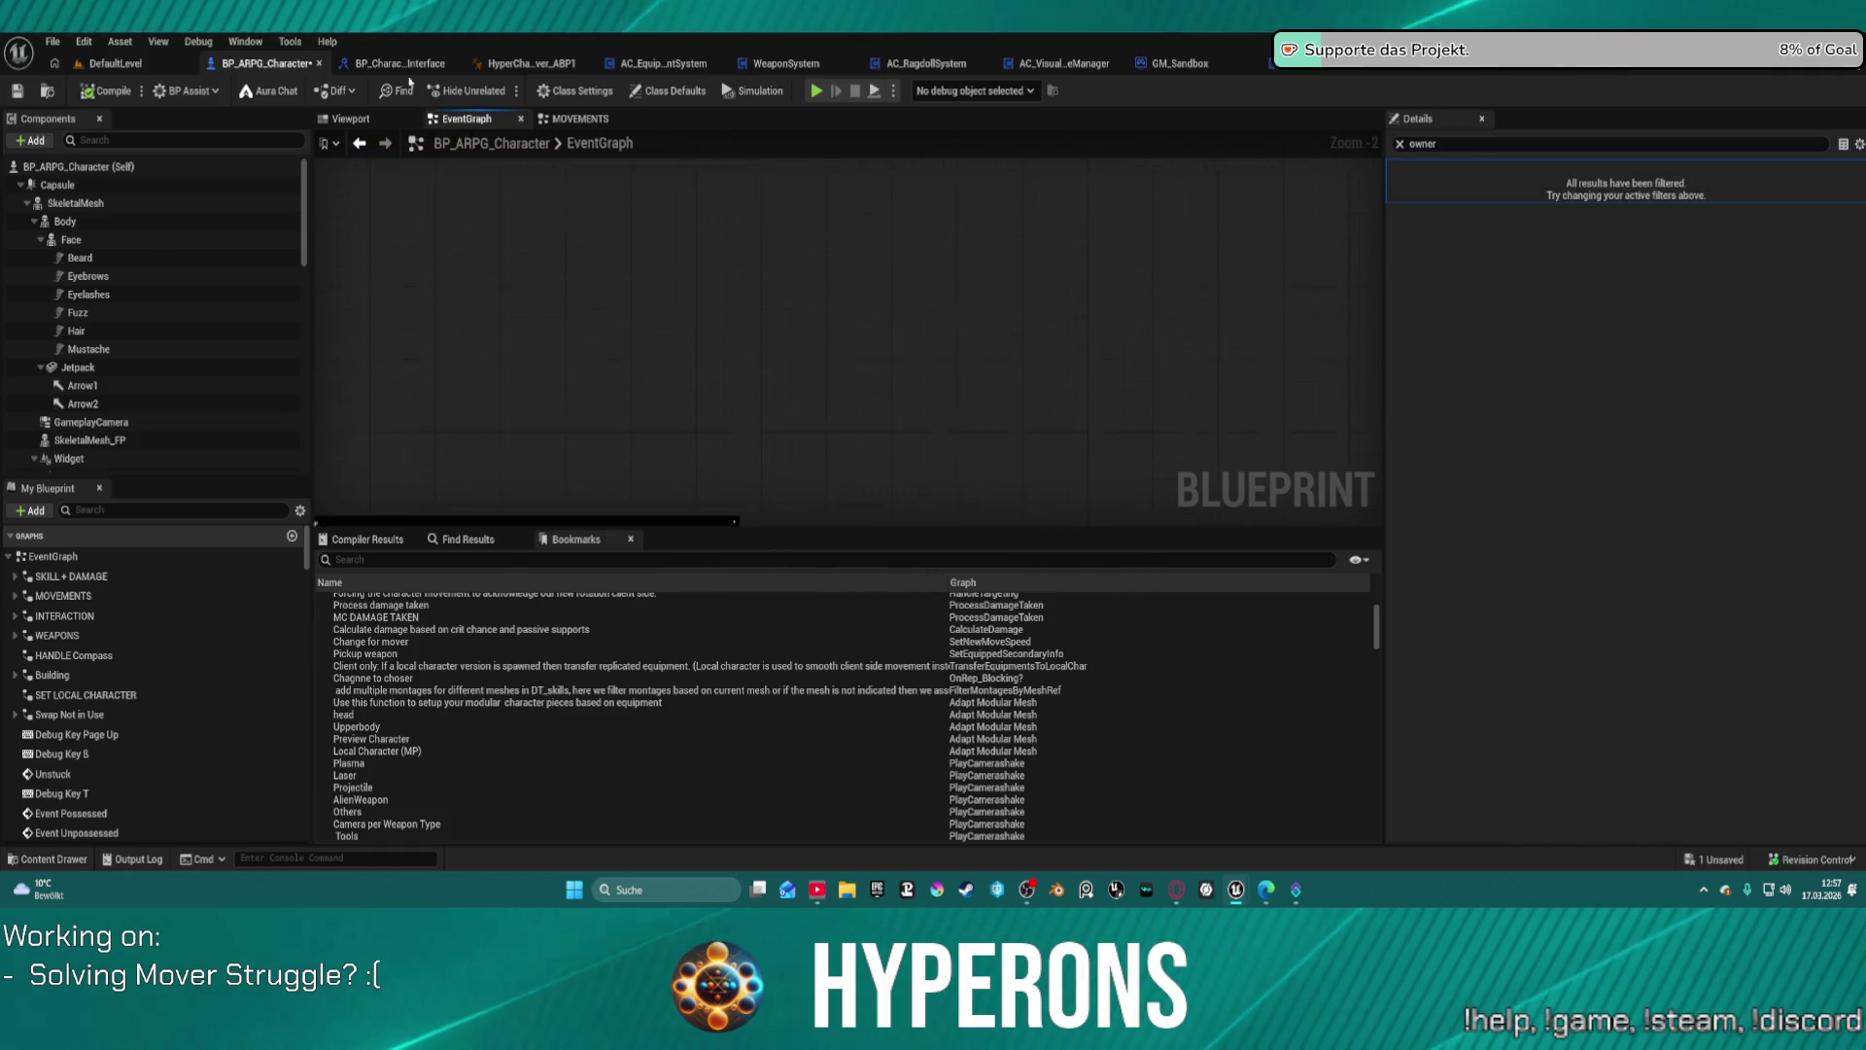
pyautogui.hotkey('ctrl', 'z')
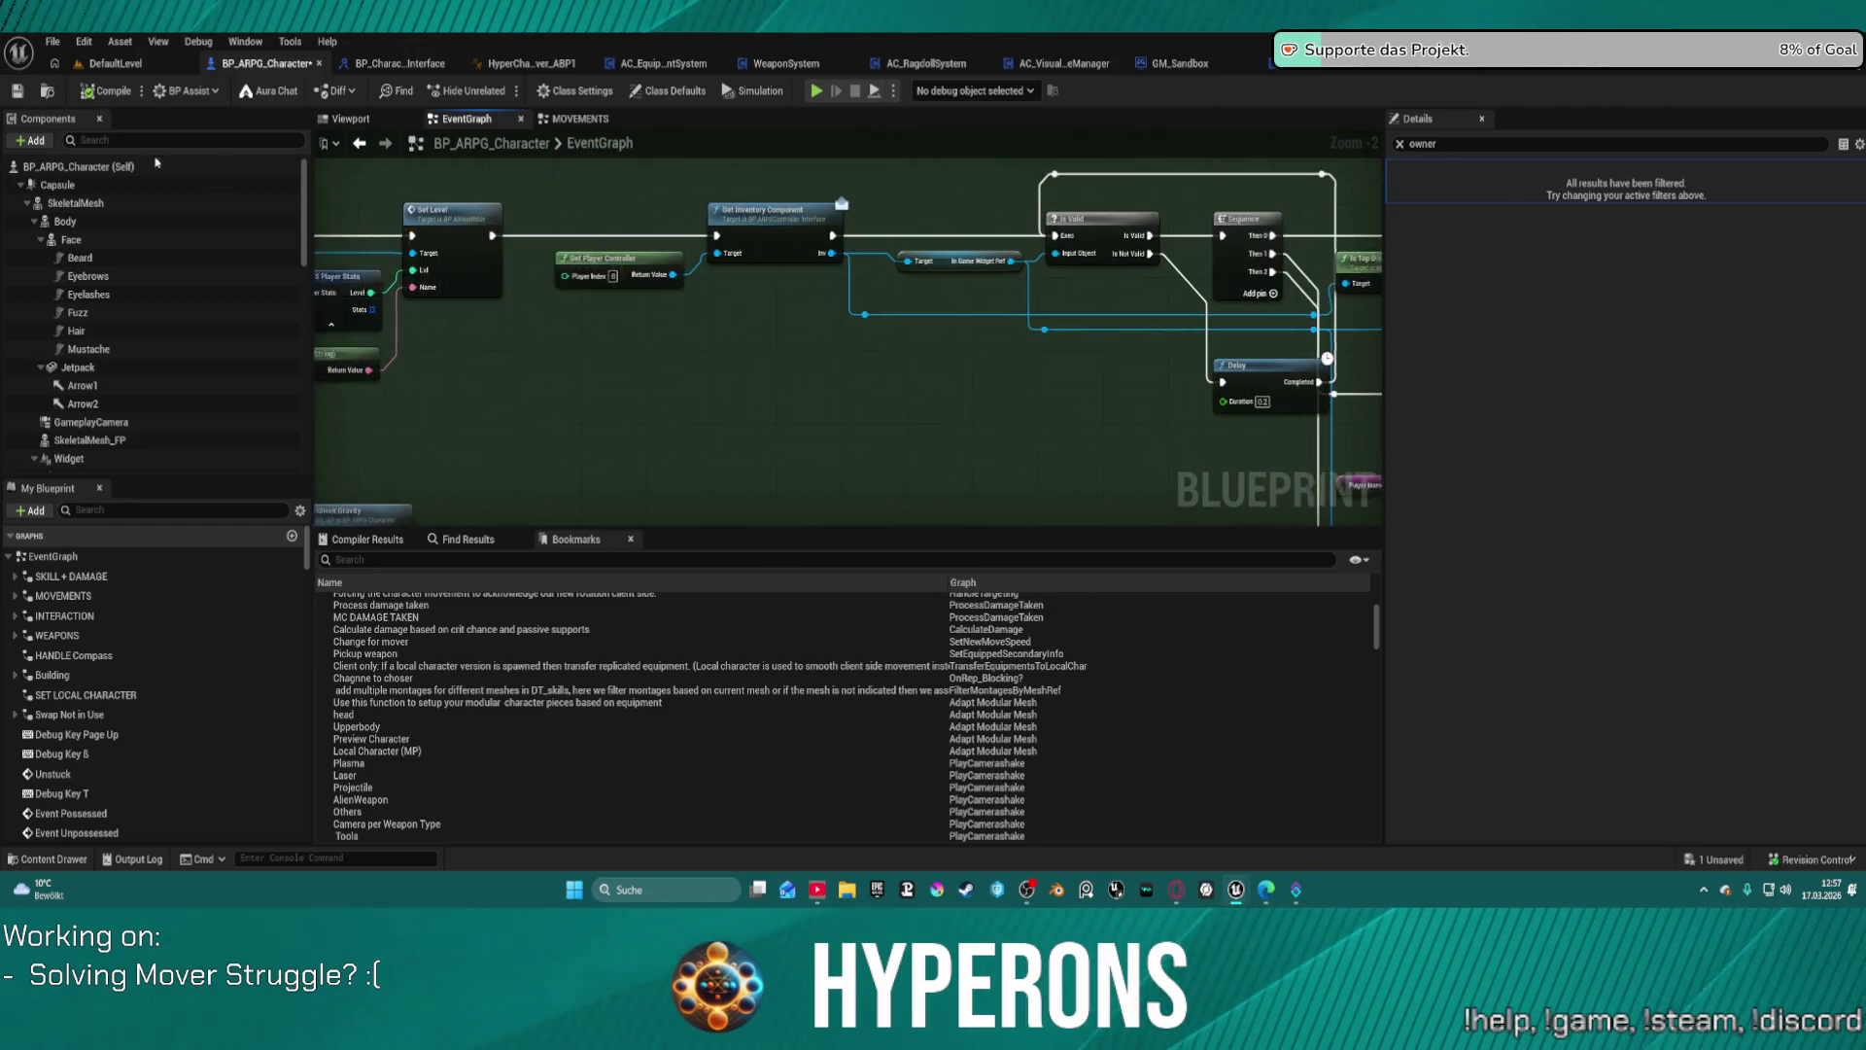
pyautogui.hotkey('ctrl', 'z')
pyautogui.hotkey('ctrl', 'z')
pyautogui.hotkey('ctrl', 'z')
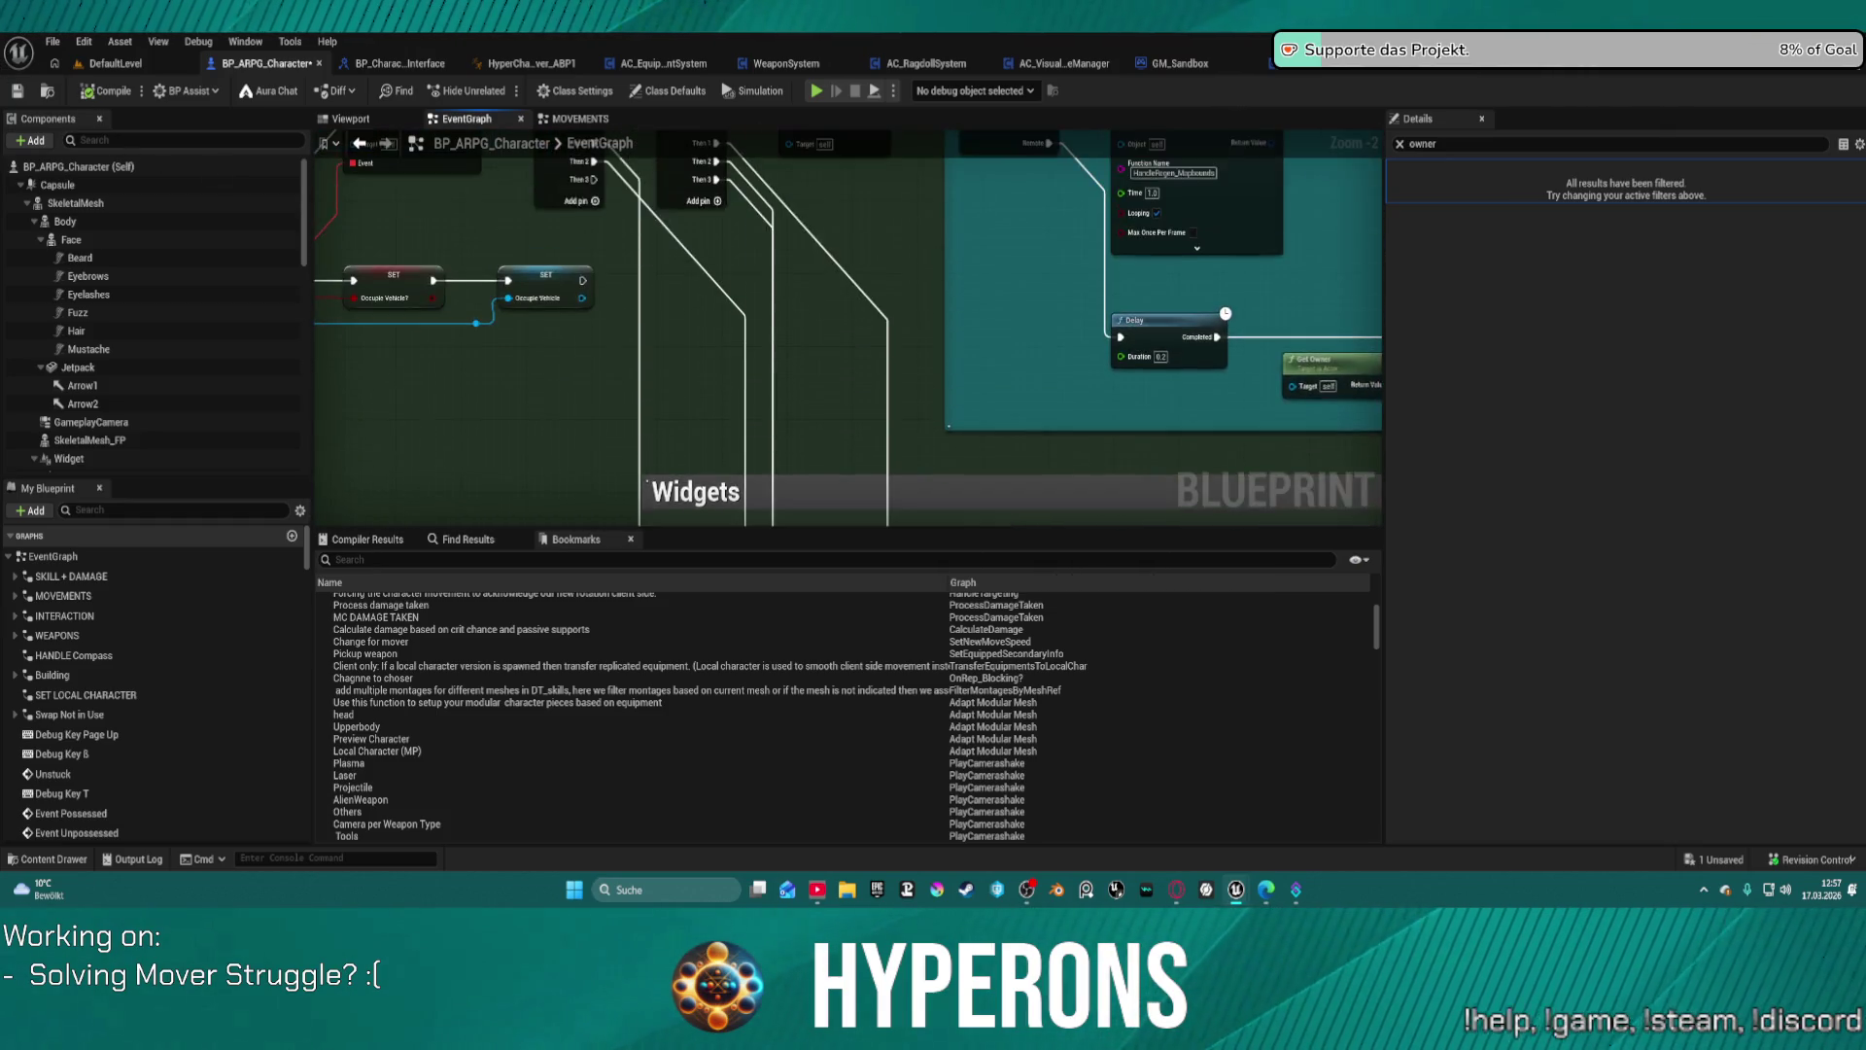
pyautogui.hotkey('ctrl', 'z')
pyautogui.hotkey('ctrl', 'z')
pyautogui.hotkey('ctrl', 'z')
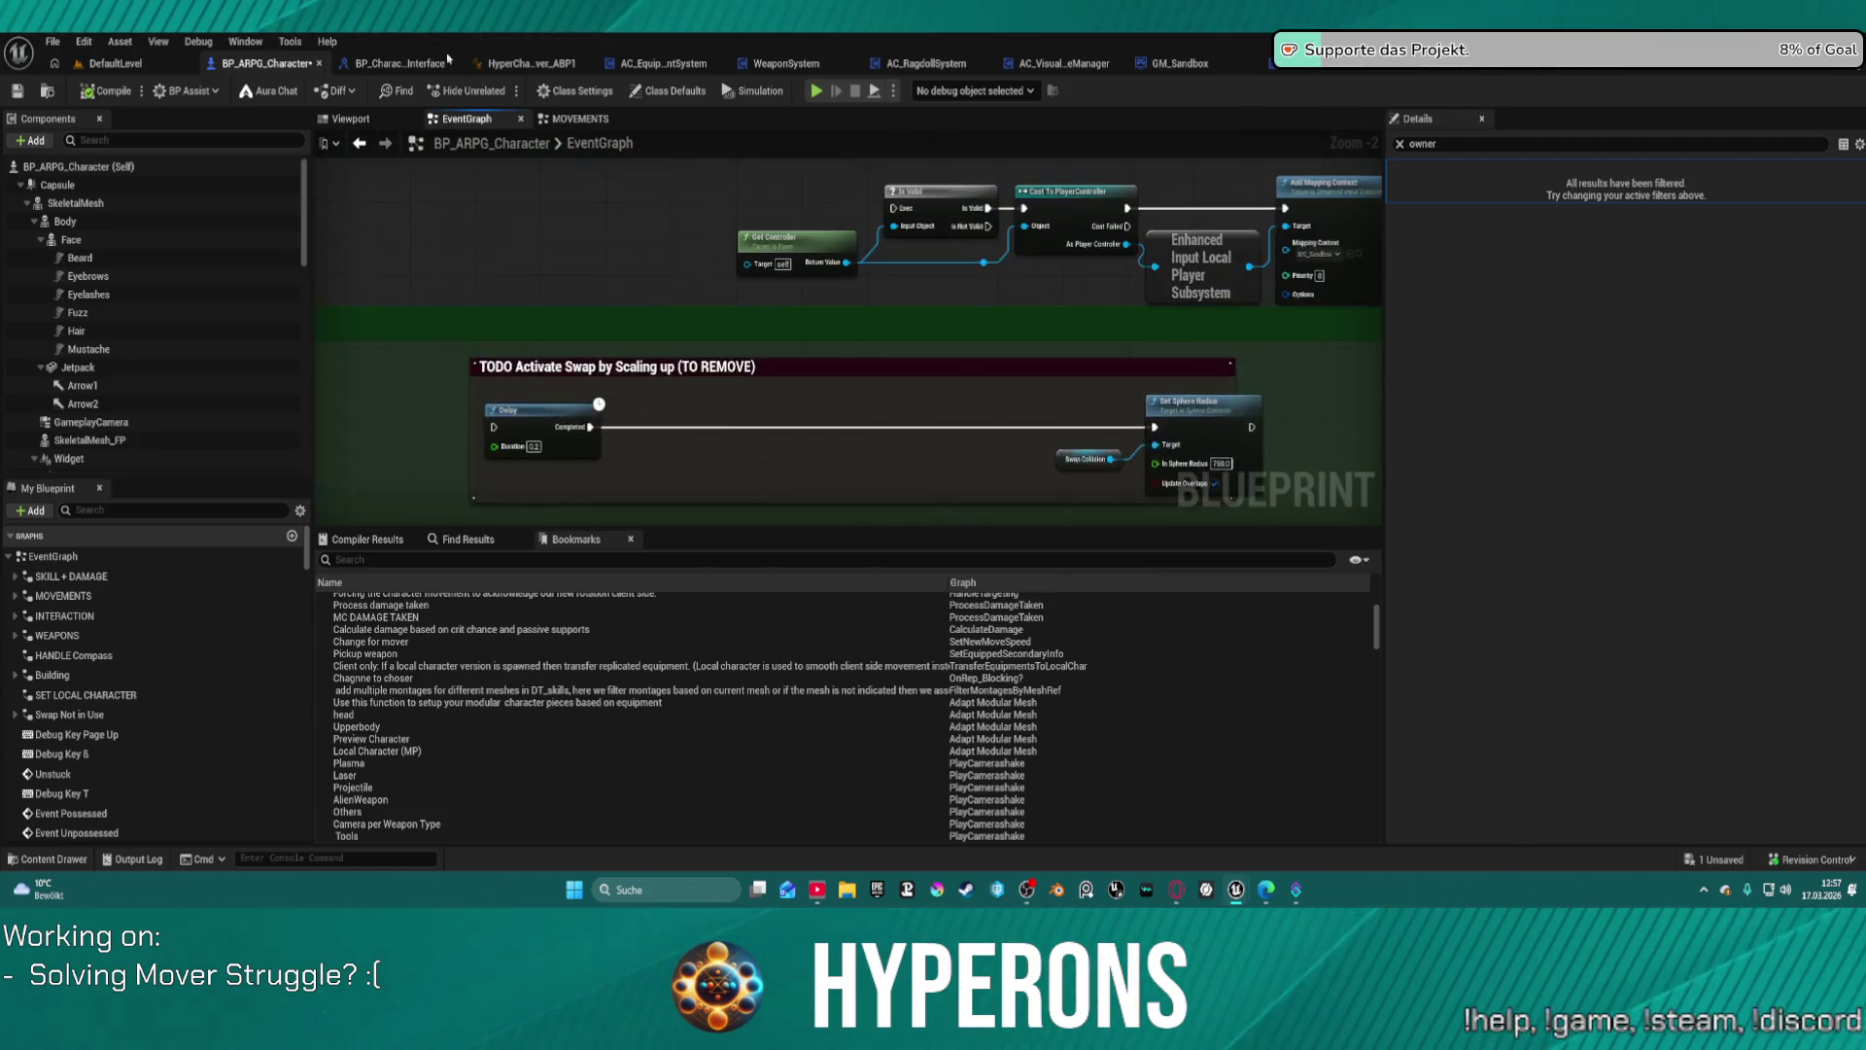
pyautogui.hotkey('ctrl', 'z')
pyautogui.hotkey('ctrl', 'z')
pyautogui.hotkey('ctrl', 'z')
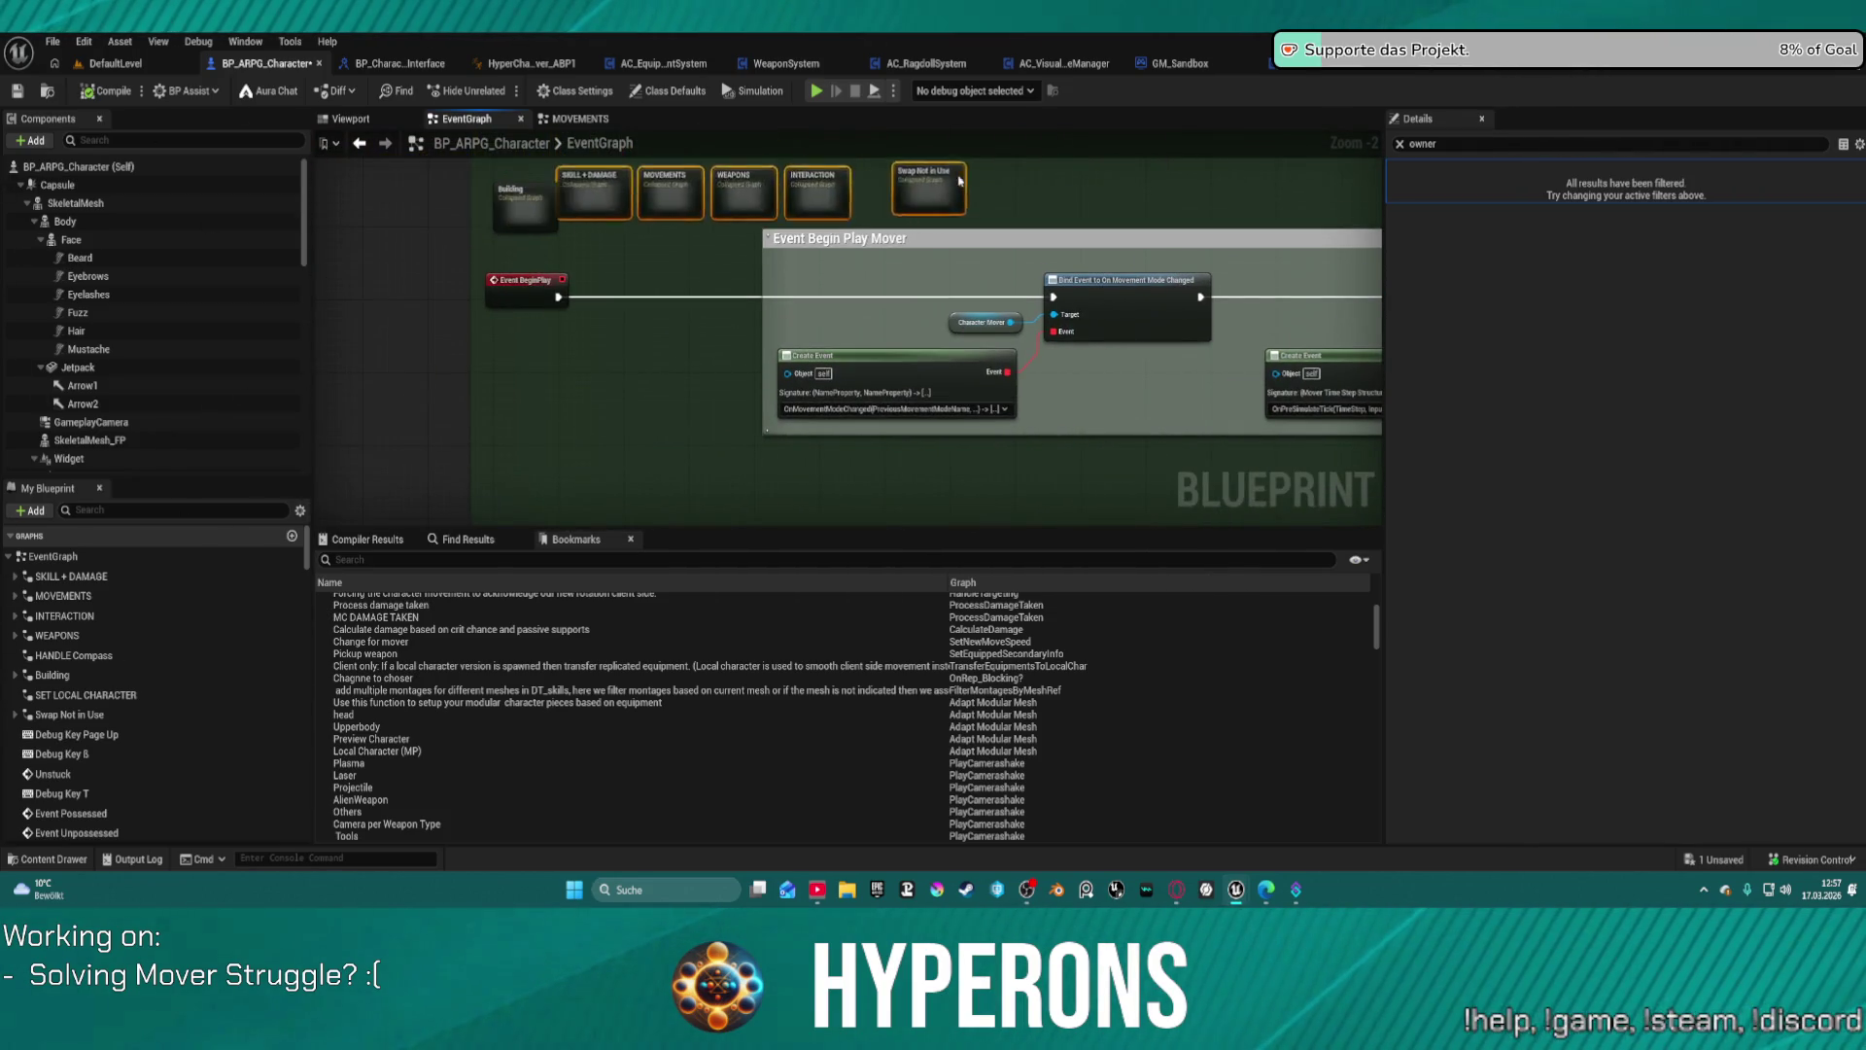
pyautogui.hotkey('ctrl', 'z')
pyautogui.hotkey('ctrl', 'z')
pyautogui.hotkey('ctrl', 'z')
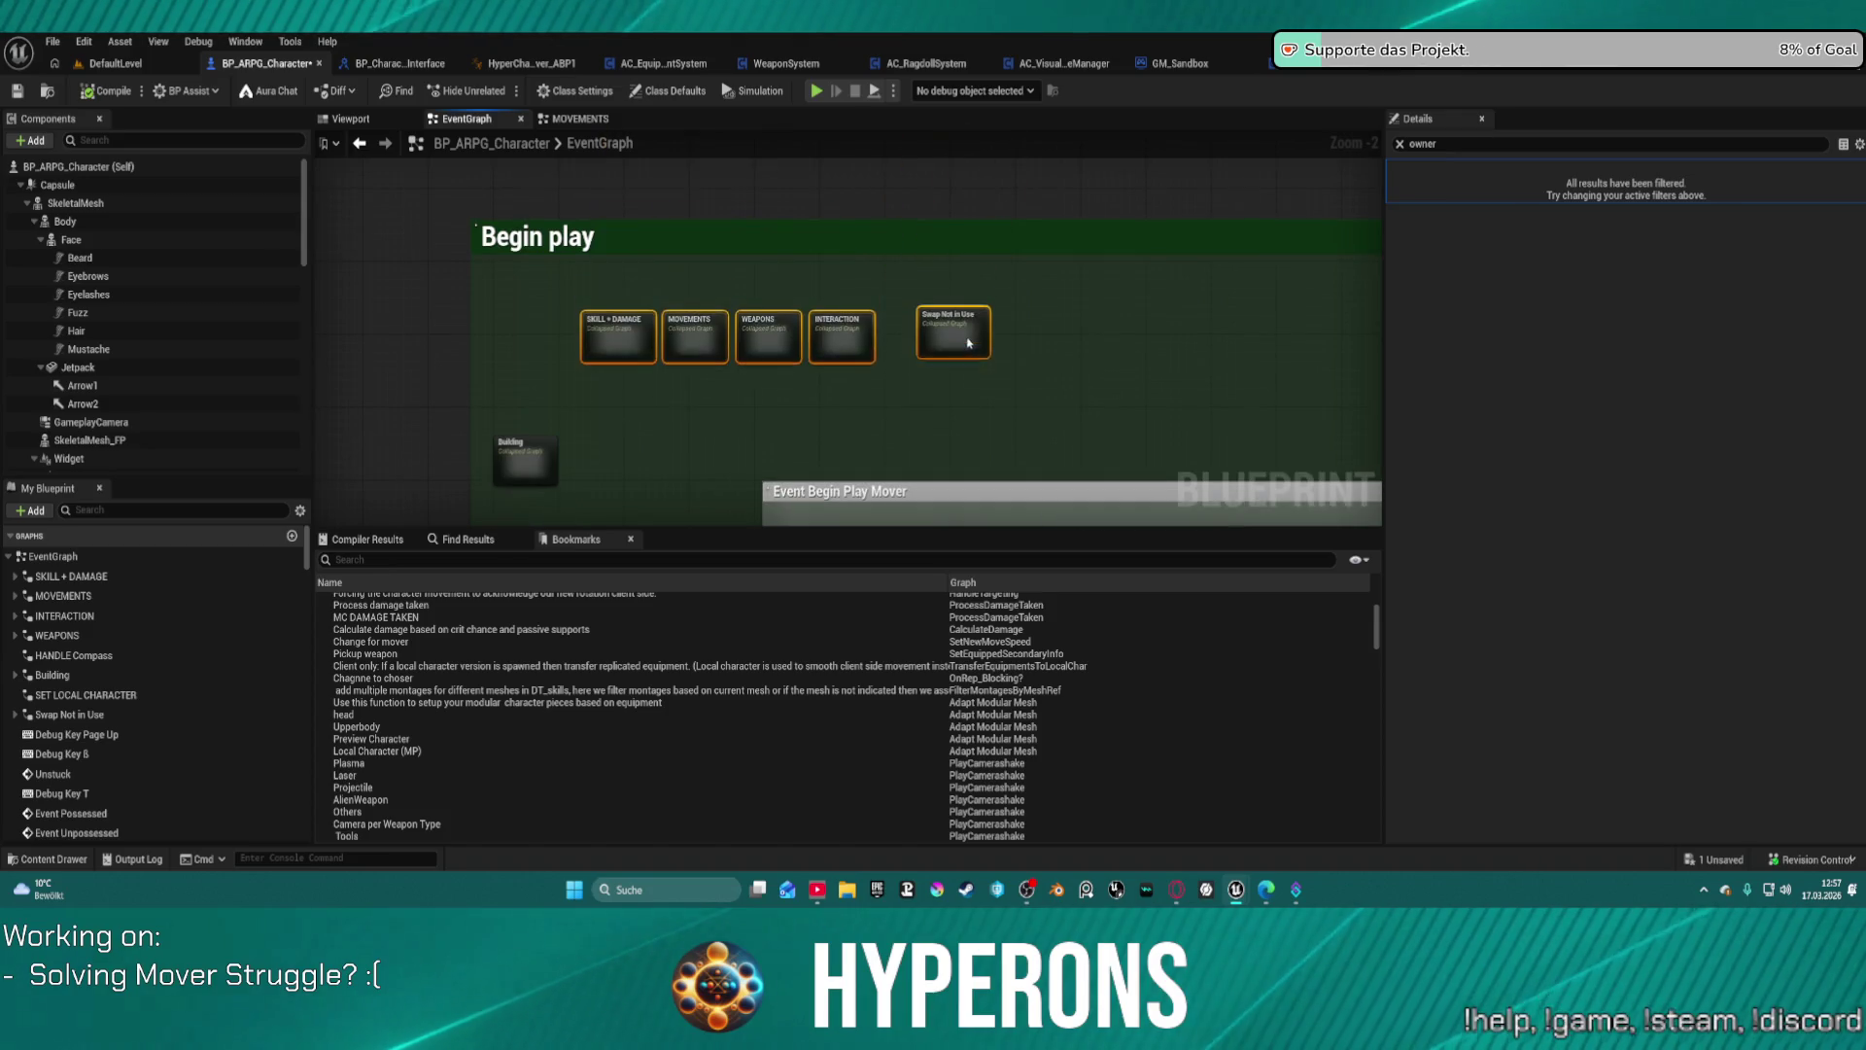
pyautogui.moveTo(528, 470); pyautogui.dragTo(564, 362)
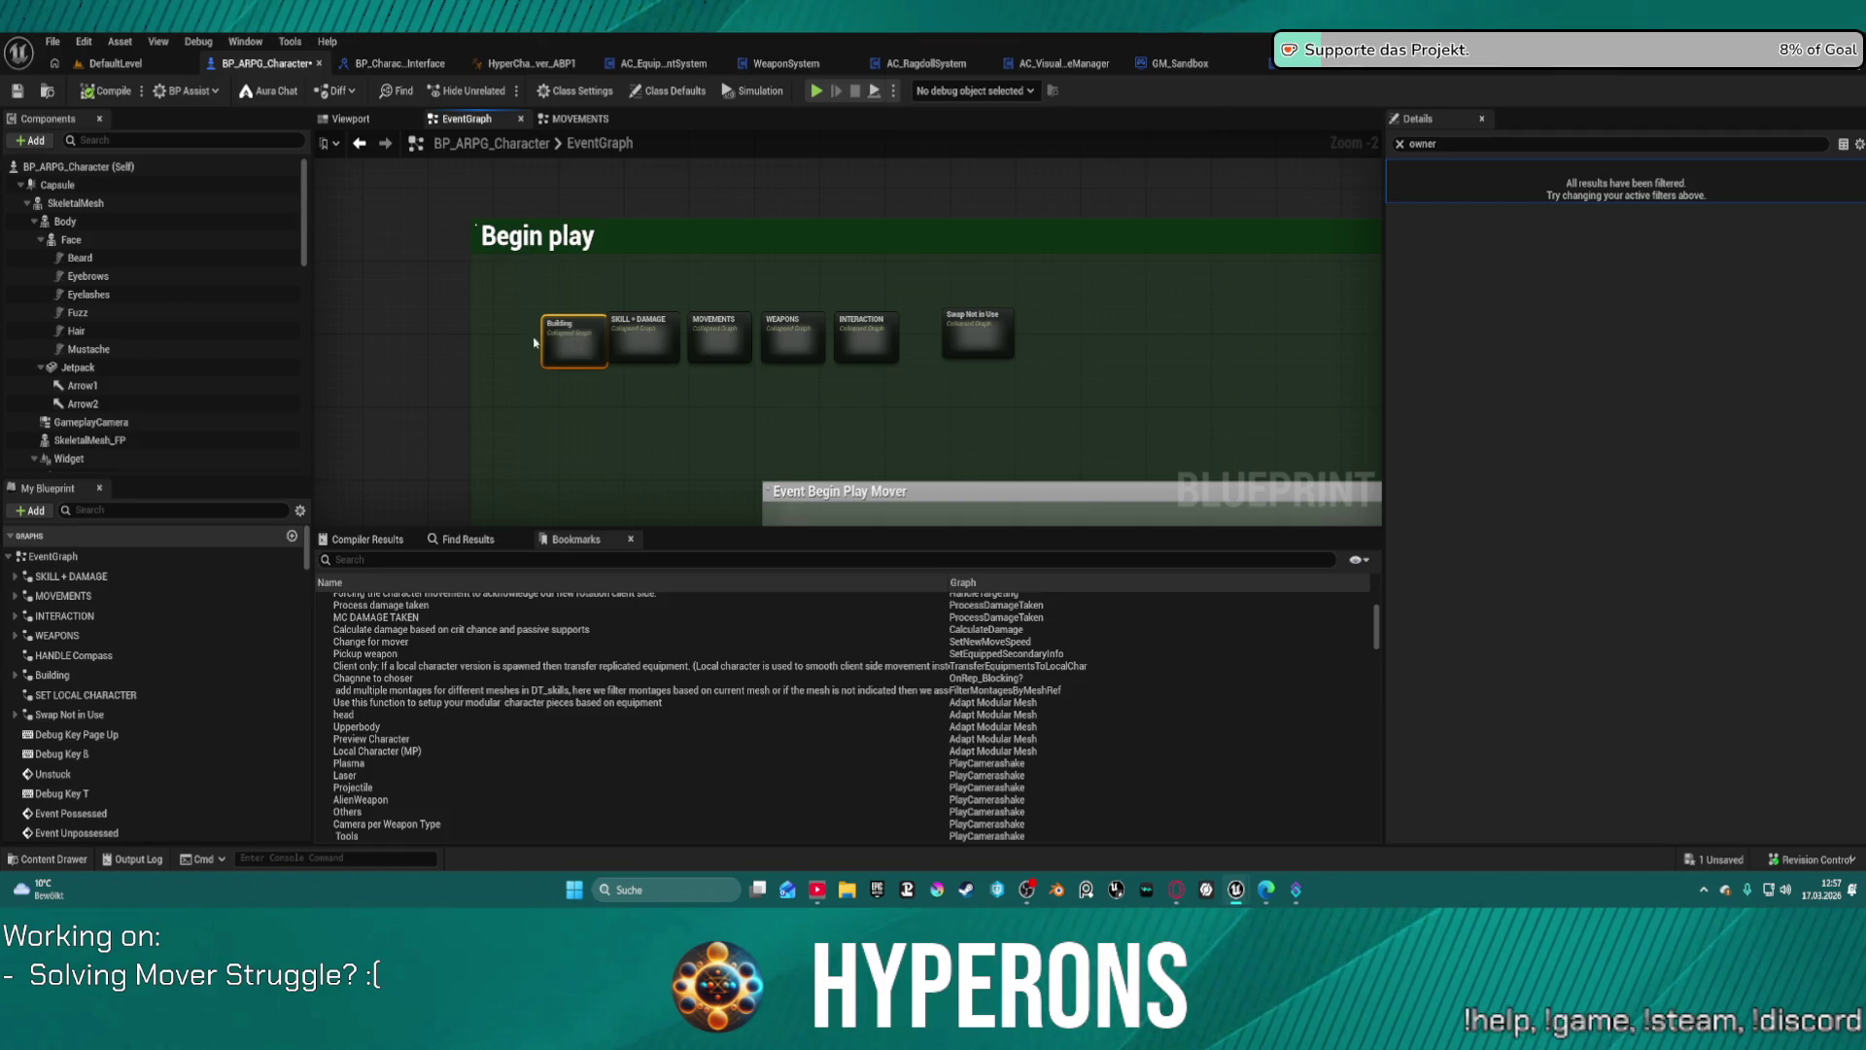
# Step: Select all six collapsed graph nodes and align them along their bottoms
pyautogui.moveTo(494, 282); pyautogui.dragTo(1020, 404)
pyautogui.rightClick(1004, 320)
pyautogui.moveTo(1069, 735)
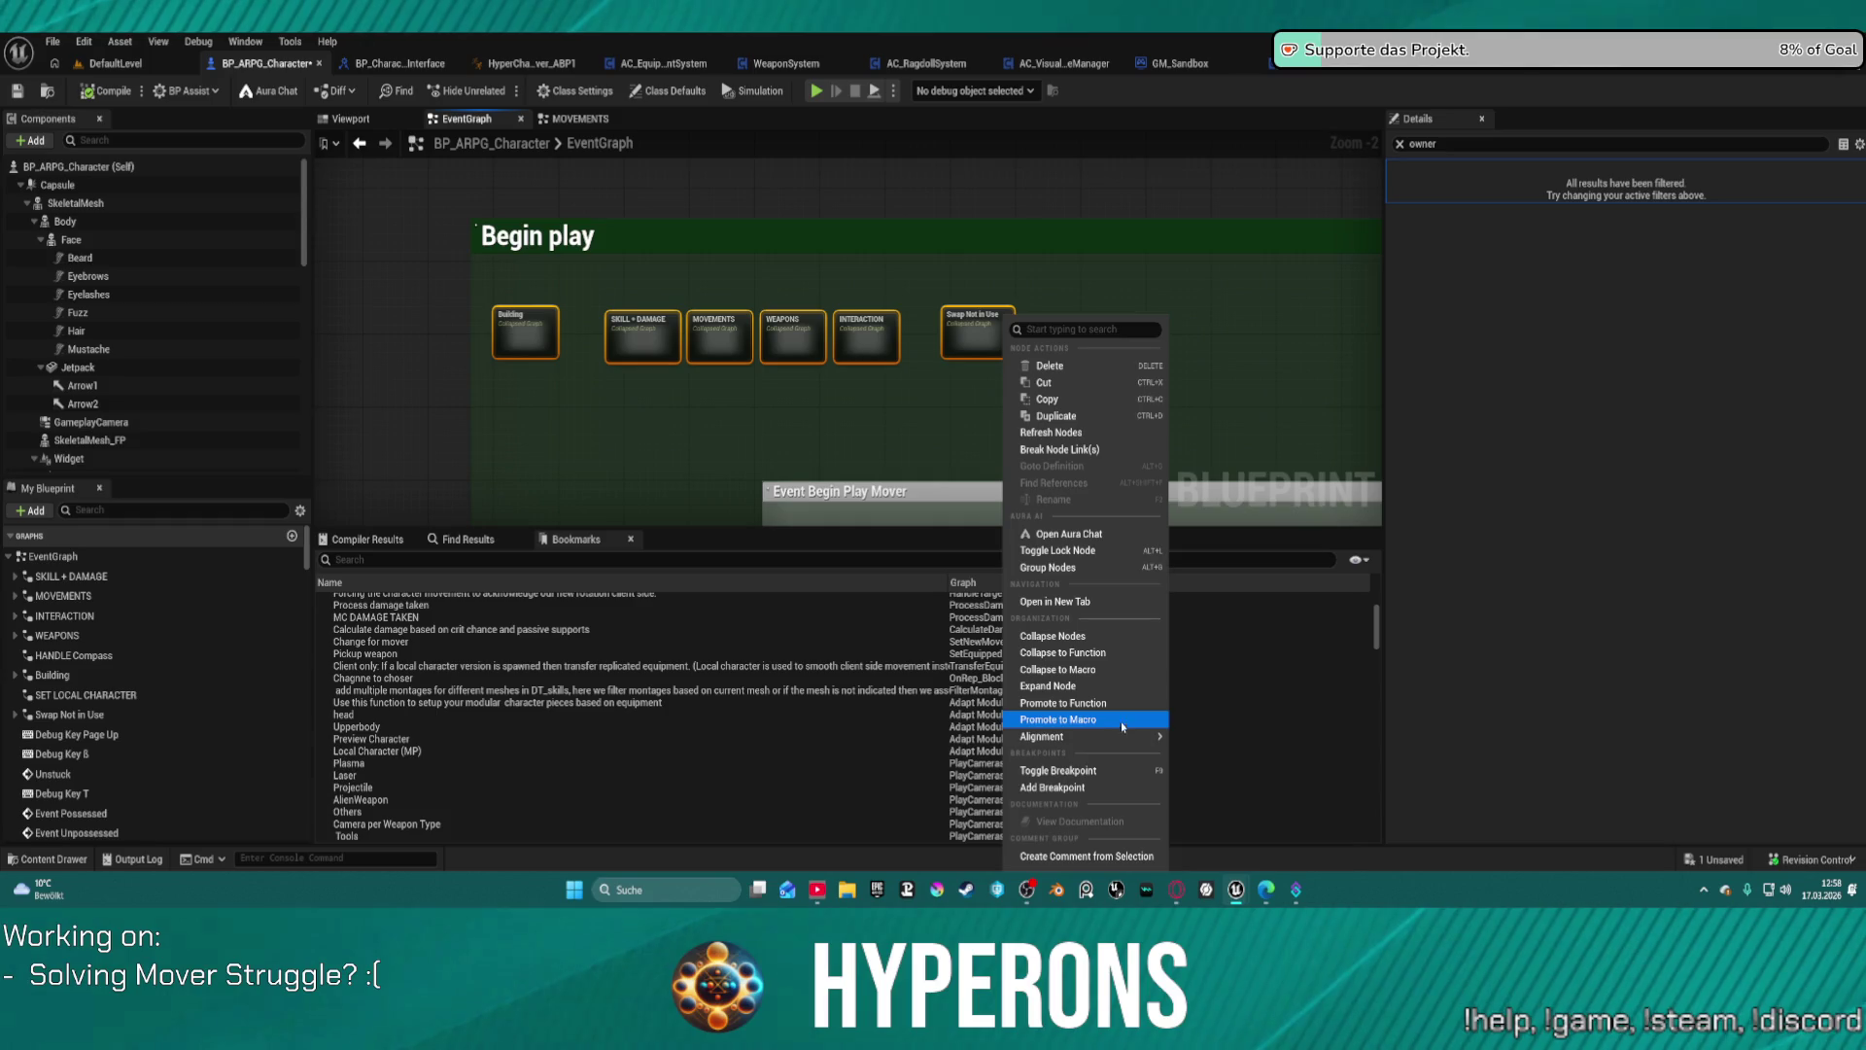
pyautogui.moveTo(1127, 735)
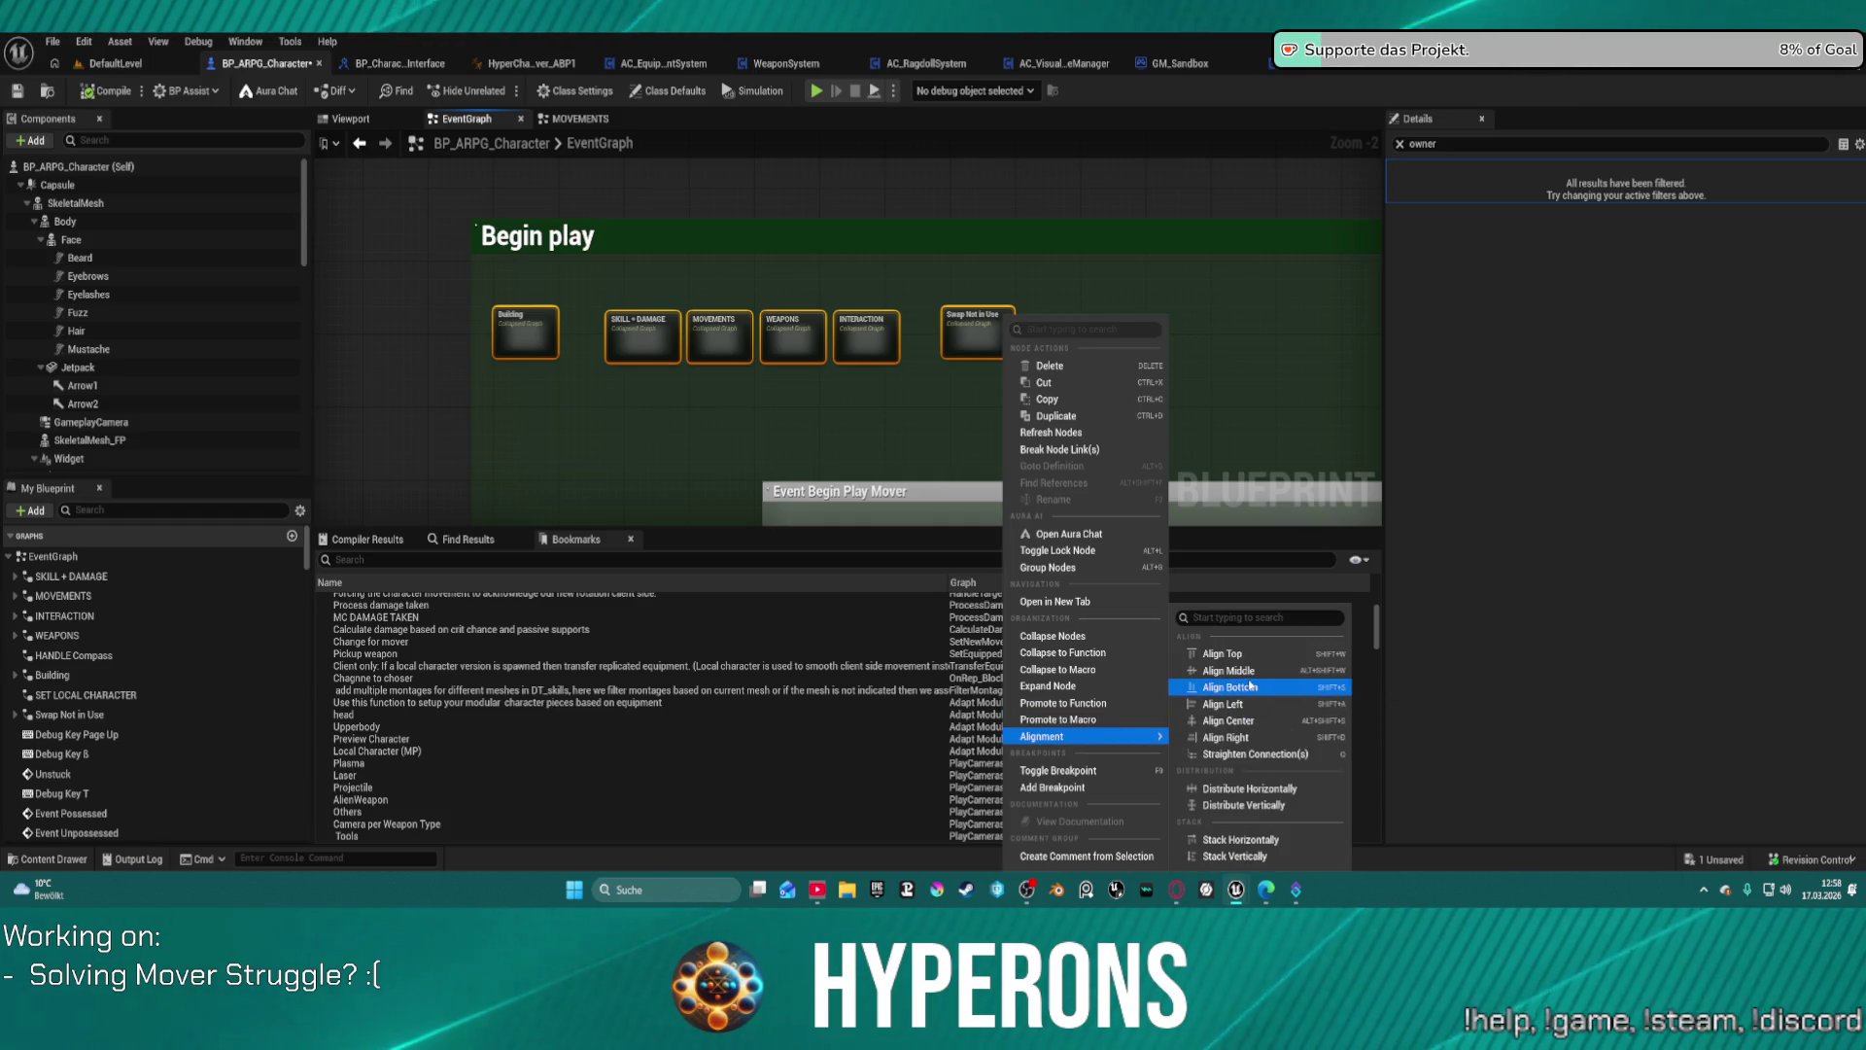
pyautogui.click(1250, 674)
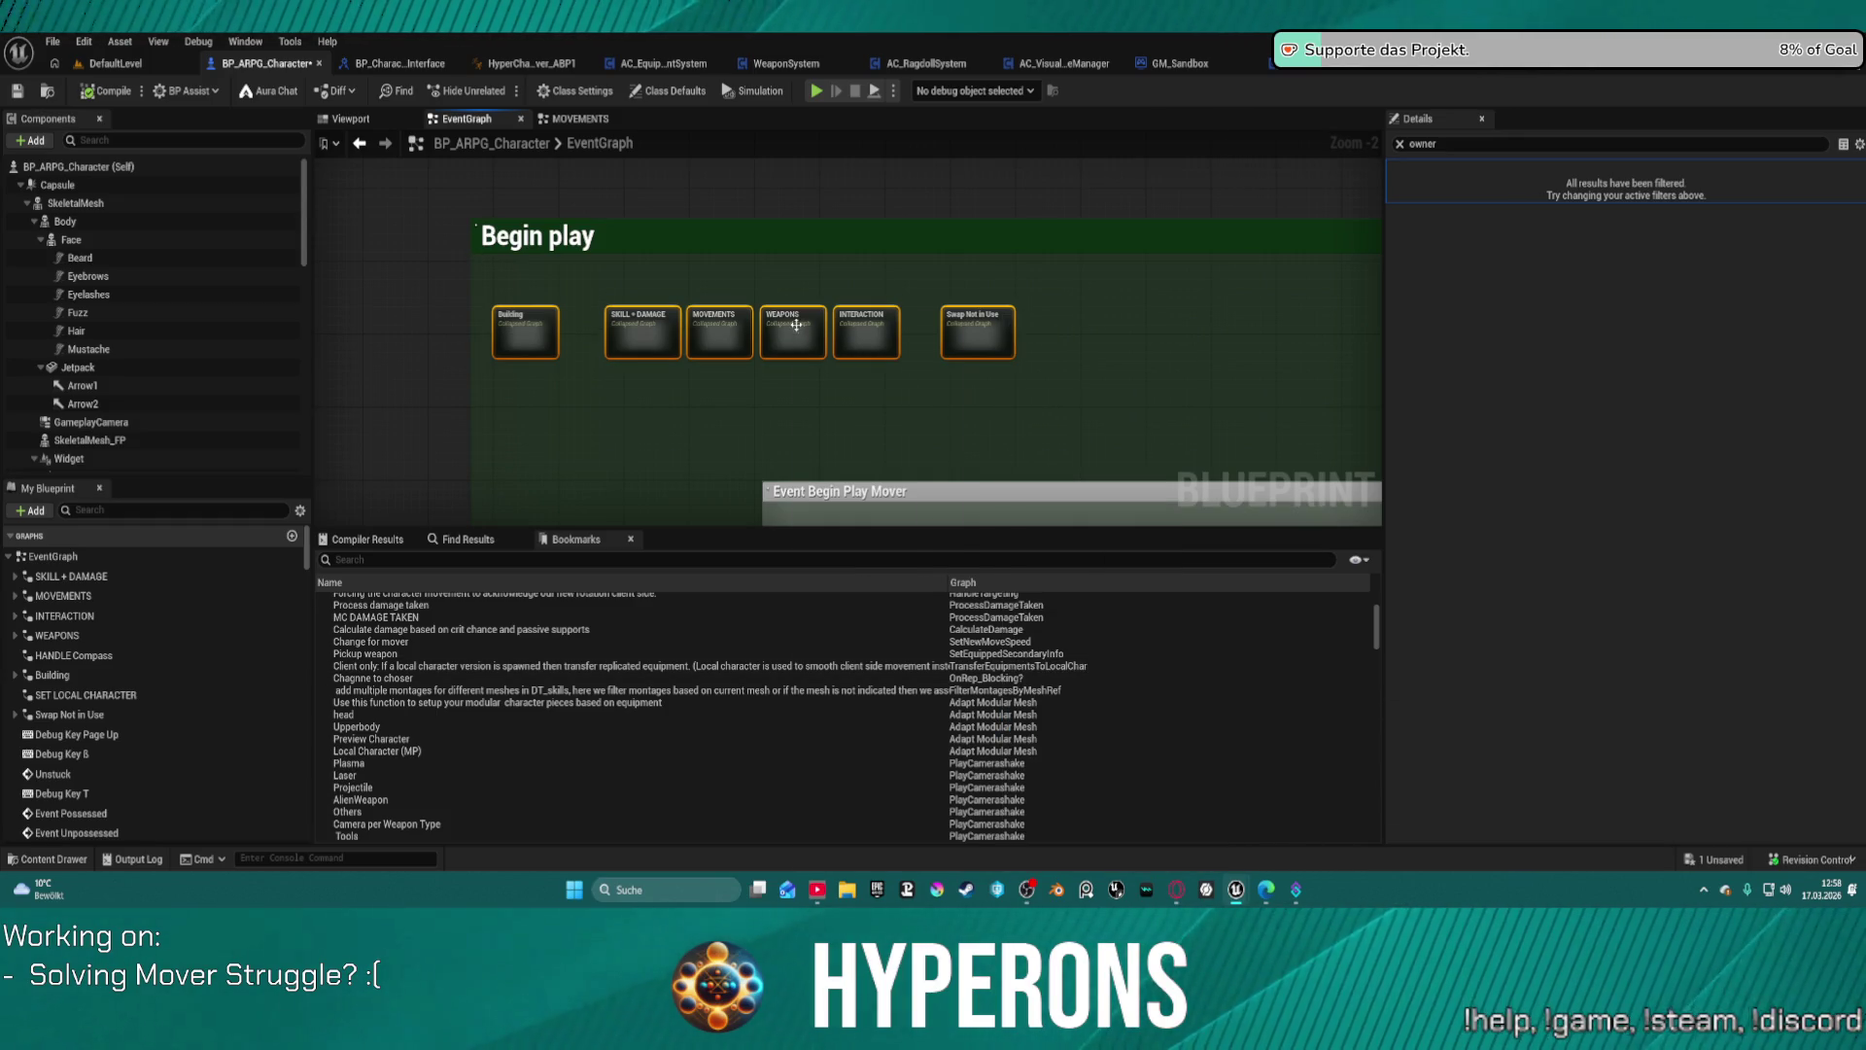
# Step: Distribute the selected collapsed graph nodes horizontally into an evenly spaced row
pyautogui.rightClick(796, 325)
pyautogui.moveTo(930, 739)
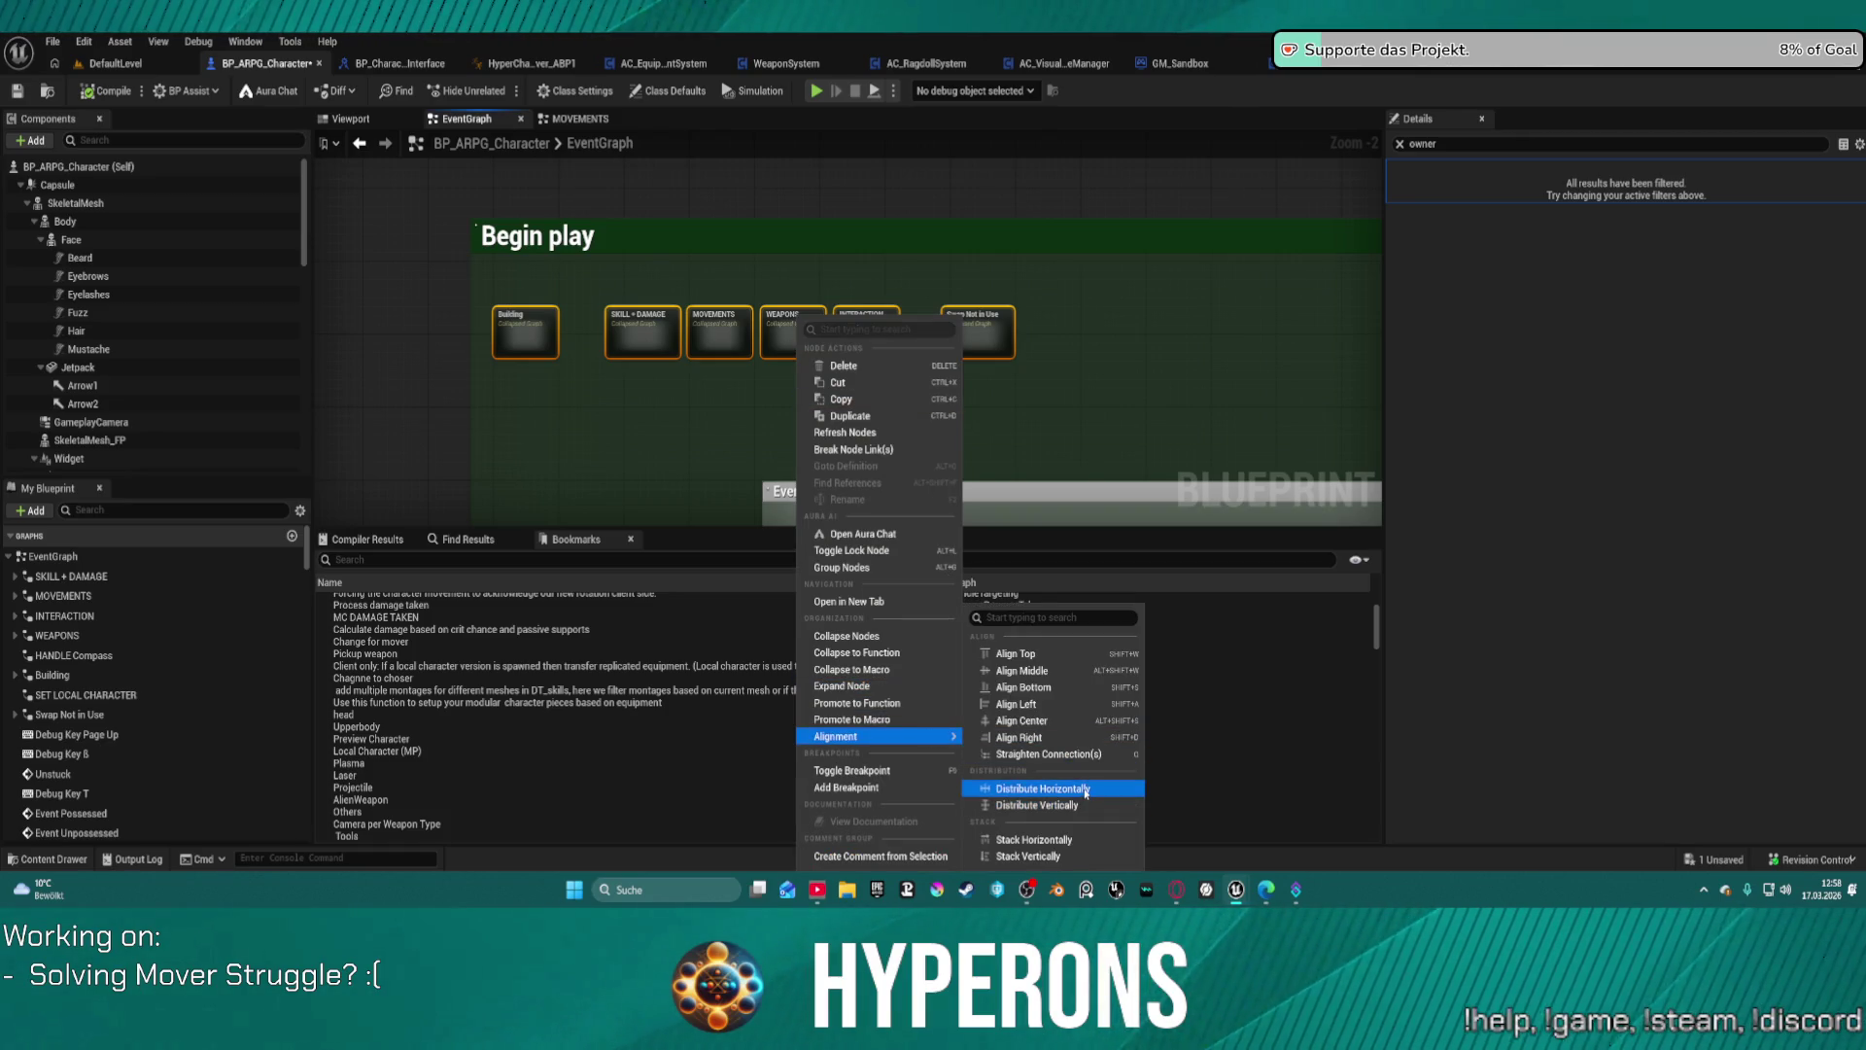
pyautogui.click(1059, 788)
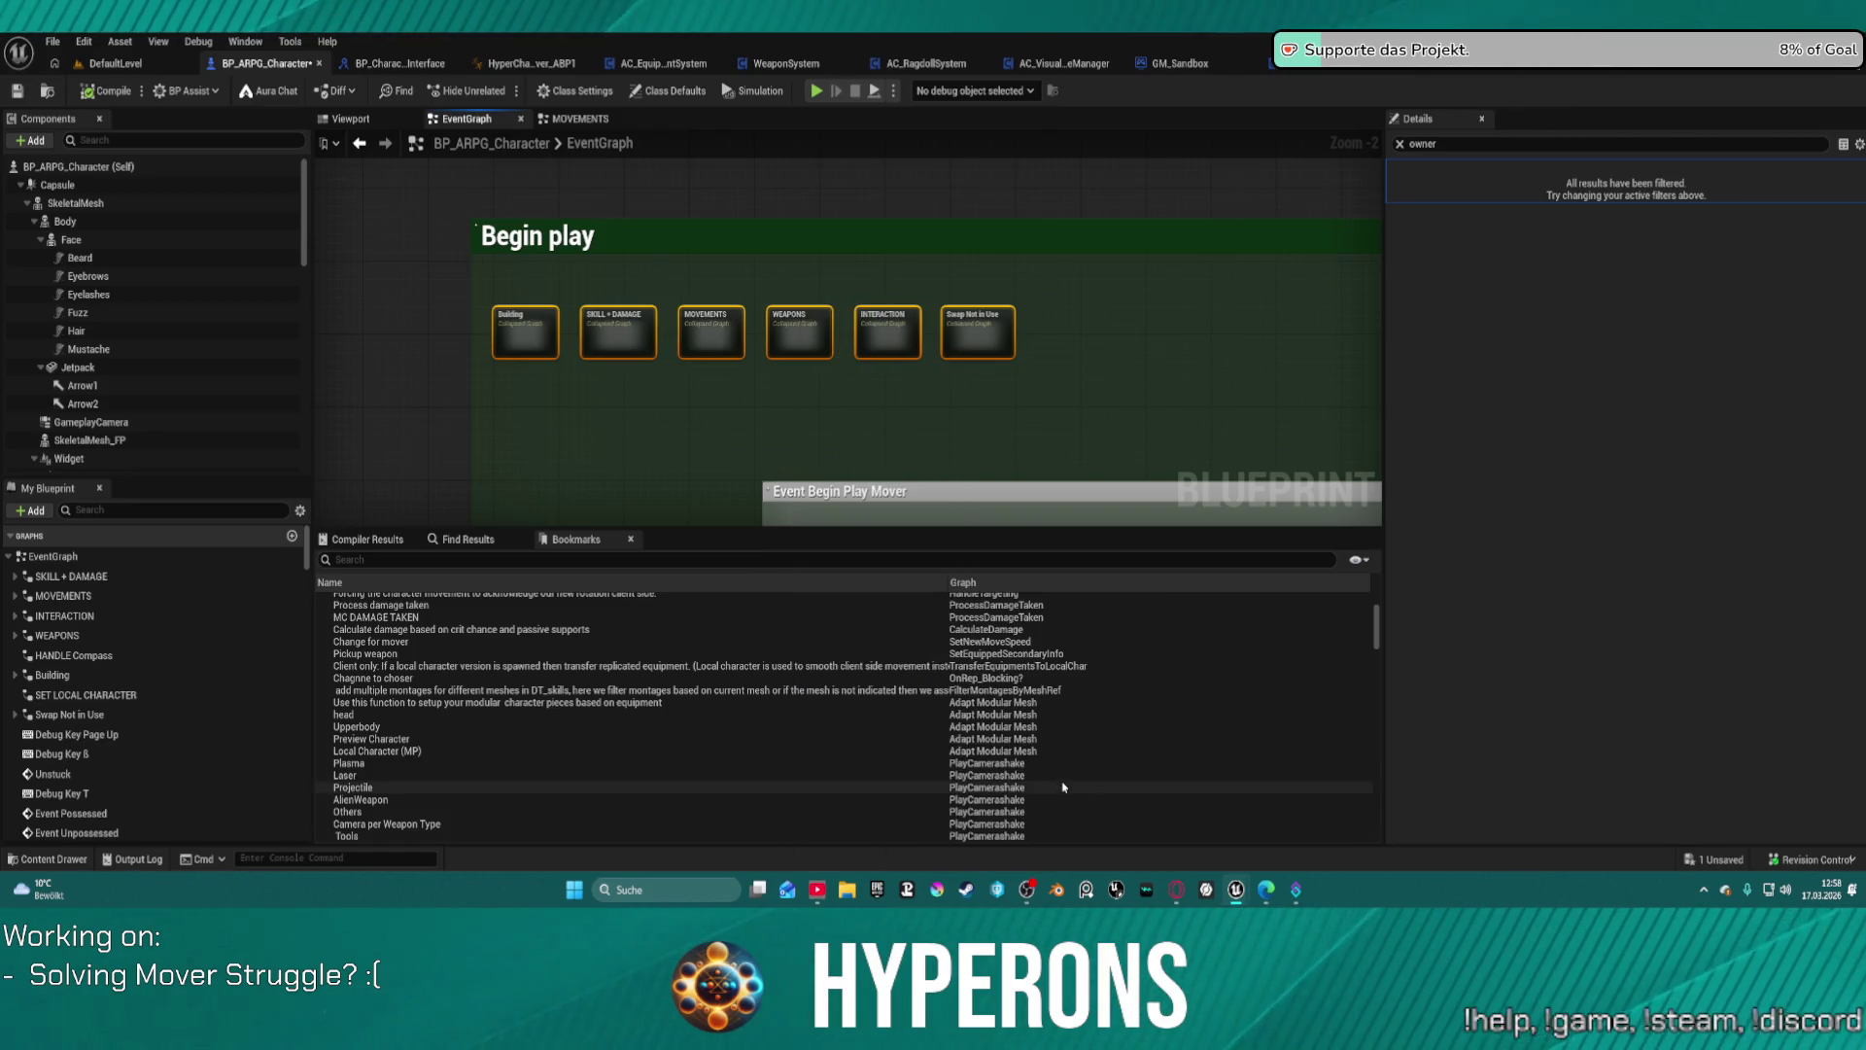
pyautogui.click(1141, 364)
pyautogui.scroll(-2, 1140, 364)
pyautogui.scroll(-1, 1141, 364)
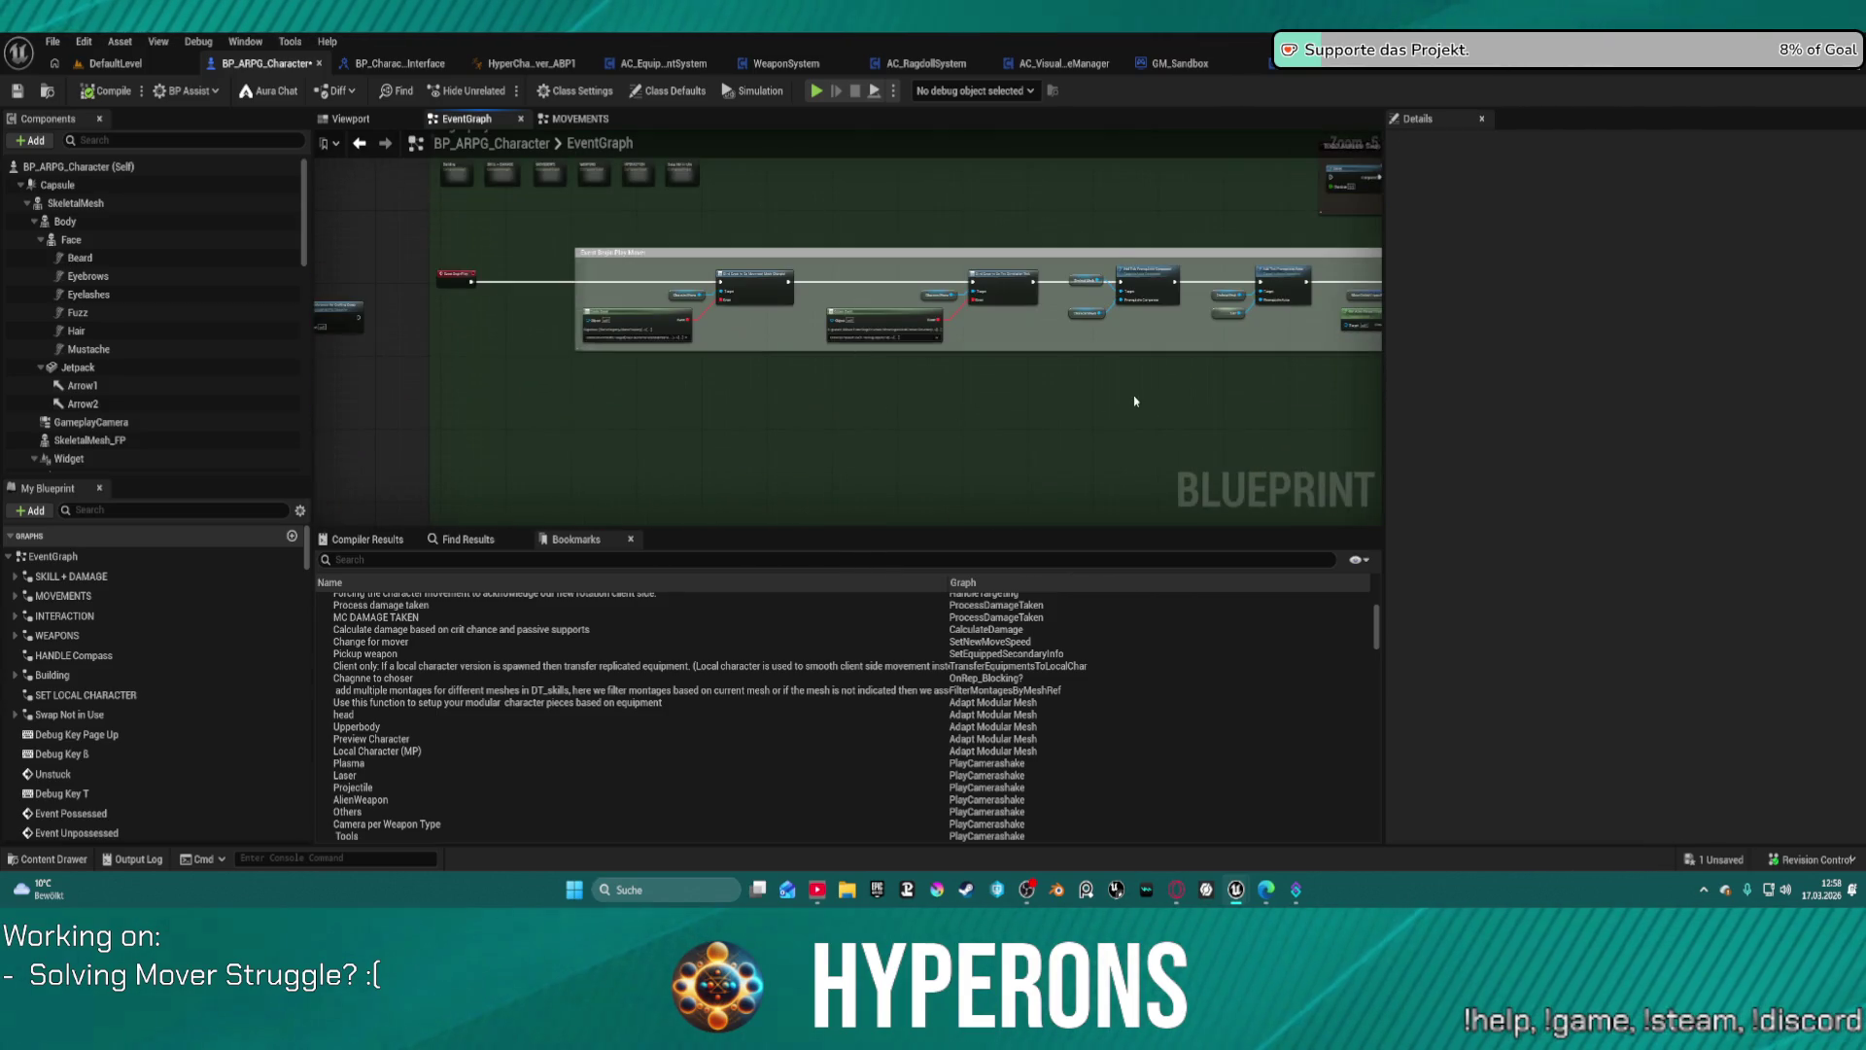
pyautogui.scroll(-7, 833, 299)
pyautogui.moveTo(853, 257)
pyautogui.mouseDown()
pyautogui.moveTo(768, 140)
pyautogui.moveTo(654, 404)
pyautogui.moveTo(666, 486)
pyautogui.moveTo(667, 434)
pyautogui.moveTo(734, 399)
pyautogui.mouseUp()
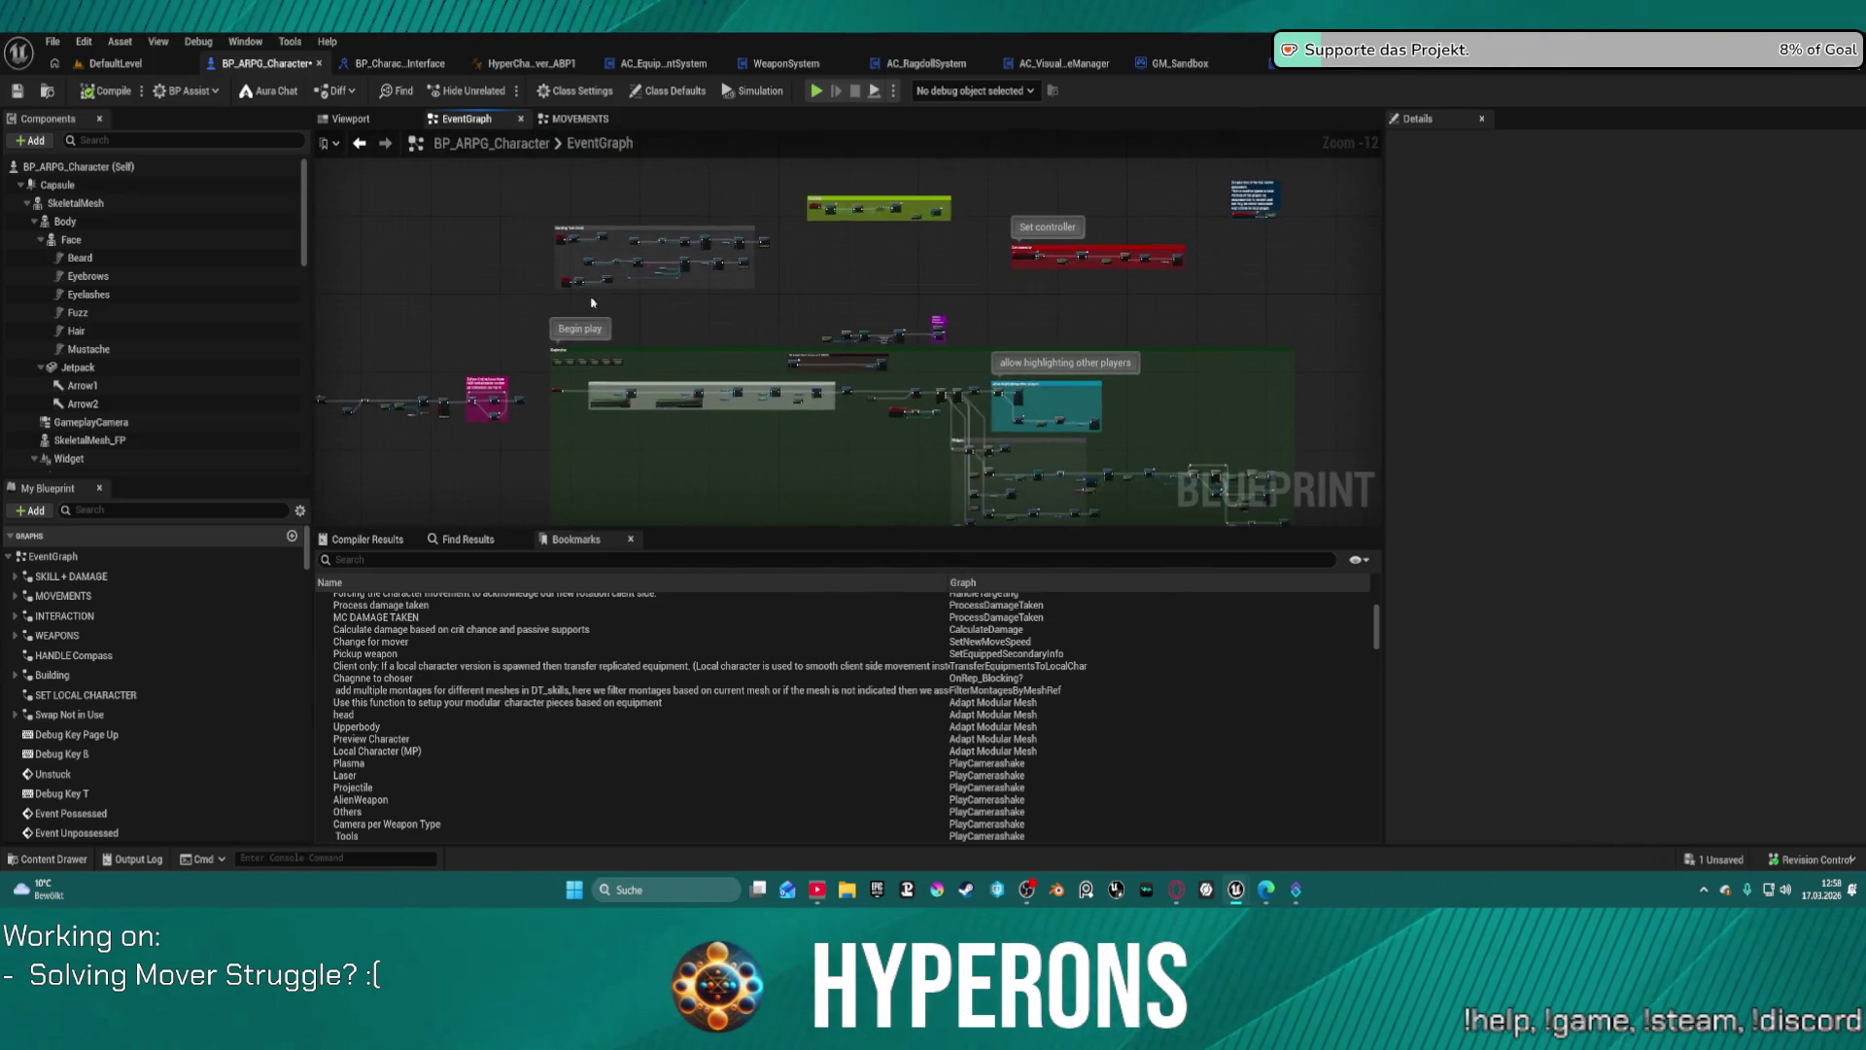
# Step: Wrap the initialize node chain left of Begin Play in a new comment, then compile with F7
pyautogui.scroll(10, 592, 303)
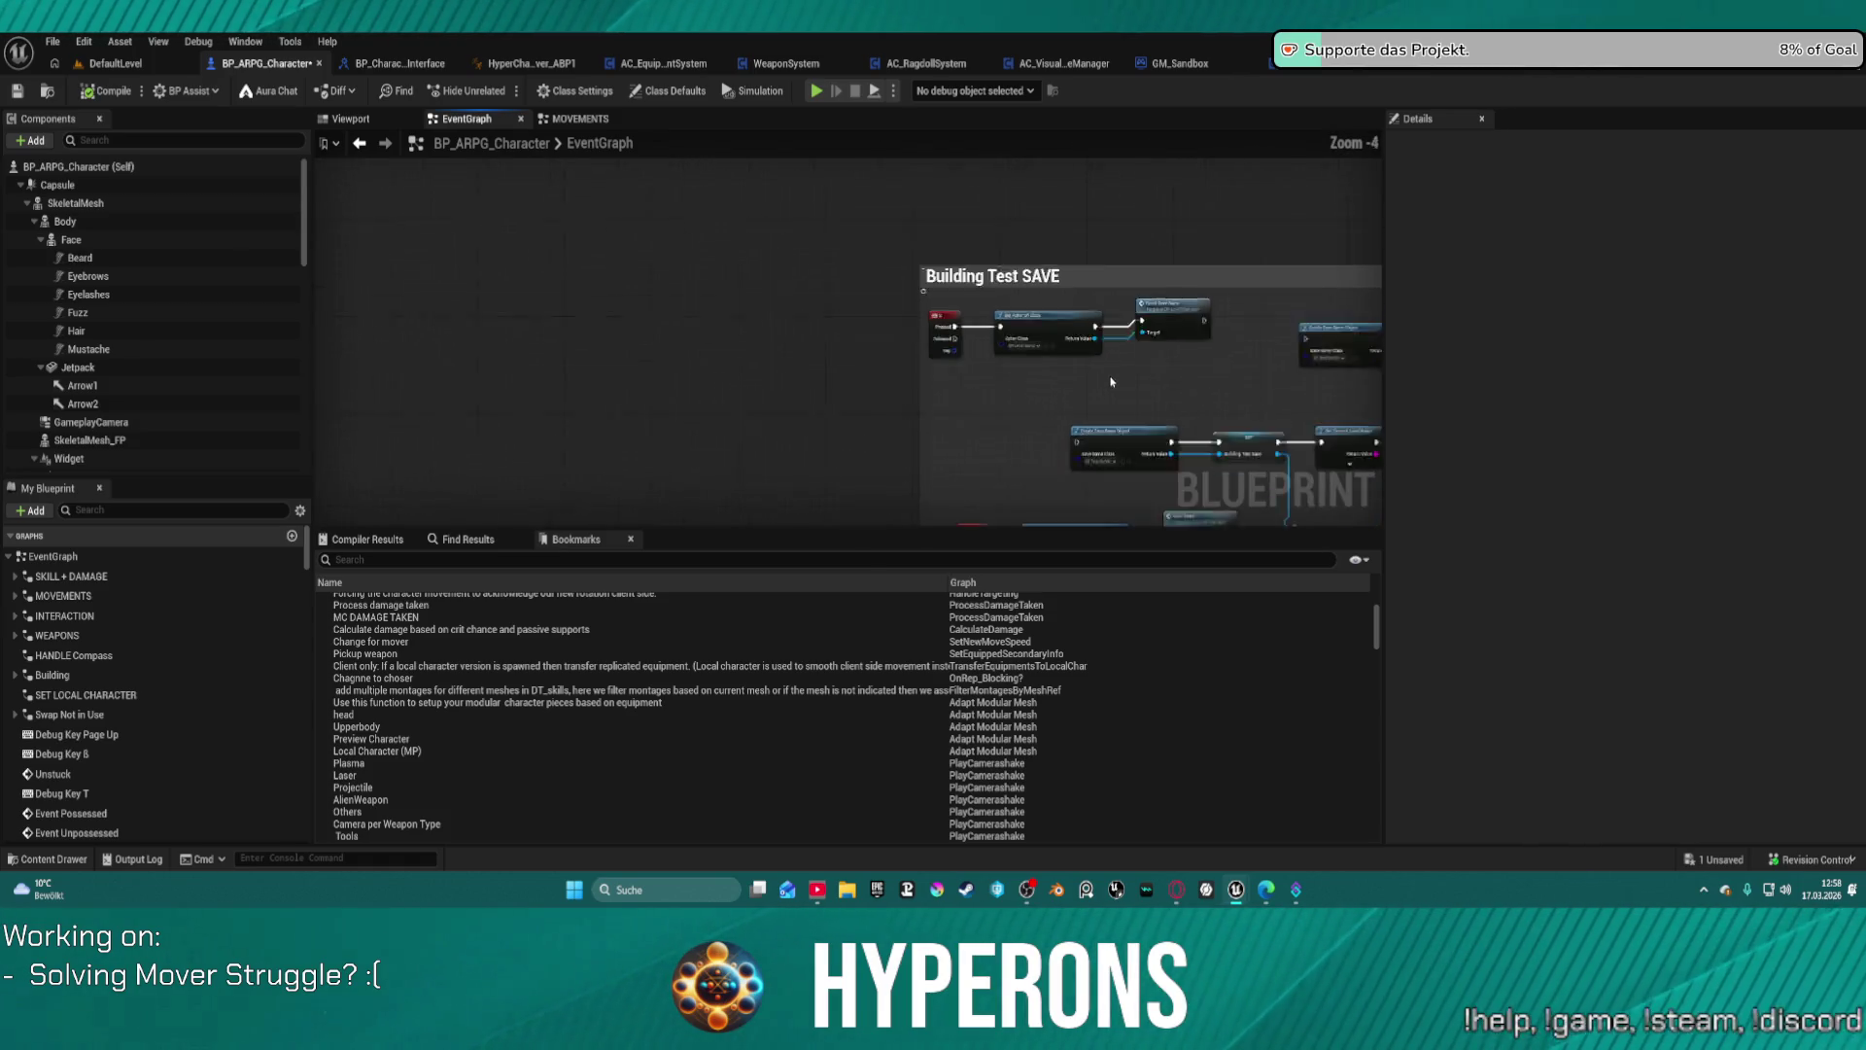
pyautogui.scroll(-10, 871, 364)
pyautogui.moveTo(802, 397); pyautogui.dragTo(727, 294)
pyautogui.scroll(8, 628, 320)
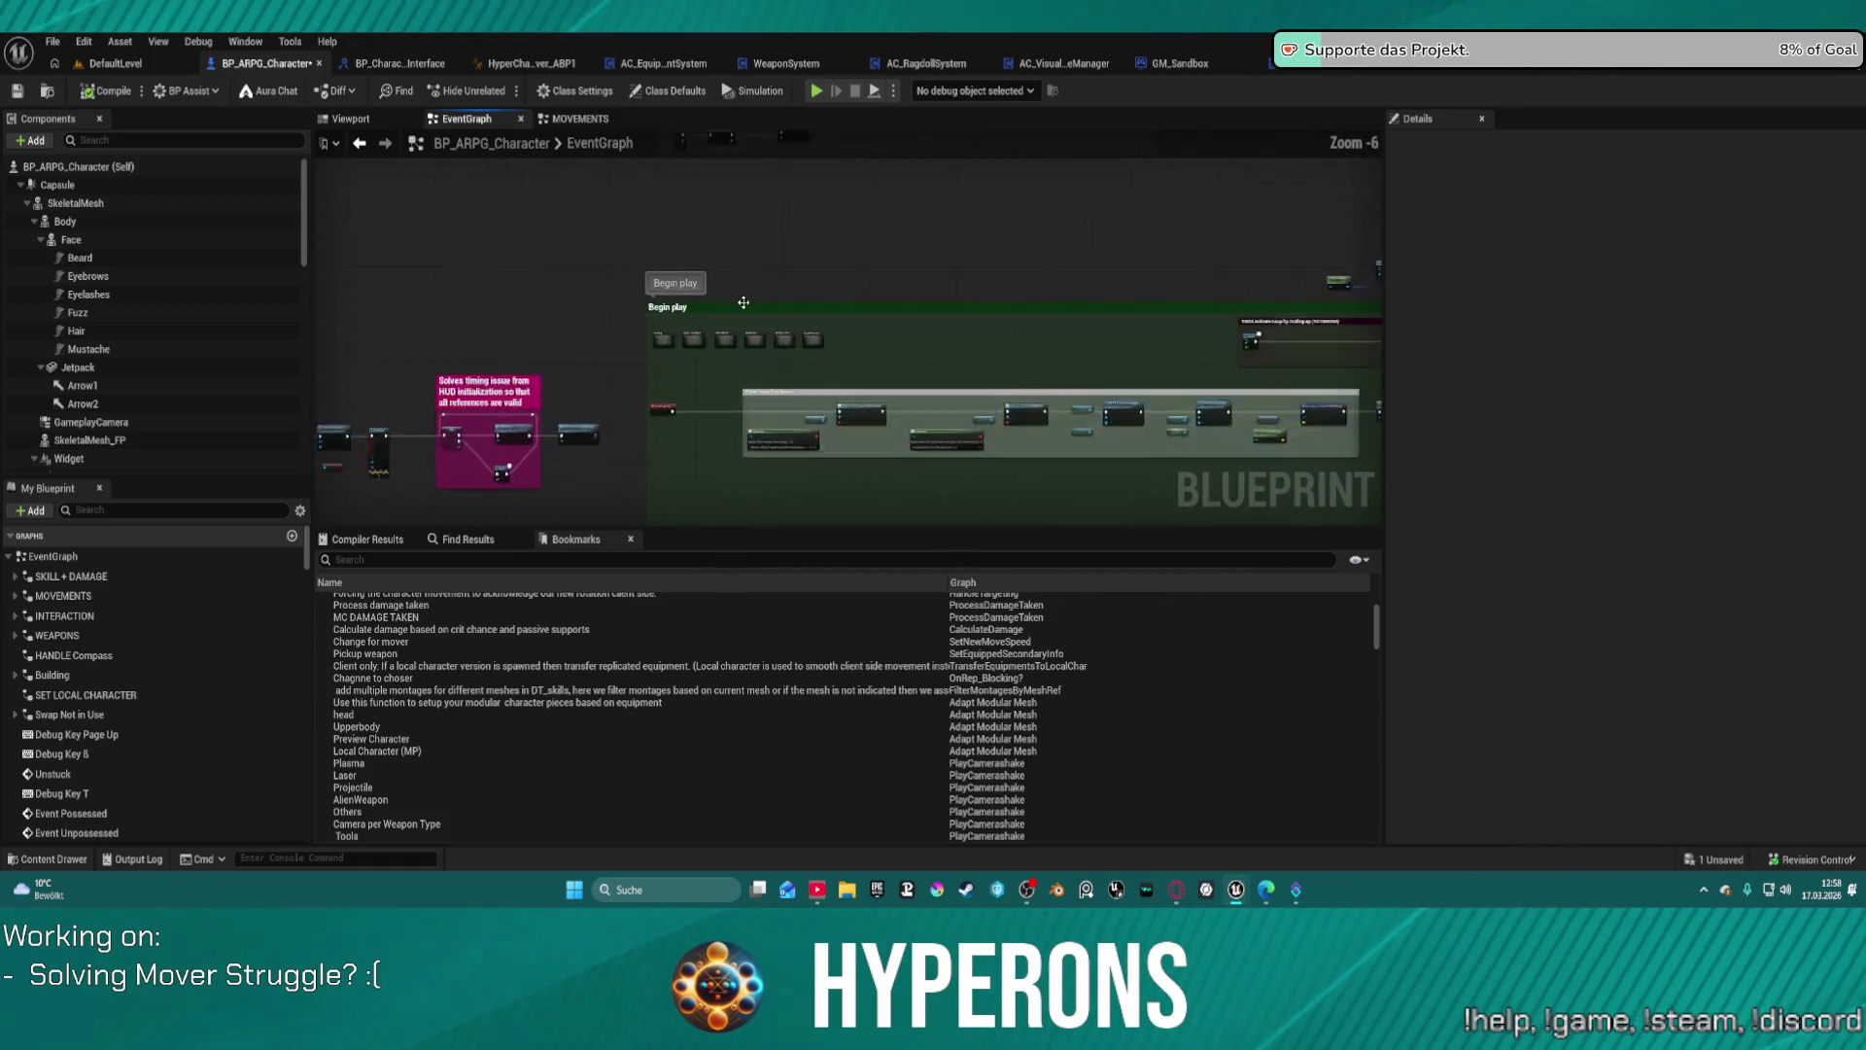
pyautogui.scroll(-6, 514, 388)
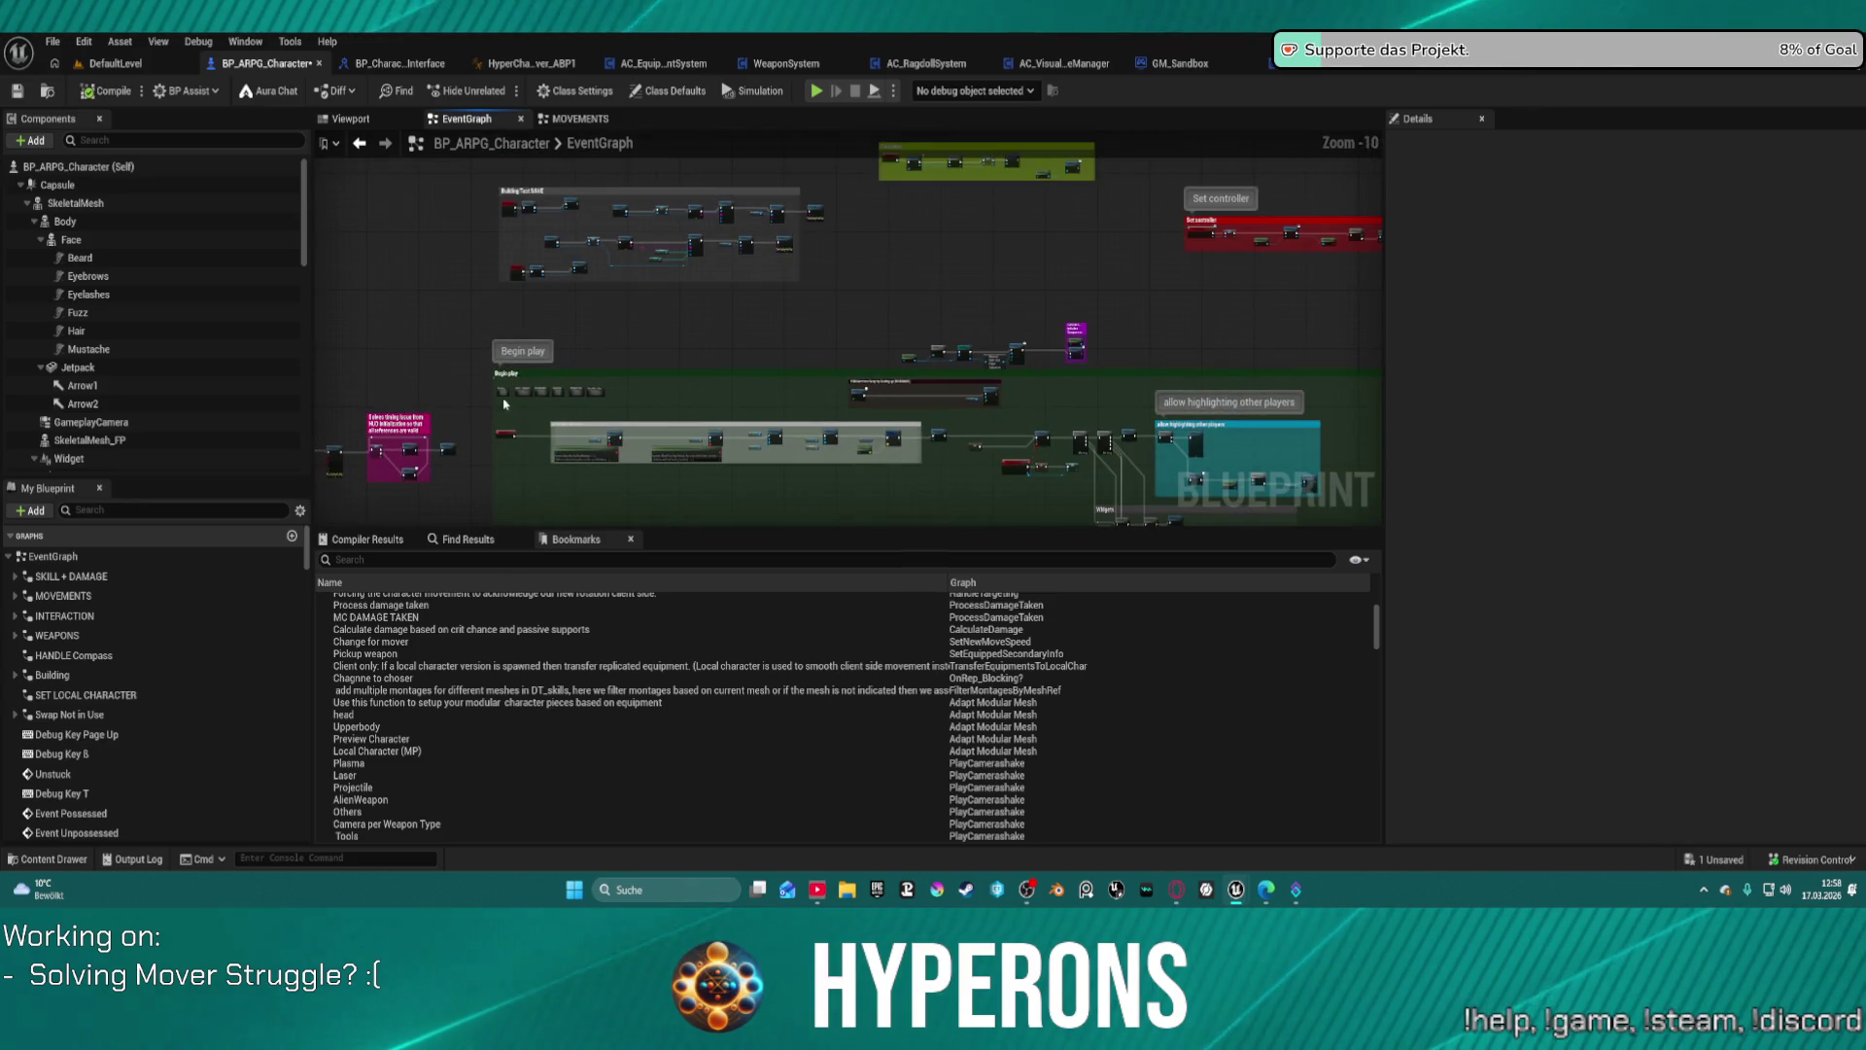
pyautogui.moveTo(364, 379); pyautogui.dragTo(772, 271)
pyautogui.scroll(5, 562, 329)
pyautogui.scroll(3, 564, 328)
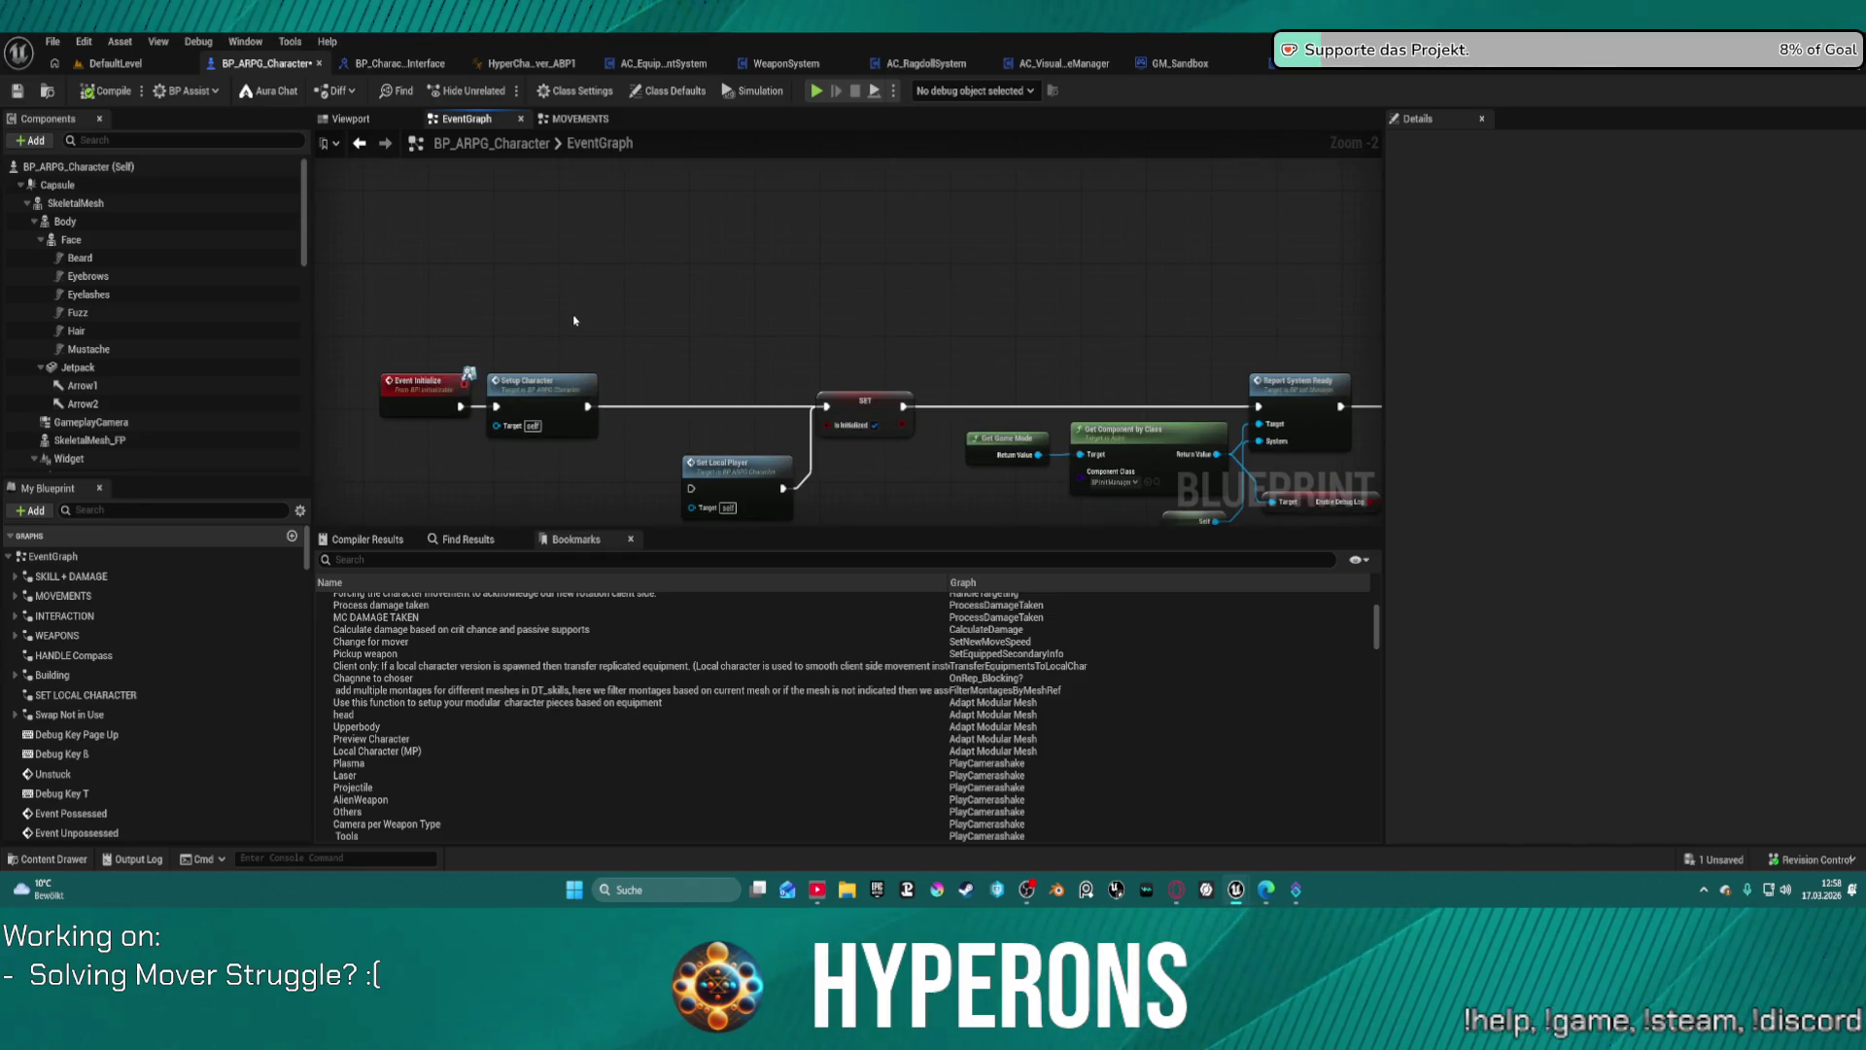
pyautogui.scroll(-5, 573, 320)
pyautogui.scroll(-5, 739, 260)
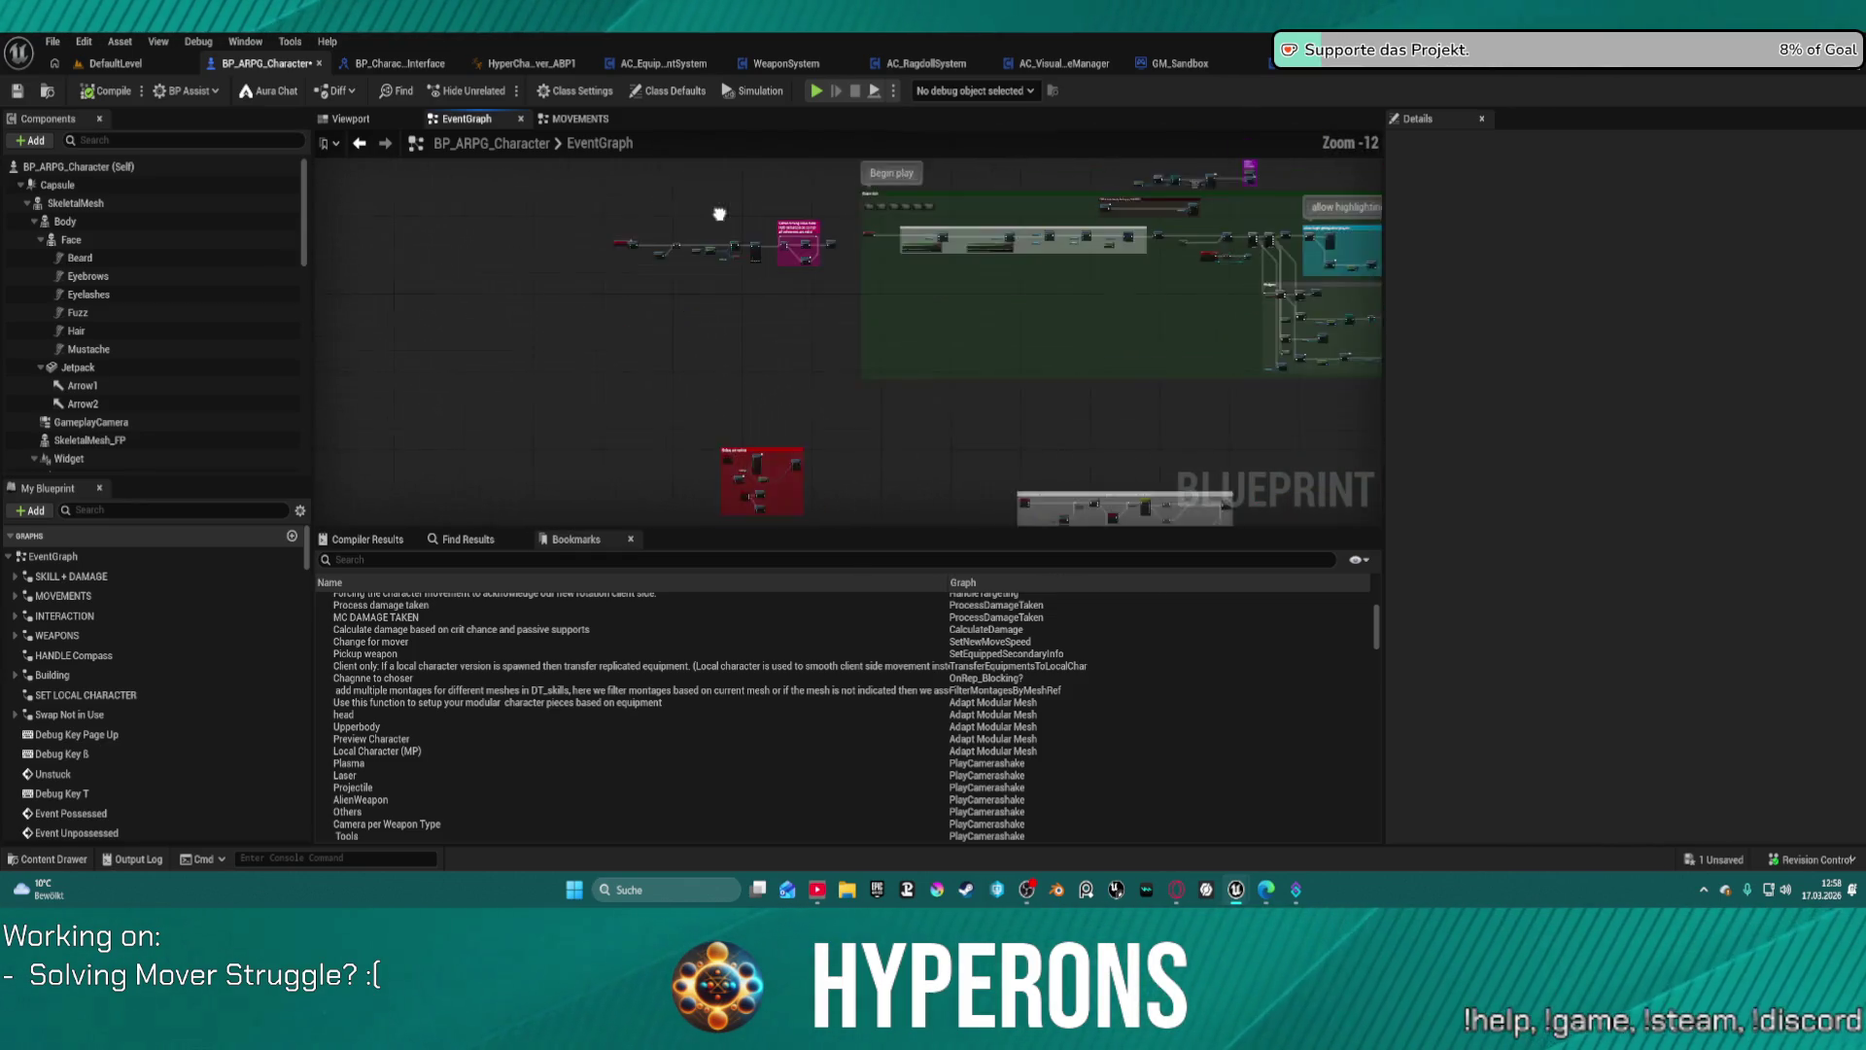
pyautogui.moveTo(811, 381); pyautogui.dragTo(806, 377)
pyautogui.press('c')
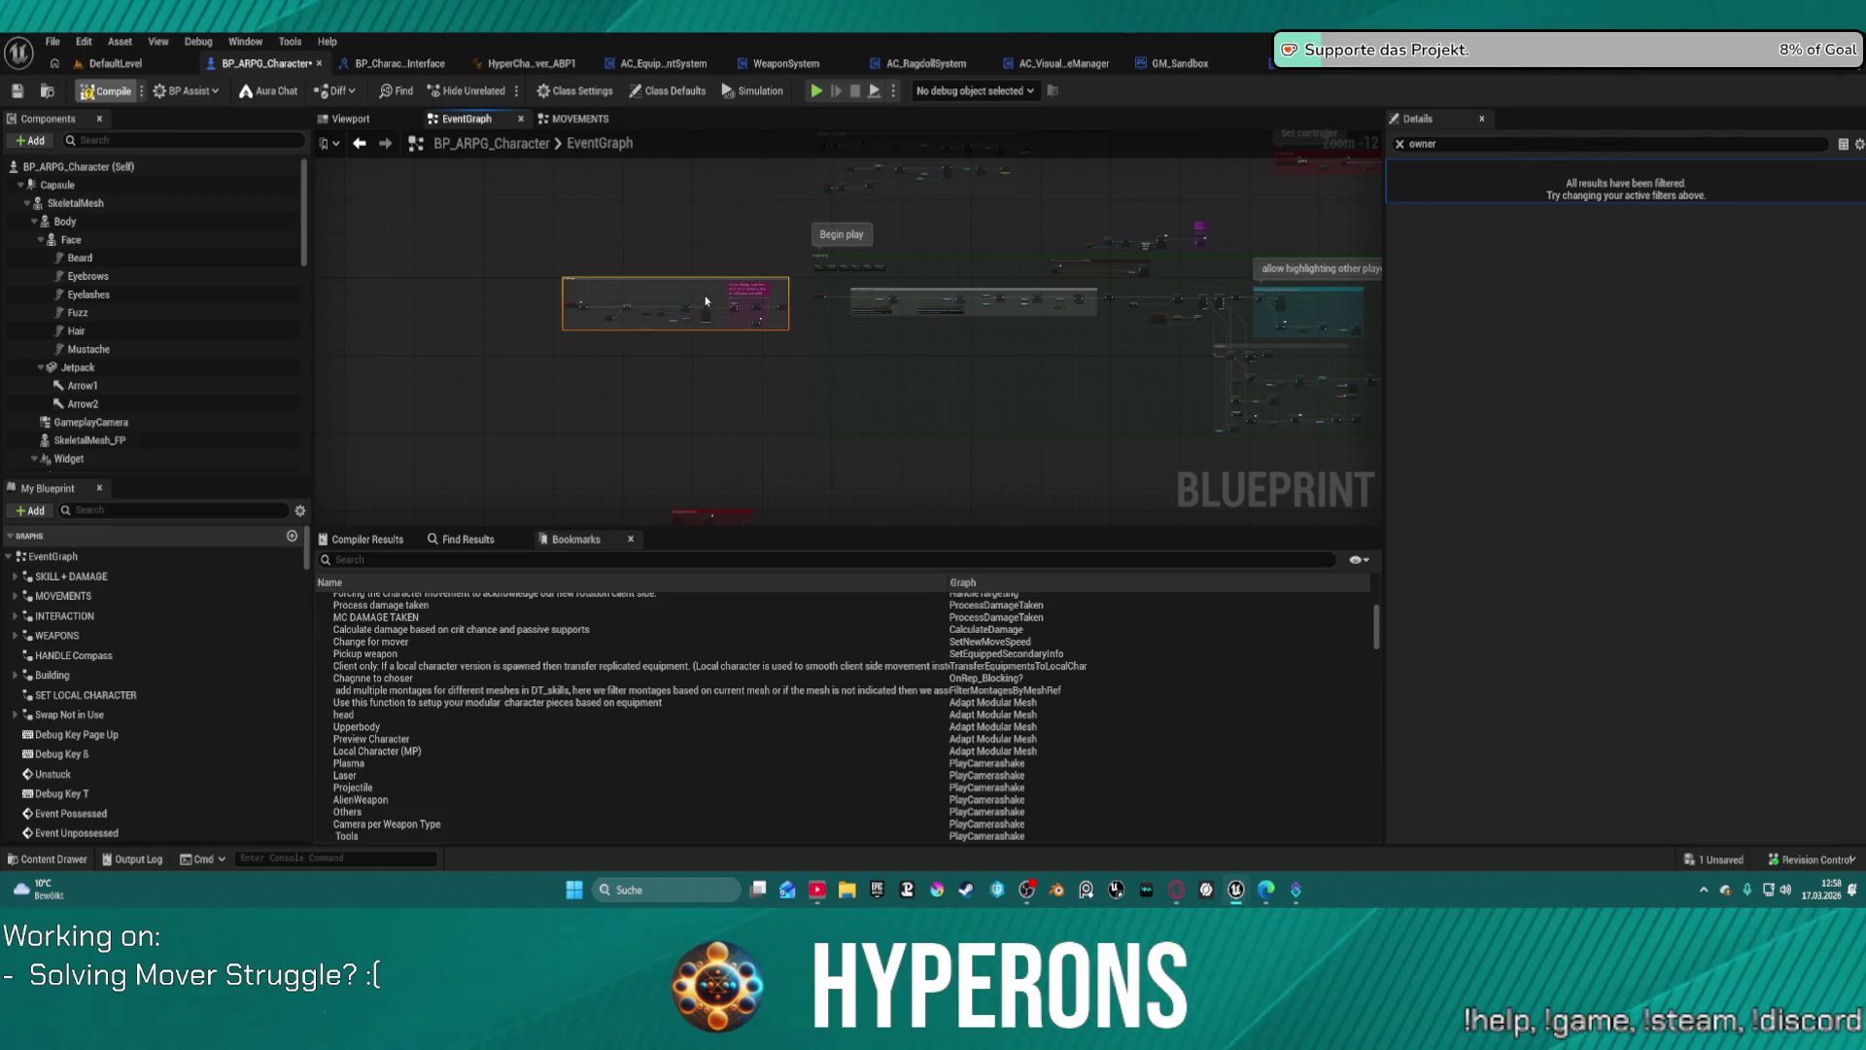
pyautogui.press('F7')
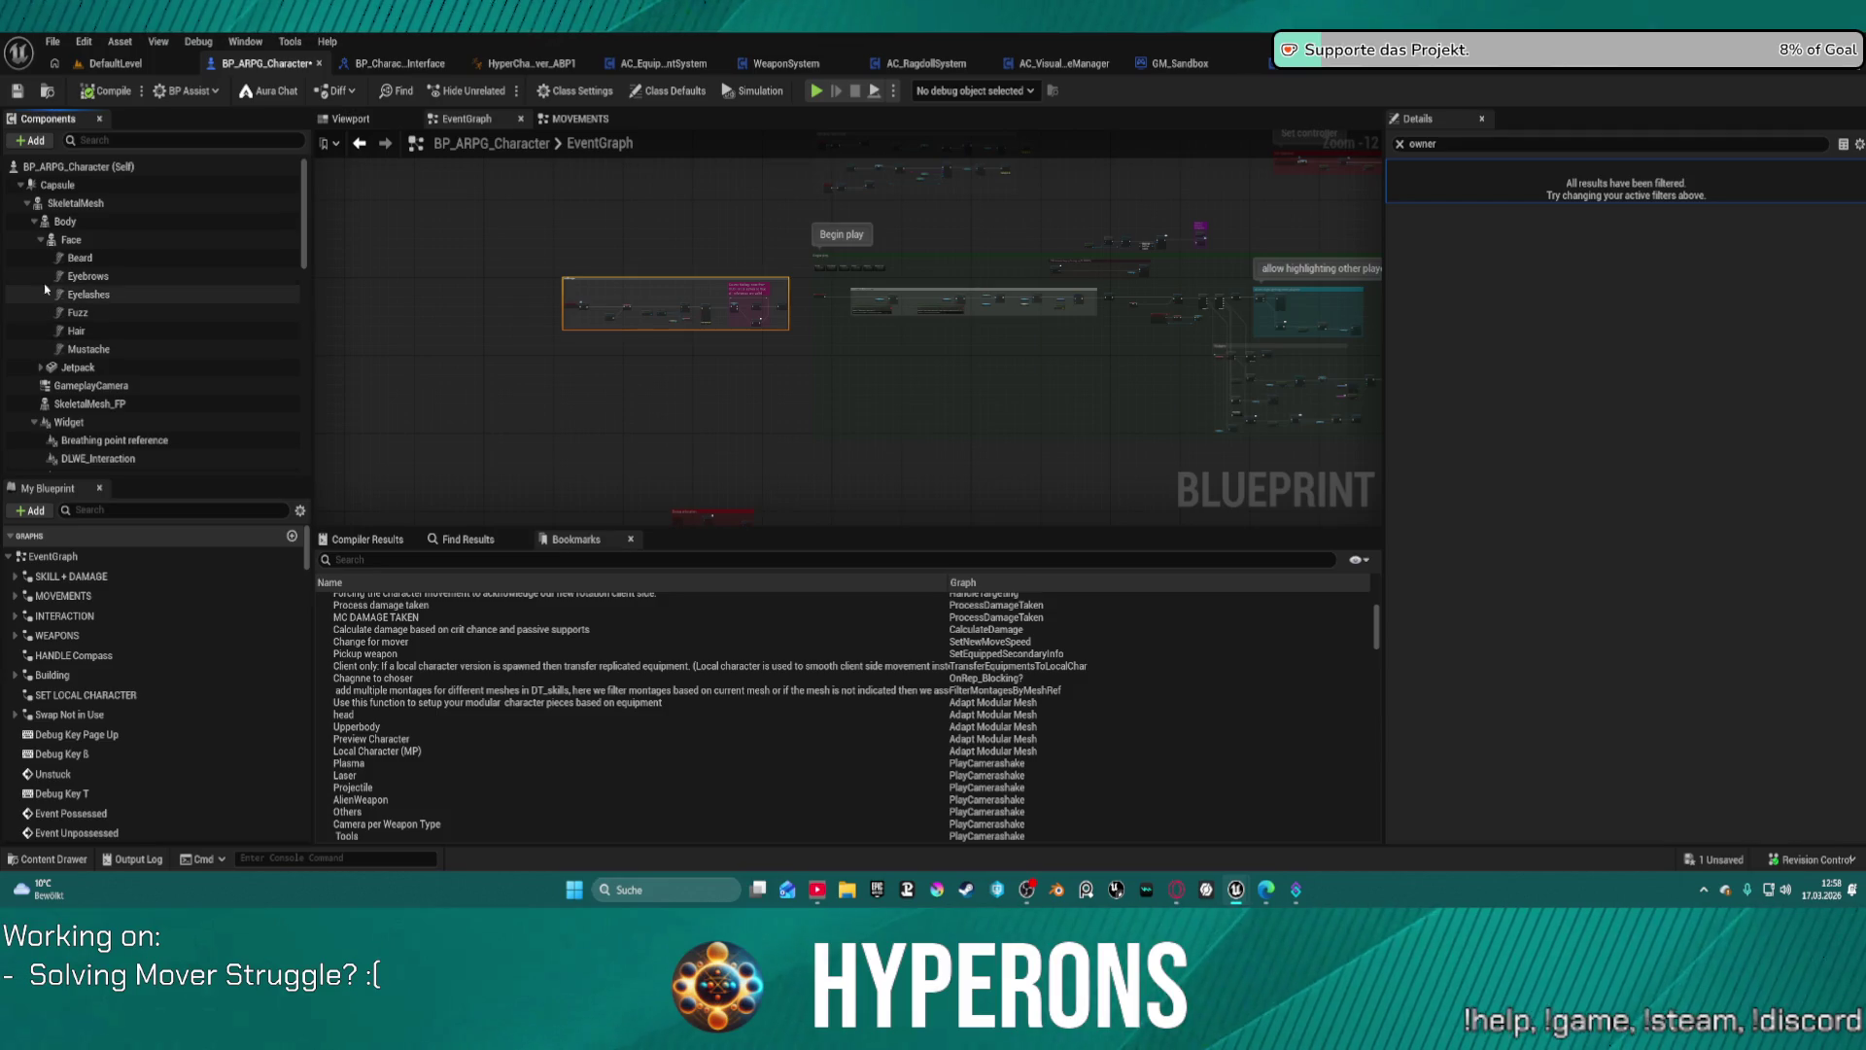
# Step: Select the Jetpack component and clear the owner filter in Details so all properties are listed
pyautogui.click(40, 239)
pyautogui.click(80, 258)
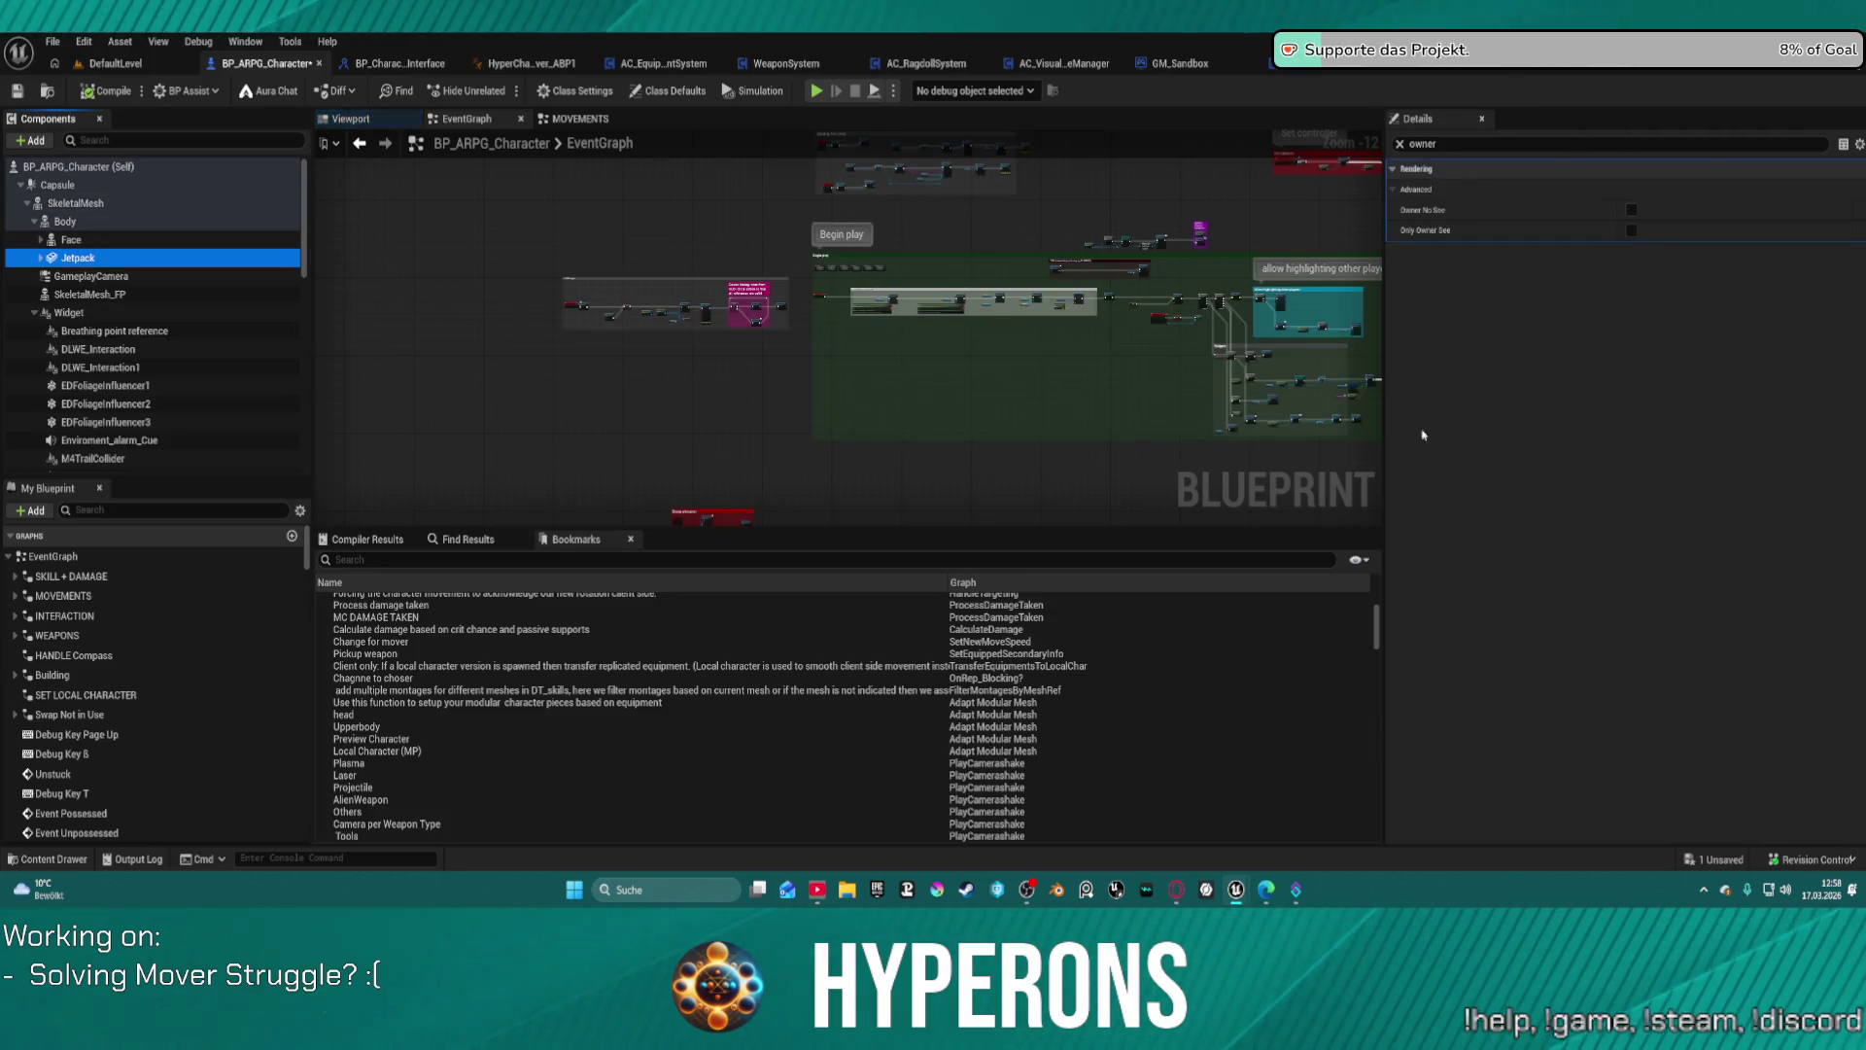
pyautogui.click(1411, 144)
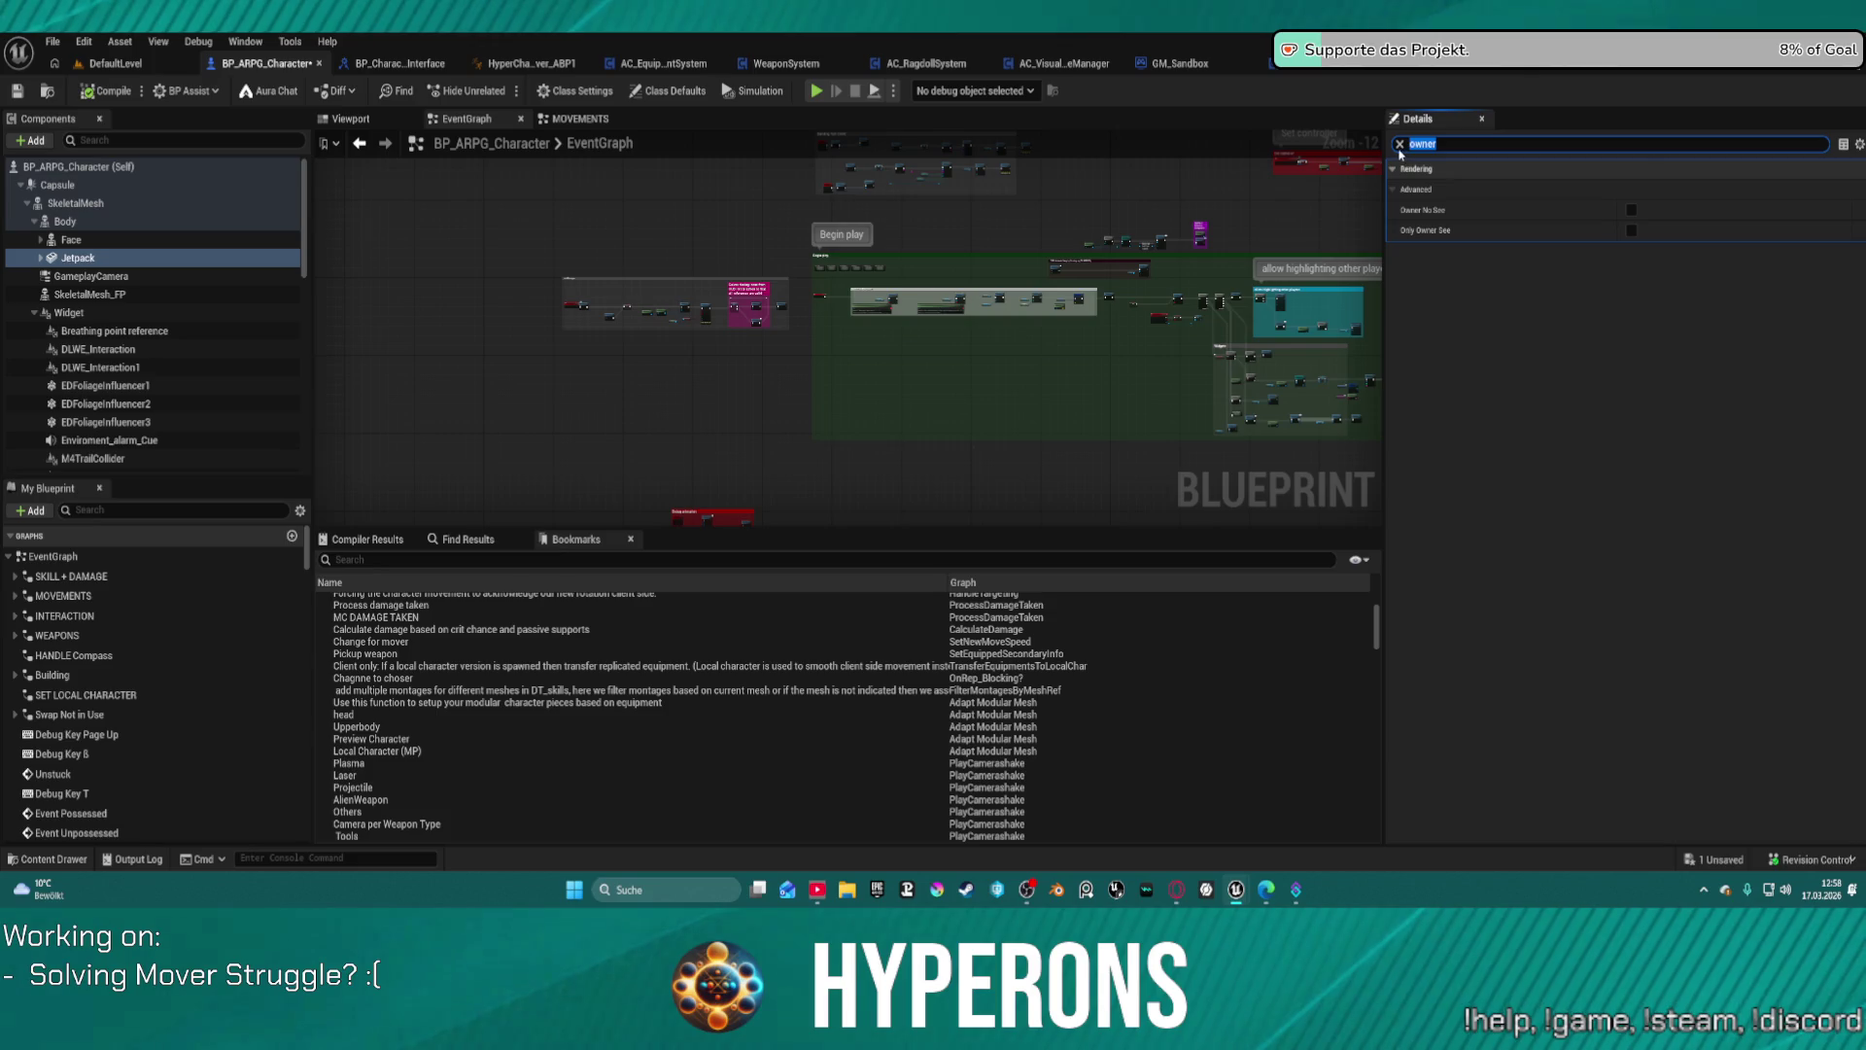
pyautogui.press('BackSpace')
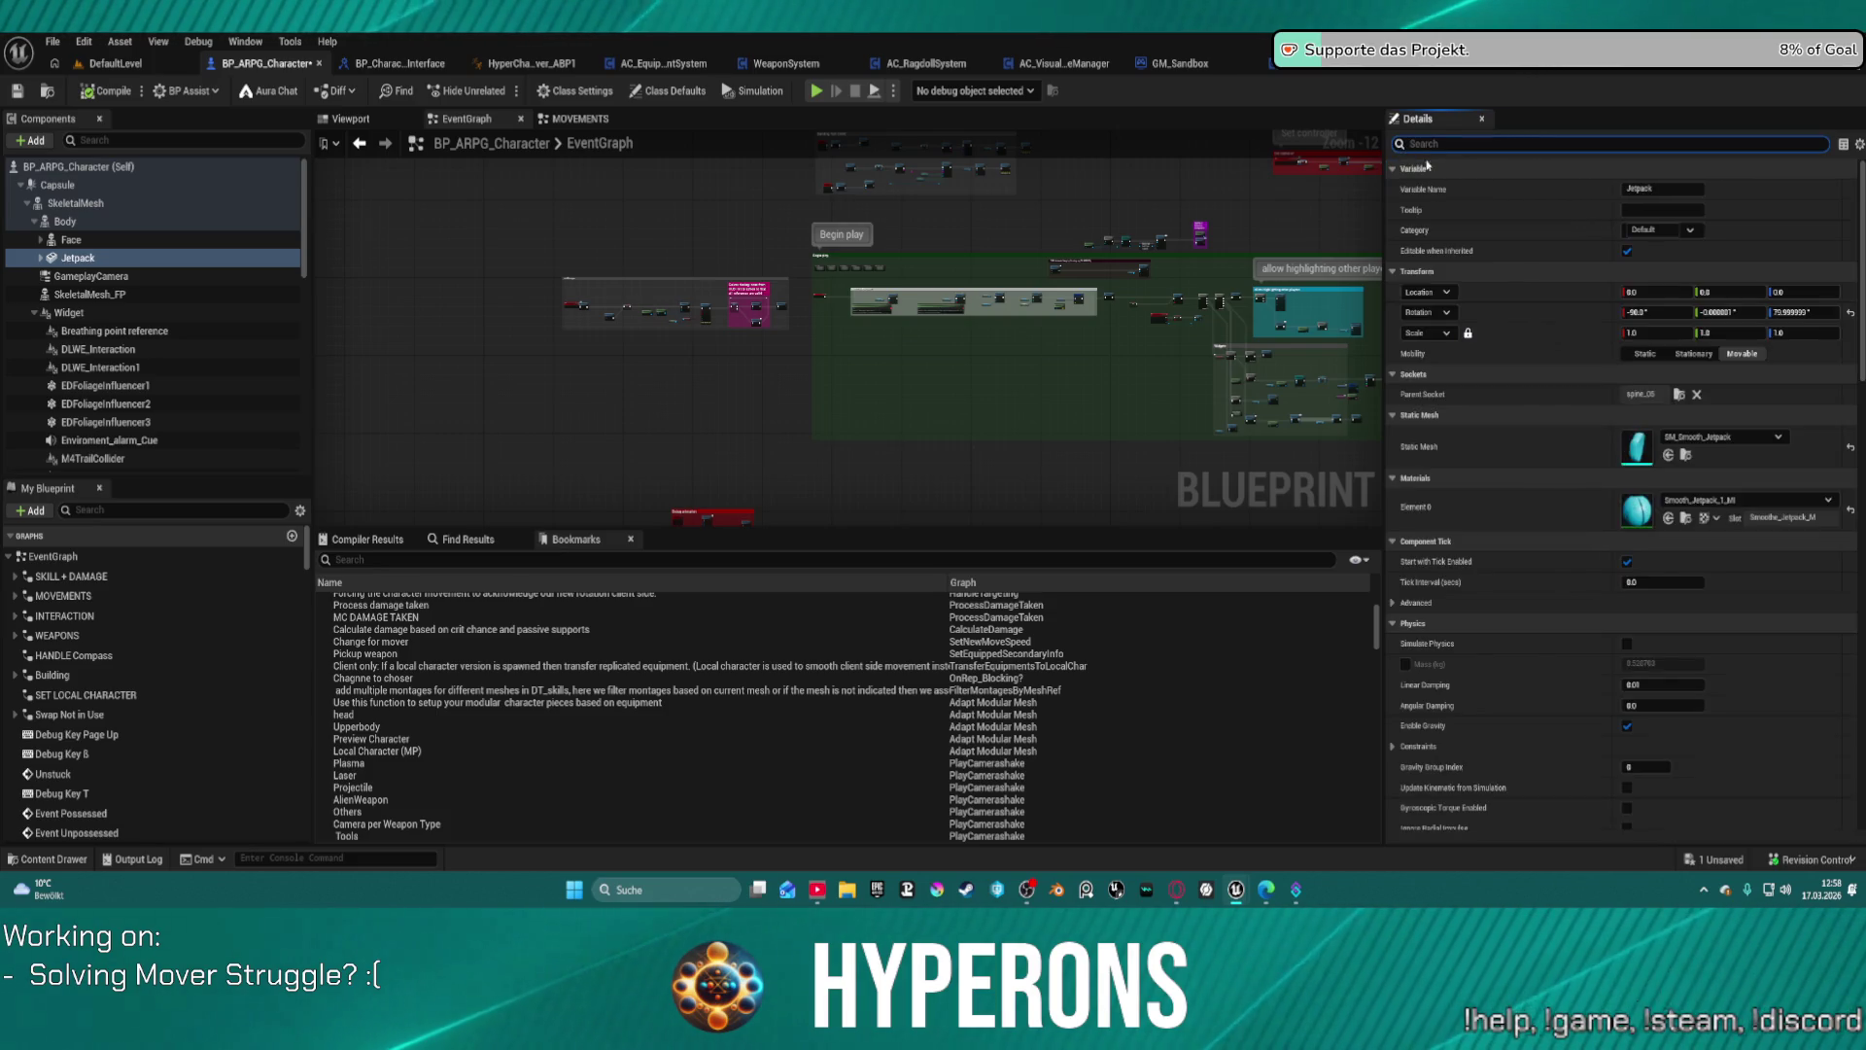
pyautogui.scroll(-5, 1698, 694)
pyautogui.scroll(-10, 1699, 693)
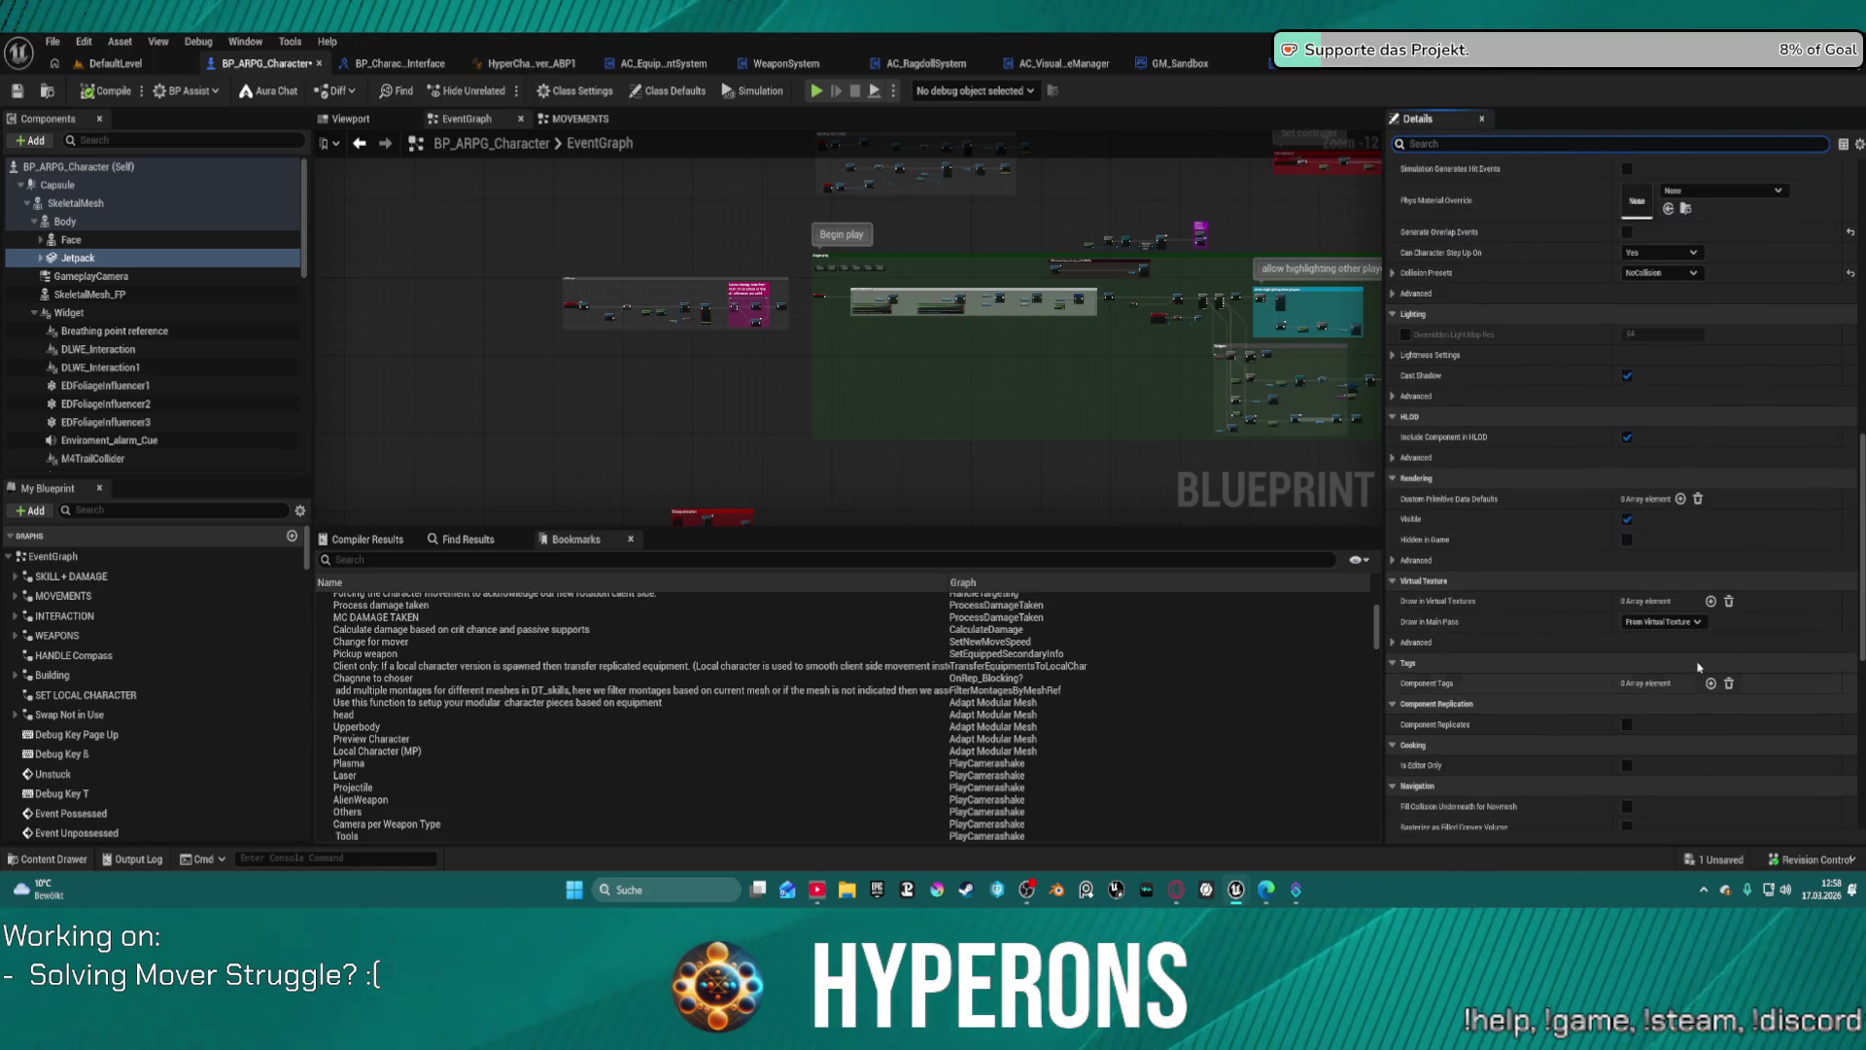
# Step: Select SkeletalMesh_FP, then view SwapCollision's Foliage_Swap collision settings, and delete SwapCollision
pyautogui.click(89, 293)
pyautogui.scroll(-5, 1686, 436)
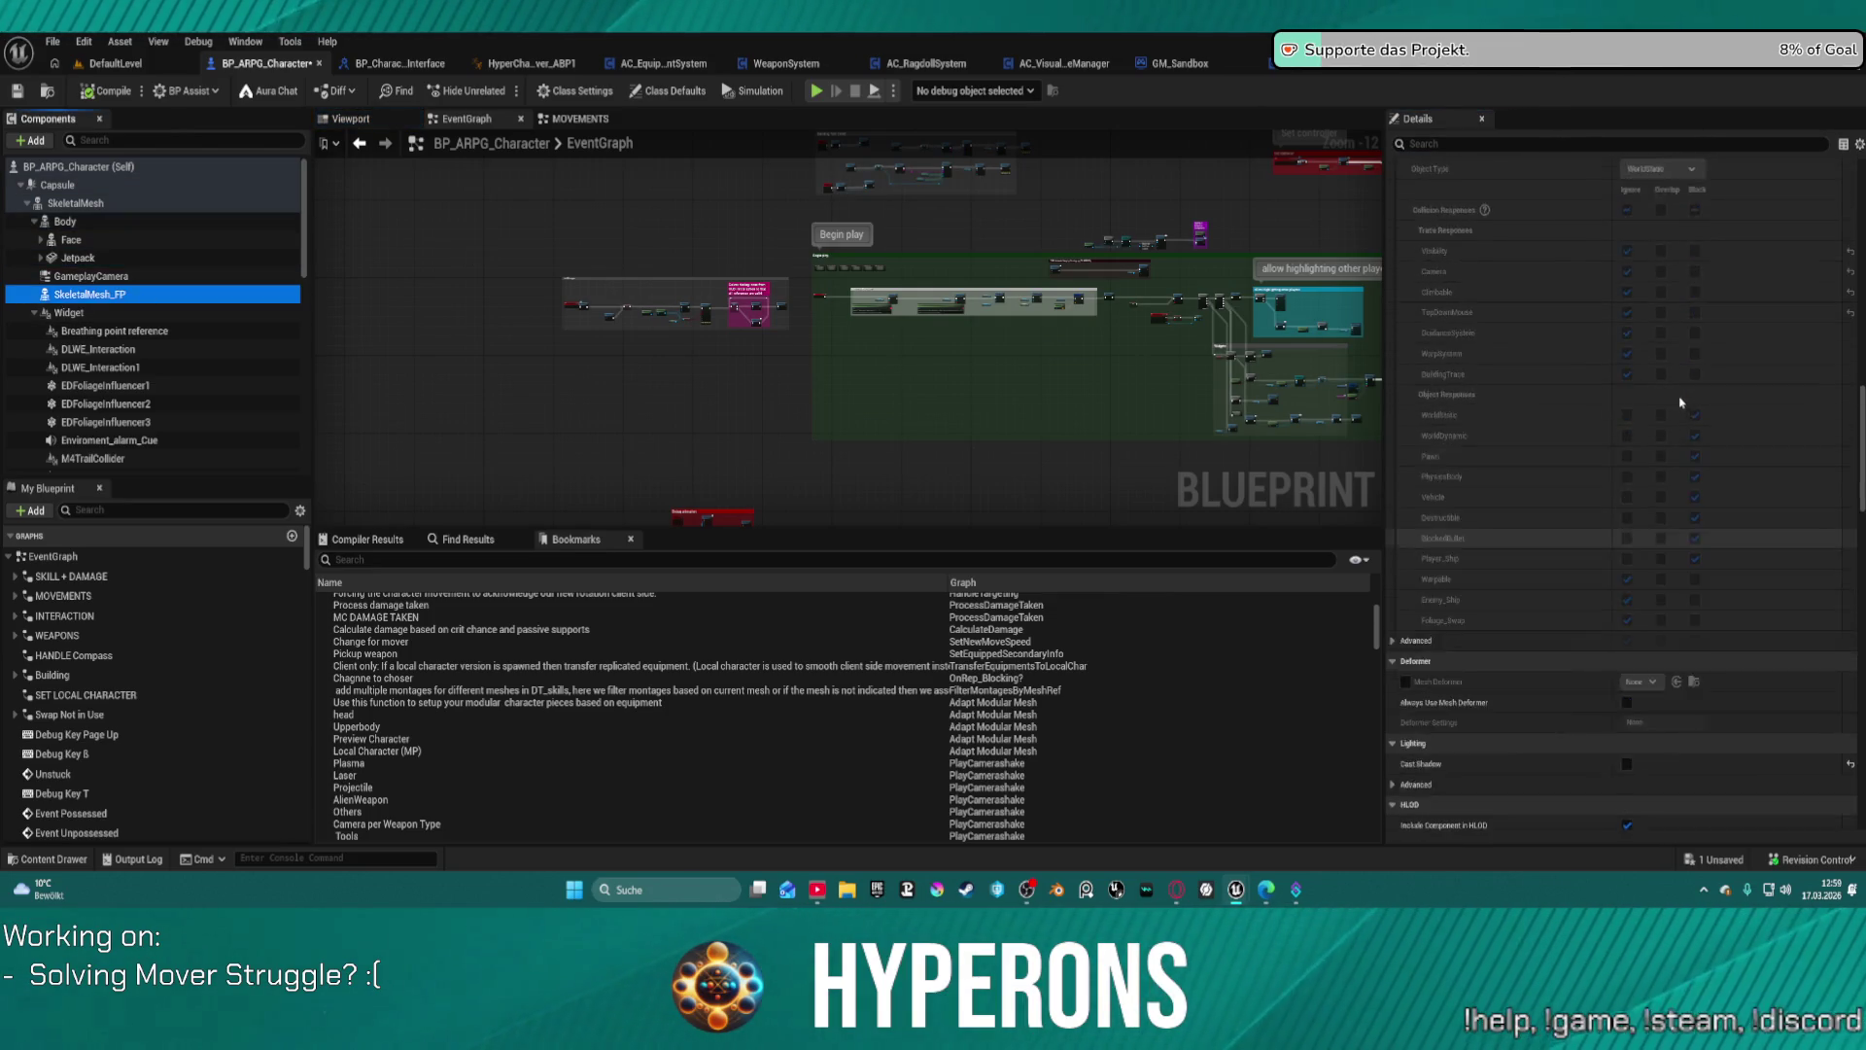
pyautogui.scroll(5, 1682, 375)
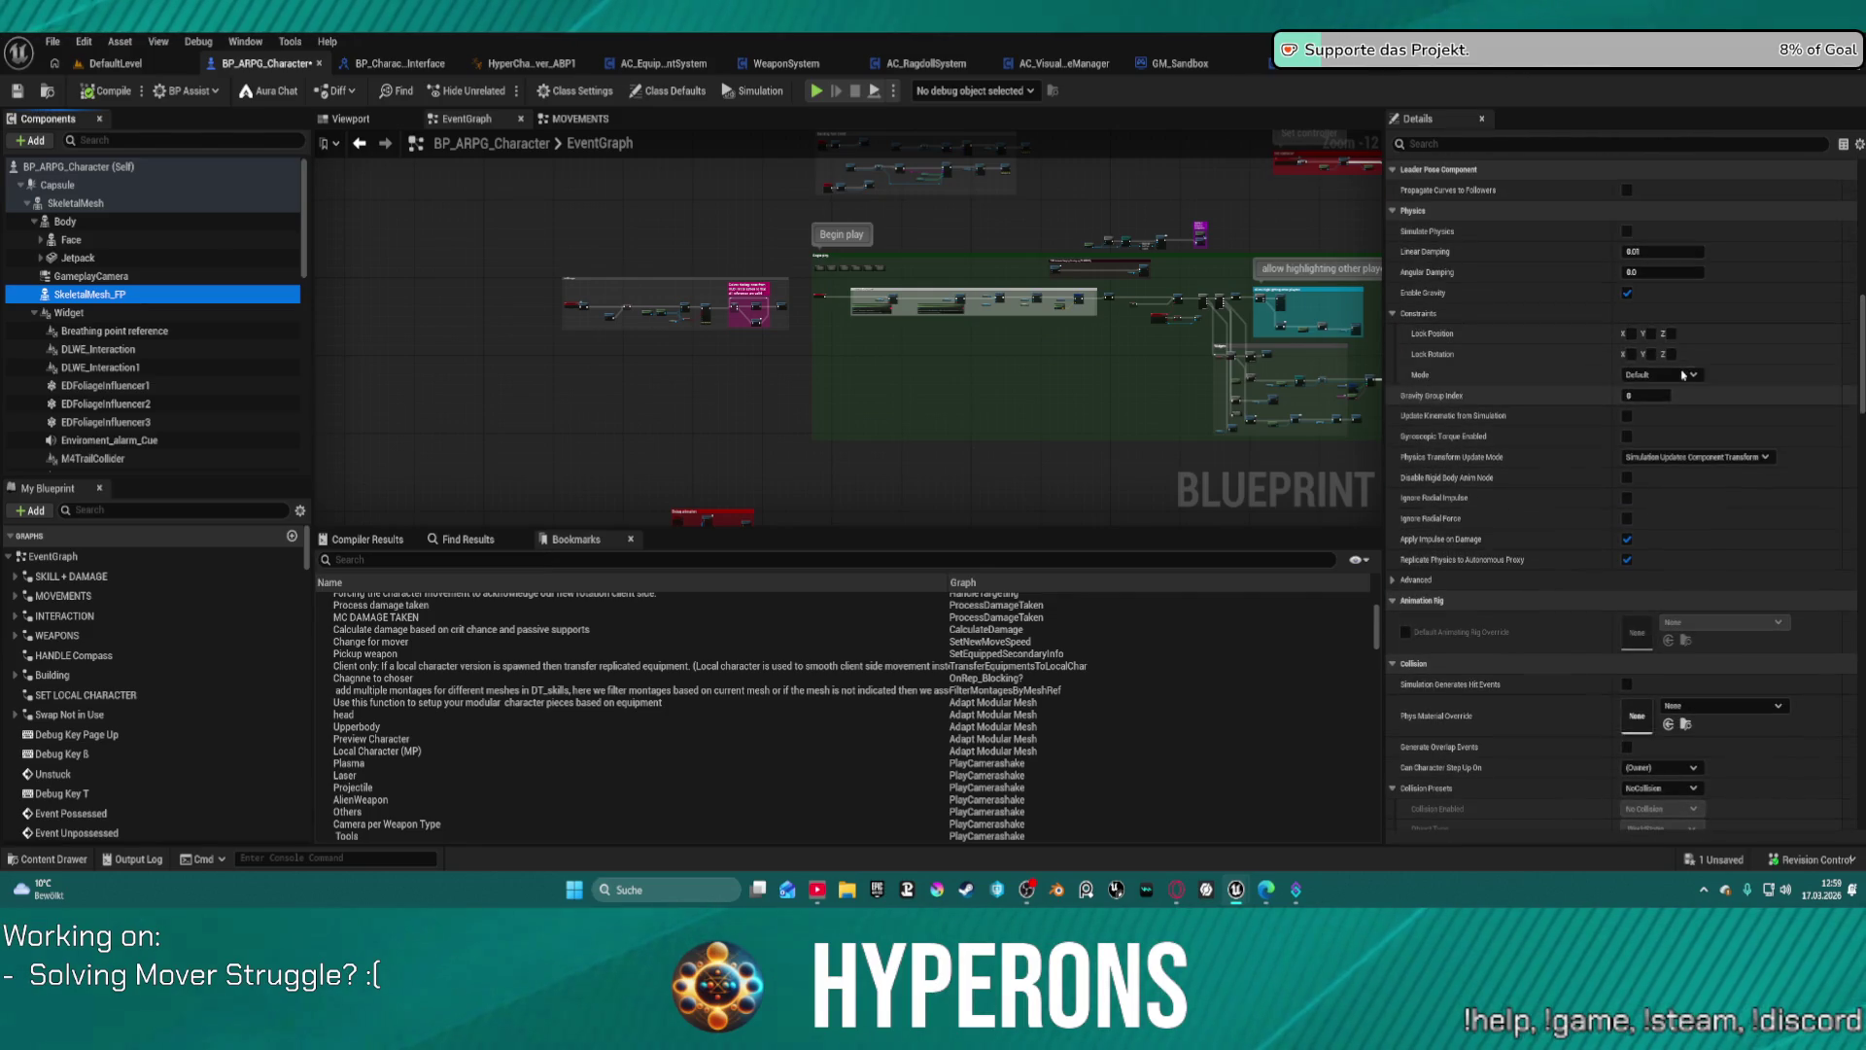
pyautogui.scroll(-3, 117, 369)
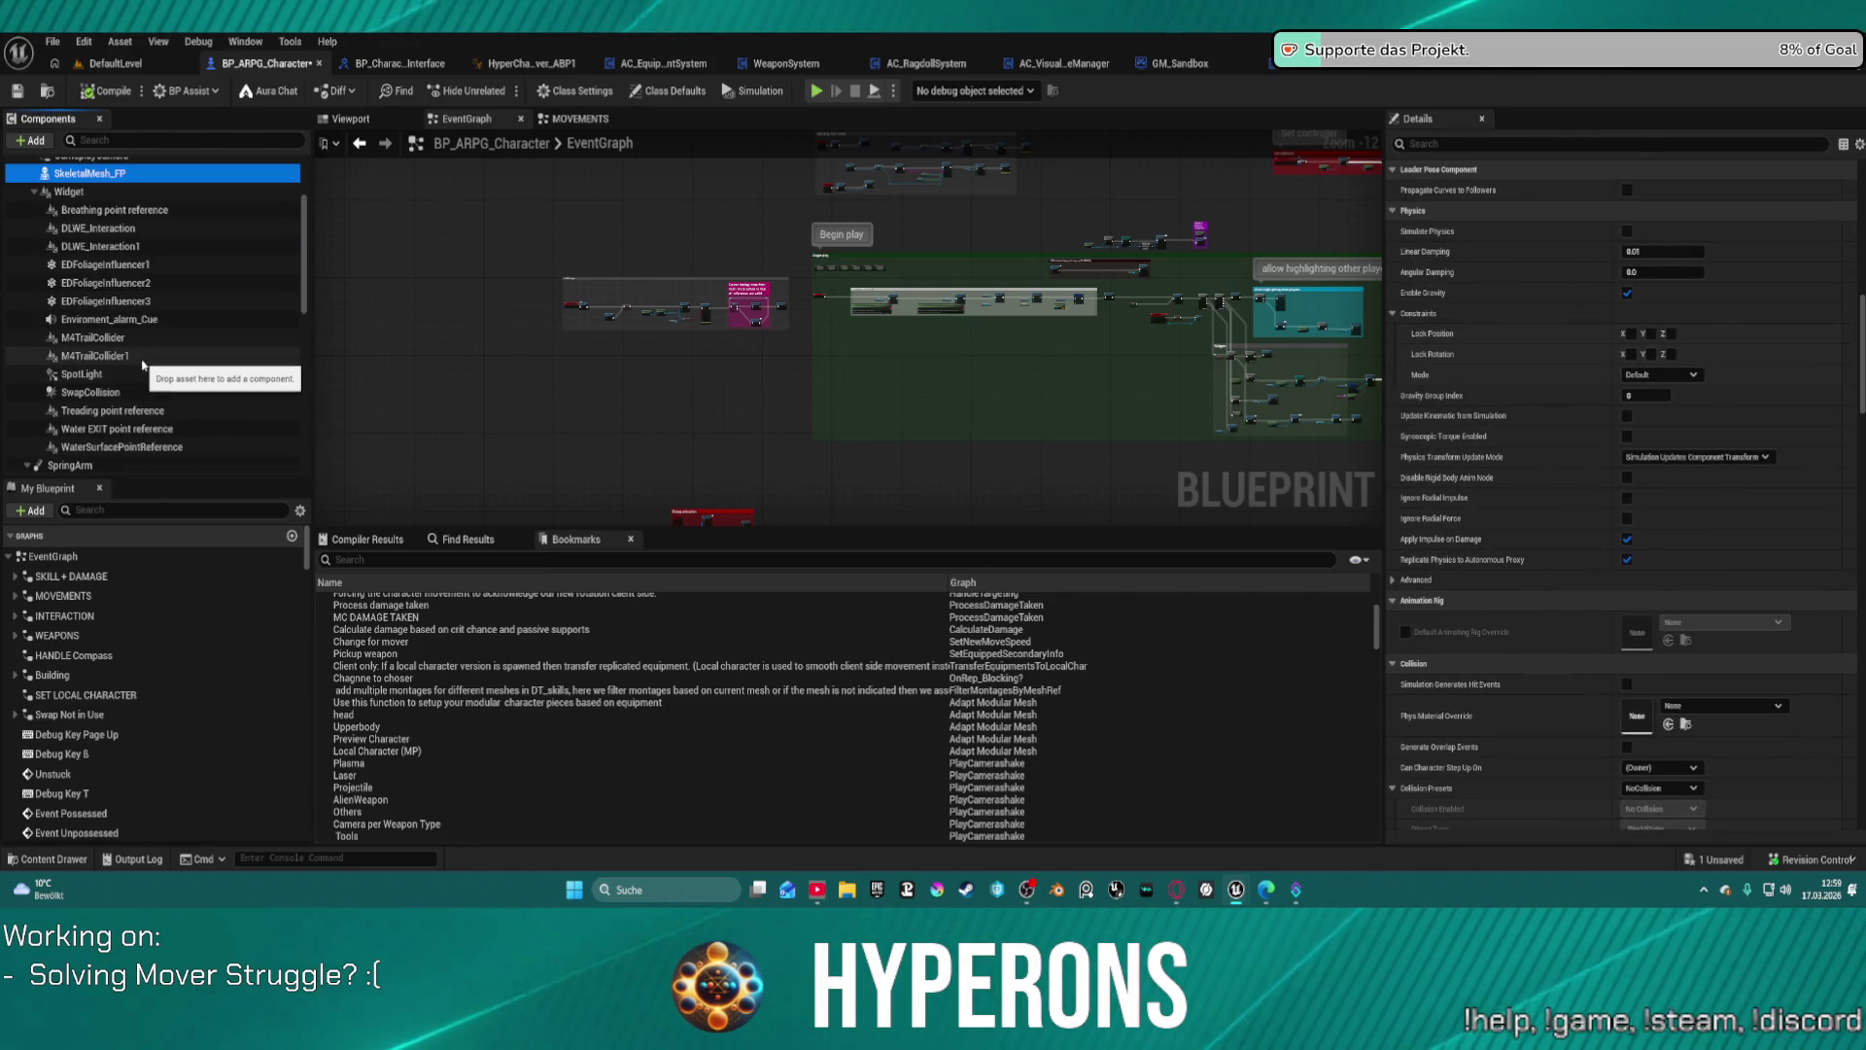
pyautogui.click(141, 390)
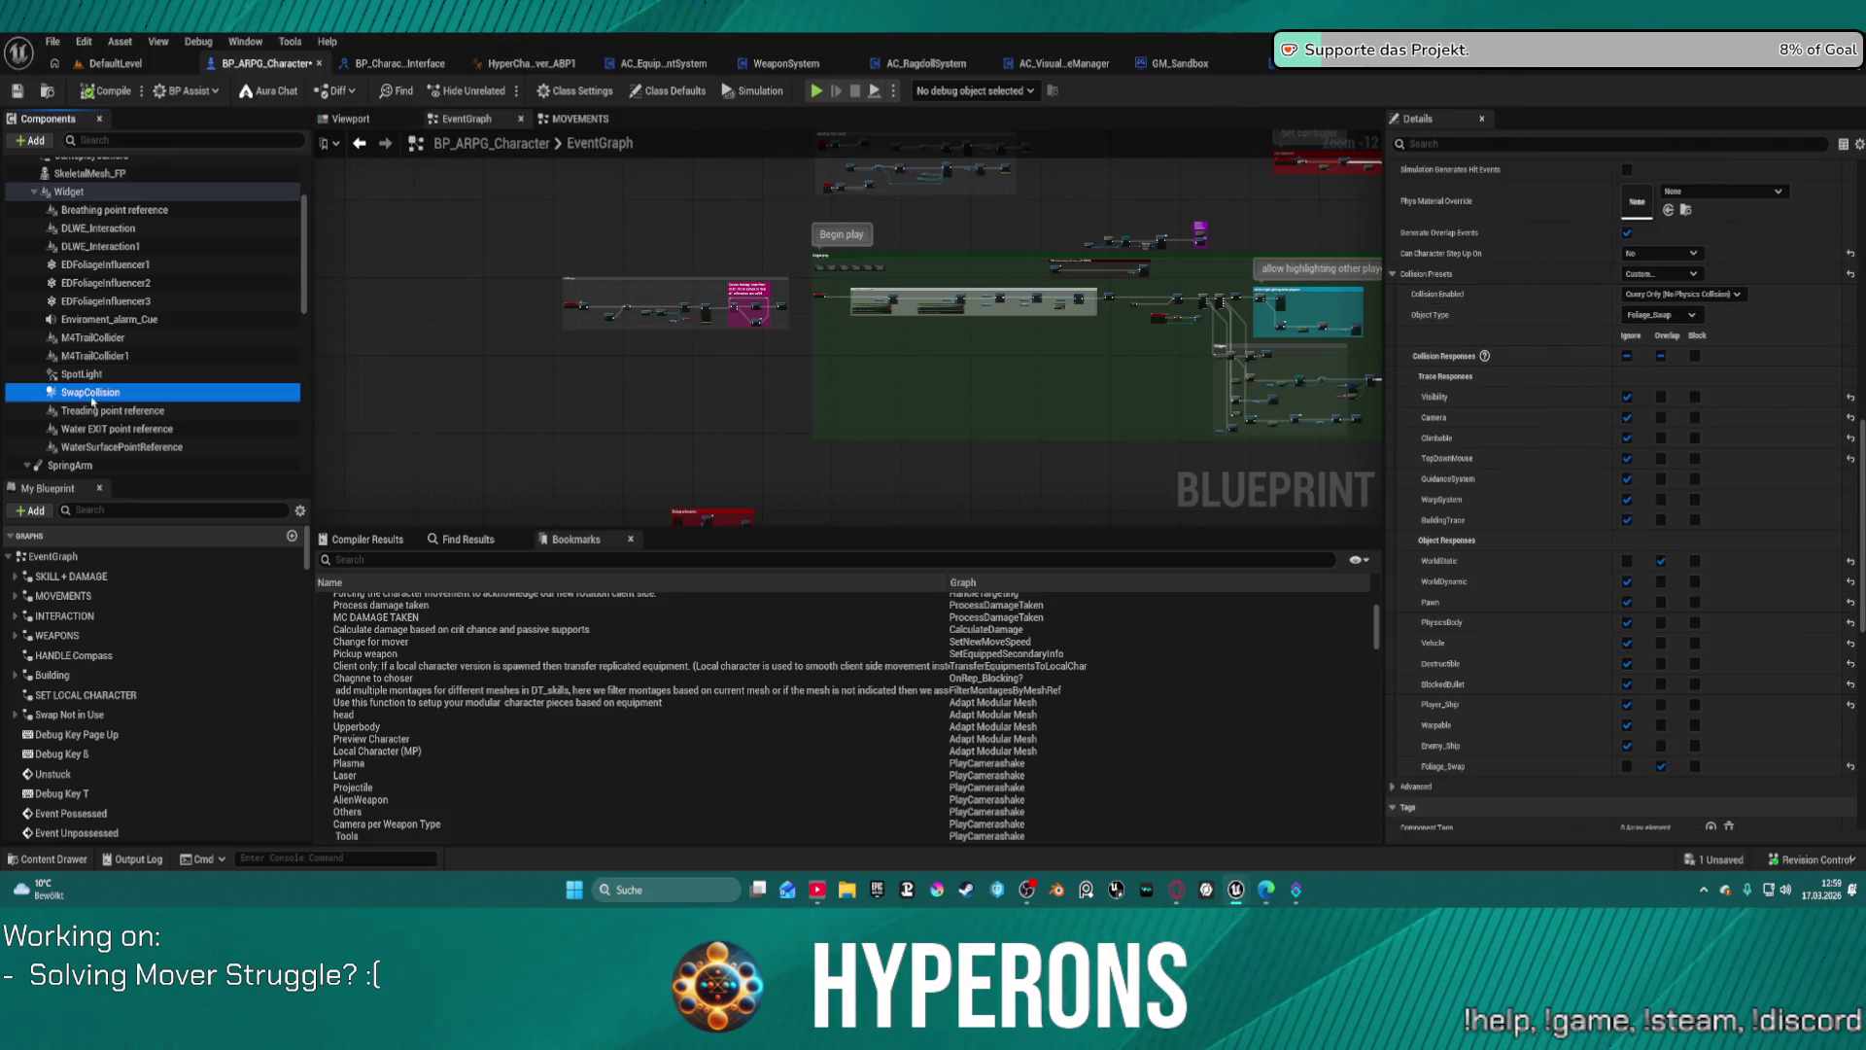
pyautogui.press('Delete')
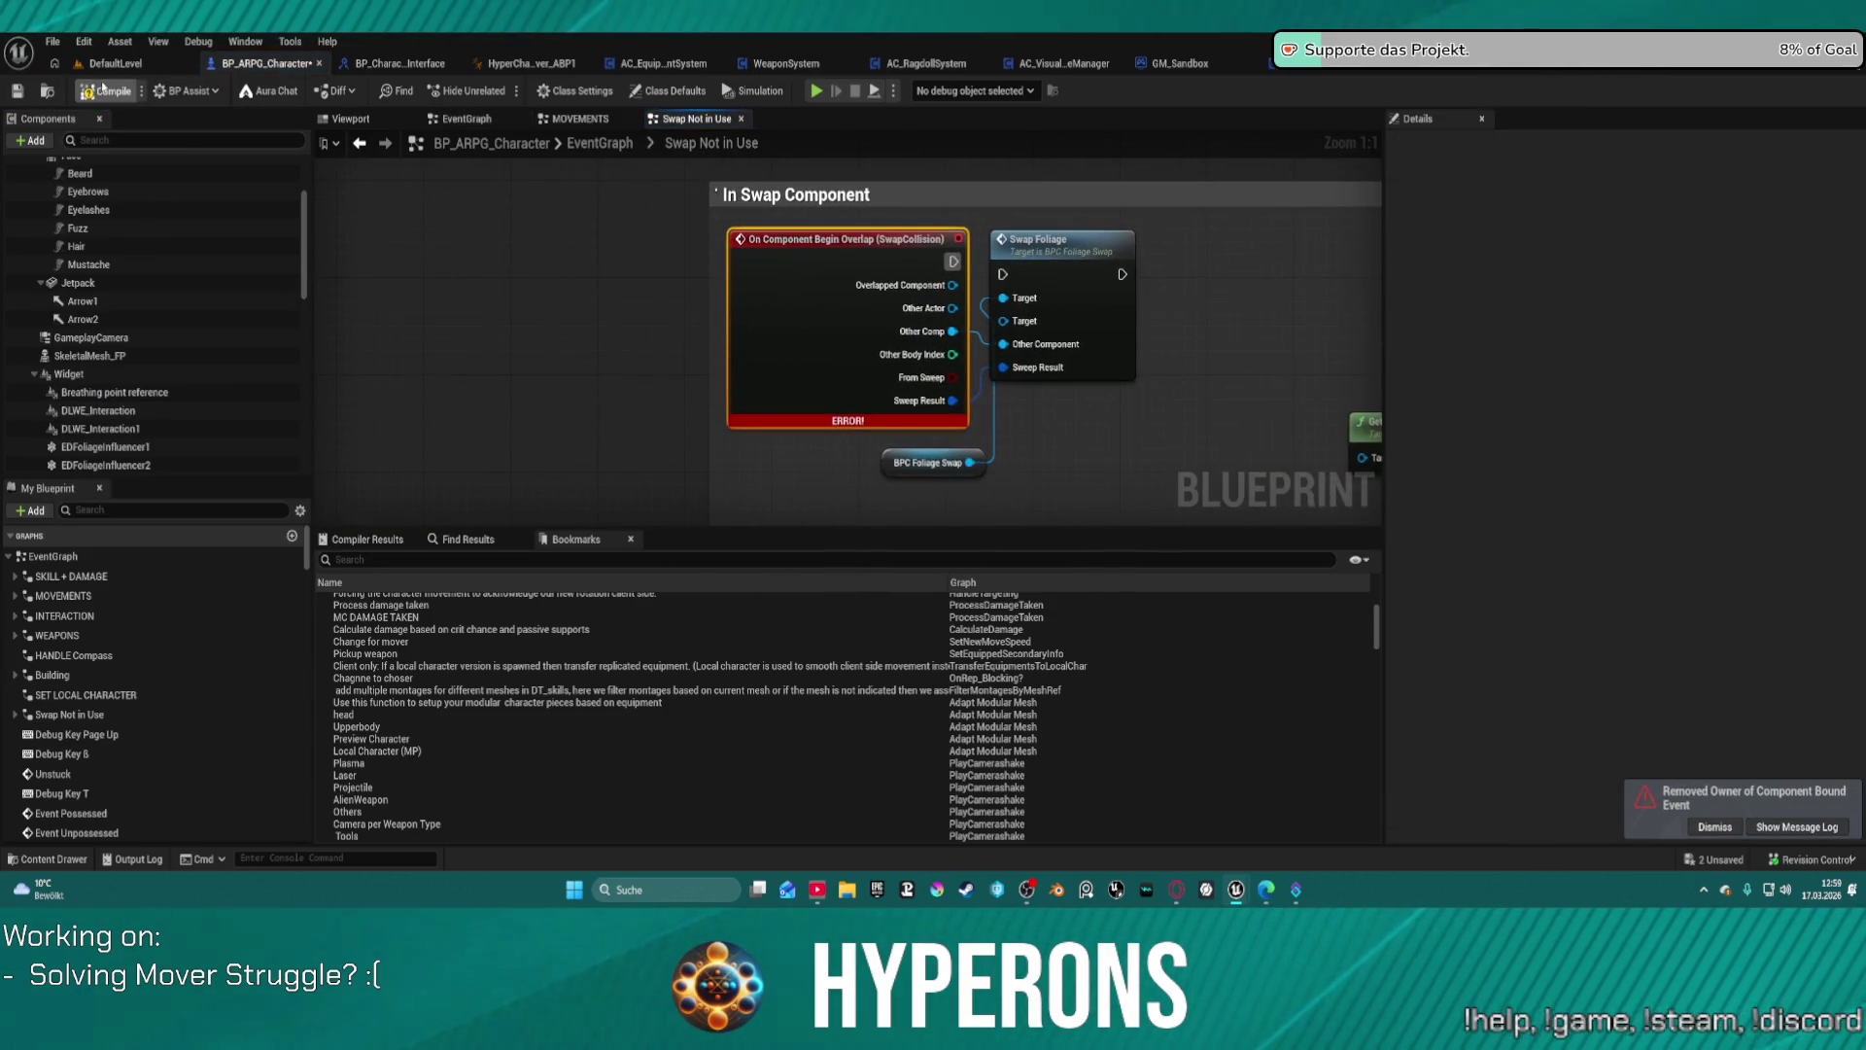
# Step: Recompile BP_ARPG_Character, which passes with one warning, and return to the DefaultLevel map
pyautogui.press('F7')
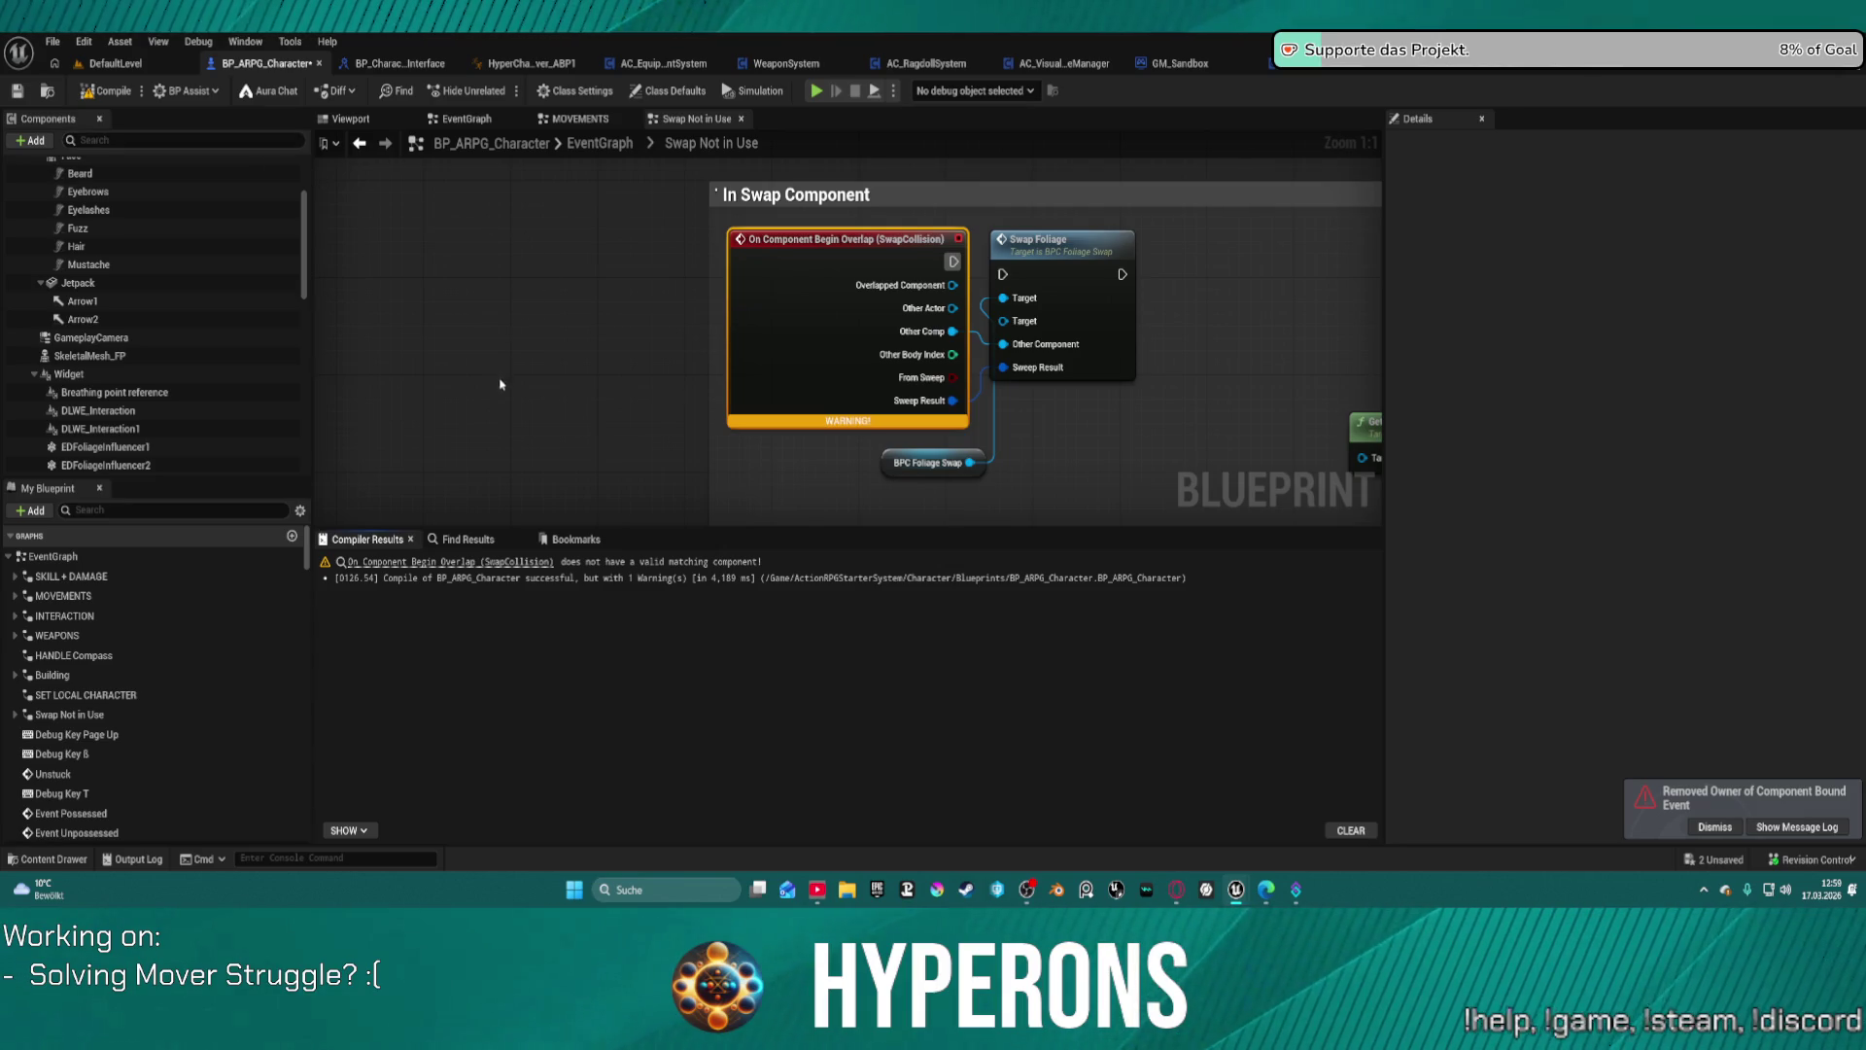
pyautogui.click(136, 66)
pyautogui.click(53, 41)
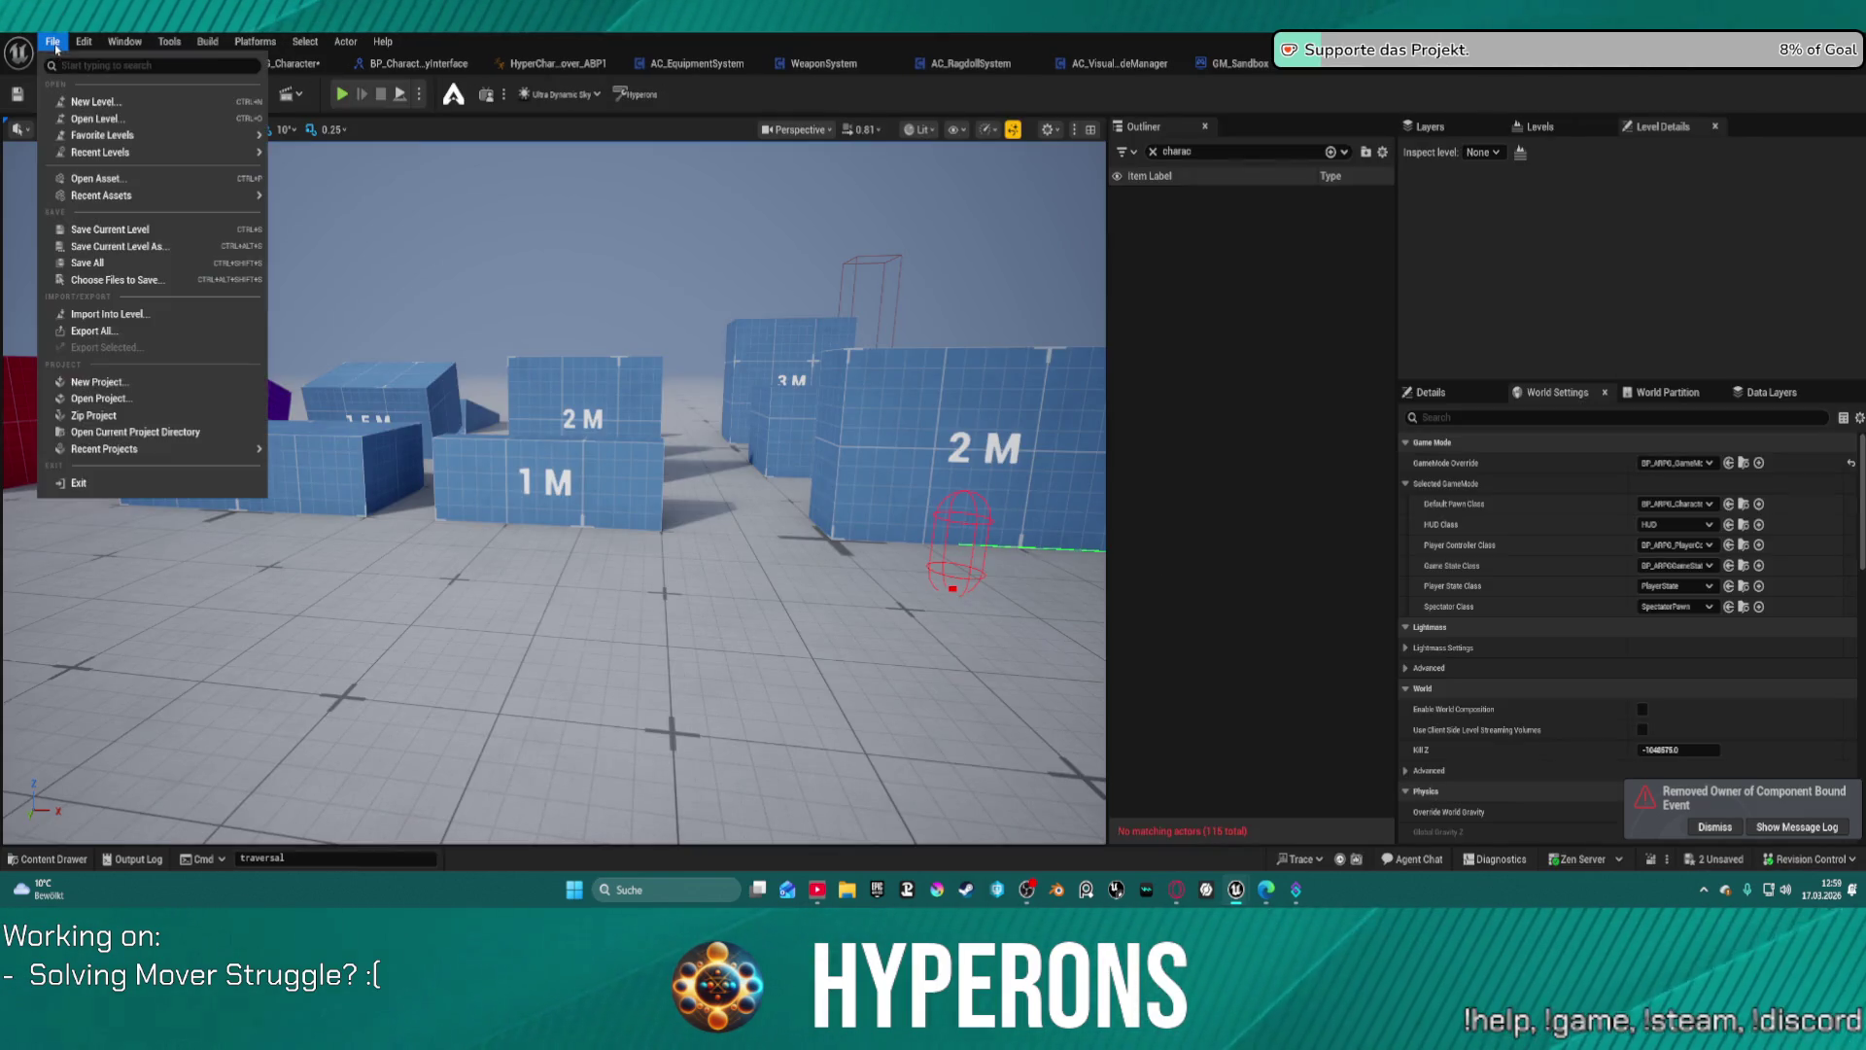
# Step: Open DEV_Foliage from Maps/Testmaps, saving BP_ARPG_Character and BP_Character_Race1_Gender1 first
pyautogui.moveTo(165, 153)
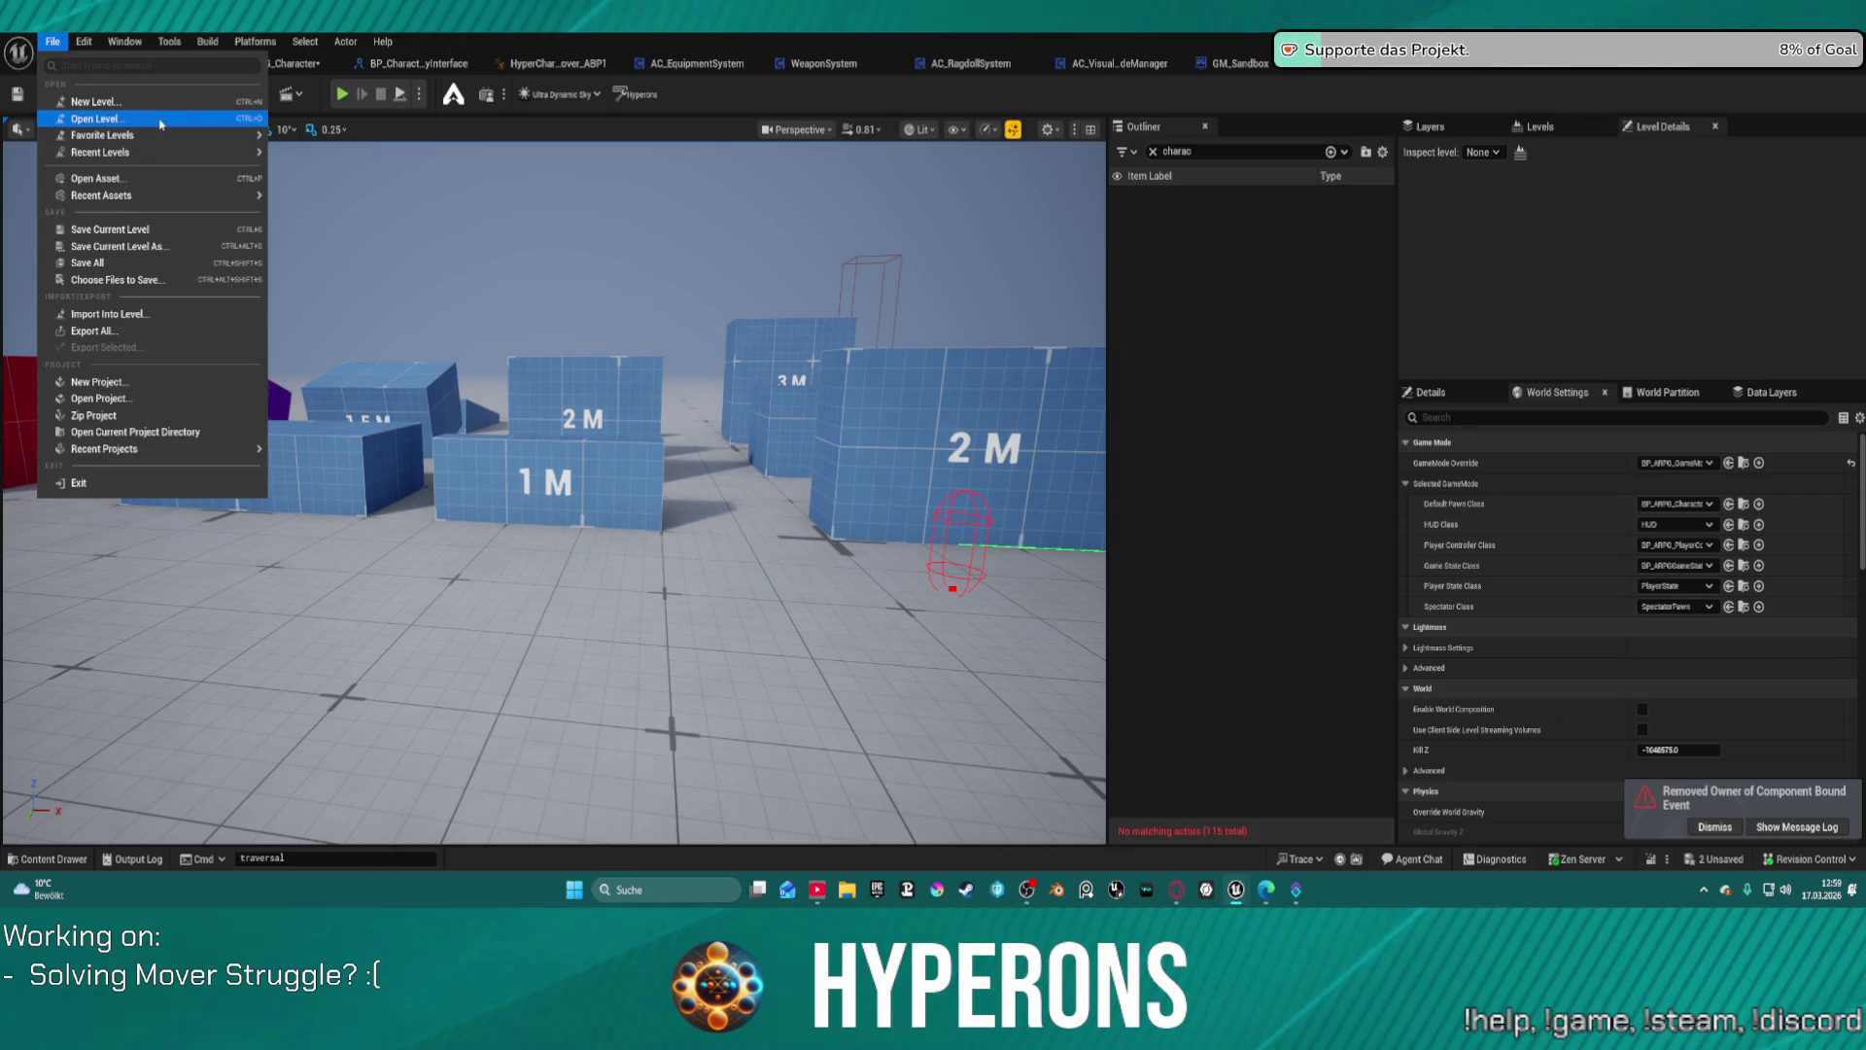
pyautogui.click(94, 118)
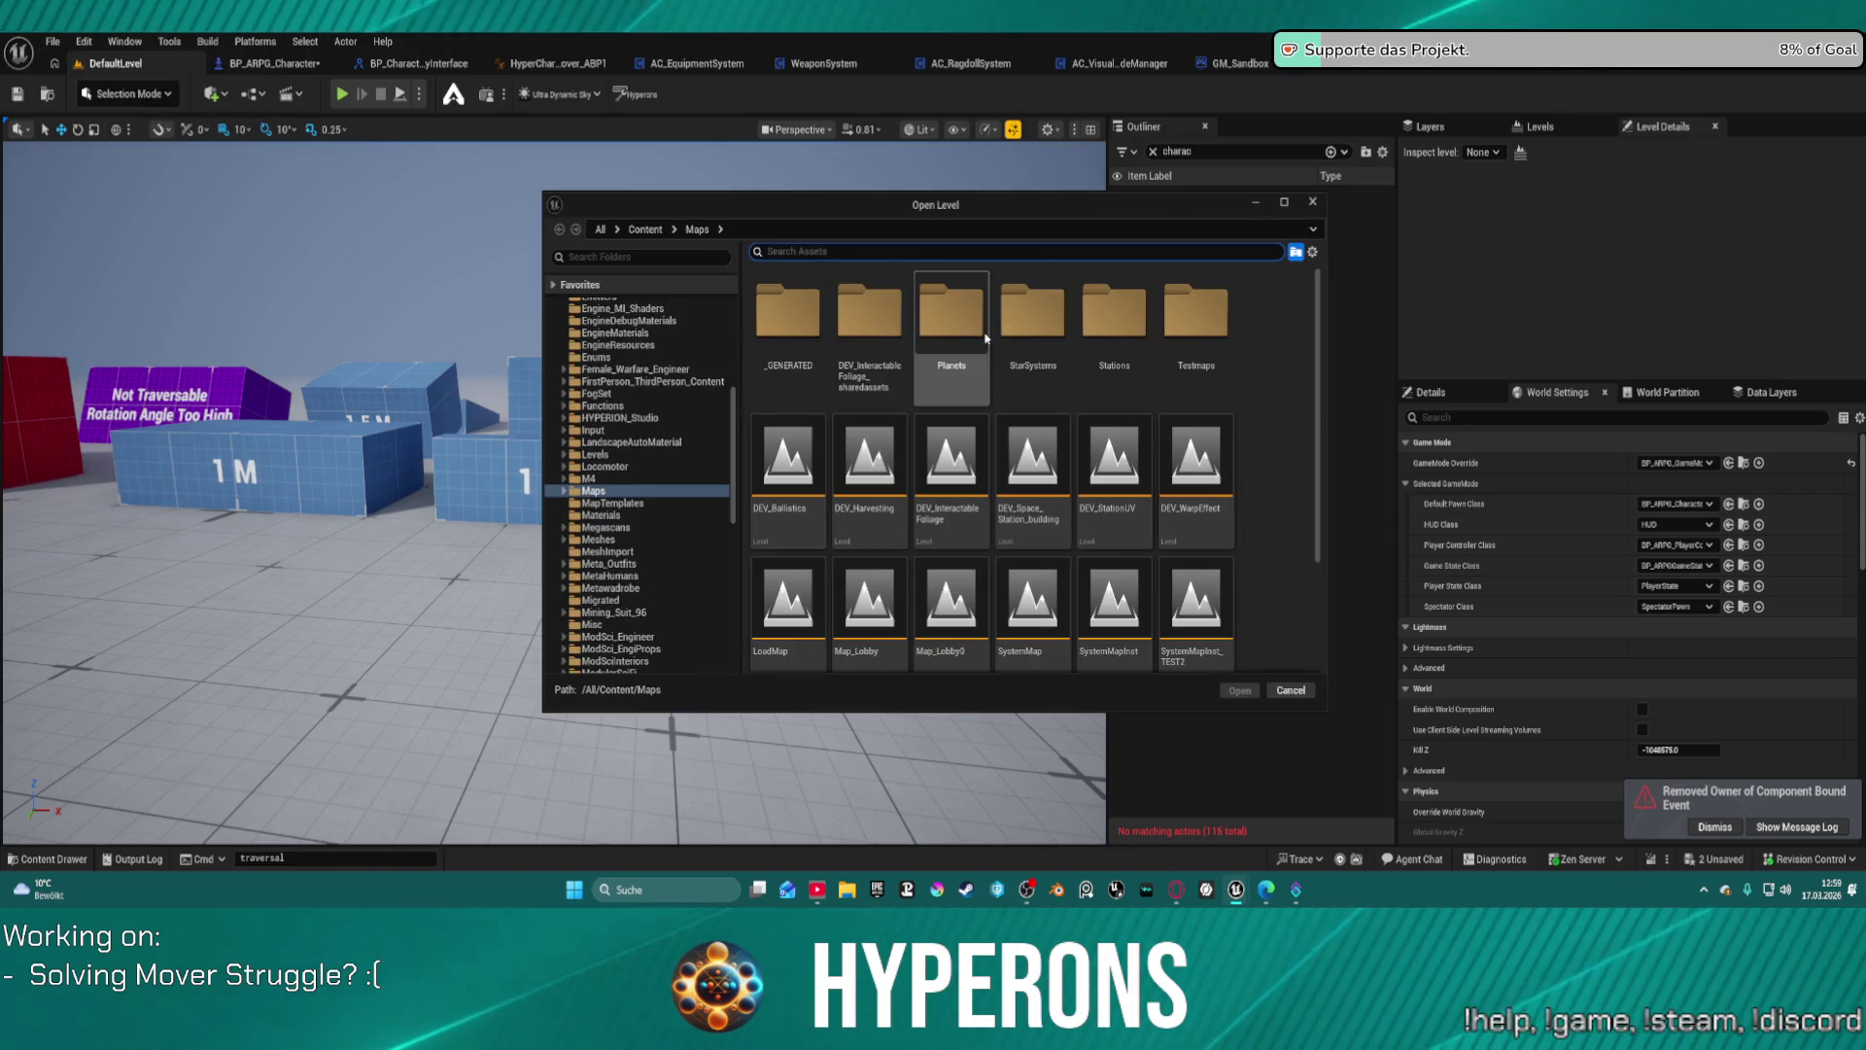
pyautogui.scroll(-1, 1197, 464)
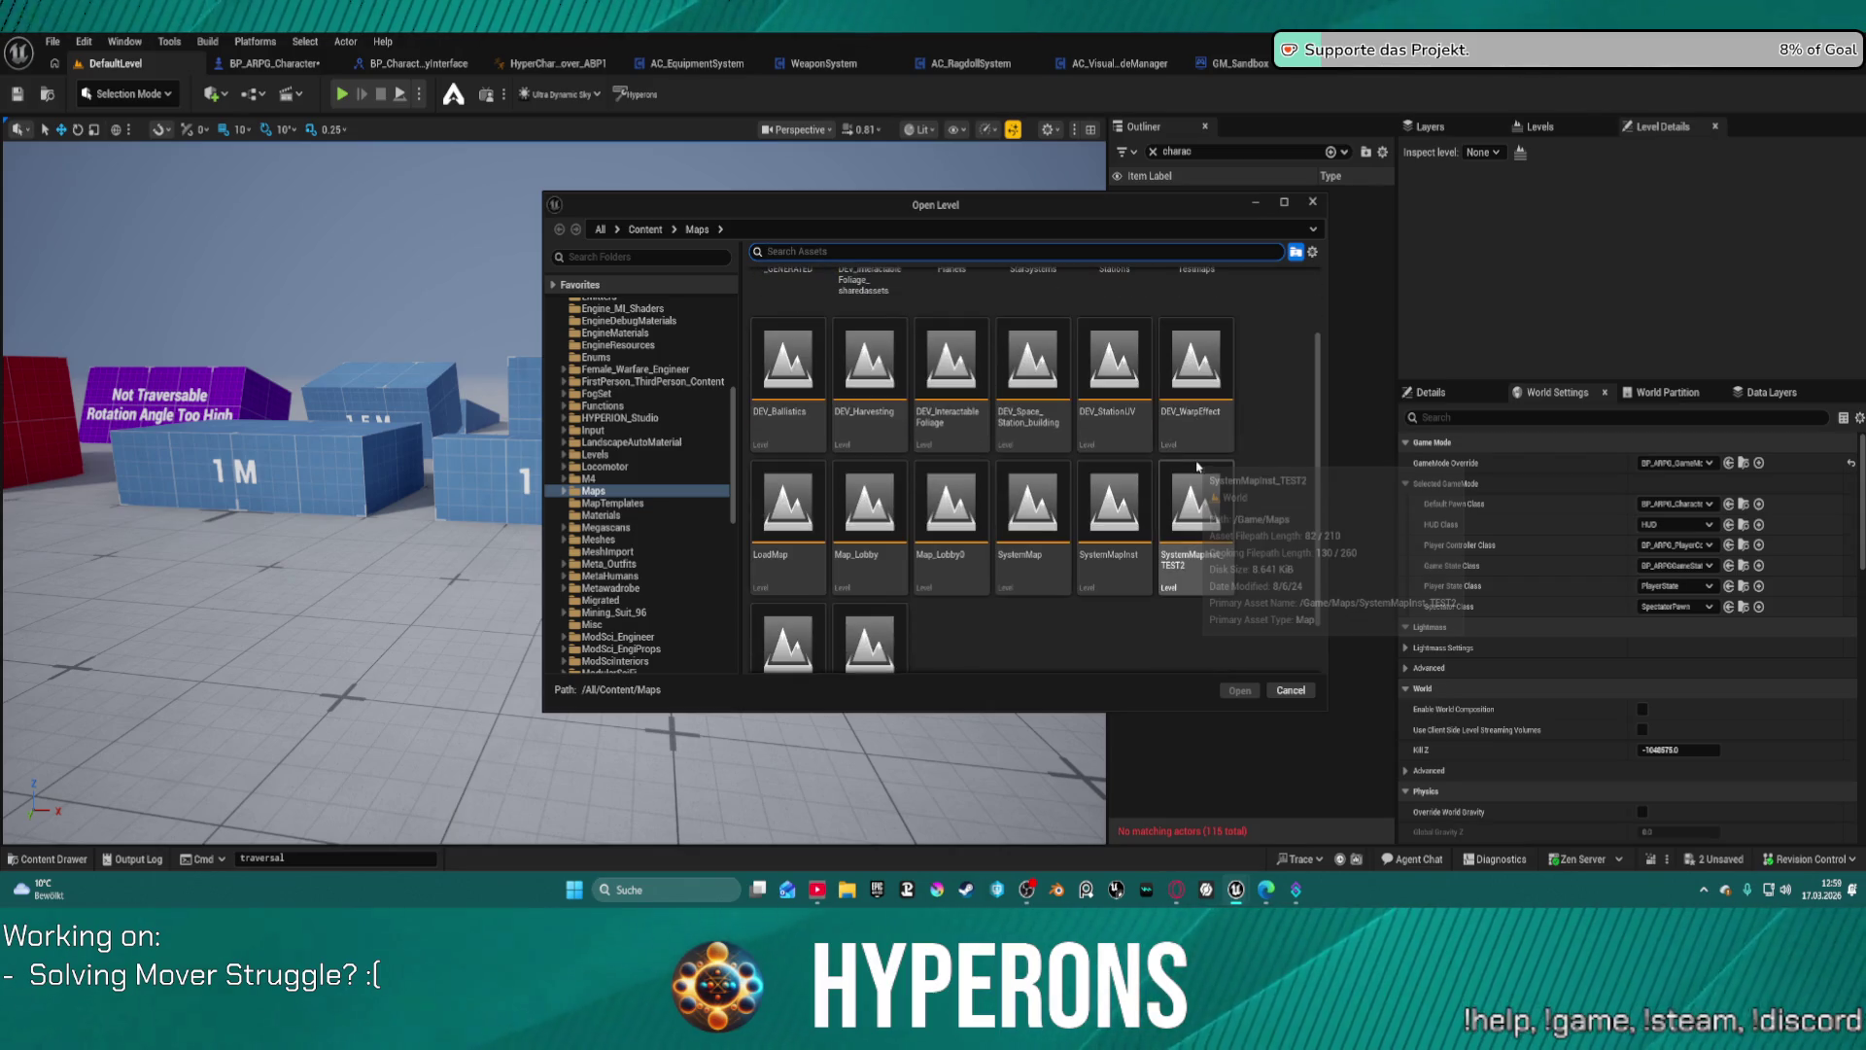
pyautogui.scroll(1, 1098, 496)
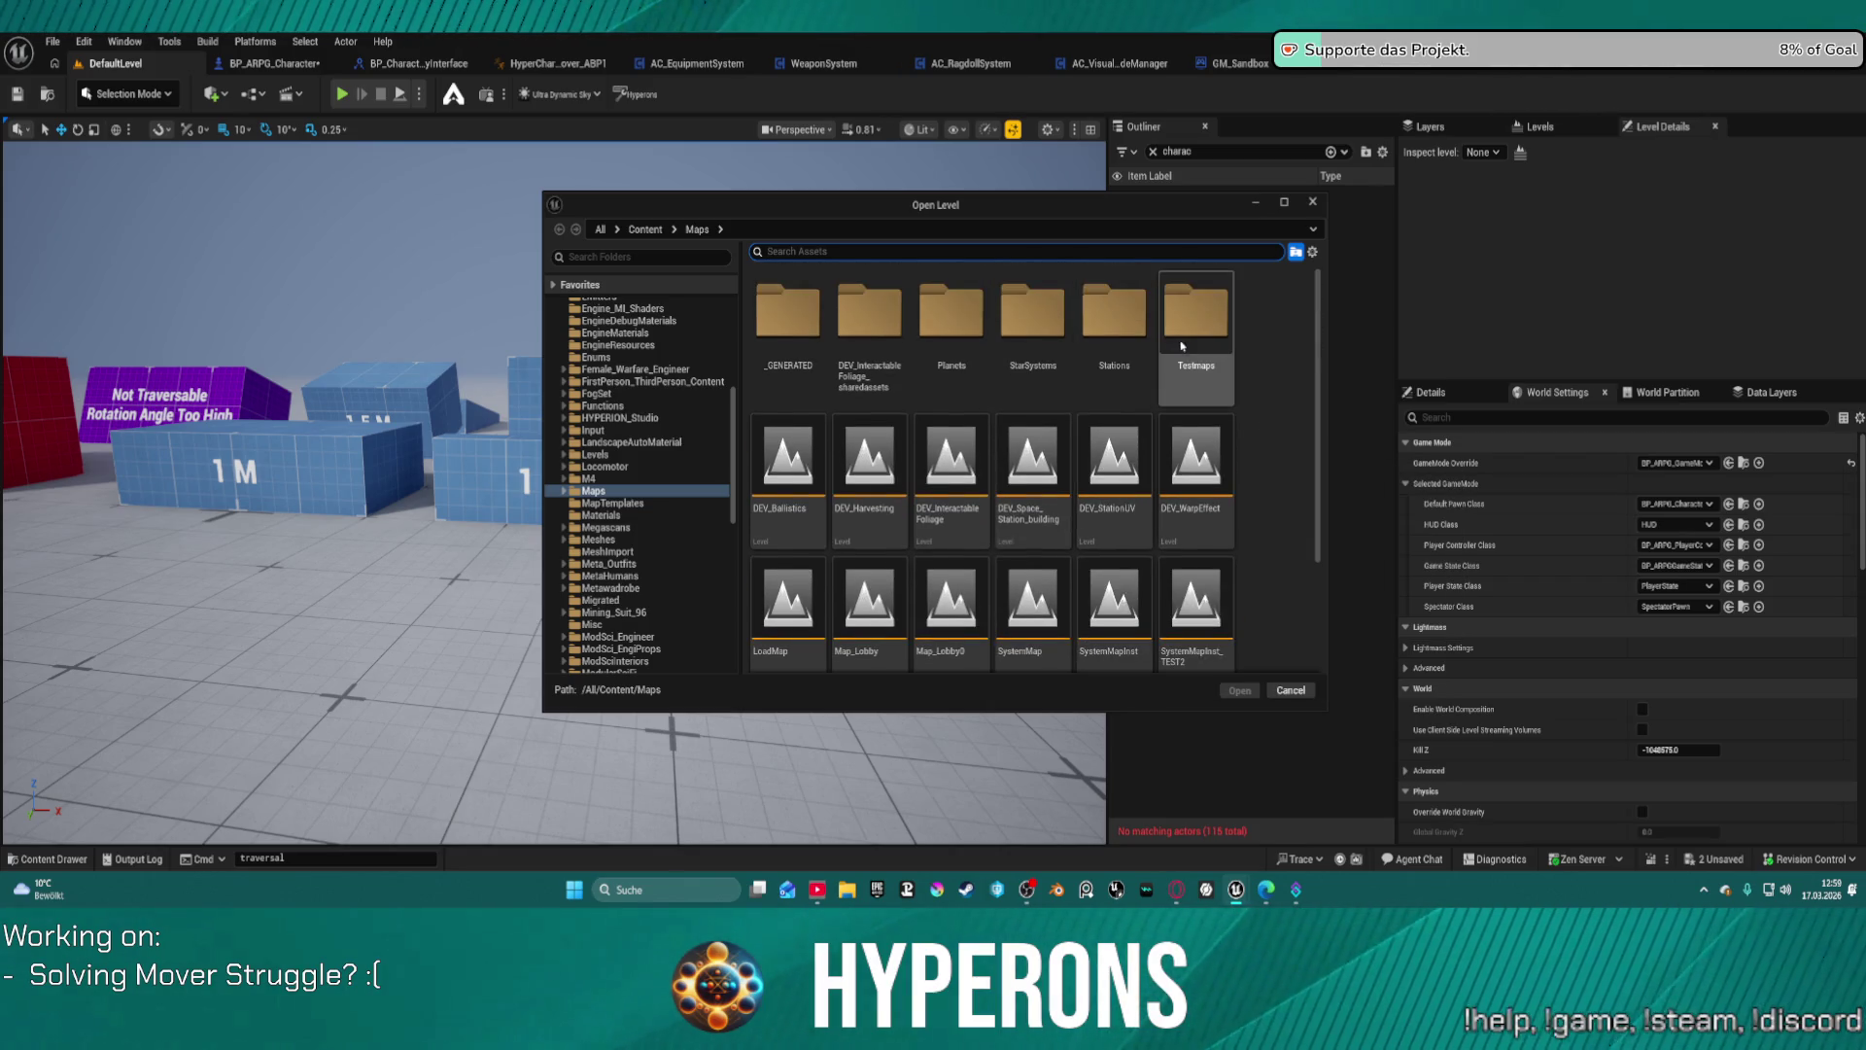
pyautogui.doubleClick(1190, 313)
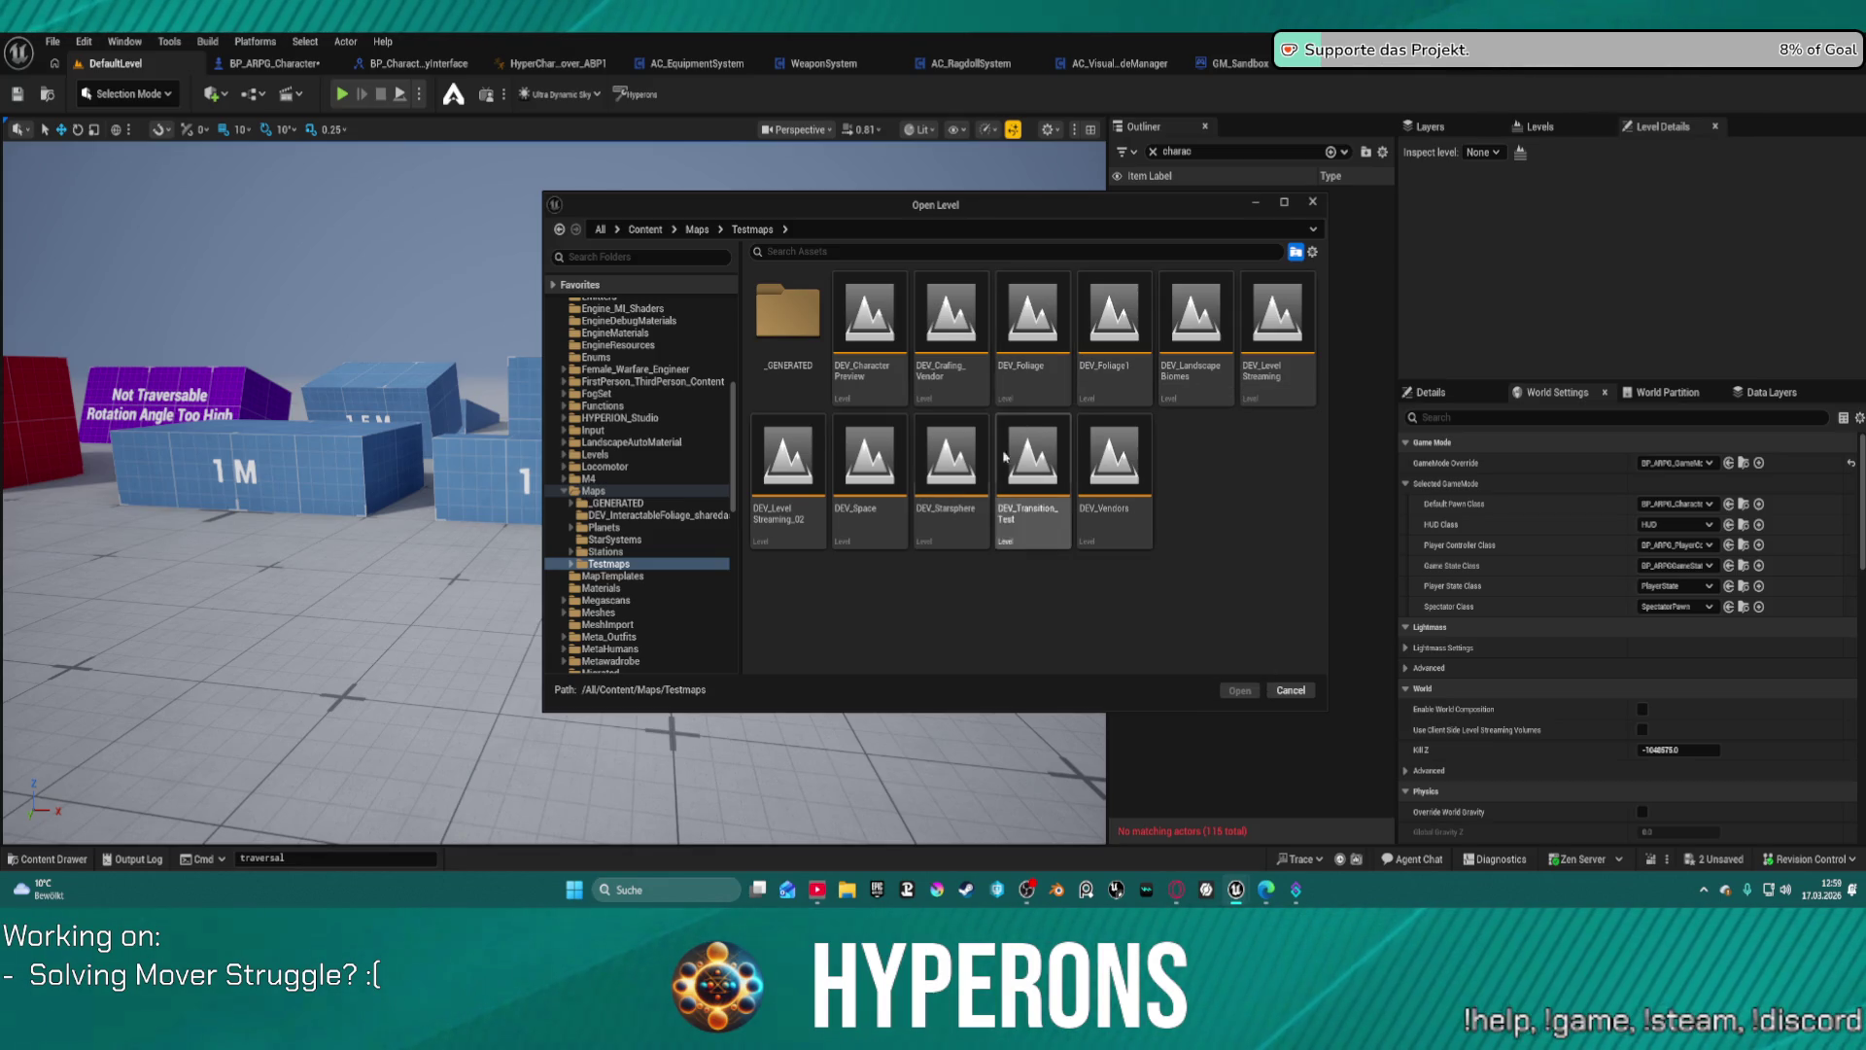
pyautogui.doubleClick(1034, 331)
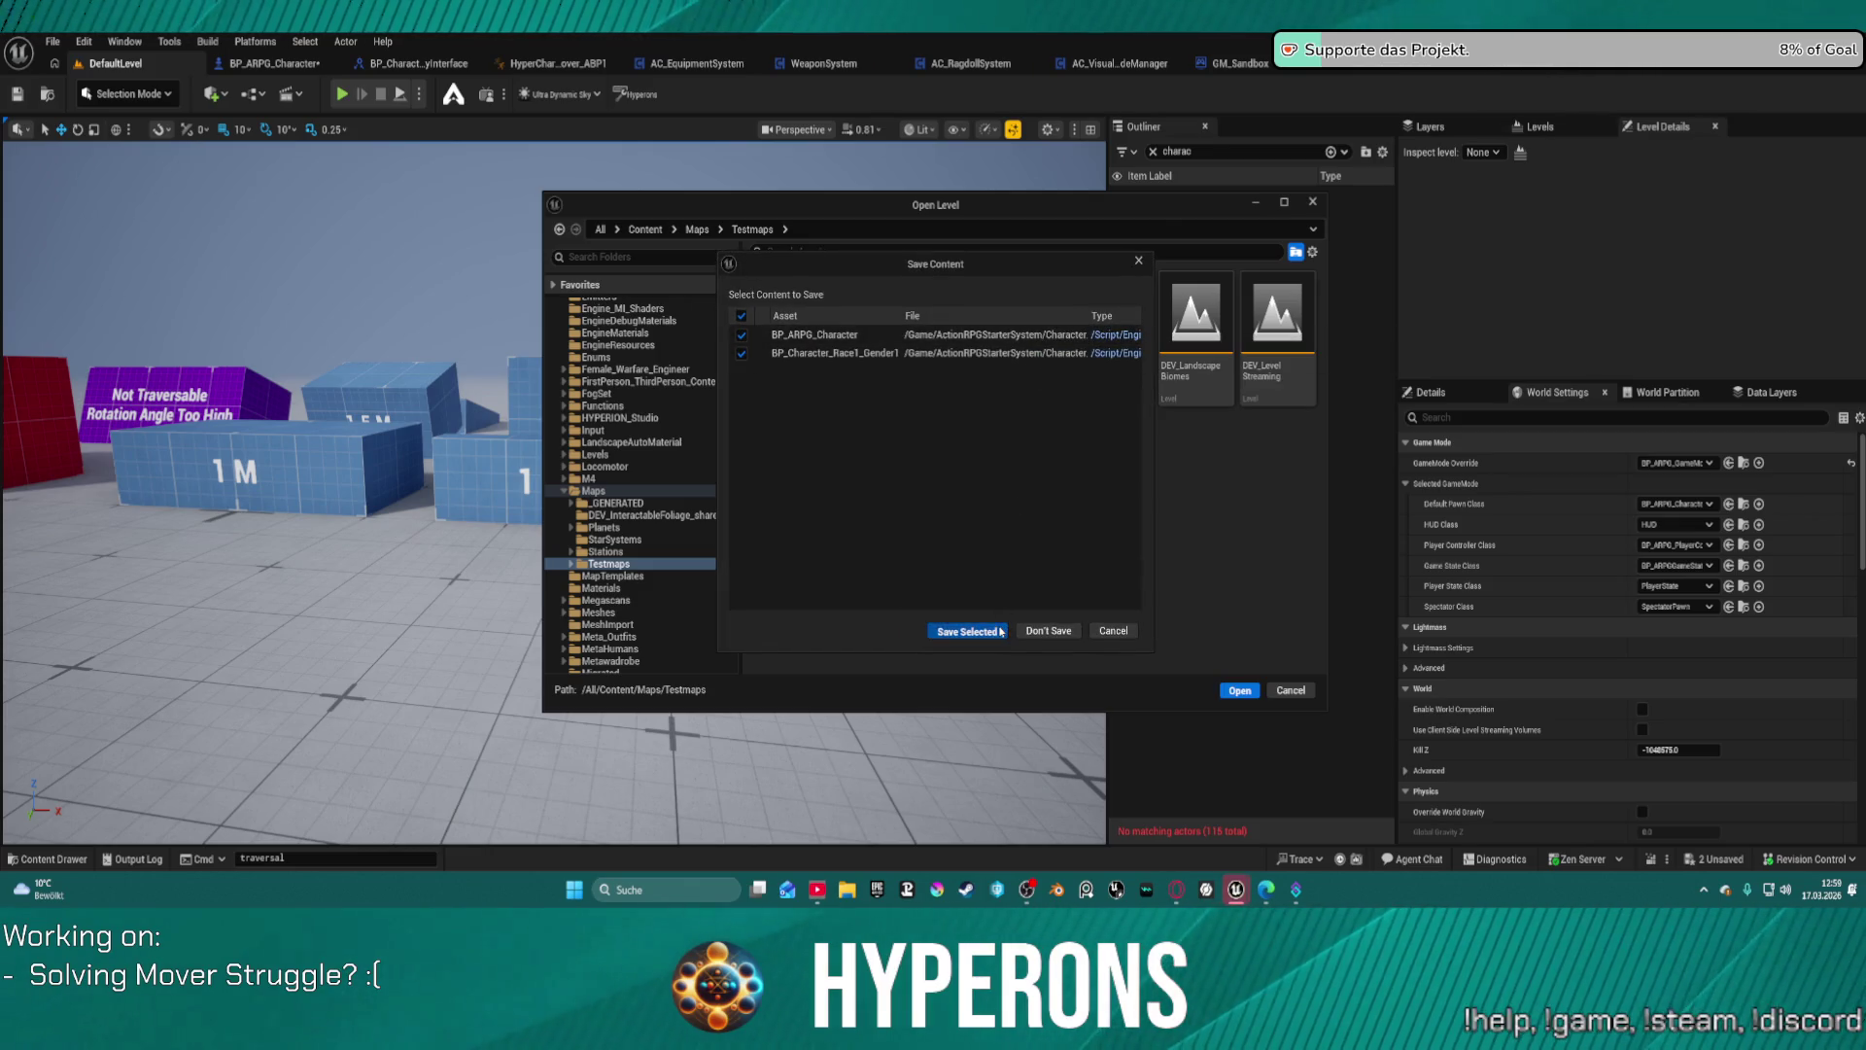
pyautogui.click(967, 630)
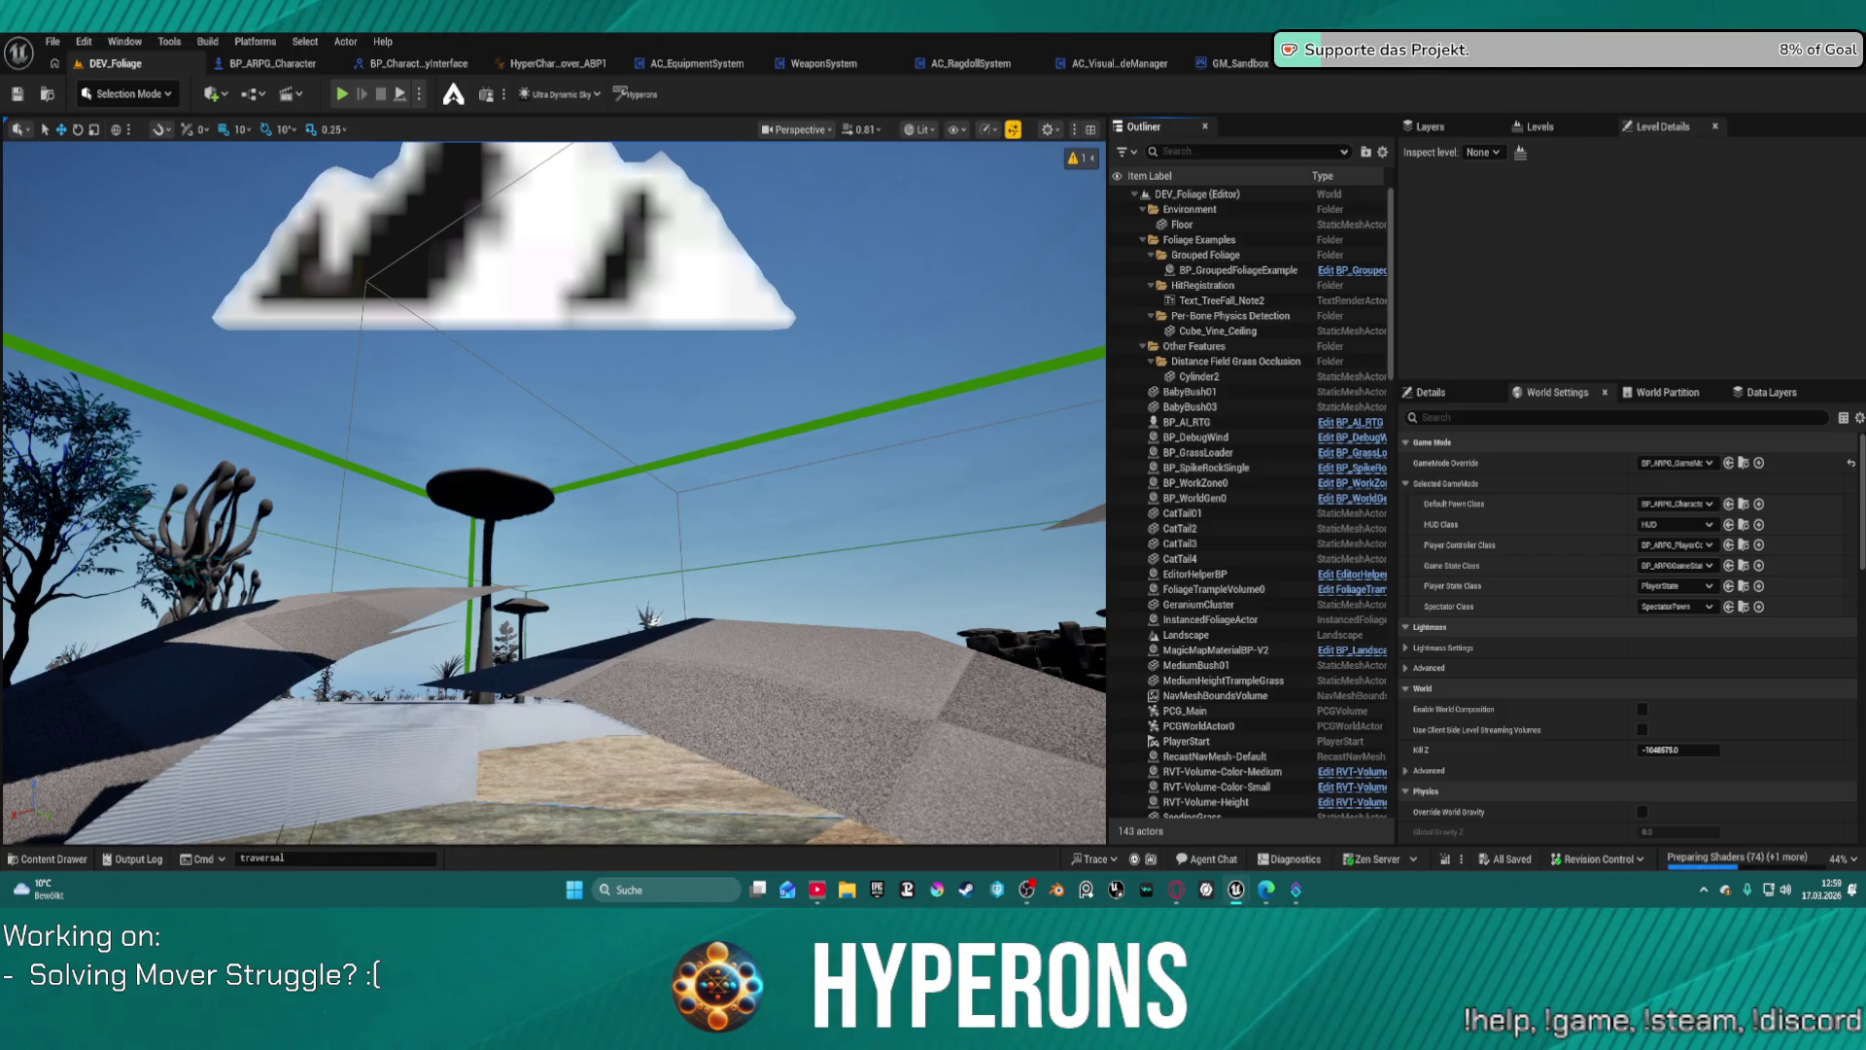
# Step: Launch Play in Editor in DEV_Foliage and proceed despite the blueprint compile errors
pyautogui.rightClick(667, 410)
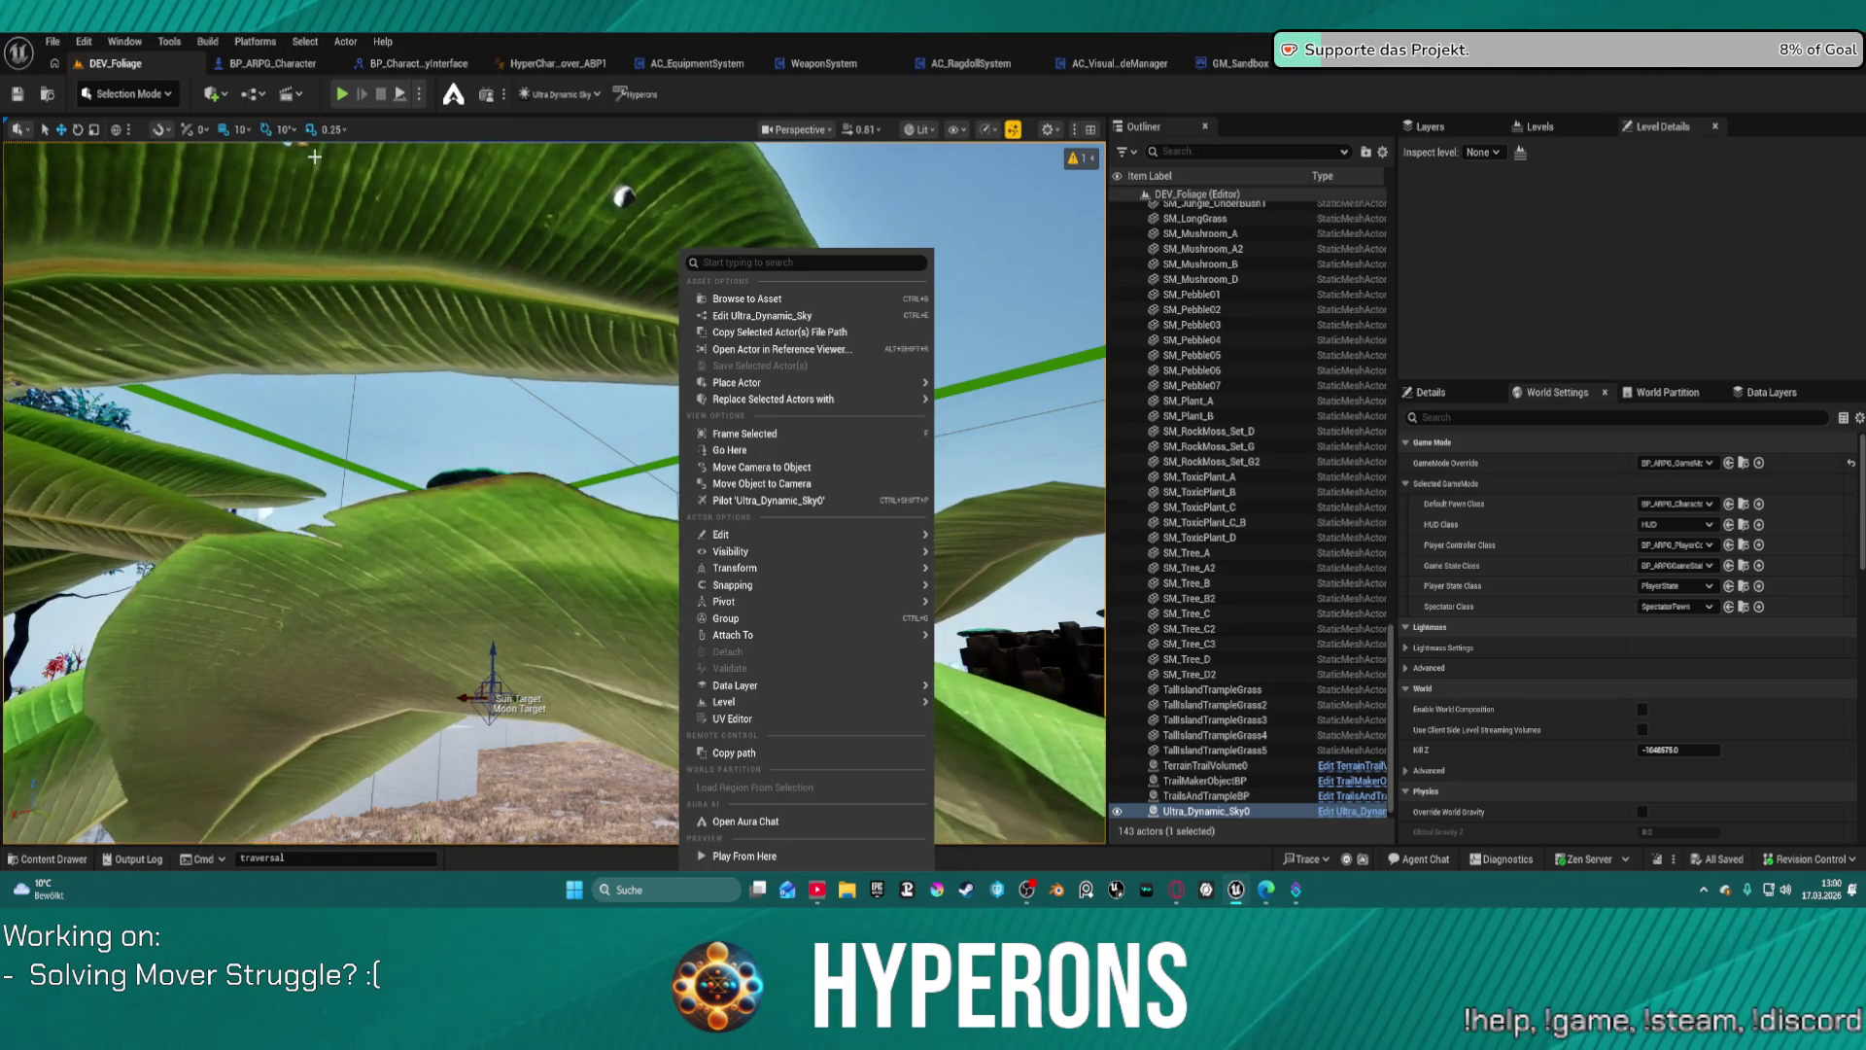
pyautogui.hotkey('alt', 'p')
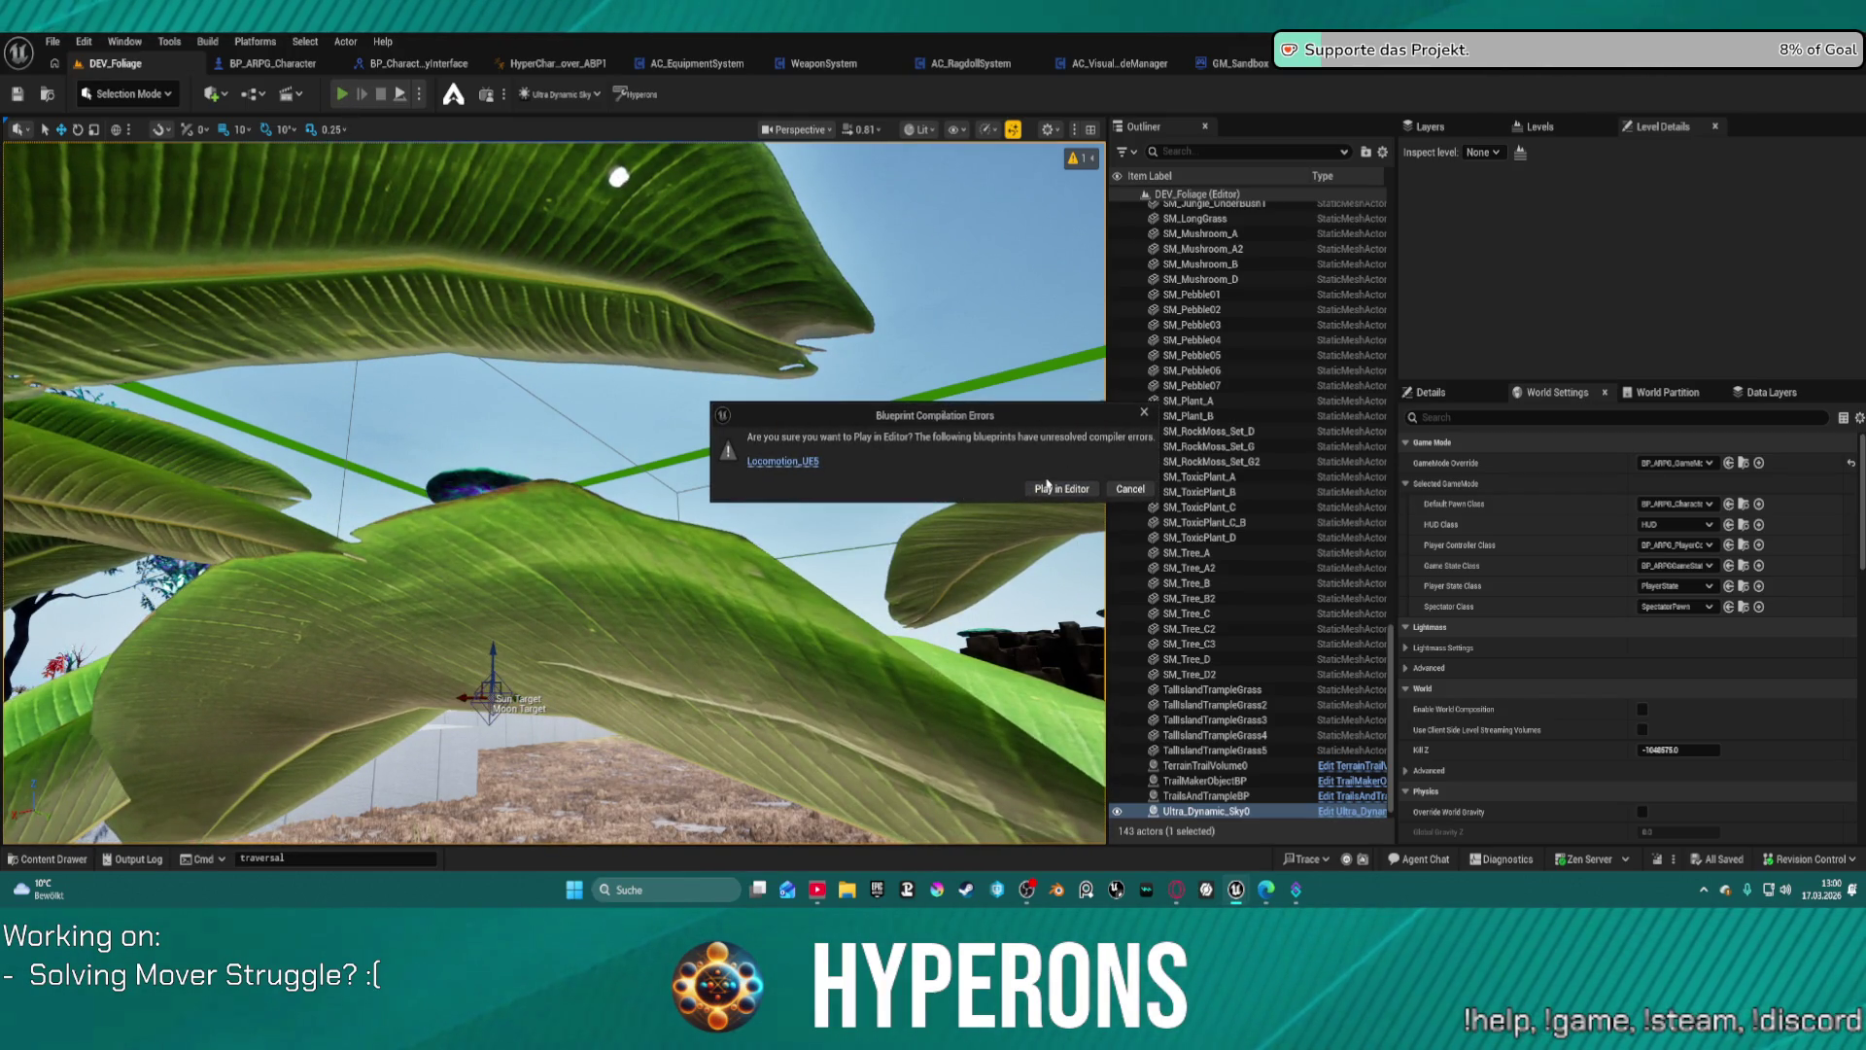
pyautogui.click(1059, 490)
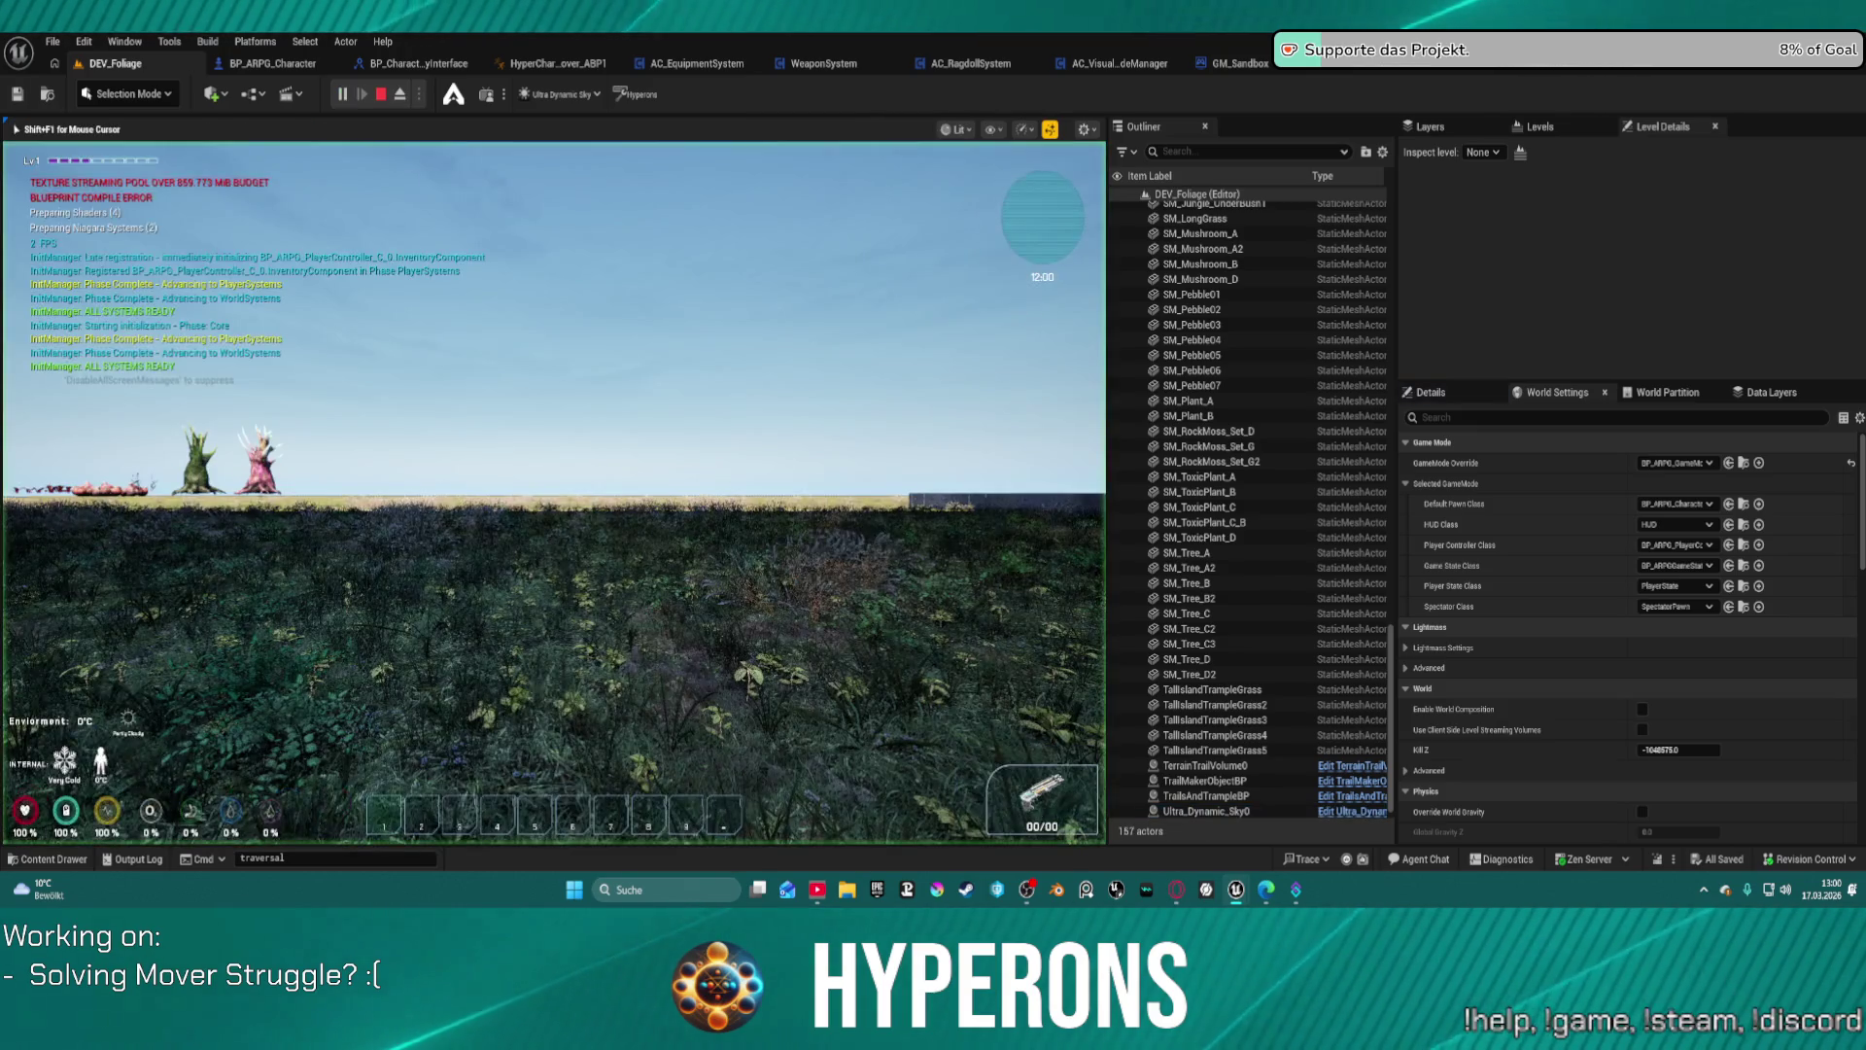
# Step: Run onto the sand, crouch, vault the wall, back out of the plants, then focus the Cmd console
pyautogui.press('w')
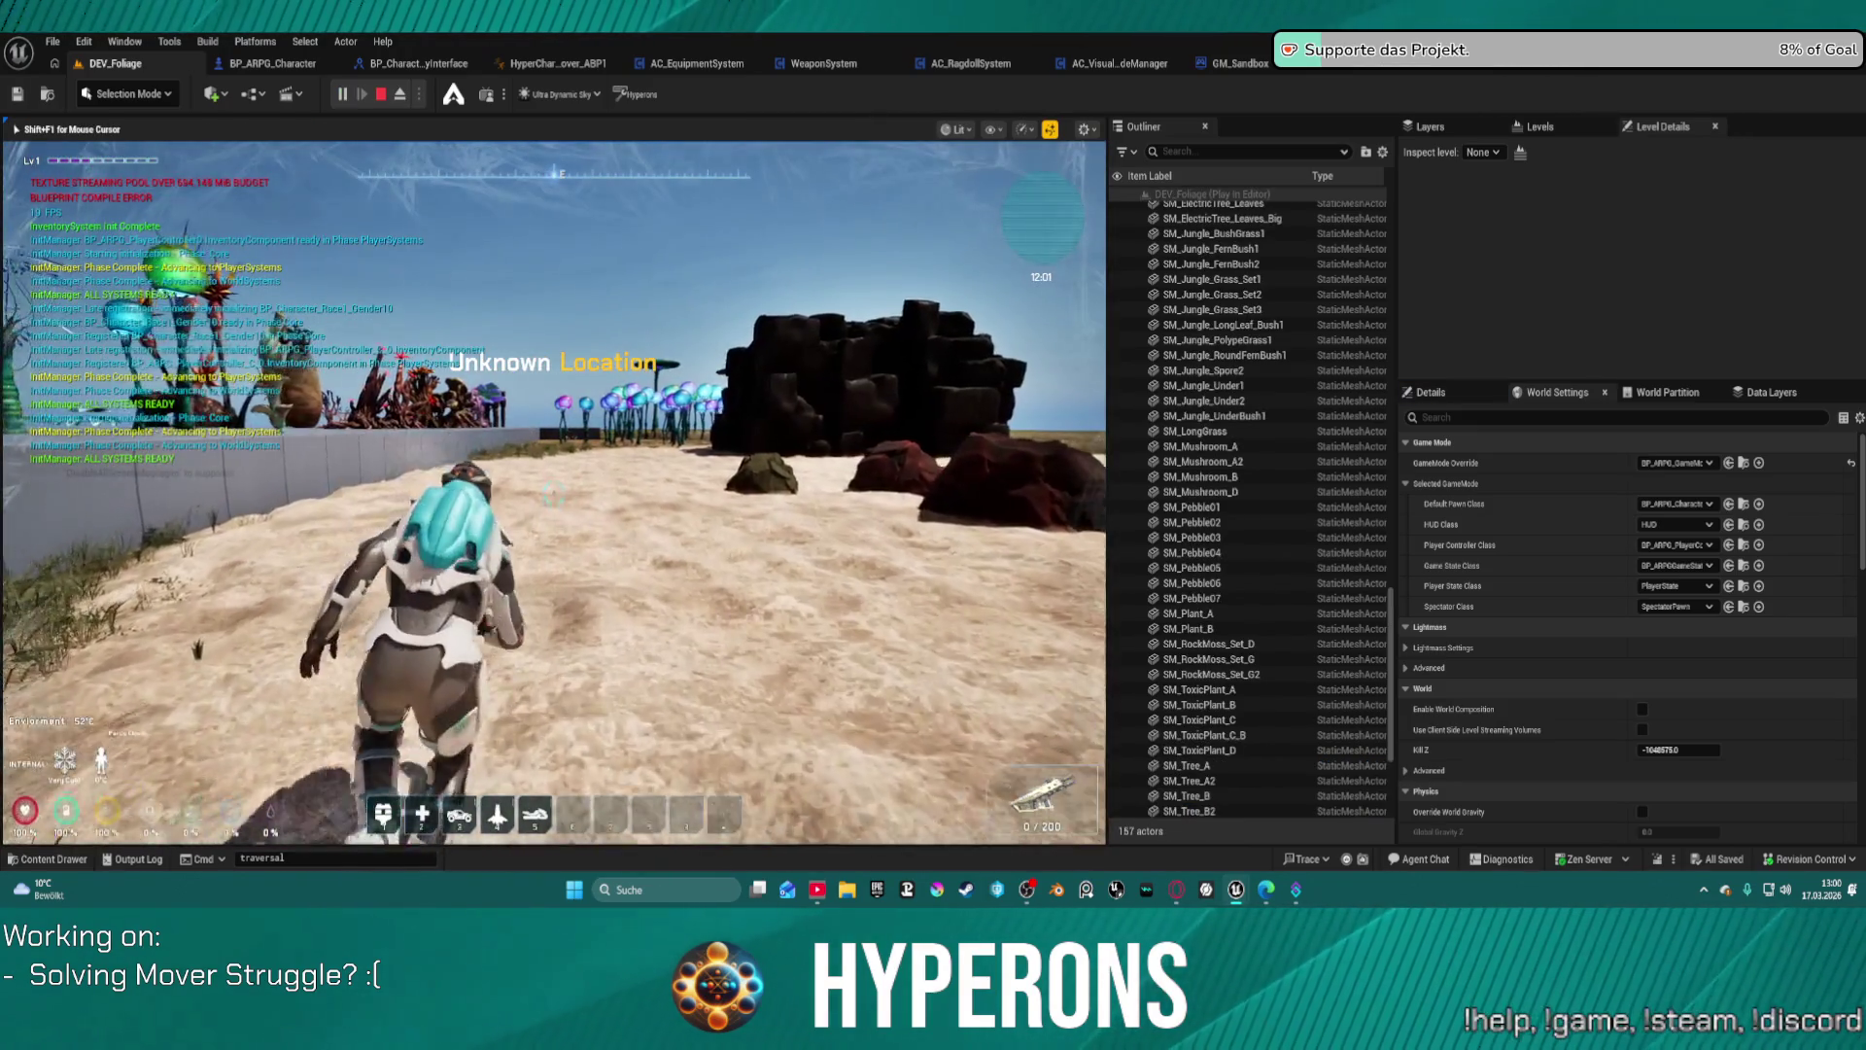
pyautogui.press('c')
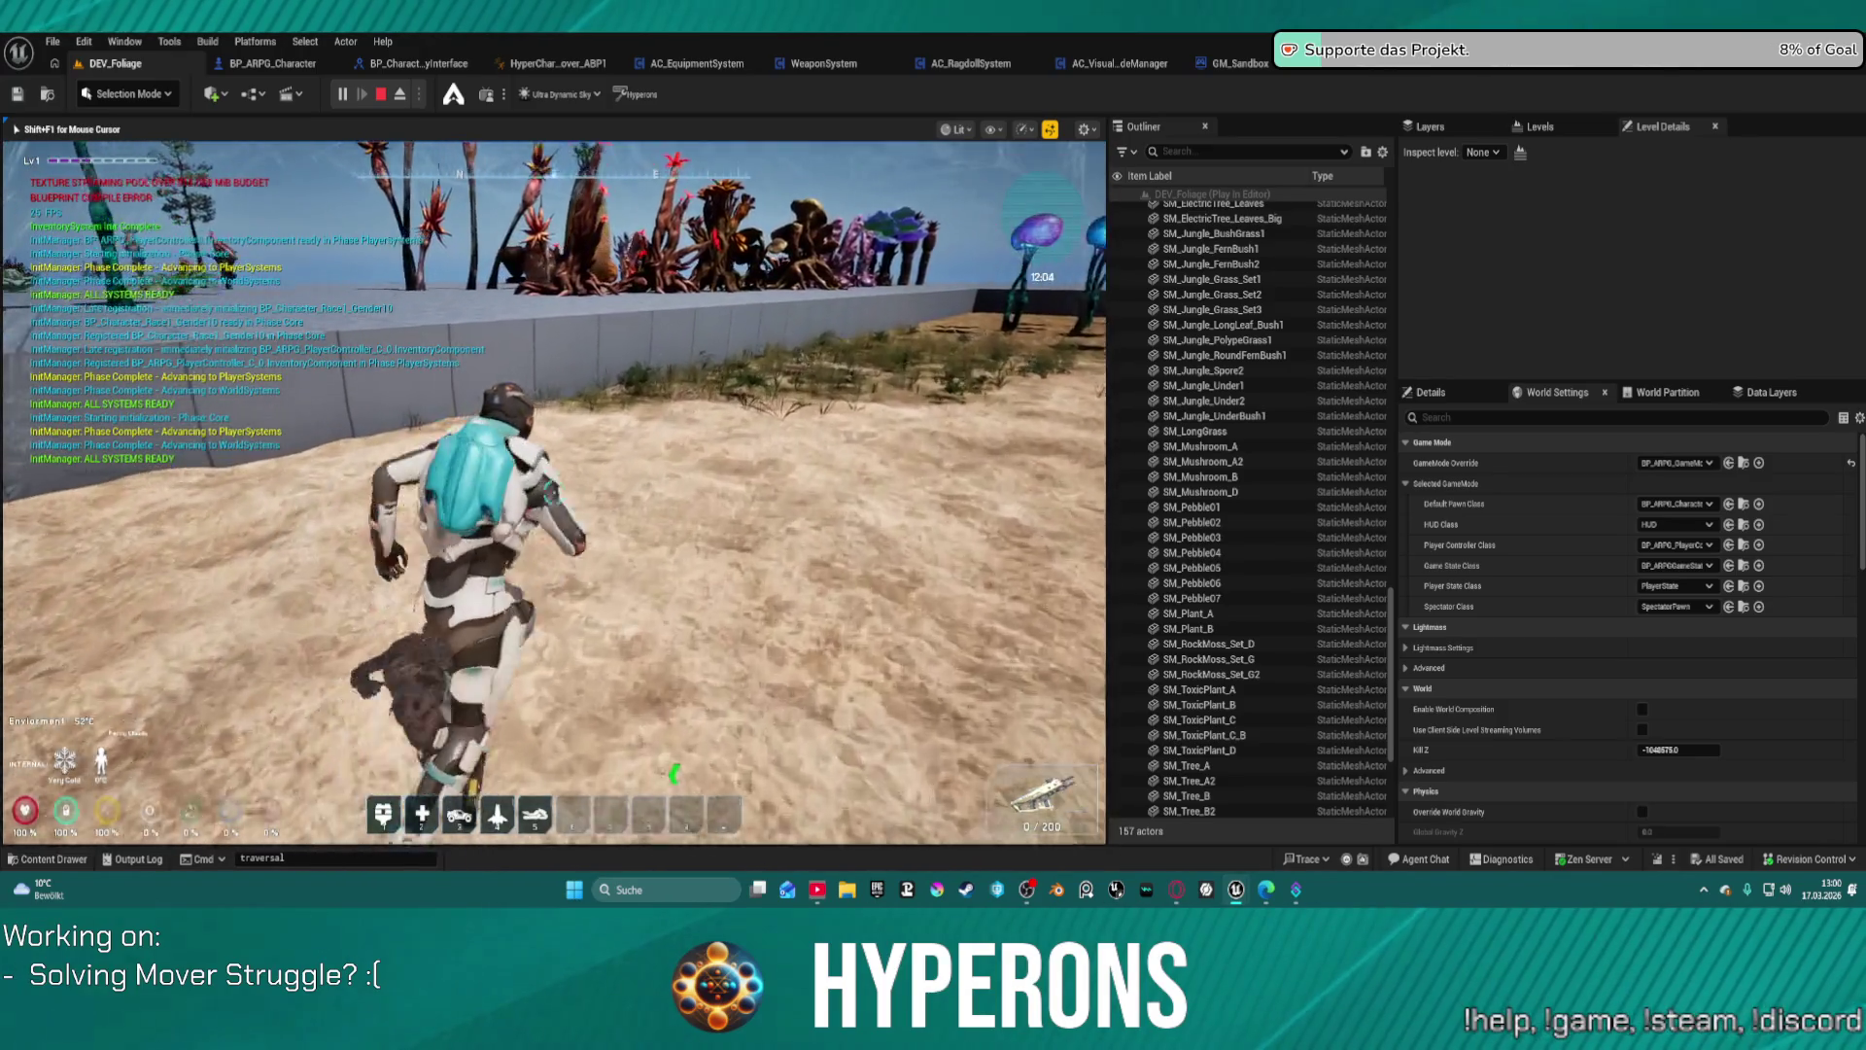
pyautogui.press('w')
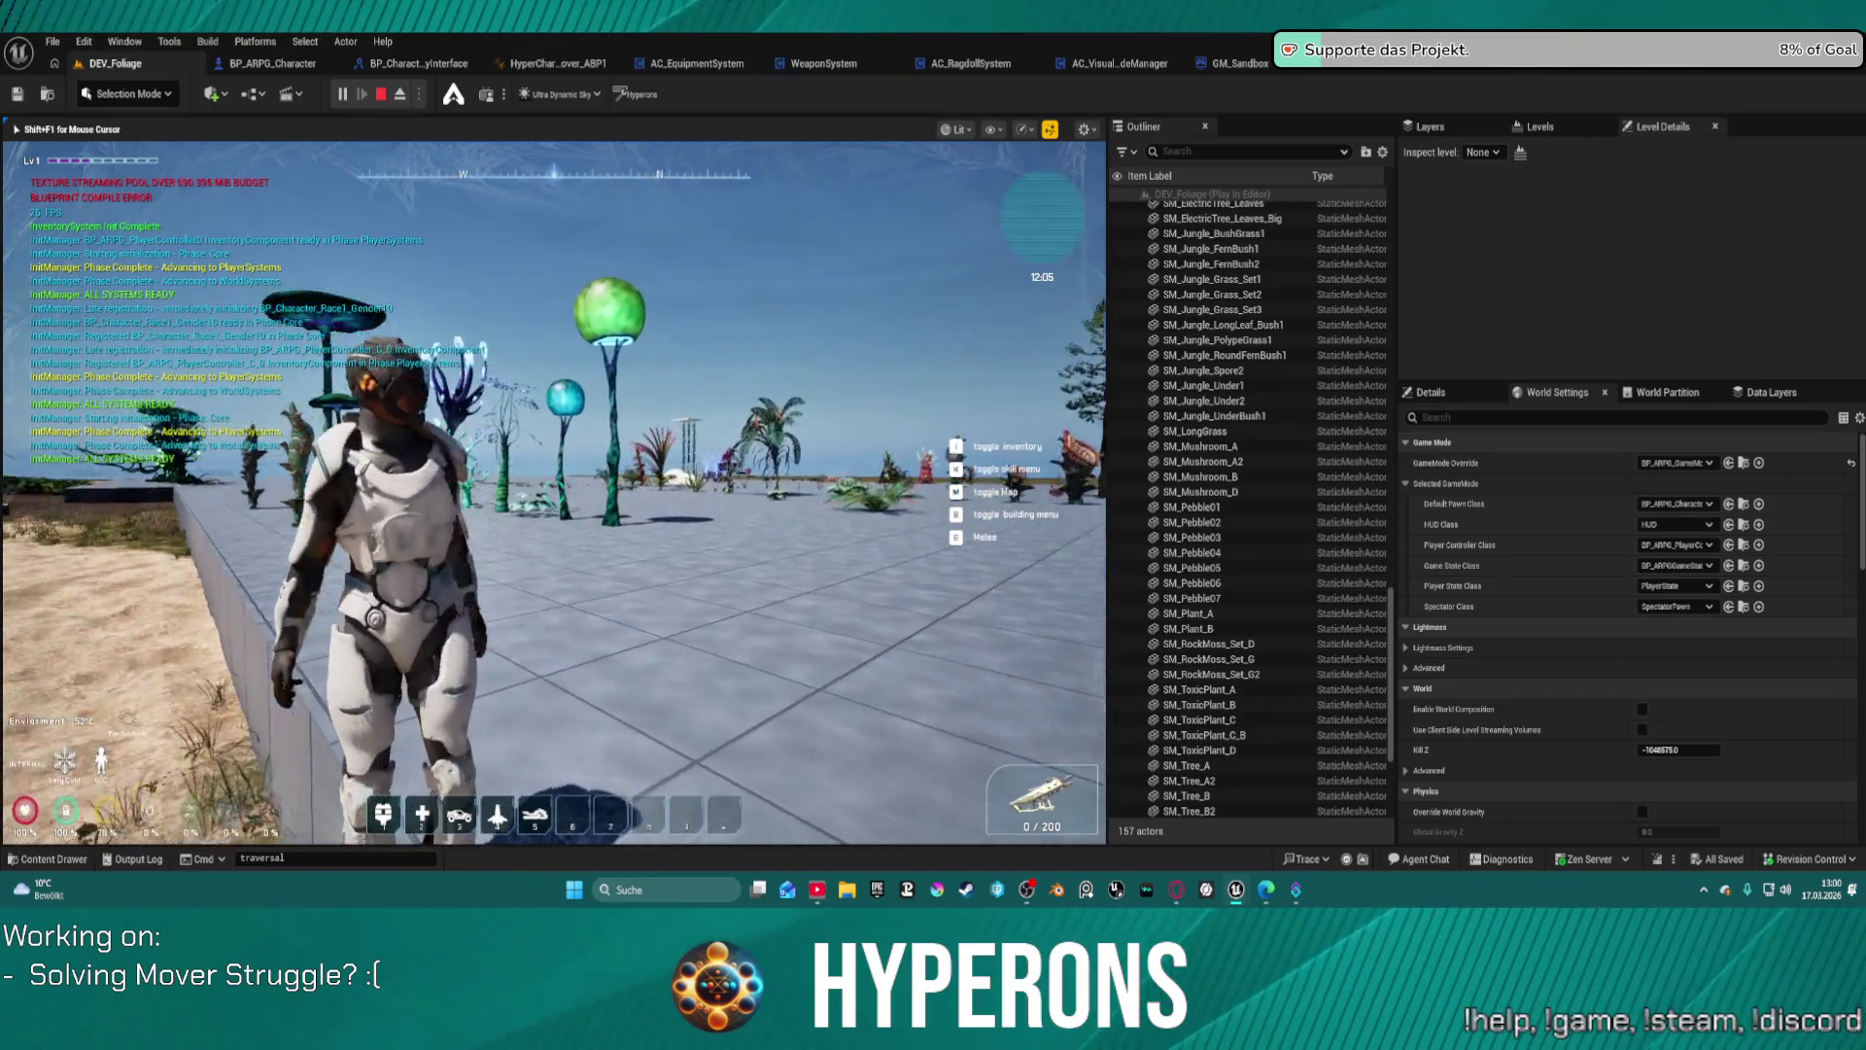
pyautogui.press('w')
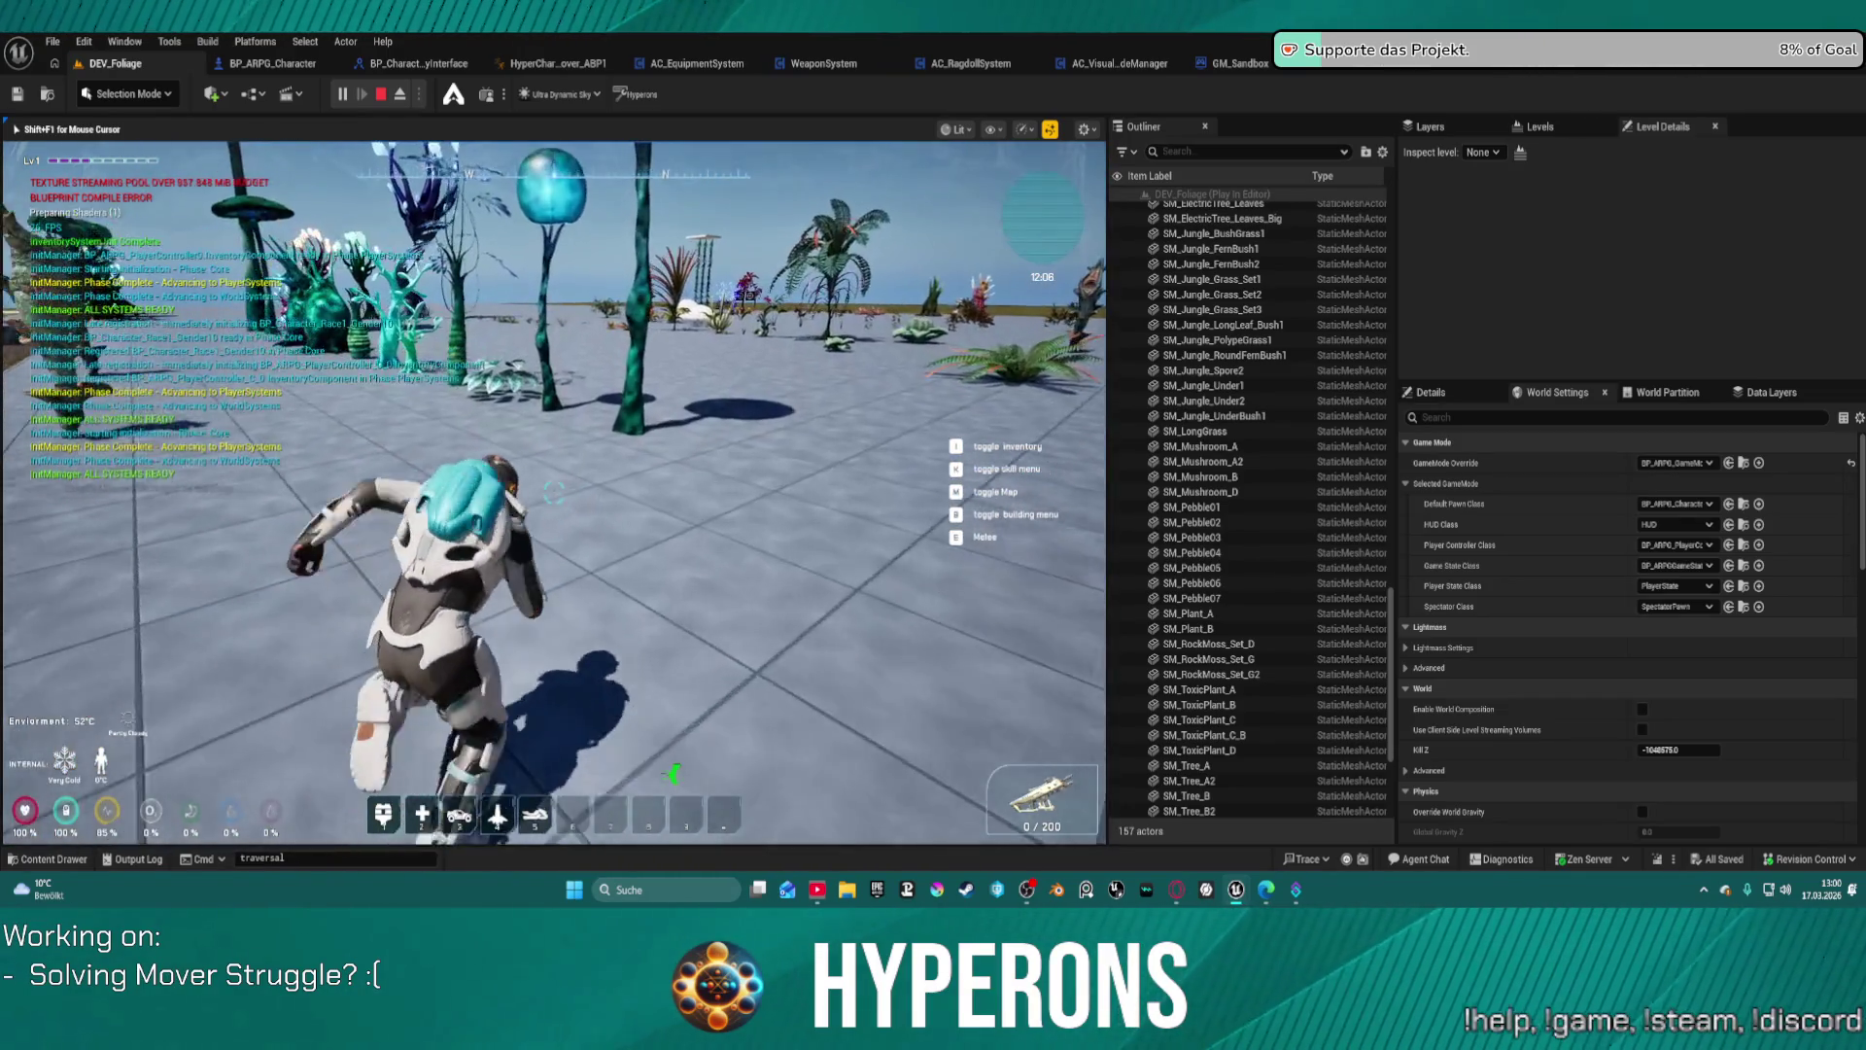
pyautogui.press('s')
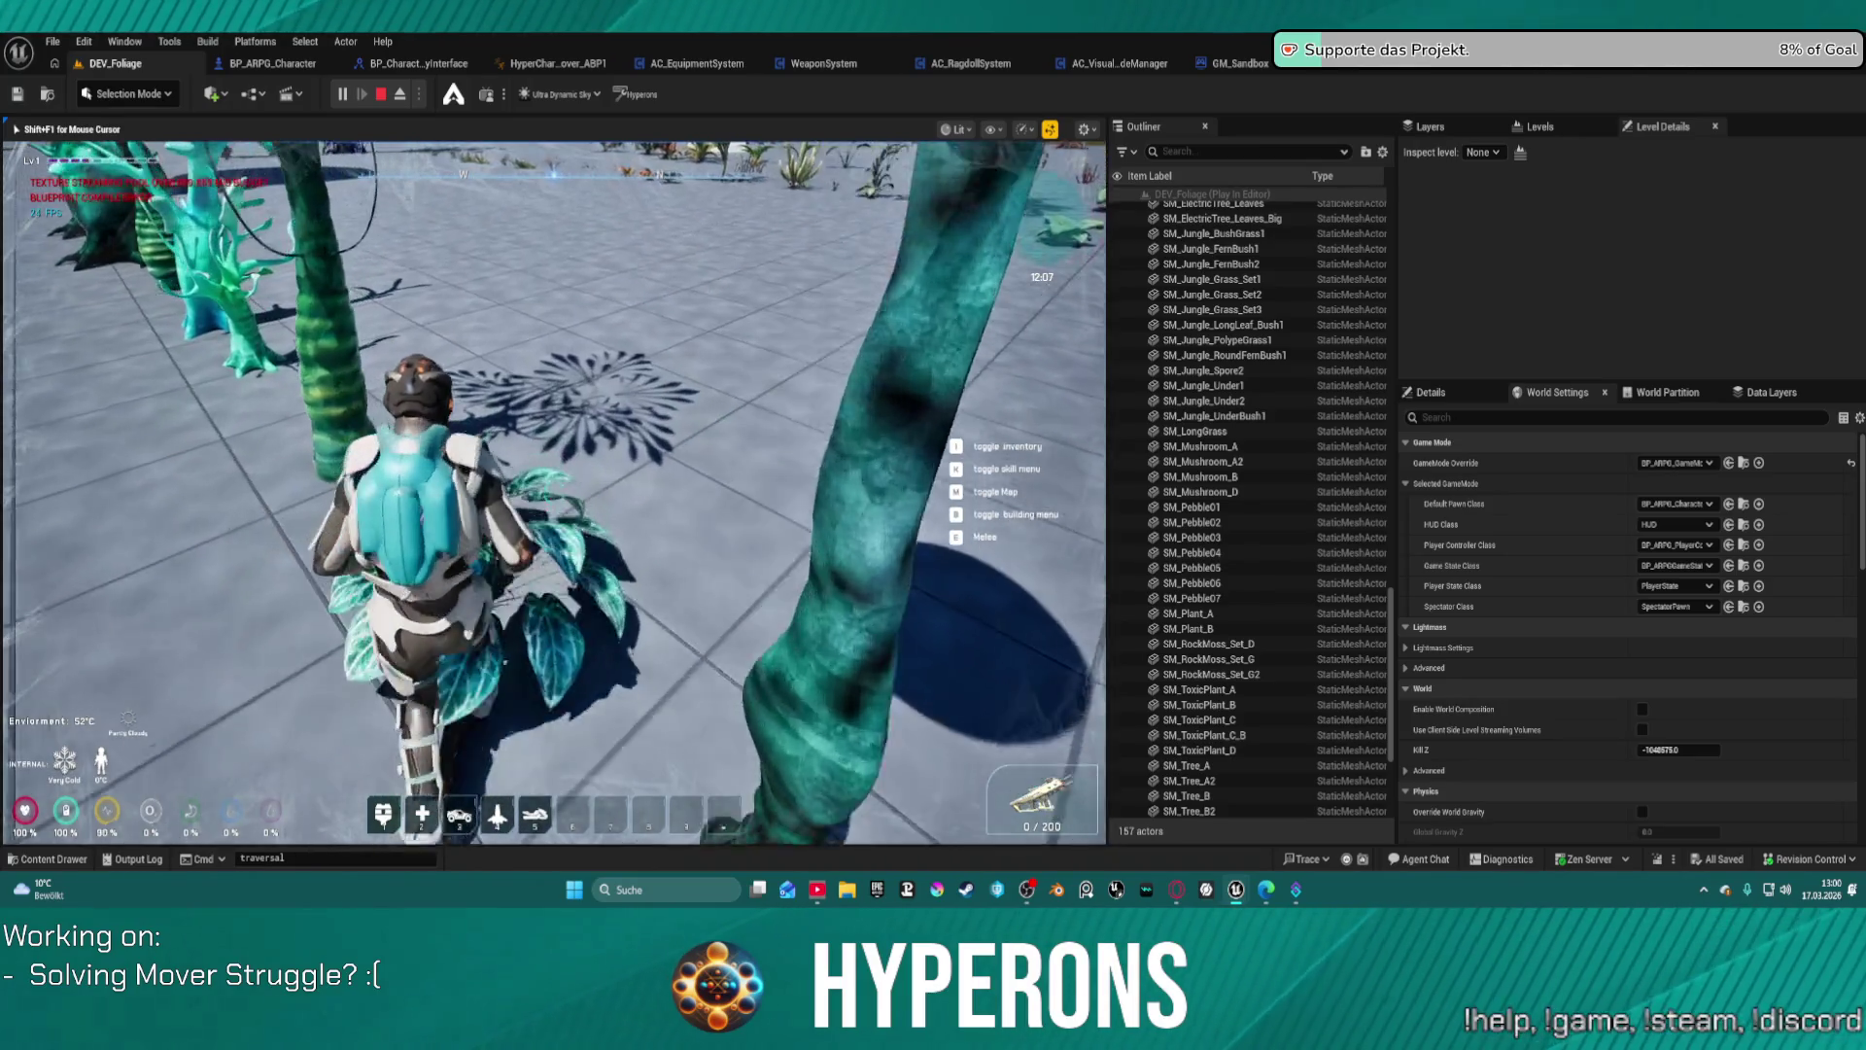
pyautogui.press('w')
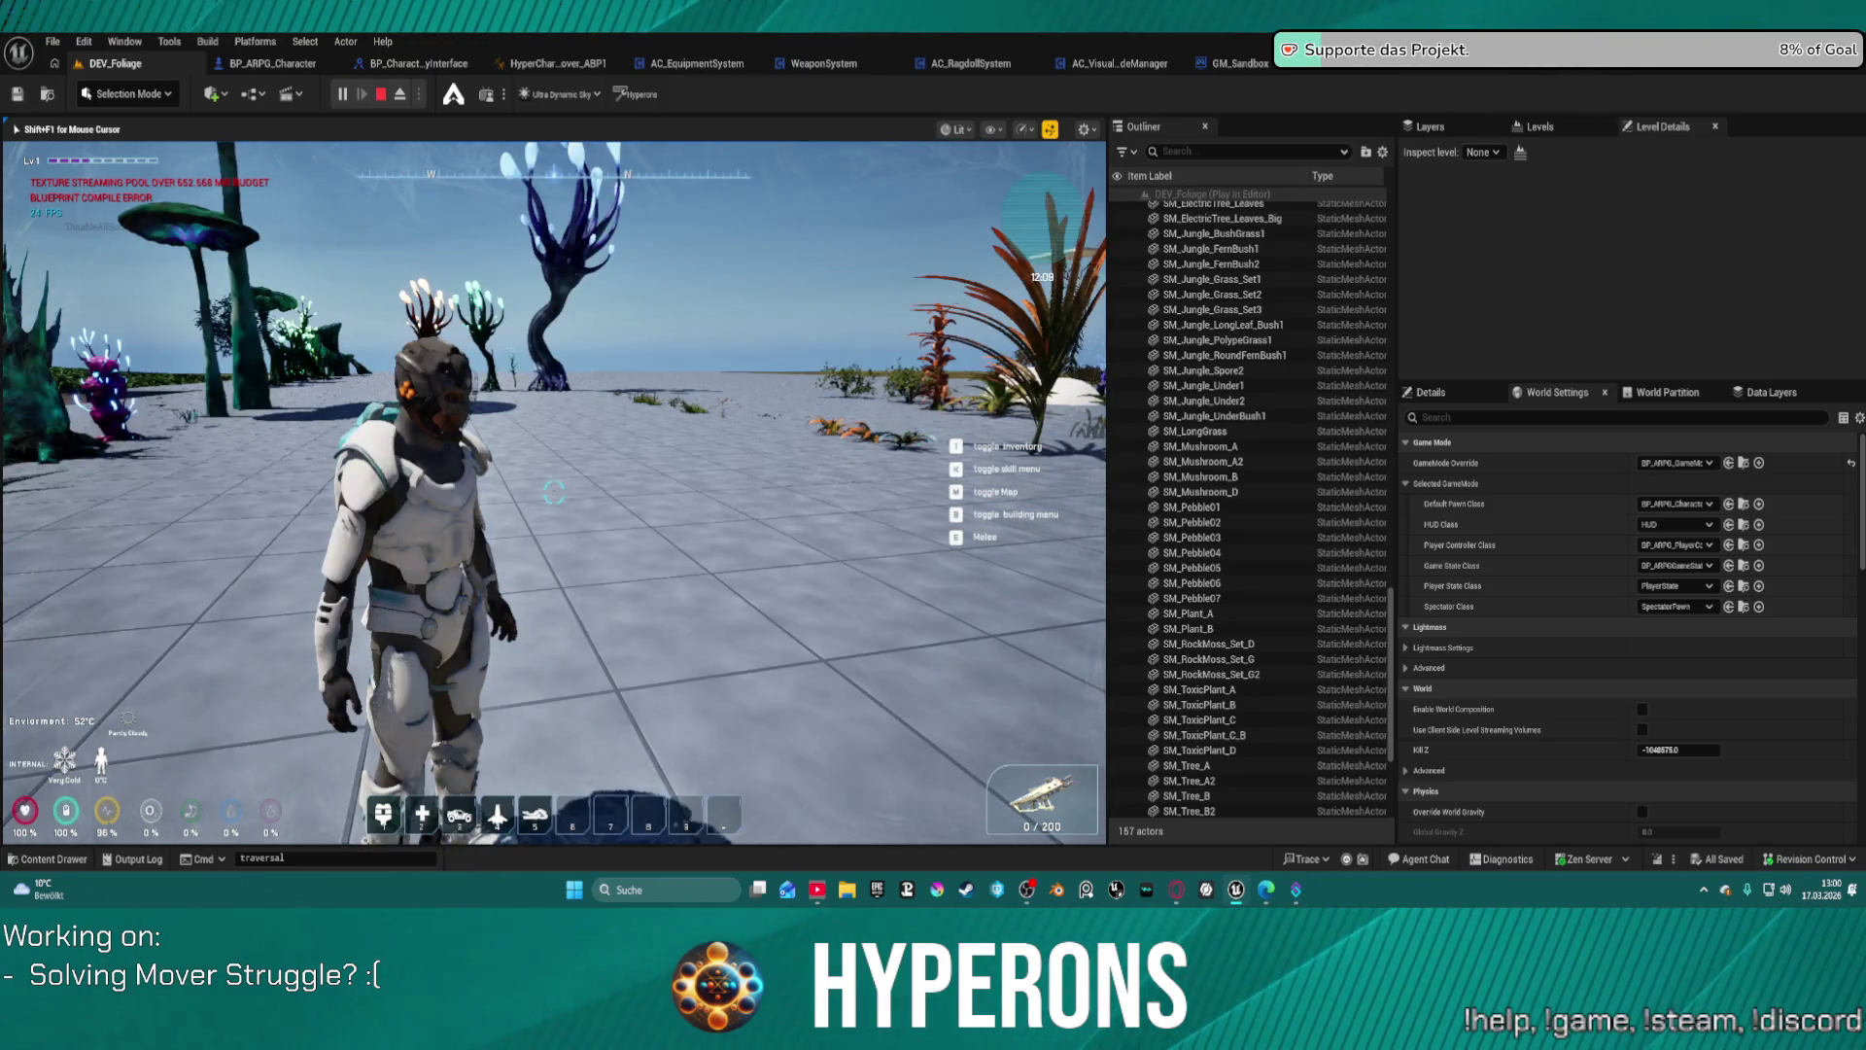
pyautogui.press('super')
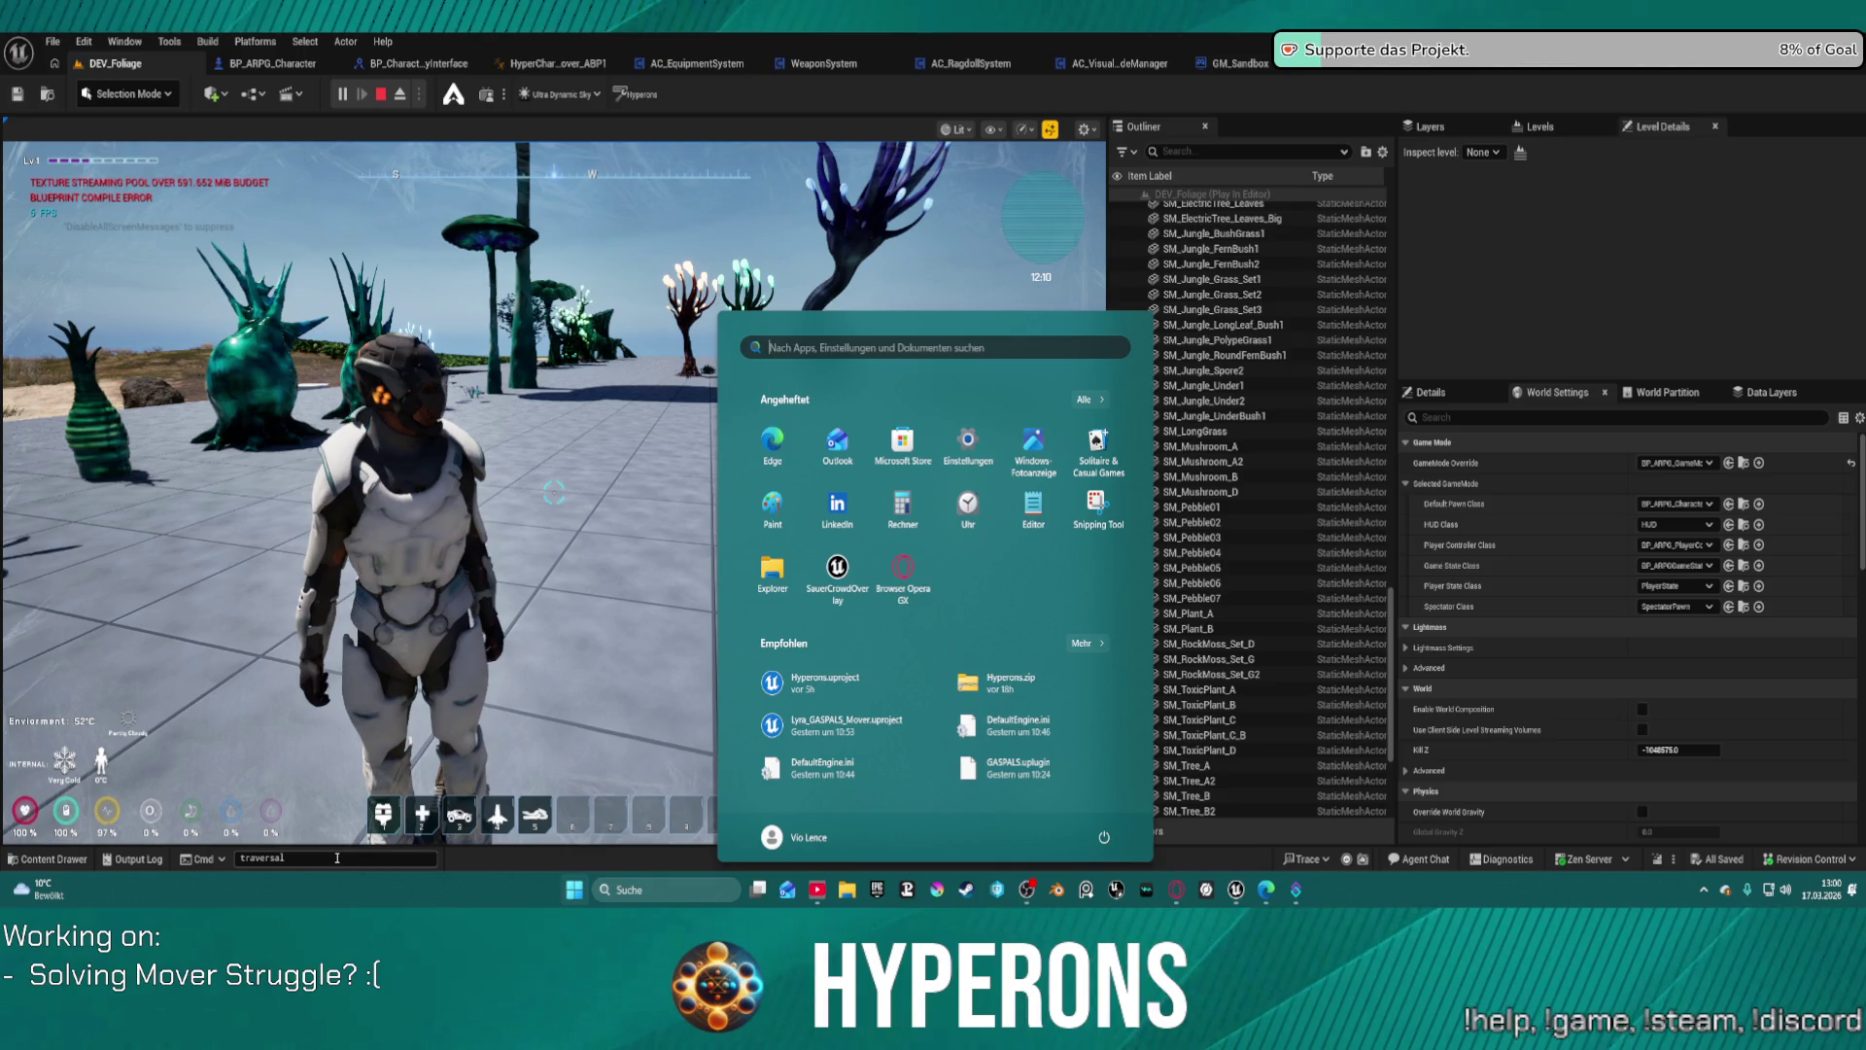
pyautogui.click(337, 857)
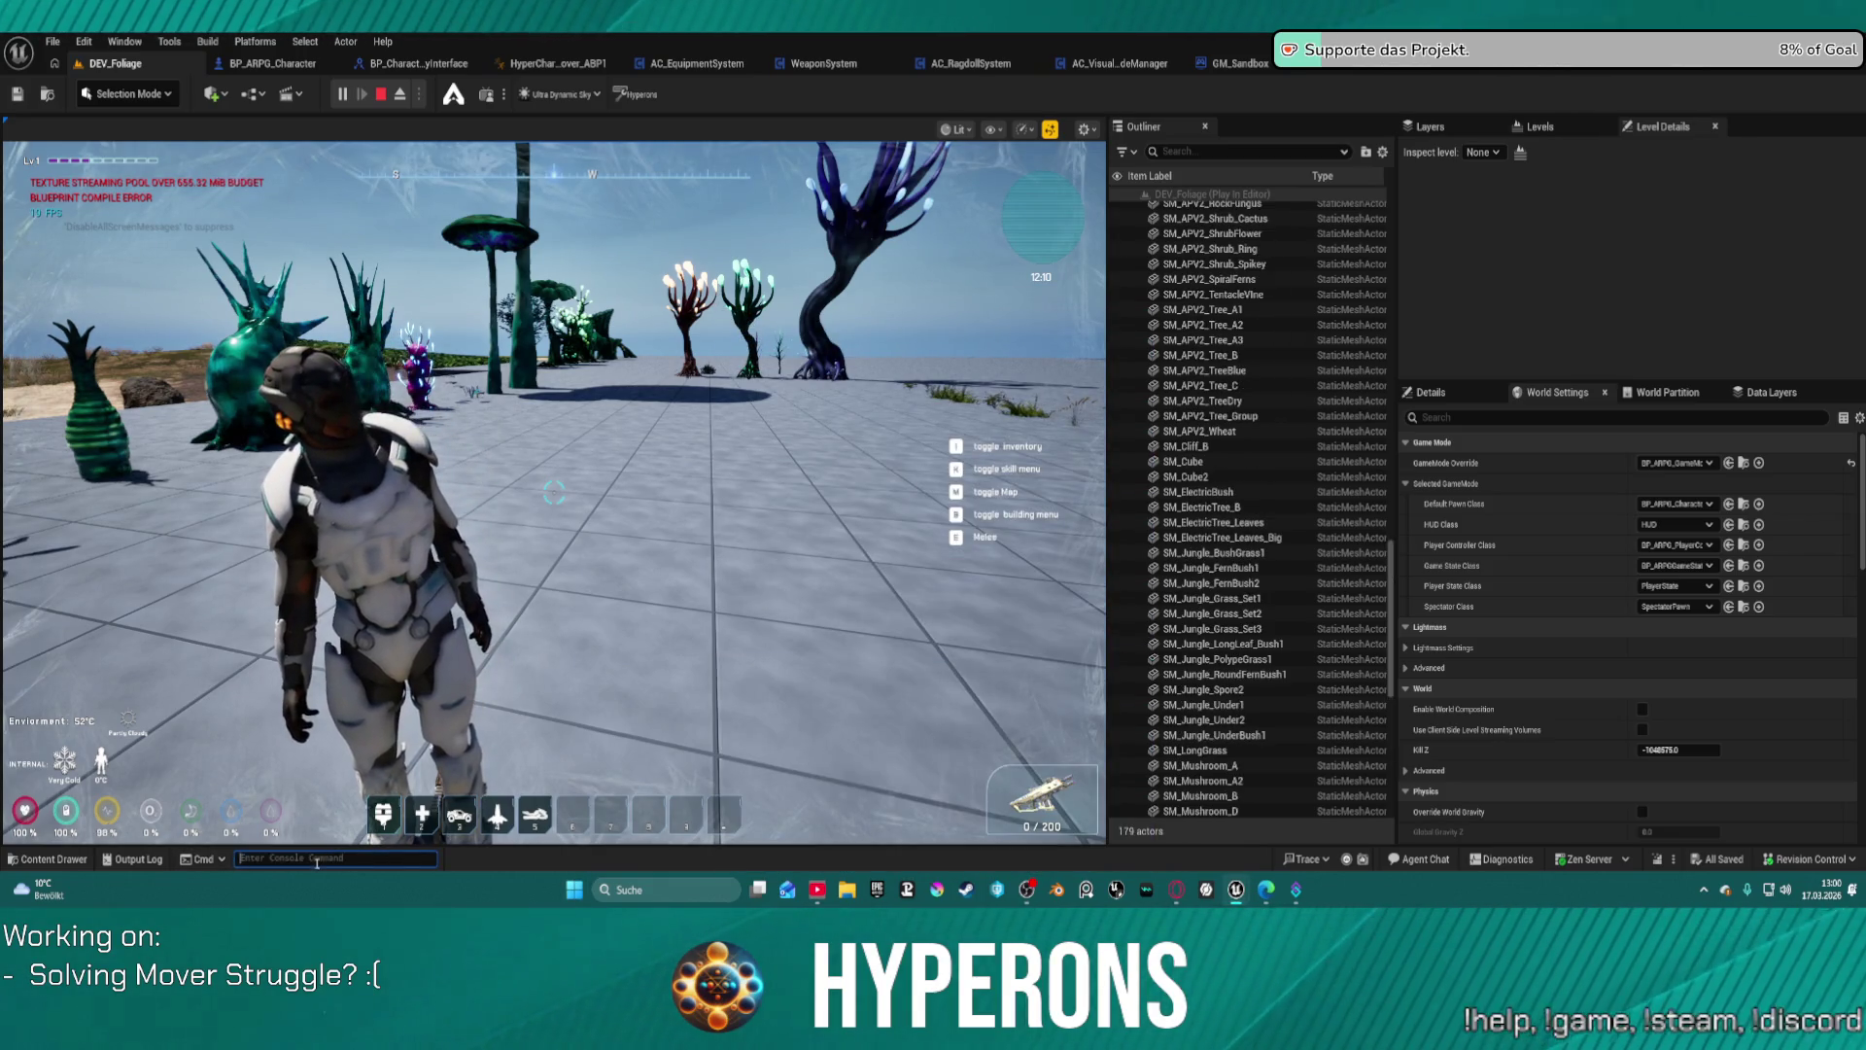
# Step: Run DDCvar.Traversal.DrawDebugLevel 0, then enter an r.Streaming.PoolSize command in the console
pyautogui.press('Up')
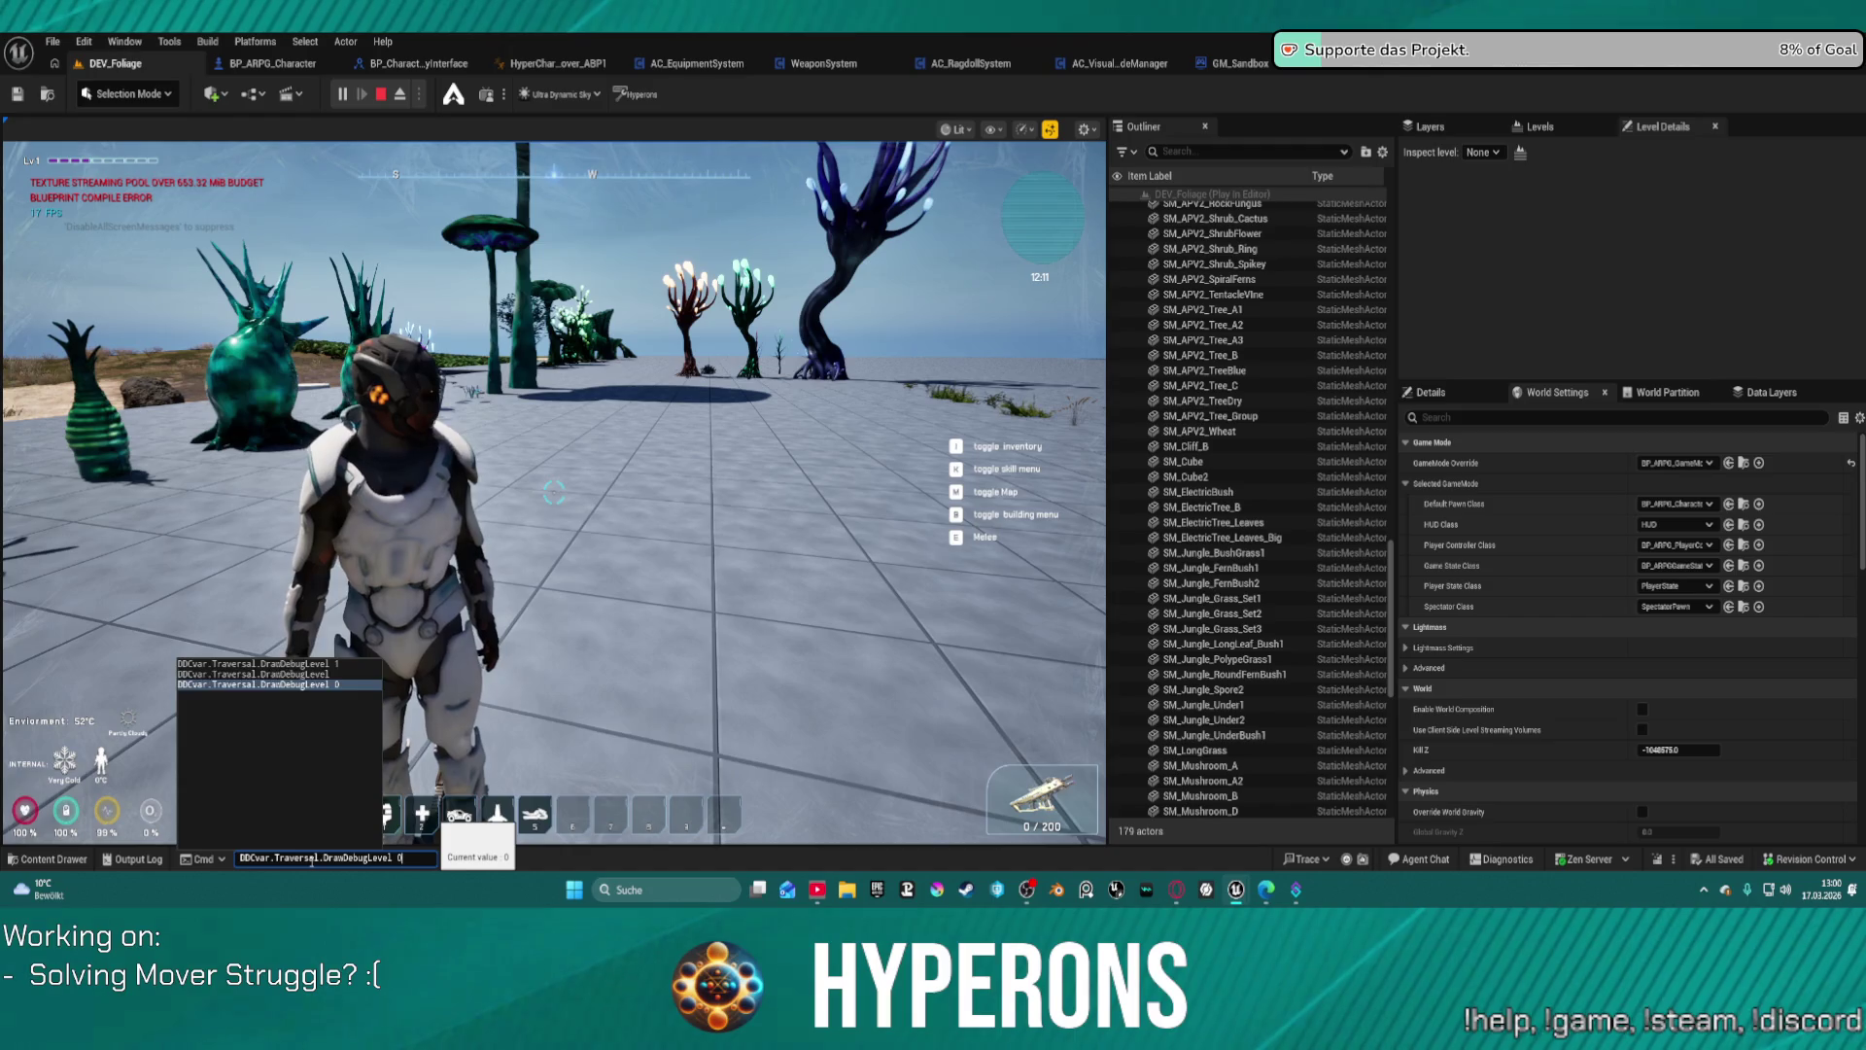
pyautogui.press('Return')
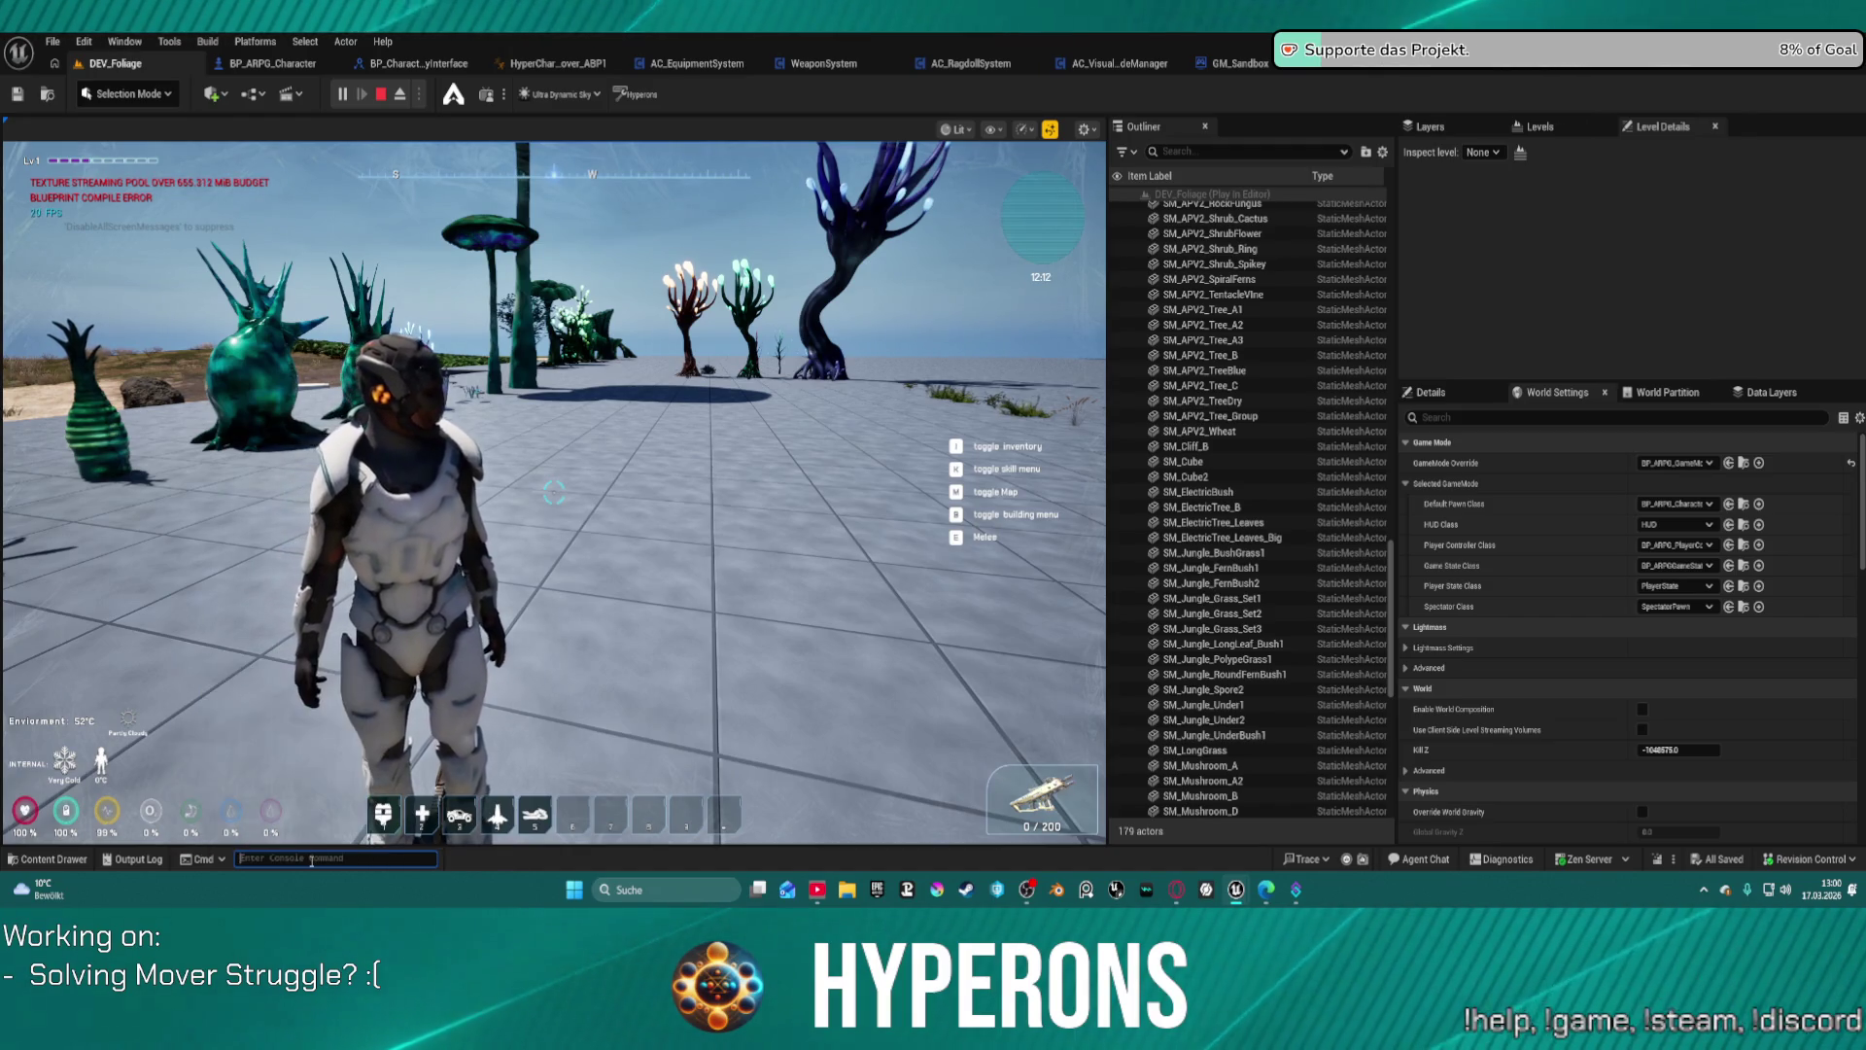
pyautogui.write('poolsize')
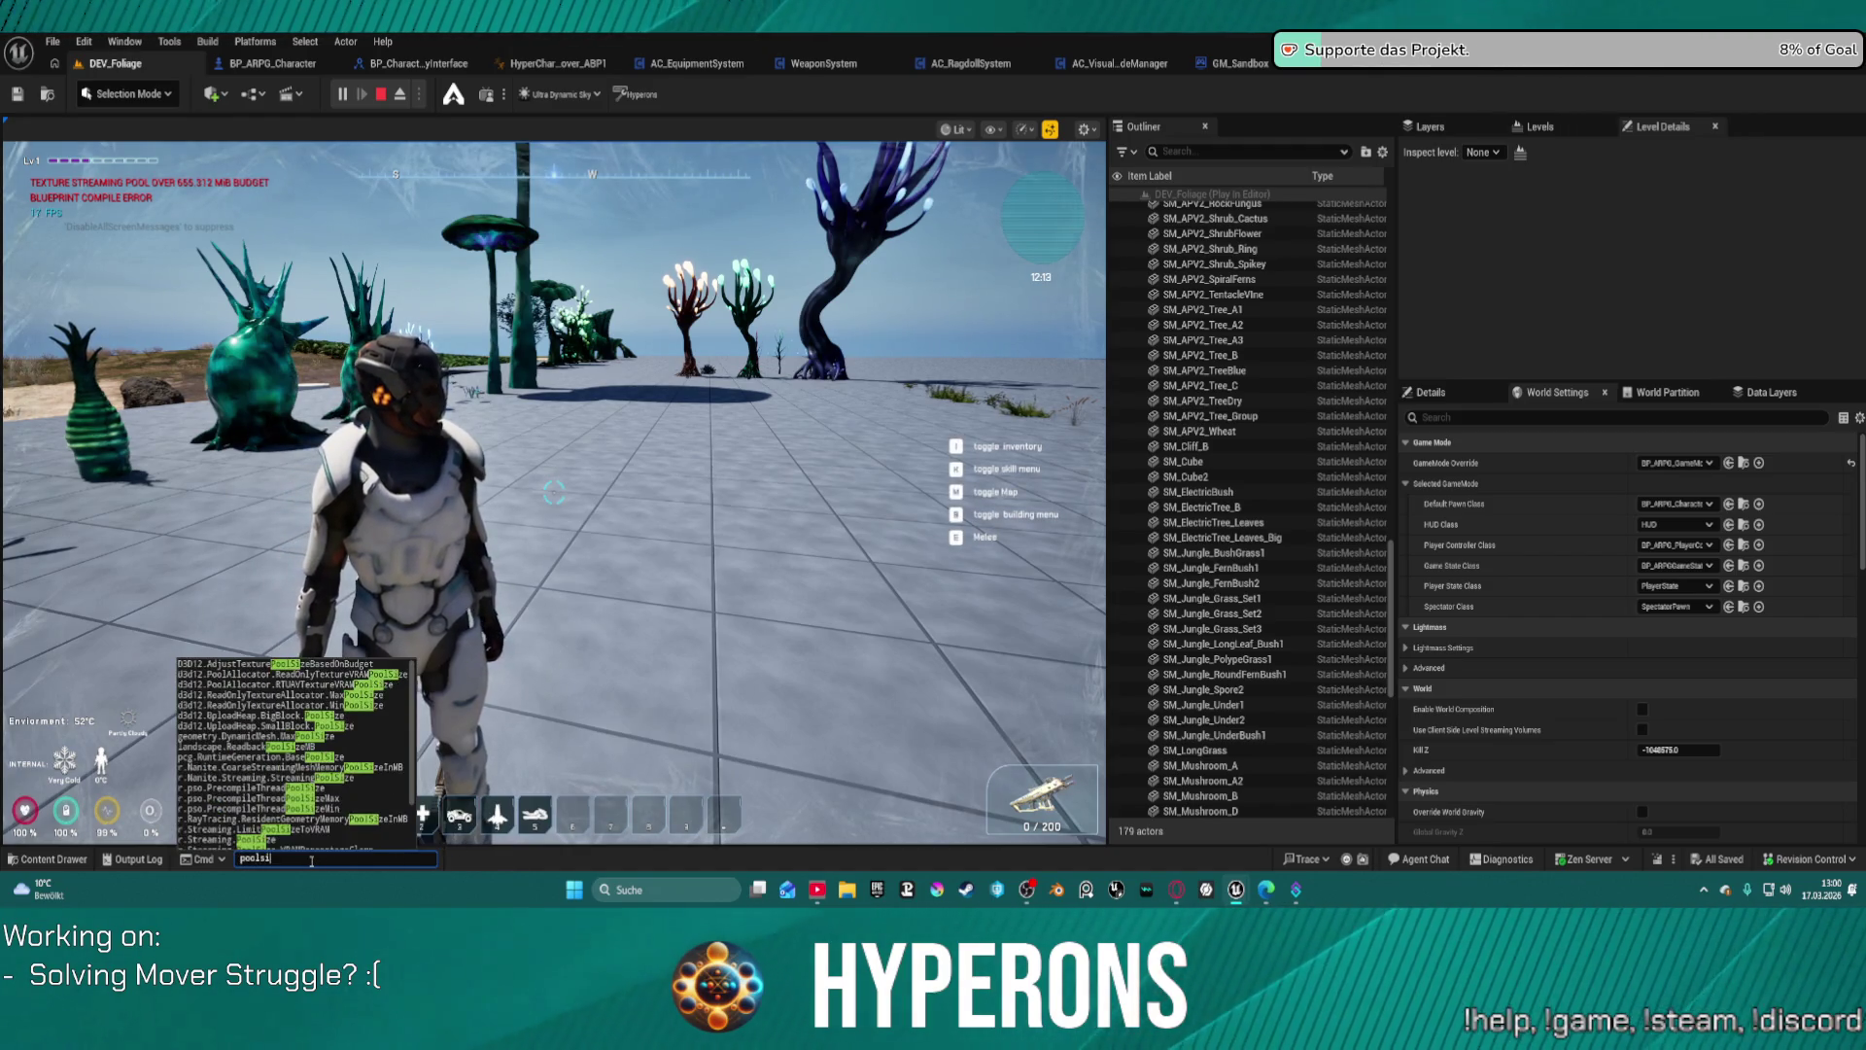
pyautogui.click(277, 829)
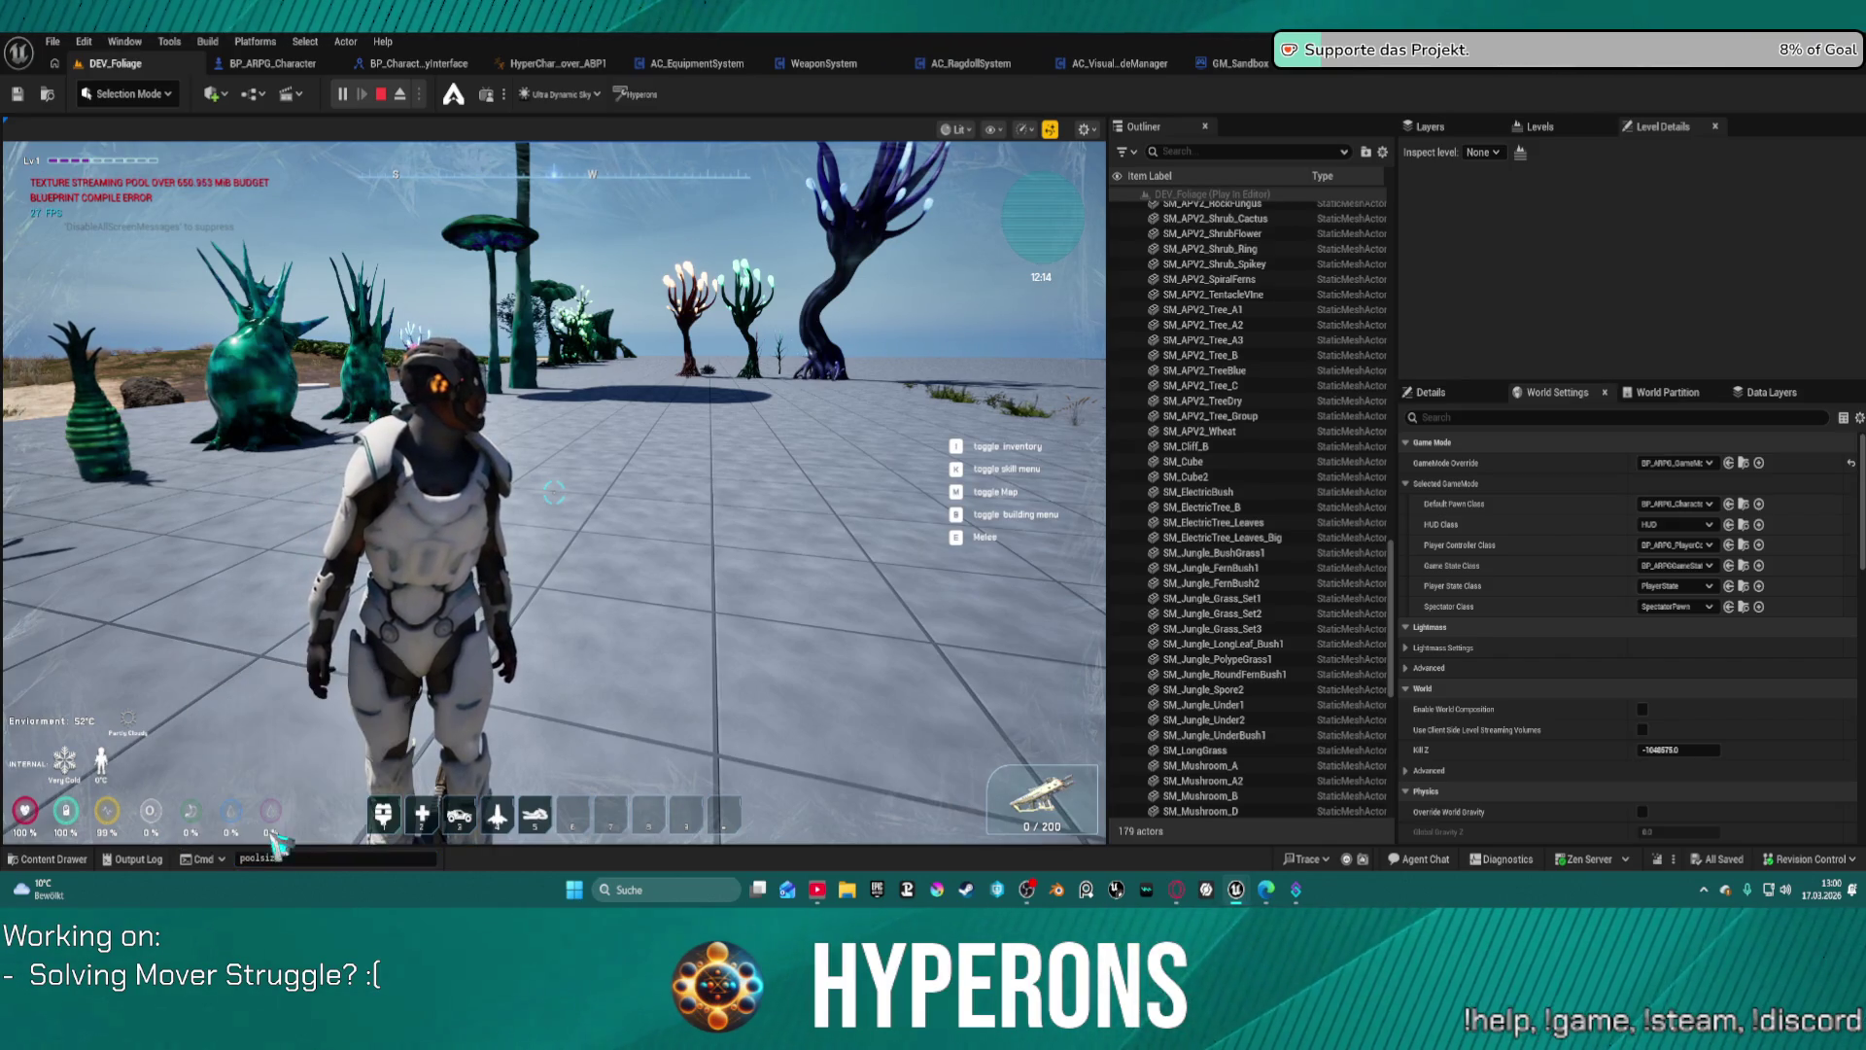
pyautogui.moveTo(395, 857); pyautogui.dragTo(319, 857)
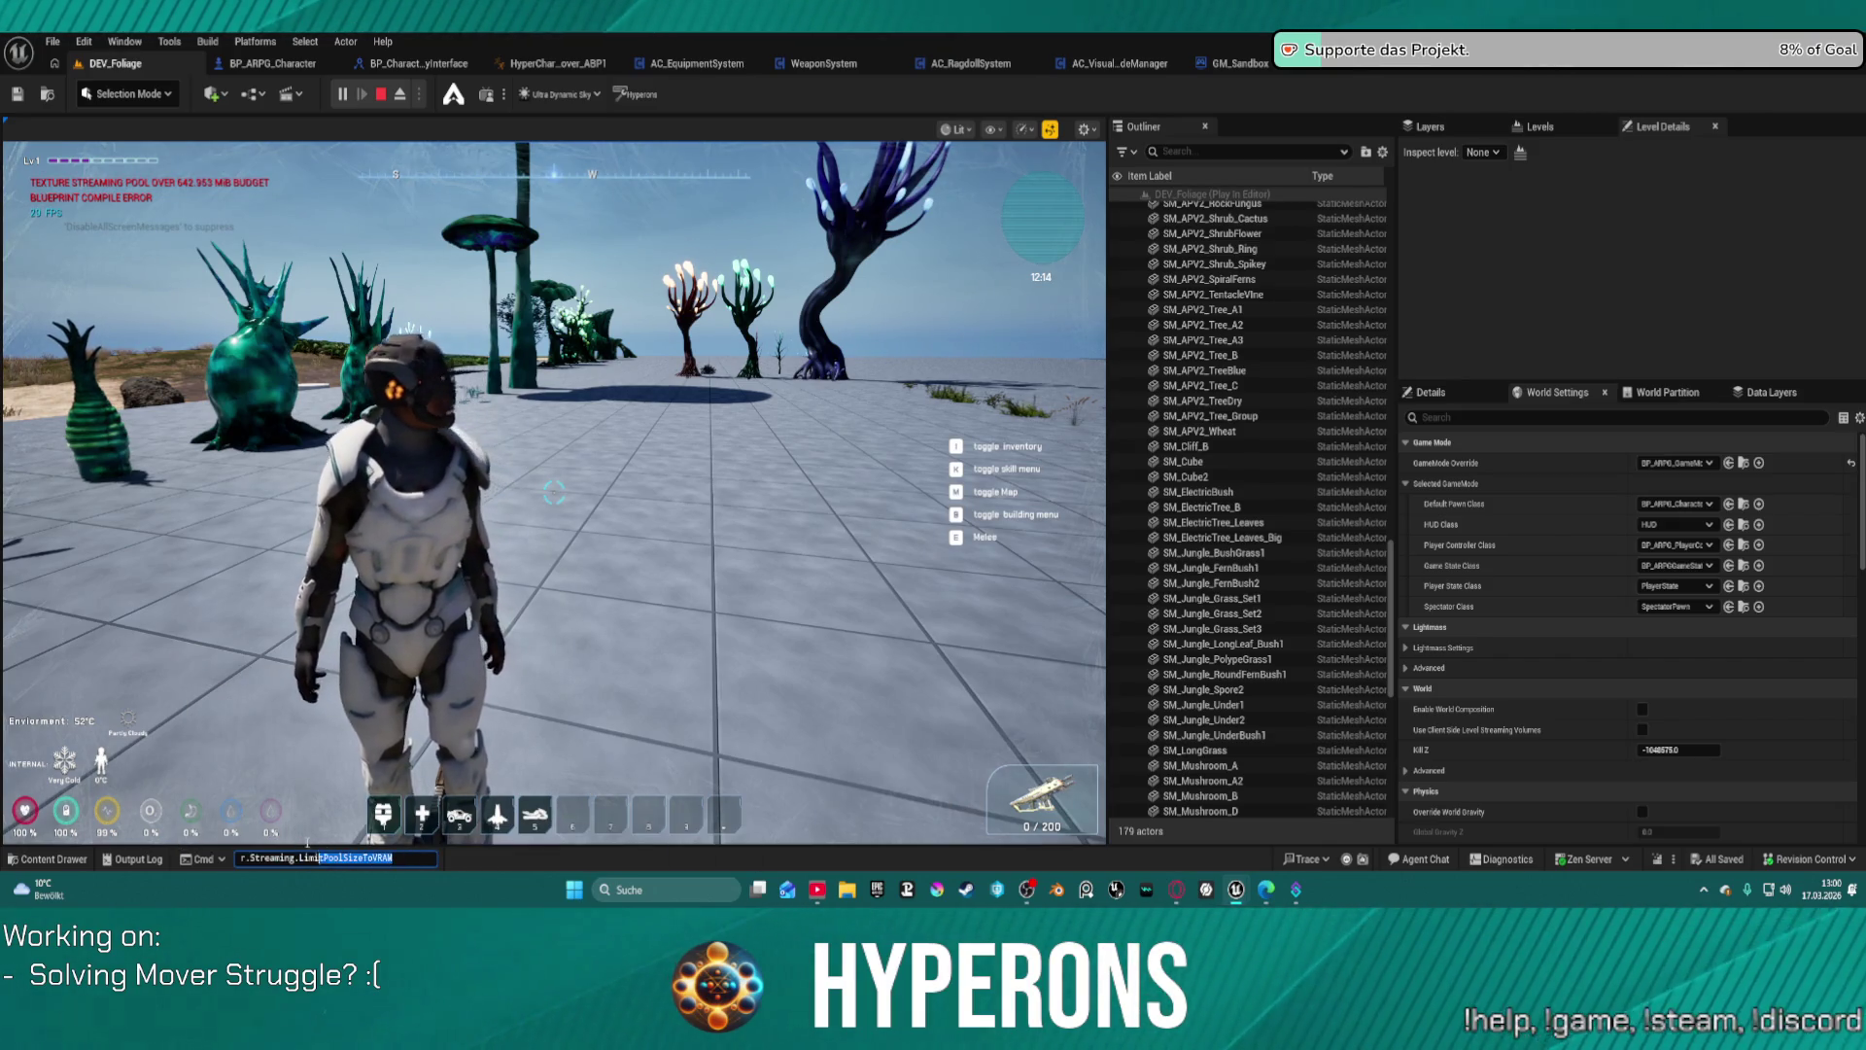
pyautogui.press('BackSpace')
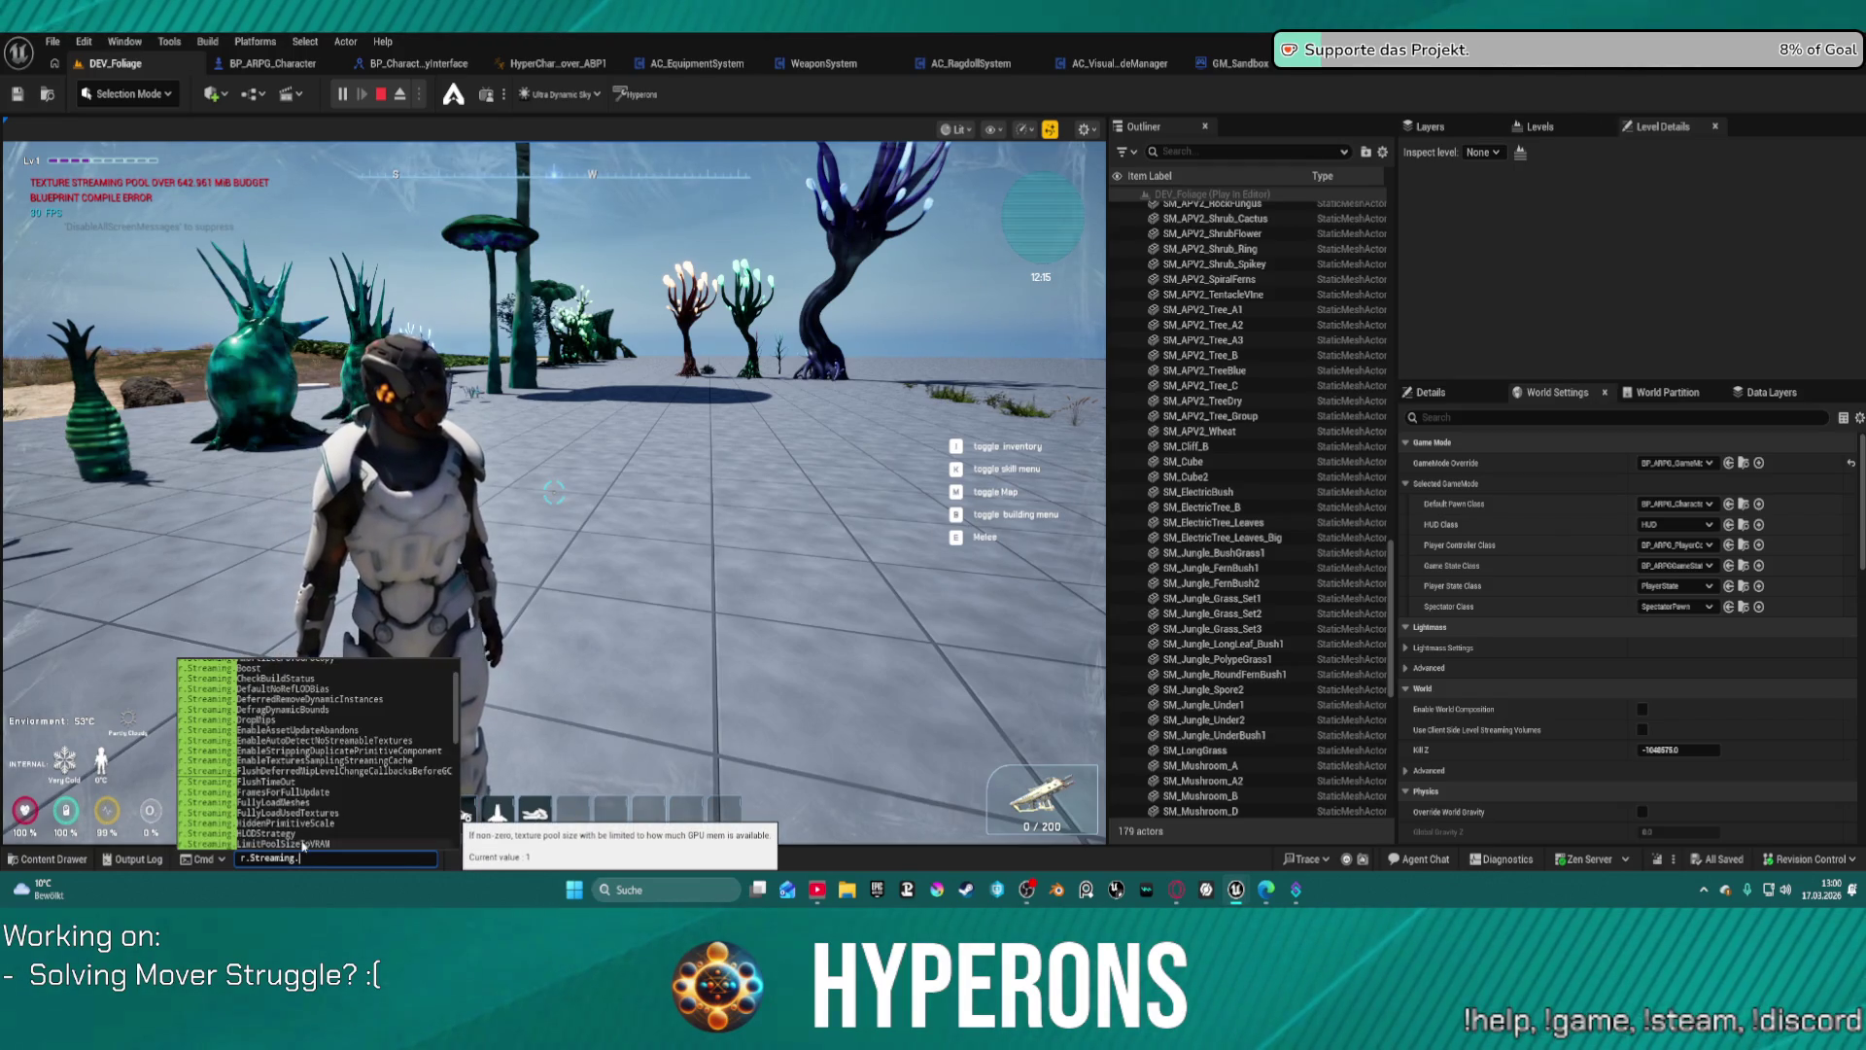
pyautogui.write('poo')
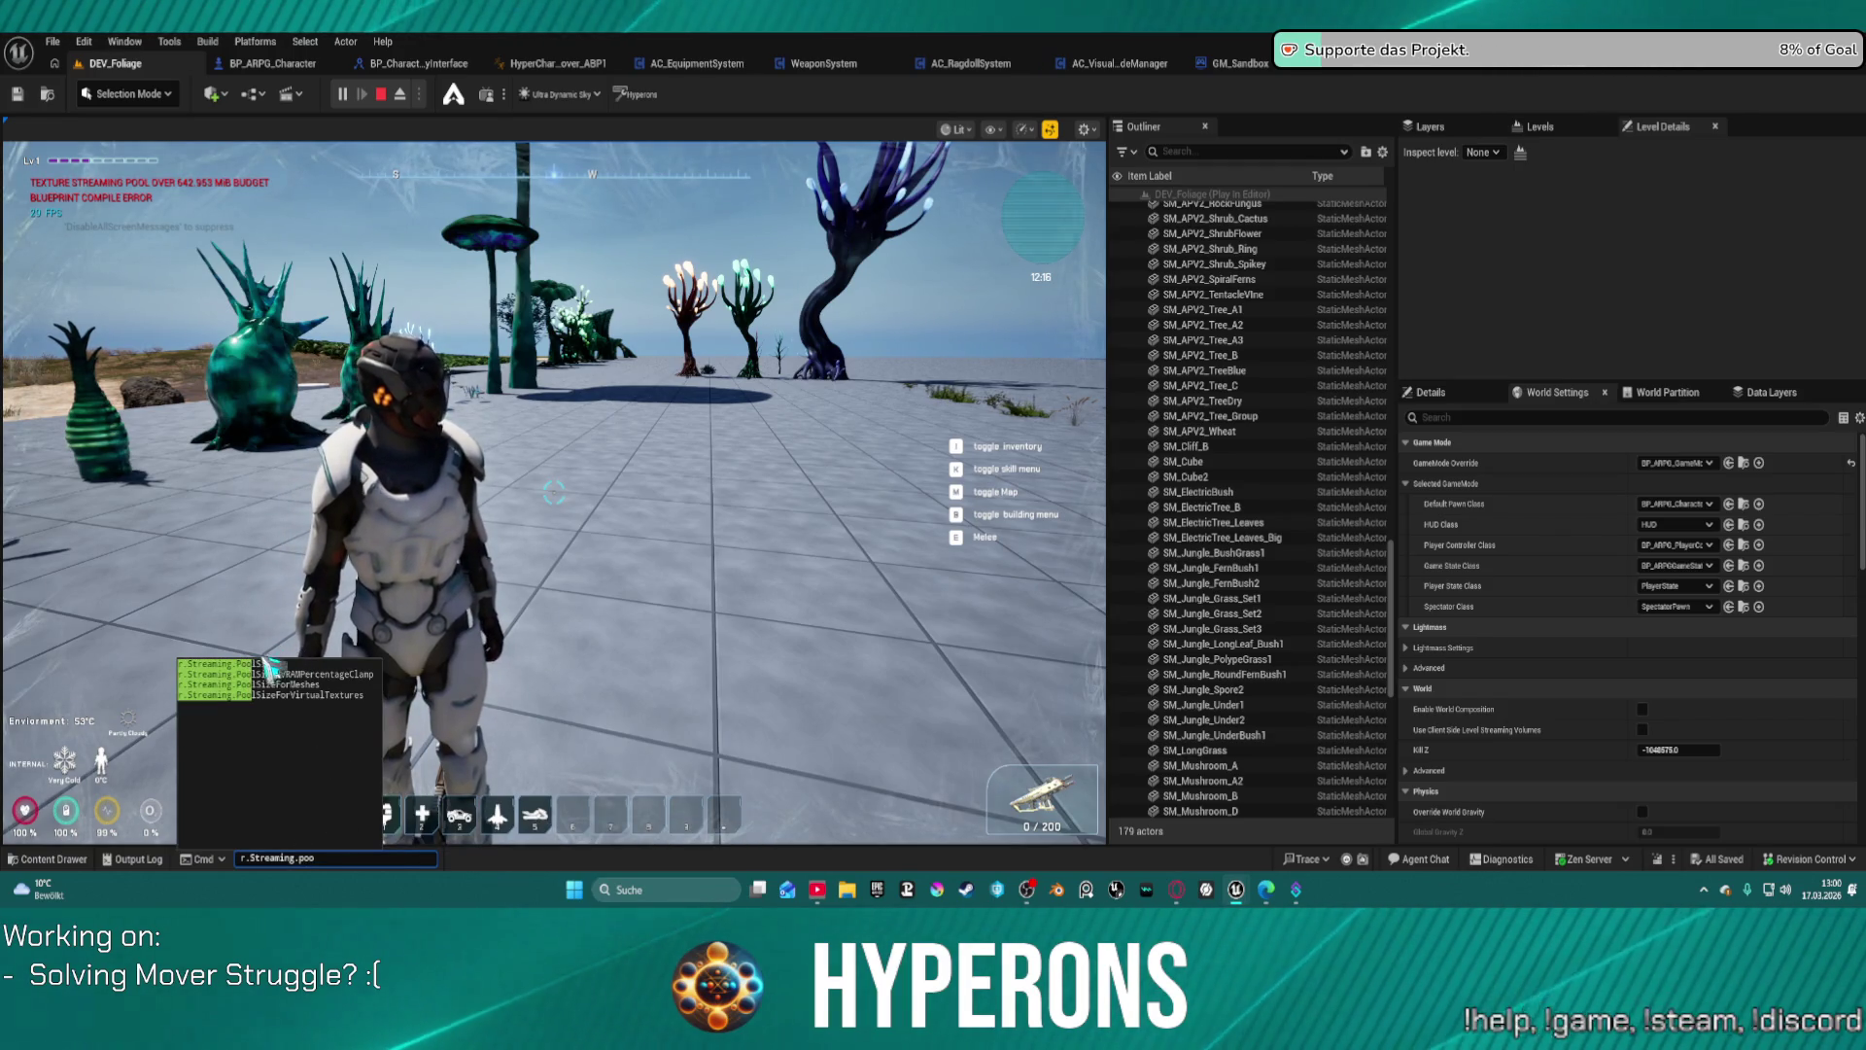
pyautogui.click(272, 664)
pyautogui.press('Return')
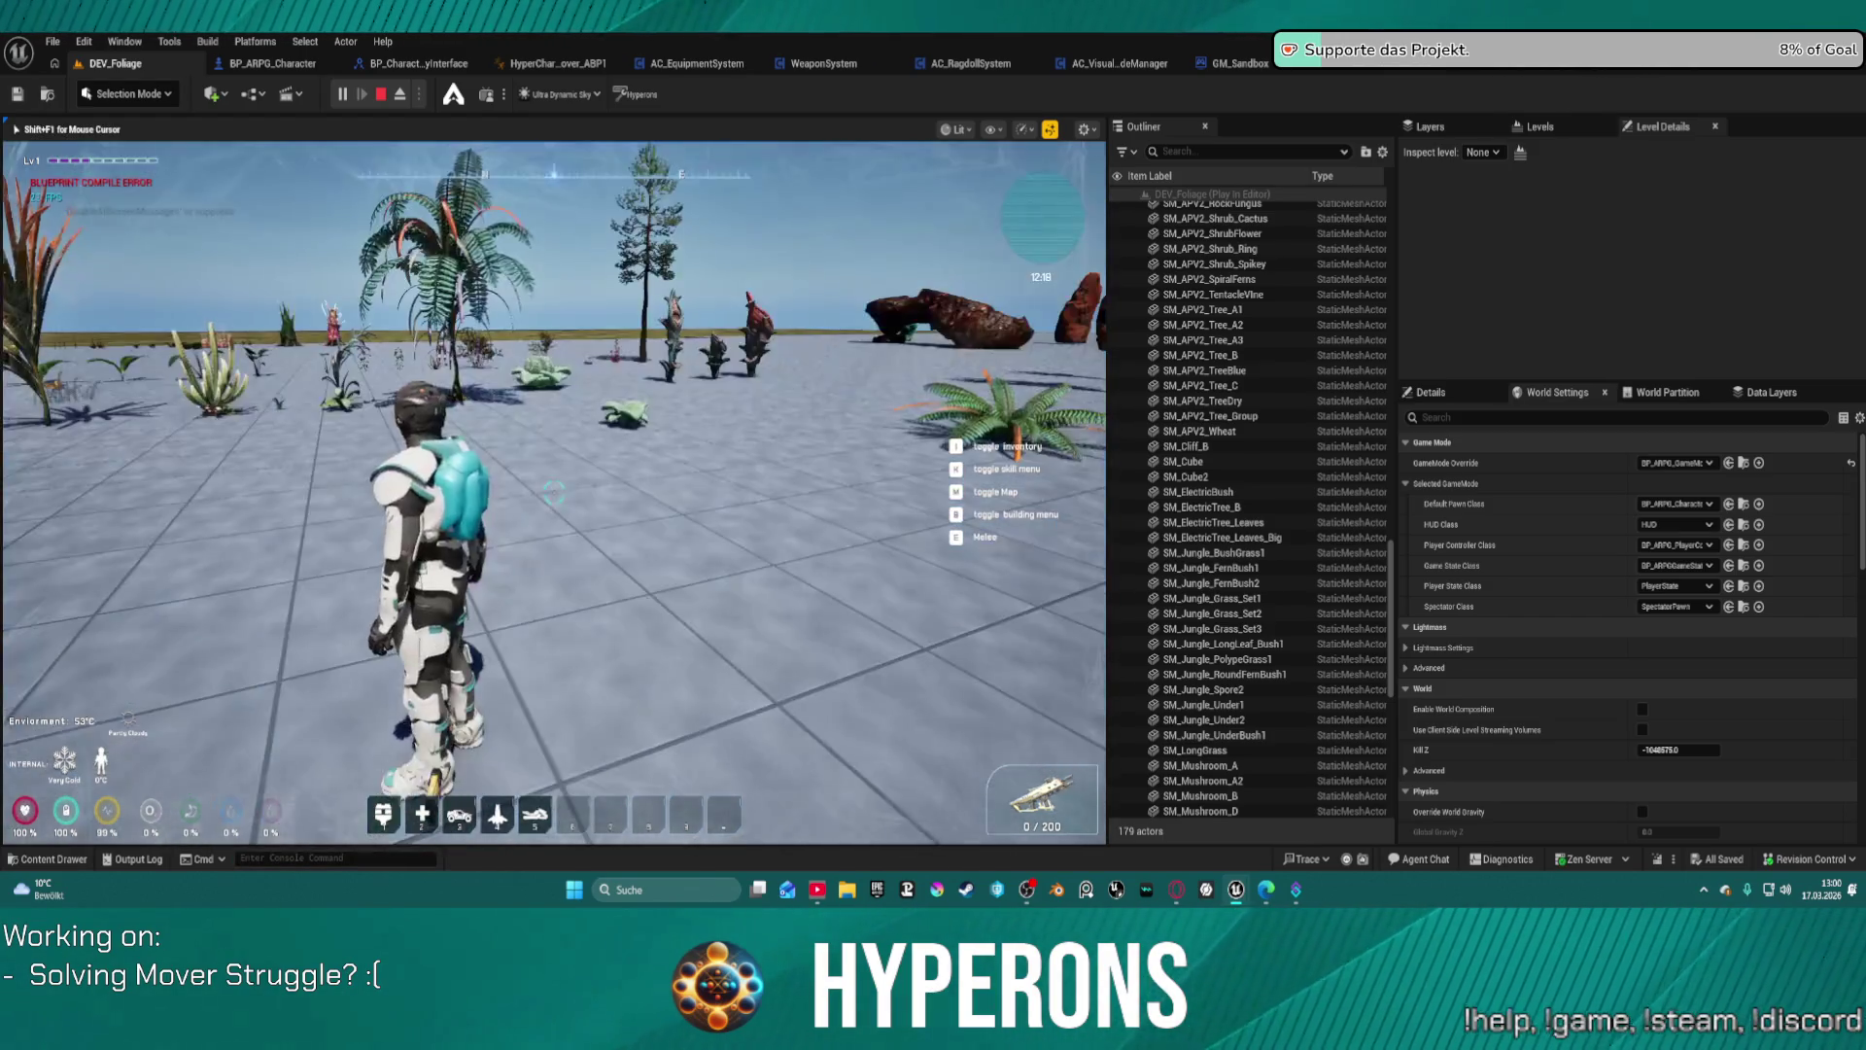
# Step: Run the character forward through the foliage right up to the tall creature plant
pyautogui.press('w')
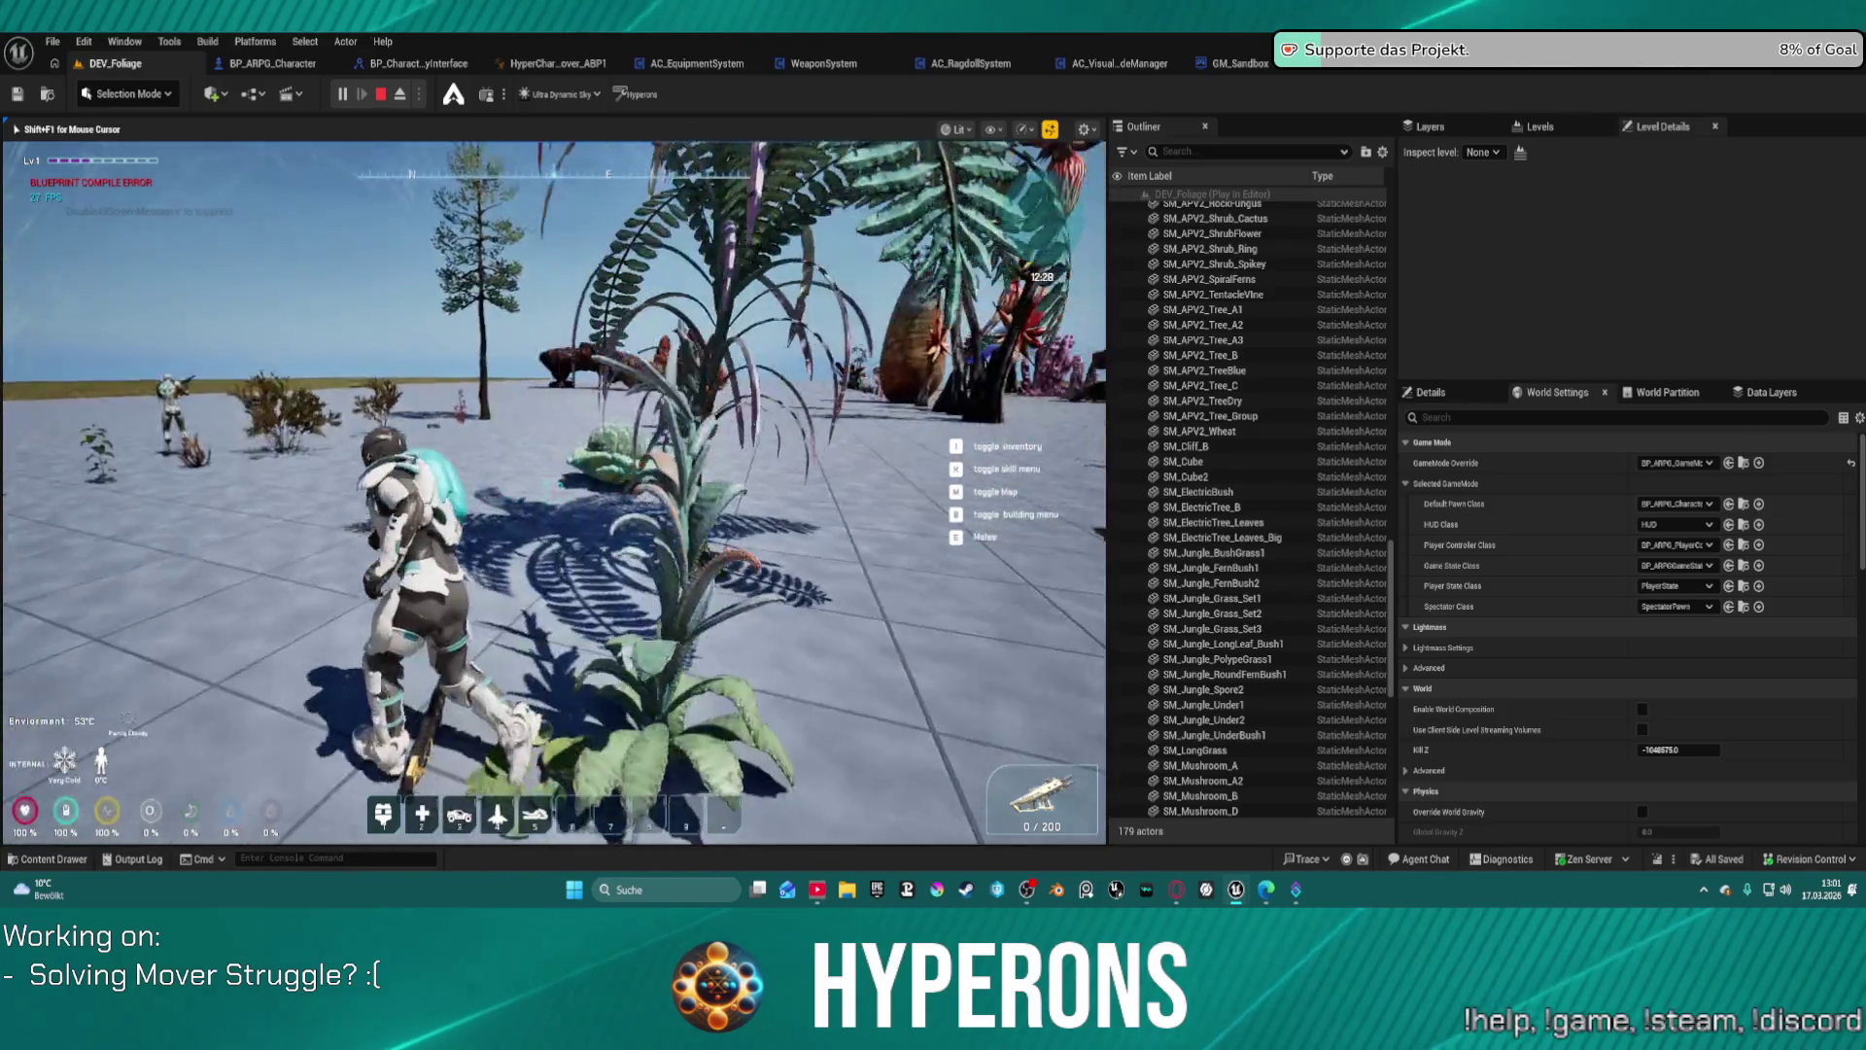
pyautogui.press('w')
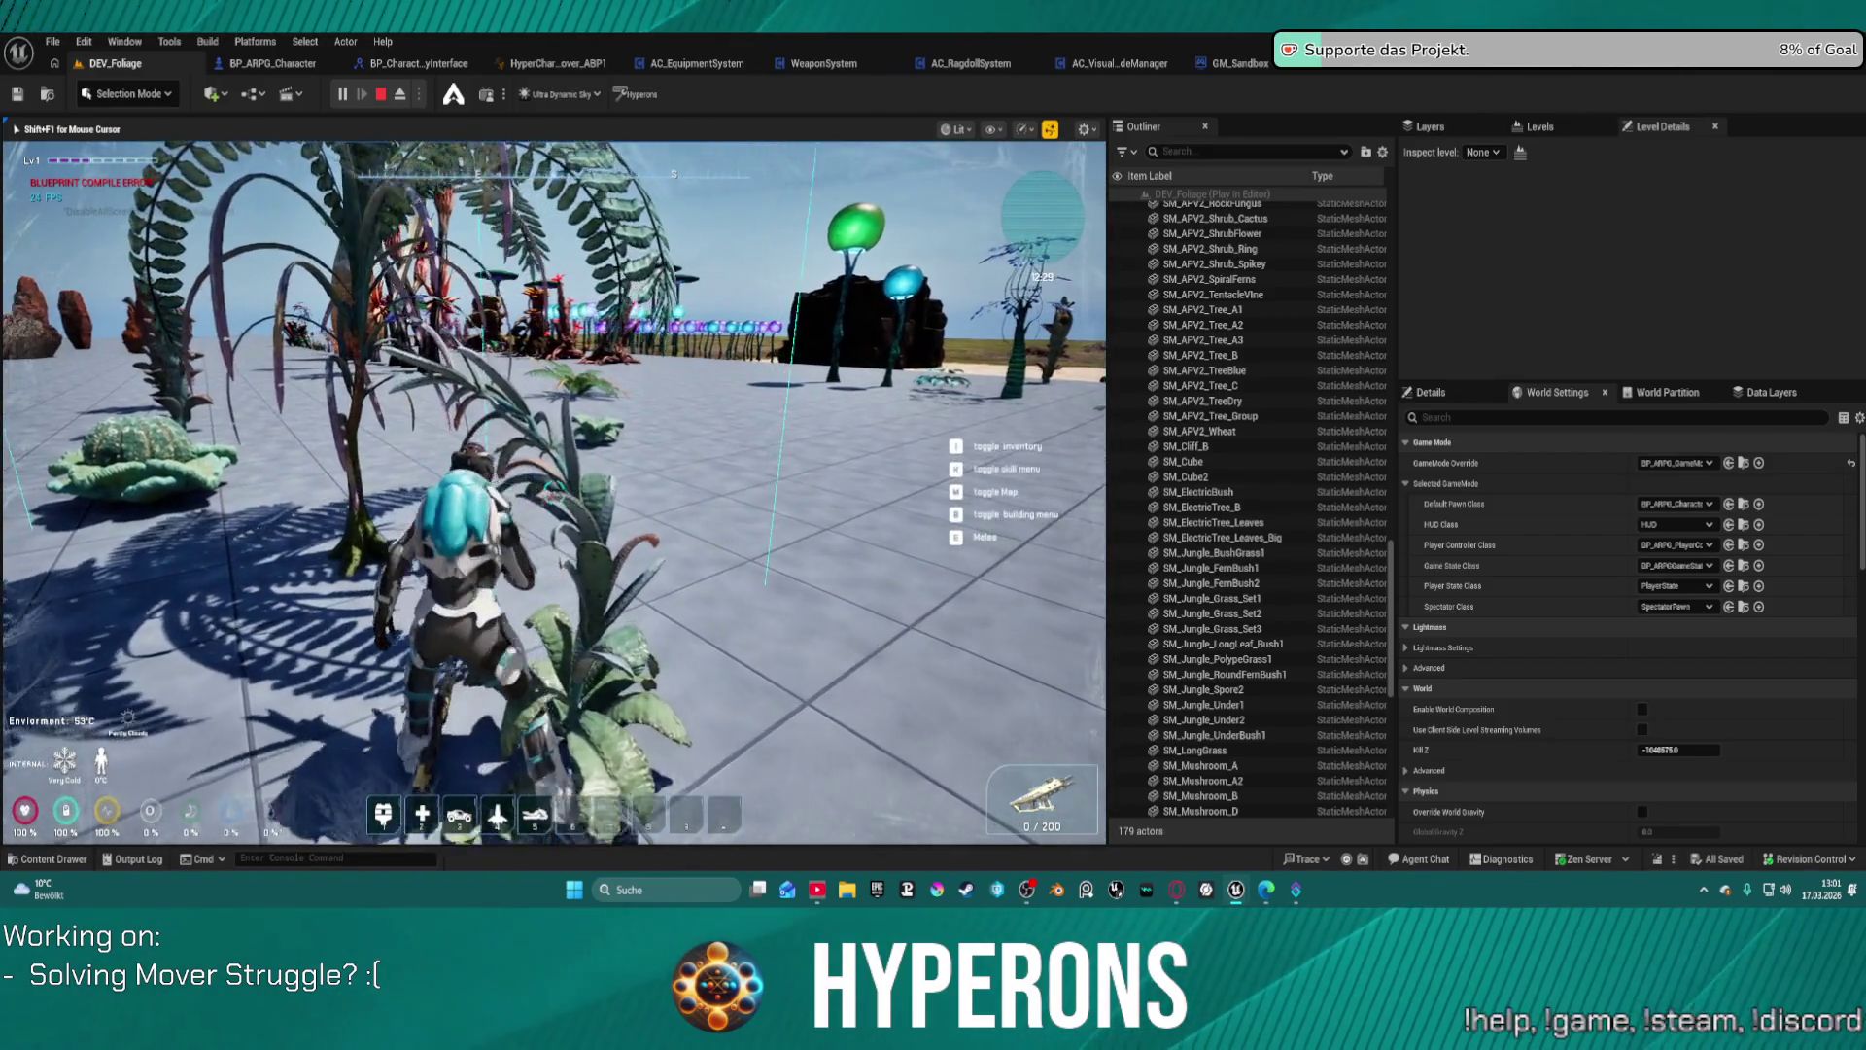
pyautogui.press('w')
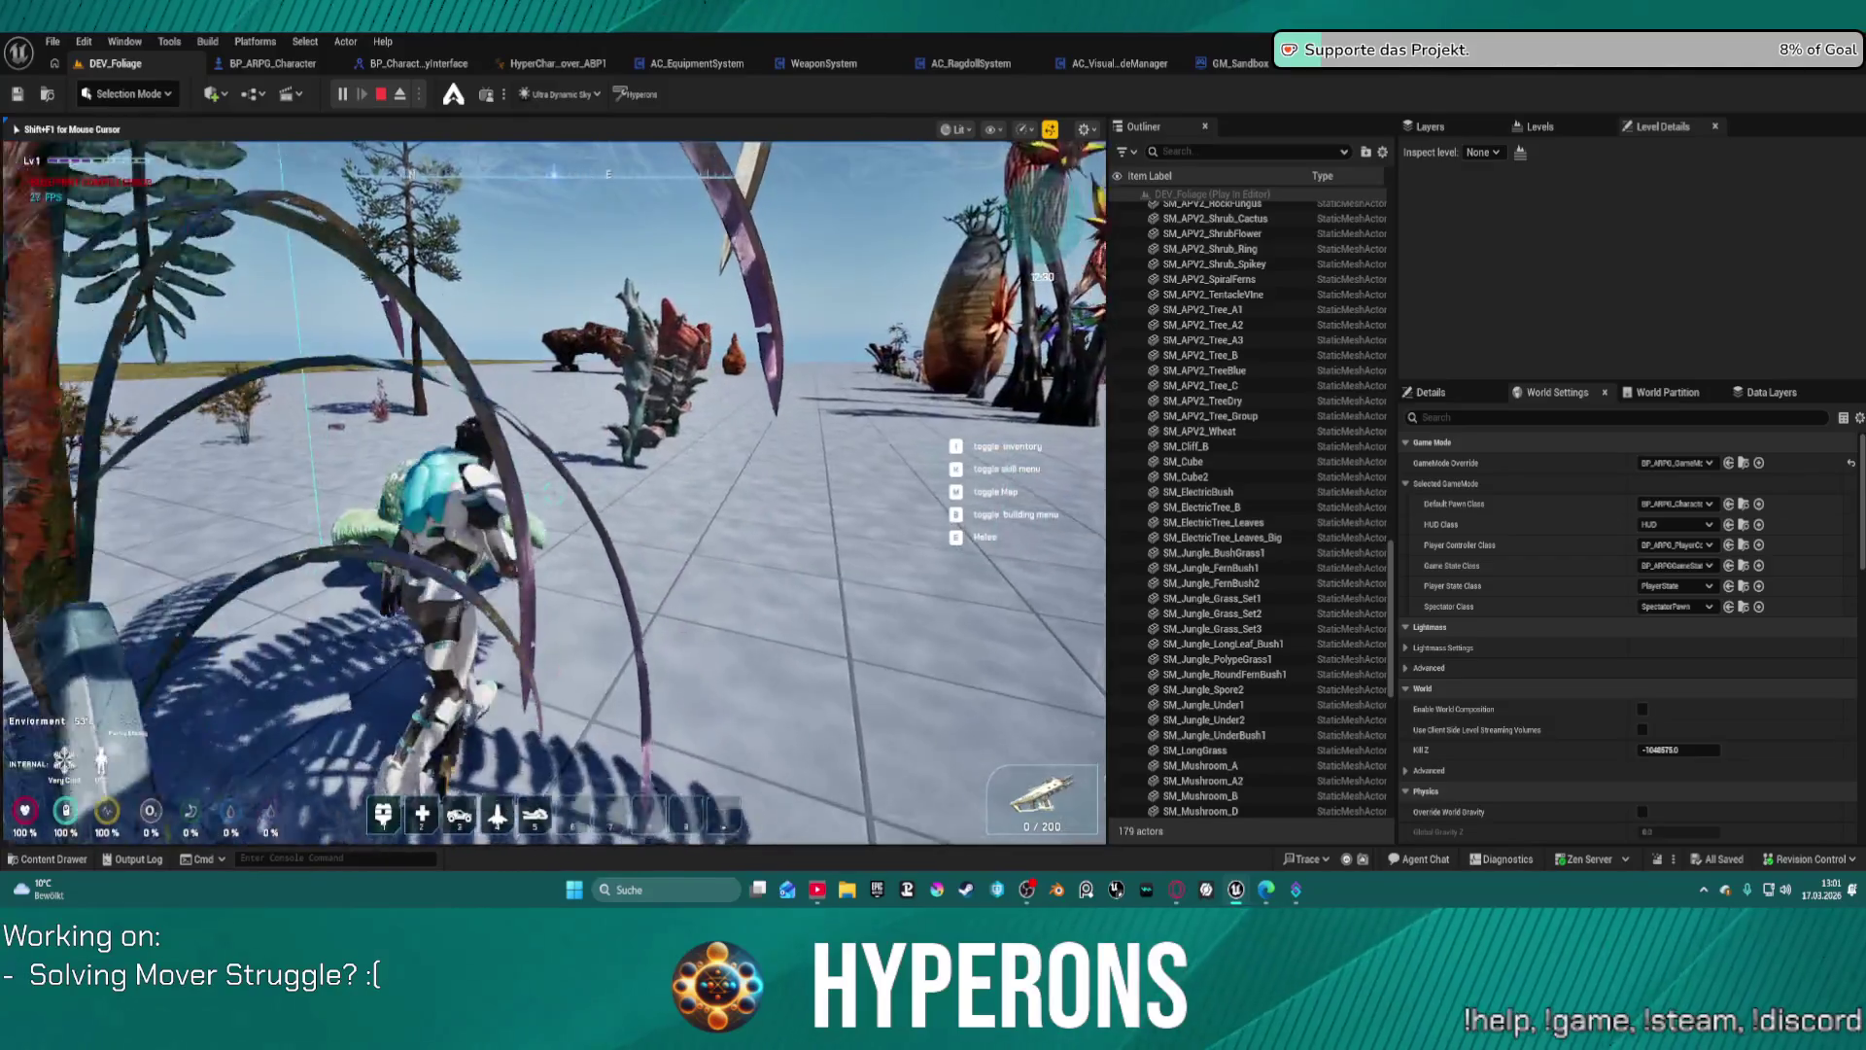
pyautogui.press('w')
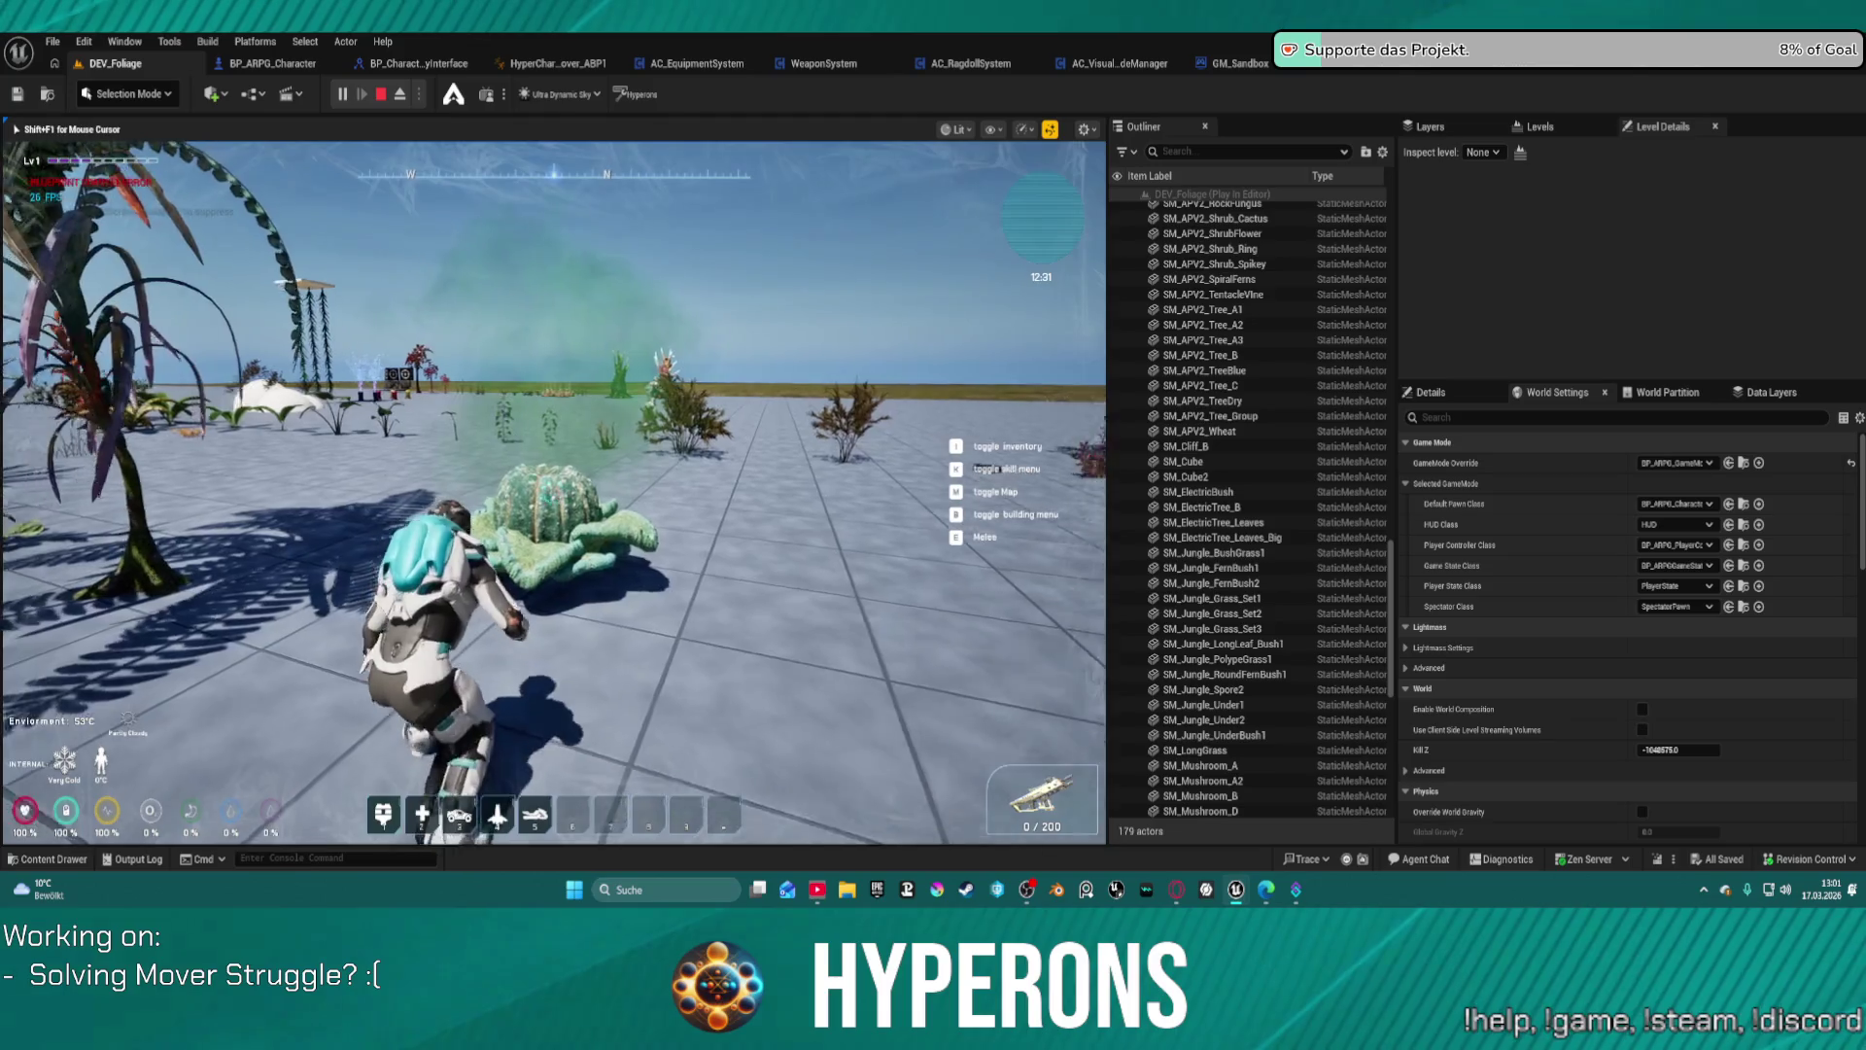
pyautogui.press('w')
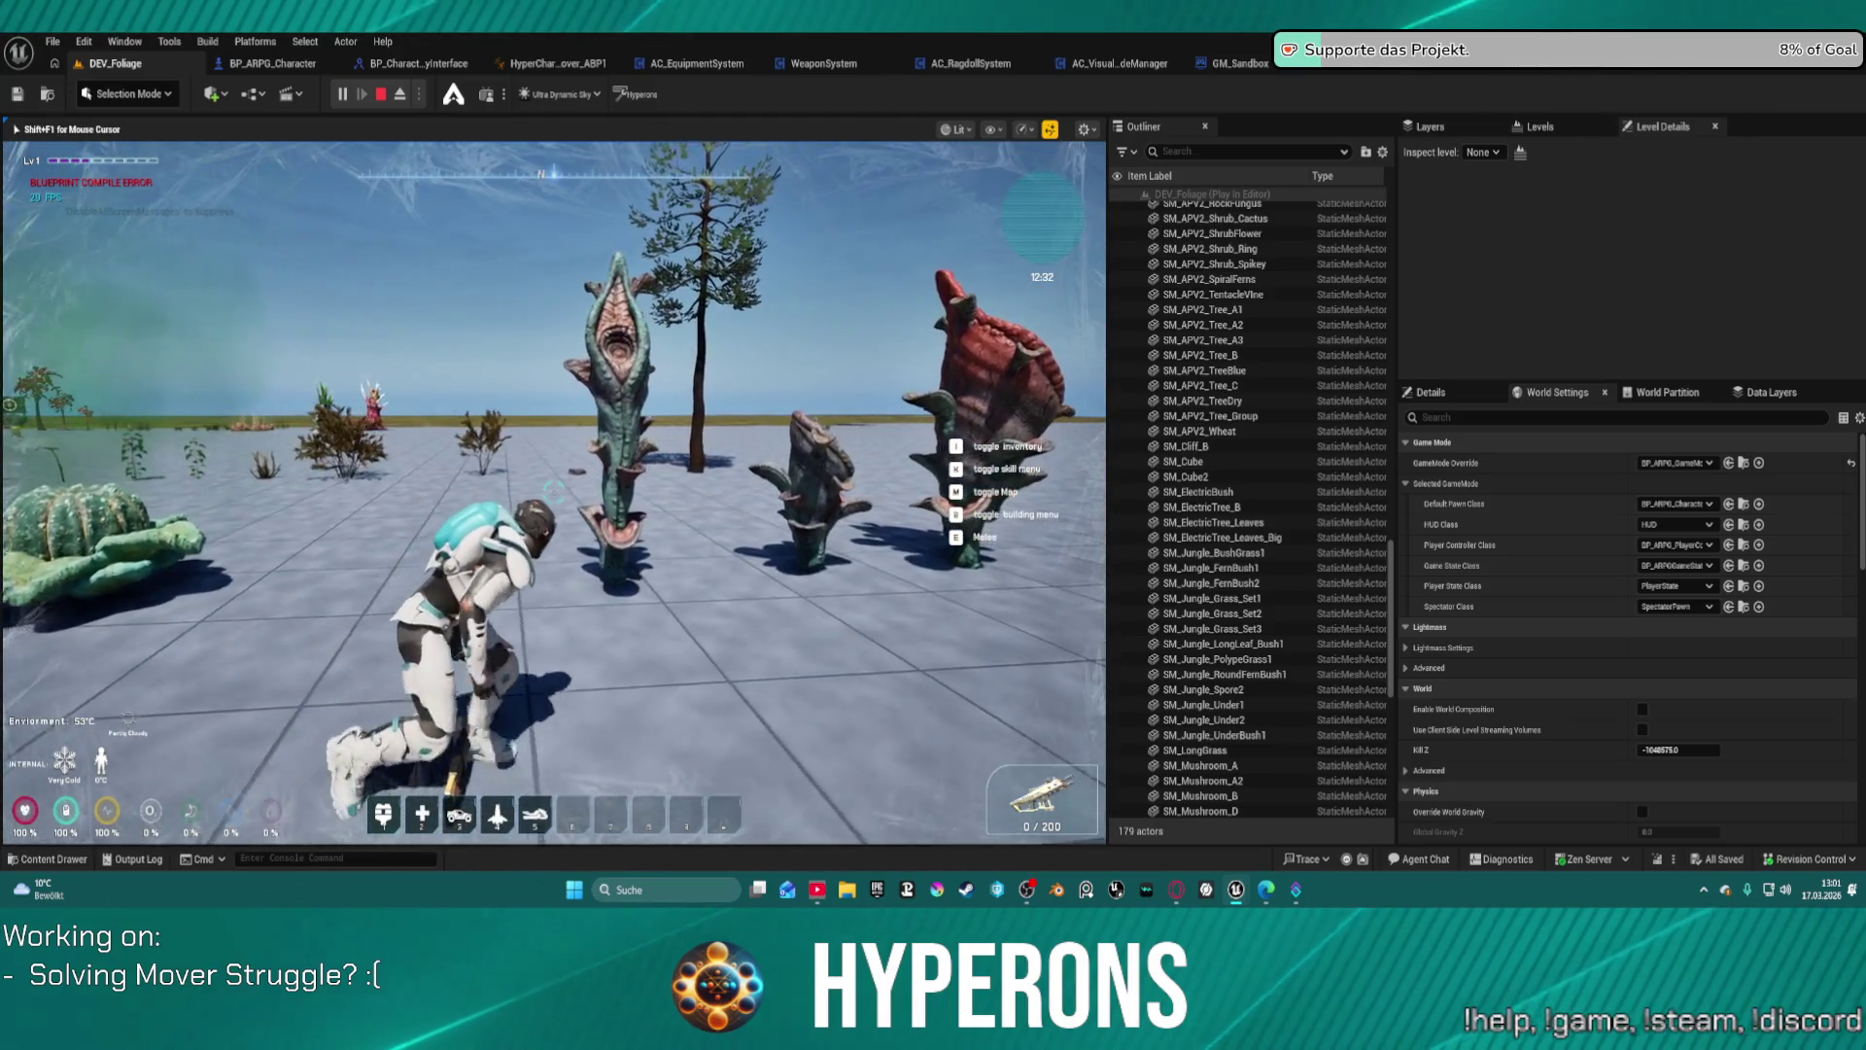
pyautogui.press('w')
pyautogui.press('w')
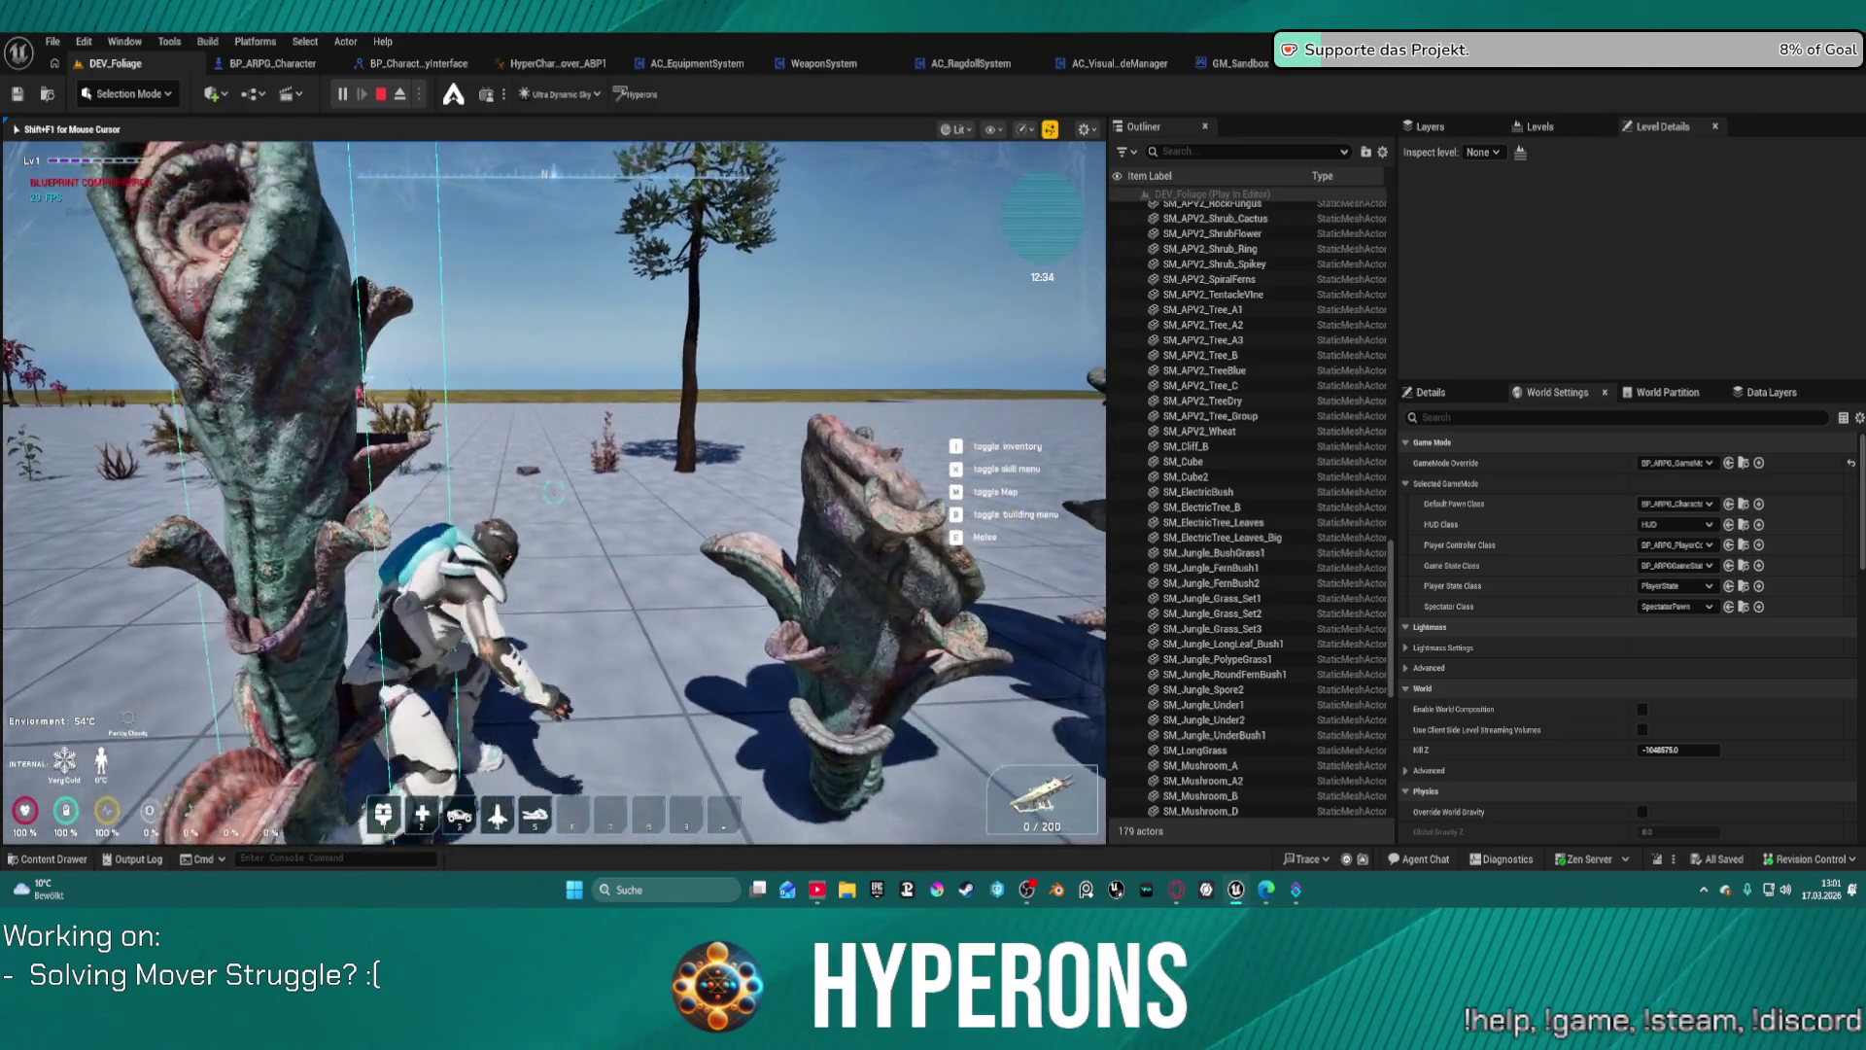
pyautogui.press('w')
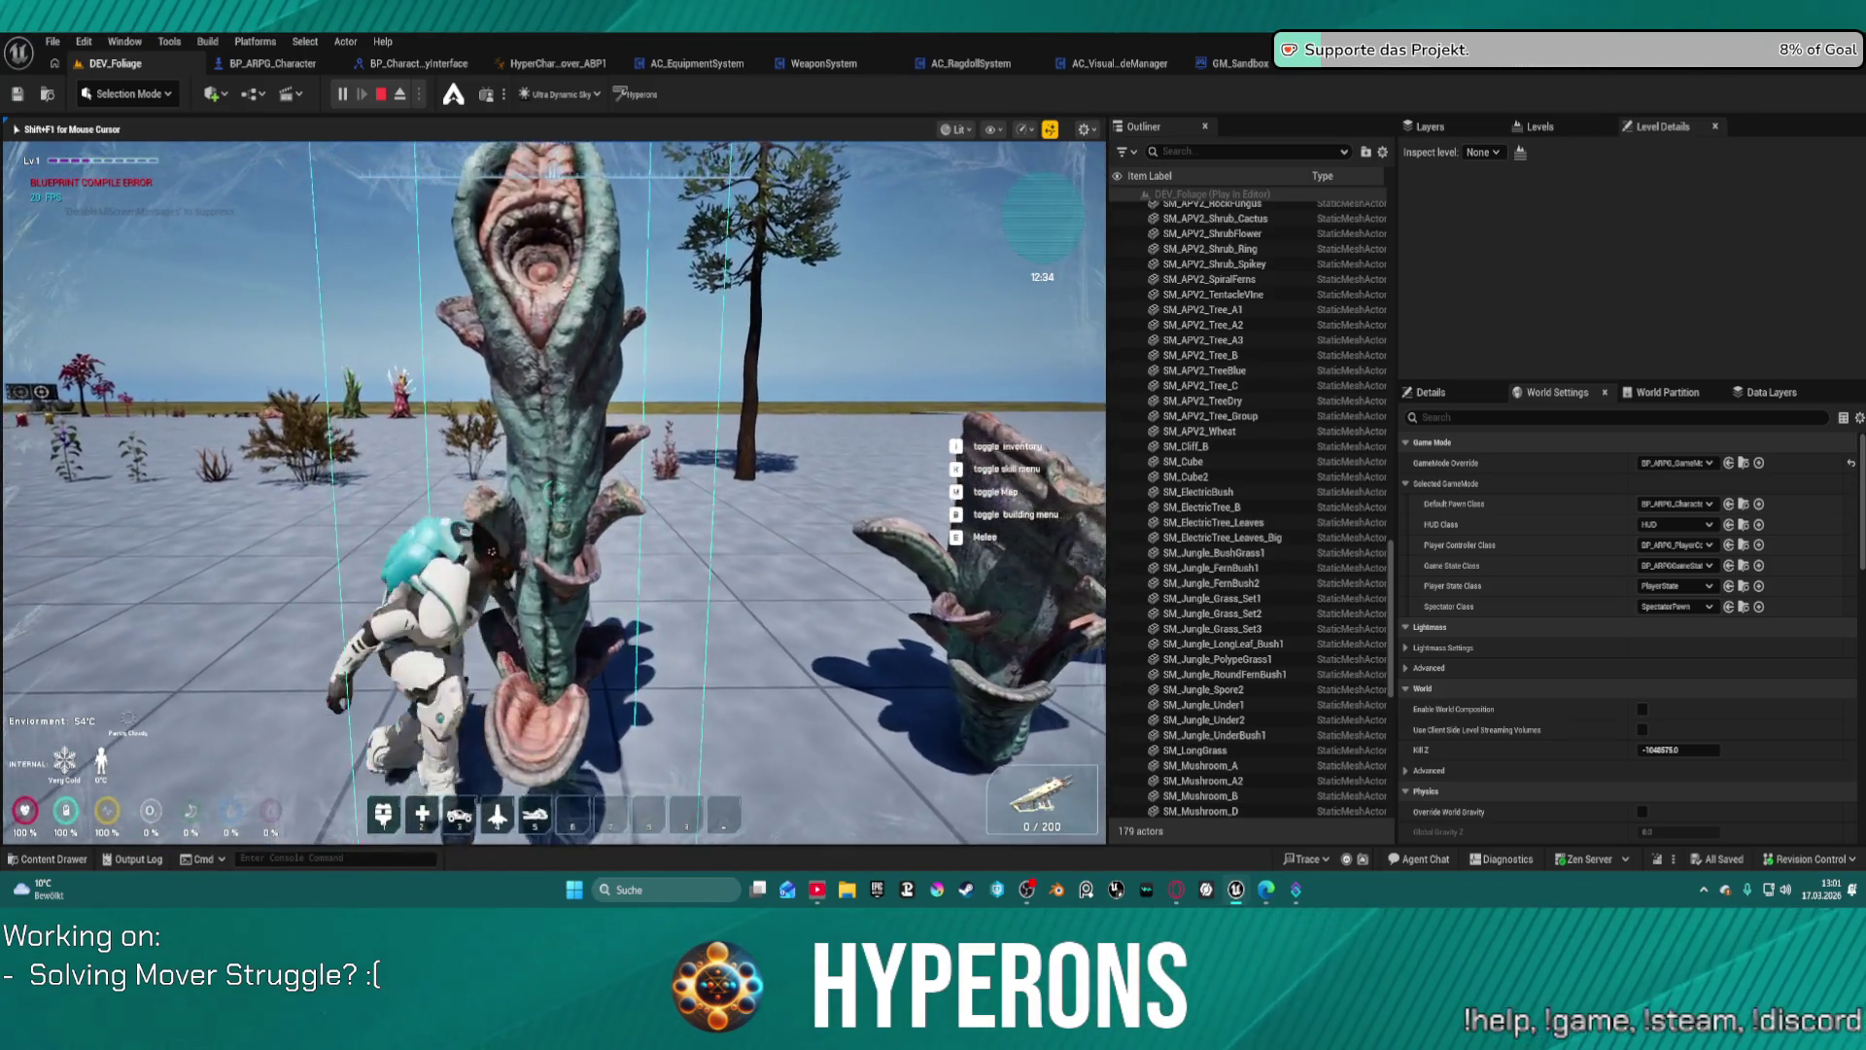
pyautogui.press('w')
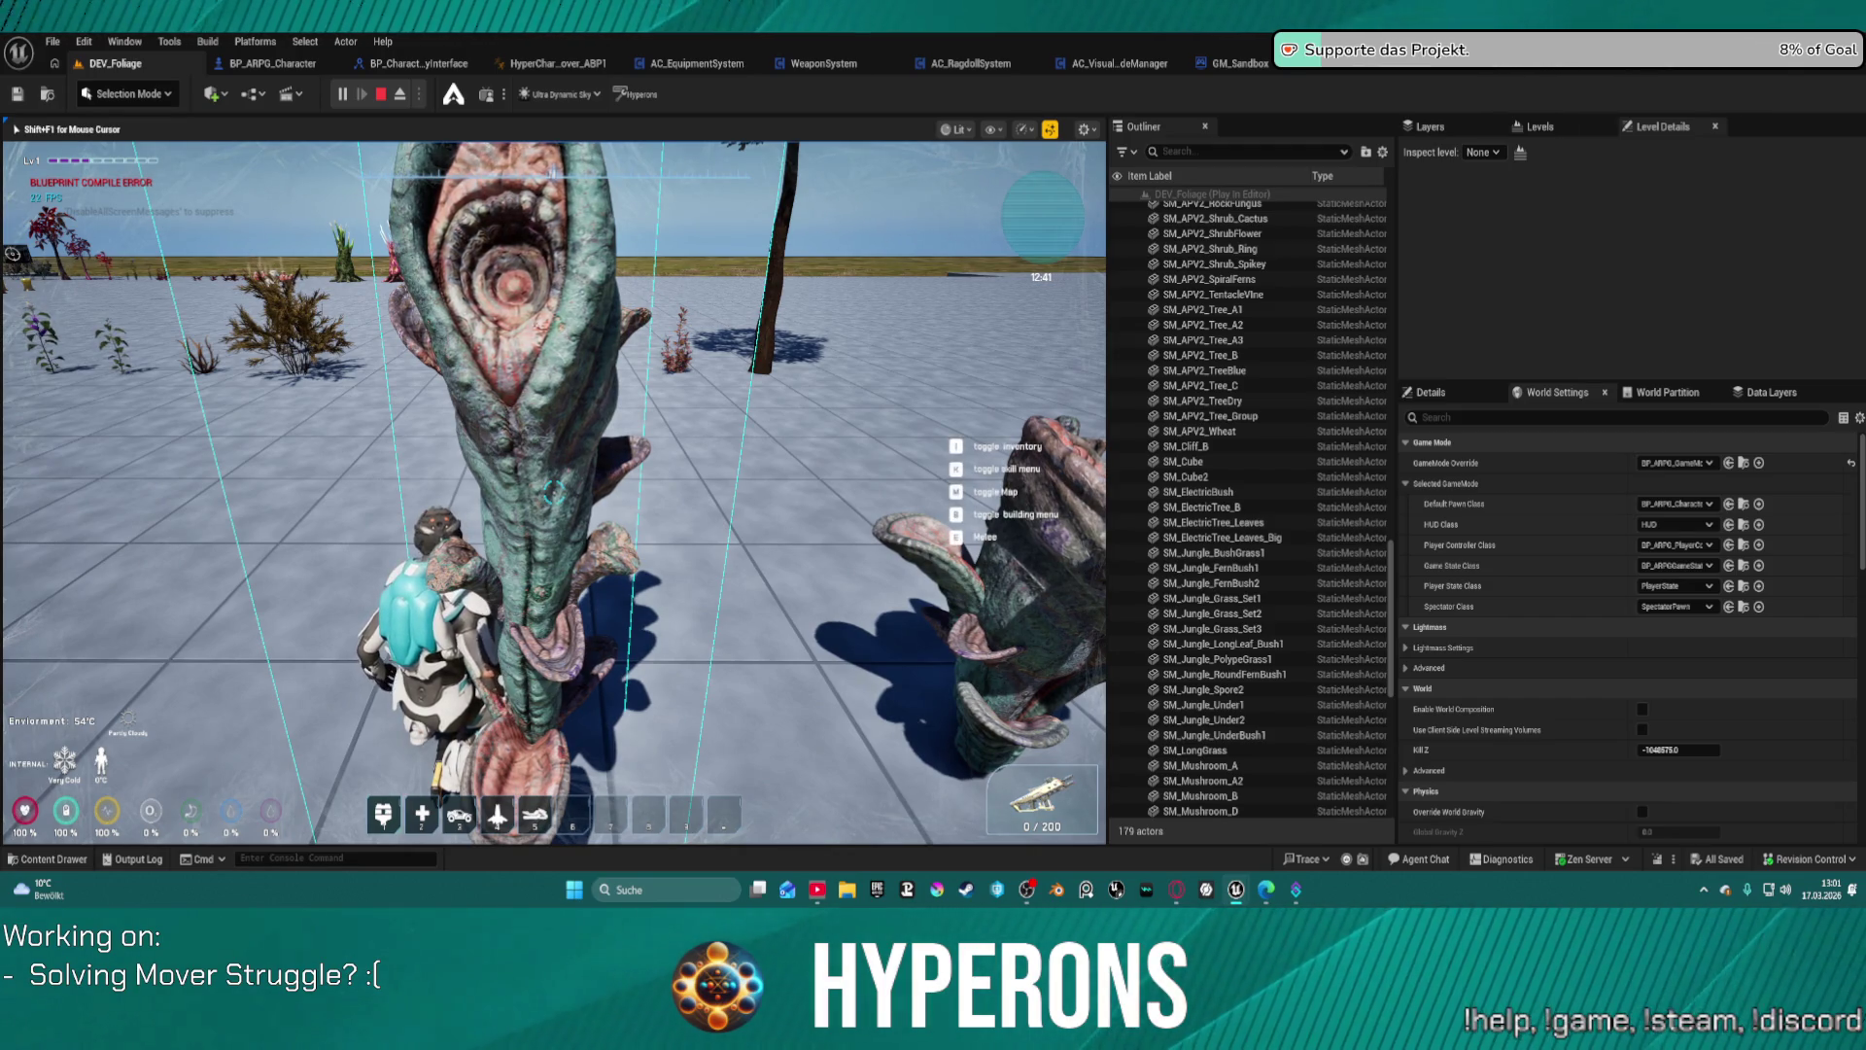
# Step: Turn toward the open field, push through the large bush, and run on toward the tall plant
pyautogui.press('w')
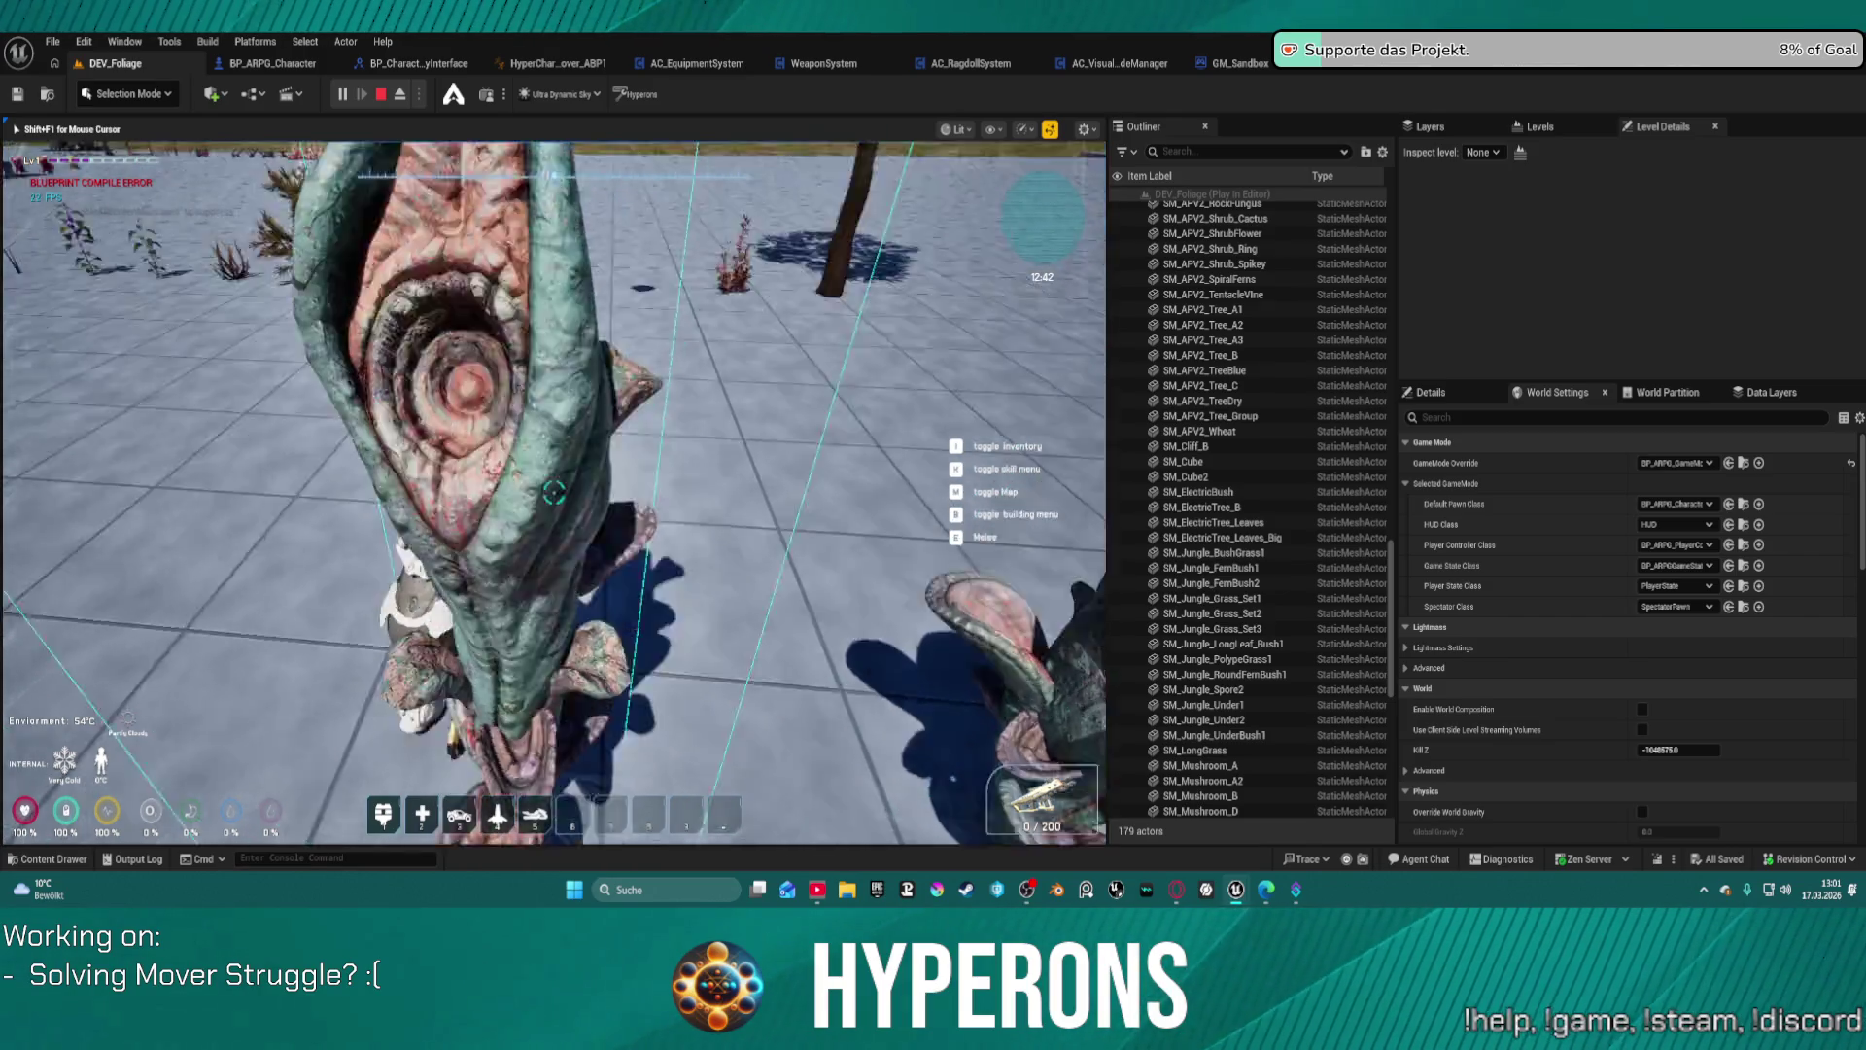
pyautogui.press('w')
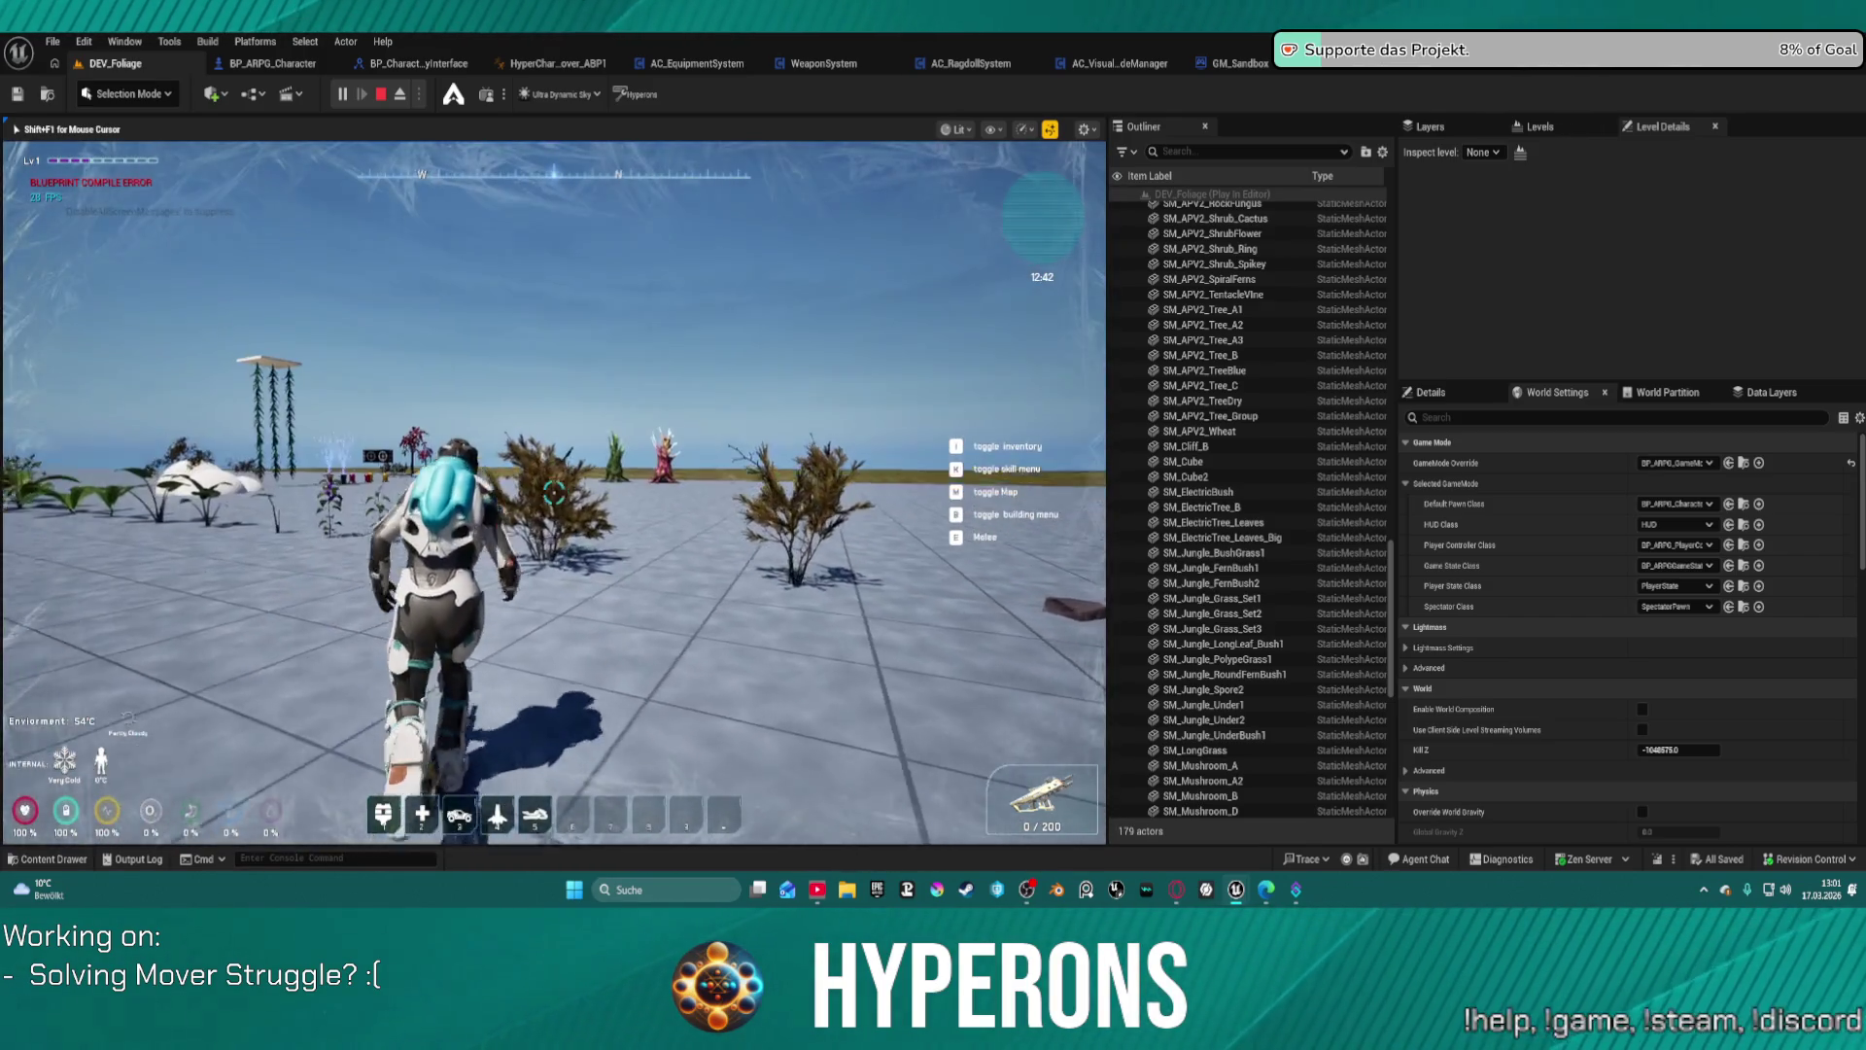
pyautogui.press('w')
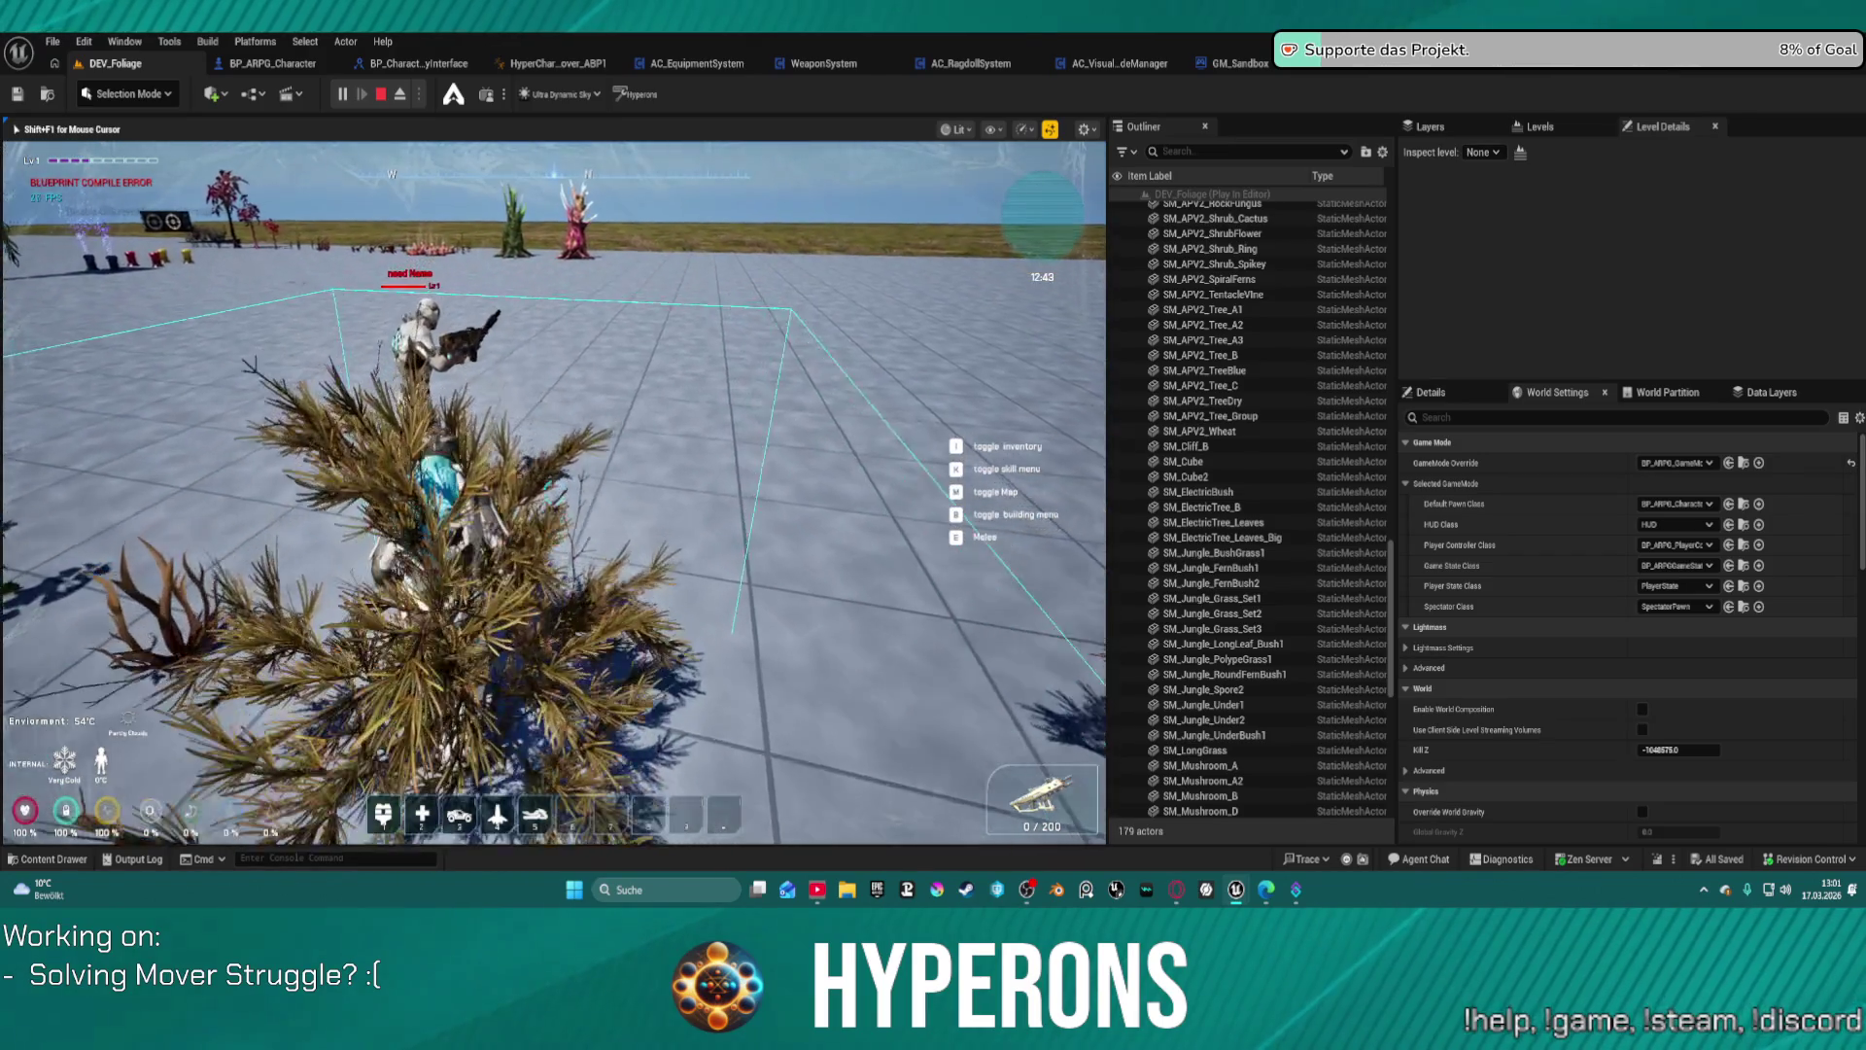
pyautogui.press('w')
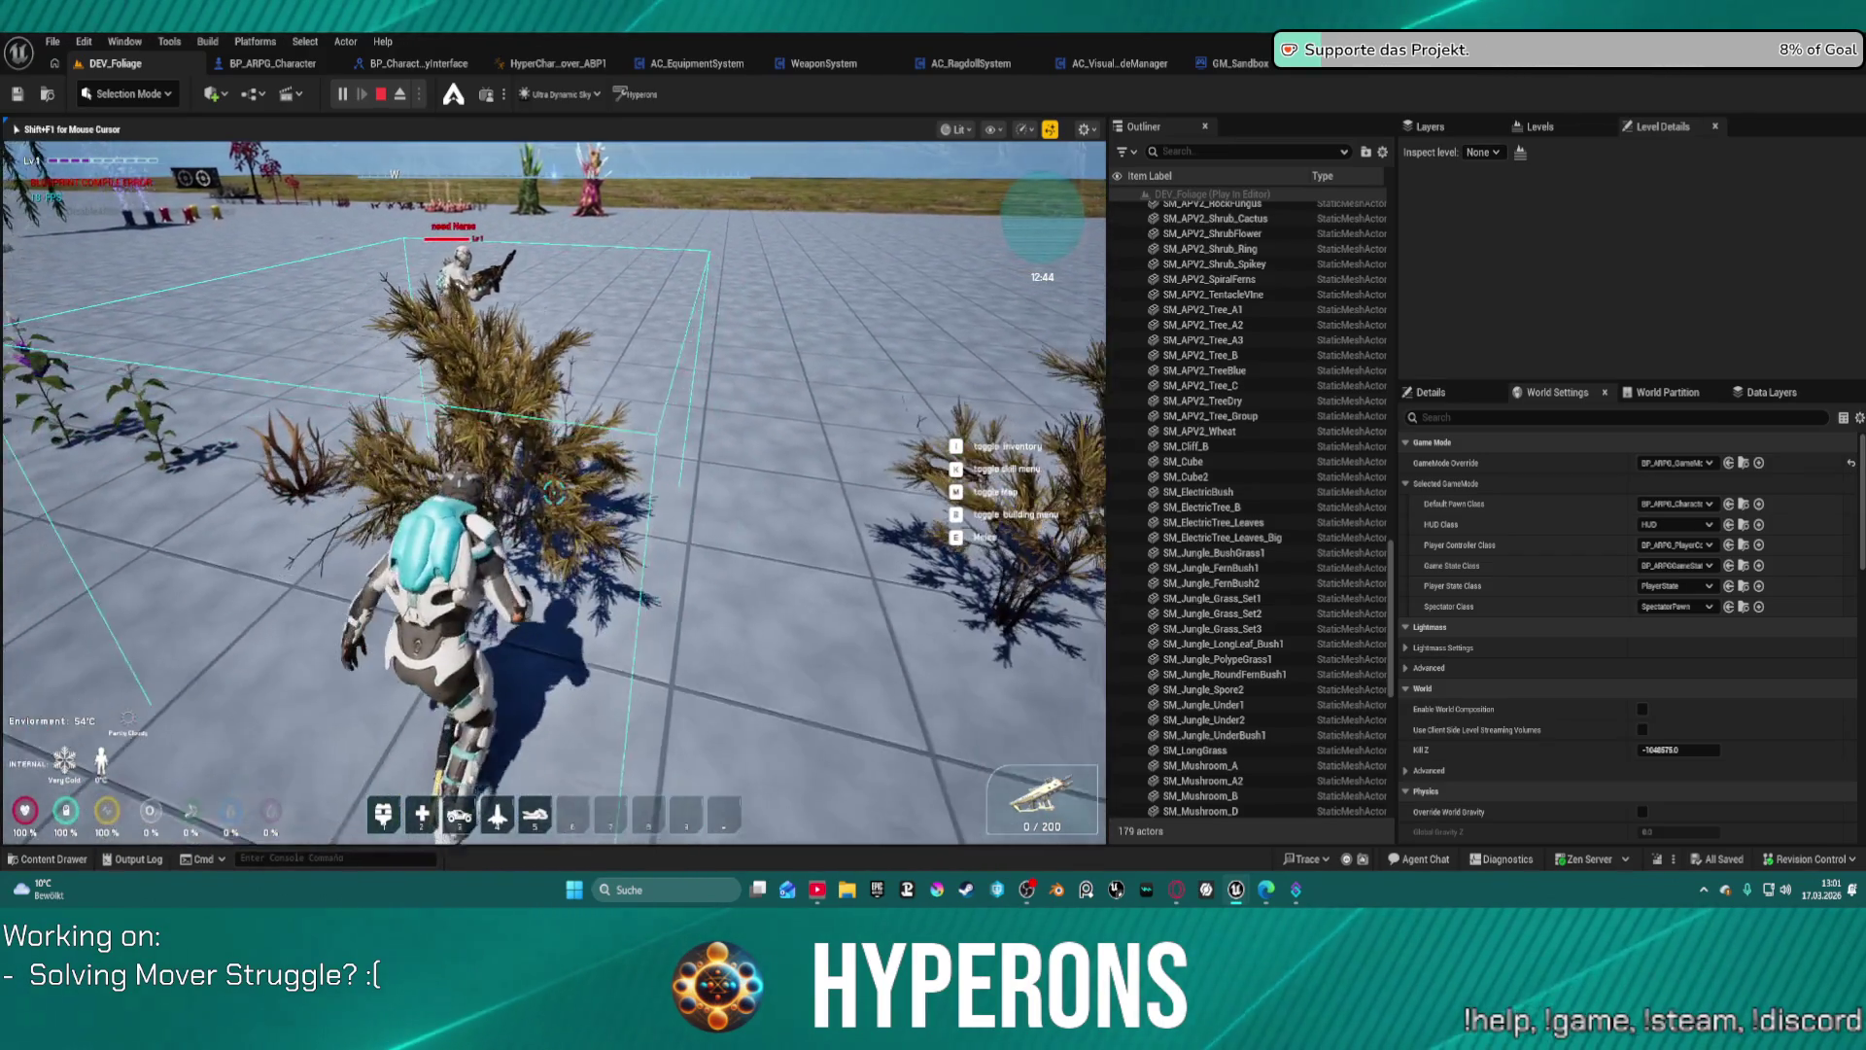
pyautogui.press('w')
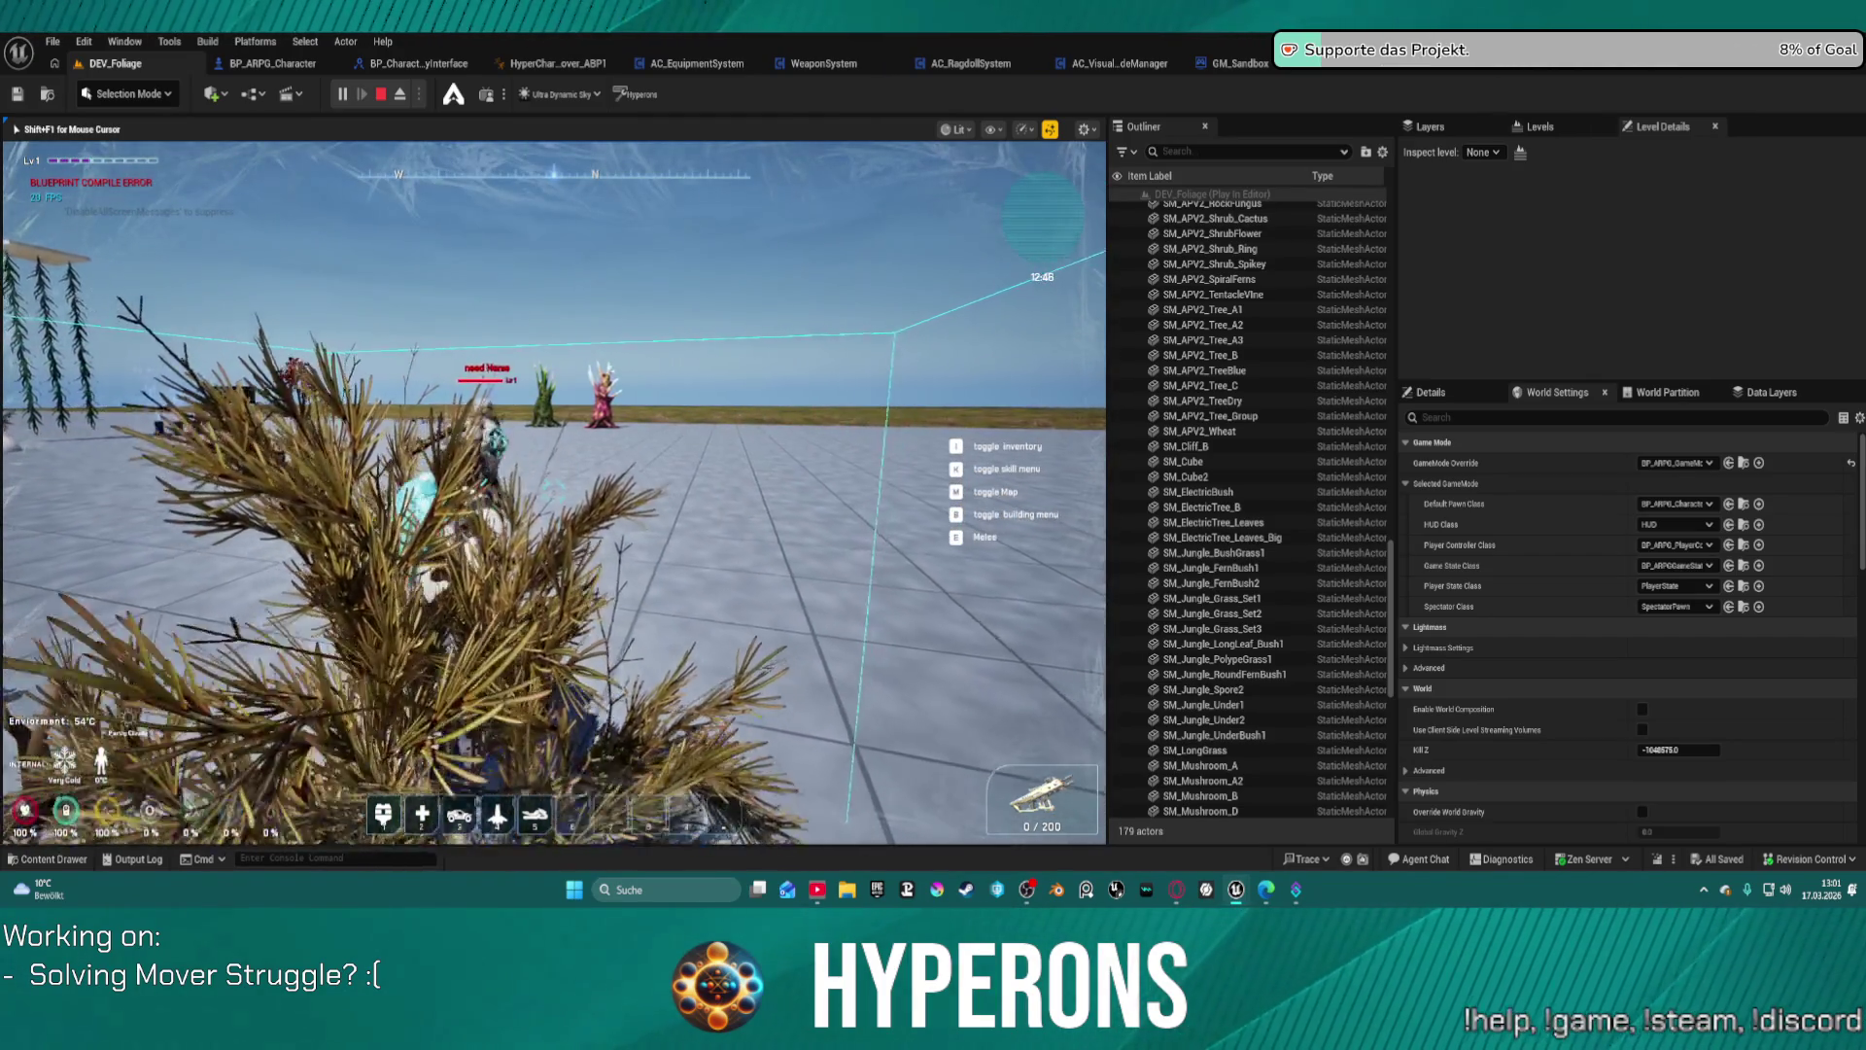
pyautogui.press('w')
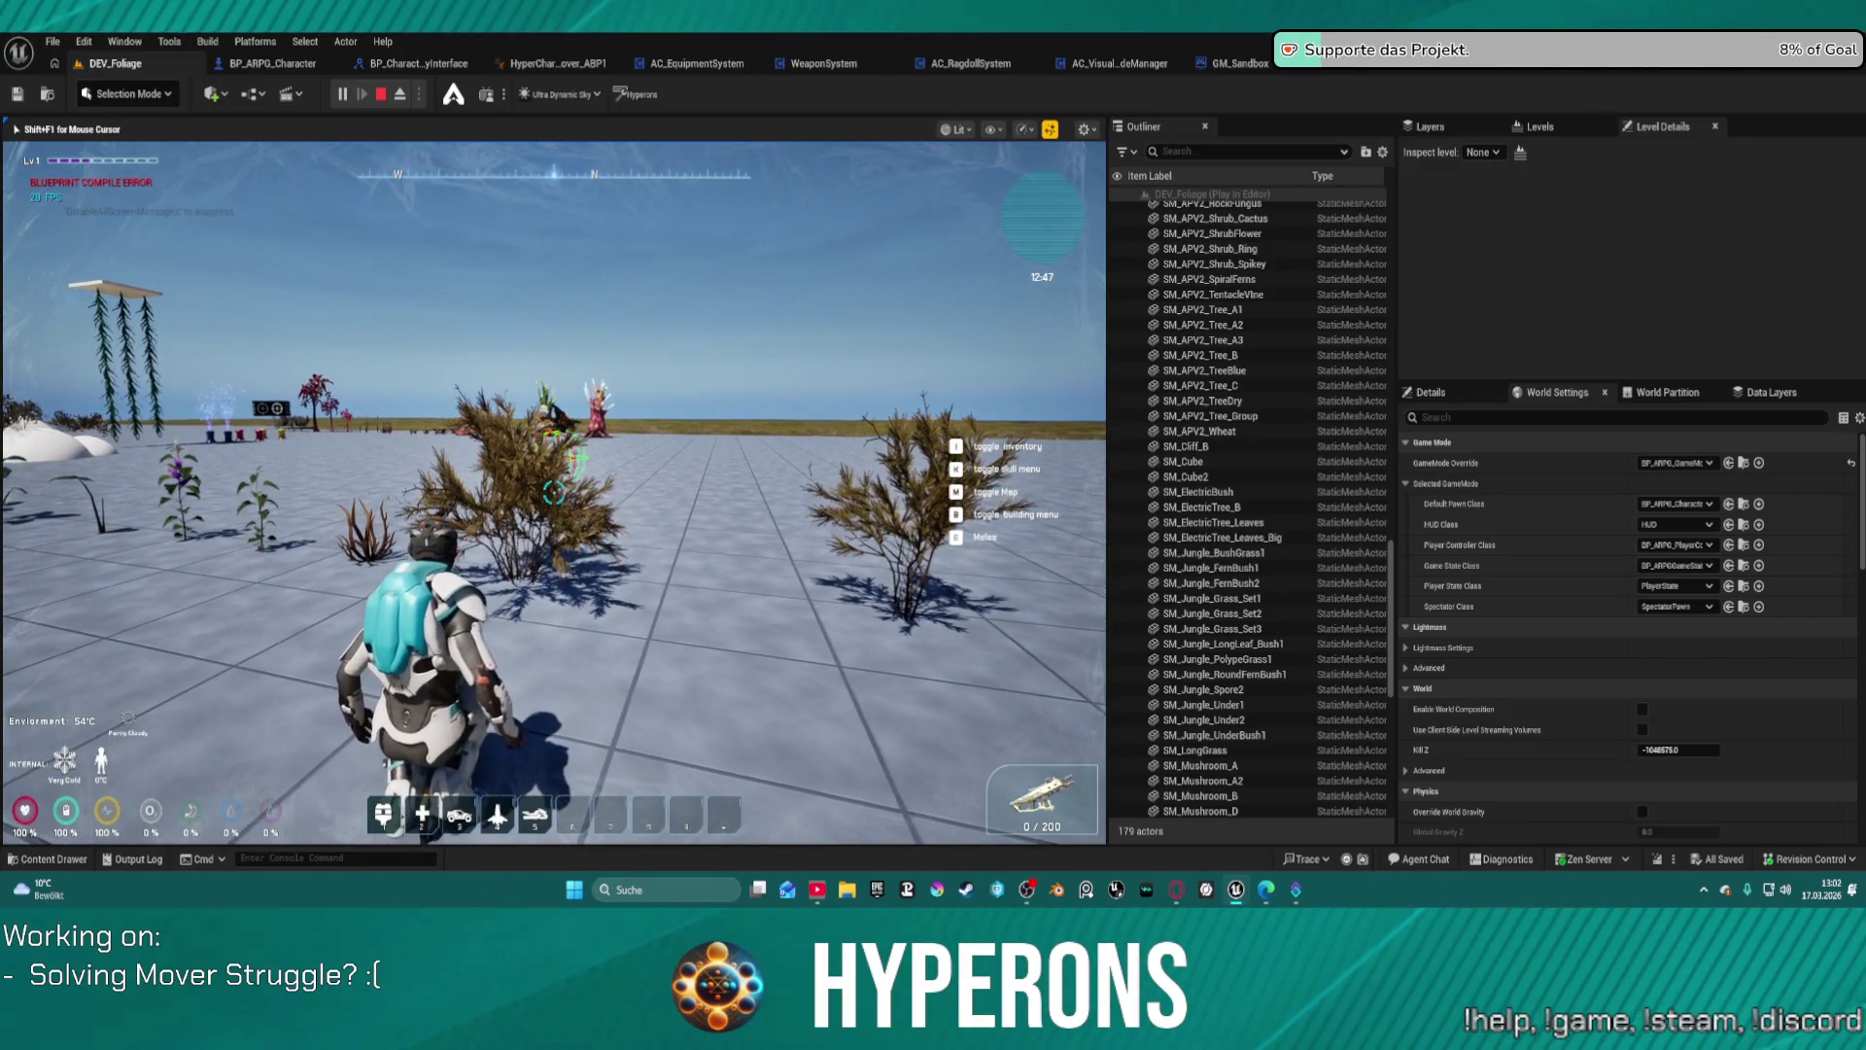
pyautogui.press('w')
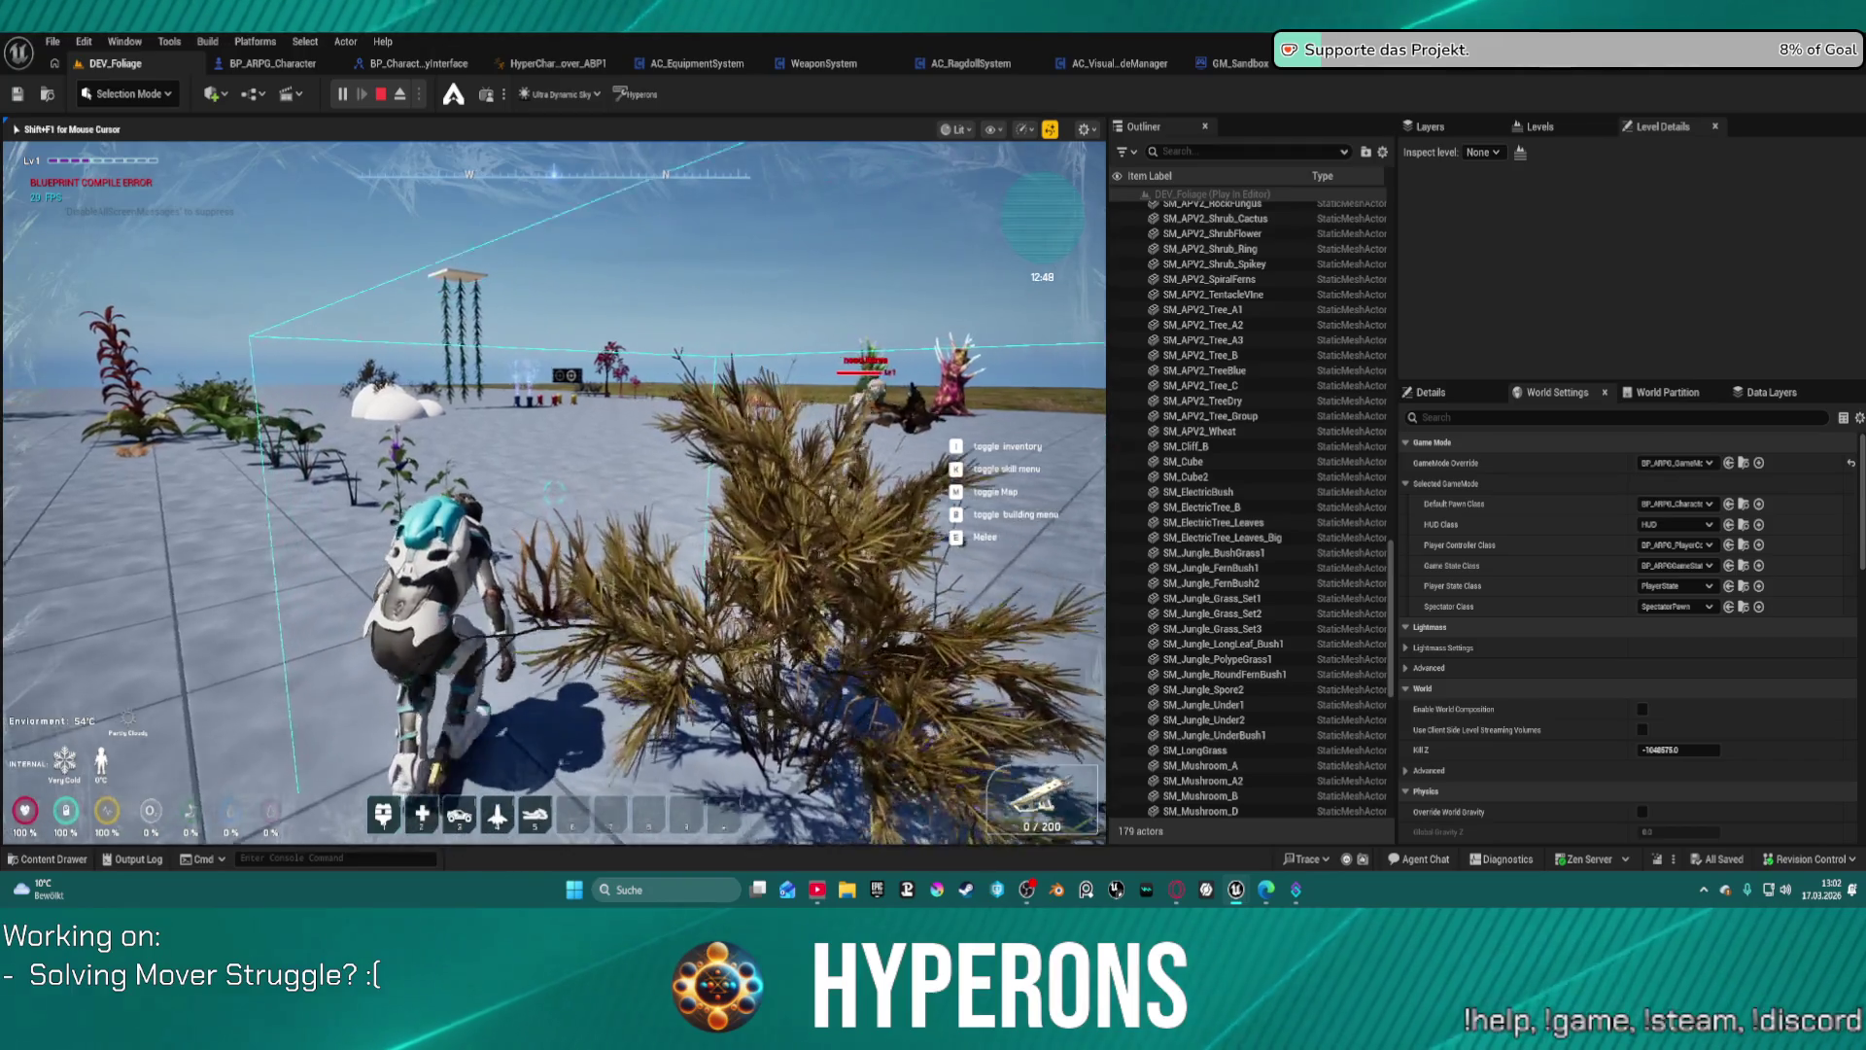
pyautogui.press('w')
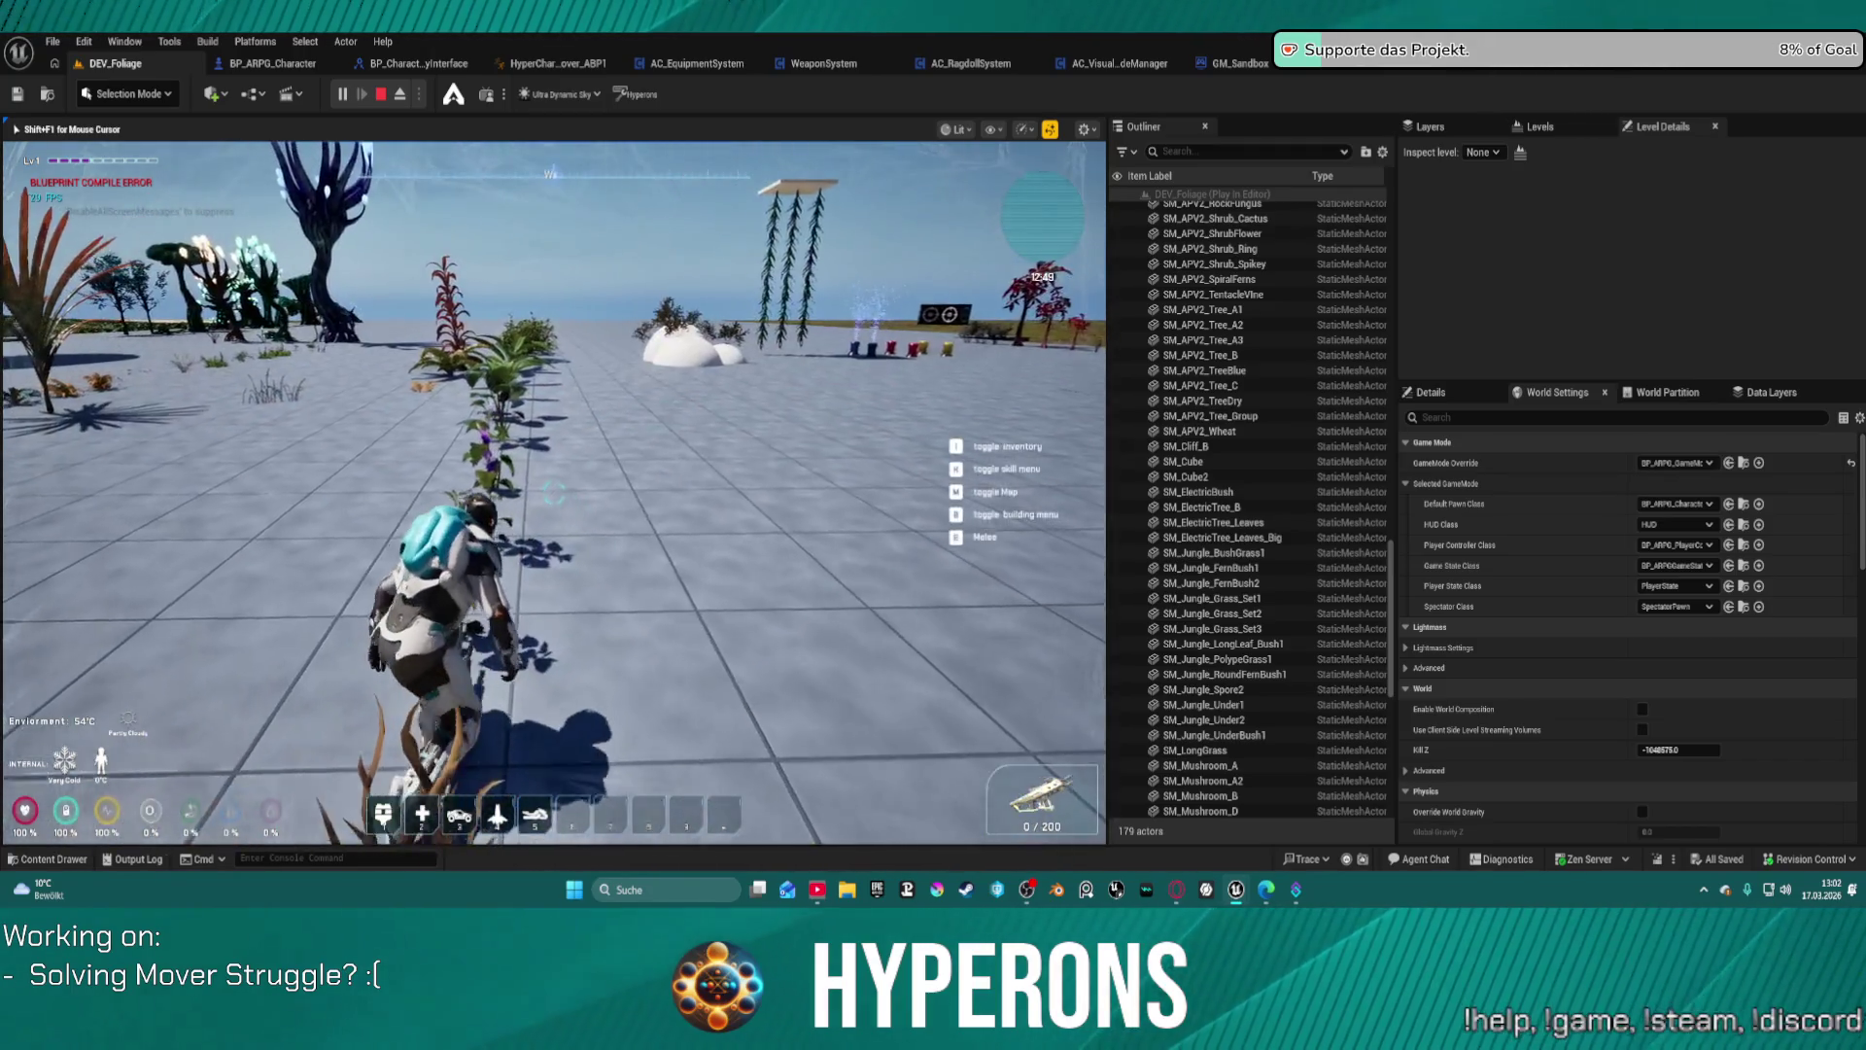
pyautogui.press('w')
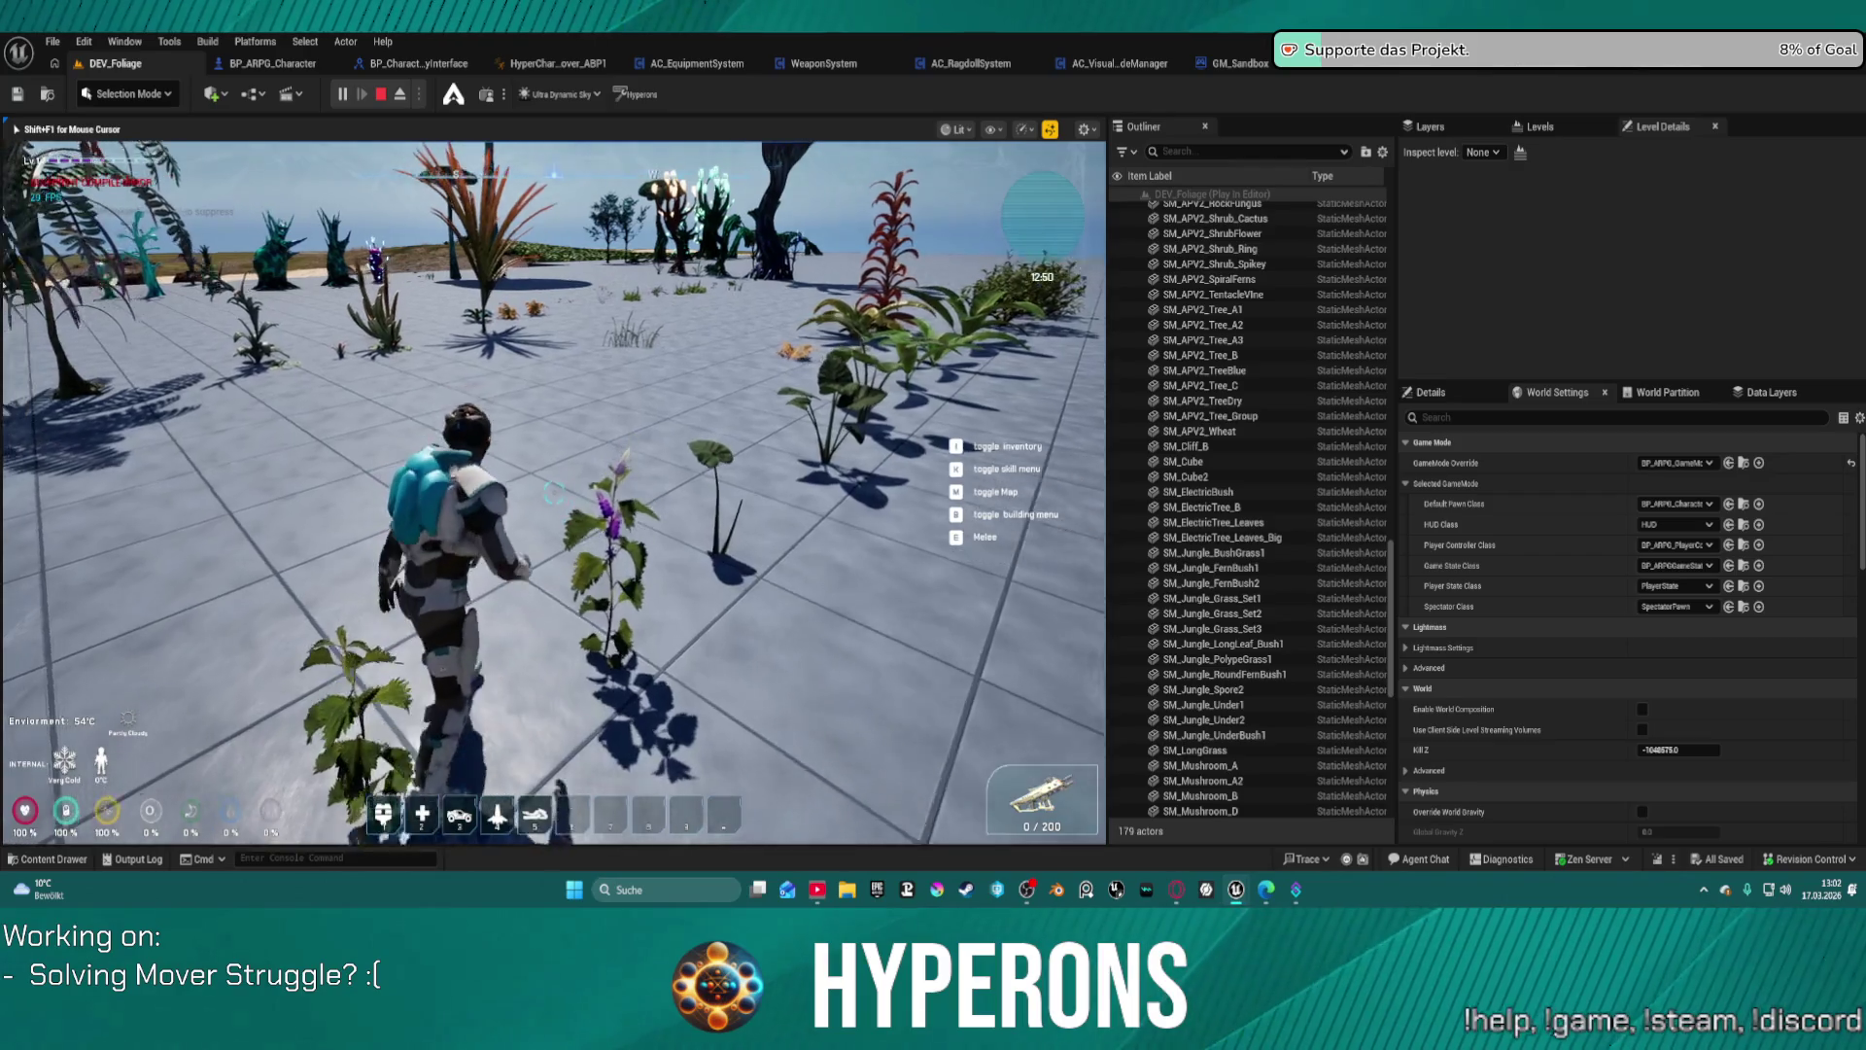
pyautogui.press('w')
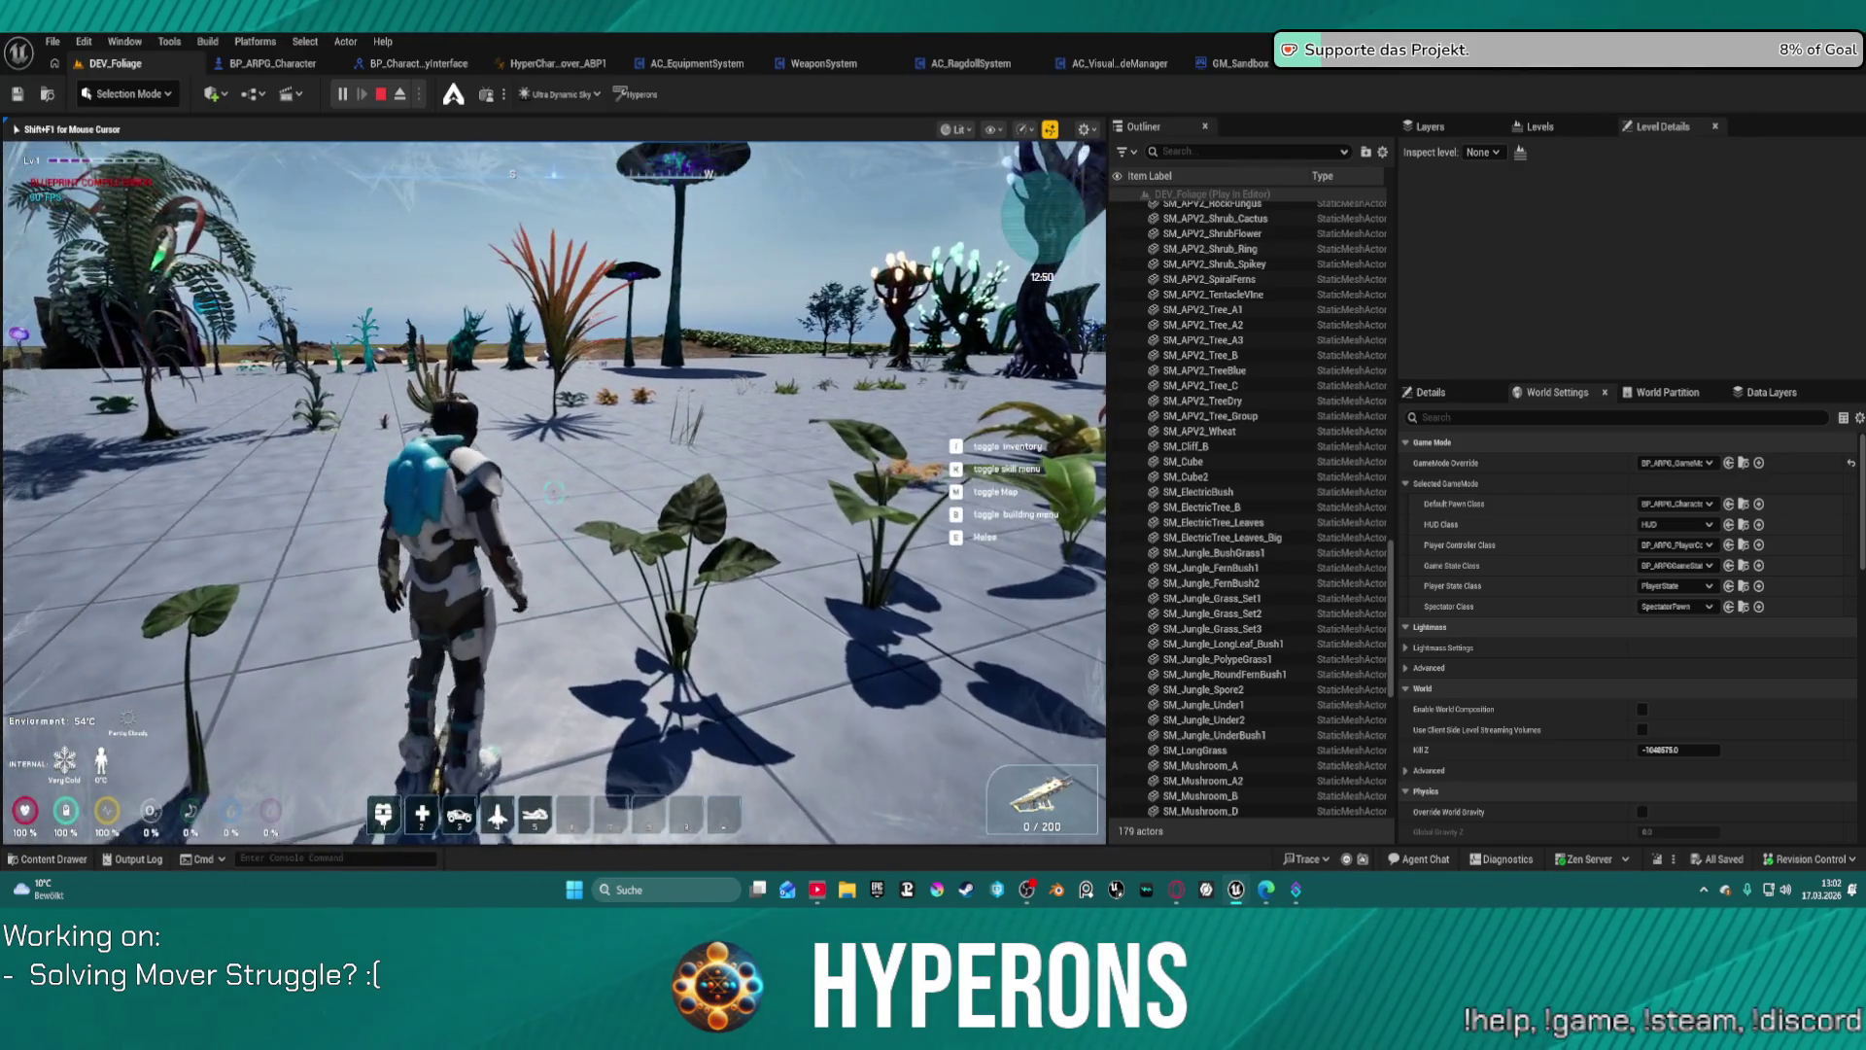
pyautogui.press('w')
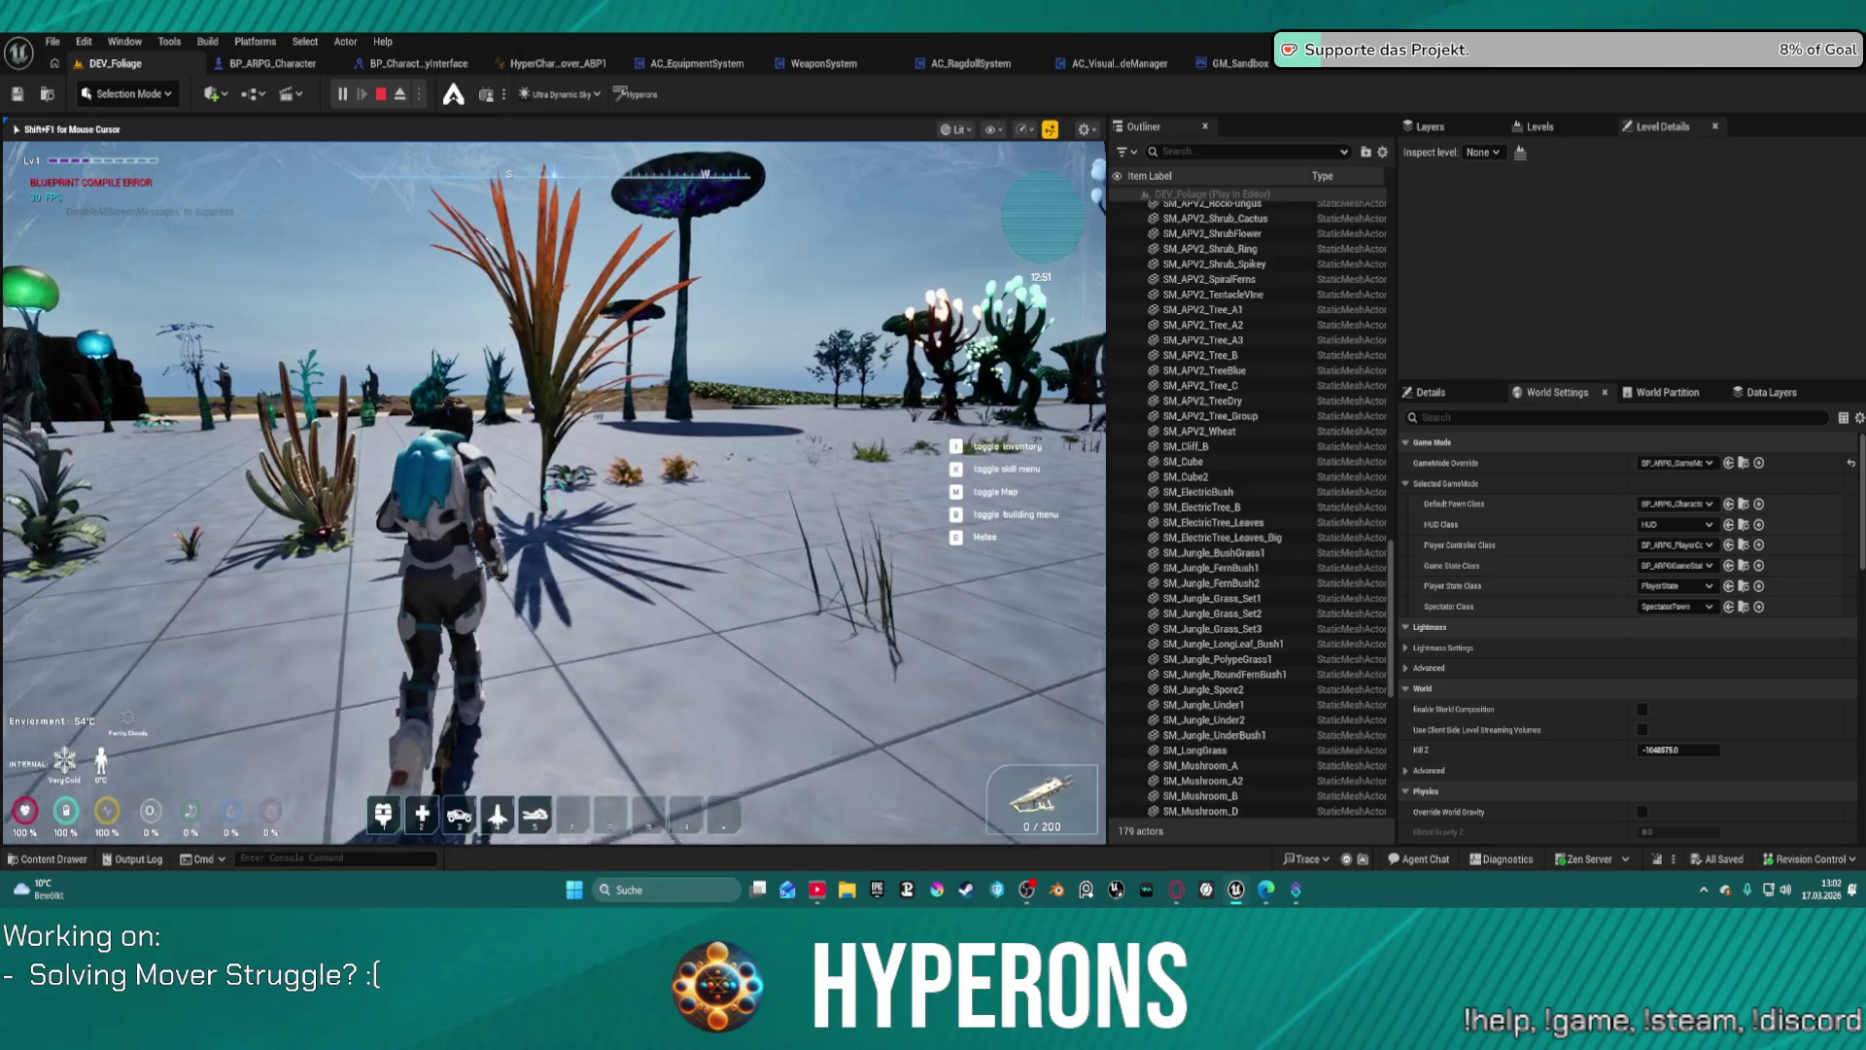
pyautogui.press('w')
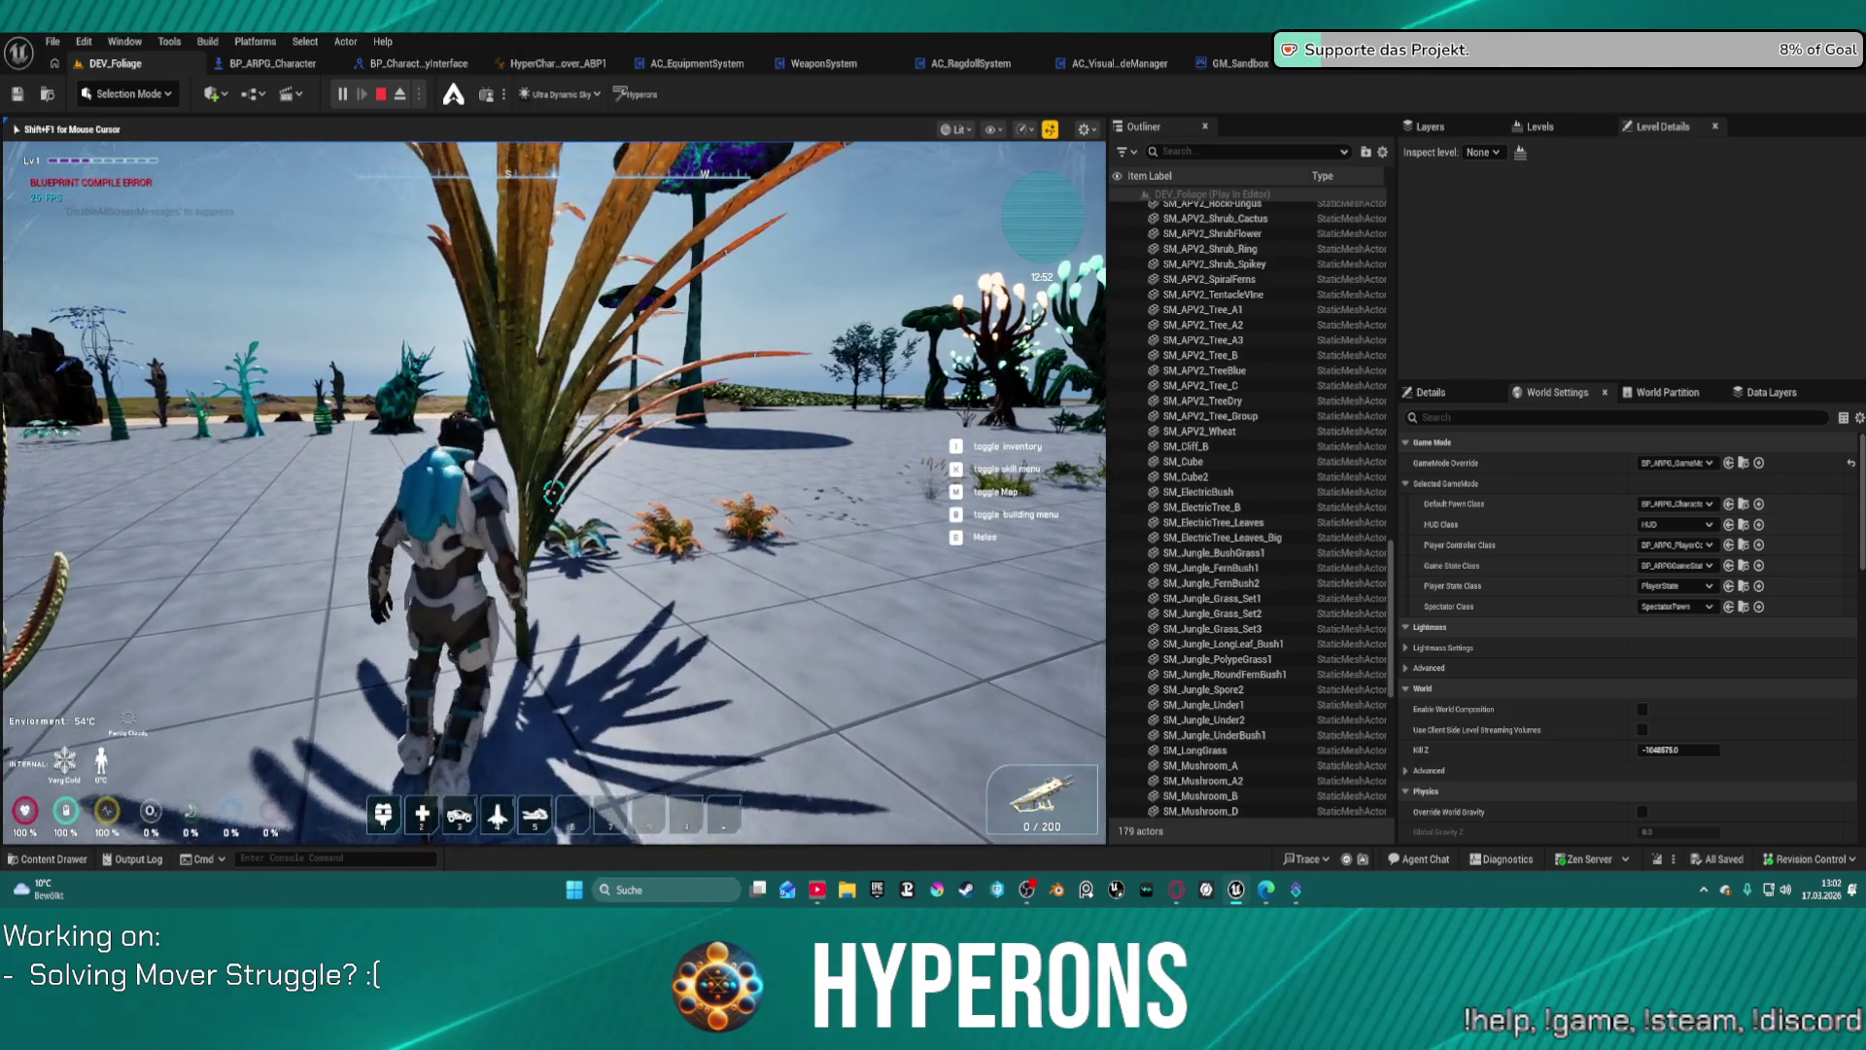
pyautogui.press('w')
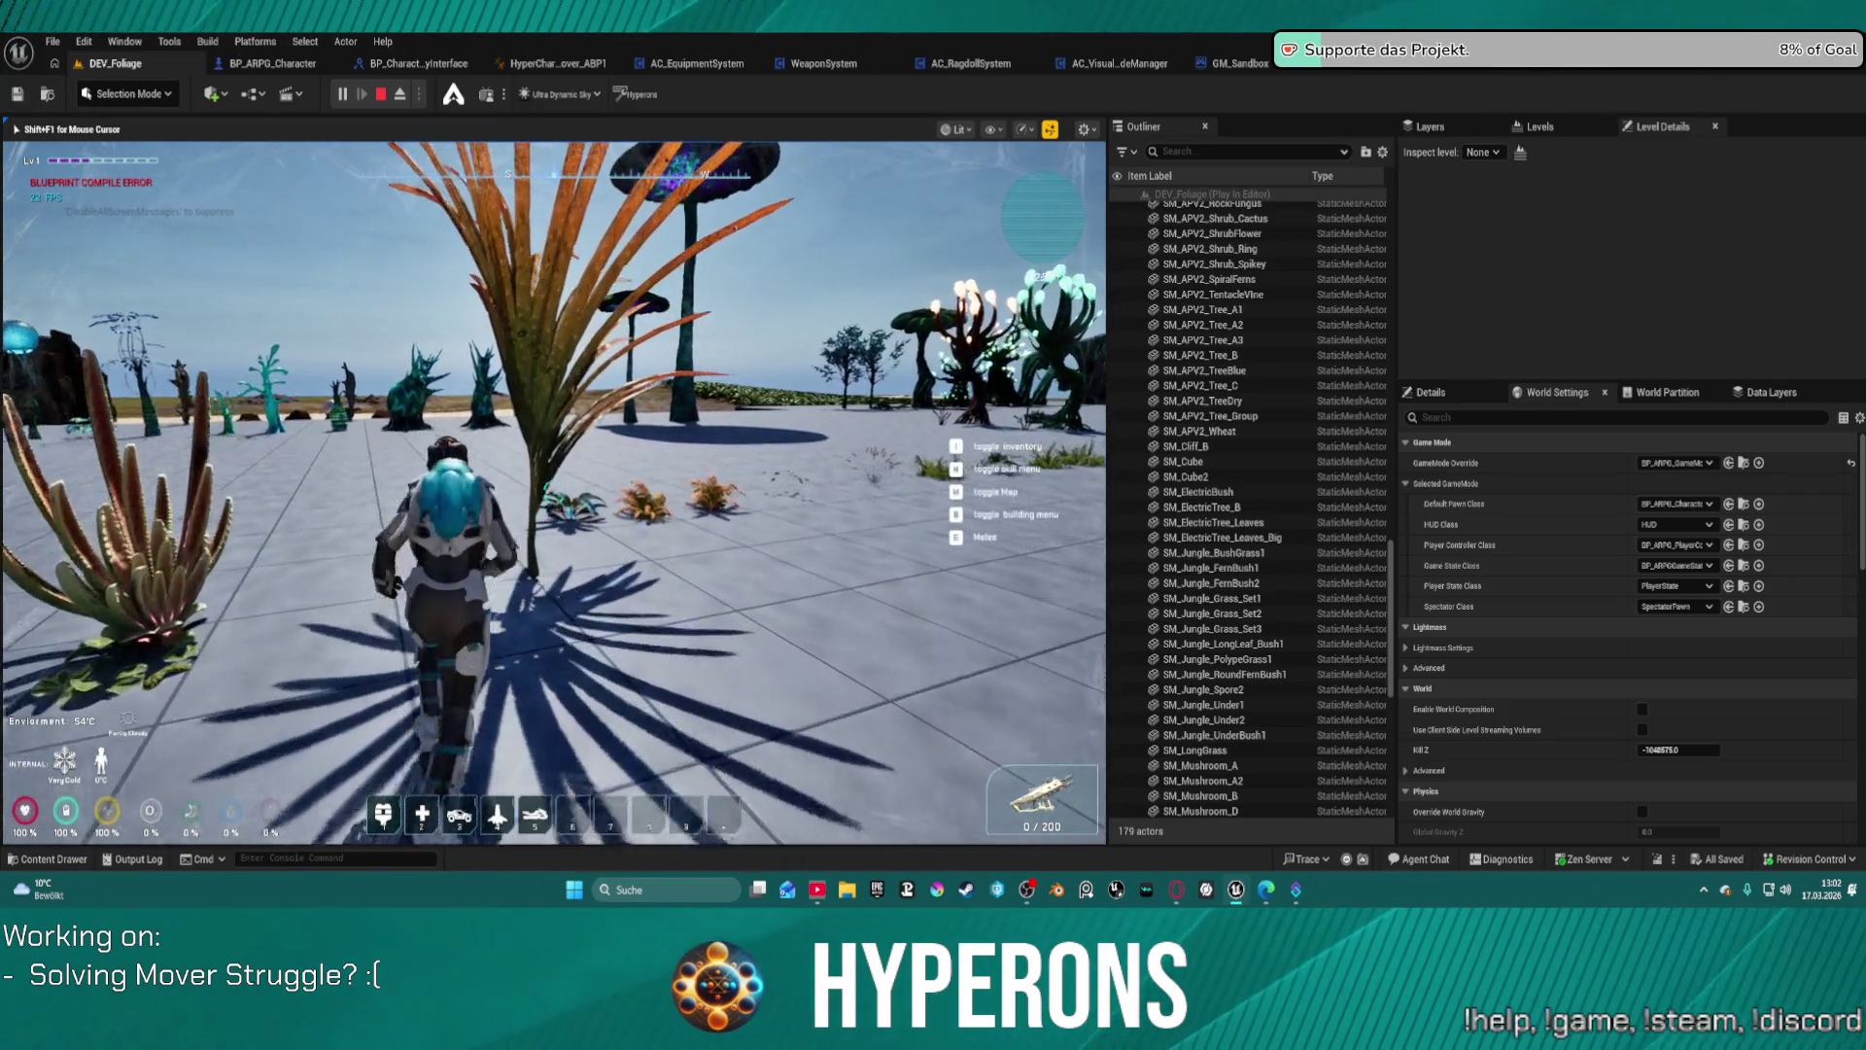
pyautogui.press('w')
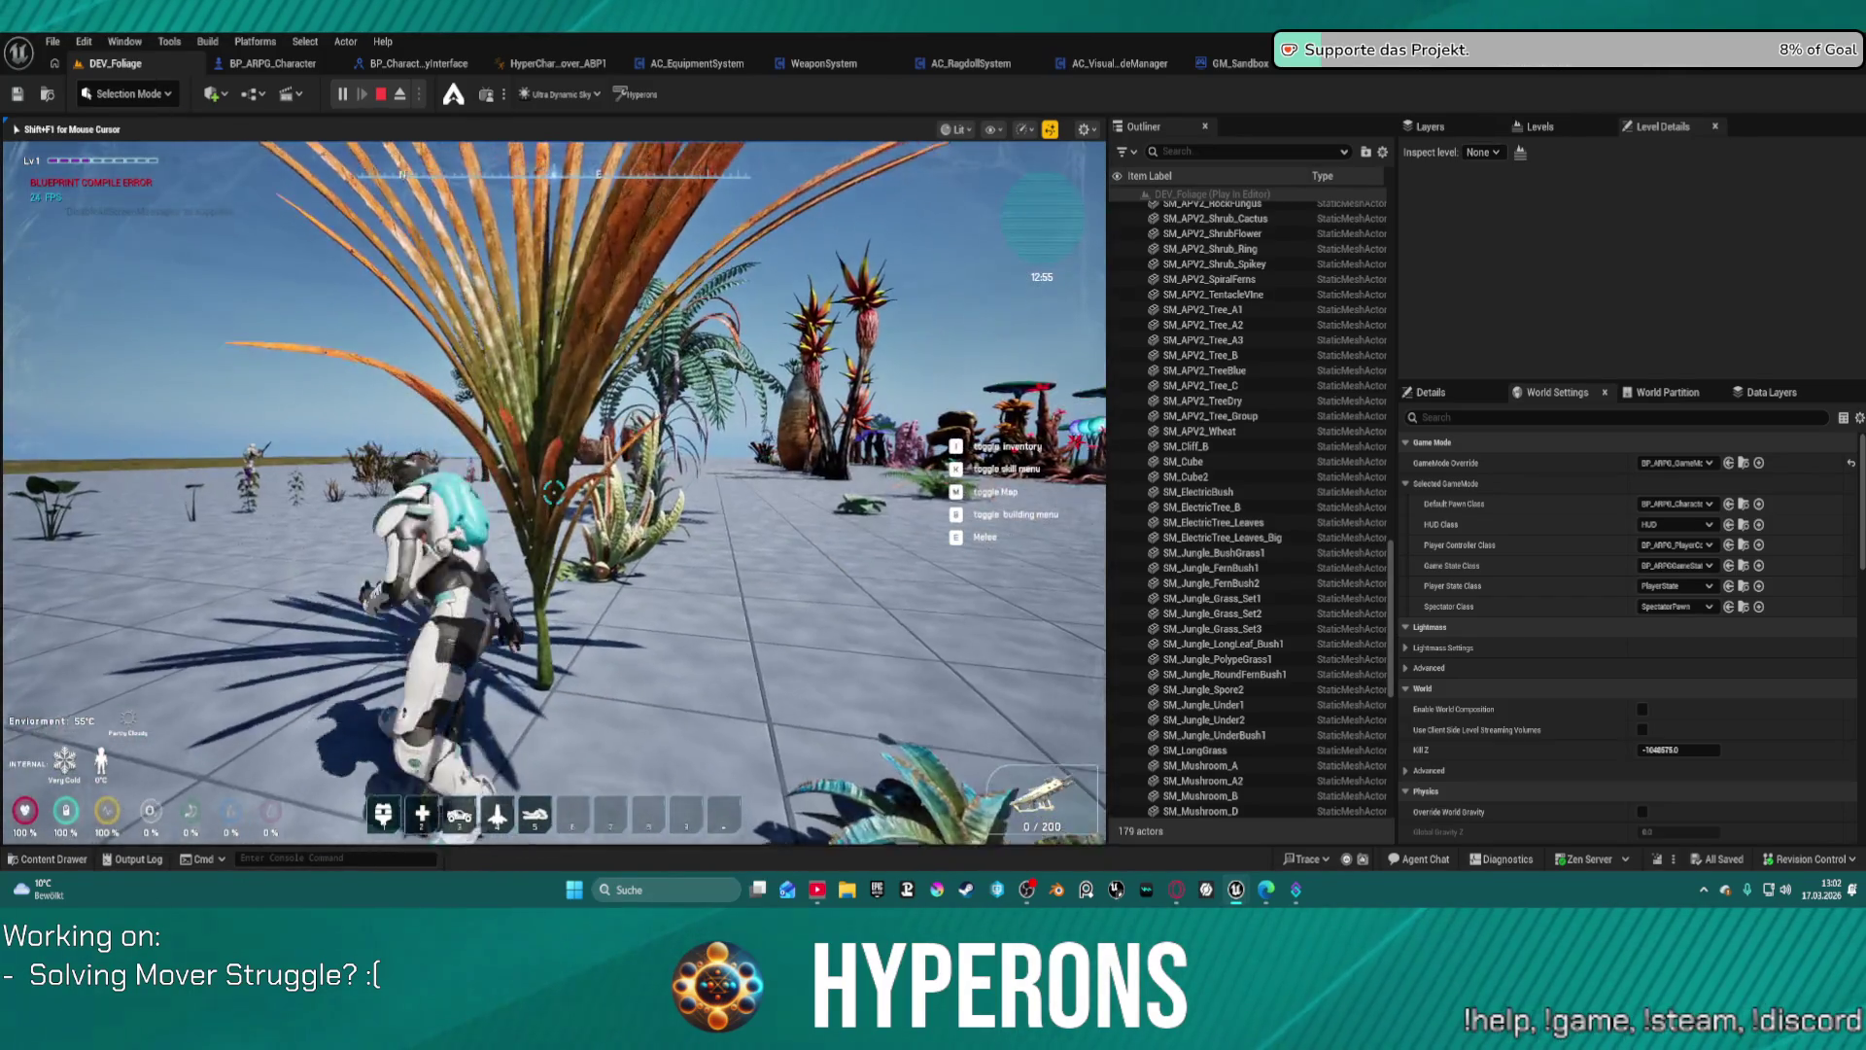
# Step: Run among the plants up to the large cactus and walk around it
pyautogui.press('w')
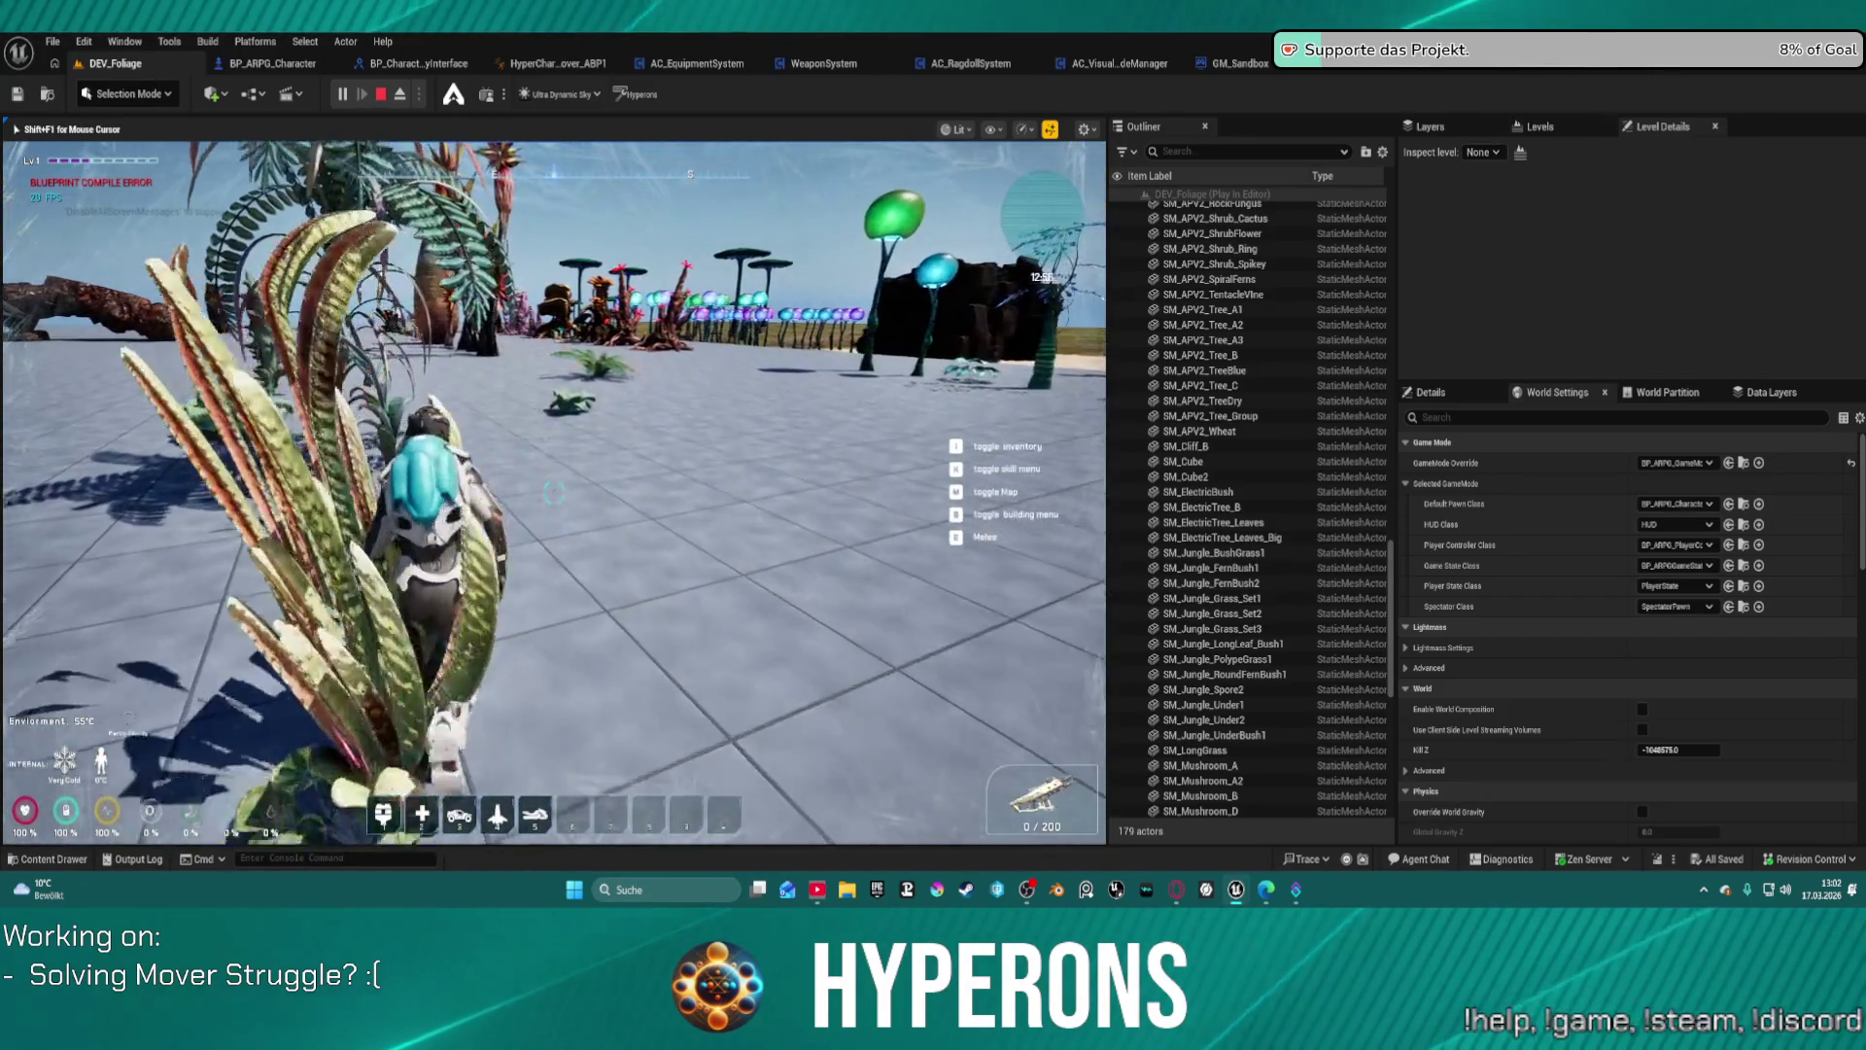
pyautogui.press('w')
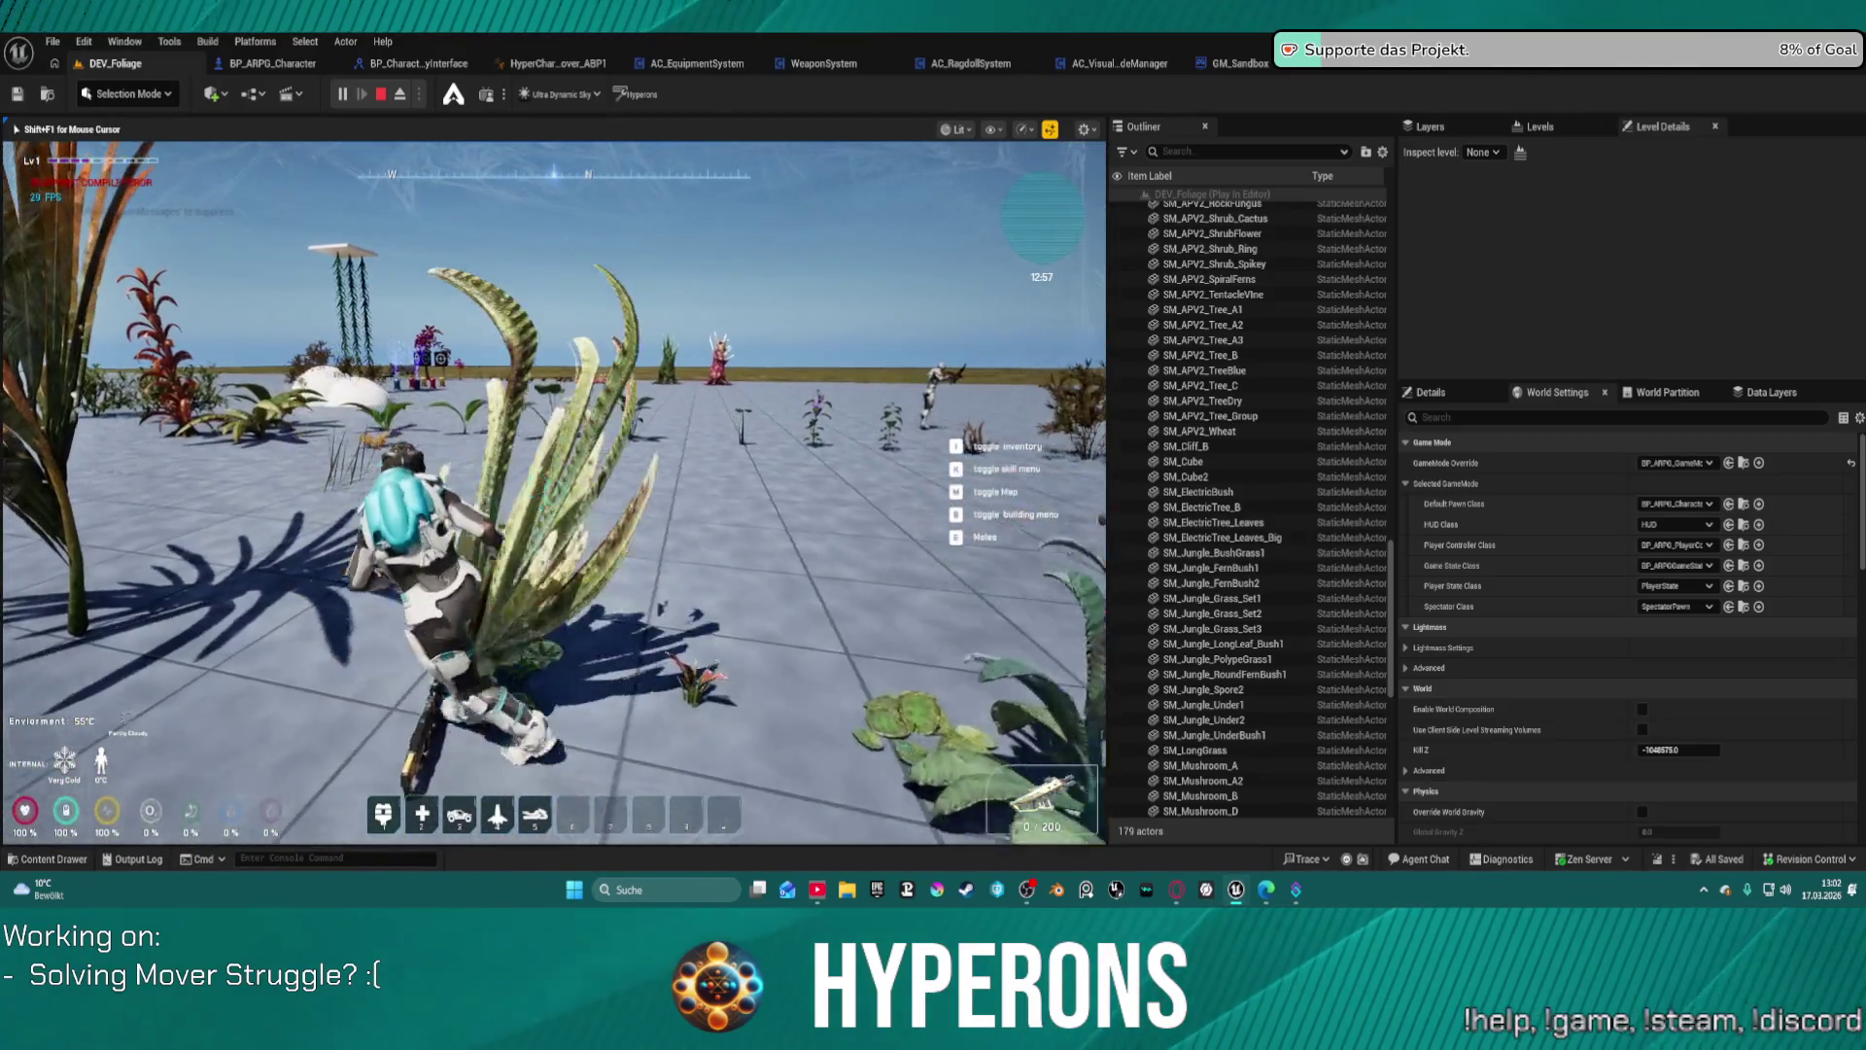
pyautogui.press('w')
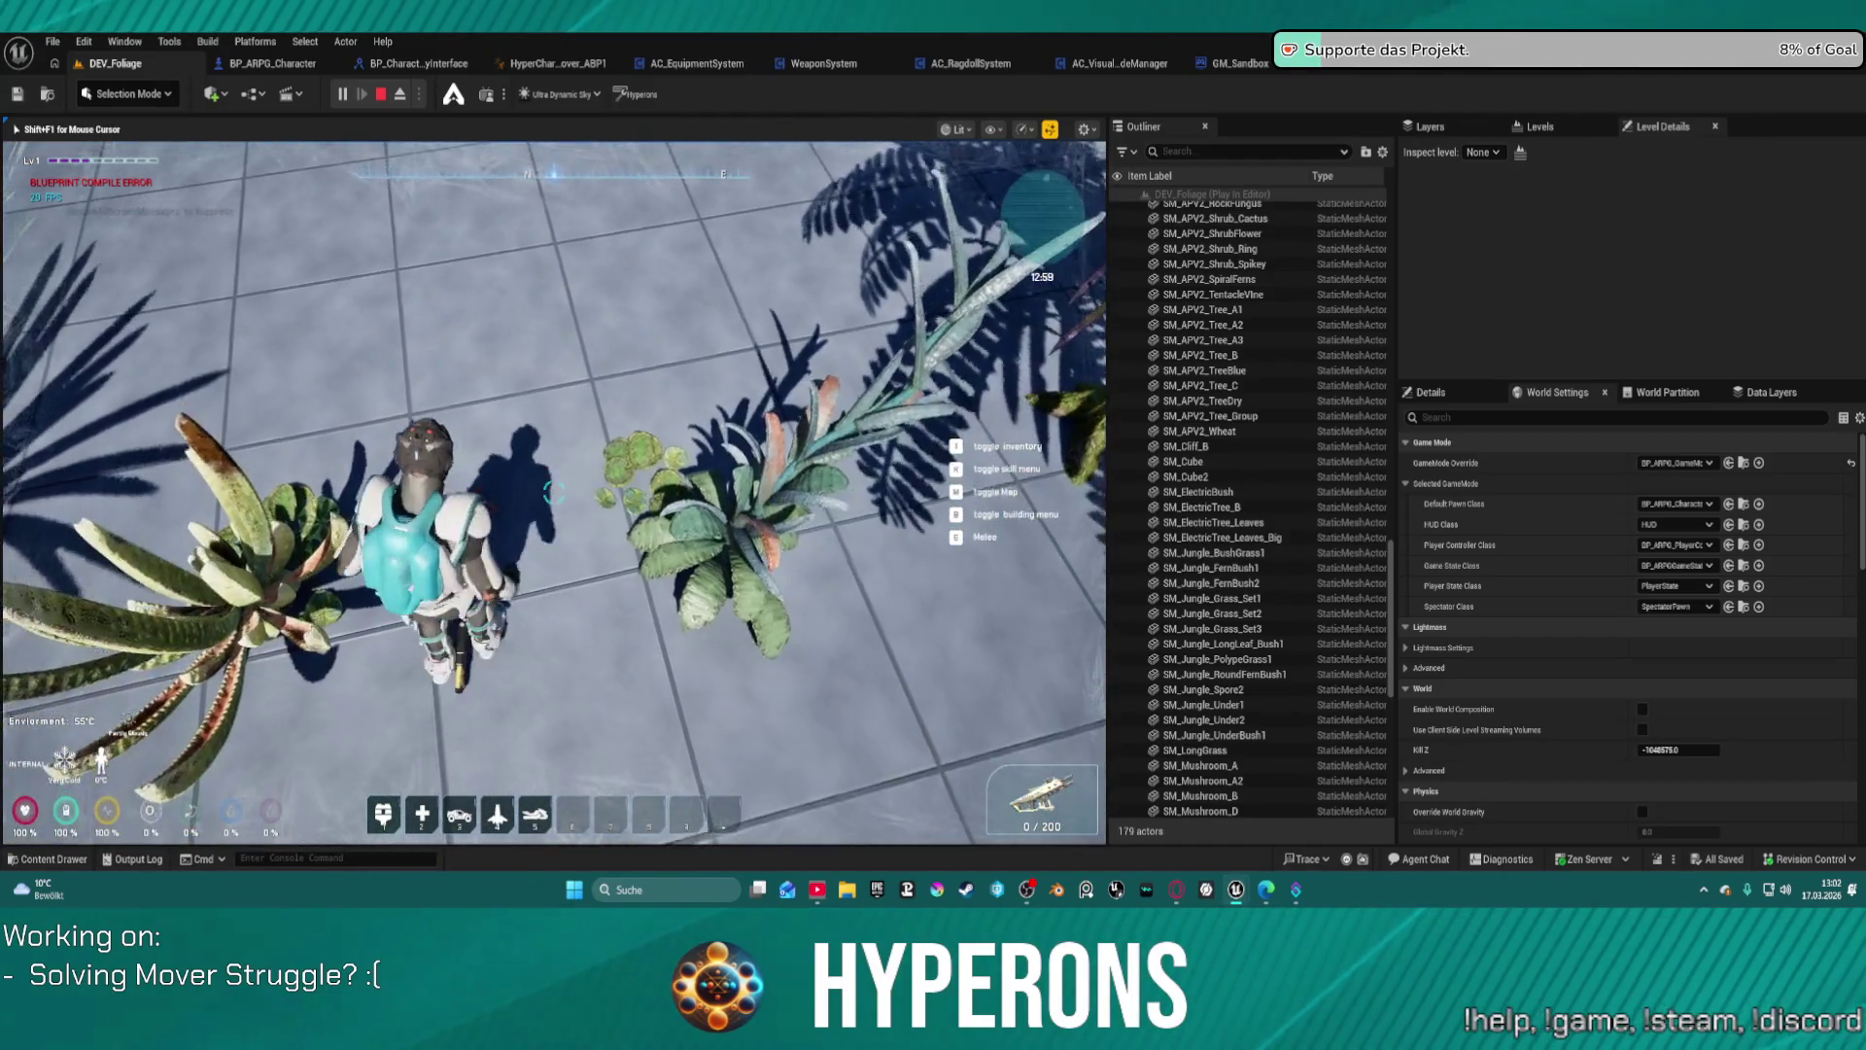
pyautogui.press('w')
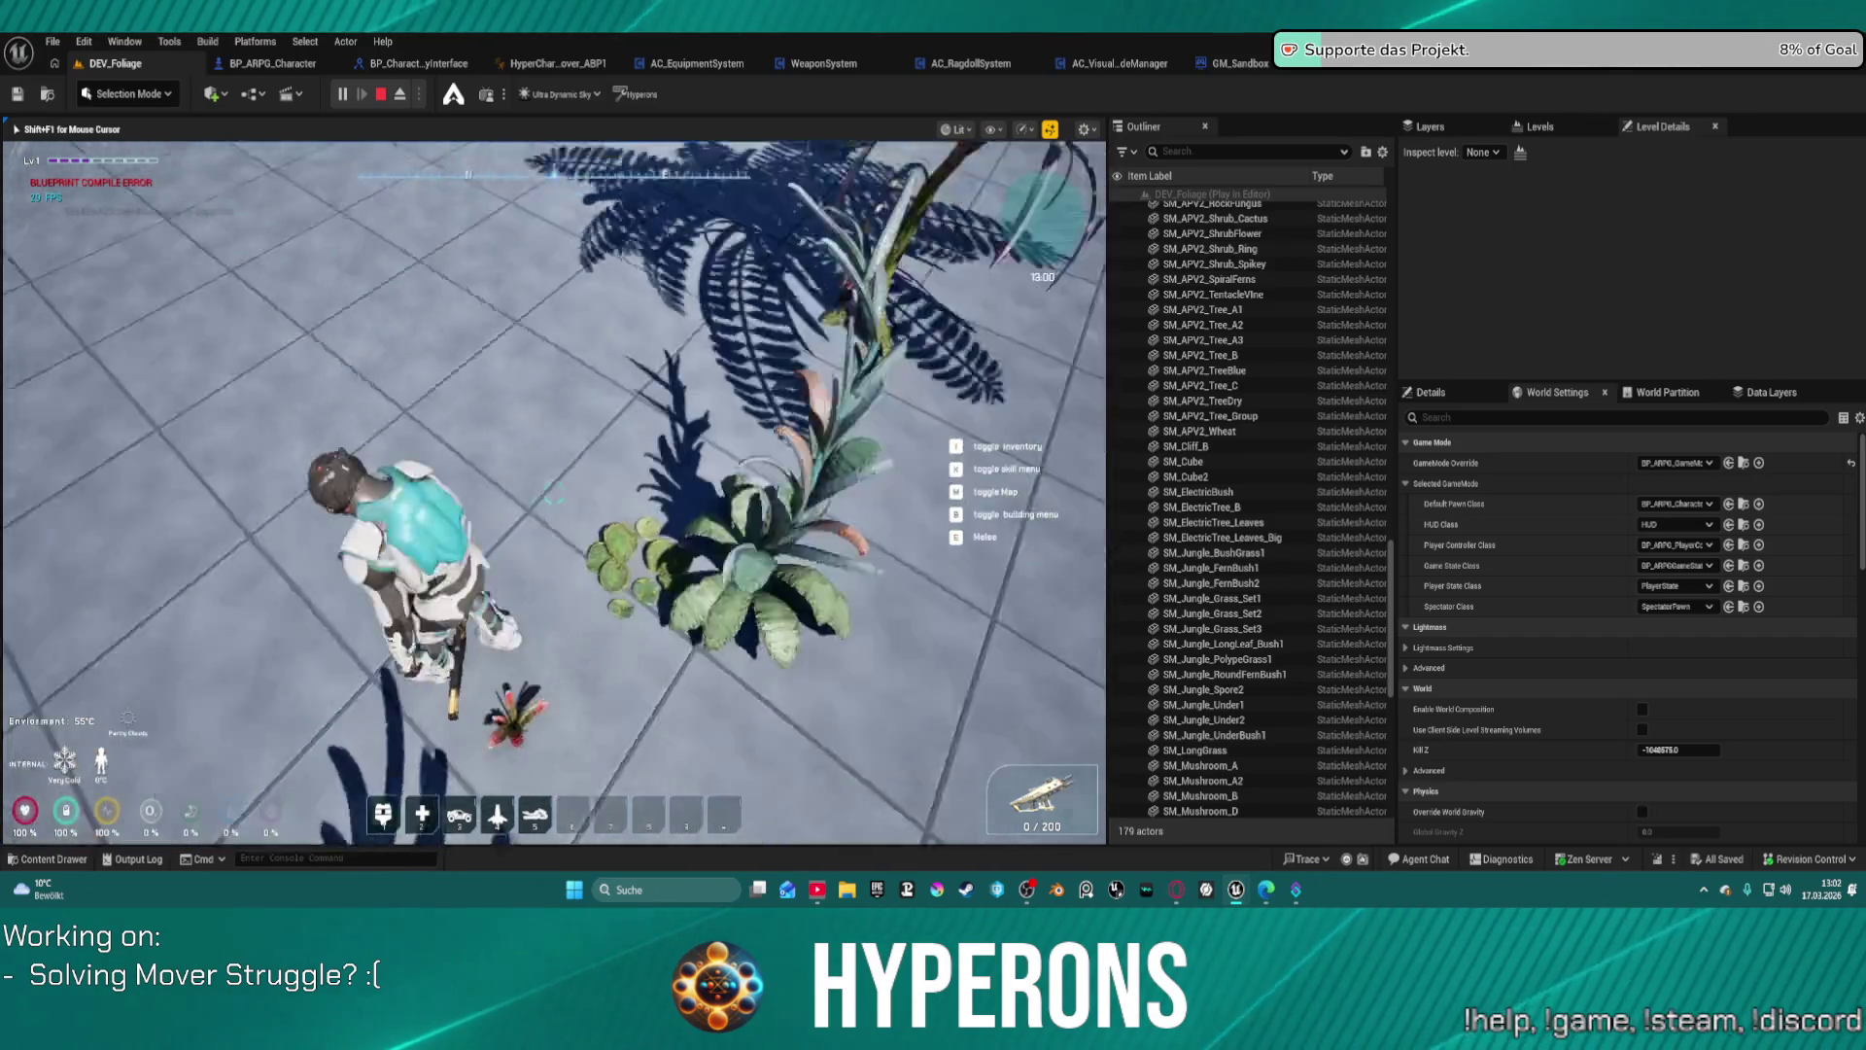
pyautogui.press('w')
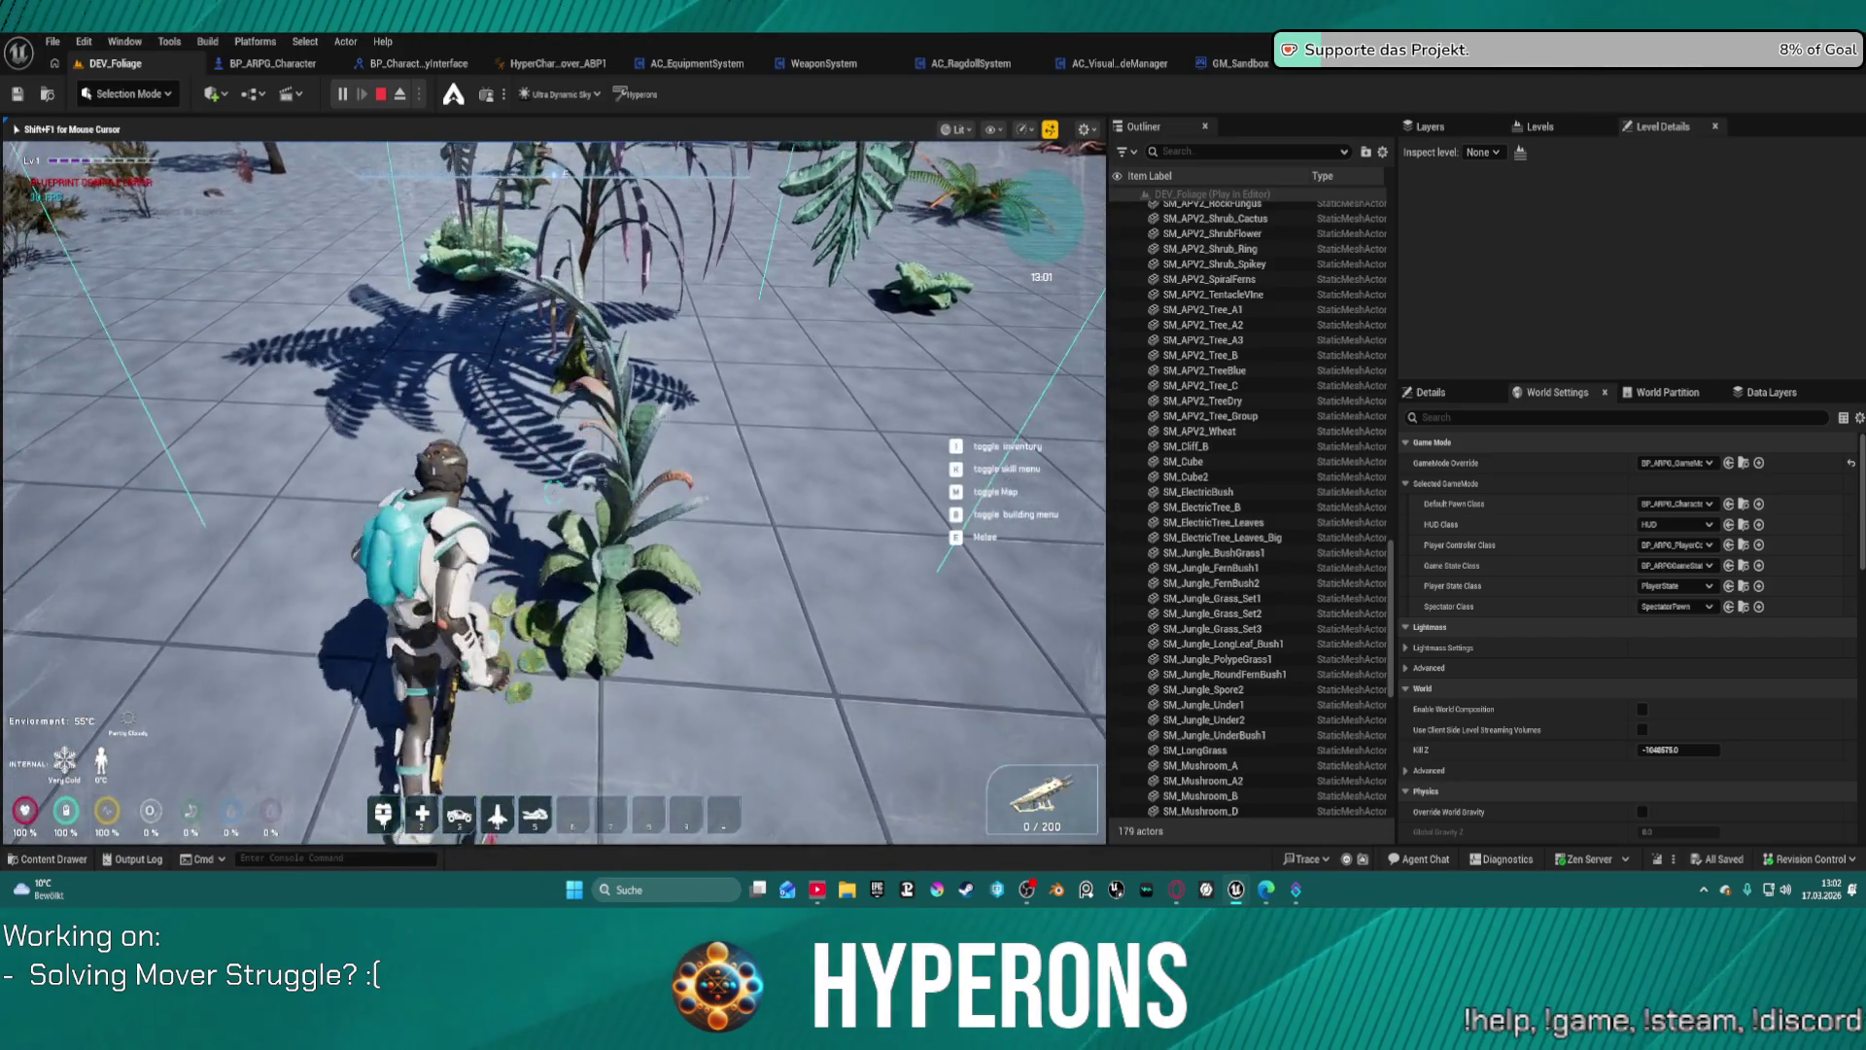
pyautogui.press('w')
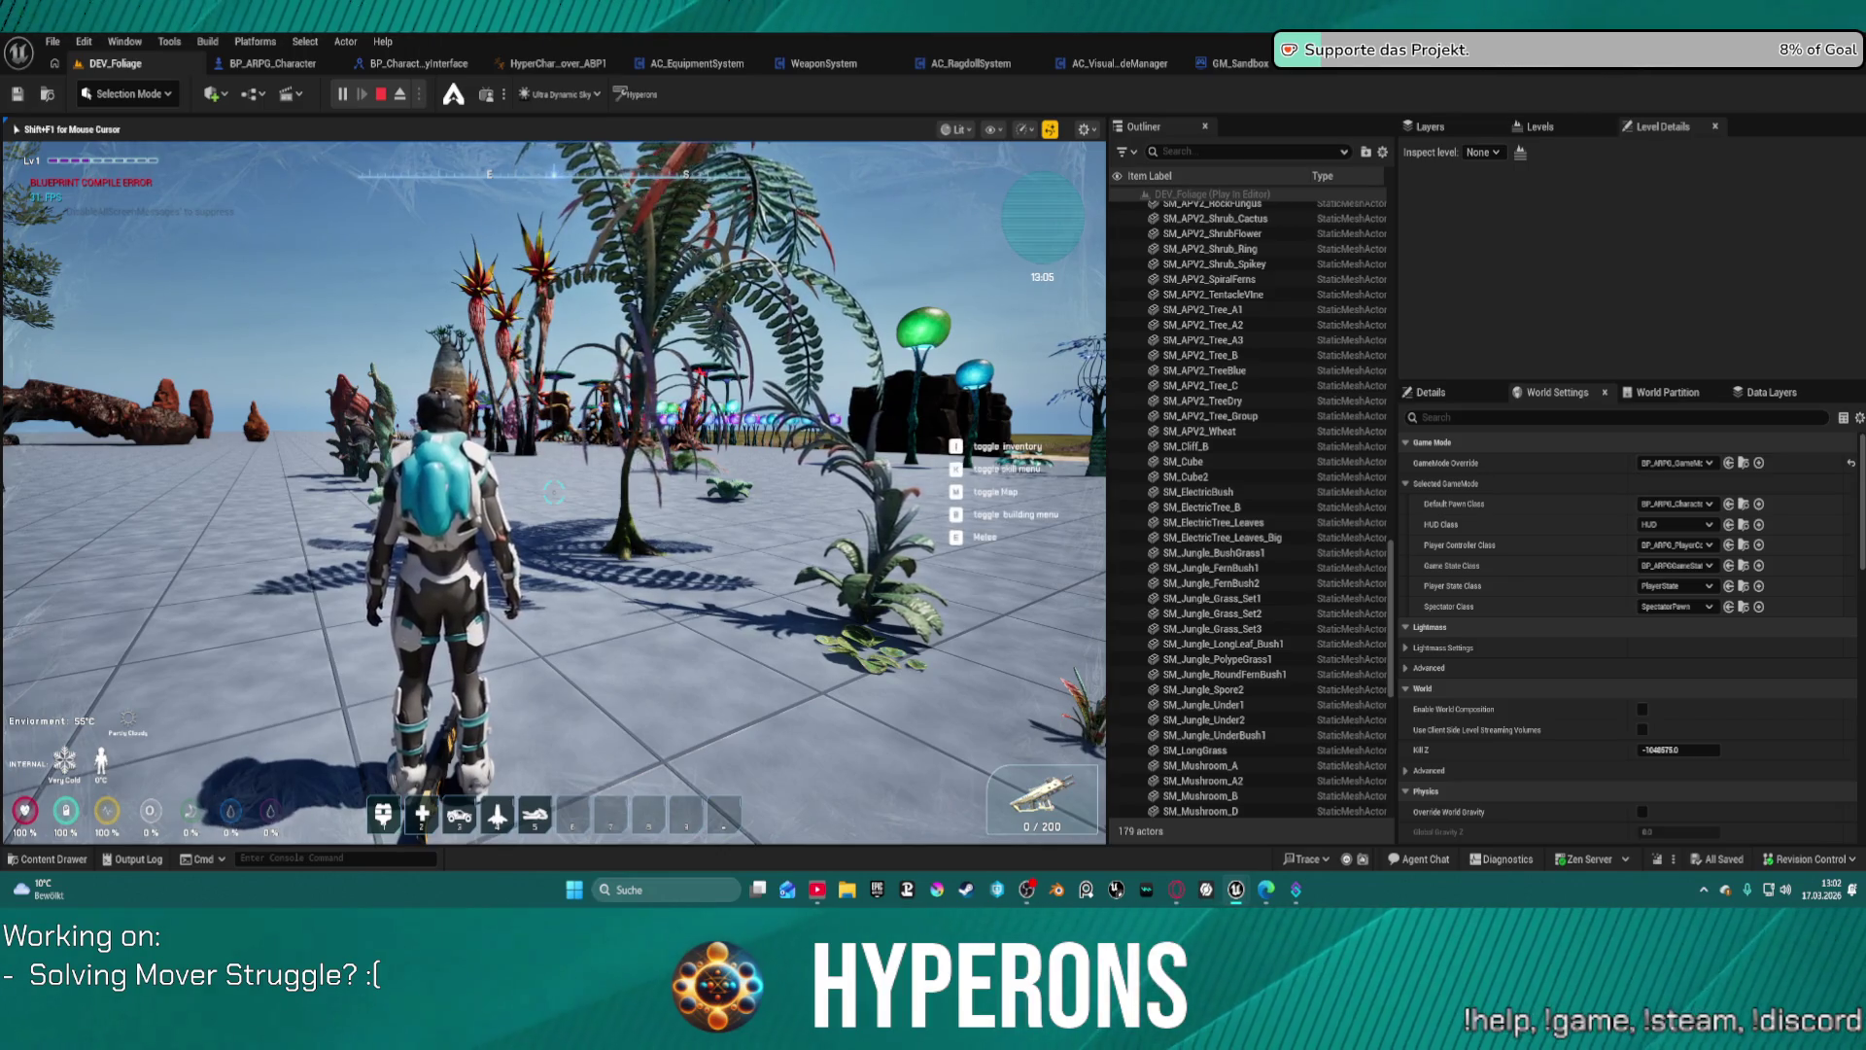
pyautogui.press('w')
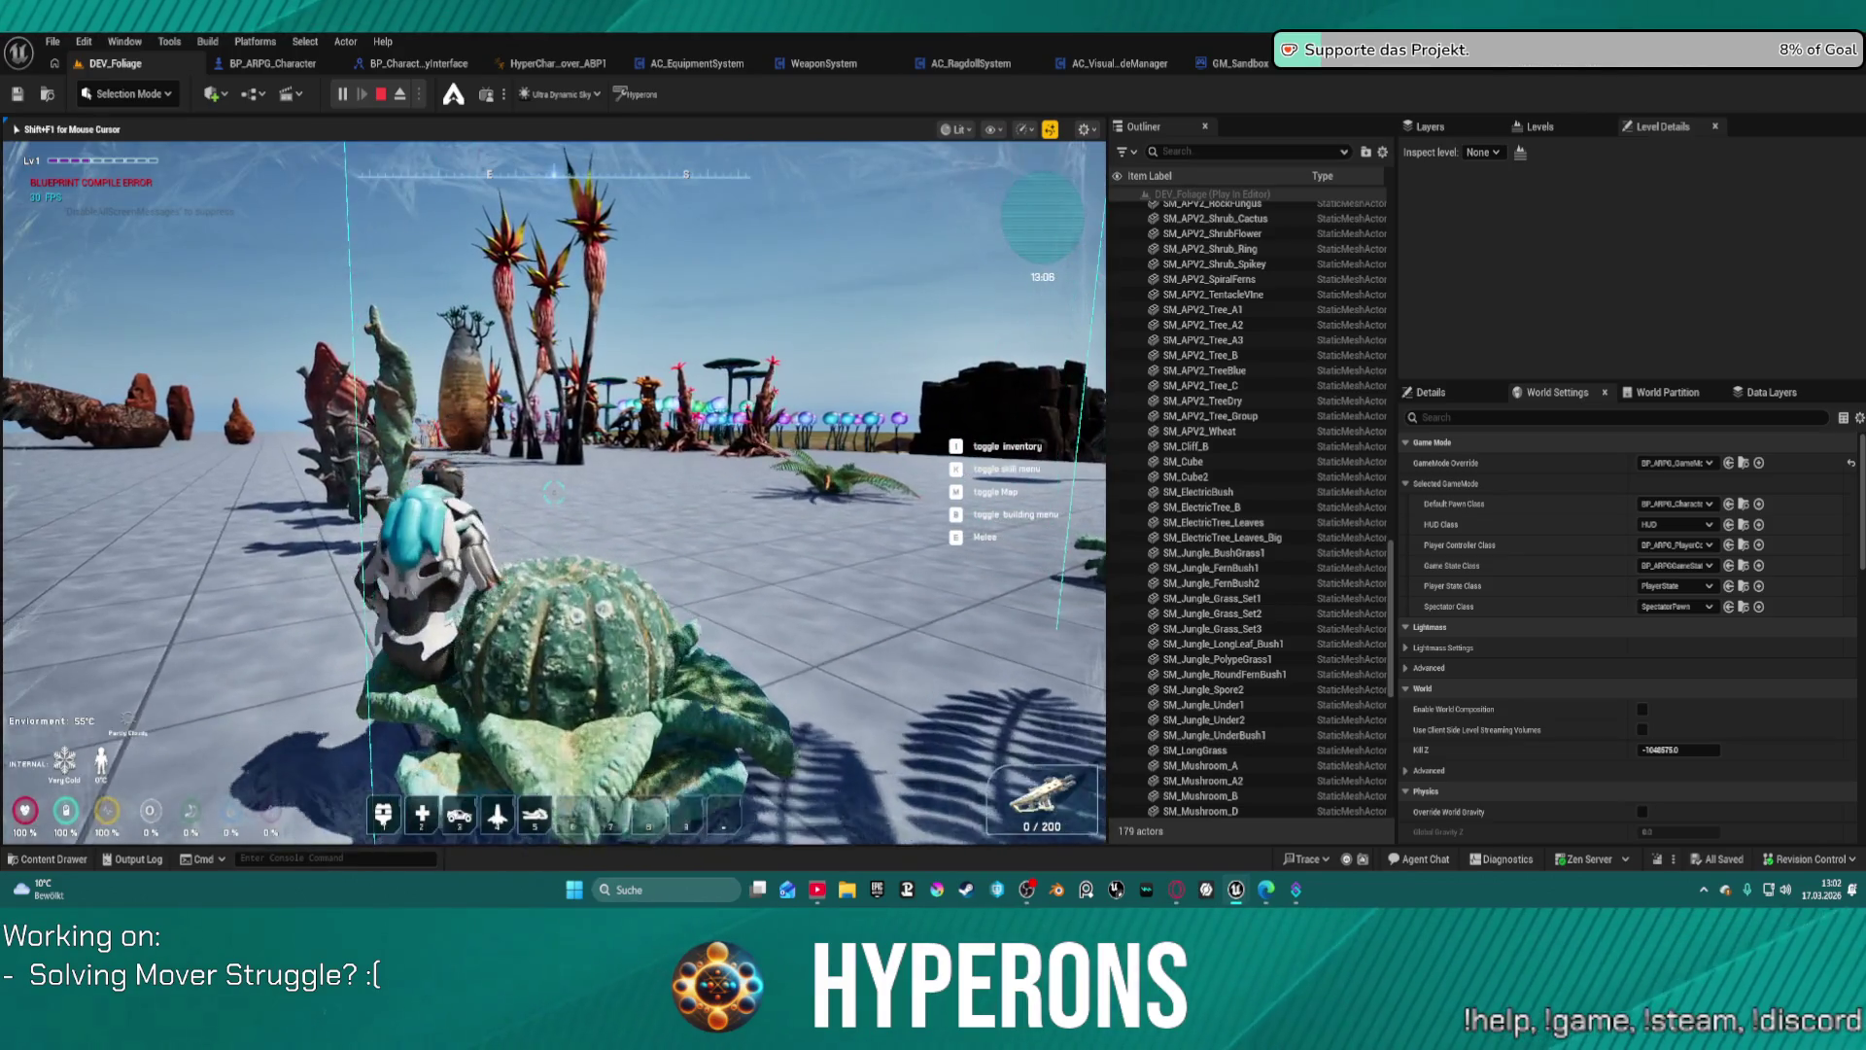
pyautogui.press('a')
pyautogui.press('w')
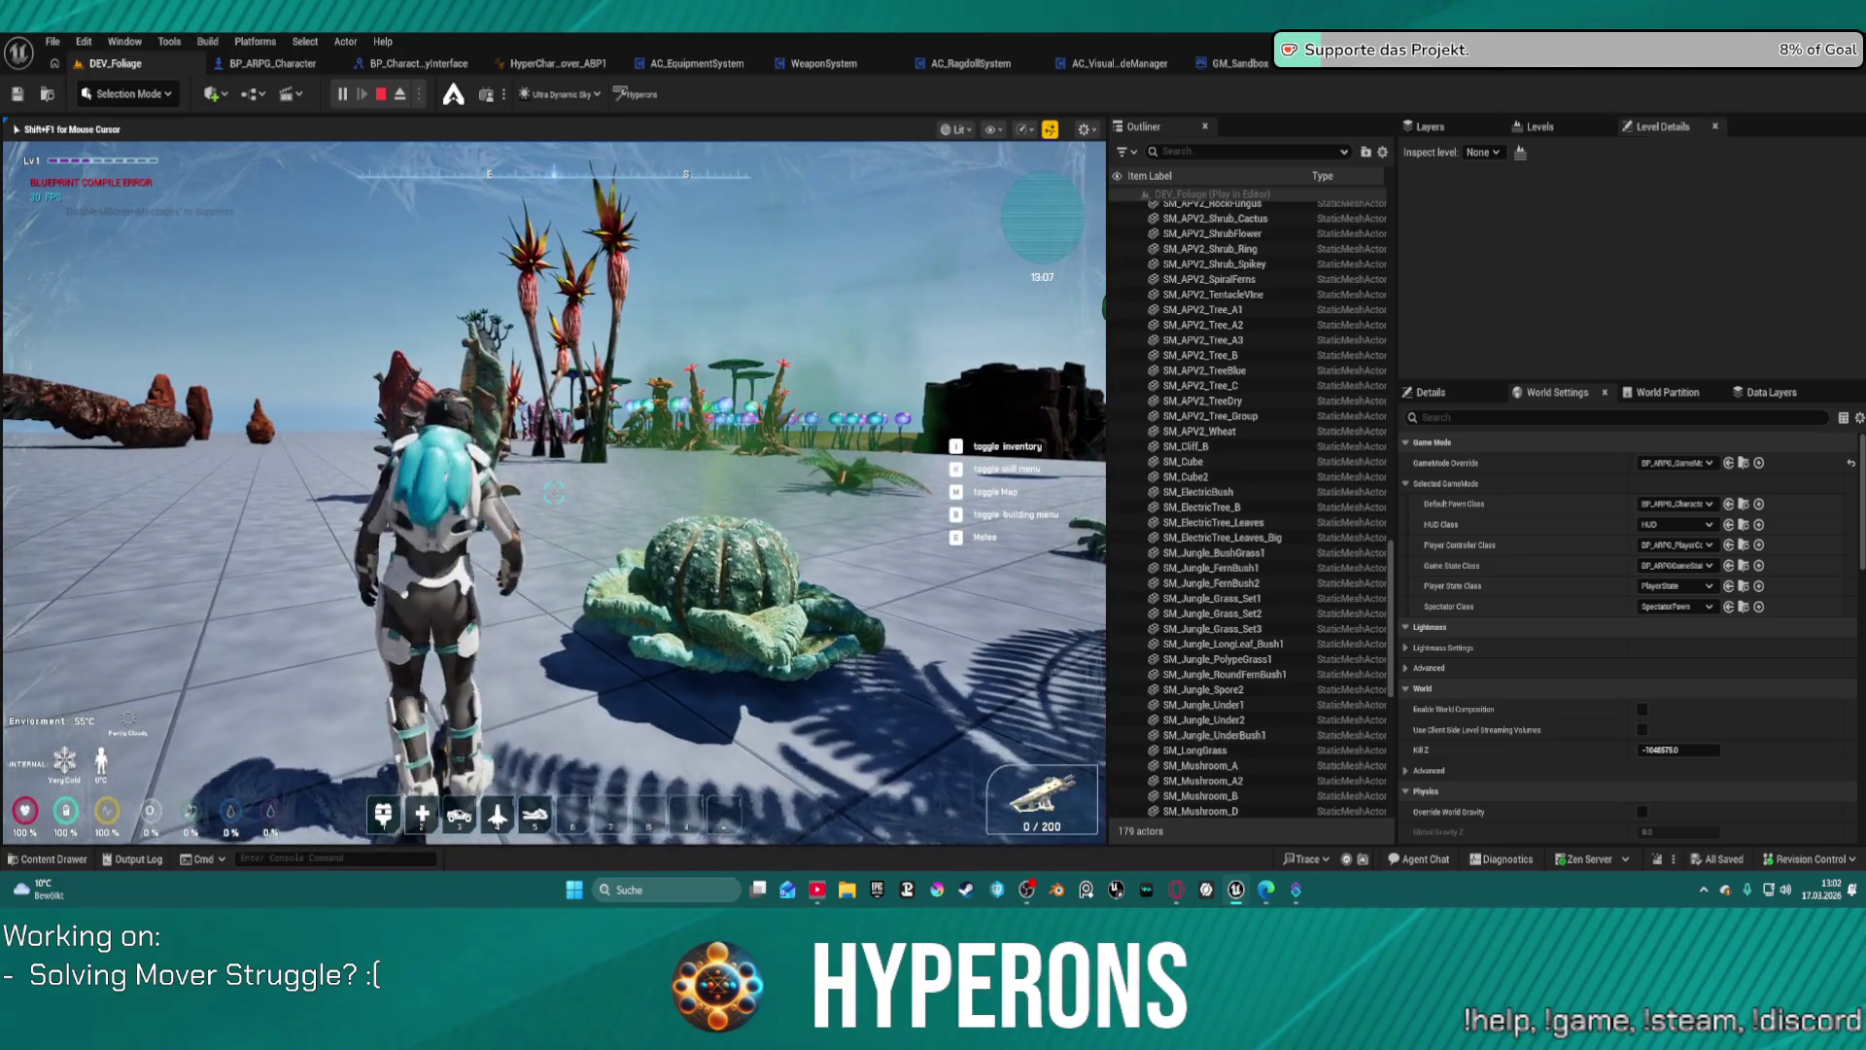
pyautogui.press('s')
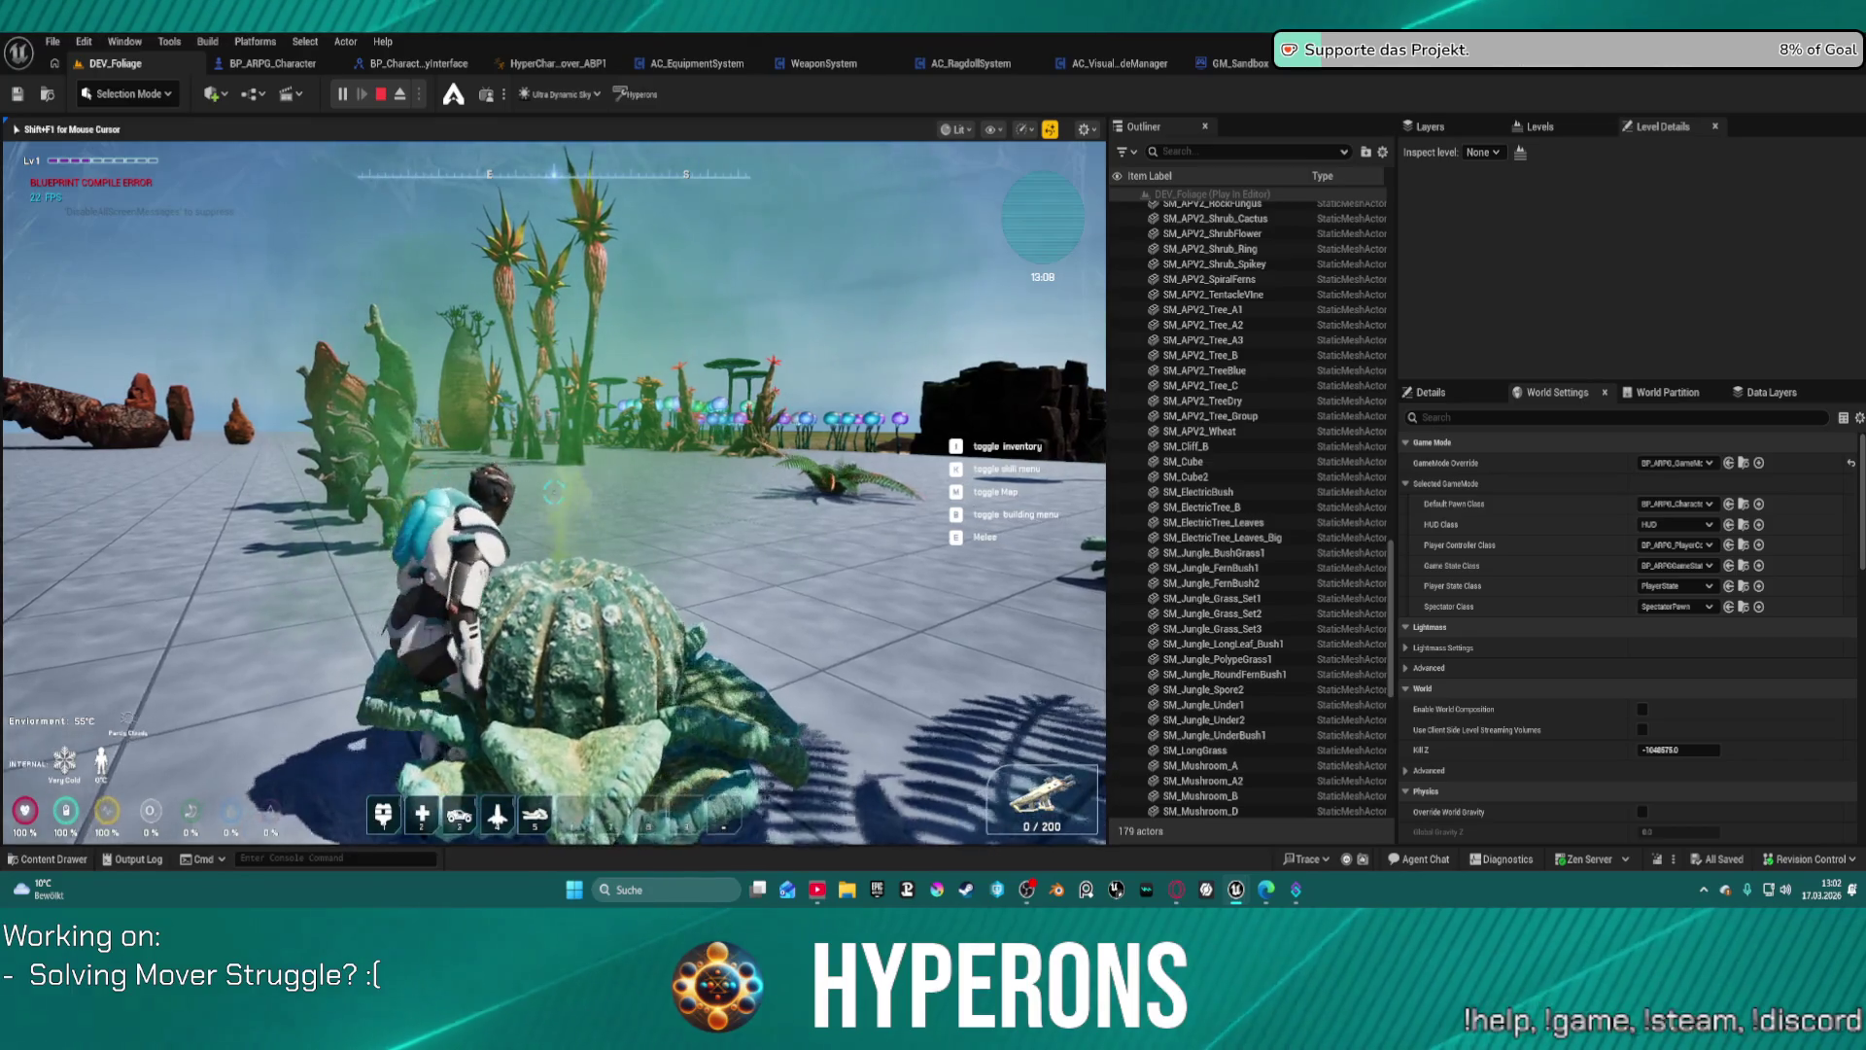
pyautogui.press('a')
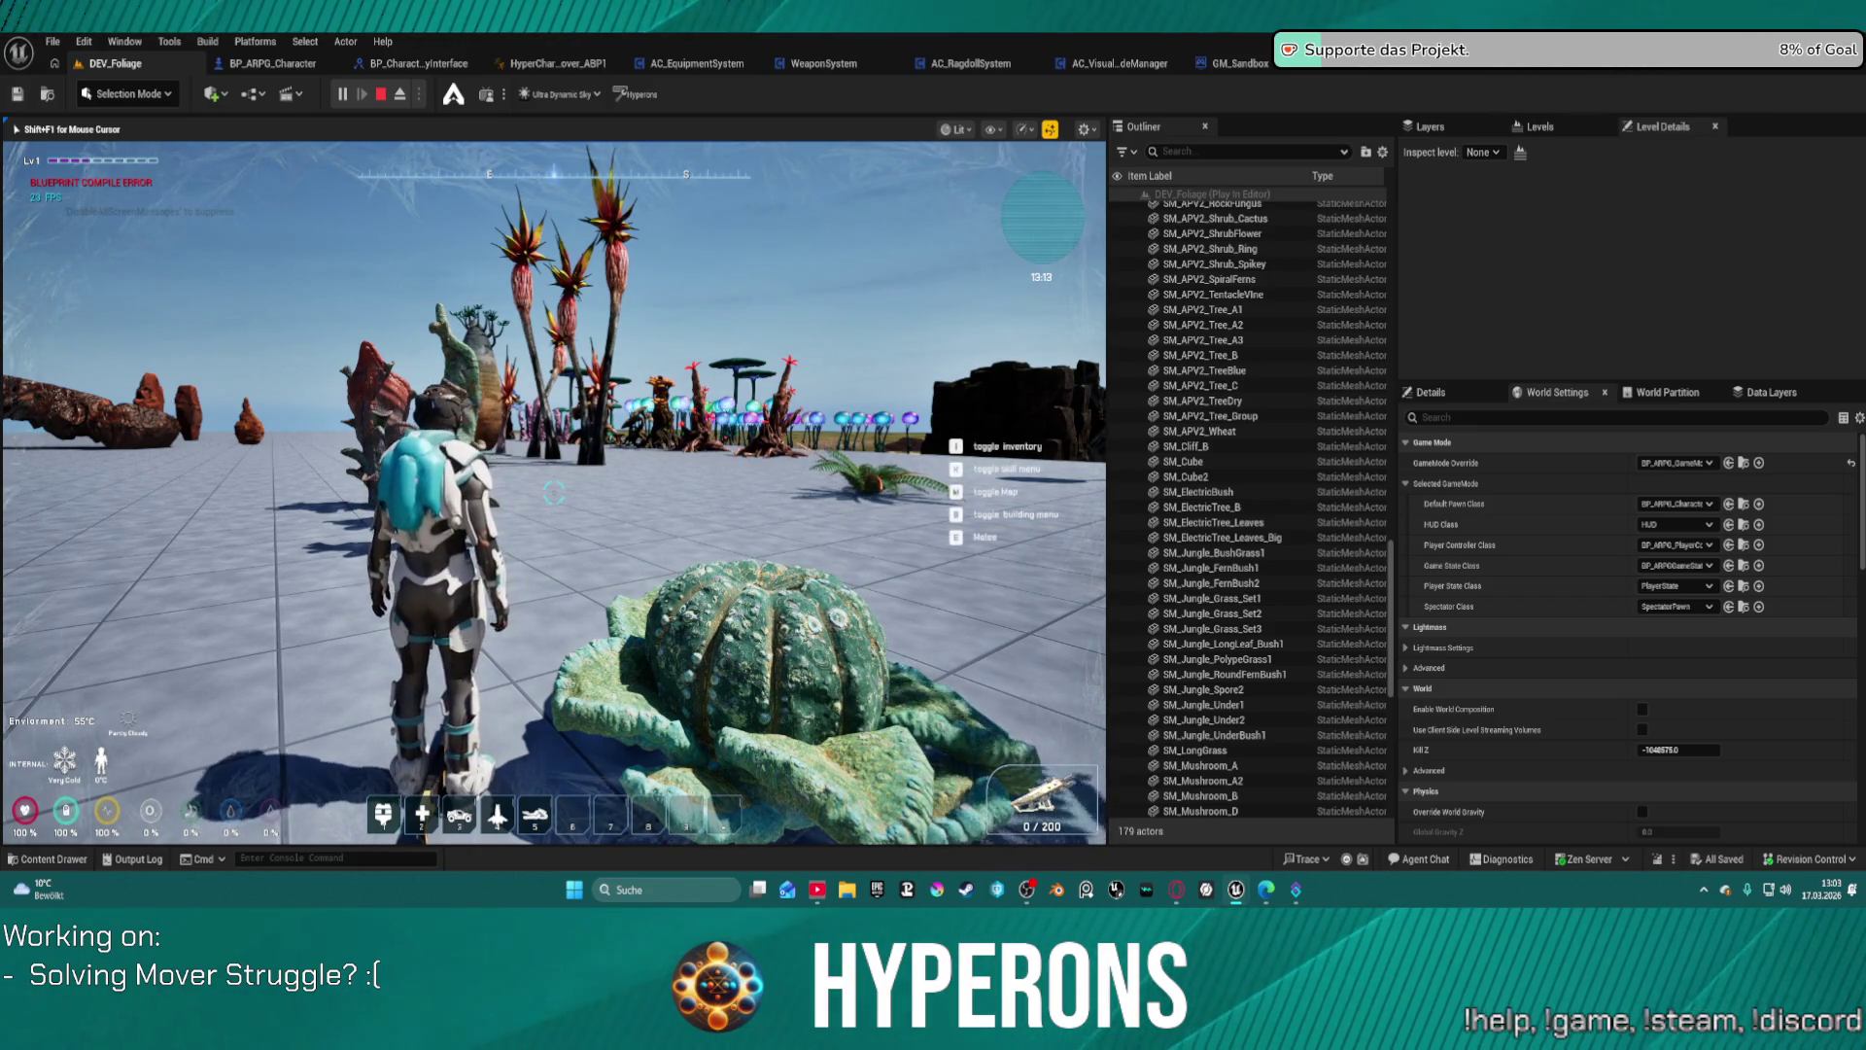
# Step: Walk into the tall plant to test its collision, then stop the play session
pyautogui.press('w')
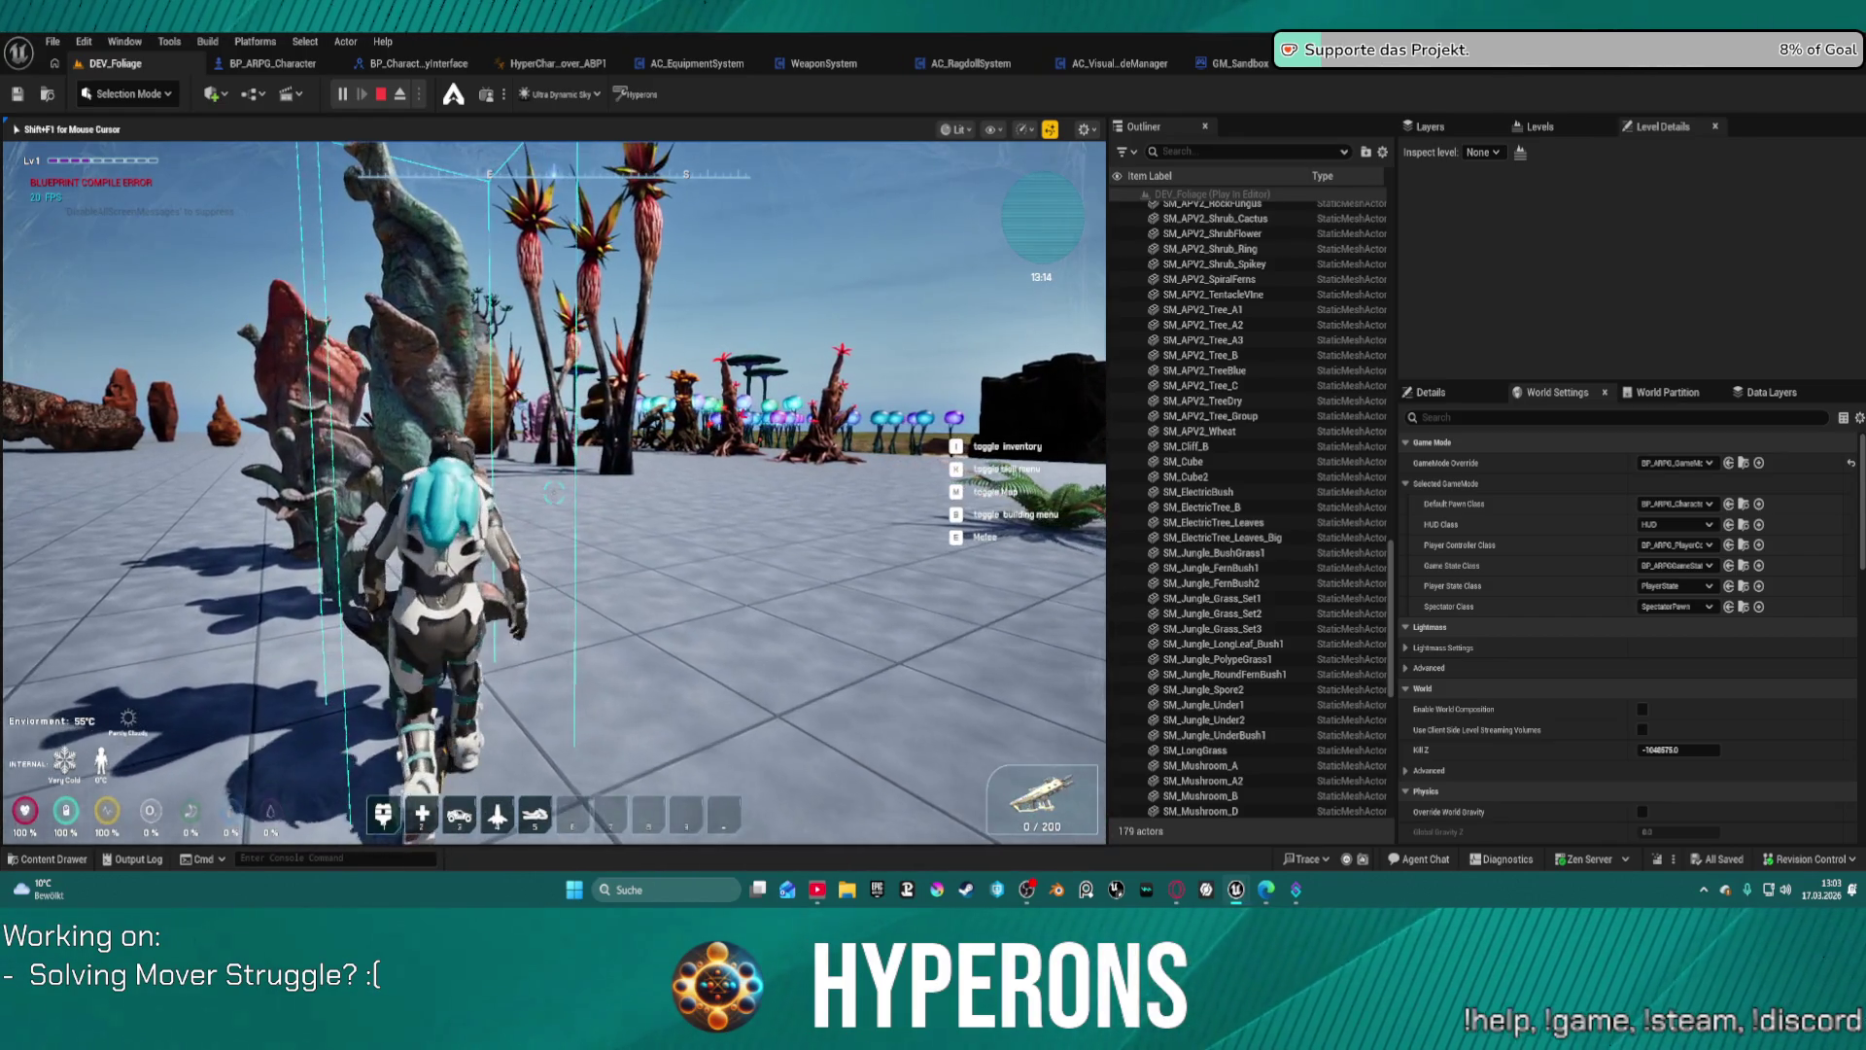
pyautogui.press('a')
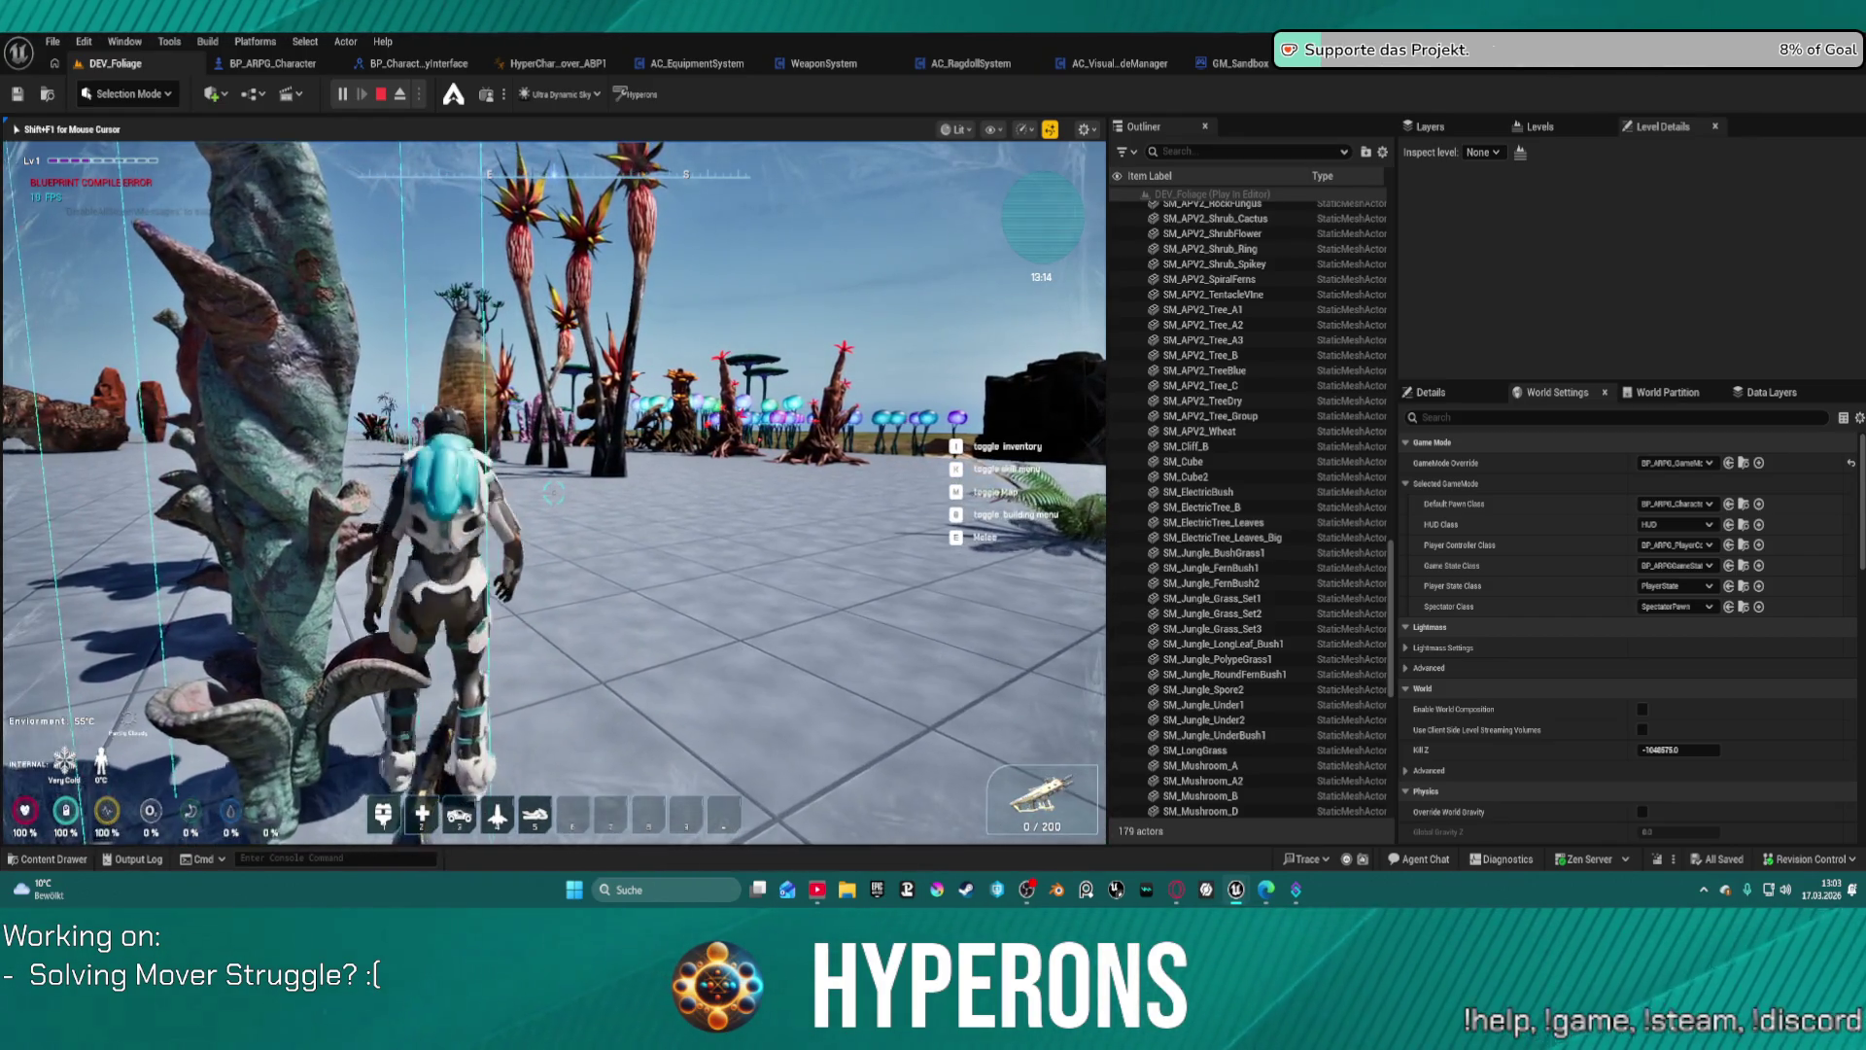
pyautogui.press('a')
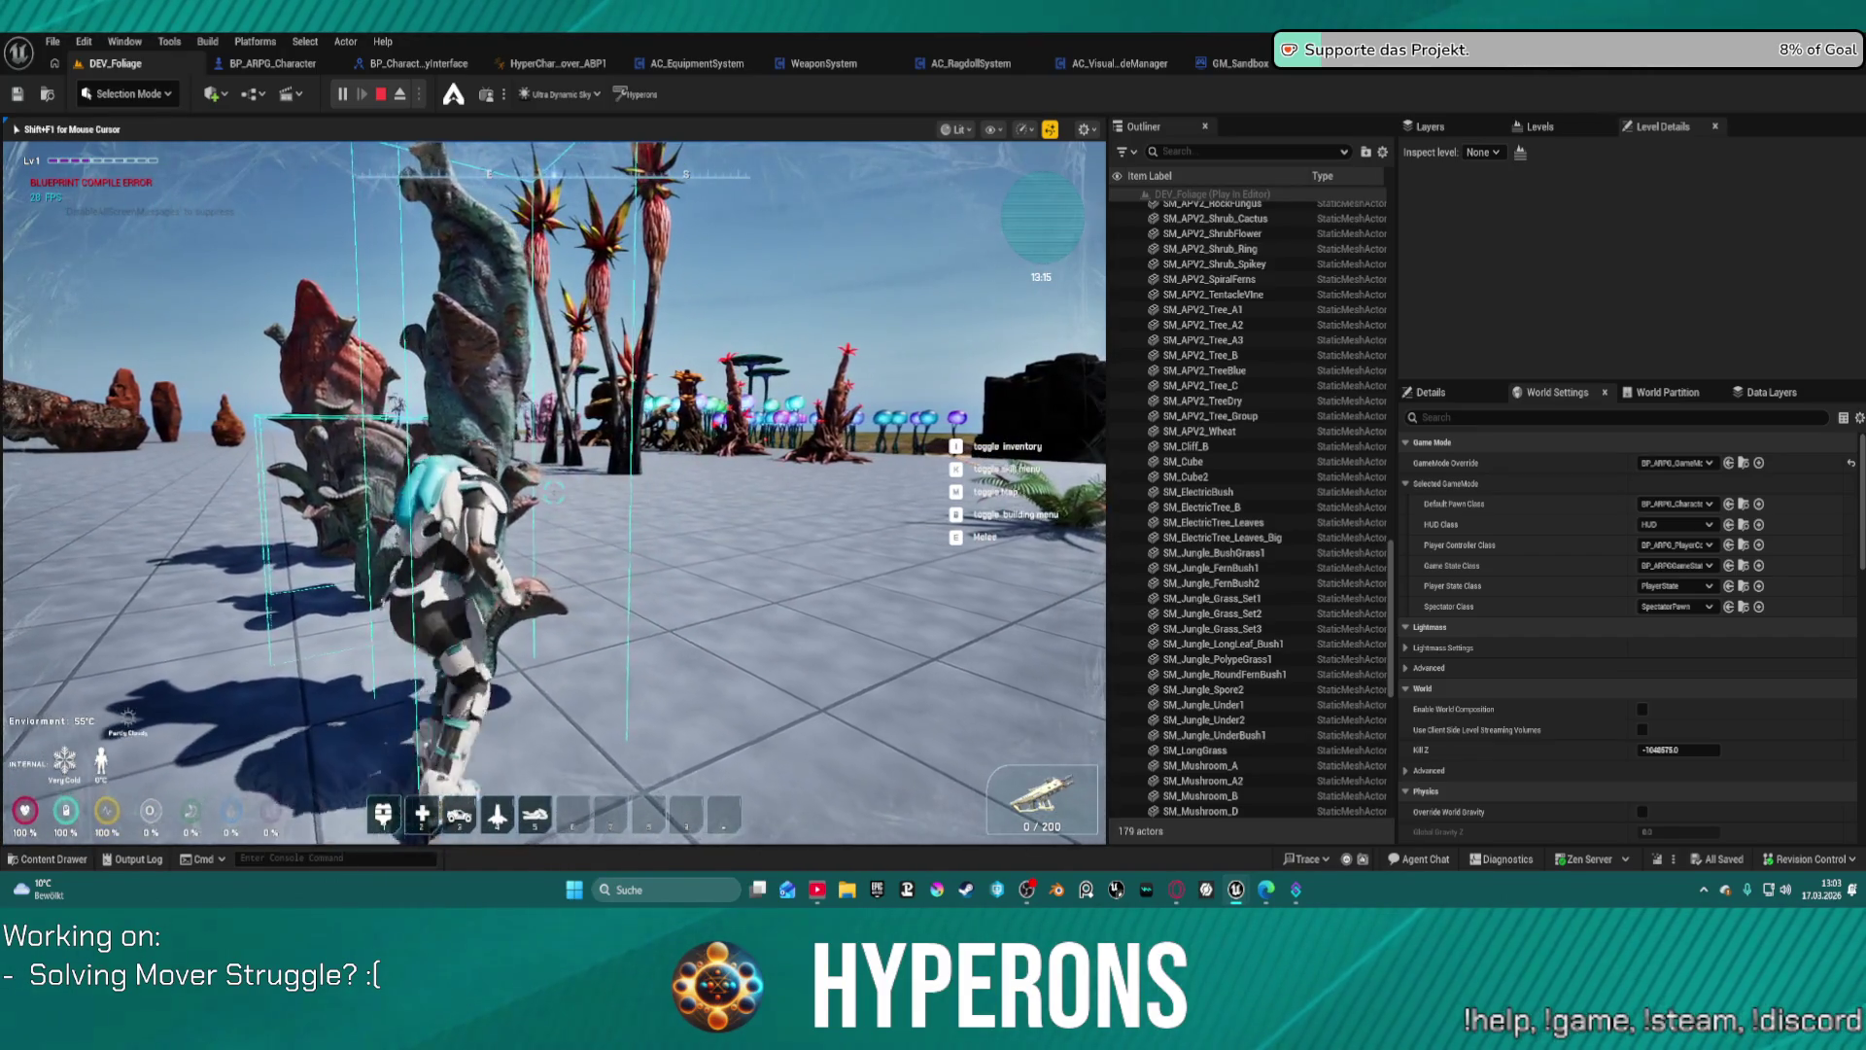
pyautogui.press('w')
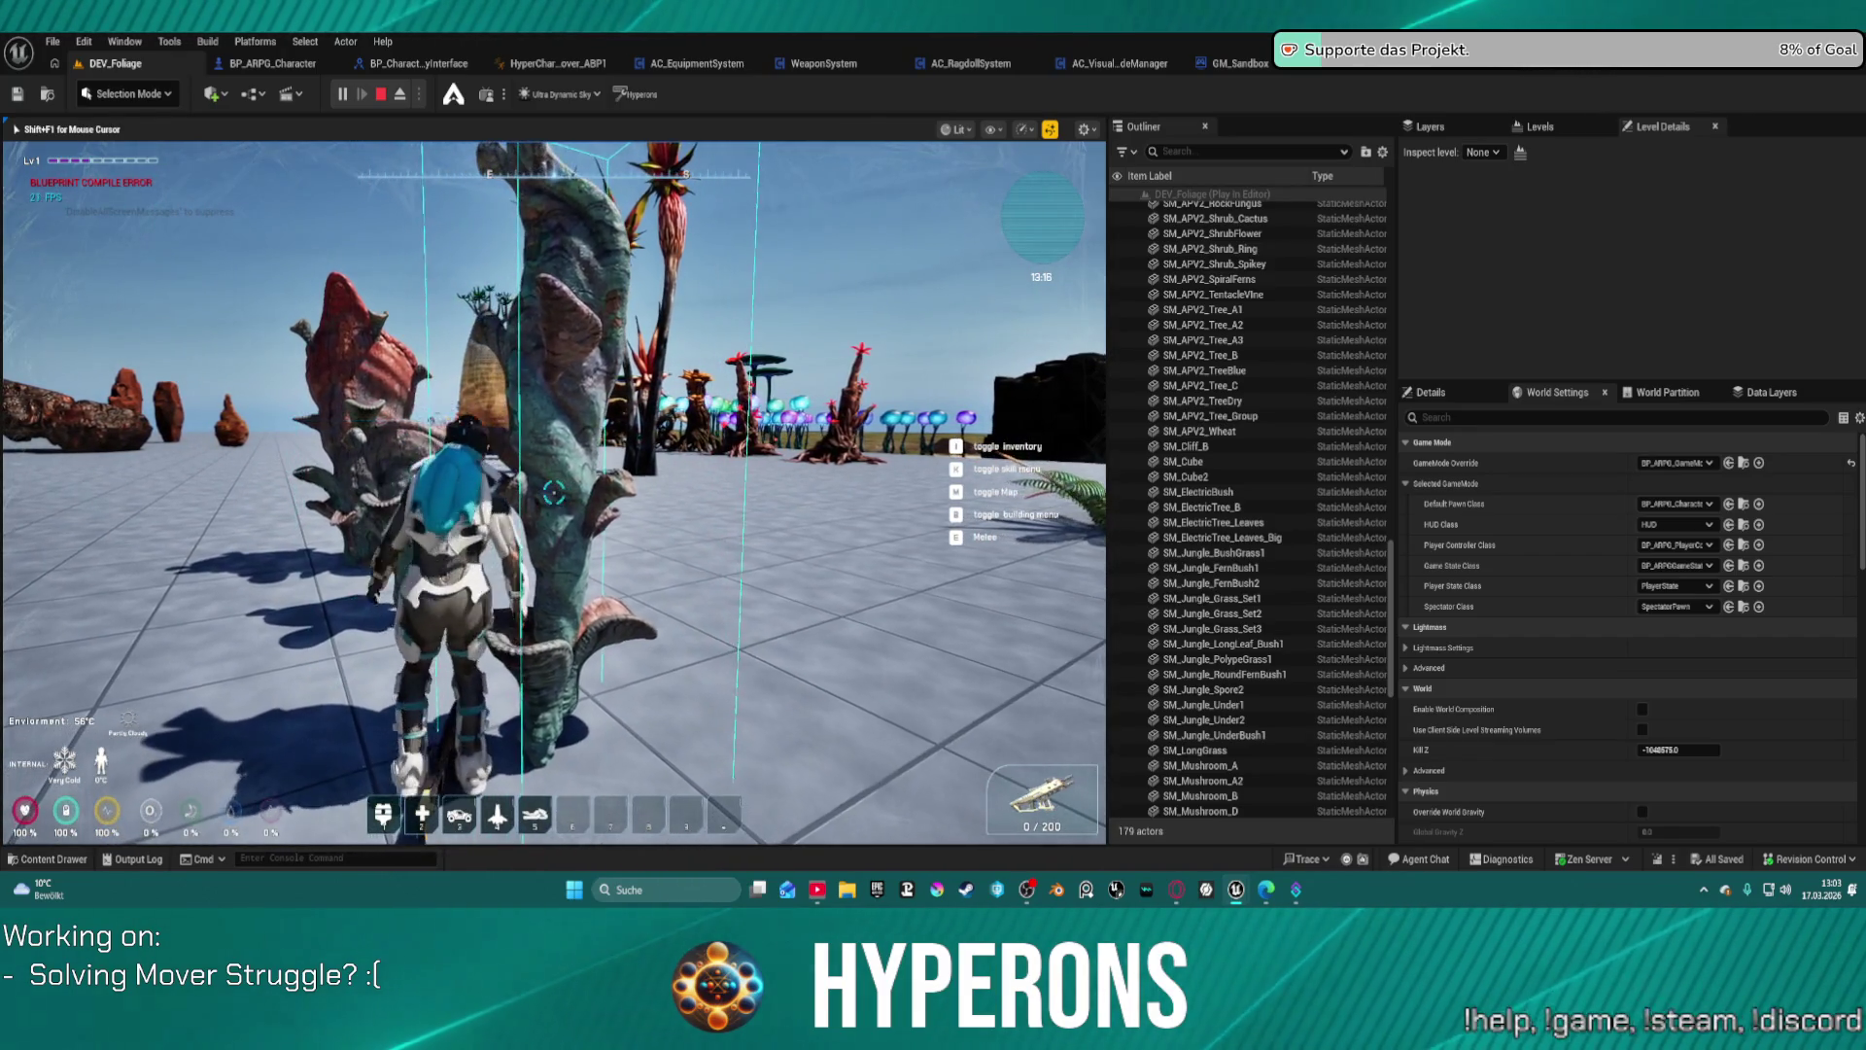
pyautogui.press('a')
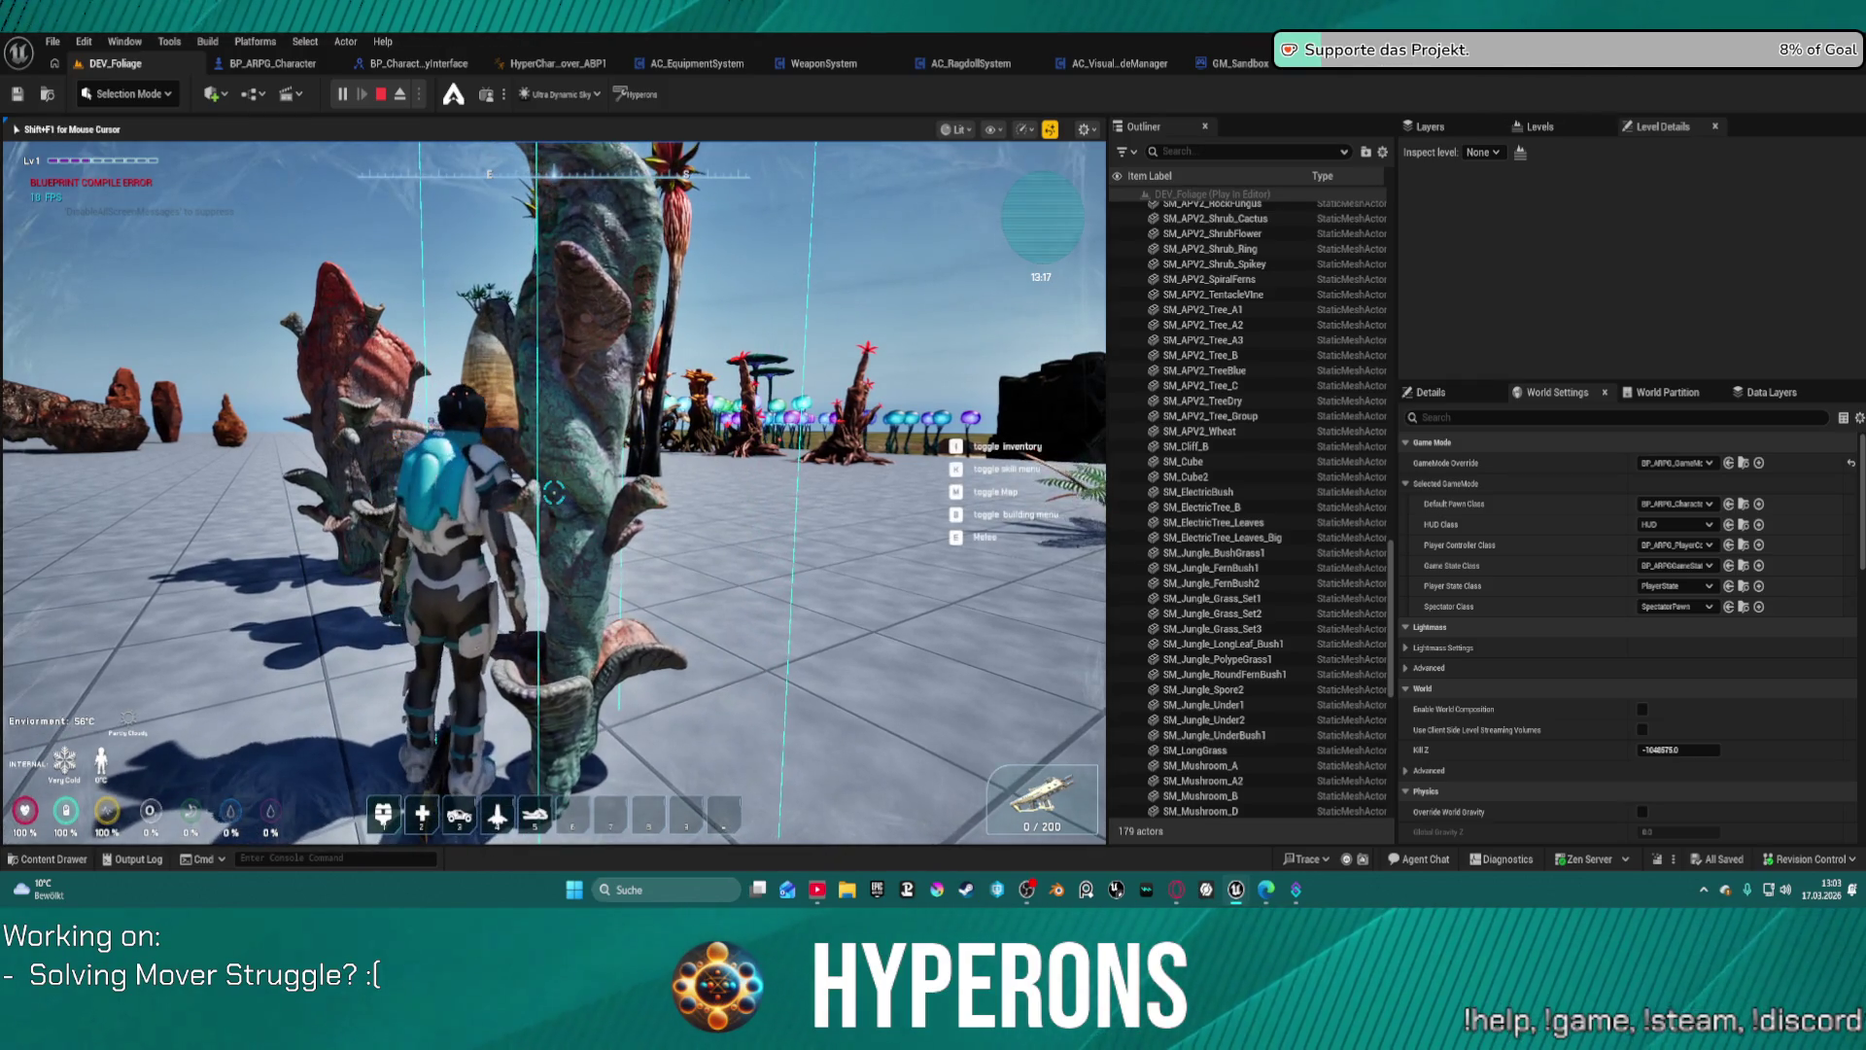
pyautogui.press('a')
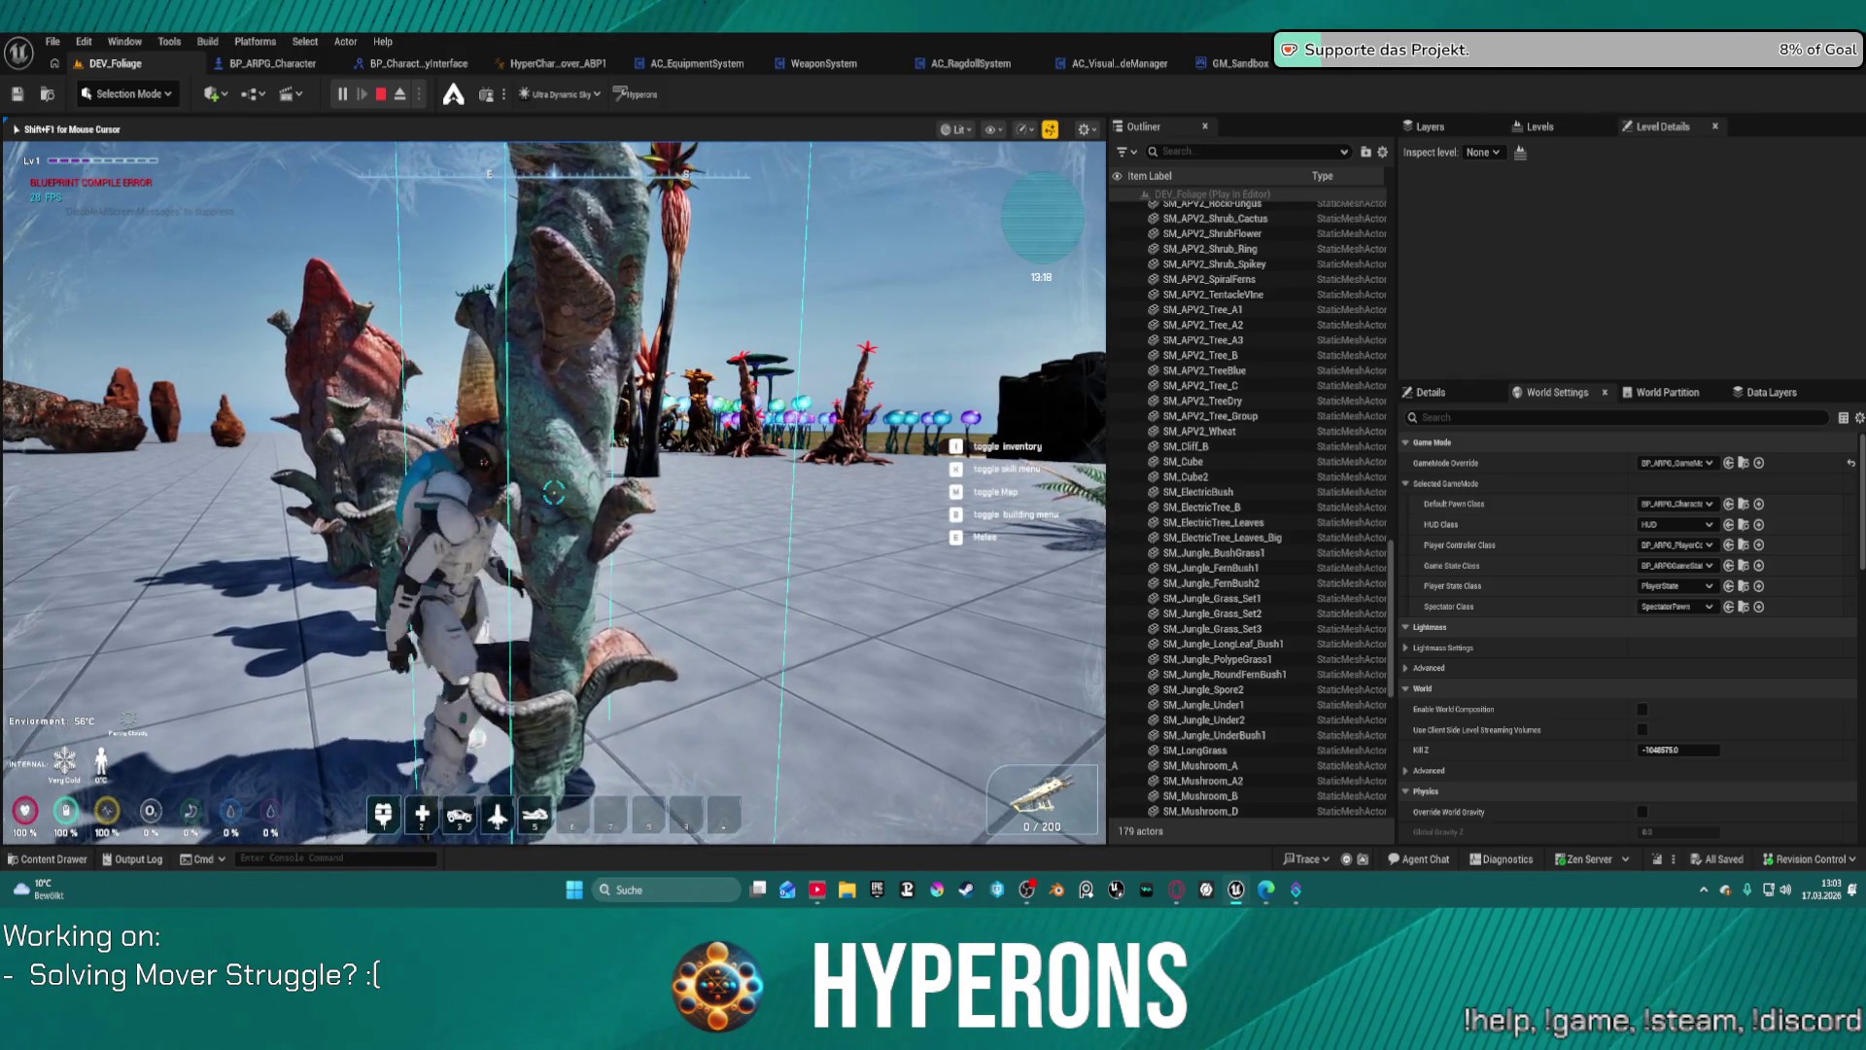
pyautogui.press('Escape')
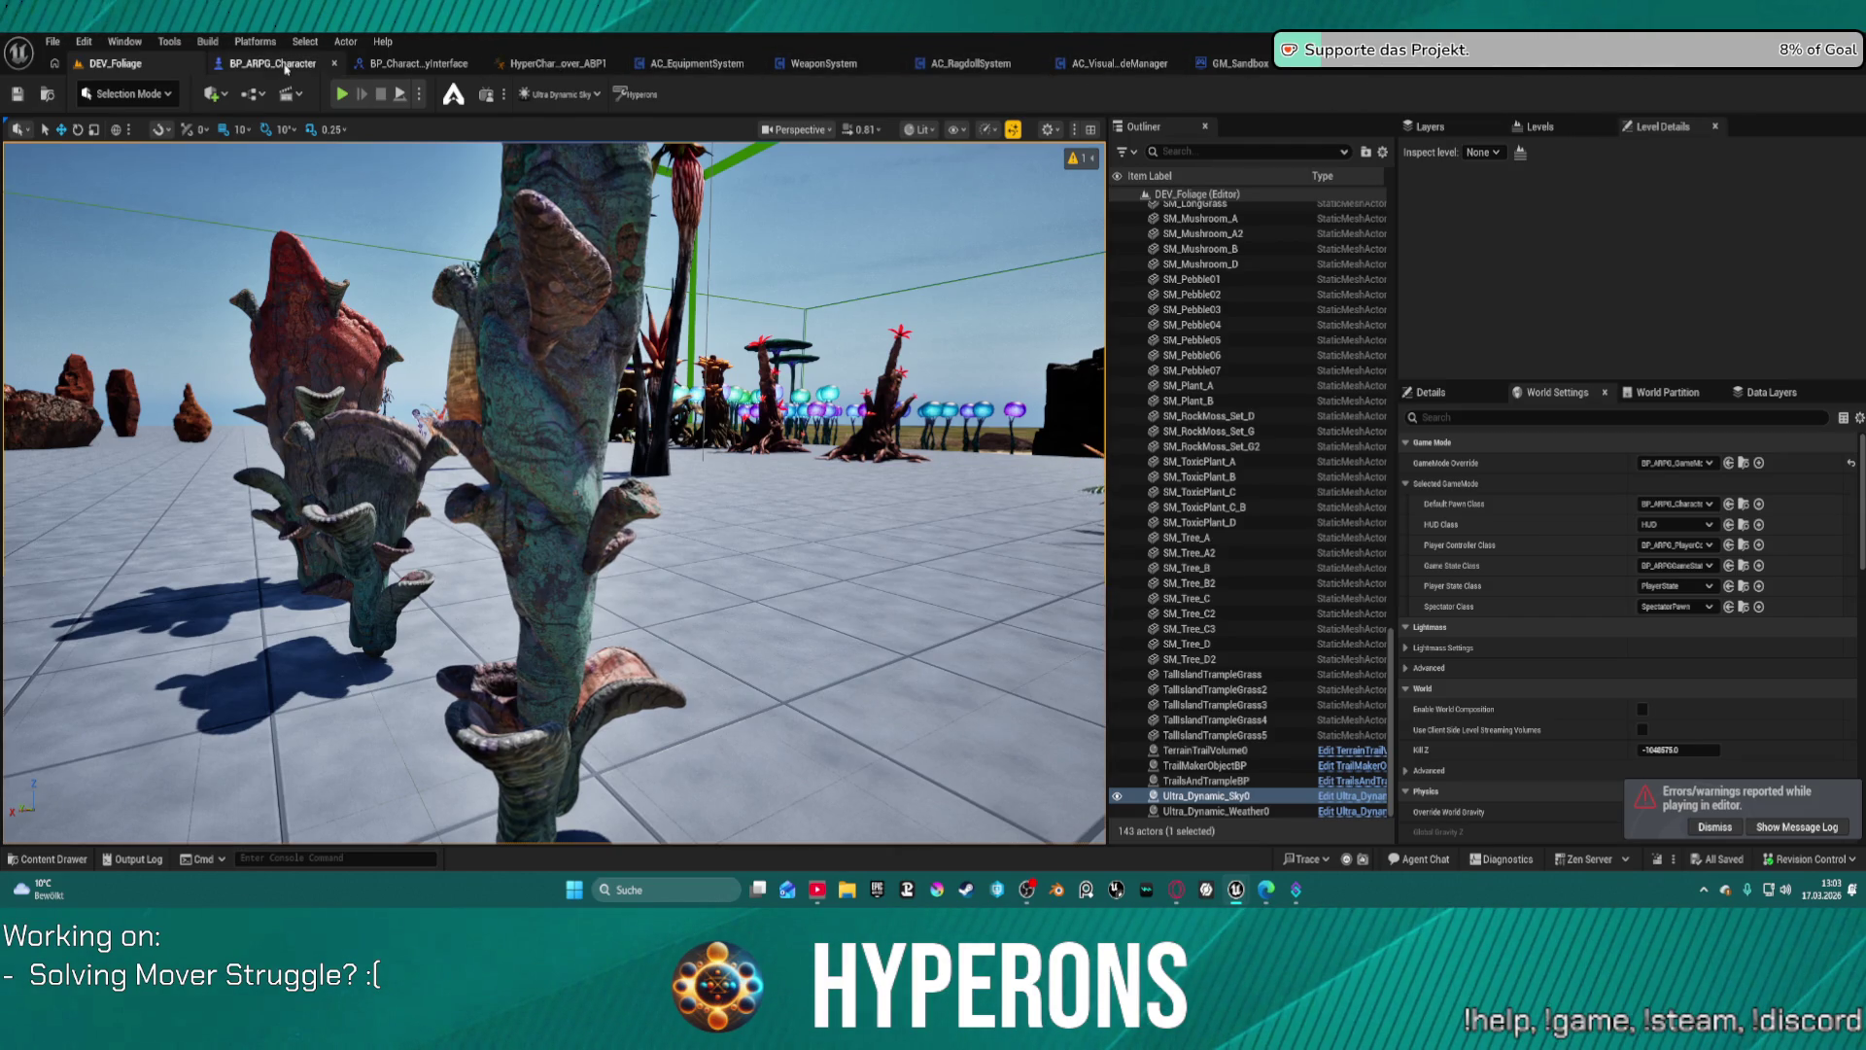
# Step: Show BP_ARPG_Character's Capsule collision responses and browse the RetargetedCharacters assets in the Content Drawer
pyautogui.click(272, 63)
pyautogui.click(45, 222)
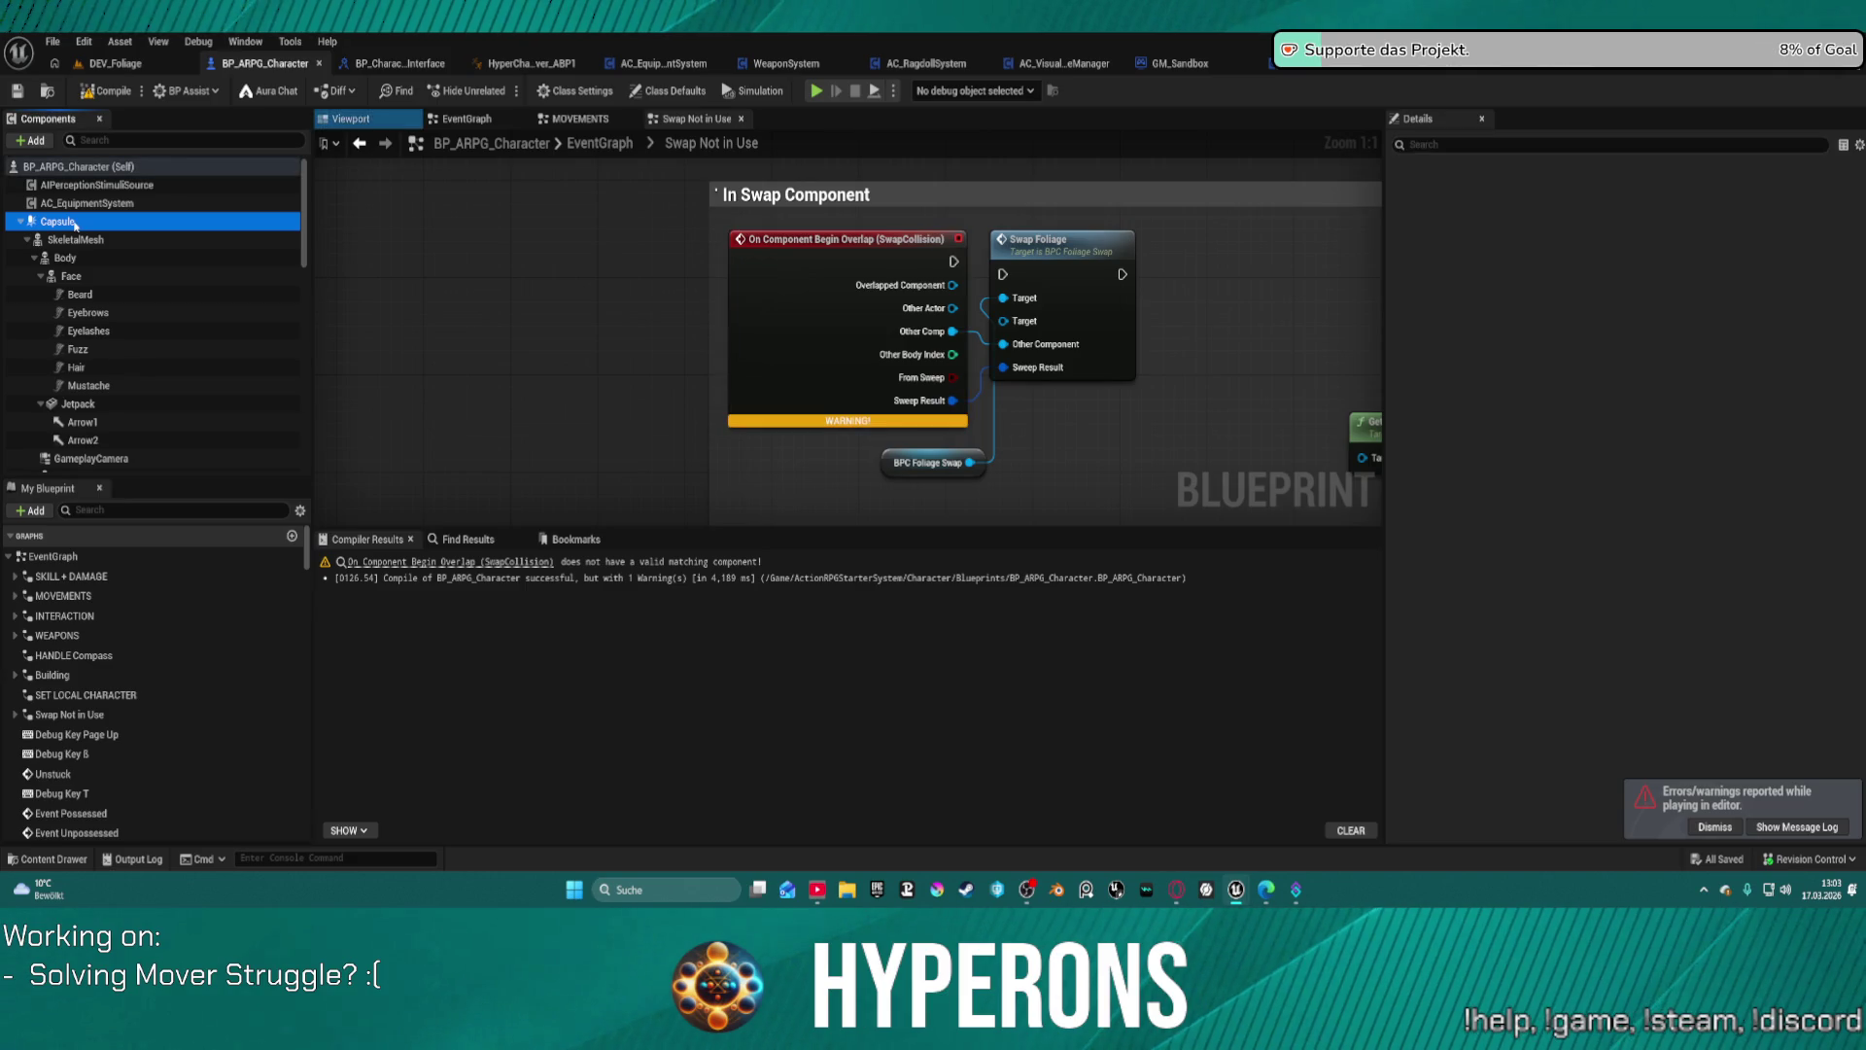
pyautogui.scroll(-10, 1652, 437)
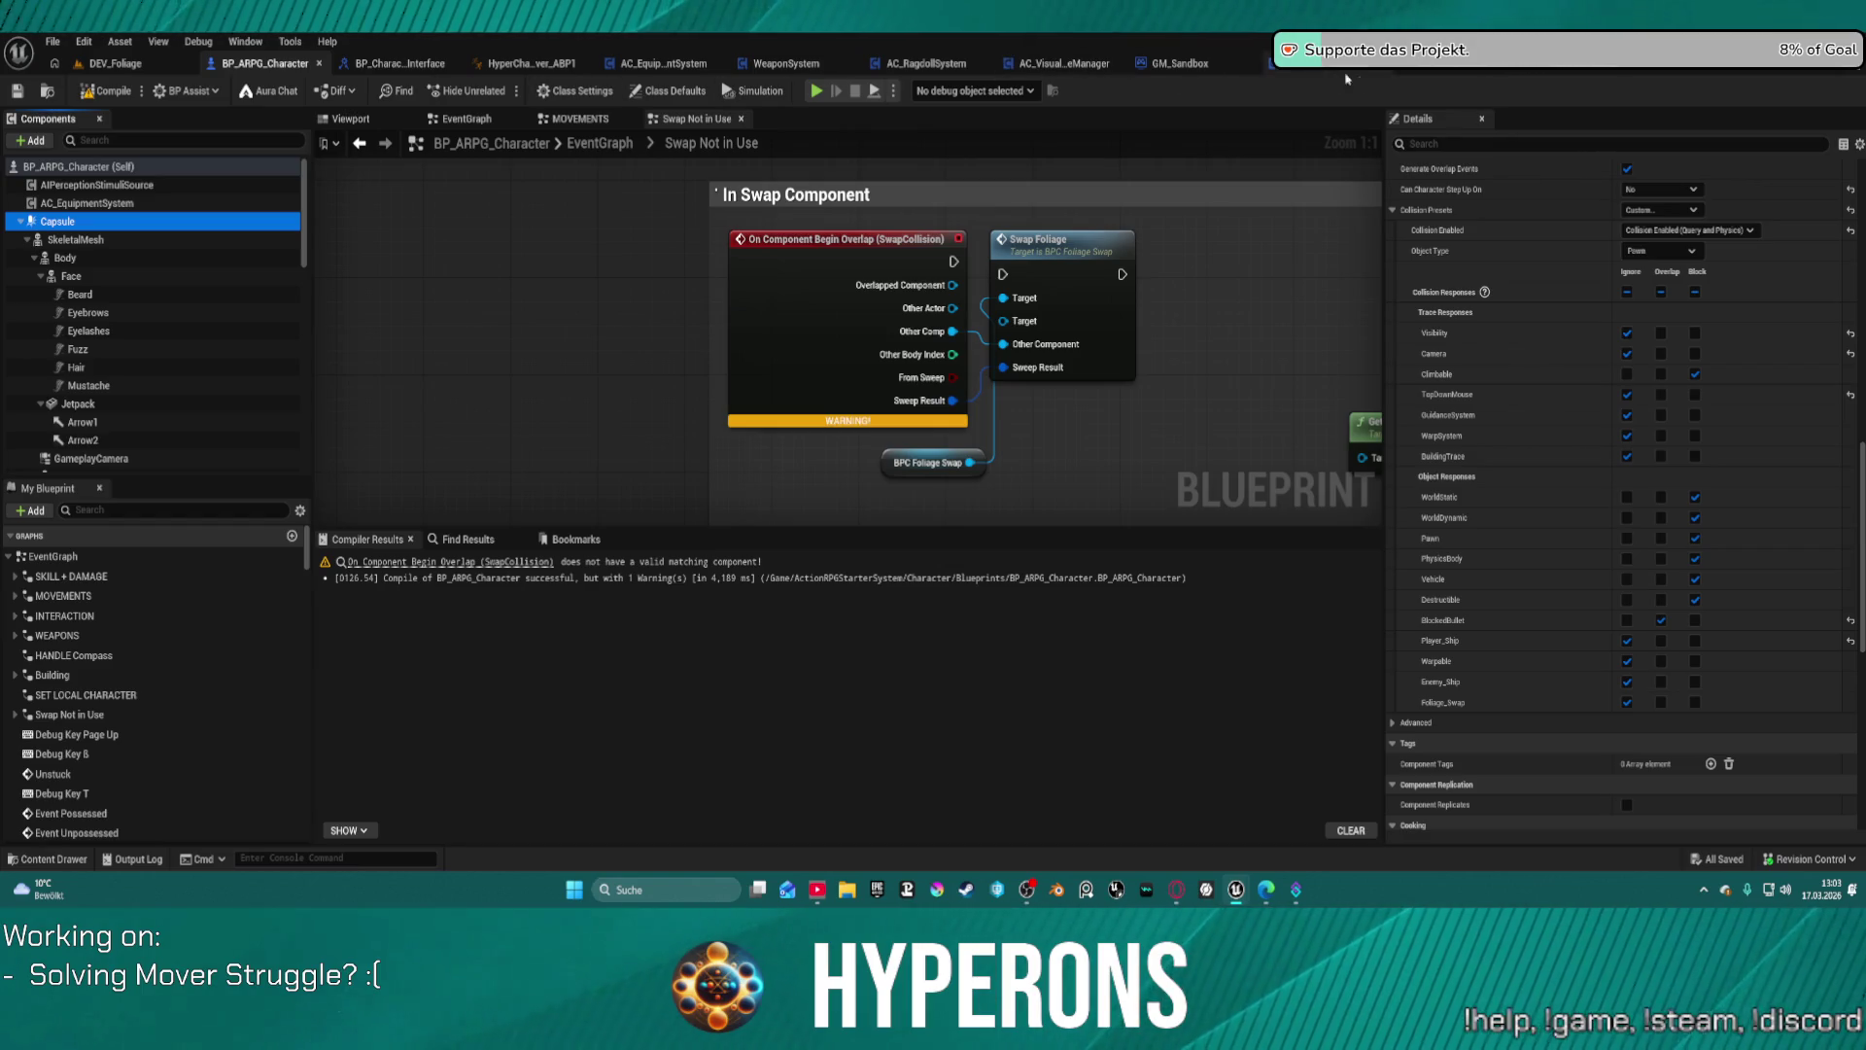
pyautogui.click(48, 859)
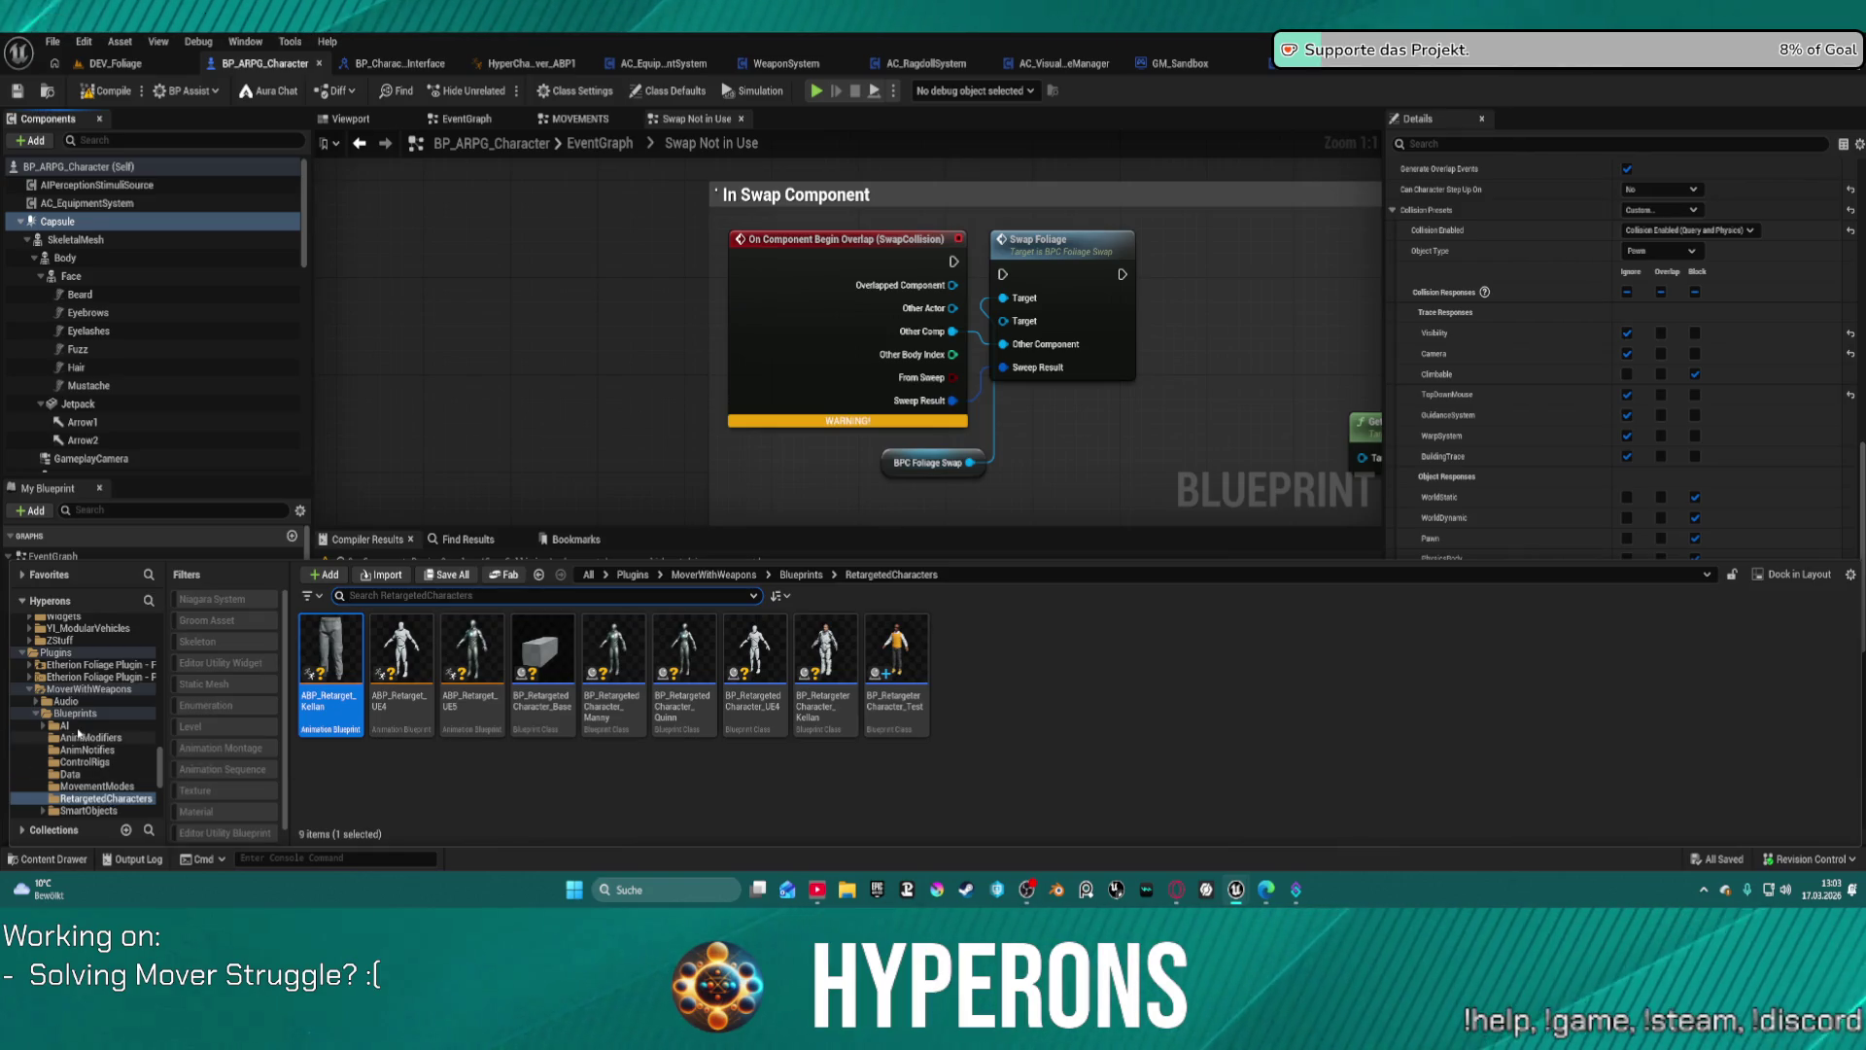
pyautogui.scroll(10, 88, 699)
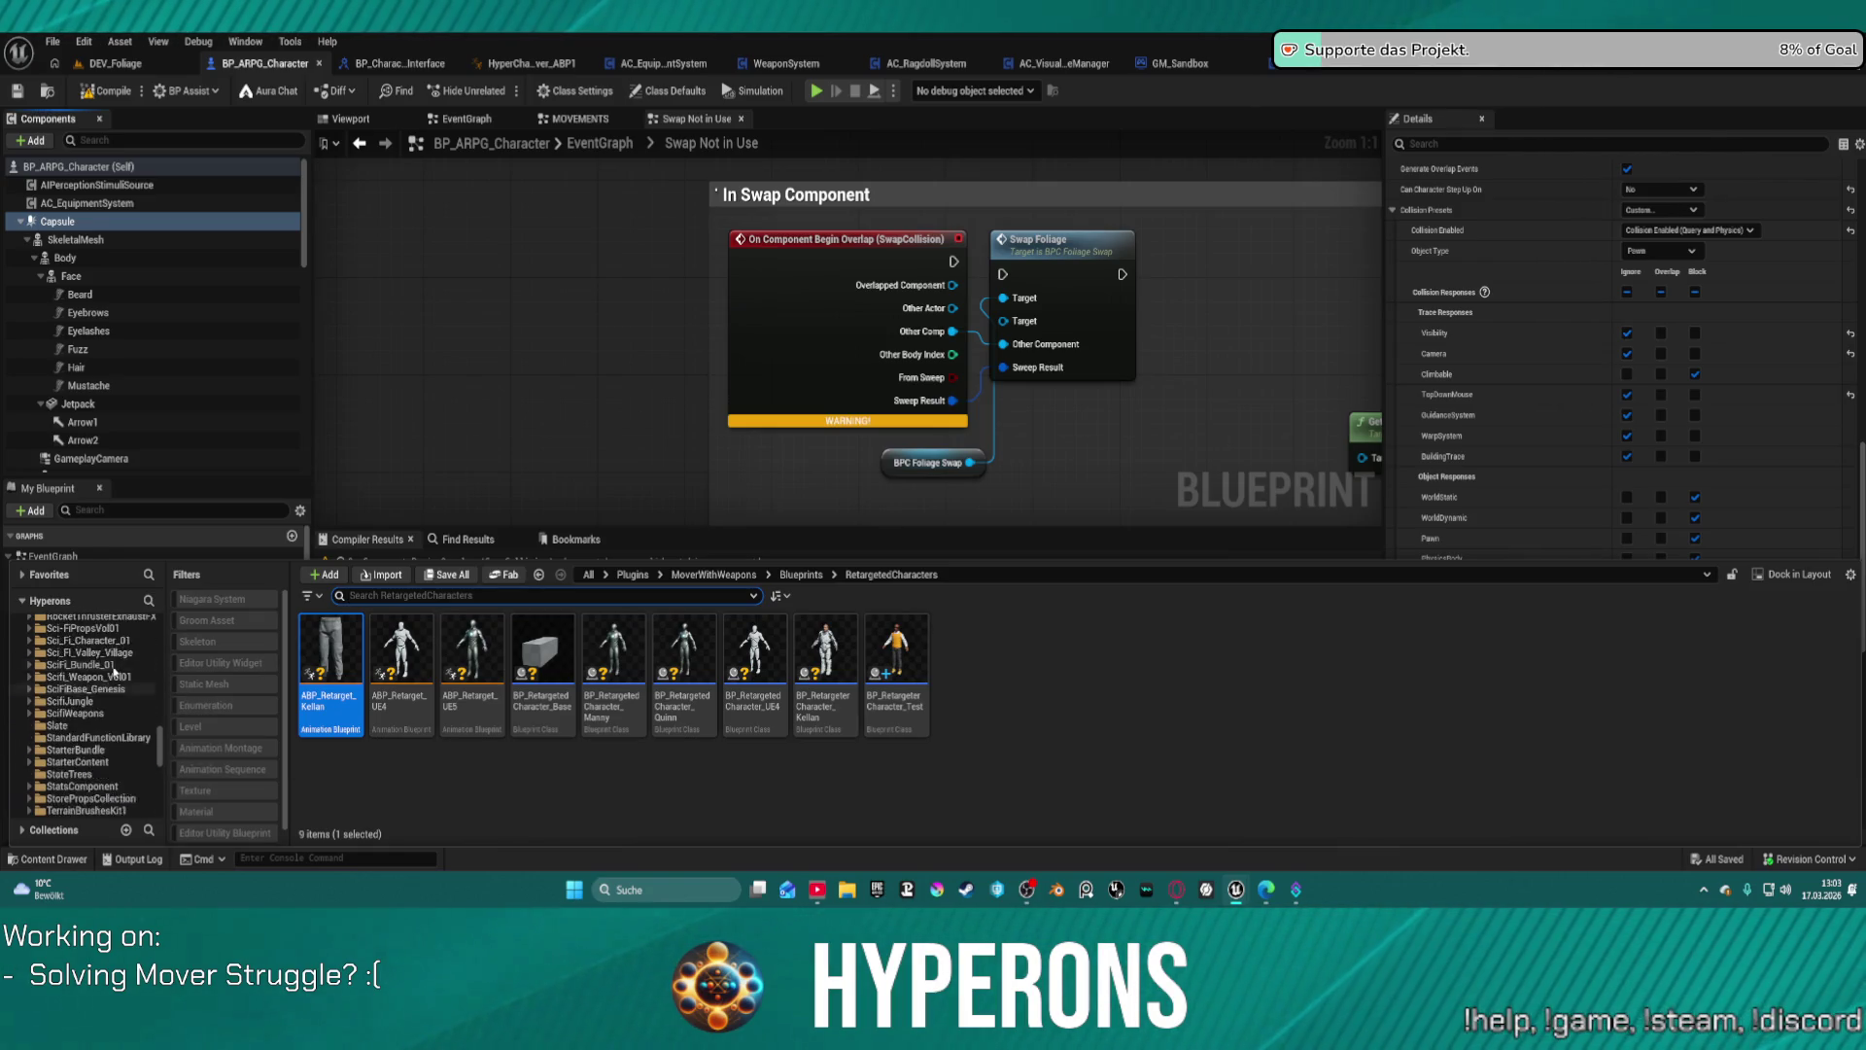
pyautogui.scroll(-5, 121, 680)
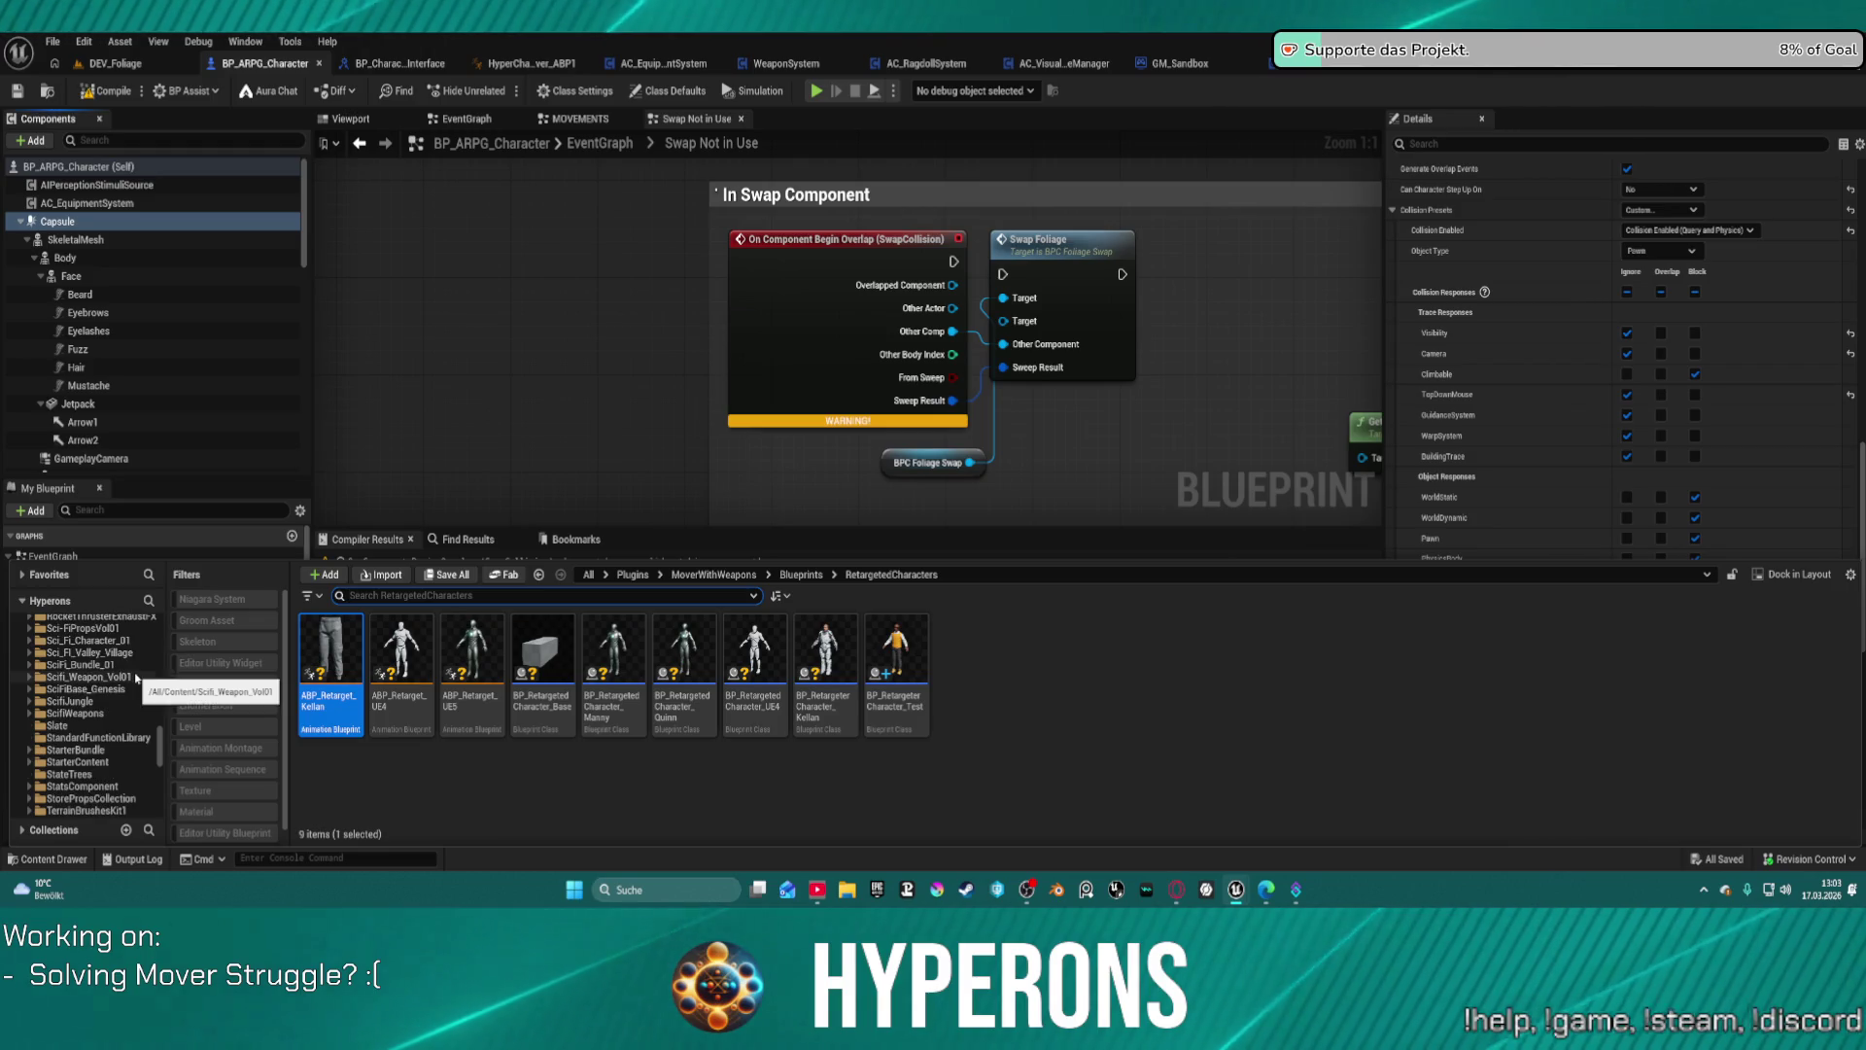